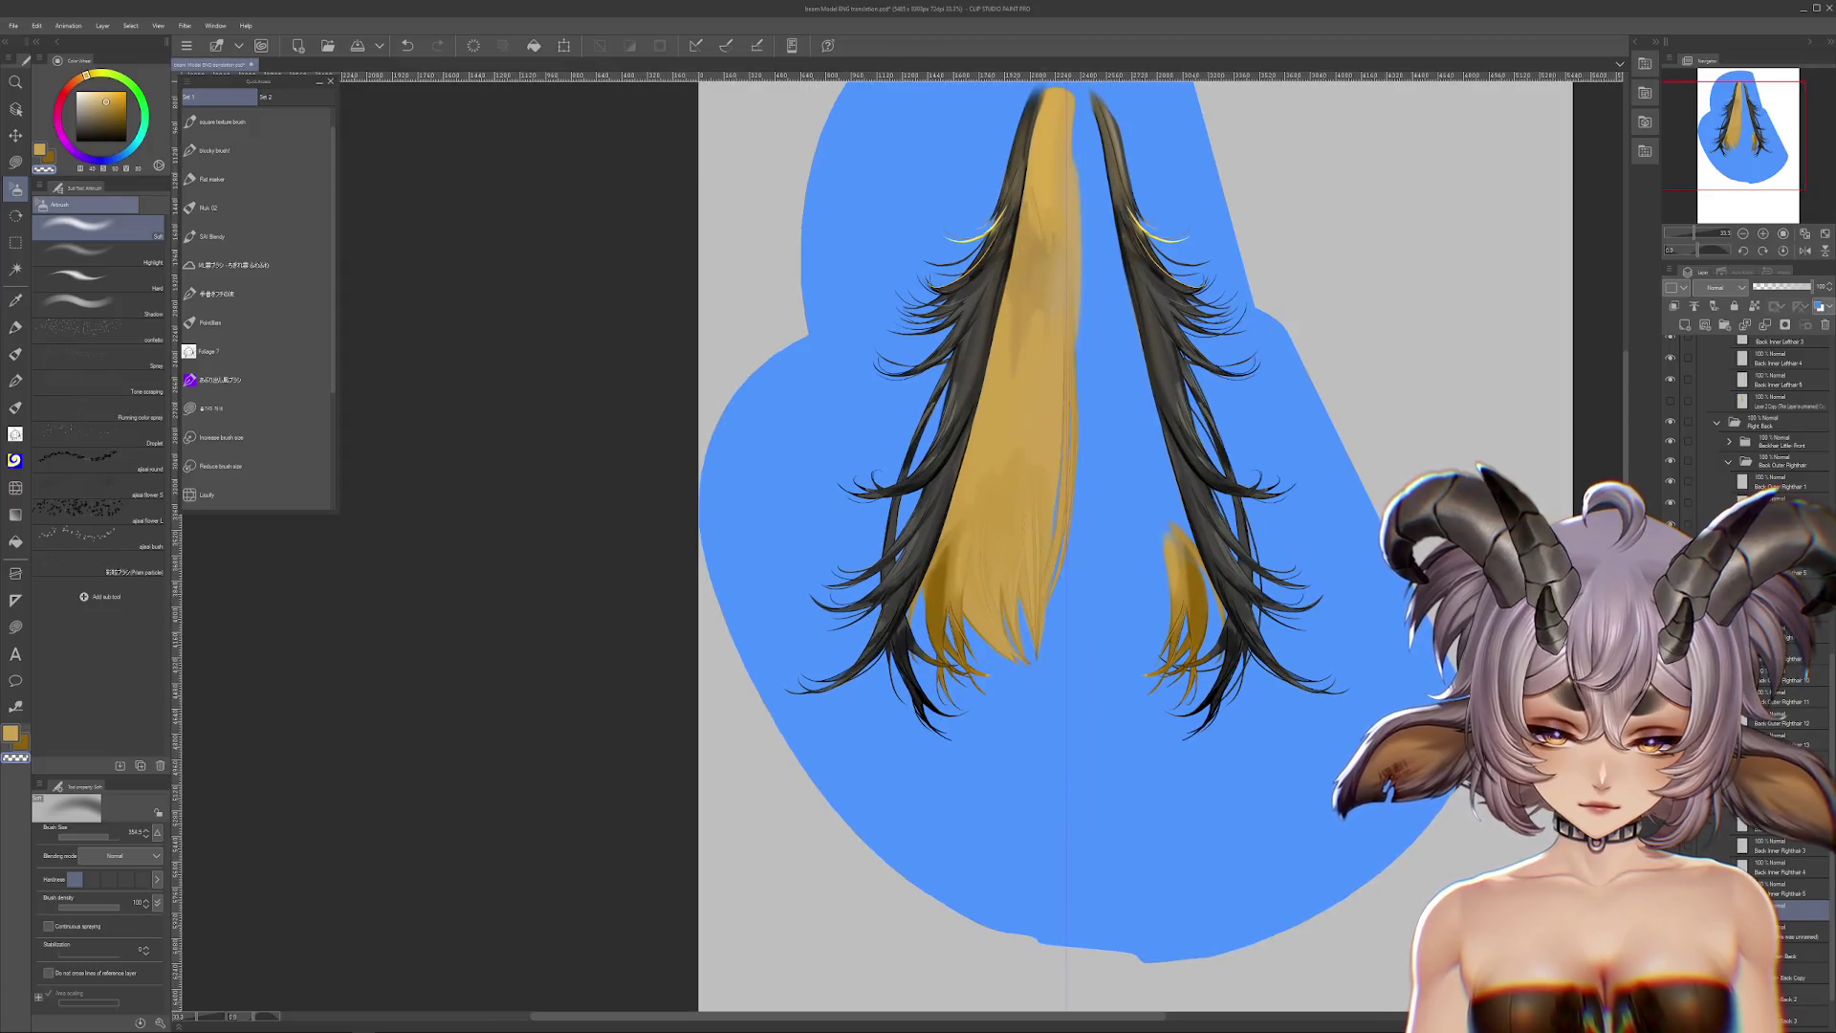
pyautogui.scroll(2, 1097, 701)
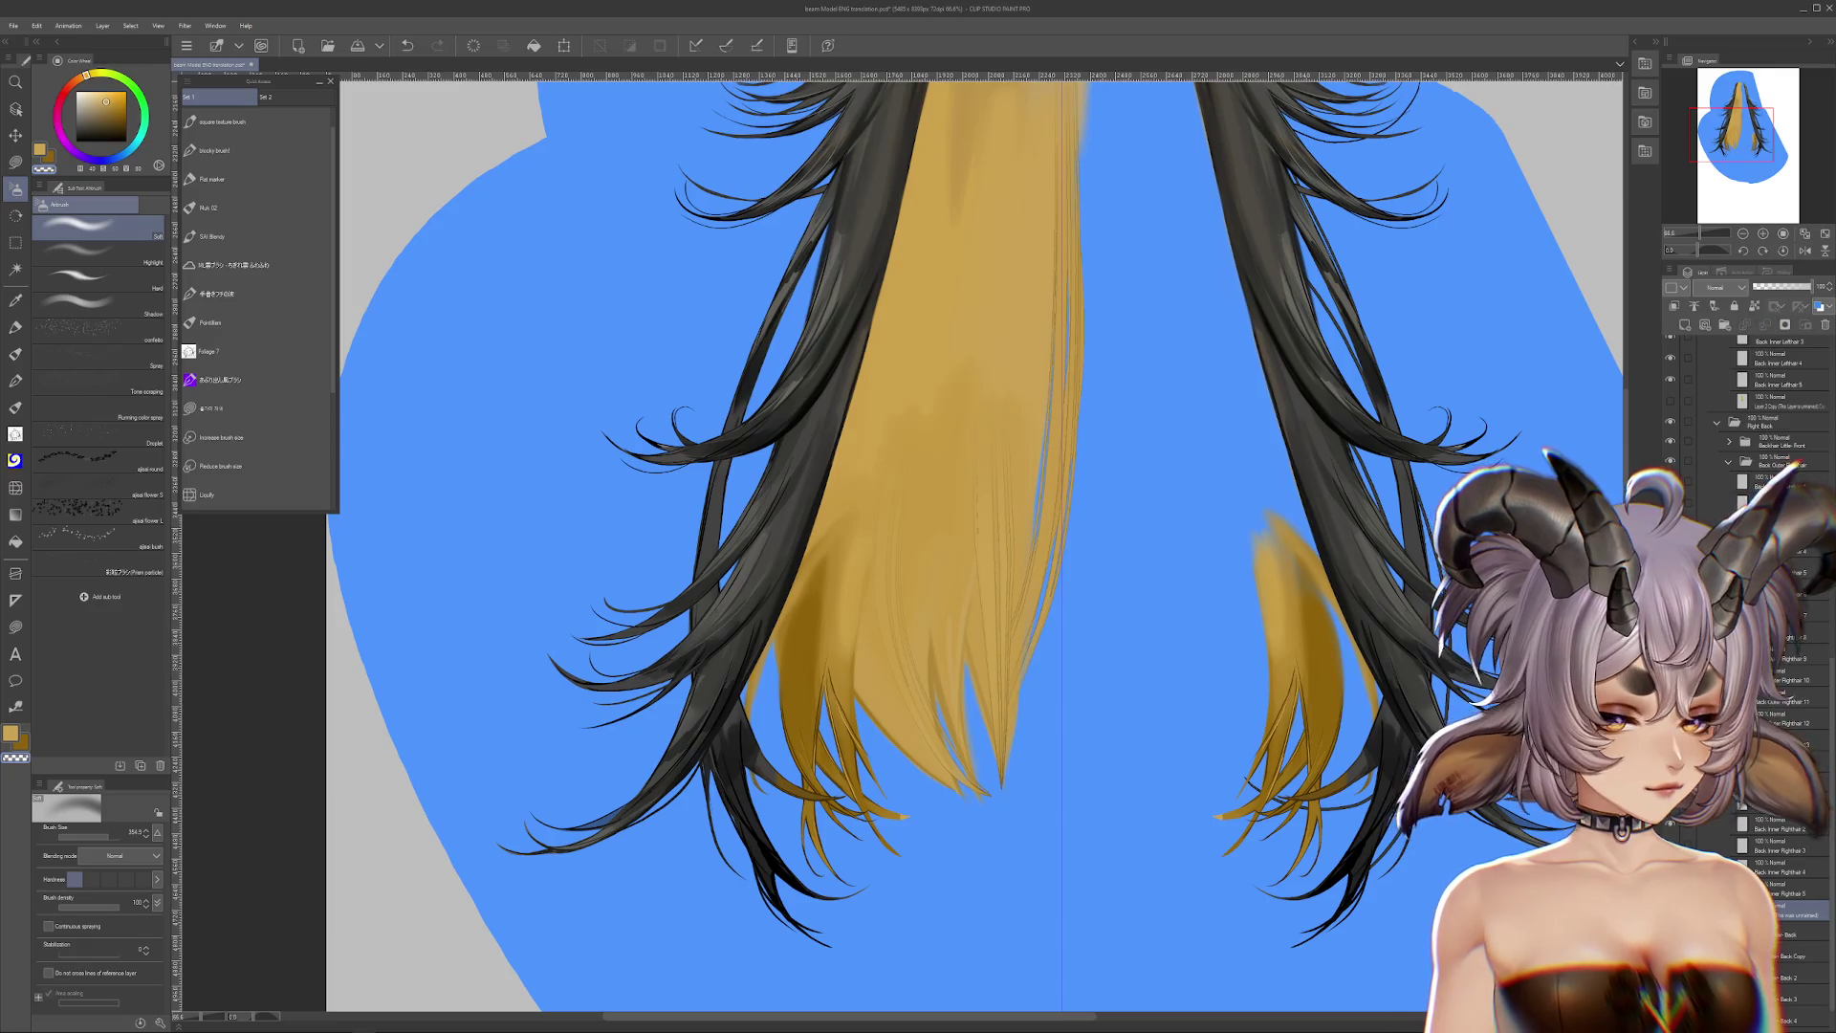
# Step: Undo the two stray yellow fill strokes on the left hair strand
pyautogui.moveTo(898, 540); pyautogui.dragTo(891, 556)
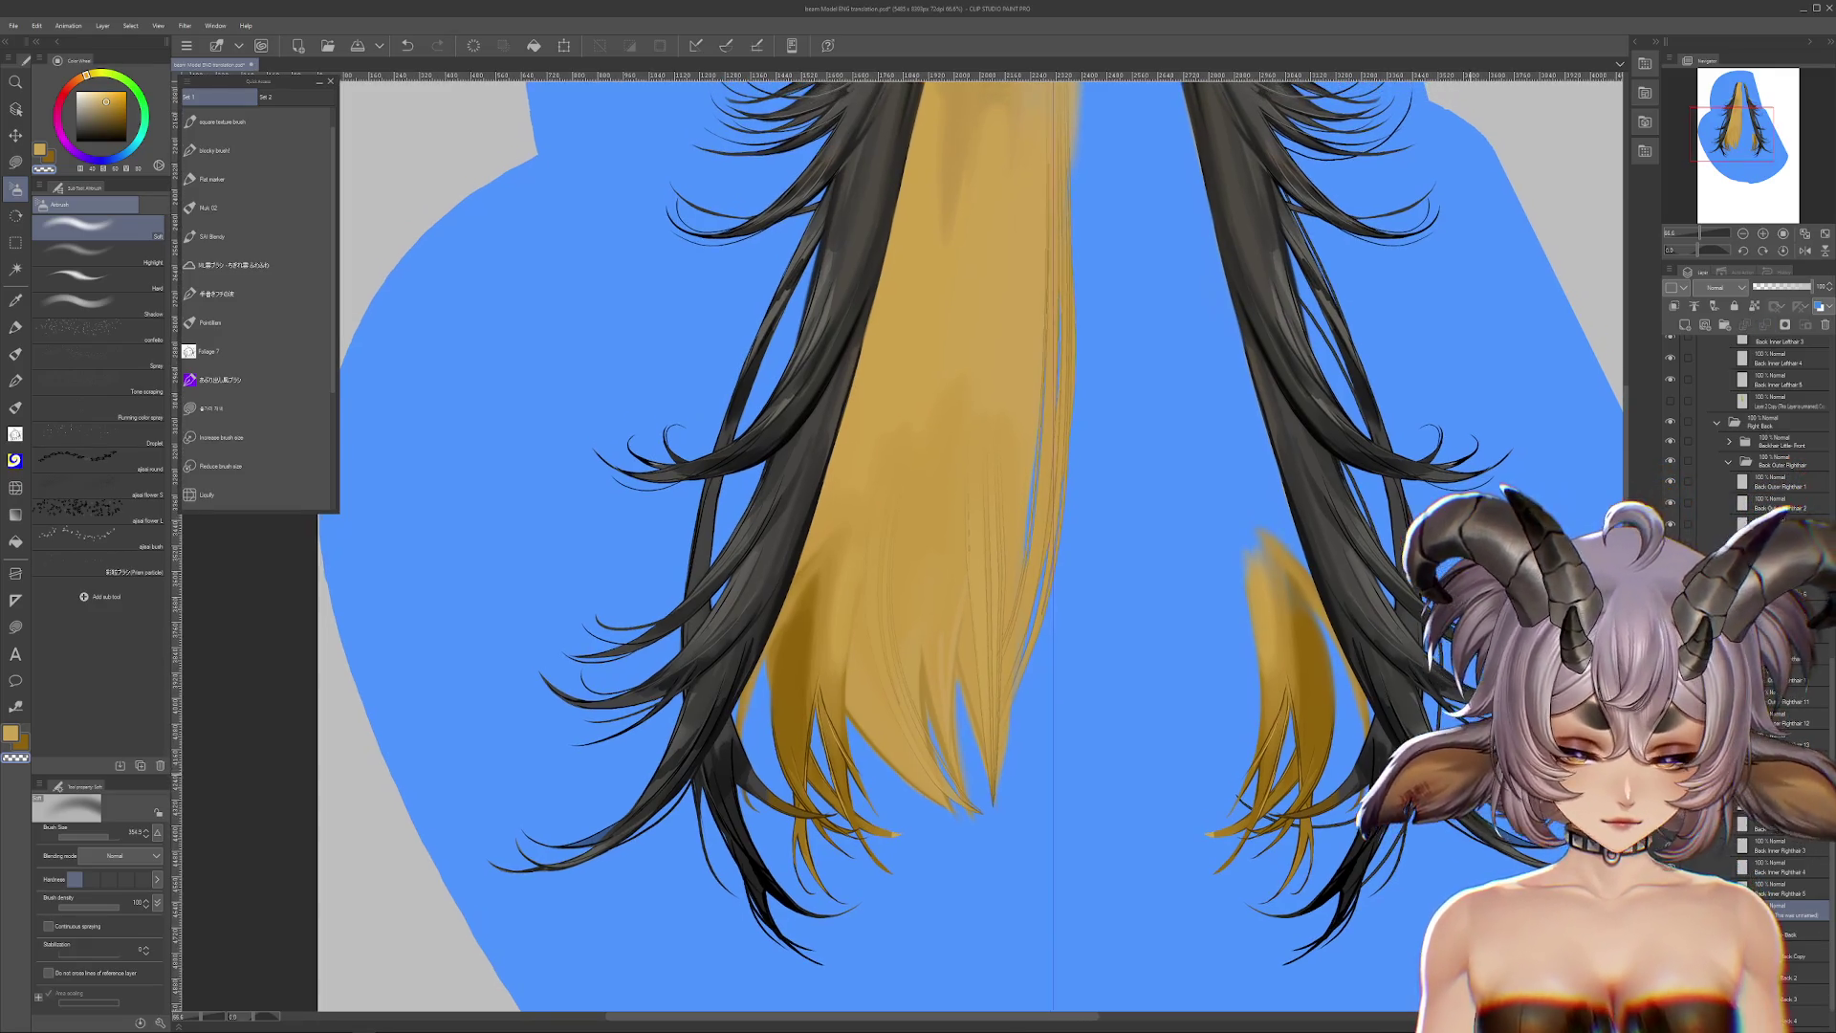
pyautogui.scroll(-2, 955, 554)
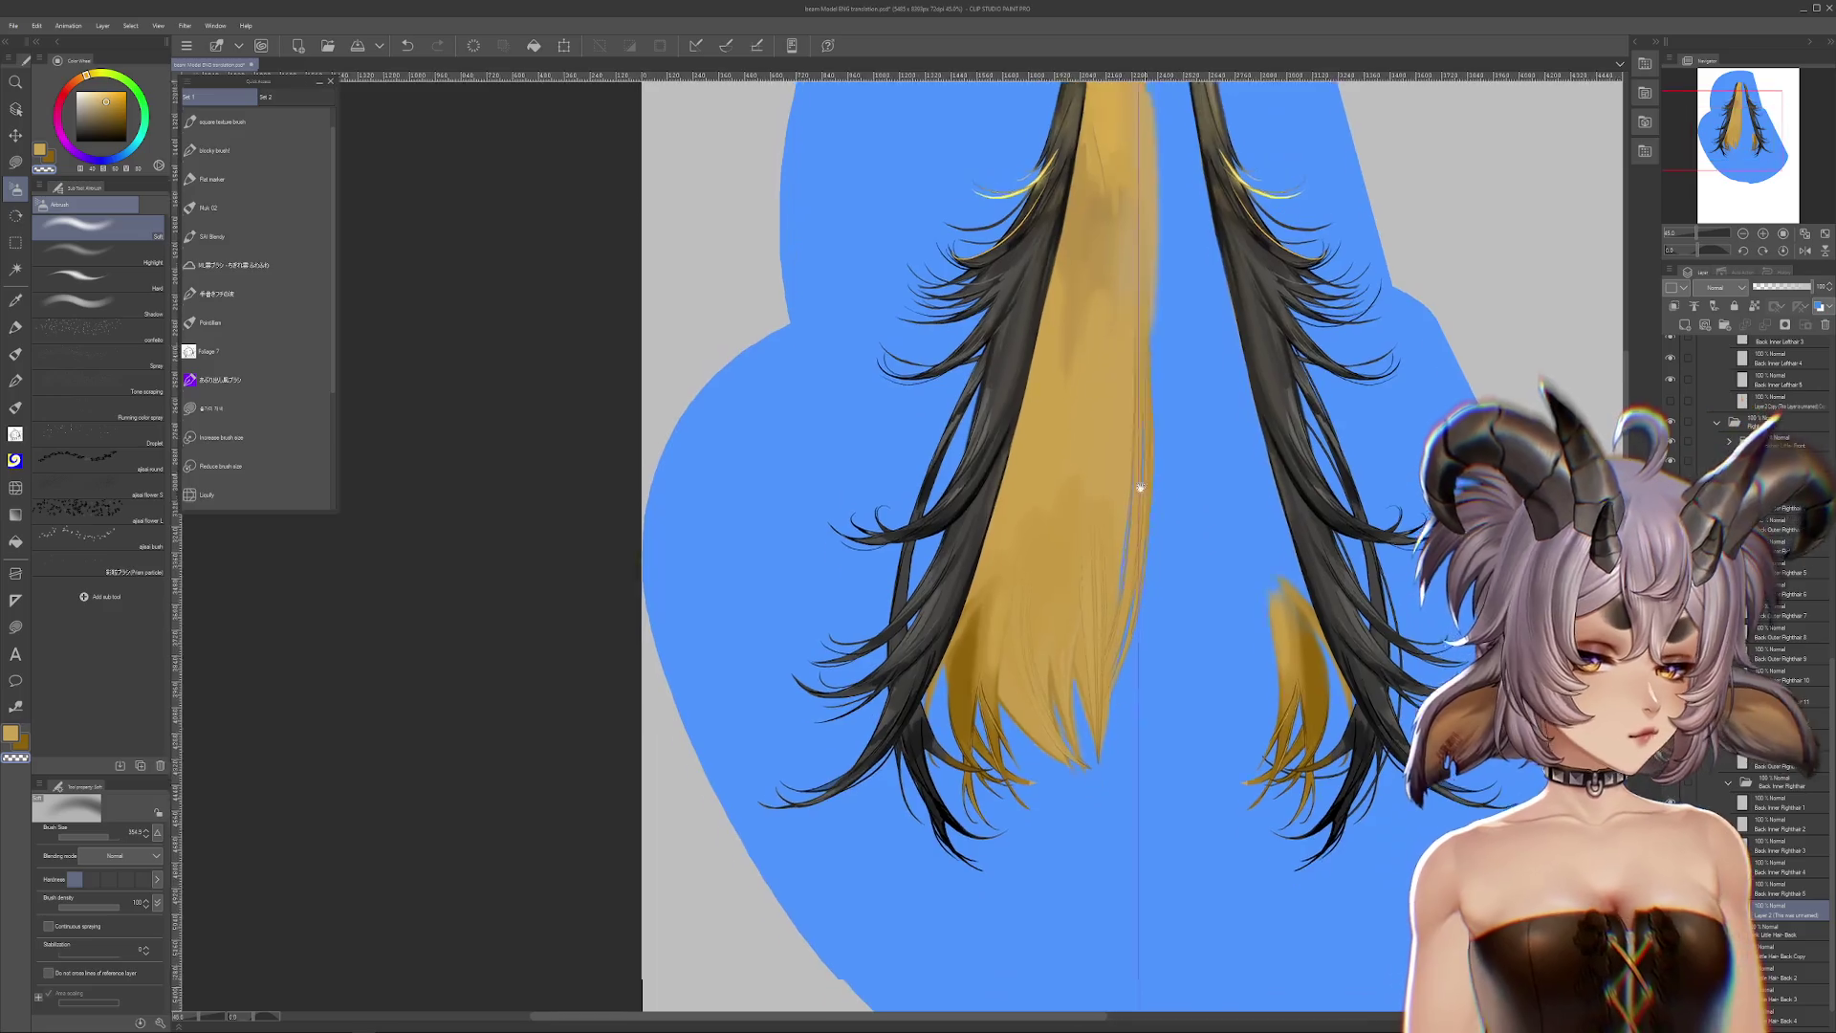
pyautogui.hotkey('ctrl', 'z')
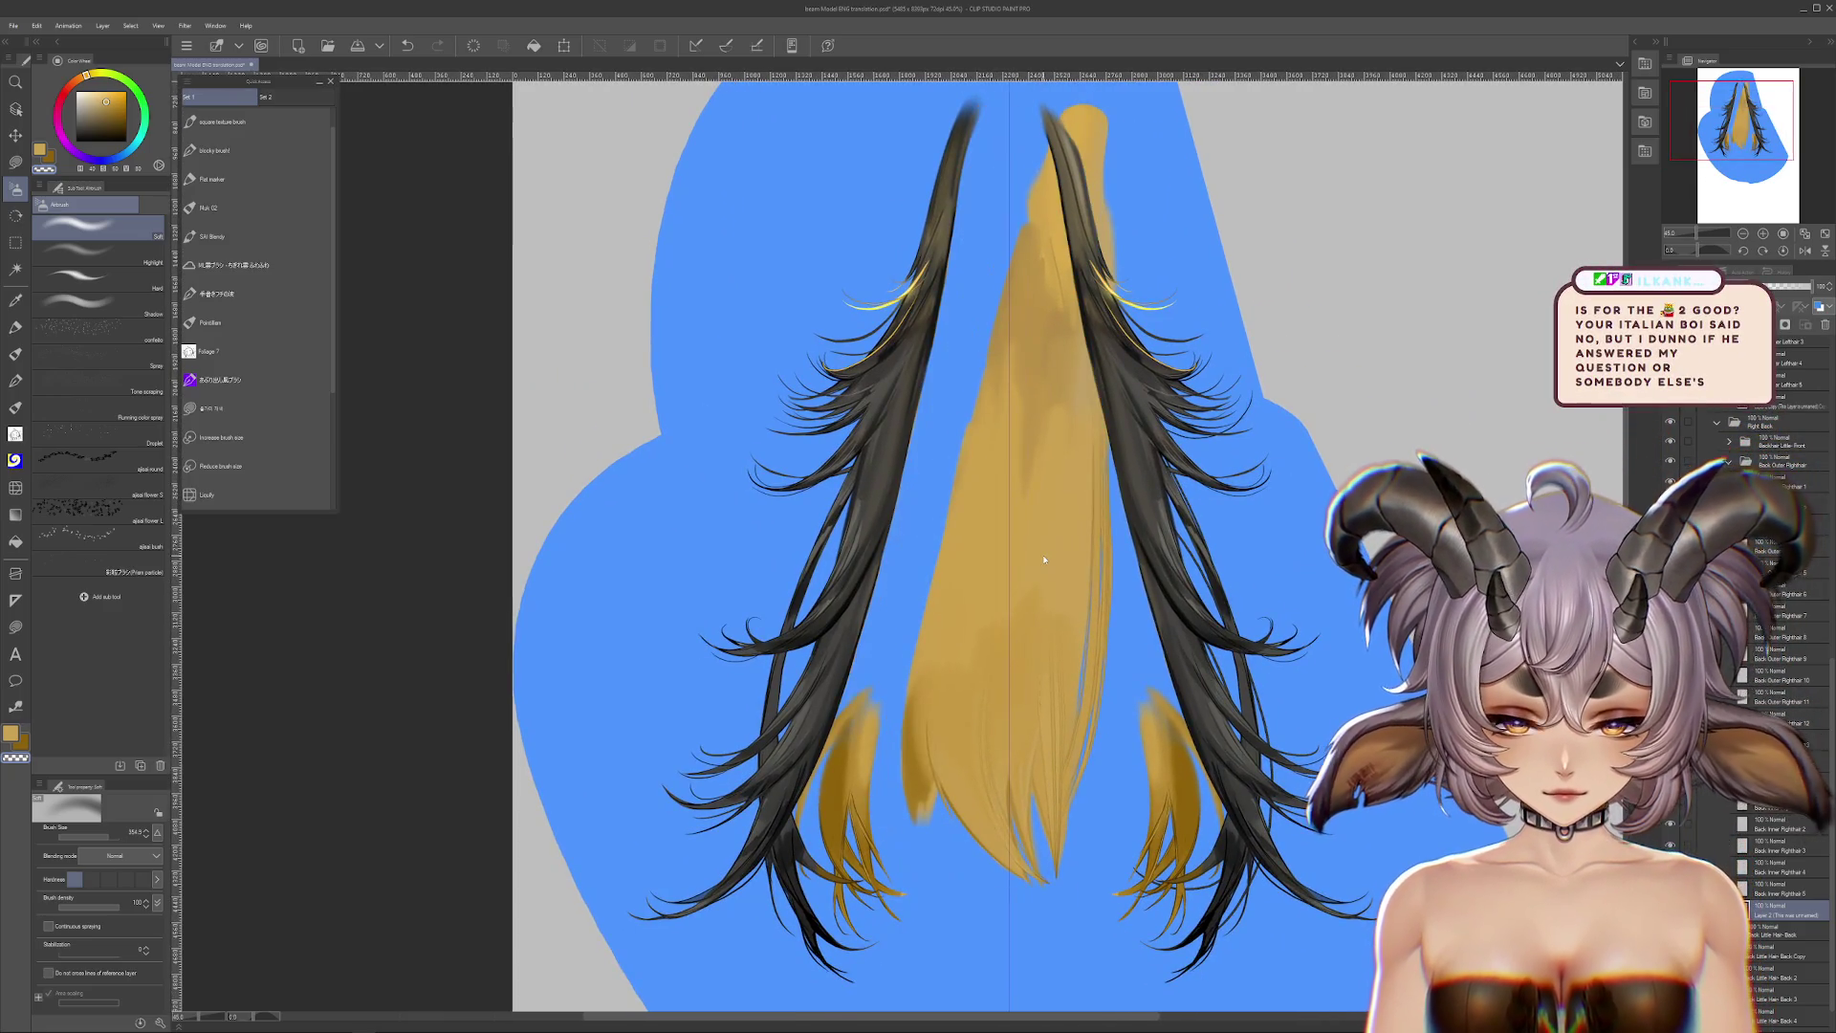
pyautogui.hotkey('ctrl', 'z')
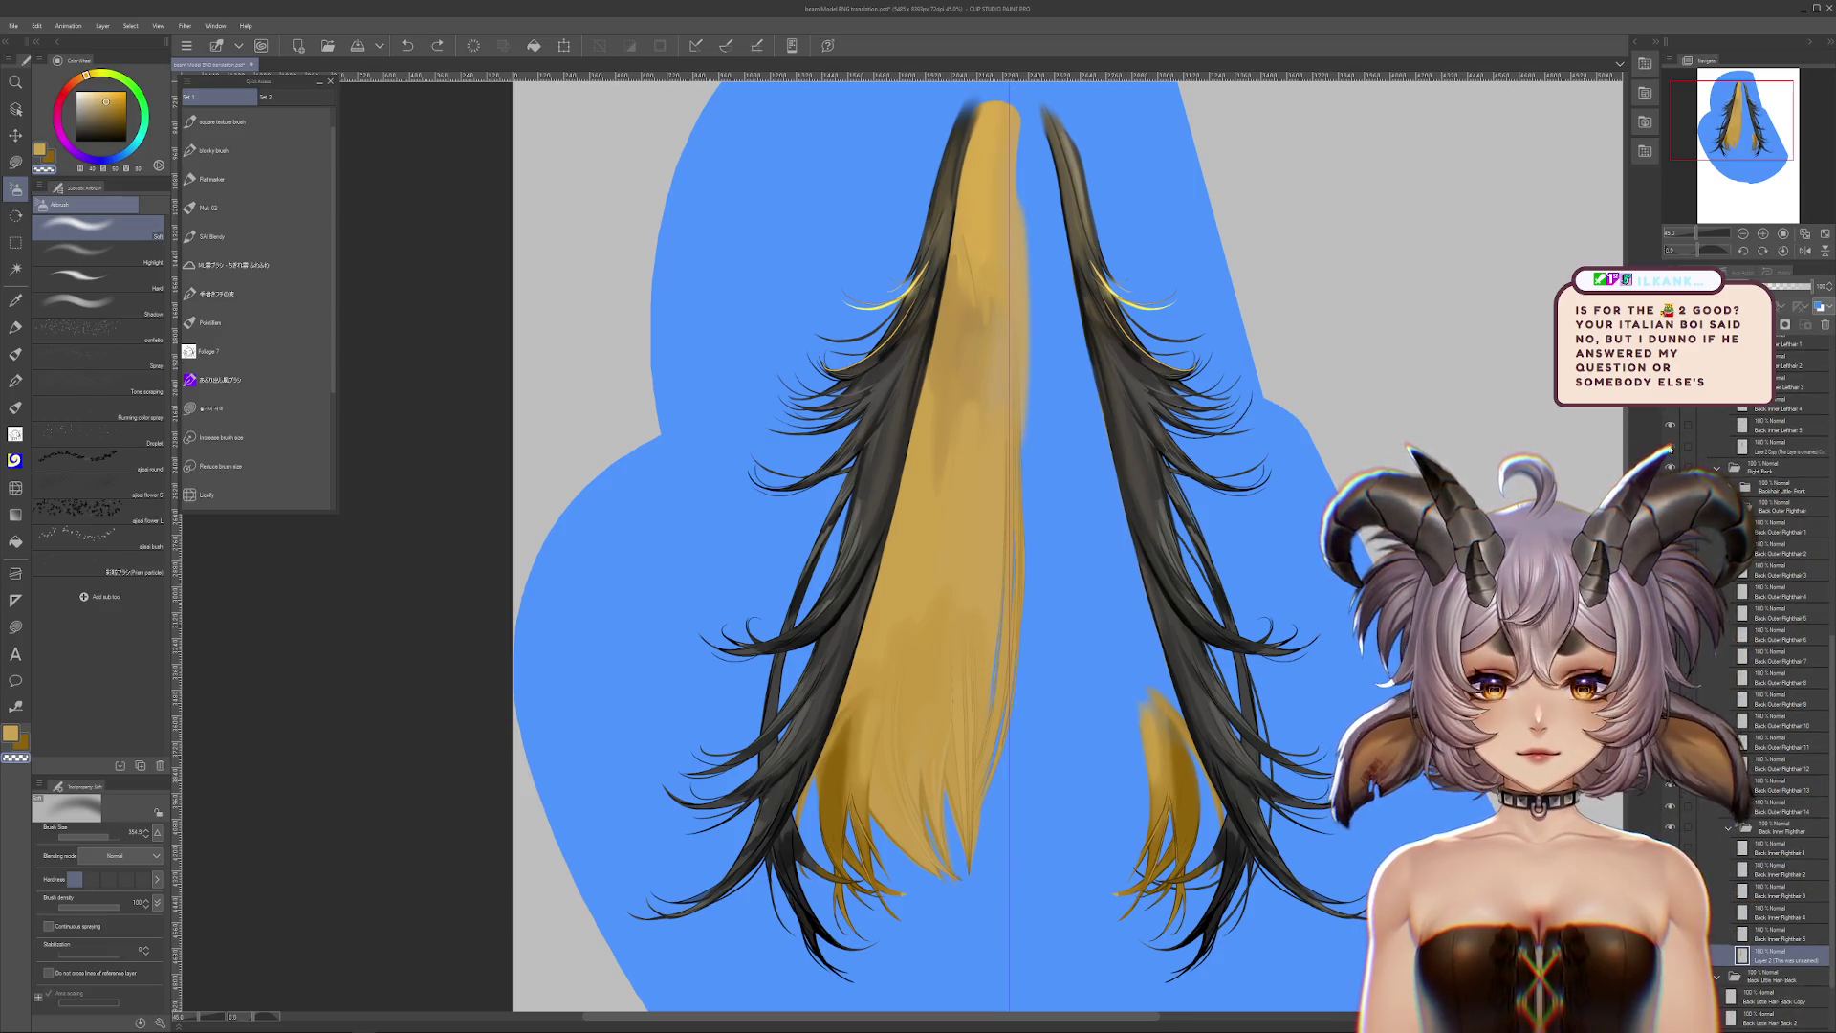
# Step: Delete the old underfill copy layer, duplicate the yellow underfill and begin transforming it
pyautogui.click(1669, 448)
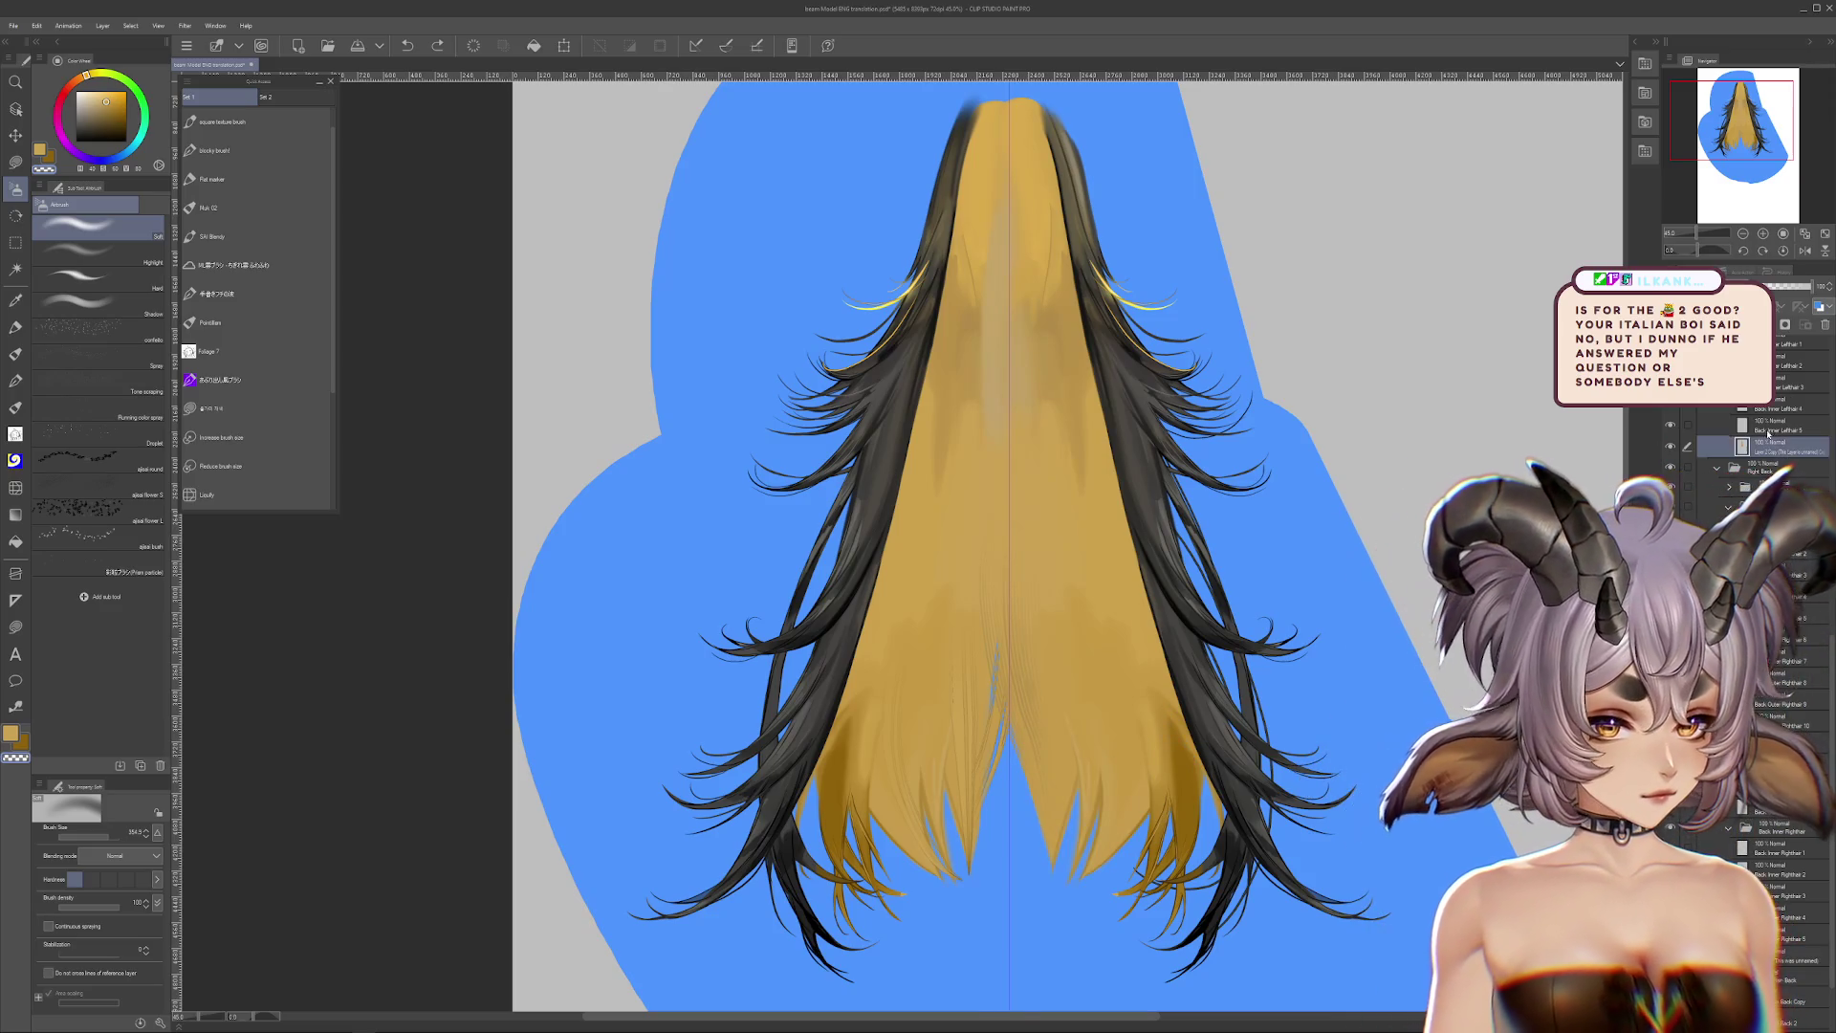
pyautogui.click(1826, 324)
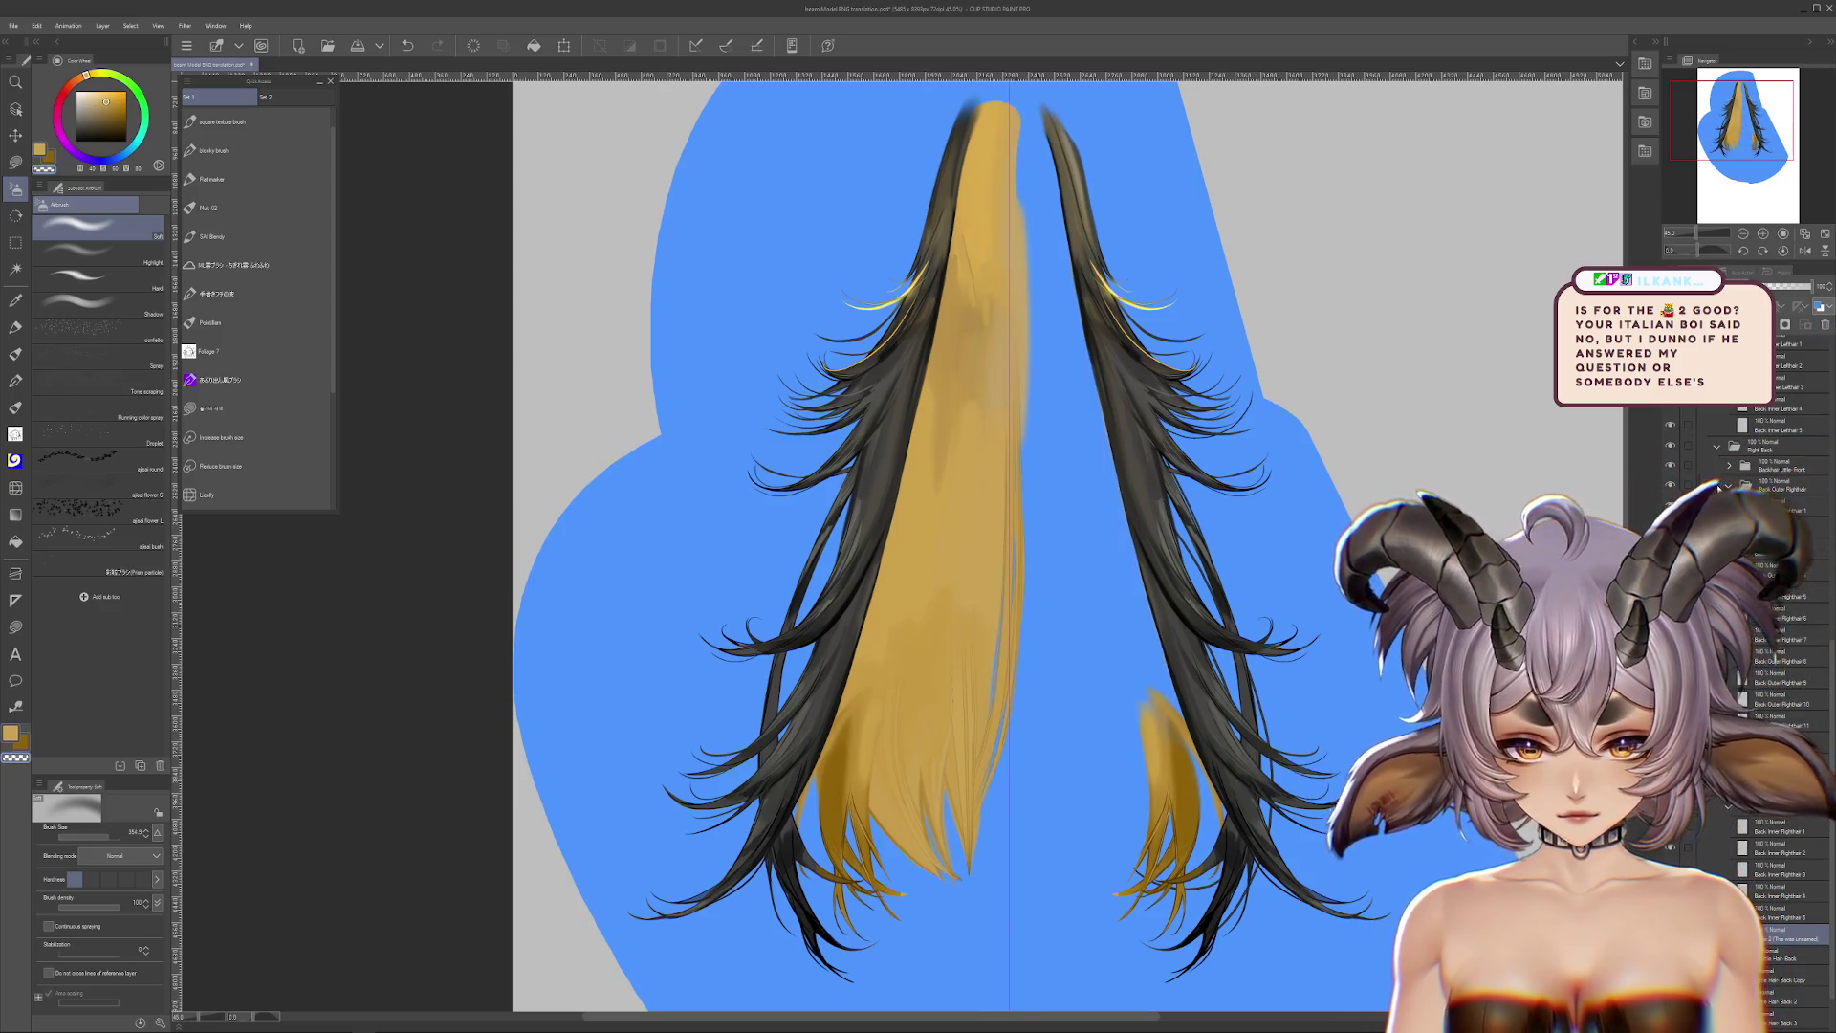
pyautogui.hotkey('ctrl', 'v')
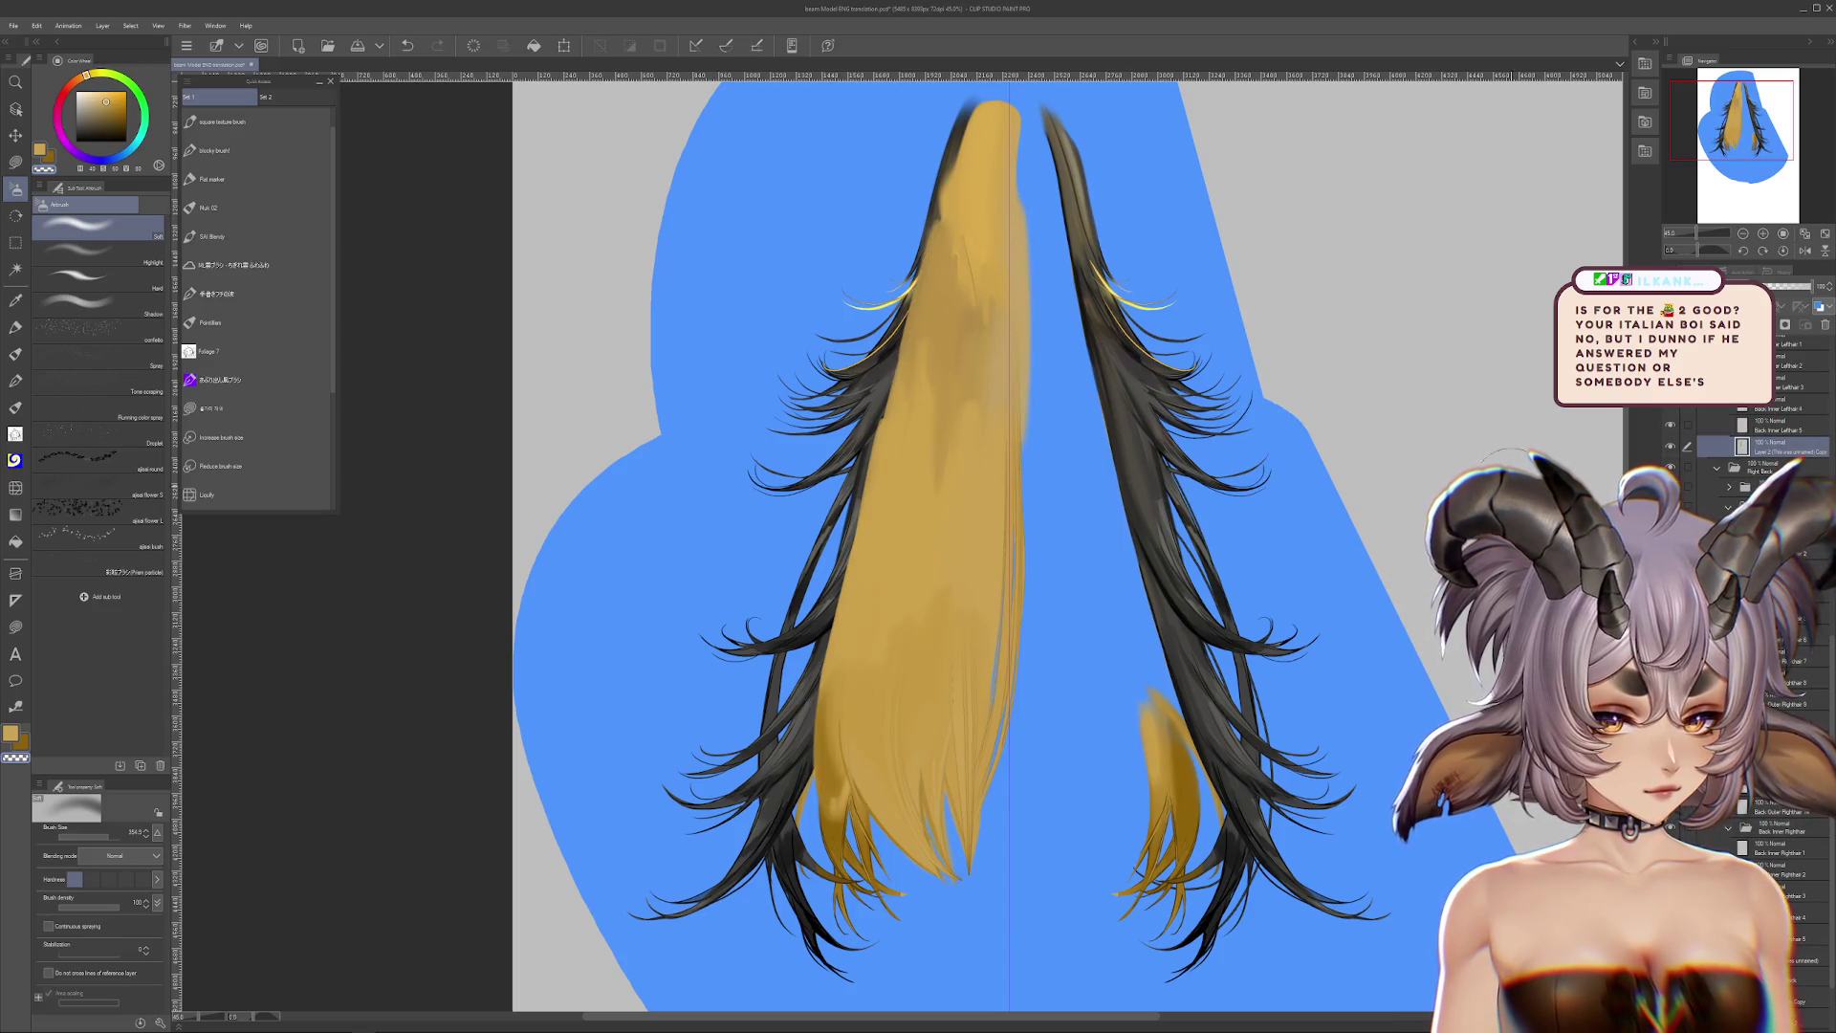
pyautogui.hotkey('ctrl', 't')
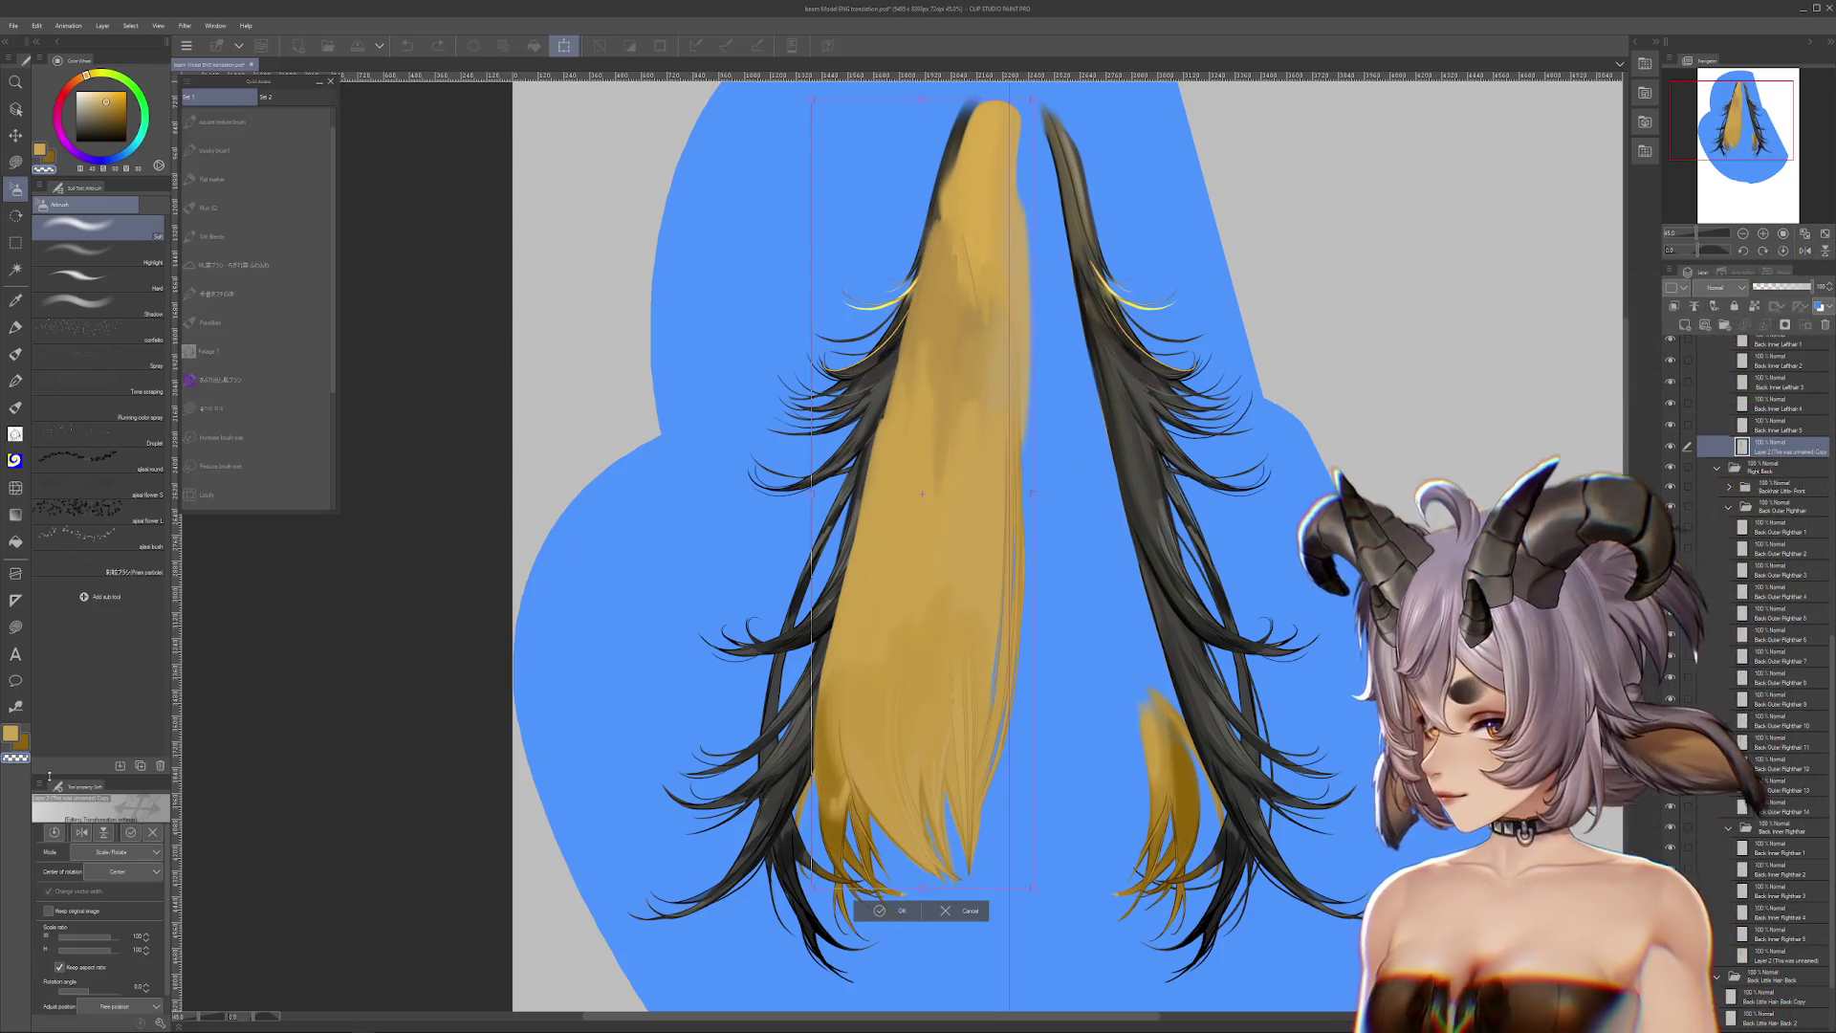
# Step: Flip the underfill copy horizontally and move it beneath the right hair strand
pyautogui.click(82, 832)
pyautogui.moveTo(931, 700); pyautogui.dragTo(1106, 698)
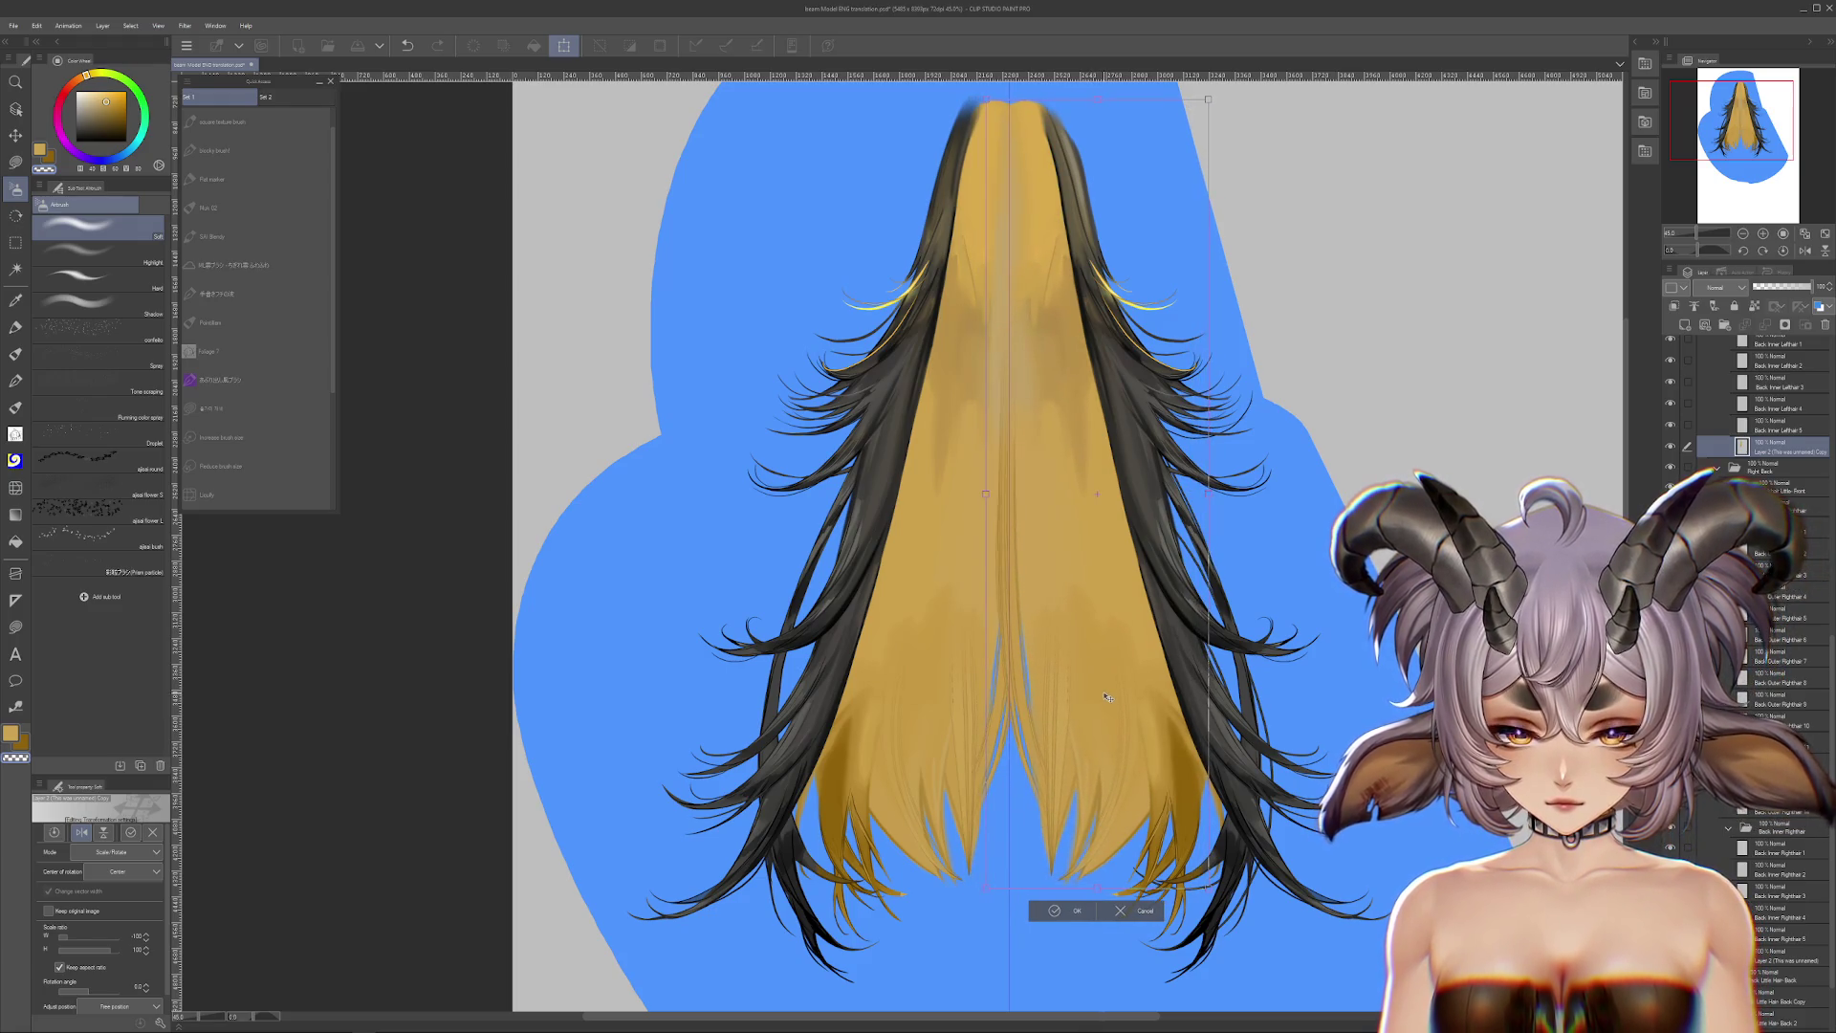
pyautogui.click(1061, 914)
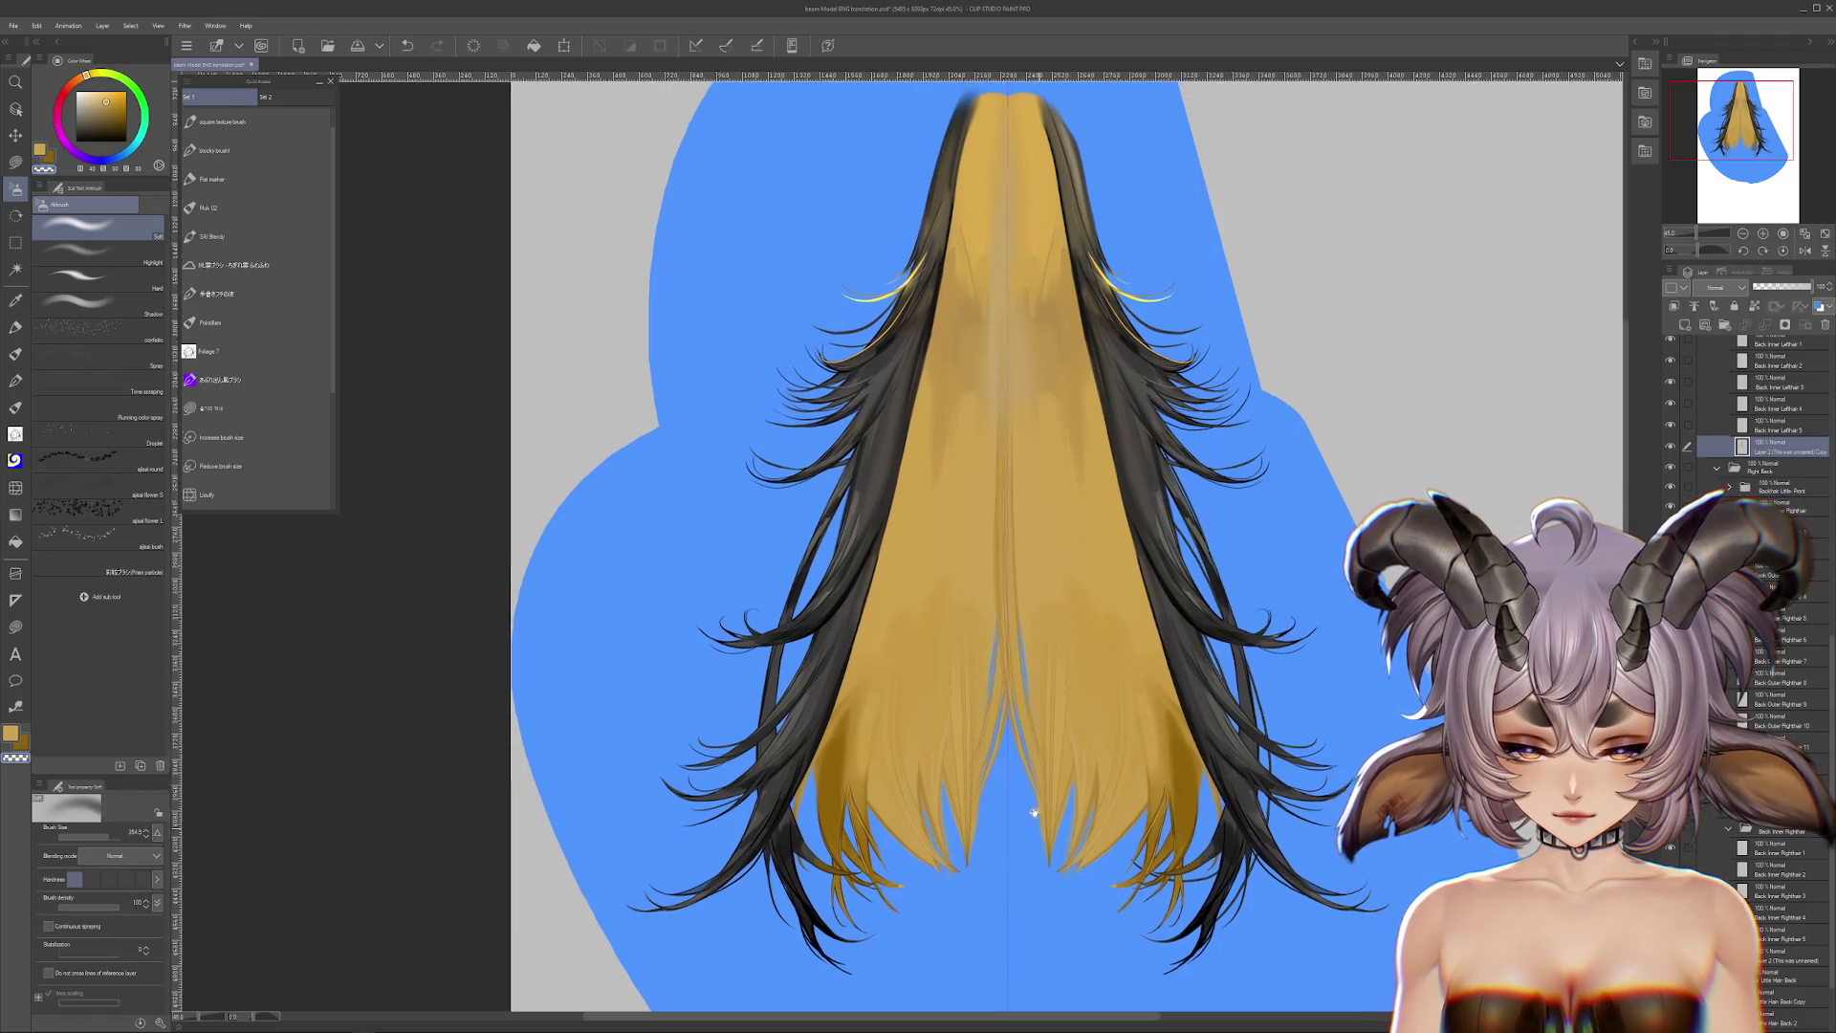
pyautogui.scroll(-2, 931, 655)
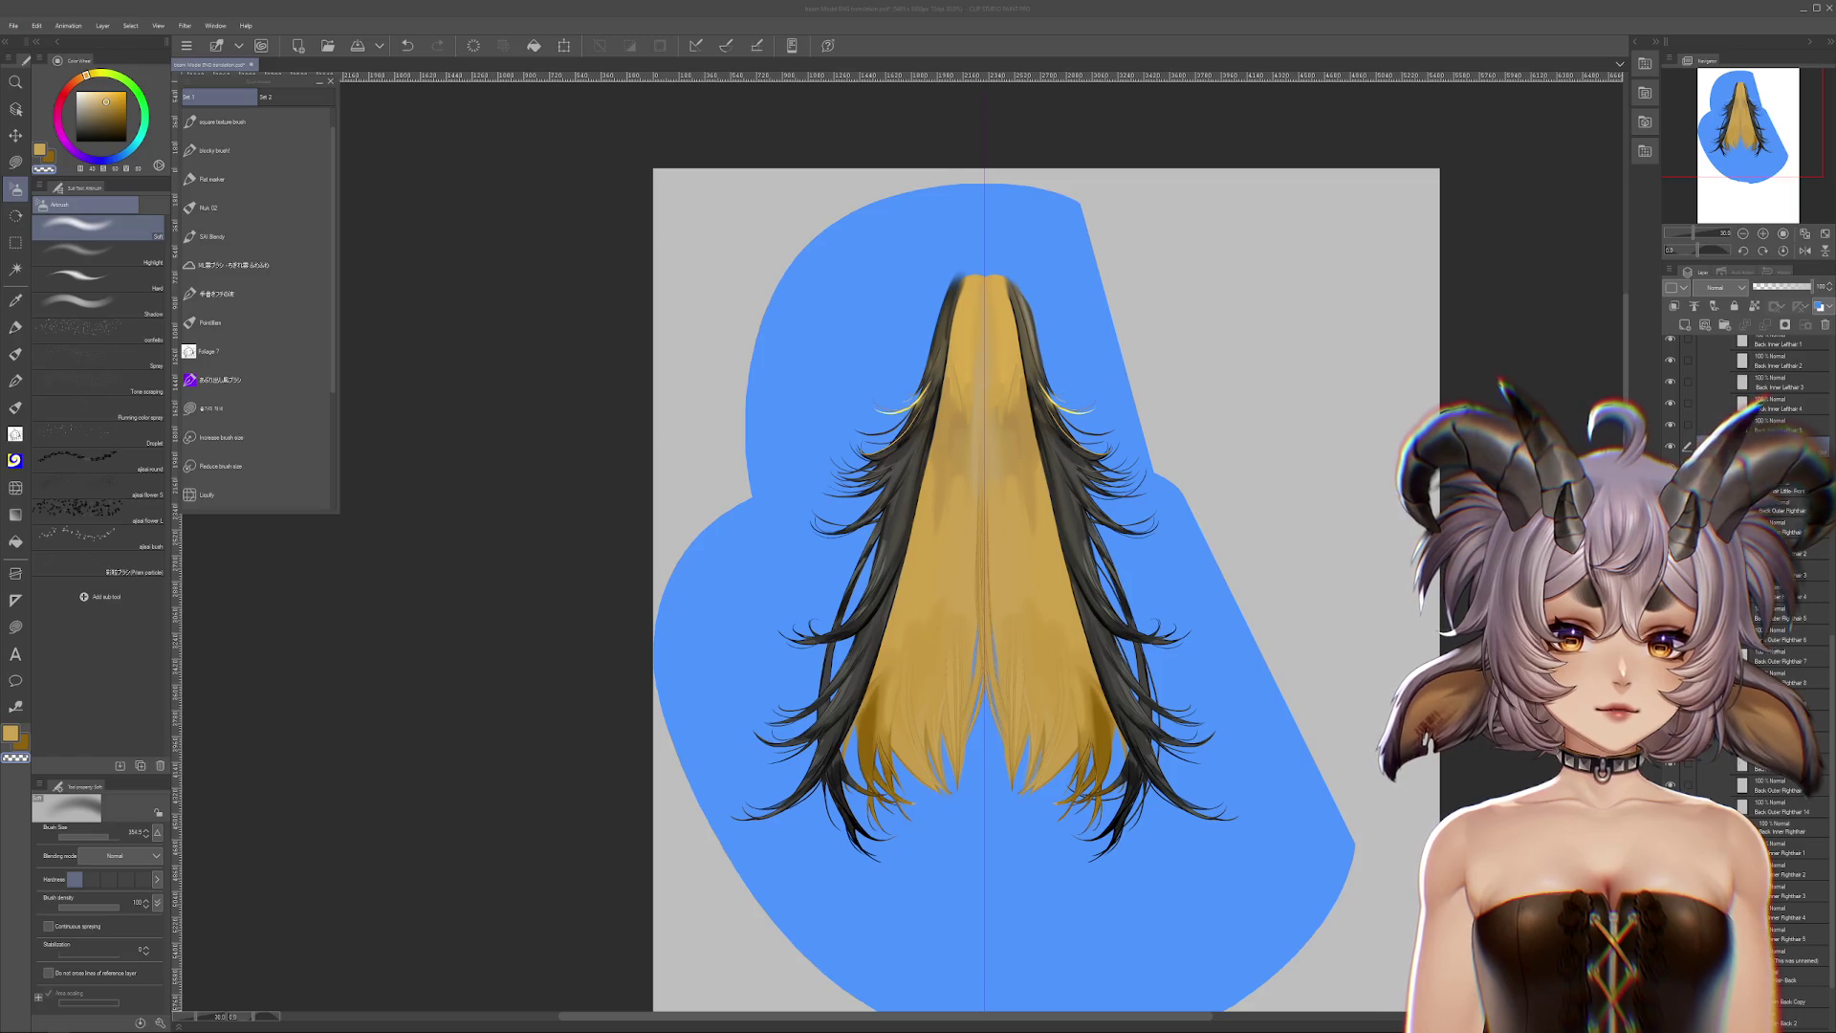
pyautogui.scroll(1, 1186, 754)
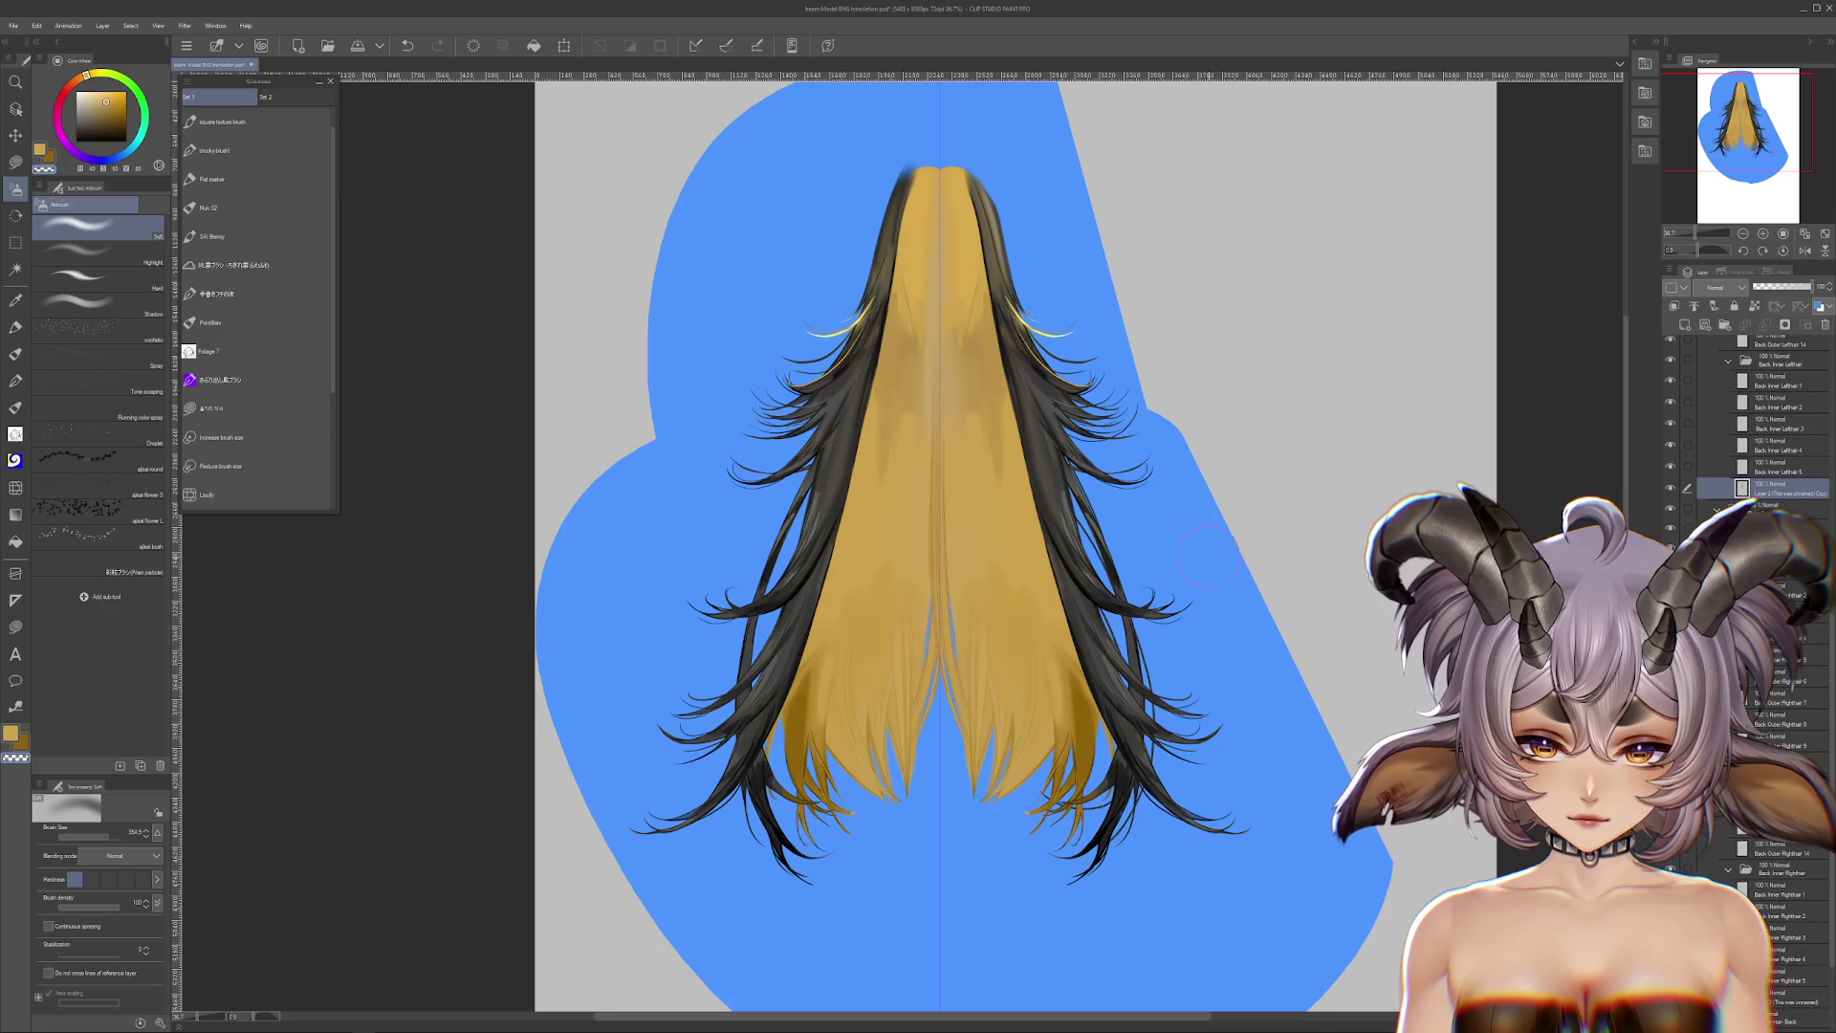
pyautogui.moveTo(963, 765)
pyautogui.mouseDown()
pyautogui.moveTo(966, 430)
pyautogui.moveTo(966, 765)
pyautogui.mouseUp()
pyautogui.hotkey('ctrl', 'z')
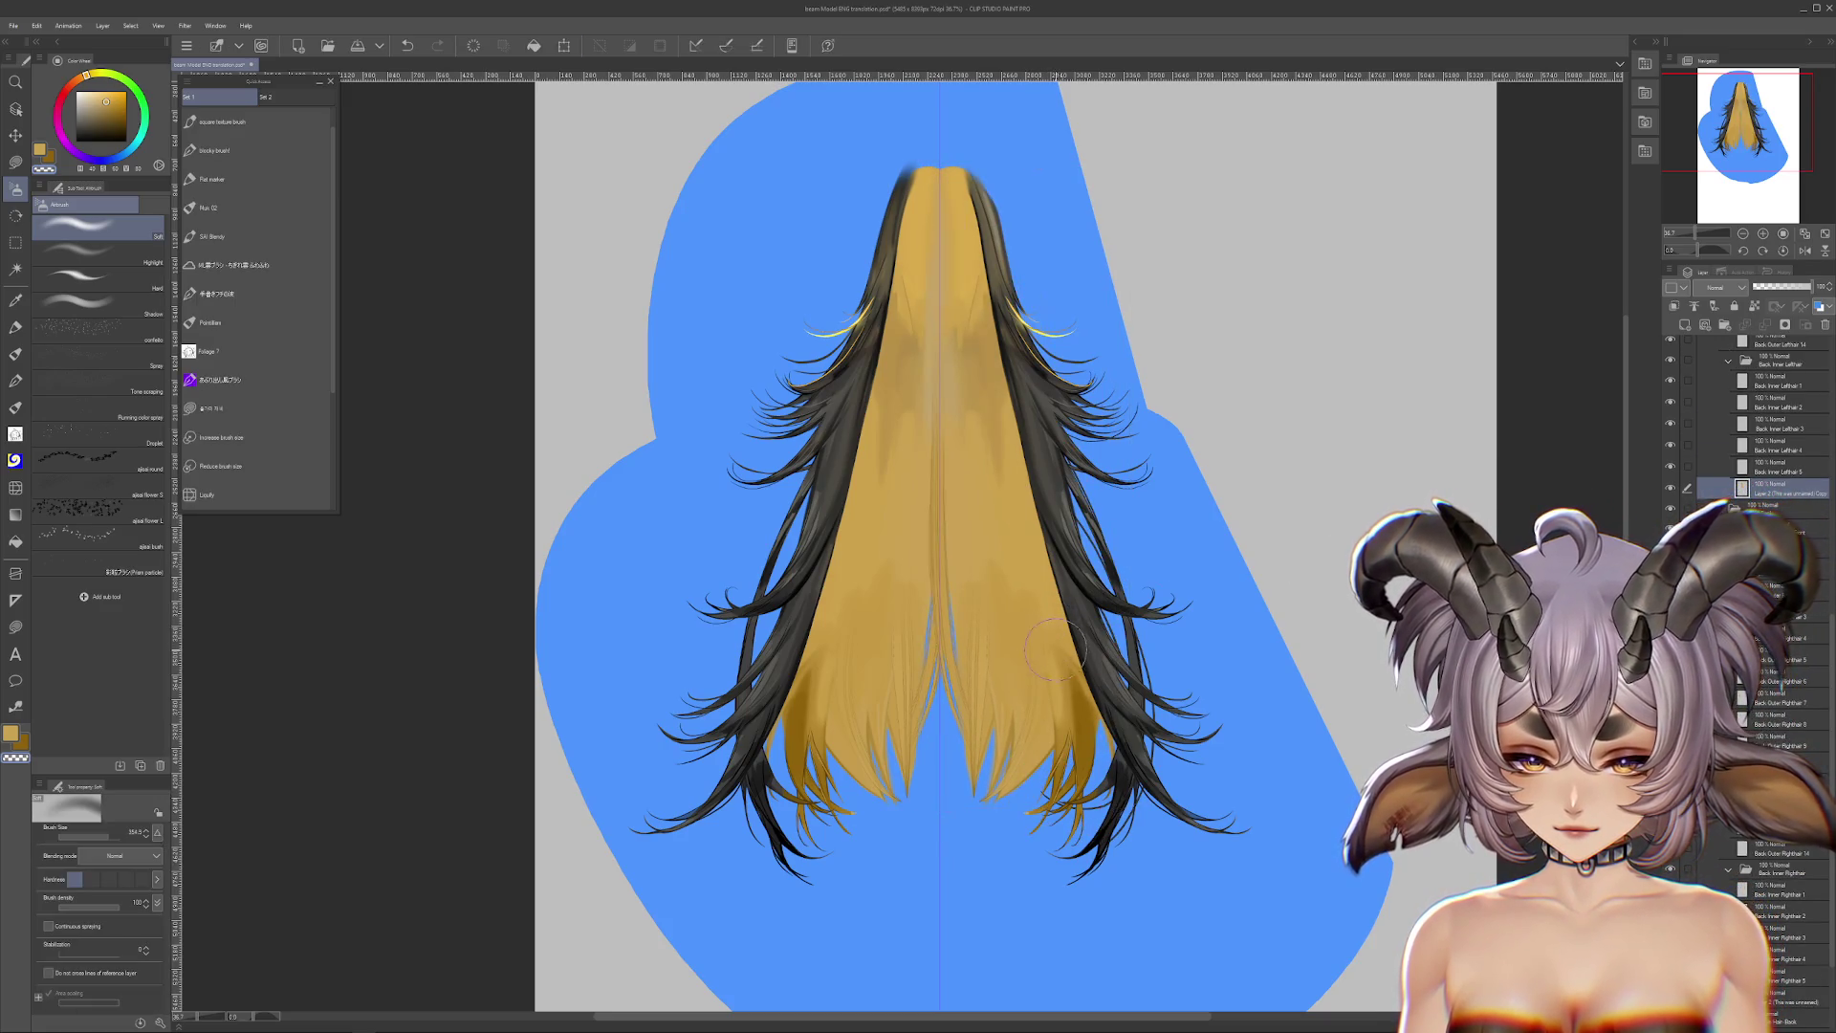
pyautogui.moveTo(912, 698); pyautogui.dragTo(944, 706)
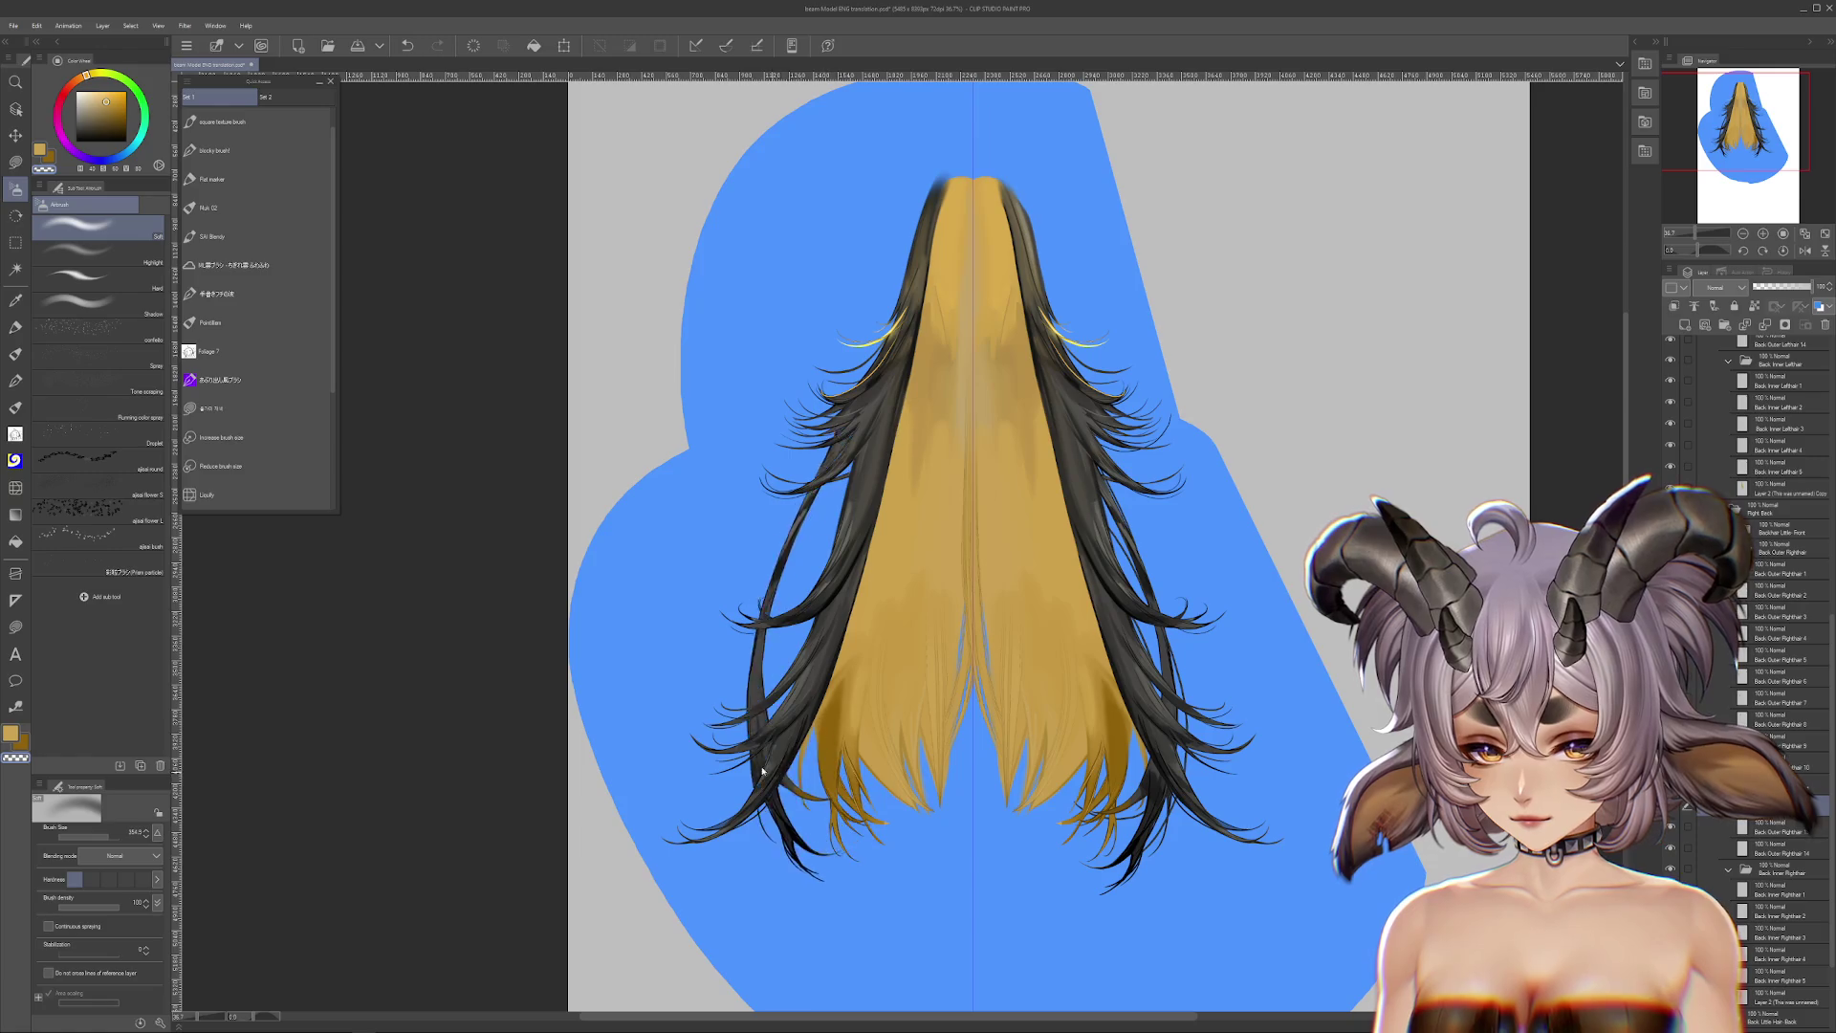
pyautogui.moveTo(779, 741); pyautogui.dragTo(685, 707)
pyautogui.hotkey('ctrl', 'z')
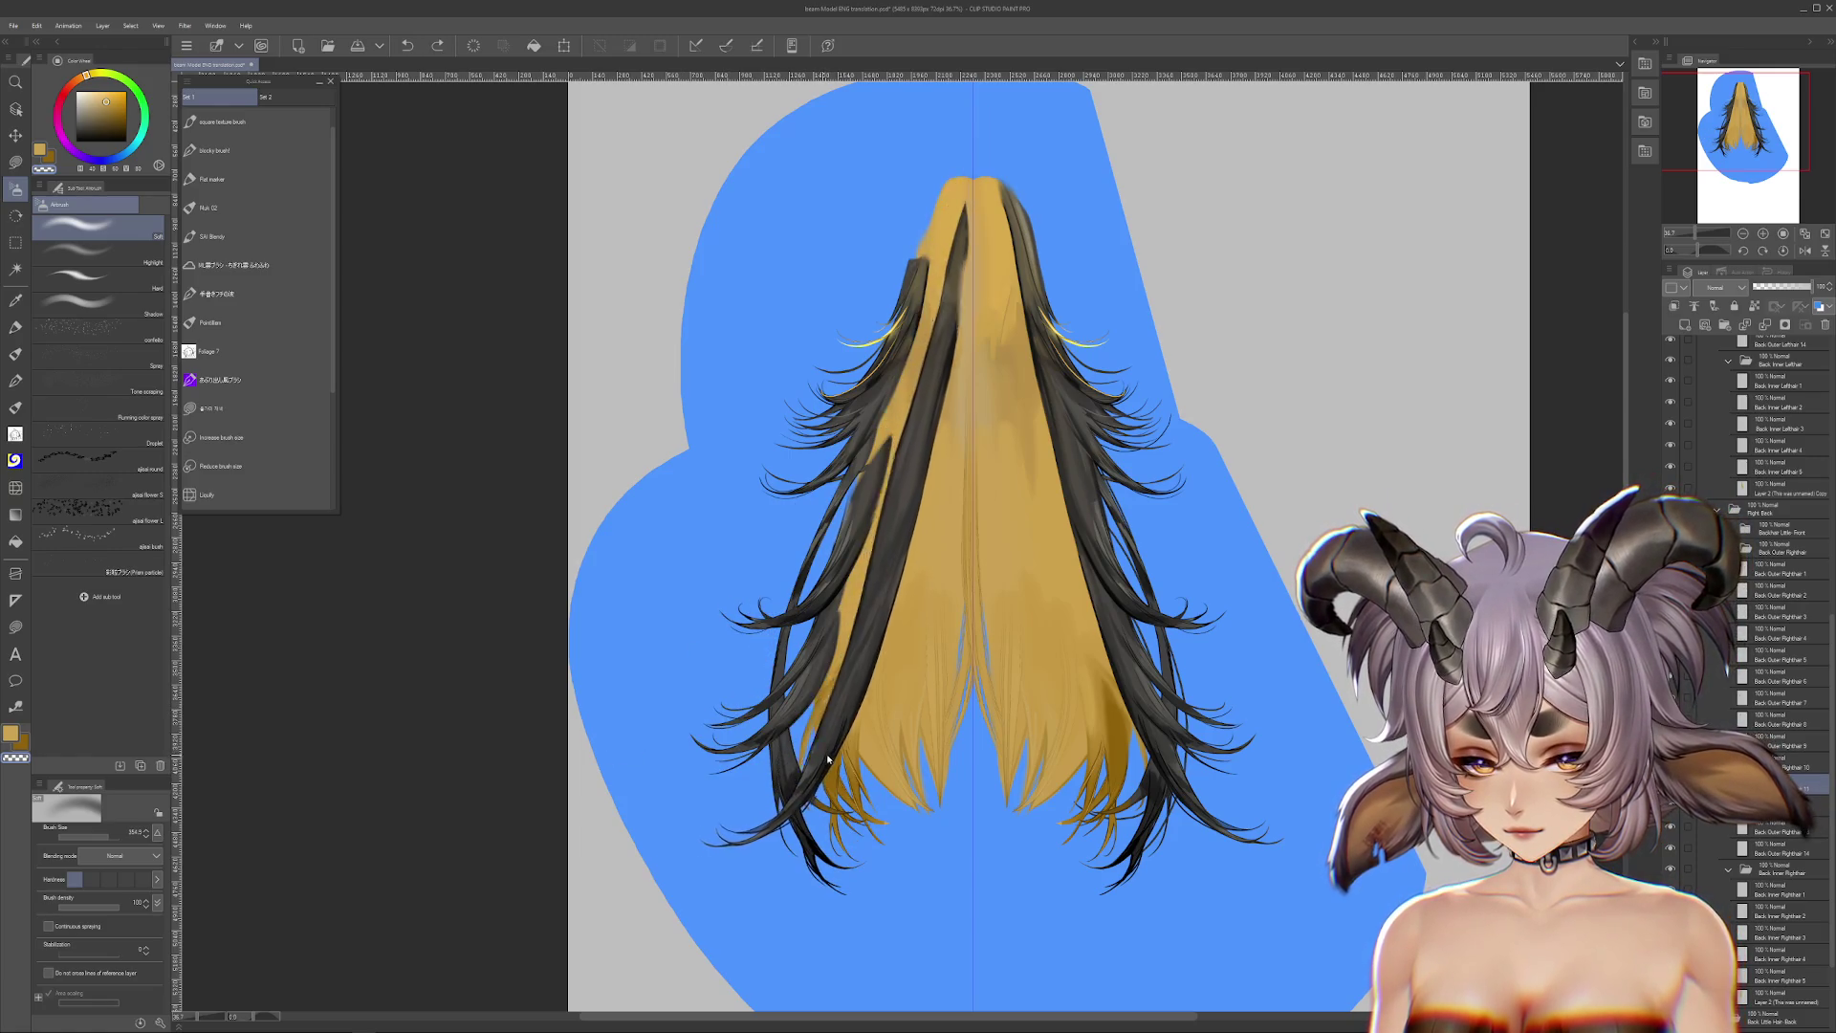
pyautogui.keyDown('ctrl'); pyautogui.keyDown('shift'); pyautogui.click(876, 468); pyautogui.keyUp('shift'); pyautogui.keyUp('ctrl')
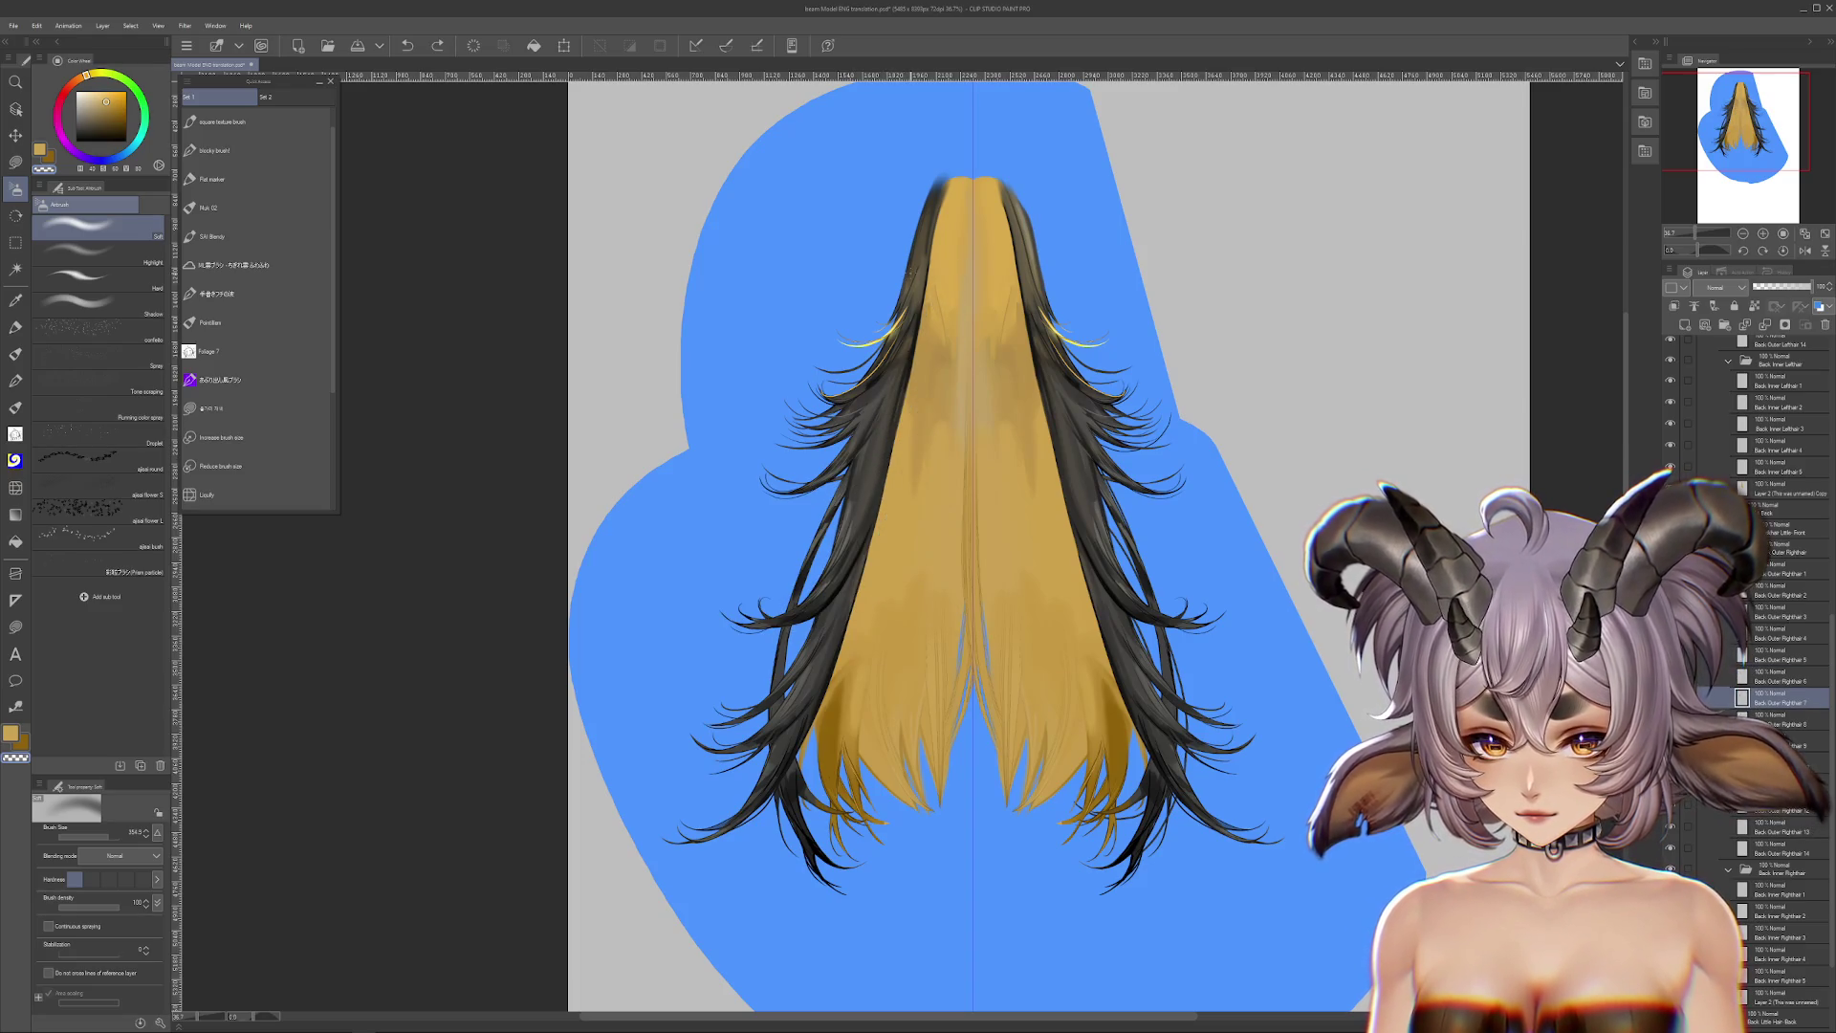
pyautogui.hotkey('ctrl', 'y')
pyautogui.hotkey('ctrl', 'z')
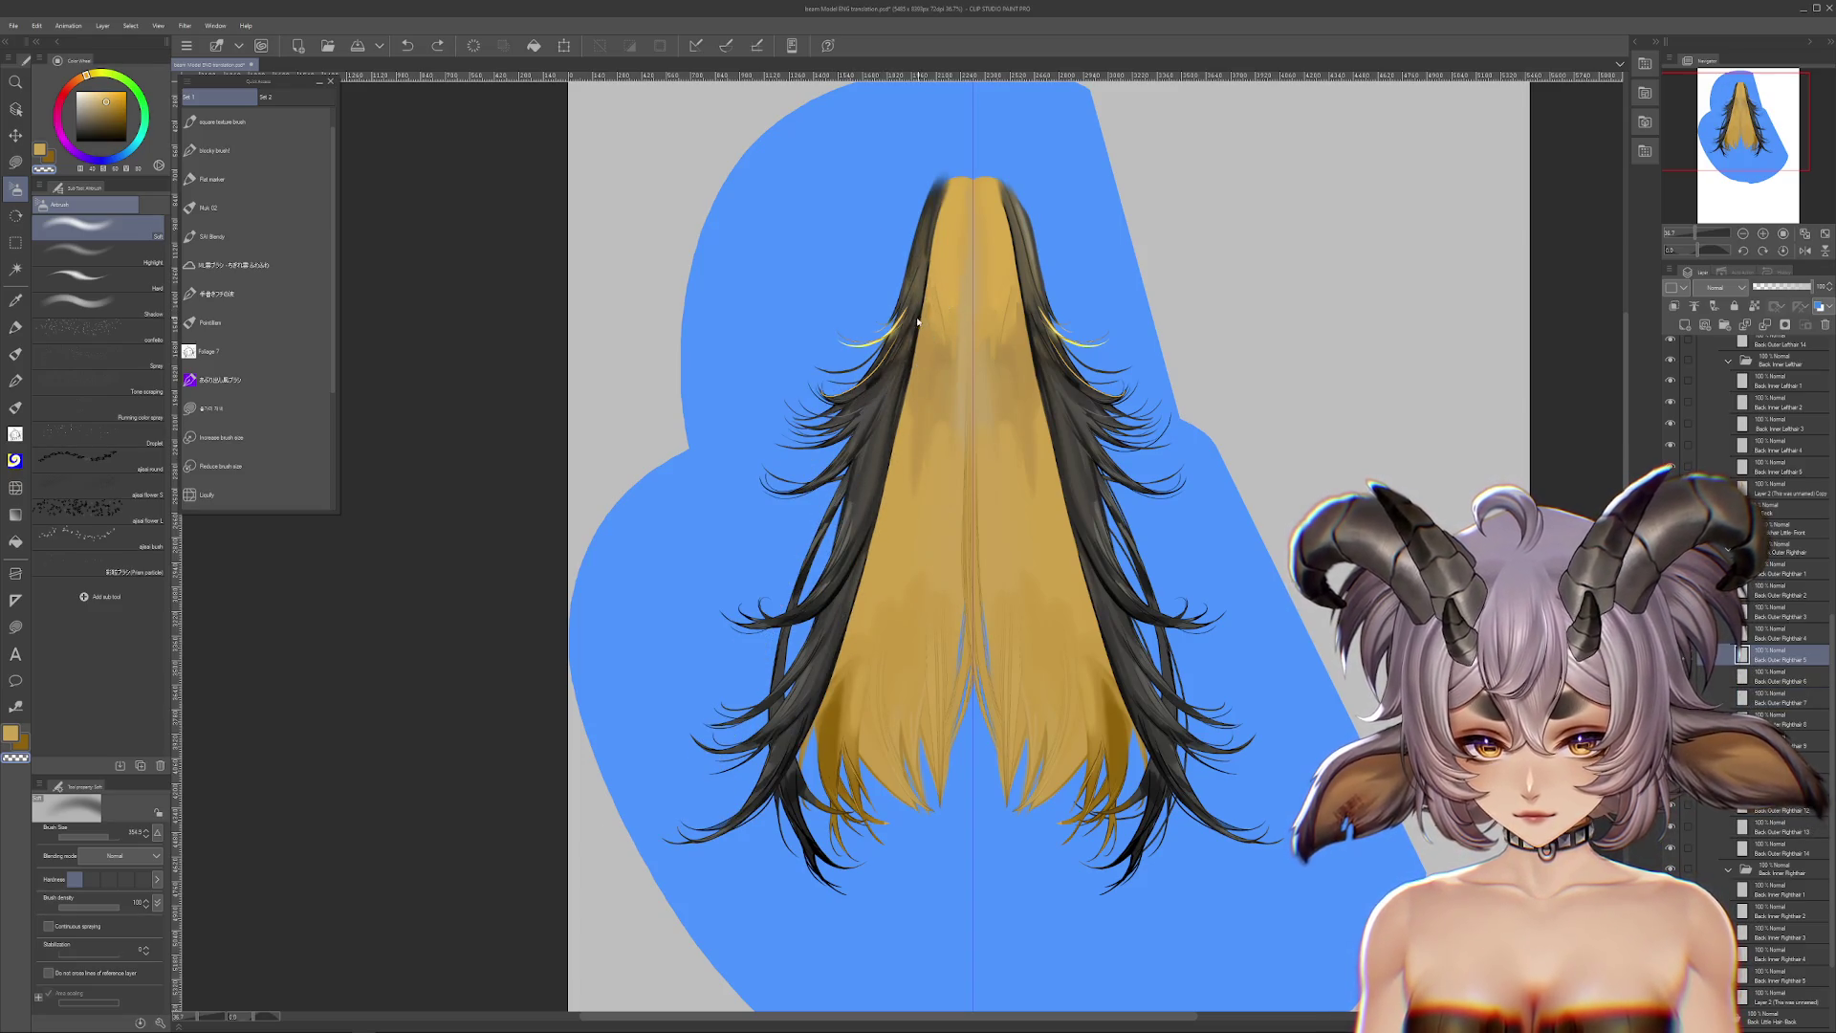
pyautogui.hotkey('ctrl', 'z')
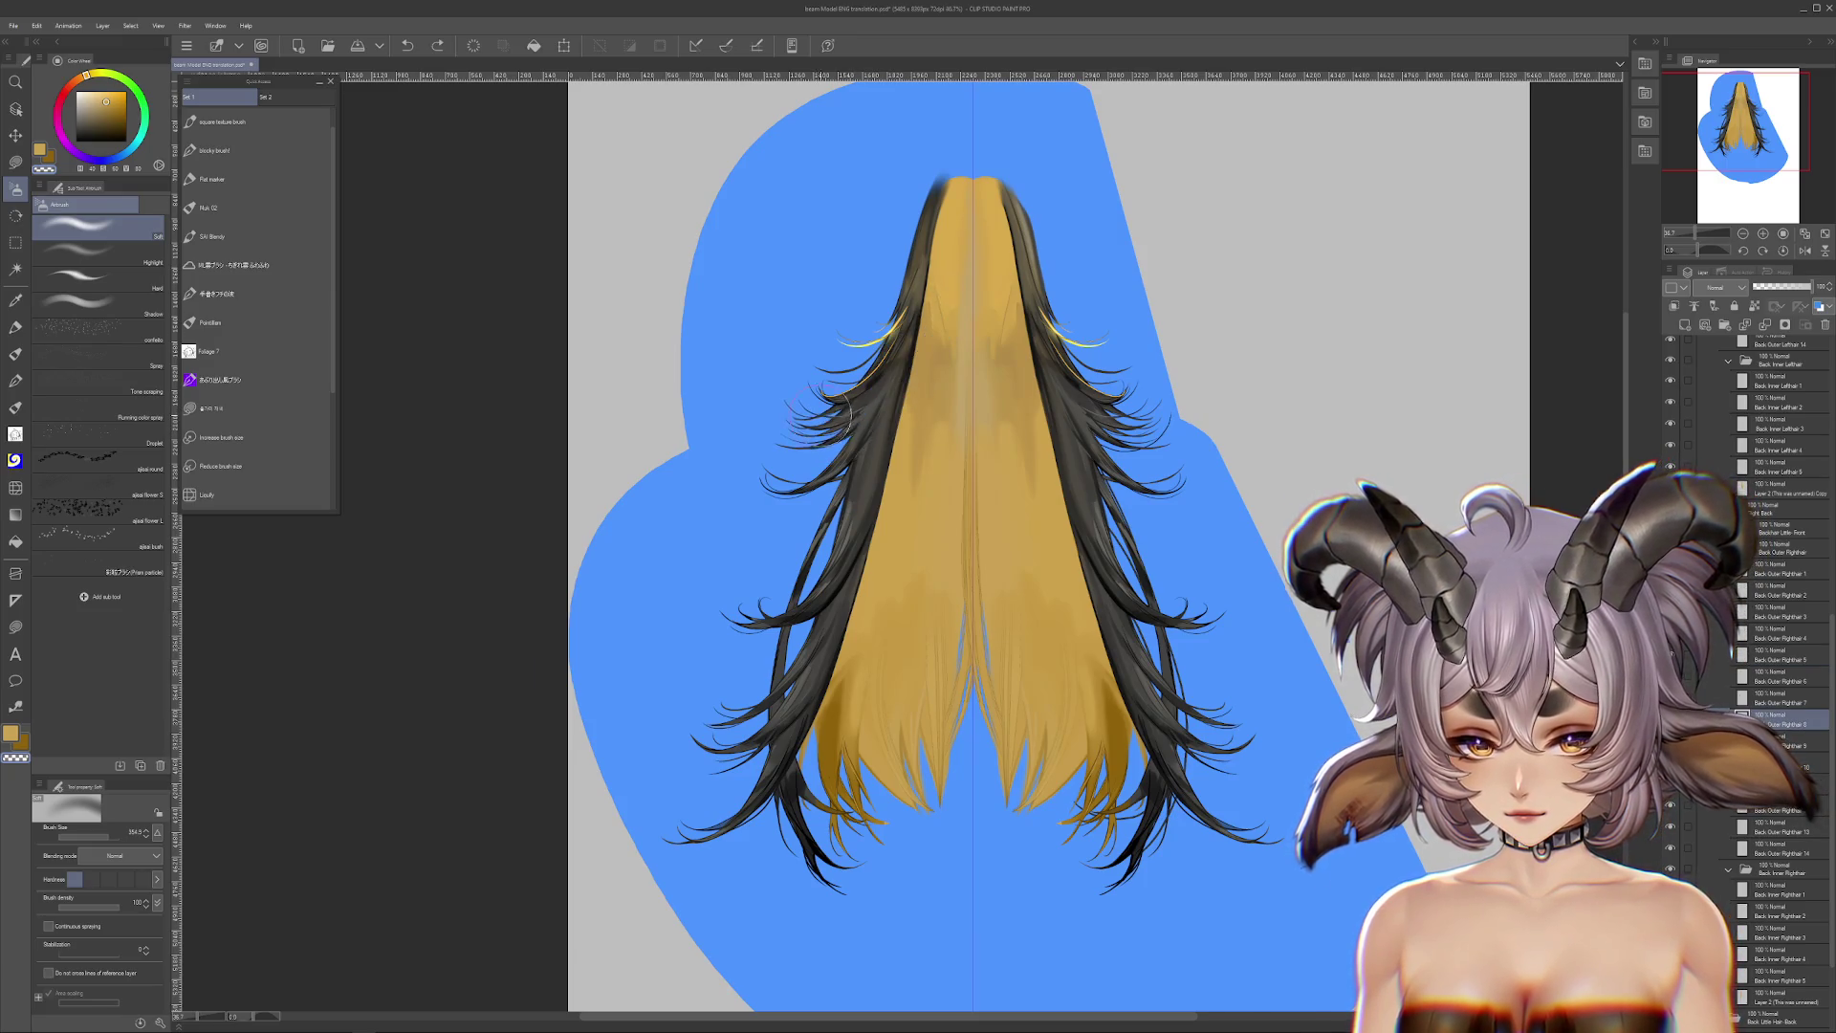
pyautogui.scroll(3, 830, 412)
pyautogui.hotkey('ctrl', 'y')
pyautogui.hotkey('ctrl', 'z')
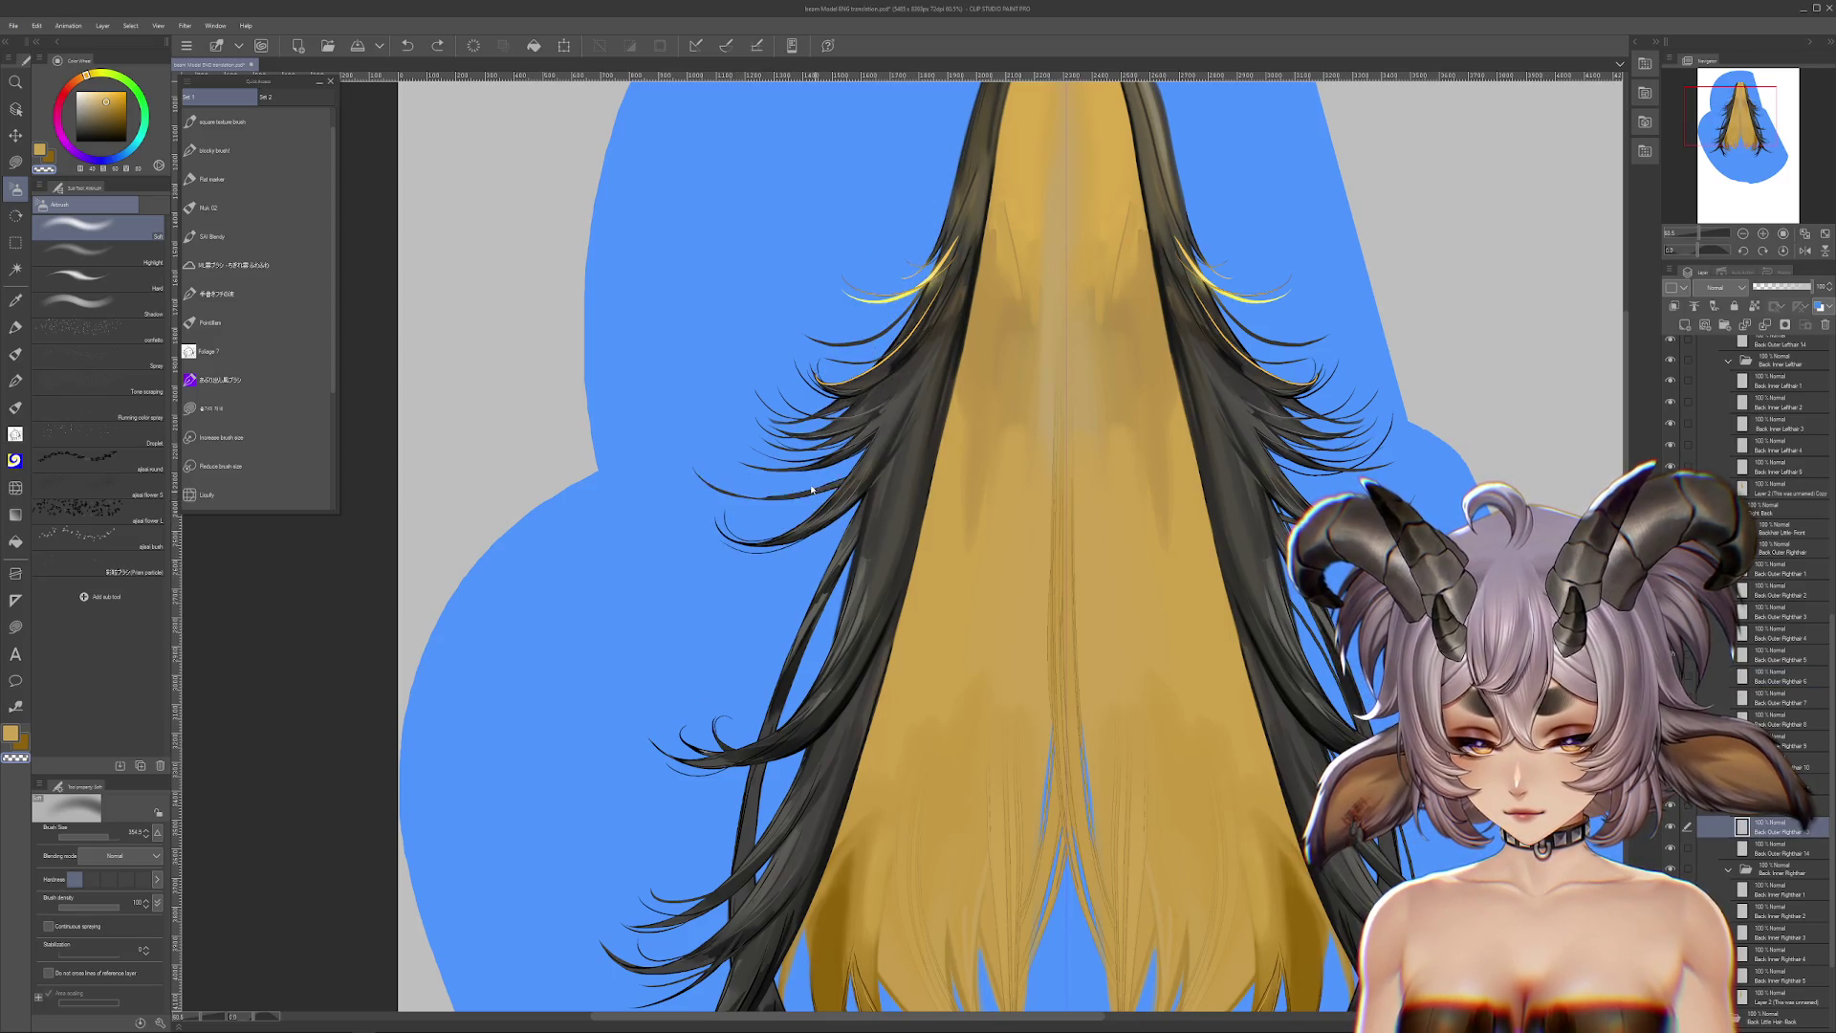
pyautogui.hotkey('ctrl', 'y')
pyautogui.hotkey('ctrl', 'z')
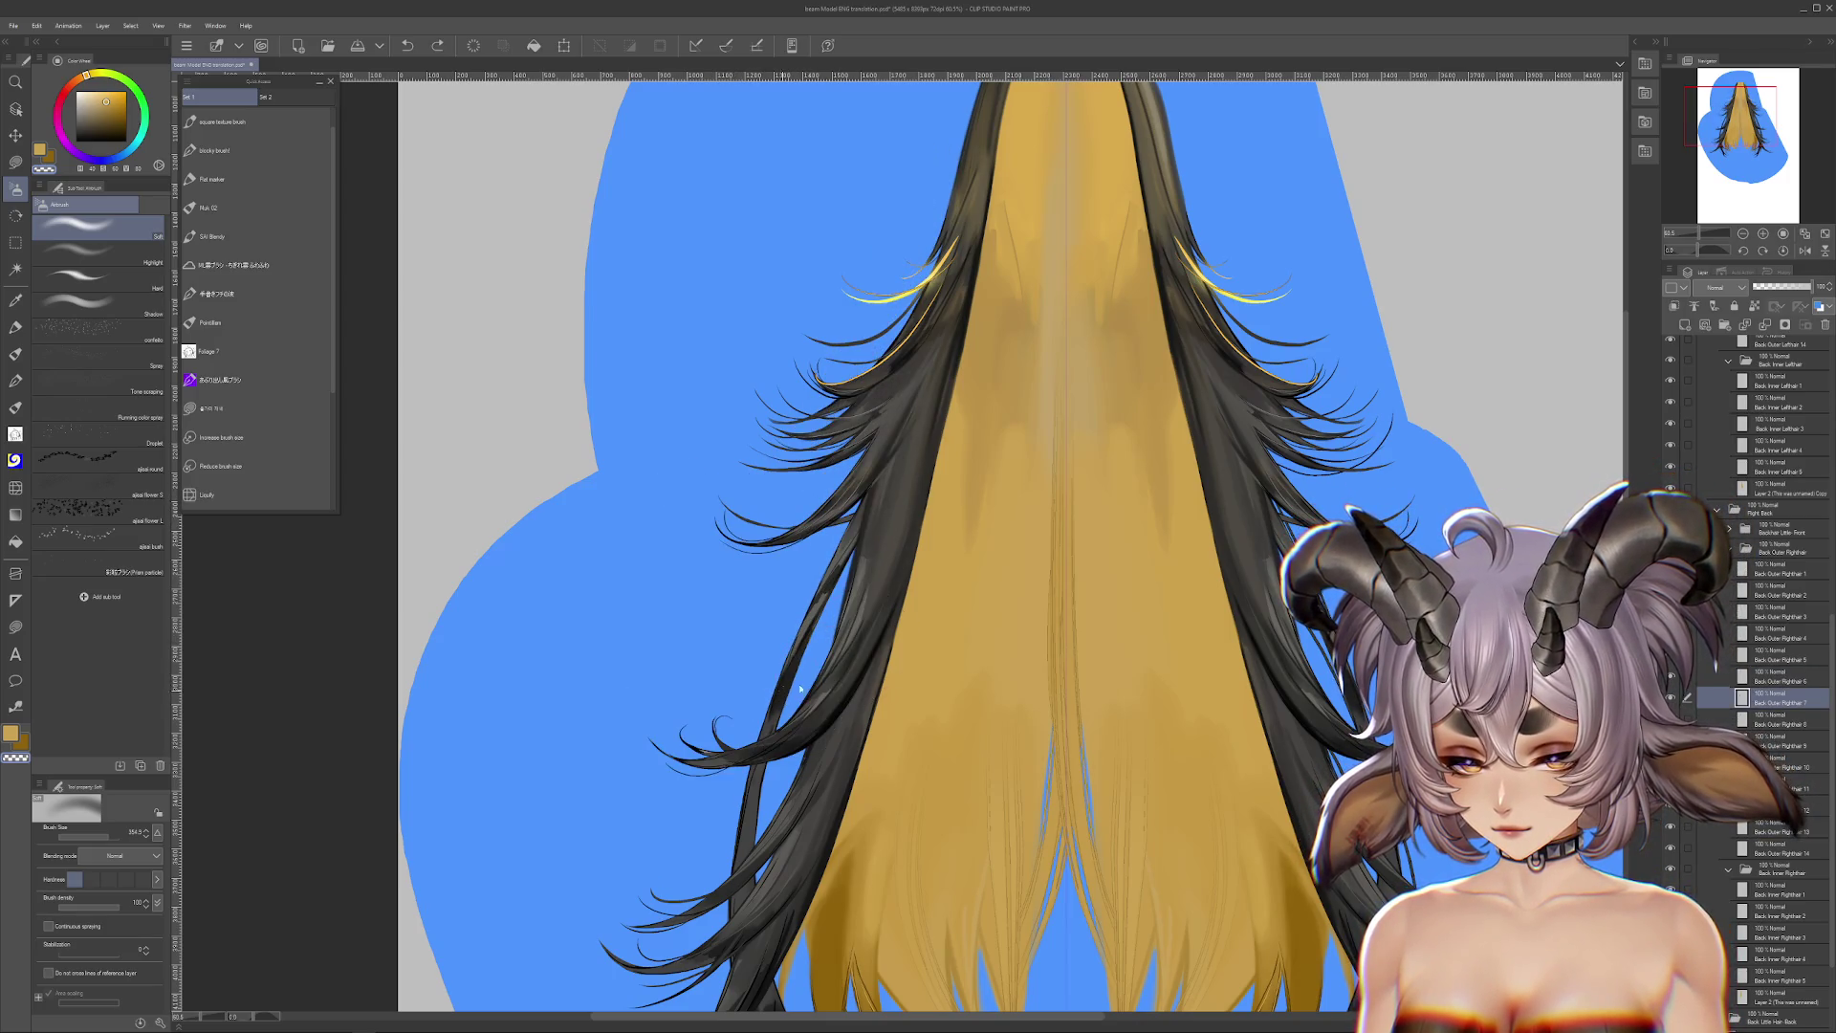
pyautogui.moveTo(1061, 478); pyautogui.dragTo(732, 535)
pyautogui.keyDown('ctrl'); pyautogui.keyDown('shift'); pyautogui.click(918, 383); pyautogui.keyUp('shift'); pyautogui.keyUp('ctrl')
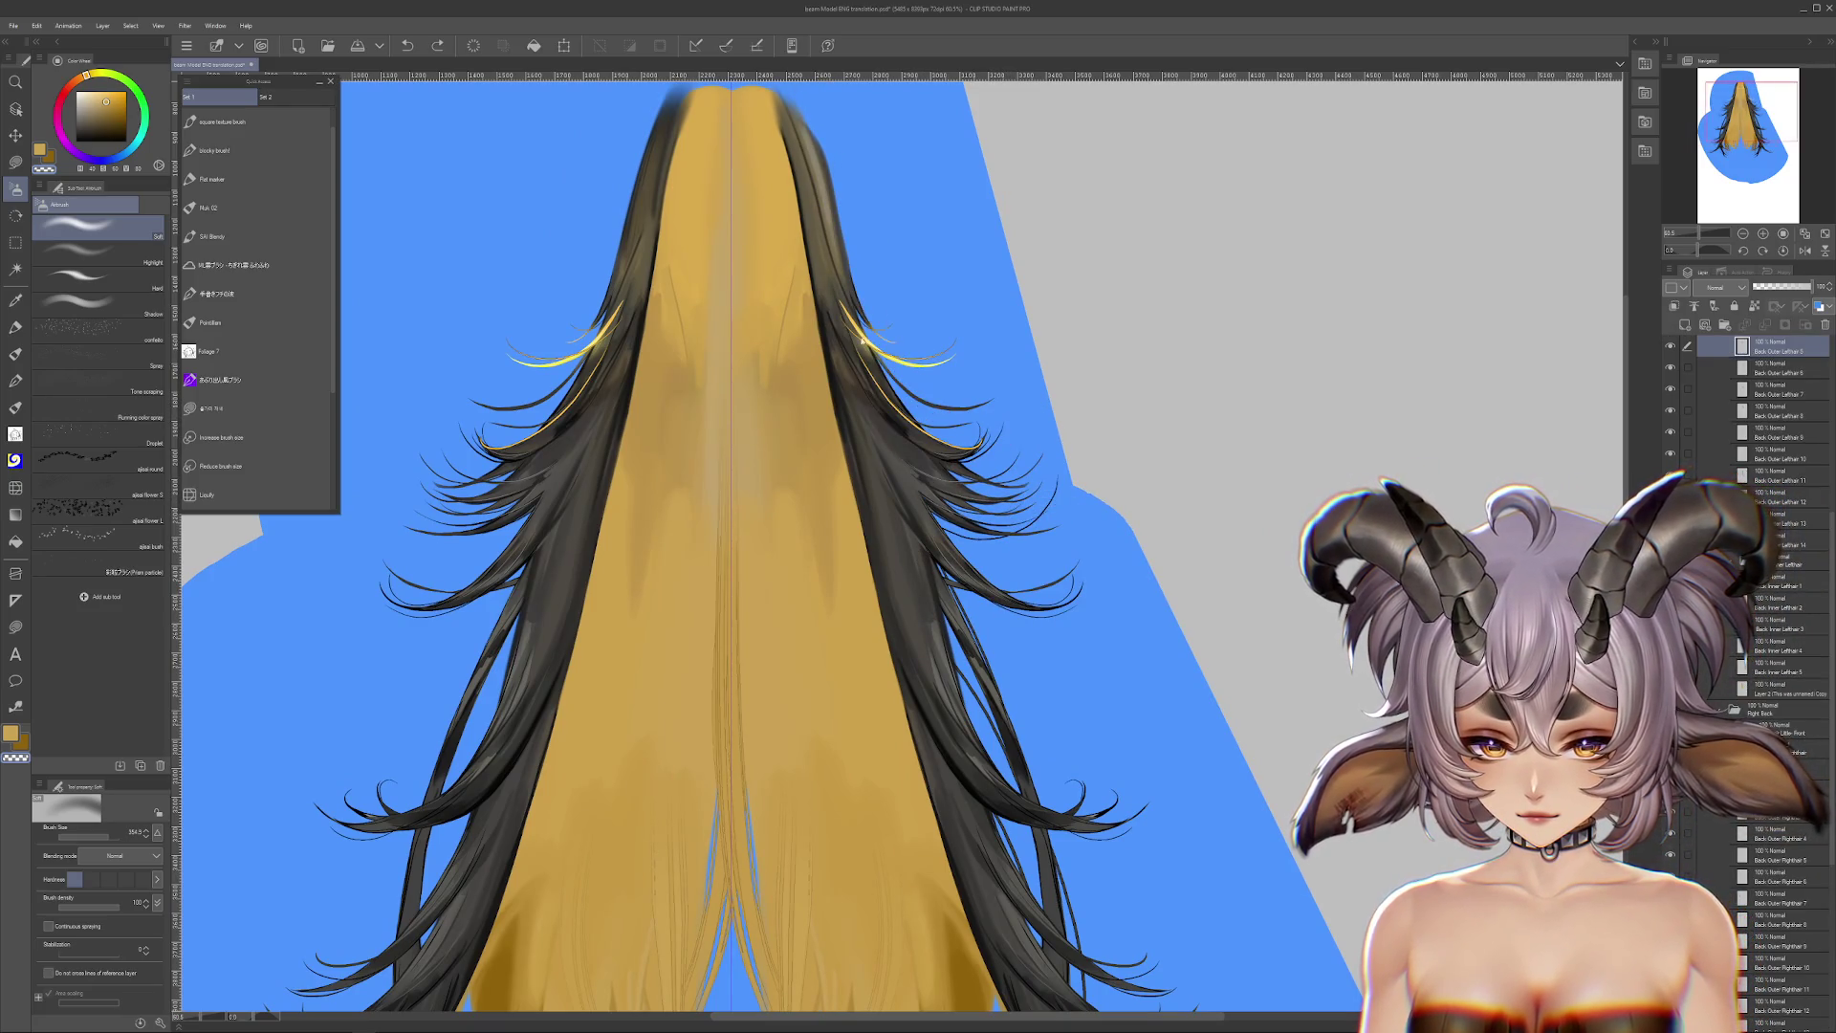
# Step: Check the Back Outer Lefthair layers, including 11 and 14, against the lower hair
pyautogui.keyDown('ctrl'); pyautogui.keyDown('shift'); pyautogui.click(854, 325); pyautogui.keyUp('shift'); pyautogui.keyUp('ctrl')
pyautogui.keyDown('ctrl'); pyautogui.keyDown('shift'); pyautogui.click(844, 261); pyautogui.keyUp('shift'); pyautogui.keyUp('ctrl')
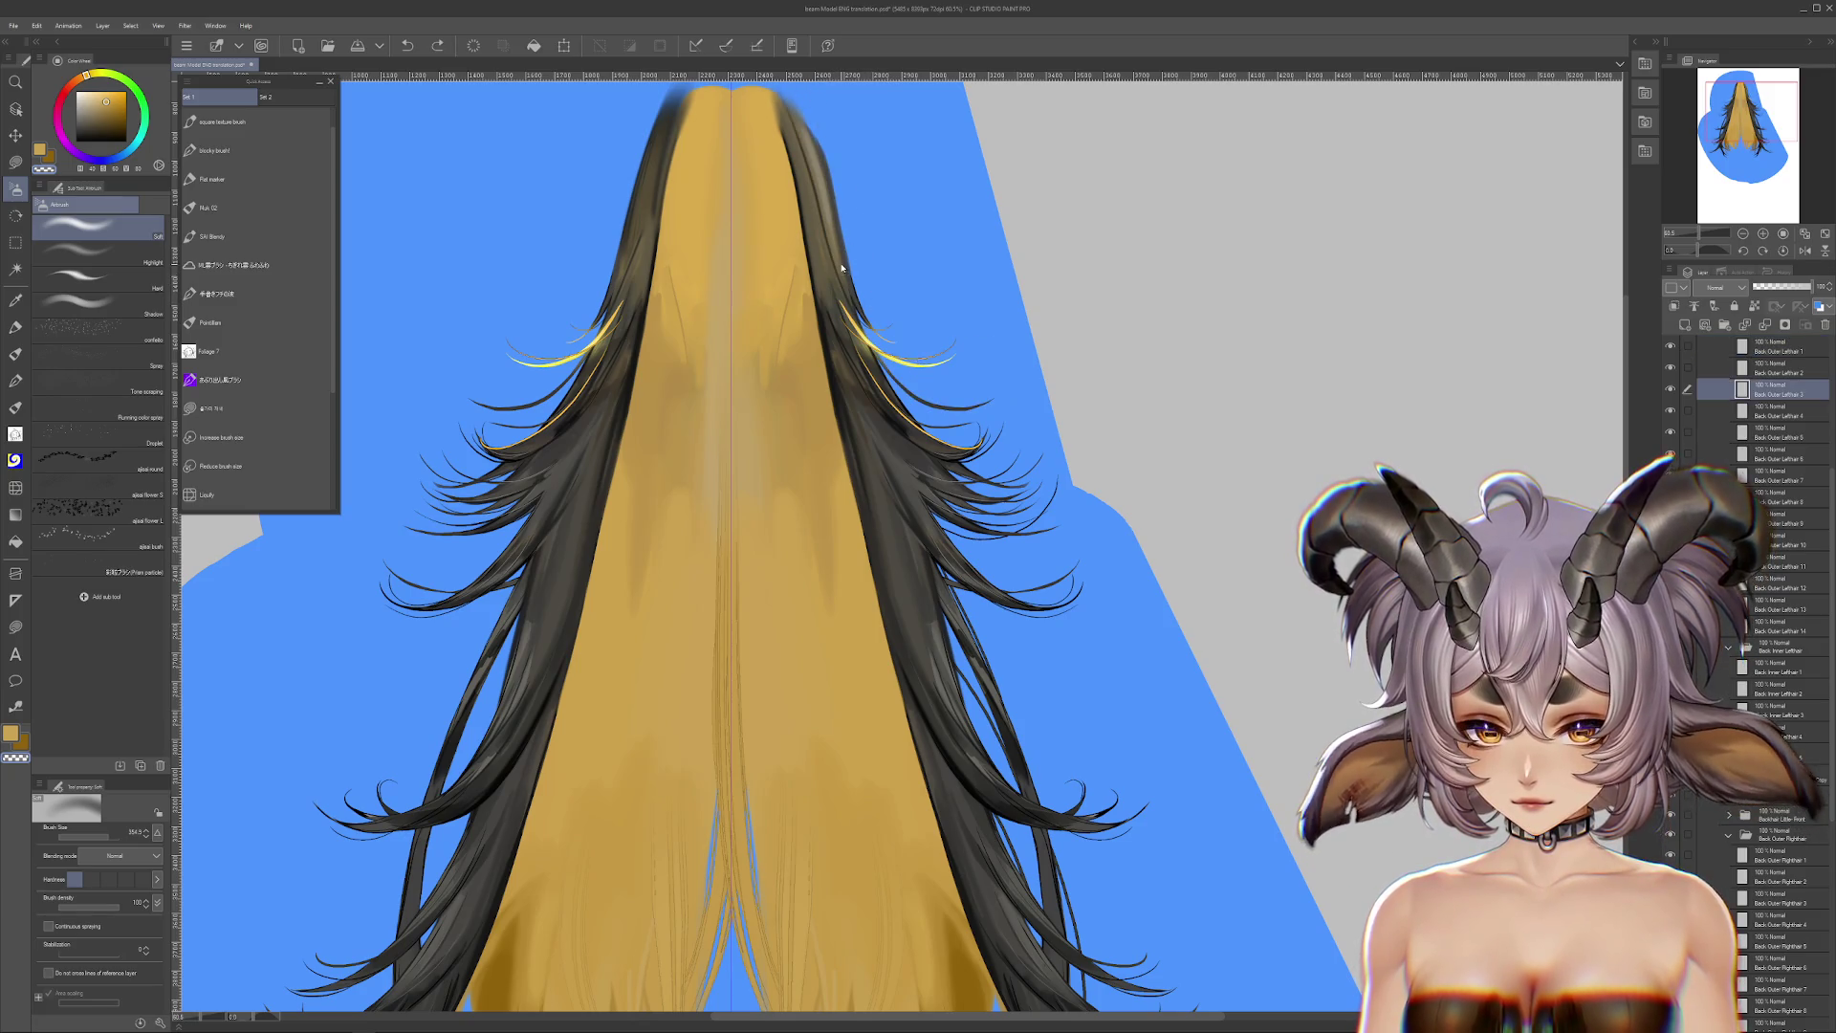
pyautogui.keyDown('ctrl'); pyautogui.keyDown('shift'); pyautogui.click(866, 243); pyautogui.keyUp('shift'); pyautogui.keyUp('ctrl')
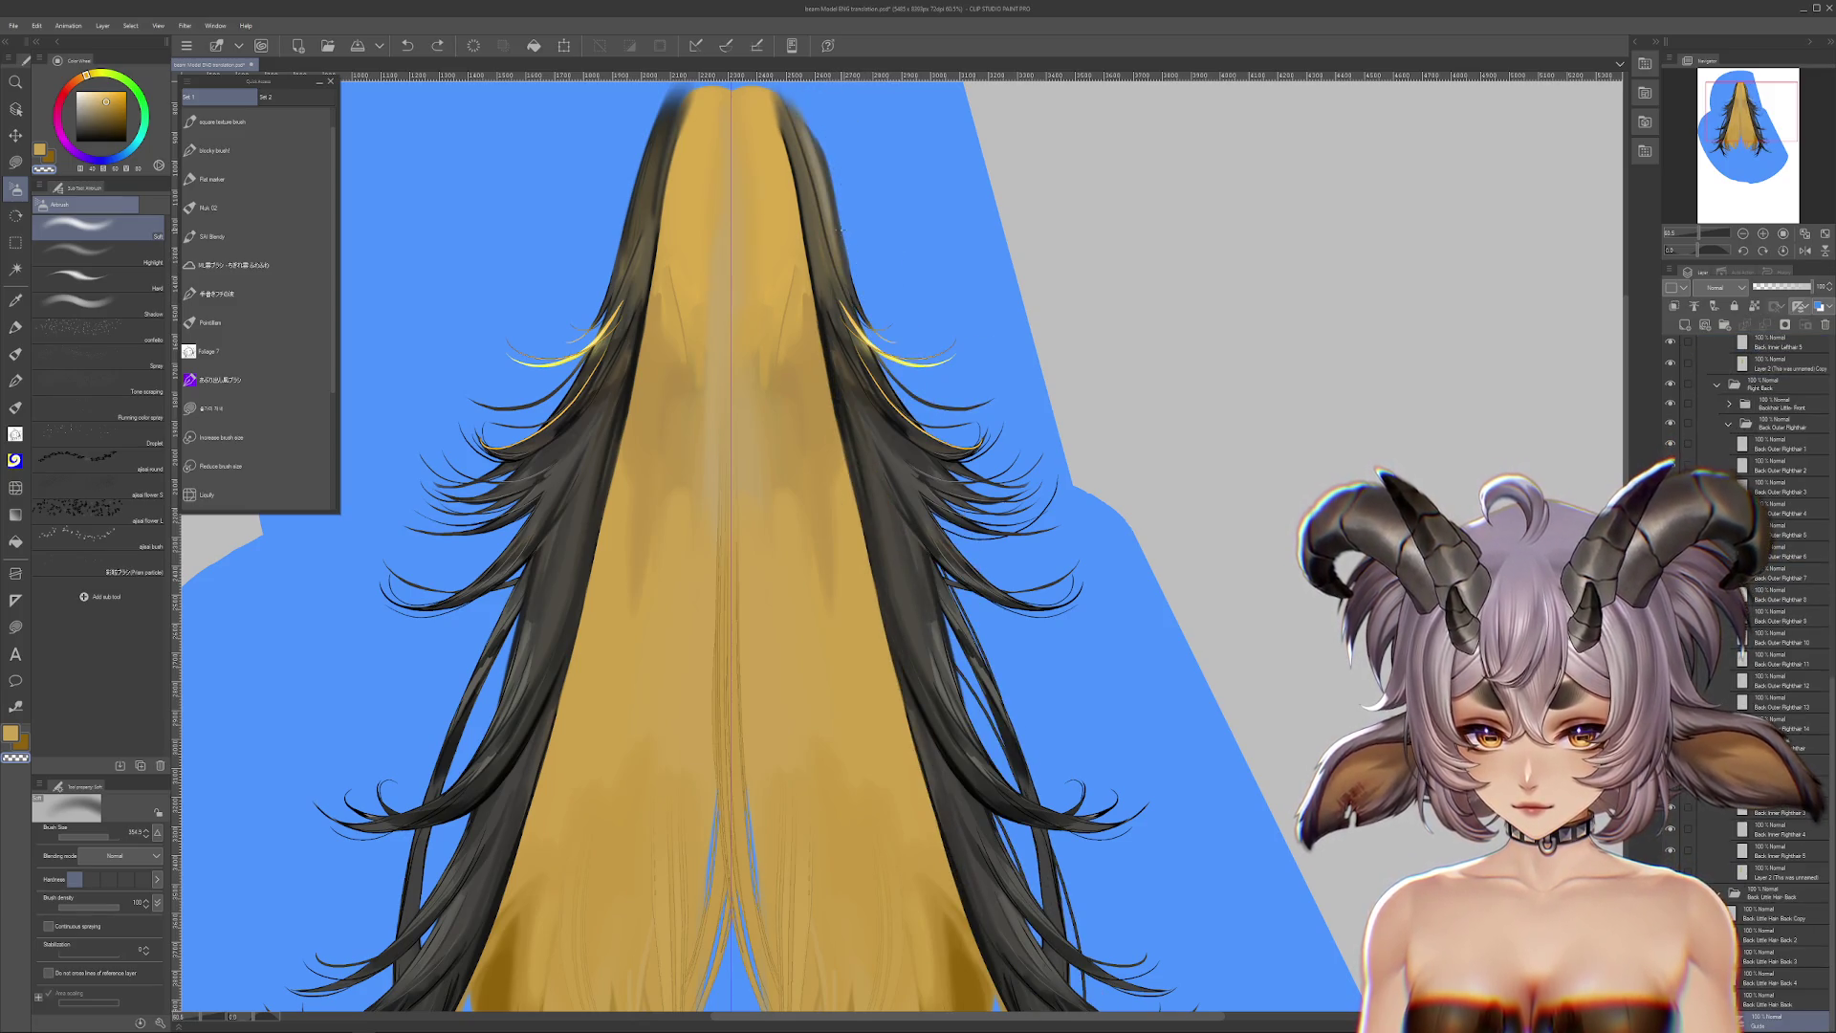
pyautogui.keyDown('ctrl'); pyautogui.keyDown('shift'); pyautogui.click(896, 223); pyautogui.keyUp('shift'); pyautogui.keyUp('ctrl')
pyautogui.keyDown('ctrl'); pyautogui.keyDown('shift'); pyautogui.click(897, 220); pyautogui.keyUp('shift'); pyautogui.keyUp('ctrl')
pyautogui.moveTo(1086, 758); pyautogui.dragTo(1208, 634)
pyautogui.keyDown('ctrl'); pyautogui.keyDown('shift'); pyautogui.click(1065, 724); pyautogui.keyUp('shift'); pyautogui.keyUp('ctrl')
# Step: Scroll to the top of the Layer palette and collapse the Left Back hair folder
pyautogui.scroll(-5, 1064, 724)
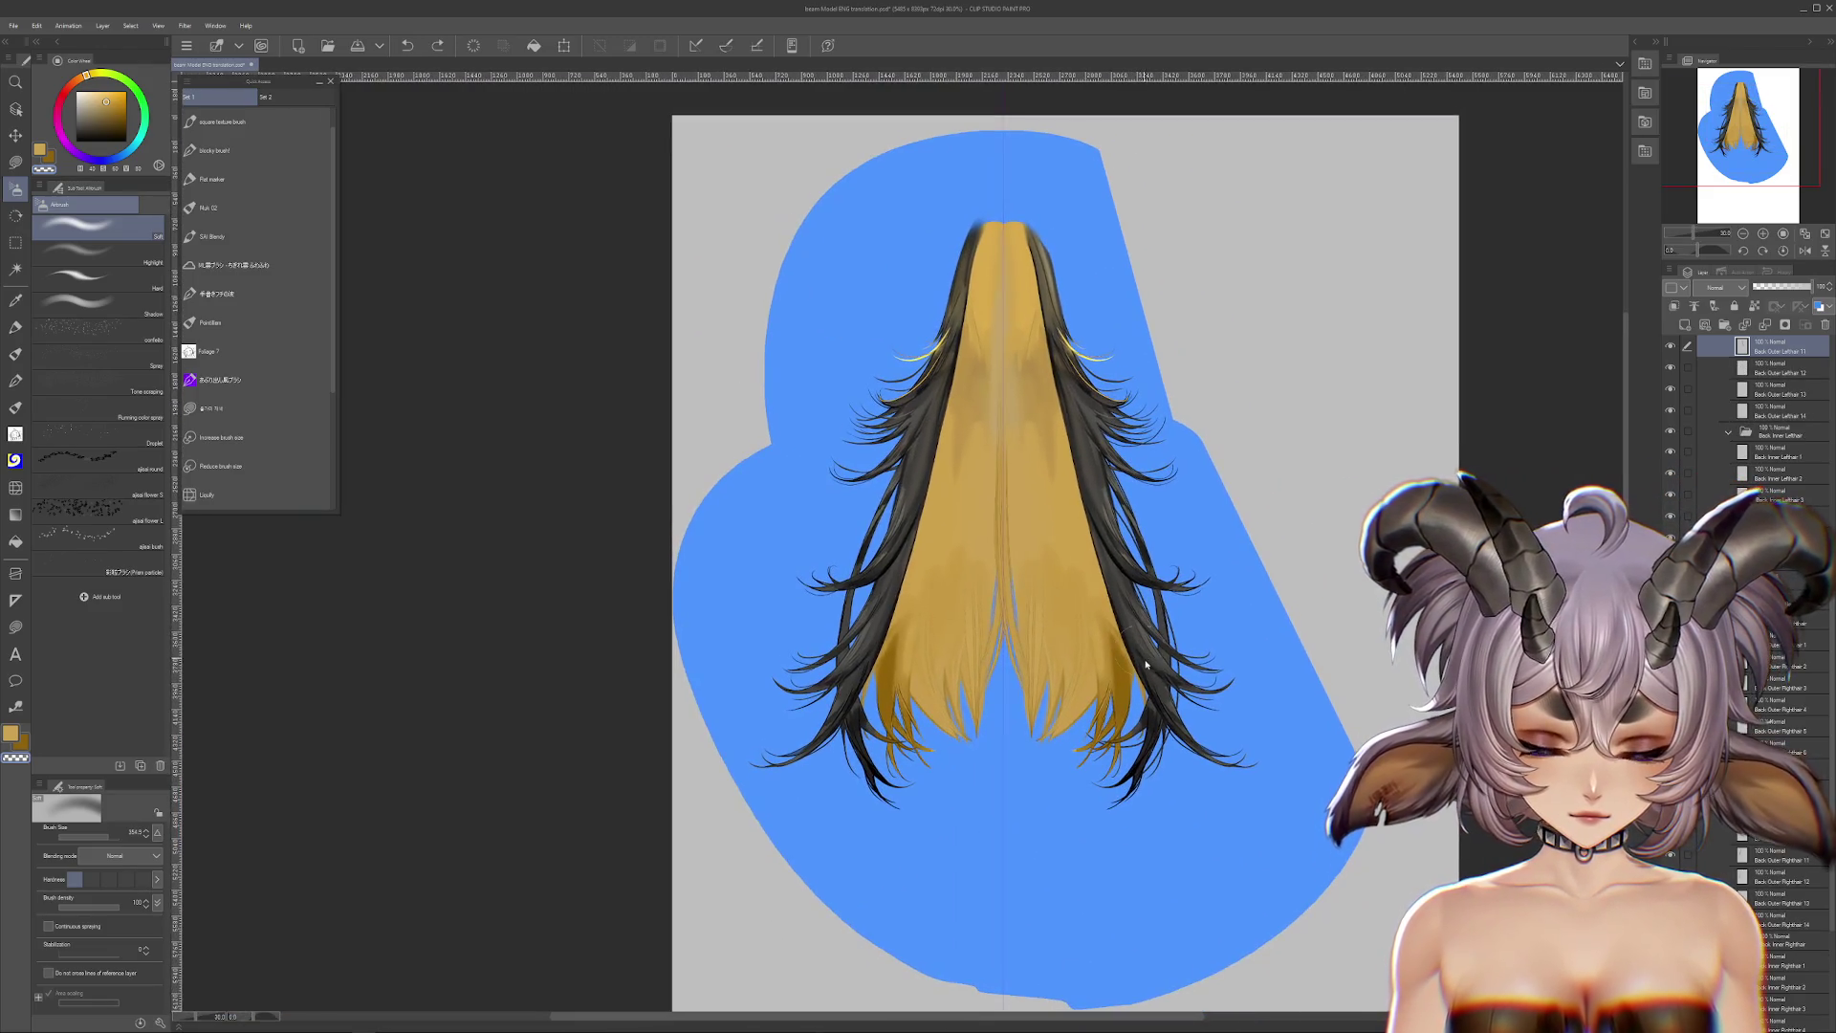
pyautogui.scroll(2, 1151, 685)
pyautogui.scroll(-3, 1057, 598)
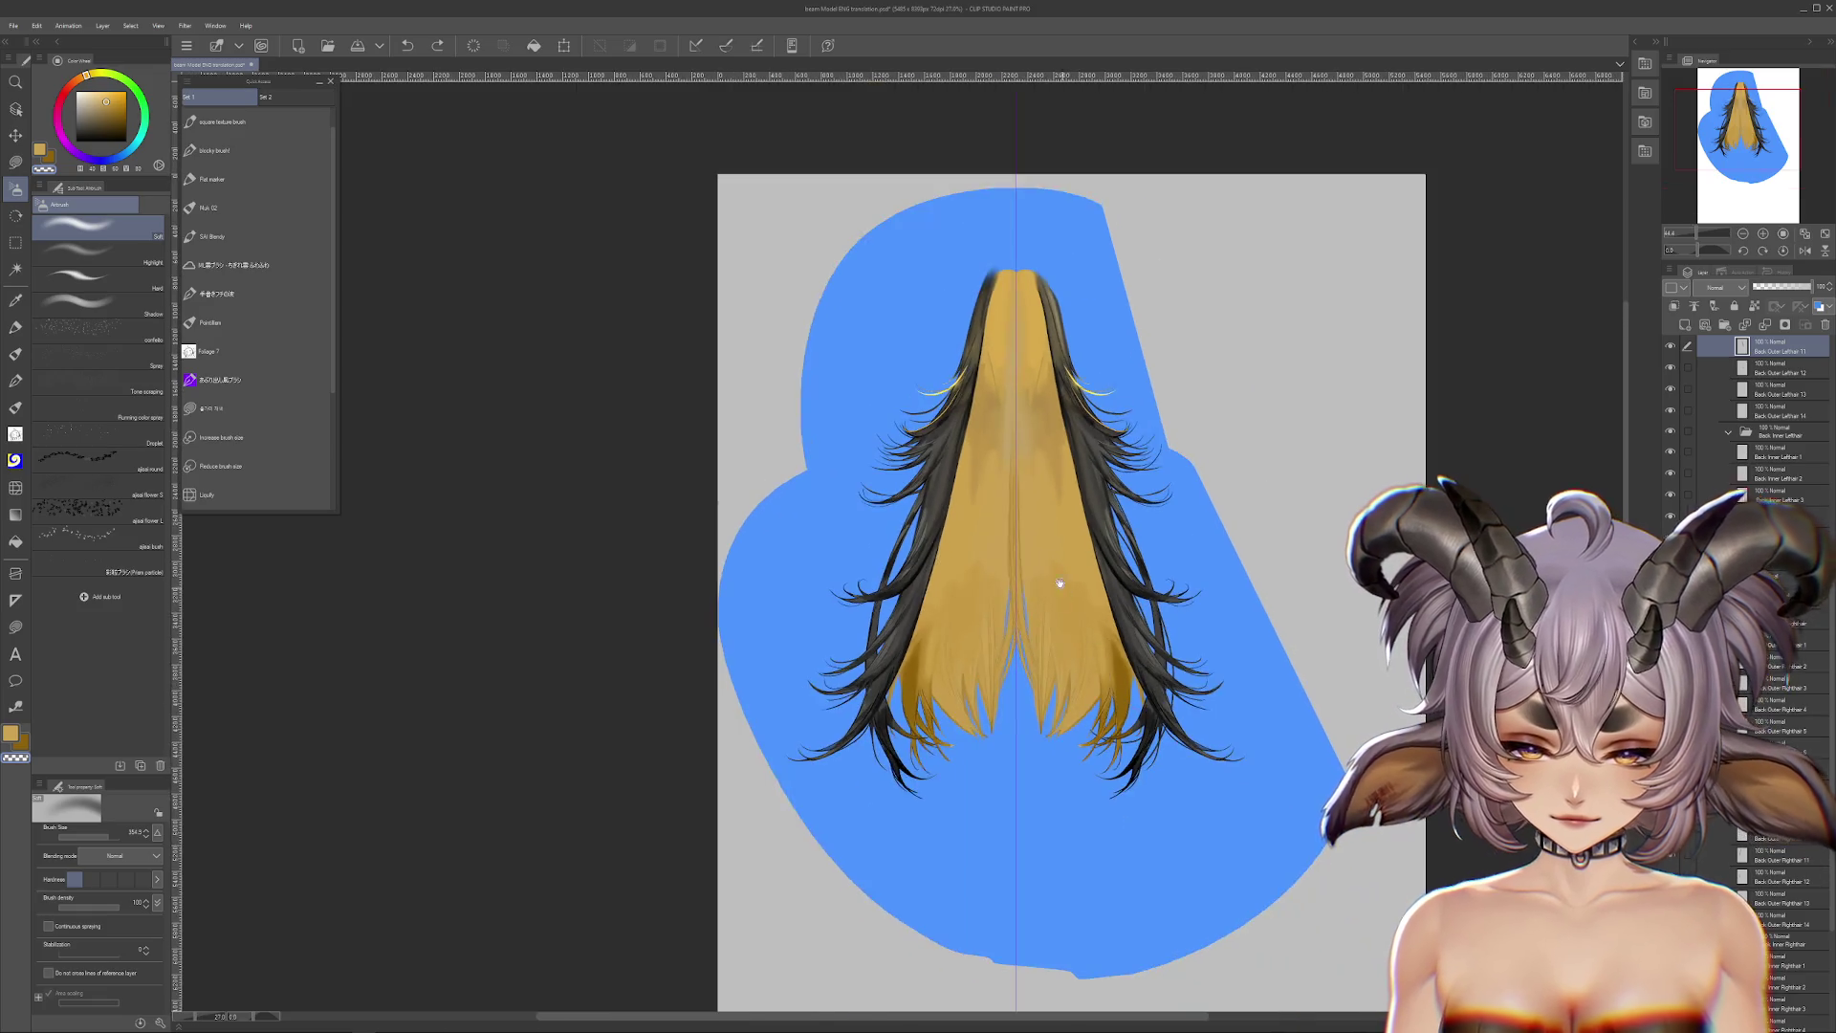
pyautogui.scroll(1, 1021, 506)
pyautogui.keyDown('ctrl'); pyautogui.keyDown('shift'); pyautogui.click(1081, 574); pyautogui.keyUp('shift'); pyautogui.keyUp('ctrl')
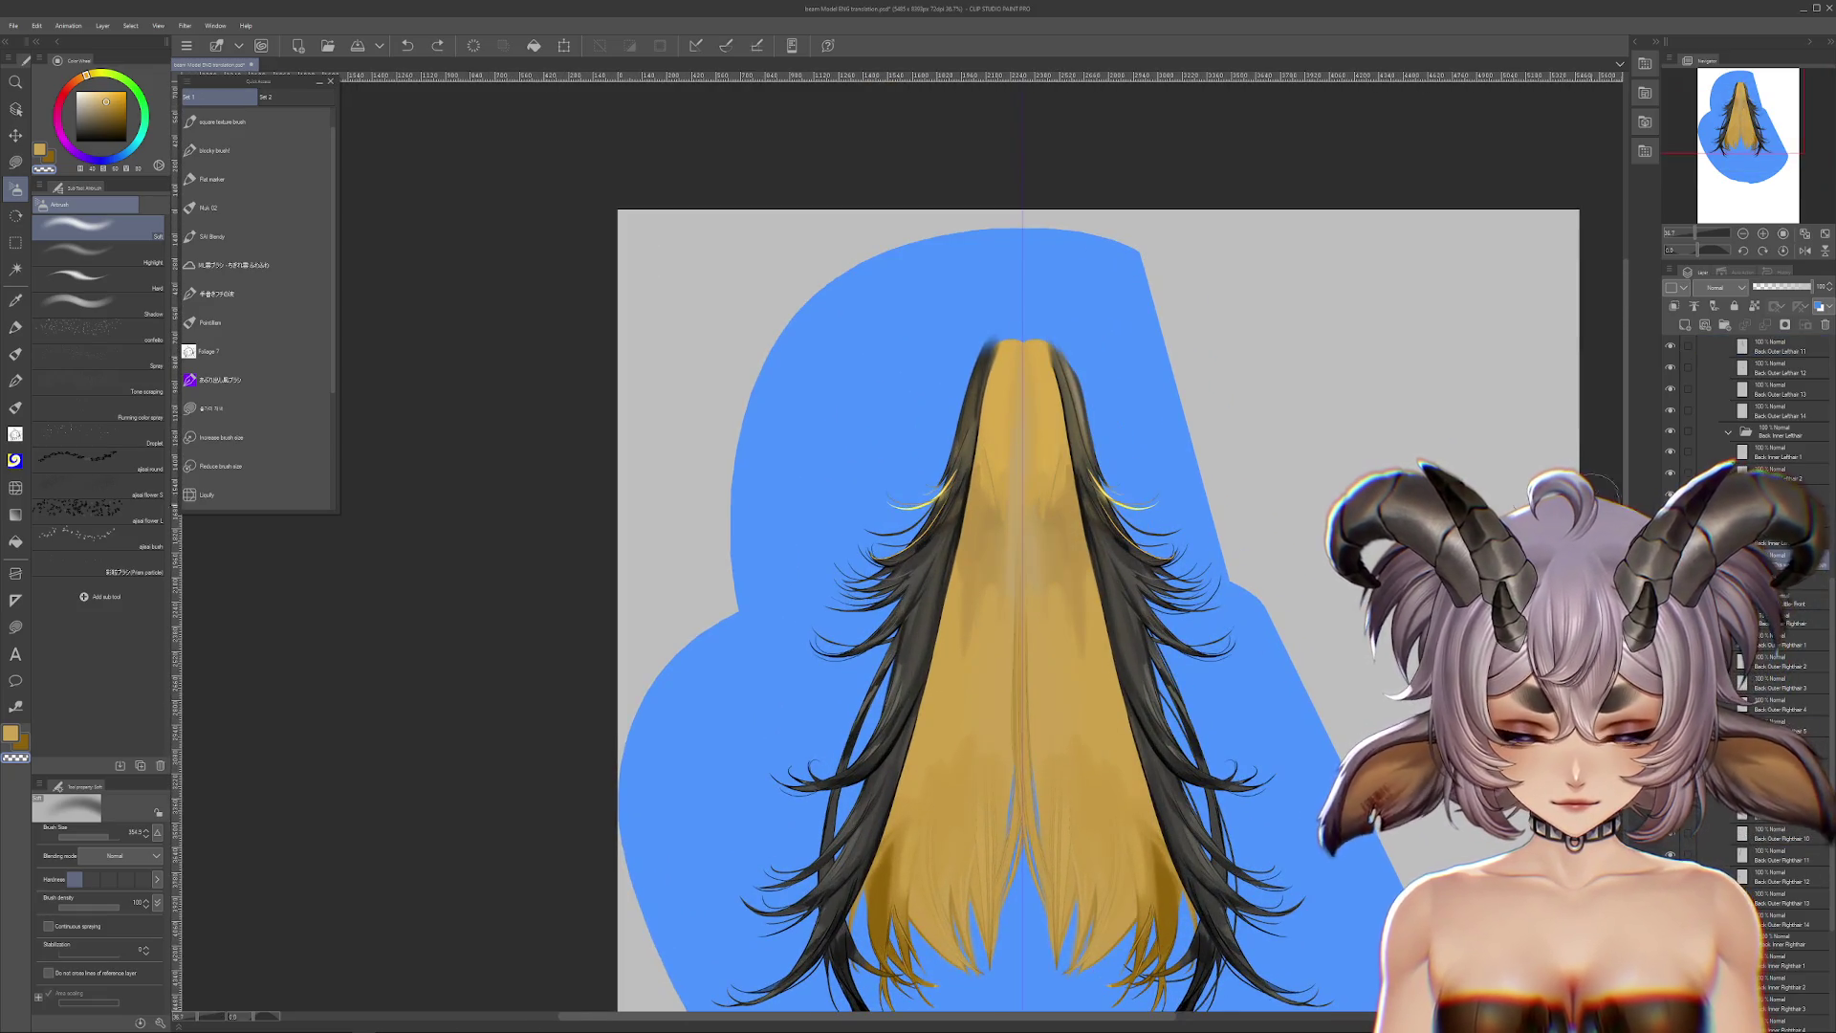
pyautogui.scroll(2, 1824, 593)
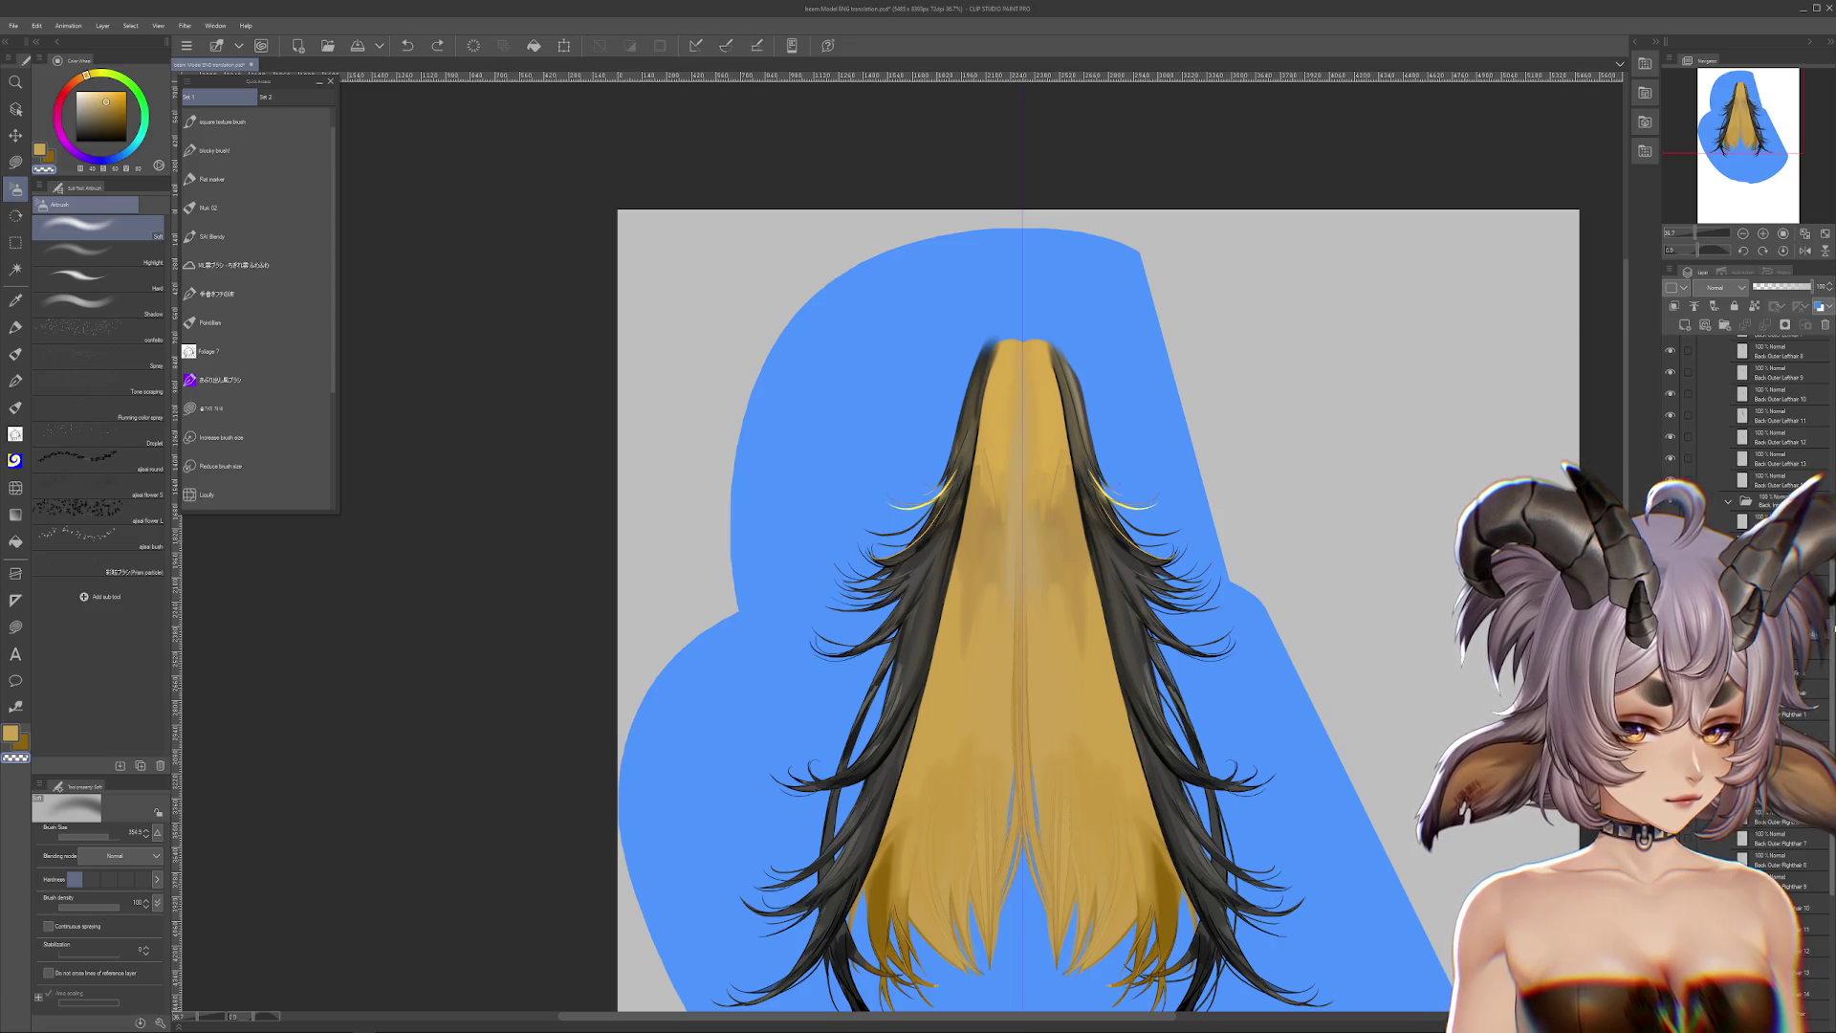
pyautogui.scroll(5, 1797, 536)
pyautogui.click(1711, 422)
pyautogui.click(1720, 405)
pyautogui.scroll(3, 1759, 431)
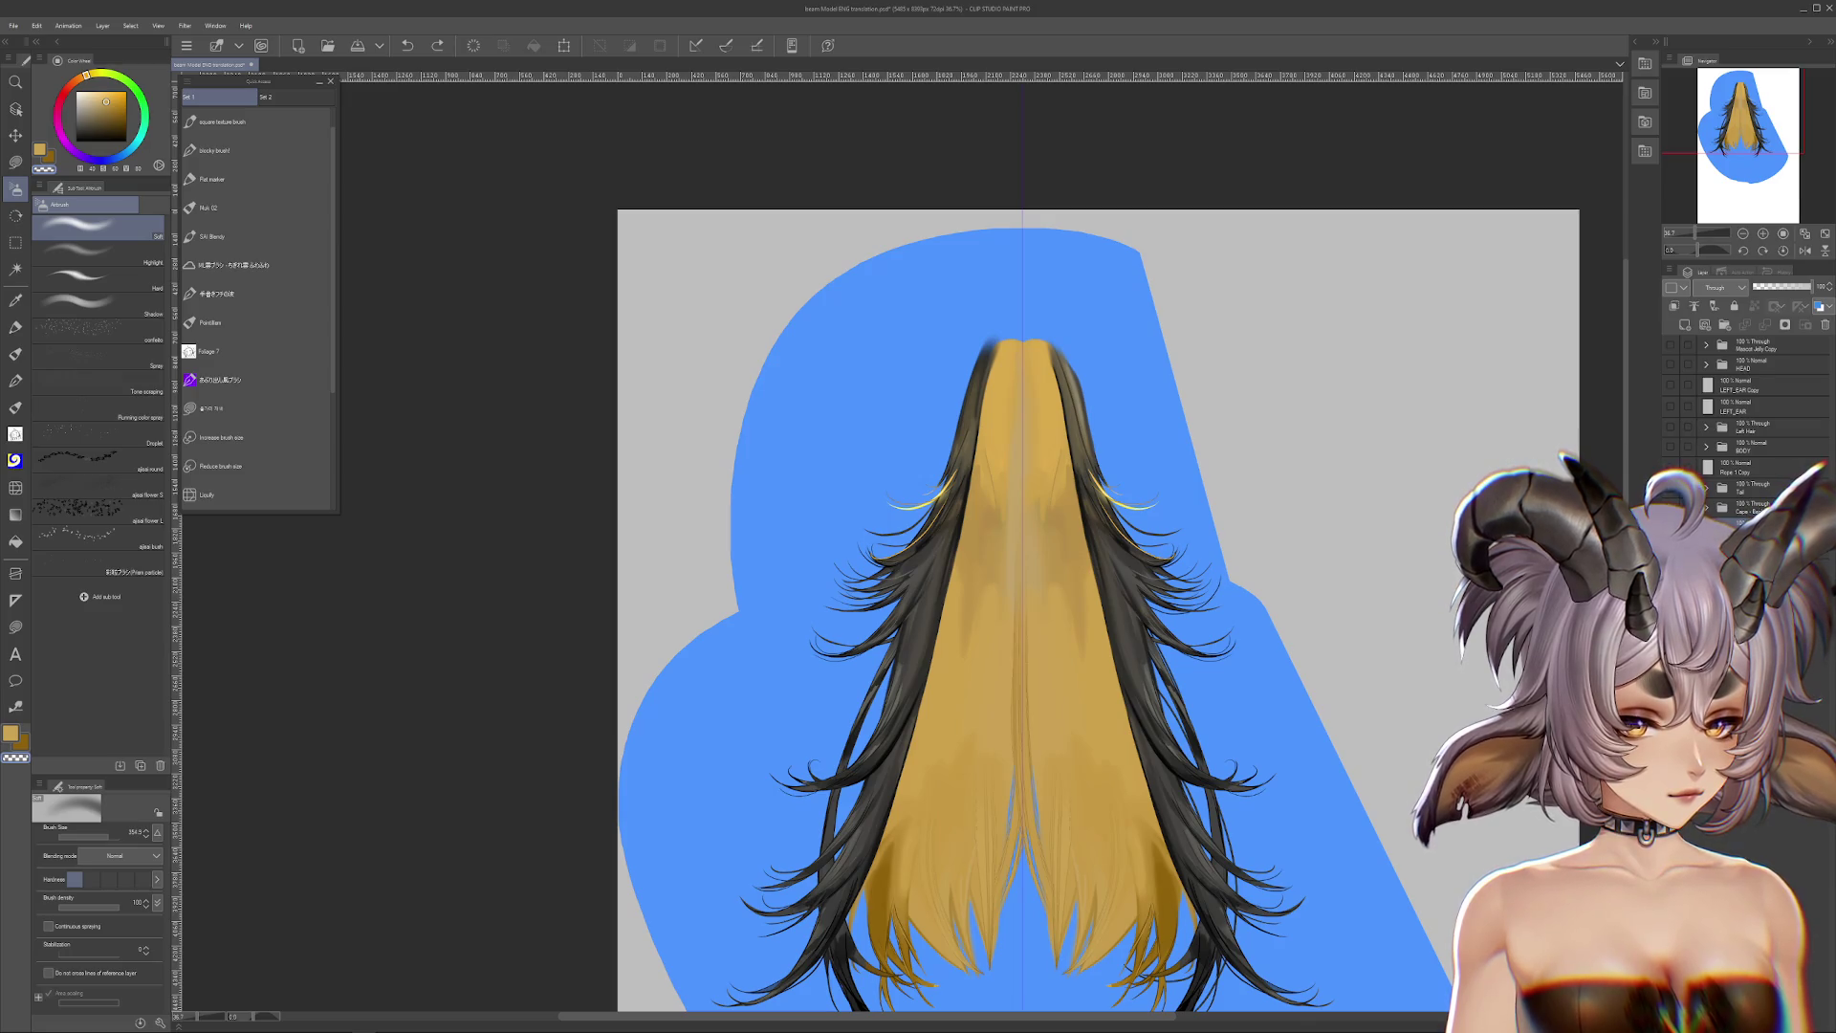
# Step: Make the dark cape-back and wing piece layers visible again
pyautogui.click(1670, 507)
pyautogui.click(1670, 510)
pyautogui.click(1671, 510)
pyautogui.click(1671, 487)
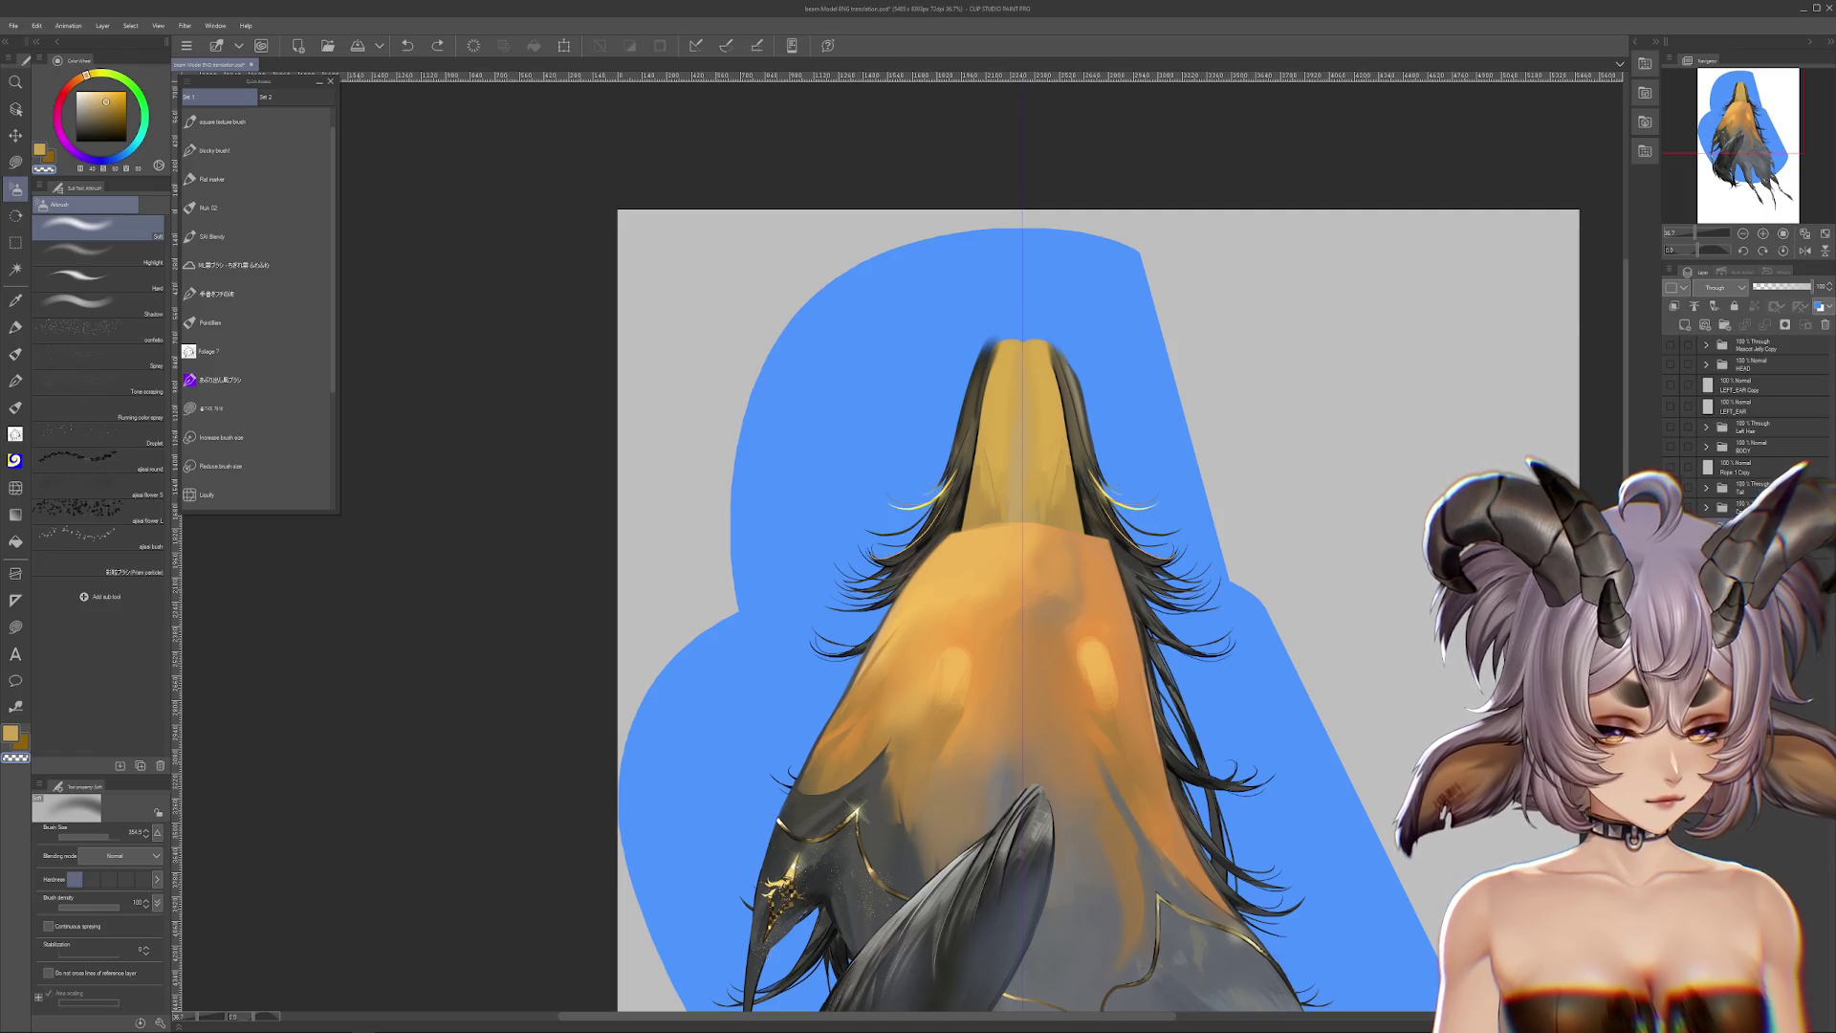
pyautogui.scroll(5, 1164, 875)
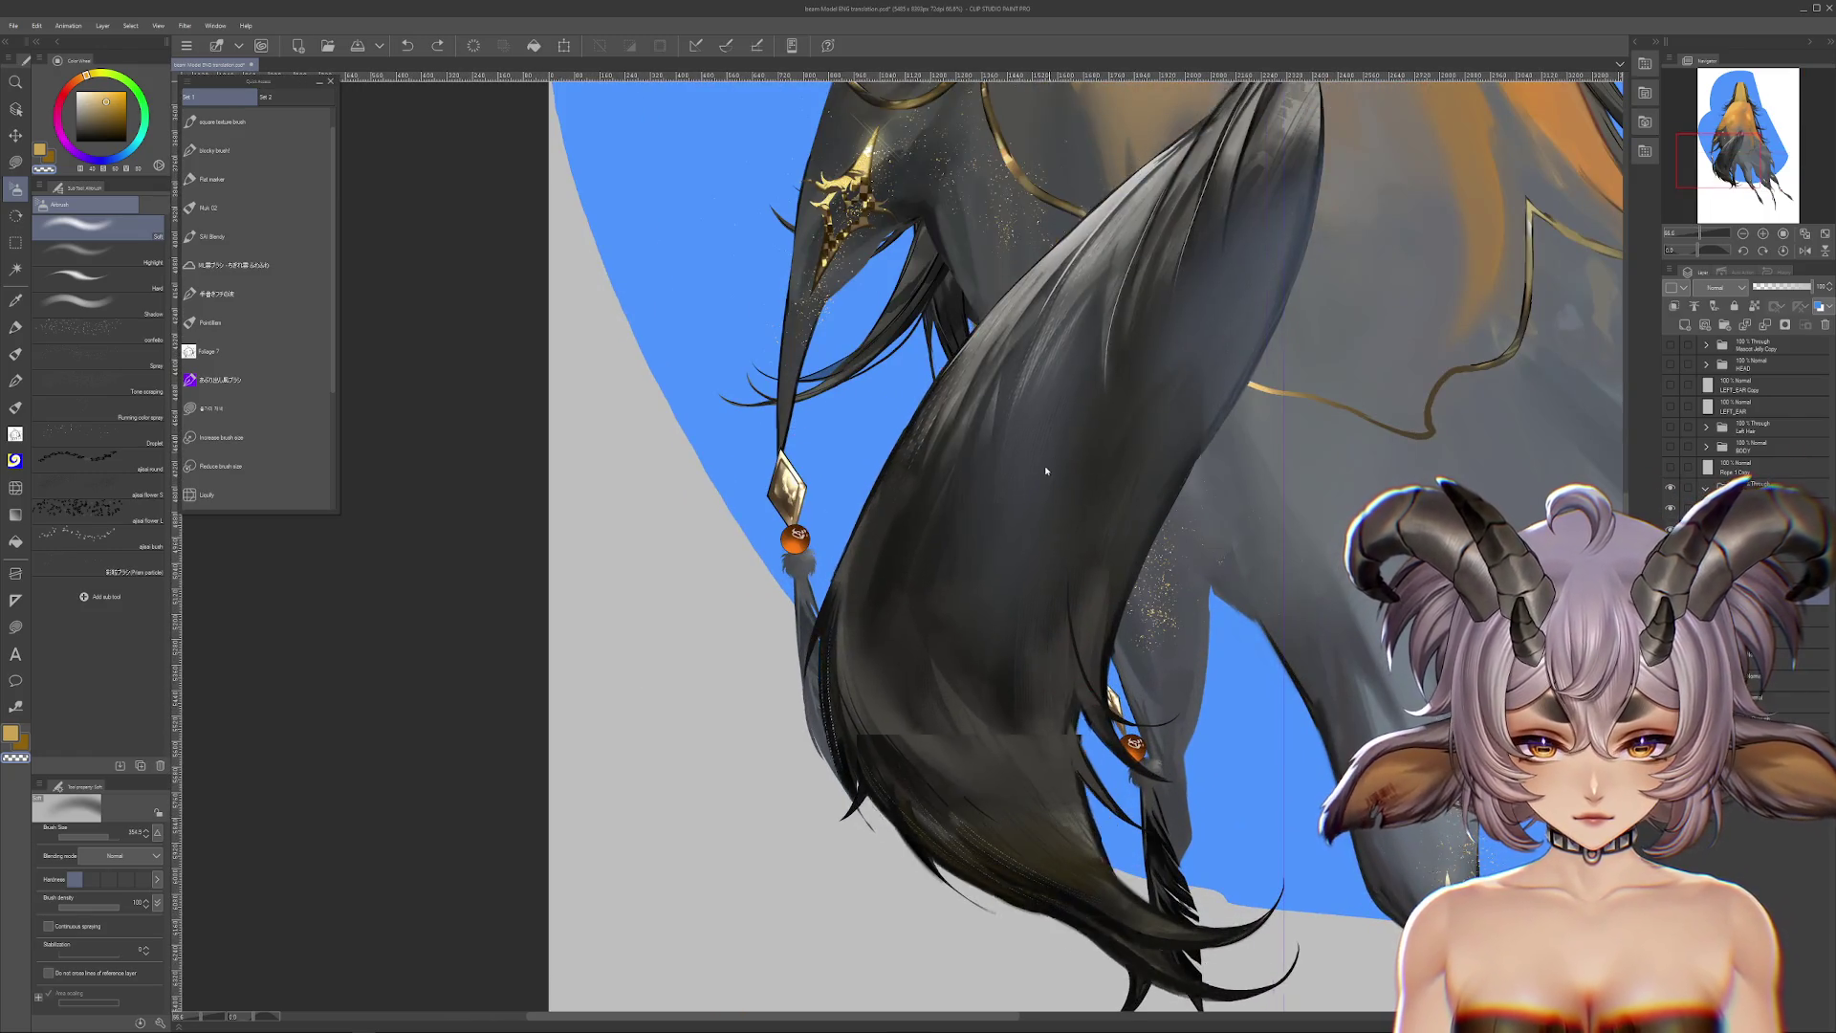
pyautogui.scroll(5, 1131, 522)
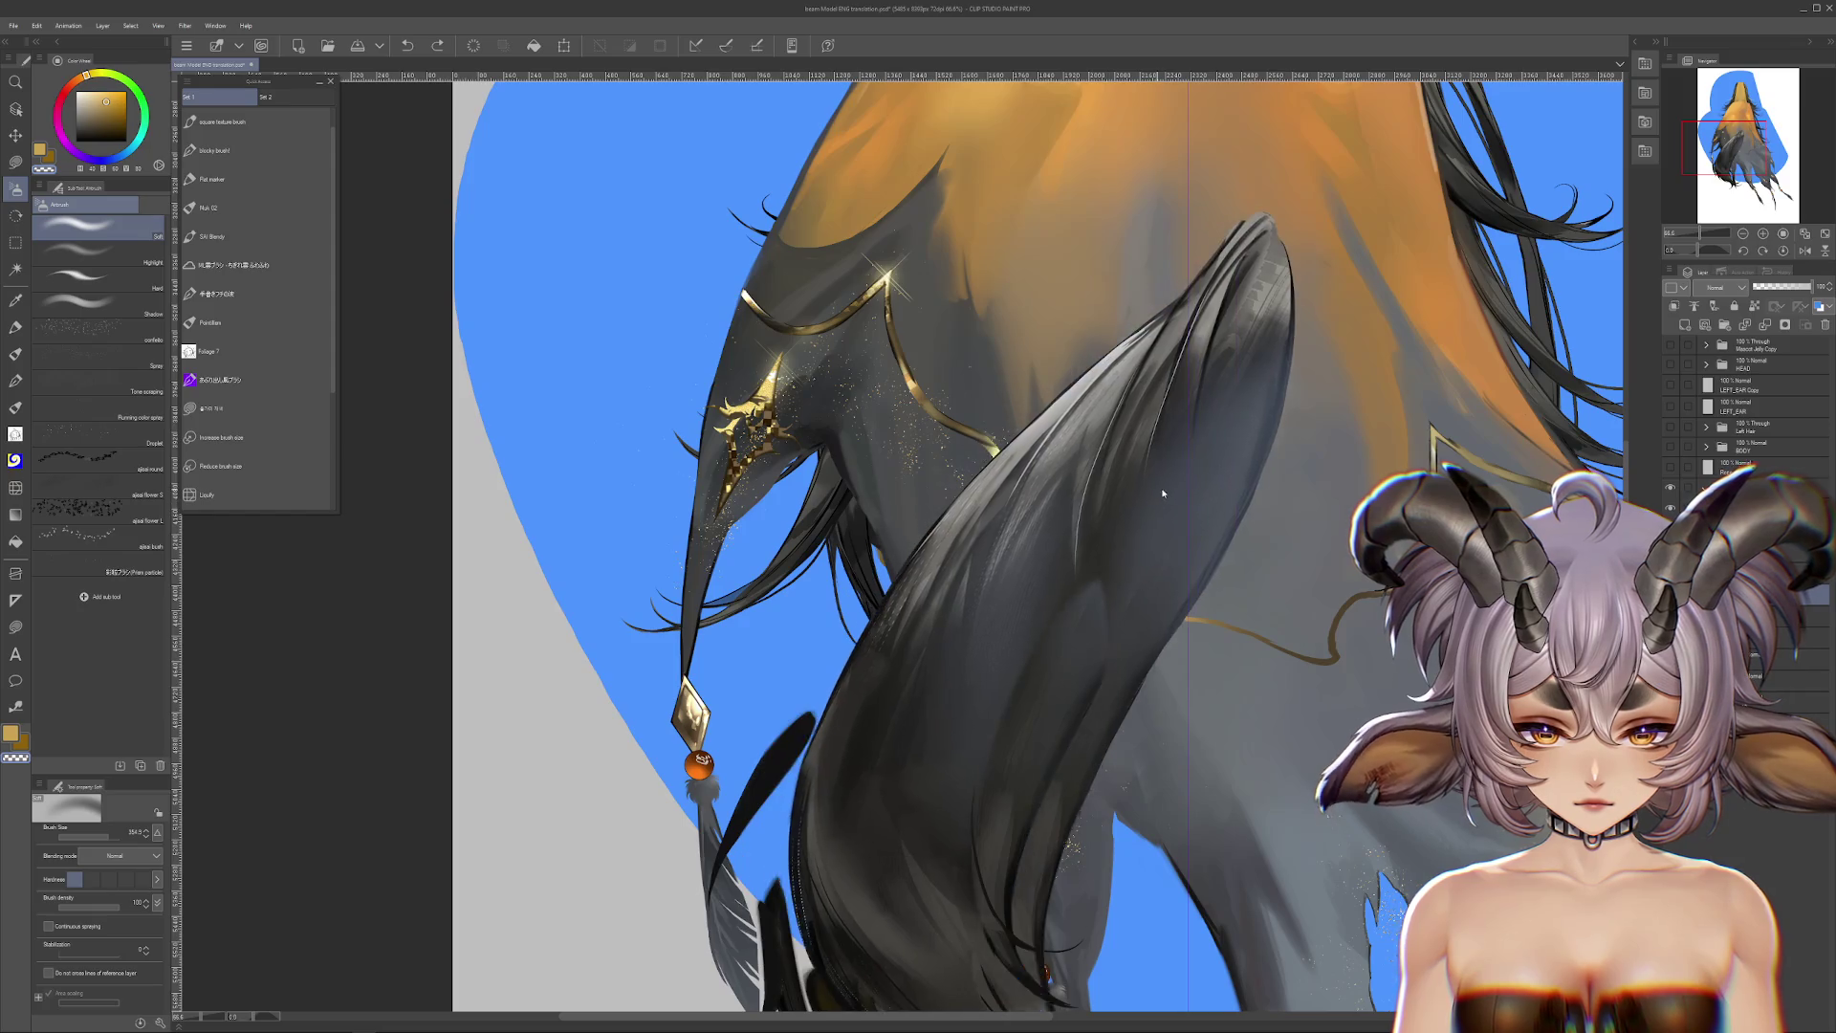
pyautogui.scroll(5, 1193, 509)
# Step: Switch to the freehand lasso and move down to the tail's lower end
pyautogui.press('m')
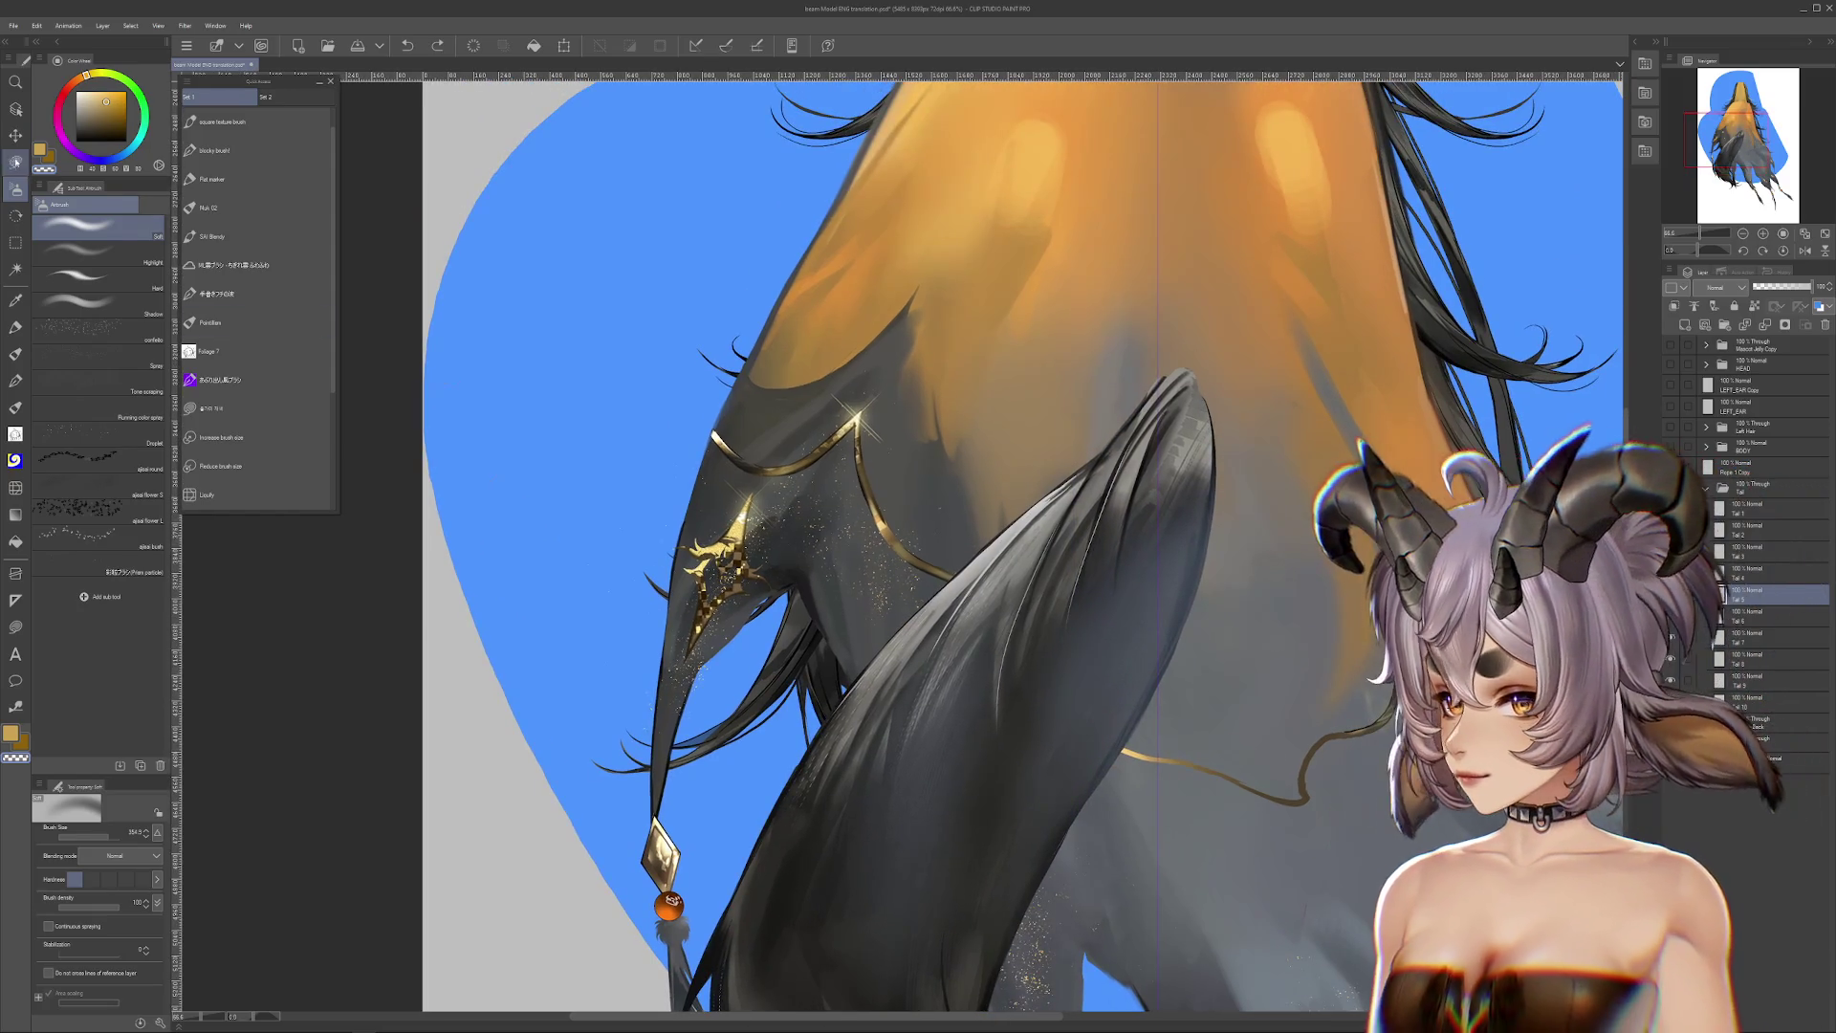
pyautogui.scroll(-1, 632, 365)
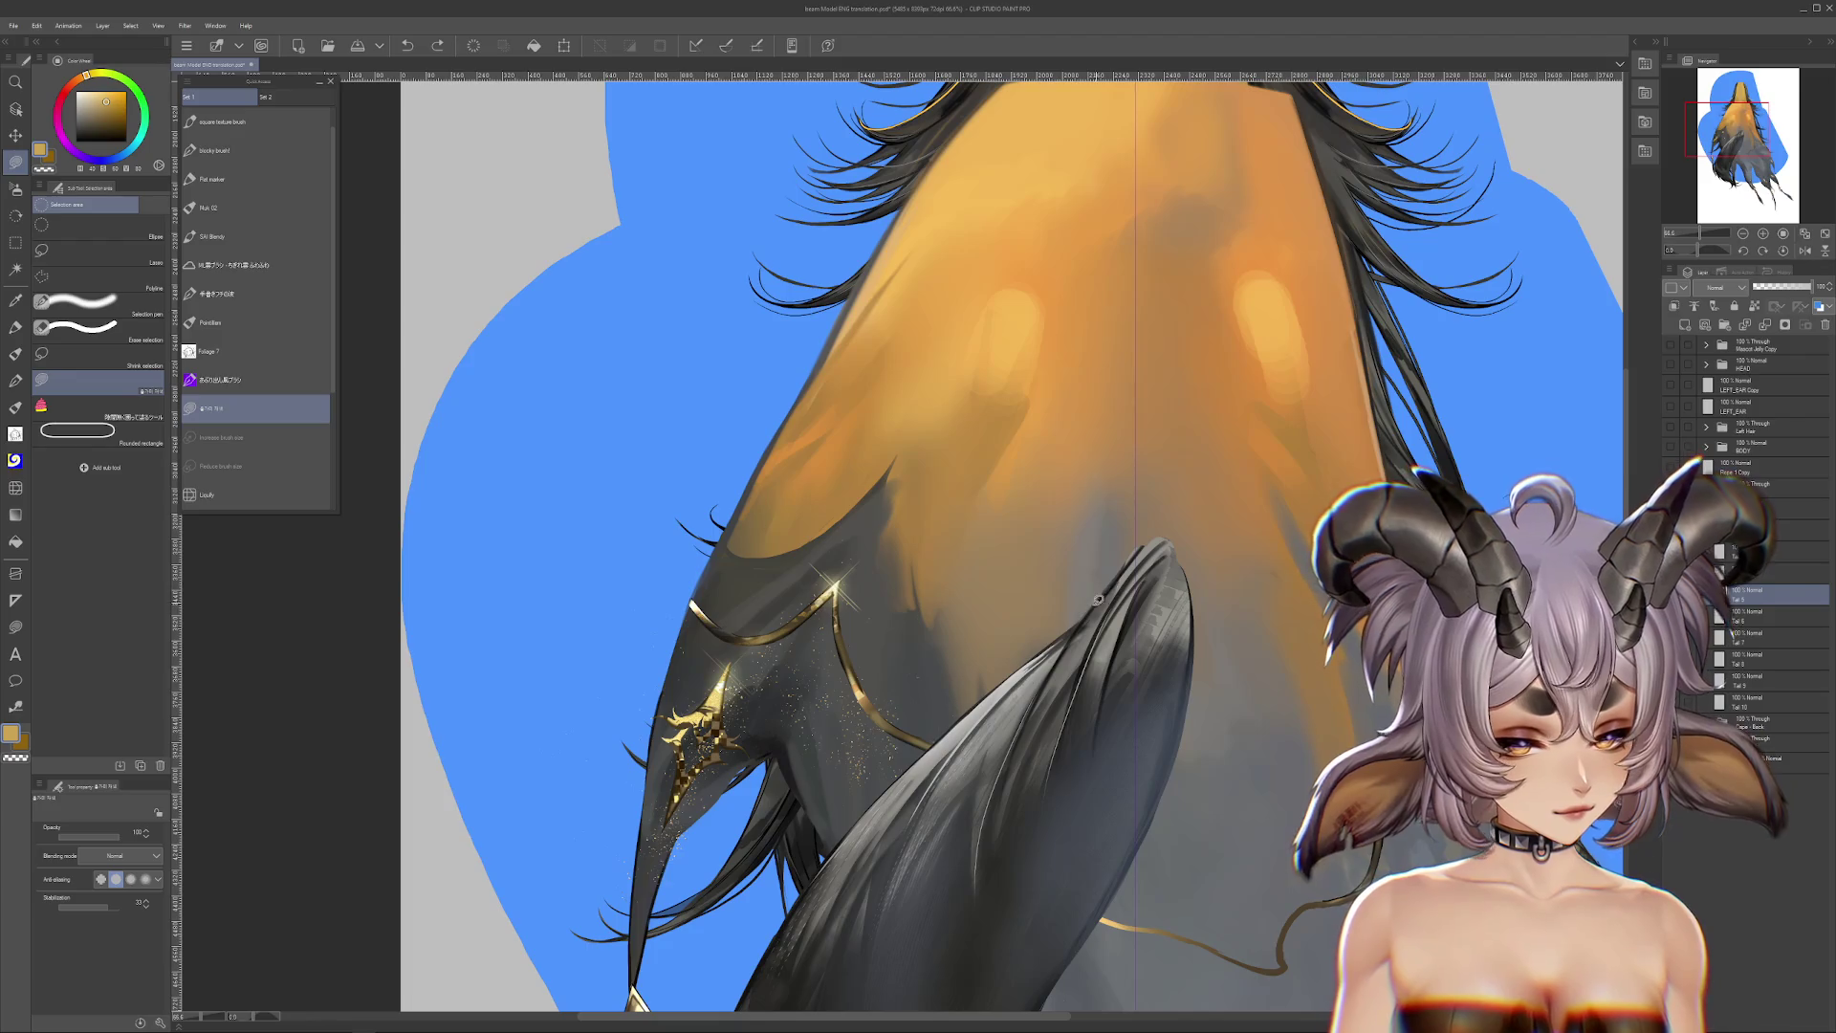
pyautogui.scroll(-3, 1237, 574)
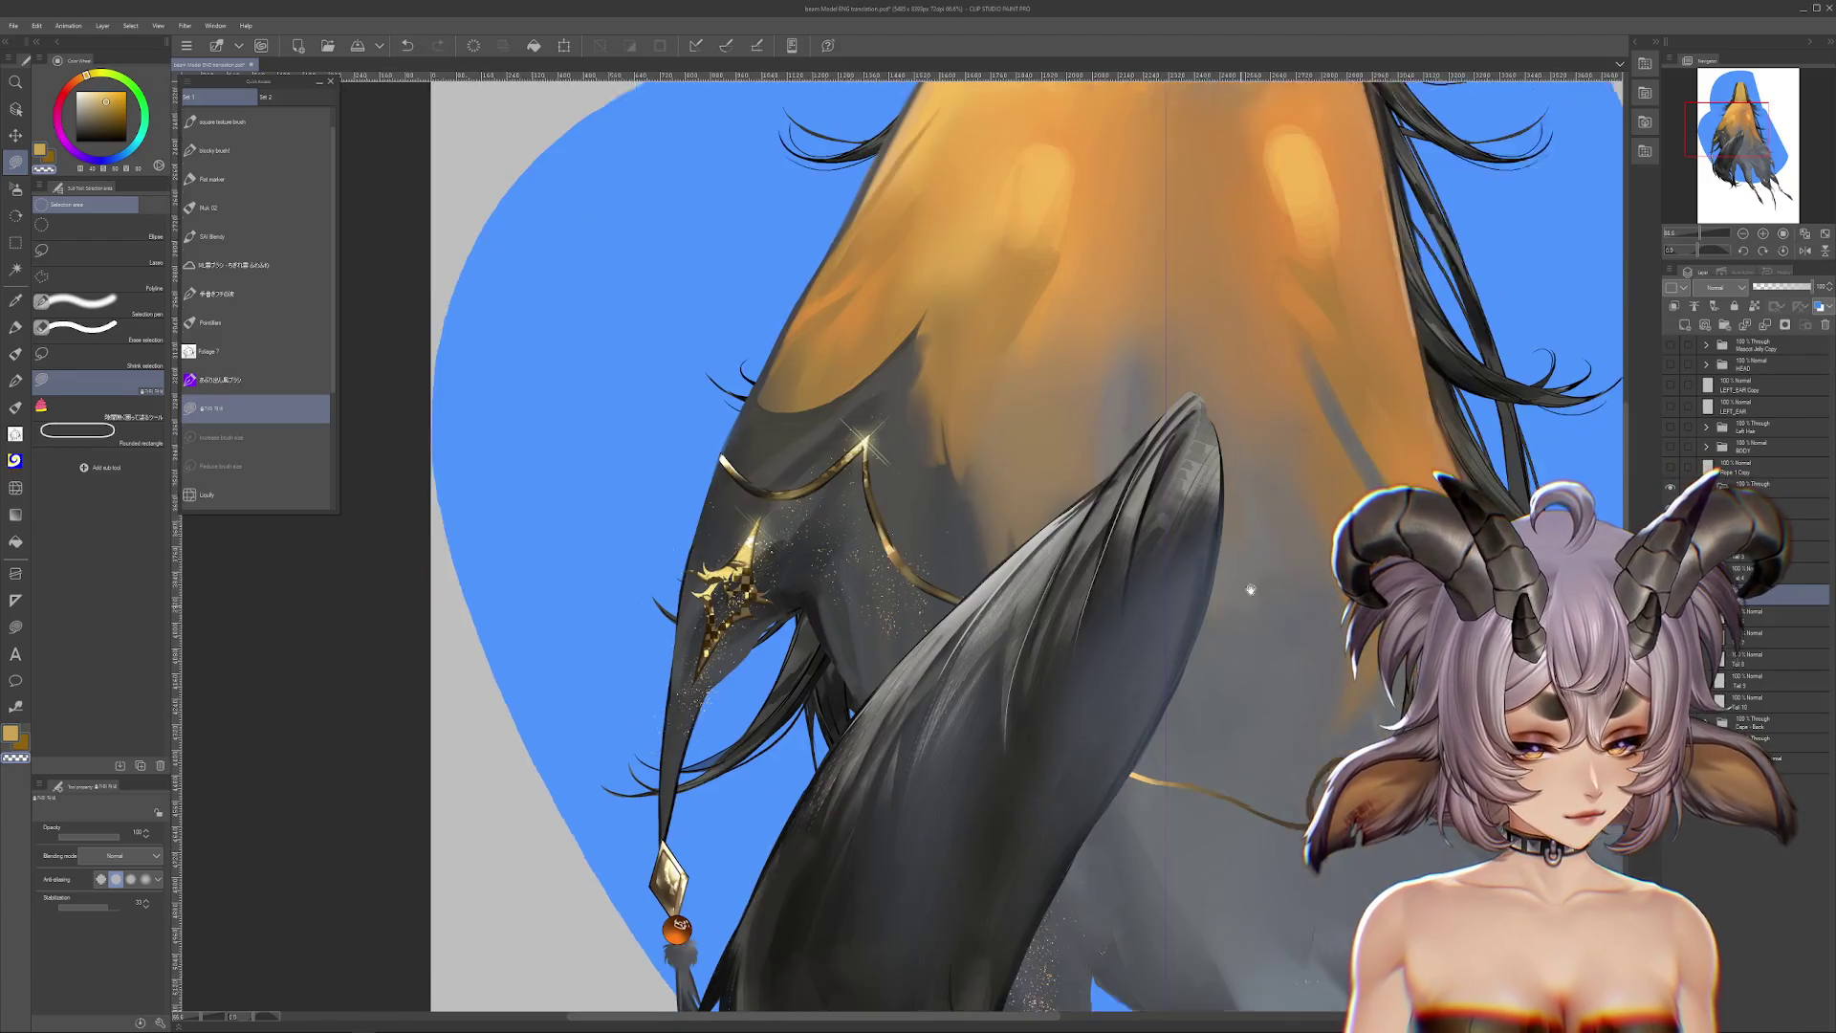
pyautogui.scroll(-1, 1271, 573)
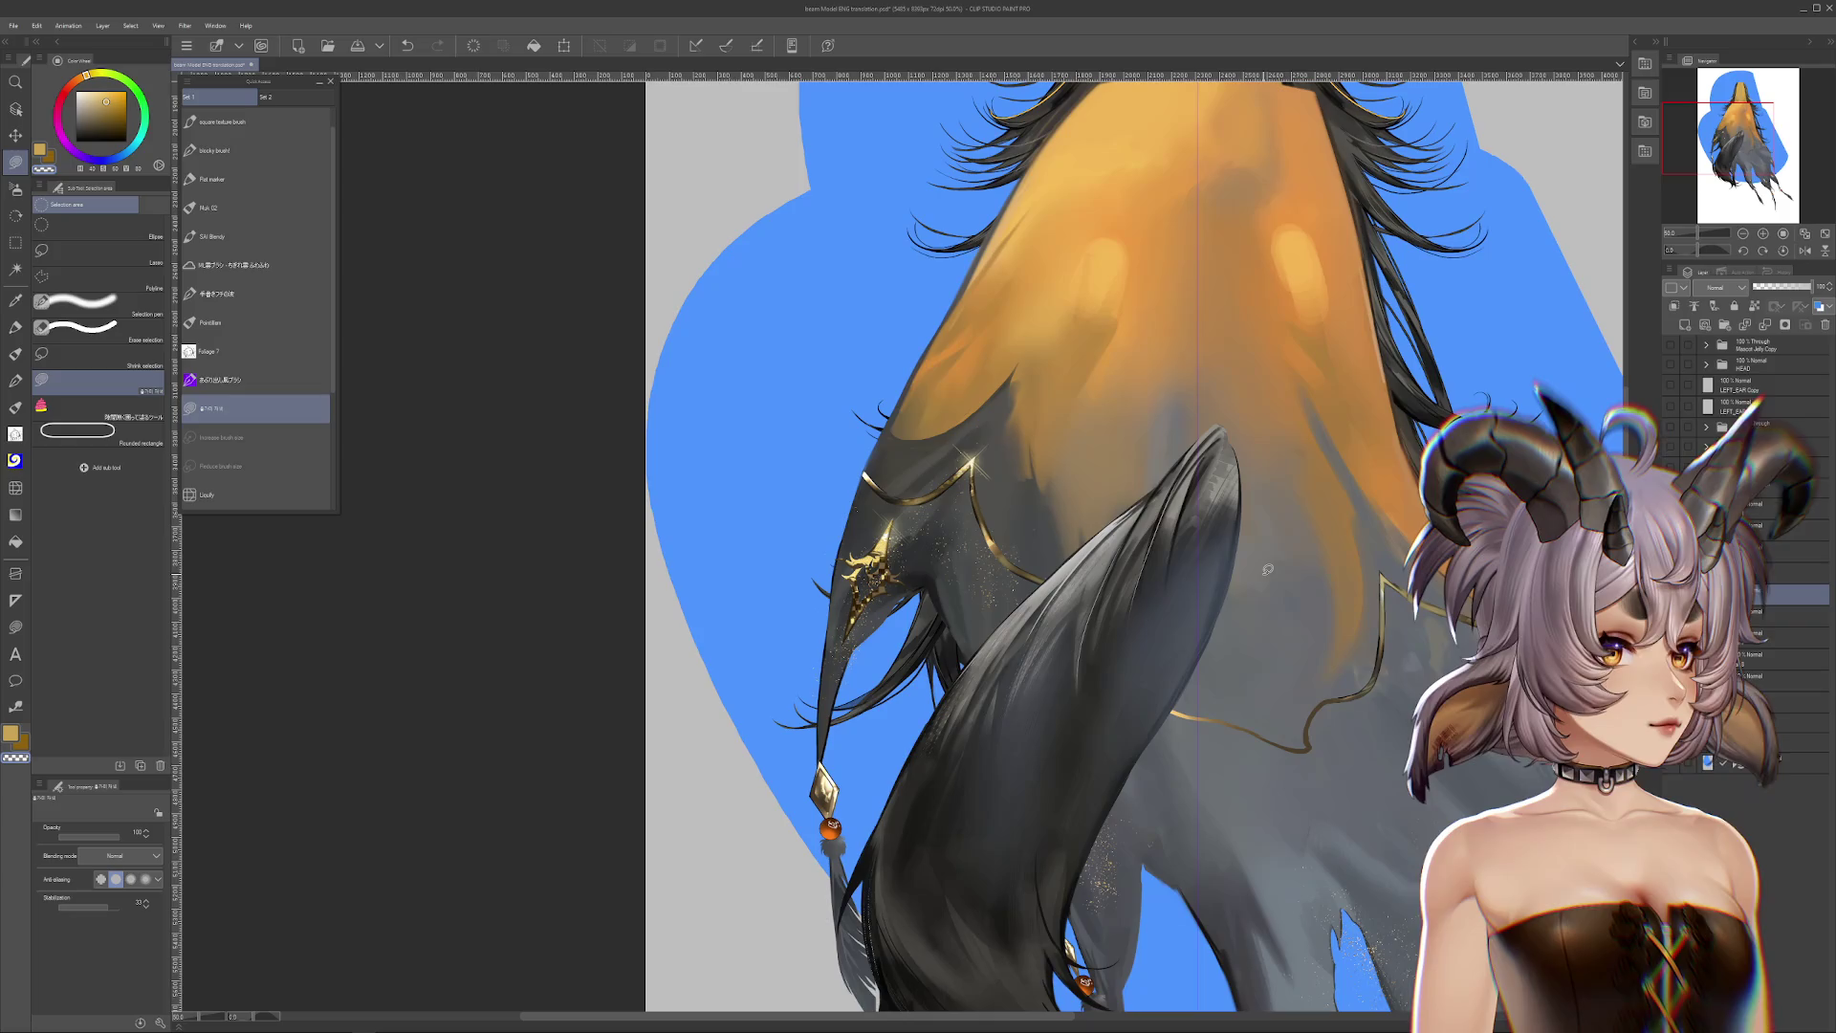
pyautogui.scroll(-5, 1266, 569)
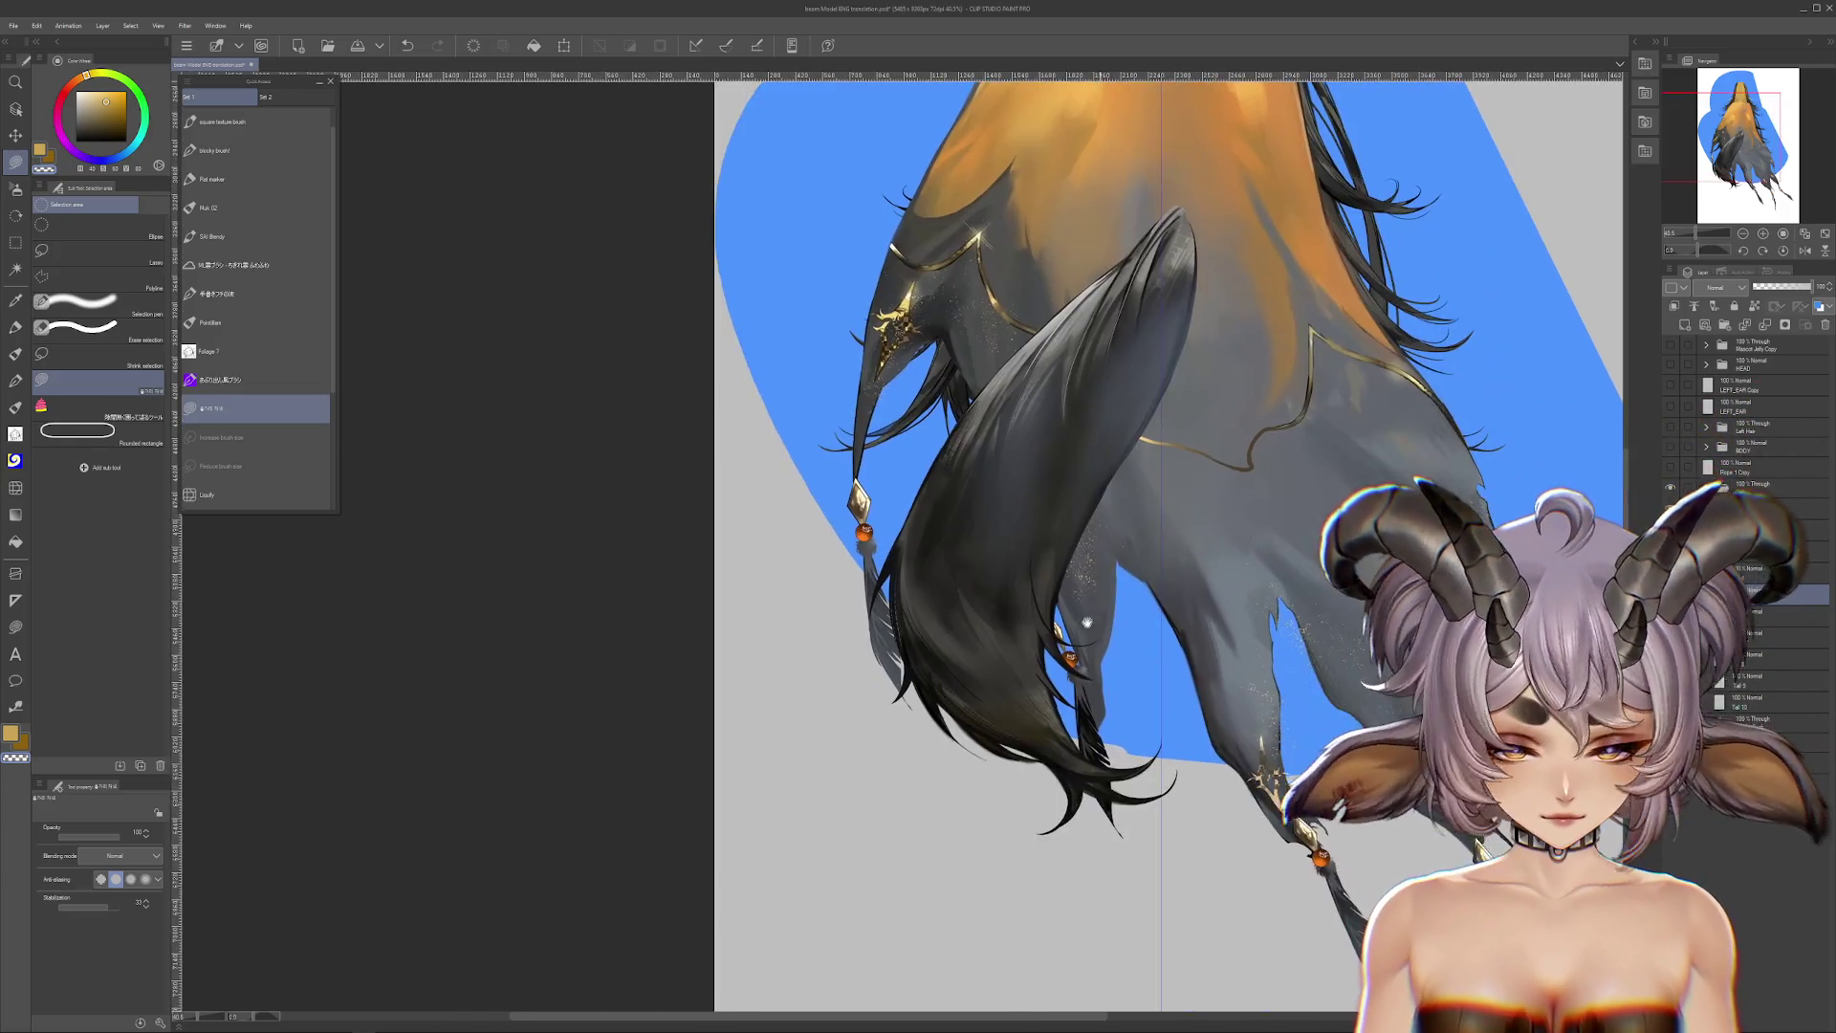
pyautogui.scroll(1, 1100, 786)
# Step: Rework the tail's hair strands, trying and undoing a new dark strand
pyautogui.hotkey('ctrl', 'z')
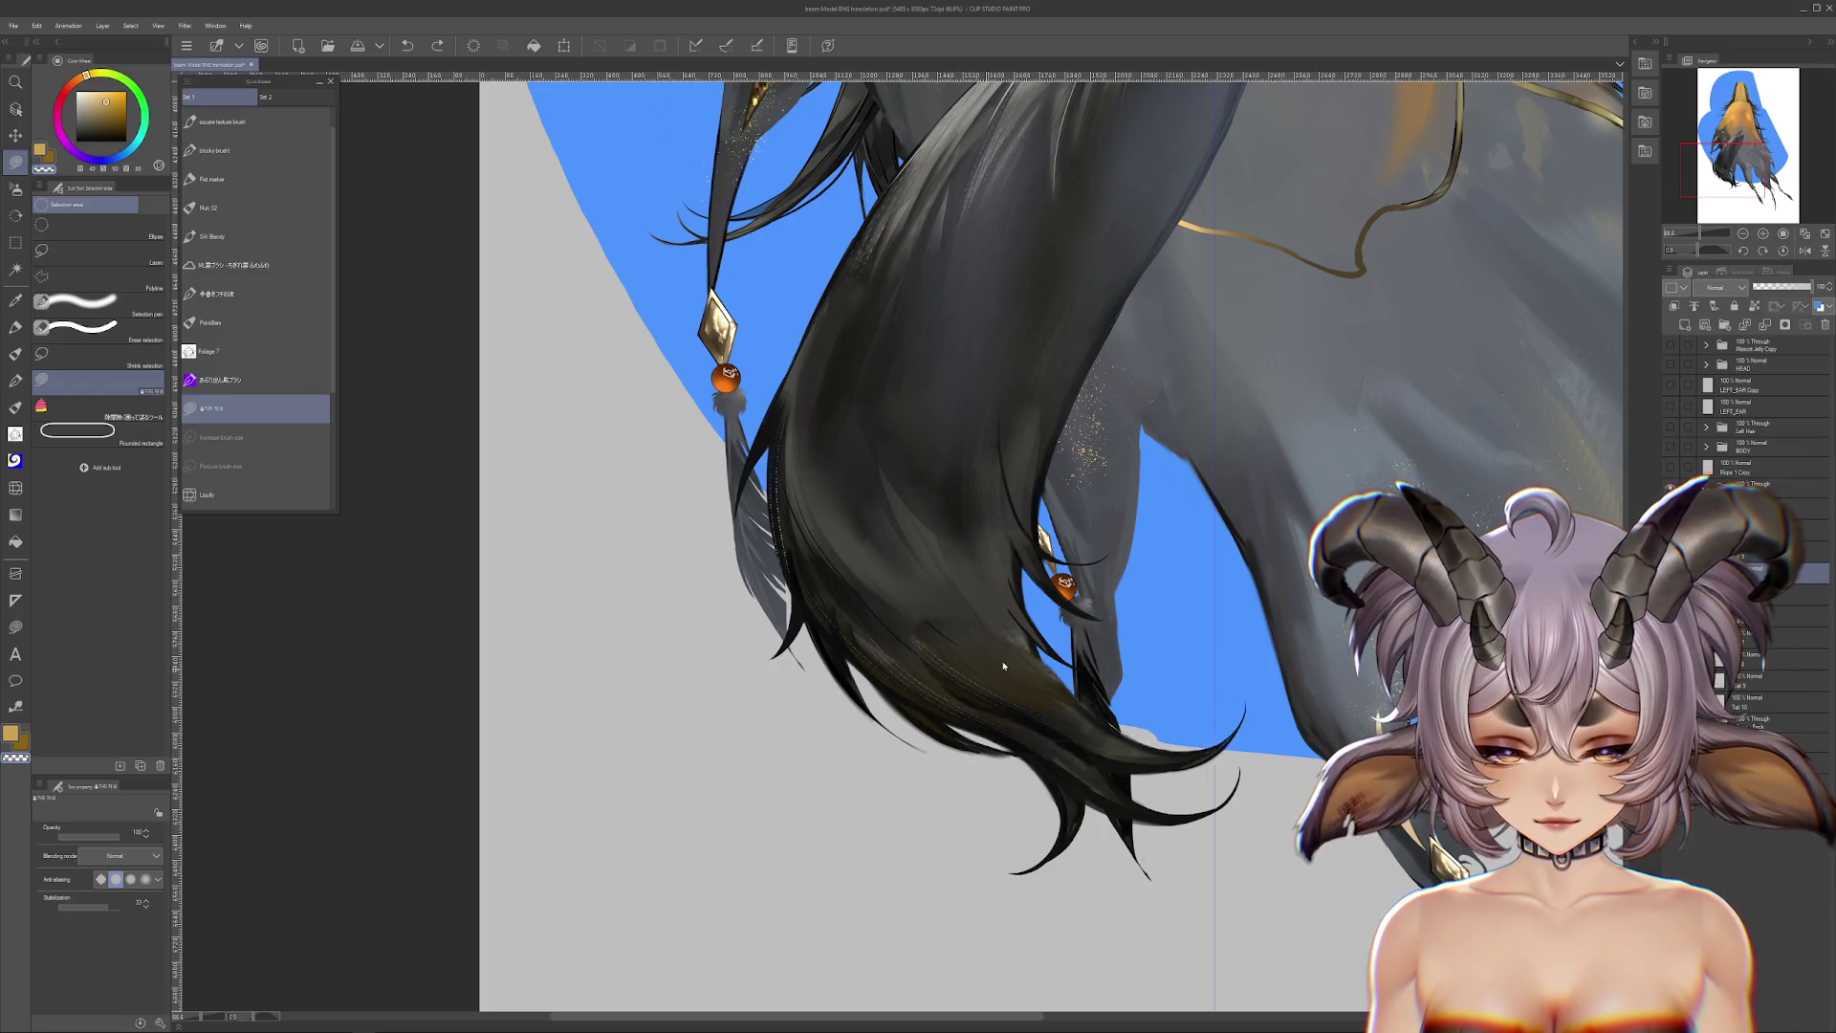
pyautogui.moveTo(771, 646); pyautogui.dragTo(859, 803)
pyautogui.hotkey('ctrl', 'z')
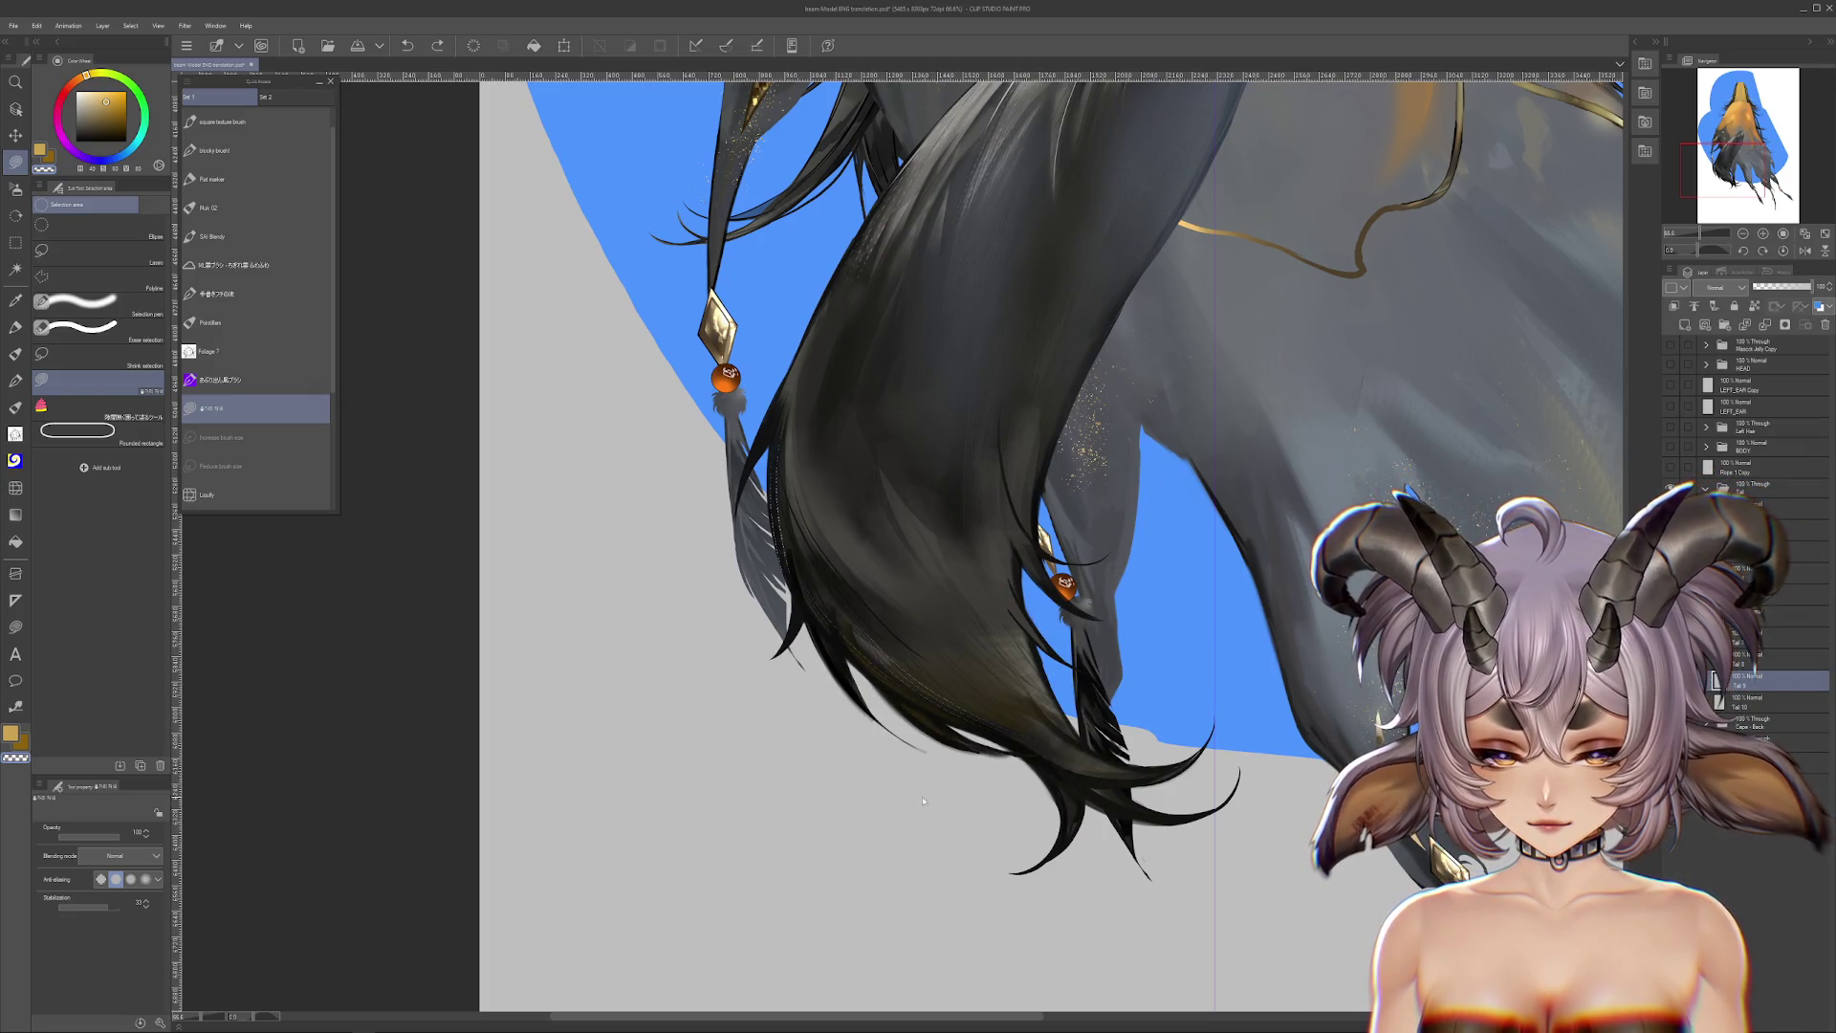
pyautogui.hotkey('ctrl', 'z')
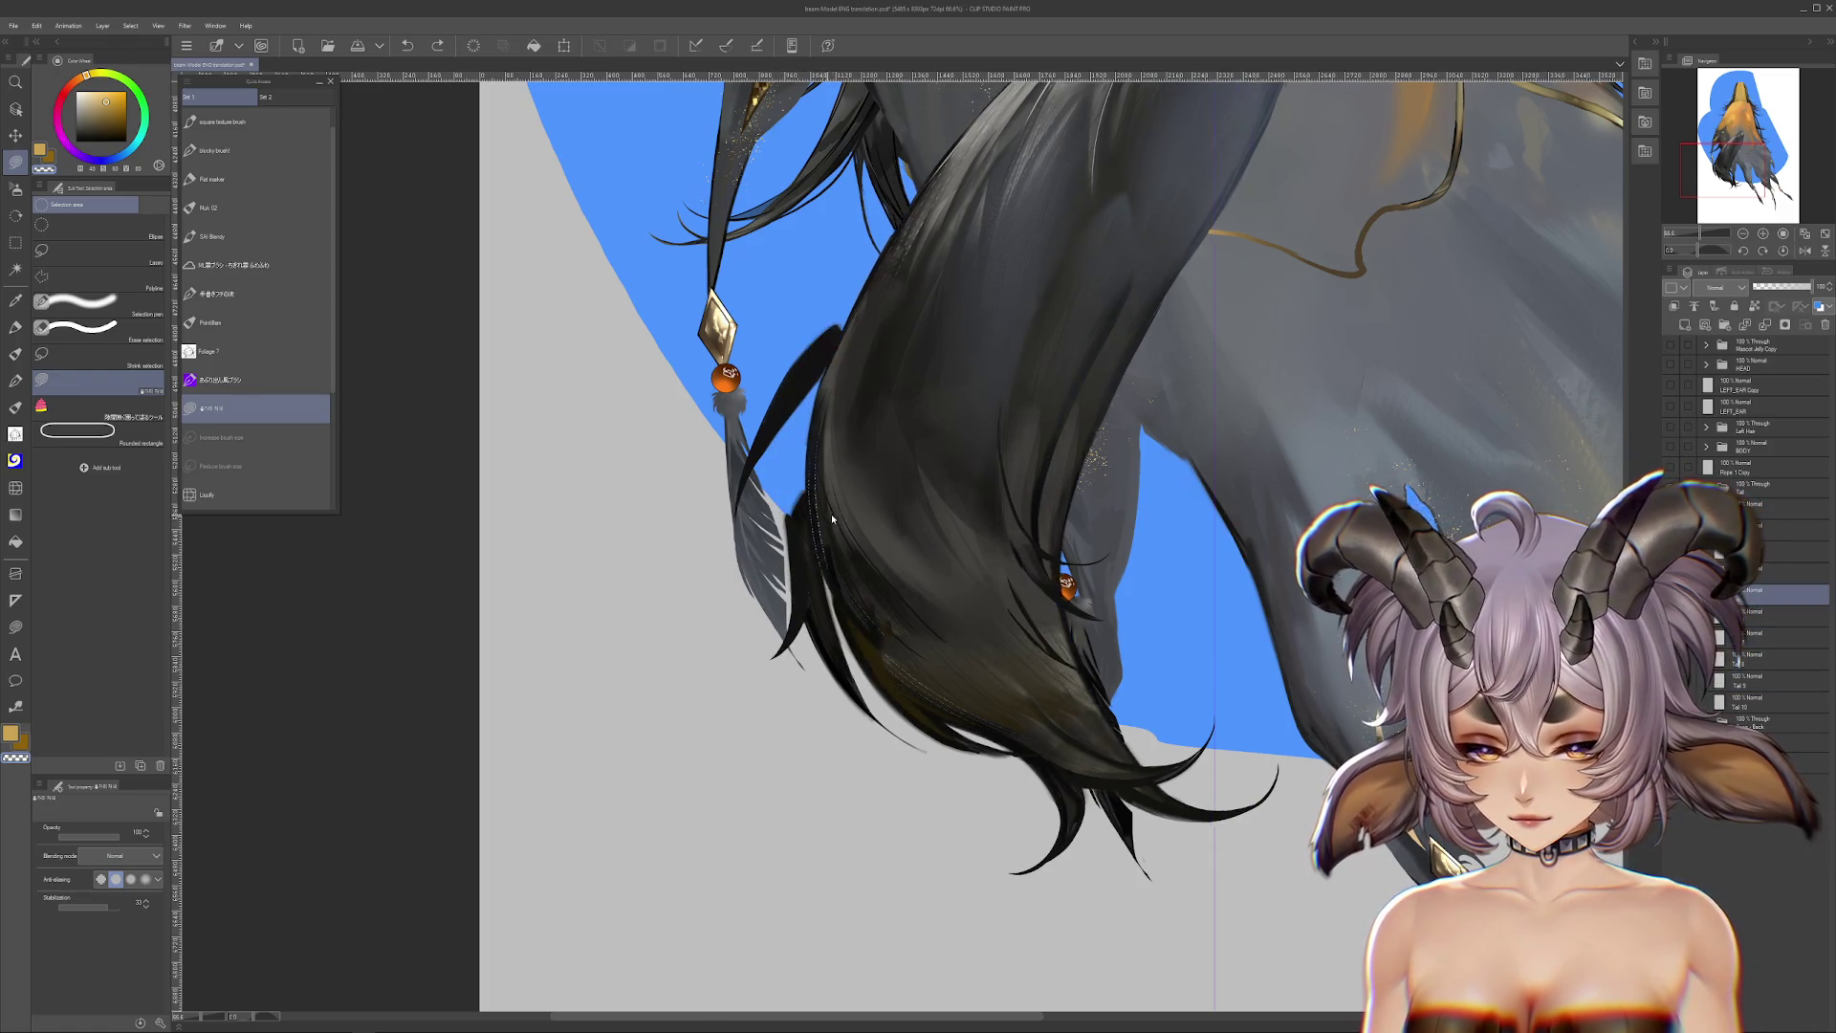
pyautogui.hotkey('ctrl', 'y')
pyautogui.hotkey('ctrl', 'z')
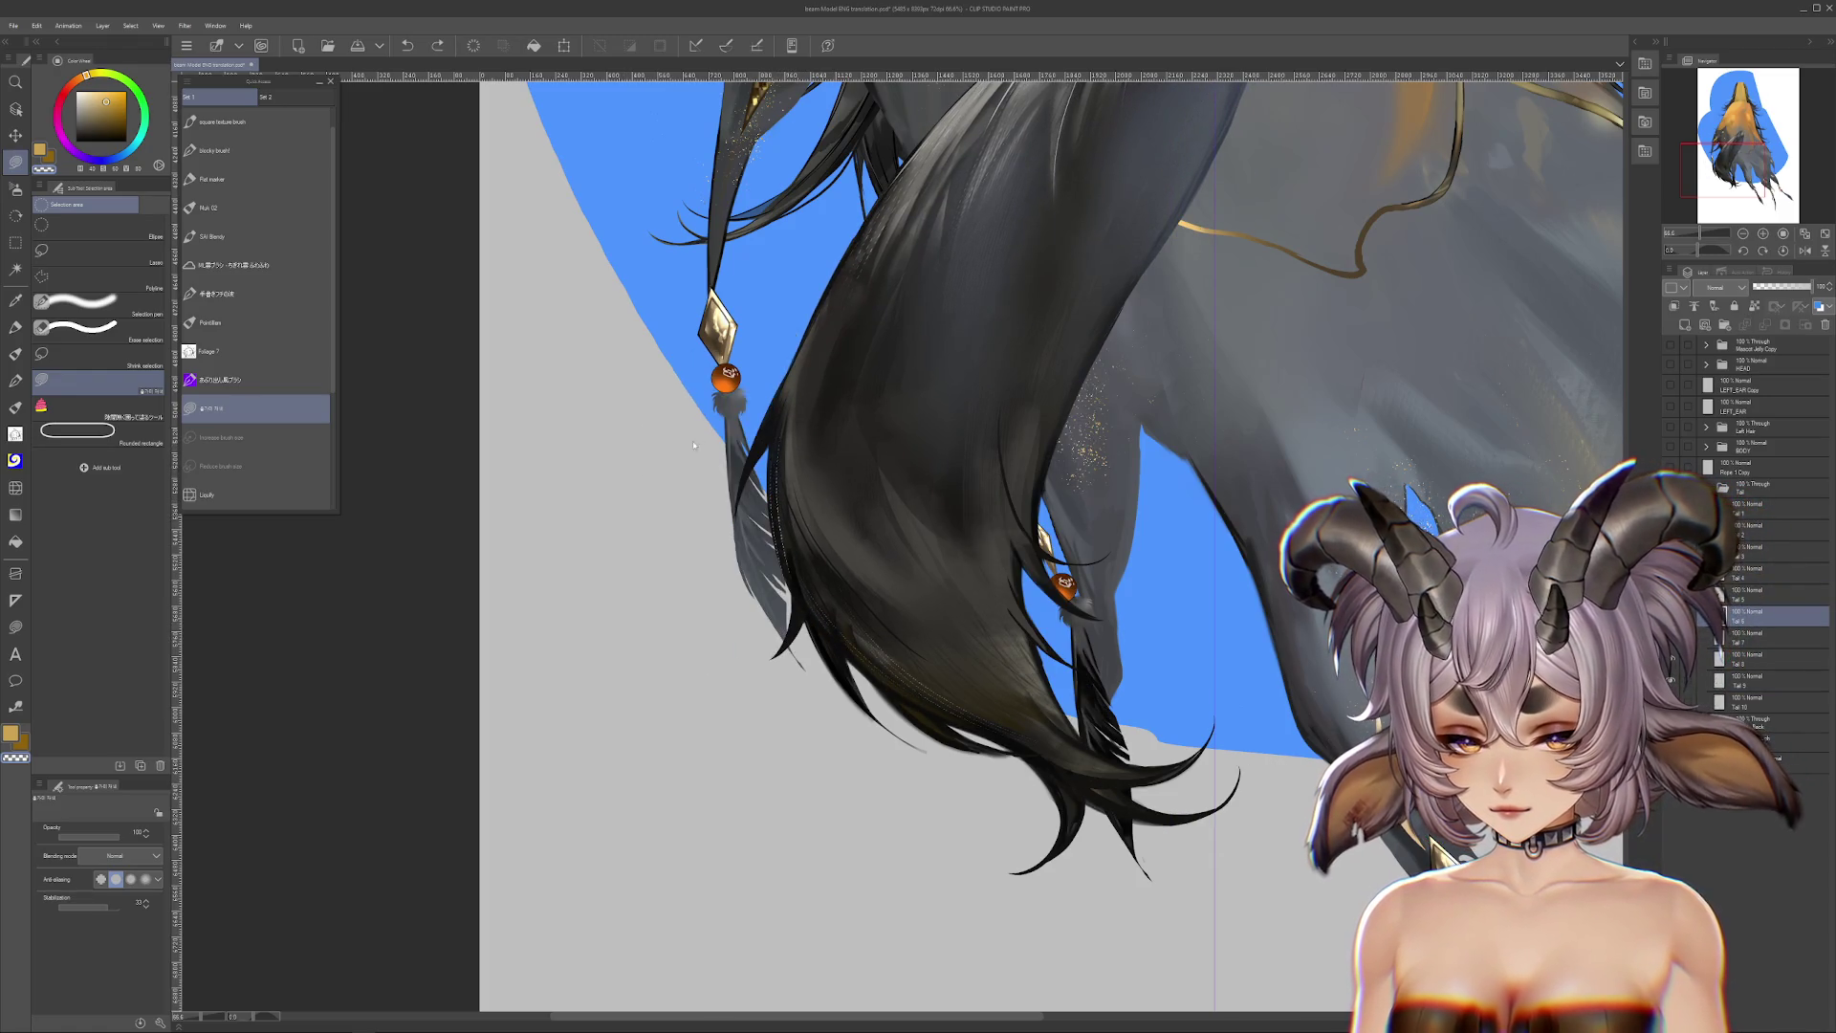
pyautogui.hotkey('ctrl', 'y')
pyautogui.hotkey('ctrl', 'y')
pyautogui.hotkey('ctrl', 'z')
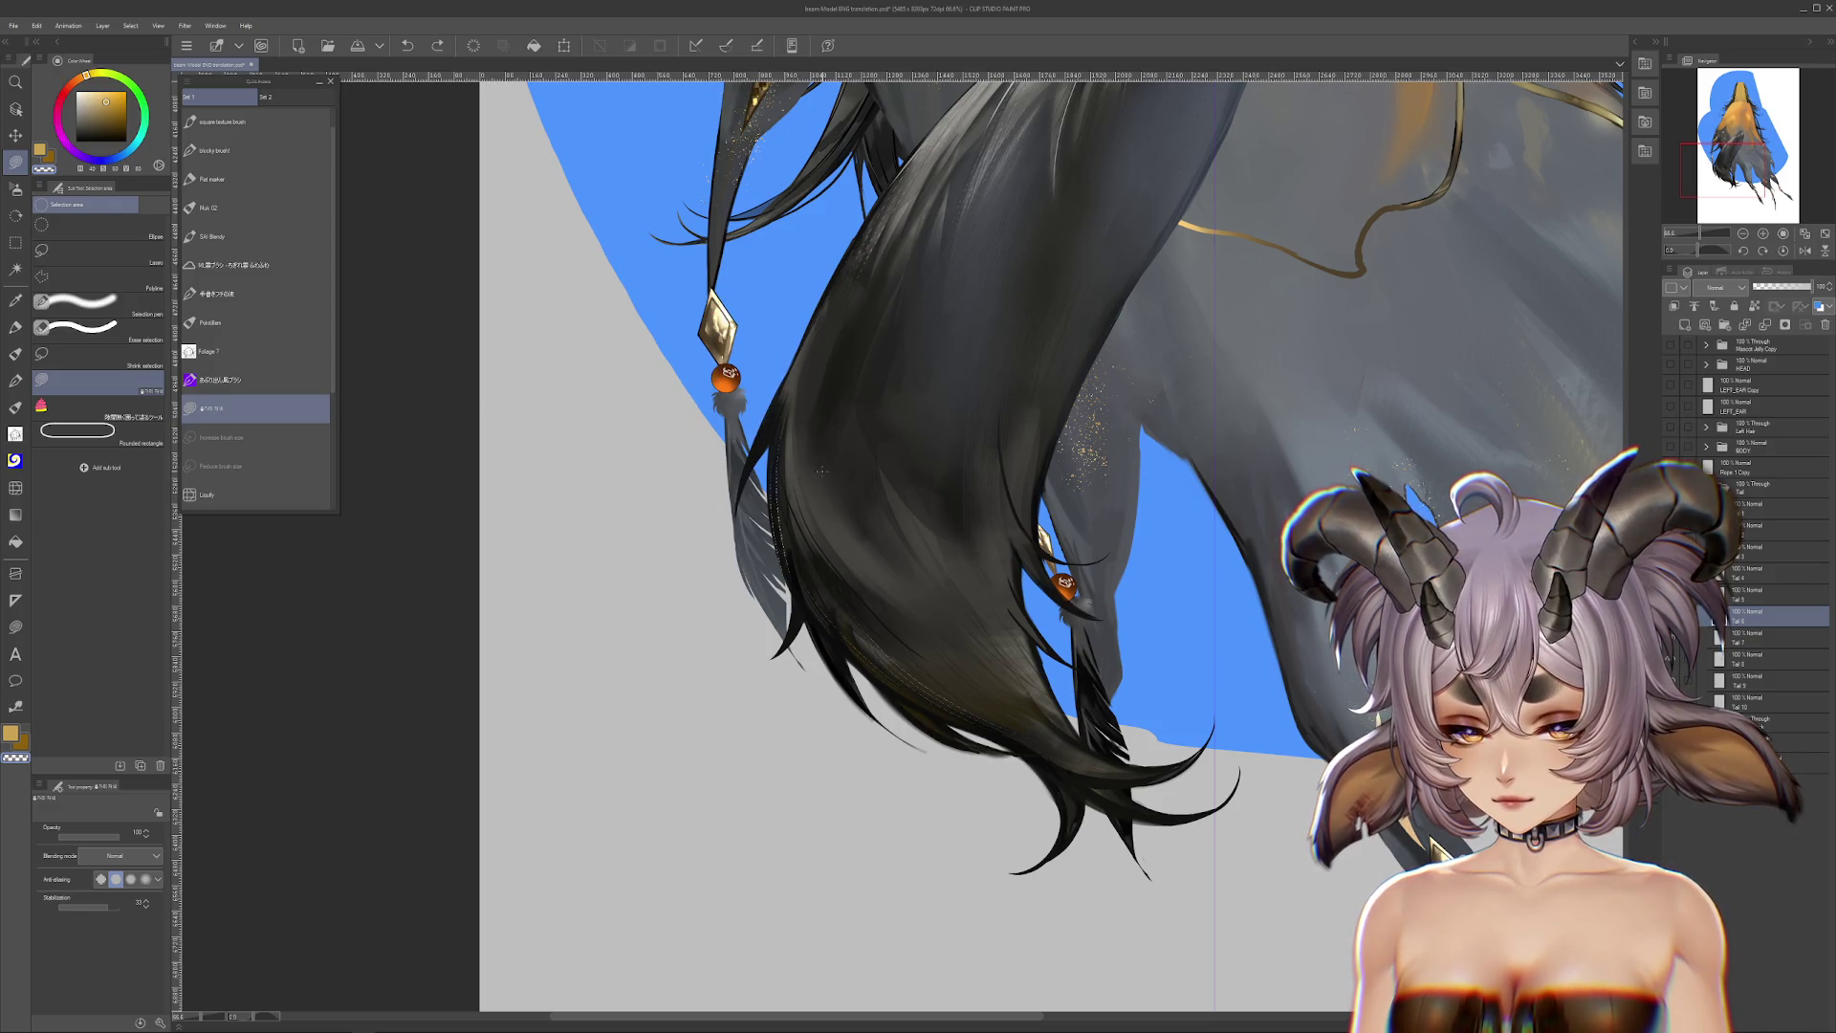
# Step: Settle the tail hair lock's reshaping by comparing undo and redo states
pyautogui.hotkey('ctrl', 'z')
pyautogui.hotkey('ctrl', 'z')
pyautogui.hotkey('ctrl', 'z')
pyautogui.hotkey('ctrl', 'z')
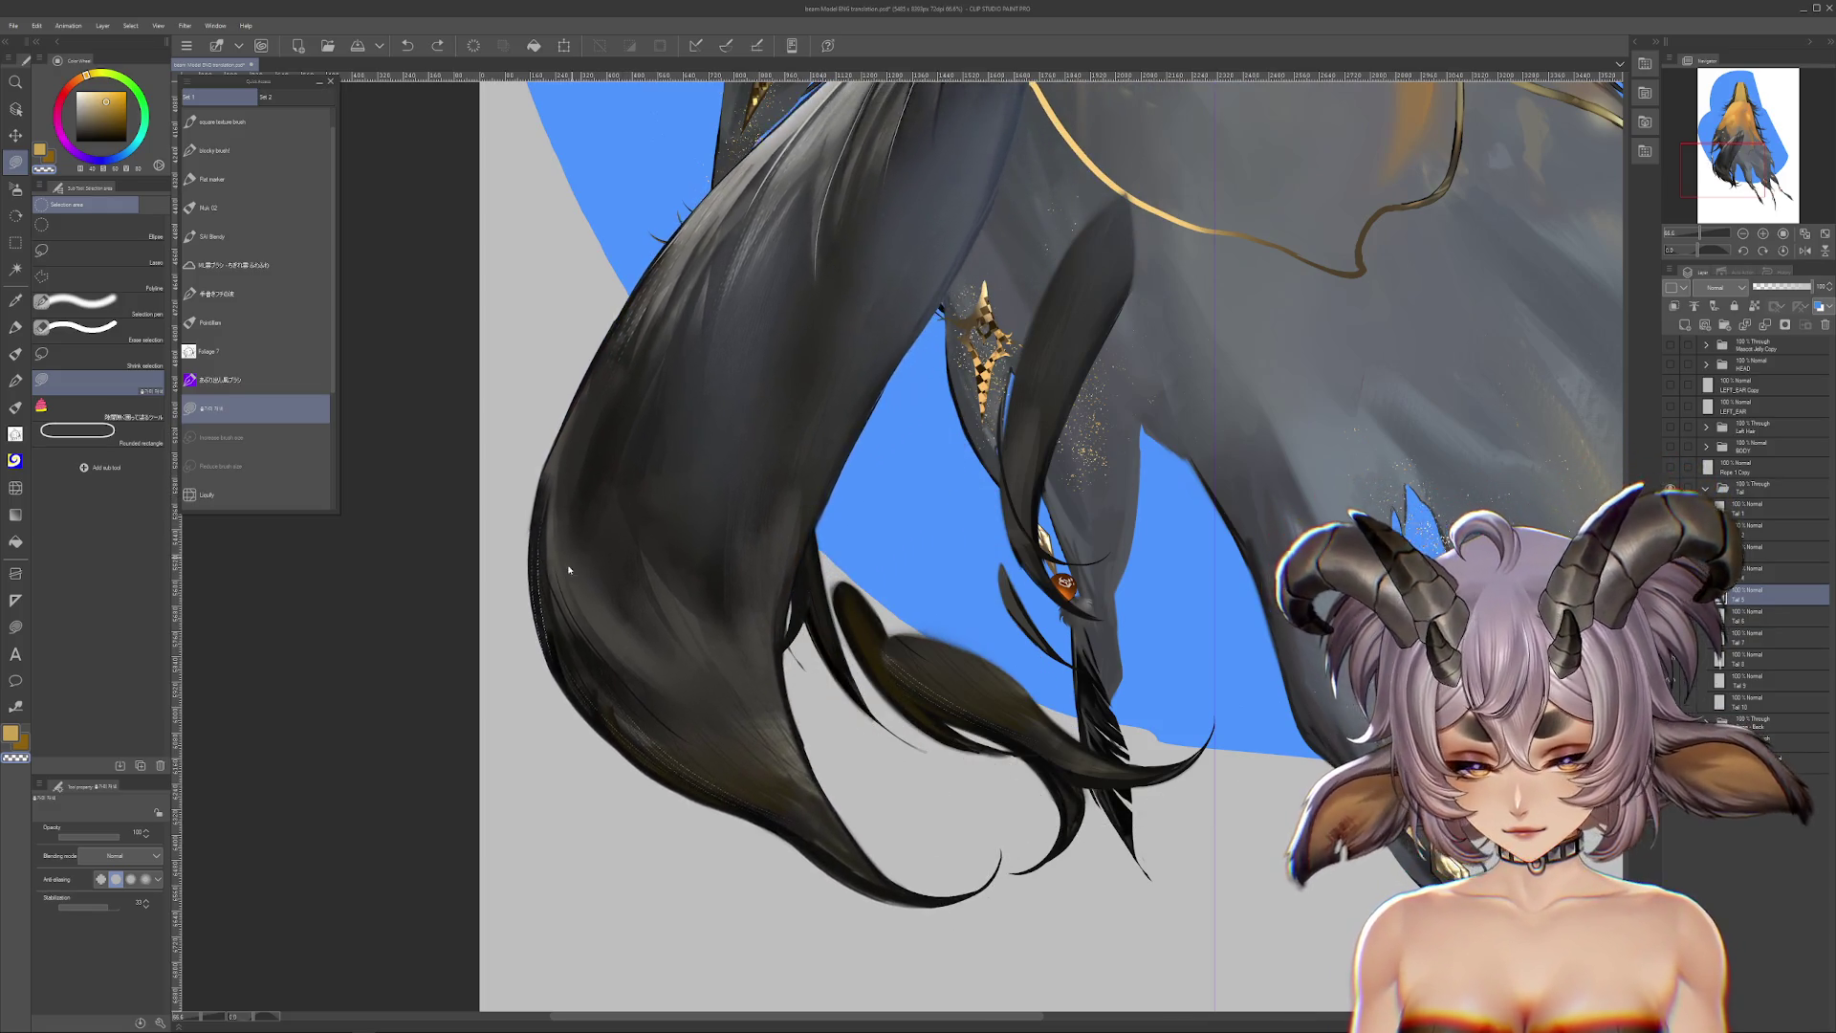
pyautogui.scroll(3, 923, 599)
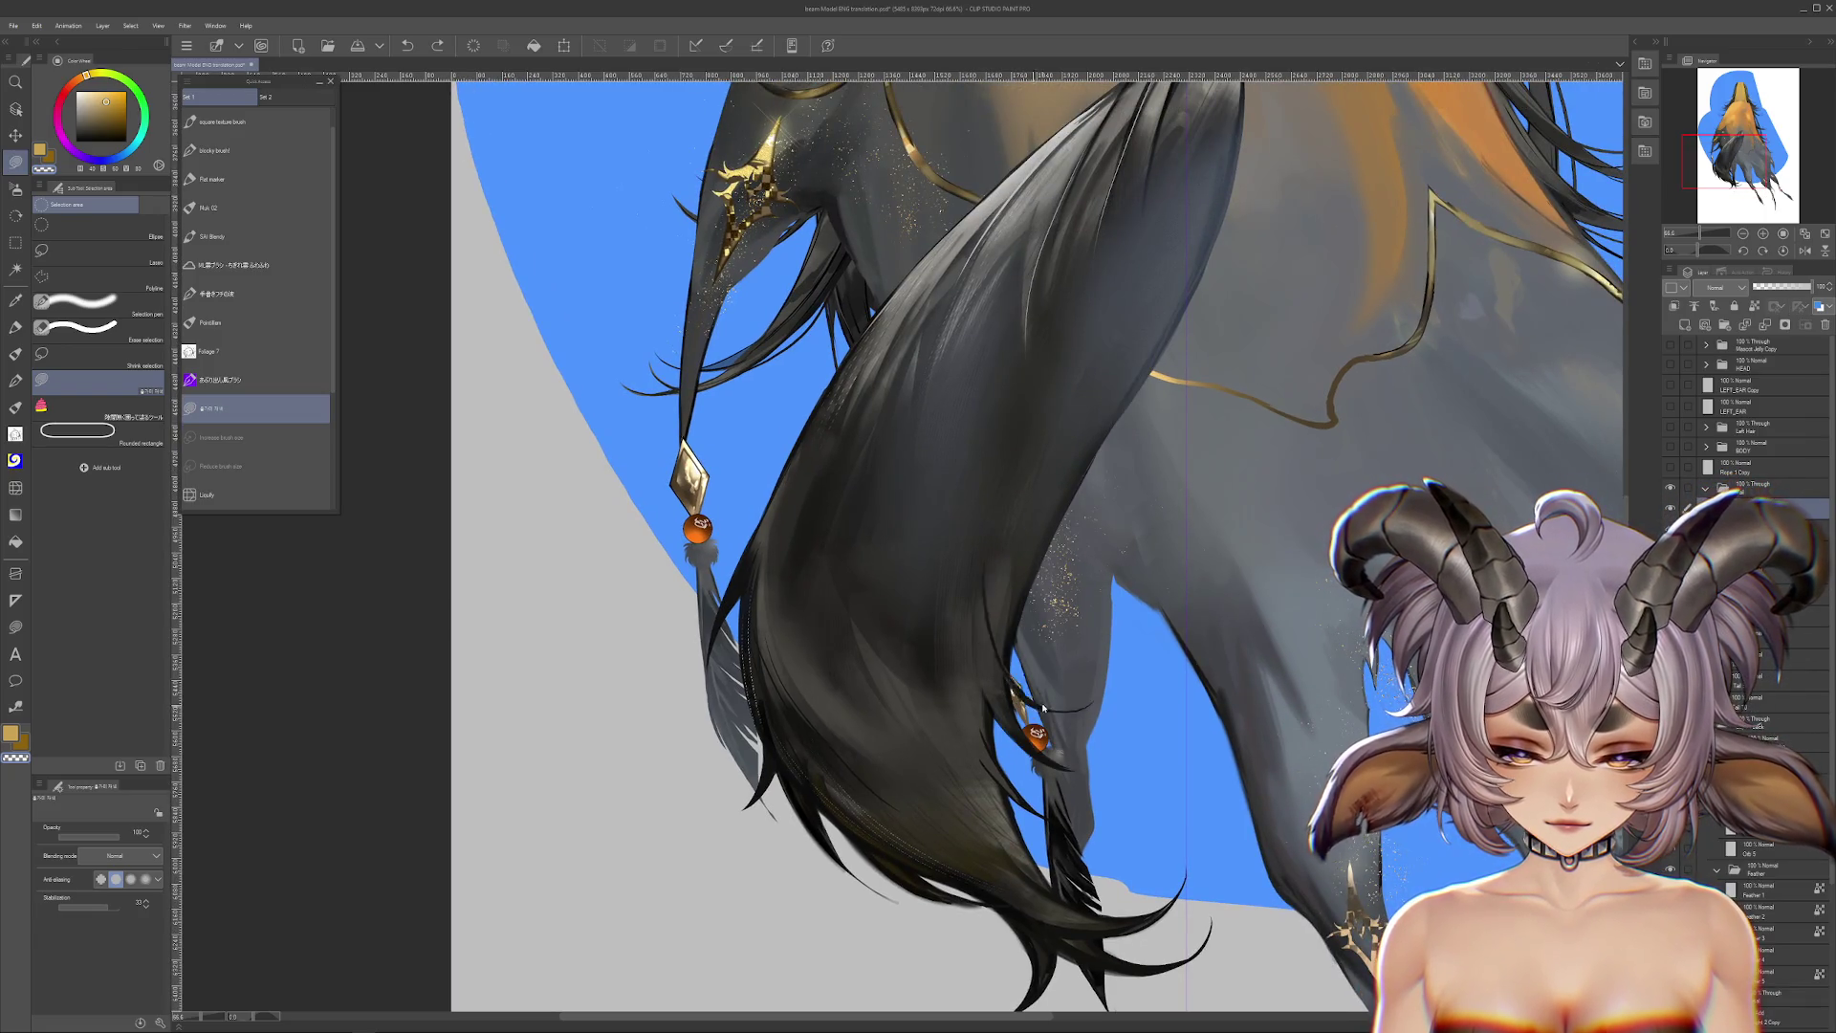
pyautogui.scroll(5, 1084, 628)
pyautogui.hotkey('ctrl', 'z')
pyautogui.hotkey('ctrl', 'z')
pyautogui.hotkey('ctrl', 'z')
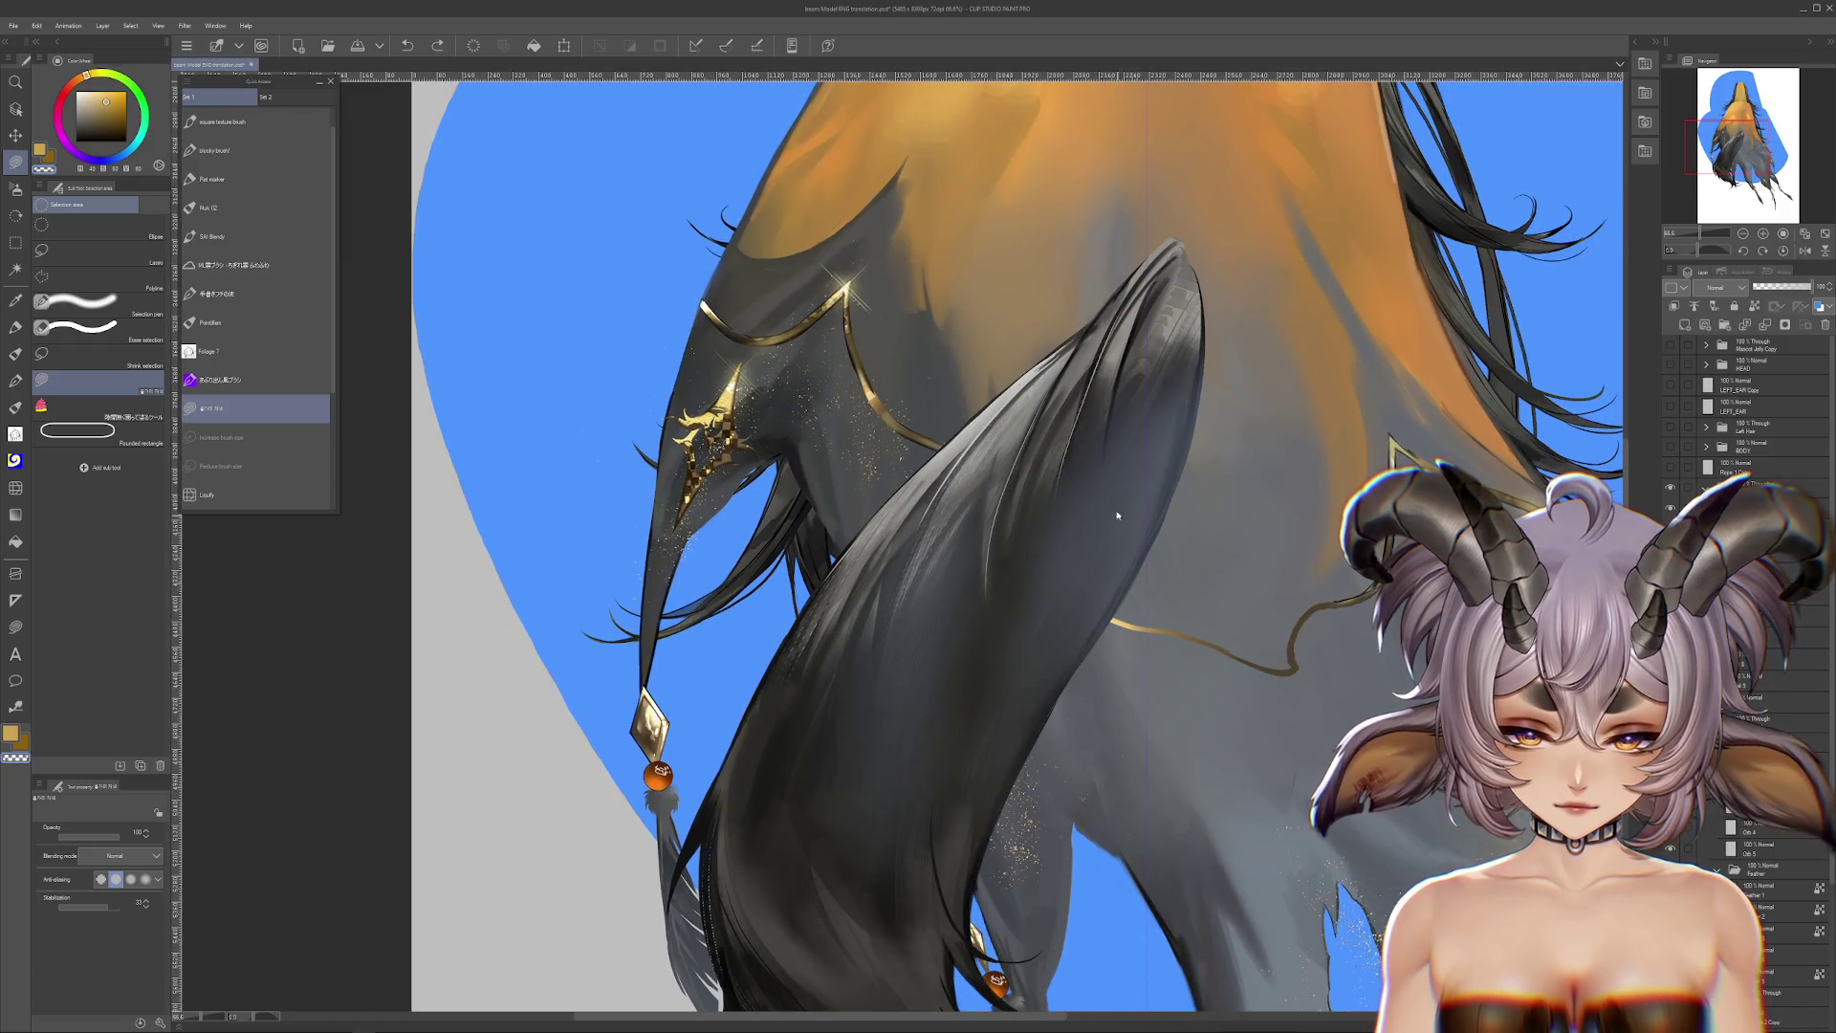
pyautogui.hotkey('ctrl', 'y')
pyautogui.hotkey('ctrl', 'y')
pyautogui.hotkey('ctrl', 'y')
pyautogui.scroll(-5, 1014, 443)
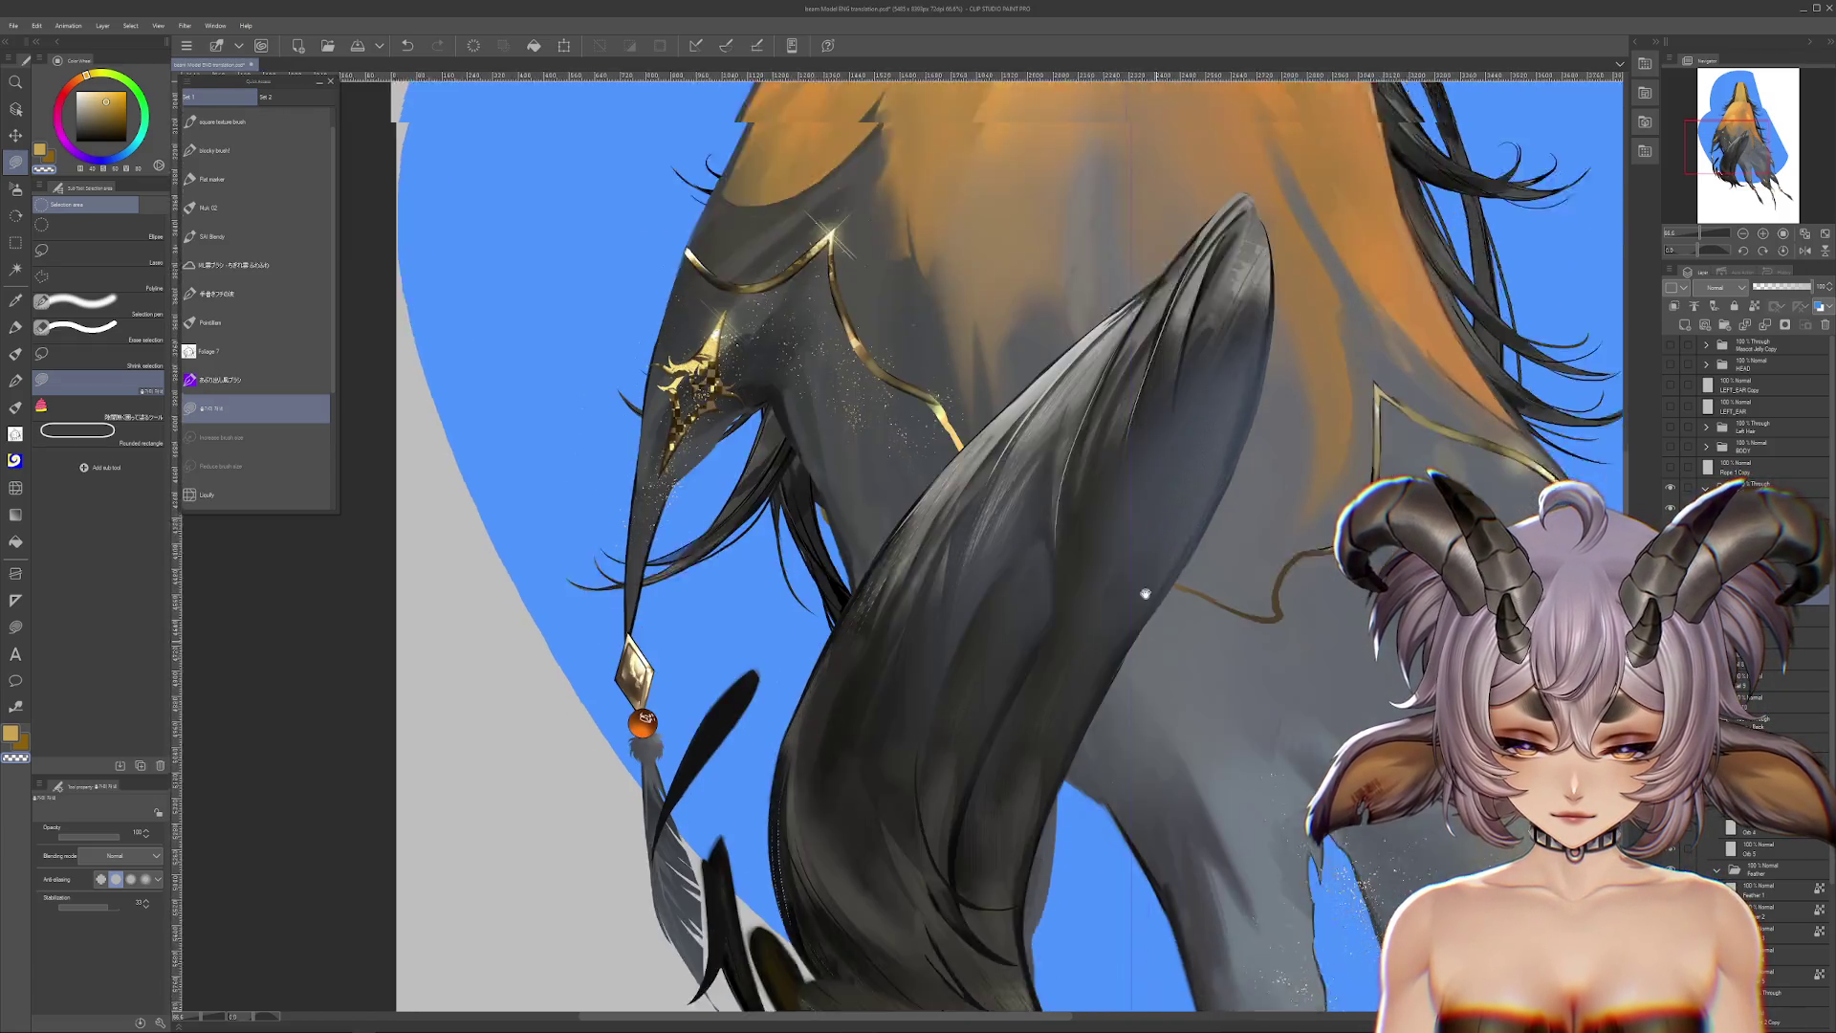
pyautogui.hotkey('ctrl', 'z')
pyautogui.scroll(2, 1014, 444)
pyautogui.scroll(-2, 942, 588)
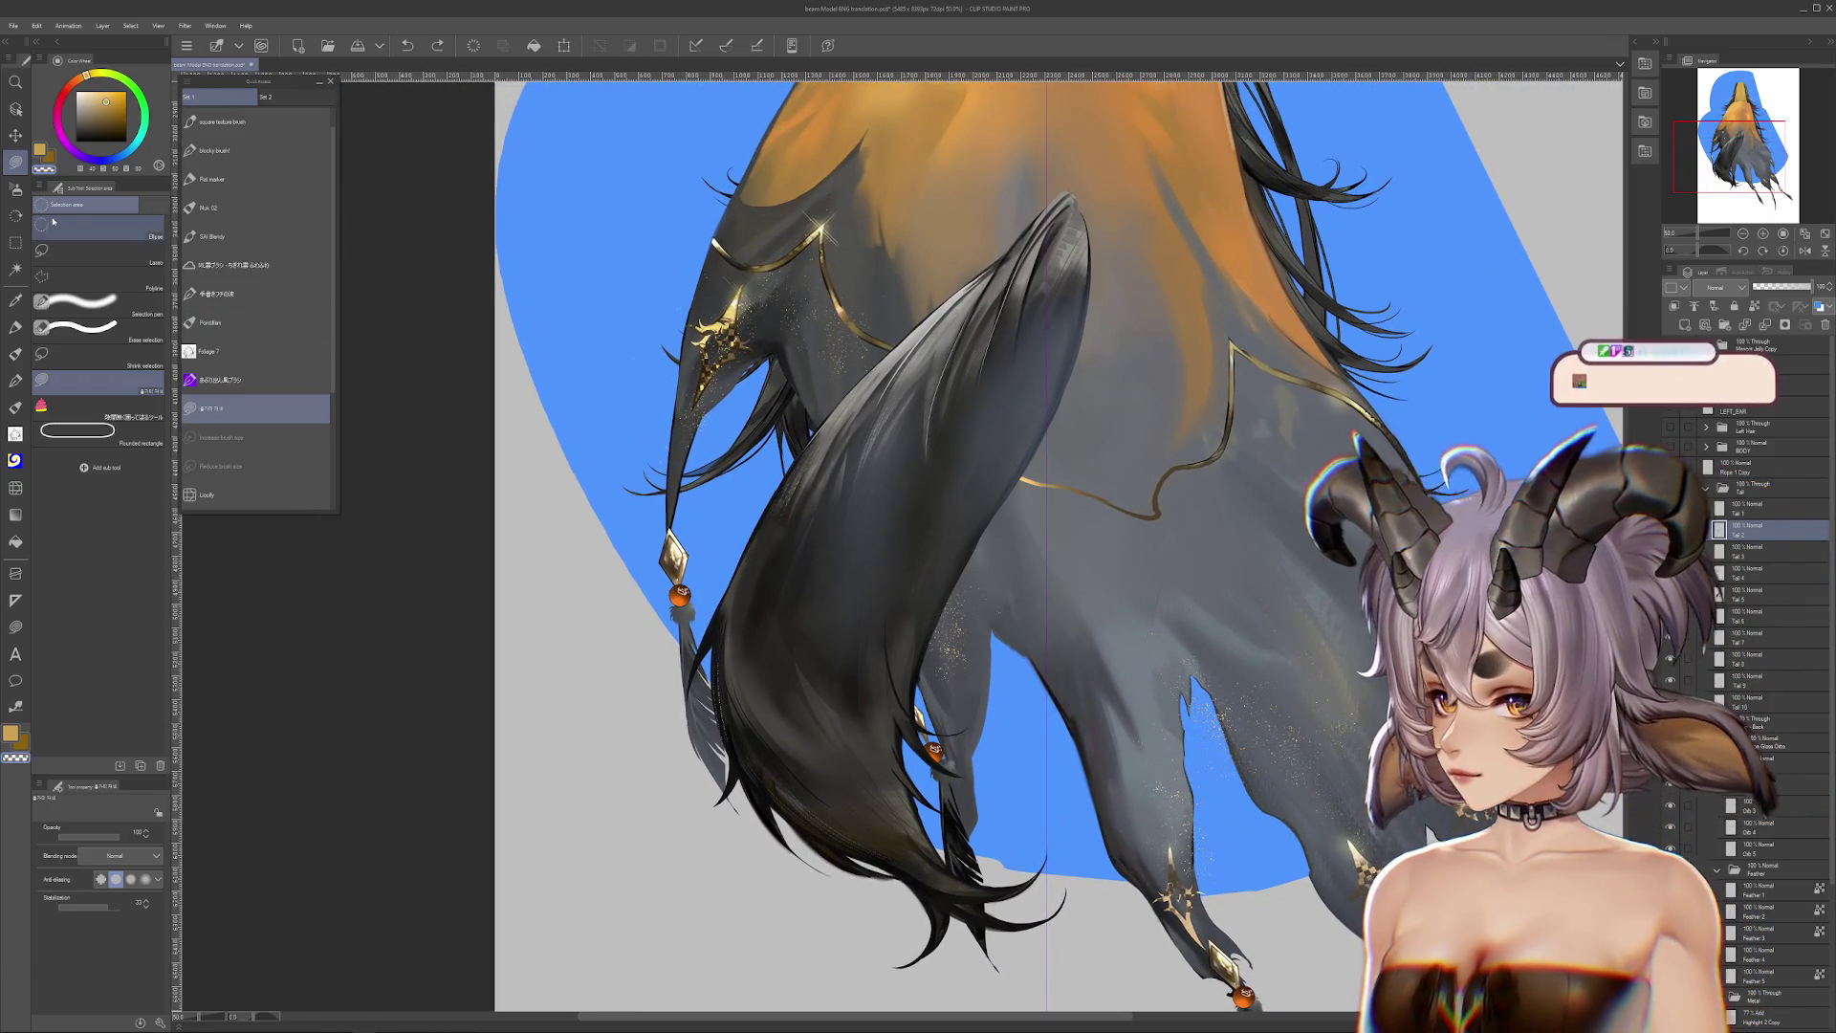
# Step: Test orange and dark airbrush shading on the tail, undoing each stroke
pyautogui.press('b')
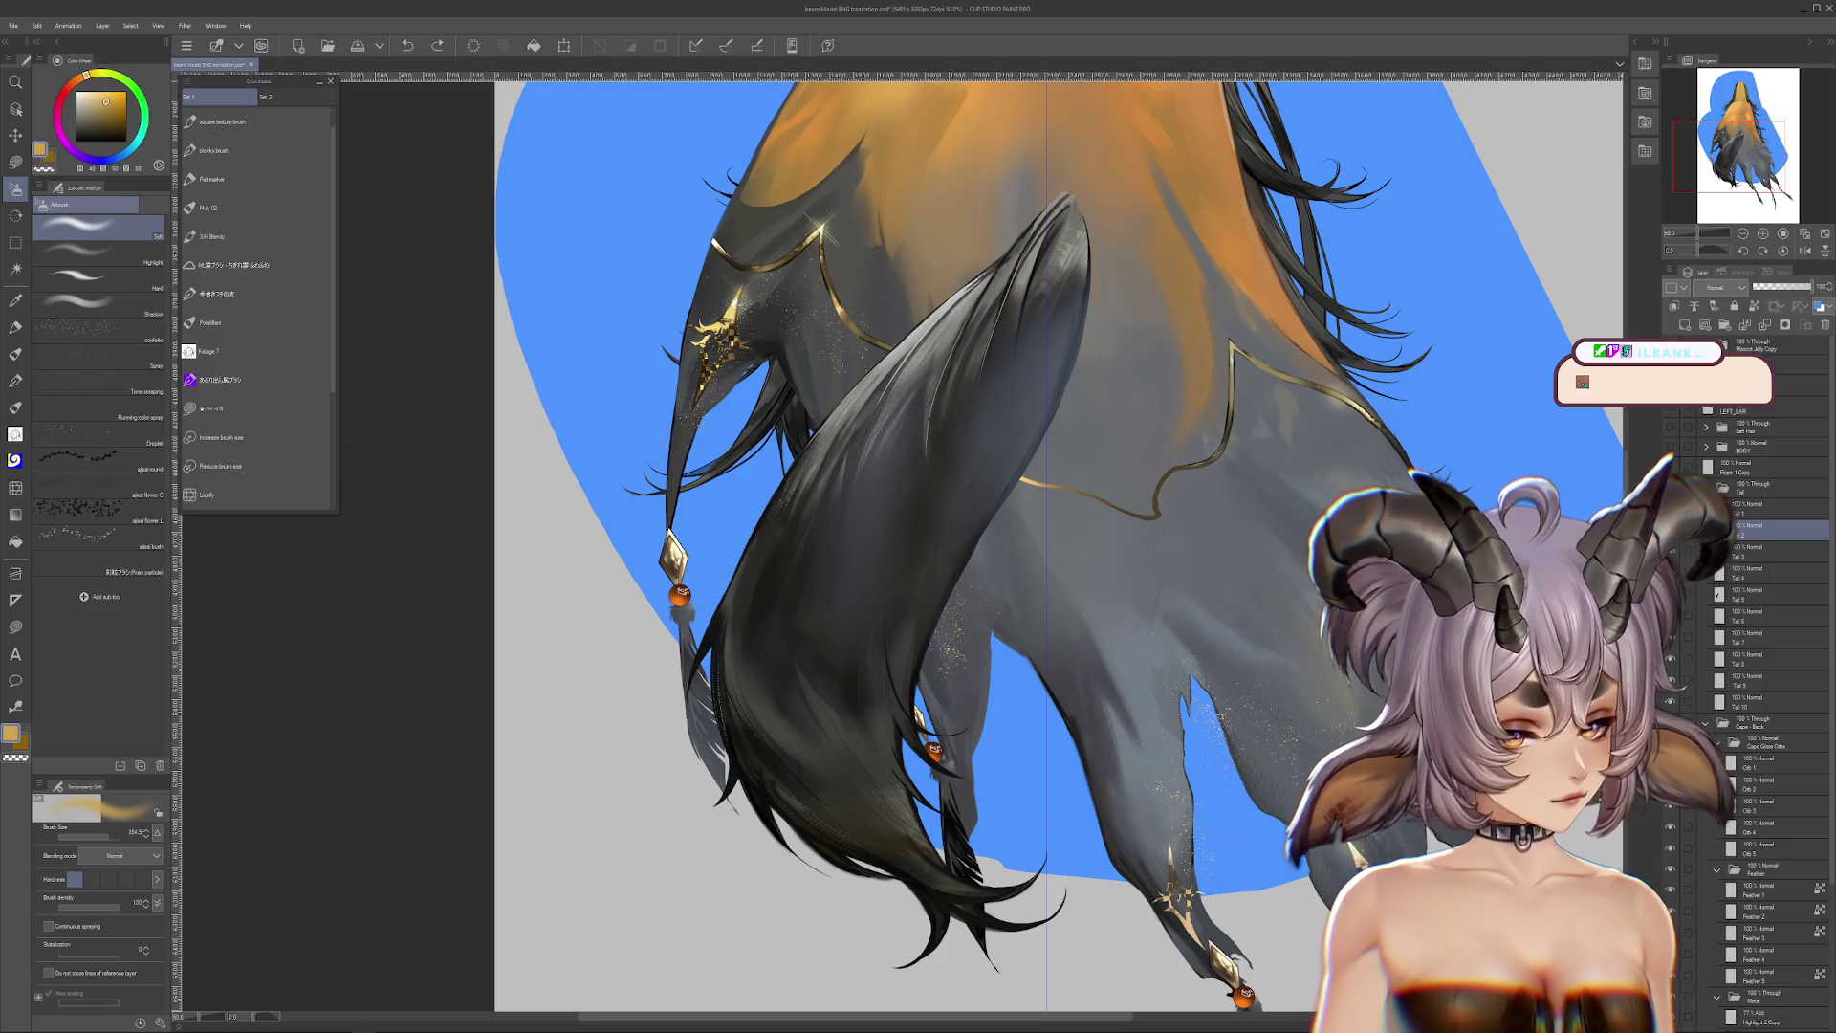
pyautogui.moveTo(968, 460); pyautogui.dragTo(860, 449)
pyautogui.hotkey('ctrl', 'z')
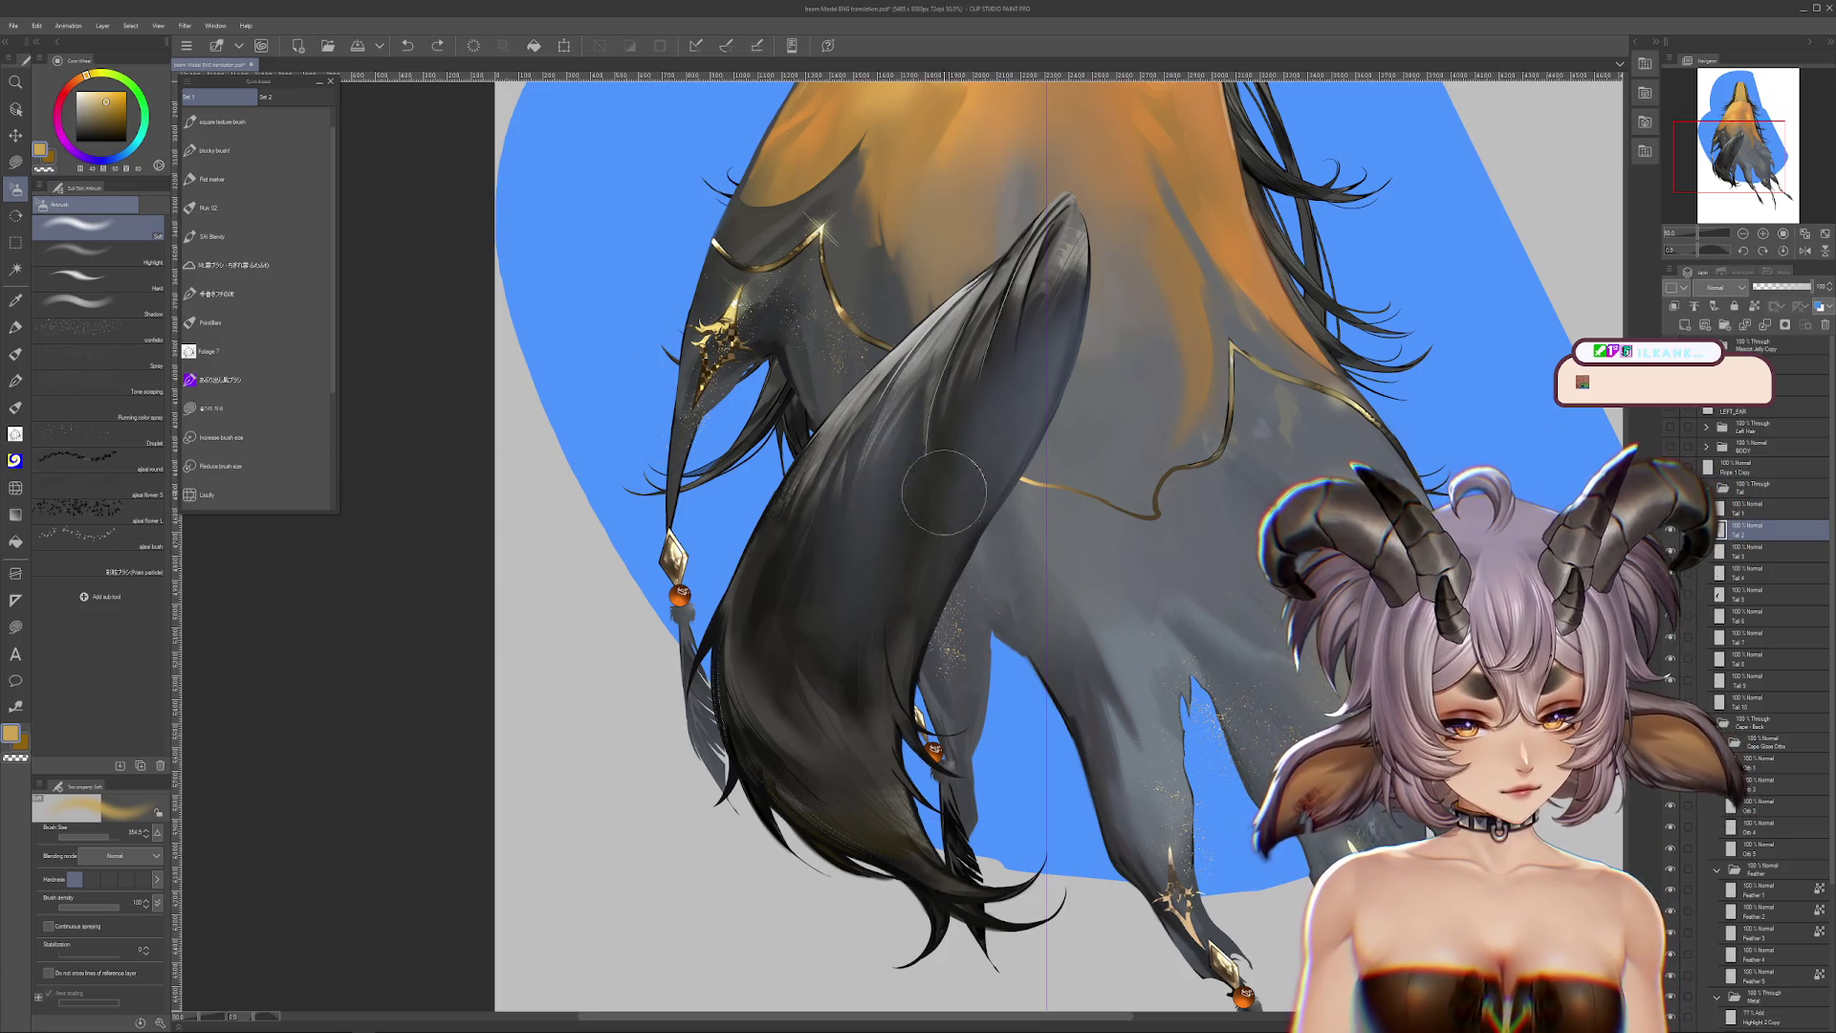
pyautogui.moveTo(1000, 528)
pyautogui.mouseDown()
pyautogui.moveTo(1042, 612)
pyautogui.moveTo(1014, 478)
pyautogui.mouseUp()
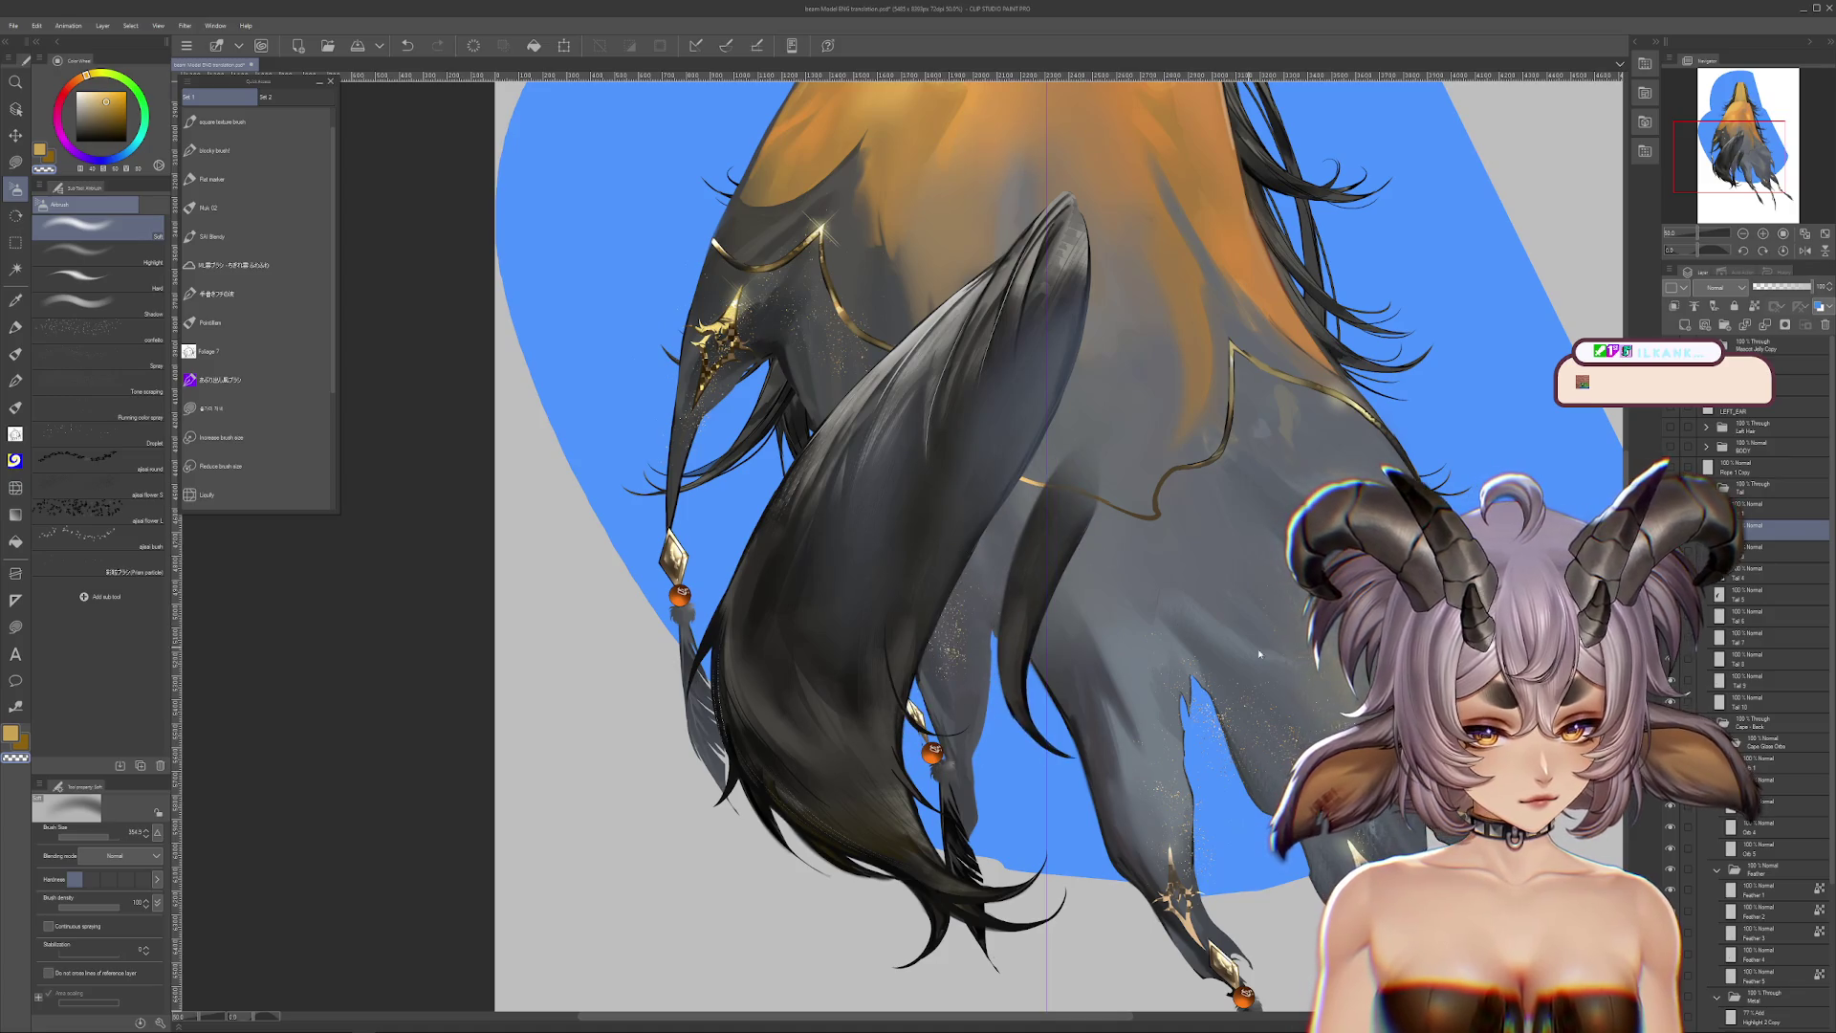
pyautogui.hotkey('ctrl', 'z')
pyautogui.moveTo(992, 650); pyautogui.dragTo(1062, 573)
pyautogui.hotkey('ctrl', 'z')
pyautogui.scroll(-4, 1051, 535)
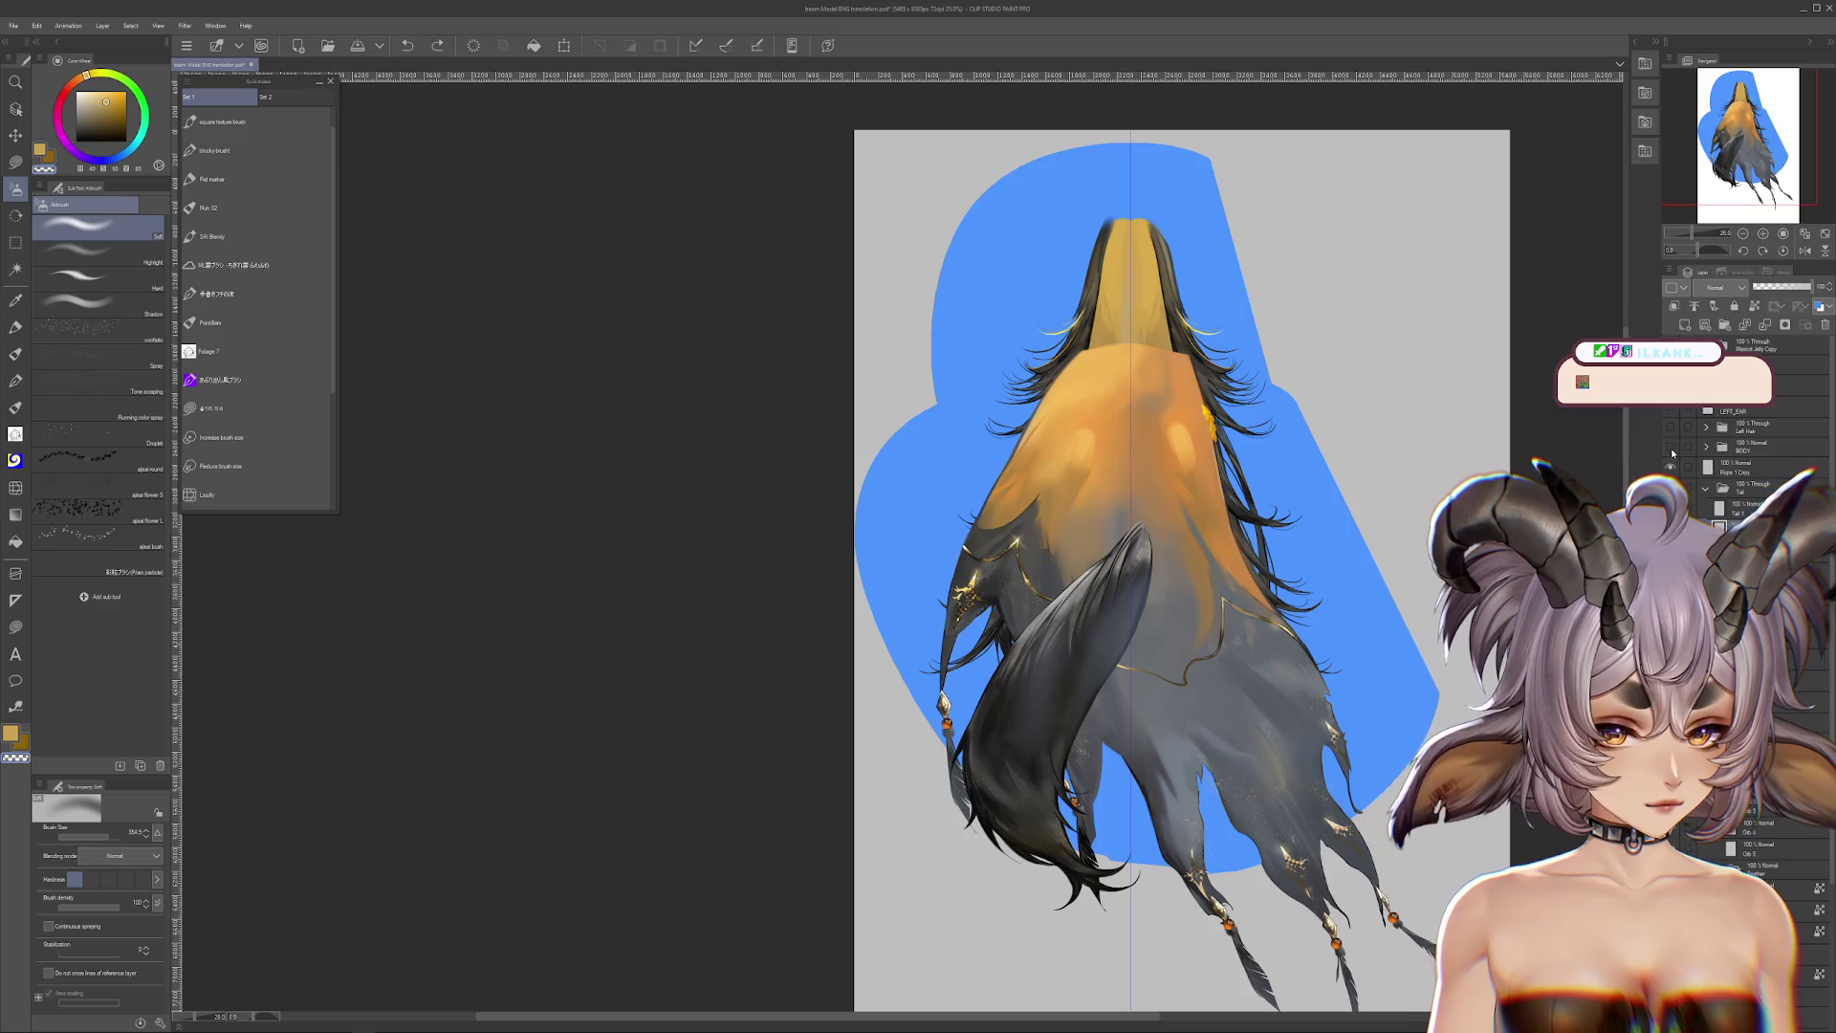
# Step: Show the BODY, Left Hair, HEAD, Mascot Jelly Copy and Front Hair layers
pyautogui.moveTo(1671, 449); pyautogui.dragTo(1673, 430)
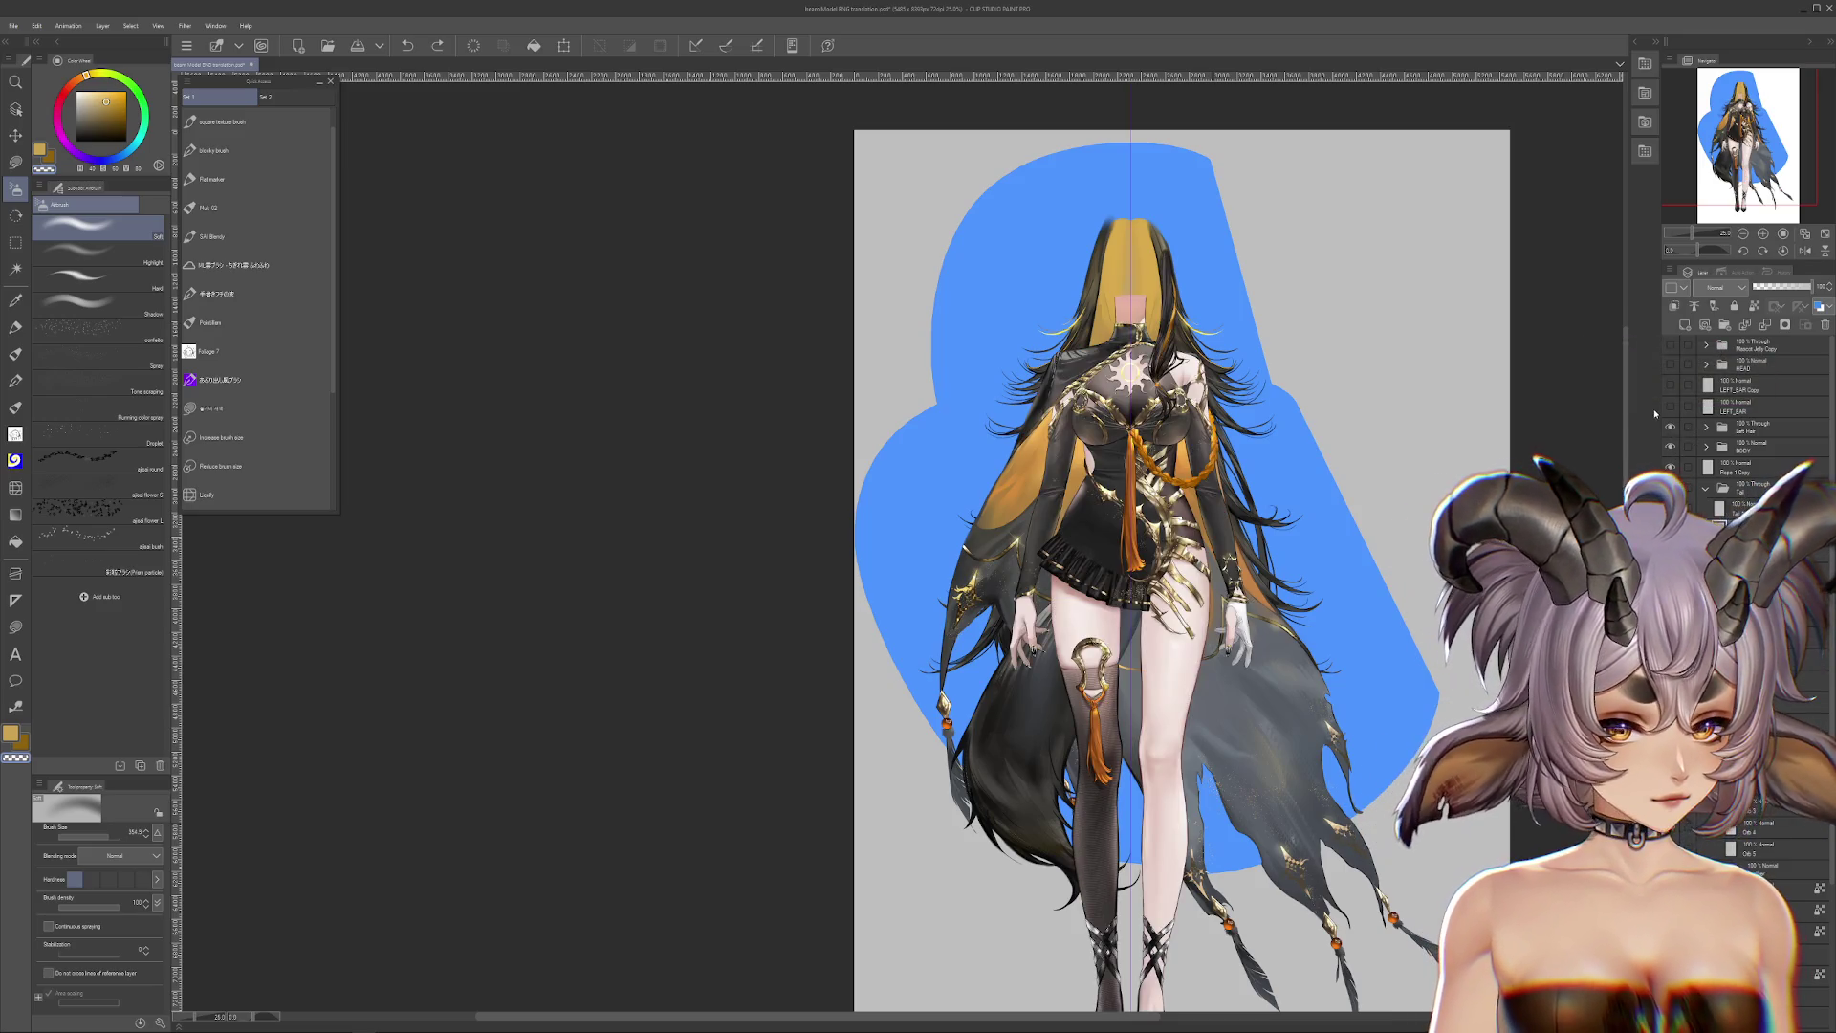
pyautogui.moveTo(1669, 364); pyautogui.dragTo(1670, 346)
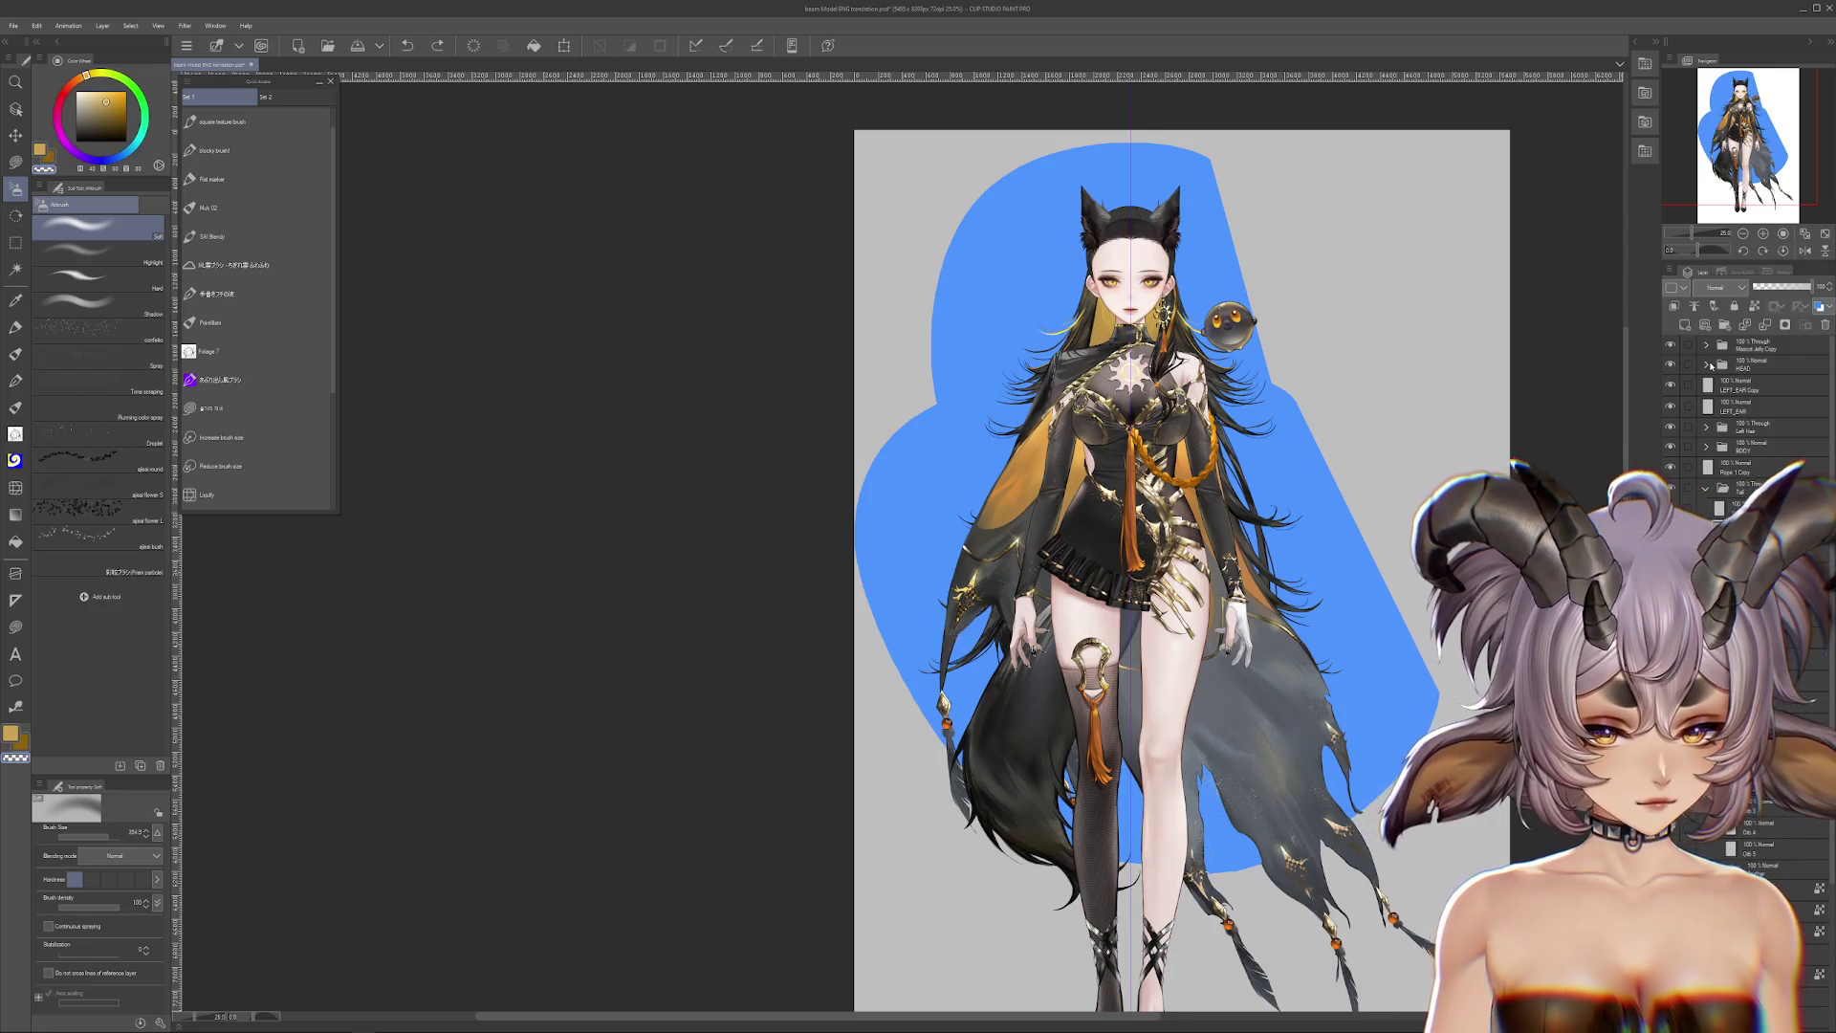
pyautogui.click(1707, 366)
pyautogui.click(1670, 404)
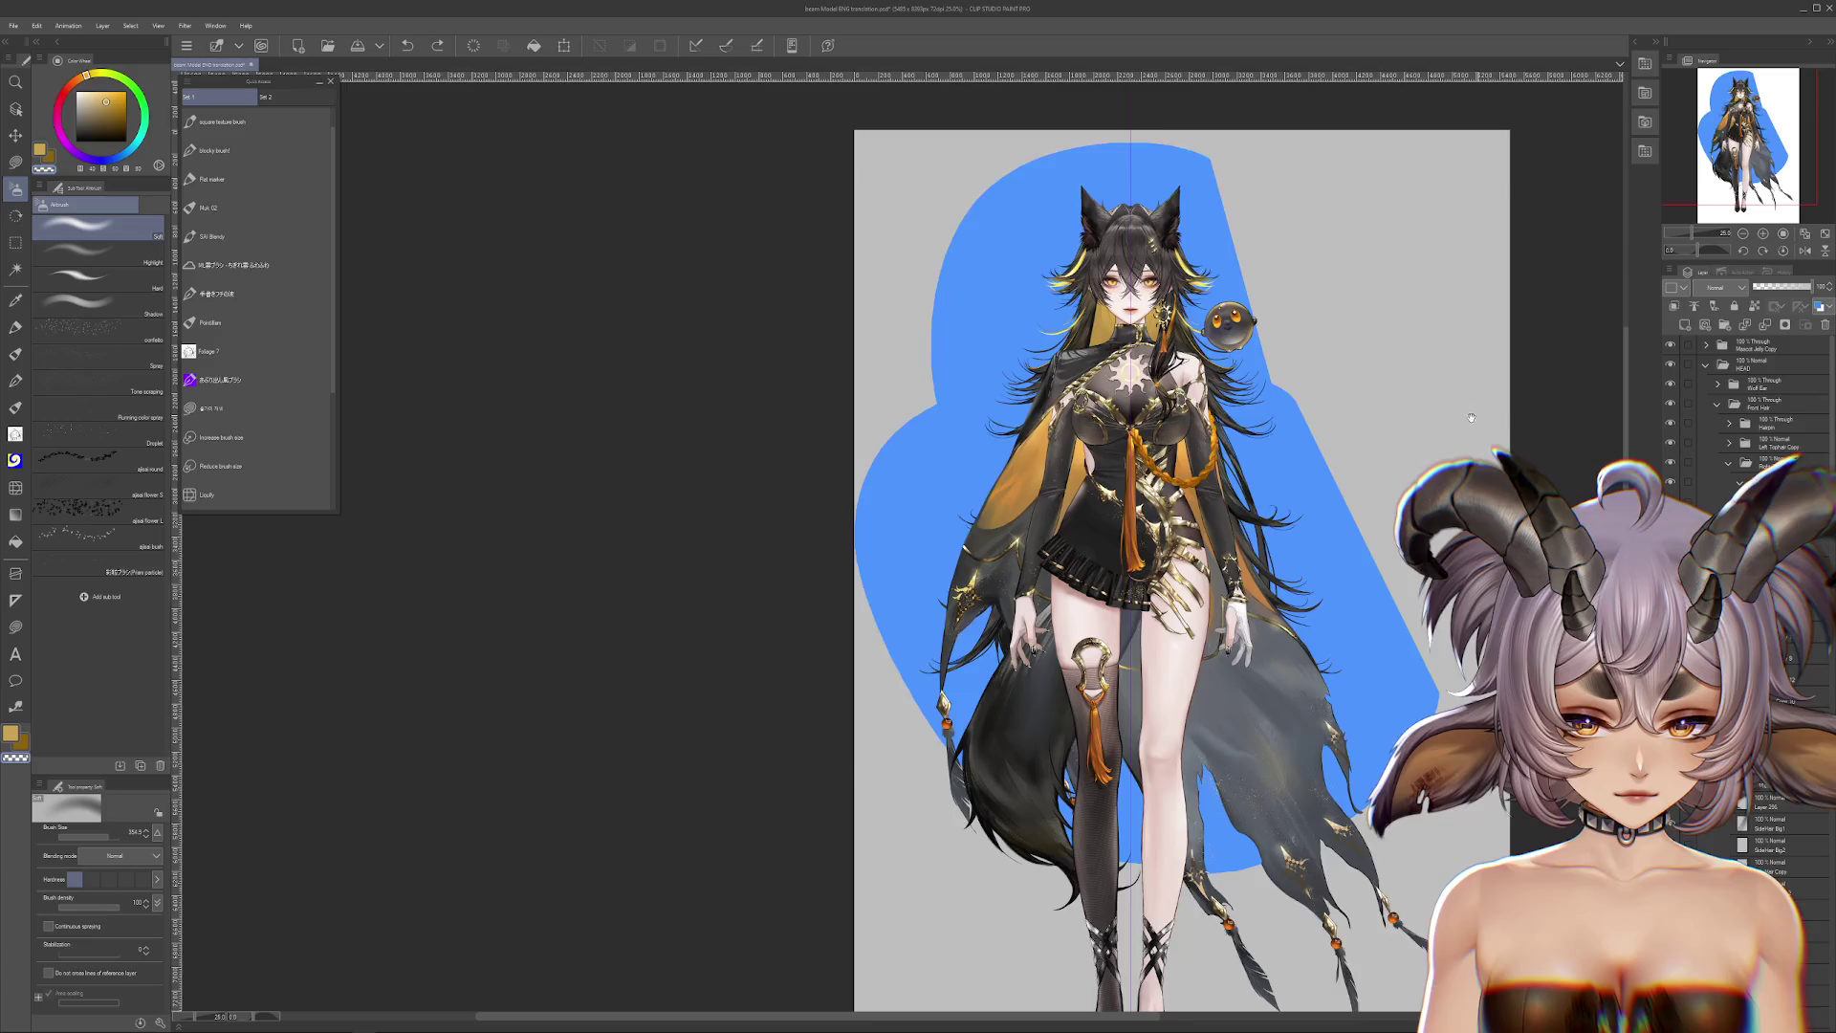
pyautogui.moveTo(1482, 415); pyautogui.dragTo(1426, 498)
# Step: Delete the blue background shape layer
pyautogui.scroll(-2, 1226, 556)
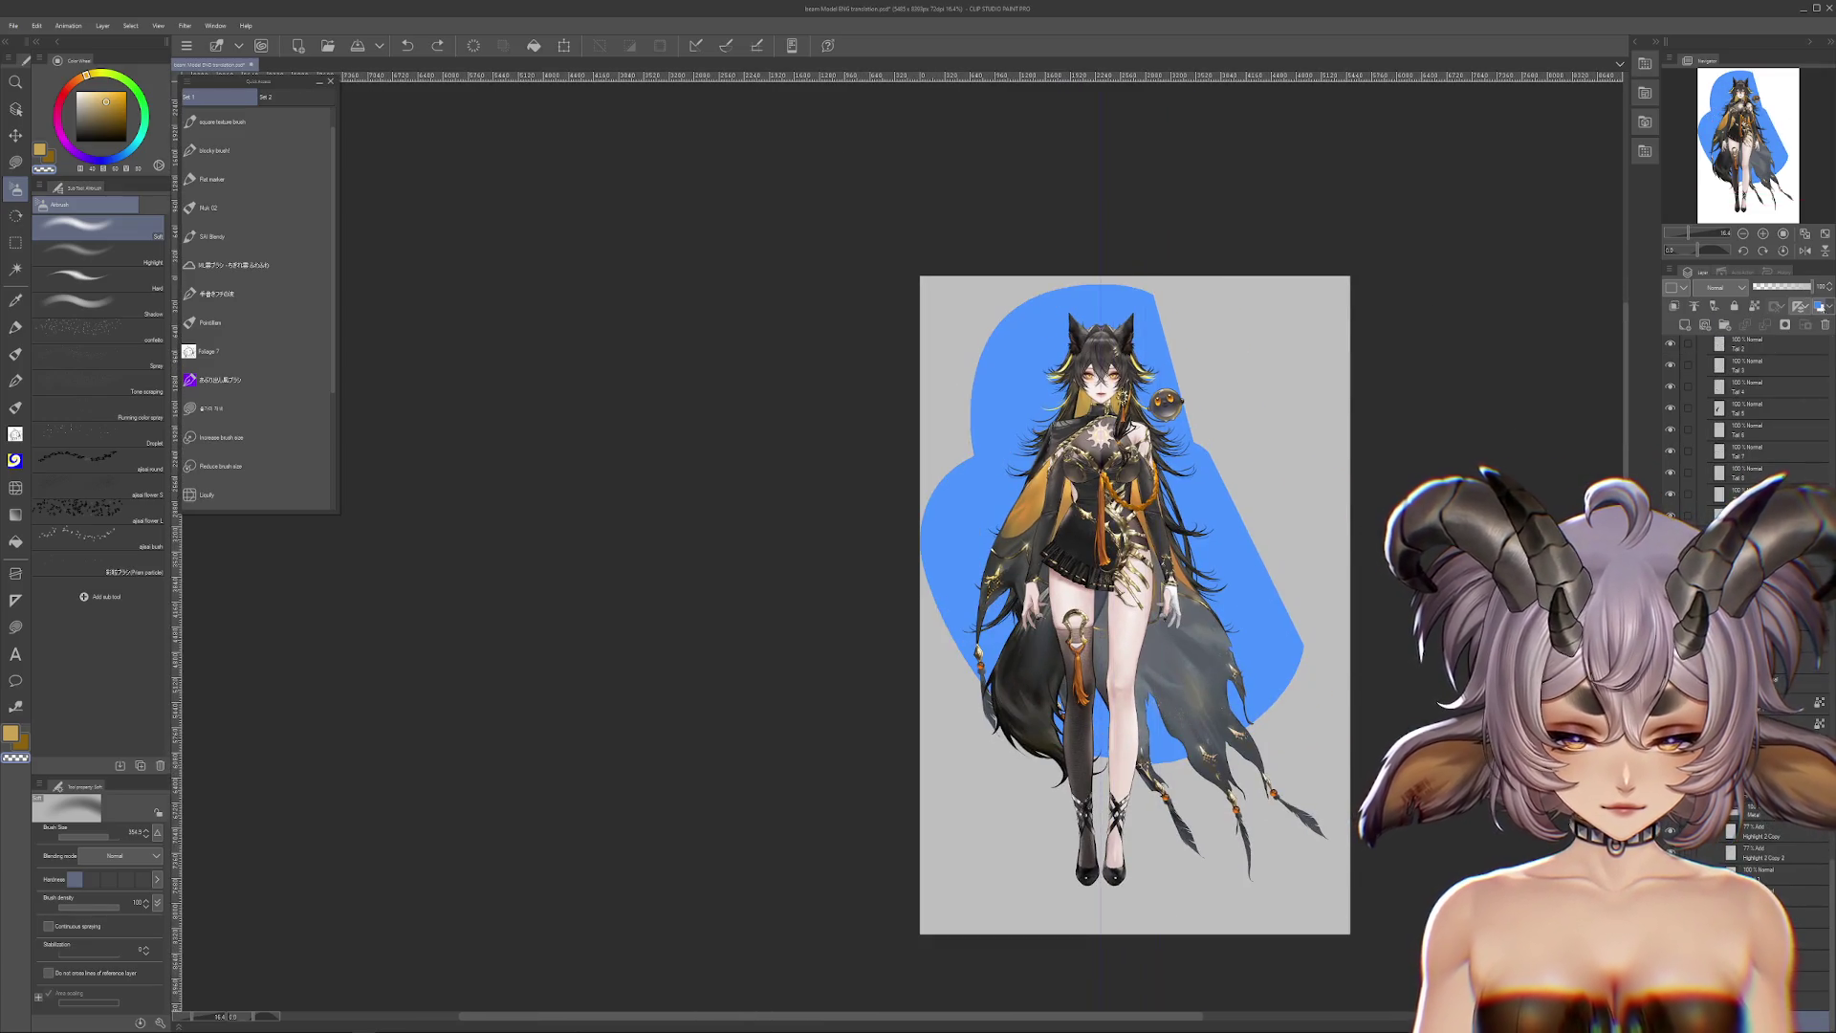
pyautogui.click(1819, 328)
pyautogui.scroll(5, 1128, 363)
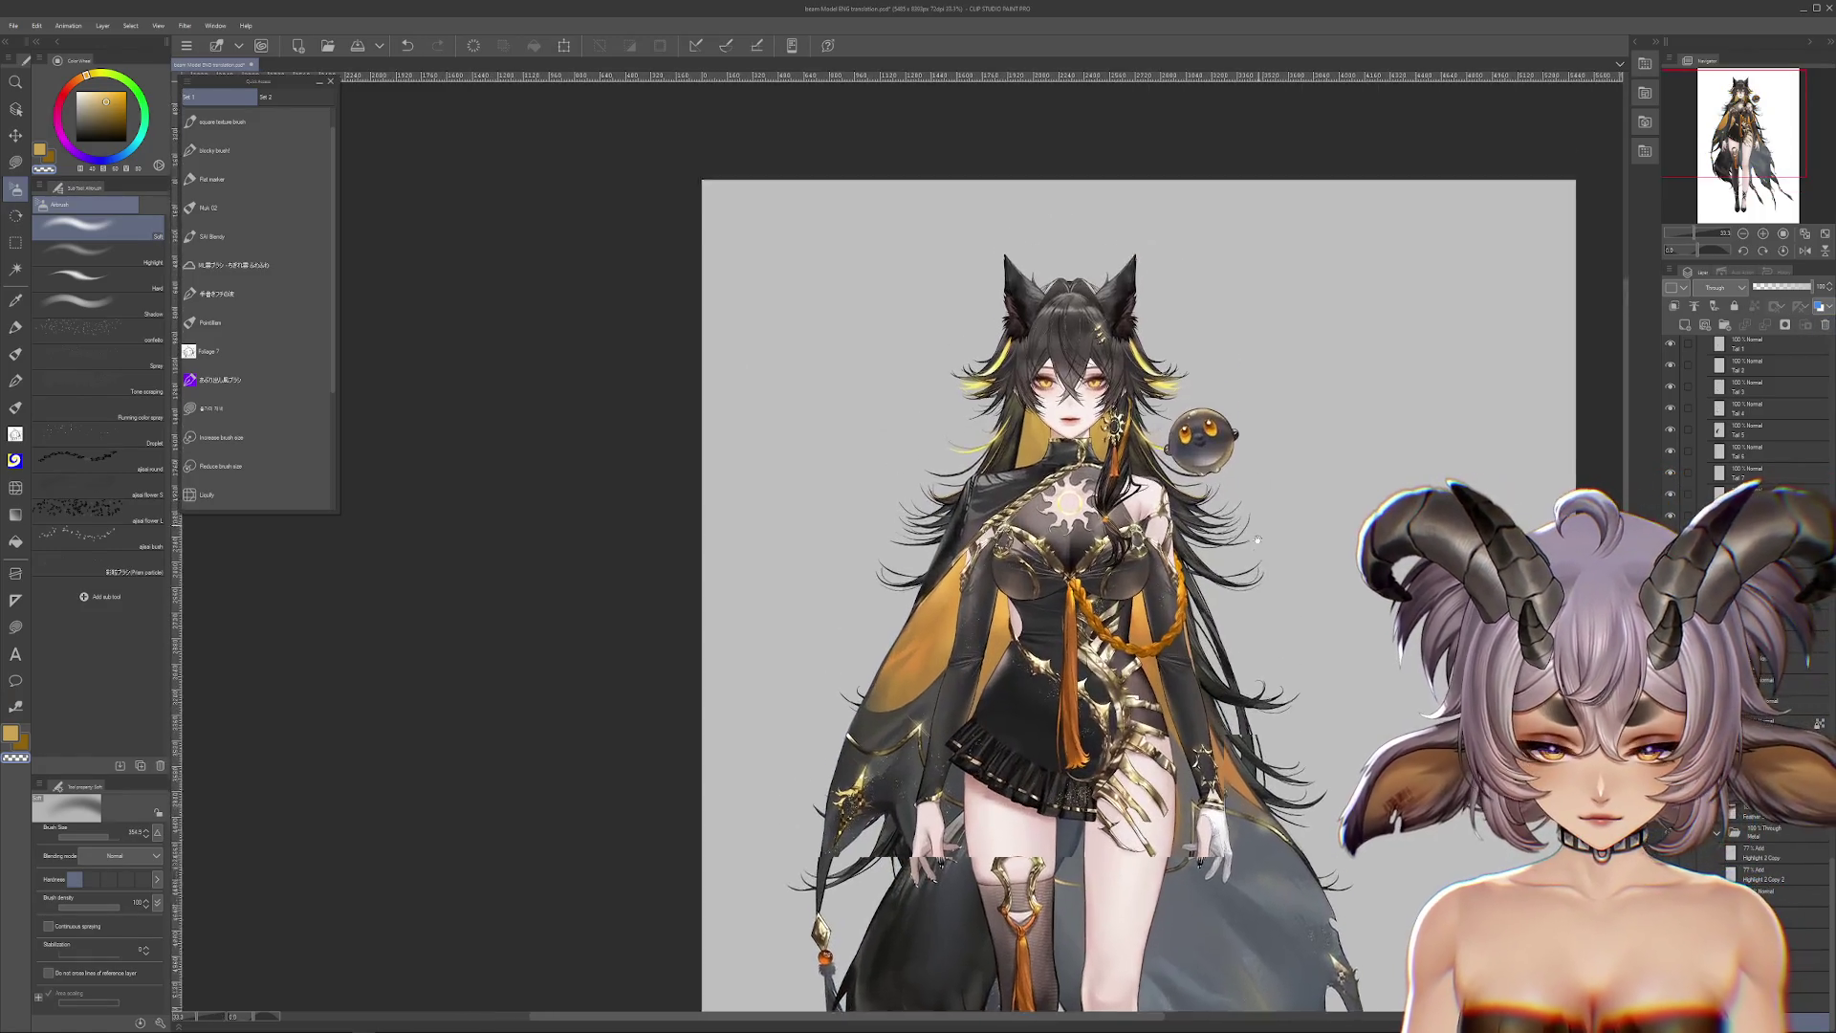
pyautogui.scroll(3, 1232, 423)
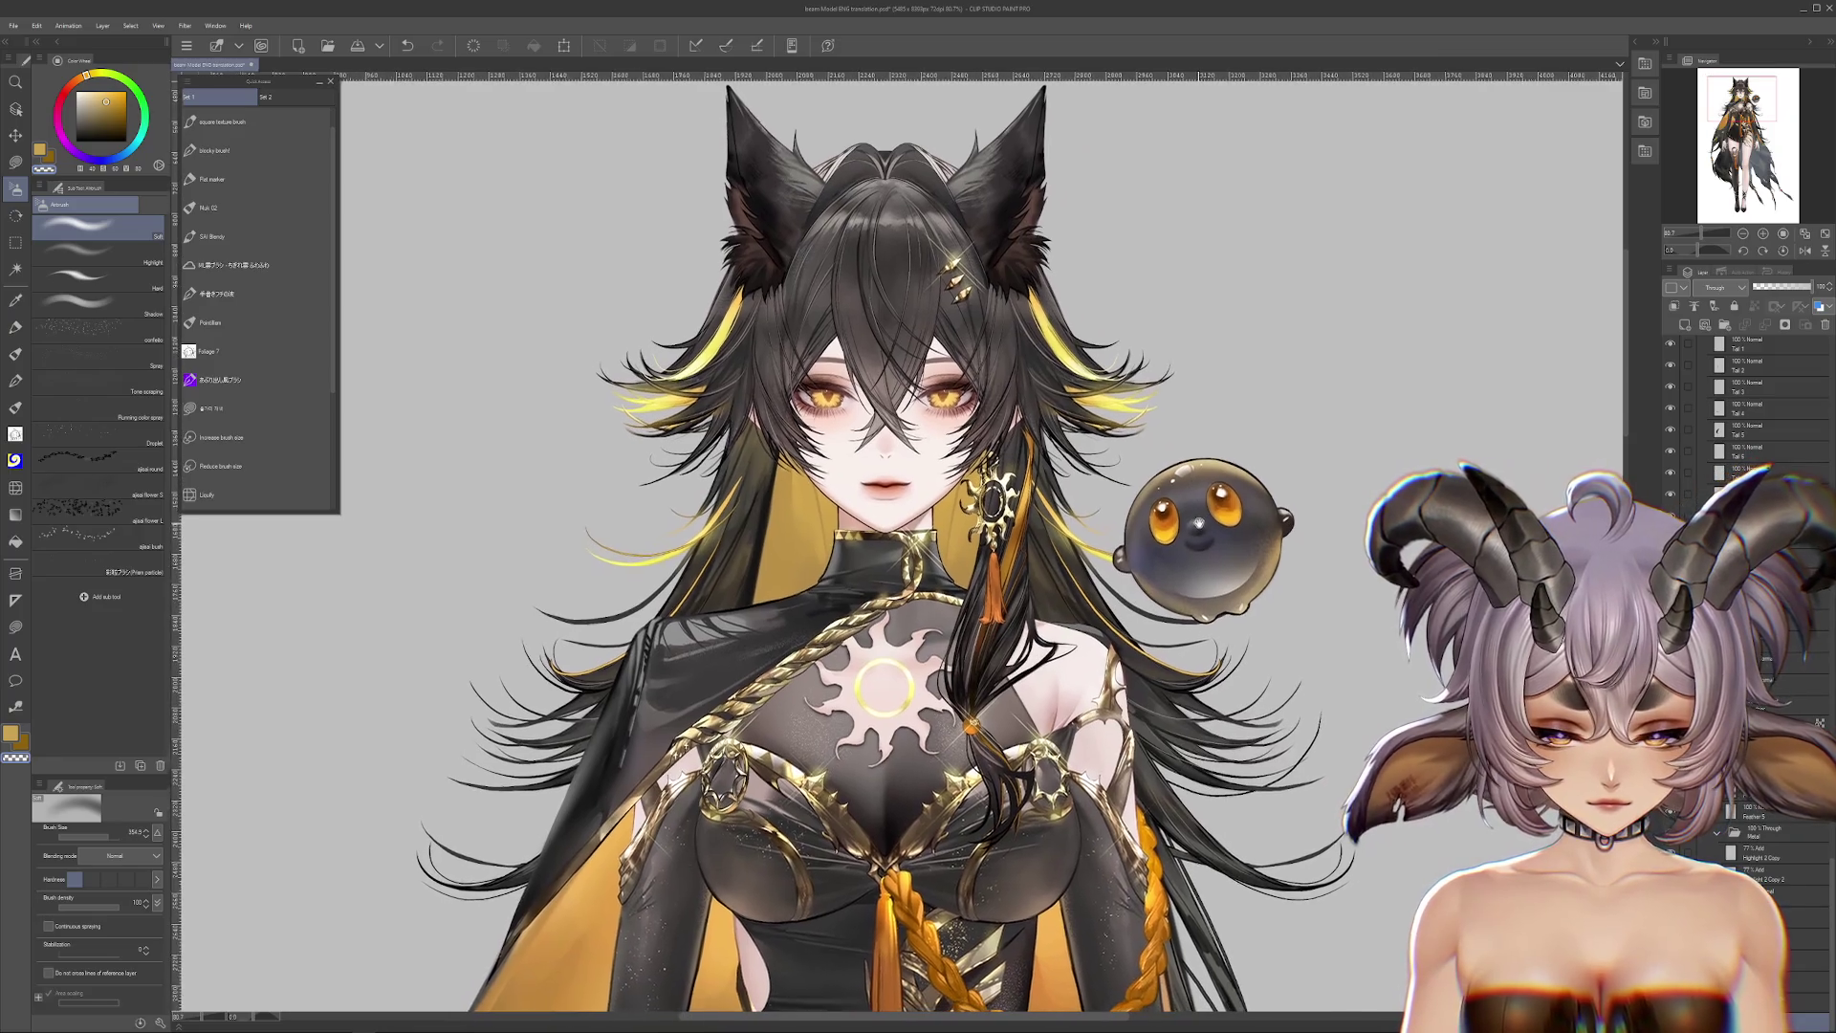
# Step: Collapse the Front Hair folder and zoom in on the character's face
pyautogui.moveTo(1052, 573)
pyautogui.mouseDown()
pyautogui.moveTo(1224, 547)
pyautogui.moveTo(1190, 576)
pyautogui.mouseUp()
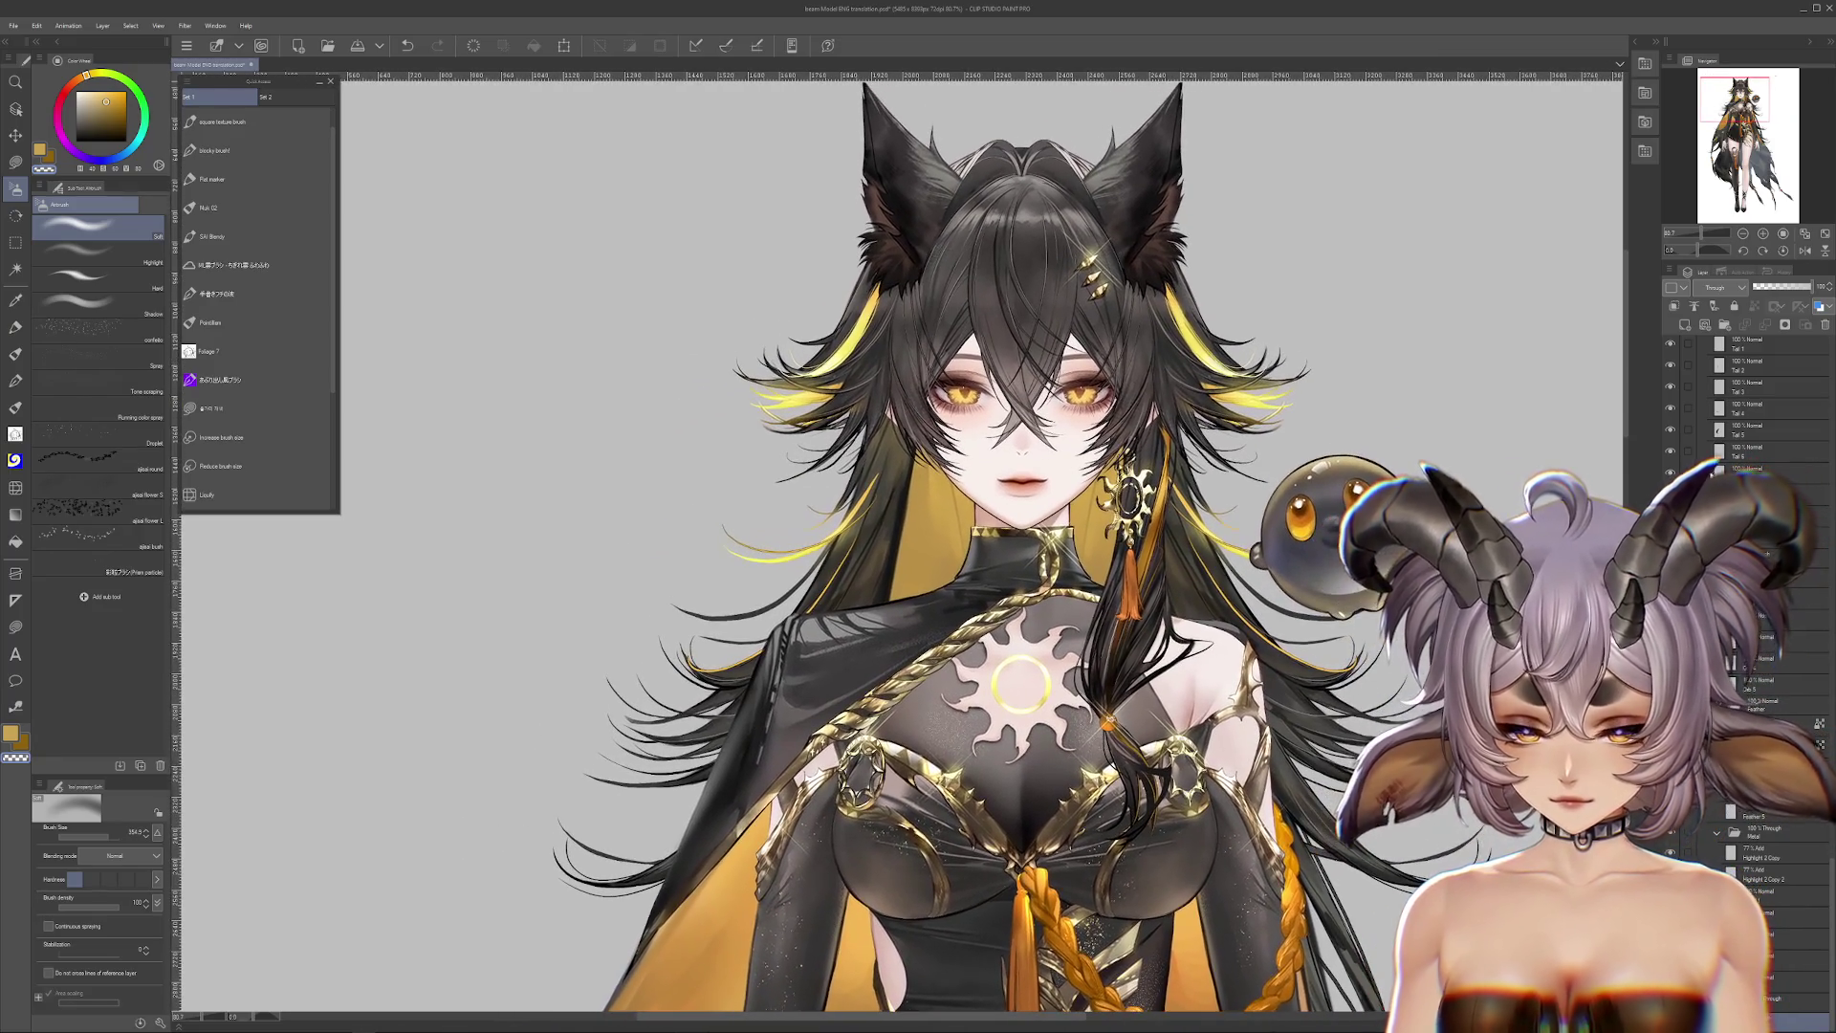
pyautogui.scroll(3, 1700, 425)
pyautogui.scroll(-5, 1702, 431)
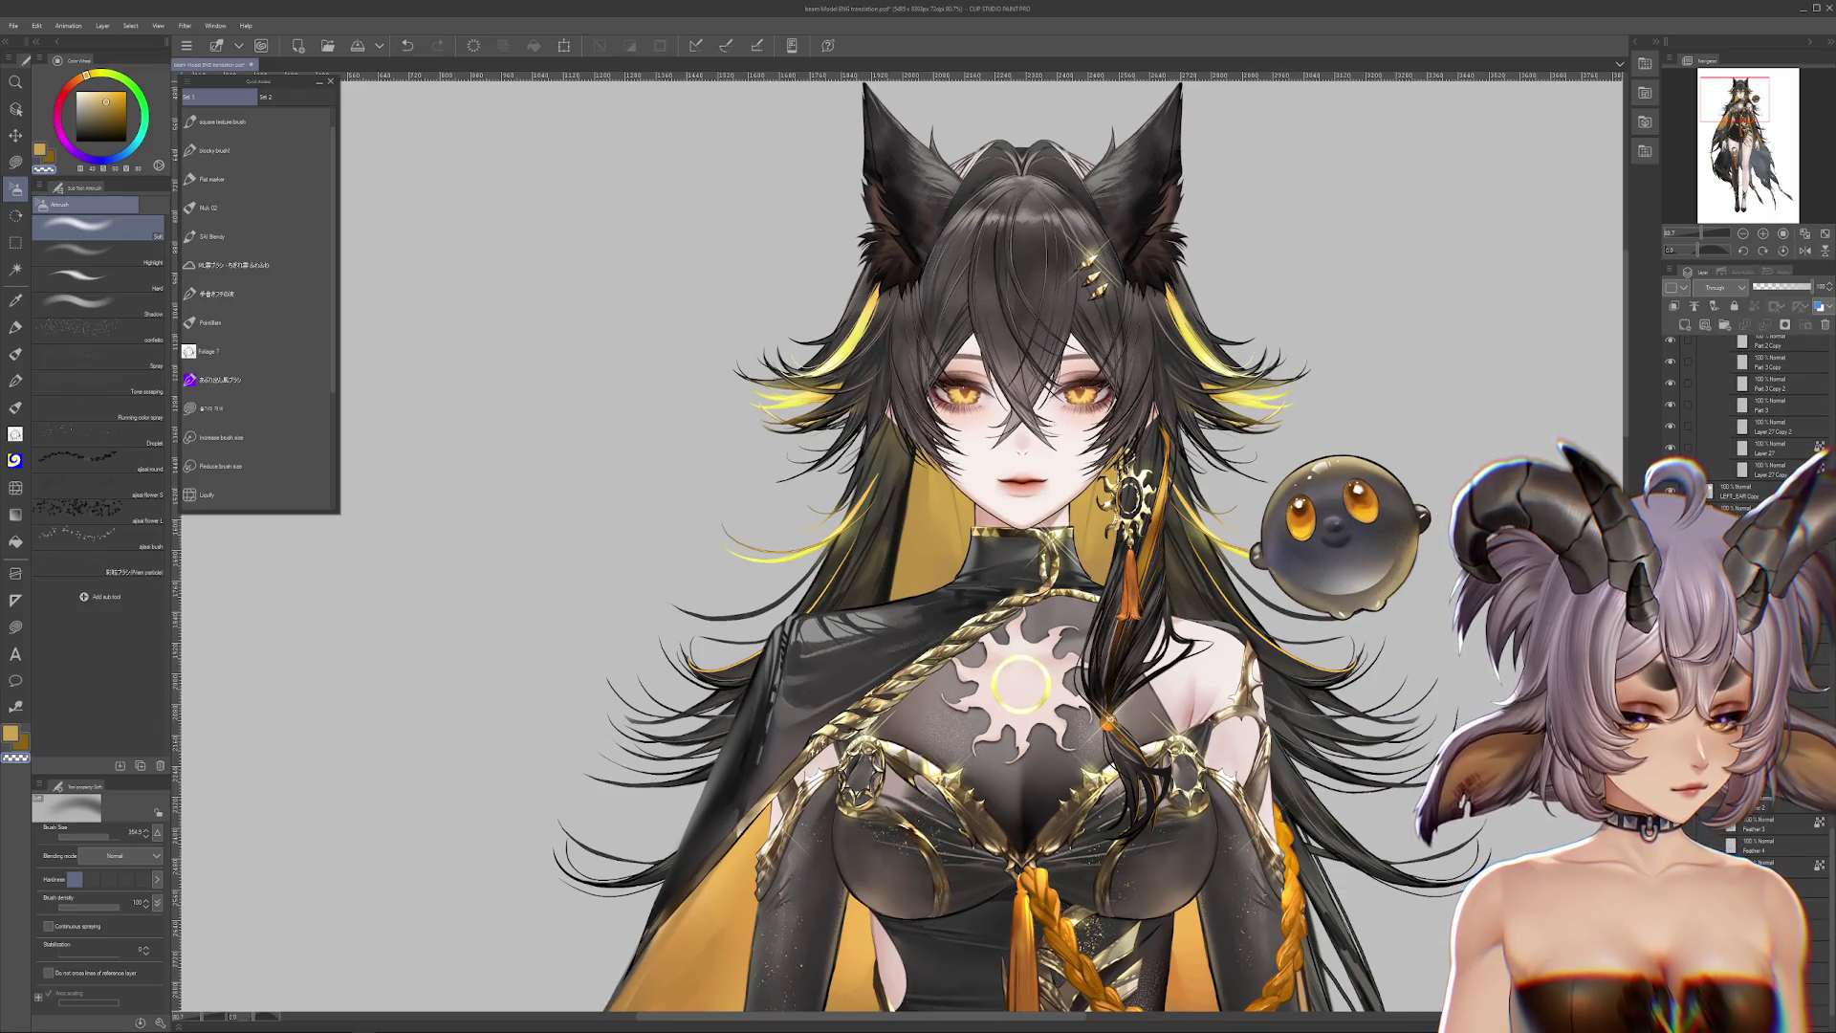
pyautogui.scroll(4, 1702, 430)
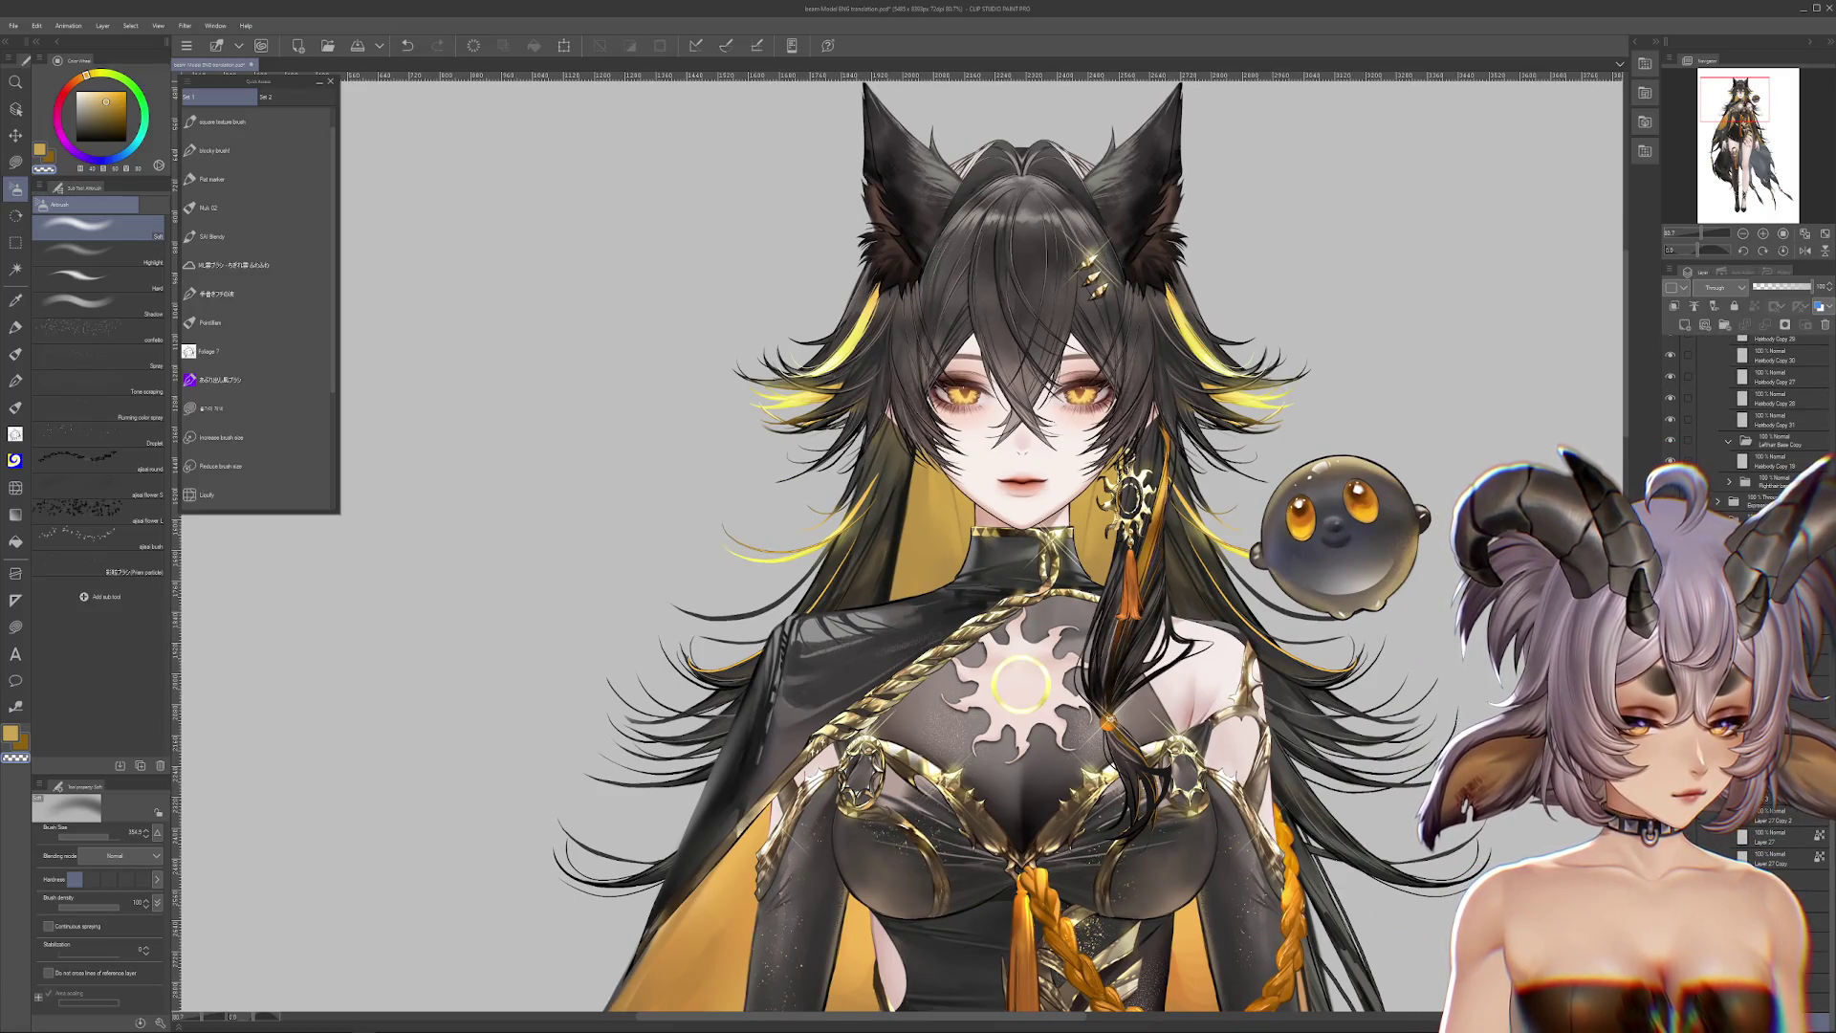
pyautogui.scroll(8, 1831, 466)
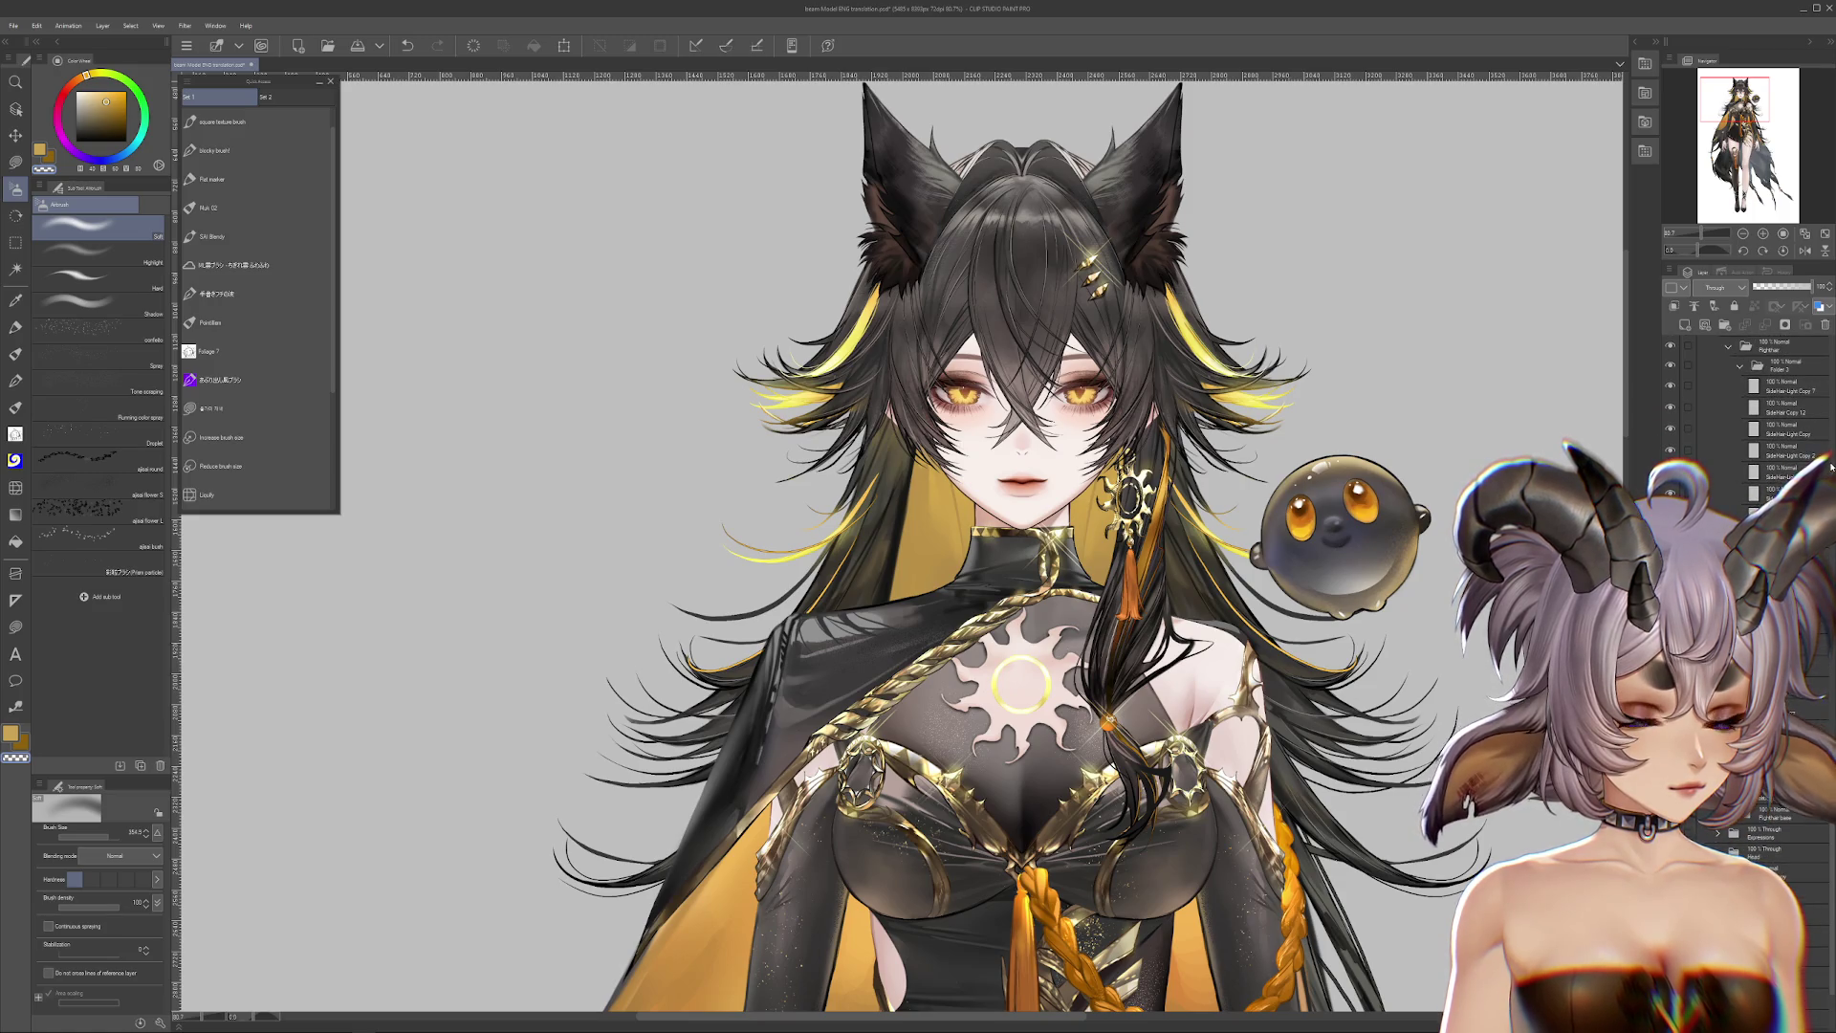
pyautogui.scroll(4, 1831, 466)
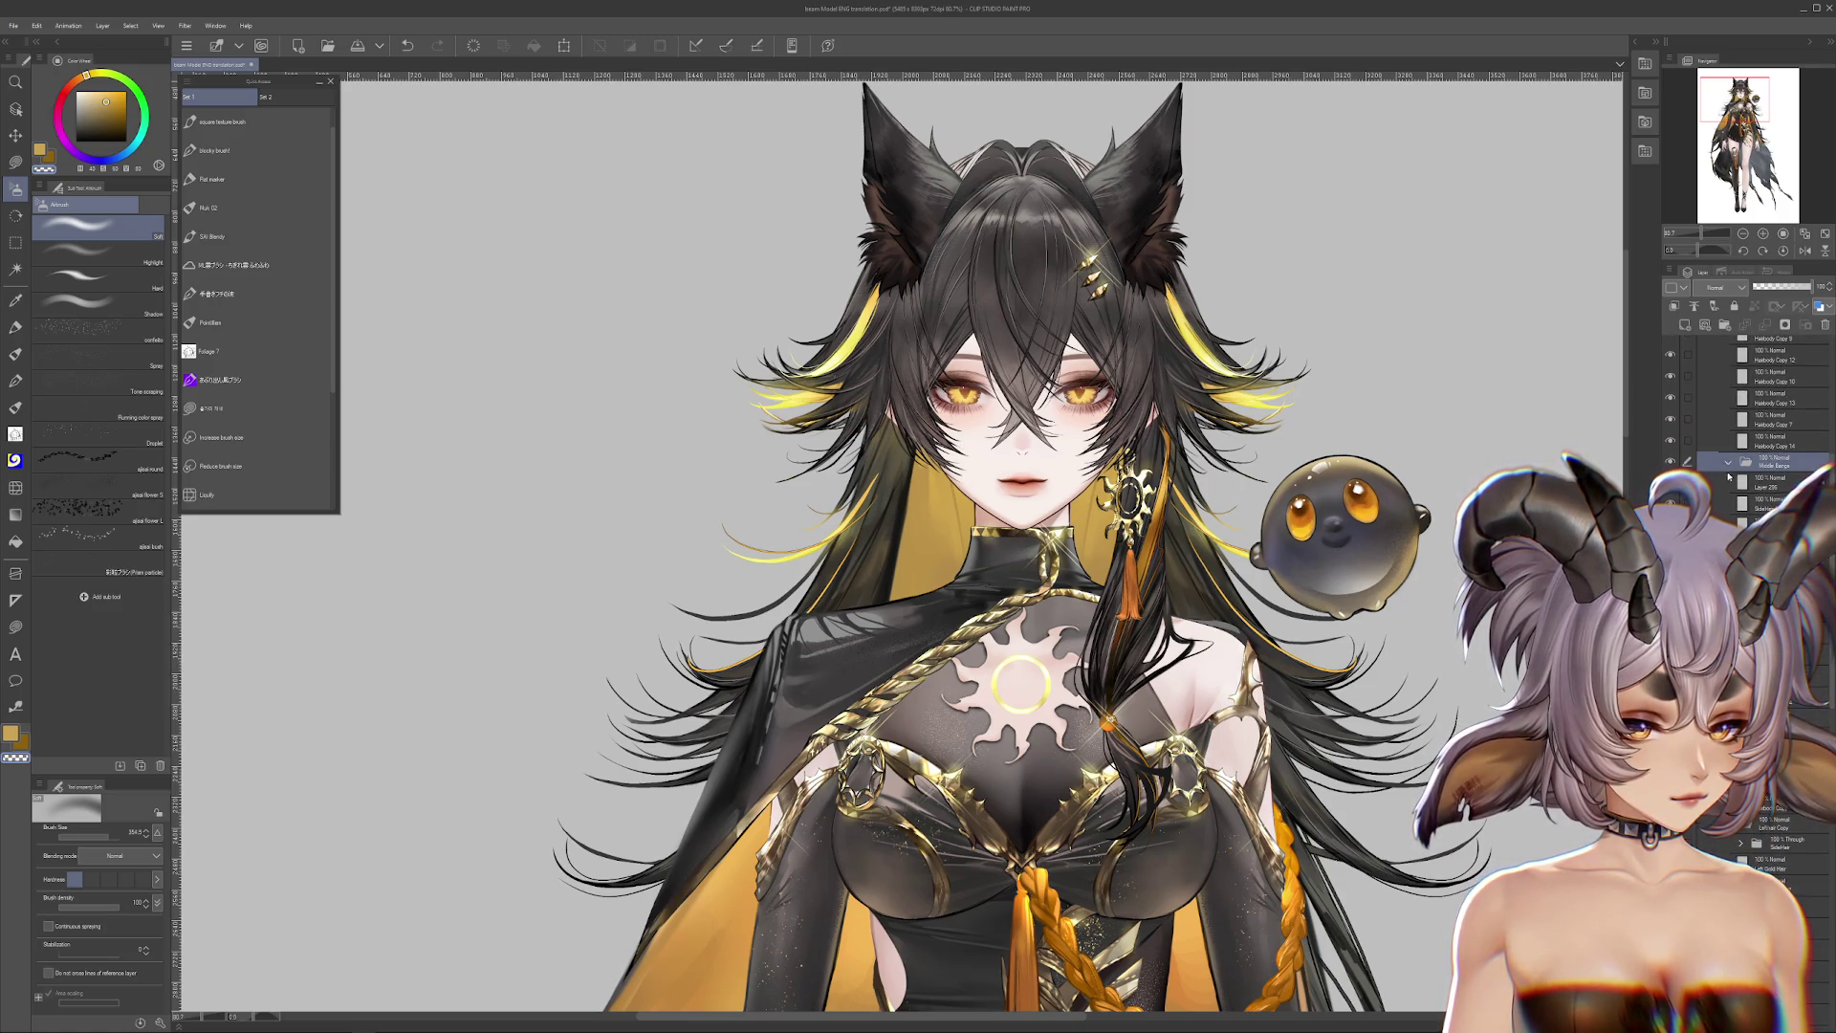
pyautogui.scroll(5, 1831, 383)
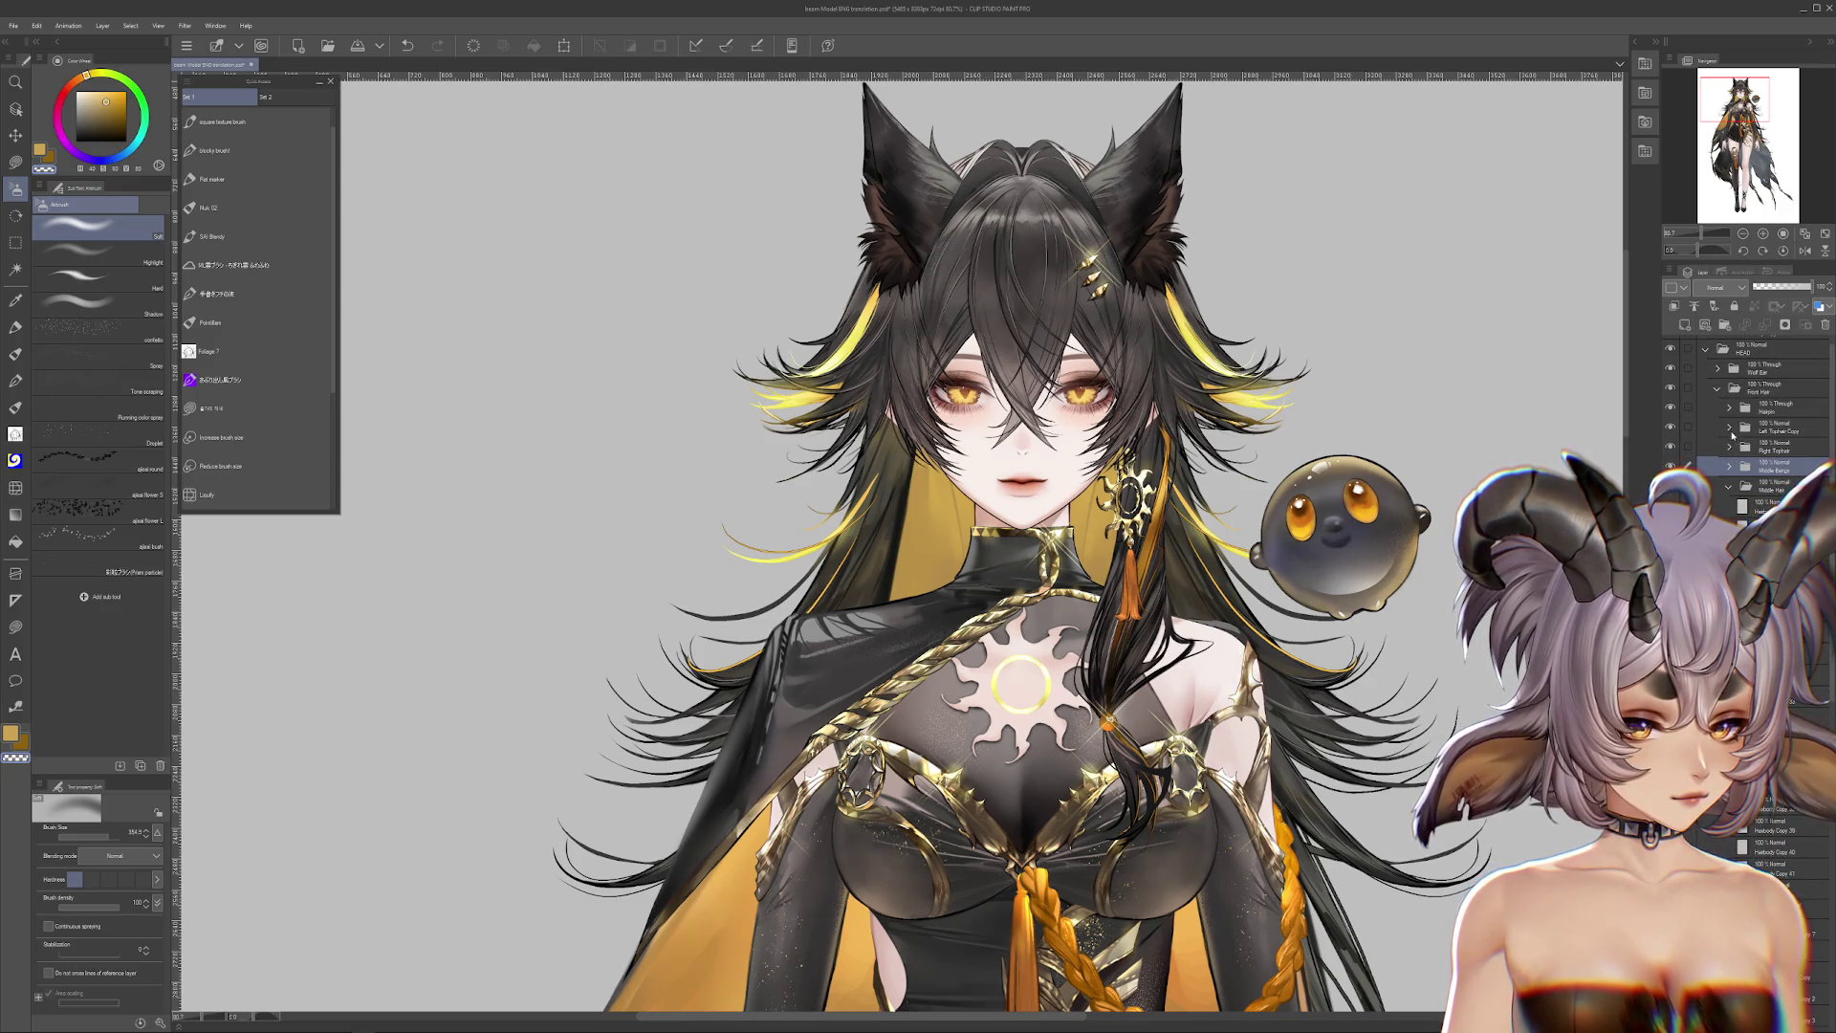
pyautogui.click(1717, 390)
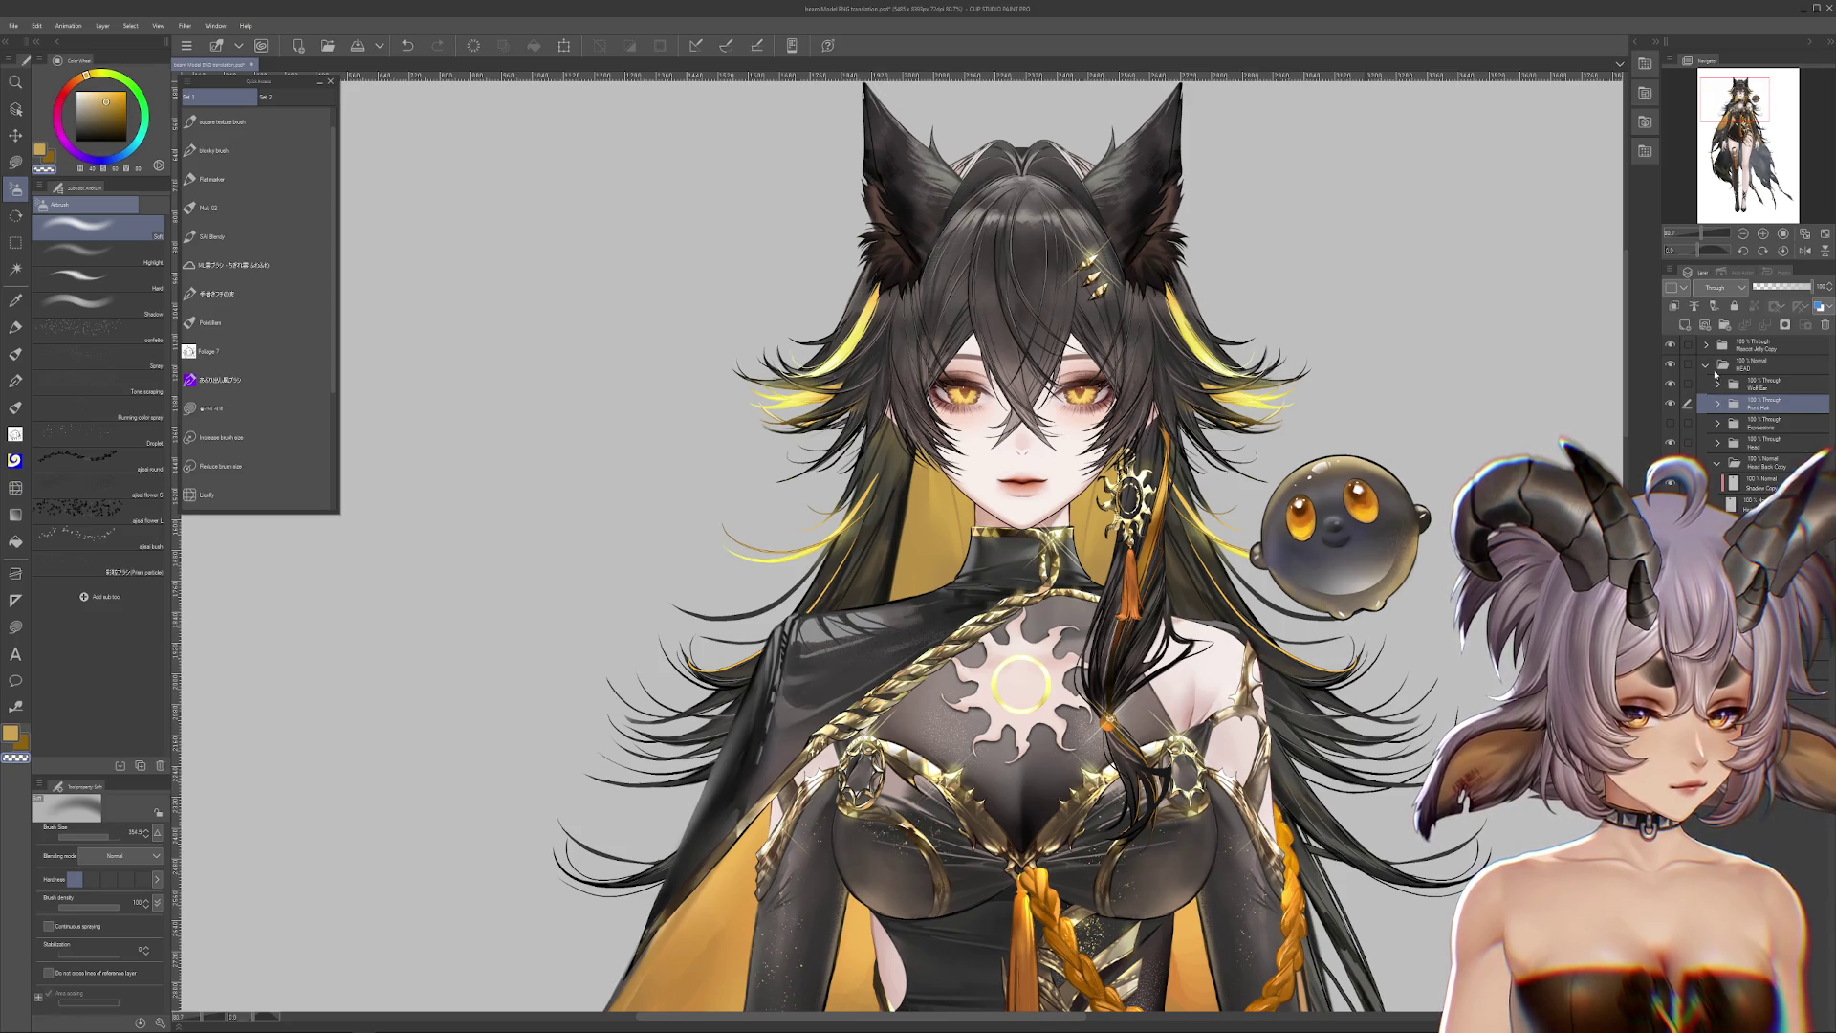
pyautogui.hotkey('ctrl', '+')
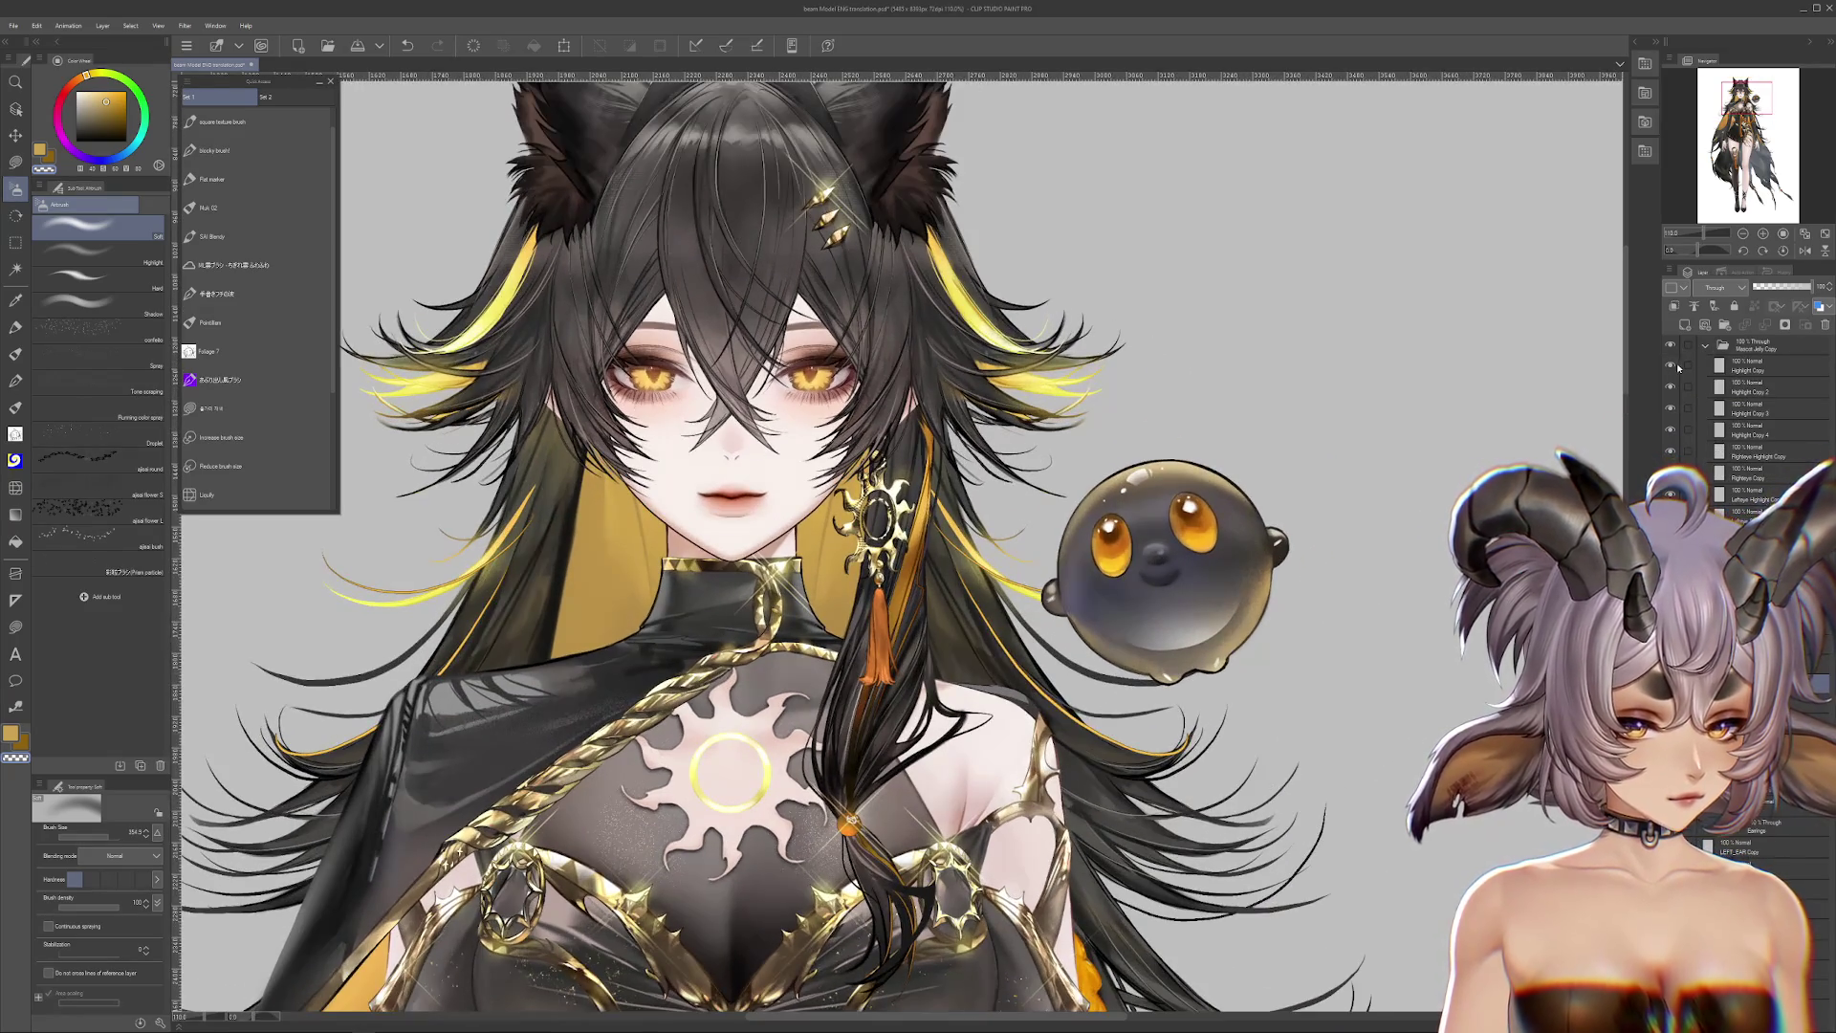
pyautogui.hotkey('ctrl', '+')
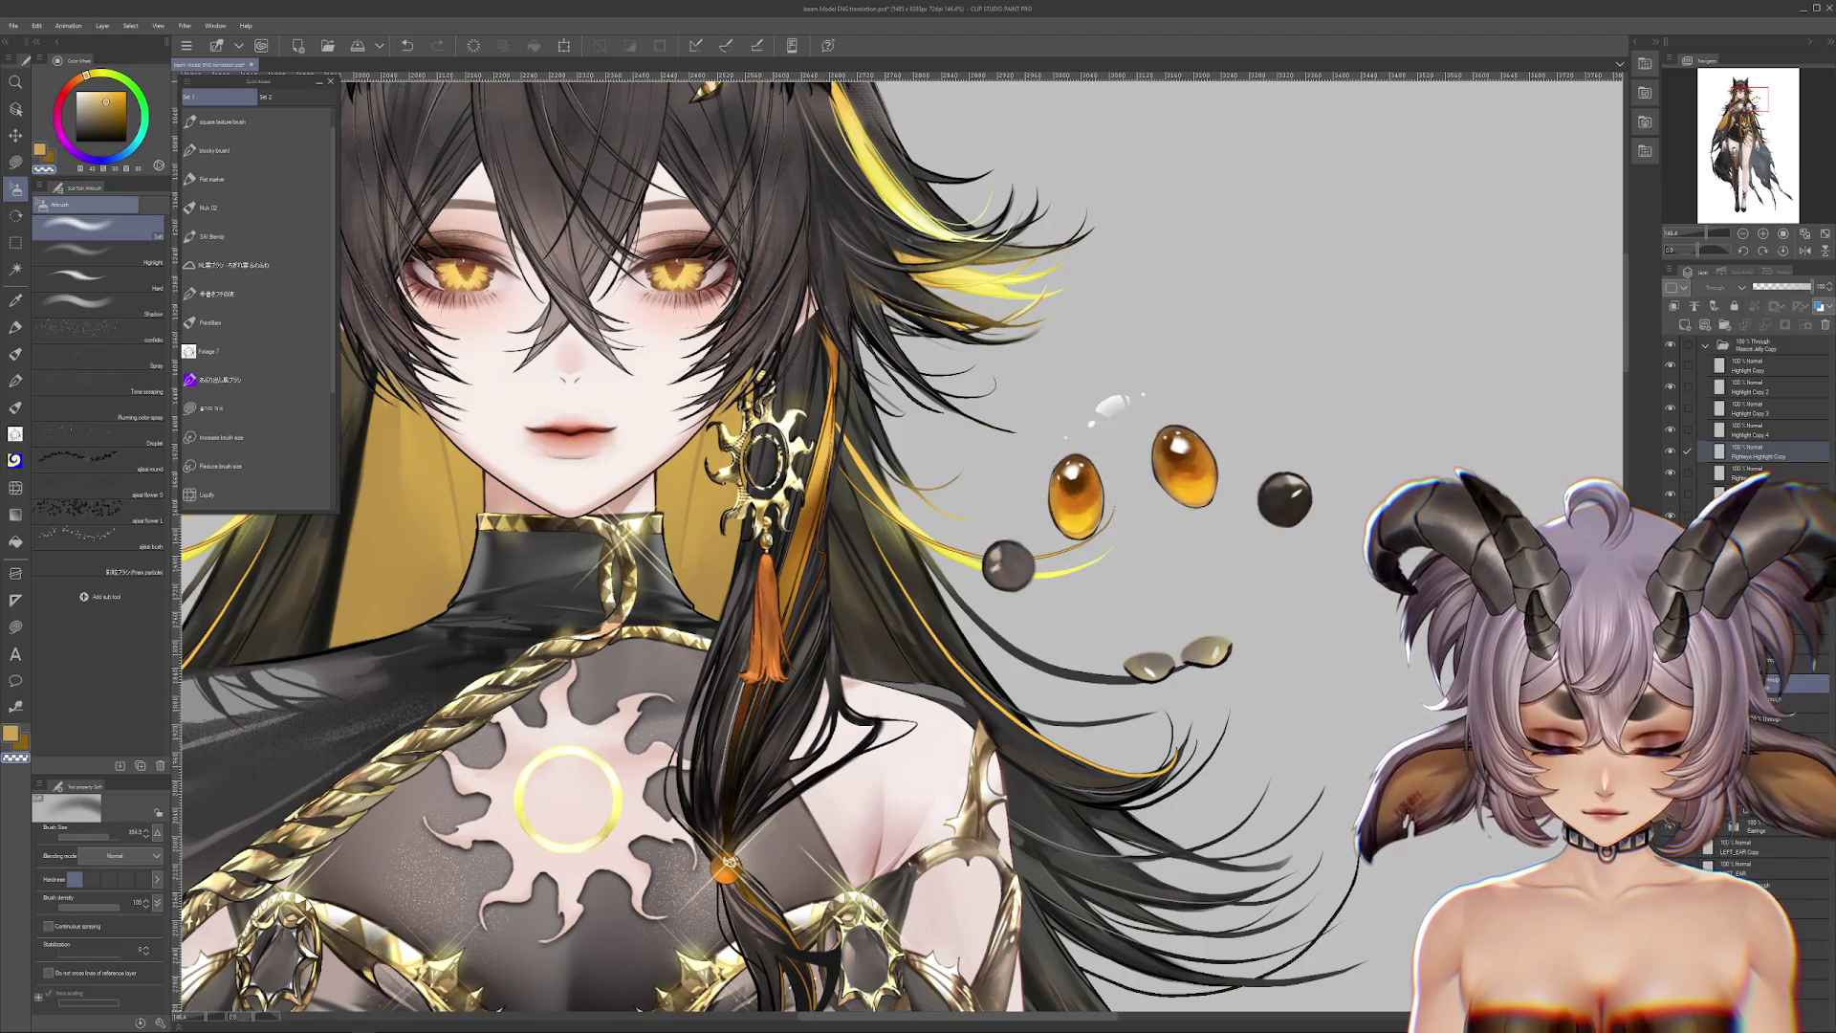
pyautogui.hotkey('ctrl', 't')
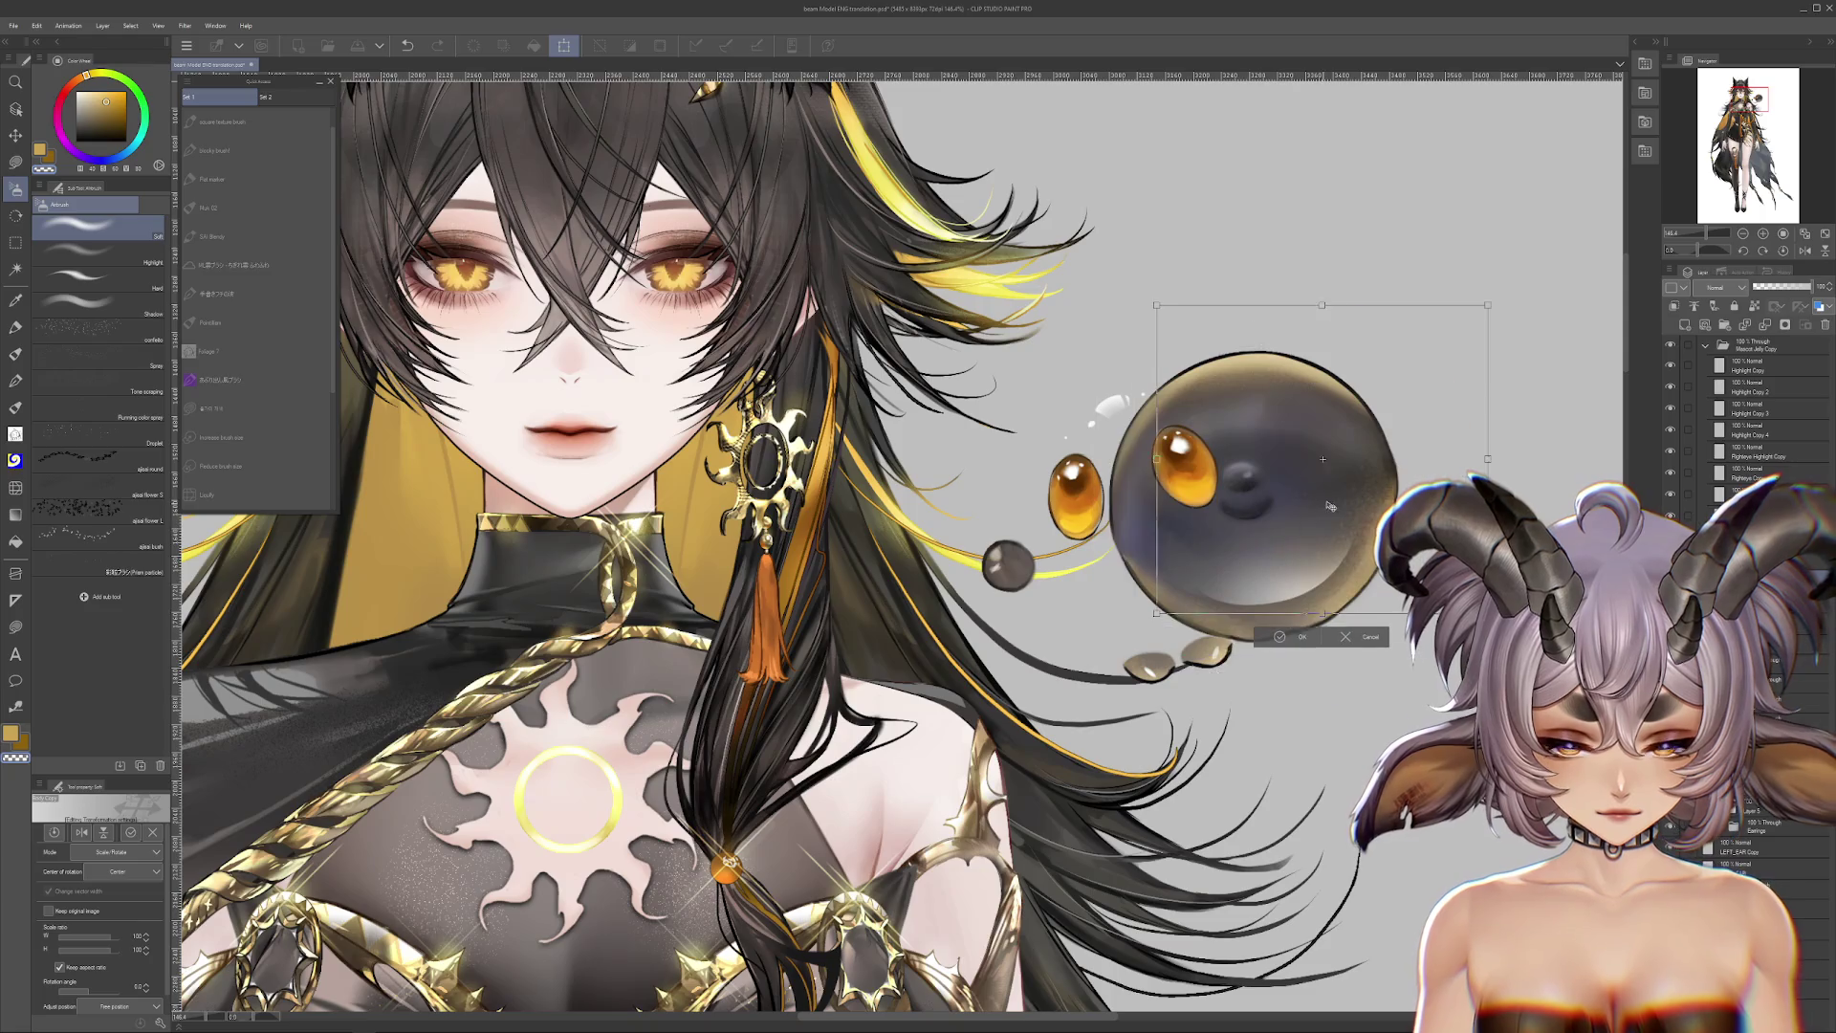
pyautogui.press('Escape')
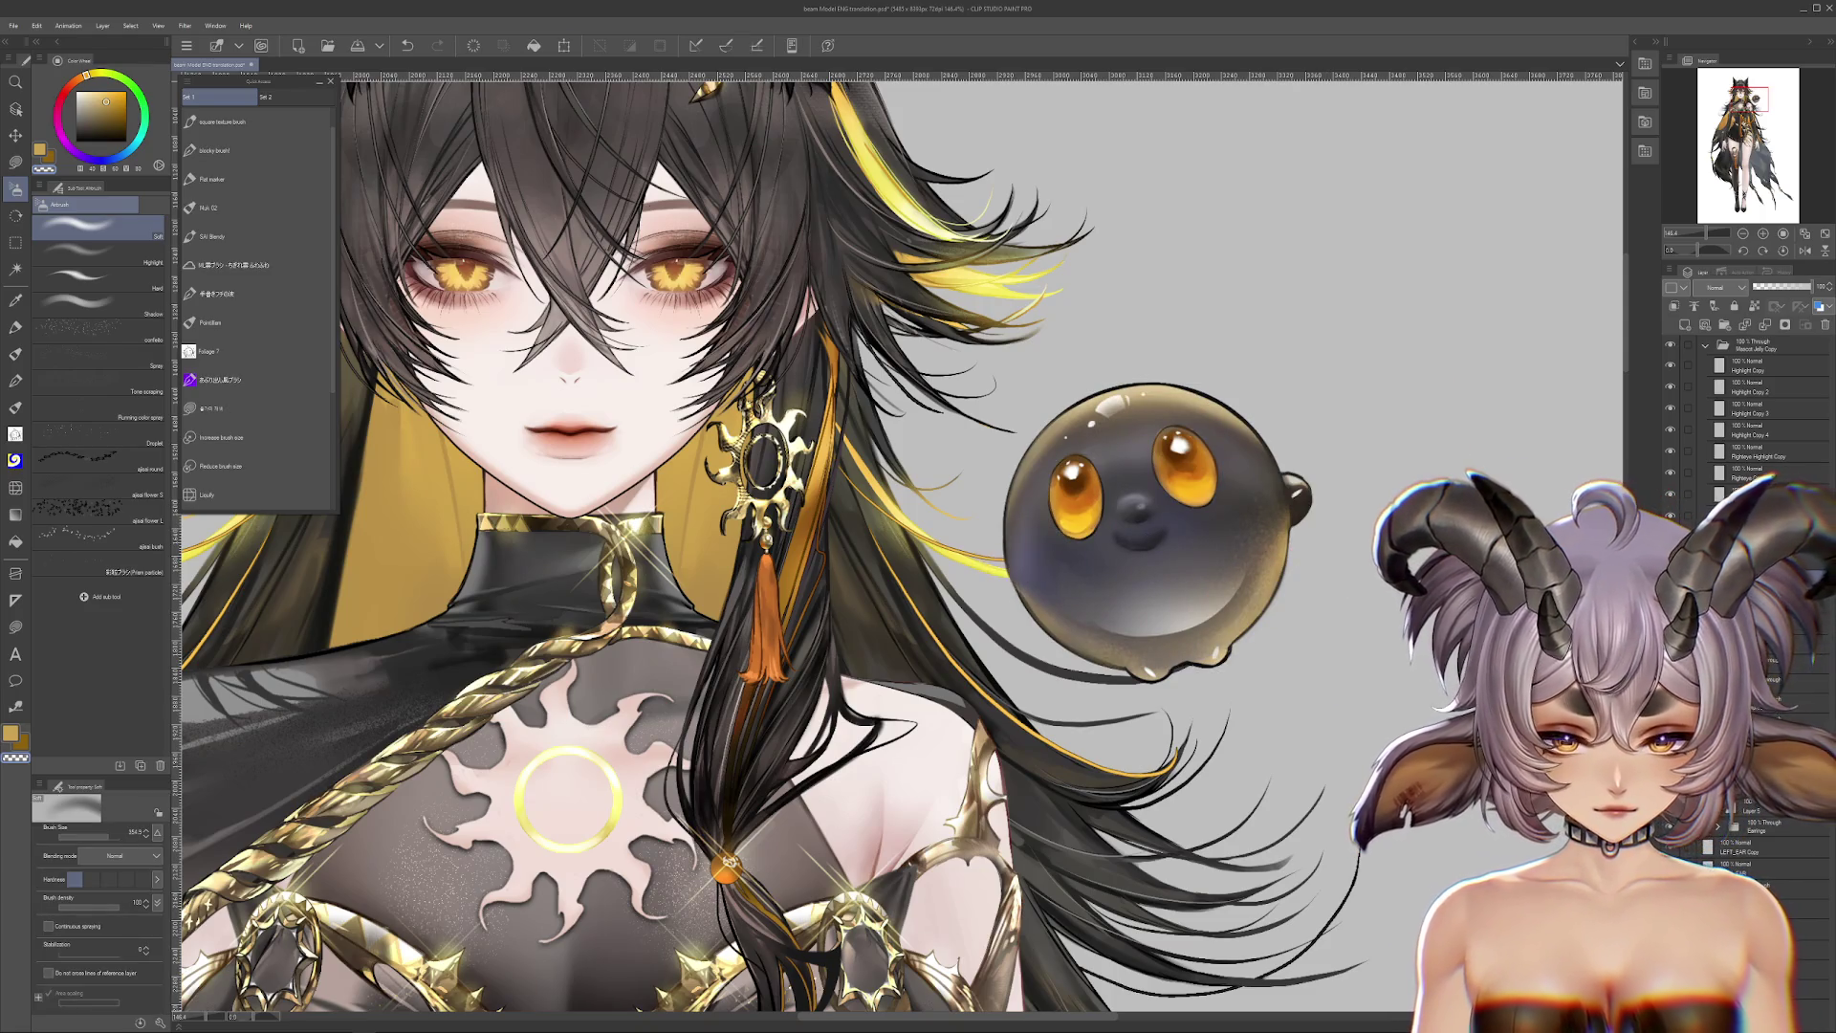
pyautogui.scroll(3, 1156, 453)
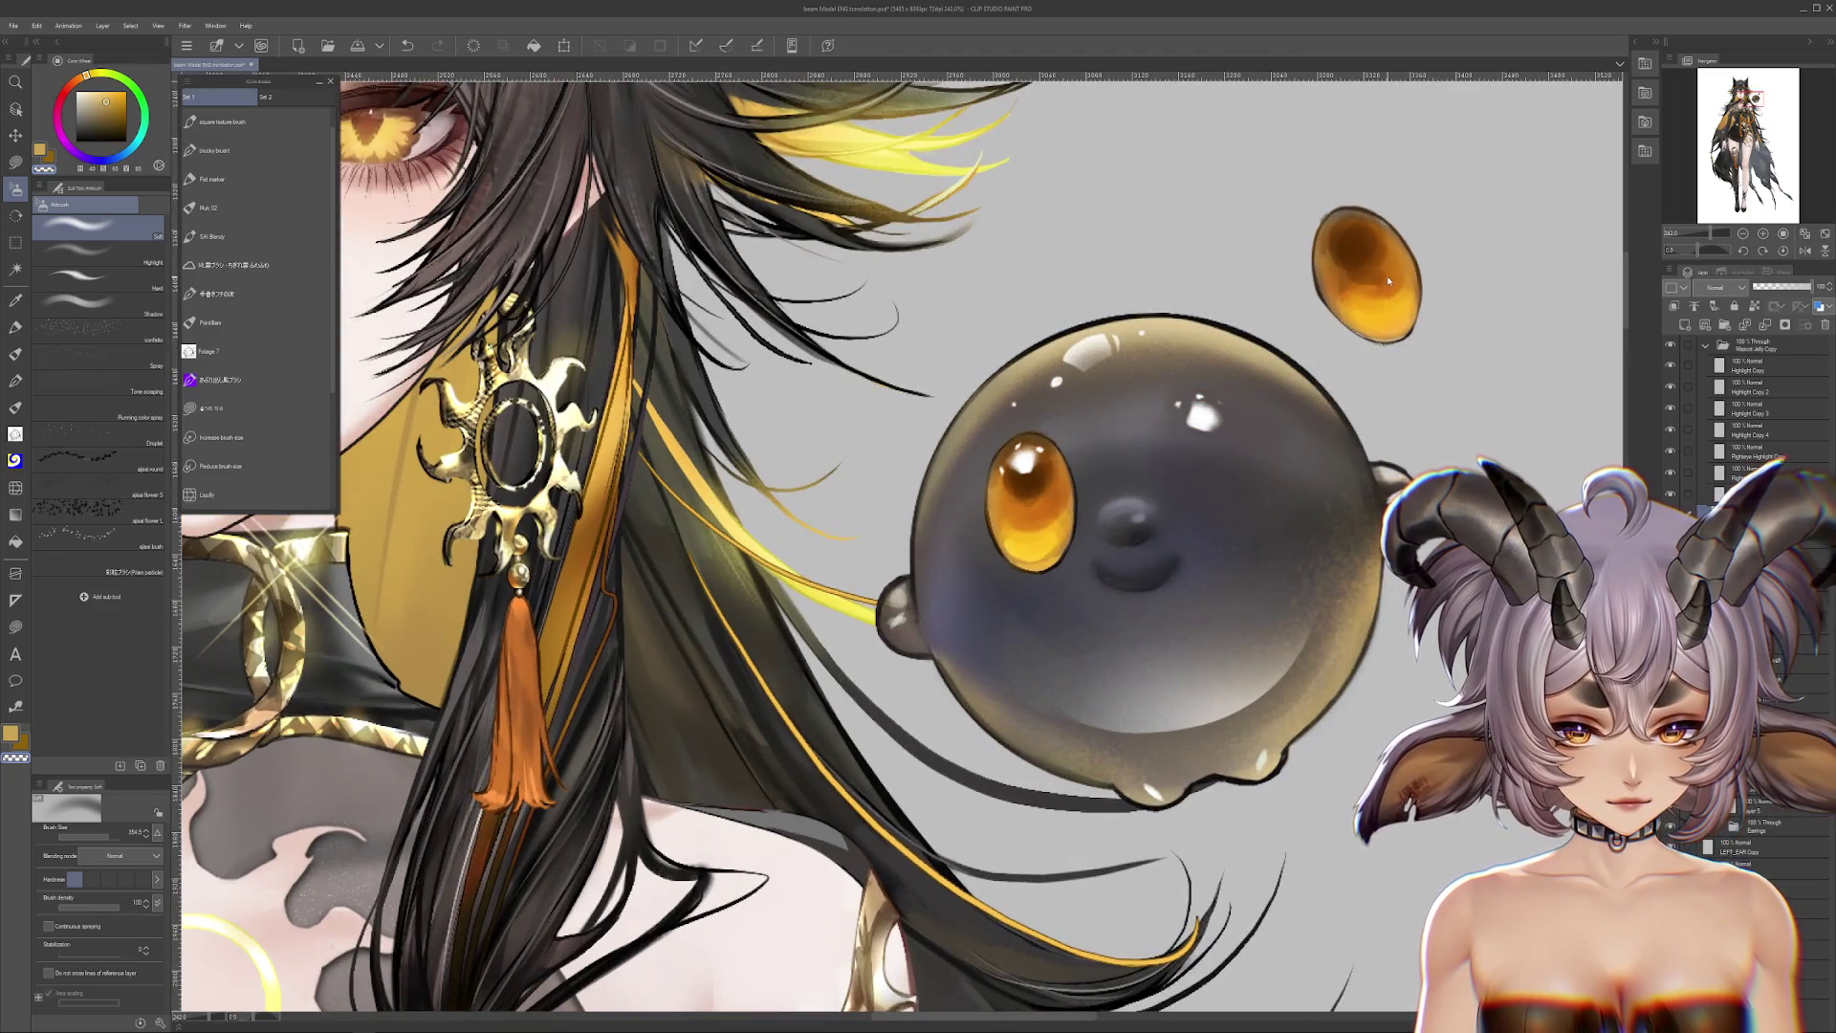
# Step: Return the detached eye and the test-pulled nub to their places on the mascot
pyautogui.hotkey('ctrl', 'z')
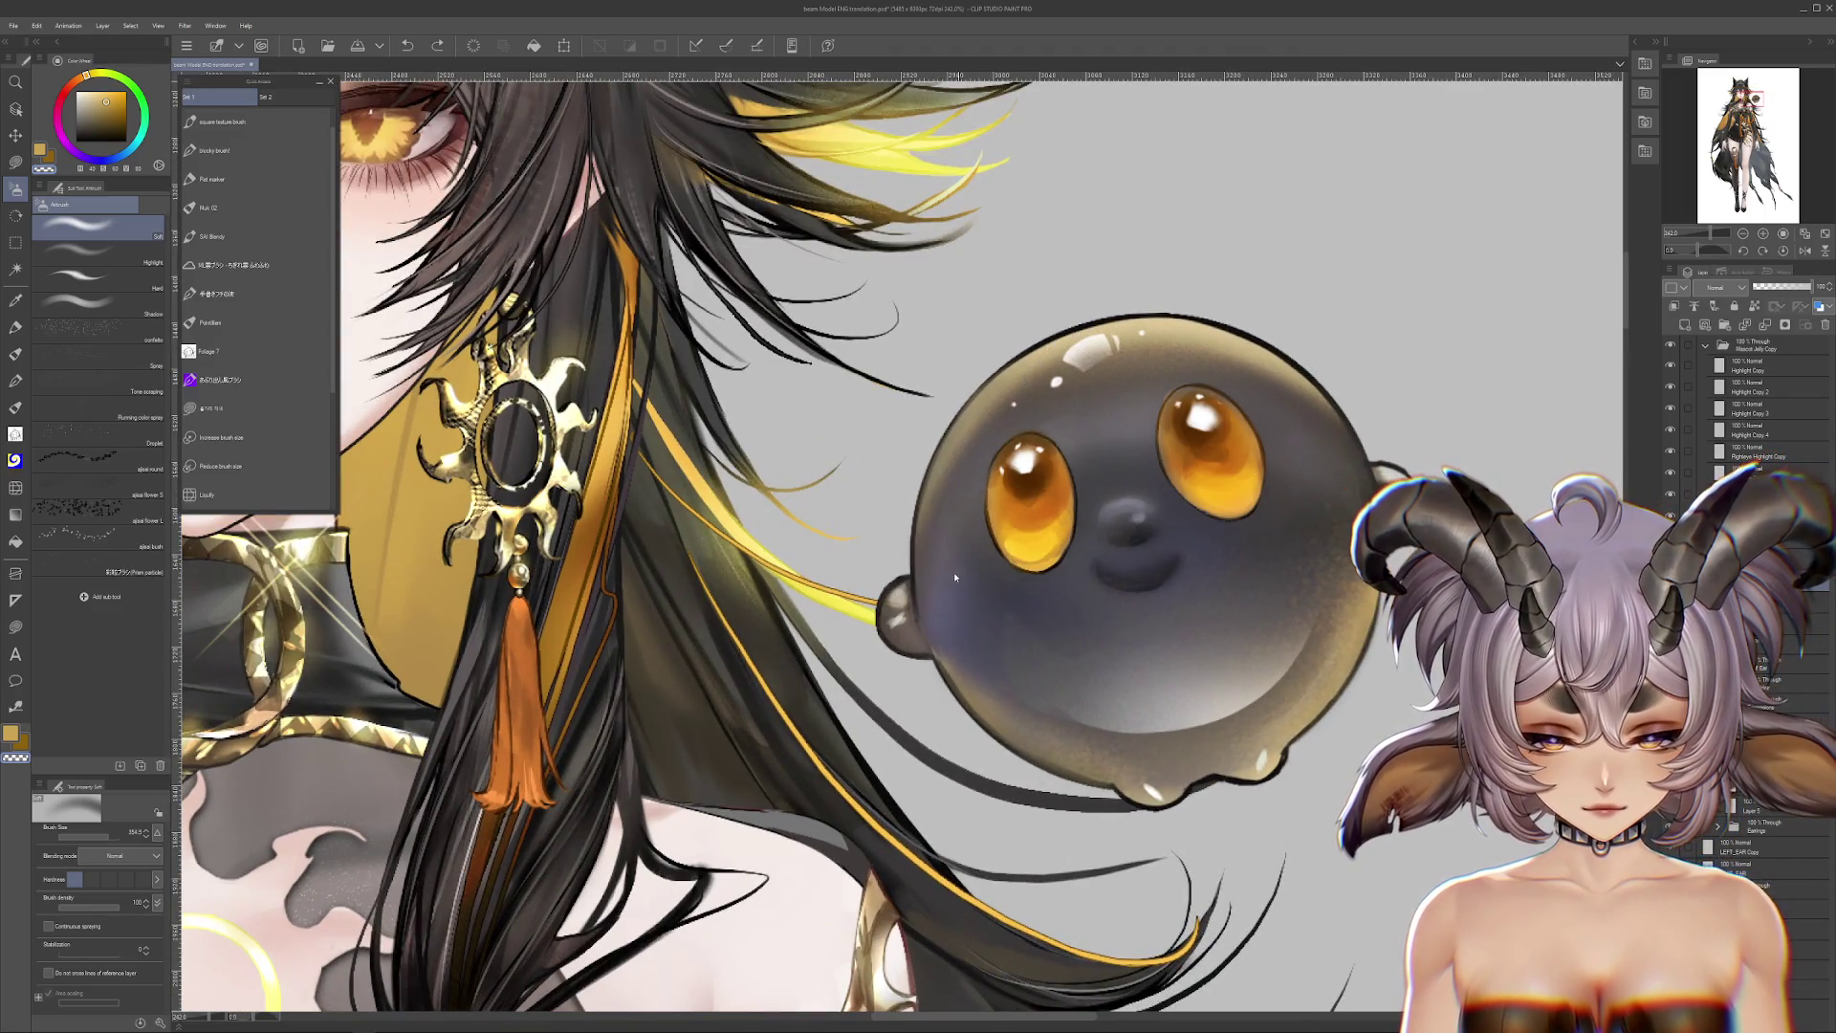
pyautogui.moveTo(894, 613); pyautogui.dragTo(841, 521)
pyautogui.hotkey('ctrl', 'z')
# Step: Zoom in on the mascot and select the Blend tool's Blend sub tool
pyautogui.scroll(1, 1021, 475)
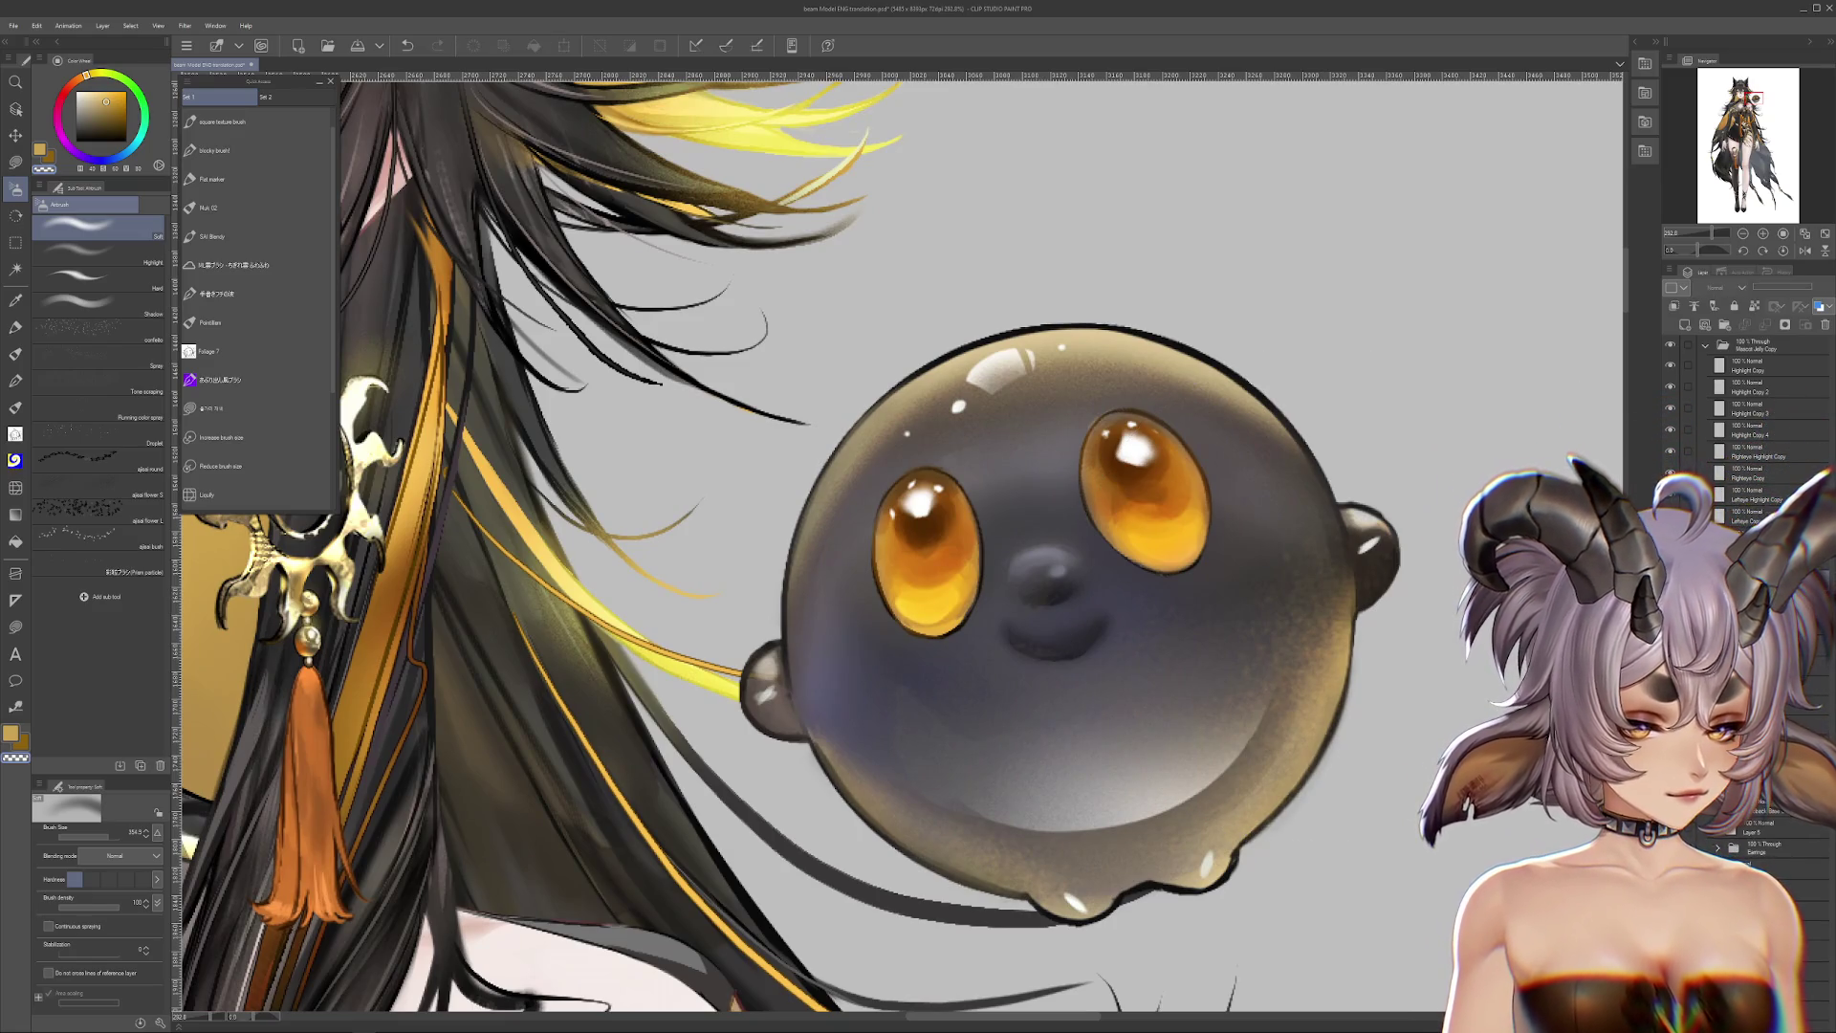
pyautogui.scroll(1, 1171, 593)
pyautogui.scroll(2, 1172, 592)
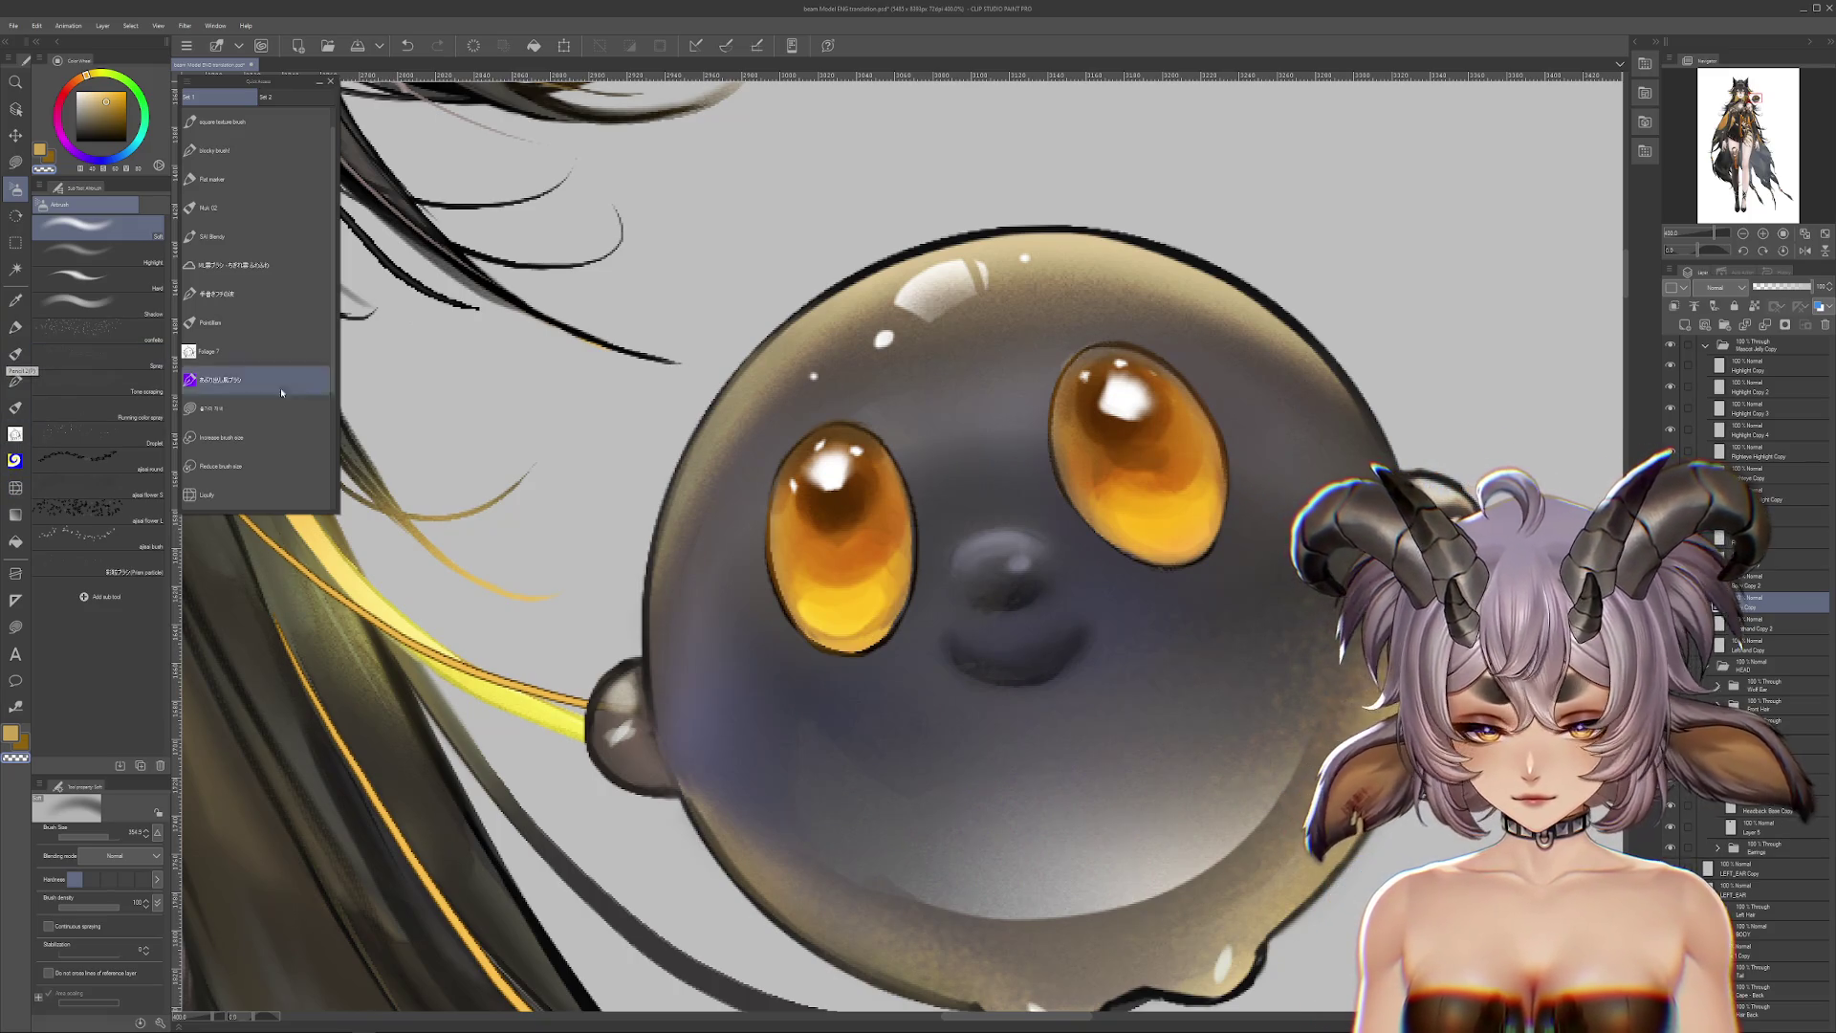
pyautogui.scroll(-2, 706, 502)
pyautogui.scroll(-3, 706, 502)
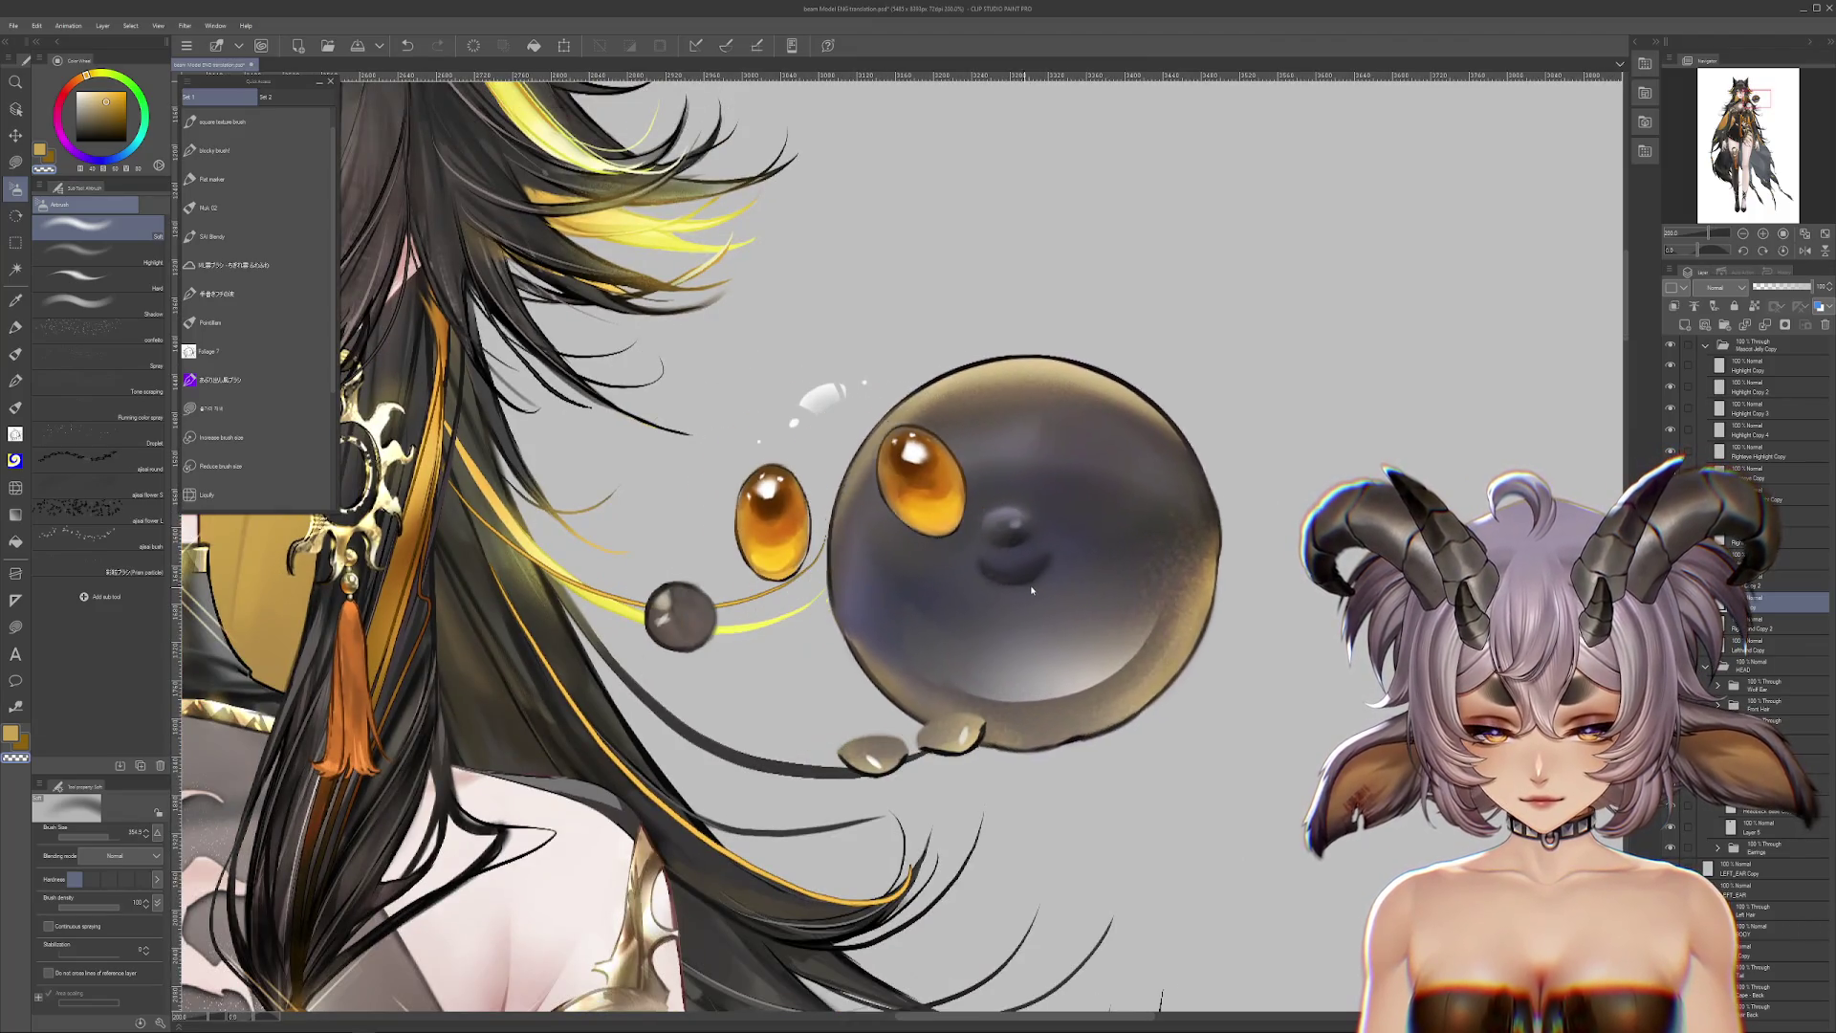
pyautogui.scroll(2, 994, 573)
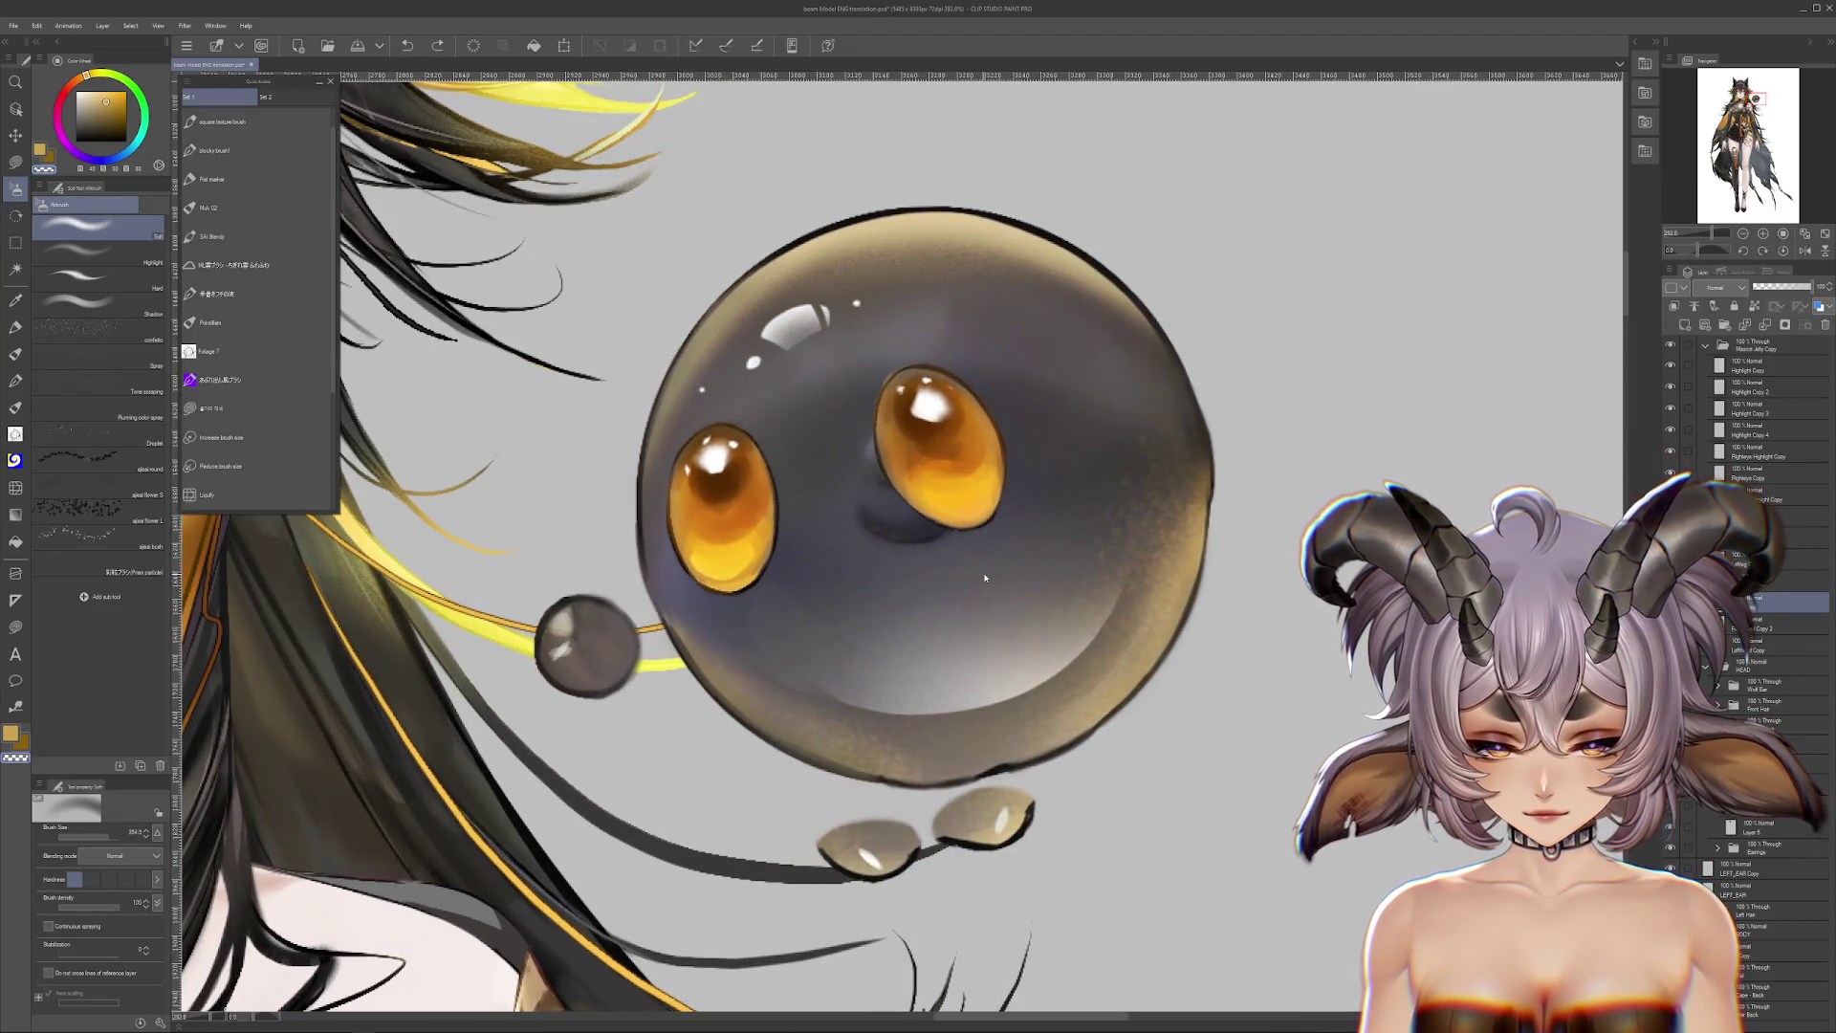
pyautogui.scroll(2, 717, 411)
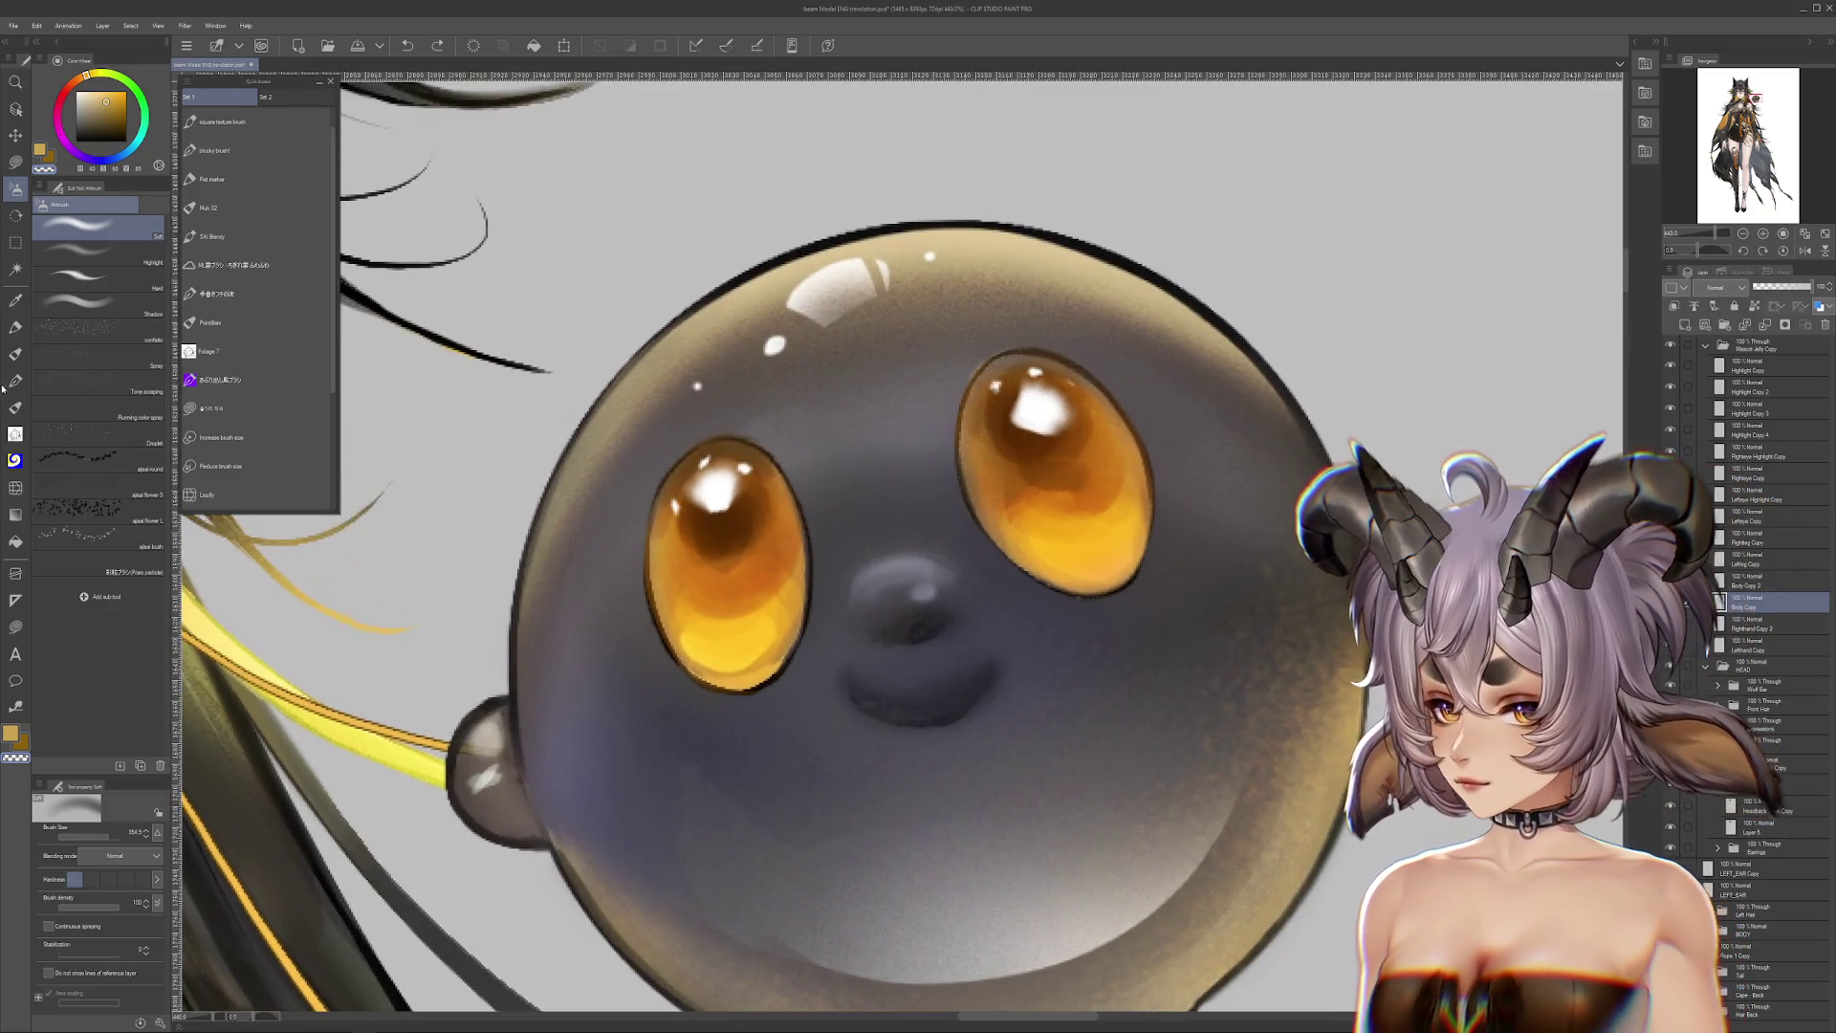
pyautogui.click(15, 487)
pyautogui.click(105, 329)
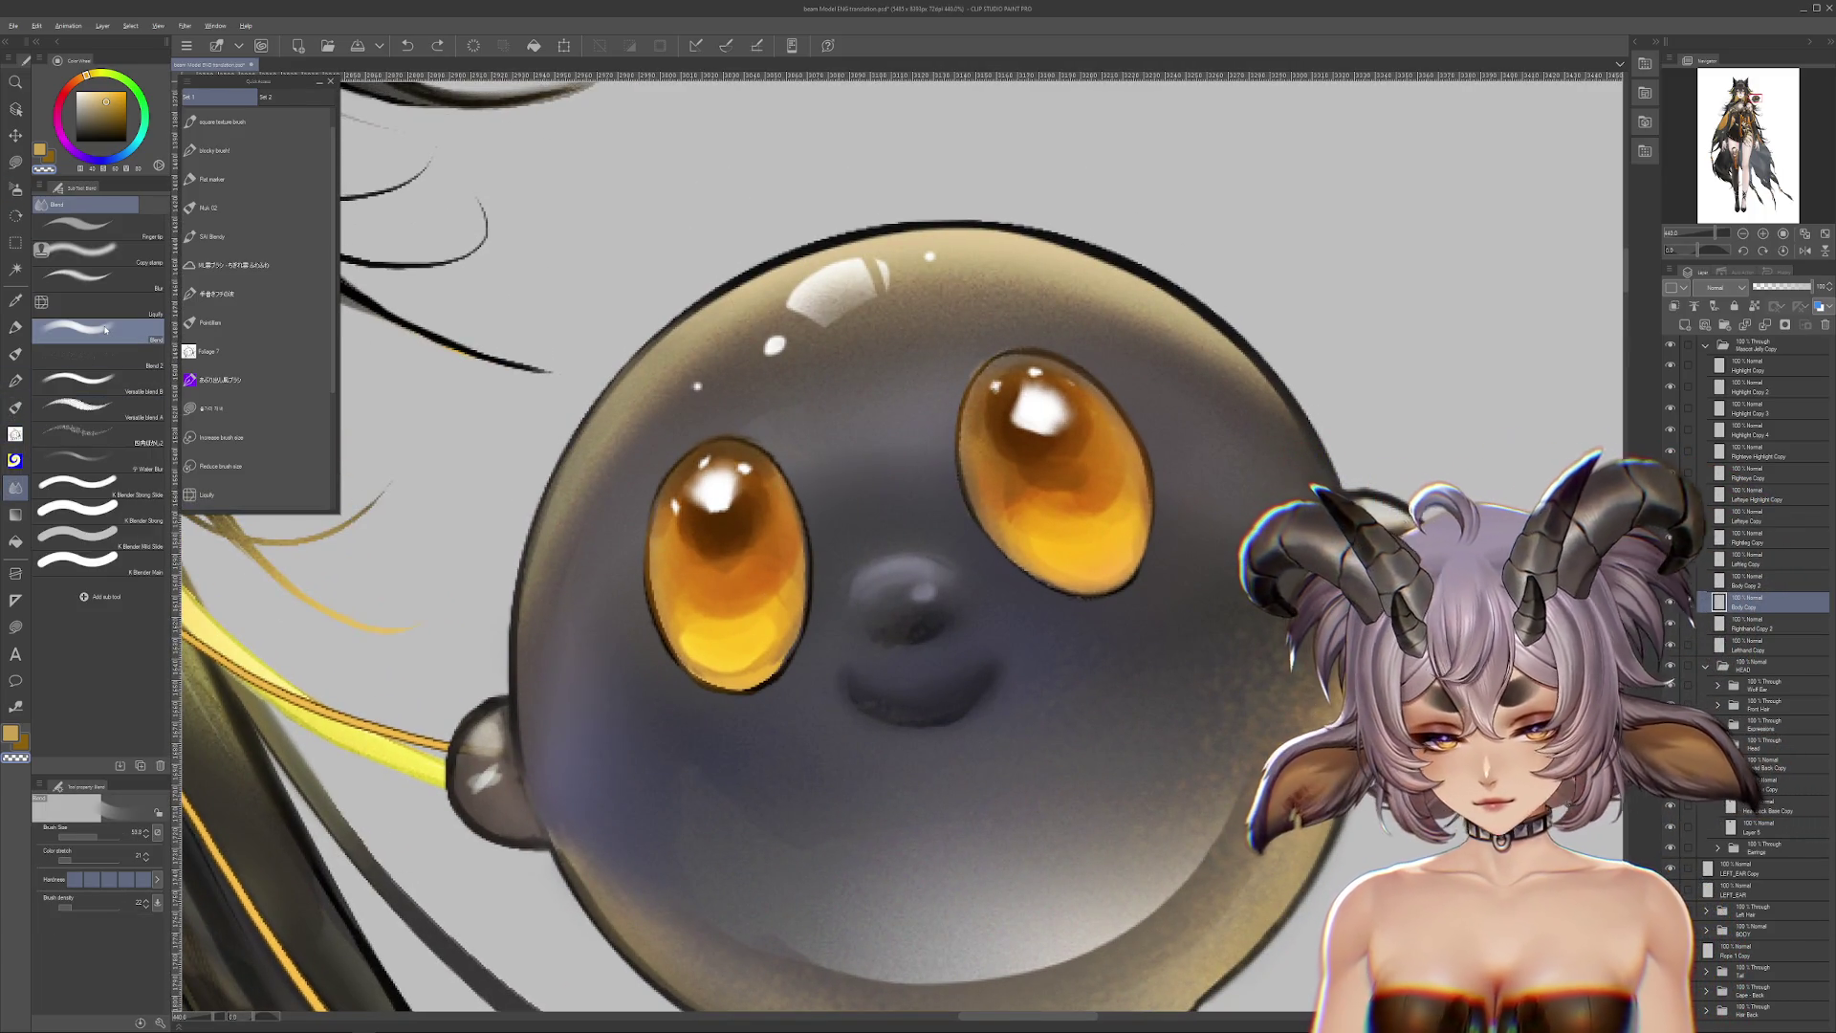
# Step: Blend the mascot's nose and mouth, then set Spray airbrush to particle size 6.8, size 96
pyautogui.keyDown('alt'); pyautogui.click(881, 512); pyautogui.keyUp('alt')
pyautogui.moveTo(881, 513)
pyautogui.mouseDown()
pyautogui.moveTo(934, 586)
pyautogui.moveTo(880, 545)
pyautogui.moveTo(922, 729)
pyautogui.moveTo(881, 684)
pyautogui.moveTo(921, 524)
pyautogui.moveTo(844, 496)
pyautogui.moveTo(927, 622)
pyautogui.moveTo(790, 620)
pyautogui.moveTo(954, 669)
pyautogui.moveTo(819, 787)
pyautogui.moveTo(992, 656)
pyautogui.moveTo(829, 579)
pyautogui.moveTo(852, 741)
pyautogui.moveTo(1036, 614)
pyautogui.moveTo(877, 824)
pyautogui.moveTo(886, 858)
pyautogui.mouseUp()
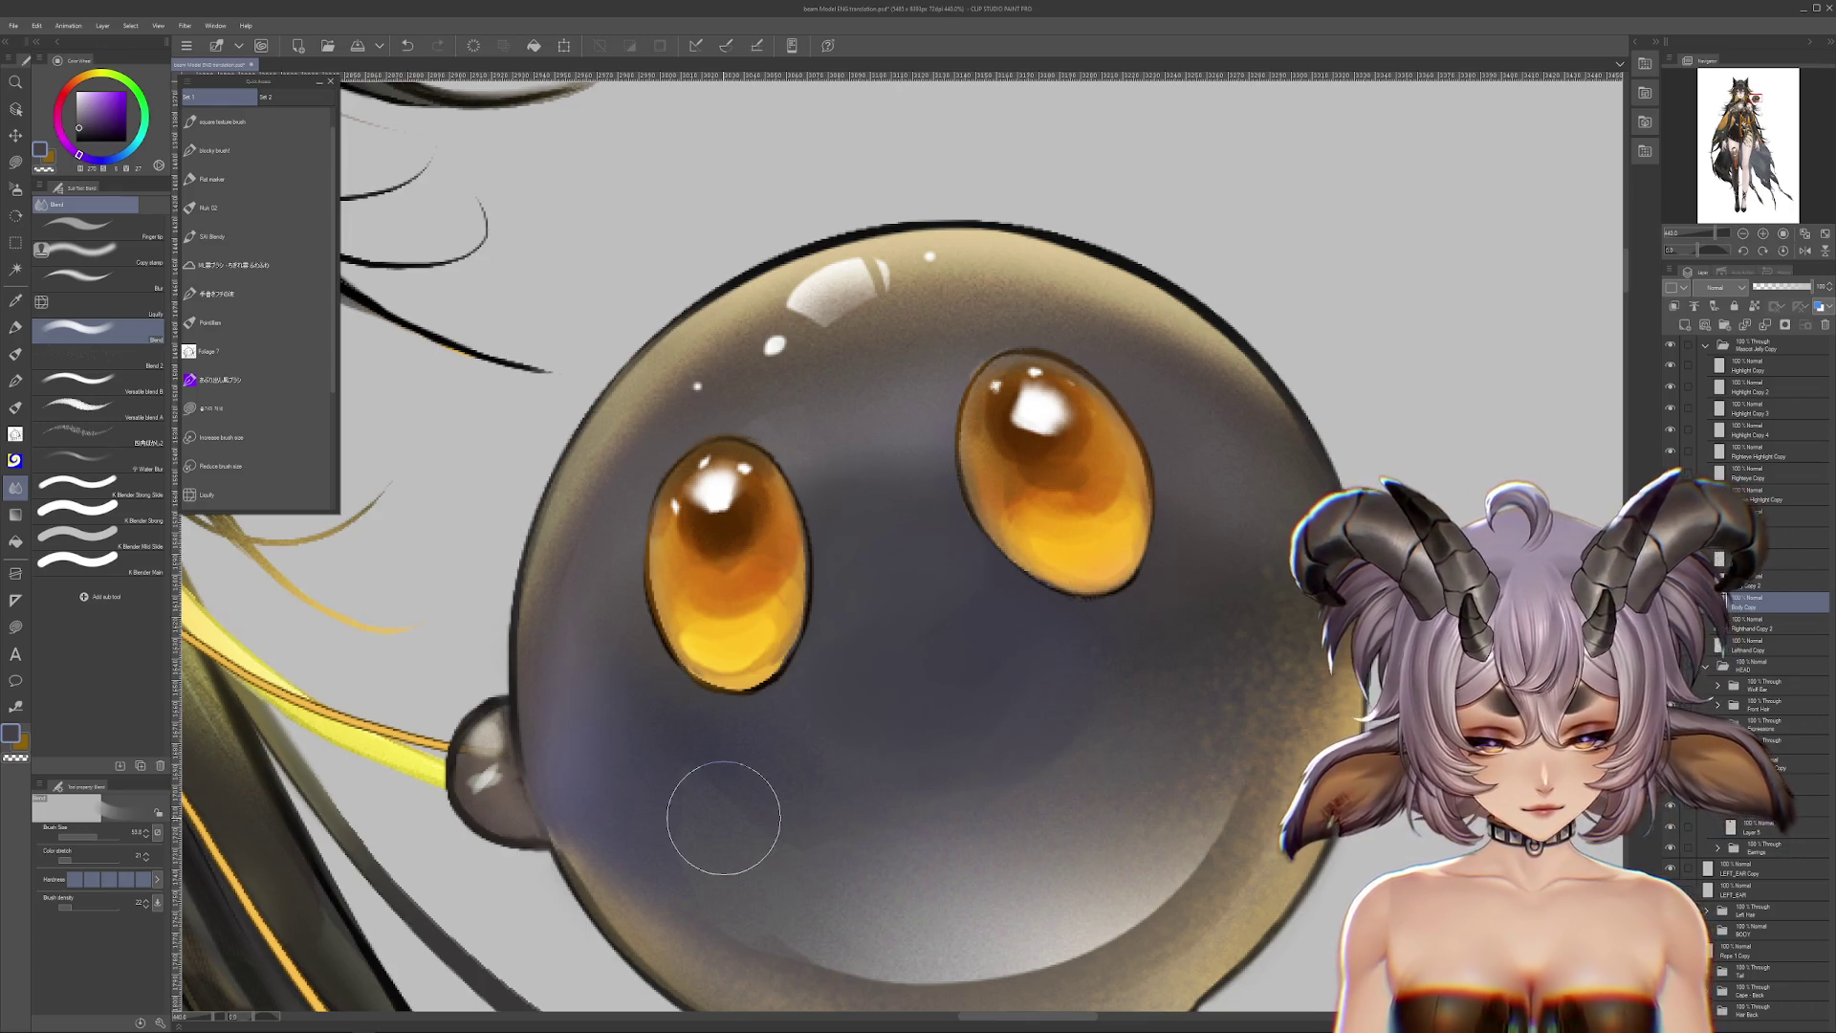
pyautogui.click(15, 188)
pyautogui.click(95, 358)
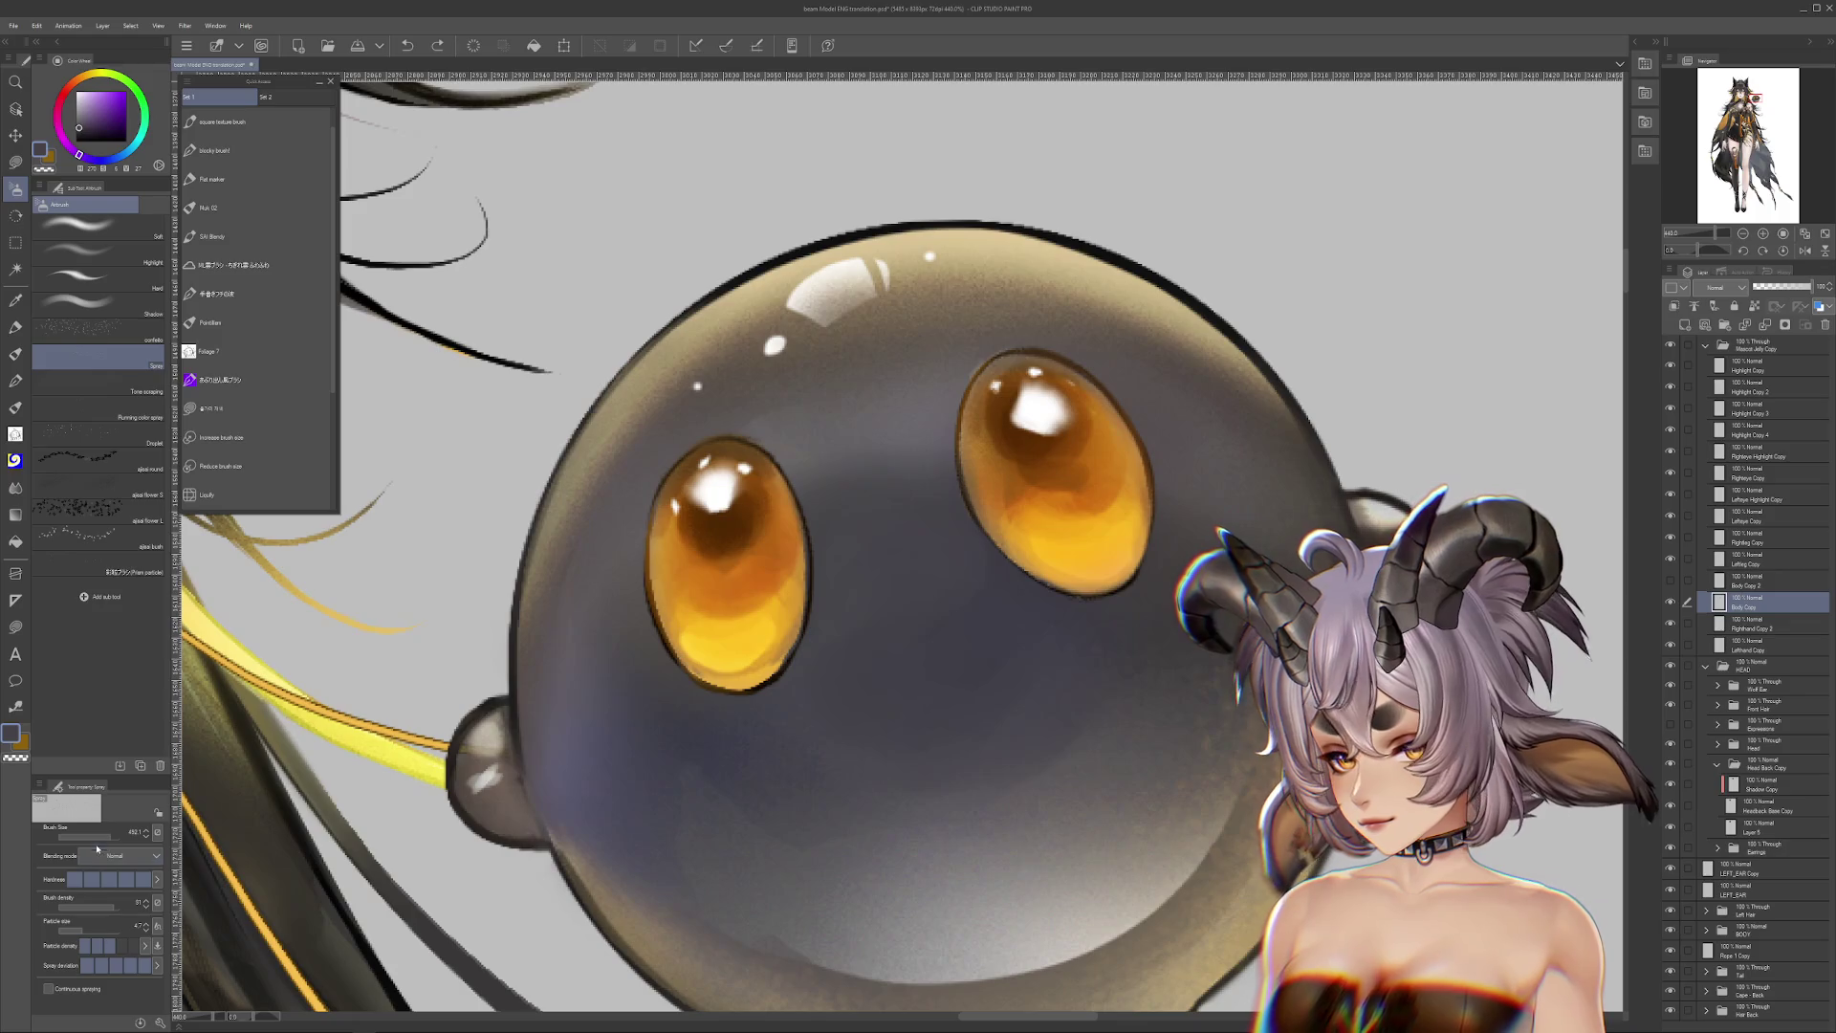
pyautogui.click(71, 930)
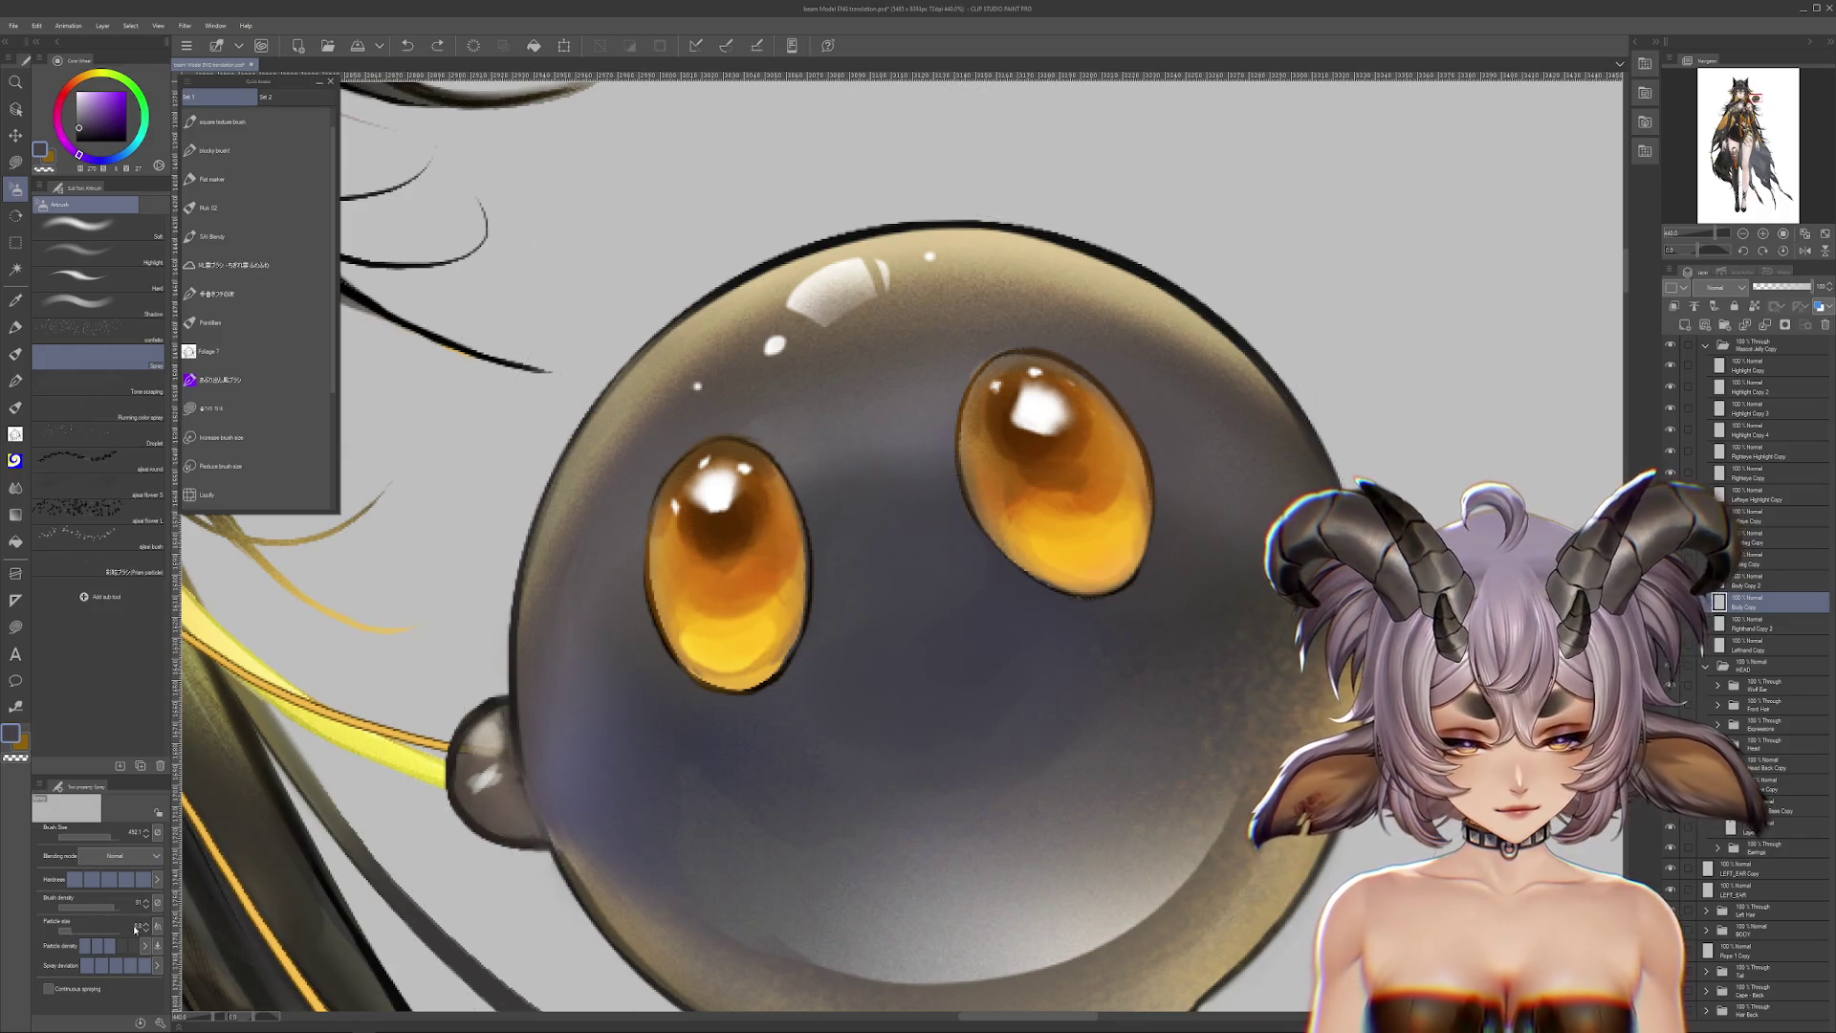
pyautogui.click(106, 836)
# Step: Spray blue-grey texture below the mascot's right eye, then undo it
pyautogui.moveTo(928, 617)
pyautogui.mouseDown()
pyautogui.moveTo(1057, 697)
pyautogui.moveTo(1057, 721)
pyautogui.moveTo(1067, 604)
pyautogui.mouseUp()
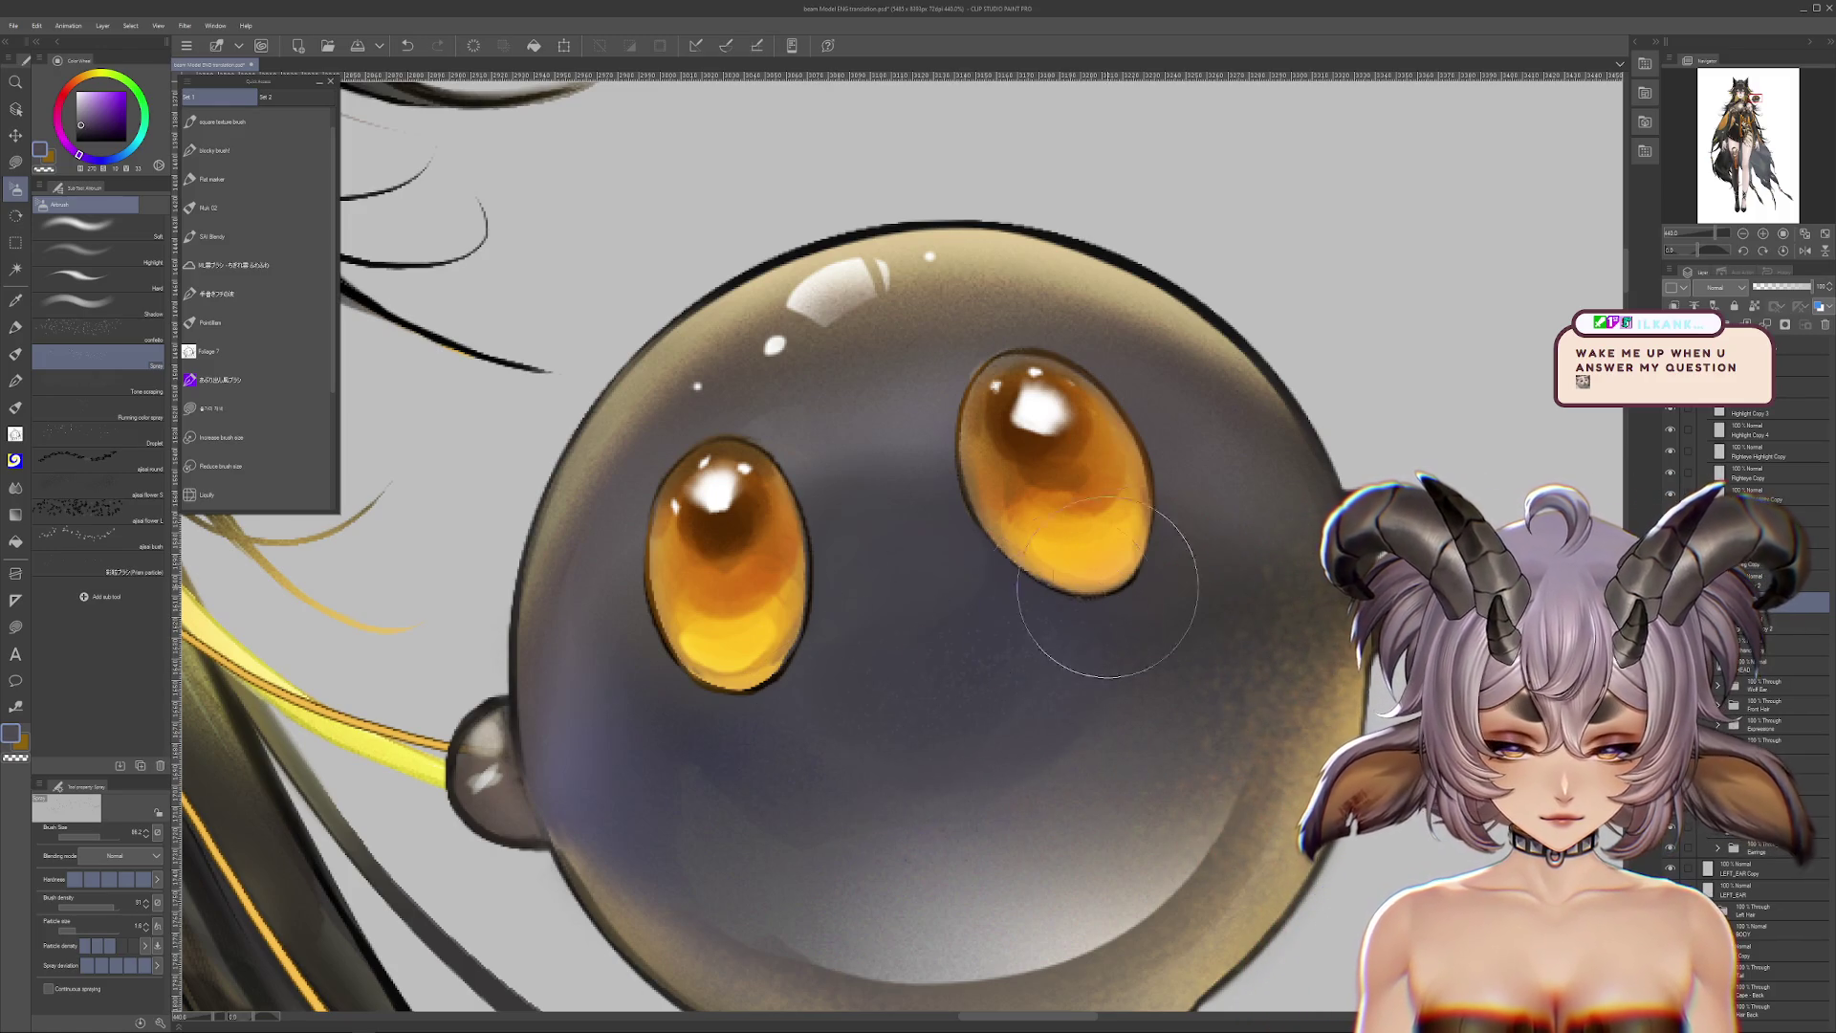
pyautogui.keyDown('alt'); pyautogui.click(888, 793); pyautogui.keyUp('alt')
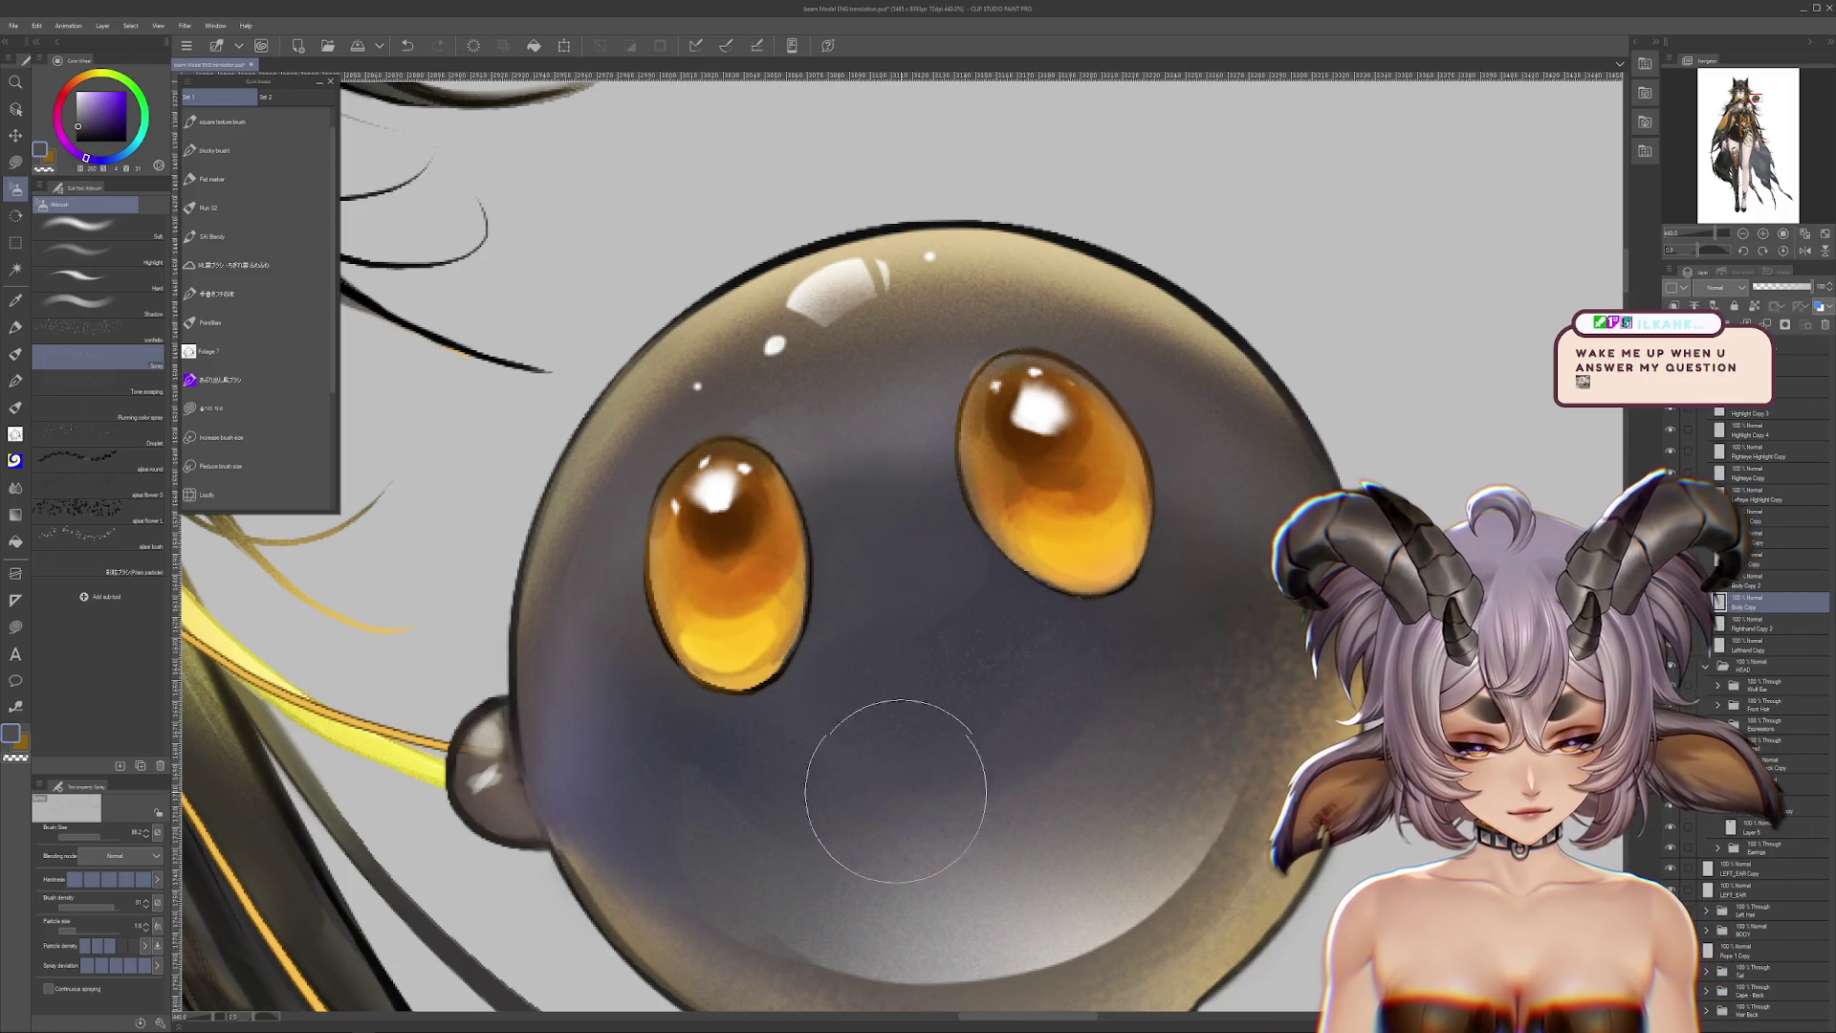
pyautogui.keyDown('alt'); pyautogui.click(937, 798); pyautogui.keyUp('alt')
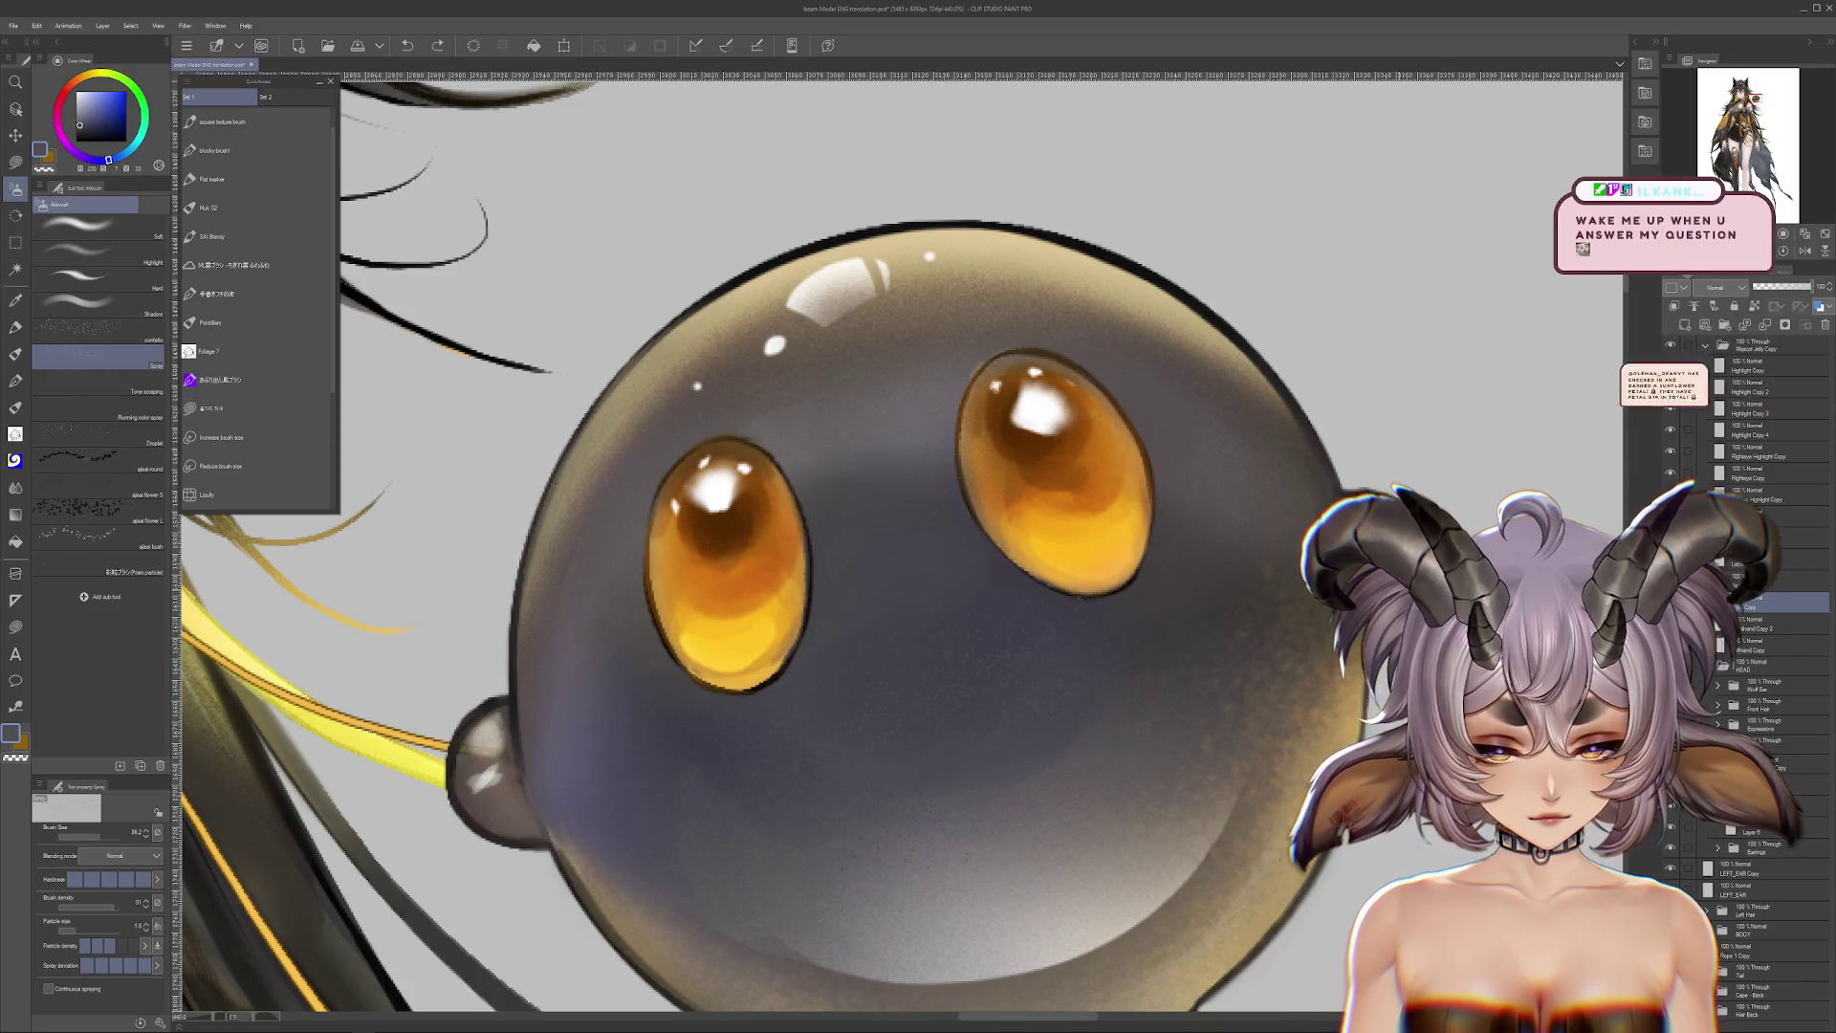
pyautogui.hotkey('ctrl', 'z')
pyautogui.moveTo(1011, 621); pyautogui.dragTo(1049, 620)
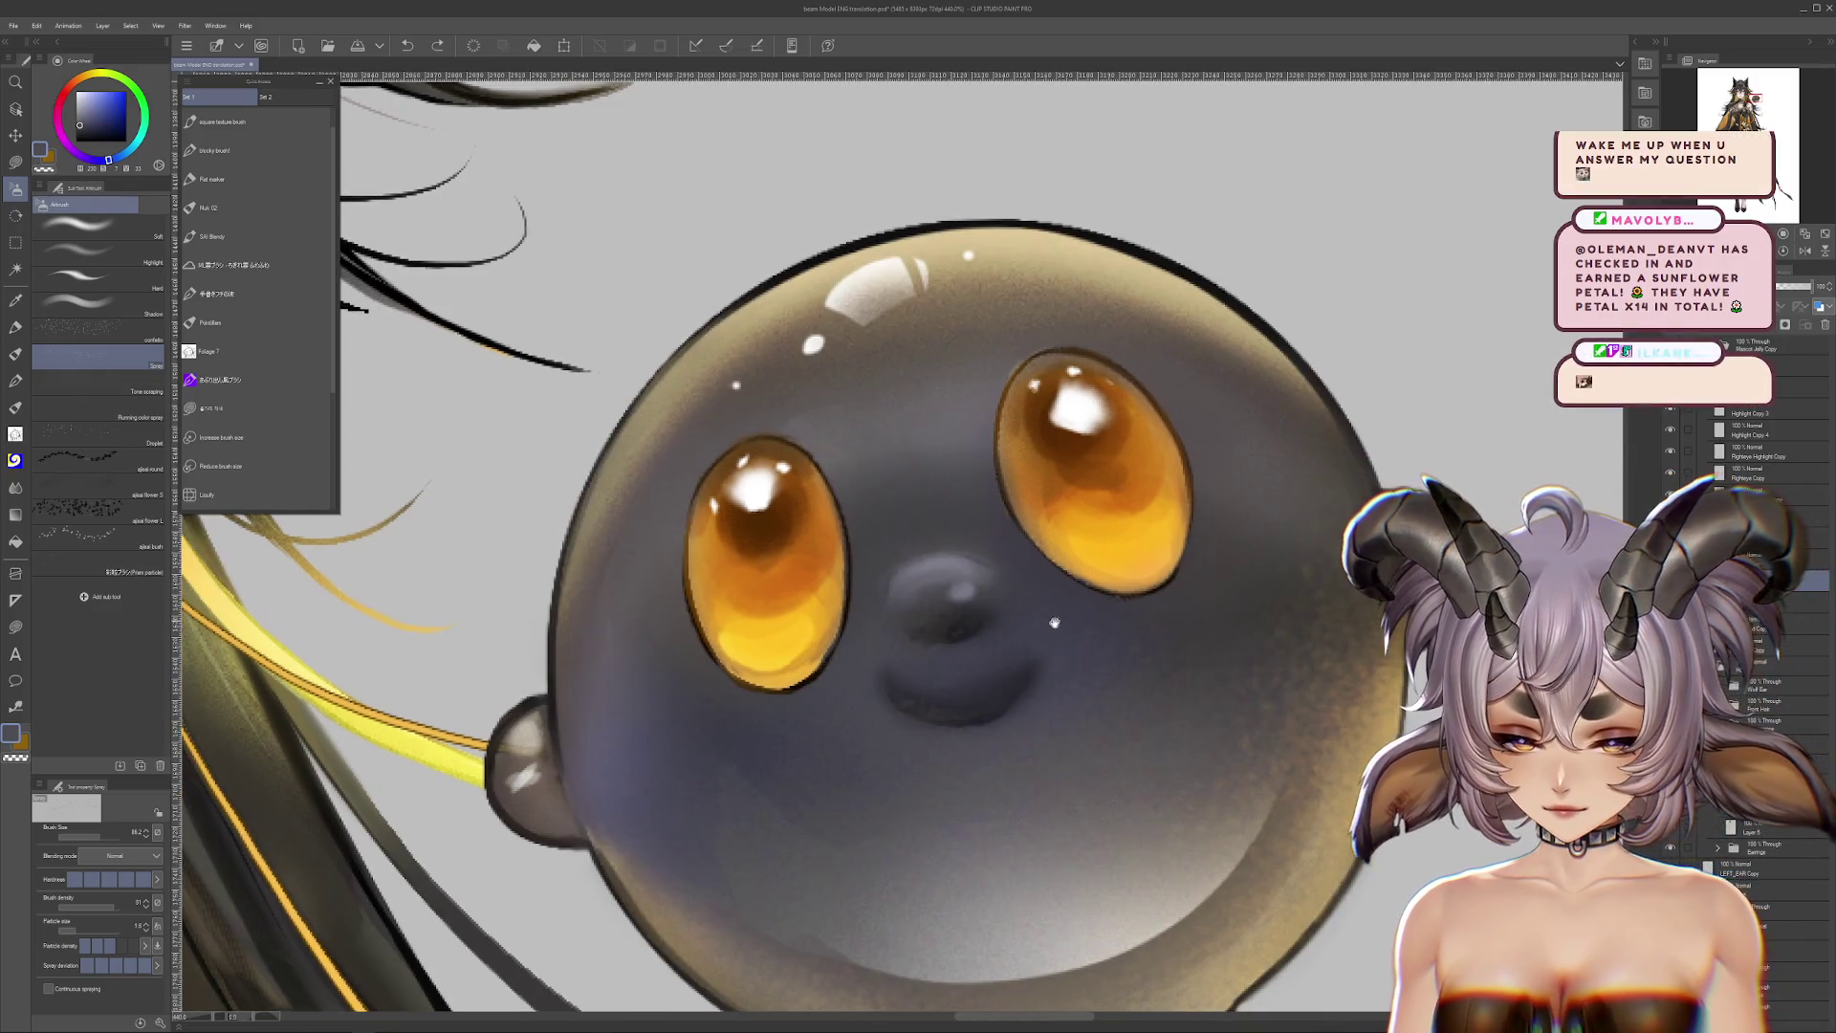
pyautogui.click(16, 162)
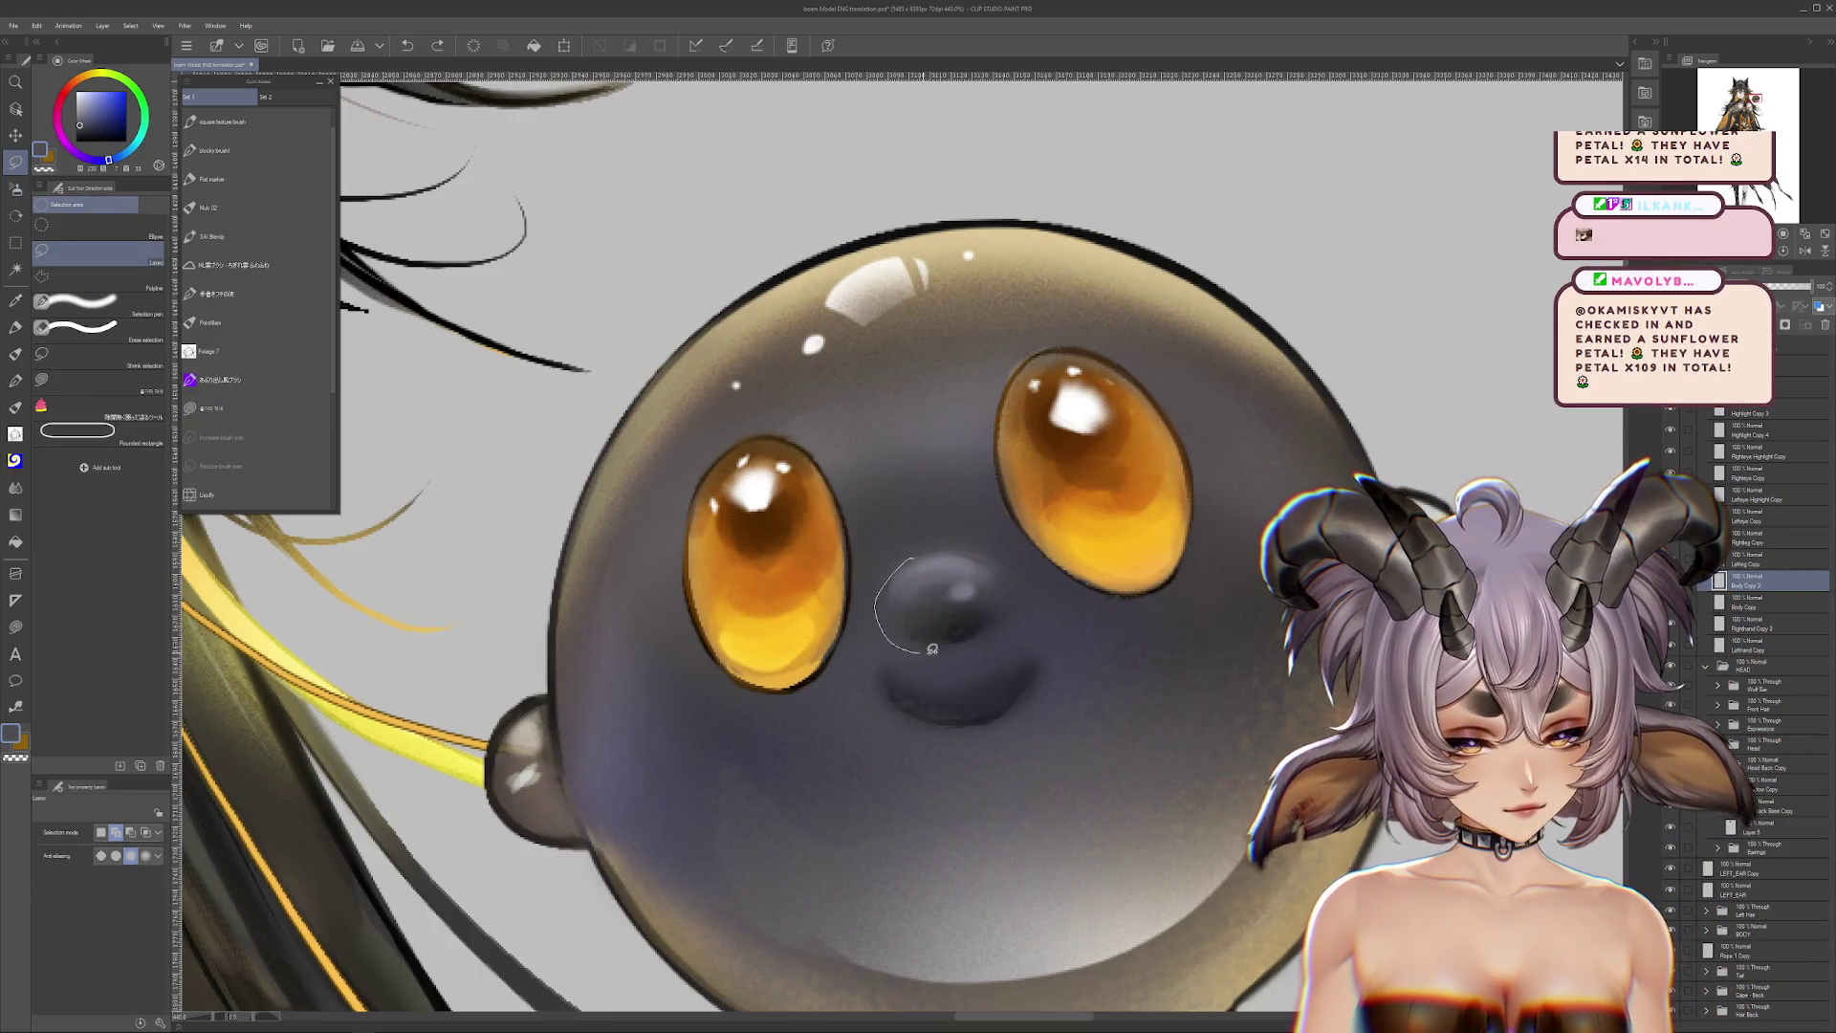
# Step: Try a lasso selection around the mascot's nose, then clear it
pyautogui.moveTo(927, 648); pyautogui.dragTo(968, 543)
pyautogui.moveTo(925, 650)
pyautogui.mouseDown()
pyautogui.moveTo(947, 538)
pyautogui.moveTo(865, 600)
pyautogui.mouseUp()
pyautogui.hotkey('ctrl', 'z')
pyautogui.scroll(1, 1253, 801)
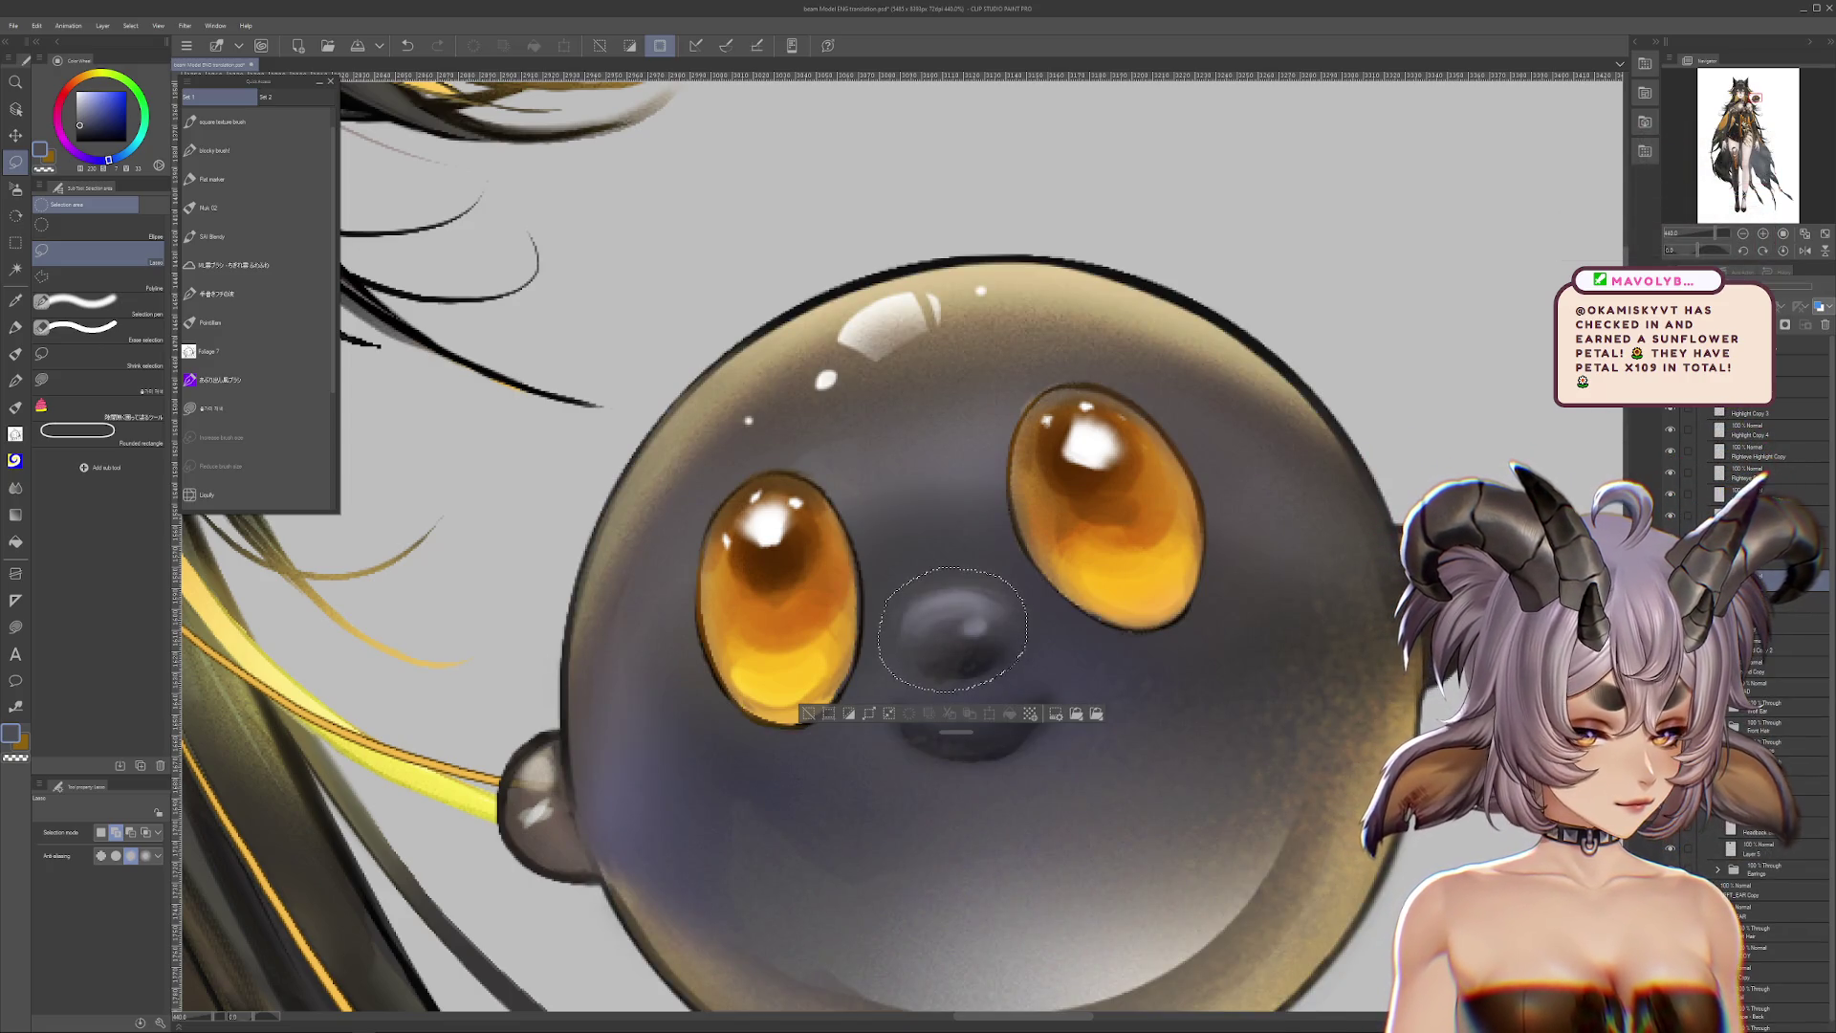
pyautogui.hotkey('ctrl', 'd')
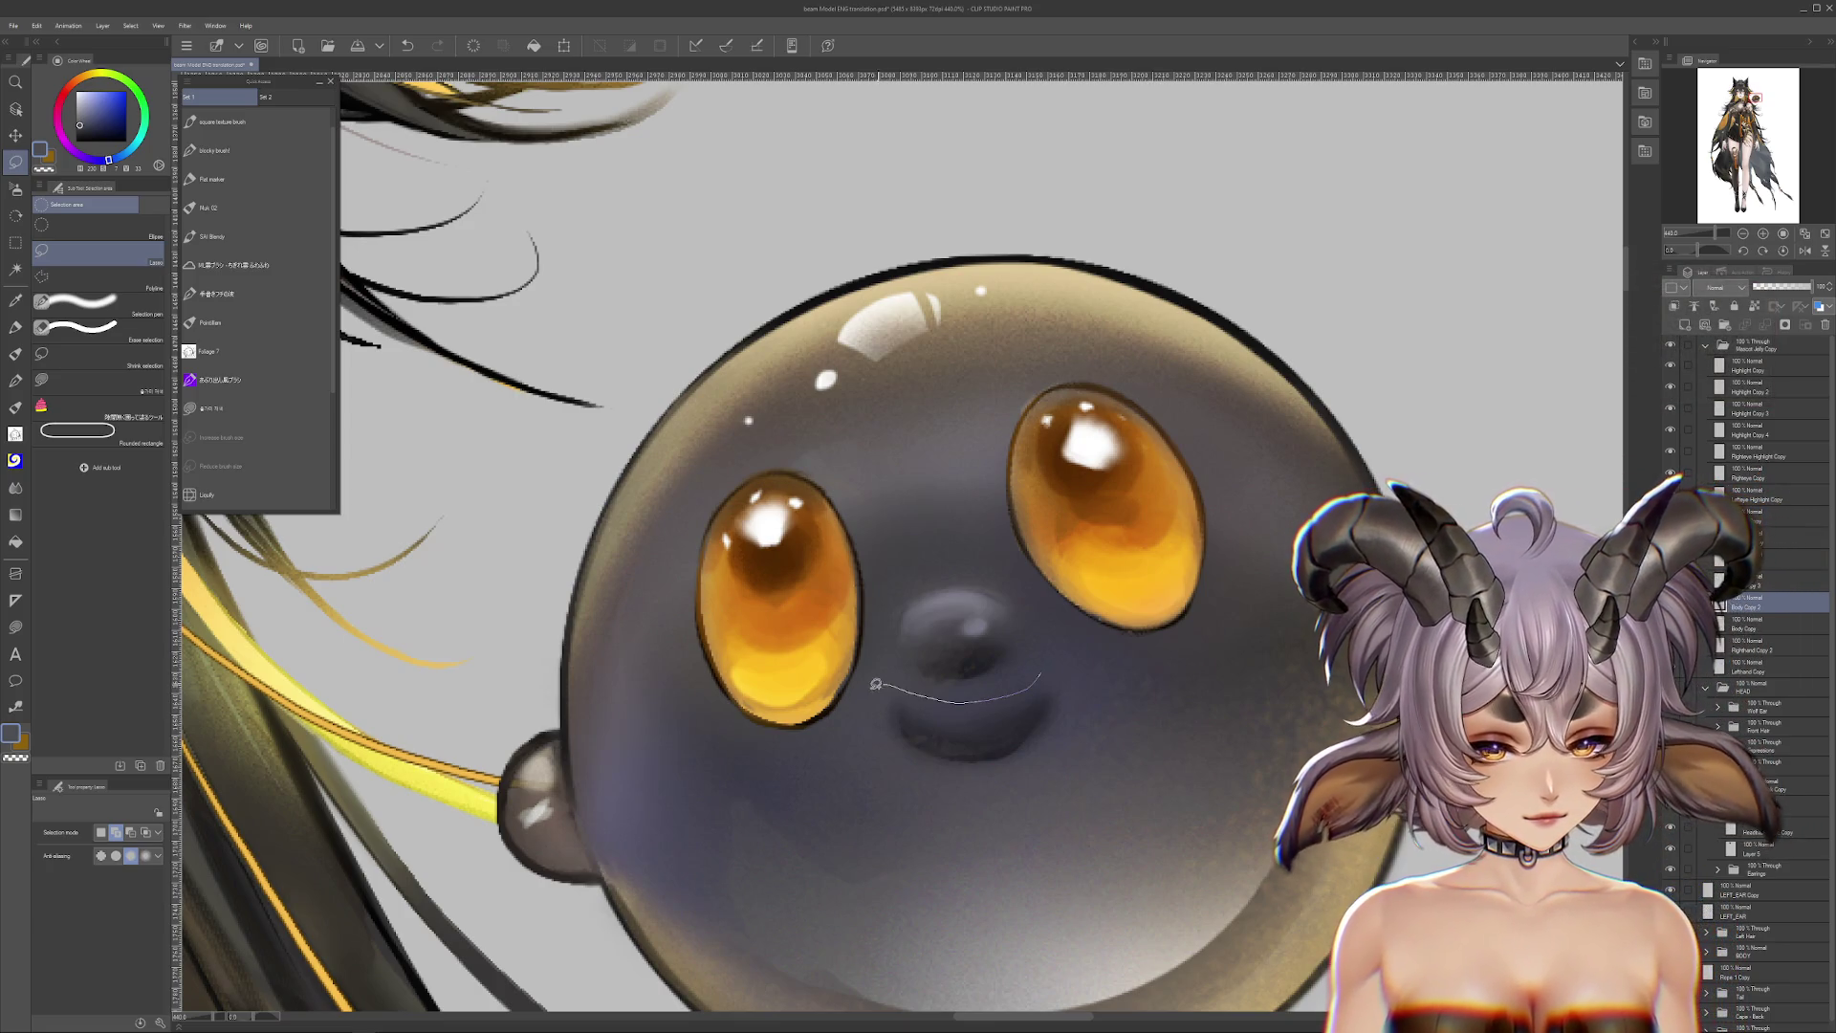
# Step: Select around the mouth and hide the mascot's round body layer
pyautogui.moveTo(1089, 651); pyautogui.dragTo(1091, 661)
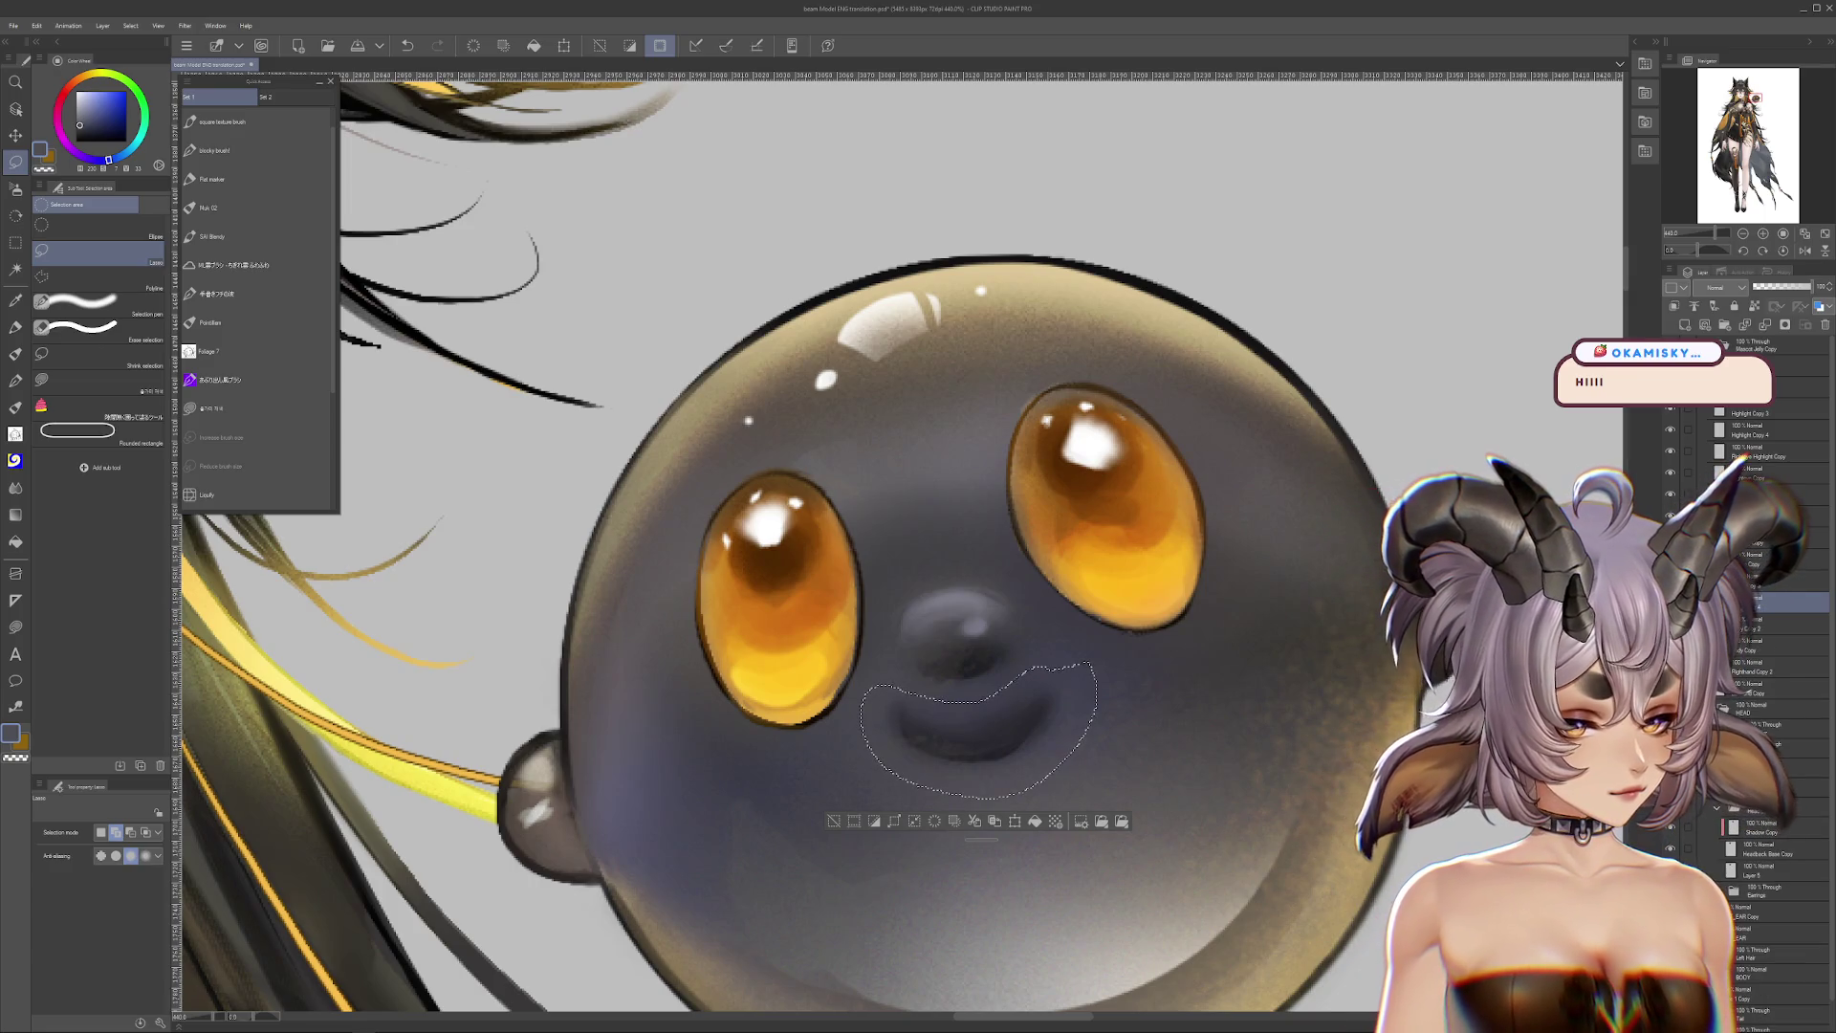
pyautogui.click(1764, 623)
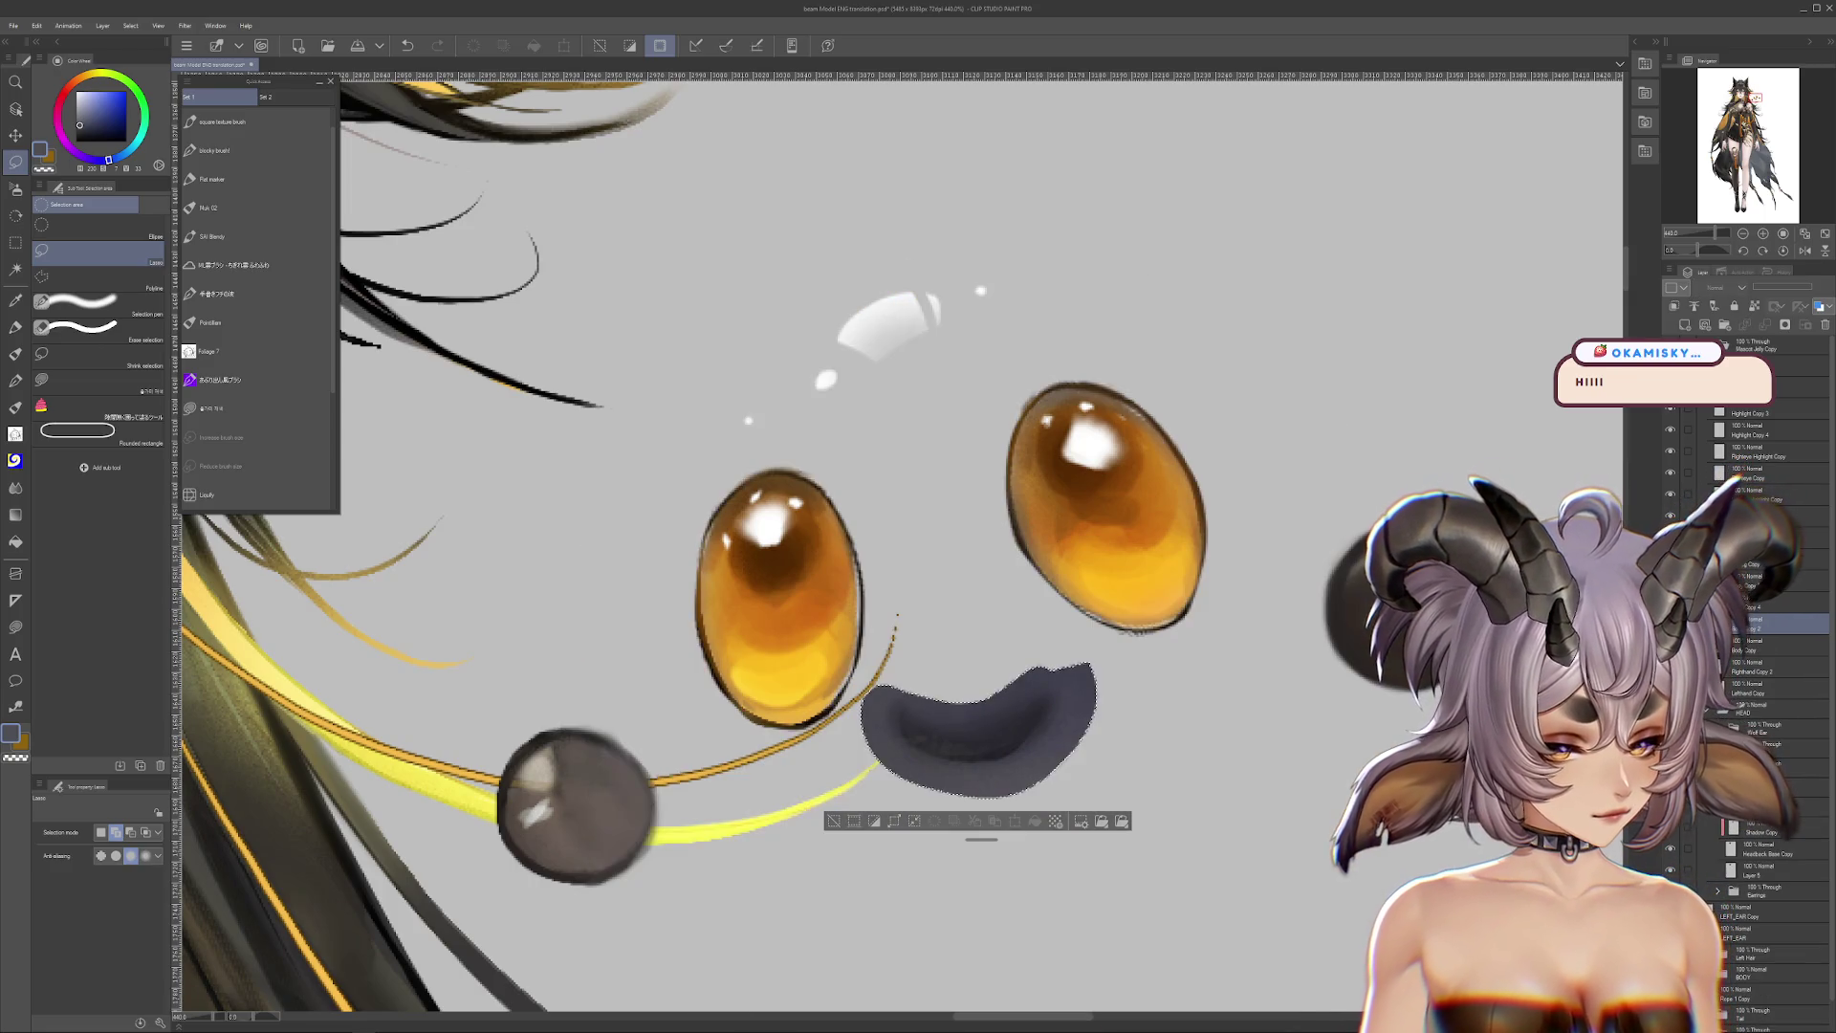
pyautogui.hotkey('ctrl', 'd')
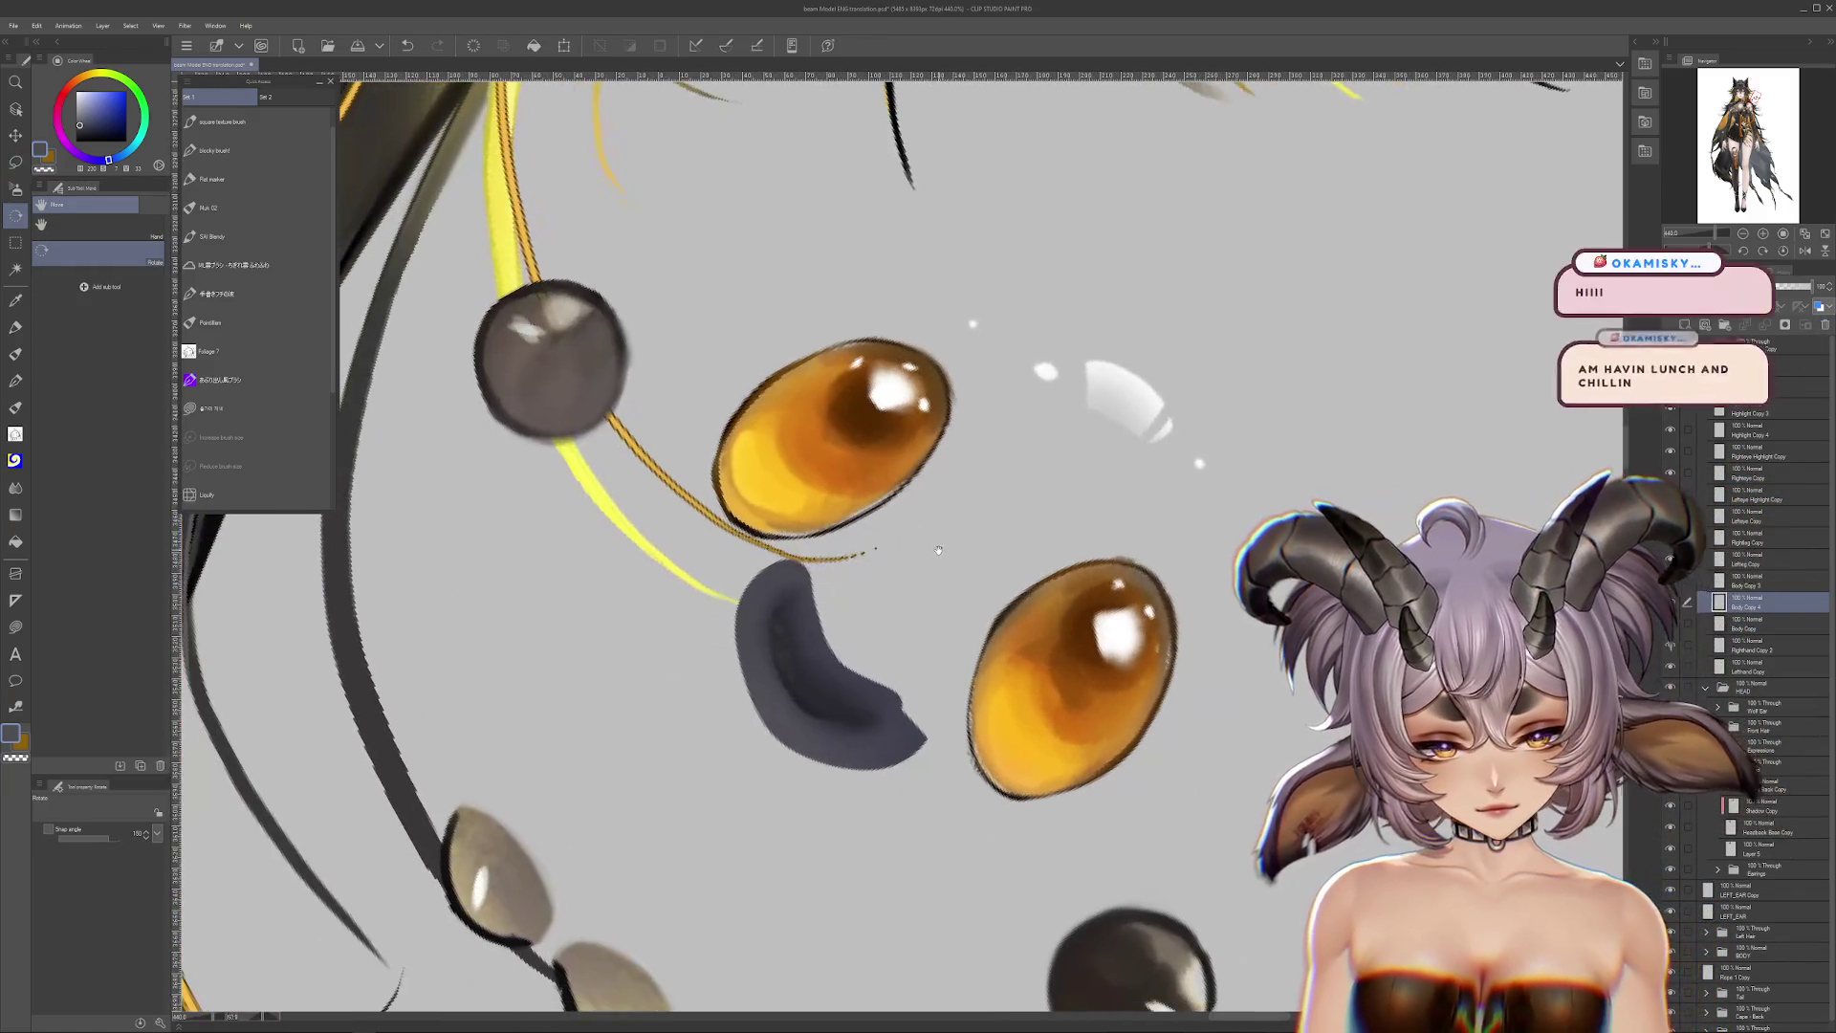
# Step: Soften and lighten the mouth crescent with a smaller Soft airbrush
pyautogui.click(15, 188)
pyautogui.click(81, 237)
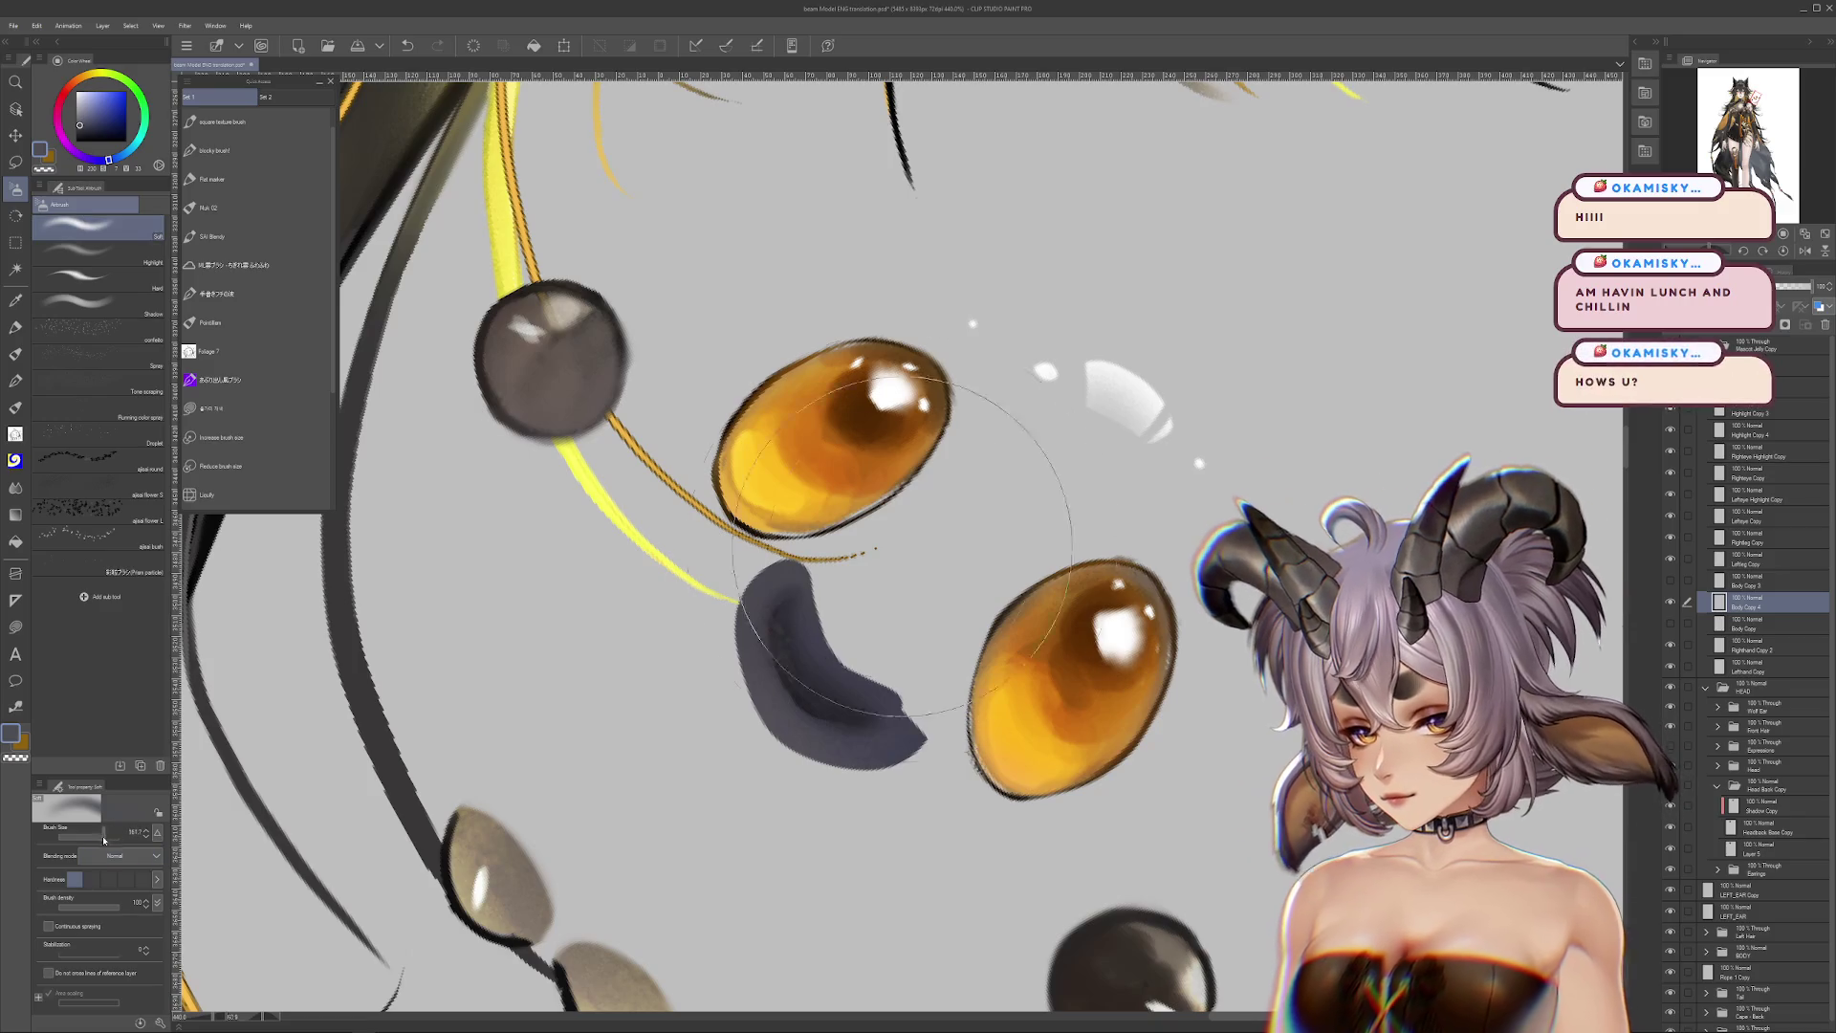
pyautogui.moveTo(751, 569)
pyautogui.mouseDown()
pyautogui.moveTo(770, 765)
pyautogui.moveTo(732, 674)
pyautogui.moveTo(932, 717)
pyautogui.moveTo(873, 787)
pyautogui.moveTo(929, 710)
pyautogui.moveTo(834, 590)
pyautogui.moveTo(916, 680)
pyautogui.moveTo(794, 576)
pyautogui.mouseUp()
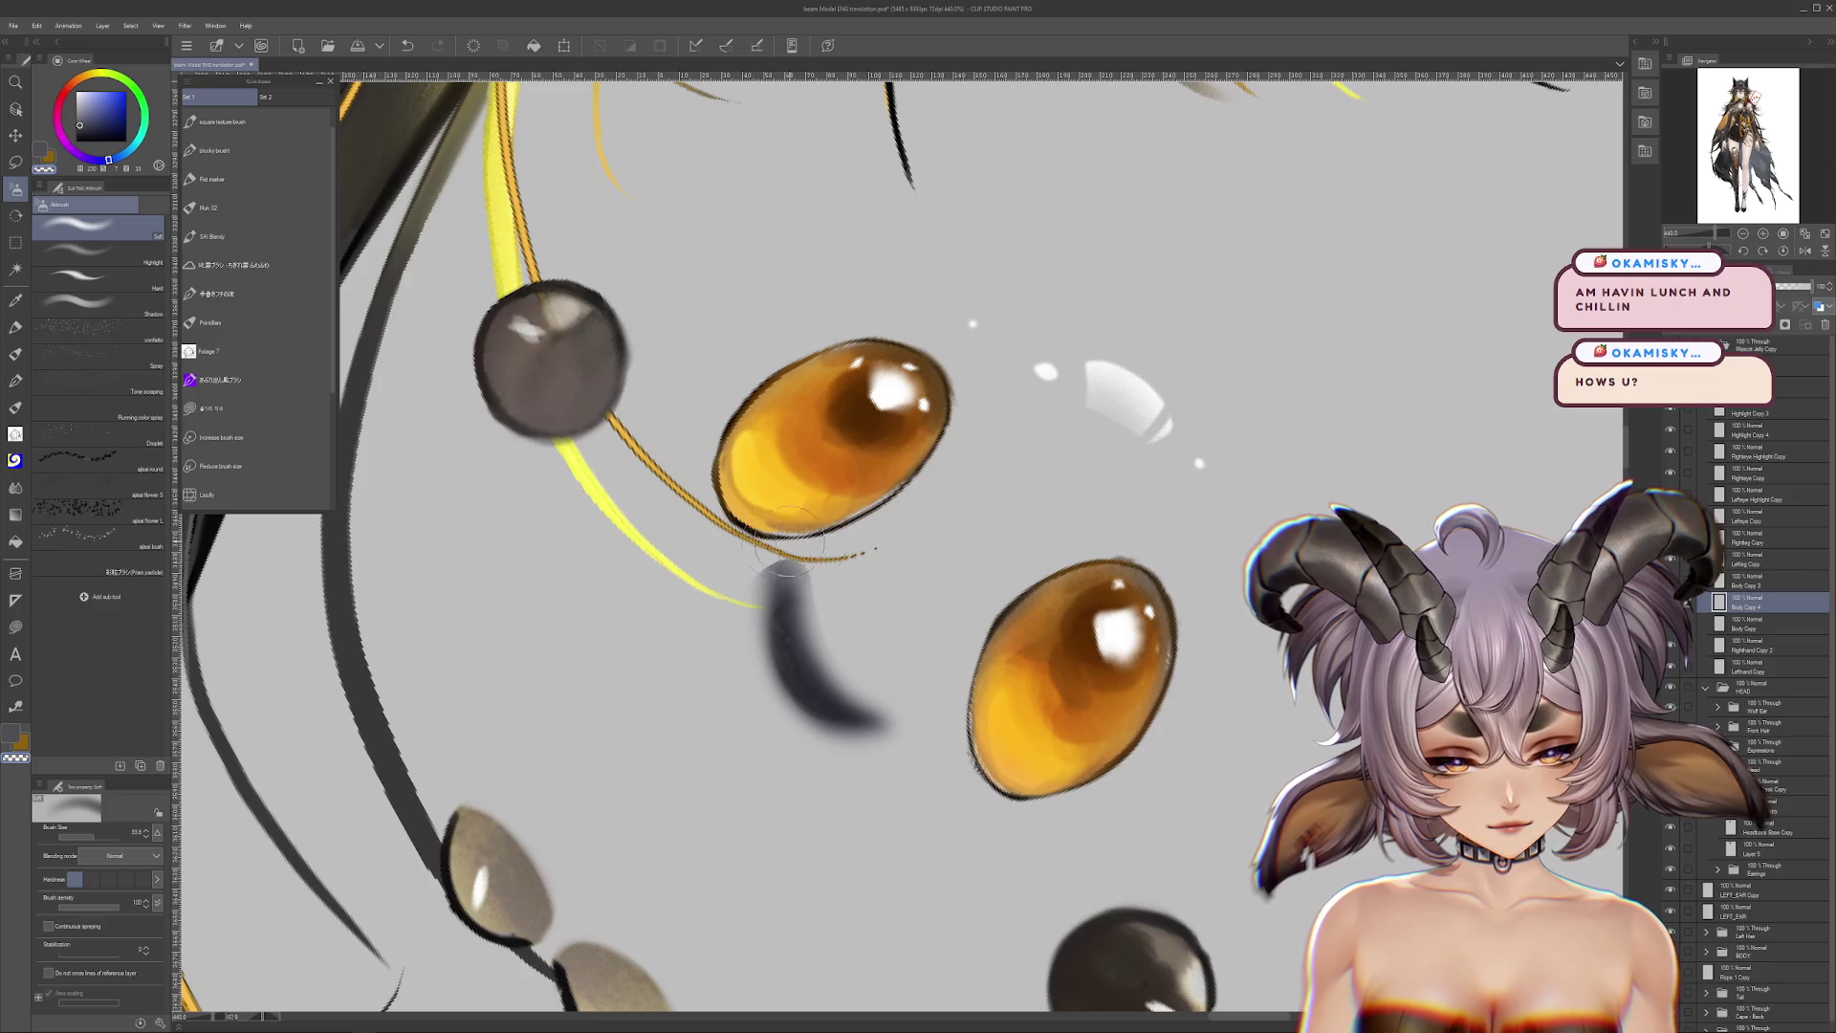
pyautogui.moveTo(705, 643)
pyautogui.mouseDown()
pyautogui.moveTo(851, 421)
pyautogui.moveTo(893, 314)
pyautogui.mouseUp()
# Step: Lighten the upper grey nose, rotate the view upright, and free-transform the nose
pyautogui.moveTo(894, 573)
pyautogui.mouseDown()
pyautogui.moveTo(895, 500)
pyautogui.moveTo(924, 608)
pyautogui.mouseUp()
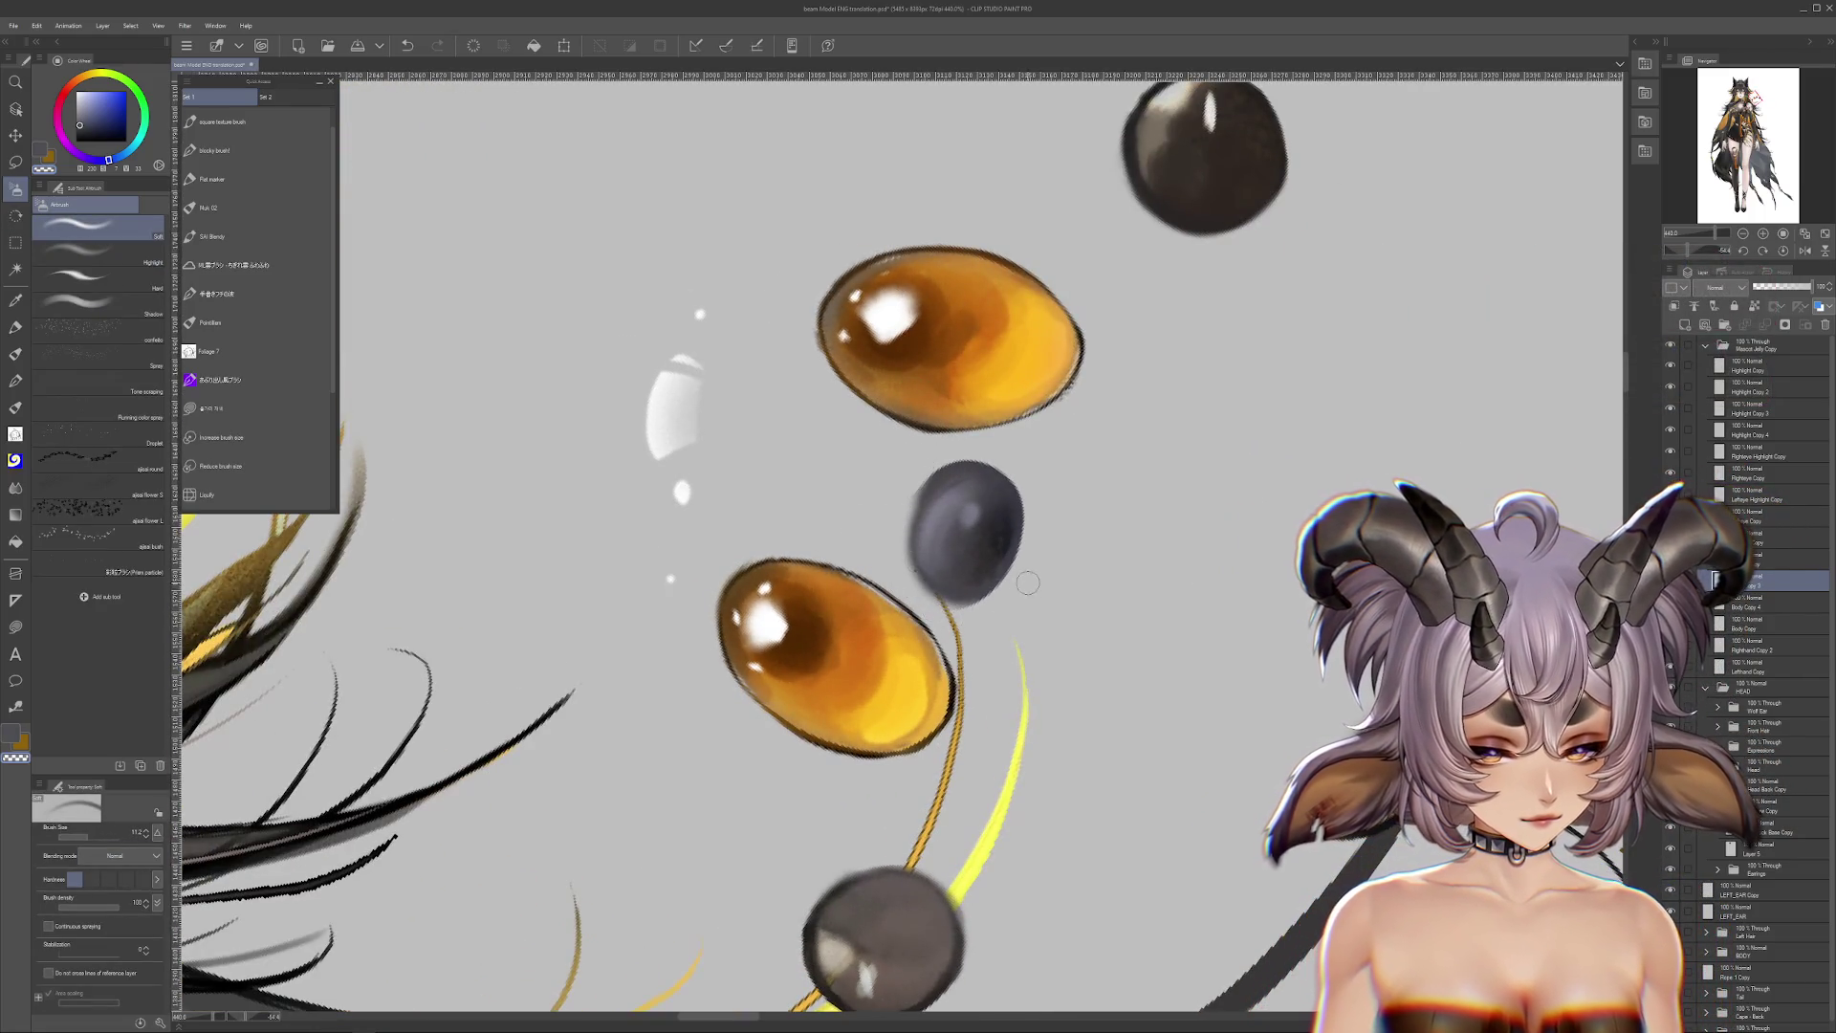
pyautogui.moveTo(1024, 510); pyautogui.dragTo(936, 508)
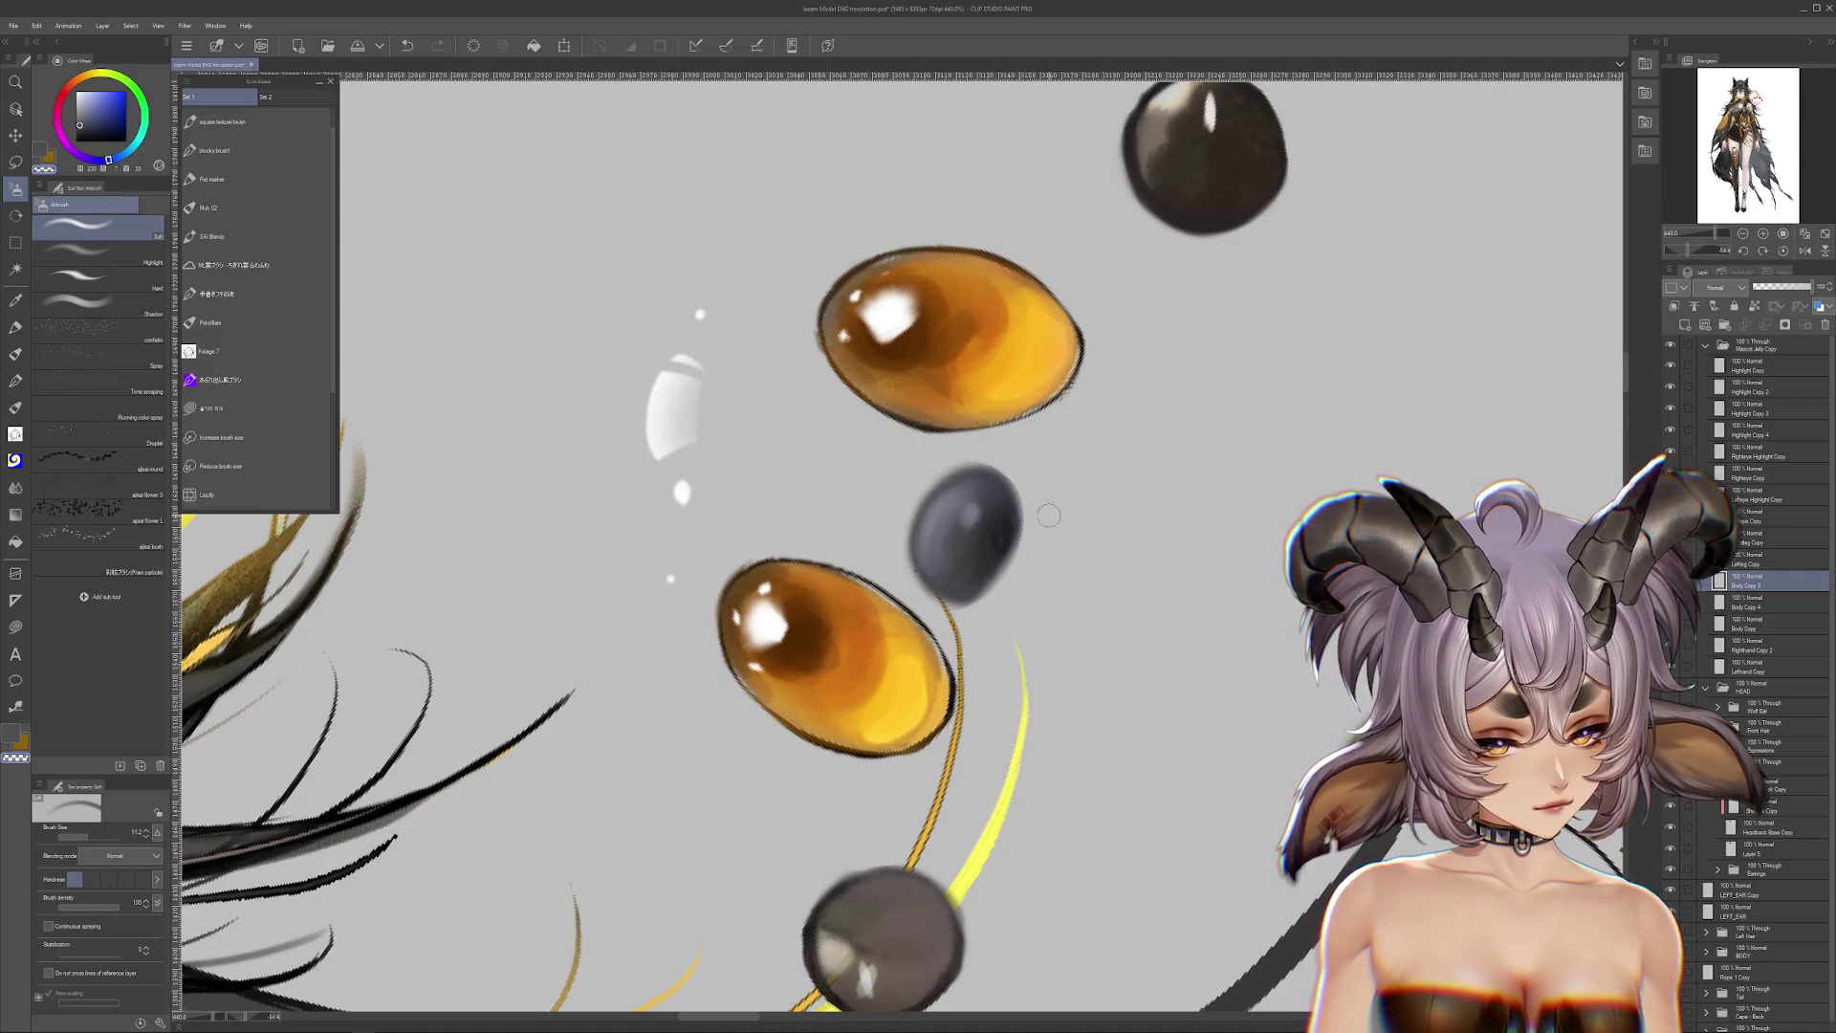
pyautogui.press('r')
pyautogui.moveTo(1052, 537); pyautogui.dragTo(1042, 820)
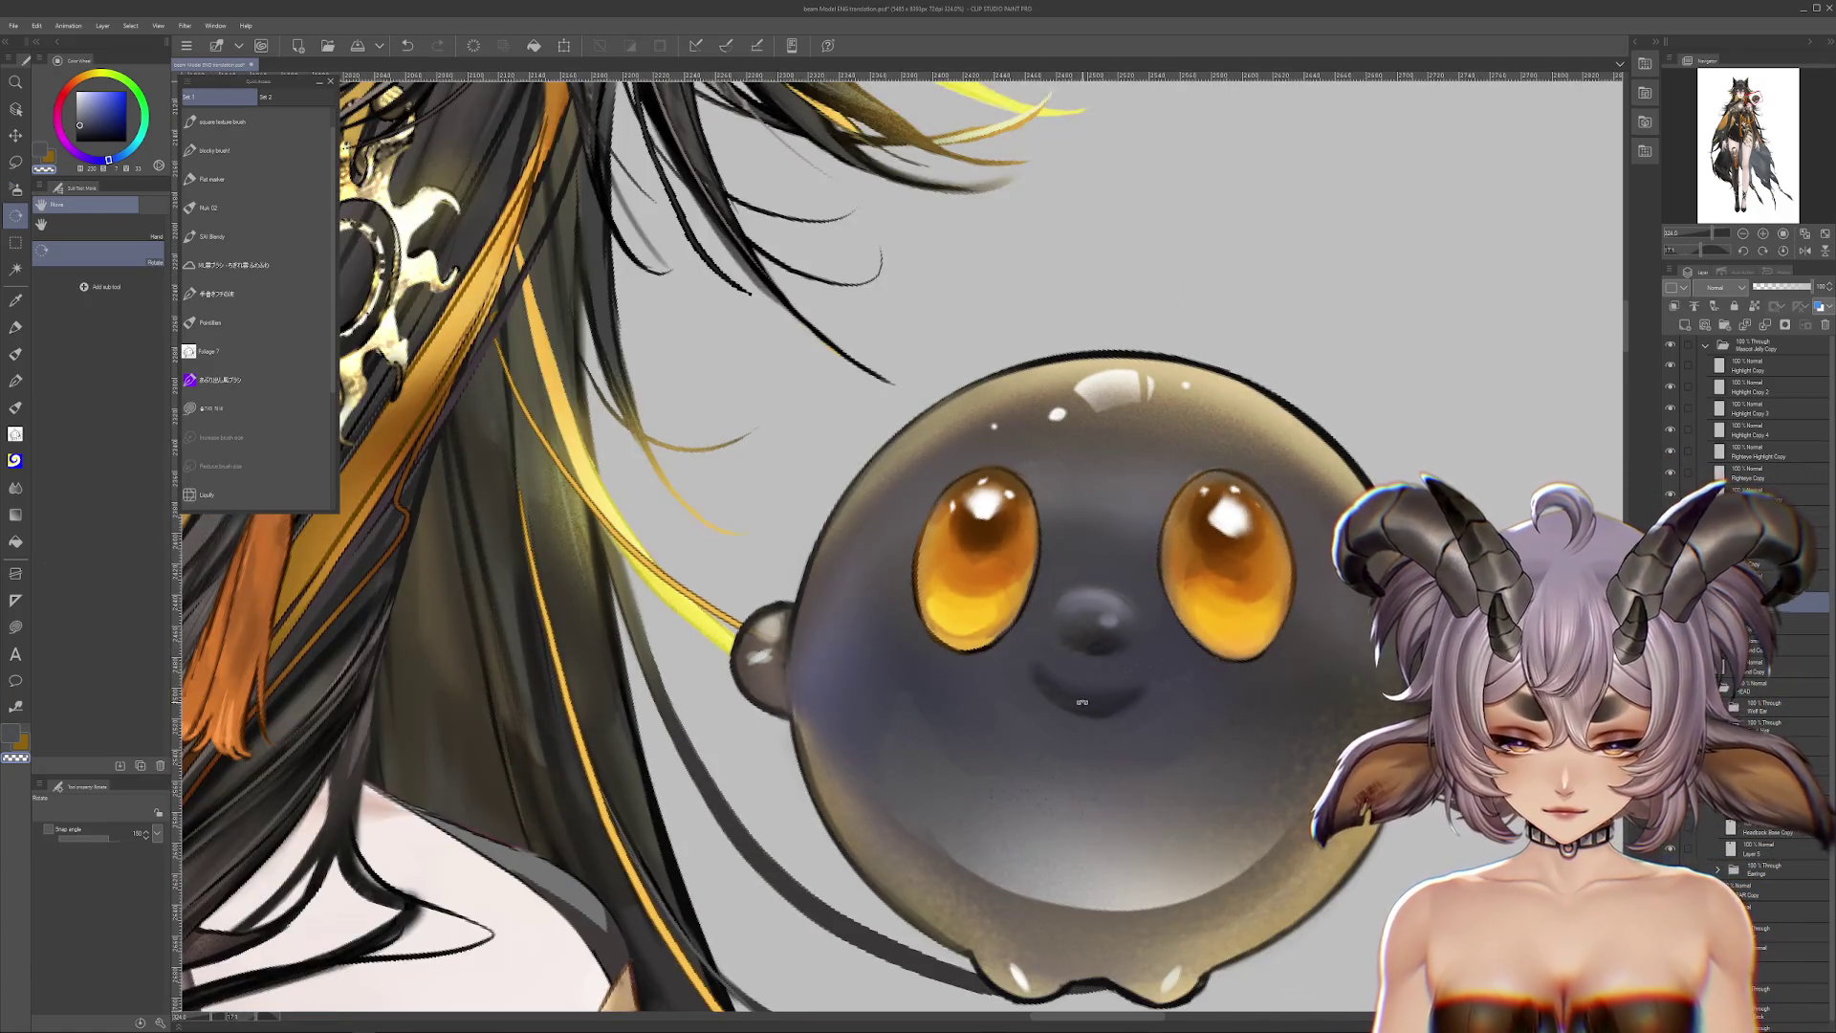
pyautogui.moveTo(1081, 701)
pyautogui.mouseDown()
pyautogui.moveTo(1119, 660)
pyautogui.moveTo(1061, 670)
pyautogui.moveTo(1008, 642)
pyautogui.moveTo(1322, 676)
pyautogui.moveTo(1133, 663)
pyautogui.mouseUp()
pyautogui.hotkey('ctrl', 't')
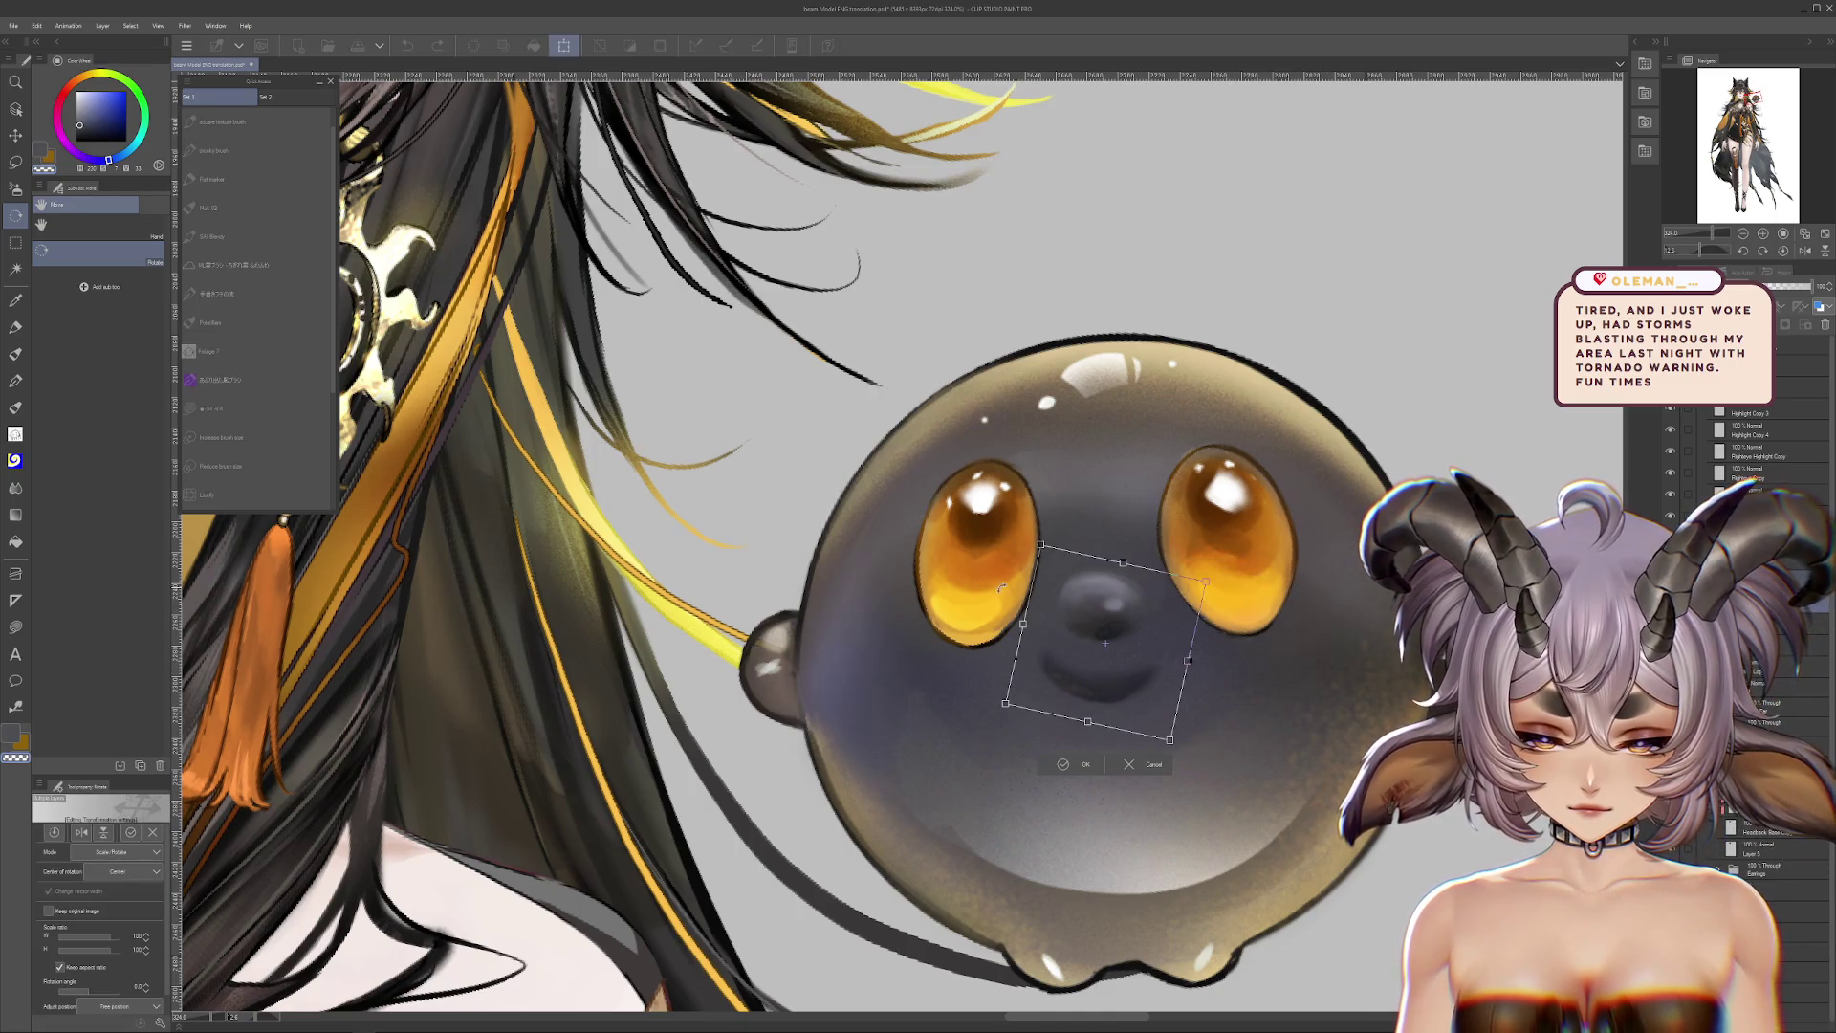
# Step: Commit the nose transform and make the Righteye Copy layer active
pyautogui.press('Return')
pyautogui.click(1749, 472)
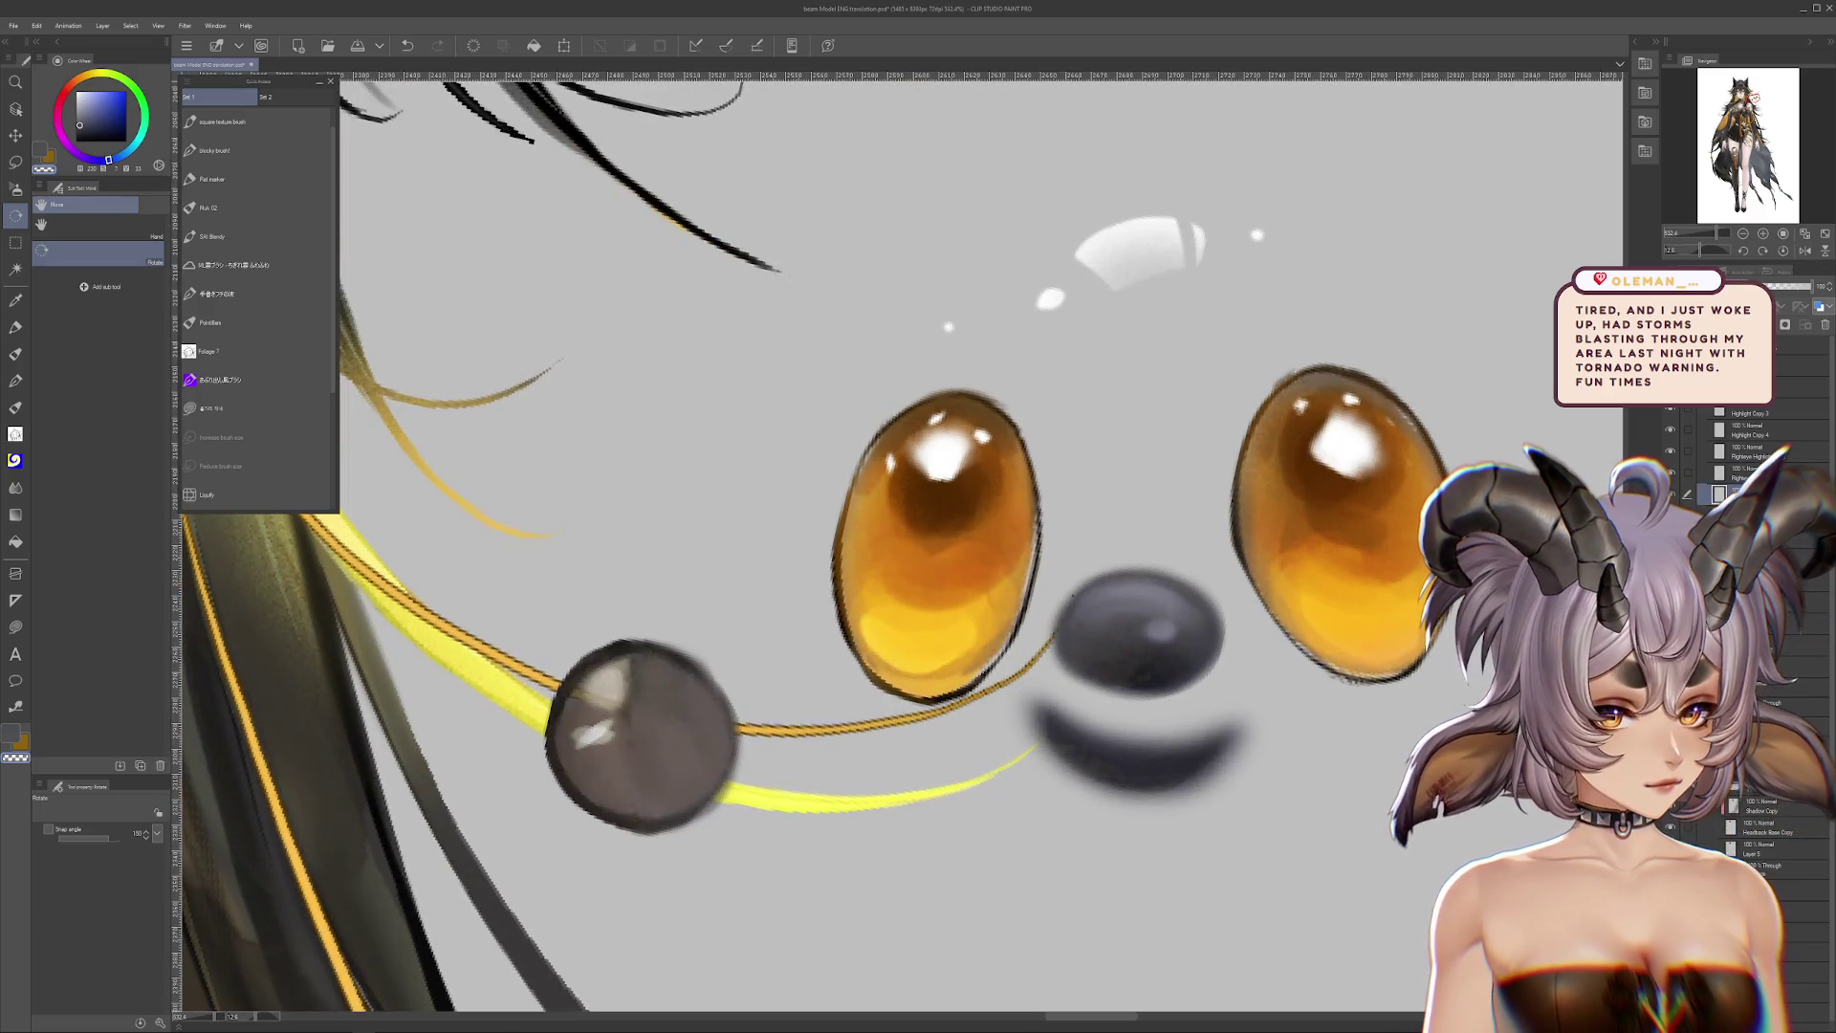
pyautogui.click(19, 164)
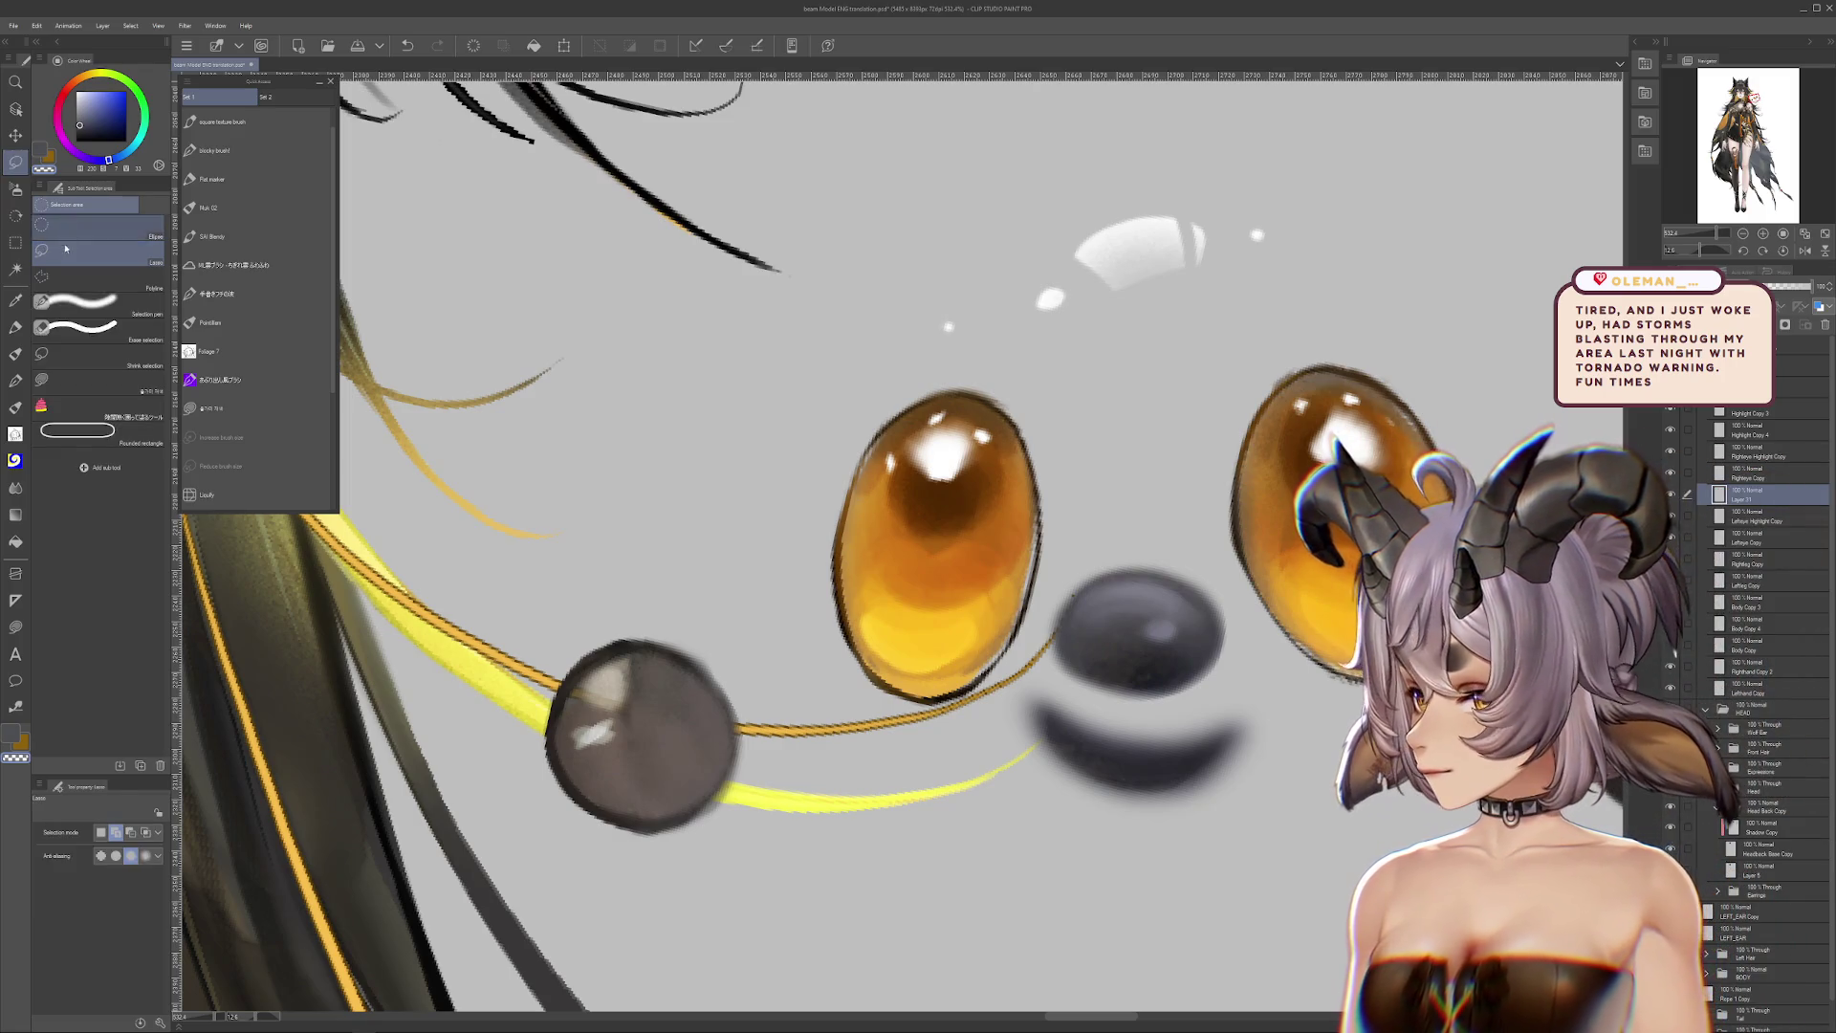
pyautogui.click(70, 379)
# Step: Sample the eye's orange, dark brown outline and bright orange tones as drawing colours
pyautogui.keyDown('alt'); pyautogui.click(875, 589); pyautogui.keyUp('alt')
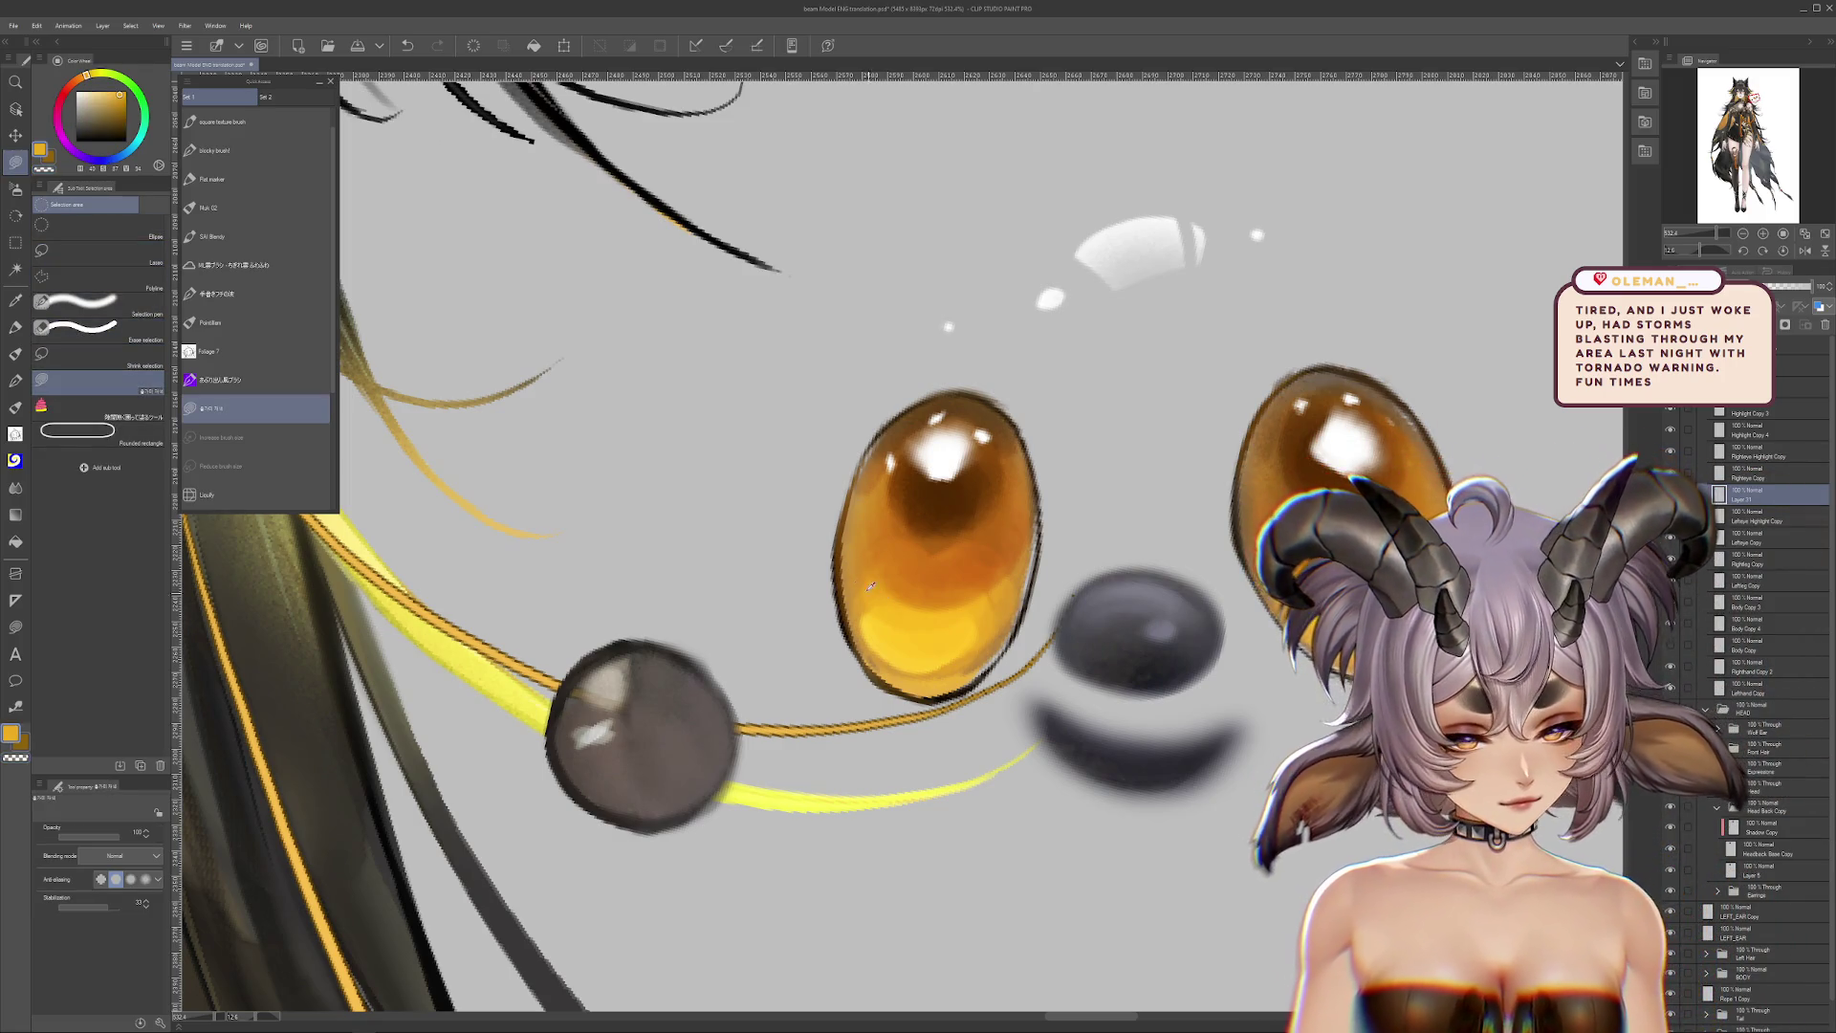
pyautogui.keyDown('alt'); pyautogui.click(841, 555); pyautogui.keyUp('alt')
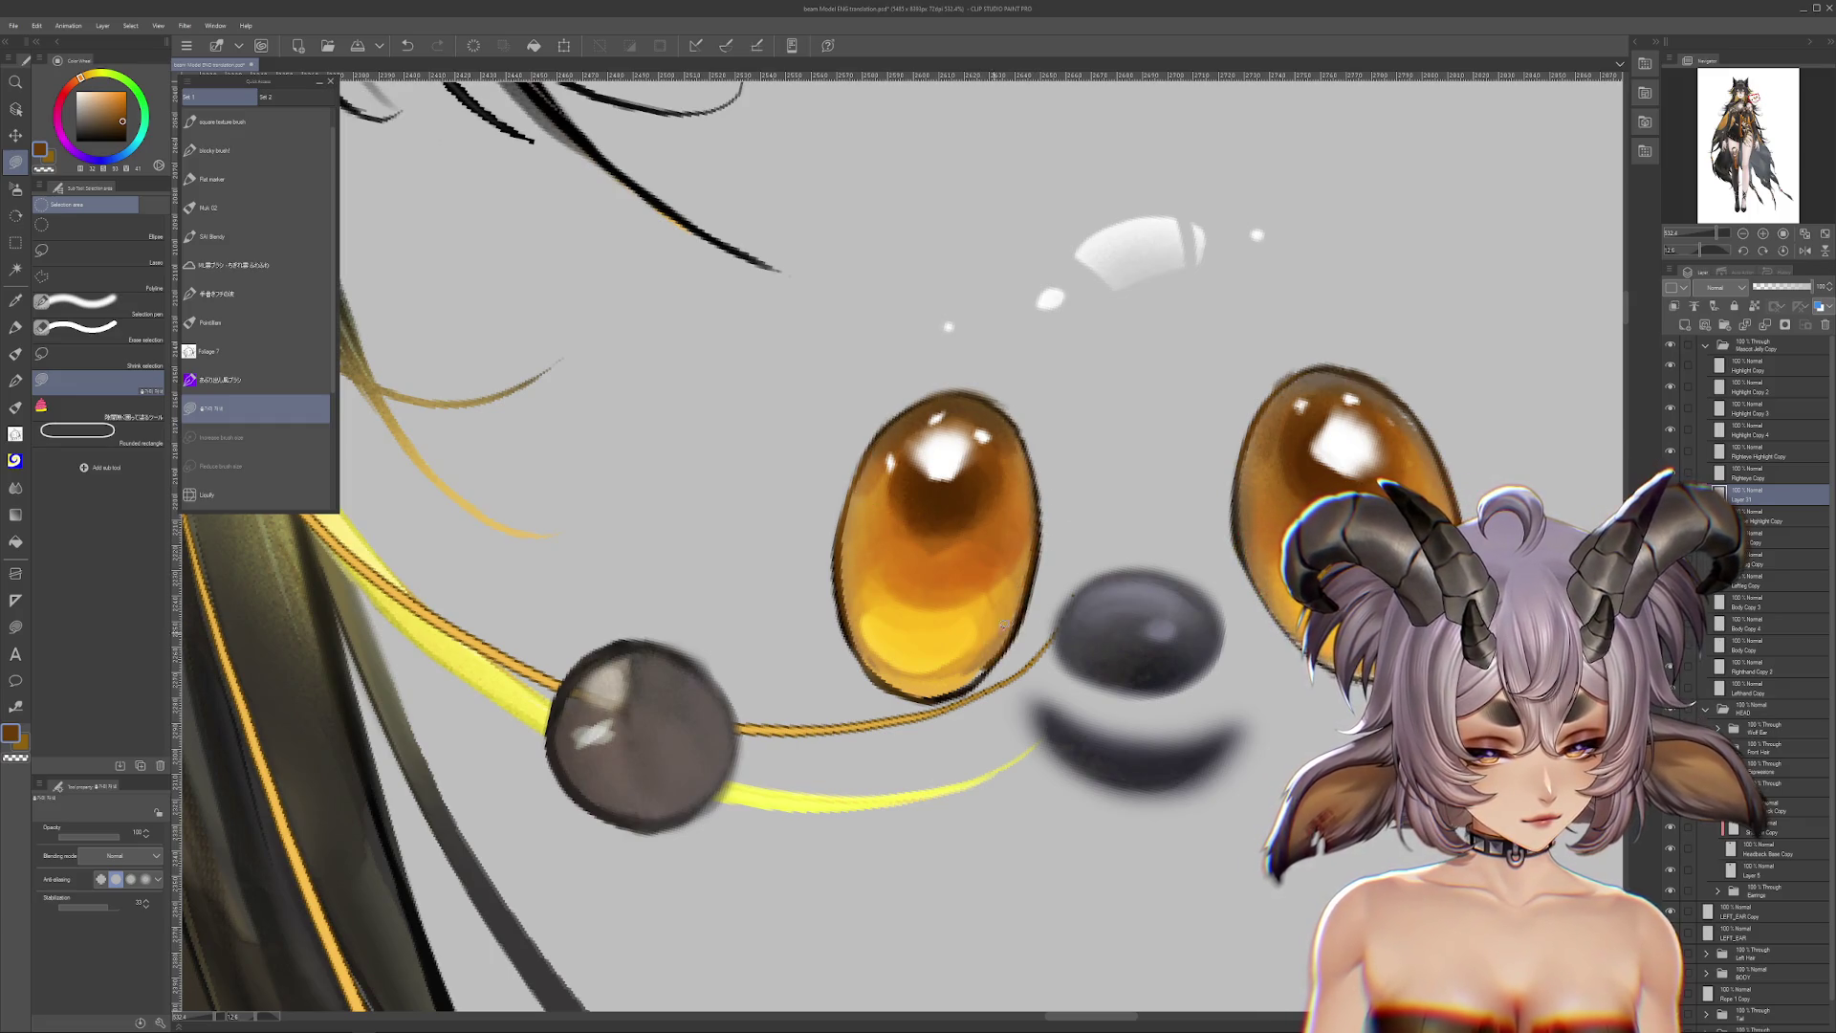
pyautogui.keyDown('alt'); pyautogui.click(950, 682); pyautogui.keyUp('alt')
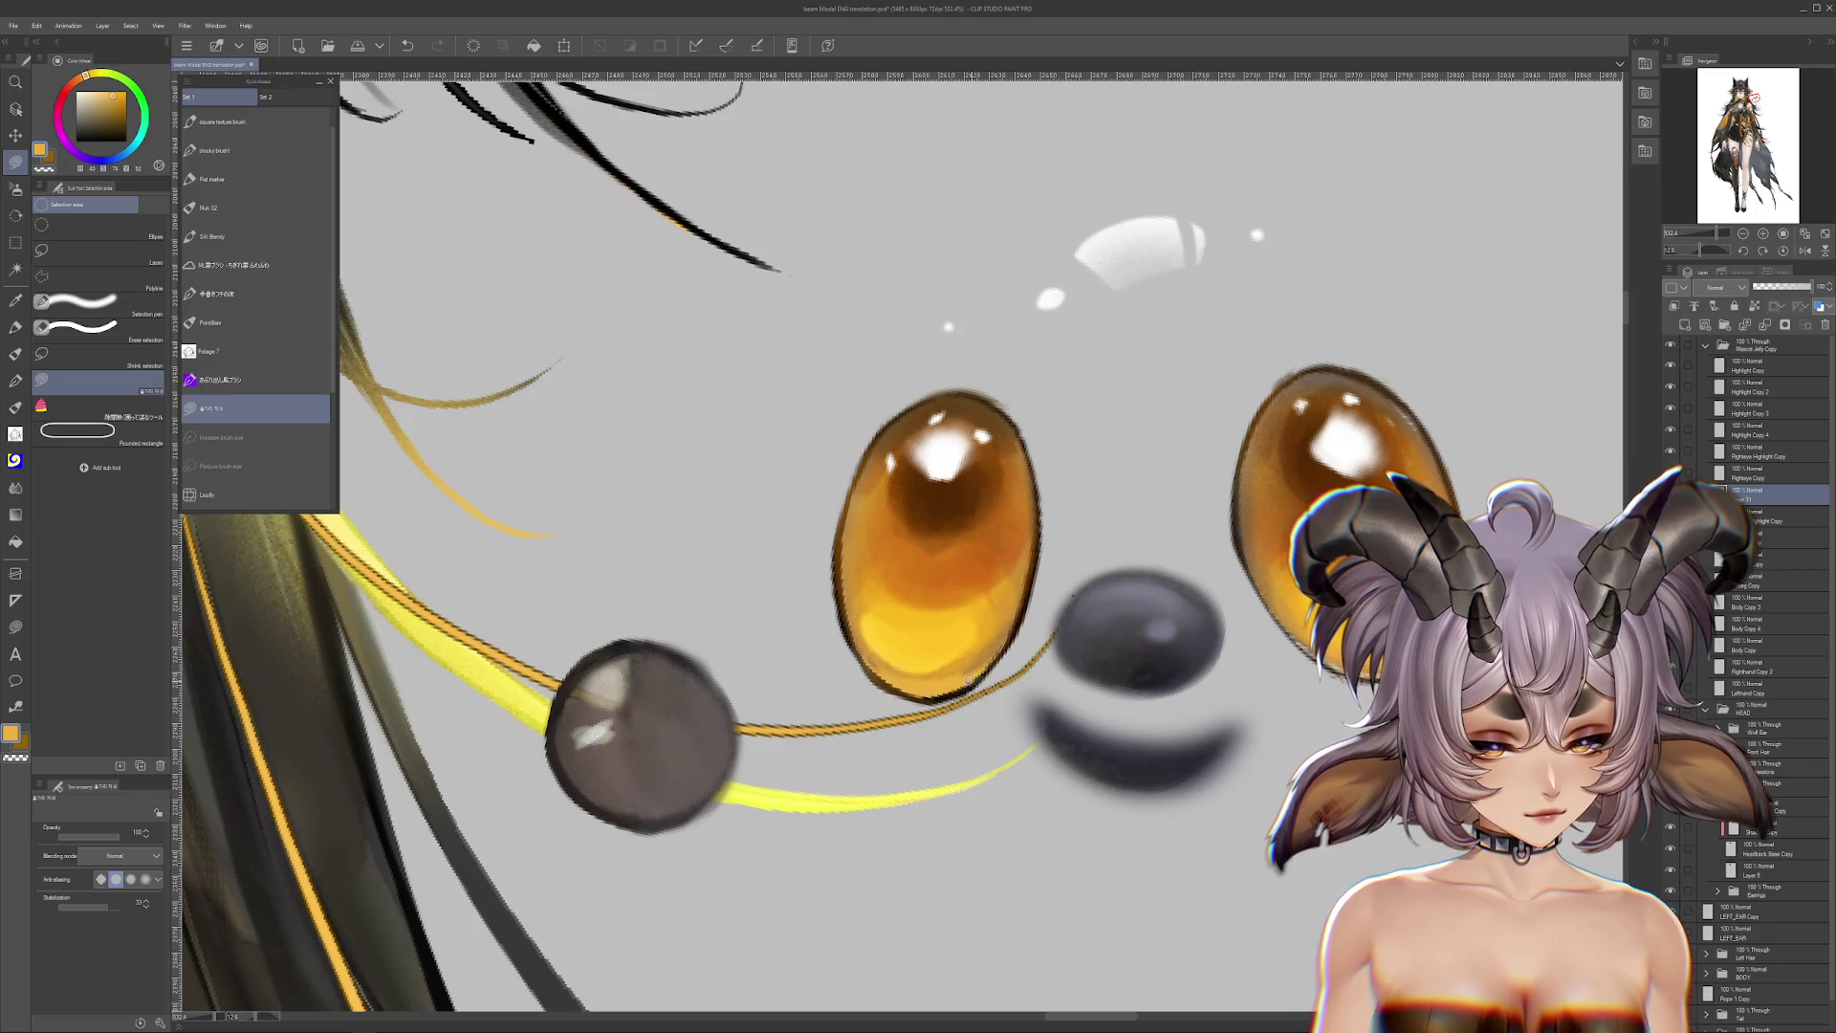
pyautogui.scroll(1, 1075, 586)
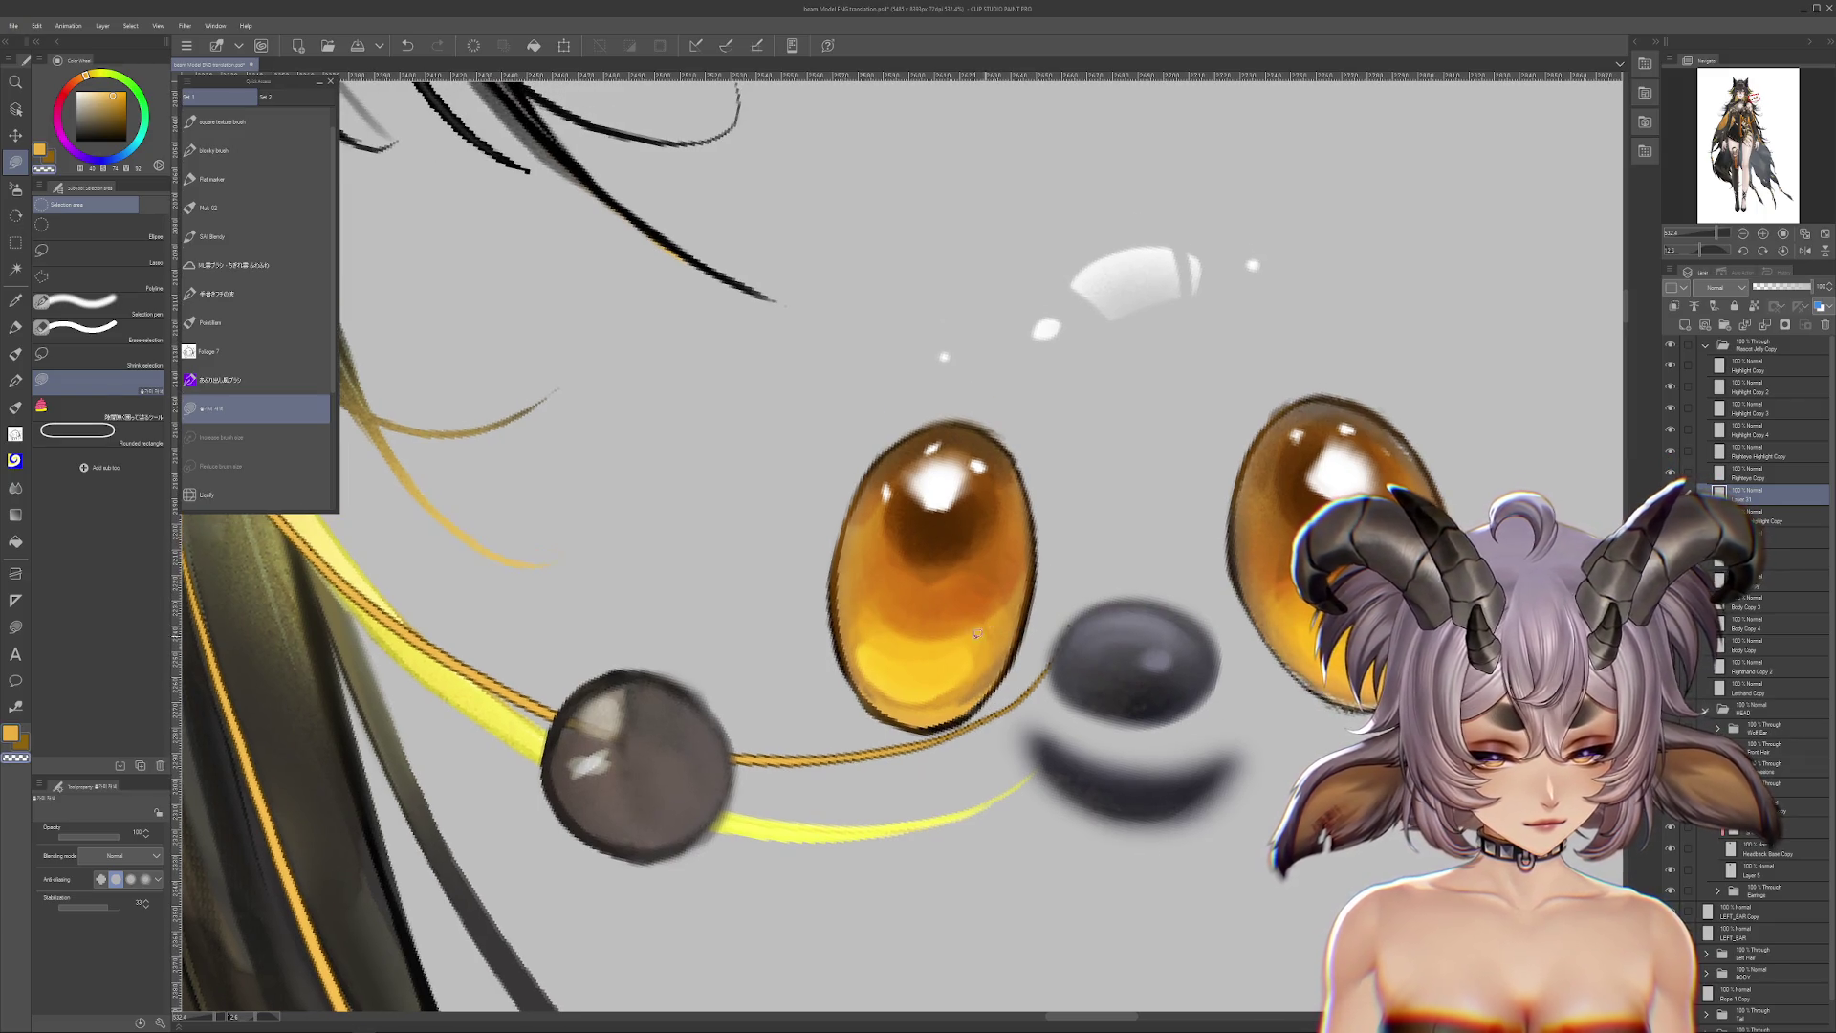
pyautogui.scroll(1, 1040, 585)
pyautogui.hscroll(1, 1052, 479)
# Step: Undo the stray orange stroke near the left eye
pyautogui.hotkey('ctrl', 'z')
pyautogui.hscroll(2, 917, 622)
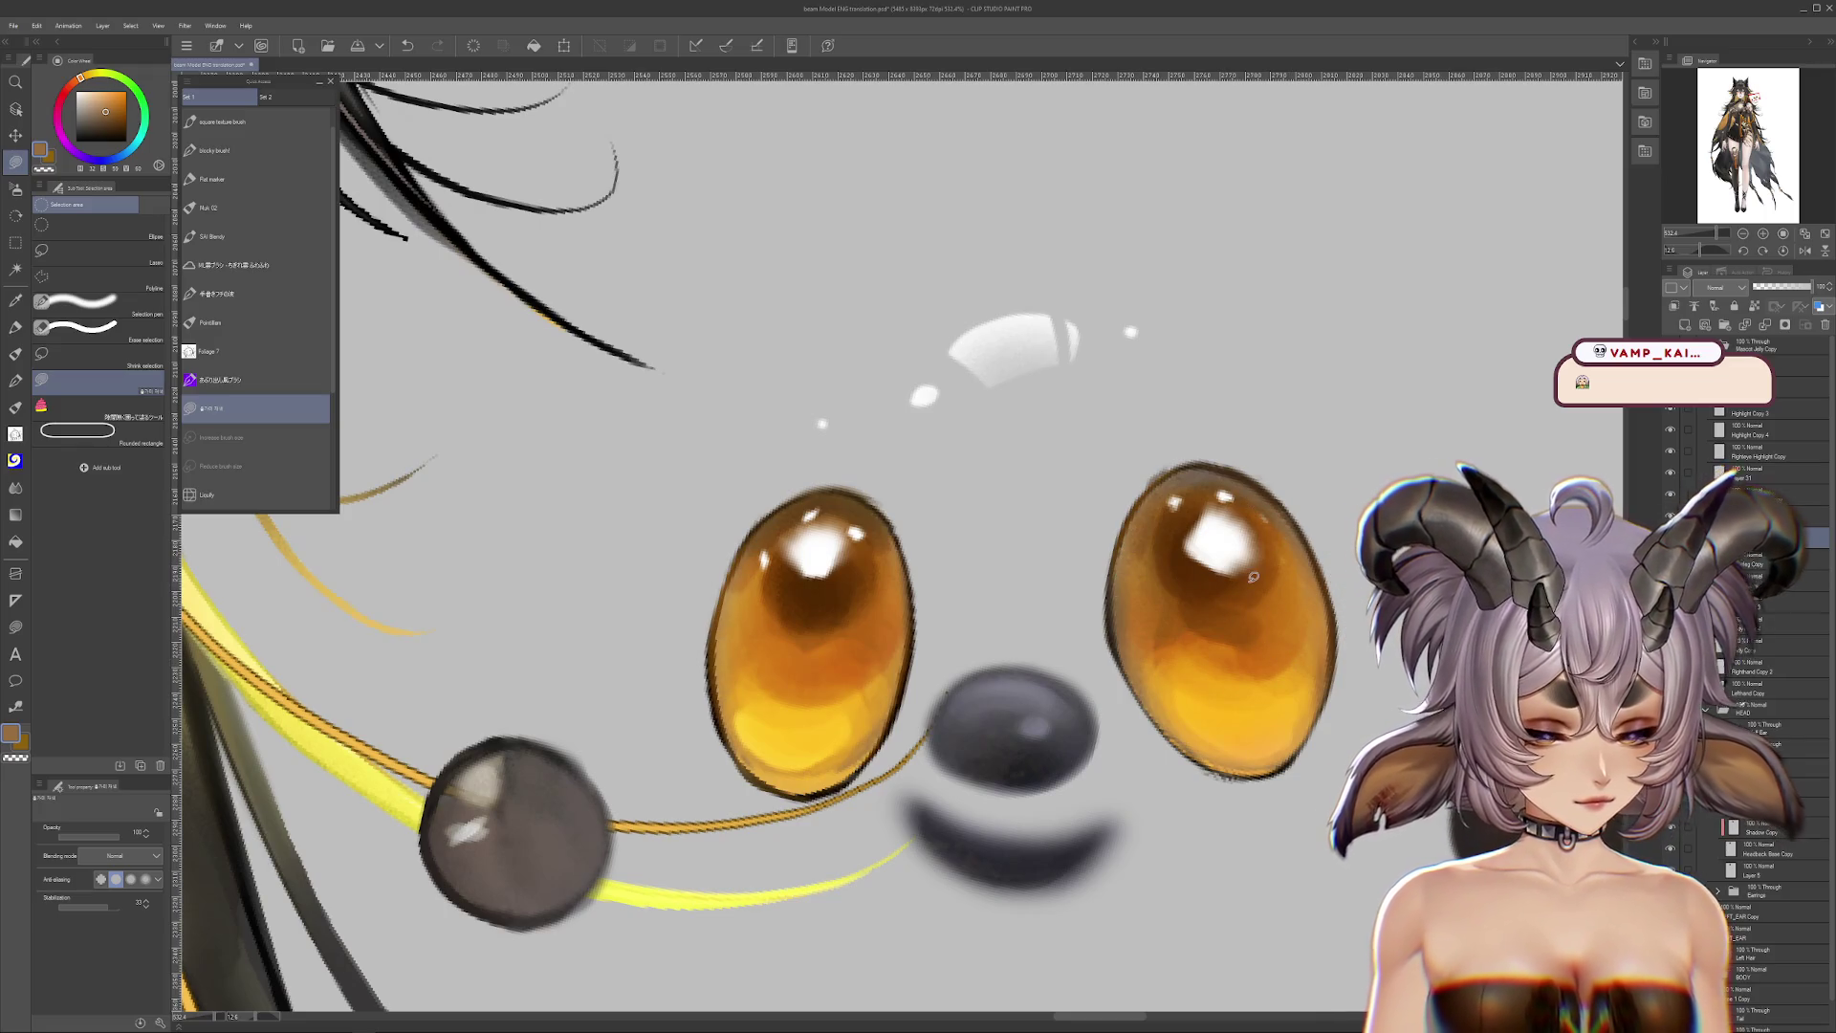
pyautogui.scroll(-2, 1253, 578)
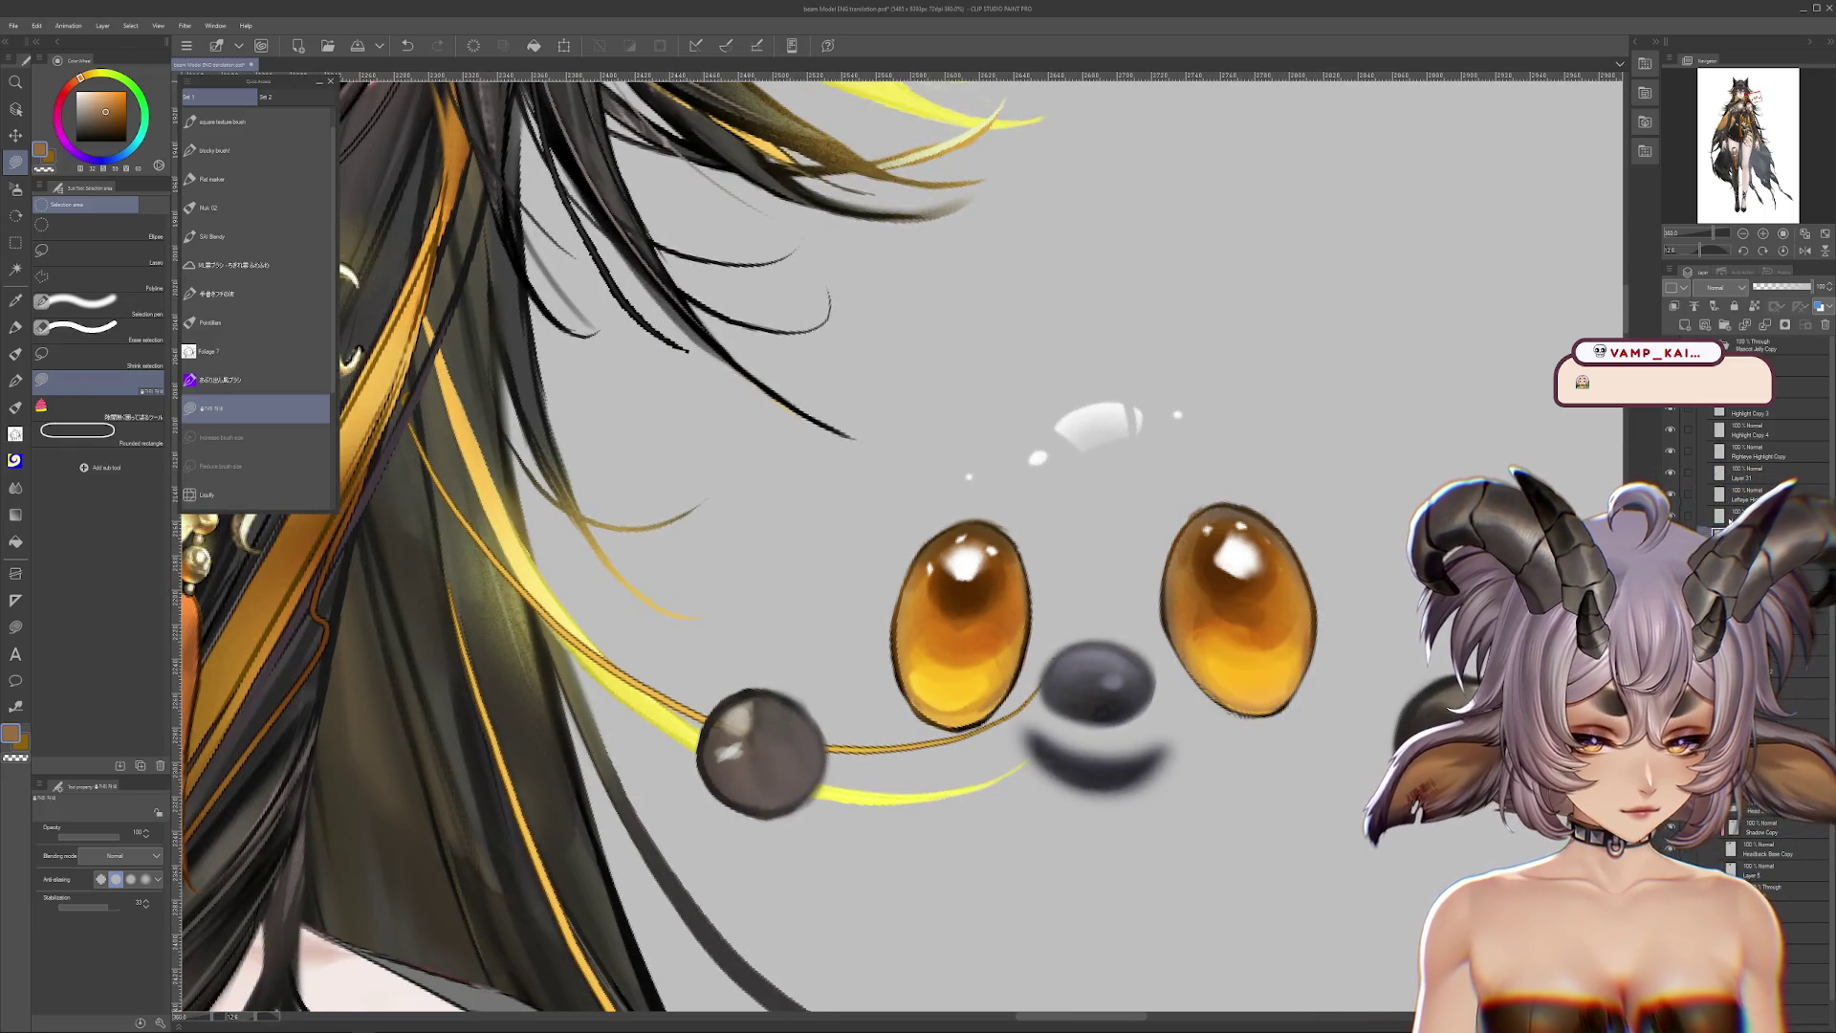
pyautogui.scroll(2, 354, 465)
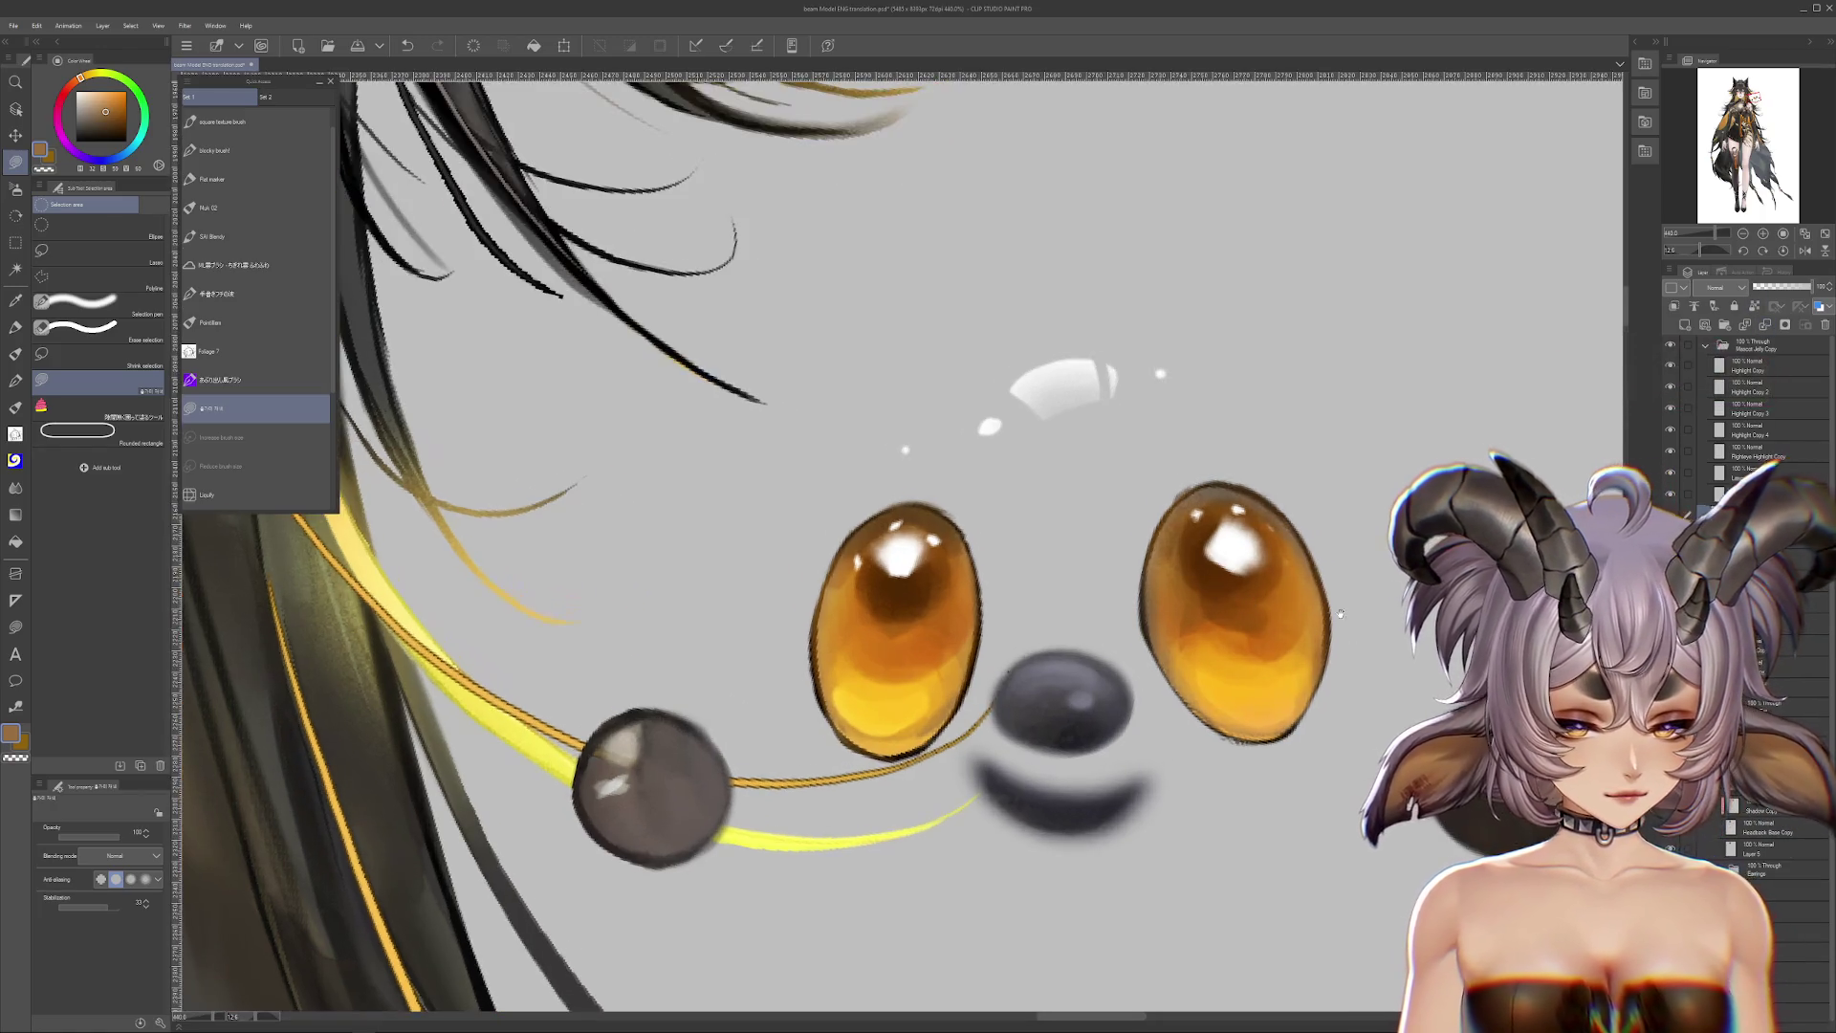
pyautogui.click(16, 356)
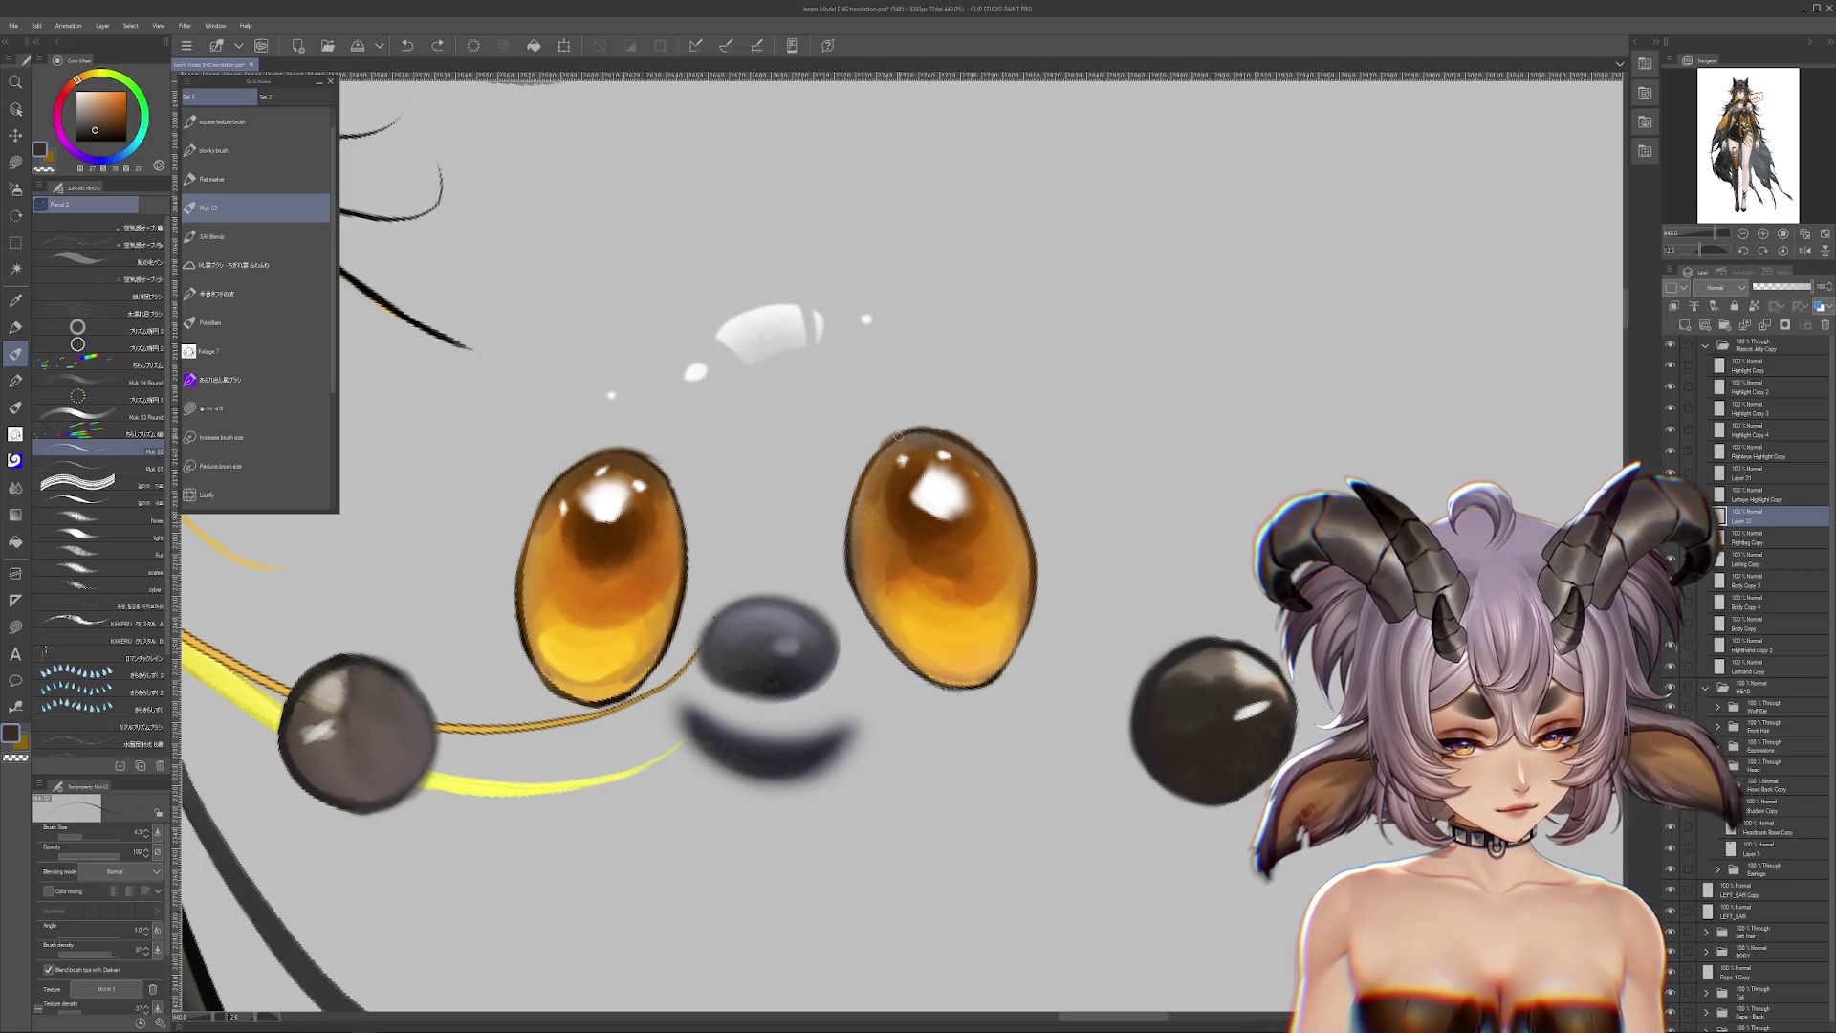
# Step: Sample a darker colour from the left eye and paint along its right edge
pyautogui.moveTo(946, 430); pyautogui.dragTo(1142, 488)
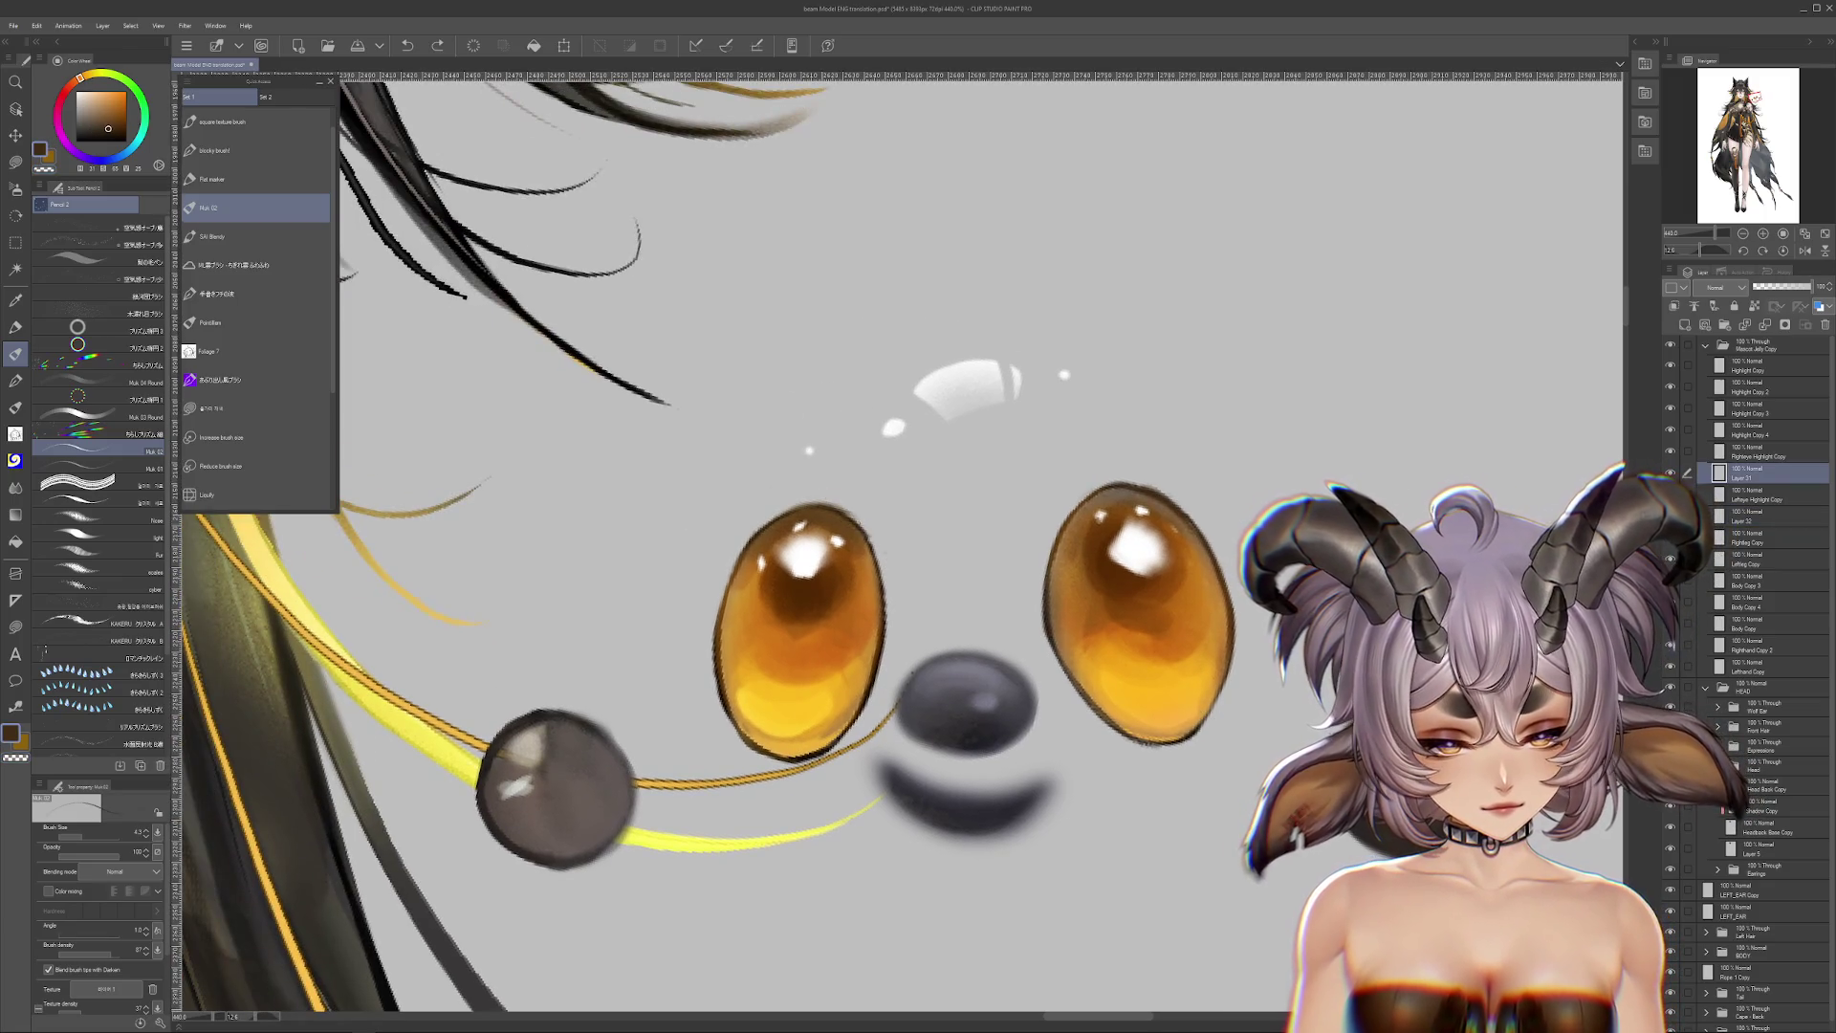
pyautogui.keyDown('alt'); pyautogui.click(867, 527); pyautogui.keyUp('alt')
pyautogui.moveTo(866, 527); pyautogui.dragTo(863, 559)
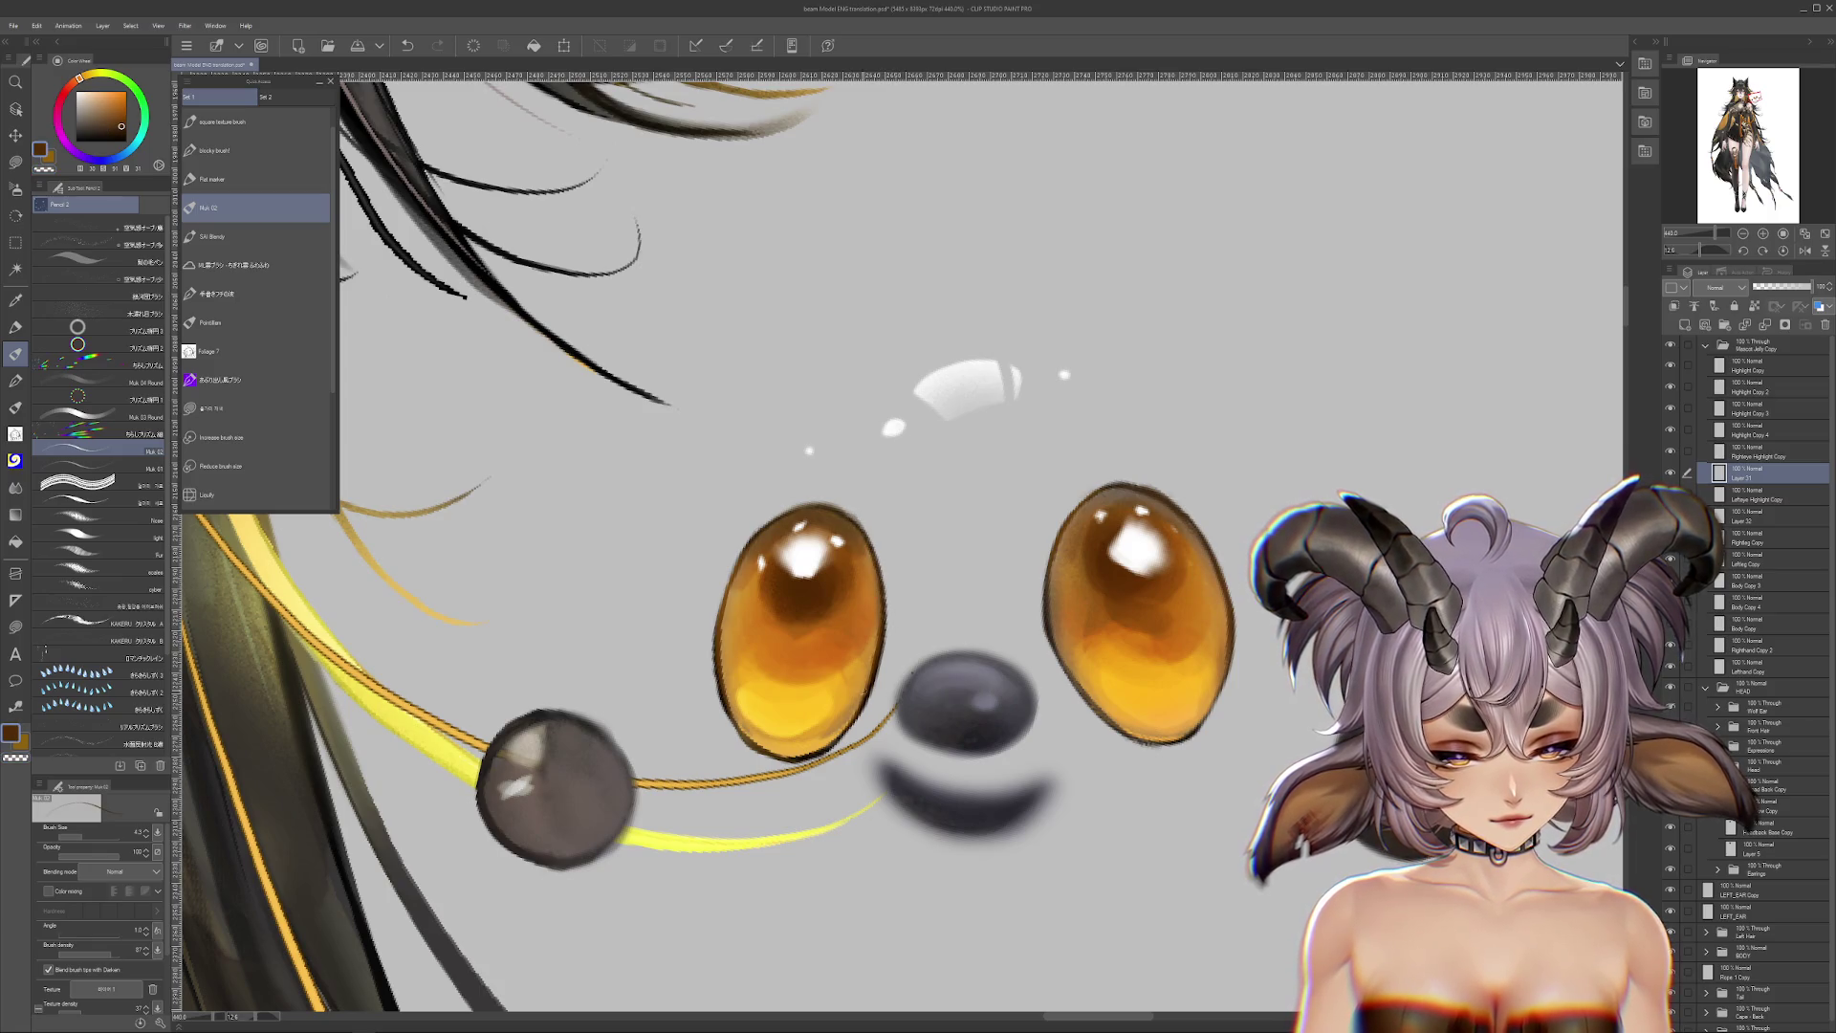
pyautogui.moveTo(866, 695); pyautogui.dragTo(881, 642)
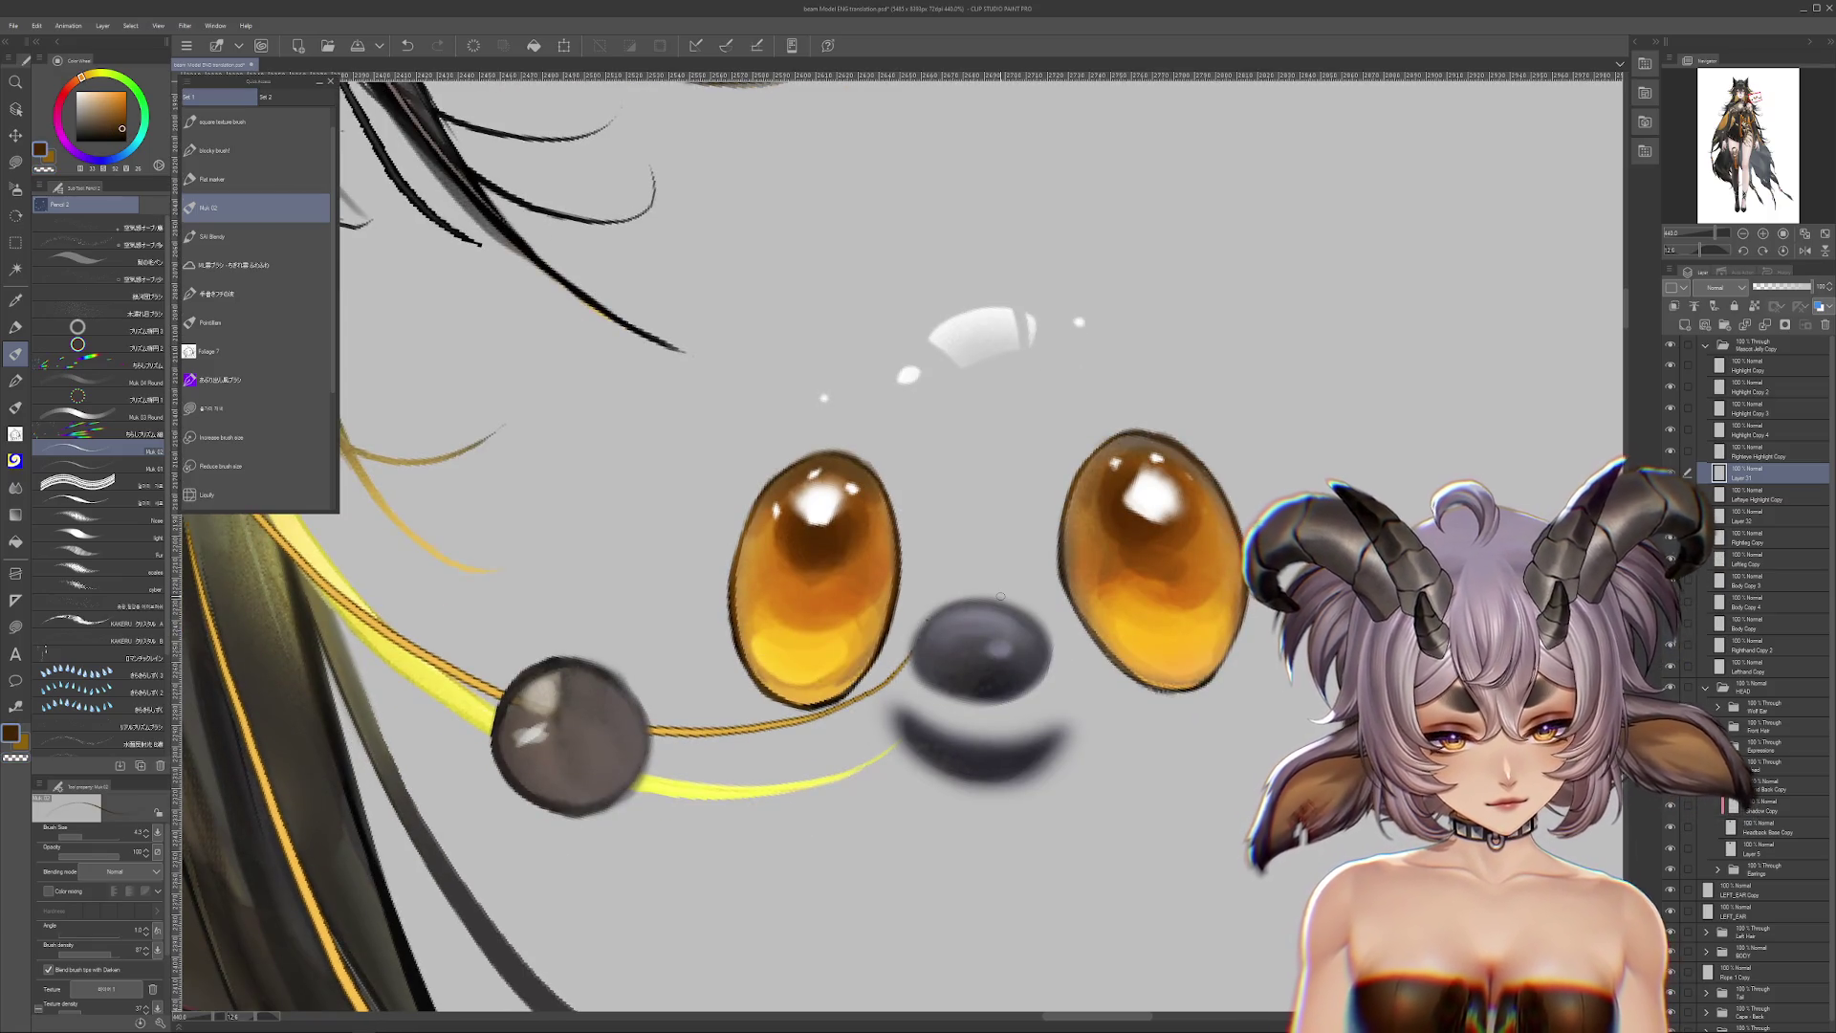
pyautogui.scroll(-4, 1215, 511)
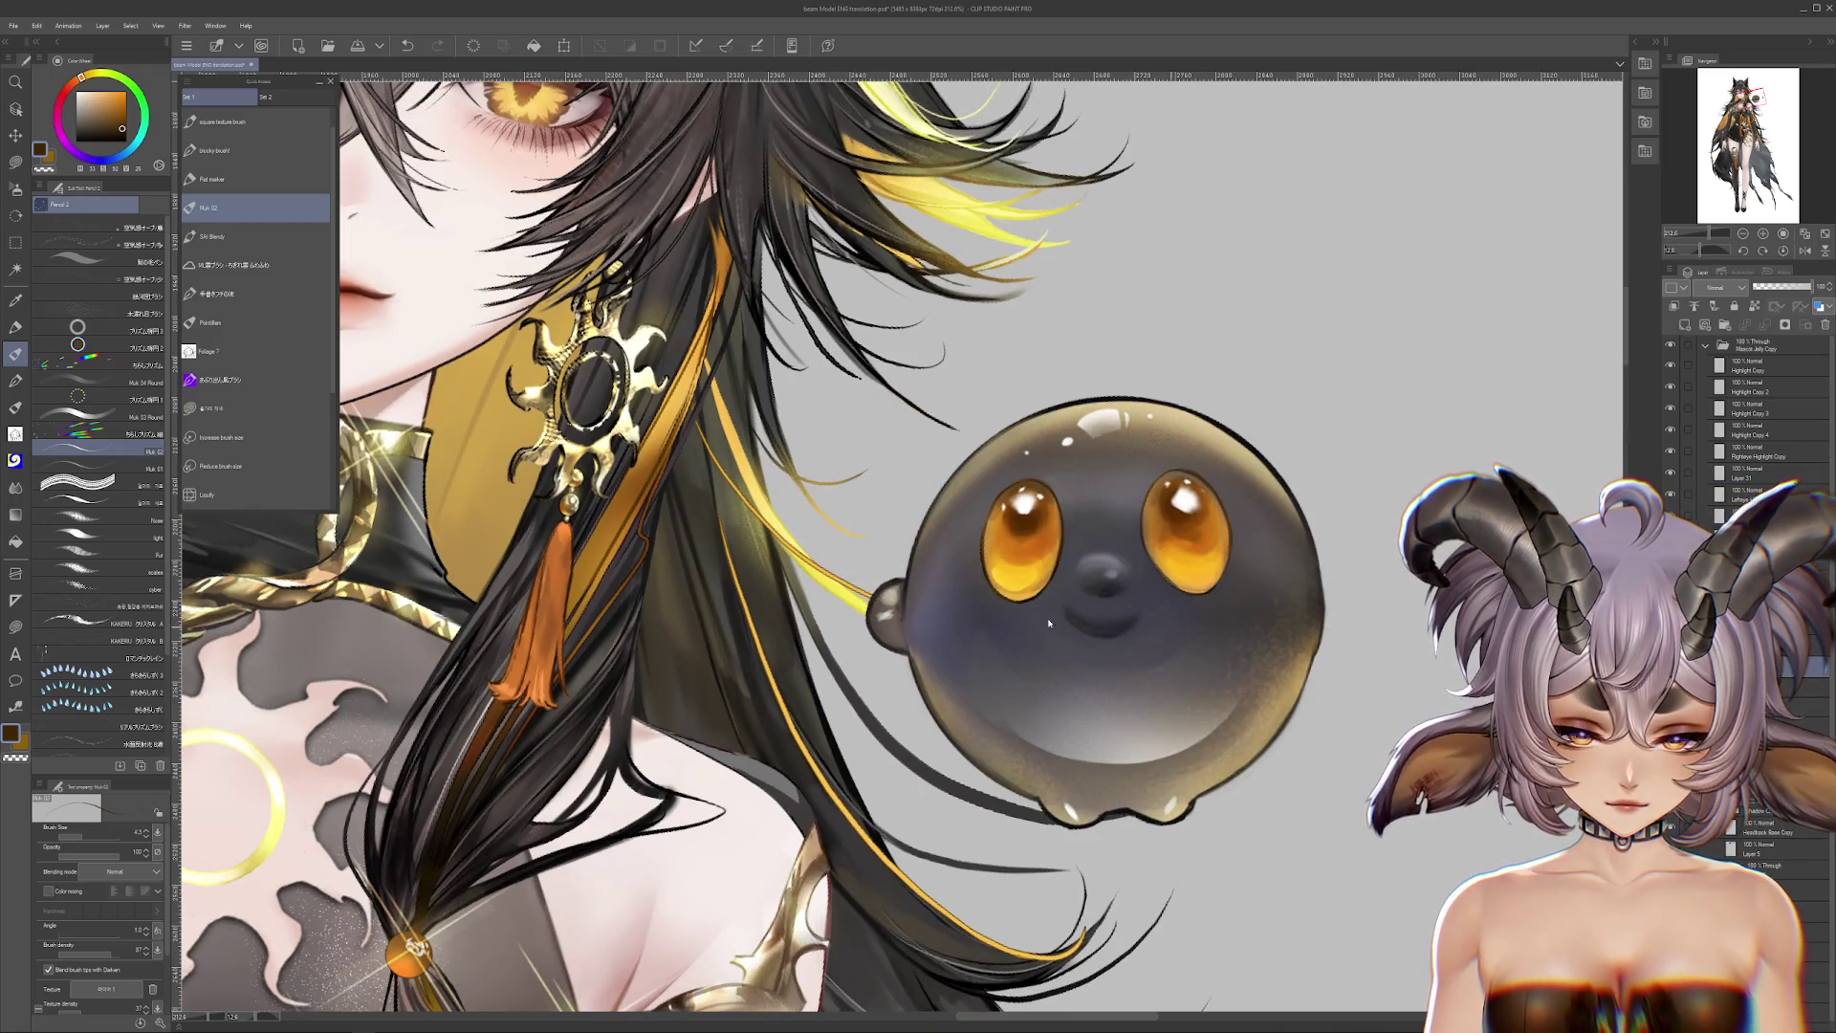
# Step: Undo the rim stroke and zoom so the mascot's round body shows again
pyautogui.hotkey('ctrl', 'z')
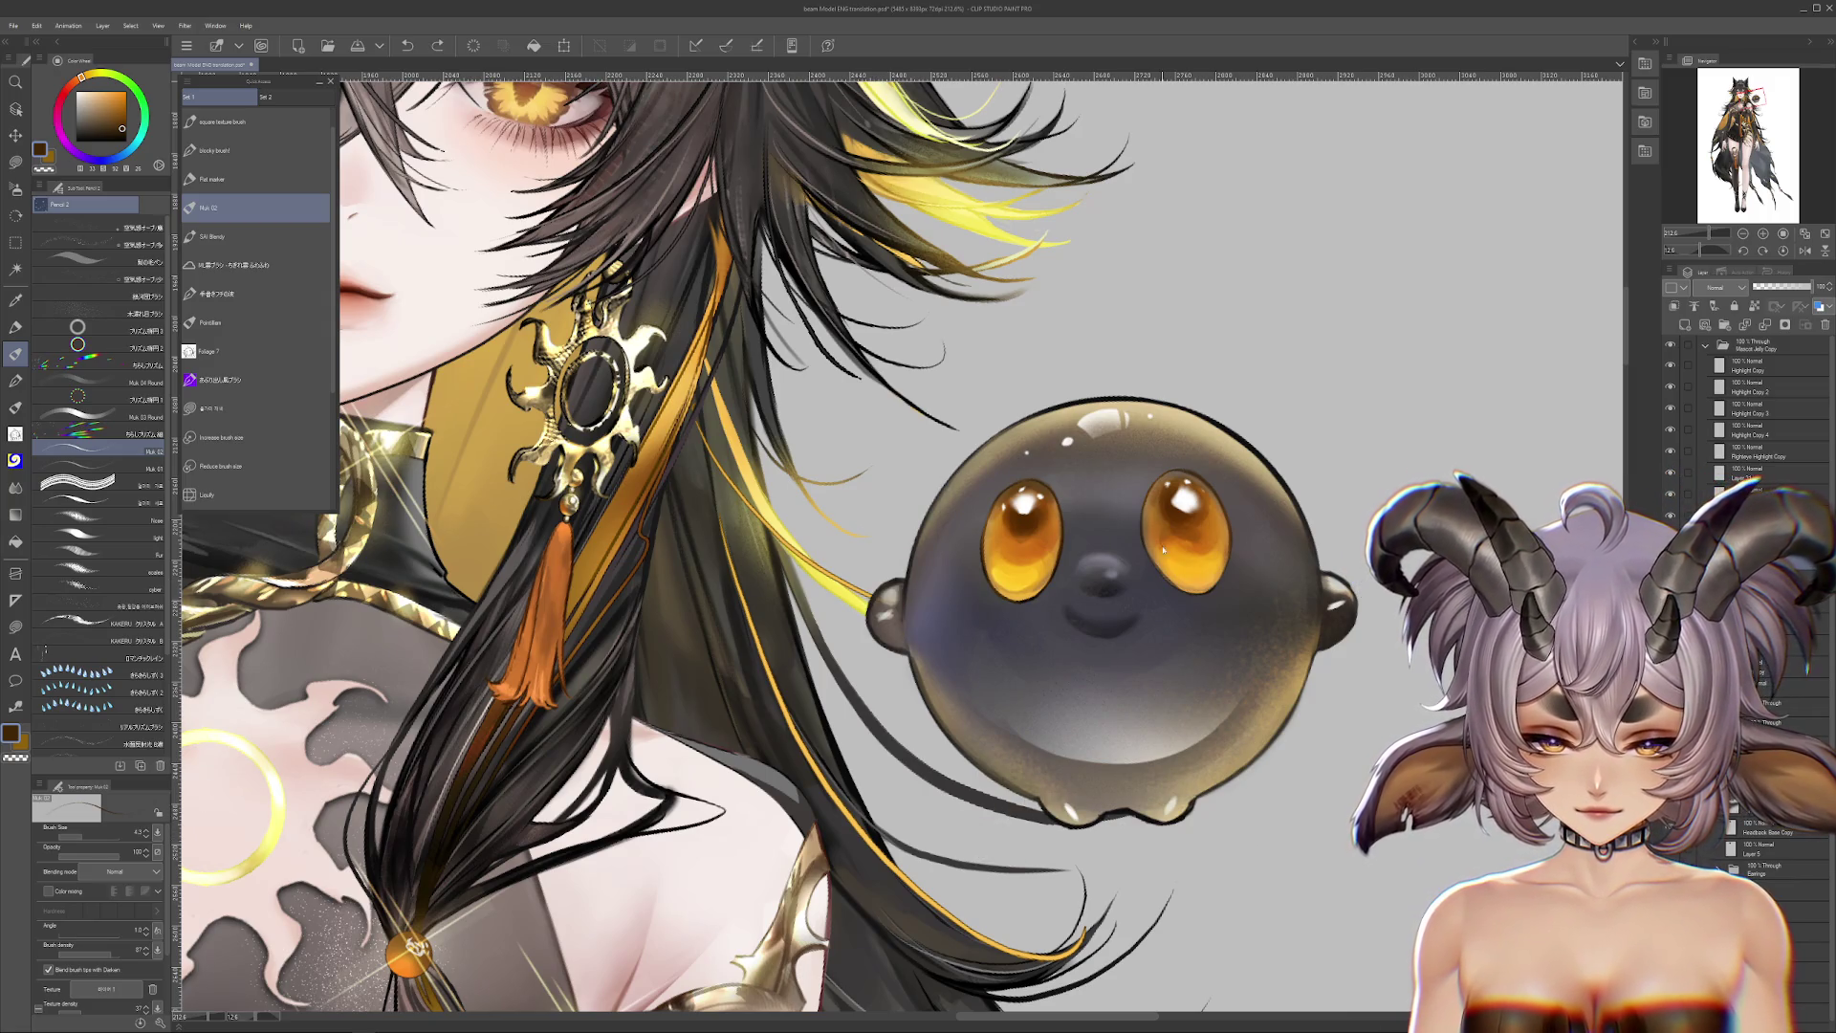
pyautogui.scroll(-1, 1181, 542)
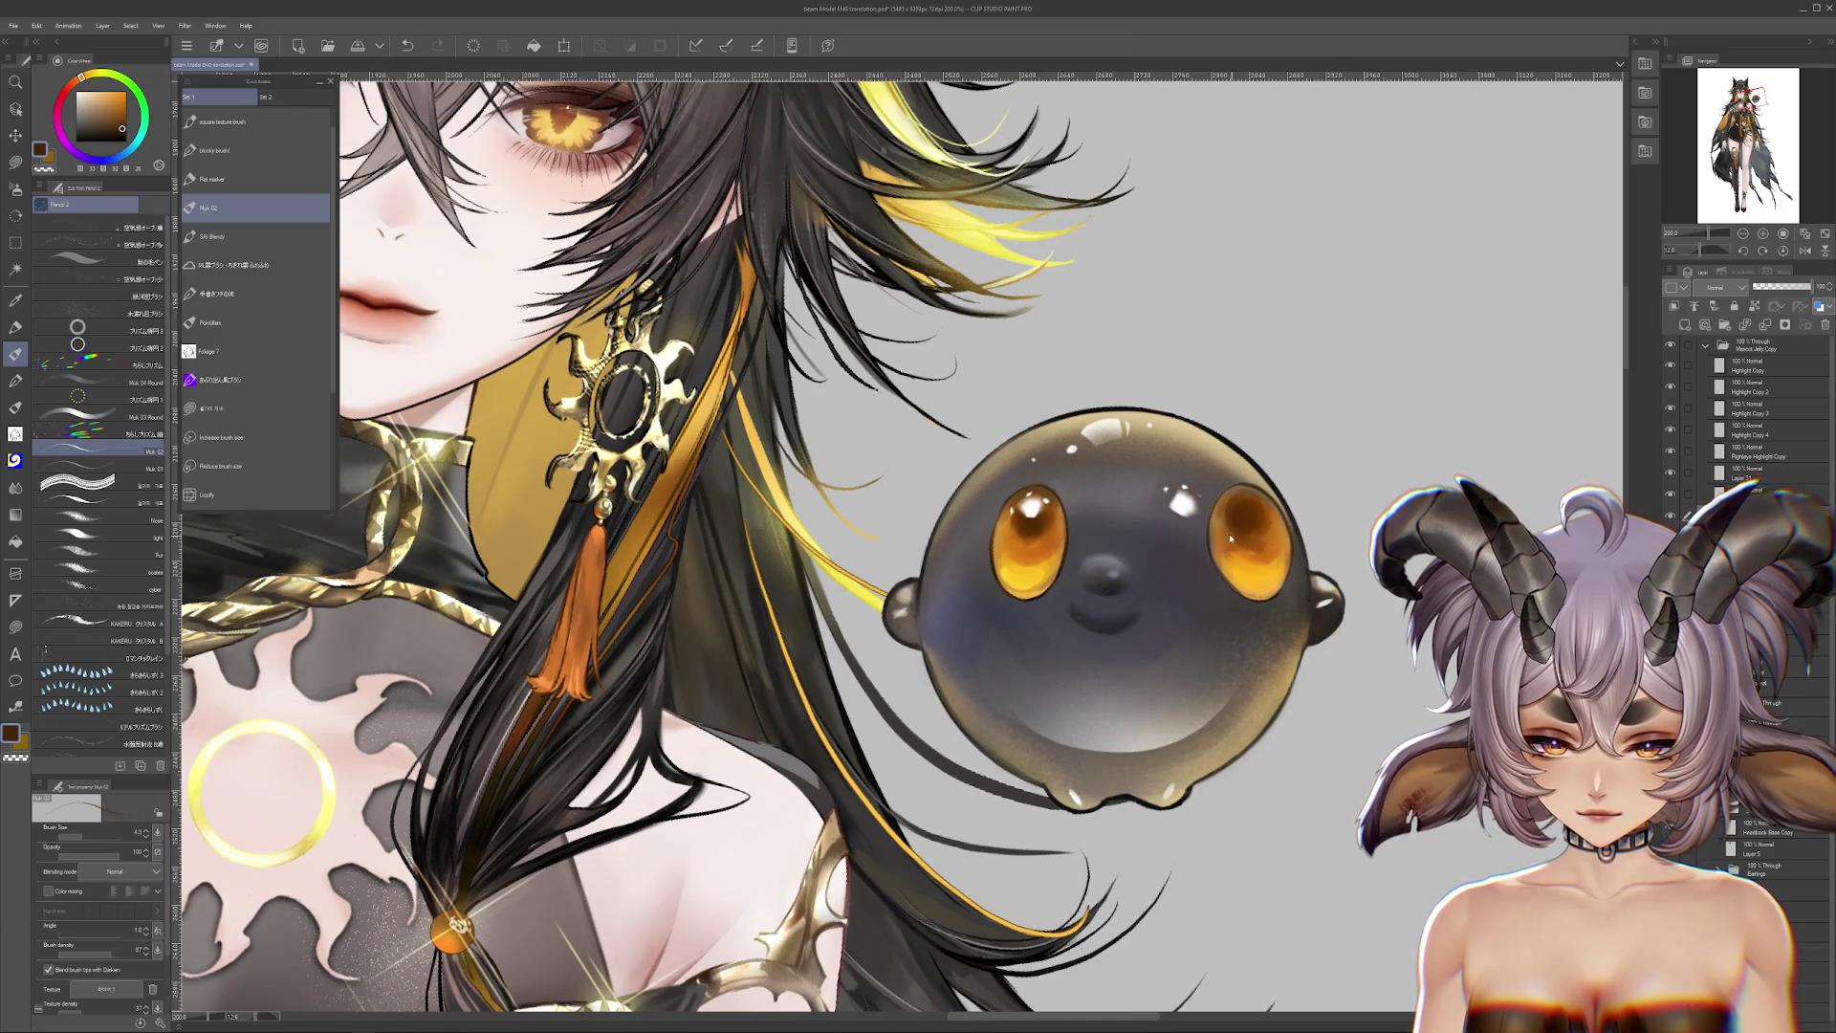
pyautogui.scroll(2, 1181, 536)
pyautogui.scroll(1, 1179, 521)
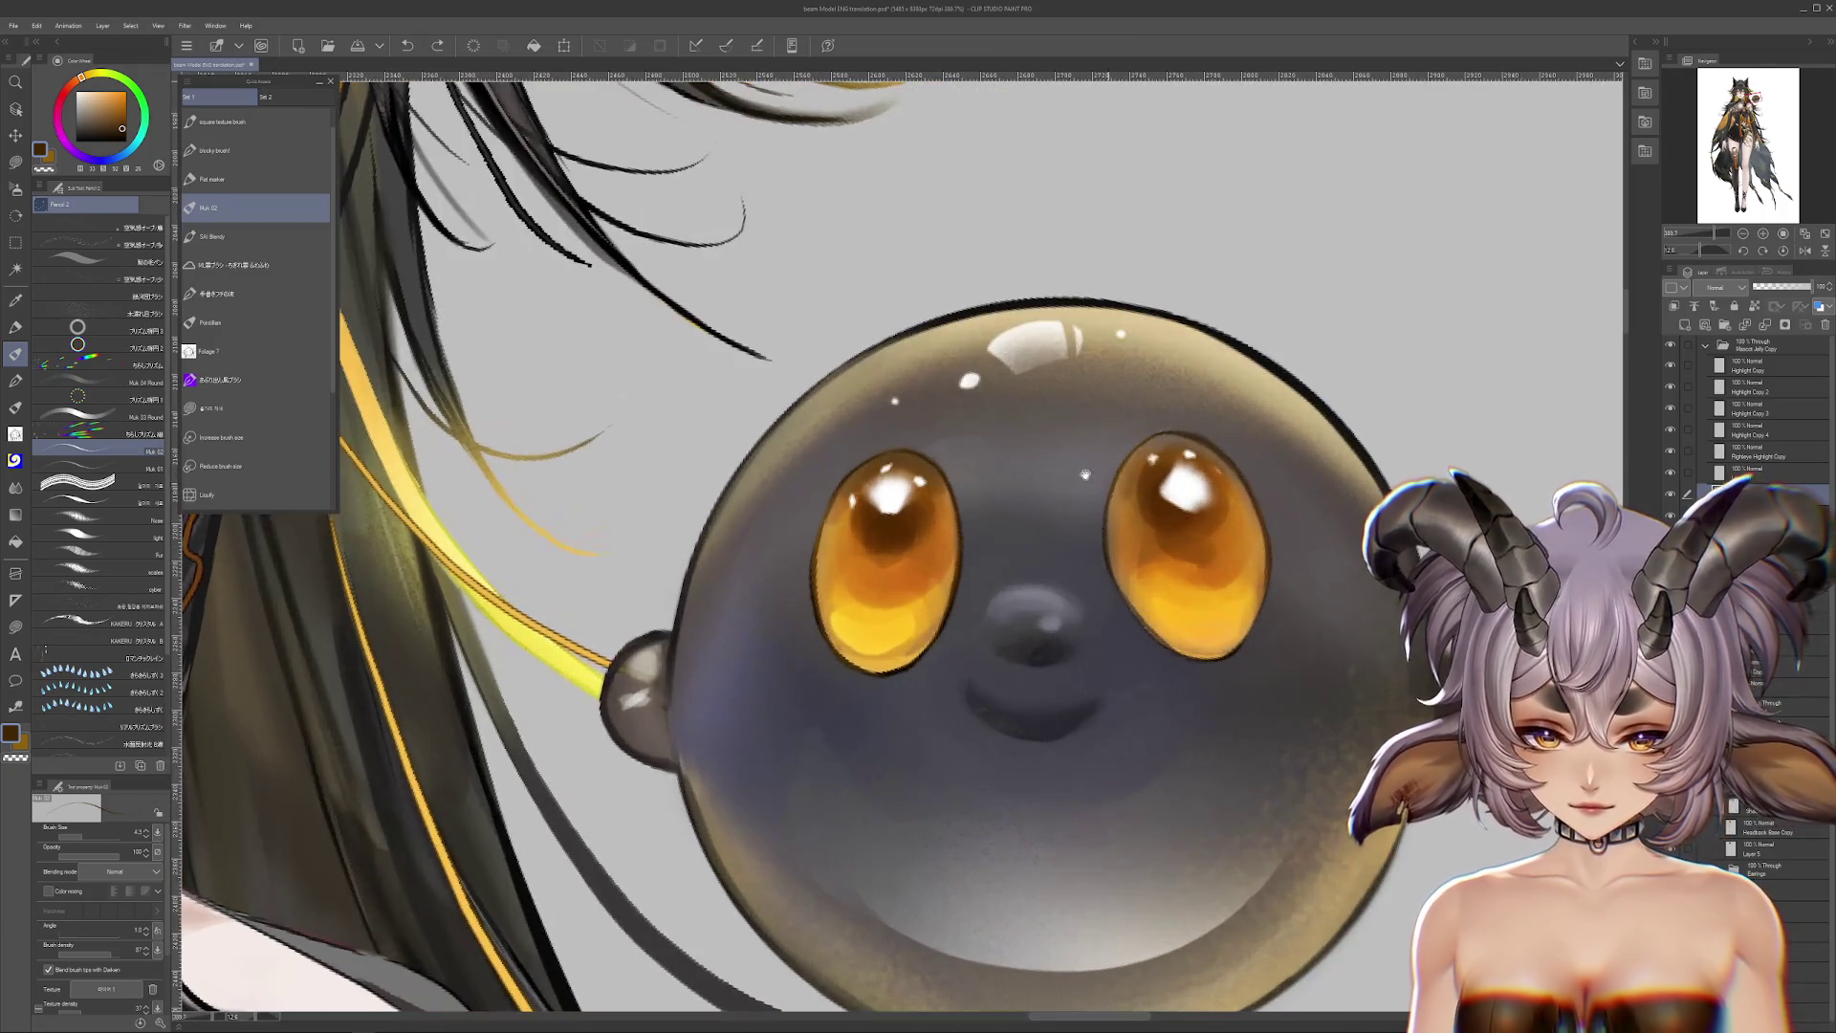
pyautogui.click(15, 162)
# Step: Duplicate the eye highlight twice onto new layers with Ctrl+C/Ctrl+V
pyautogui.moveTo(749, 468); pyautogui.dragTo(744, 485)
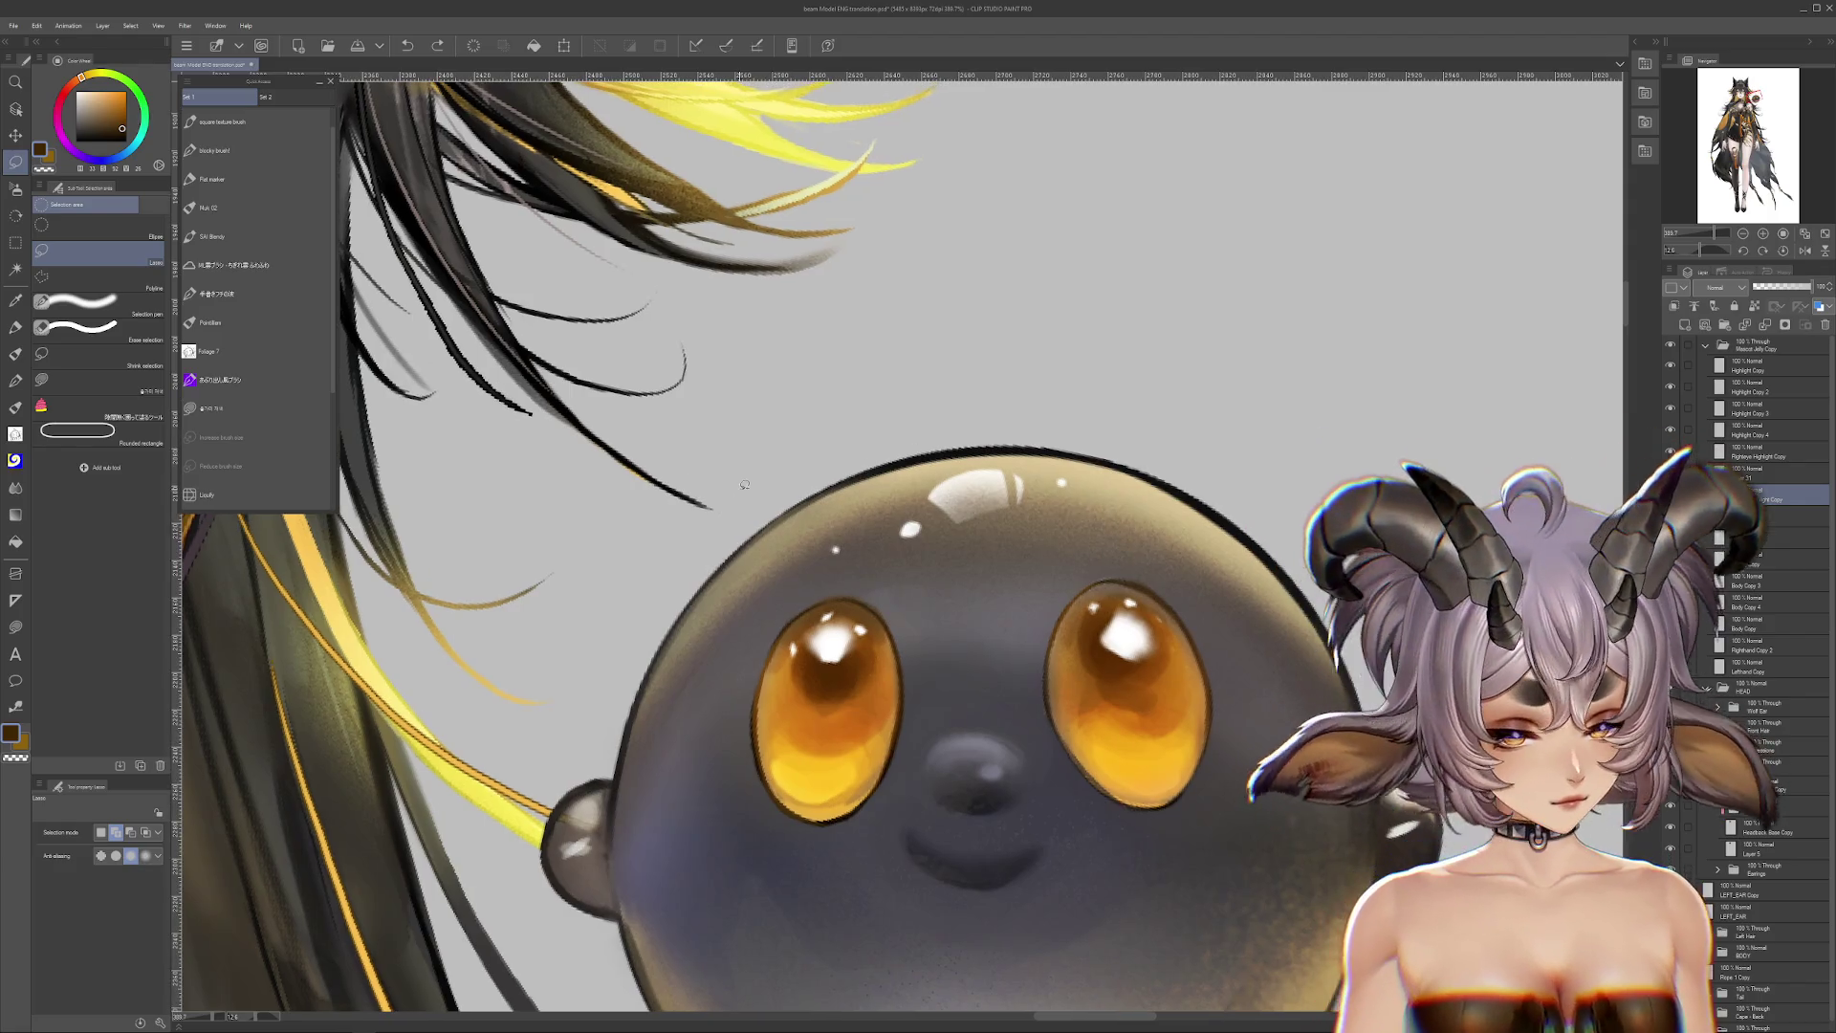
pyautogui.hotkey('ctrl', 'c')
pyautogui.hotkey('ctrl', 'v')
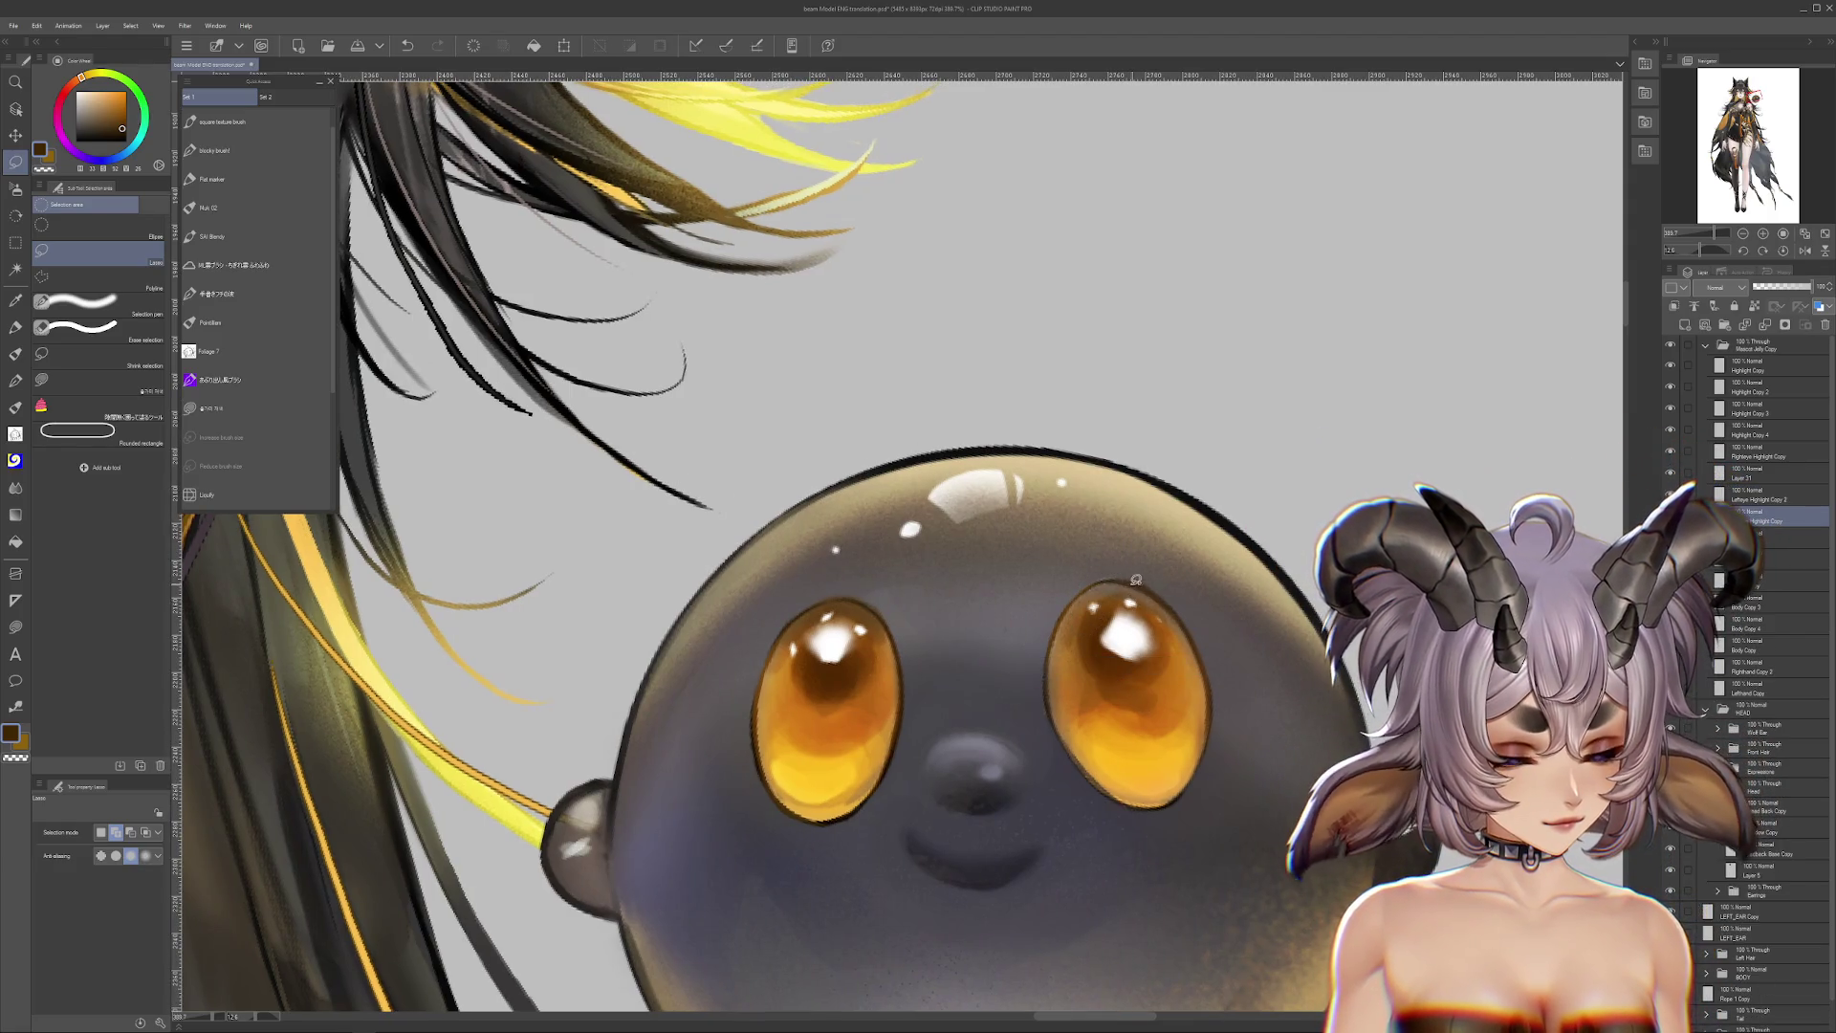
pyautogui.hotkey('ctrl', 'c')
pyautogui.hotkey('ctrl', 'v')
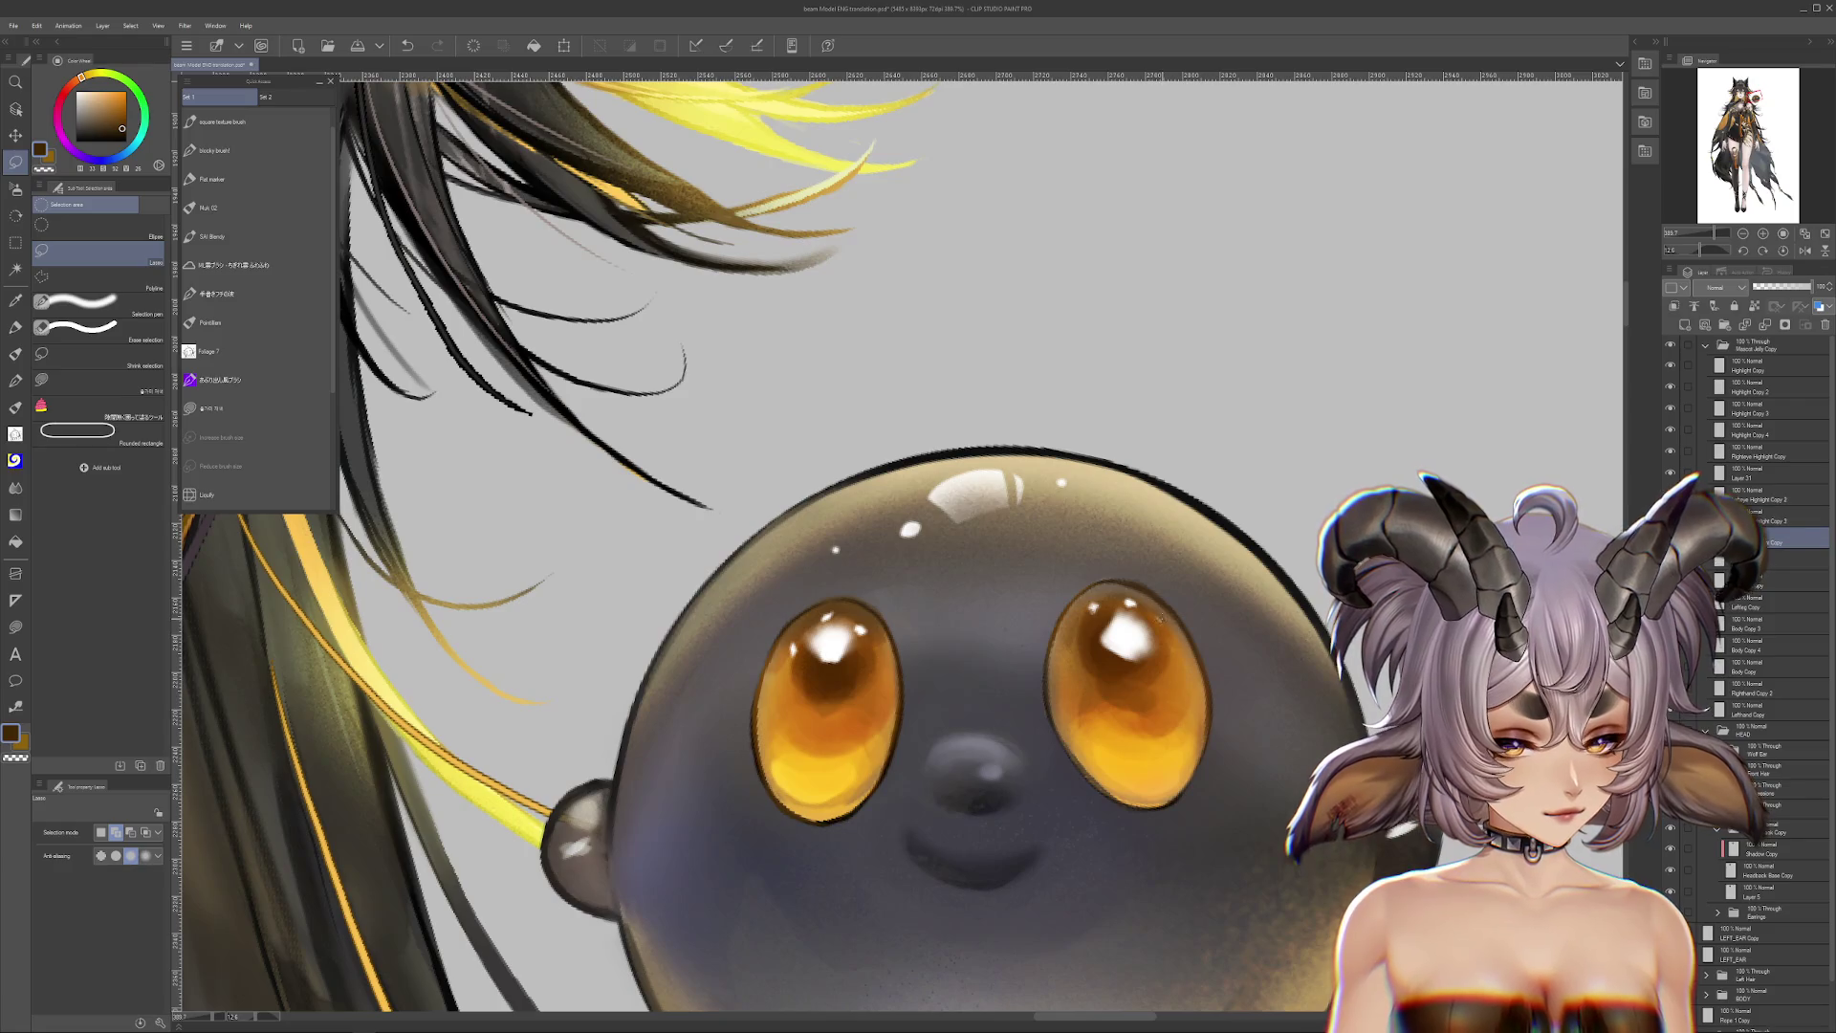
pyautogui.moveTo(864, 617)
pyautogui.mouseDown()
pyautogui.moveTo(962, 619)
pyautogui.moveTo(984, 660)
pyautogui.moveTo(960, 629)
pyautogui.moveTo(980, 621)
pyautogui.mouseUp()
pyautogui.hotkey('ctrl', 'd')
pyautogui.hotkey('ctrl', 'd')
# Step: Lasso the highlight on the layer below and paste three more copies to brighten it
pyautogui.hotkey('ctrl', 'c')
pyautogui.hotkey('ctrl', 'v')
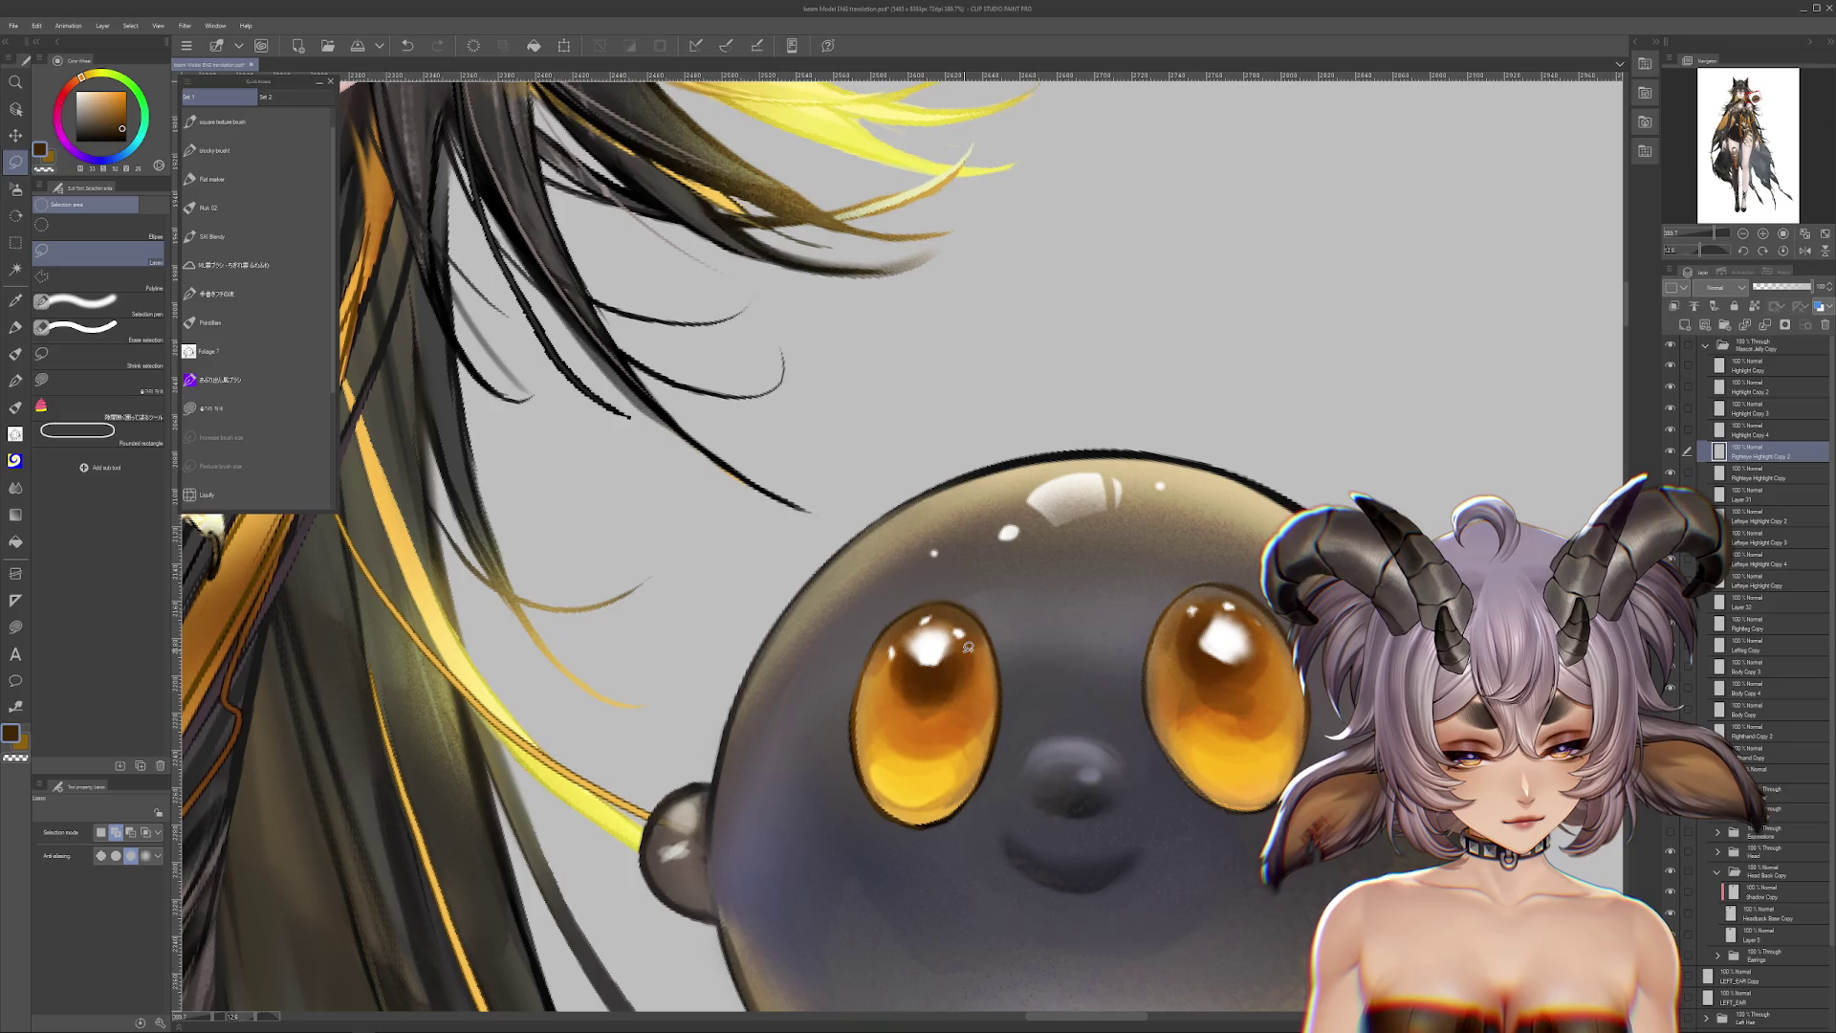
pyautogui.hotkey('alt', '[')
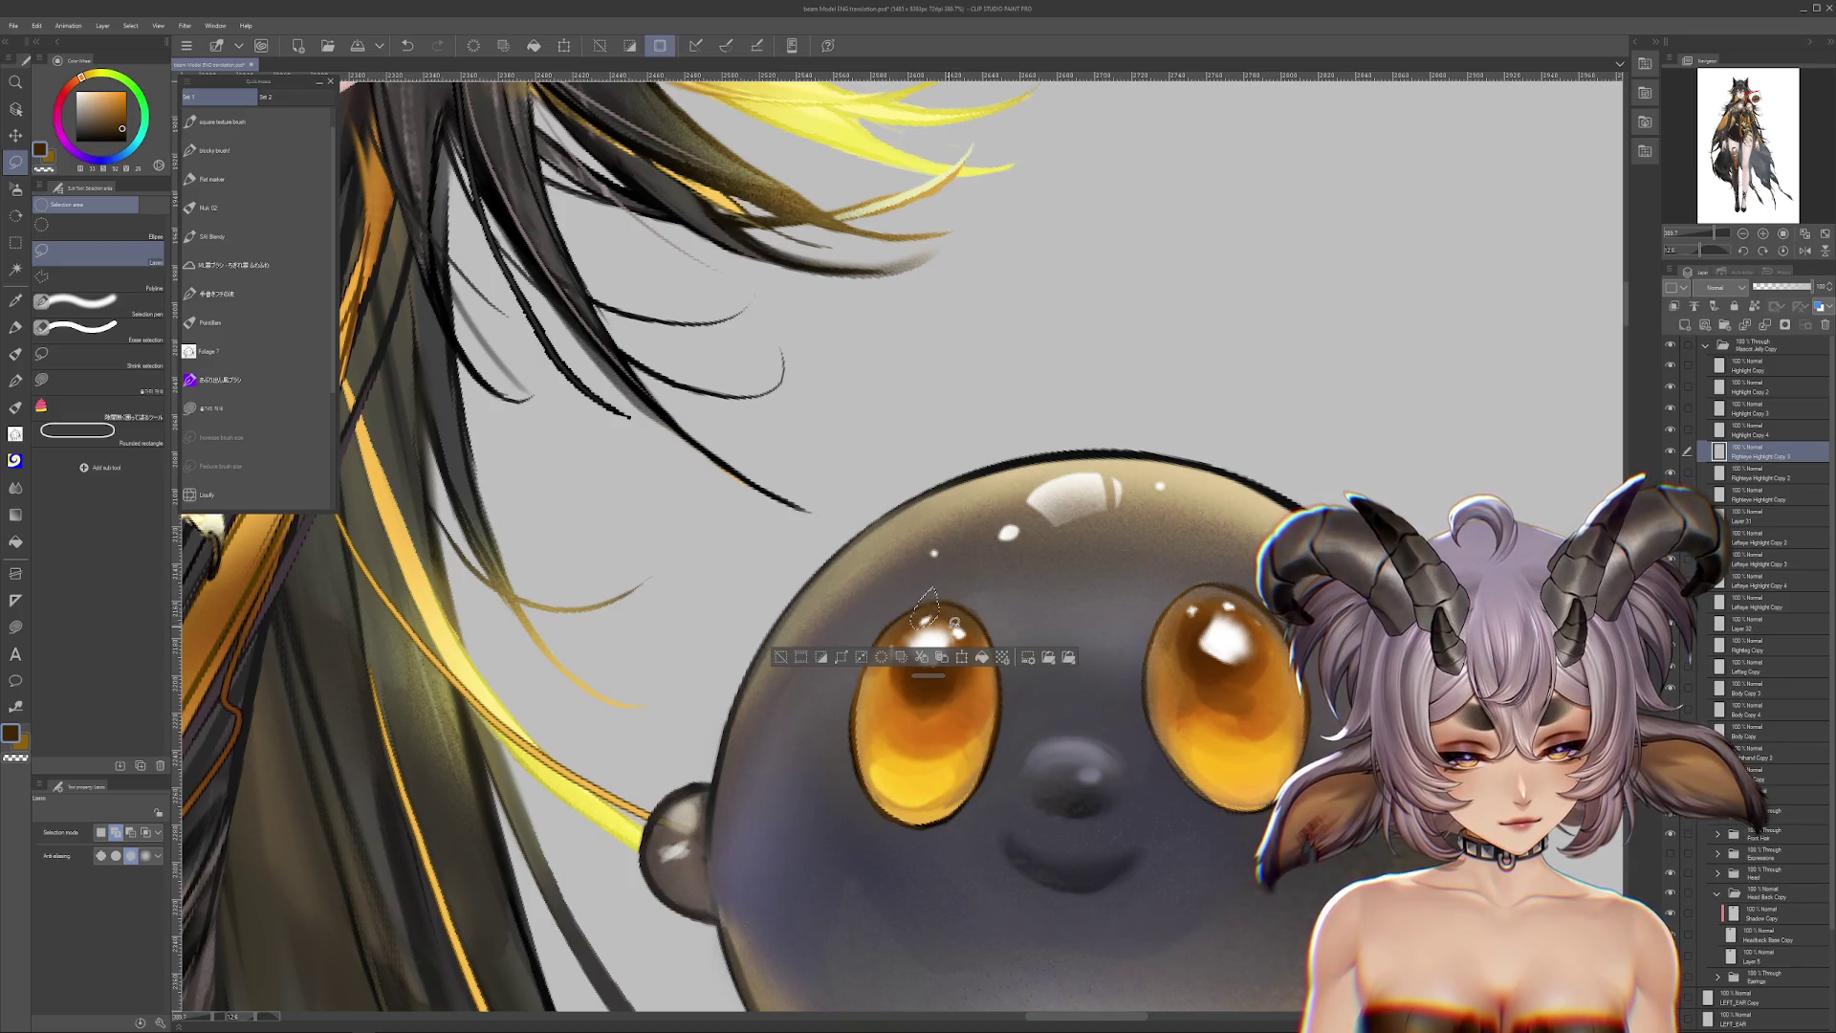
pyautogui.moveTo(923, 627)
pyautogui.mouseDown()
pyautogui.moveTo(932, 615)
pyautogui.moveTo(899, 645)
pyautogui.moveTo(941, 709)
pyautogui.mouseUp()
pyautogui.hotkey('ctrl', 'c')
pyautogui.hotkey('ctrl', 'v')
pyautogui.hotkey('ctrl', 'c')
pyautogui.hotkey('ctrl', 'v')
# Step: Cancel the highlight transform, select Righteye Highlight Copy 2 and choose the Hard airbrush
pyautogui.hotkey('ctrl', 't')
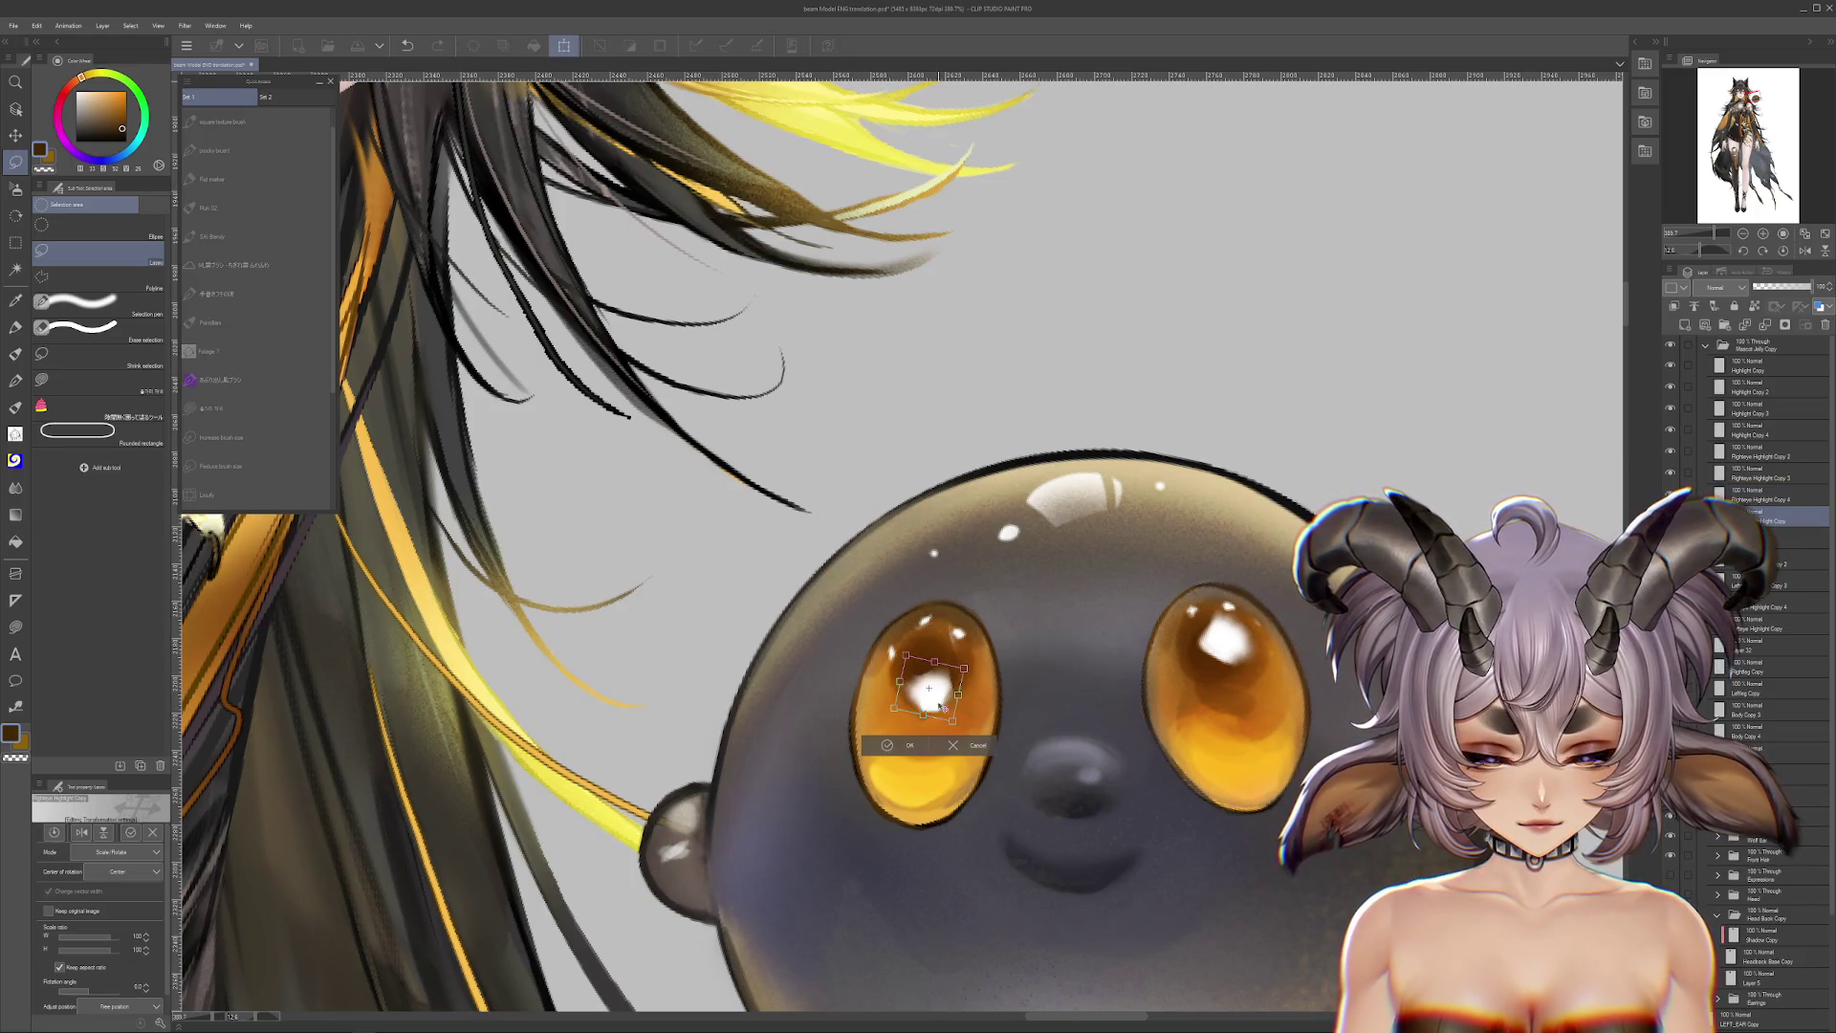
pyautogui.press('Escape')
pyautogui.click(1750, 451)
pyautogui.click(15, 188)
pyautogui.click(96, 279)
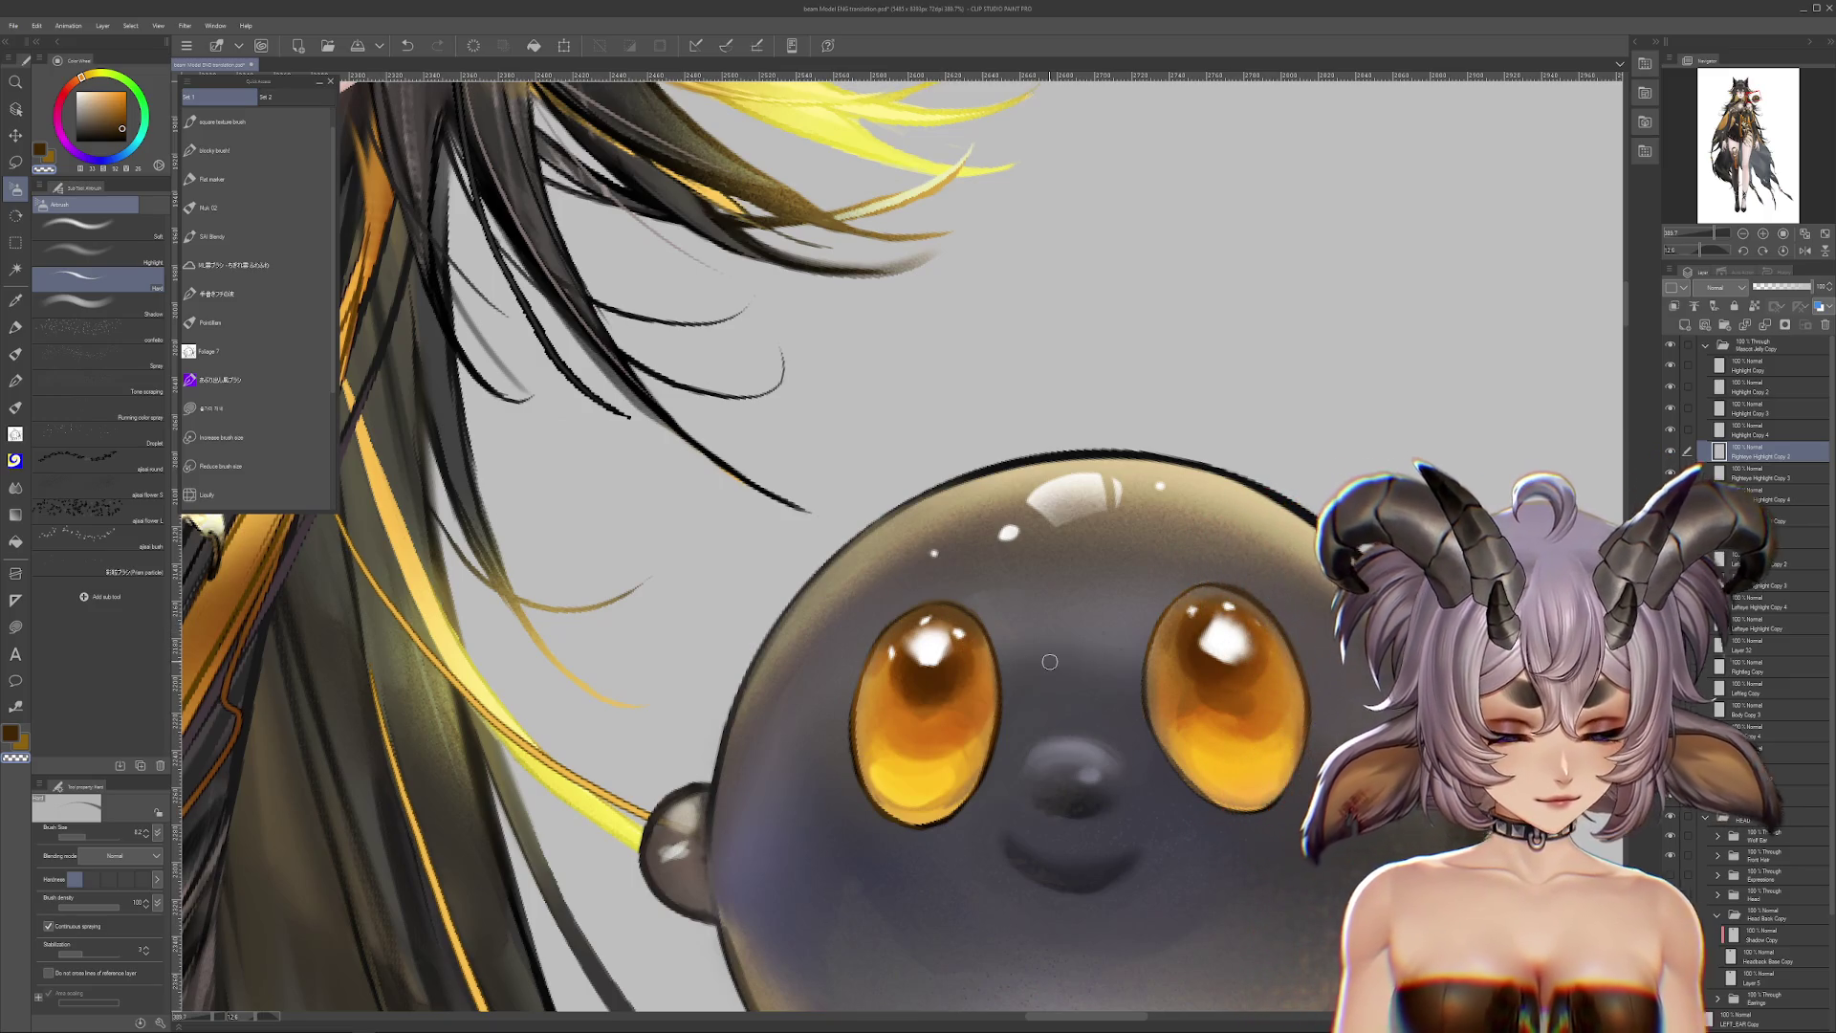
pyautogui.scroll(-8, 1049, 661)
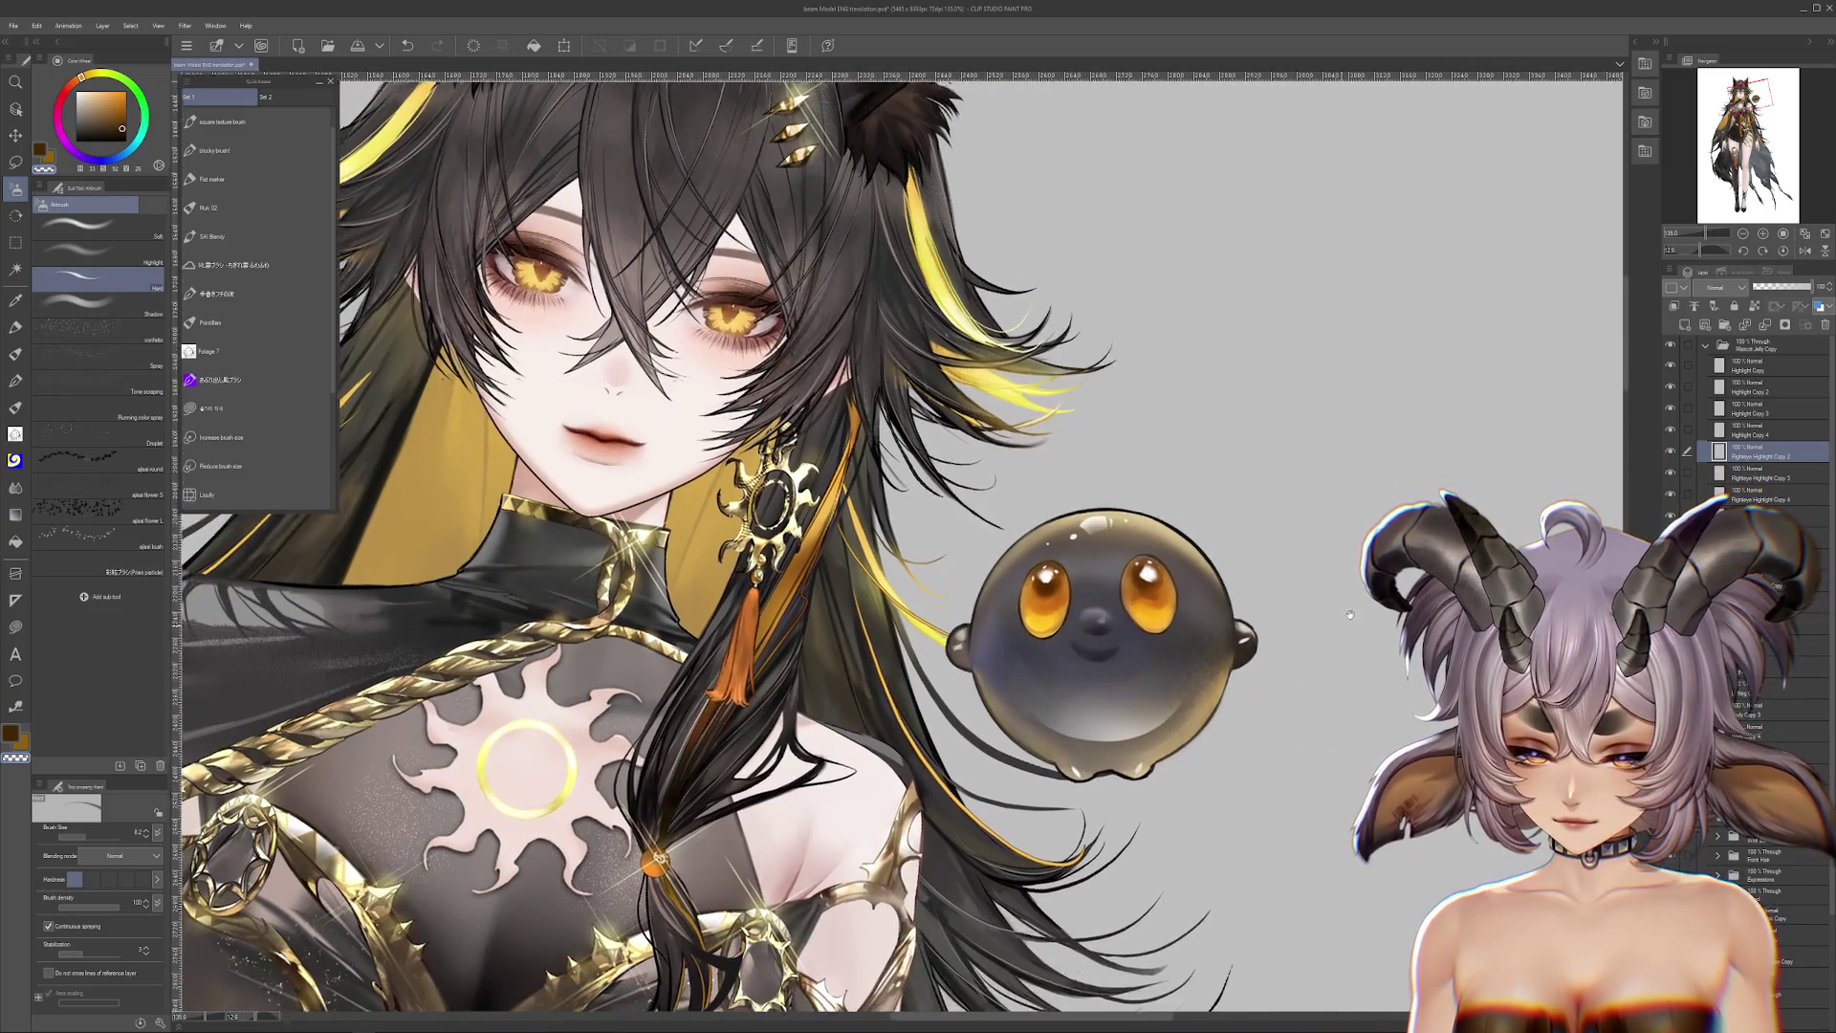
# Step: Reset the canvas rotation and collapse the Mascot Jelly Copy and HEAD layer folders
pyautogui.scroll(-4, 1344, 622)
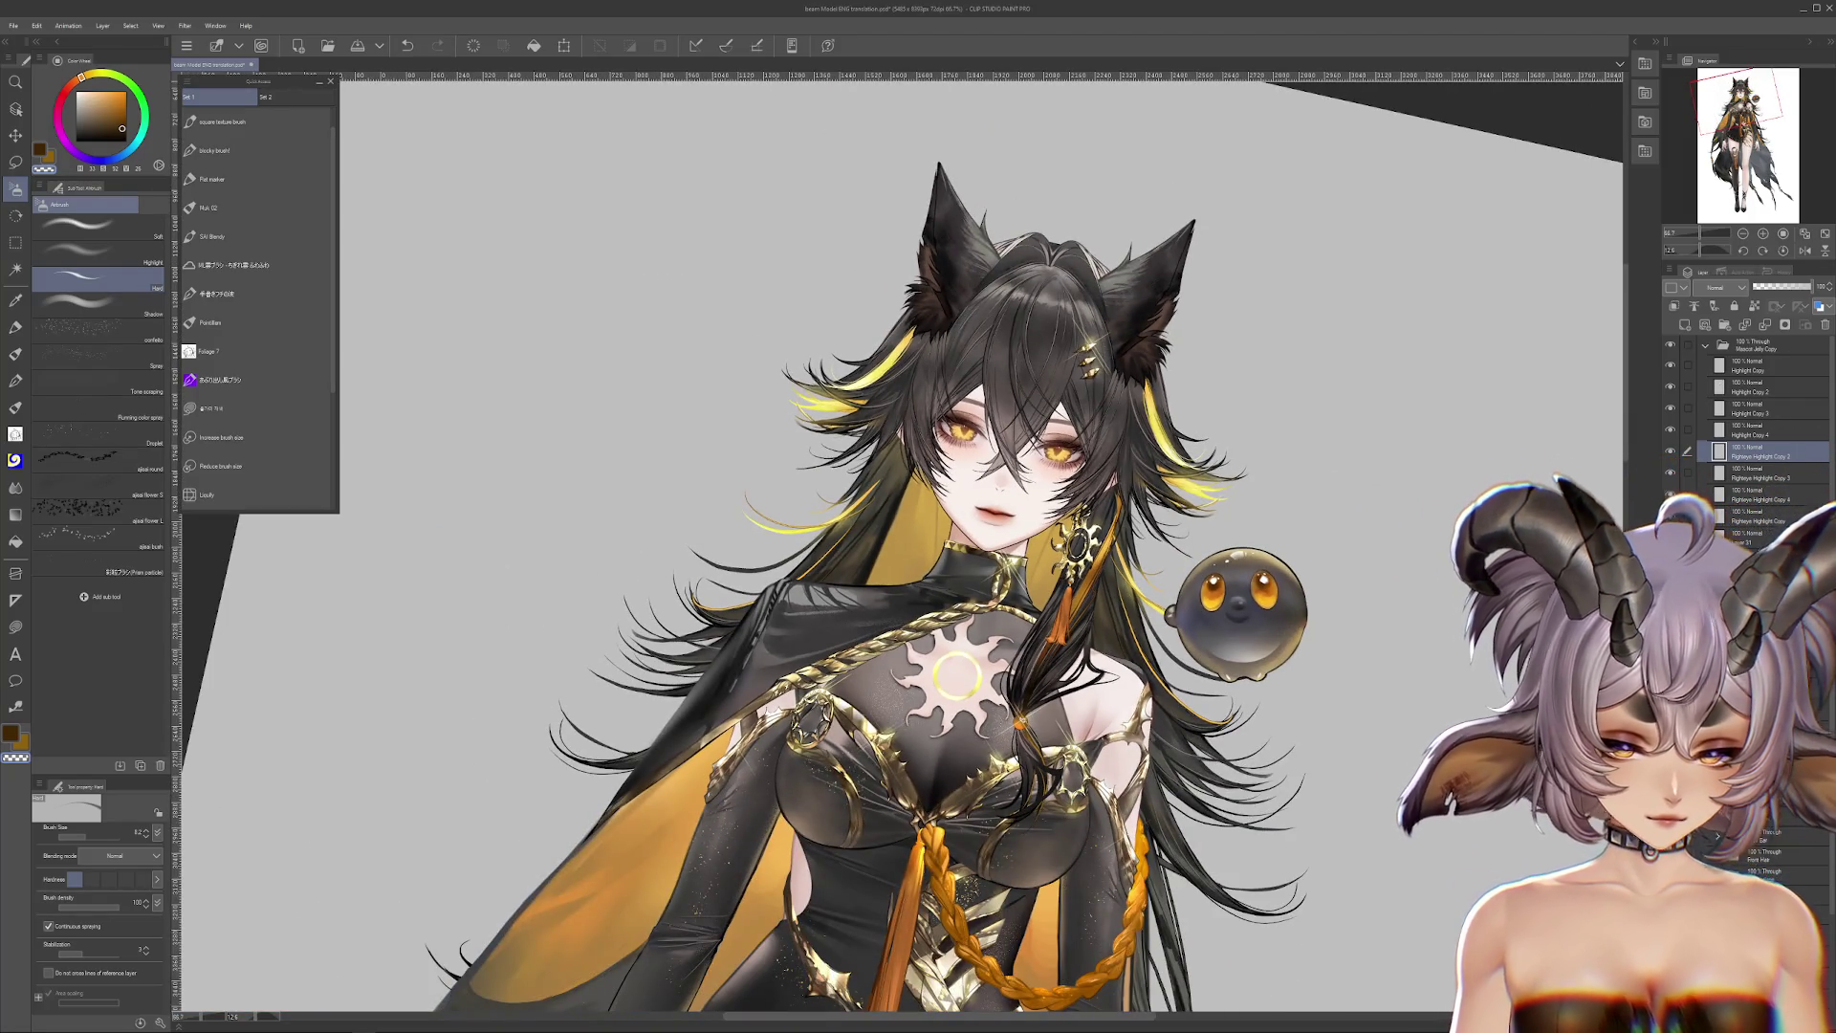
pyautogui.click(1707, 346)
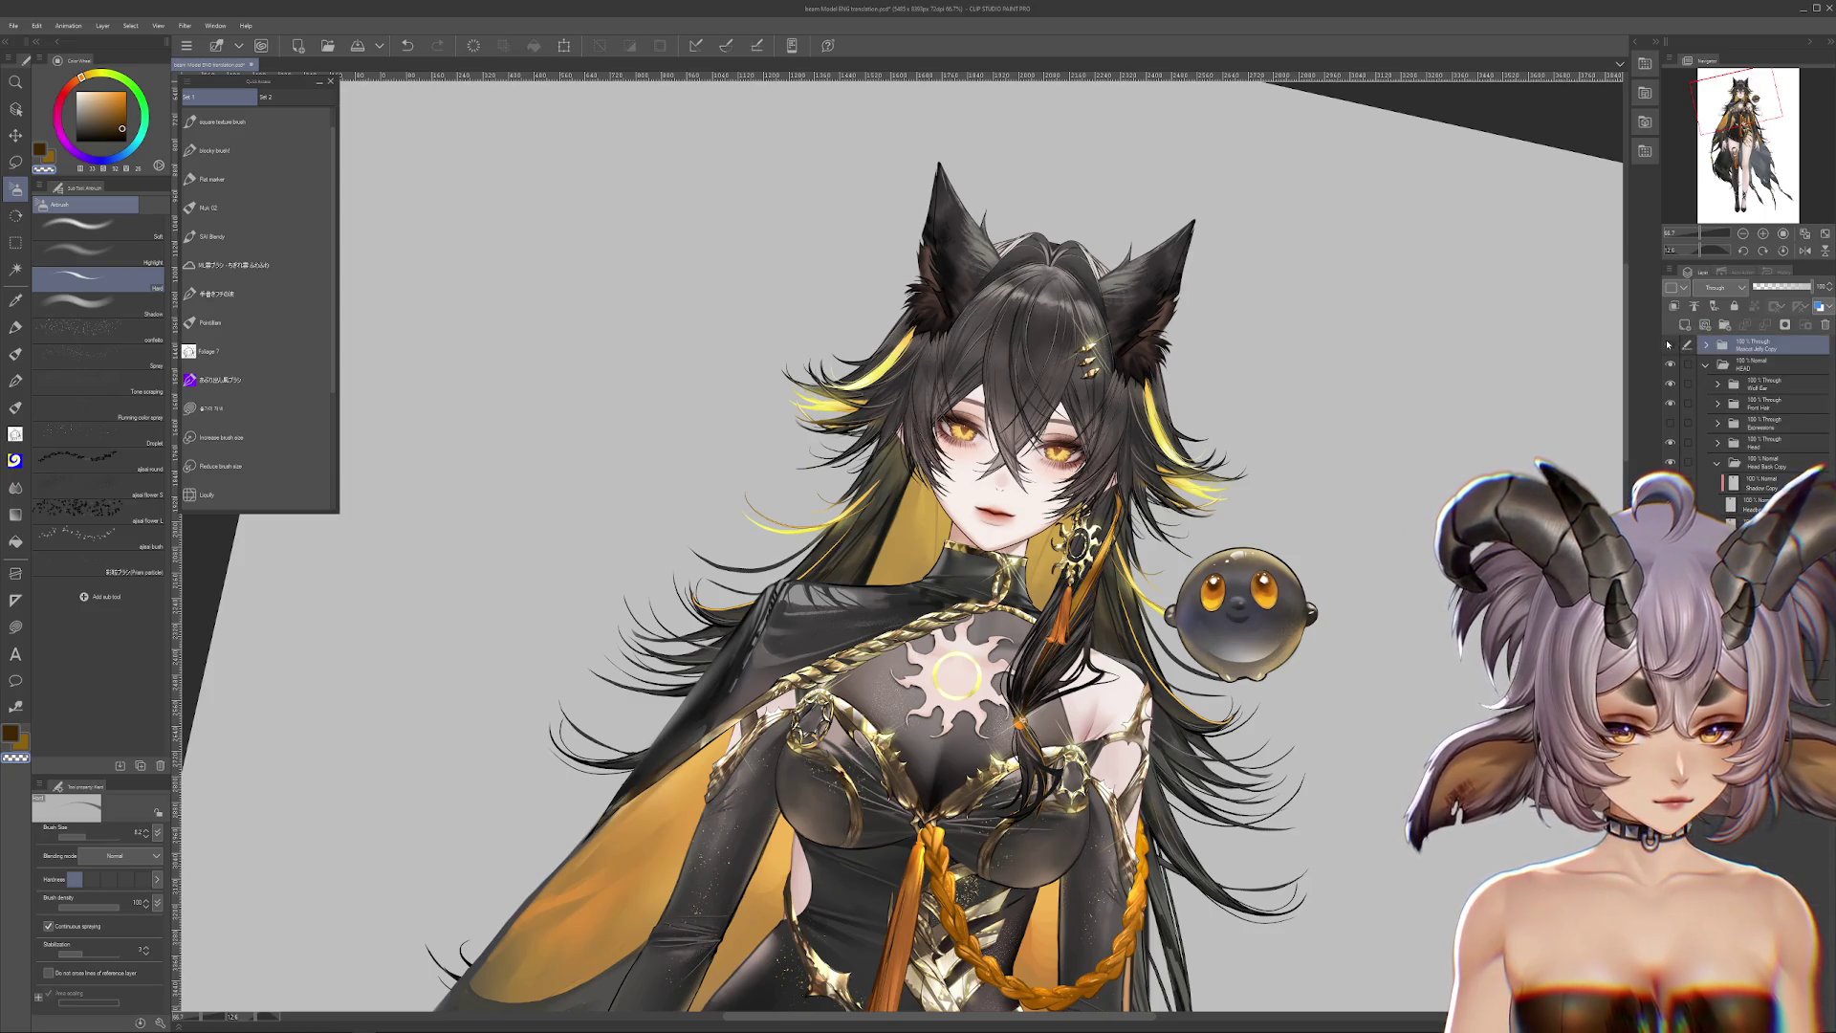
pyautogui.click(1783, 251)
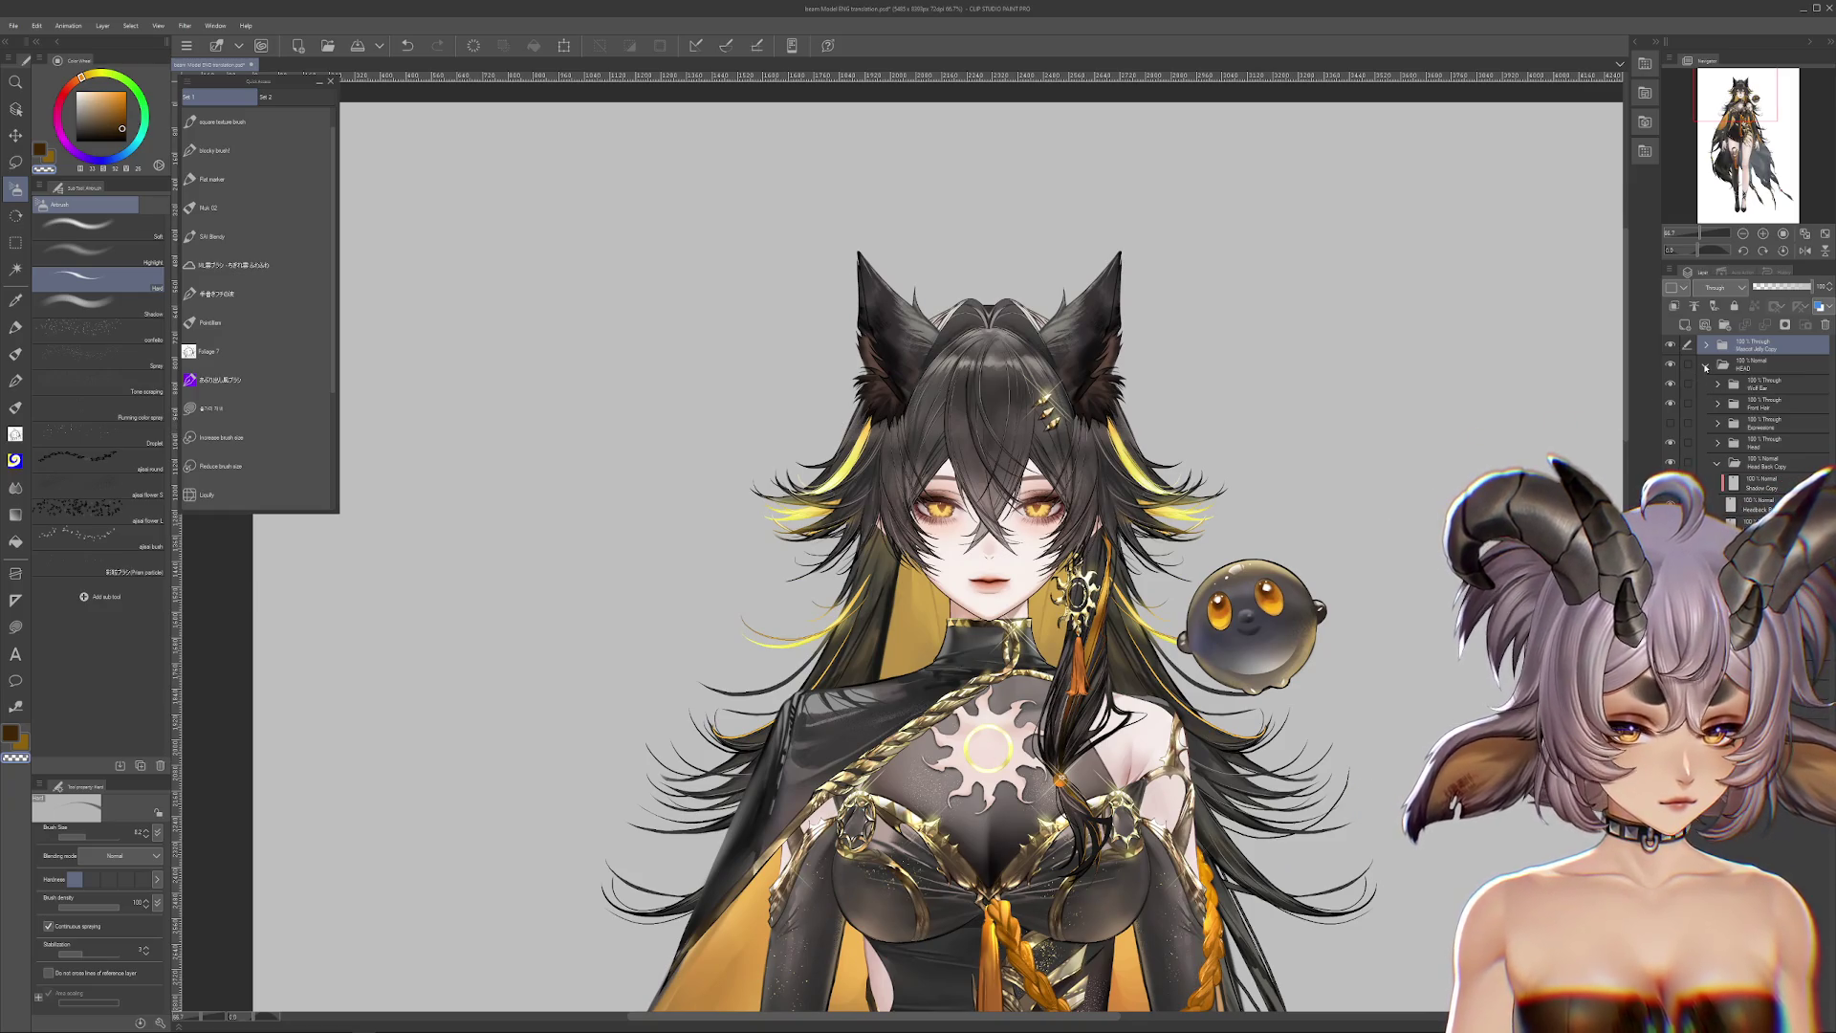
pyautogui.click(1706, 367)
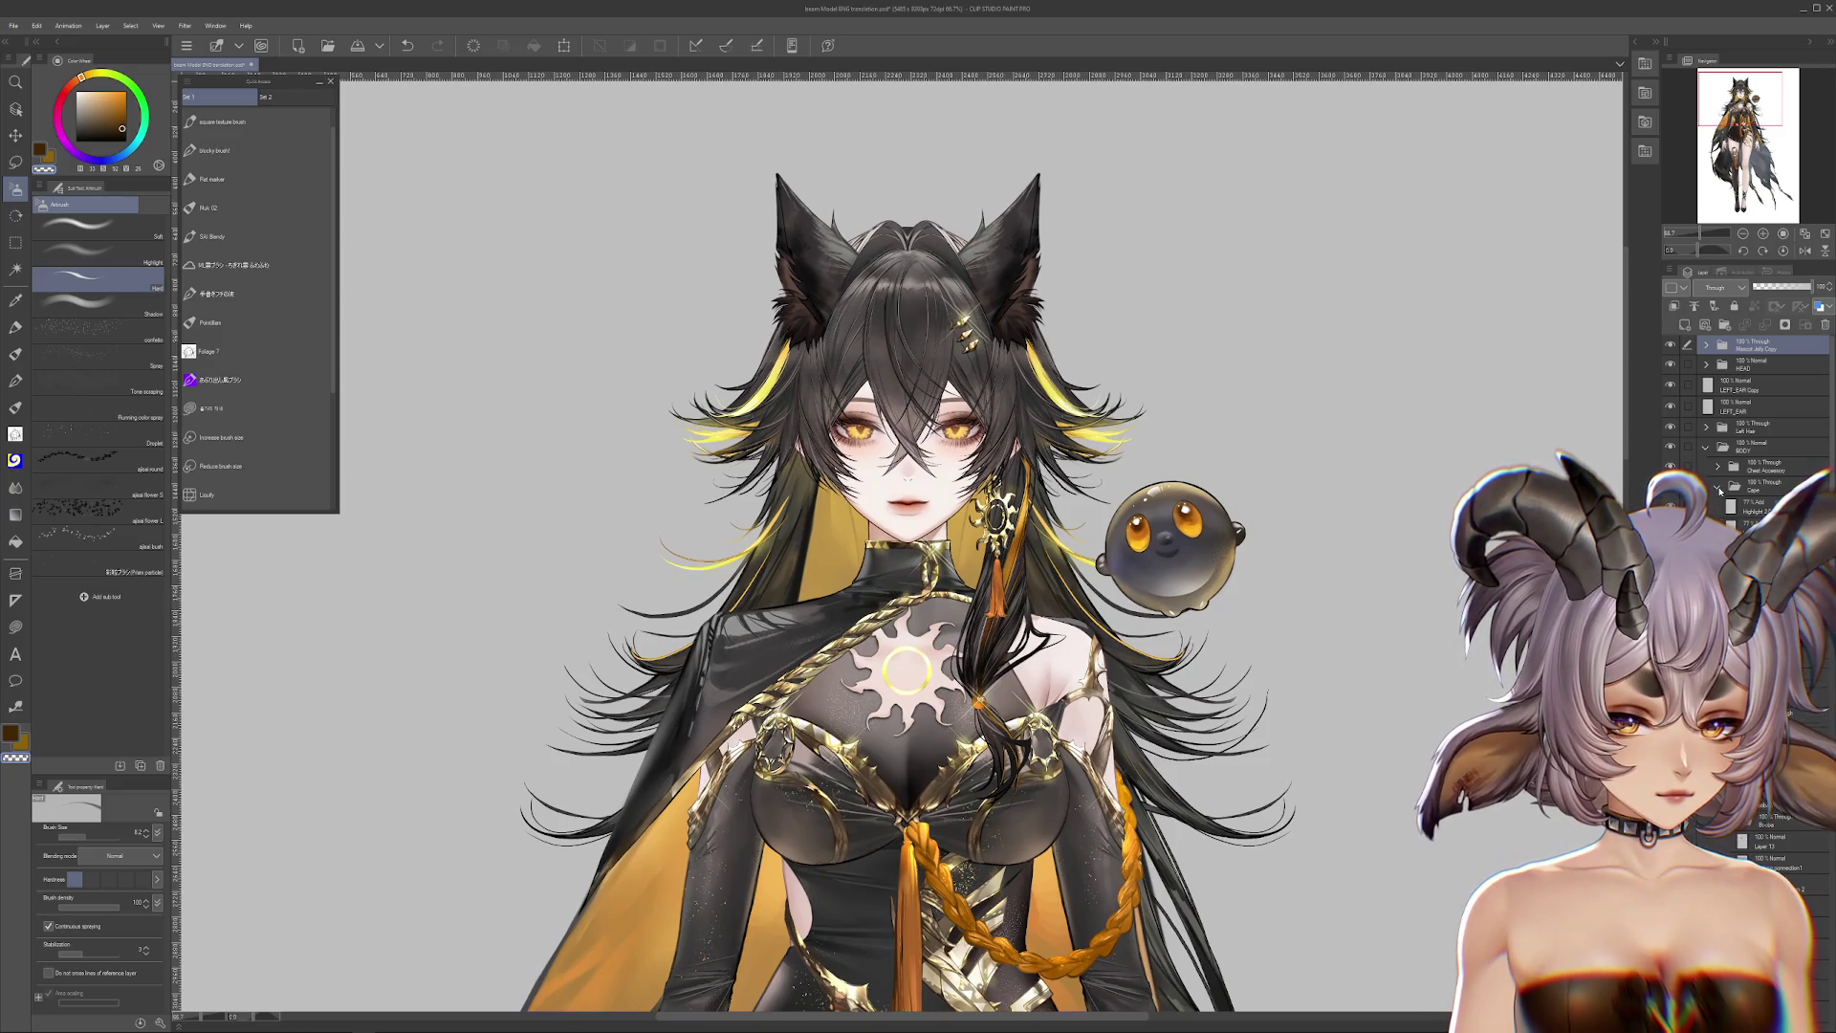
pyautogui.scroll(-2, 1750, 430)
pyautogui.scroll(-3, 1750, 431)
pyautogui.scroll(-1, 1767, 642)
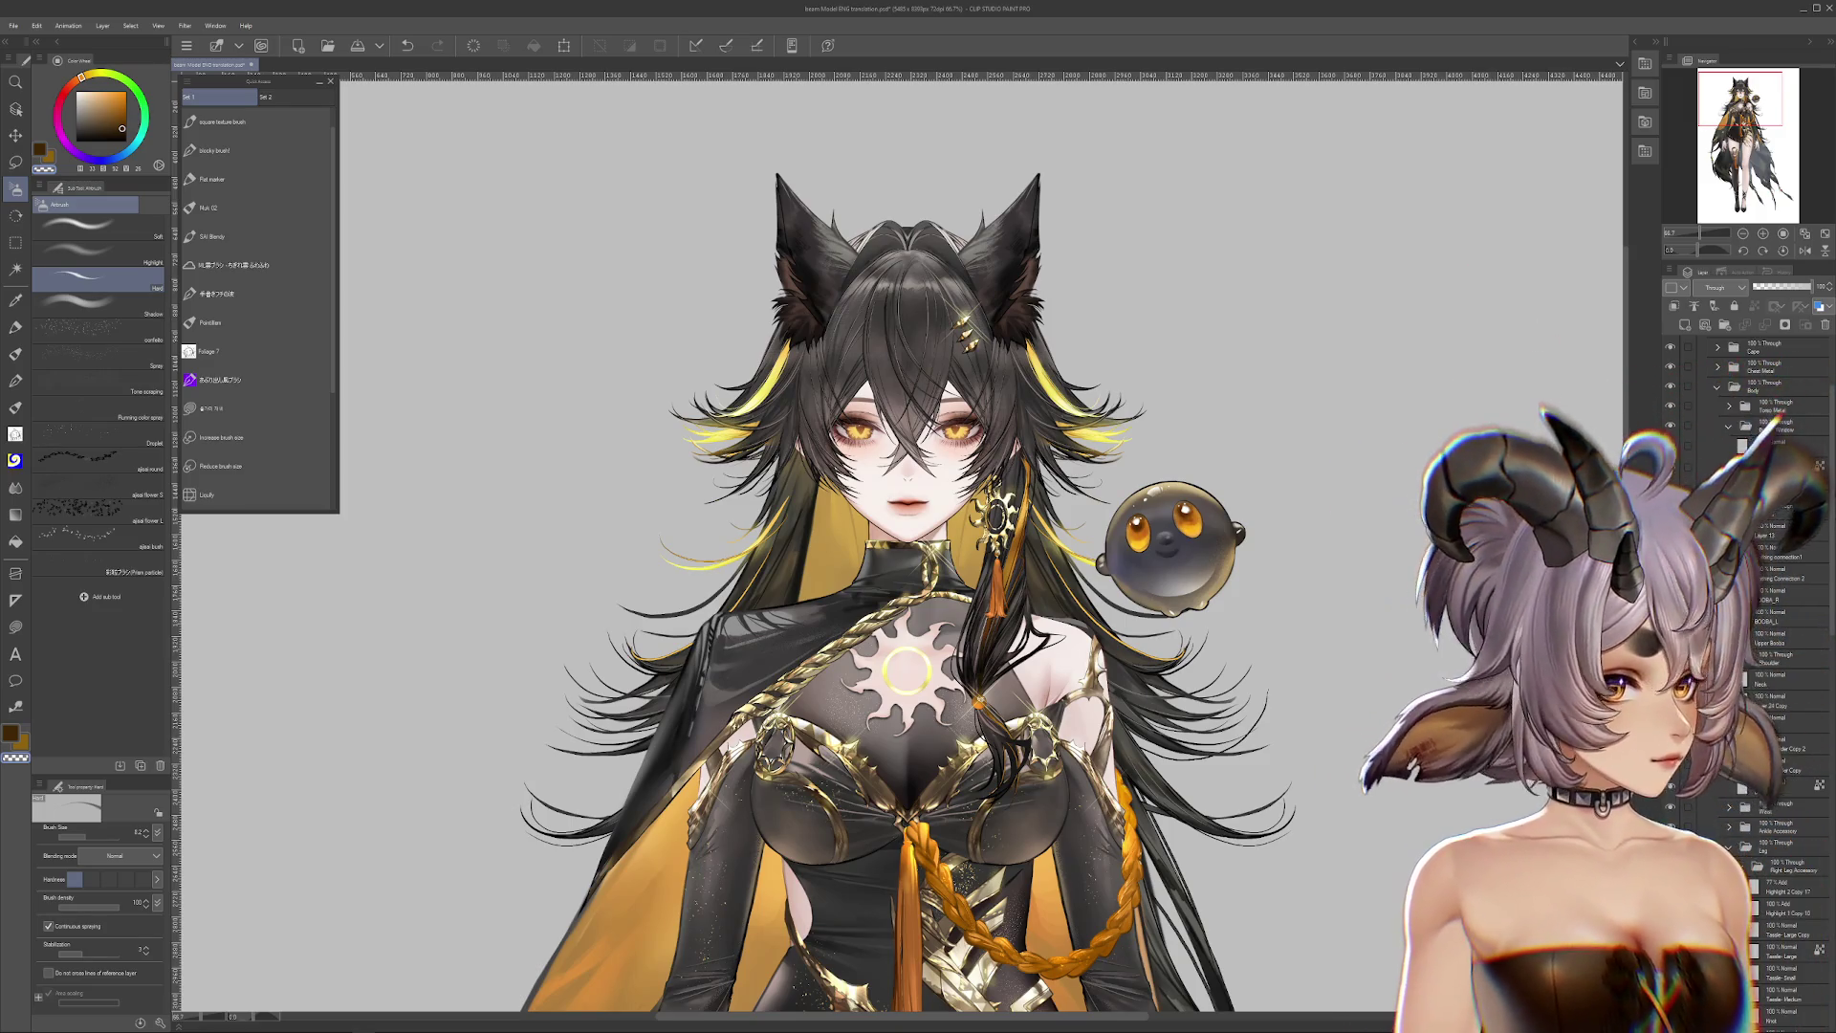
pyautogui.scroll(-2, 1068, 595)
pyautogui.scroll(2, 1068, 594)
pyautogui.scroll(3, 1749, 401)
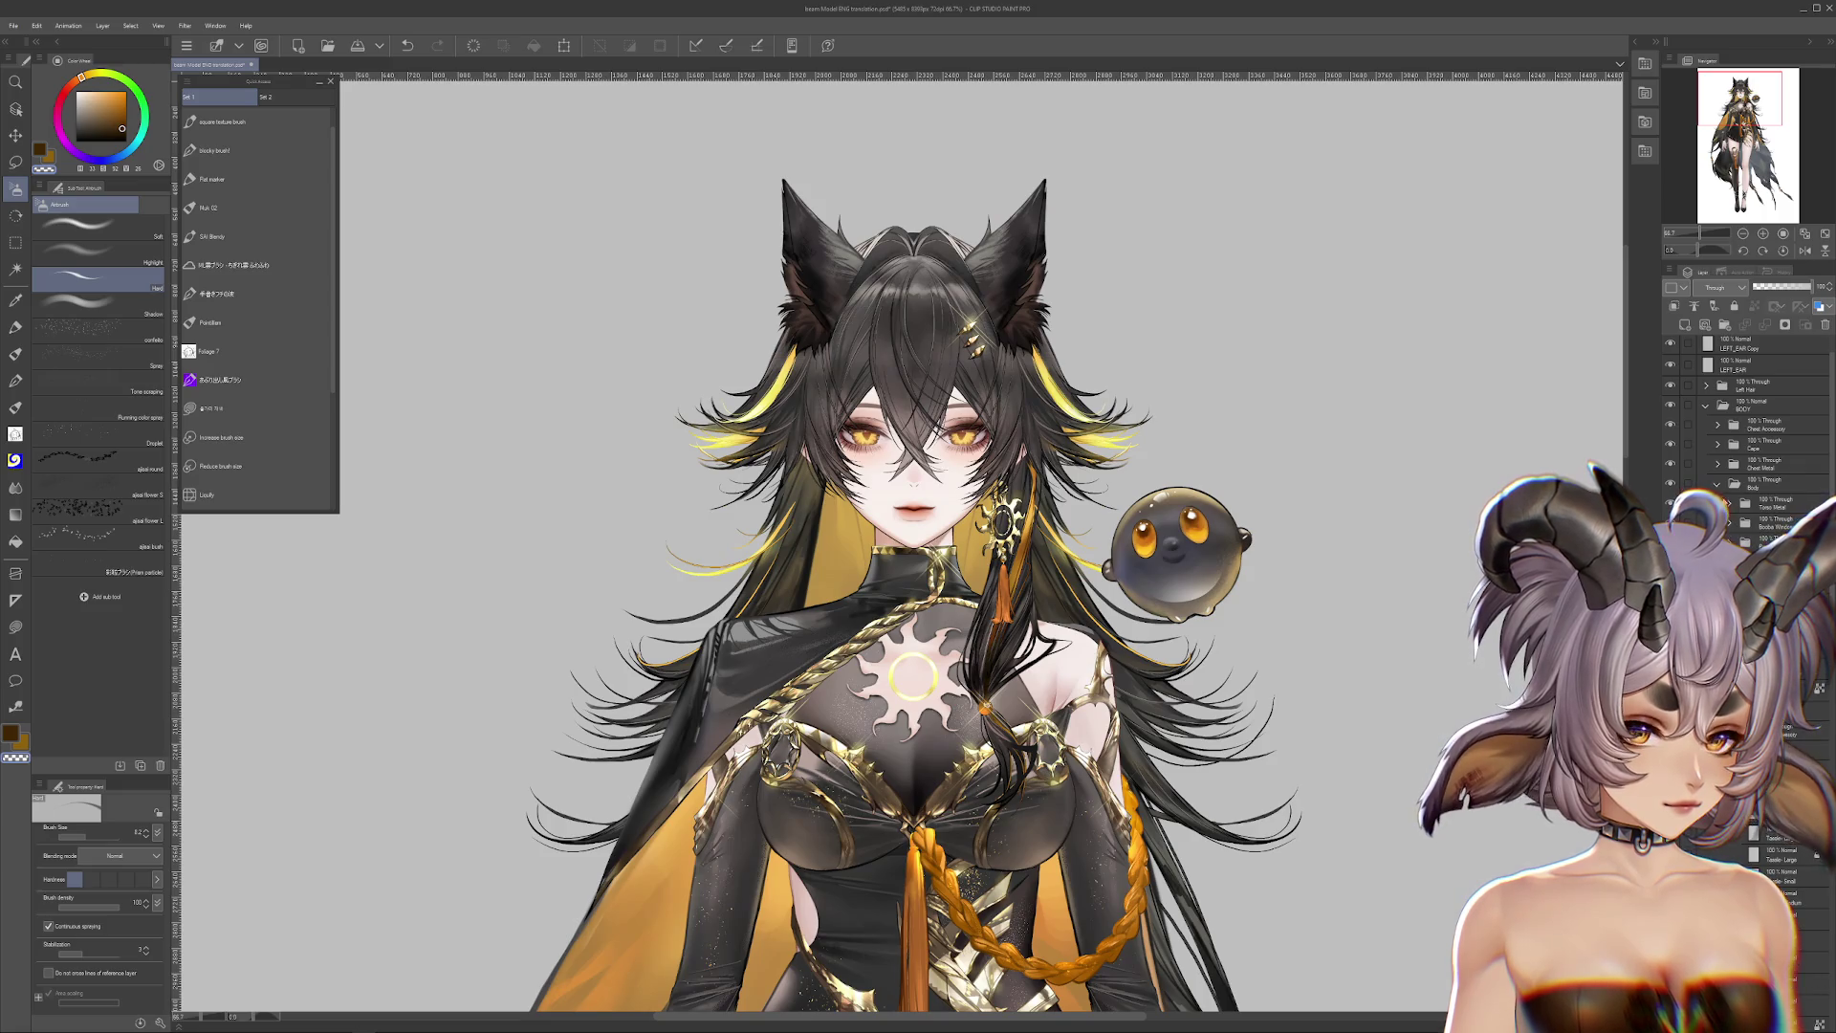
# Step: Show the raised arm and gloved hand layer and hide the Mascot Jelly layer
pyautogui.scroll(1, 1718, 489)
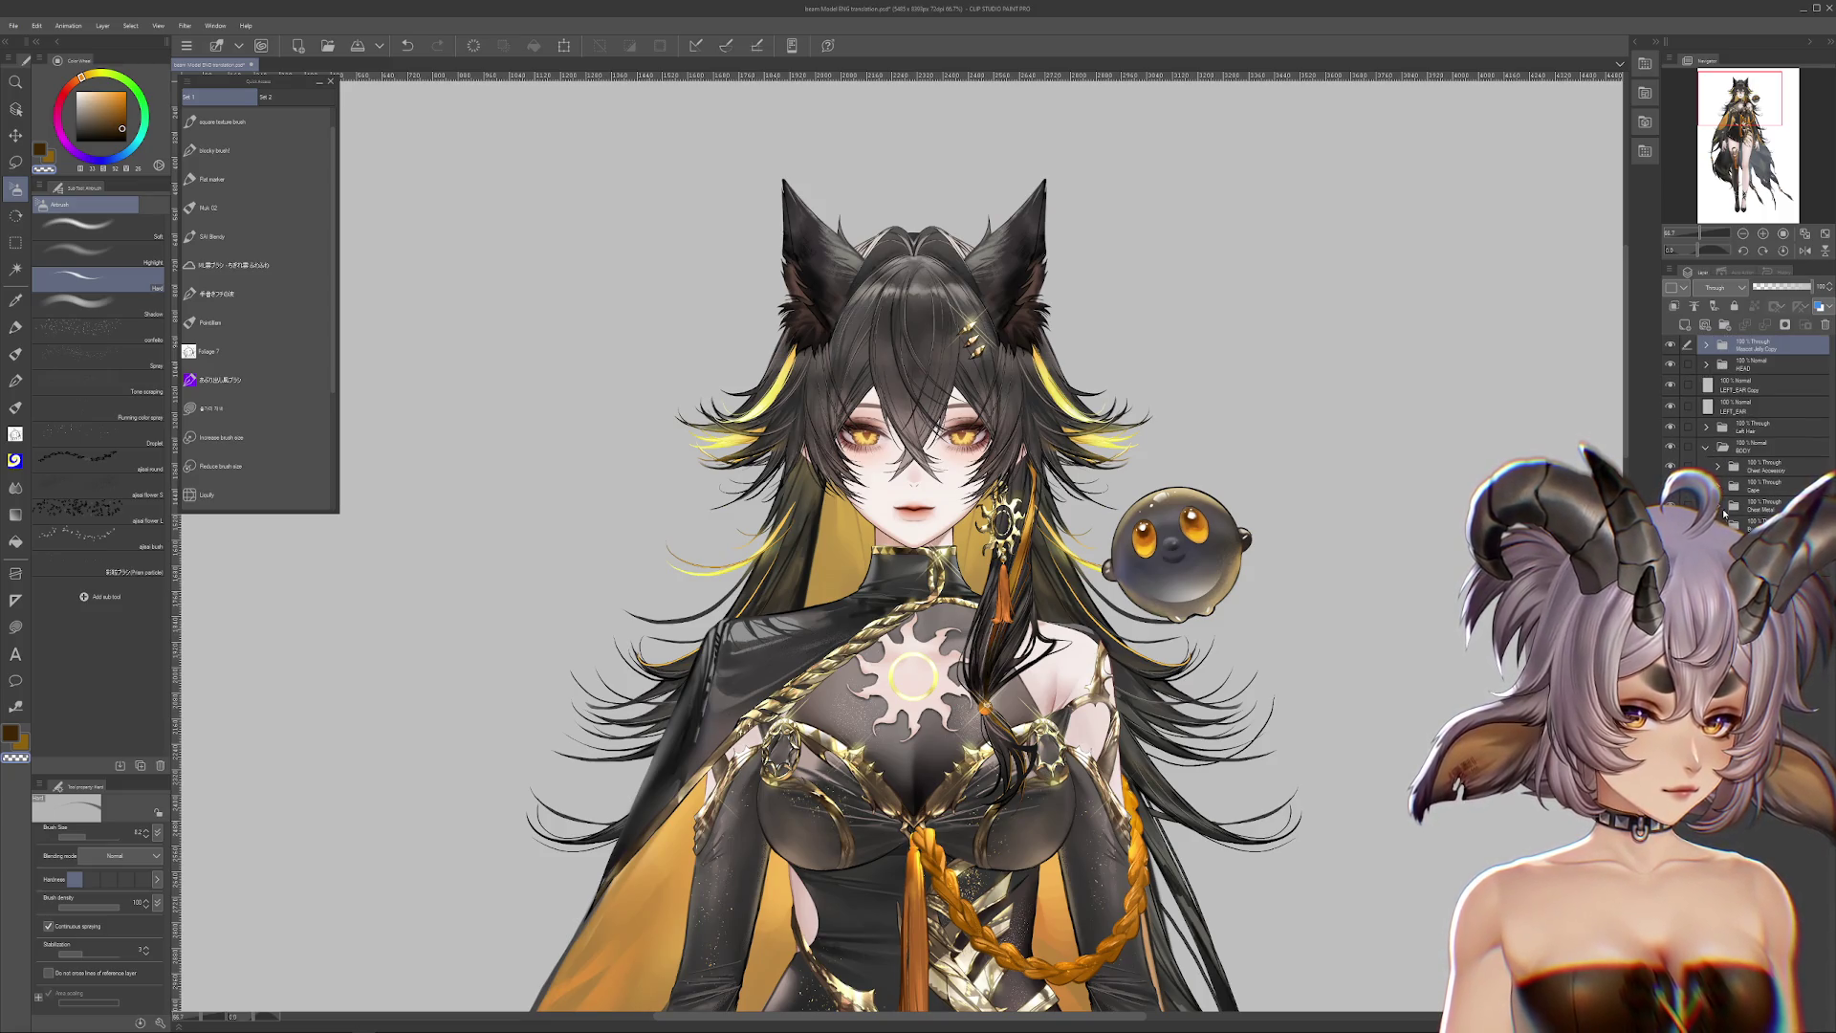
pyautogui.scroll(-4, 1750, 411)
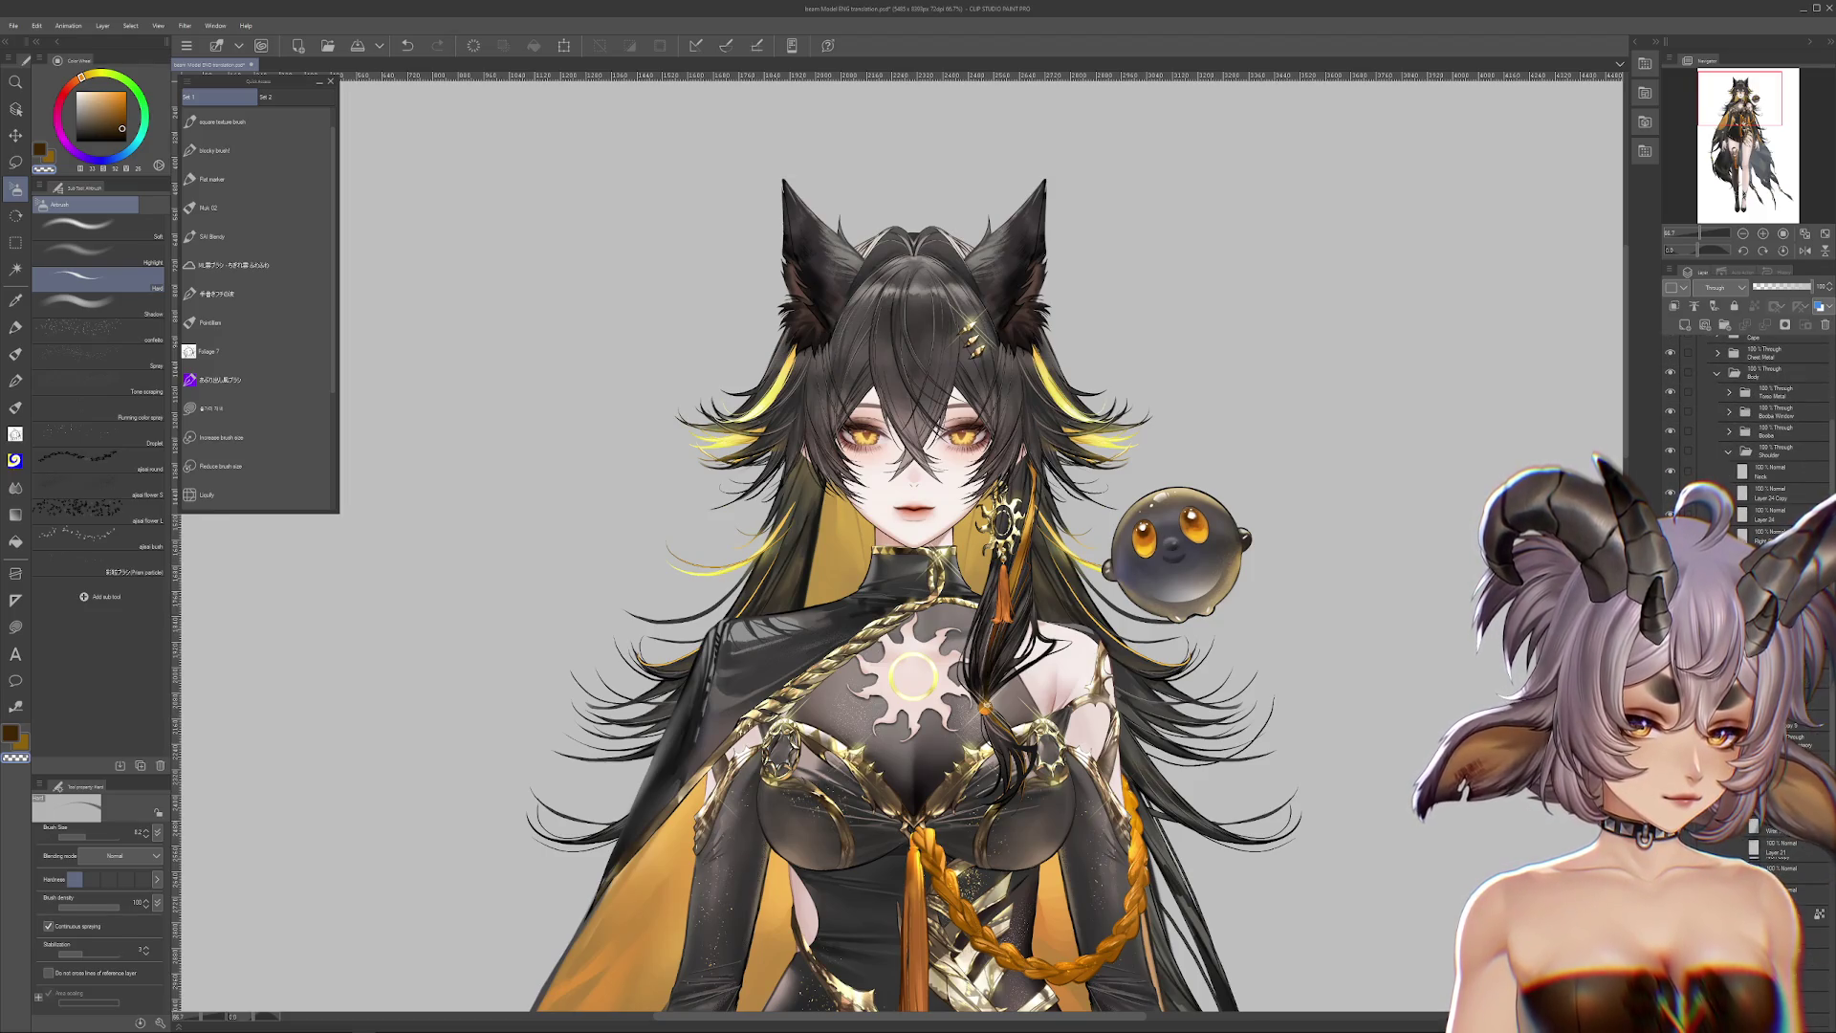
pyautogui.click(1669, 832)
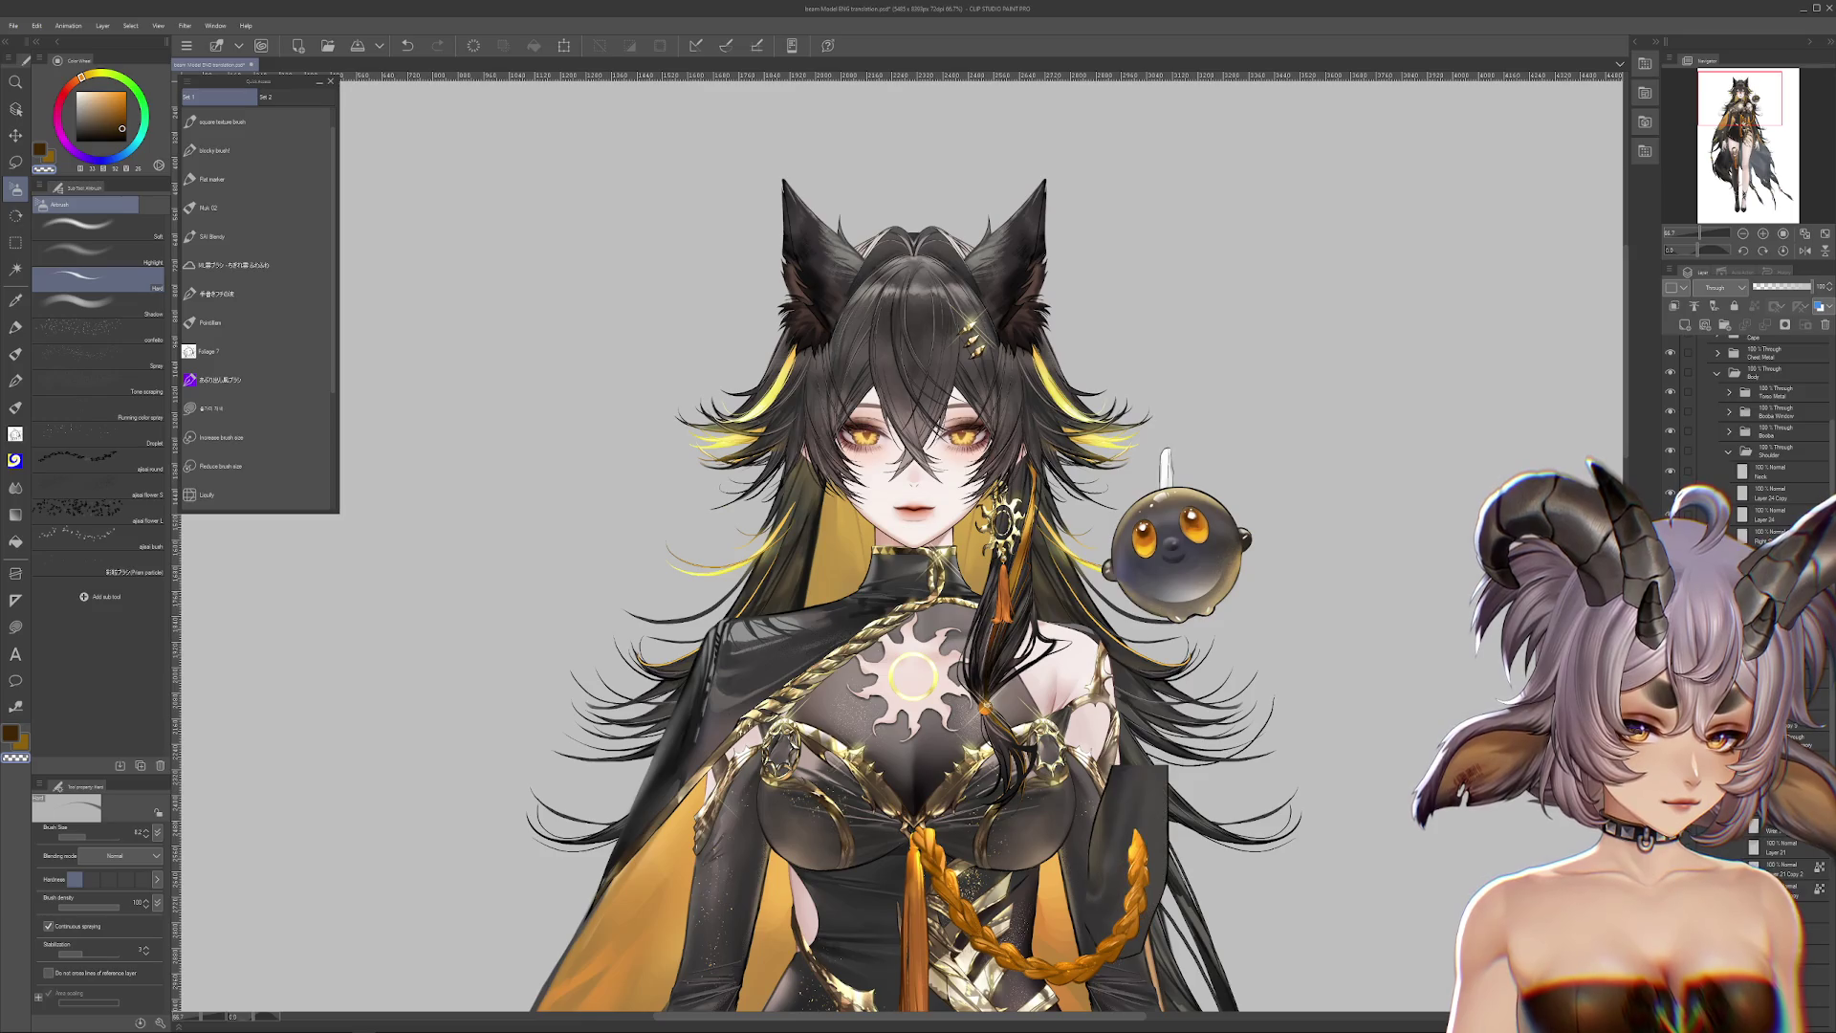
pyautogui.scroll(5, 1753, 407)
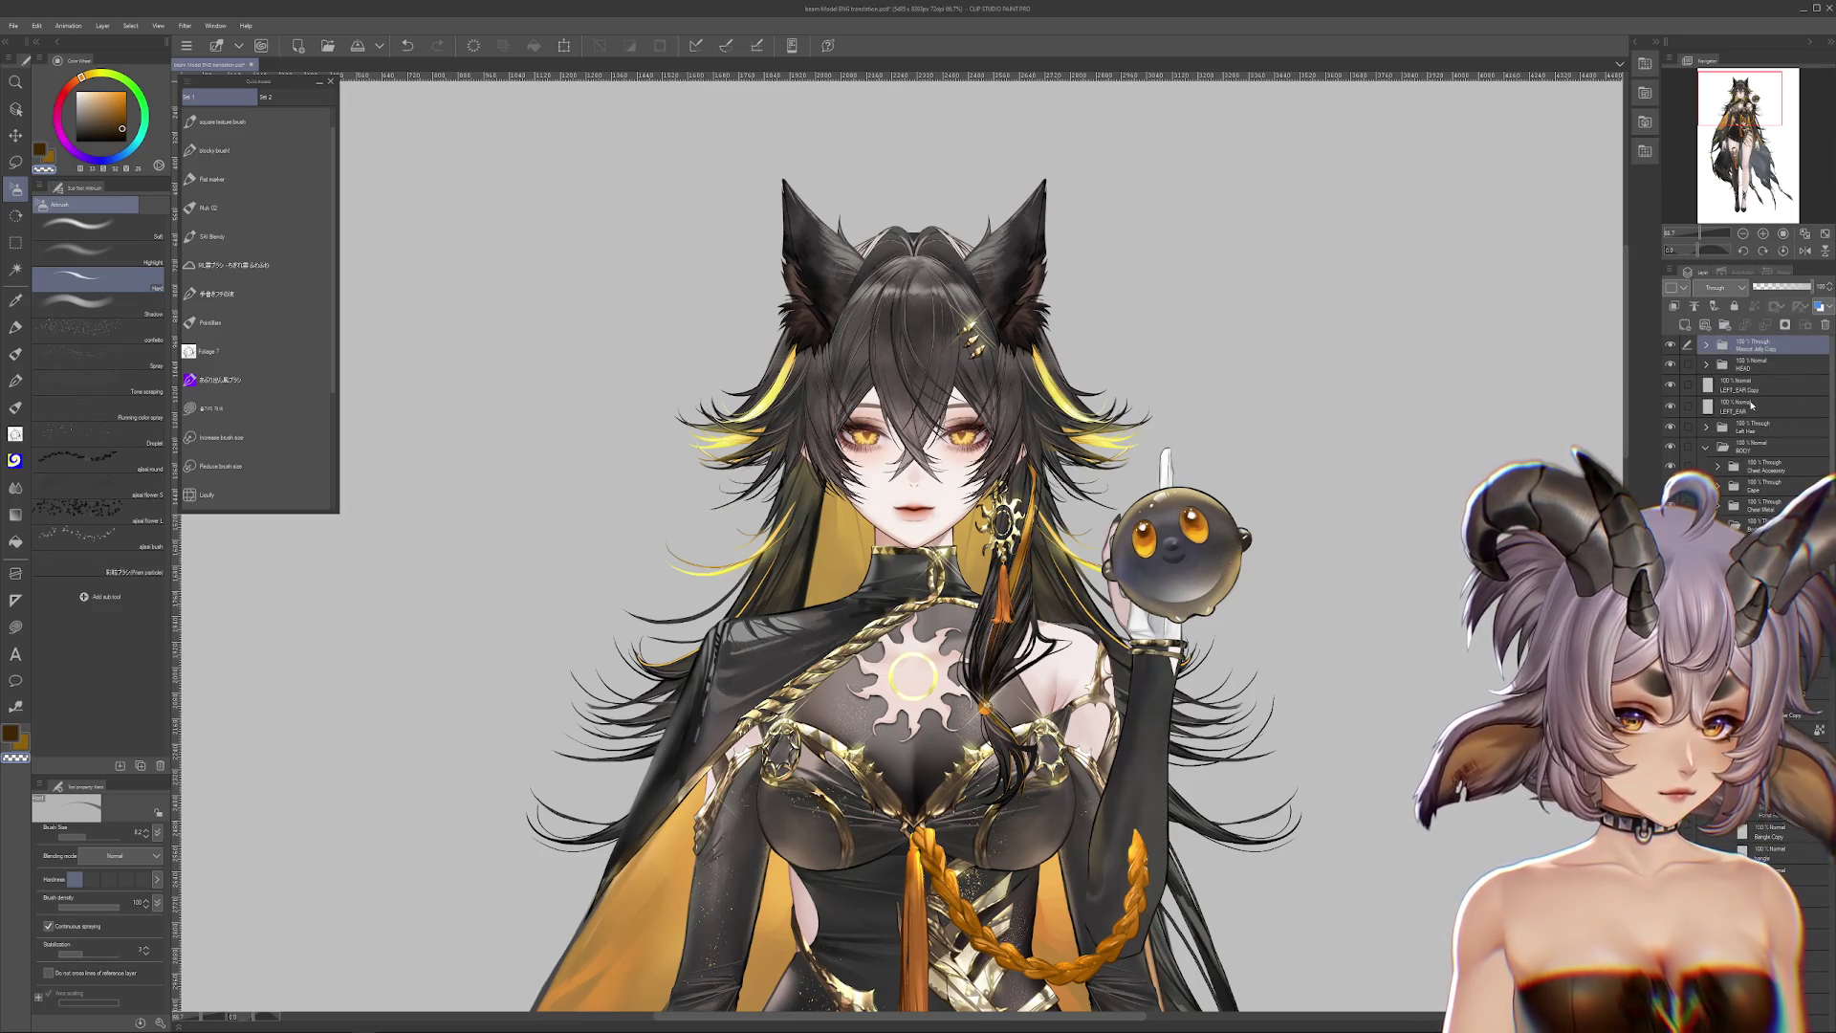
pyautogui.click(1672, 347)
pyautogui.scroll(4, 1185, 555)
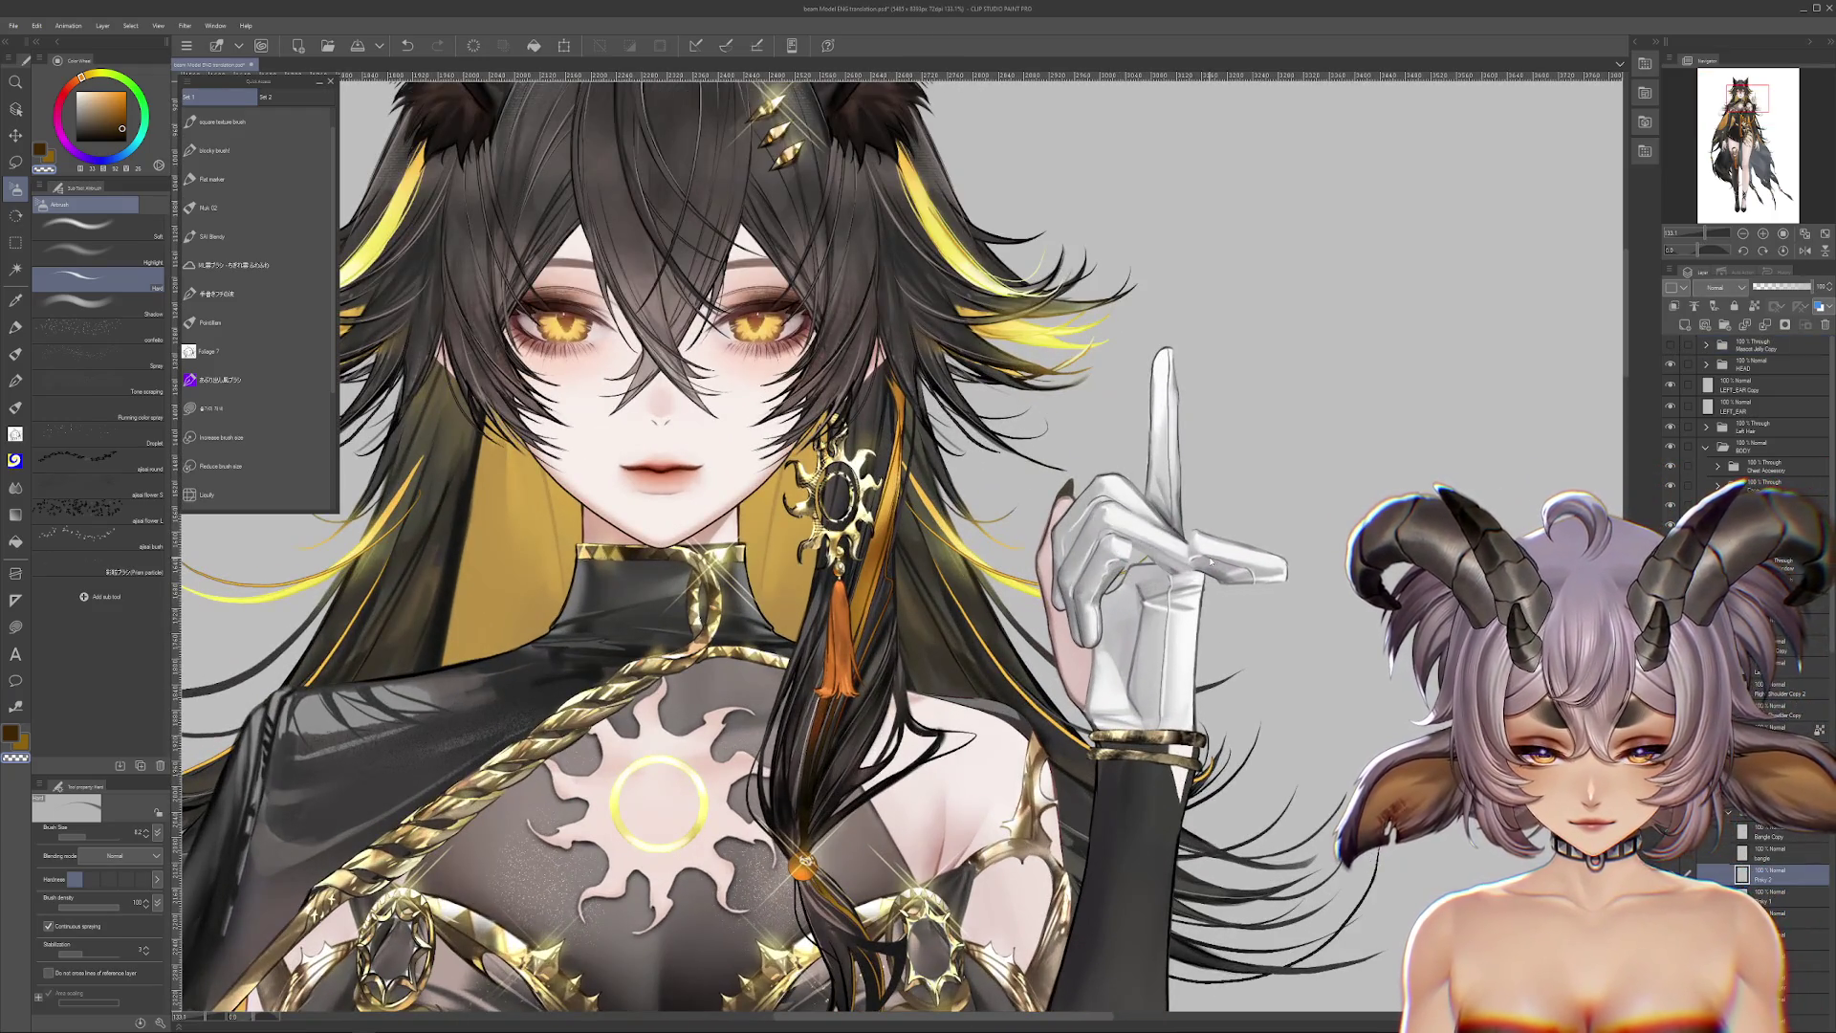
pyautogui.scroll(3, 1209, 562)
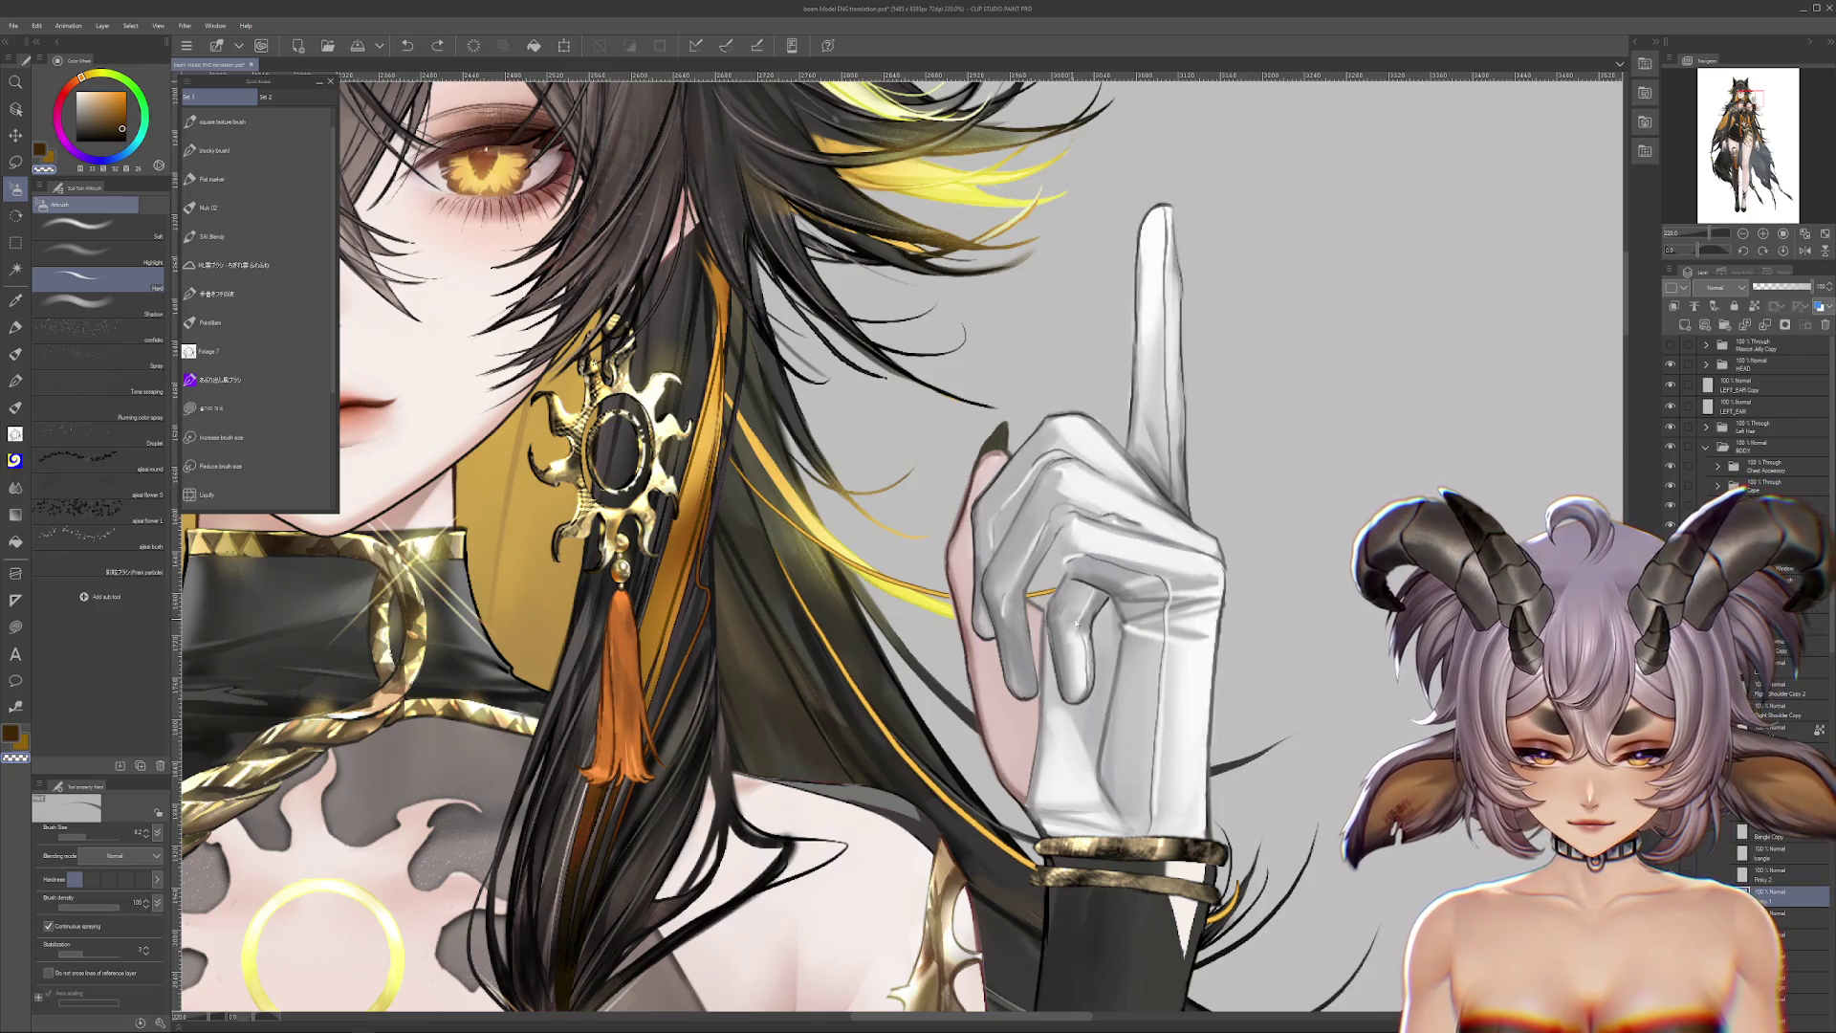
# Step: Test-reshape the curled glove fingers twice, undoing each change
pyautogui.moveTo(976, 574); pyautogui.dragTo(900, 580)
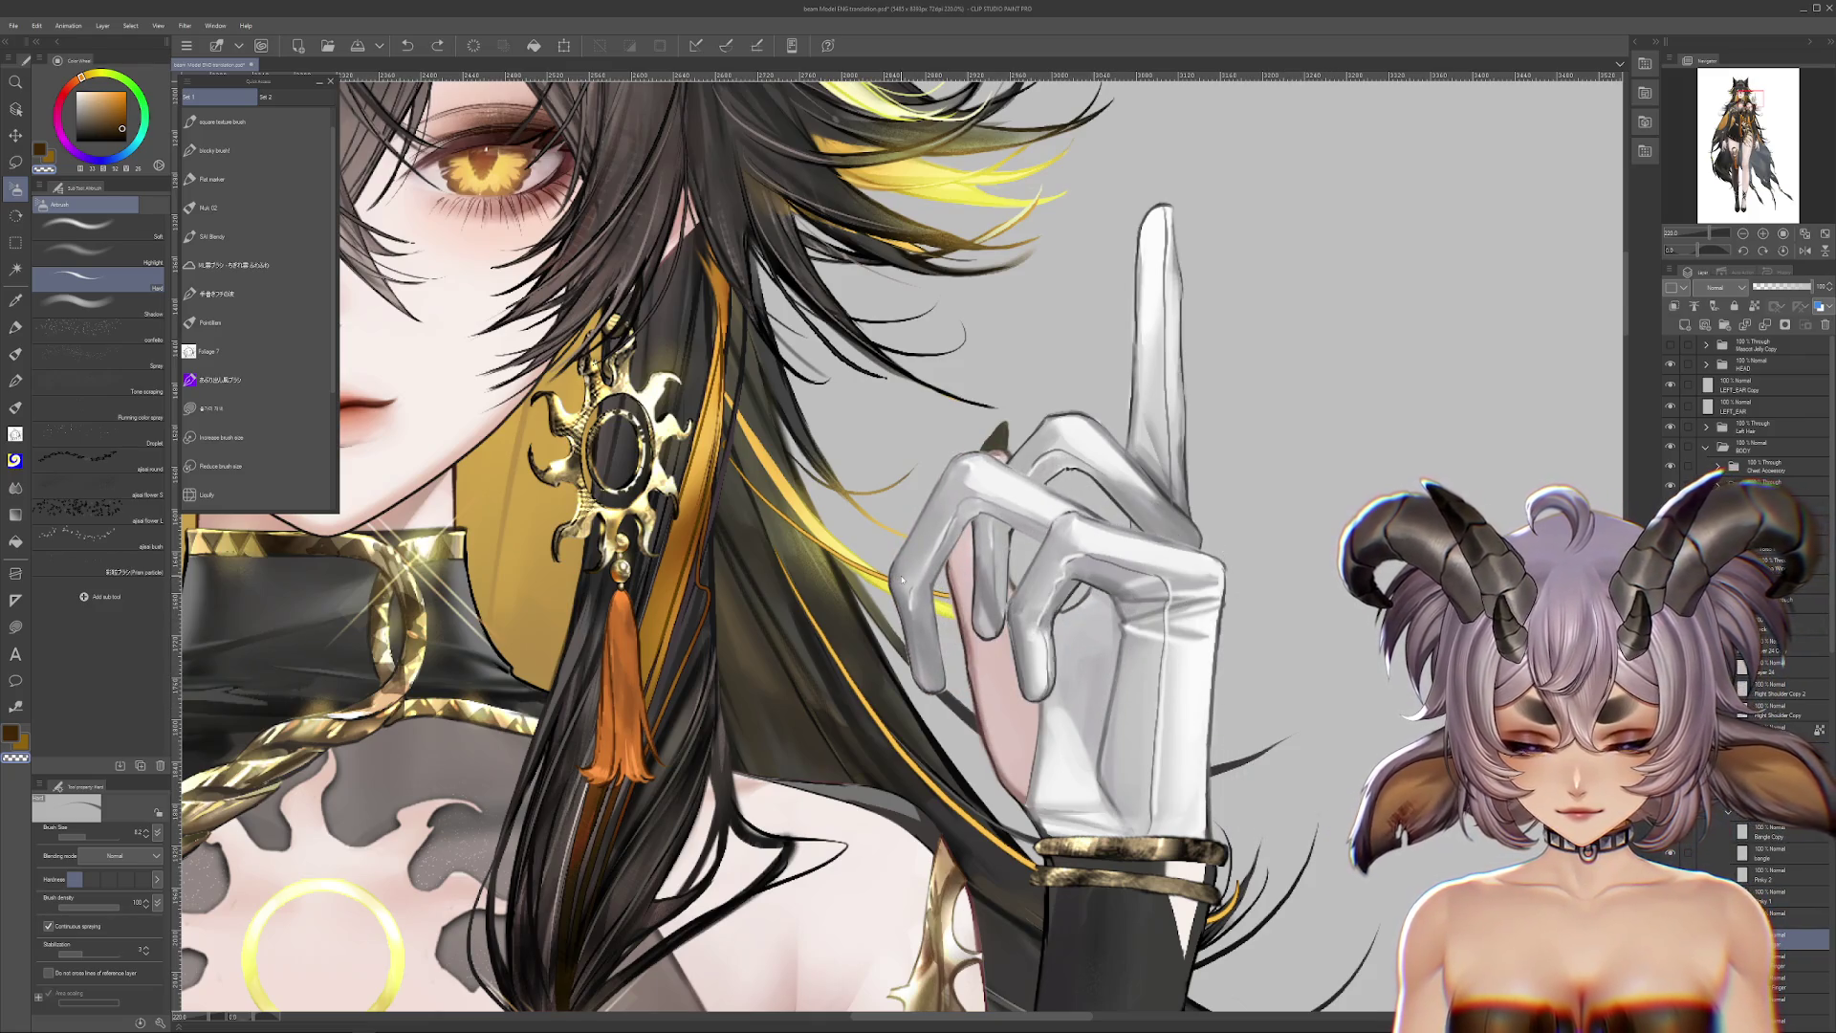
pyautogui.hotkey('ctrl', 'z')
pyautogui.hotkey('ctrl', 'z')
pyautogui.hotkey('ctrl', 'z')
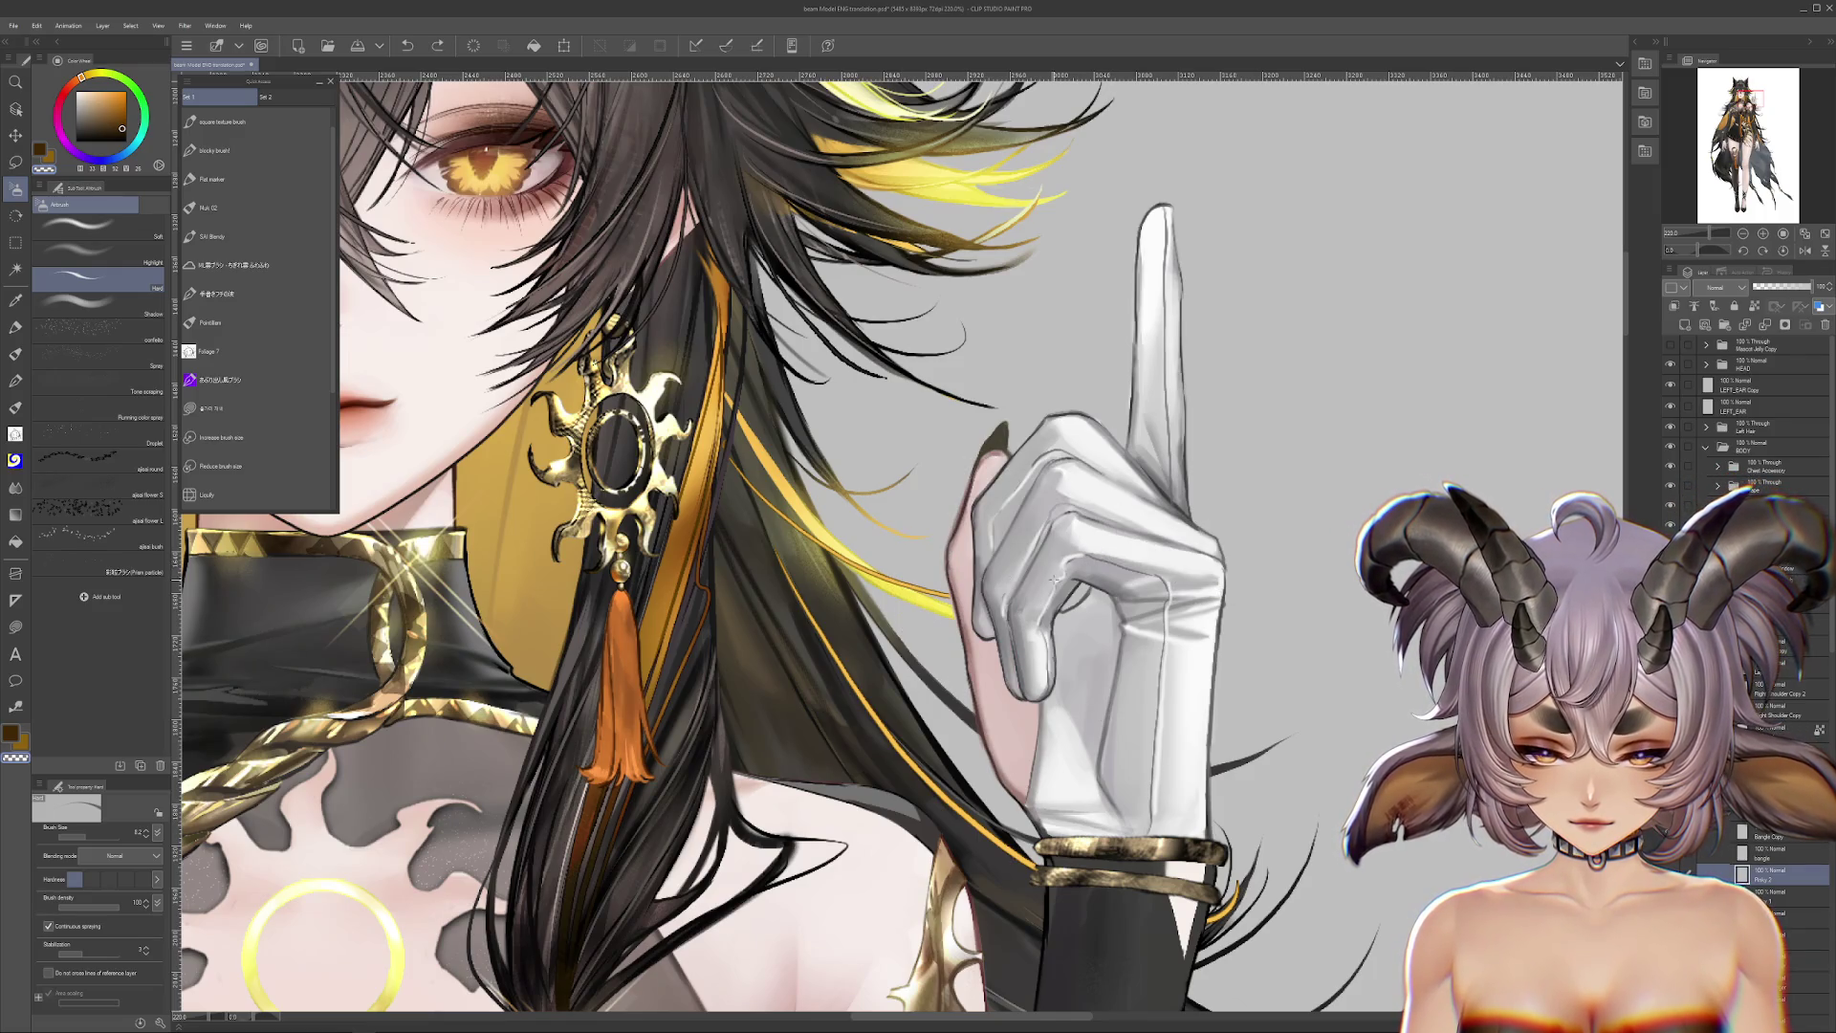
pyautogui.moveTo(1170, 590)
pyautogui.mouseDown()
pyautogui.moveTo(1128, 612)
pyautogui.moveTo(1090, 573)
pyautogui.moveTo(1026, 325)
pyautogui.mouseUp()
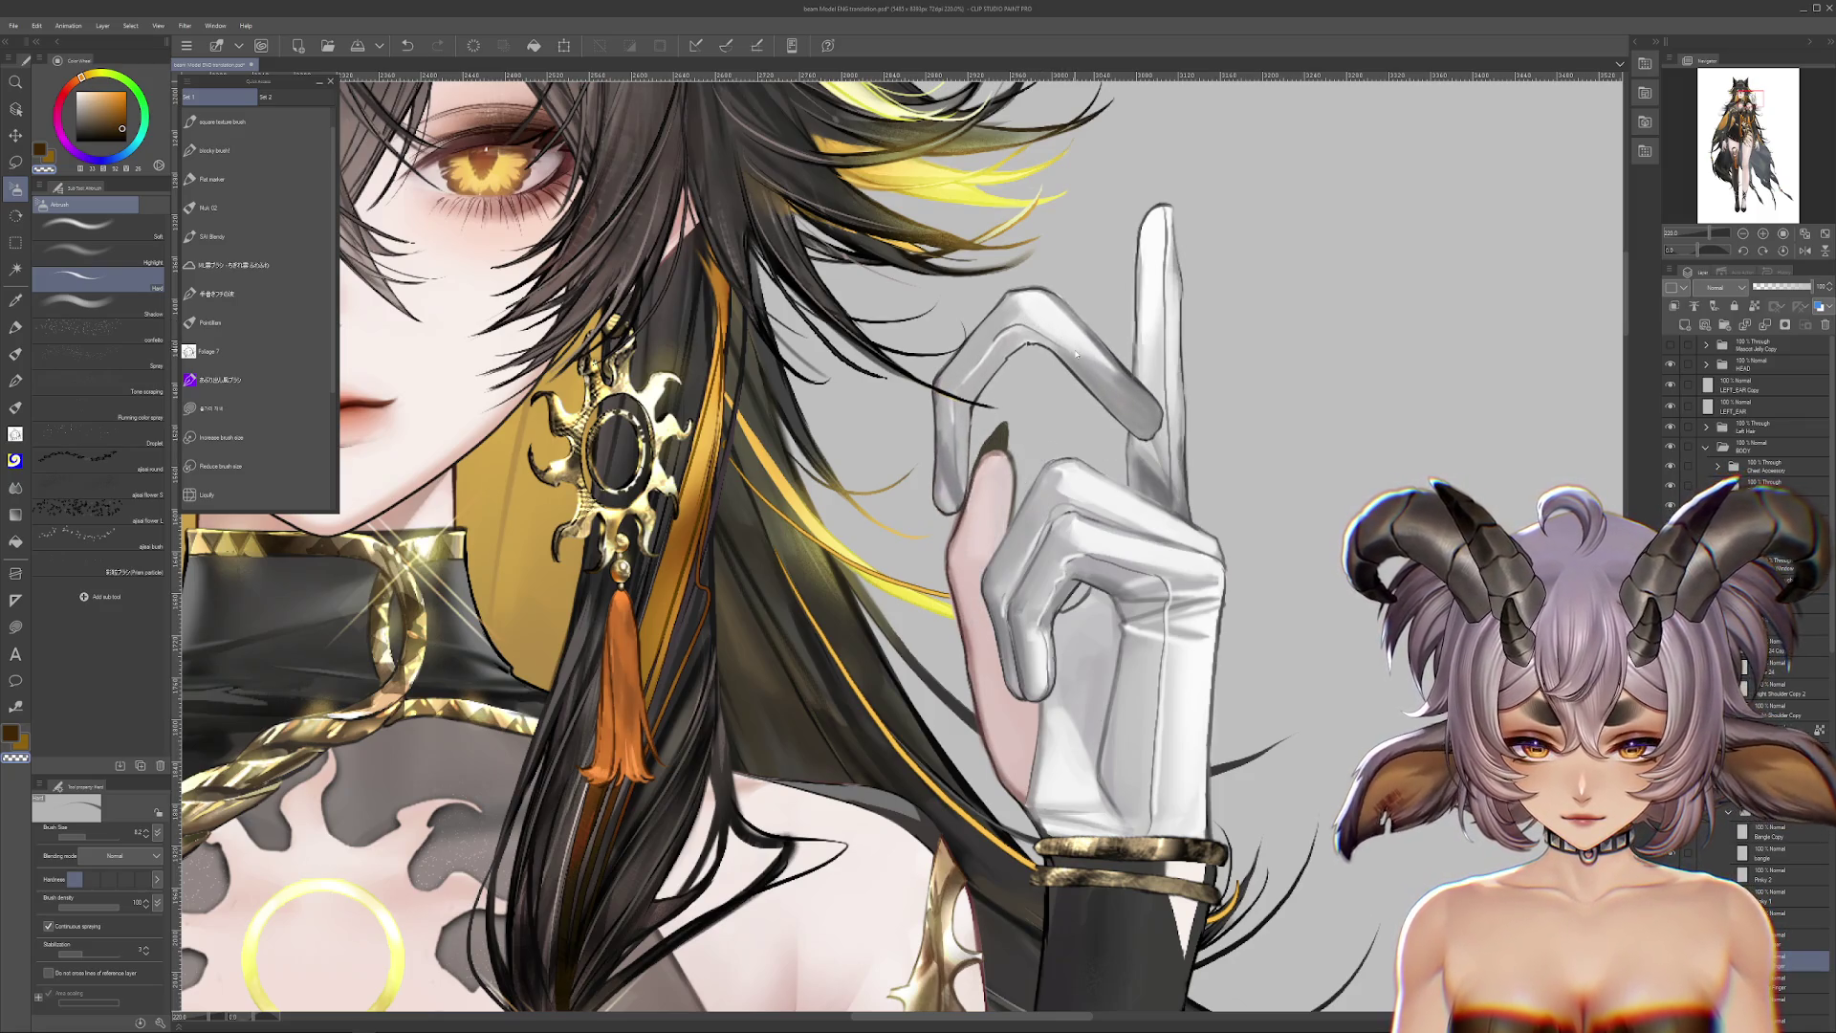
pyautogui.hotkey('ctrl', 'z')
pyautogui.hotkey('ctrl', 'z')
pyautogui.hotkey('ctrl', 'z')
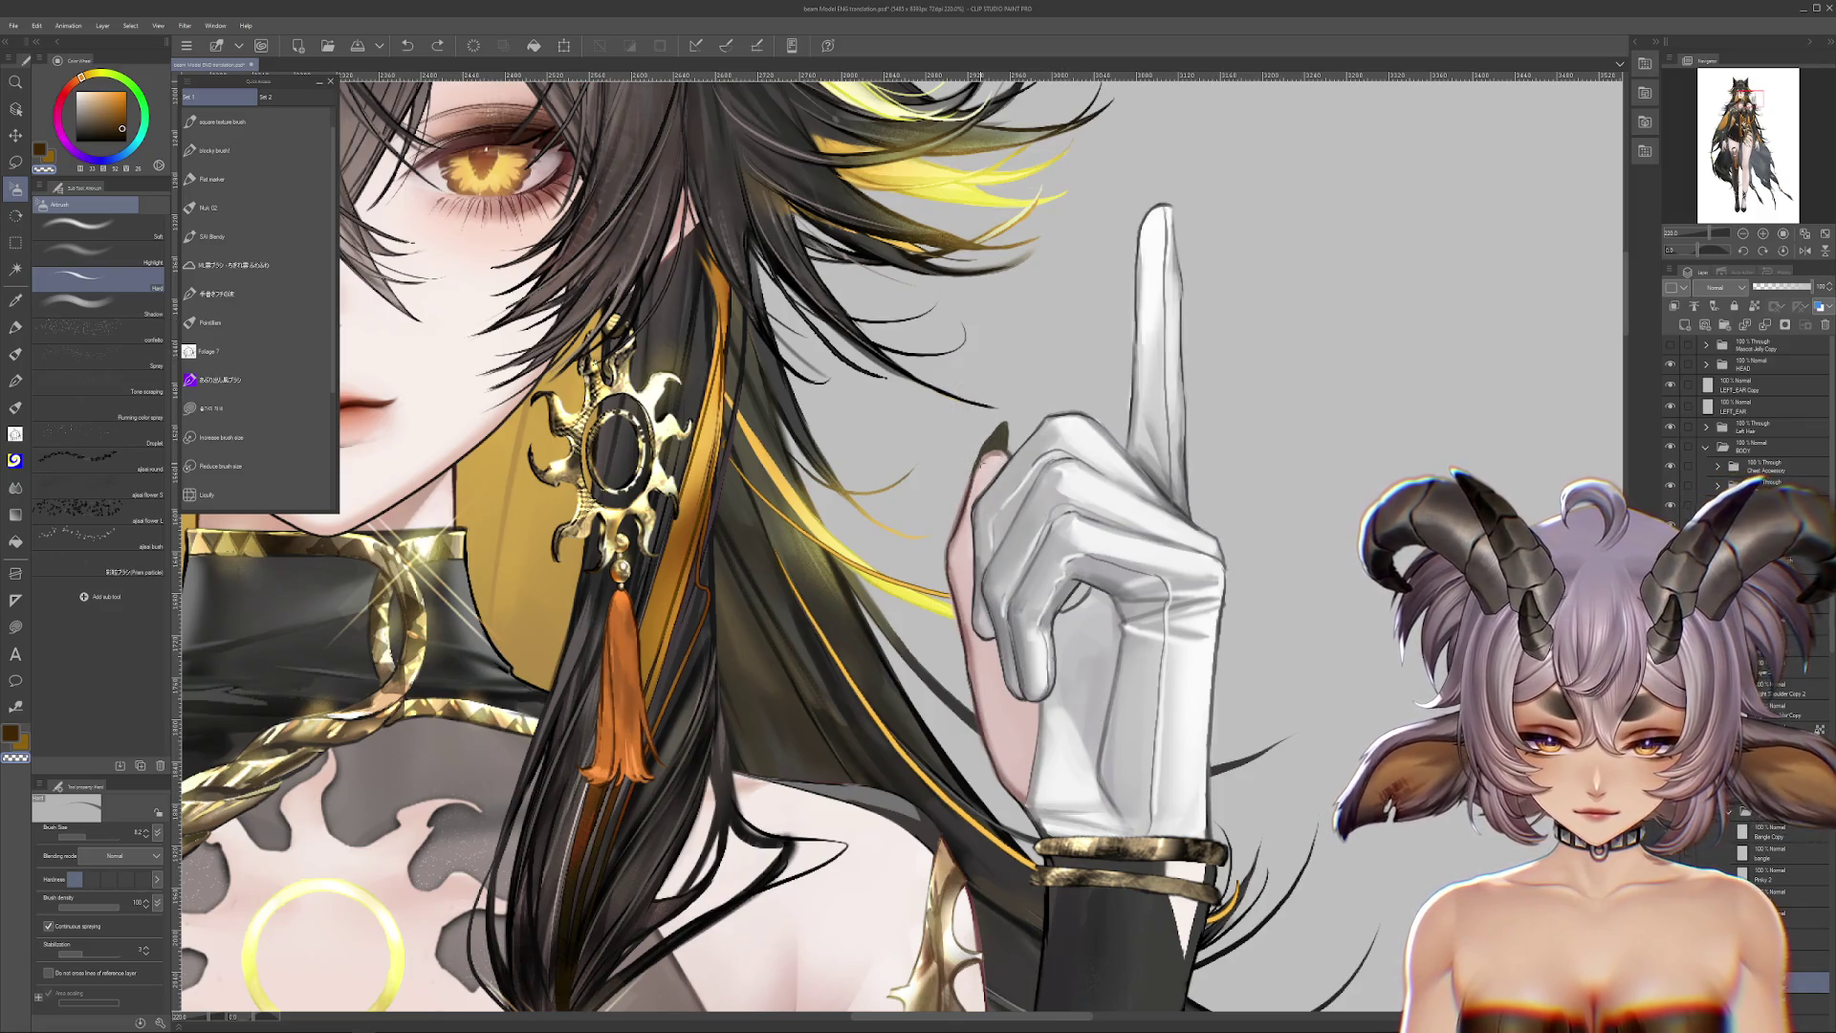
pyautogui.hotkey('ctrl', 'z')
pyautogui.moveTo(950, 770); pyautogui.dragTo(919, 593)
# Step: Select the sleeve and arm layer, try moving the curled-finger piece, then undo
pyautogui.keyDown('ctrl'); pyautogui.keyDown('shift'); pyautogui.click(1116, 766); pyautogui.keyUp('shift'); pyautogui.keyUp('ctrl')
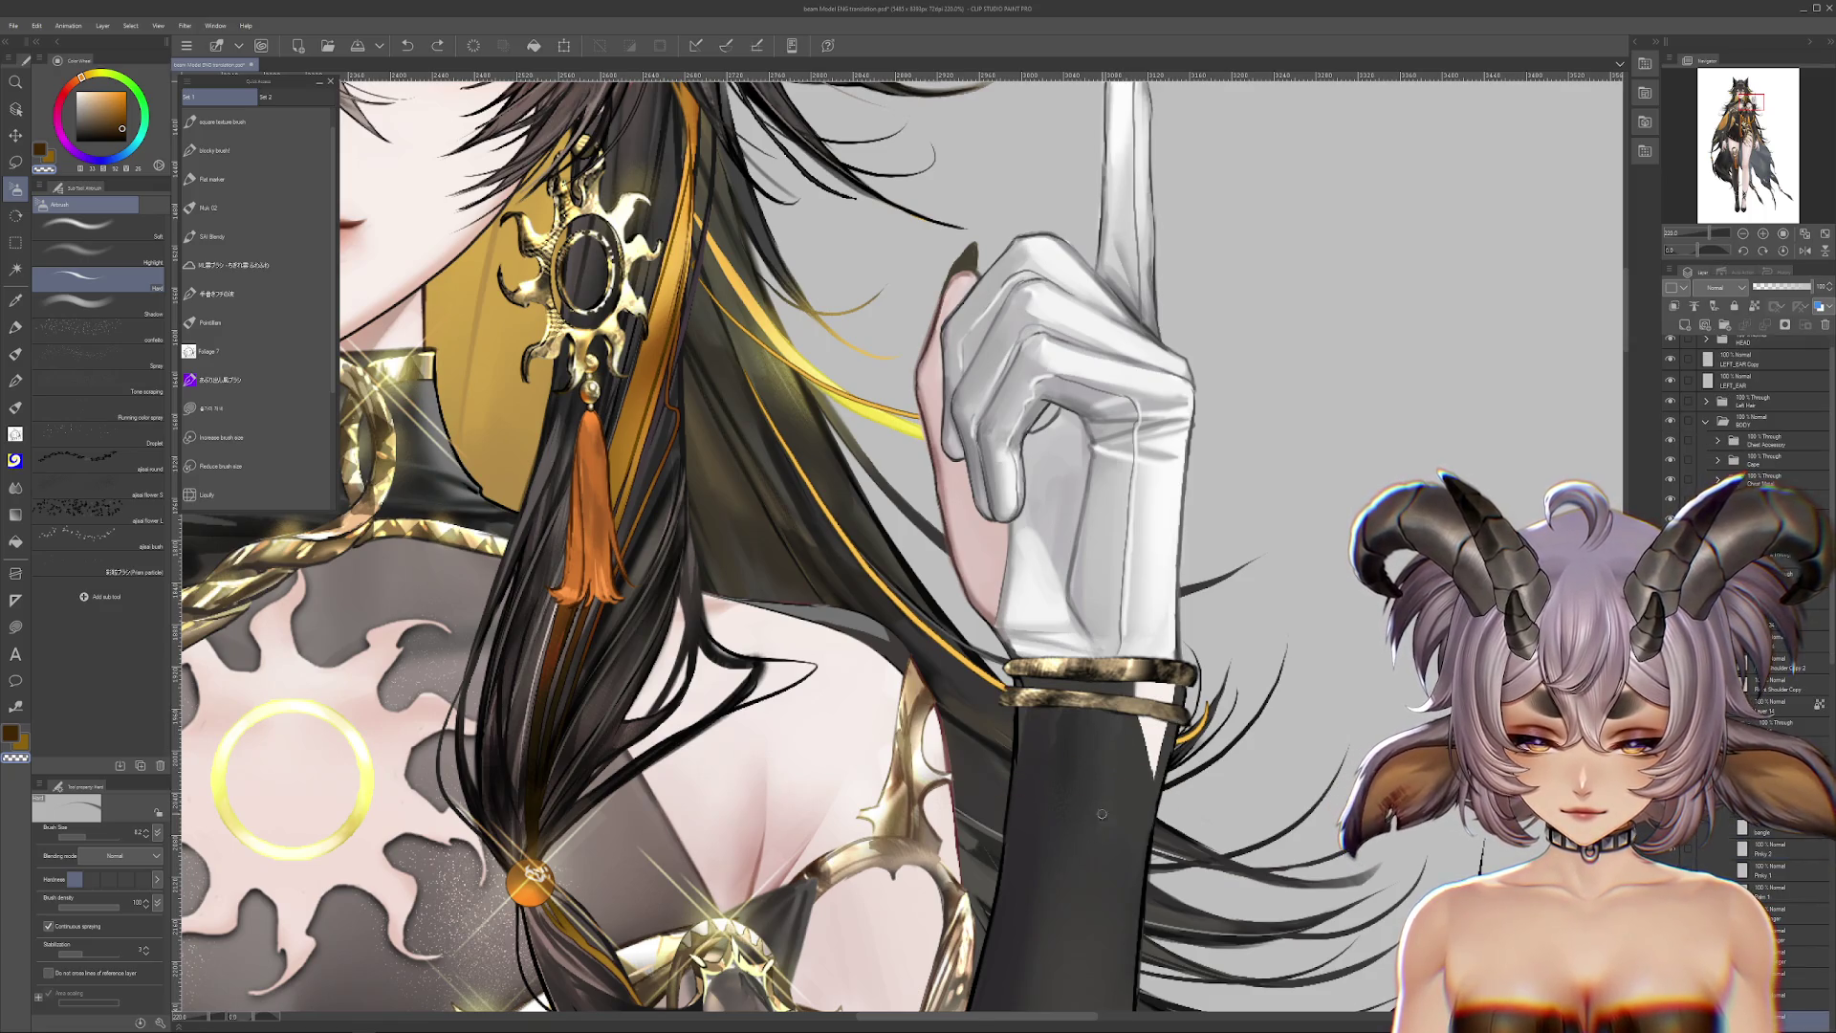
pyautogui.scroll(-5, 1100, 698)
pyautogui.keyDown('ctrl'); pyautogui.keyDown('shift'); pyautogui.click(1069, 549); pyautogui.keyUp('shift'); pyautogui.keyUp('ctrl')
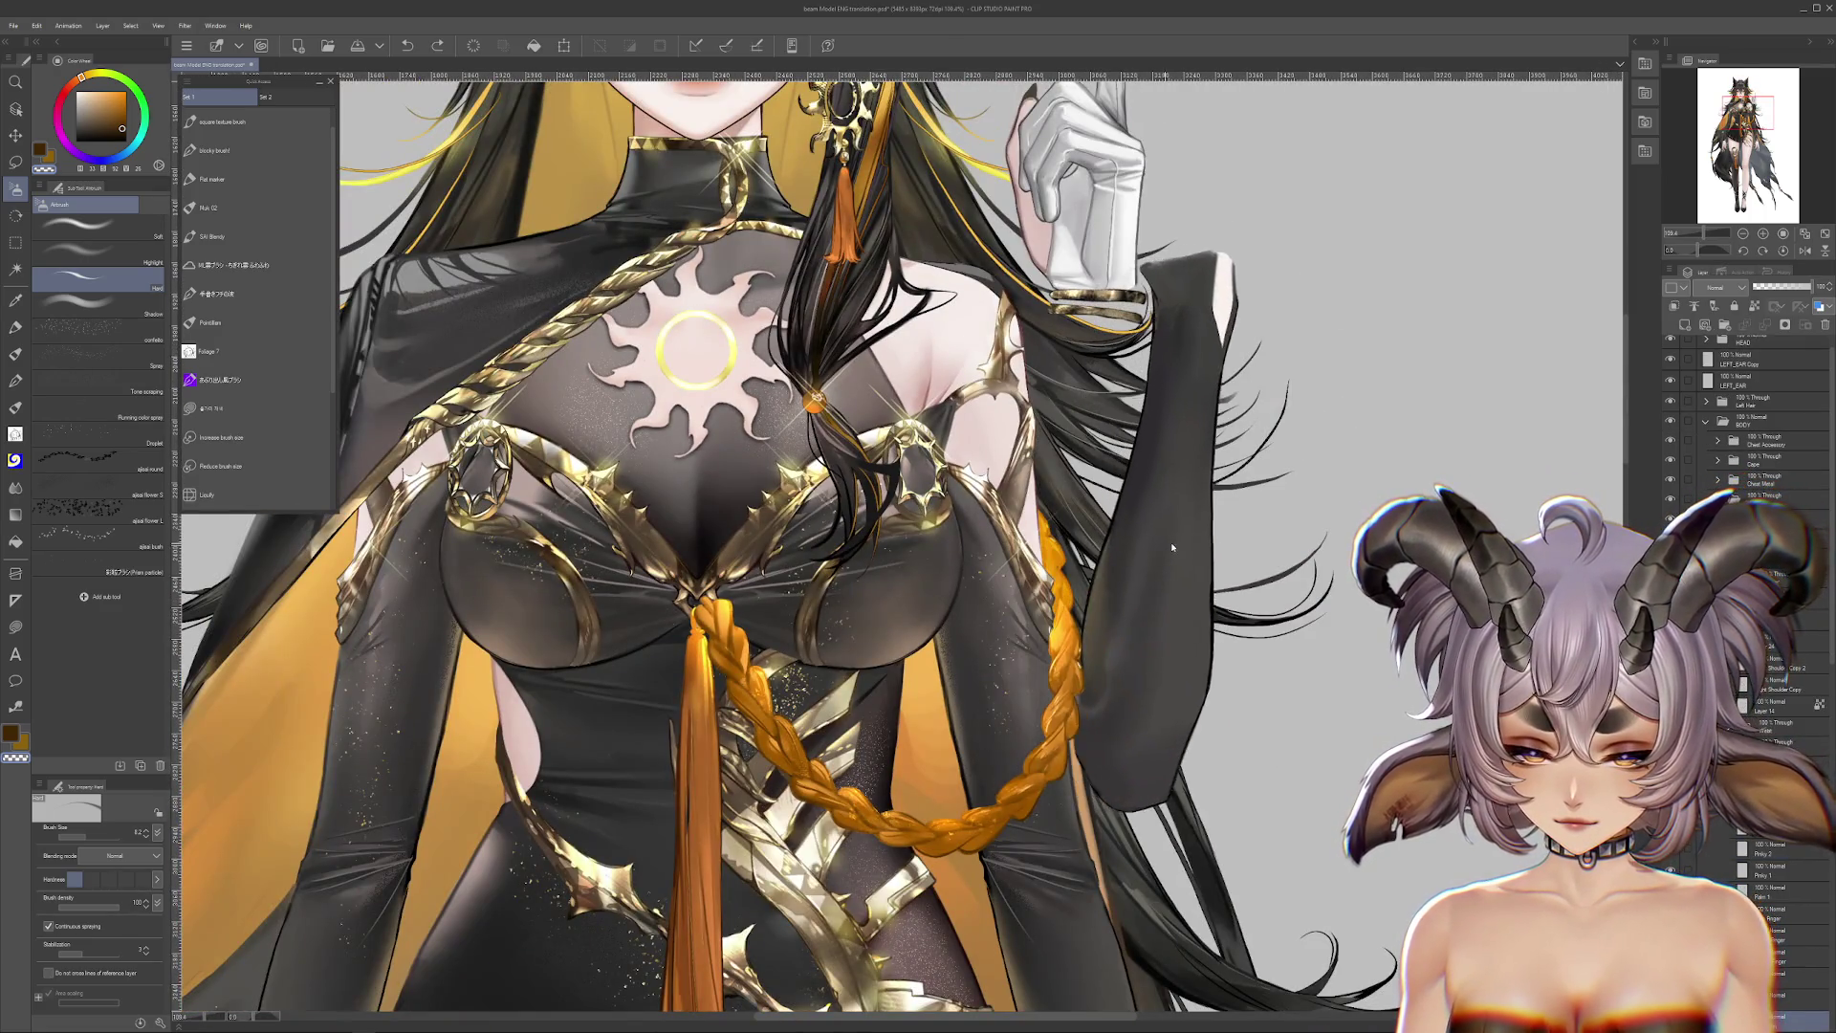
pyautogui.moveTo(1181, 470); pyautogui.dragTo(1105, 900)
pyautogui.scroll(5, 918, 549)
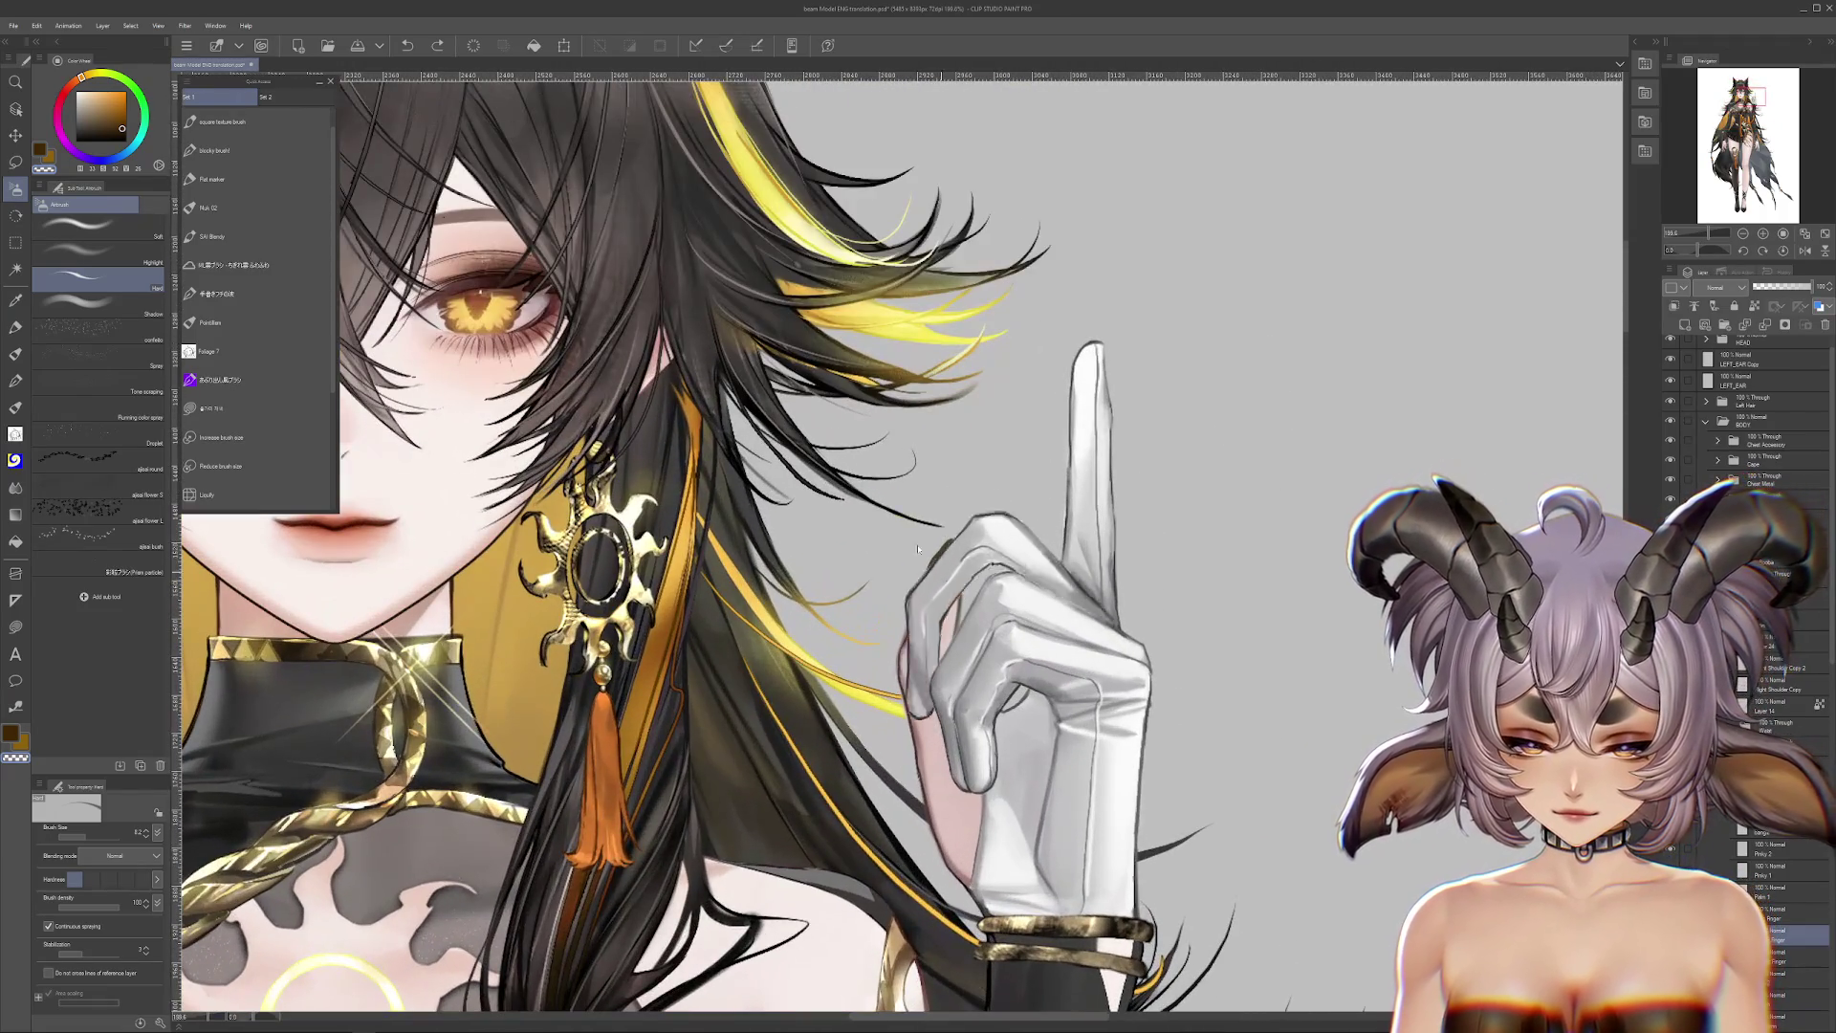
pyautogui.moveTo(917, 549); pyautogui.dragTo(865, 488)
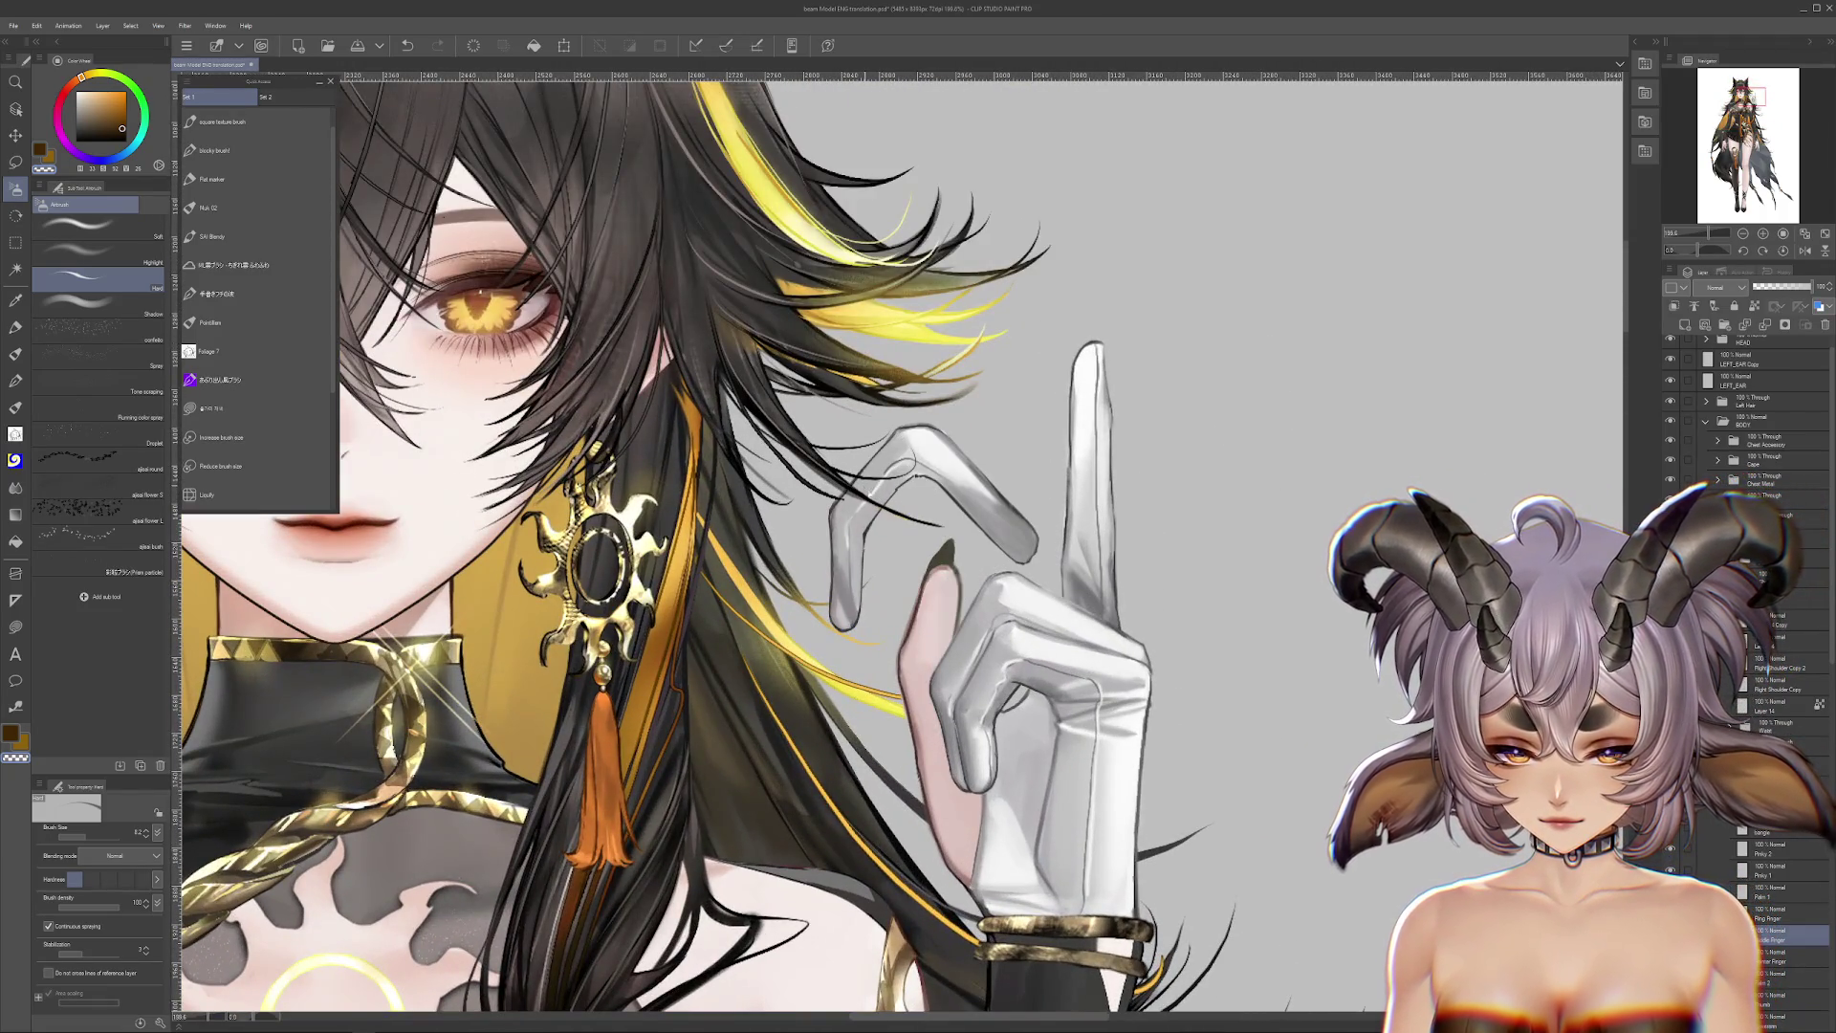
pyautogui.hotkey('ctrl', 'z')
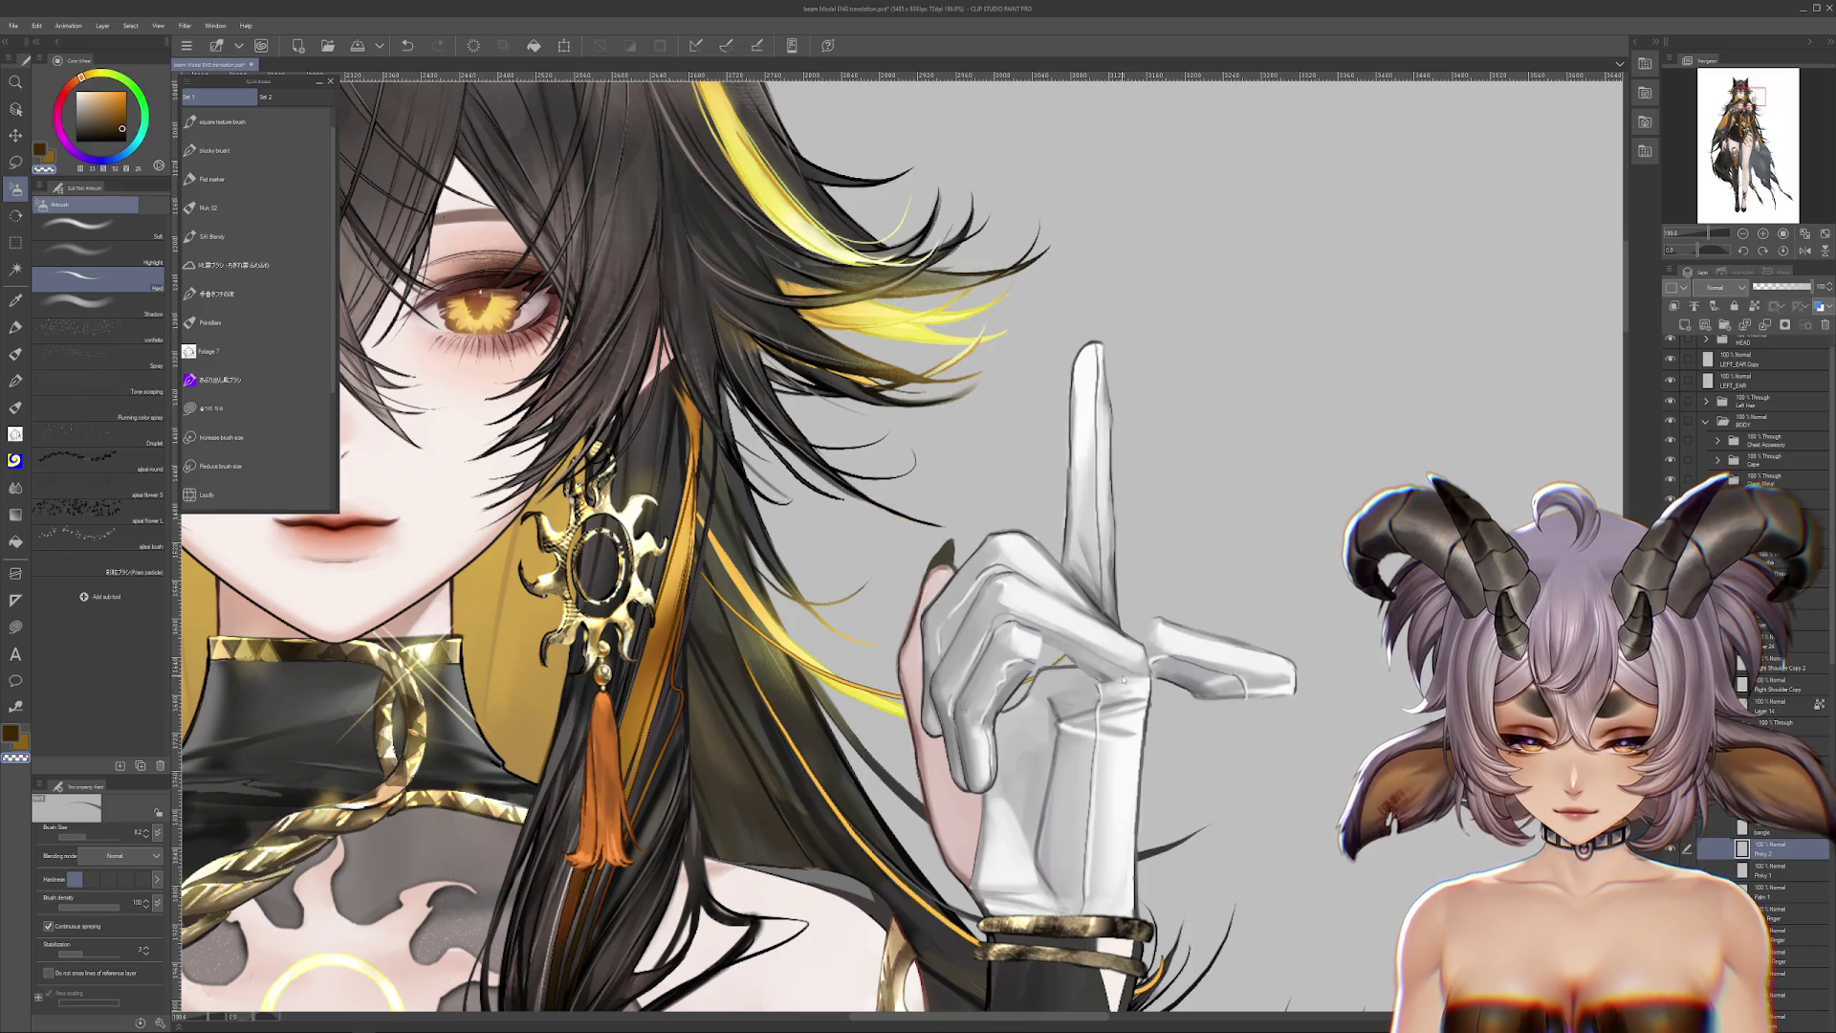
# Step: Toggle a layer's visibility and select the Ring Finger layer with the fingers in view
pyautogui.click(1669, 848)
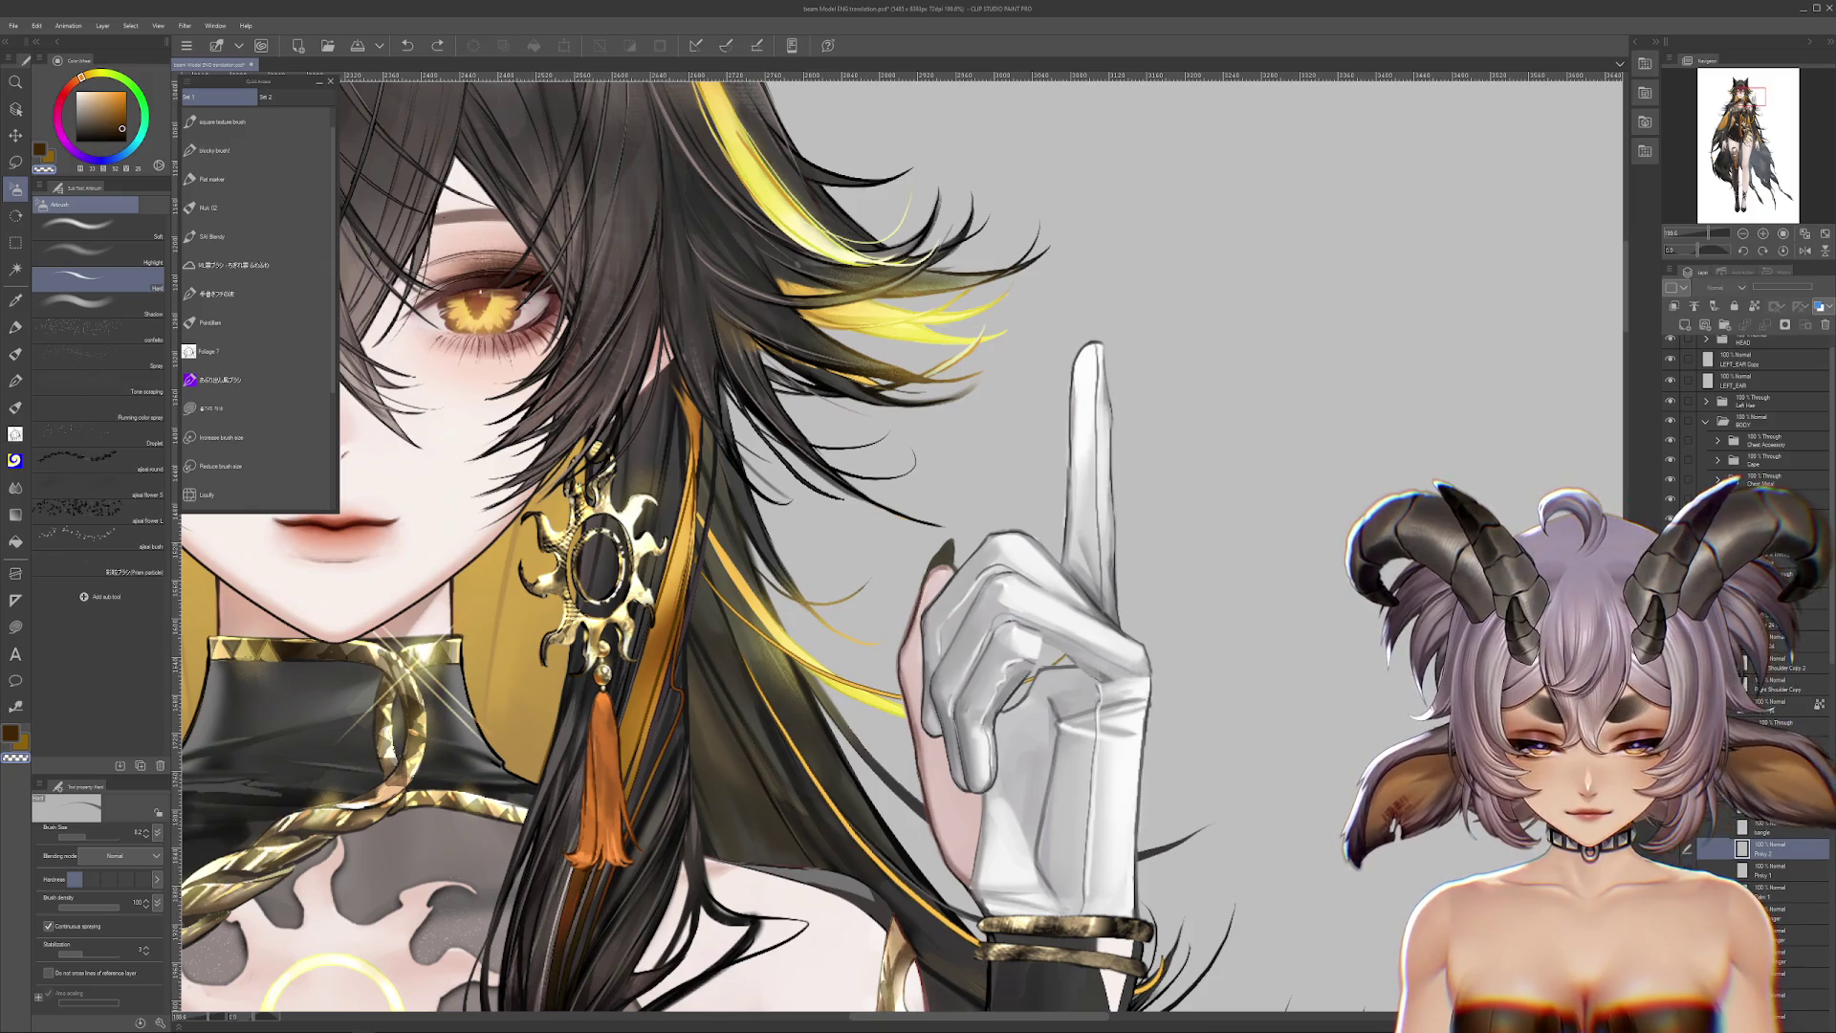
pyautogui.scroll(1, 947, 644)
pyautogui.keyDown('ctrl'); pyautogui.keyDown('shift'); pyautogui.click(947, 644); pyautogui.keyUp('shift'); pyautogui.keyUp('ctrl')
pyautogui.moveTo(947, 644); pyautogui.dragTo(856, 539)
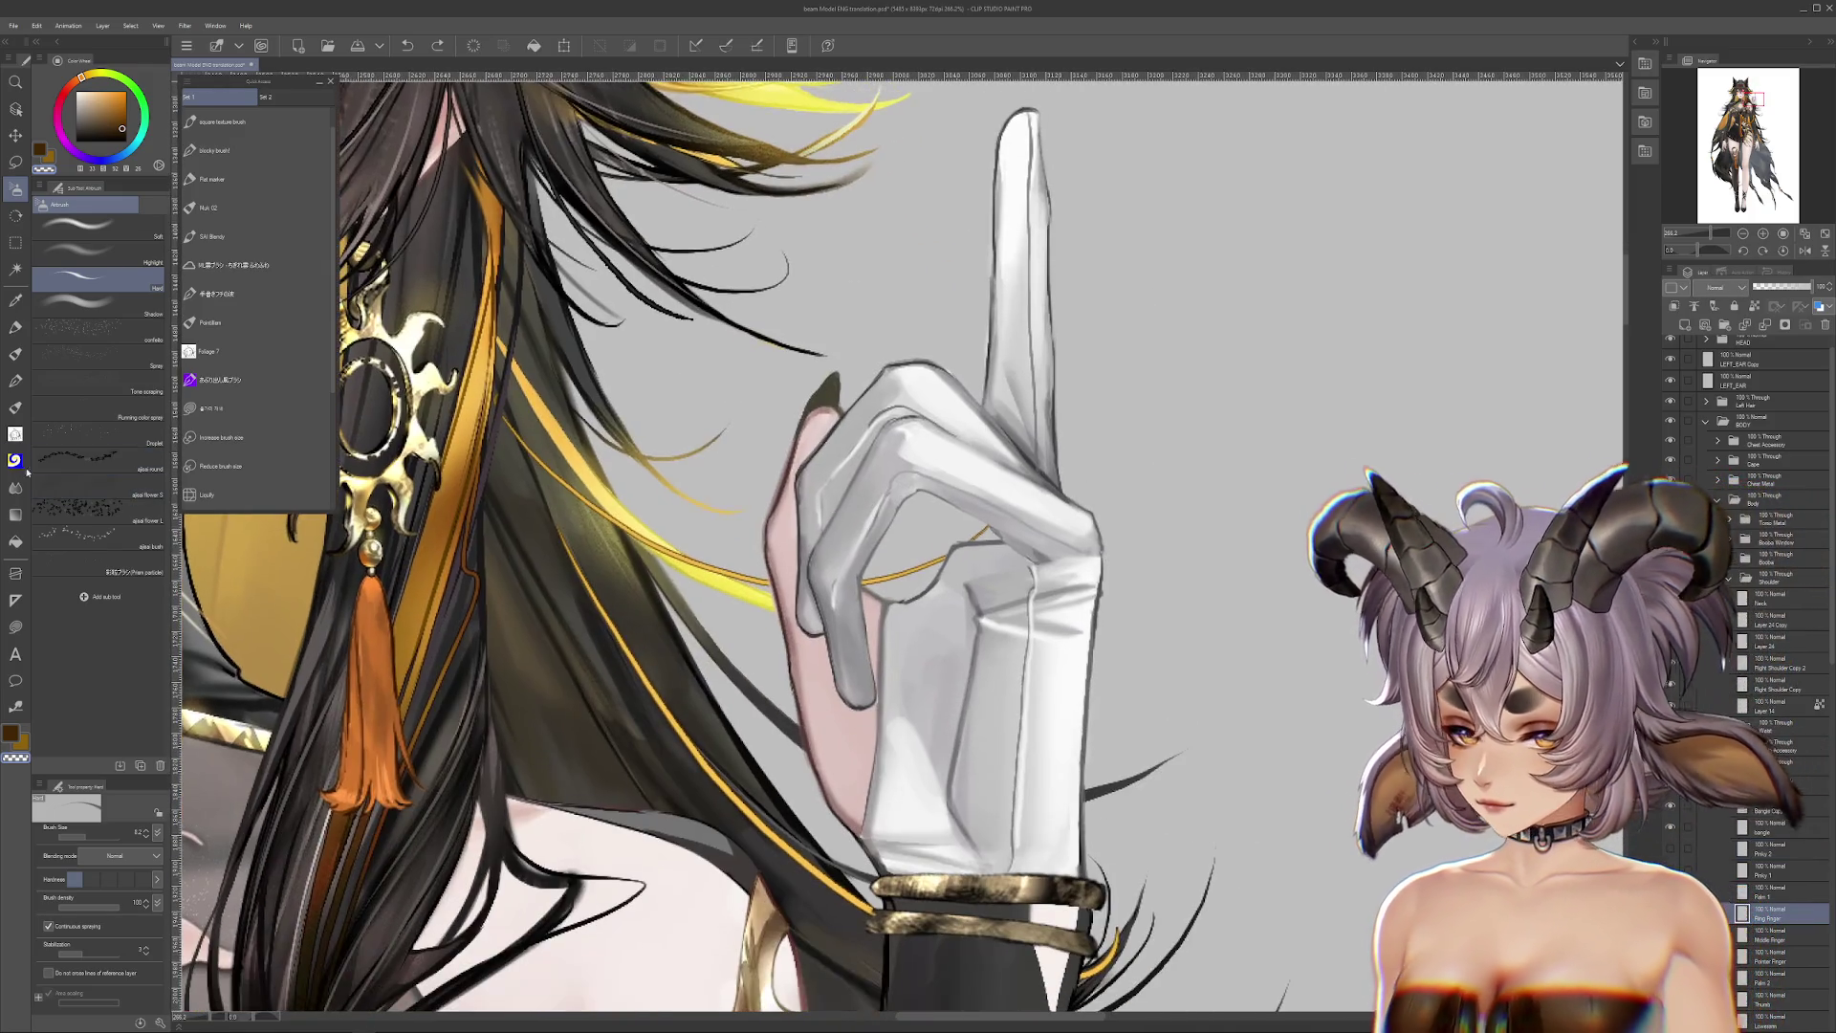
# Step: Pick the Liquify brush, zoom in on the glove and set its size to about 70
pyautogui.click(15, 487)
pyautogui.click(75, 312)
pyautogui.hotkey('ctrl', '+')
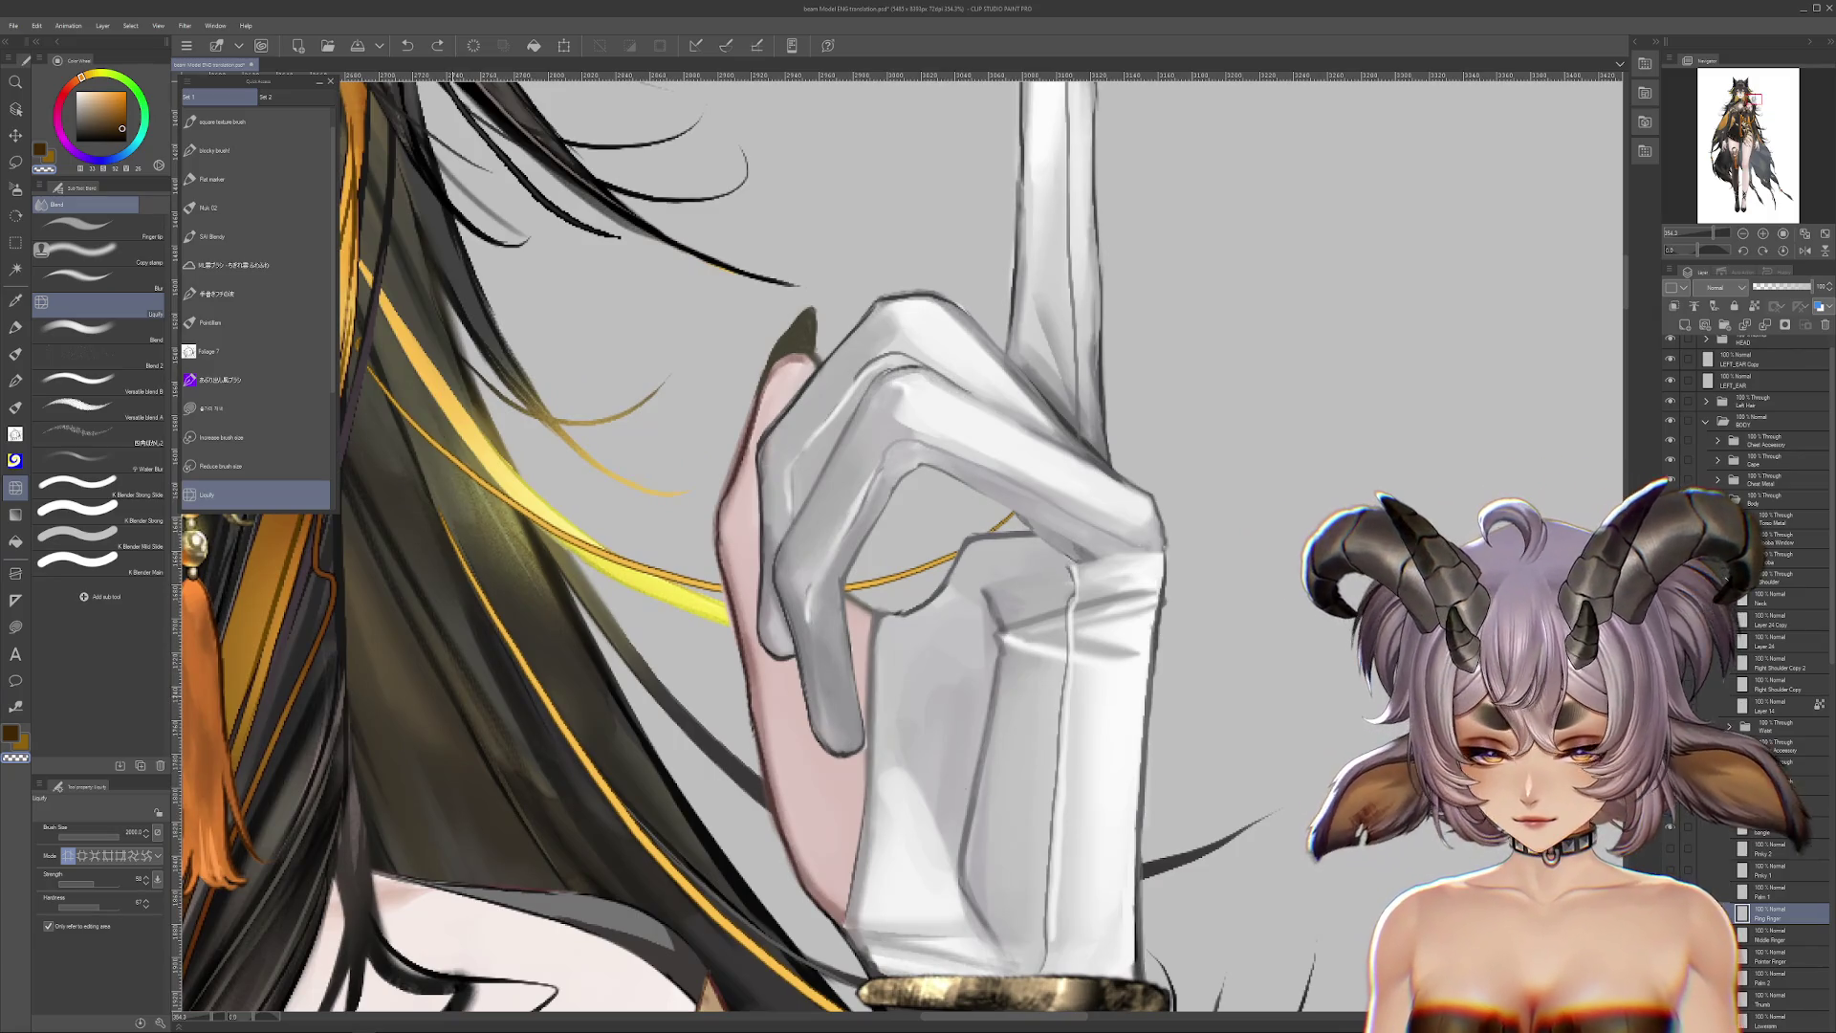
pyautogui.click(103, 837)
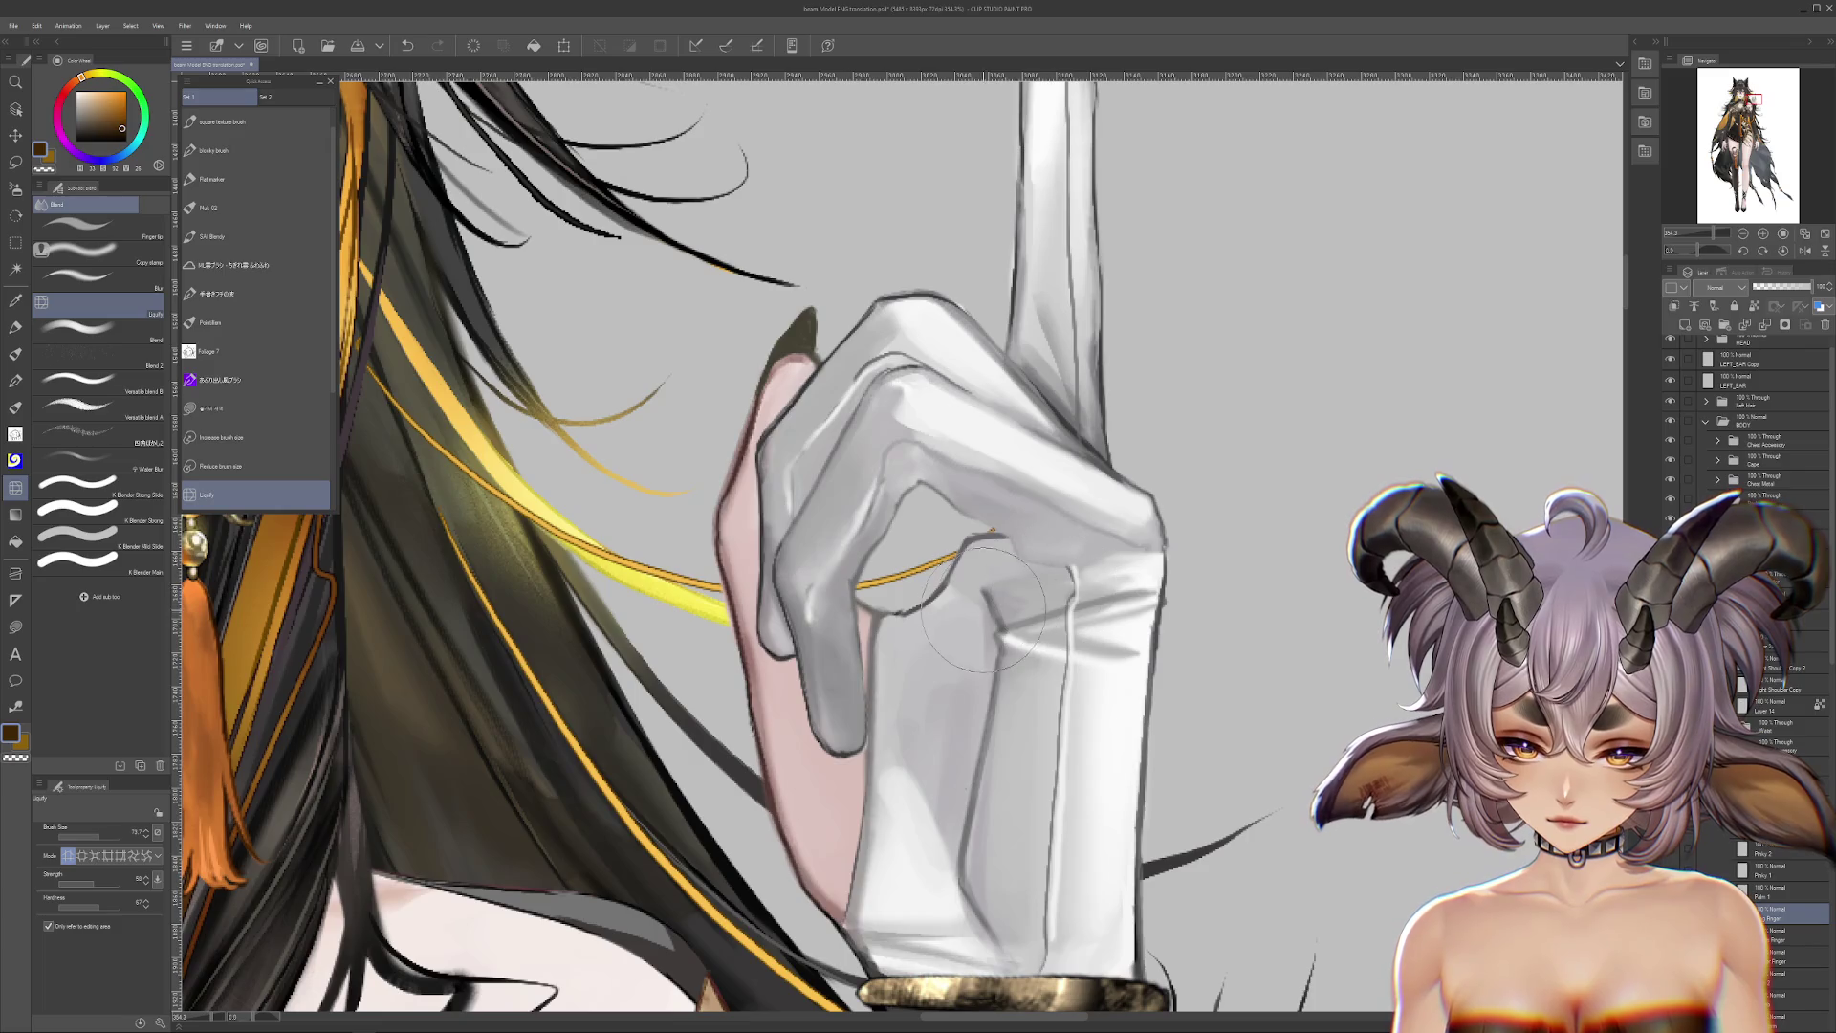
# Step: Undo the warp and re-push the gold strand with Liquify Strength 36 and Hardness 43
pyautogui.hotkey('ctrl', 'z')
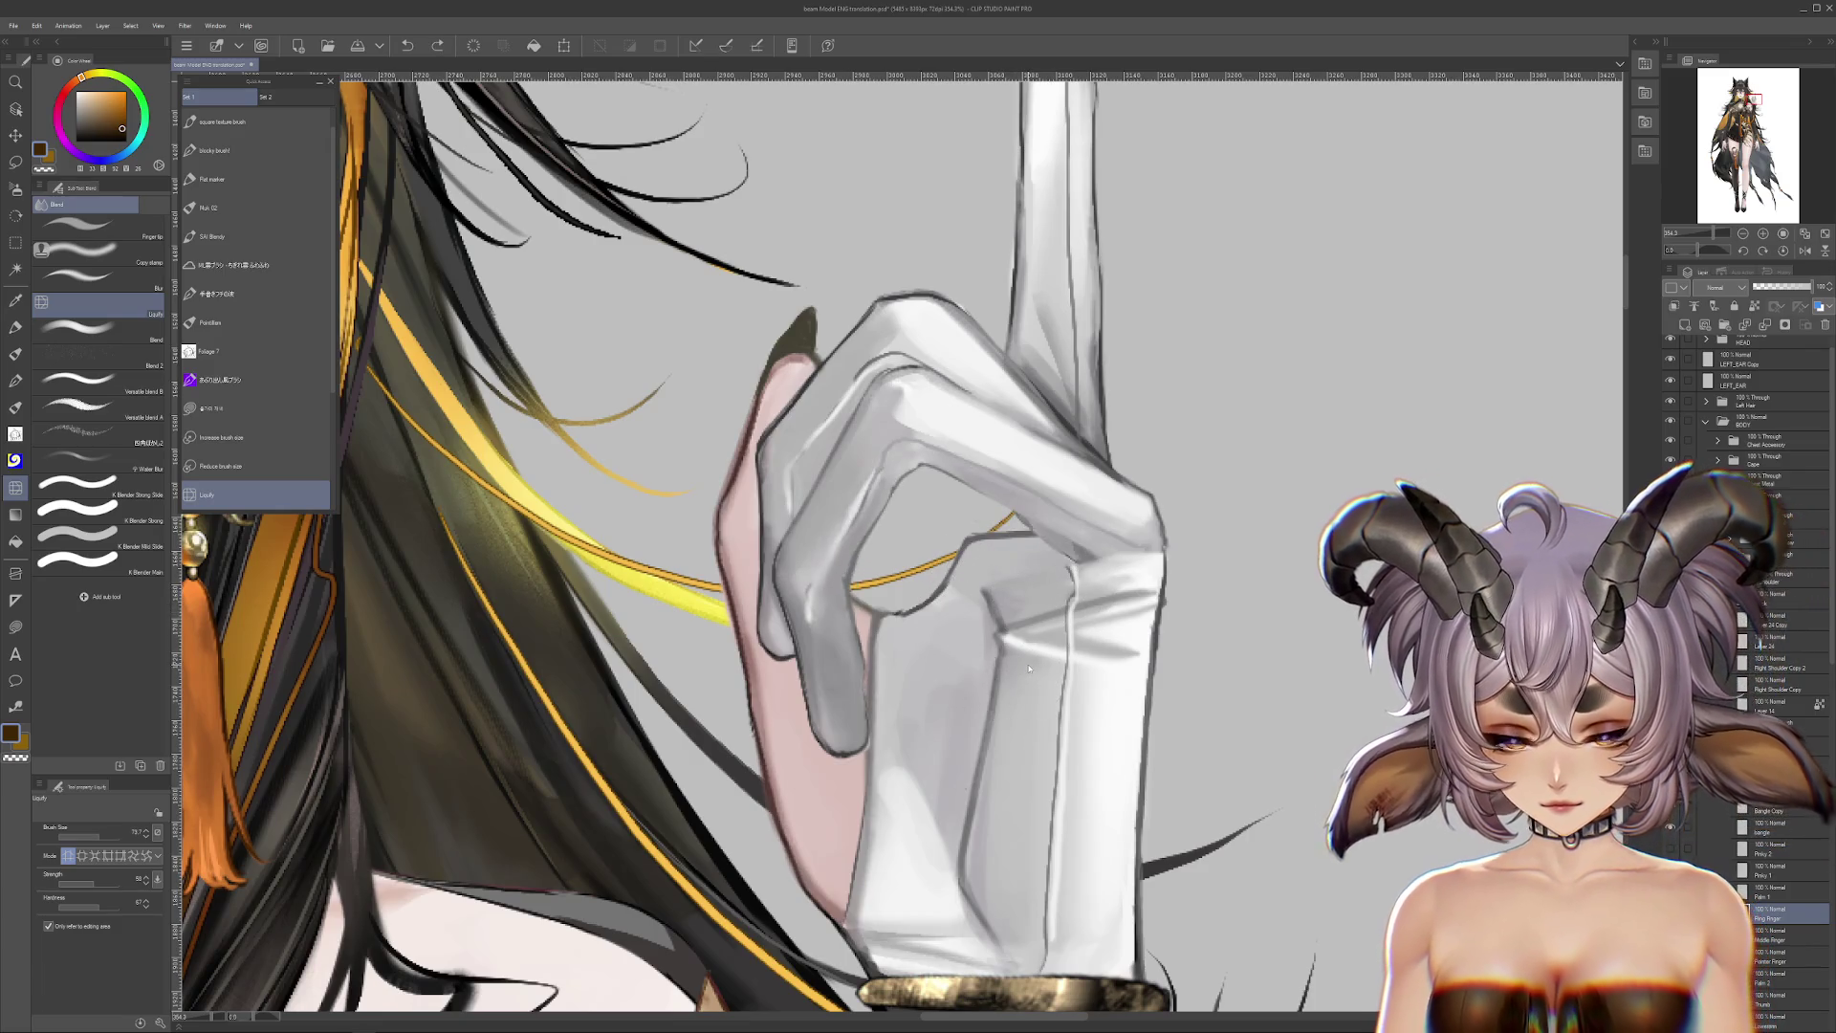
pyautogui.moveTo(96, 881)
pyautogui.mouseDown()
pyautogui.moveTo(78, 880)
pyautogui.moveTo(85, 906)
pyautogui.mouseUp()
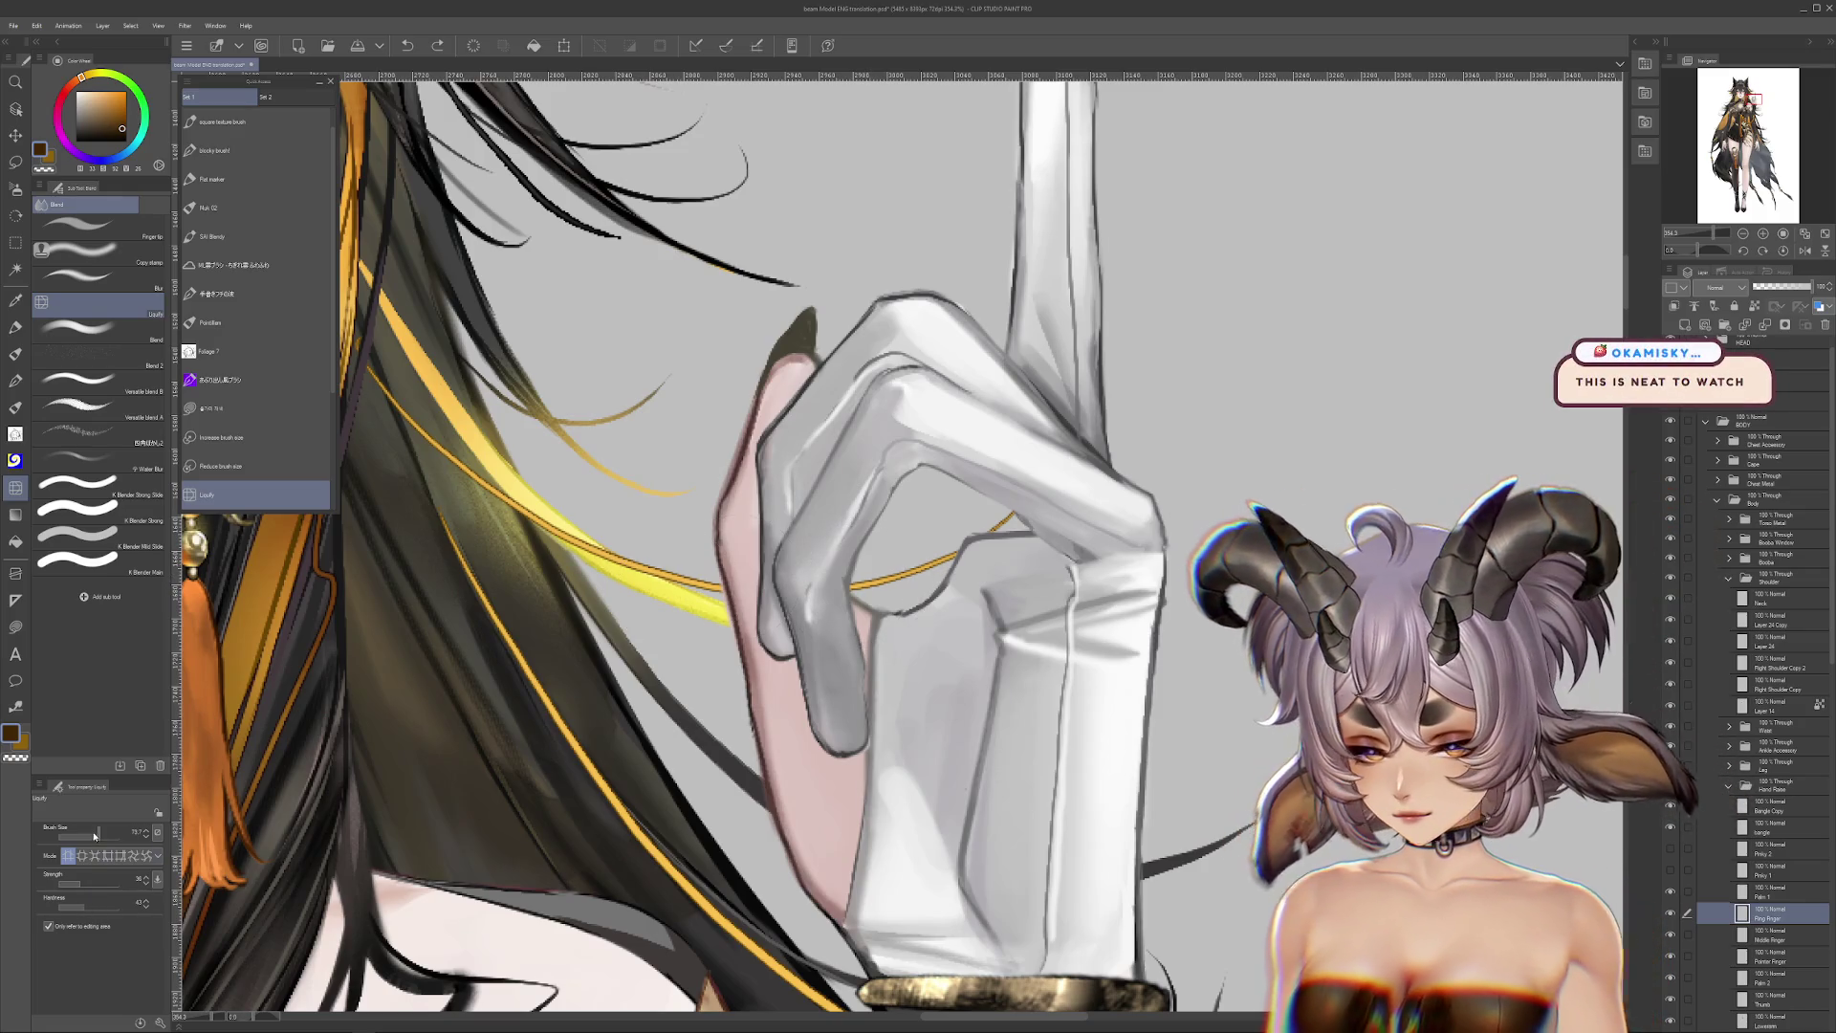
pyautogui.moveTo(893, 674)
pyautogui.mouseDown()
pyautogui.moveTo(859, 626)
pyautogui.moveTo(888, 590)
pyautogui.moveTo(889, 621)
pyautogui.mouseUp()
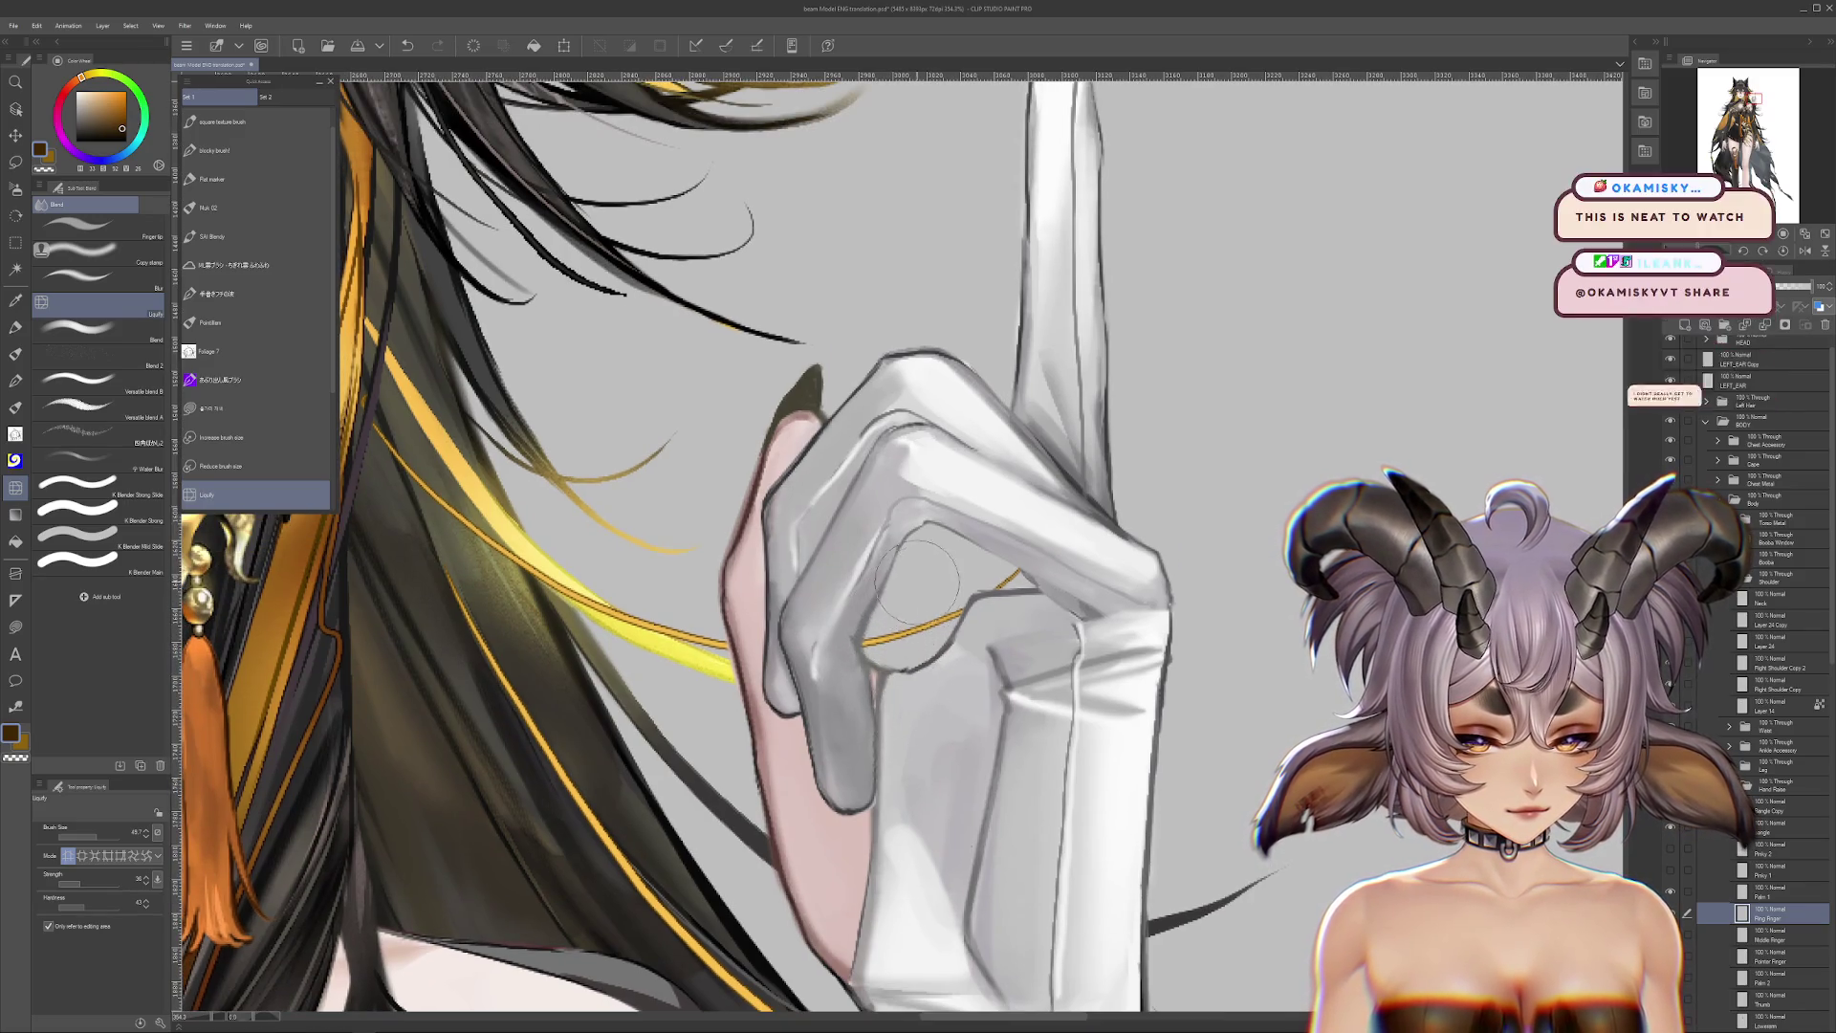
pyautogui.moveTo(918, 568)
pyautogui.mouseDown()
pyautogui.moveTo(922, 609)
pyautogui.moveTo(1071, 658)
pyautogui.moveTo(994, 678)
pyautogui.moveTo(1029, 736)
pyautogui.mouseUp()
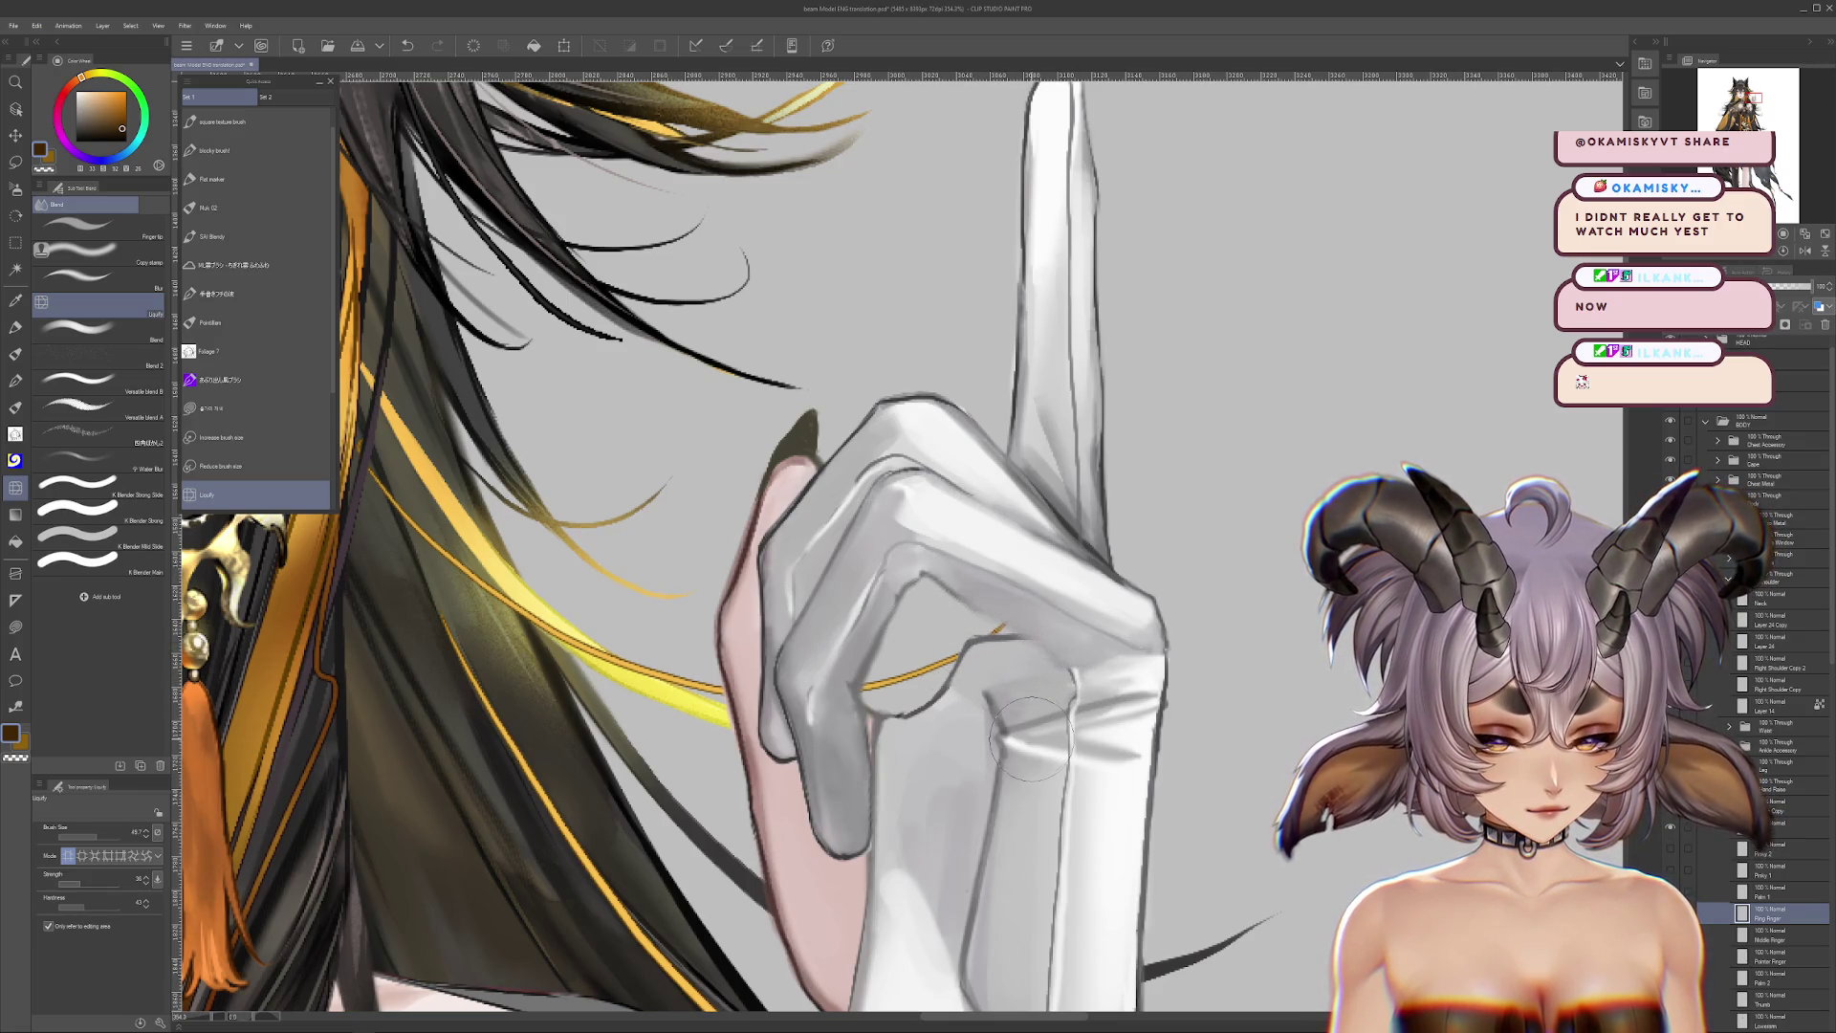
pyautogui.press('p')
pyautogui.keyDown('alt'); pyautogui.click(988, 600); pyautogui.keyUp('alt')
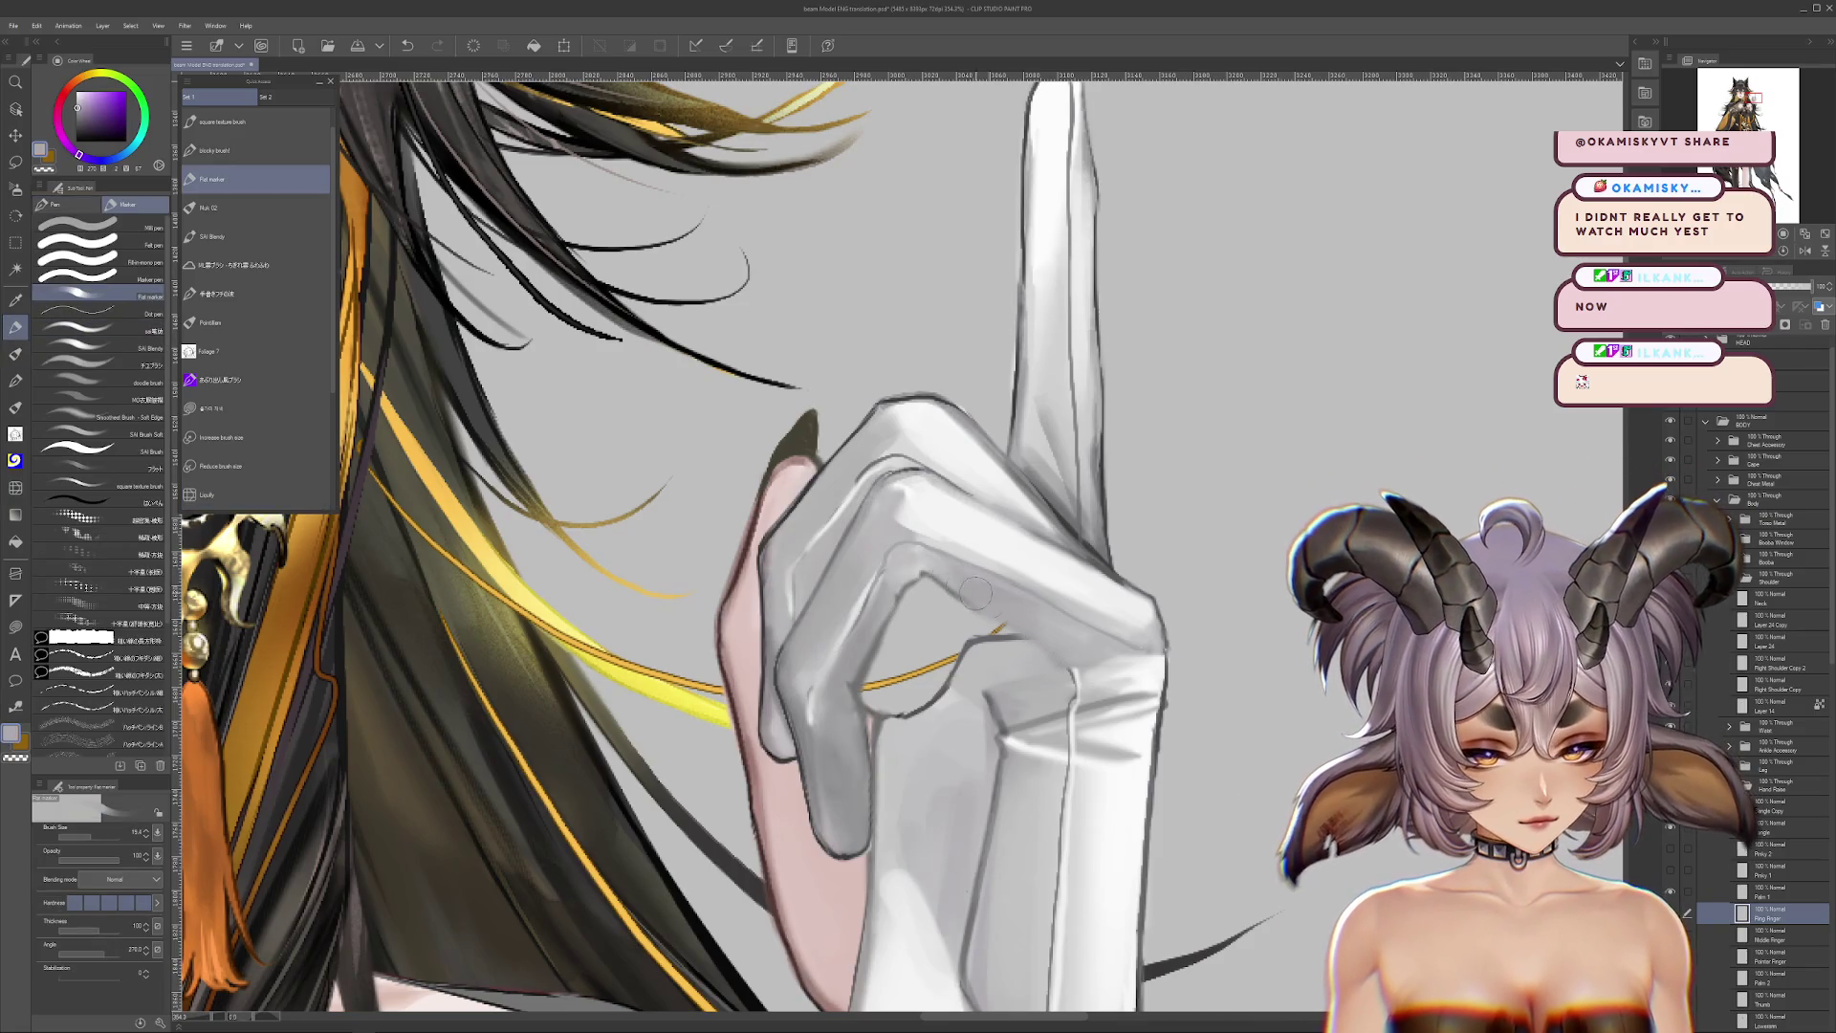
# Step: Shrink the Flat marker to 13 and paint the glove knuckle with greys sampled from the glove
pyautogui.moveTo(98, 847); pyautogui.dragTo(84, 836)
pyautogui.keyDown('alt'); pyautogui.click(902, 546); pyautogui.keyUp('alt')
pyautogui.moveTo(872, 629); pyautogui.dragTo(838, 700)
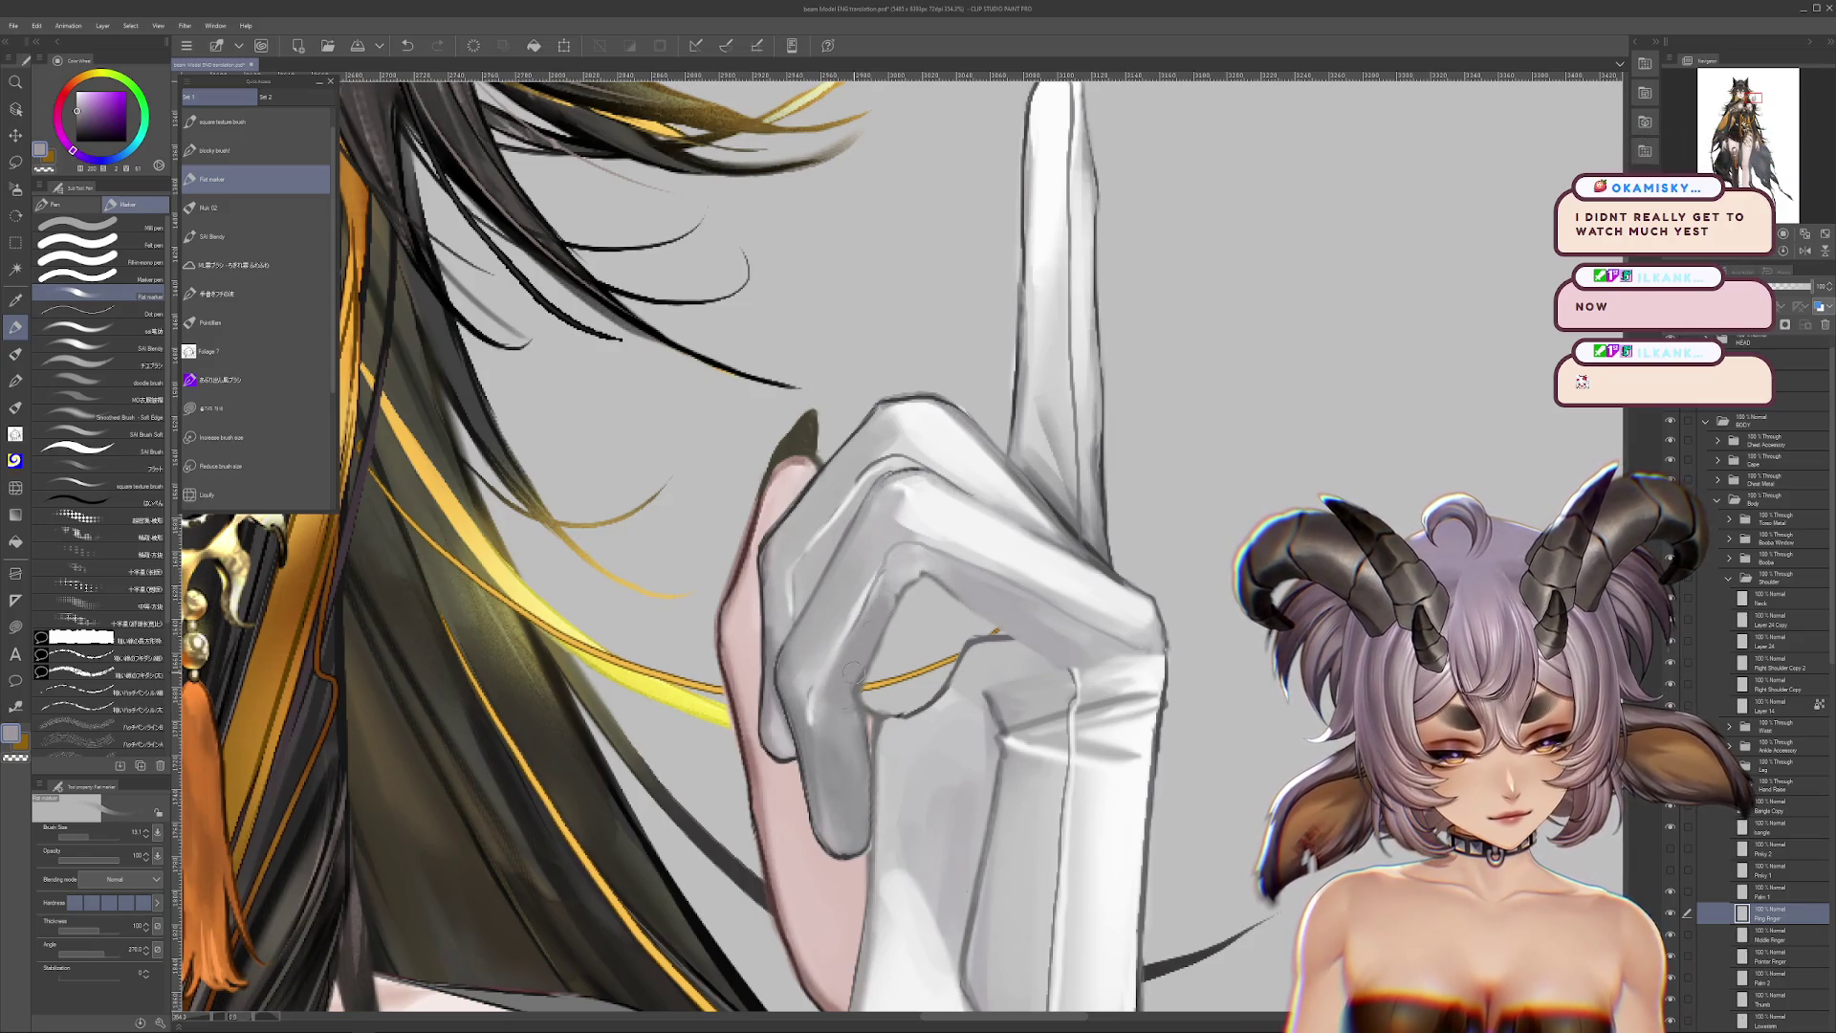
pyautogui.keyDown('alt'); pyautogui.click(882, 784); pyautogui.keyUp('alt')
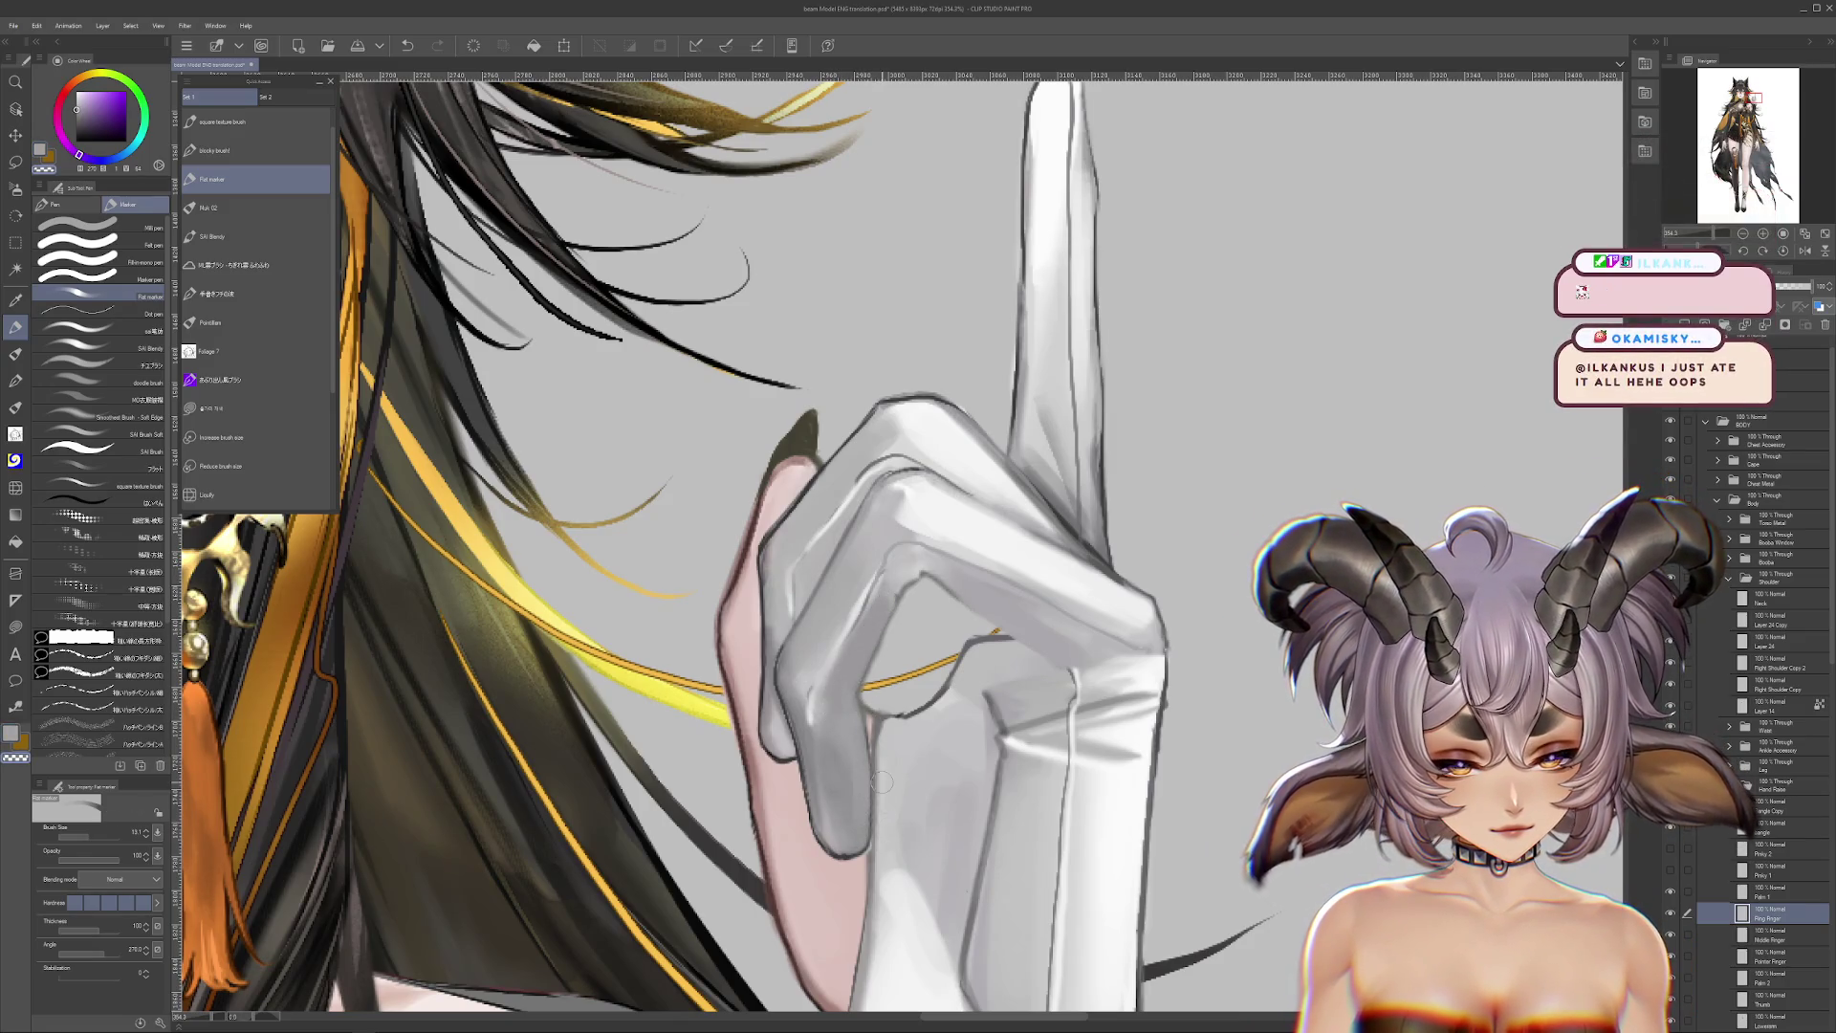
pyautogui.keyDown('alt'); pyautogui.click(864, 648); pyautogui.keyUp('alt')
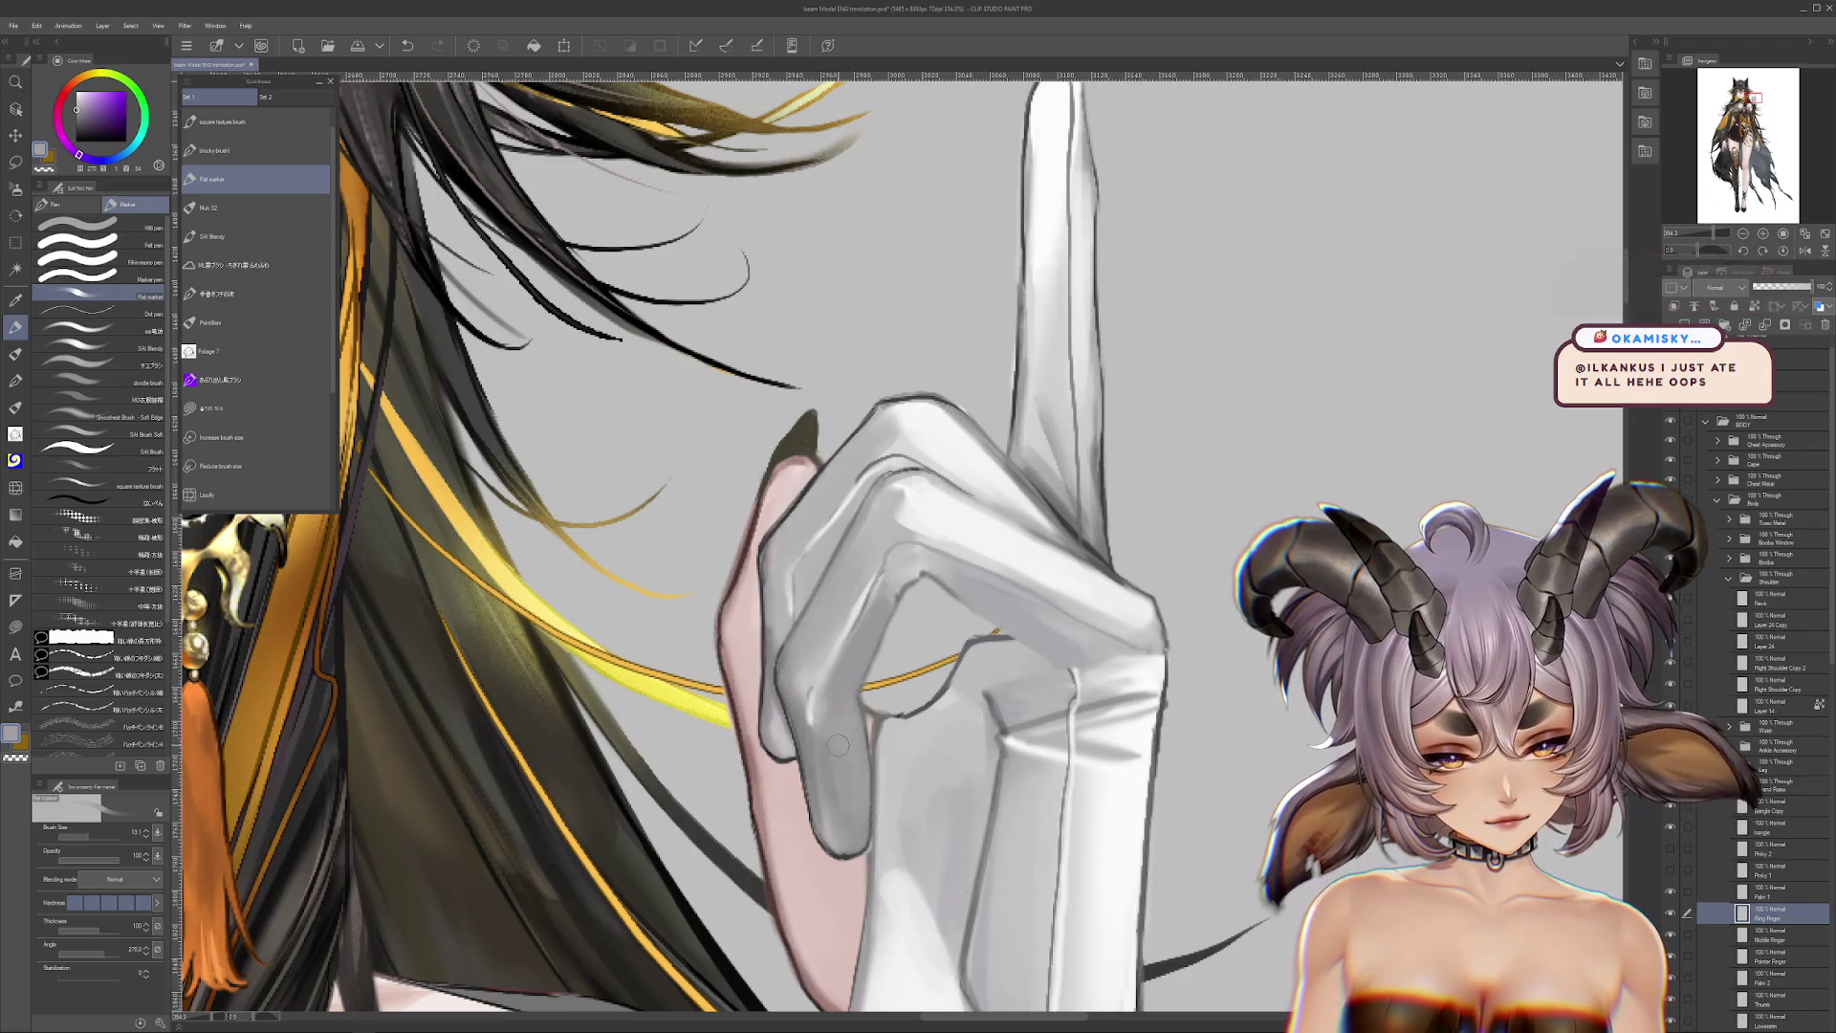
pyautogui.keyDown('alt'); pyautogui.click(903, 570); pyautogui.keyUp('alt')
pyautogui.keyDown('alt'); pyautogui.click(894, 588); pyautogui.keyUp('alt')
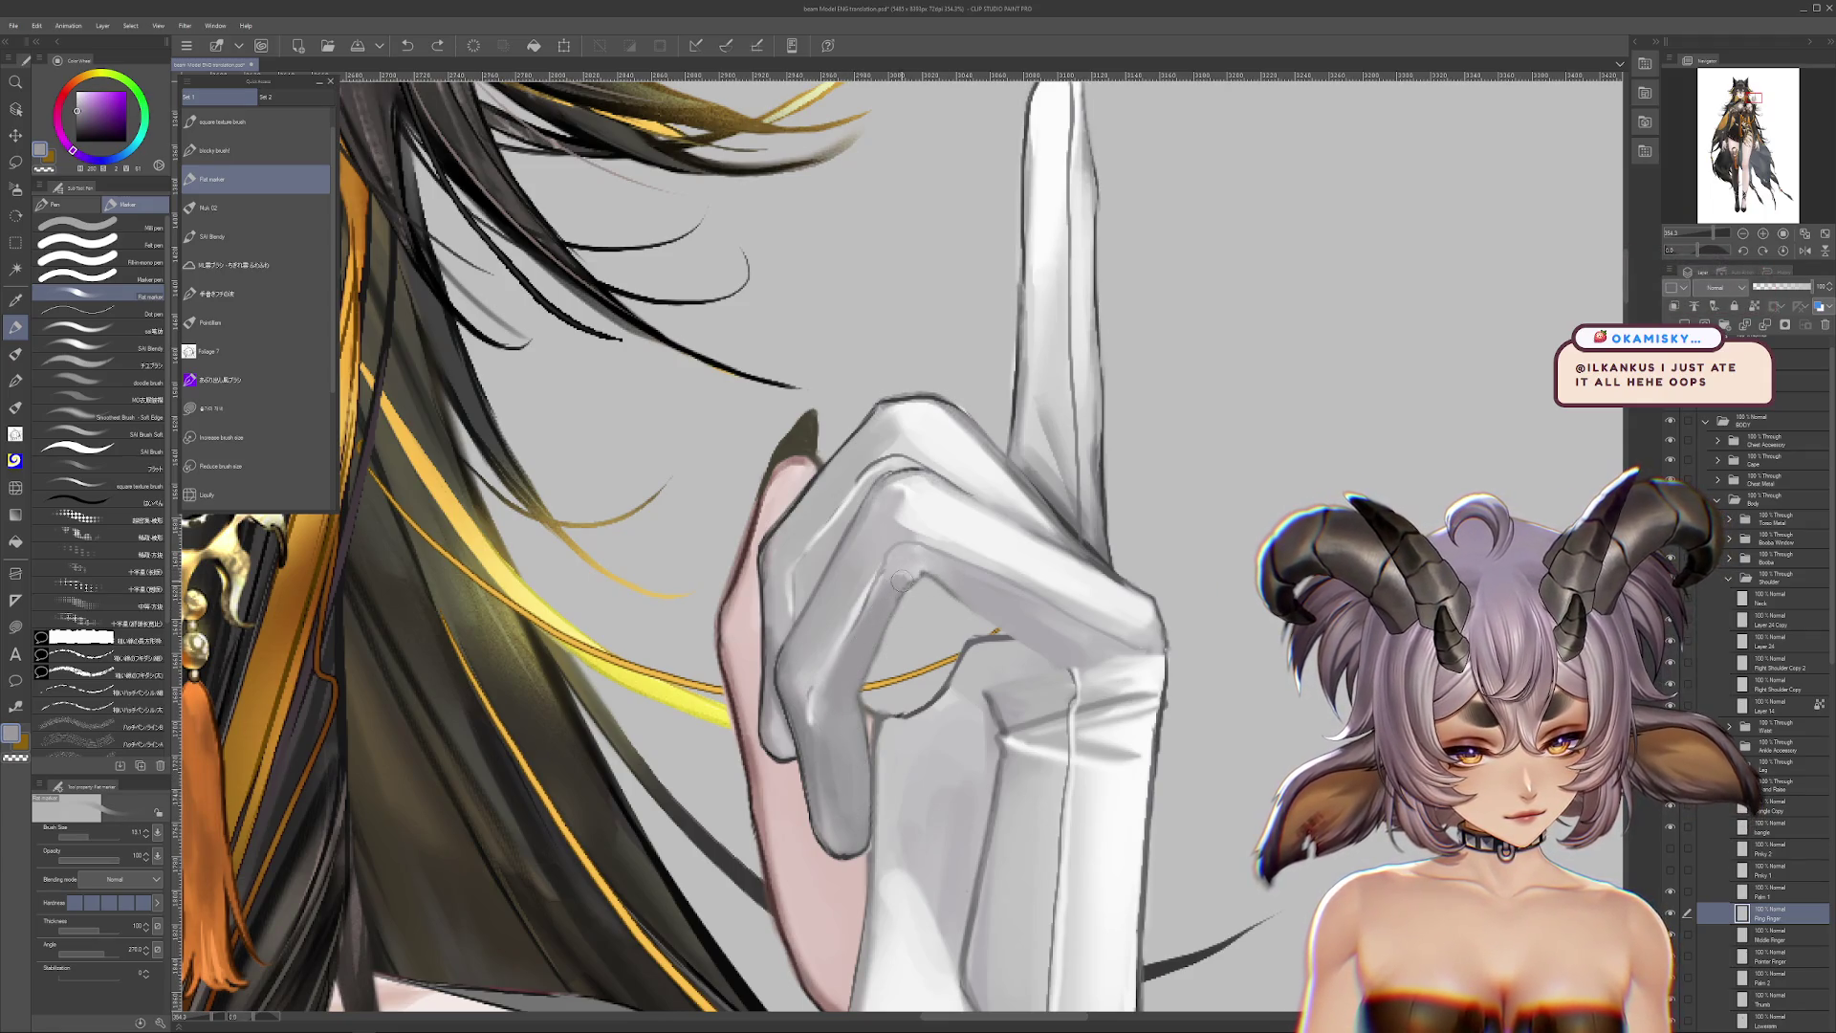
pyautogui.keyDown('alt'); pyautogui.click(909, 559); pyautogui.keyUp('alt')
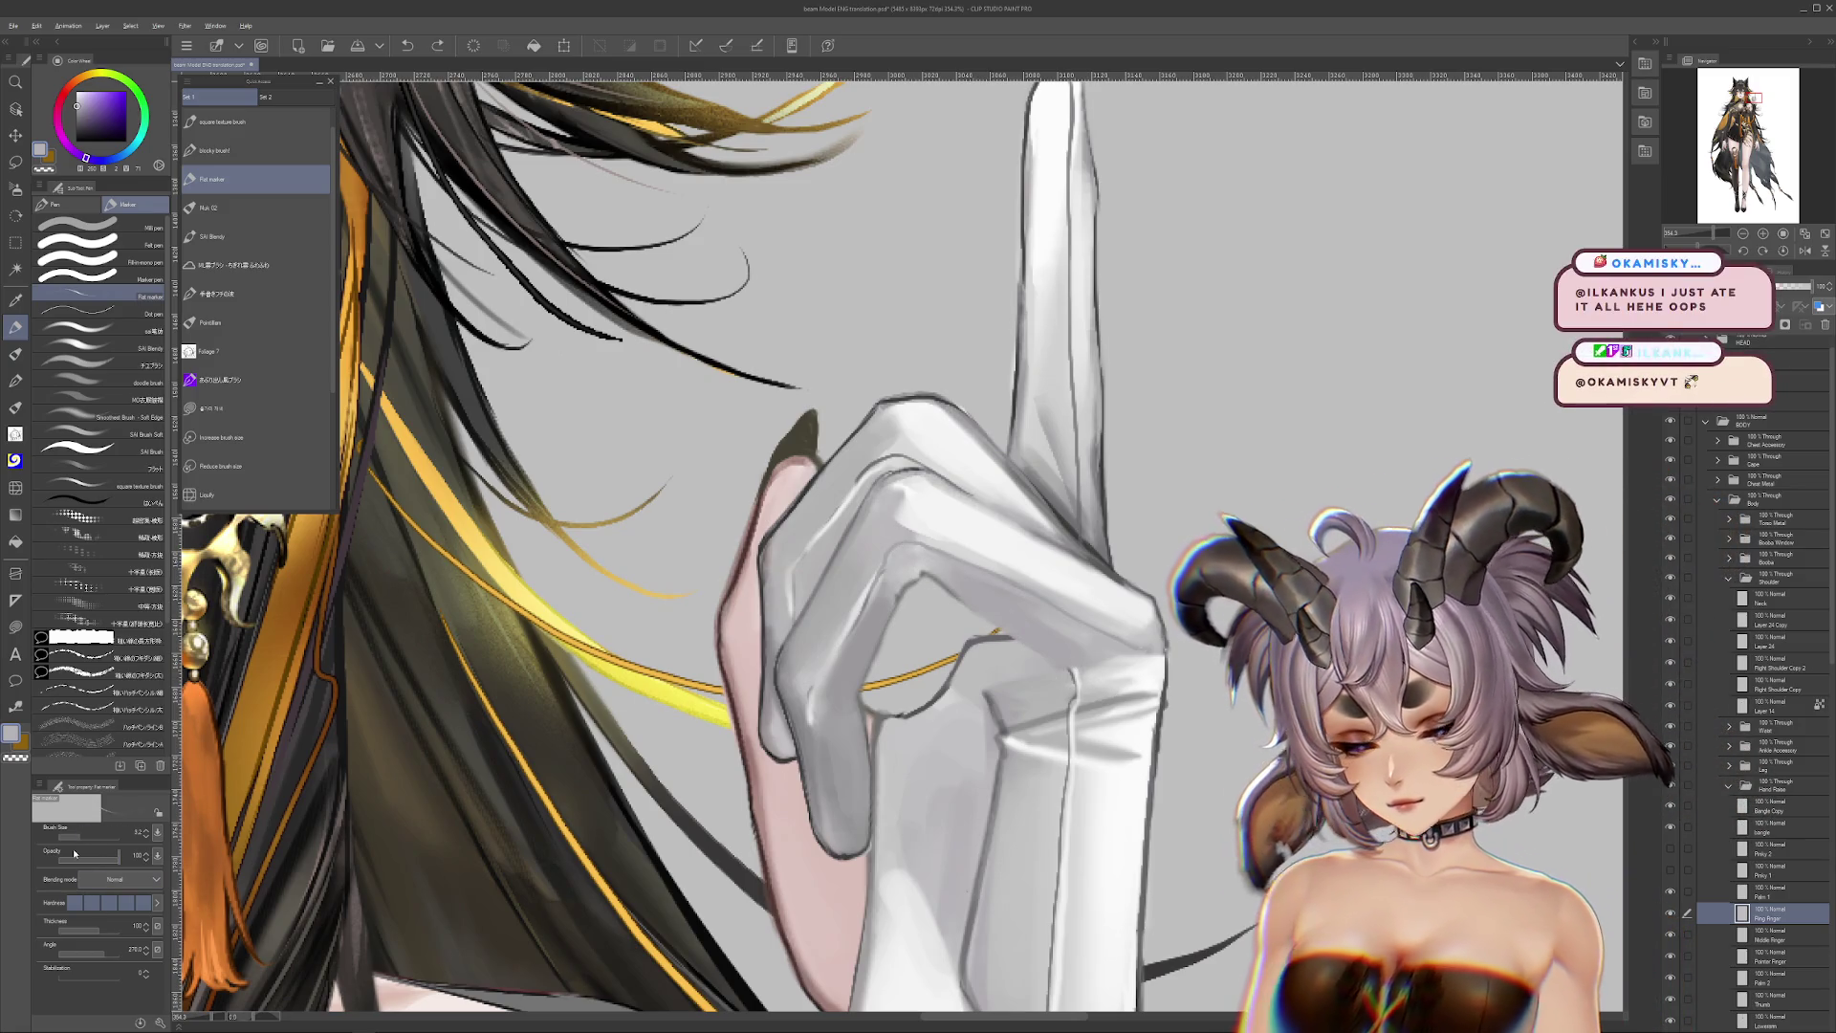
pyautogui.keyDown('alt'); pyautogui.click(922, 586); pyautogui.keyUp('alt')
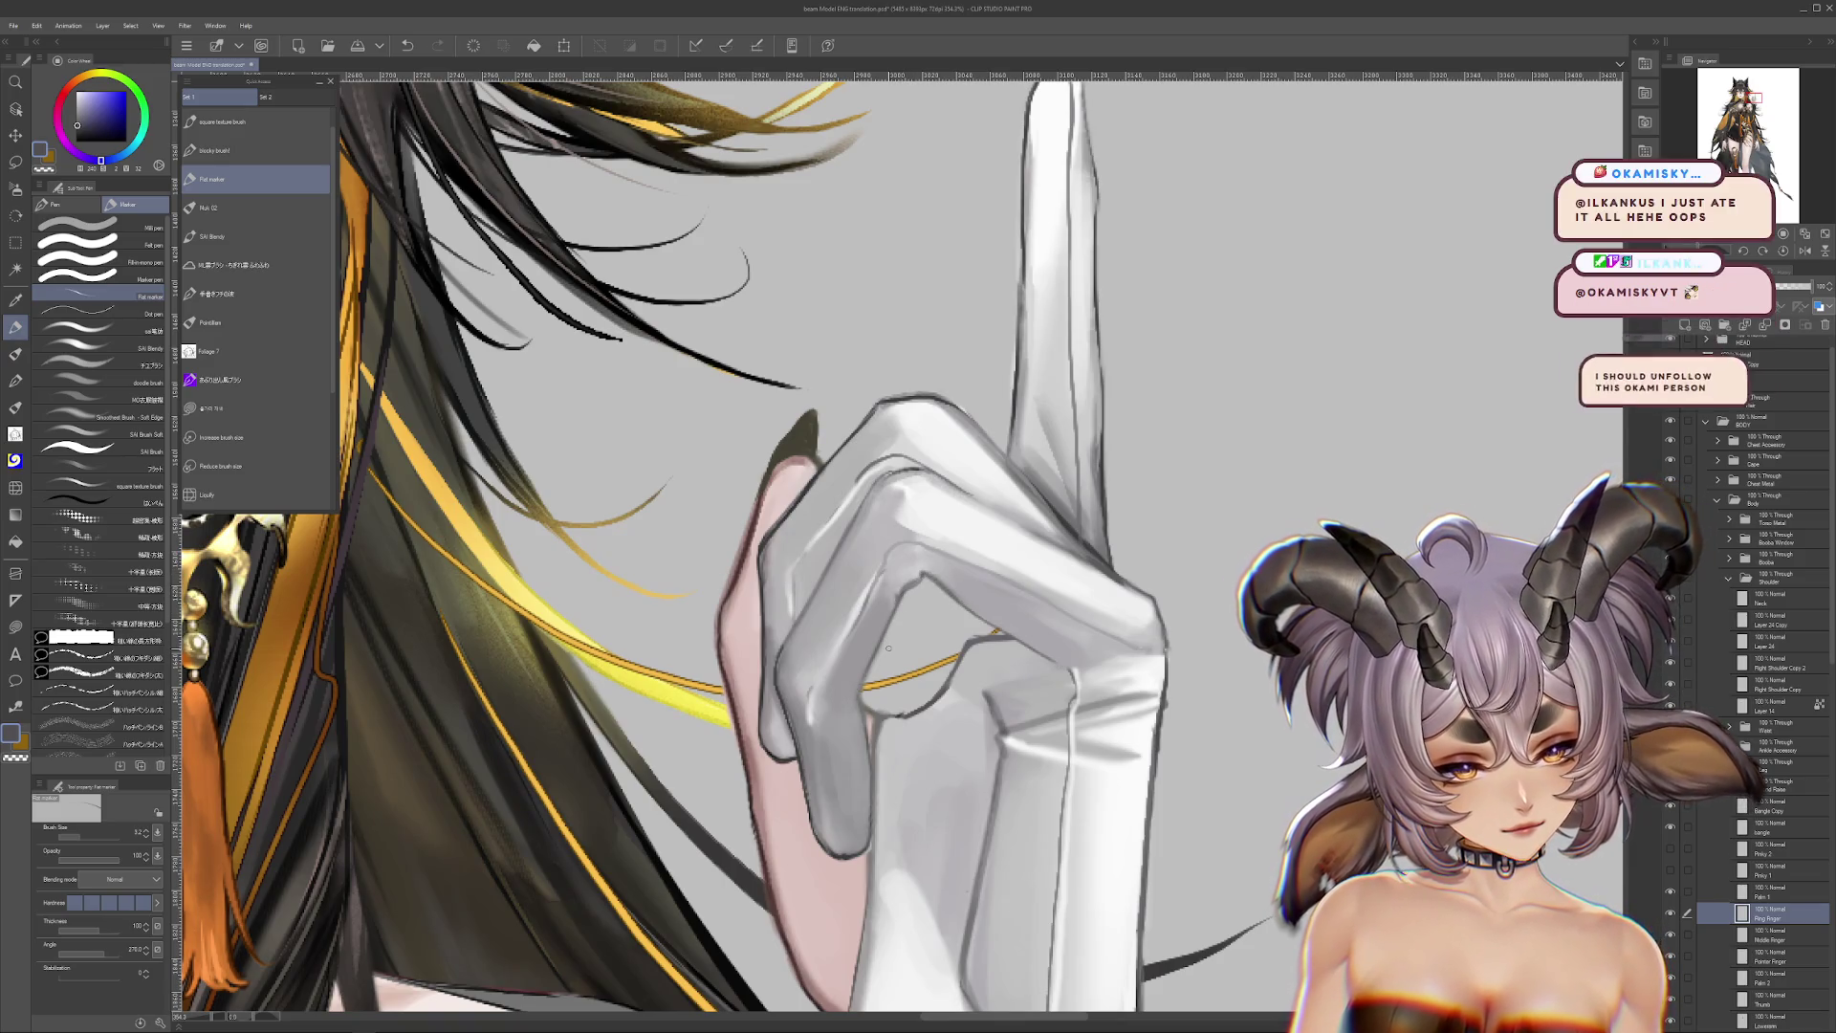
# Step: Switch to Liquify and enlarge its brush to about 68
pyautogui.press('j')
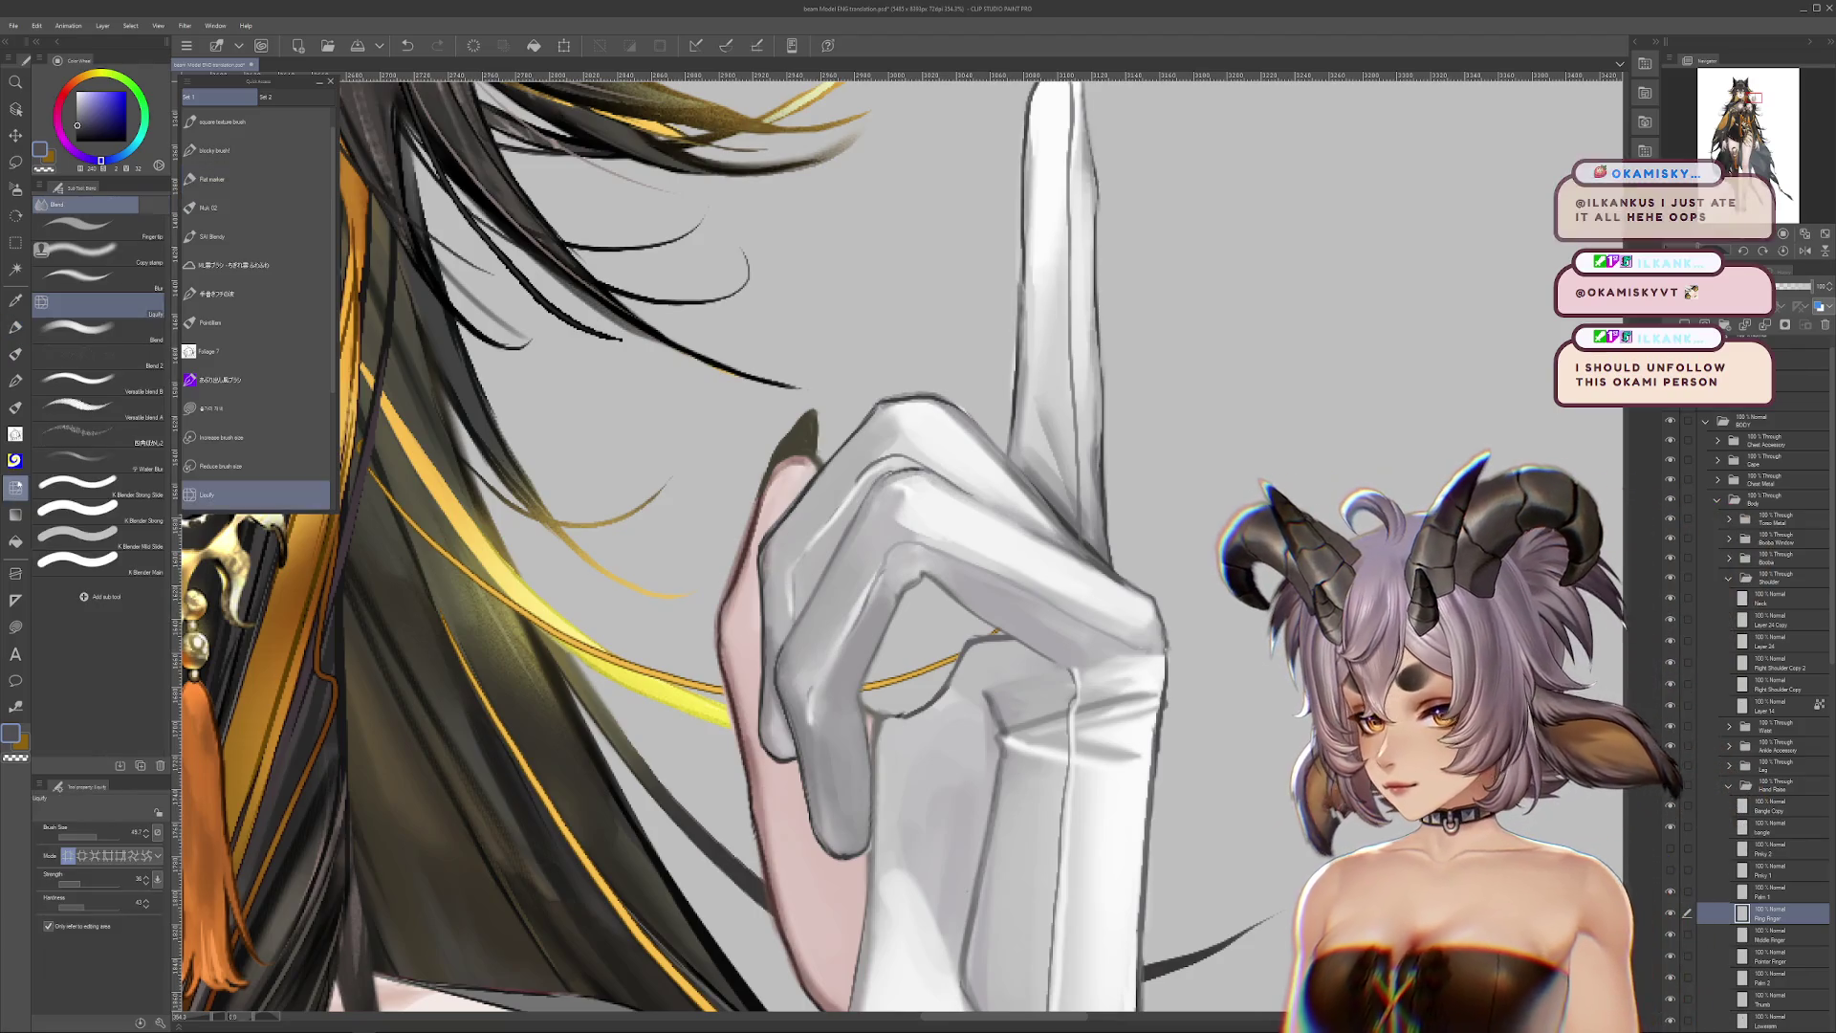
pyautogui.moveTo(104, 837); pyautogui.dragTo(111, 837)
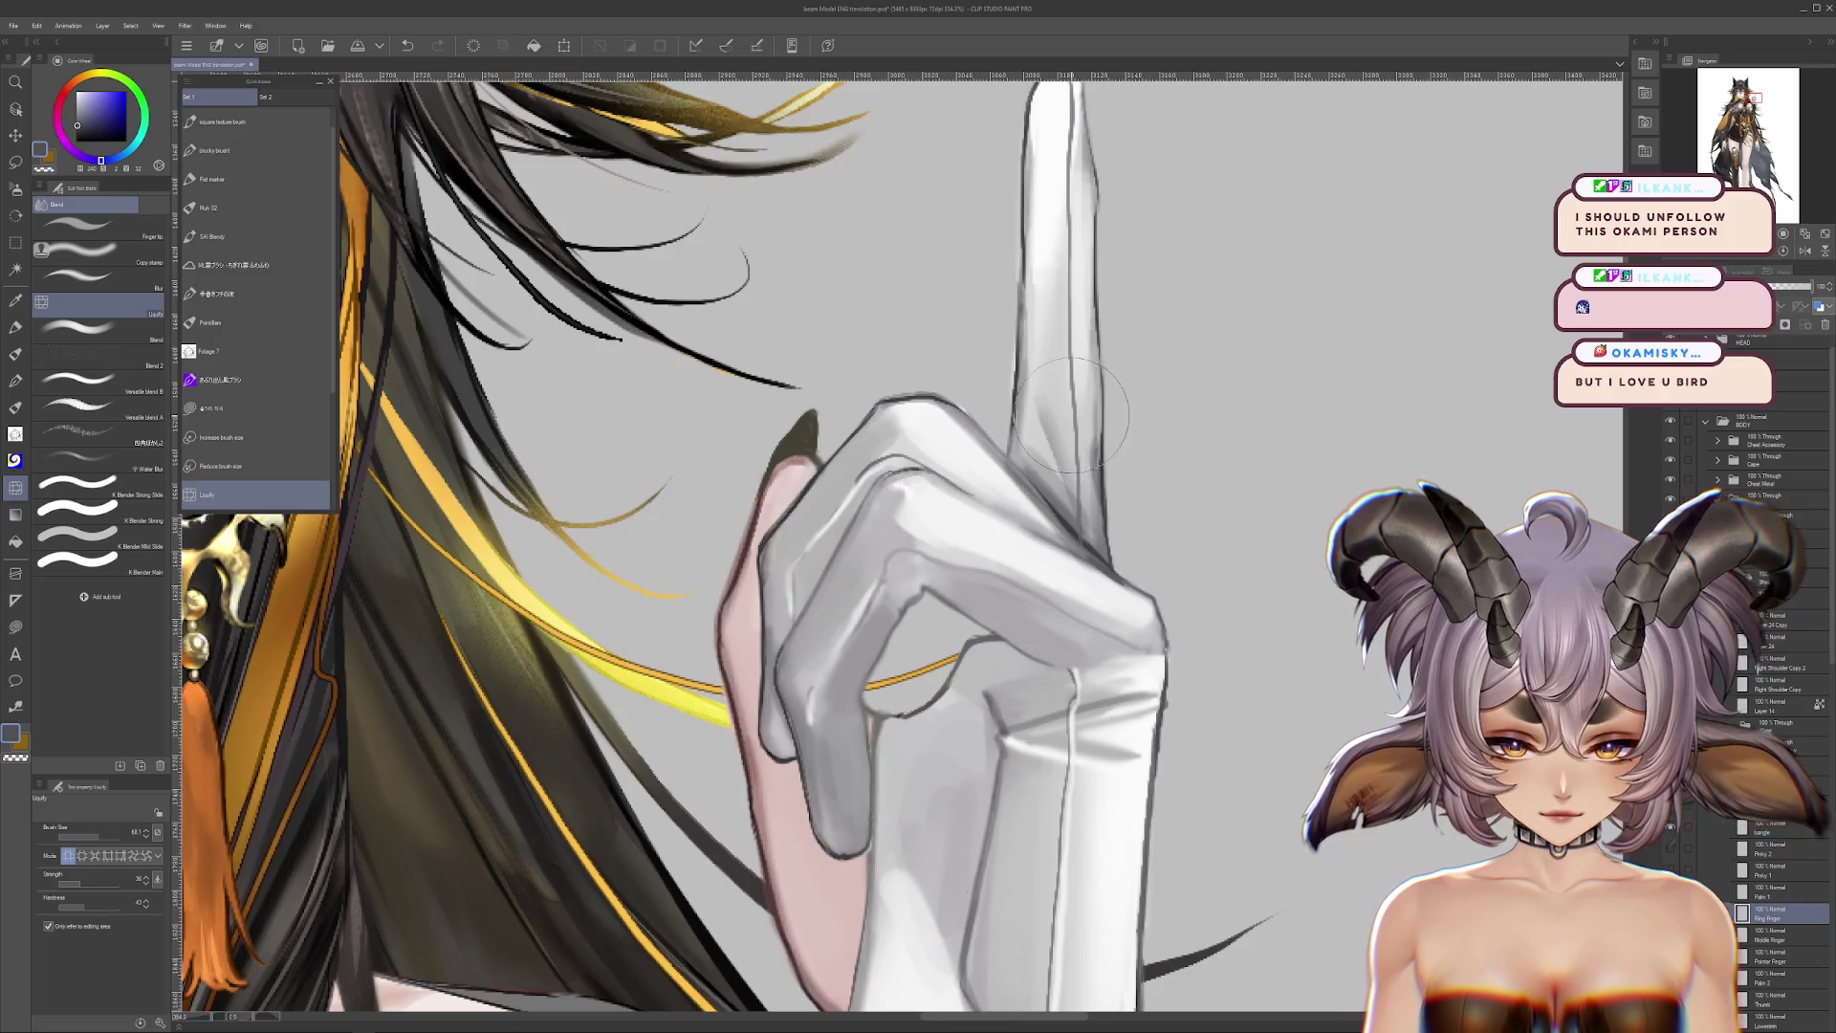
pyautogui.scroll(-3, 854, 699)
pyautogui.scroll(-4, 951, 726)
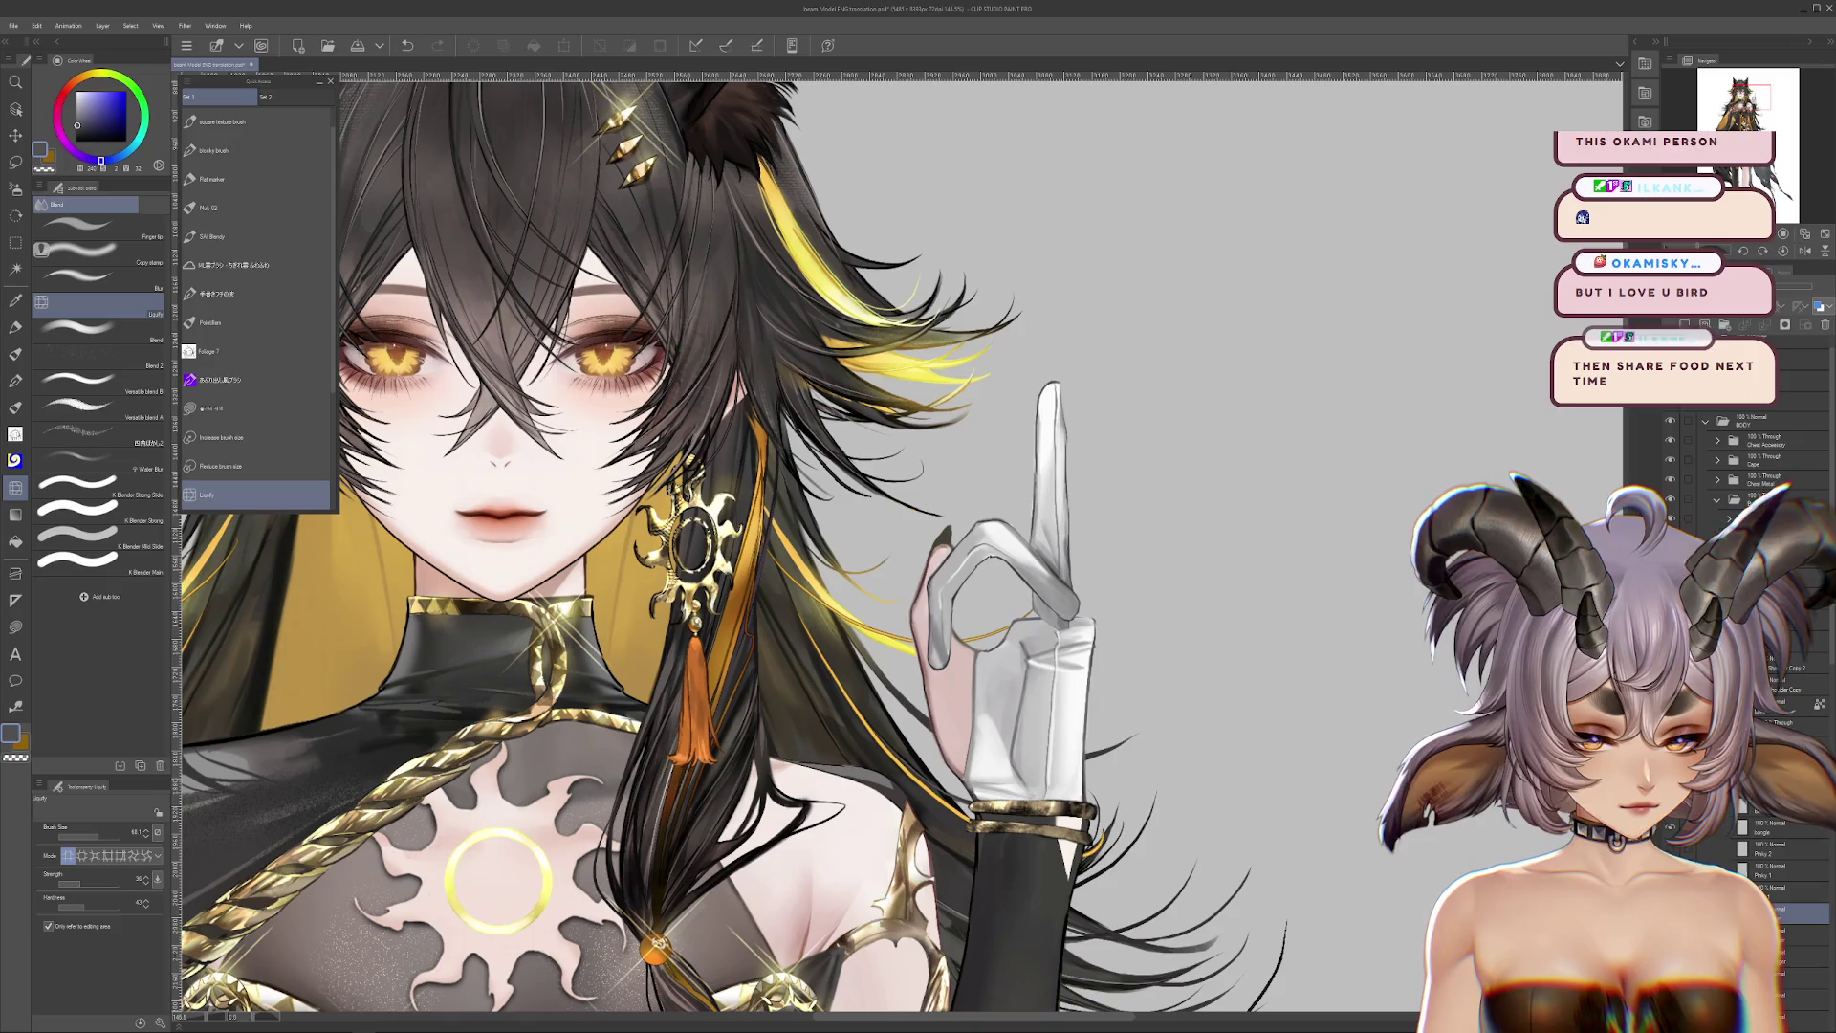
# Step: Enlarge the Liquify brush to about 118 and push the finger's inner contour up-right
pyautogui.scroll(4, 1023, 622)
pyautogui.scroll(2, 990, 507)
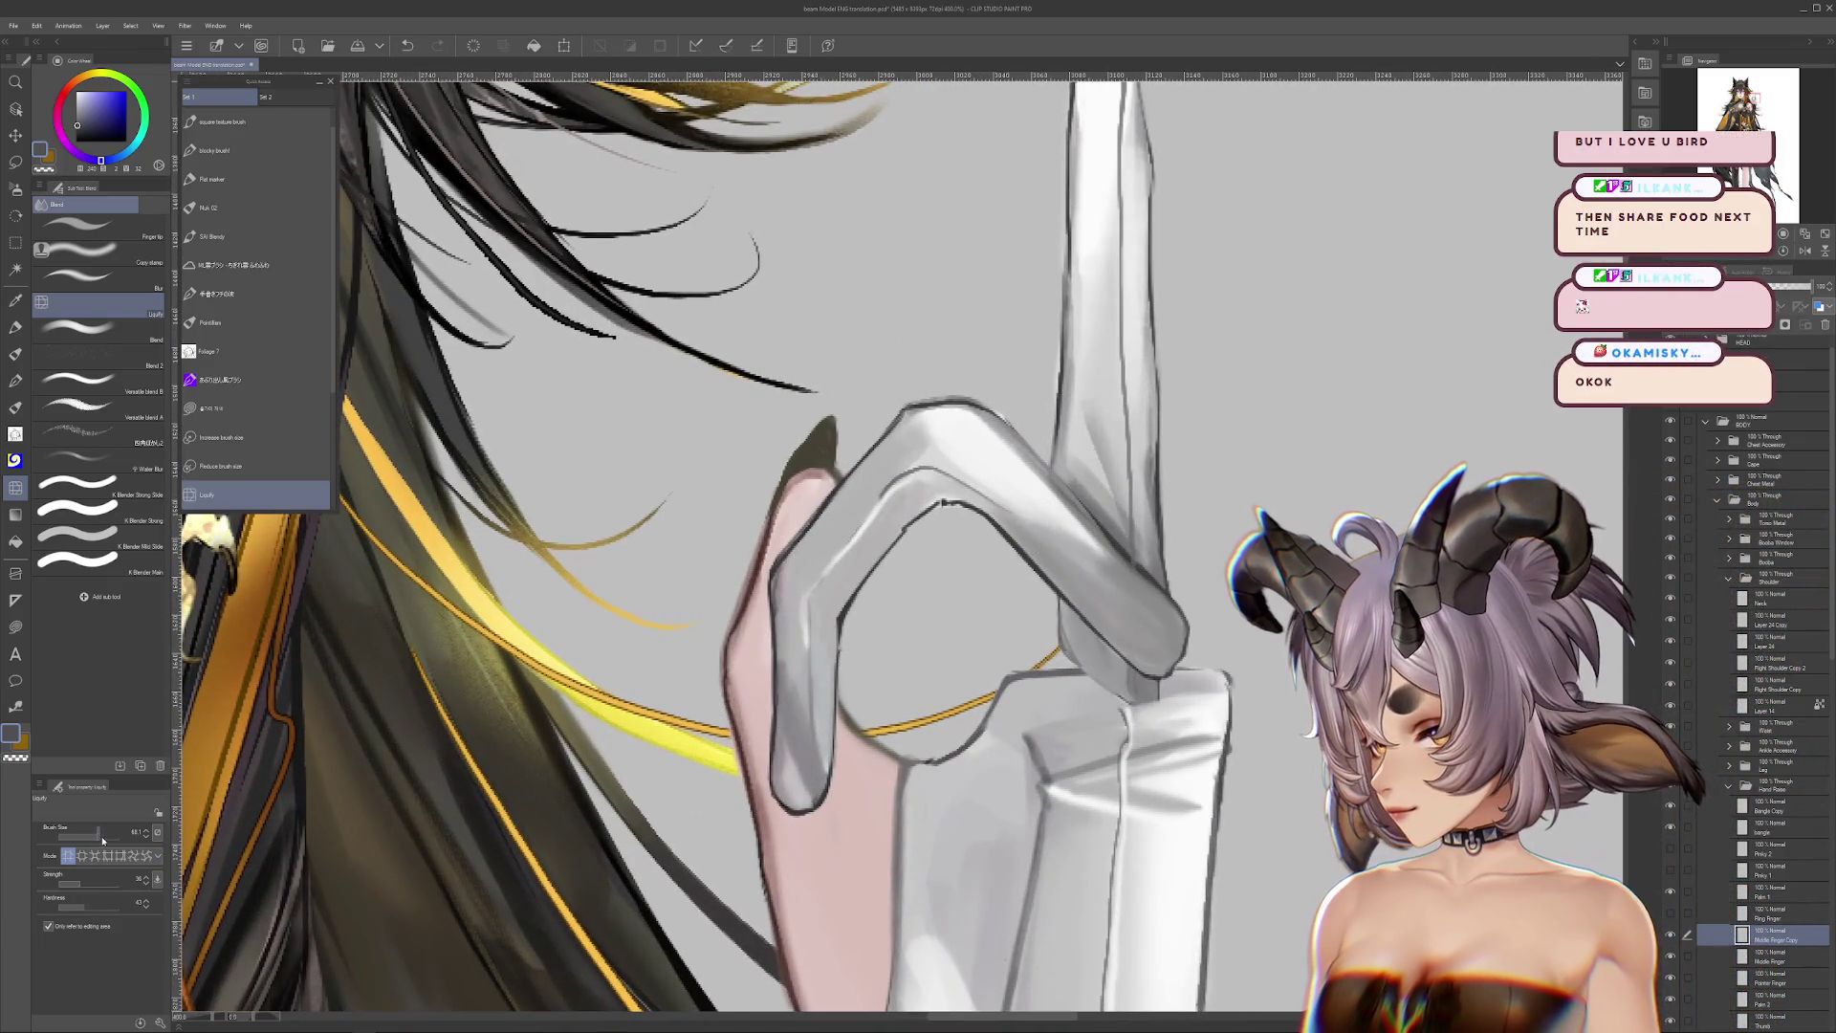
pyautogui.moveTo(709, 692); pyautogui.dragTo(785, 654)
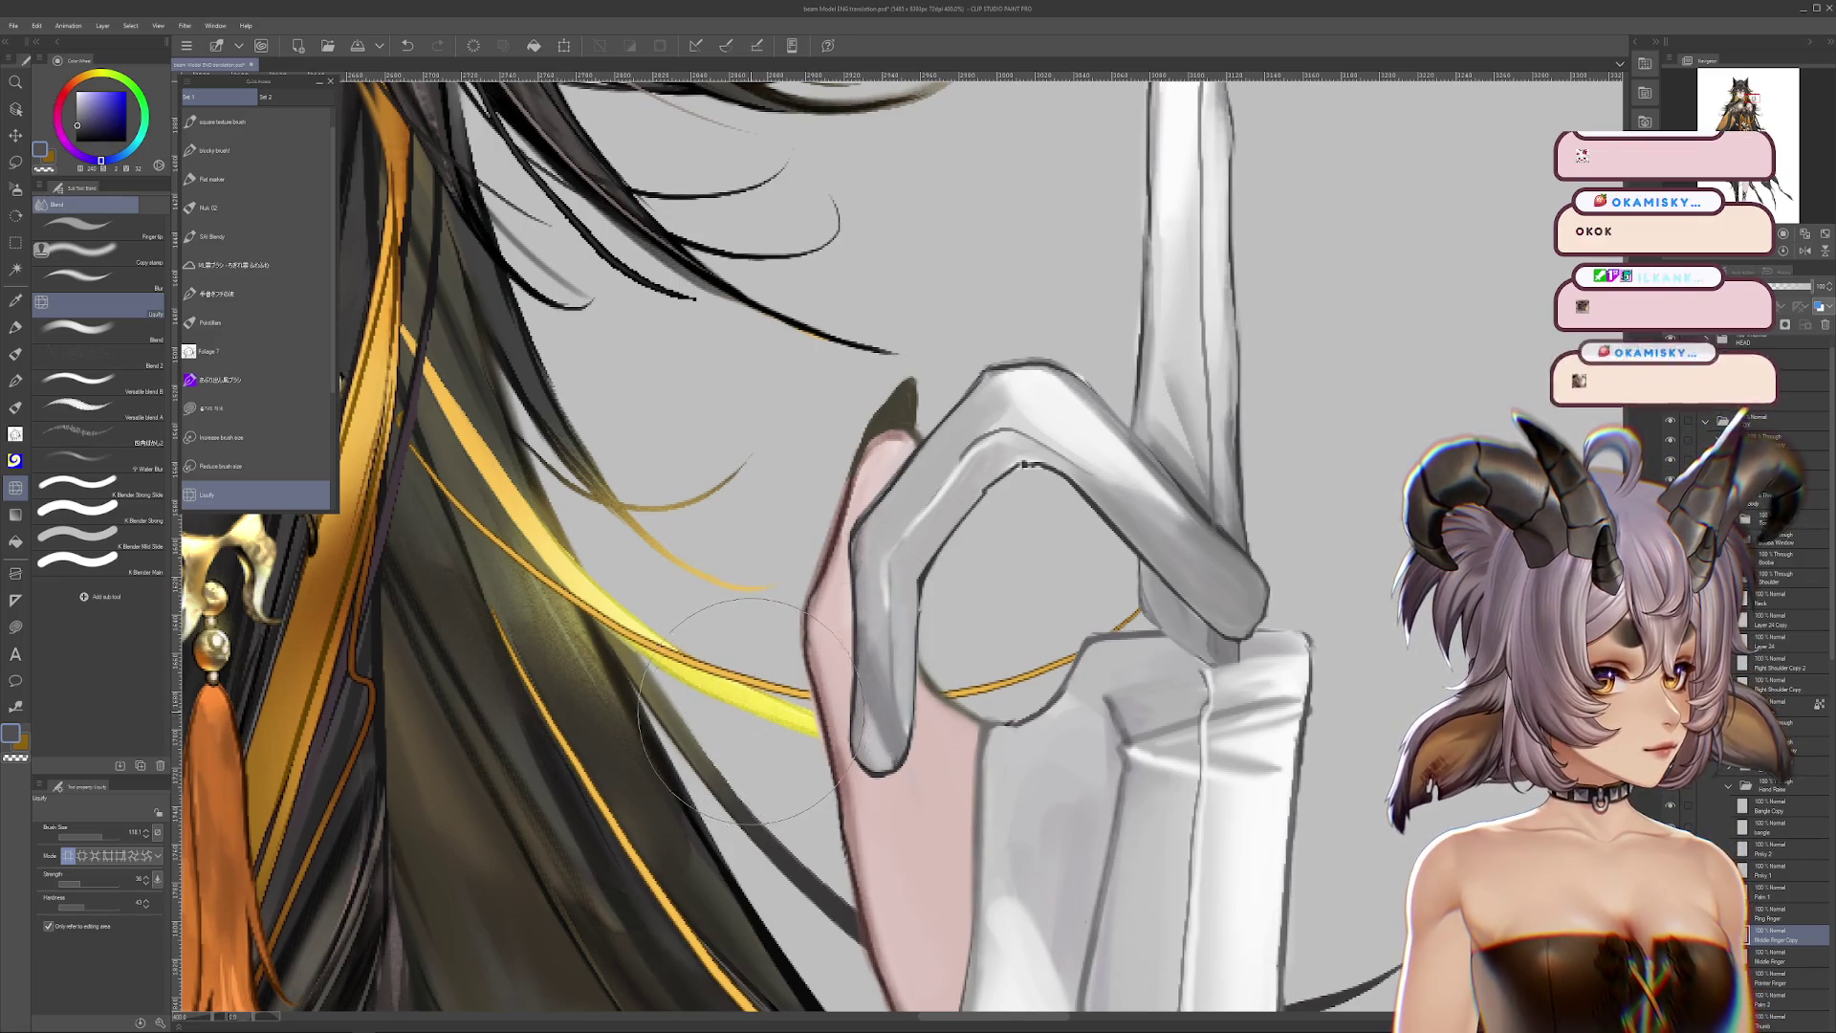
pyautogui.moveTo(878, 722)
pyautogui.mouseDown()
pyautogui.moveTo(932, 592)
pyautogui.moveTo(994, 524)
pyautogui.moveTo(1137, 564)
pyautogui.moveTo(1181, 622)
pyautogui.moveTo(1162, 631)
pyautogui.mouseUp()
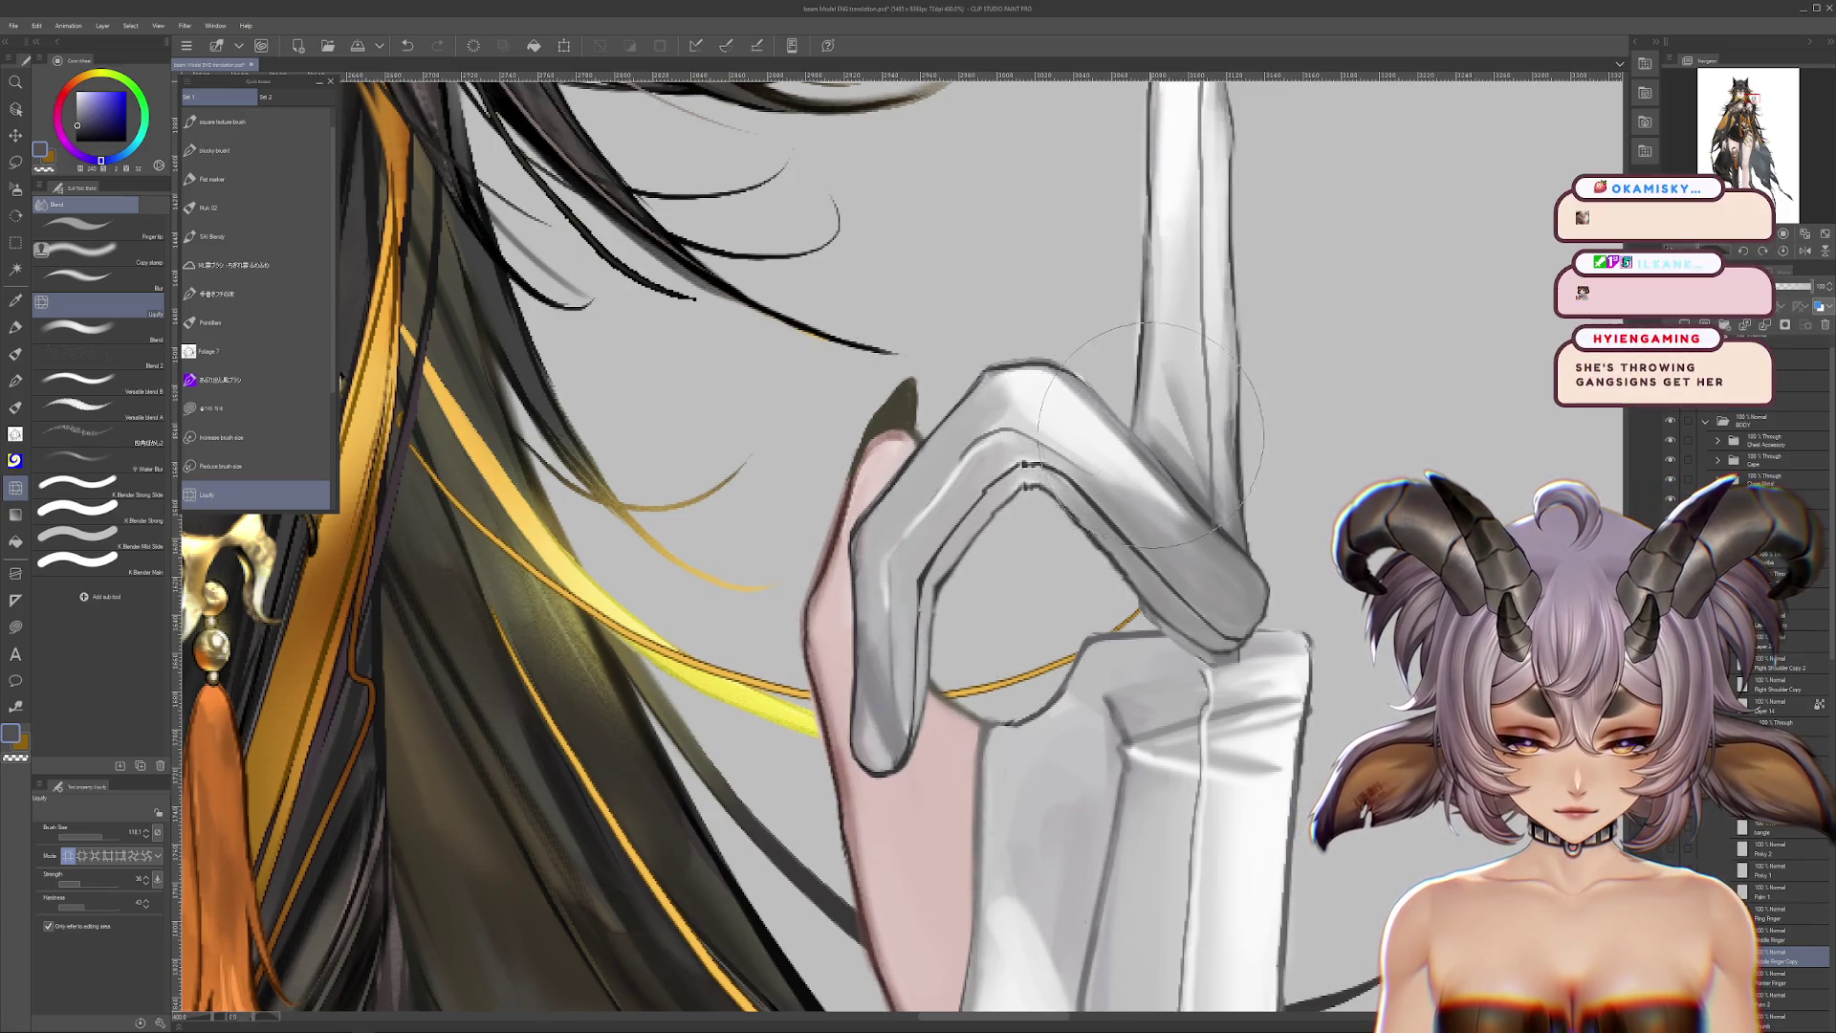
# Step: Rotate the view and erase part of the Middle Finger layer's dark inner line with transparent colour
pyautogui.press('r')
pyautogui.moveTo(1266, 560); pyautogui.dragTo(1176, 679)
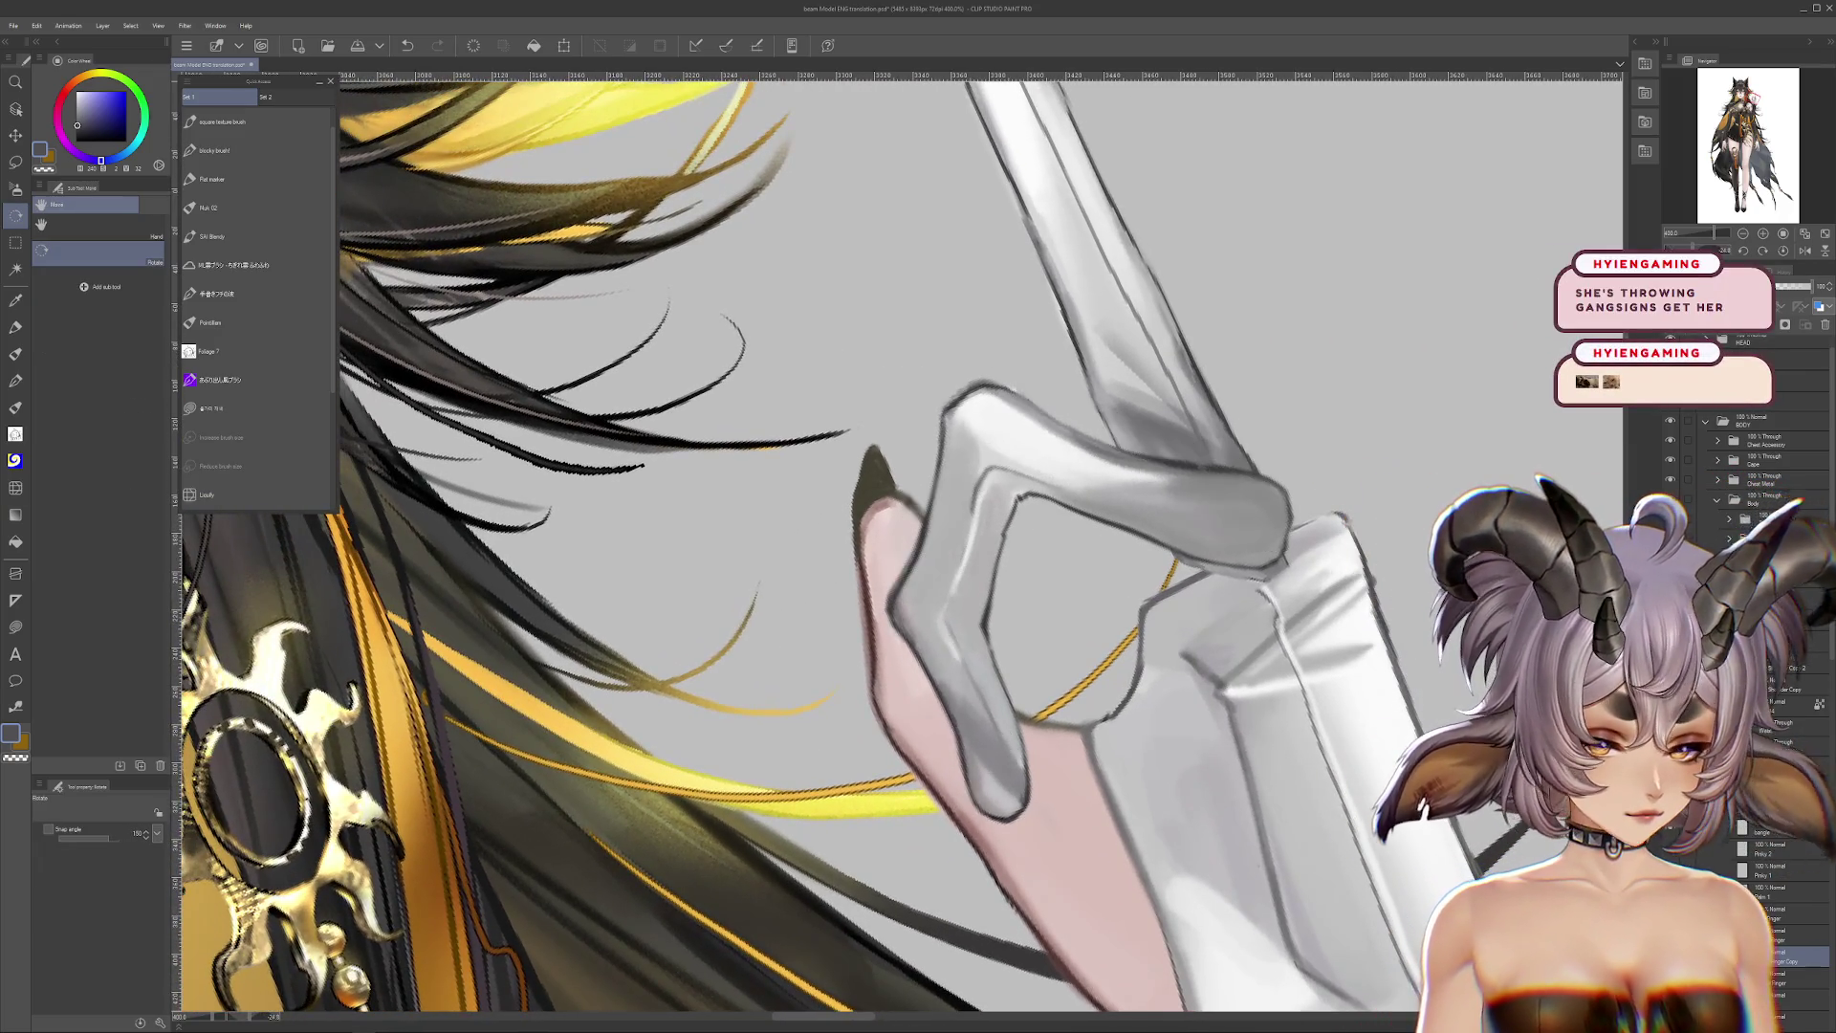
pyautogui.click(15, 328)
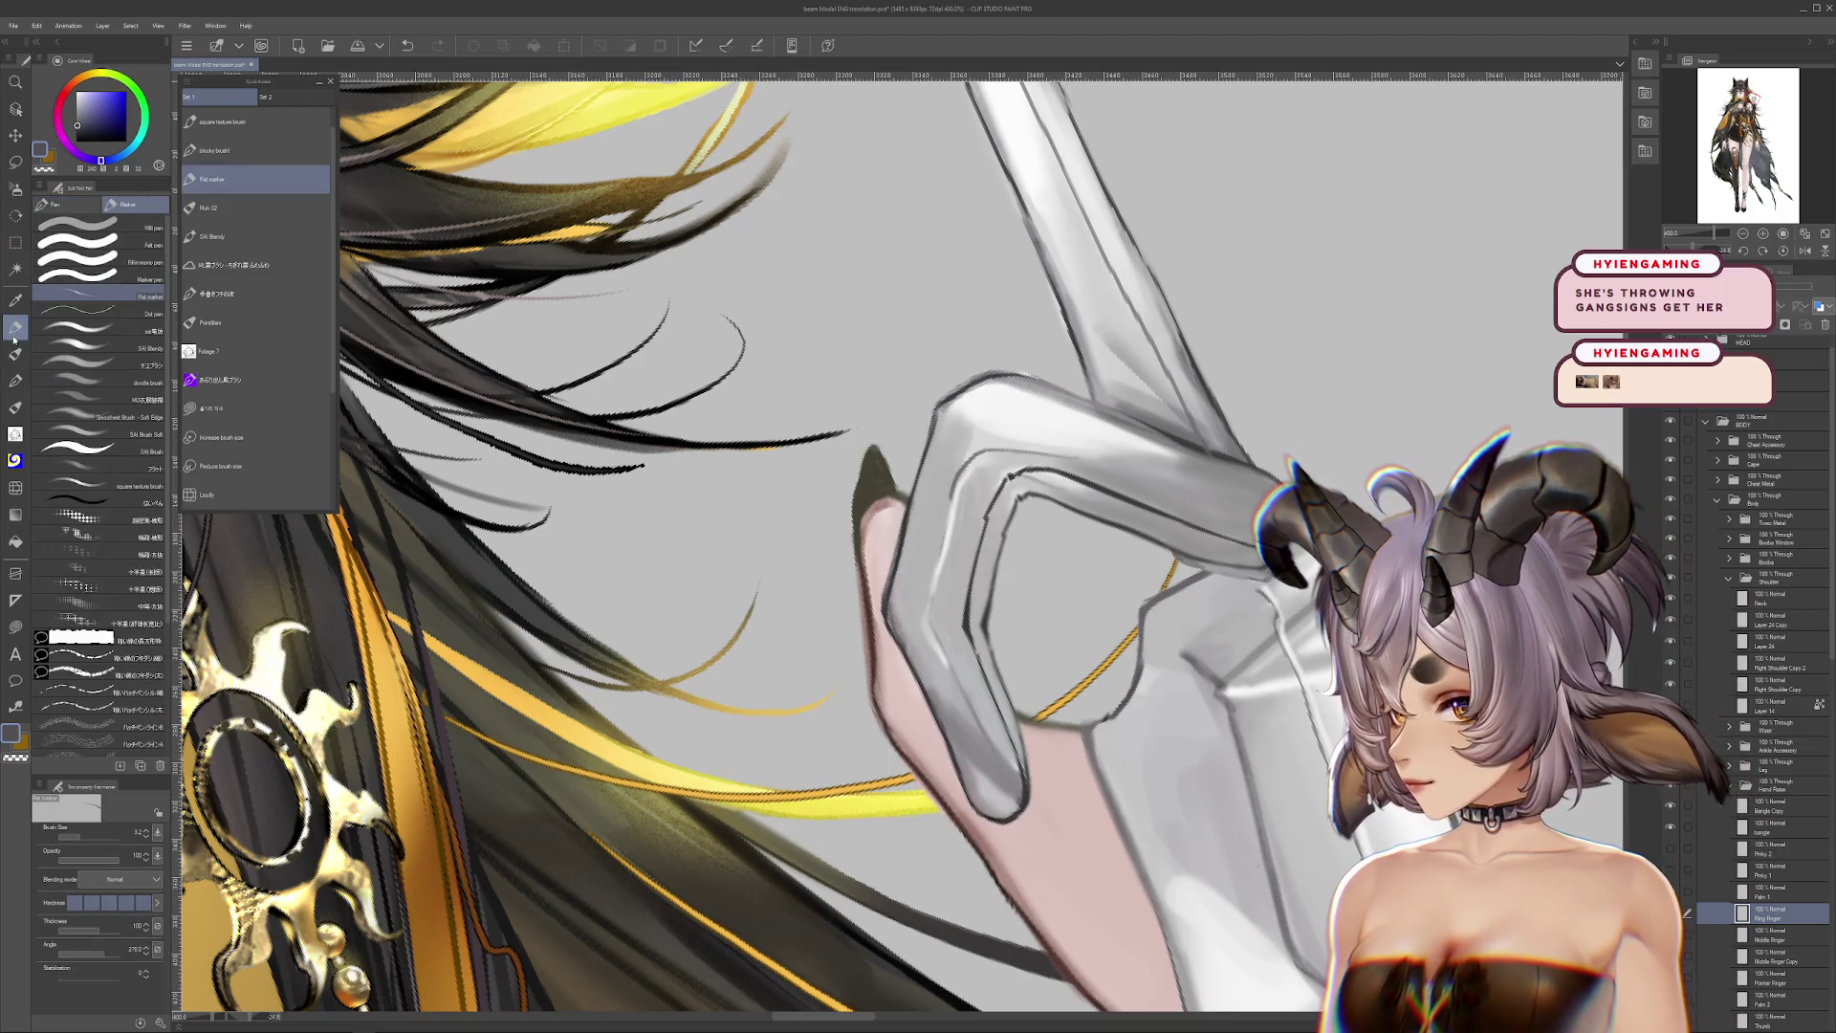
pyautogui.press('c')
pyautogui.hotkey('alt', '[')
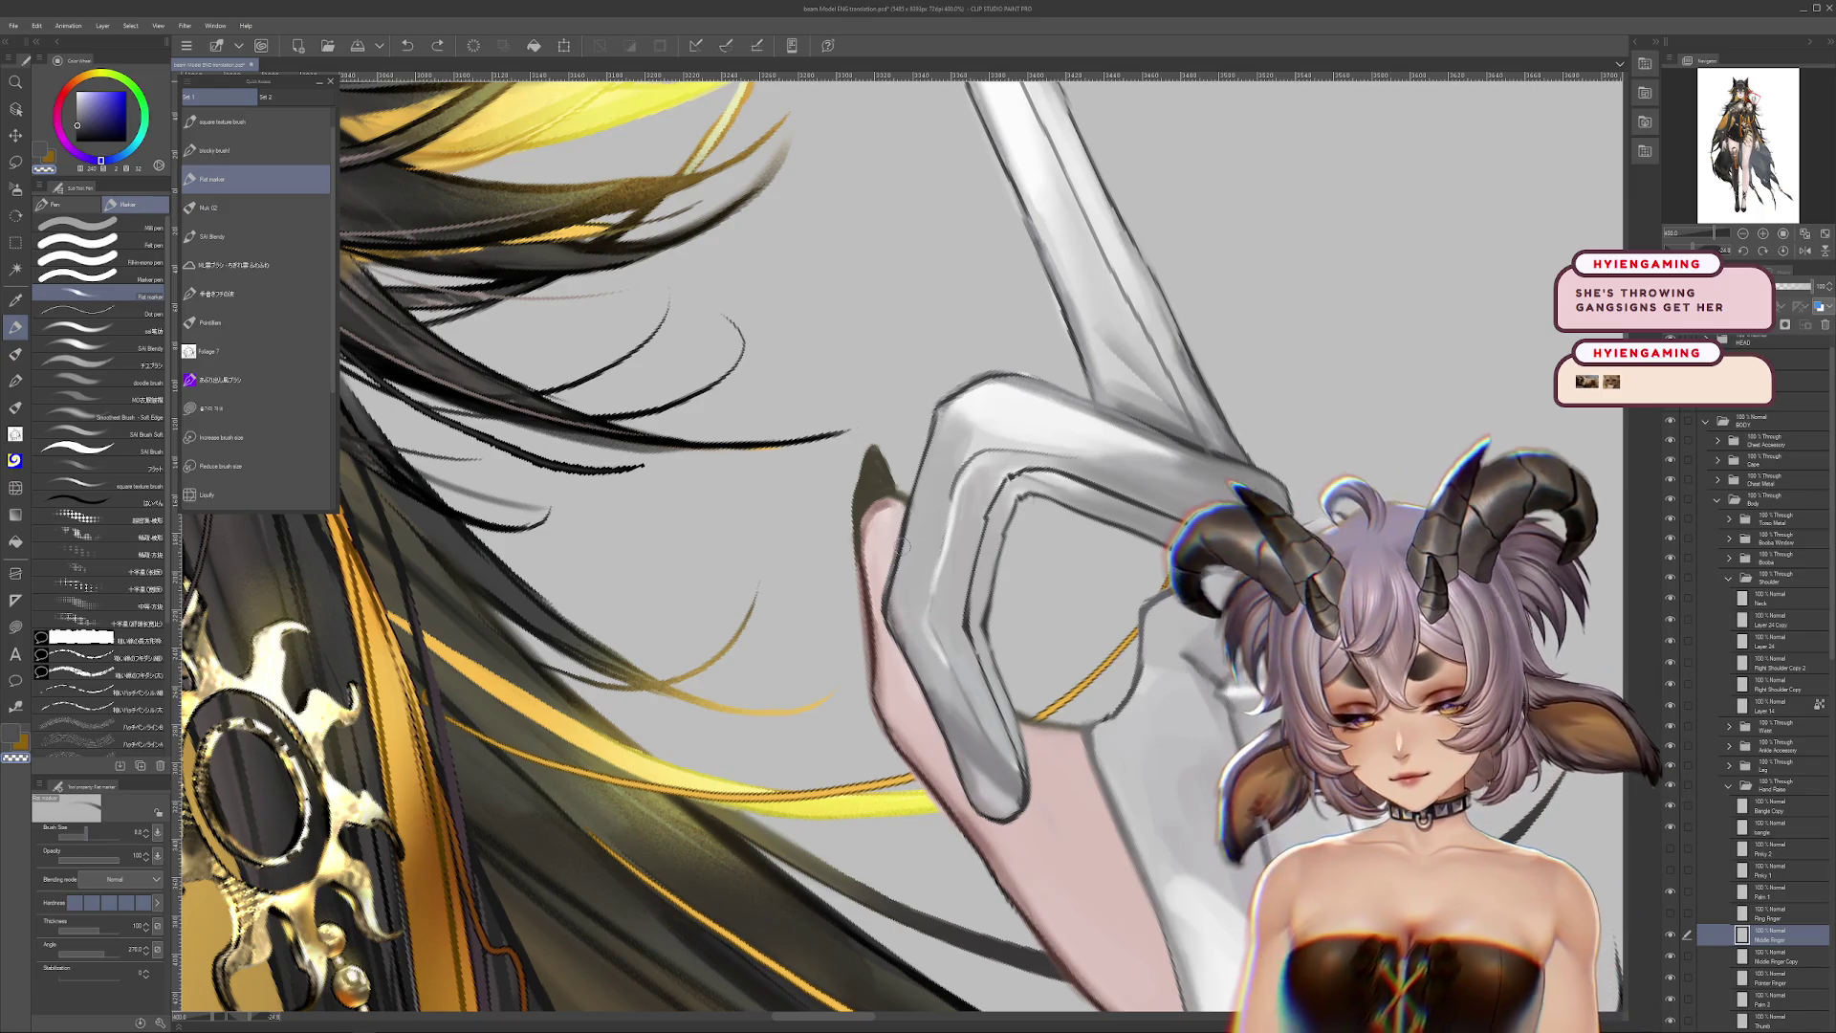
pyautogui.moveTo(1004, 482); pyautogui.dragTo(967, 609)
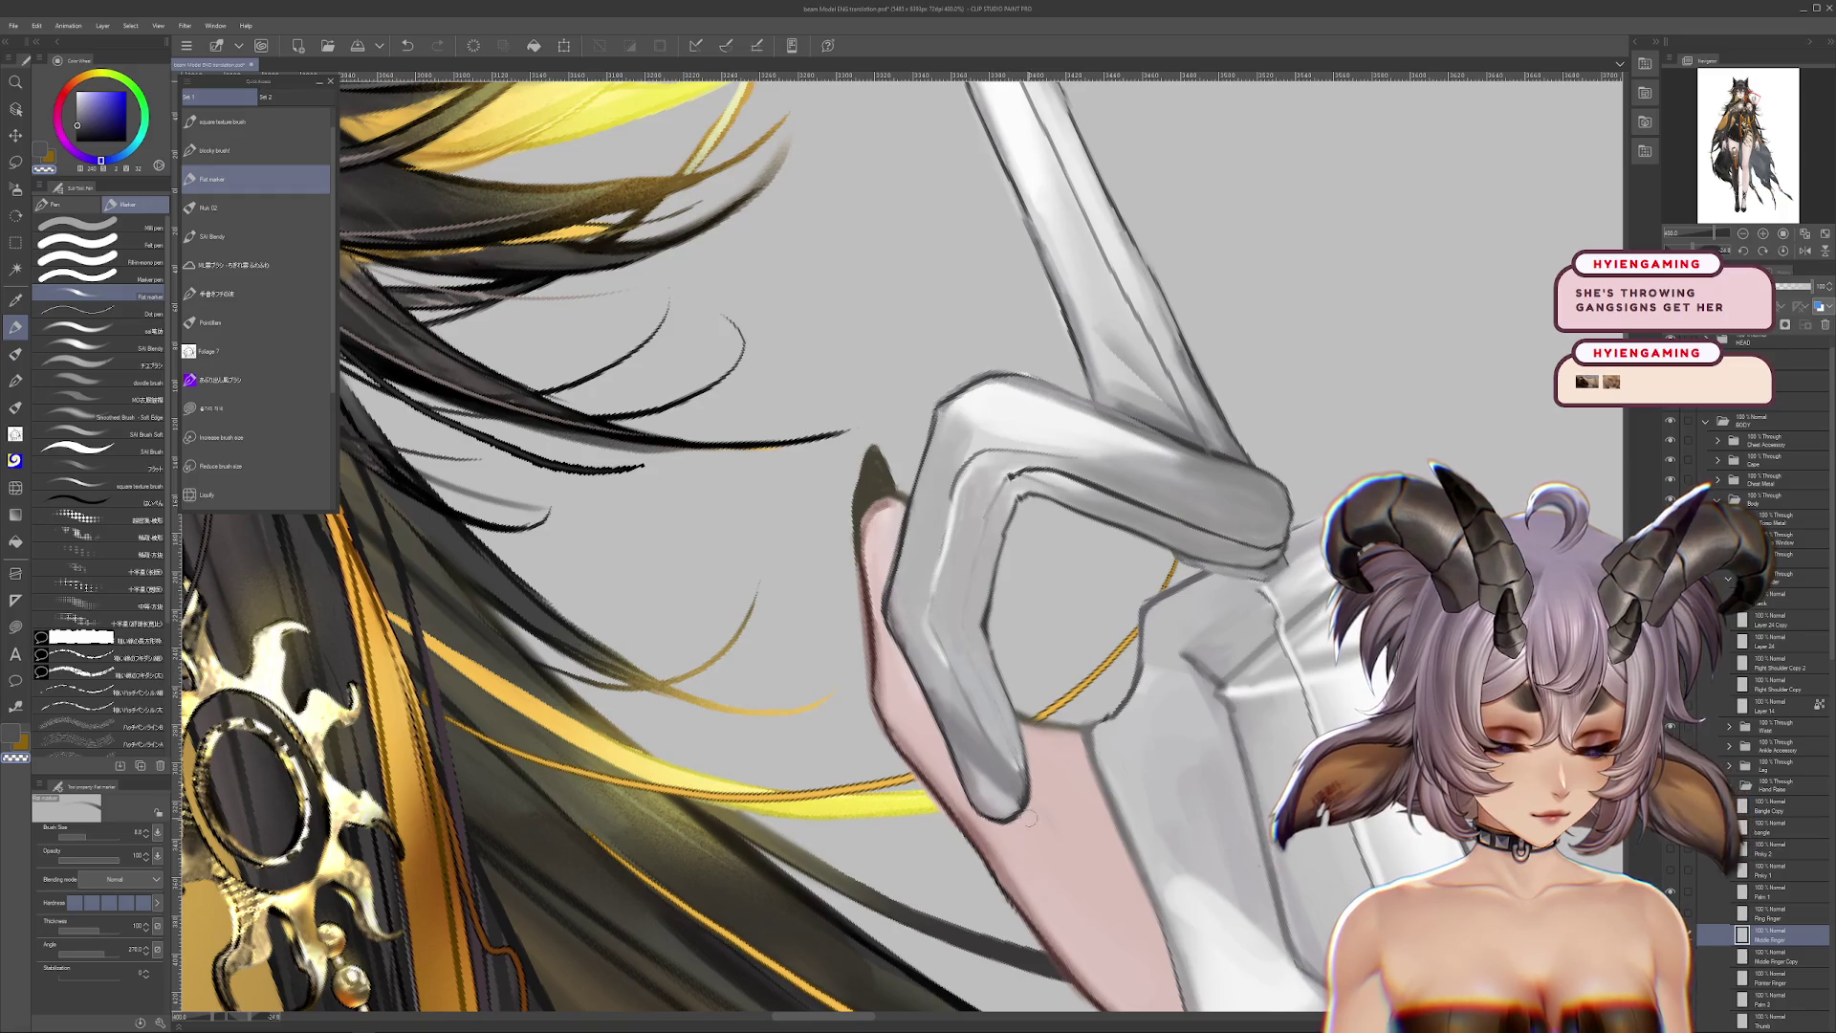
# Step: Repaint the finger with light grey sampled from the glove, adjusting brush size and view rotation
pyautogui.scroll(3, 1016, 646)
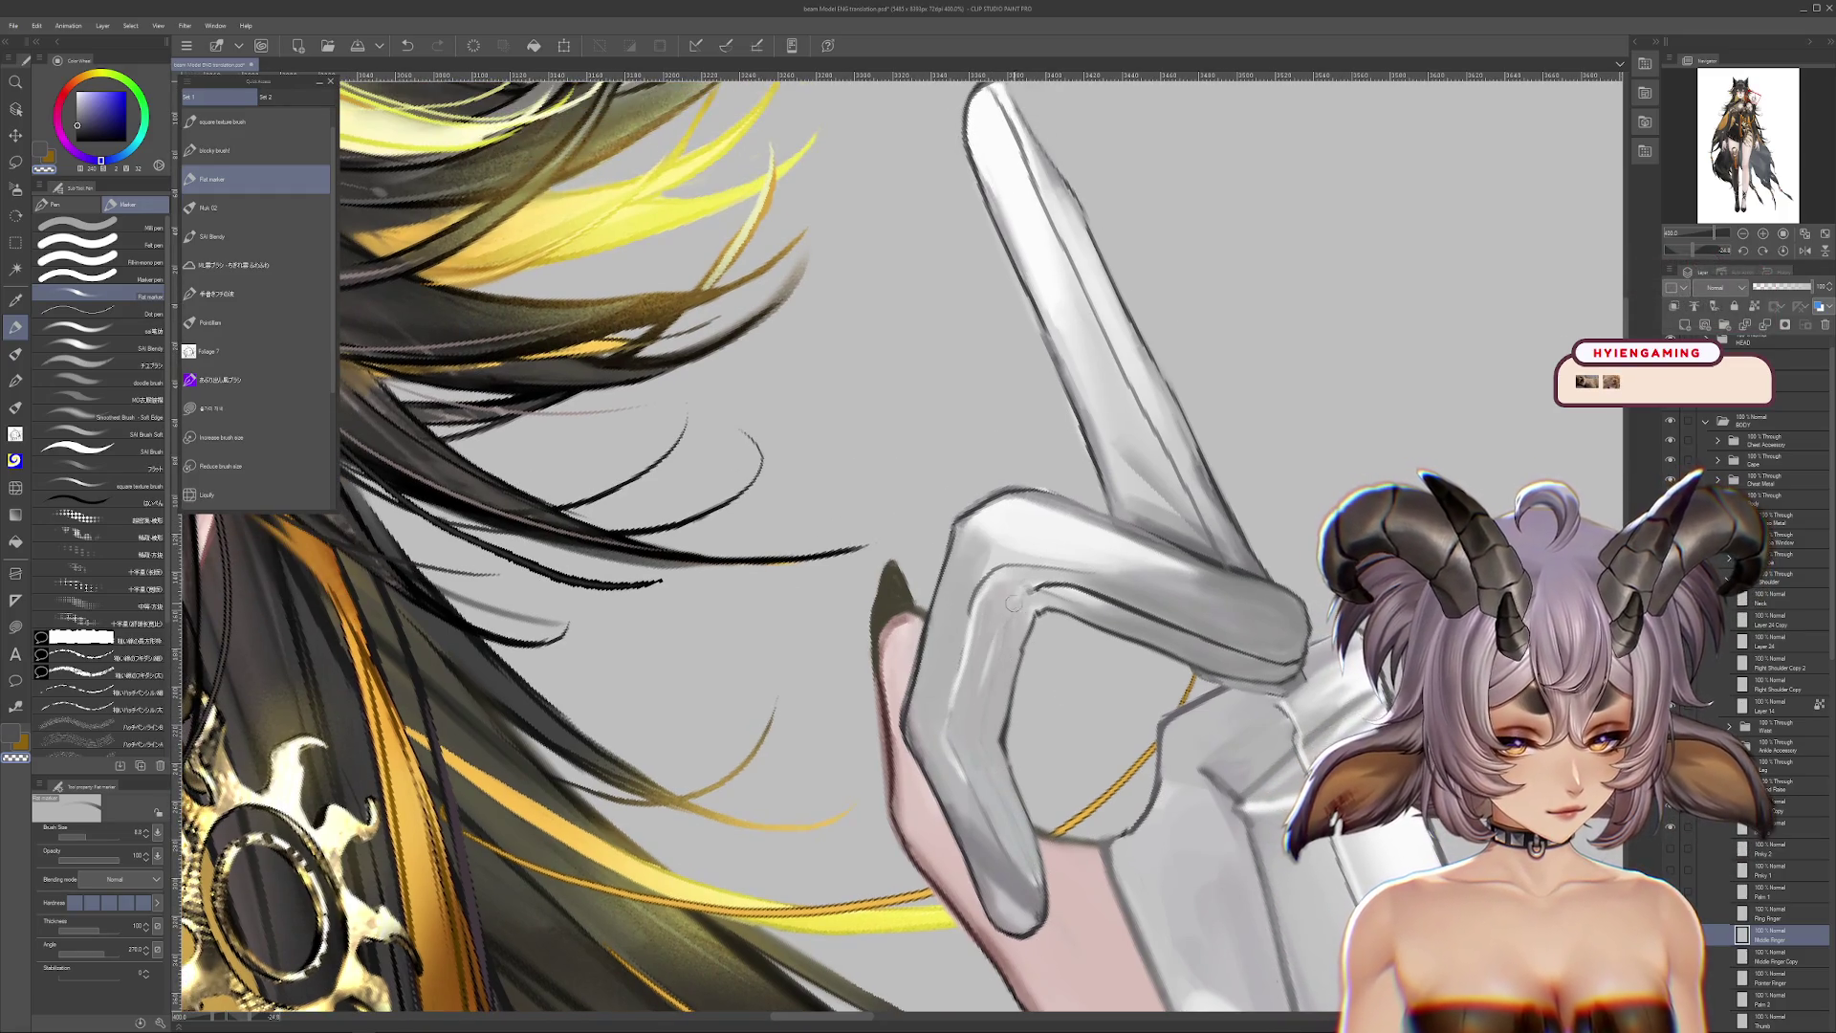
pyautogui.keyDown('alt'); pyautogui.click(992, 635); pyautogui.keyUp('alt')
pyautogui.moveTo(979, 742)
pyautogui.mouseDown()
pyautogui.moveTo(1030, 656)
pyautogui.moveTo(1007, 506)
pyautogui.moveTo(968, 507)
pyautogui.mouseUp()
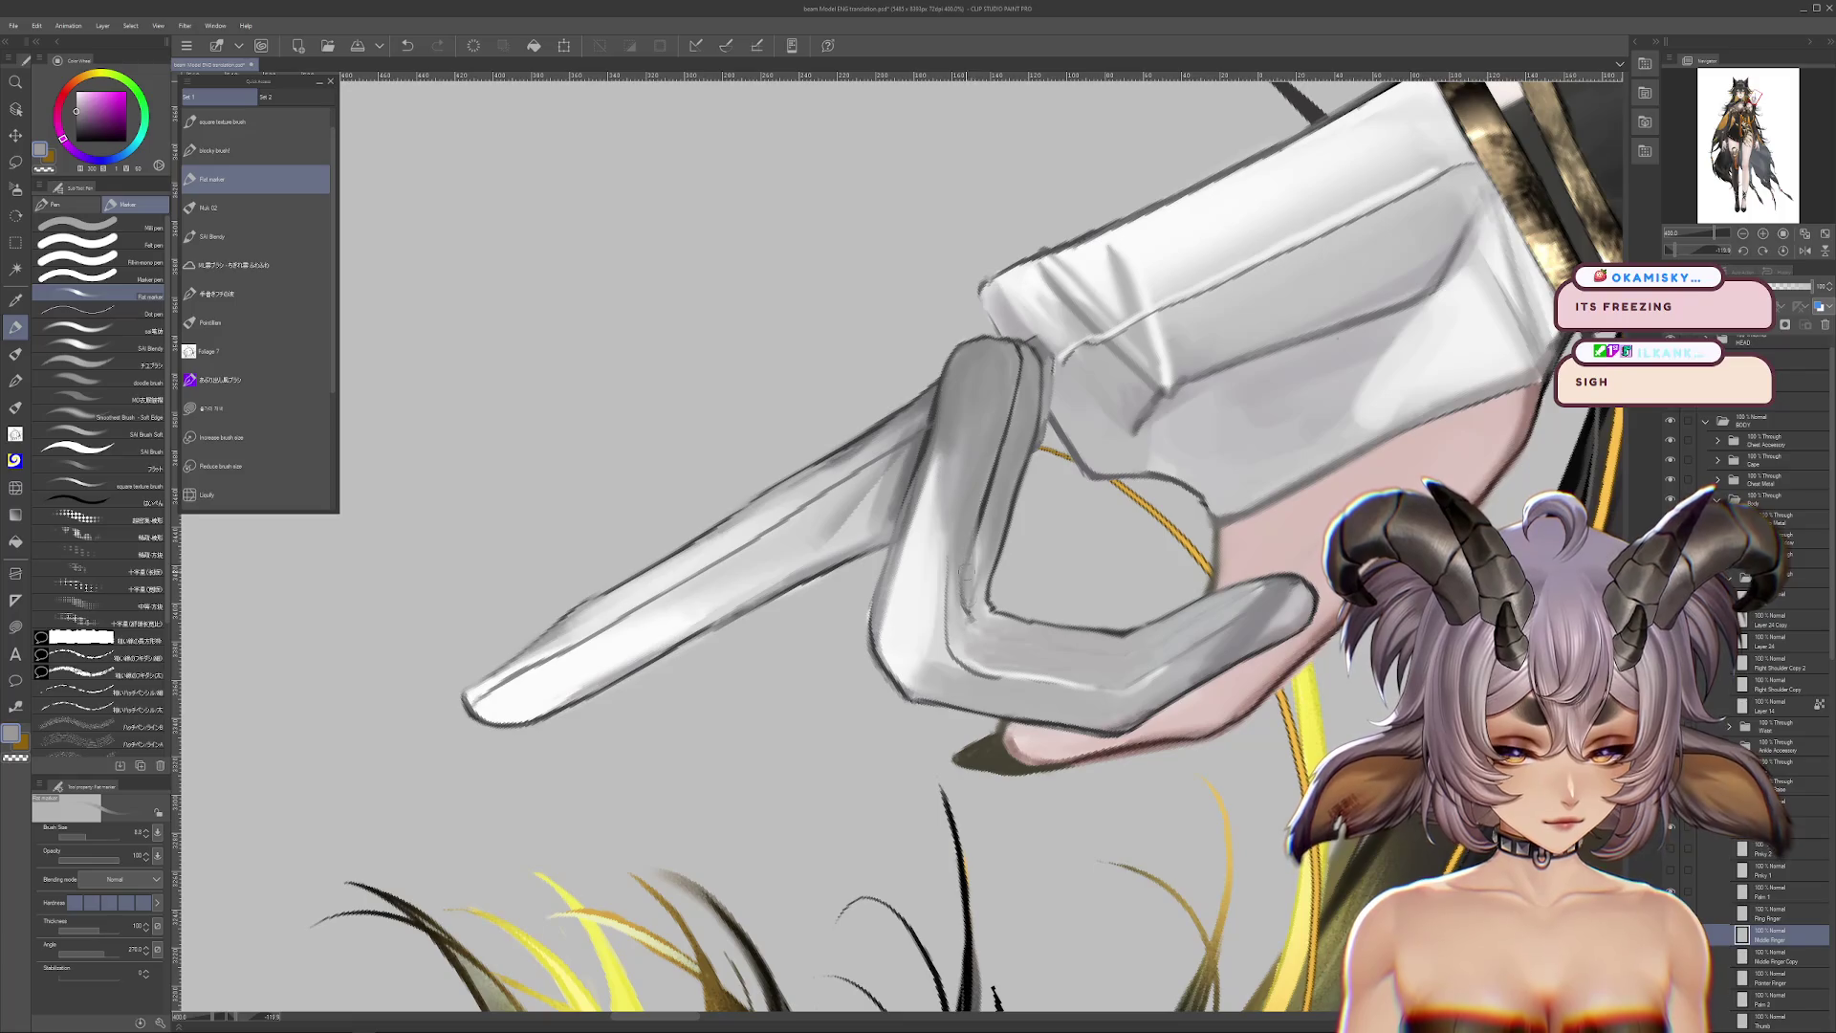
pyautogui.press(']')
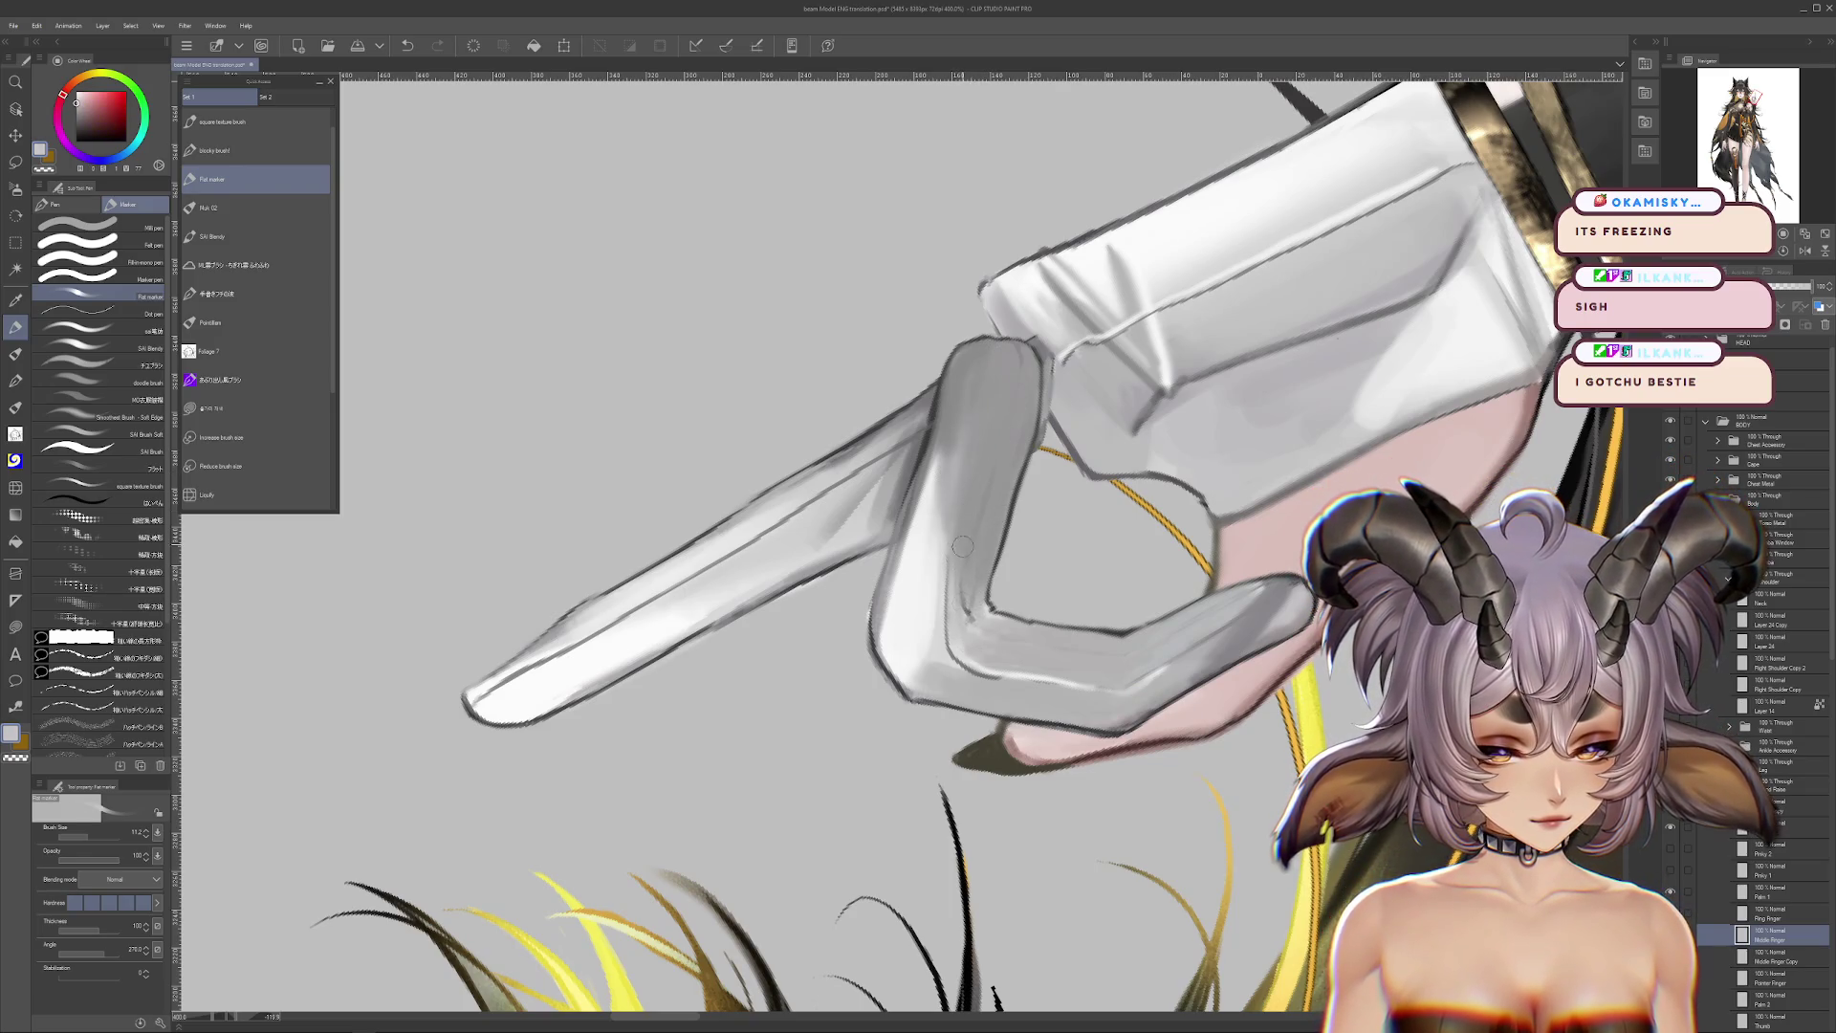
pyautogui.hotkey('ctrl', '@')
pyautogui.press('[')
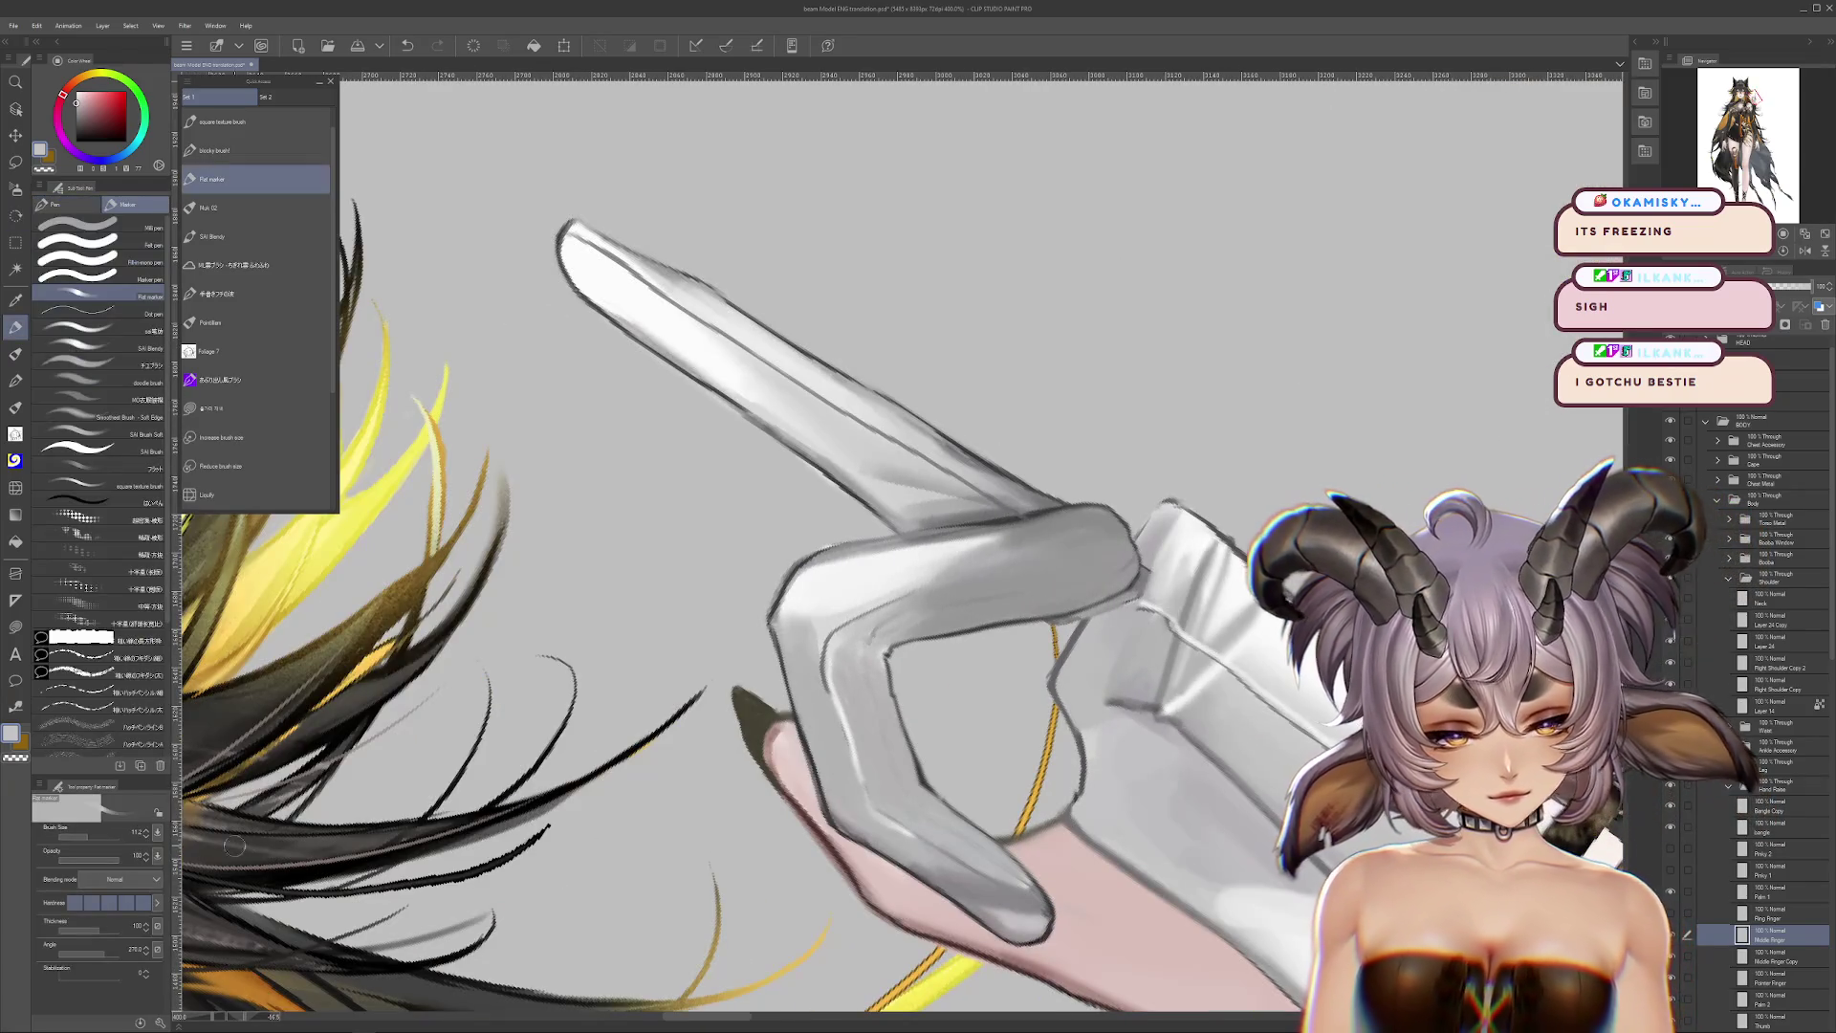
# Step: Turn the view back so the finger points straight up and zoom out
pyautogui.moveTo(933, 680); pyautogui.dragTo(1034, 641)
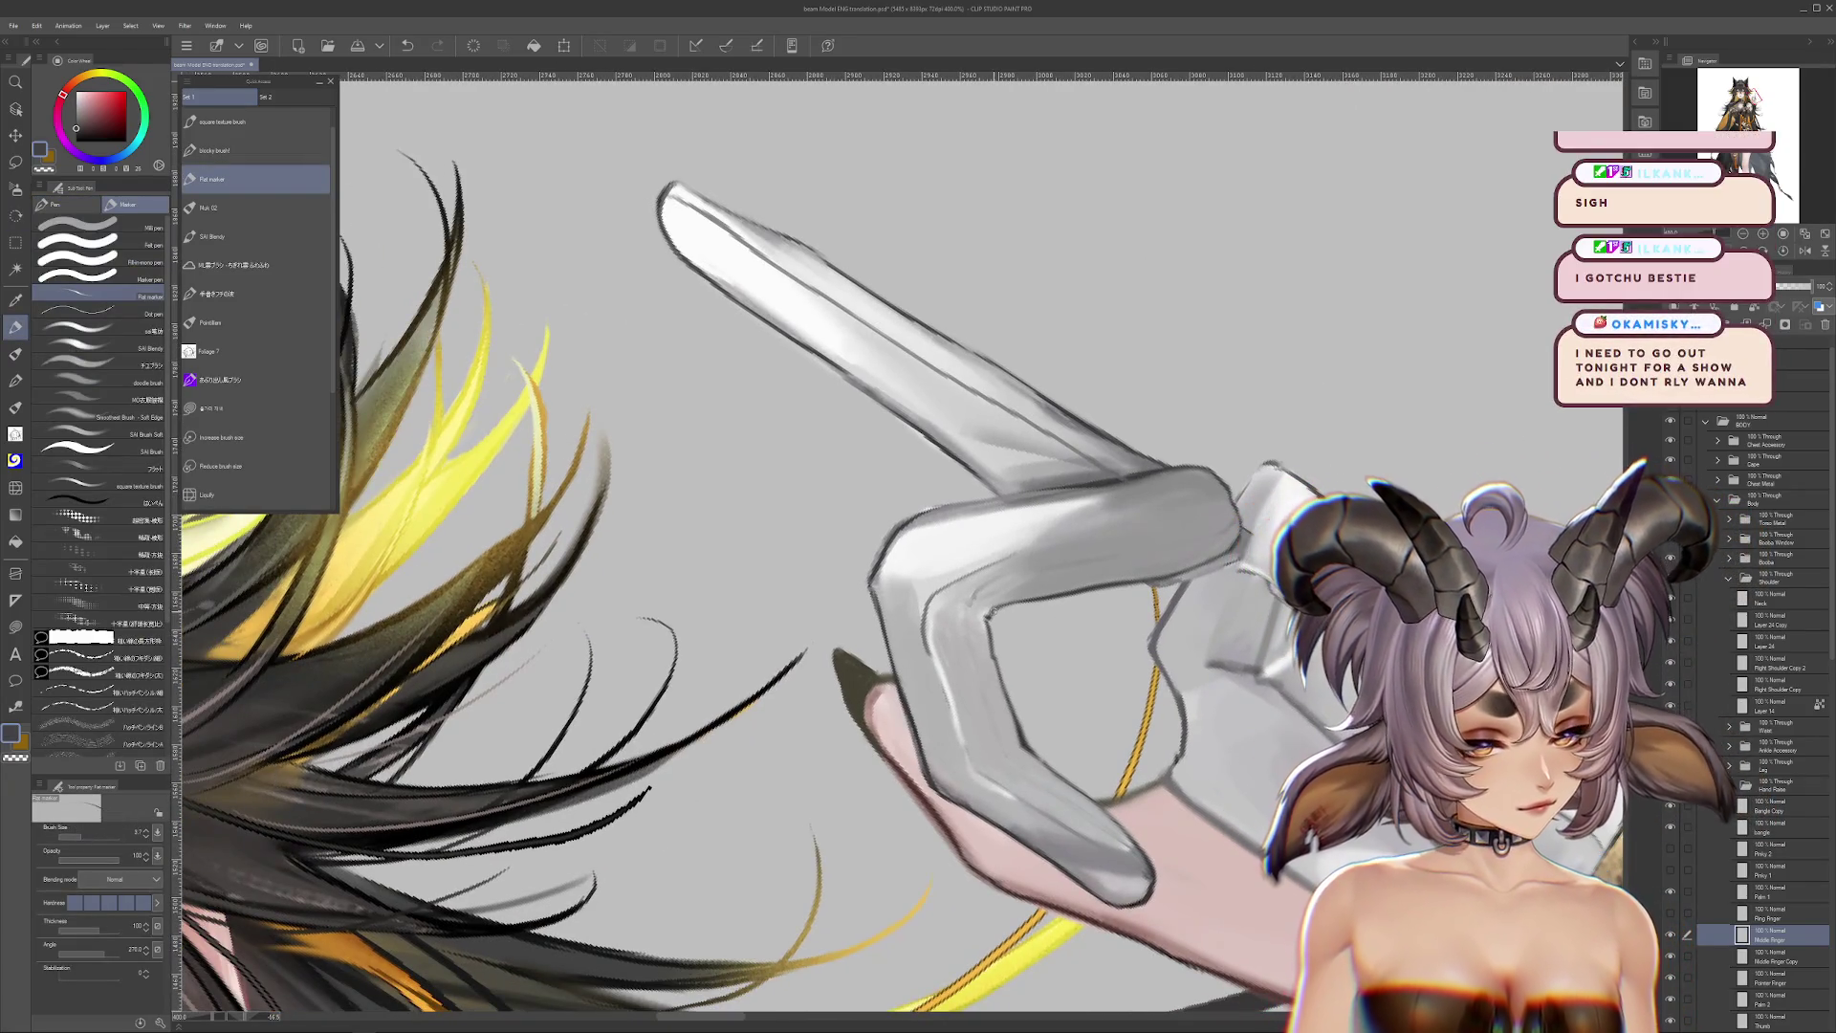
pyautogui.press('r')
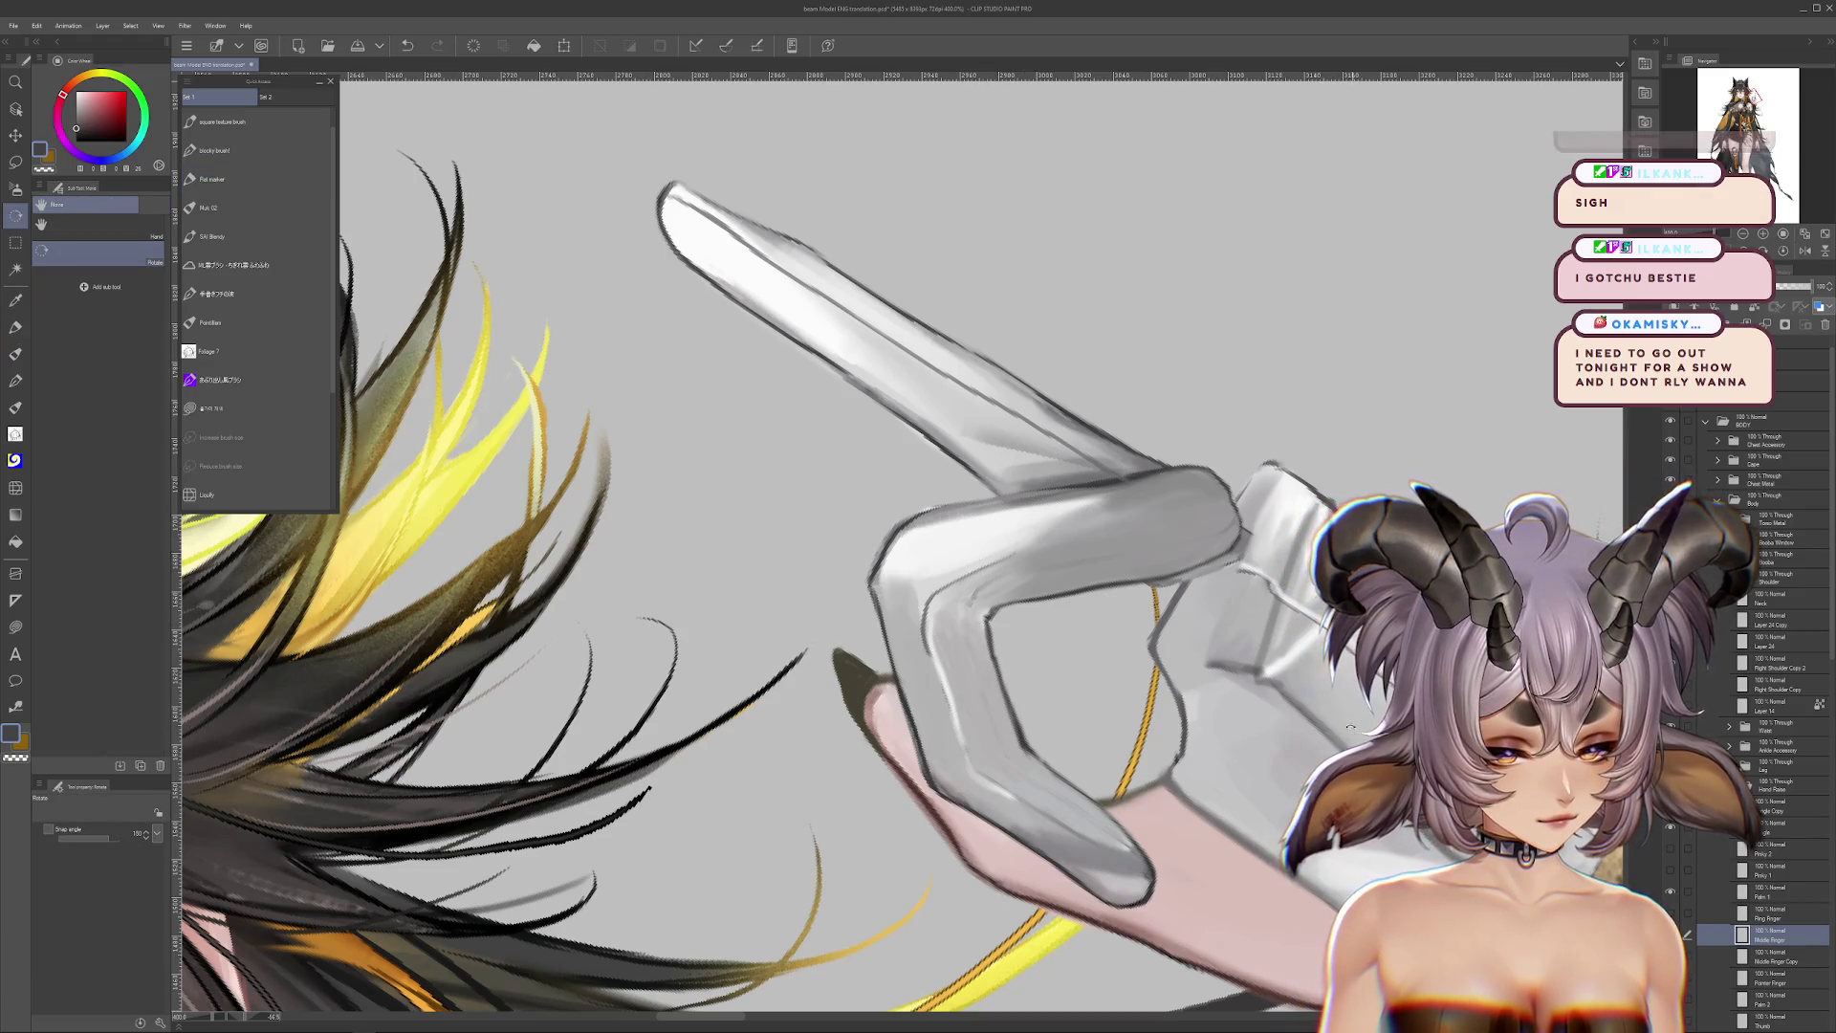
pyautogui.moveTo(1021, 739); pyautogui.dragTo(1133, 885)
pyautogui.scroll(-4, 1131, 884)
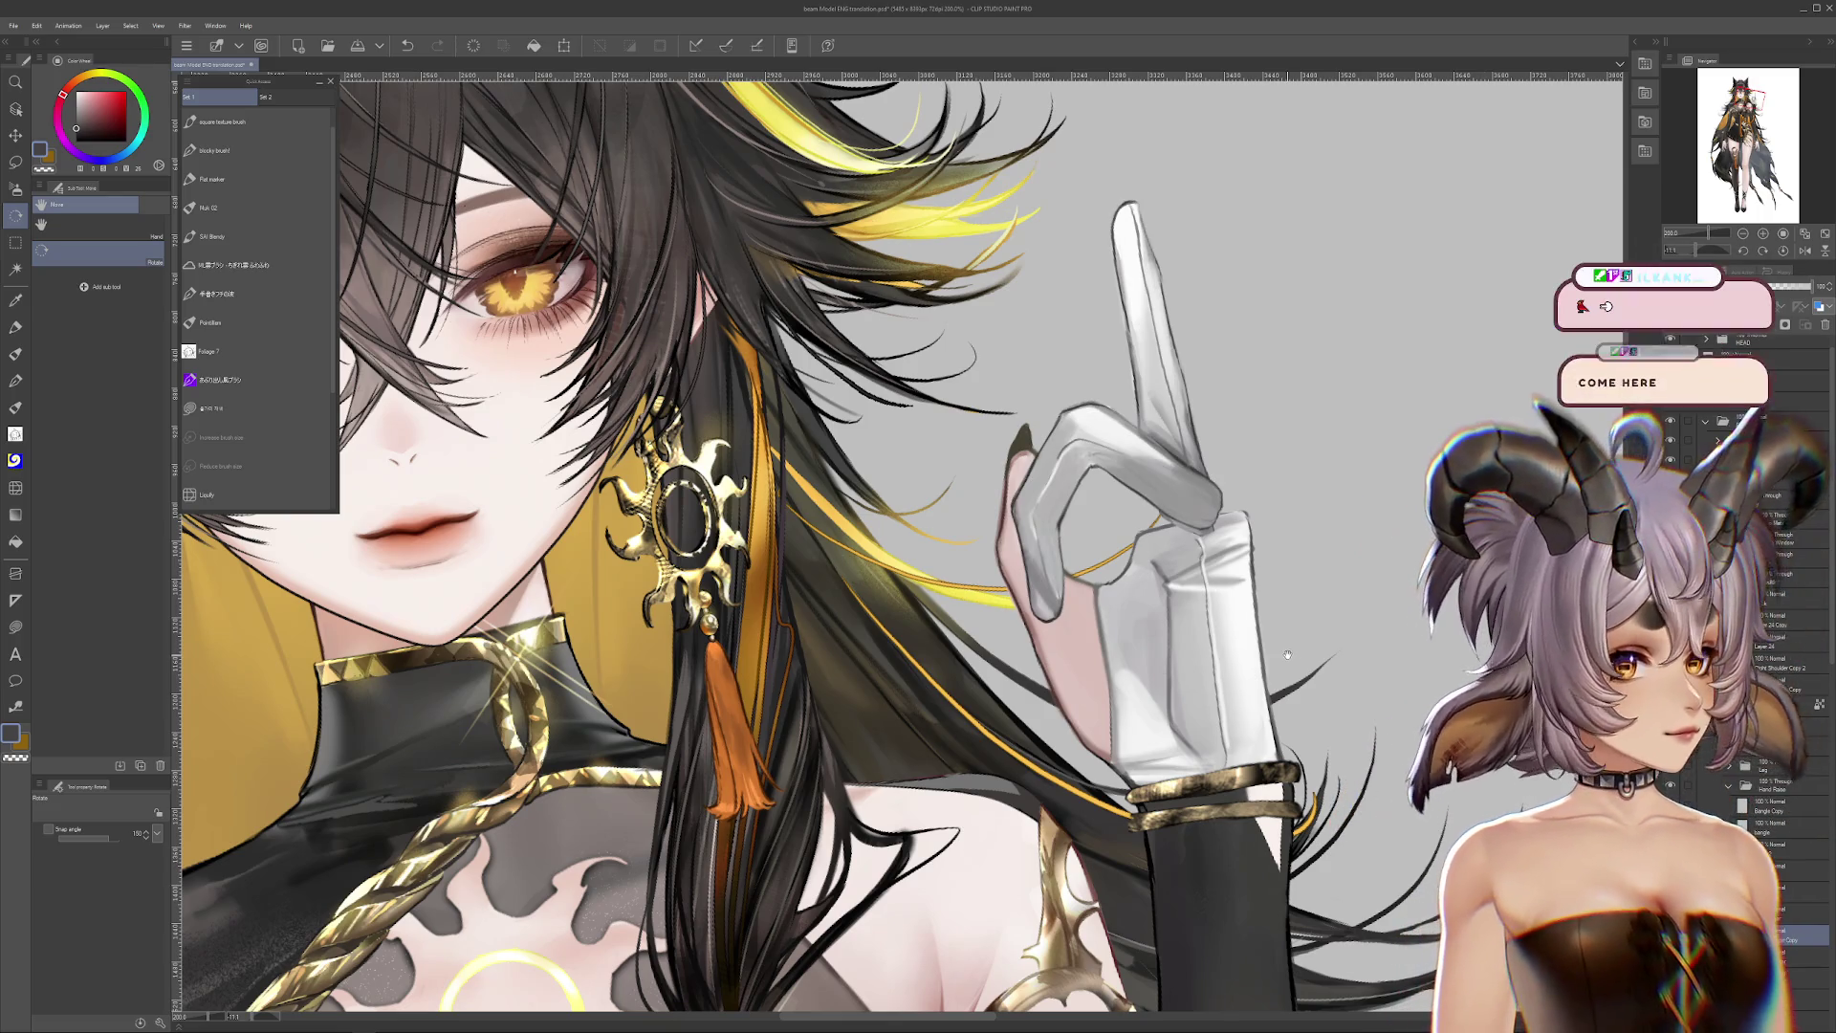
# Step: Rotate the view so the finger stands upright, try moving the lasso-selected finger, then undo it
pyautogui.moveTo(1239, 566); pyautogui.dragTo(1222, 704)
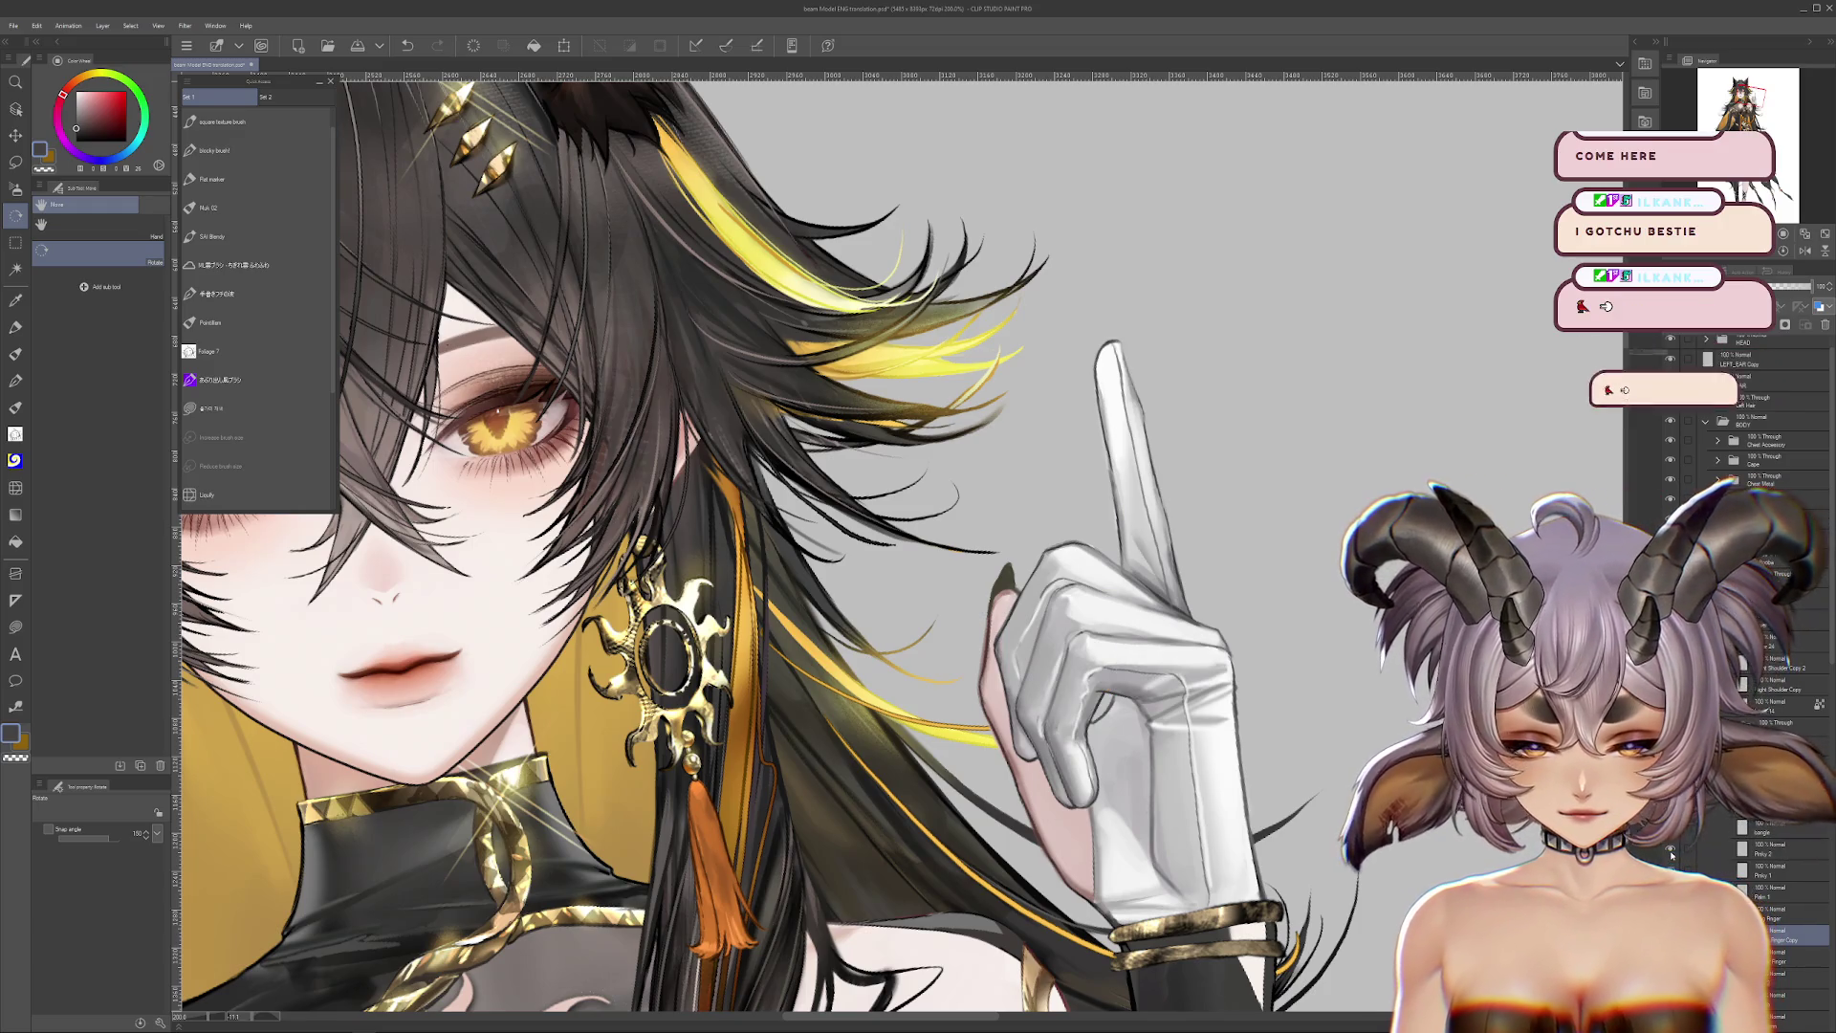
pyautogui.moveTo(1138, 433); pyautogui.dragTo(1172, 525)
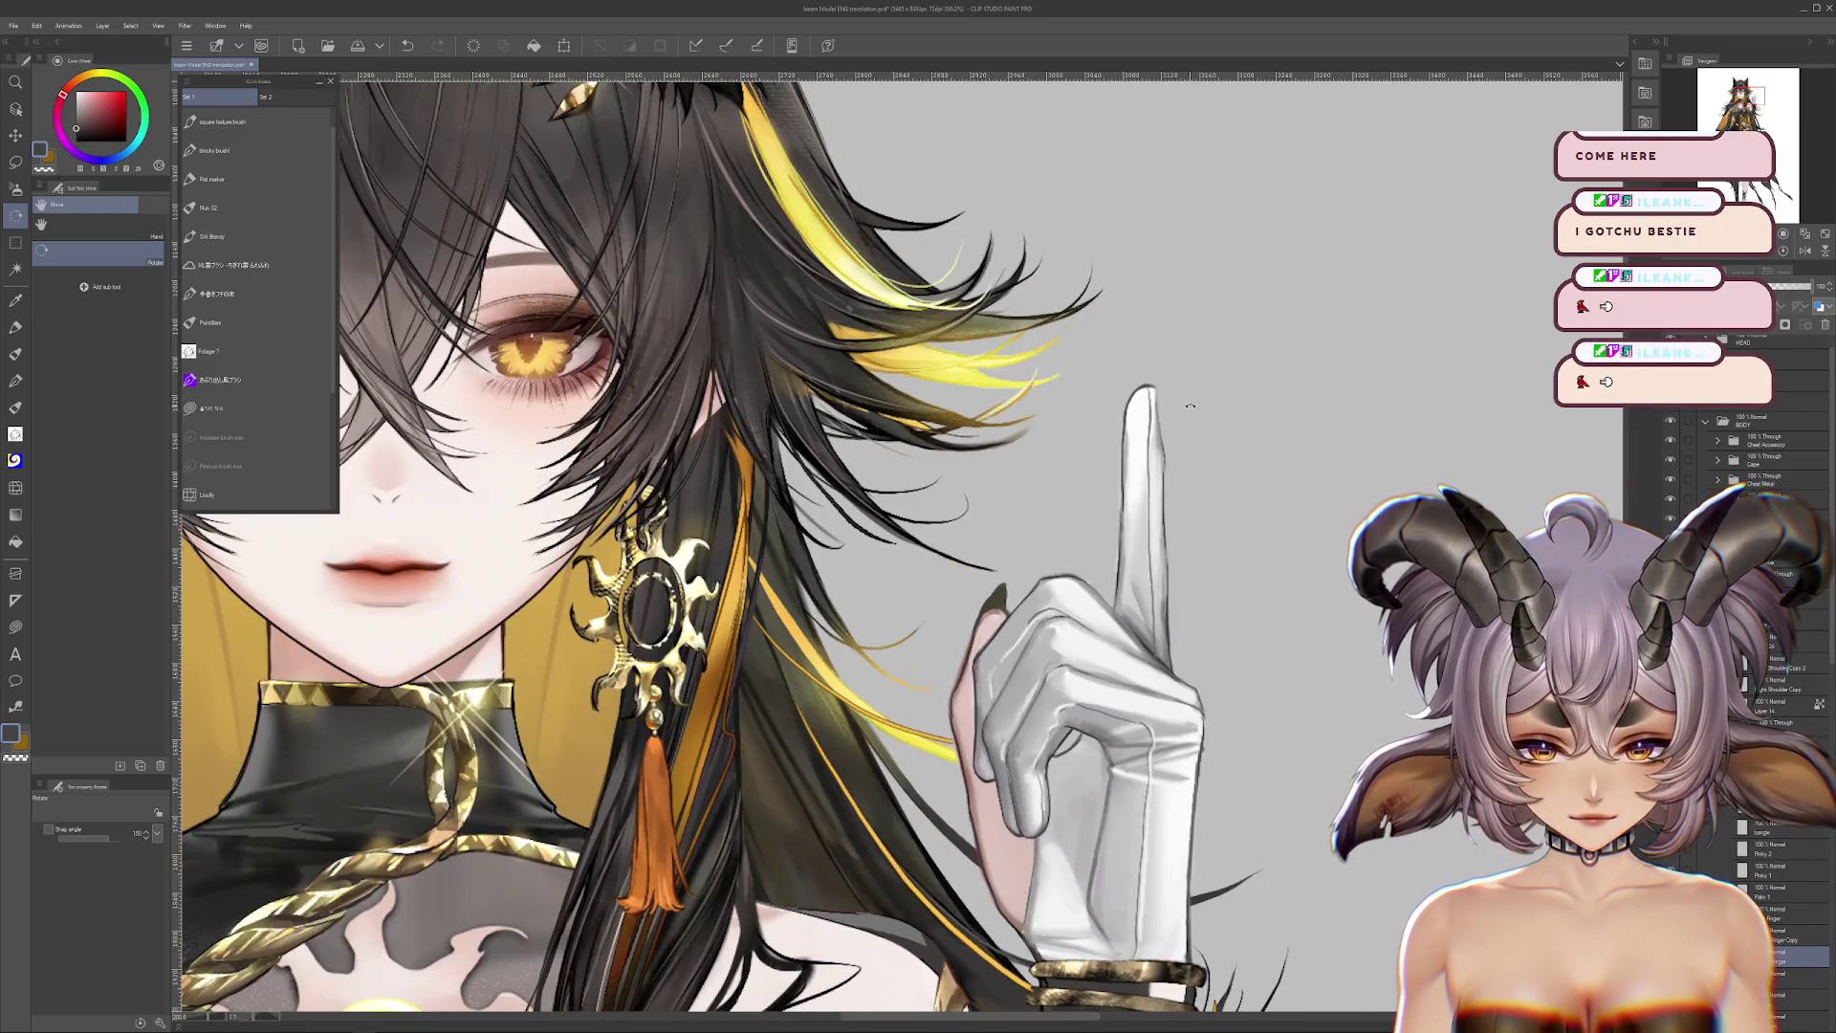
pyautogui.scroll(2, 1172, 525)
pyautogui.click(15, 161)
pyautogui.click(74, 387)
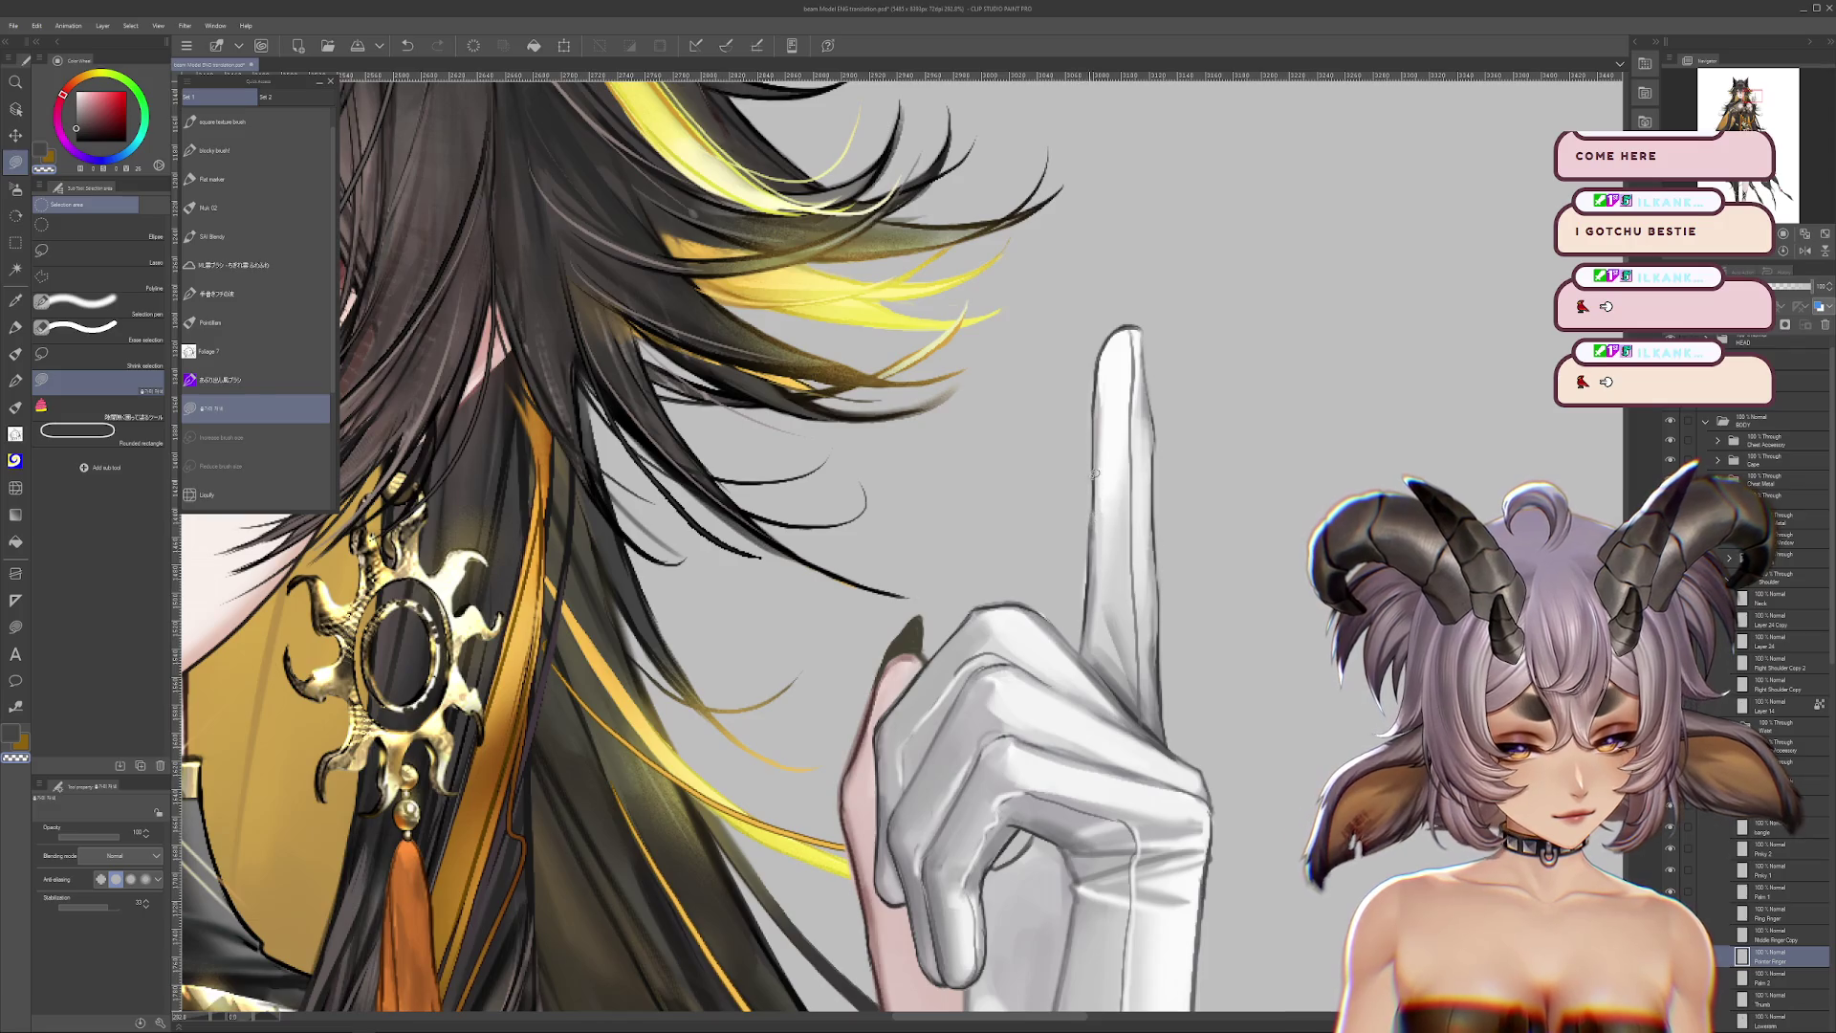
pyautogui.moveTo(1083, 593); pyautogui.dragTo(1085, 611)
pyautogui.moveTo(1128, 478); pyautogui.dragTo(1224, 421)
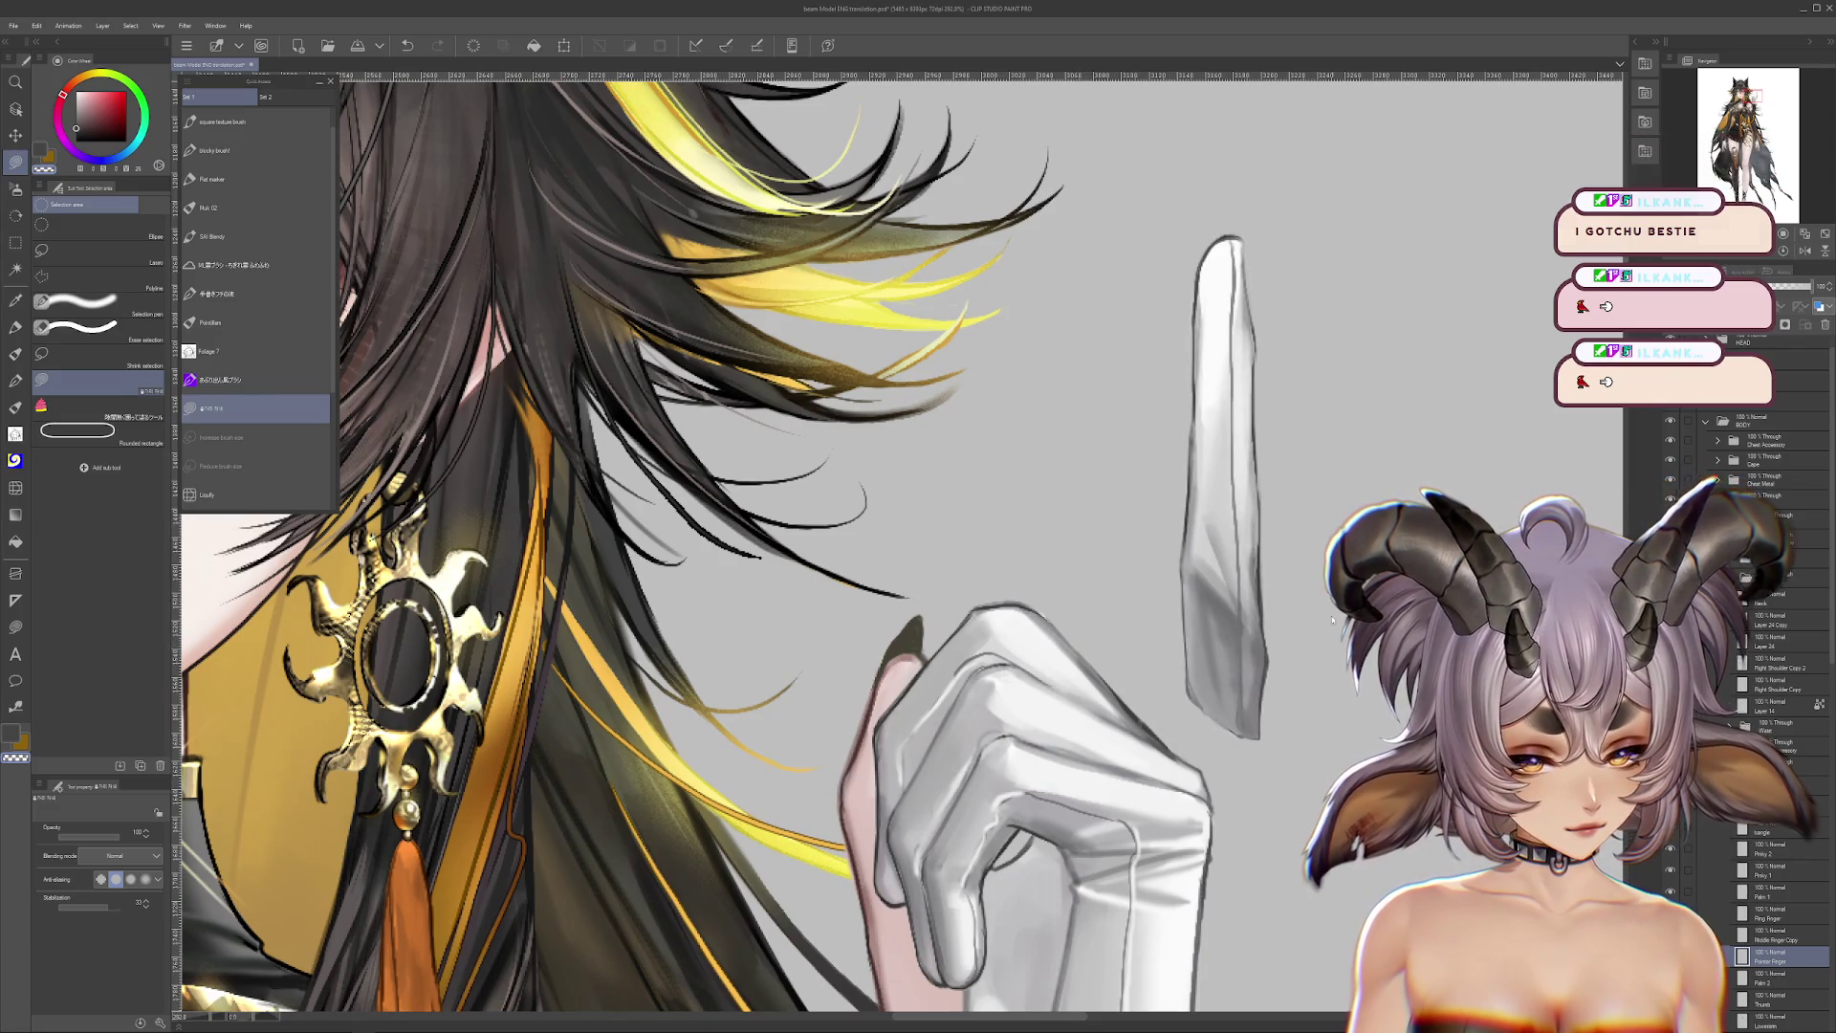
pyautogui.hotkey('ctrl', 'z')
# Step: Try a half-size Liquify push on the finger and undo it, then push the pink bare hand behind the glove
pyautogui.click(205, 494)
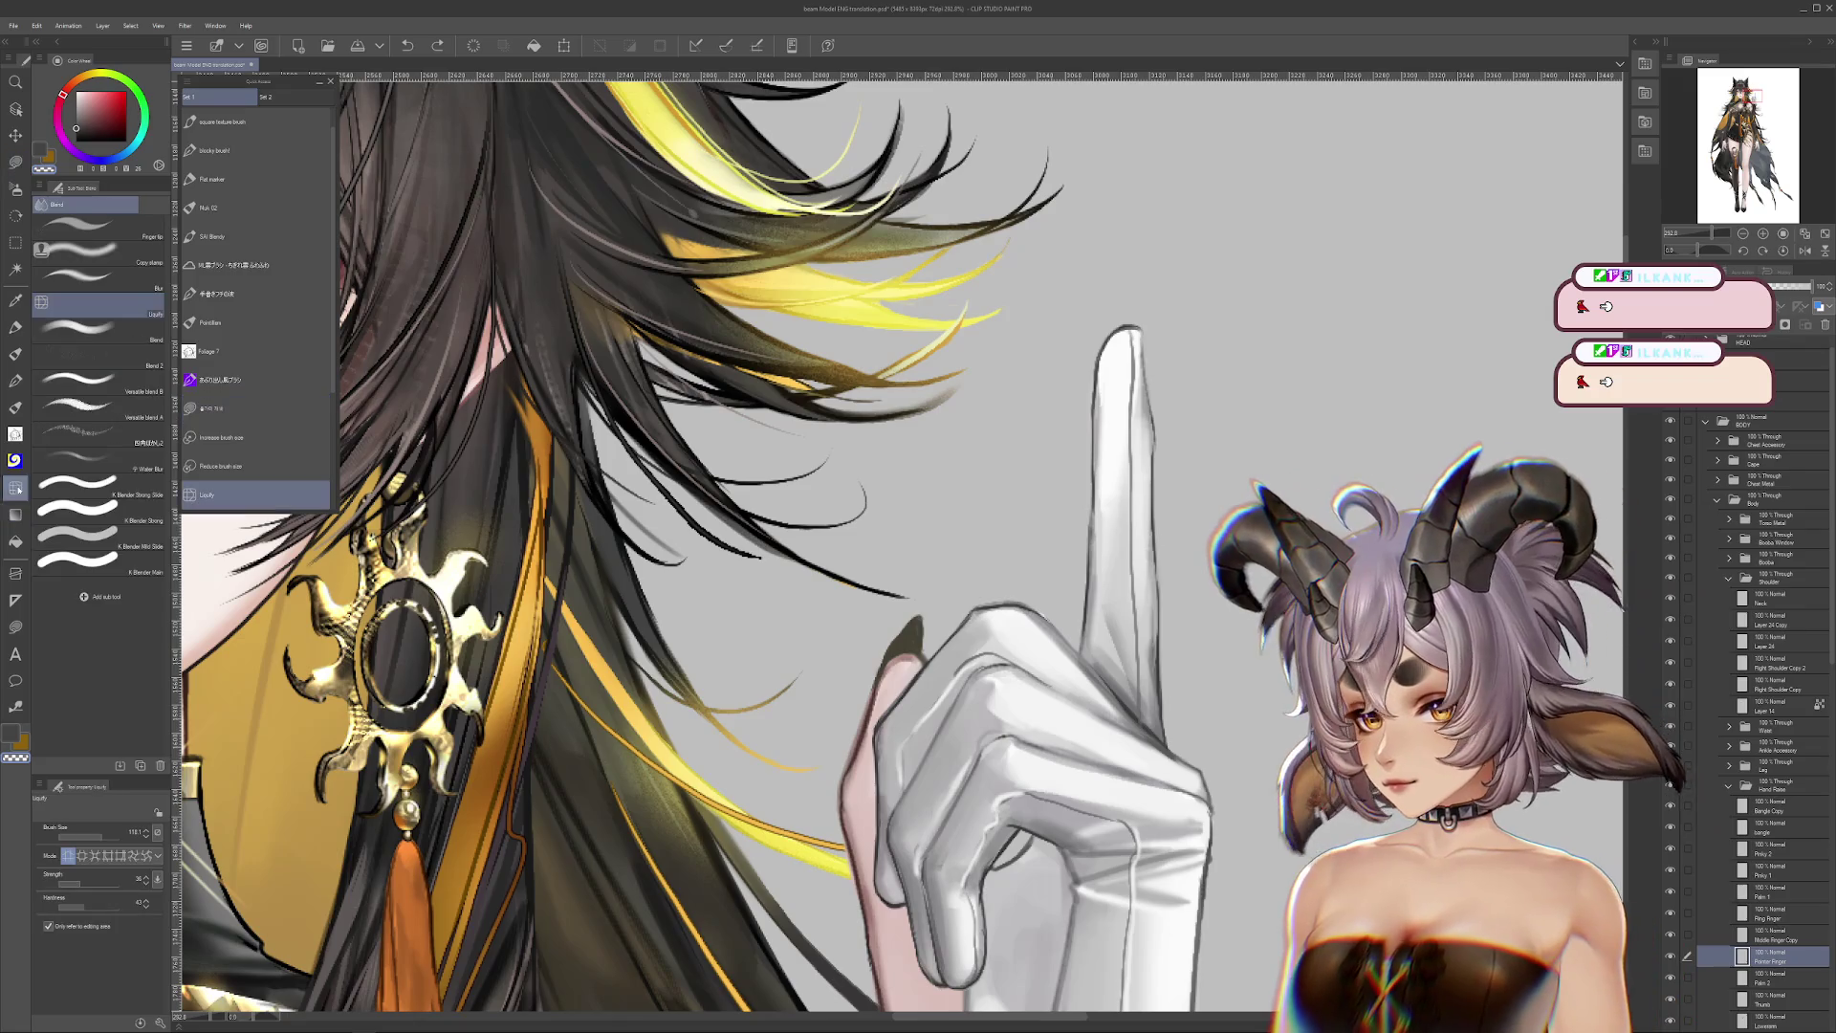
pyautogui.press('[')
pyautogui.press('[')
pyautogui.press('[')
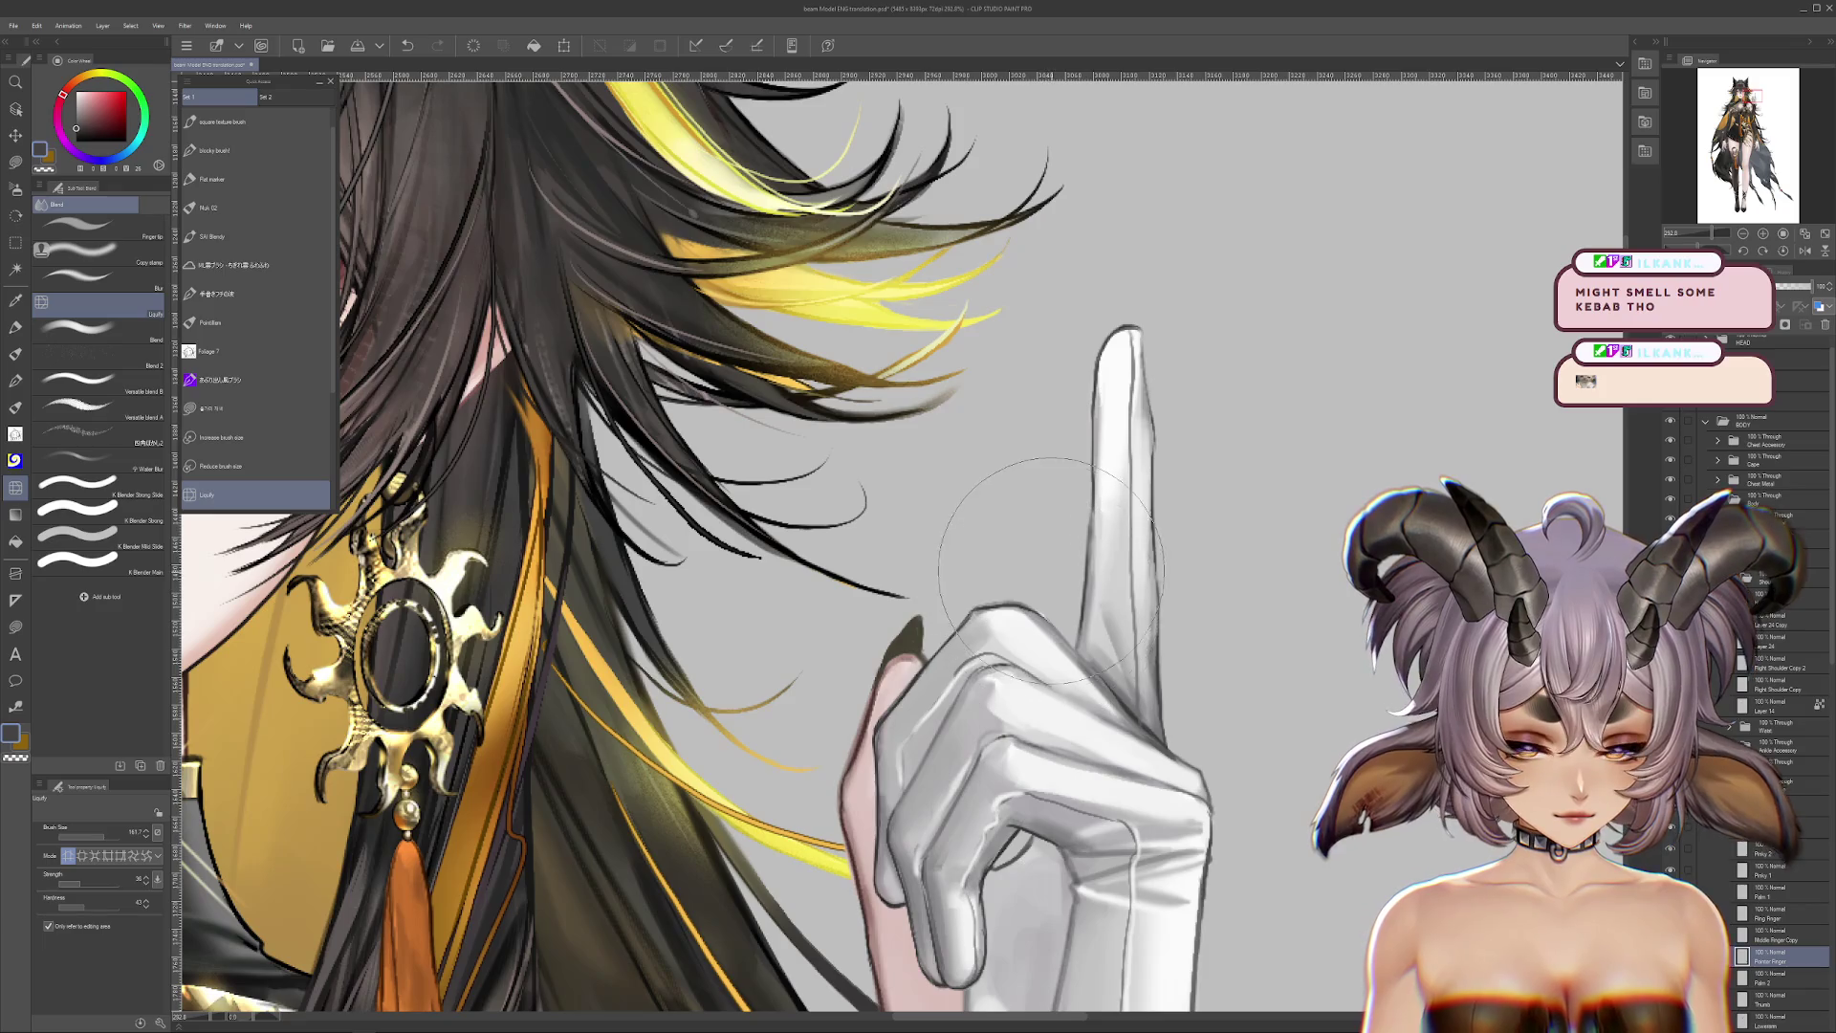
pyautogui.moveTo(1100, 535); pyautogui.dragTo(1181, 521)
pyautogui.hotkey('ctrl', 'z')
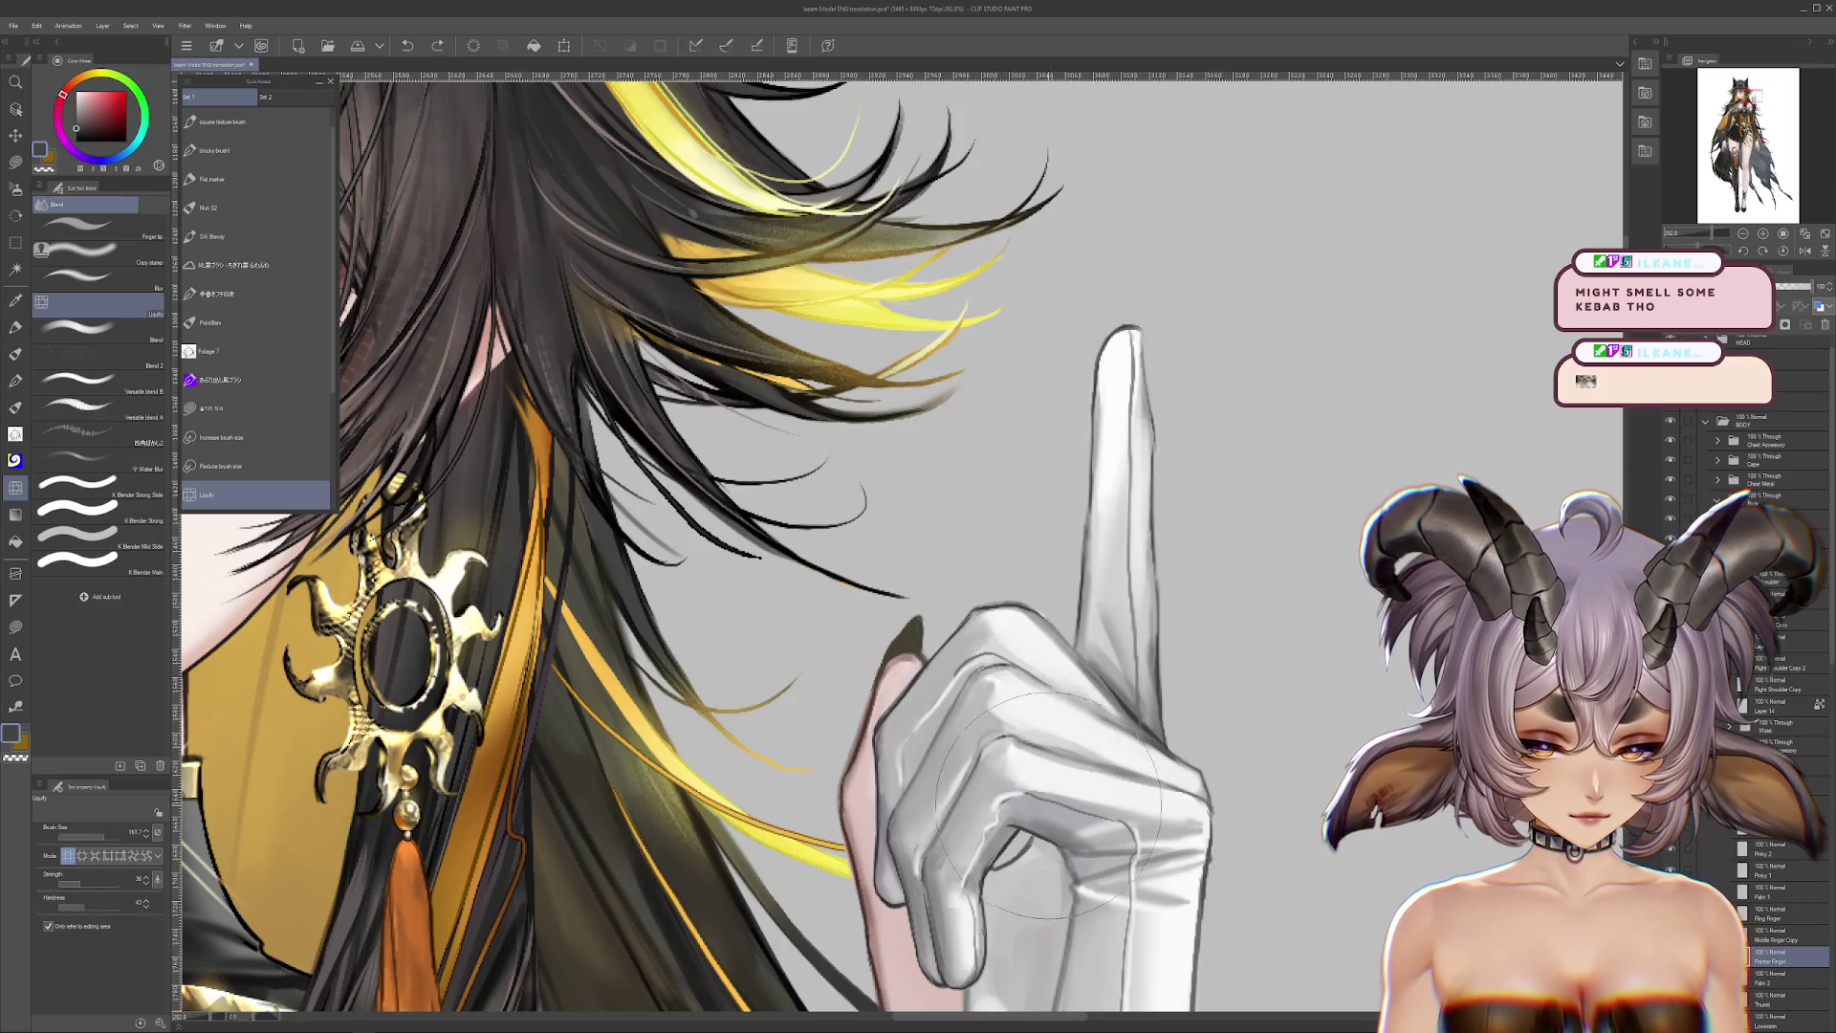
pyautogui.hotkey('ctrl', 'y')
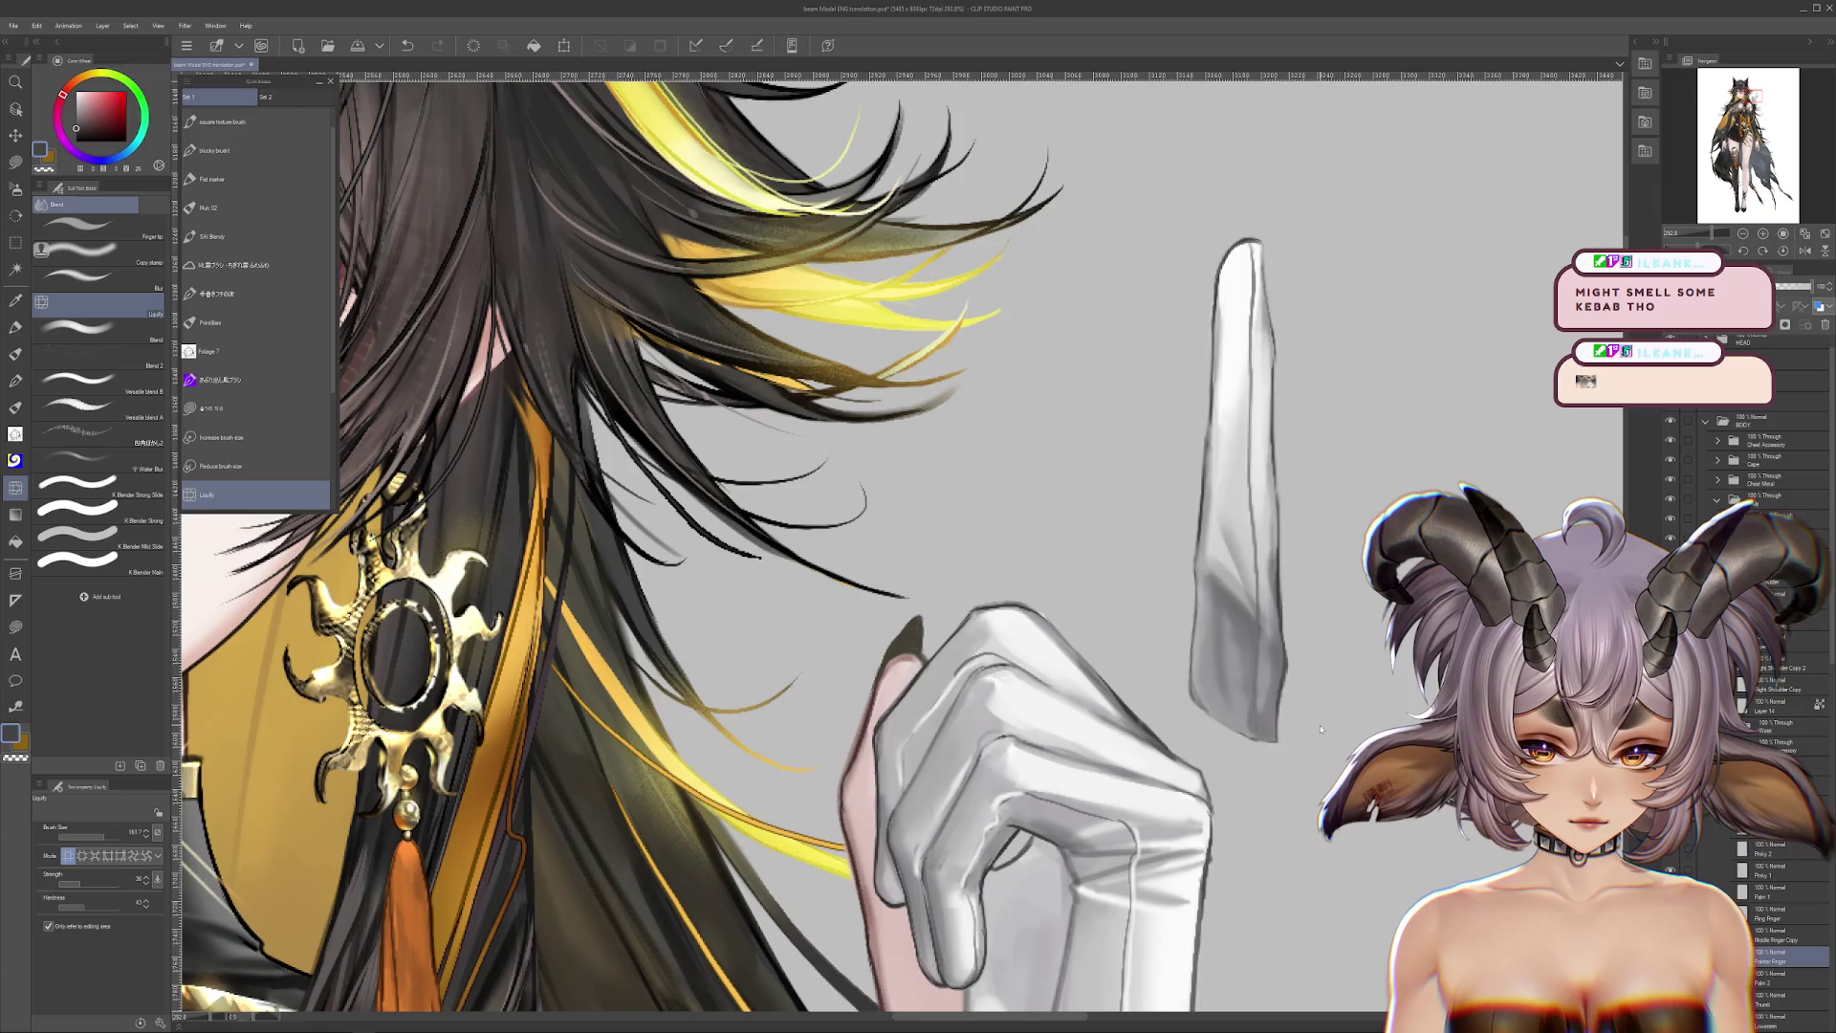
pyautogui.hotkey('ctrl', 'z')
pyautogui.scroll(-3, 1198, 205)
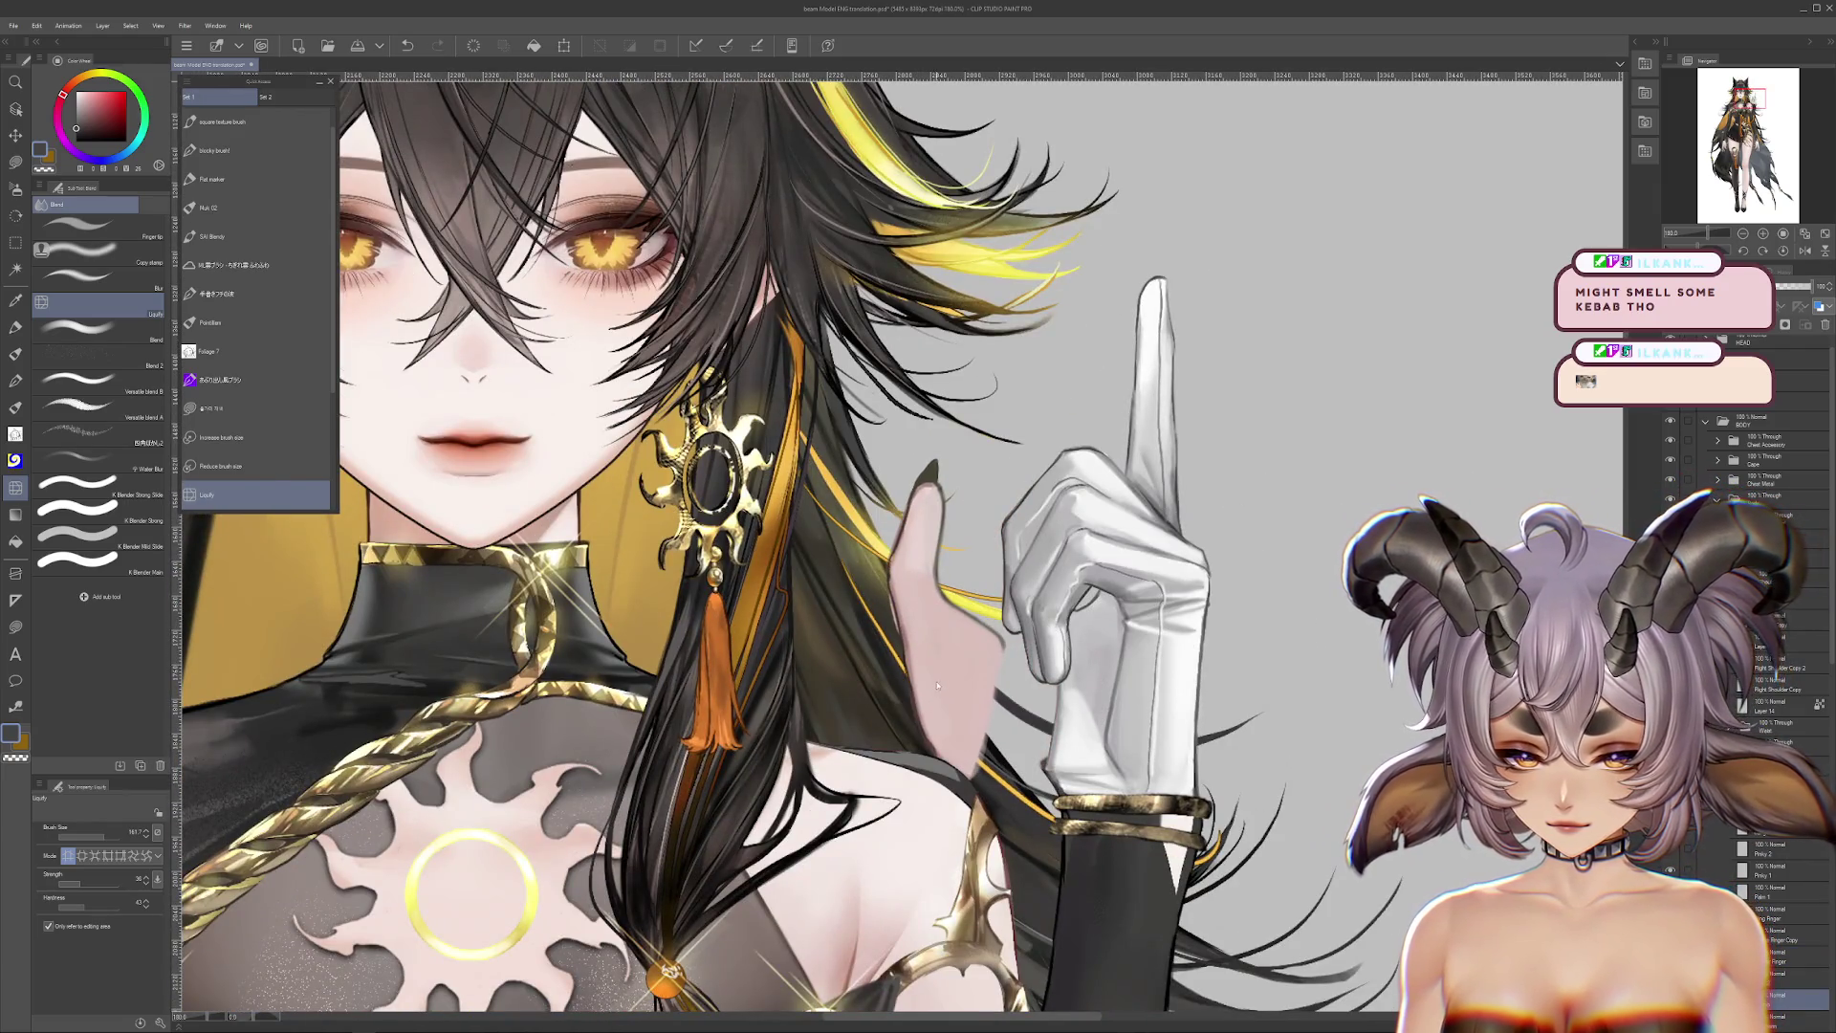
pyautogui.moveTo(916, 708); pyautogui.dragTo(1023, 685)
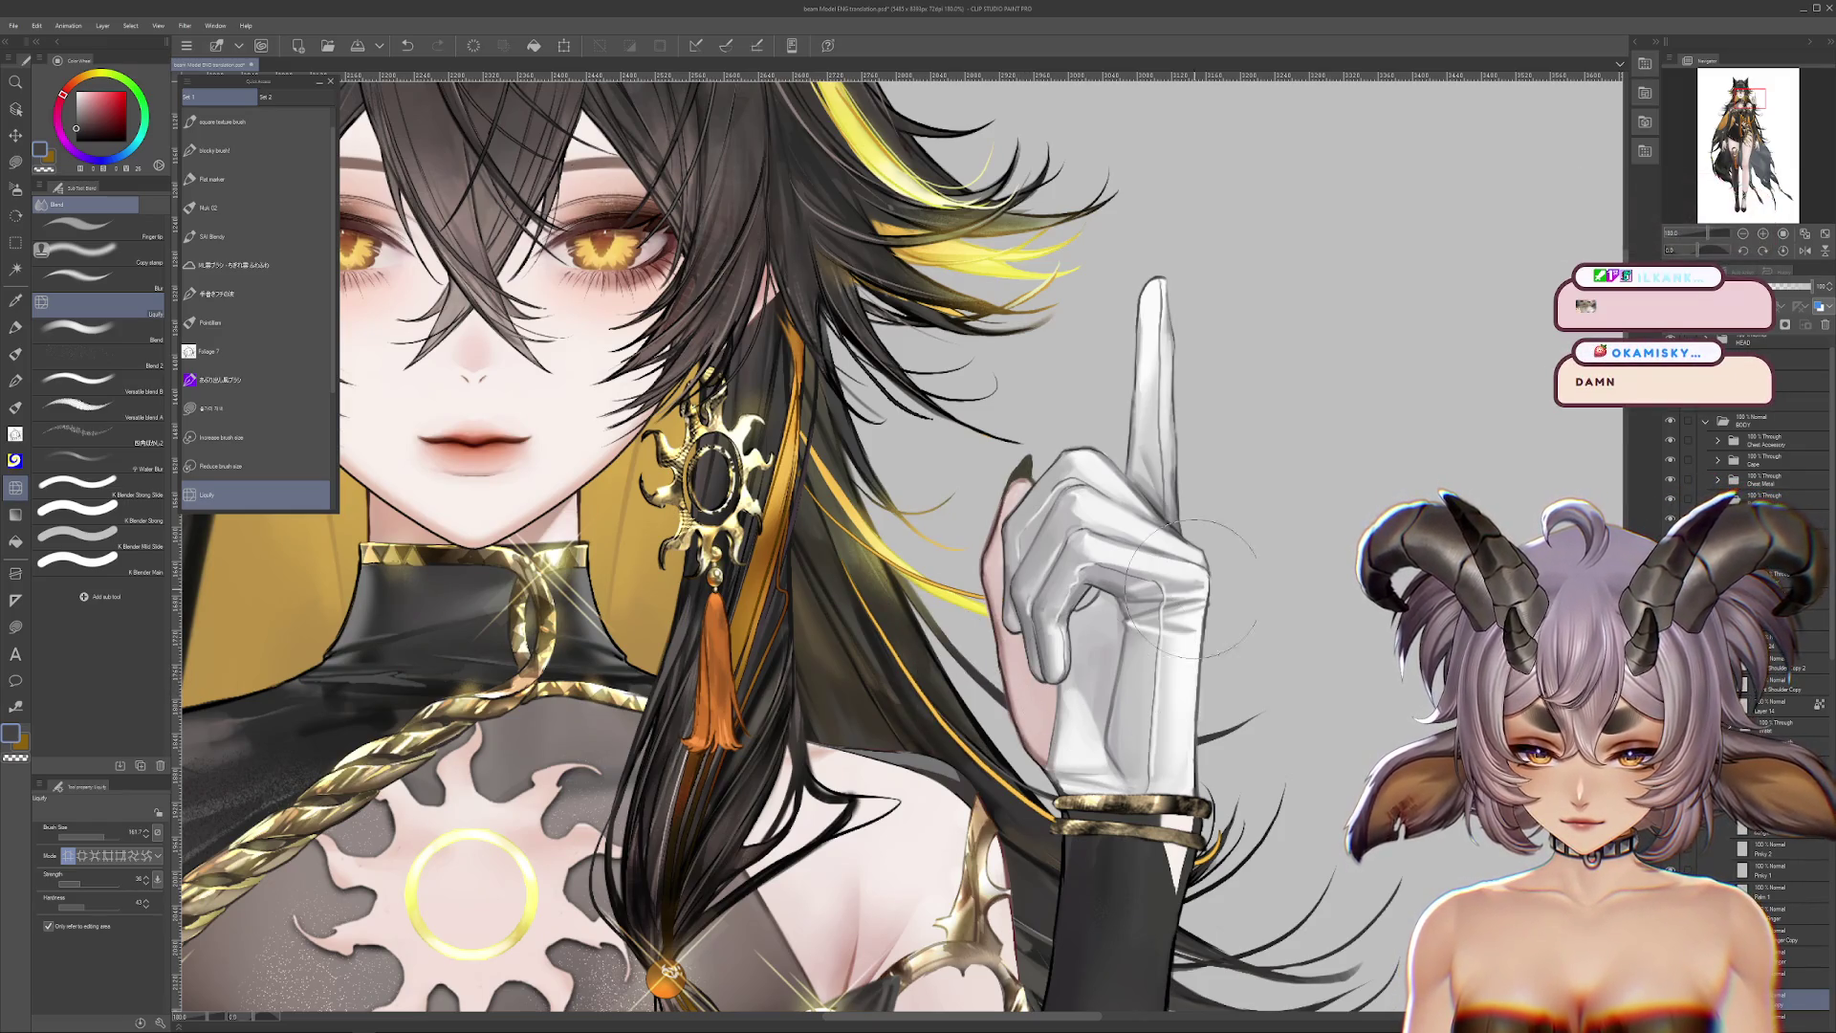
# Step: Select the Upperarm layer and set the drawing colour to bright red
pyautogui.scroll(-5, 1769, 669)
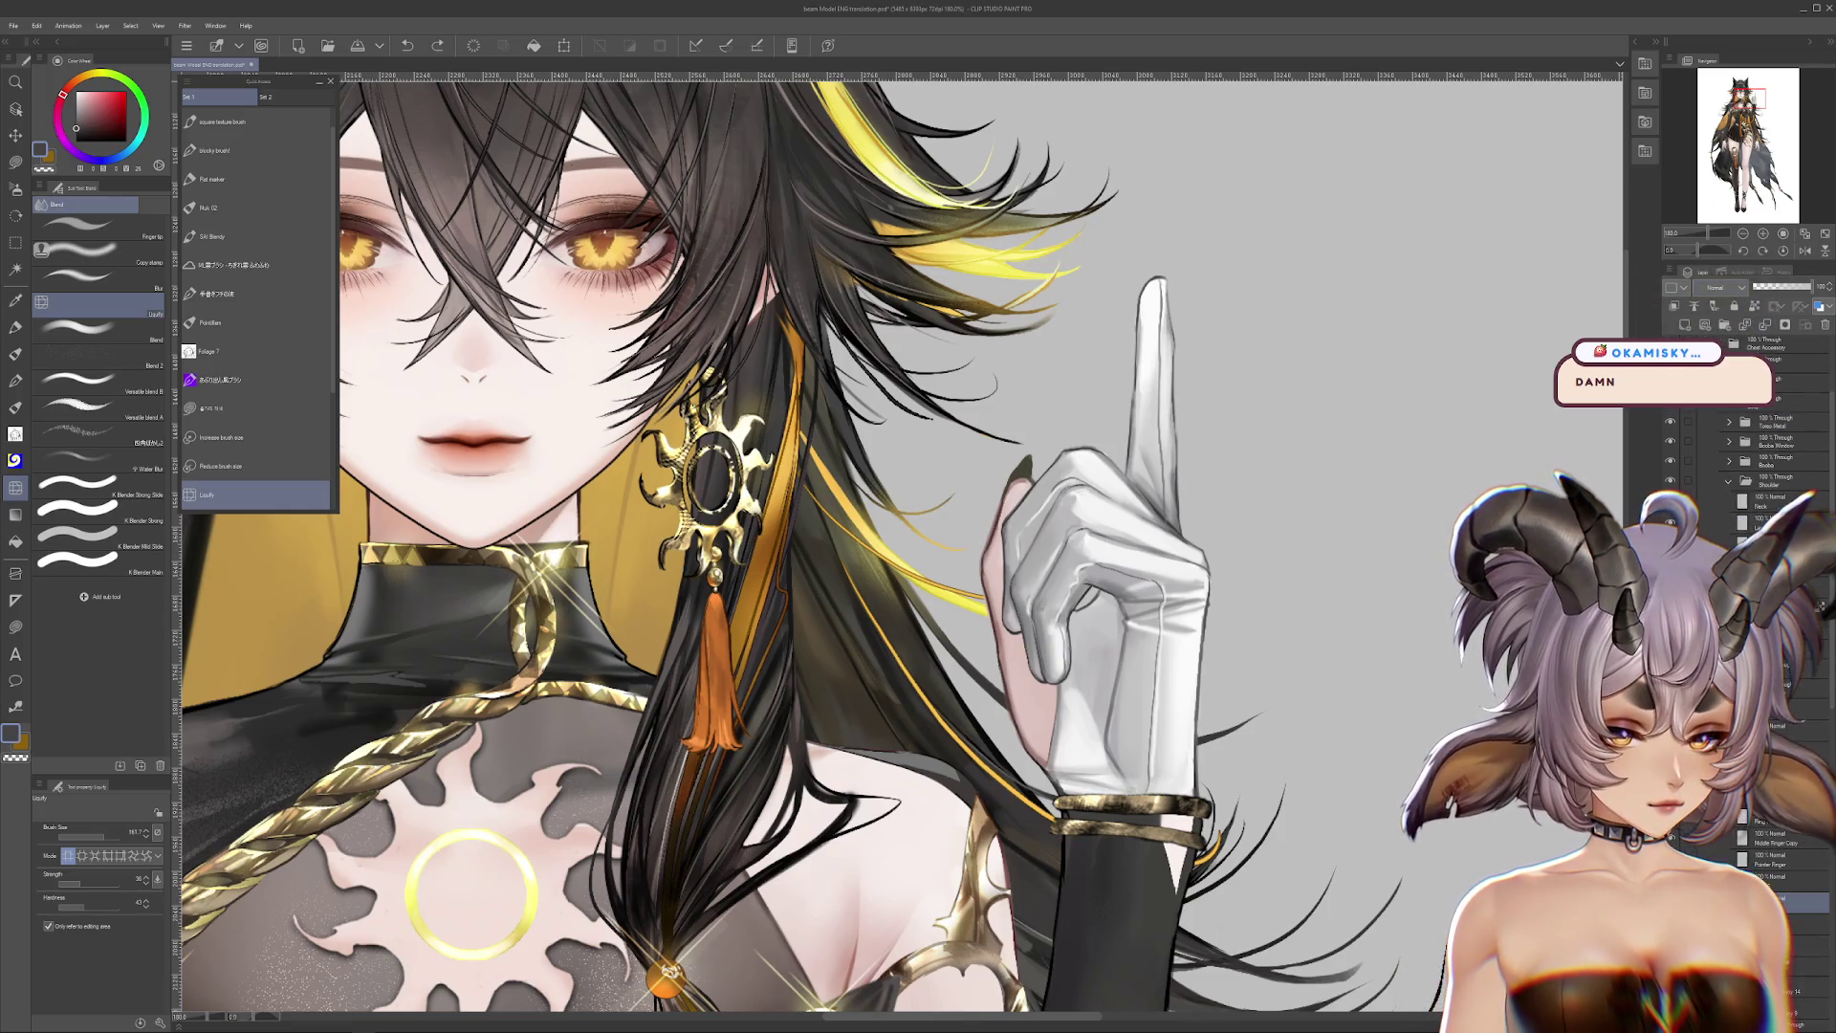
pyautogui.click(1776, 849)
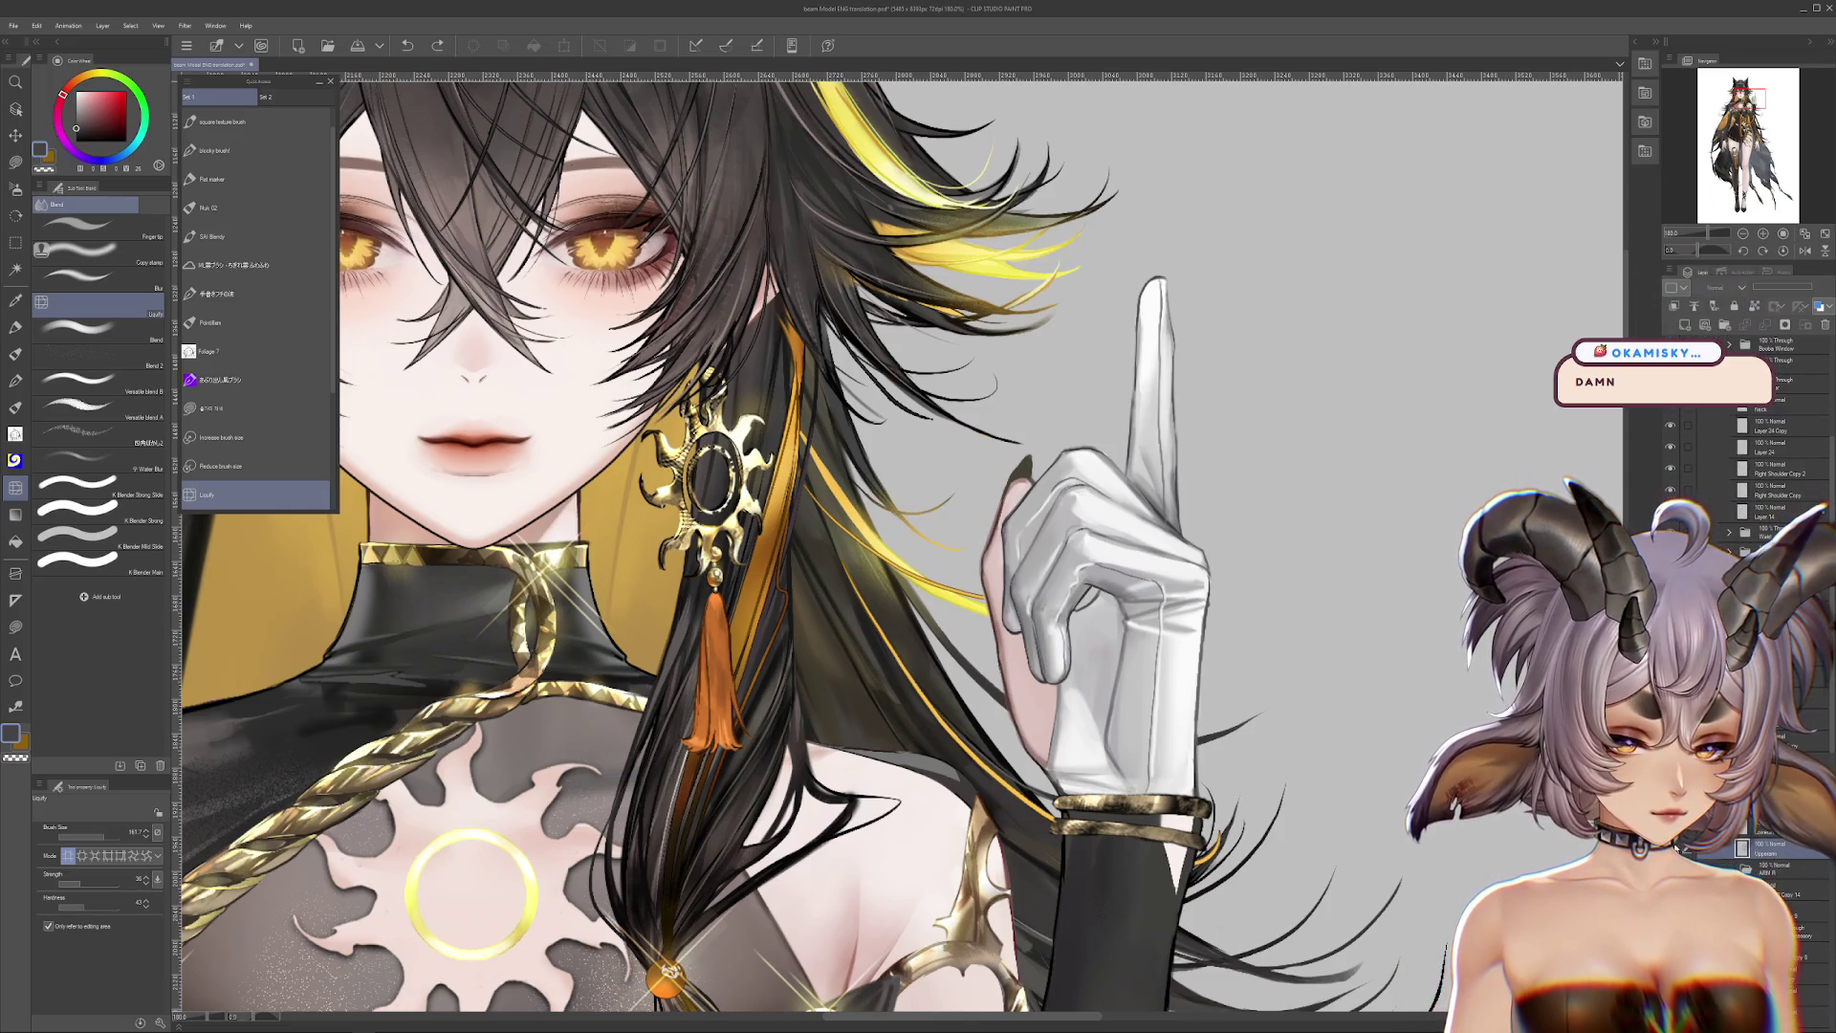
pyautogui.click(1771, 847)
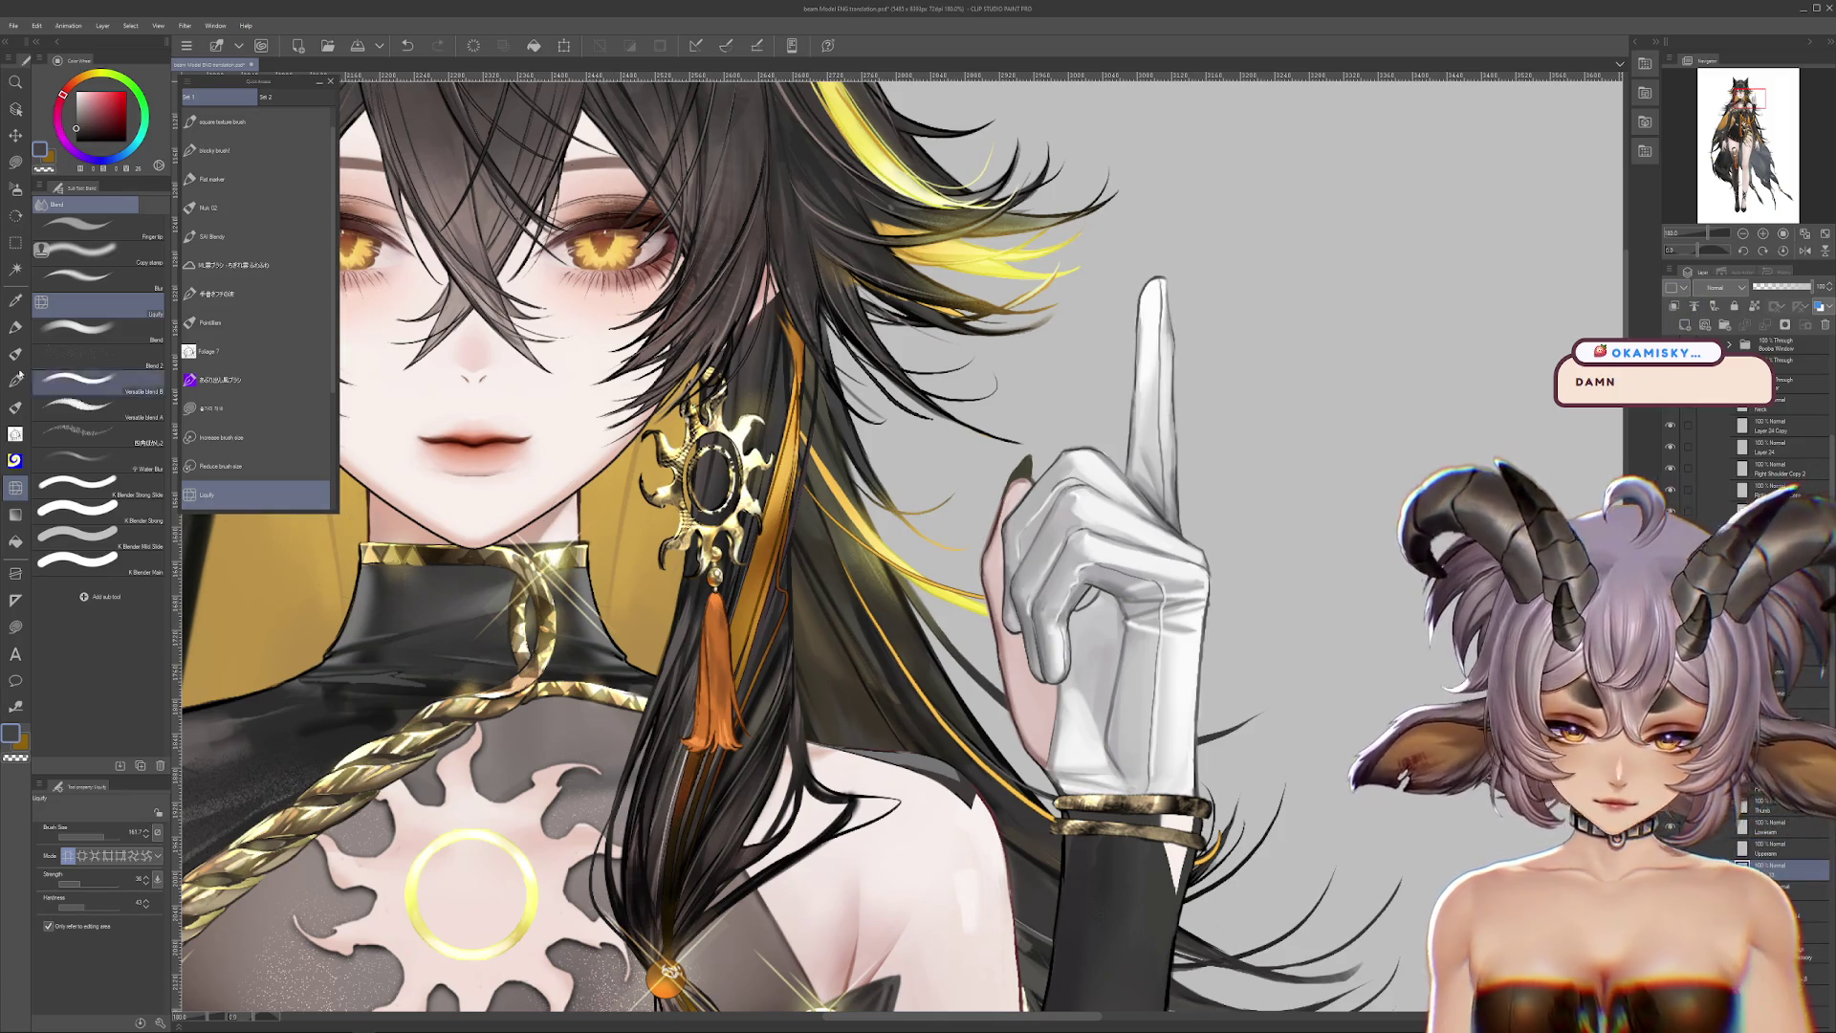
pyautogui.press('m')
pyautogui.click(124, 94)
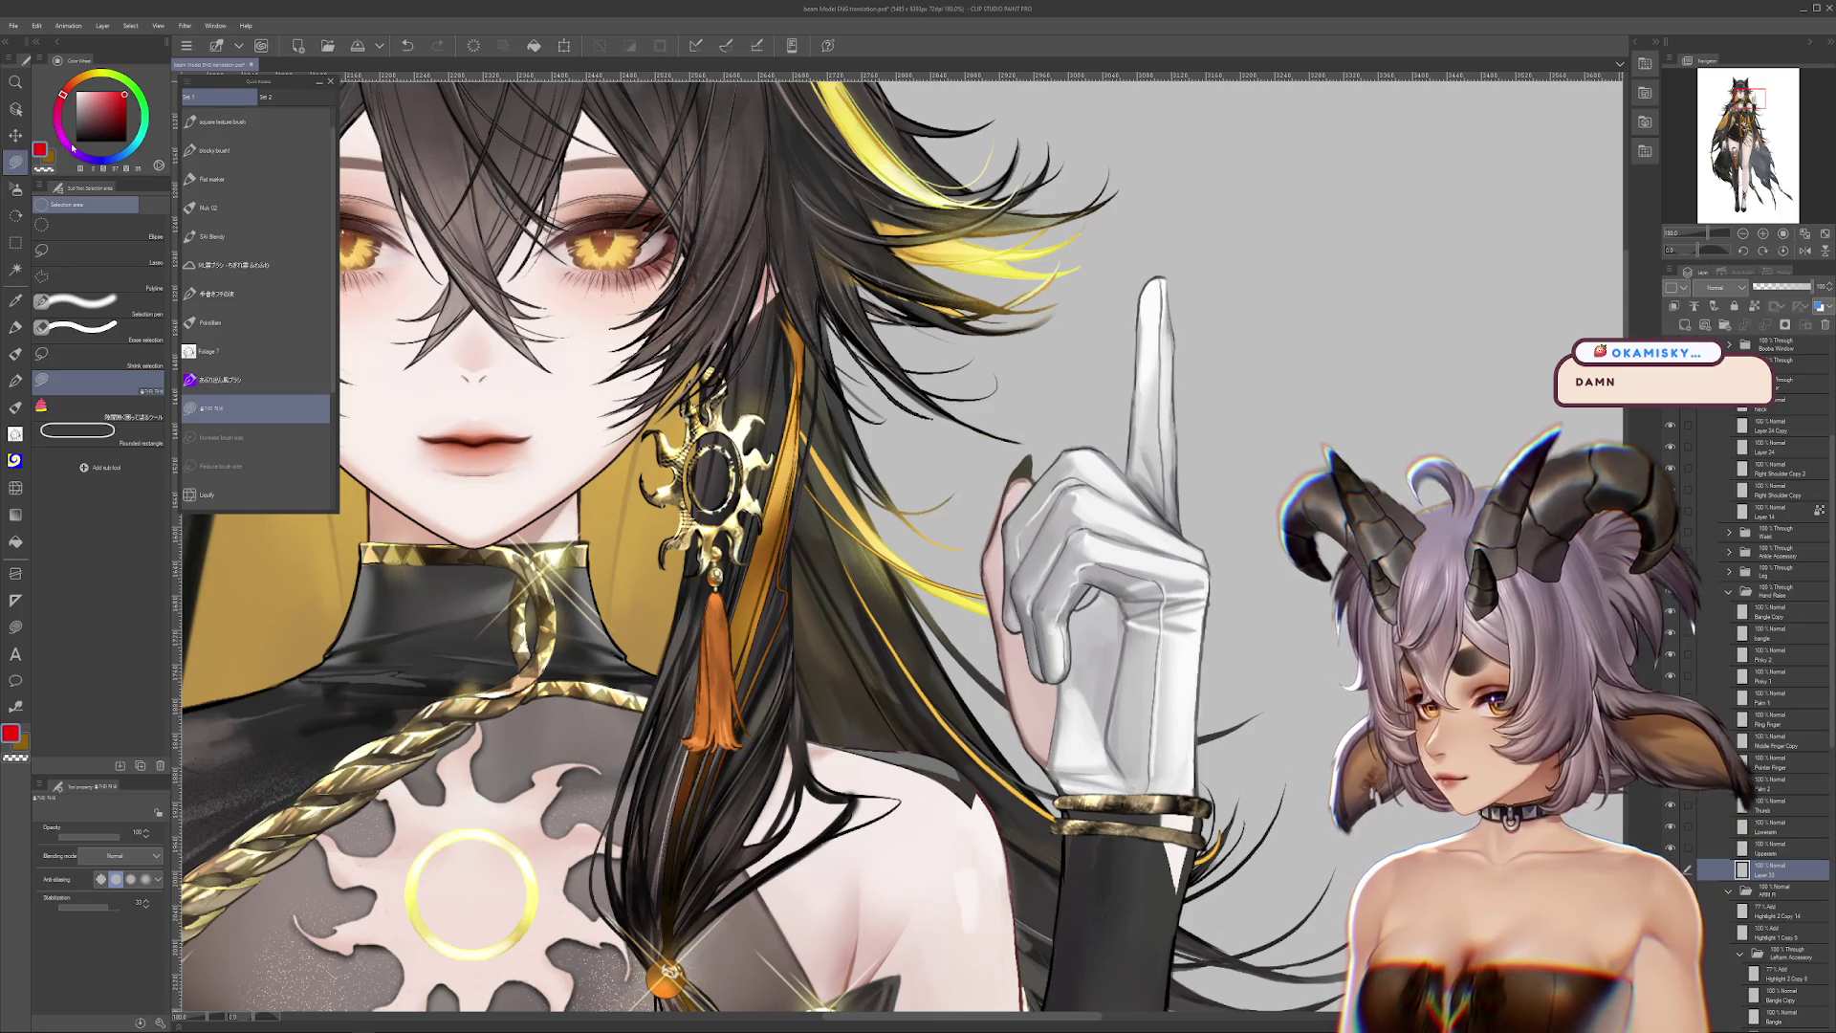
pyautogui.click(139, 93)
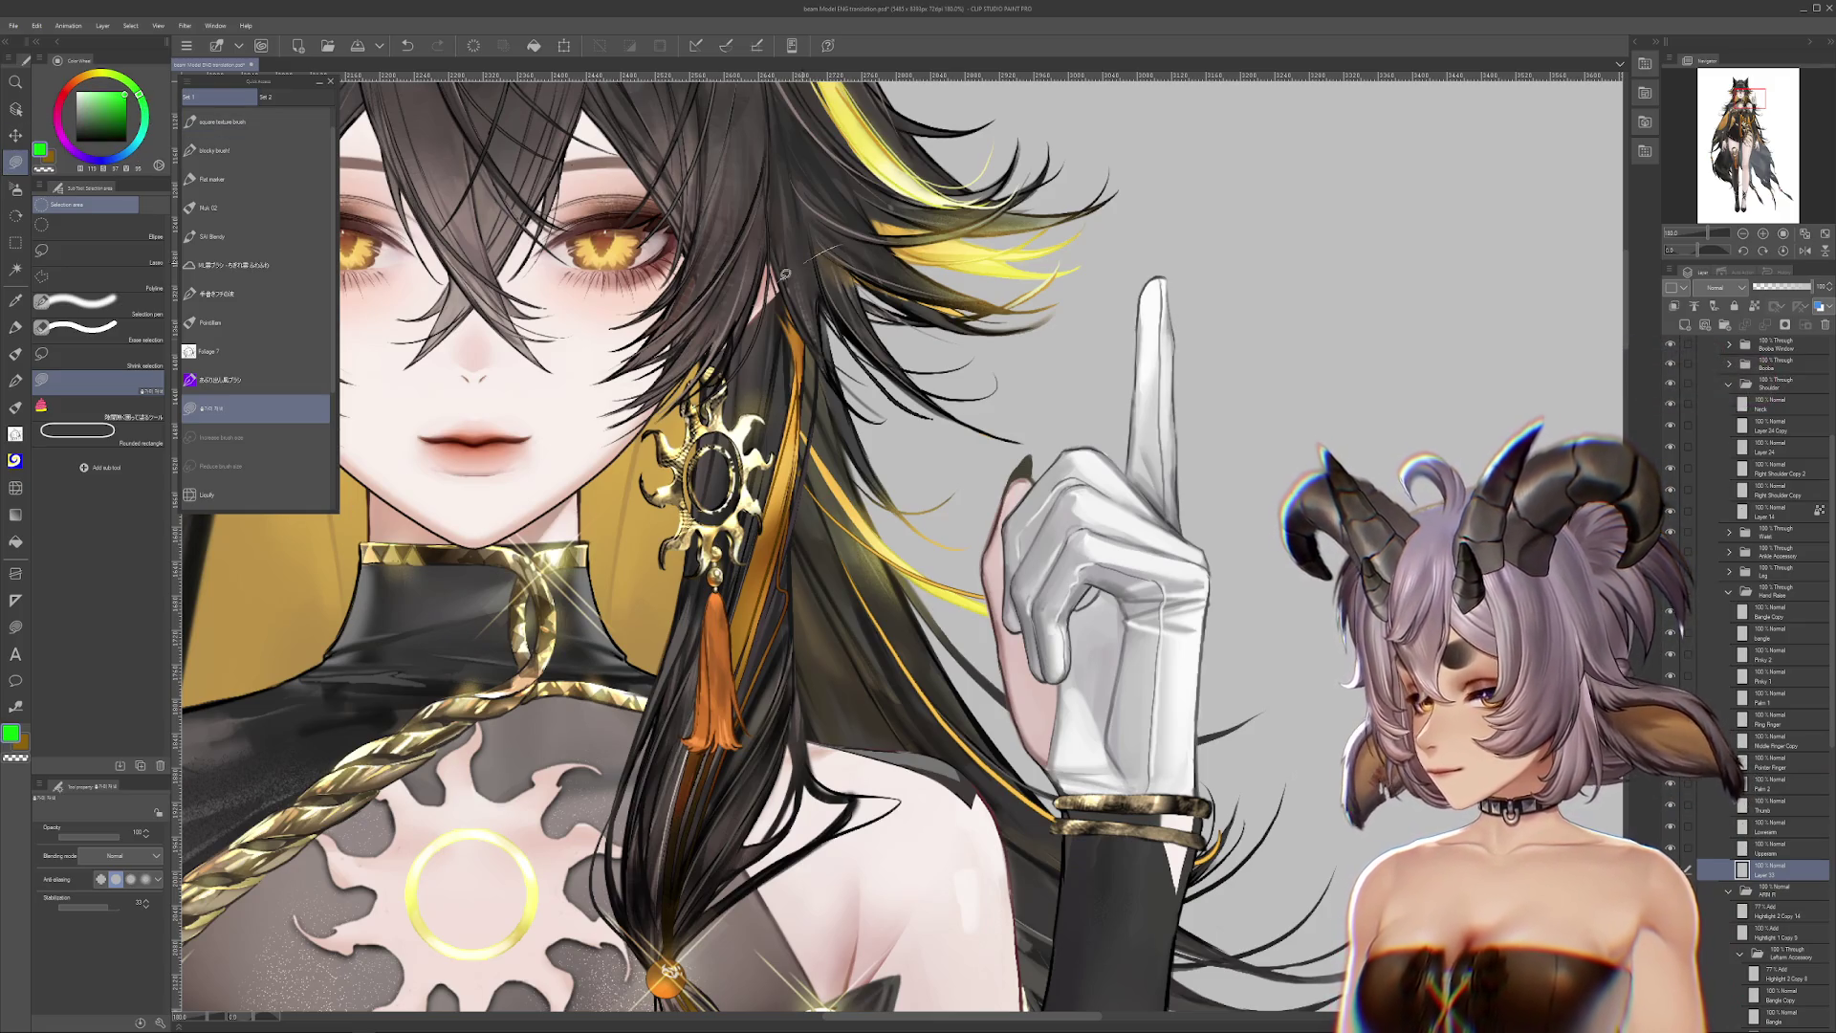
pyautogui.hotkey('alt', 'Delete')
pyautogui.moveTo(1032, 708); pyautogui.dragTo(928, 669)
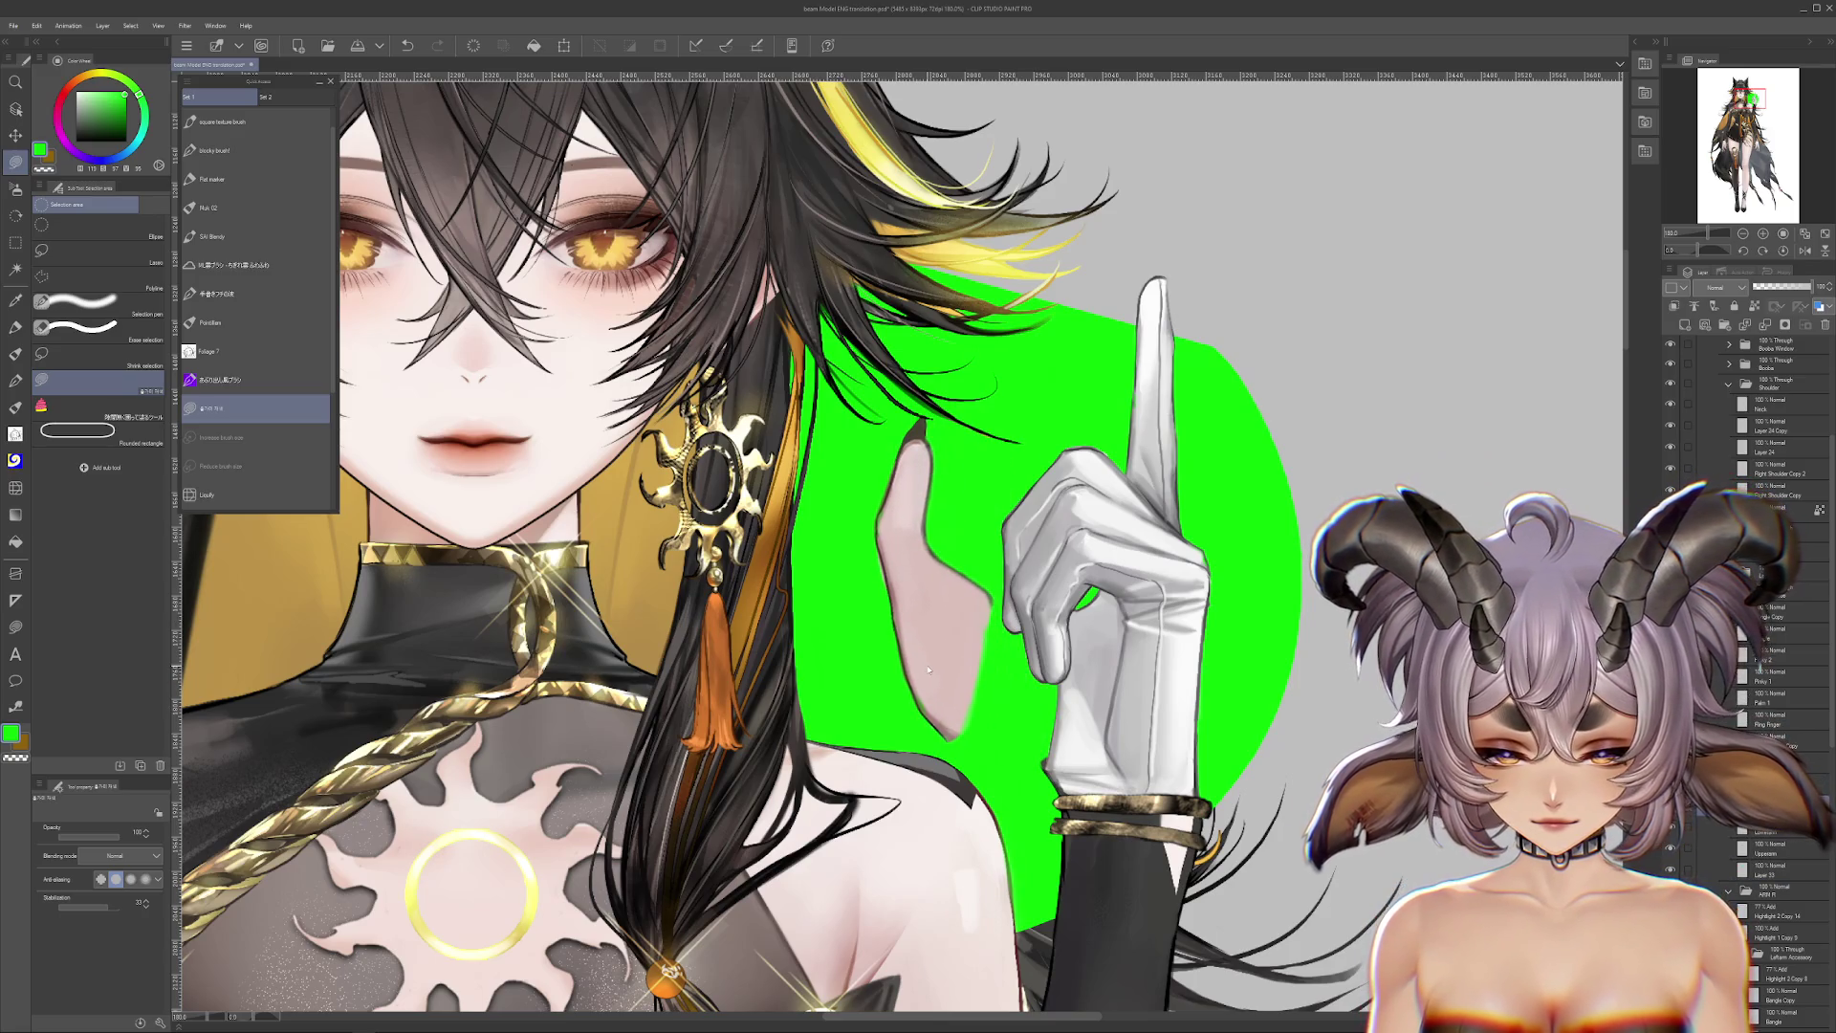
pyautogui.scroll(5, 906, 648)
pyautogui.hotkey('ctrl', 'z')
pyautogui.keyDown('alt'); pyautogui.click(1068, 537); pyautogui.keyUp('alt')
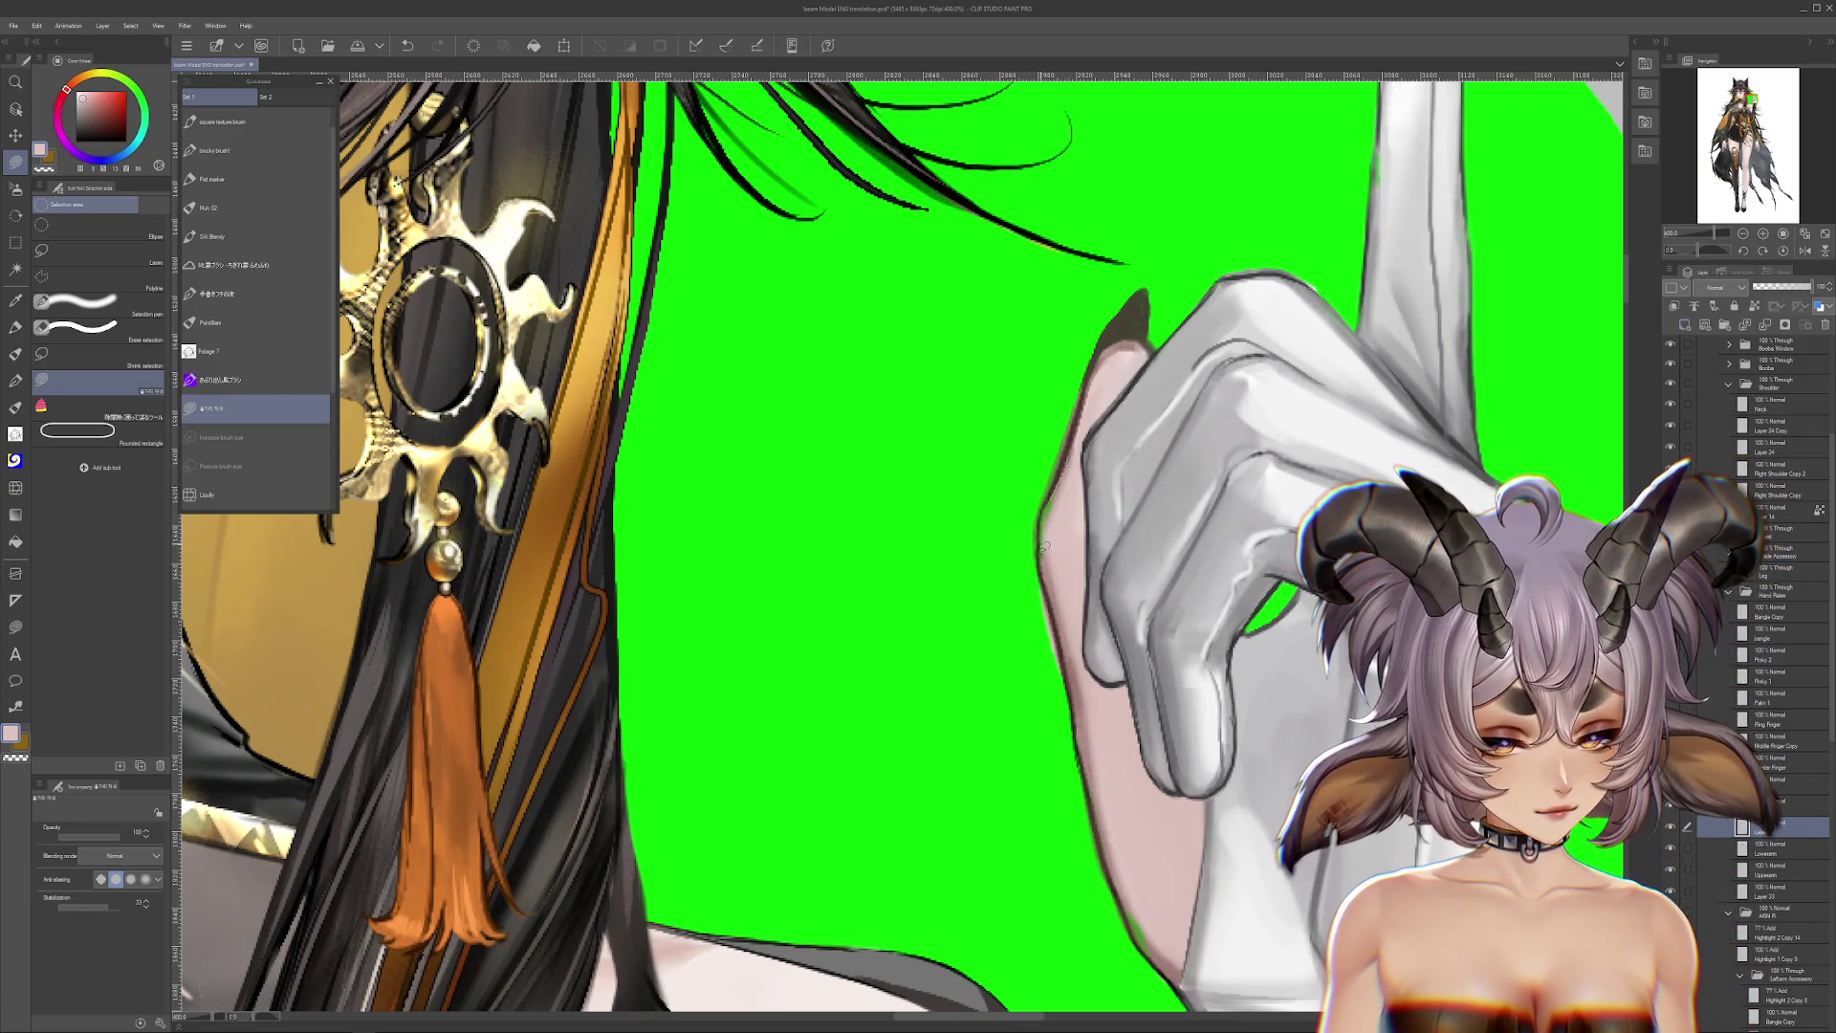
pyautogui.scroll(-3, 1078, 659)
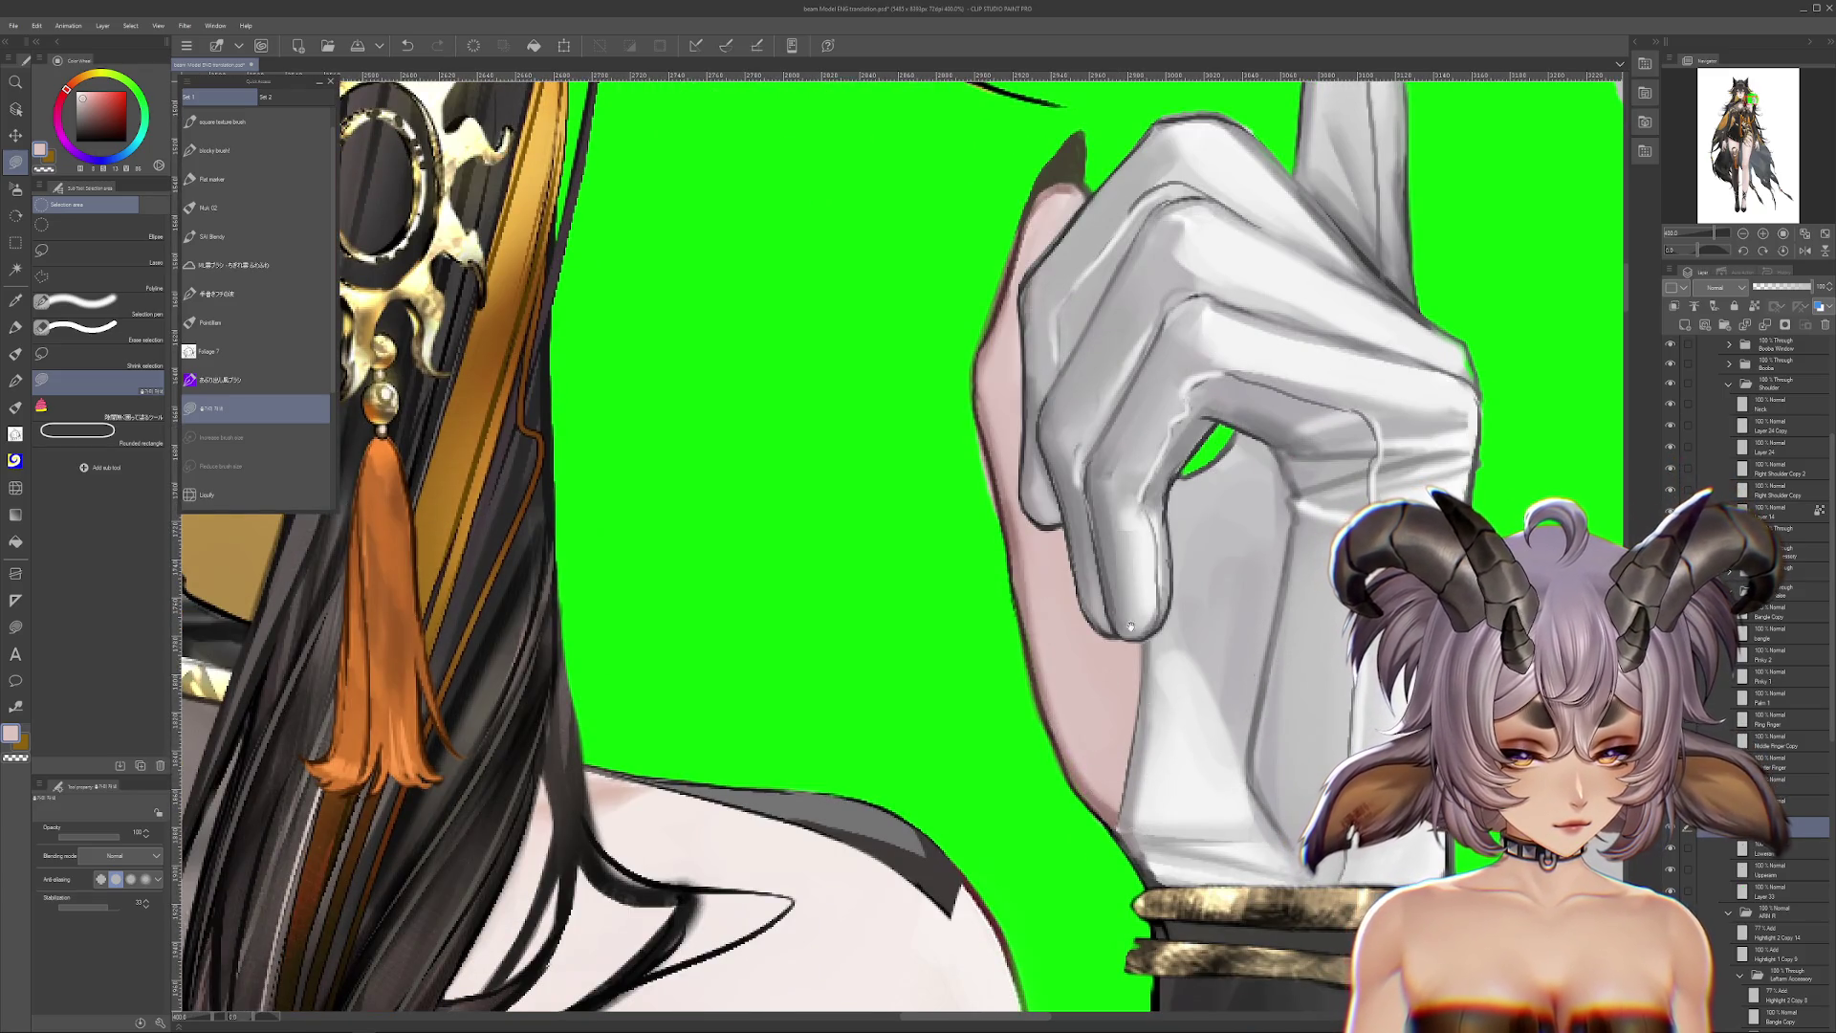
pyautogui.scroll(4, 1131, 634)
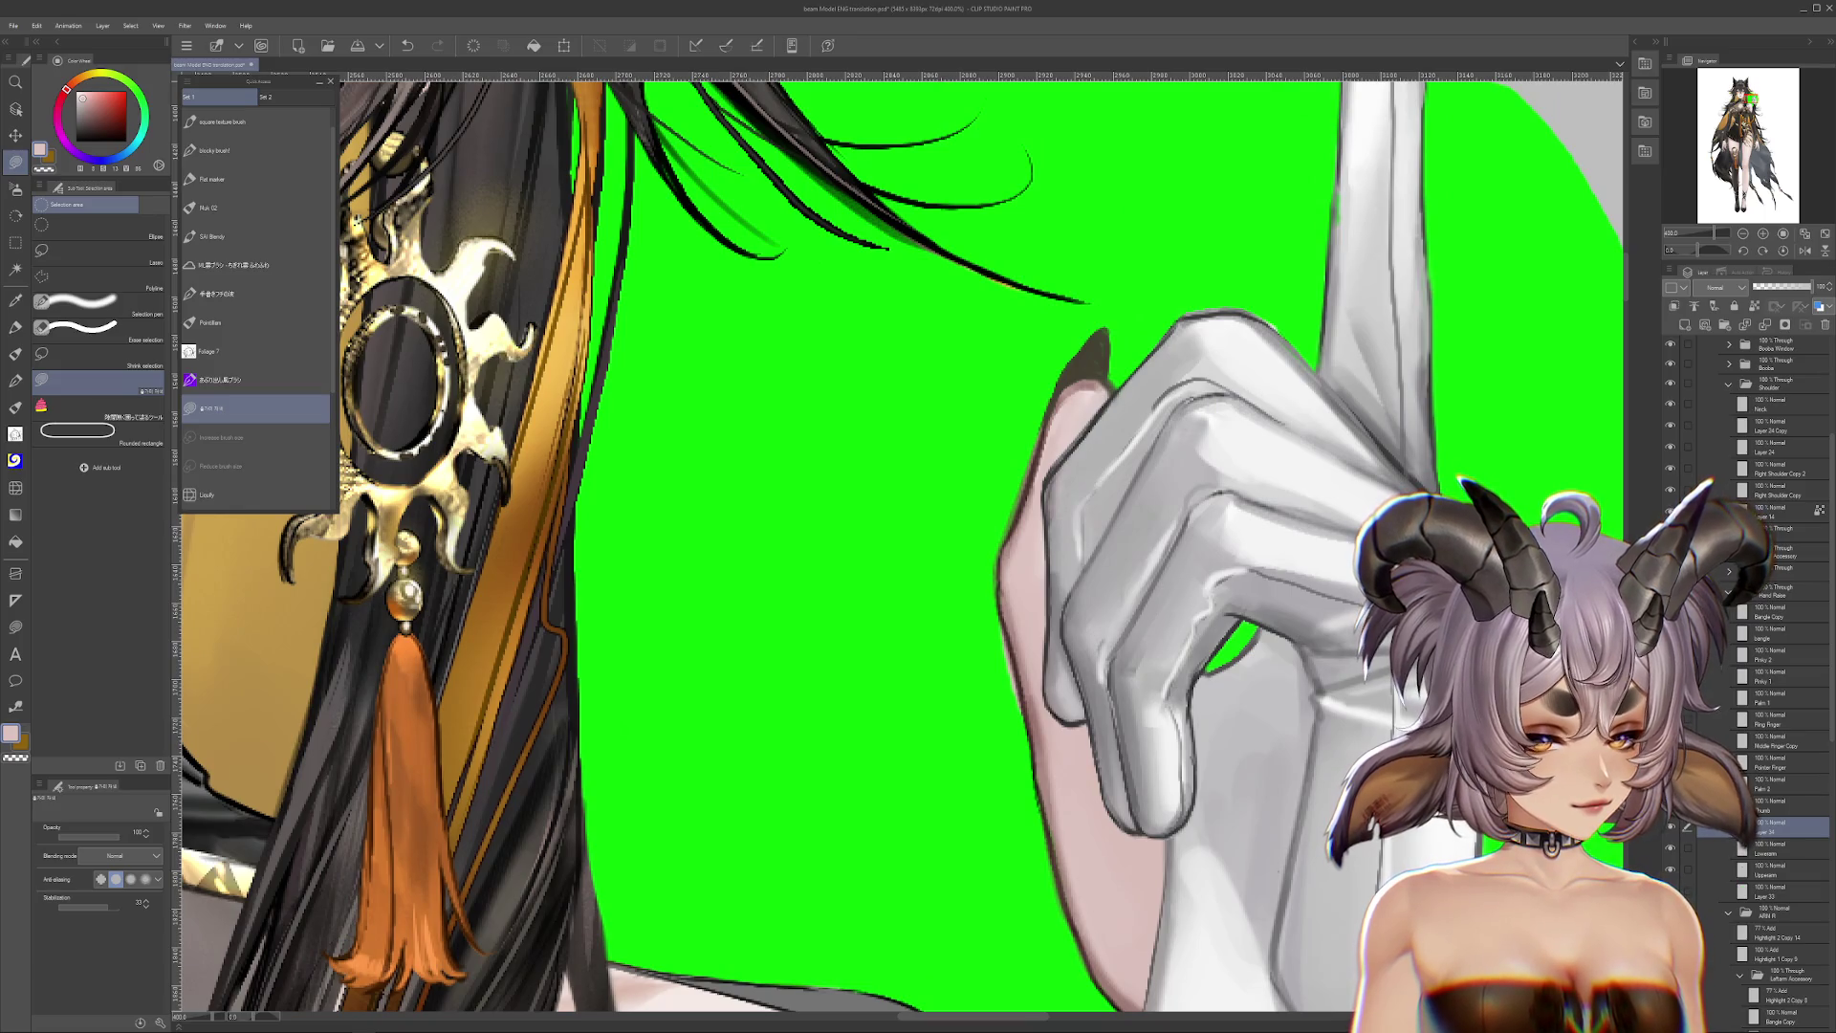
pyautogui.hscroll(1, 1184, 643)
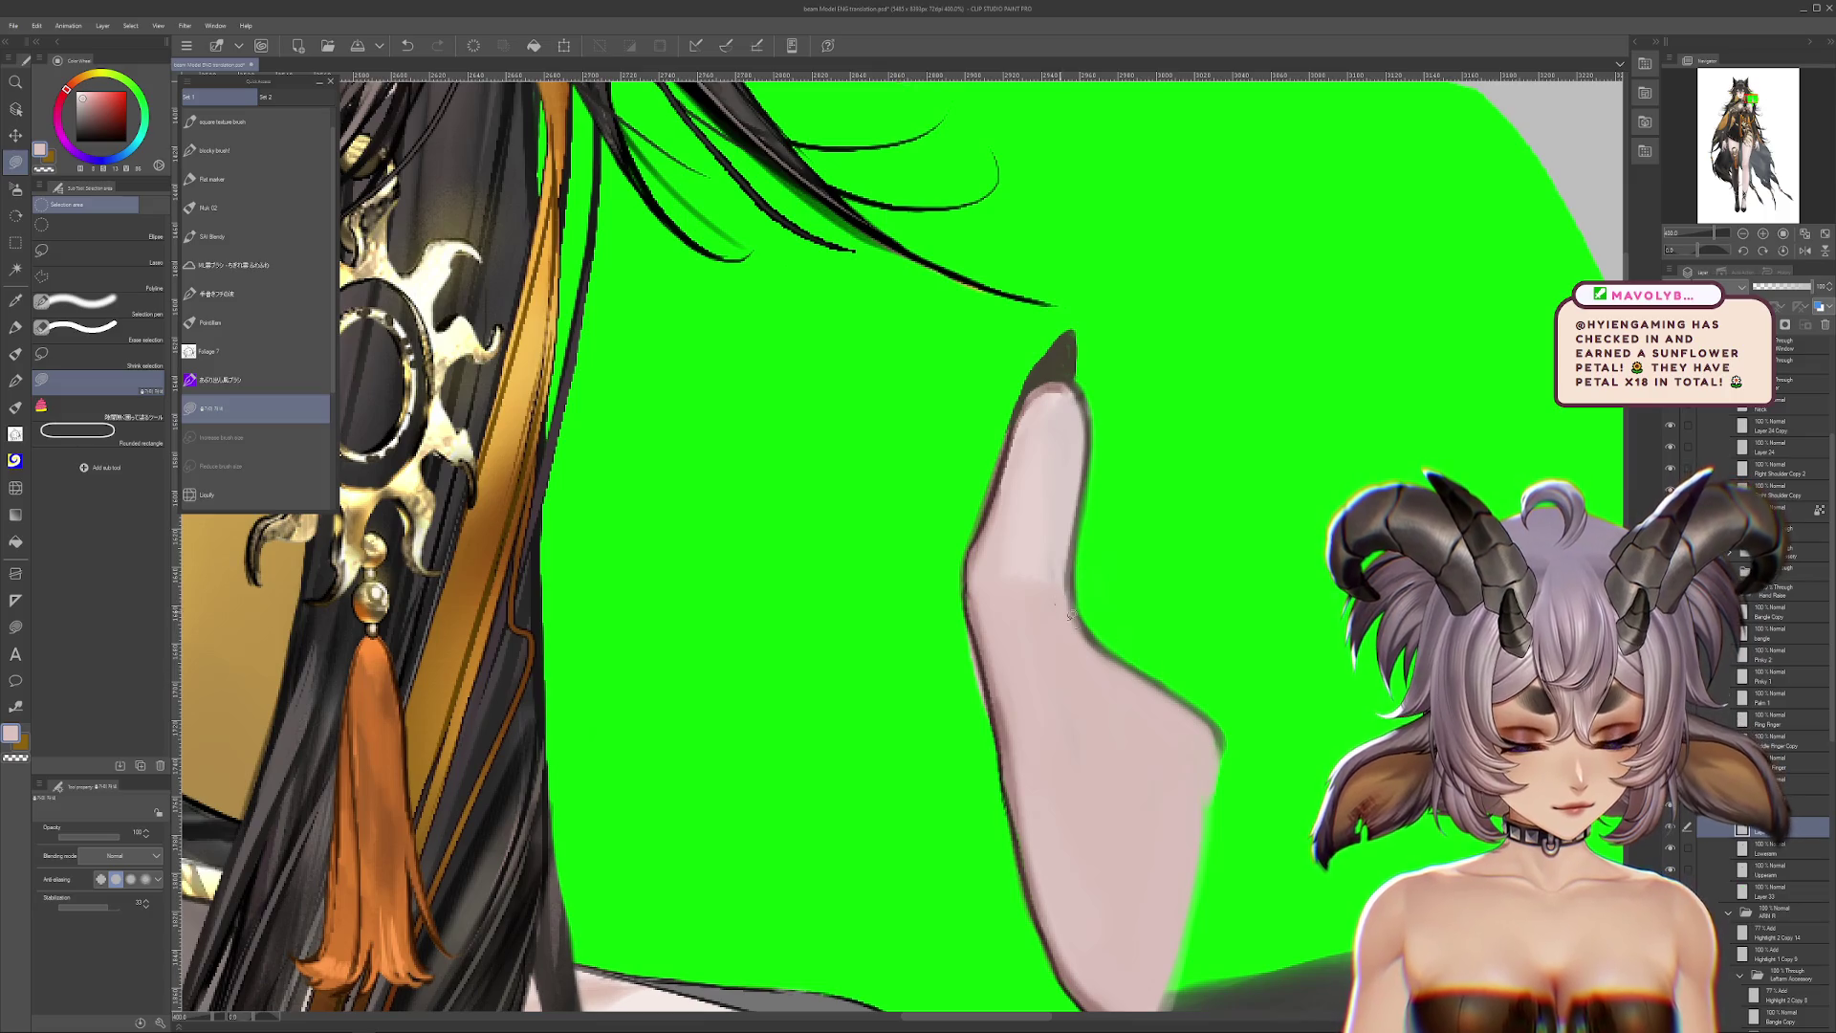
pyautogui.scroll(-4, 1176, 907)
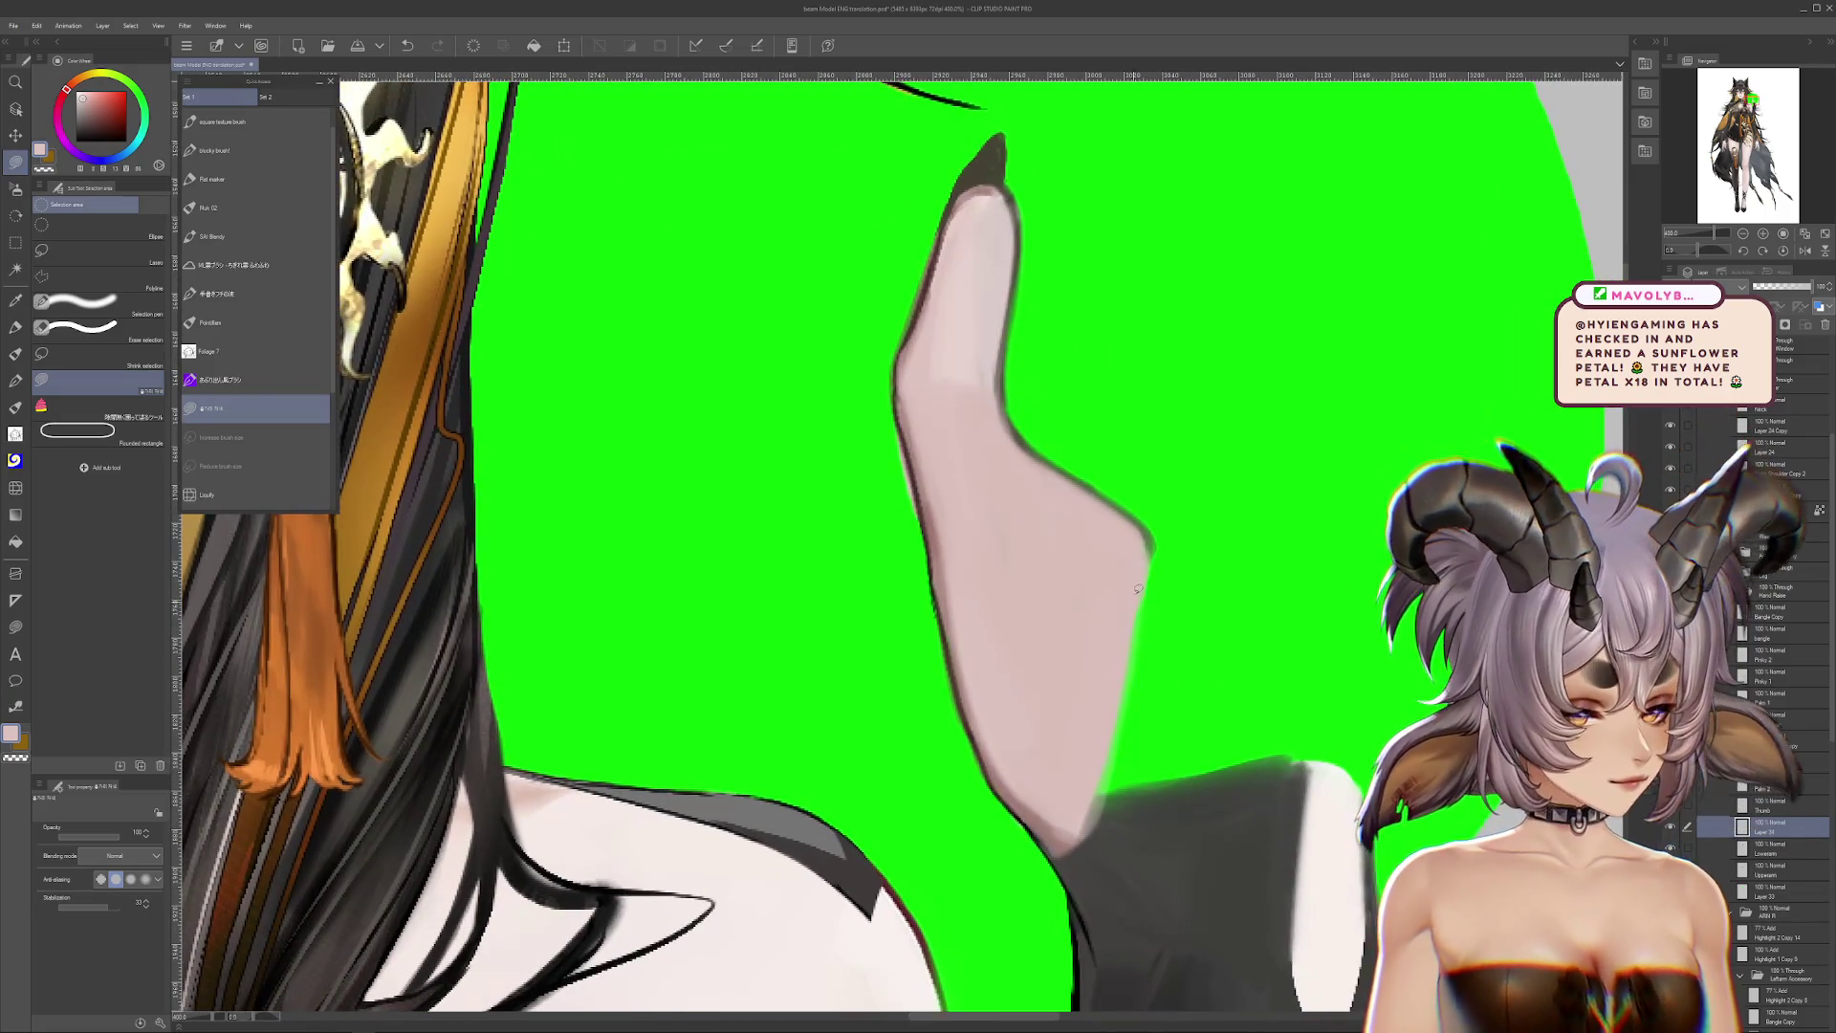
pyautogui.scroll(2, 975, 729)
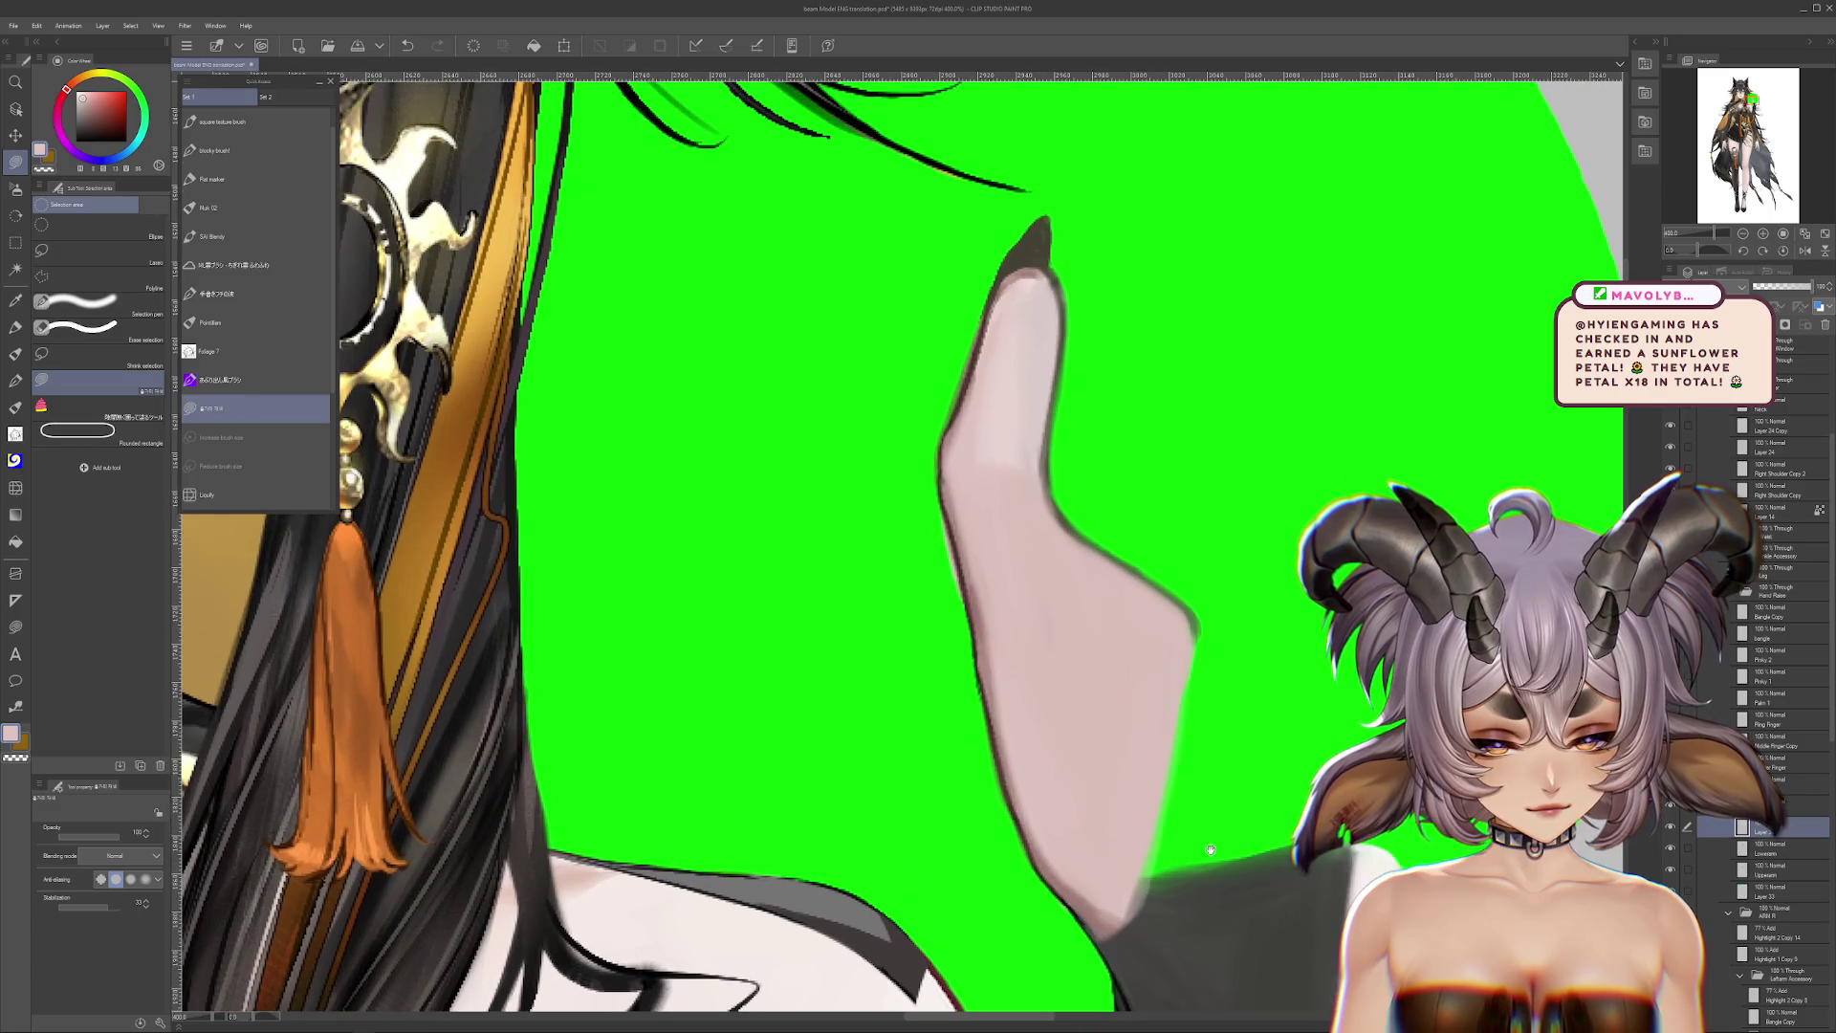
pyautogui.scroll(-3, 1213, 730)
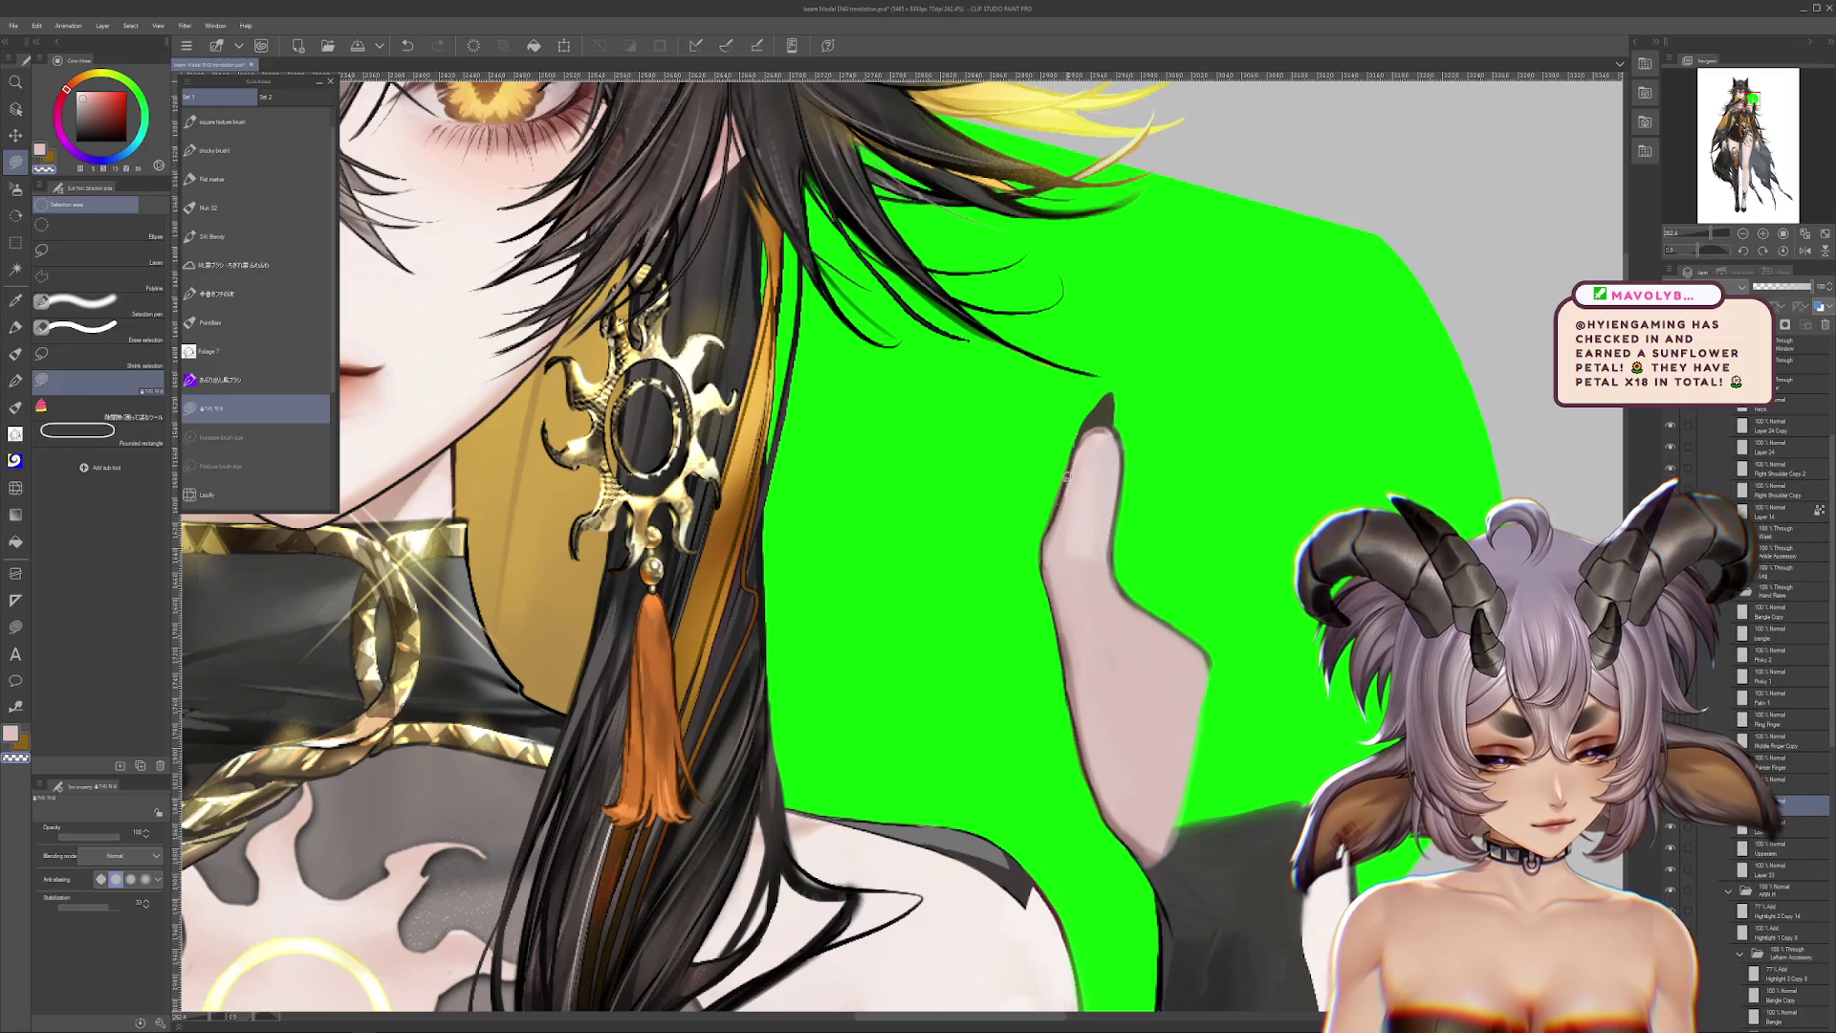
pyautogui.moveTo(1126, 766); pyautogui.dragTo(1092, 578)
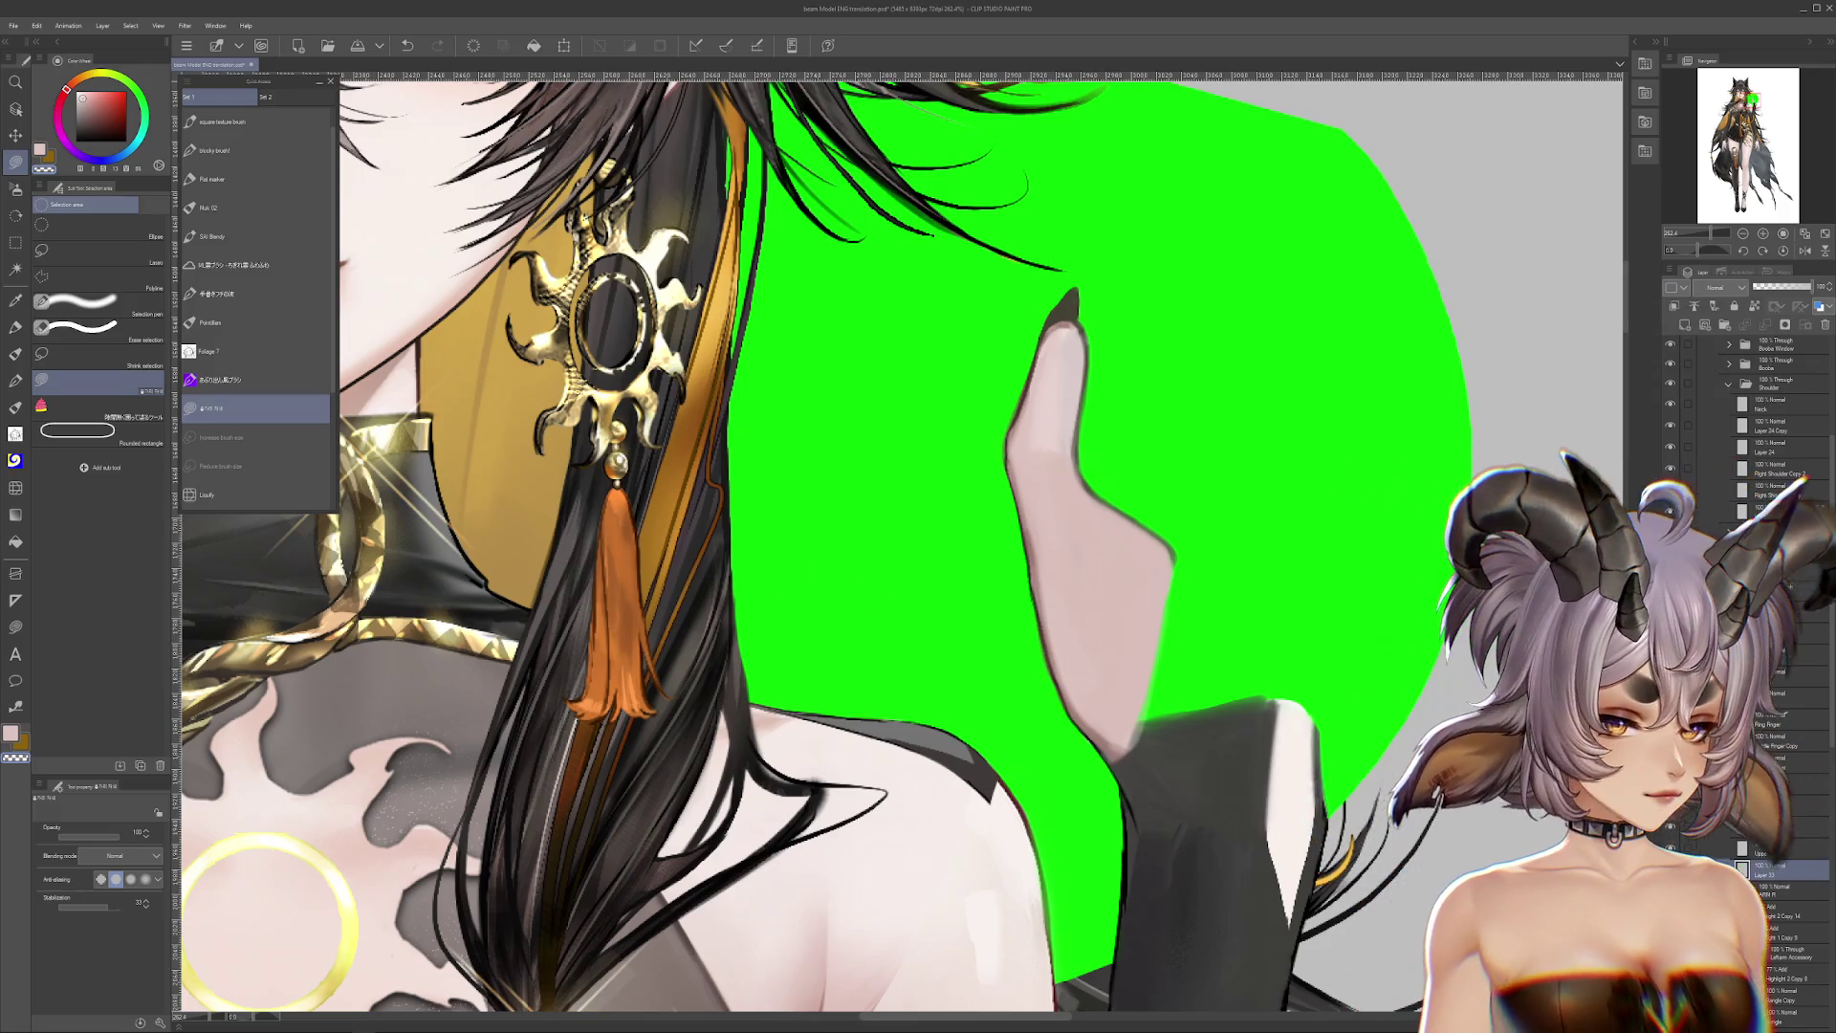
pyautogui.scroll(-3, 1153, 639)
pyautogui.scroll(6, 1152, 638)
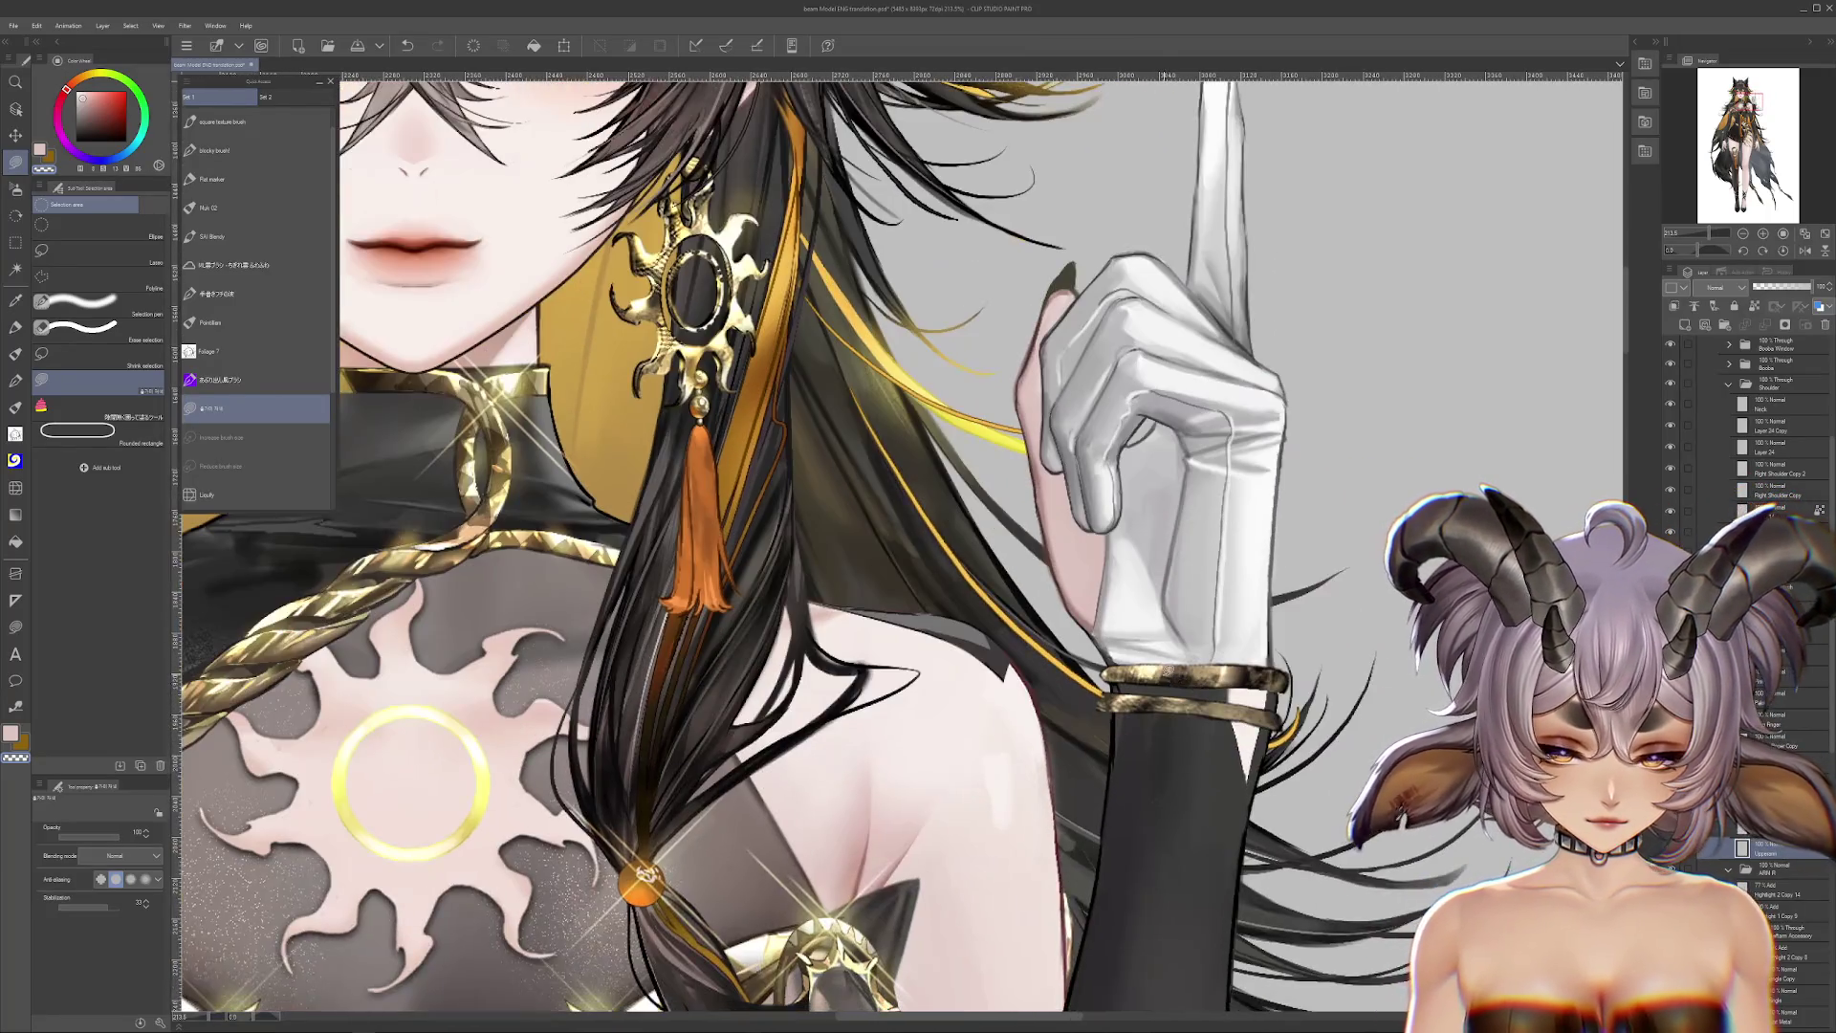
# Step: Hide the raised gloved arm, collapse the BODY folder and select the expression layers group
pyautogui.scroll(-4, 1170, 711)
pyautogui.scroll(3, 1805, 582)
pyautogui.scroll(6, 1192, 624)
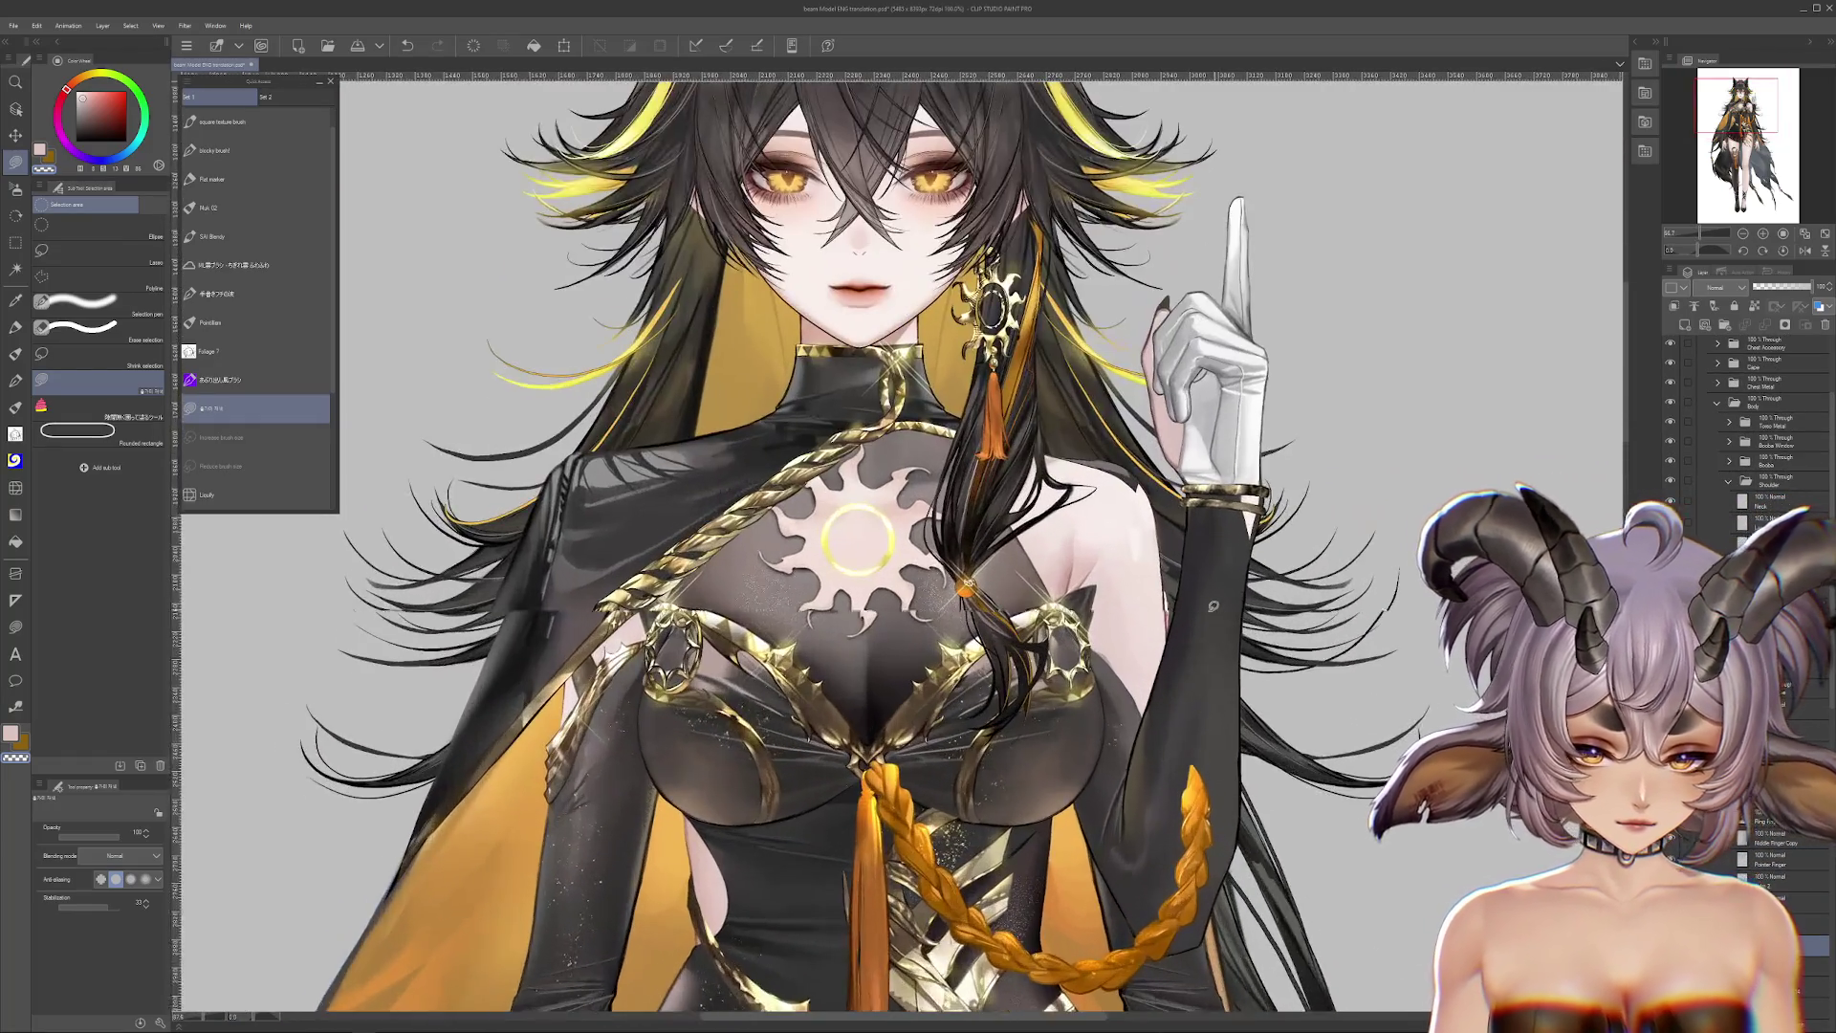
pyautogui.scroll(-3, 1215, 596)
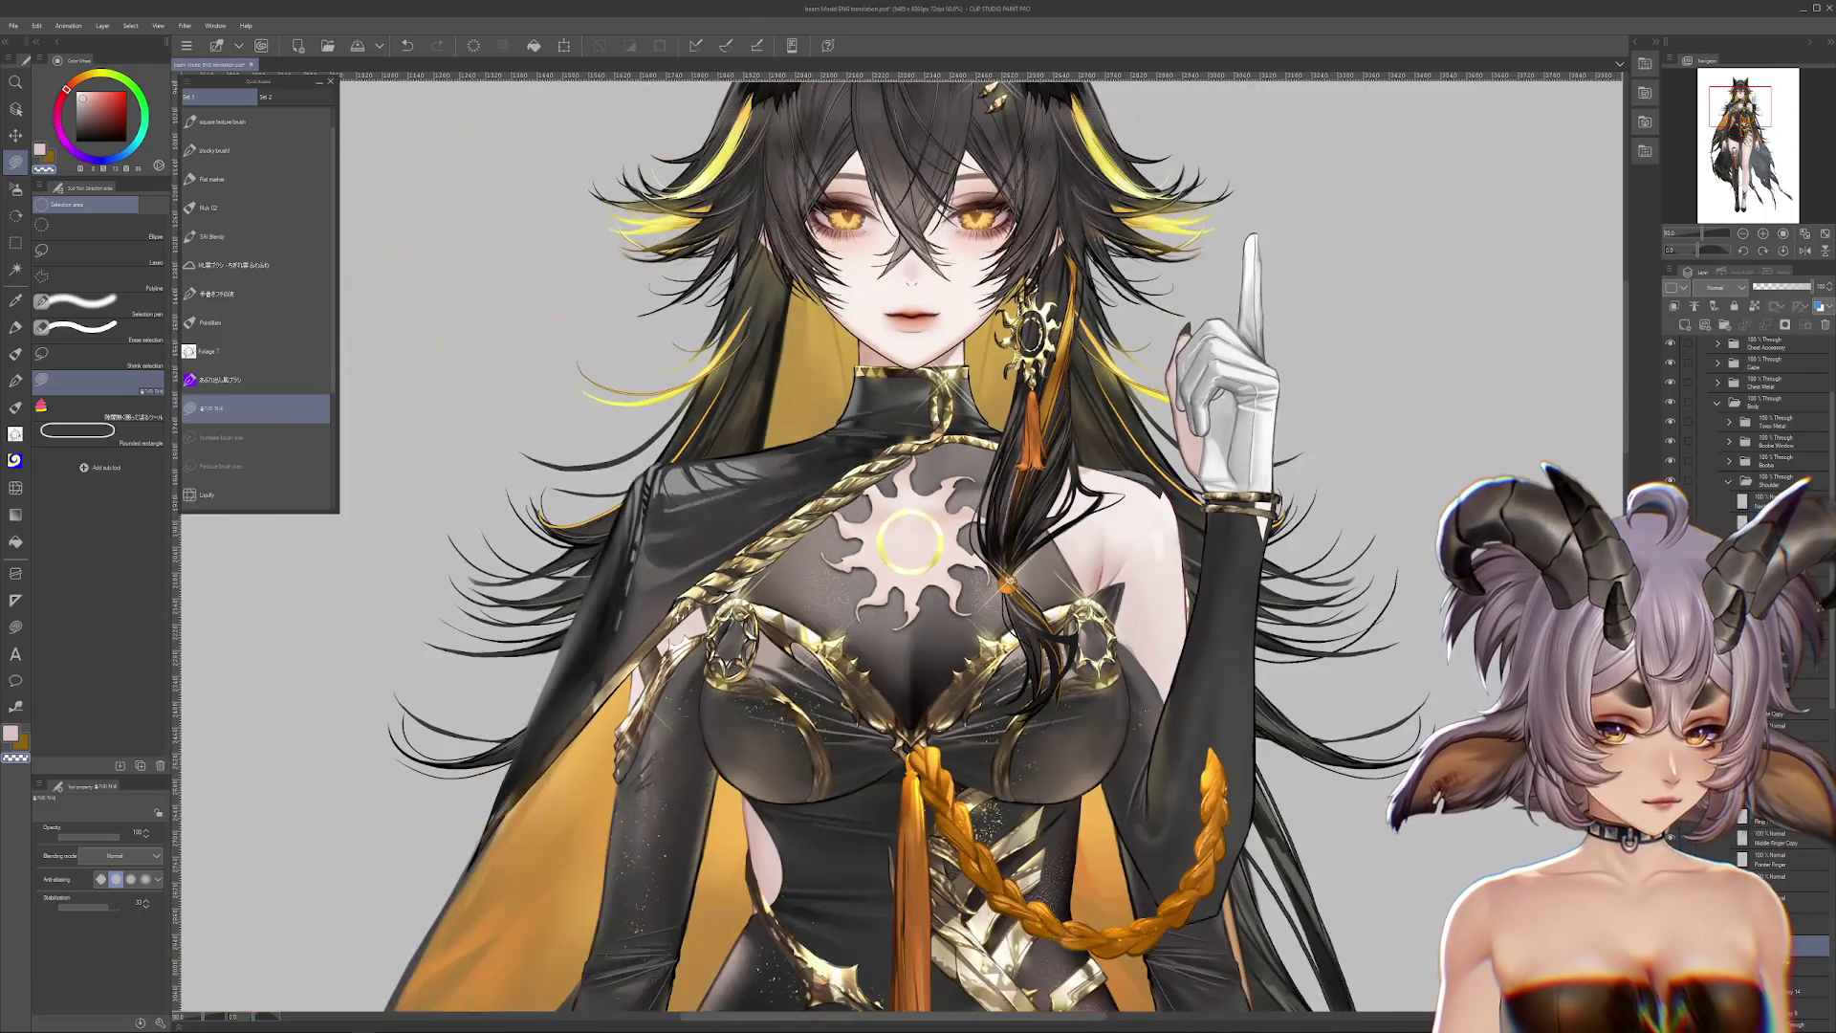
pyautogui.scroll(-1, 1760, 373)
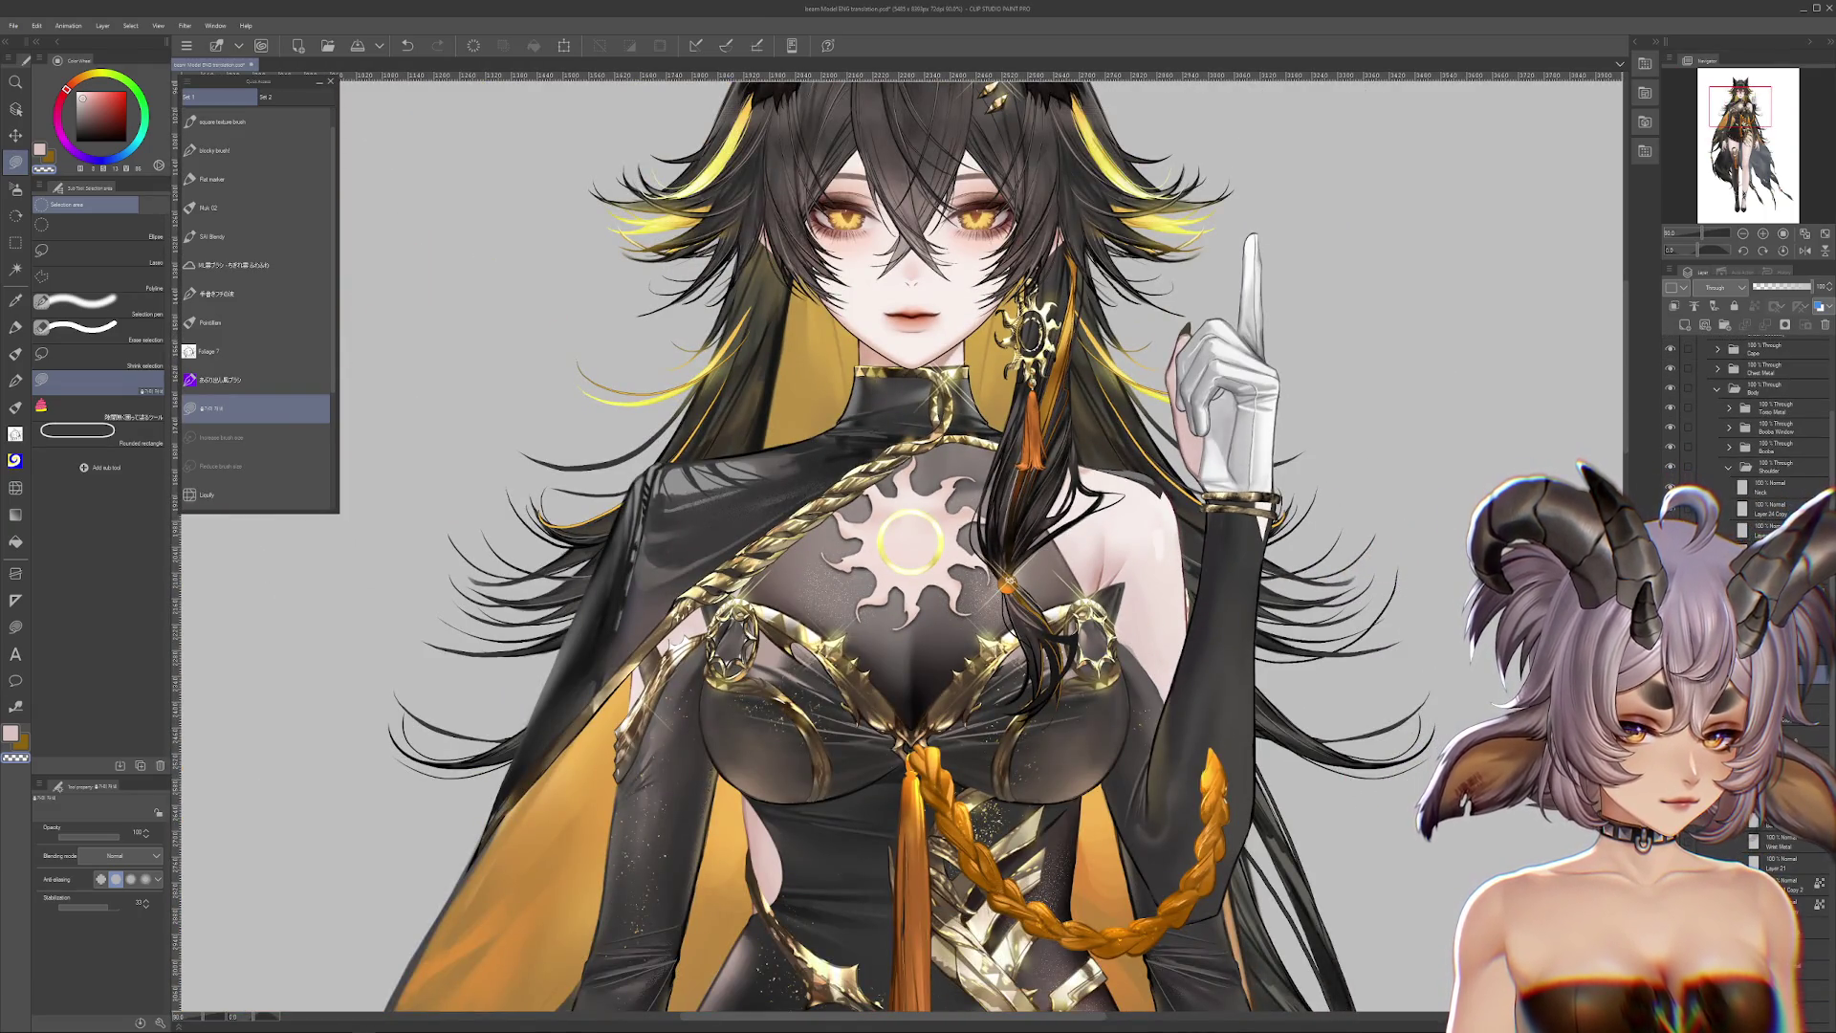
pyautogui.click(1670, 466)
pyautogui.scroll(3, 1739, 433)
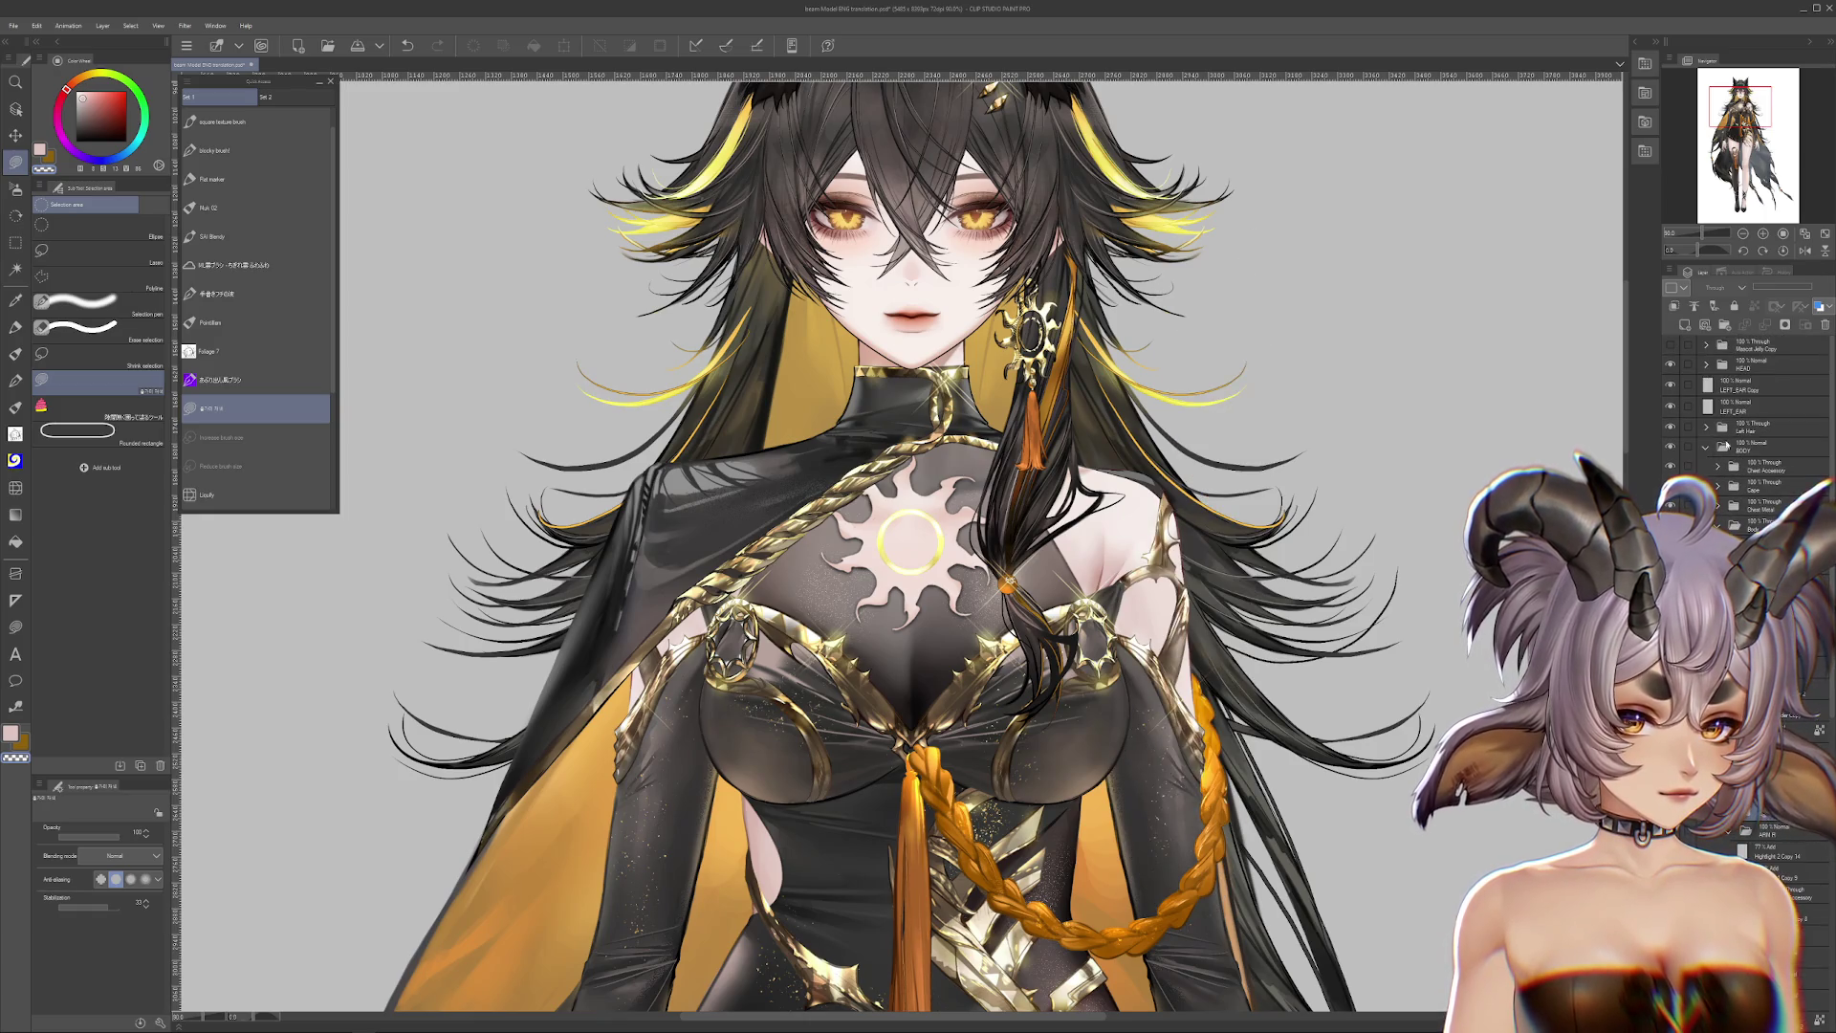
pyautogui.click(1705, 450)
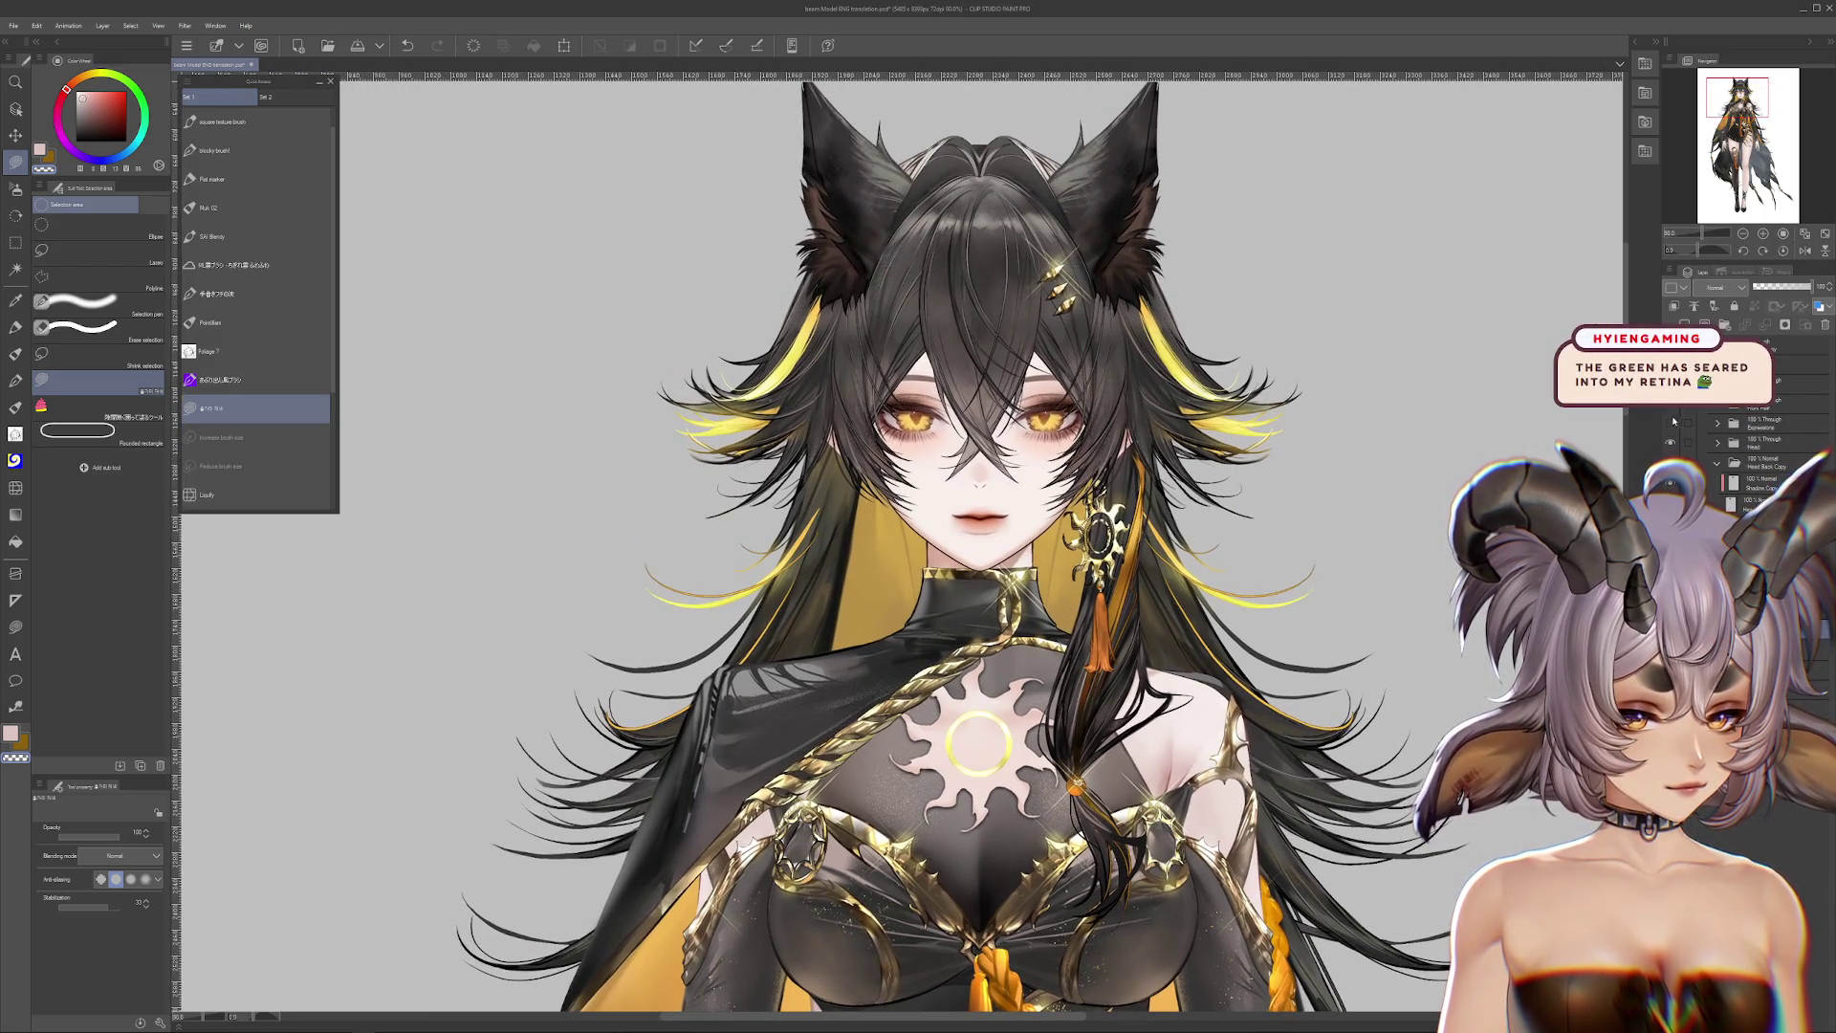
pyautogui.click(1718, 425)
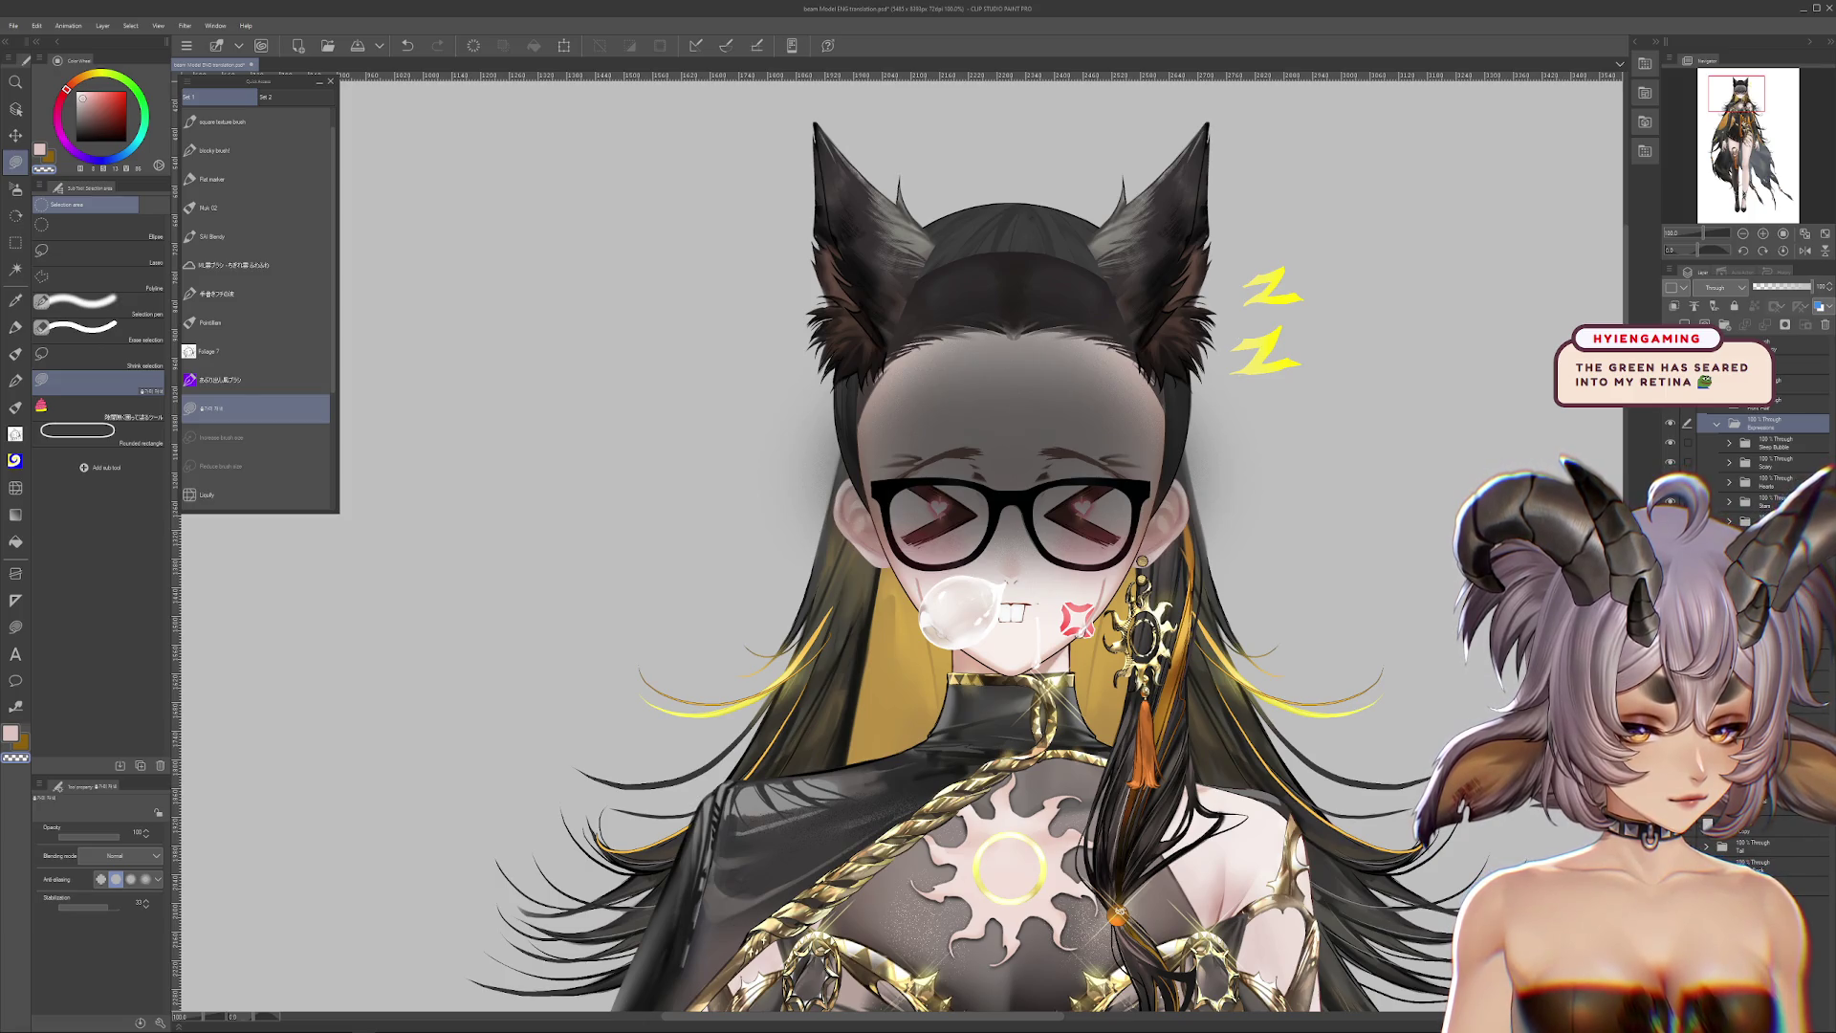
# Step: Hide the glasses/angry expression and preview the Sleep Bubble folder, leaving it hidden
pyautogui.click(1670, 462)
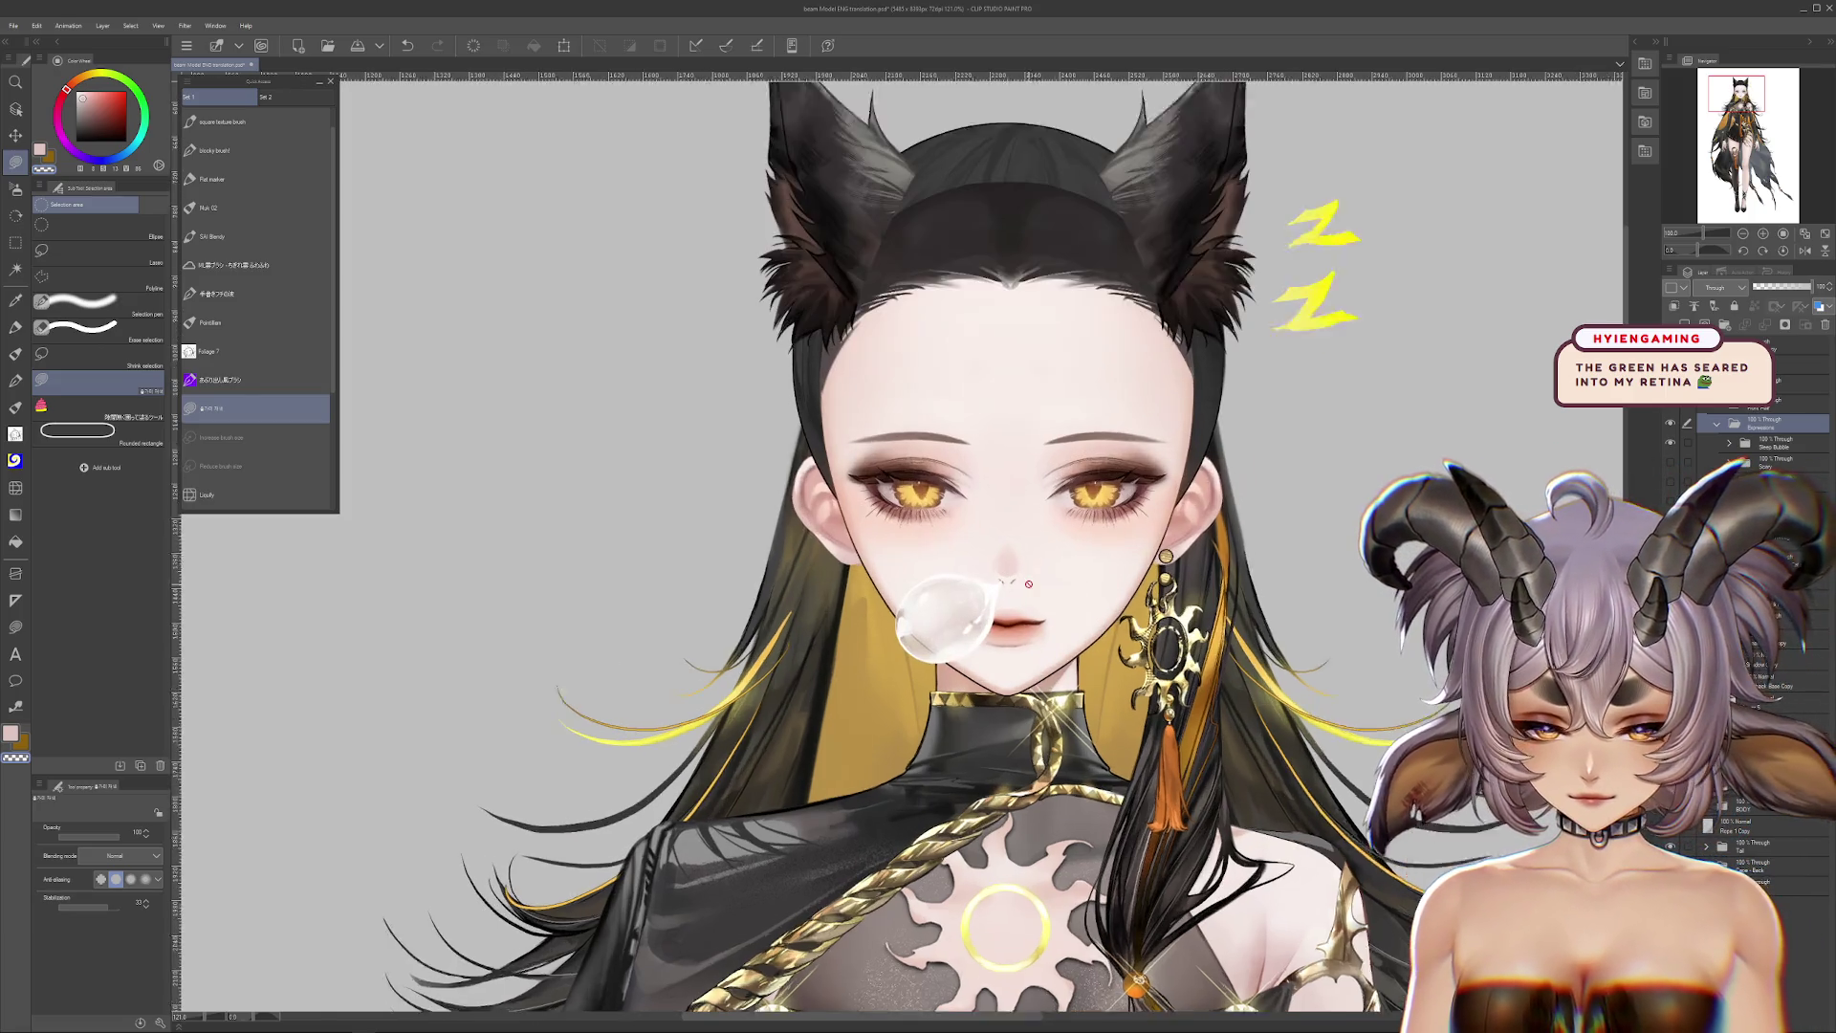
pyautogui.hotkey('ctrl', '+')
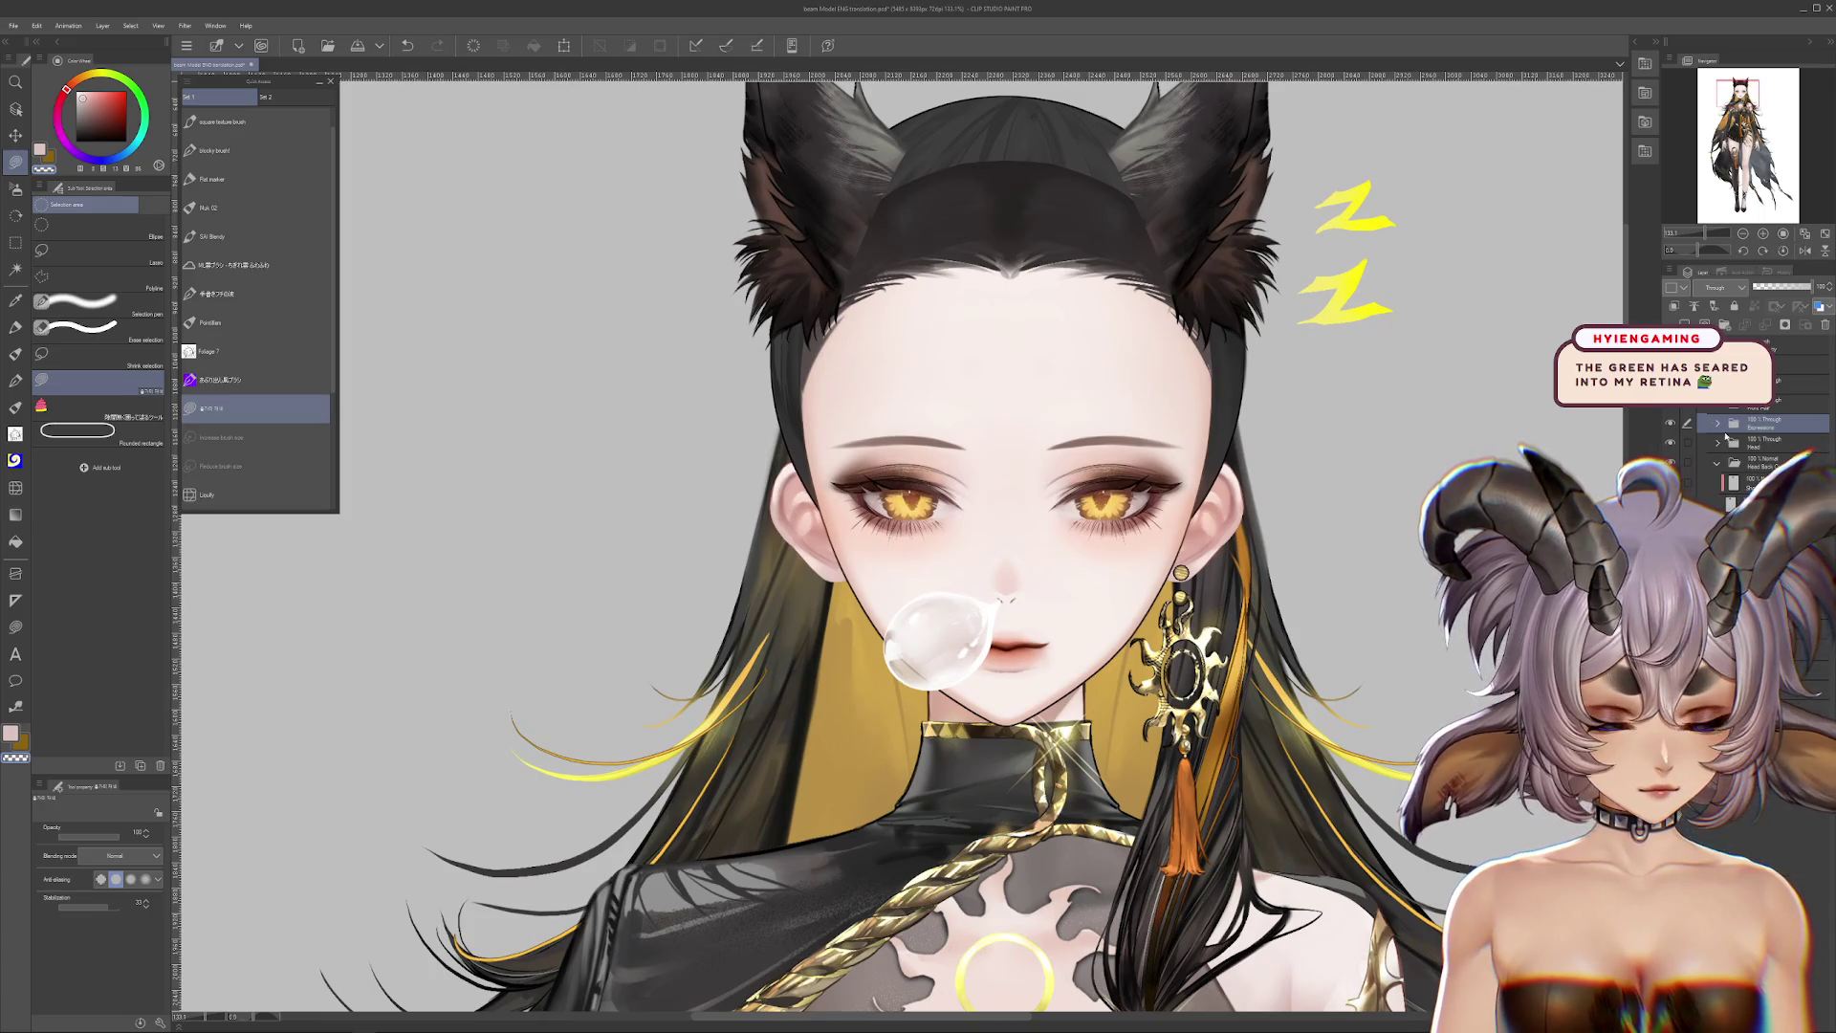
pyautogui.click(1669, 445)
pyautogui.click(1669, 446)
pyautogui.click(1729, 443)
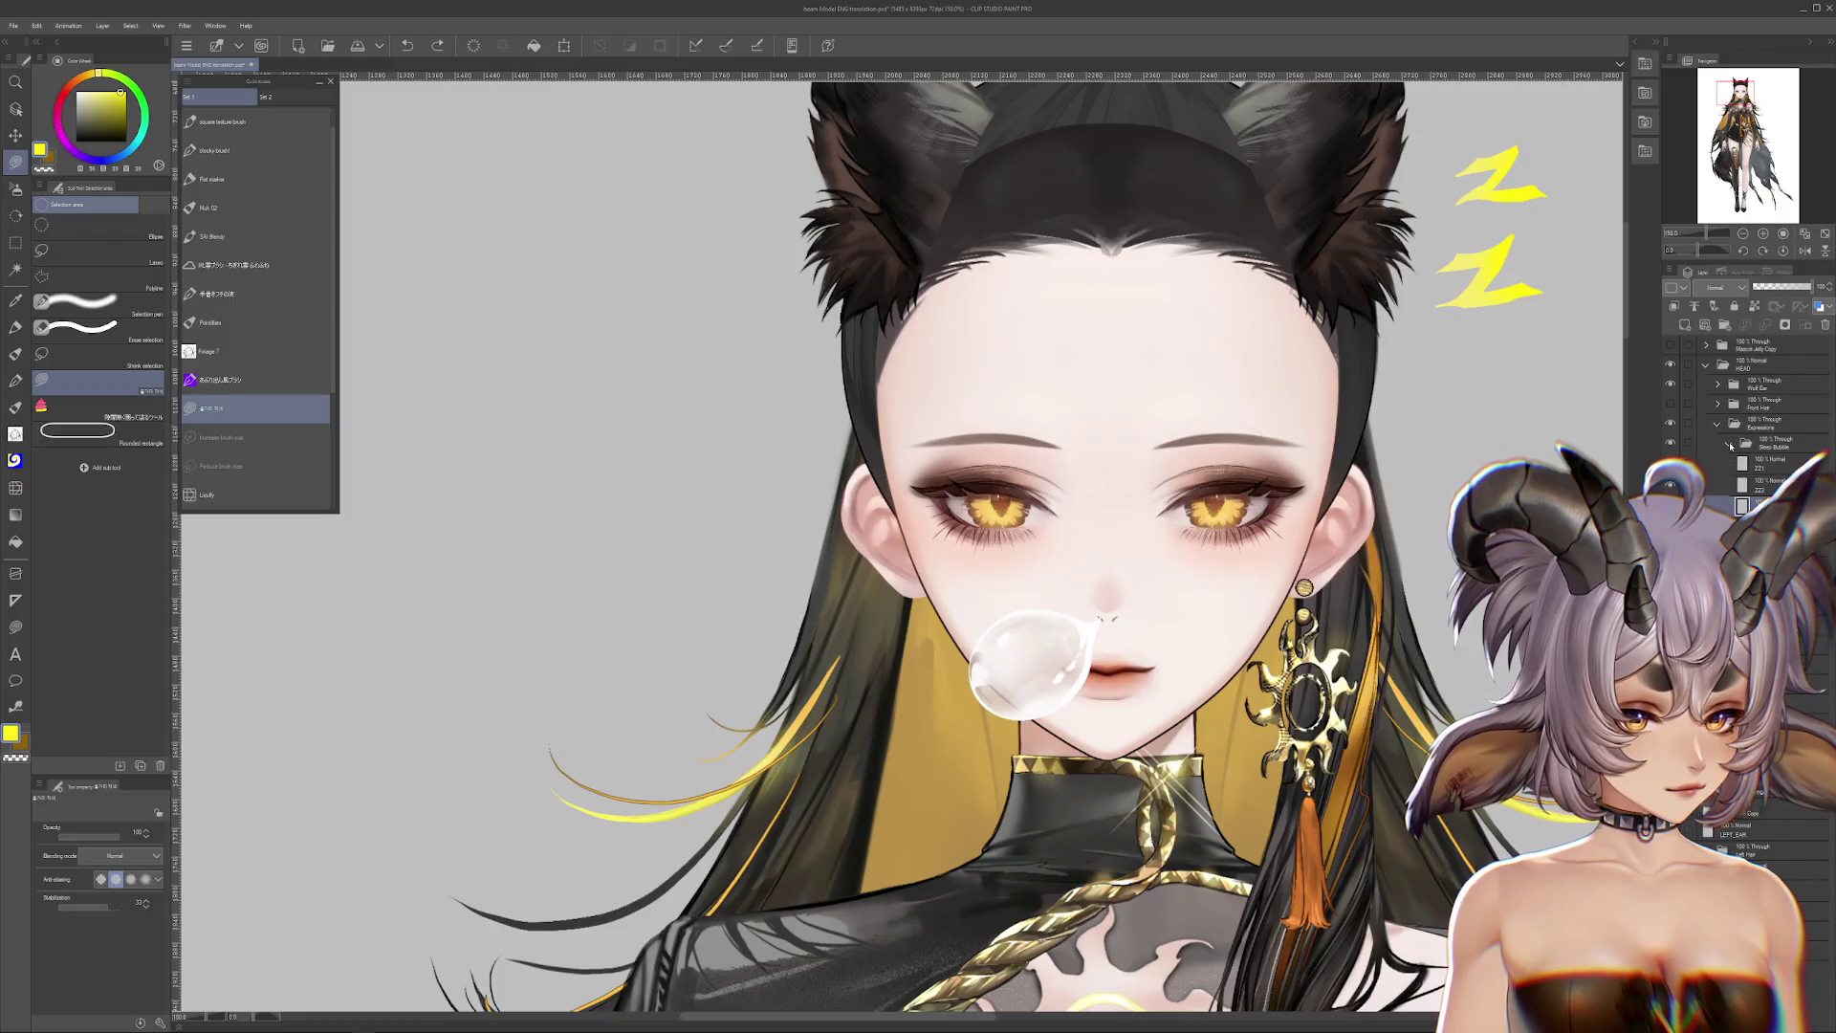
pyautogui.click(1670, 443)
# Step: Preview the dark Scary face shading, then hide it and collapse its folder
pyautogui.click(1670, 463)
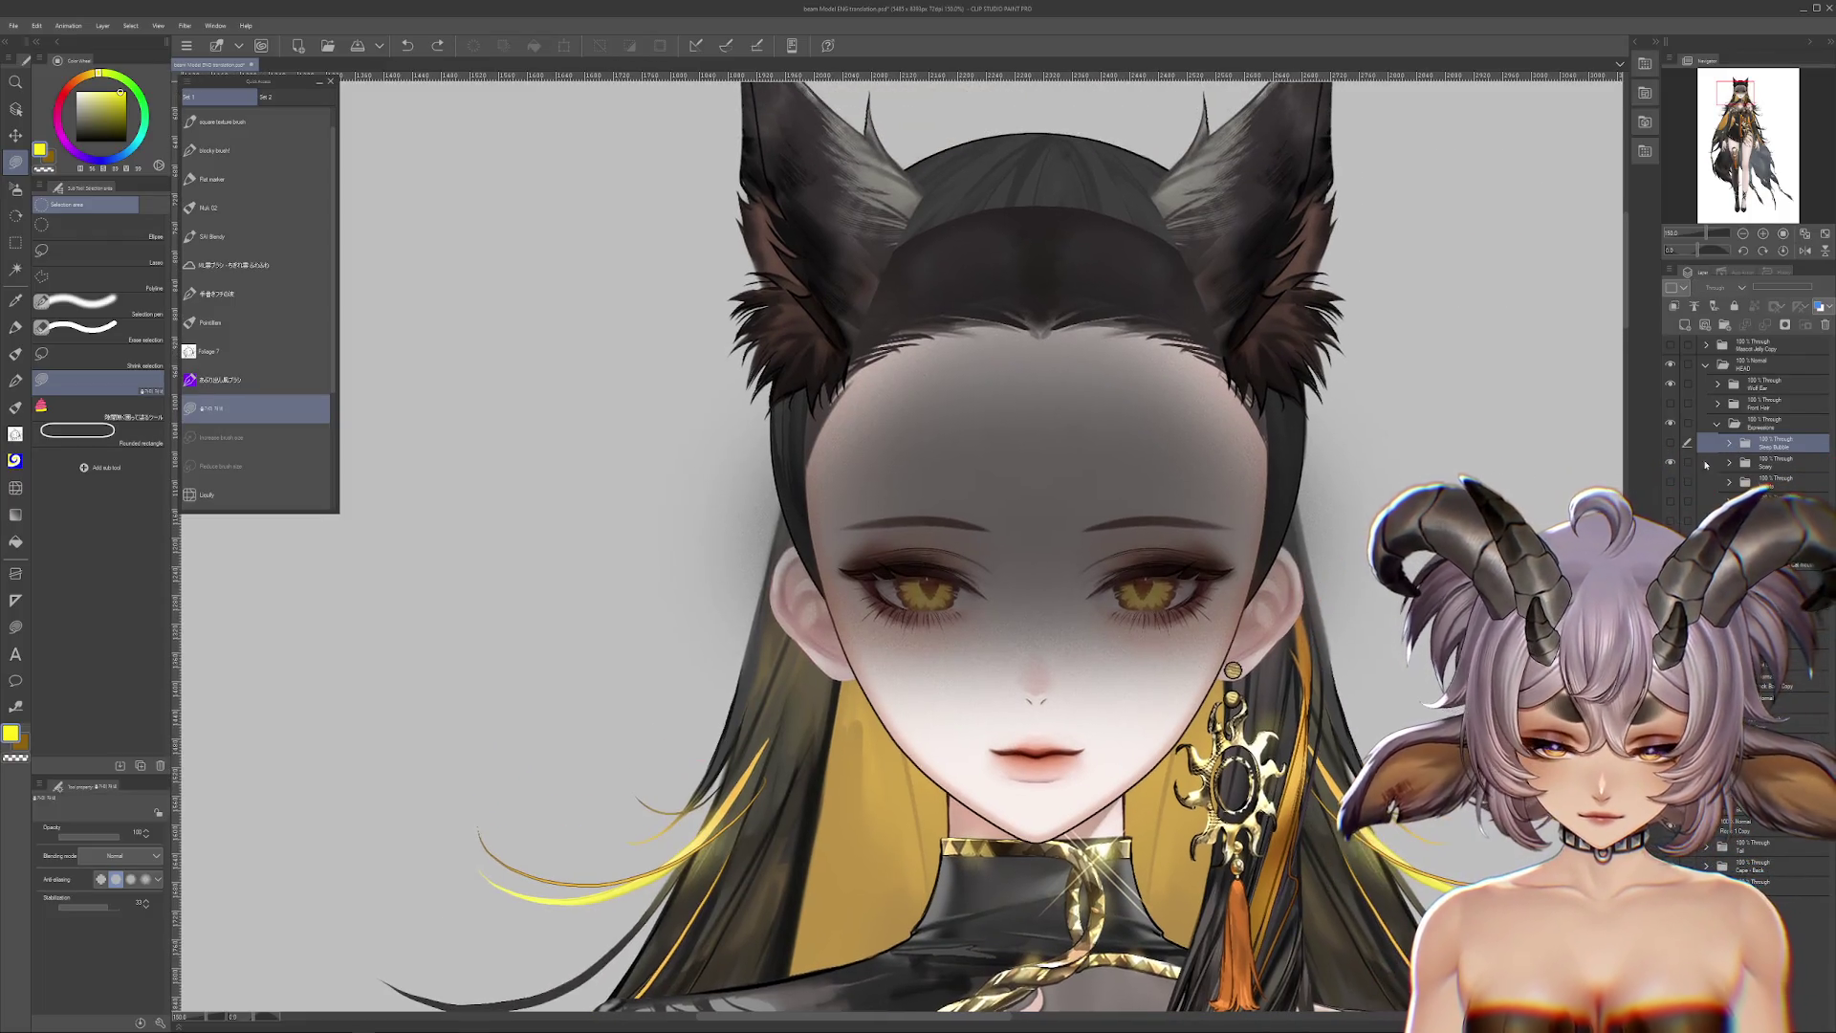
pyautogui.click(1729, 463)
pyautogui.click(1670, 475)
pyautogui.click(1670, 475)
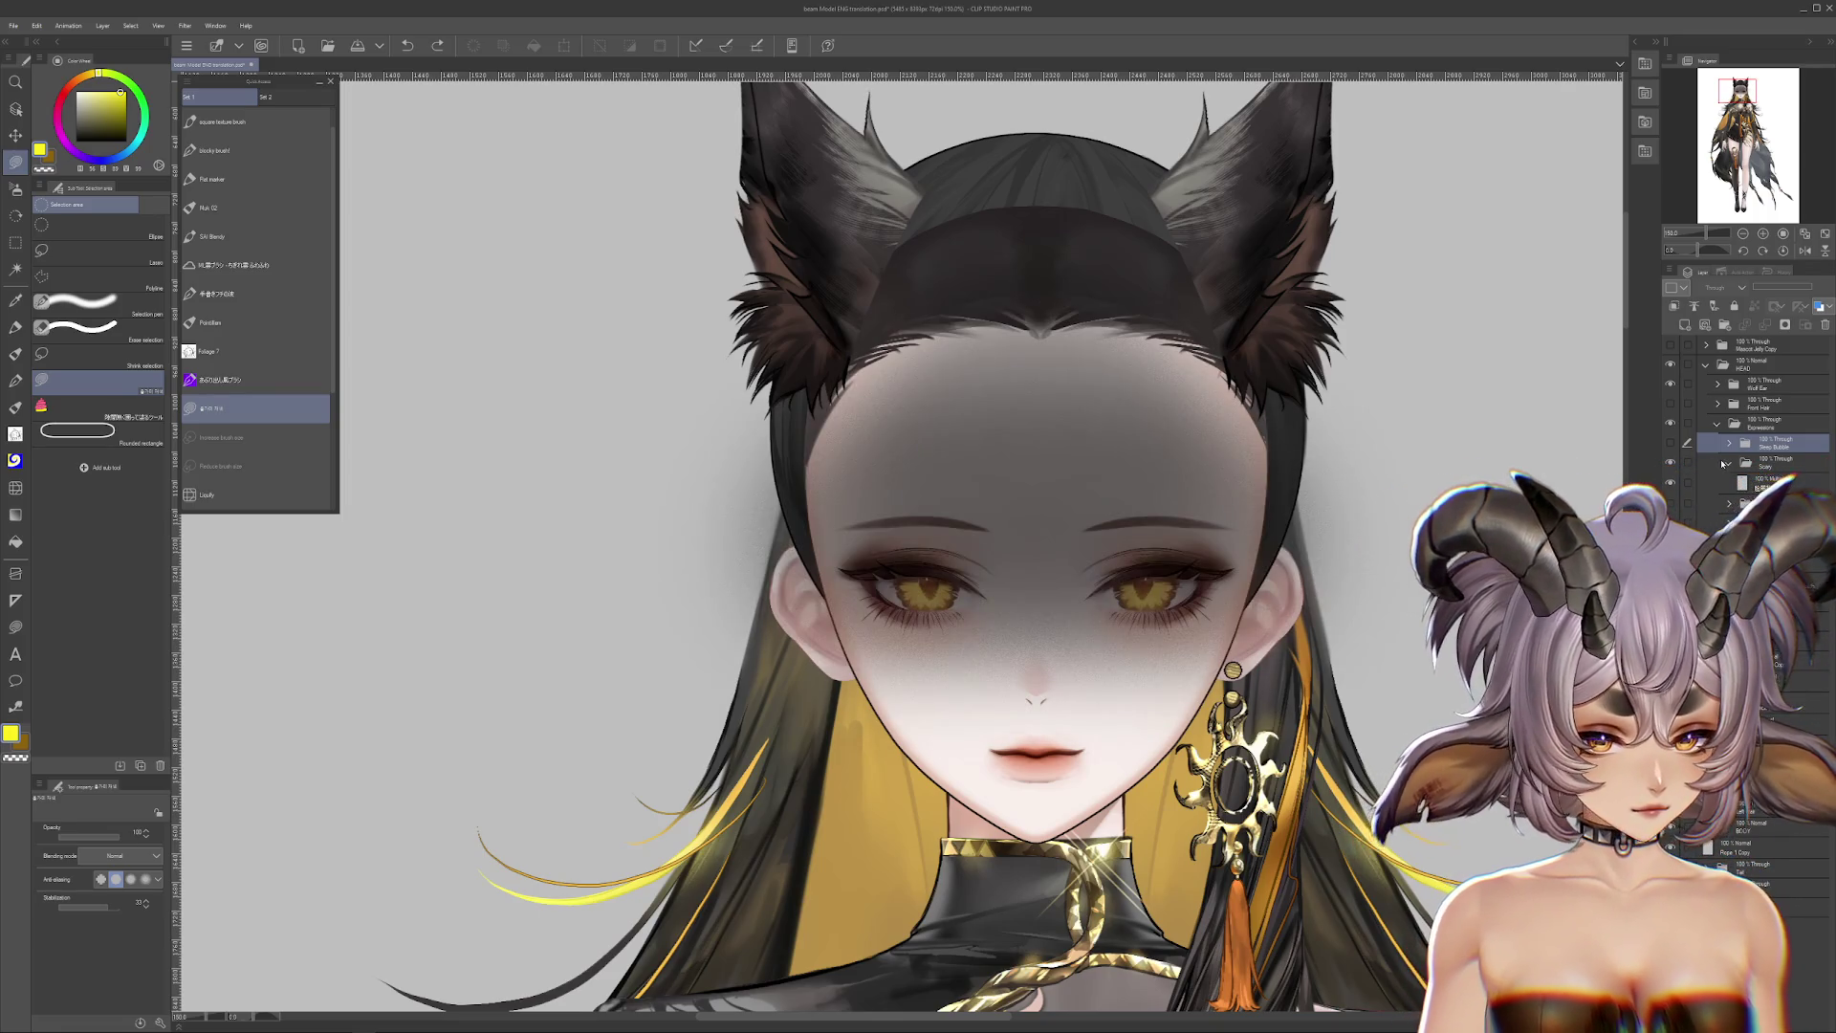
pyautogui.click(1670, 478)
pyautogui.click(1728, 462)
# Step: Preview the Hearts expression with heart eye highlights and blush, then hide it
pyautogui.click(1670, 482)
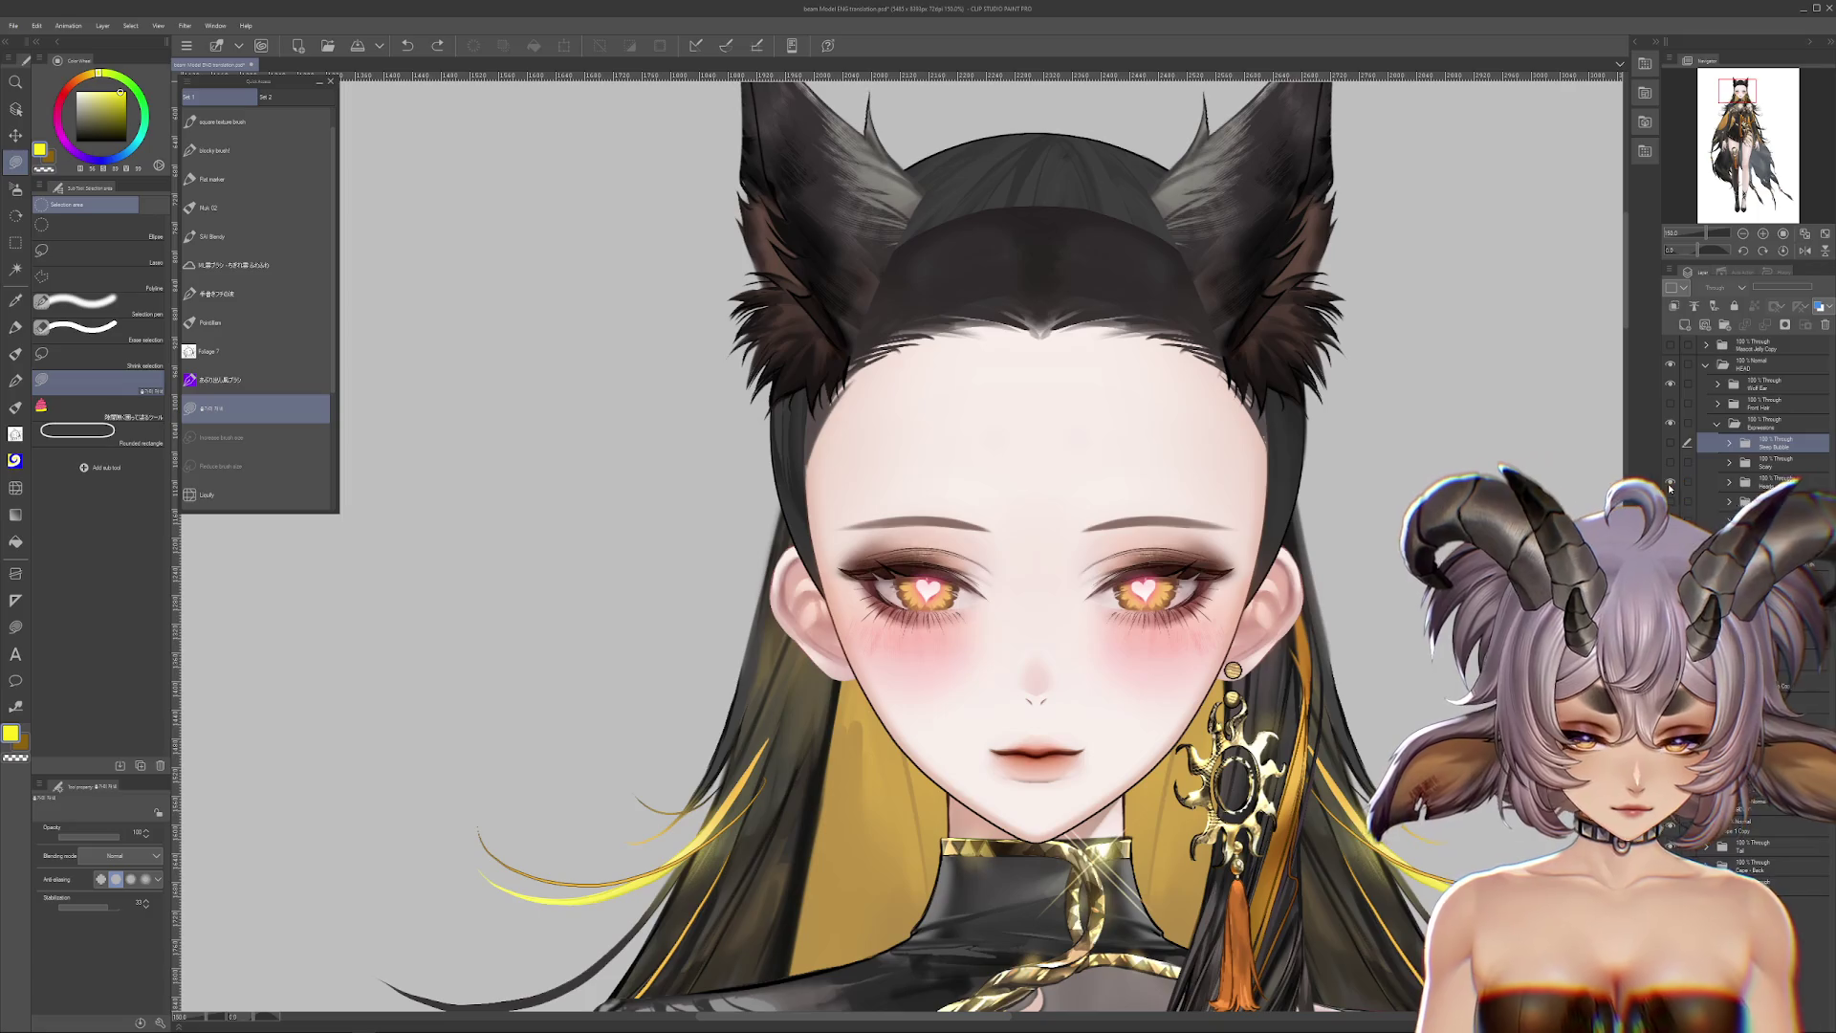
pyautogui.click(1726, 480)
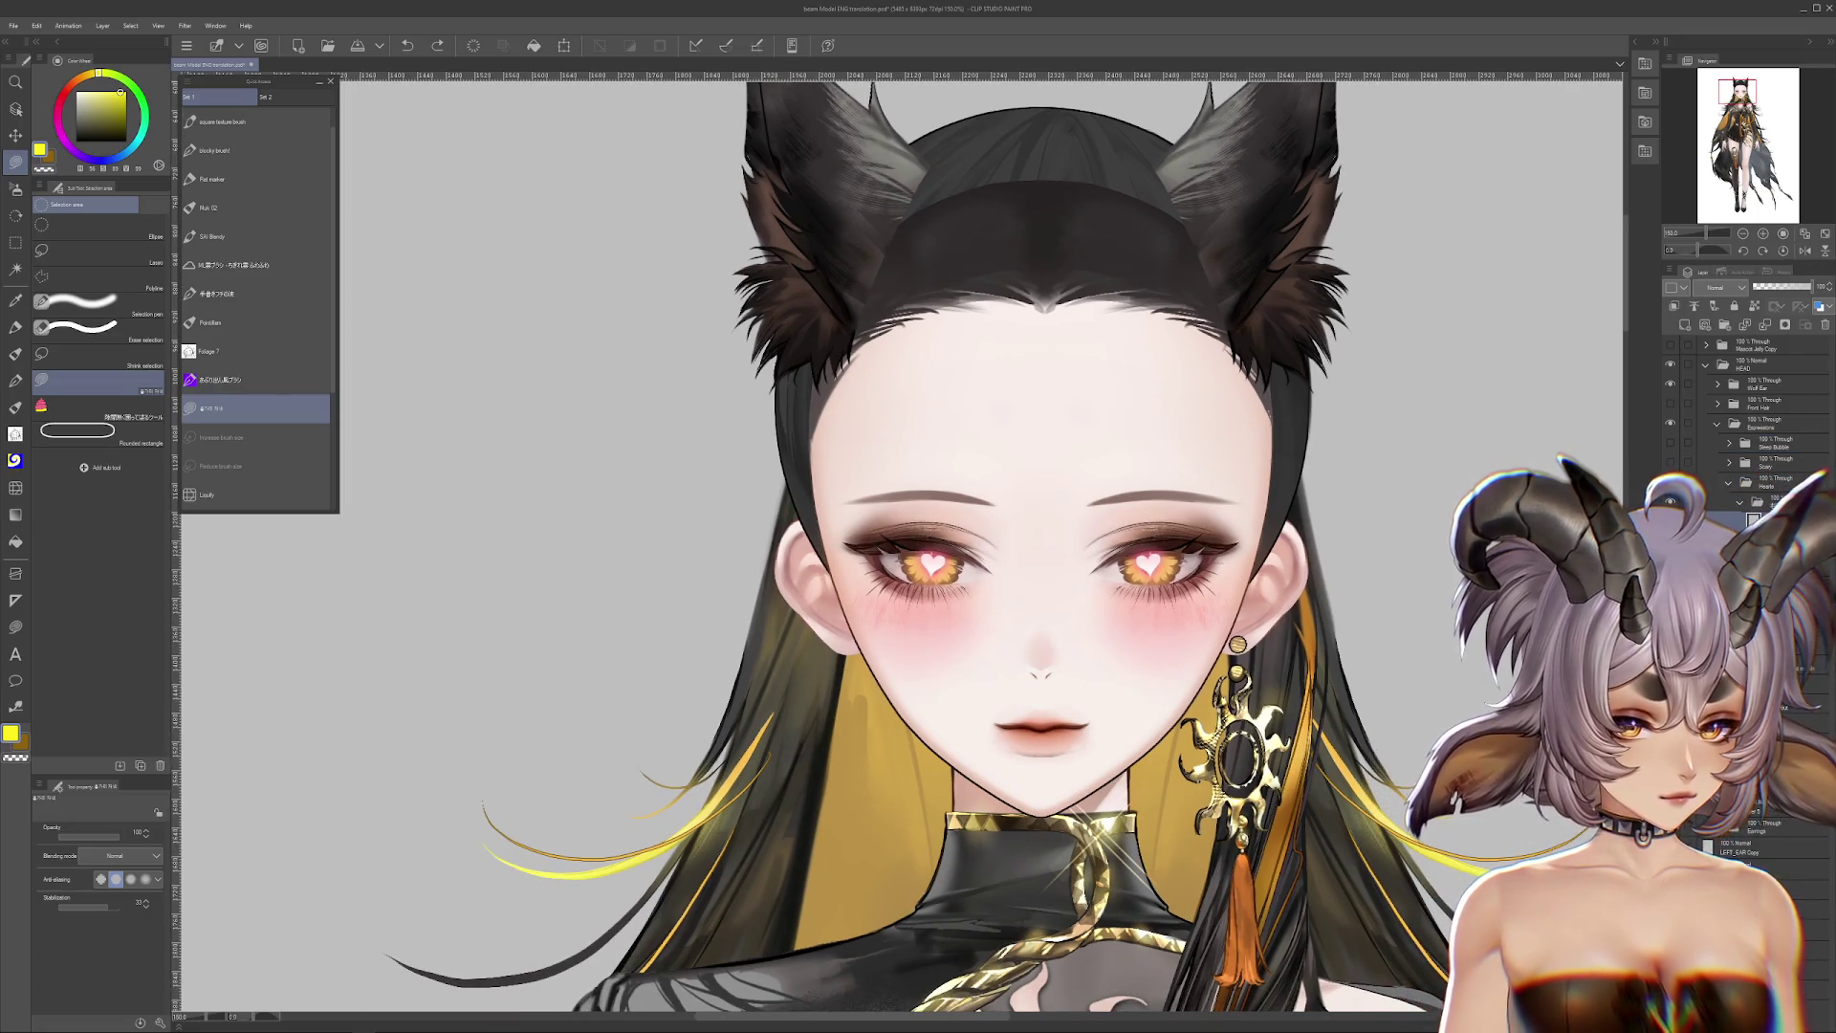
pyautogui.click(1778, 521)
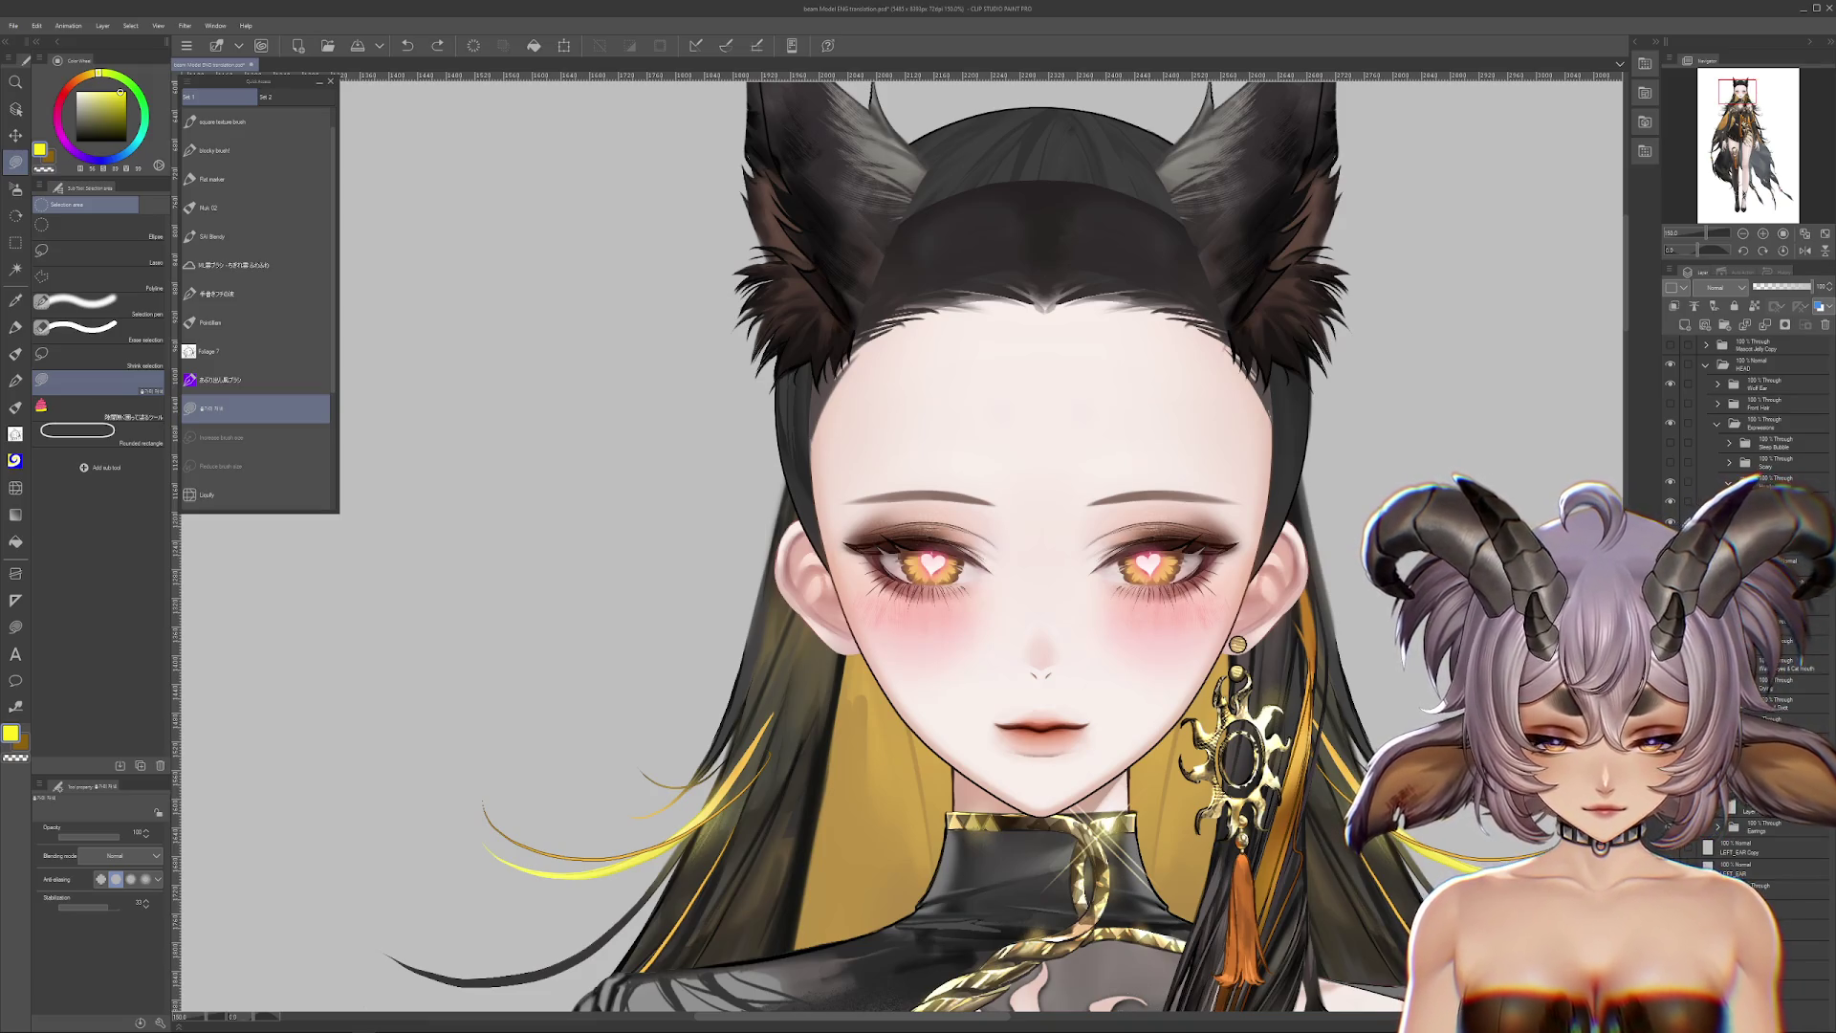
pyautogui.click(1733, 483)
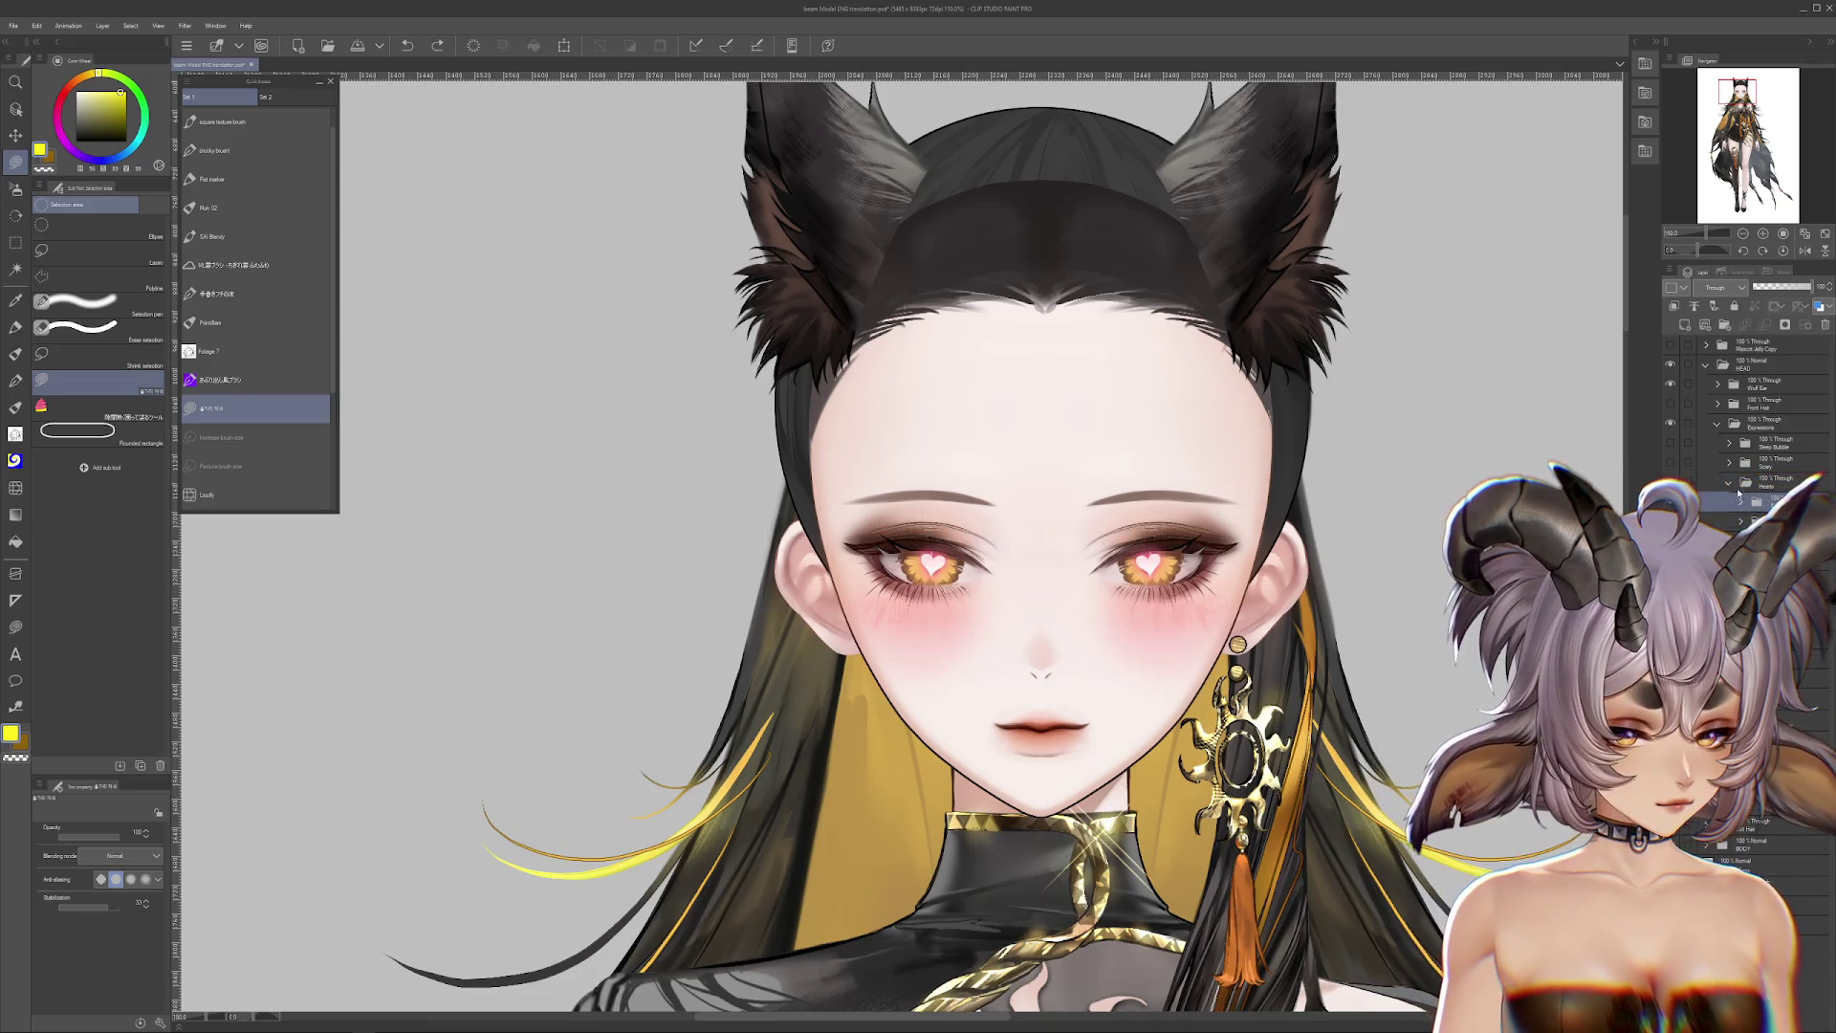
pyautogui.click(1670, 482)
# Step: Show the star-eyes and drool layer, then turn on the glasses-and-buck-teeth folder
pyautogui.click(1671, 502)
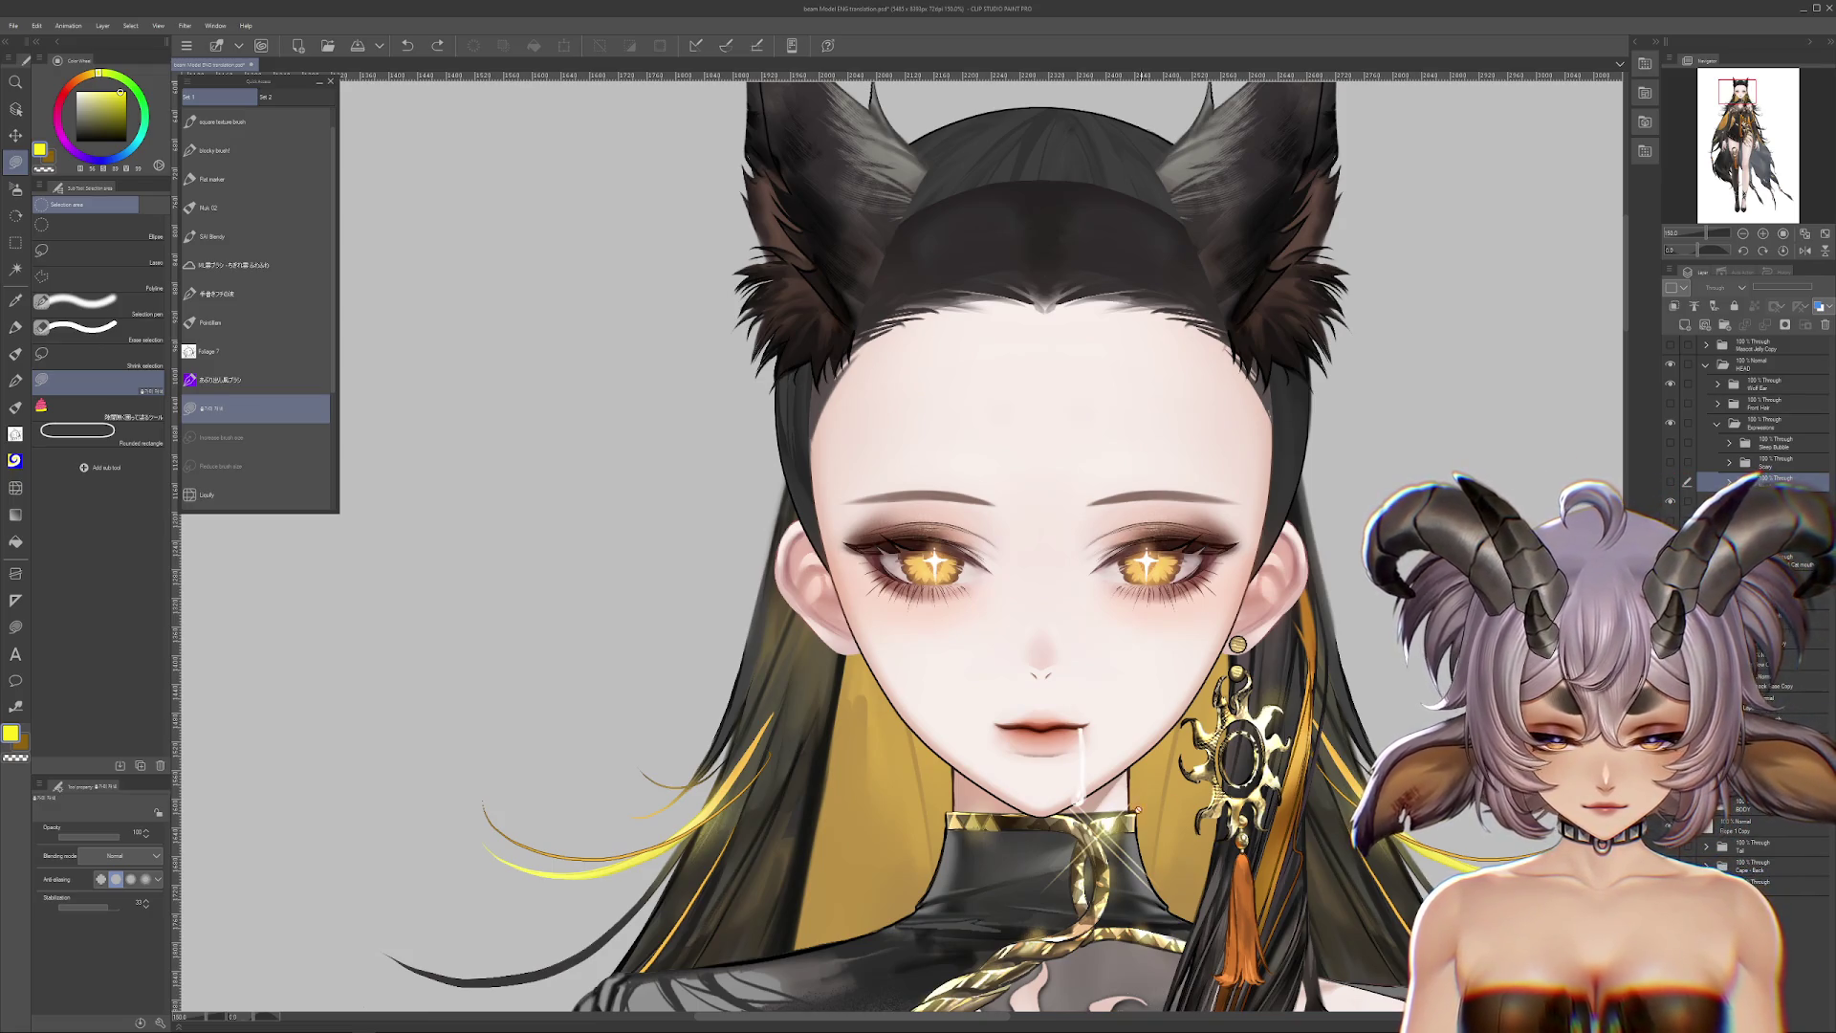
pyautogui.scroll(1, 1113, 758)
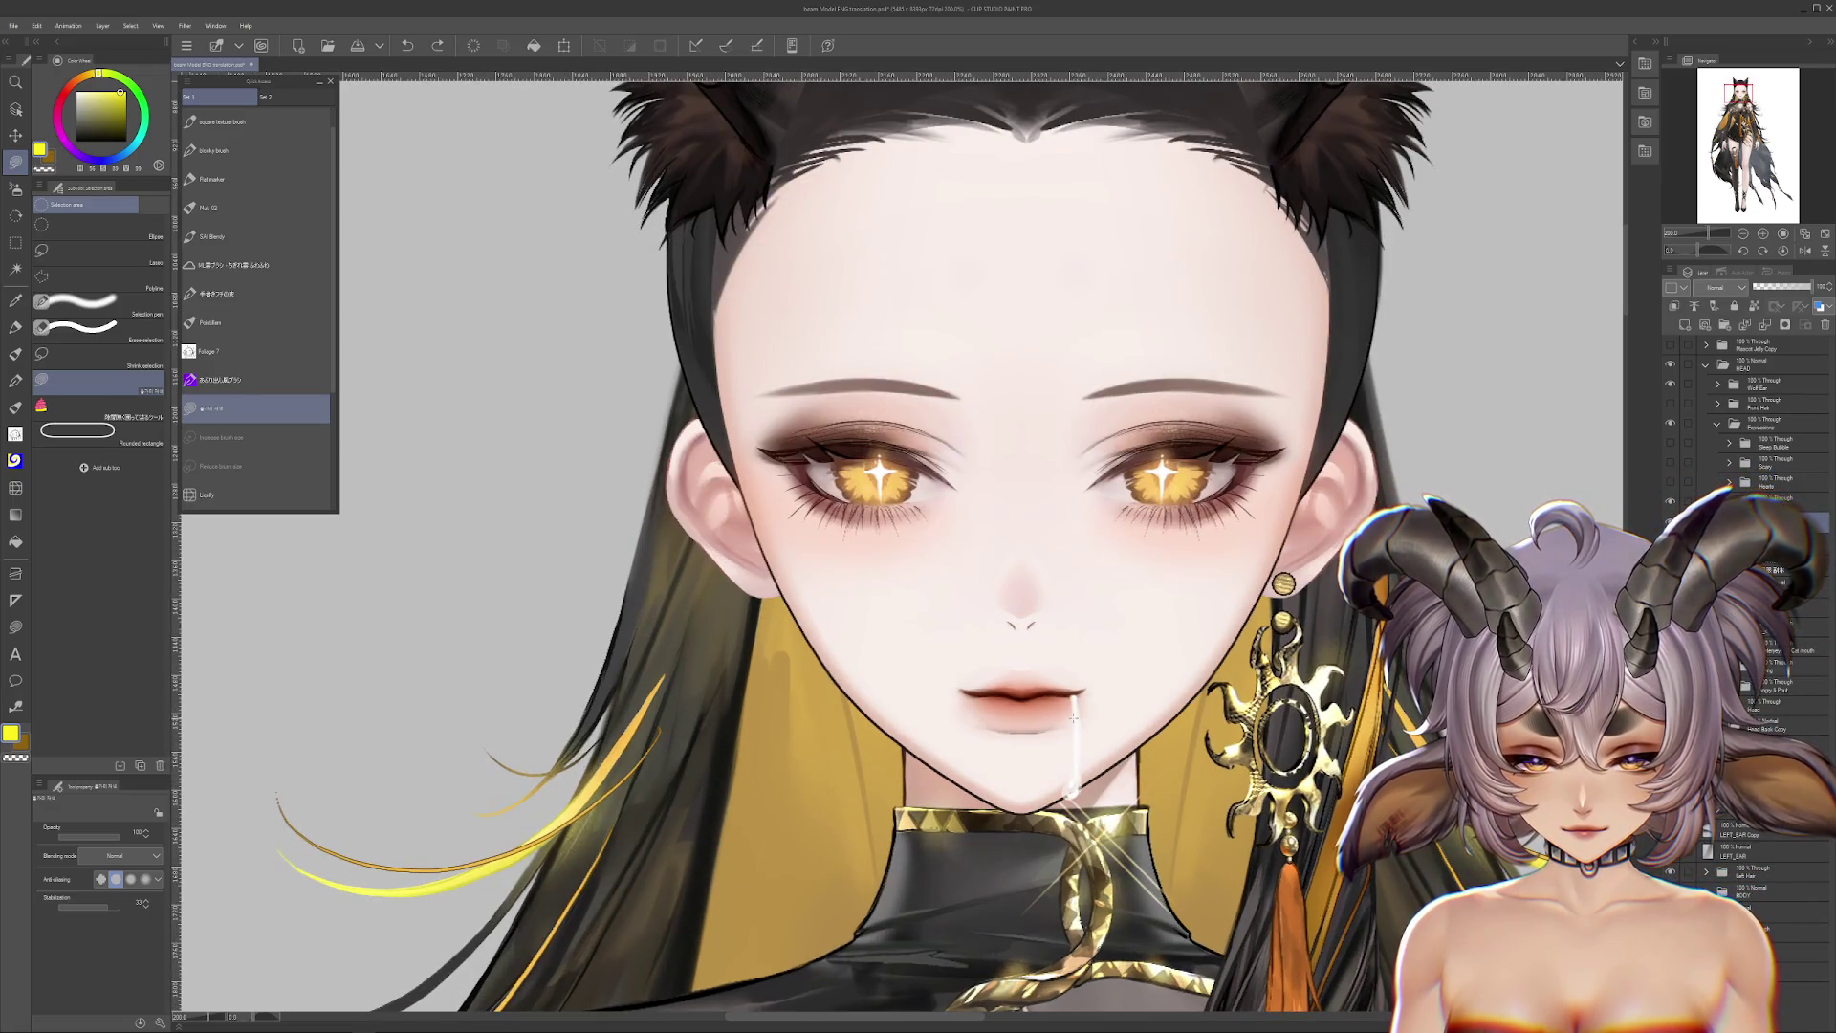
pyautogui.hotkey('ctrl', 'z')
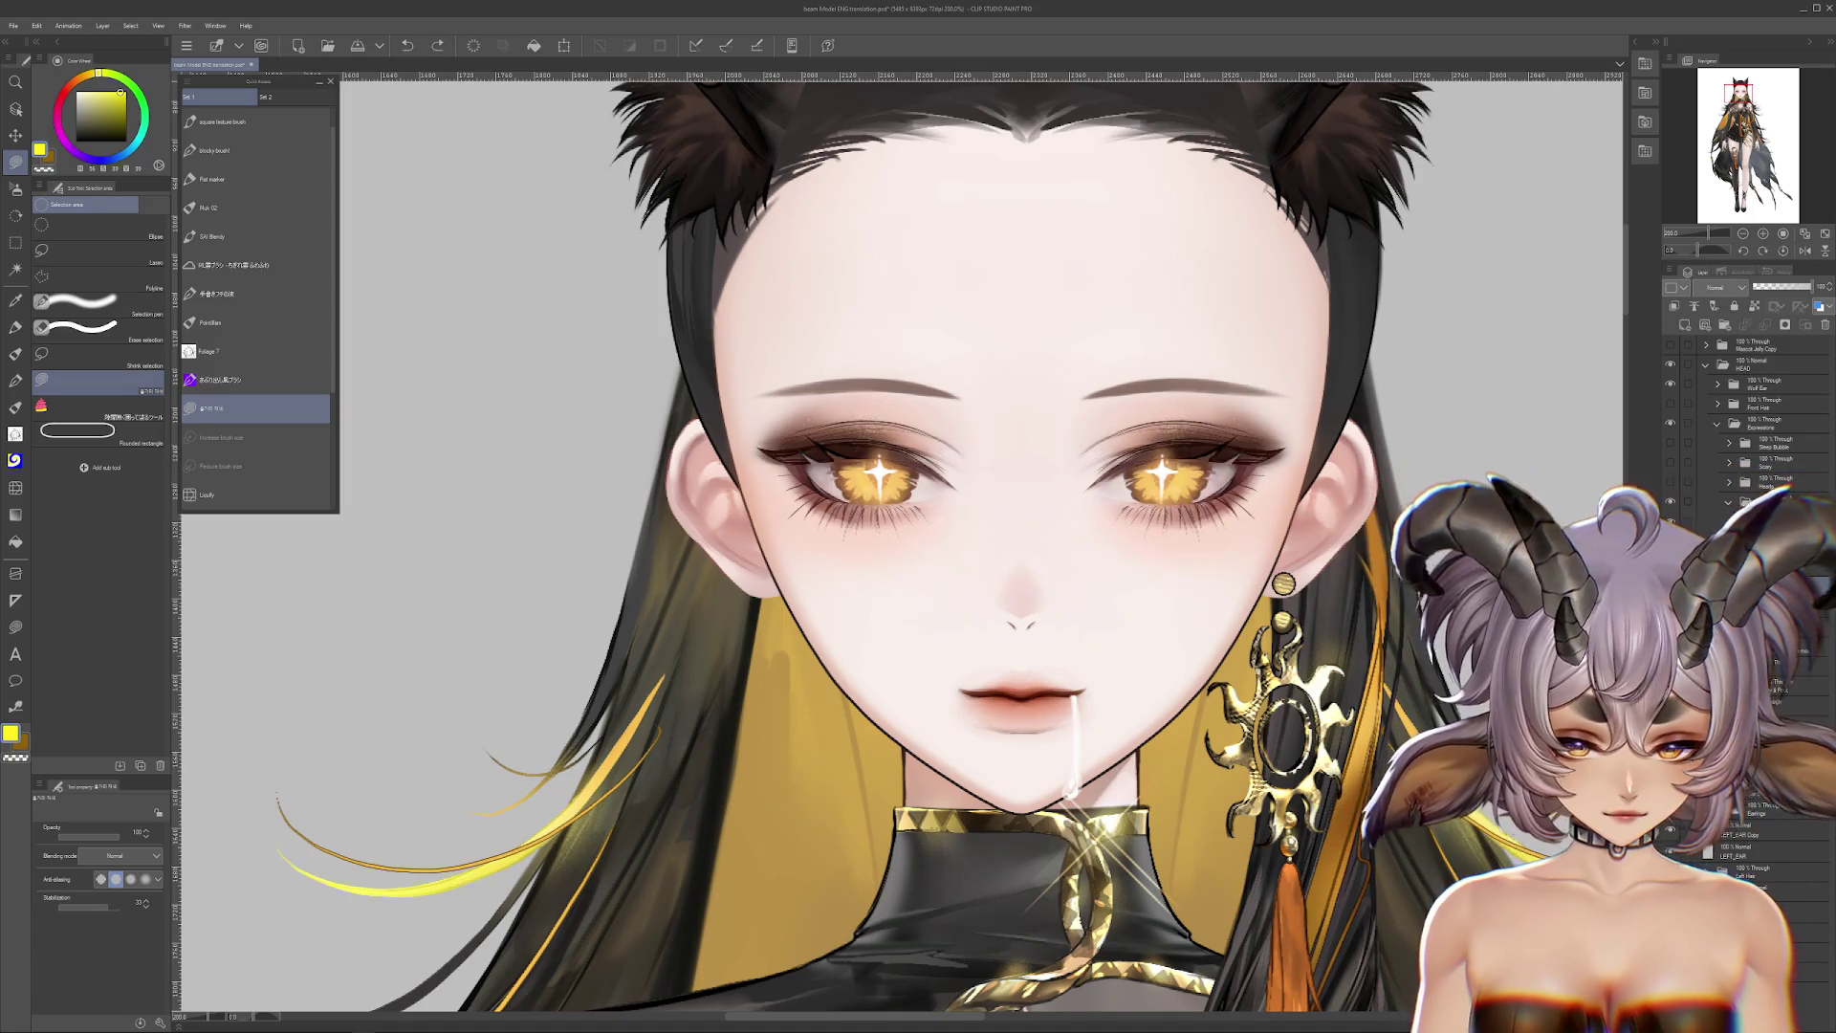
pyautogui.click(1726, 504)
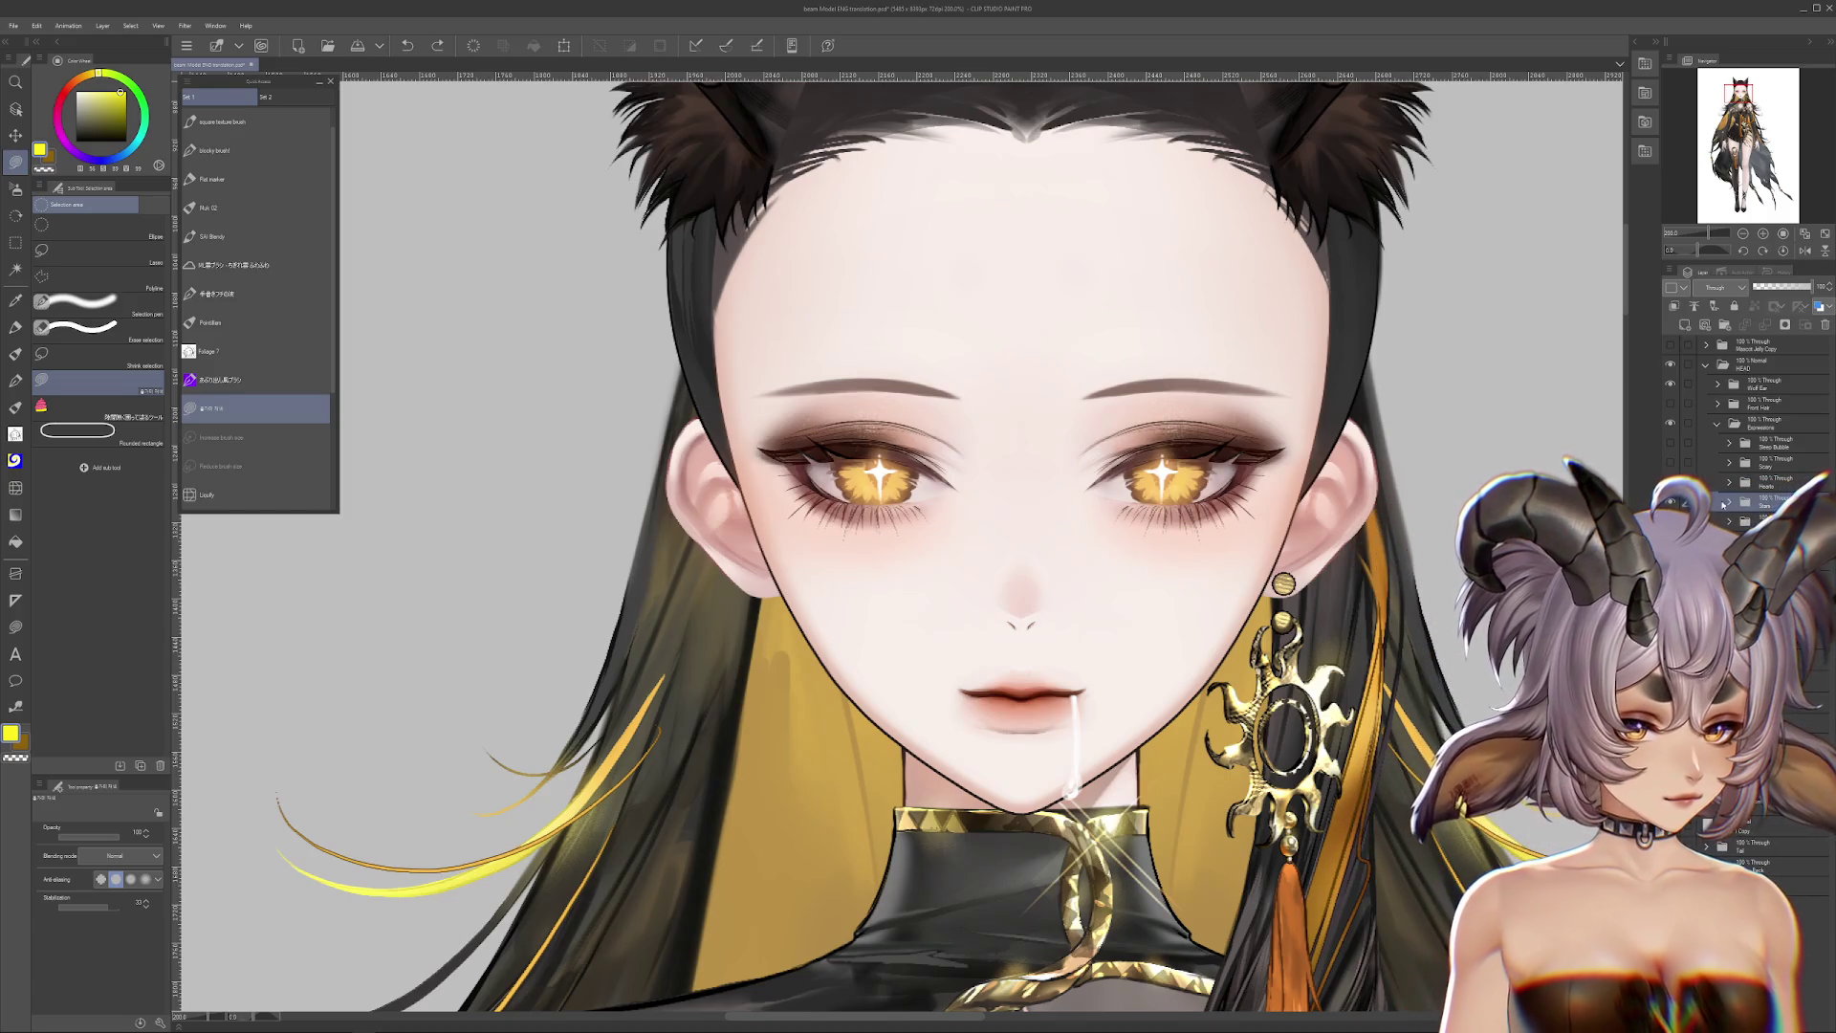
pyautogui.click(1675, 502)
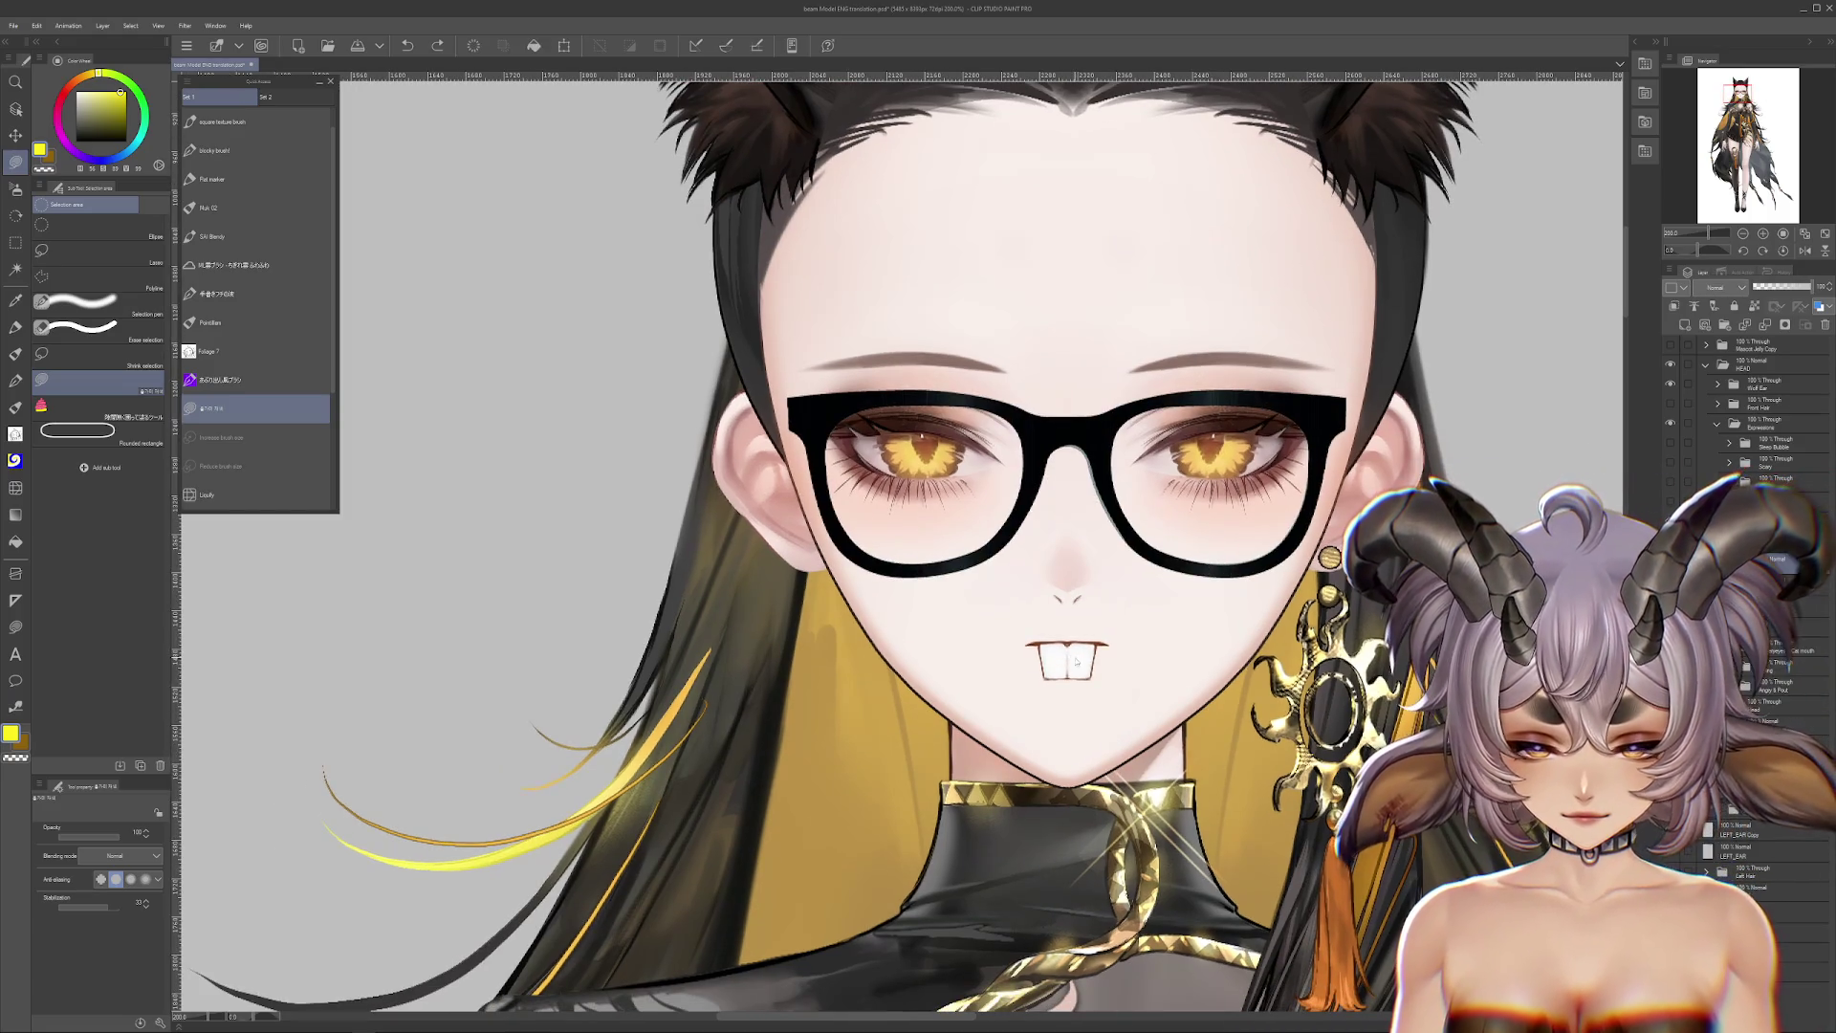
# Step: Step through undo and redo to bring back the glasses and the lips around the teeth
pyautogui.hotkey('ctrl', 'z')
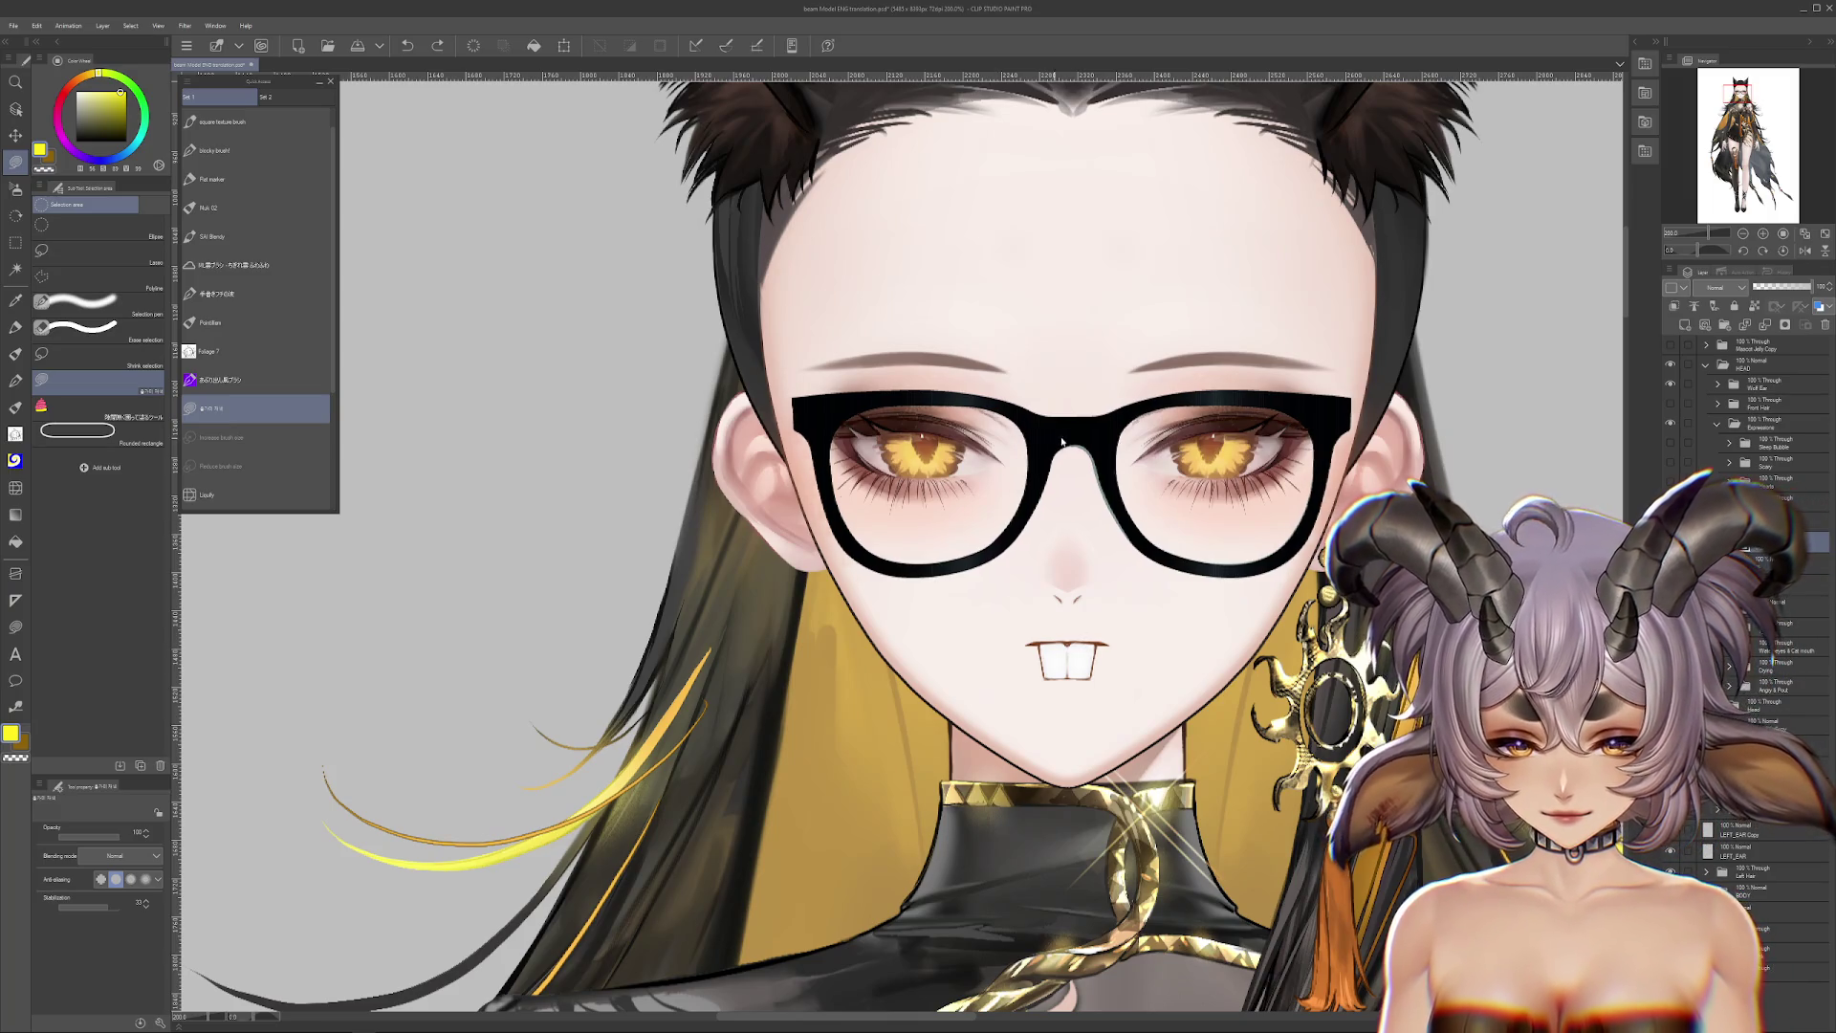
pyautogui.hotkey('ctrl', 'z')
pyautogui.hotkey('ctrl', 'y')
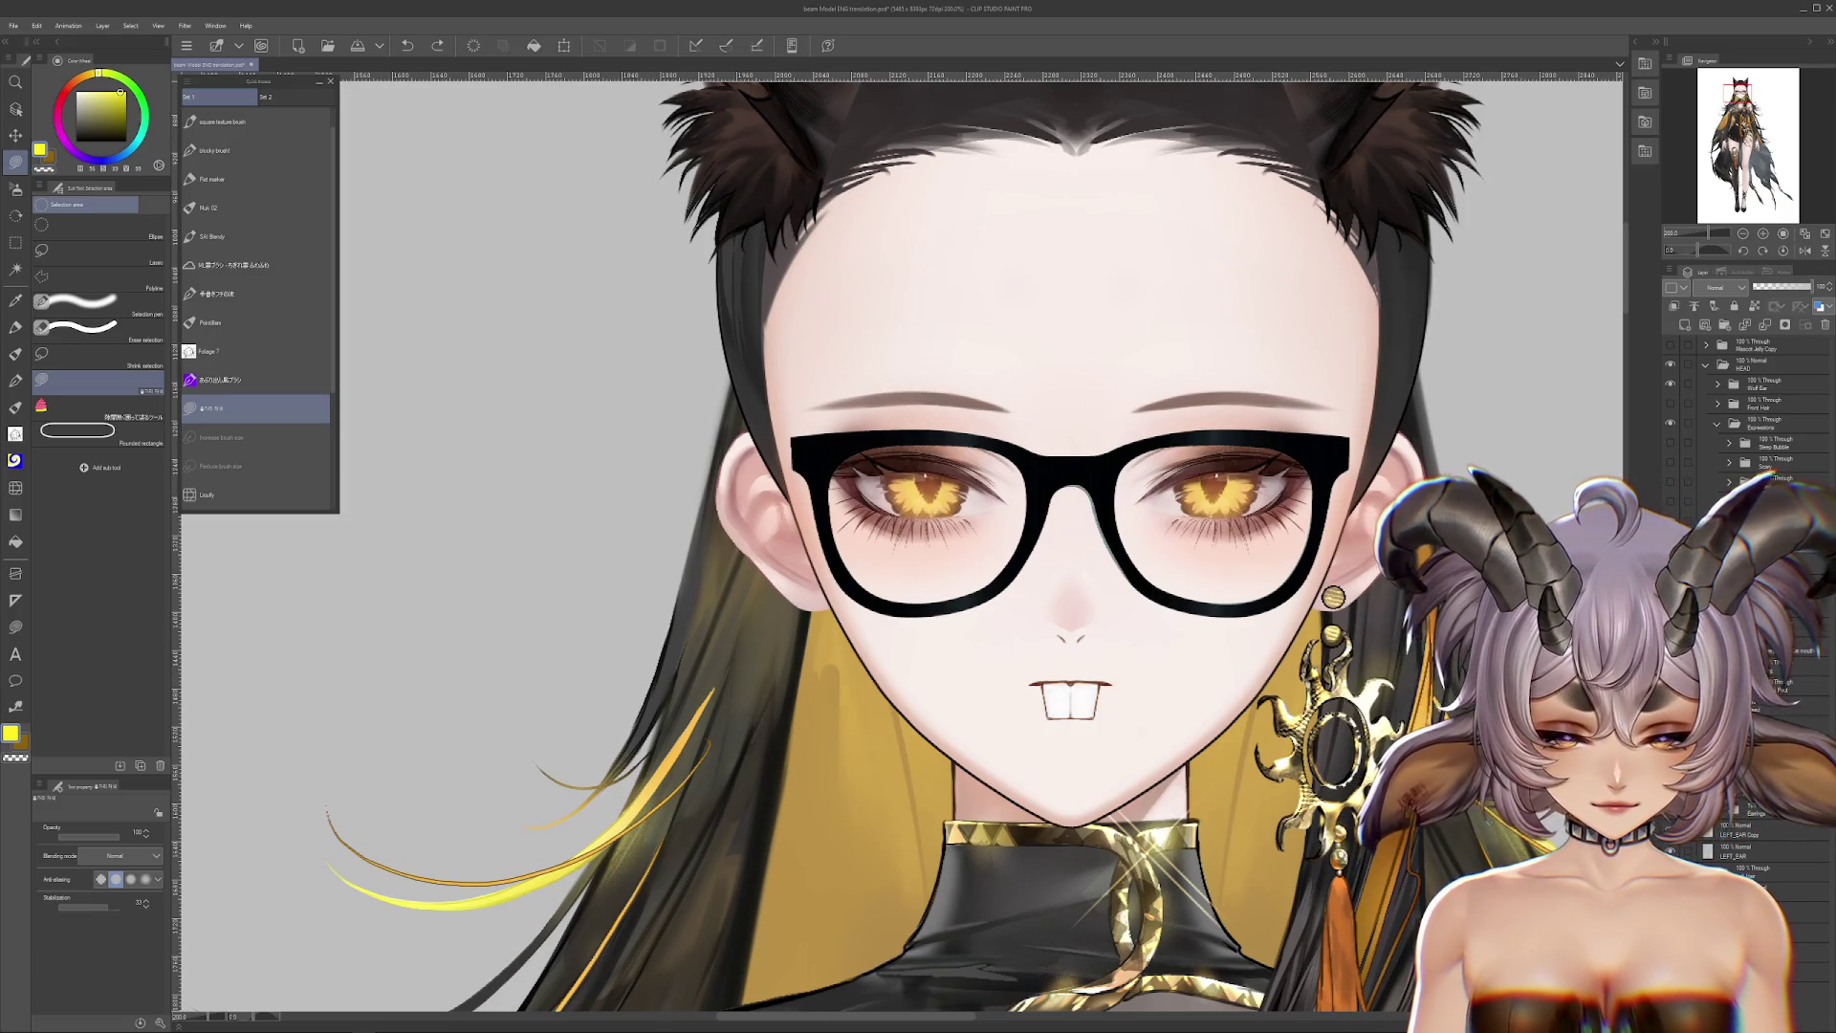
pyautogui.hotkey('ctrl', 'y')
pyautogui.hotkey('ctrl', 'z')
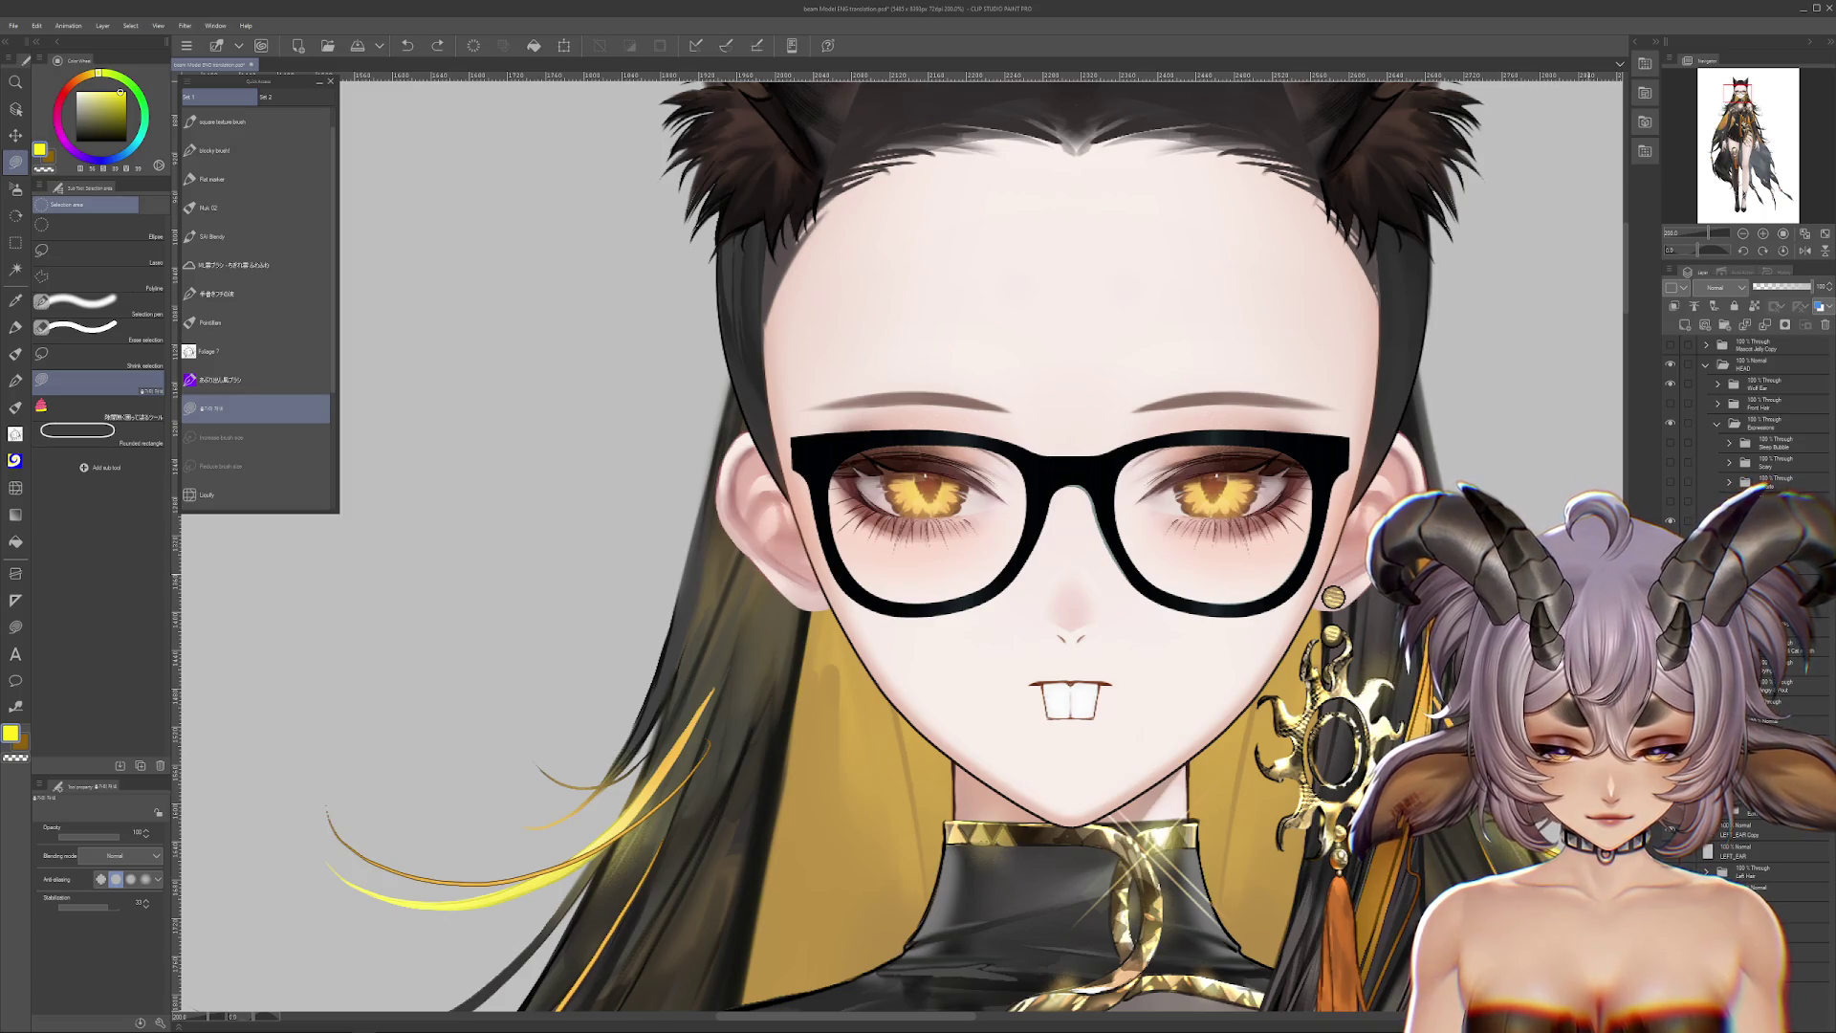
pyautogui.hotkey('ctrl', 'y')
# Step: Test moving the teeth about 20 px lower, undo it, and collapse the expression folder
pyautogui.moveTo(1039, 693); pyautogui.dragTo(1075, 724)
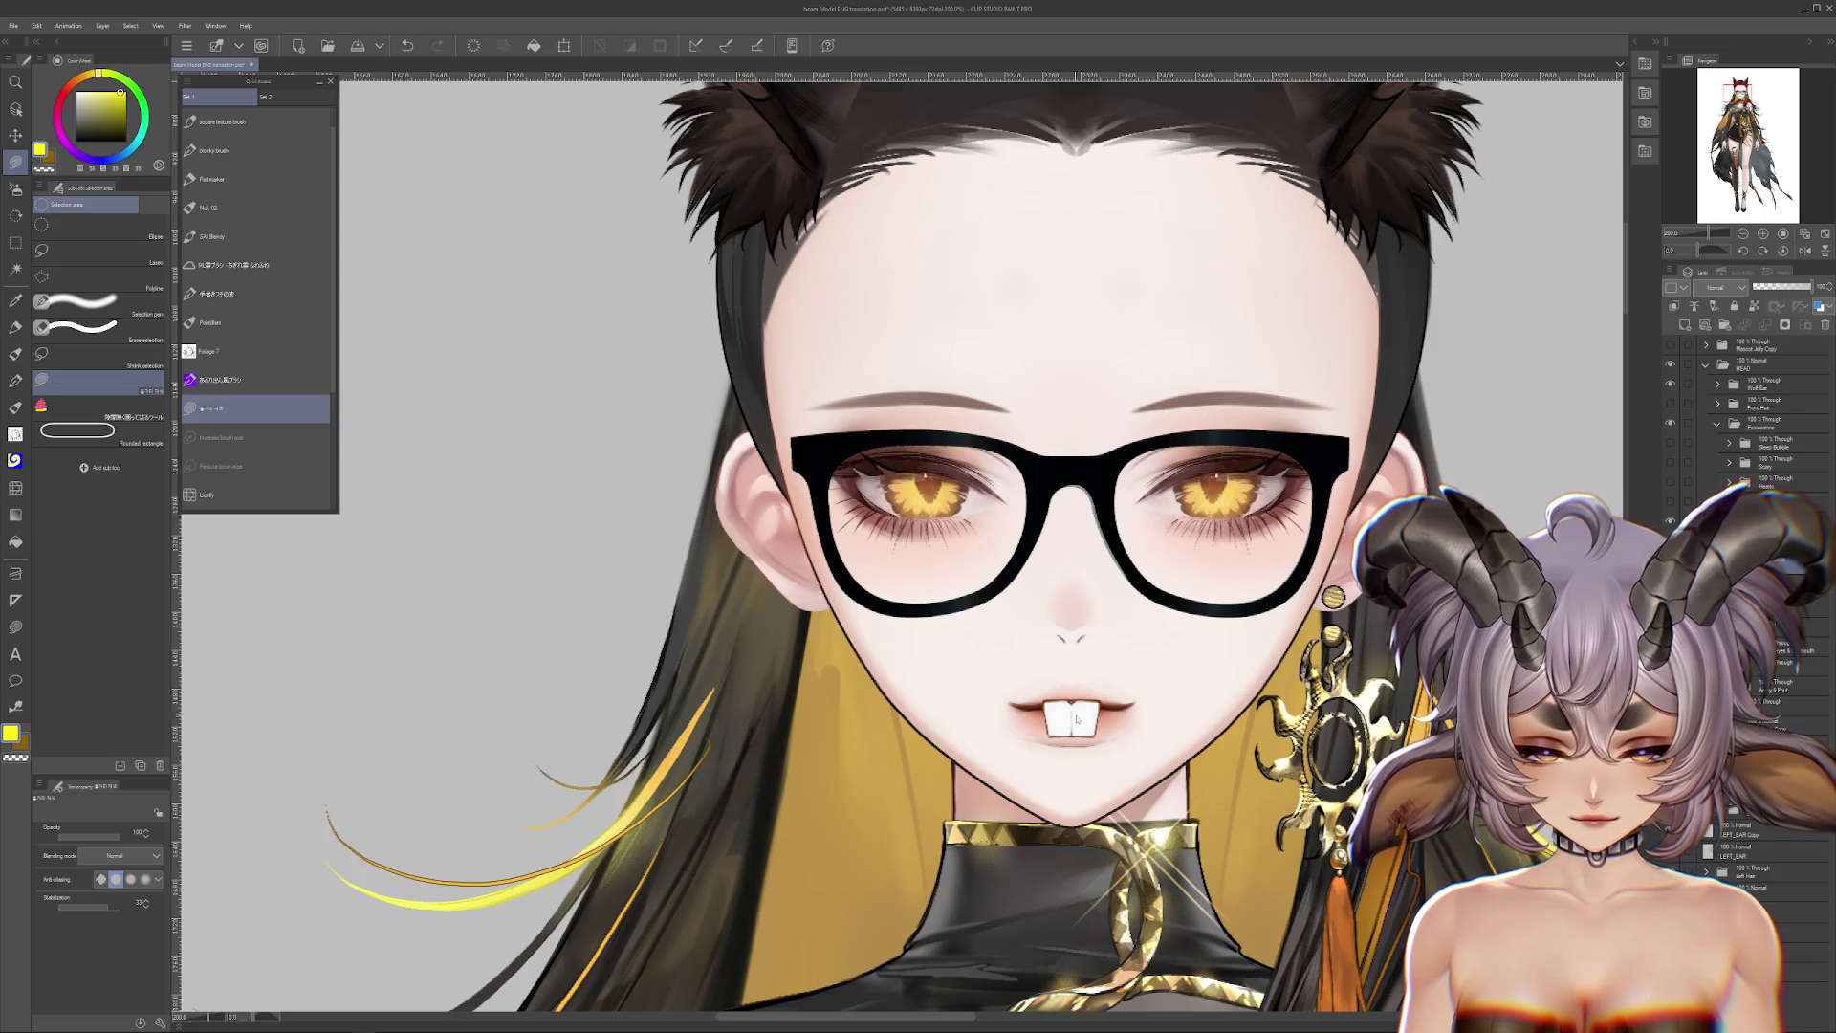
pyautogui.scroll(-2, 1077, 719)
pyautogui.scroll(3, 1078, 715)
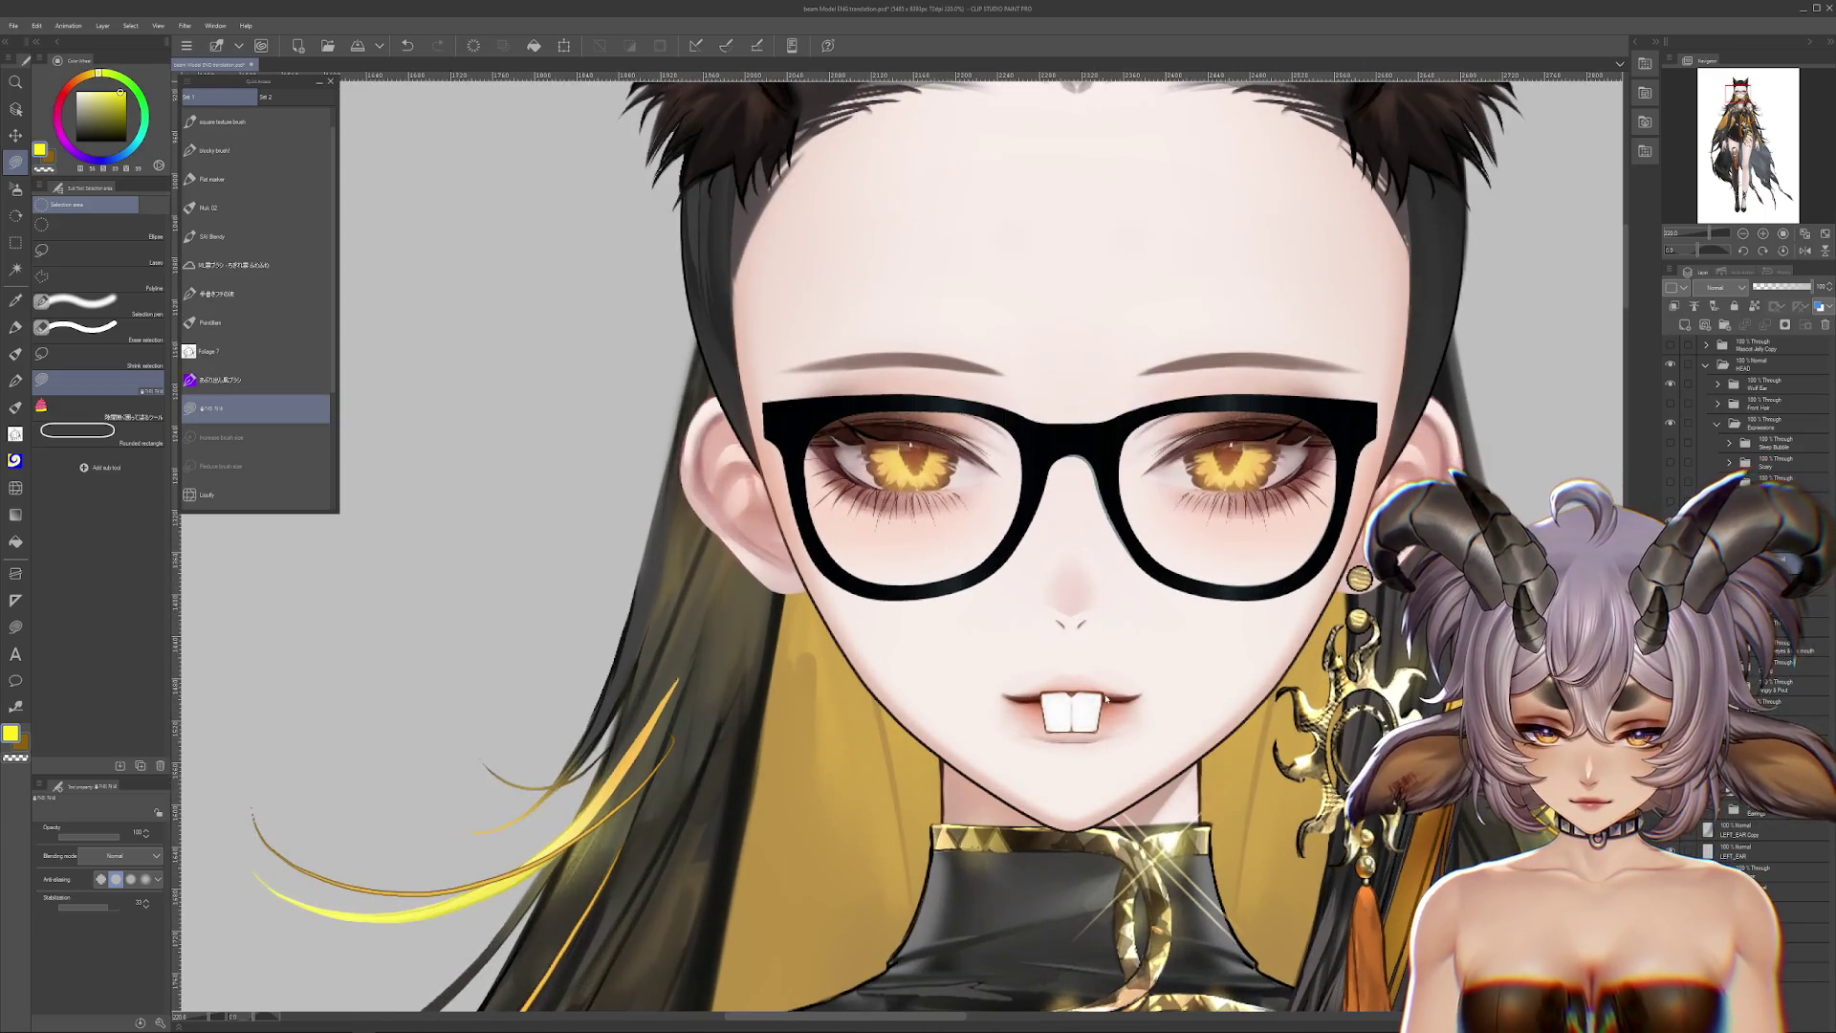
pyautogui.hotkey('ctrl', 'z')
pyautogui.hotkey('ctrl', 'z')
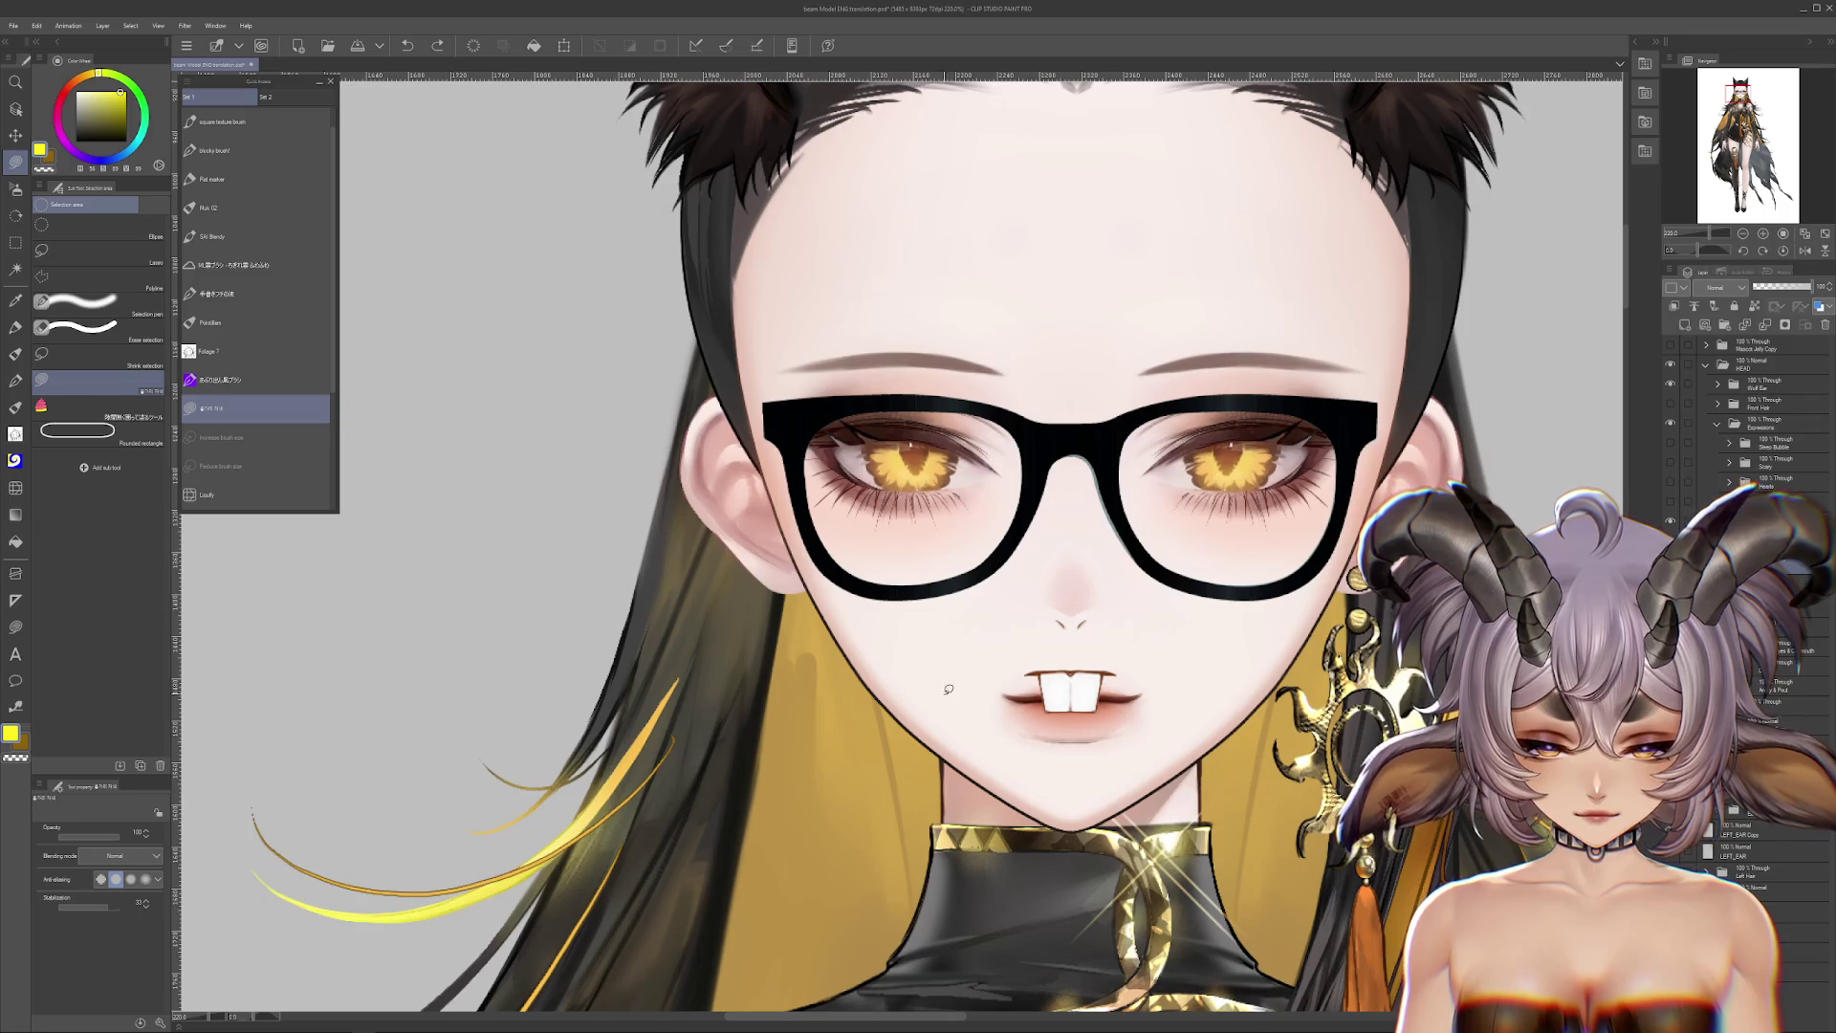
pyautogui.scroll(2, 949, 689)
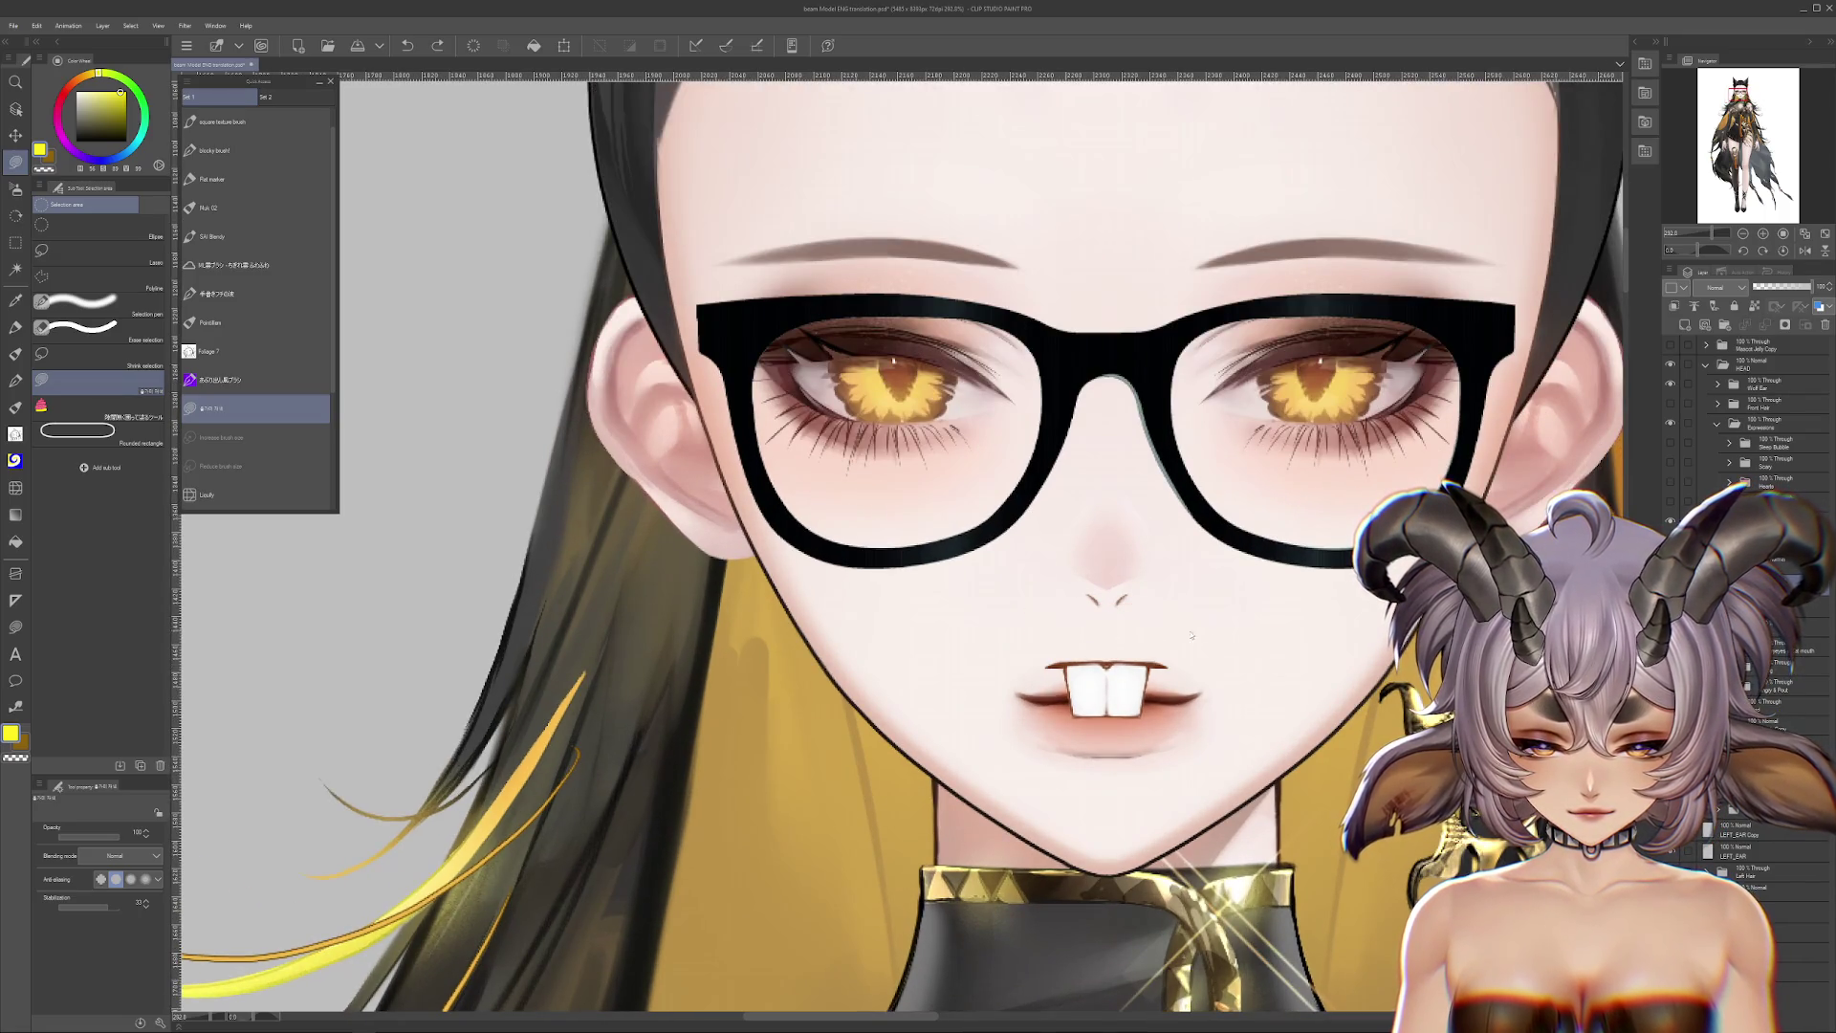
pyautogui.scroll(-3, 1109, 640)
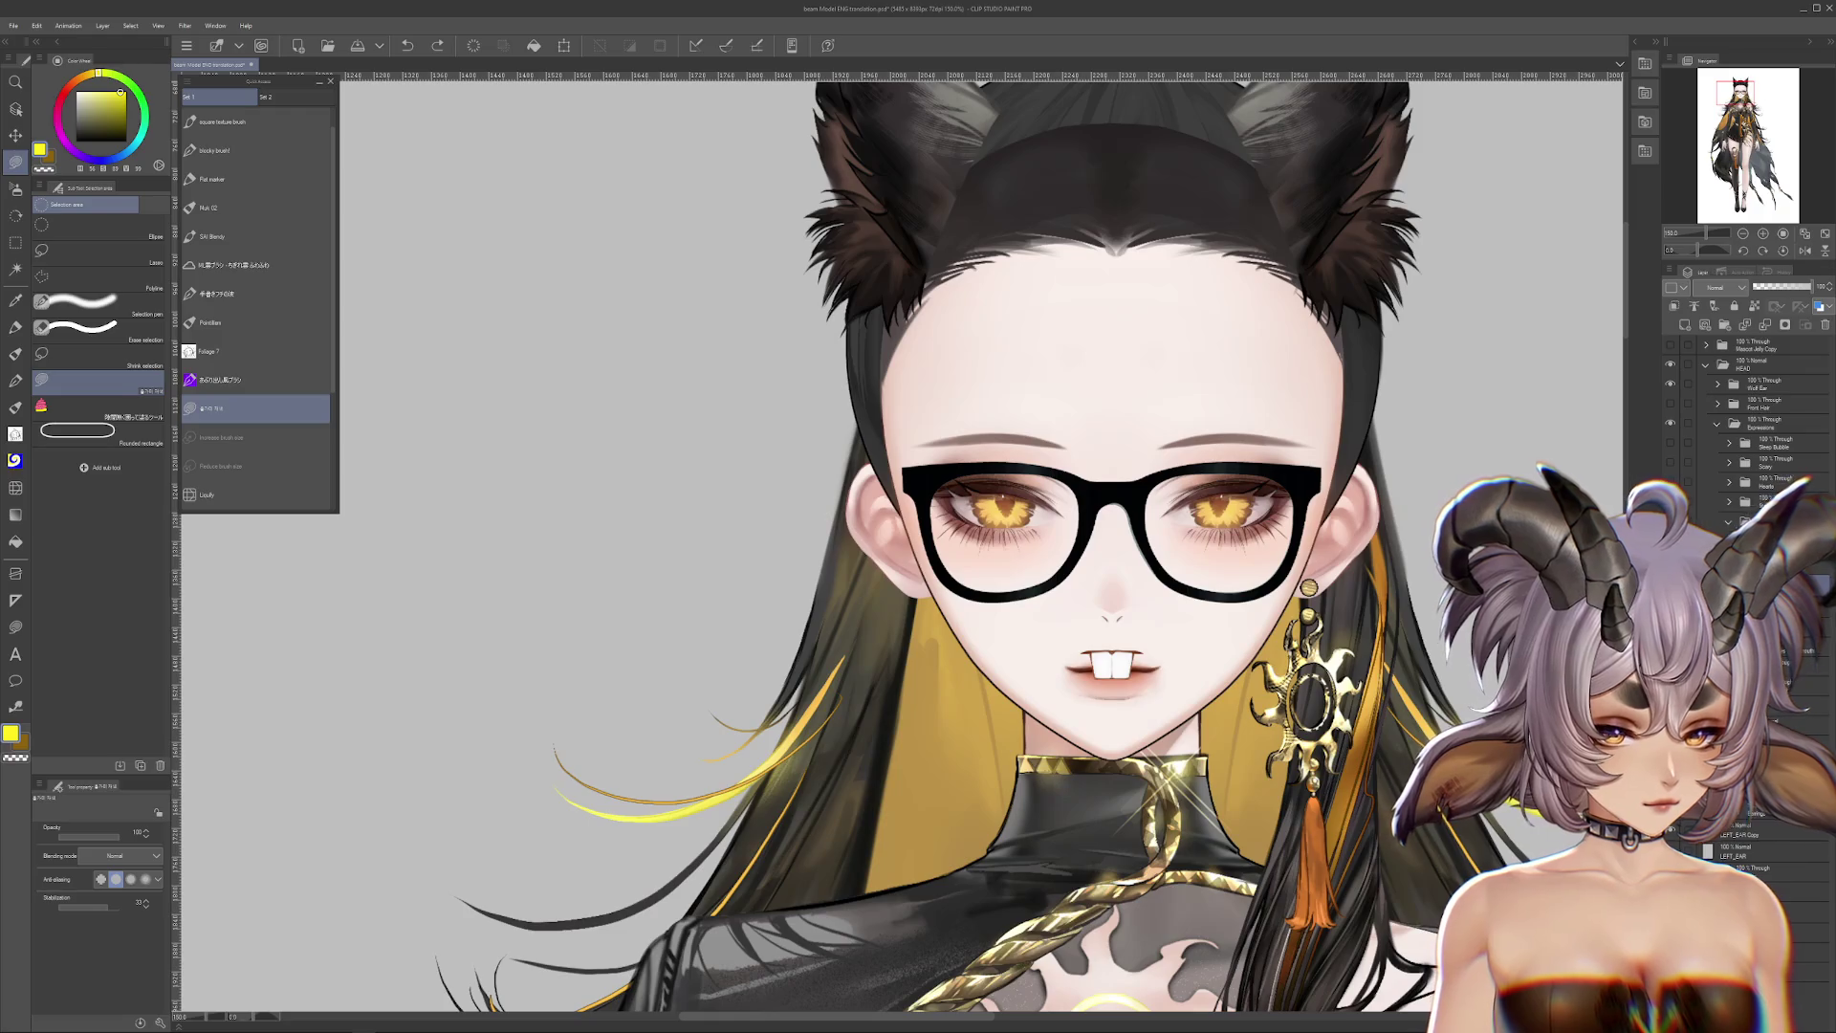
pyautogui.click(1728, 523)
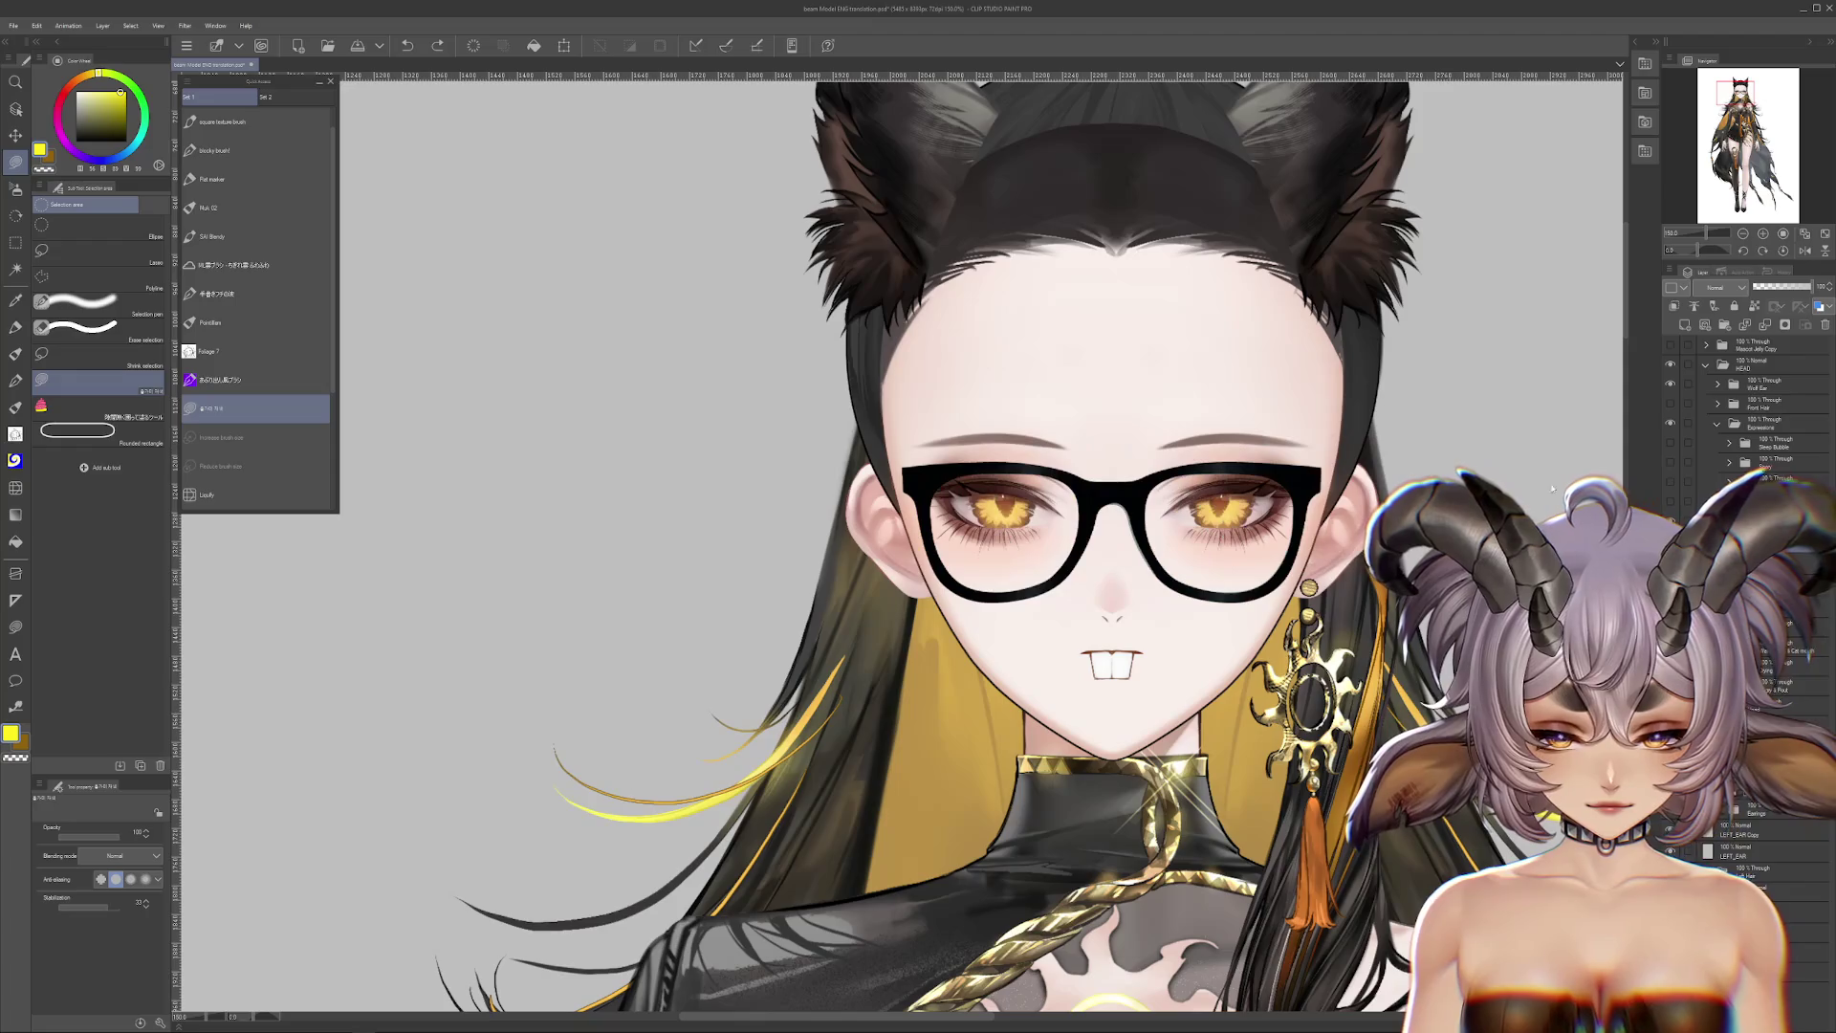
# Step: Swap the glasses for the >< expression, test moving the > mark and undo, then restore the normal face
pyautogui.click(1729, 524)
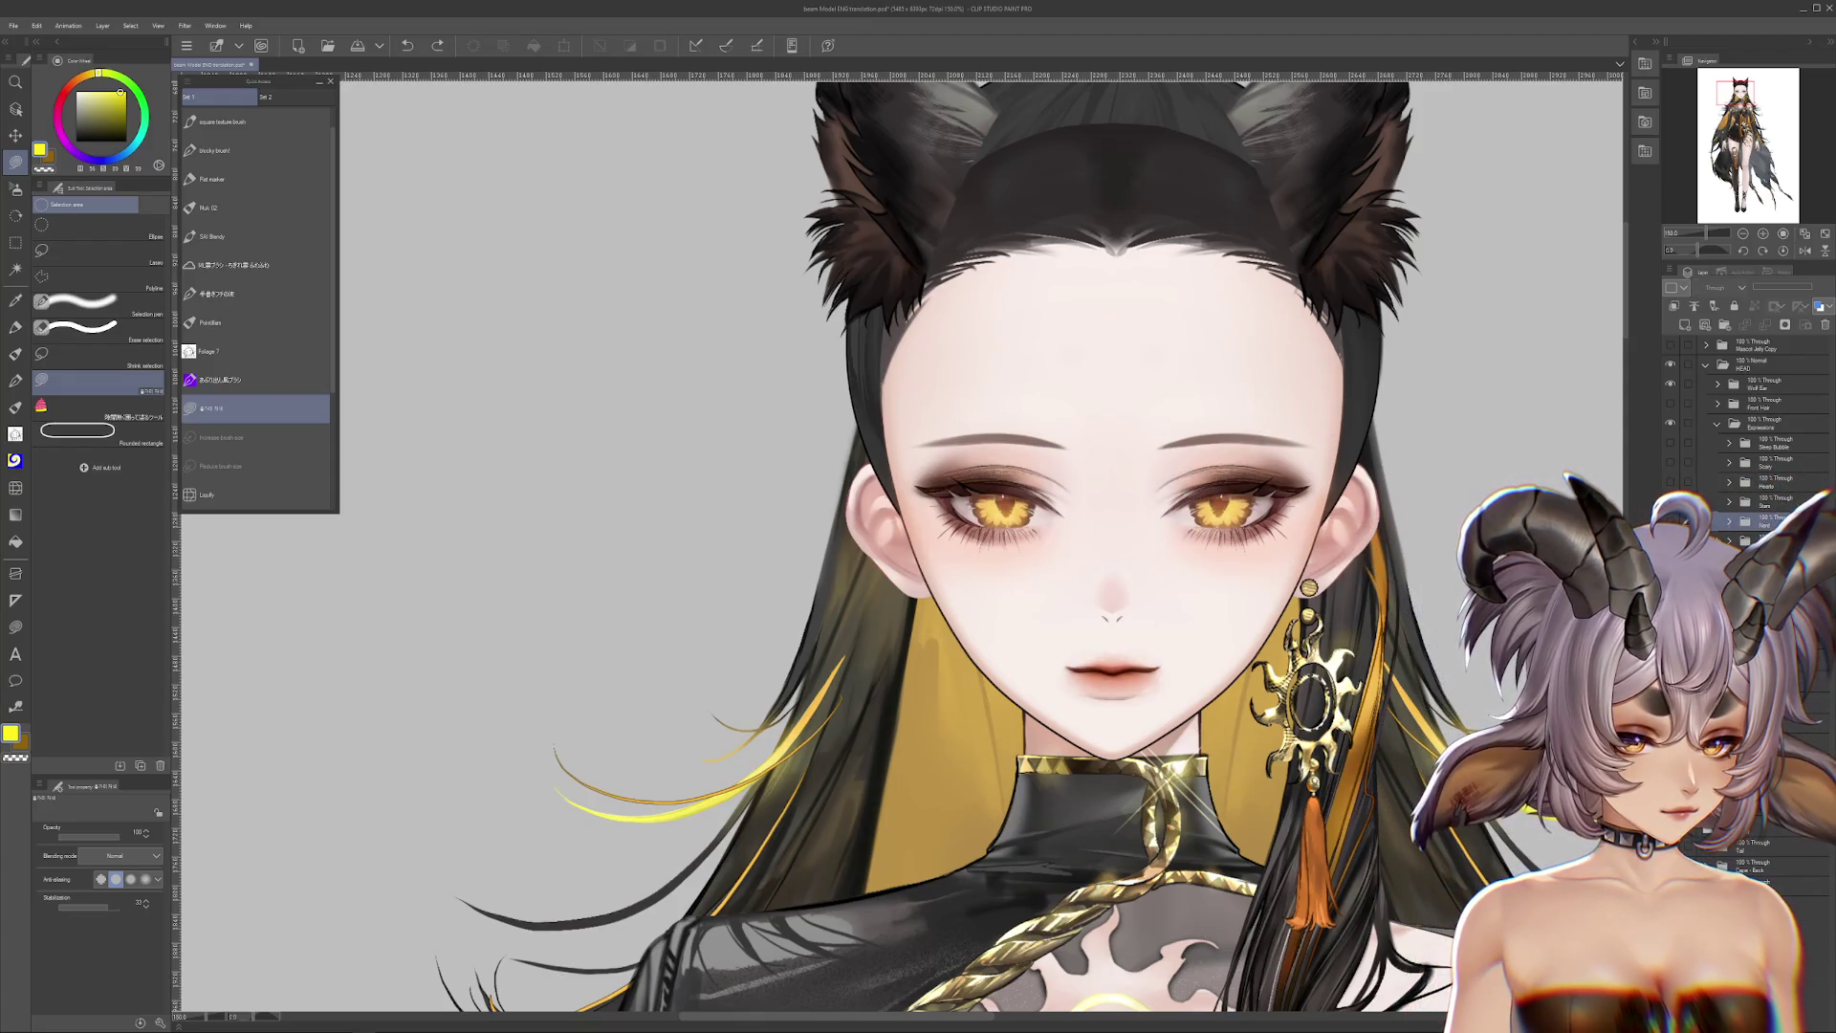
pyautogui.click(1729, 522)
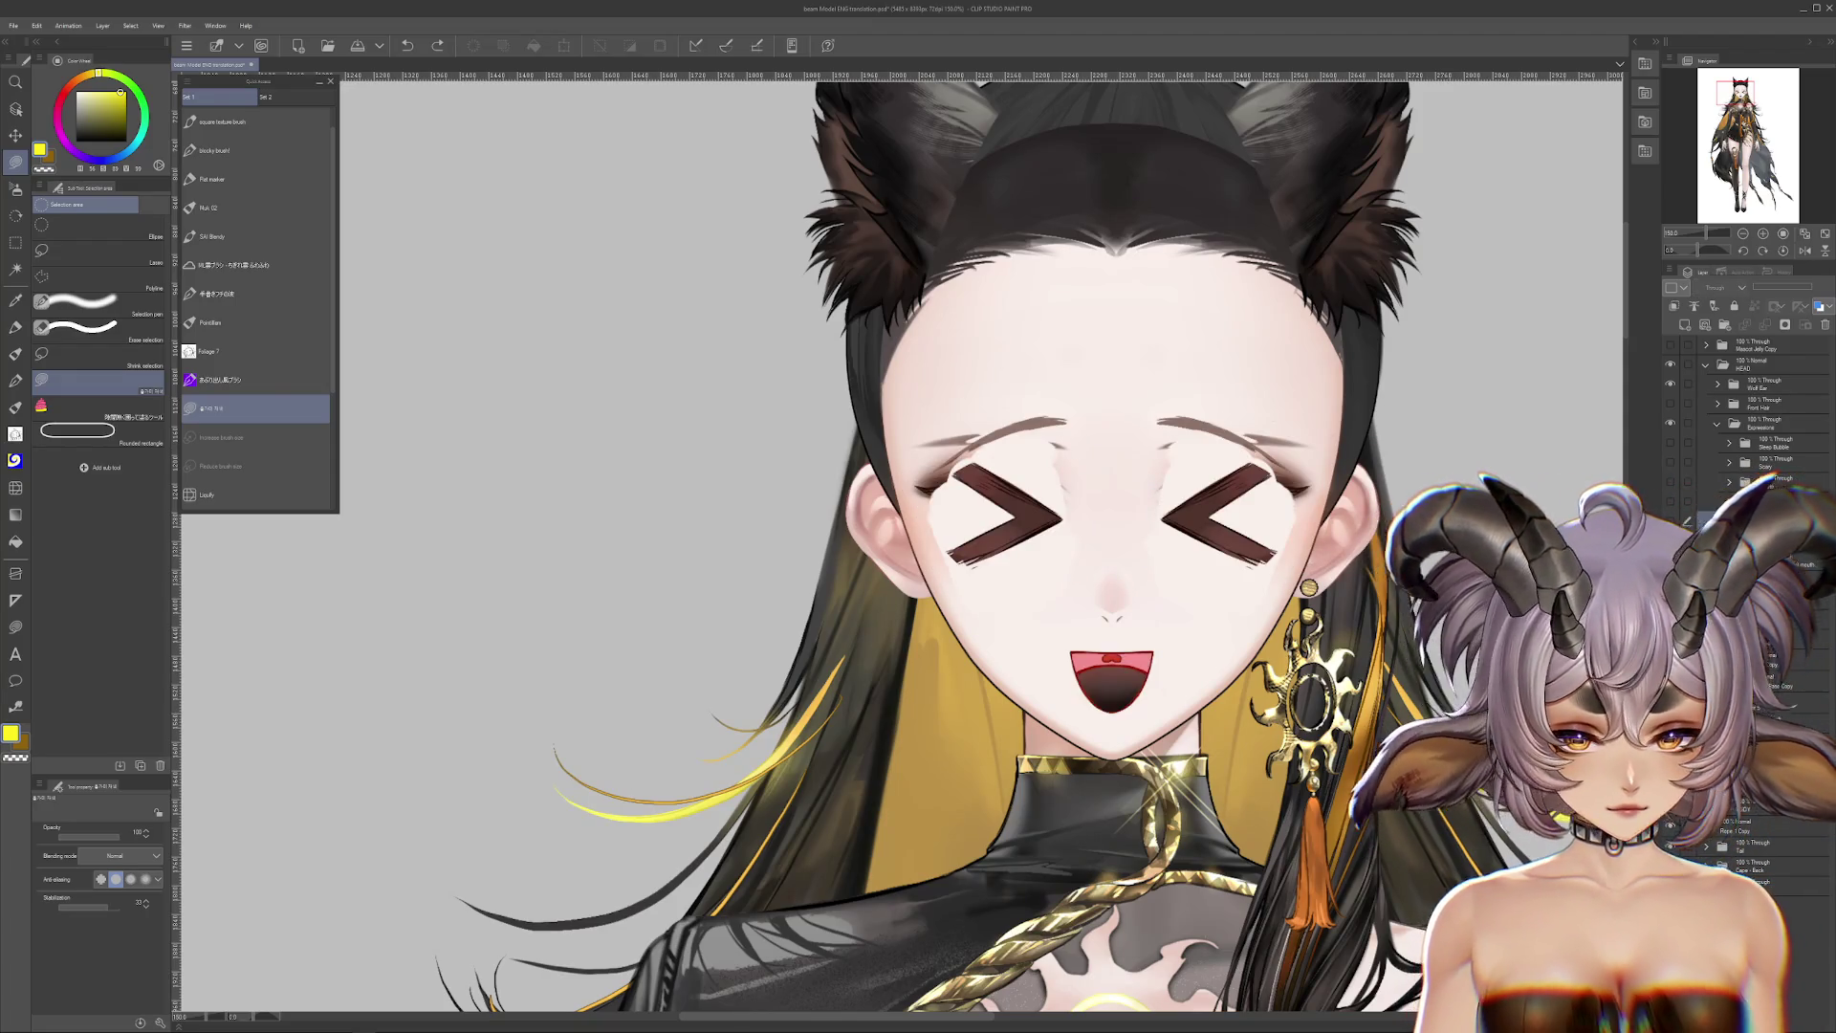
pyautogui.click(1729, 521)
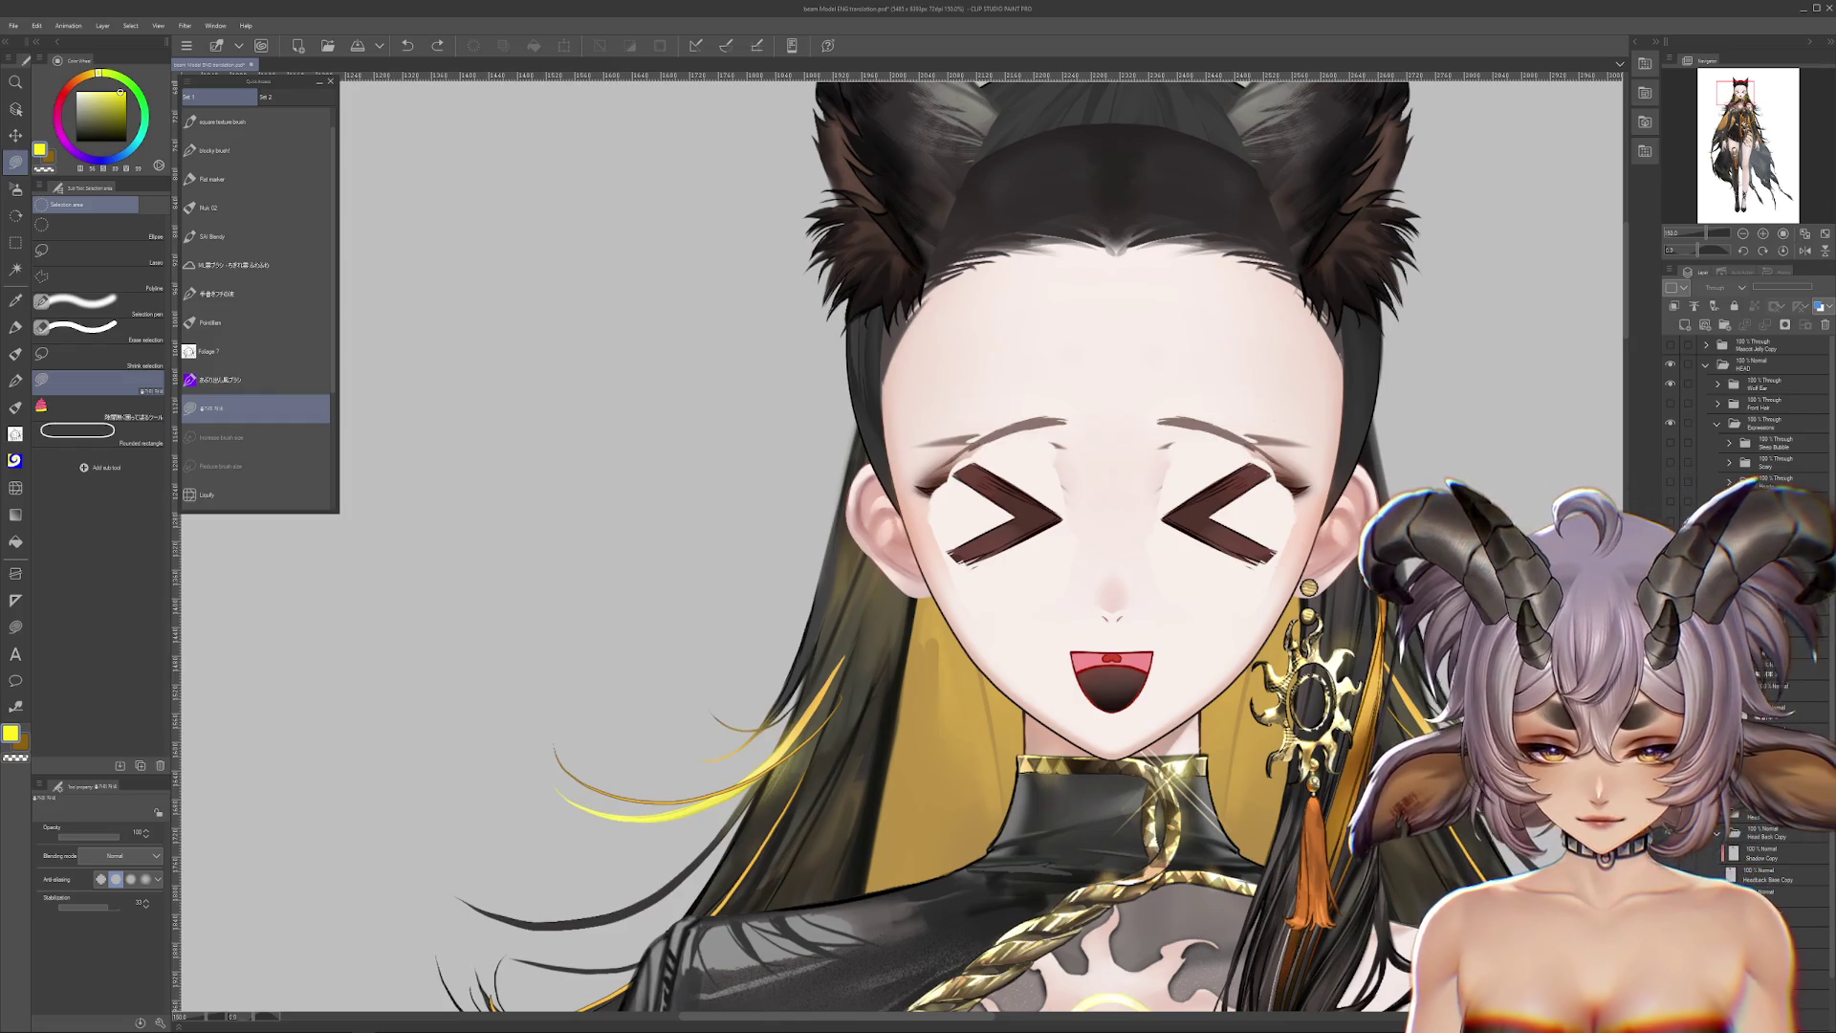
pyautogui.click(1669, 498)
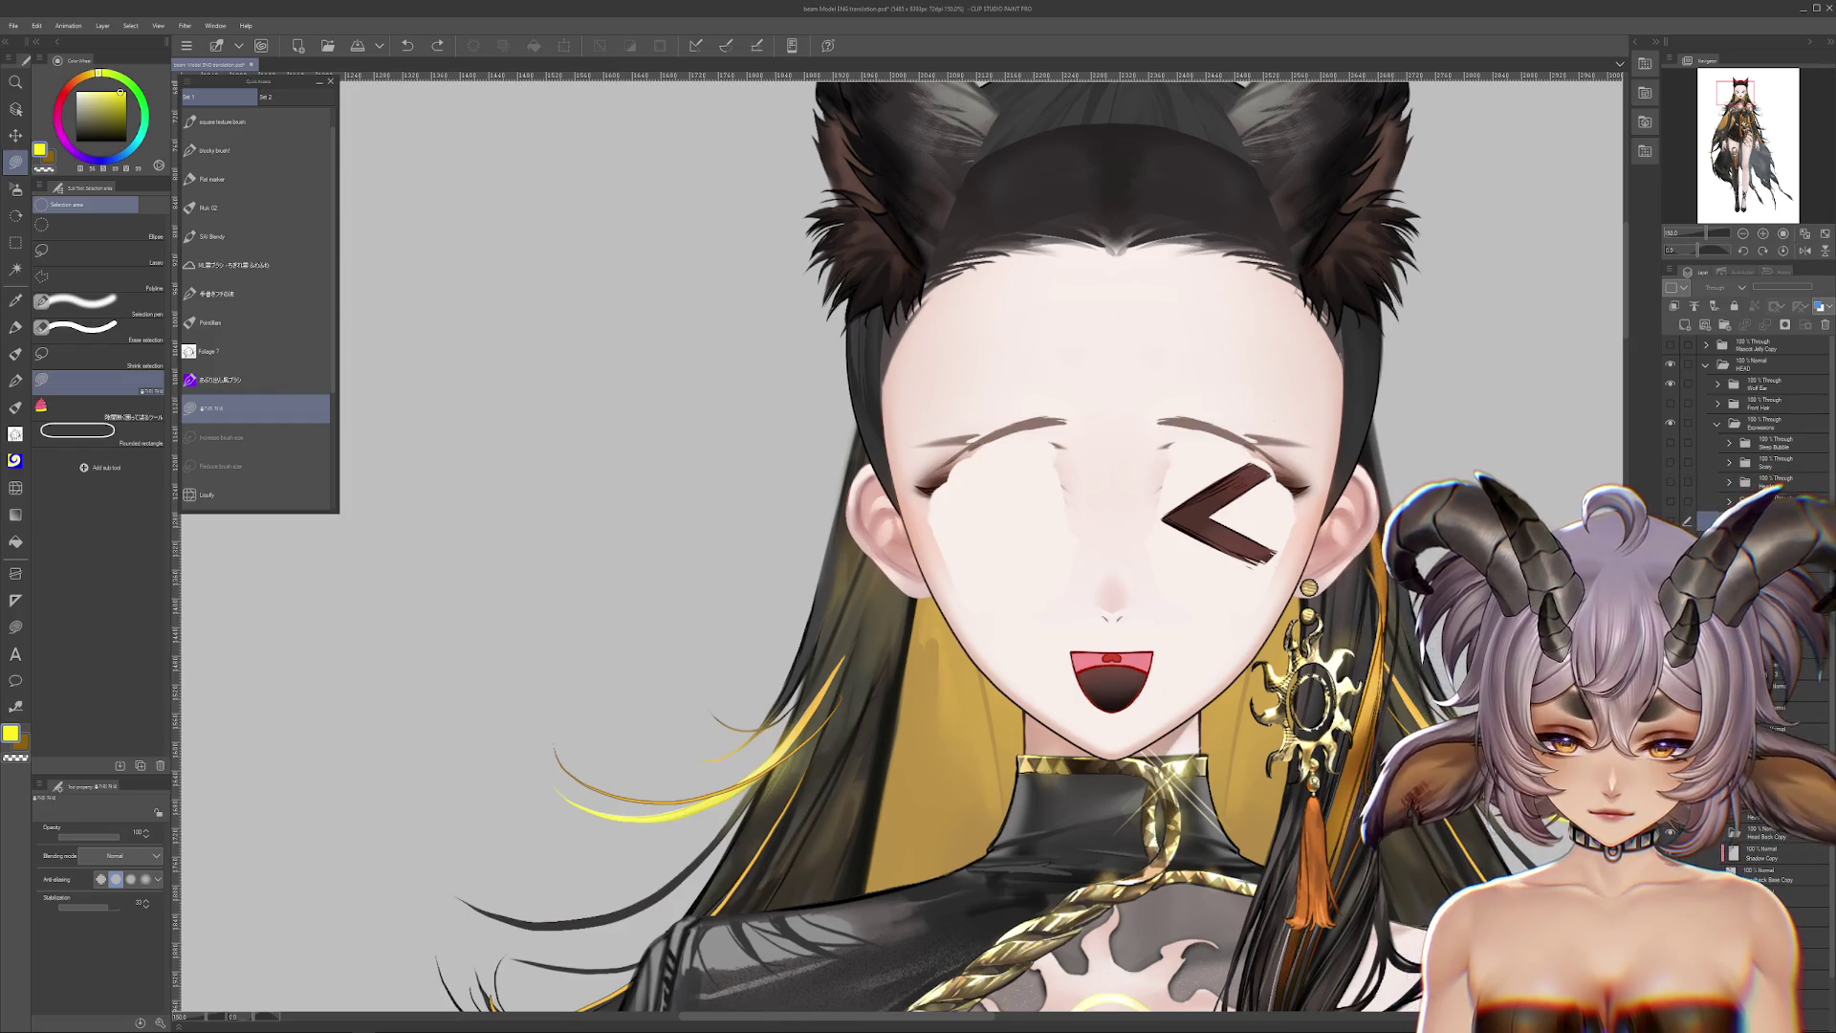
pyautogui.click(1669, 497)
pyautogui.moveTo(1167, 576); pyautogui.dragTo(1205, 669)
pyautogui.hotkey('ctrl', 'z')
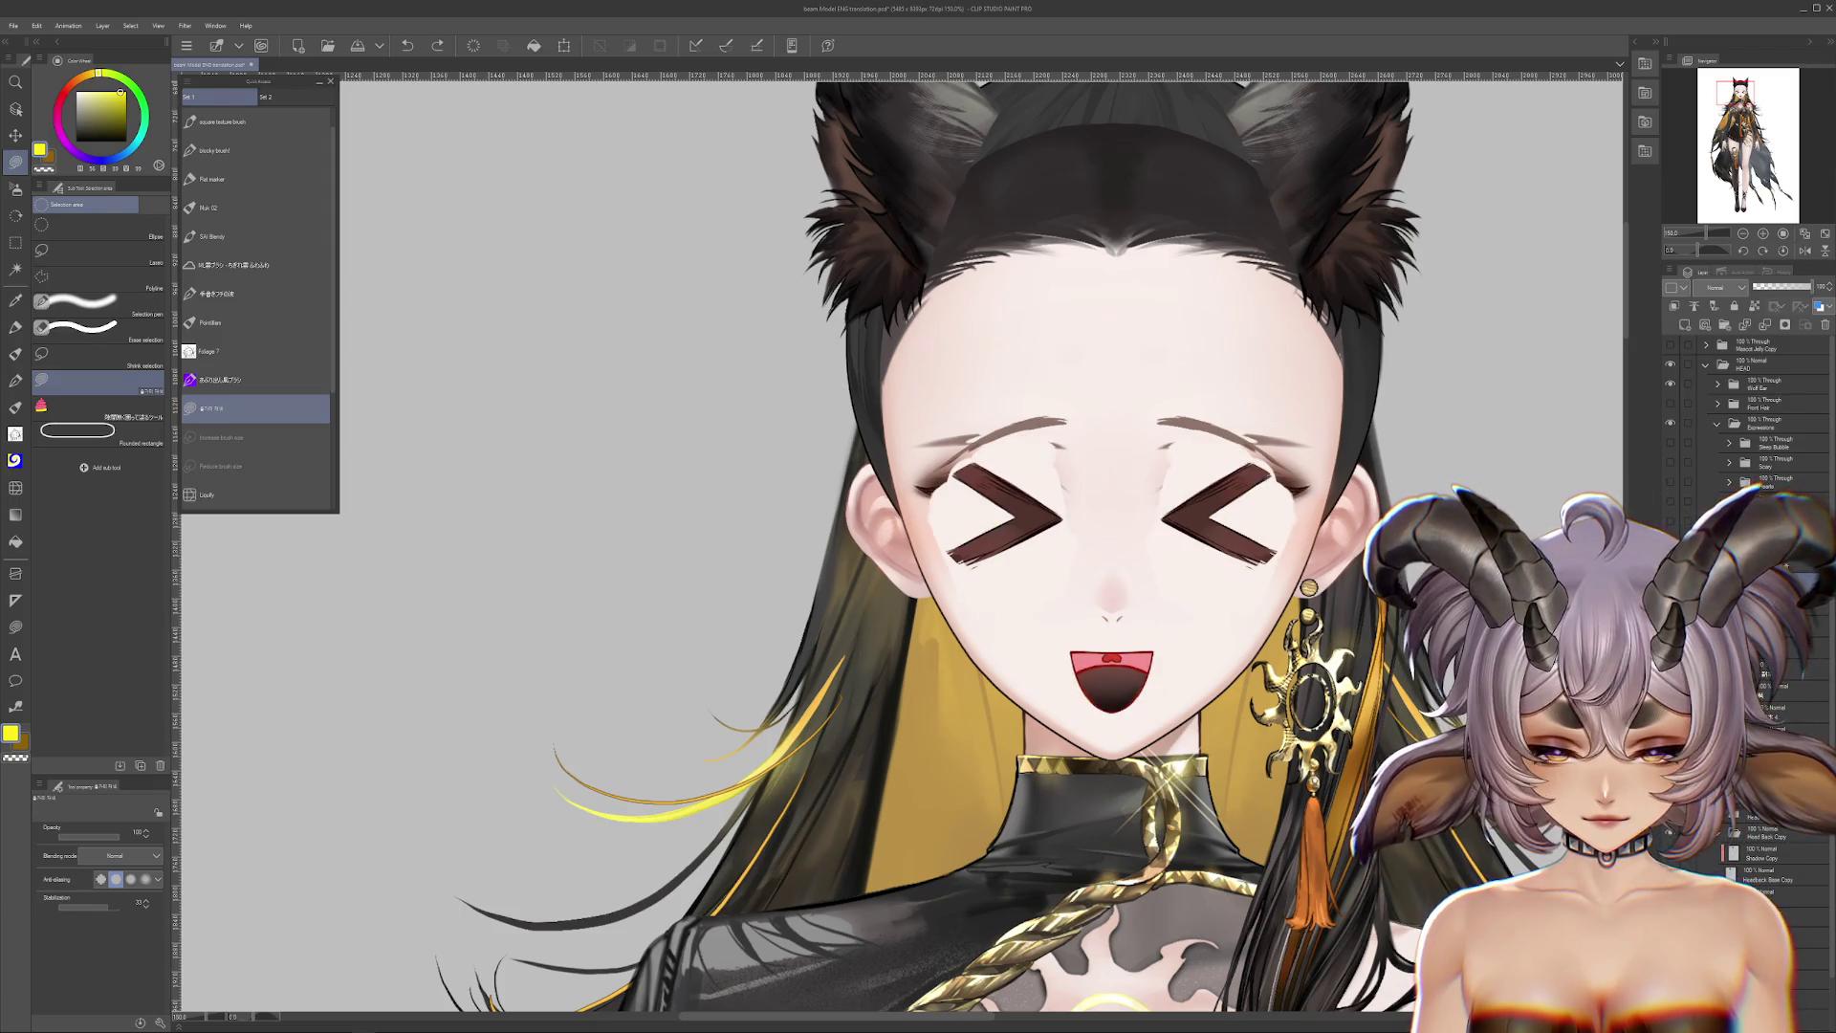
pyautogui.click(1727, 541)
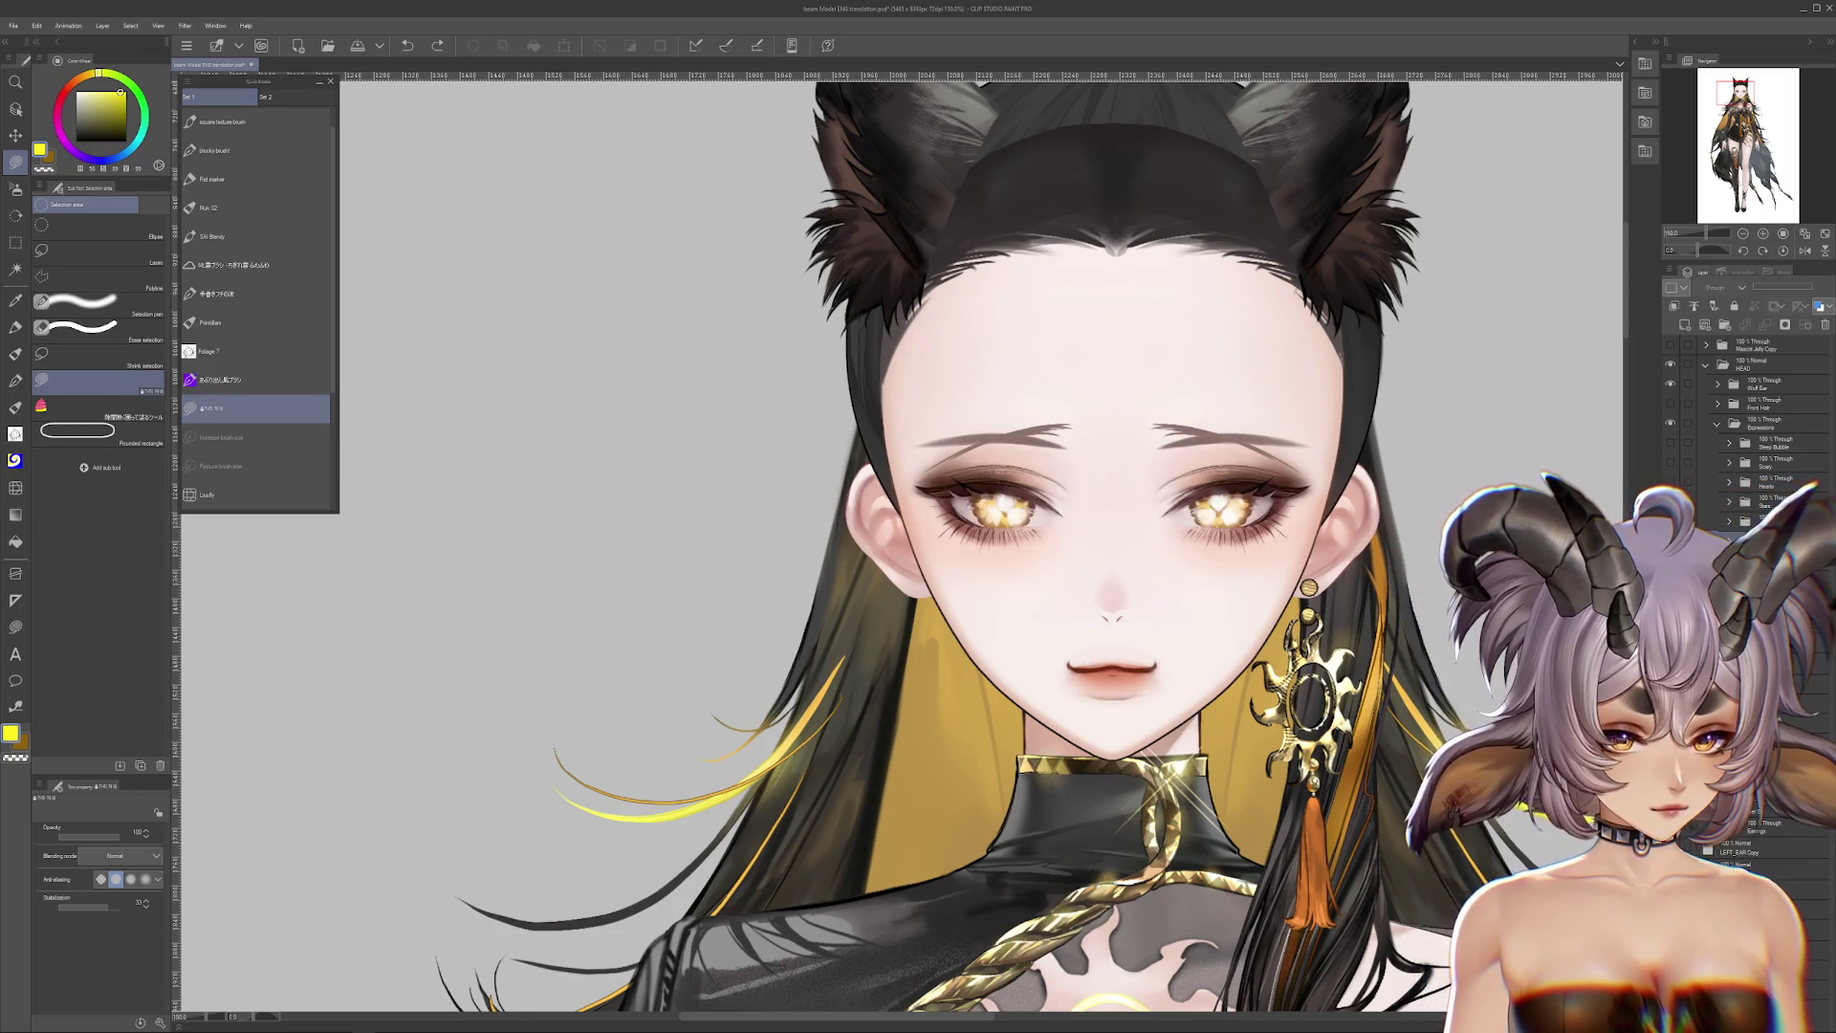
pyautogui.scroll(1, 1380, 593)
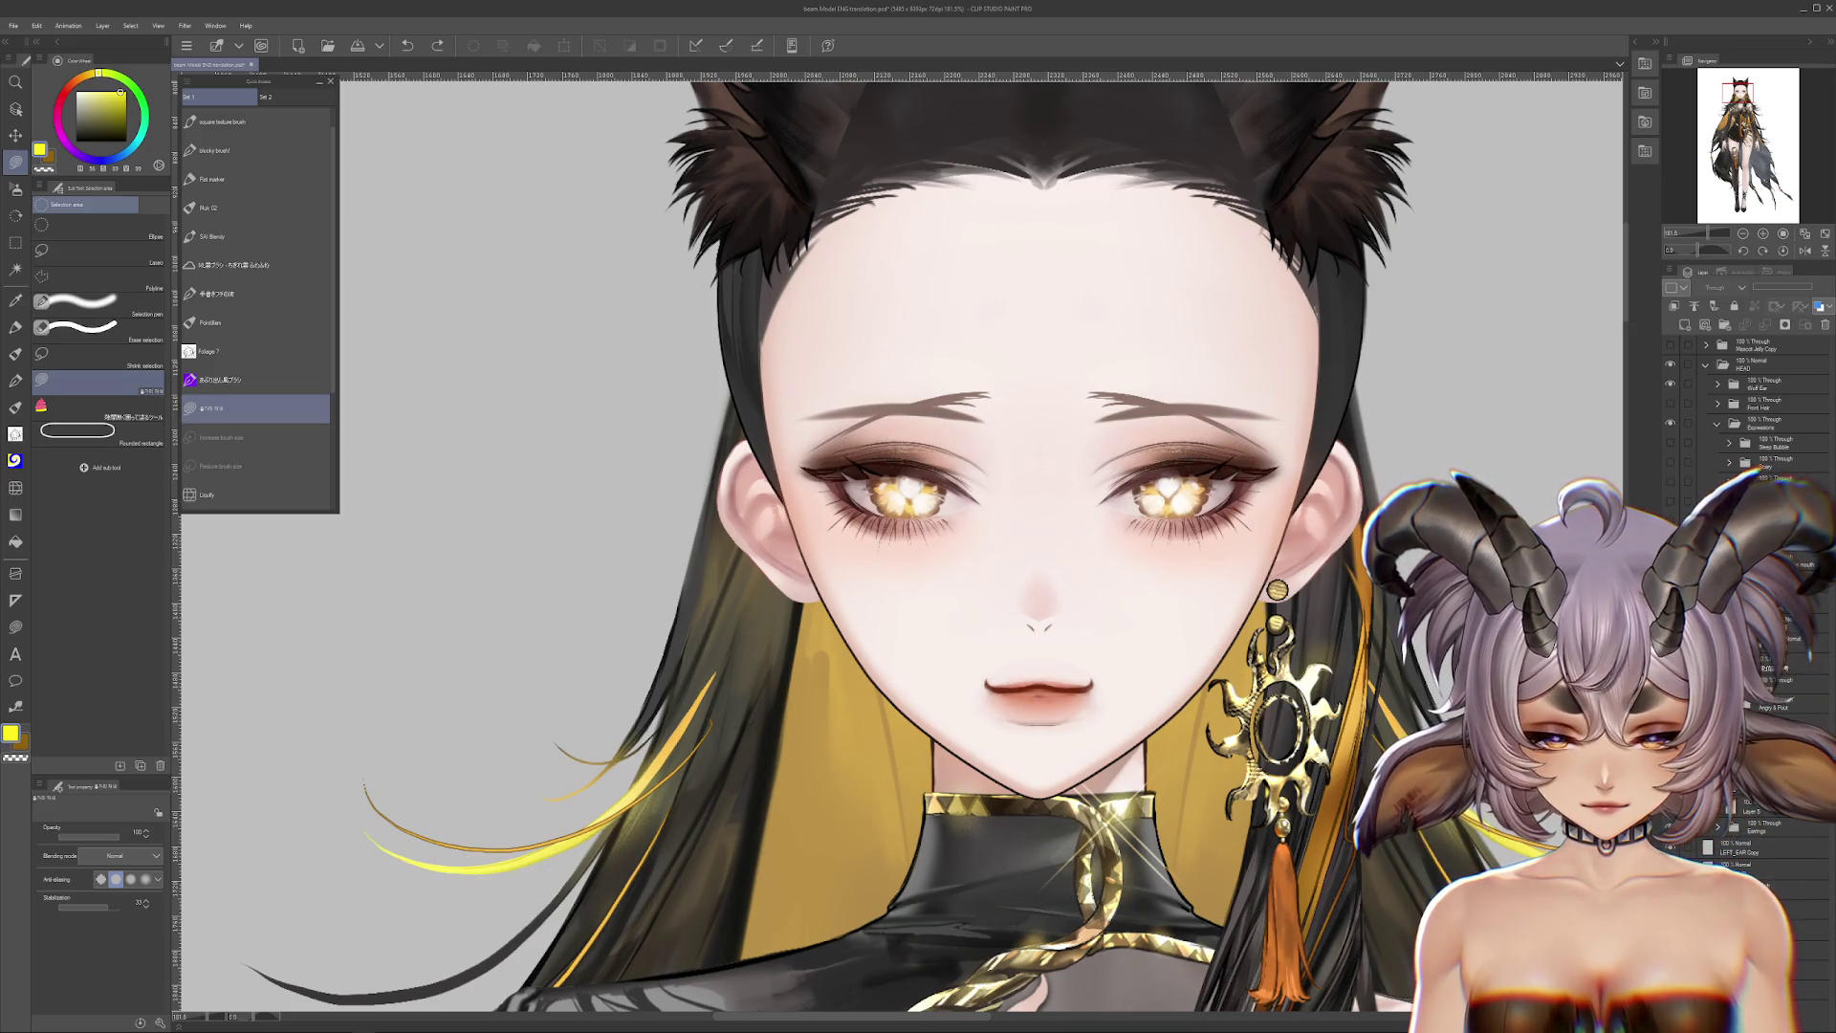
# Step: Turn on the Crying folder's tear streaks and start, then cancel, a transform on the tear layer
pyautogui.click(1769, 600)
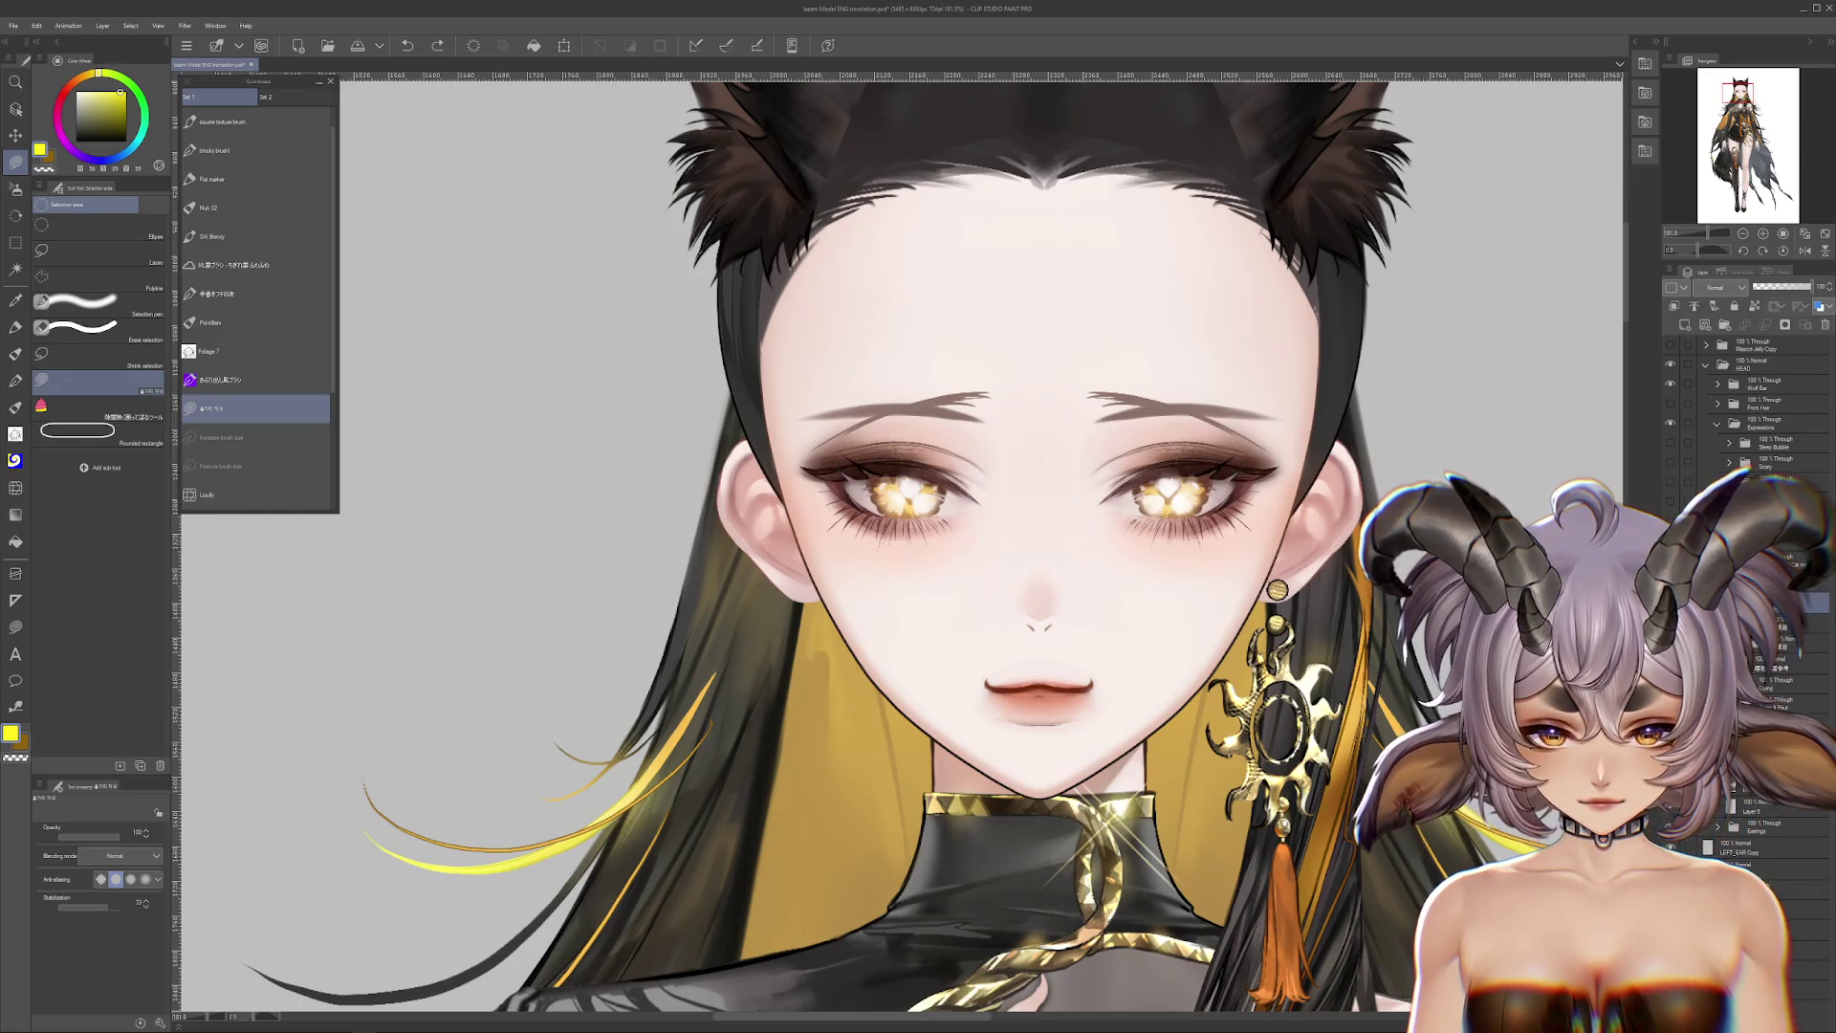
pyautogui.click(1768, 846)
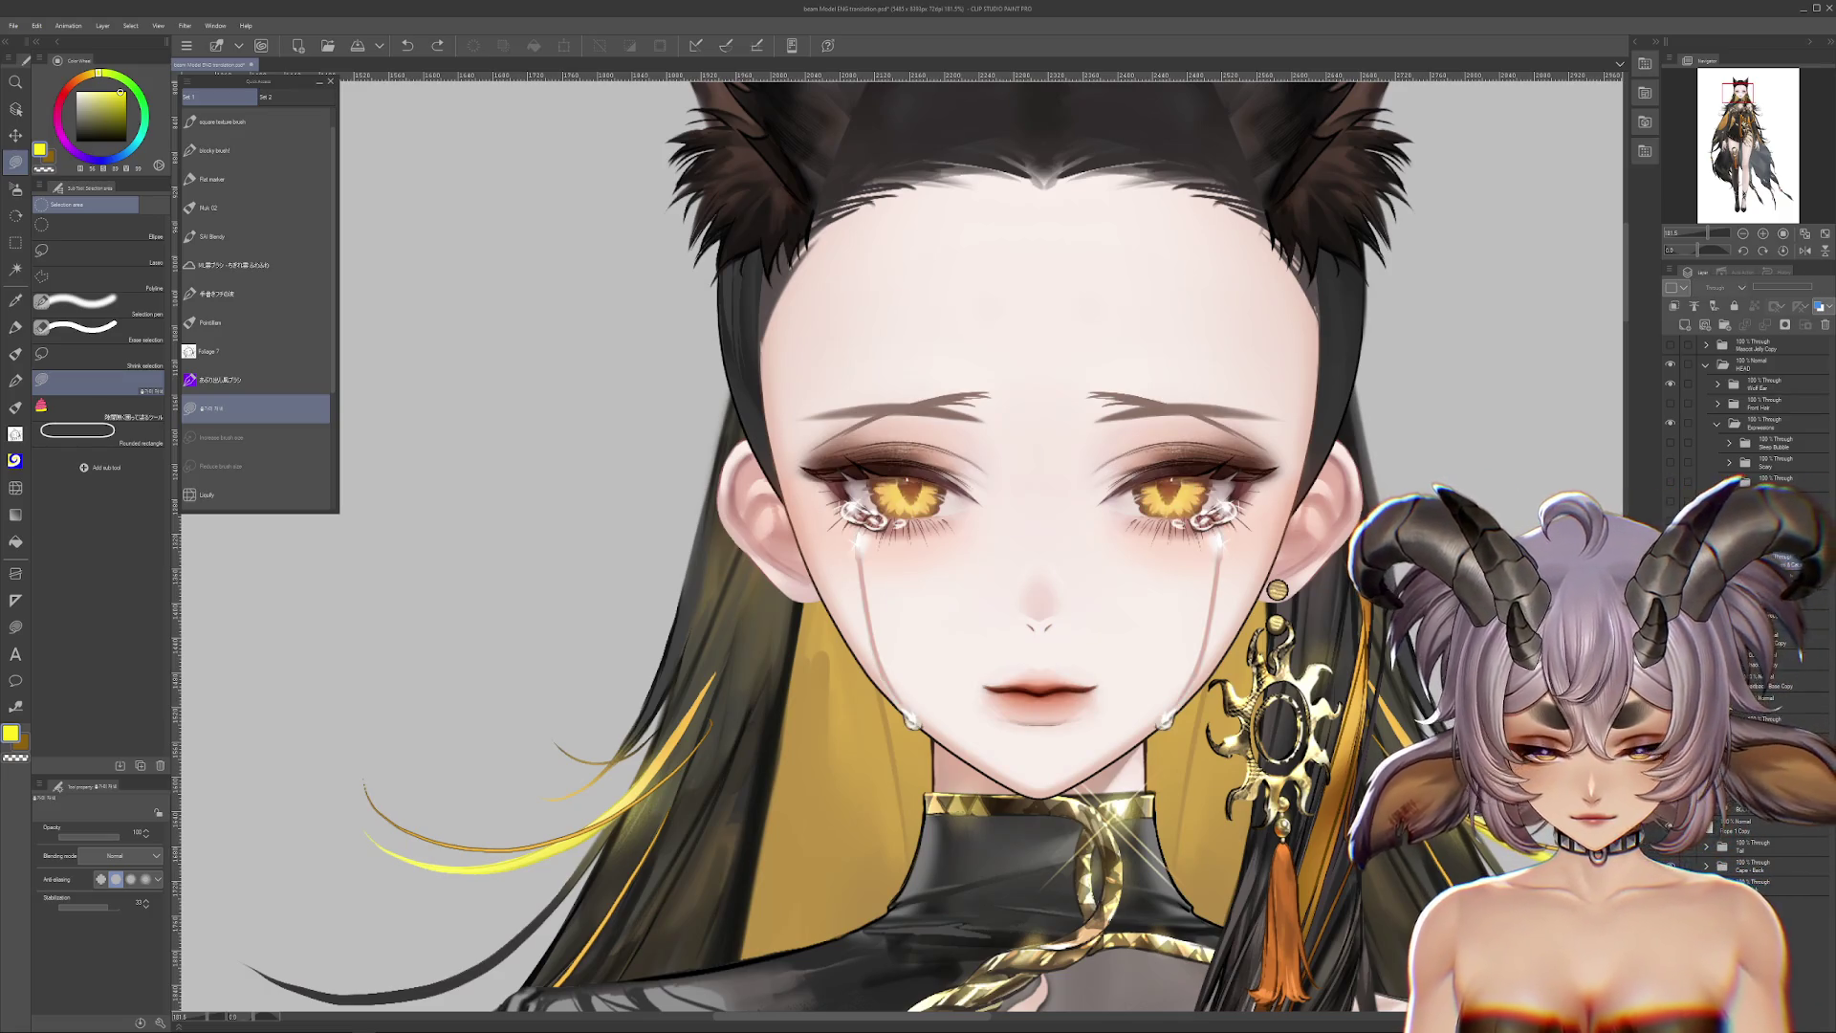
pyautogui.click(1769, 832)
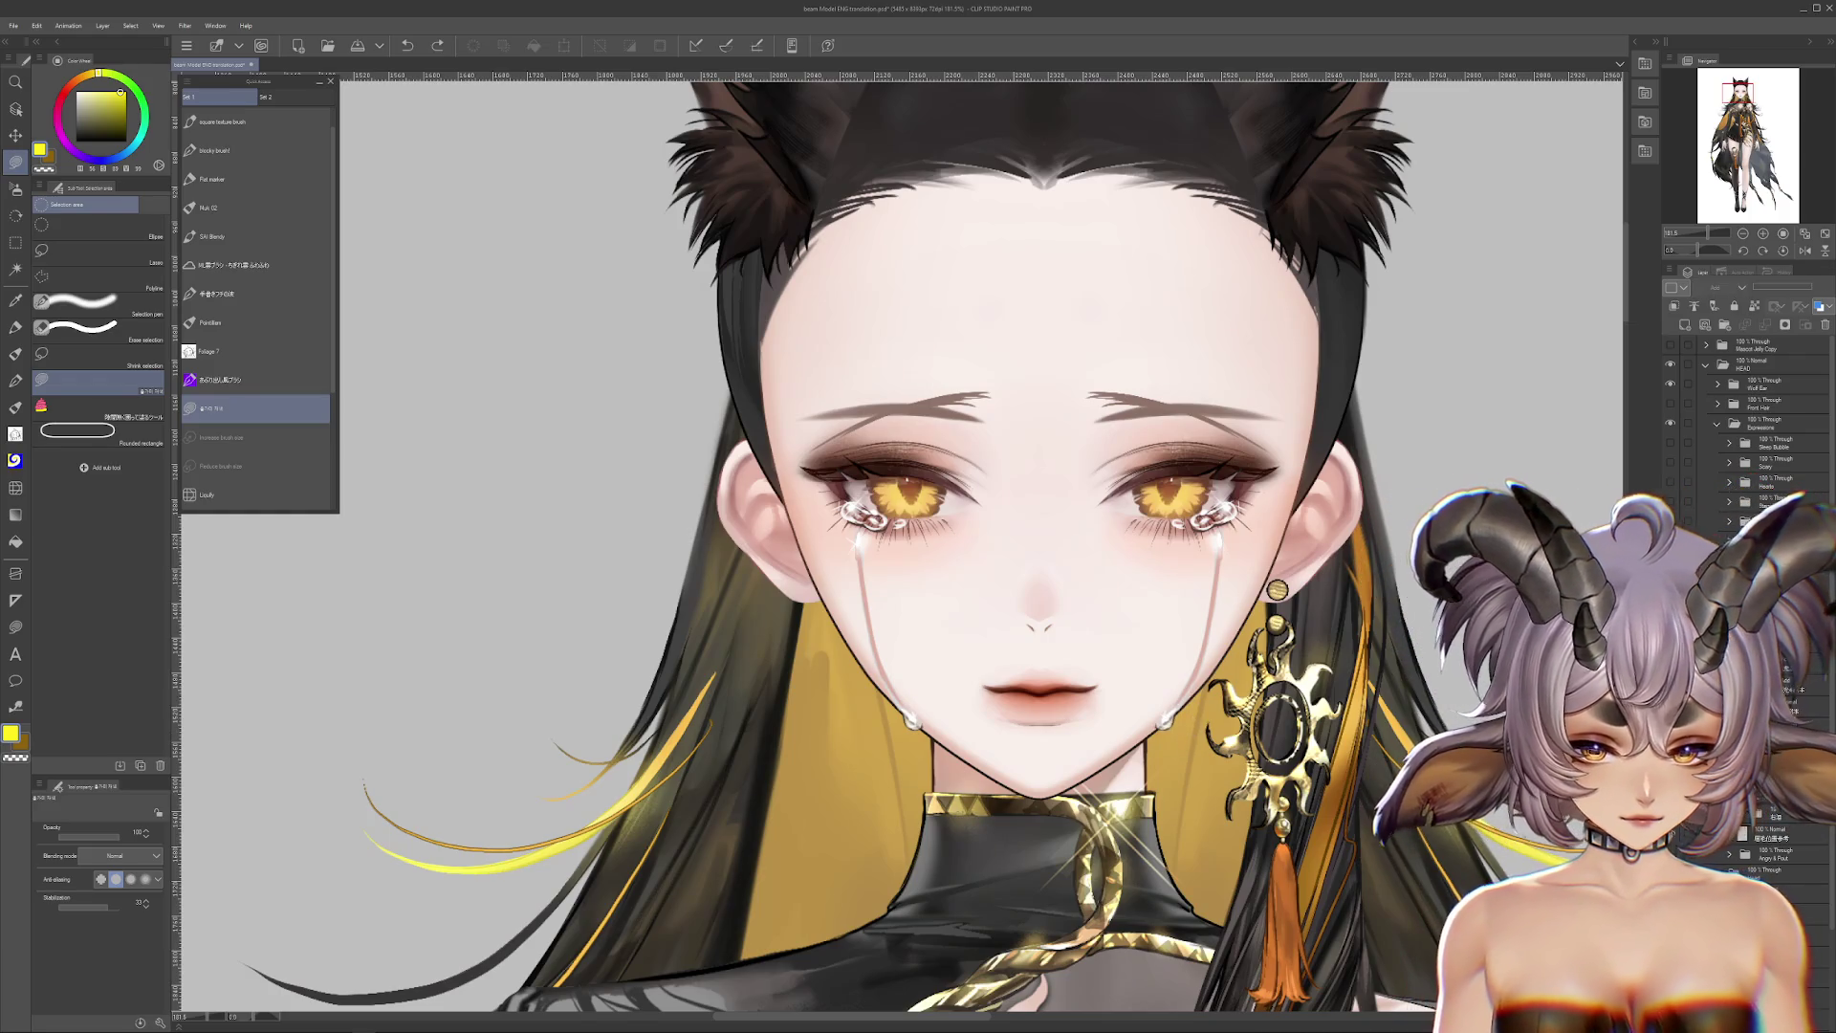
pyautogui.hotkey('ctrl', 't')
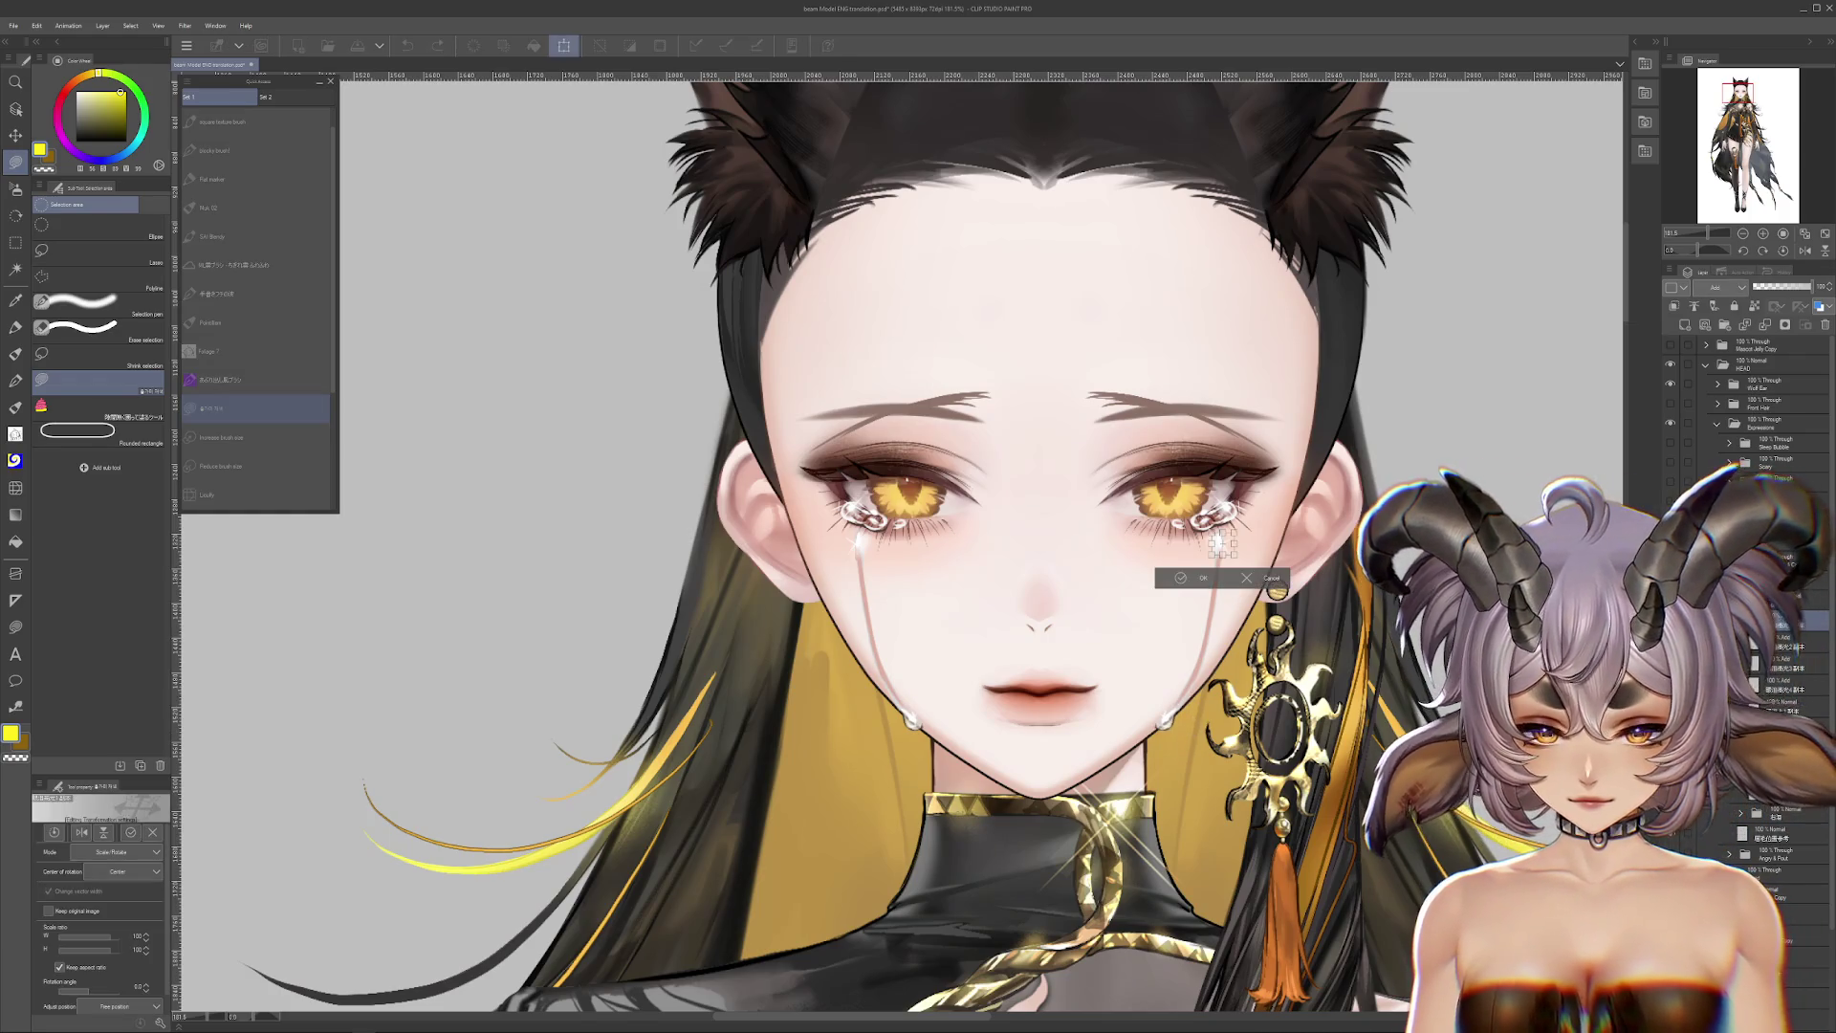
pyautogui.press('Return')
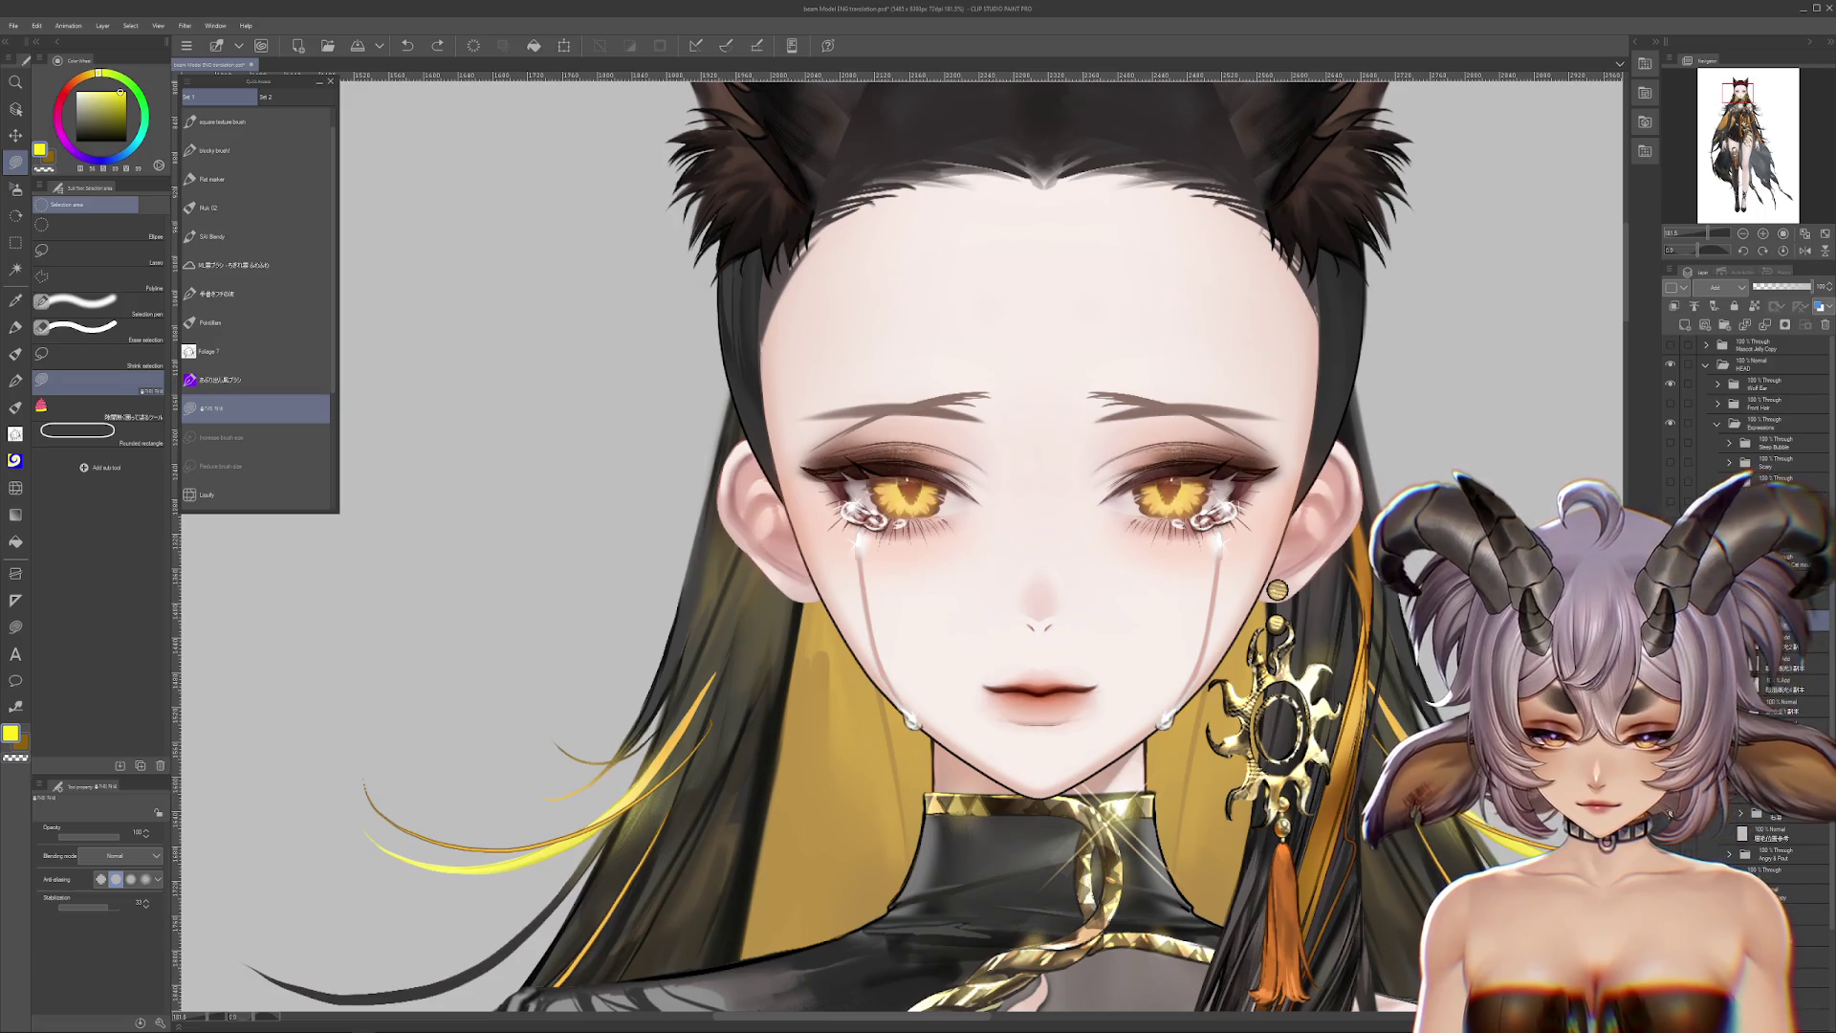
# Step: Switch to the Angry expression and undo the stray white stroke near the mouth
pyautogui.click(1760, 846)
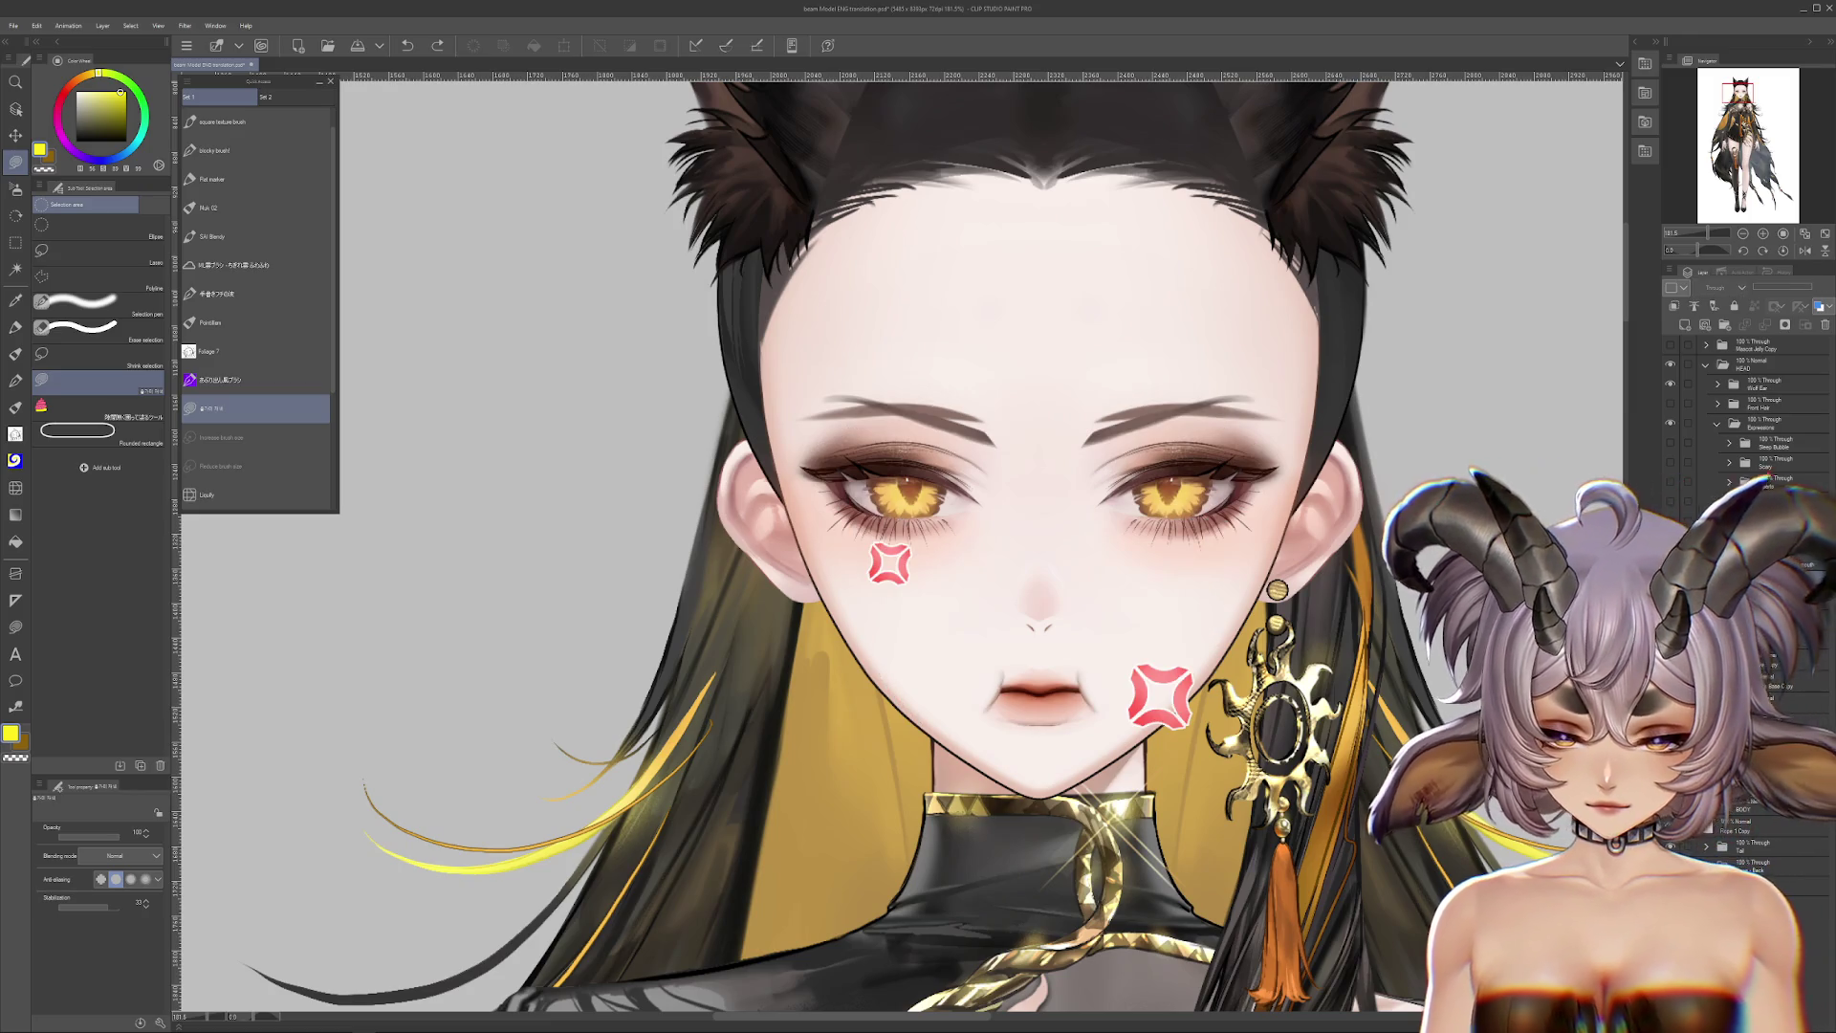
pyautogui.keyDown('ctrl'); pyautogui.keyDown('shift'); pyautogui.click(1081, 680); pyautogui.keyUp('shift'); pyautogui.keyUp('ctrl')
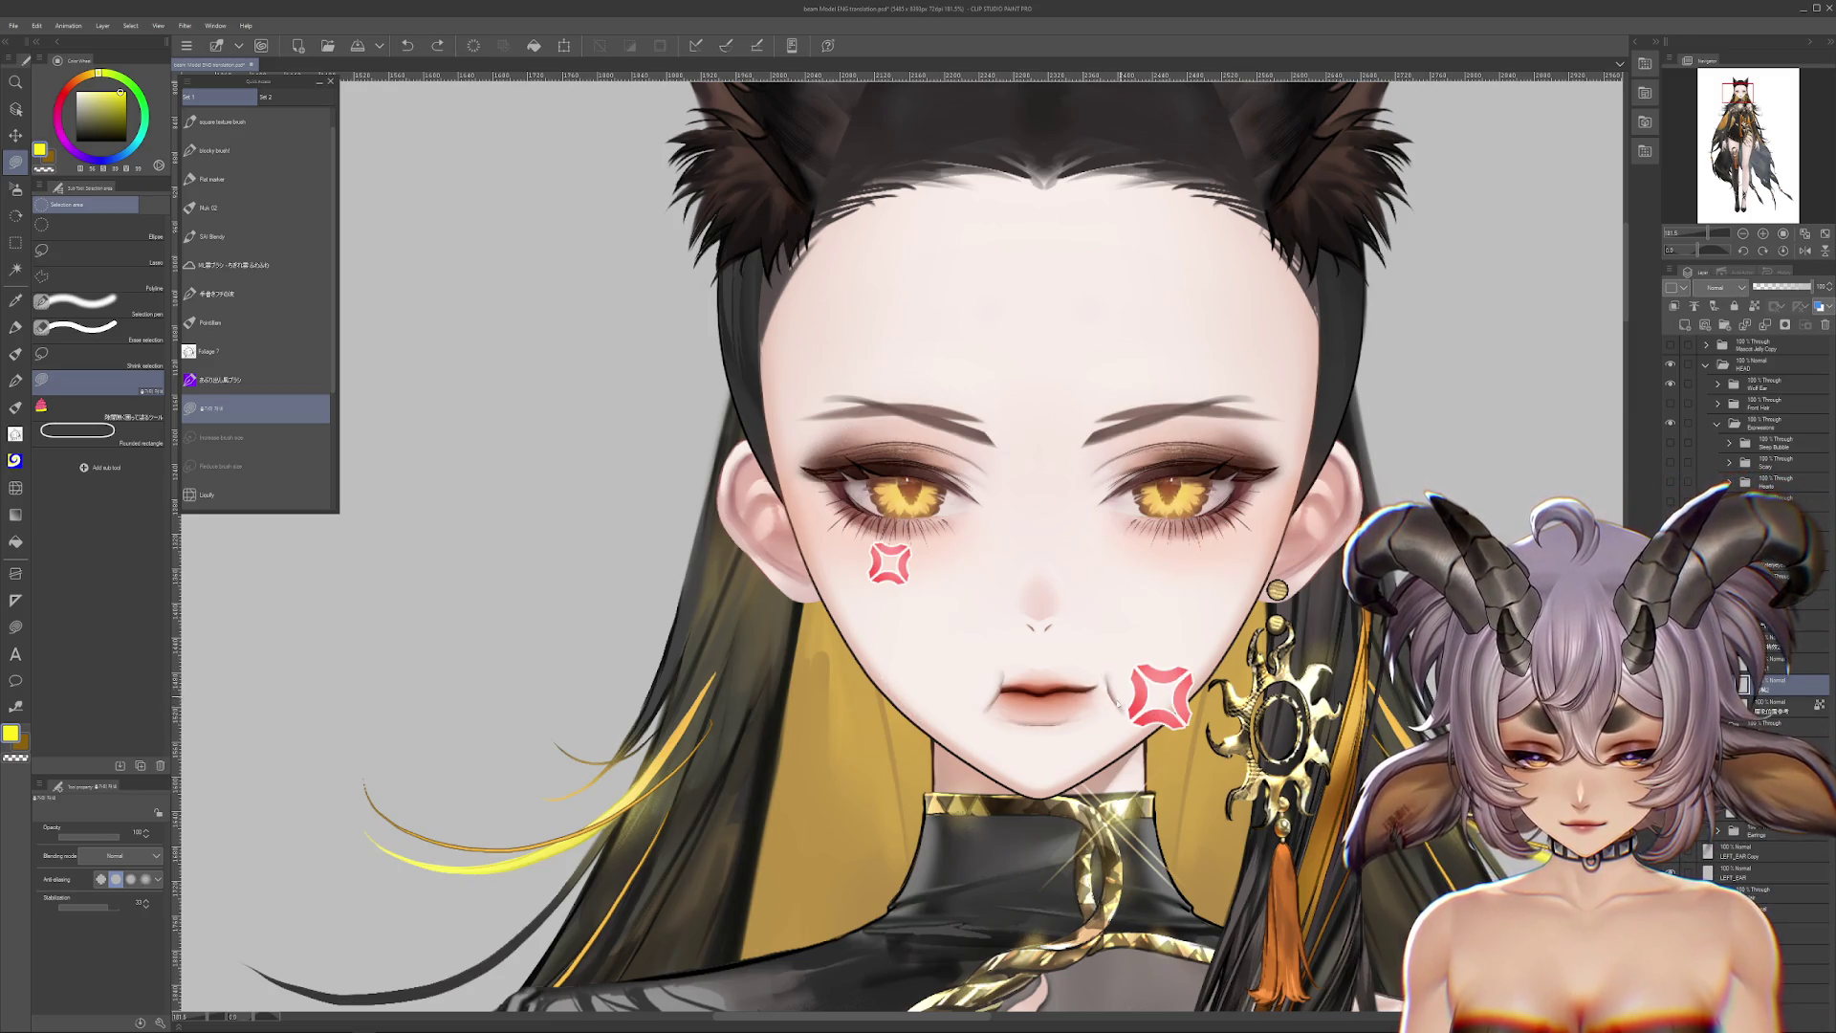
pyautogui.hotkey('ctrl', 'z')
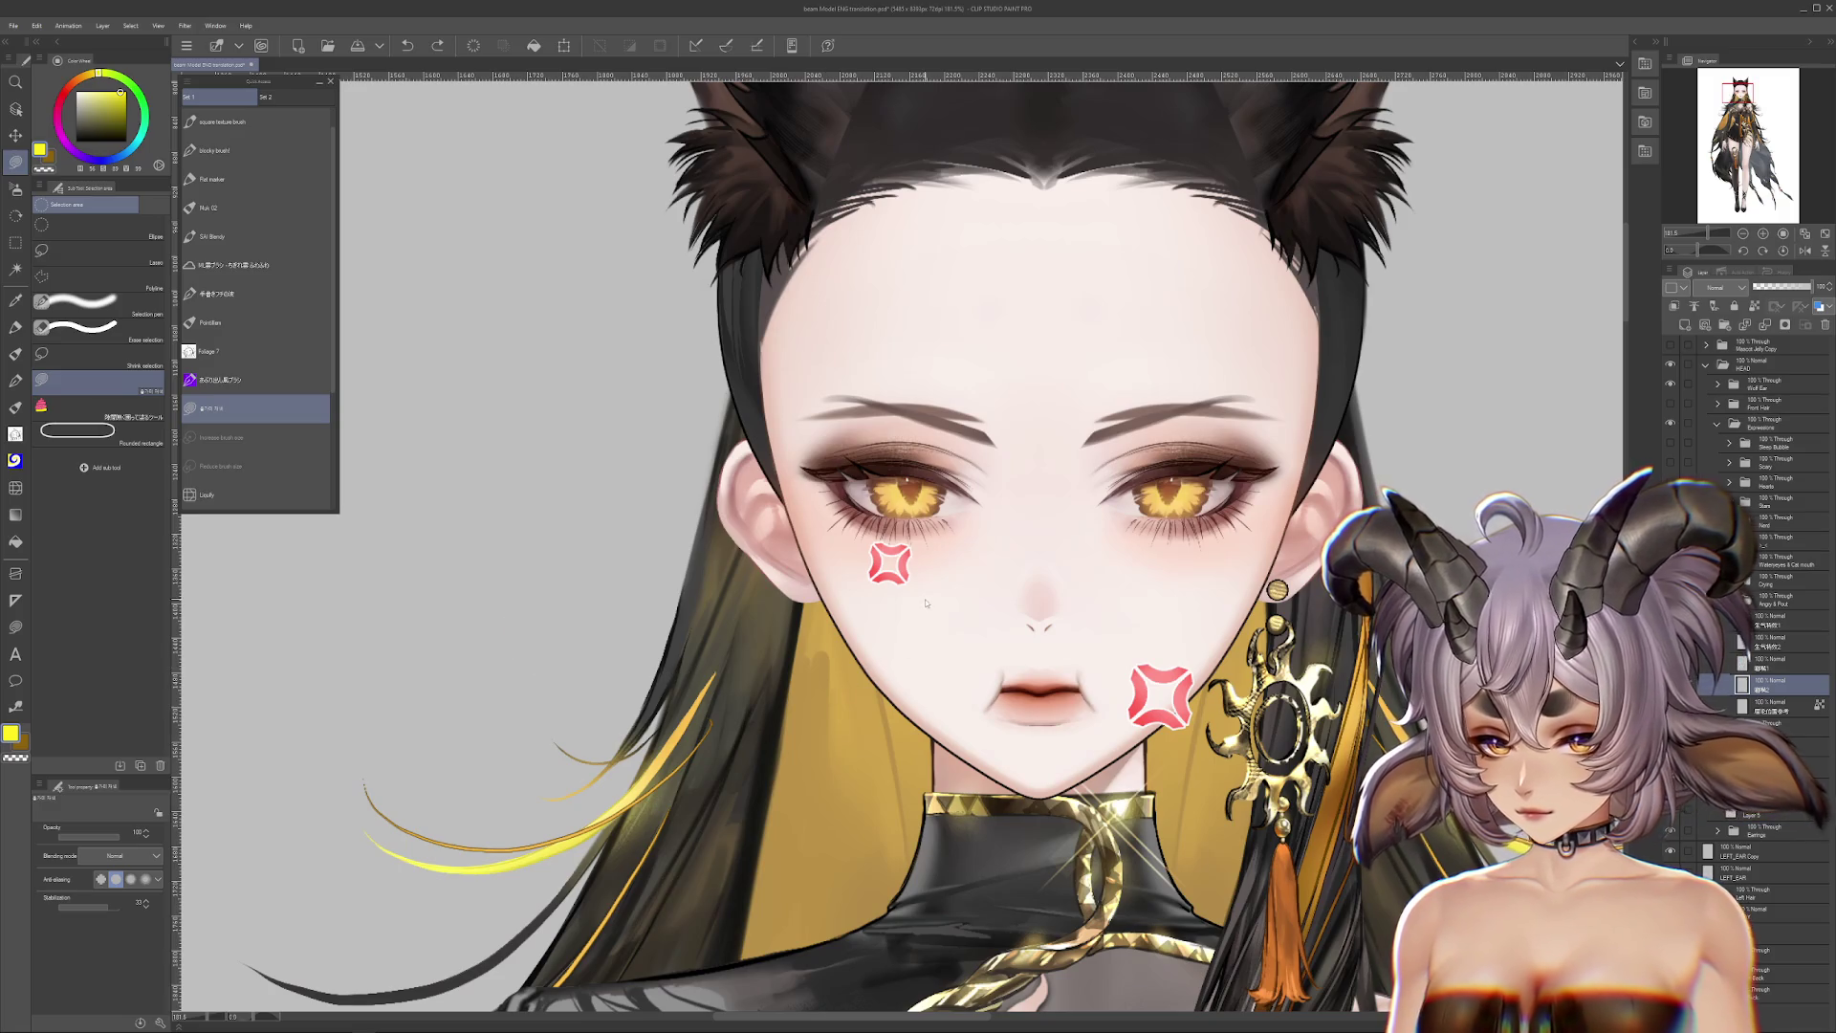
pyautogui.moveTo(1180, 596); pyautogui.dragTo(1191, 612)
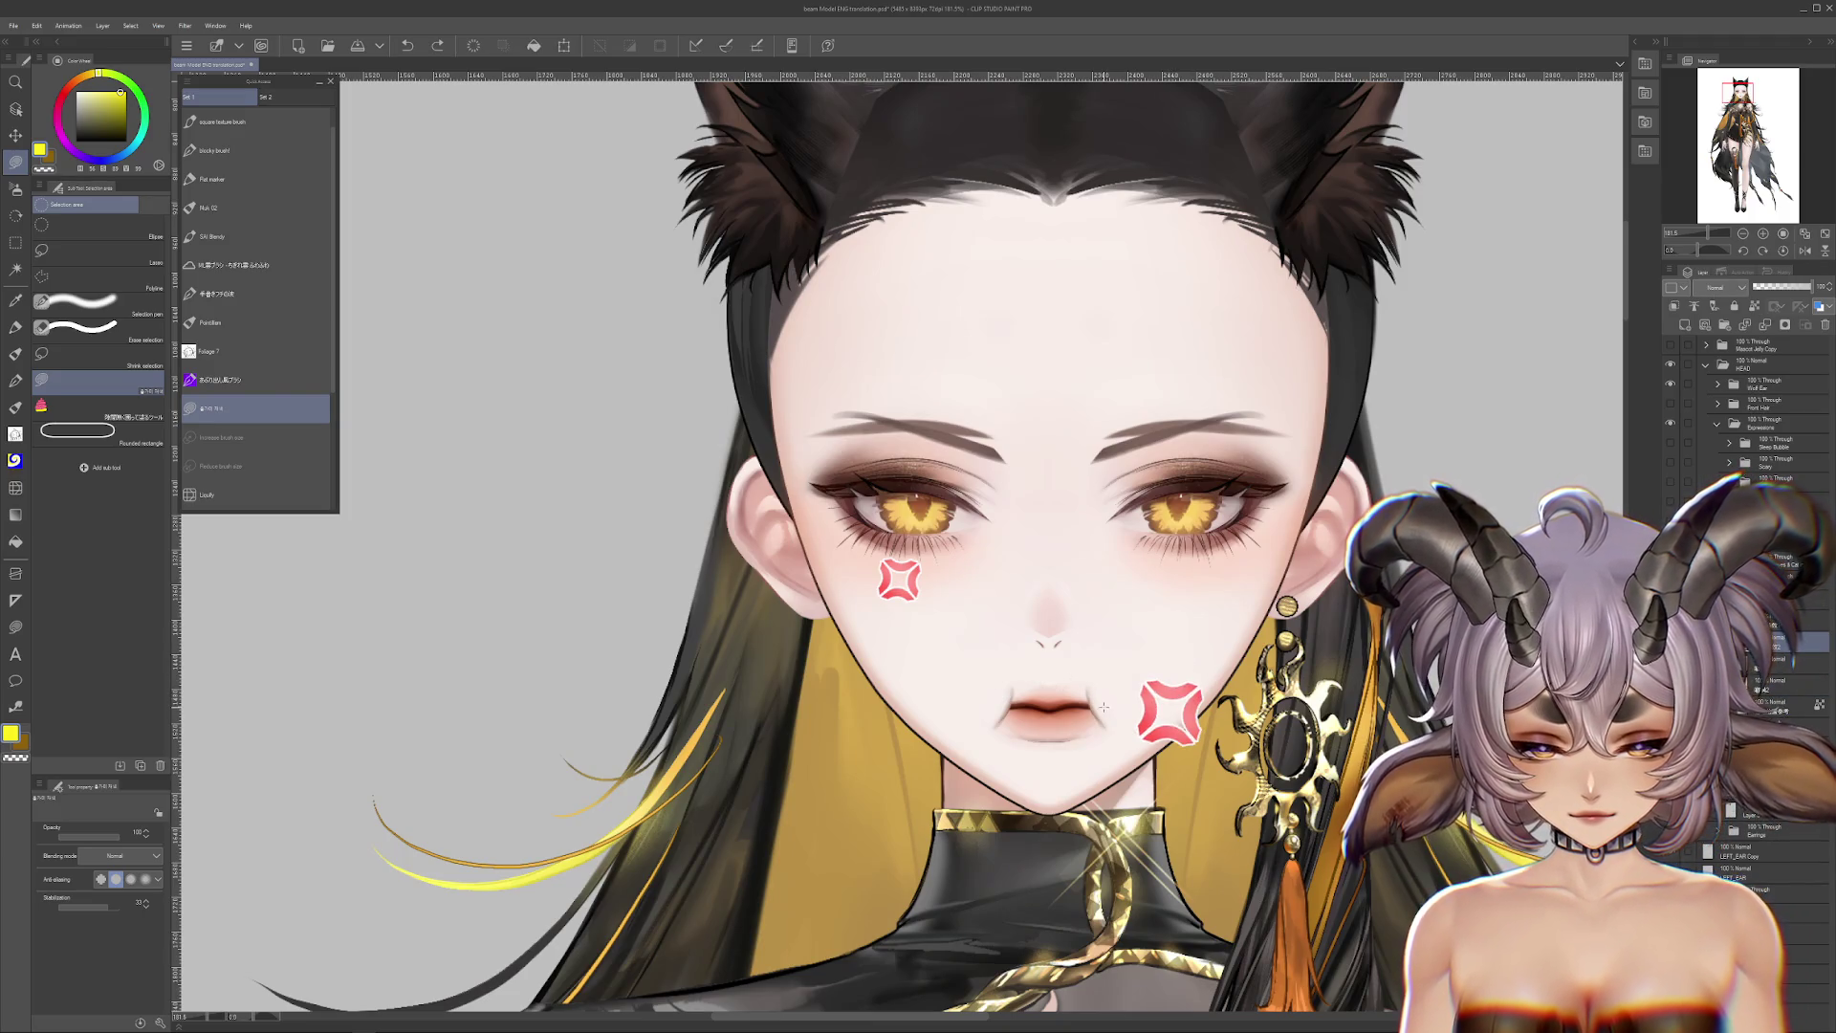
pyautogui.scroll(-5, 1721, 574)
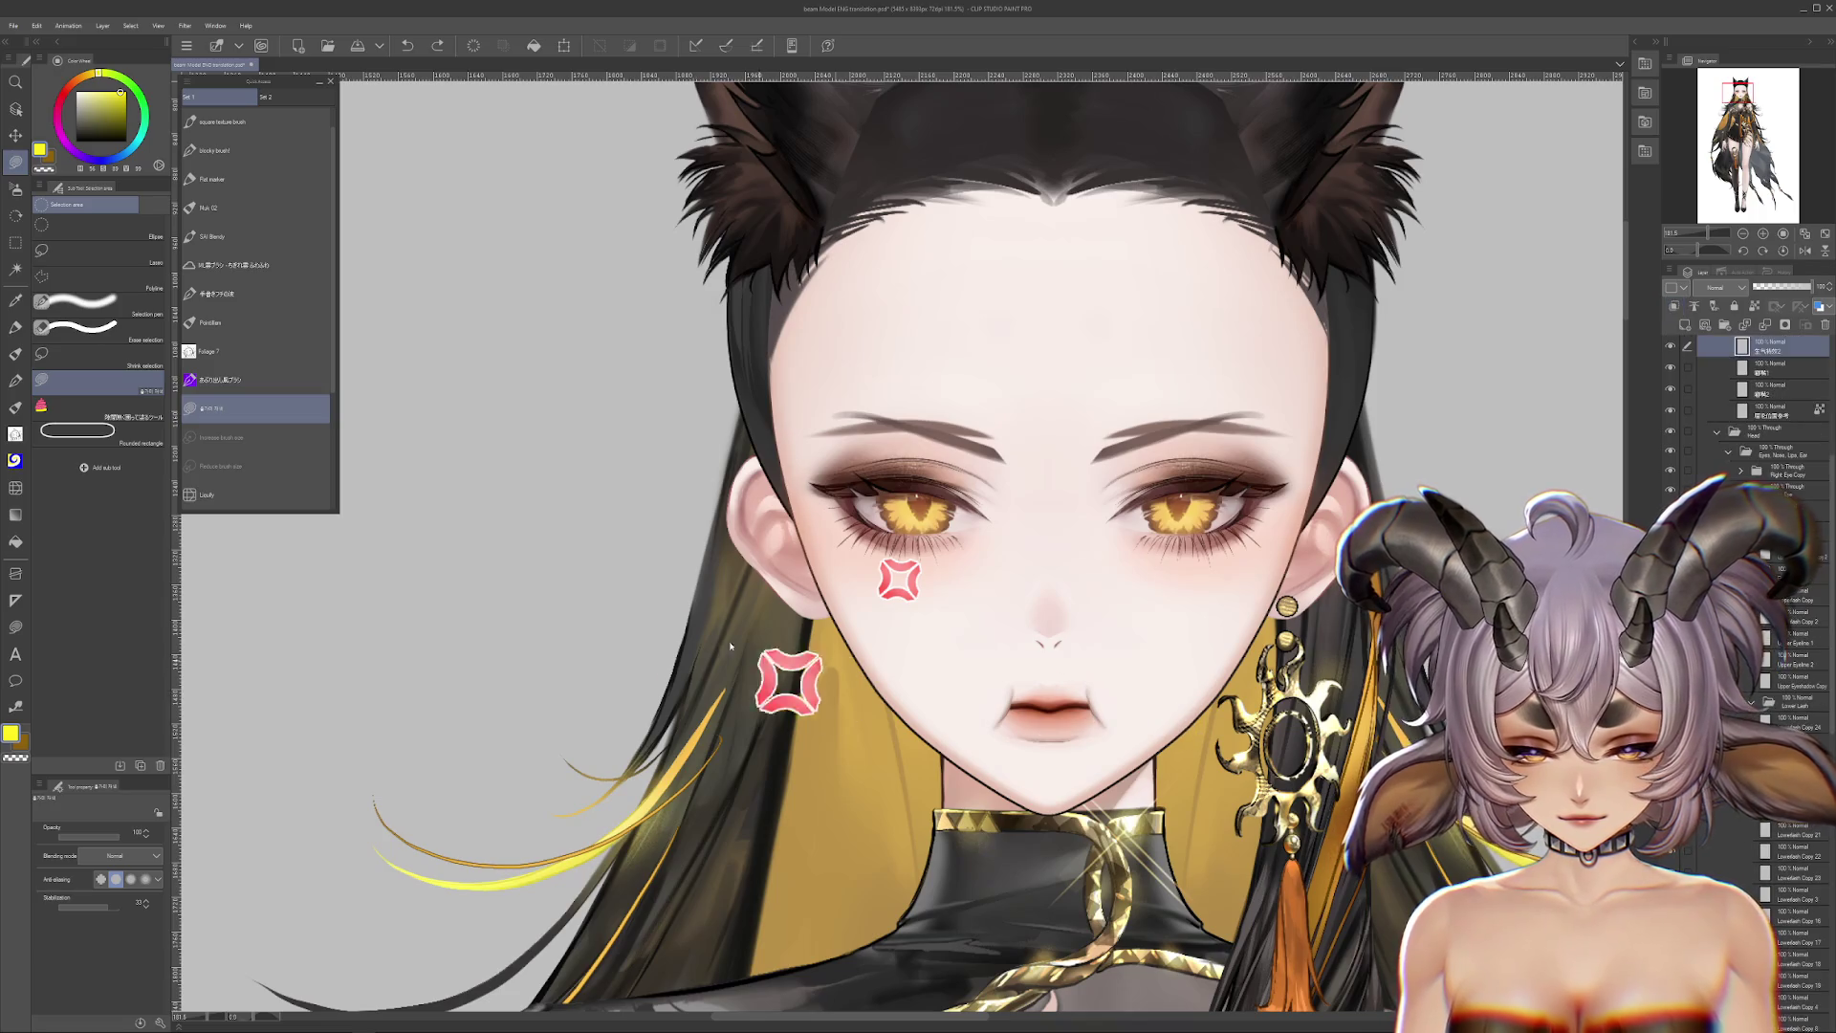
pyautogui.moveTo(1135, 583); pyautogui.dragTo(1140, 609)
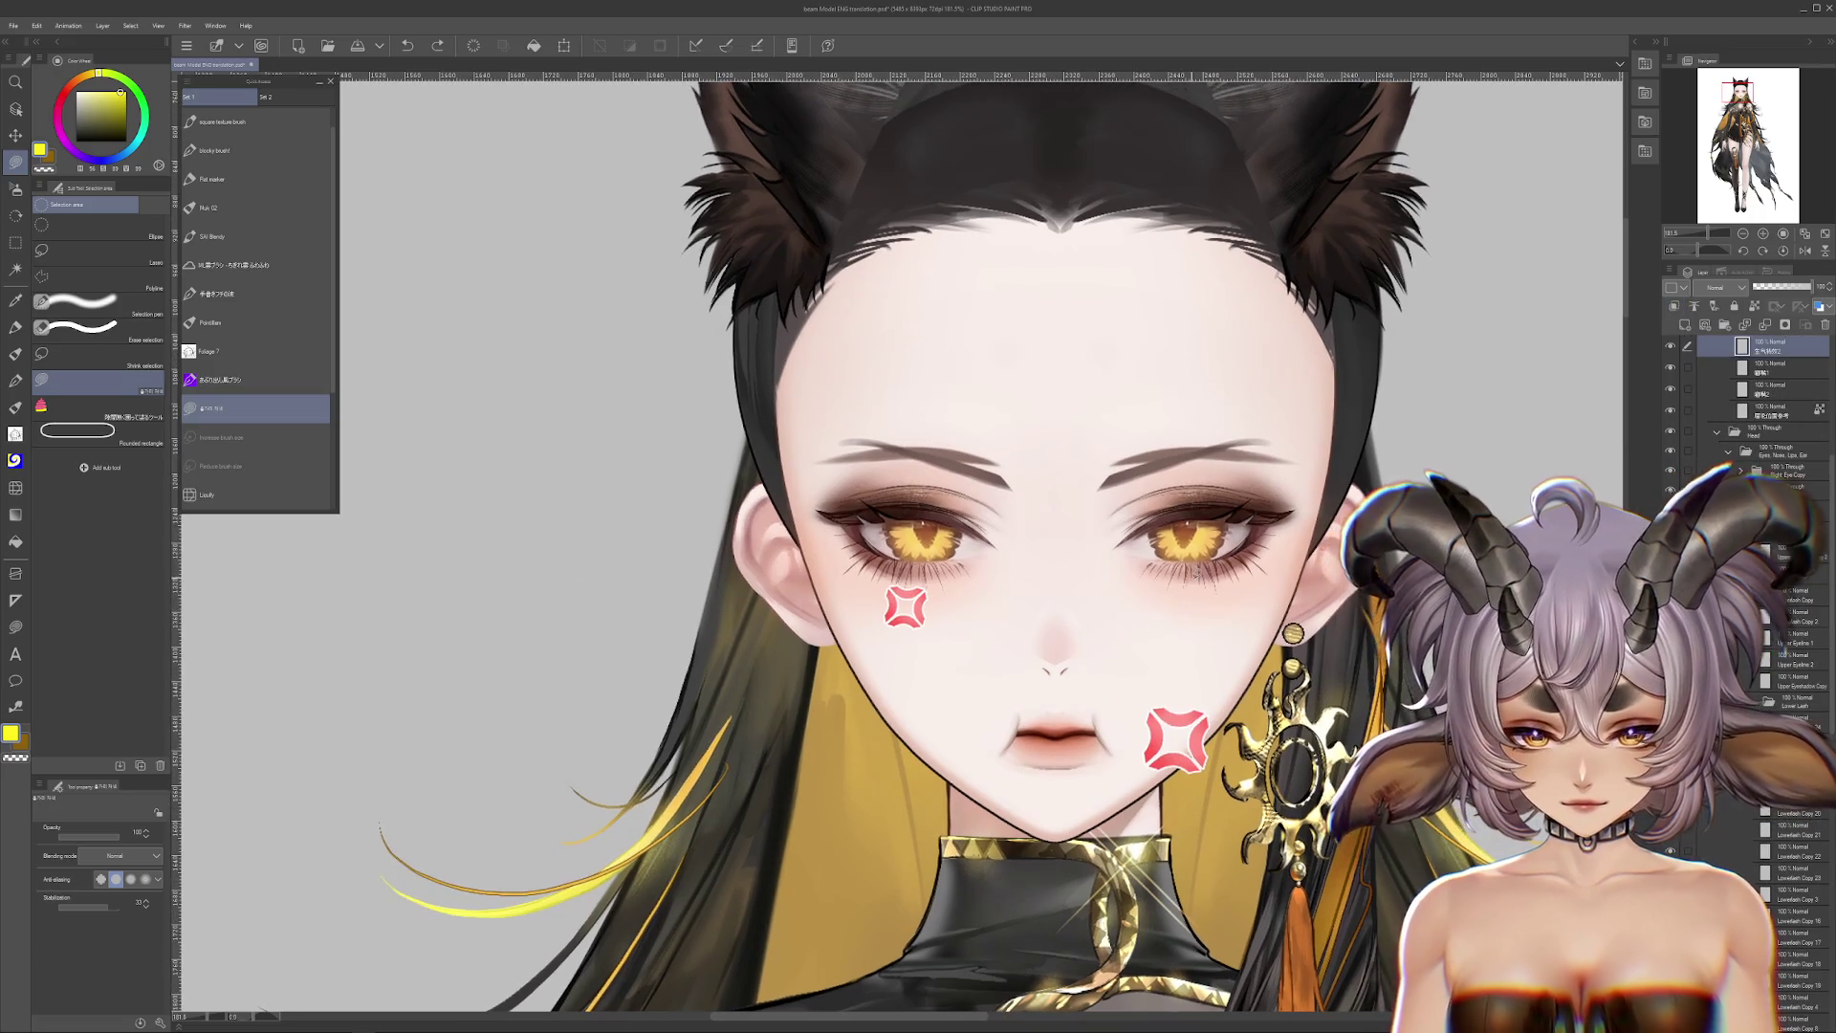
pyautogui.scroll(-1, 1194, 575)
pyautogui.scroll(2, 1286, 541)
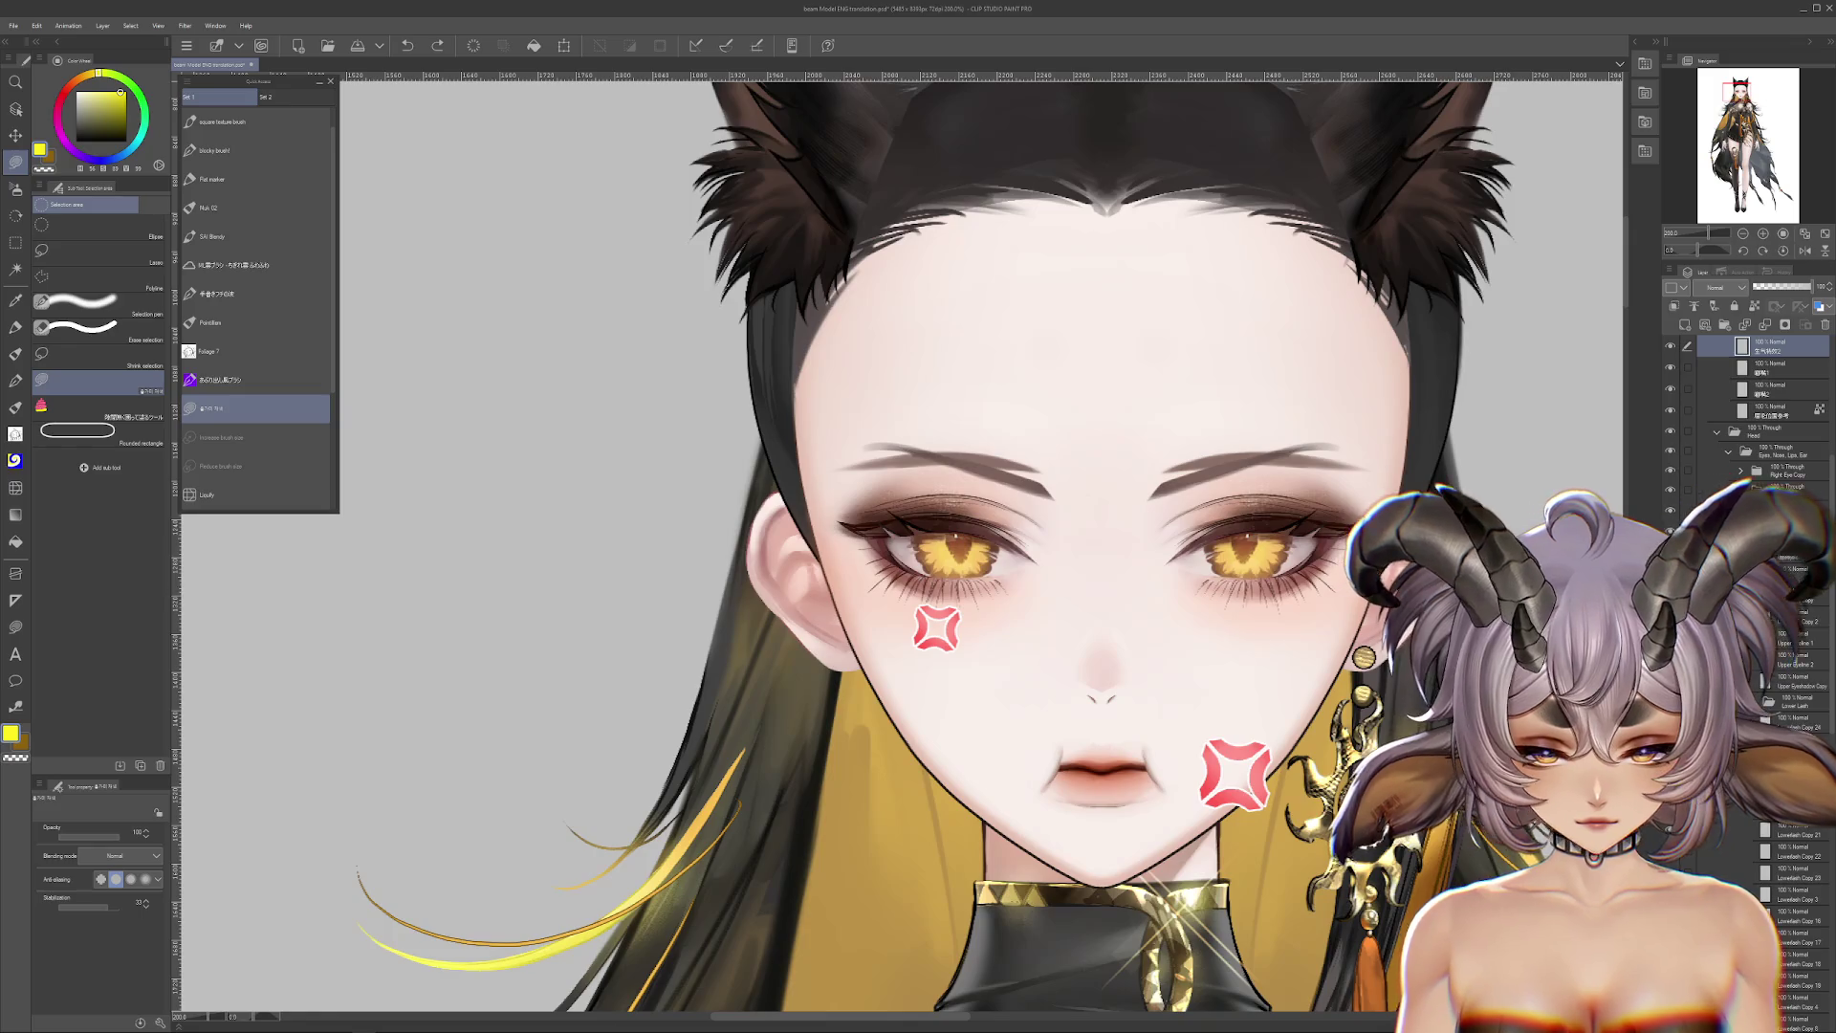
pyautogui.scroll(3, 1750, 401)
# Step: Hide the Angry expression and collapse the Expressions folder
pyautogui.click(1768, 484)
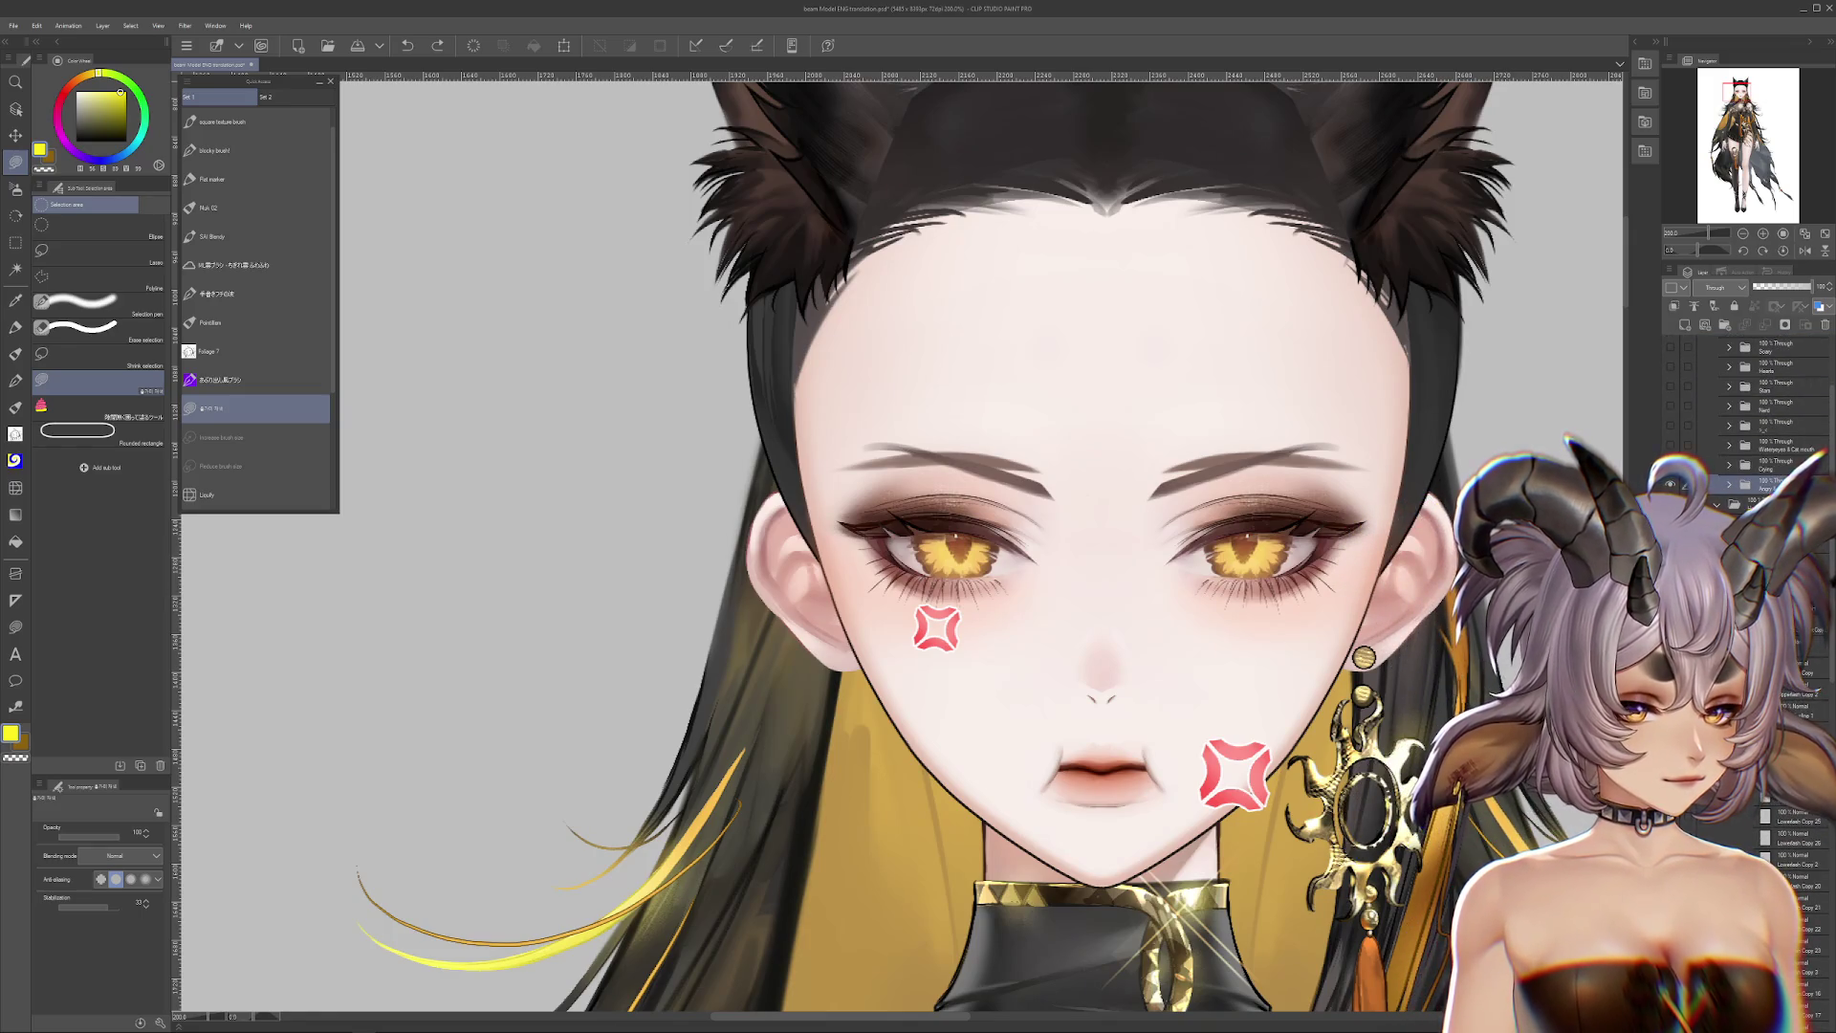
pyautogui.click(1671, 486)
pyautogui.scroll(2, 1715, 510)
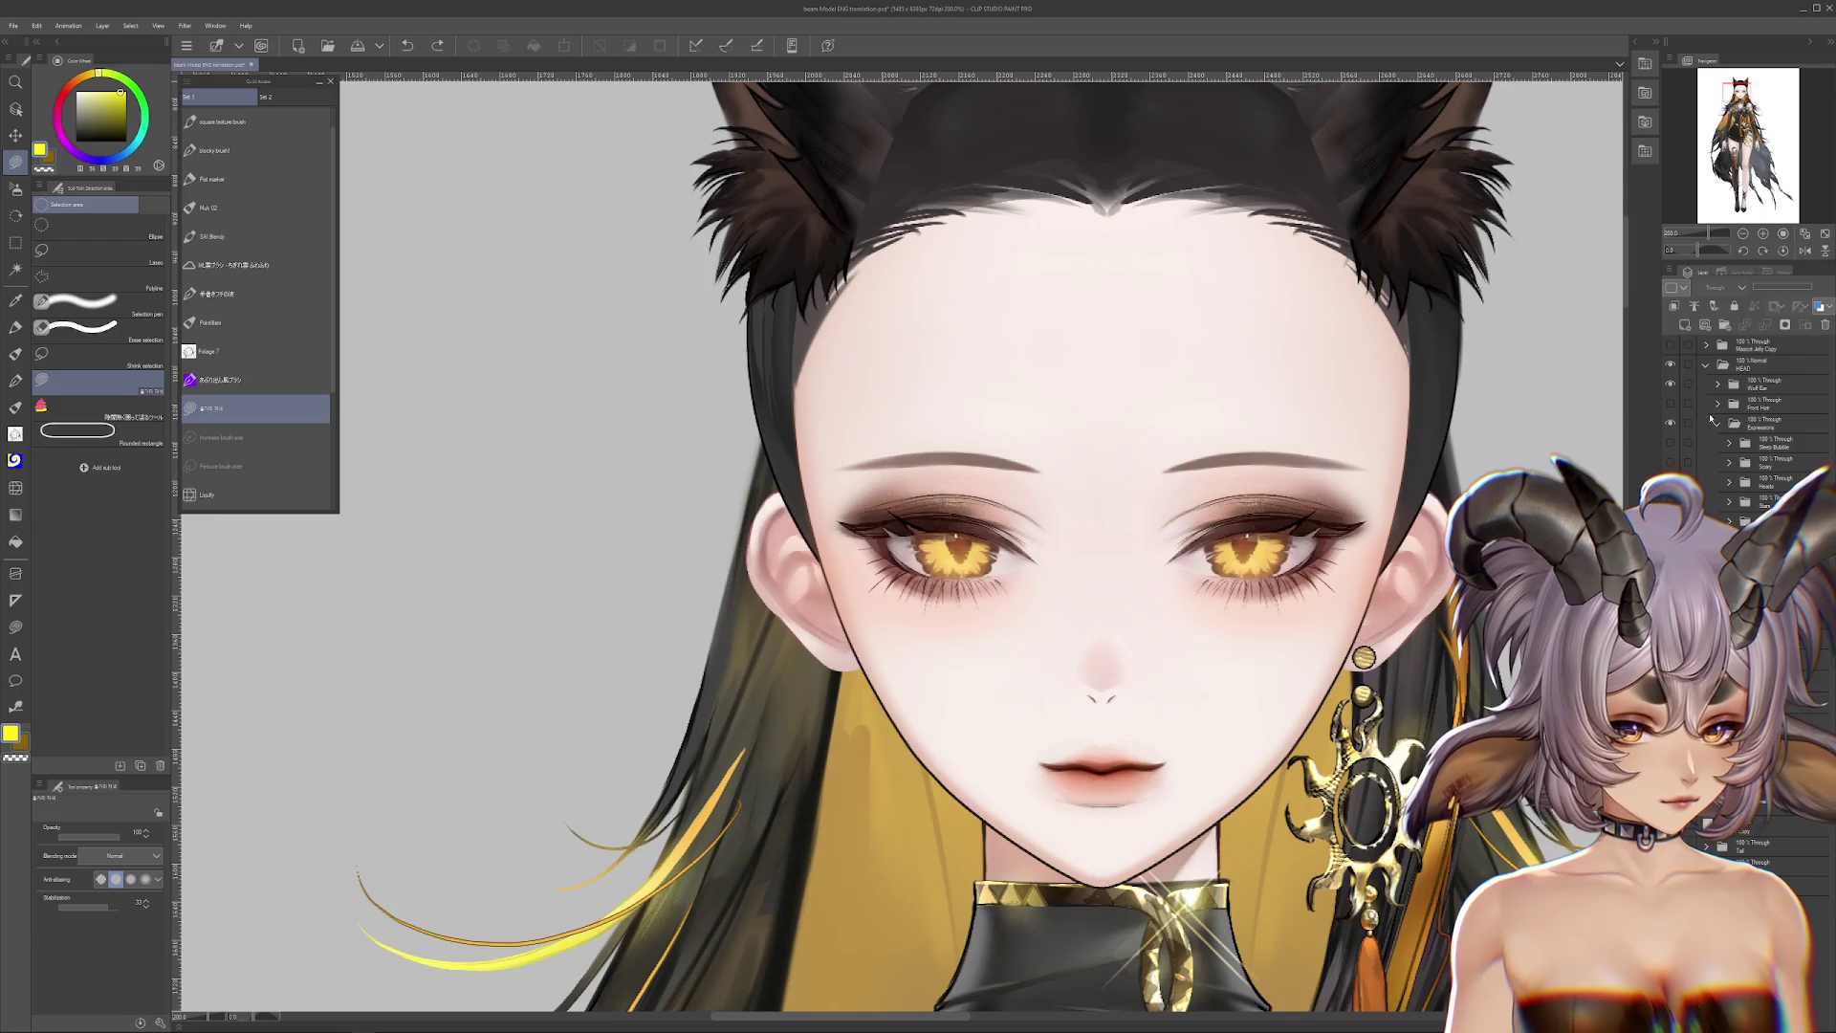
pyautogui.click(1718, 425)
# Step: Zoom out with Ctrl+- until the whole canvas and figure are framed
pyautogui.hotkey('ctrl', '-')
pyautogui.hotkey('ctrl', '-')
pyautogui.hotkey('ctrl', '-')
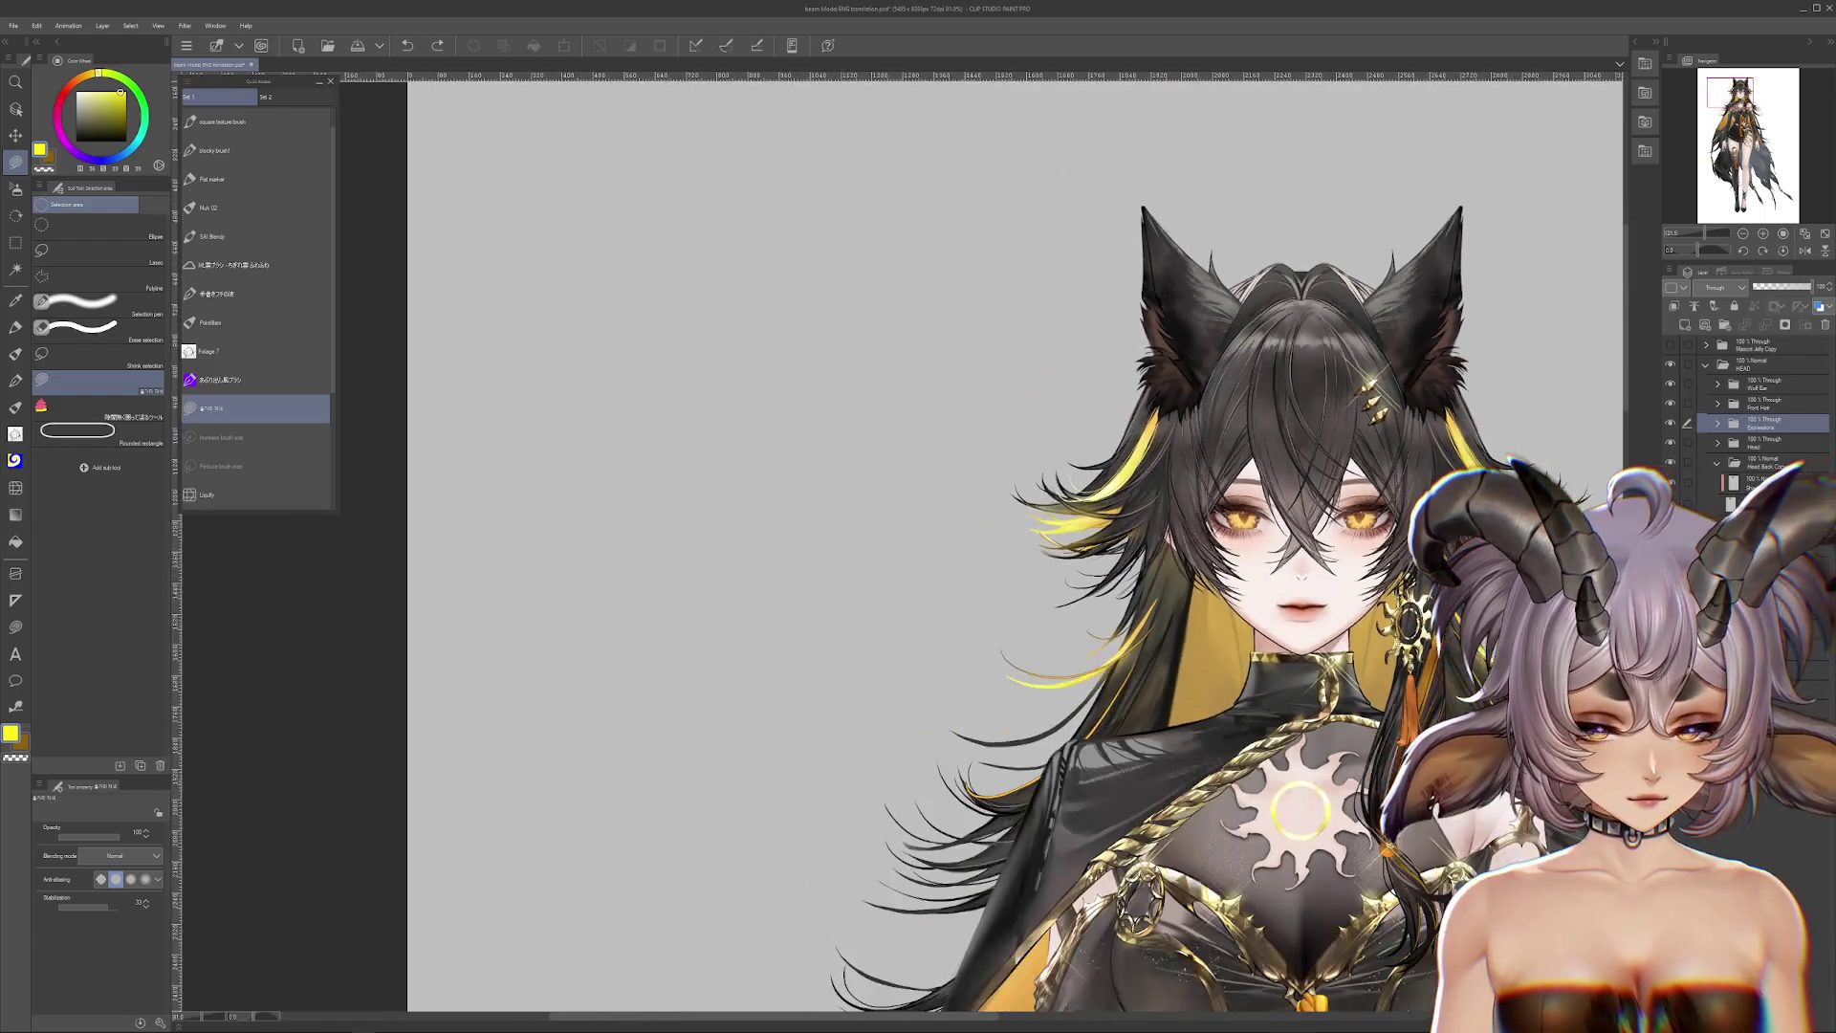
pyautogui.hotkey('ctrl', '-')
pyautogui.hotkey('ctrl', '-')
pyautogui.hotkey('ctrl', '-')
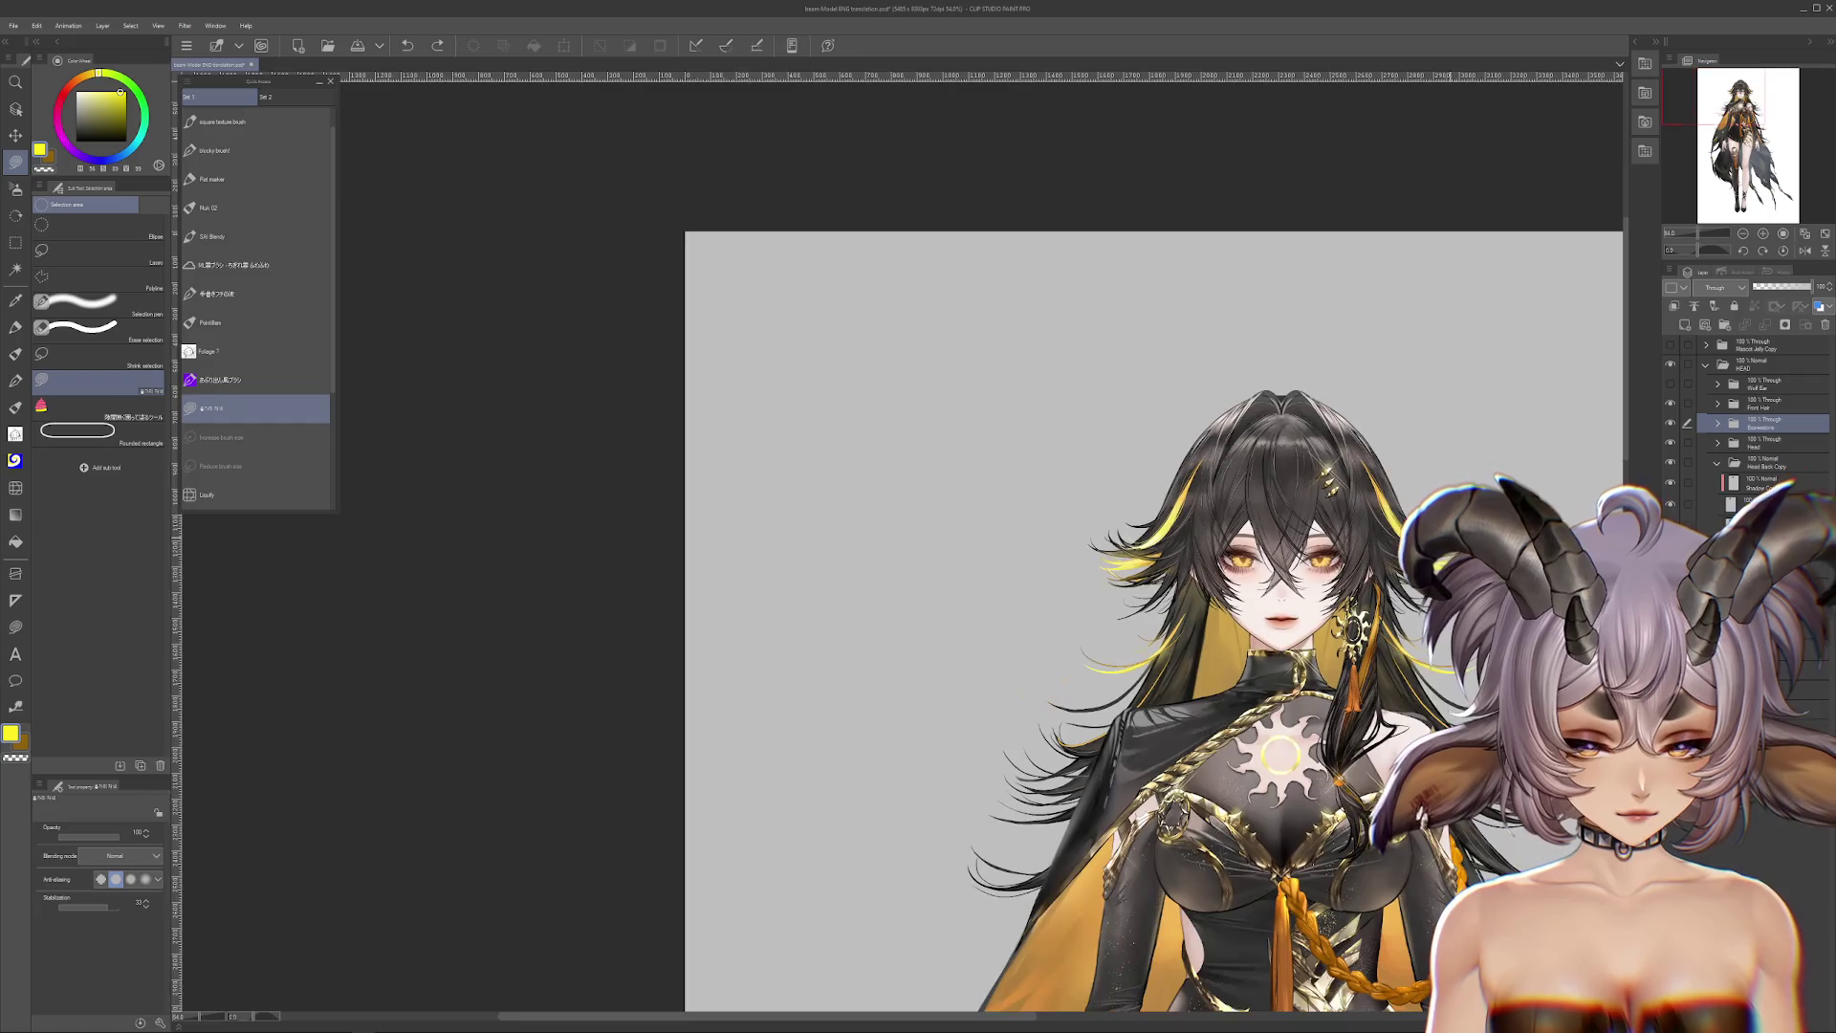
pyautogui.hotkey('ctrl', '-')
pyautogui.hotkey('ctrl', '-')
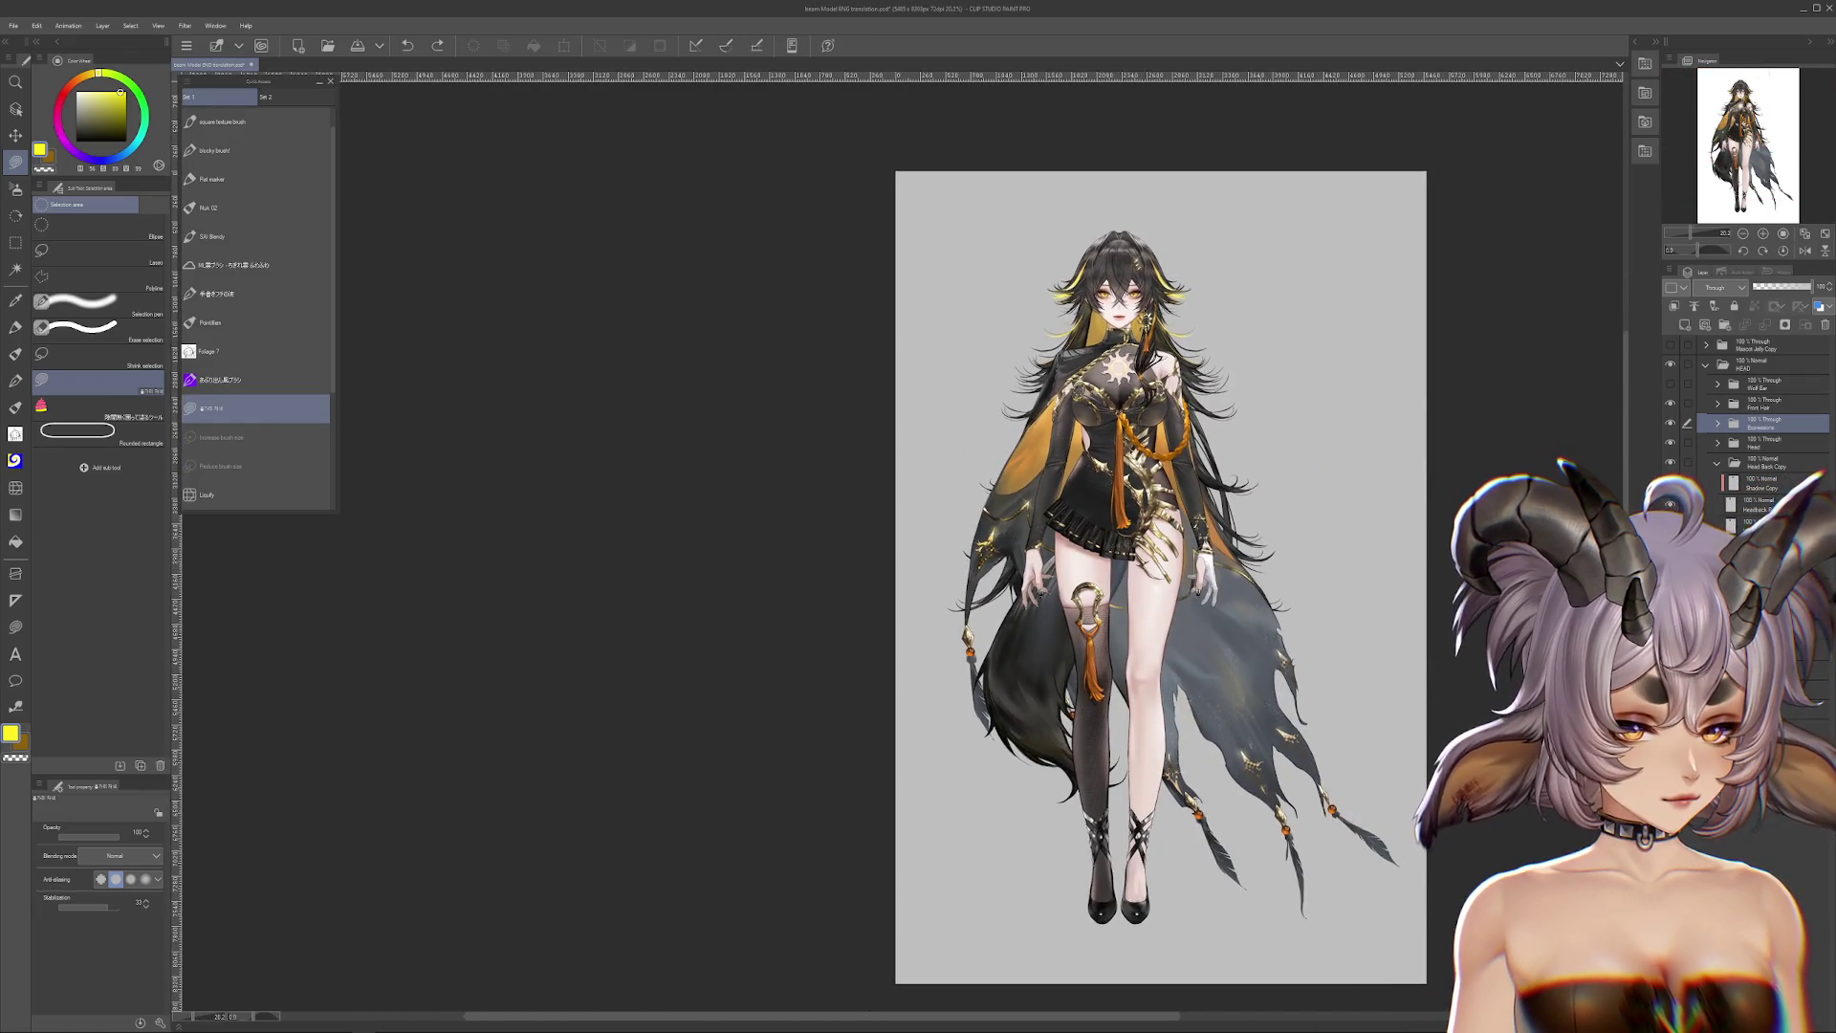
pyautogui.hotkey('ctrl', '+')
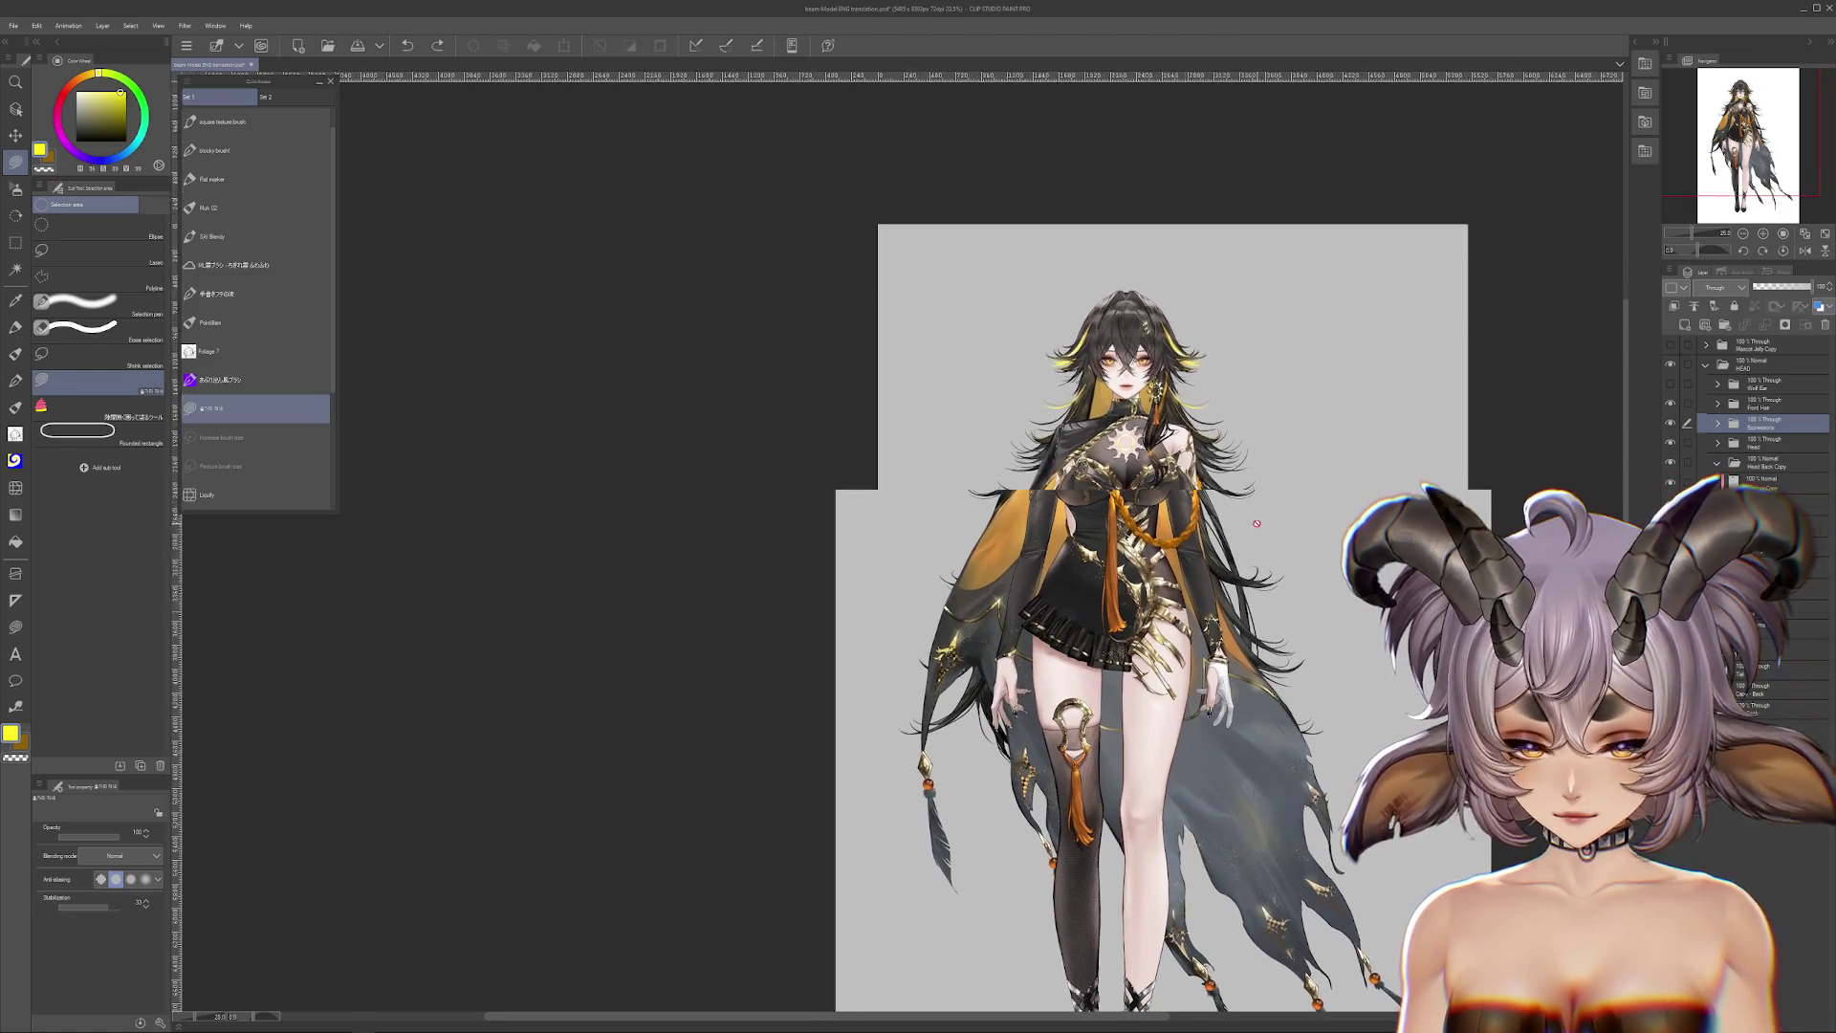
pyautogui.hotkey('ctrl', '-')
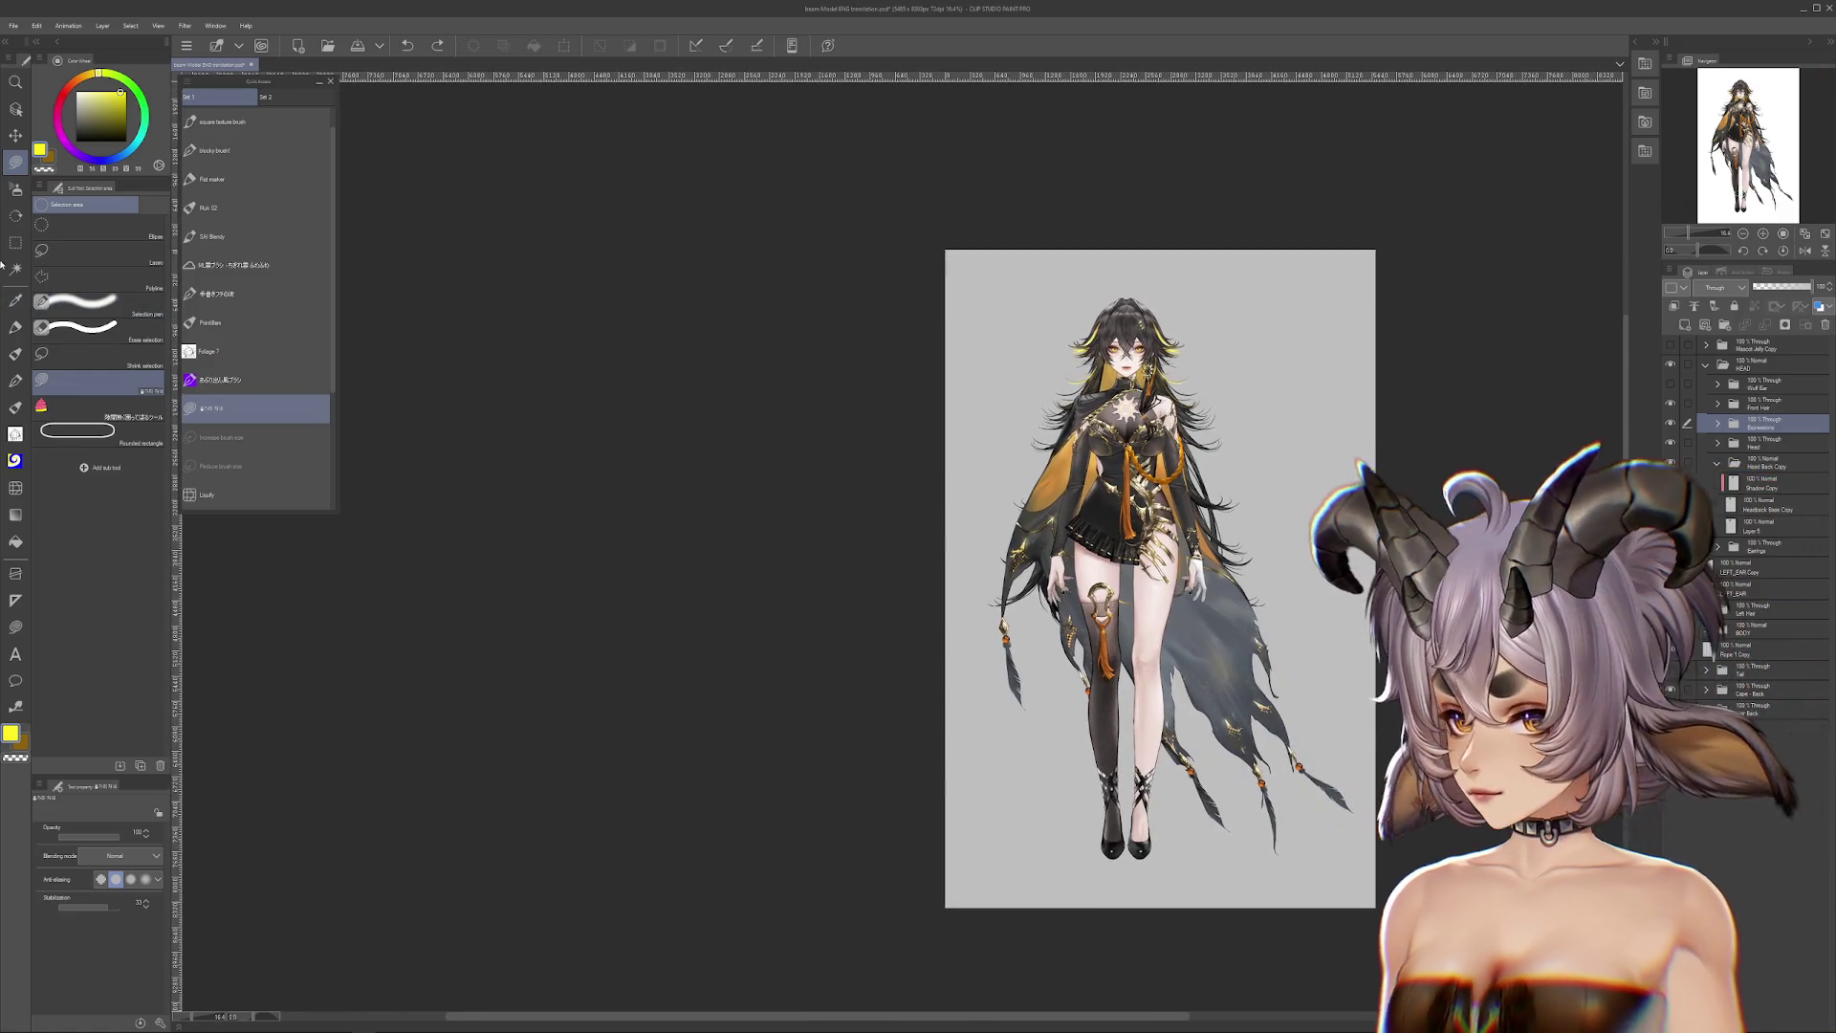
# Step: Draw a rectangular selection around the whole standing figure
pyautogui.click(16, 242)
pyautogui.moveTo(822, 204)
pyautogui.mouseDown()
pyautogui.moveTo(1093, 450)
pyautogui.moveTo(1449, 918)
pyautogui.mouseUp()
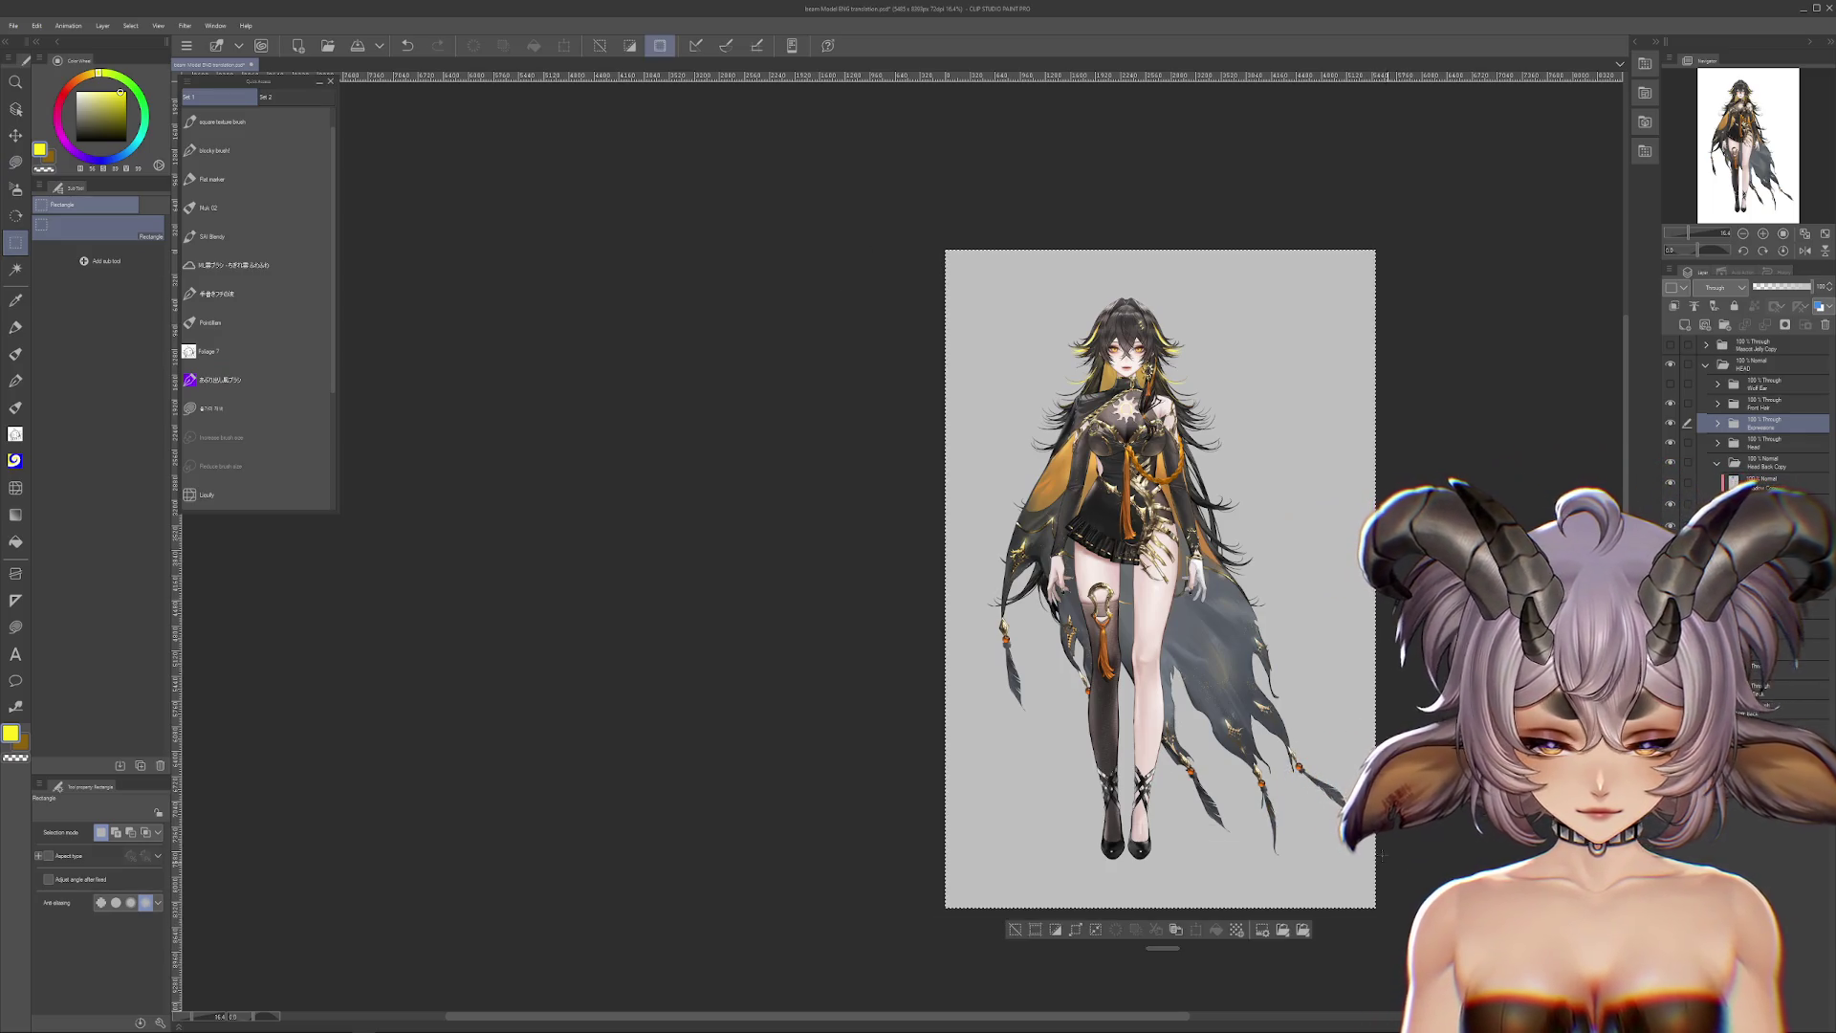
pyautogui.scroll(5, 1168, 310)
pyautogui.scroll(-2, 765, 335)
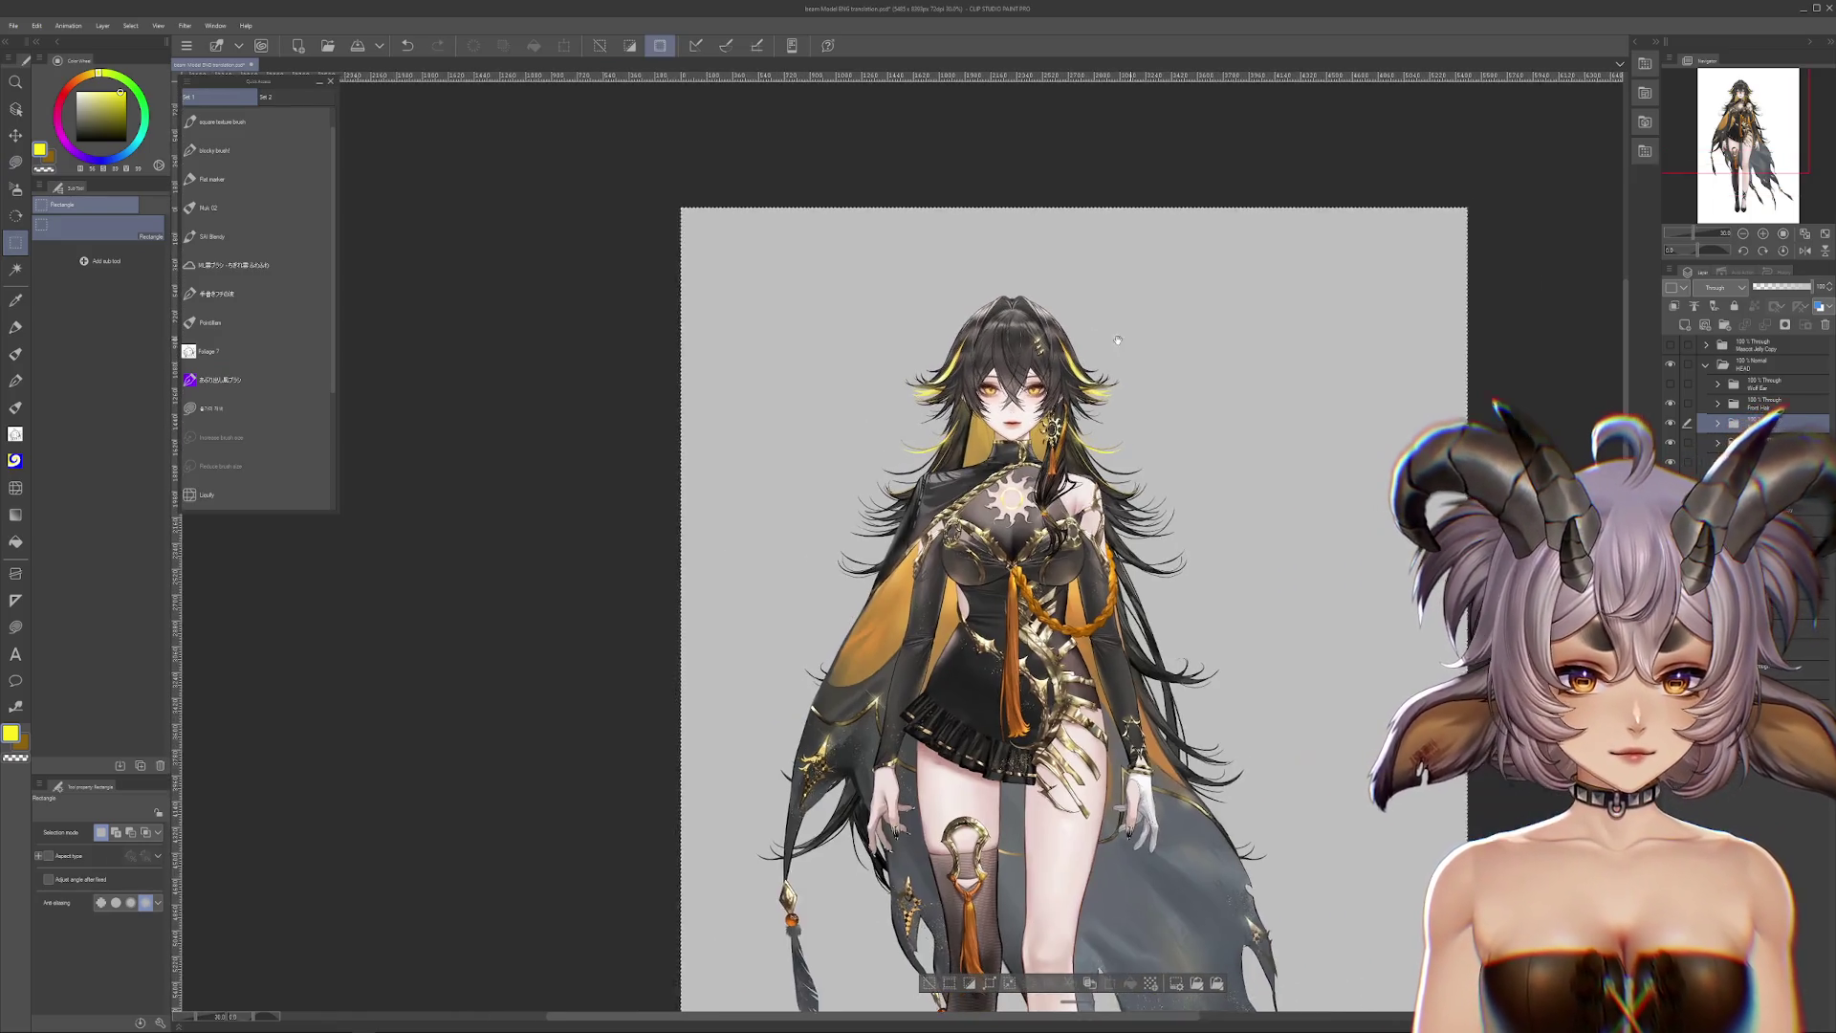
pyautogui.click(36, 26)
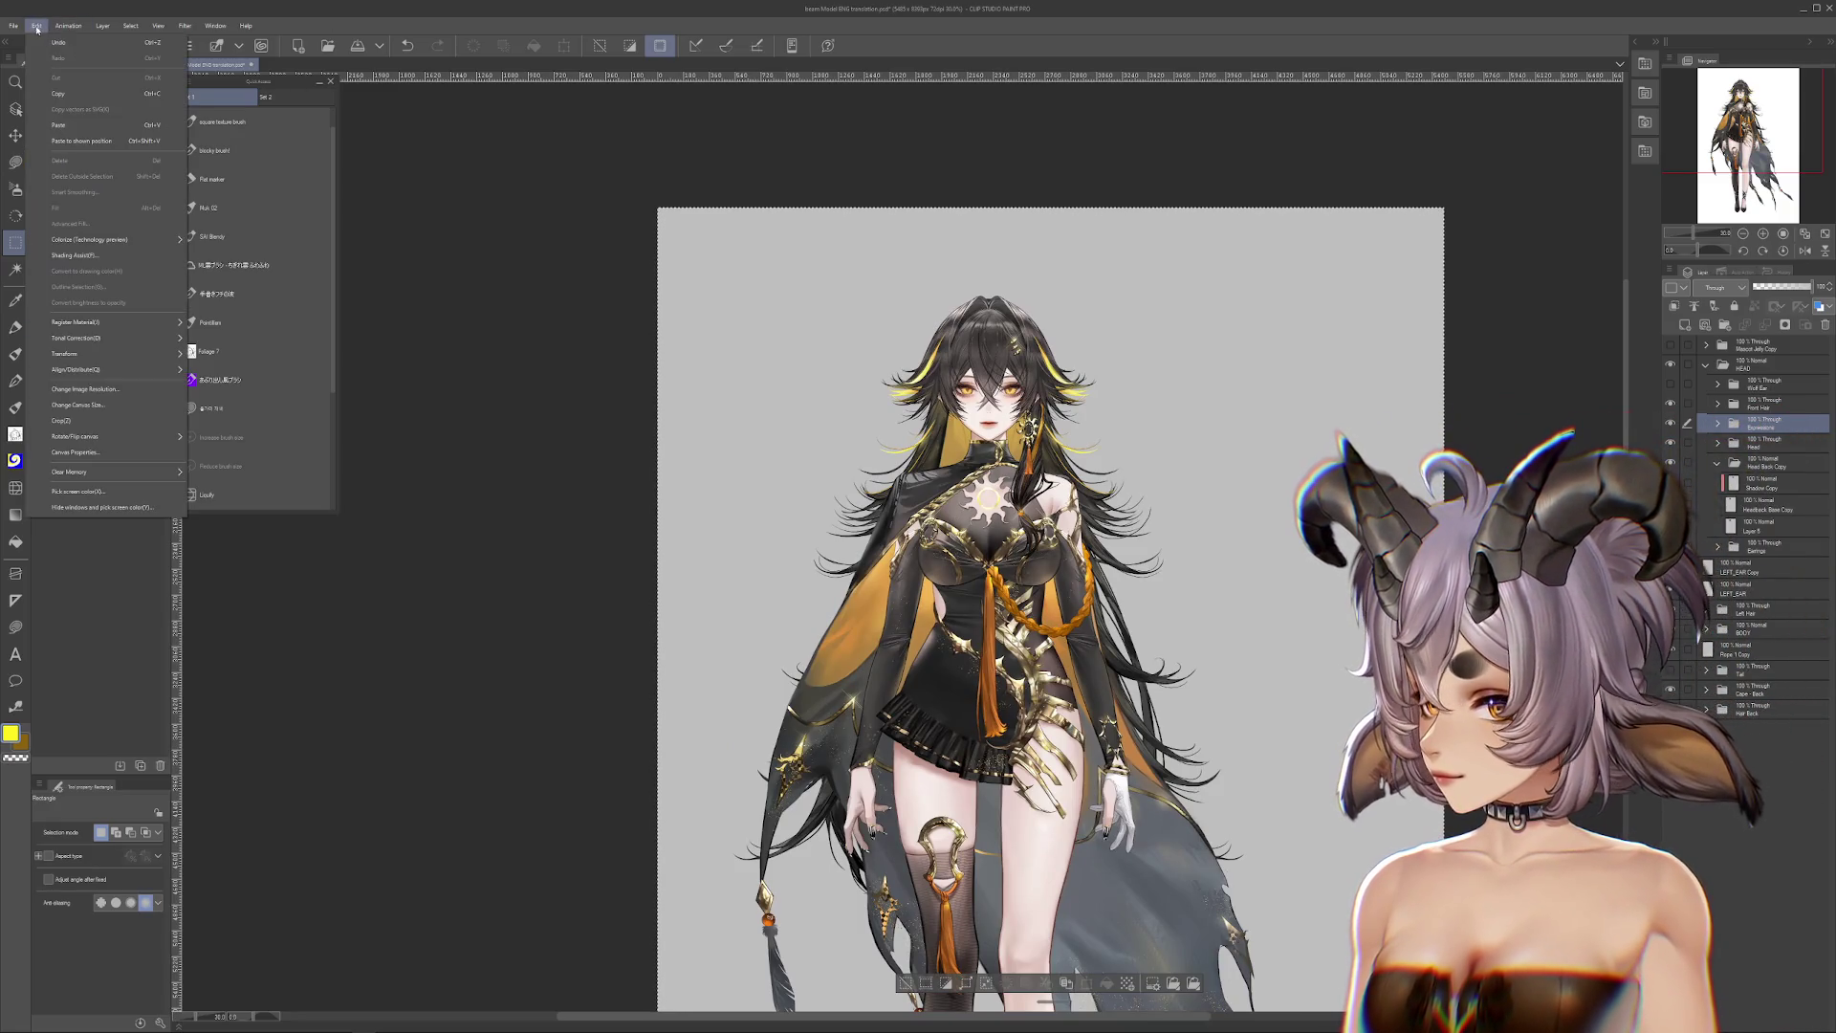
# Step: Crop the canvas to the selected rectangle via Change Canvas Size and confirm it
pyautogui.click(96, 412)
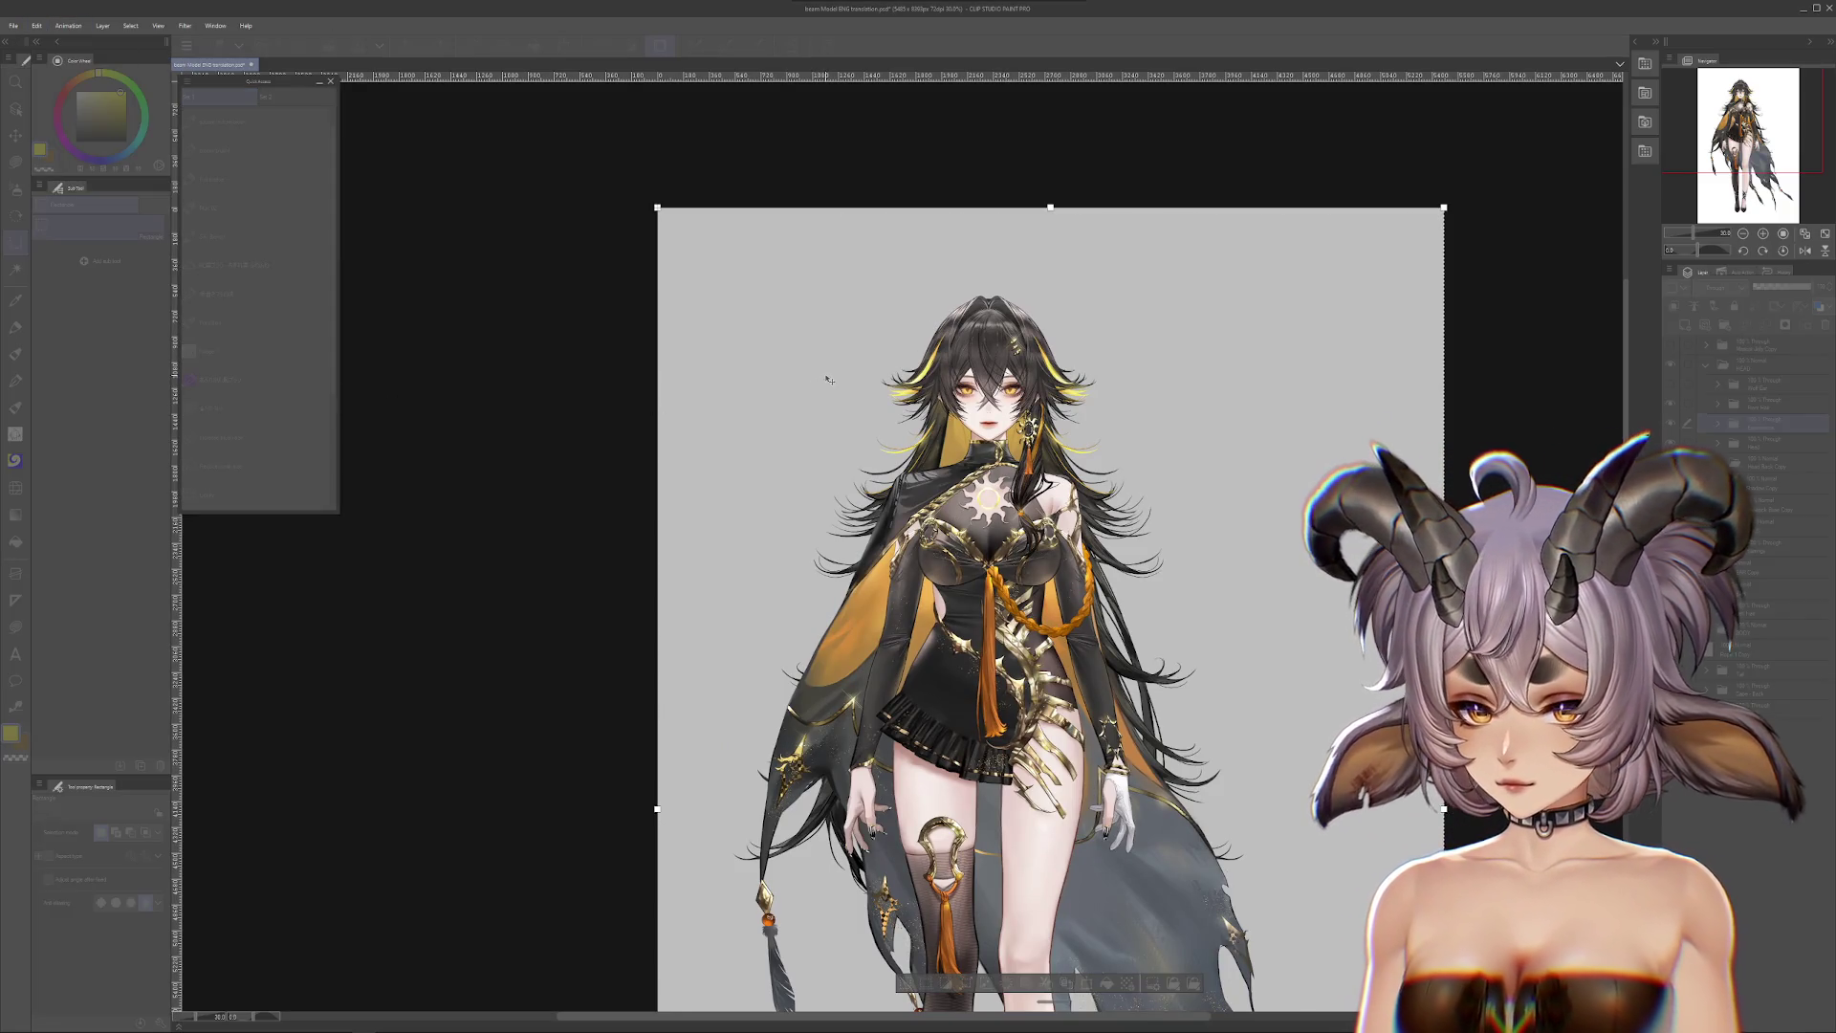
pyautogui.scroll(-2, 829, 379)
pyautogui.press('Return')
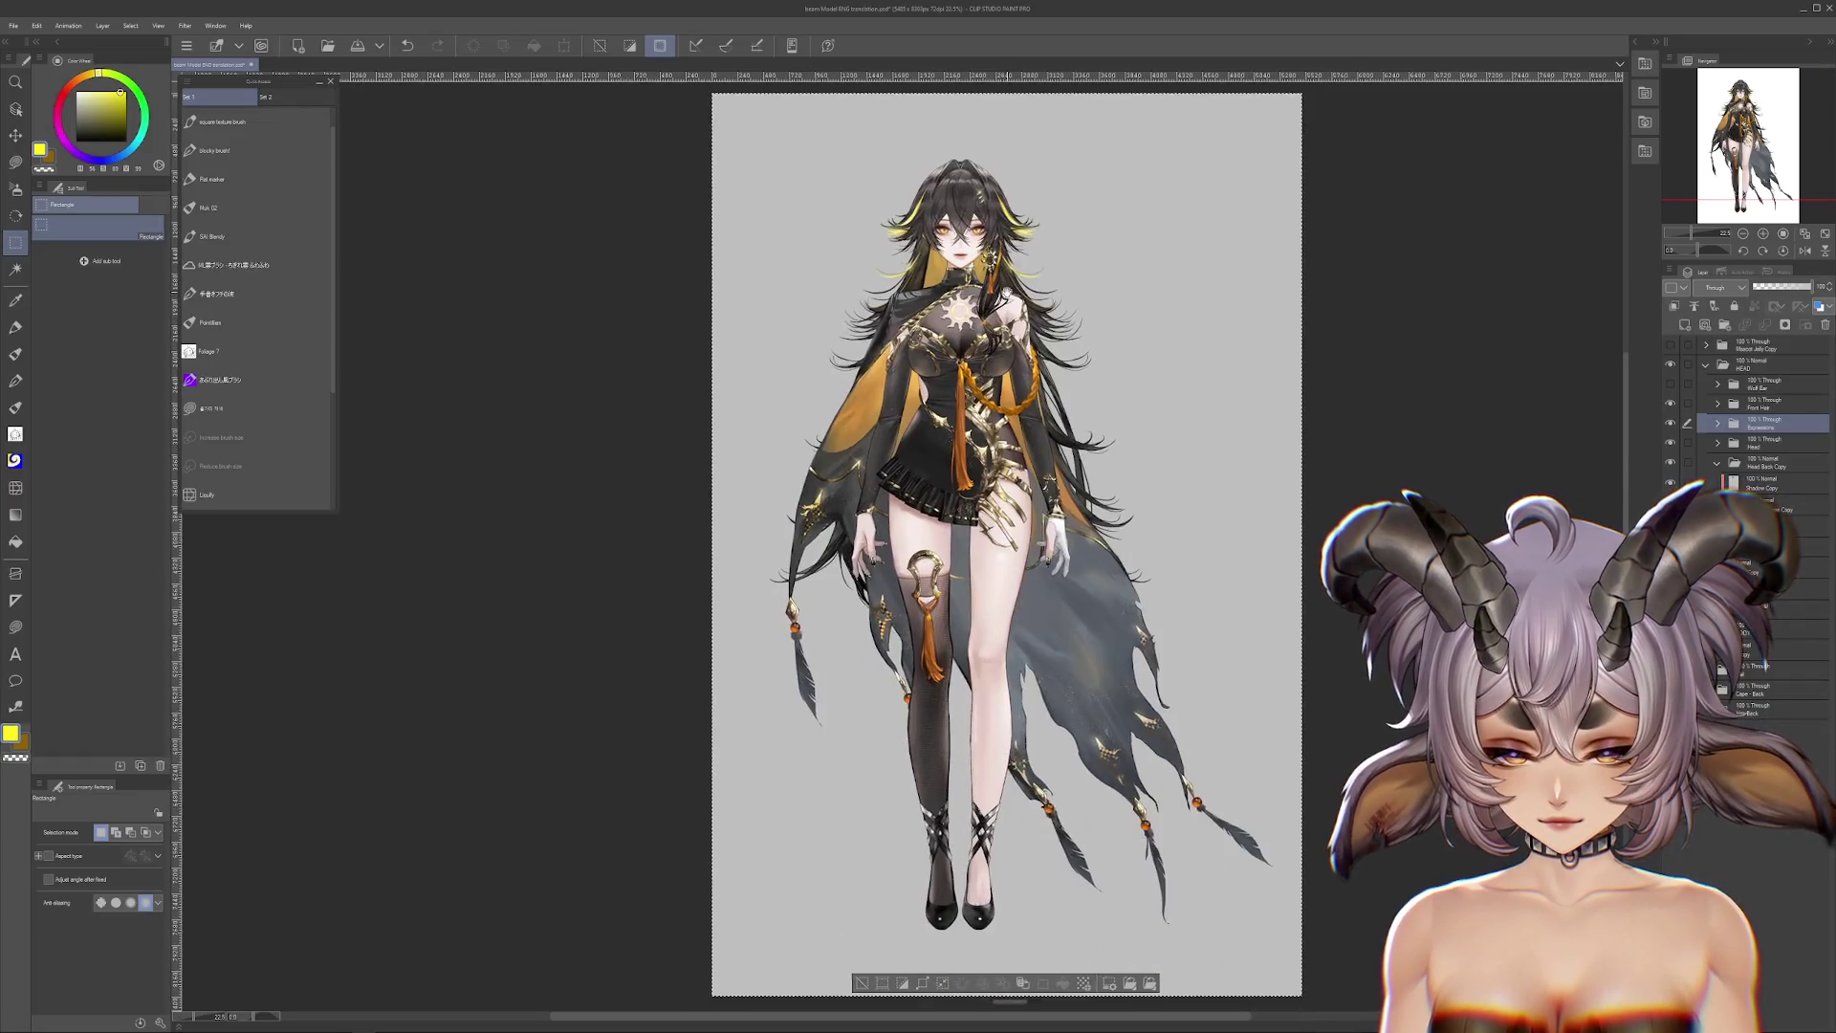
pyautogui.scroll(-2, 1001, 359)
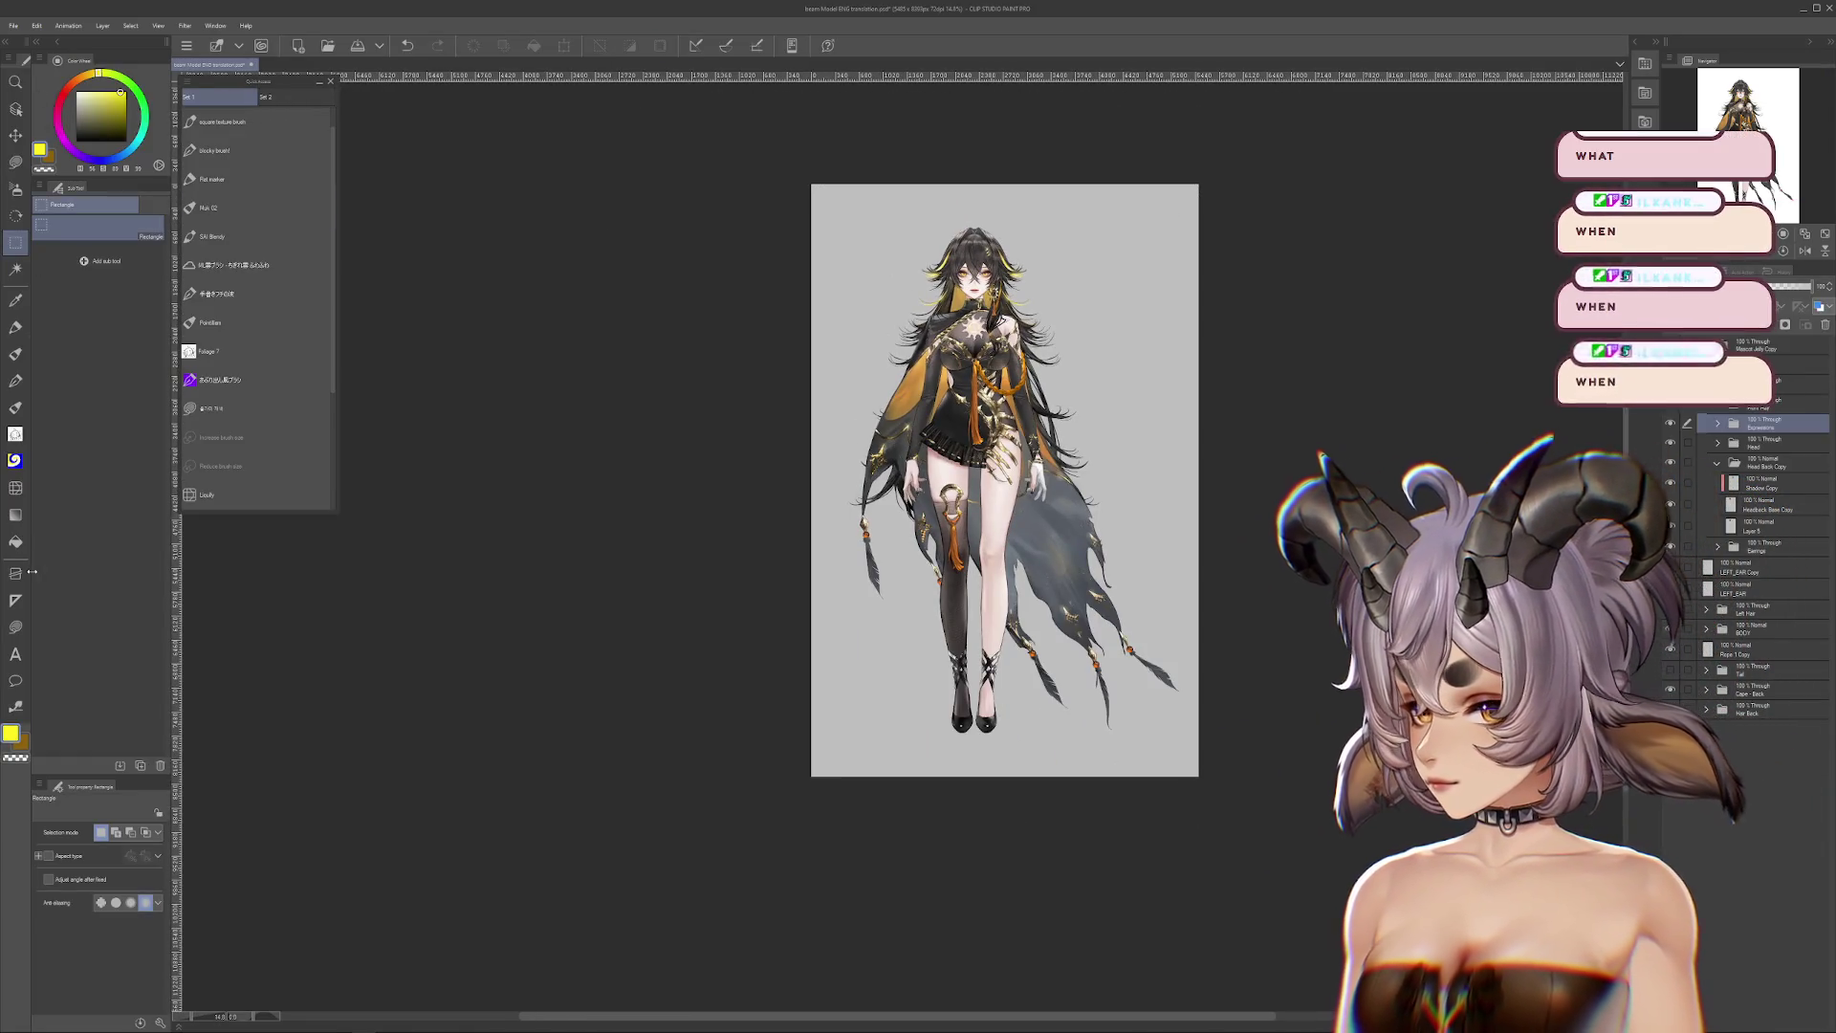
pyautogui.click(16, 599)
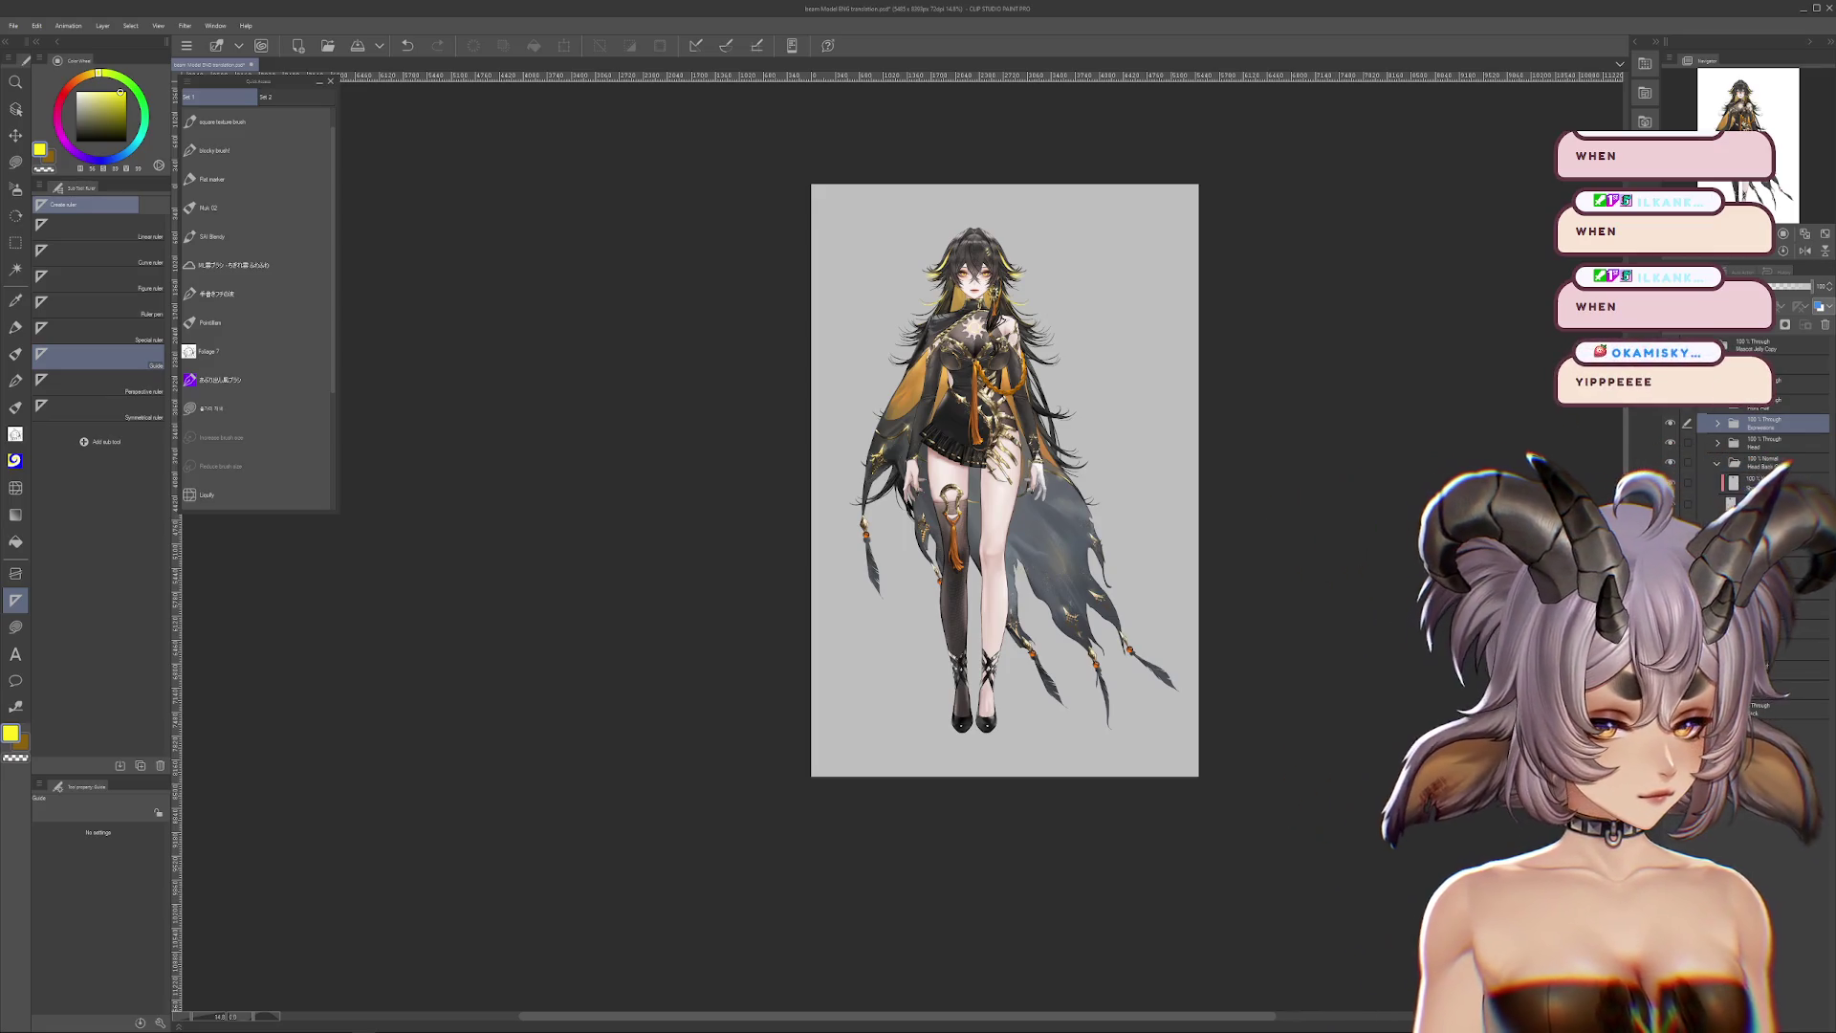
# Step: Select the Mascot Jelly Copy layer, zoom into the face and place a vertical guide through the nose and lips
pyautogui.click(1759, 344)
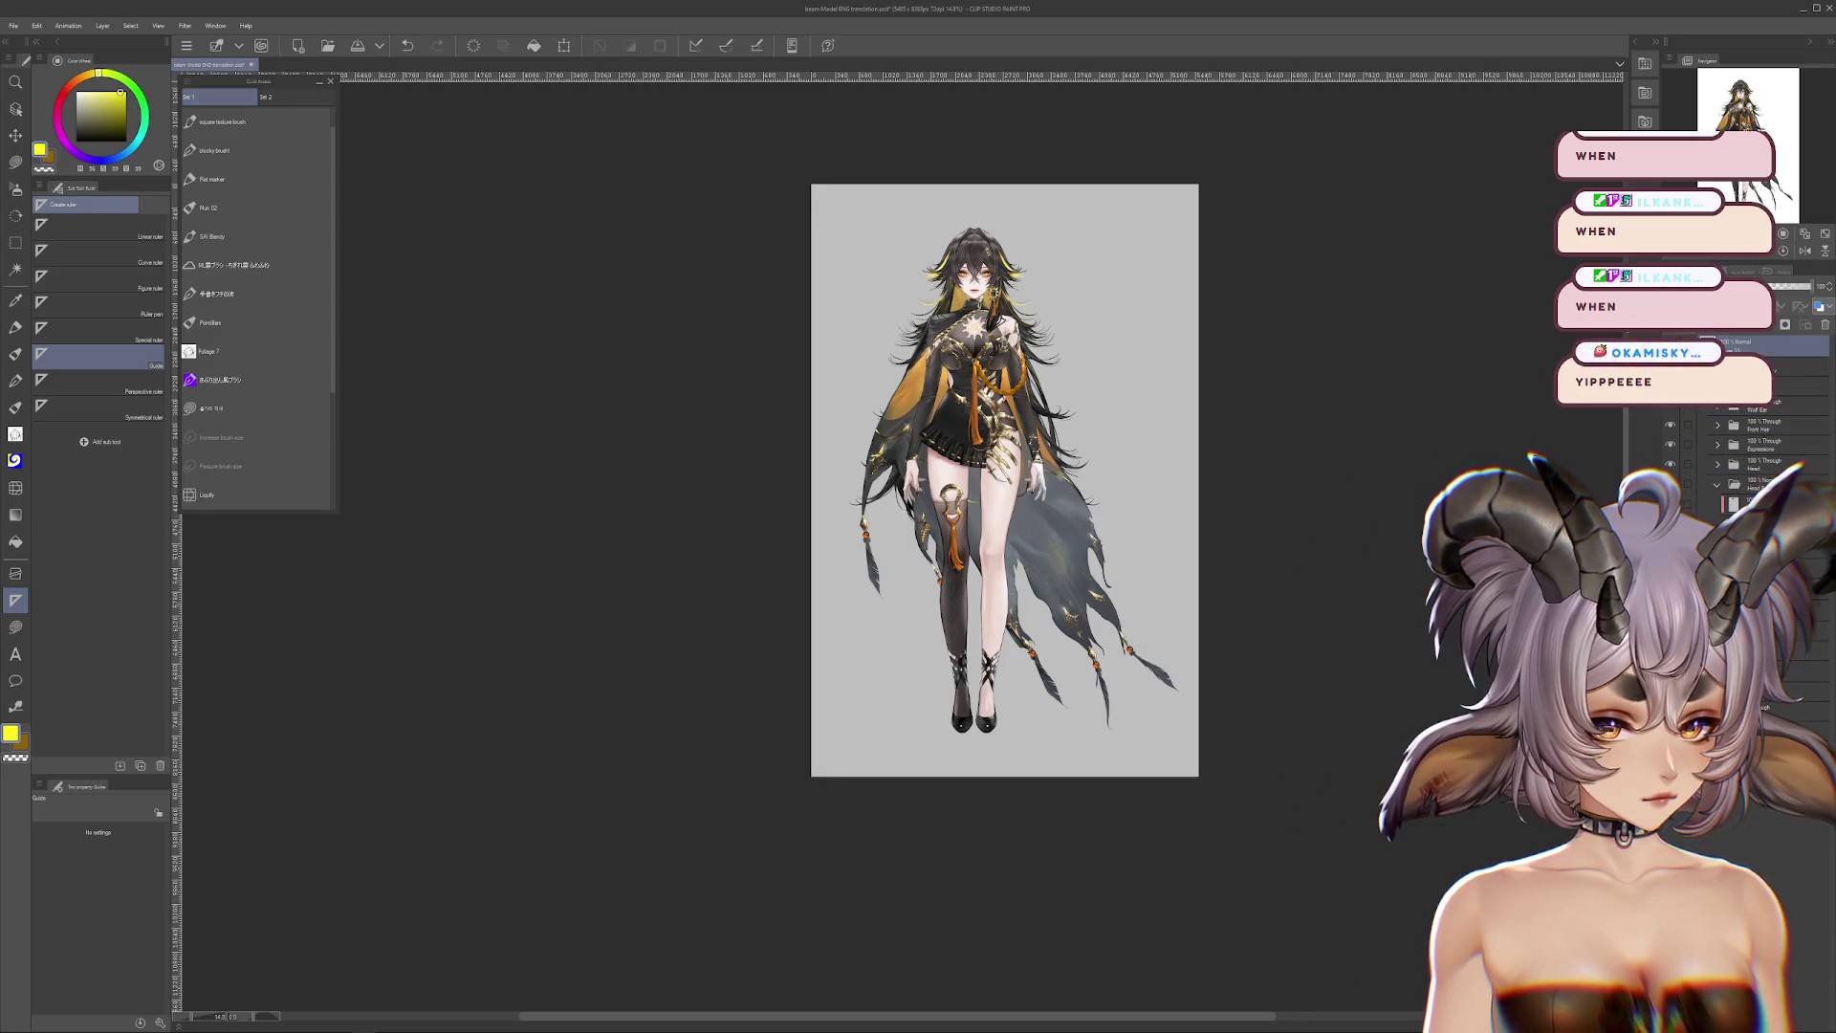
pyautogui.moveTo(1004, 478); pyautogui.dragTo(1057, 538)
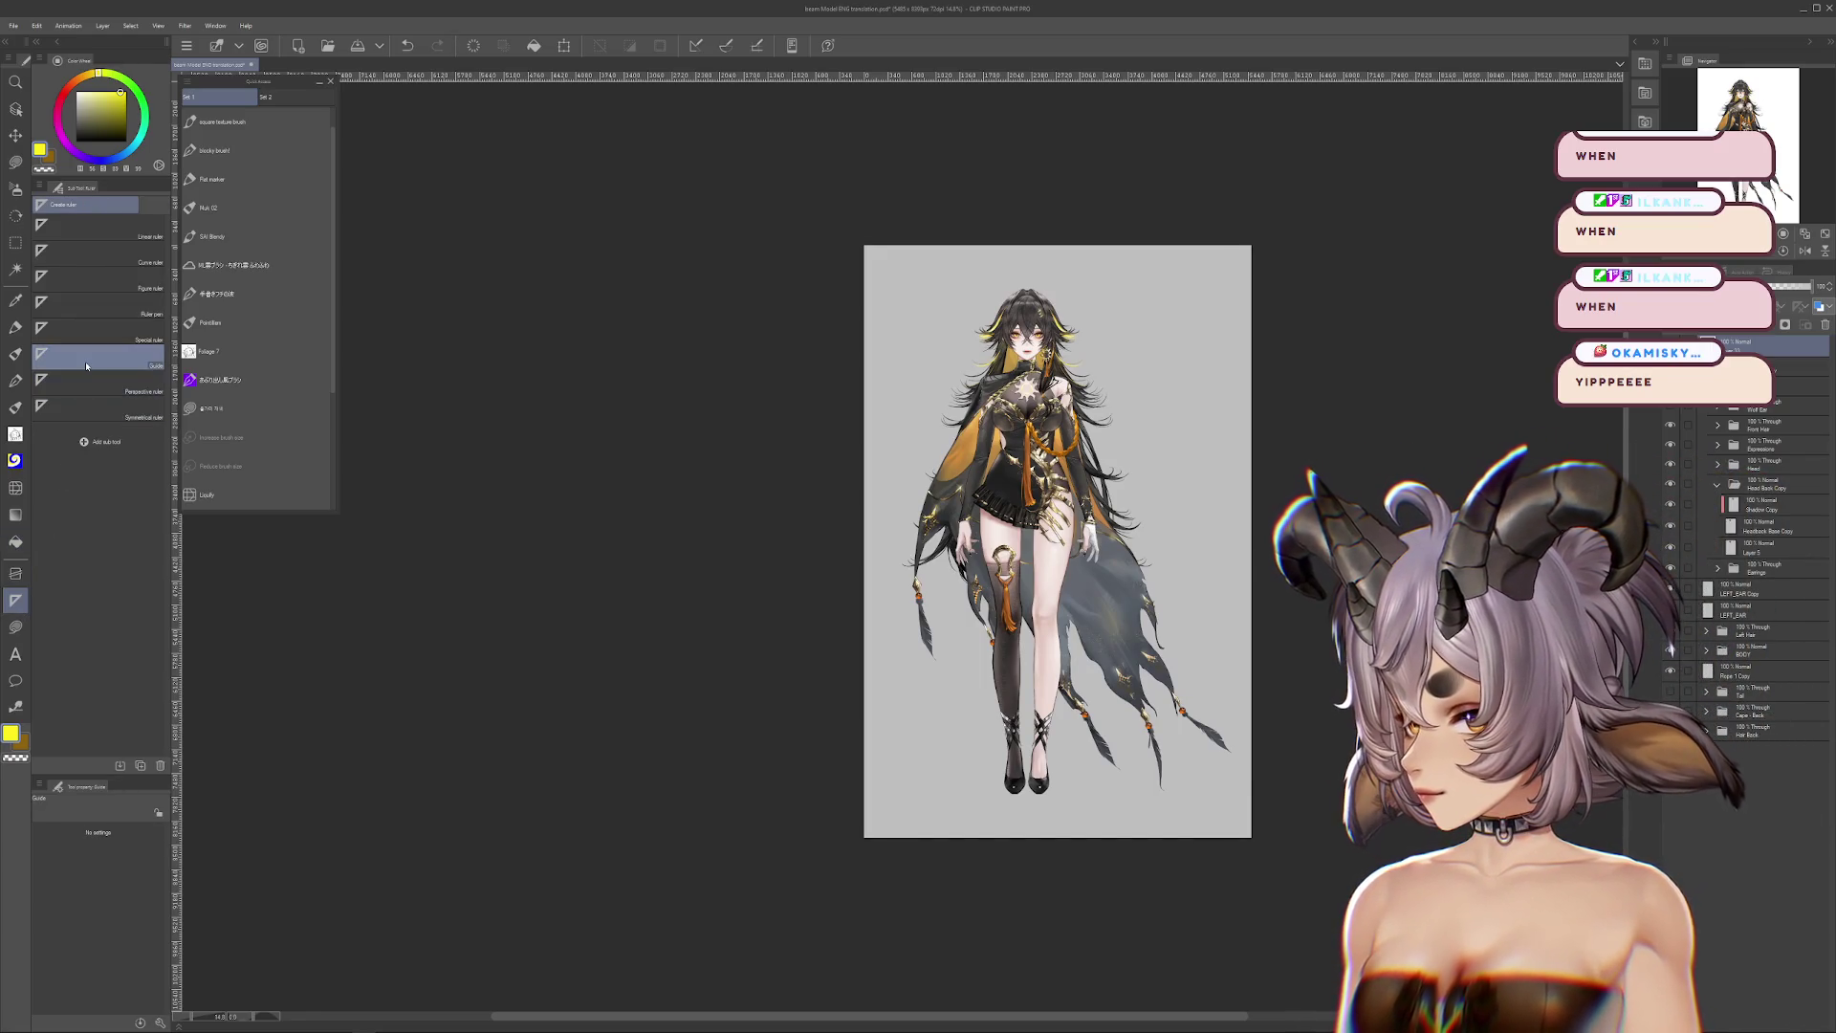
pyautogui.scroll(2, 1033, 349)
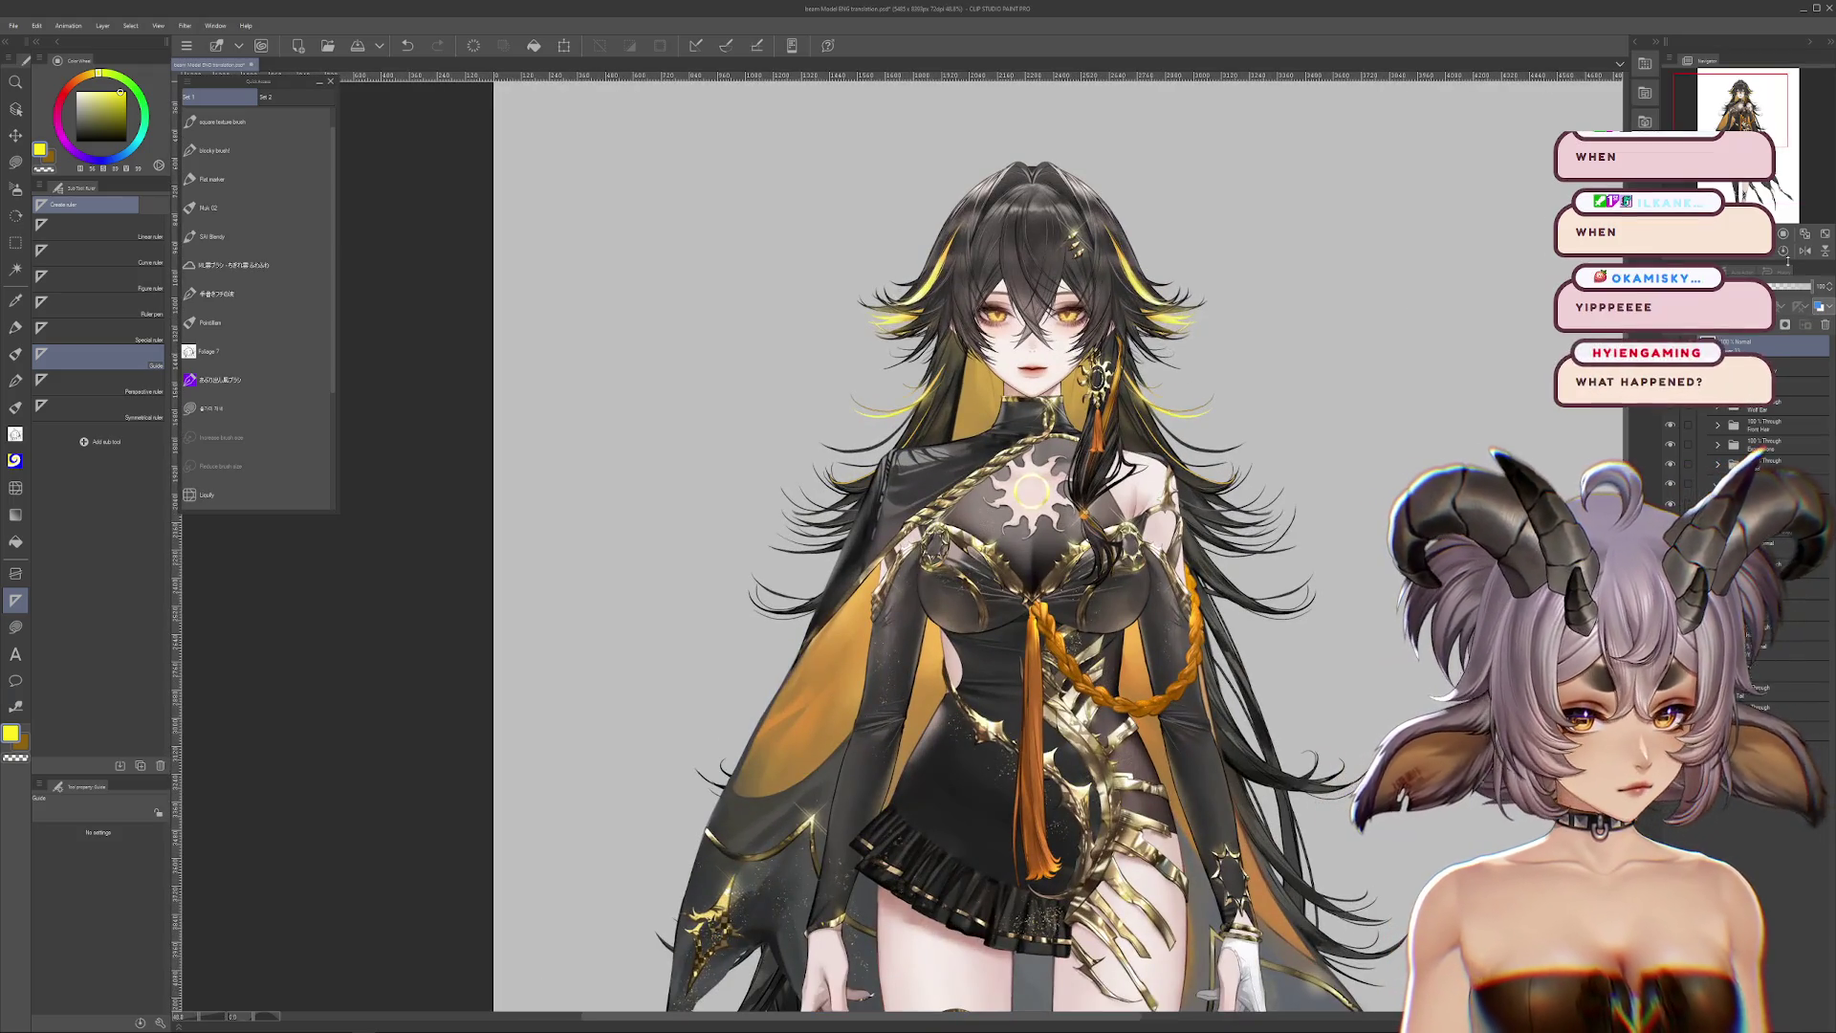
pyautogui.scroll(2, 947, 163)
pyautogui.scroll(3, 1015, 483)
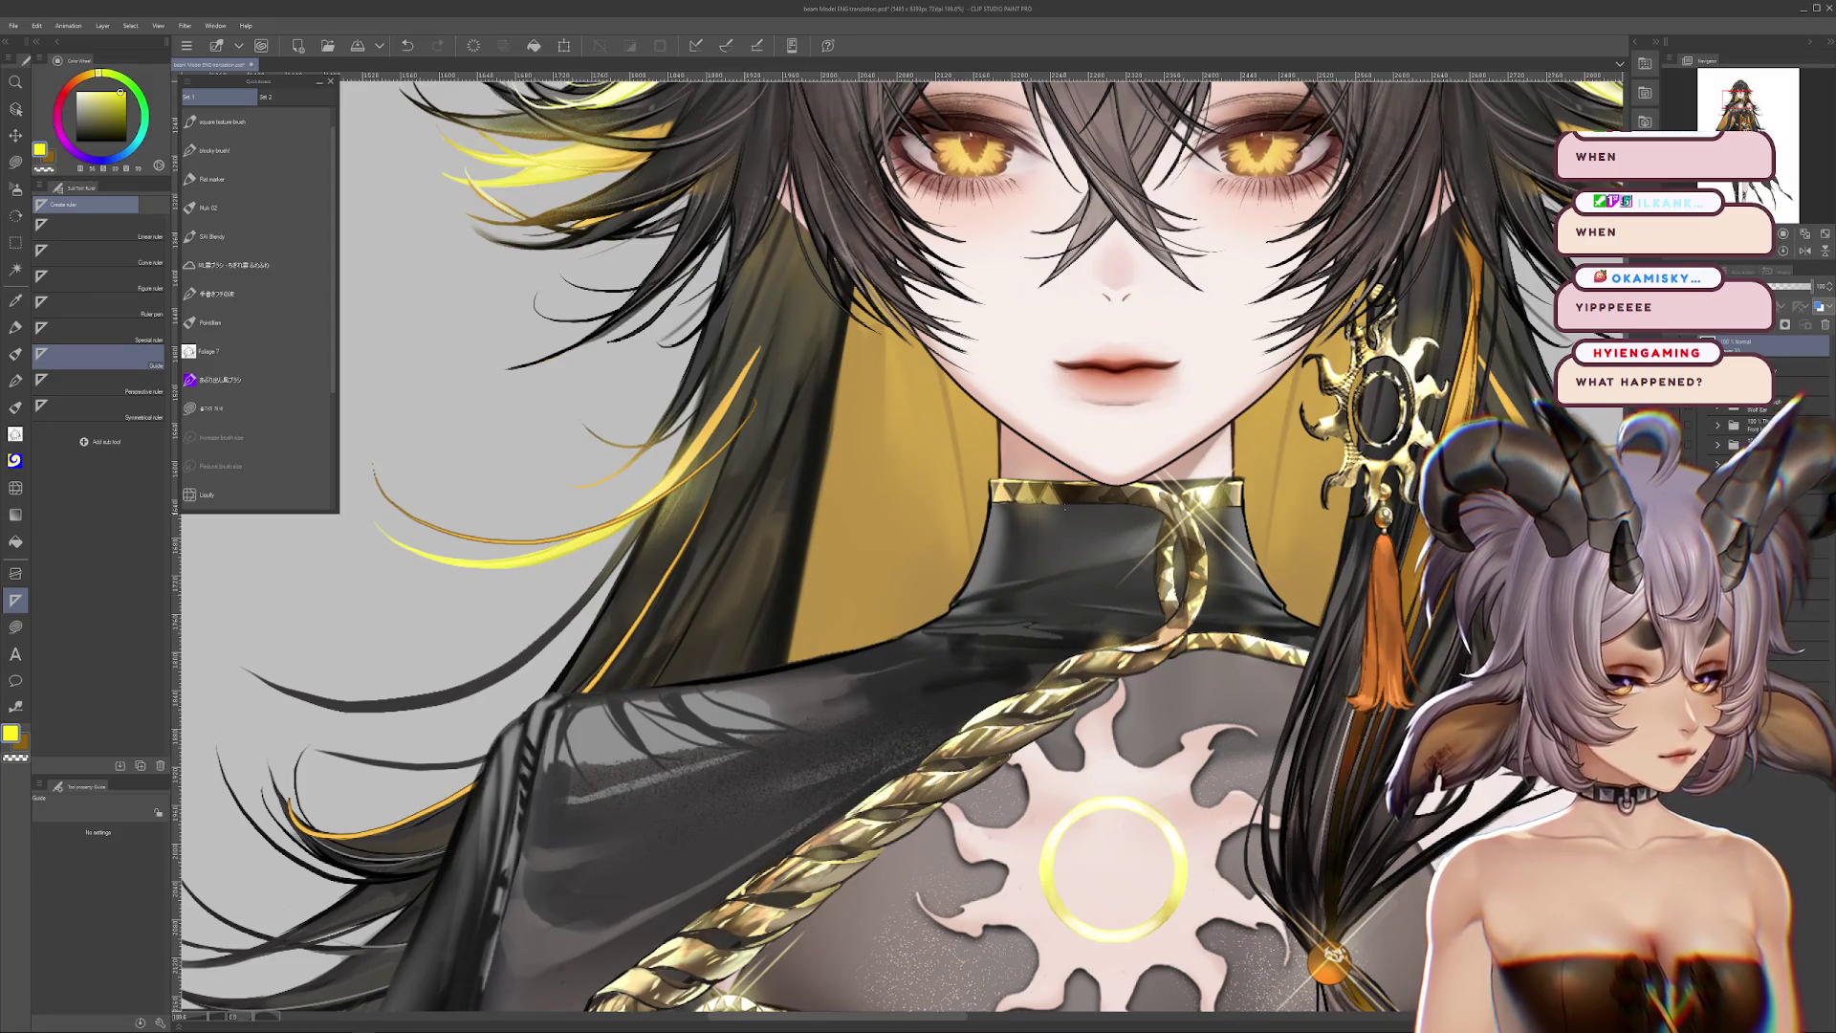
pyautogui.scroll(3, 919, 772)
pyautogui.scroll(4, 1148, 306)
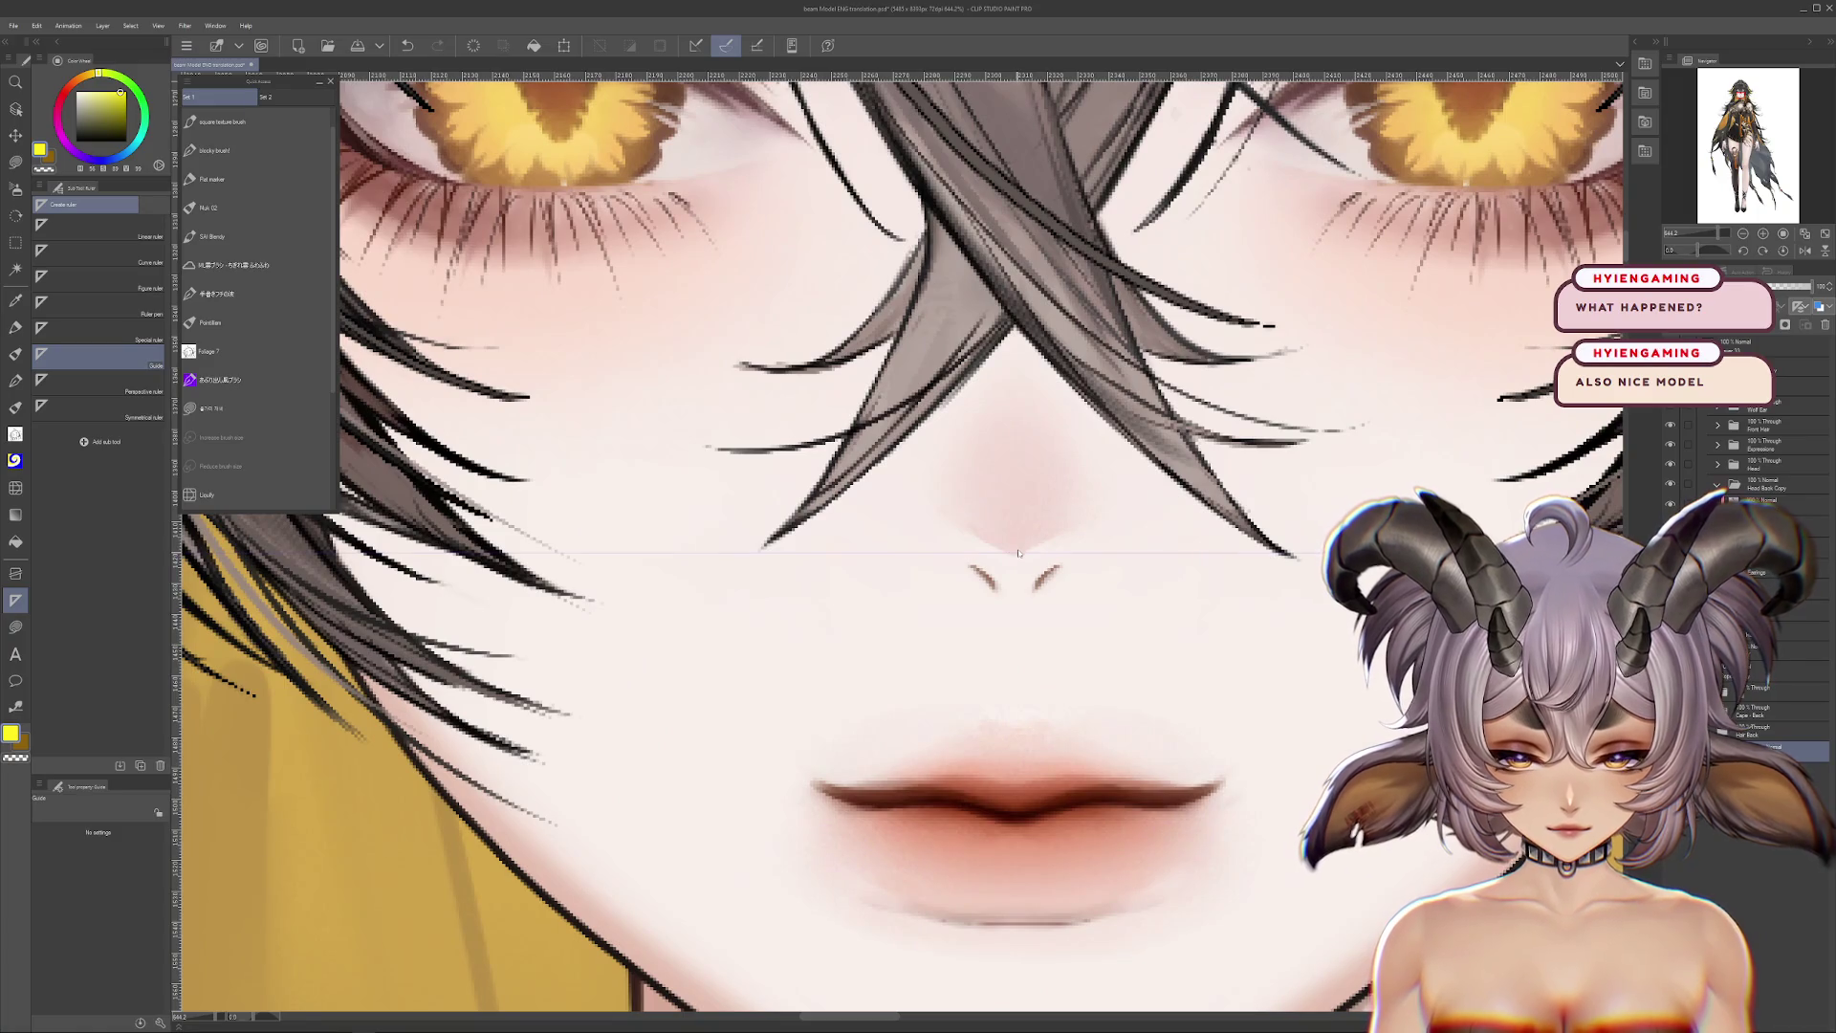
pyautogui.moveTo(1017, 553); pyautogui.dragTo(1024, 613)
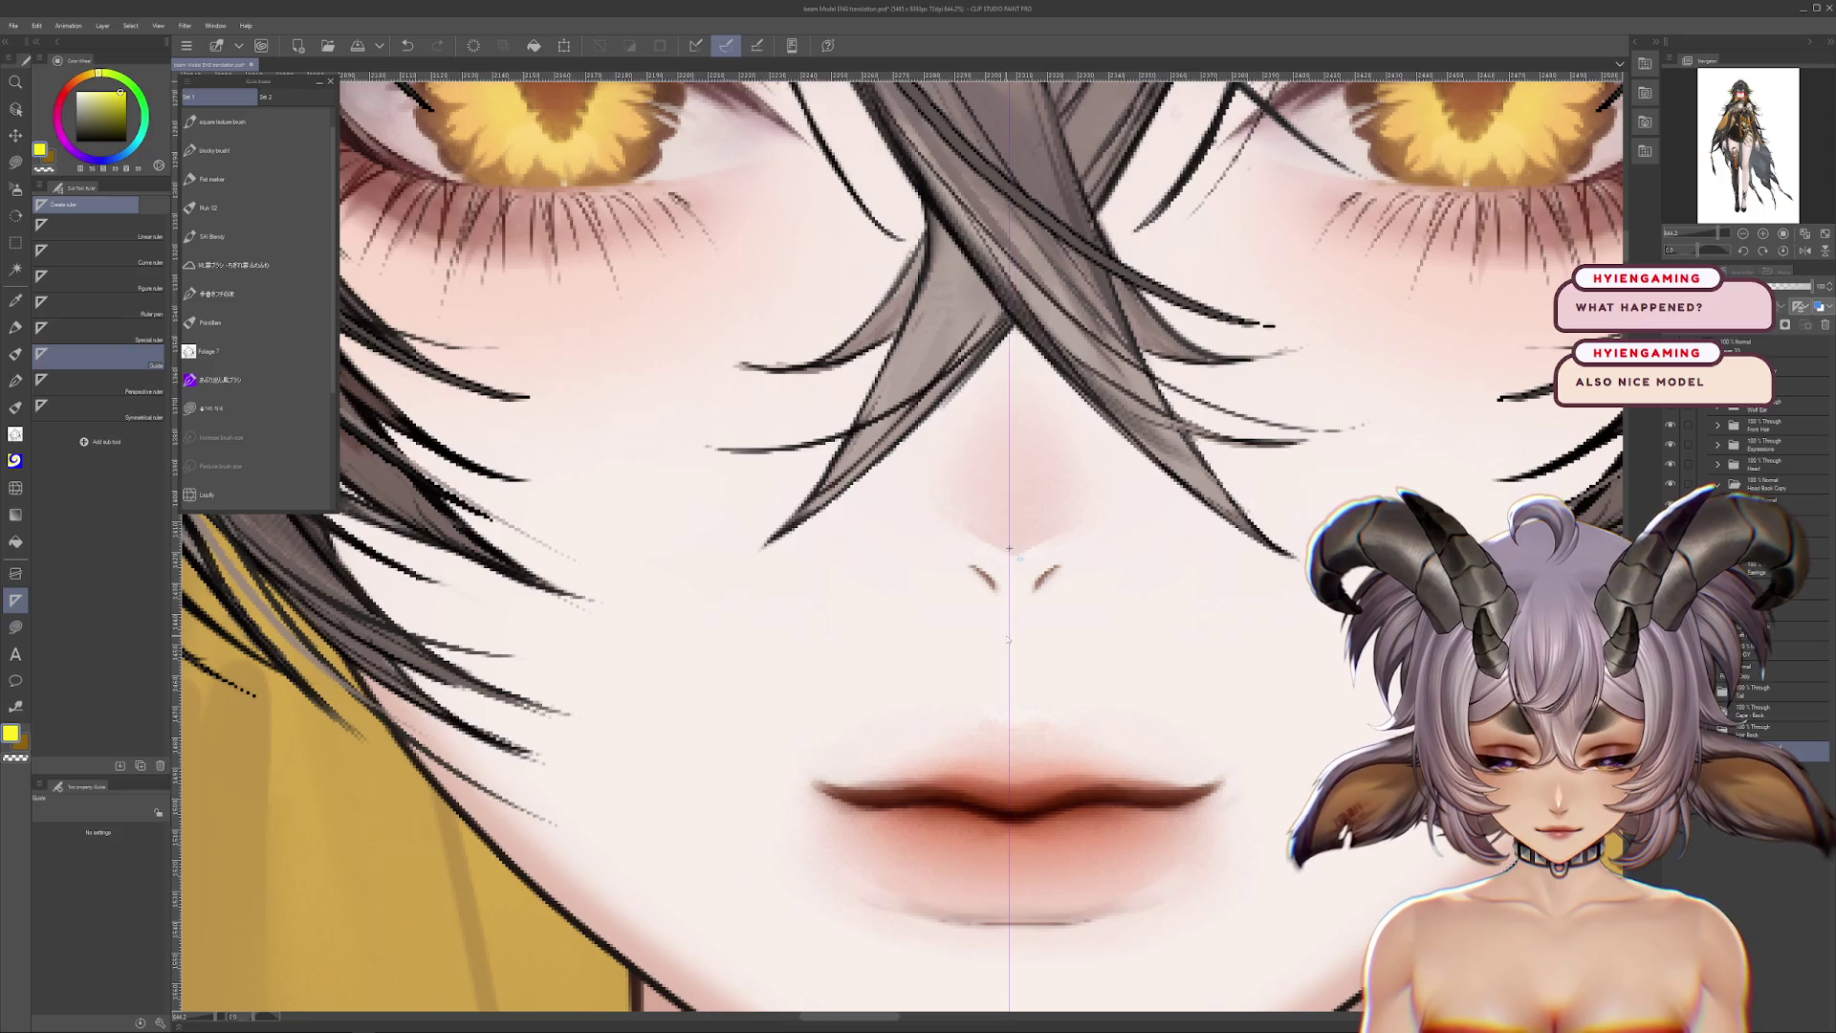
# Step: Zoom back out to see the whole figure with its centre guide
pyautogui.scroll(-10, 1019, 639)
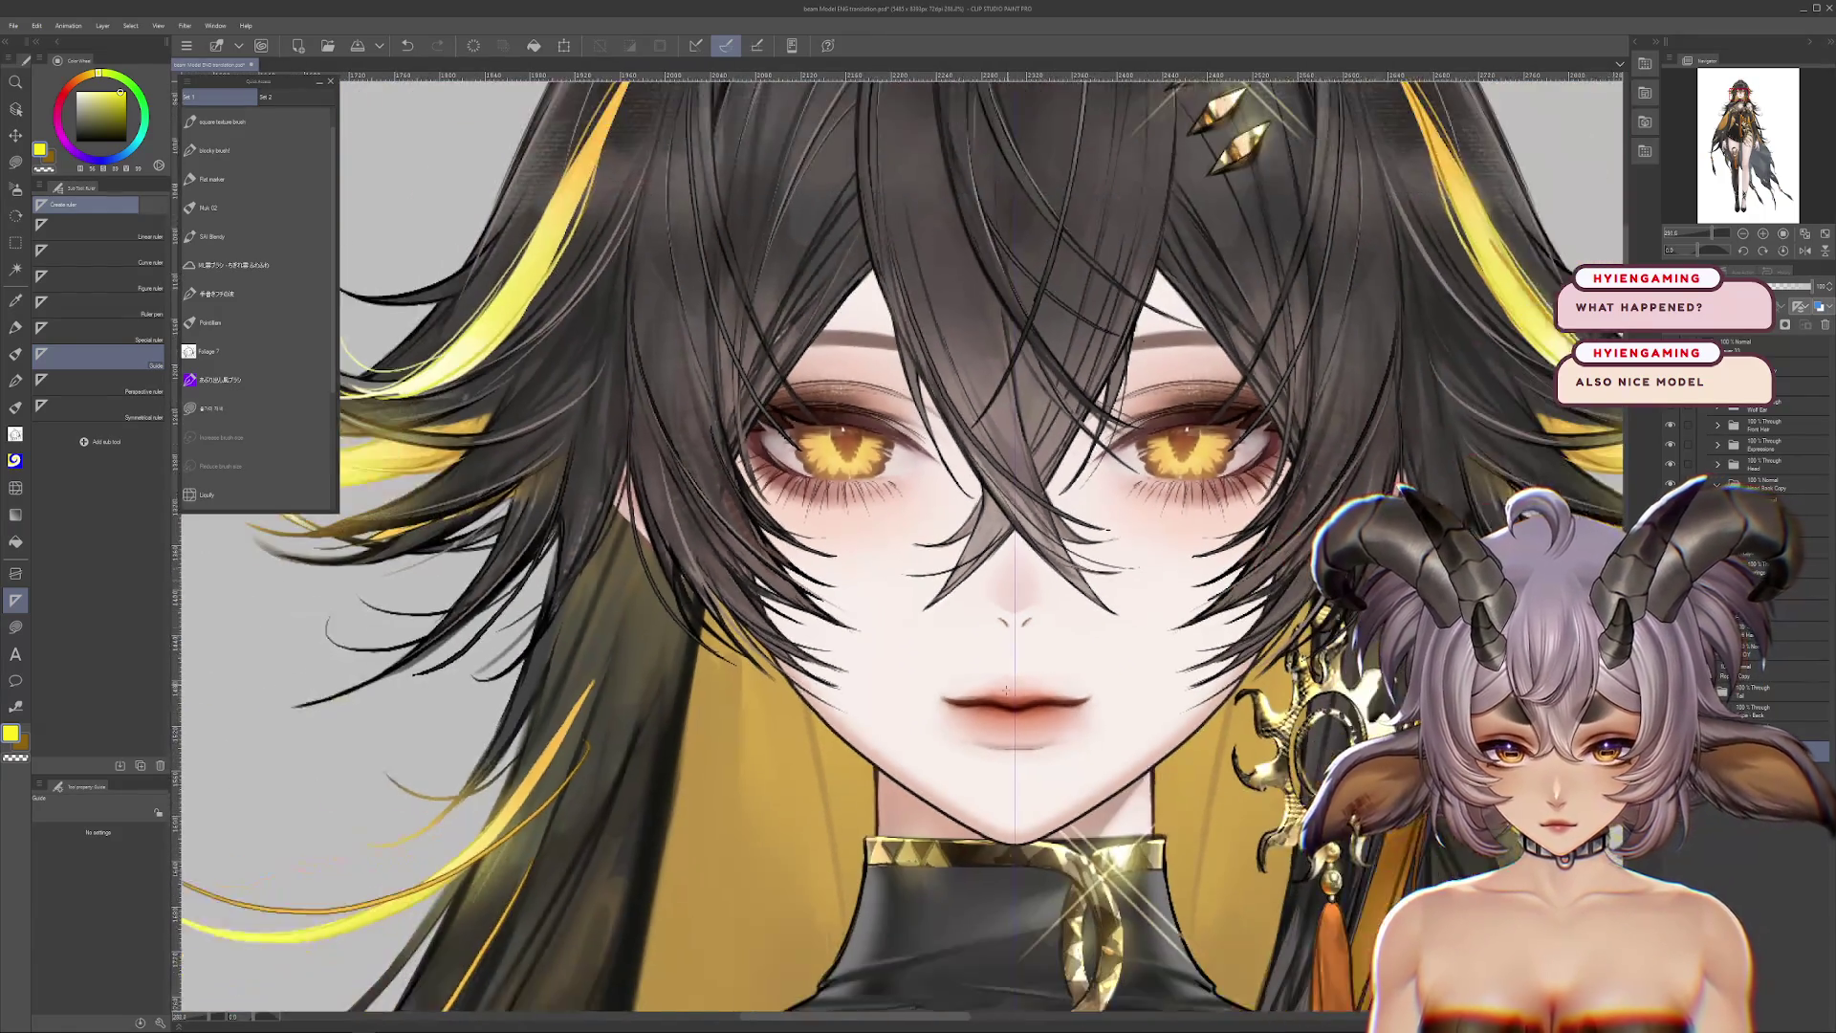
pyautogui.scroll(-5, 998, 578)
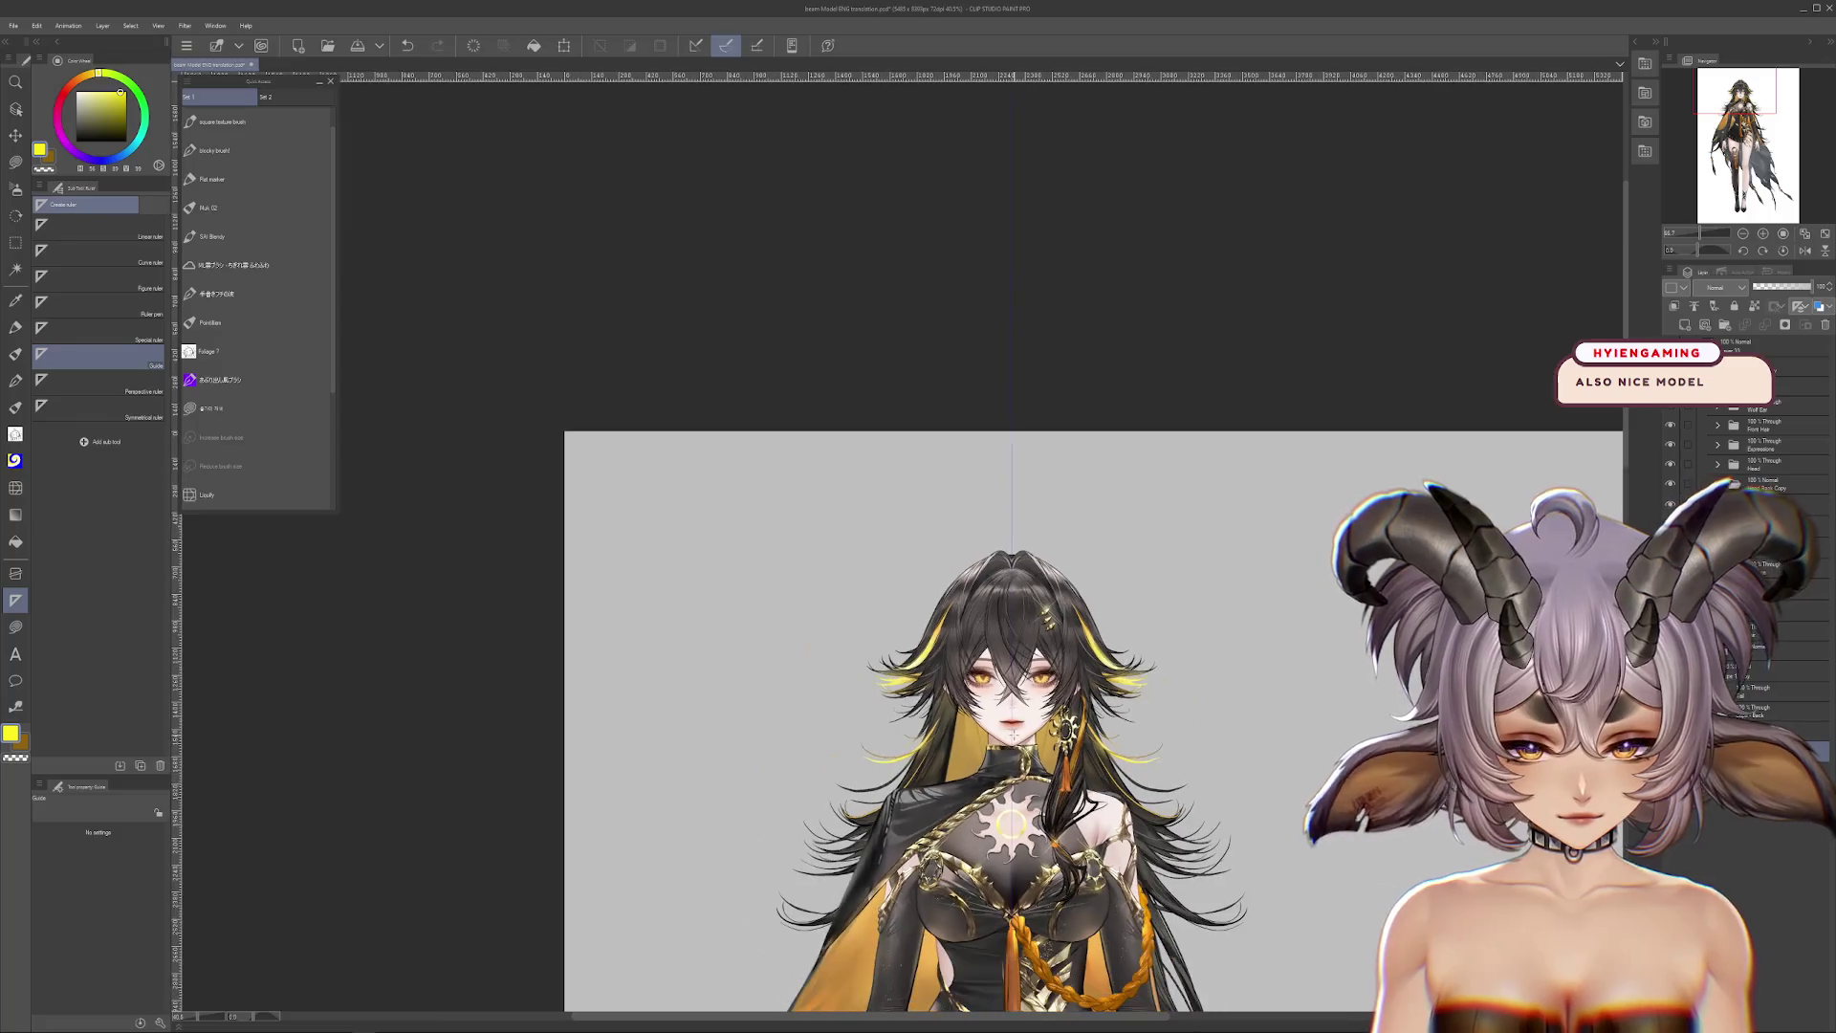
pyautogui.scroll(-2, 997, 577)
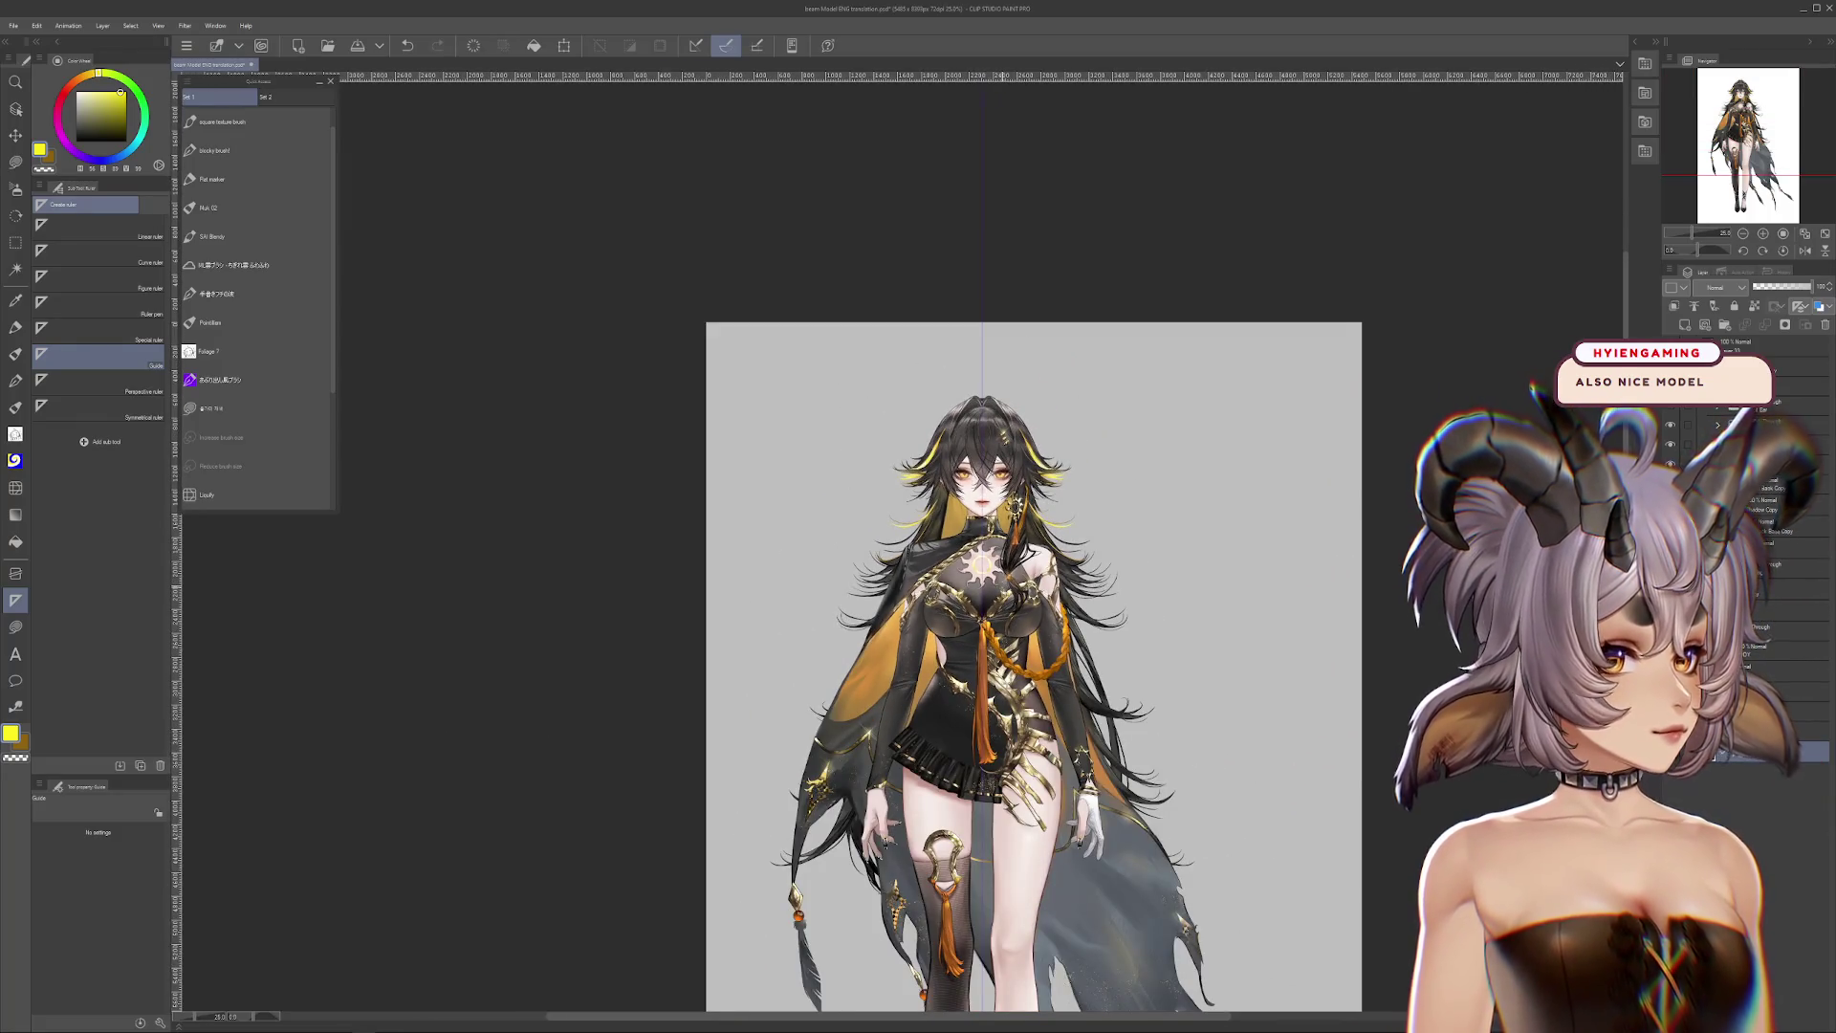
pyautogui.scroll(-2, 1004, 574)
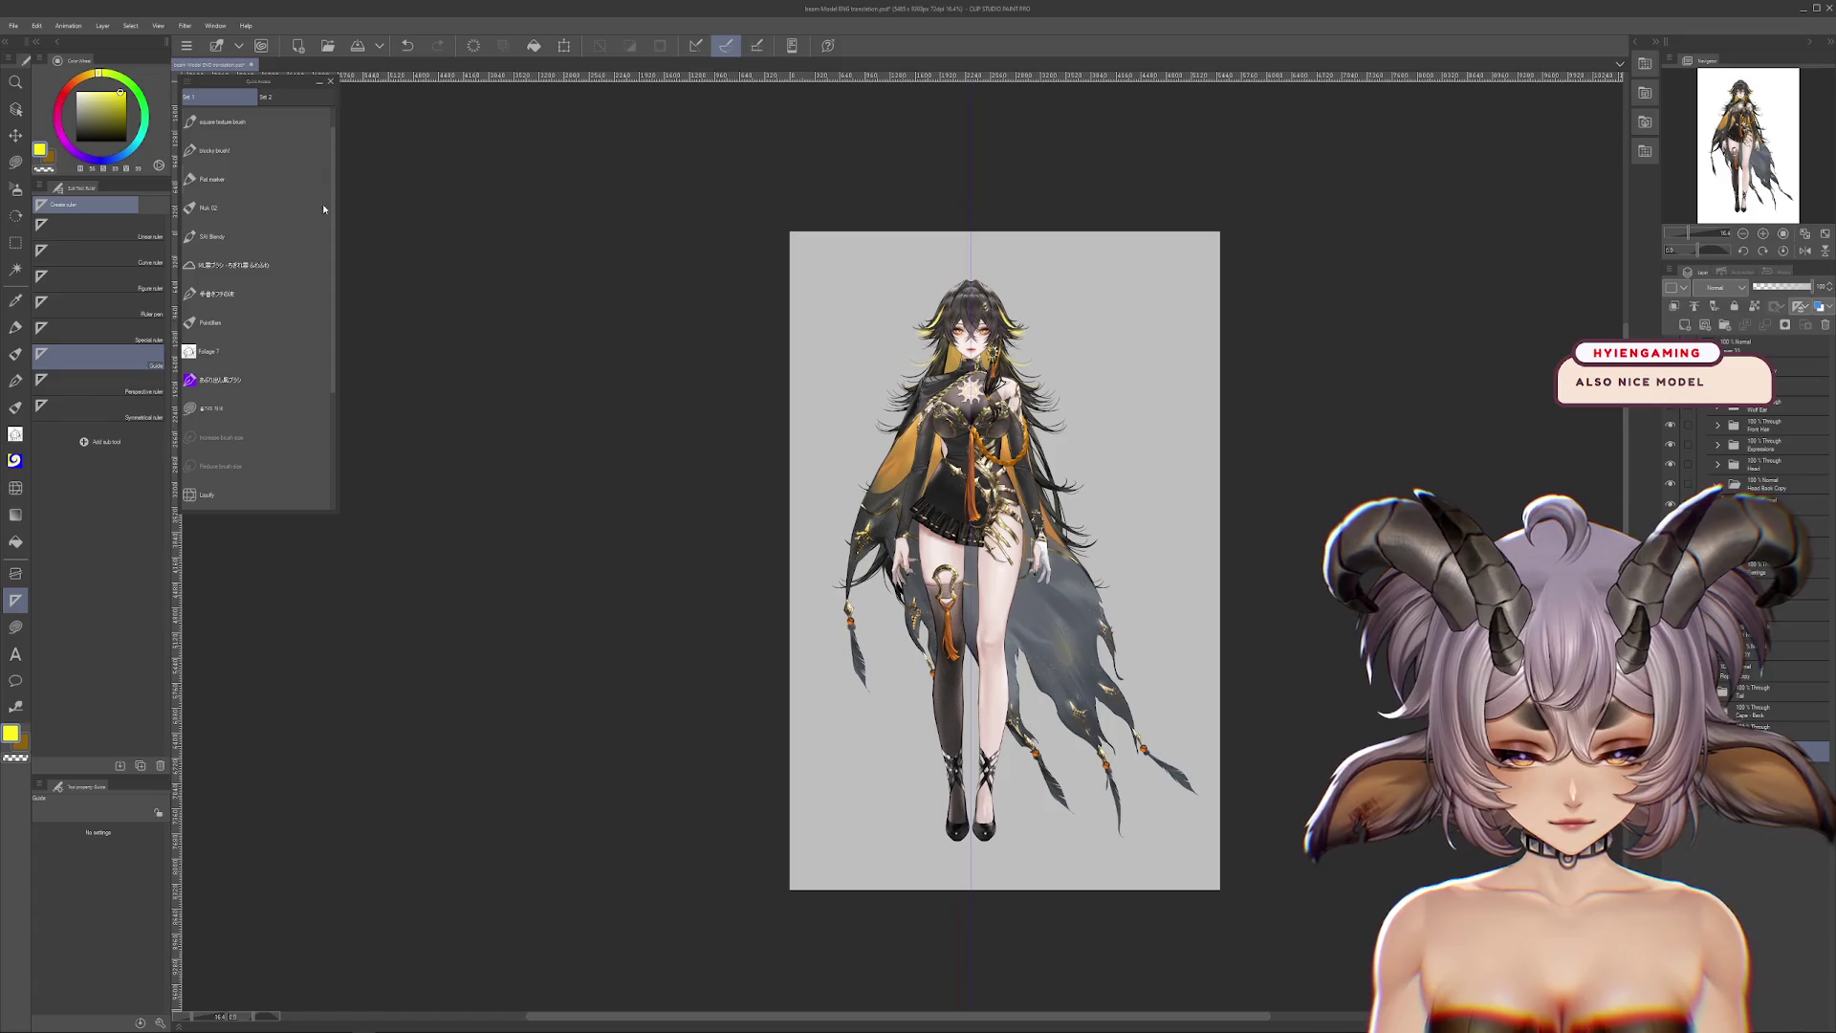
pyautogui.click(36, 25)
# Step: Pull the canvas's right edge inward and trim empty space off the top, applying the new size
pyautogui.click(76, 392)
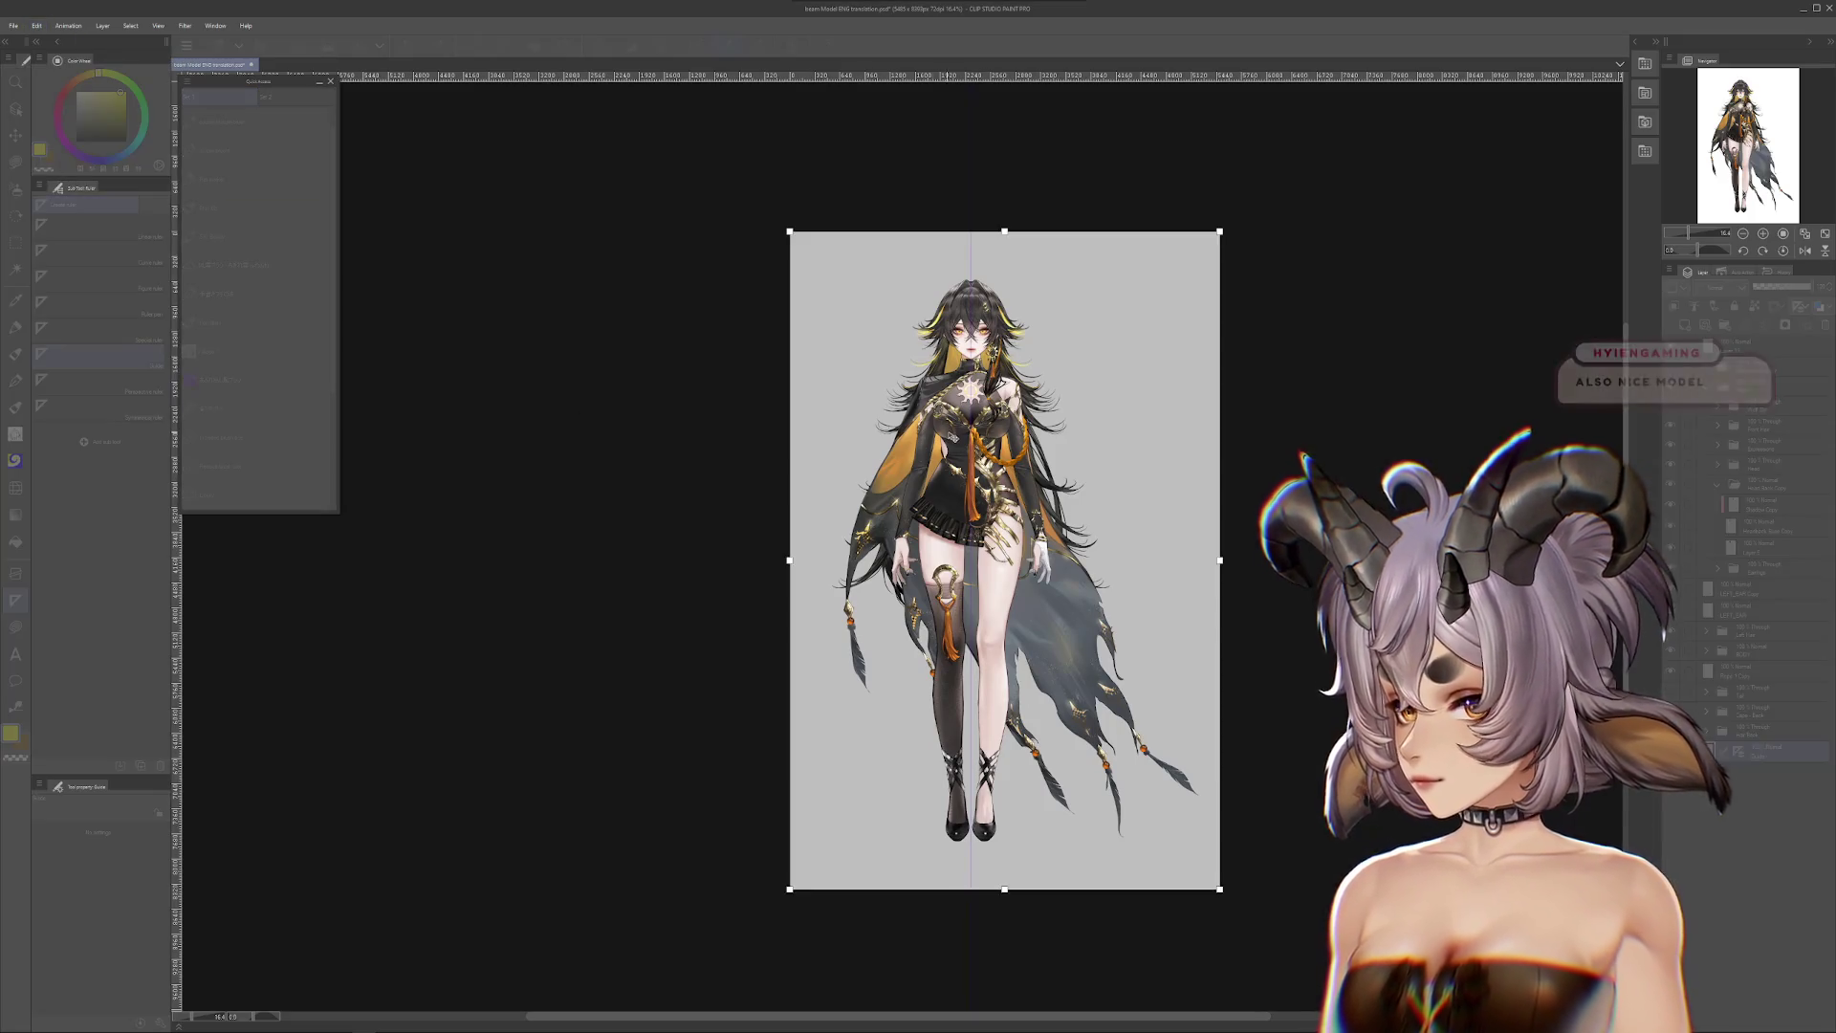
pyautogui.scroll(1, 1247, 573)
pyautogui.moveTo(1247, 573); pyautogui.dragTo(1217, 573)
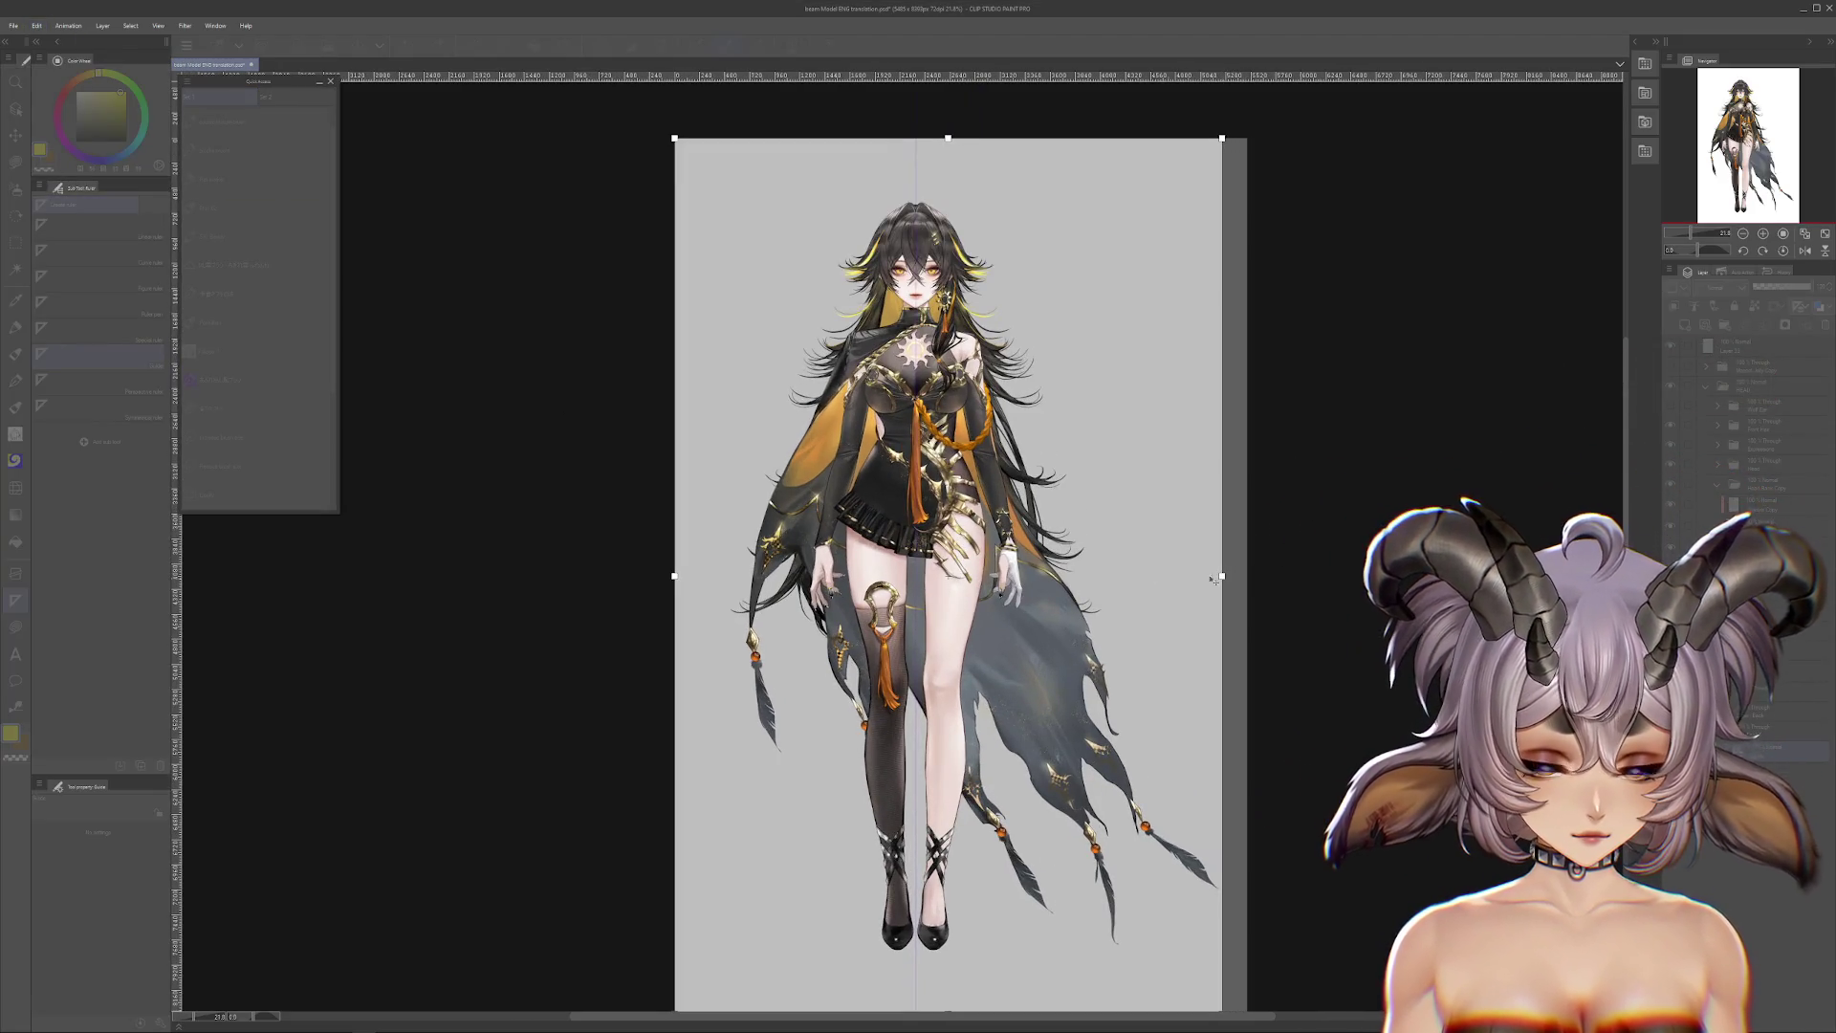
pyautogui.scroll(2, 1014, 559)
pyautogui.scroll(1, 755, 576)
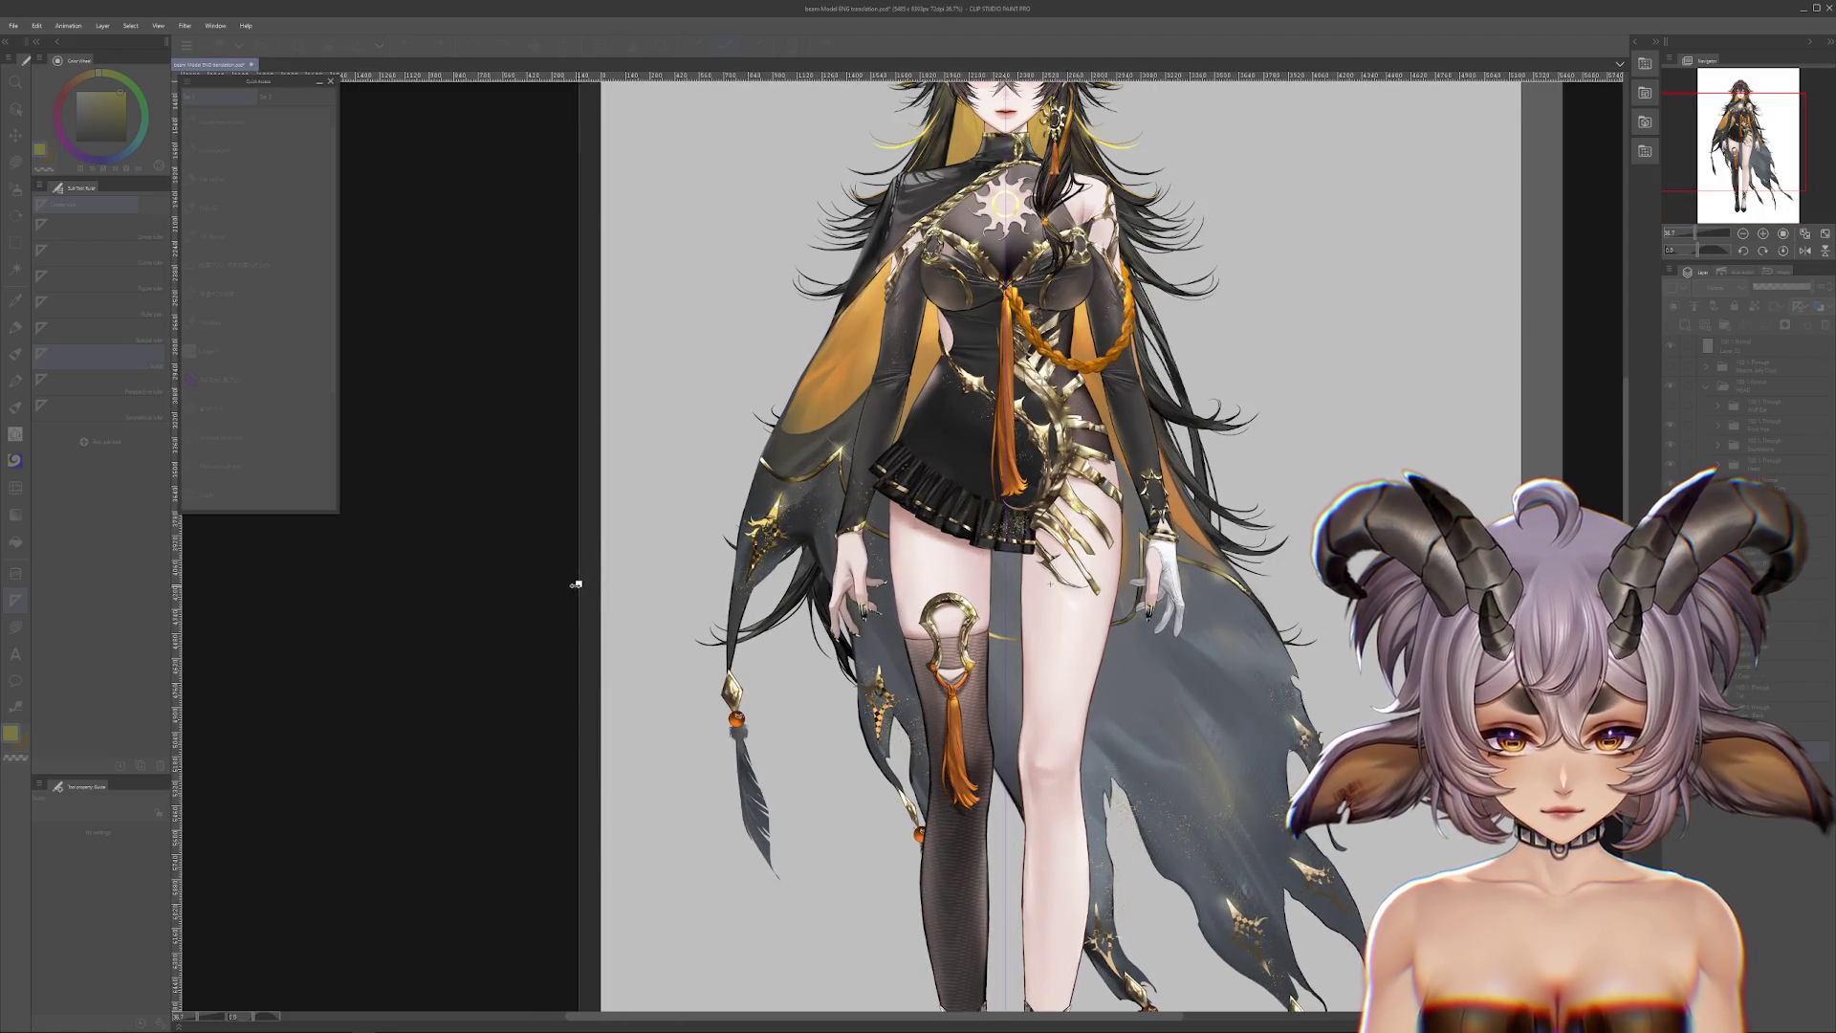
pyautogui.moveTo(712, 564); pyautogui.dragTo(712, 712)
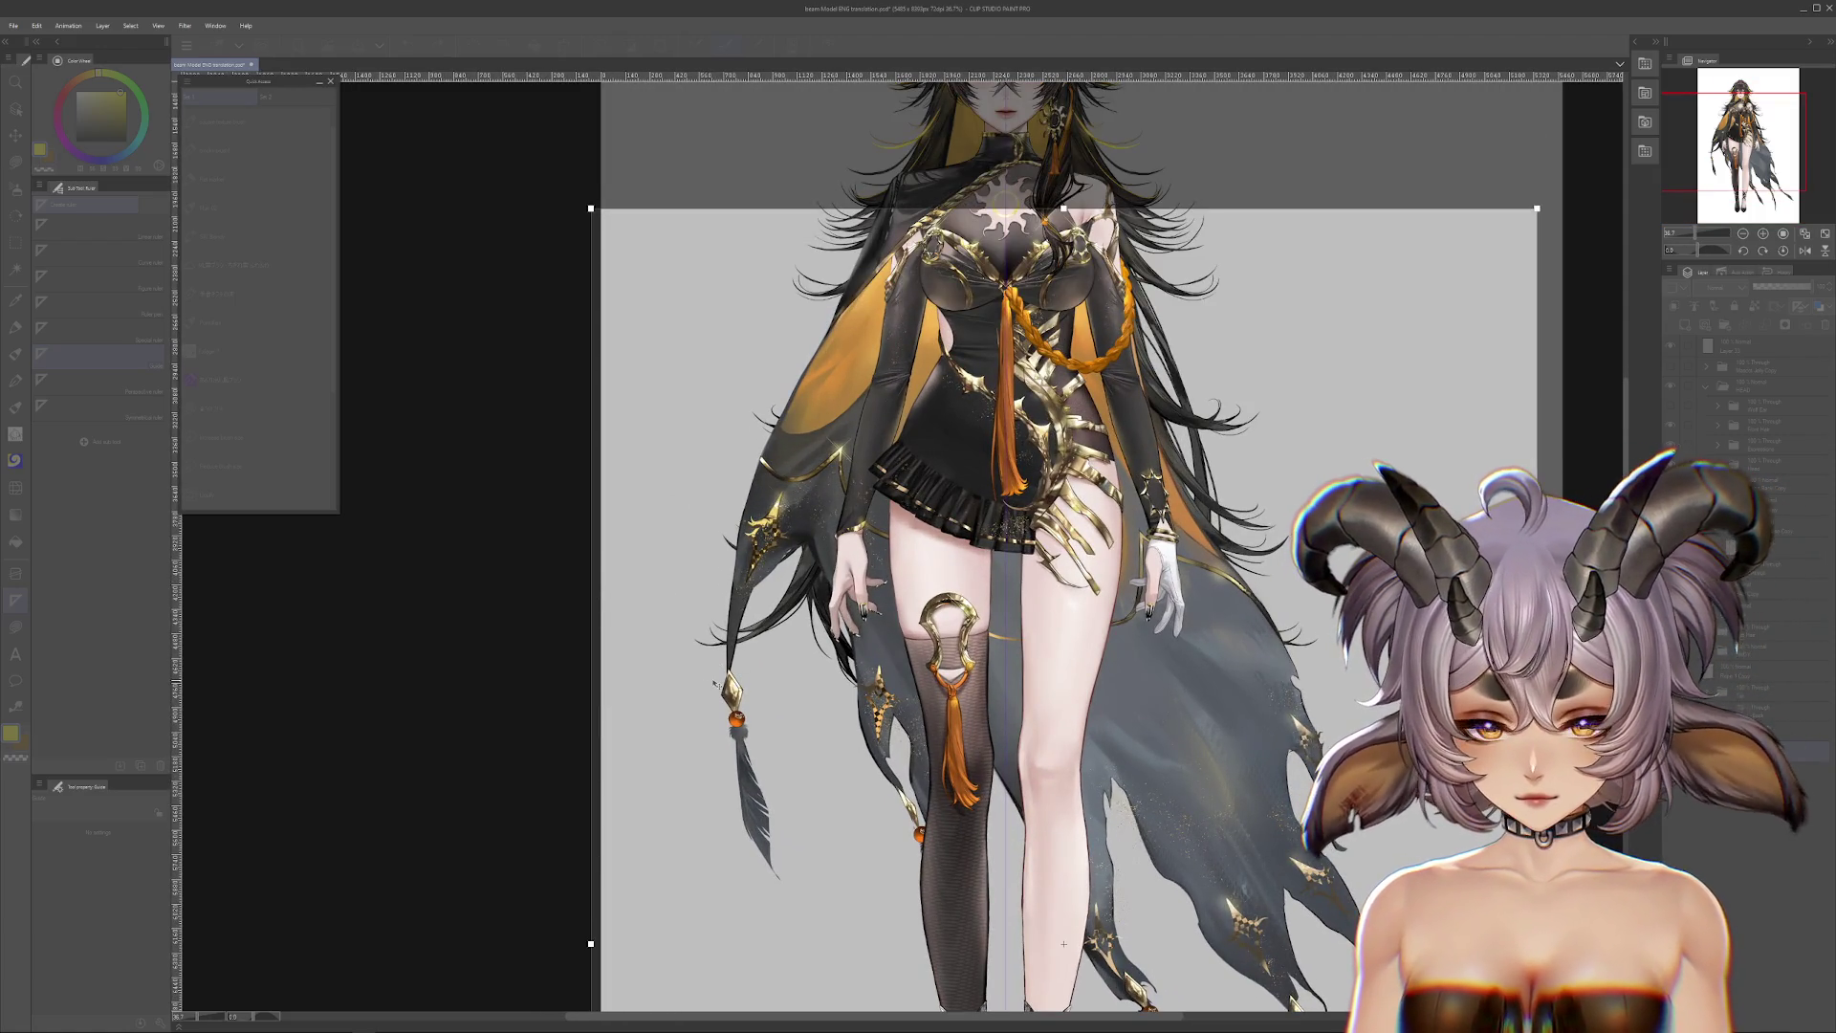
pyautogui.press('Return')
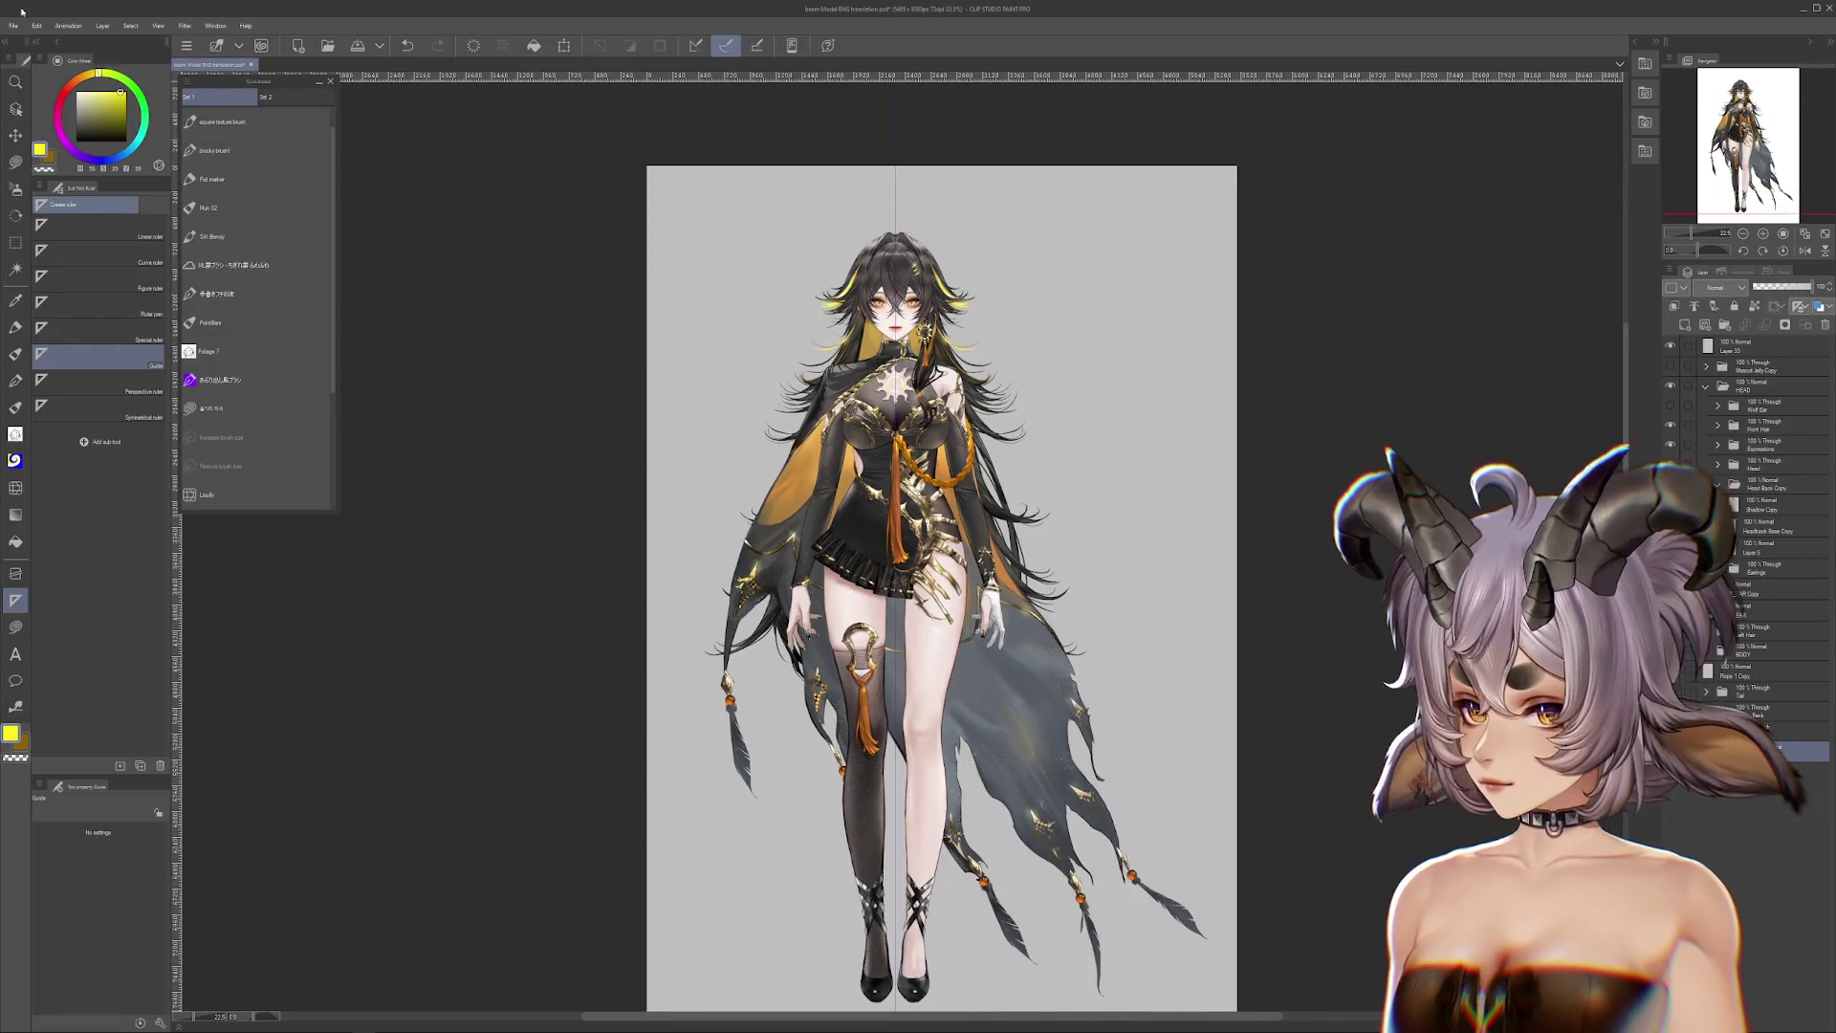
# Step: Reopen Change Canvas Size, try shifting the right and left edges, then cancel the resize
pyautogui.scroll(4, 832, 233)
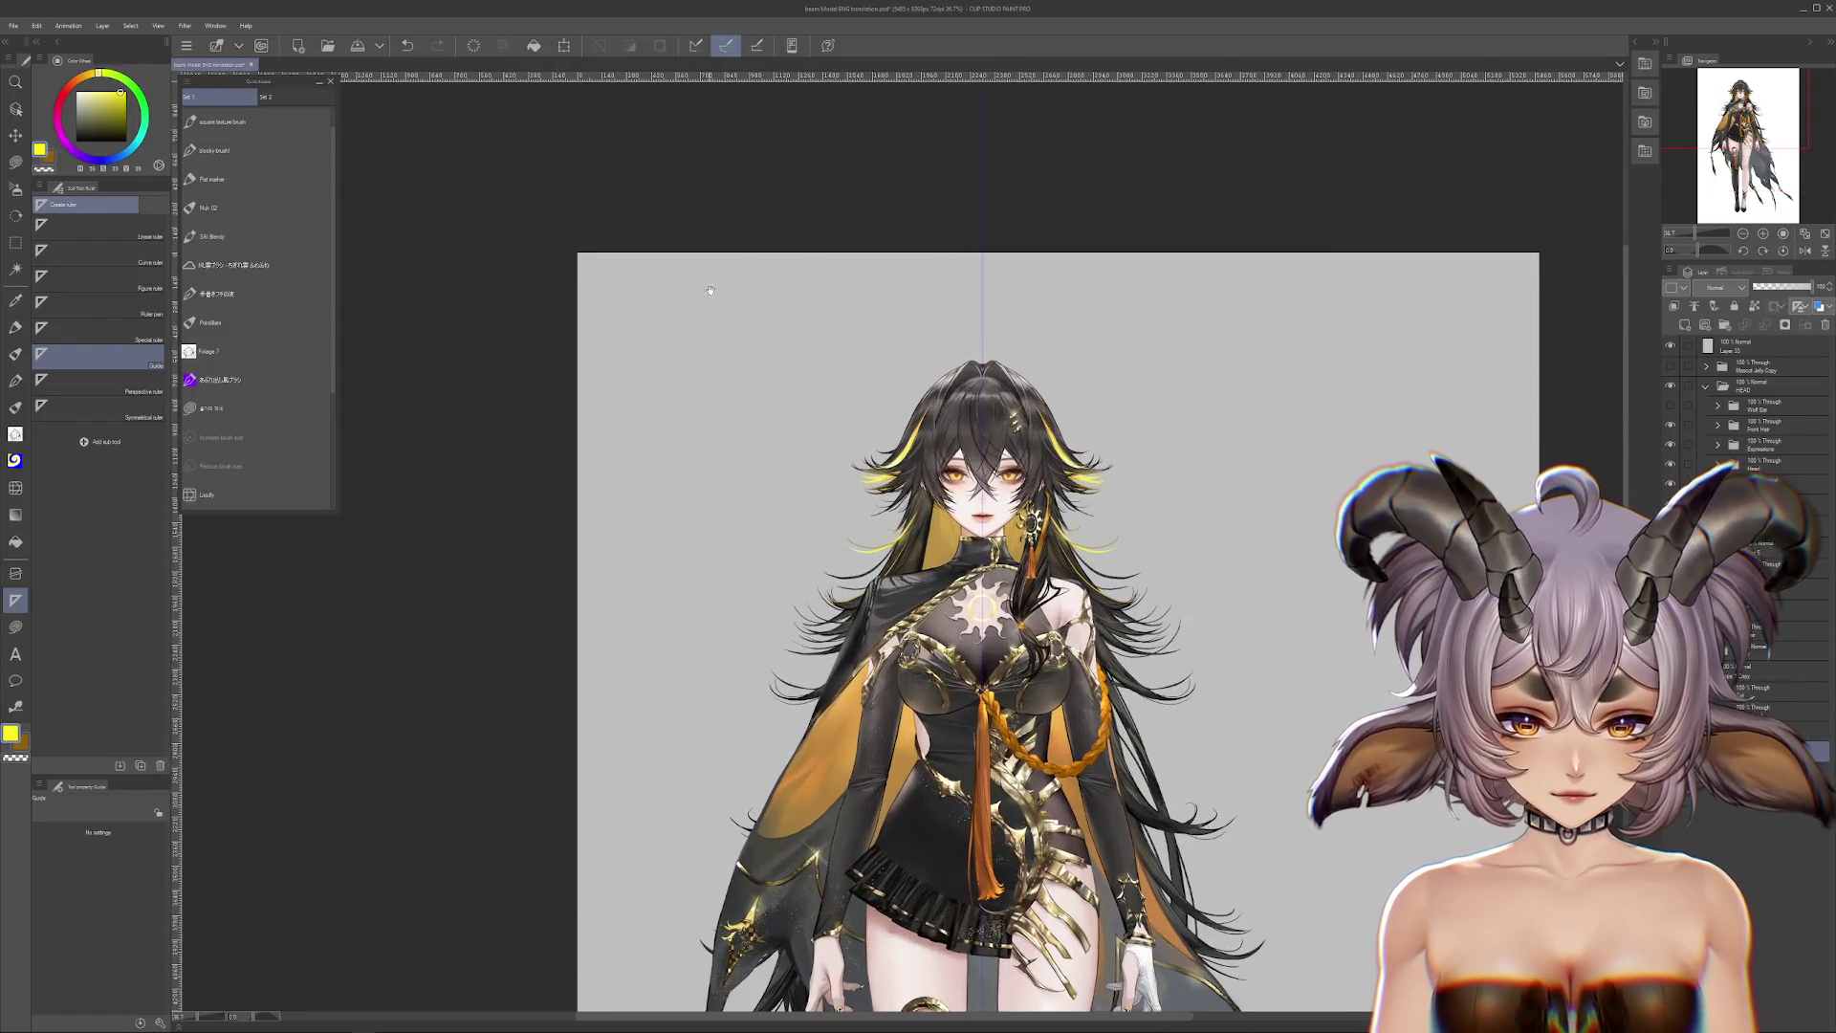
pyautogui.scroll(-1, 729, 312)
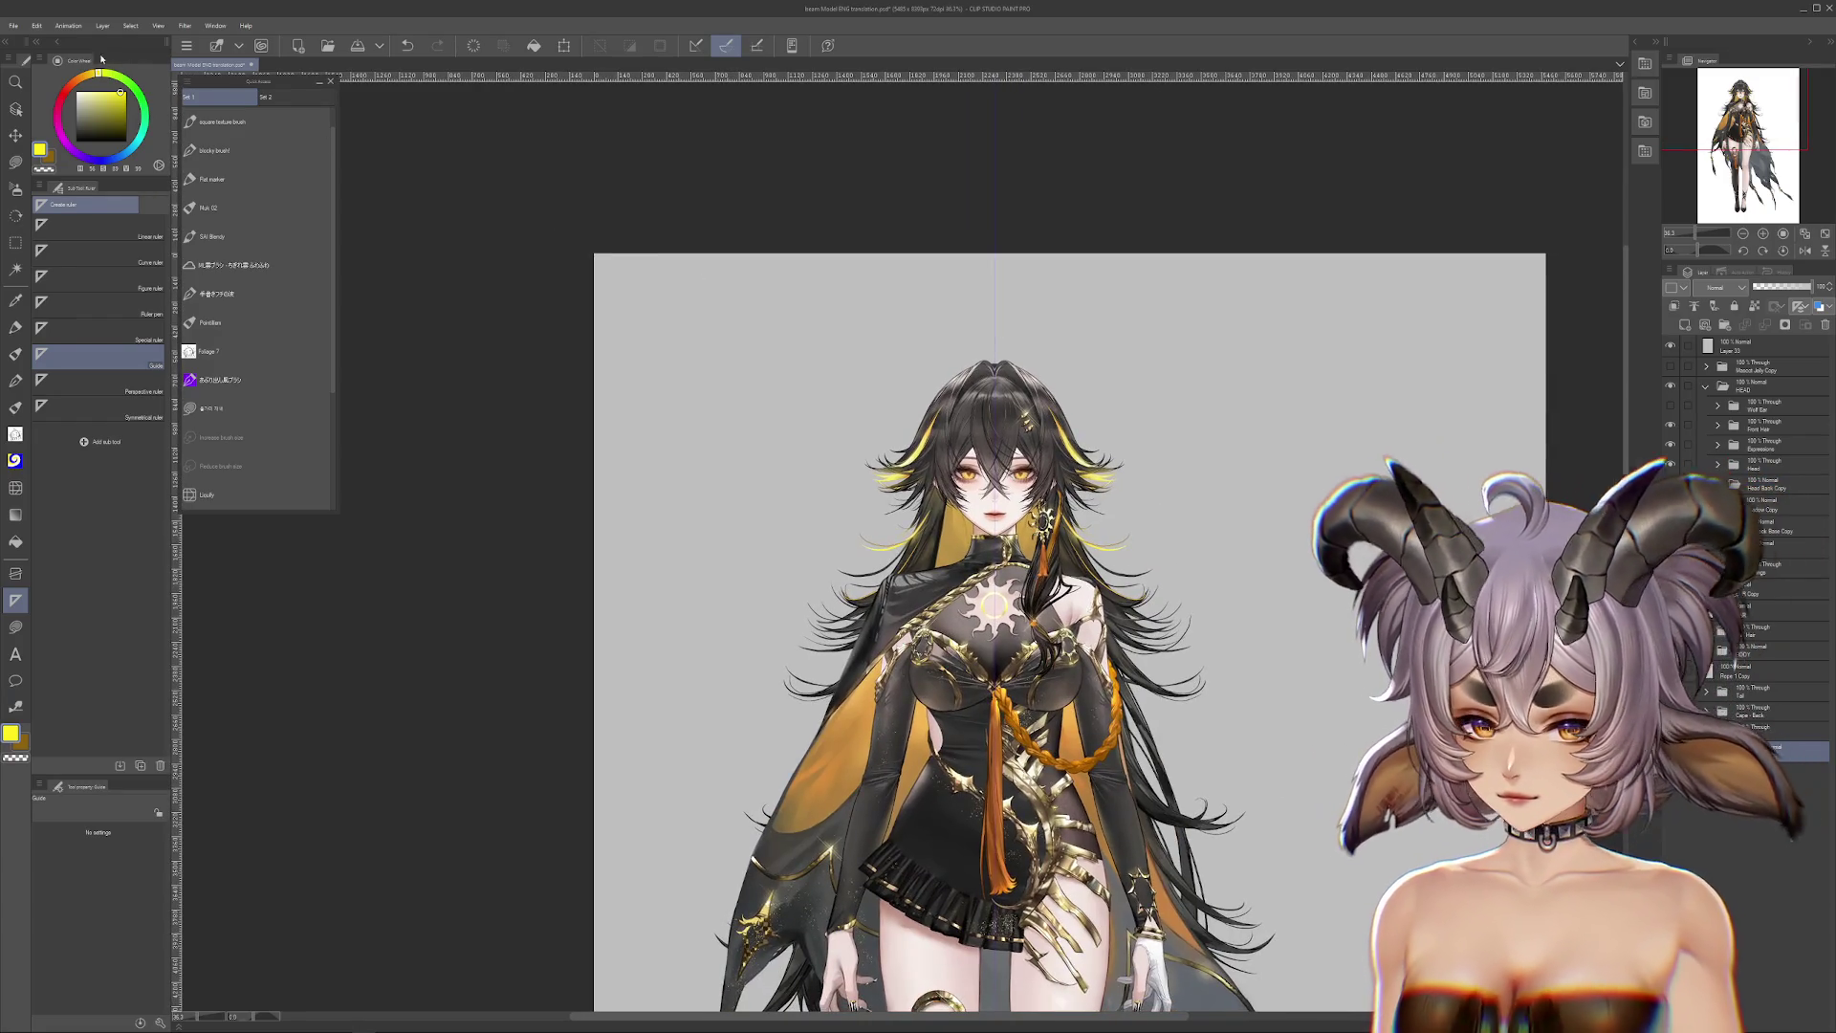
pyautogui.scroll(-10, 956, 535)
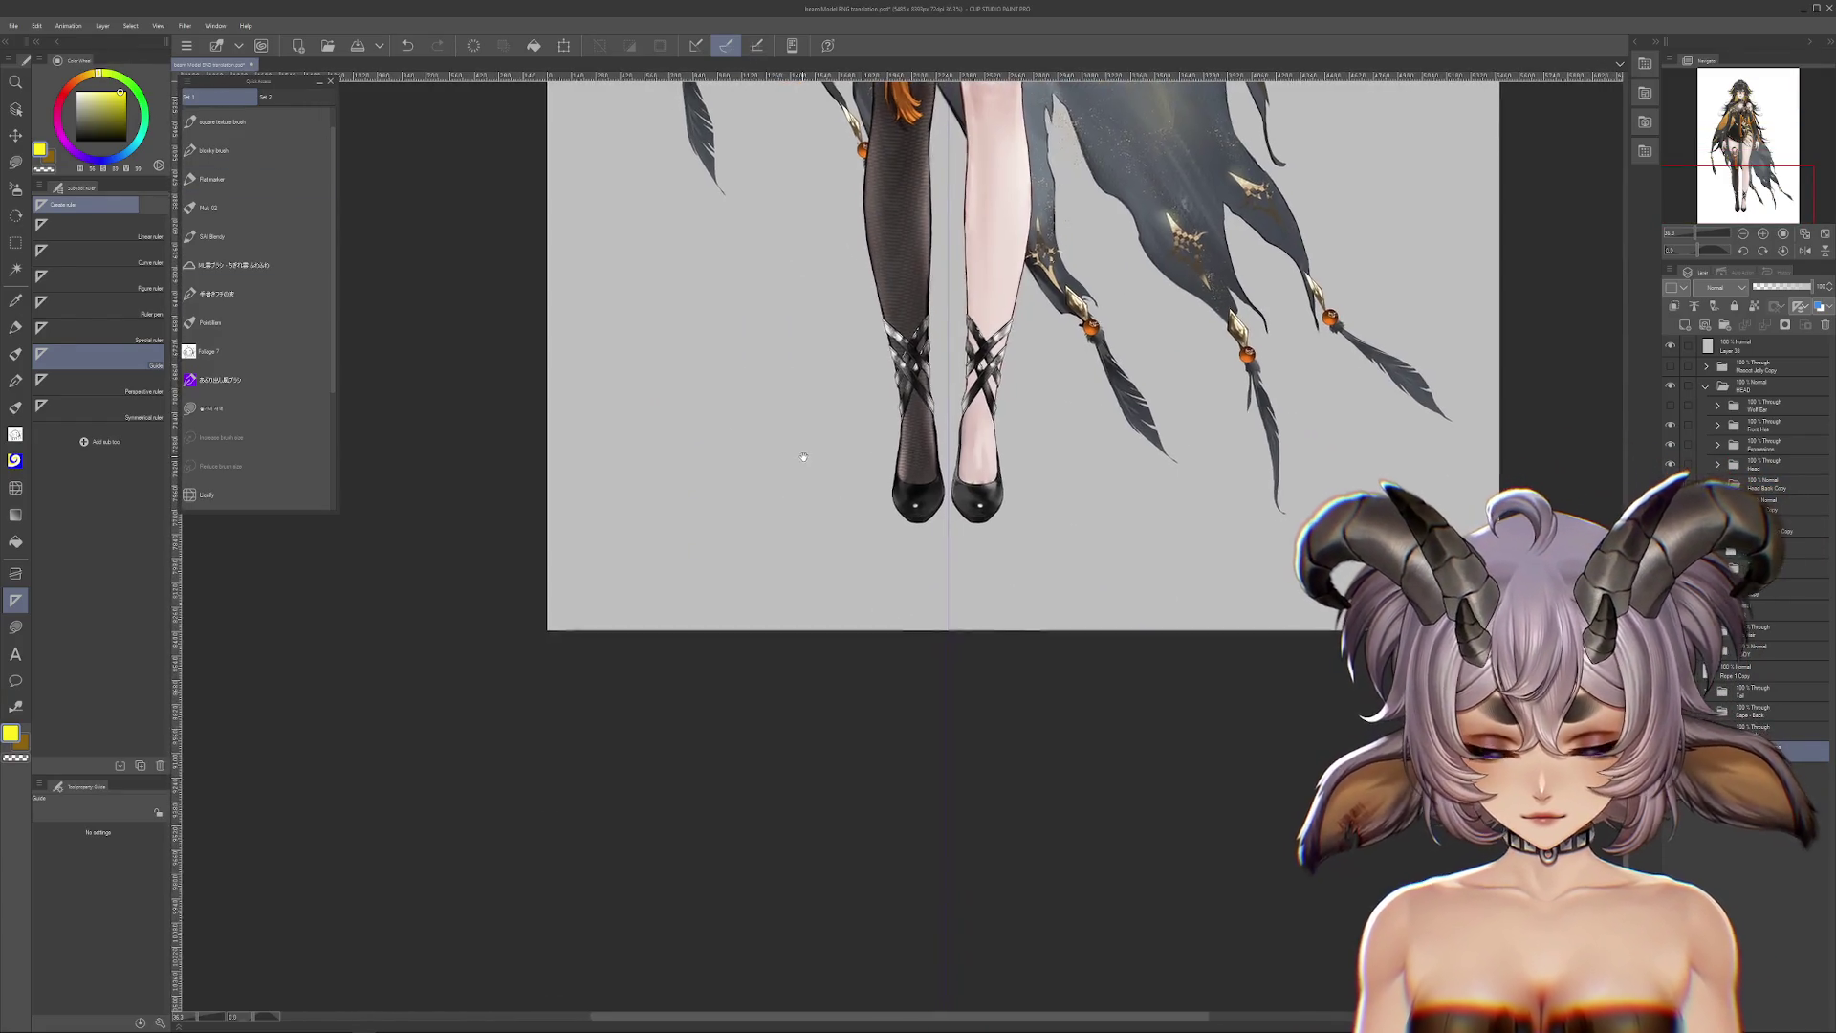
pyautogui.click(35, 27)
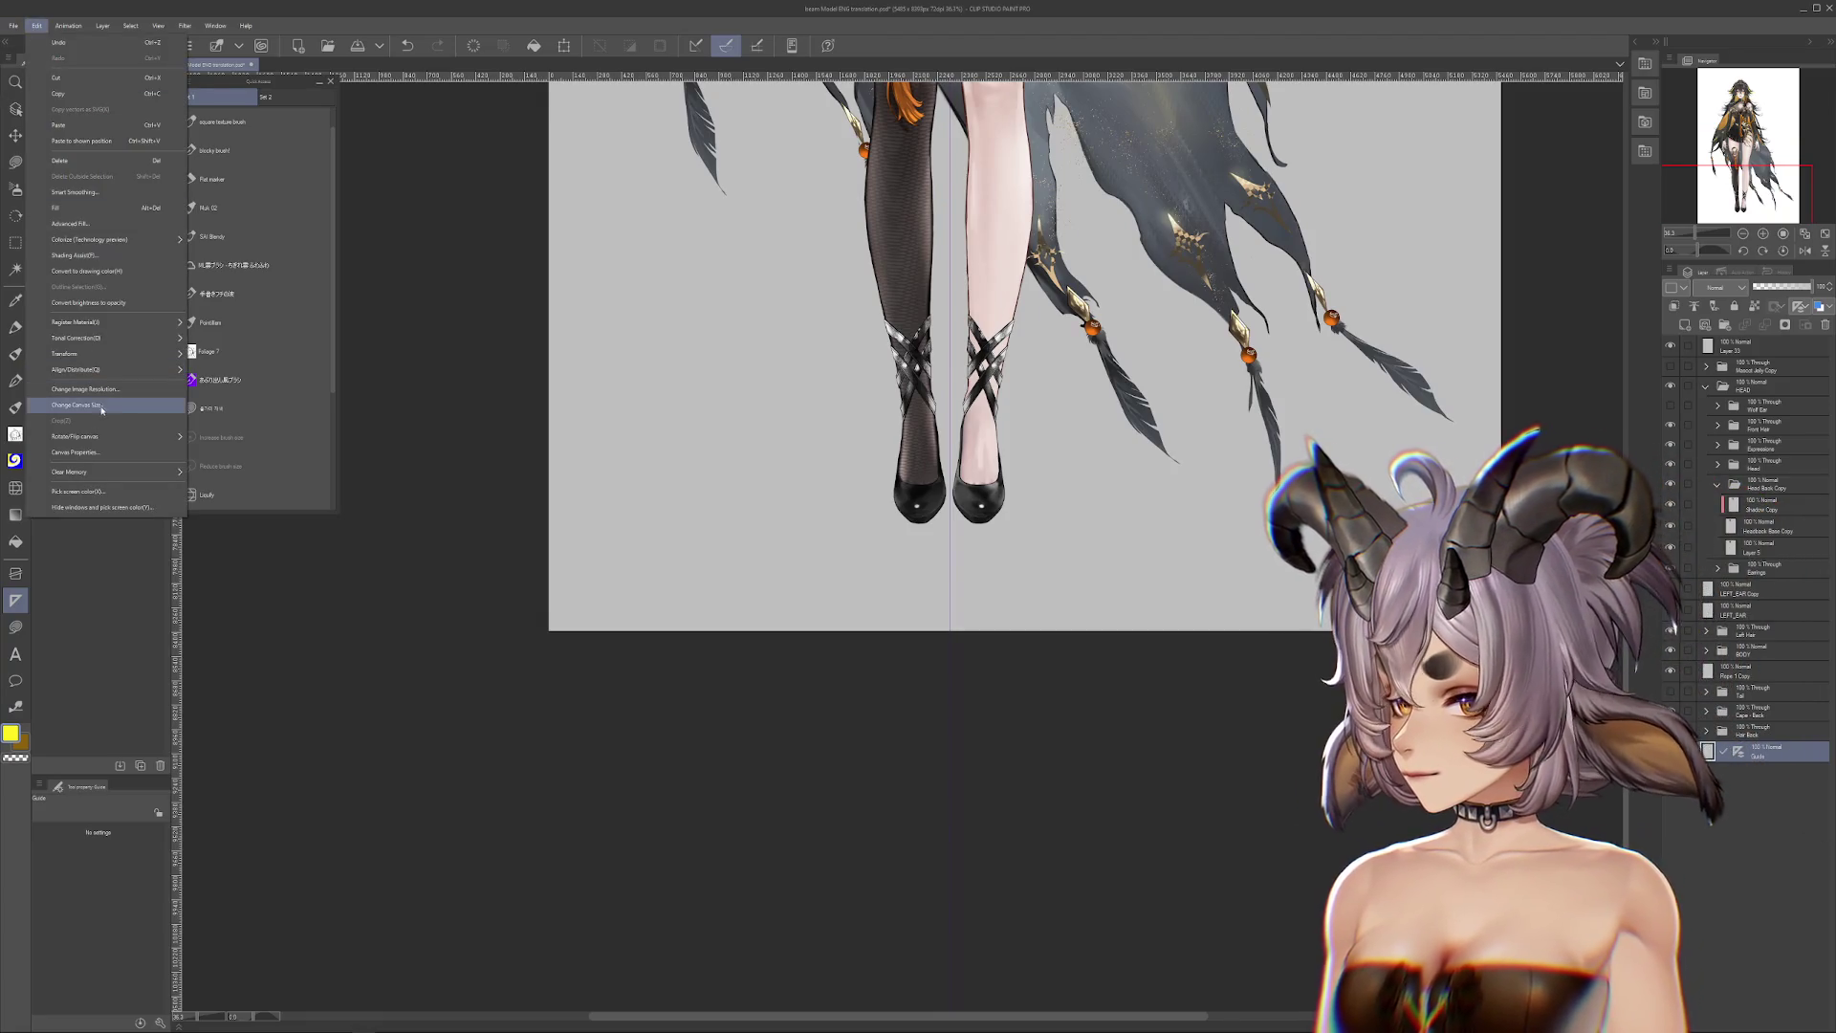
pyautogui.click(101, 407)
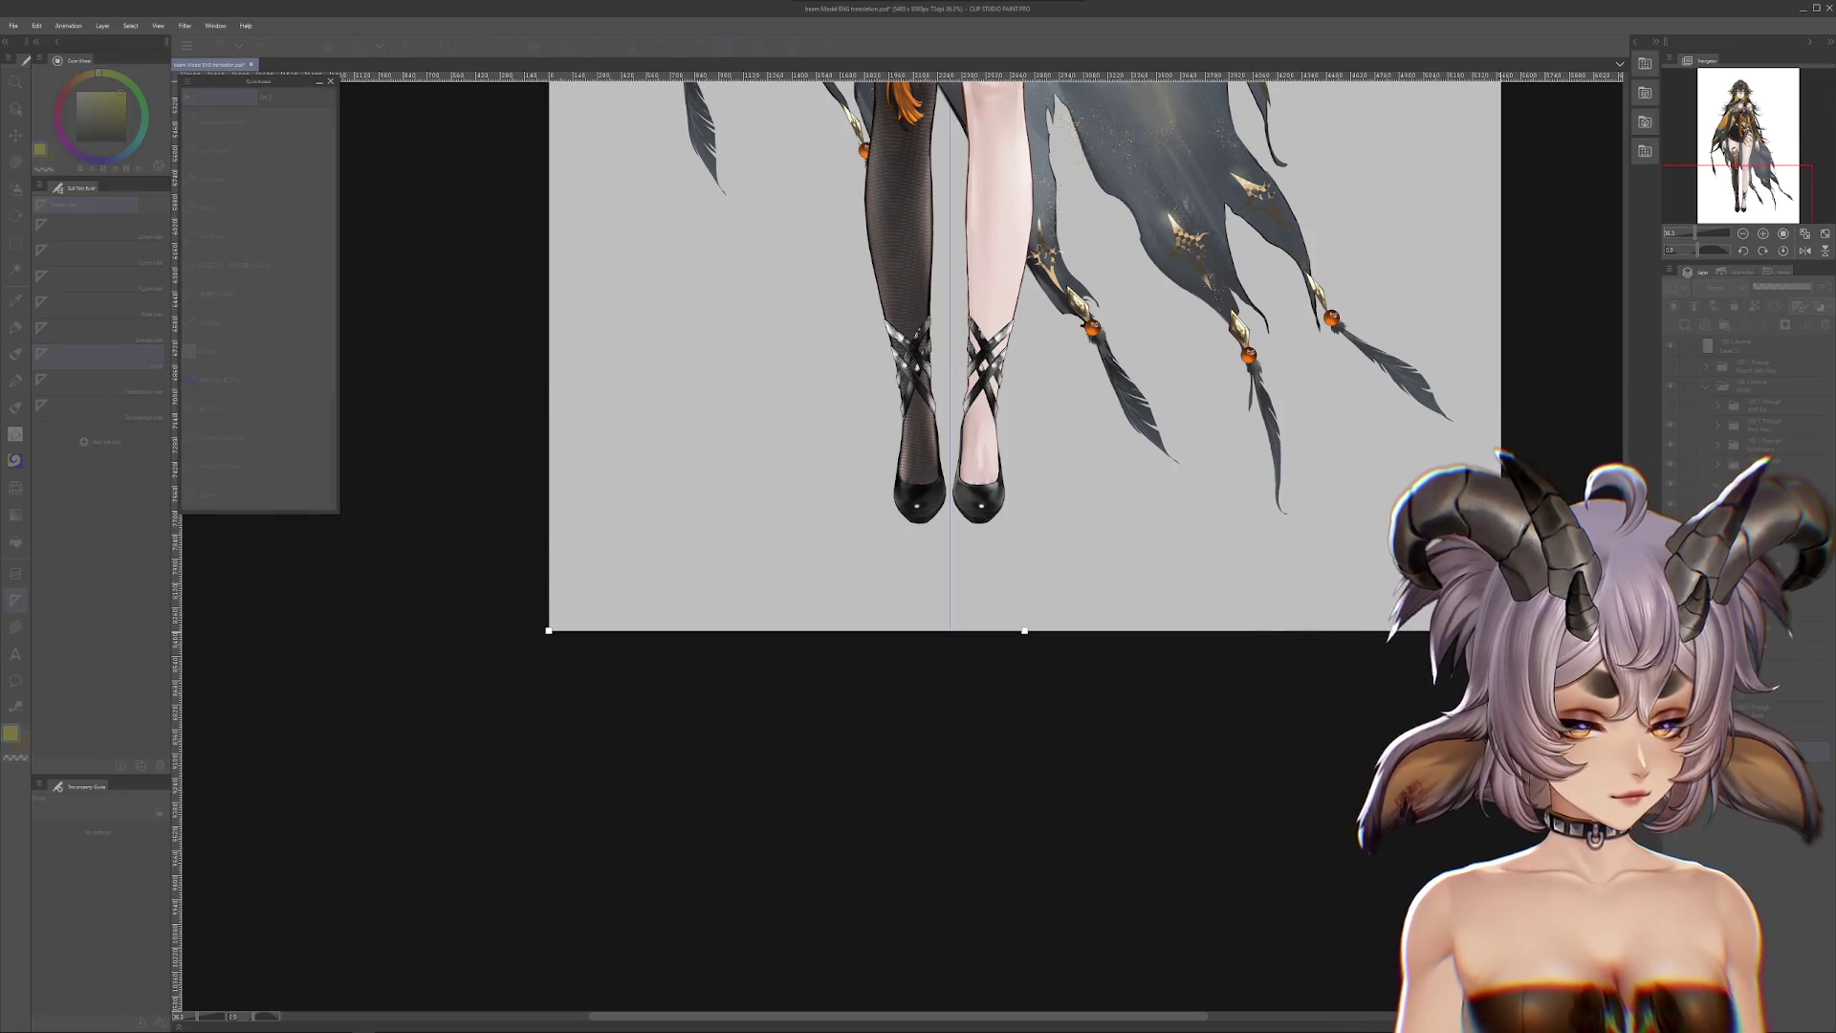
pyautogui.moveTo(1501, 631); pyautogui.dragTo(1476, 631)
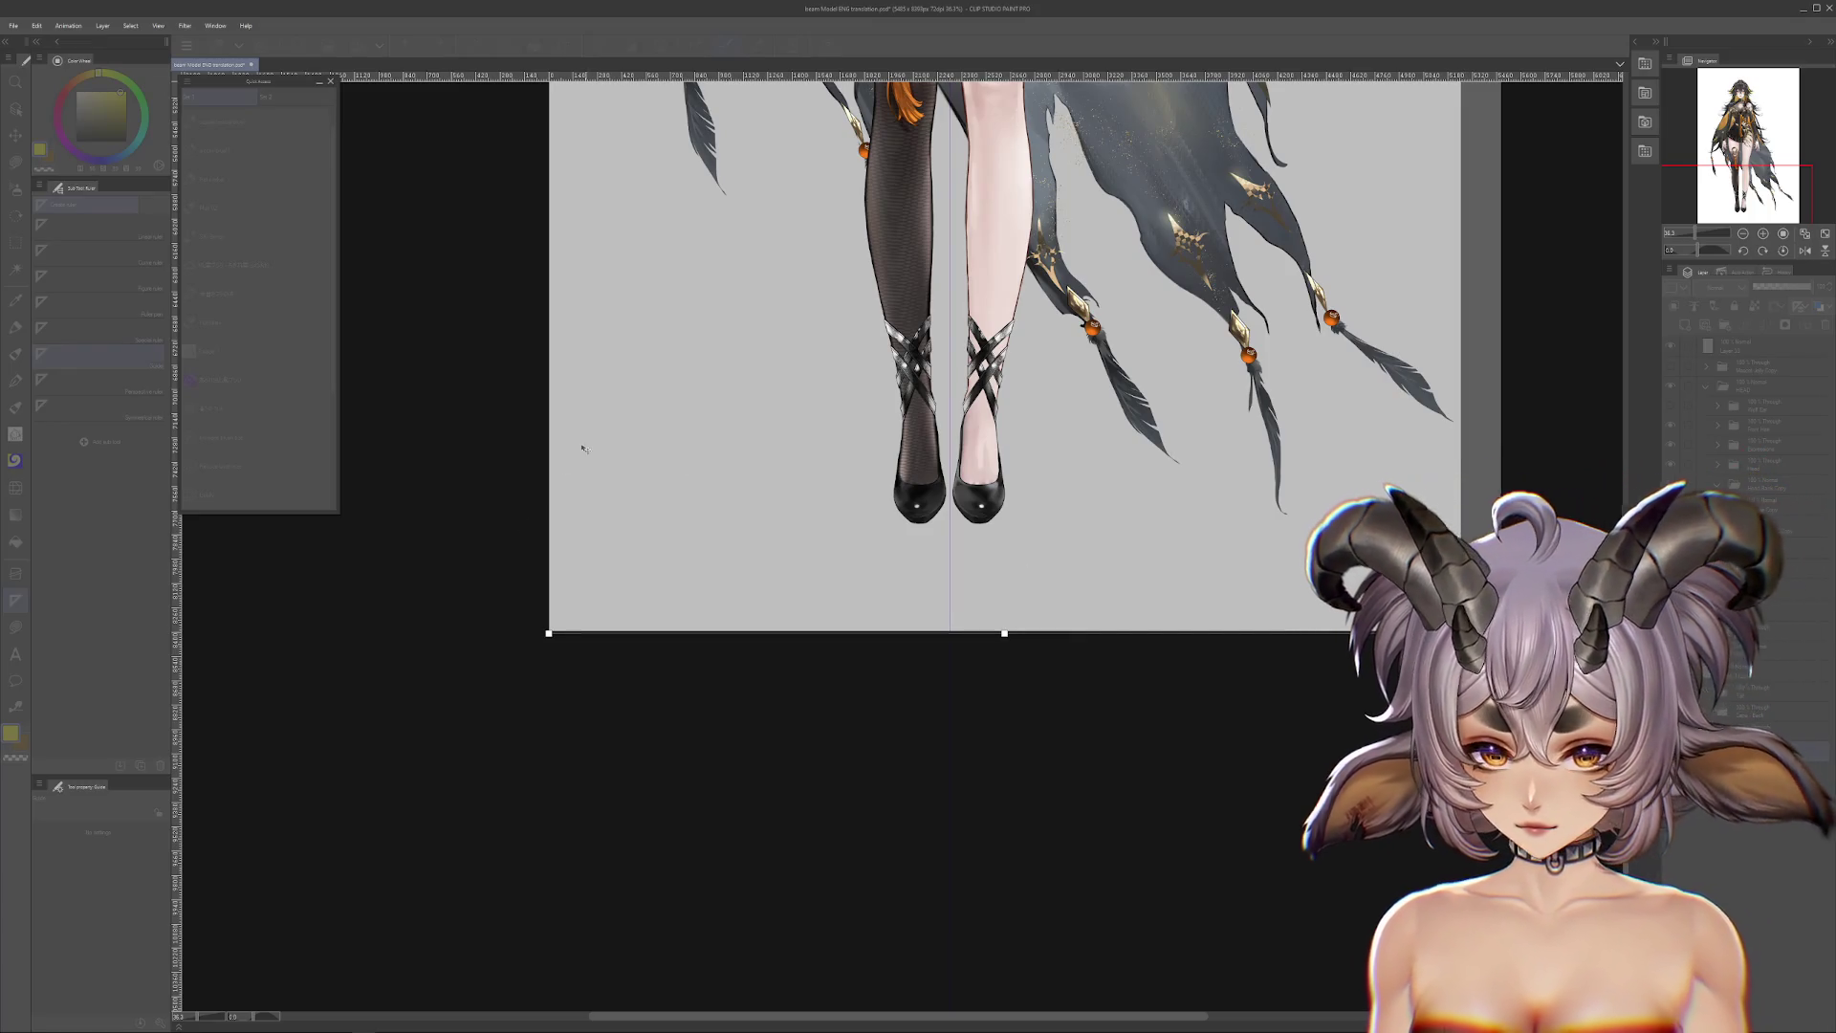
pyautogui.moveTo(546, 632); pyautogui.dragTo(440, 629)
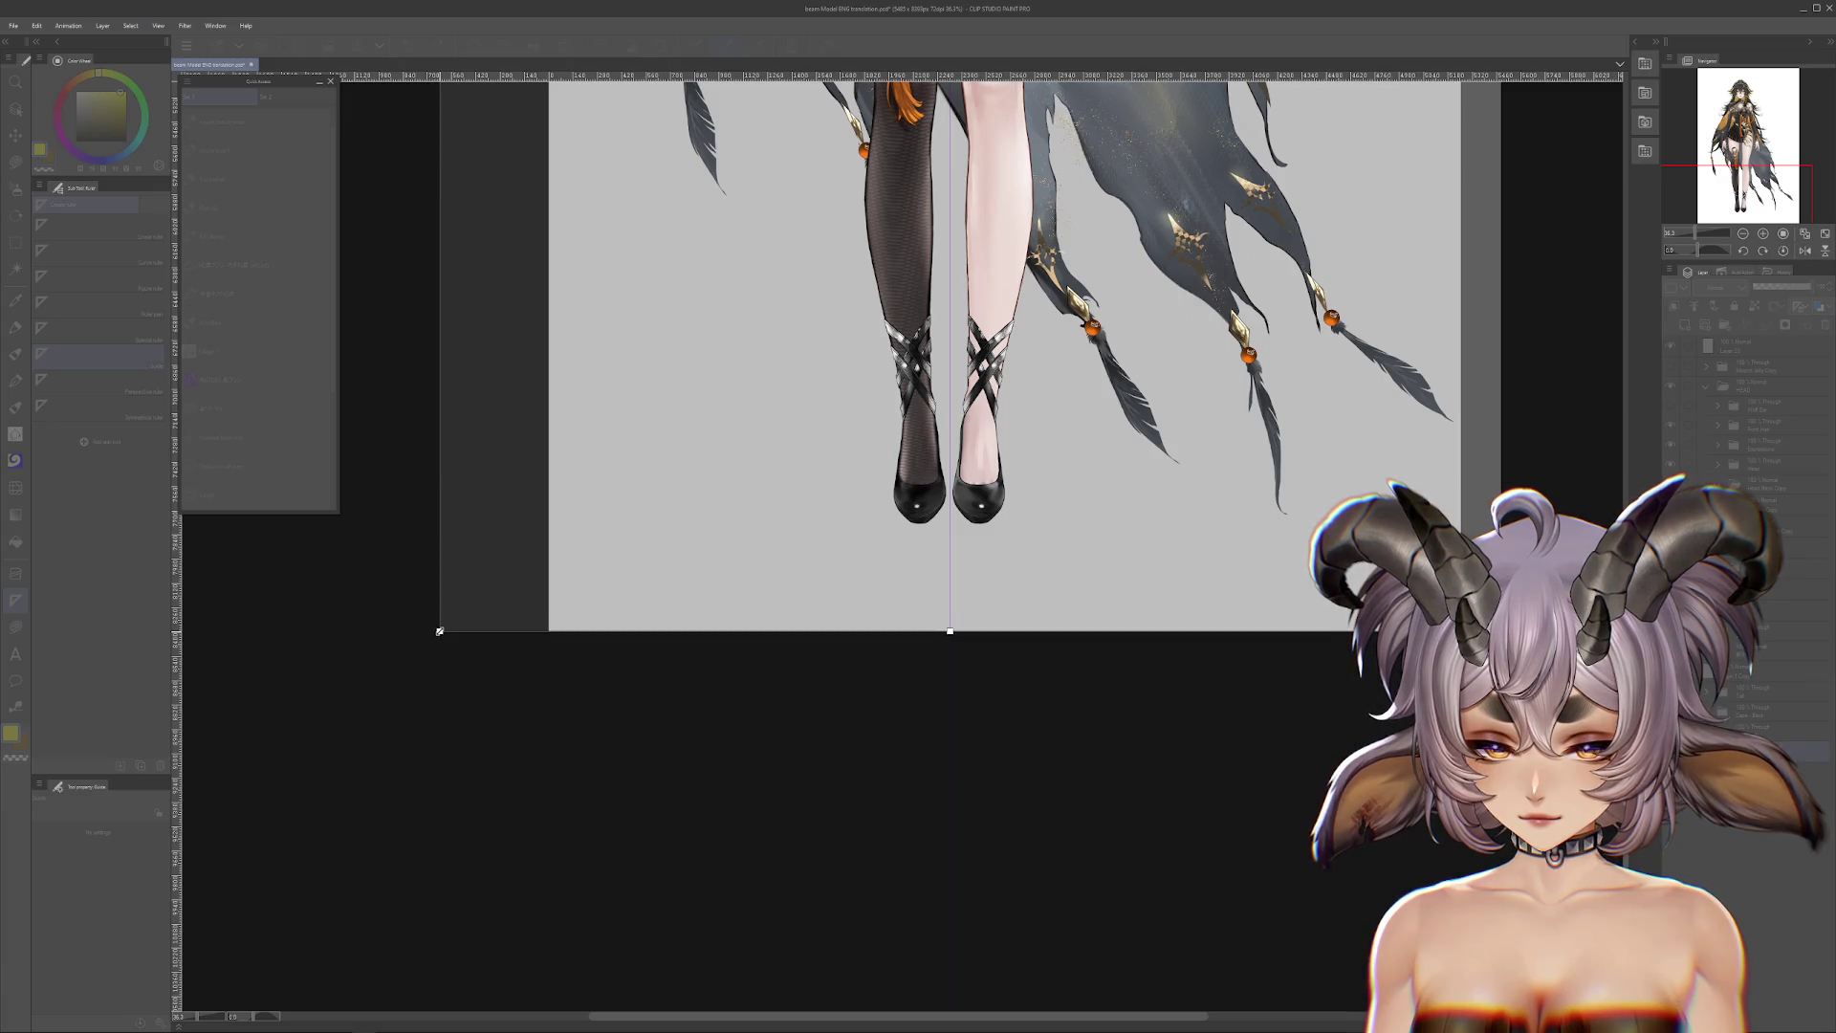
pyautogui.press('Return')
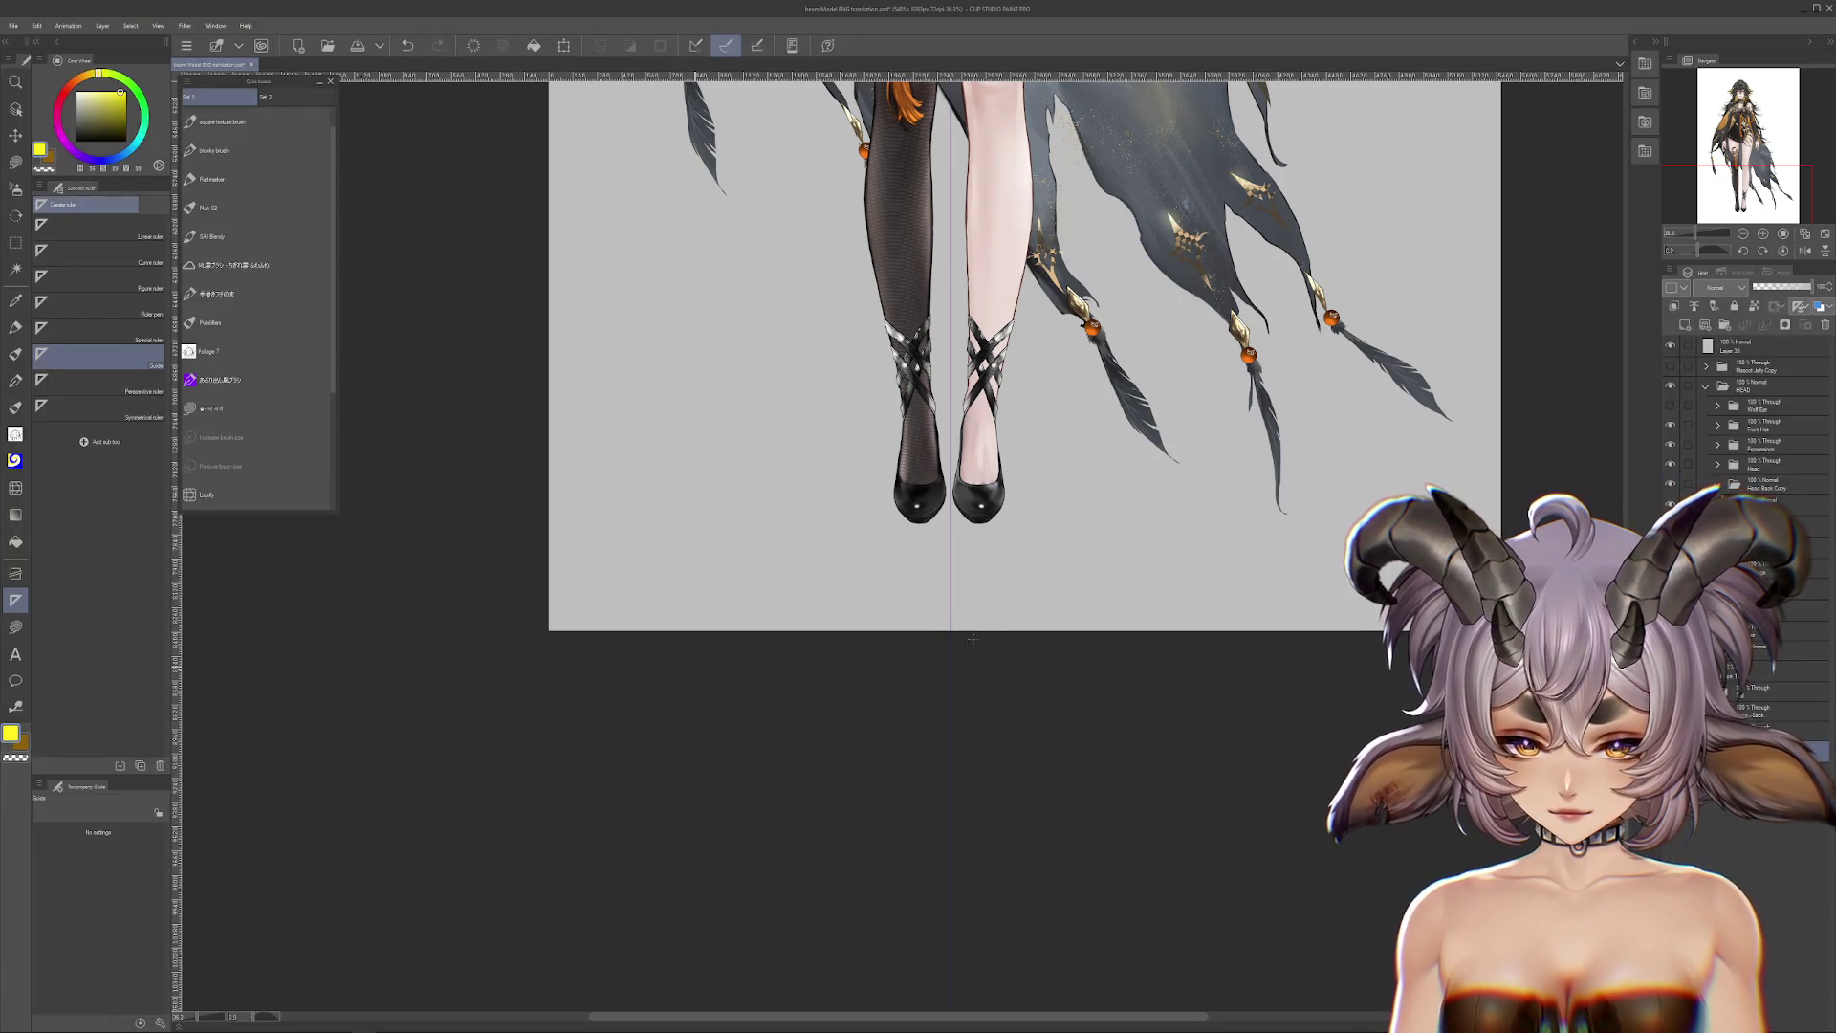
# Step: Trial-shorten the canvas from the top via Change Canvas Size, then cancel the change
pyautogui.scroll(-4, 965, 638)
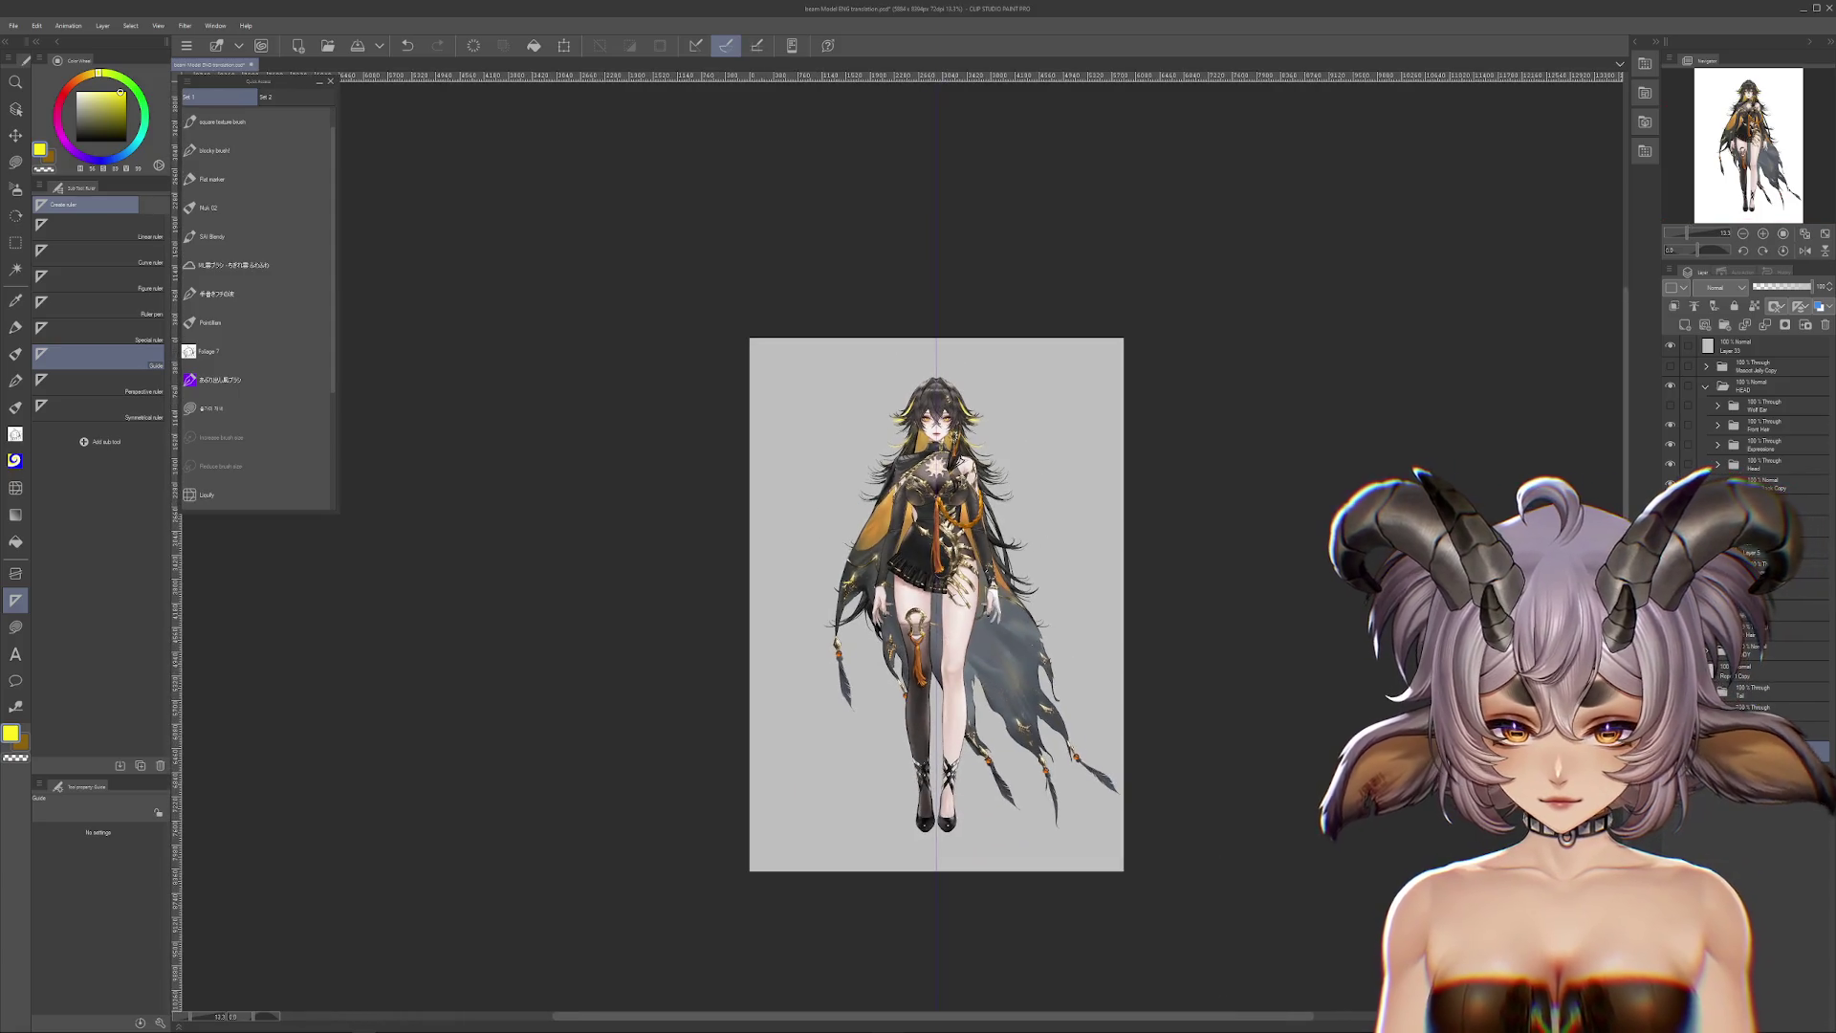
pyautogui.scroll(1, 558, 479)
pyautogui.click(36, 26)
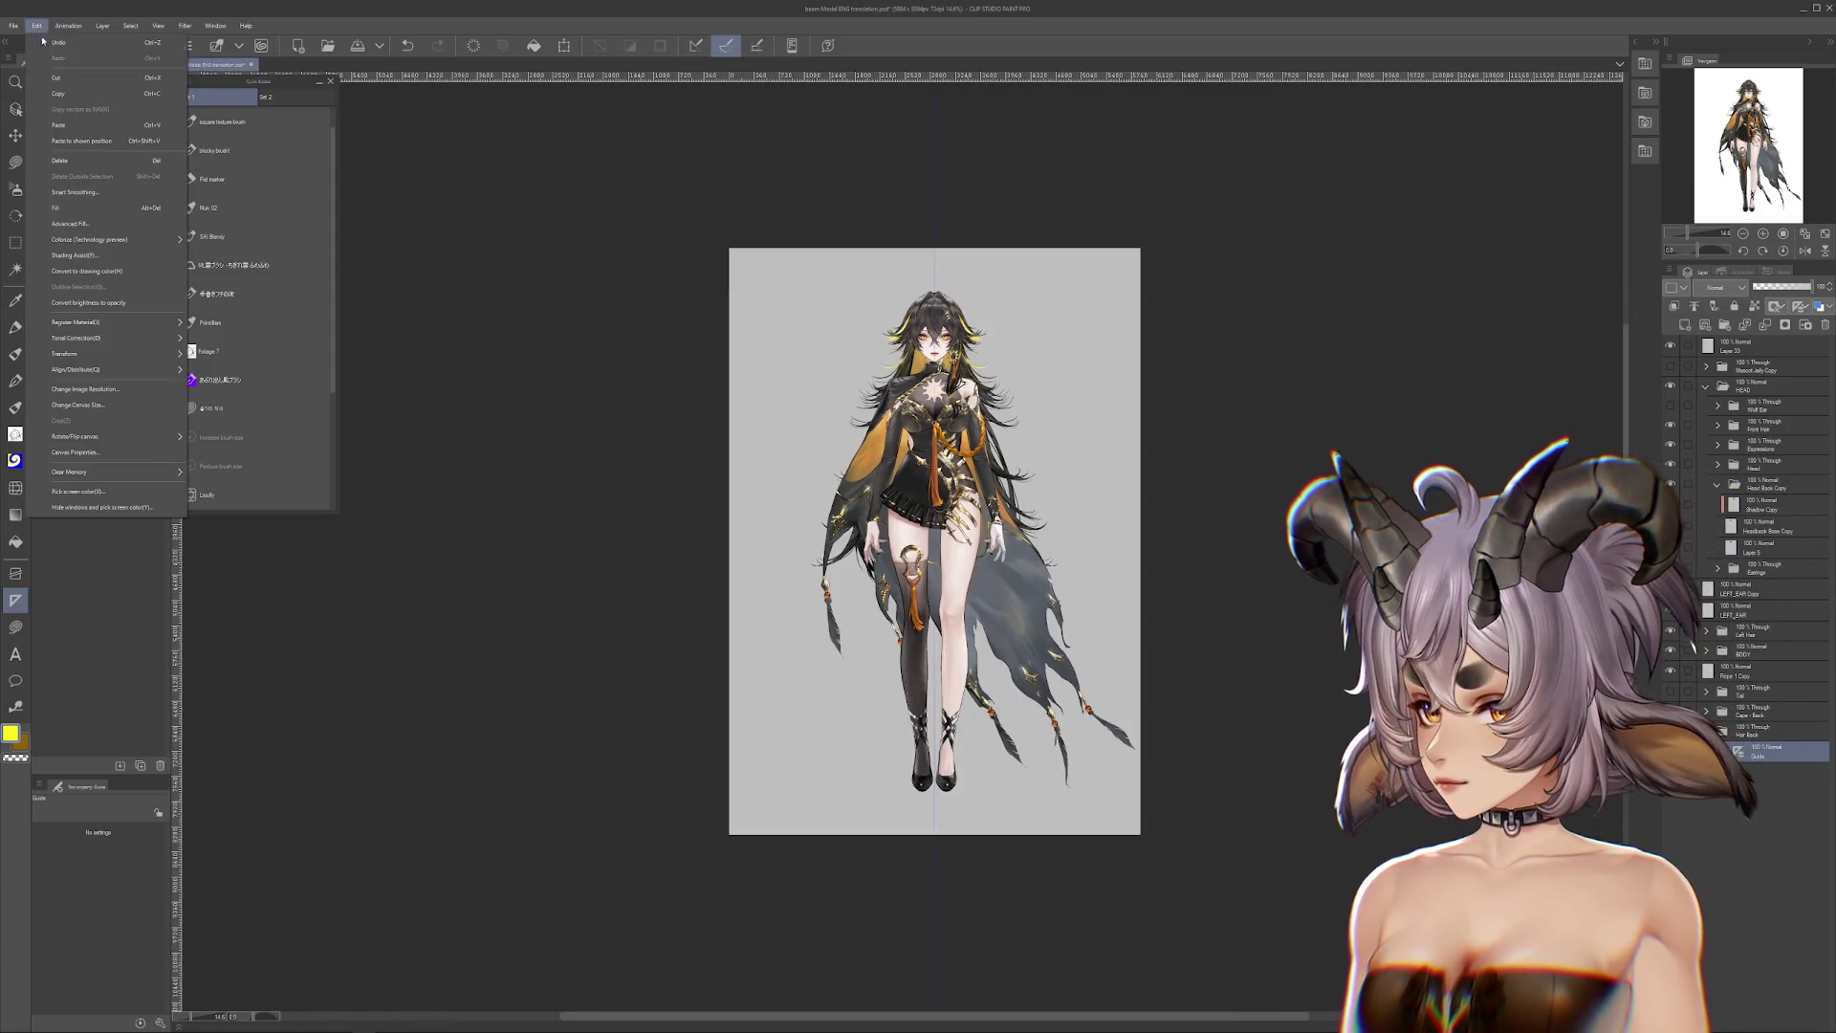
pyautogui.click(104, 407)
pyautogui.moveTo(932, 251); pyautogui.dragTo(933, 261)
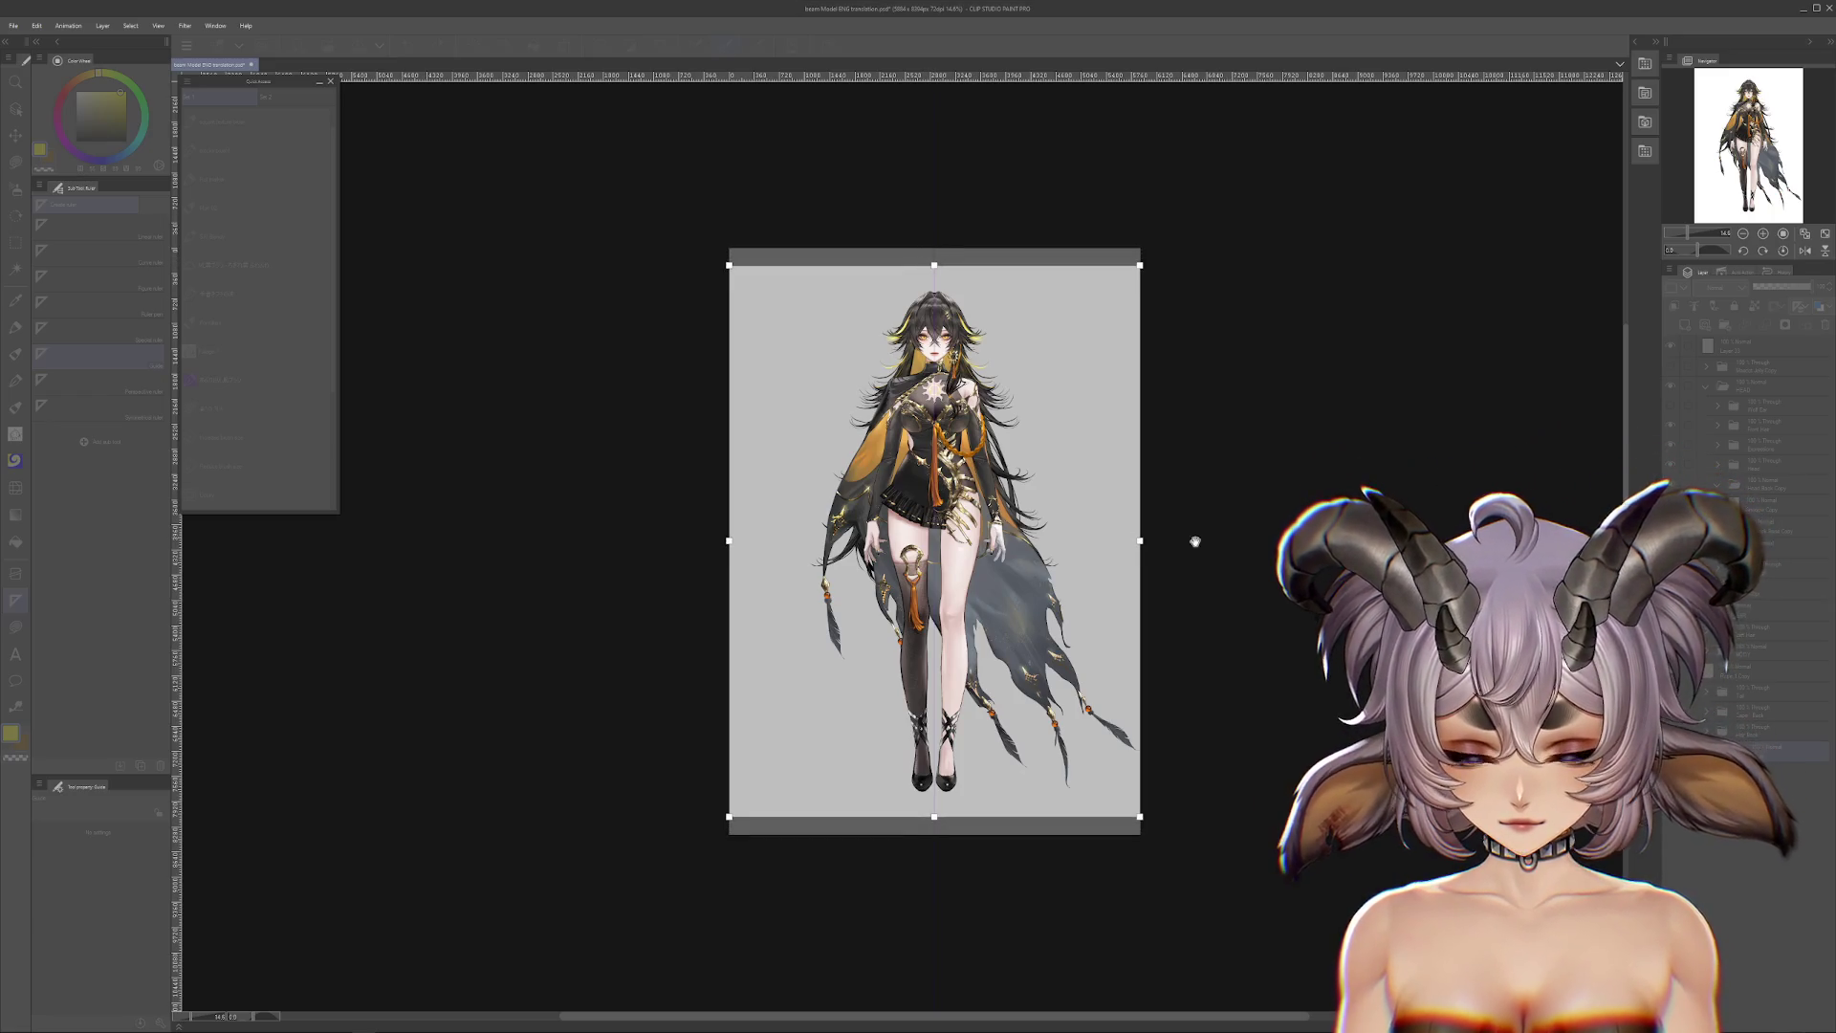
pyautogui.press('Escape')
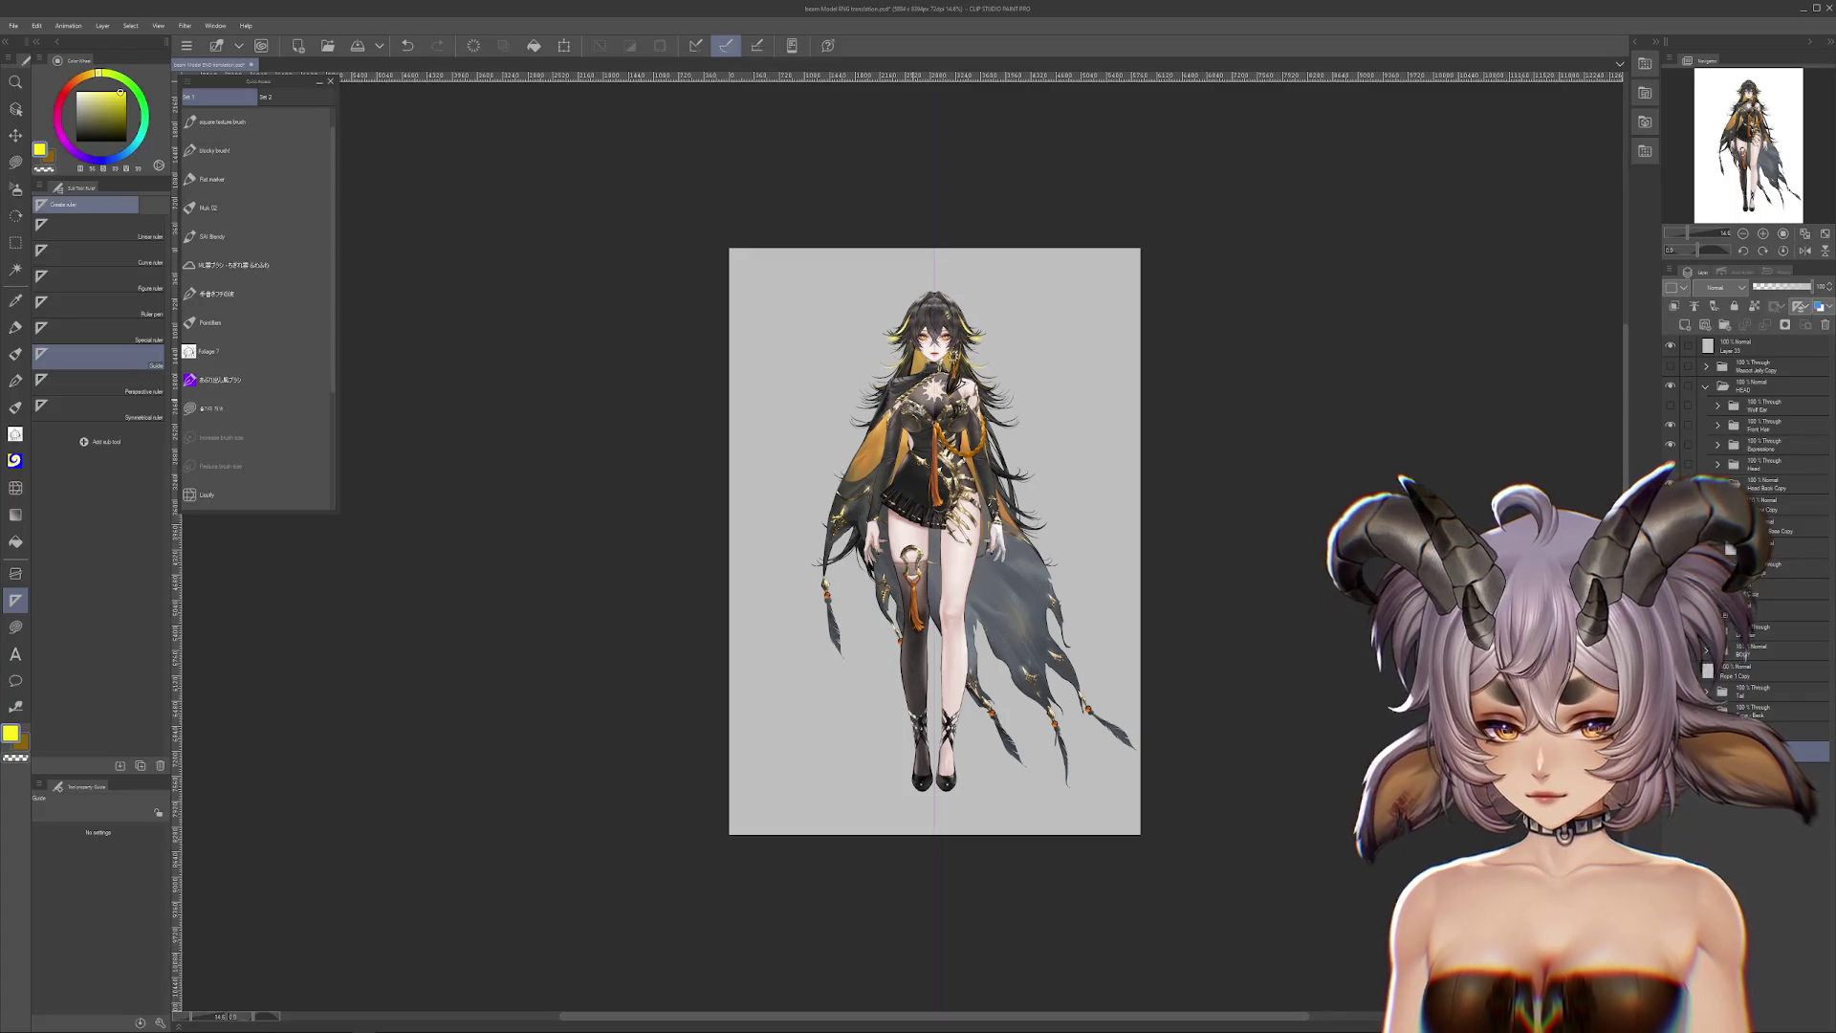
# Step: Reopen Edit > Change Canvas Size for a fresh resize attempt
pyautogui.scroll(3, 735, 274)
pyautogui.scroll(-2, 735, 274)
pyautogui.click(33, 27)
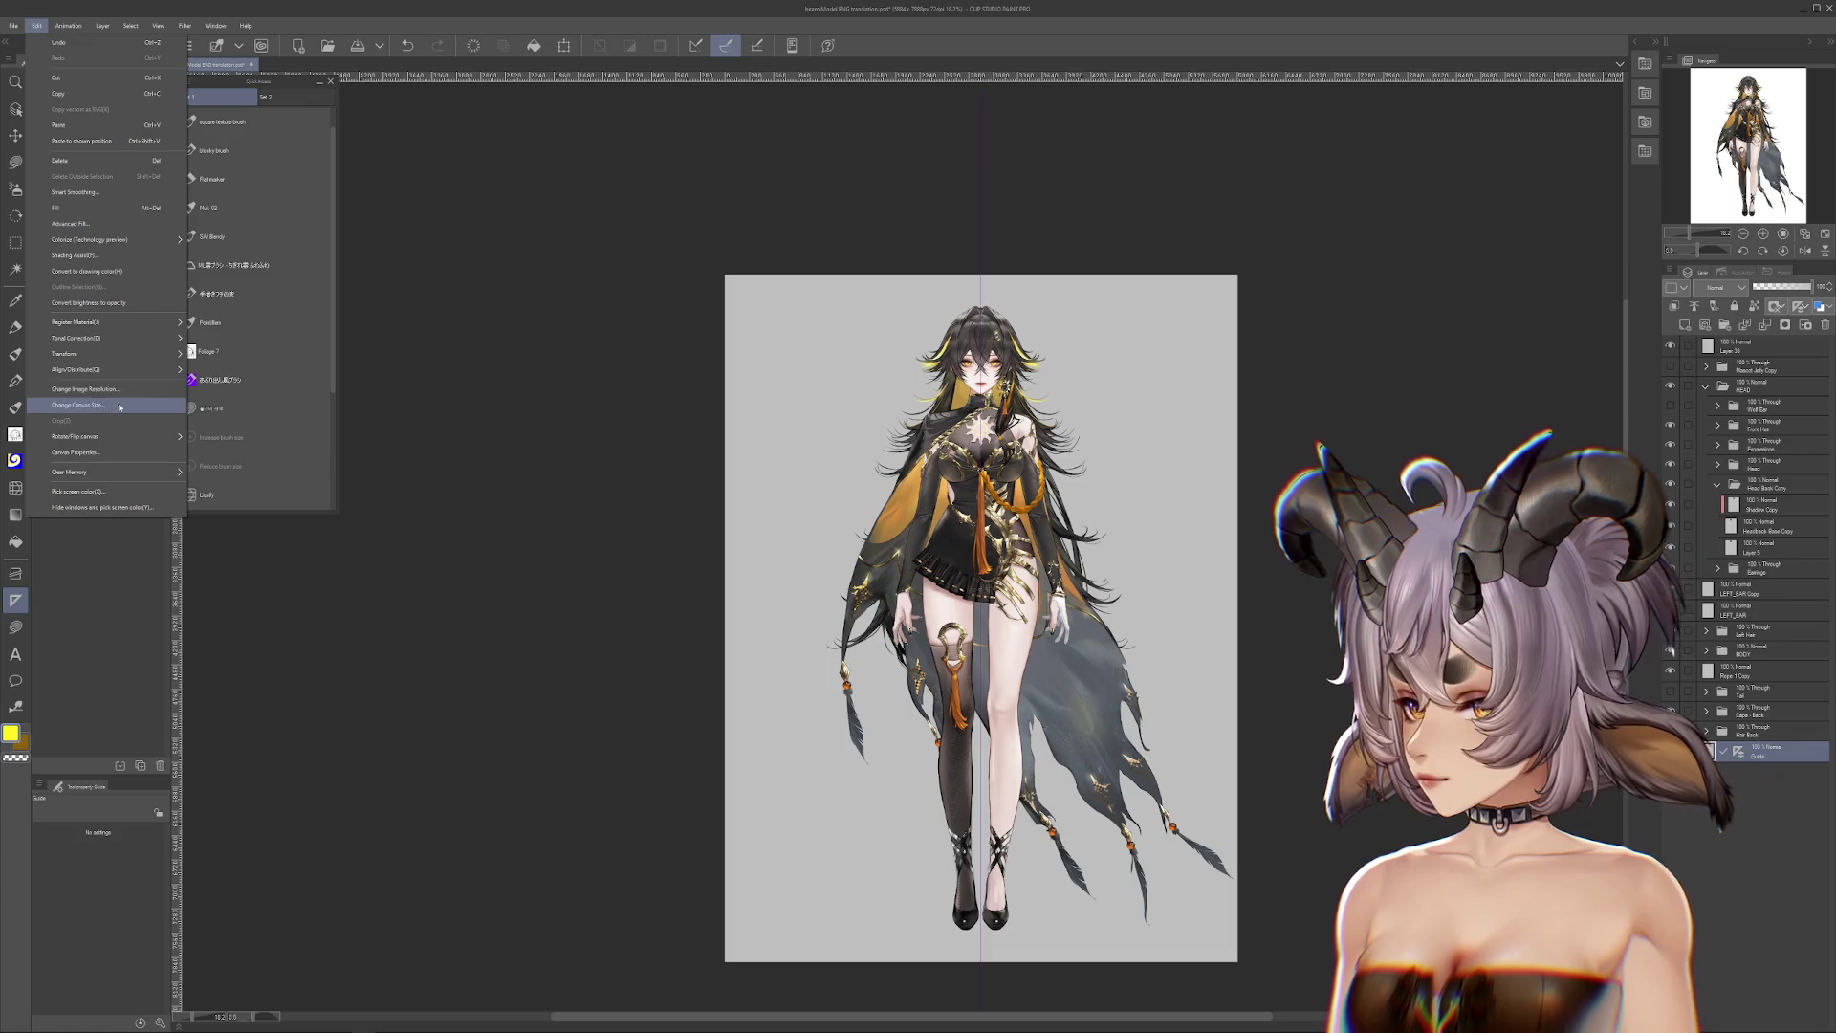
pyautogui.click(113, 409)
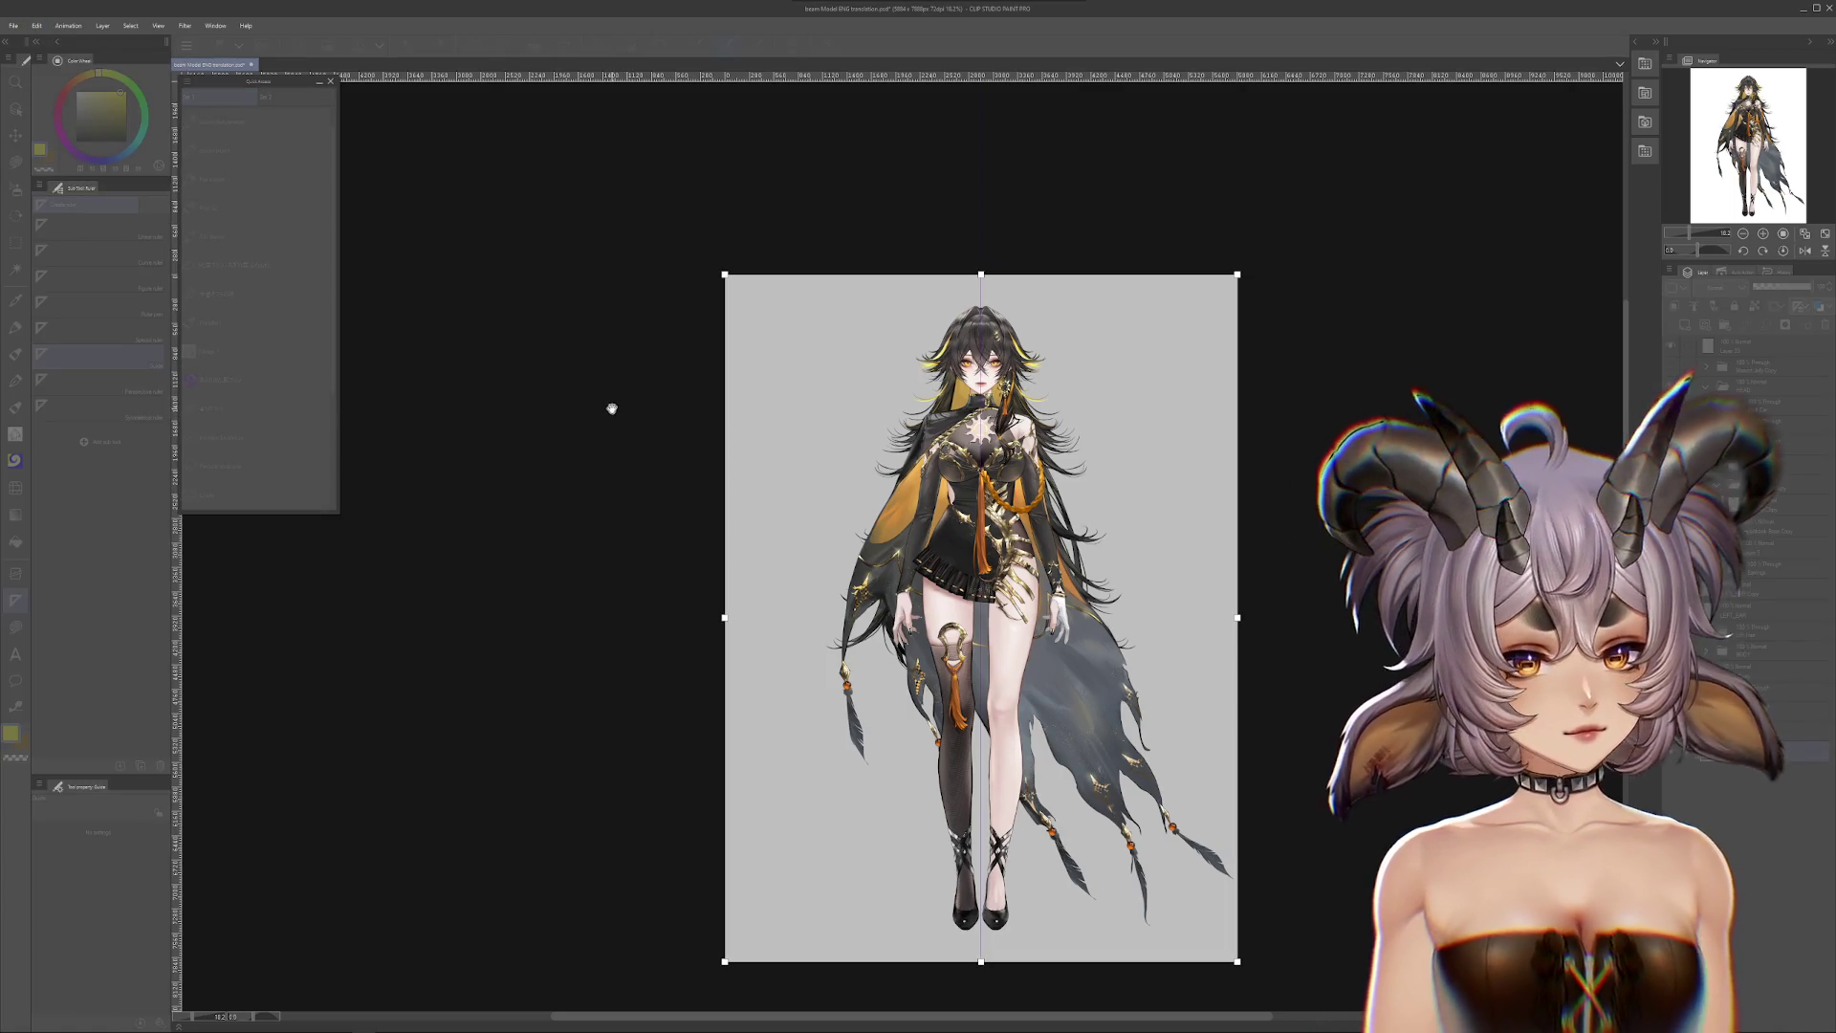
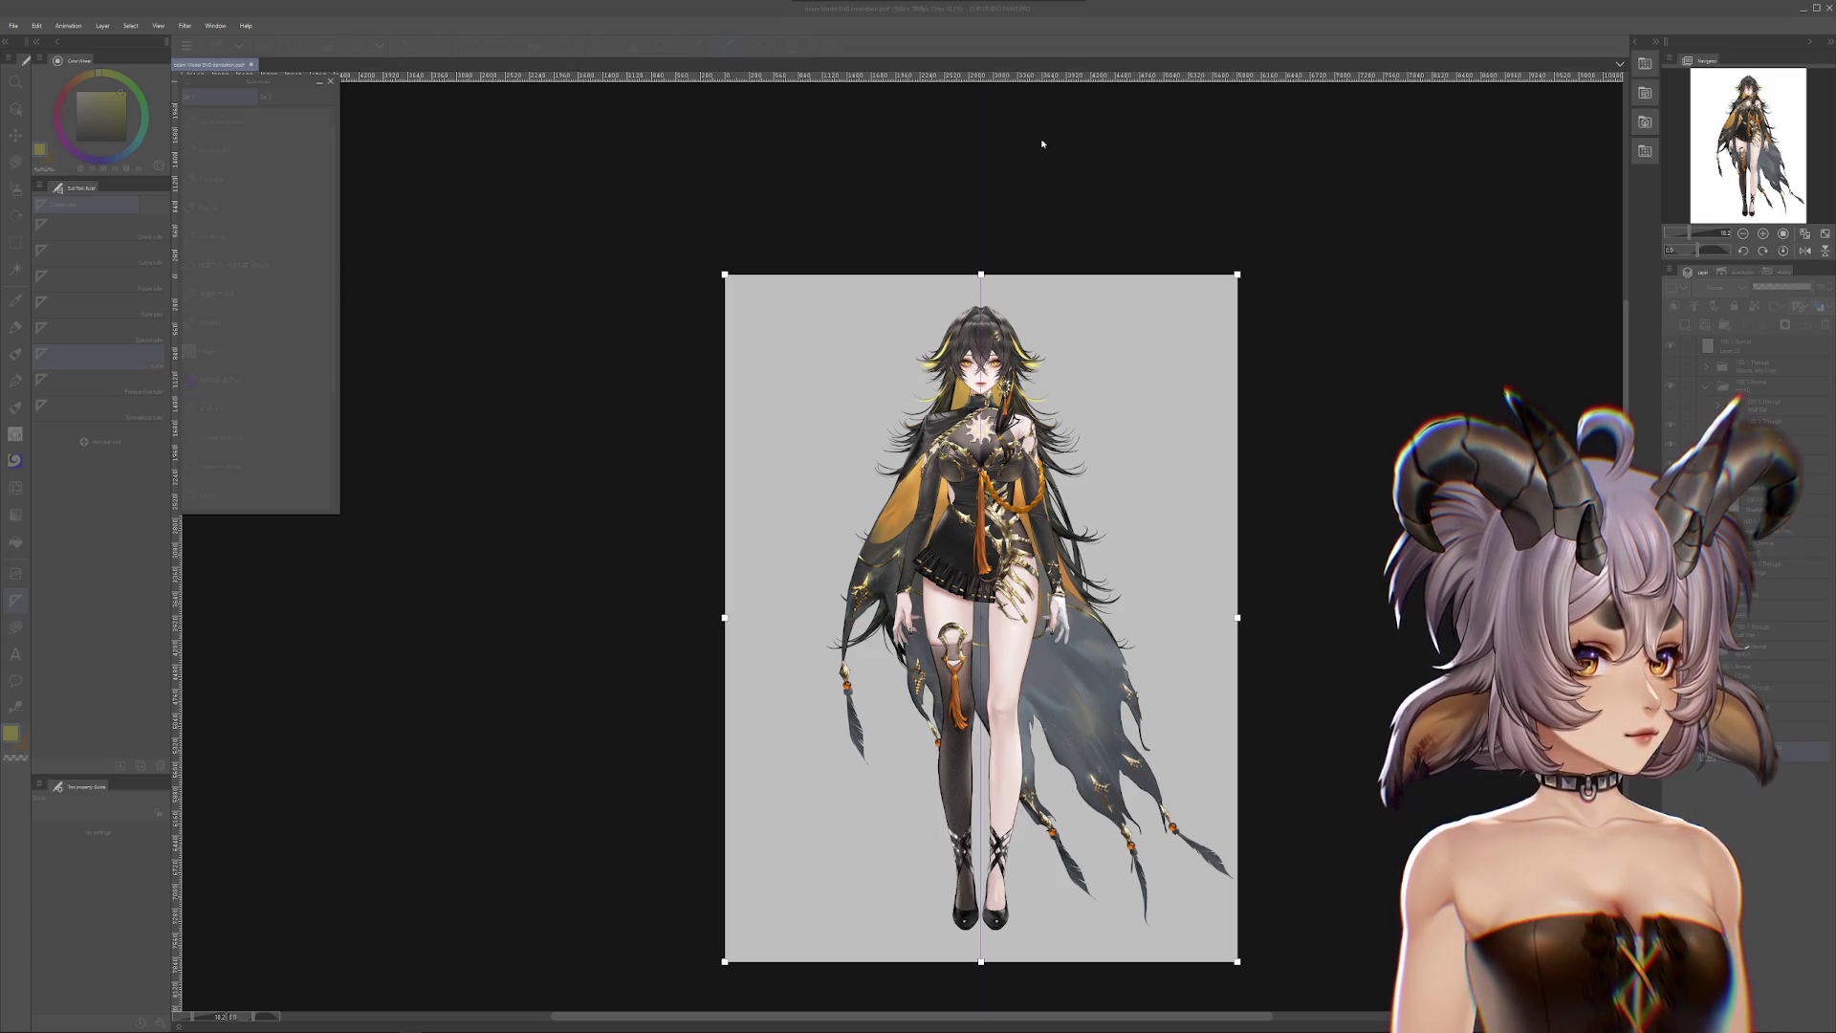
# Step: Zoom in and out on the illustration to inspect the character's hair and feet
pyautogui.click(925, 232)
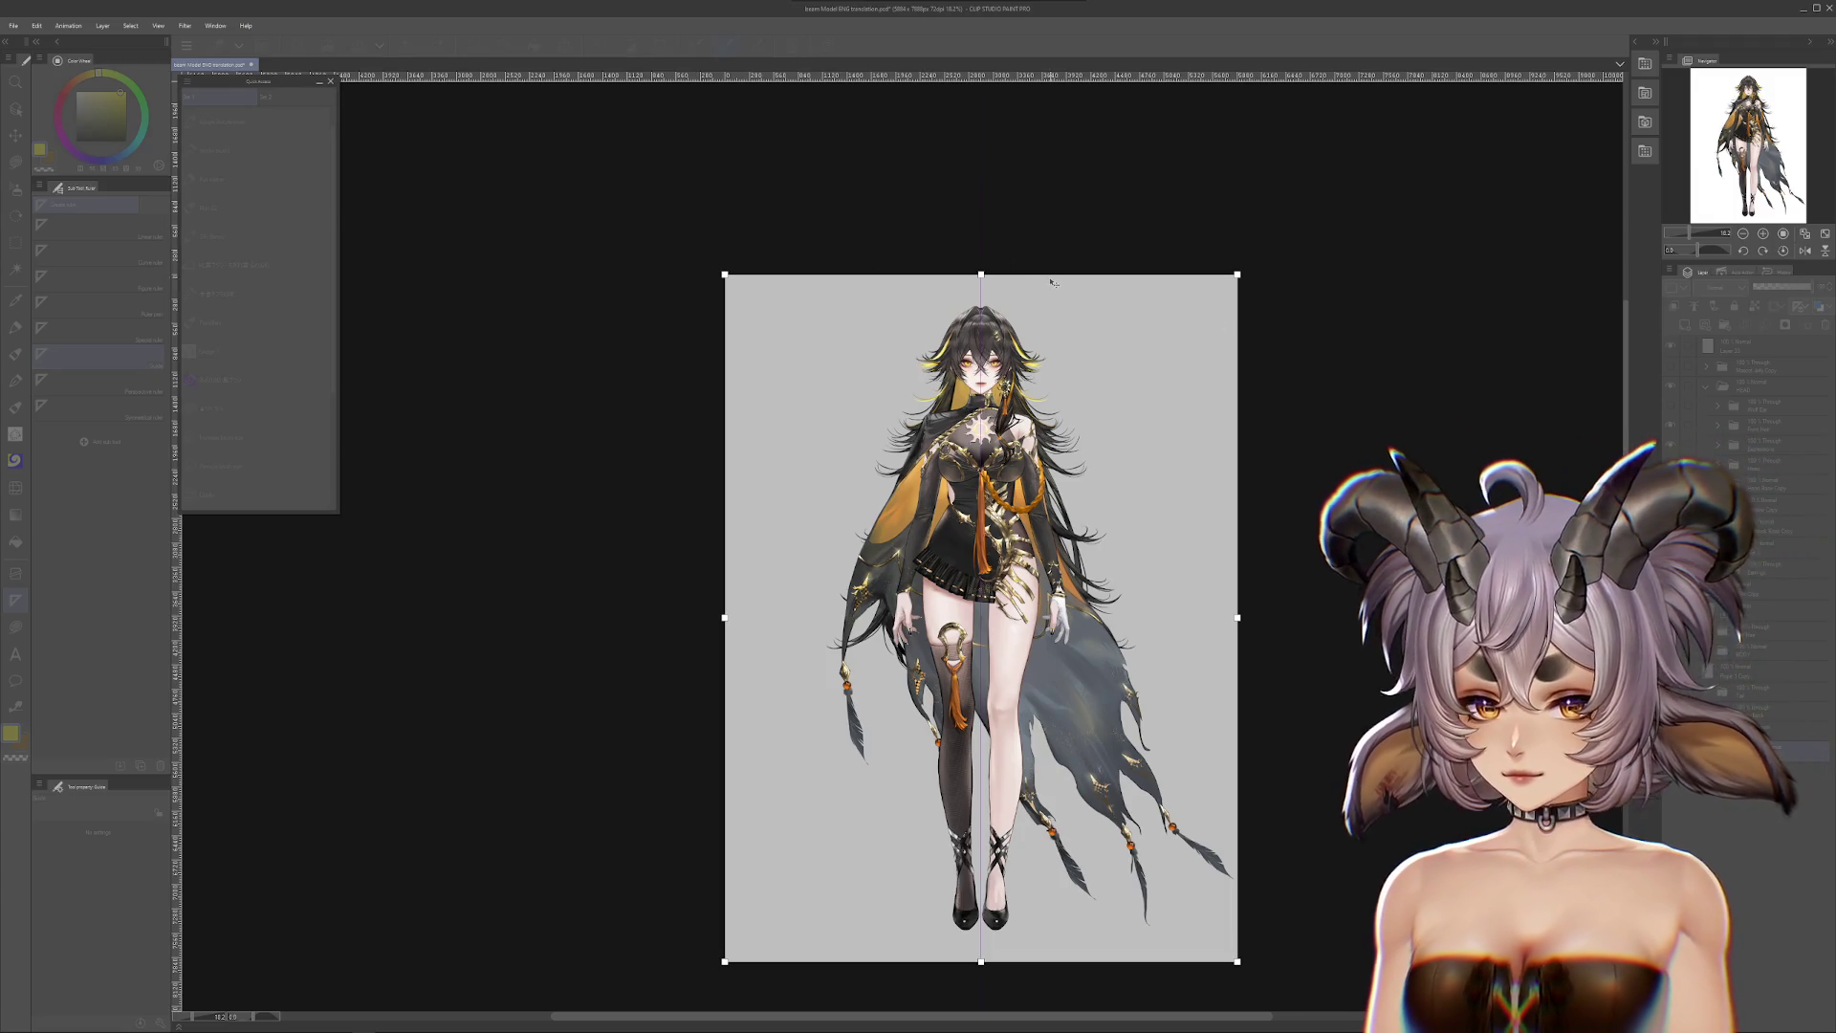
pyautogui.scroll(8, 1052, 282)
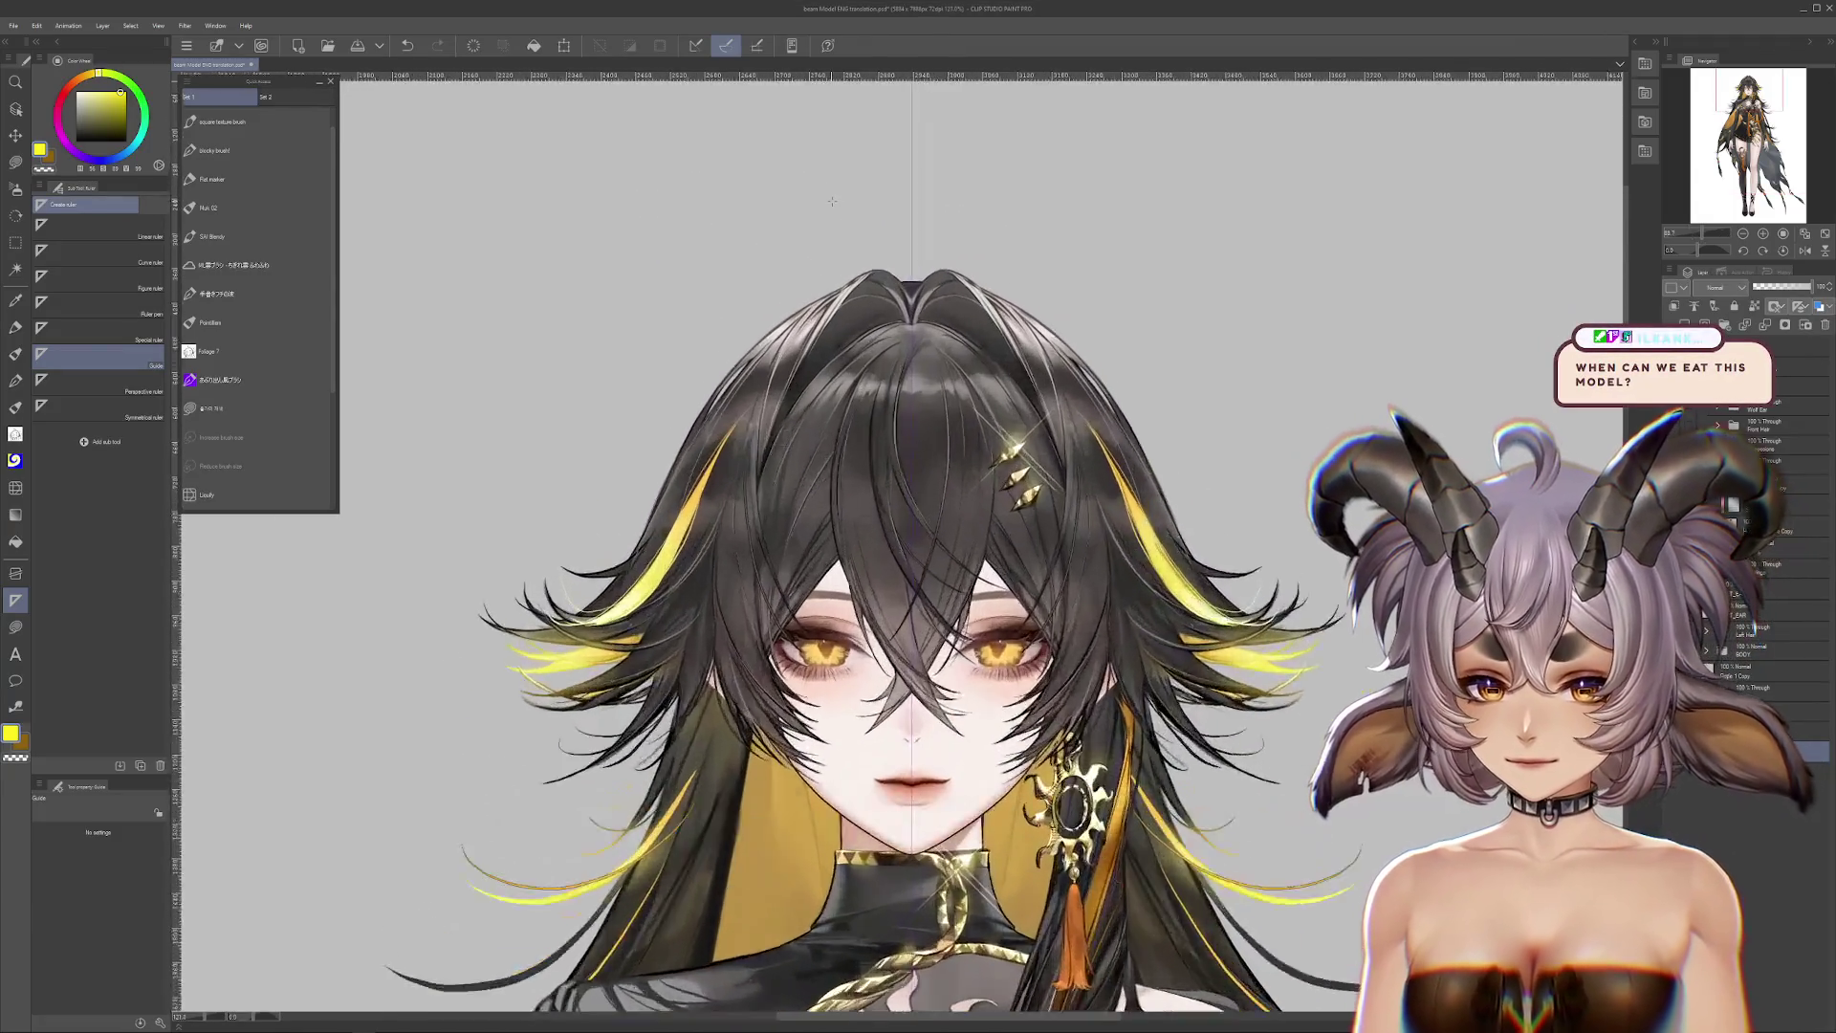
pyautogui.scroll(10, 832, 201)
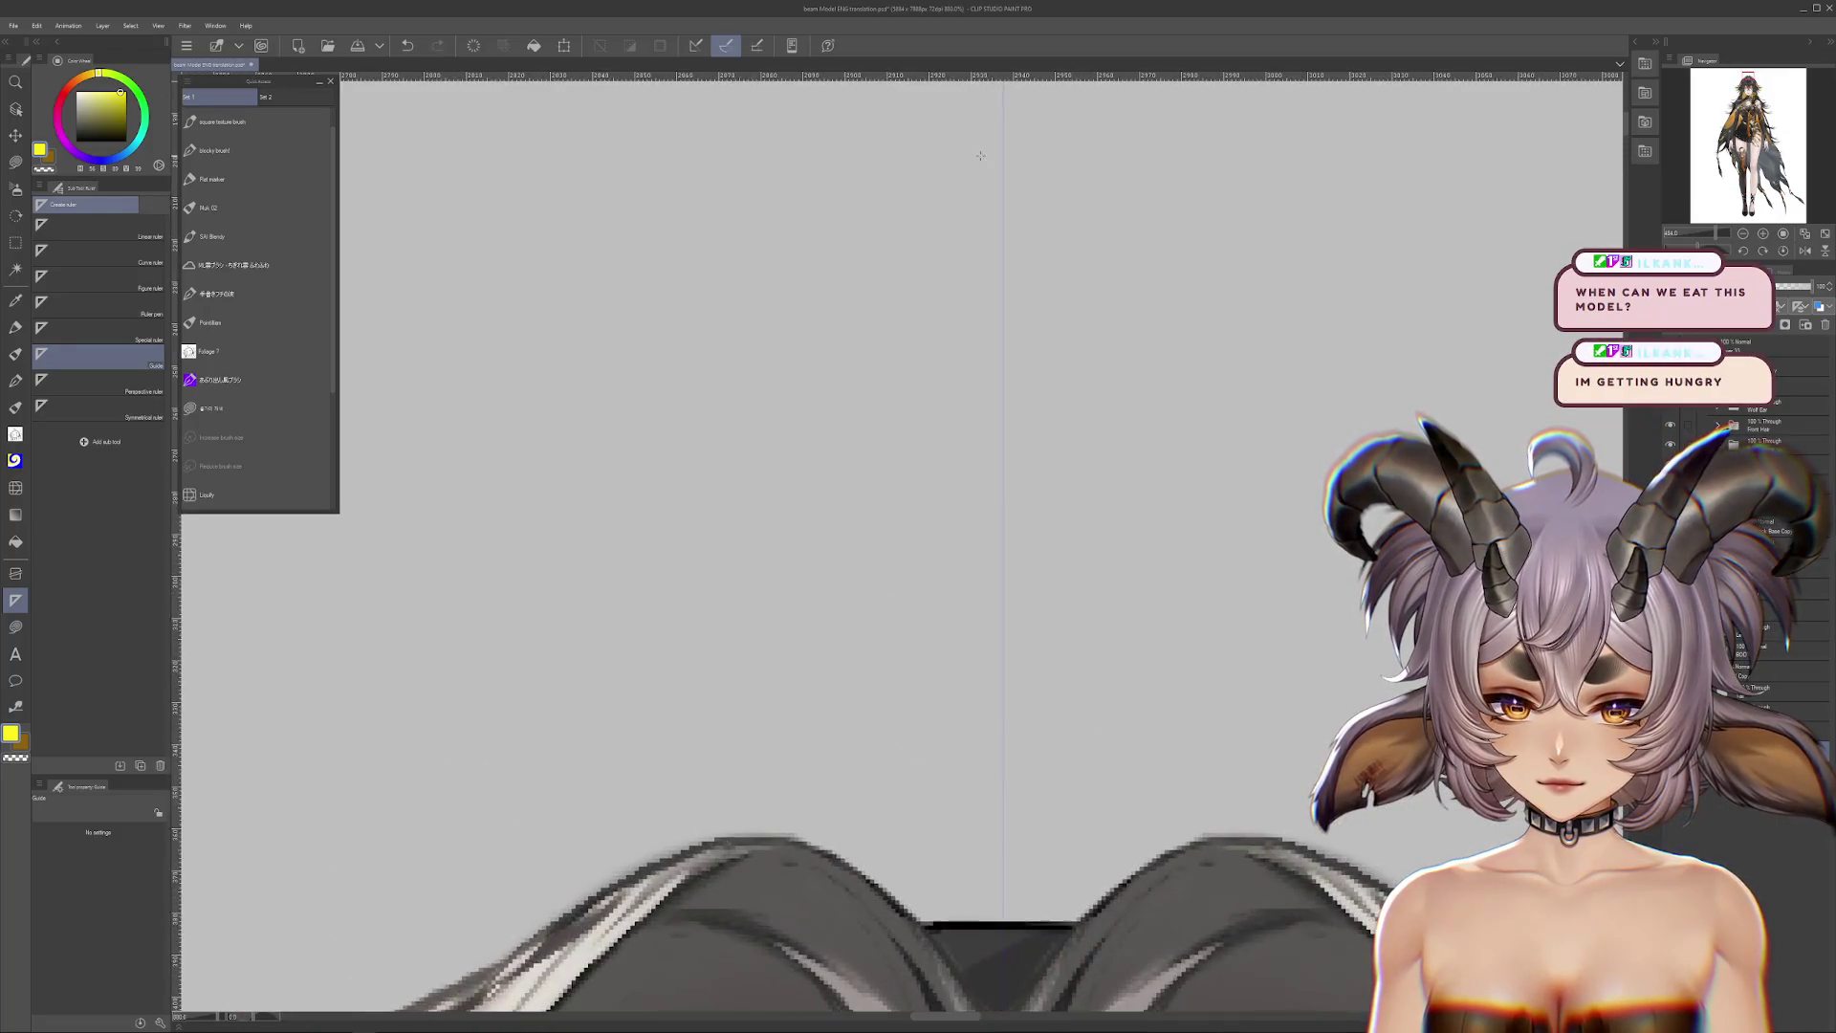
pyautogui.scroll(4, 980, 154)
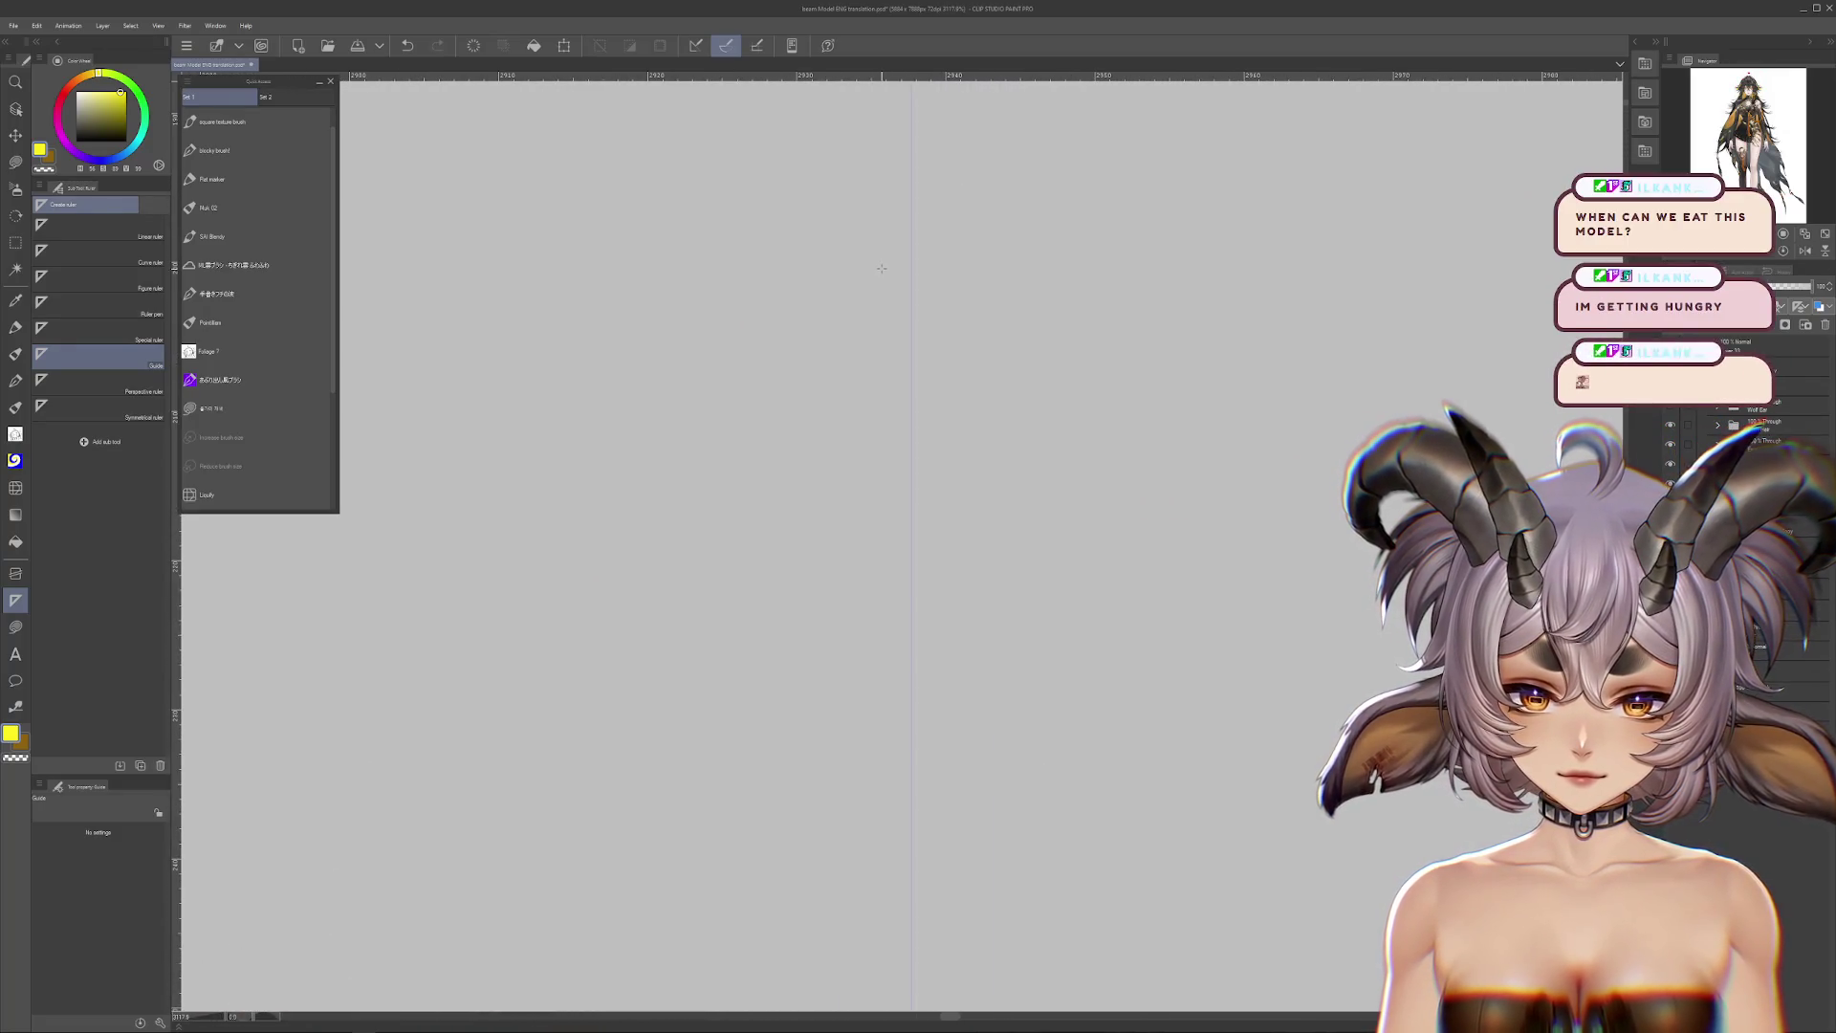
pyautogui.scroll(-2, 911, 223)
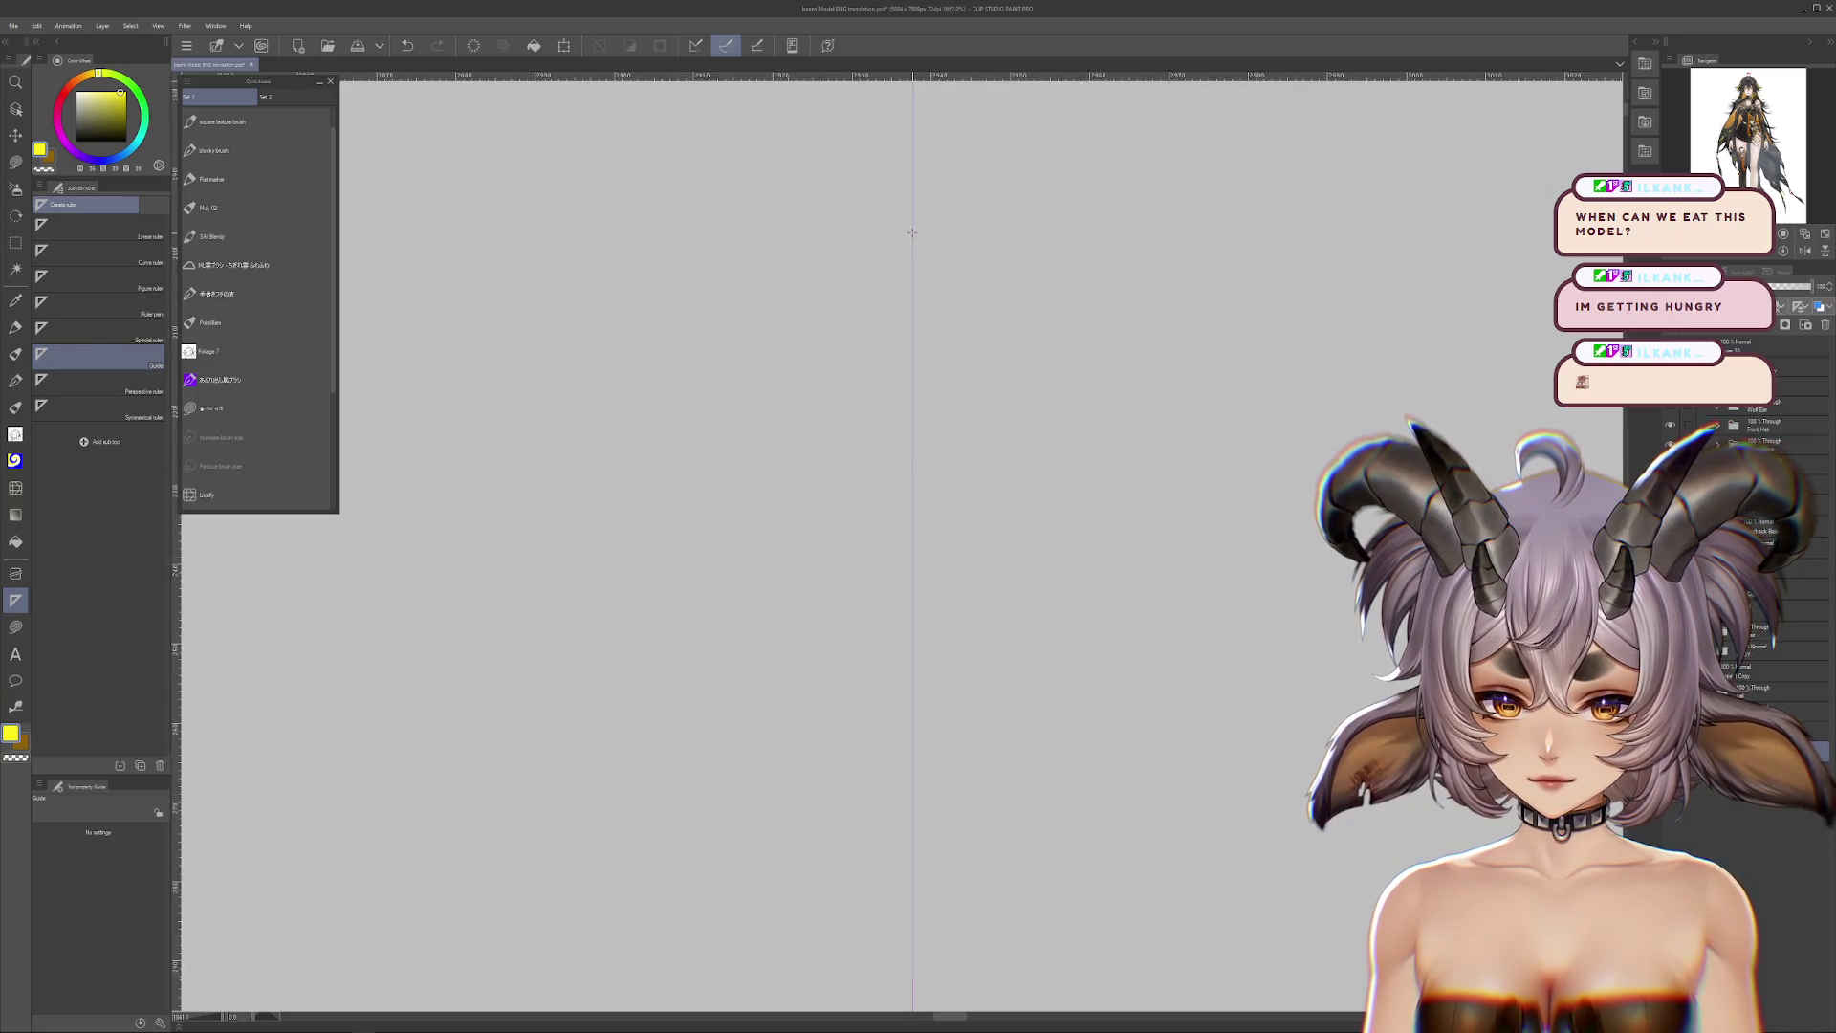
pyautogui.scroll(-2, 912, 233)
pyautogui.scroll(-2, 908, 233)
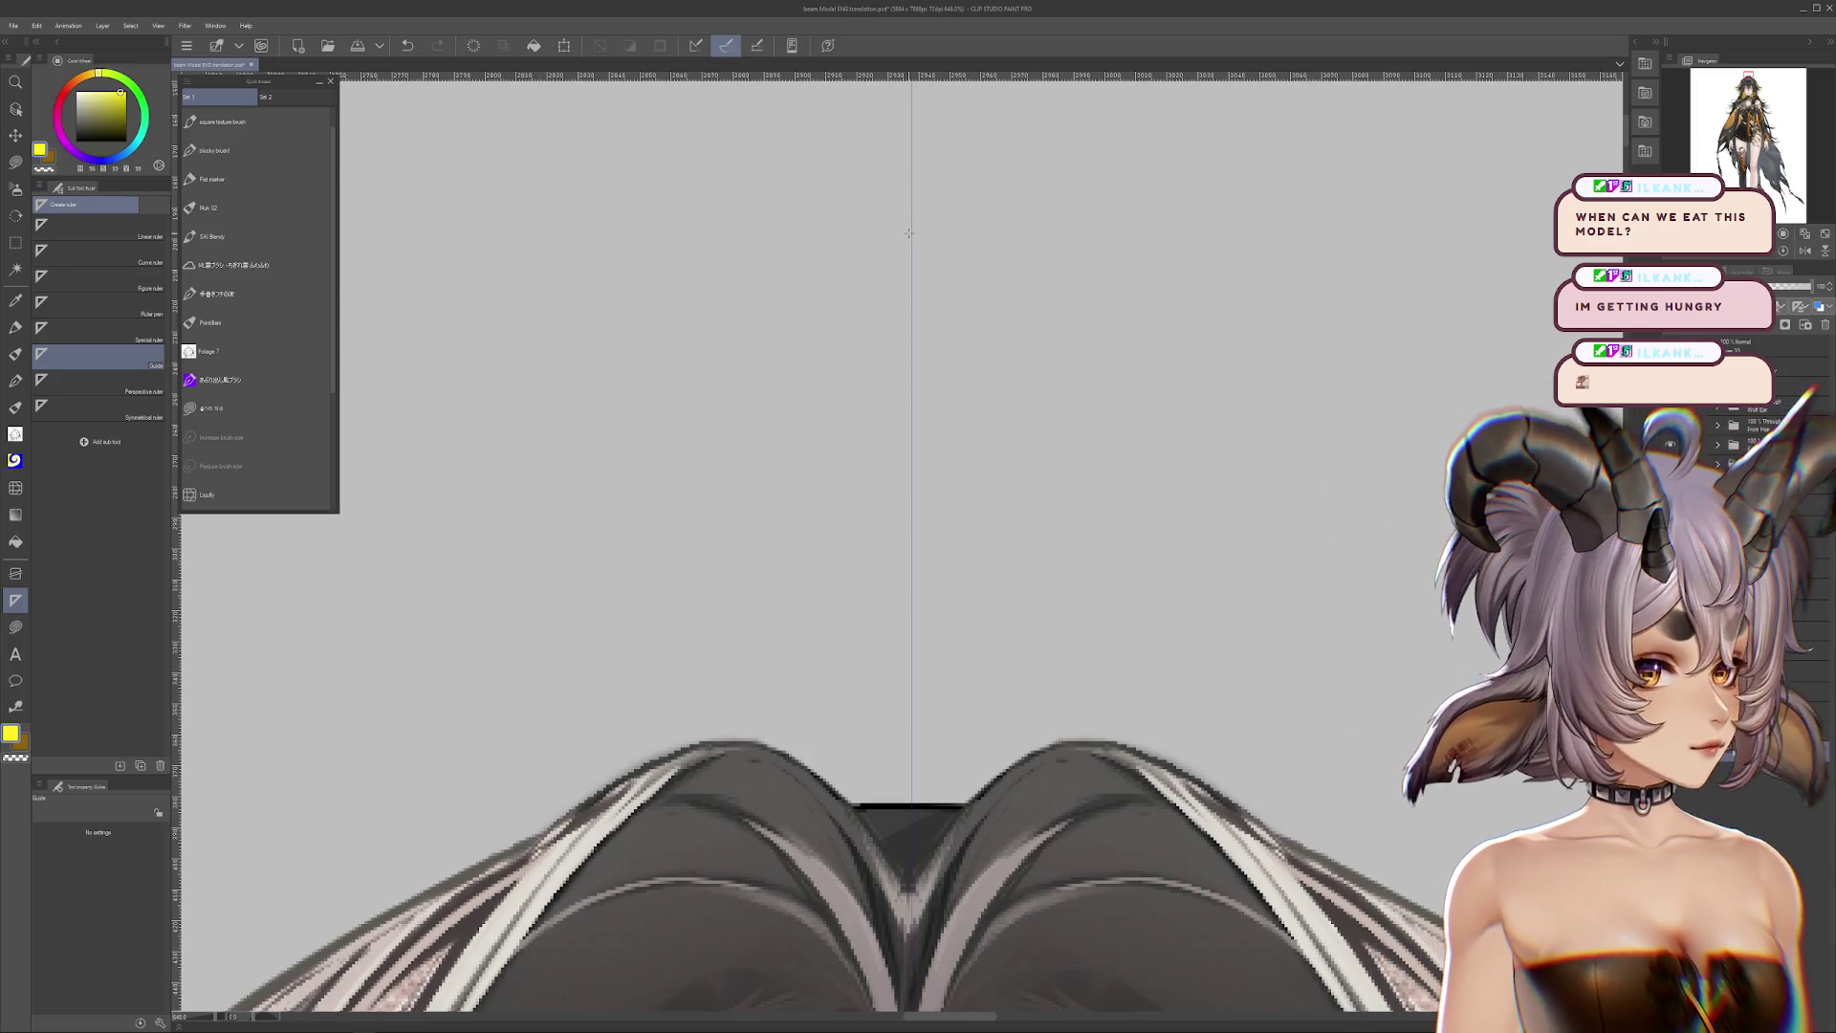
pyautogui.scroll(1, 908, 232)
pyautogui.scroll(-5, 909, 233)
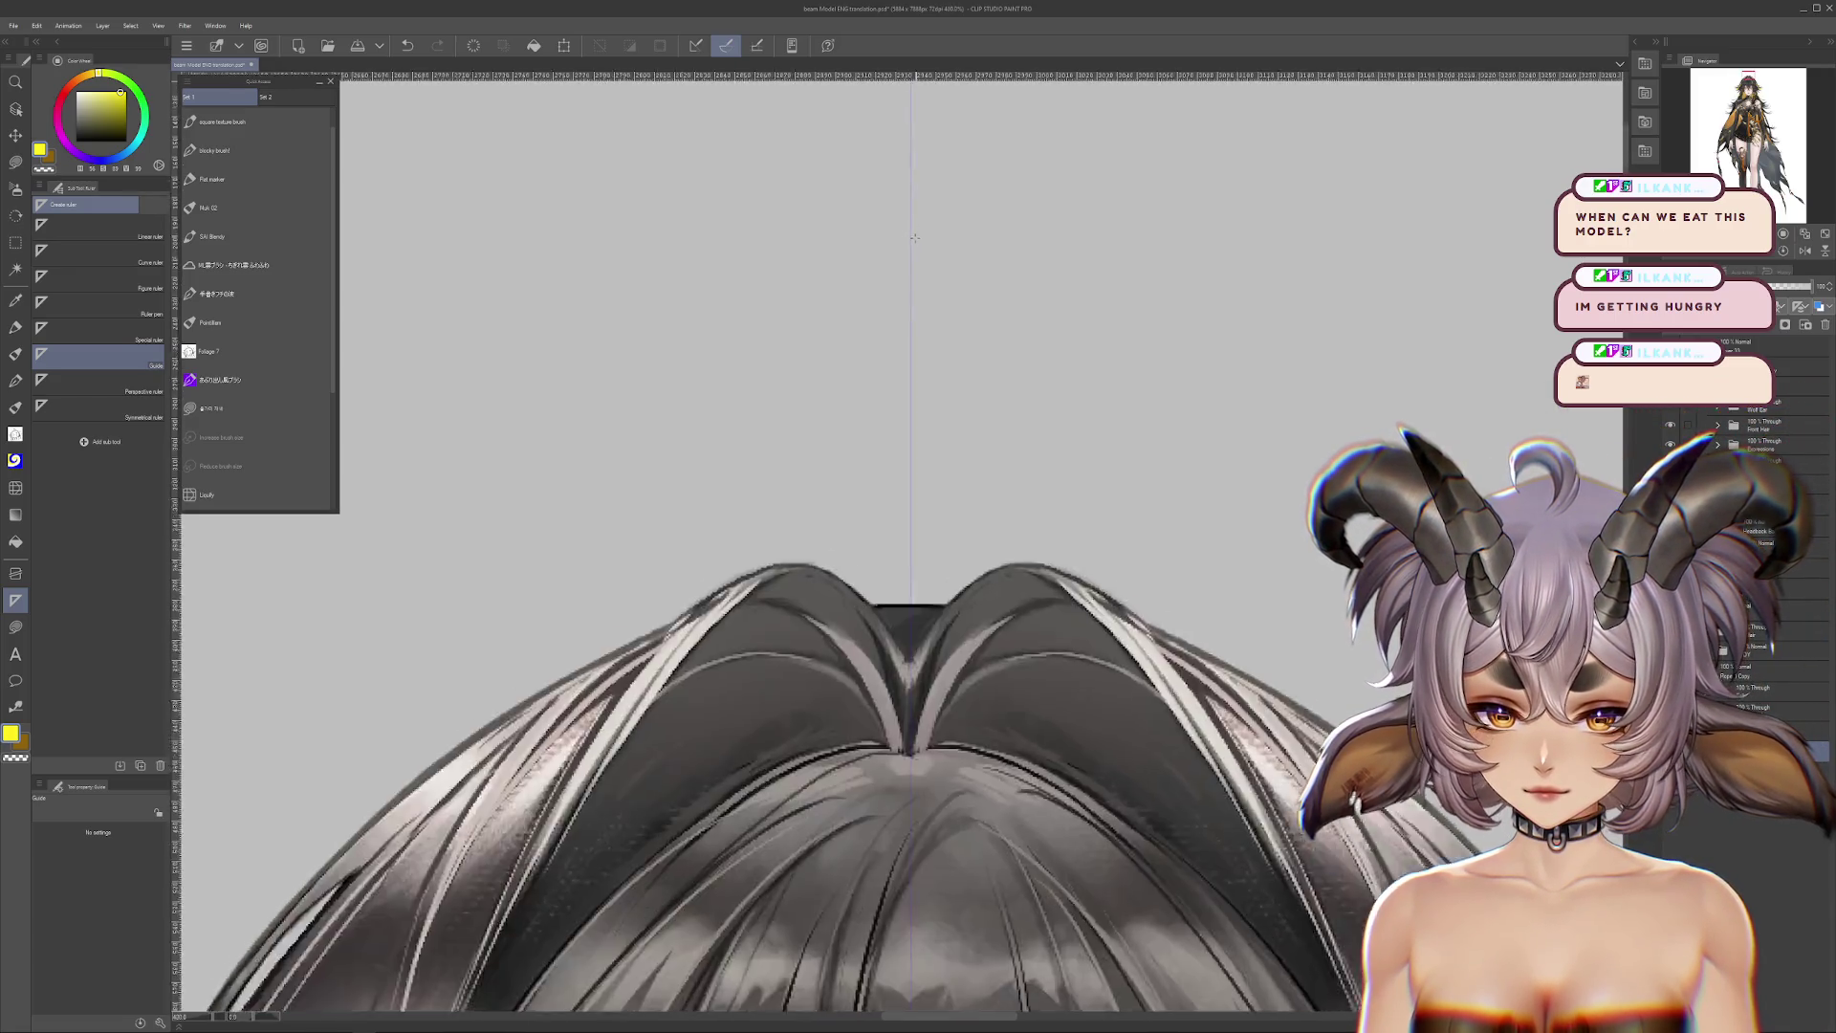
pyautogui.scroll(-1, 920, 253)
pyautogui.scroll(-3, 920, 253)
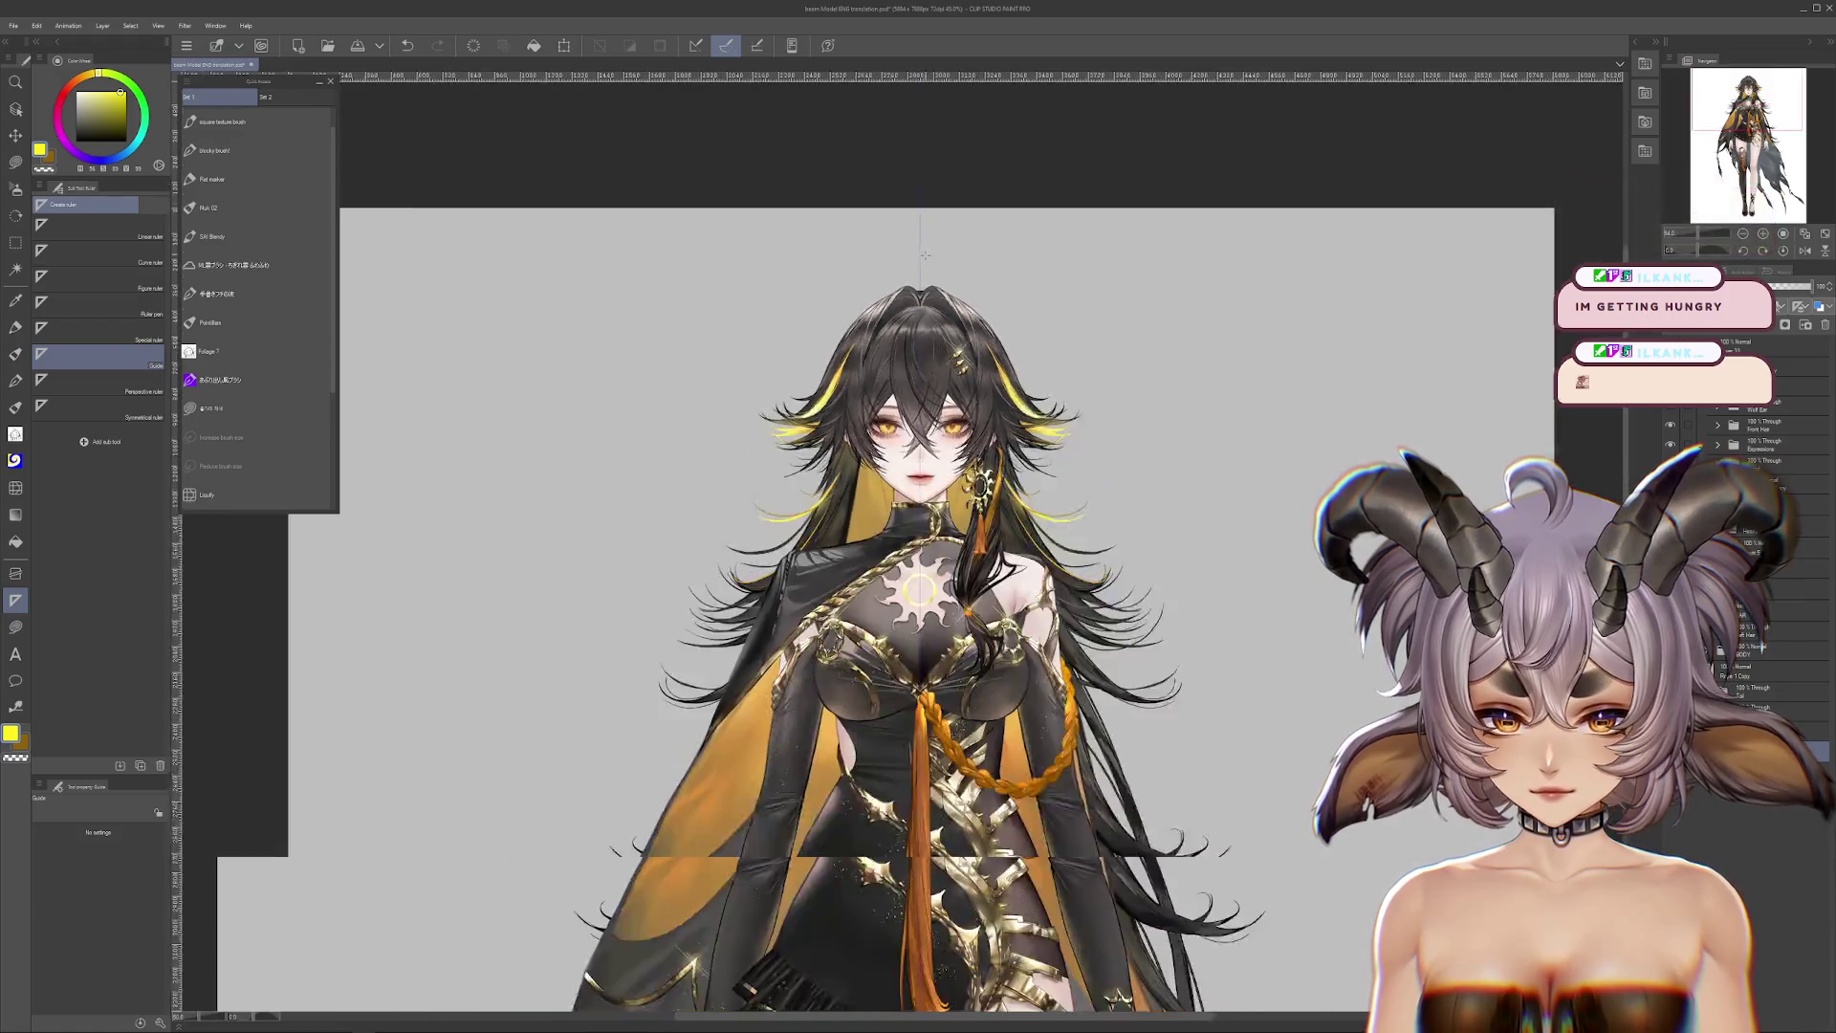
pyautogui.scroll(3, 969, 856)
pyautogui.scroll(5, 969, 856)
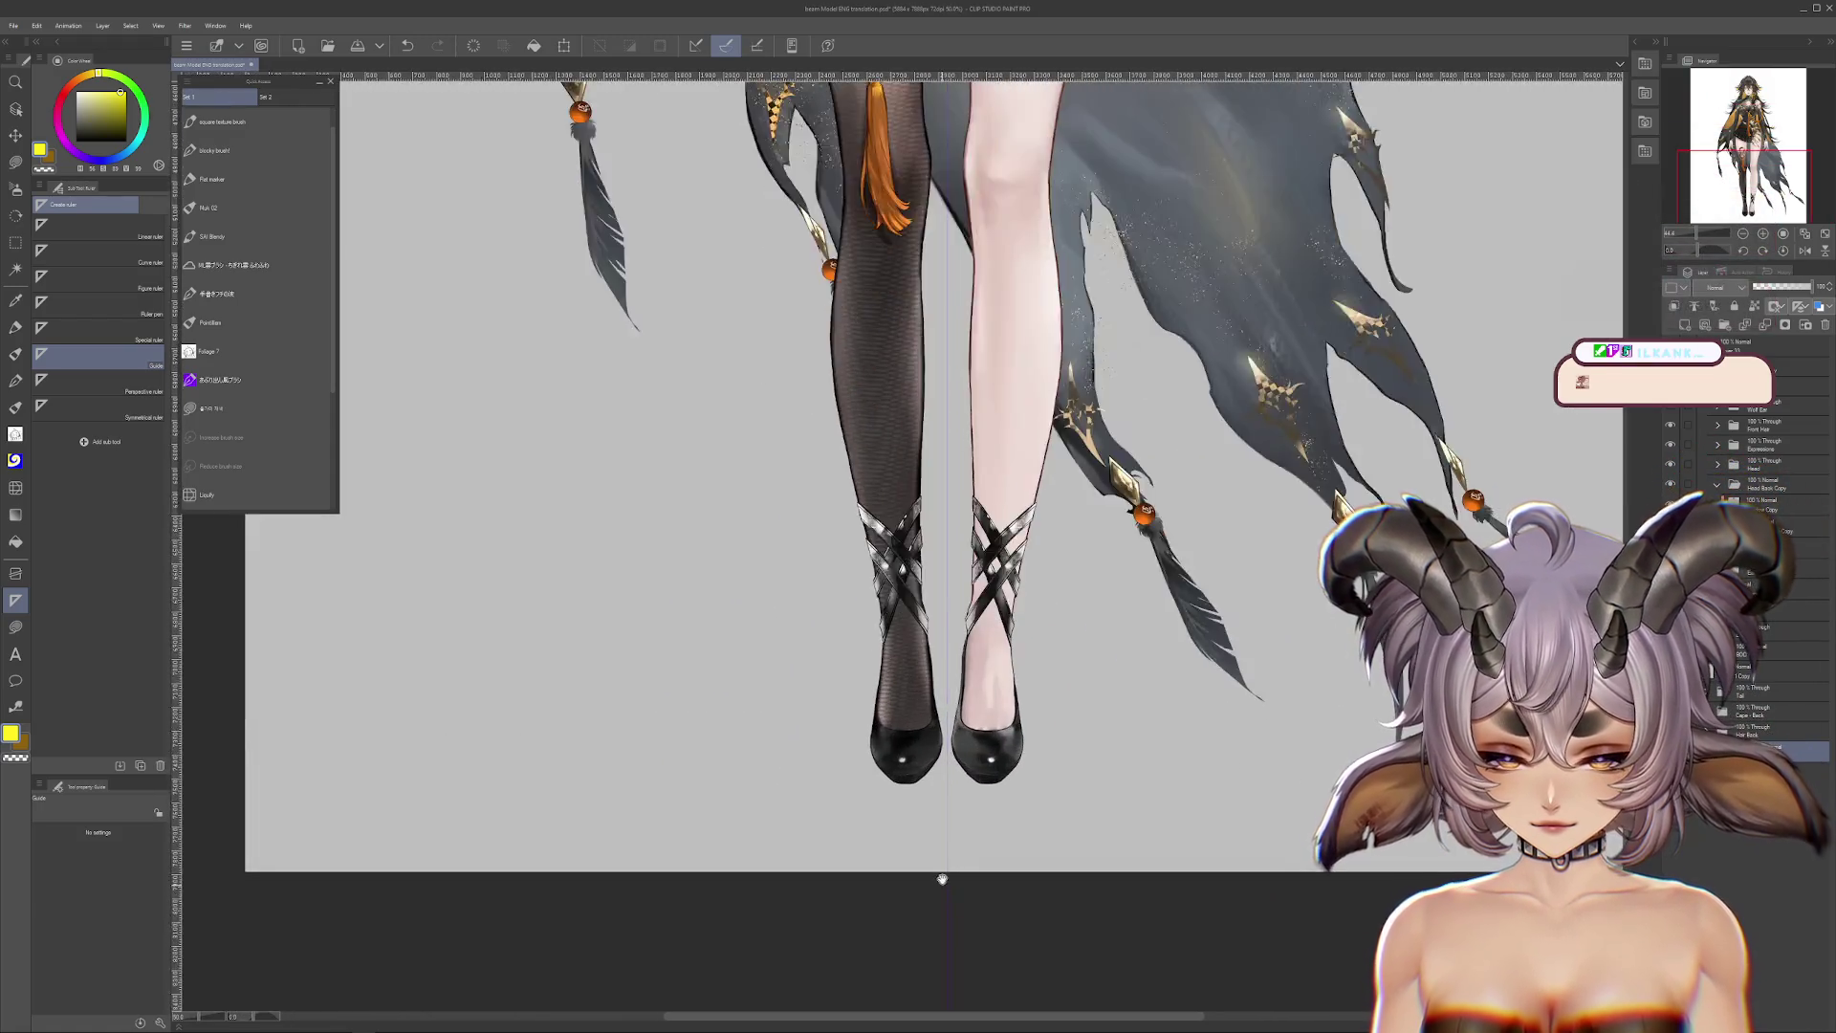
pyautogui.scroll(-2, 848, 653)
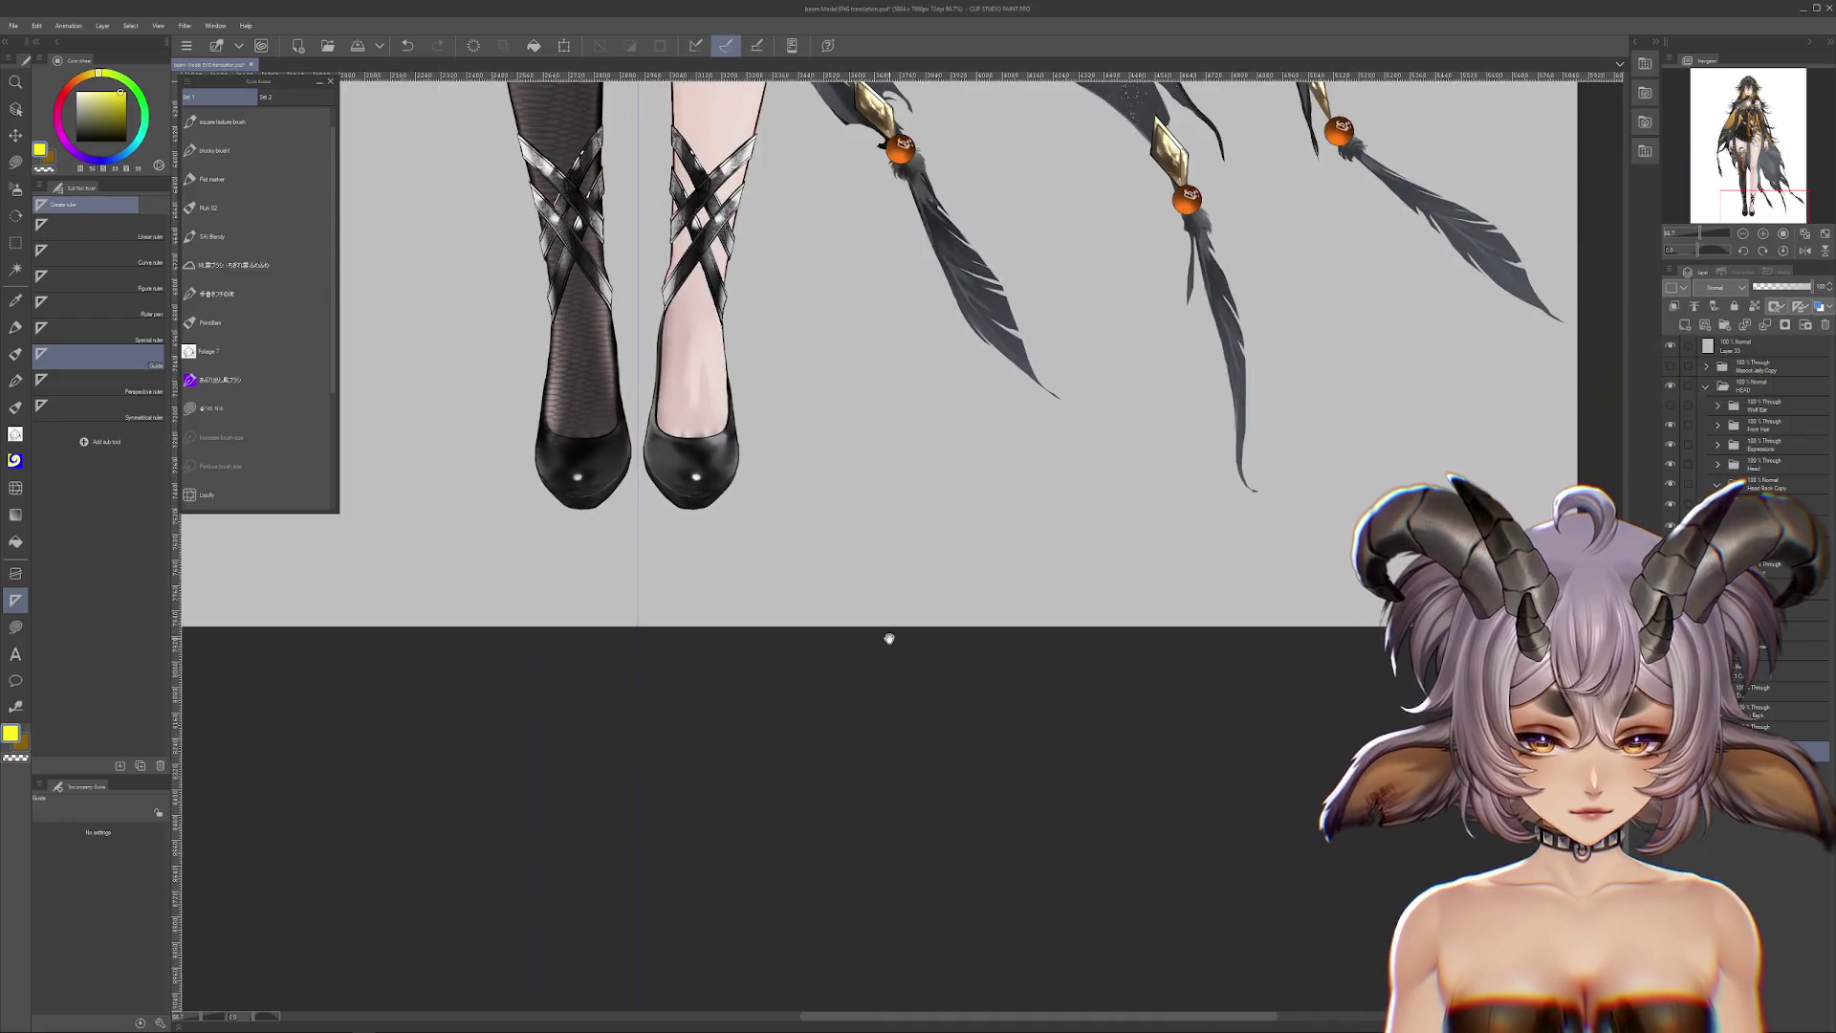
# Step: Hide all palettes with Tab and centre the view on the shoes
pyautogui.press('Tab')
pyautogui.scroll(3, 877, 621)
pyautogui.moveTo(877, 619); pyautogui.dragTo(769, 622)
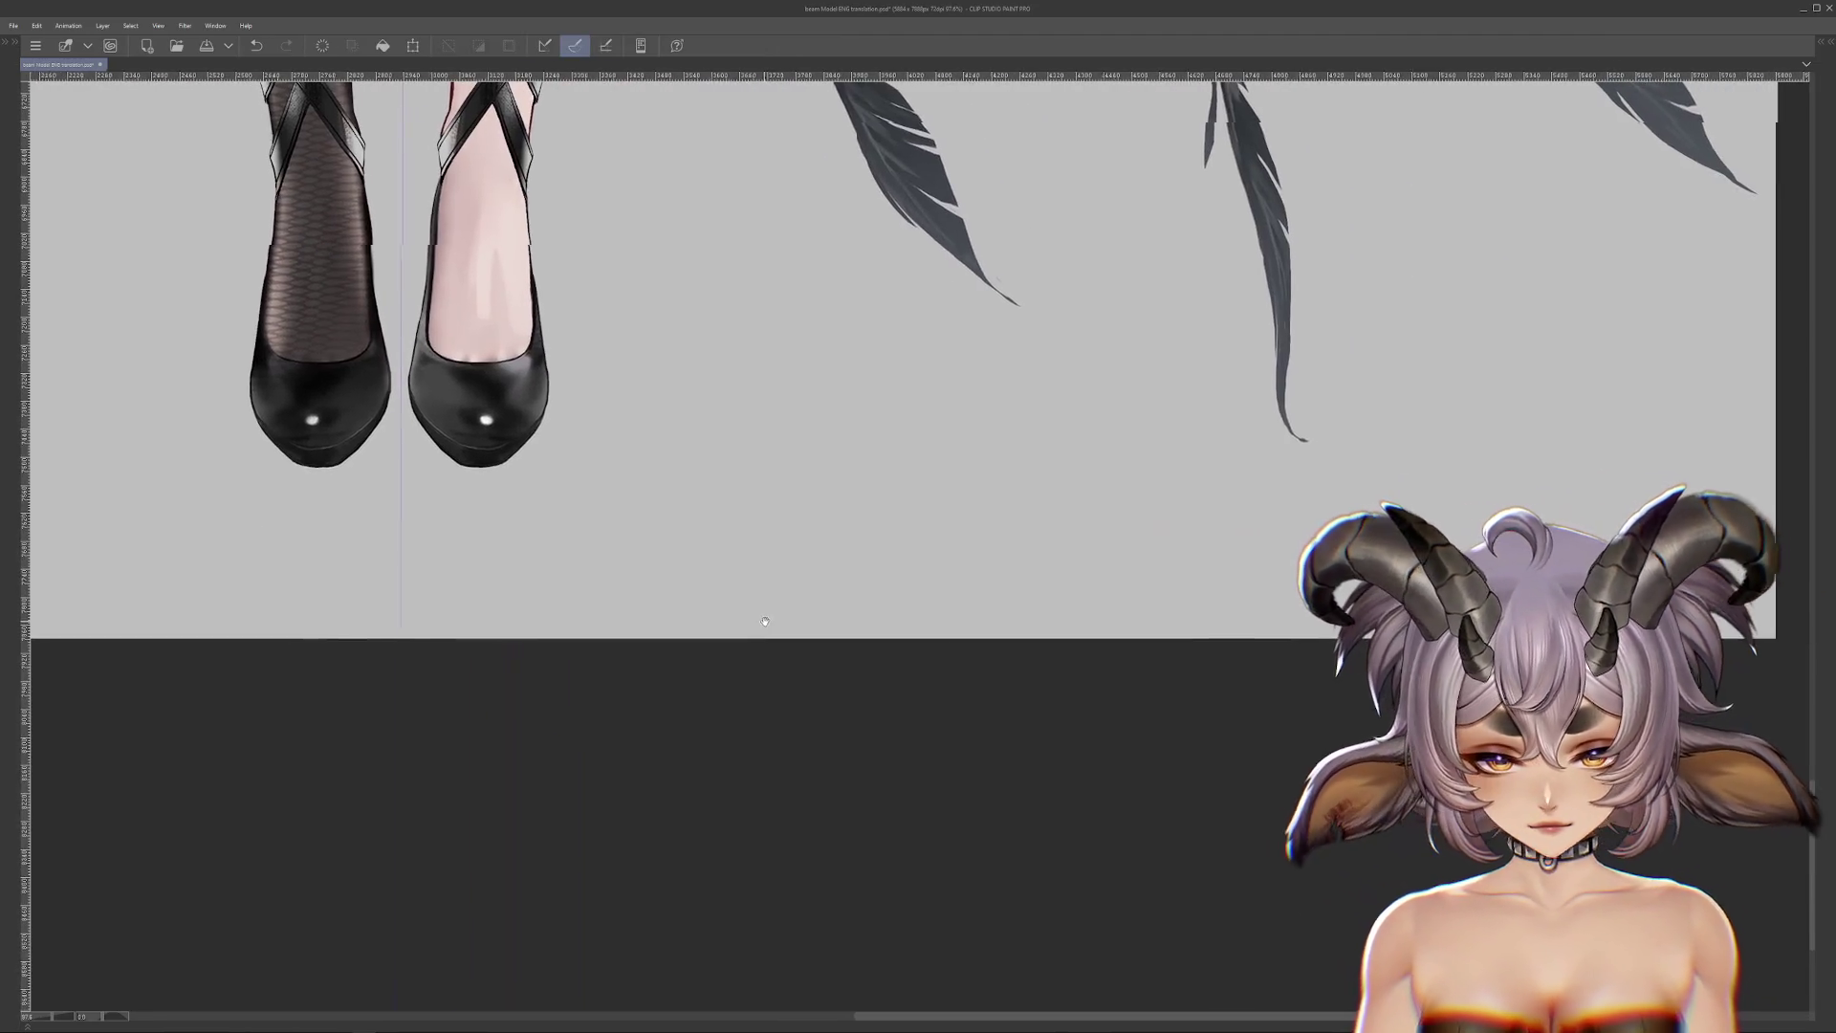
# Step: Start Change Canvas Size from the Edit menu and bring the shoes into view
pyautogui.click(36, 25)
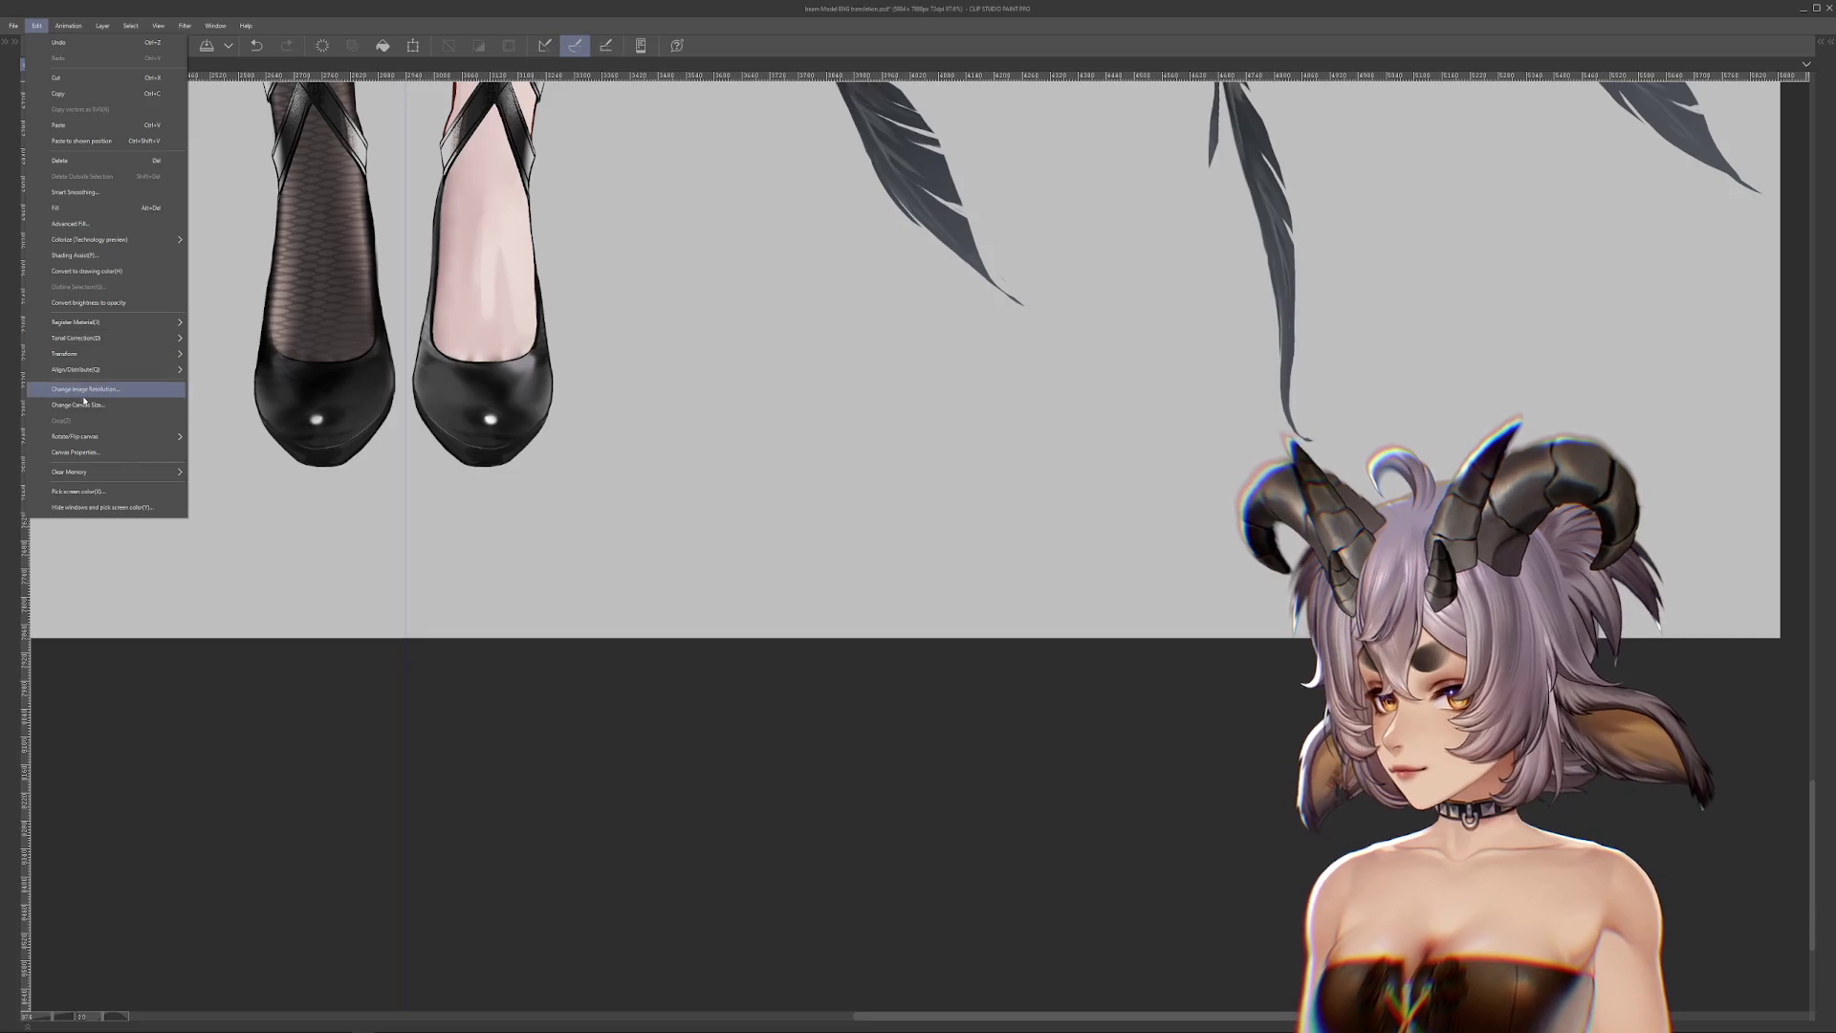
pyautogui.click(91, 409)
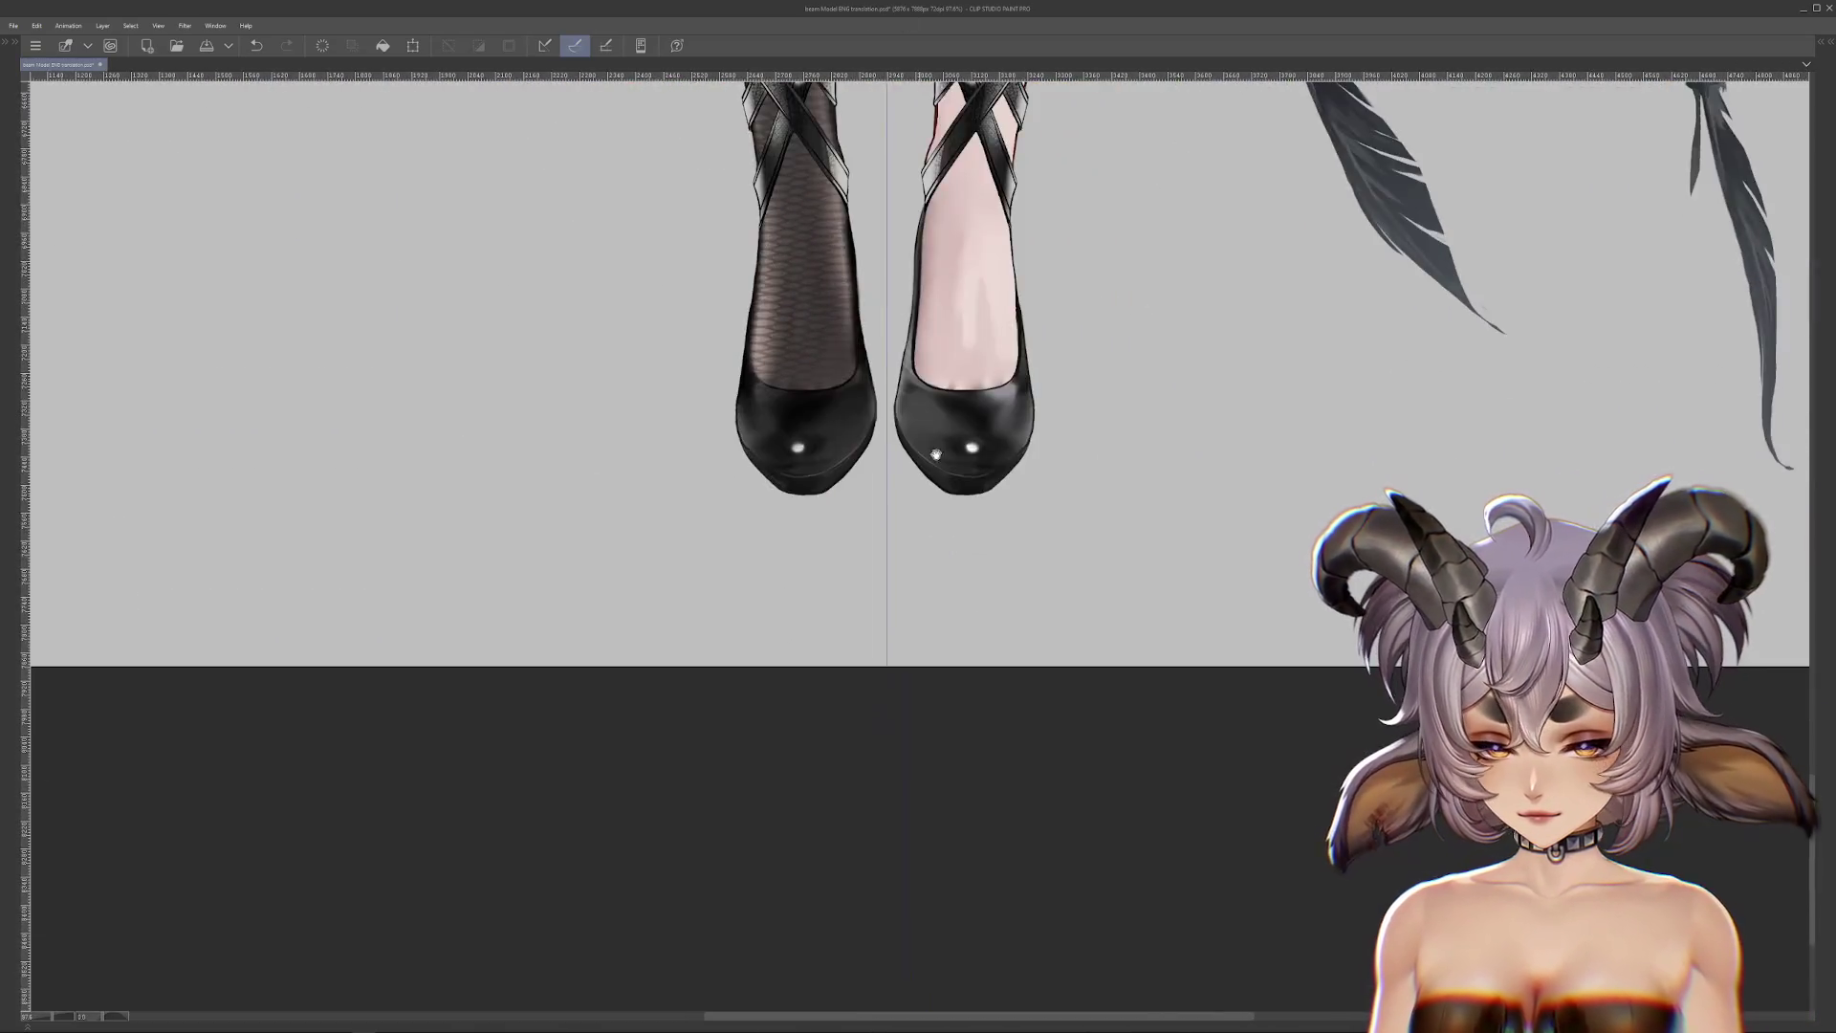
pyautogui.scroll(4, 935, 455)
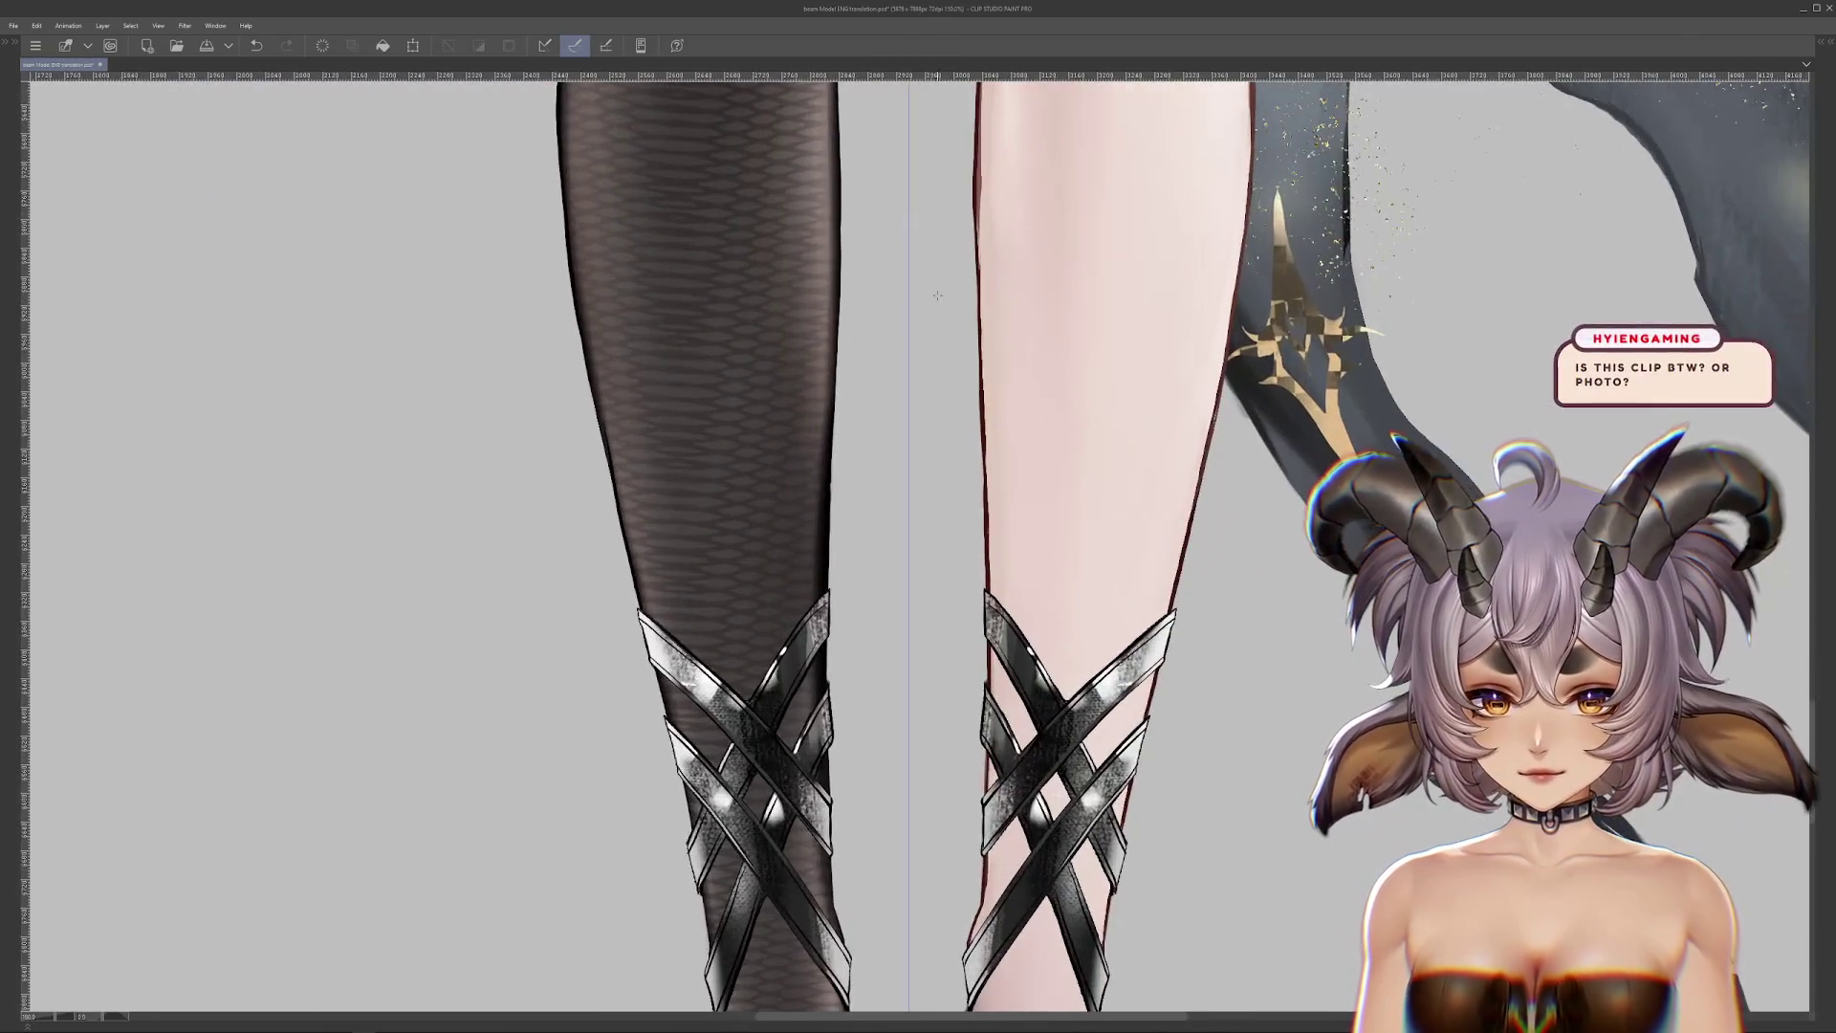
pyautogui.scroll(6, 937, 296)
pyautogui.scroll(-6, 944, 110)
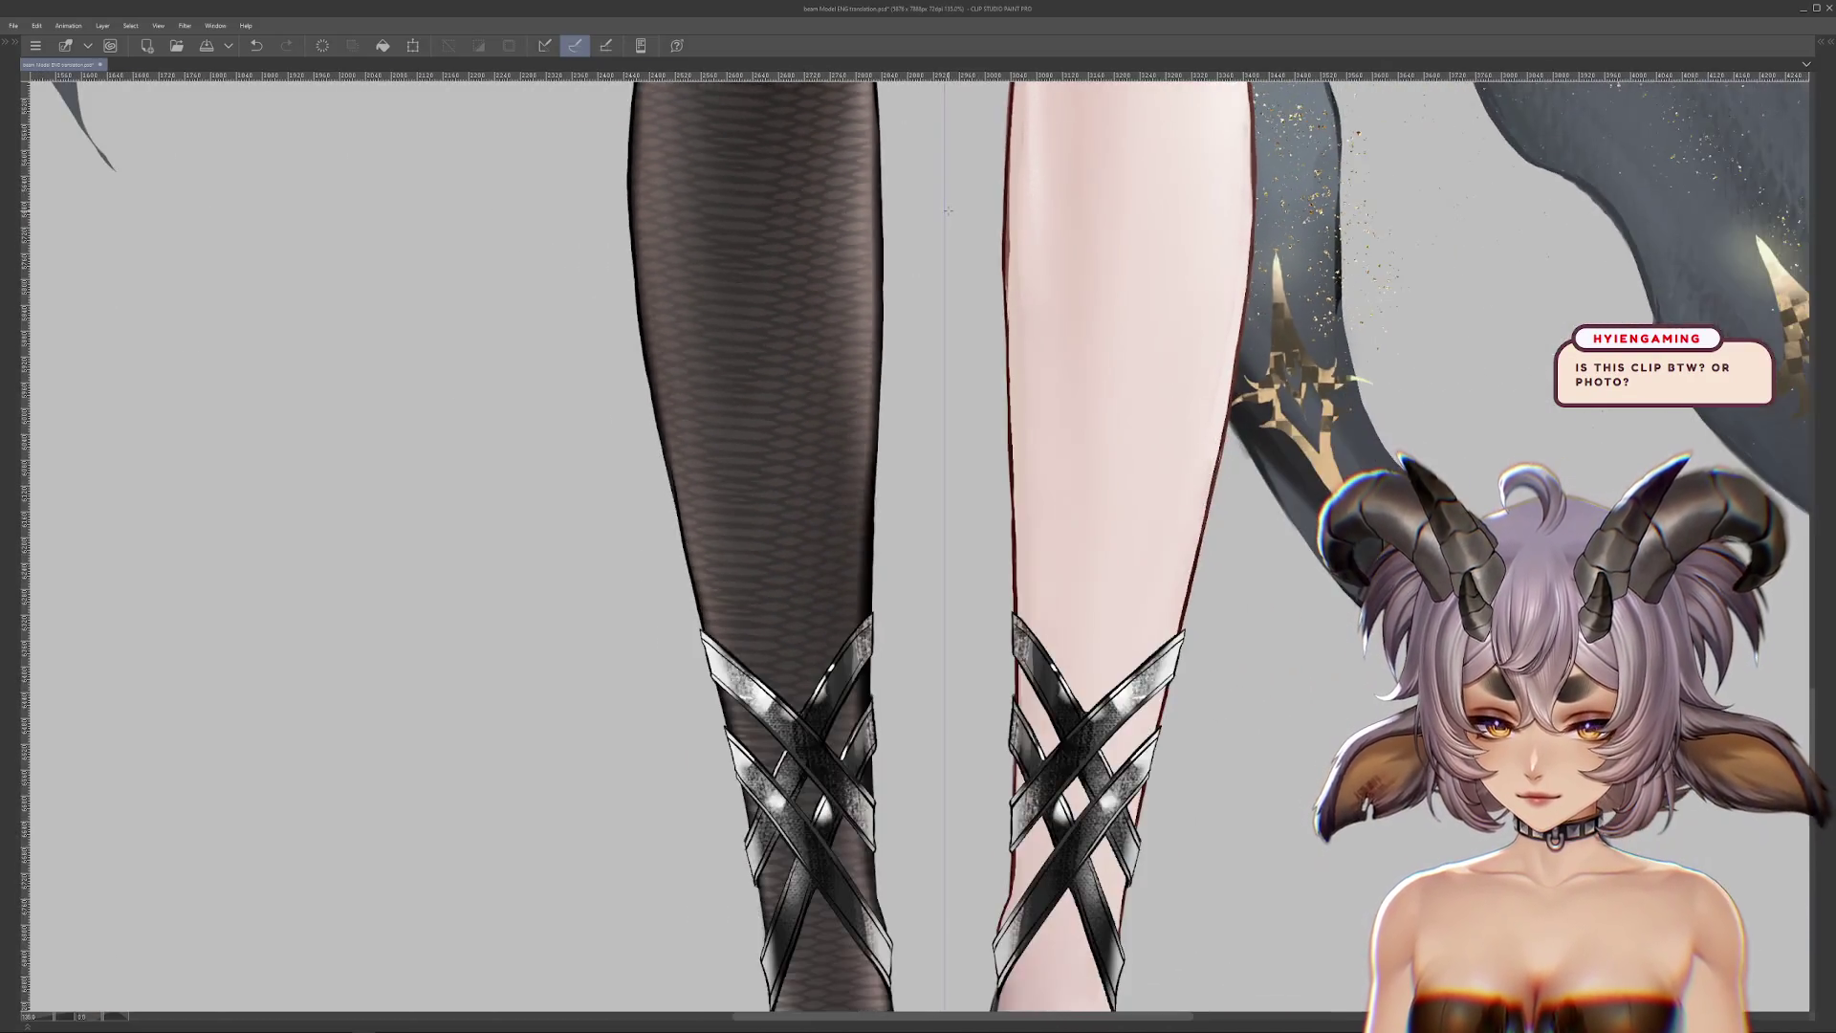
pyautogui.scroll(-4, 948, 209)
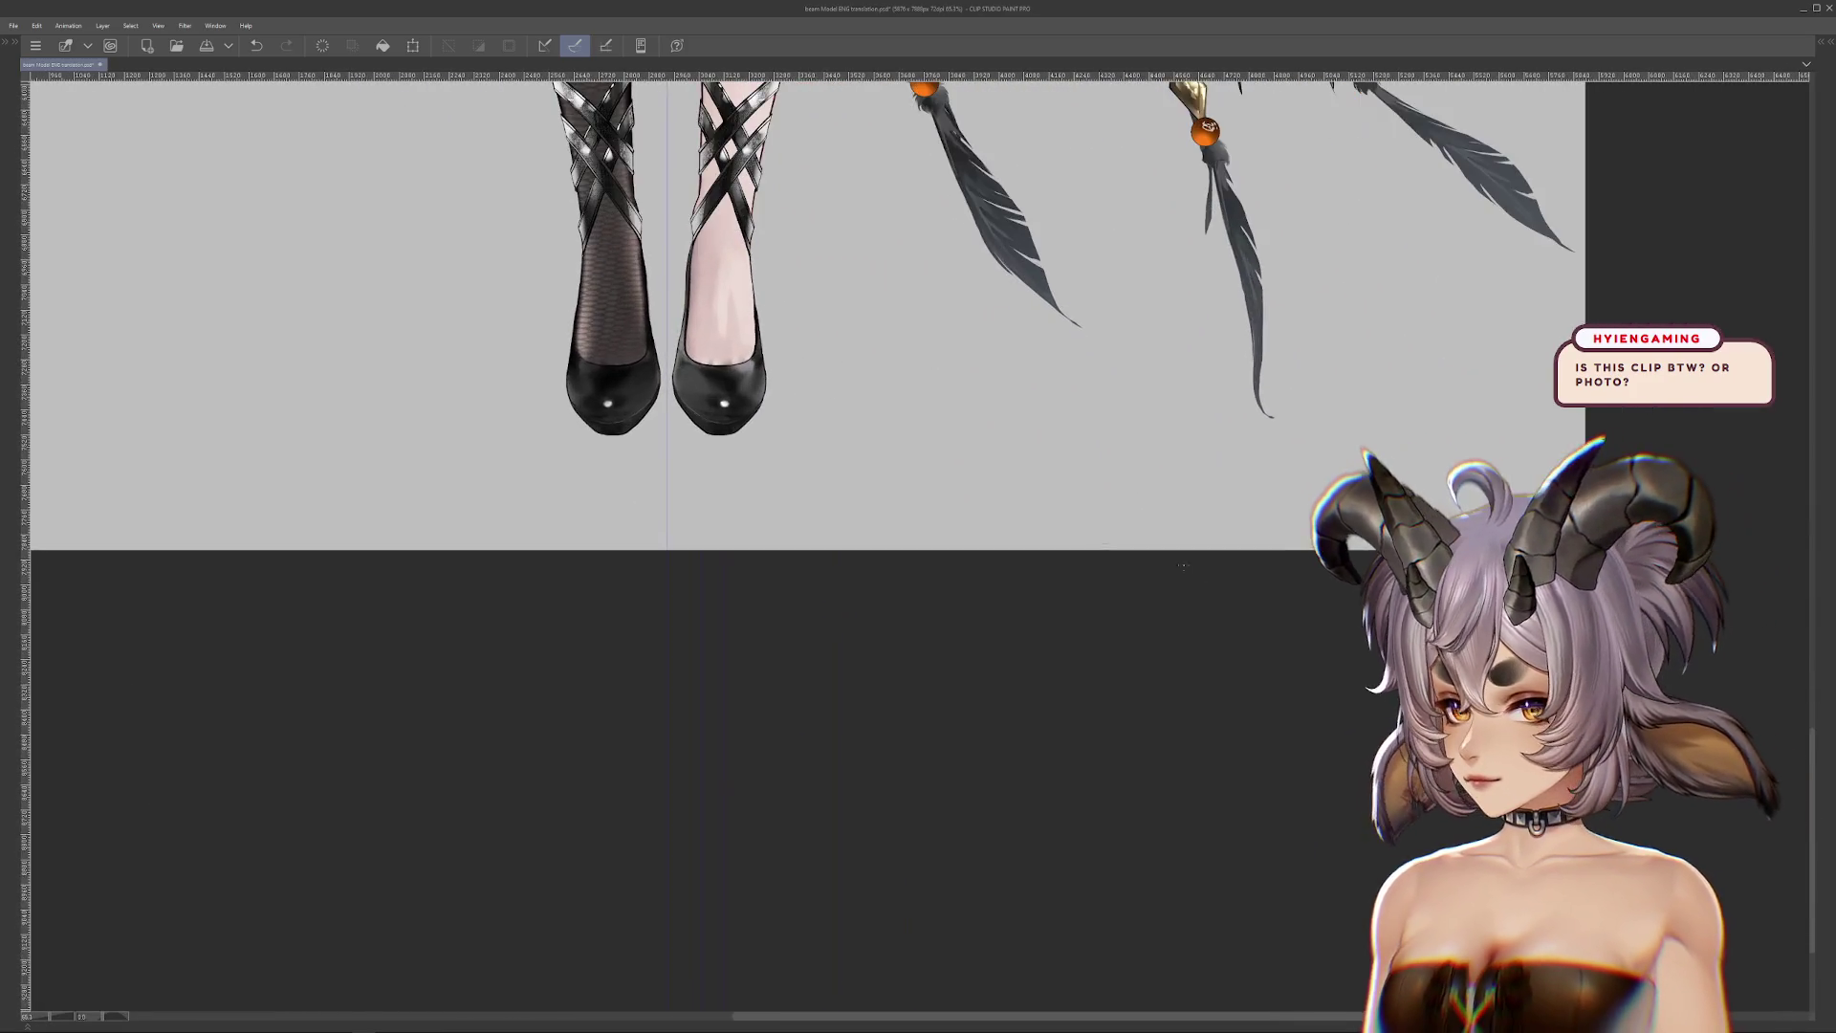
pyautogui.moveTo(1182, 566); pyautogui.dragTo(1004, 516)
pyautogui.scroll(3, 1037, 507)
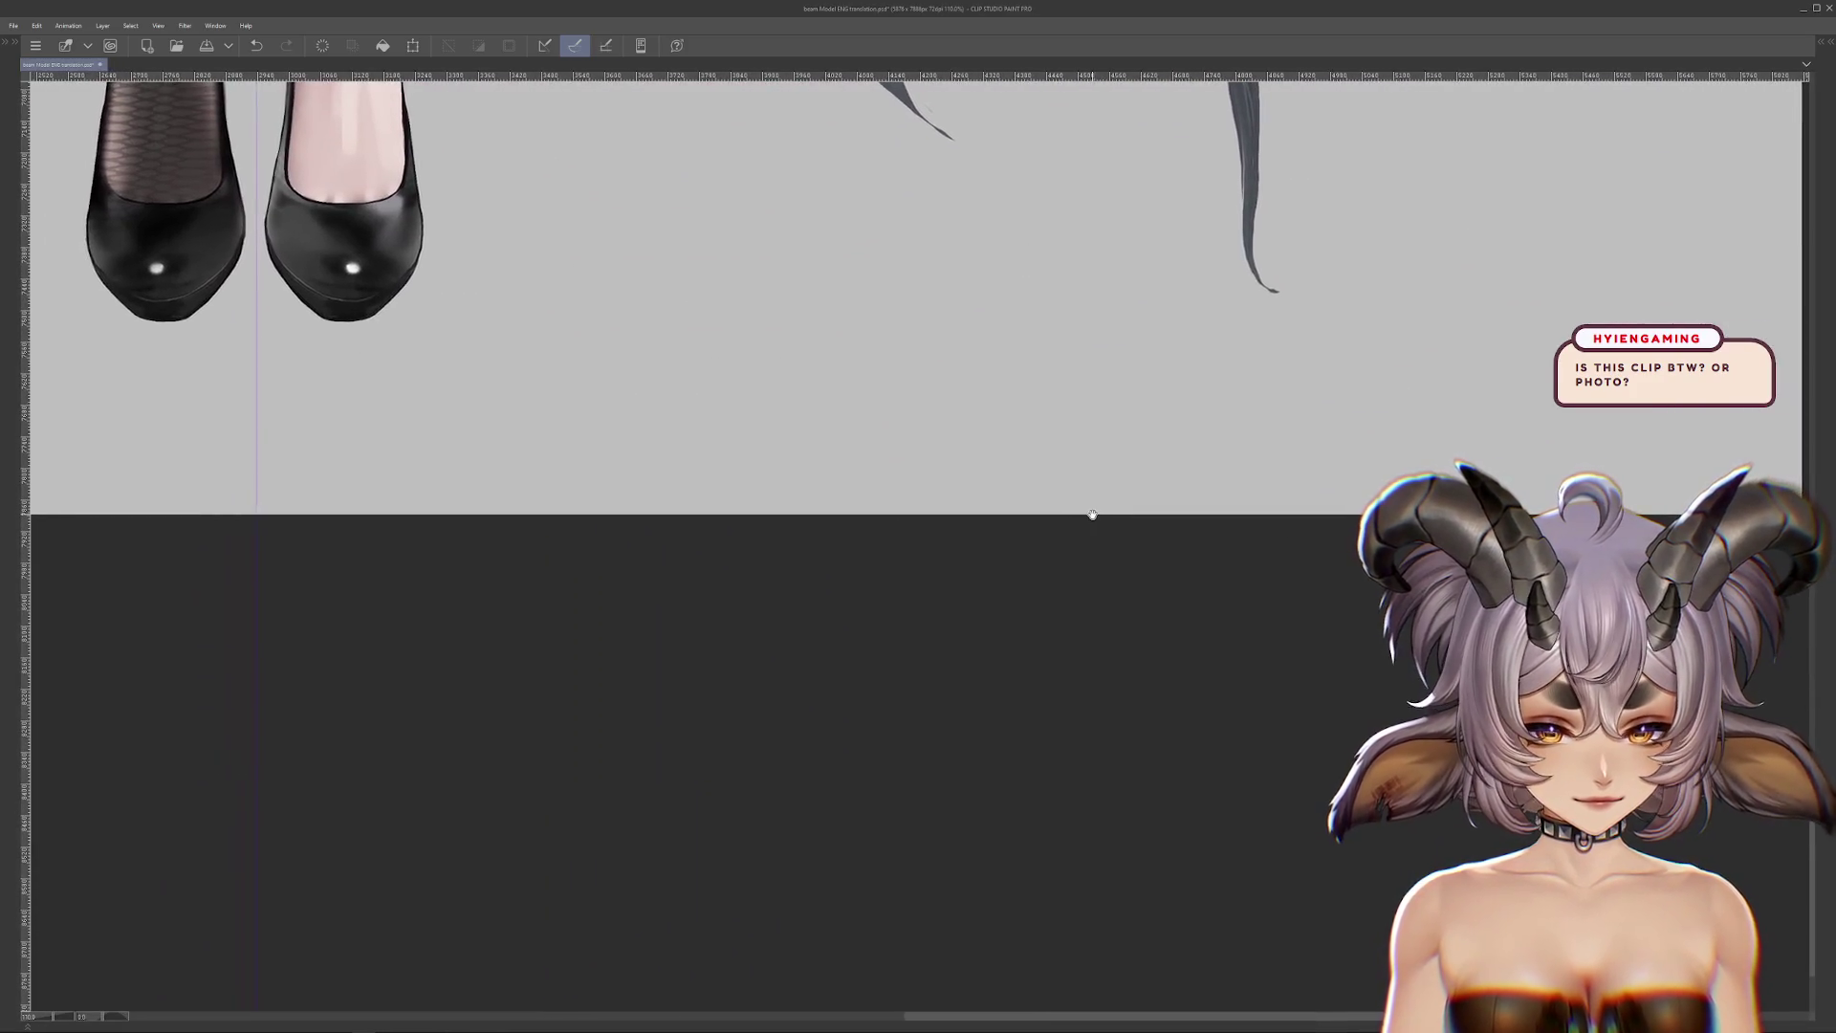
pyautogui.moveTo(646, 396); pyautogui.dragTo(610, 389)
# Step: Rerun Change Canvas Size and commit the canvas ending just below the heels
pyautogui.click(40, 26)
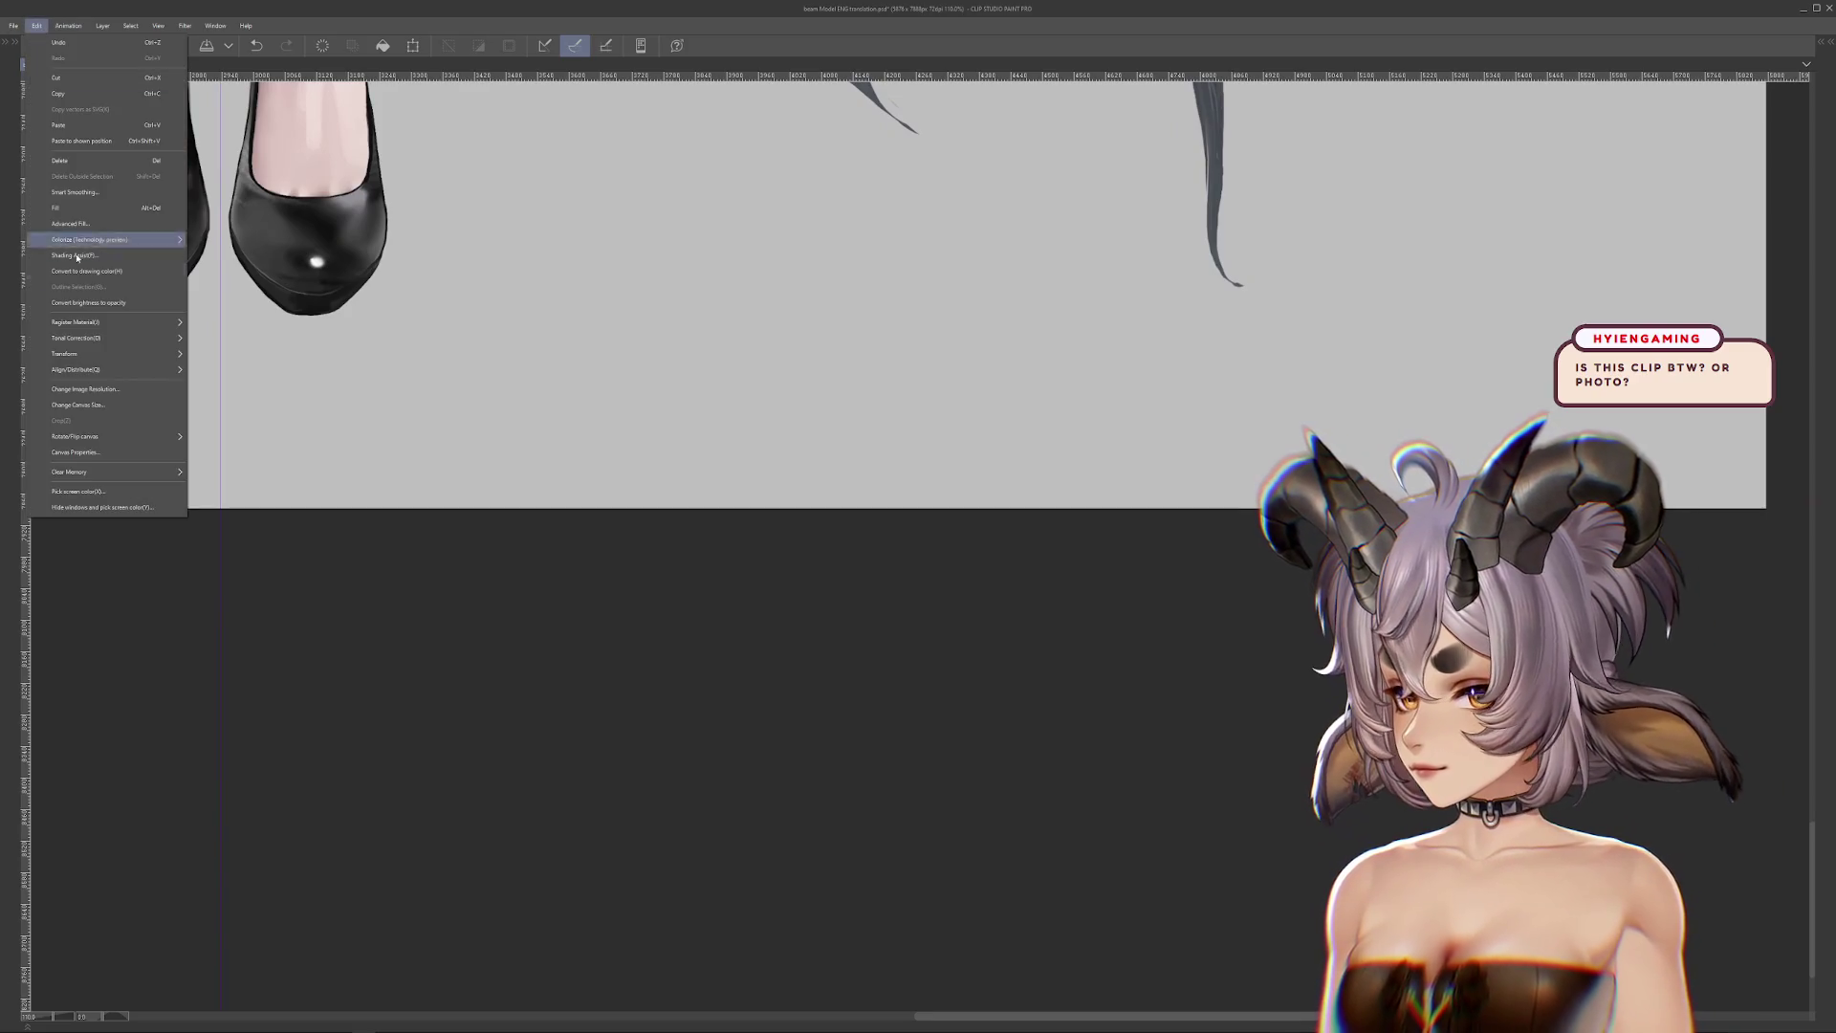
pyautogui.click(86, 405)
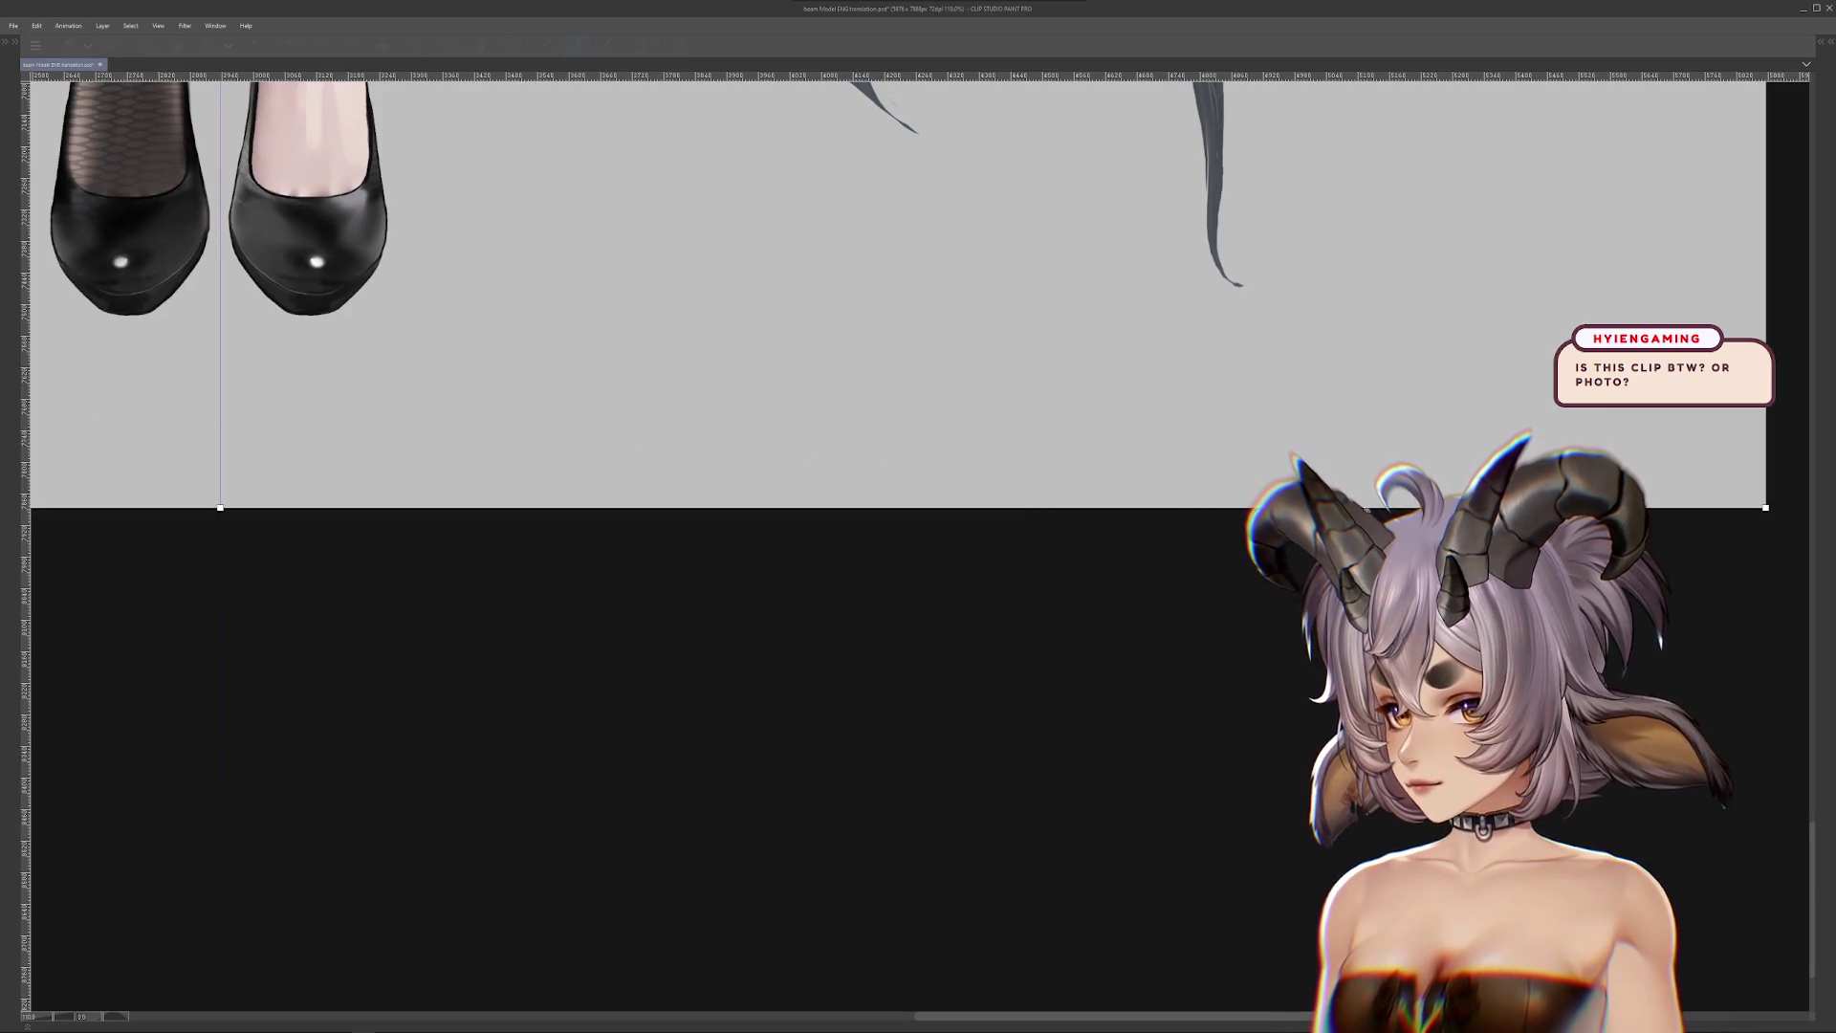
pyautogui.scroll(1, 1563, 505)
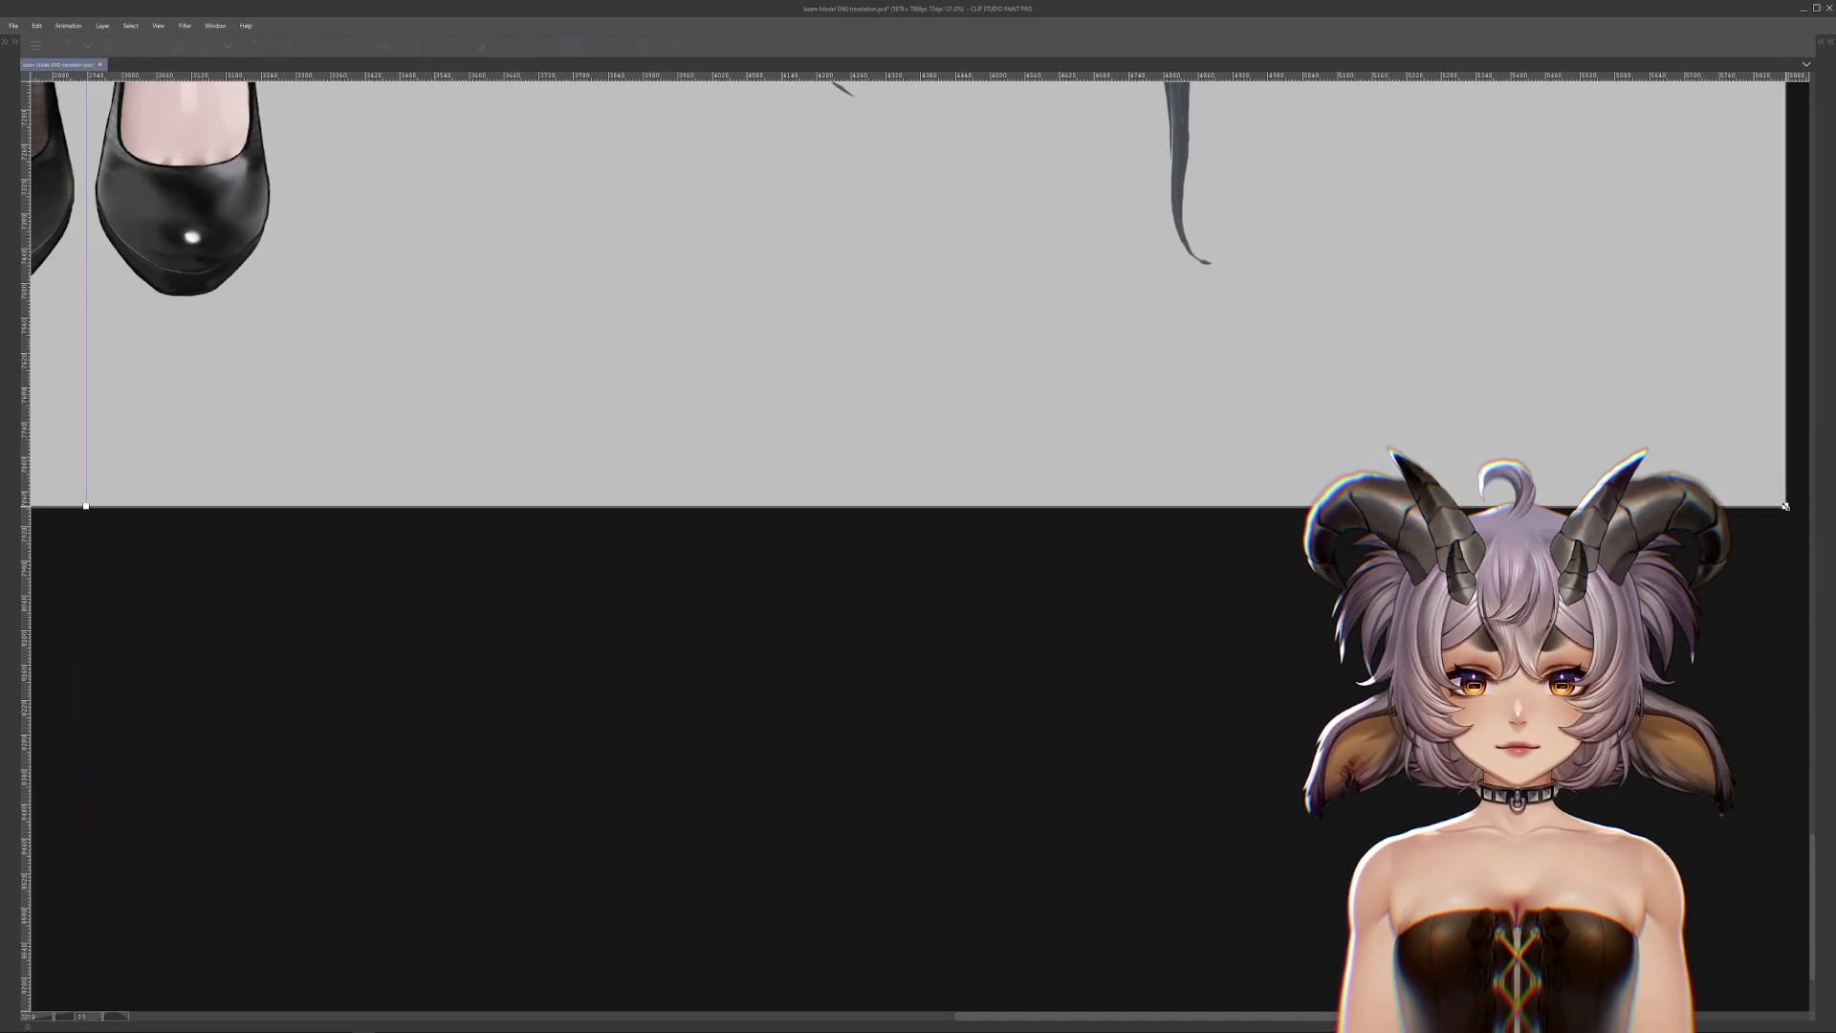
pyautogui.press('Return')
pyautogui.scroll(-3, 918, 517)
pyautogui.scroll(10, 918, 516)
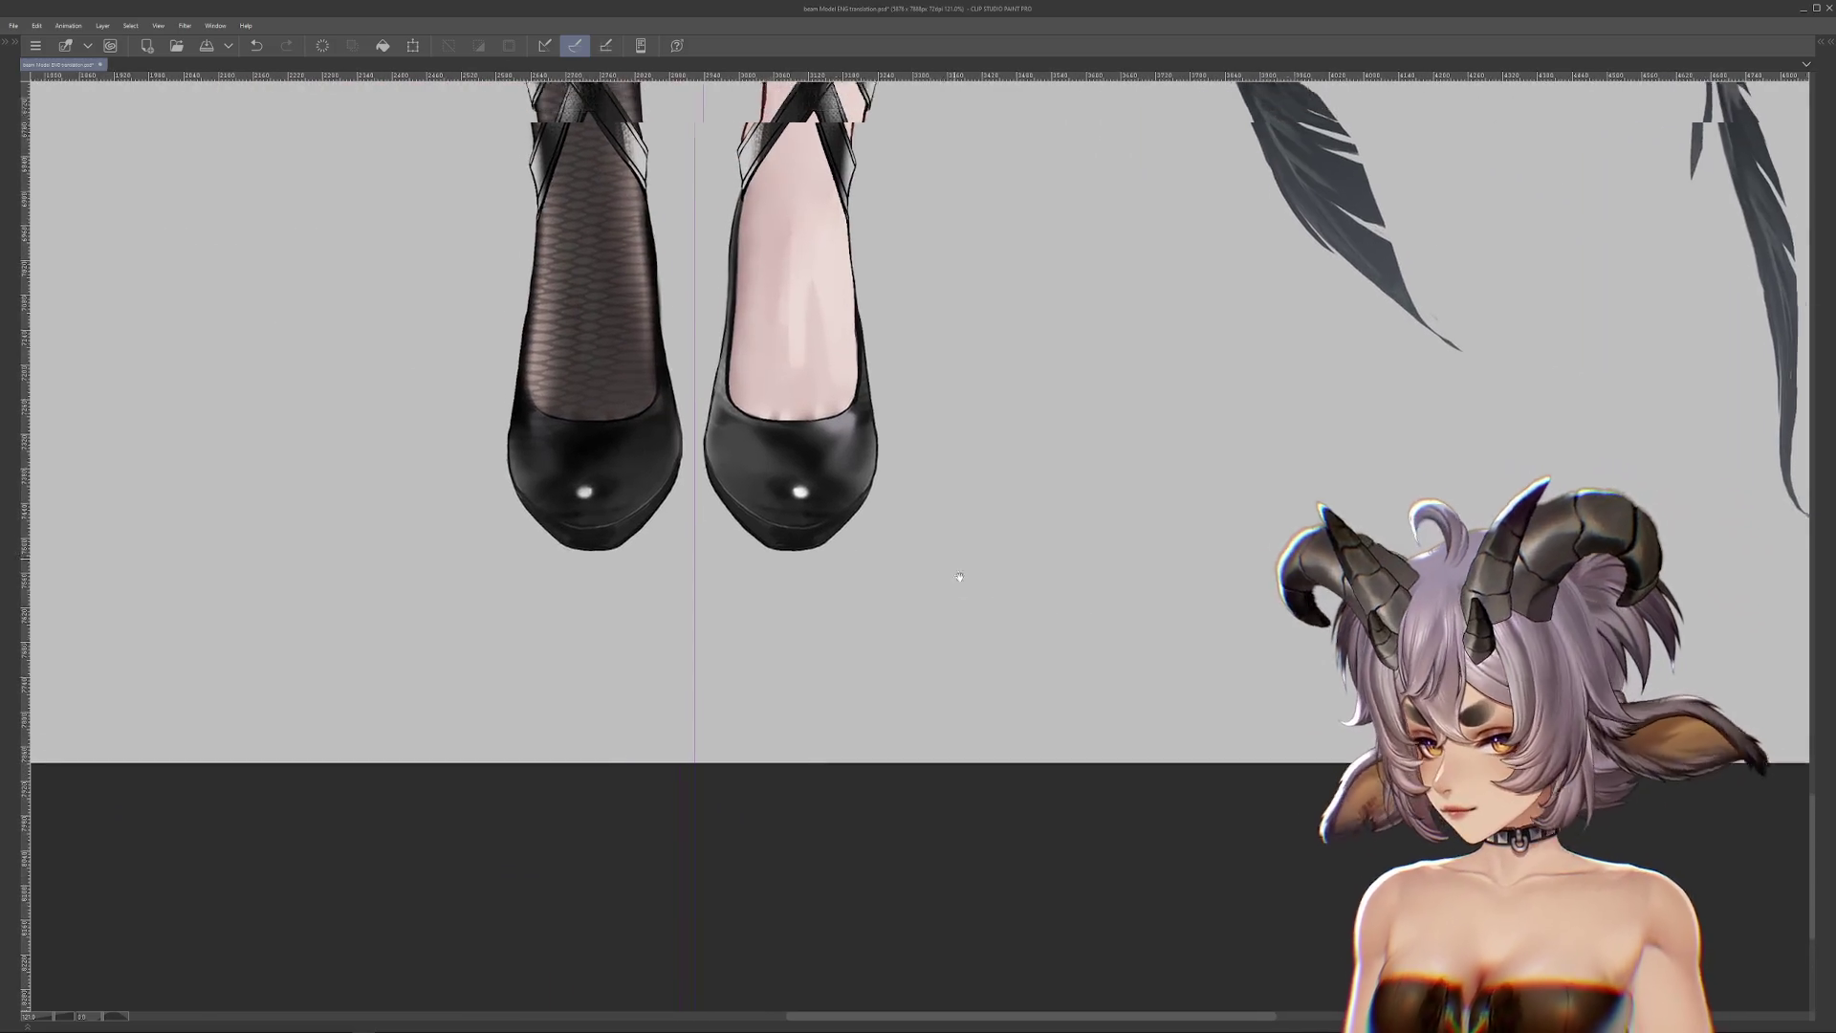
# Step: Select the whole canvas with Ctrl+A and show all the side palettes again
pyautogui.scroll(10, 918, 516)
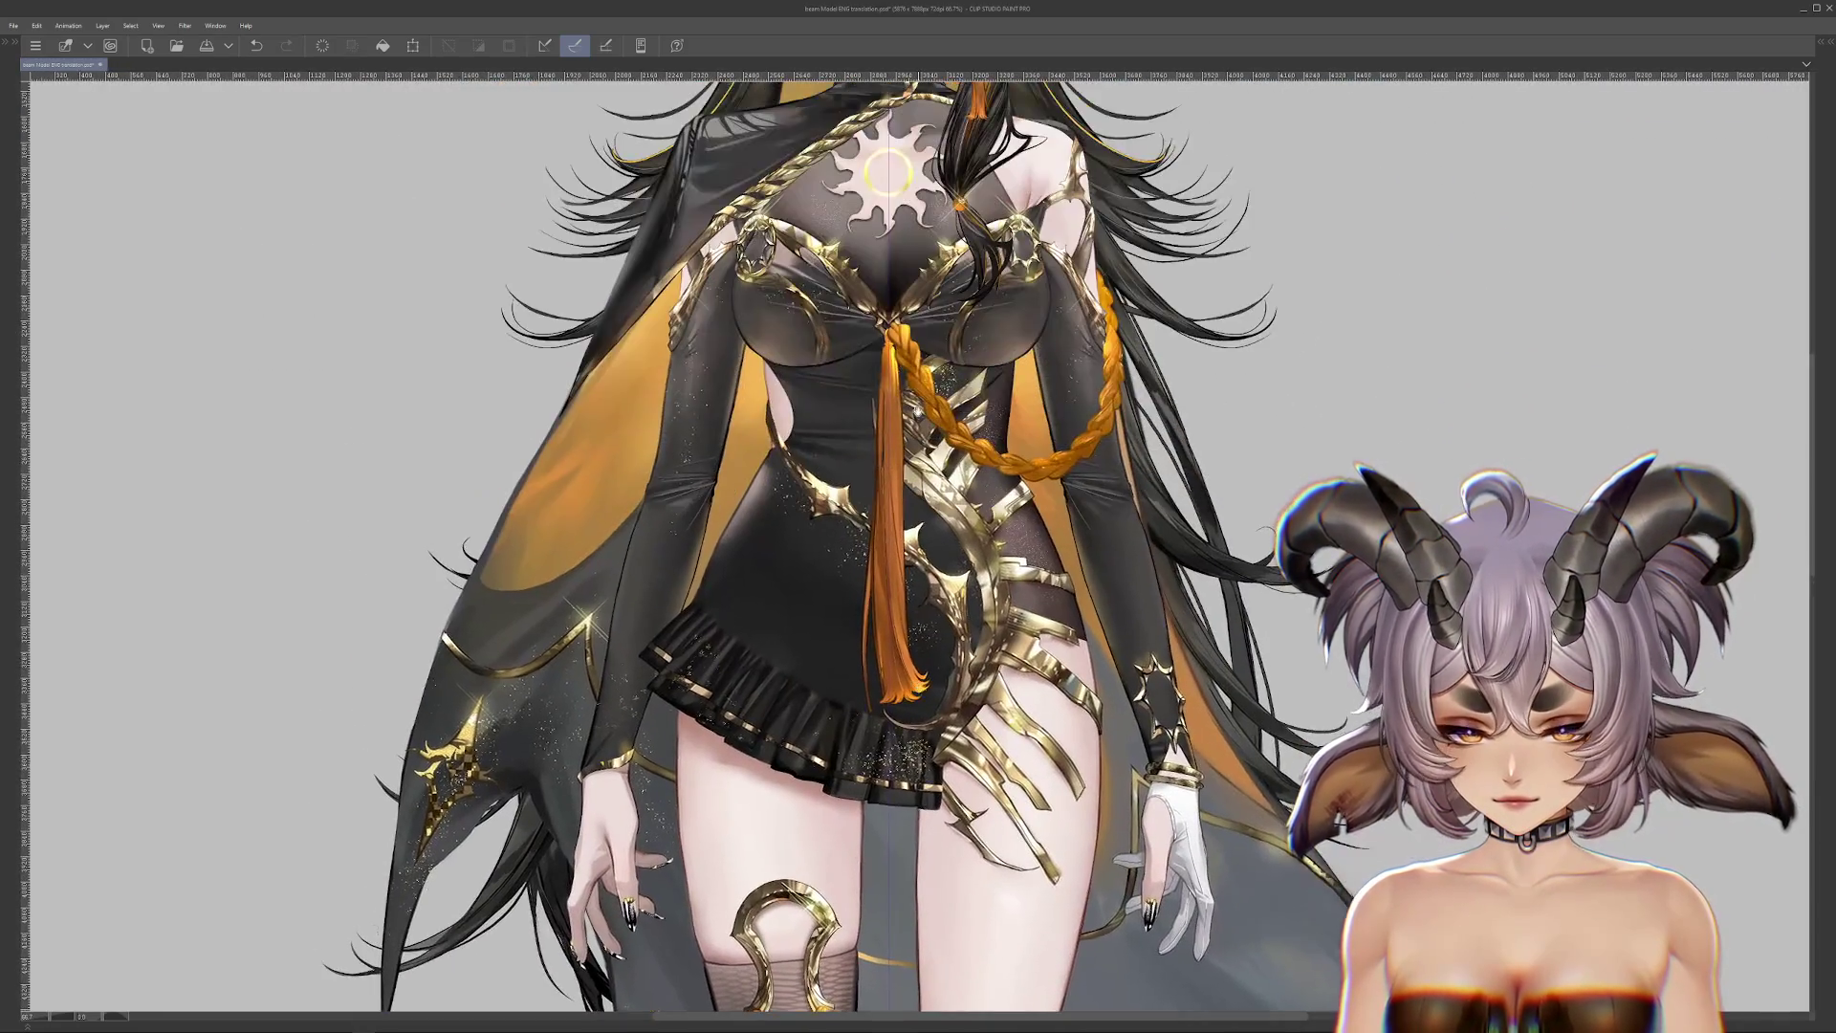
pyautogui.scroll(1, 918, 517)
pyautogui.scroll(-3, 912, 610)
pyautogui.scroll(3, 913, 610)
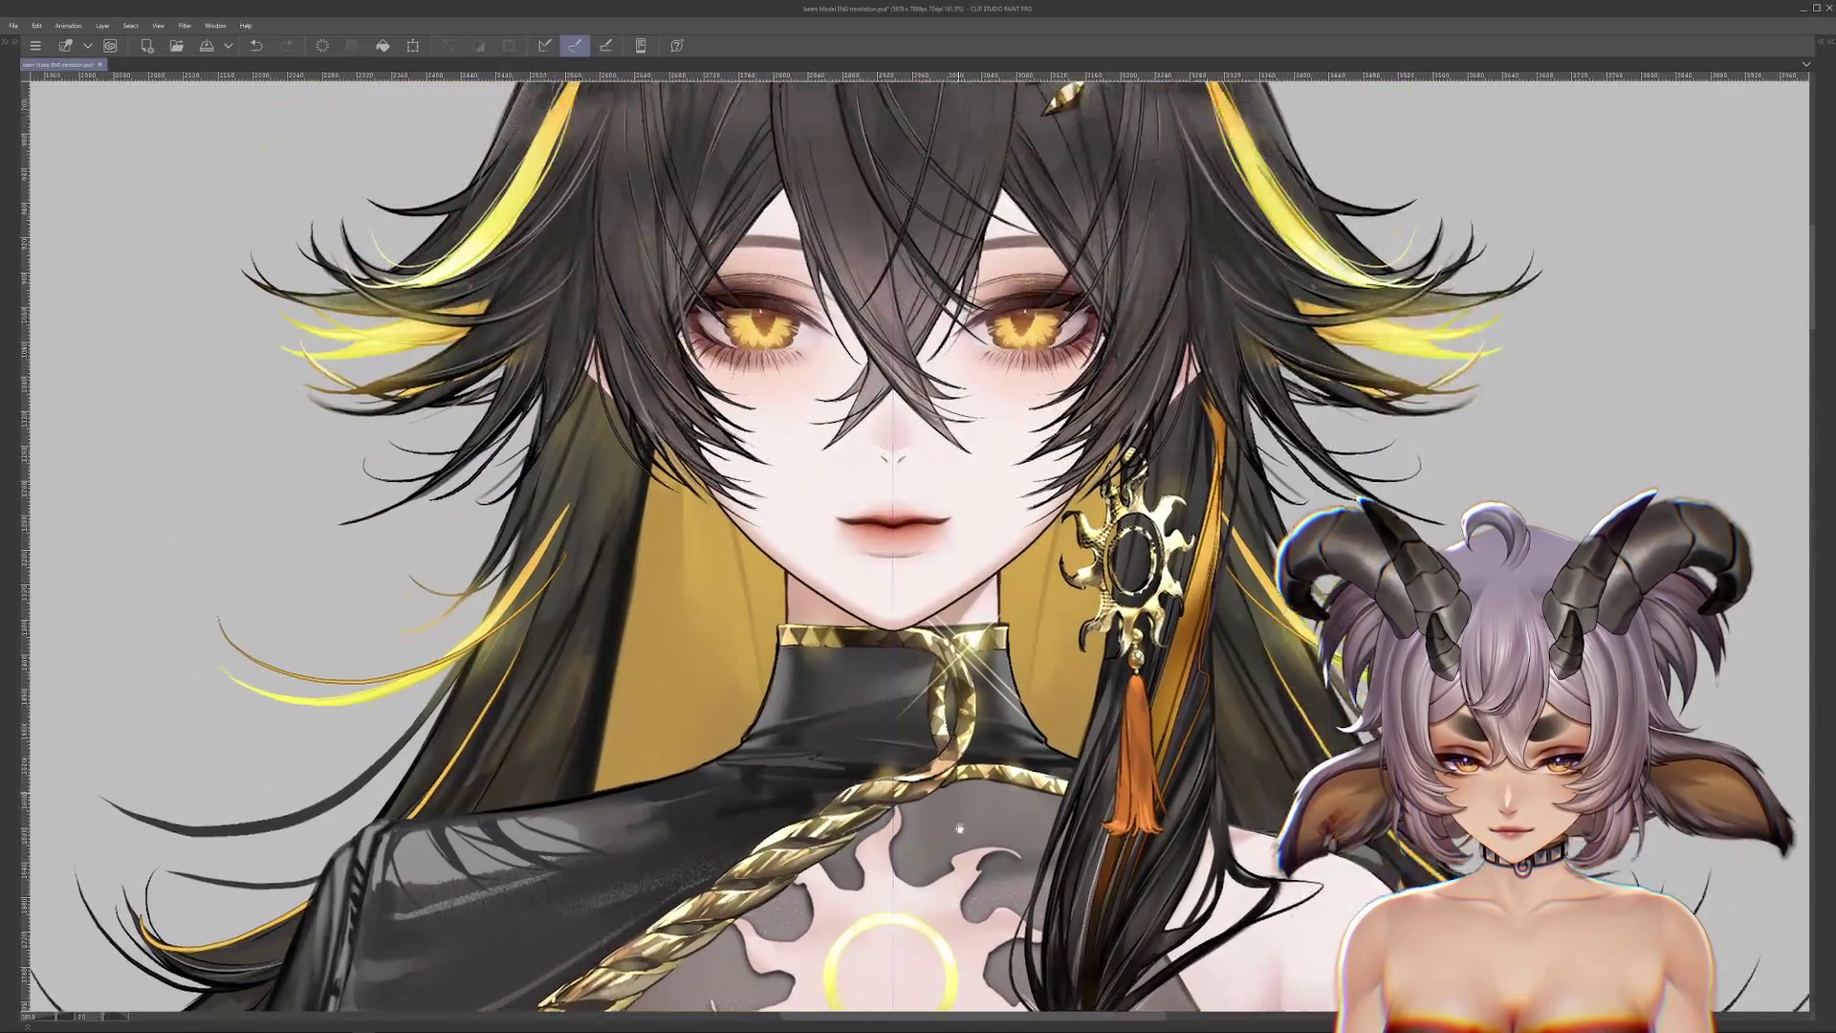
pyautogui.scroll(2, 913, 610)
pyautogui.scroll(-5, 912, 610)
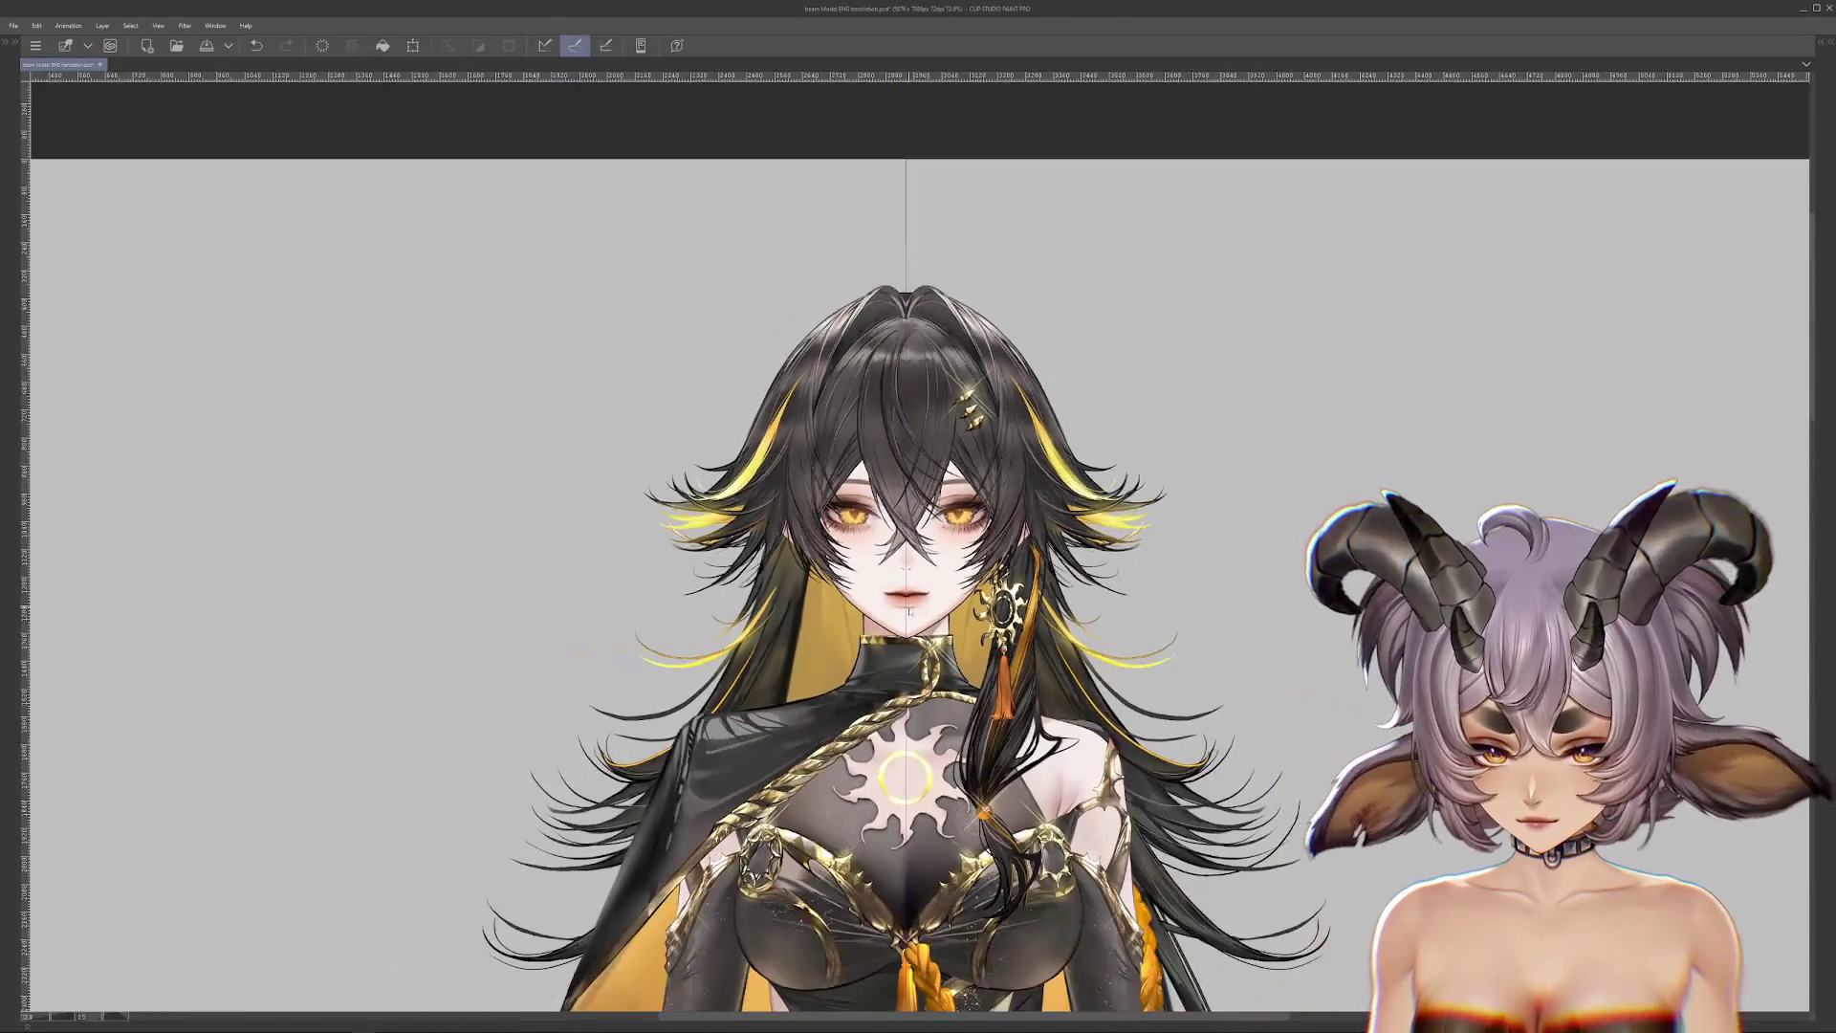
pyautogui.hotkey('ctrl', 'a')
pyautogui.scroll(-6, 912, 610)
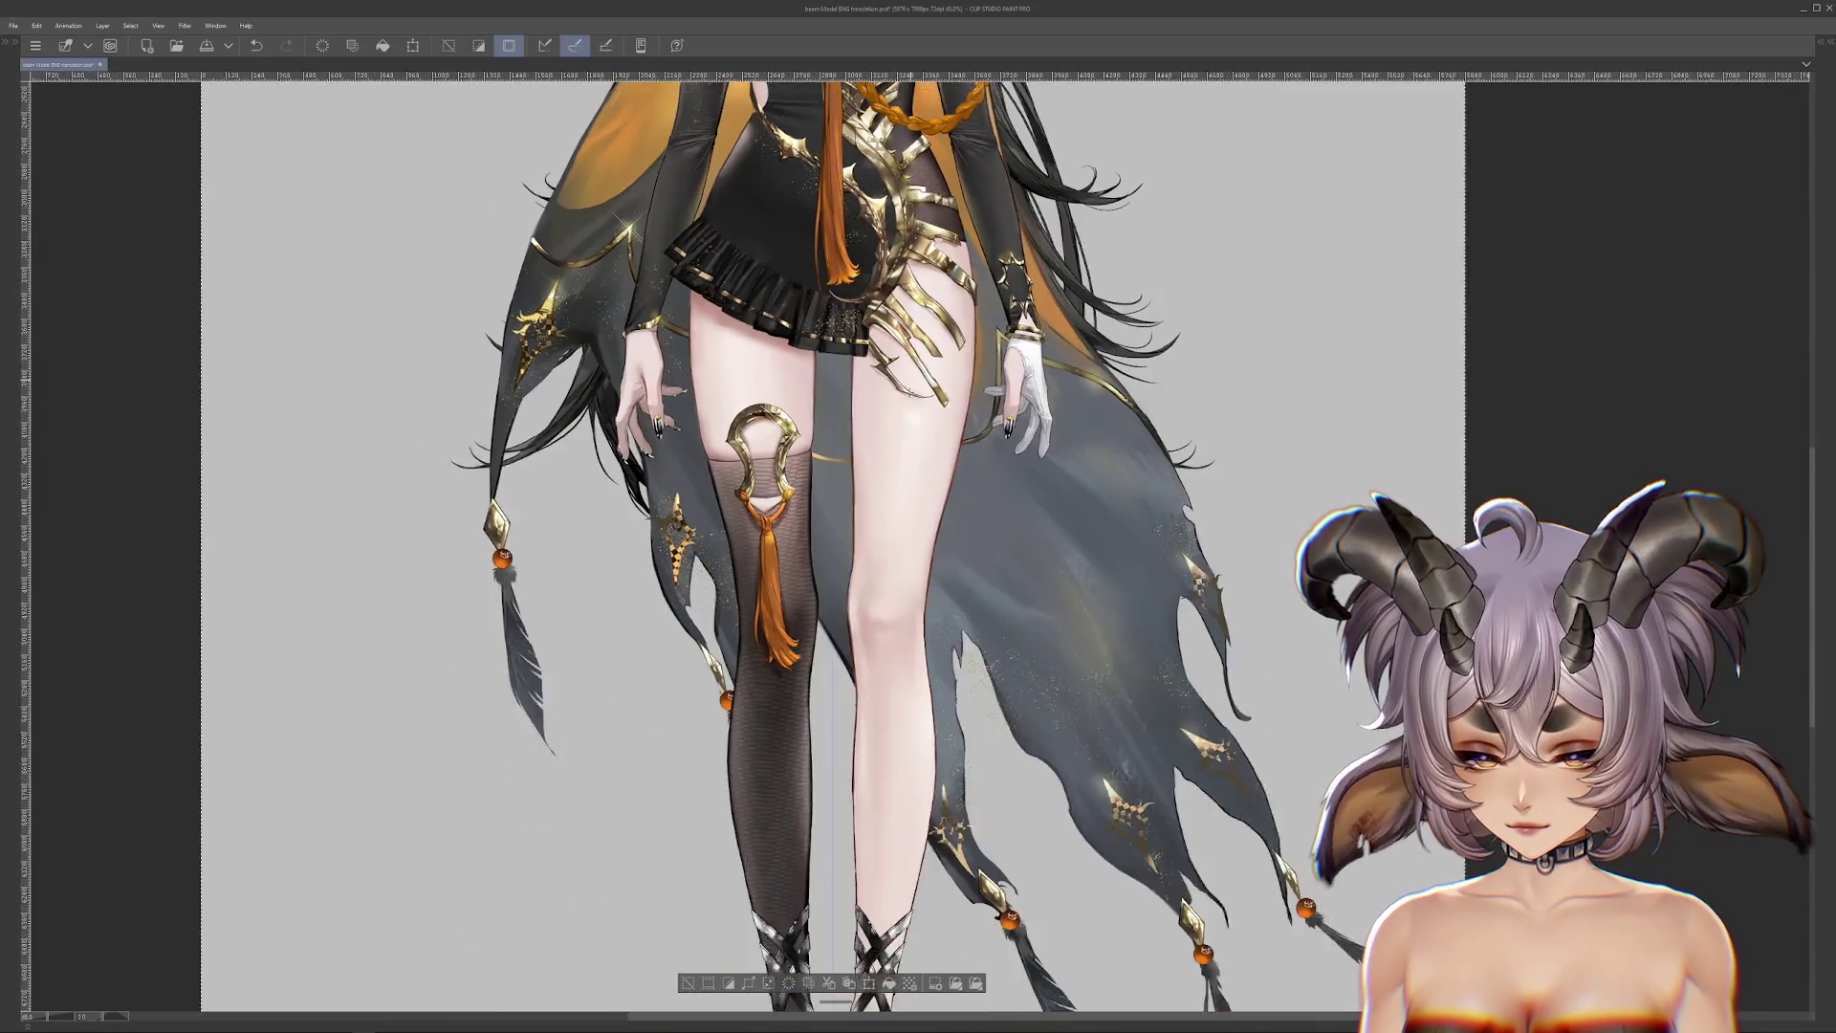
pyautogui.scroll(-3, 912, 610)
pyautogui.press('Tab')
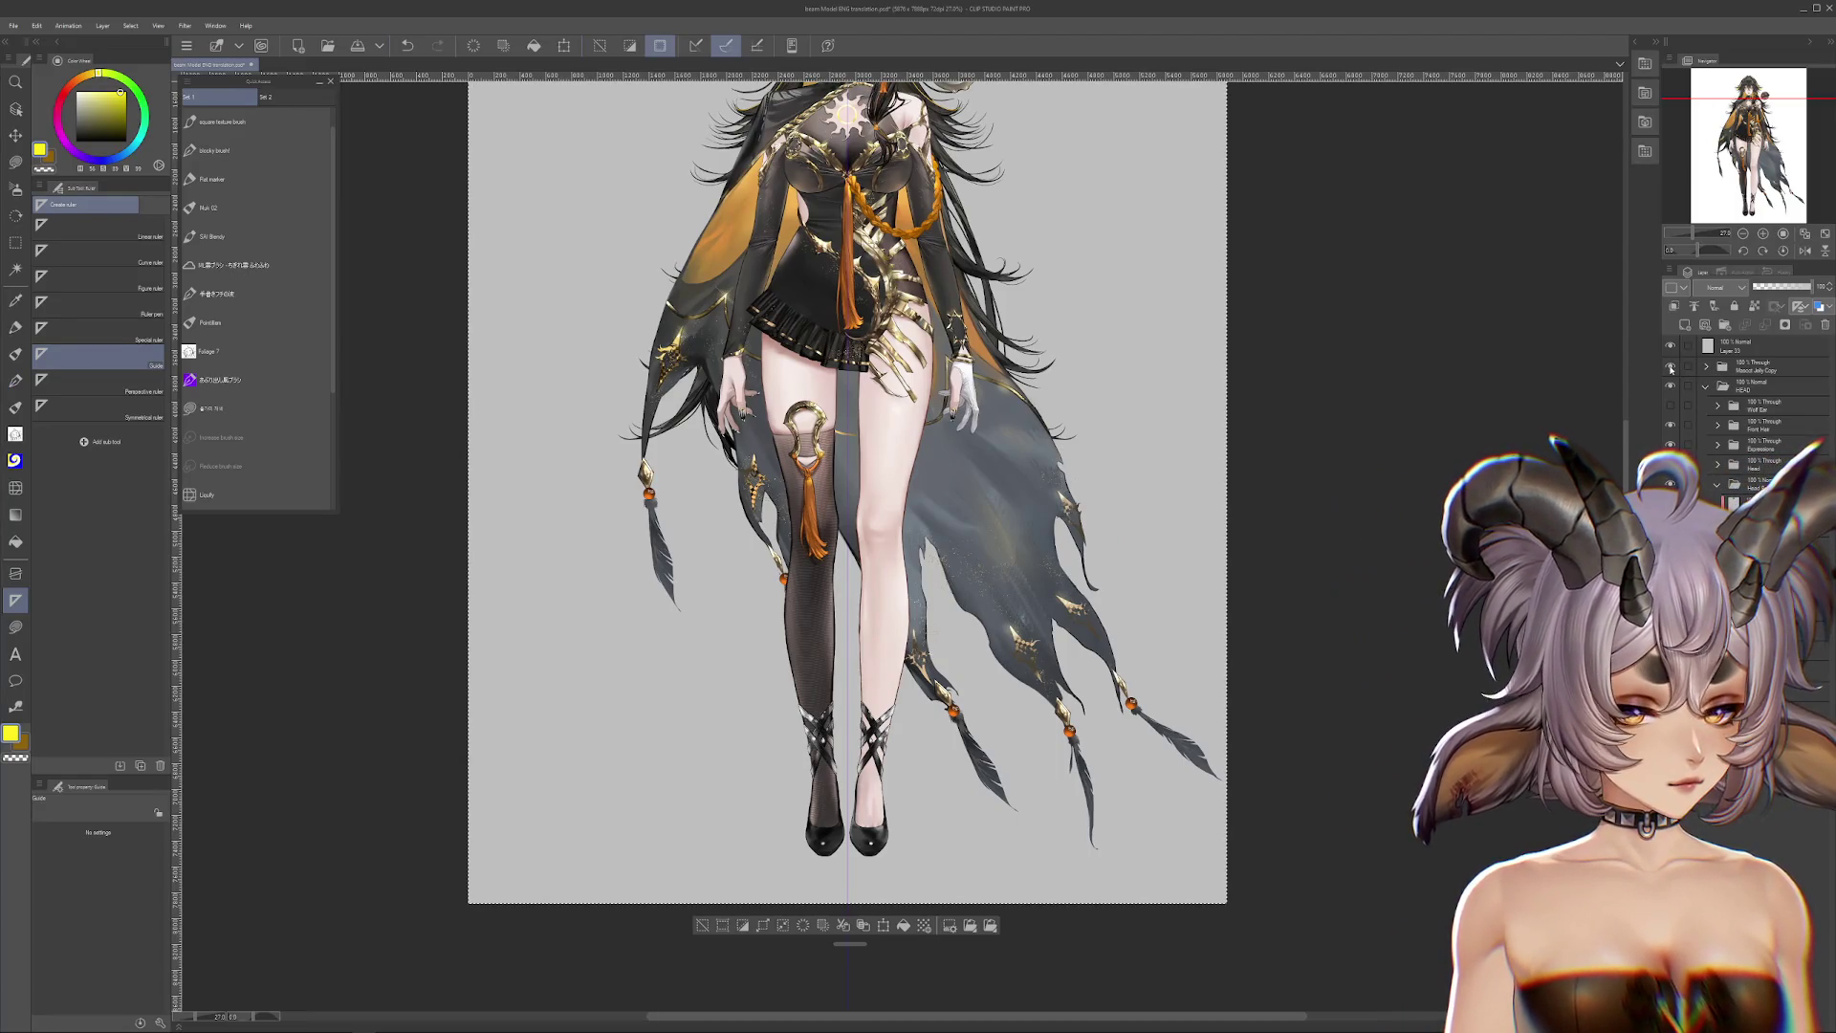
# Step: Collapse the HEAD folder and group the selected layers into a new folder
pyautogui.click(1706, 386)
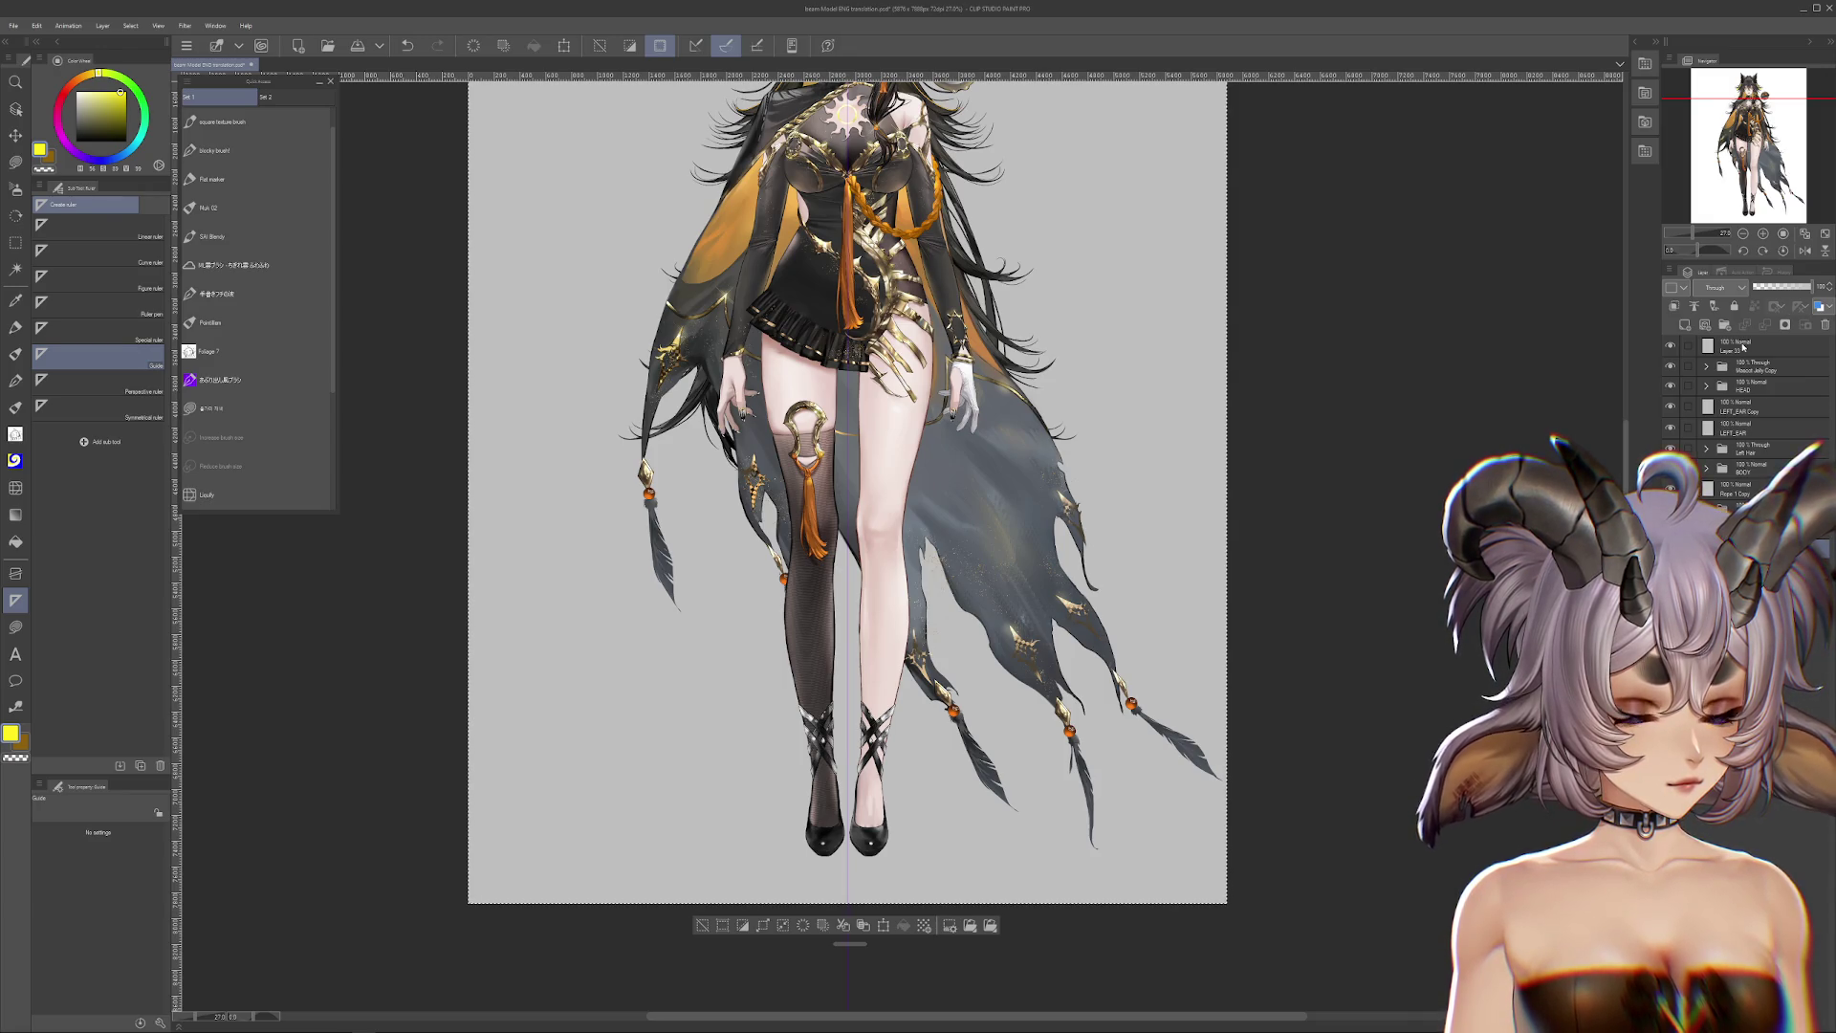
pyautogui.moveTo(1686, 490); pyautogui.dragTo(1670, 349)
pyautogui.click(1740, 346)
pyautogui.hotkey('ctrl', '-')
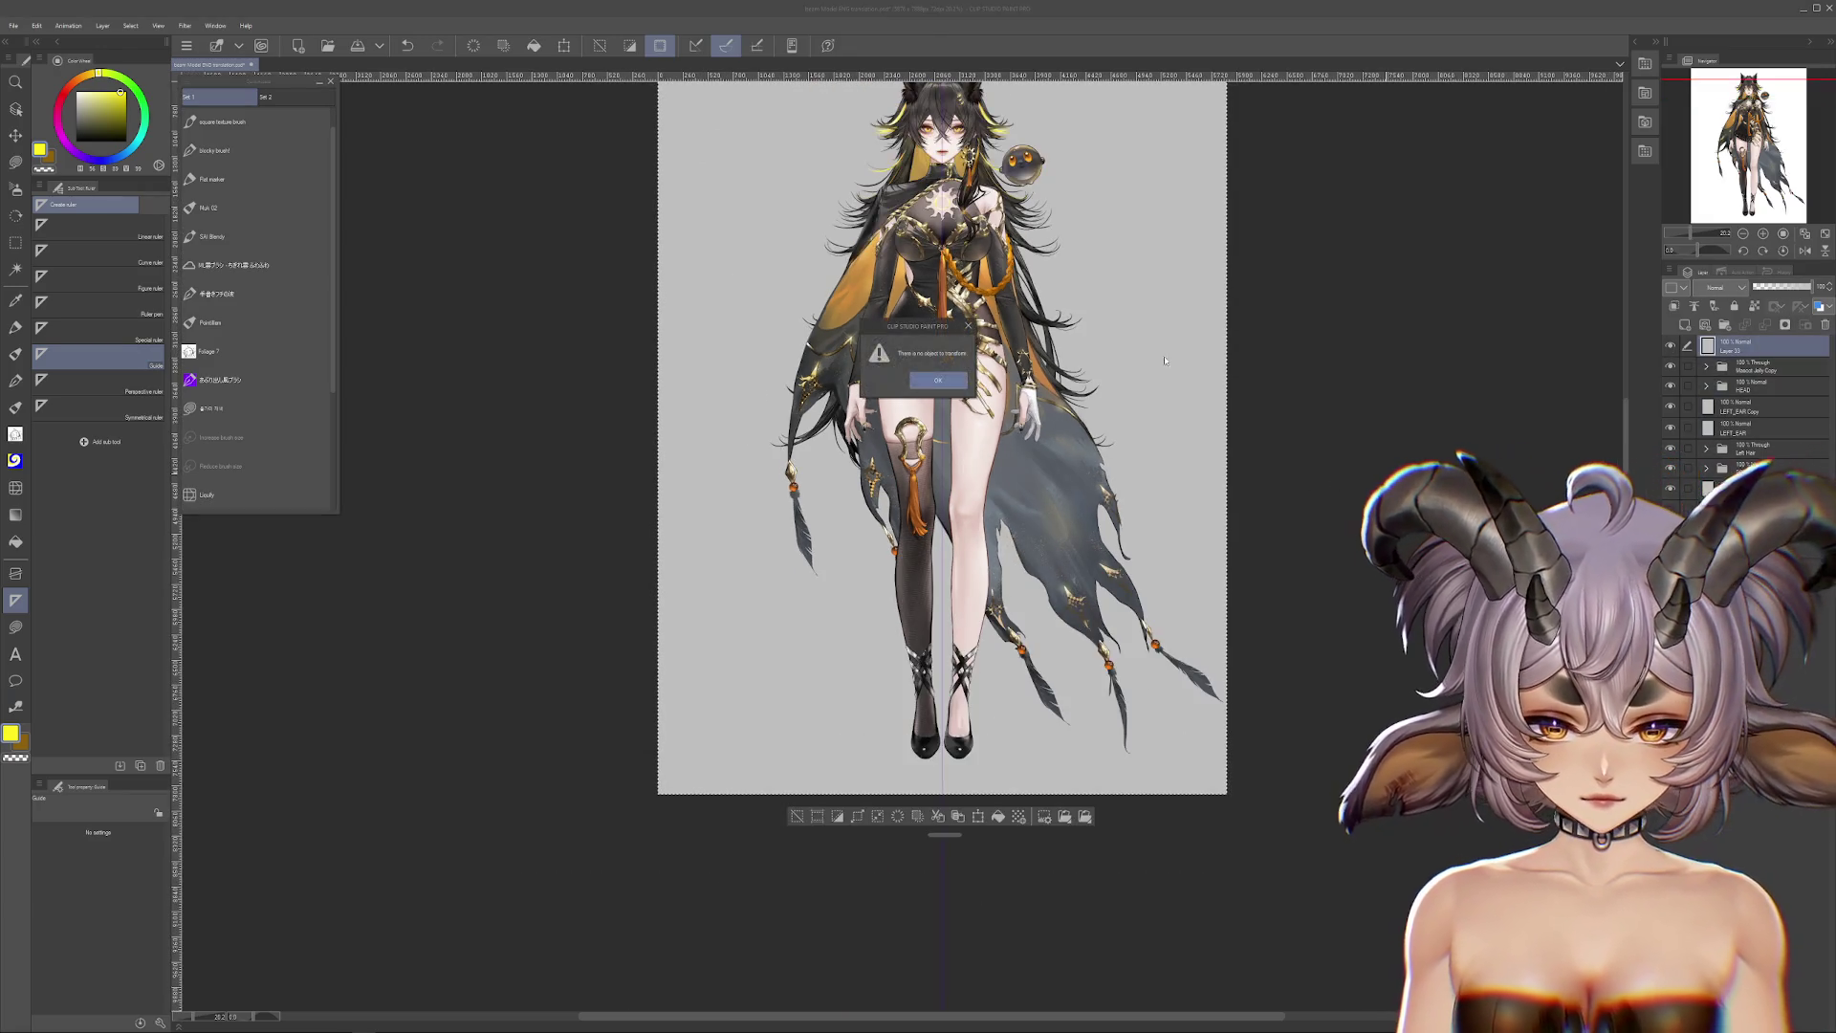
pyautogui.hotkey('ctrl', 'g')
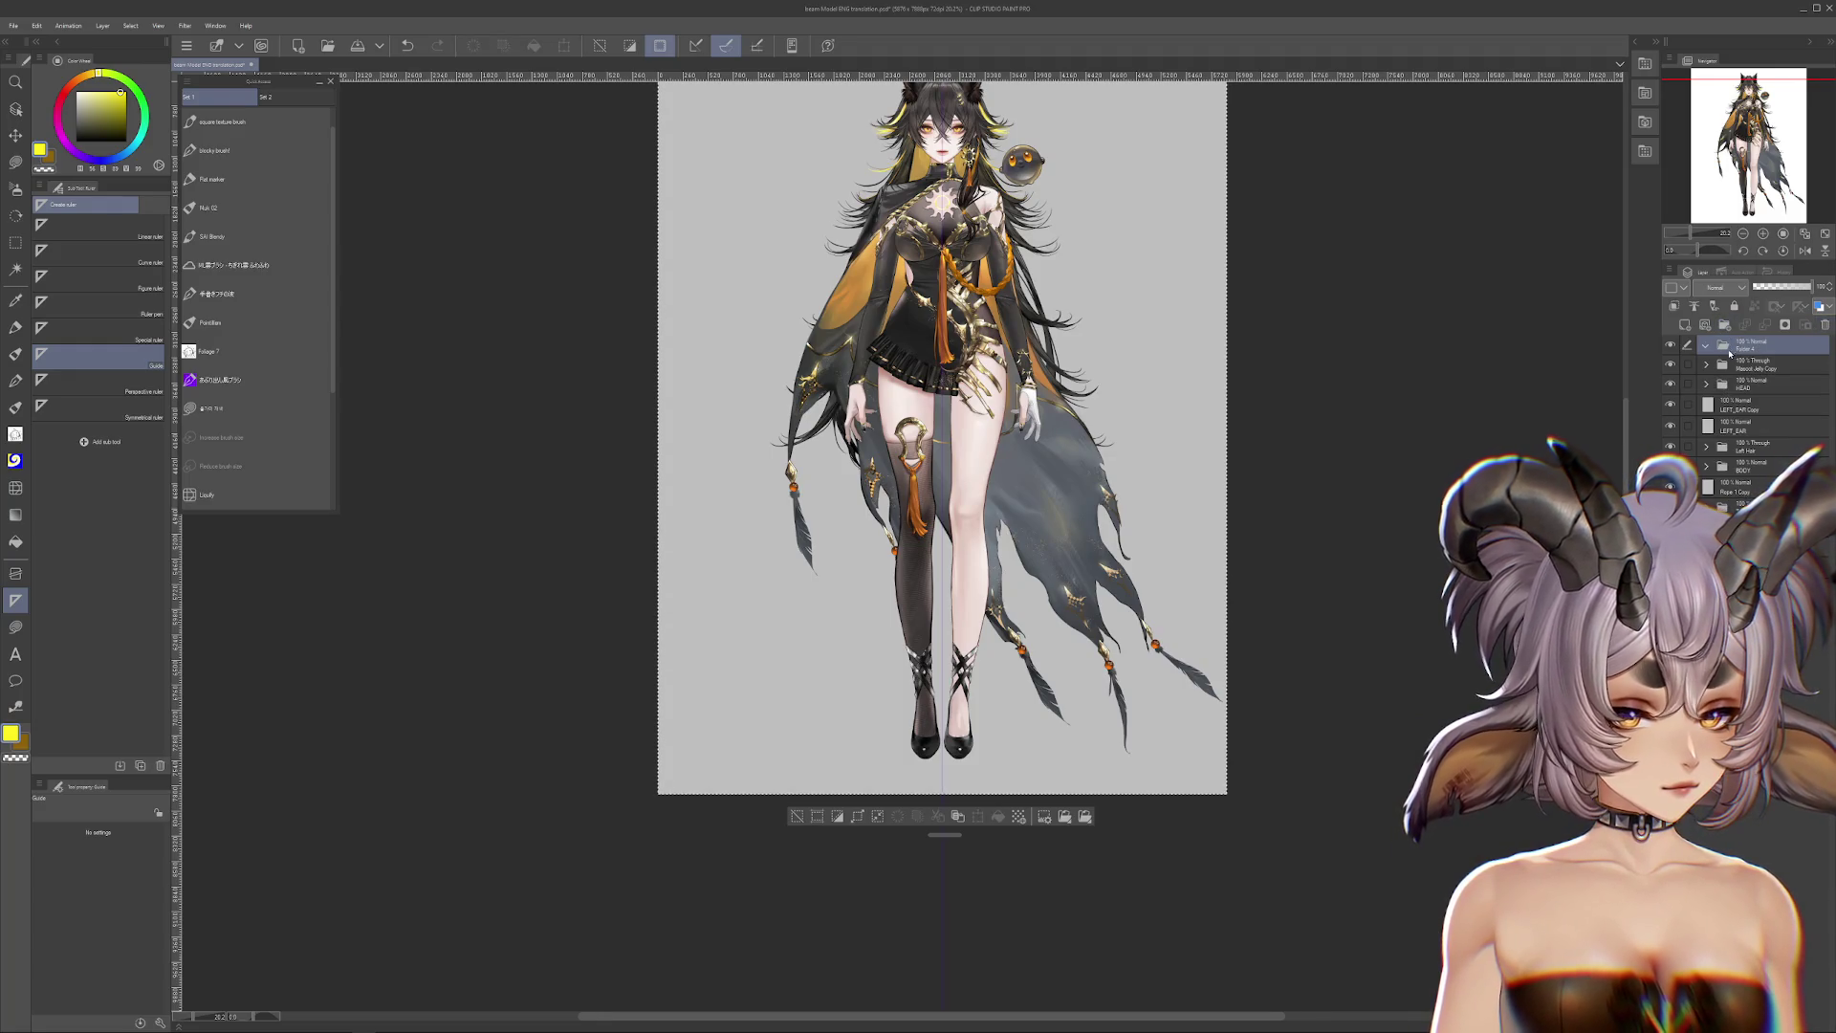
# Step: Rename the new folder to 'BEAM', then collapse and select it
pyautogui.doubleClick(1742, 348)
pyautogui.write('BEAM')
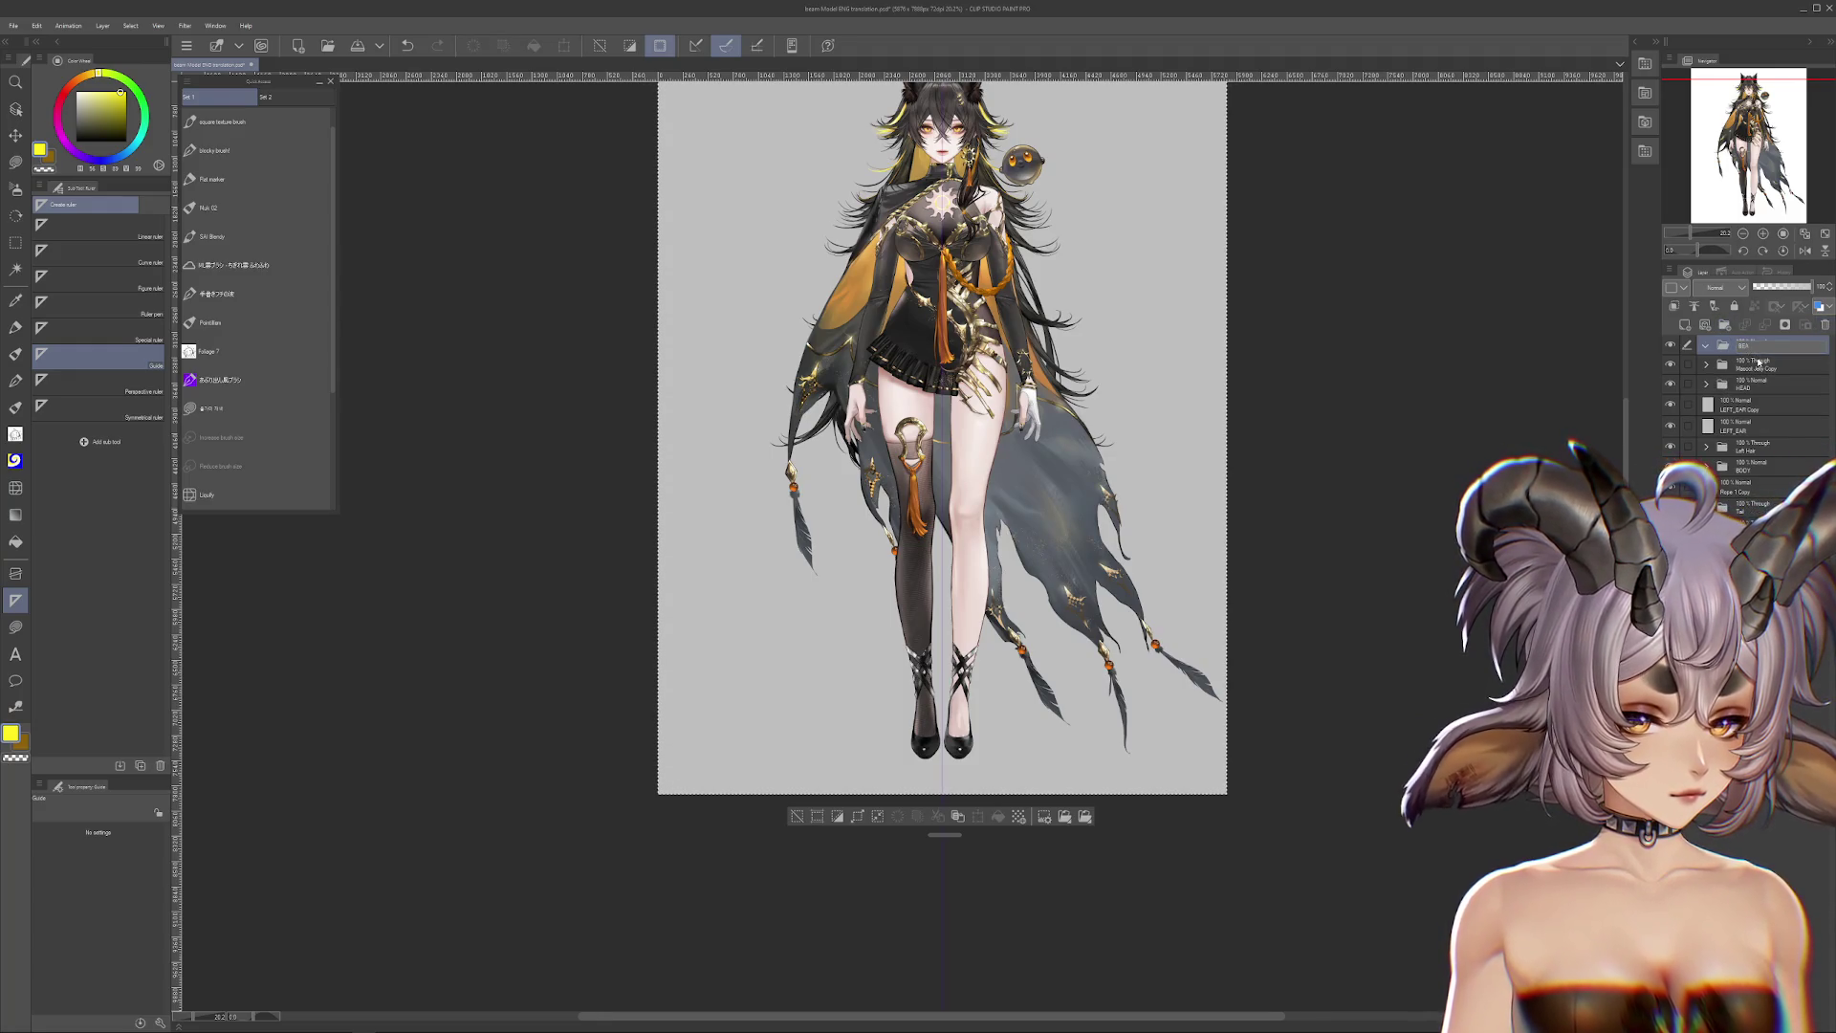
pyautogui.click(1748, 369)
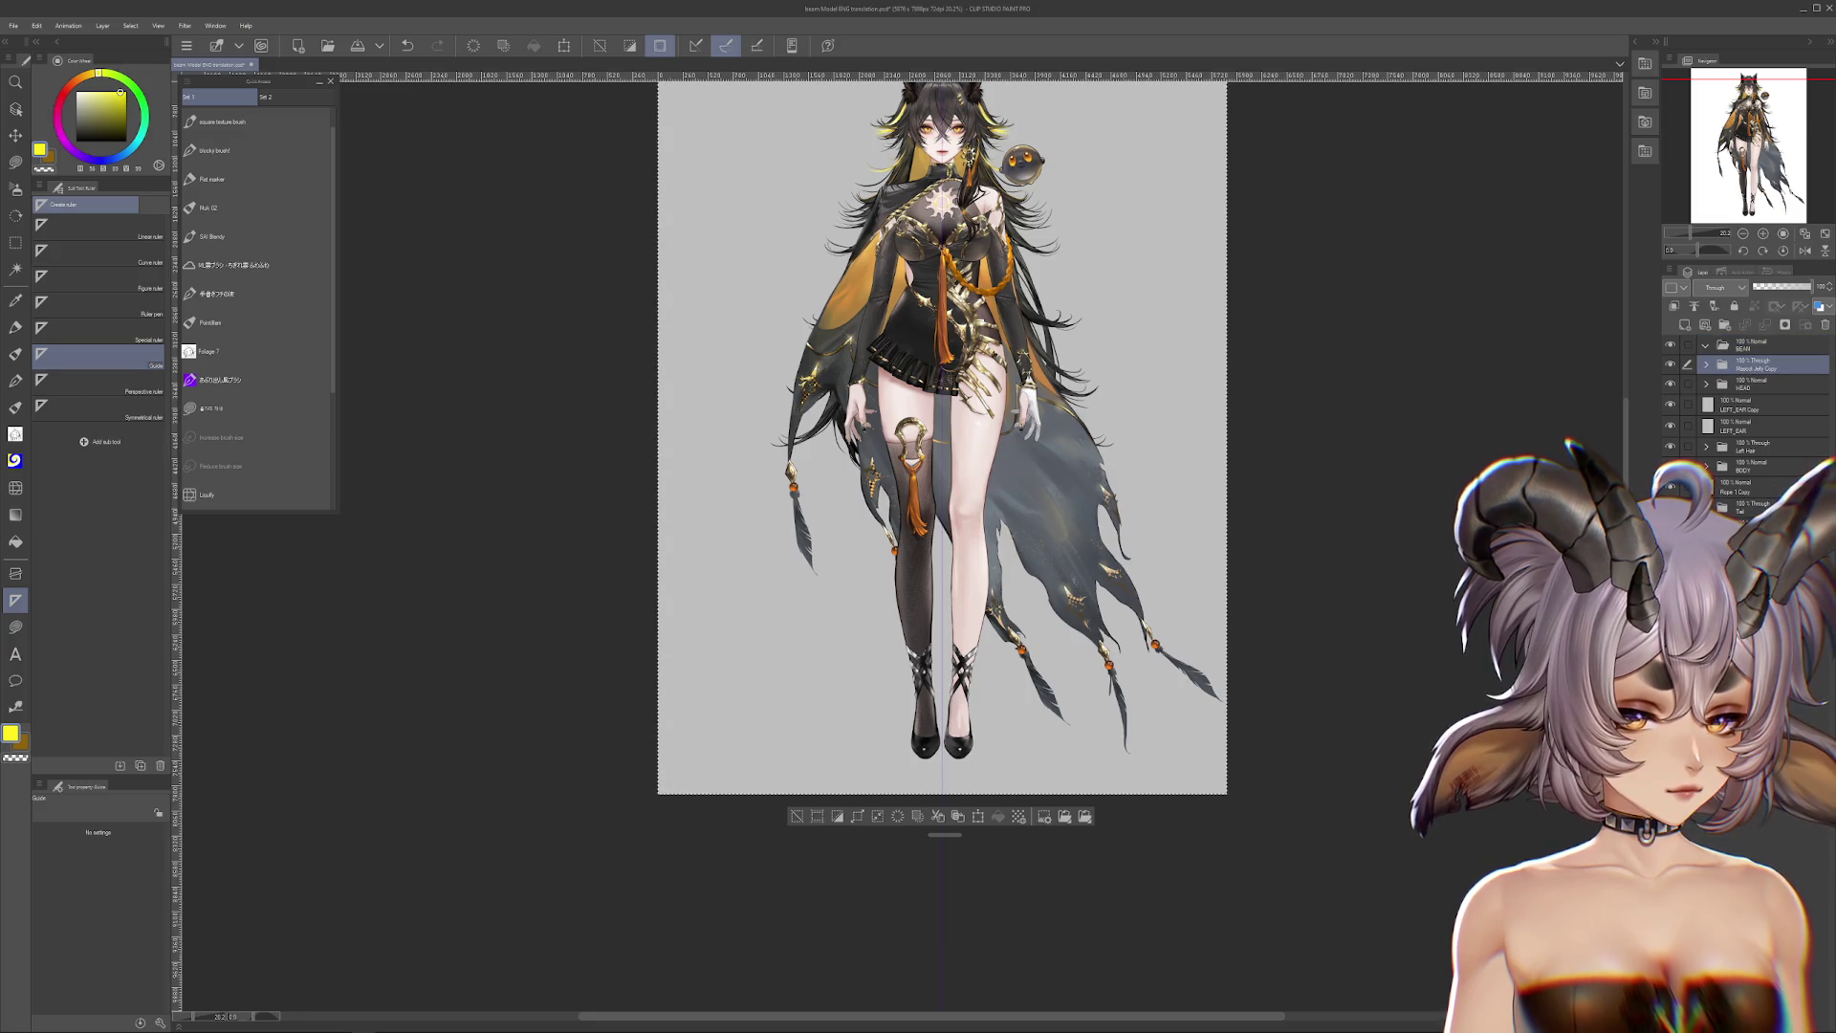
pyautogui.click(1755, 346)
pyautogui.click(1706, 345)
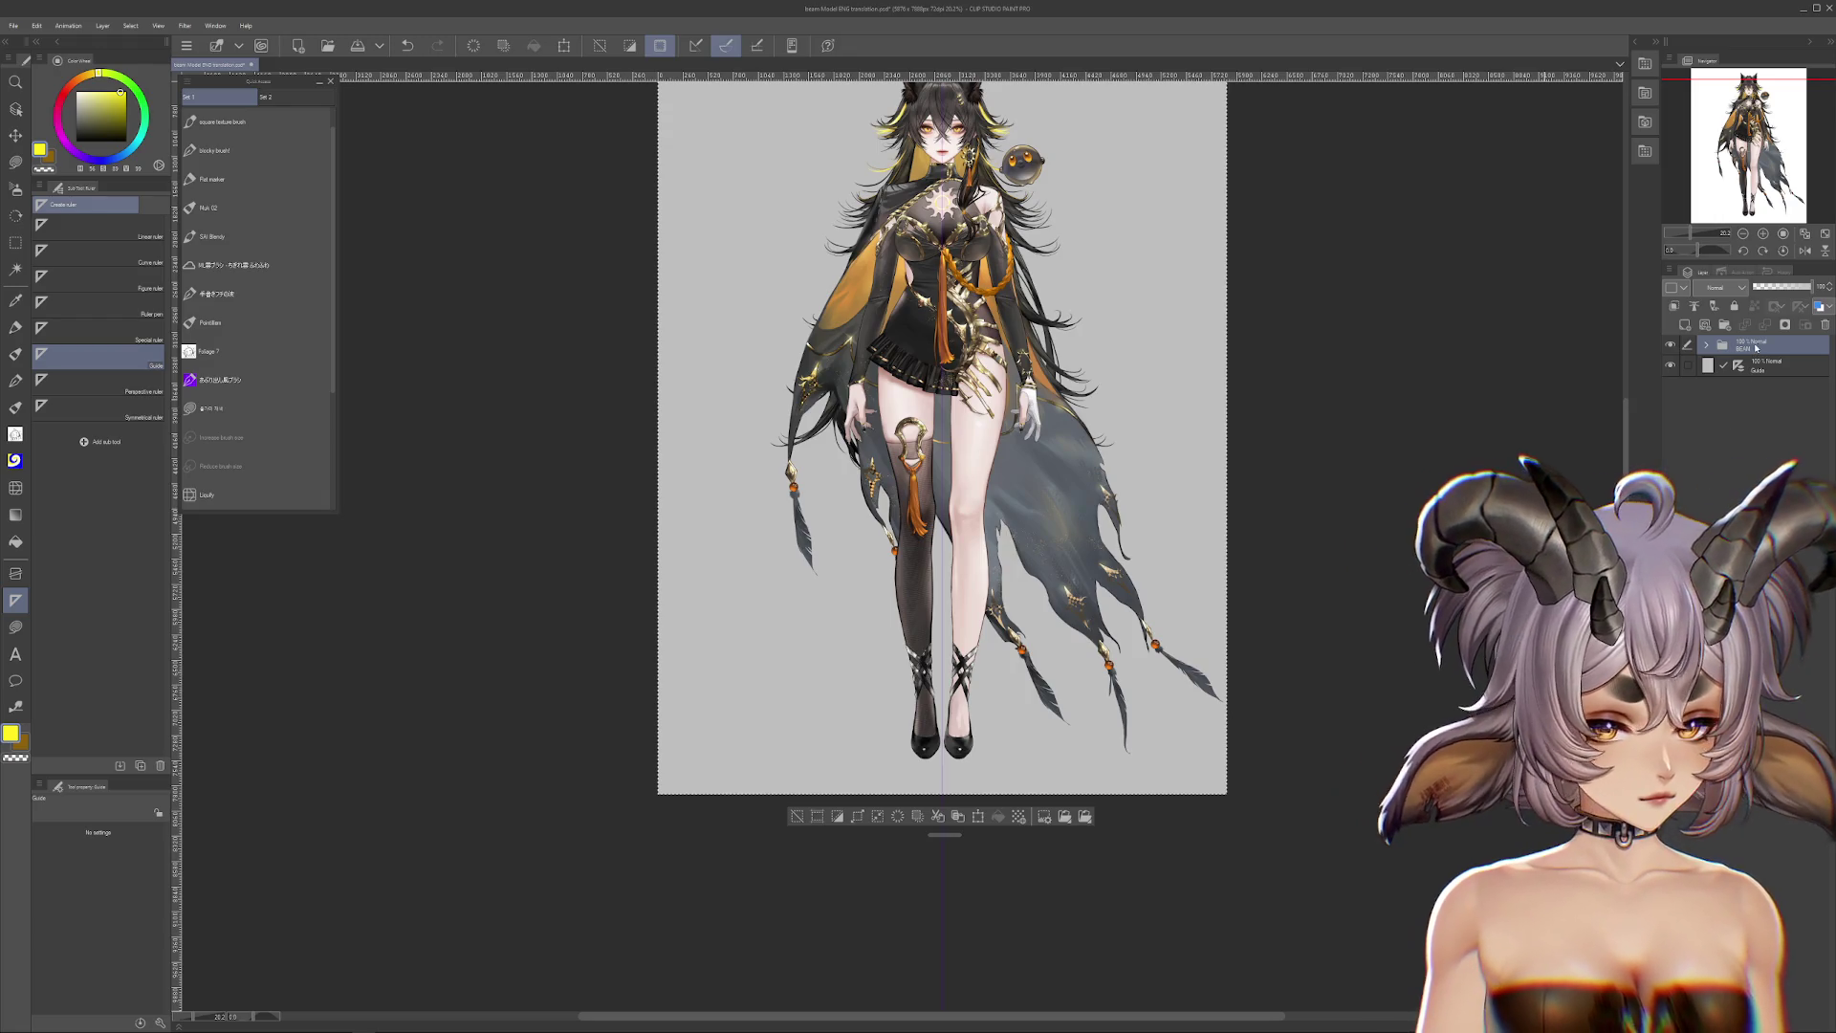
pyautogui.scroll(-2, 1188, 507)
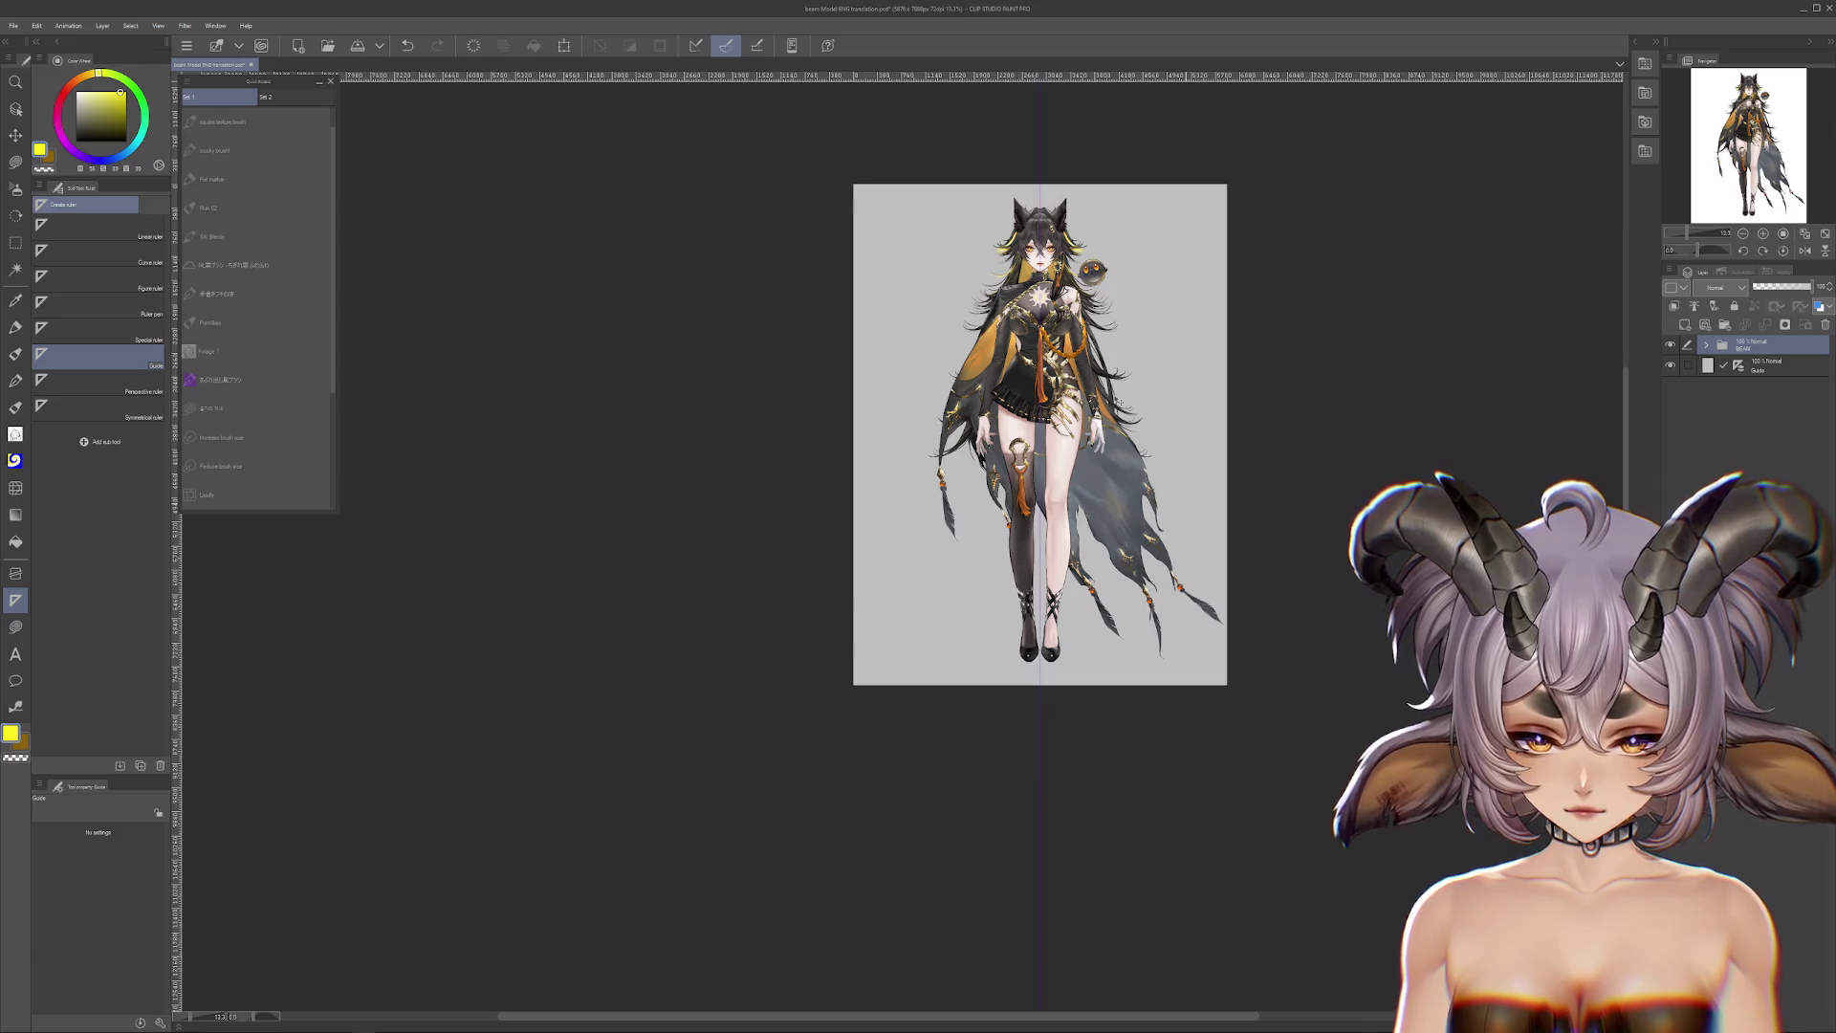
# Step: Begin a transform on the BEAM folder and confirm it without changes
pyautogui.hotkey('ctrl', 't')
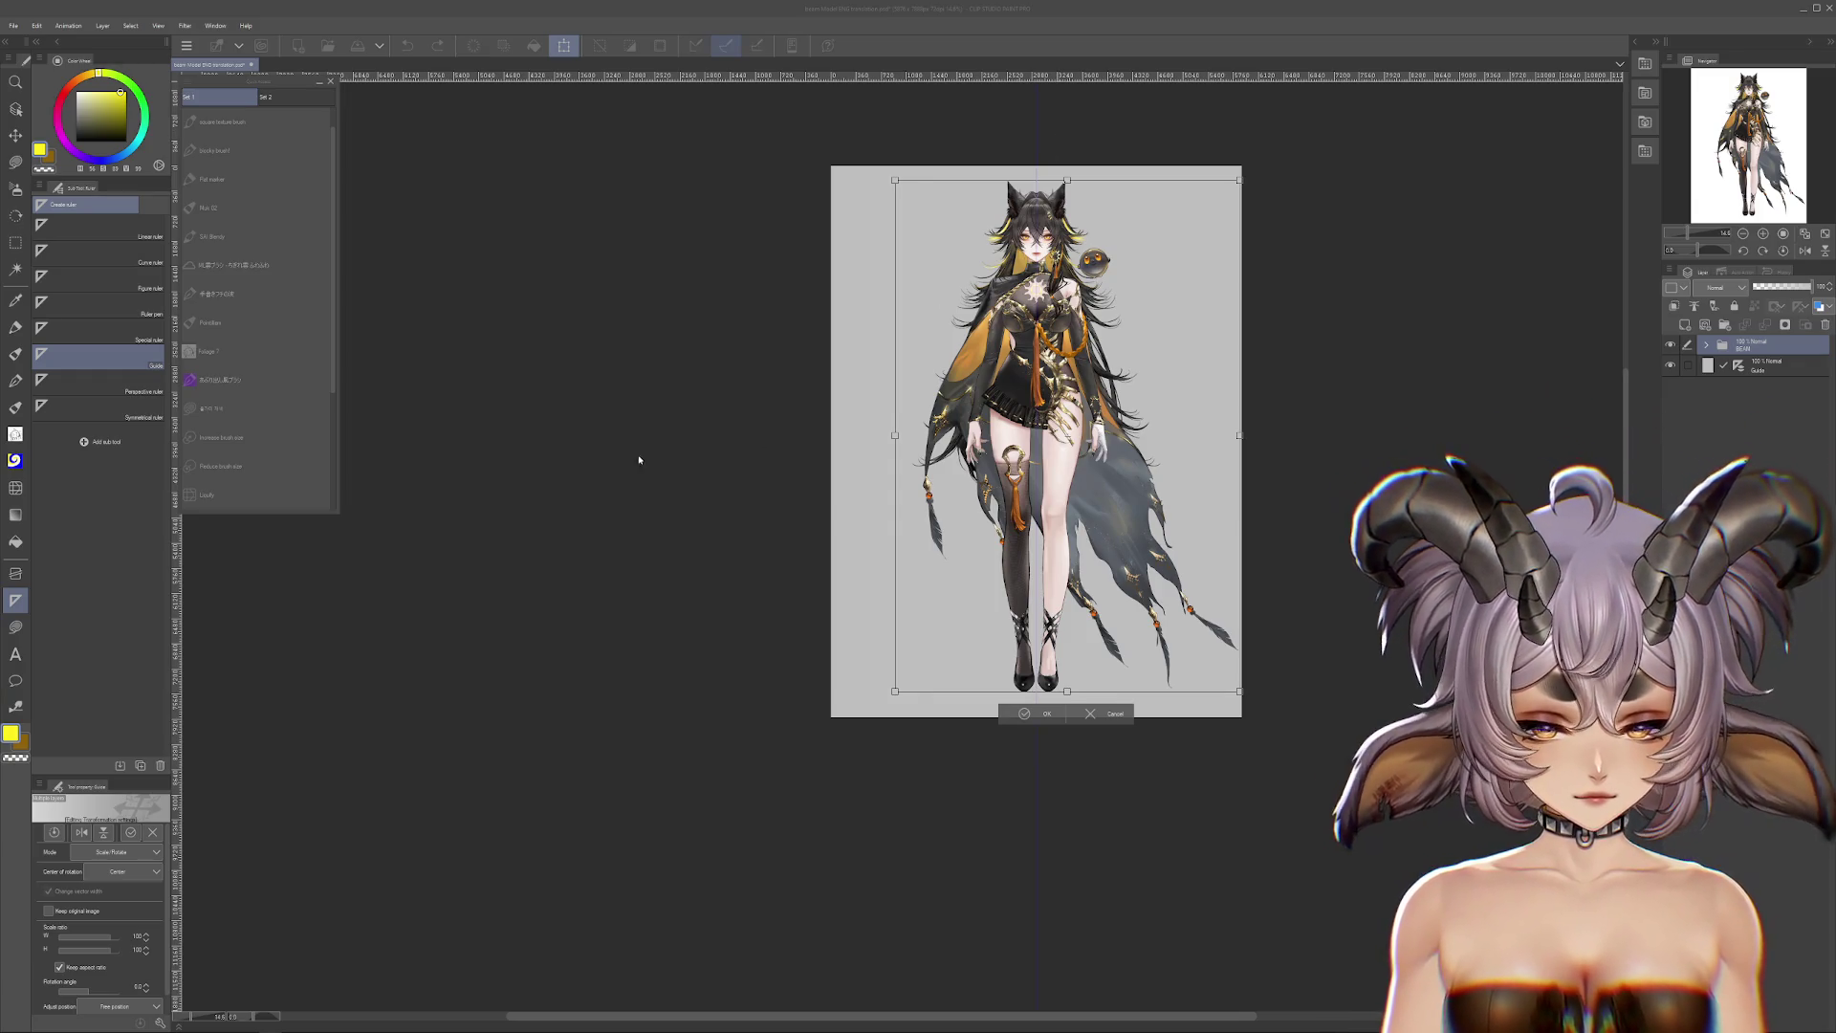
pyautogui.scroll(2, 1061, 490)
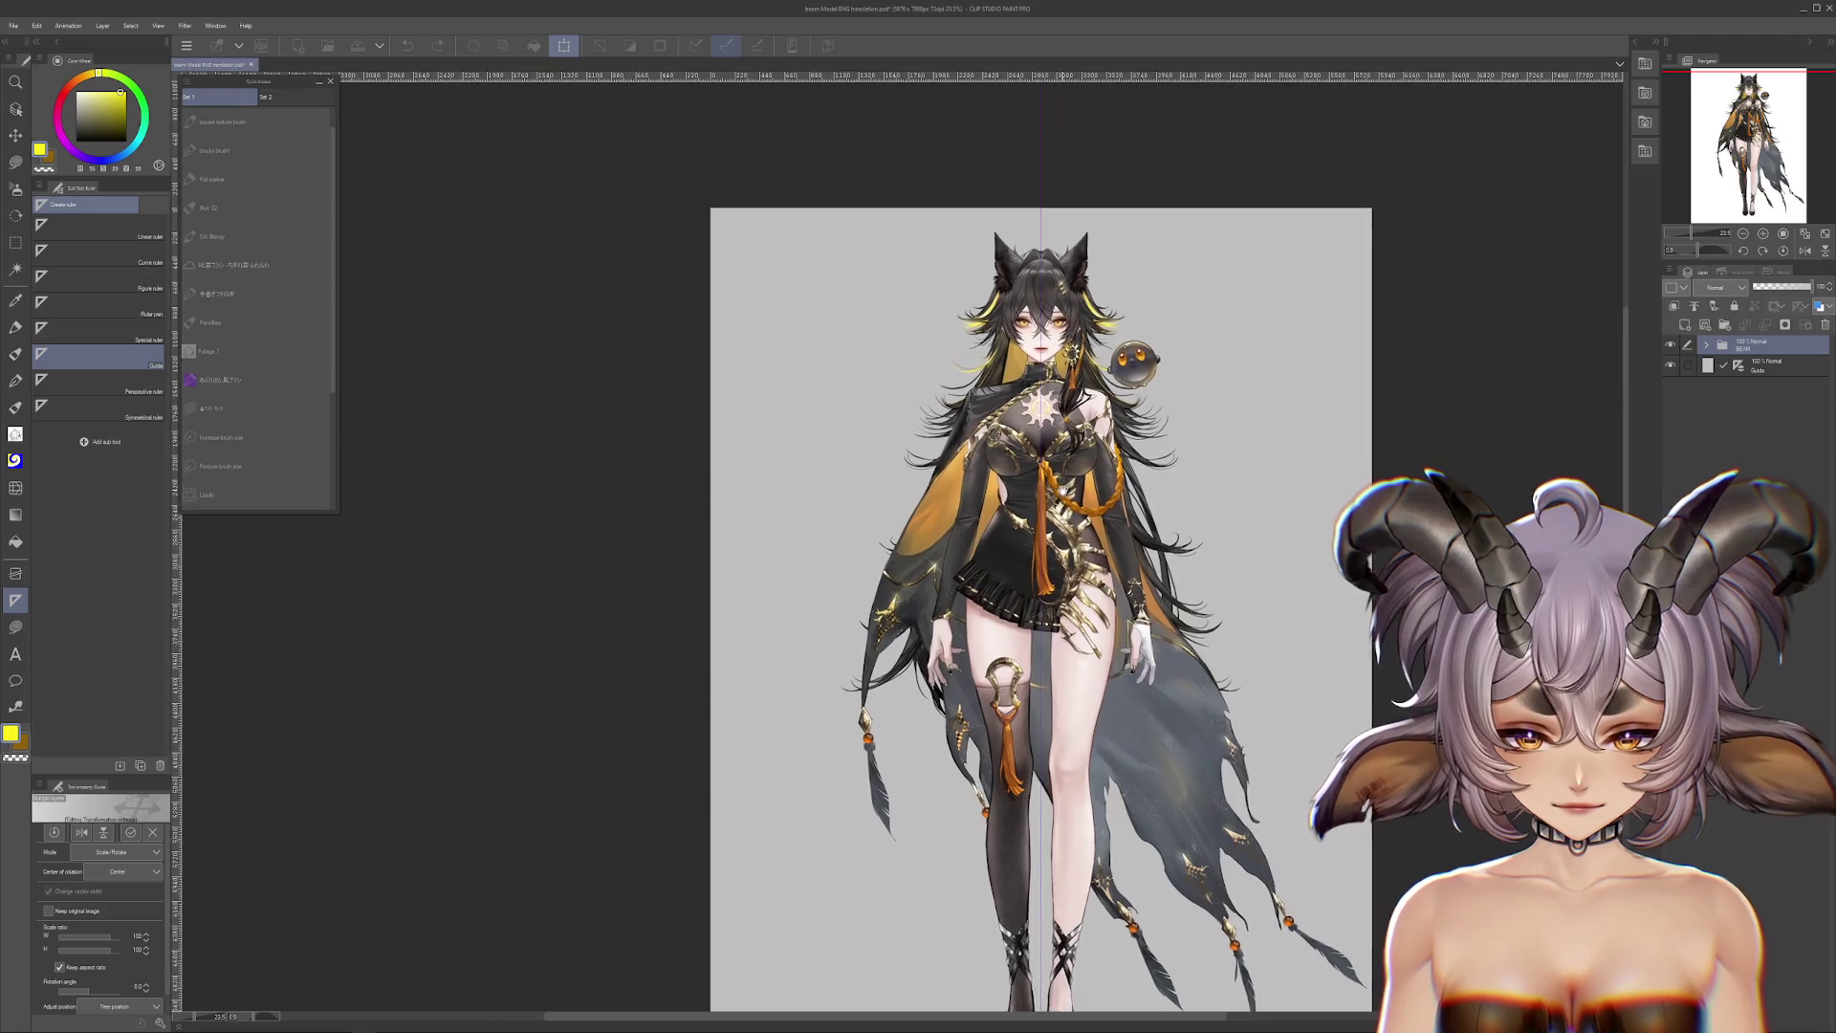
pyautogui.press('Return')
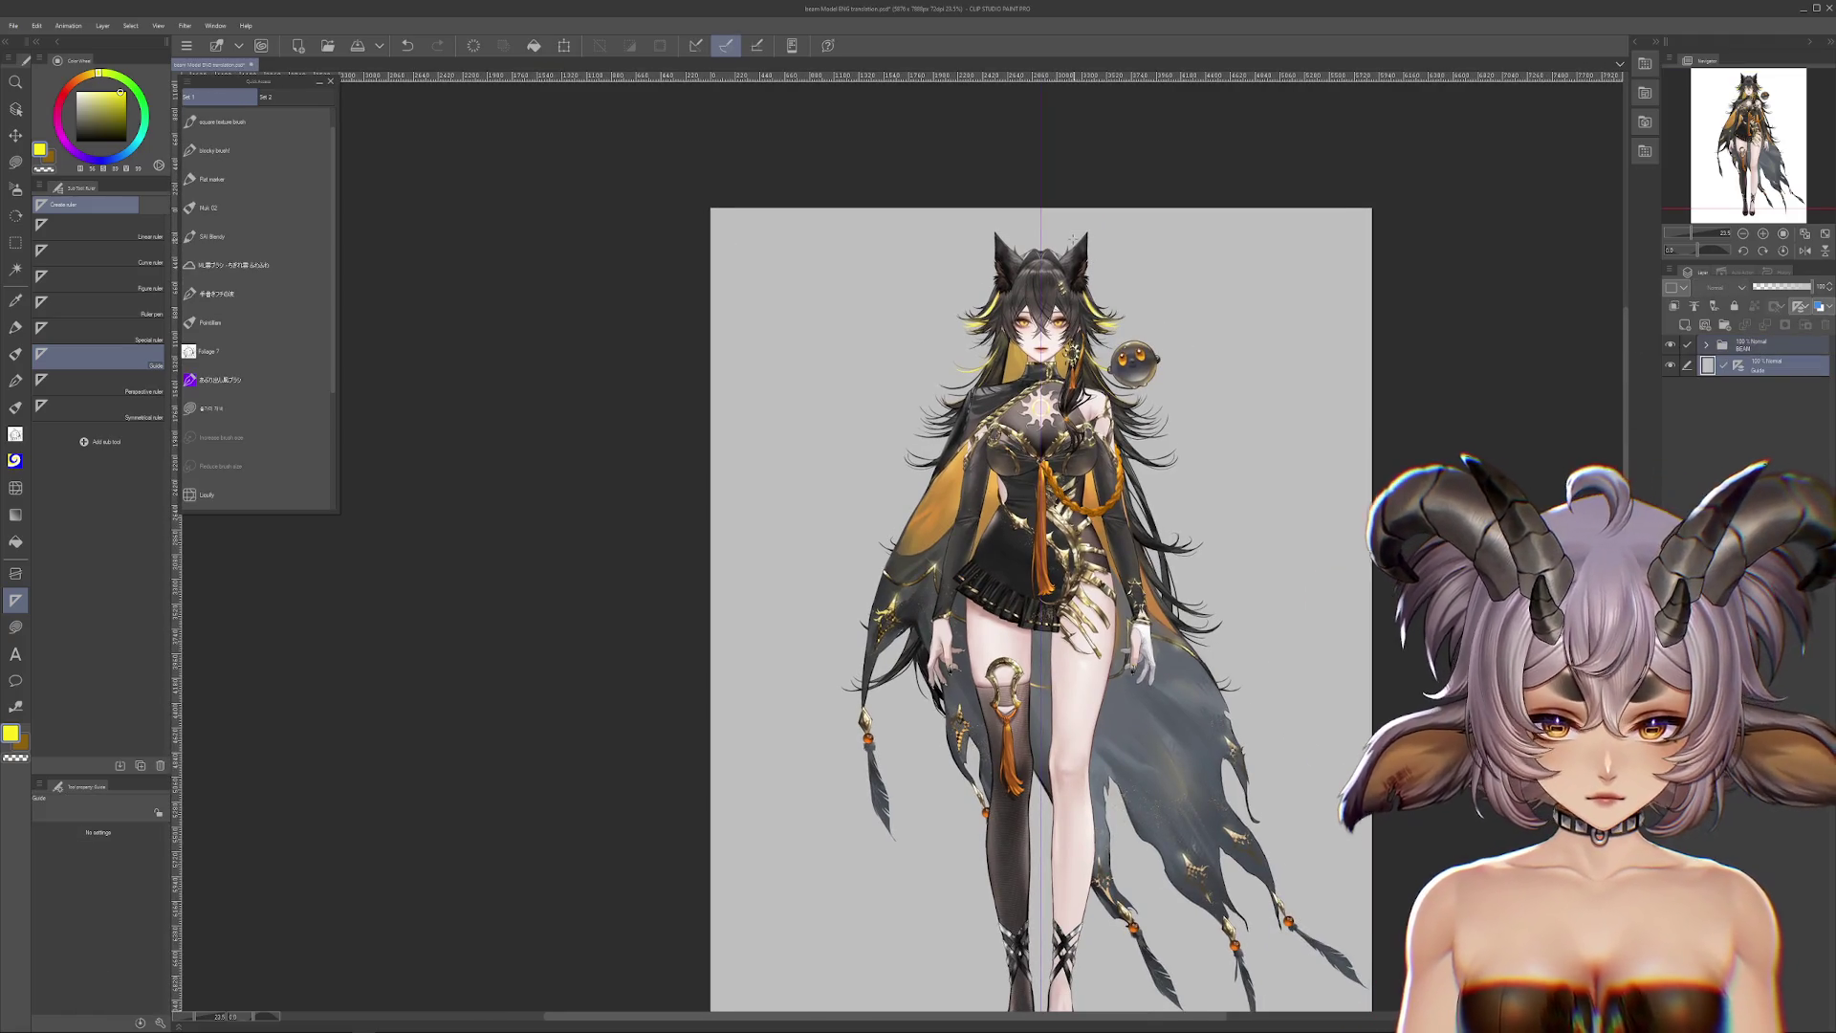
pyautogui.scroll(7, 1073, 237)
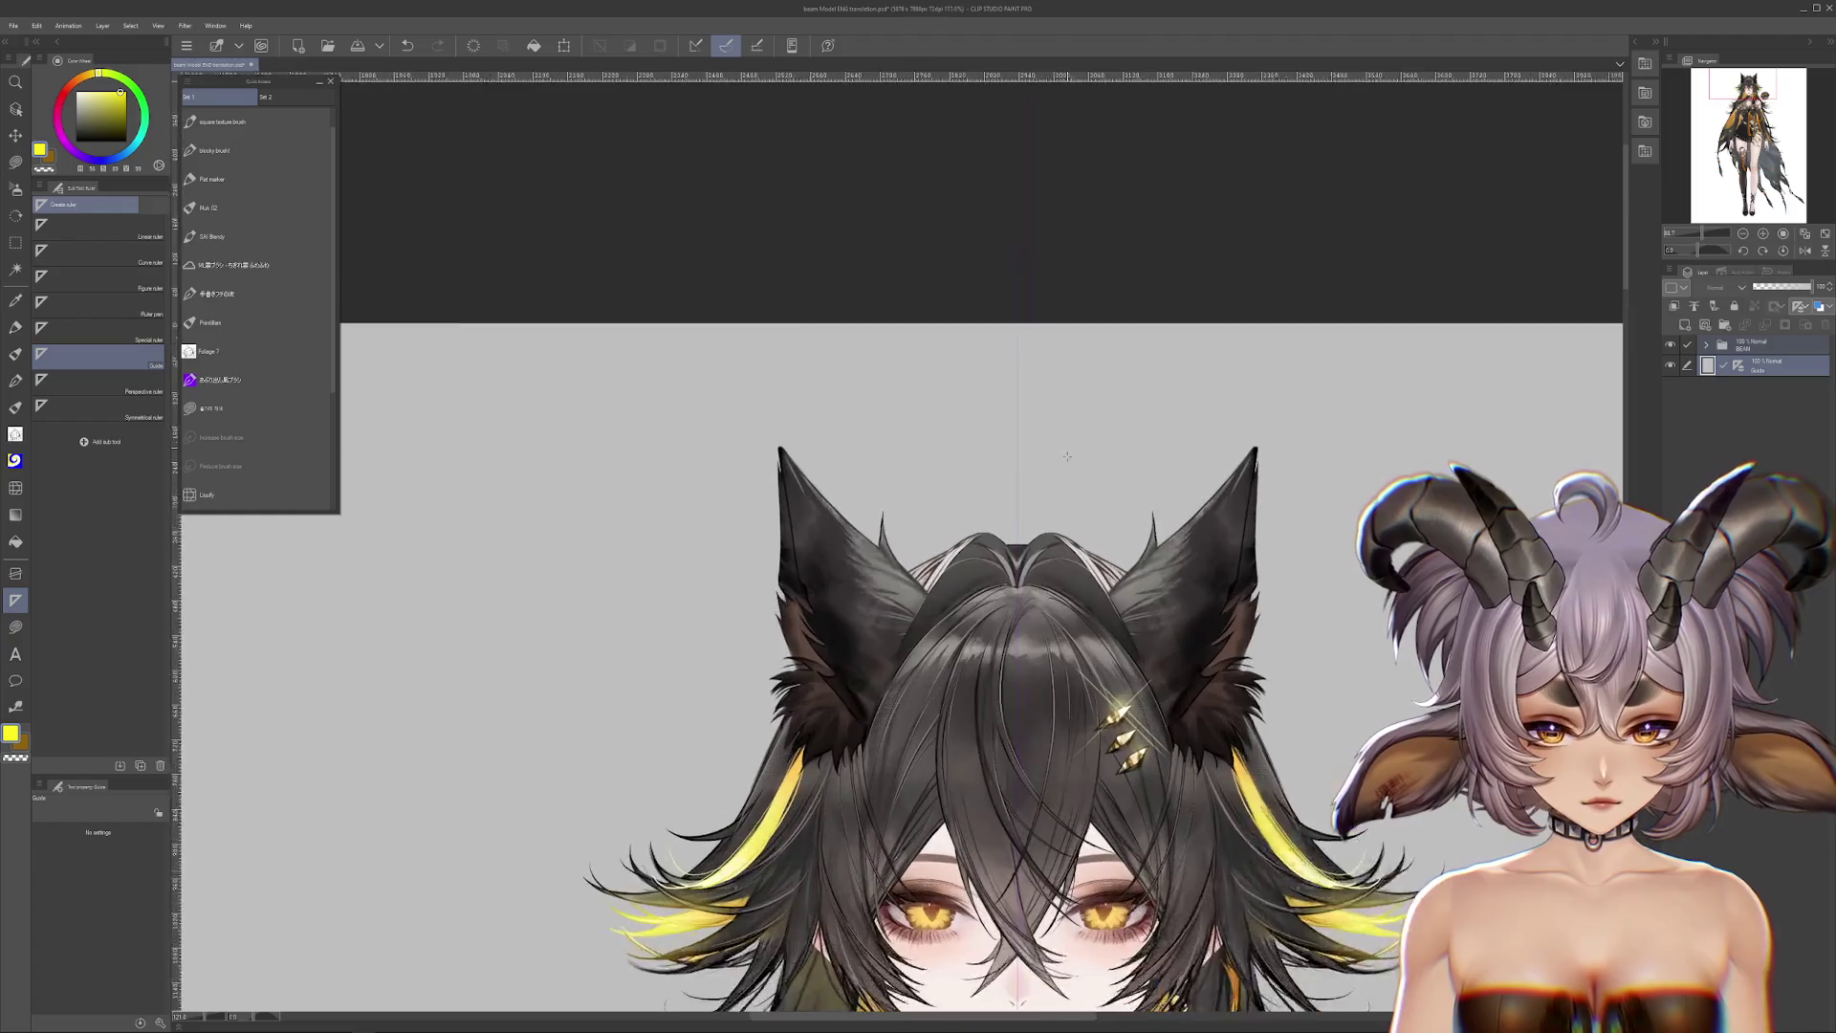
pyautogui.scroll(8, 1066, 456)
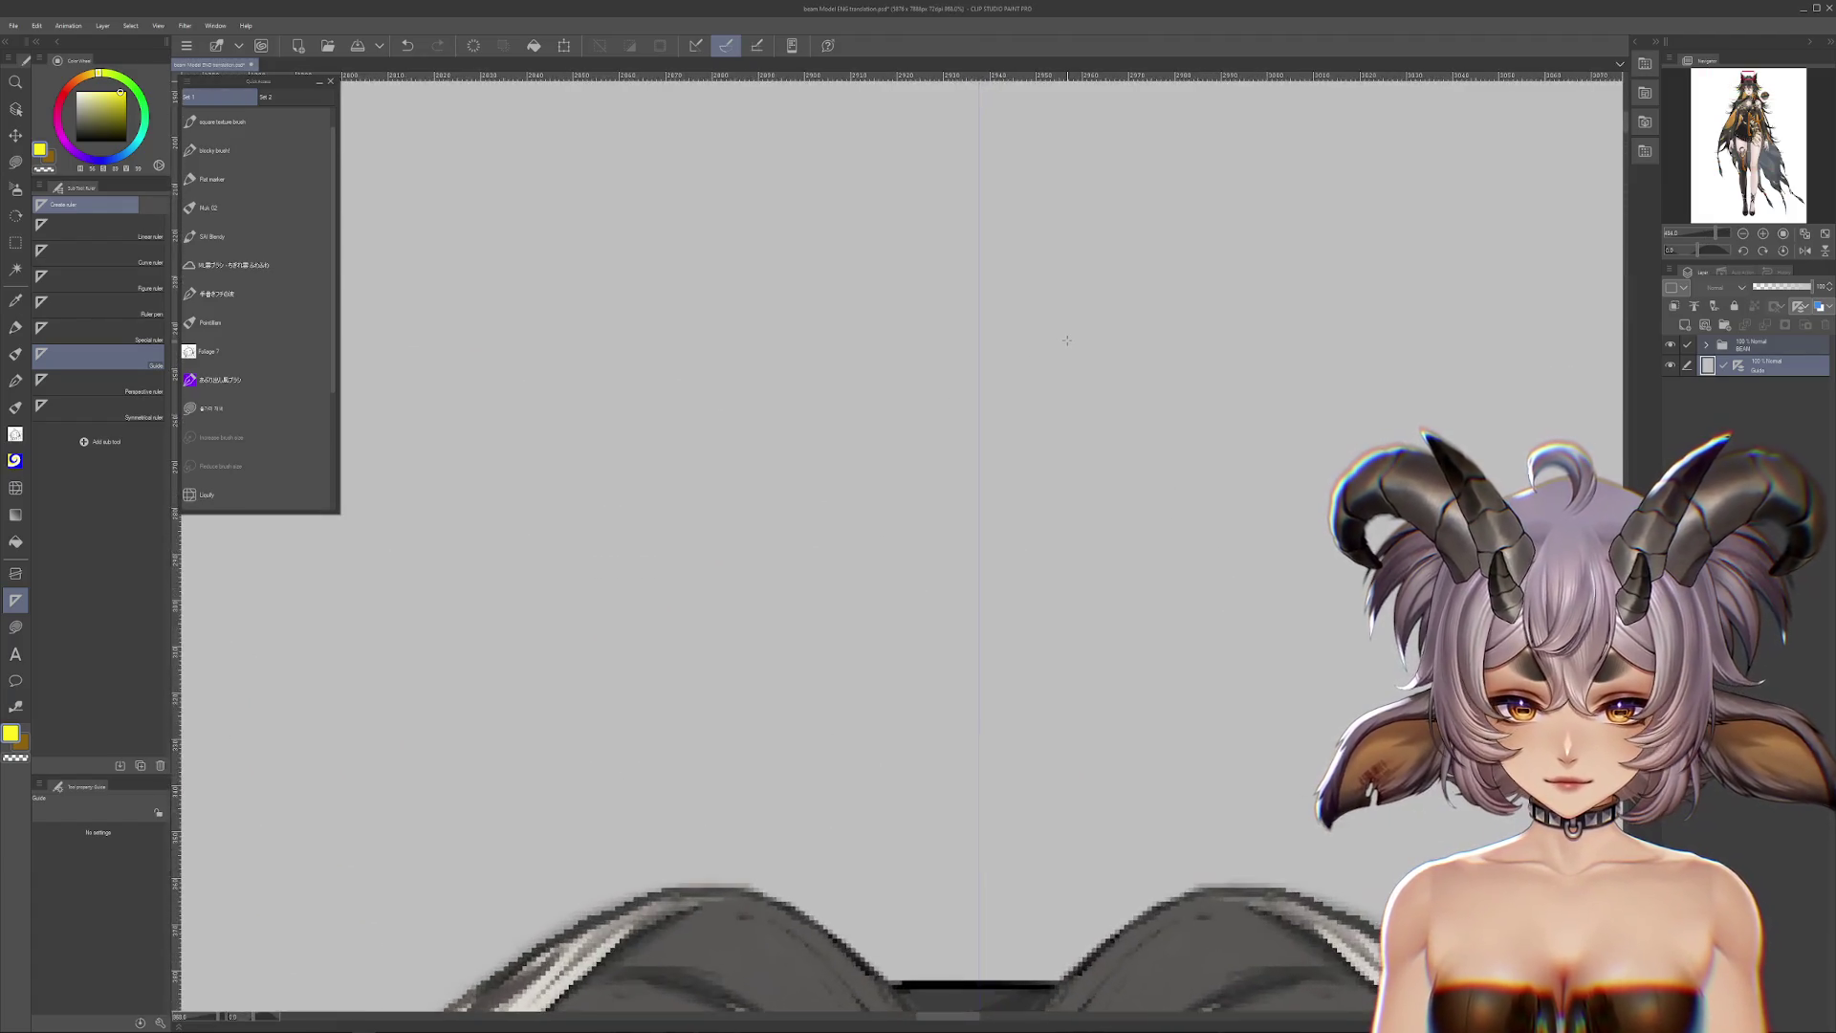
pyautogui.scroll(3, 1066, 340)
# Step: Transform the Guide layer, nudging the vertical guide two steps right to centre the head
pyautogui.hotkey('ctrl', 't')
pyautogui.press('Right')
pyautogui.press('Right')
pyautogui.press('Right')
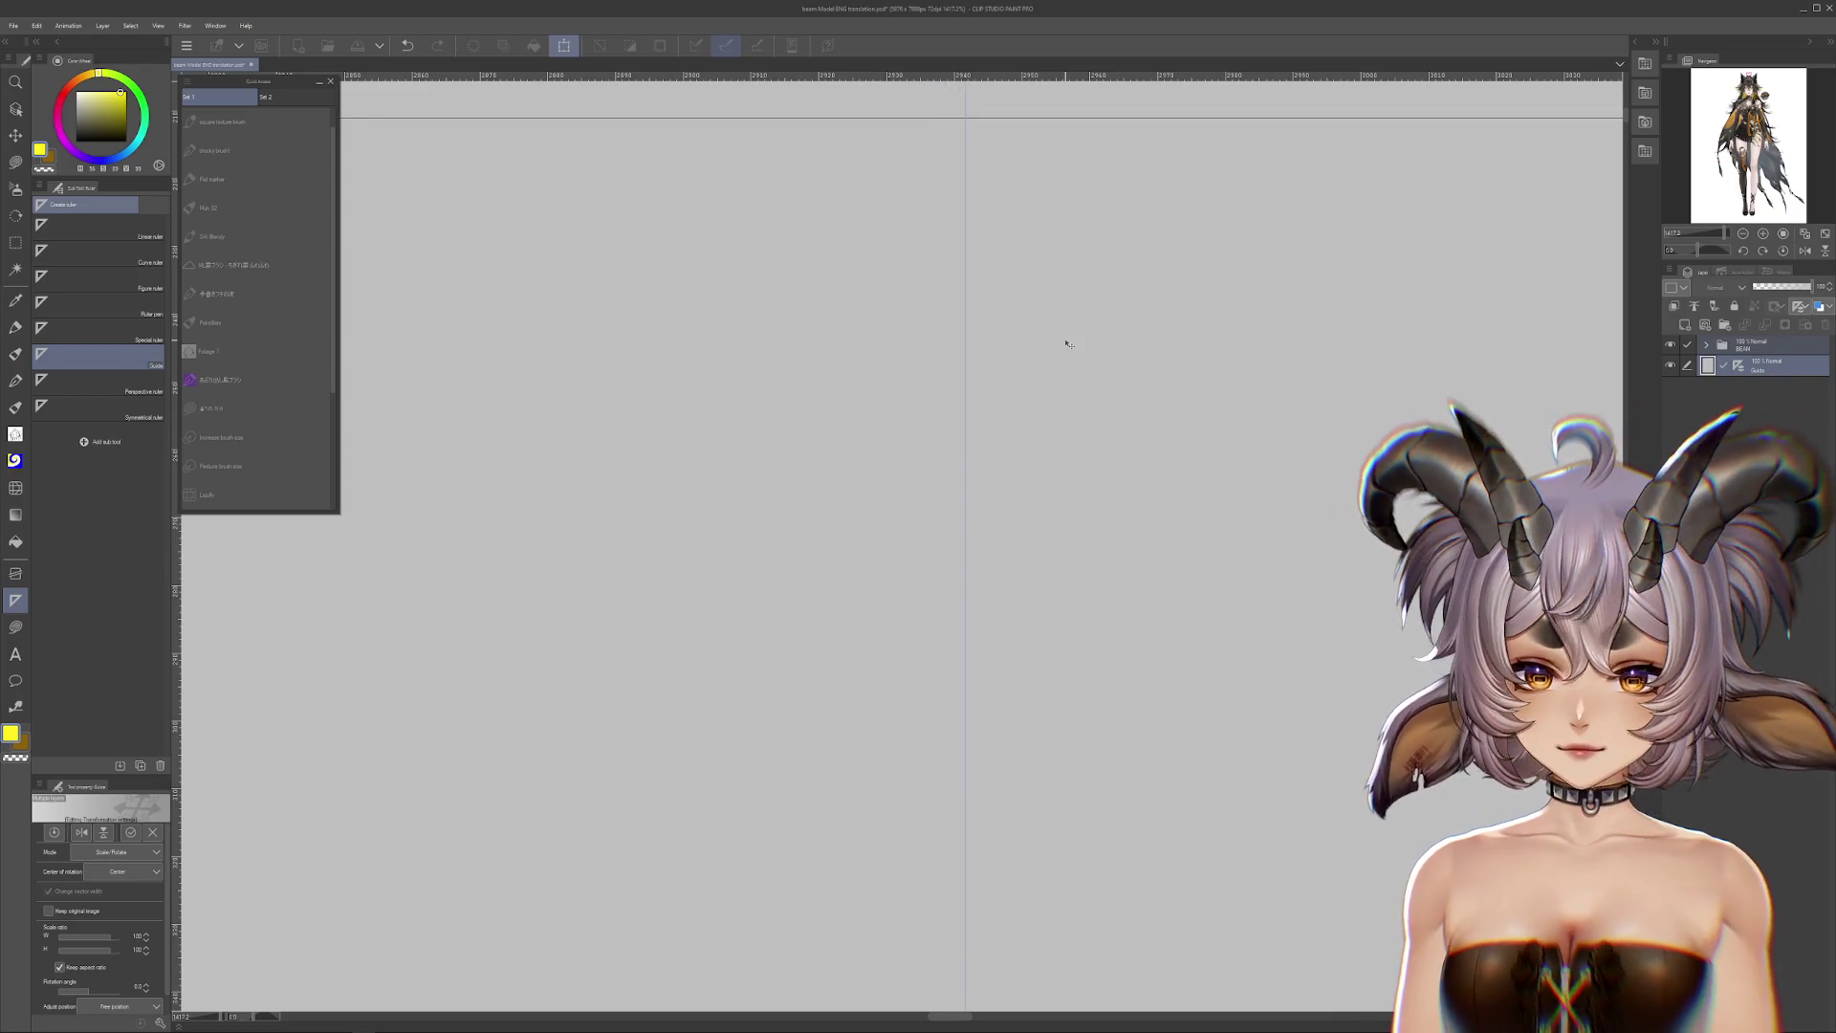
pyautogui.press('Right')
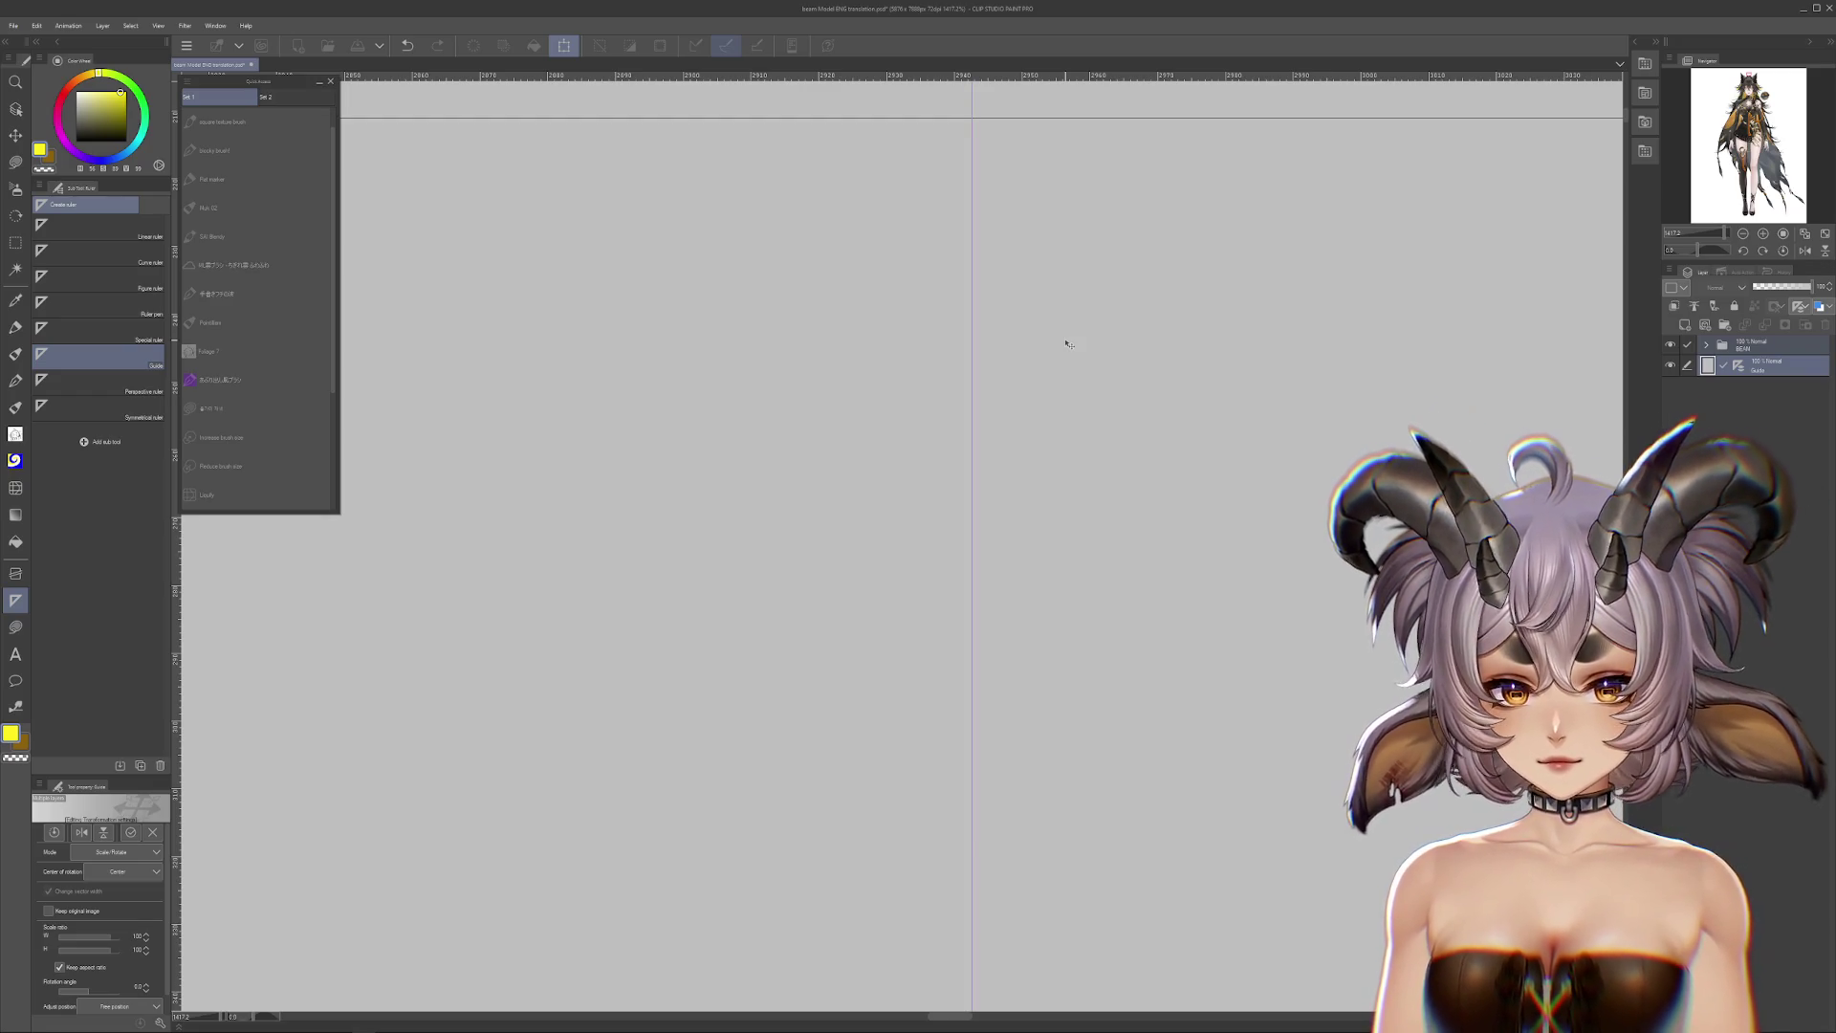
pyautogui.press('Return')
pyautogui.scroll(-1, 1005, 280)
pyautogui.scroll(-5, 1006, 280)
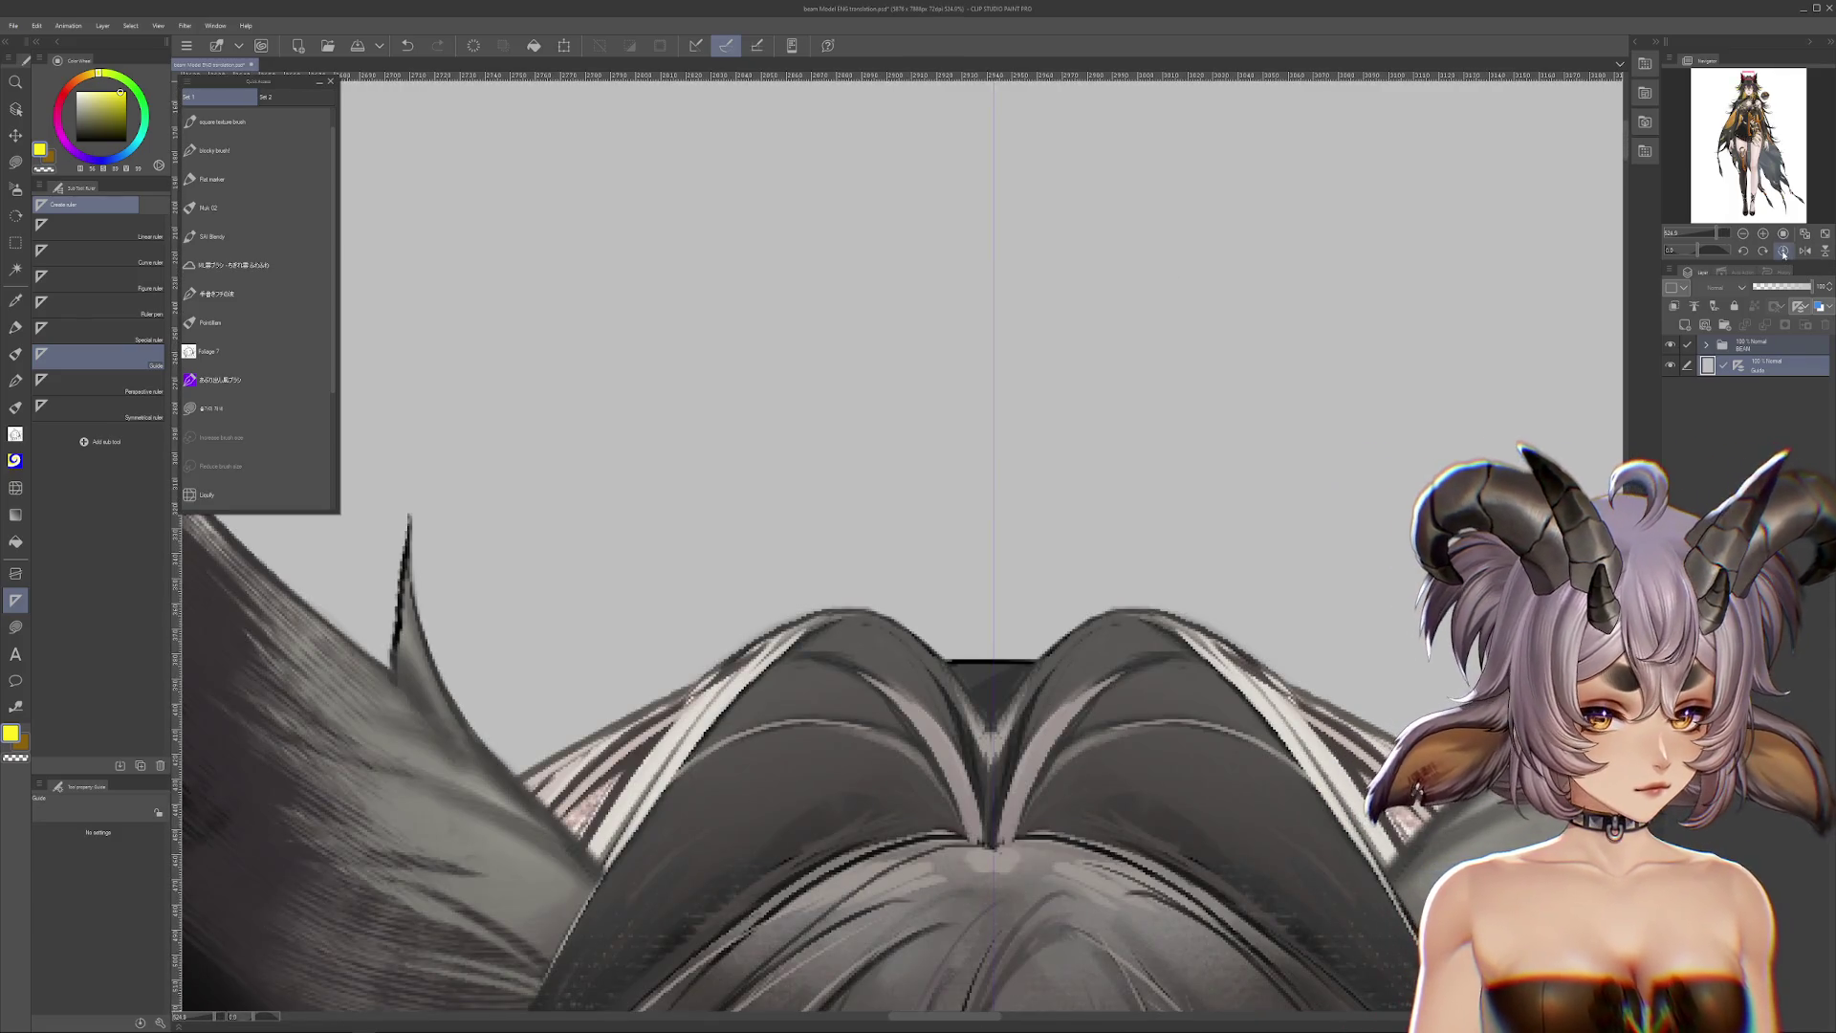
# Step: Set the view to 100%, centre the full figure, and start a free transform on it
pyautogui.click(1783, 251)
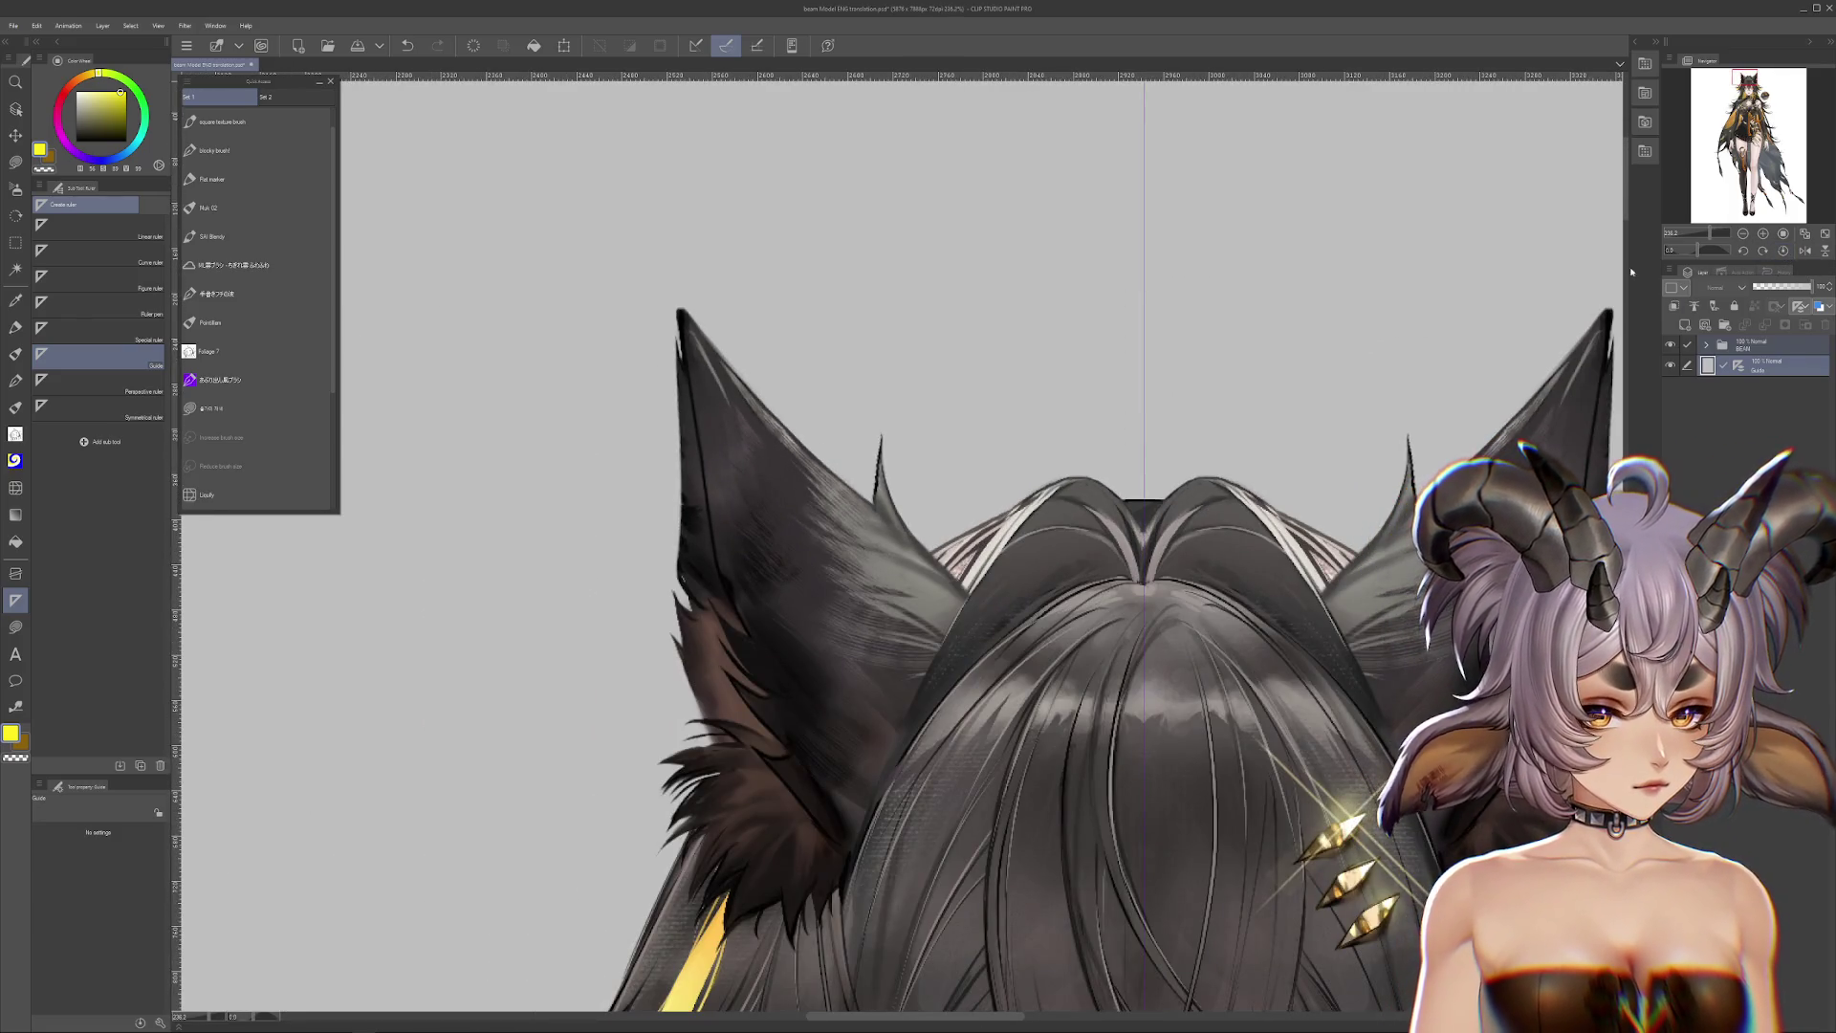
pyautogui.moveTo(1631, 273); pyautogui.dragTo(1785, 239)
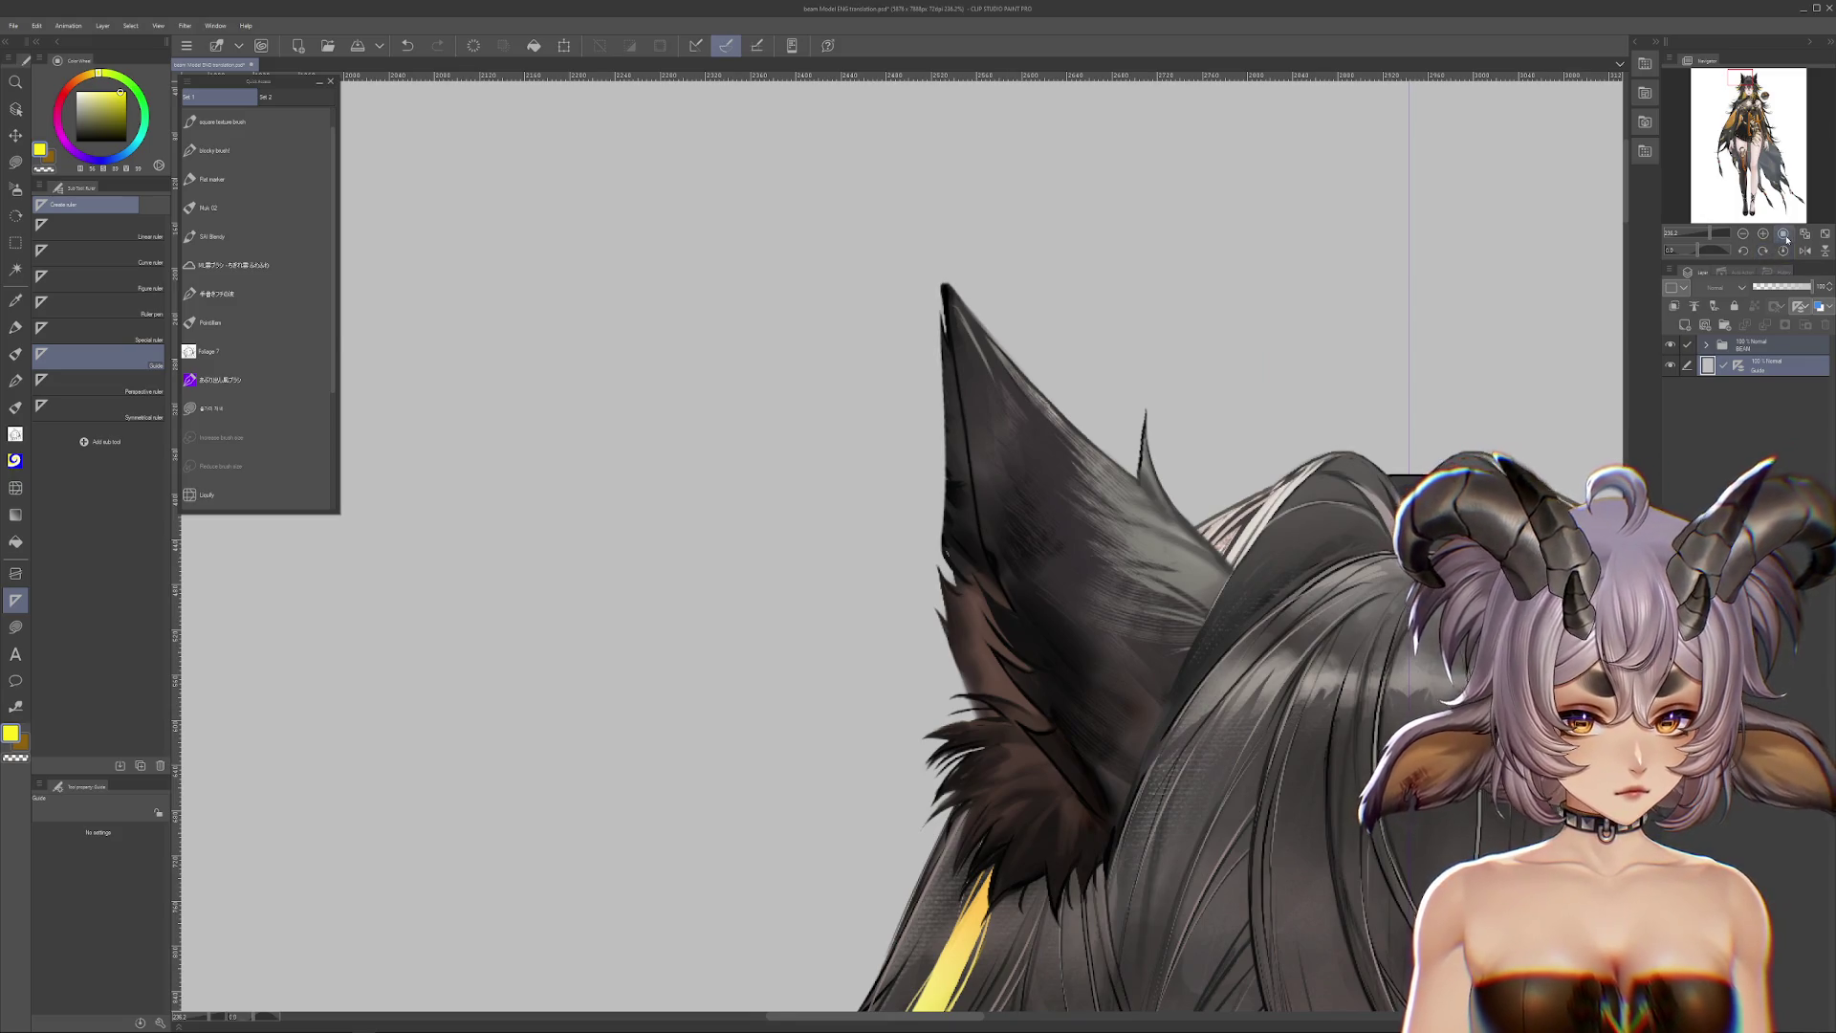
pyautogui.click(1783, 234)
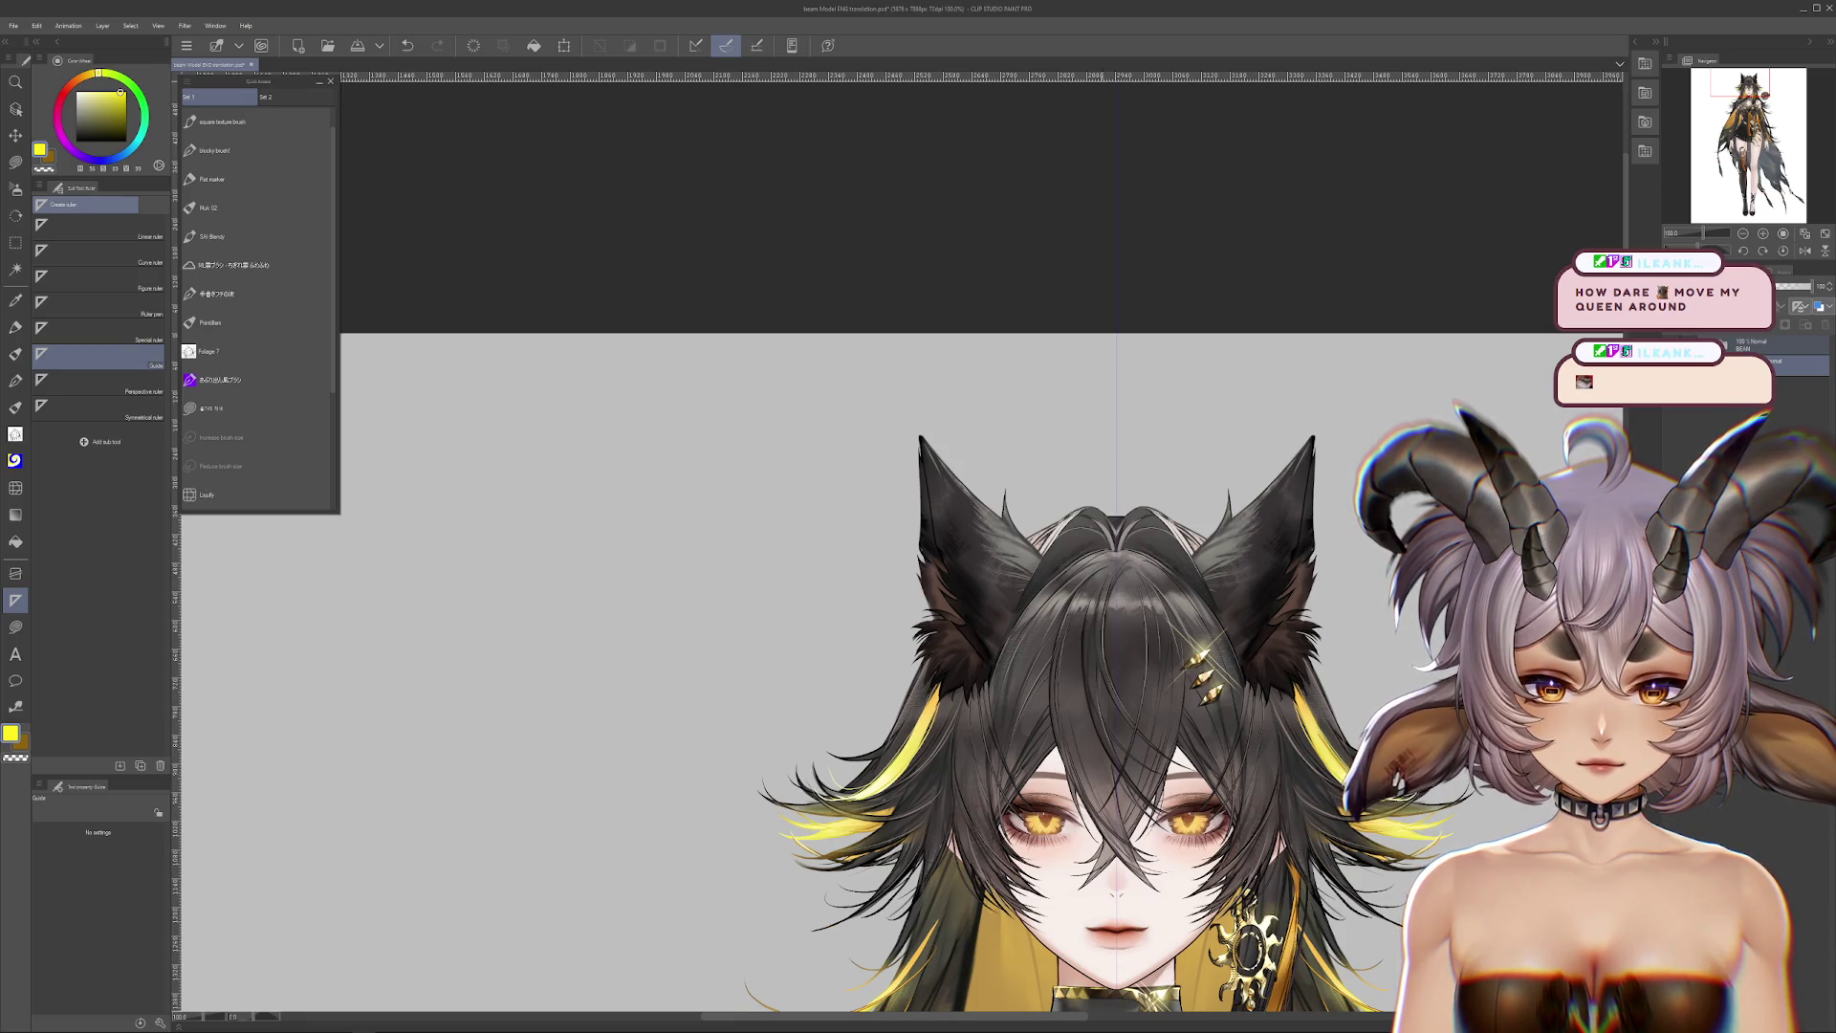
pyautogui.scroll(-10, 1066, 670)
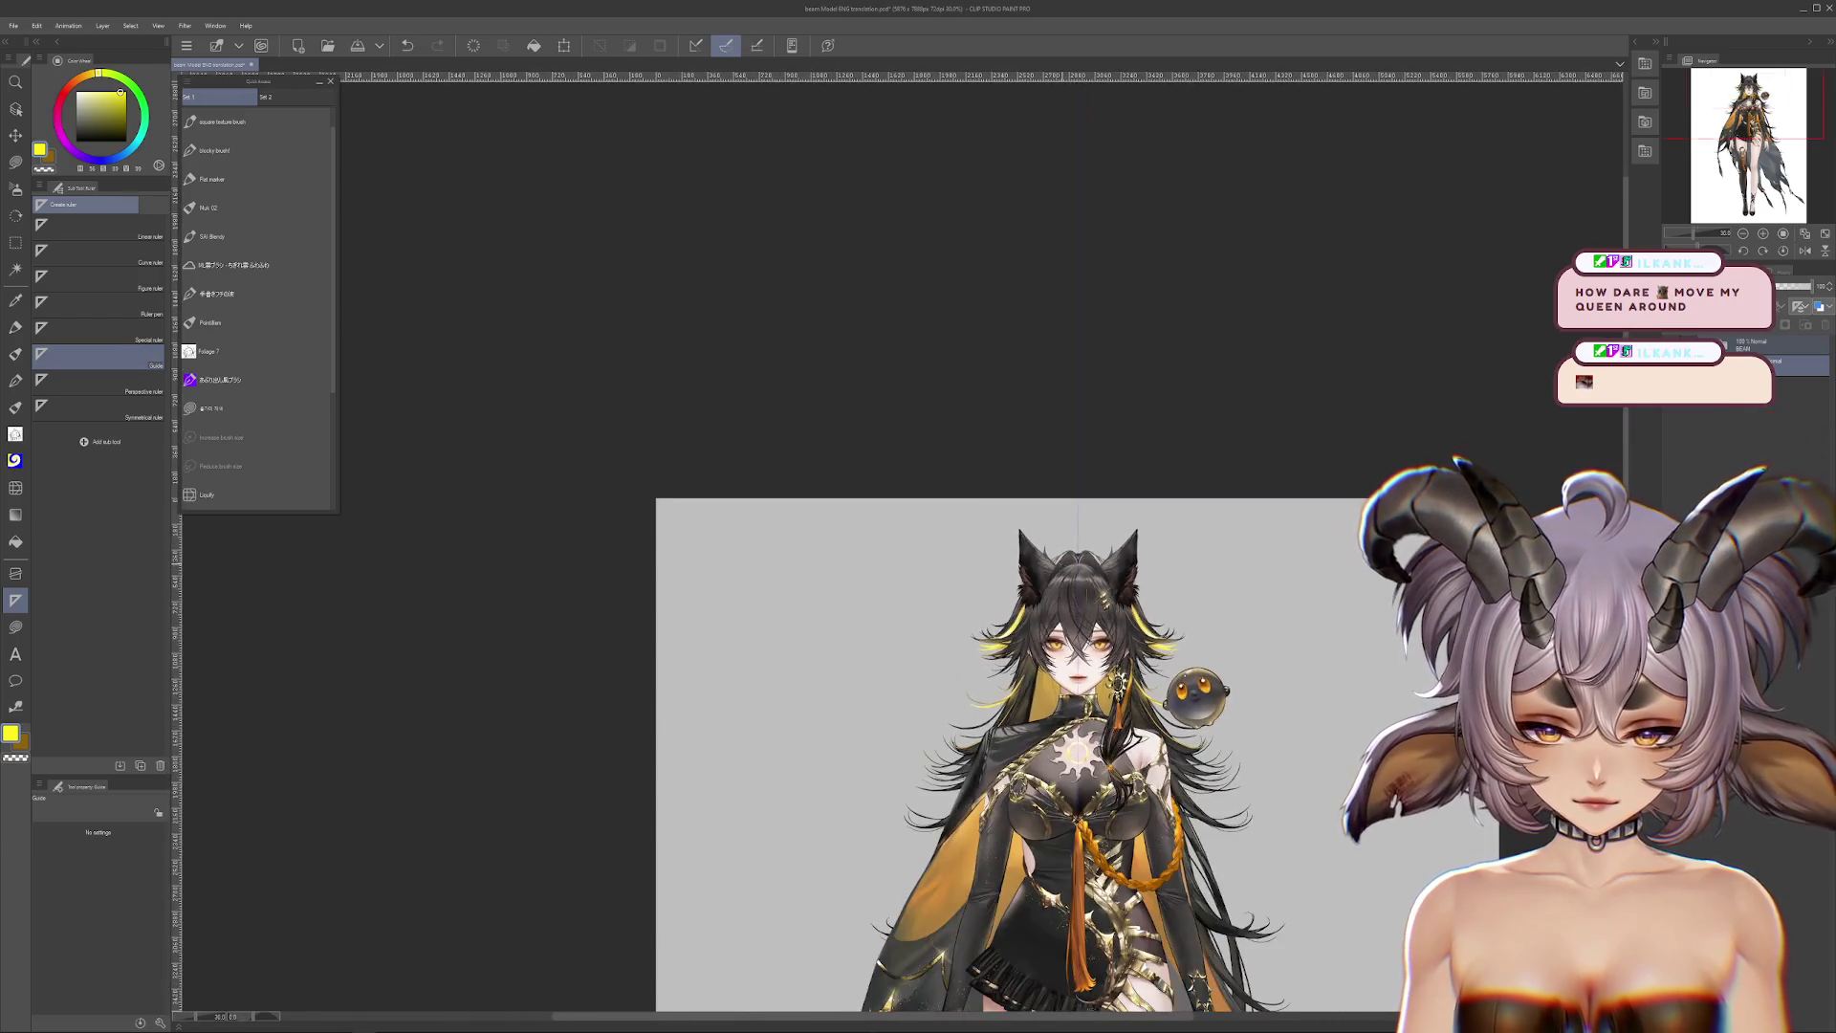
pyautogui.moveTo(1133, 825); pyautogui.dragTo(1133, 503)
pyautogui.scroll(3, 1133, 504)
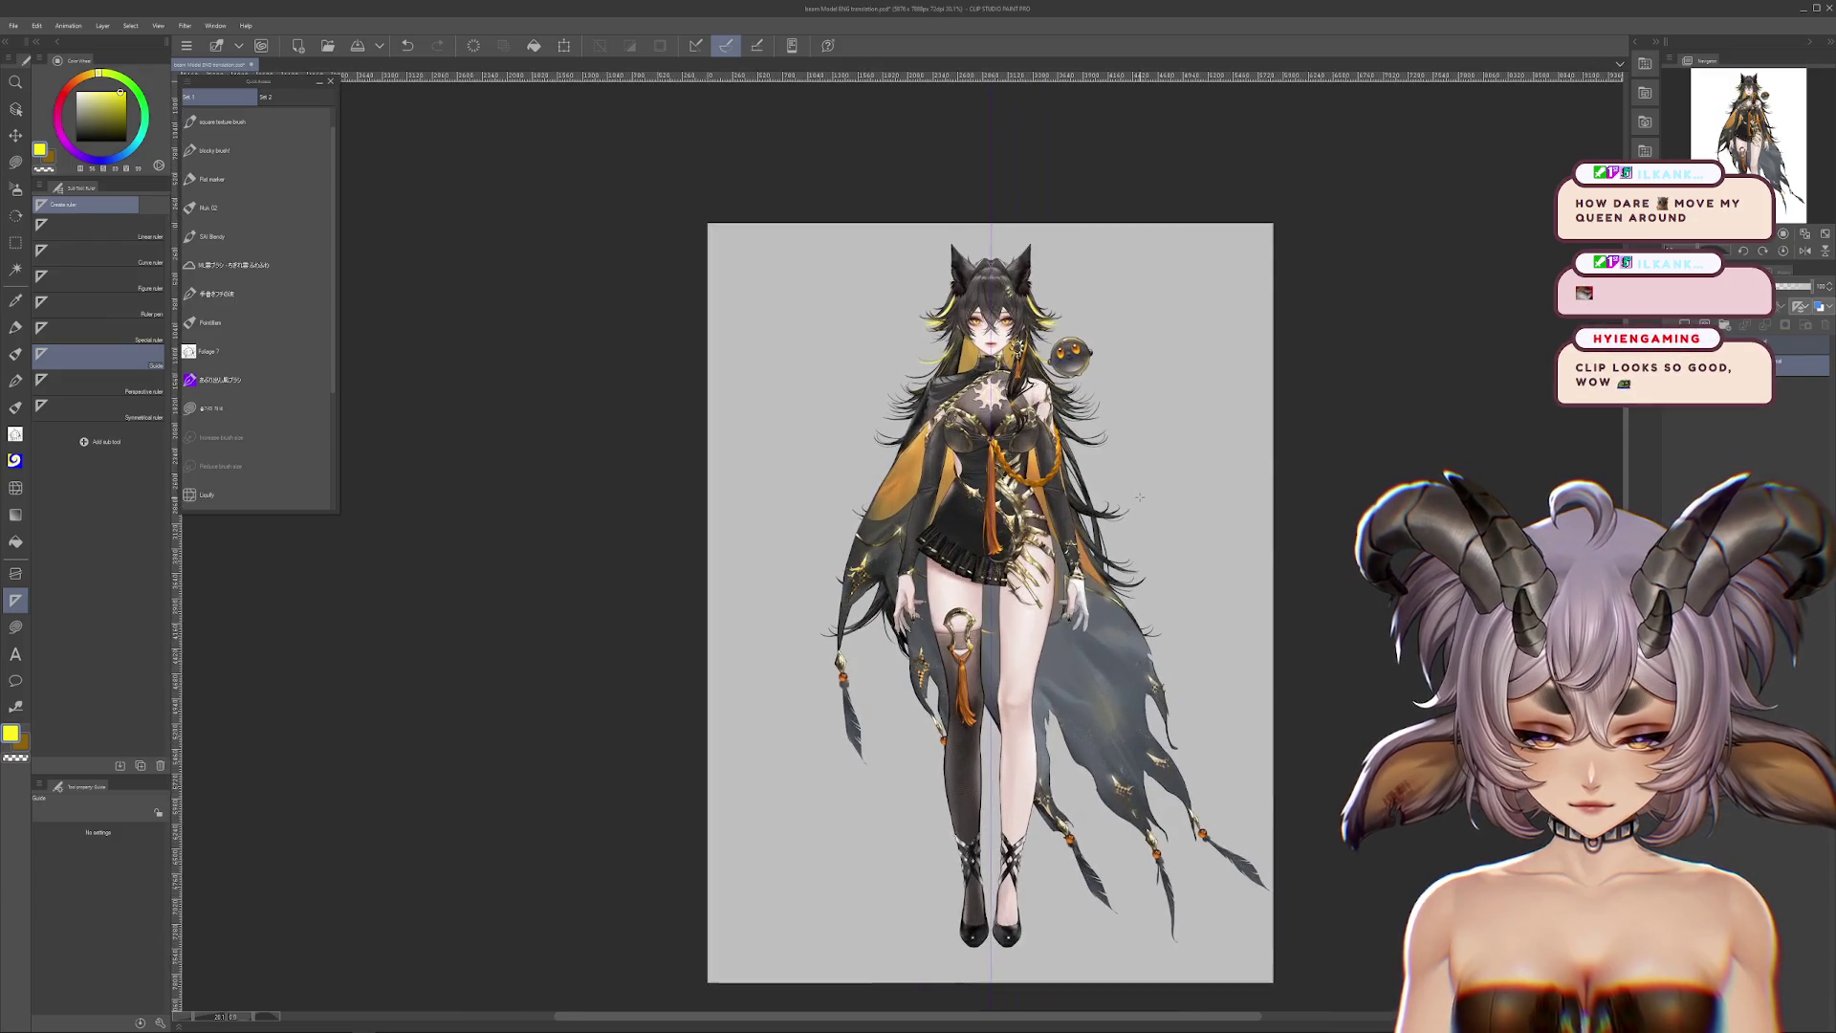
pyautogui.hotkey('ctrl', 't')
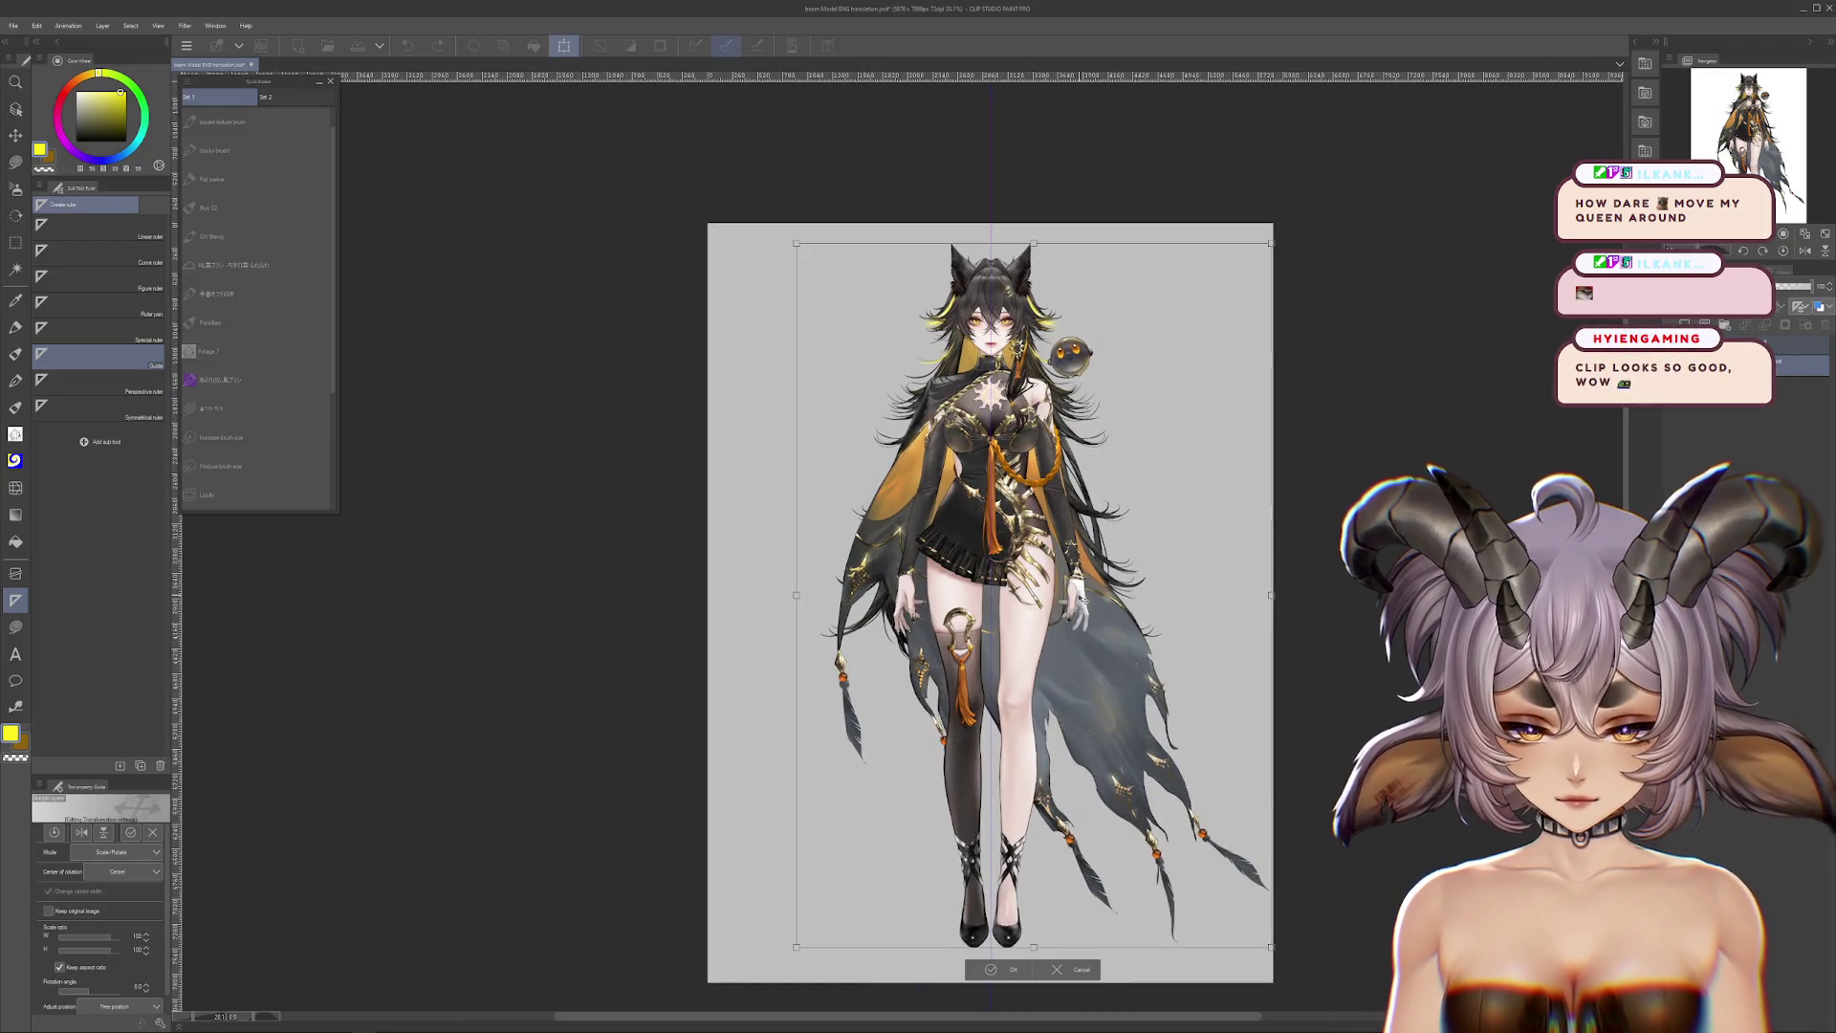
# Step: Drag the character figure slightly lower, commit the transform and zoom out
pyautogui.moveTo(1081, 598)
pyautogui.mouseDown()
pyautogui.moveTo(1081, 621)
pyautogui.moveTo(1080, 586)
pyautogui.mouseUp()
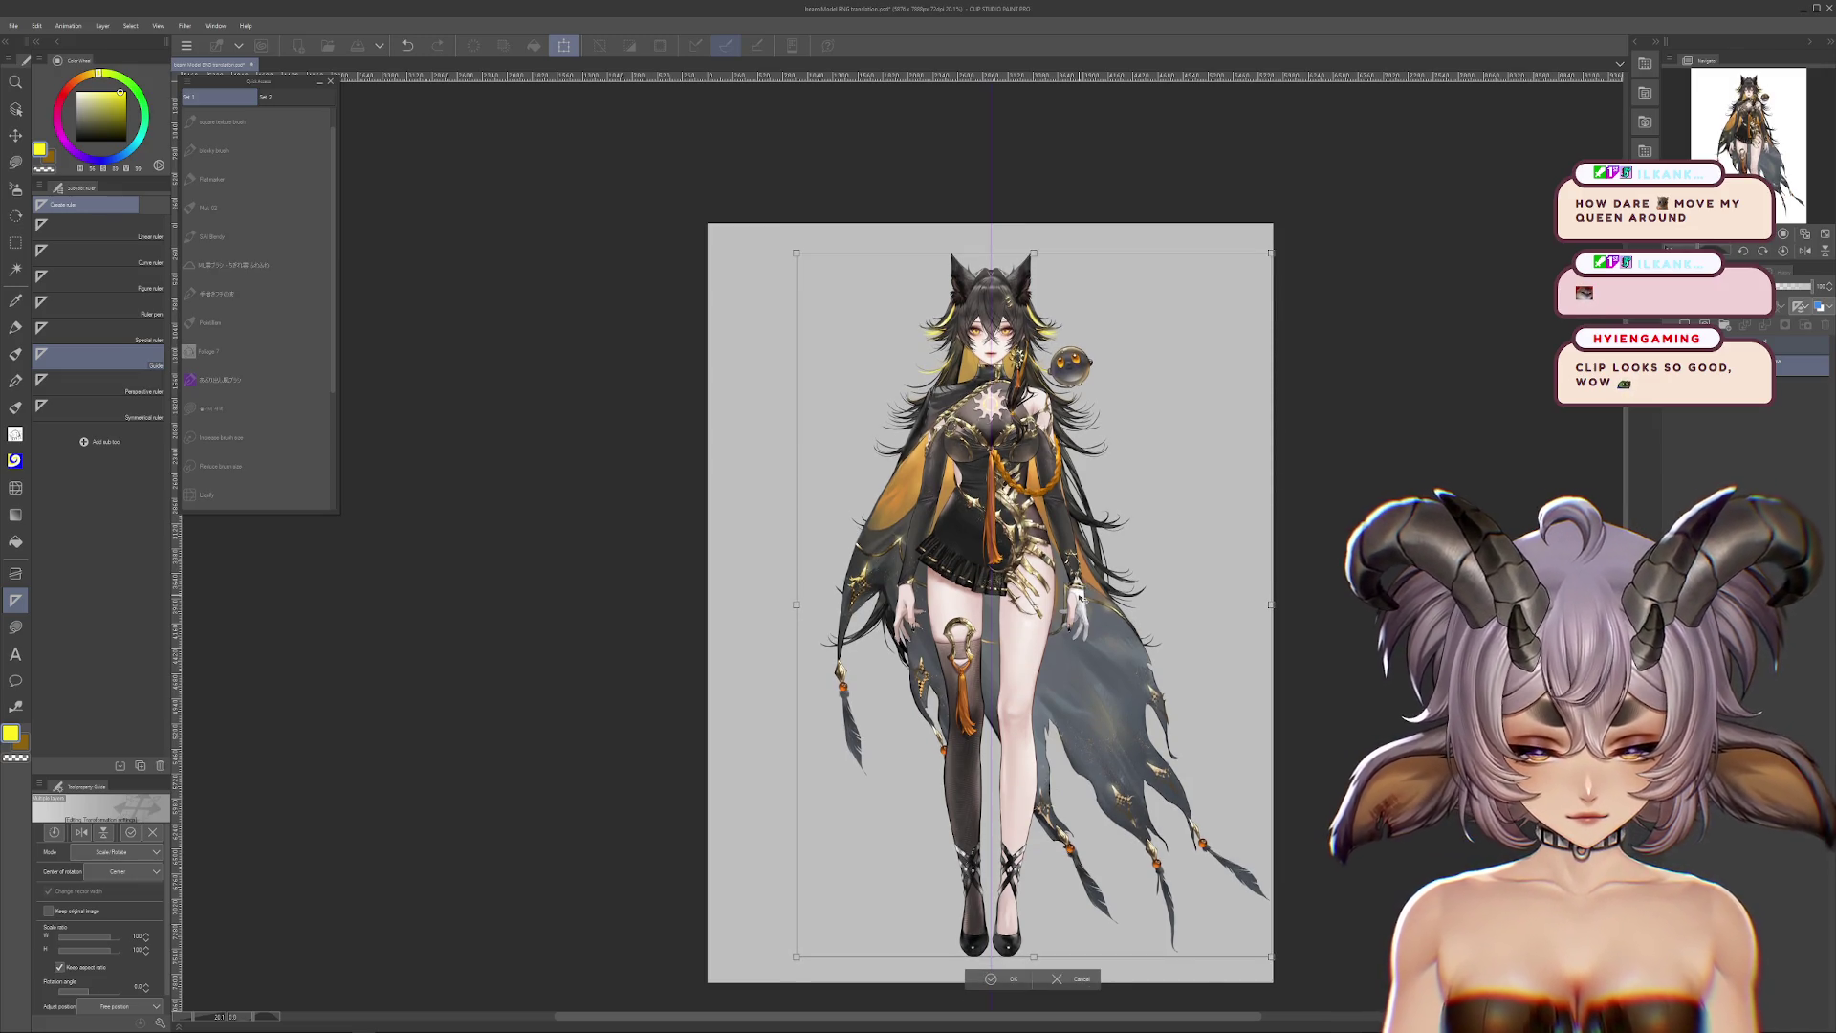
pyautogui.press('Return')
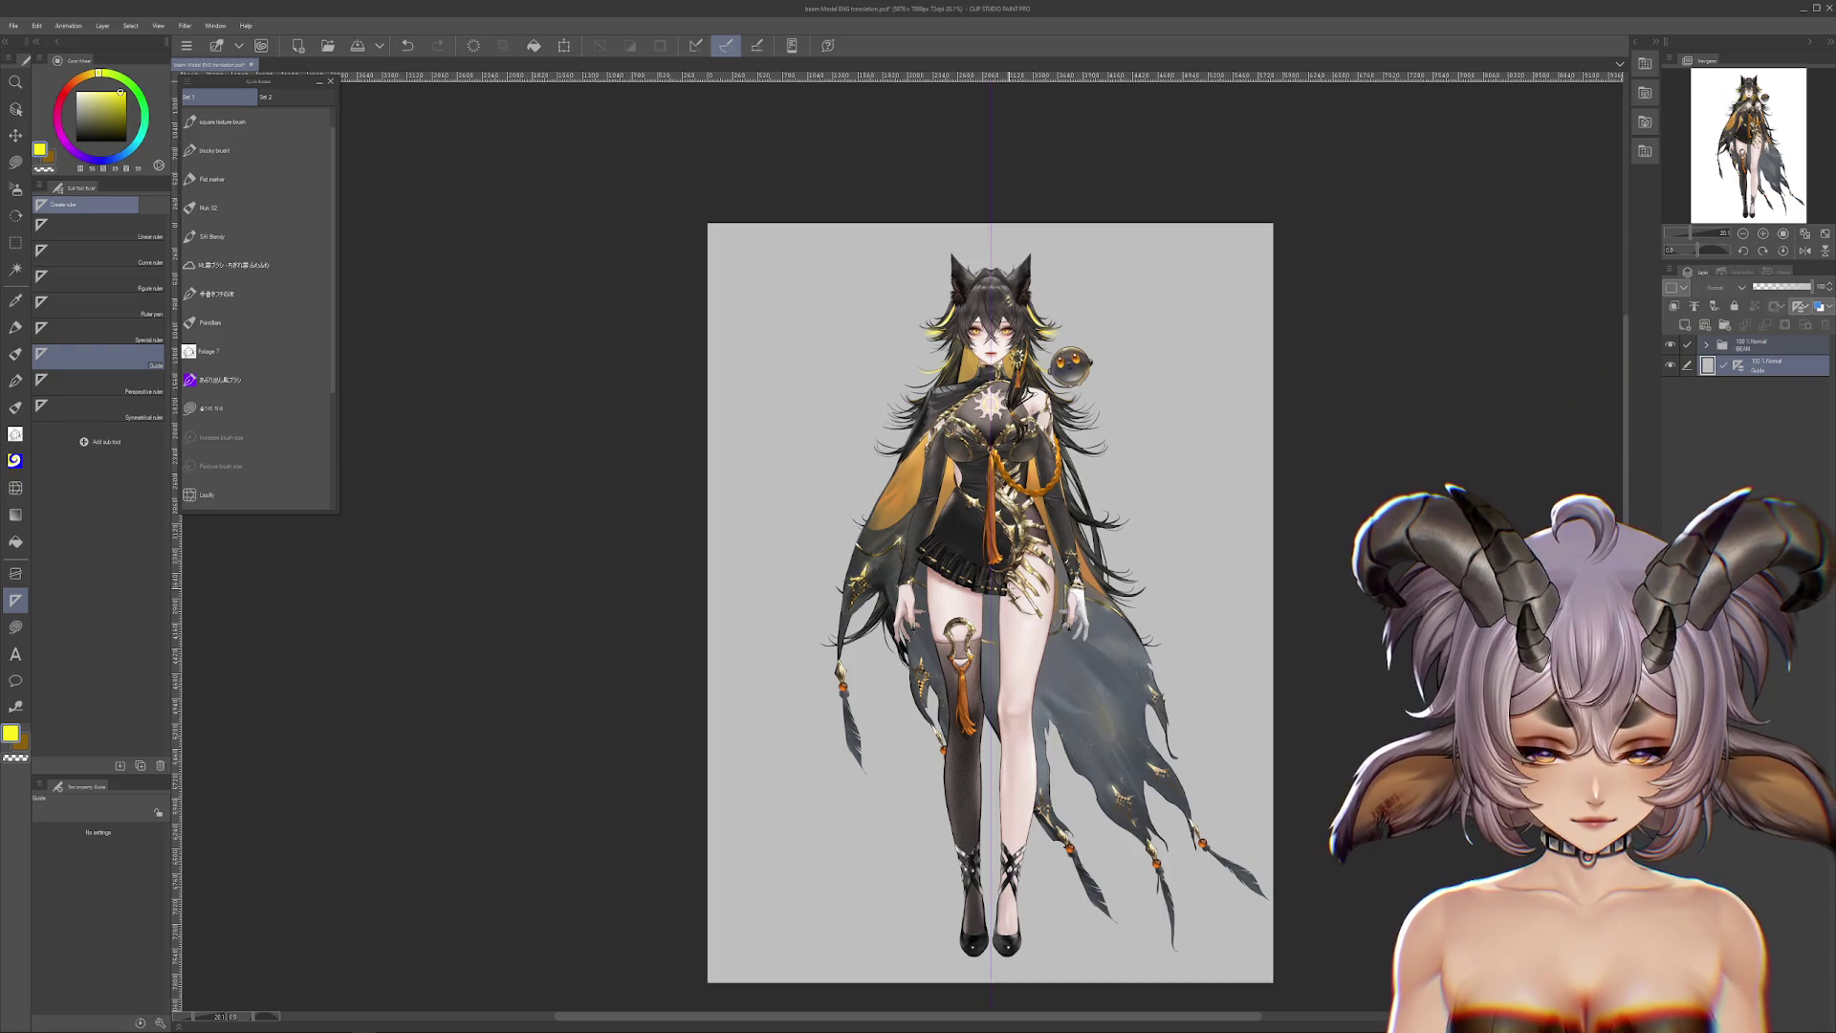
pyautogui.hotkey('ctrl', '-')
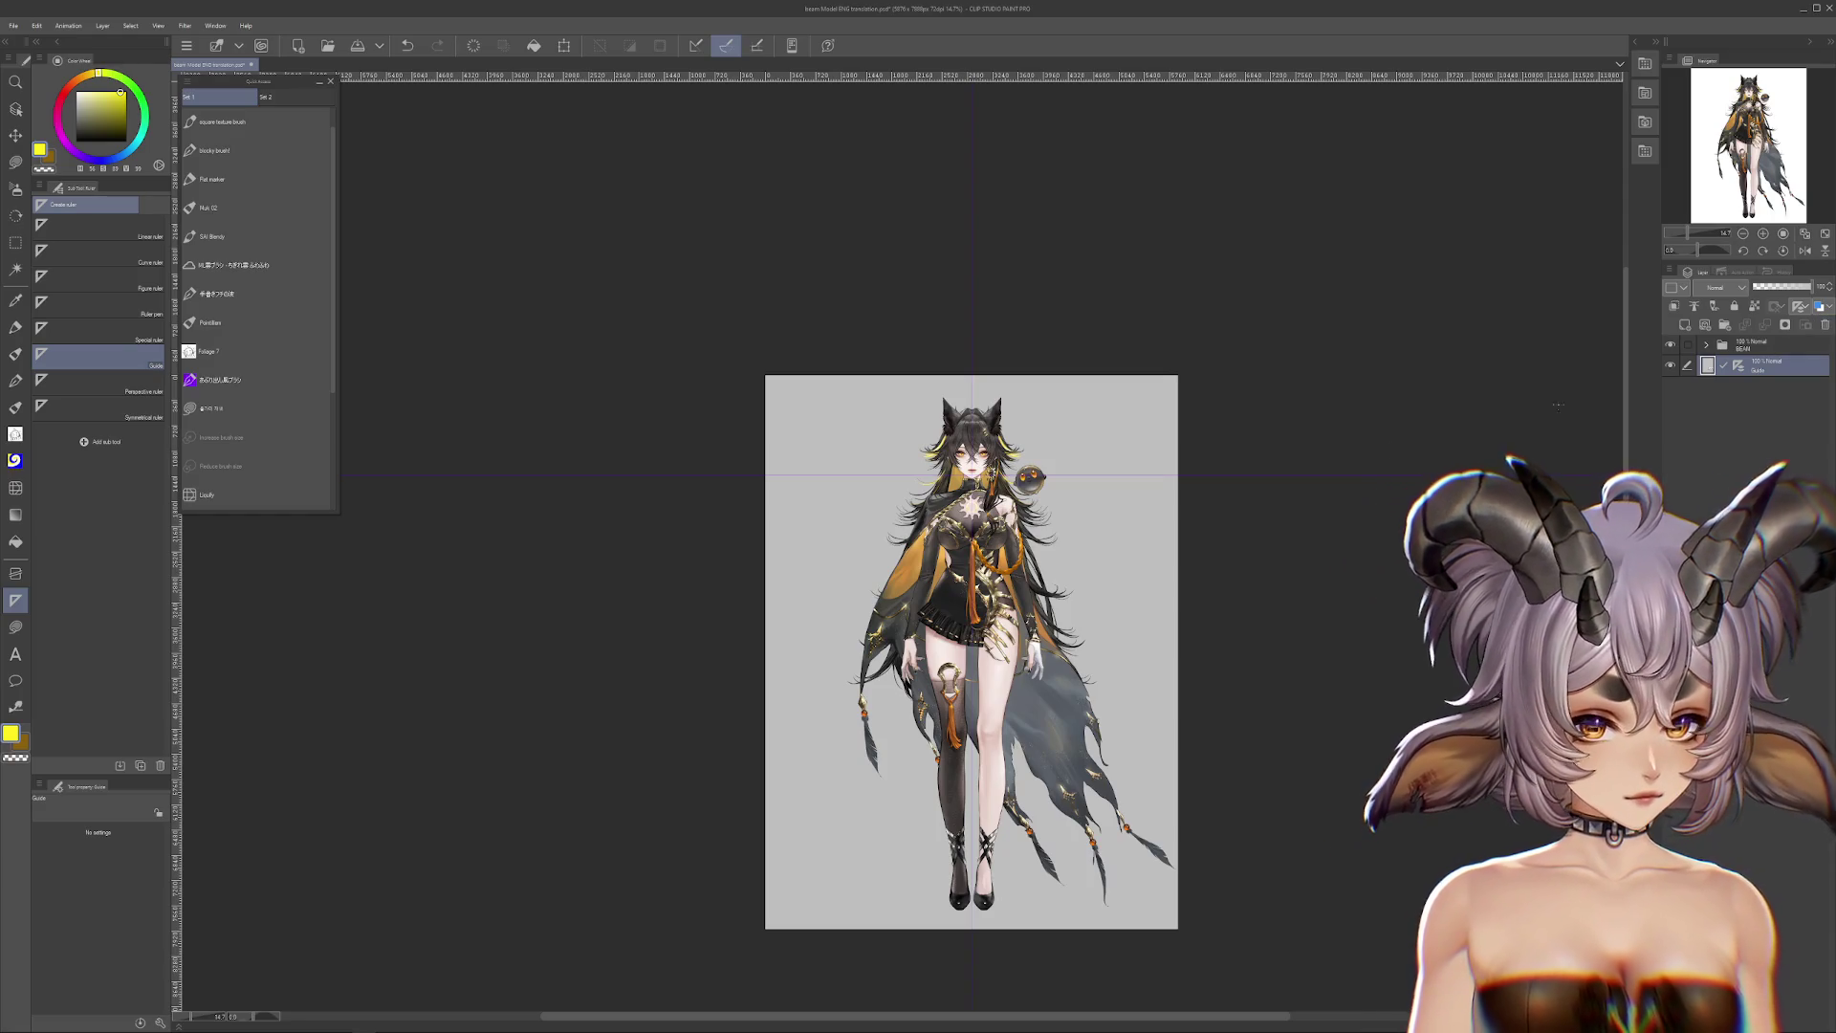
# Step: Check the figure at closer zoom, then delete the Guide layer
pyautogui.hotkey('ctrl', '+')
pyautogui.hotkey('ctrl', '+')
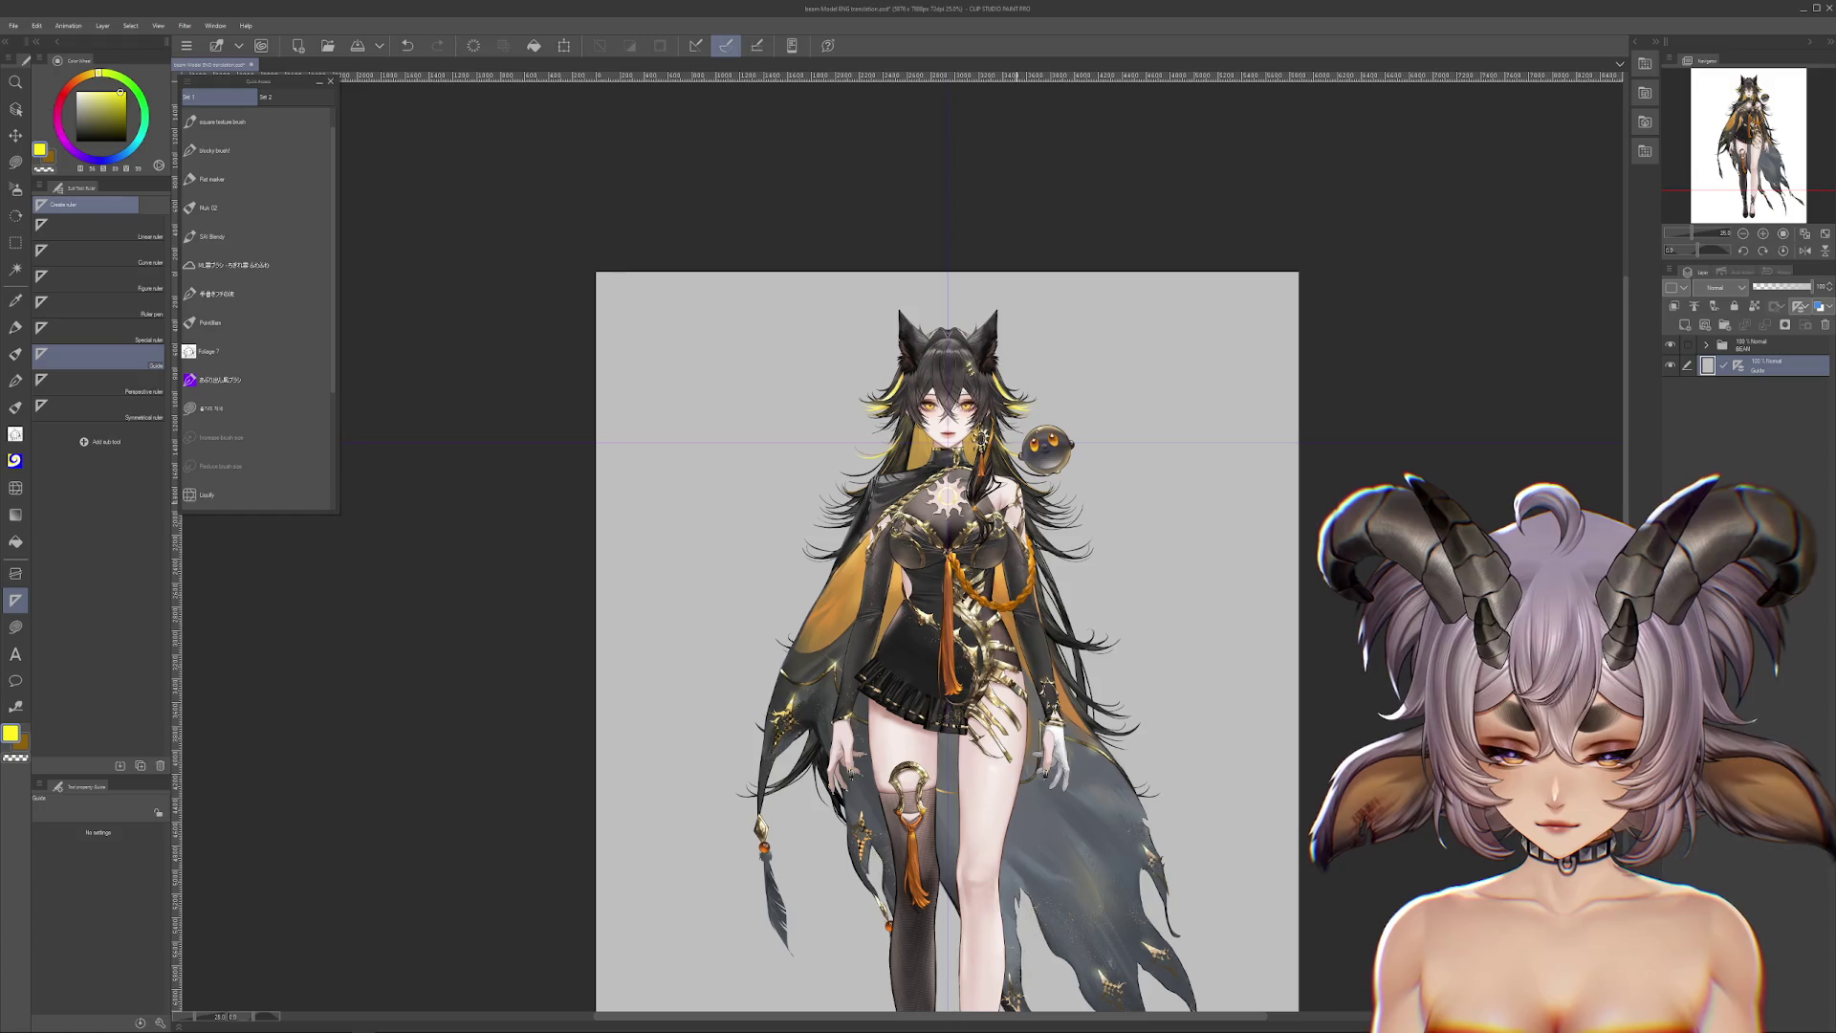
pyautogui.hotkey('ctrl', '-')
pyautogui.hotkey('ctrl', '-')
pyautogui.hotkey('ctrl', '+')
pyautogui.hotkey('ctrl', '+')
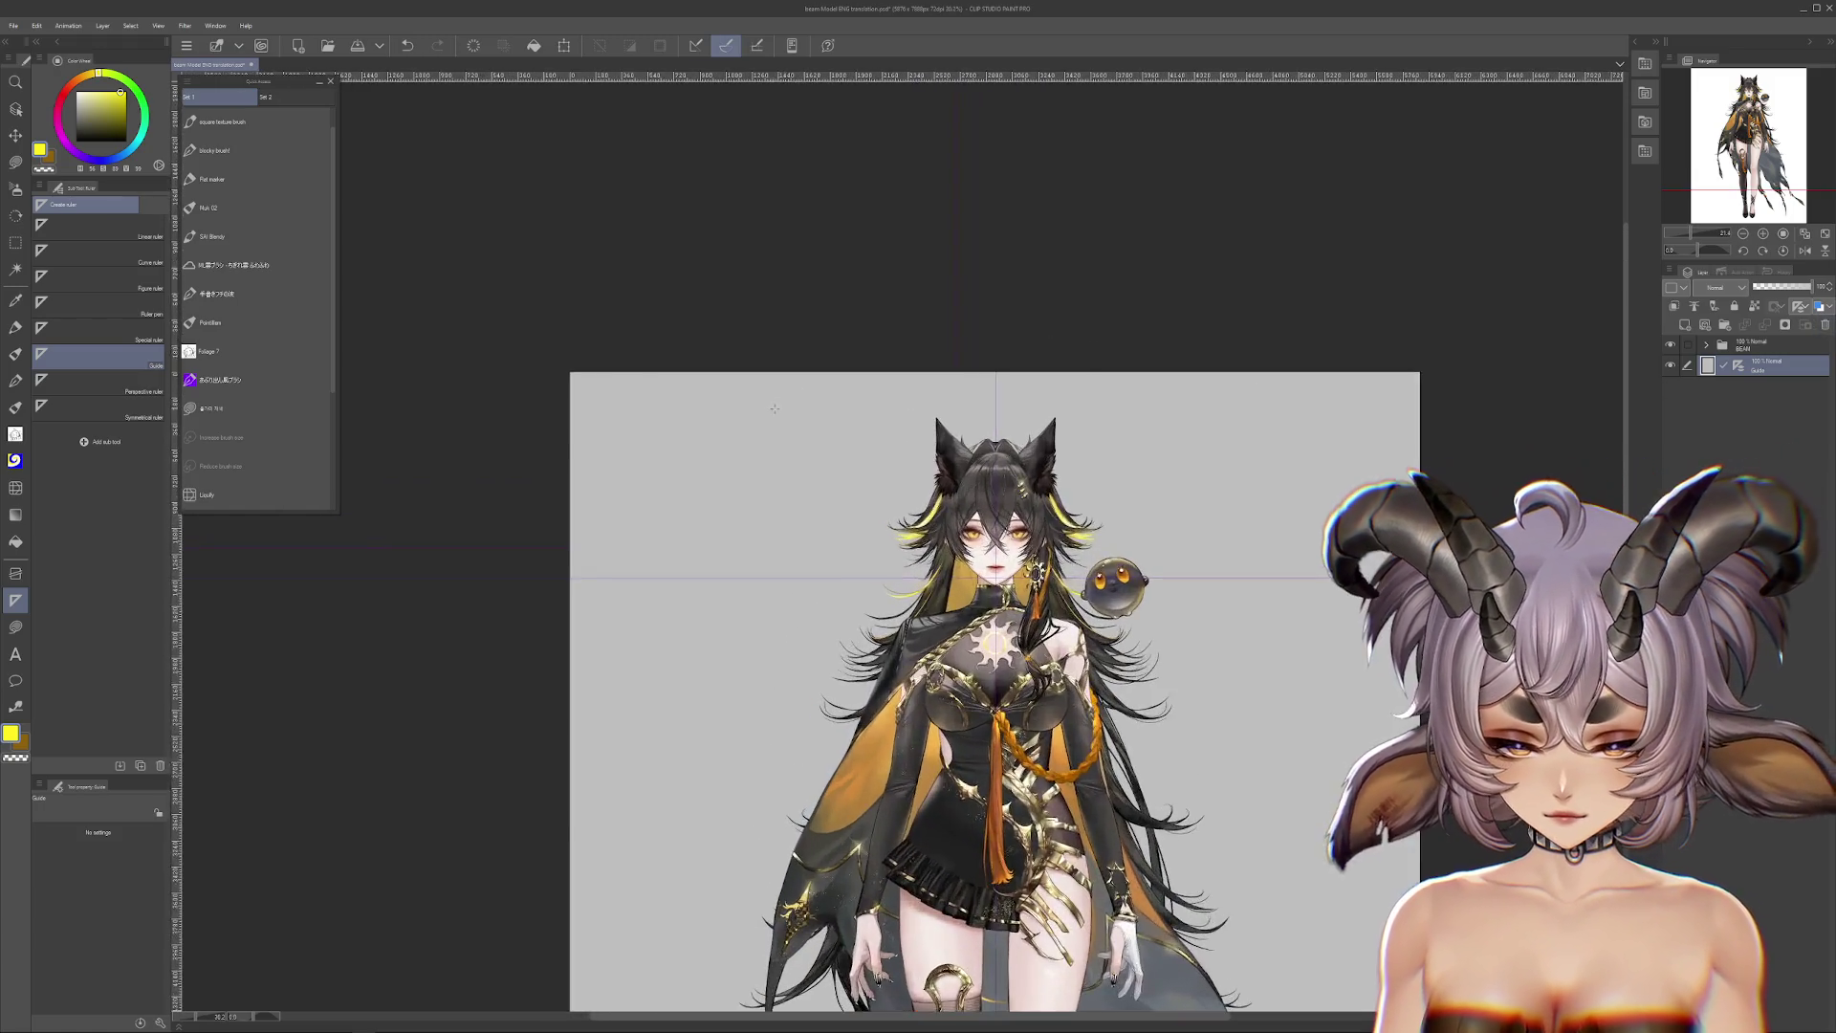
pyautogui.hotkey('ctrl', '-')
pyautogui.hotkey('ctrl', '-')
pyautogui.click(1825, 328)
# Step: Reposition the canvas view and close the illustration document
pyautogui.moveTo(1171, 508); pyautogui.dragTo(1327, 409)
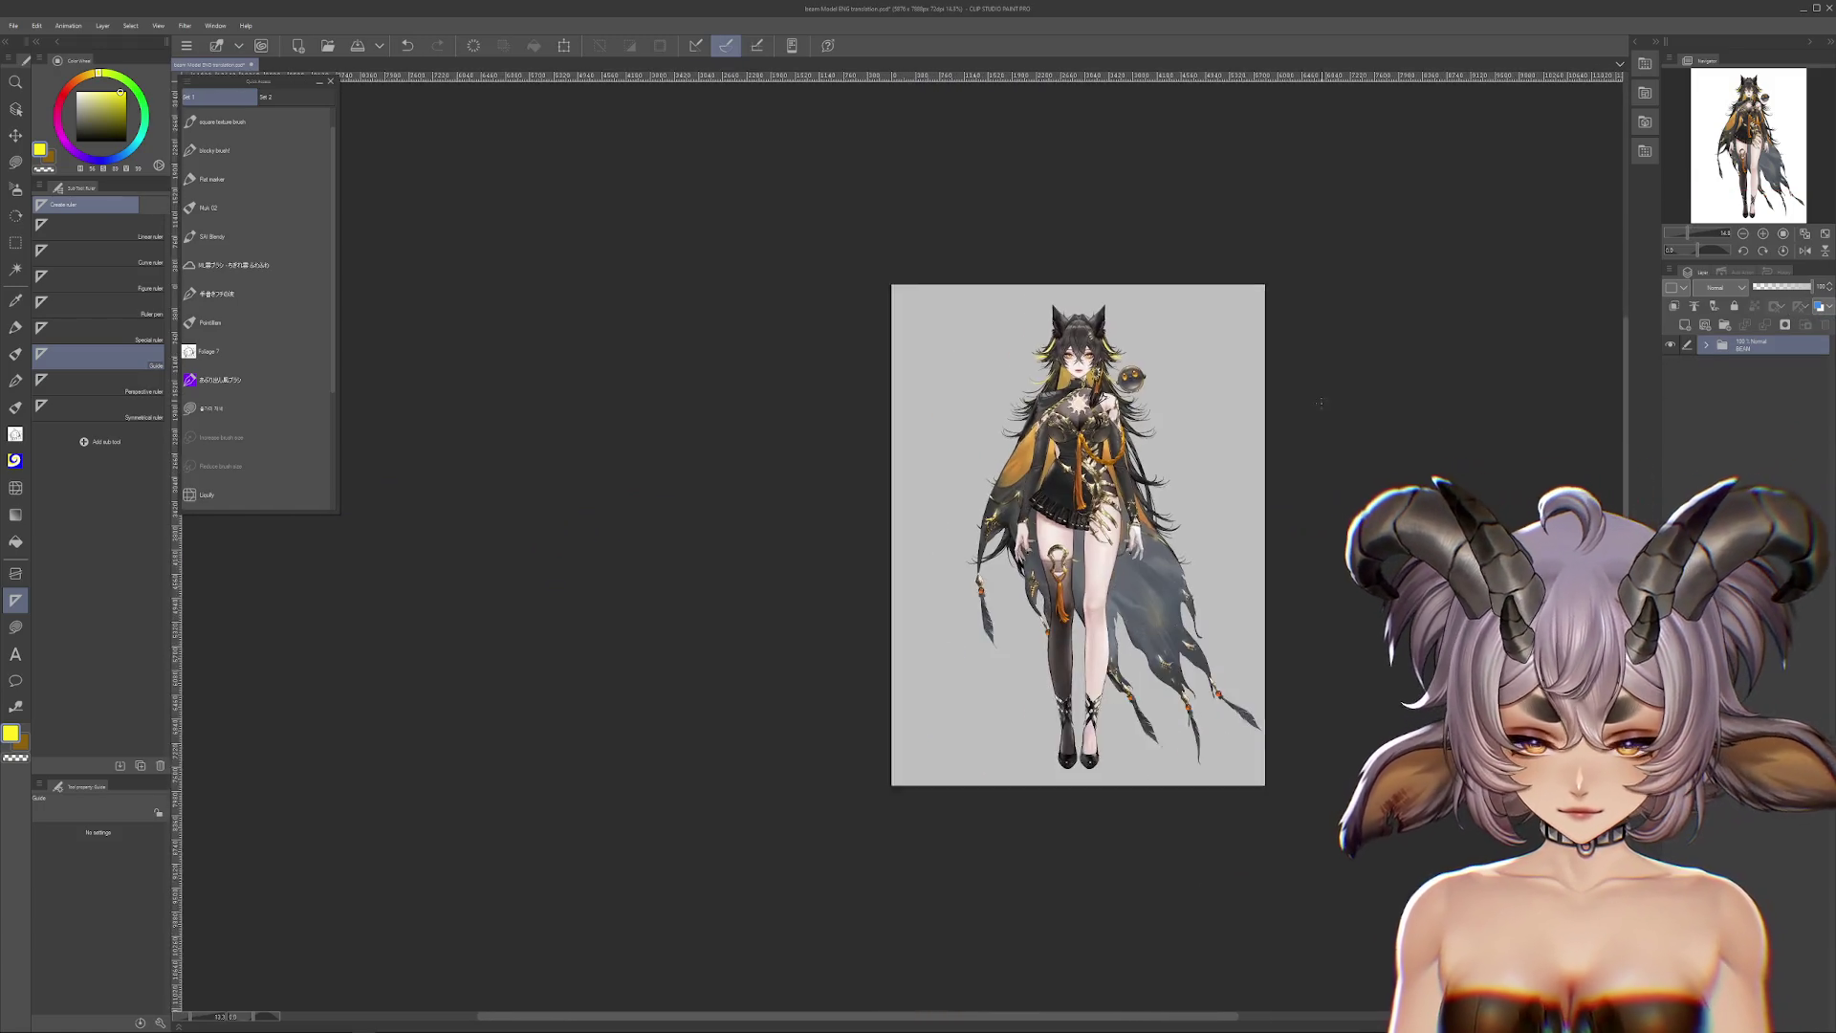
pyautogui.scroll(-2, 1327, 409)
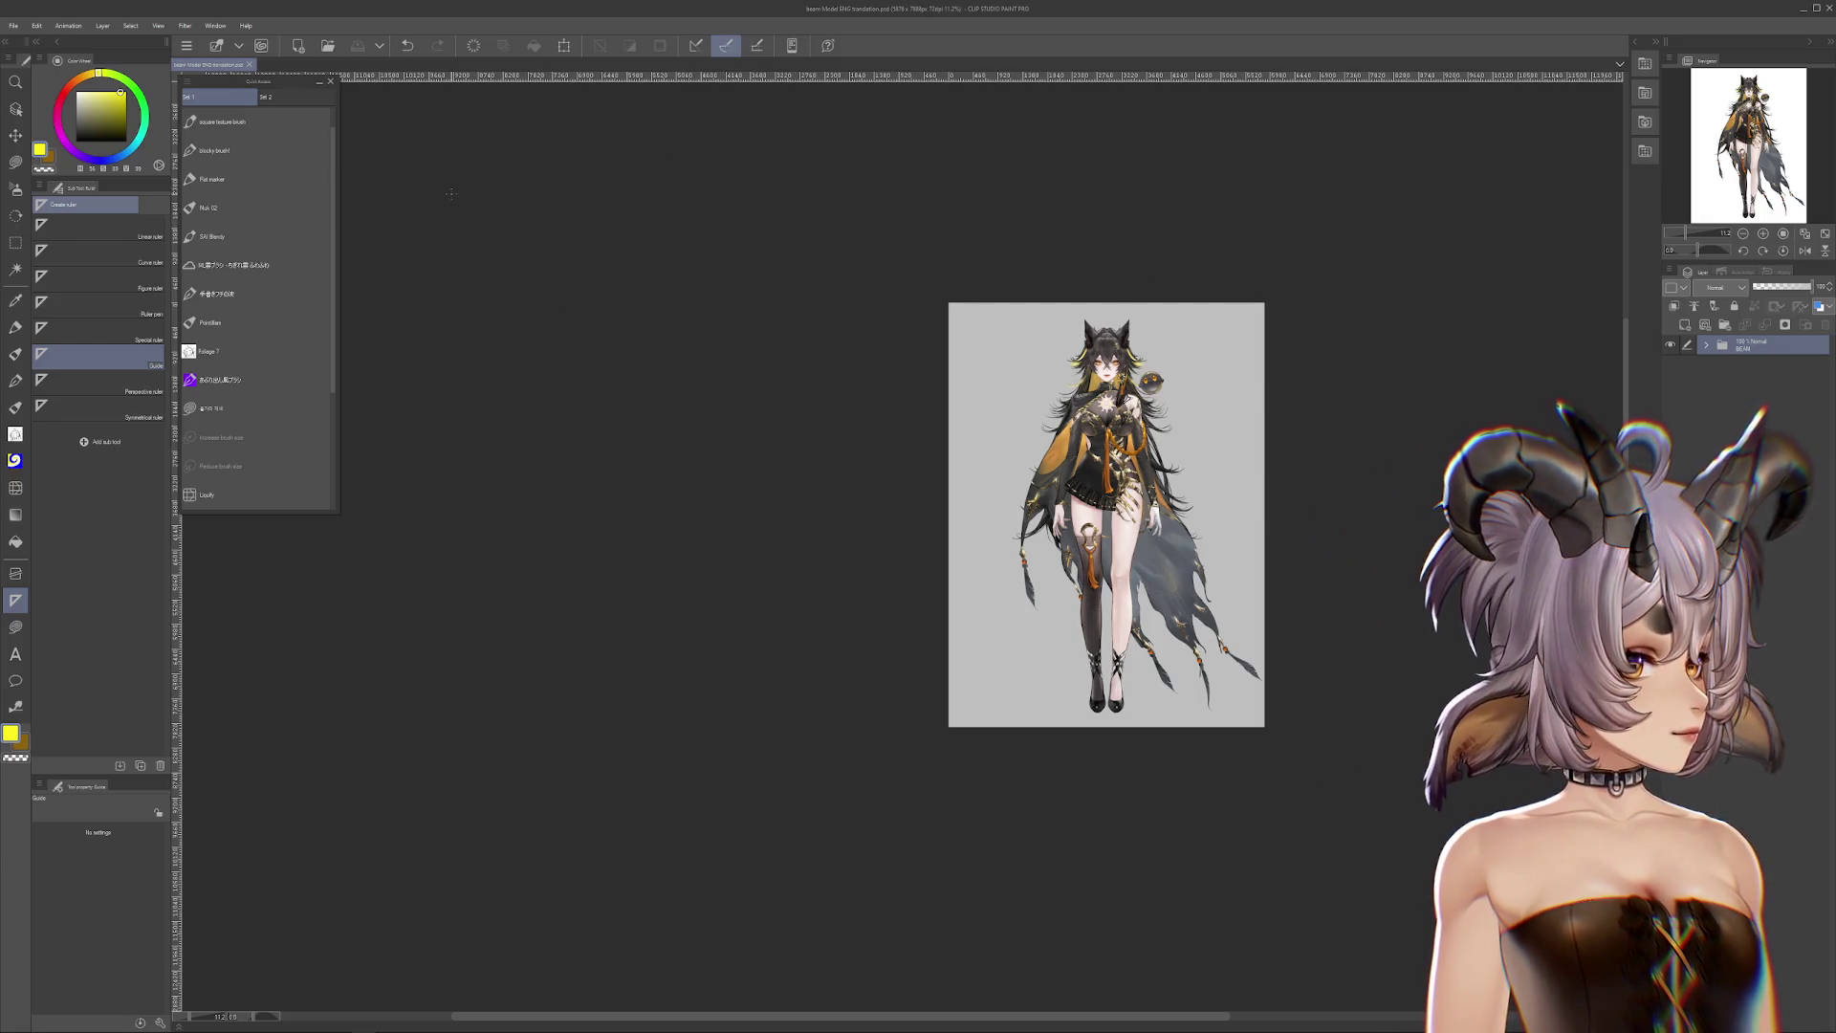
pyautogui.click(249, 65)
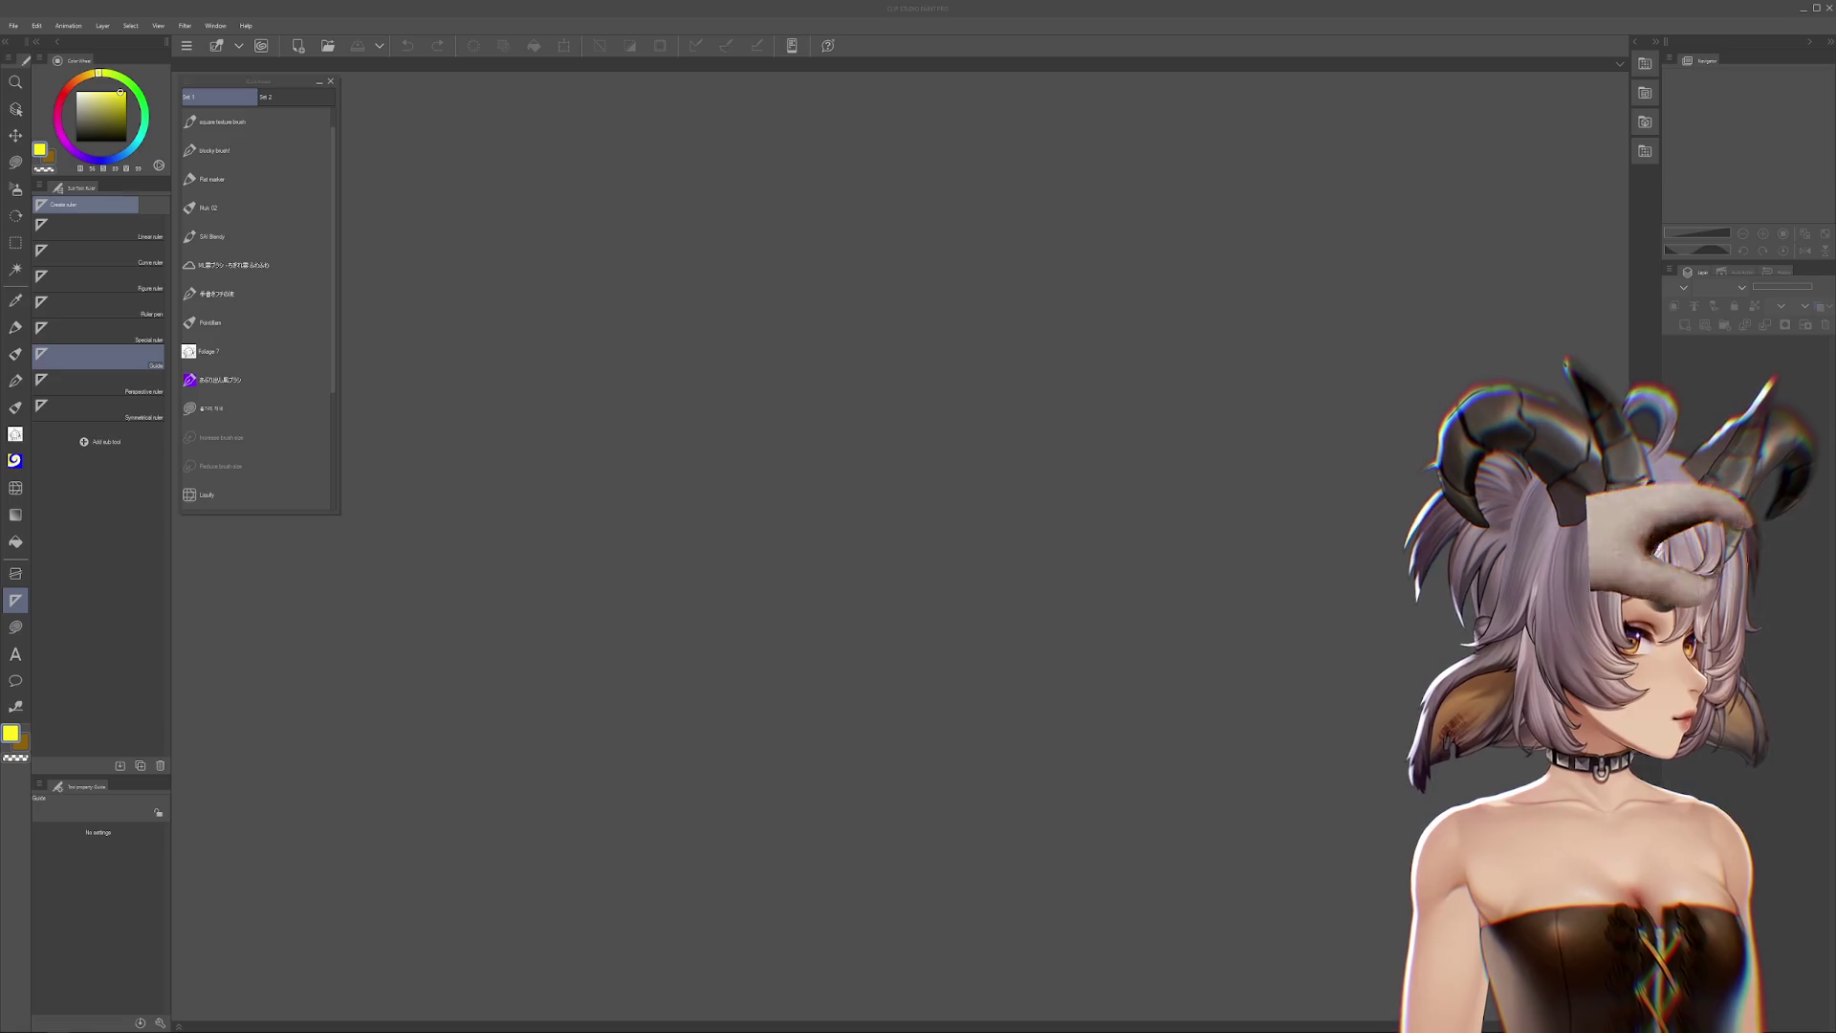
# Step: Switch back to the Clip Studio Paint window with Alt+Tab
pyautogui.hotkey('alt', 'Tab')
pyautogui.hotkey('alt', 'Tab')
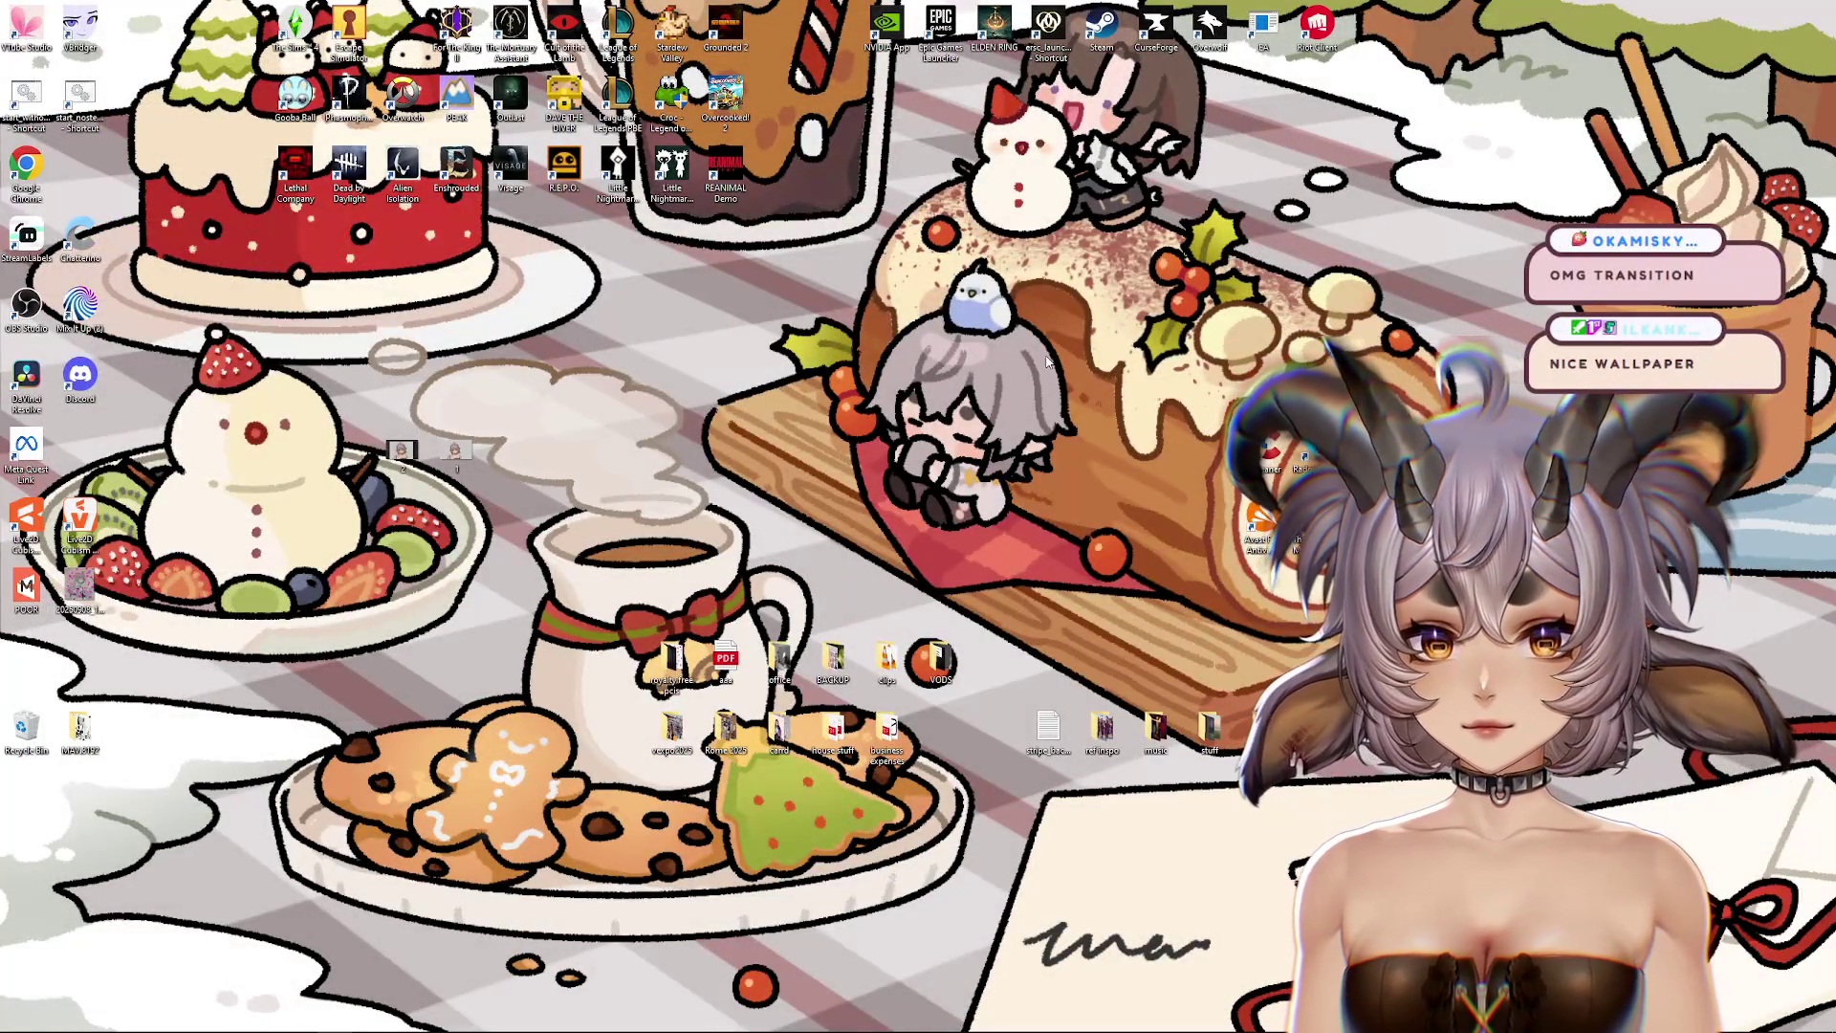
# Step: Review the 1920 × 1080 display settings from the desktop menu, then close Settings
pyautogui.rightClick(1047, 362)
pyautogui.click(1090, 502)
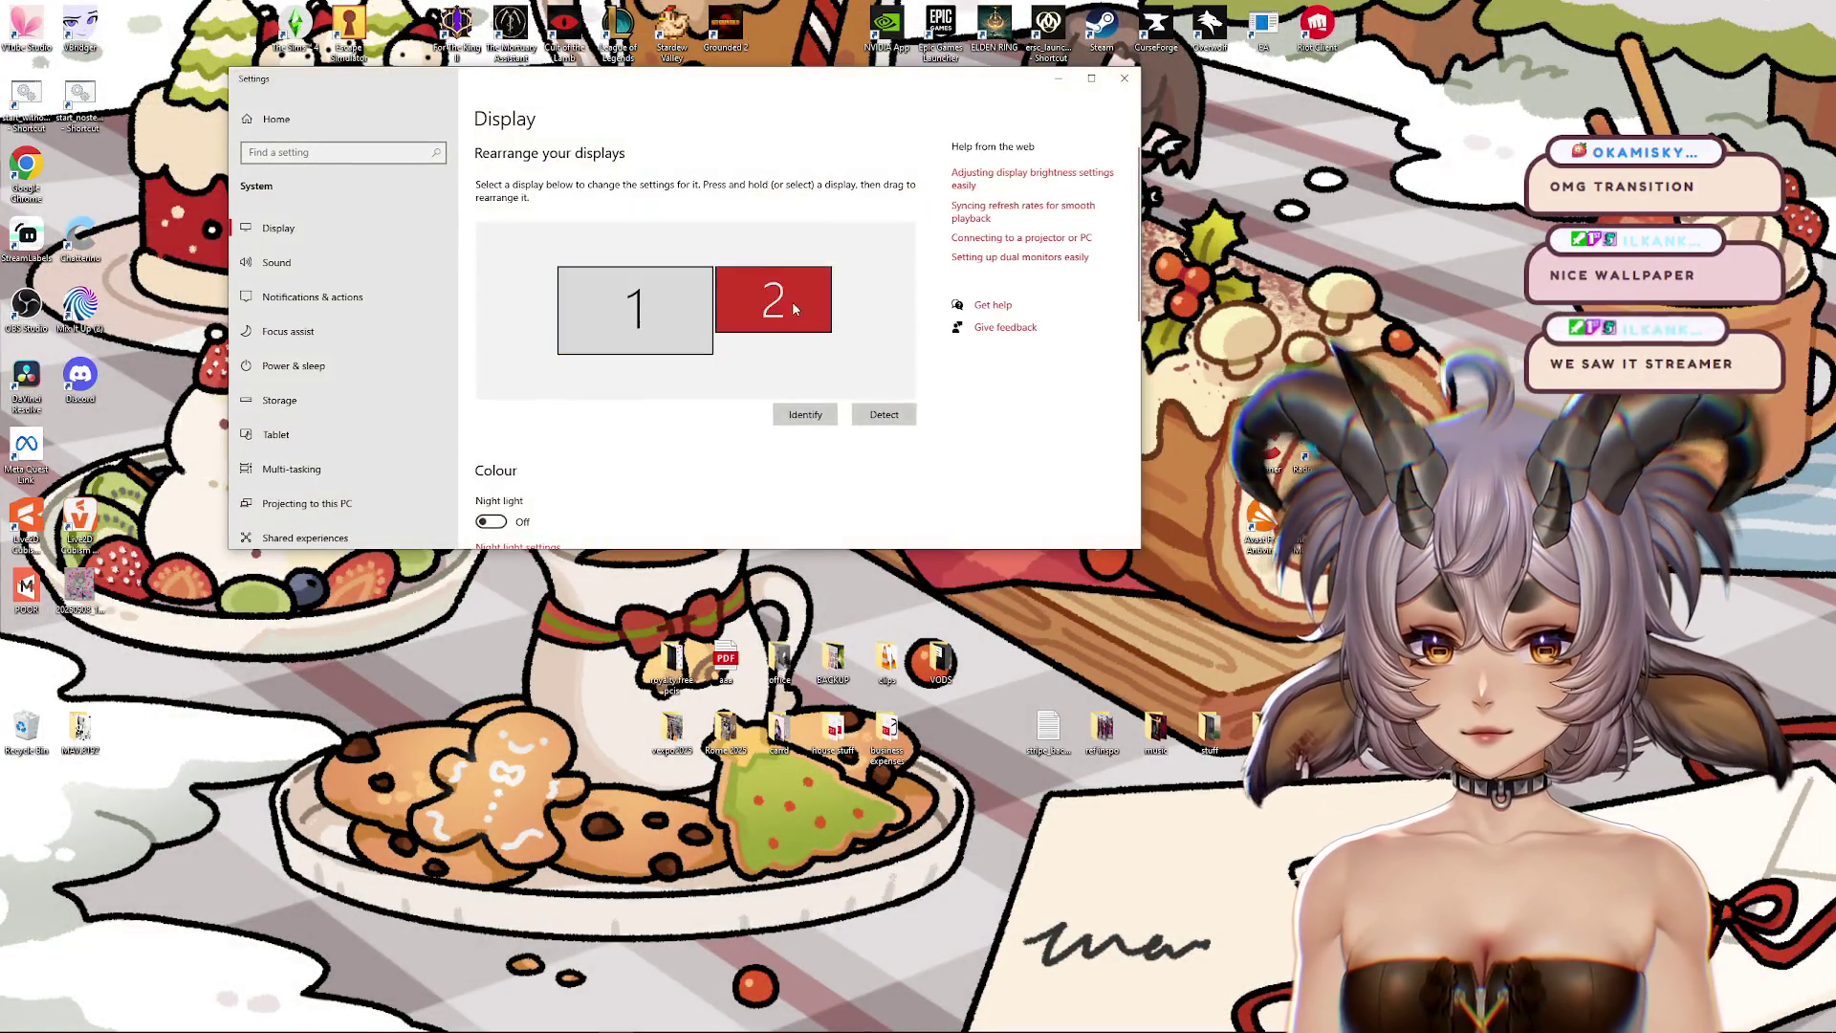
pyautogui.scroll(-5, 792, 301)
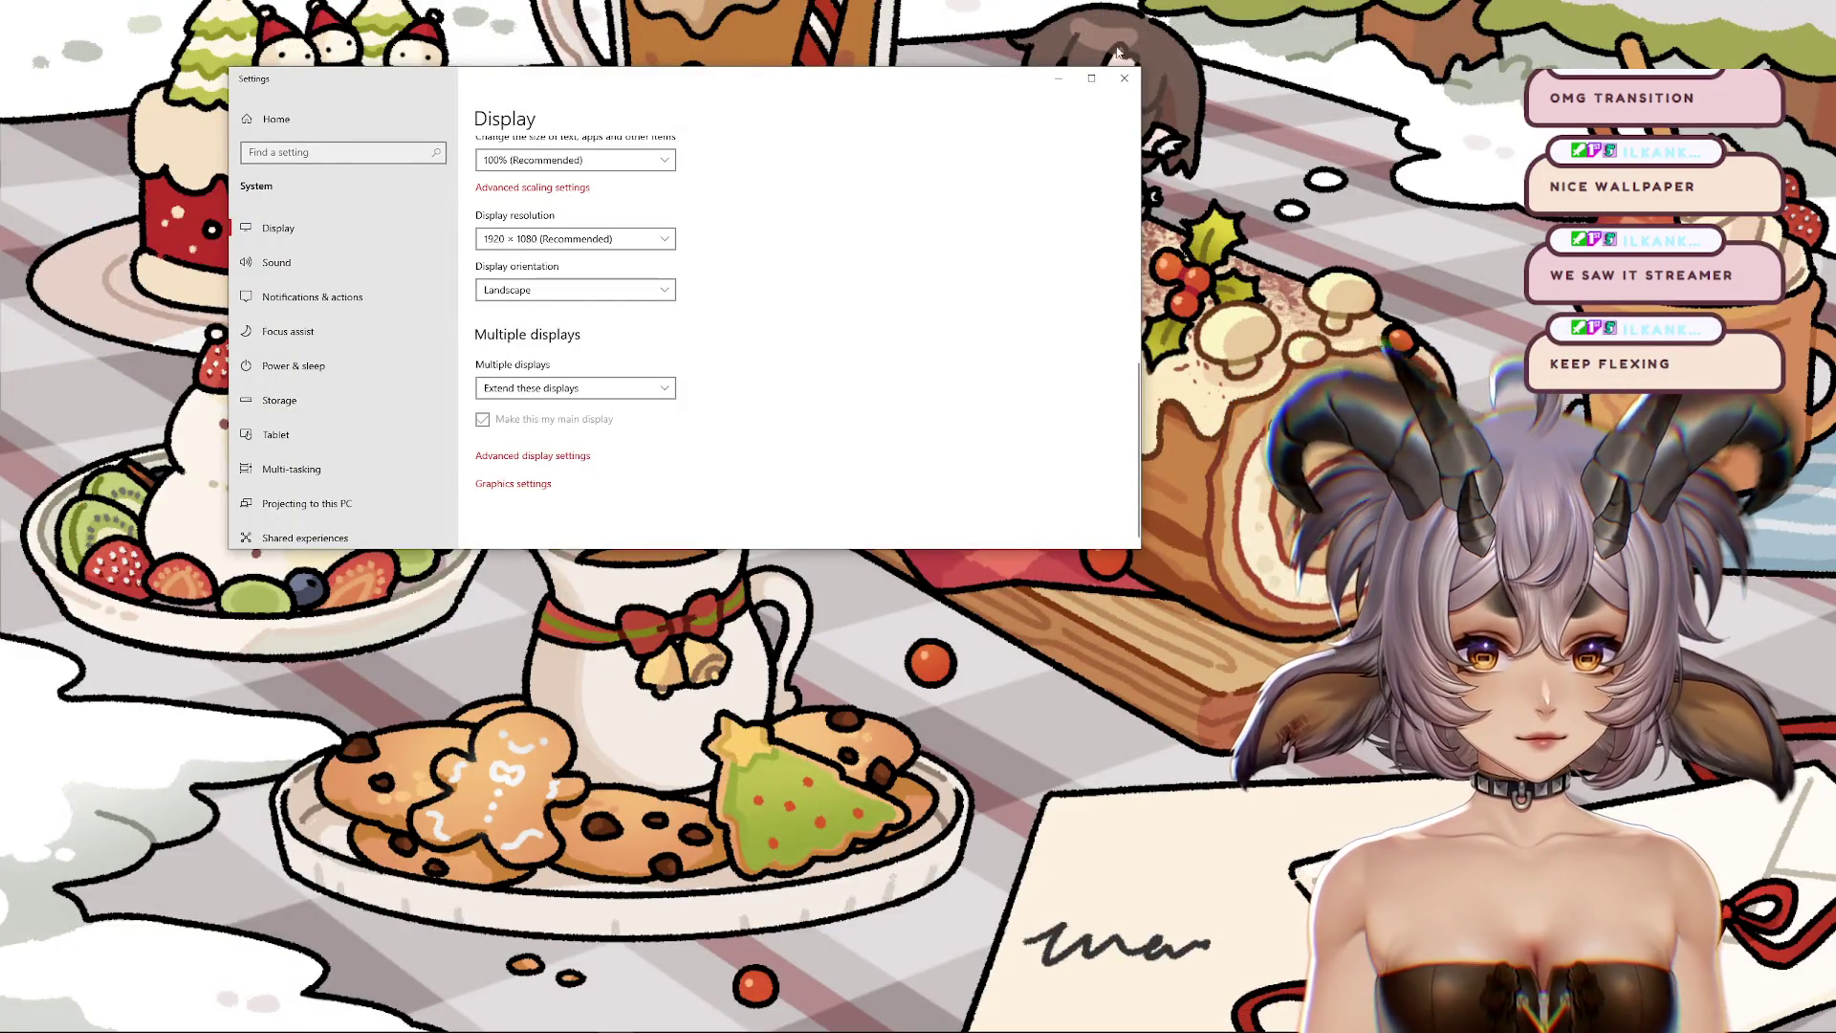
pyautogui.click(1123, 79)
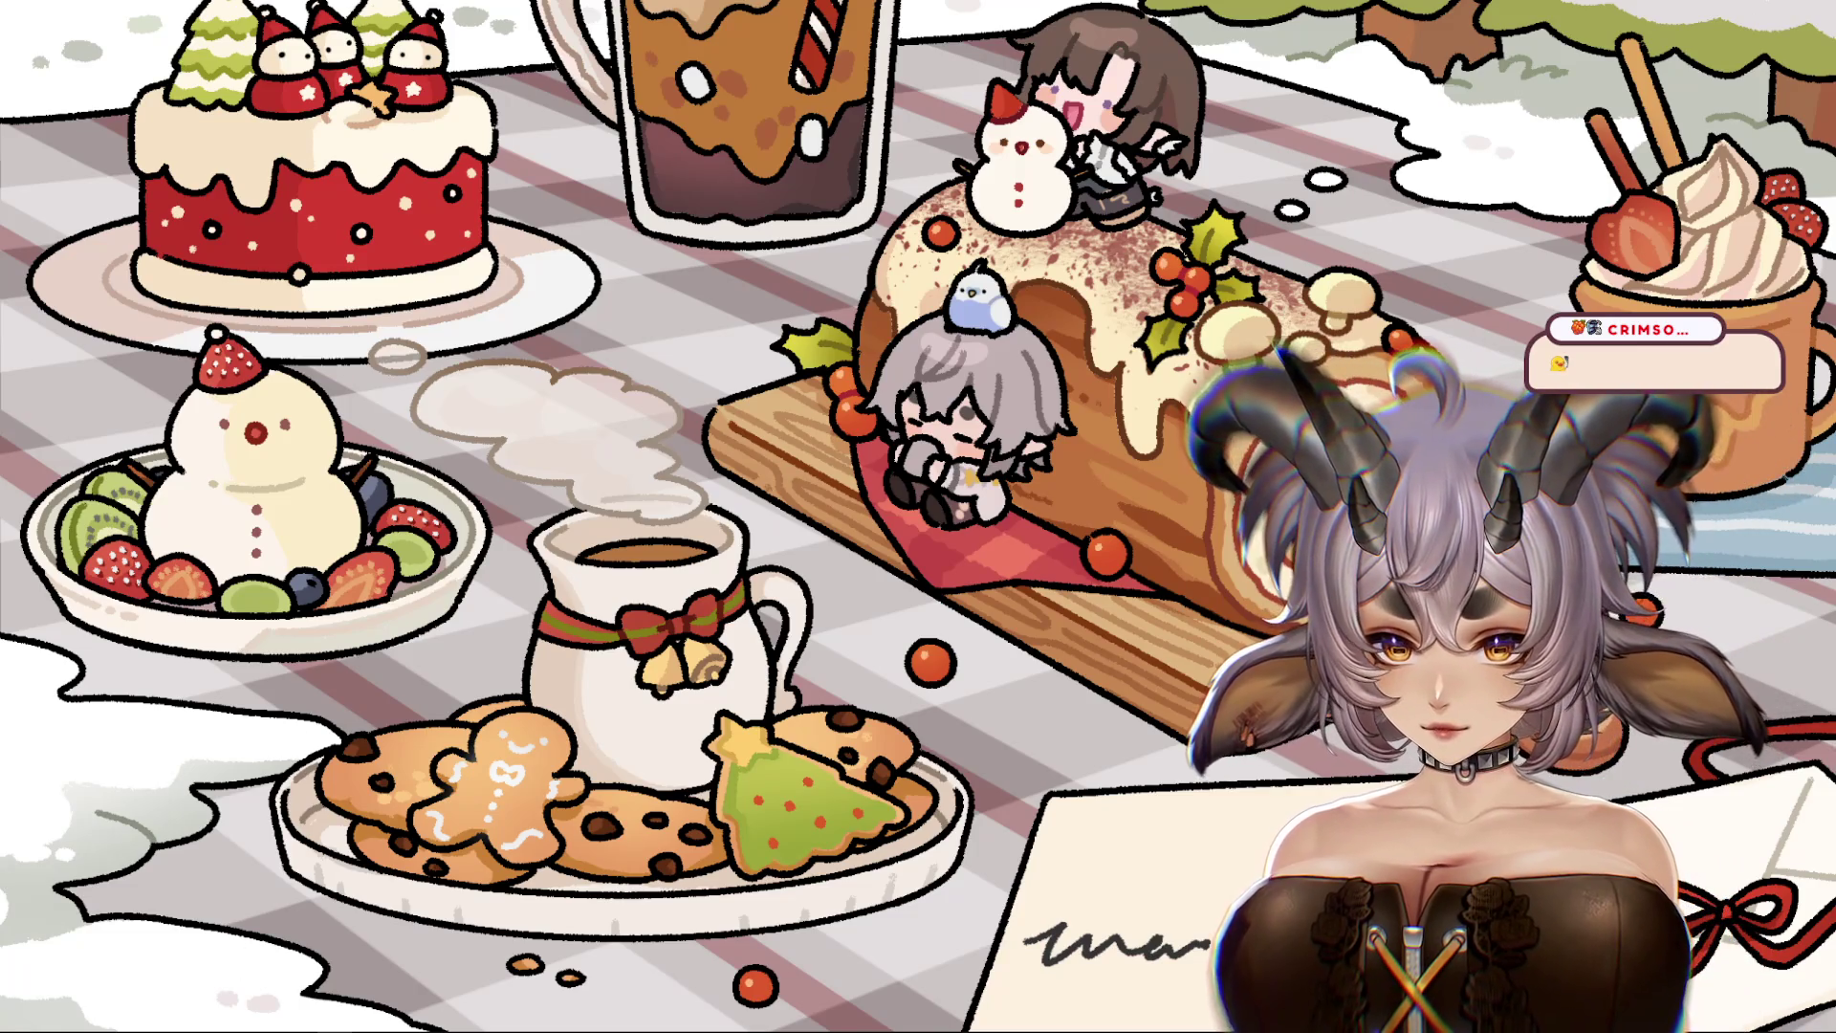
# Step: Bring the Live2D Cubism Editor workspace back in place of the break screen
pyautogui.moveTo(170, 1028)
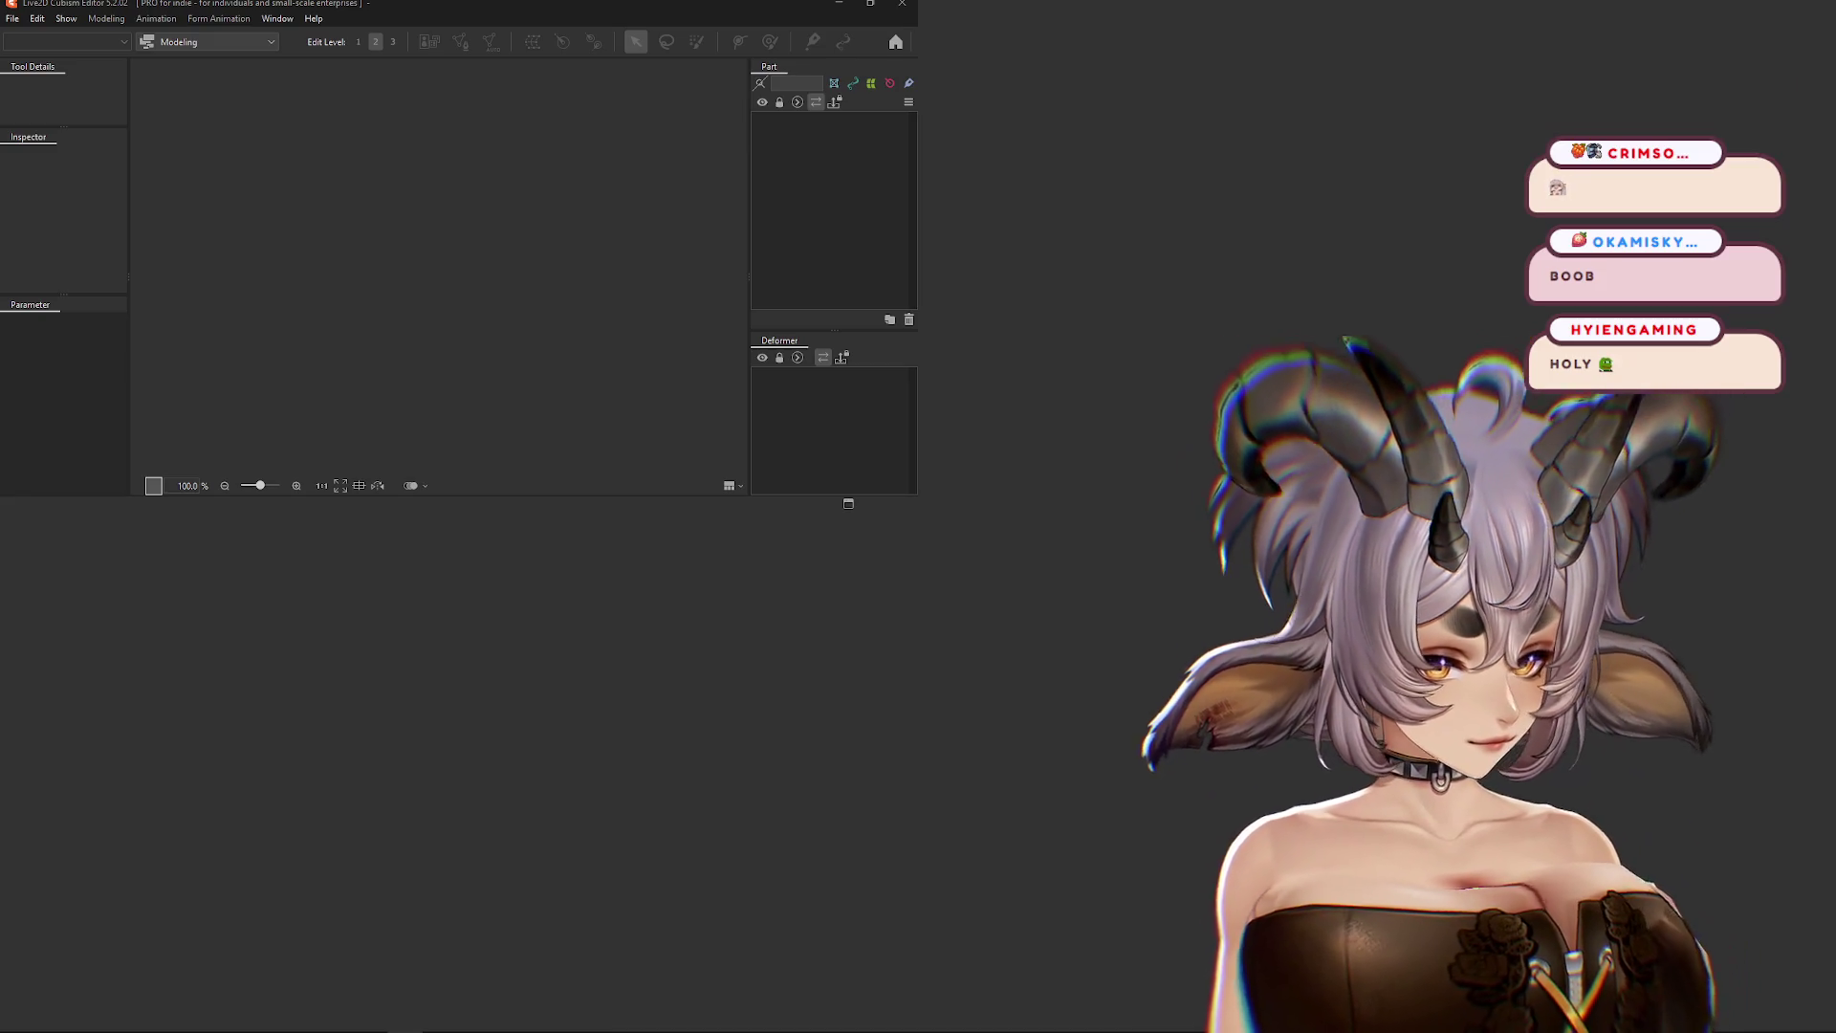
# Step: Maximize the editor window and load Okami Sky Updated2.cmo3 from Recent Files
pyautogui.press('super+Up')
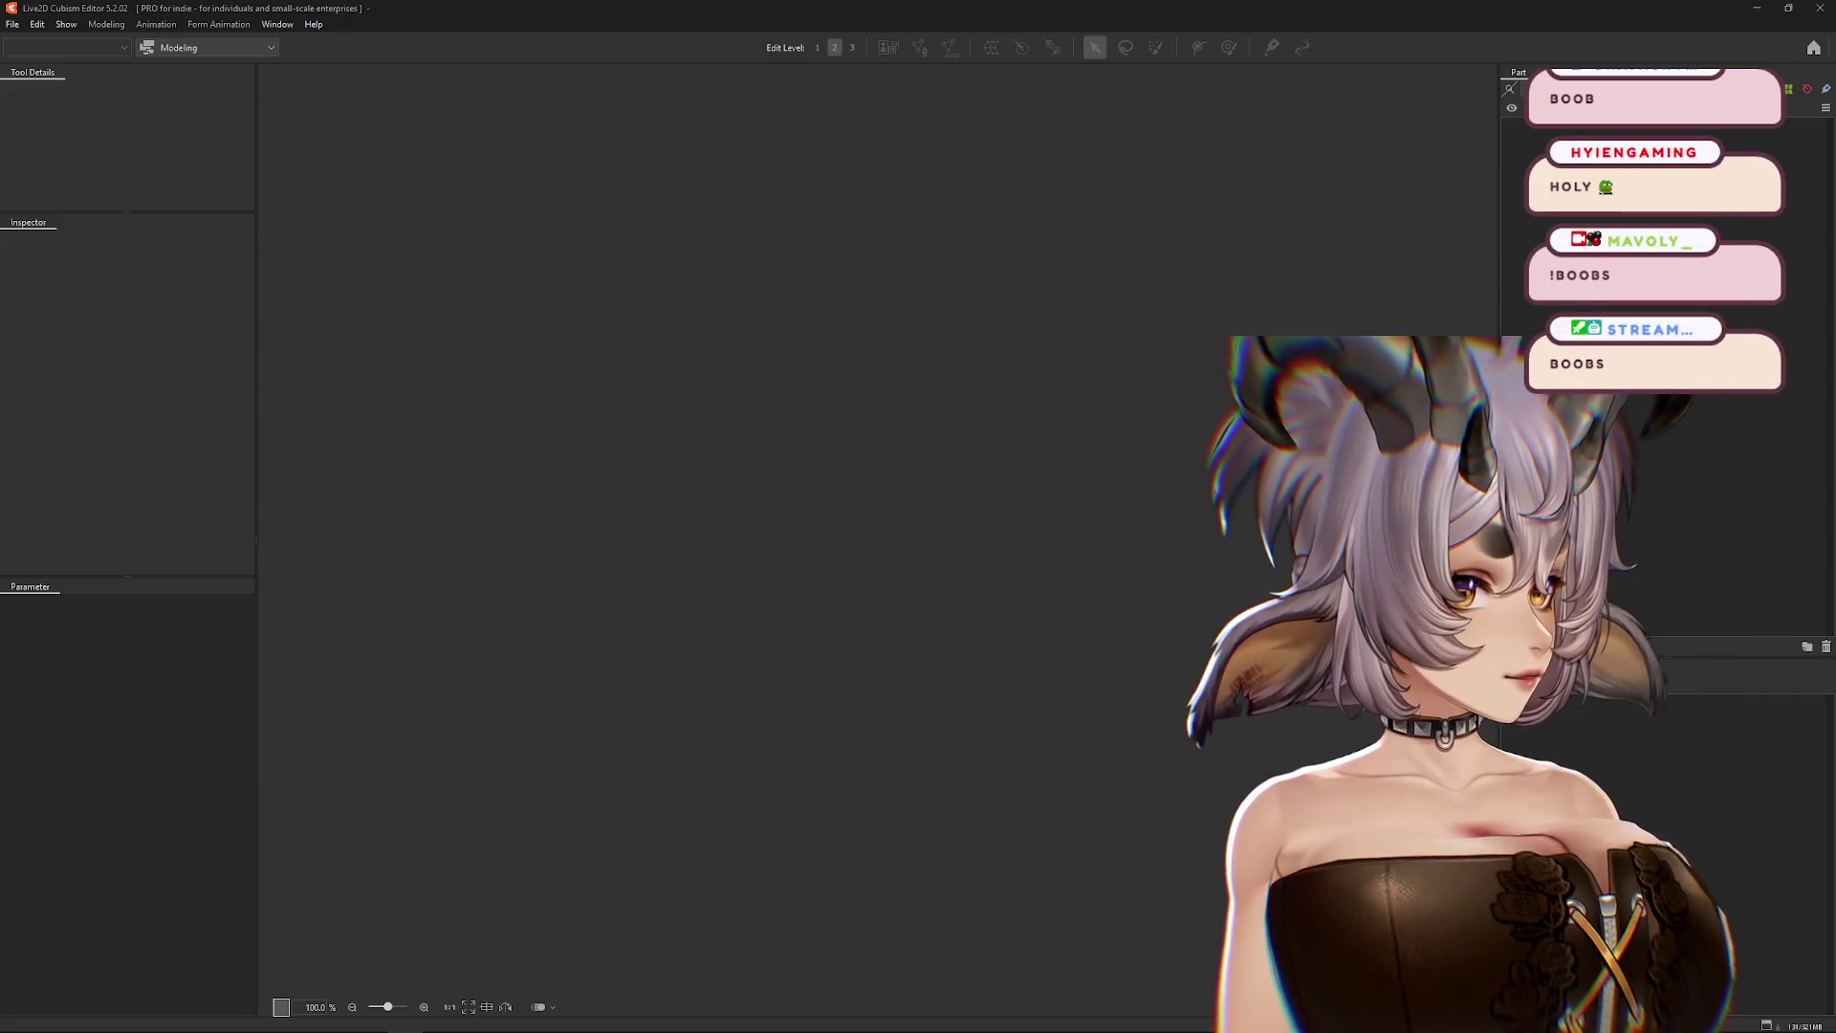
pyautogui.click(13, 24)
pyautogui.moveTo(48, 90)
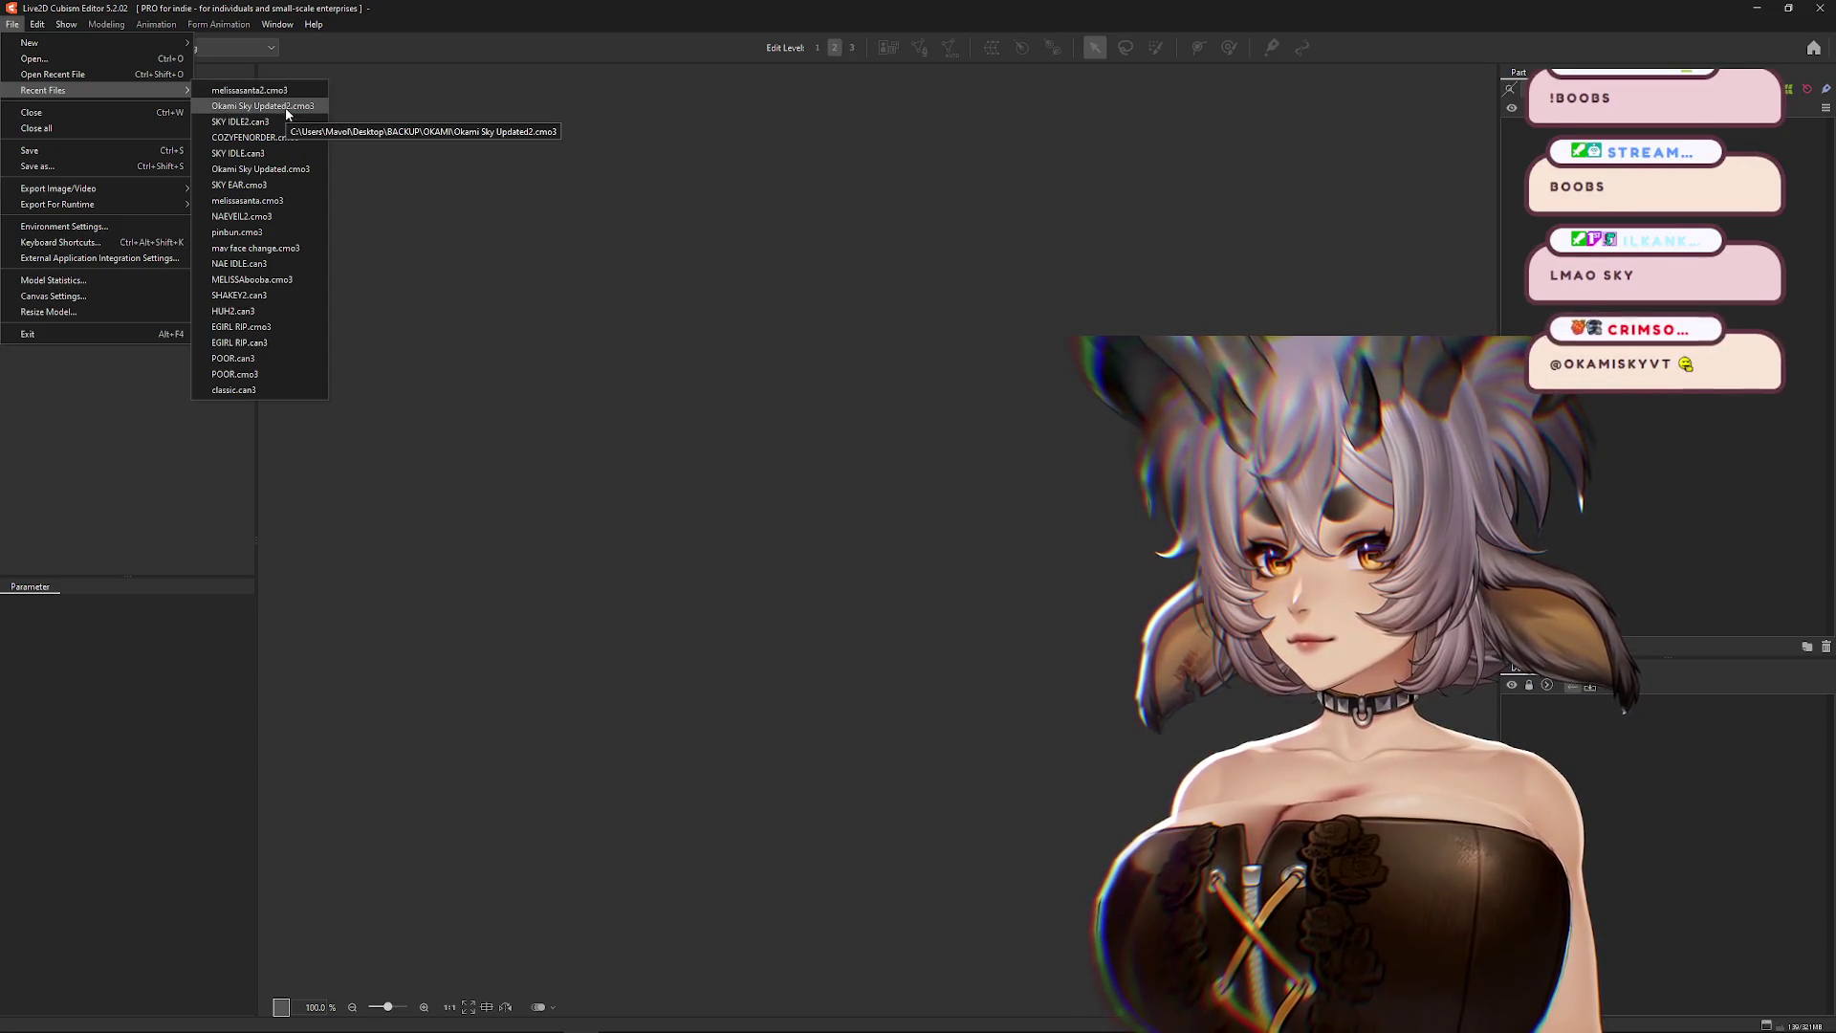
pyautogui.click(285, 107)
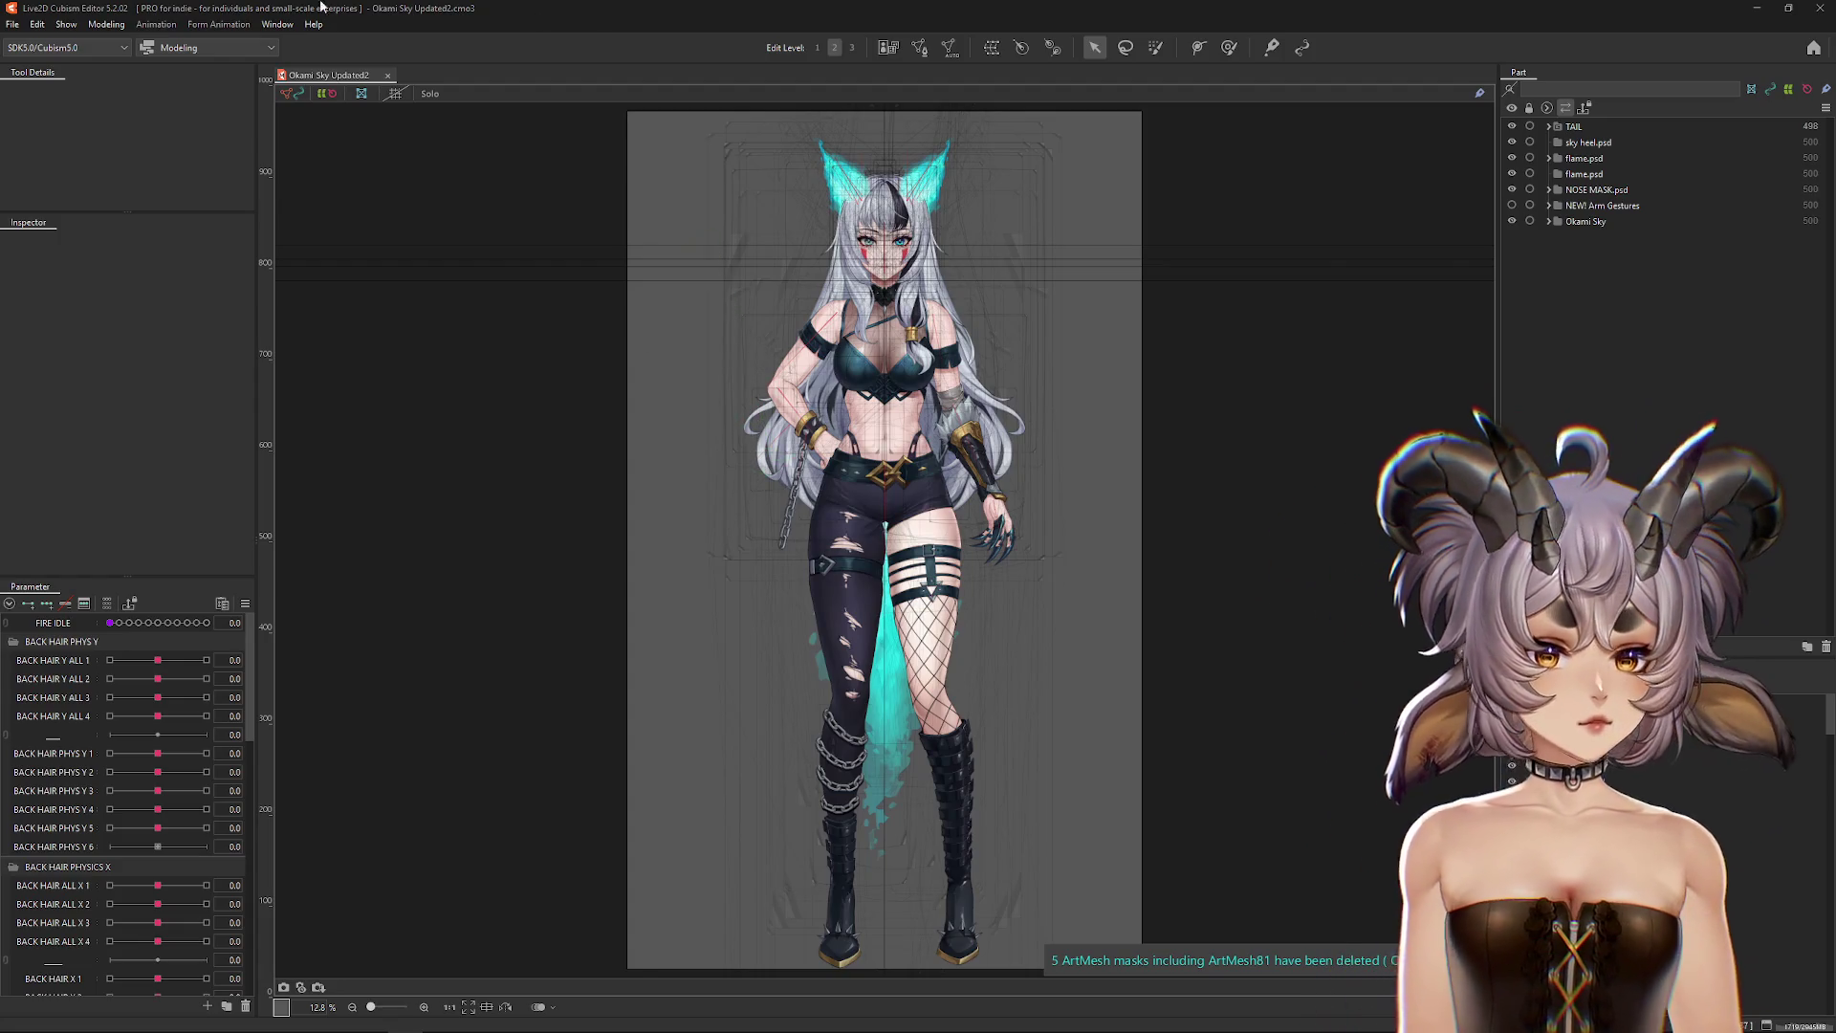
# Step: In Physics Settings, swing the preview model's head to test the back-hair sway
pyautogui.click(123, 29)
pyautogui.click(125, 344)
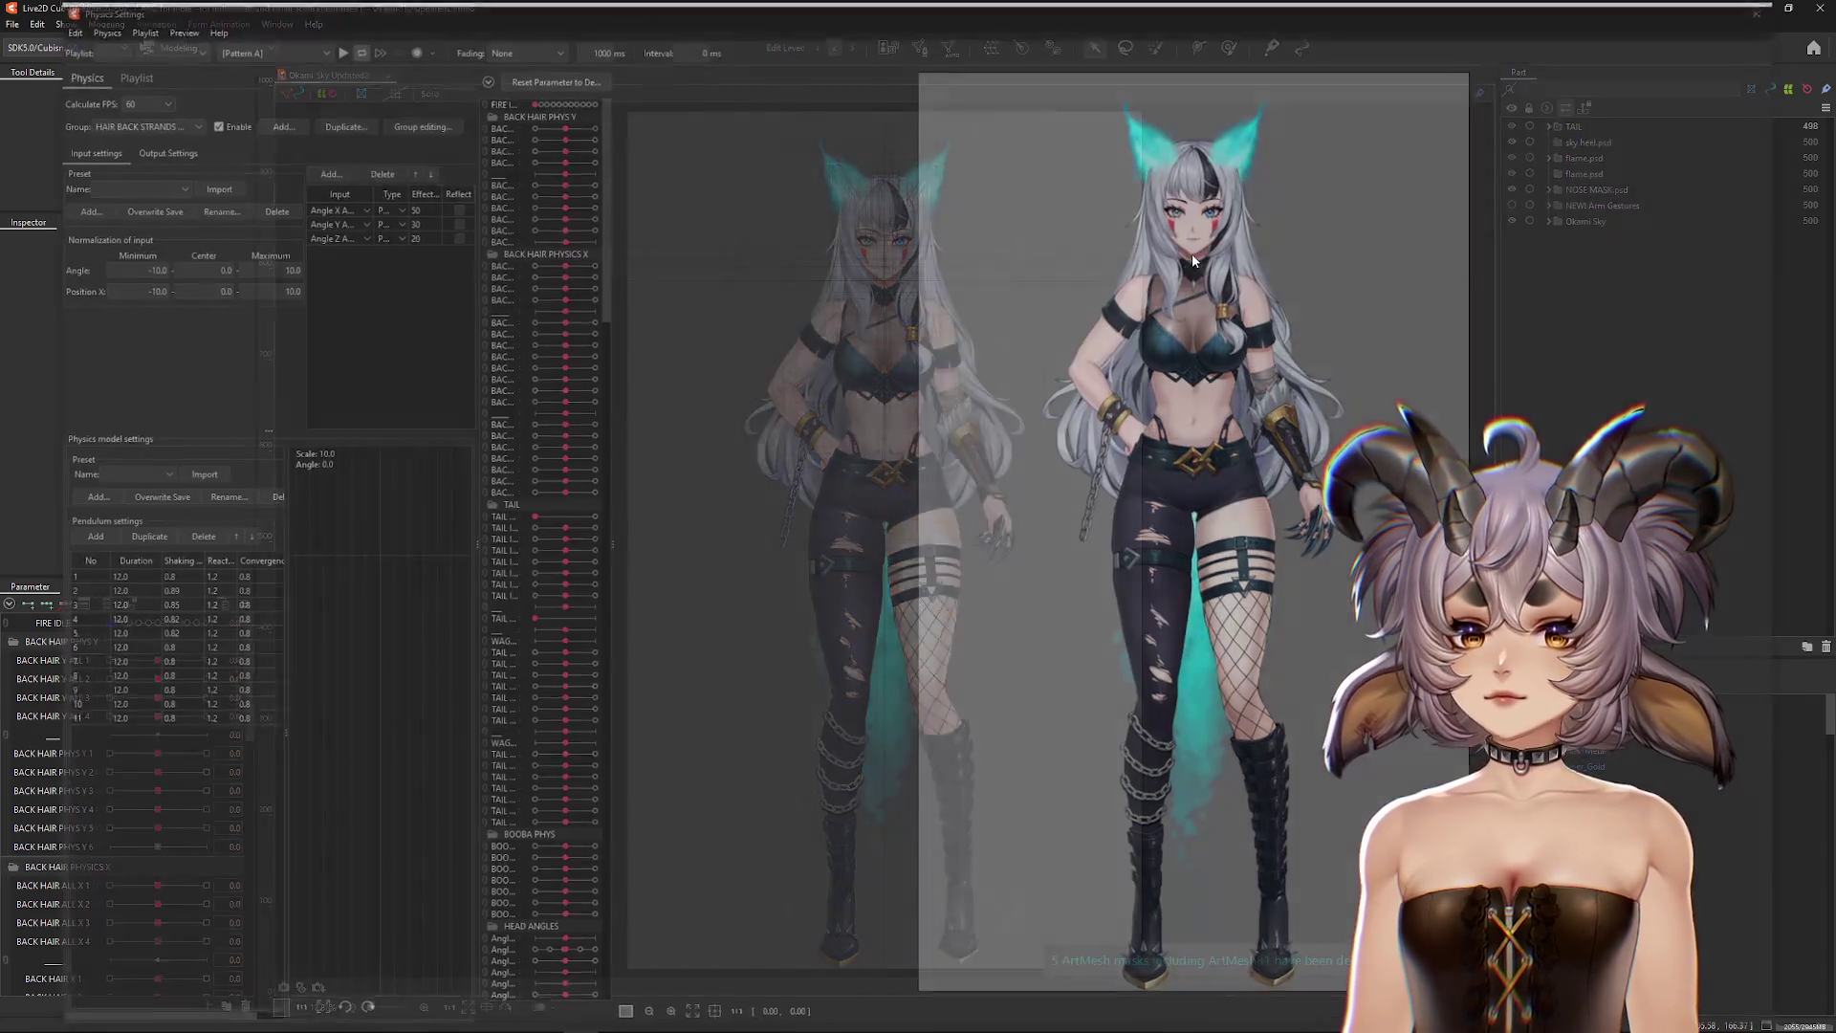
pyautogui.moveTo(1223, 251)
pyautogui.mouseDown()
pyautogui.moveTo(980, 430)
pyautogui.moveTo(923, 705)
pyautogui.moveTo(1037, 660)
pyautogui.moveTo(1177, 639)
pyautogui.moveTo(1181, 498)
pyautogui.mouseUp()
pyautogui.scroll(-5, 980, 430)
pyautogui.moveTo(1165, 229); pyautogui.dragTo(1185, 320)
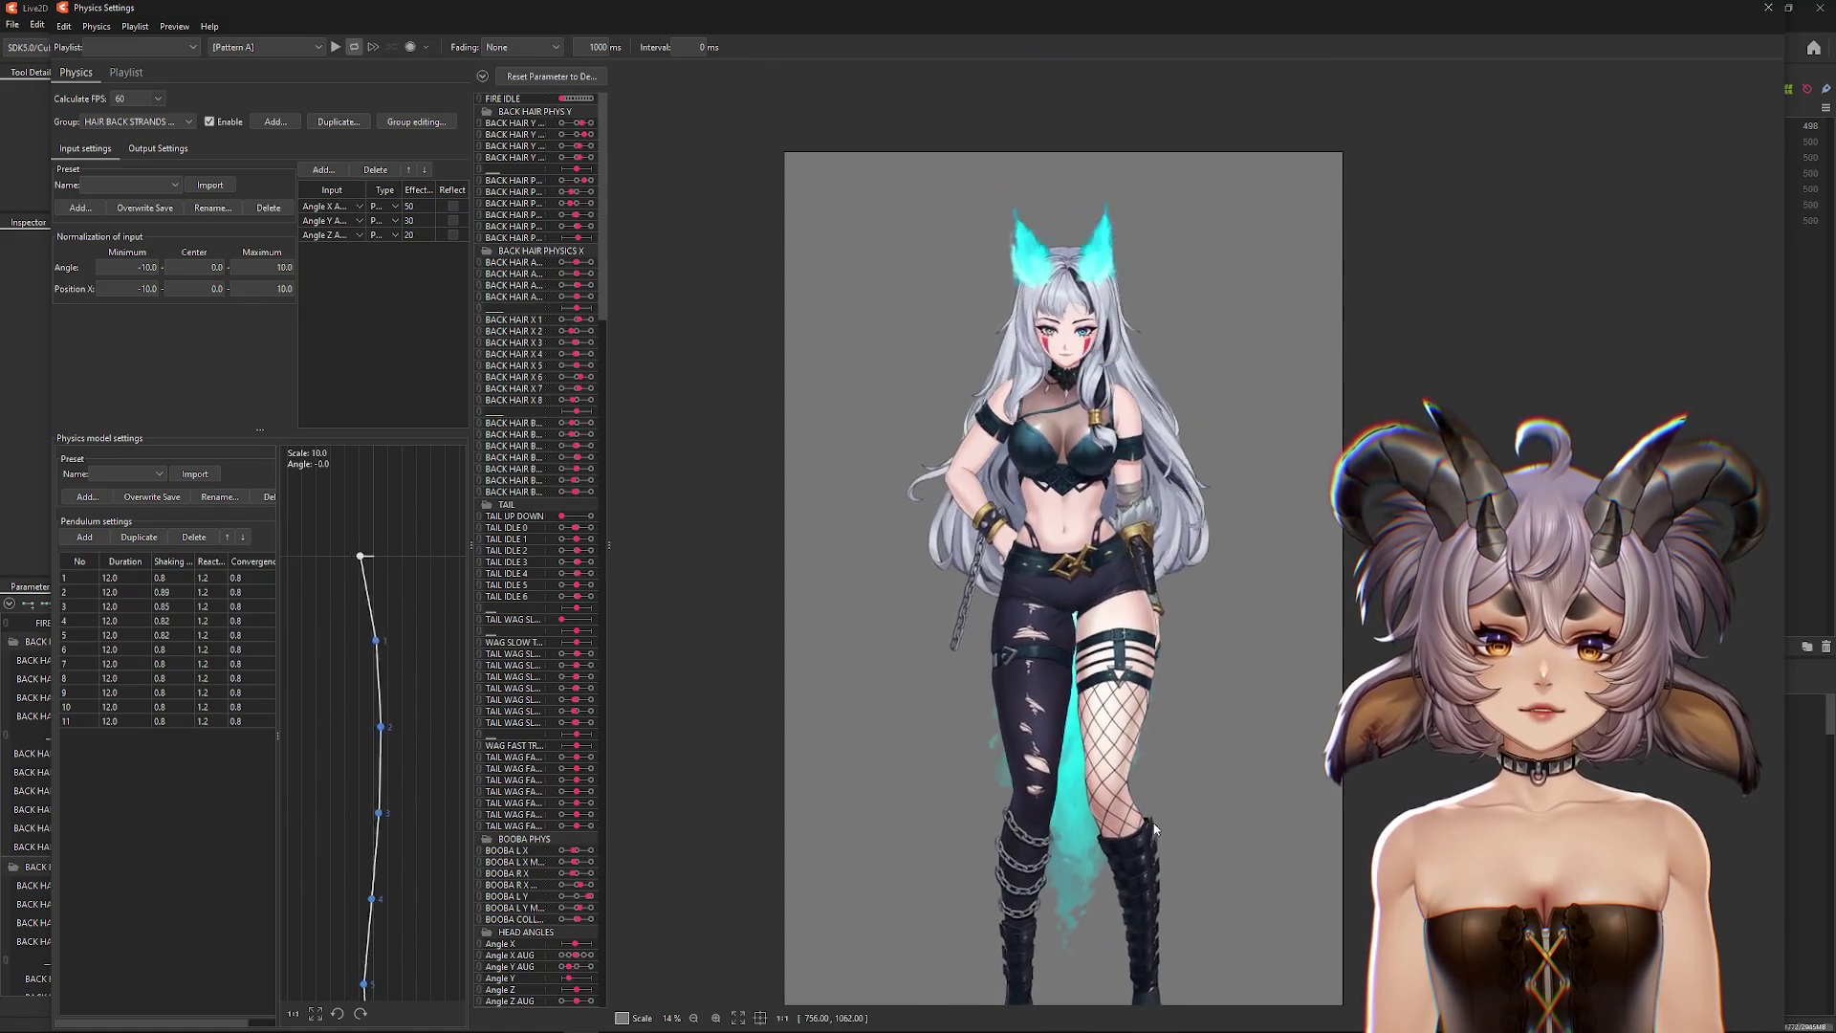
pyautogui.moveTo(1302, 369); pyautogui.dragTo(1307, 422)
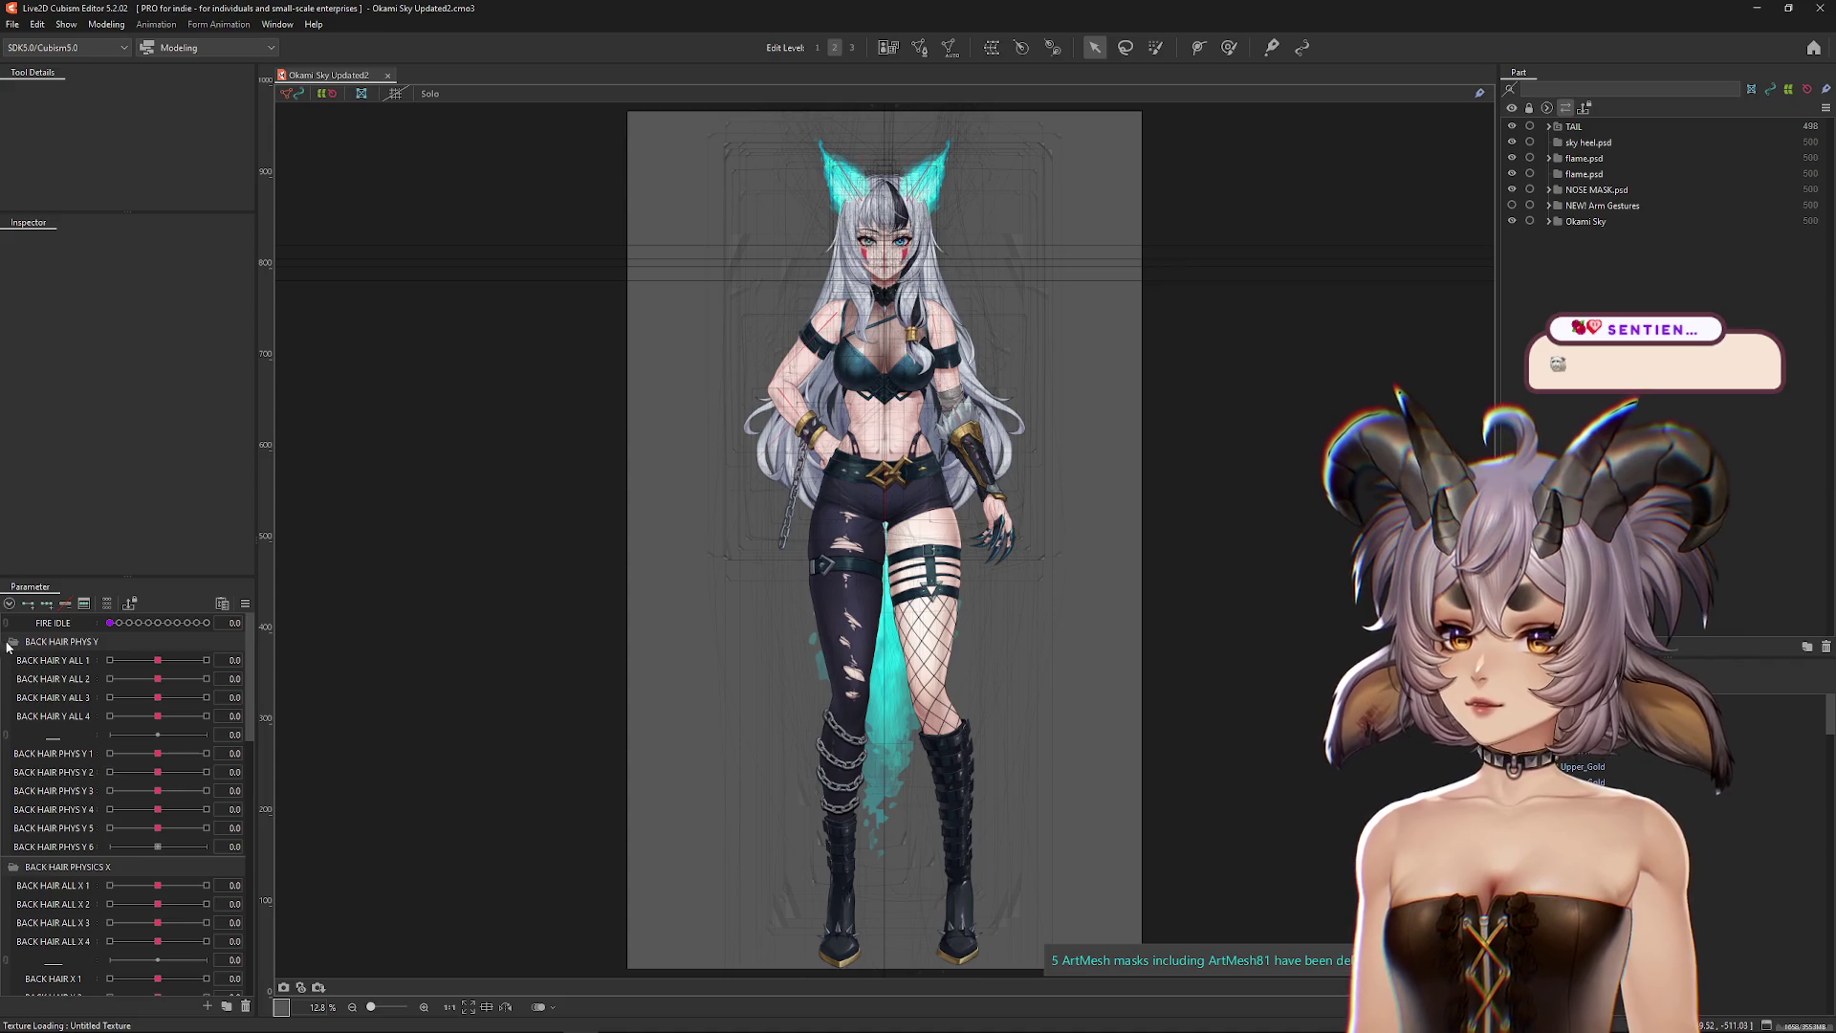
# Step: Test the BACK HAIR Y ALL 2 deformation, then collapse the BACK HAIR PHYS Y group
pyautogui.click(9, 646)
pyautogui.click(9, 647)
pyautogui.moveTo(157, 678); pyautogui.dragTo(159, 685)
pyautogui.click(10, 643)
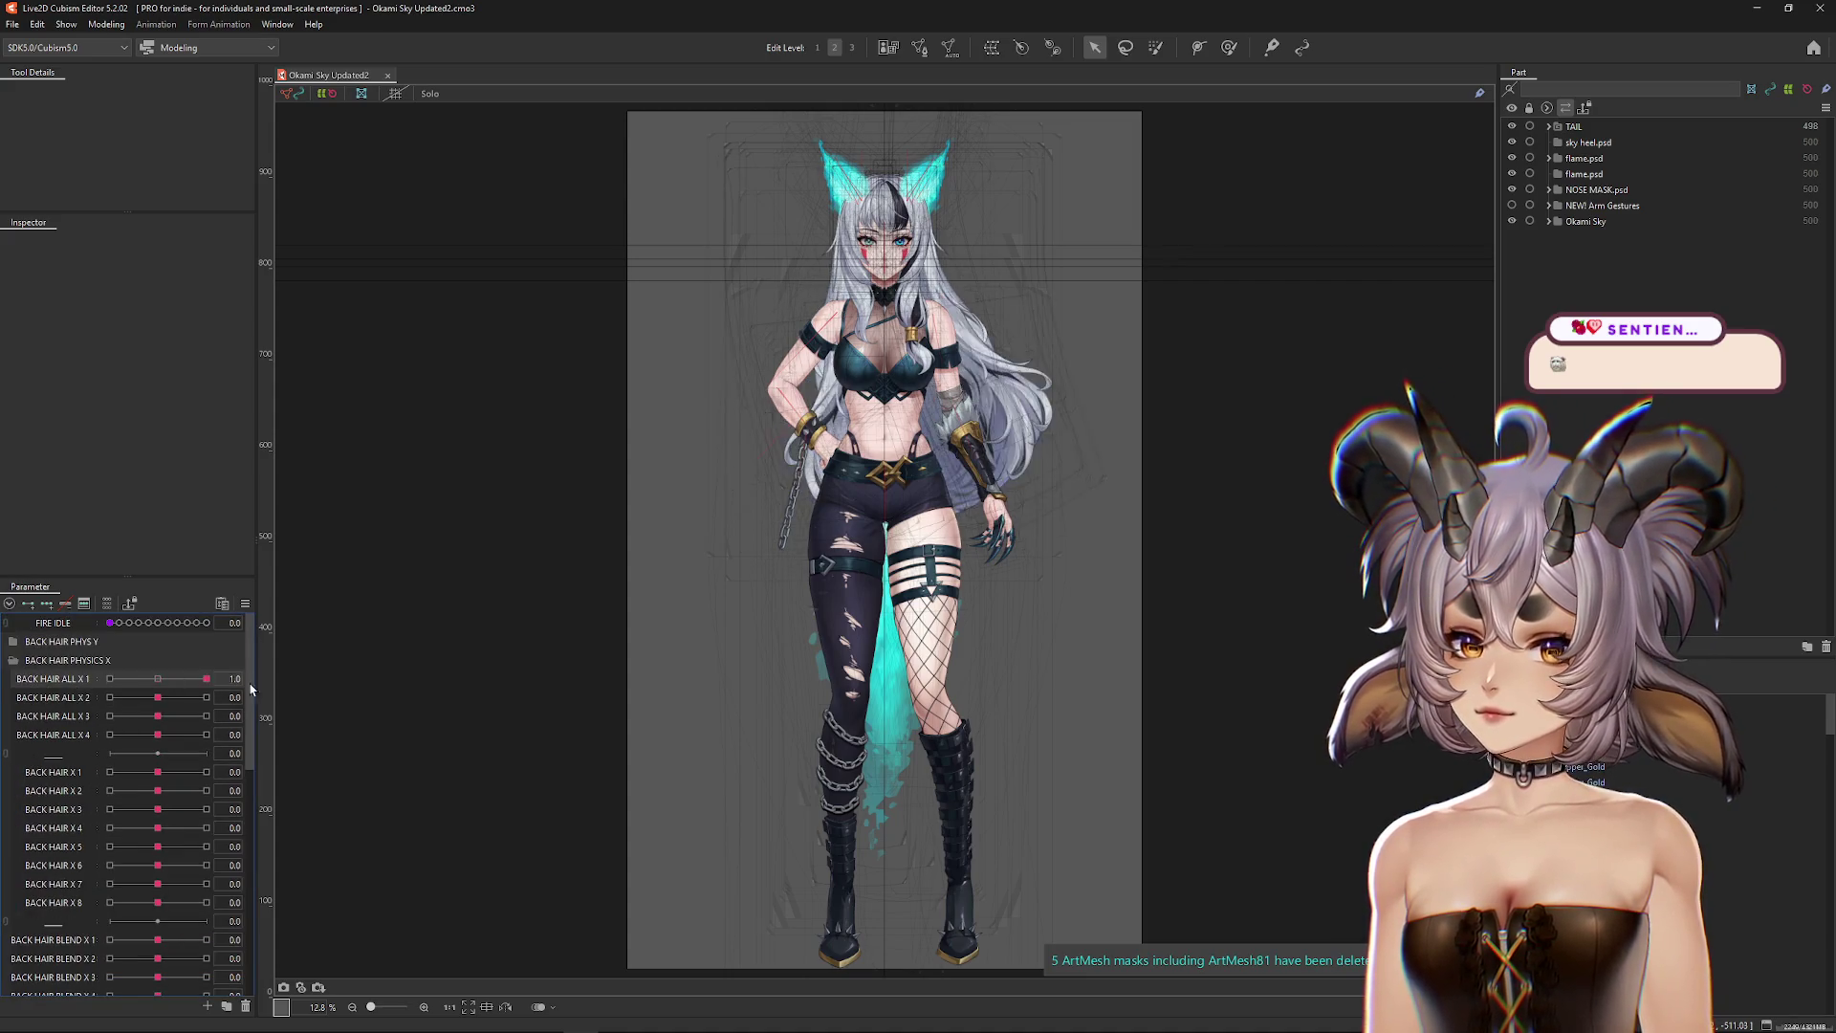
# Step: Test and undo BACK HAIR ALL X 3, then move the BACK HAIR PHYSICS X group lower
pyautogui.moveTo(158, 715); pyautogui.dragTo(110, 715)
pyautogui.hotkey('ctrl', 'z')
pyautogui.click(58, 659)
pyautogui.moveTo(57, 660)
pyautogui.mouseDown()
pyautogui.moveTo(116, 726)
pyautogui.moveTo(133, 706)
pyautogui.mouseUp()
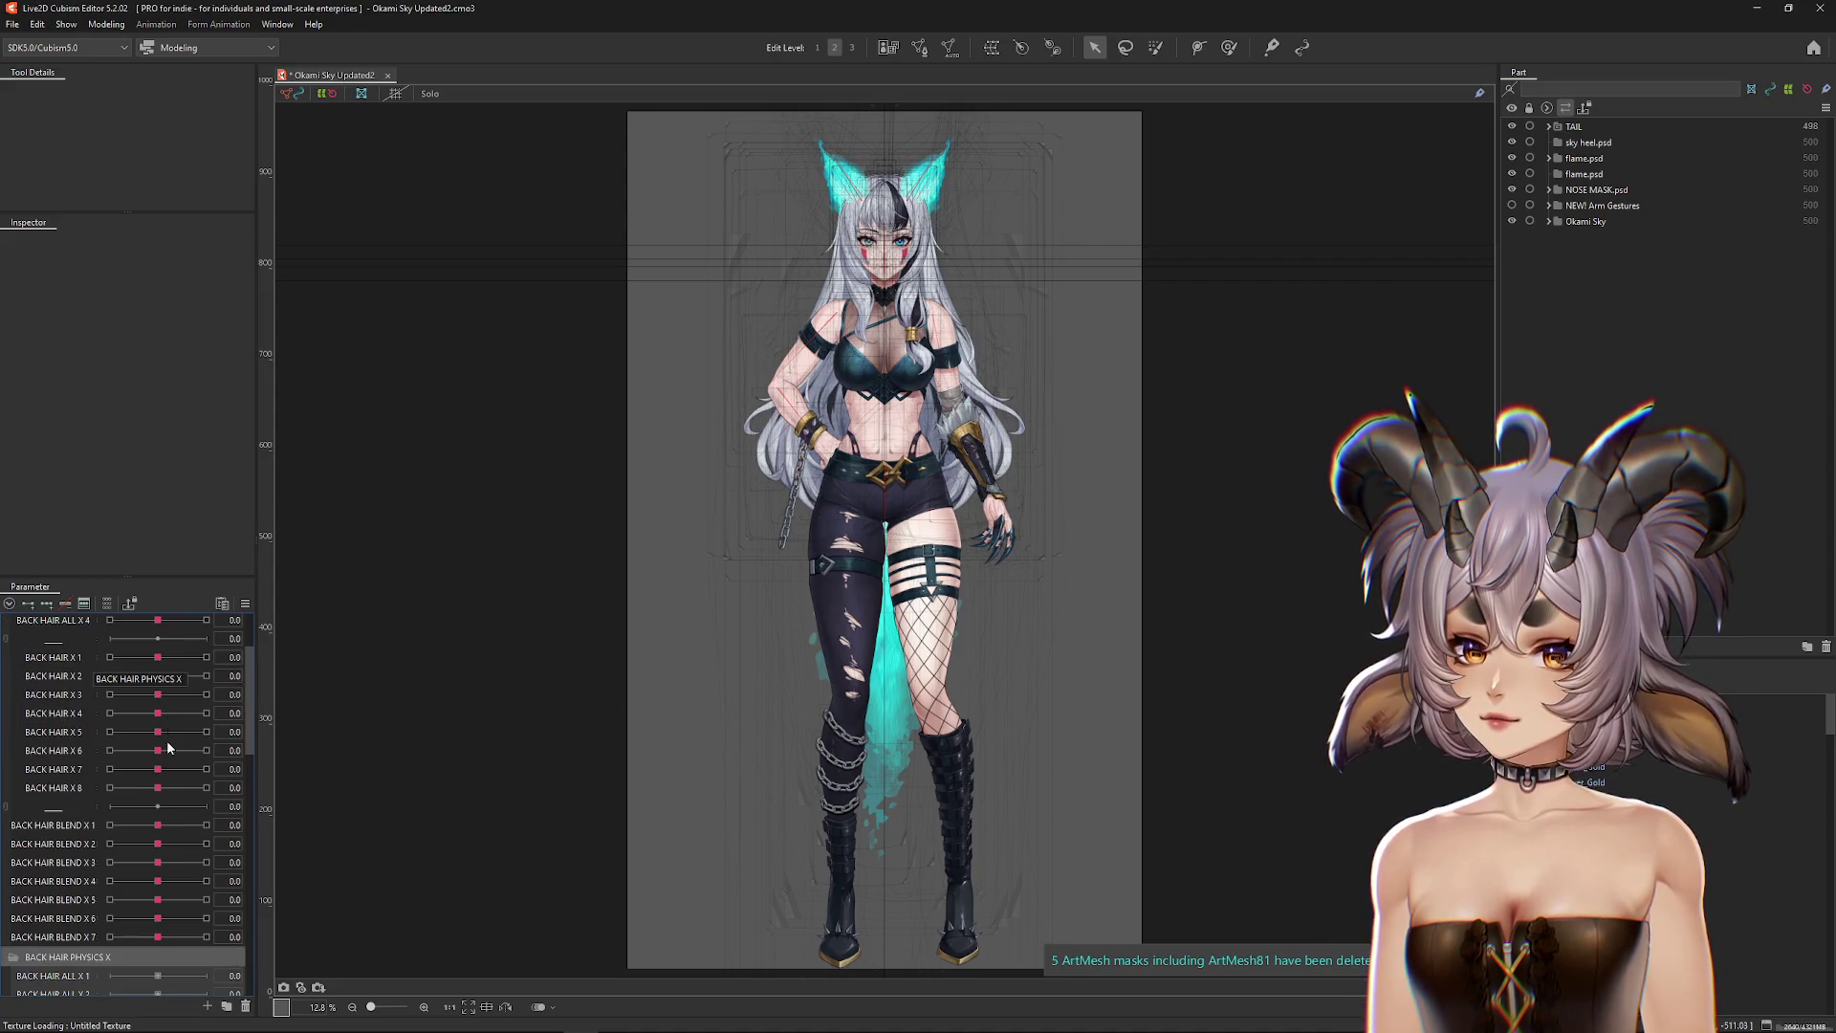
pyautogui.scroll(-2, 95, 842)
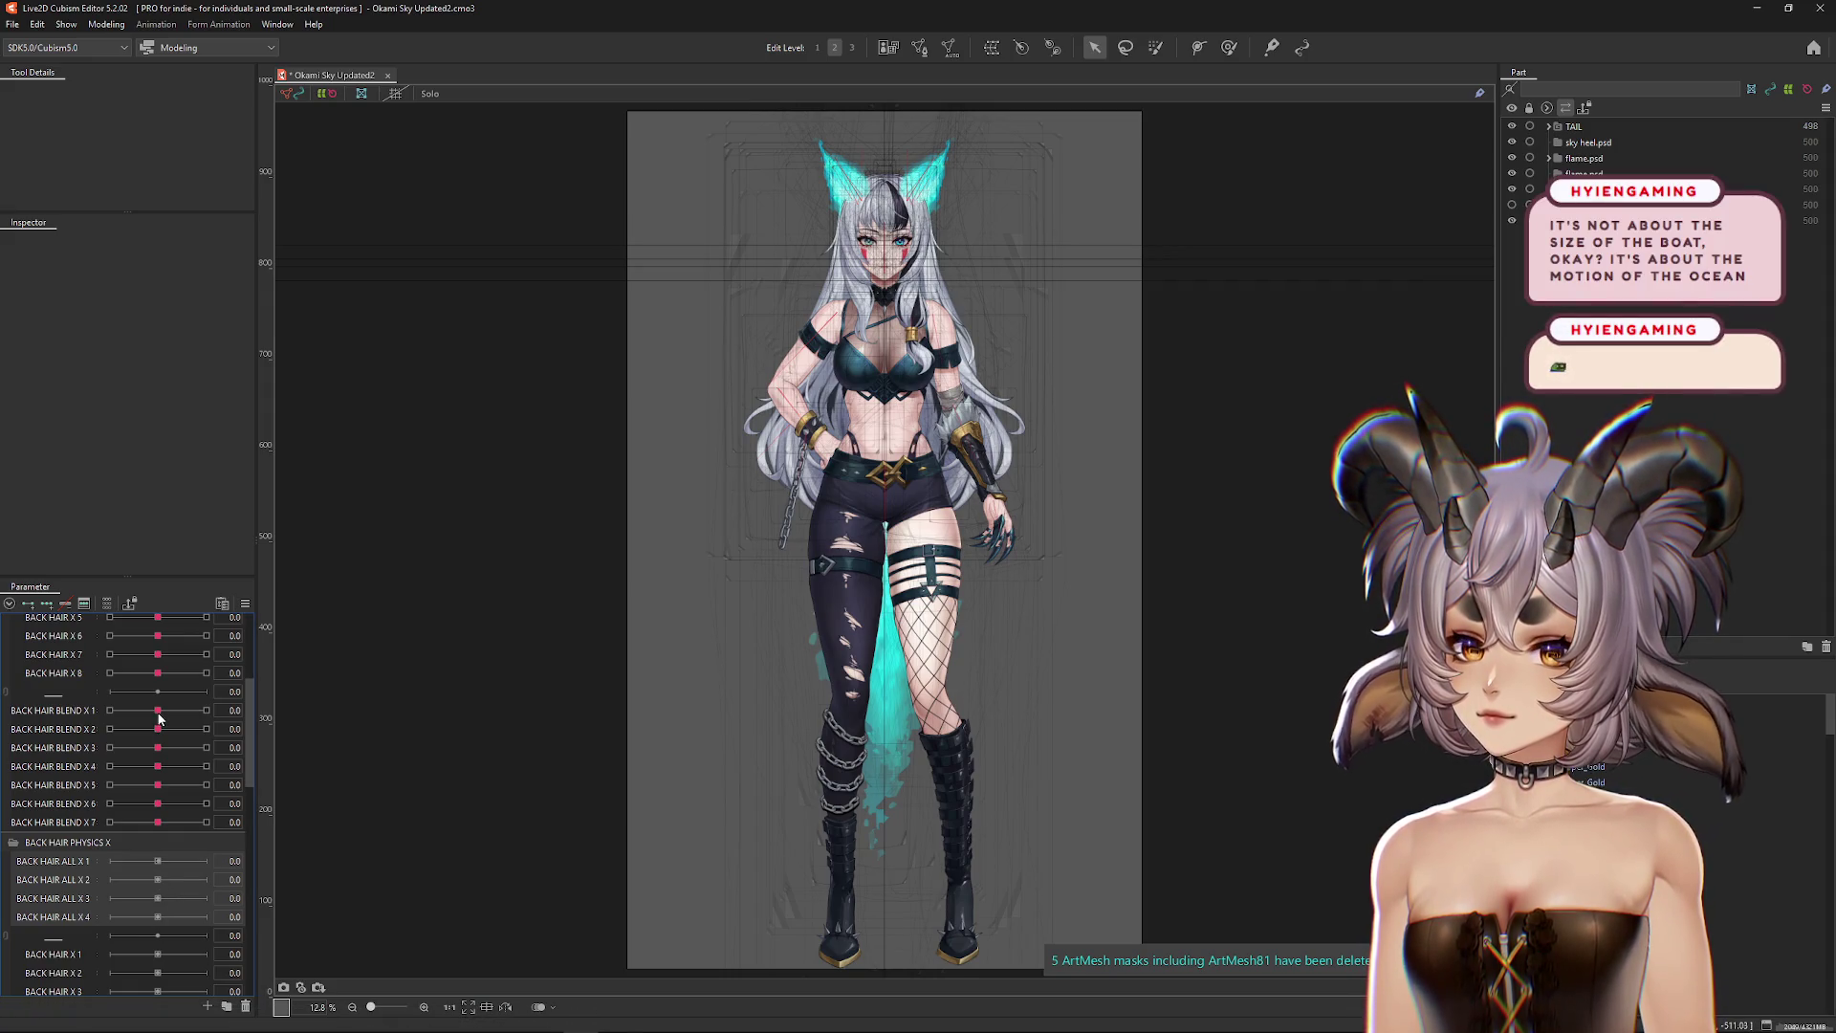
# Step: Rename the group to BACK HAIR PHYSICS X L
pyautogui.rightClick(112, 847)
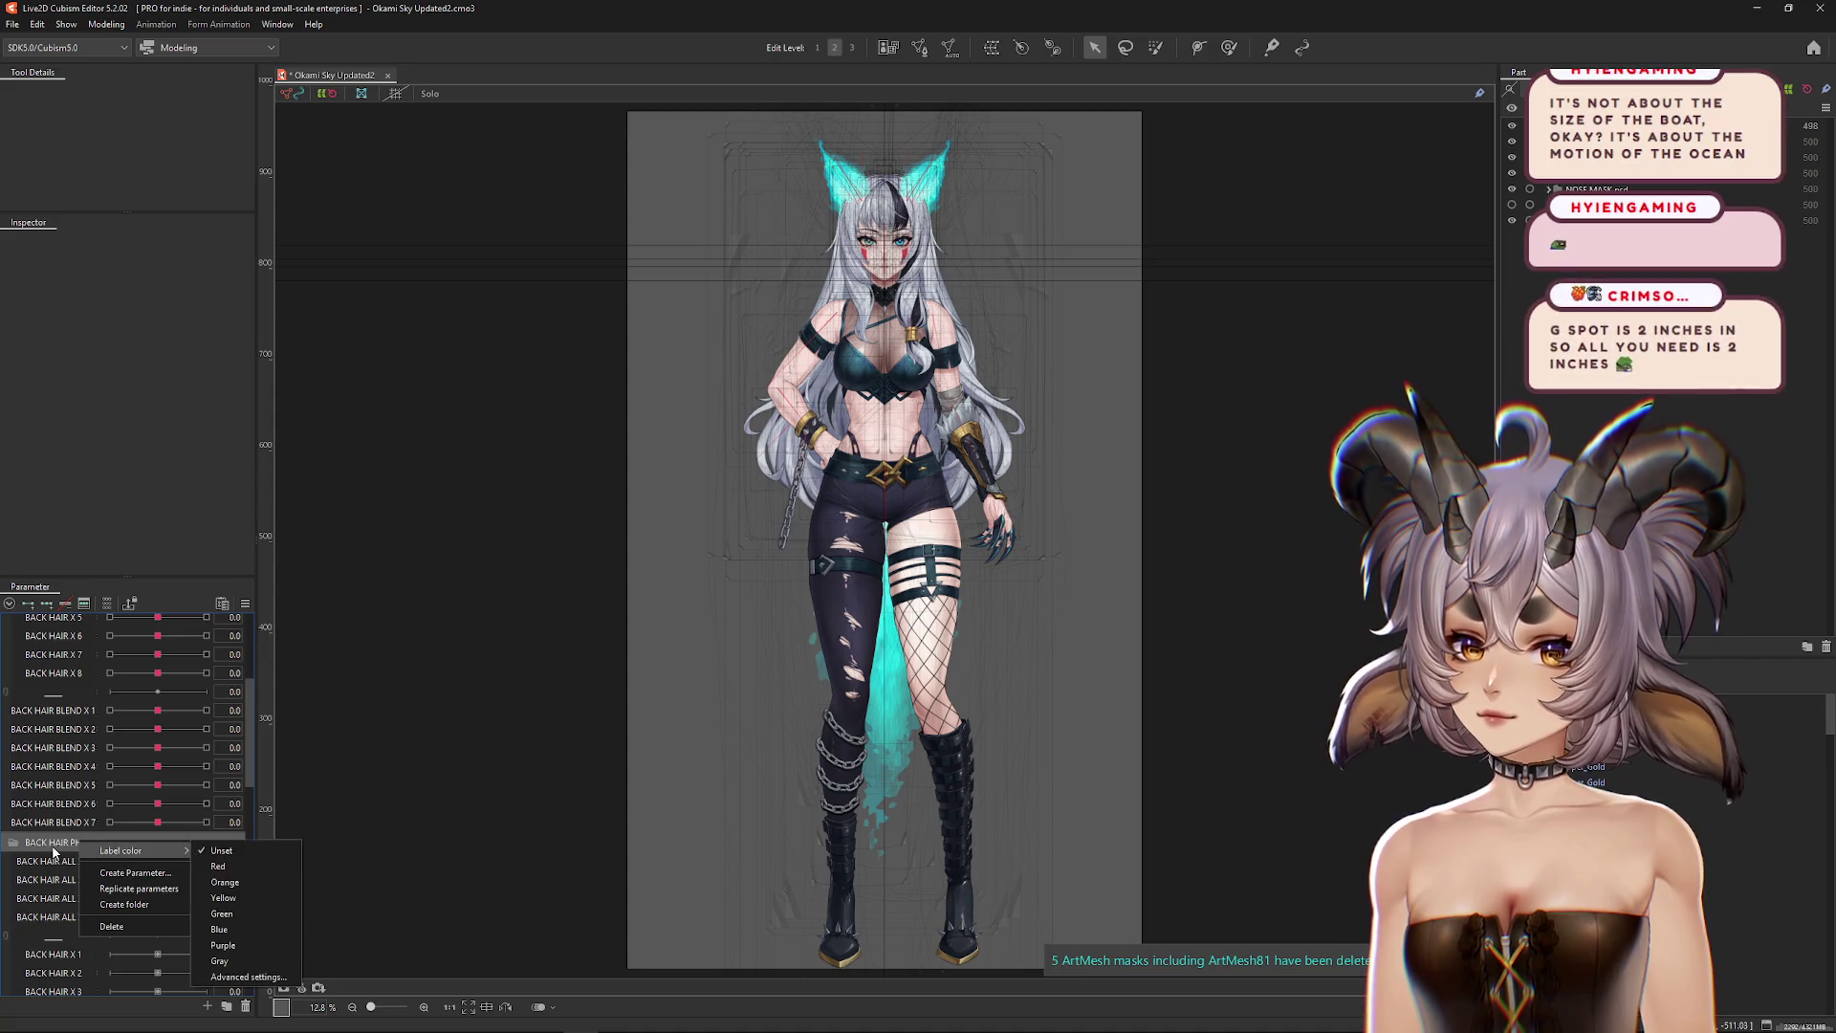
pyautogui.click(114, 852)
pyautogui.click(143, 842)
pyautogui.write('L')
pyautogui.press('Return')
# Step: Rename BACK HAIR ALL X 1 and X 2 to end in L
pyautogui.rightClick(95, 872)
pyautogui.click(96, 872)
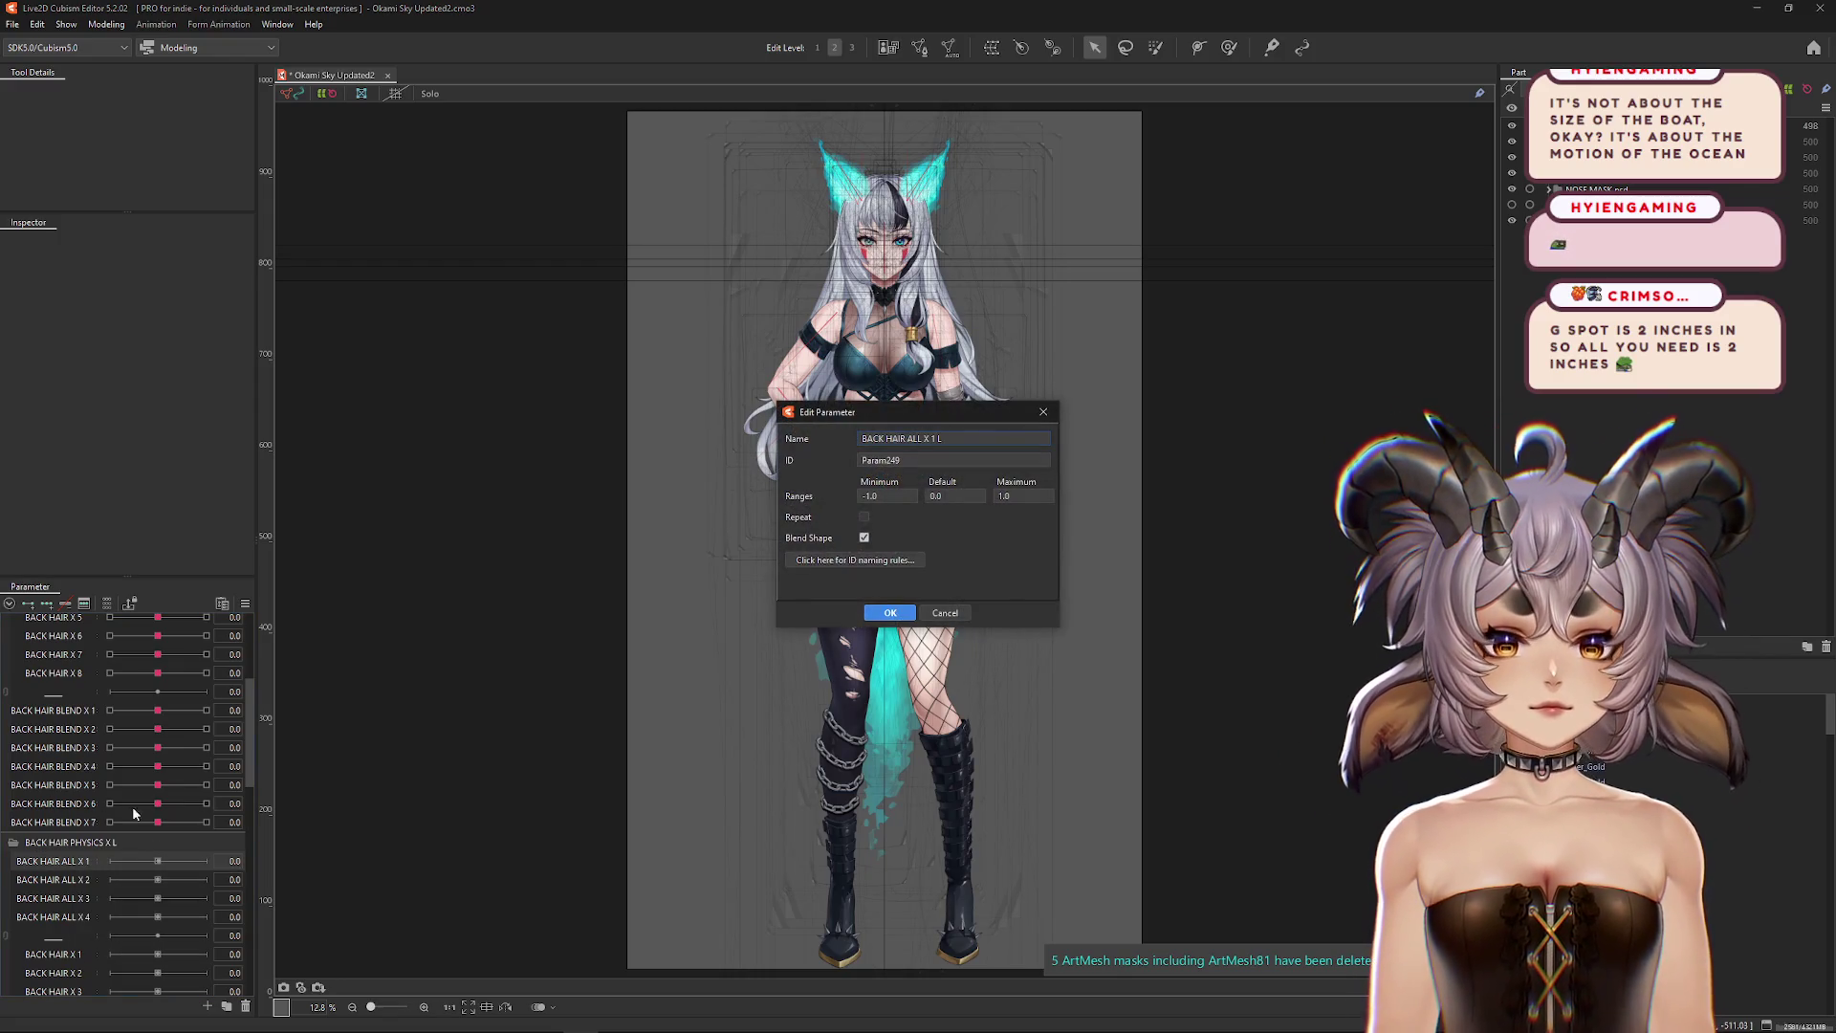
pyautogui.tripleClick(937, 437)
pyautogui.click(937, 438)
pyautogui.write('L')
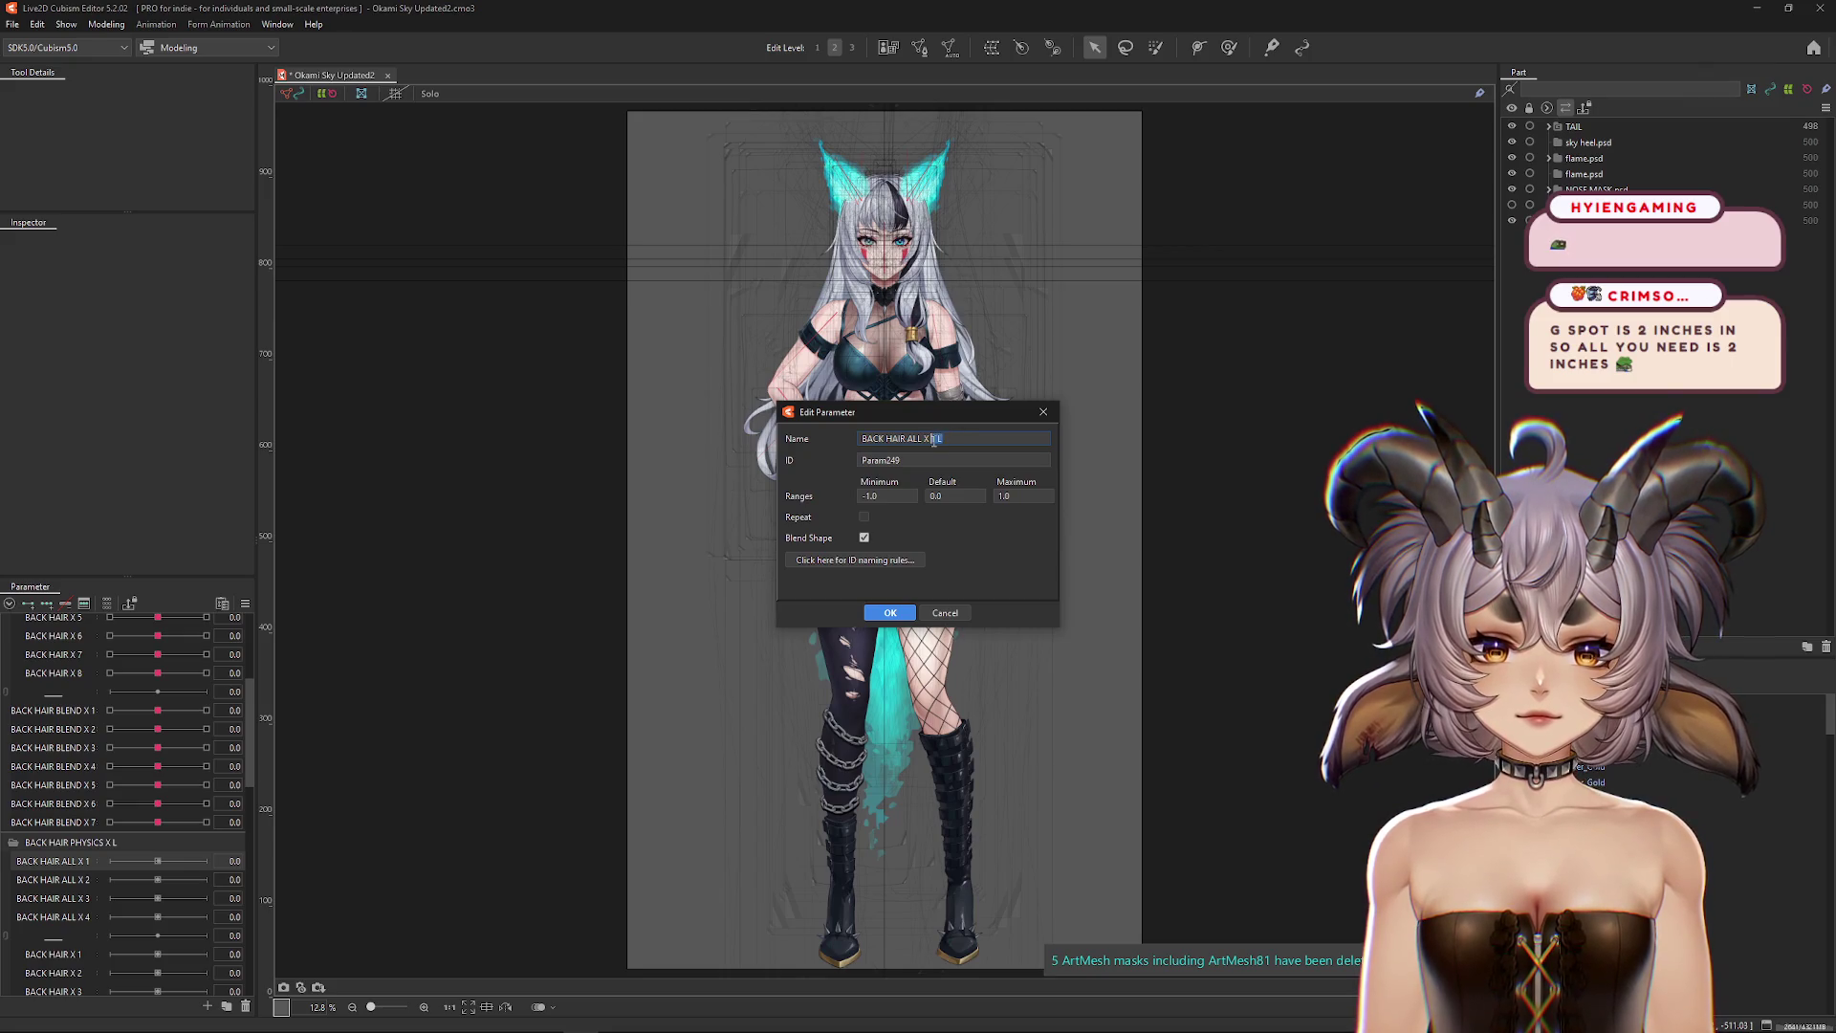
pyautogui.doubleClick(935, 440)
pyautogui.click(880, 614)
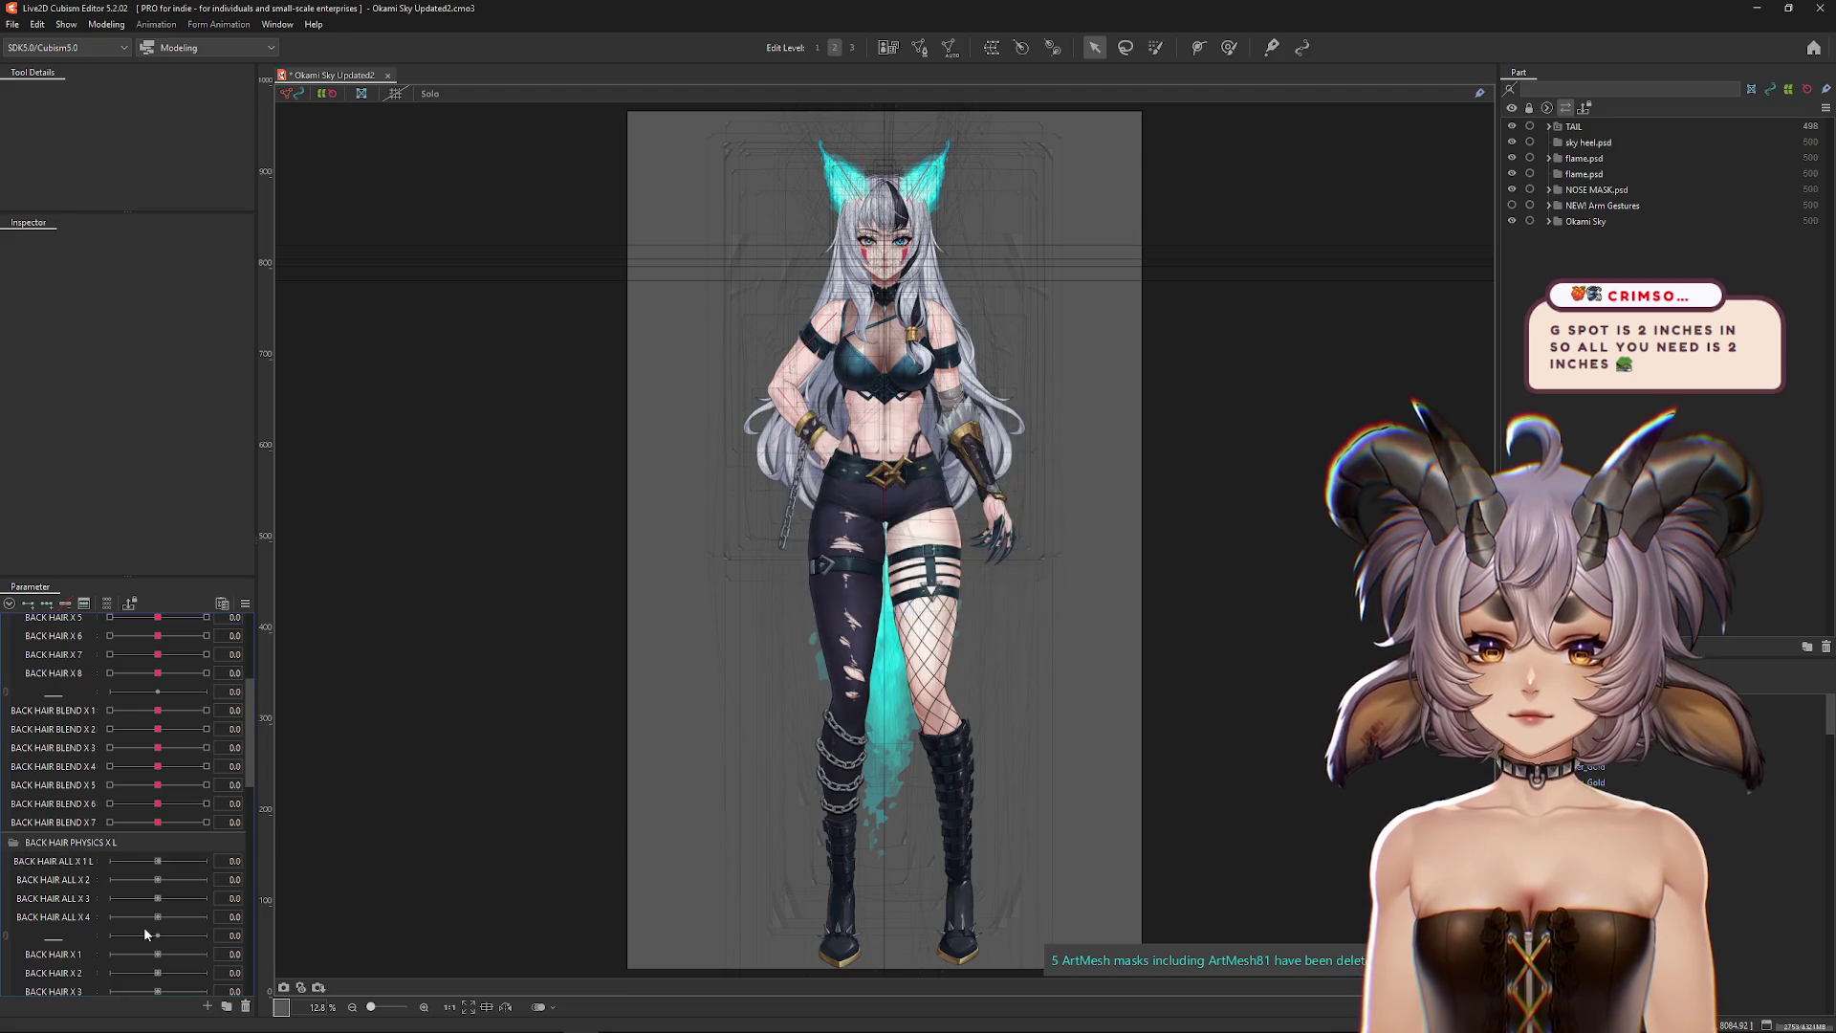
pyautogui.doubleClick(90, 880)
pyautogui.press('End')
pyautogui.write('L')
pyautogui.press('Return')
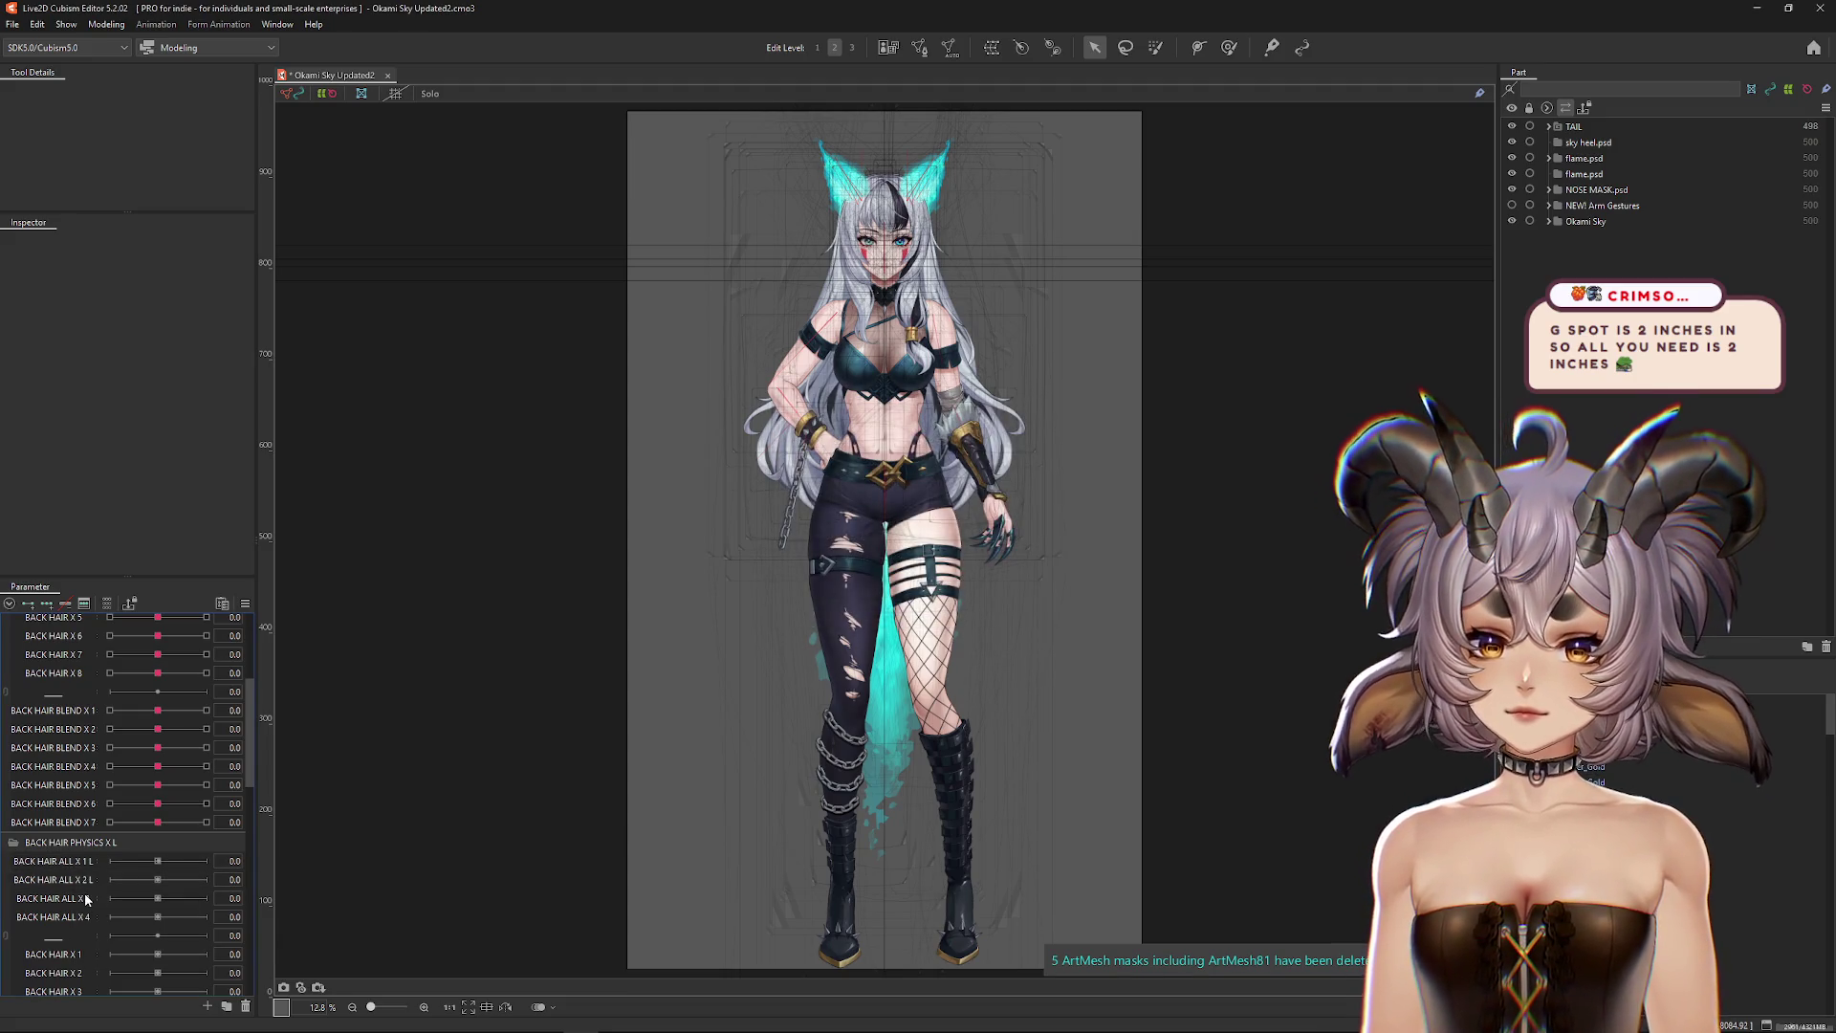
# Step: Rename BACK HAIR ALL X 3 and X 4 to end in L
pyautogui.rightClick(84, 897)
pyautogui.click(97, 902)
pyautogui.press('End')
pyautogui.write('L')
pyautogui.press('Return')
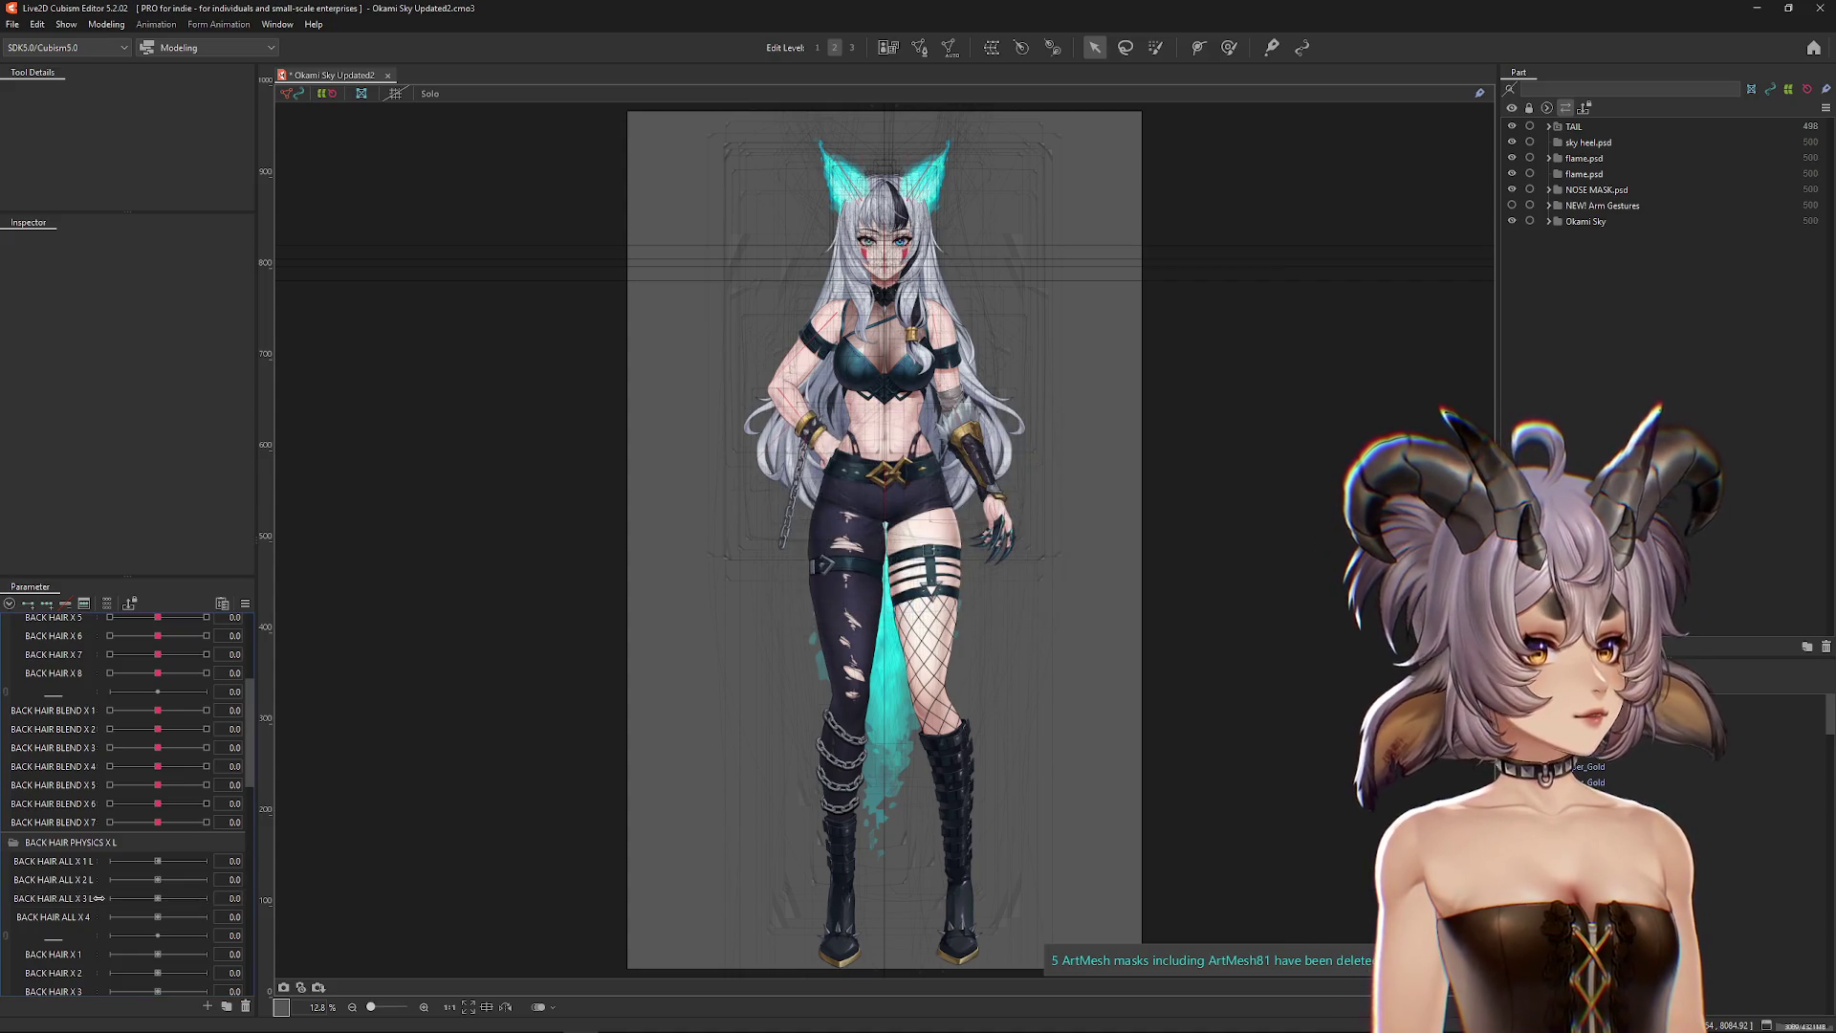
pyautogui.rightClick(70, 910)
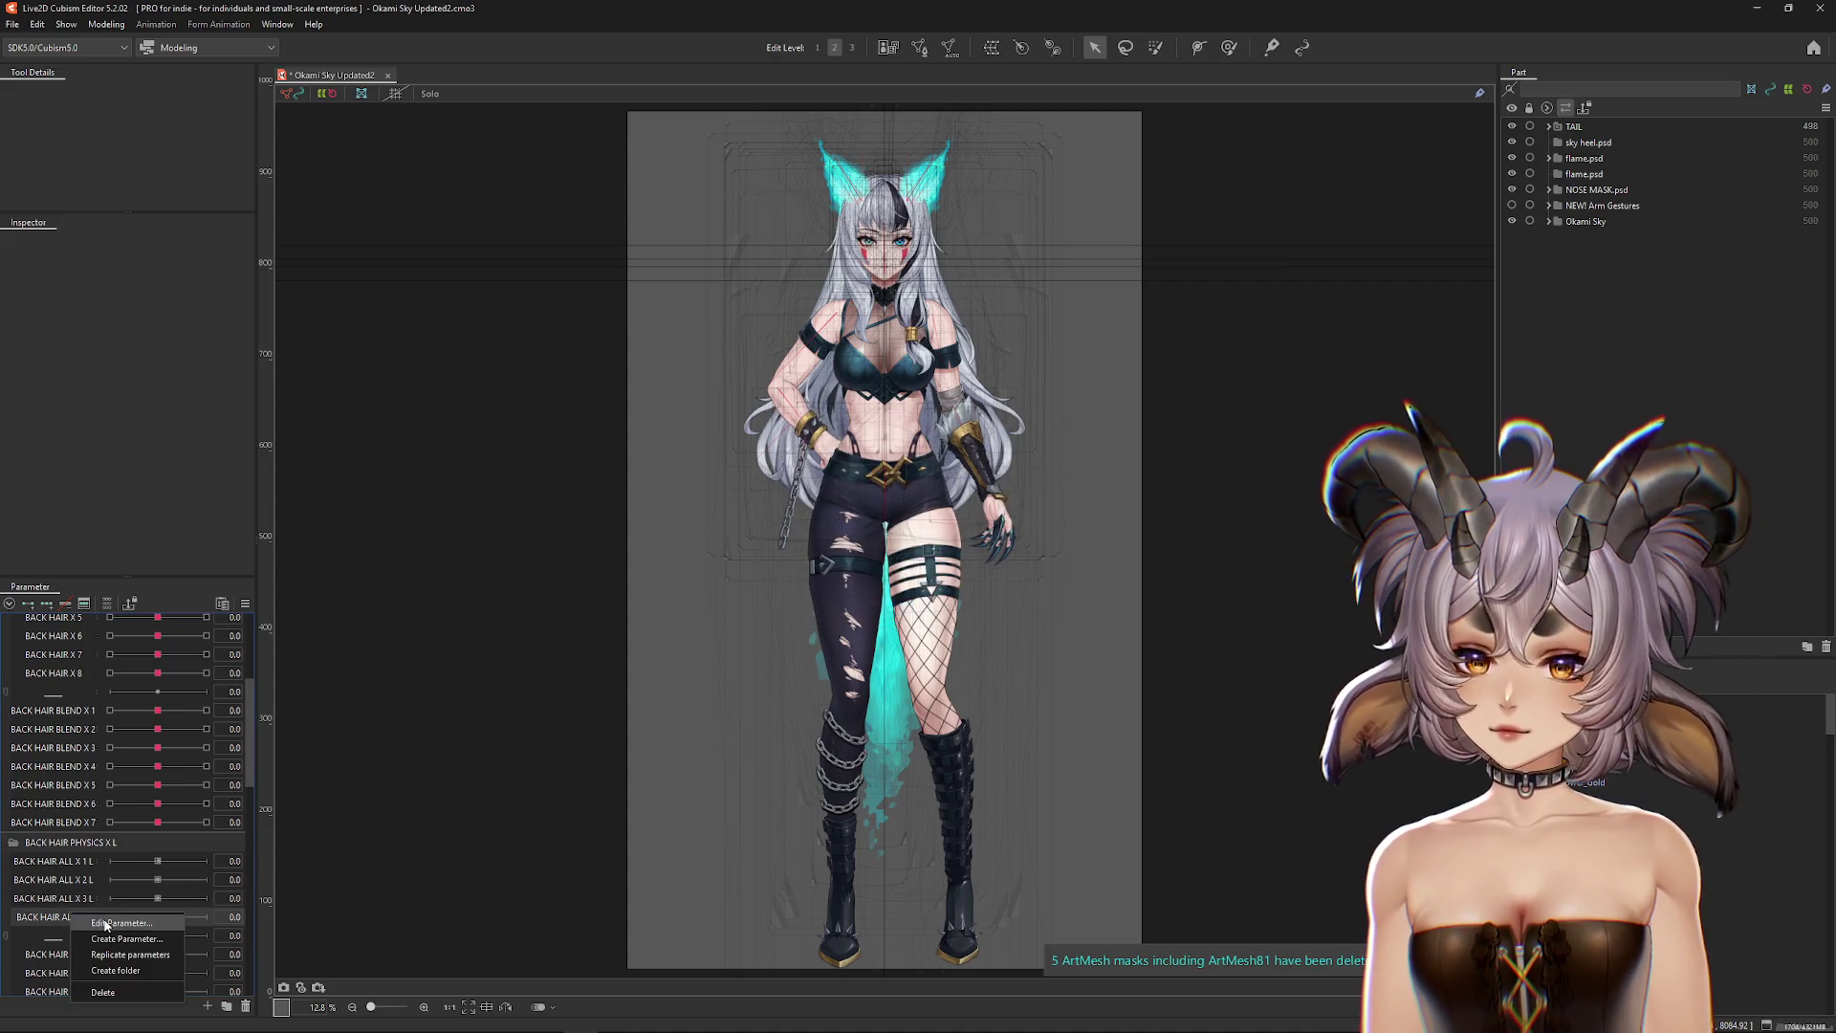
pyautogui.click(99, 920)
pyautogui.press('End')
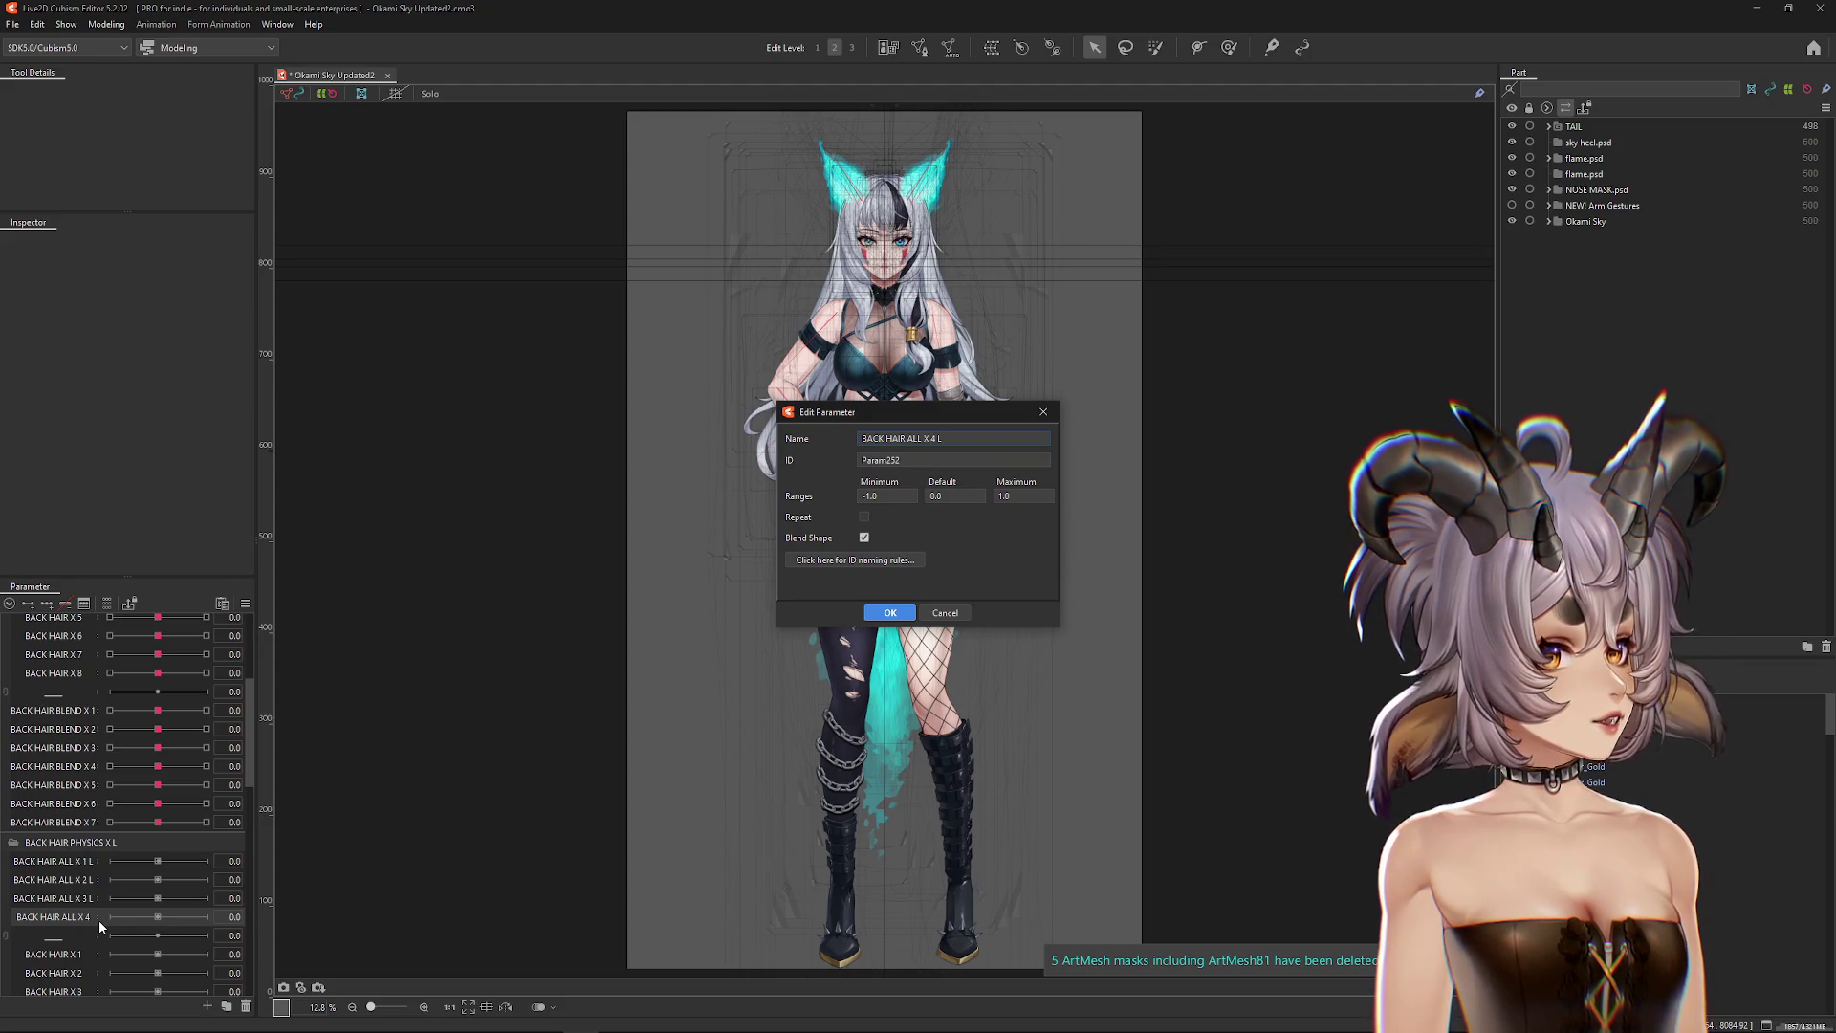
pyautogui.press('Return')
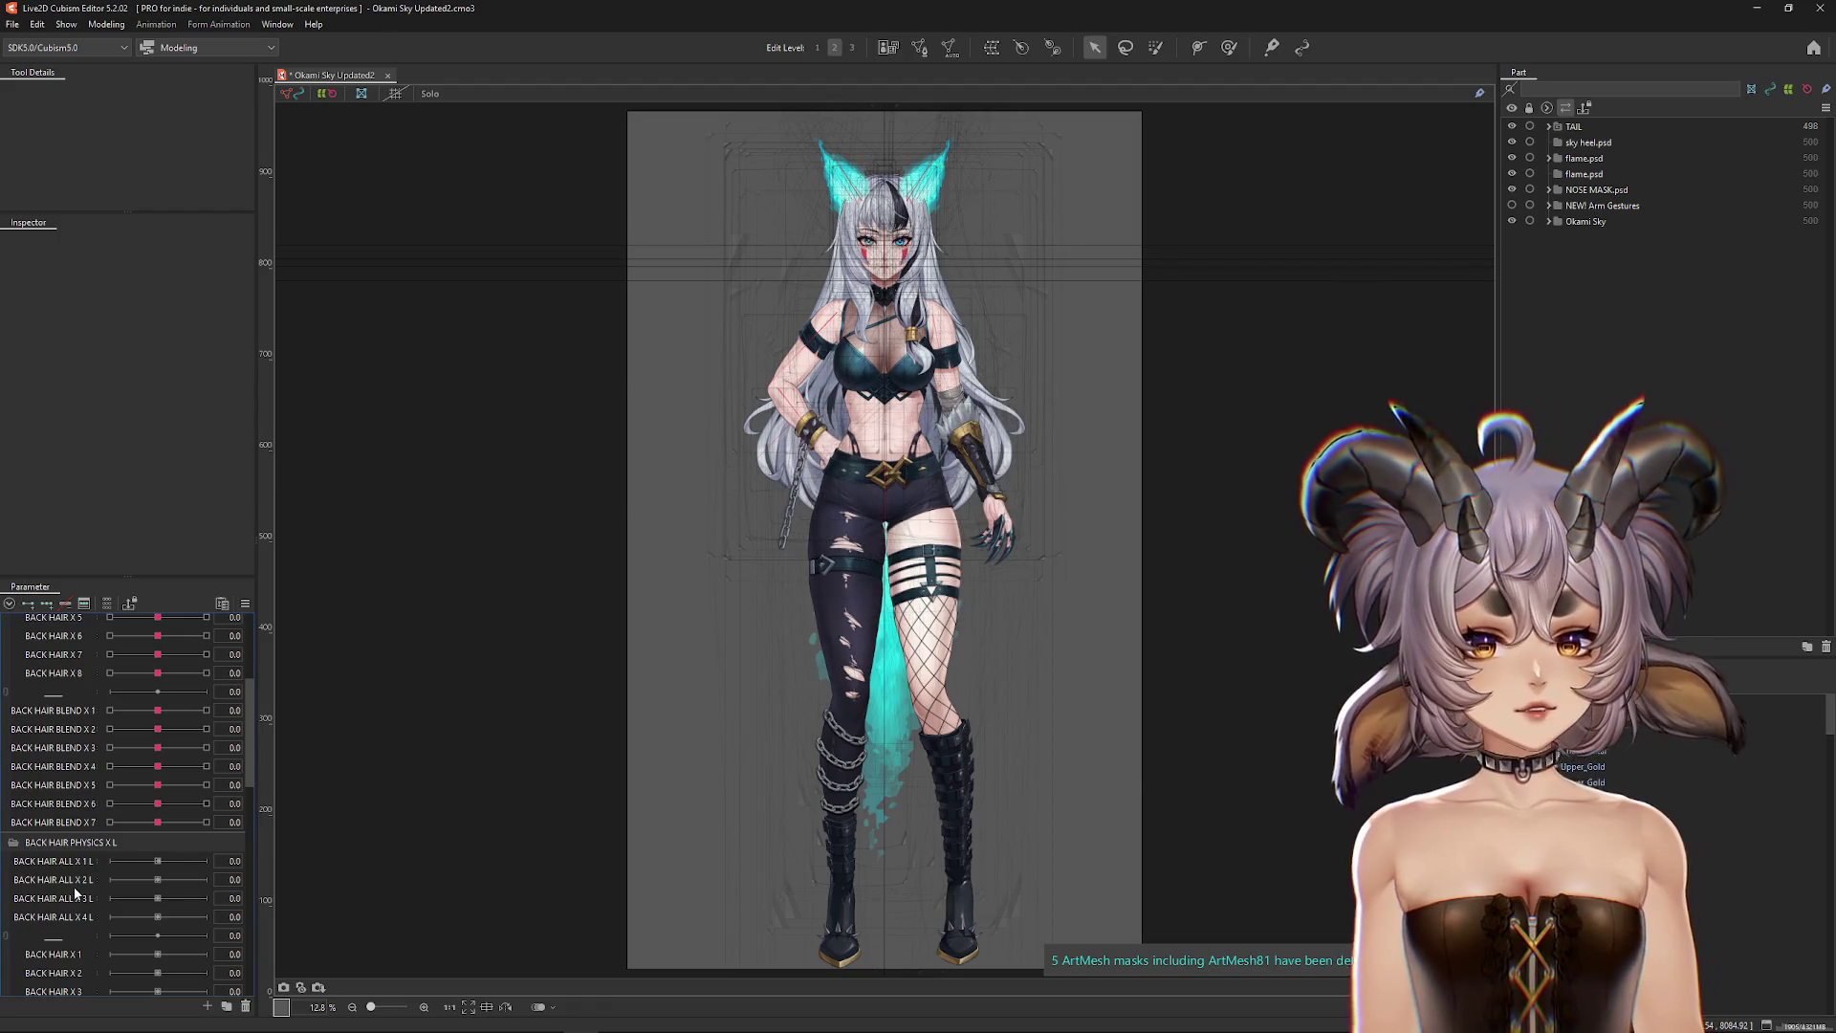
# Step: Append L to the names of BACK HAIR X 1, X 2 and X 3
pyautogui.scroll(-1, 88, 916)
pyautogui.rightClick(71, 897)
pyautogui.click(88, 913)
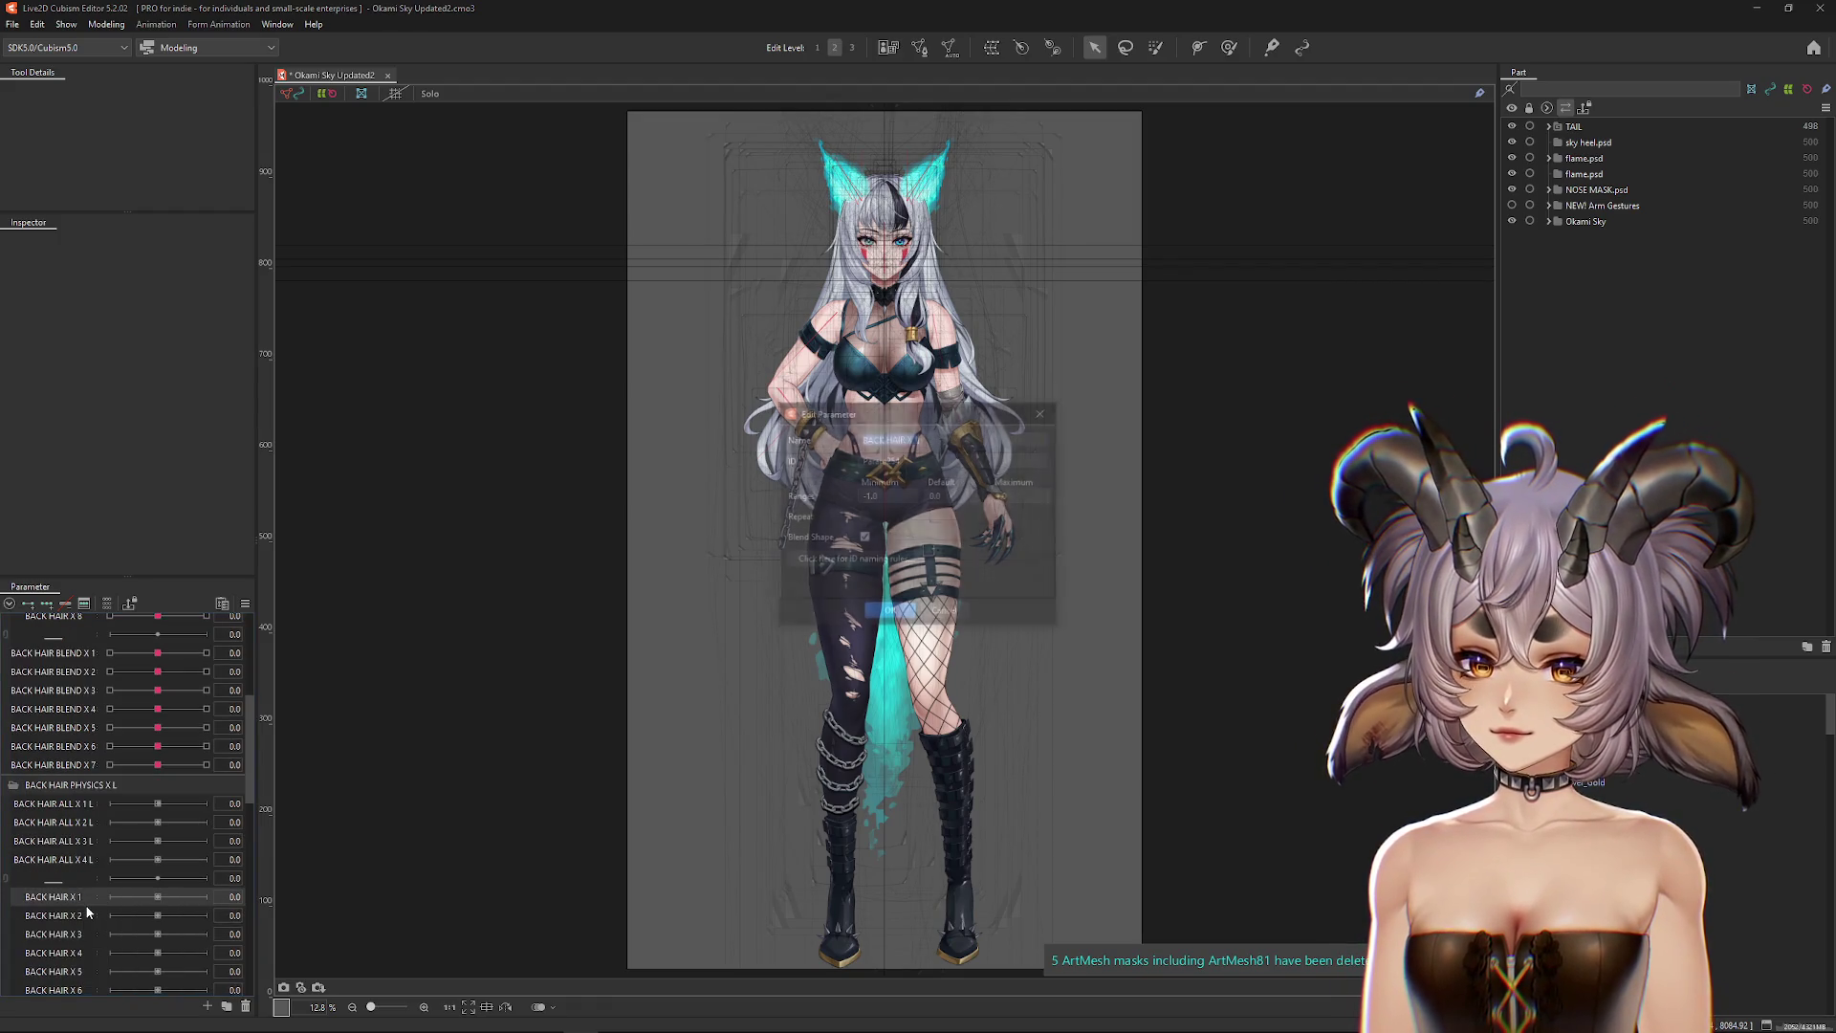
pyautogui.press('End')
pyautogui.write('L')
pyautogui.press('Return')
pyautogui.rightClick(76, 908)
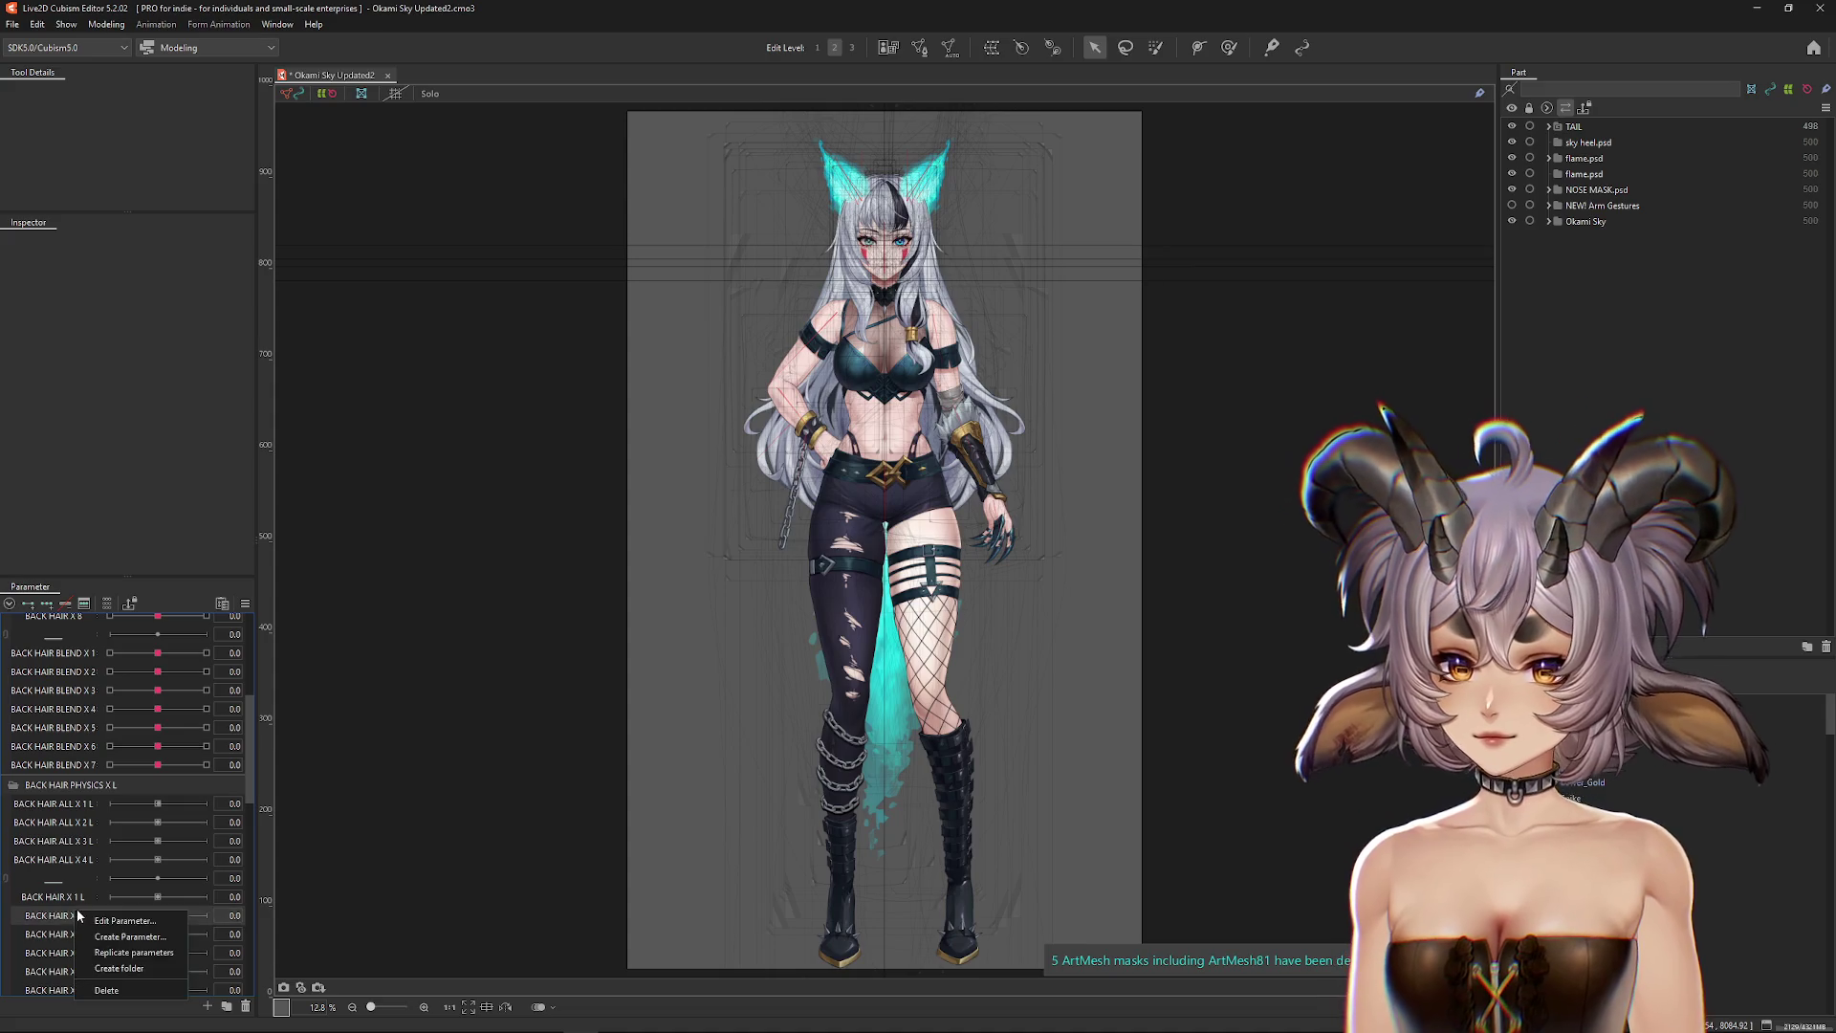
pyautogui.click(95, 912)
pyautogui.press('End')
pyautogui.write('L')
pyautogui.press('Return')
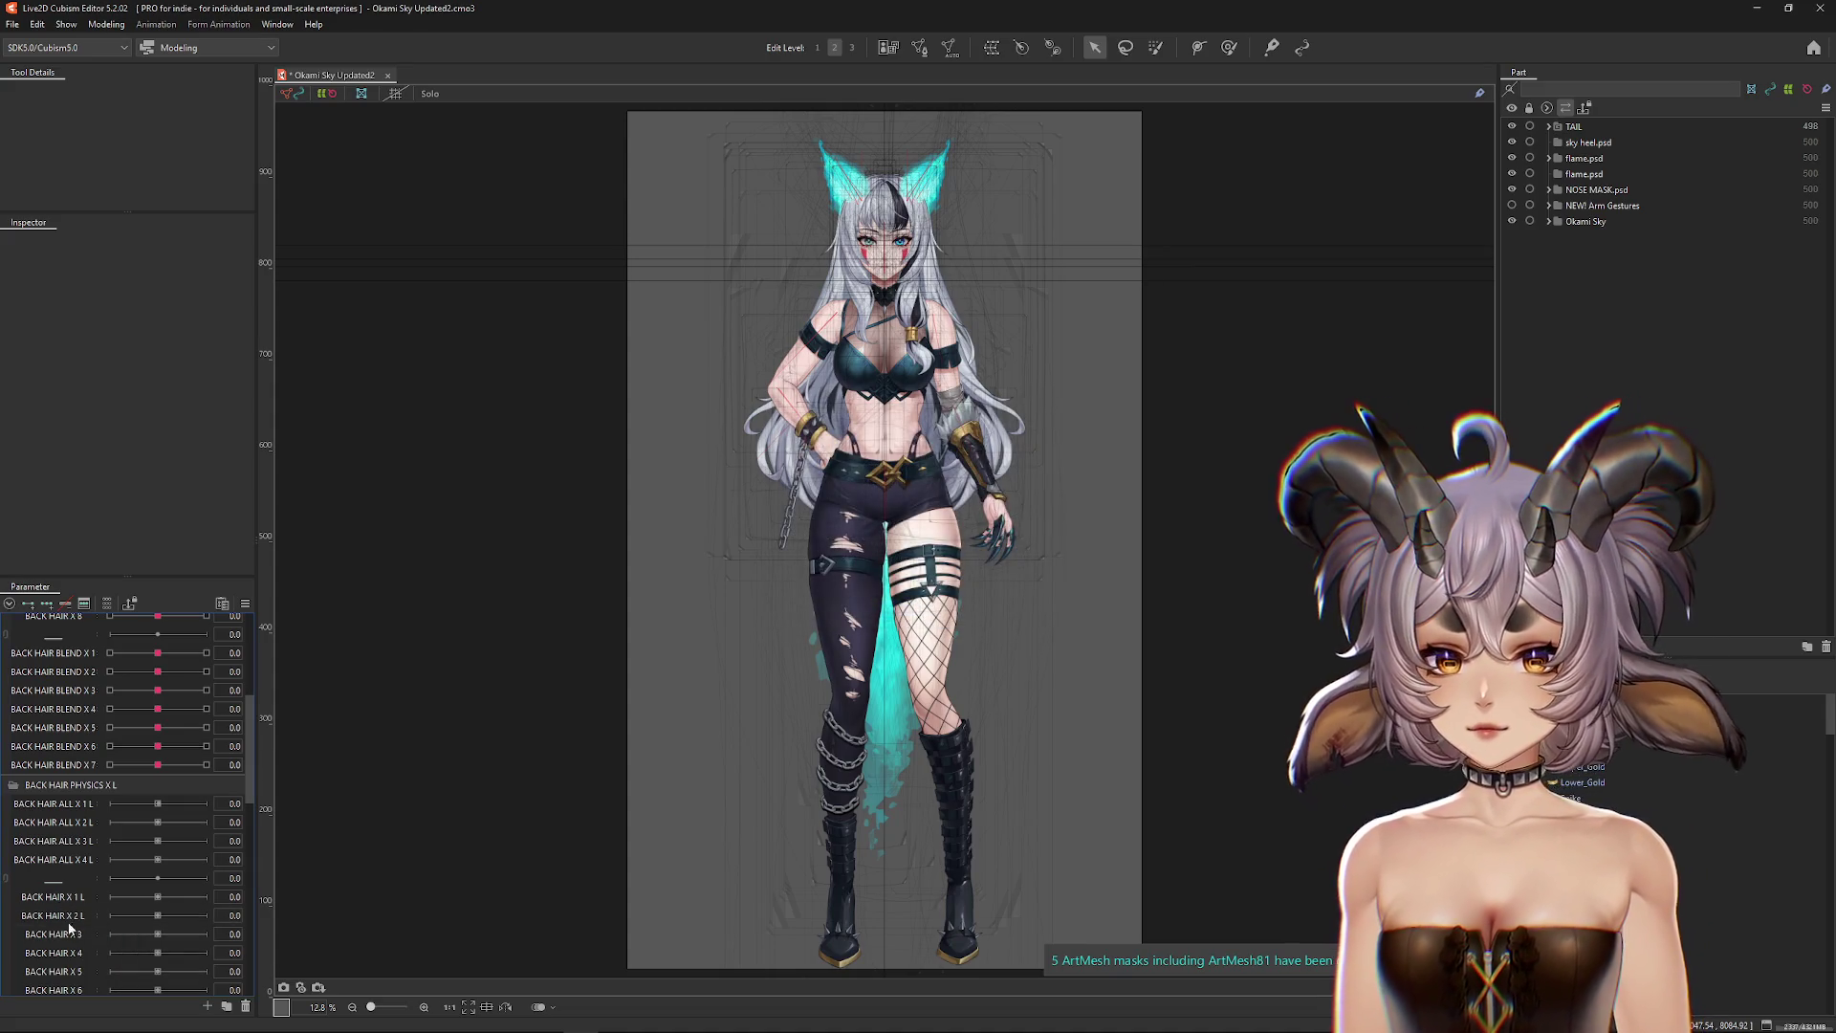
pyautogui.rightClick(67, 922)
pyautogui.click(101, 937)
pyautogui.press('End')
pyautogui.write('L')
pyautogui.press('Return')
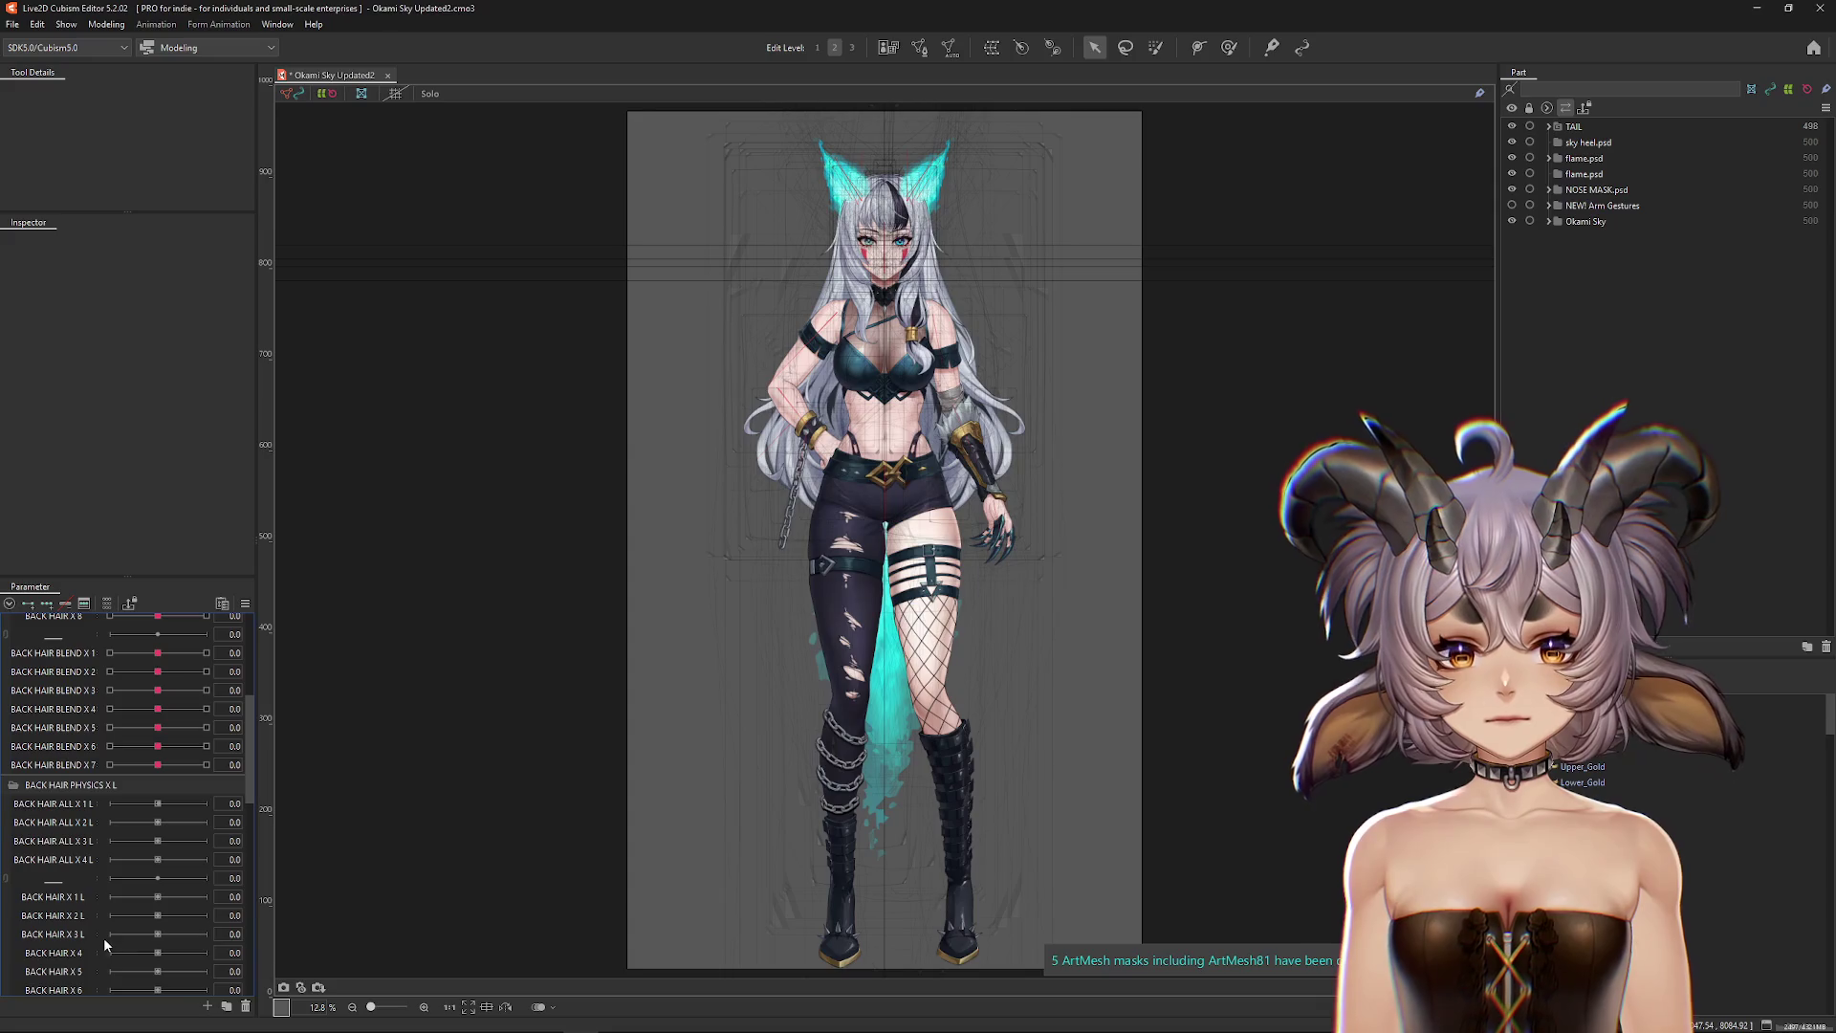
# Step: Append L to the names of BACK HAIR X 4 and X 5
pyautogui.rightClick(78, 956)
pyautogui.click(81, 963)
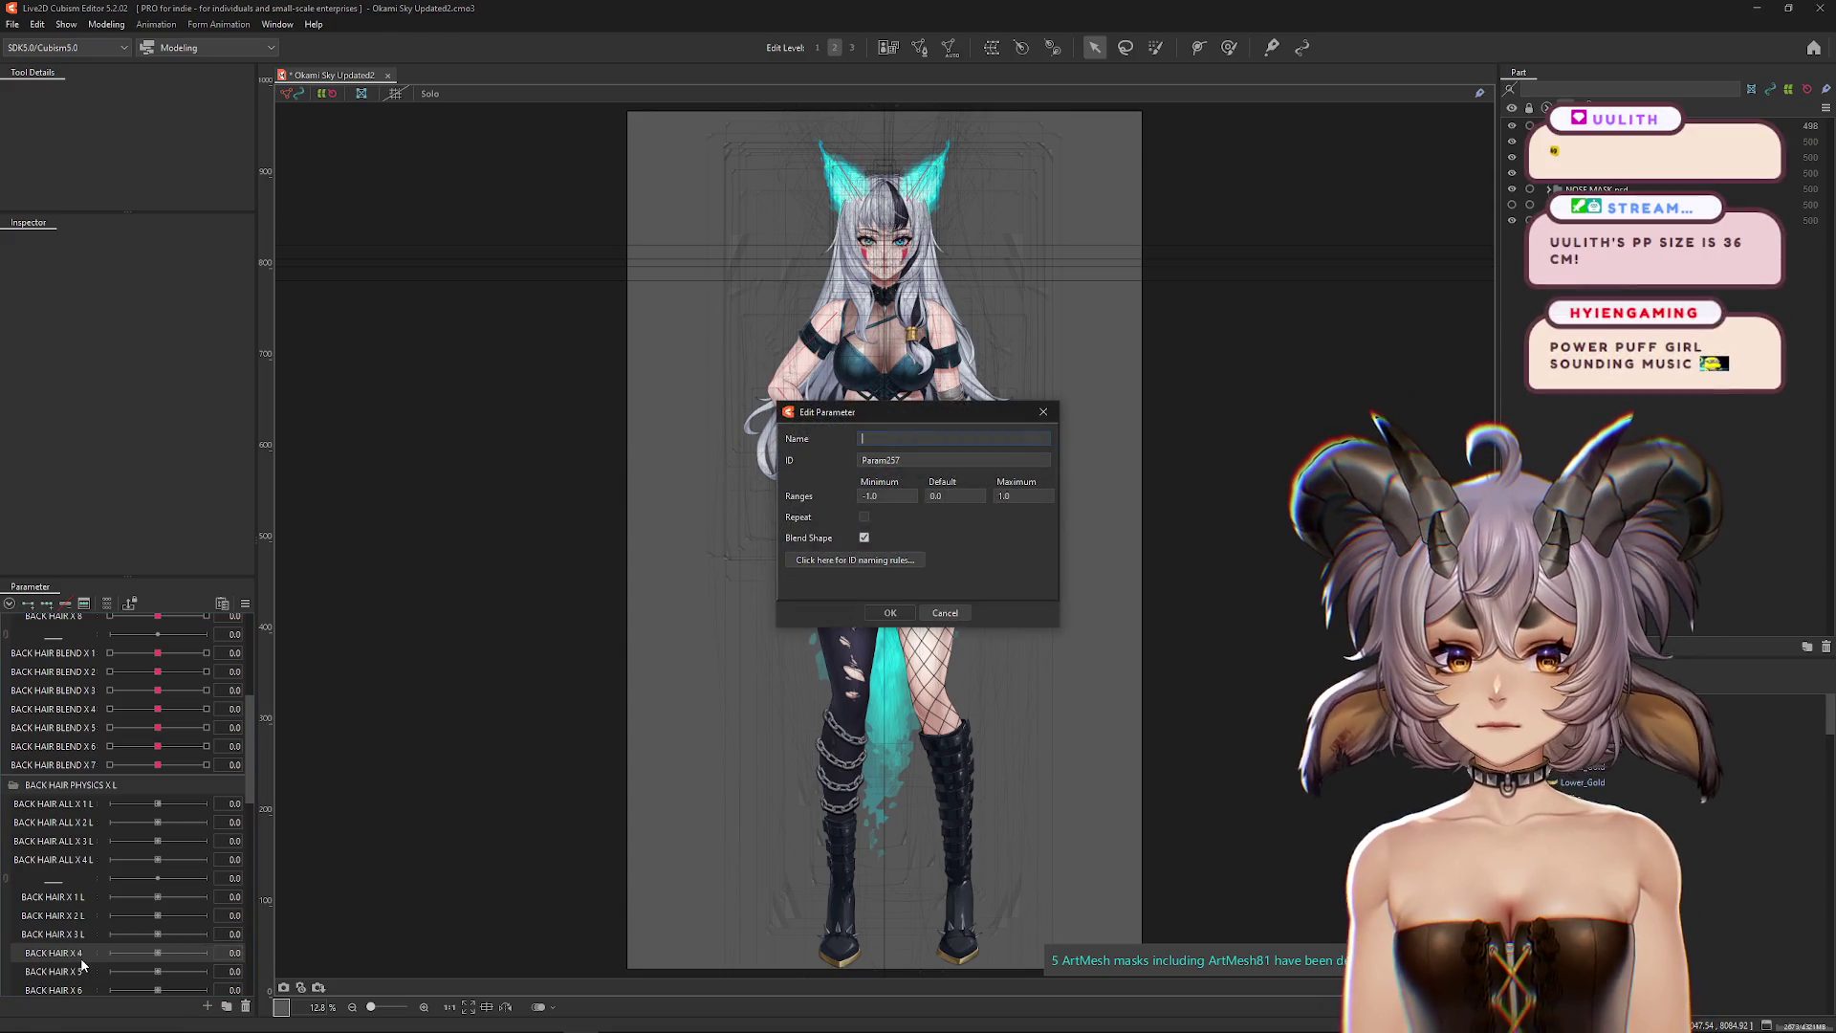
pyautogui.press('End')
pyautogui.write('L')
pyautogui.press('Return')
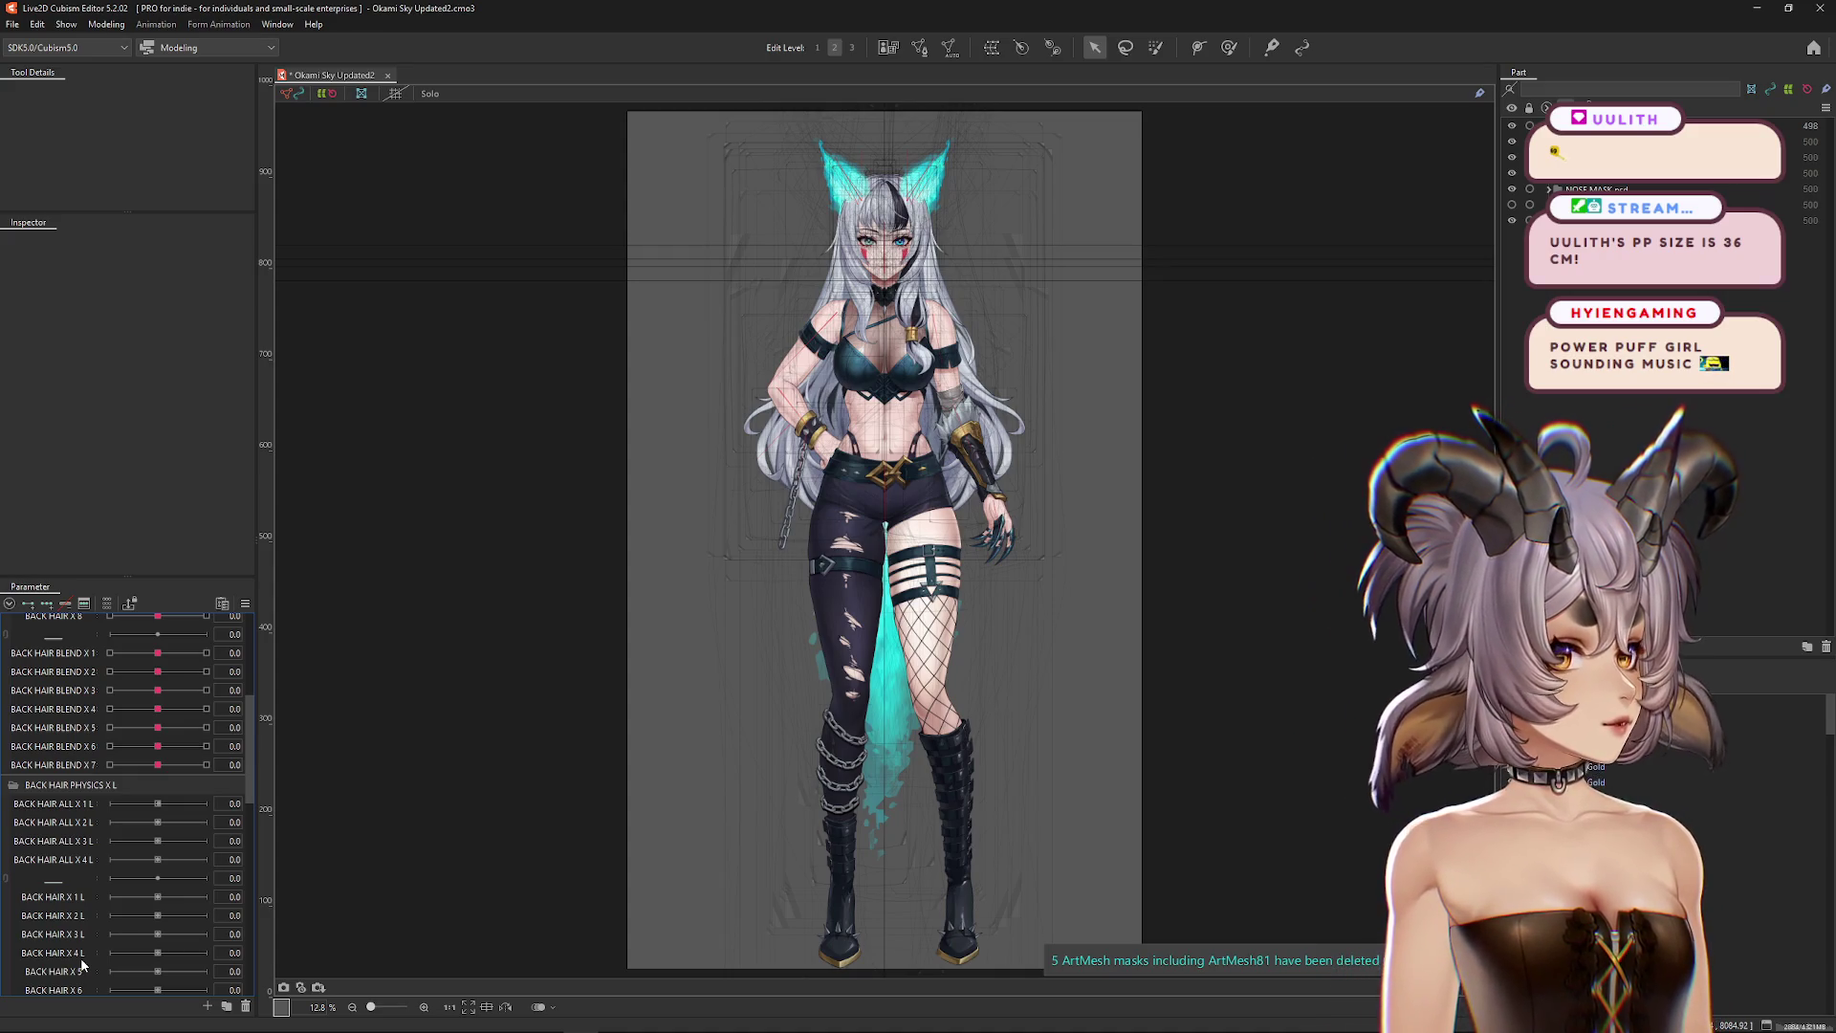
pyautogui.rightClick(74, 967)
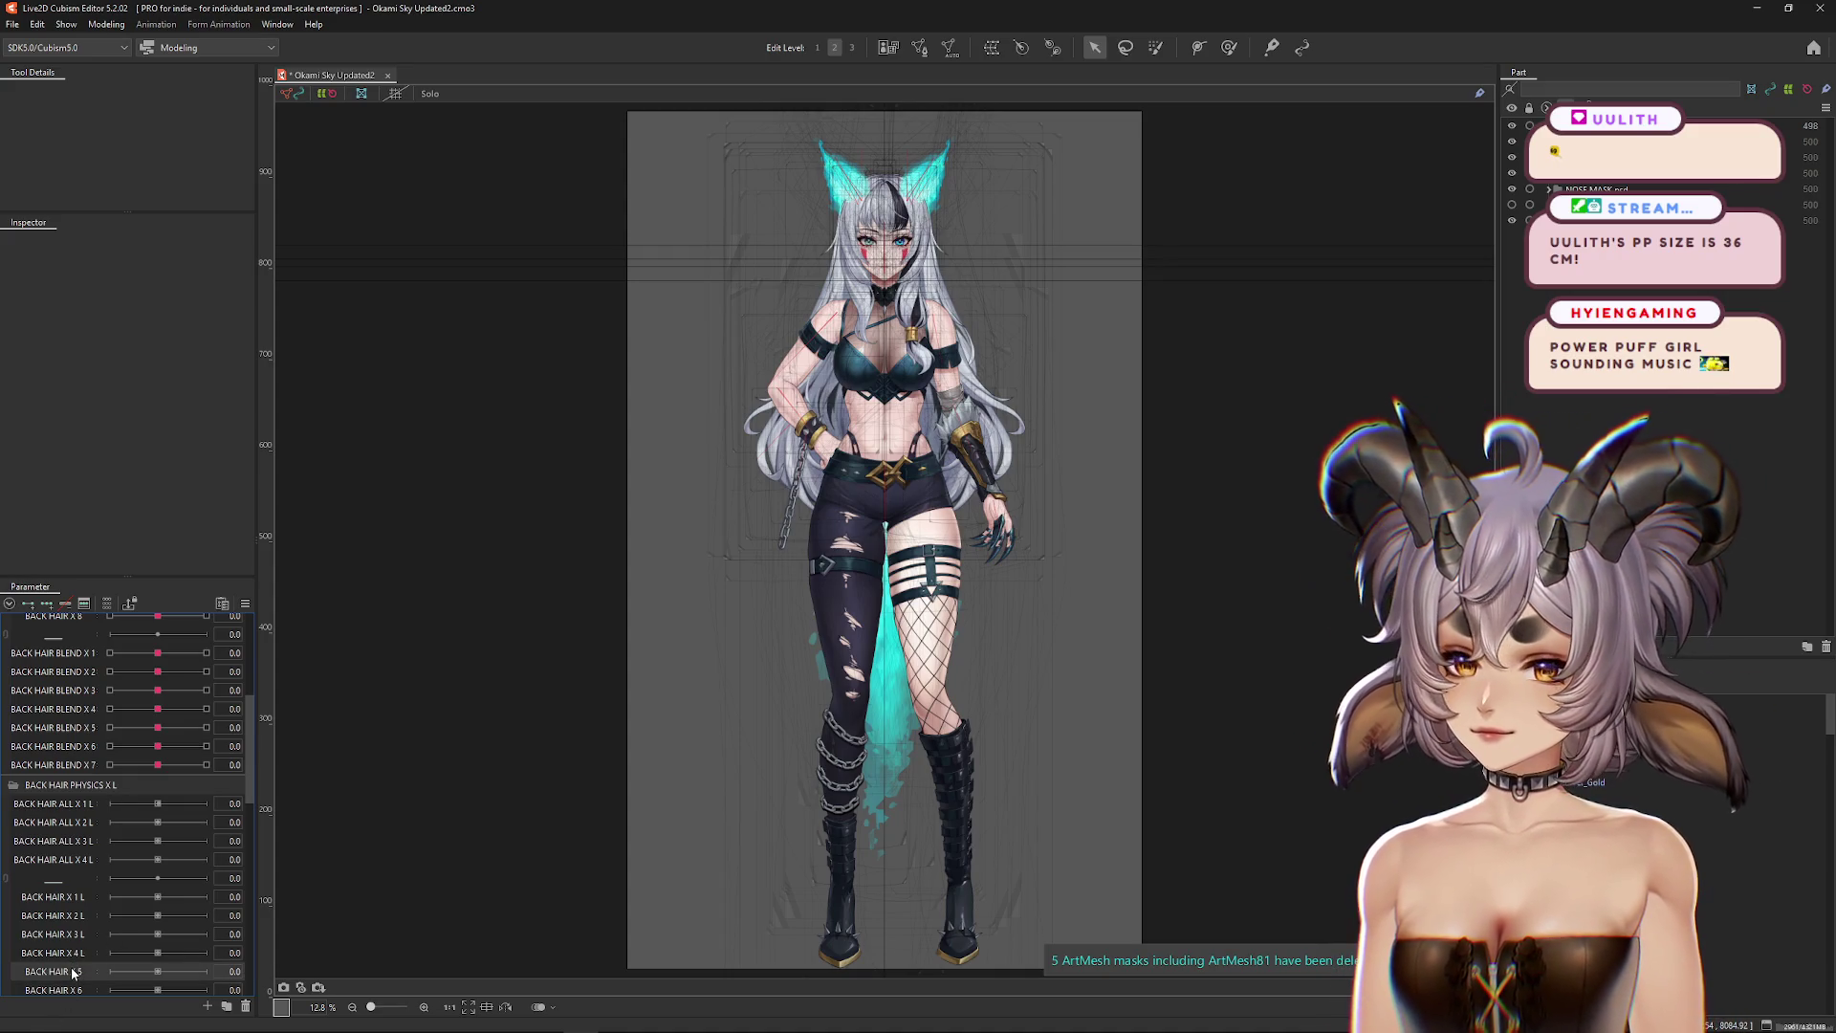
pyautogui.click(112, 940)
pyautogui.press('End')
pyautogui.write('L')
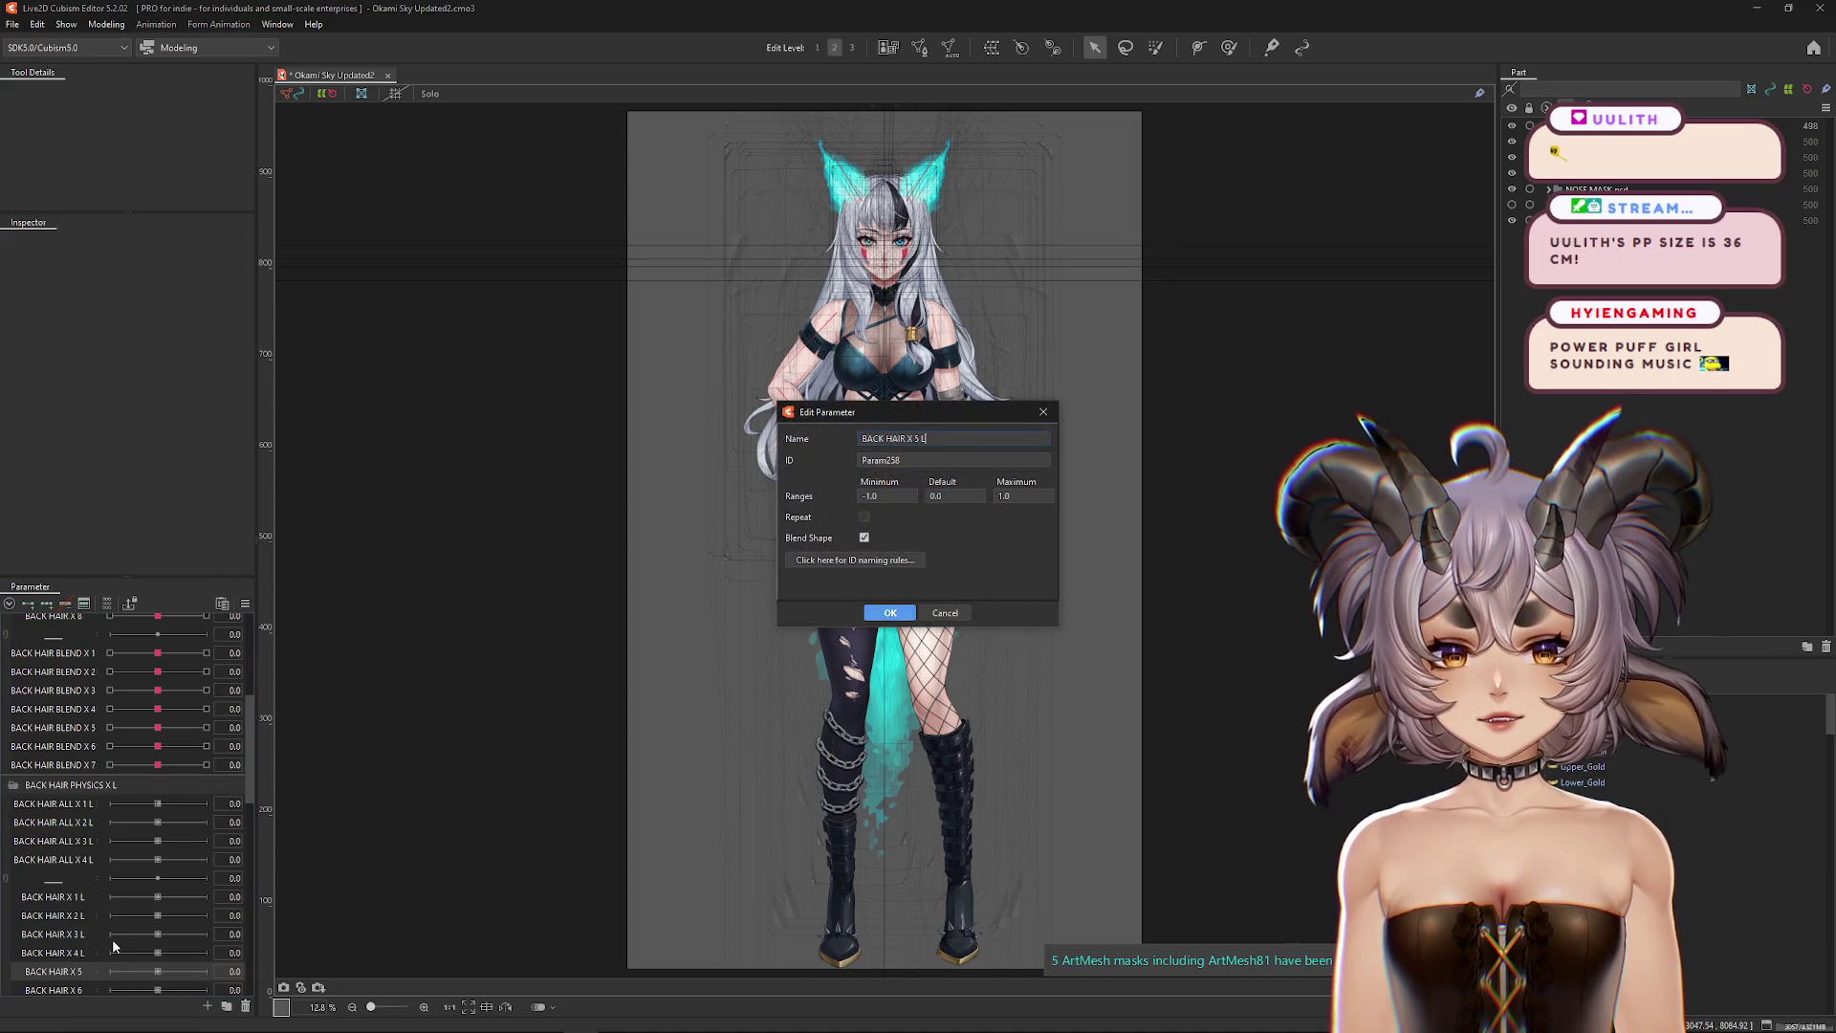
pyautogui.press('Return')
# Step: Rename BACK HAIR X 6 and X 7 to end in L, redoing X 7
pyautogui.scroll(-1, 72, 971)
pyautogui.rightClick(82, 931)
pyautogui.click(101, 942)
pyautogui.press('End')
pyautogui.write('L')
pyautogui.press('Return')
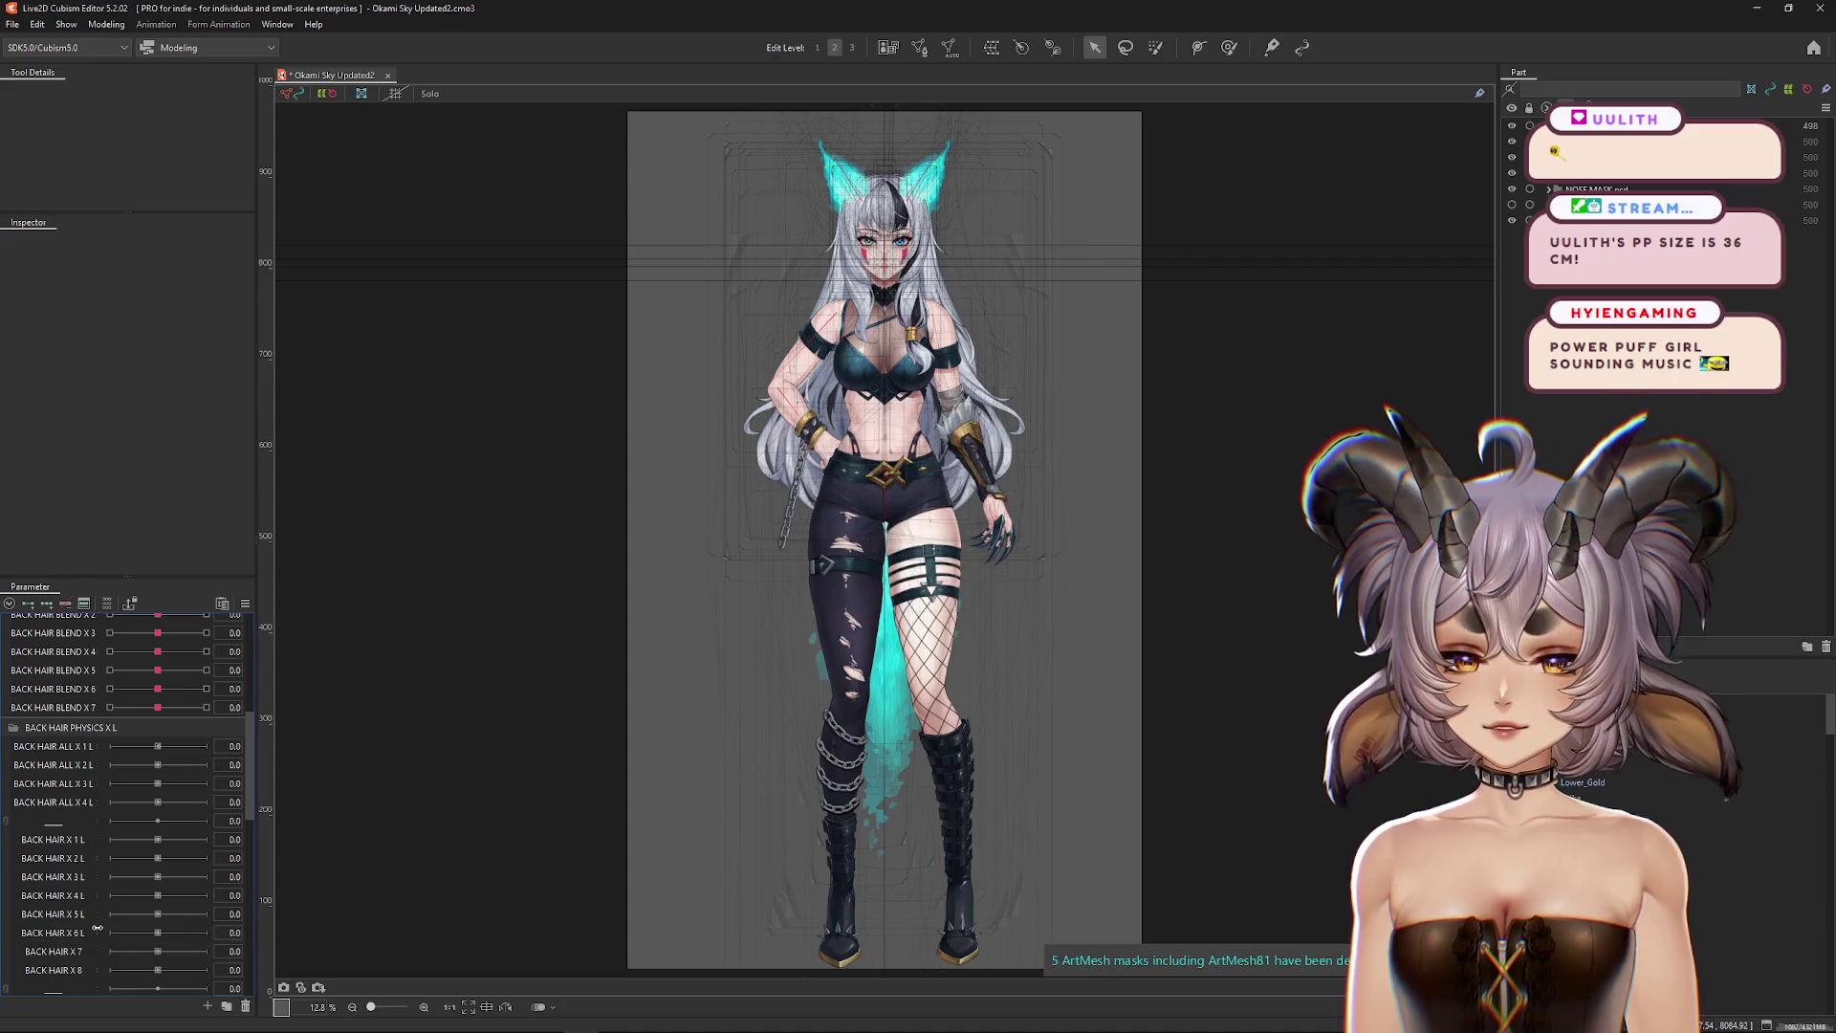
pyautogui.rightClick(78, 950)
pyautogui.click(100, 960)
pyautogui.press('End')
pyautogui.write('L')
pyautogui.press('Return')
pyautogui.rightClick(82, 953)
pyautogui.click(129, 949)
pyautogui.press('End')
pyautogui.write('L')
pyautogui.press('Return')
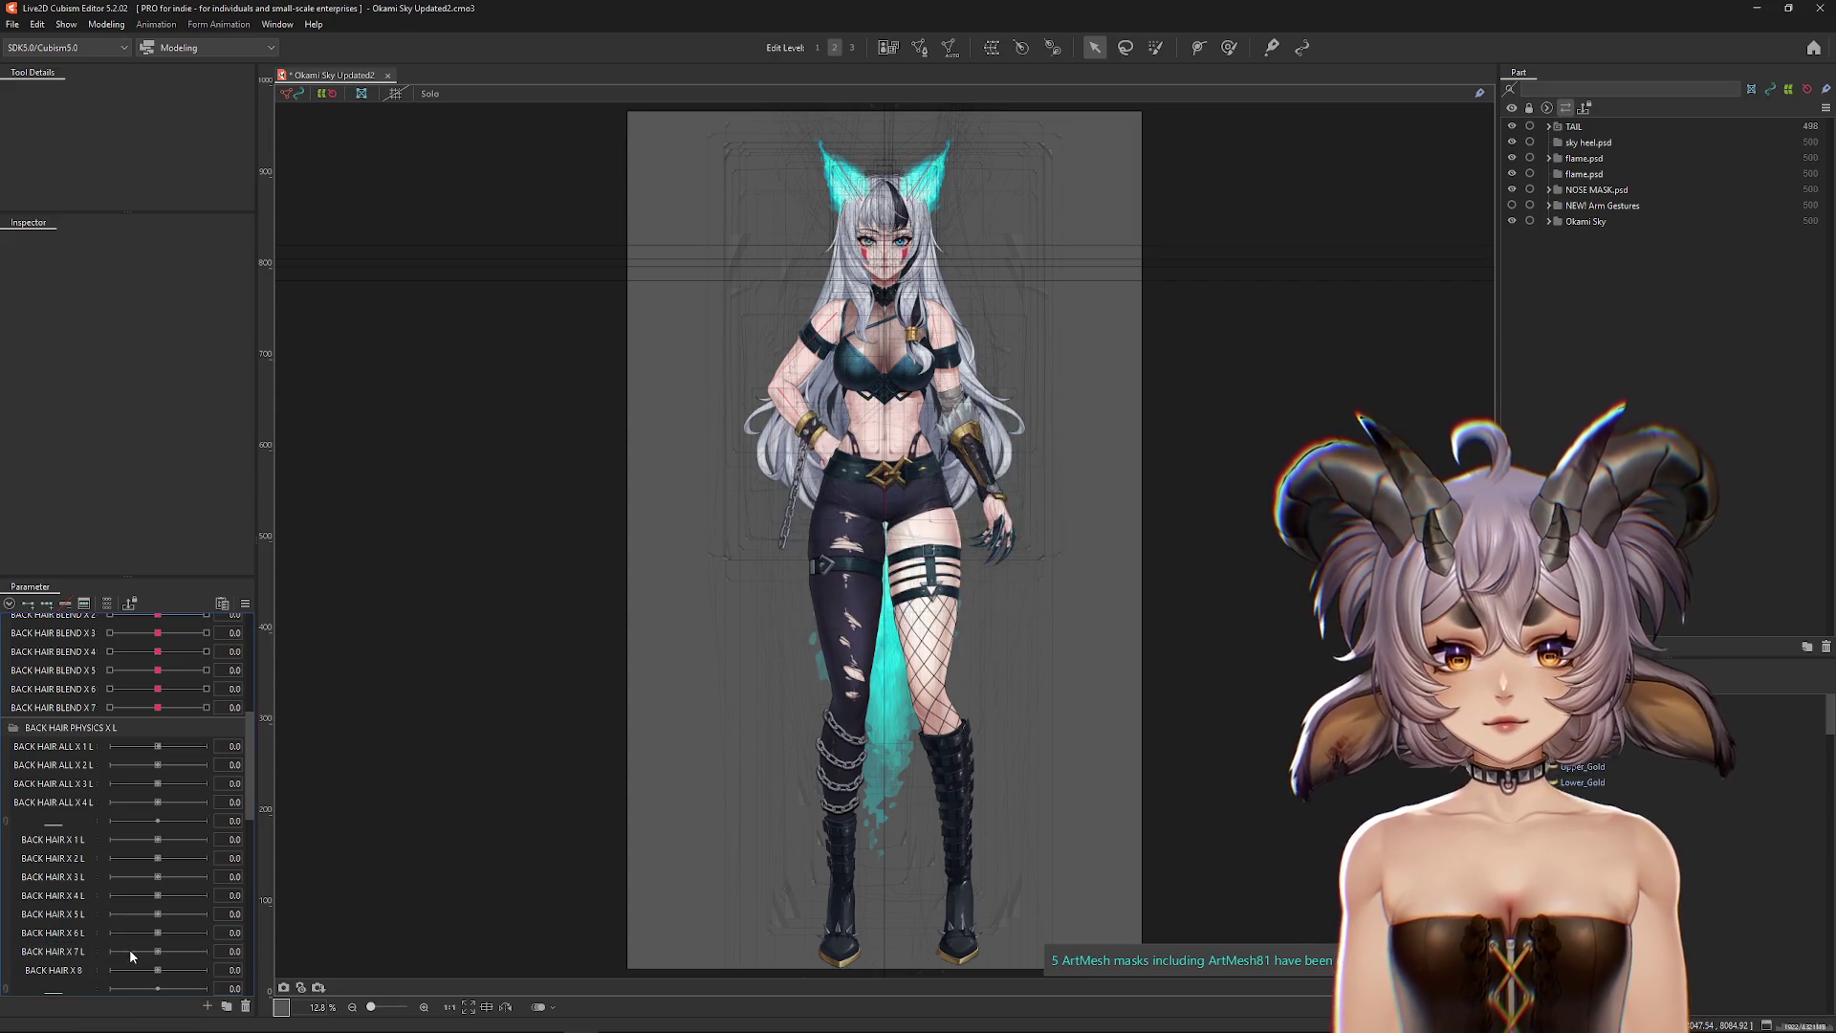
# Step: Rename BACK HAIR X 8 to BACK HAIR X 8 L
pyautogui.rightClick(83, 969)
pyautogui.click(133, 945)
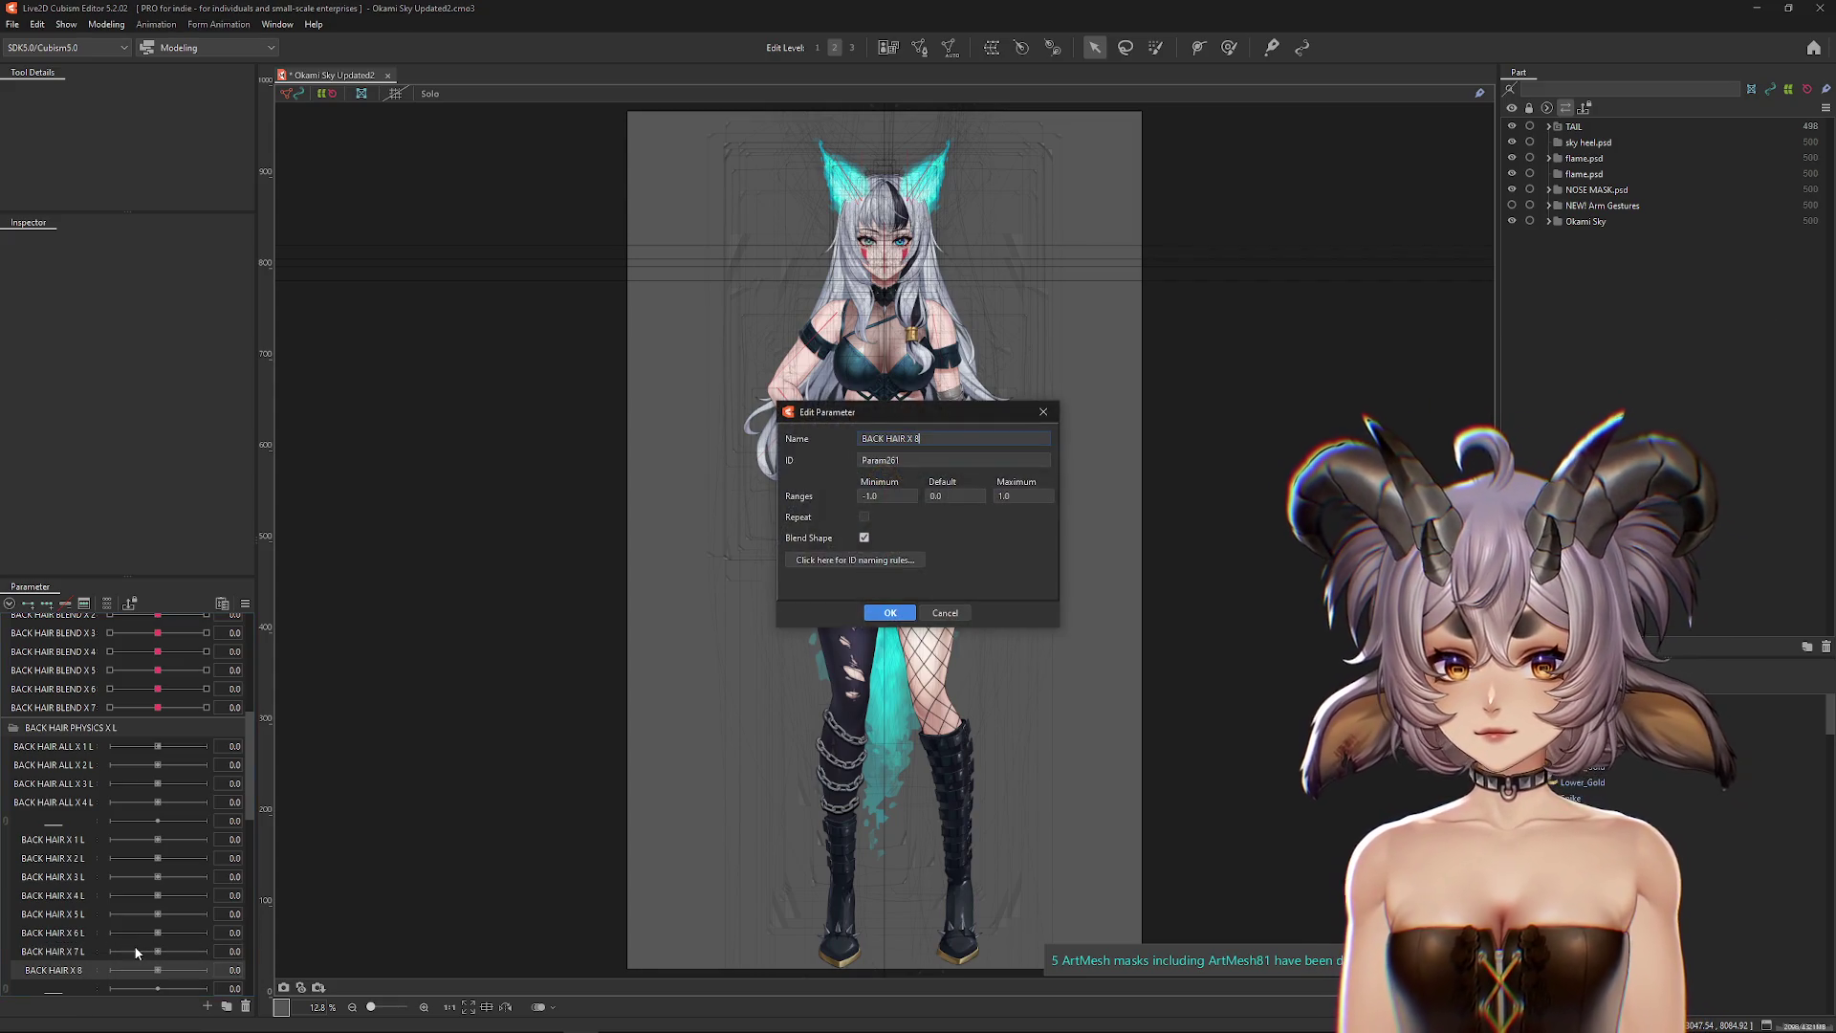
pyautogui.write('L')
pyautogui.press('Return')
# Step: Append L to BACK HAIR BLEND X 1, X 2 and X 3
pyautogui.scroll(-3, 162, 887)
pyautogui.rightClick(50, 831)
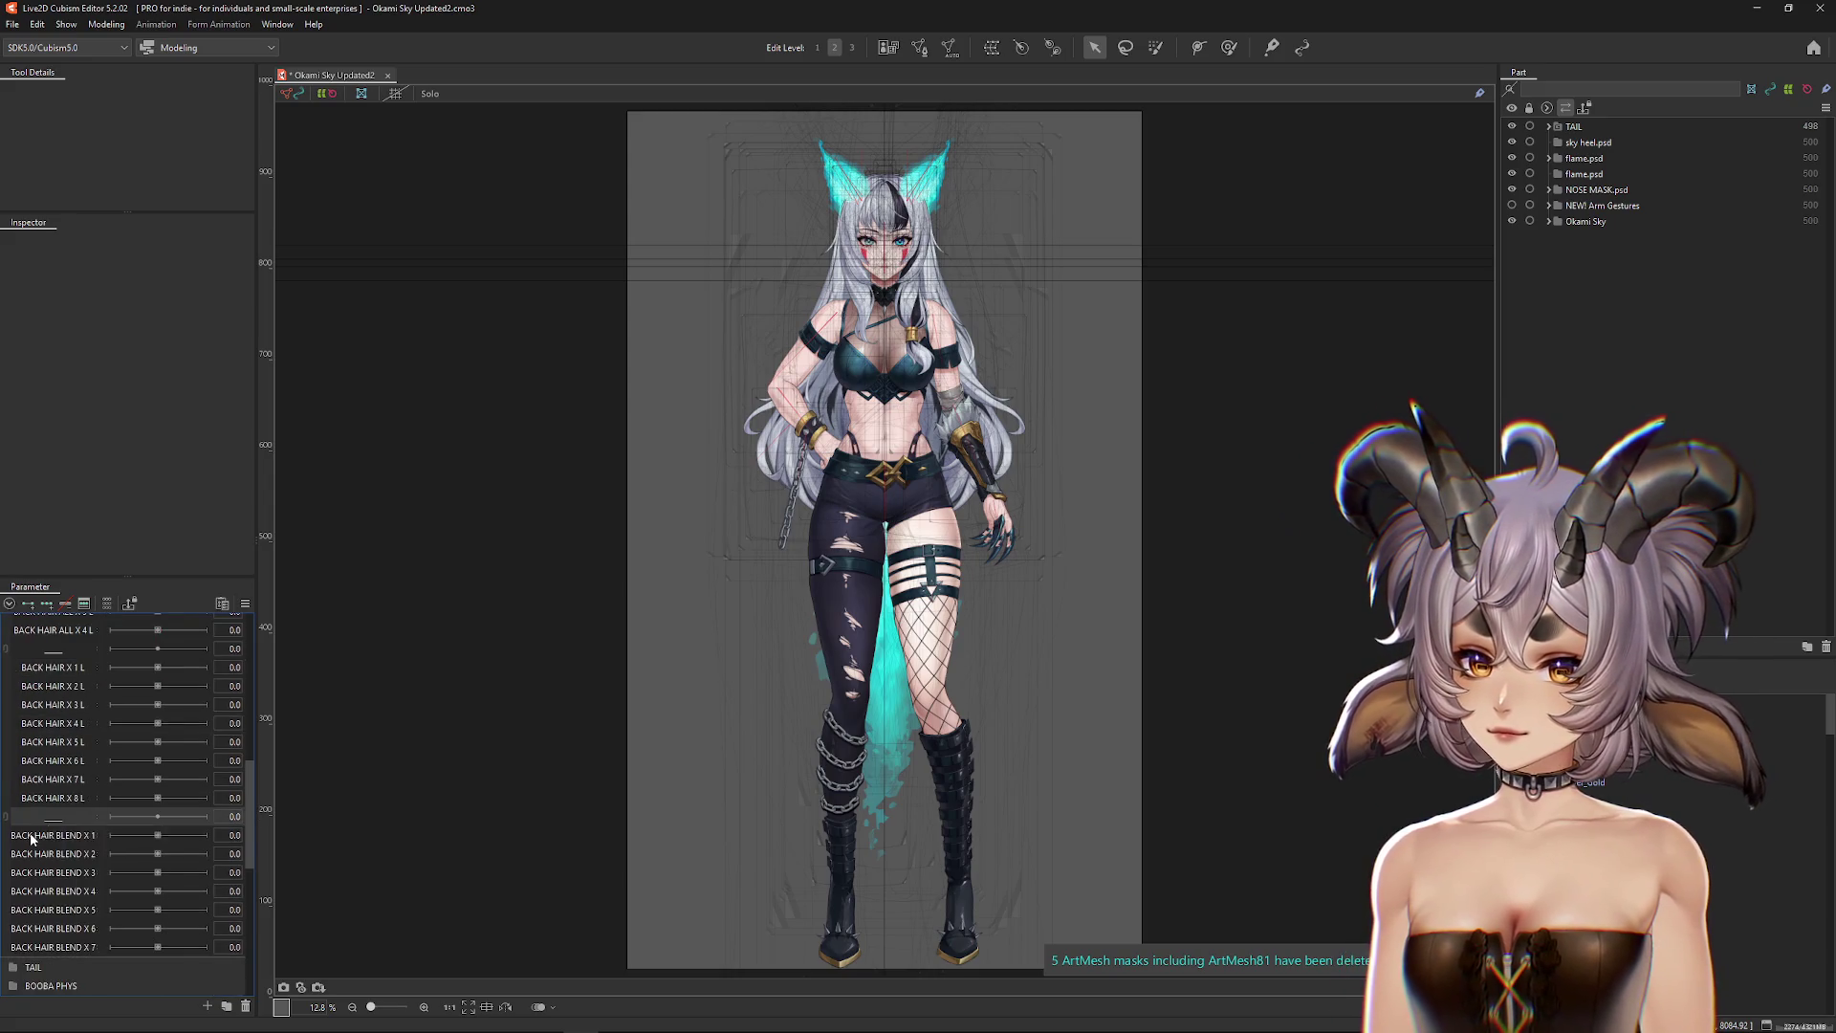
pyautogui.click(67, 842)
pyautogui.write('L')
pyautogui.press('Return')
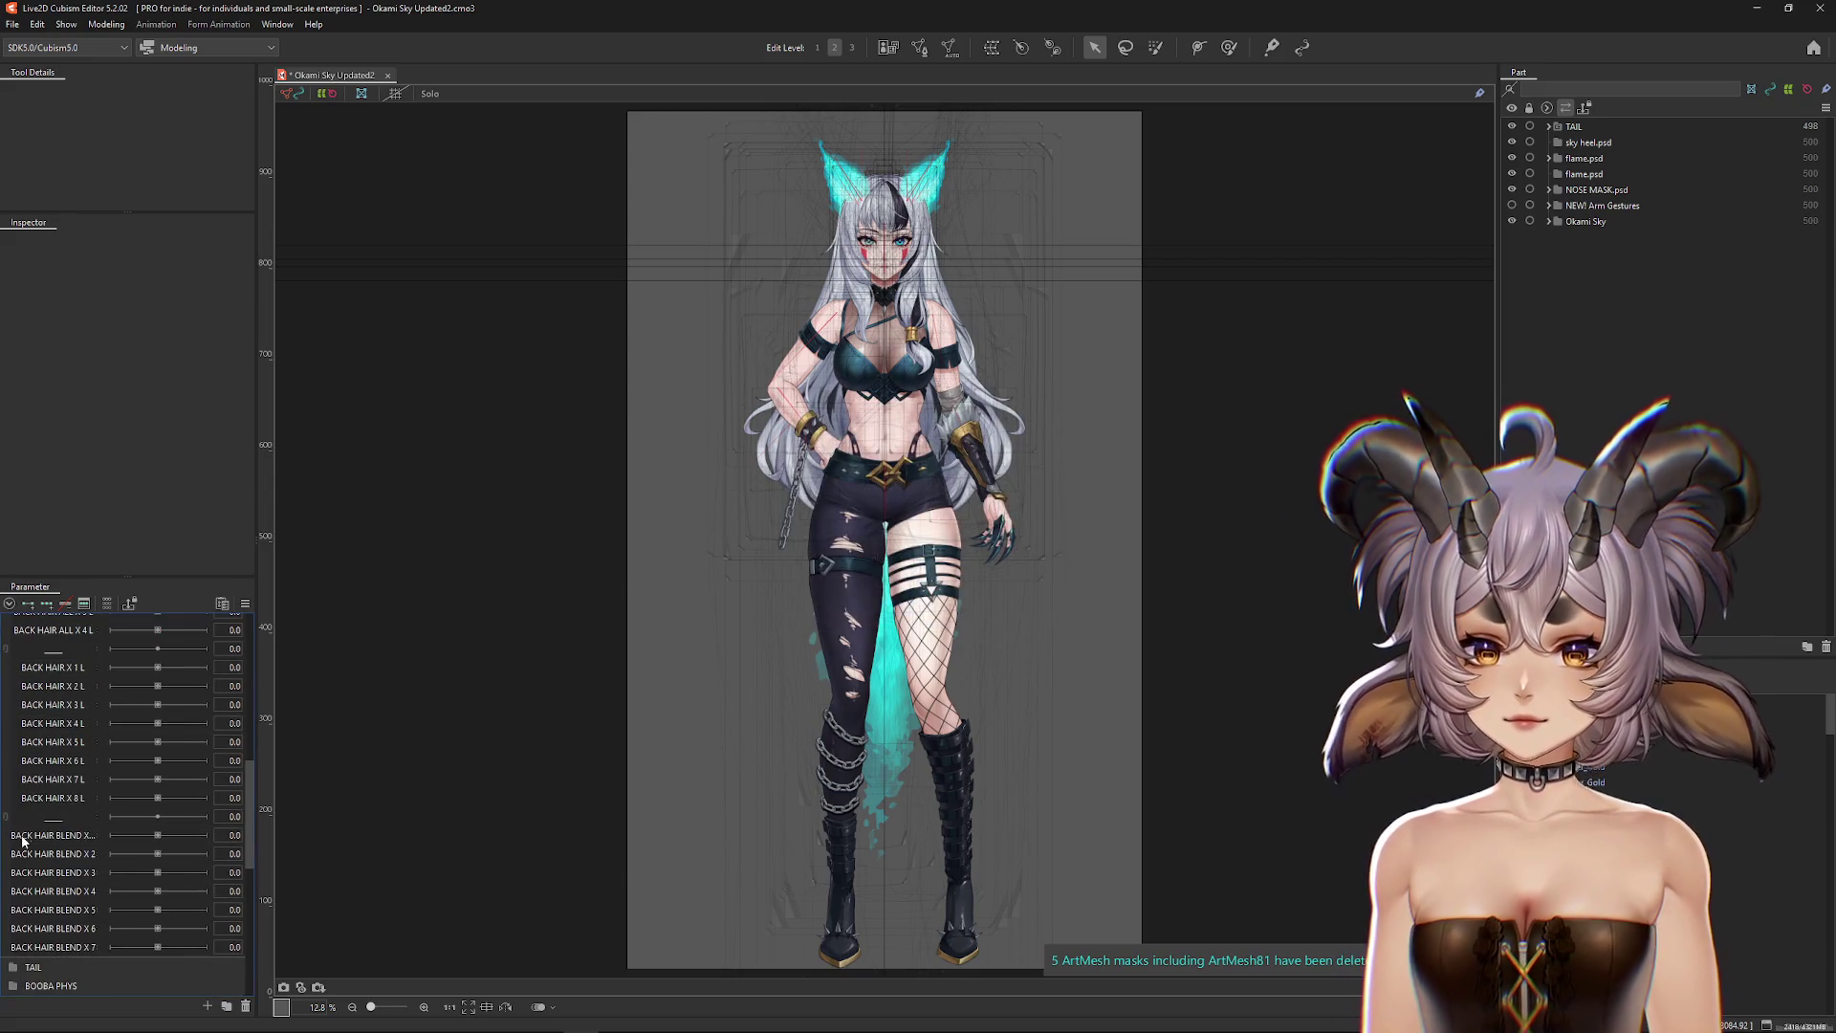
pyautogui.rightClick(59, 853)
pyautogui.click(70, 865)
pyautogui.write('L')
pyautogui.press('Return')
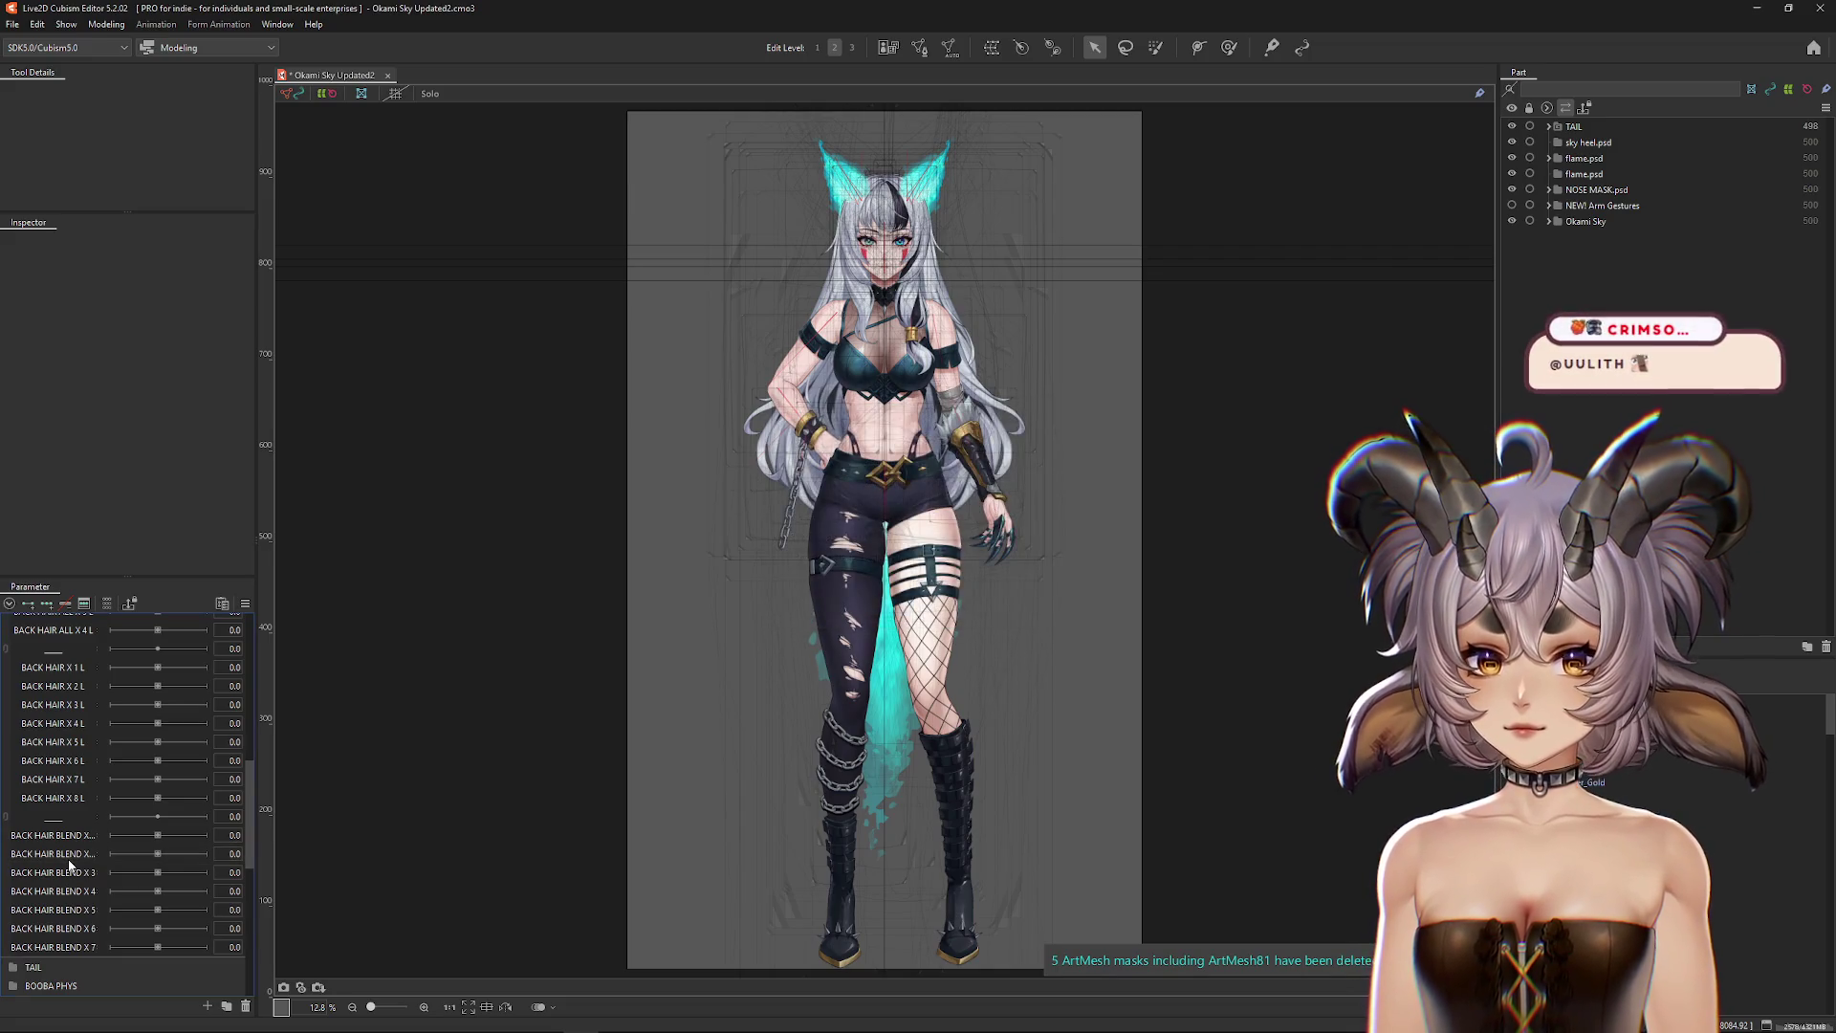
pyautogui.rightClick(78, 874)
pyautogui.click(112, 882)
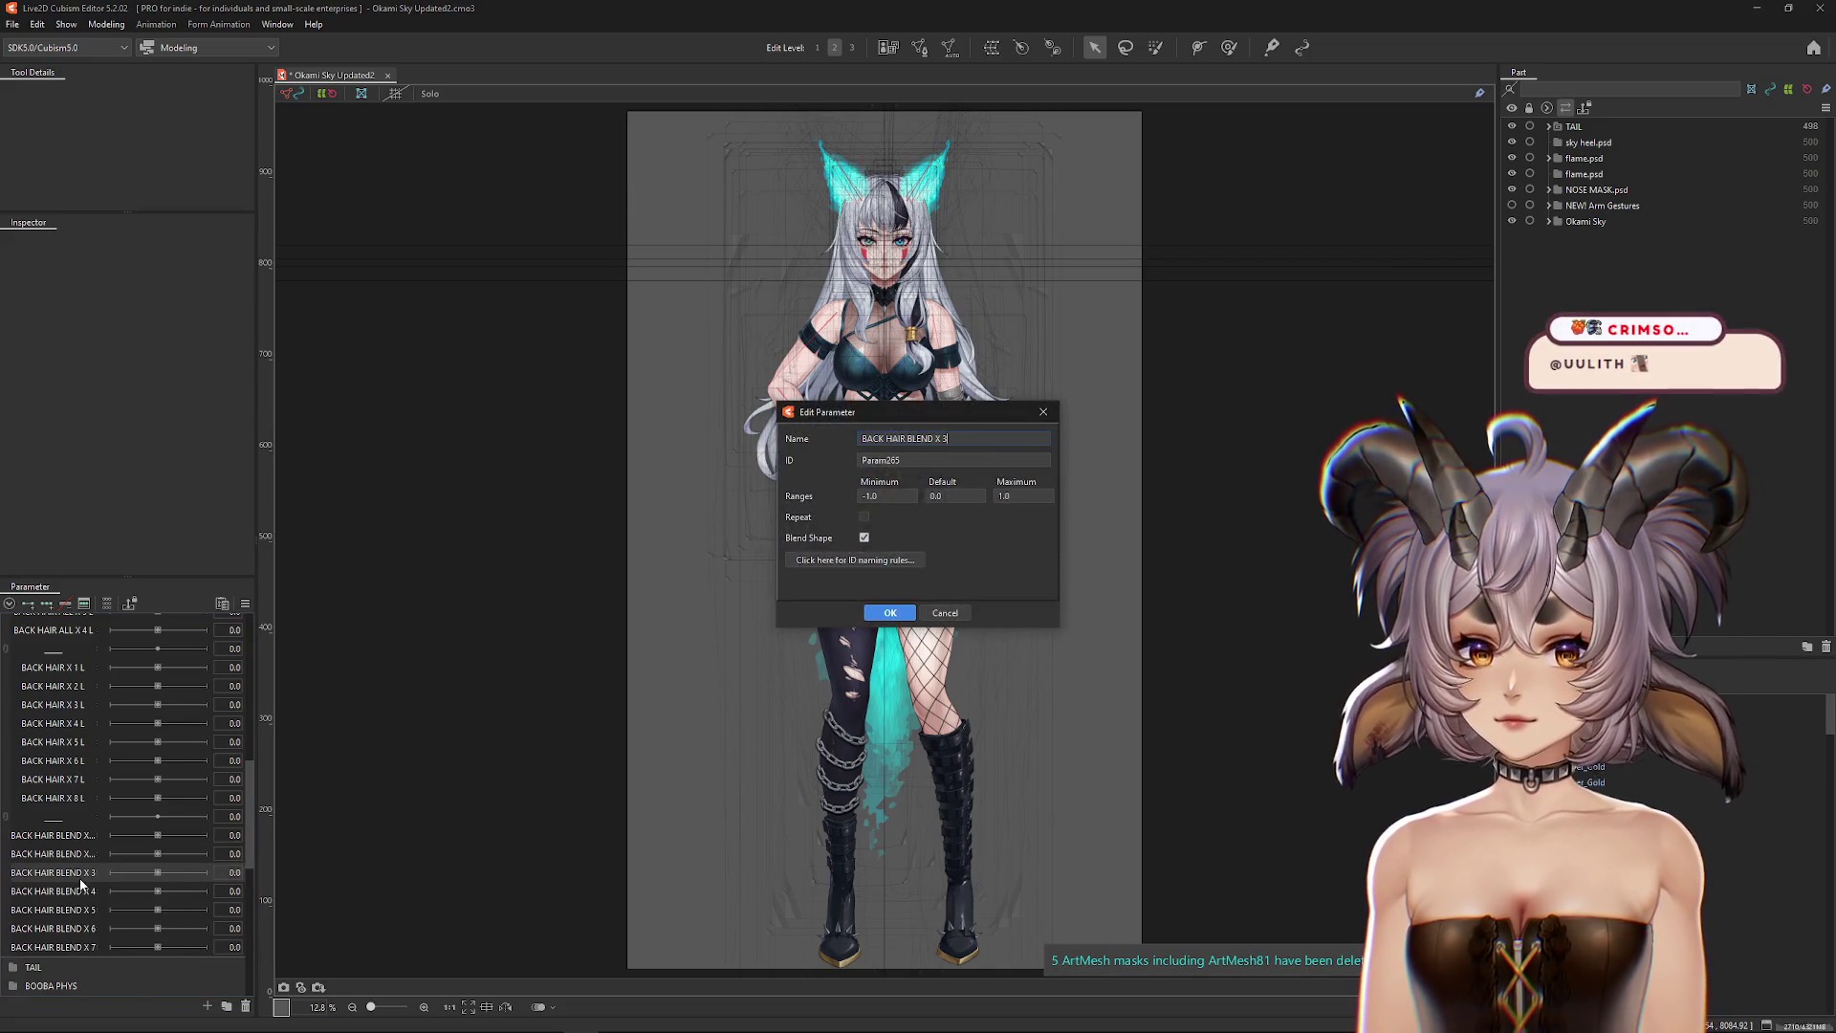
pyautogui.write('L')
pyautogui.press('Return')
# Step: Append L to BACK HAIR BLEND X 4 and X 5
pyautogui.rightClick(82, 894)
pyautogui.click(95, 900)
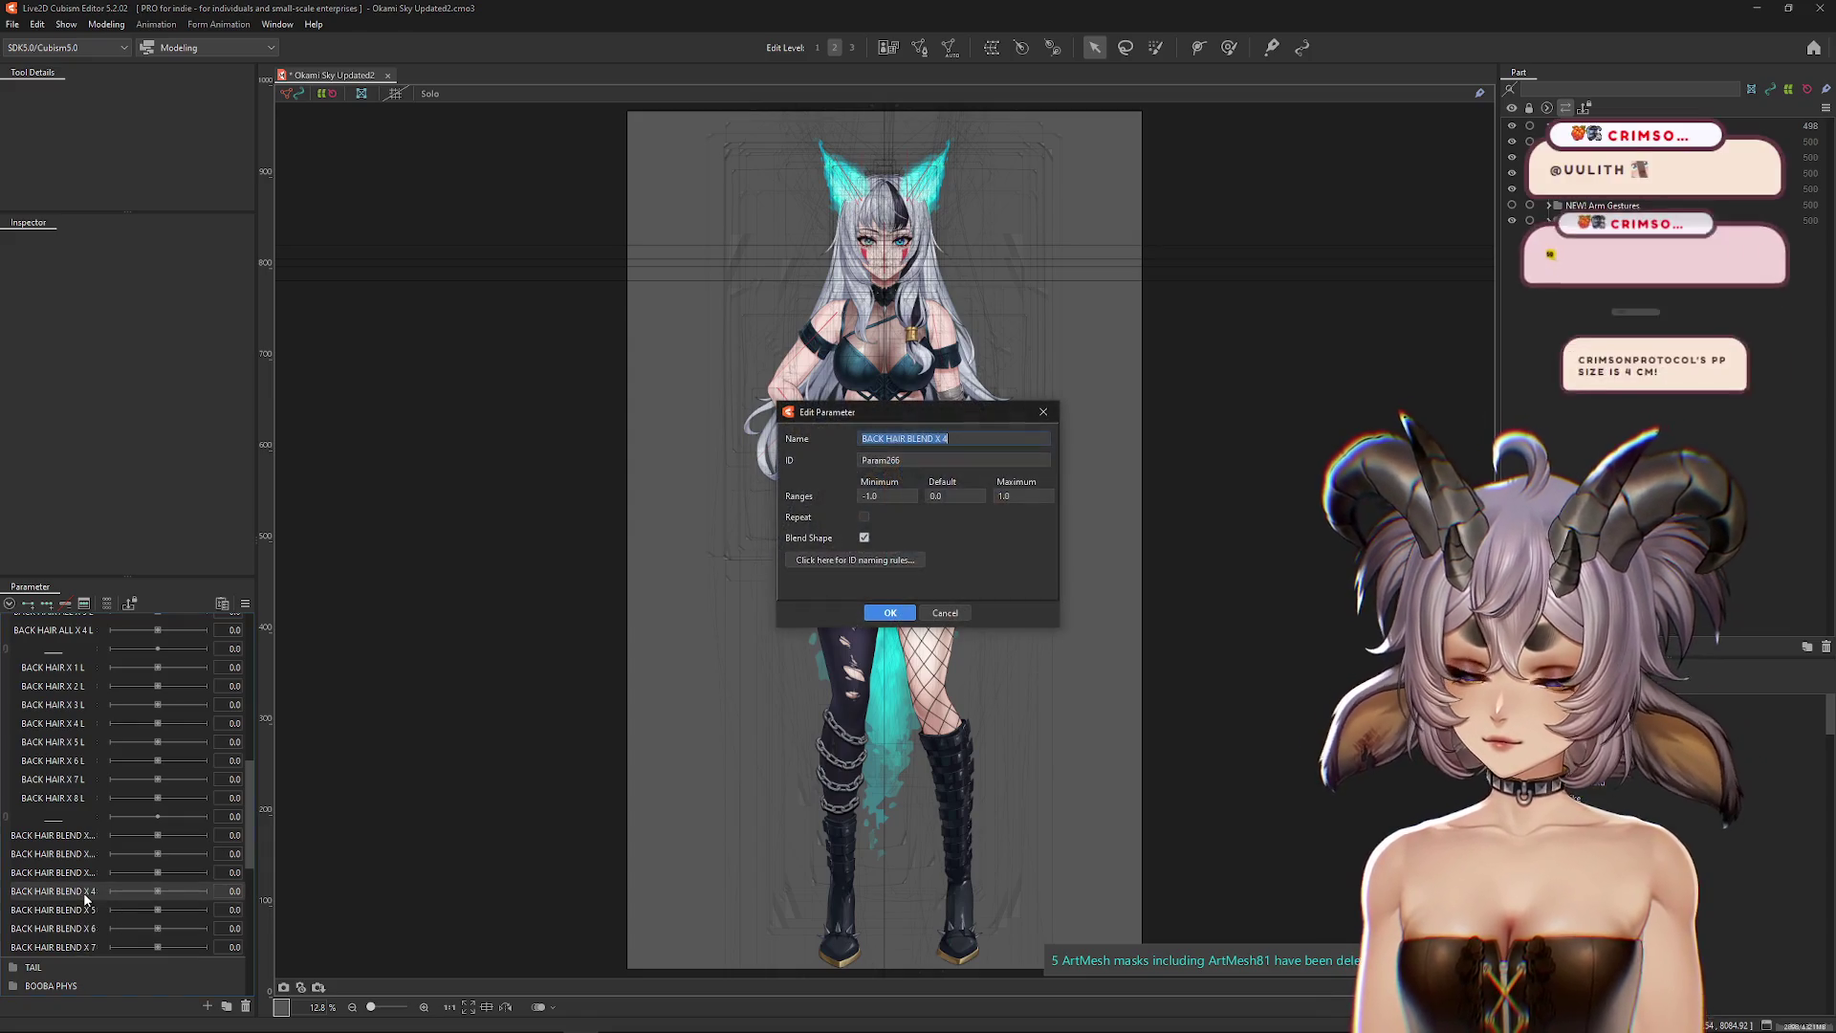
pyautogui.write('L')
pyautogui.press('Return')
pyautogui.rightClick(88, 909)
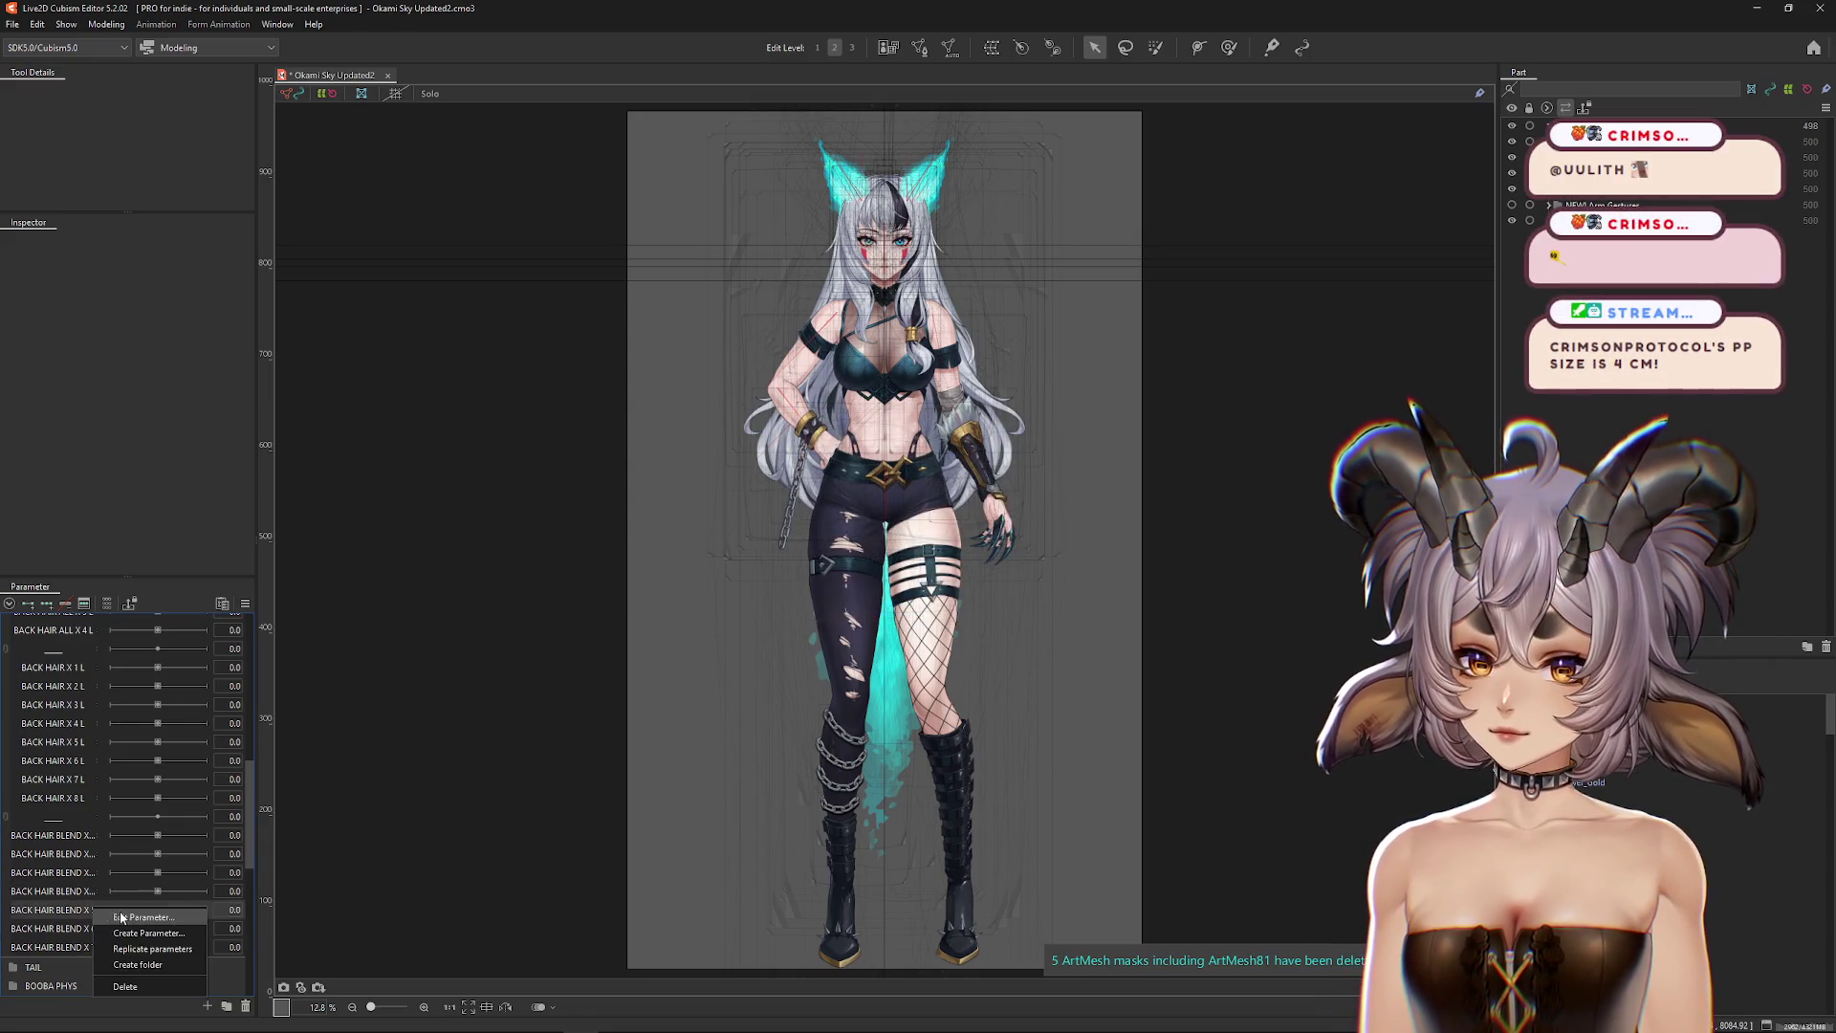
pyautogui.click(105, 916)
pyautogui.write('L')
pyautogui.press('Return')
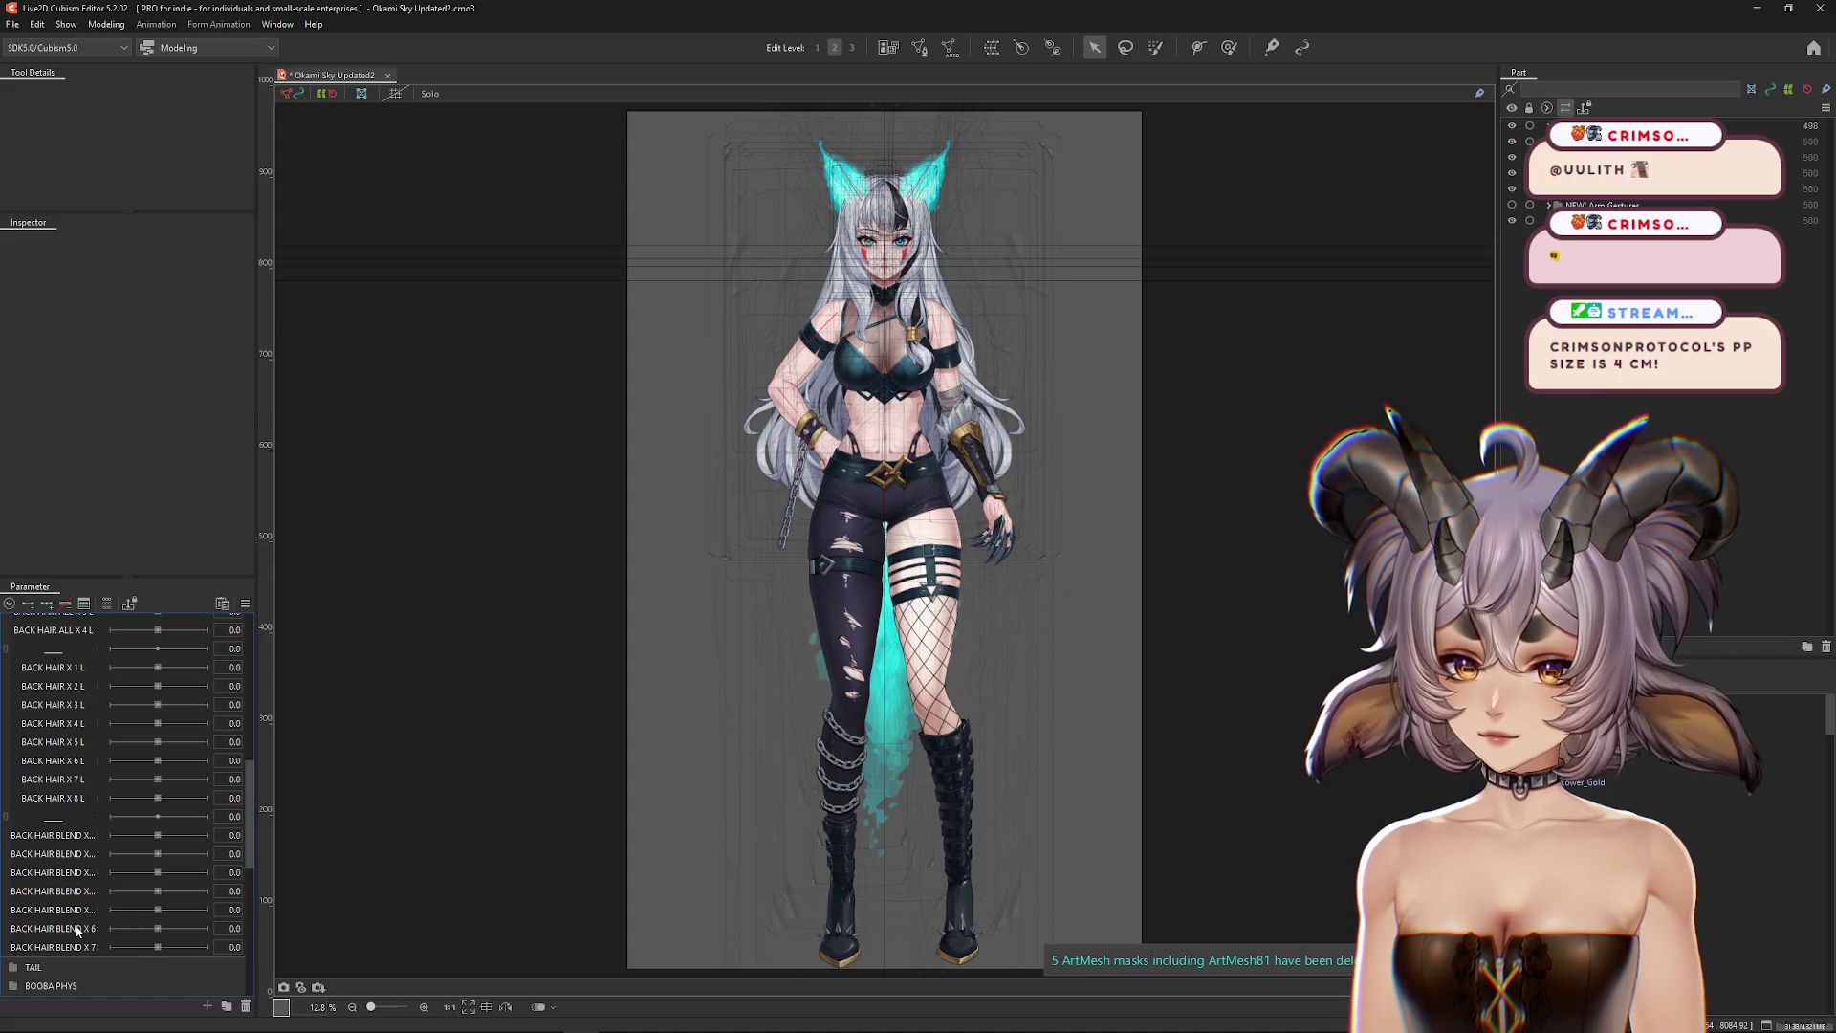
# Step: Append L to BACK HAIR BLEND X 6 and X 7, then select the back-hair mesh
pyautogui.rightClick(77, 929)
pyautogui.click(94, 936)
pyautogui.write('L')
pyautogui.press('Return')
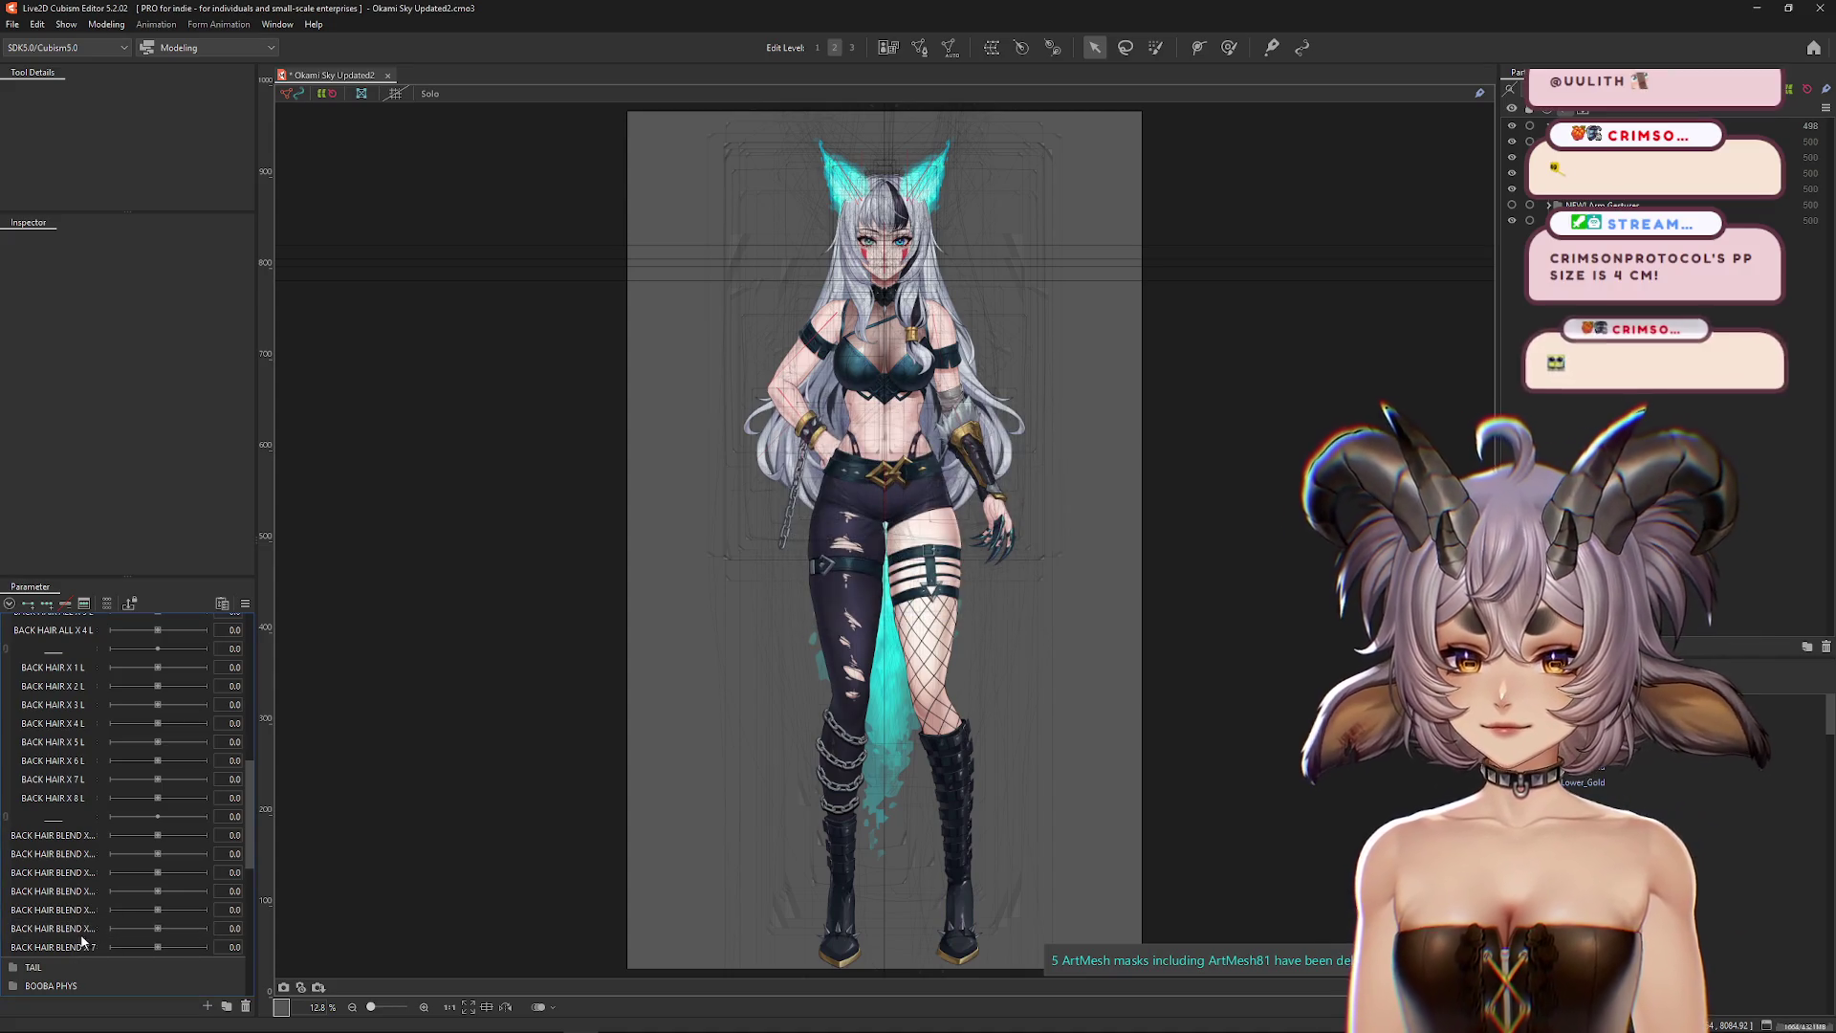
pyautogui.rightClick(83, 942)
pyautogui.click(123, 946)
pyautogui.write('L')
pyautogui.press('Return')
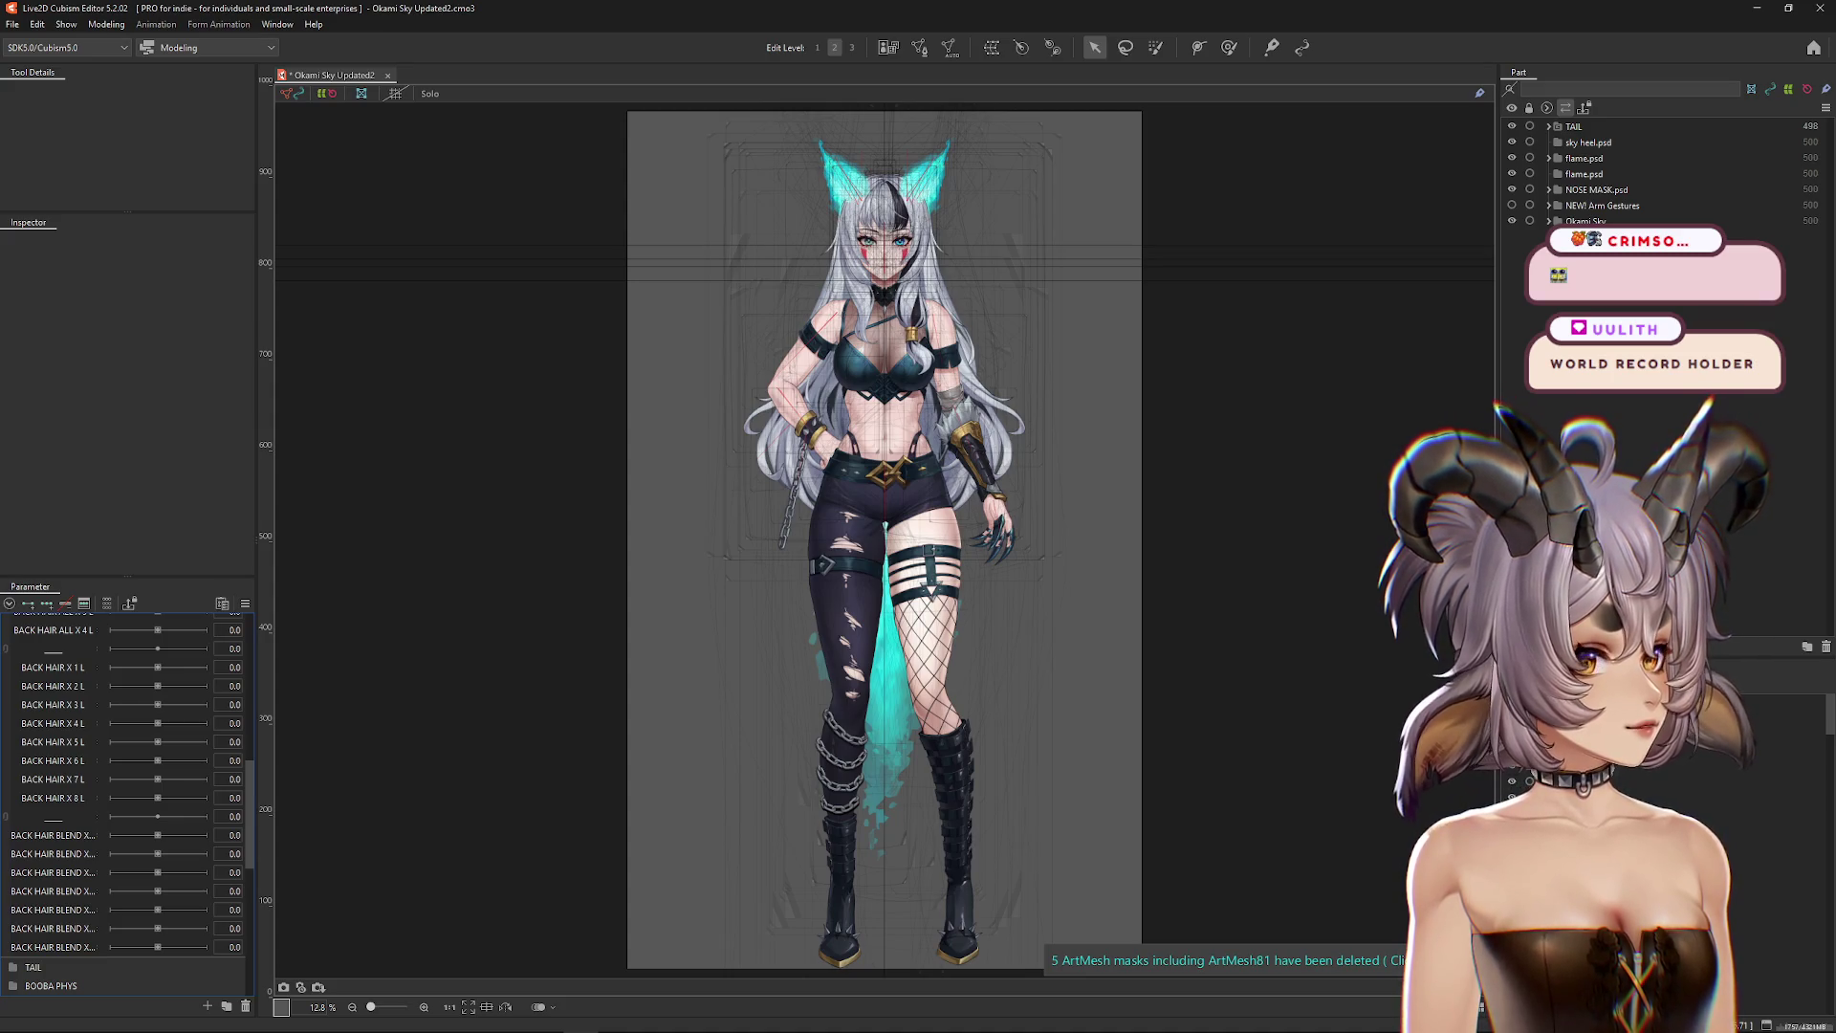
pyautogui.click(1197, 650)
pyautogui.scroll(2, 1197, 651)
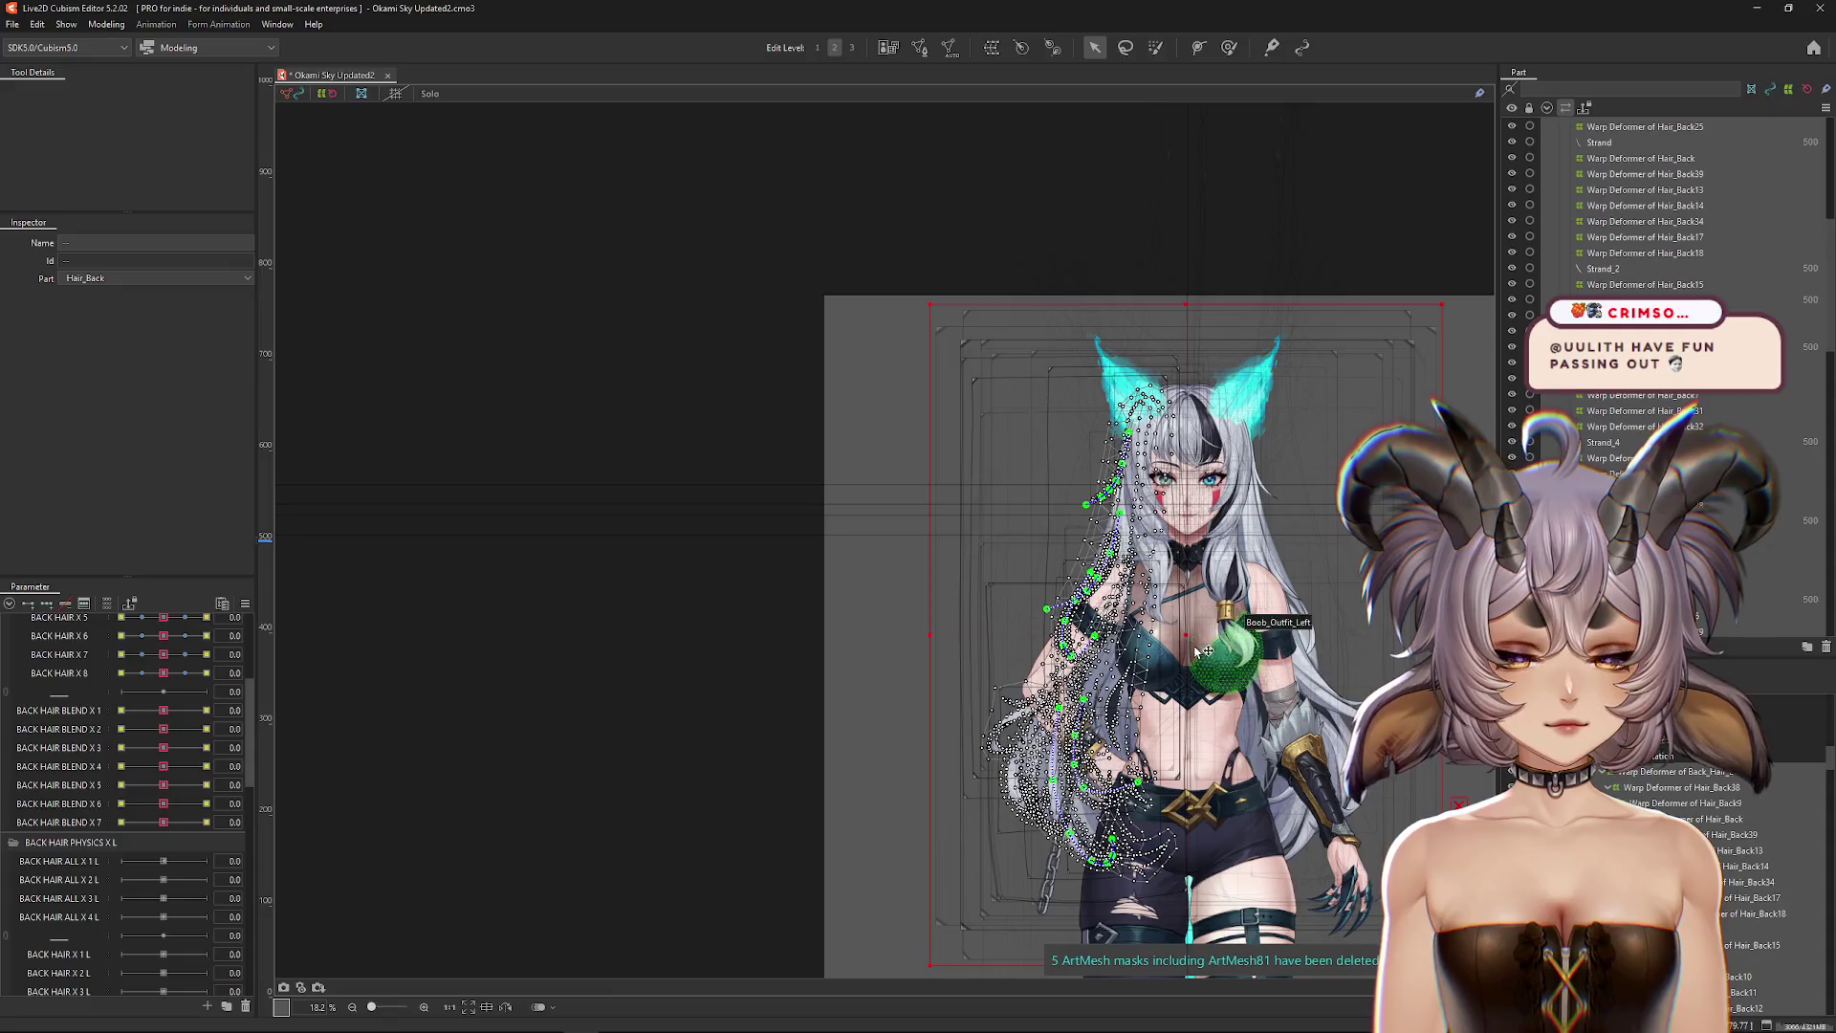
# Step: Undo two accidental leftward nudges of the back-hair deformer
pyautogui.press('Left')
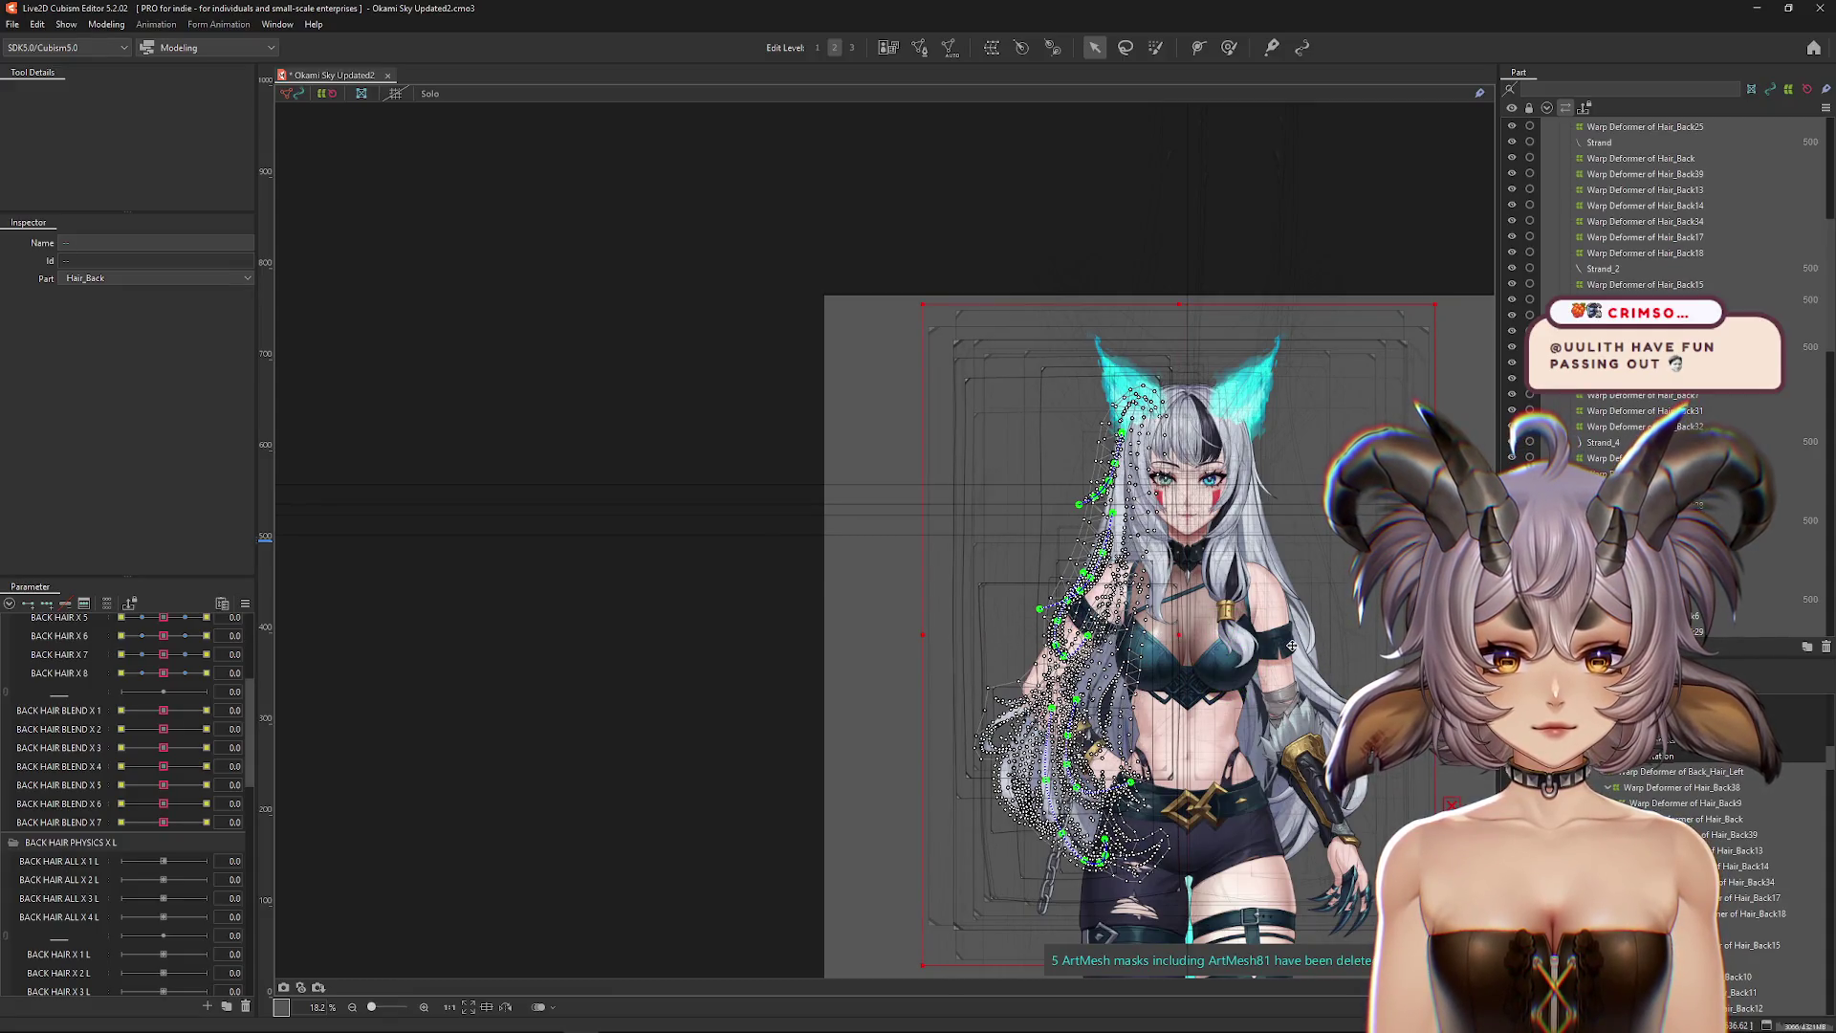
pyautogui.press('Left')
pyautogui.press('Left')
pyautogui.press('Left')
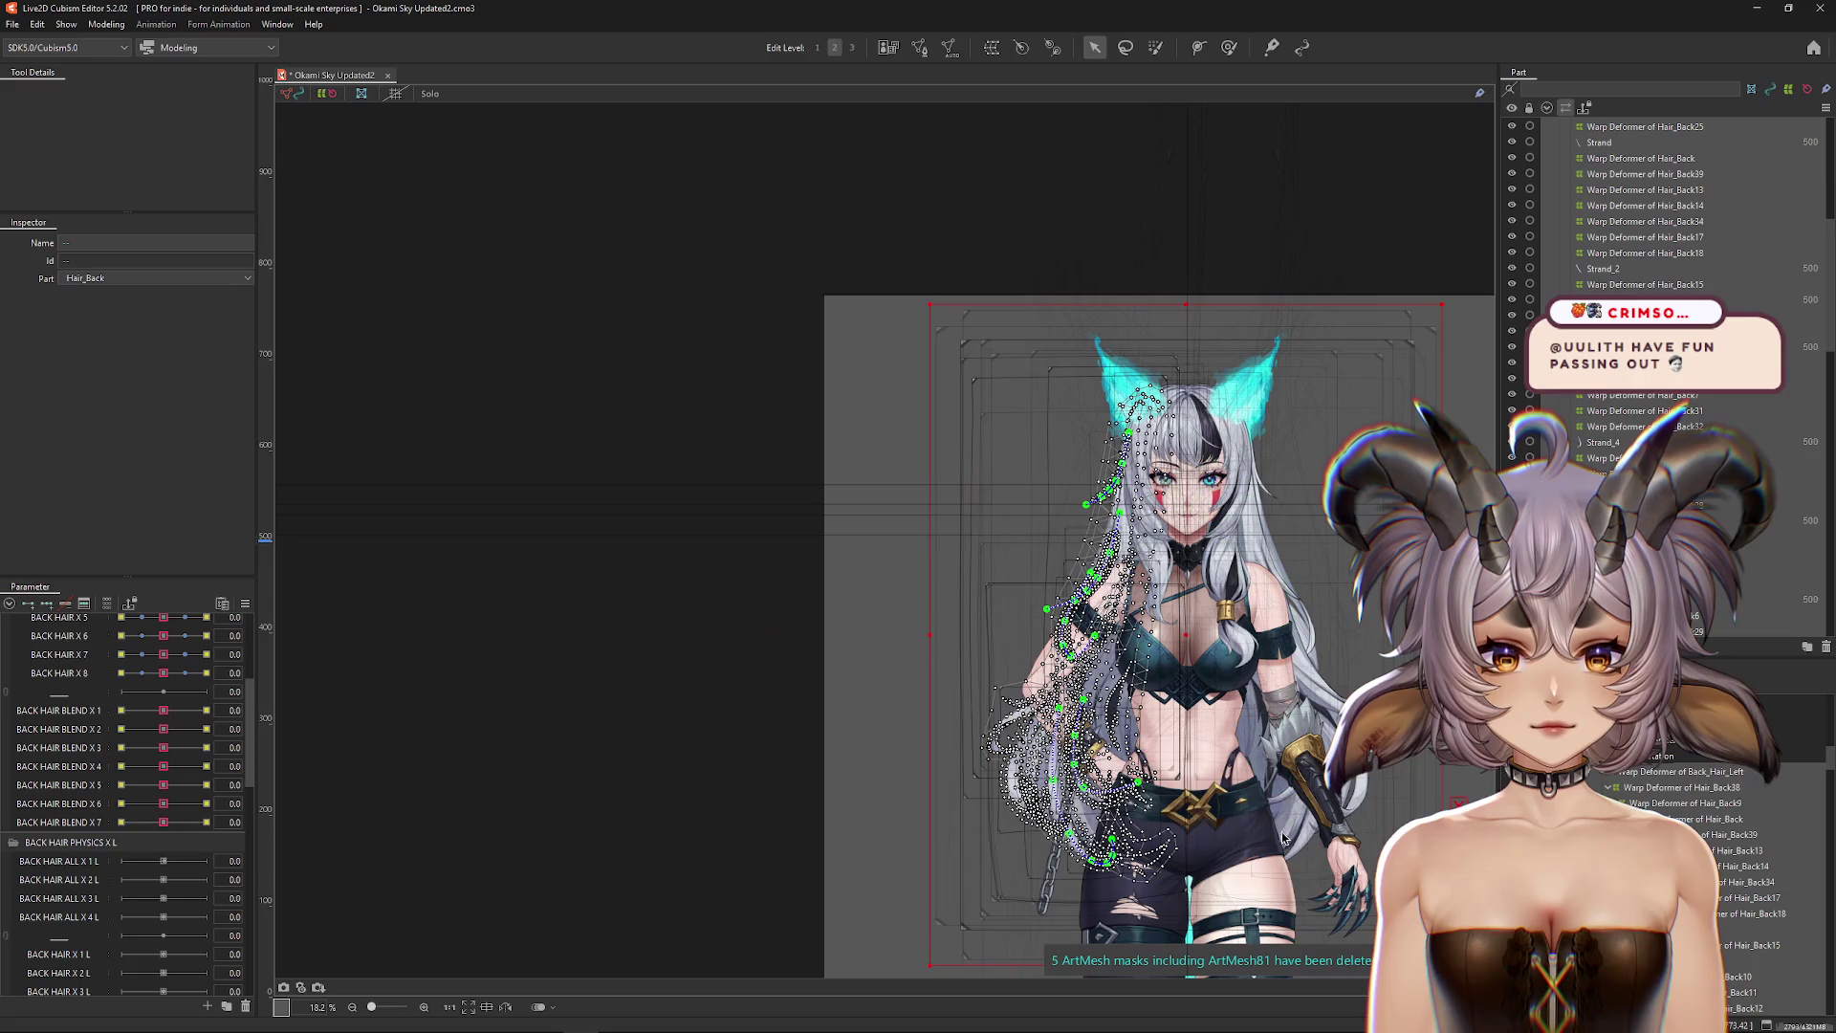
pyautogui.hotkey('ctrl', 'z')
pyautogui.scroll(5, 179, 778)
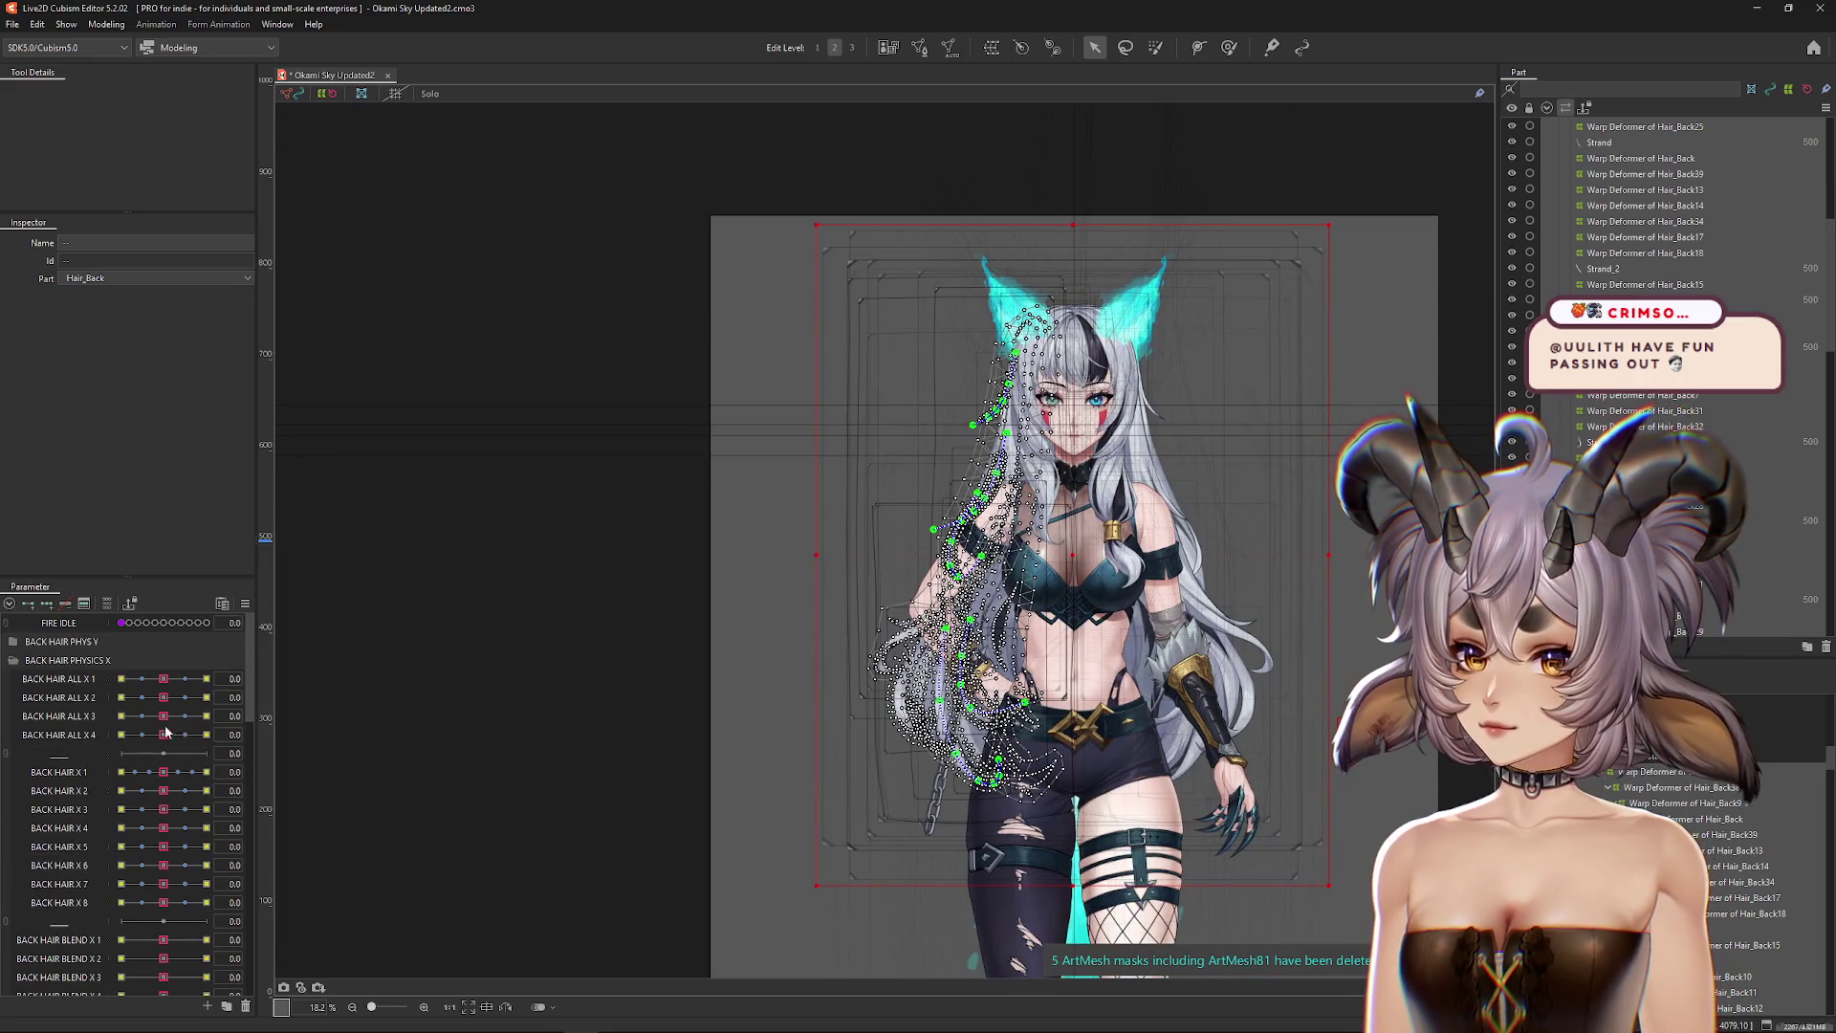
# Step: Move BACK HAIR ALL X 1 and ALL X 2 keyforms onto their L parameters
pyautogui.click(163, 685)
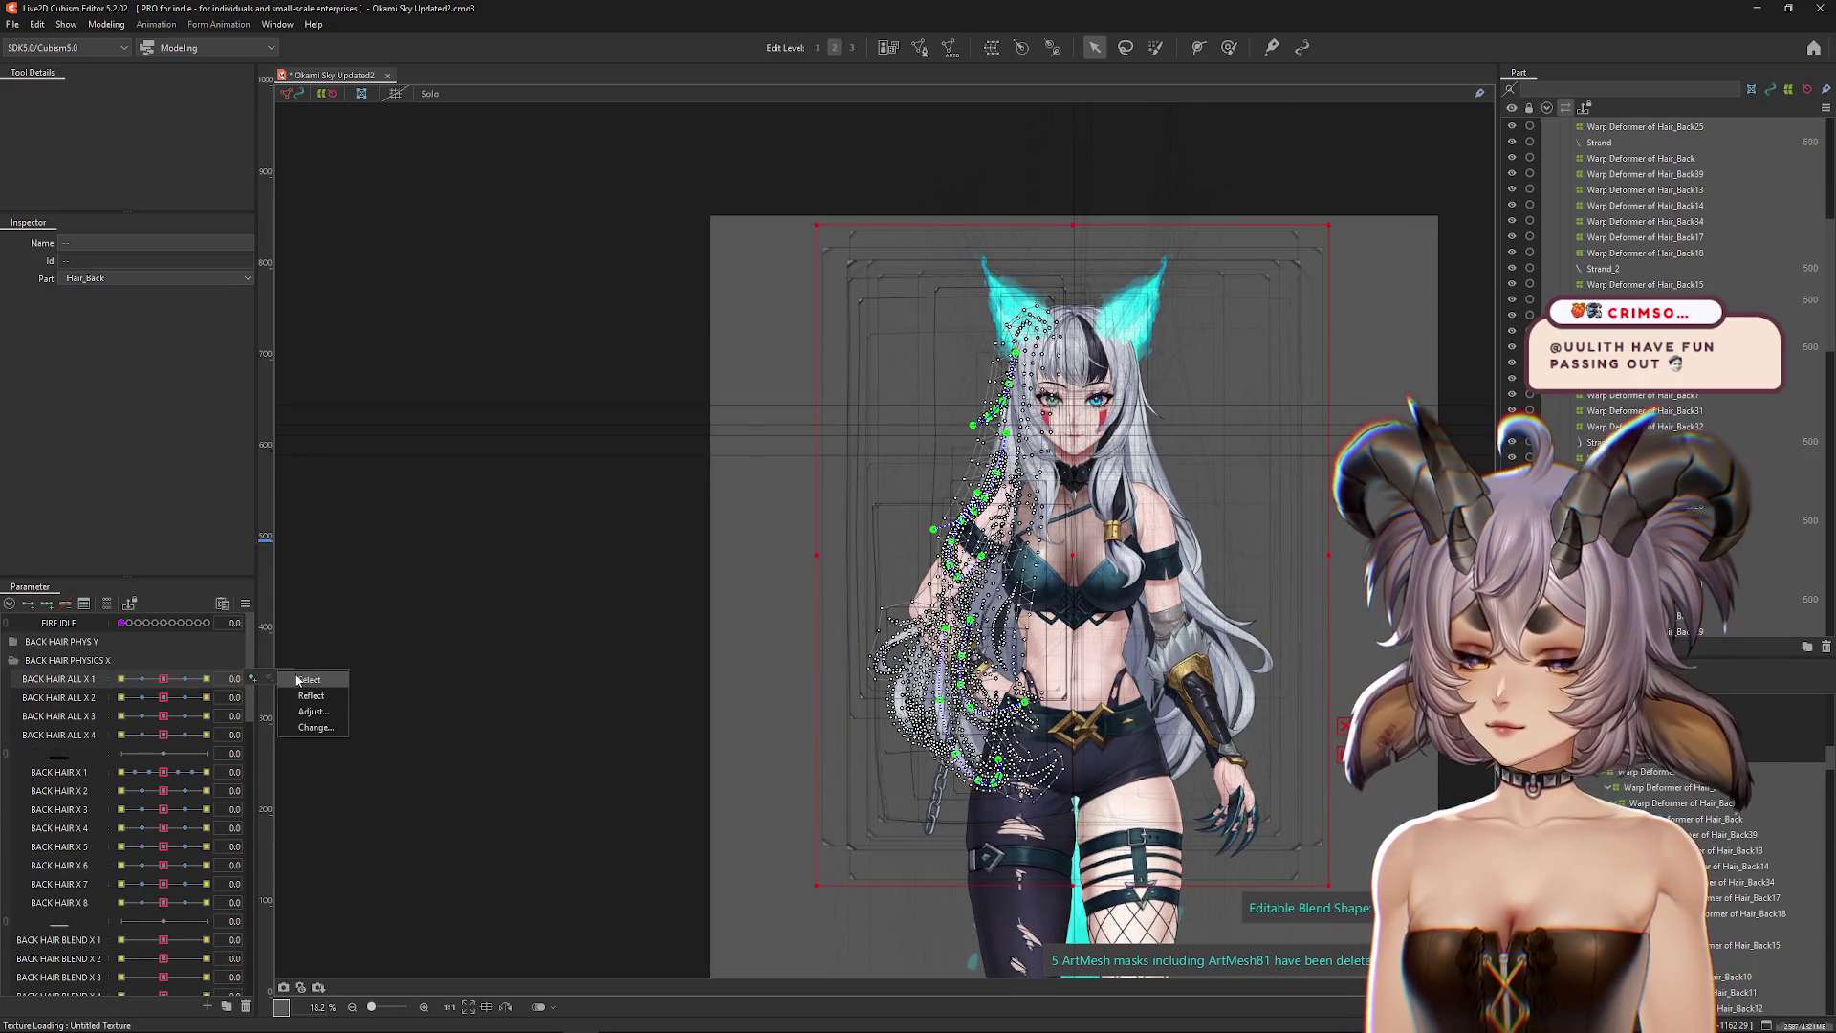
pyautogui.click(251, 678)
pyautogui.click(313, 727)
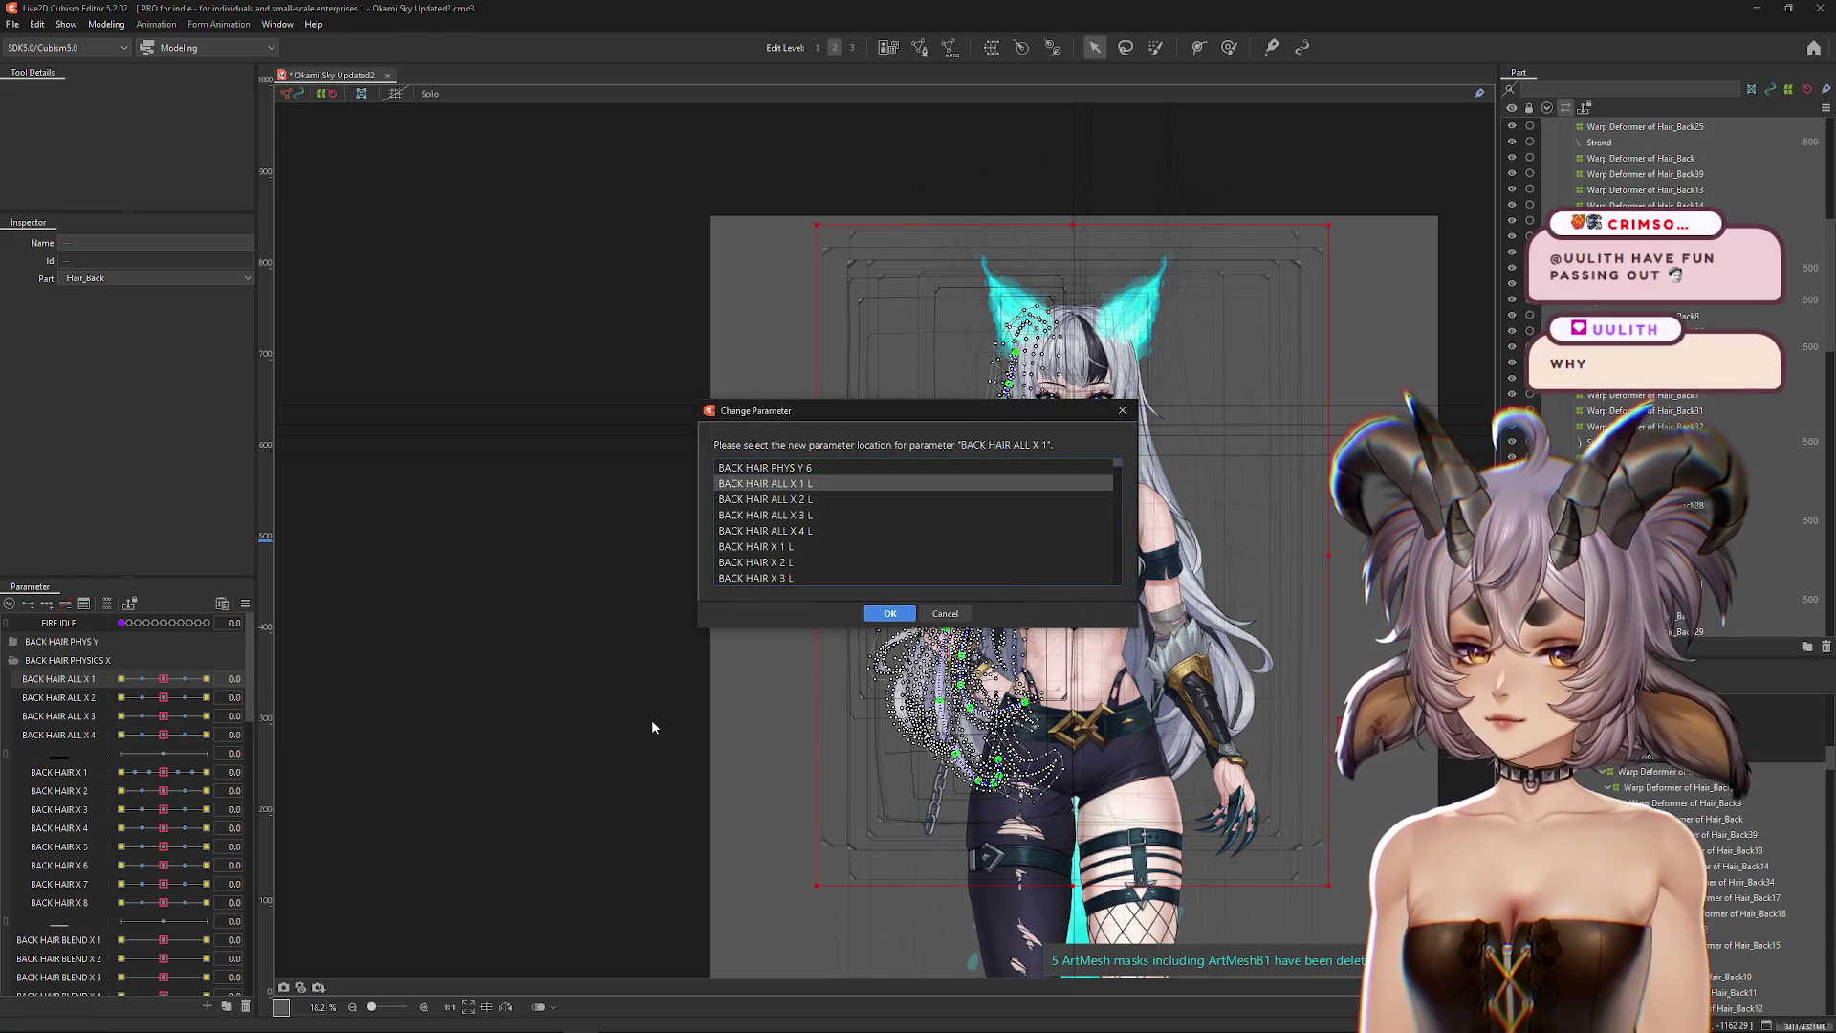
pyautogui.doubleClick(810, 486)
pyautogui.click(277, 696)
pyautogui.click(311, 748)
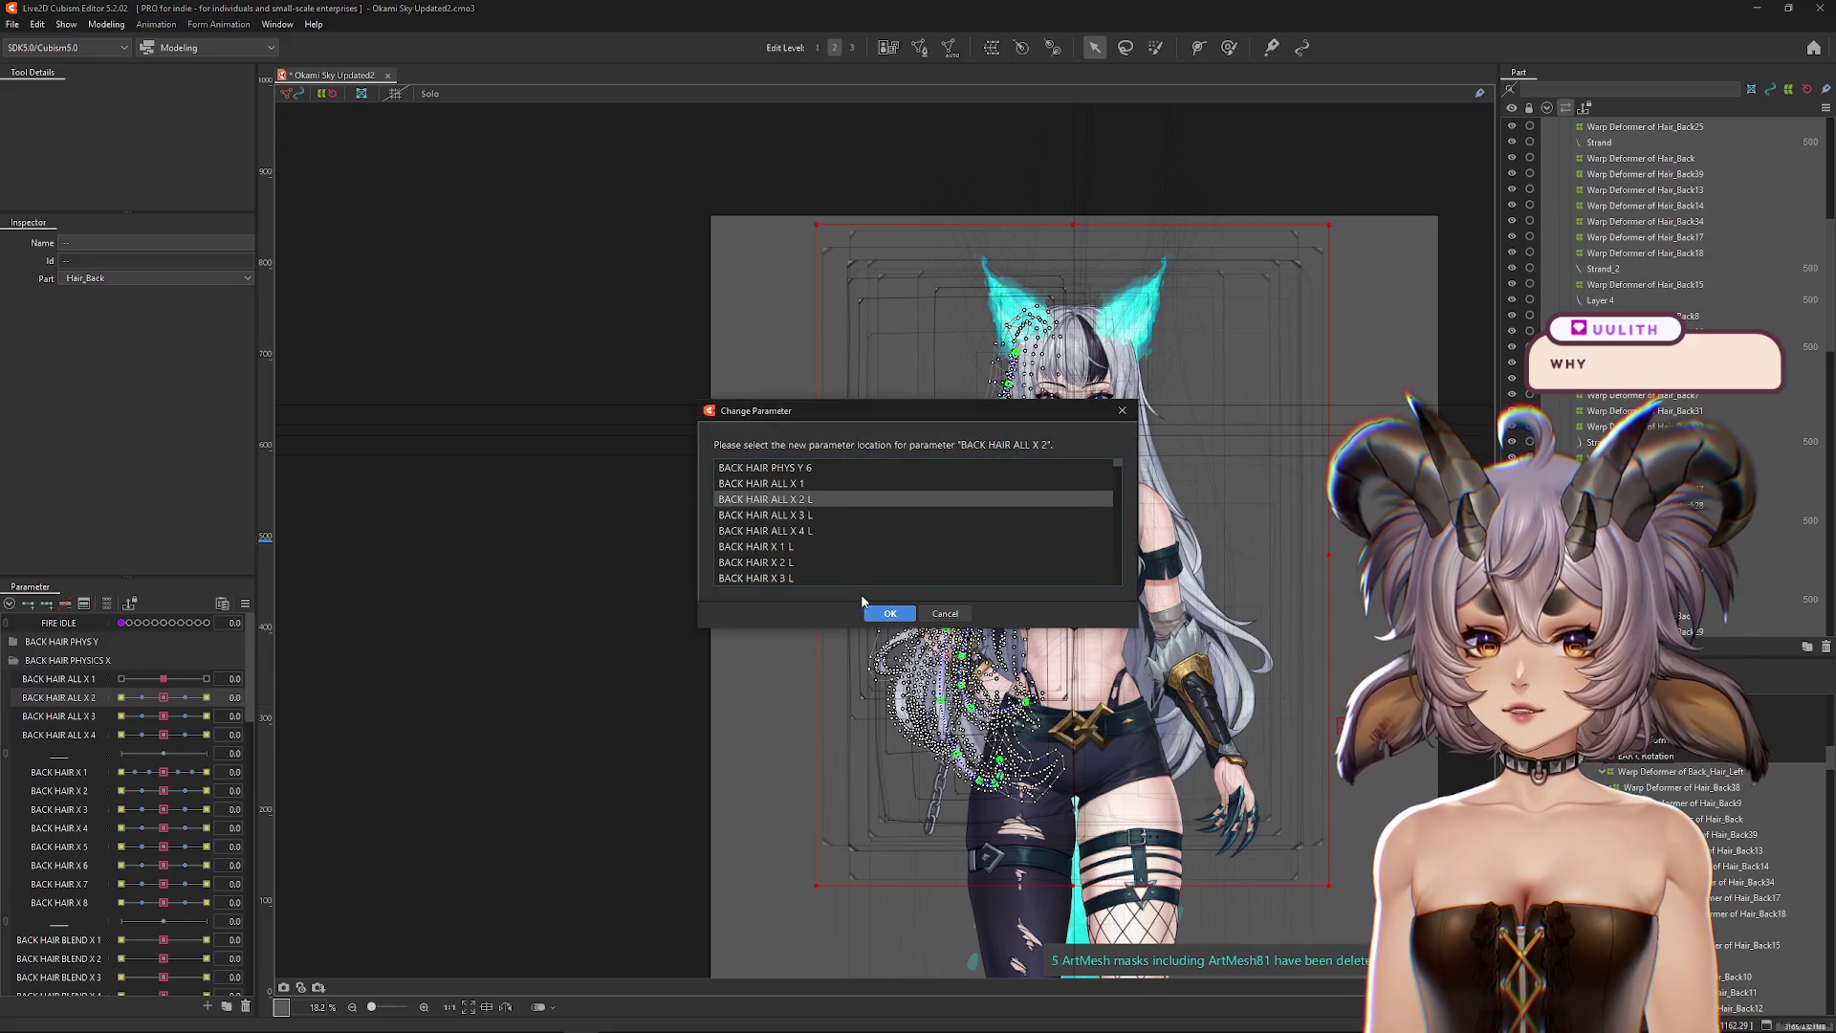
pyautogui.doubleClick(765, 500)
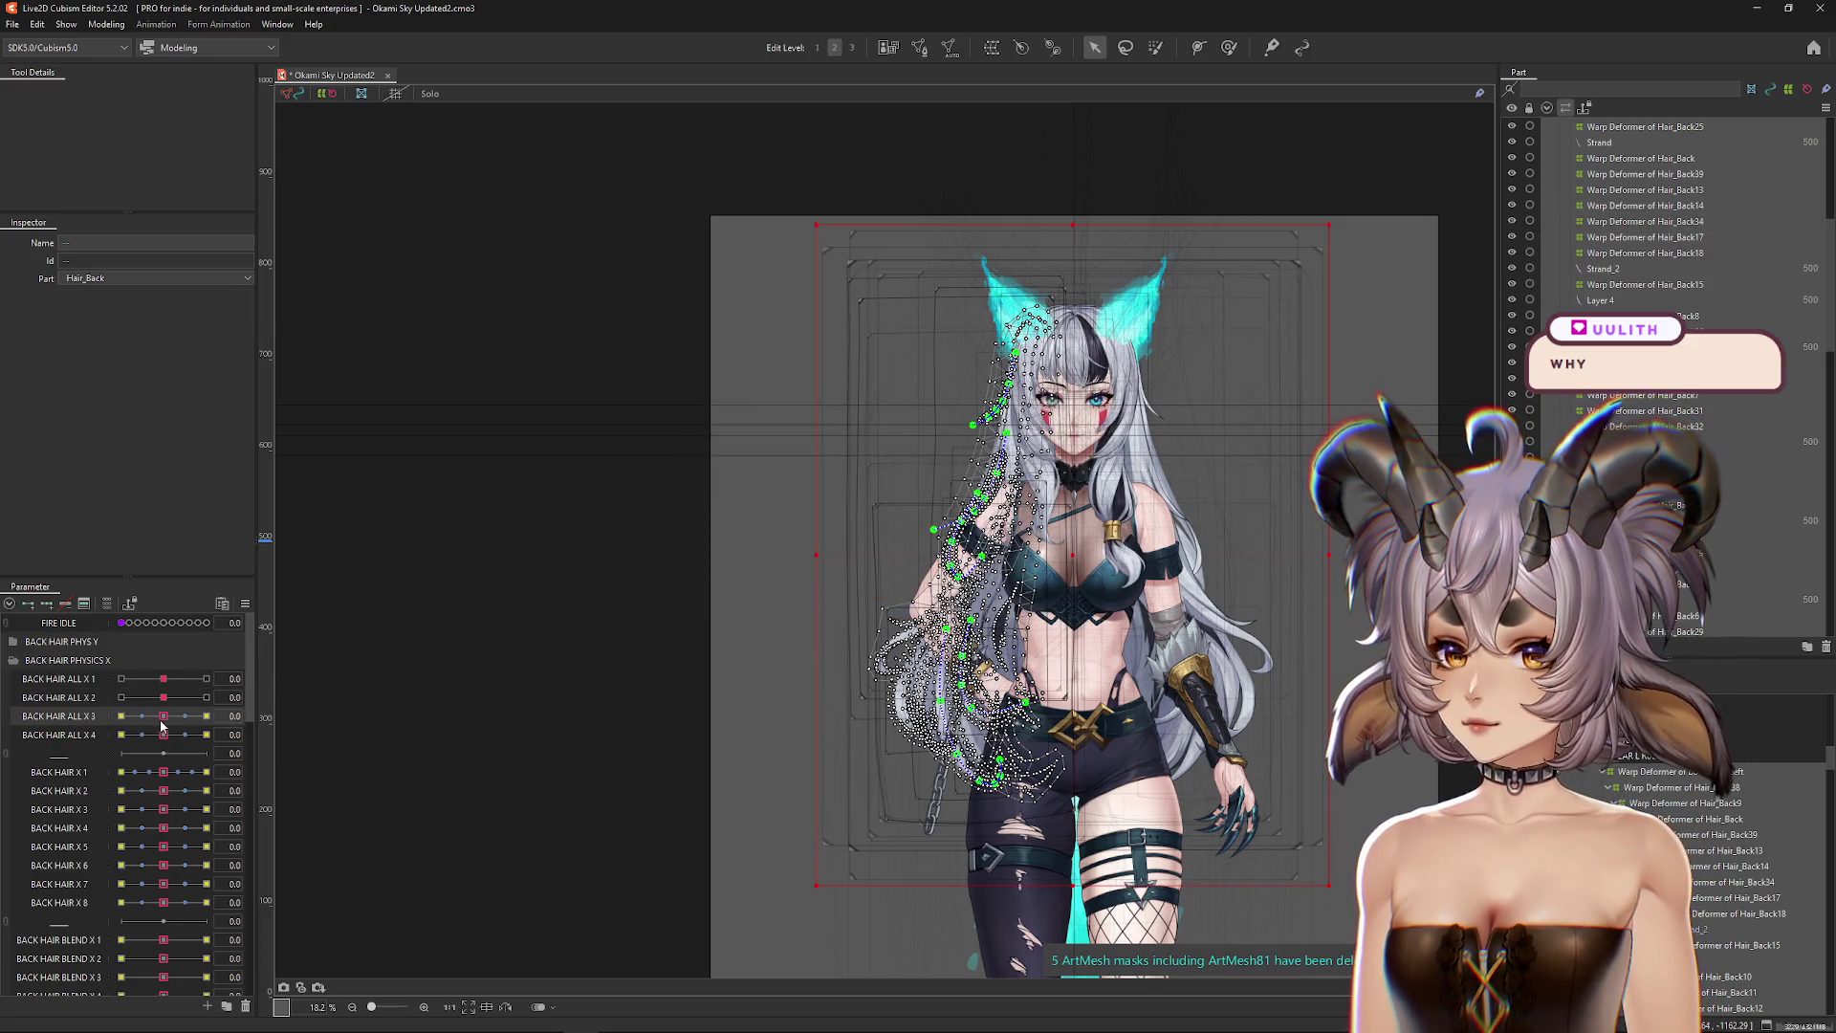
# Step: Move BACK HAIR ALL X 3 and ALL X 4 keyforms onto their L parameters
pyautogui.click(277, 715)
pyautogui.click(289, 761)
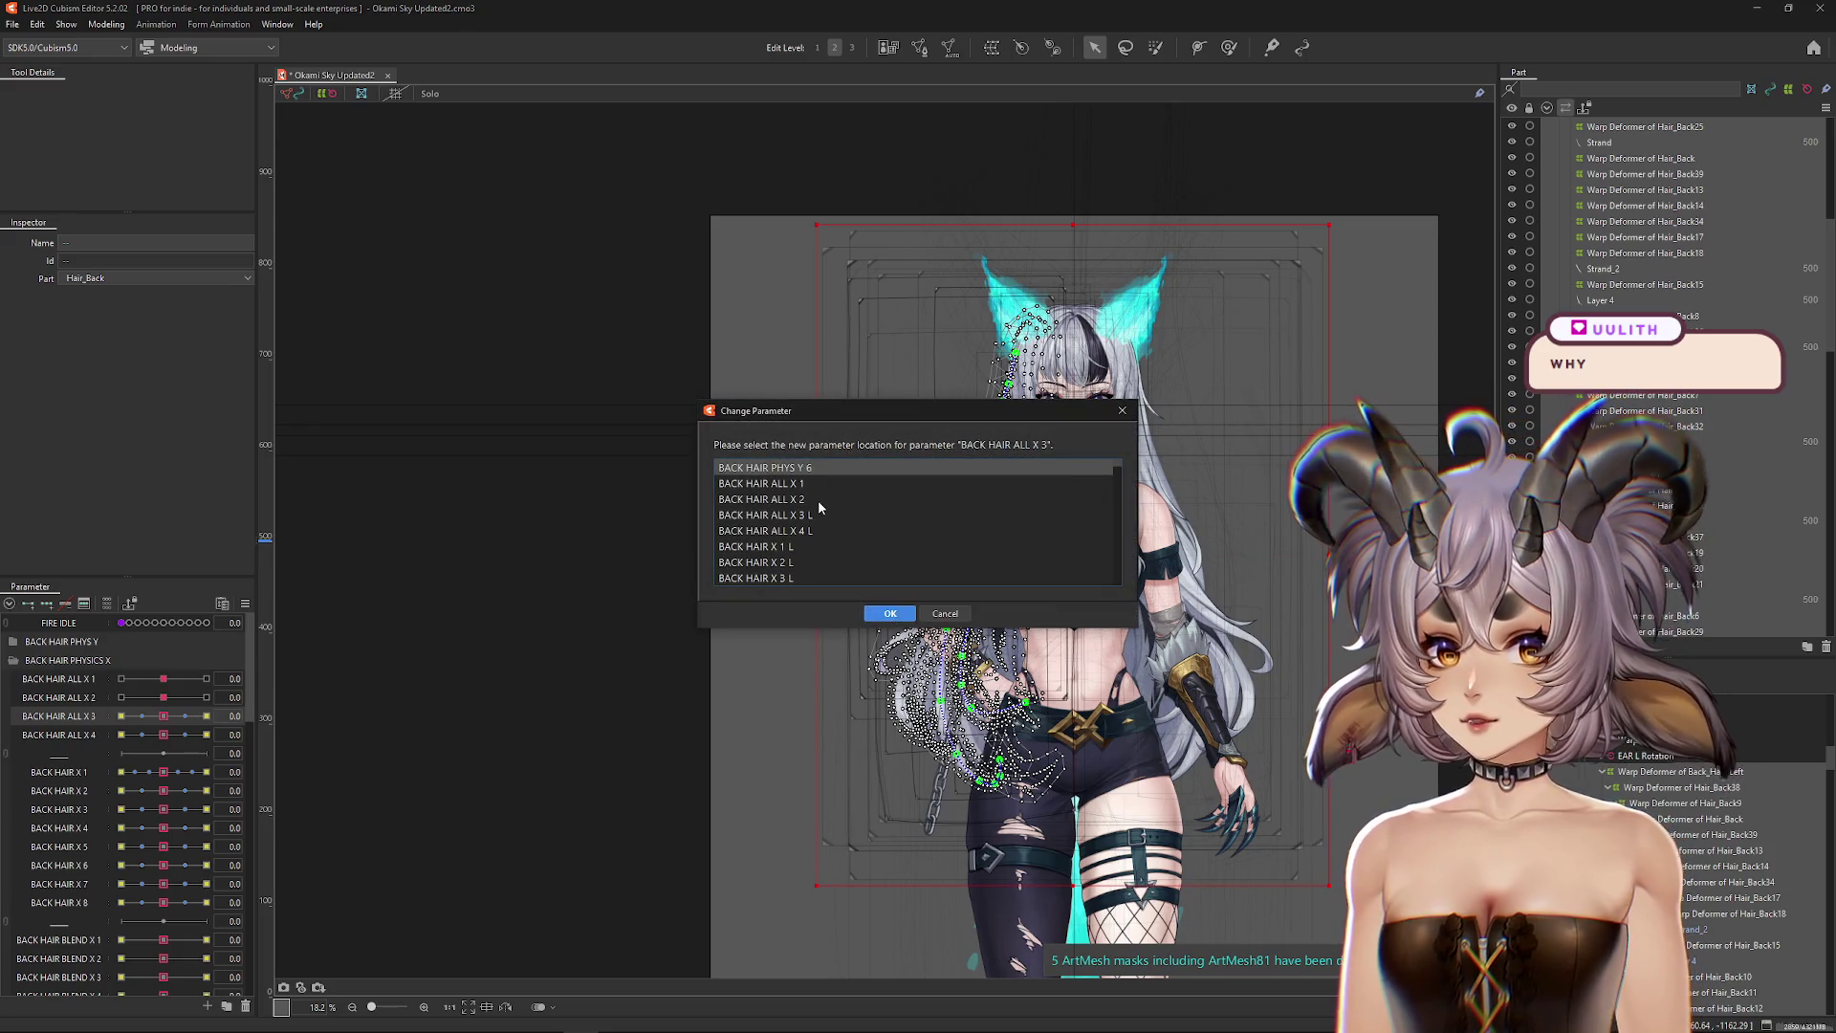
pyautogui.press('Down')
pyautogui.press('Down')
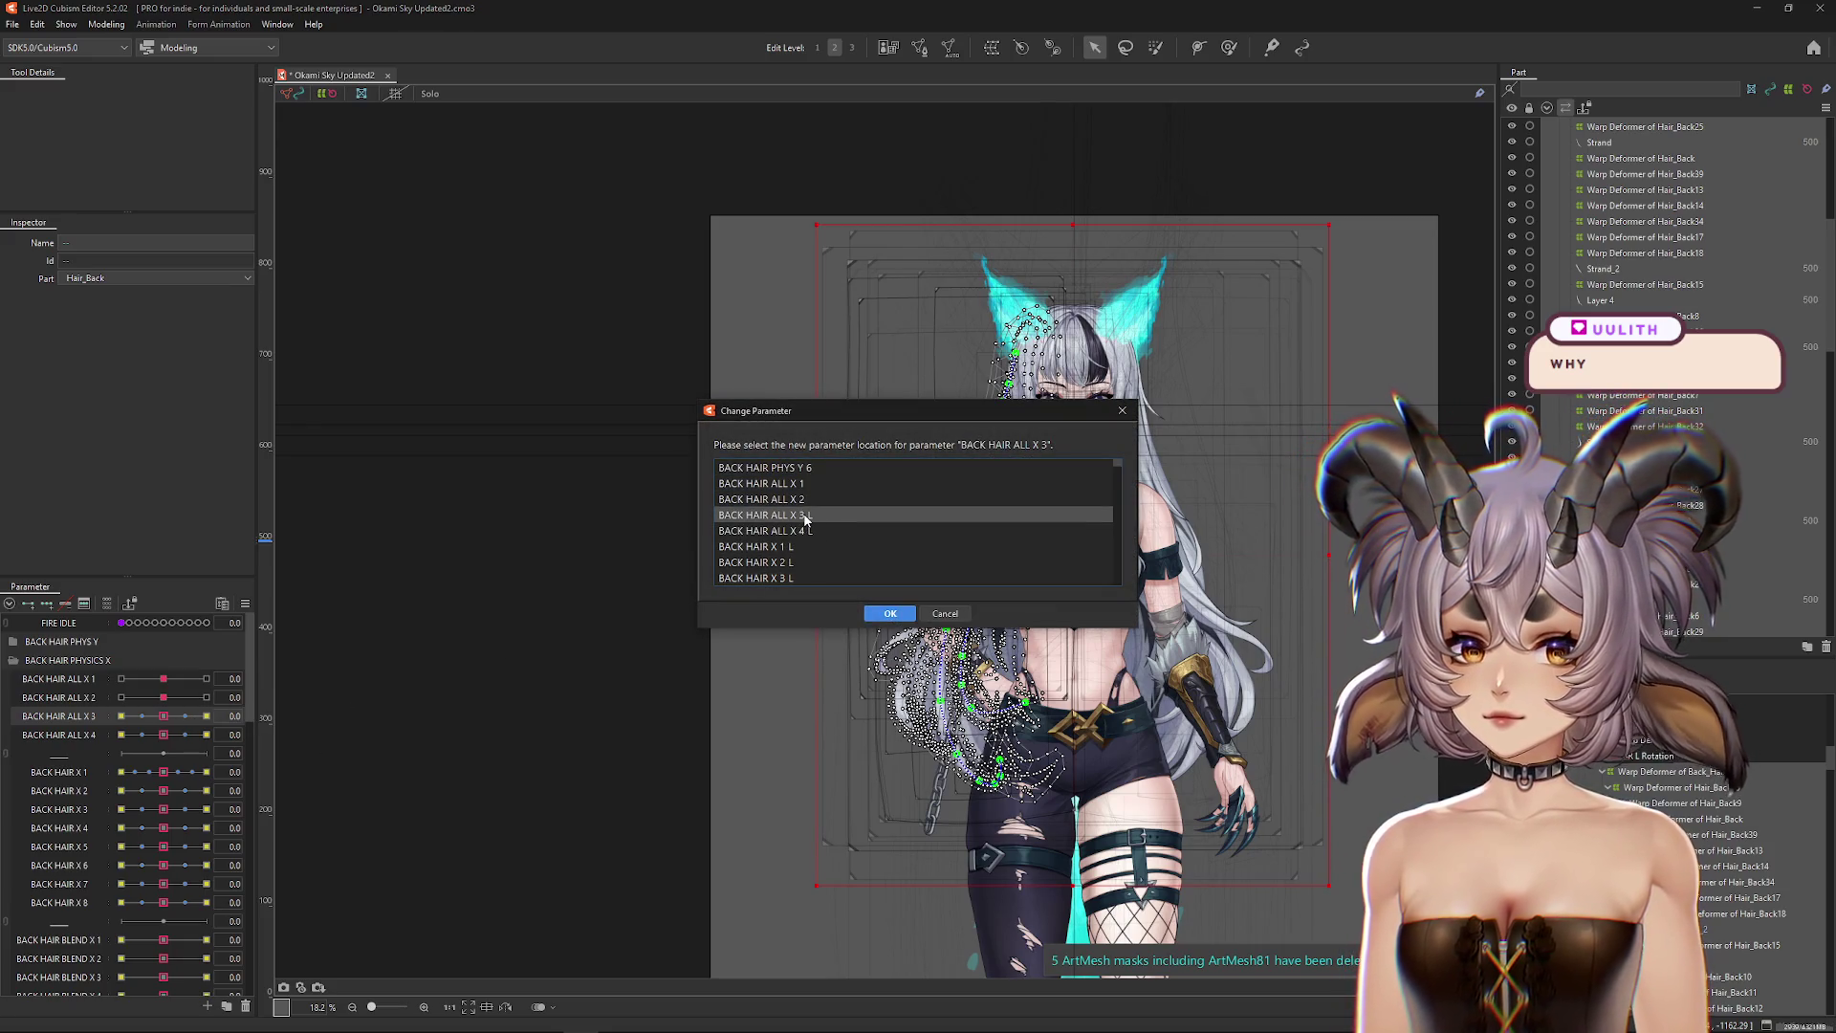
pyautogui.doubleClick(804, 517)
pyautogui.click(165, 741)
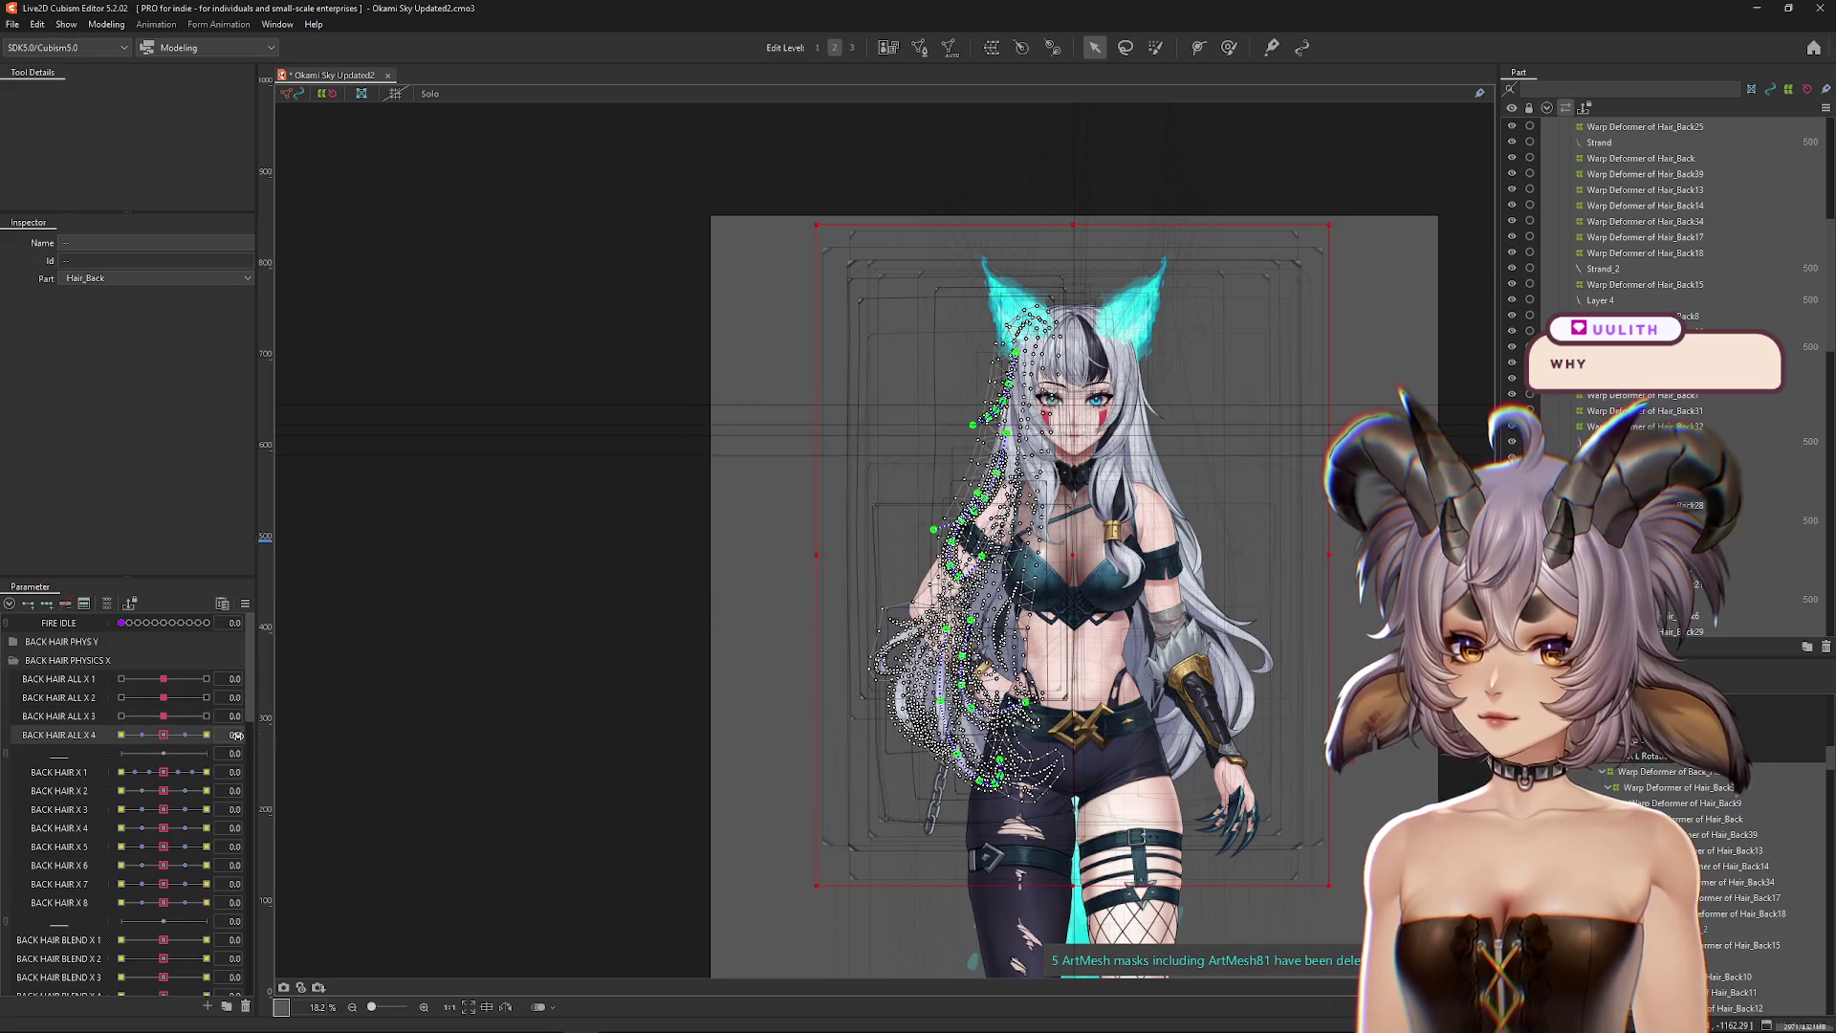
pyautogui.click(285, 734)
pyautogui.click(289, 761)
pyautogui.doubleClick(804, 532)
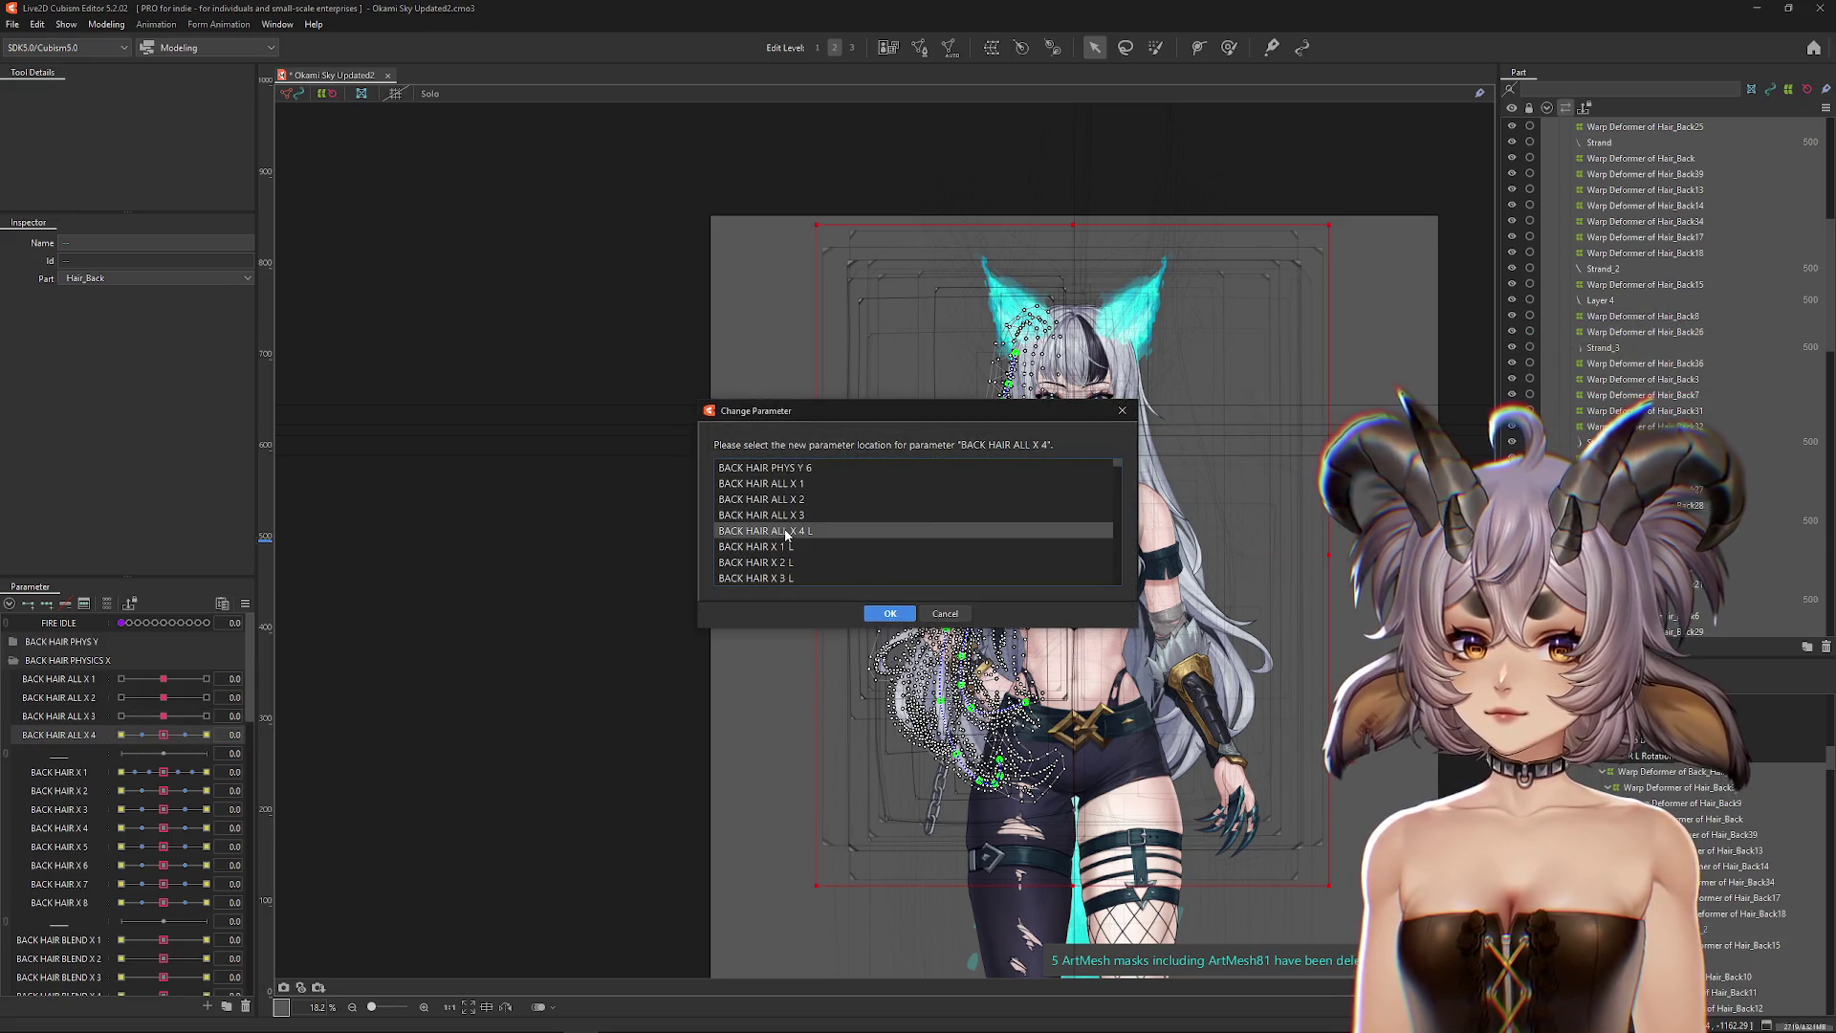
# Step: Move BACK HAIR X 1 and X 2 keyforms onto BACK HAIR X 1 L and X 2 L
pyautogui.click(163, 776)
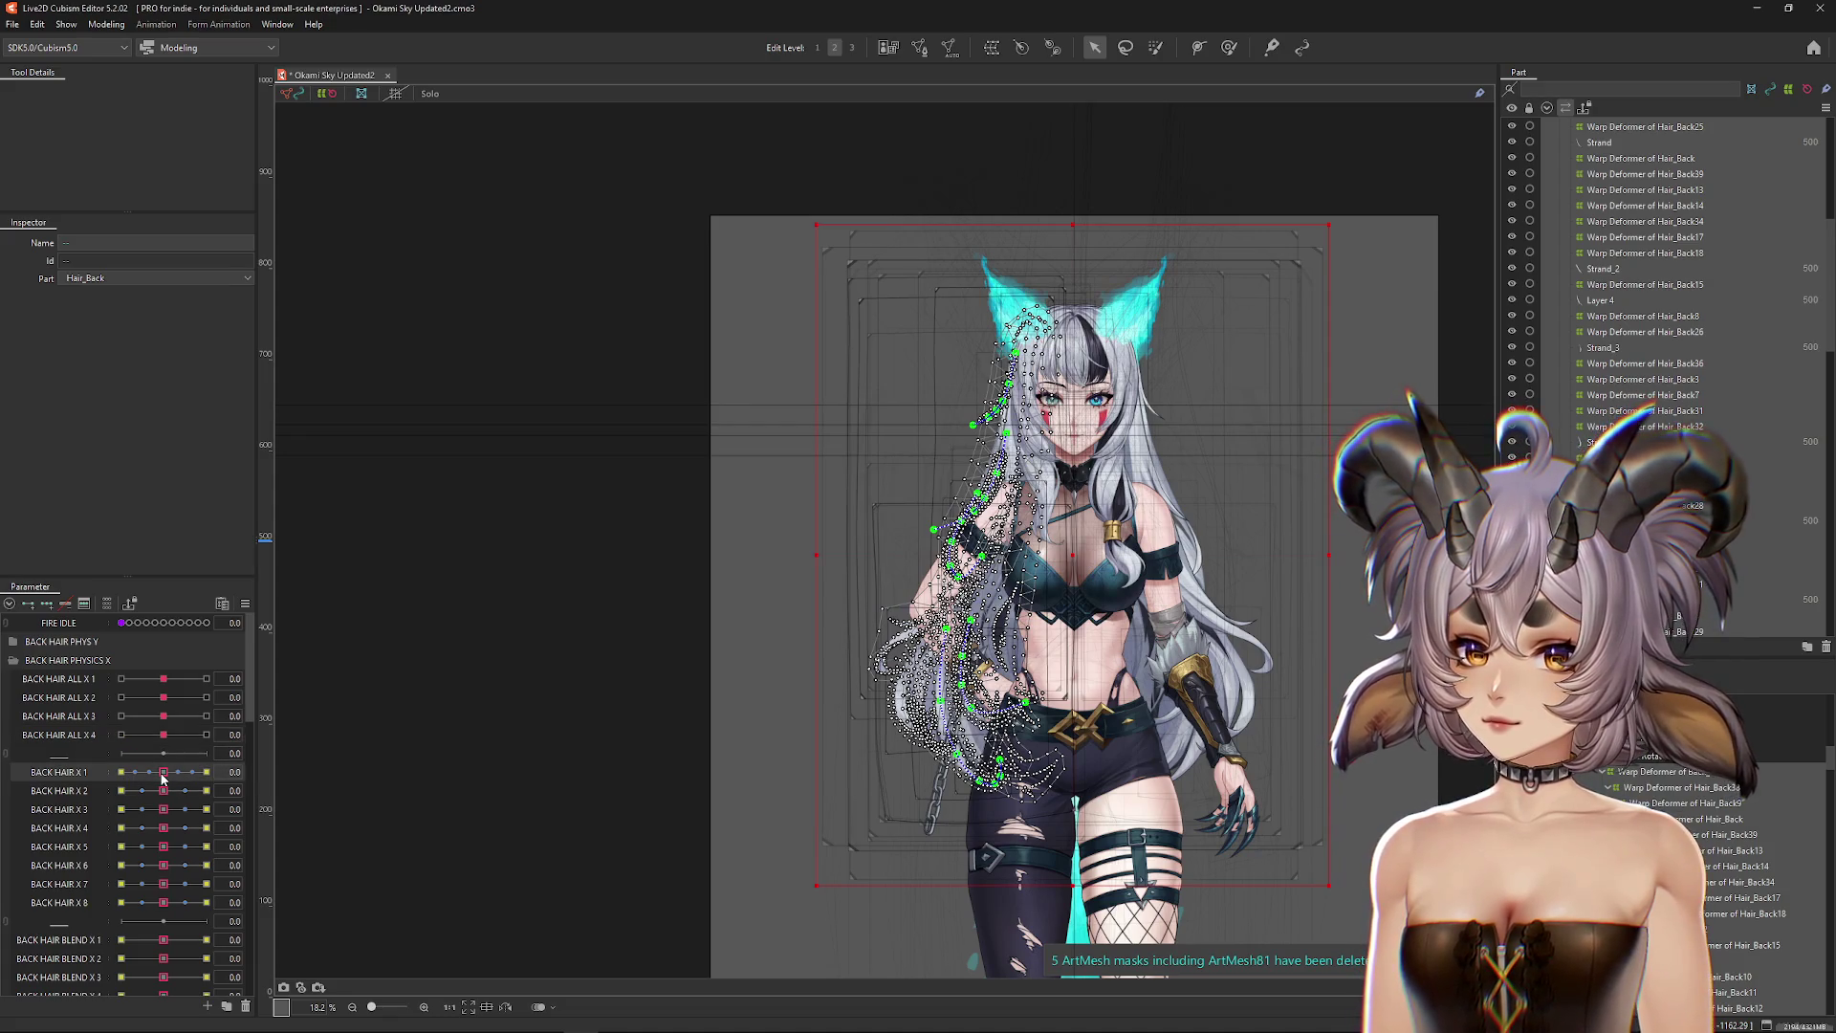
pyautogui.click(285, 771)
pyautogui.click(301, 818)
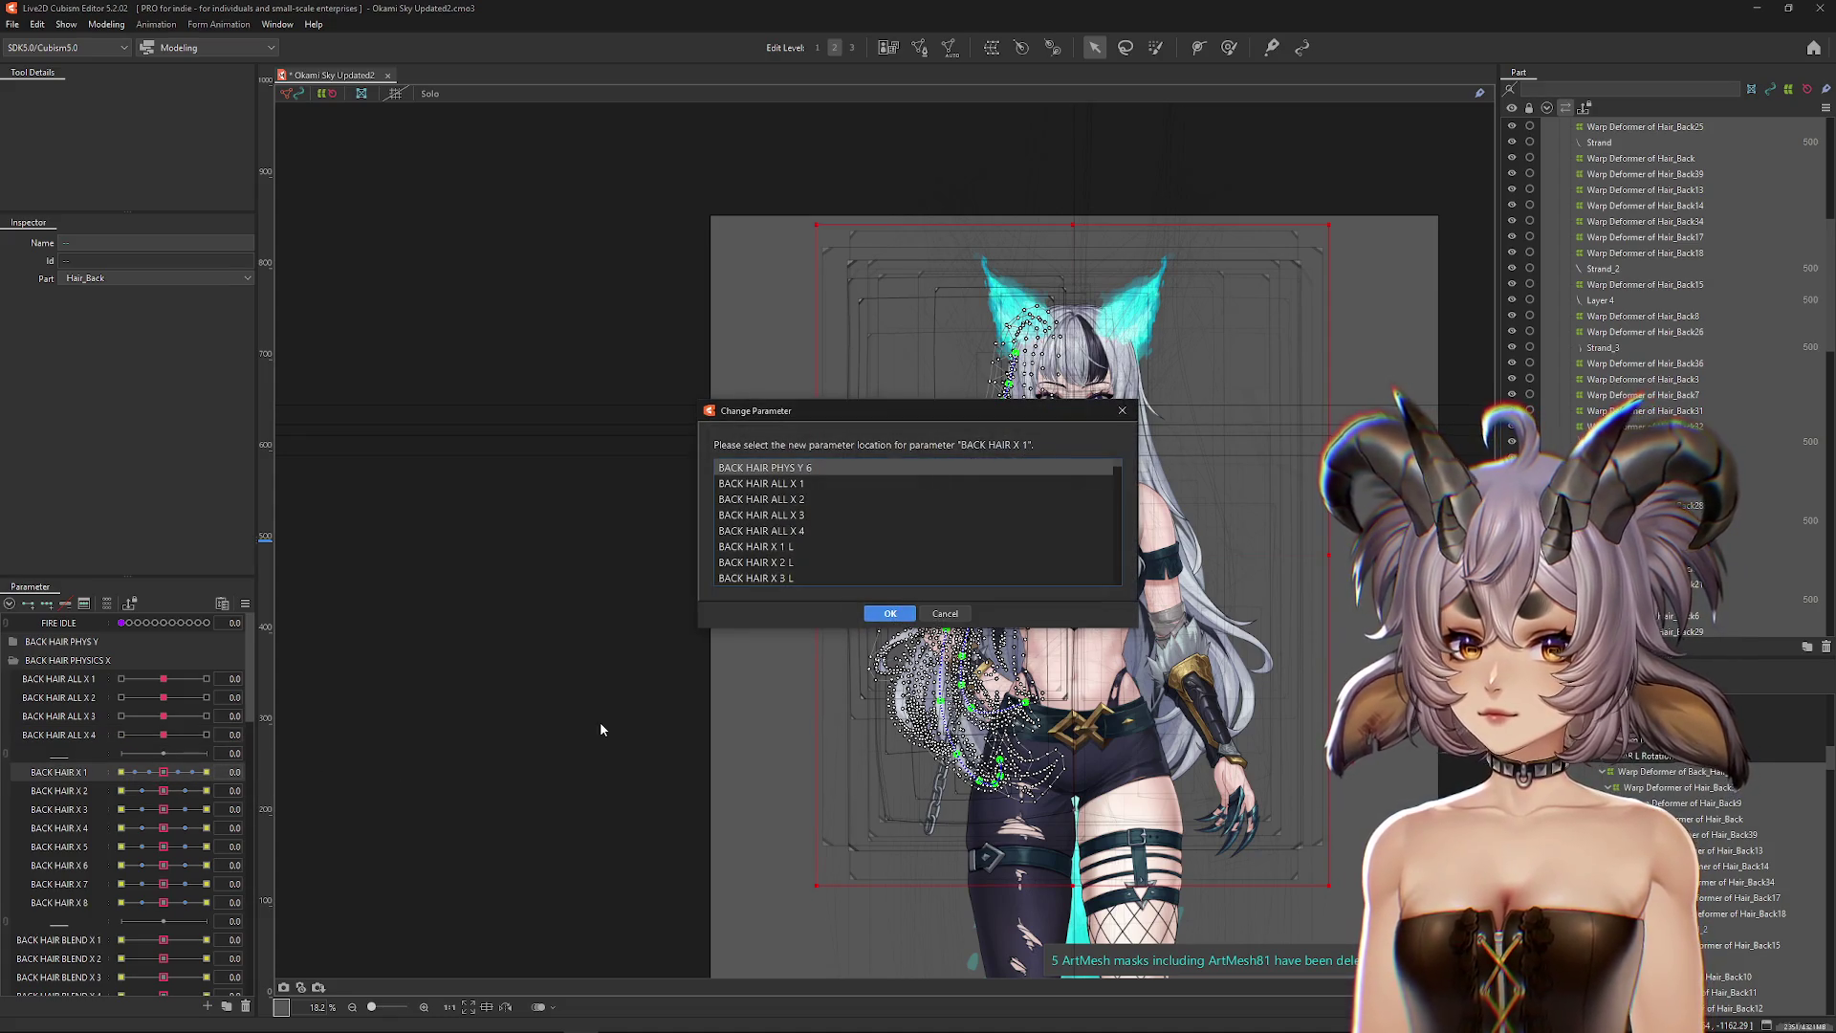
pyautogui.doubleClick(780, 563)
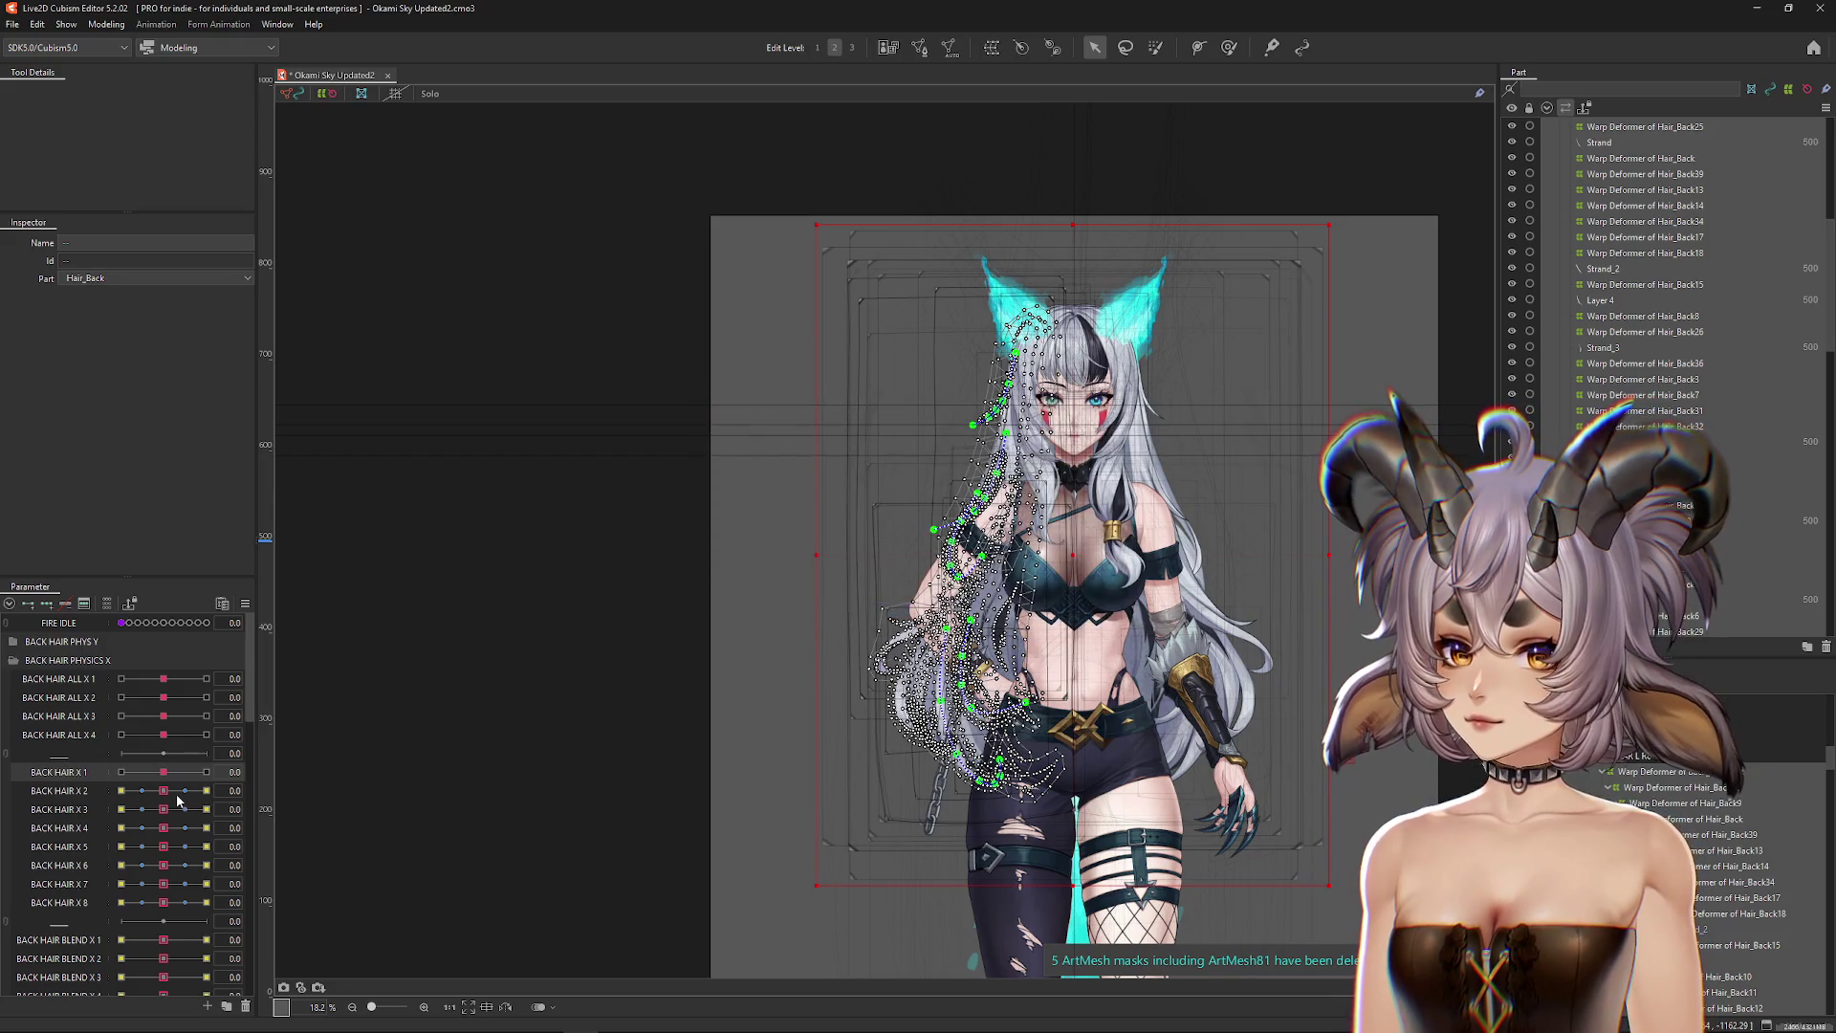
pyautogui.click(171, 790)
pyautogui.click(285, 790)
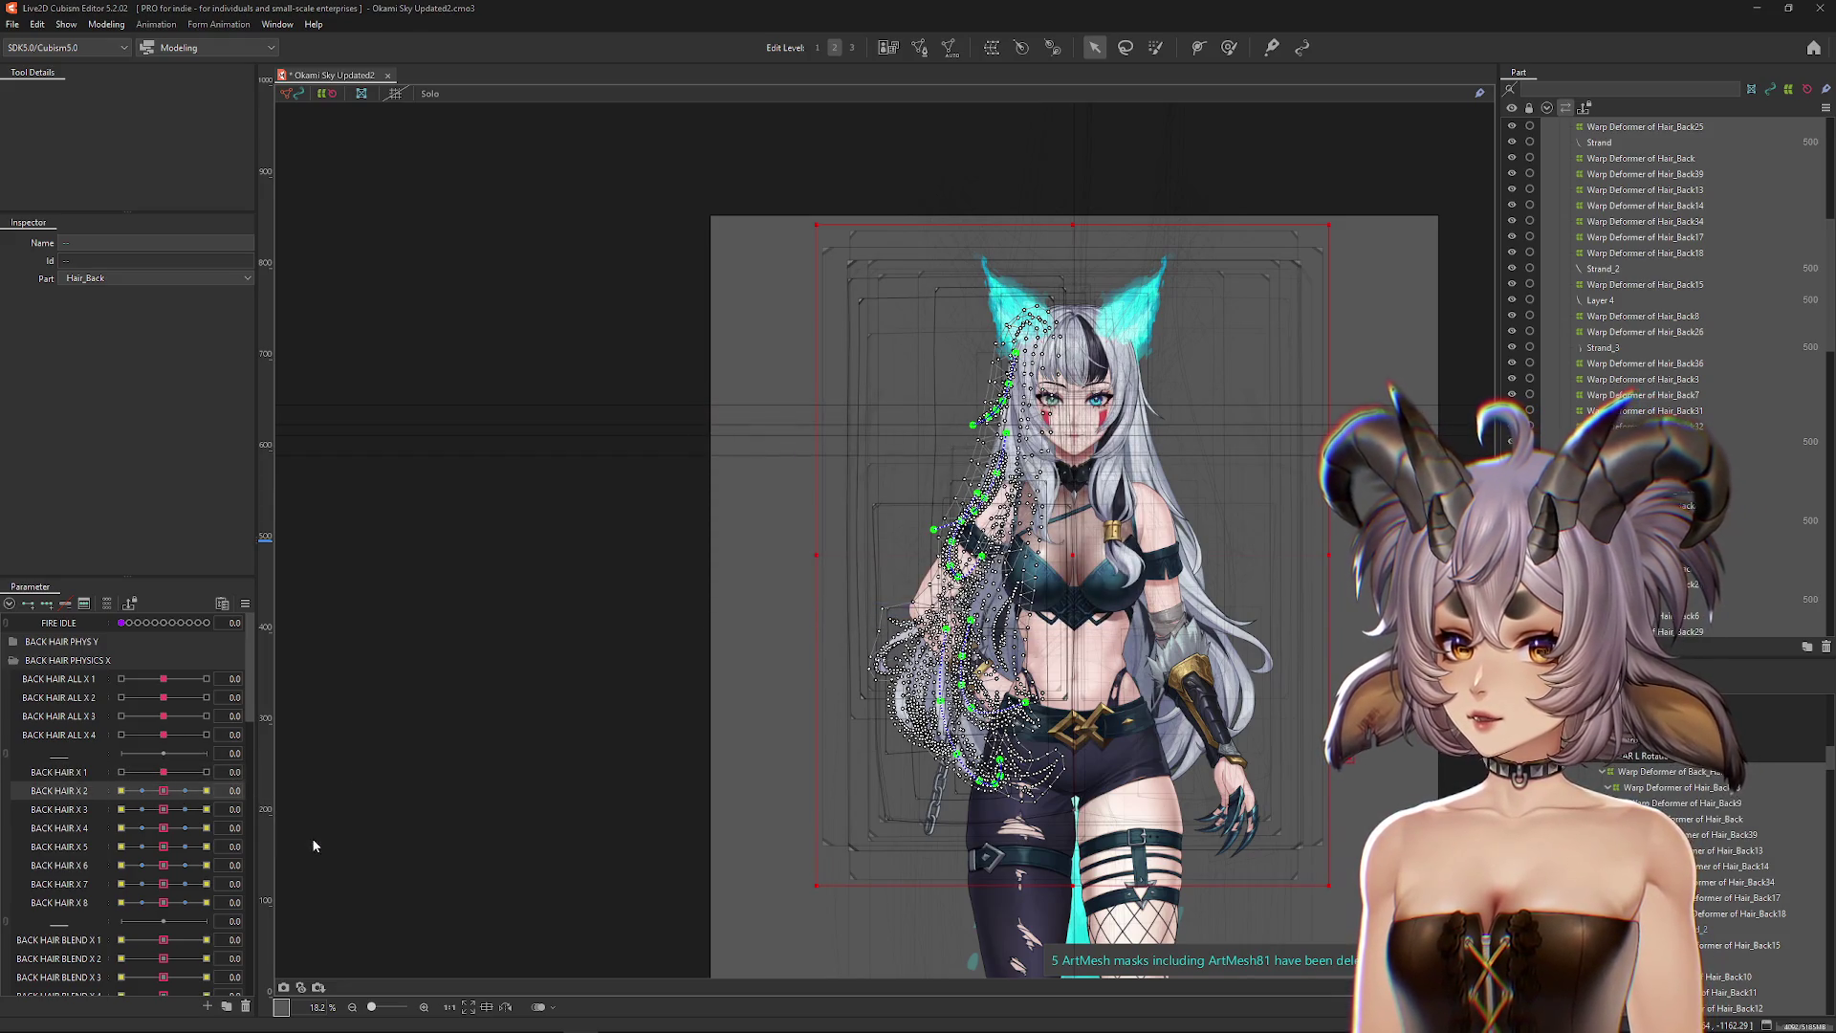
pyautogui.click(301, 837)
pyautogui.doubleClick(756, 564)
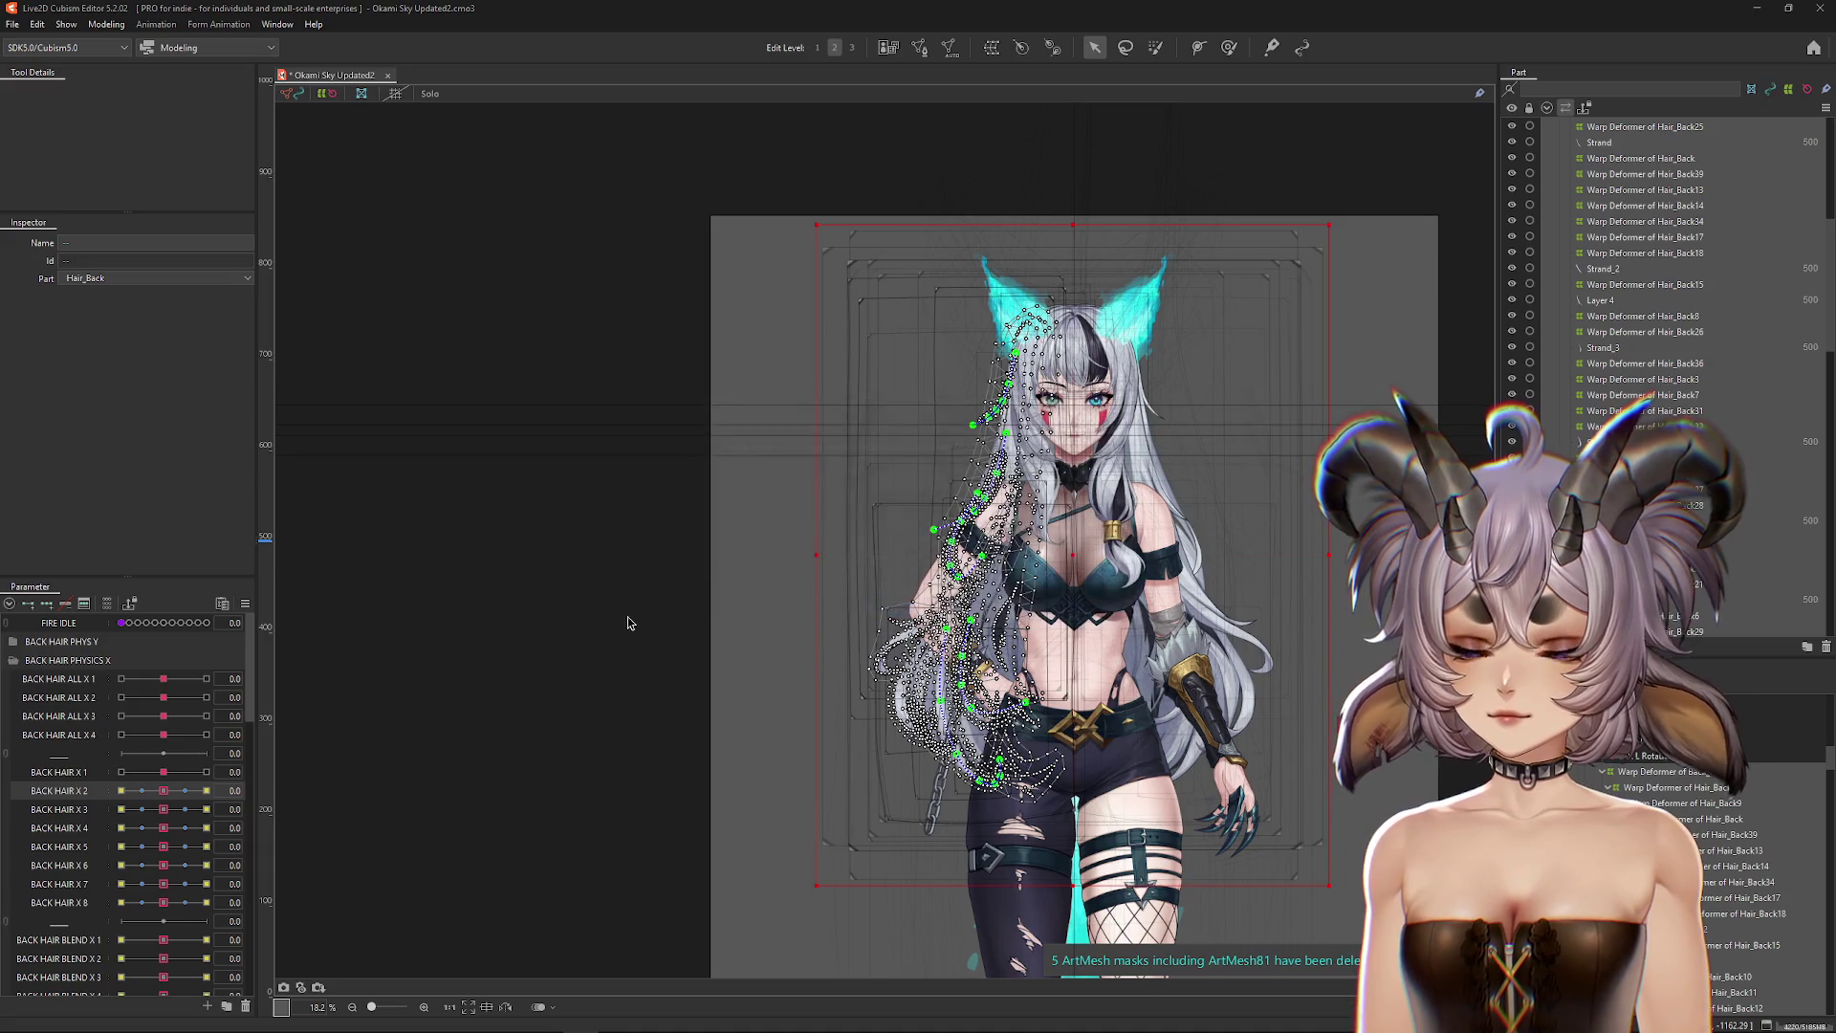
# Step: Move BACK HAIR X 3 and X 4 keyforms onto BACK HAIR X 3 L and X 4 L
pyautogui.click(164, 809)
pyautogui.moveTo(231, 803)
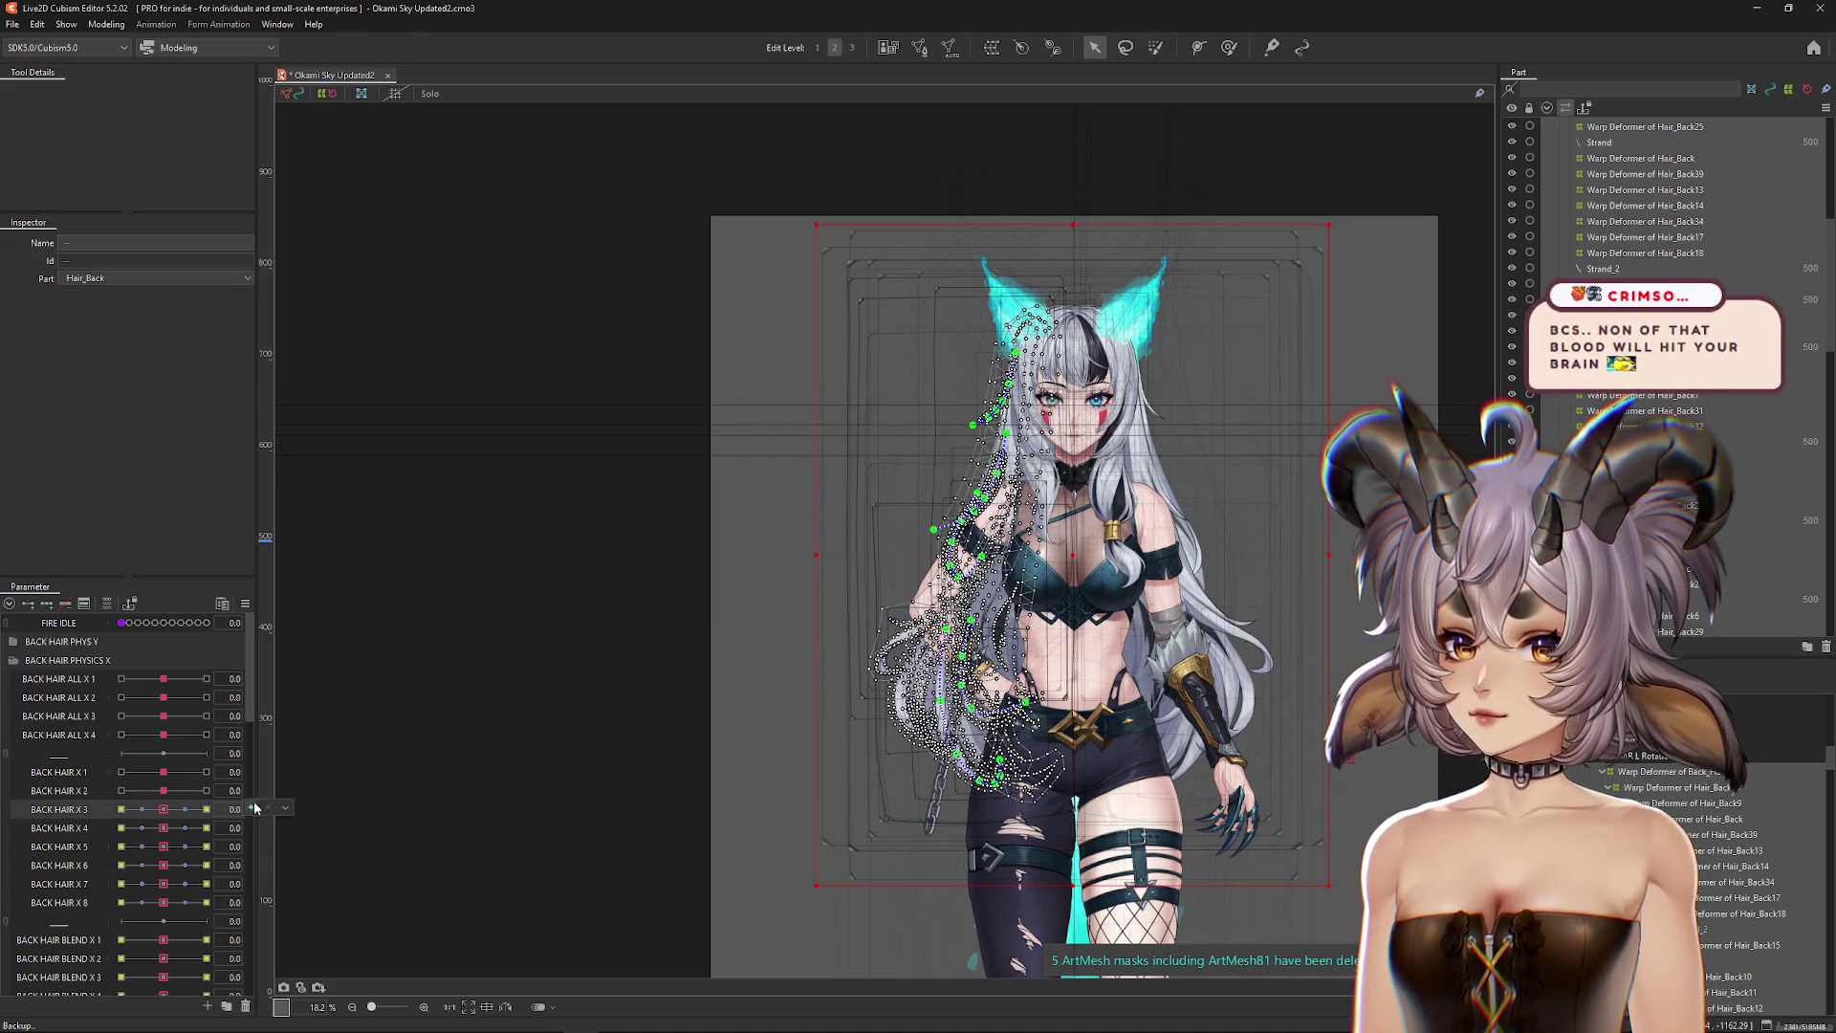
pyautogui.click(315, 858)
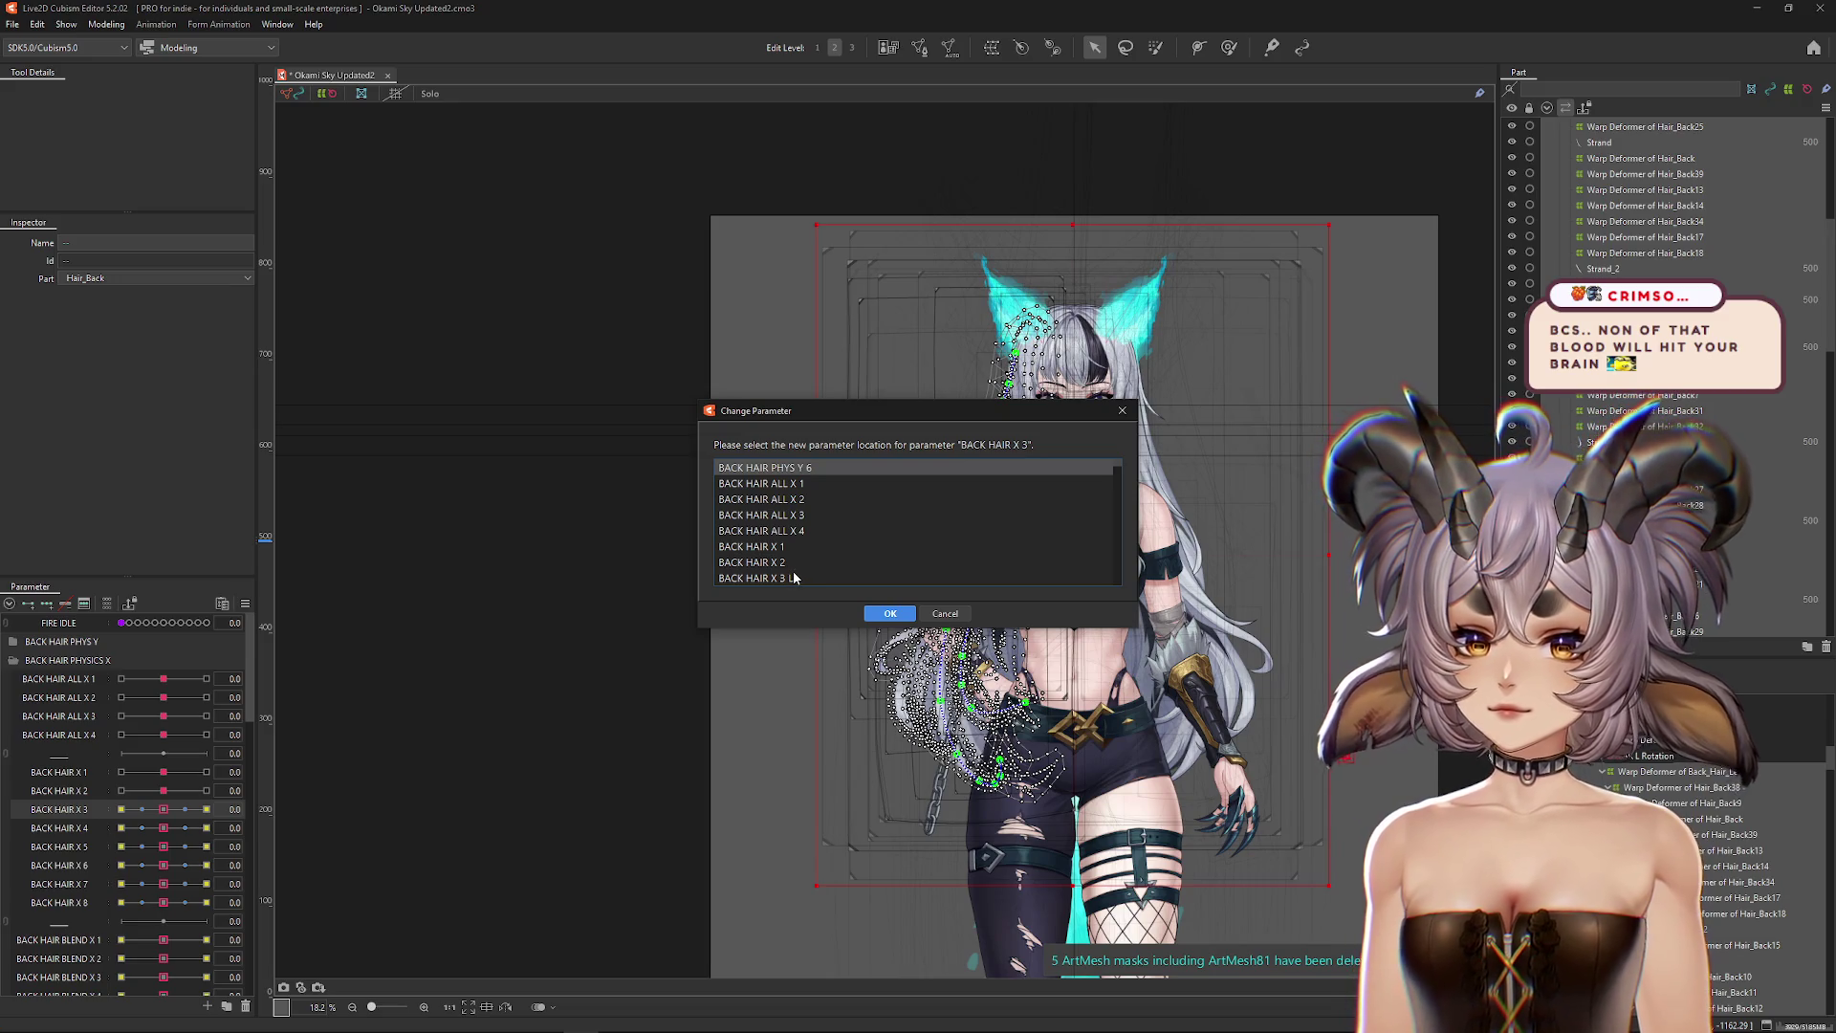
pyautogui.doubleClick(765, 579)
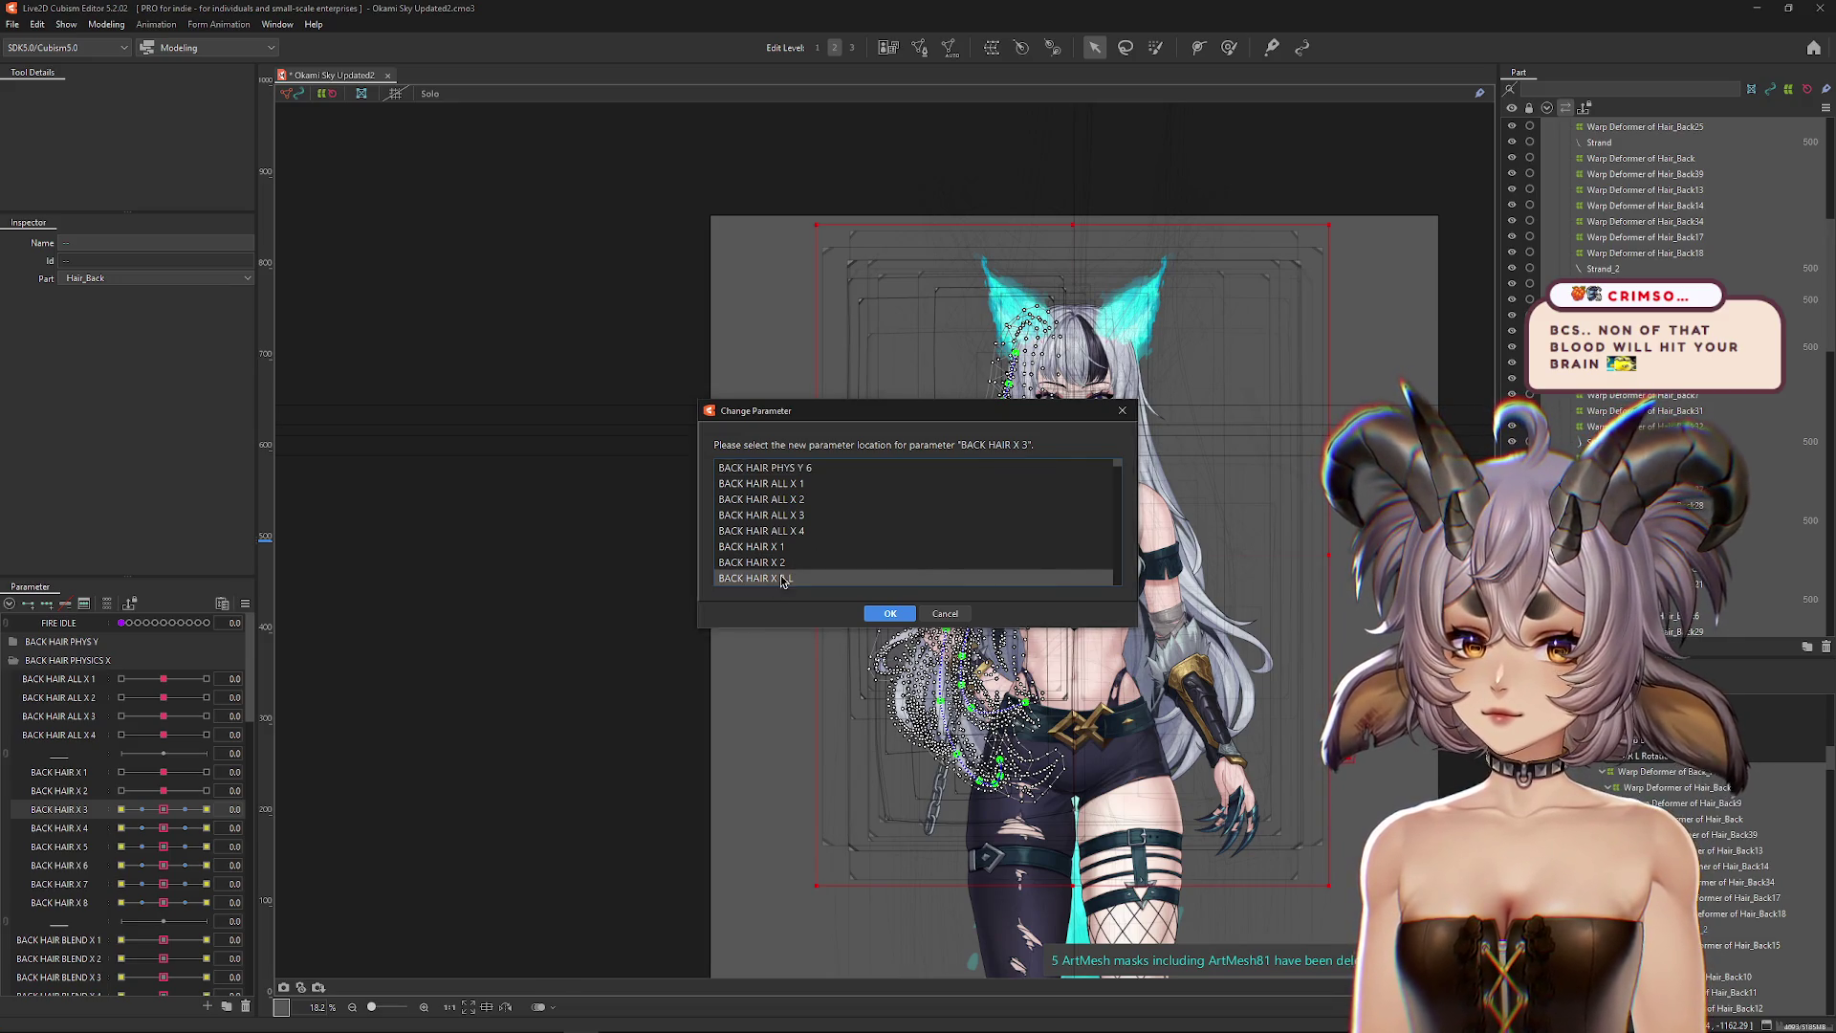
pyautogui.click(164, 836)
pyautogui.click(247, 828)
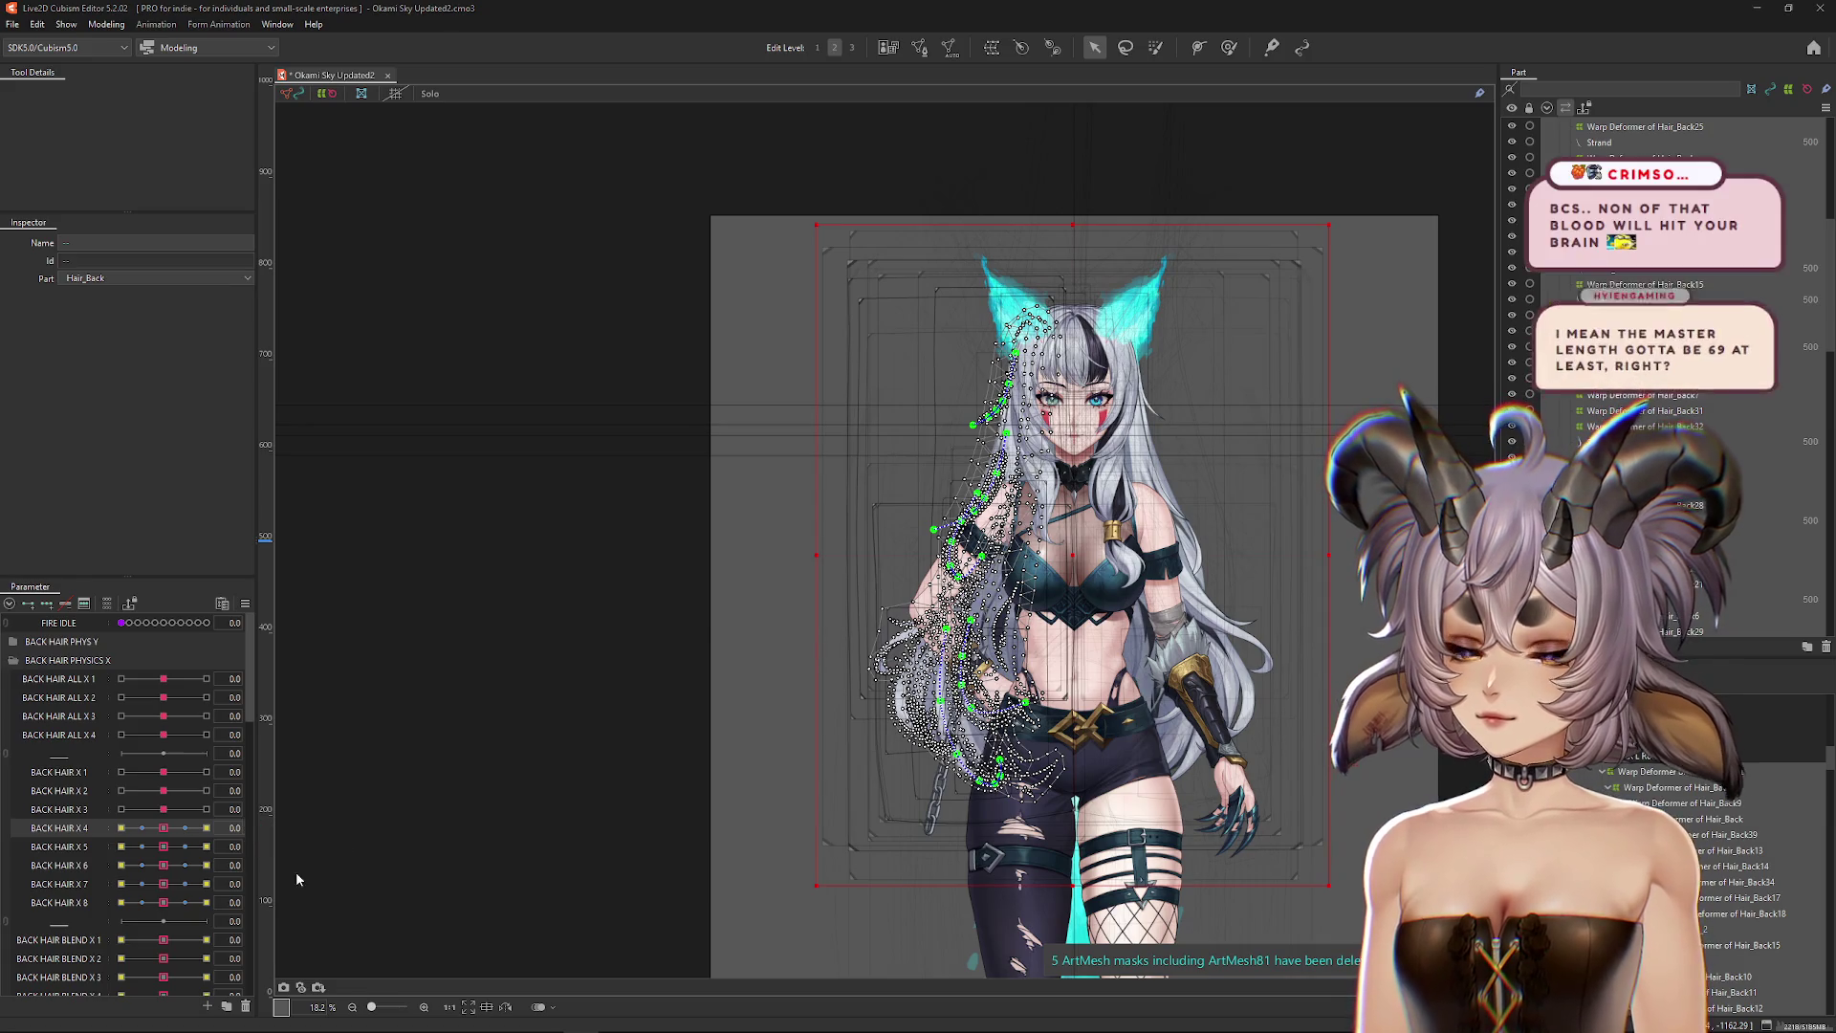
pyautogui.click(315, 882)
pyautogui.scroll(-3, 821, 537)
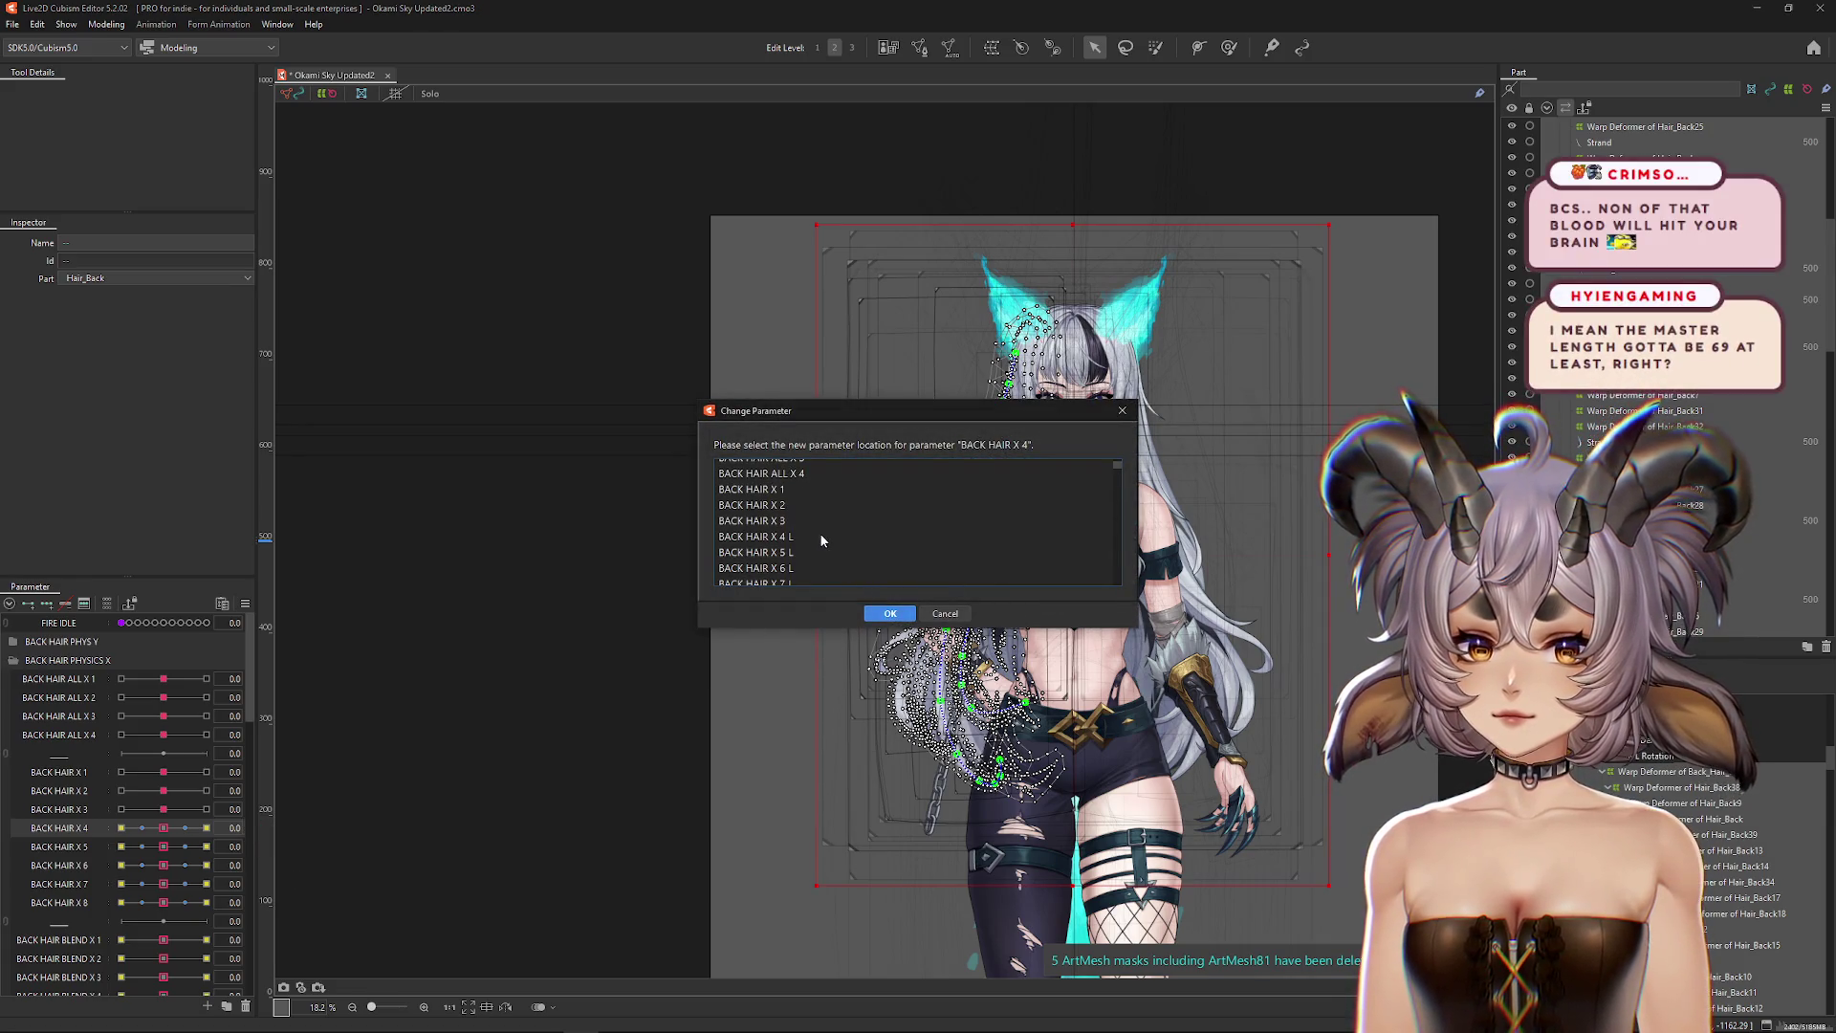
pyautogui.doubleClick(786, 537)
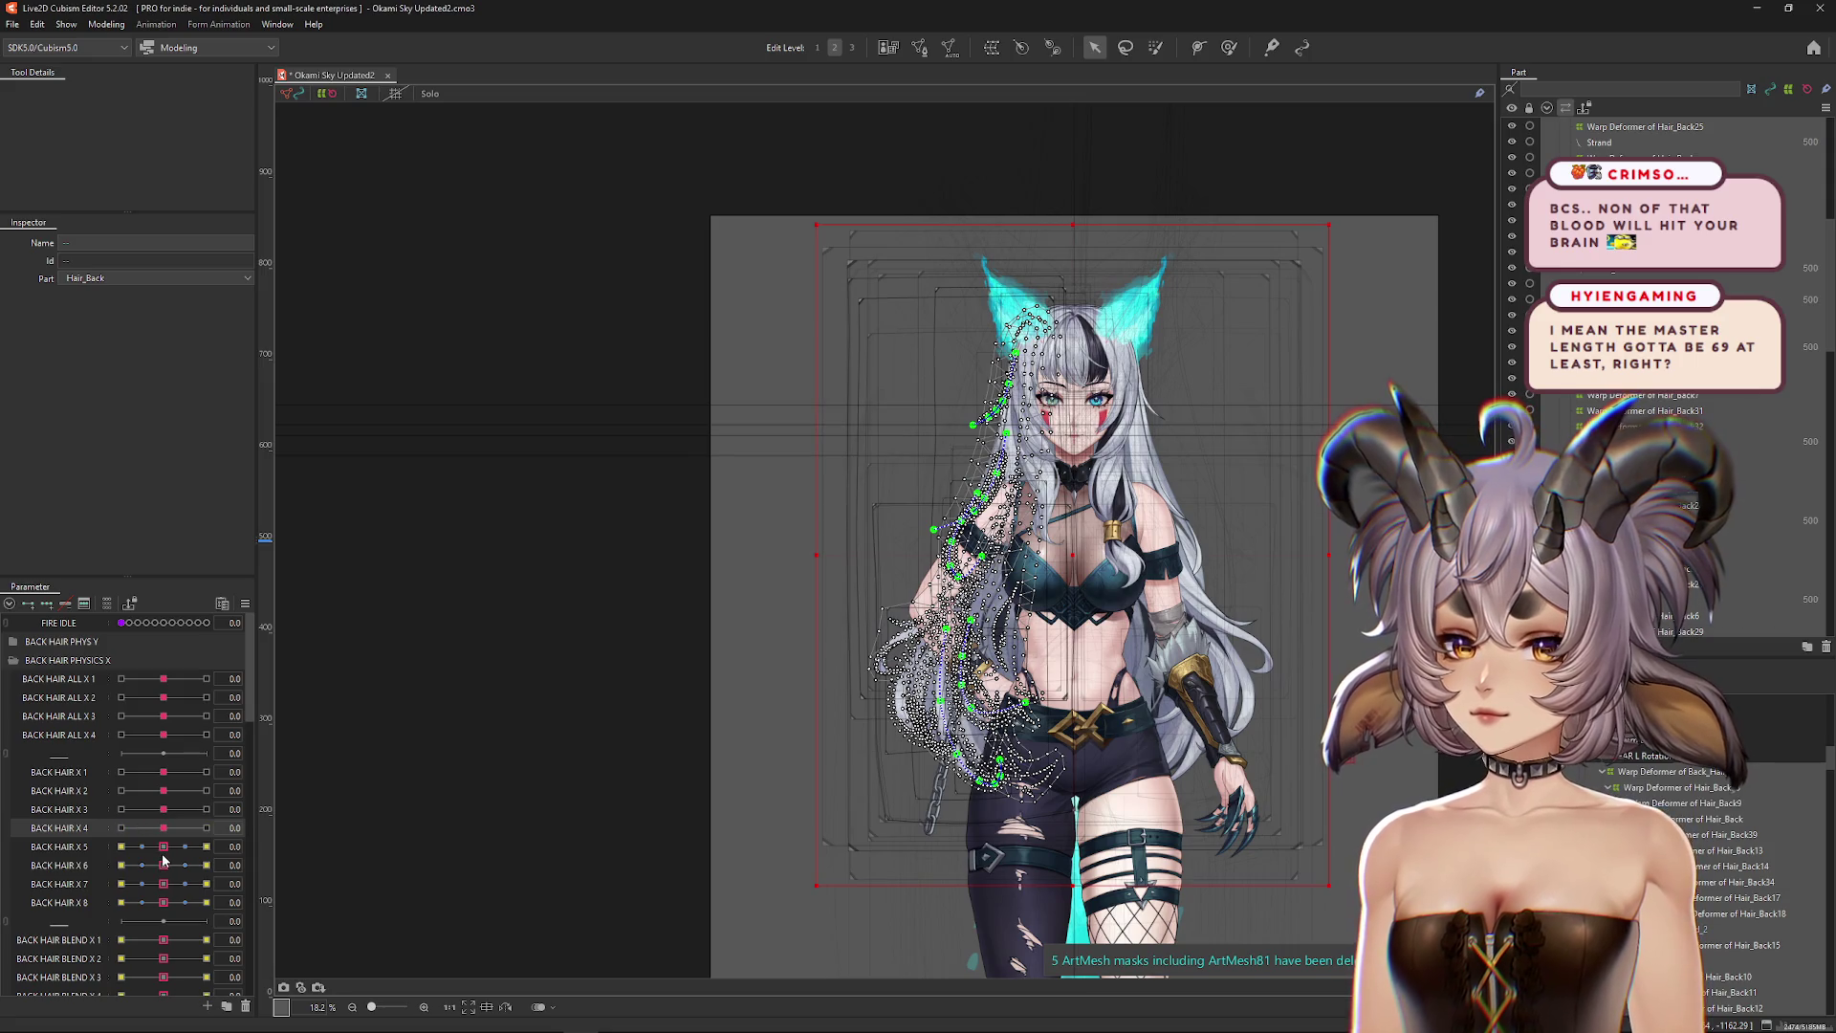
# Step: Move BACK HAIR X 5 and X 6 keyforms onto BACK HAIR X 5 L and X 6 L
pyautogui.click(163, 848)
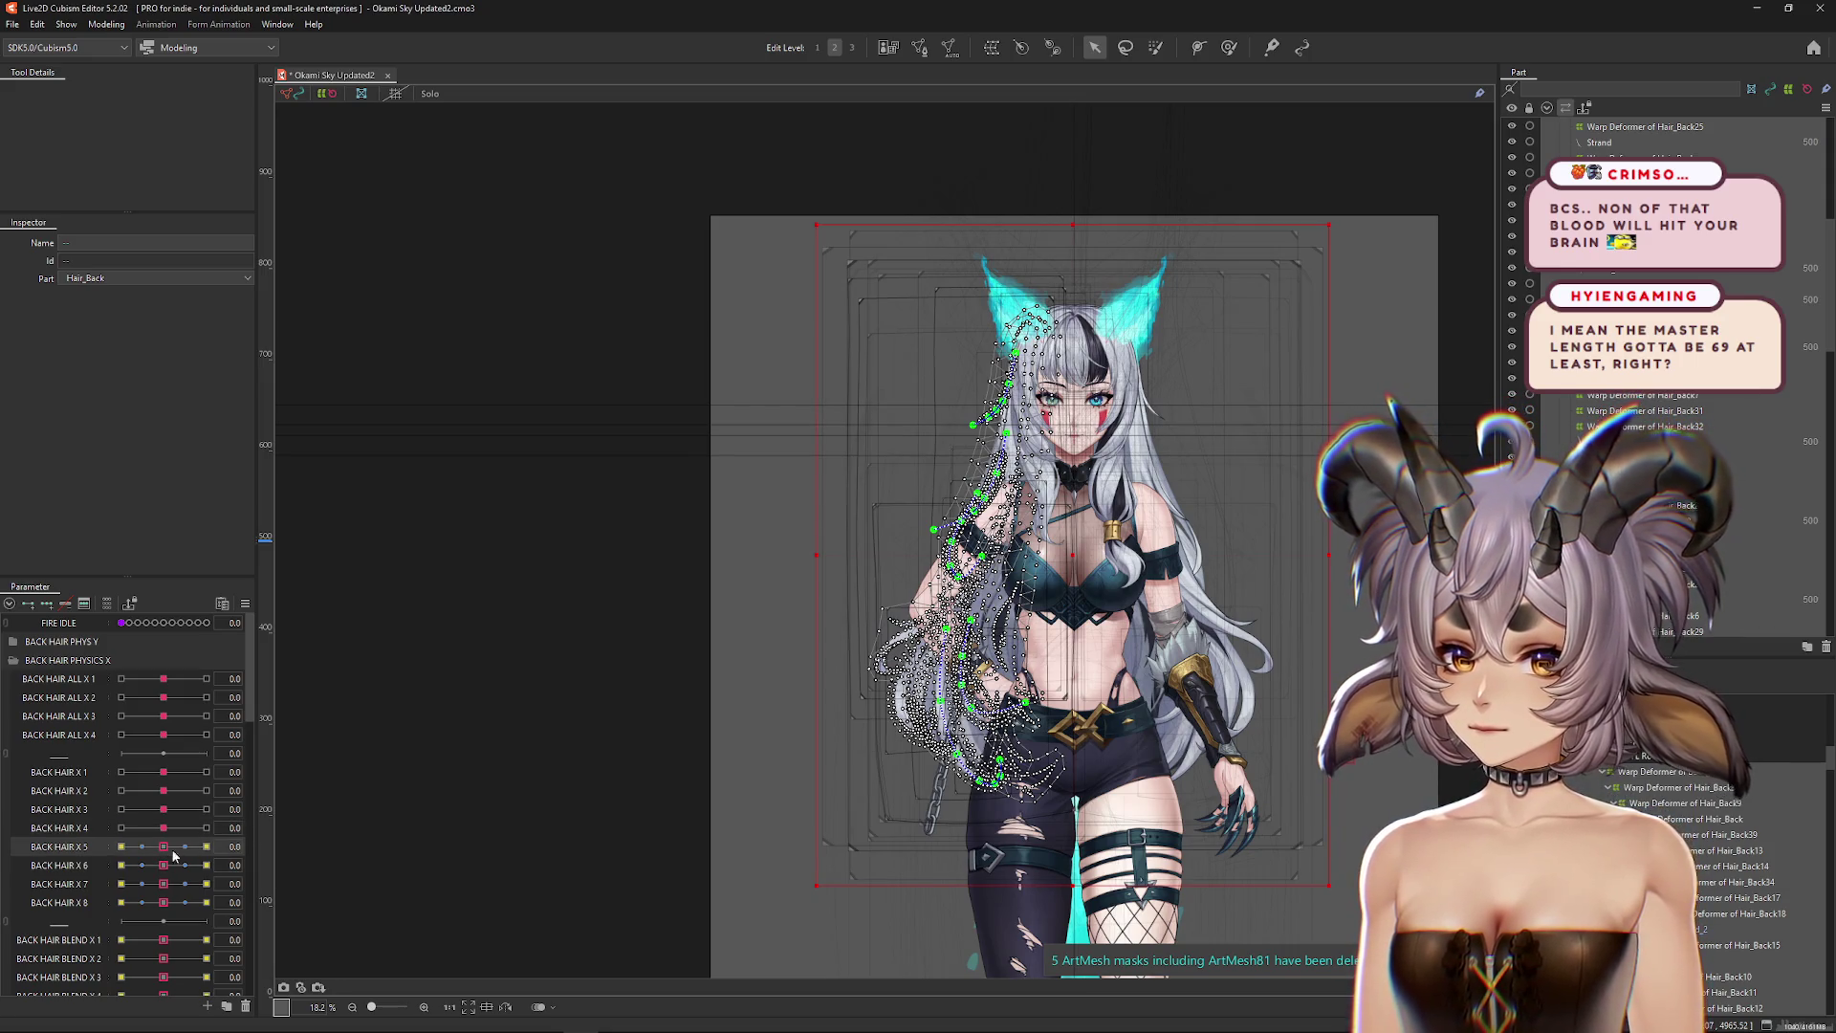
pyautogui.rightClick(251, 845)
pyautogui.click(310, 897)
pyautogui.click(779, 552)
pyautogui.click(890, 613)
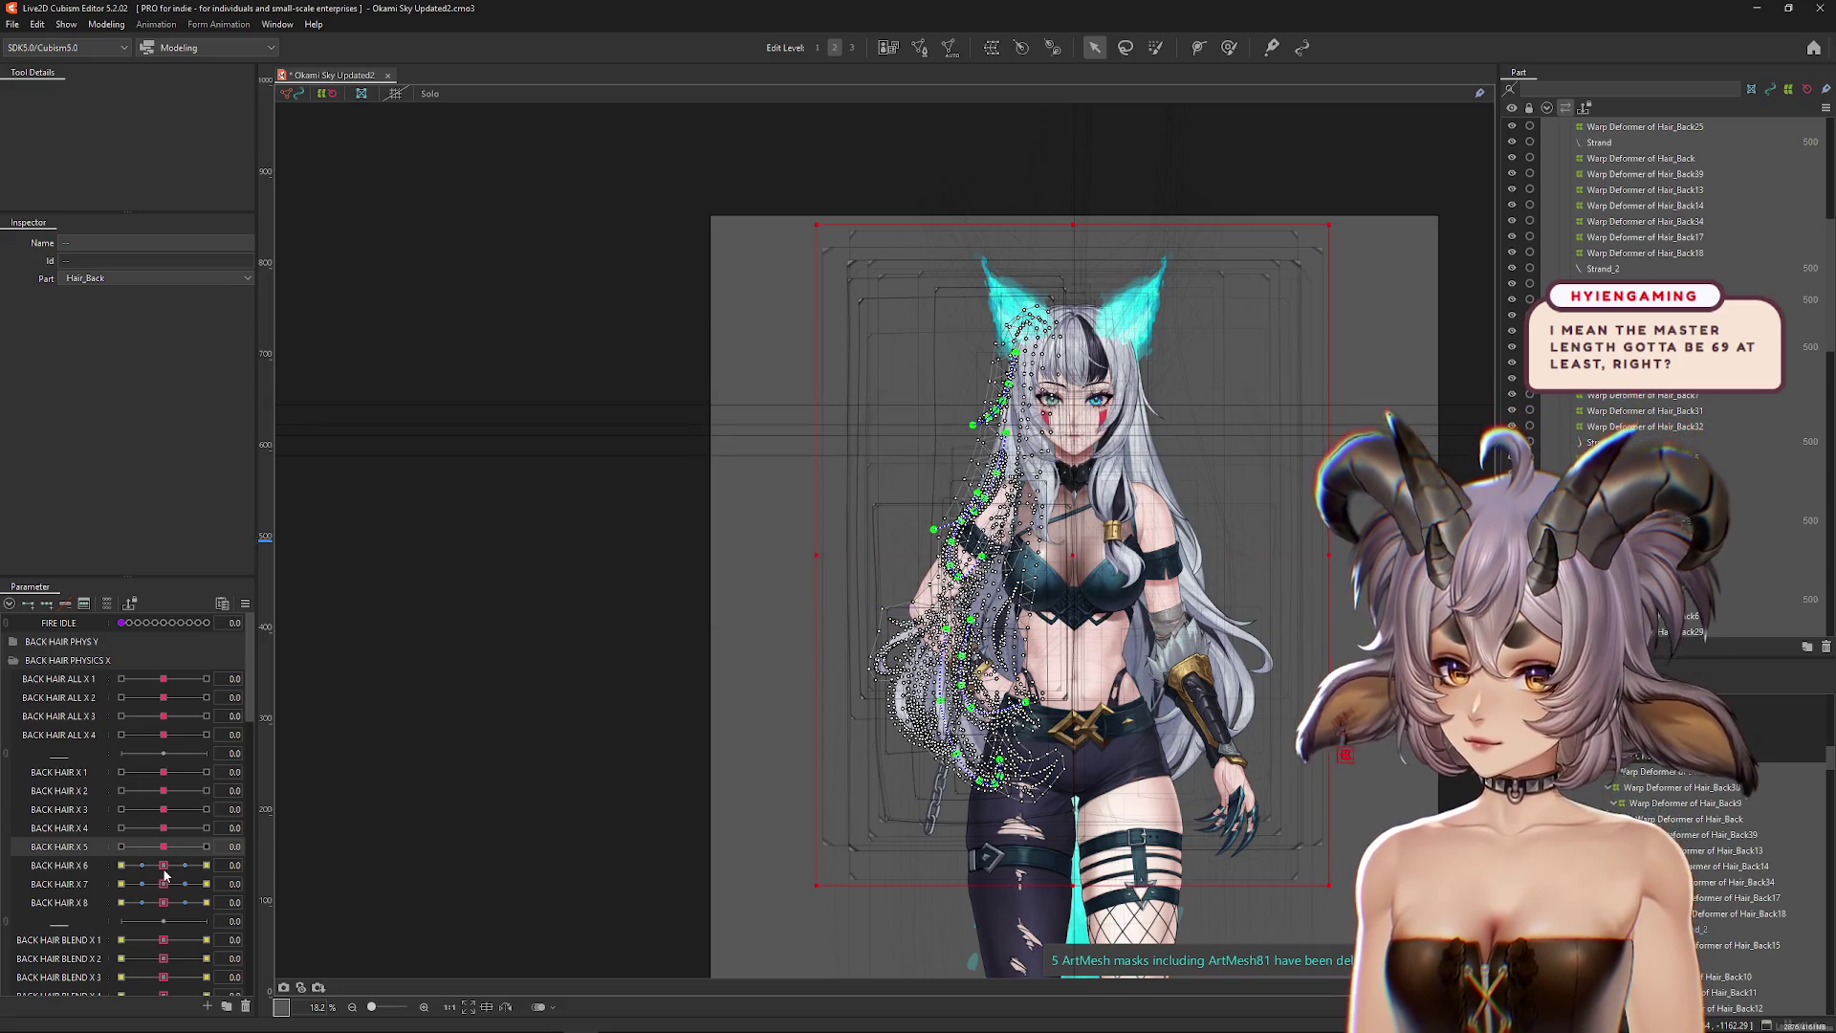
pyautogui.click(164, 868)
pyautogui.rightClick(275, 861)
pyautogui.click(311, 916)
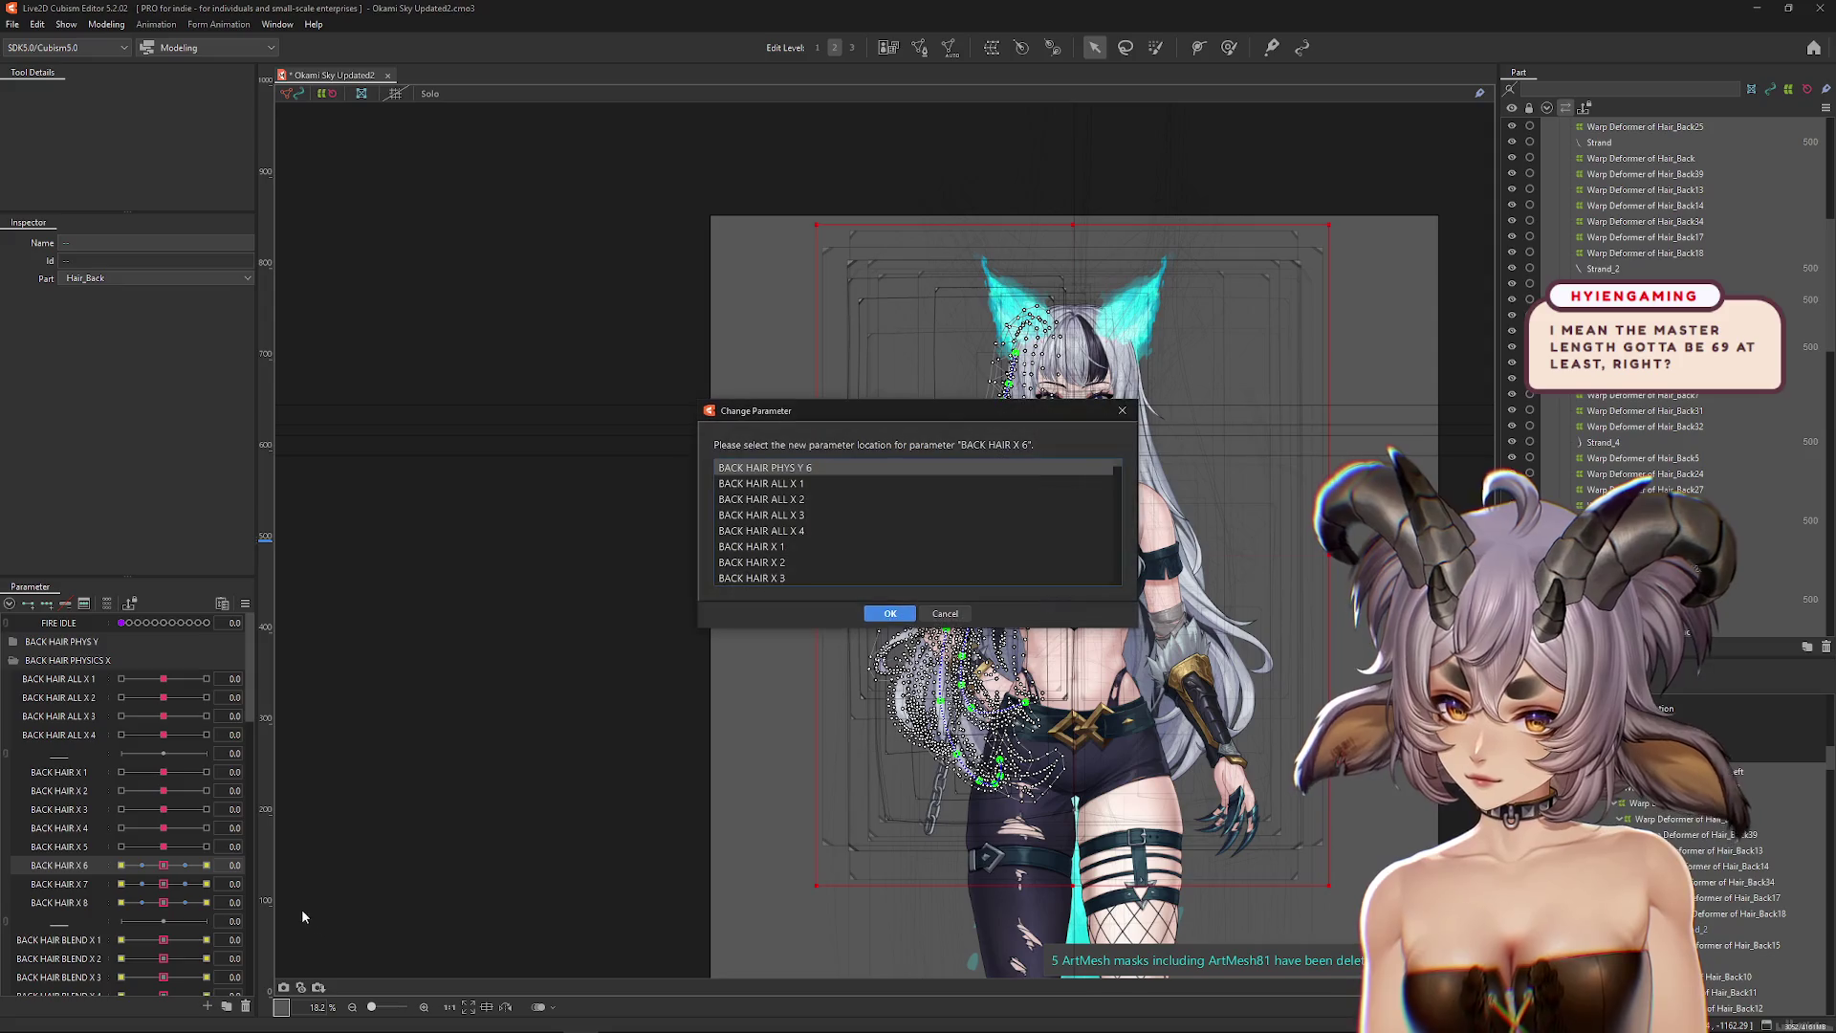
pyautogui.scroll(-2, 914, 505)
pyautogui.click(780, 568)
pyautogui.click(889, 613)
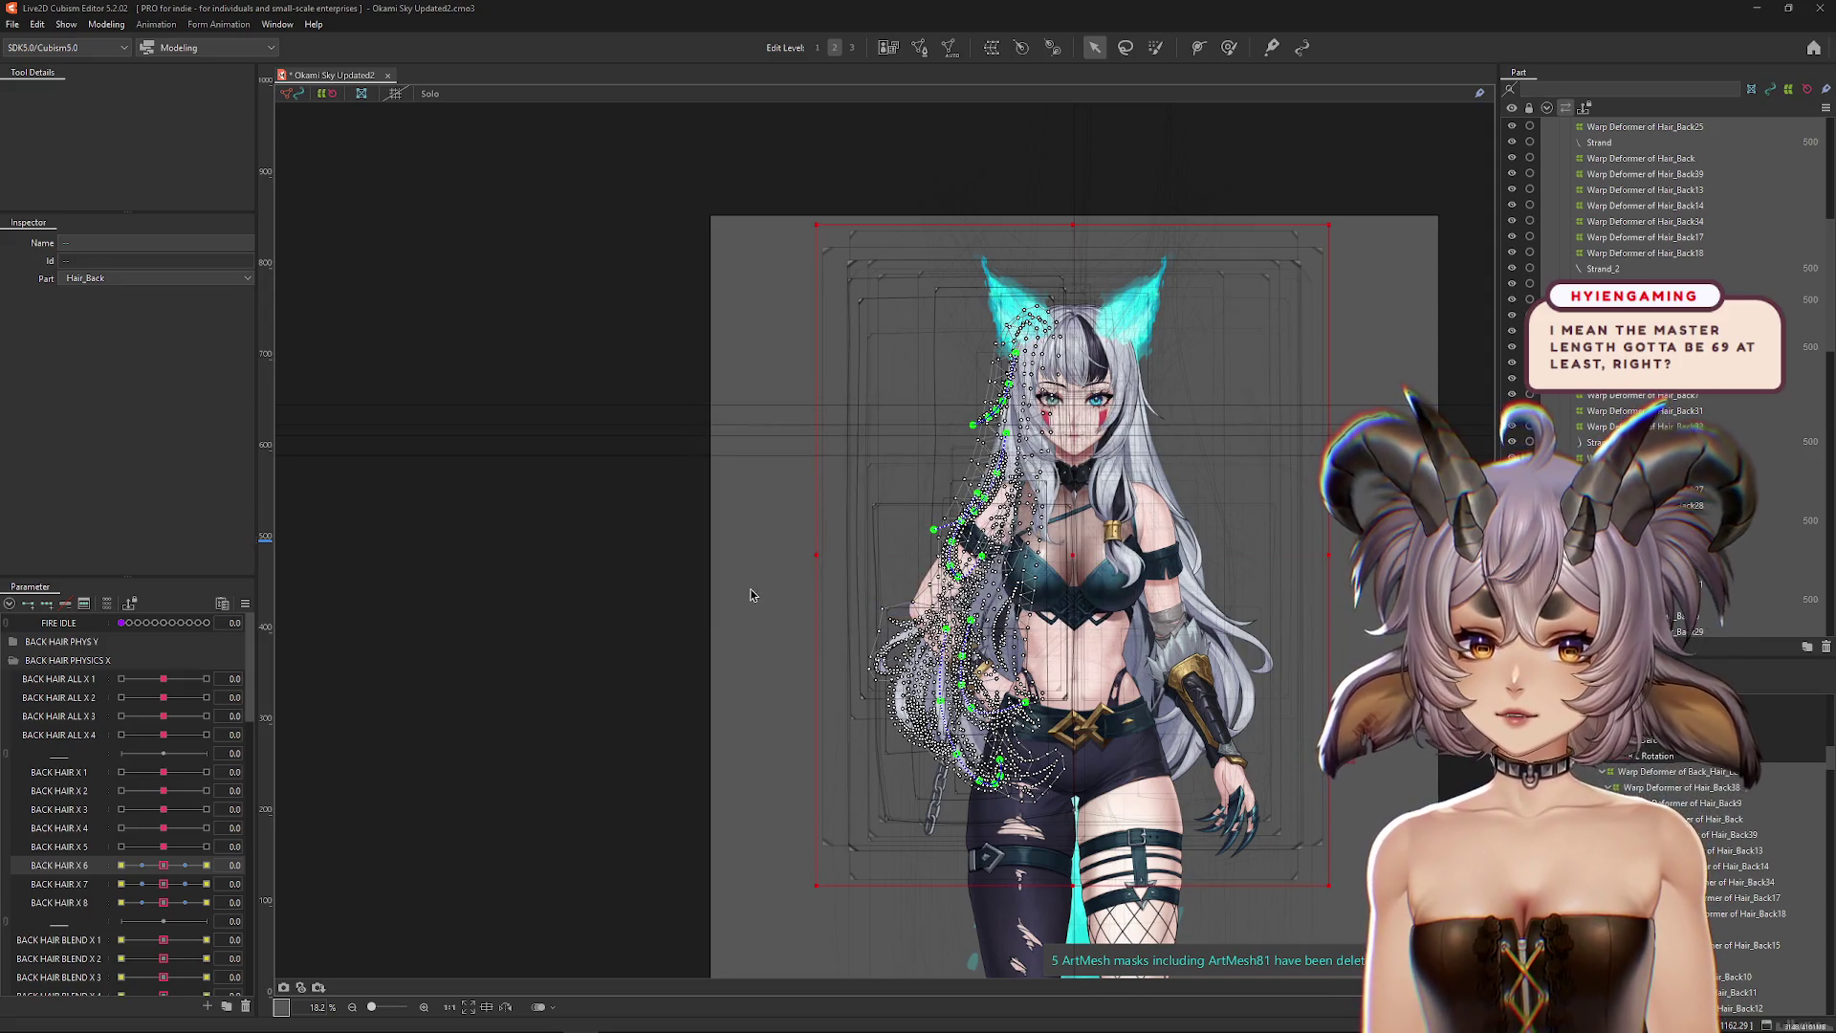
# Step: Move BACK HAIR X 7 and X 8 keyforms onto BACK HAIR X 7 L and X 8 L
pyautogui.click(165, 886)
pyautogui.rightClick(275, 882)
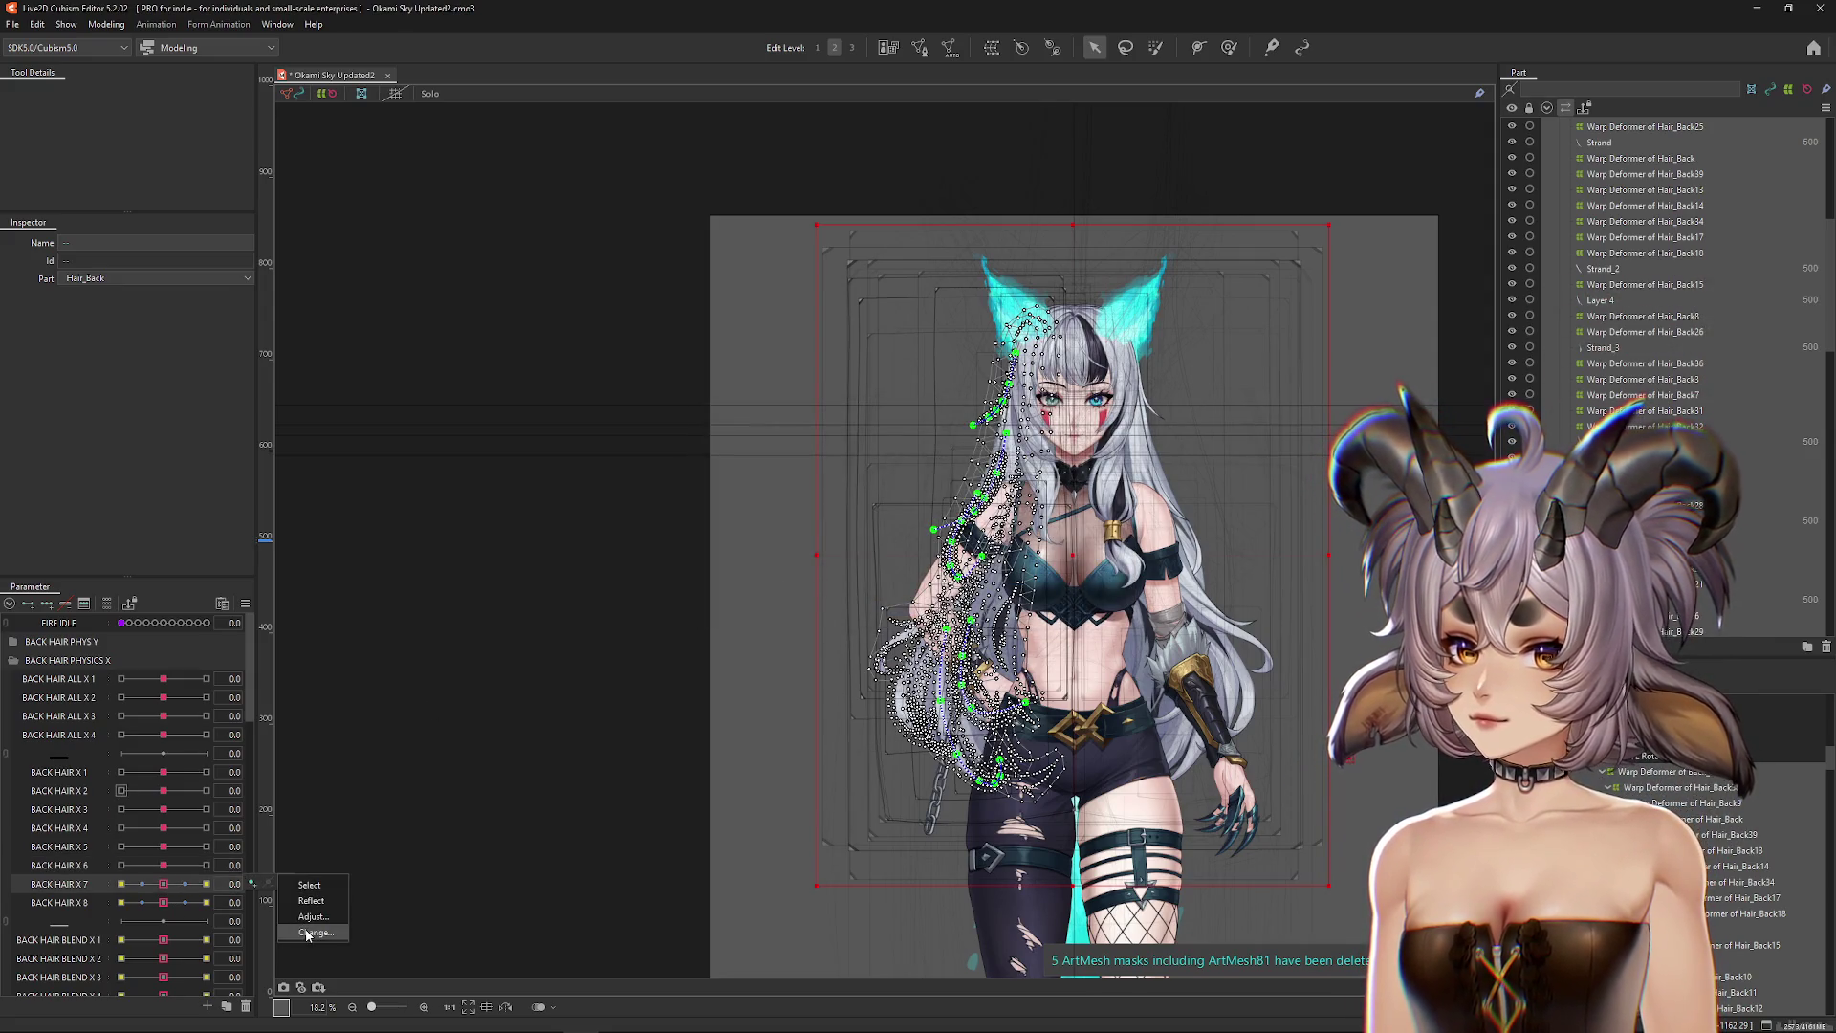
pyautogui.click(311, 931)
pyautogui.click(760, 526)
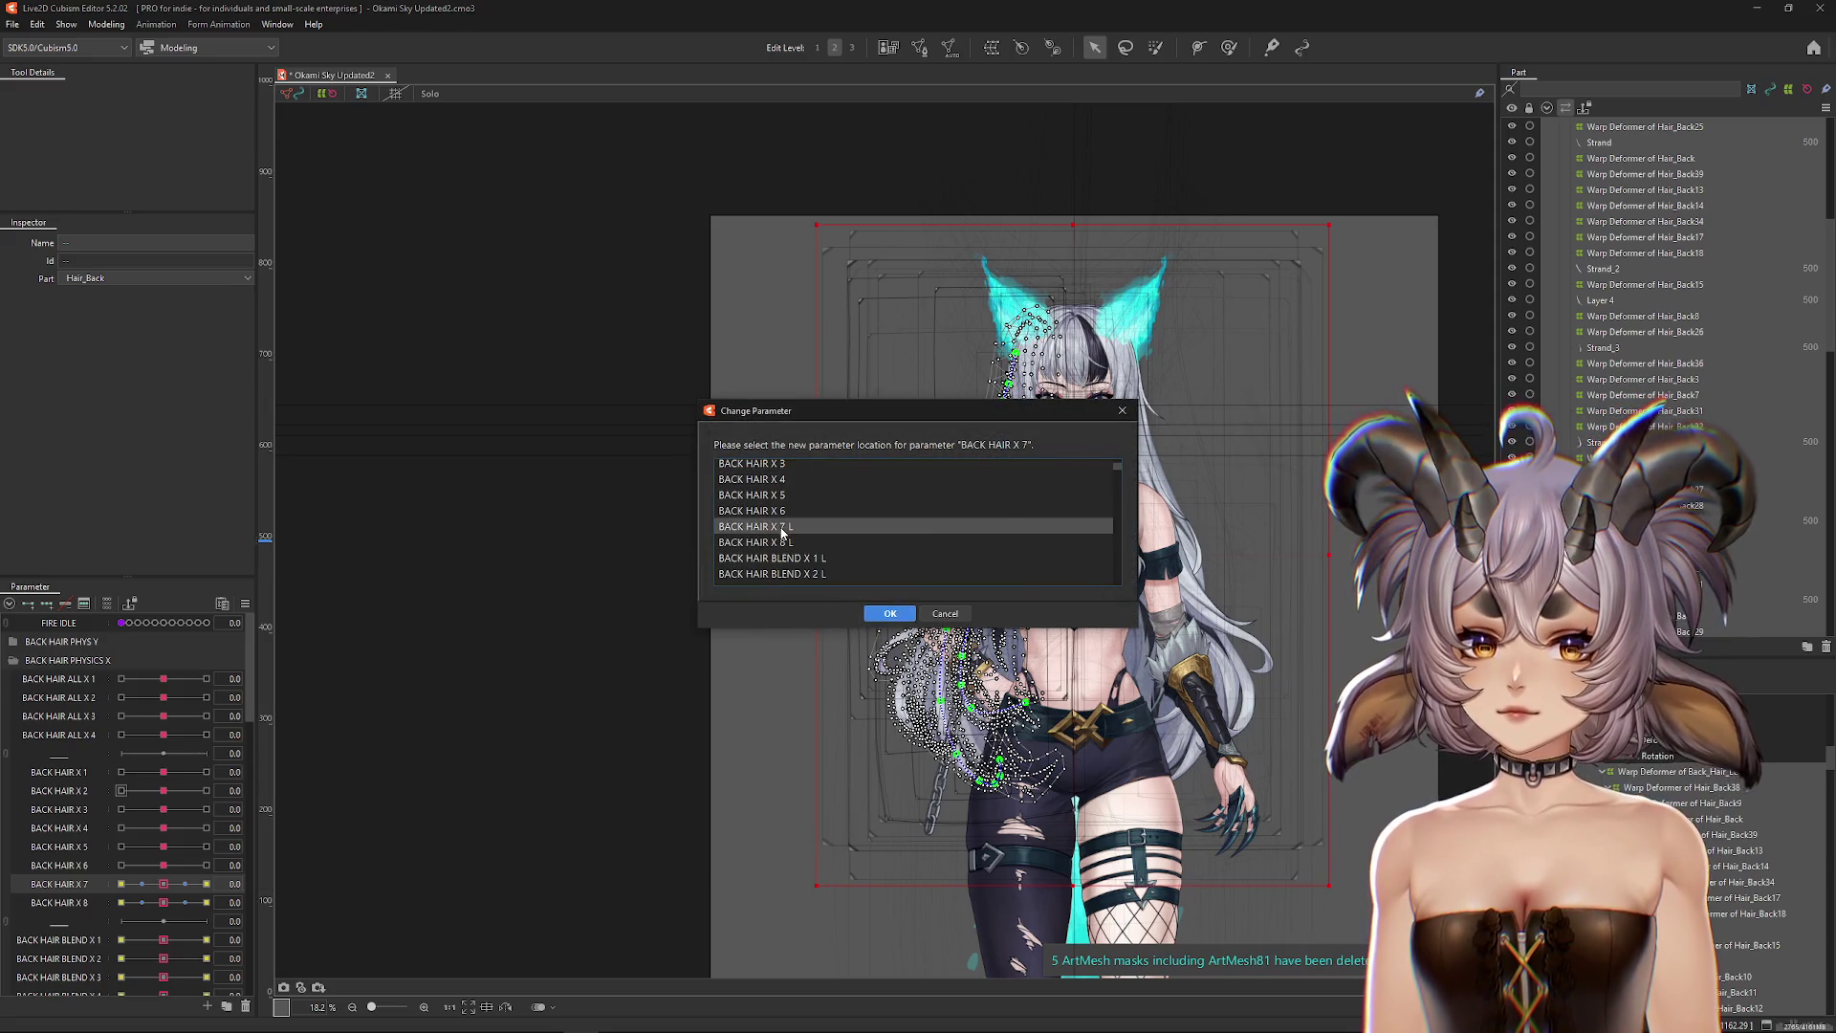
pyautogui.click(890, 613)
pyautogui.click(166, 908)
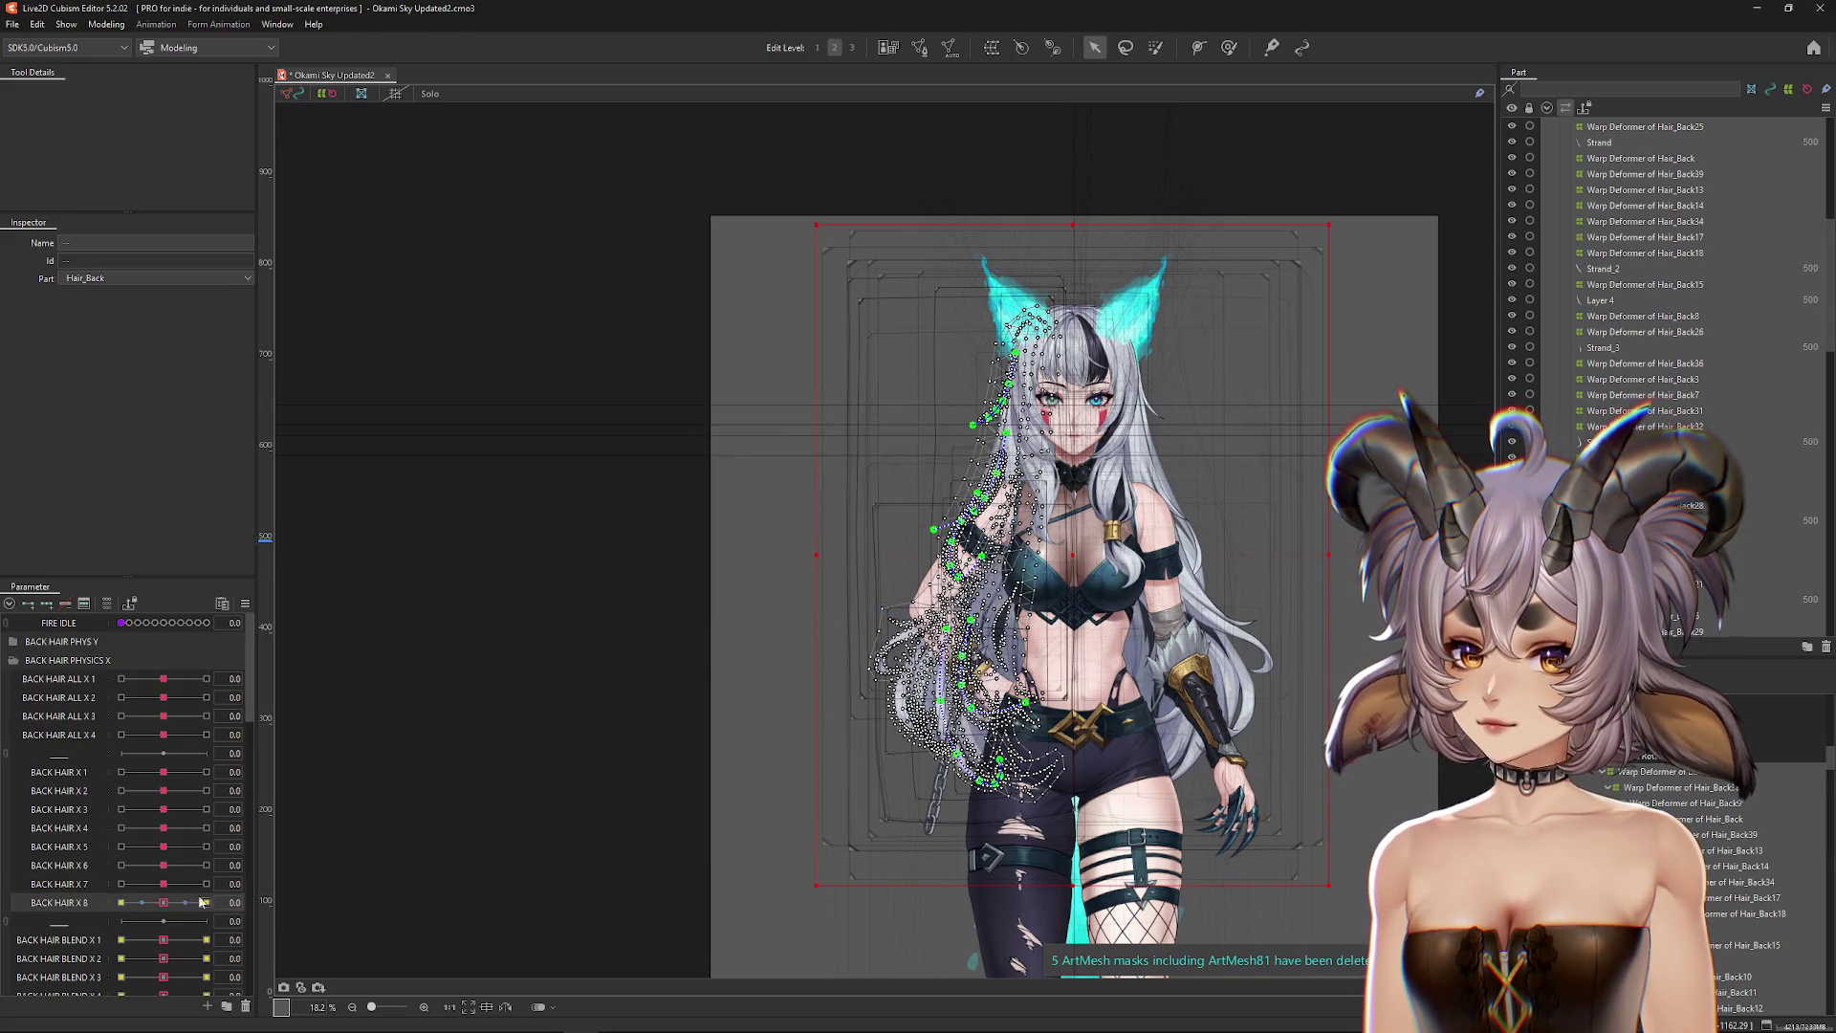
pyautogui.rightClick(278, 902)
pyautogui.click(313, 951)
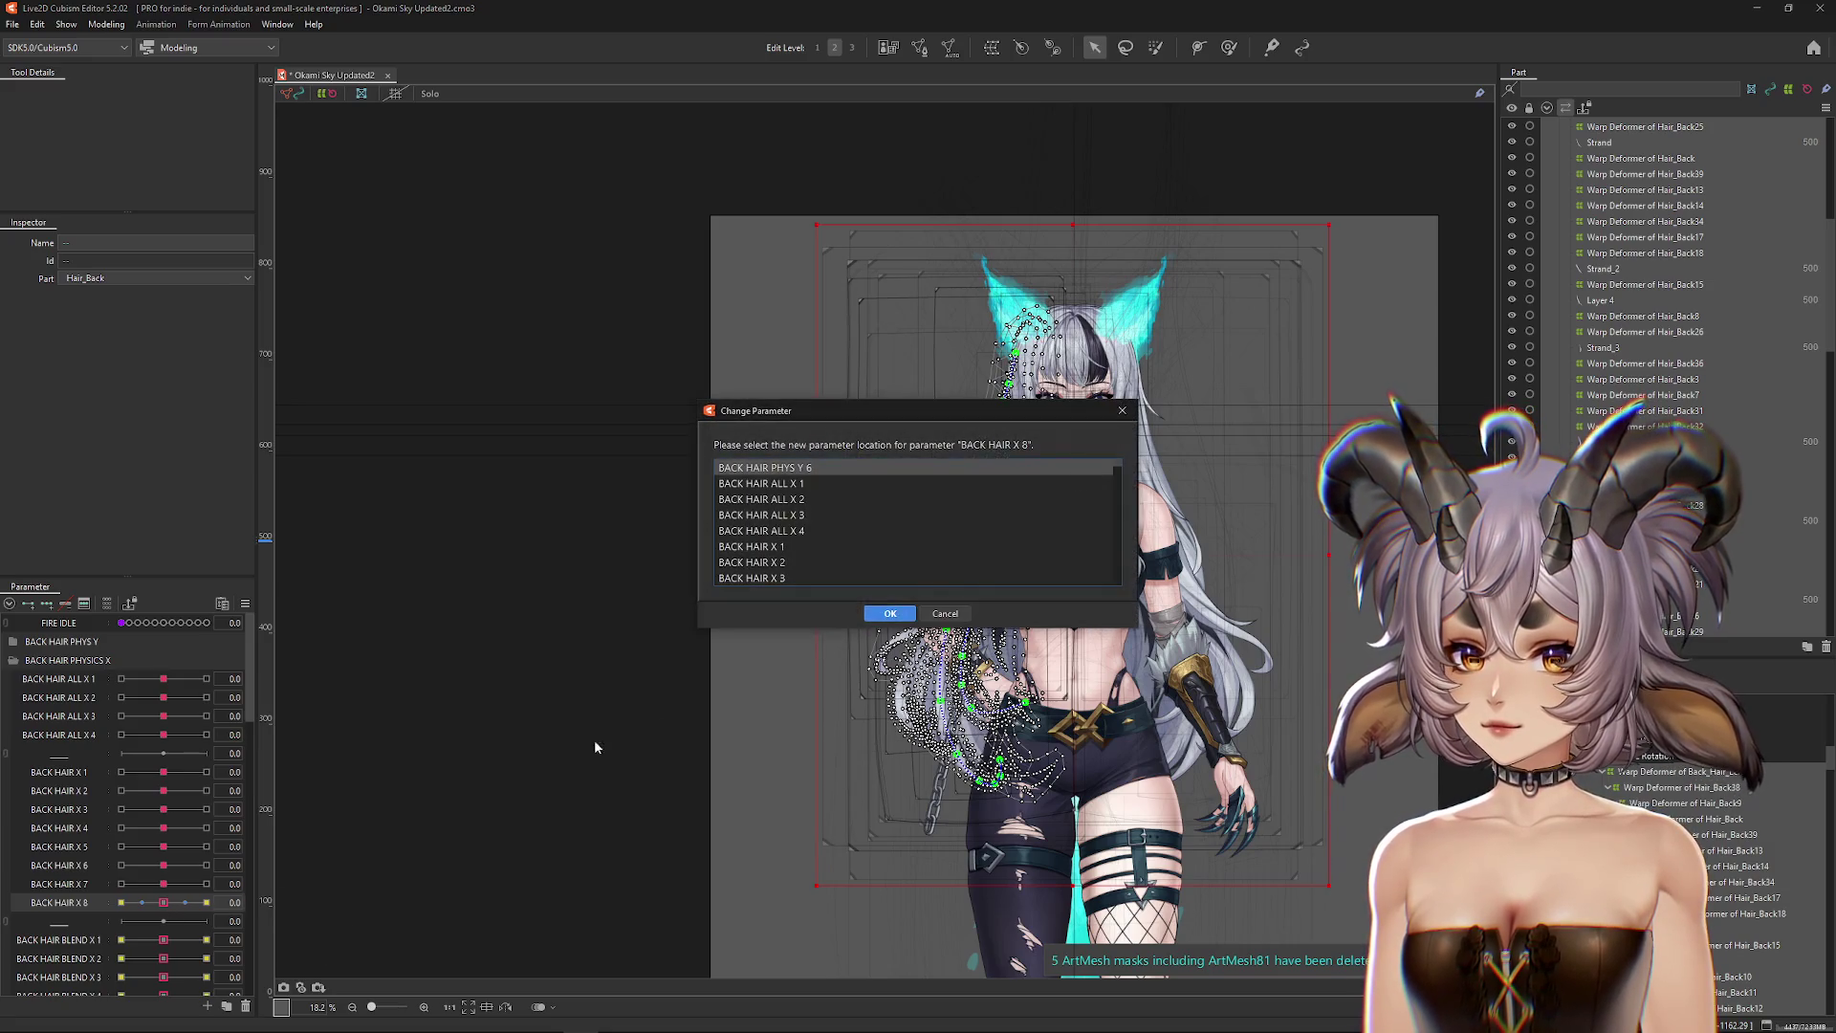
pyautogui.scroll(-2, 839, 577)
pyautogui.doubleClick(769, 543)
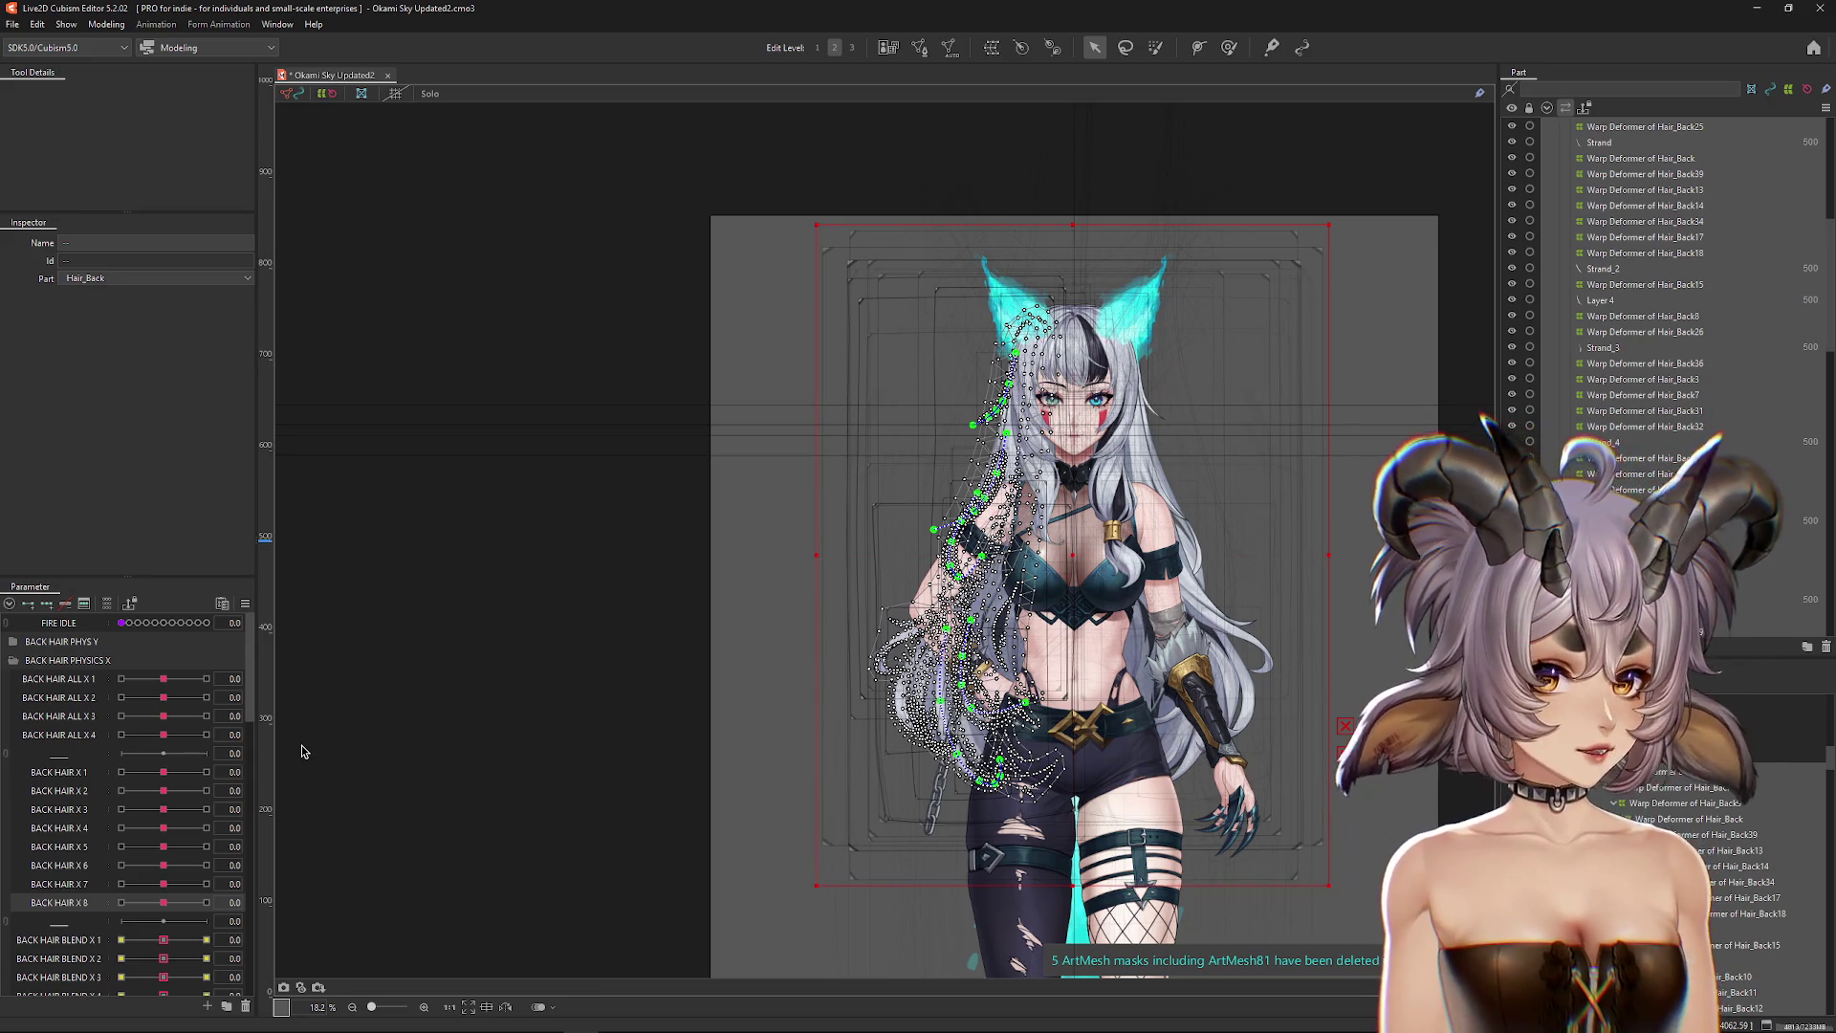
# Step: Hide the mesh selection overlay with Ctrl+H and zoom in on the model
pyautogui.scroll(-4, 767, 685)
pyautogui.scroll(2, 767, 686)
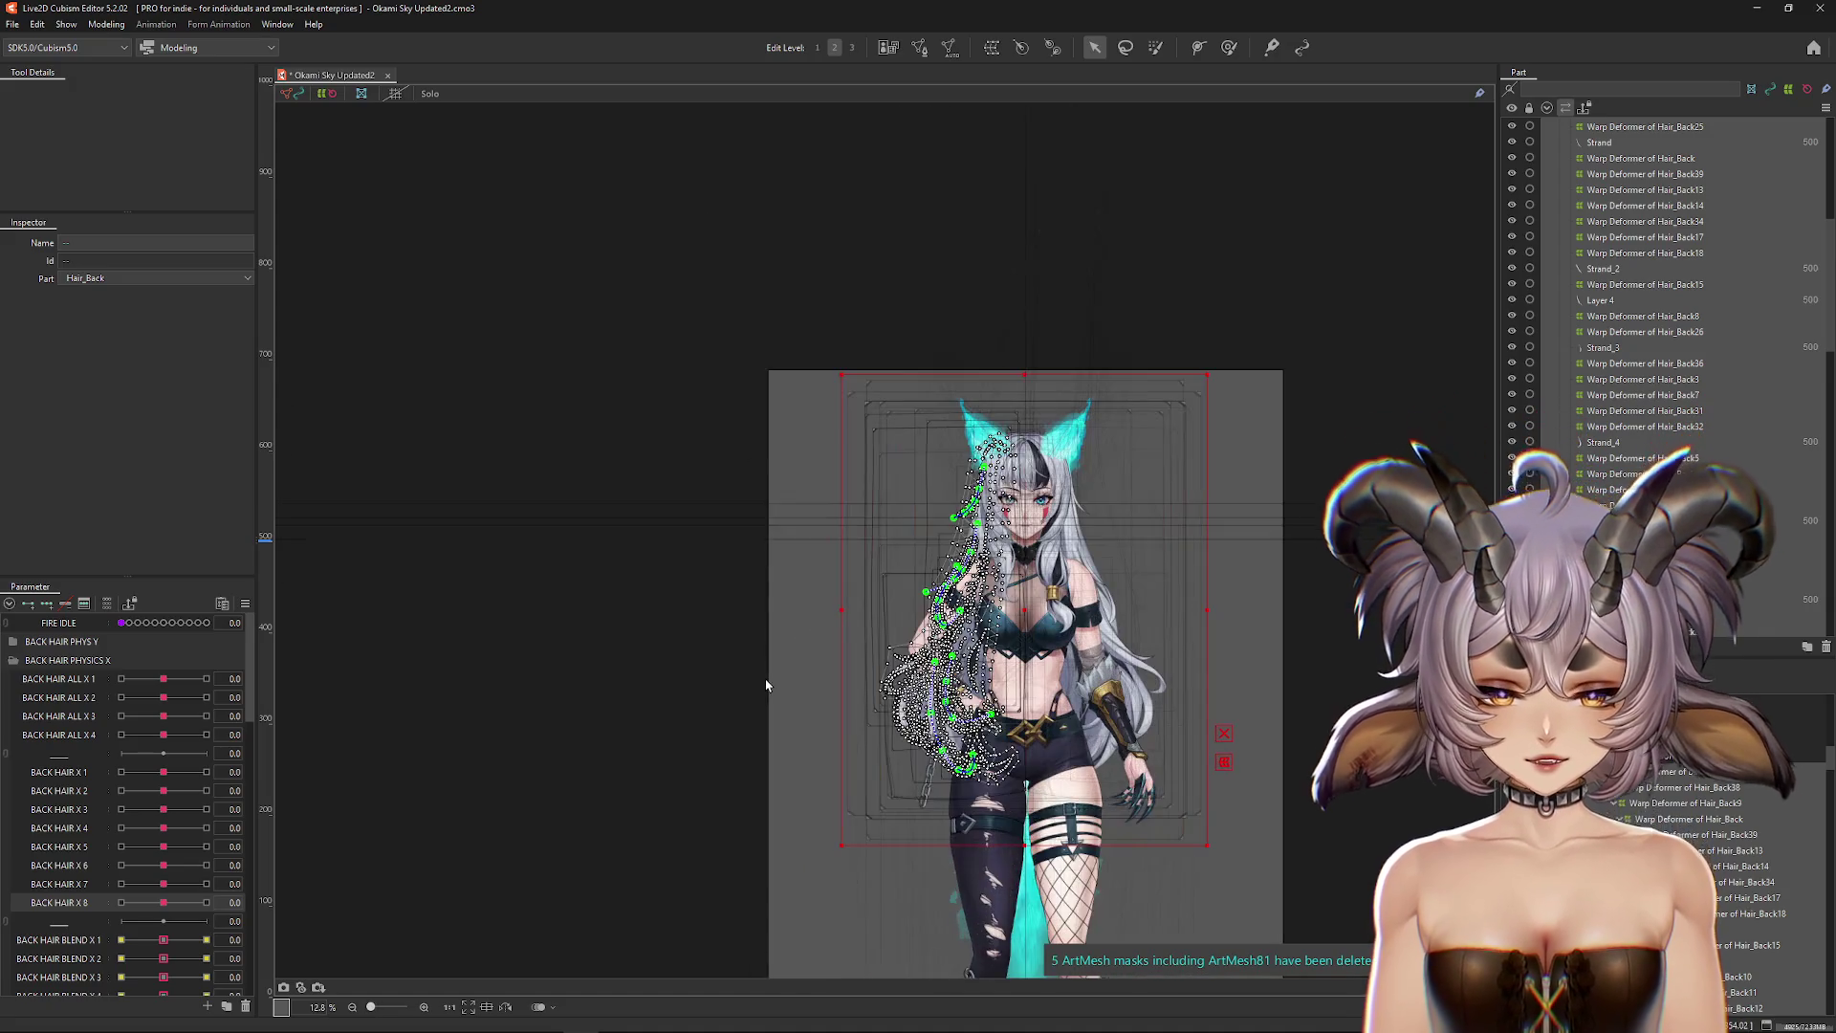
pyautogui.hotkey('ctrl', 'h')
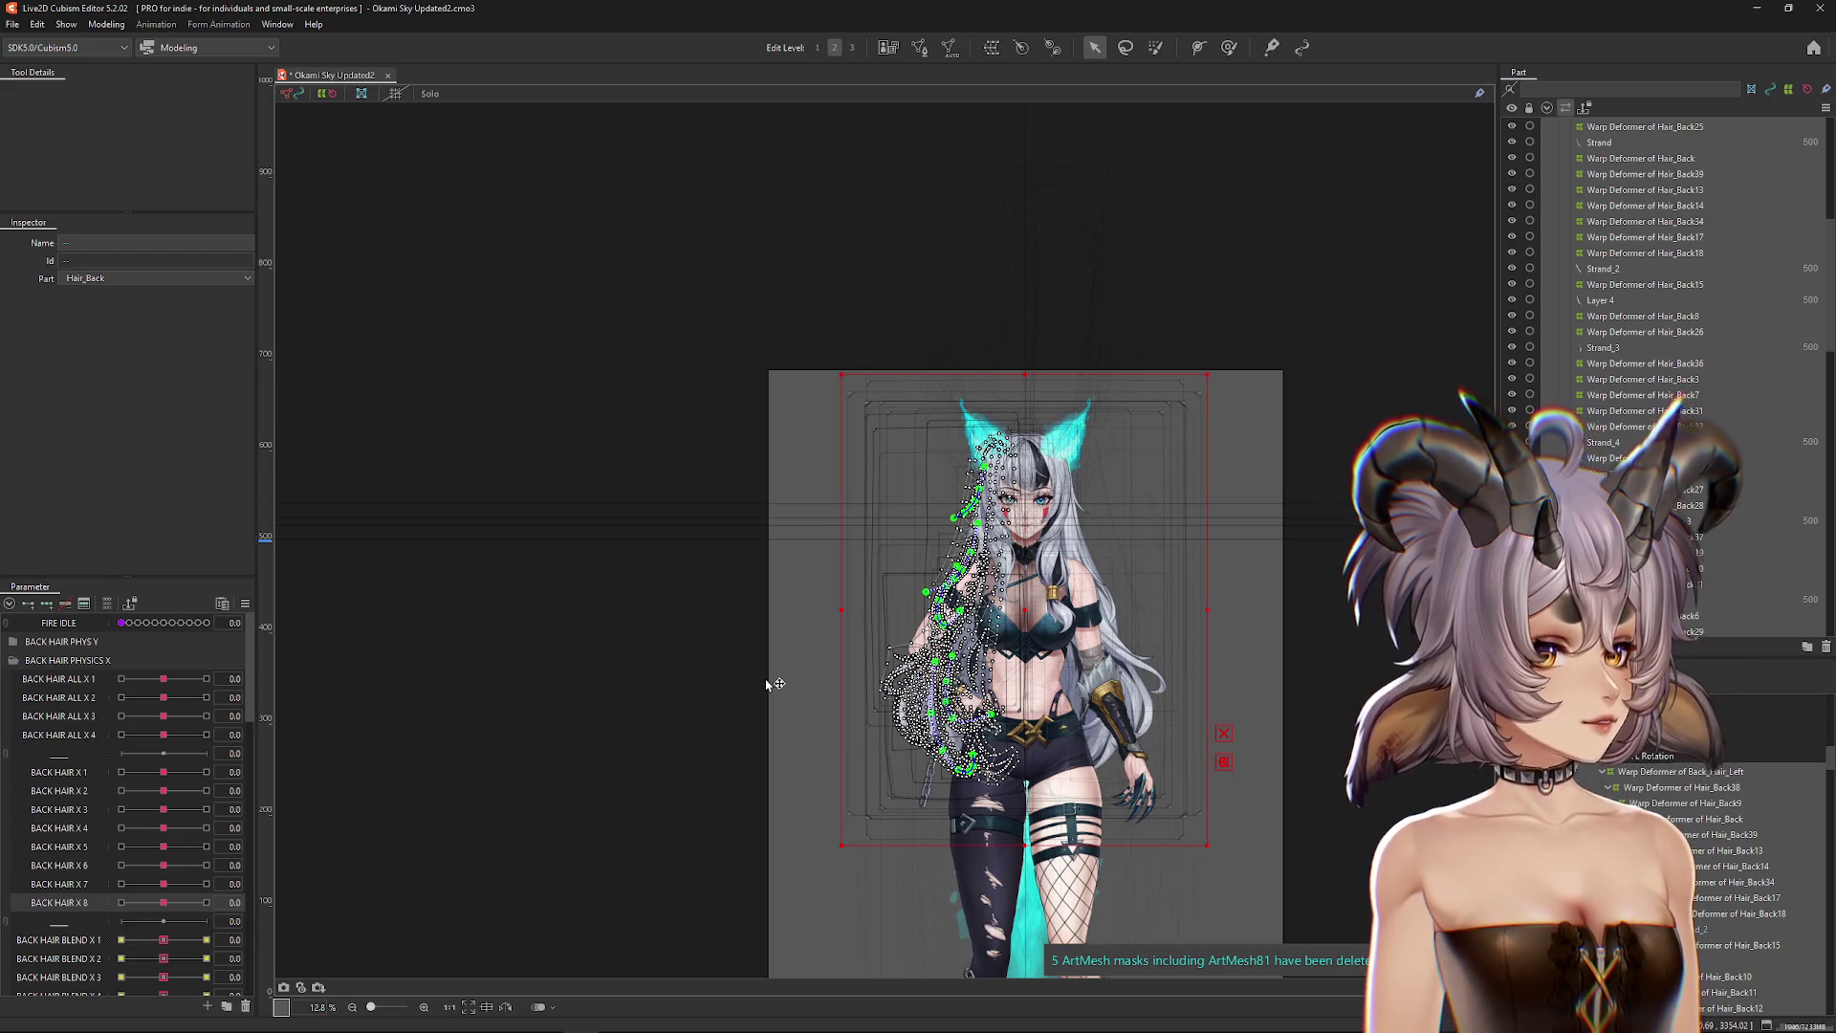
pyautogui.hotkey('ctrl', 'h')
pyautogui.moveTo(818, 707); pyautogui.dragTo(794, 670)
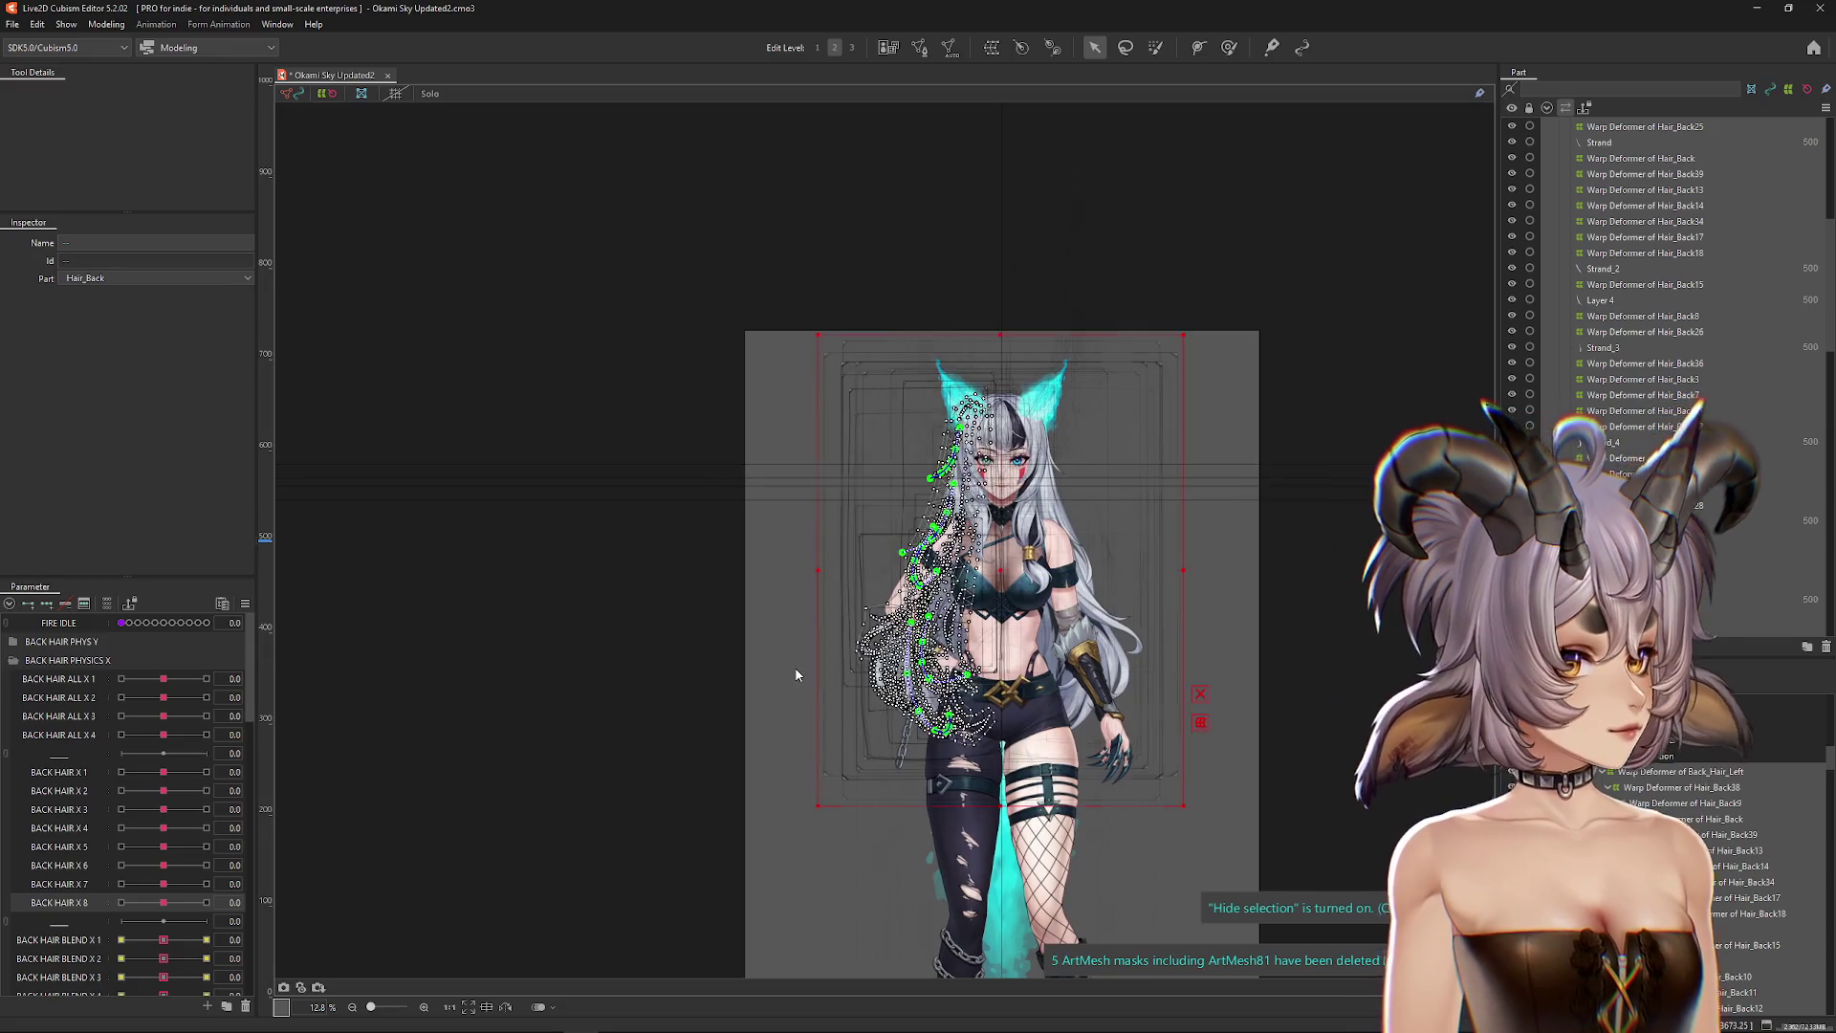
pyautogui.scroll(3, 795, 667)
pyautogui.scroll(1, 808, 655)
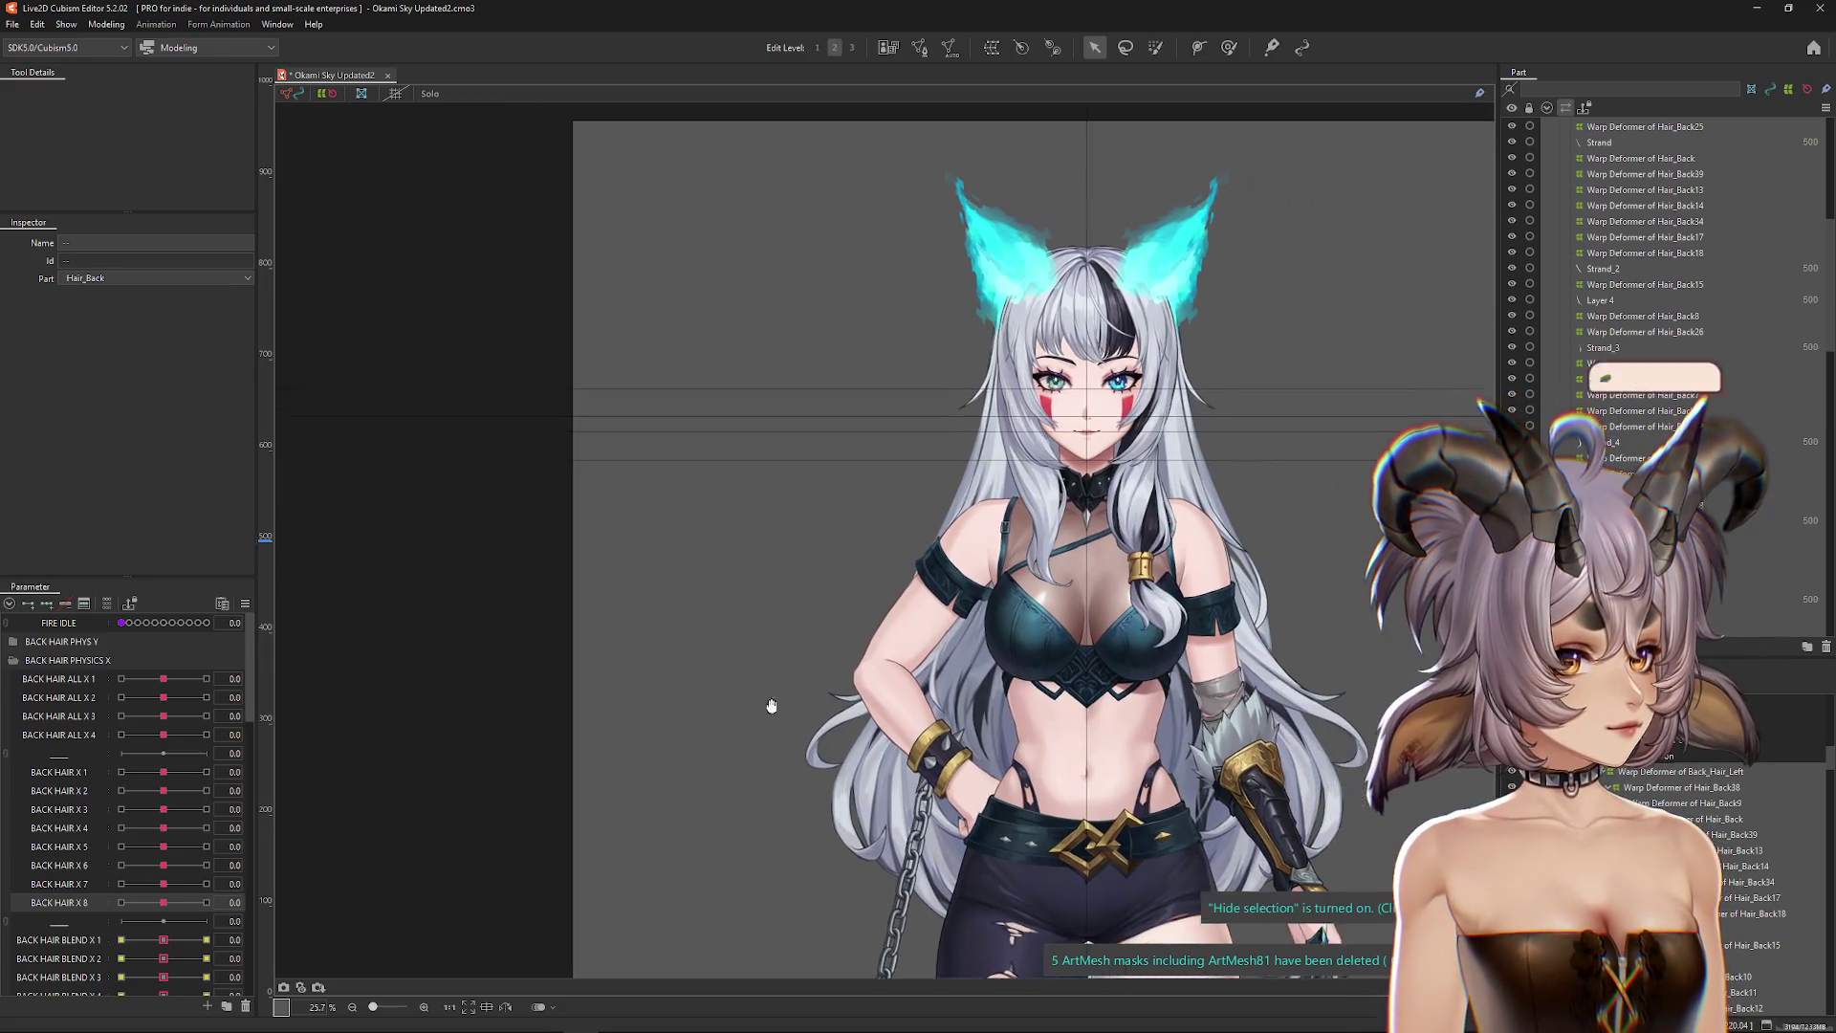
pyautogui.moveTo(801, 679)
pyautogui.mouseDown()
pyautogui.moveTo(765, 669)
pyautogui.moveTo(739, 583)
pyautogui.mouseUp()
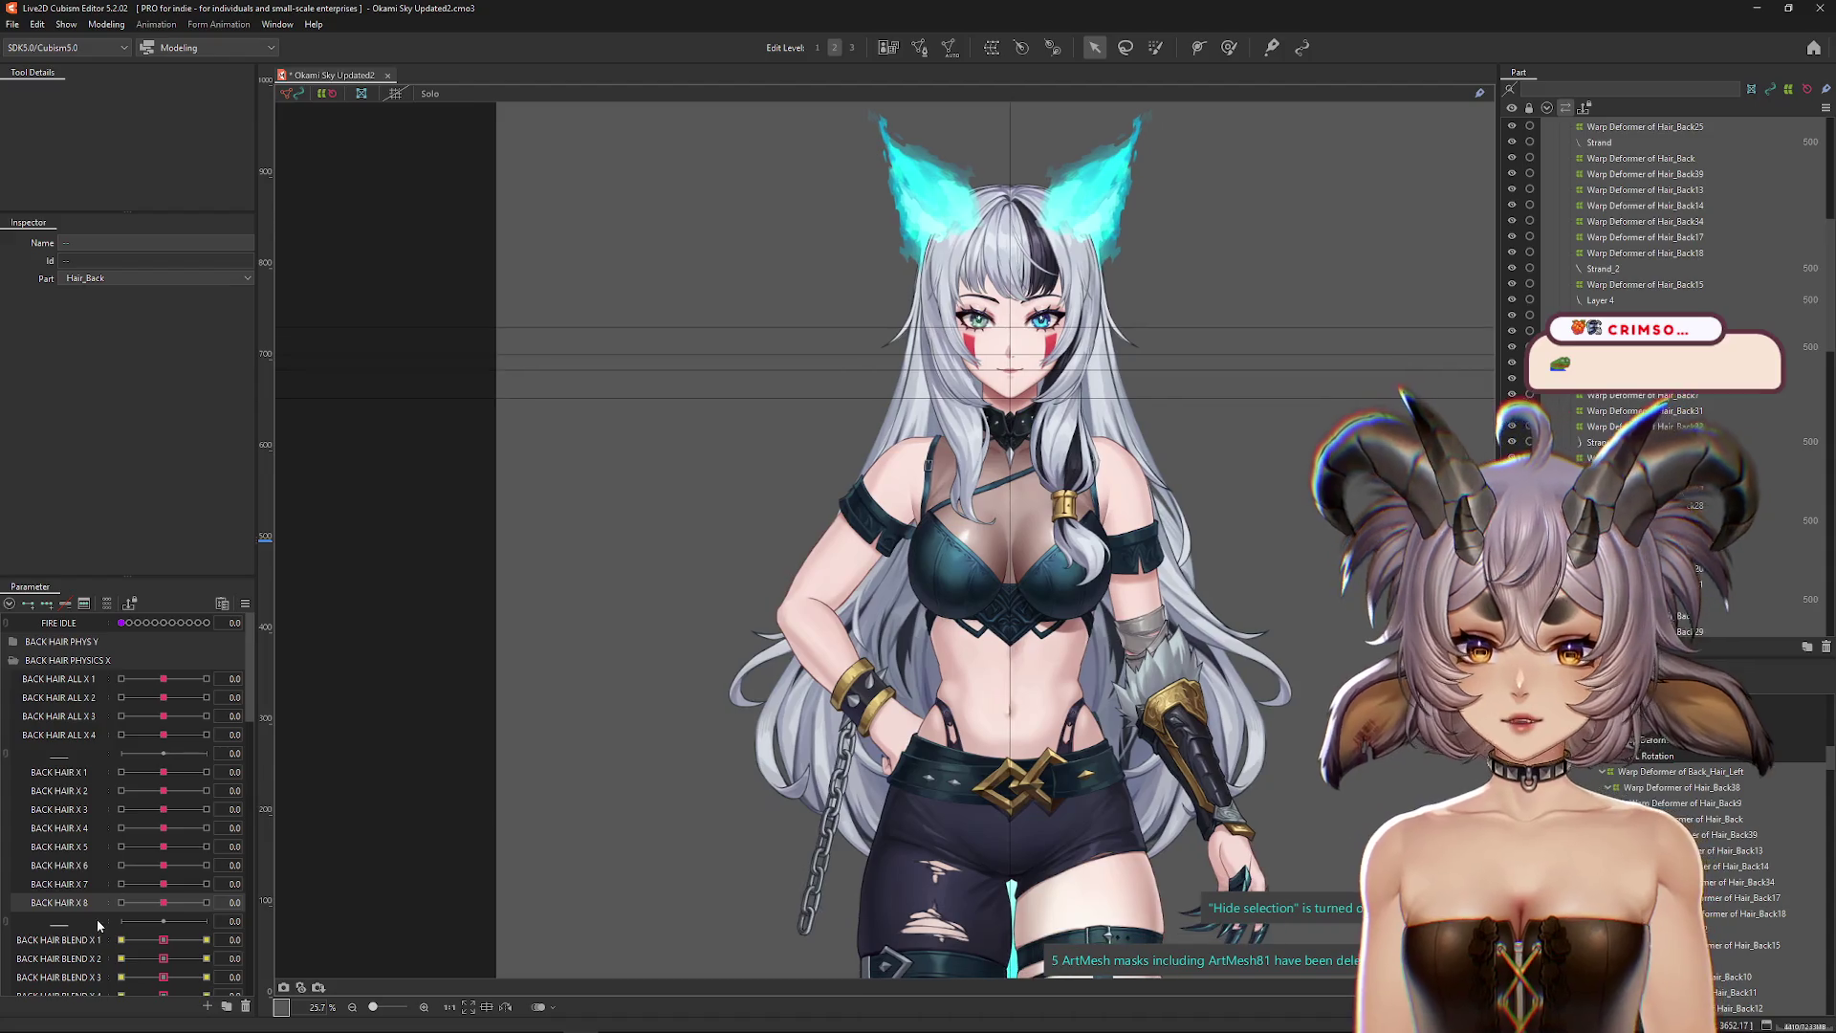
pyautogui.scroll(-1, 113, 914)
# Step: Preview BACK HAIR BLEND X 1, reset it to 0.0, and move its keyforms to BLEND X 1 L
pyautogui.click(122, 881)
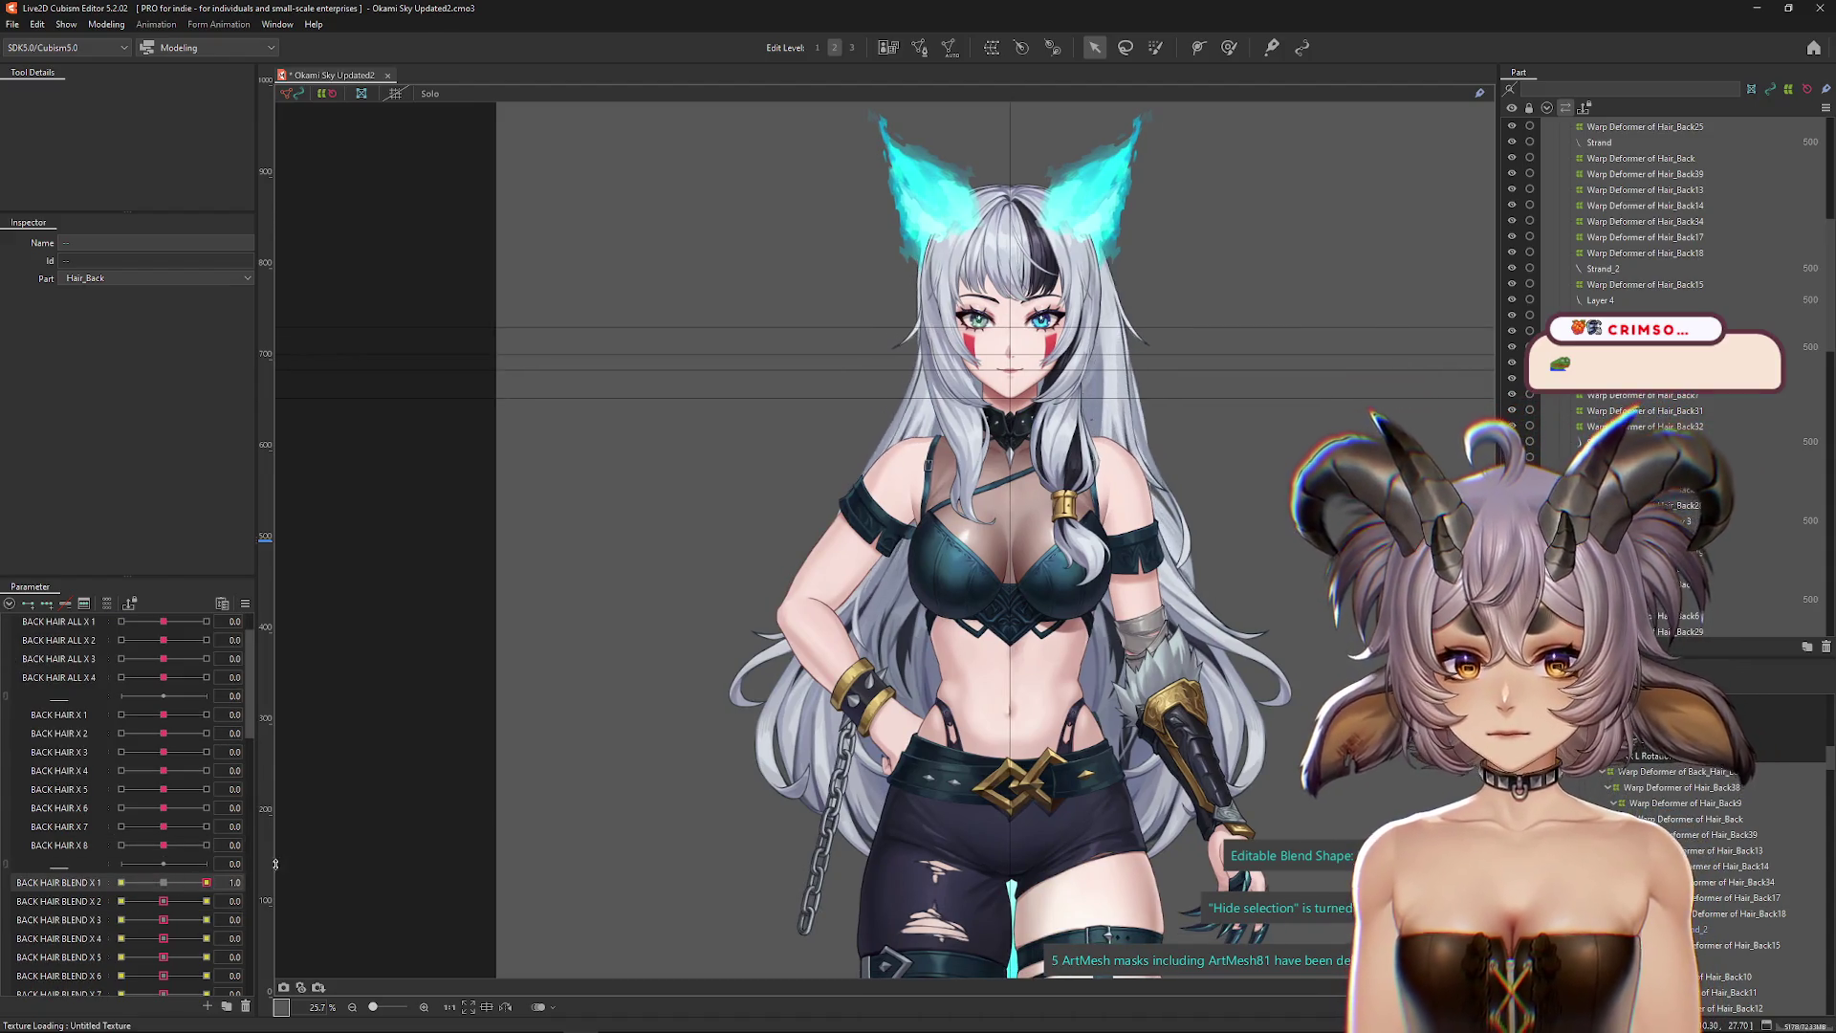
pyautogui.moveTo(483, 765); pyautogui.dragTo(441, 829)
pyautogui.click(156, 884)
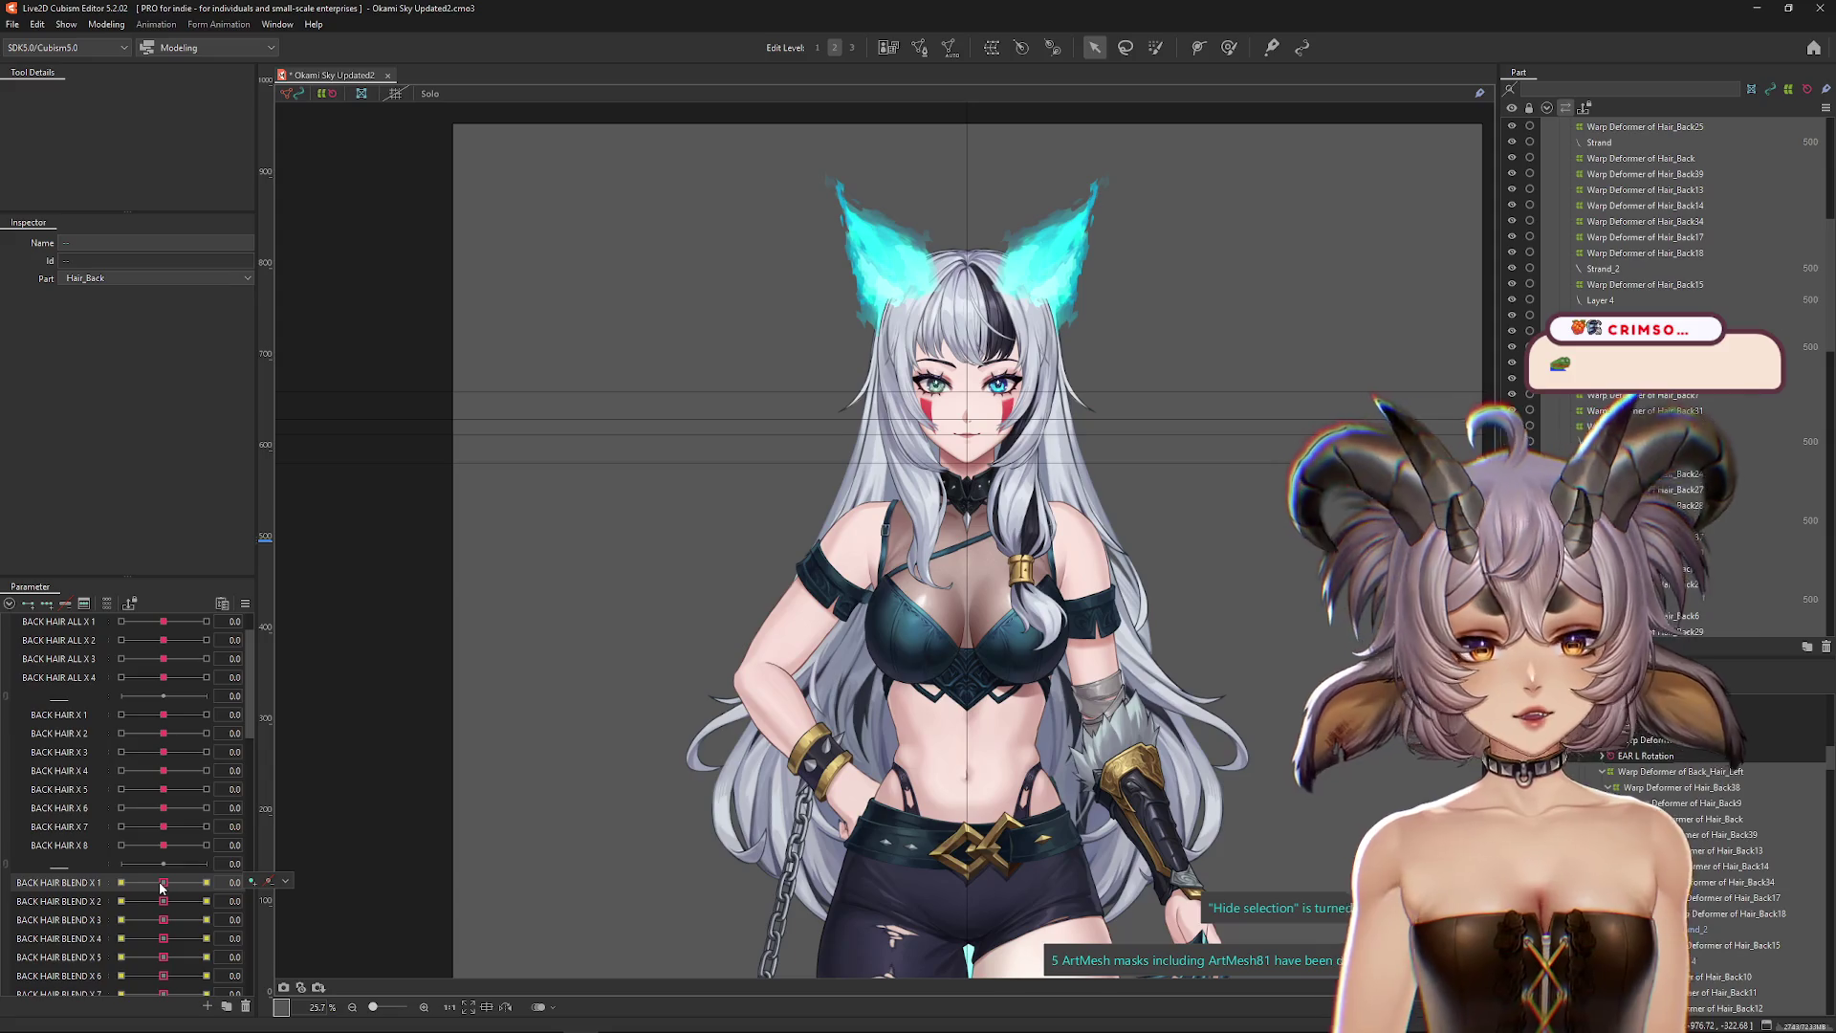
pyautogui.moveTo(160, 886); pyautogui.dragTo(167, 884)
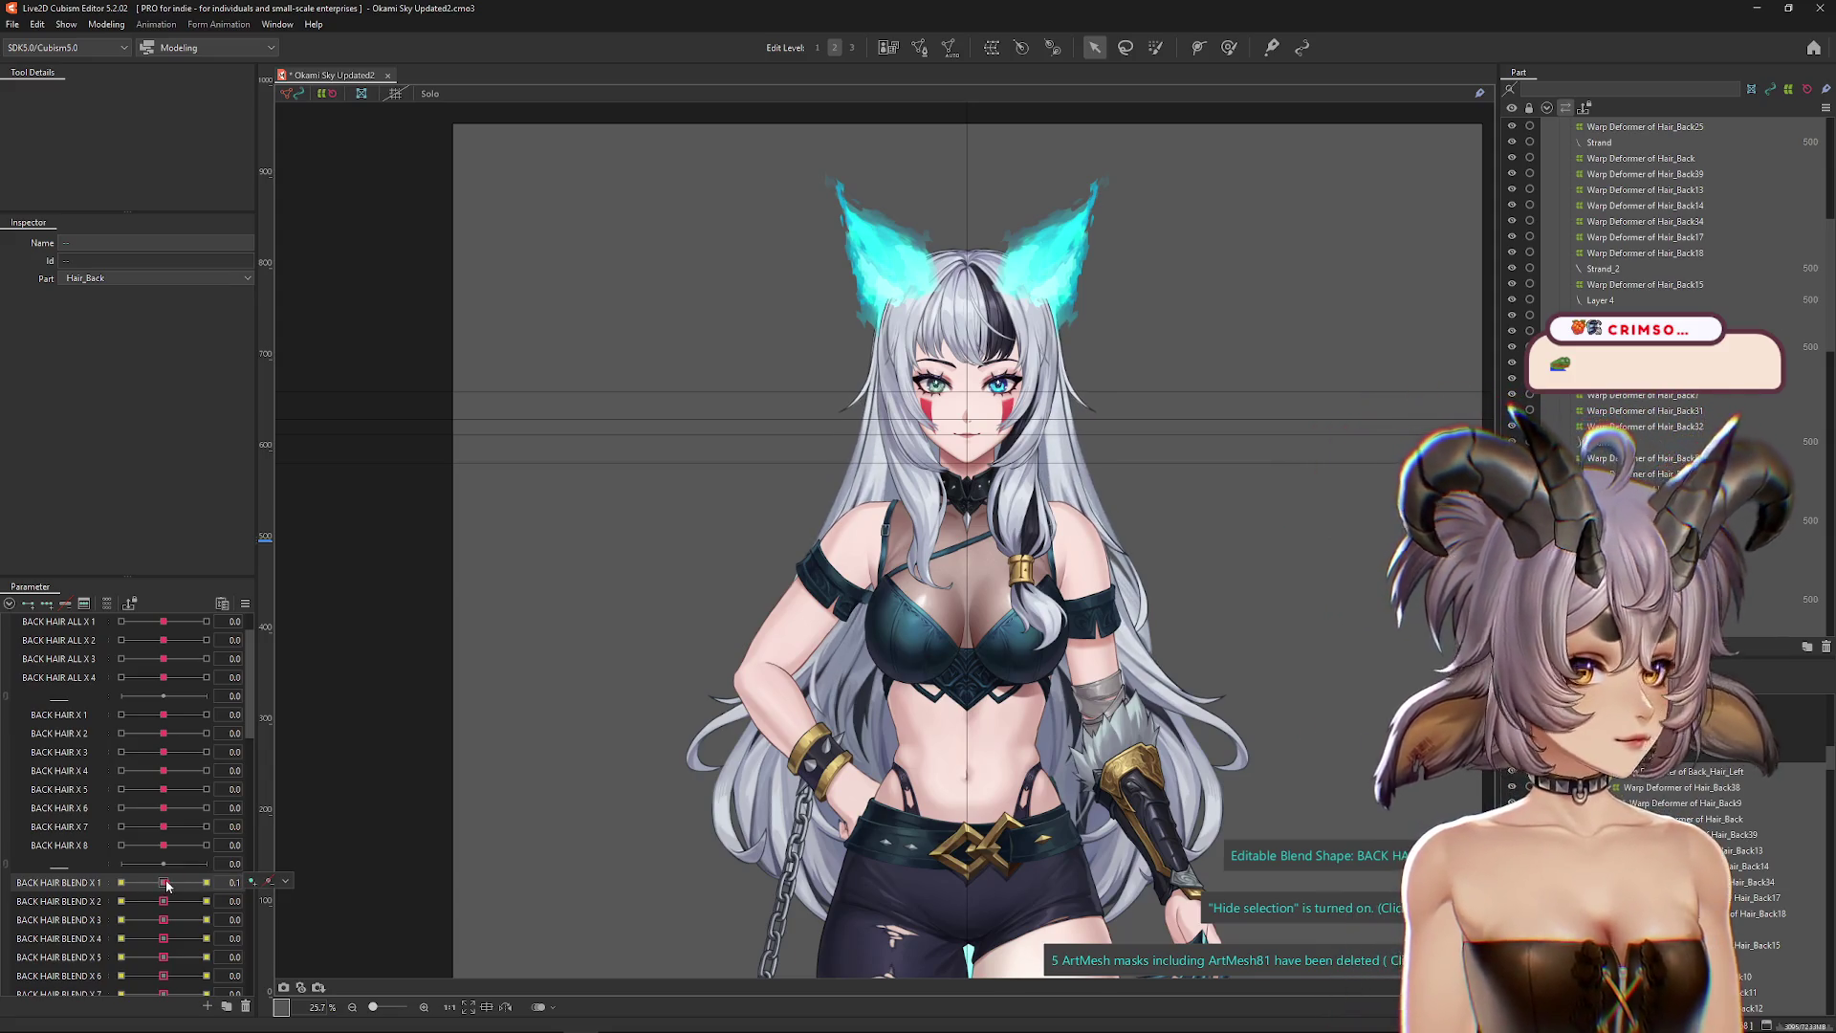
pyautogui.click(285, 881)
pyautogui.click(310, 913)
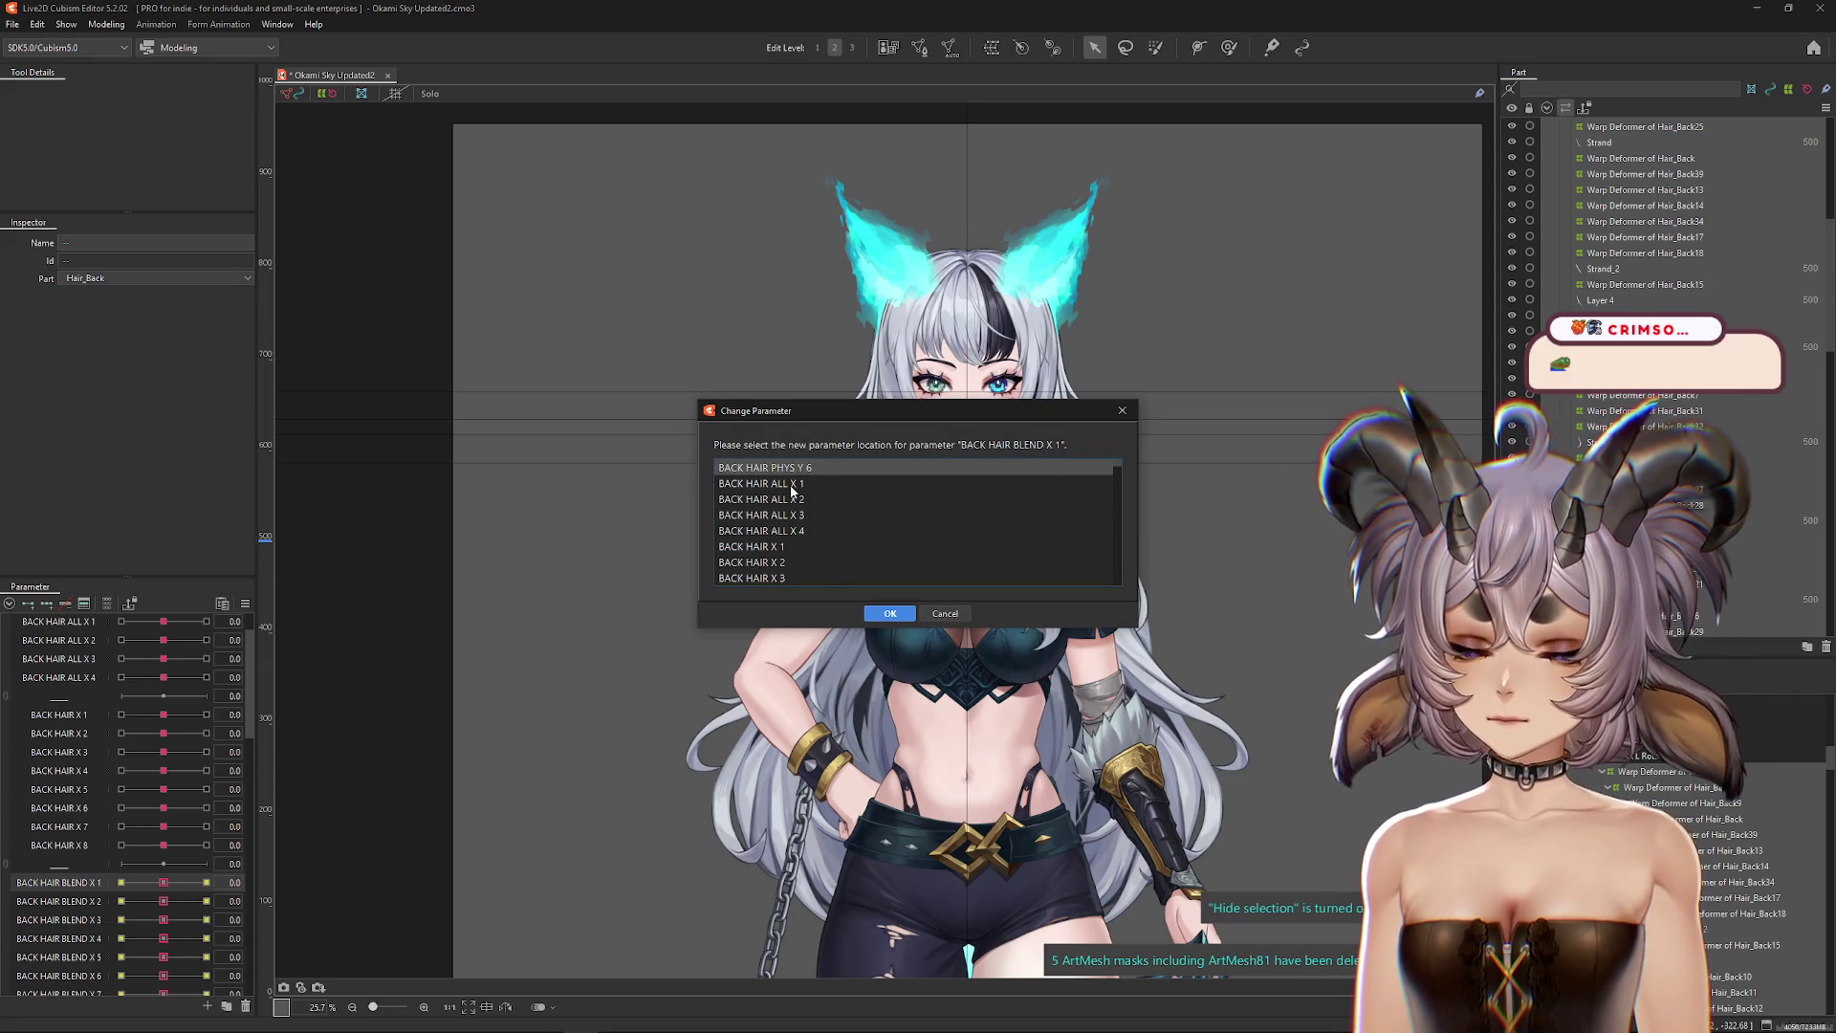
pyautogui.doubleClick(752, 562)
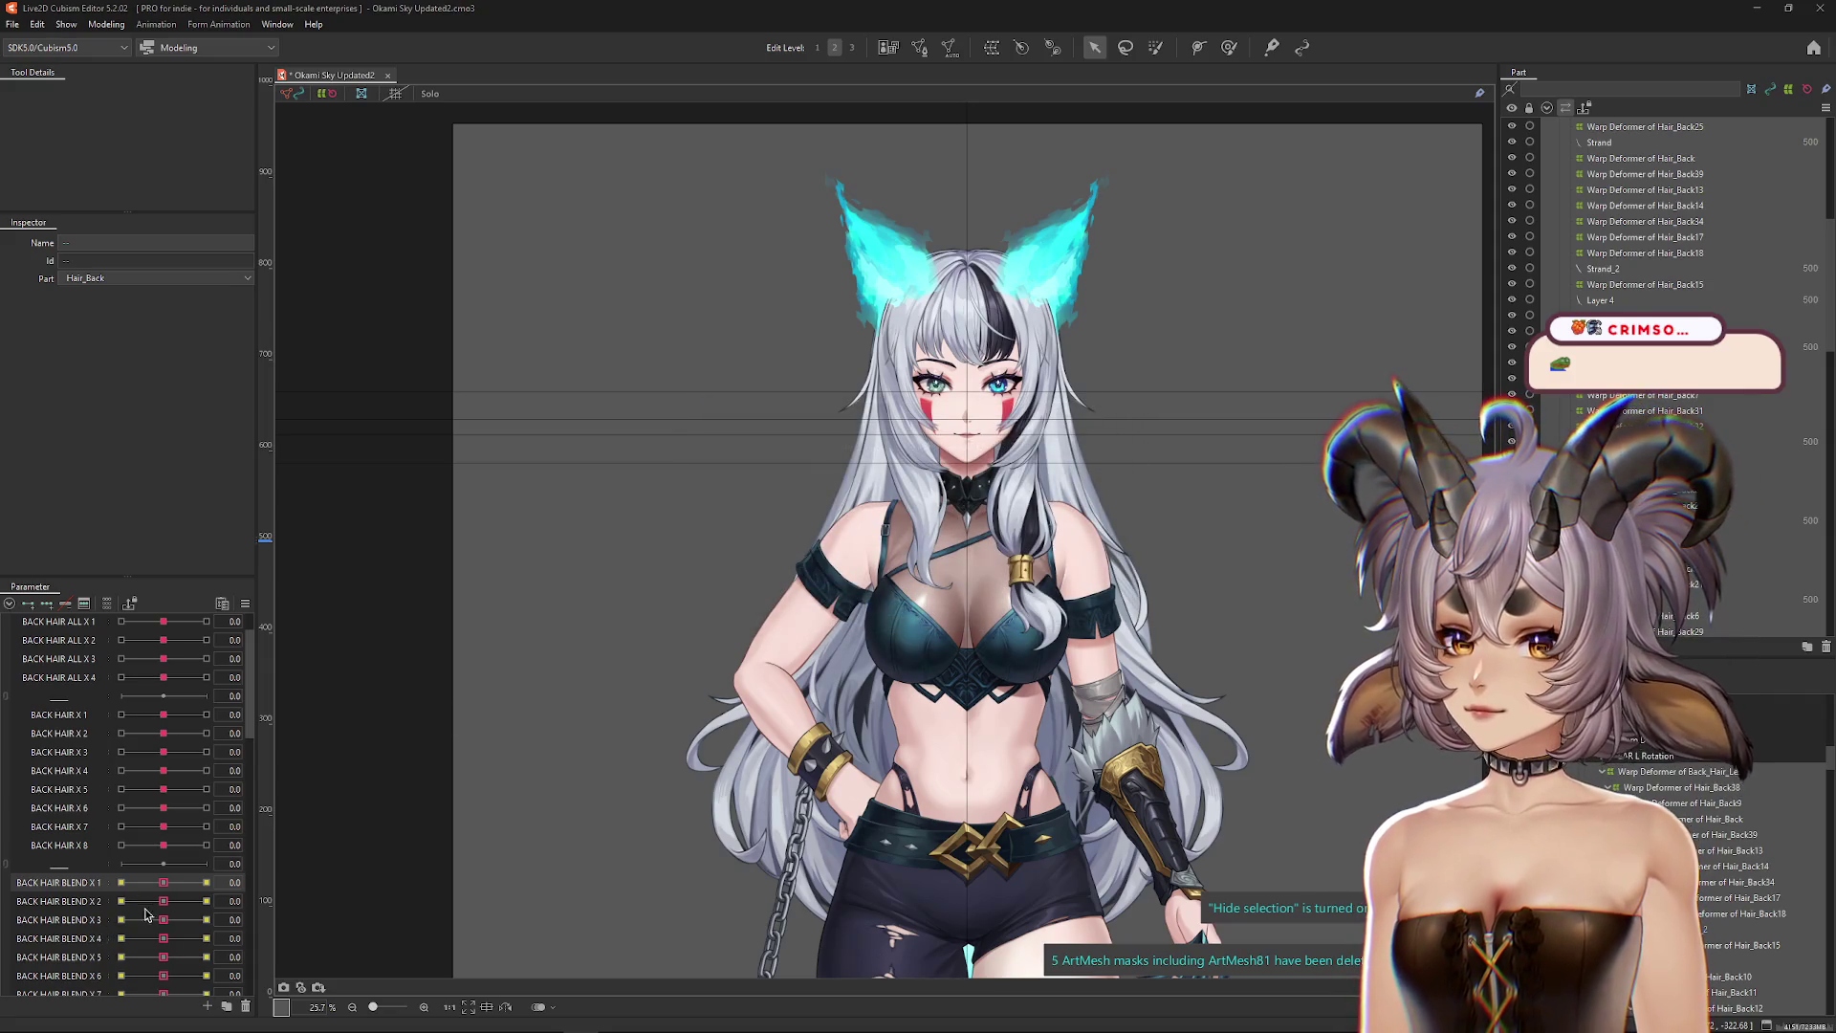
# Step: Move BACK HAIR BLEND X 2 and X 3 keyforms onto BLEND X 2 L and X 3 L
pyautogui.click(285, 901)
pyautogui.click(311, 954)
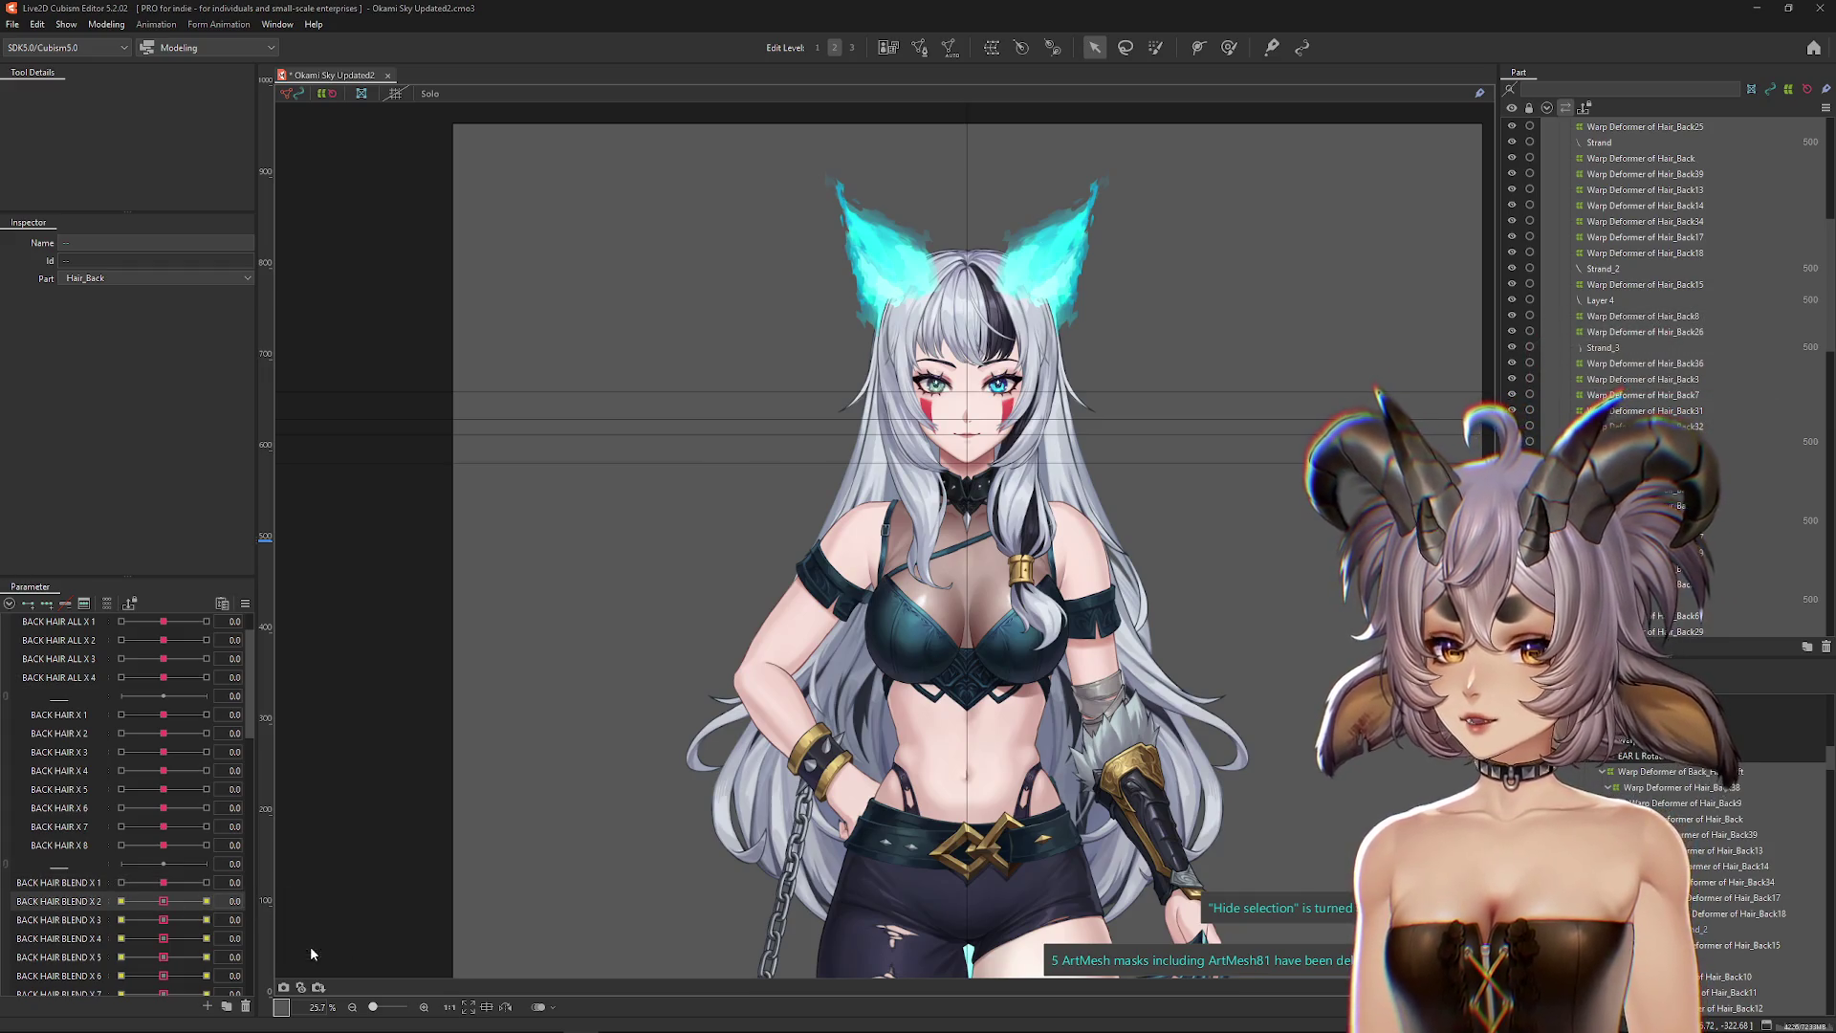
pyautogui.scroll(-2, 887, 553)
pyautogui.click(823, 574)
pyautogui.click(889, 613)
pyautogui.click(166, 926)
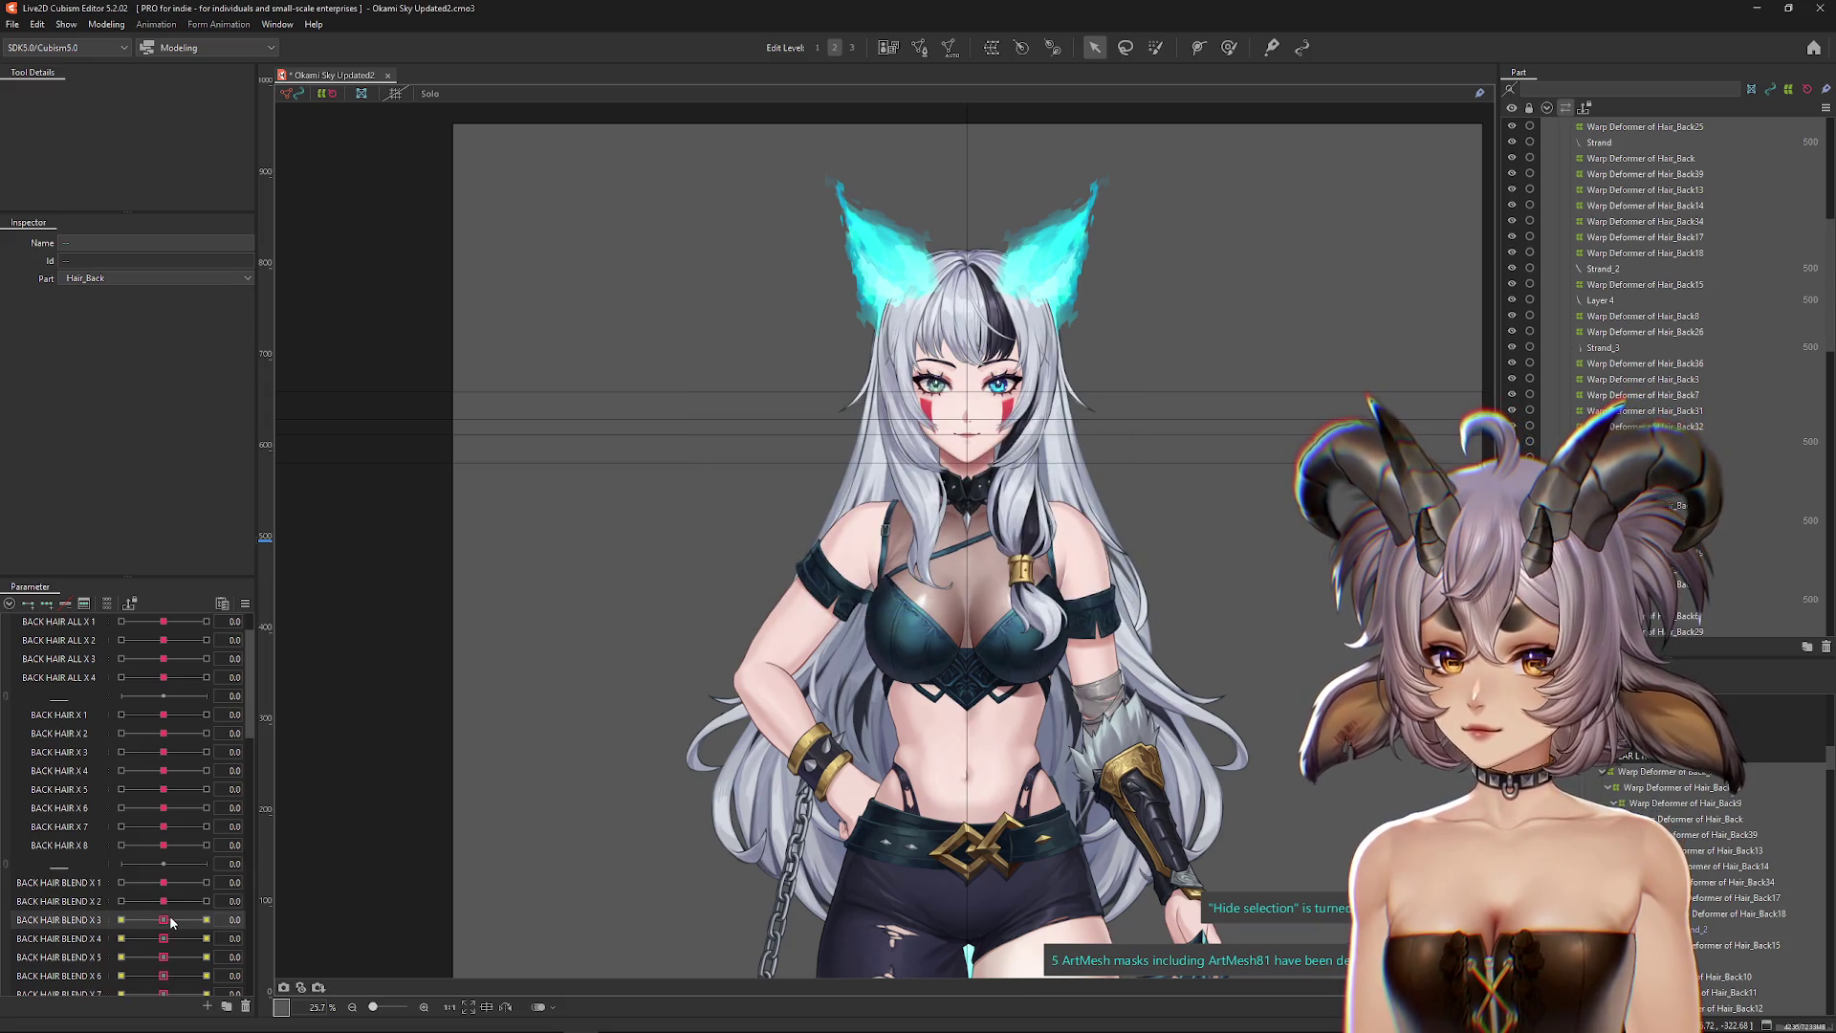
pyautogui.click(269, 919)
pyautogui.click(313, 968)
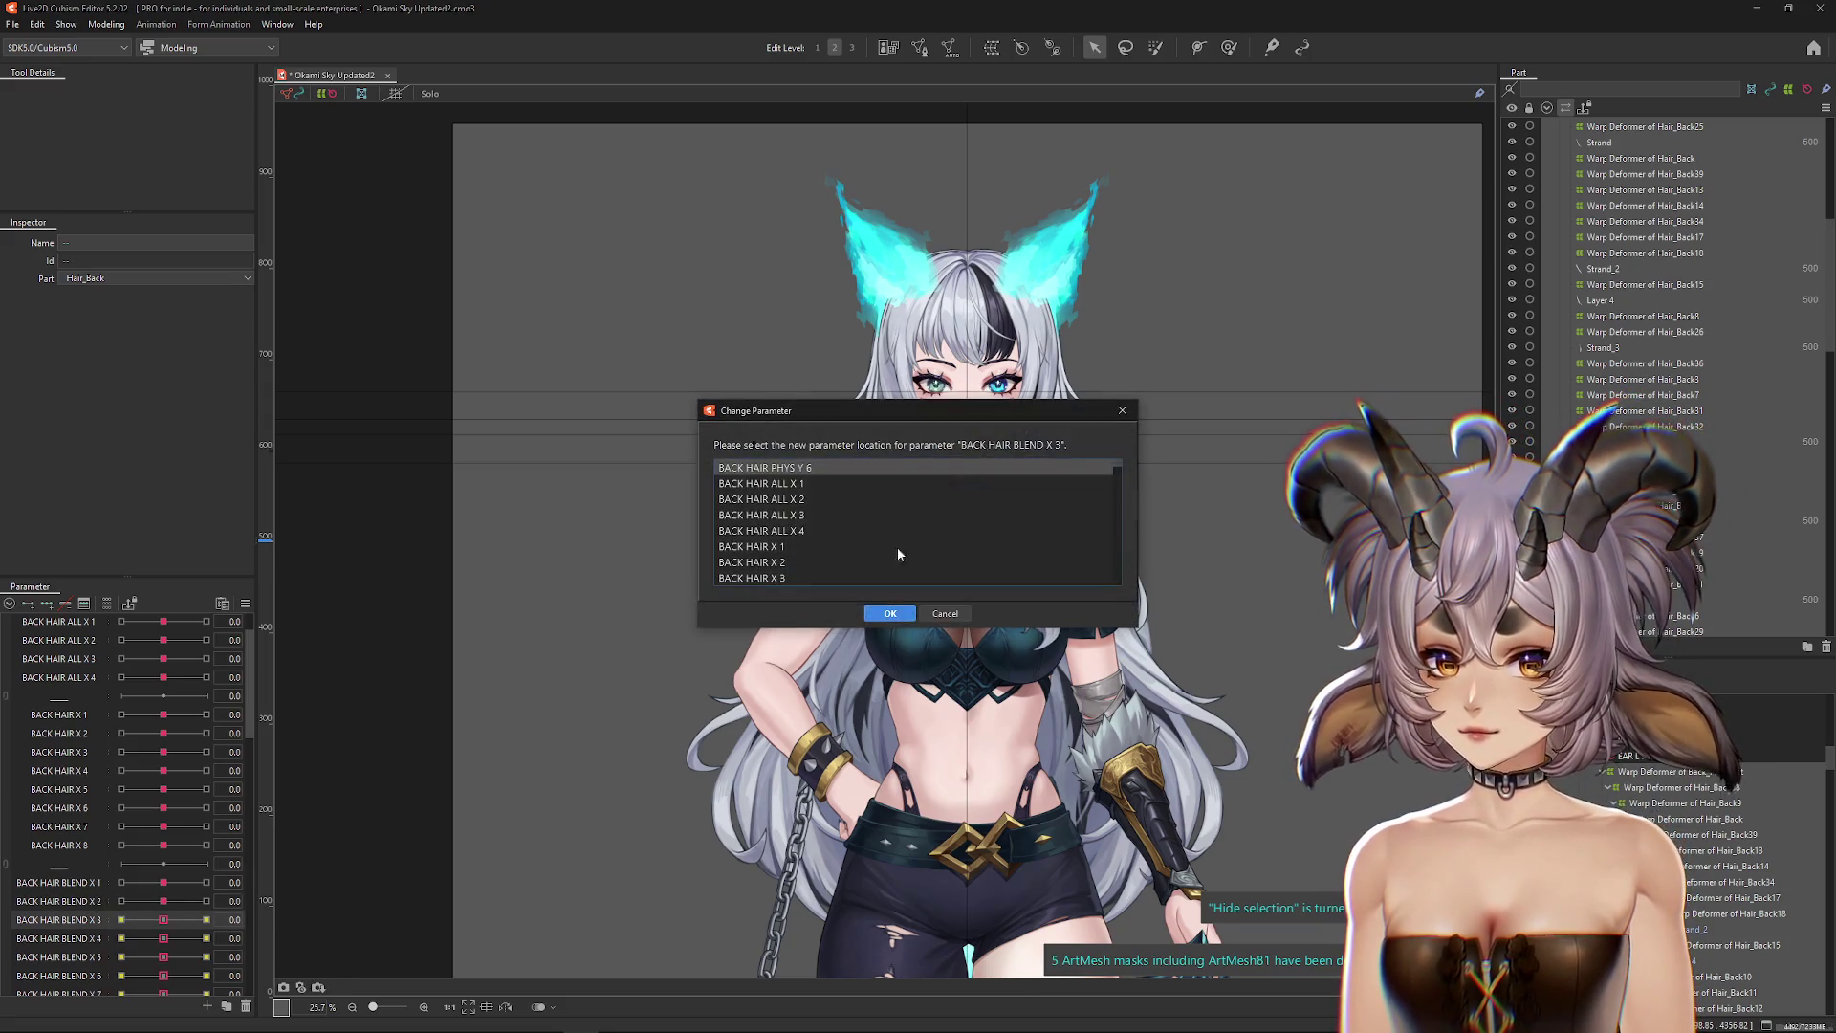
pyautogui.scroll(-4, 937, 531)
pyautogui.click(820, 532)
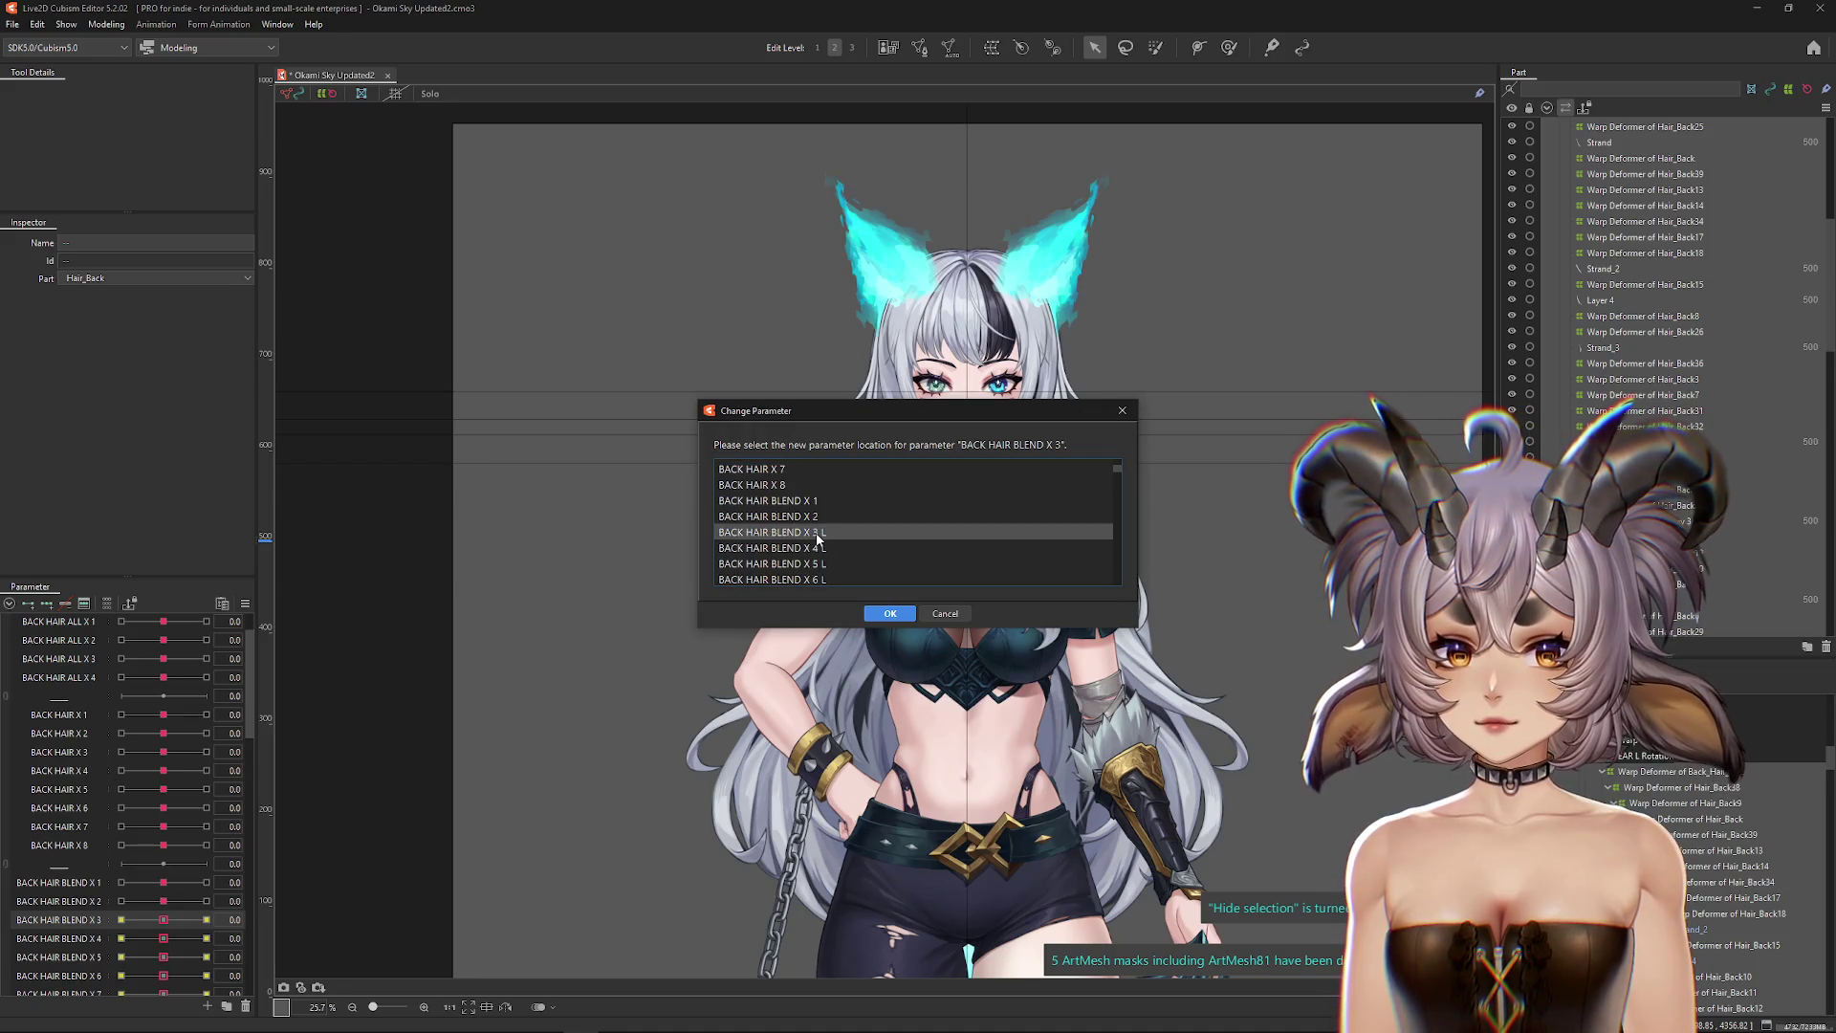
pyautogui.click(889, 613)
# Step: Move BACK HAIR BLEND X 4 and X 5 keyforms onto BLEND X 4 L and X 5 L
pyautogui.click(169, 939)
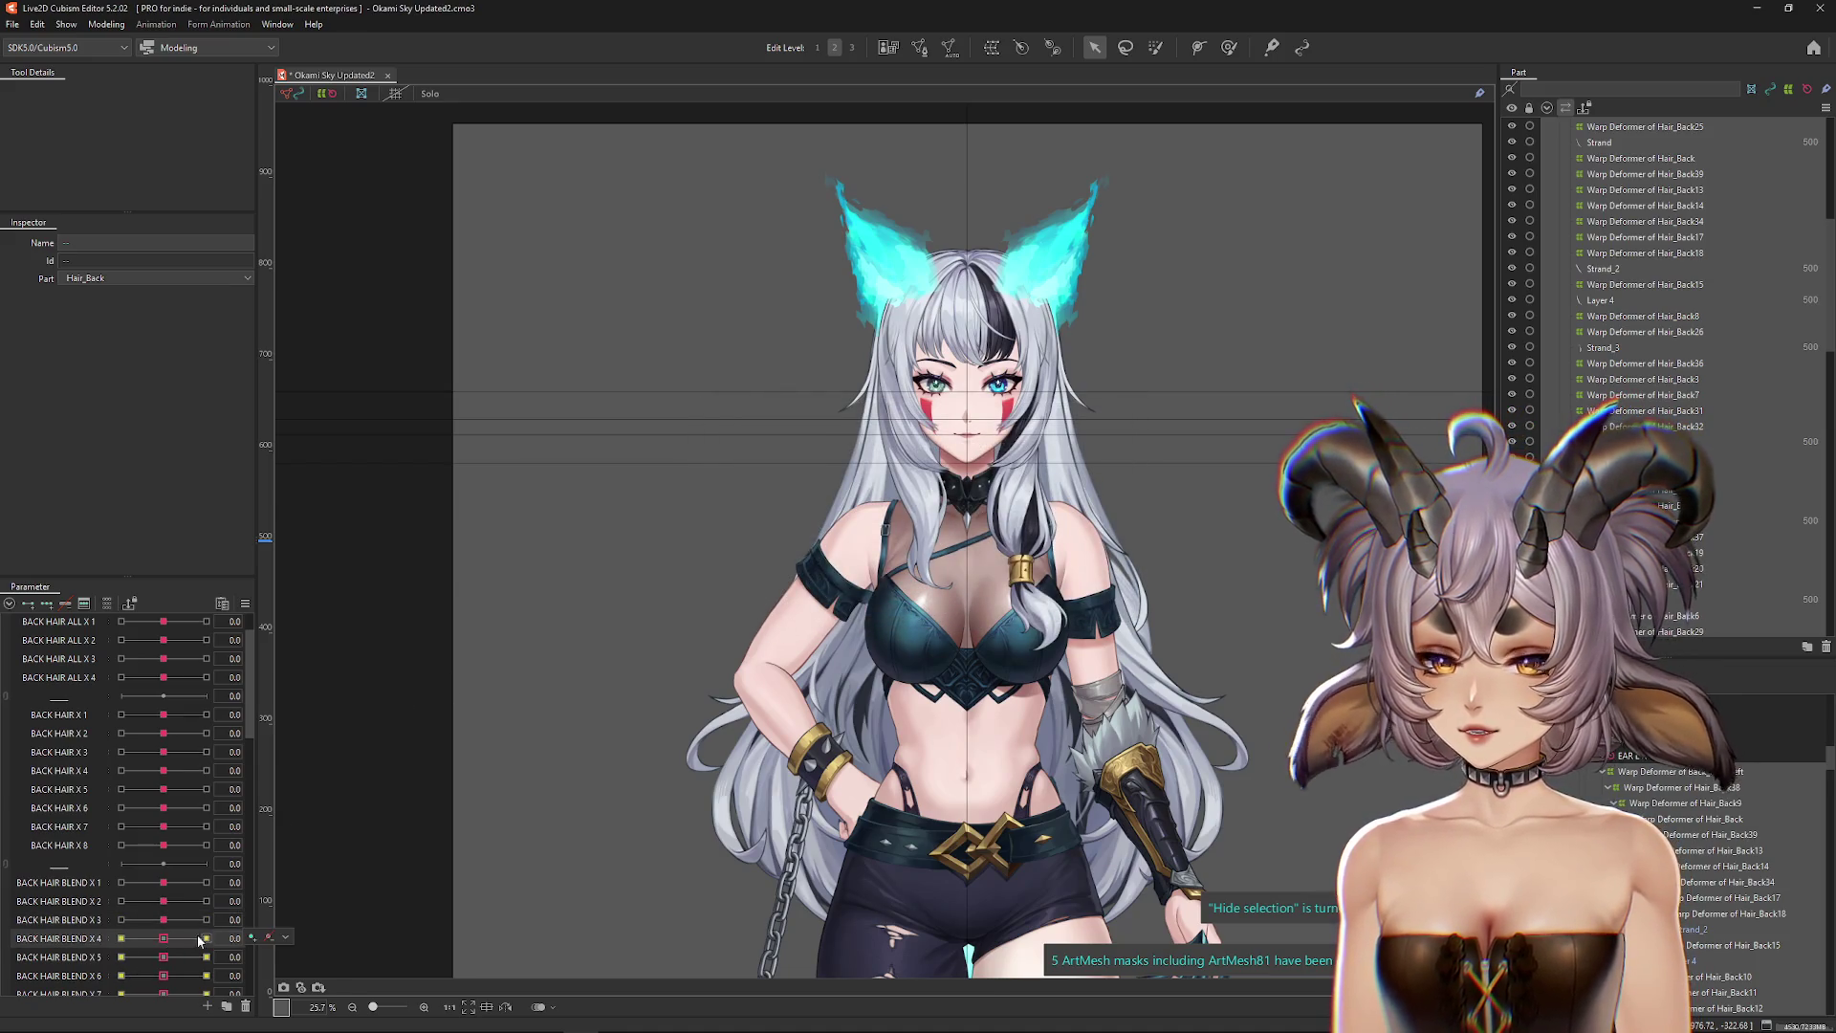
pyautogui.click(269, 937)
pyautogui.click(312, 985)
pyautogui.scroll(-3, 816, 501)
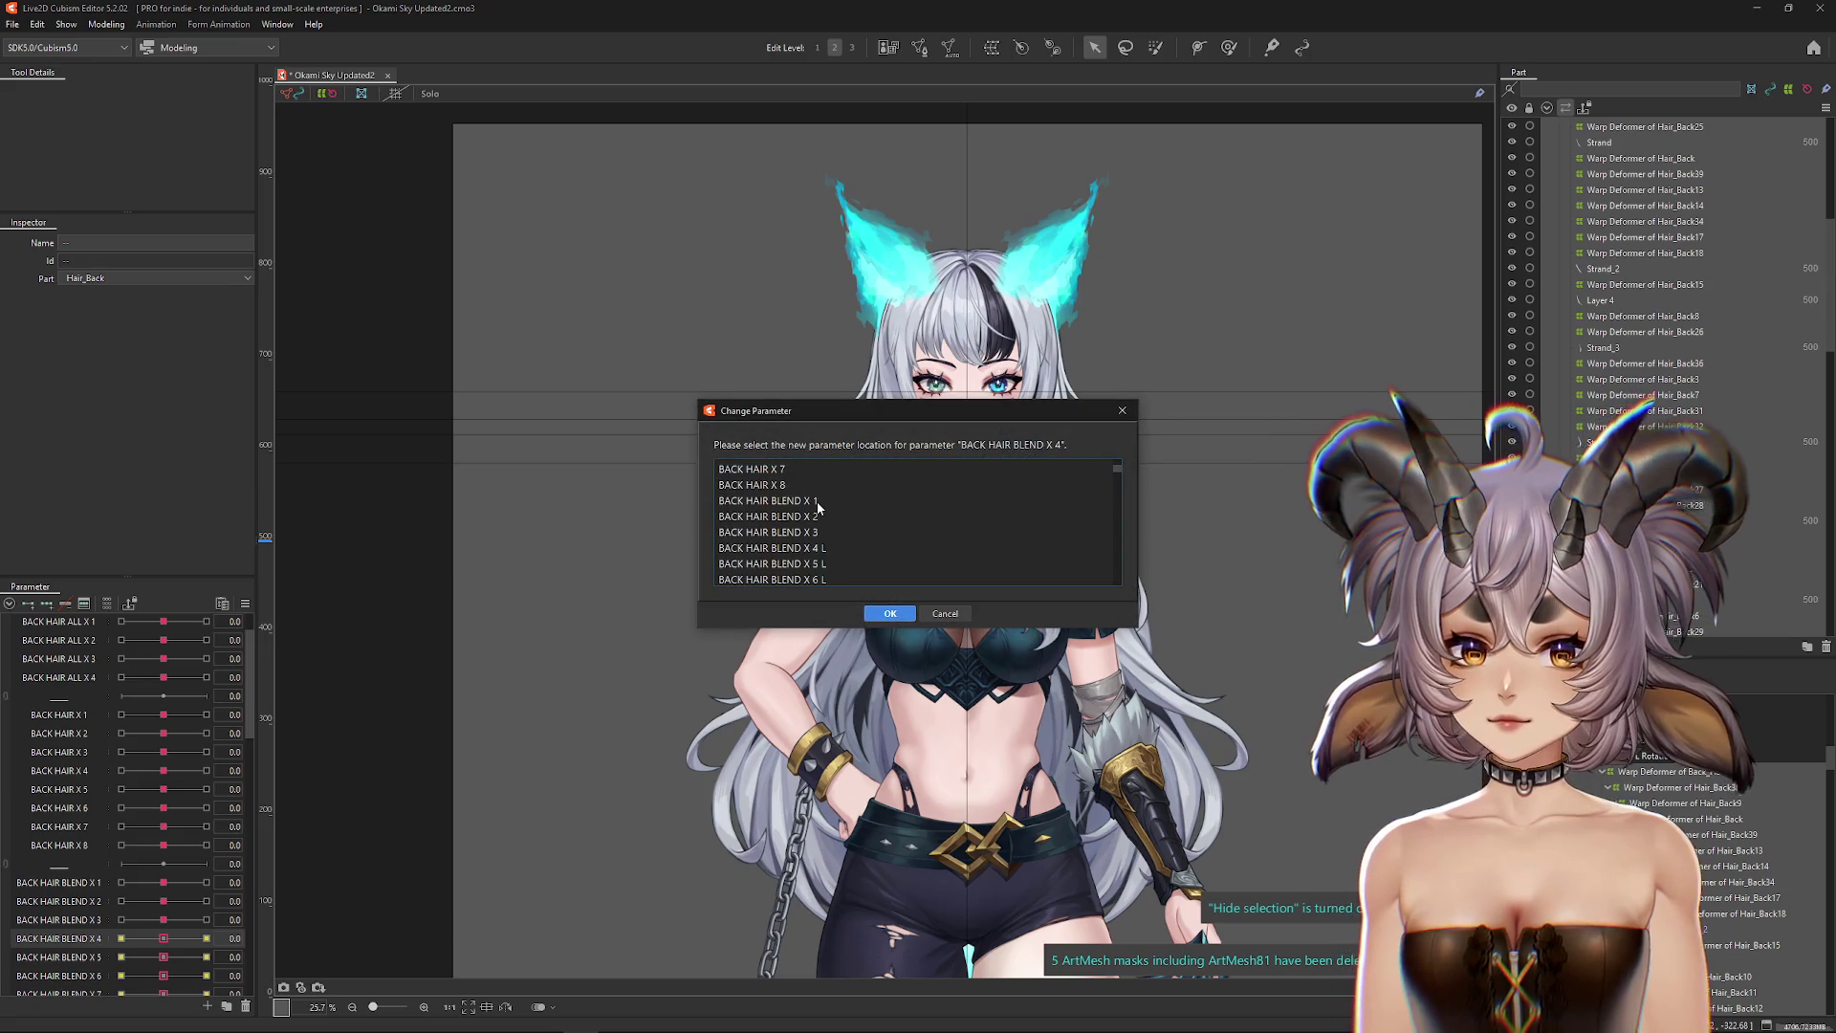
pyautogui.doubleClick(812, 551)
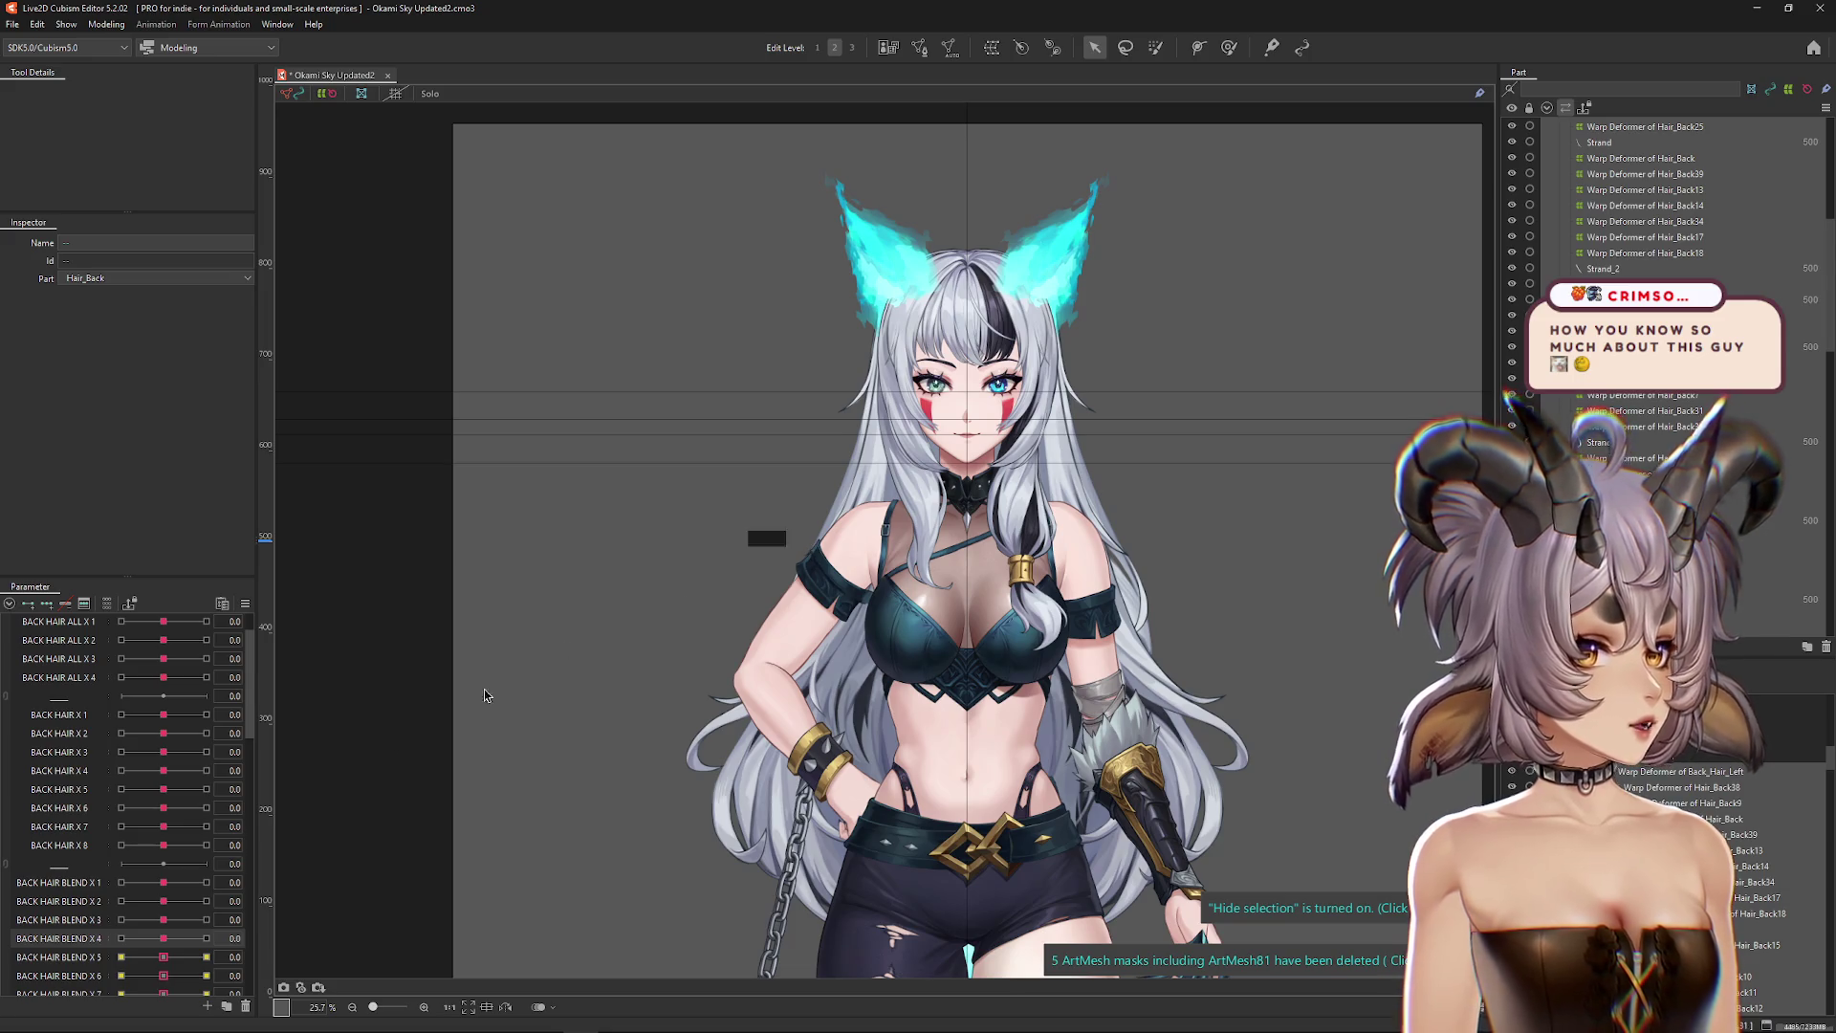
pyautogui.click(57, 956)
pyautogui.click(269, 955)
pyautogui.click(314, 1005)
pyautogui.scroll(-3, 830, 554)
pyautogui.click(814, 564)
pyautogui.doubleClick(811, 564)
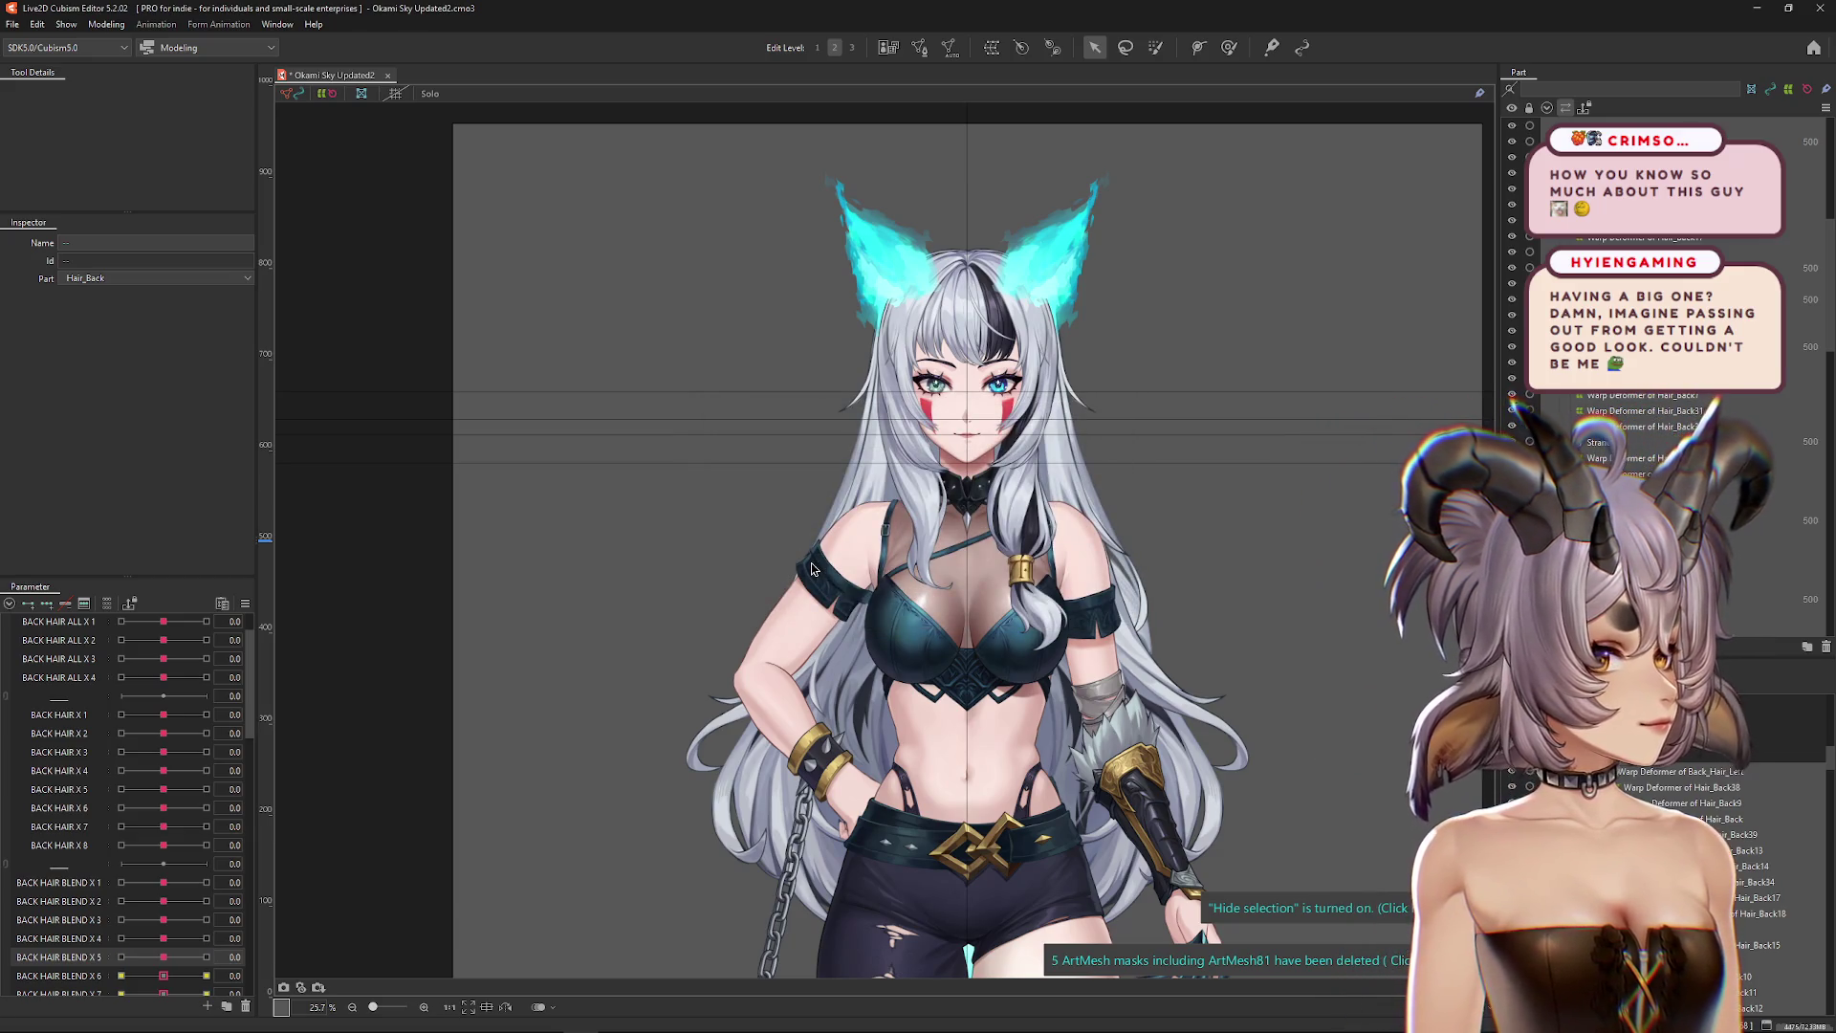
# Step: Move BACK HAIR BLEND X 6 and X 7 keyforms onto BLEND X 6 L and X 7 L
pyautogui.scroll(-1, 124, 860)
pyautogui.click(57, 917)
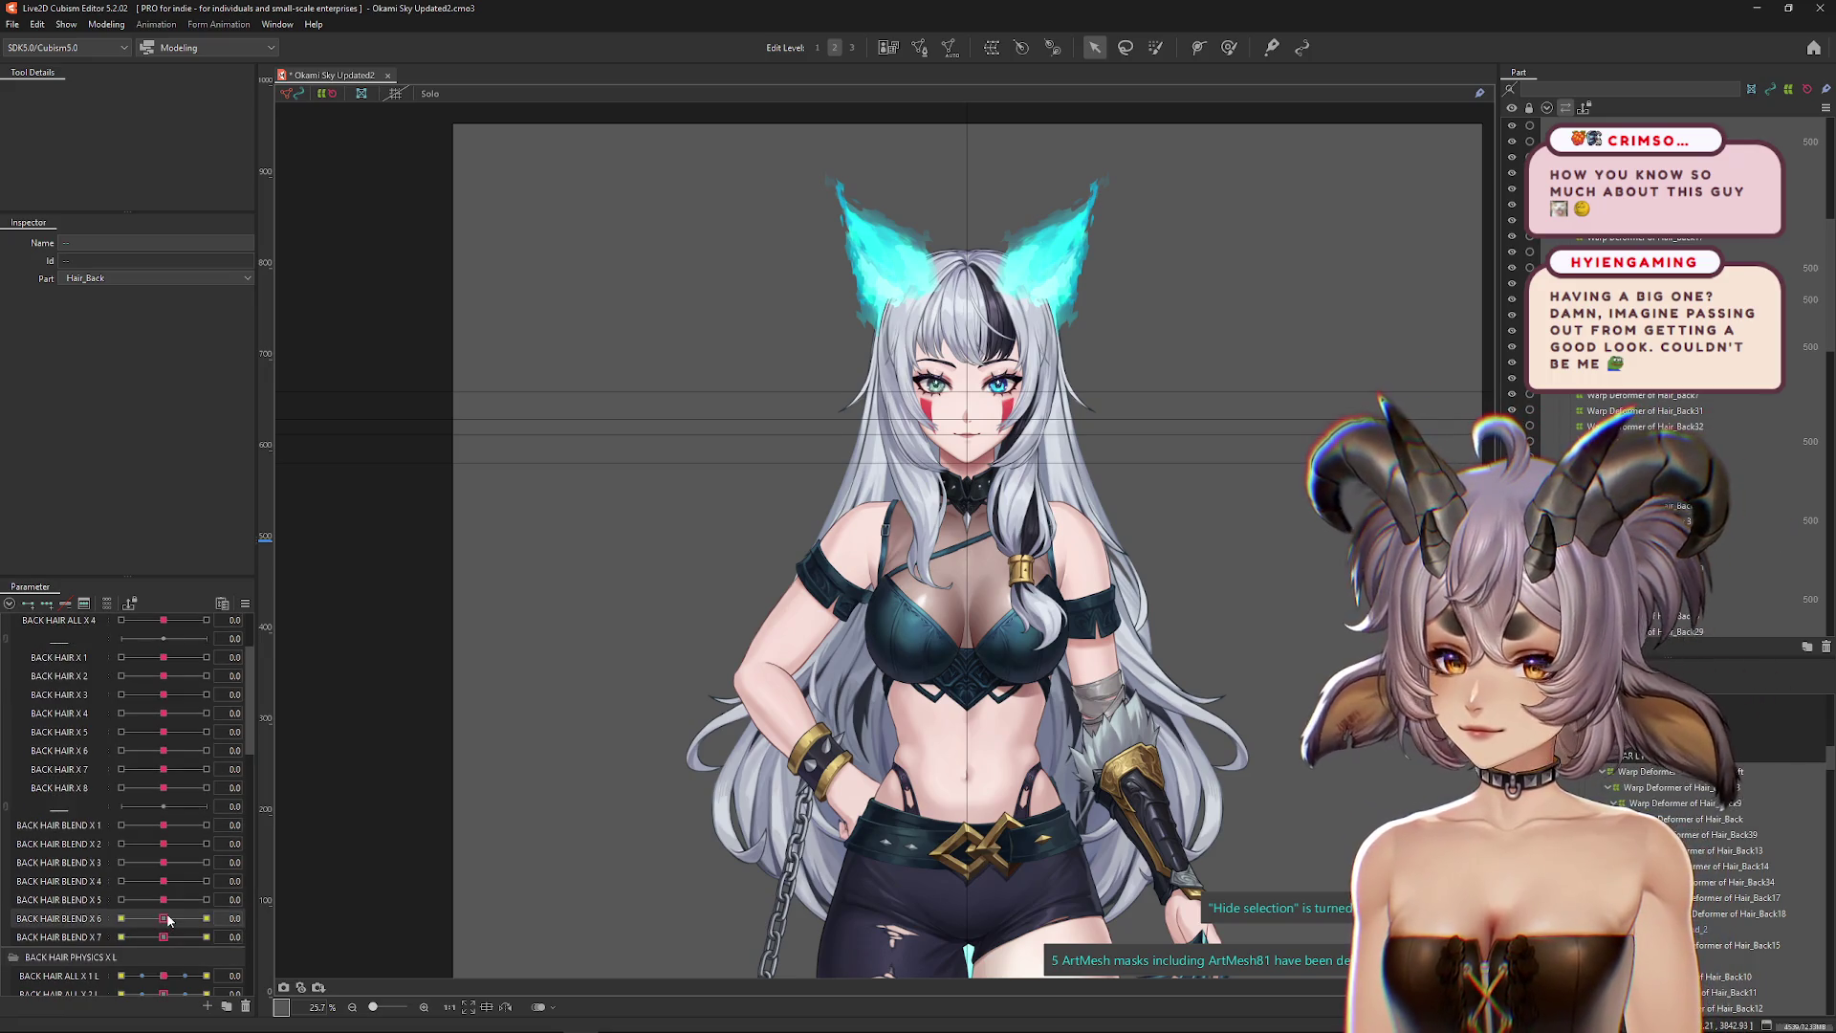
pyautogui.click(285, 916)
pyautogui.click(314, 1005)
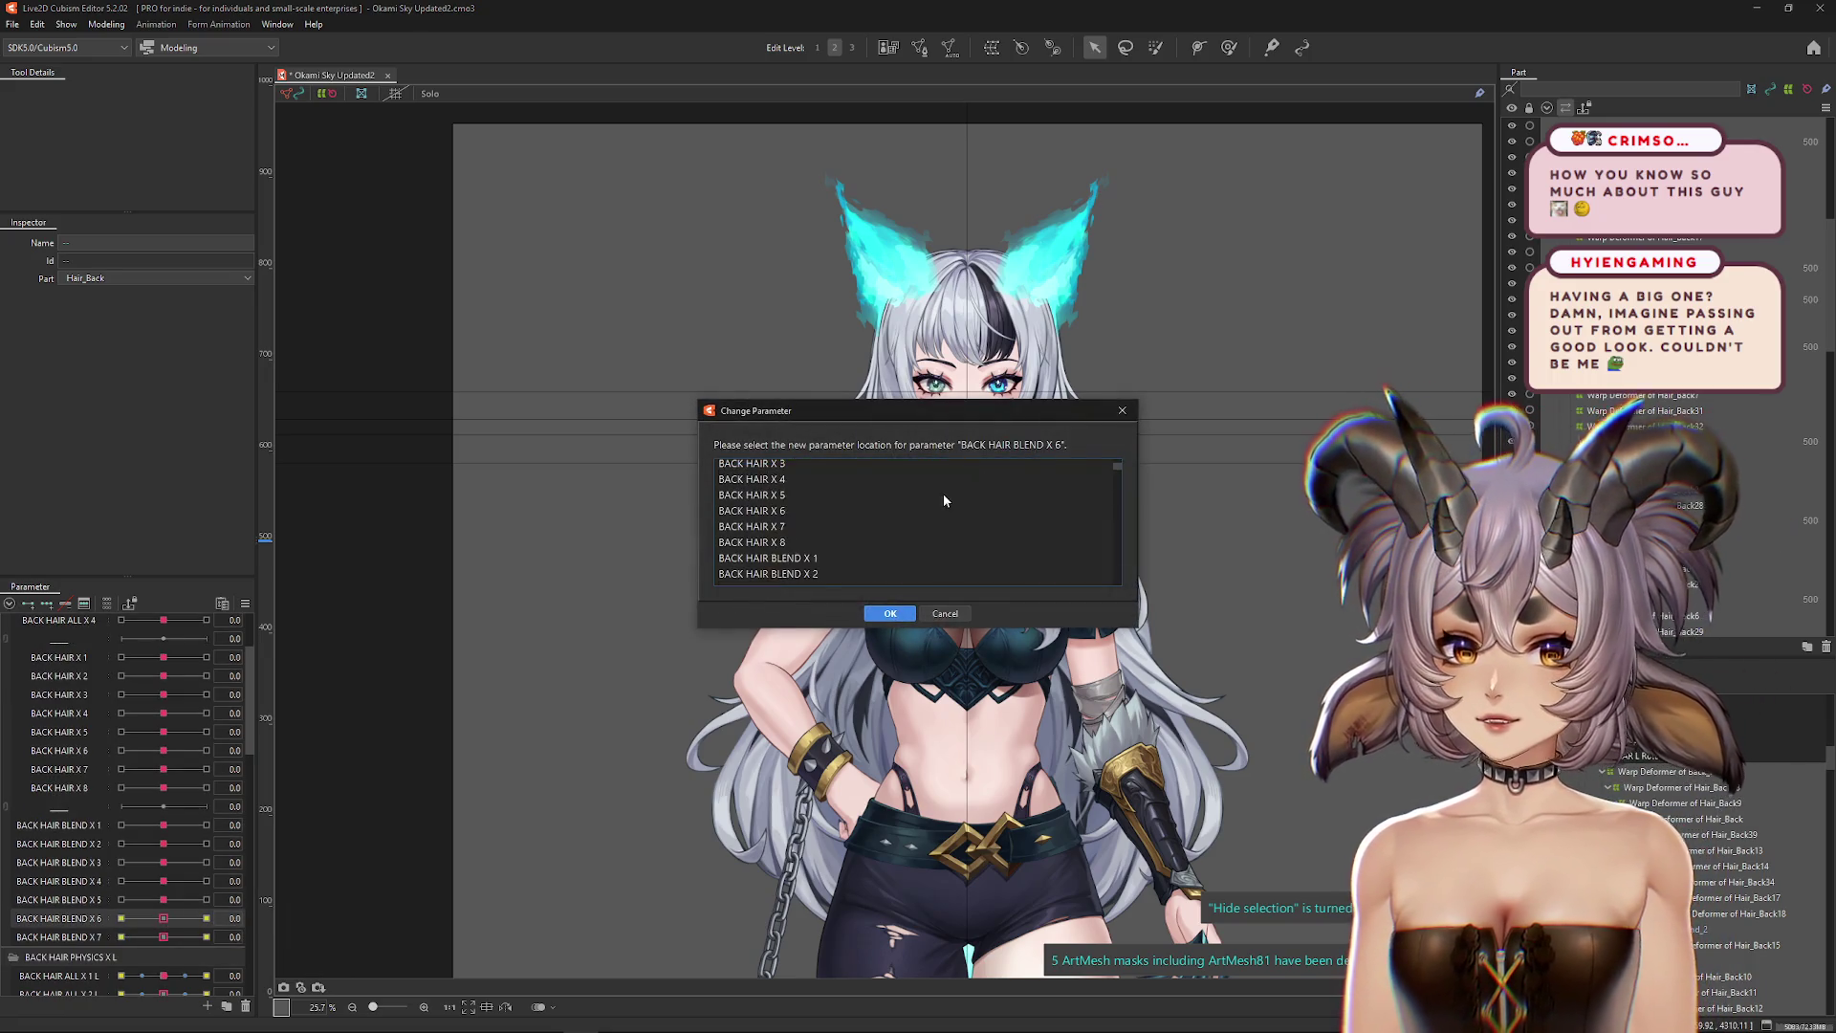
pyautogui.scroll(-3, 939, 495)
pyautogui.scroll(-2, 880, 524)
pyautogui.doubleClick(880, 526)
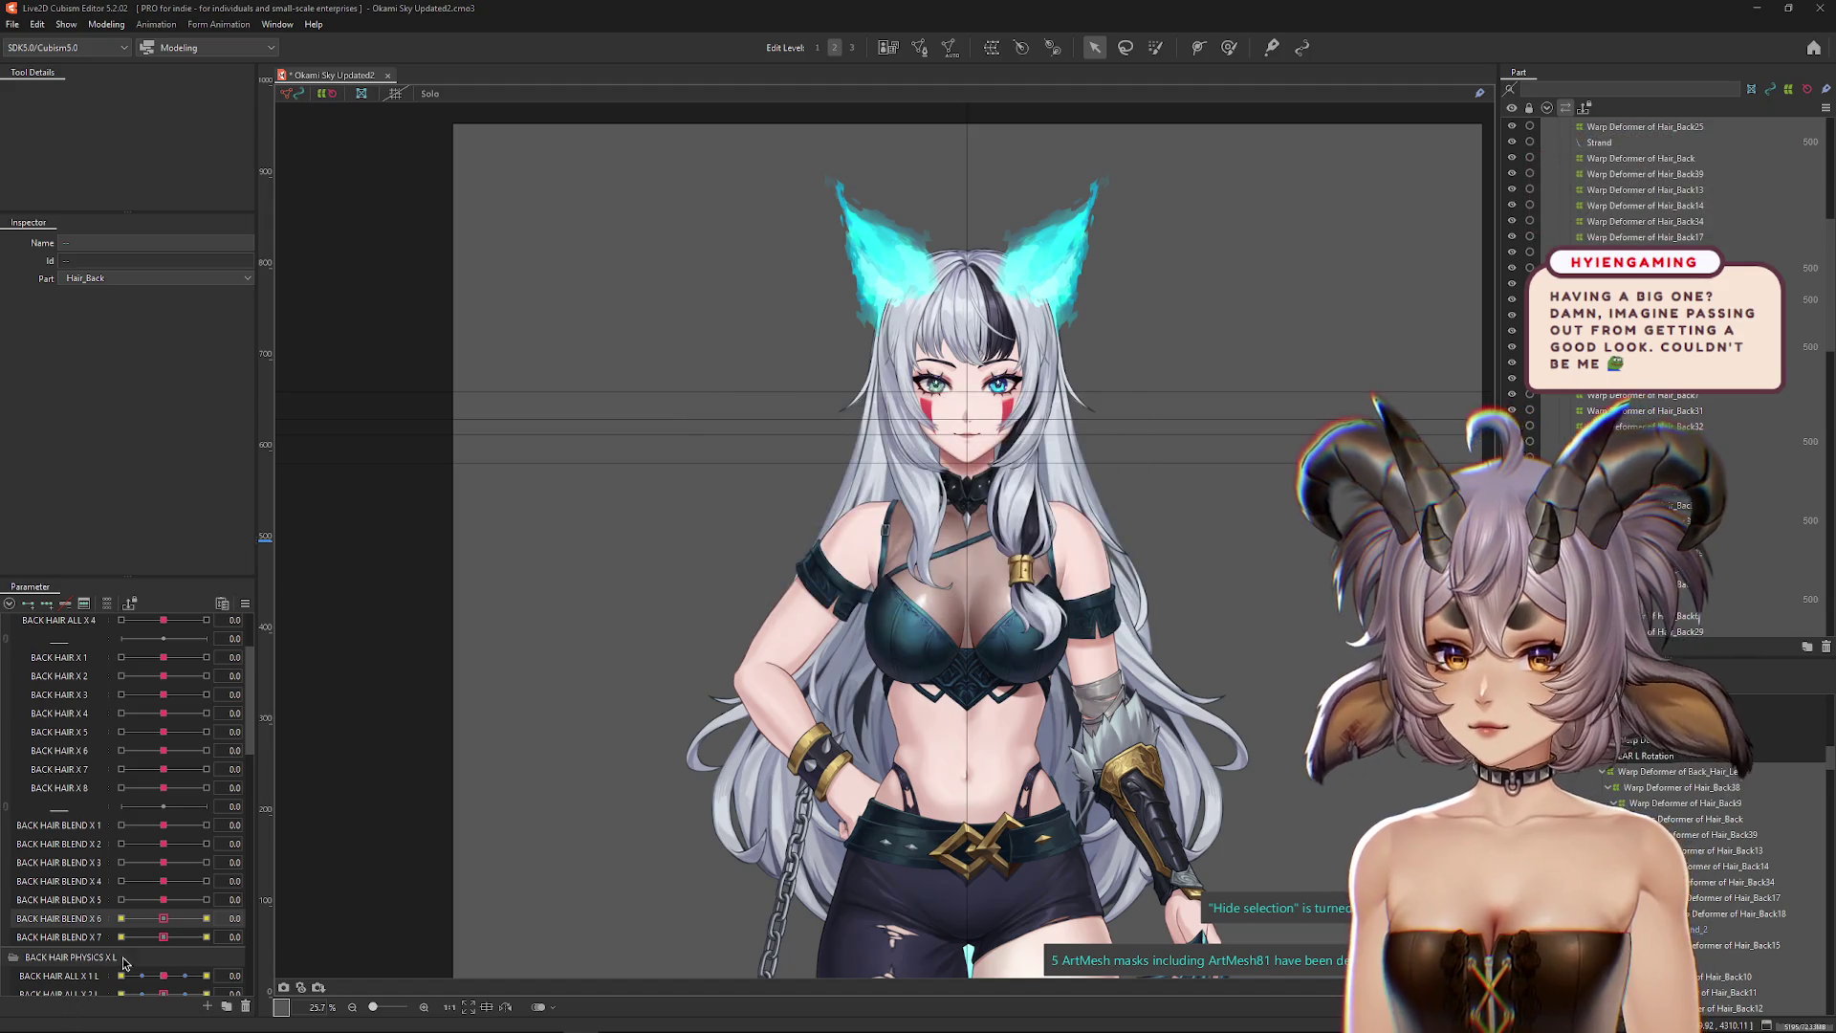
pyautogui.click(279, 935)
pyautogui.click(314, 987)
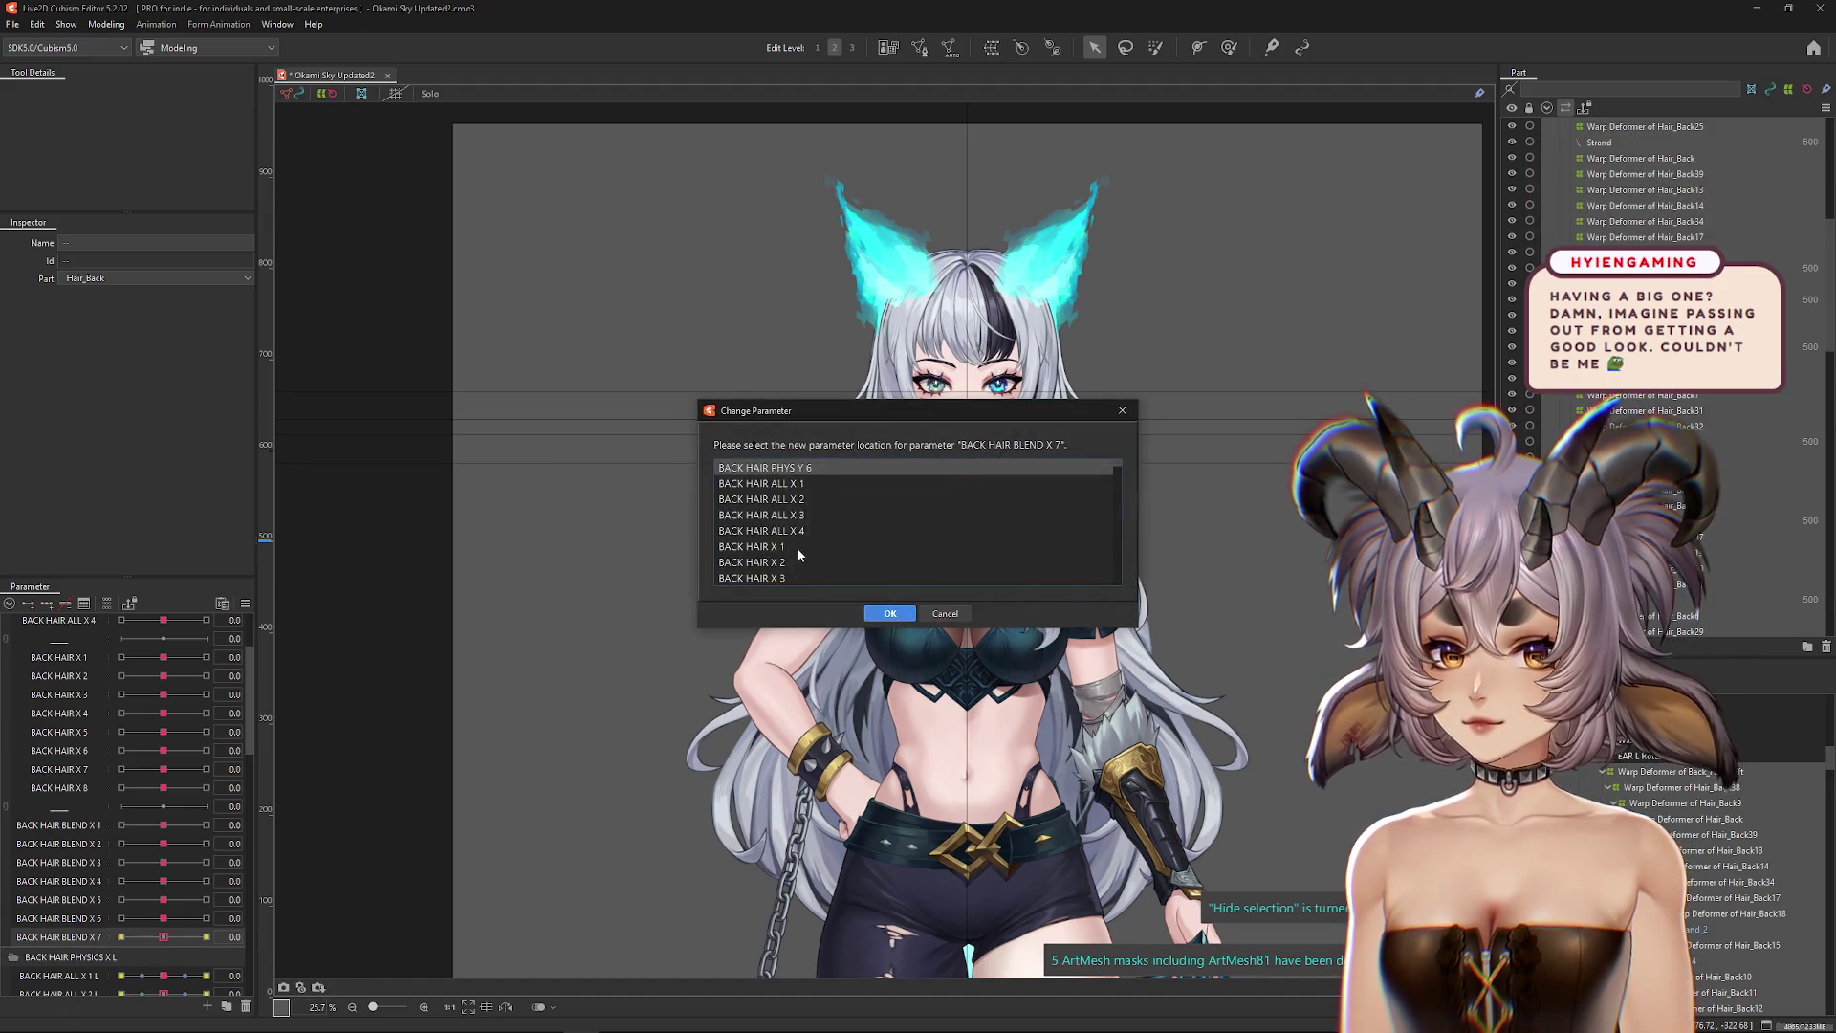
pyautogui.scroll(-1, 829, 531)
pyautogui.doubleClick(820, 479)
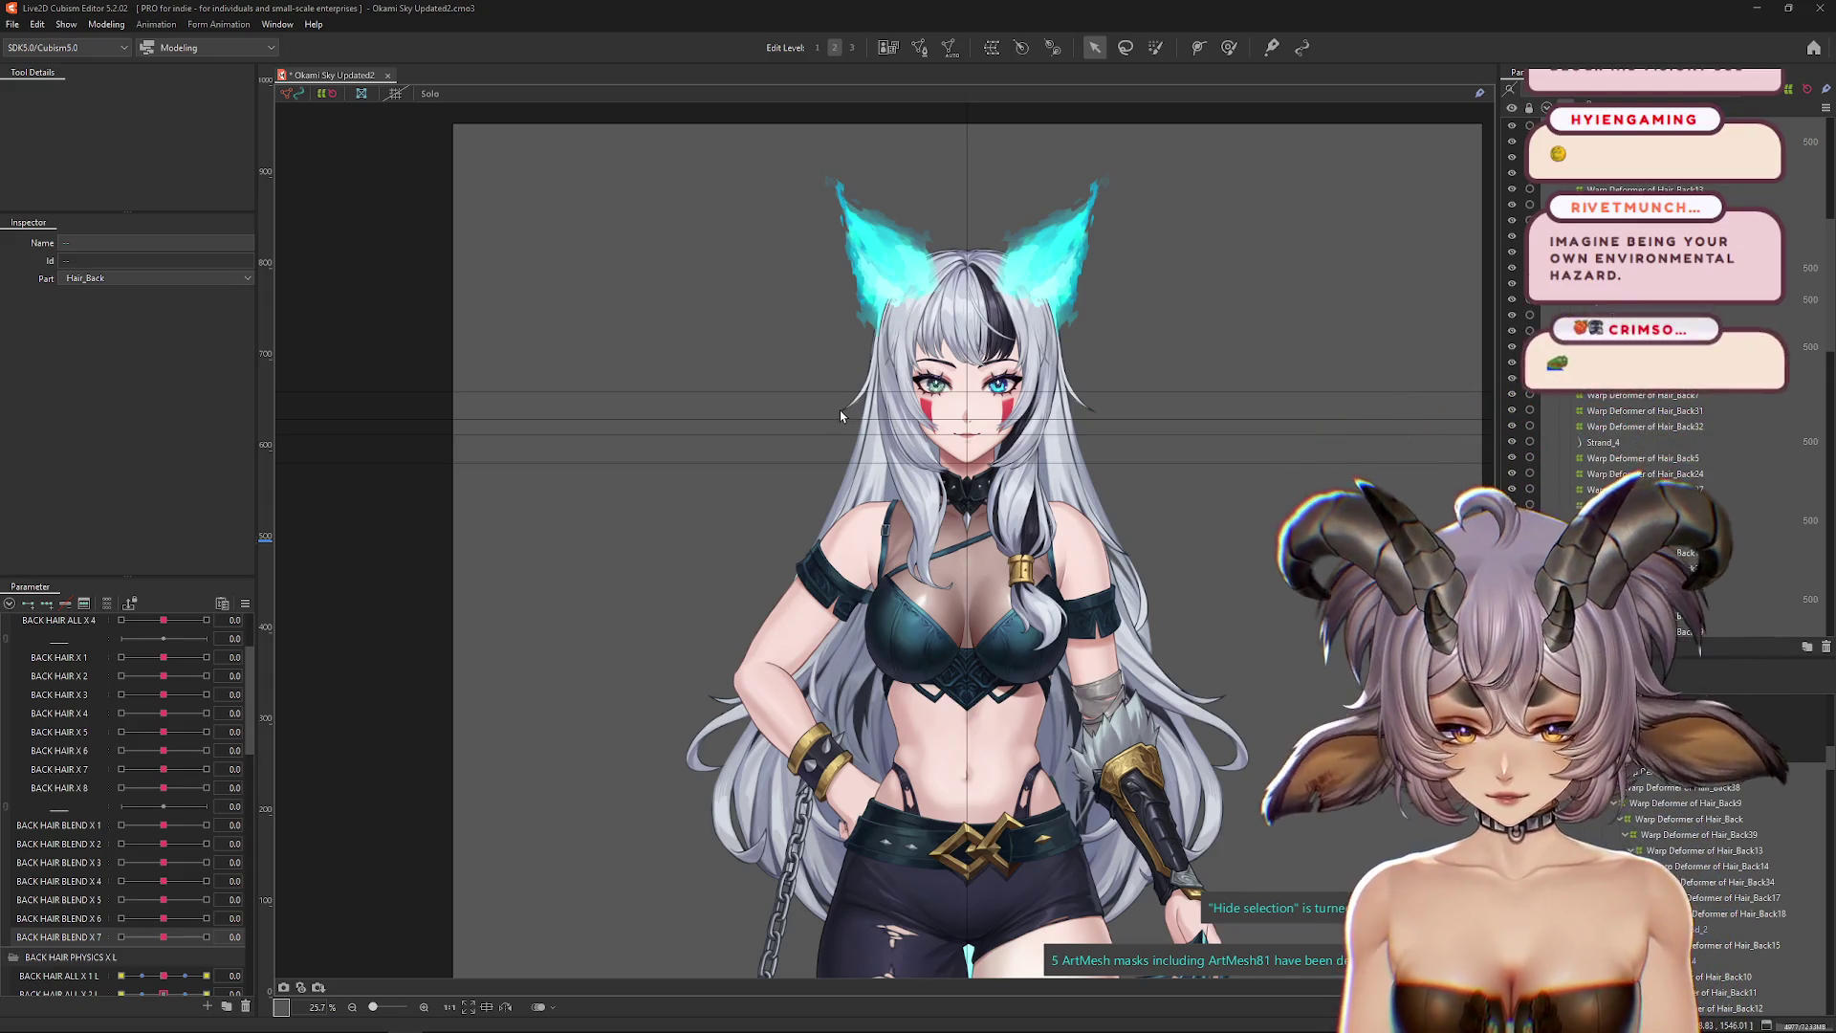
# Step: Test the back-hair bend with BLEND X 6 L, then return BLEND X 5 L to zero
pyautogui.scroll(-2, 1052, 478)
pyautogui.click(1093, 628)
pyautogui.scroll(2, 1093, 628)
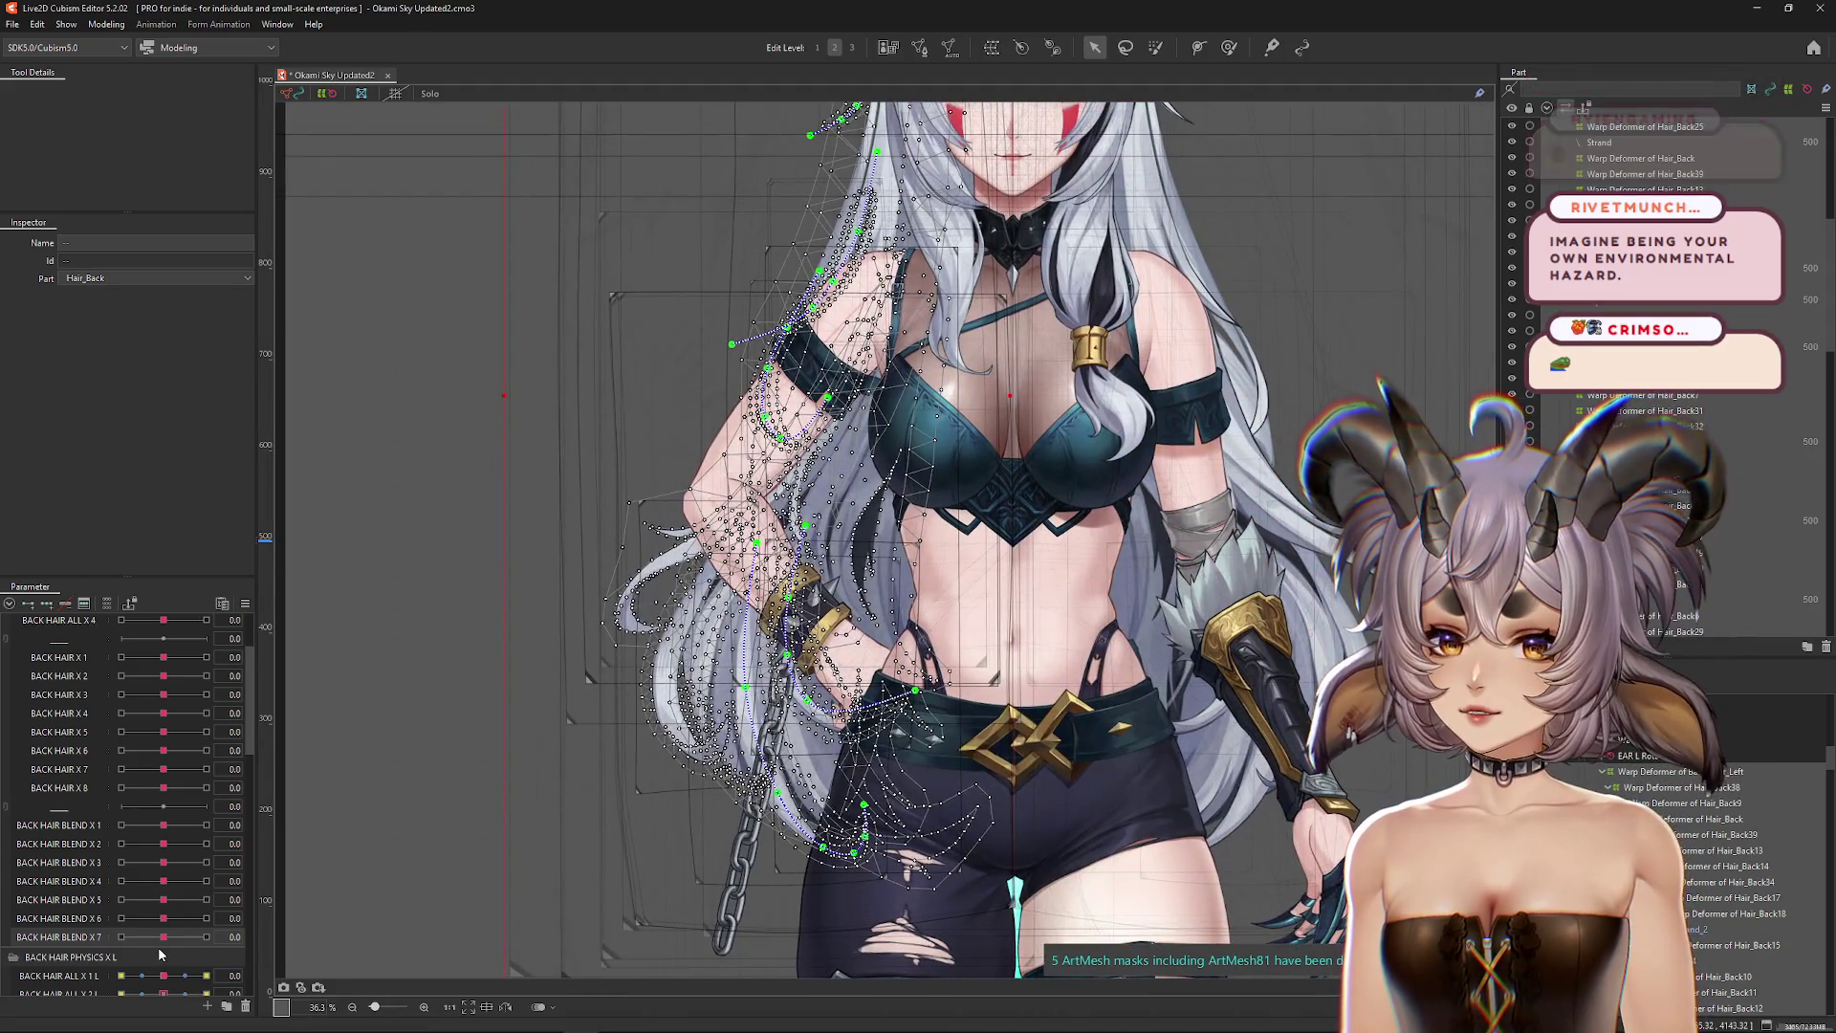
pyautogui.scroll(-5, 177, 899)
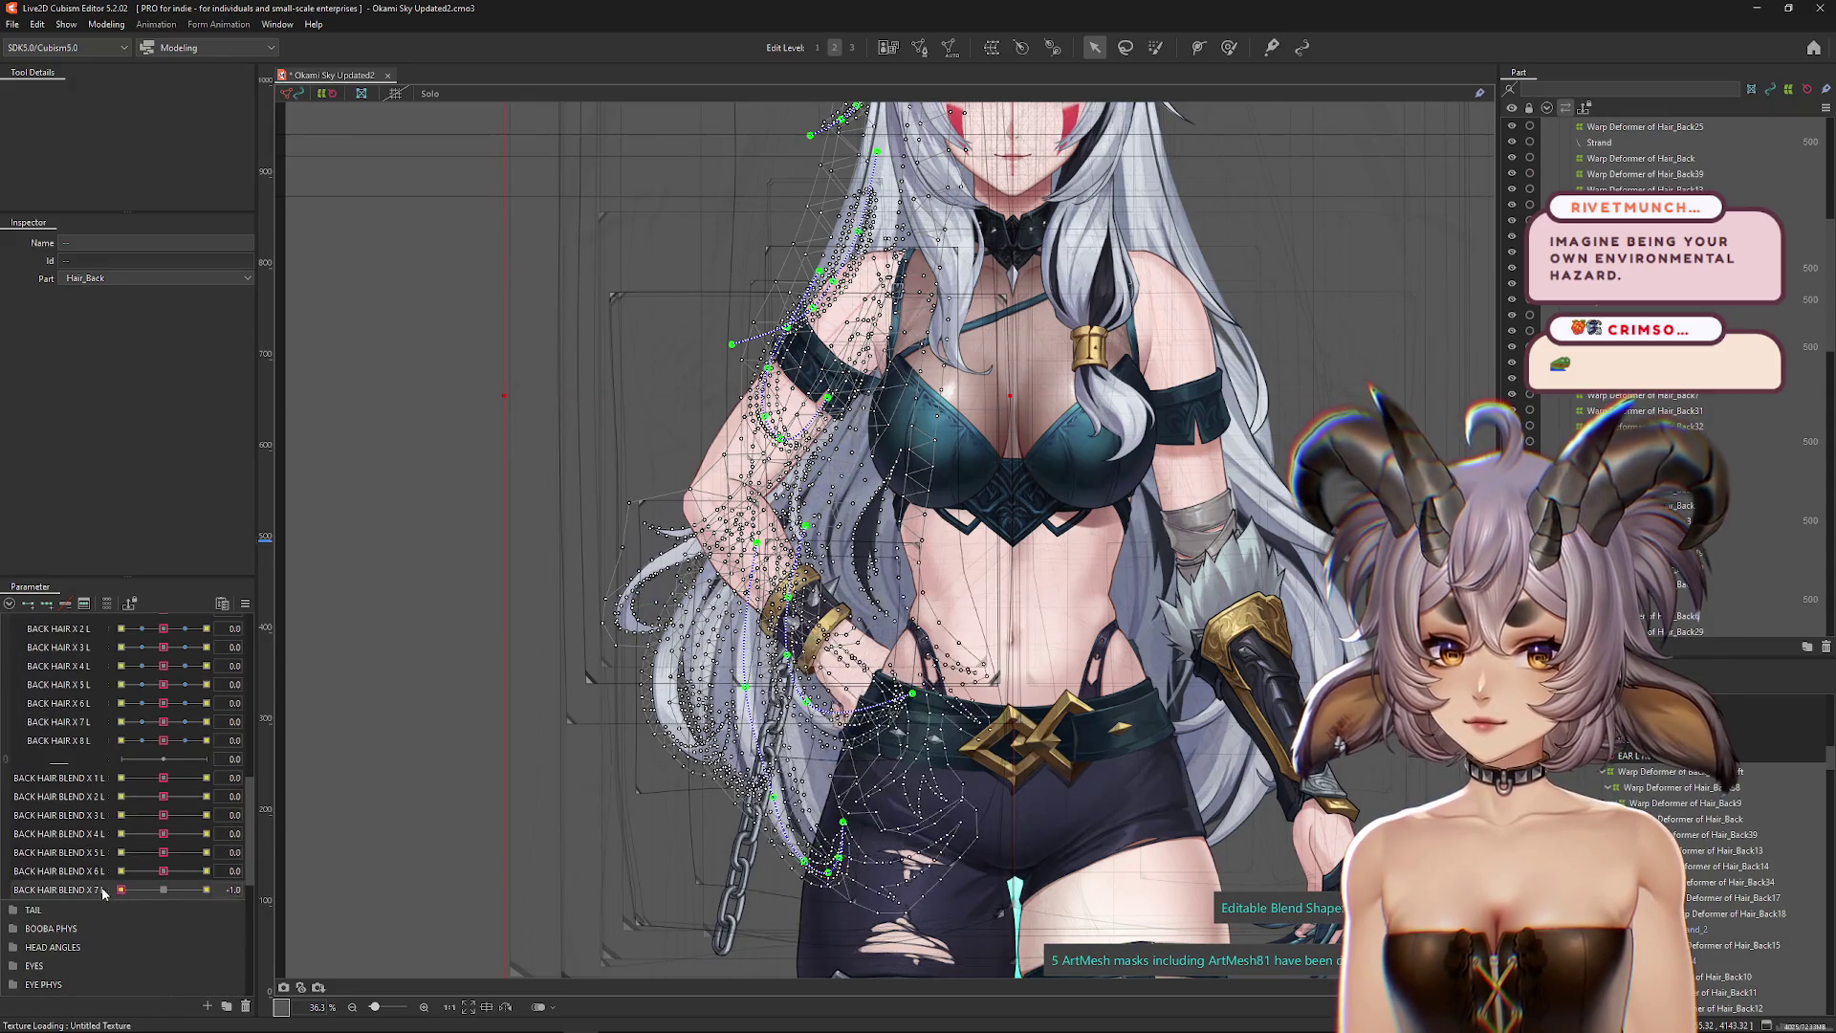
pyautogui.moveTo(163, 871)
pyautogui.mouseDown()
pyautogui.moveTo(119, 872)
pyautogui.moveTo(207, 858)
pyautogui.moveTo(164, 852)
pyautogui.mouseUp()
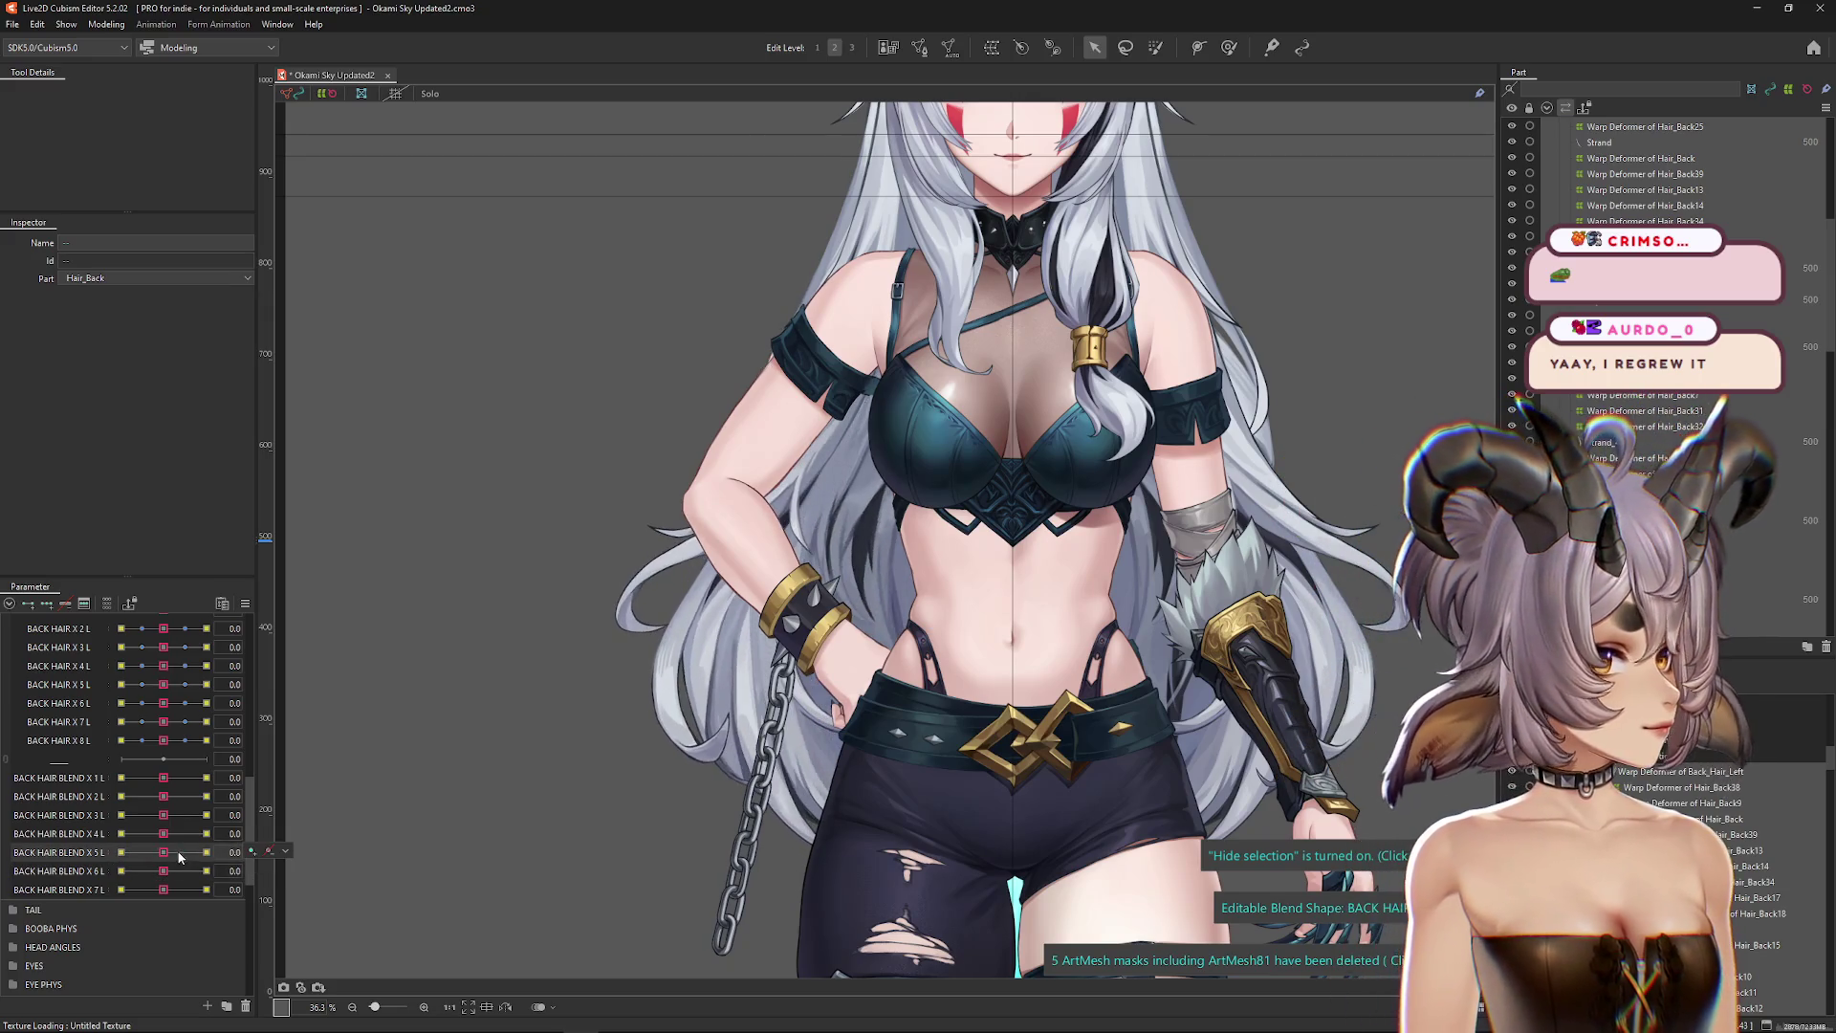
pyautogui.moveTo(781, 642); pyautogui.dragTo(816, 688)
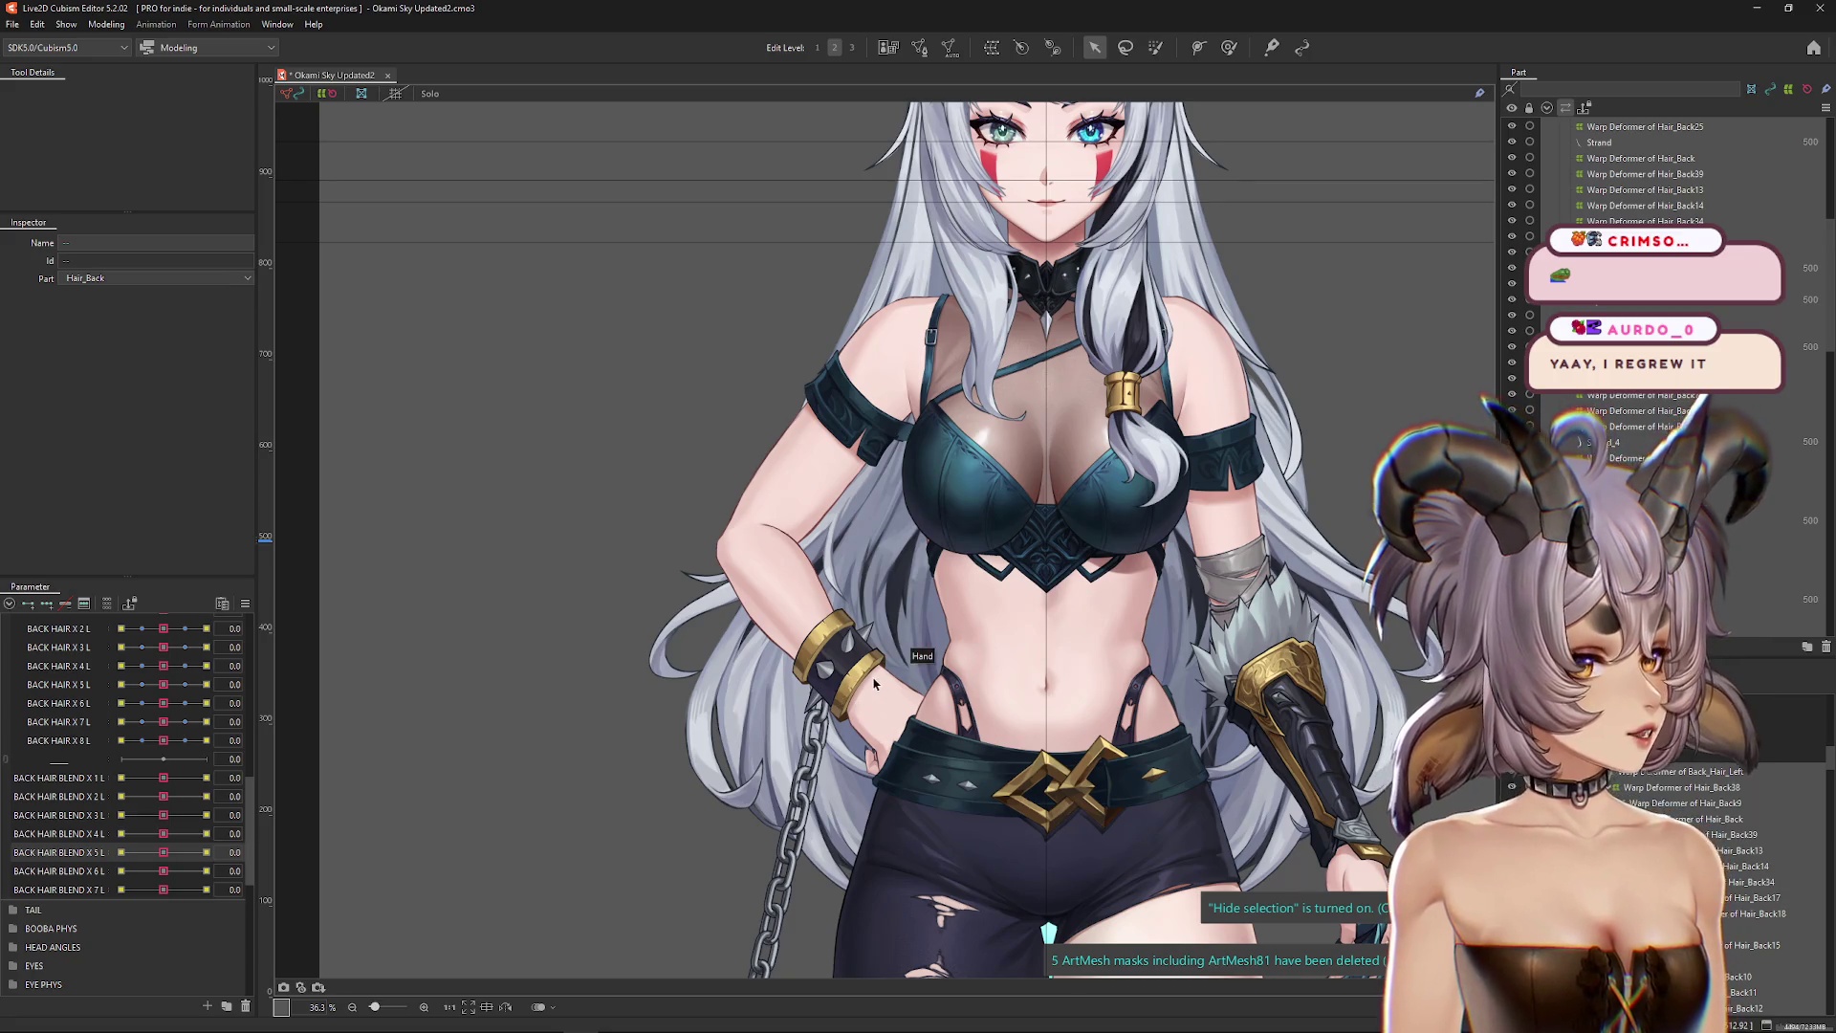
# Step: Open Physics Settings from the Modeling menu
pyautogui.scroll(-3, 1006, 631)
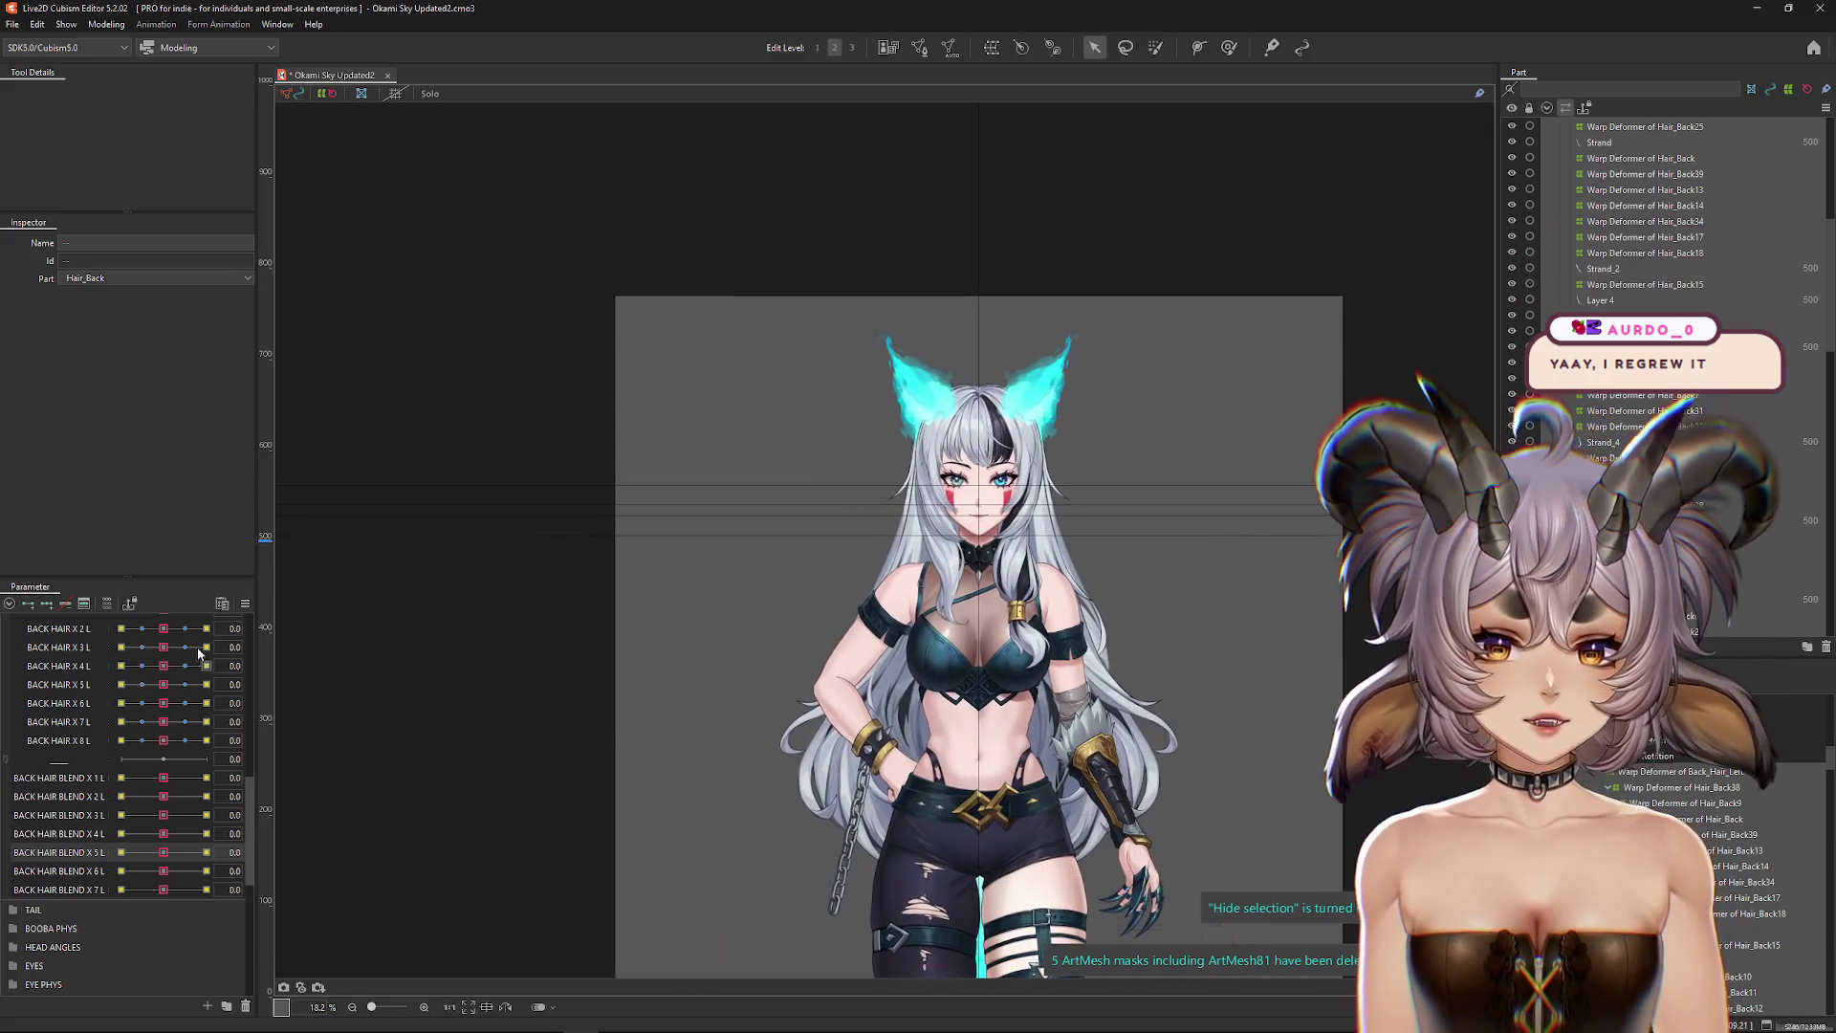
pyautogui.click(105, 24)
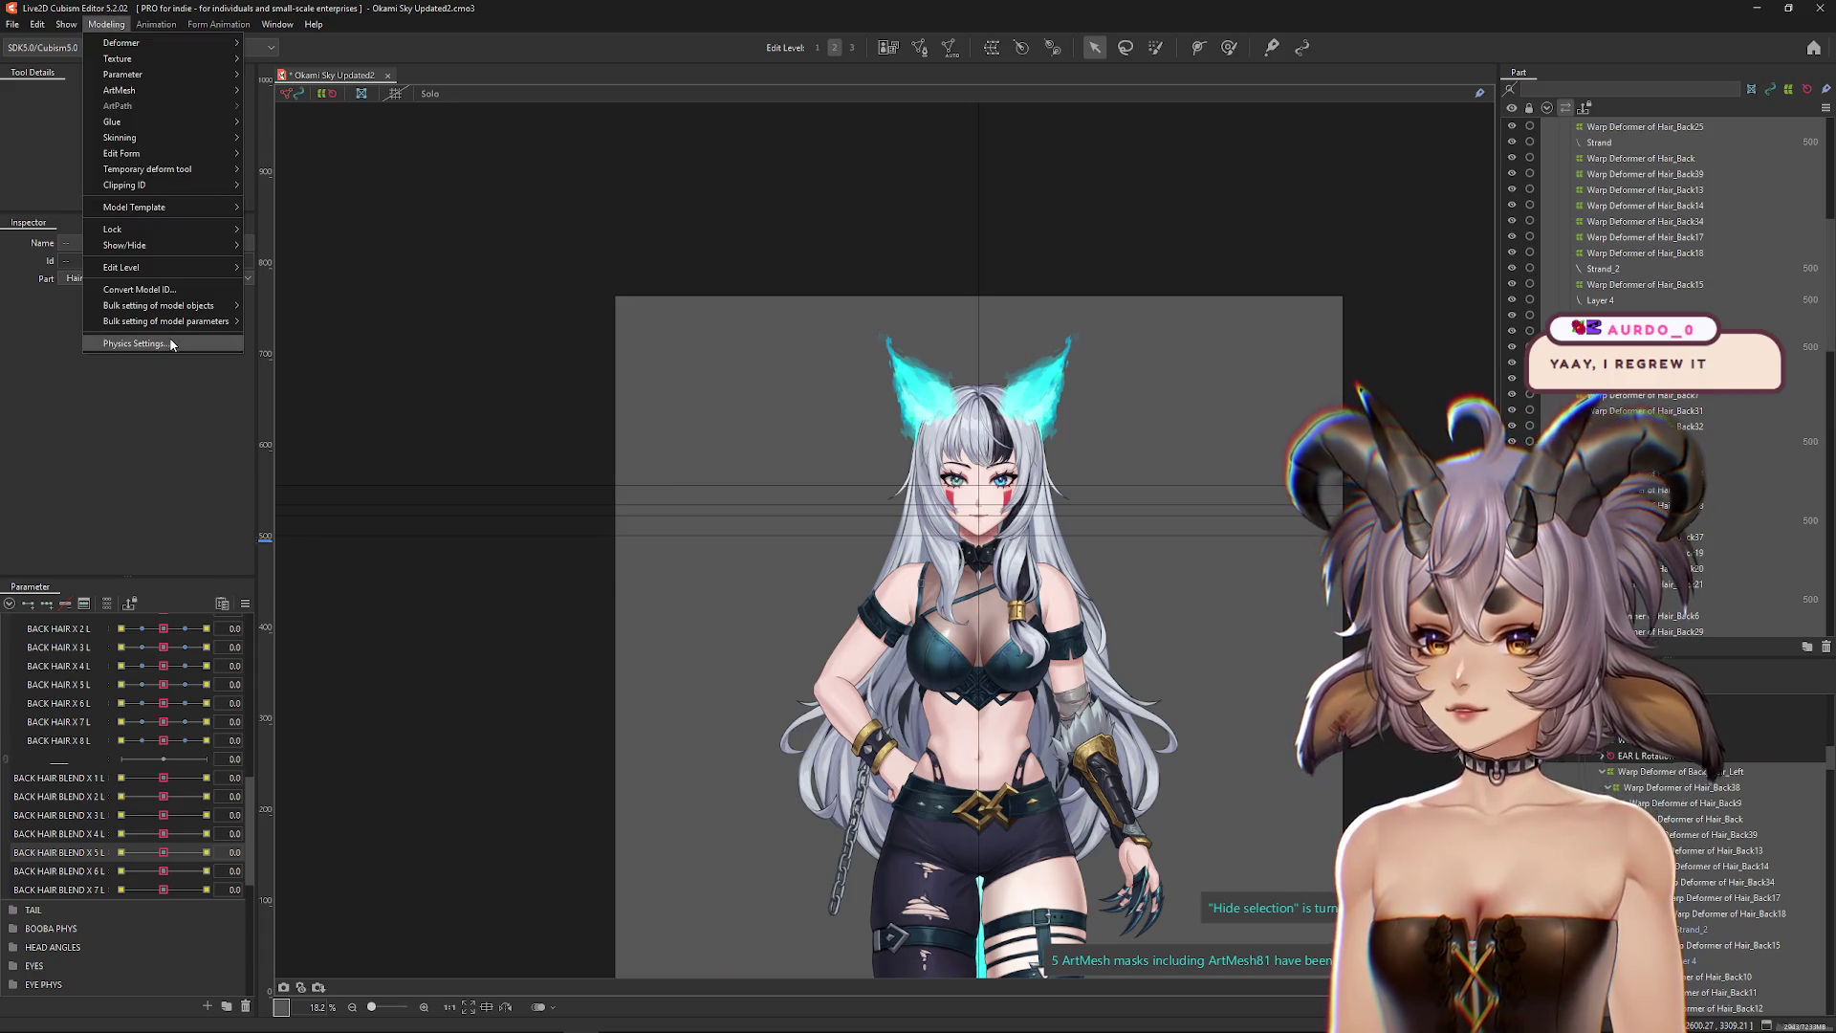
pyautogui.click(143, 343)
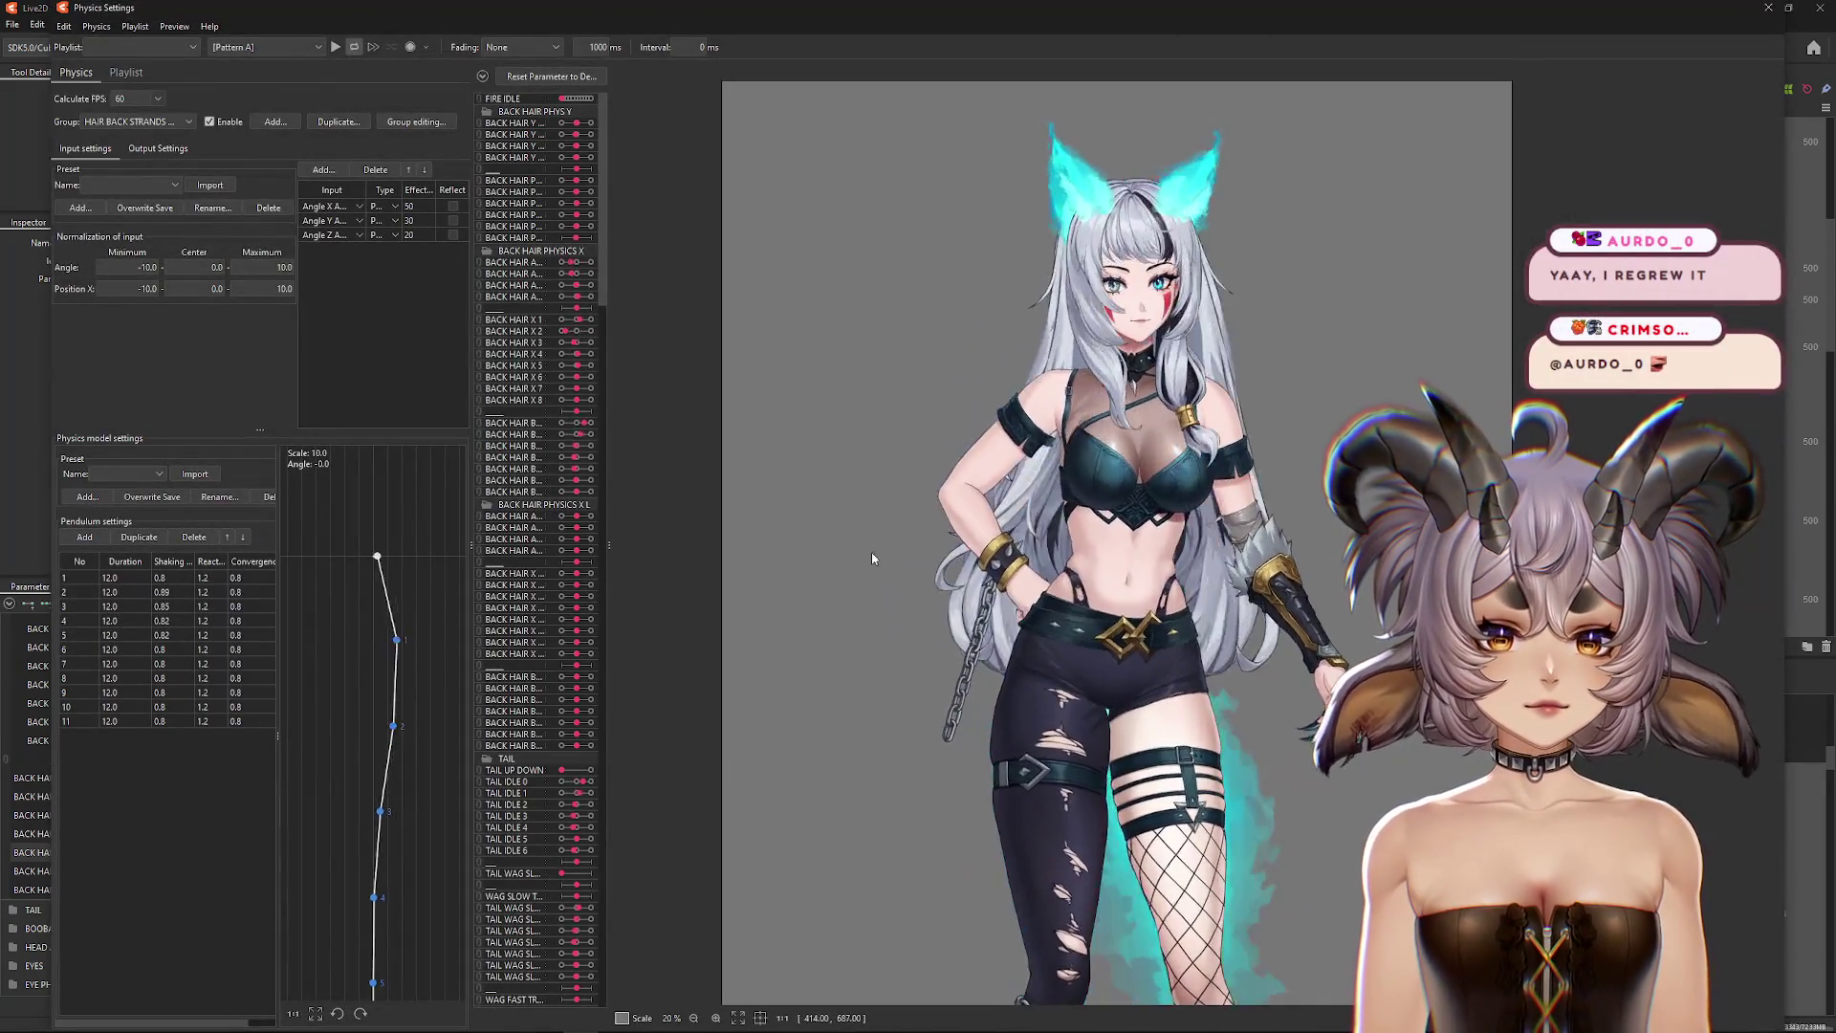
# Step: Duplicate HAIR BACK ALL X into a new group named HAIR BACK ALL X L with its input reflected
pyautogui.click(182, 121)
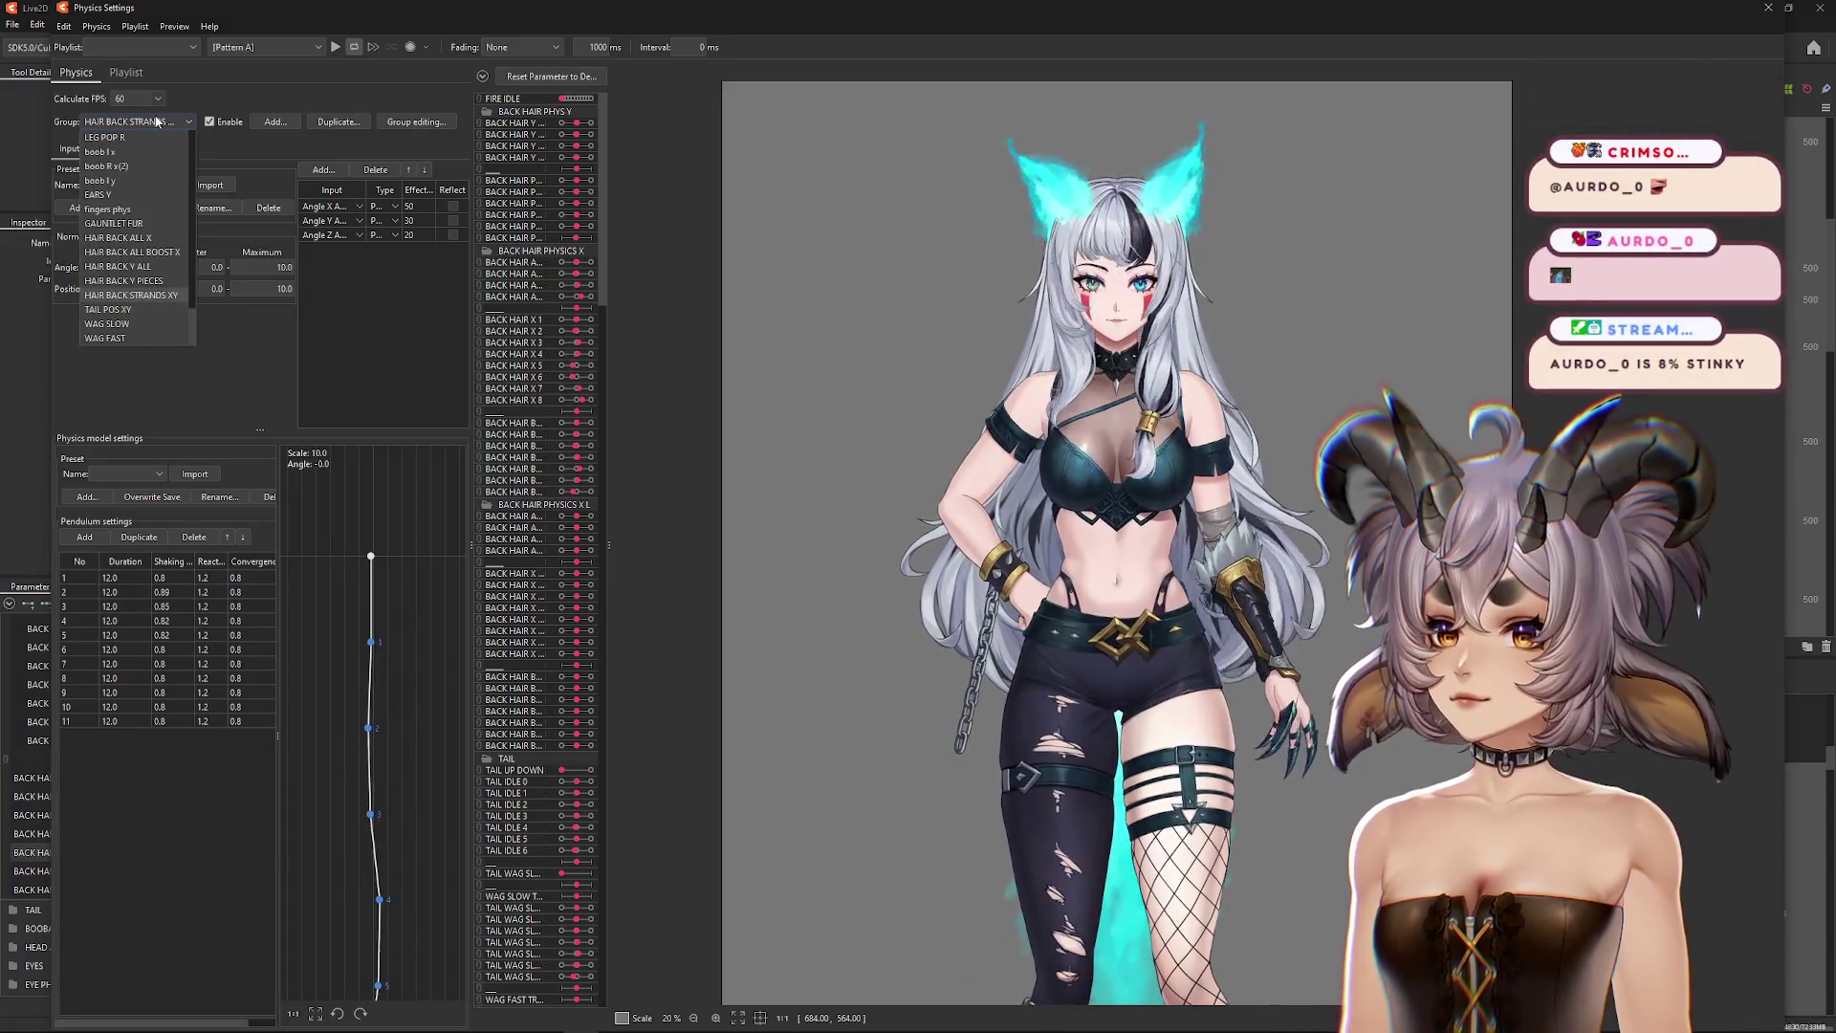
pyautogui.click(119, 238)
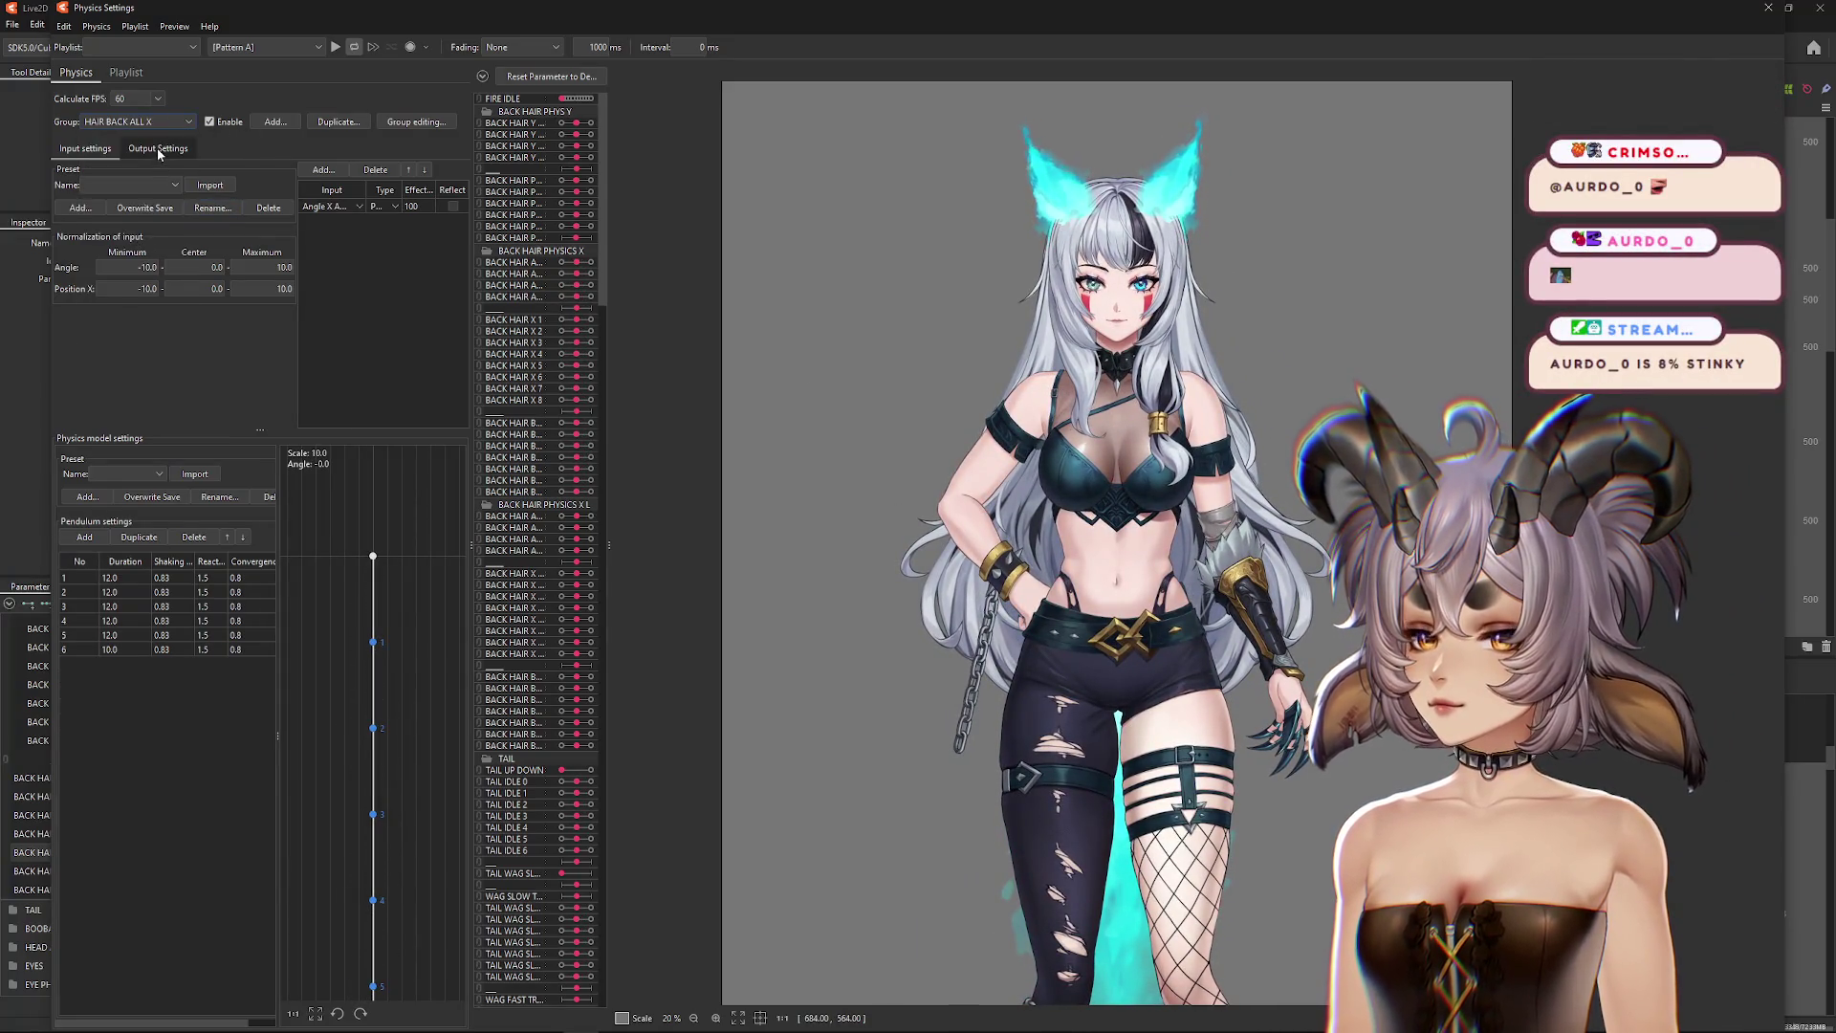
pyautogui.click(65, 150)
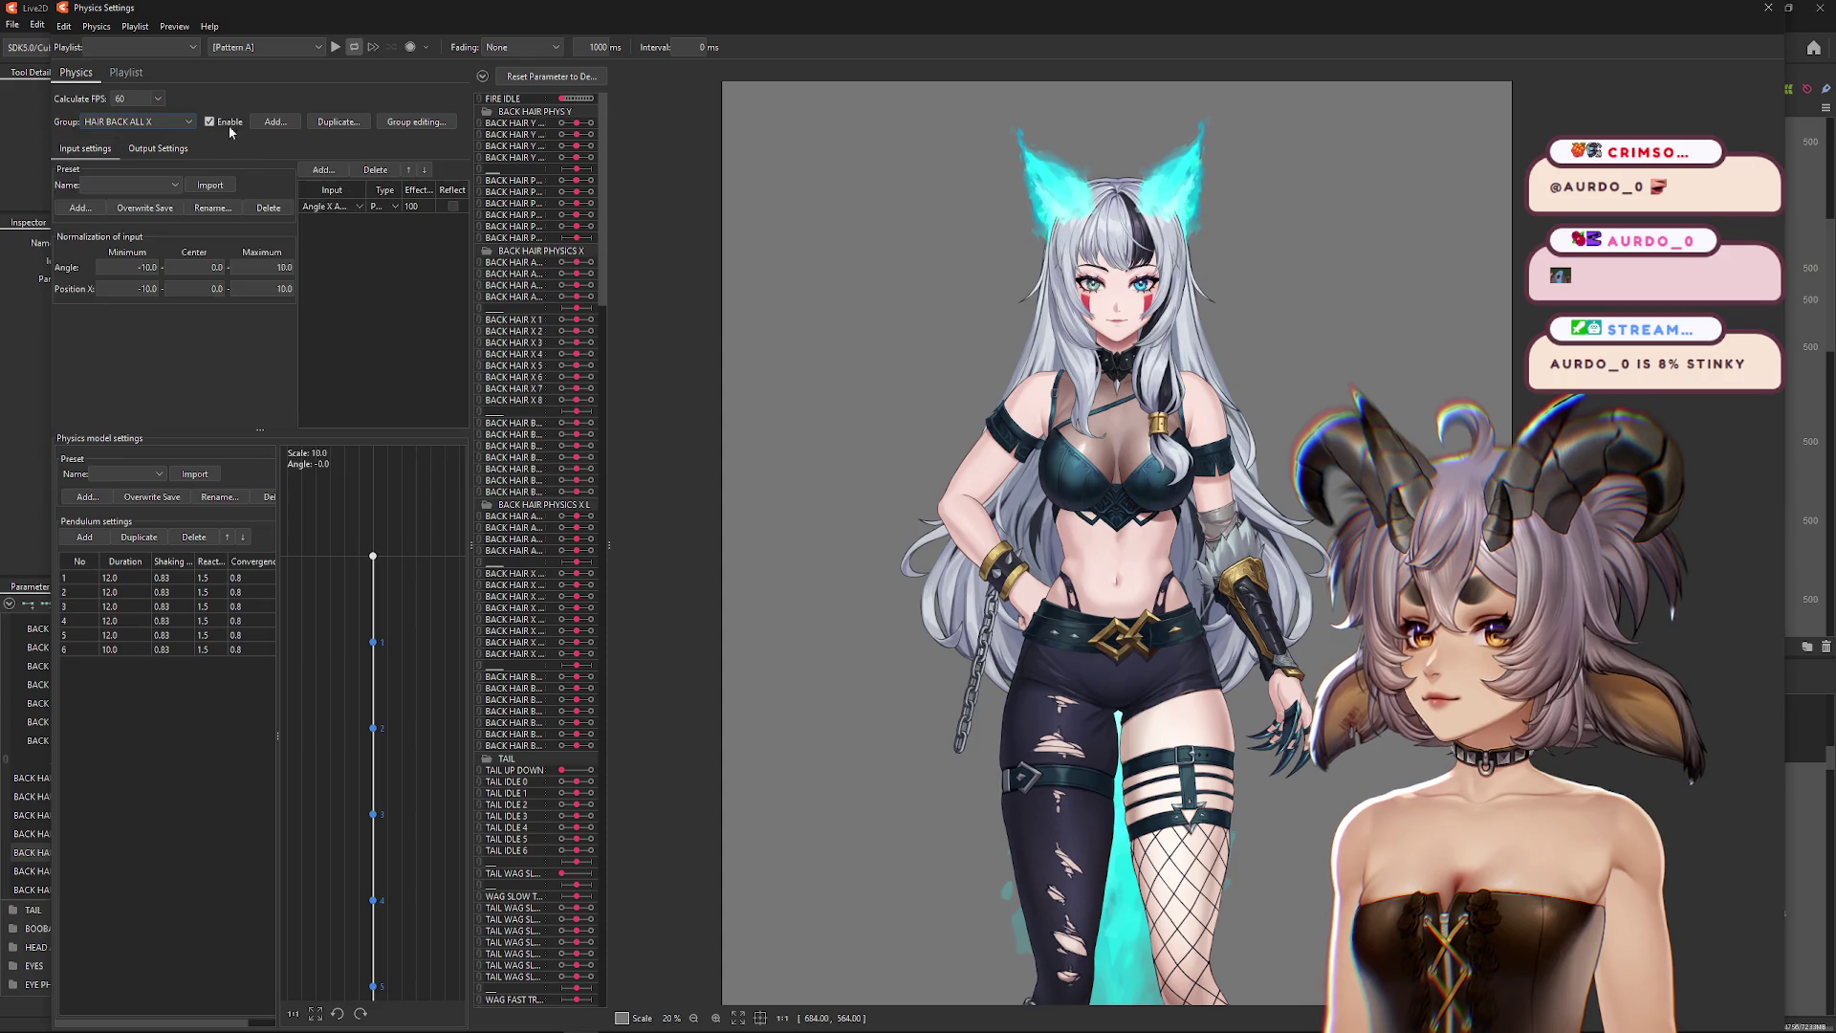
pyautogui.click(339, 121)
pyautogui.click(966, 512)
pyautogui.press('BackSpace')
pyautogui.press('BackSpace')
pyautogui.press('BackSpace')
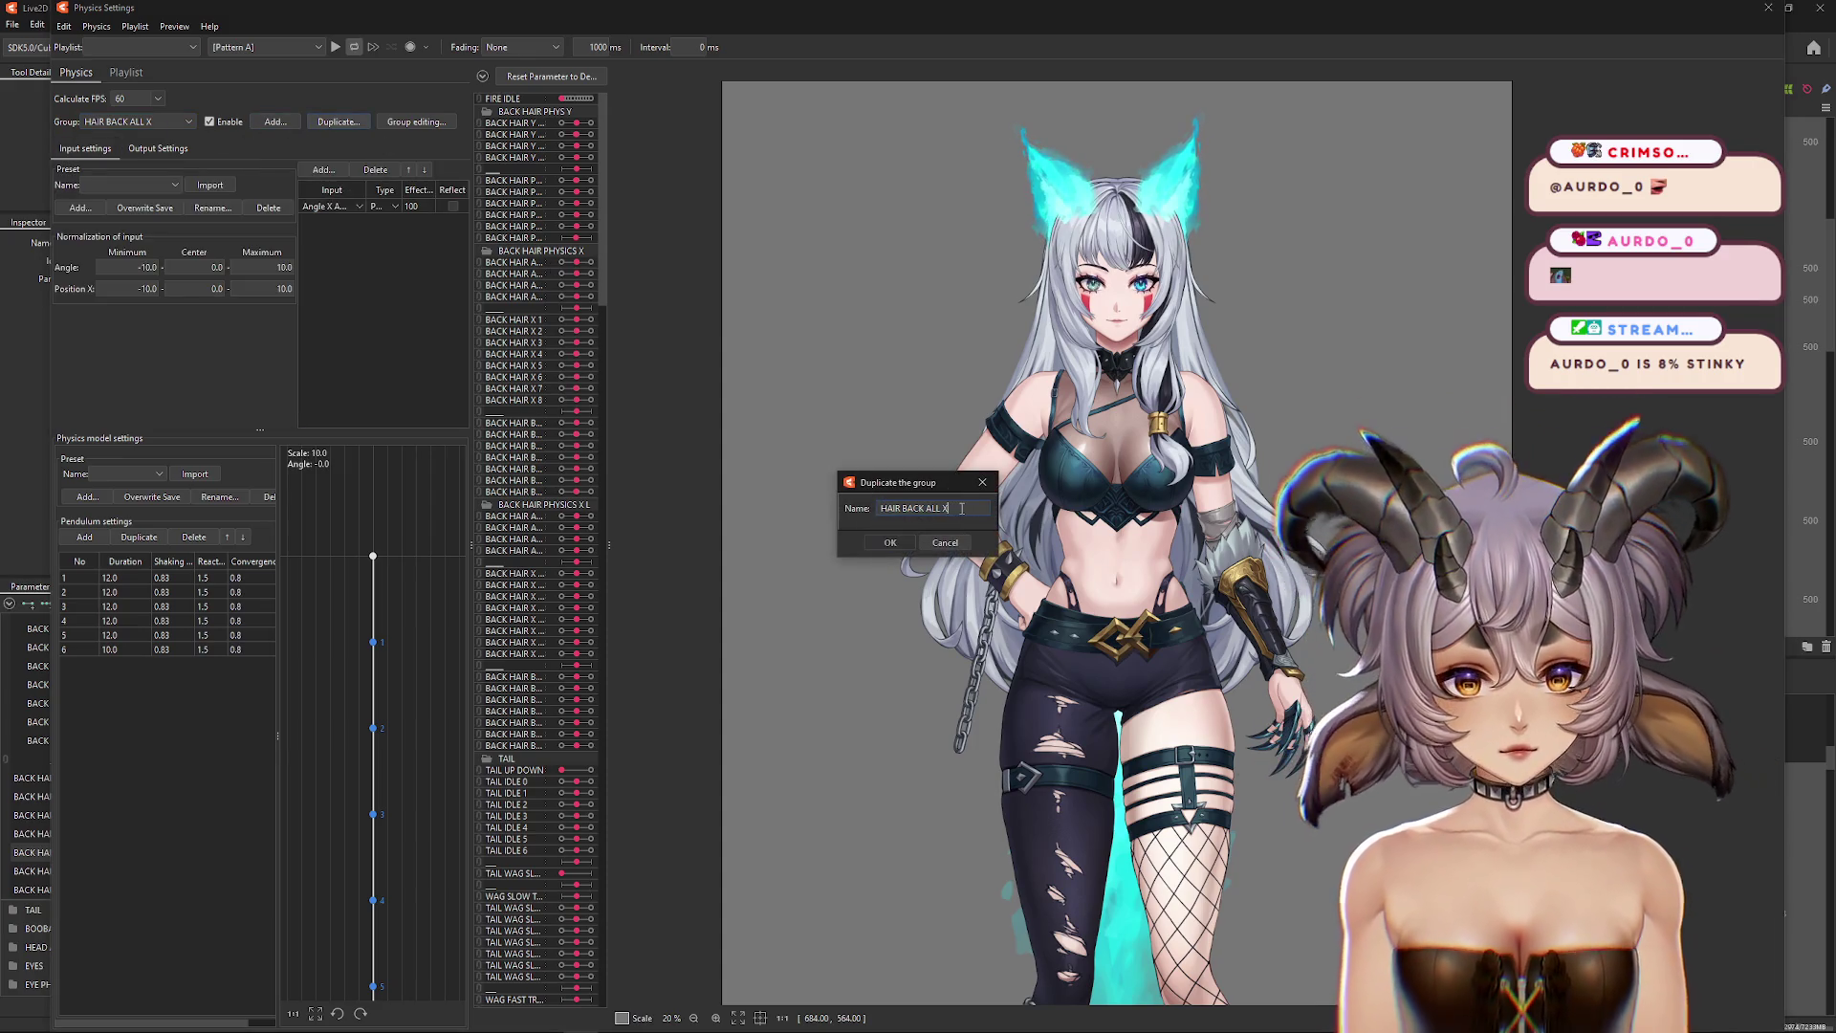
pyautogui.write('L')
pyautogui.press('Return')
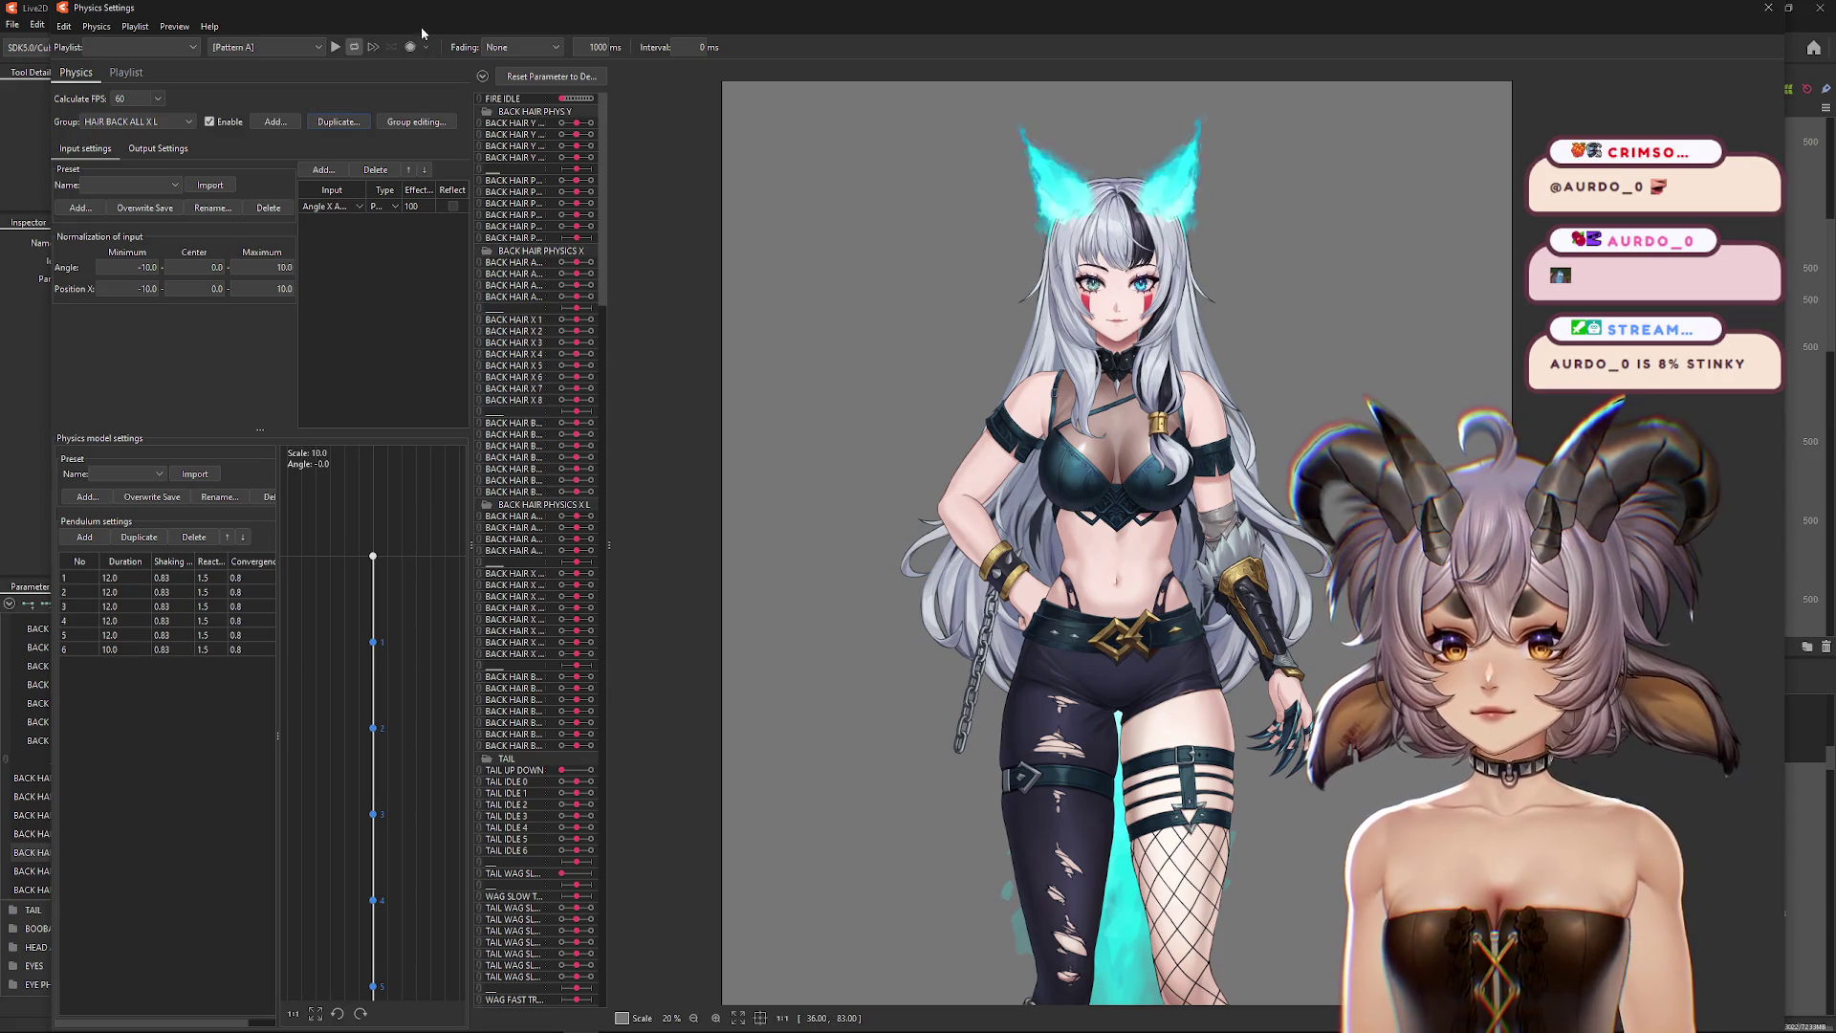
pyautogui.click(454, 205)
# Step: Set output rows 2 and 3 to BACK HAIR ALL X 1 L and X 2 L
pyautogui.click(158, 148)
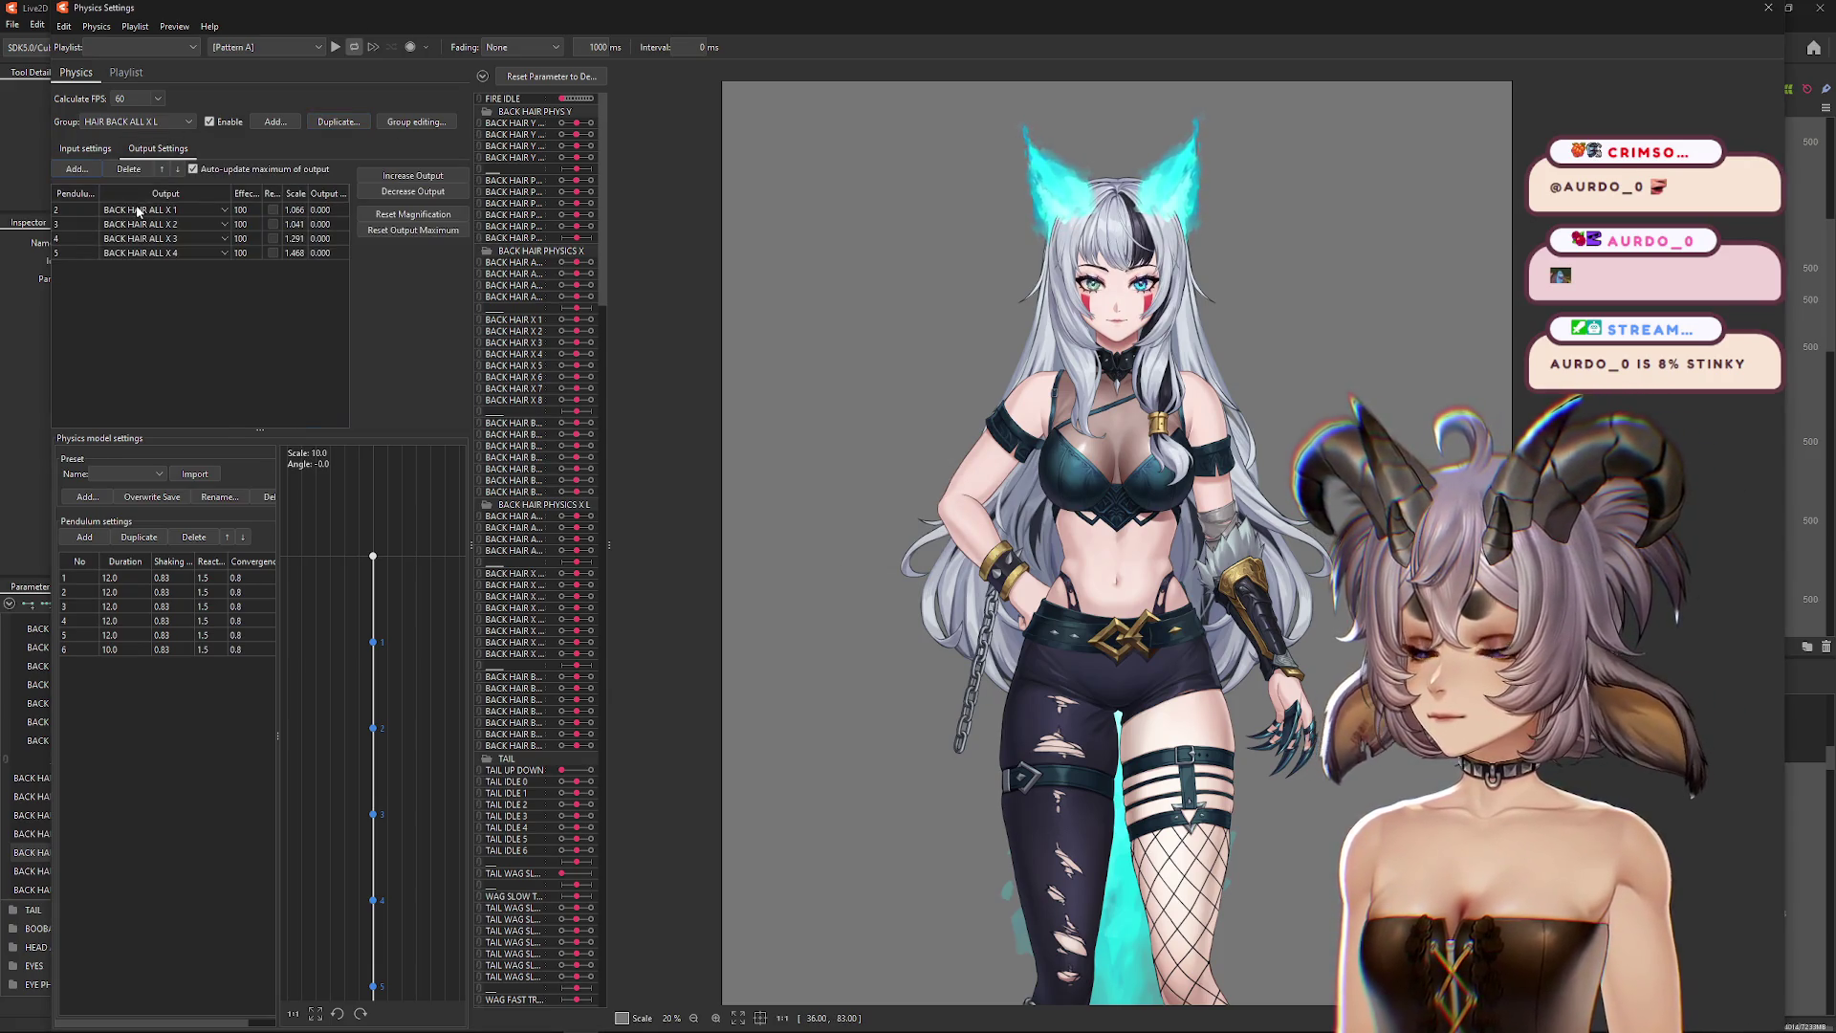
pyautogui.click(139, 209)
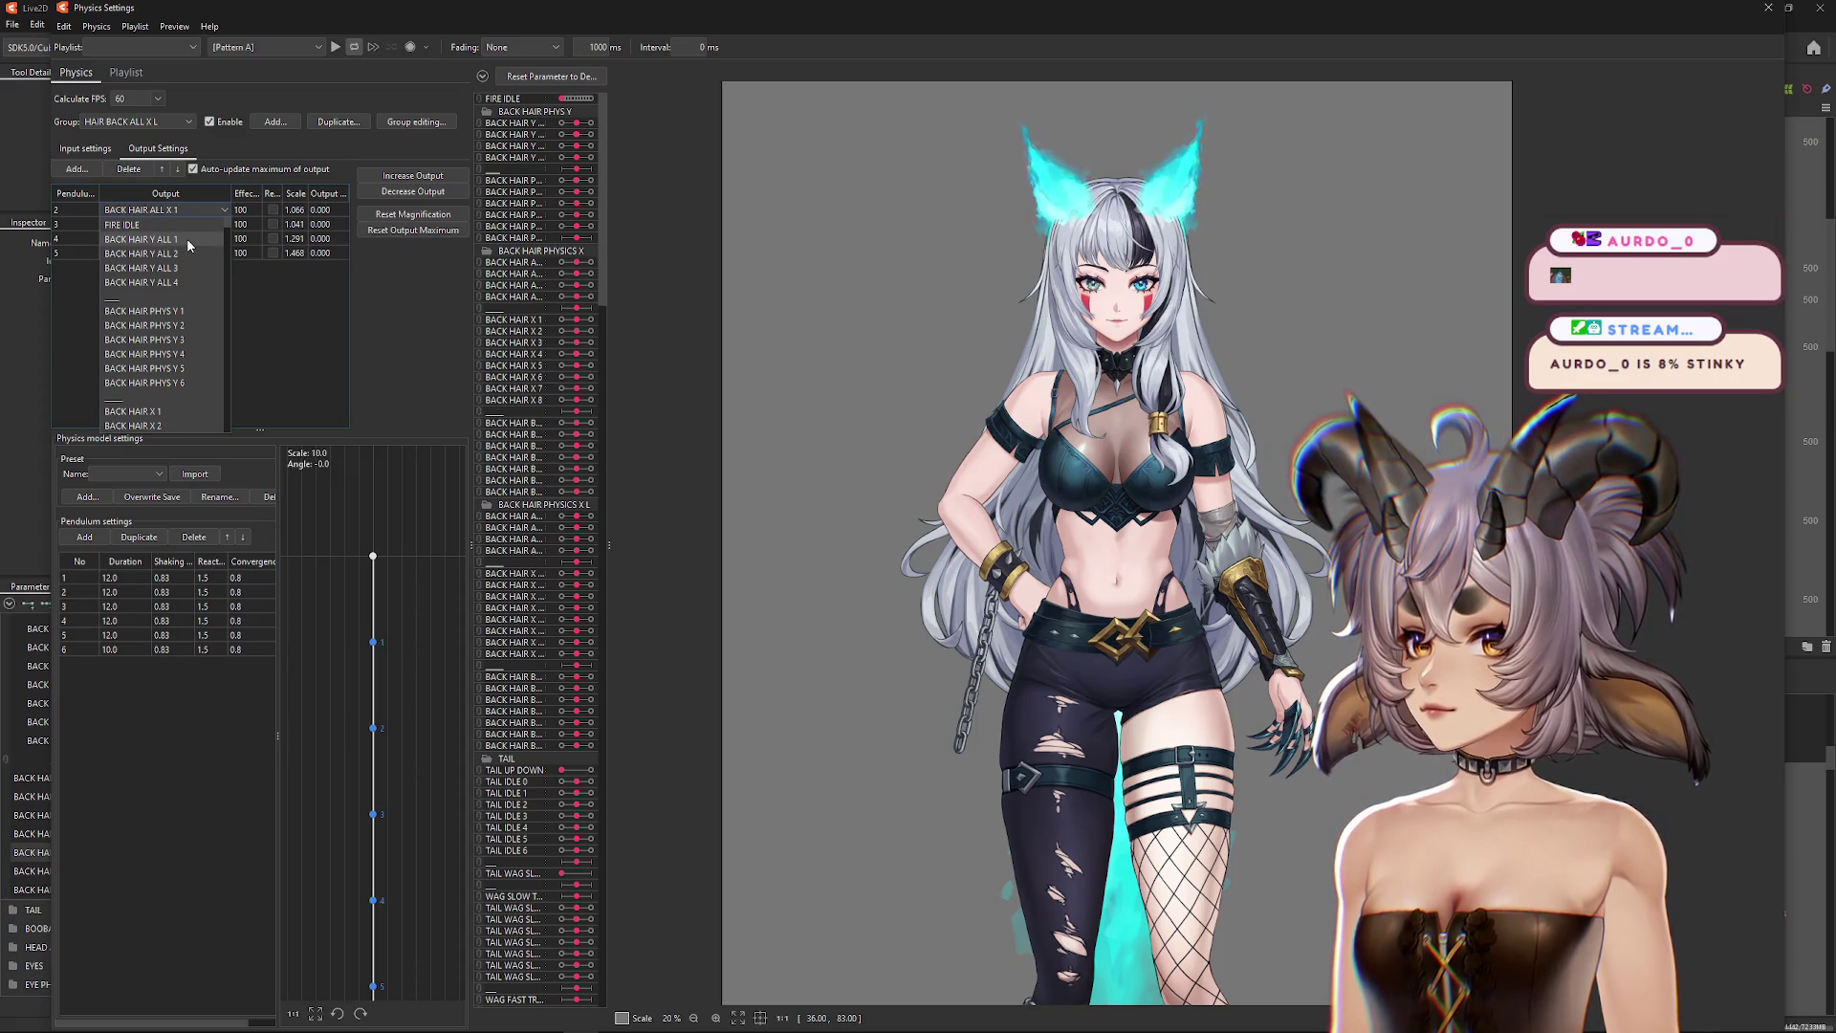
pyautogui.scroll(-5, 186, 238)
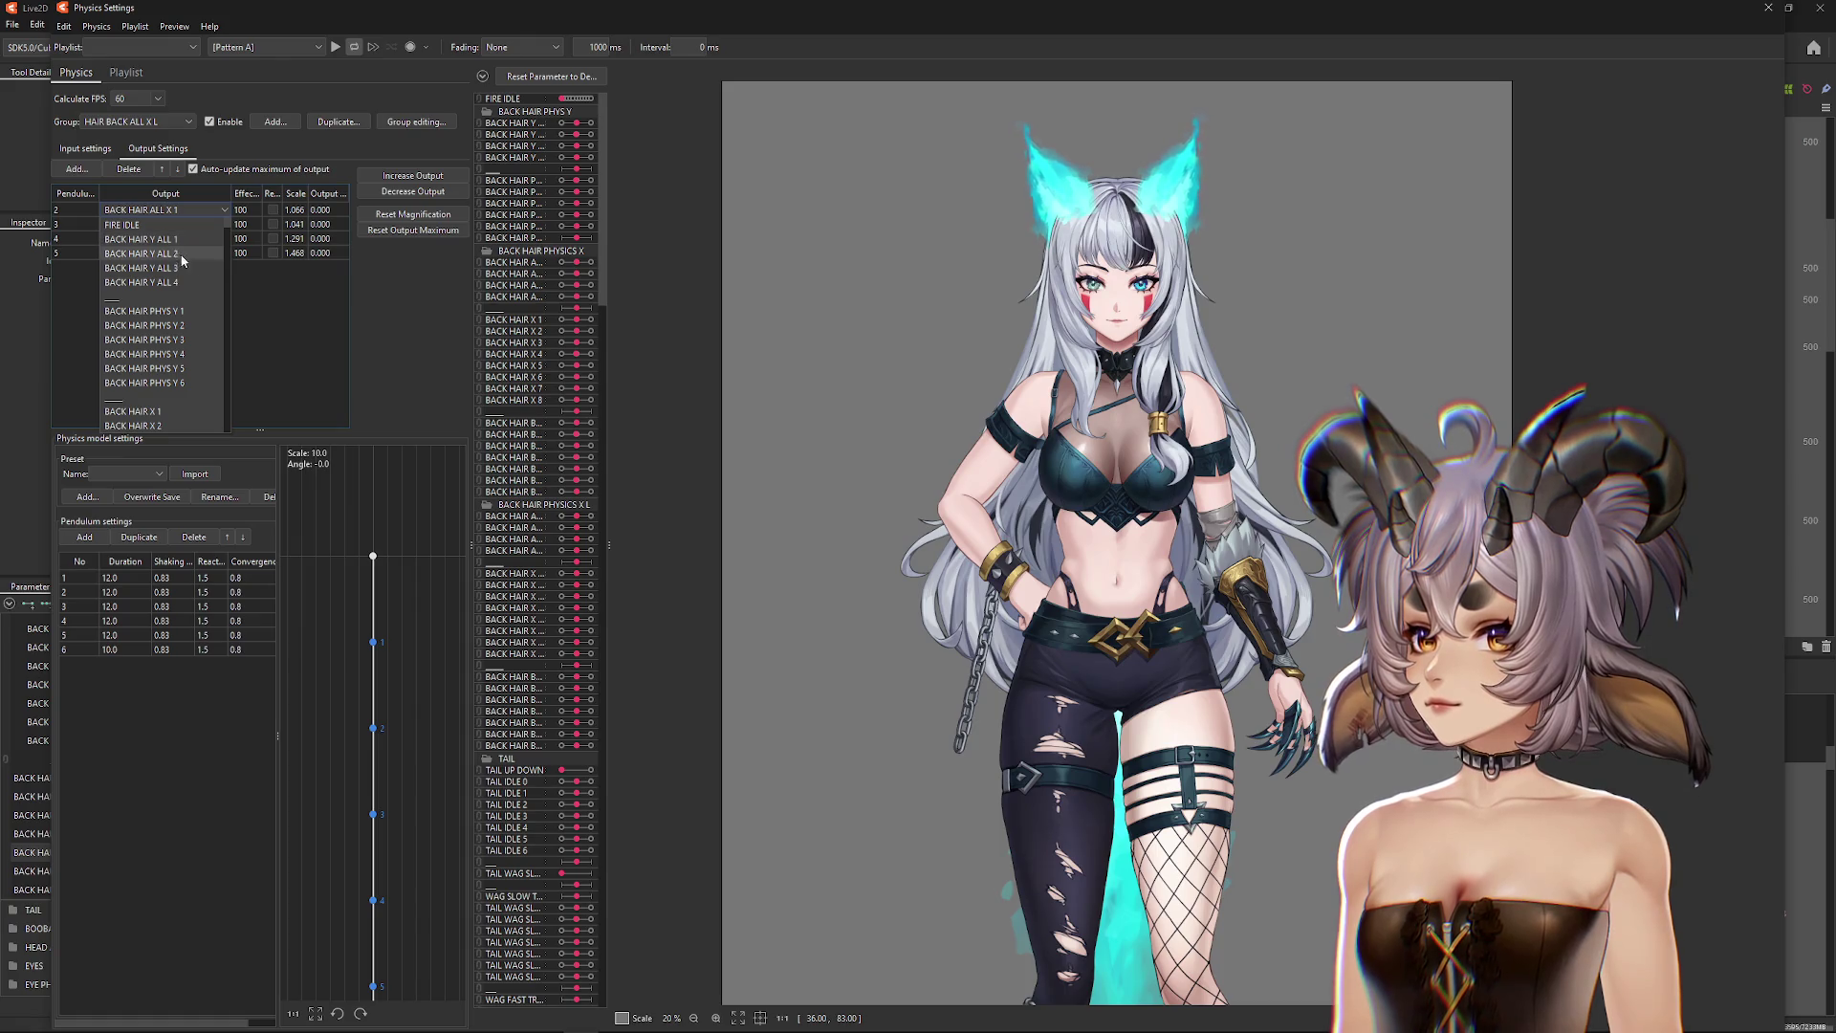
pyautogui.scroll(-1, 177, 290)
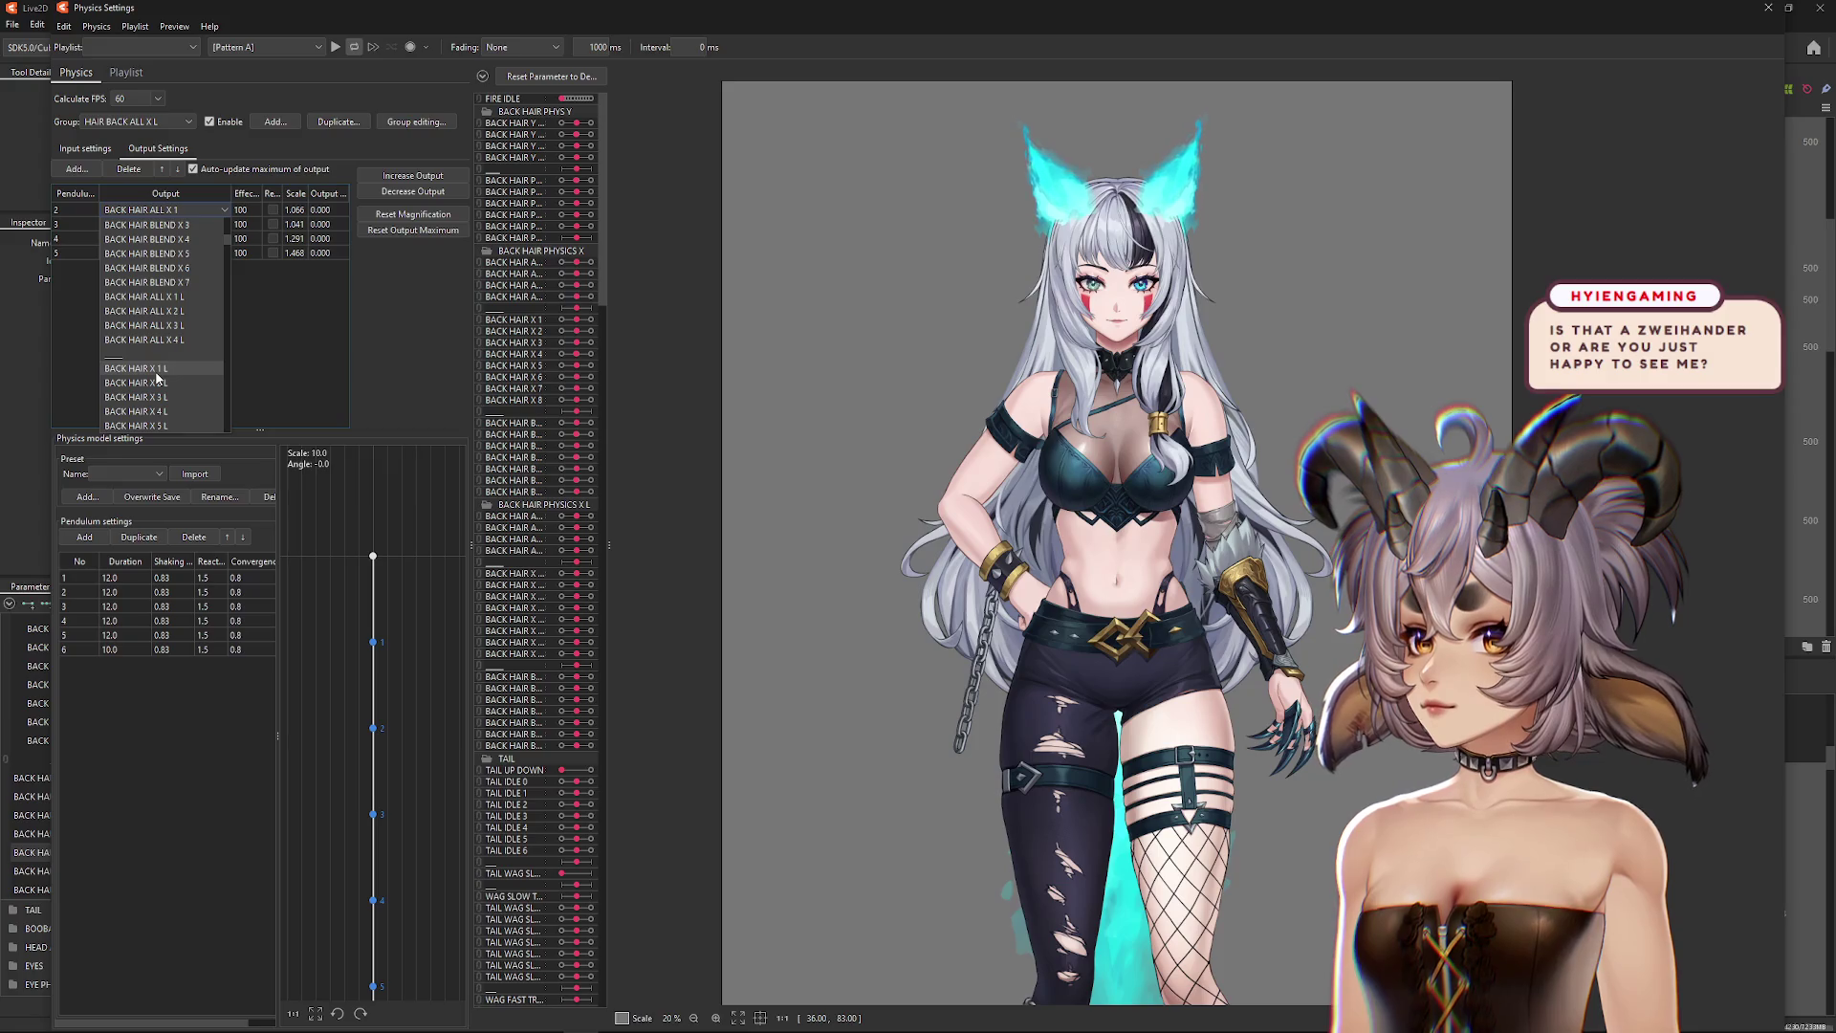
pyautogui.scroll(-2, 158, 373)
pyautogui.scroll(2, 167, 330)
pyautogui.click(182, 301)
pyautogui.click(187, 226)
pyautogui.scroll(-6, 185, 287)
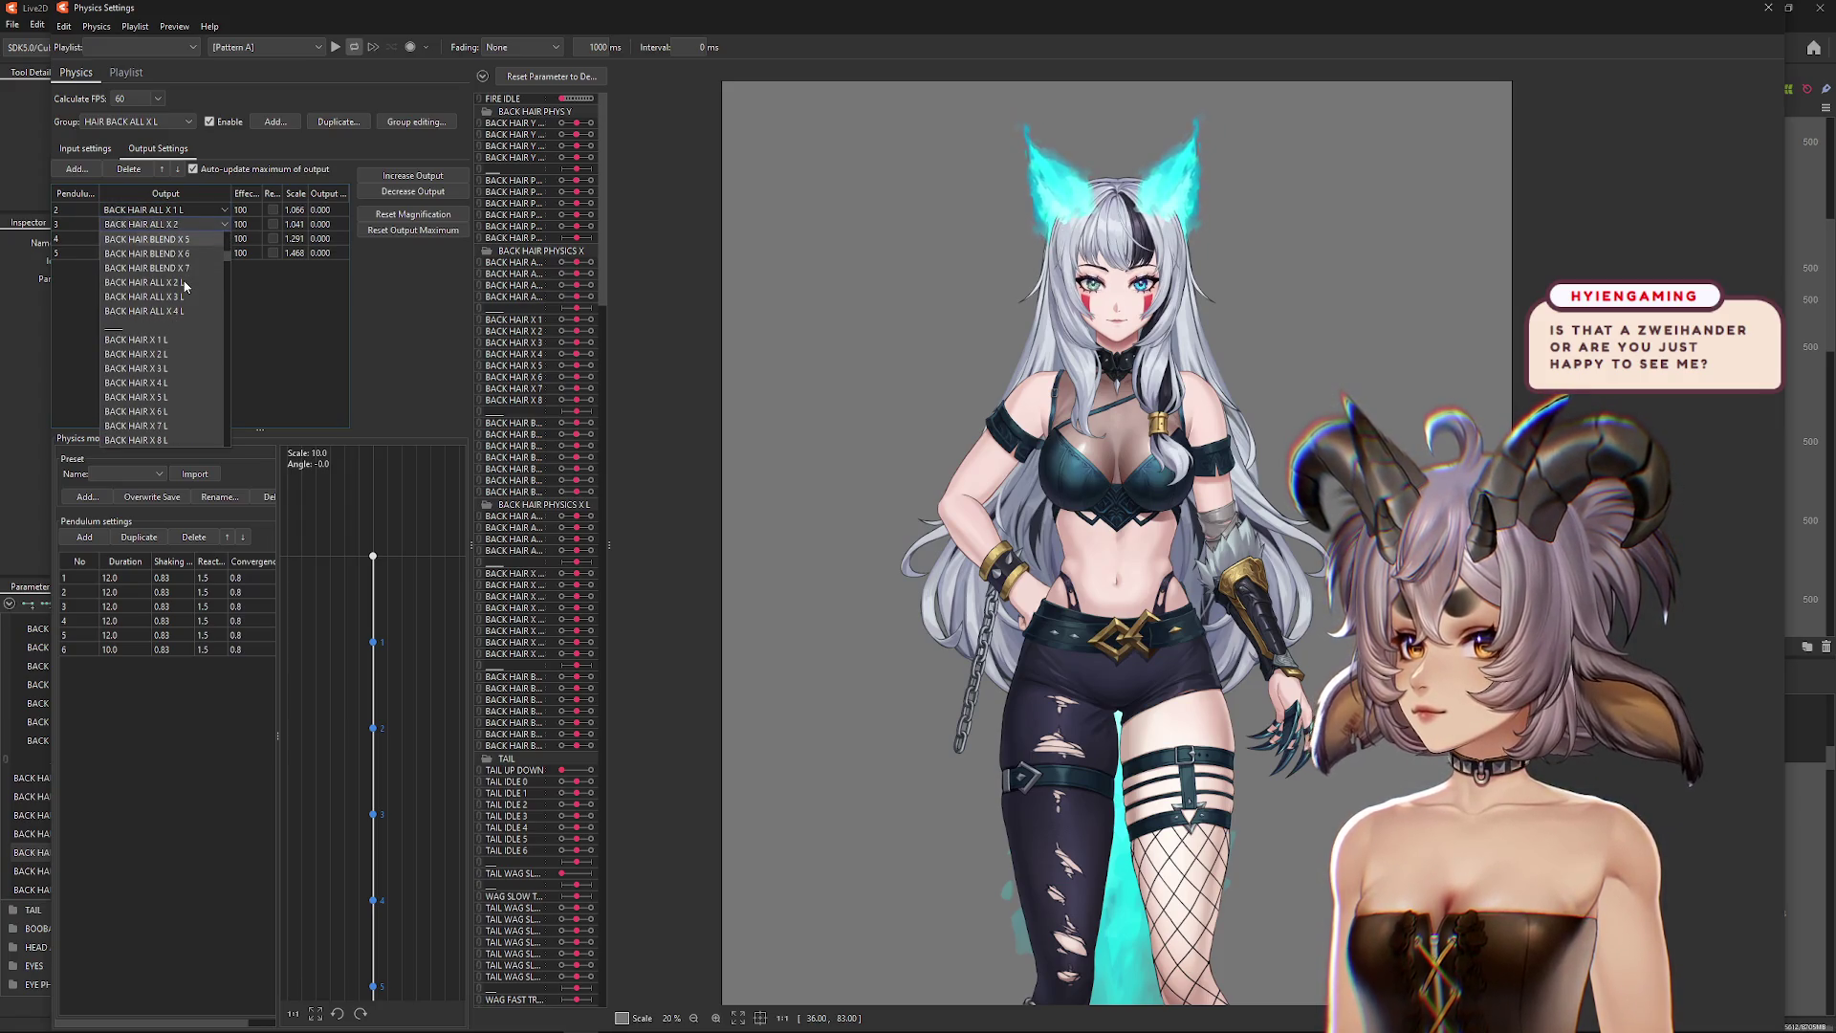
pyautogui.scroll(3, 191, 306)
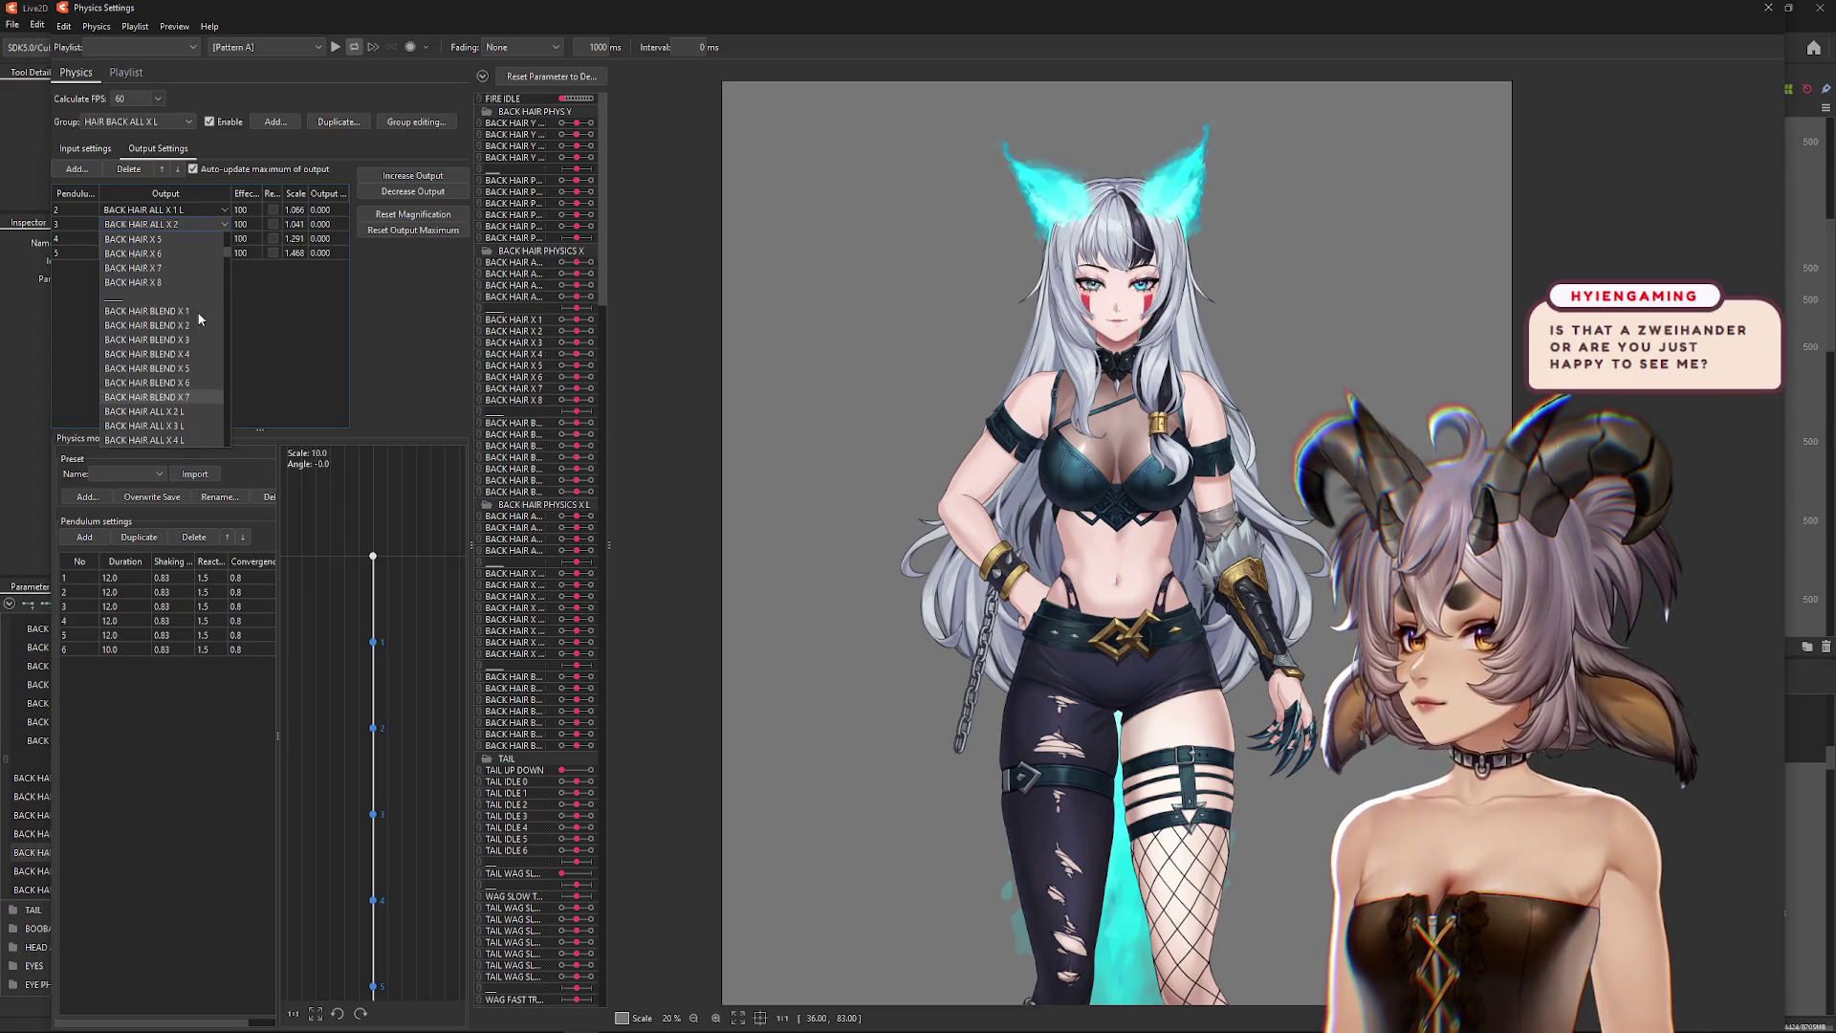
pyautogui.click(143, 411)
# Step: Set output rows 4 and 5 to BACK HAIR ALL X 3 L and X 4 L
pyautogui.click(161, 239)
pyautogui.scroll(-8, 167, 383)
pyautogui.click(167, 397)
pyautogui.click(162, 254)
pyautogui.scroll(-2, 177, 347)
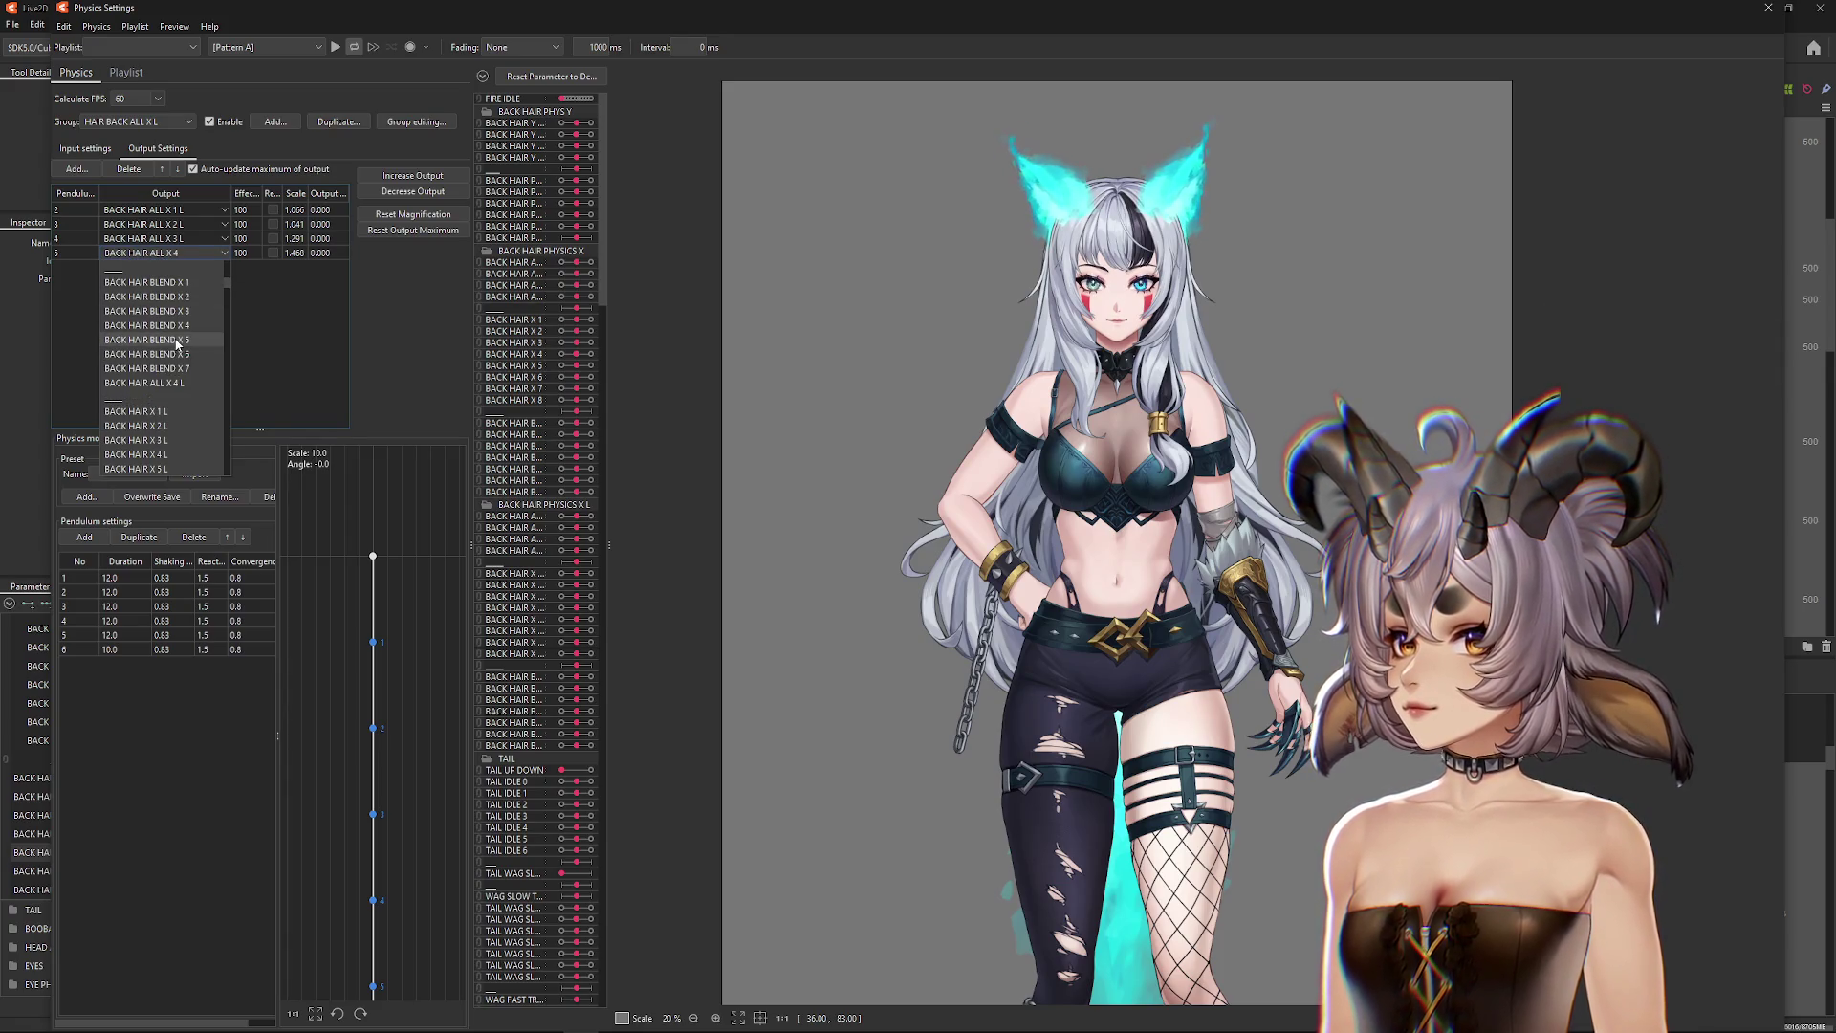
pyautogui.click(173, 383)
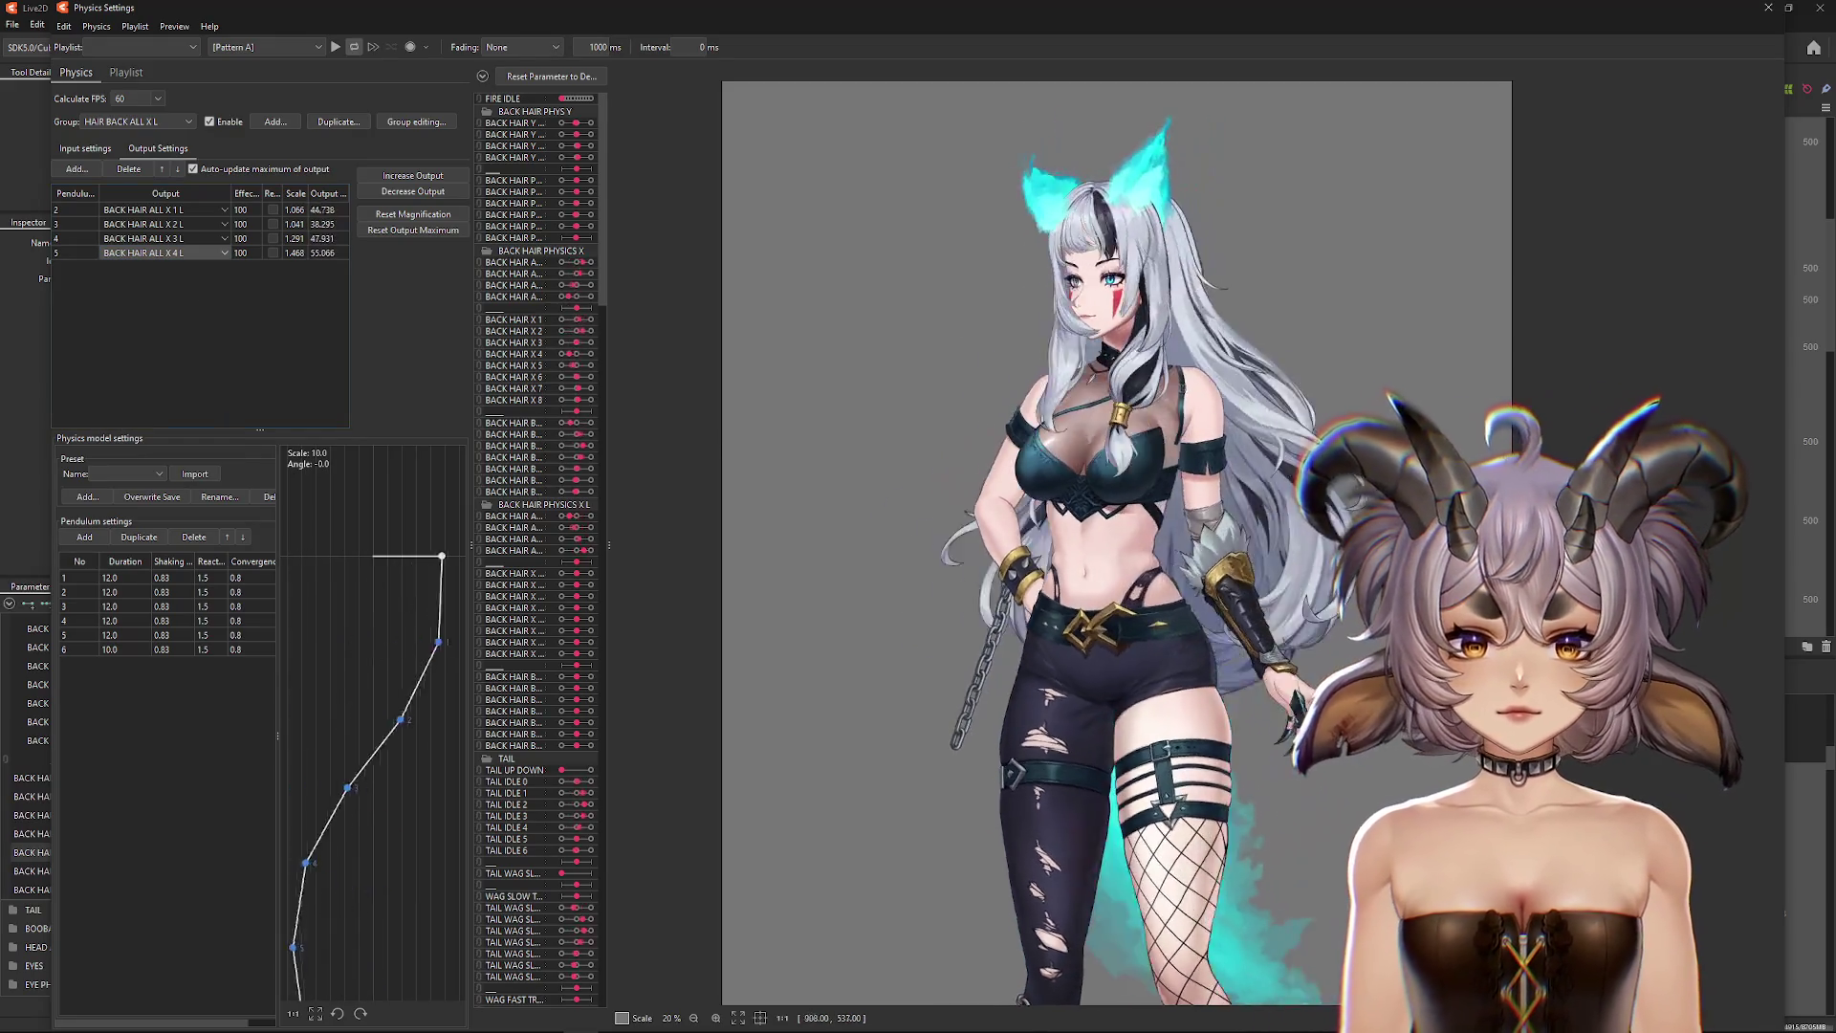
pyautogui.click(95, 149)
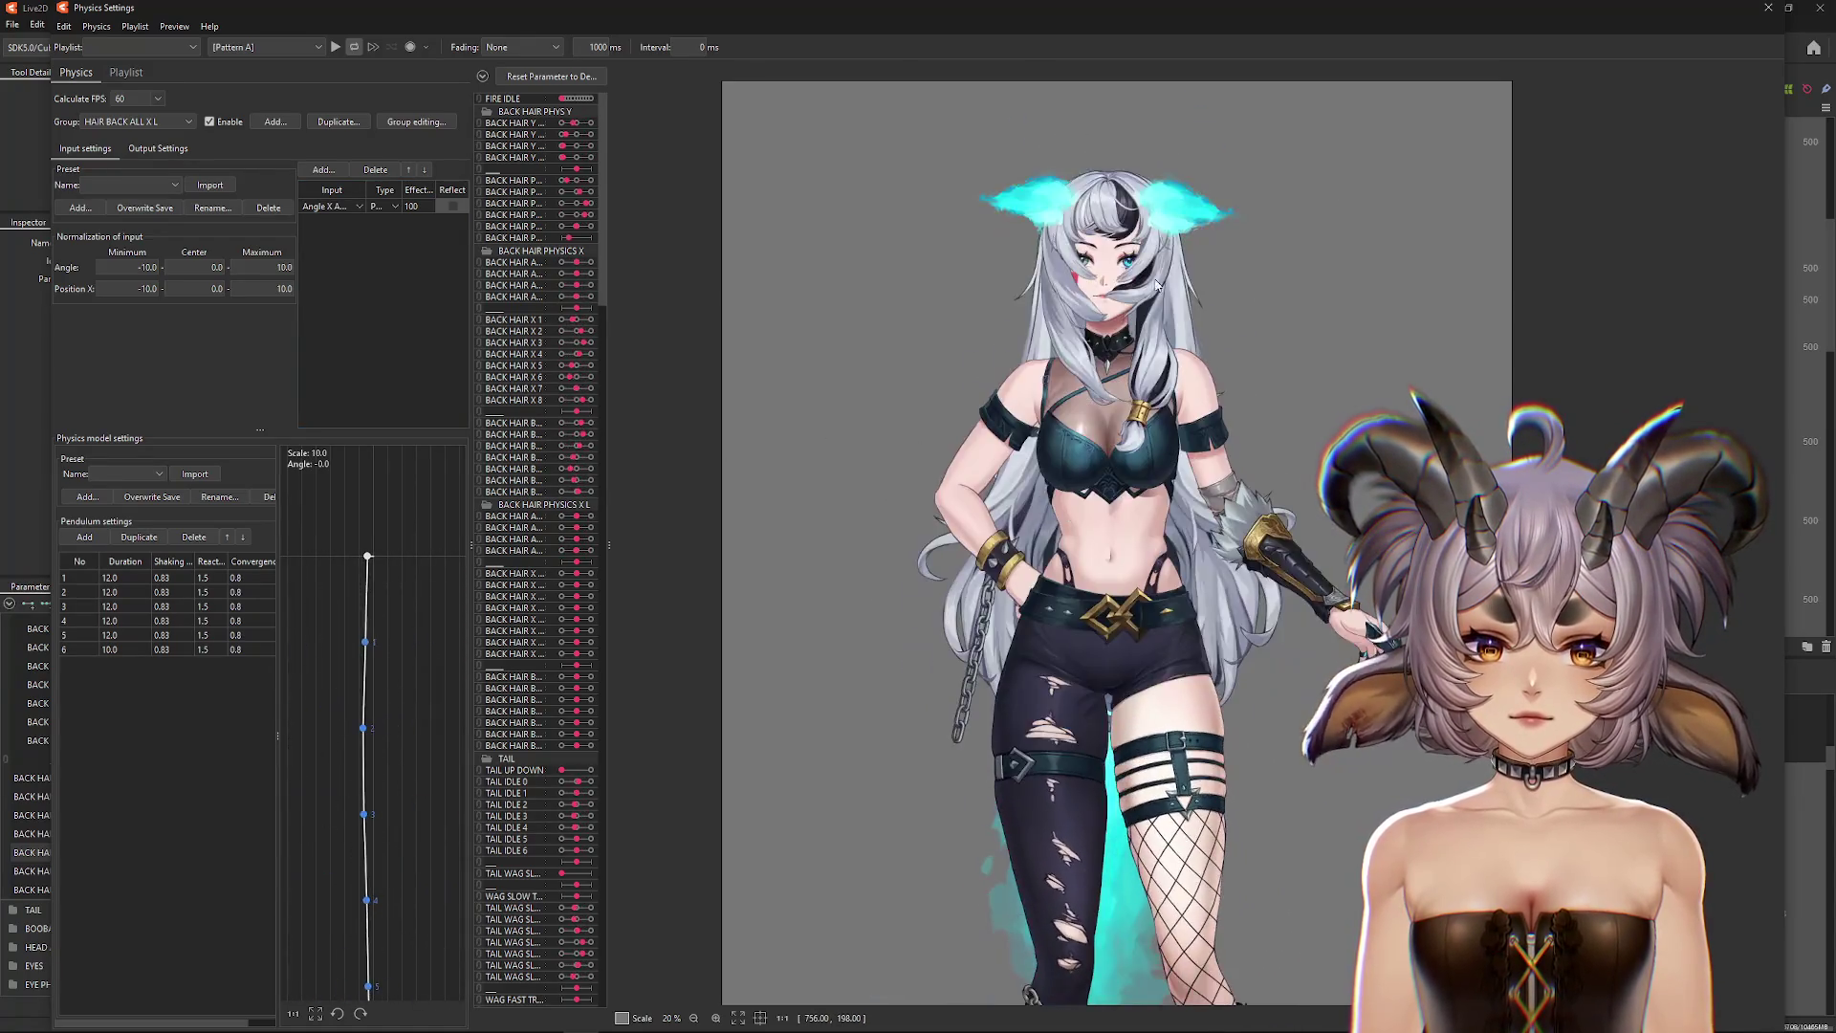
# Step: Add Angle Y AUG from HEAD ANGLES as a new input to HAIR BACK ALL X L
pyautogui.click(323, 169)
pyautogui.click(782, 354)
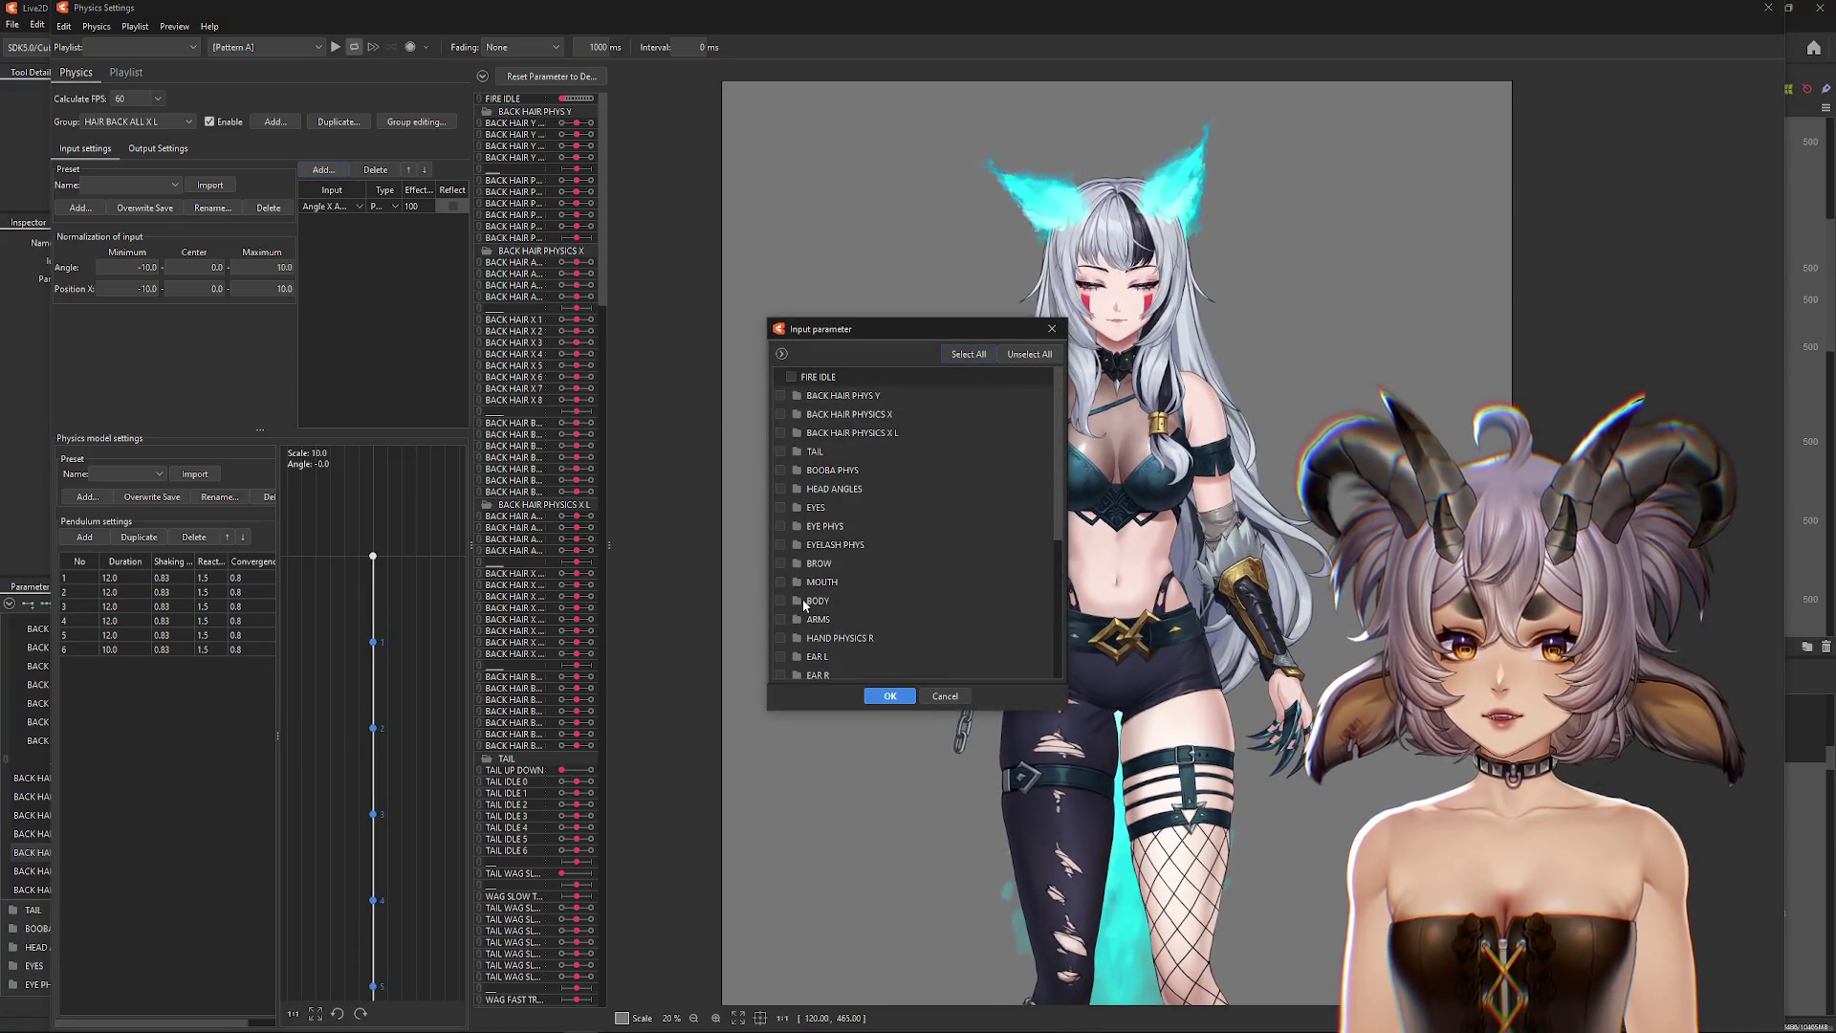
pyautogui.scroll(-3, 801, 574)
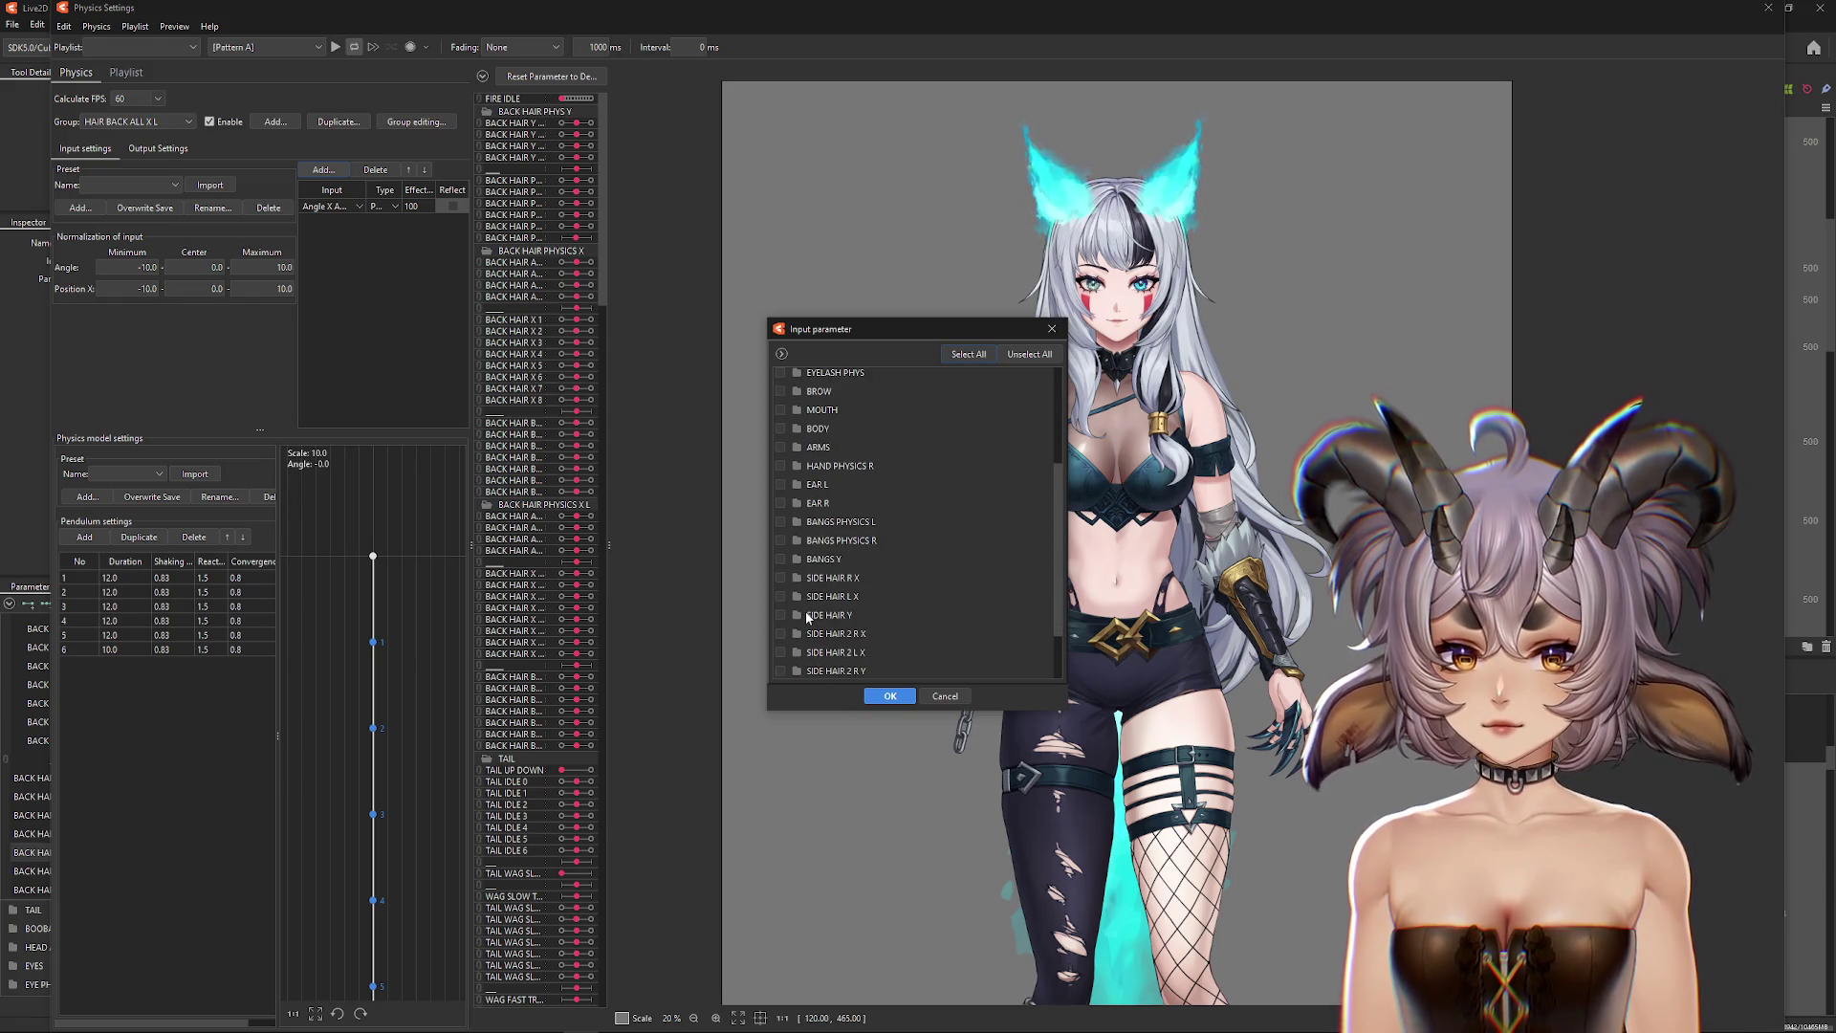
pyautogui.scroll(3, 804, 574)
pyautogui.click(798, 488)
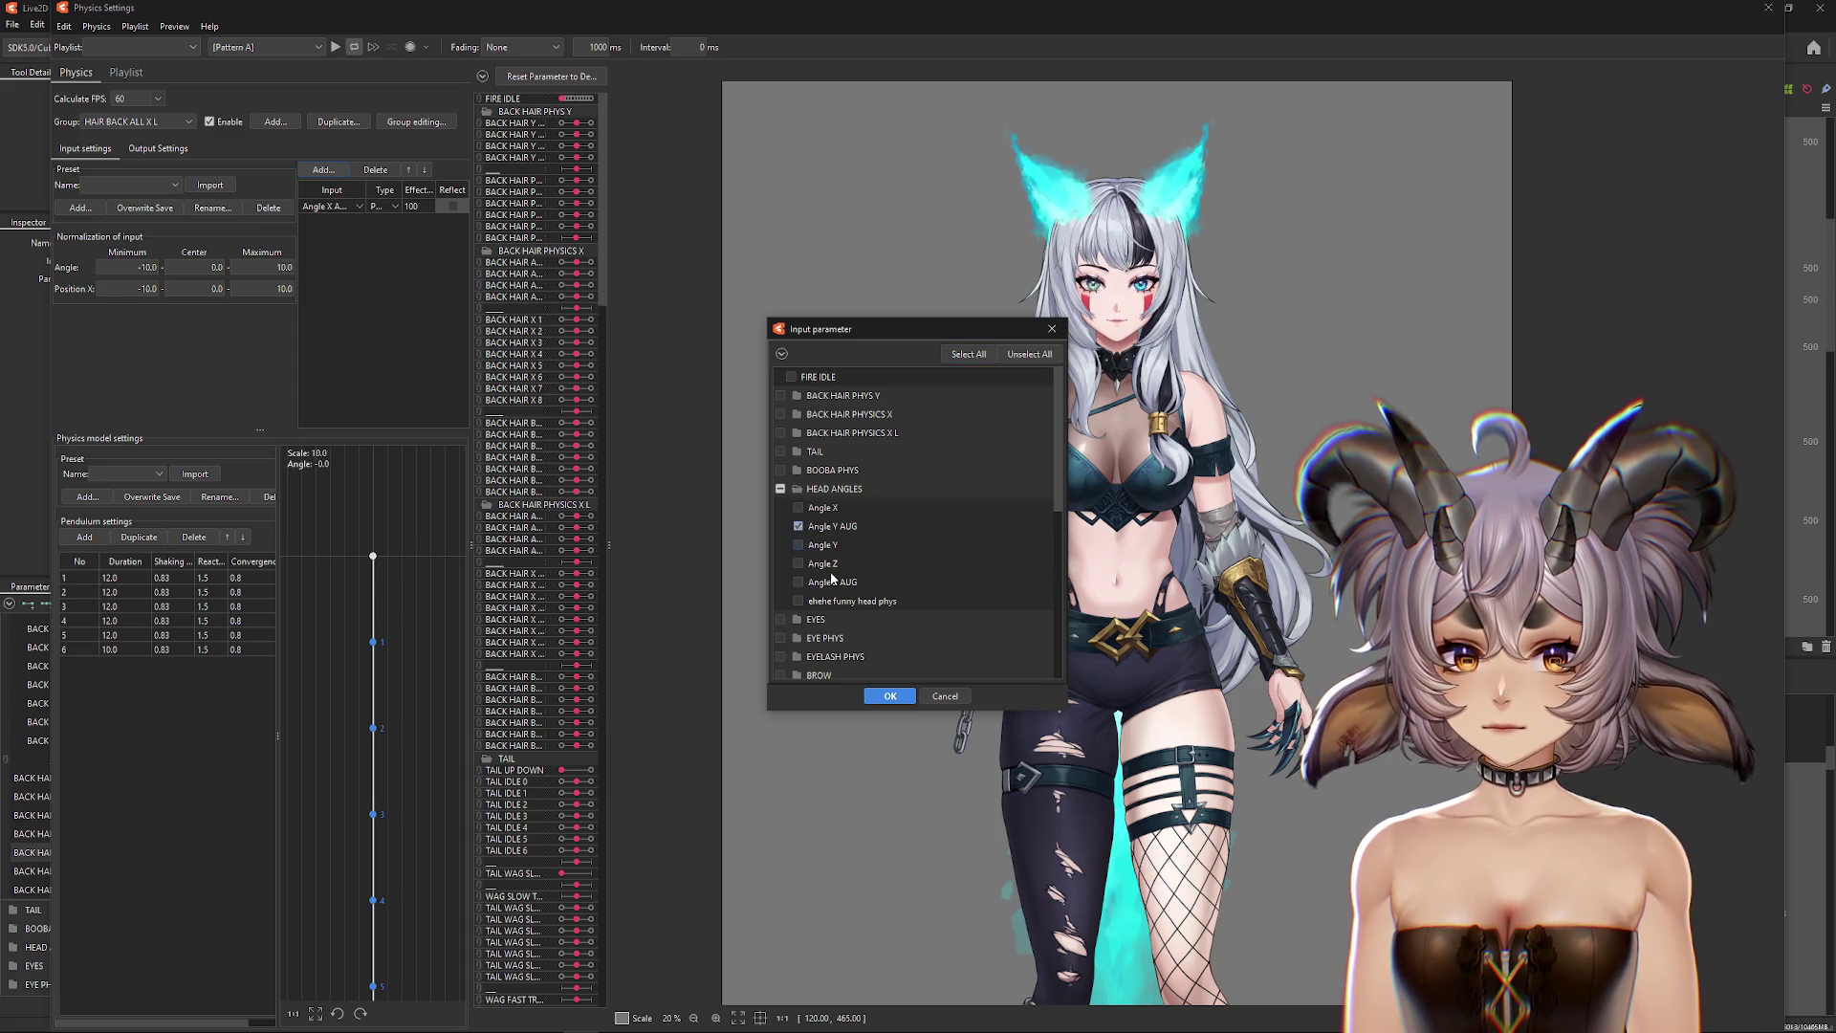
pyautogui.click(889, 696)
pyautogui.write('70')
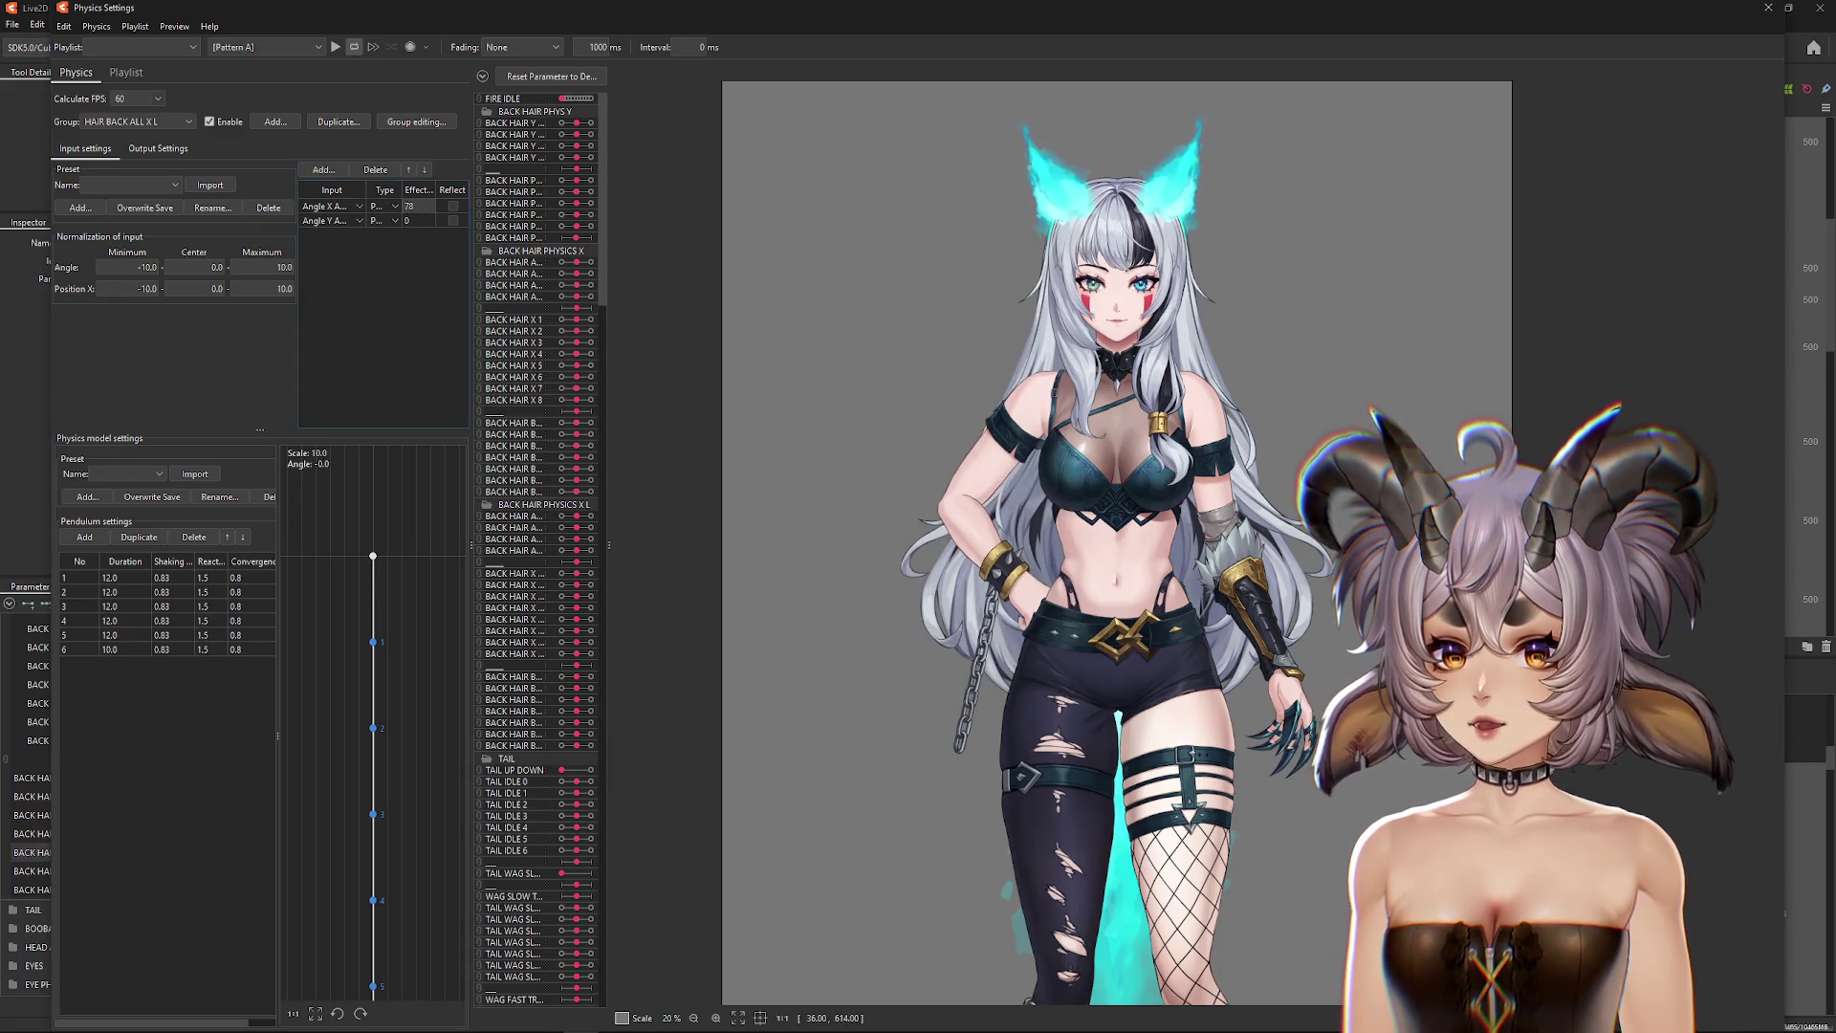
# Step: Reflect the Angle Y AUG input and swing the model to test the hair physics
pyautogui.moveTo(1148, 315)
pyautogui.mouseDown()
pyautogui.moveTo(1195, 401)
pyautogui.moveTo(1100, 363)
pyautogui.moveTo(1246, 453)
pyautogui.mouseUp()
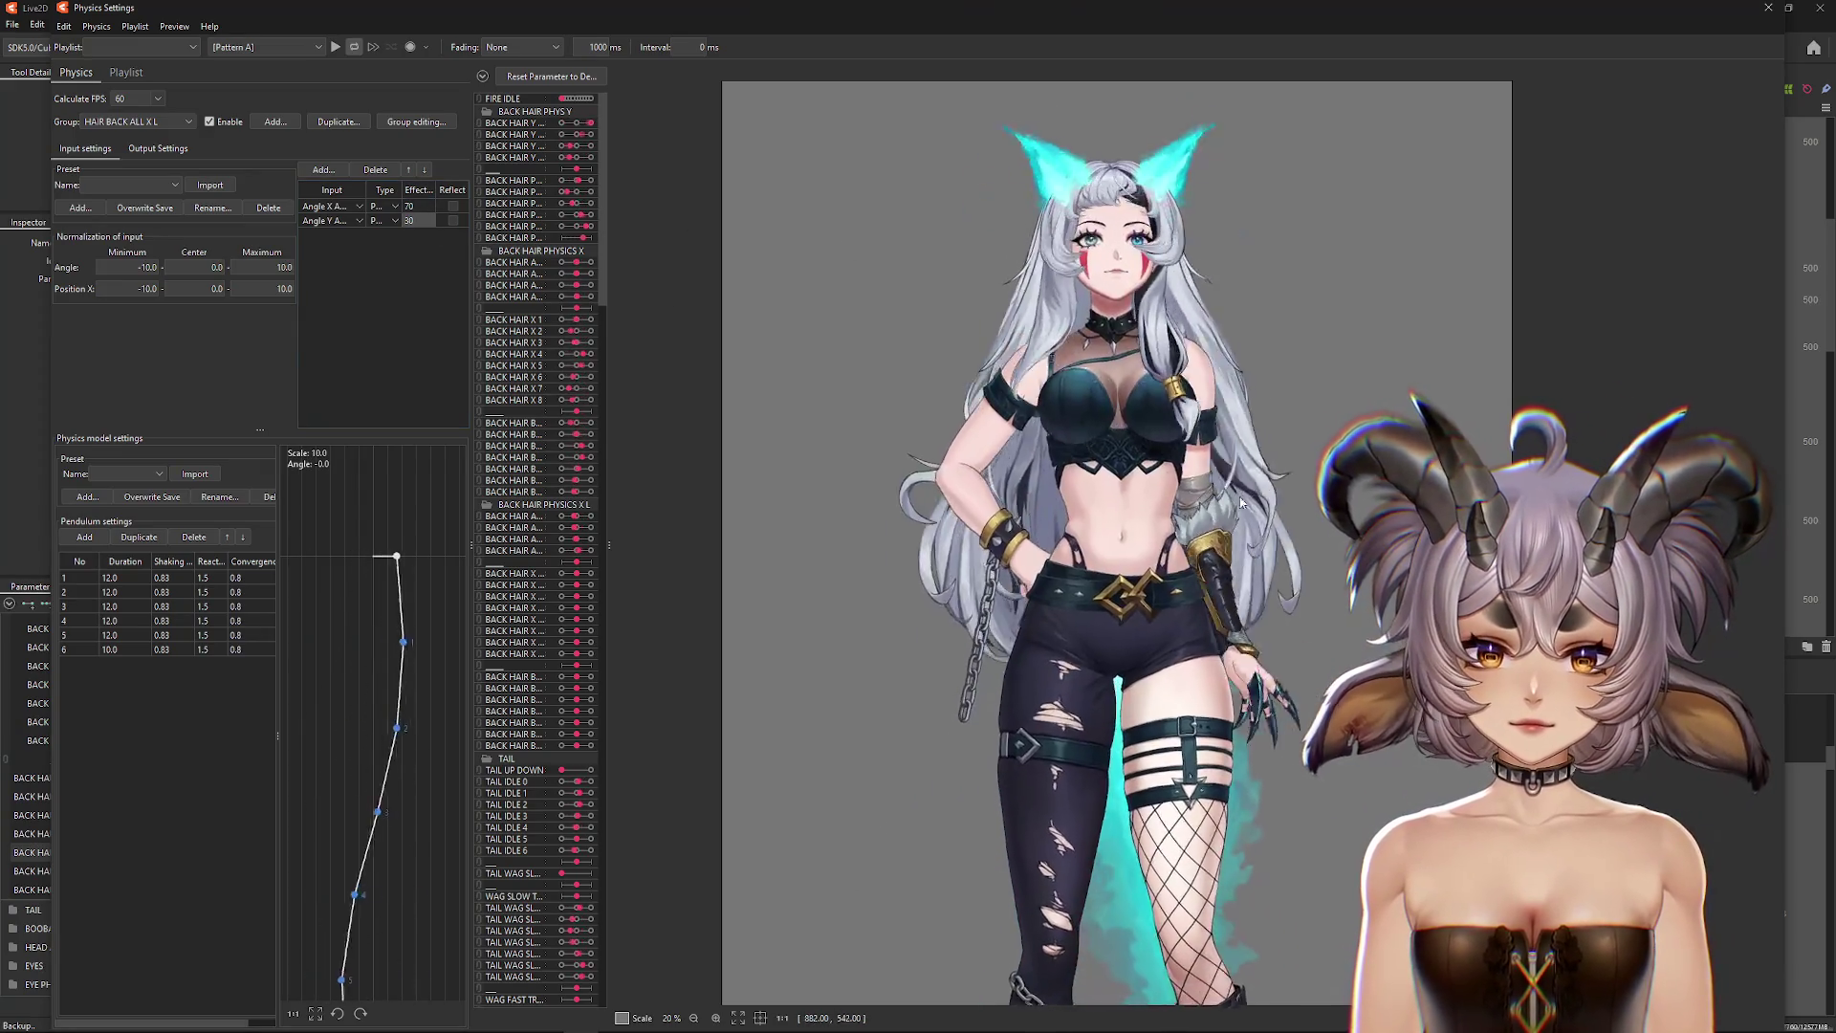
pyautogui.click(454, 220)
pyautogui.moveTo(1258, 289); pyautogui.dragTo(1132, 920)
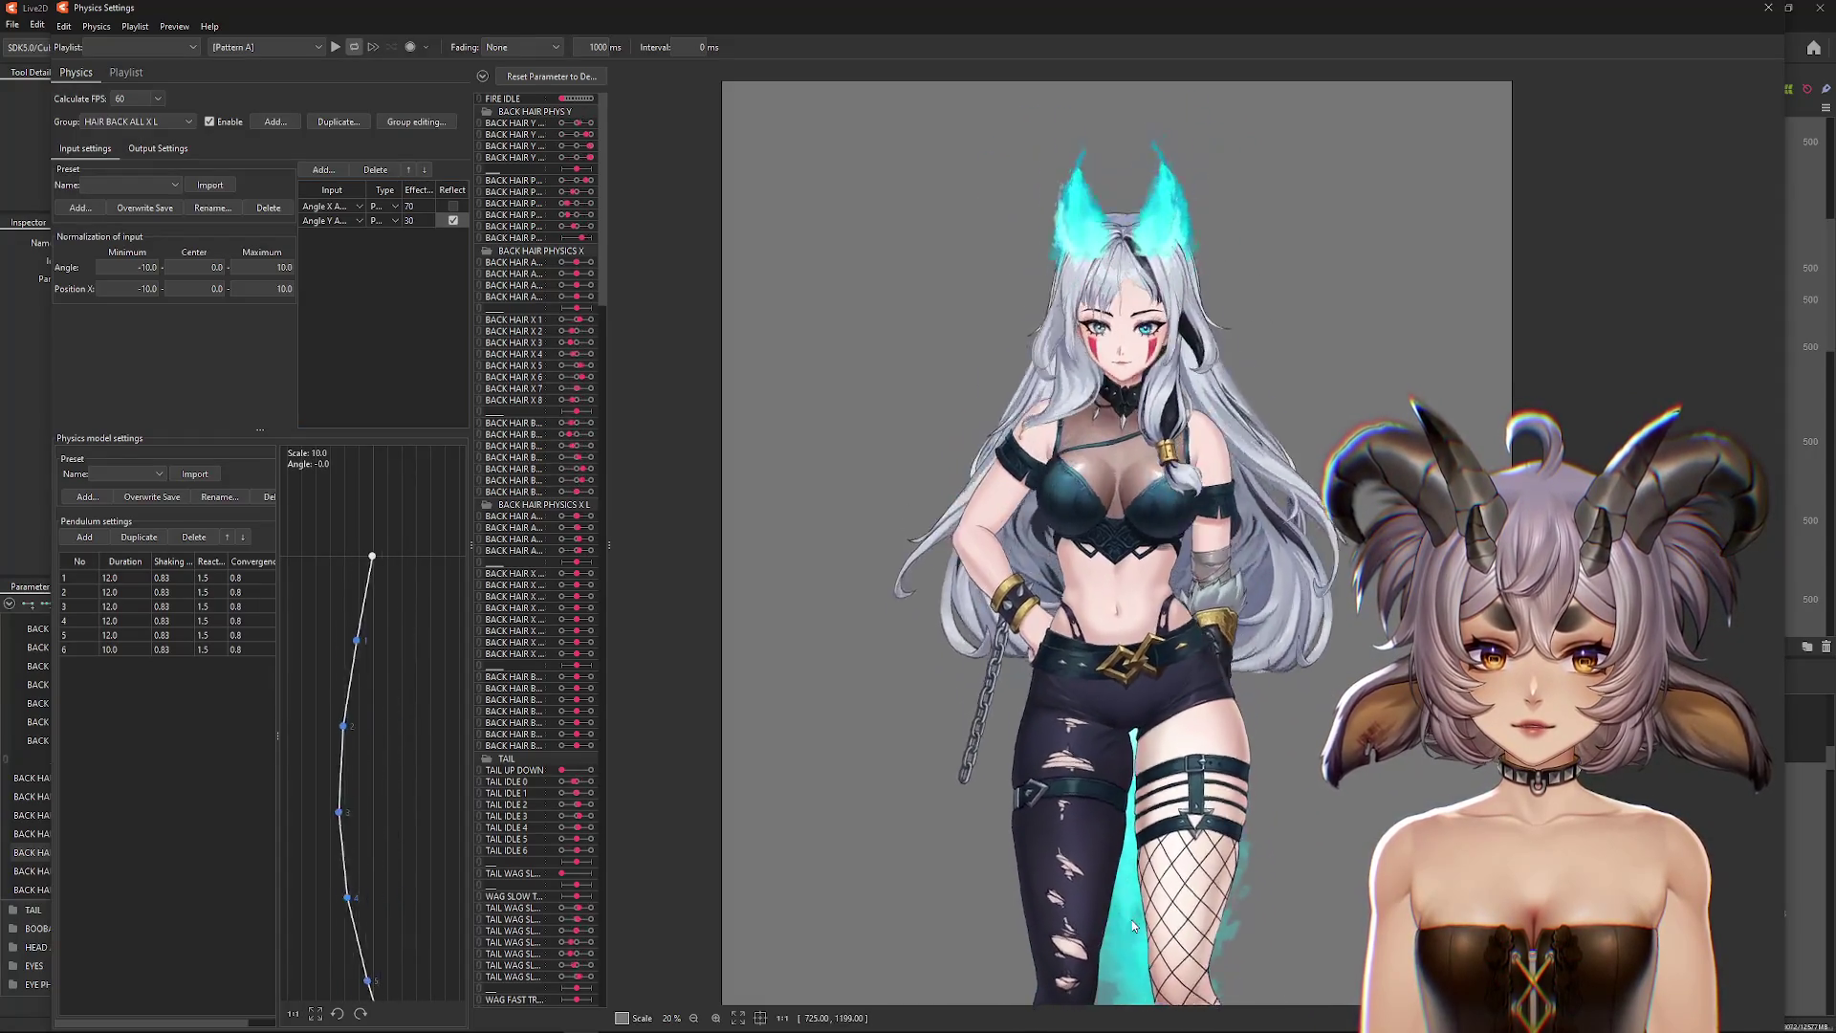
pyautogui.click(158, 149)
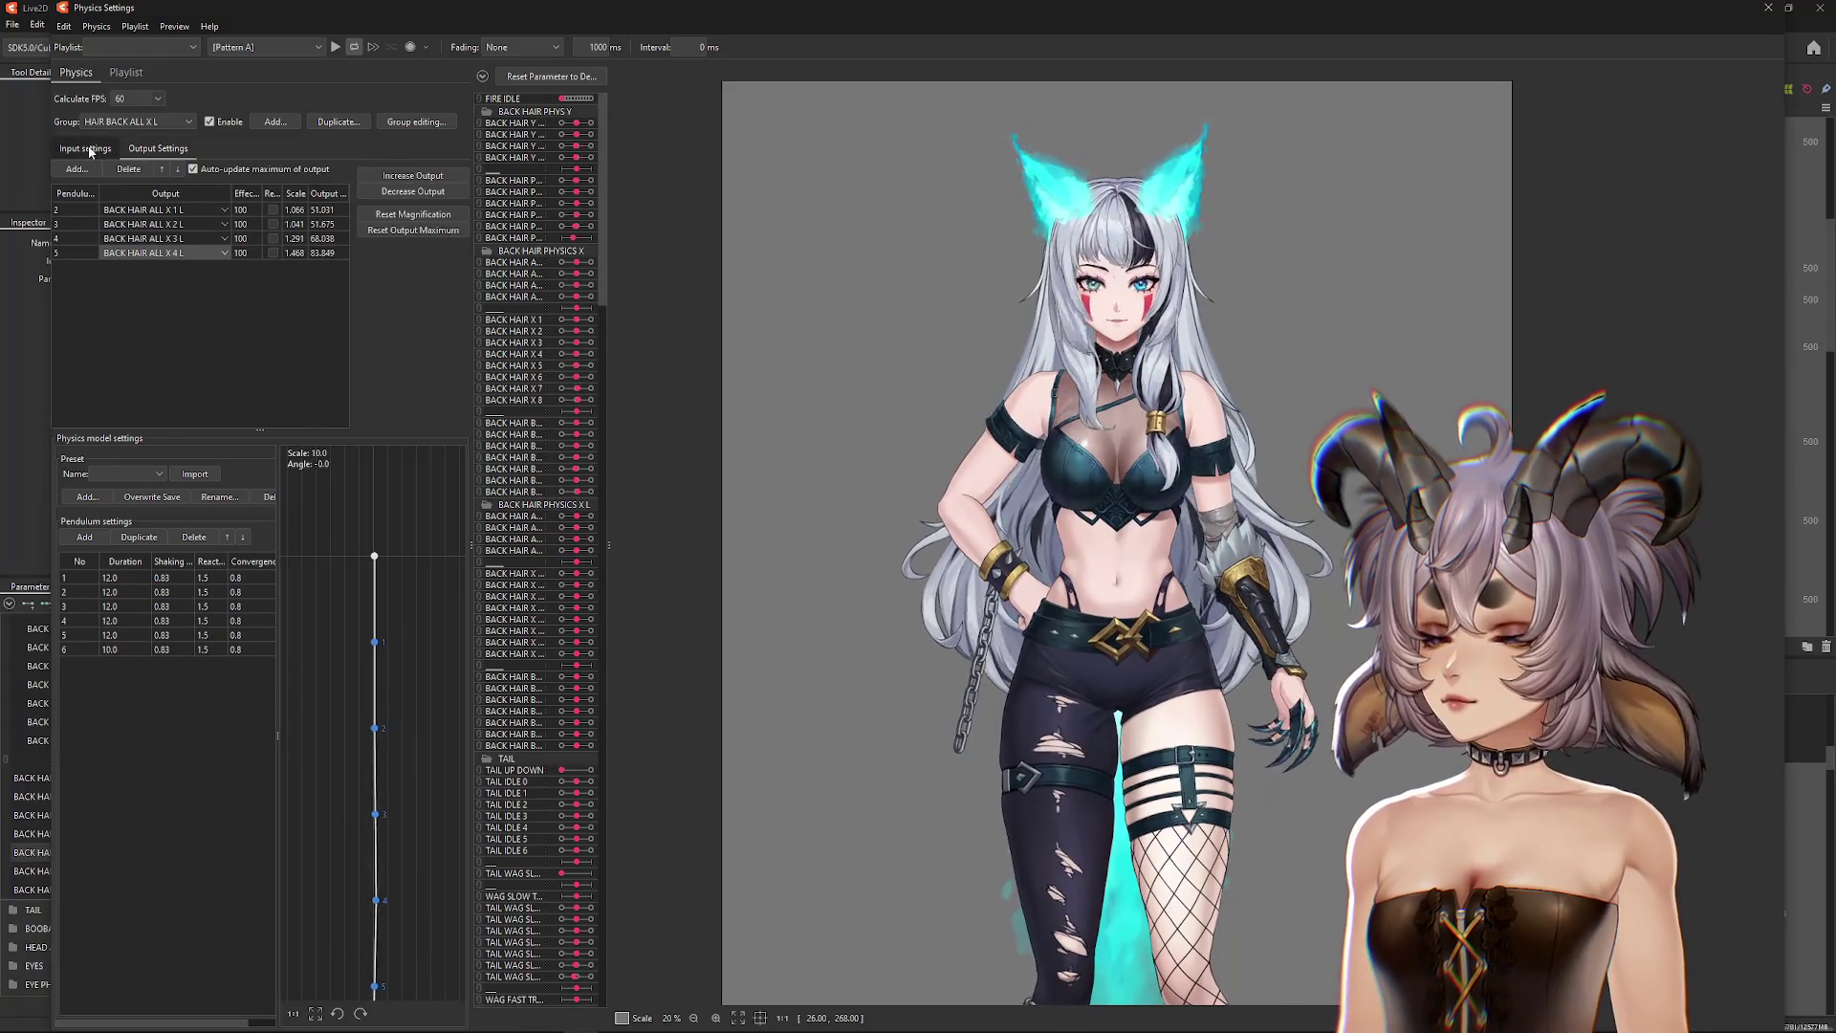
# Step: Add Angle Y AUG as an input to the HAIR BACK ALL X group and preview the sway
pyautogui.click(90, 151)
pyautogui.click(145, 124)
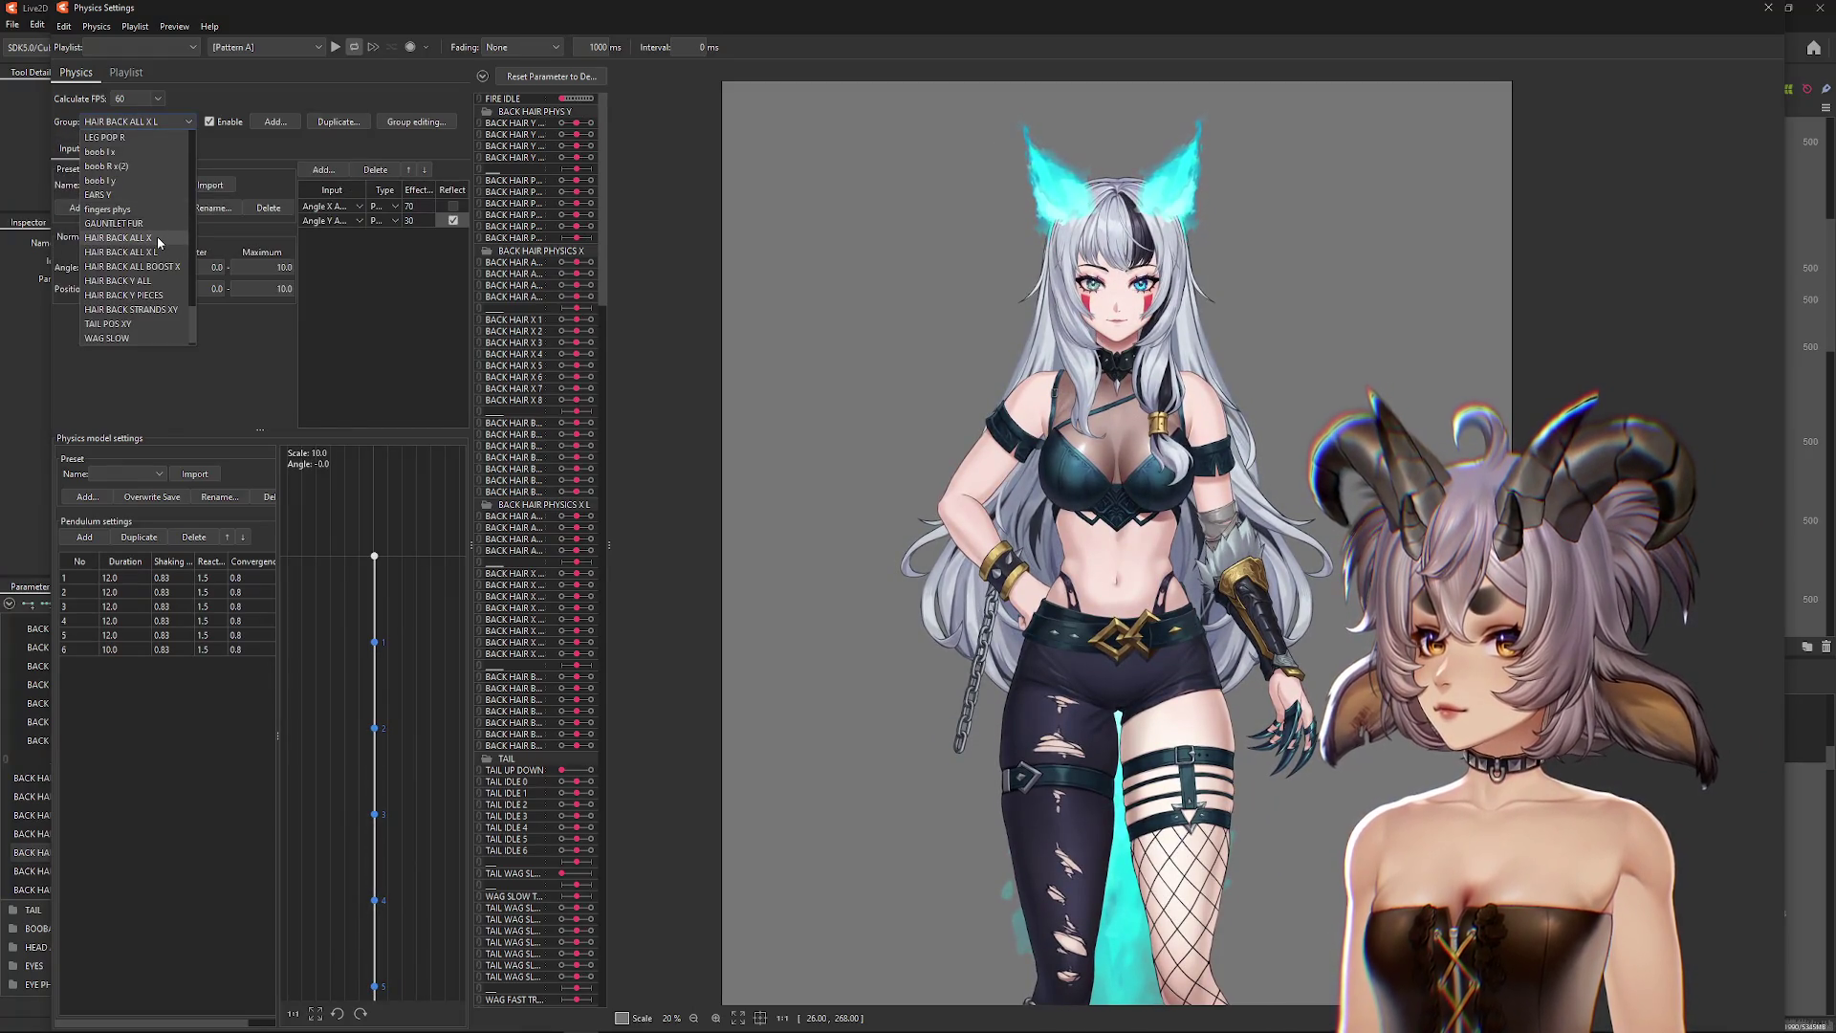
pyautogui.click(119, 237)
pyautogui.click(323, 169)
pyautogui.click(782, 354)
pyautogui.click(803, 493)
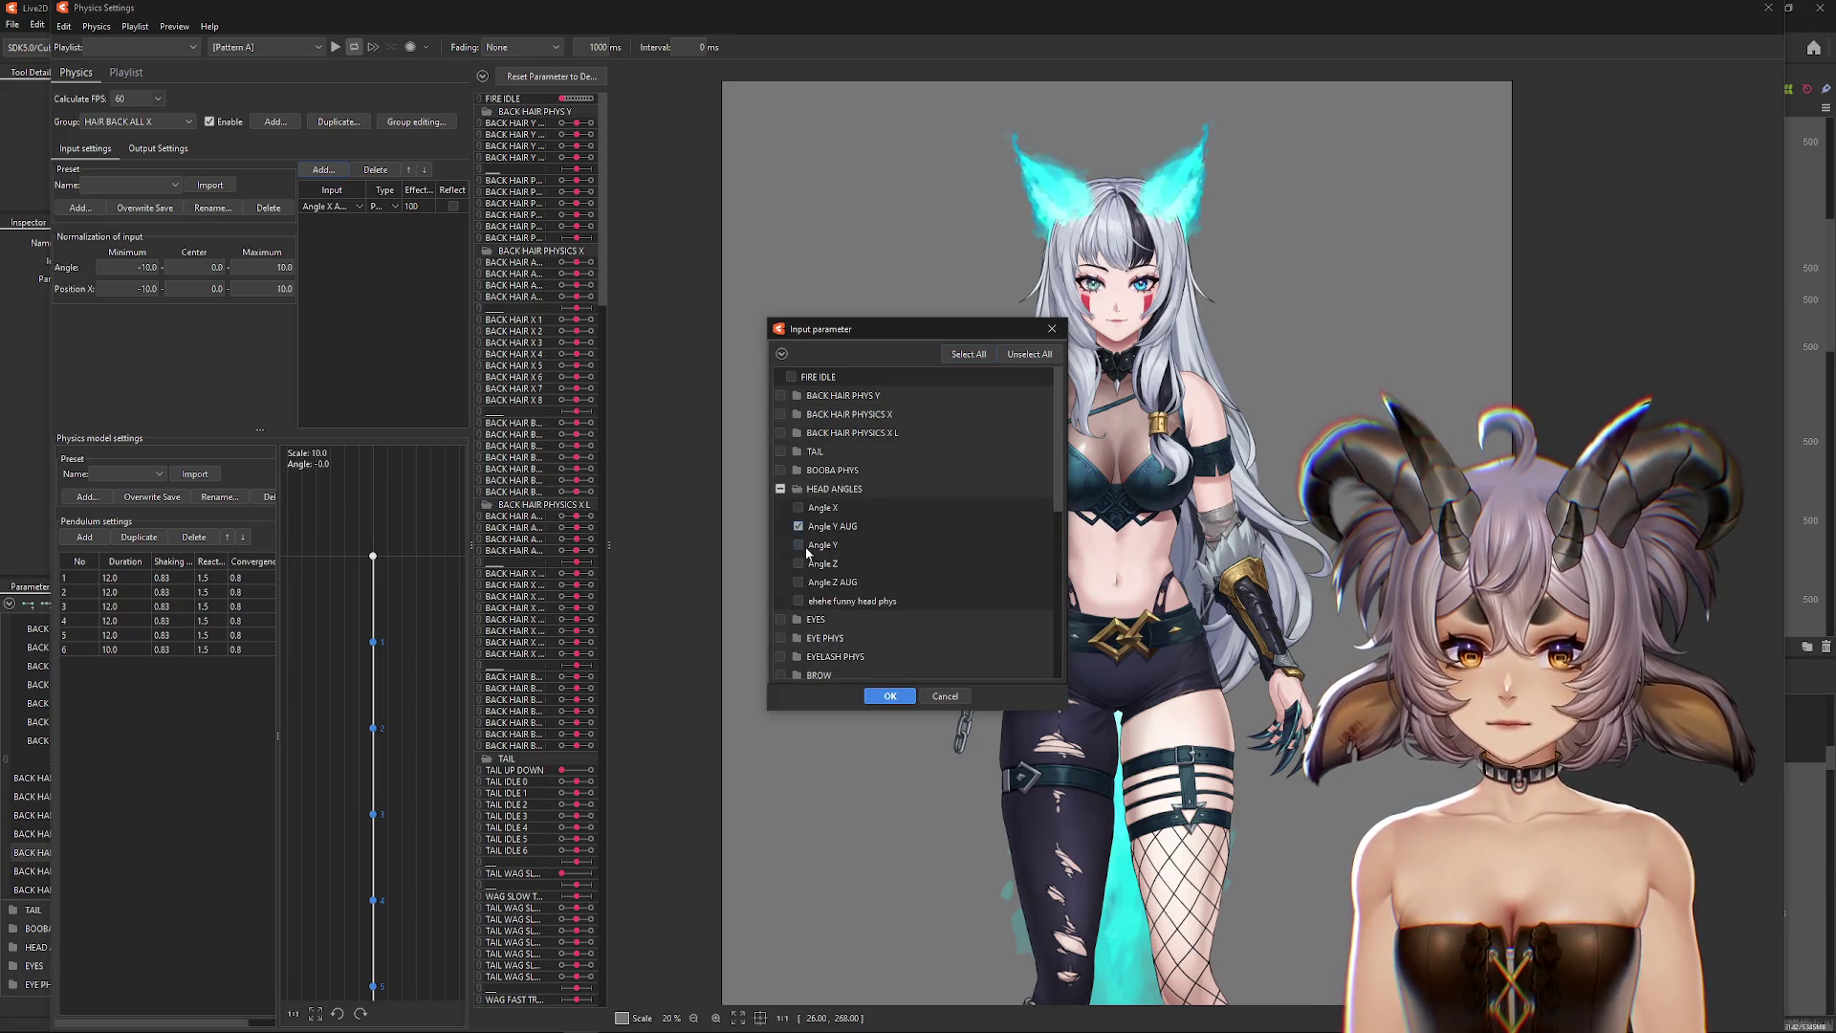
pyautogui.click(890, 696)
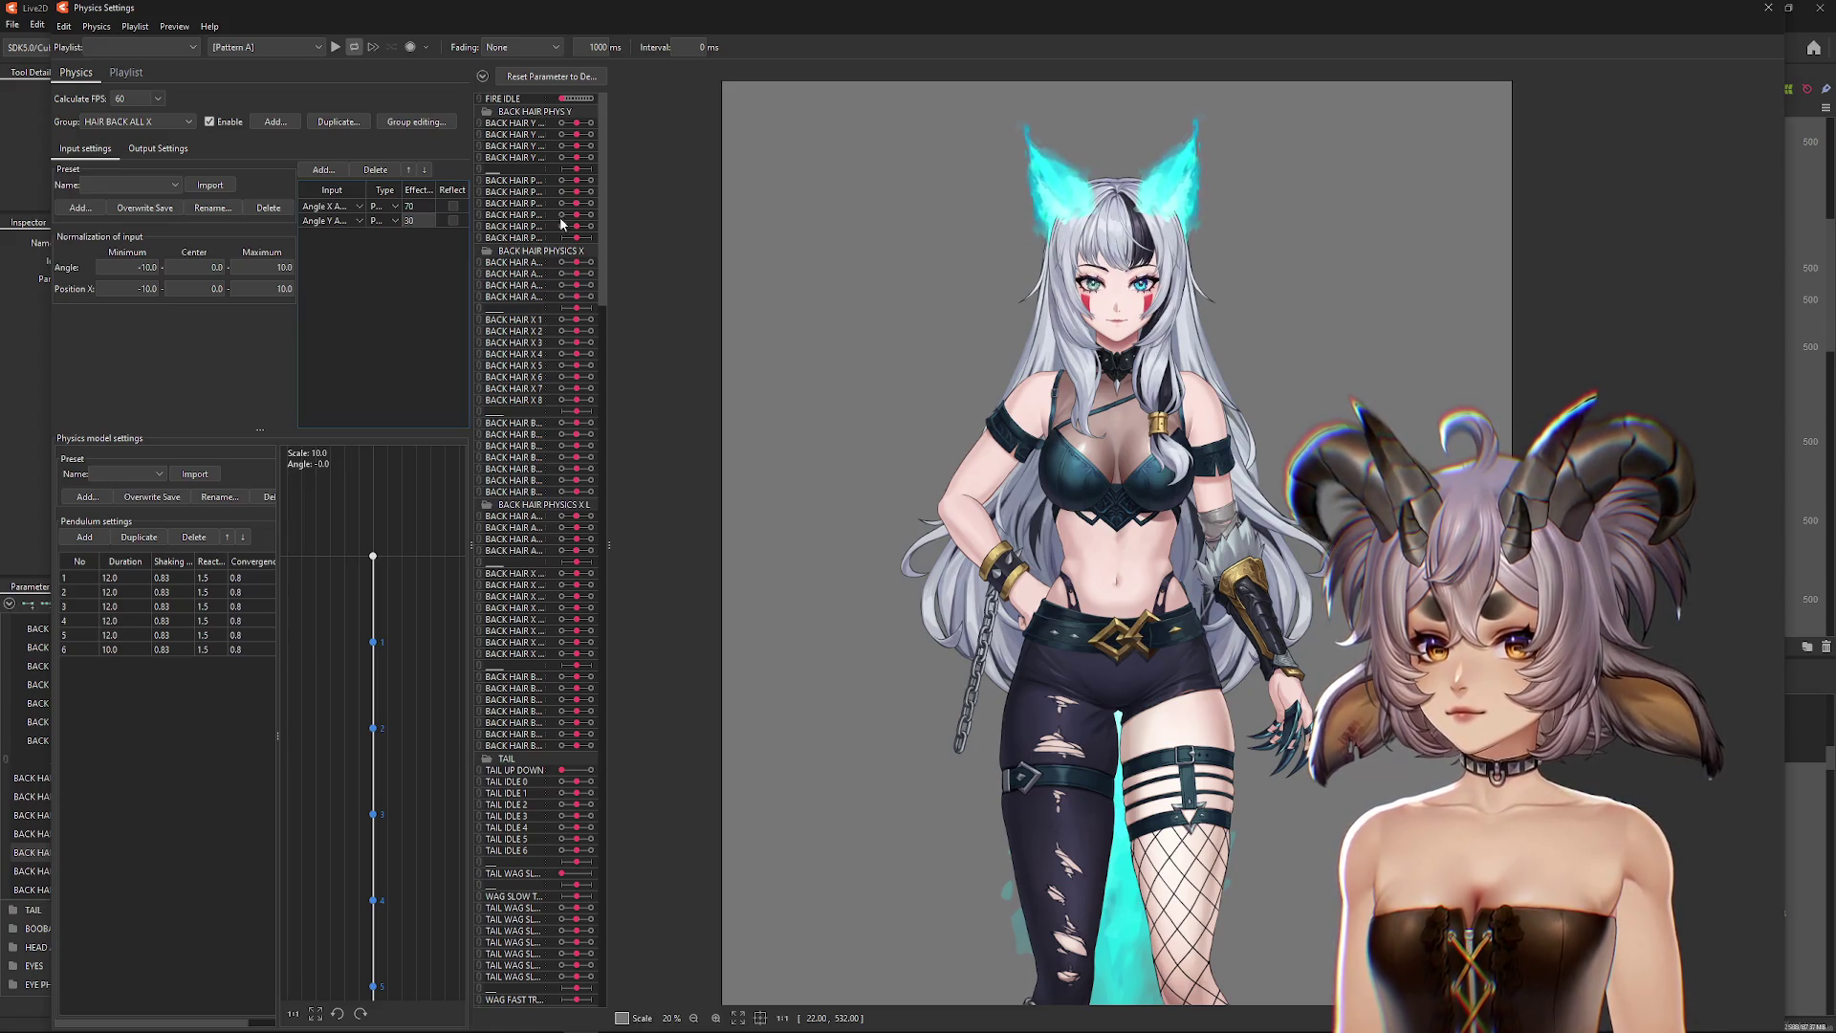
pyautogui.moveTo(1249, 597)
pyautogui.mouseDown()
pyautogui.moveTo(1248, 367)
pyautogui.moveTo(1179, 260)
pyautogui.moveTo(1193, 863)
pyautogui.moveTo(1174, 107)
pyautogui.moveTo(1541, 299)
pyautogui.moveTo(707, 277)
pyautogui.moveTo(132, 115)
pyautogui.mouseUp()
# Step: Duplicate HAIR BACK ALL BOOST X as HAIR BACK ALL BOOST X L and review its outputs
pyautogui.click(132, 118)
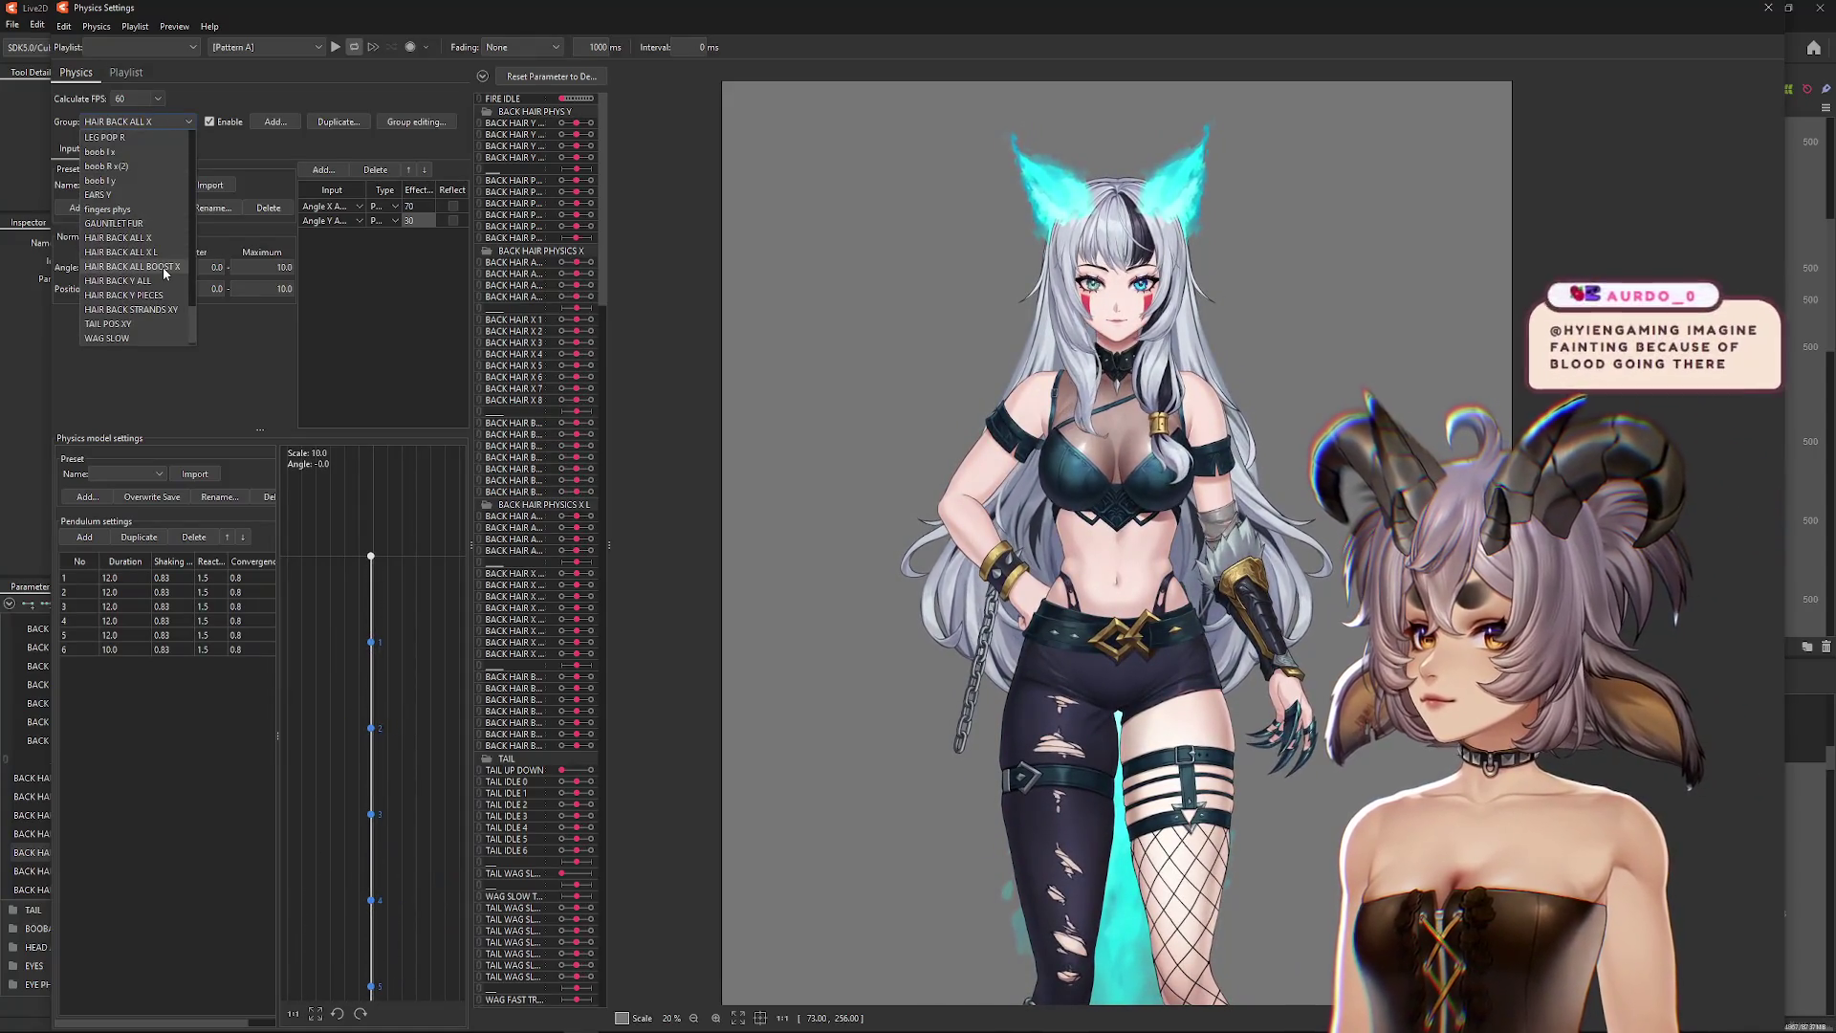
pyautogui.click(165, 268)
pyautogui.click(153, 149)
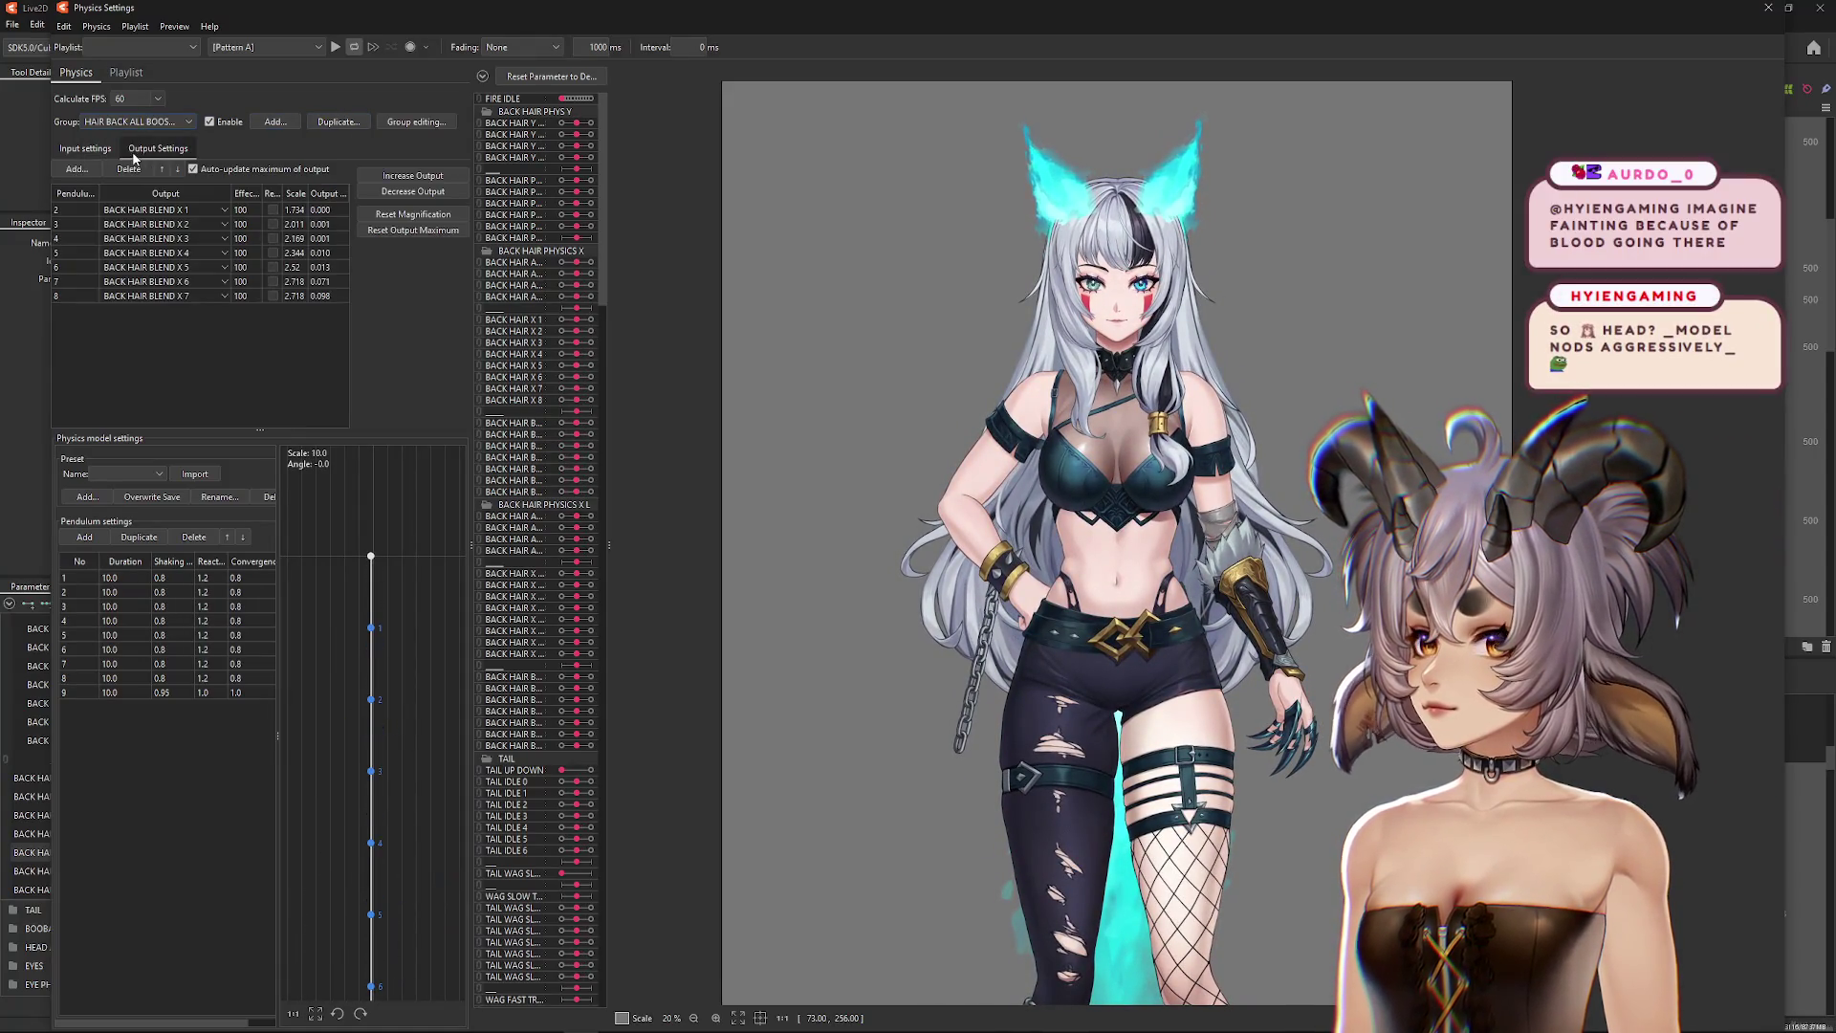
pyautogui.click(69, 151)
pyautogui.click(334, 123)
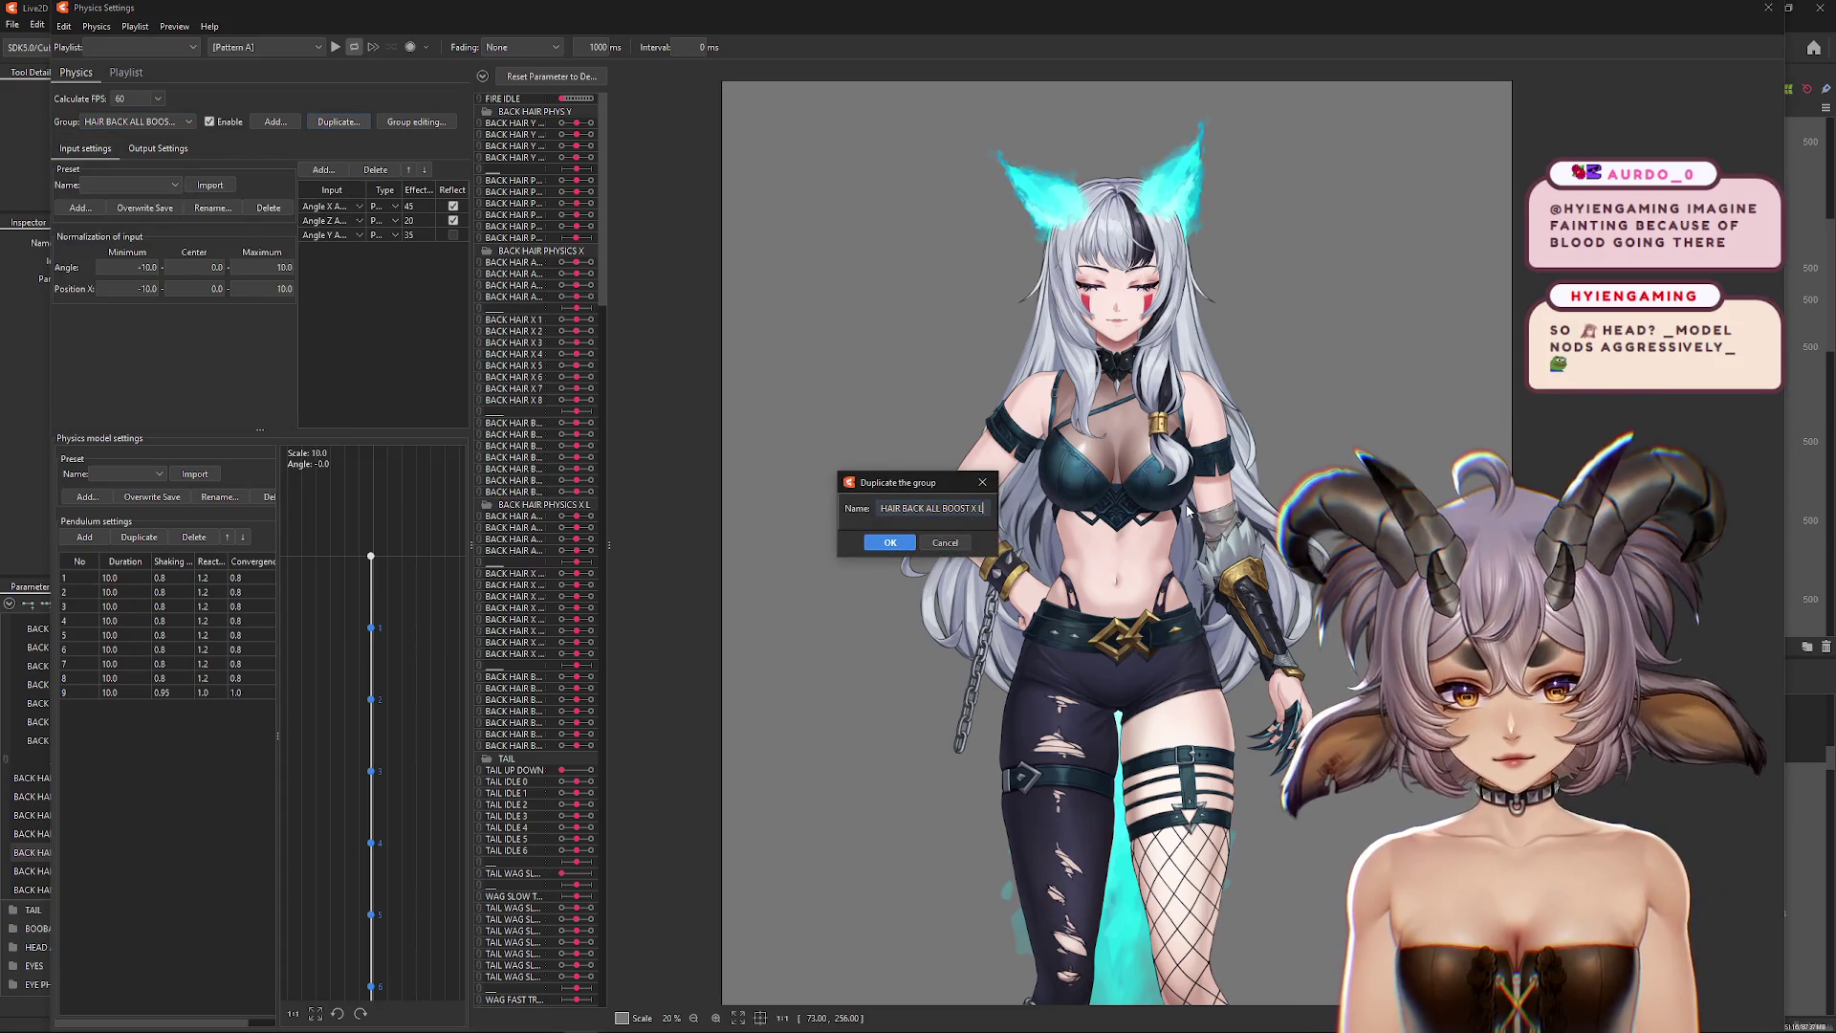
pyautogui.press('Return')
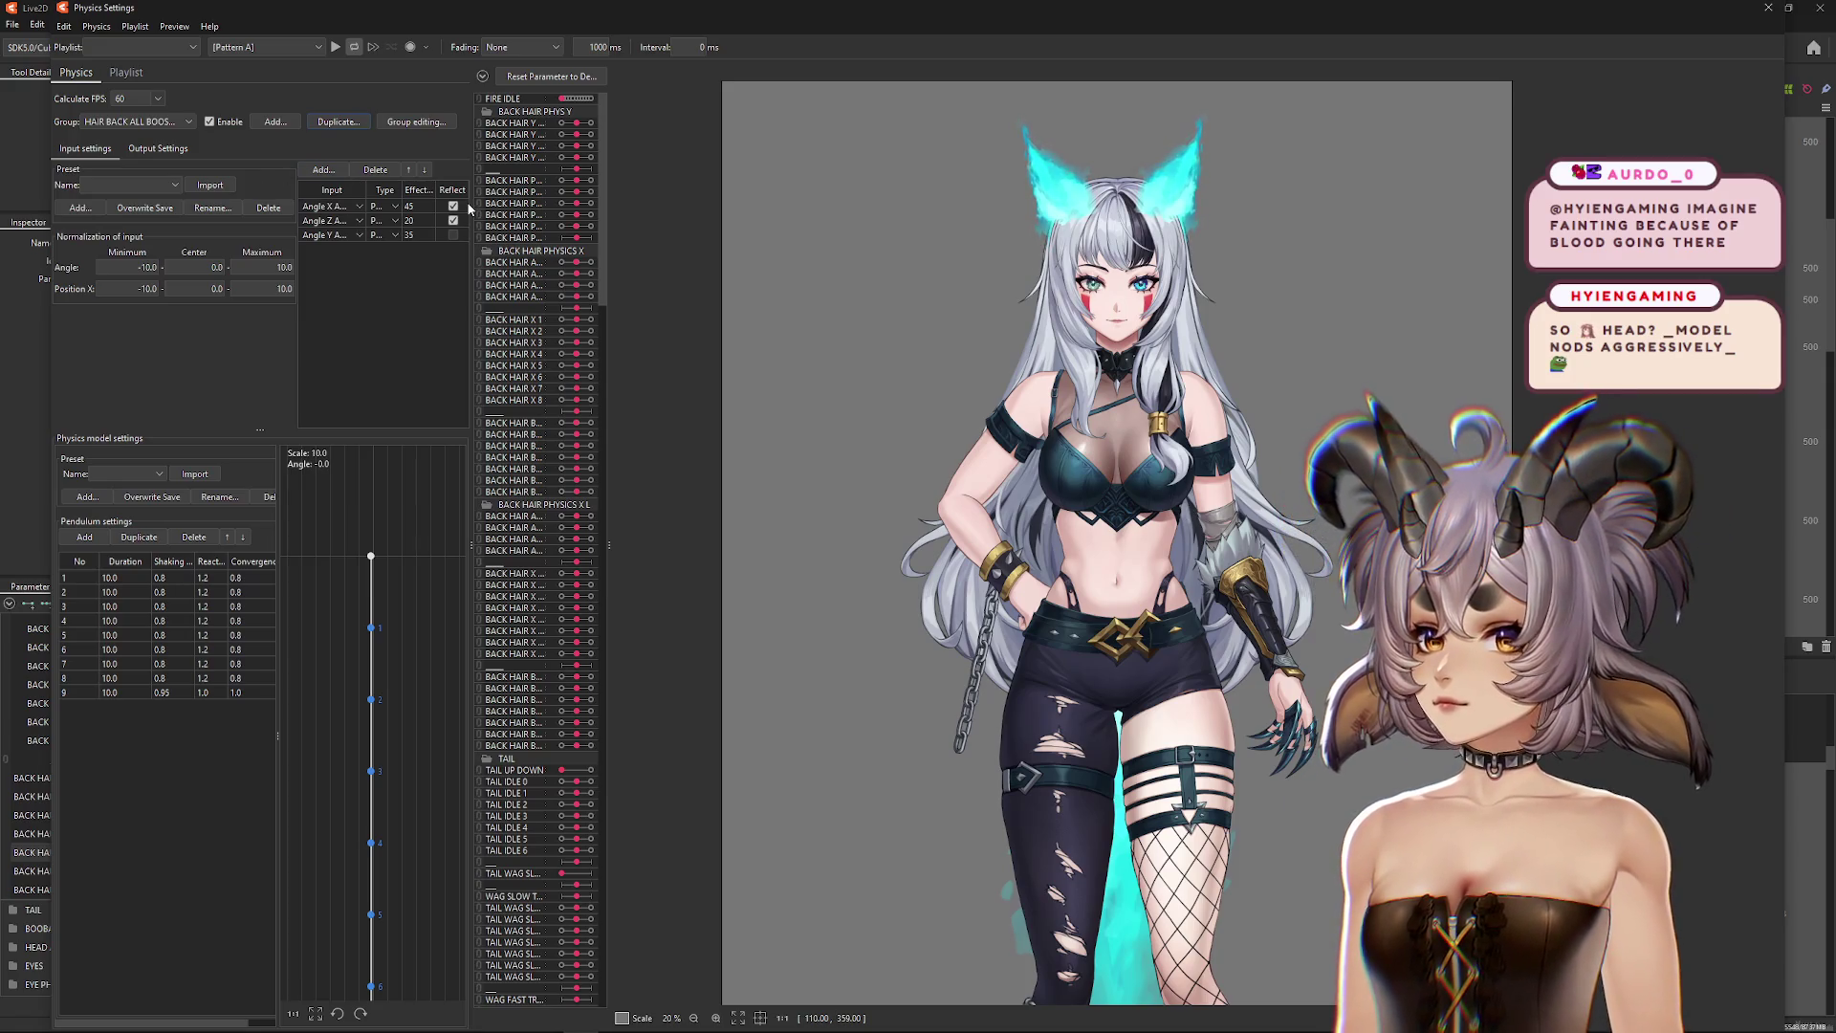
pyautogui.click(159, 150)
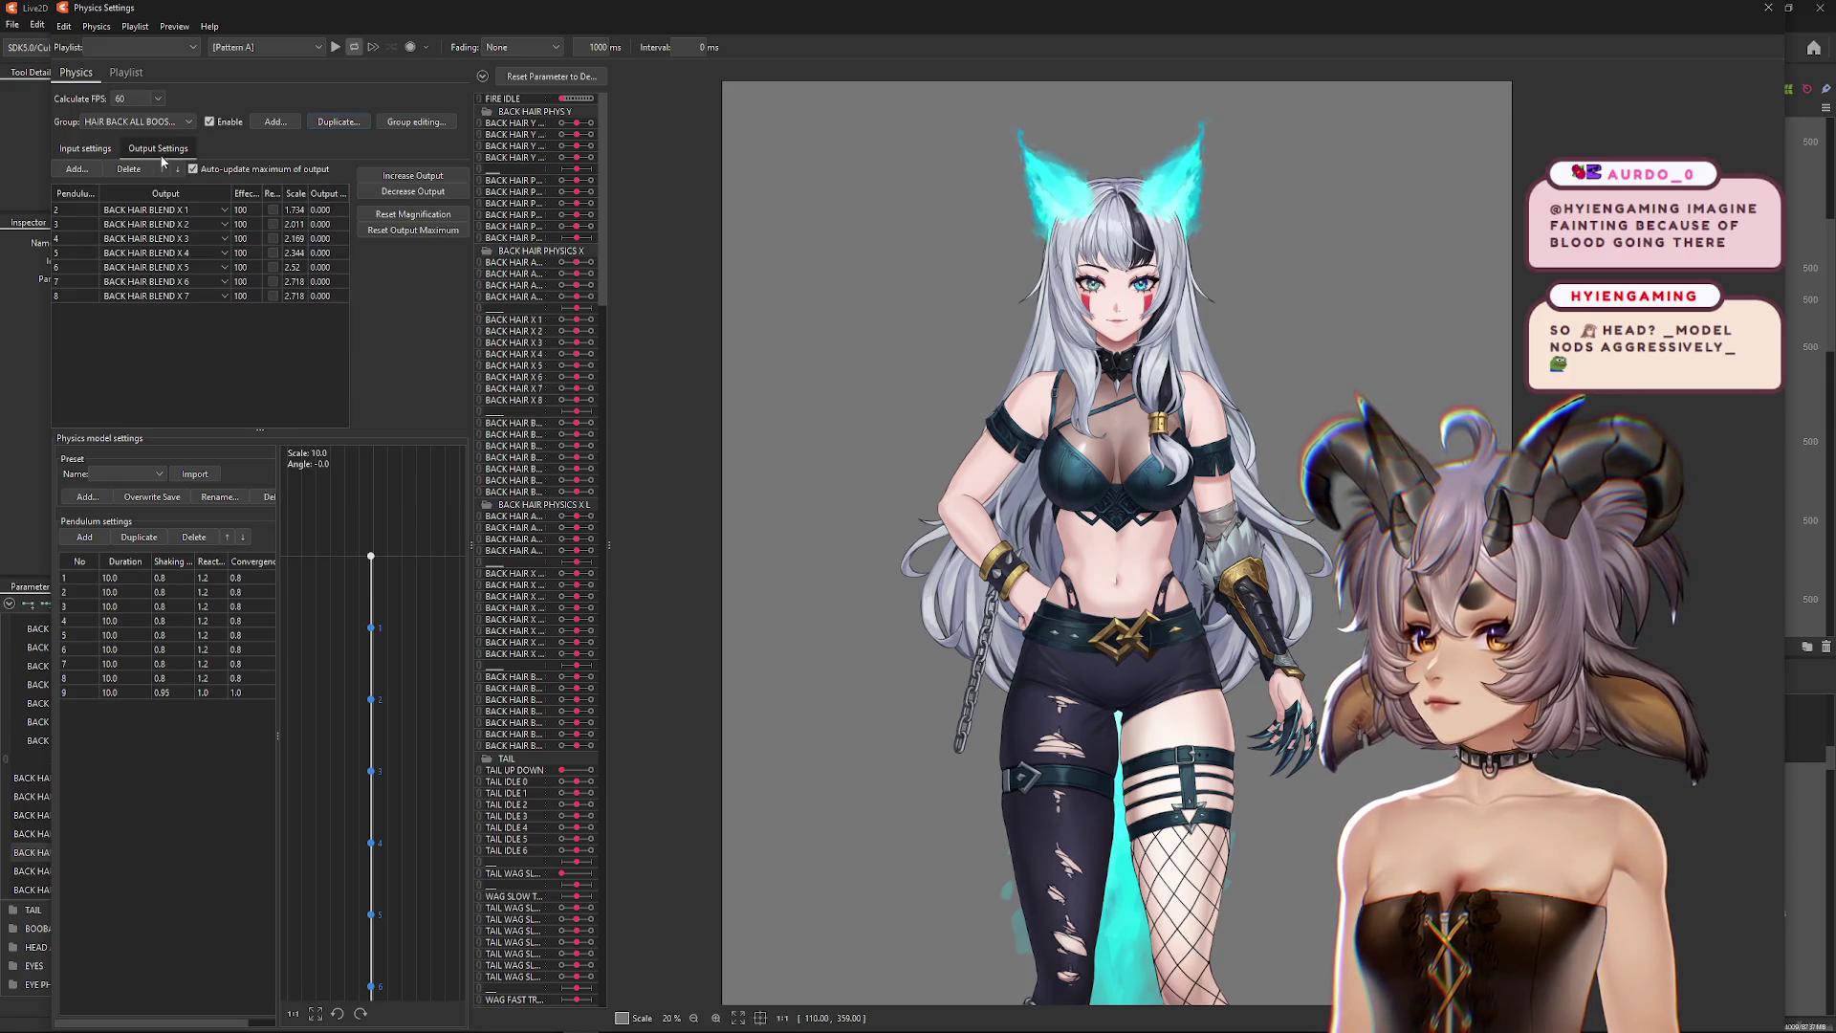
pyautogui.click(159, 210)
pyautogui.click(163, 213)
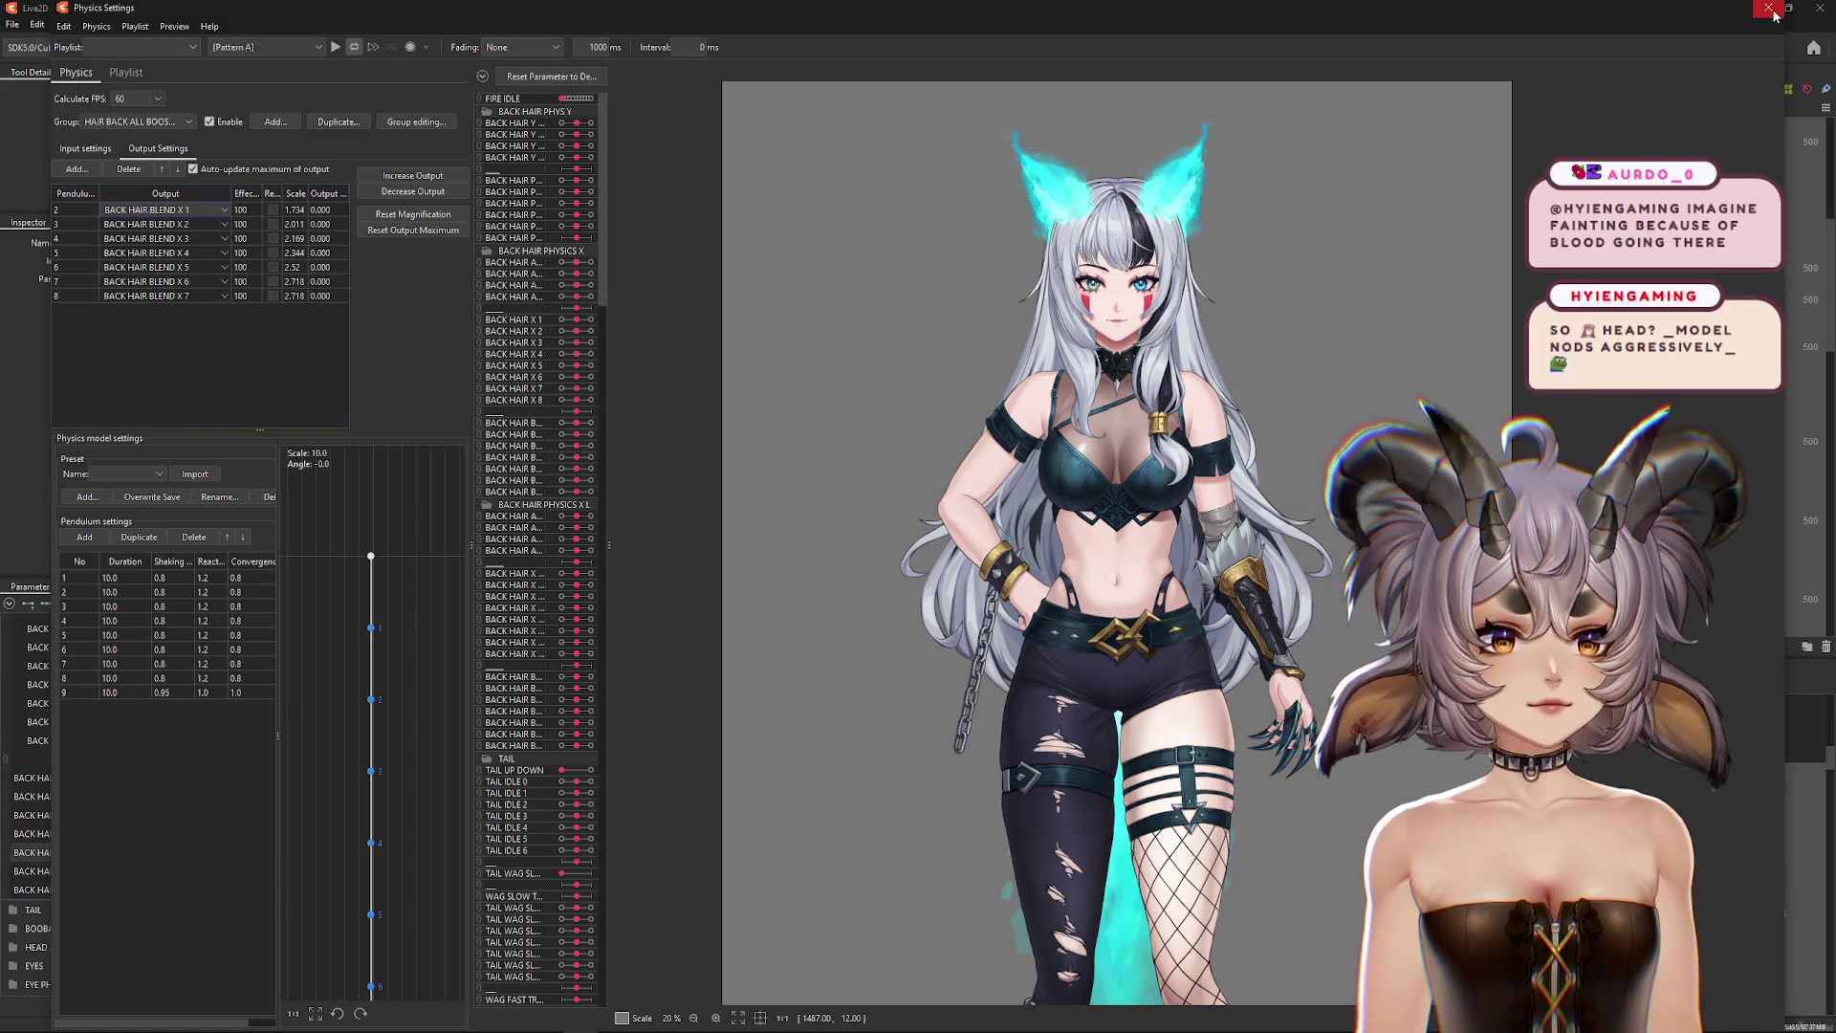
# Step: Close Physics Settings and drag the collapsed BACK HAIR PHYSICS X L group above the other back-hair groups
pyautogui.click(1774, 11)
pyautogui.scroll(5, 72, 706)
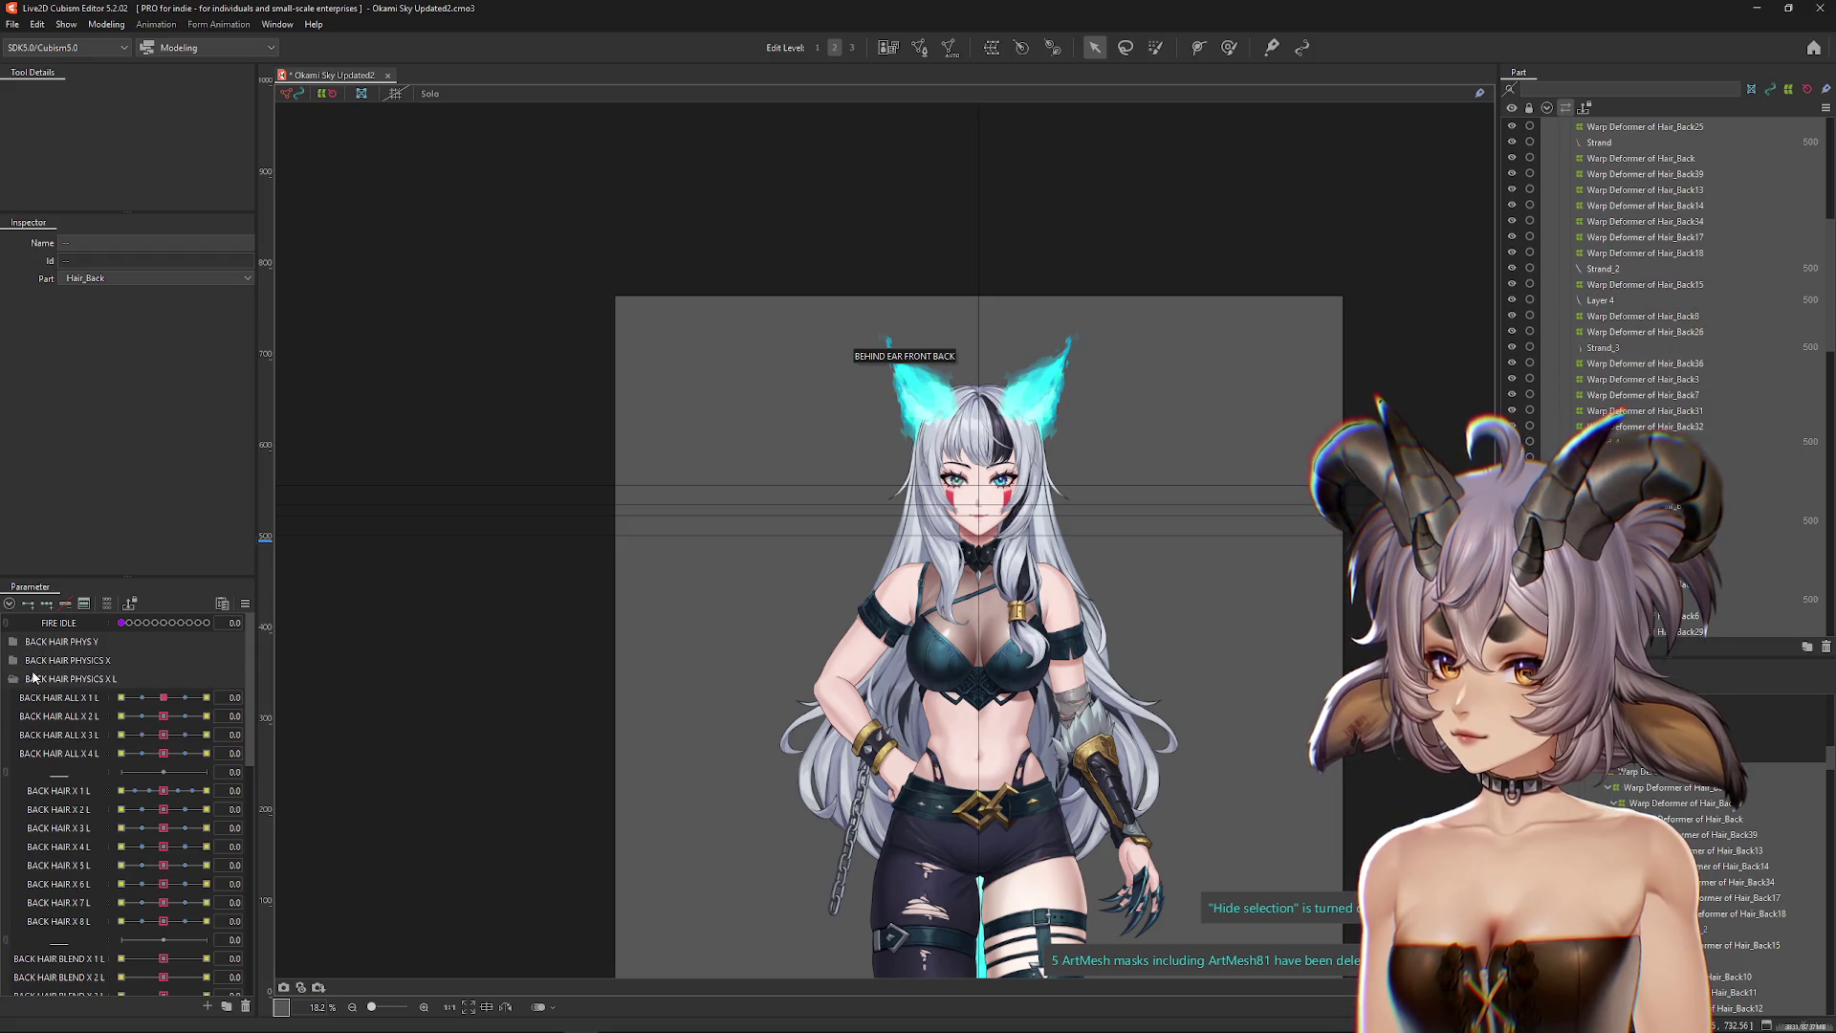
pyautogui.click(15, 679)
pyautogui.moveTo(92, 681)
pyautogui.mouseDown()
pyautogui.moveTo(92, 618)
pyautogui.moveTo(54, 641)
pyautogui.mouseUp()
# Step: Reopen Physics Settings from the Modeling menu
pyautogui.click(106, 24)
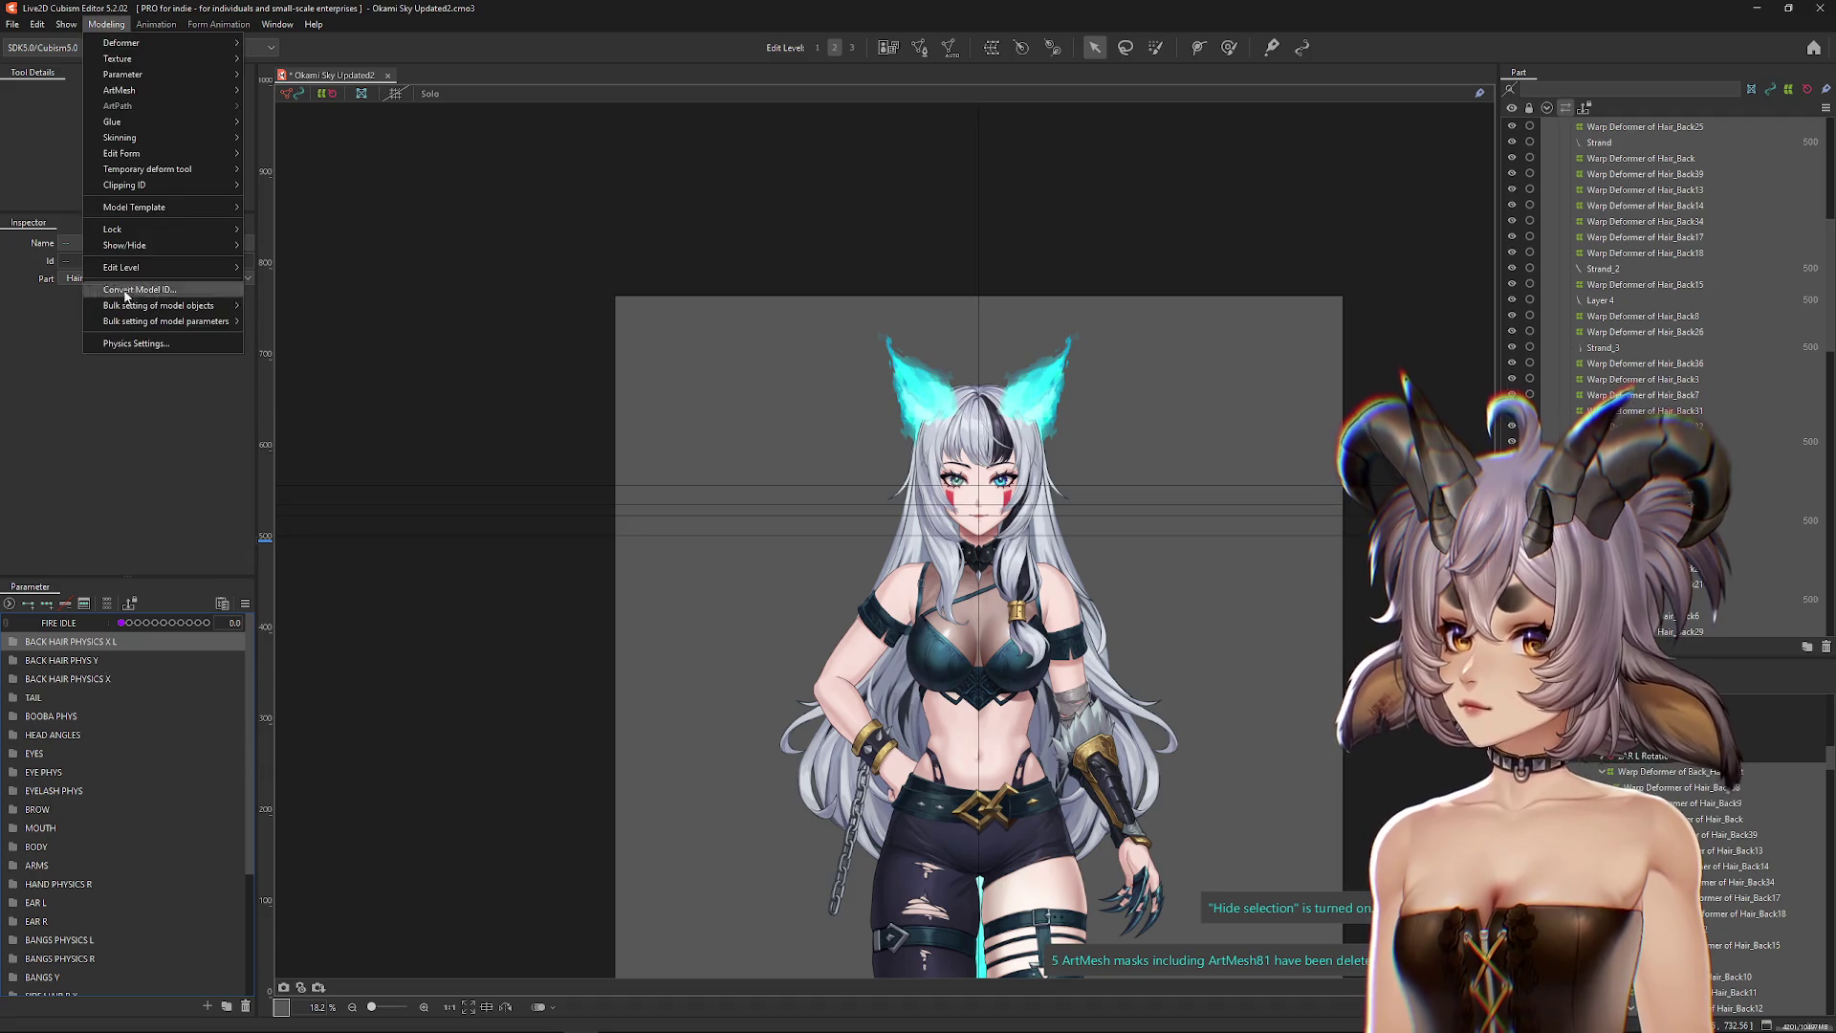
pyautogui.click(134, 344)
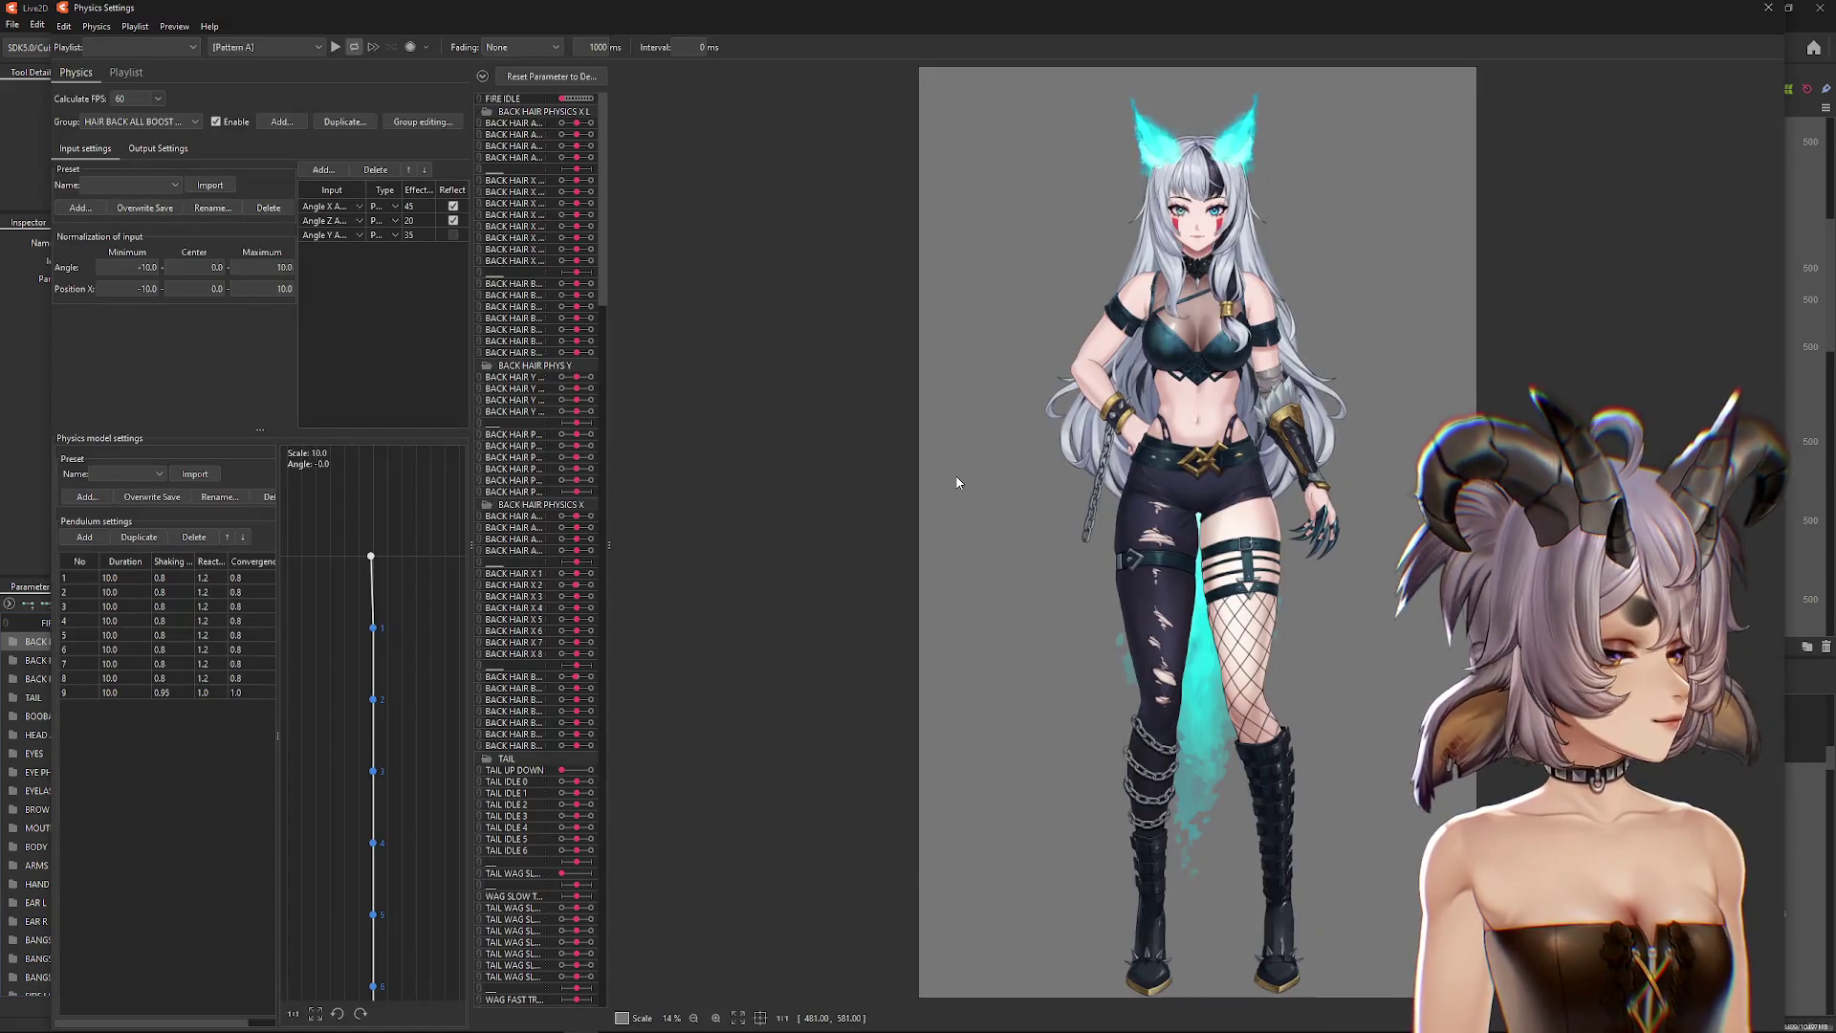
pyautogui.scroll(3, 1212, 444)
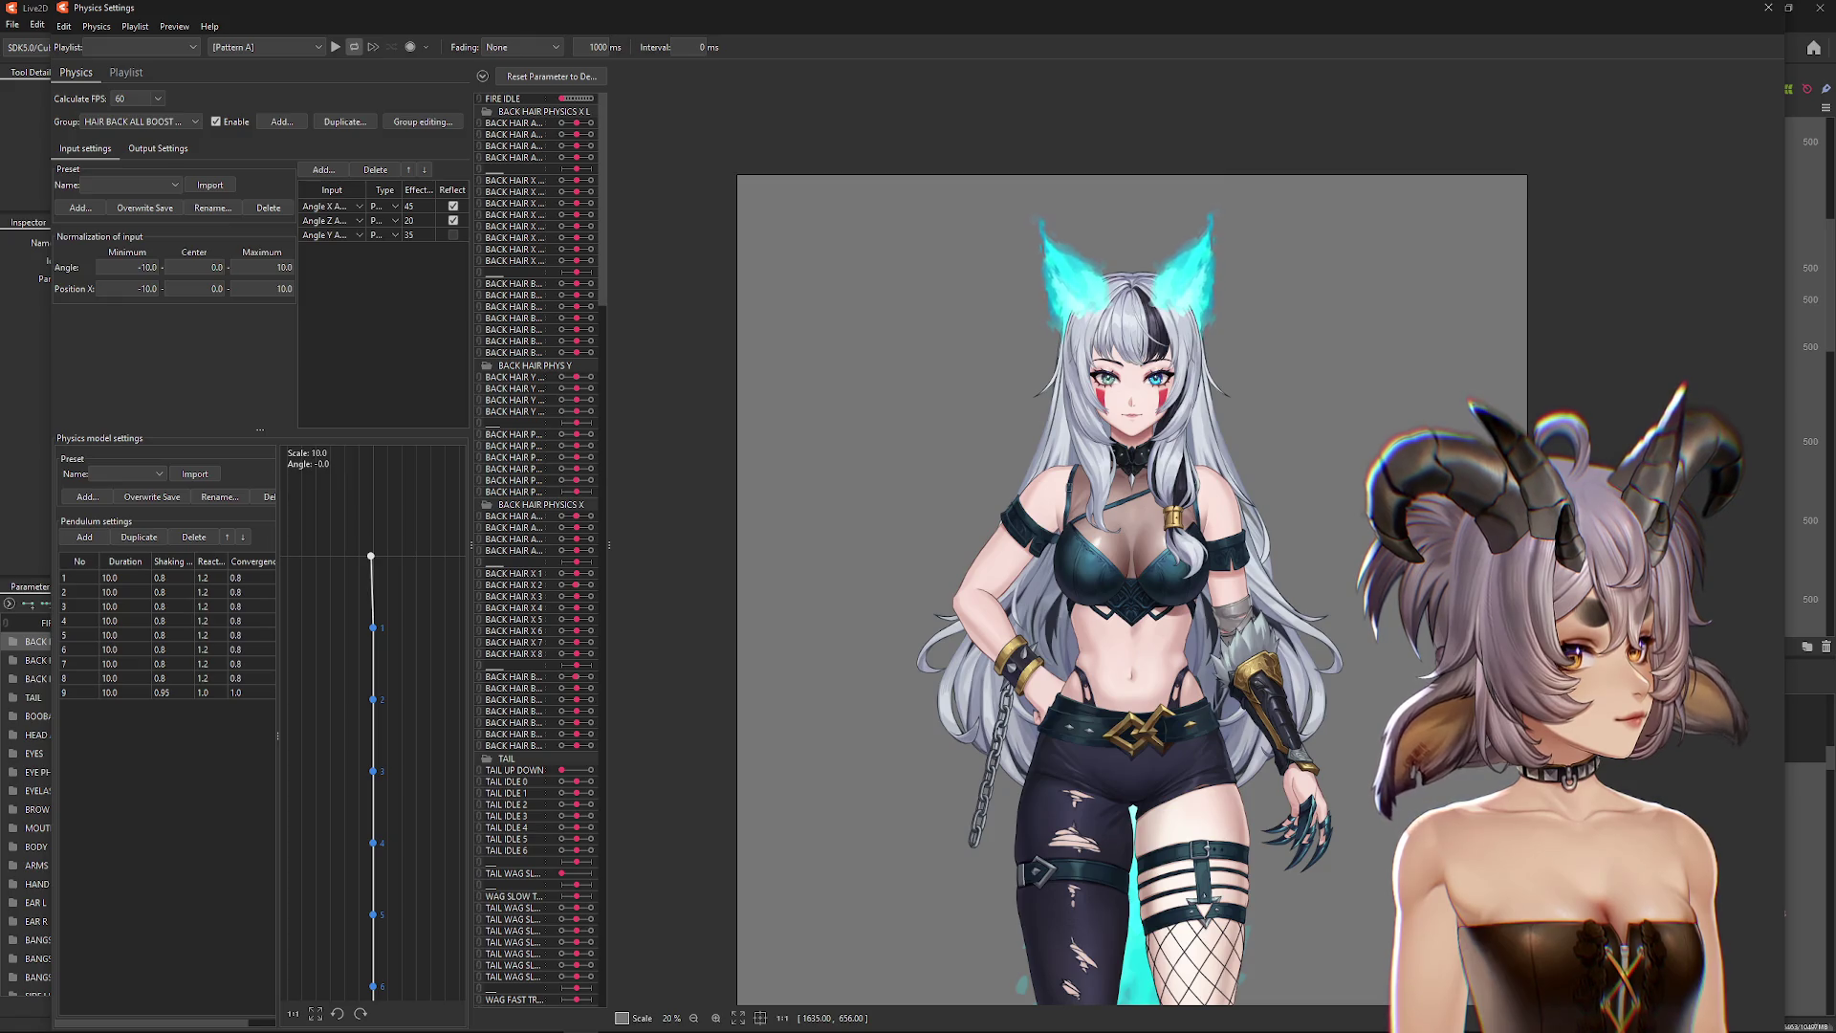
pyautogui.scroll(2, 1335, 516)
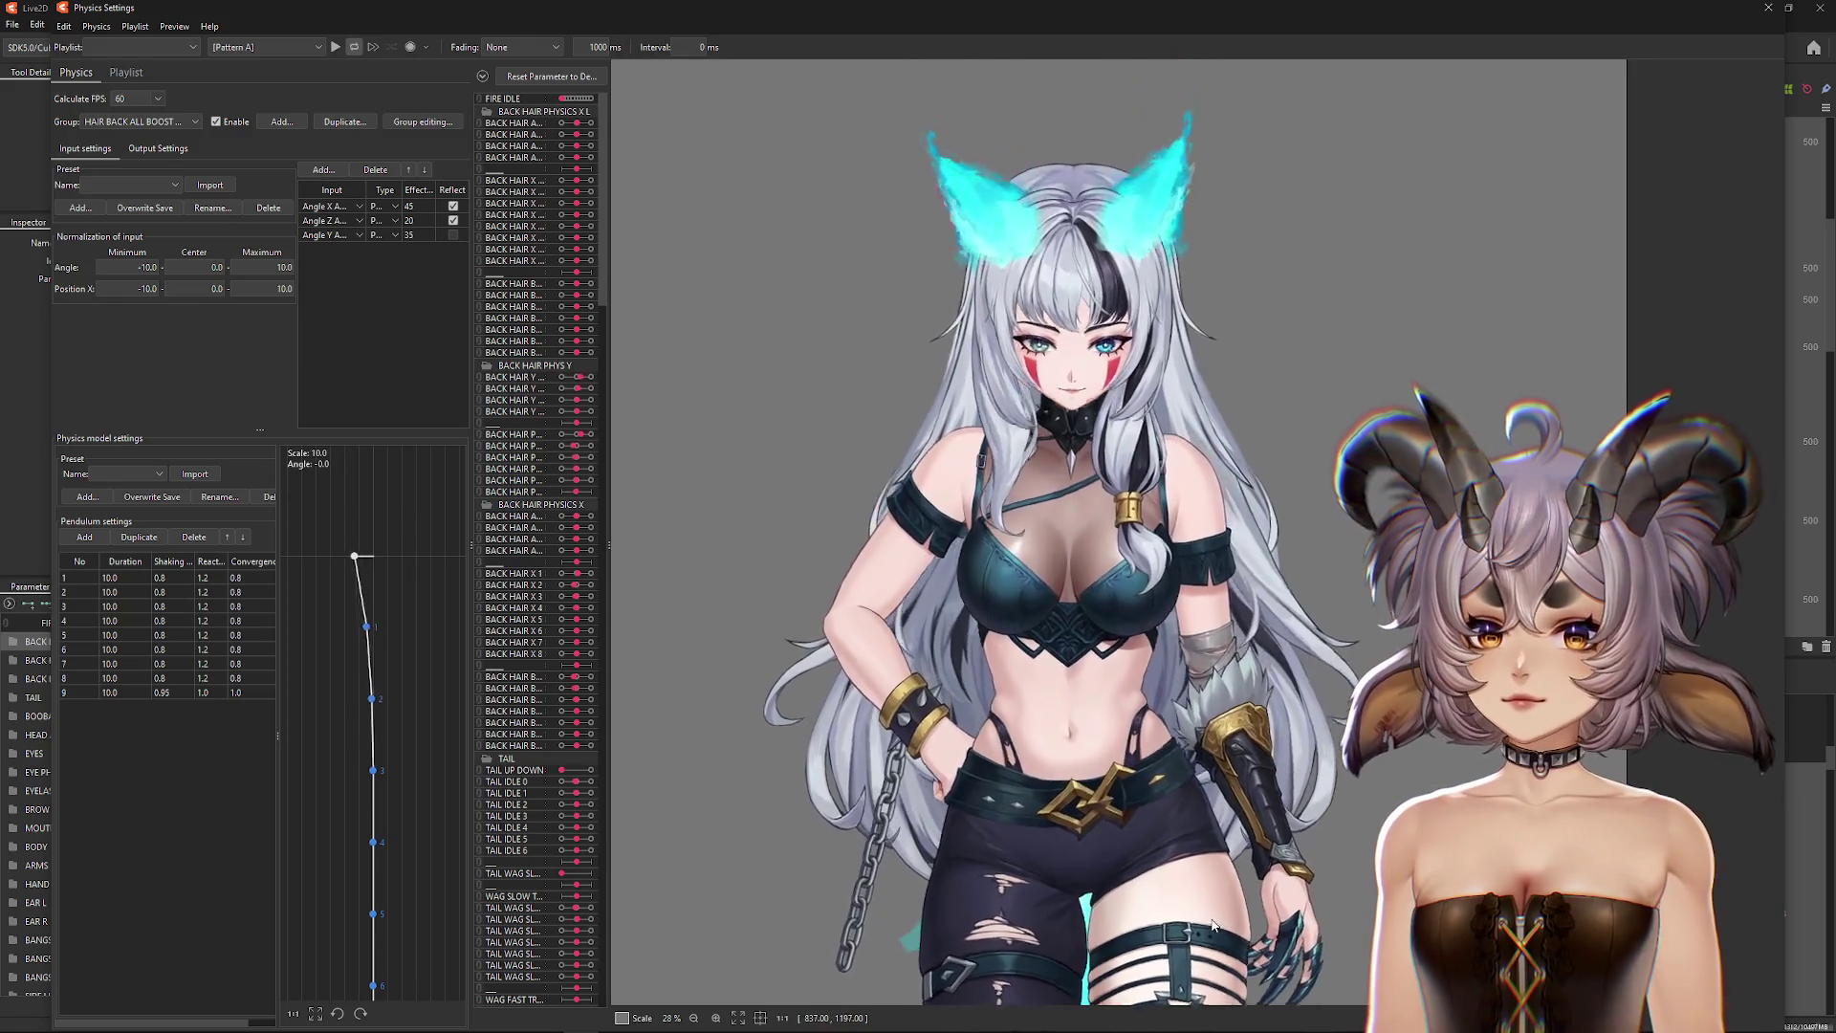
pyautogui.scroll(-2, 1211, 363)
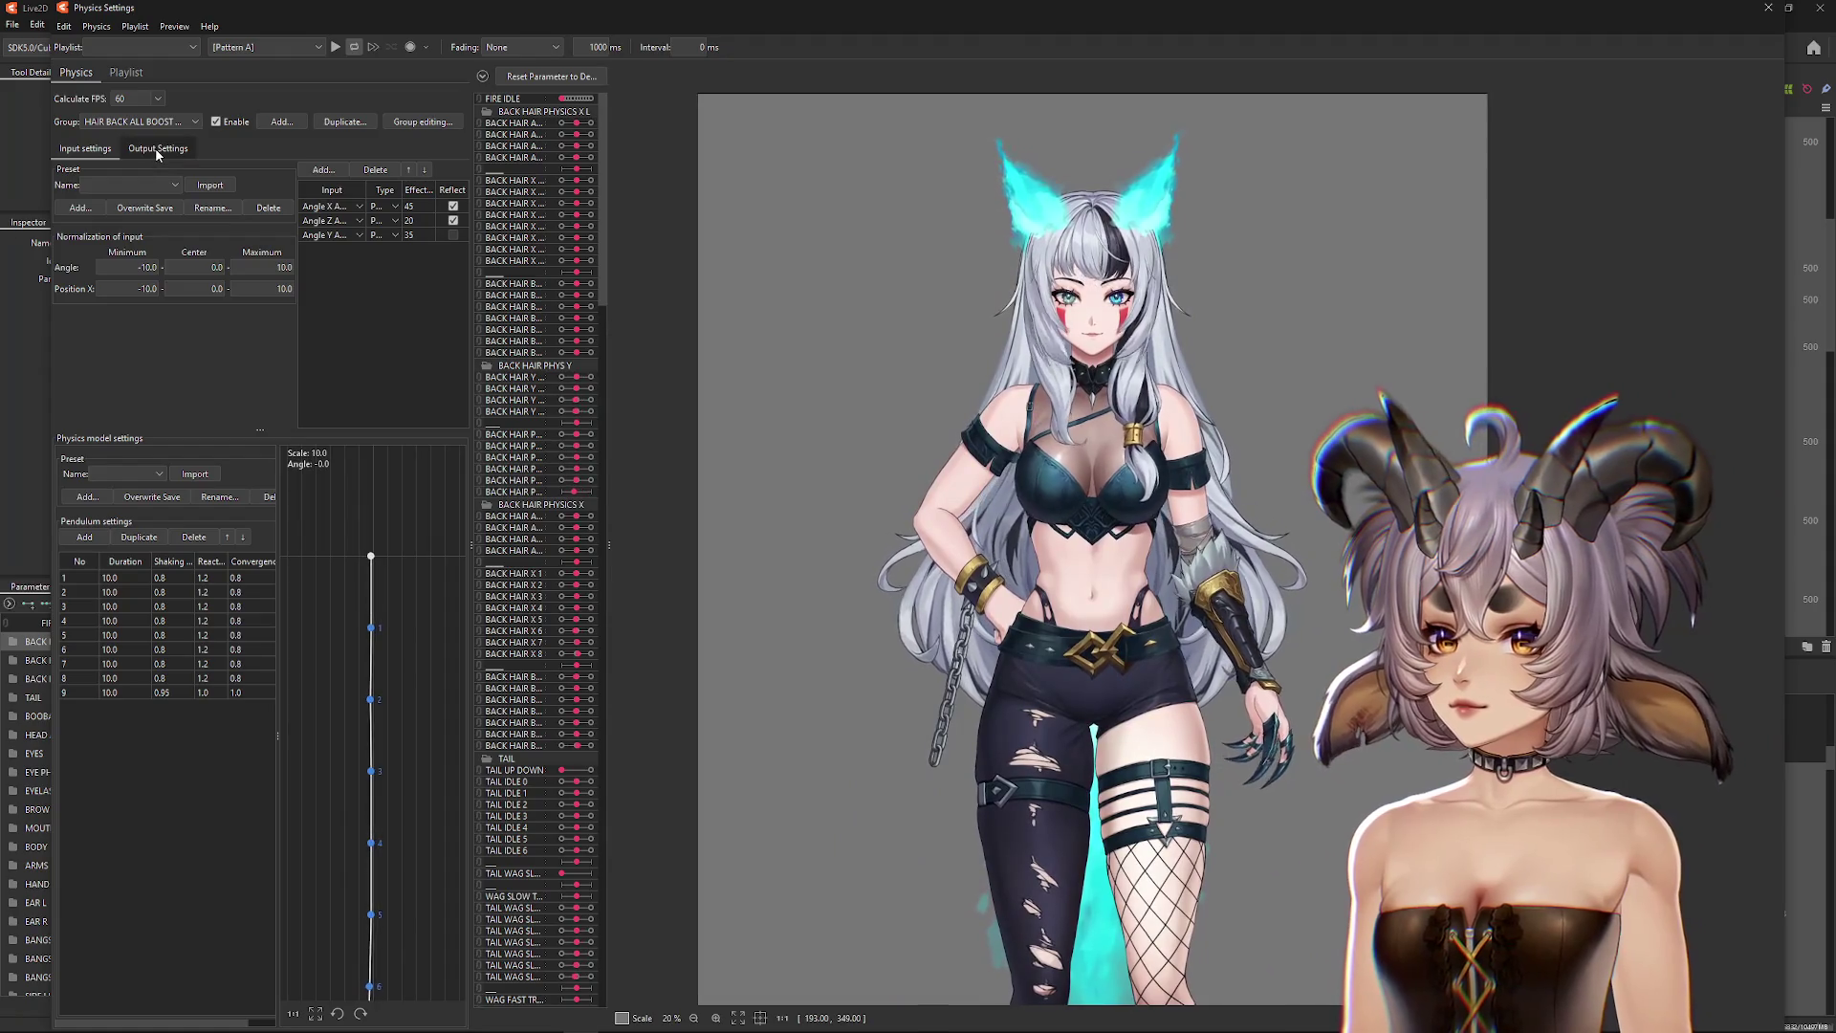
pyautogui.click(160, 123)
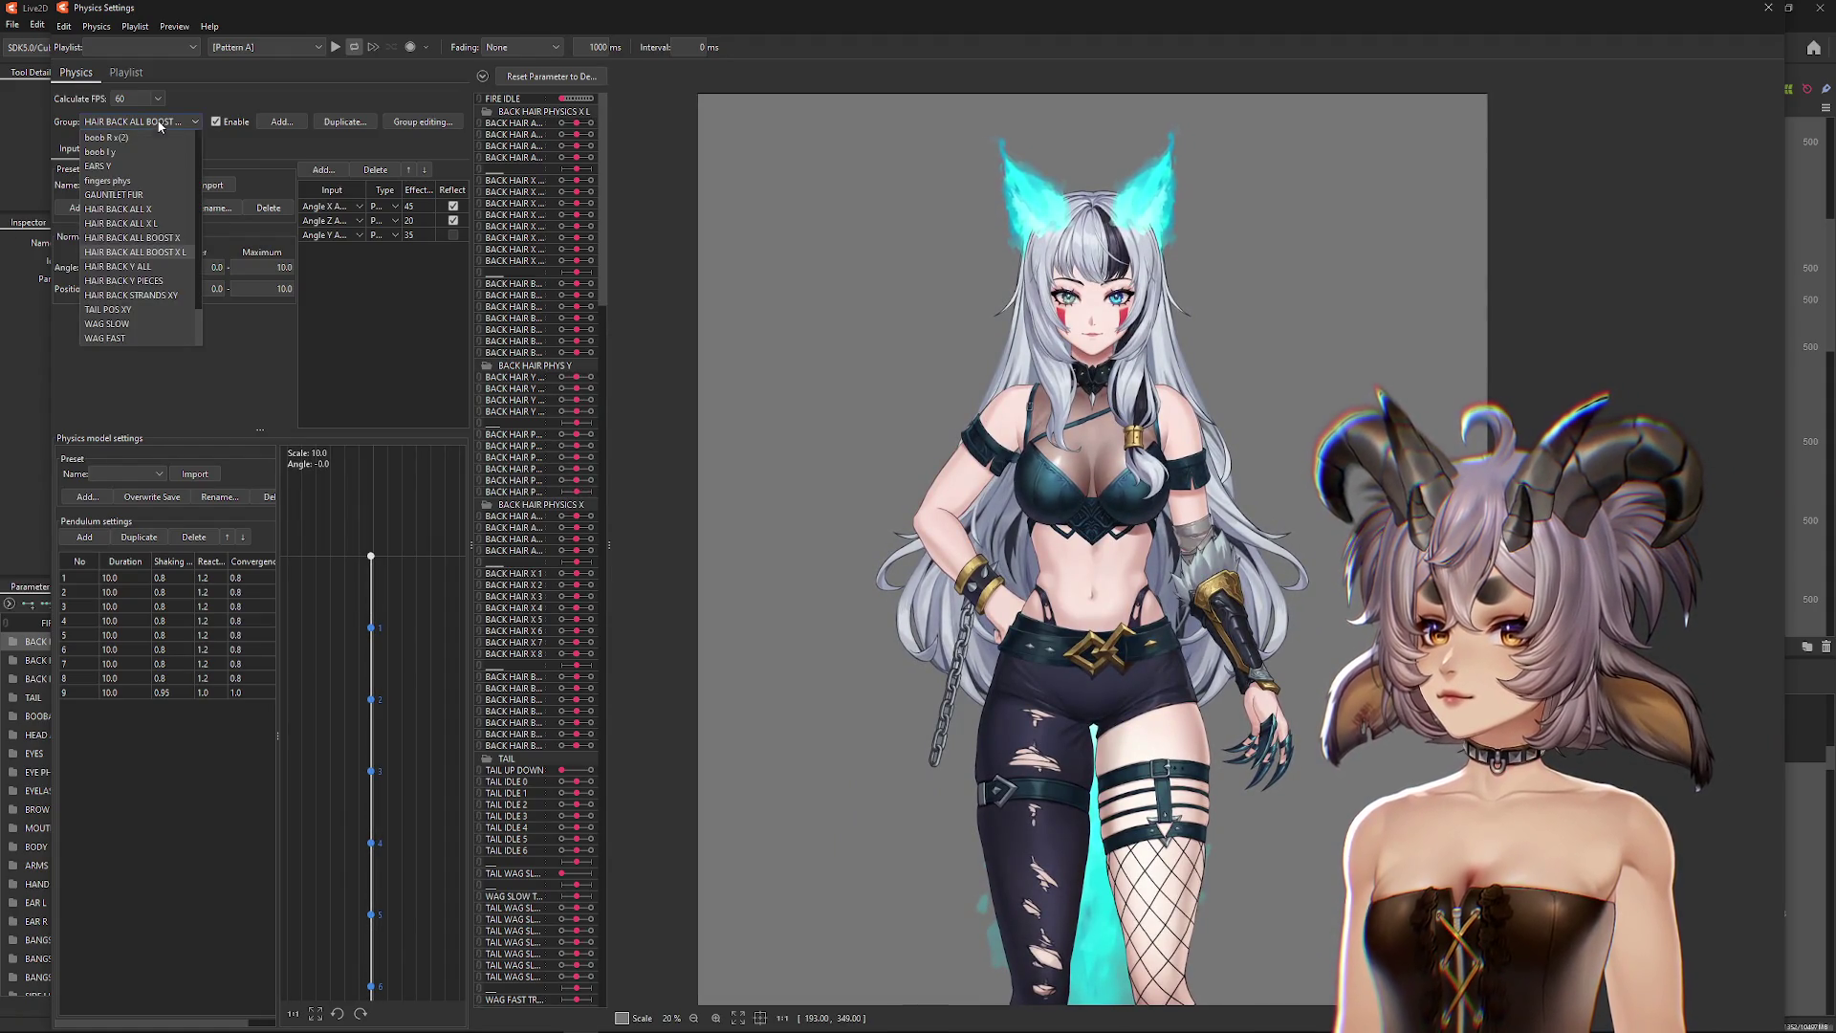
# Step: Set output rows 2–4 to BACK HAIR BLEND X 1 L, X 2 L and X 3 L
pyautogui.click(160, 124)
pyautogui.click(167, 150)
pyautogui.click(143, 216)
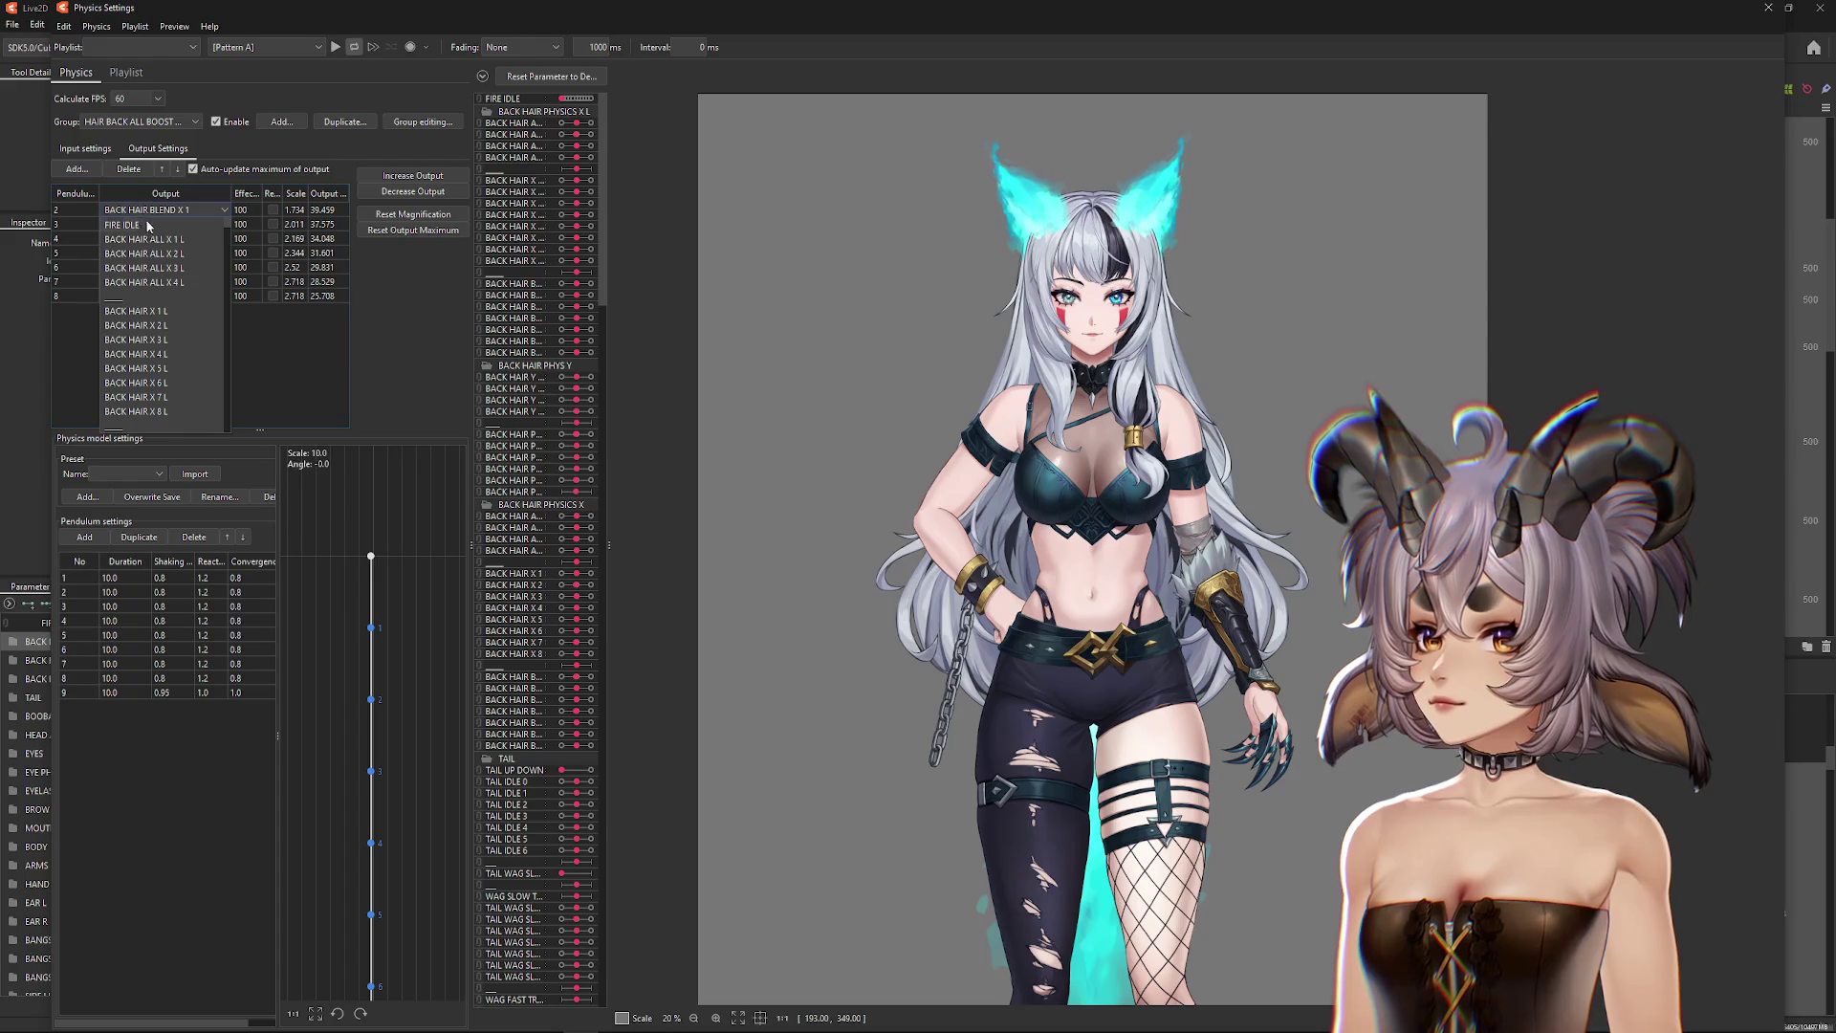
pyautogui.scroll(-3, 180, 306)
pyautogui.click(177, 354)
pyautogui.click(178, 226)
pyautogui.click(191, 369)
pyautogui.click(162, 238)
pyautogui.click(191, 384)
# Step: Set output rows 5–8 to BACK HAIR BLEND X 4 L through X 7 L
pyautogui.click(185, 253)
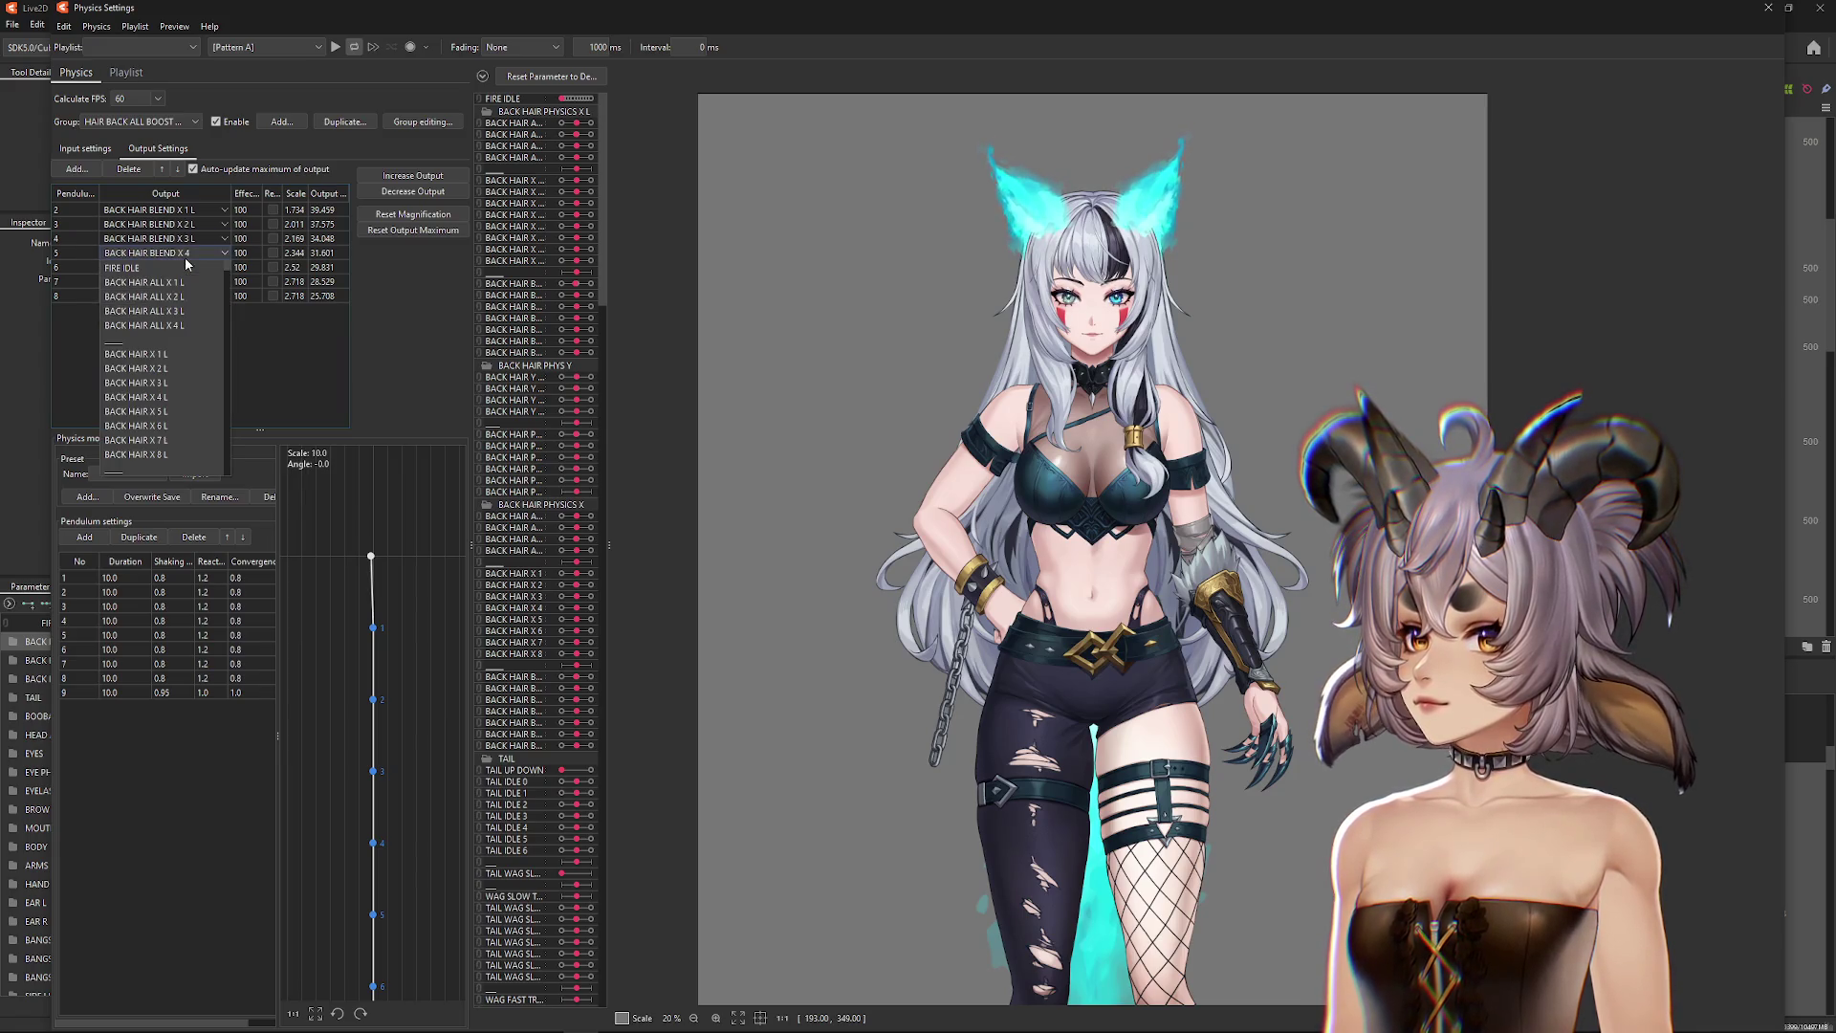
pyautogui.click(194, 397)
pyautogui.click(186, 267)
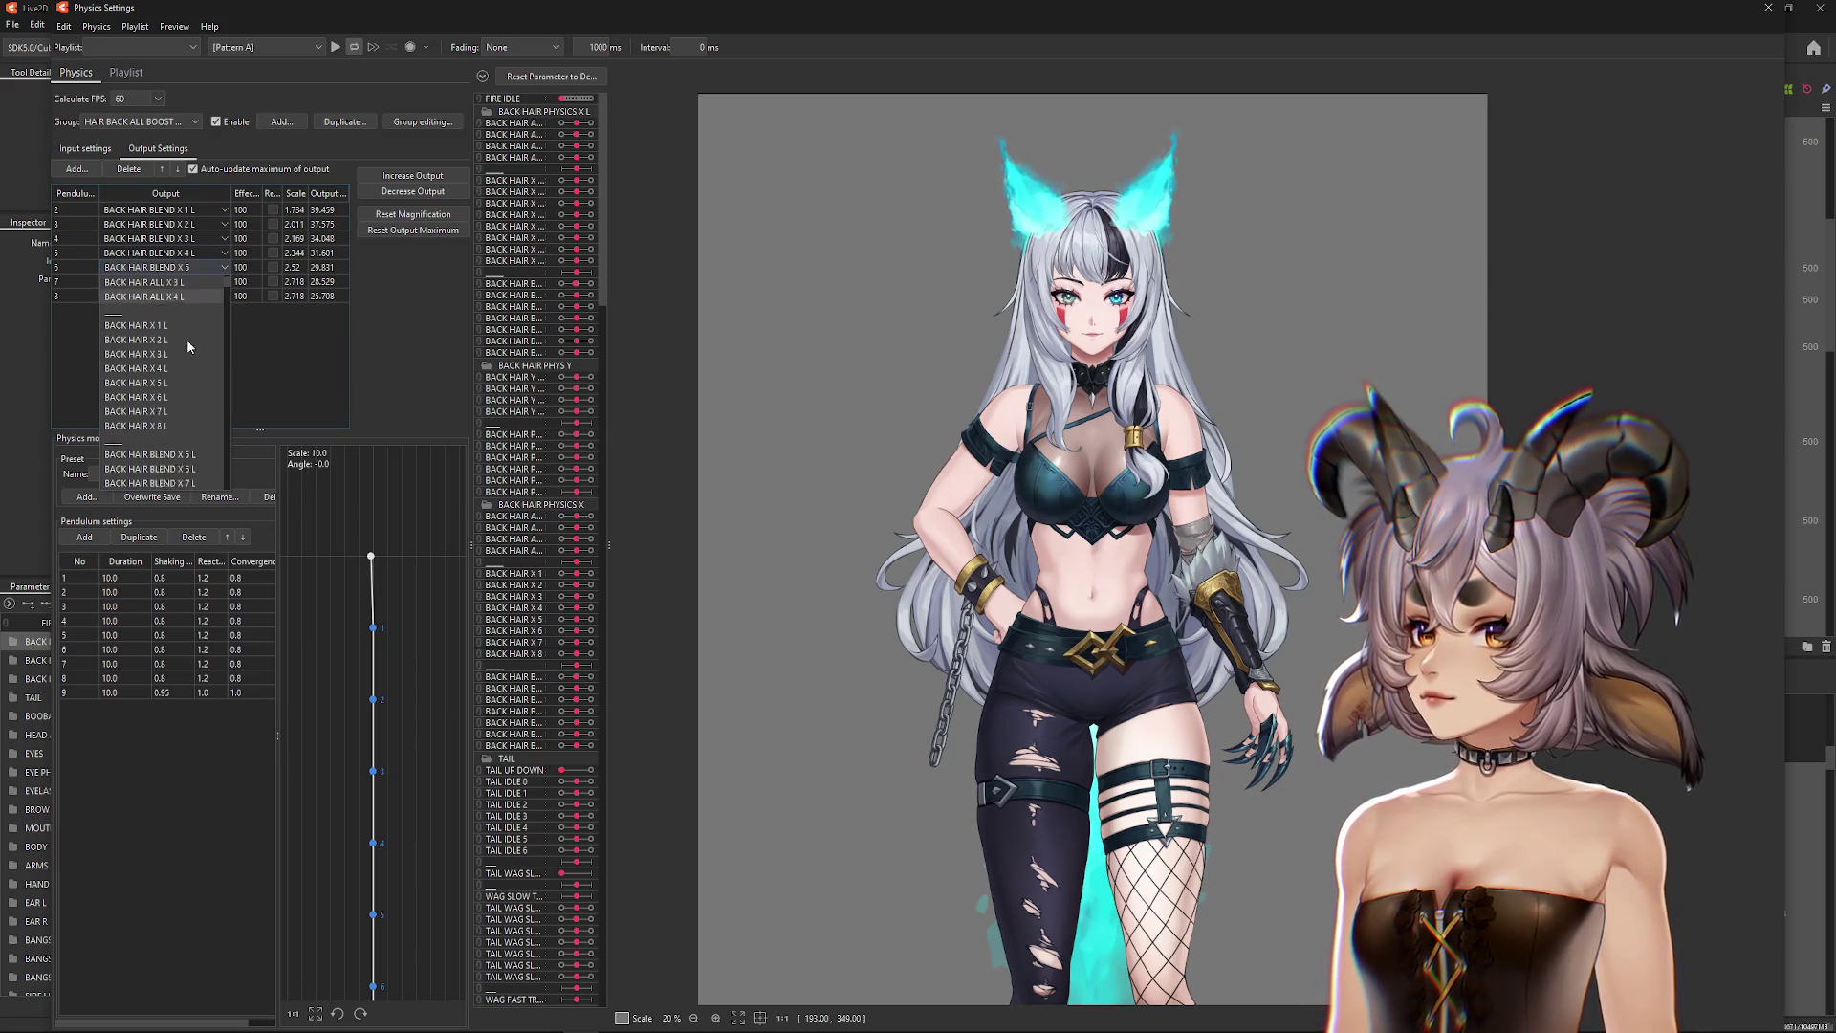
pyautogui.click(191, 426)
pyautogui.click(199, 280)
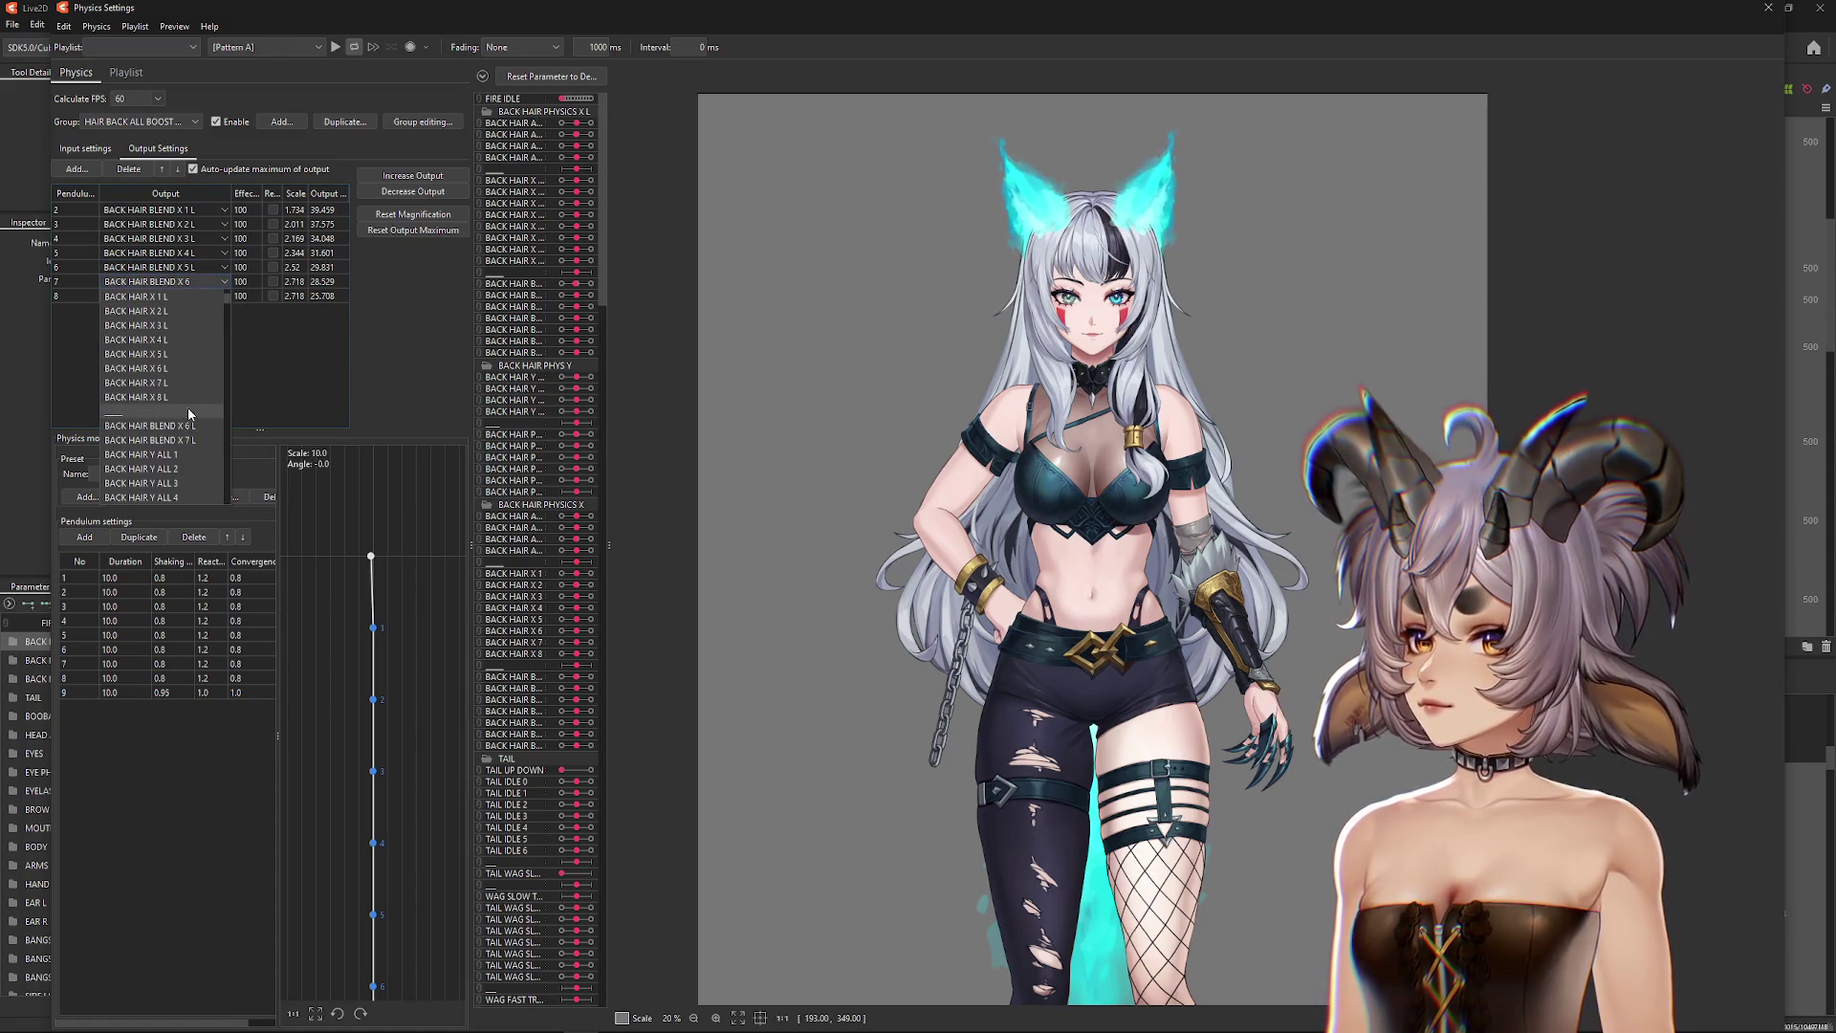
pyautogui.click(187, 435)
pyautogui.click(186, 296)
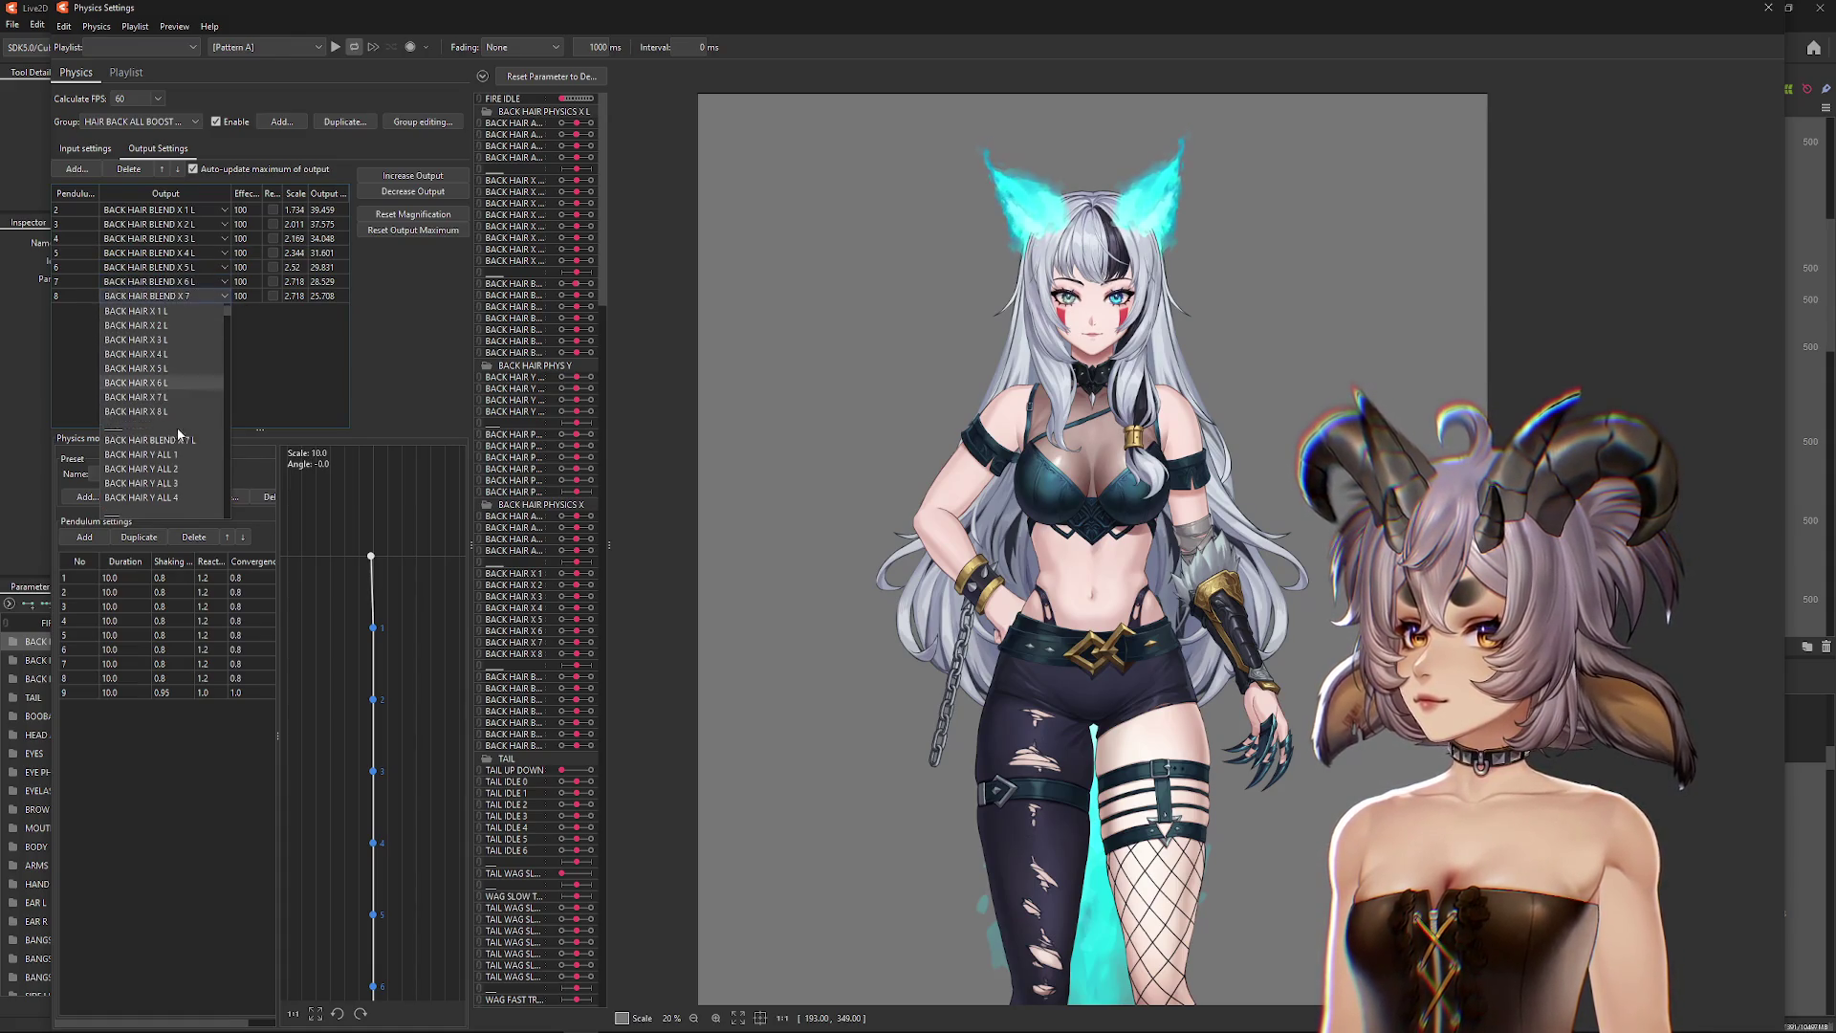
pyautogui.click(191, 446)
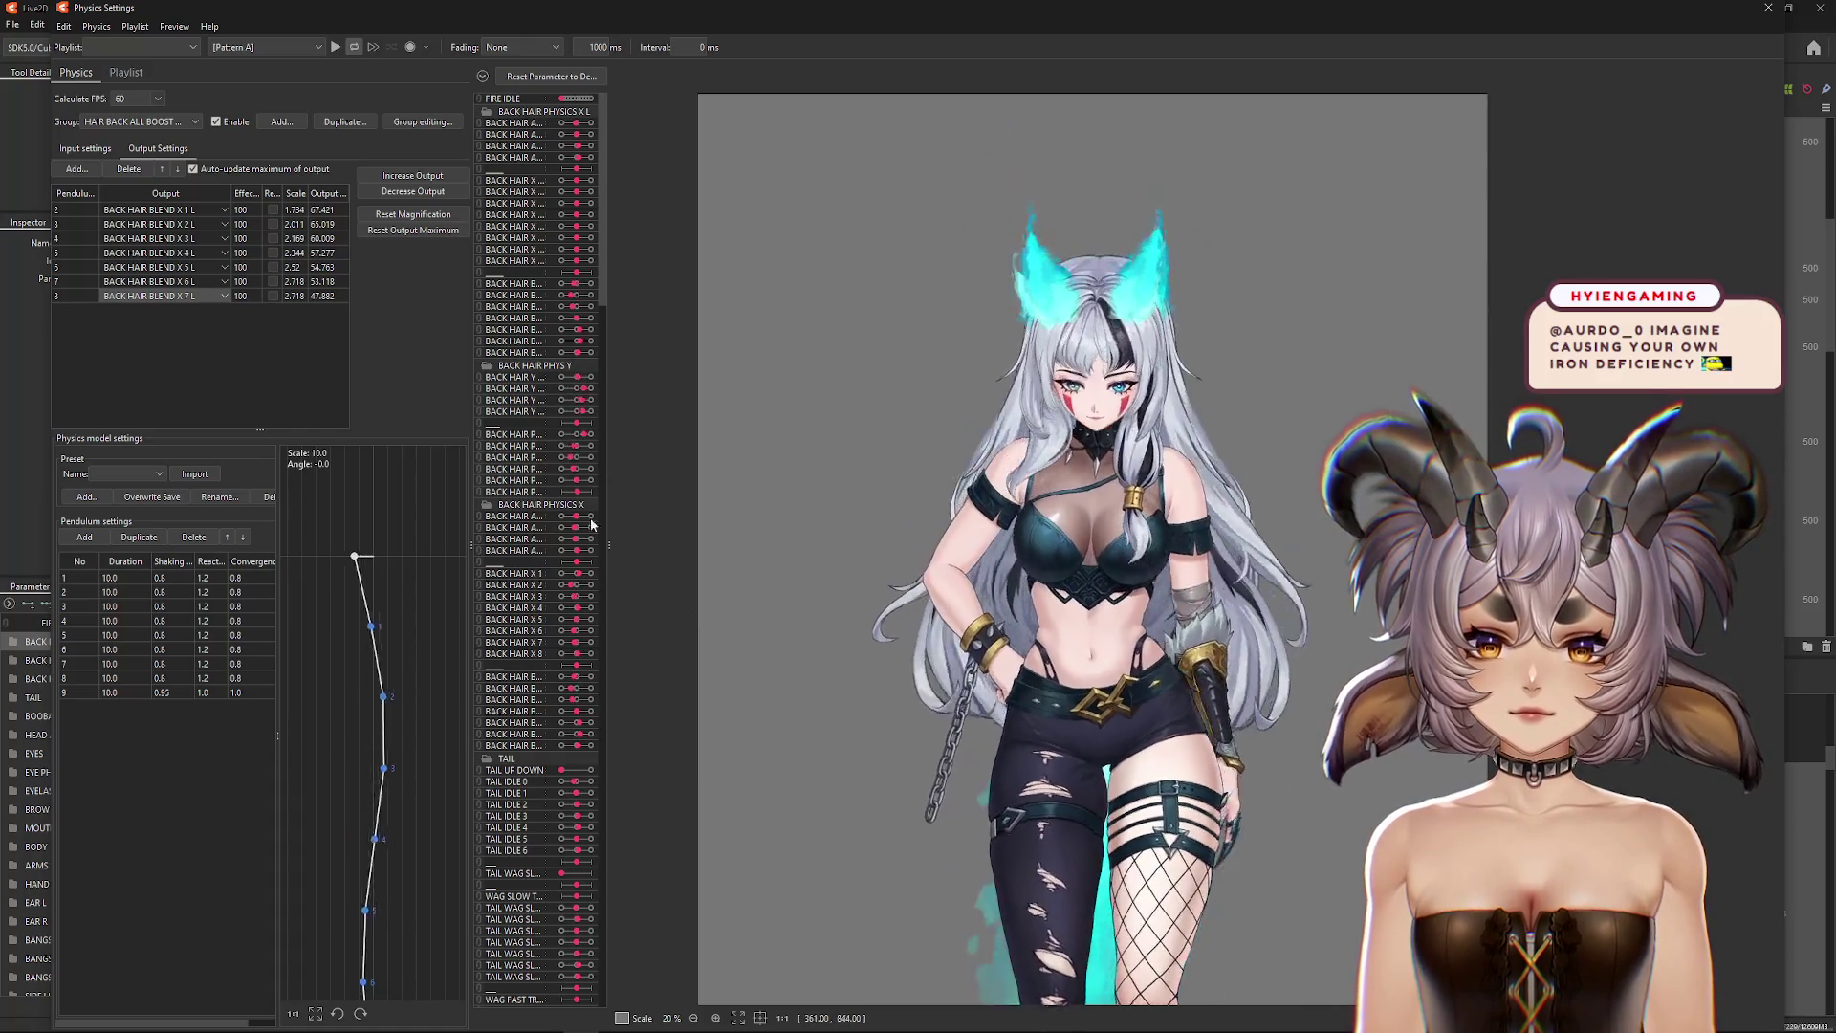
pyautogui.click(85, 149)
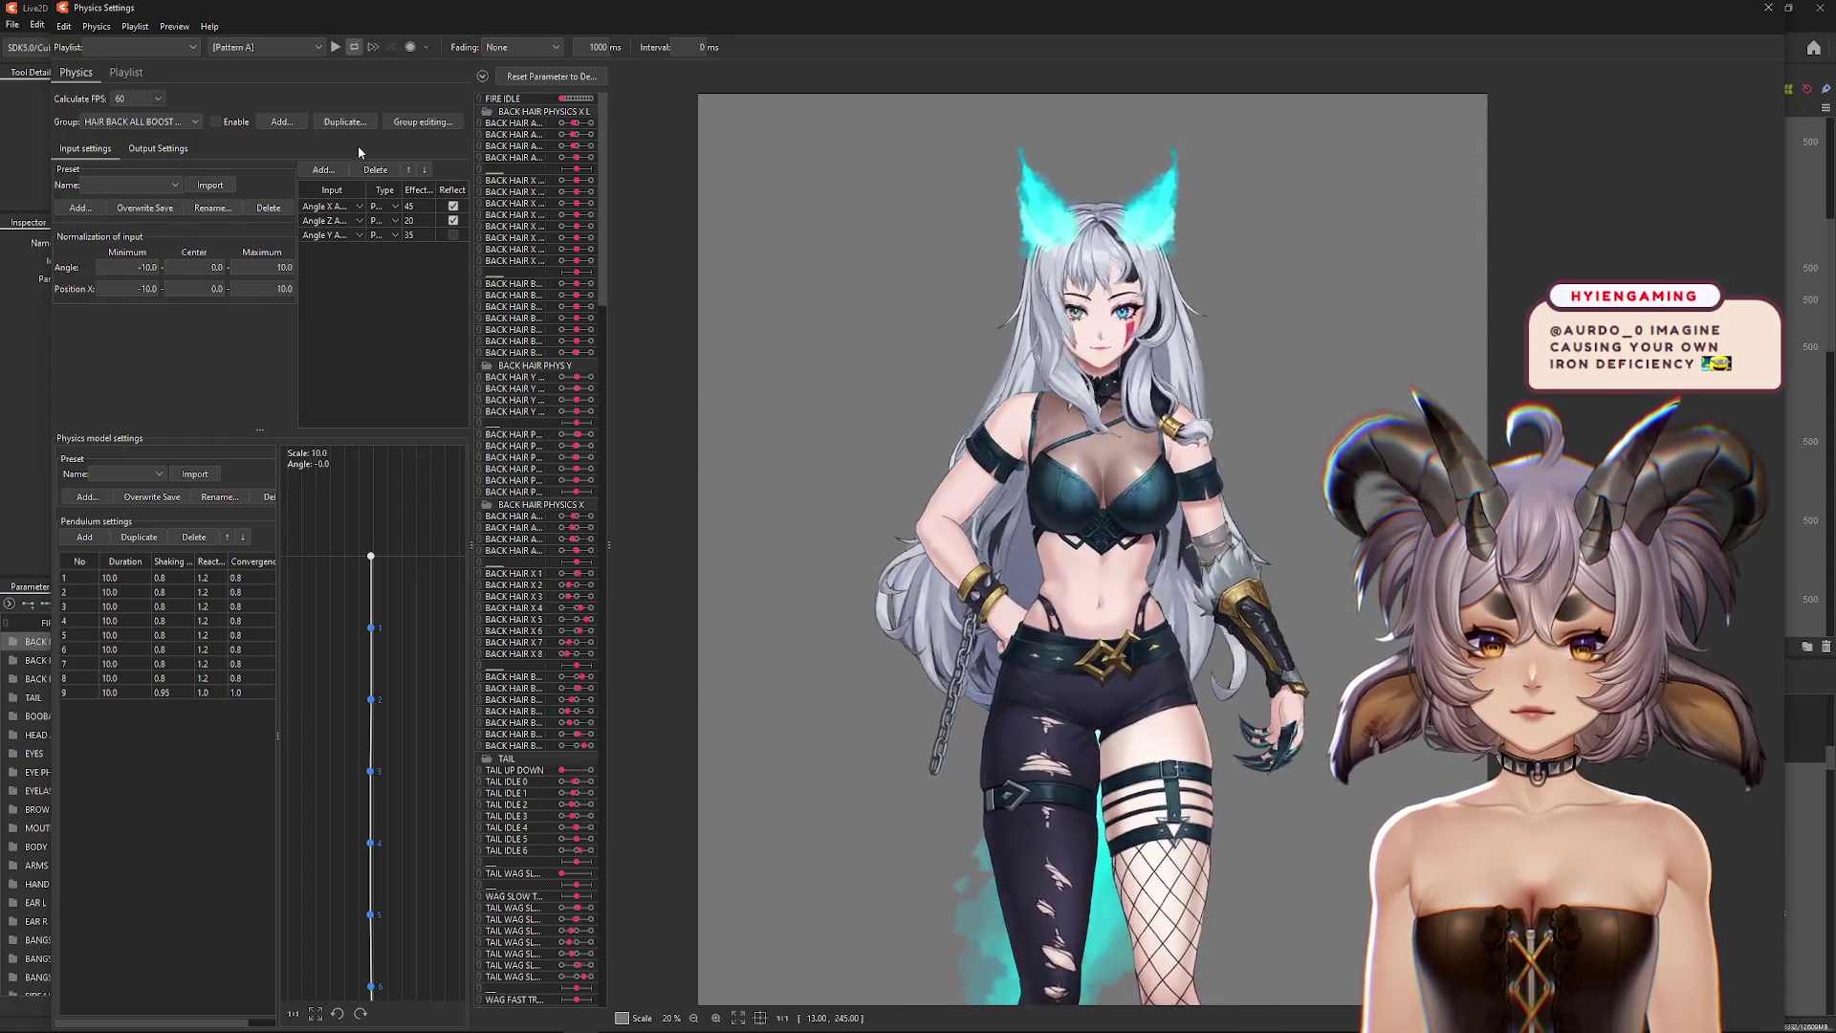
# Step: Enable HAIR BACK ALL BOOST X L and turn on Reflect for its Angle X, Y and Z inputs
pyautogui.click(216, 122)
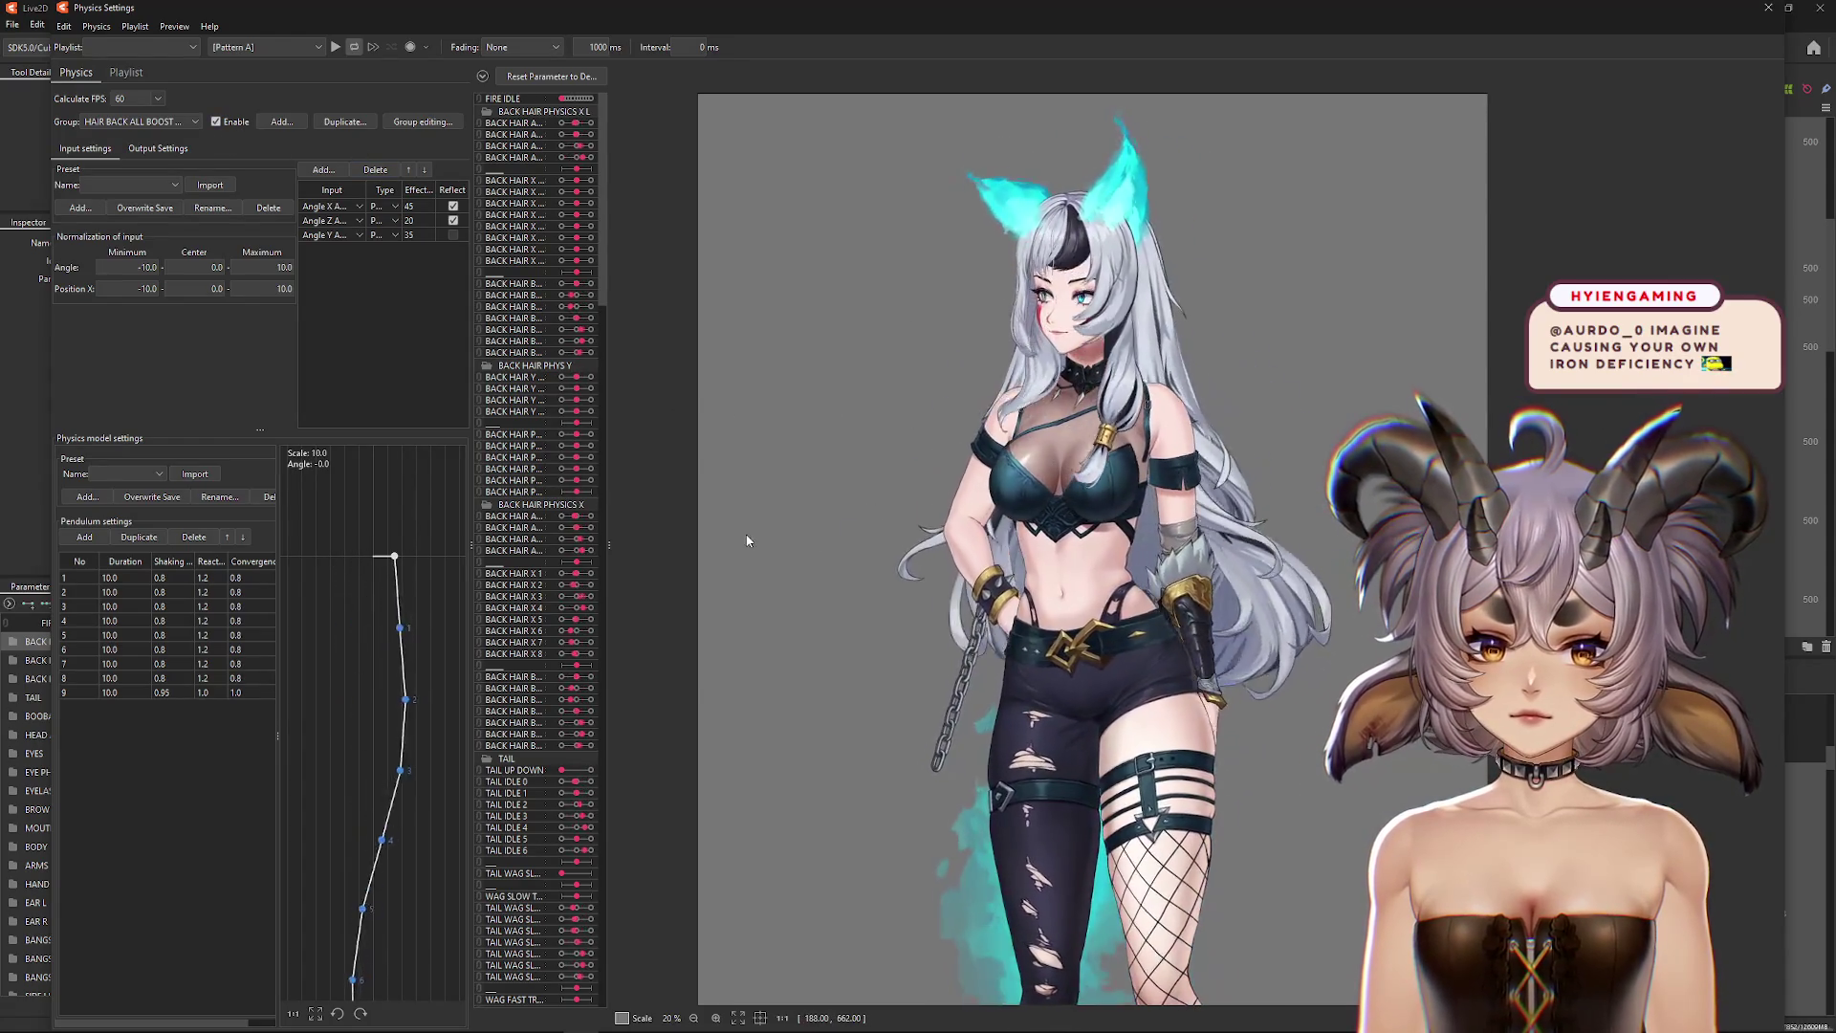
pyautogui.click(453, 220)
pyautogui.click(453, 234)
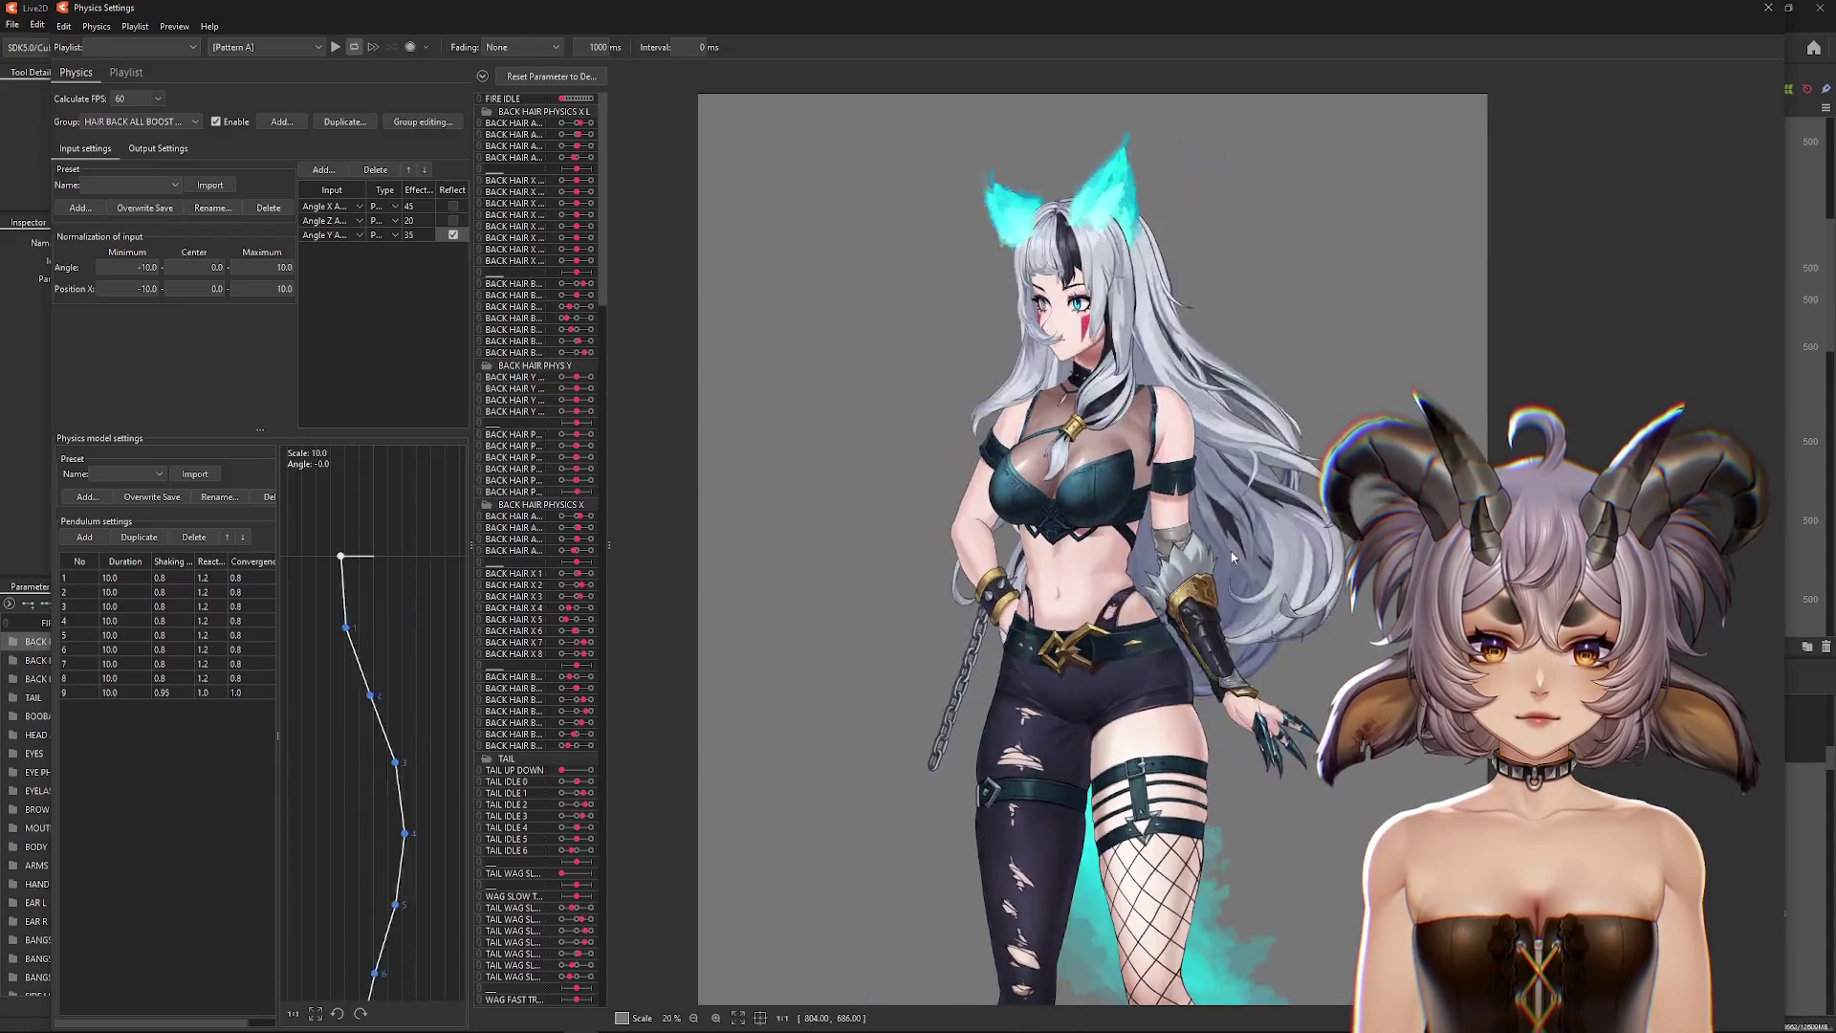
pyautogui.click(453, 206)
pyautogui.click(454, 220)
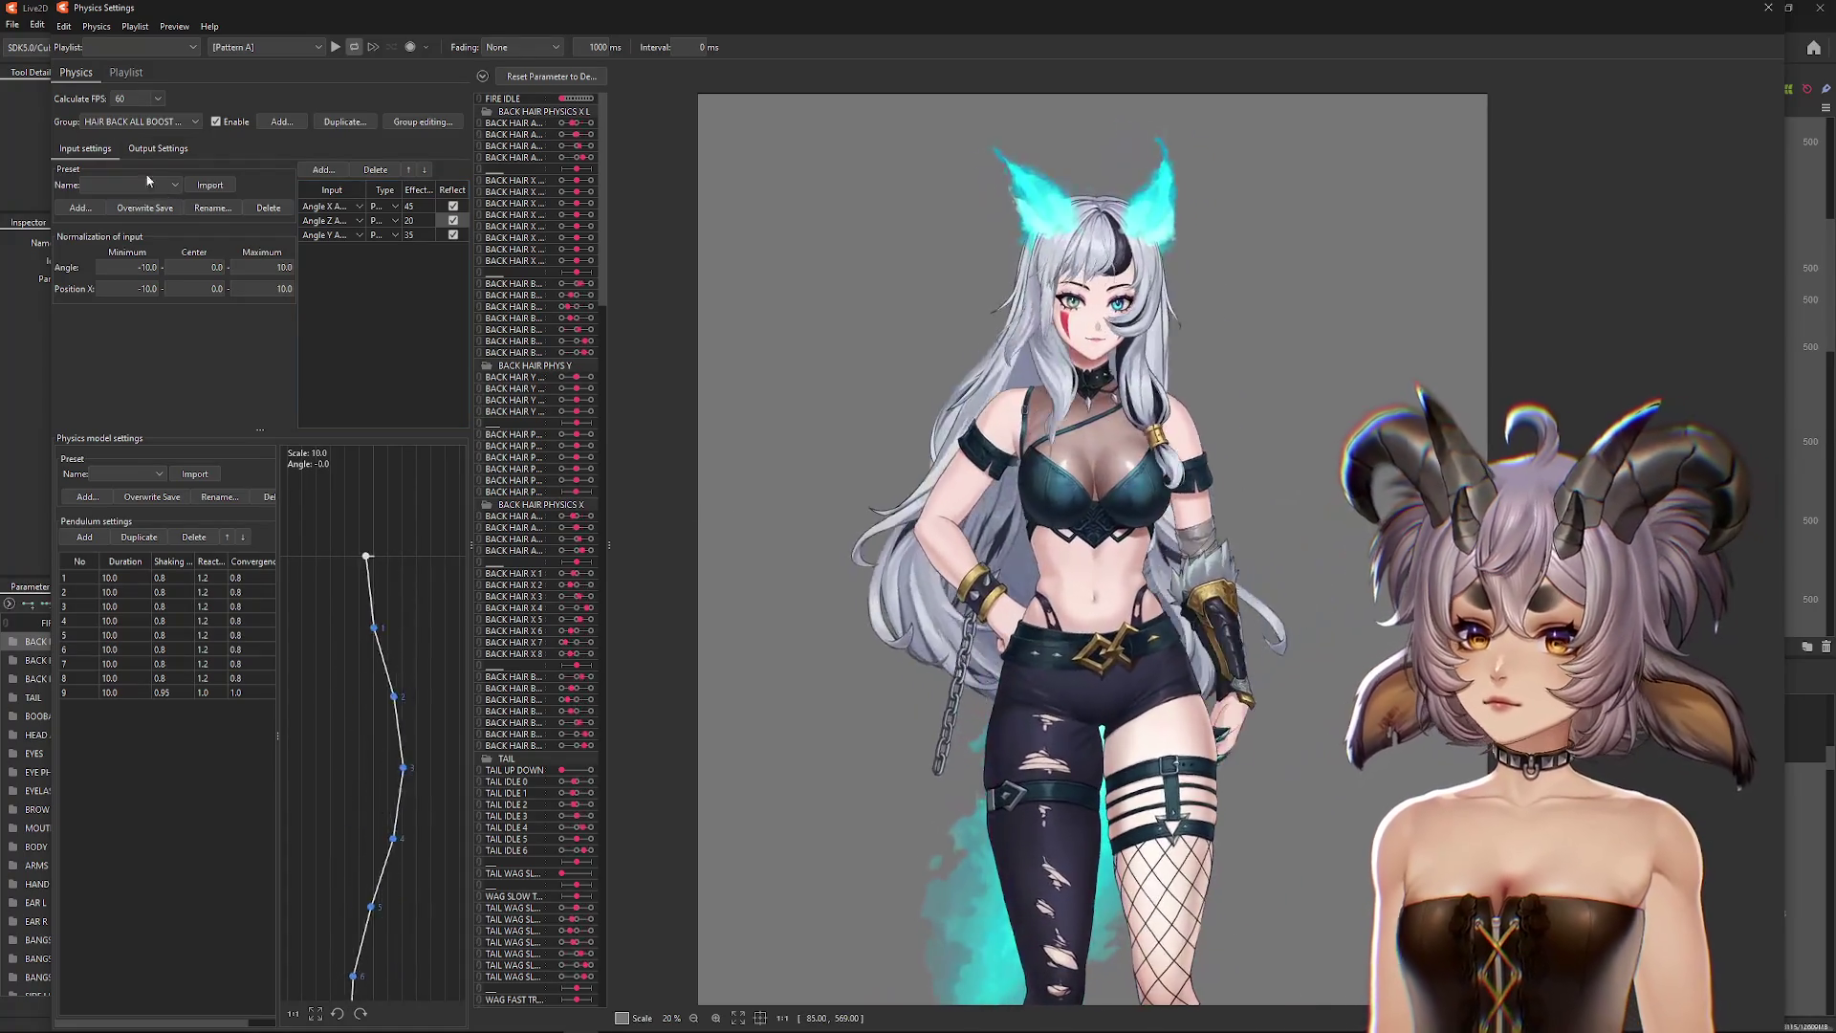
pyautogui.click(138, 121)
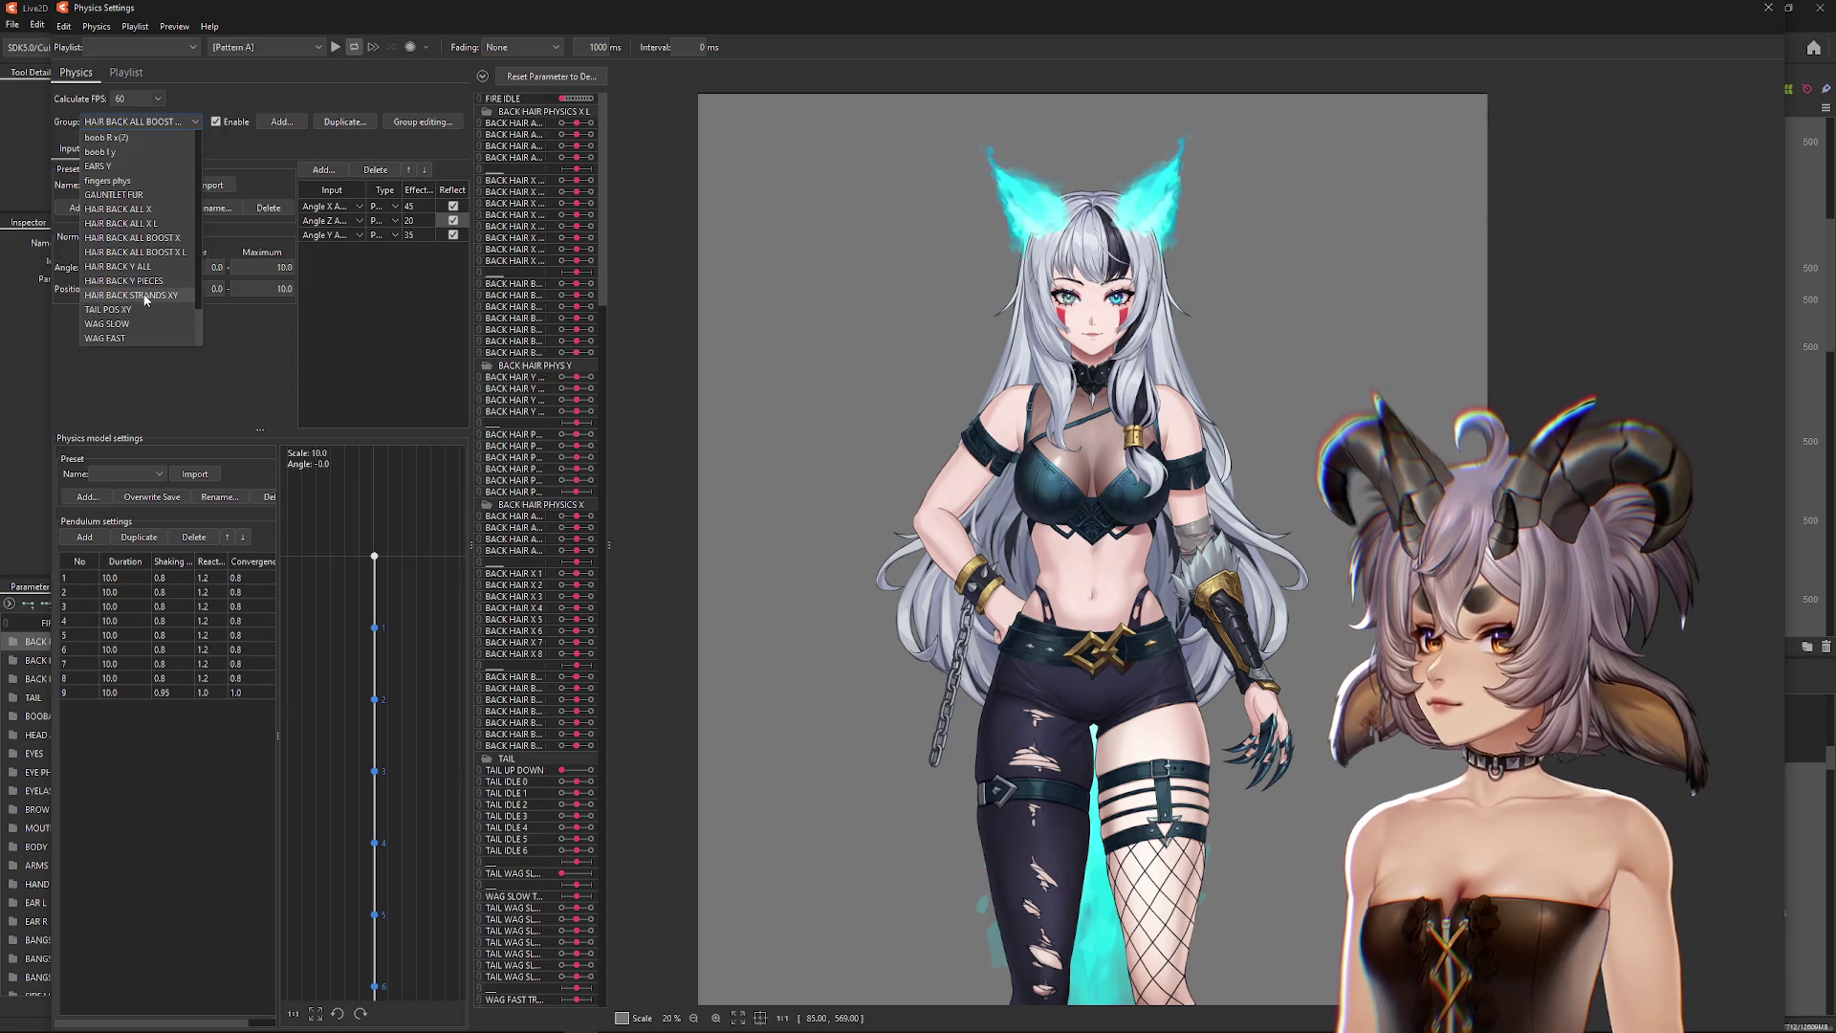
# Step: Select HAIR BACK STRANDS XY and create a duplicate of it, confirming with OK
pyautogui.click(146, 296)
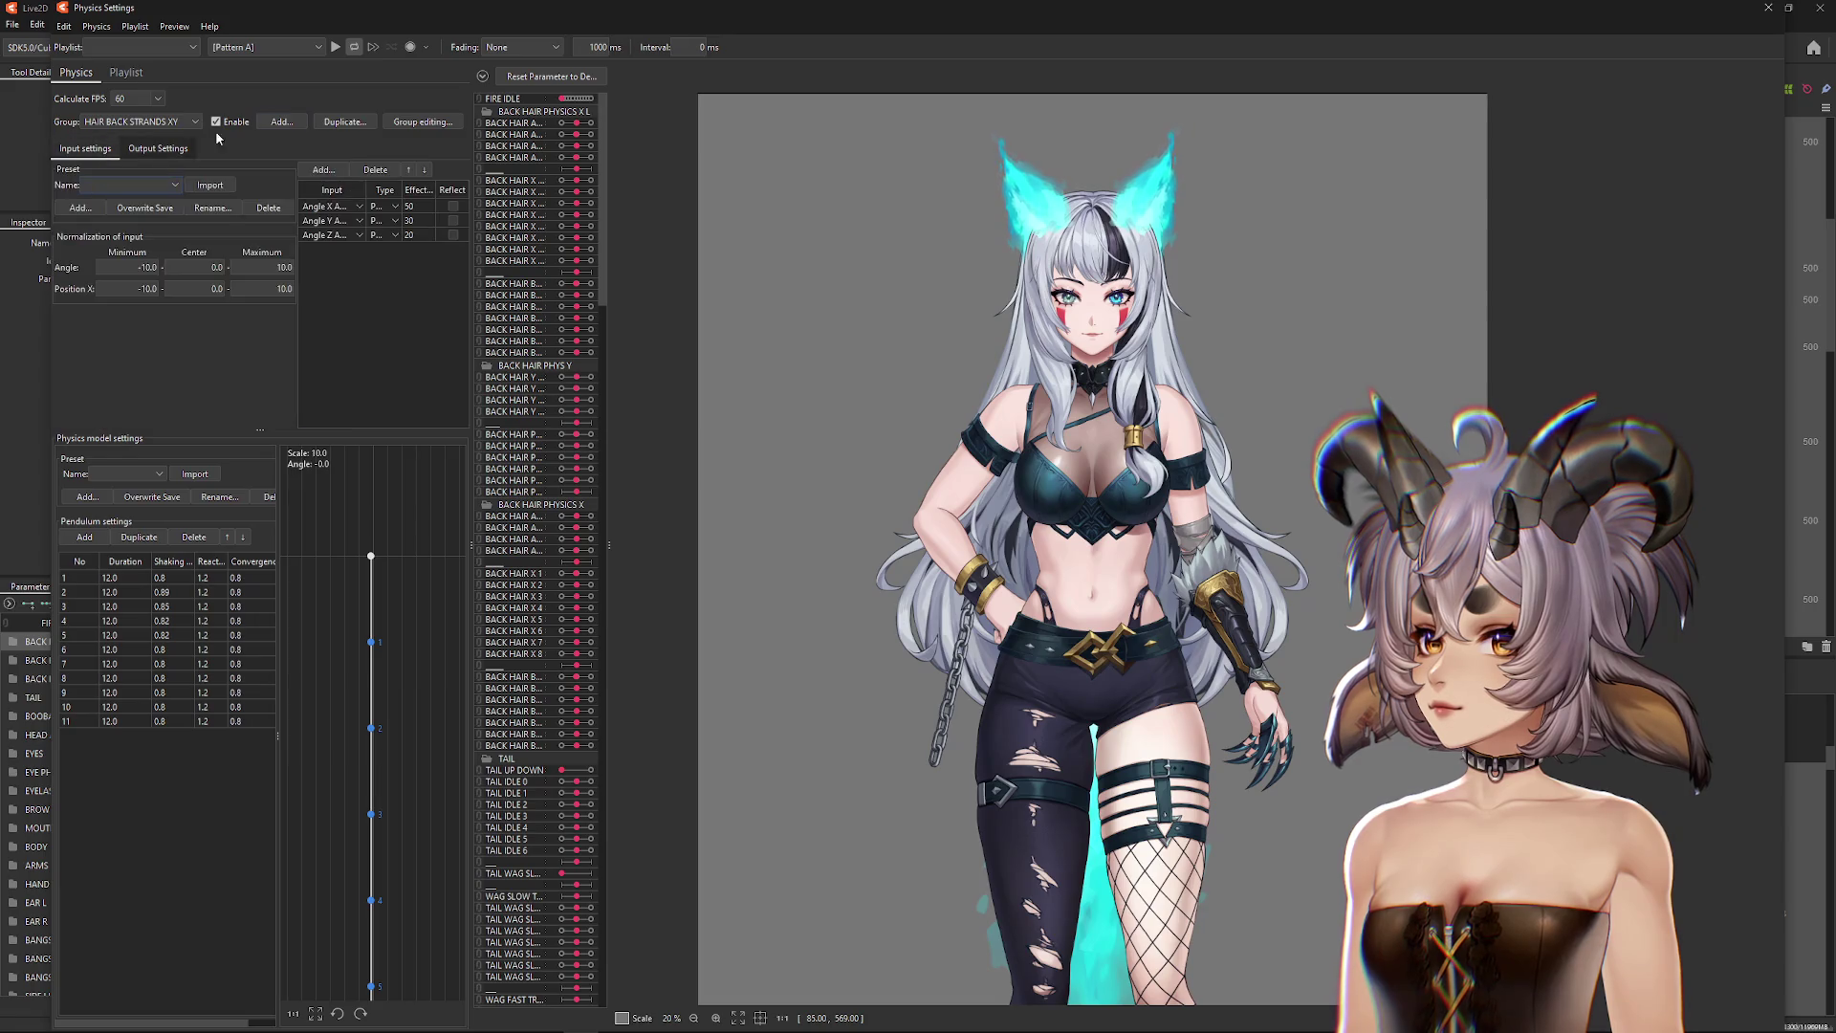
pyautogui.click(356, 121)
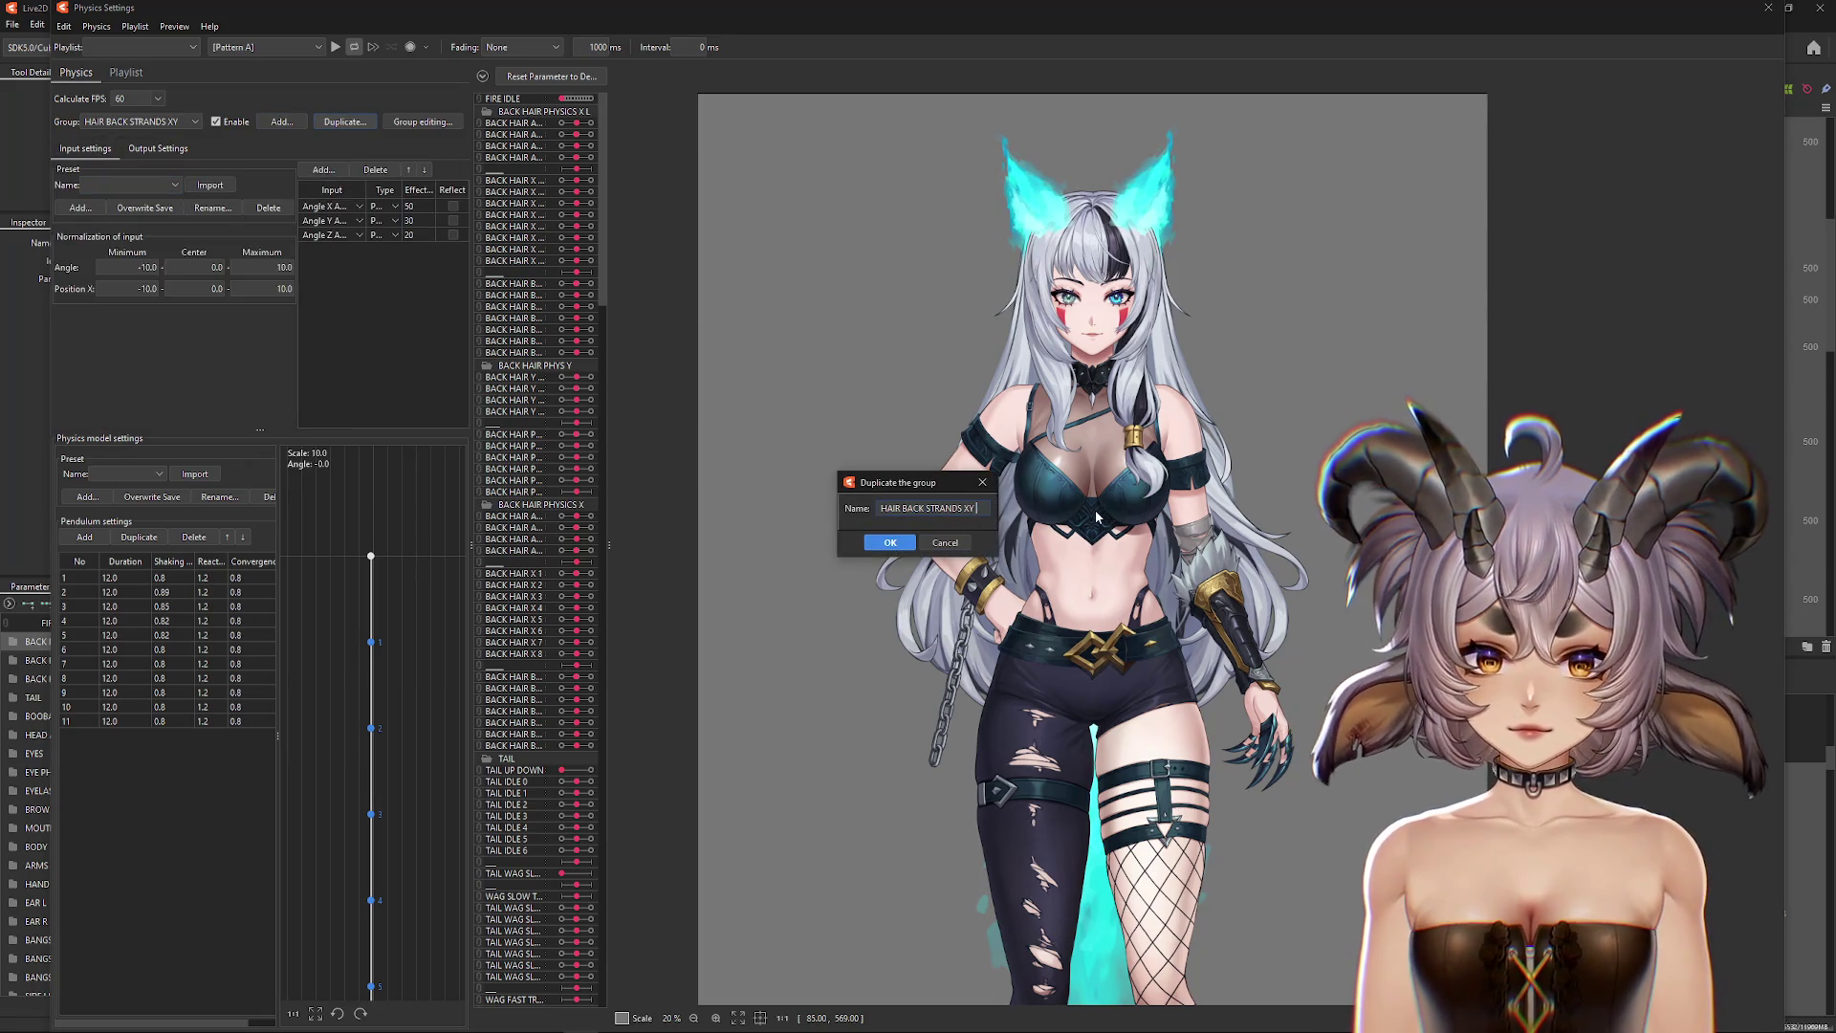
pyautogui.click(889, 542)
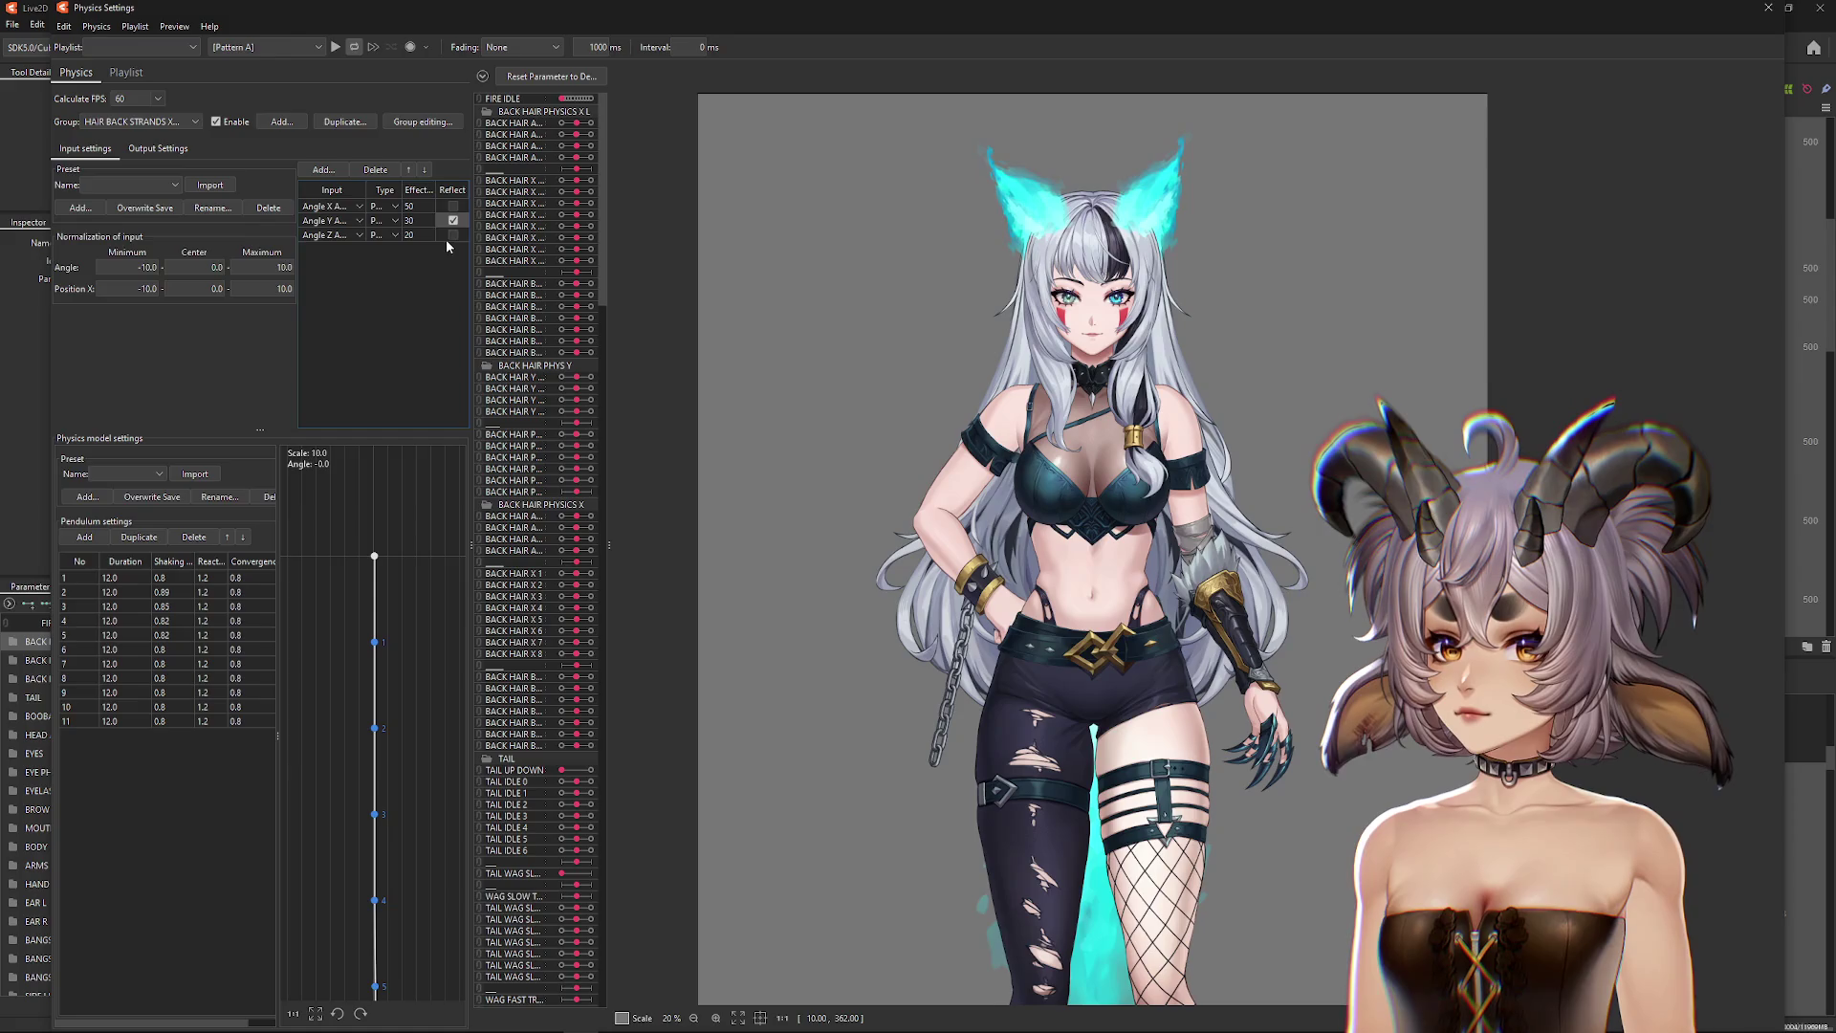
pyautogui.click(151, 150)
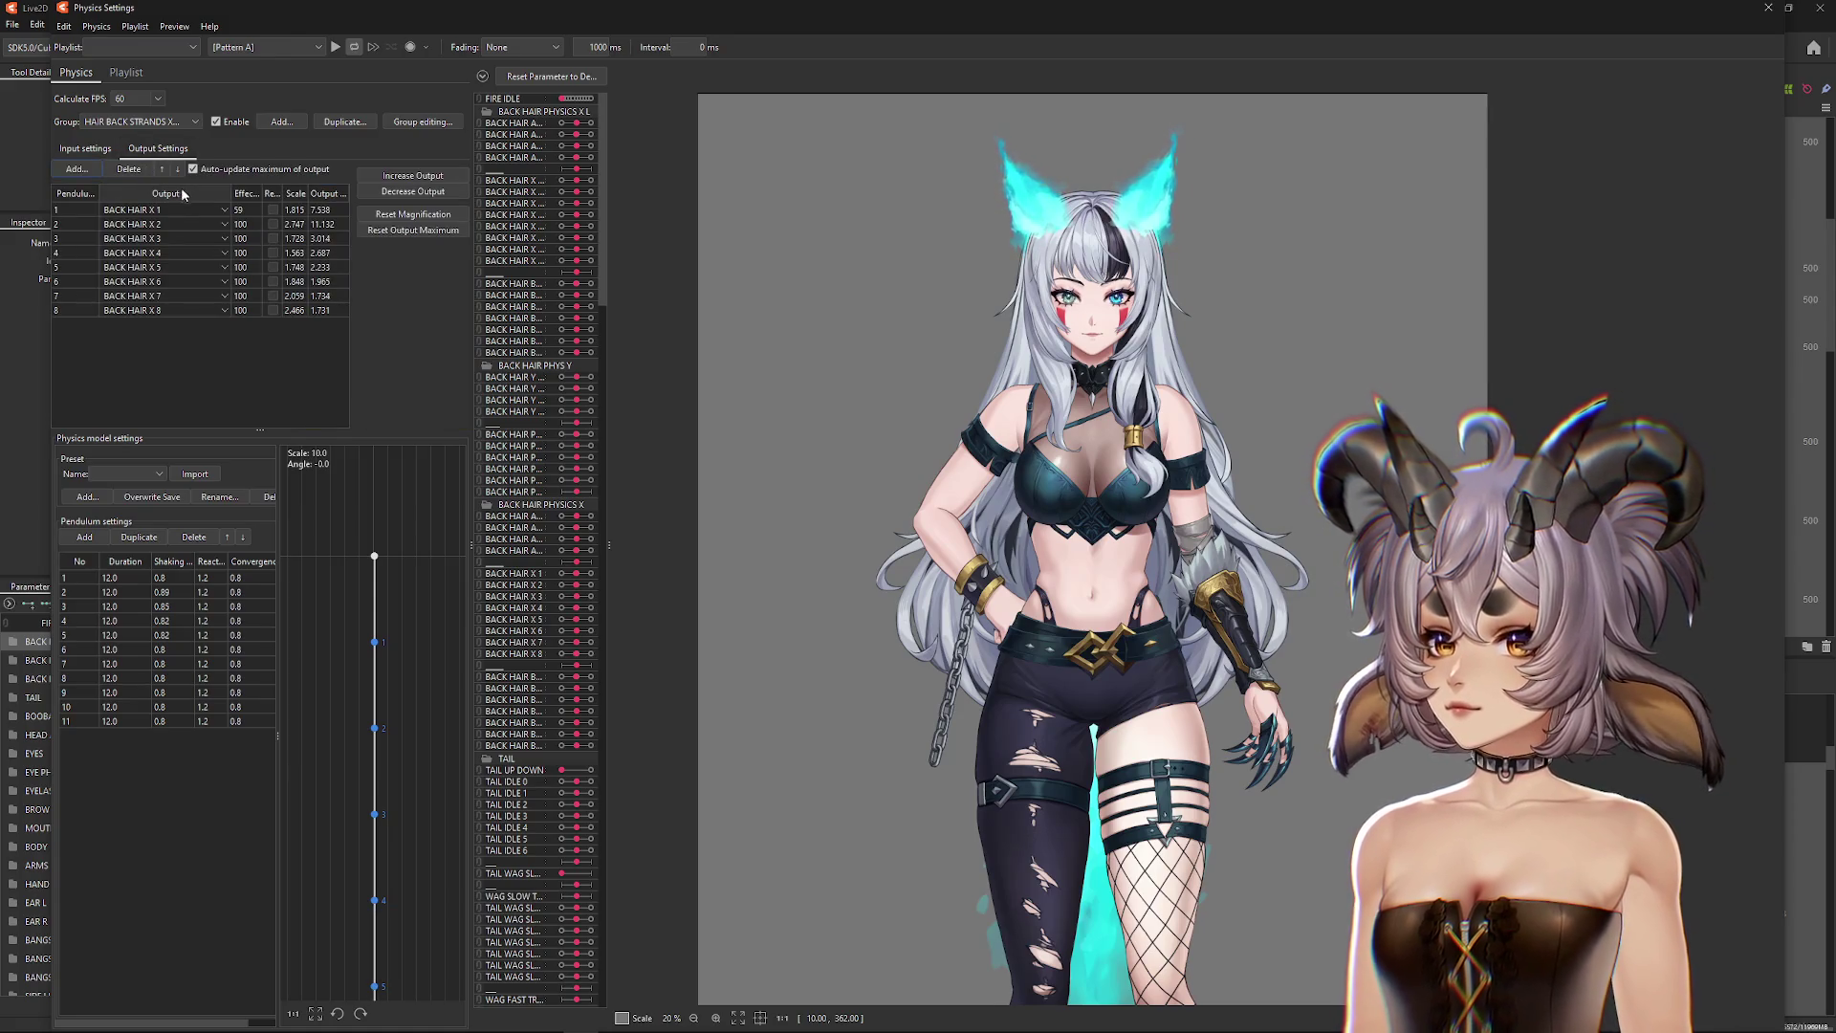
# Step: Set the copy's output rows 1–4 to BACK HAIR X 1 L through X 4 L
pyautogui.click(149, 210)
pyautogui.click(143, 311)
pyautogui.click(165, 224)
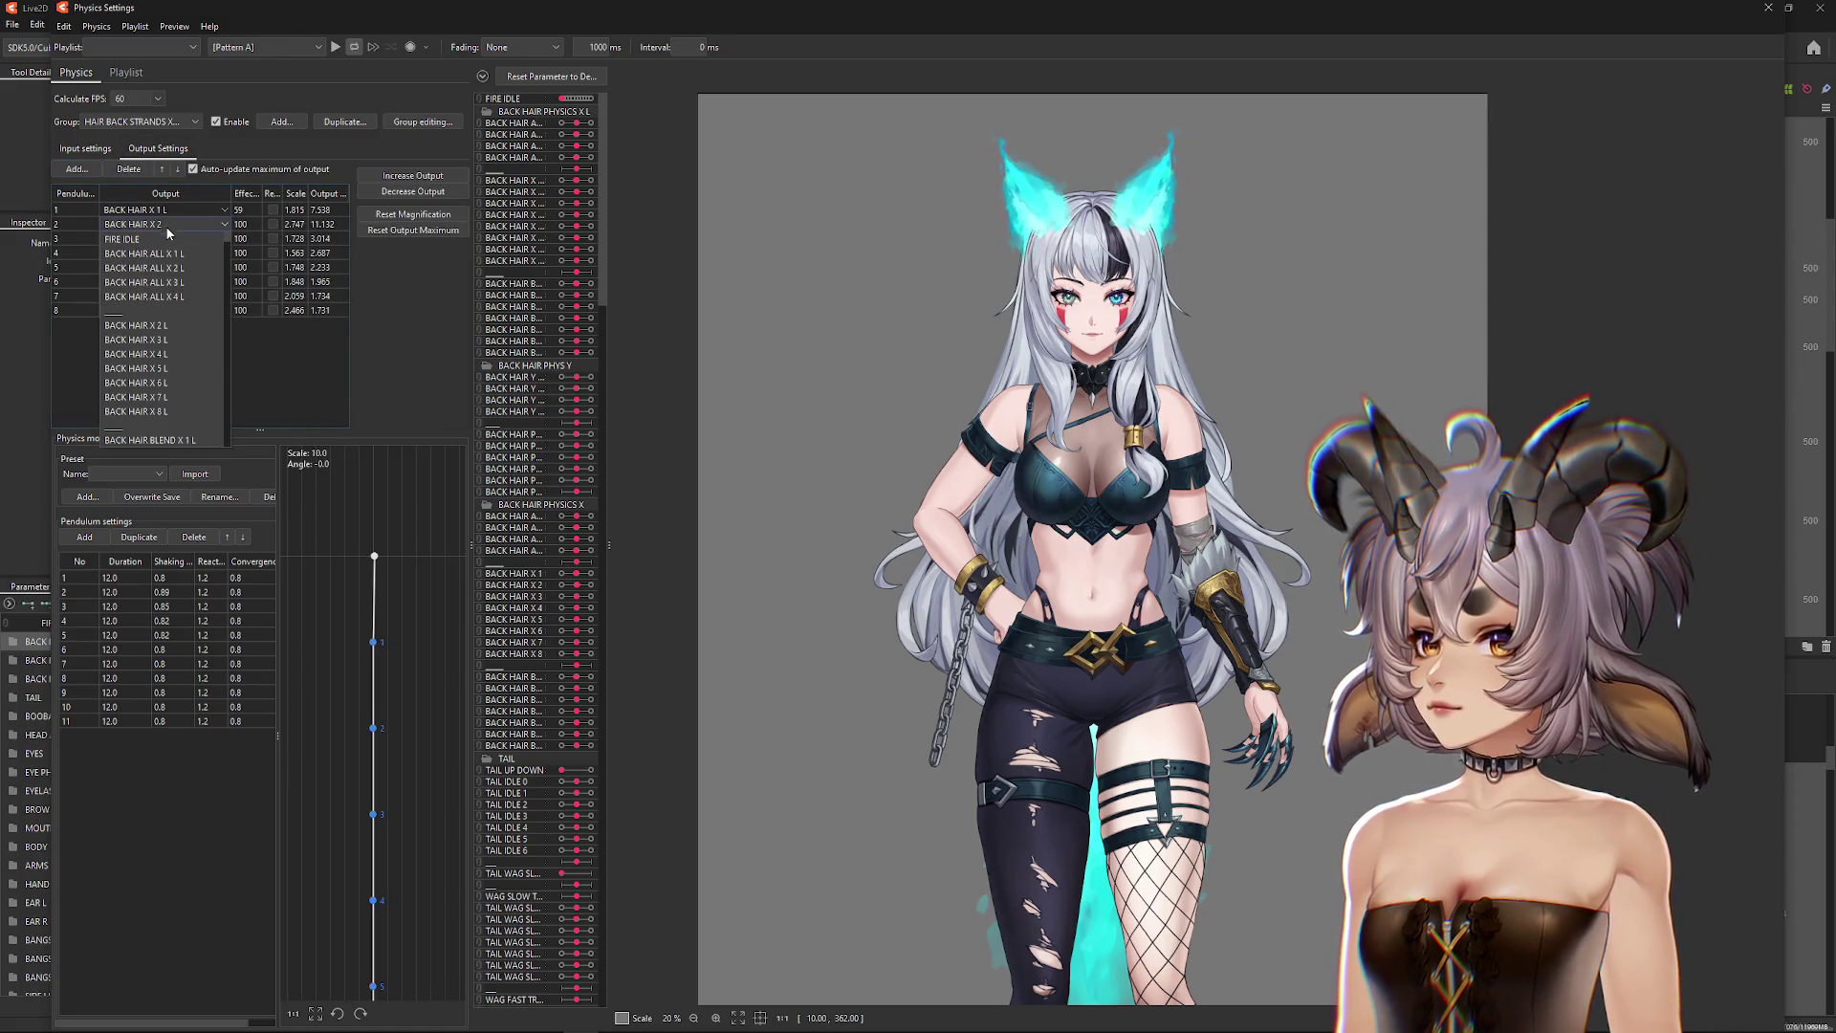
pyautogui.click(162, 321)
pyautogui.click(164, 238)
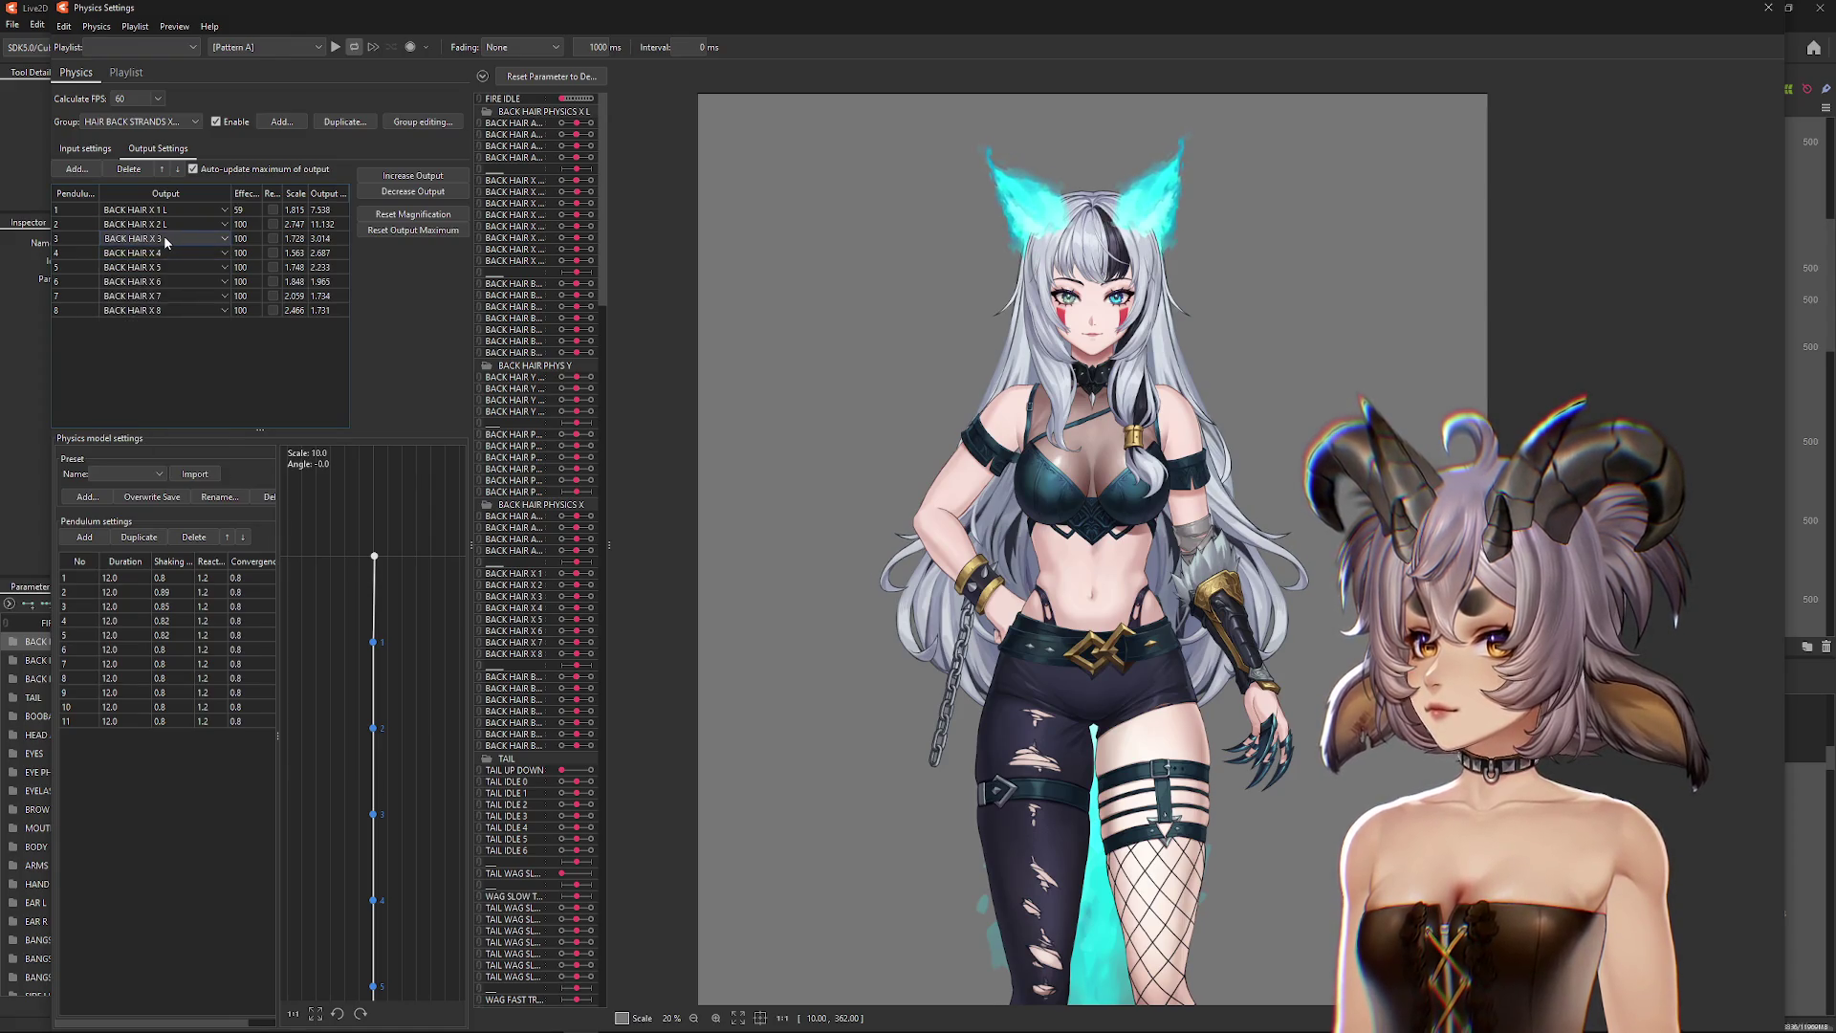
pyautogui.click(163, 317)
pyautogui.click(159, 253)
pyautogui.click(168, 355)
# Step: Set output rows 5–8 to BACK HAIR X 5 L through X 8 L
pyautogui.click(165, 266)
pyautogui.click(179, 371)
pyautogui.click(168, 280)
pyautogui.click(165, 385)
pyautogui.click(162, 296)
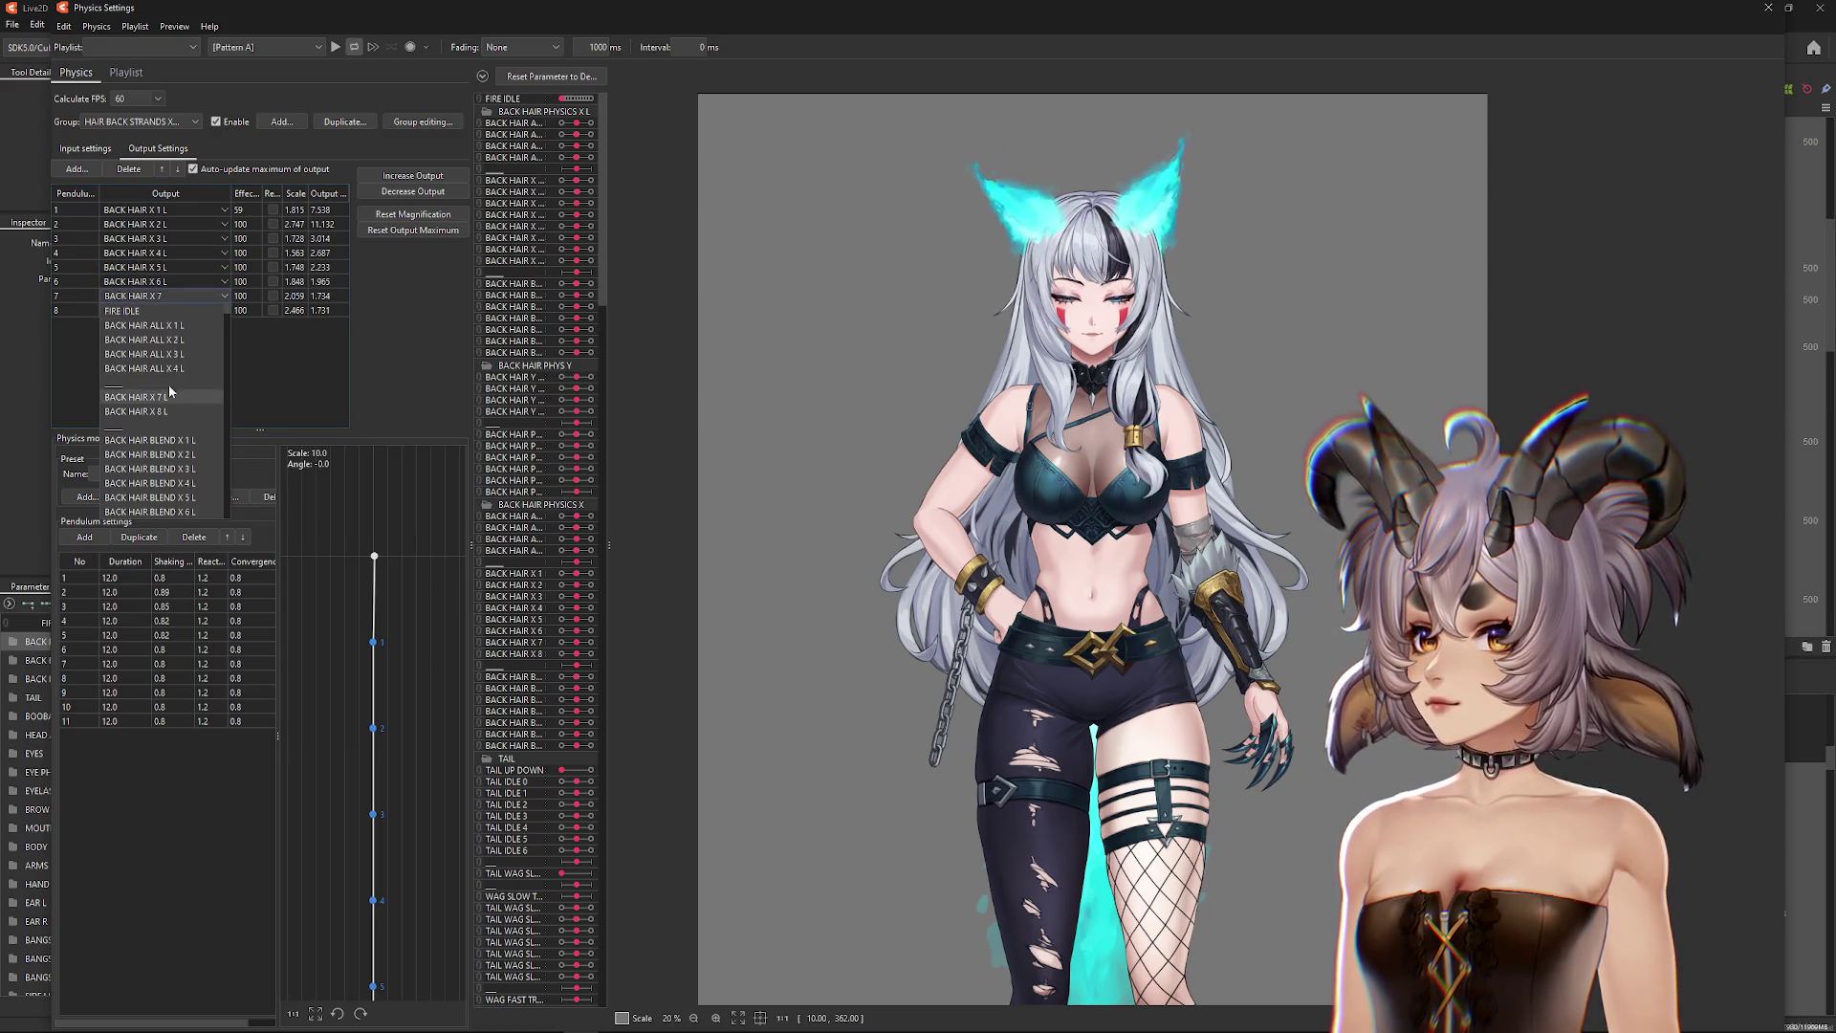
pyautogui.click(136, 397)
pyautogui.click(165, 310)
pyautogui.click(170, 413)
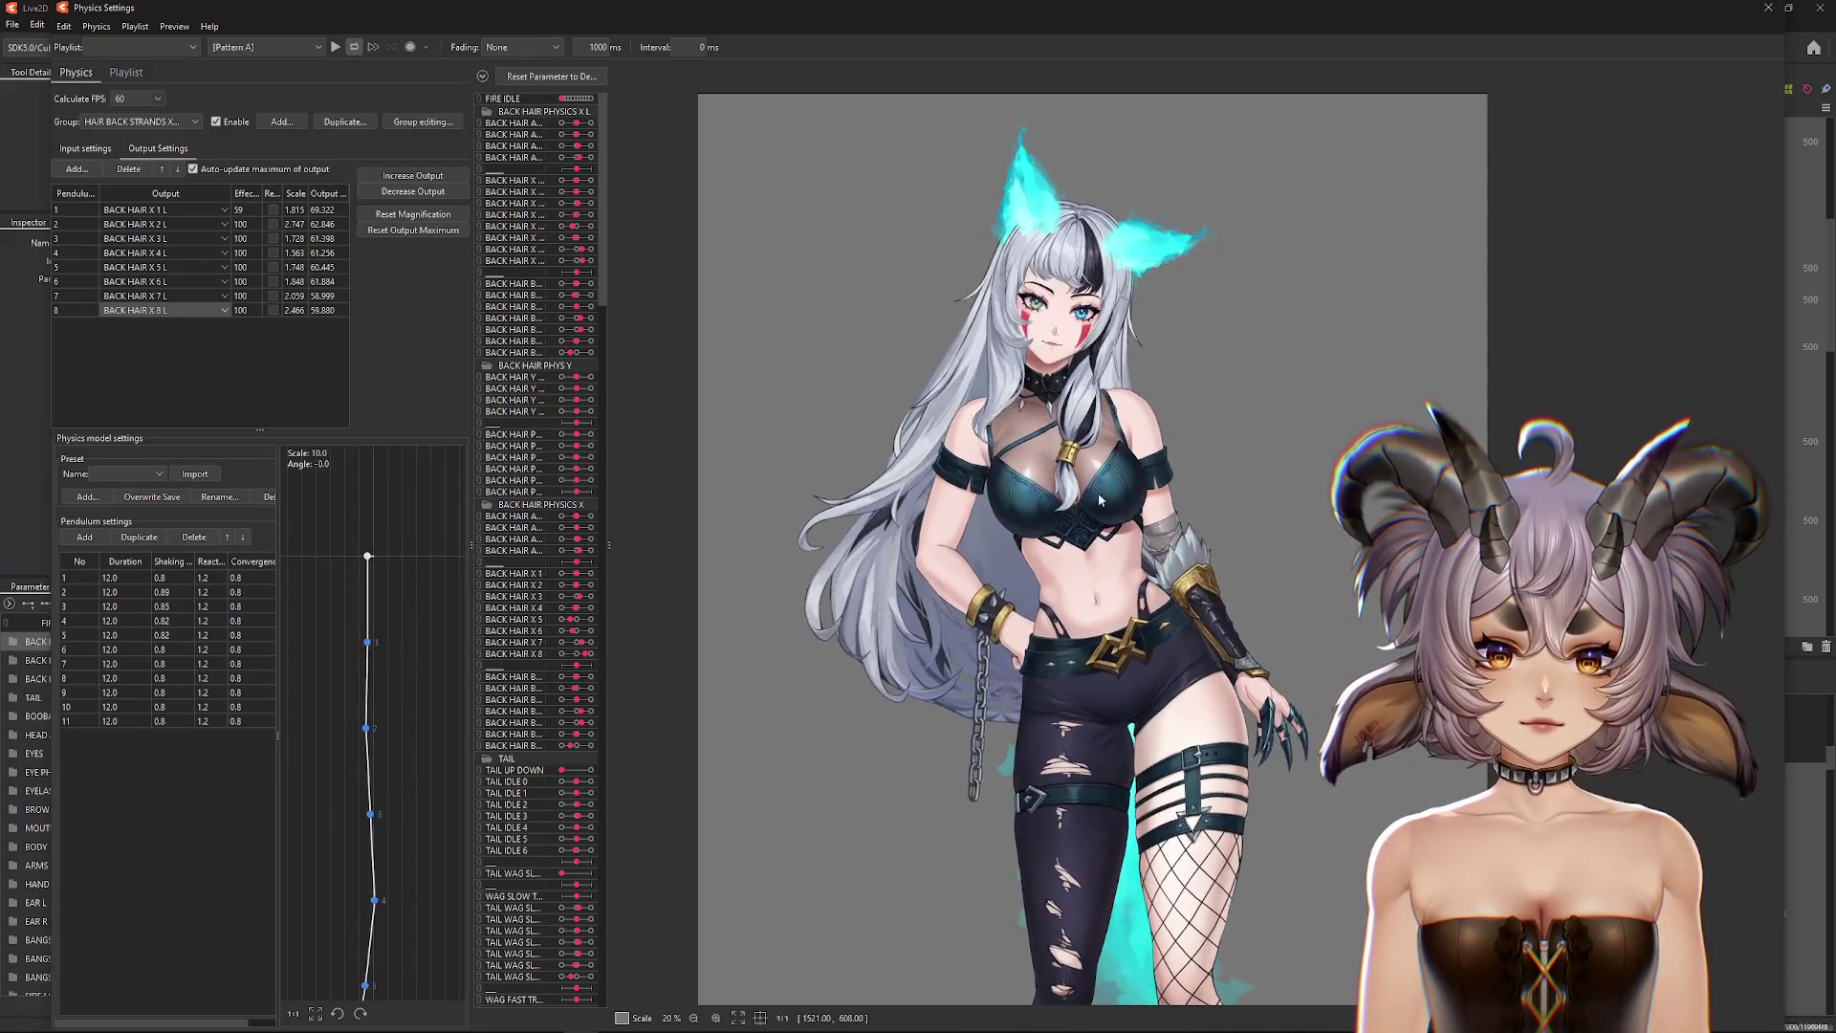
pyautogui.click(85, 148)
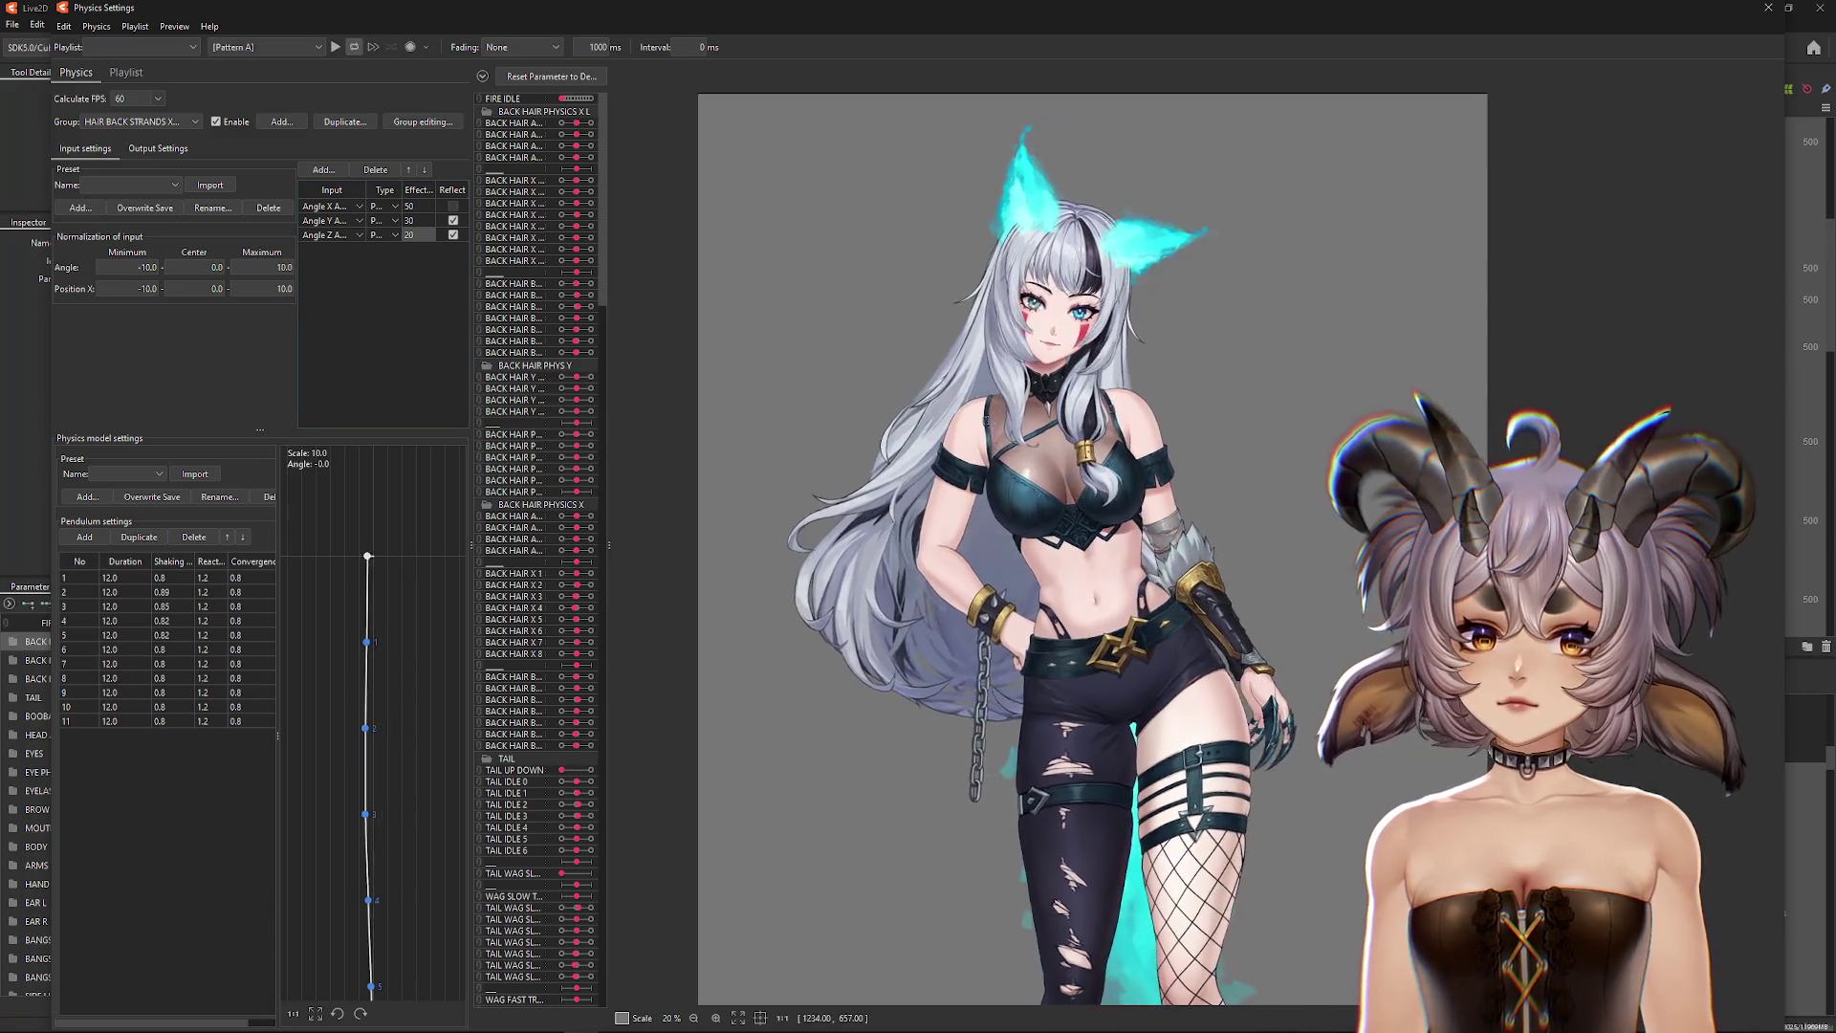
pyautogui.click(143, 121)
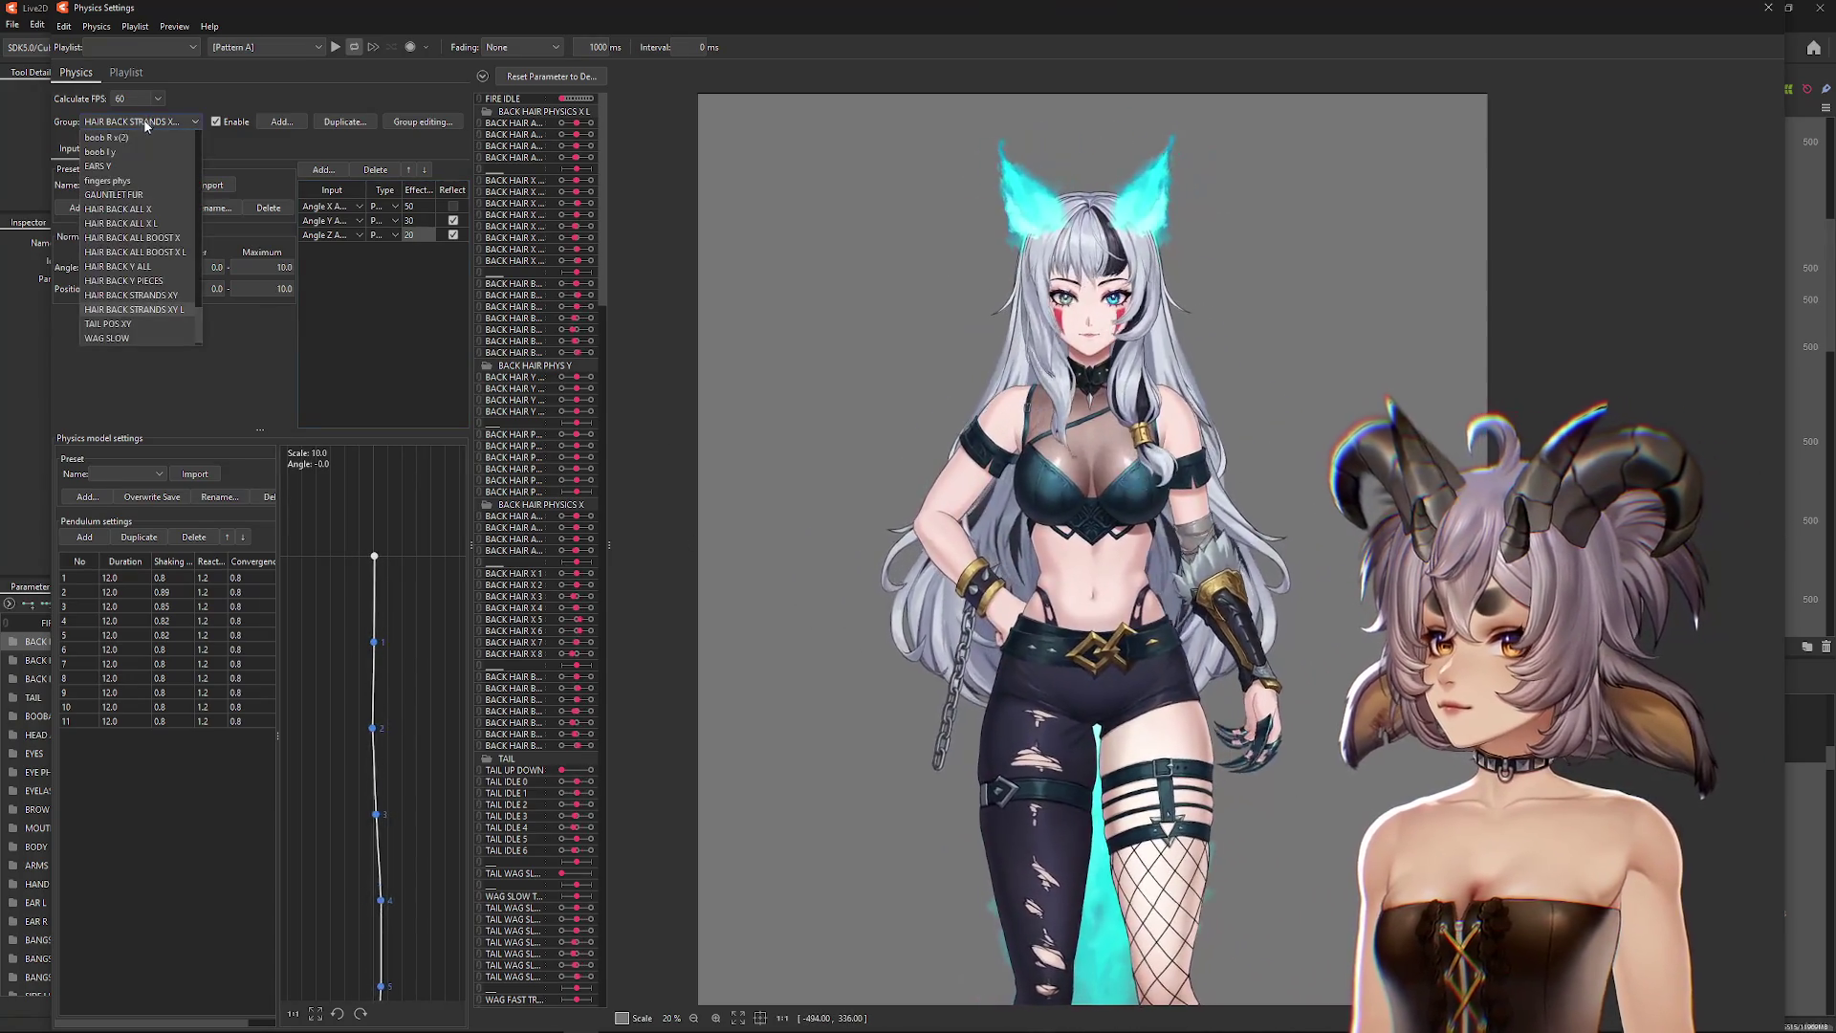
# Step: Add Angle Z AUG from HEAD ANGLES as an input to HAIR BACK ALL X
pyautogui.click(191, 239)
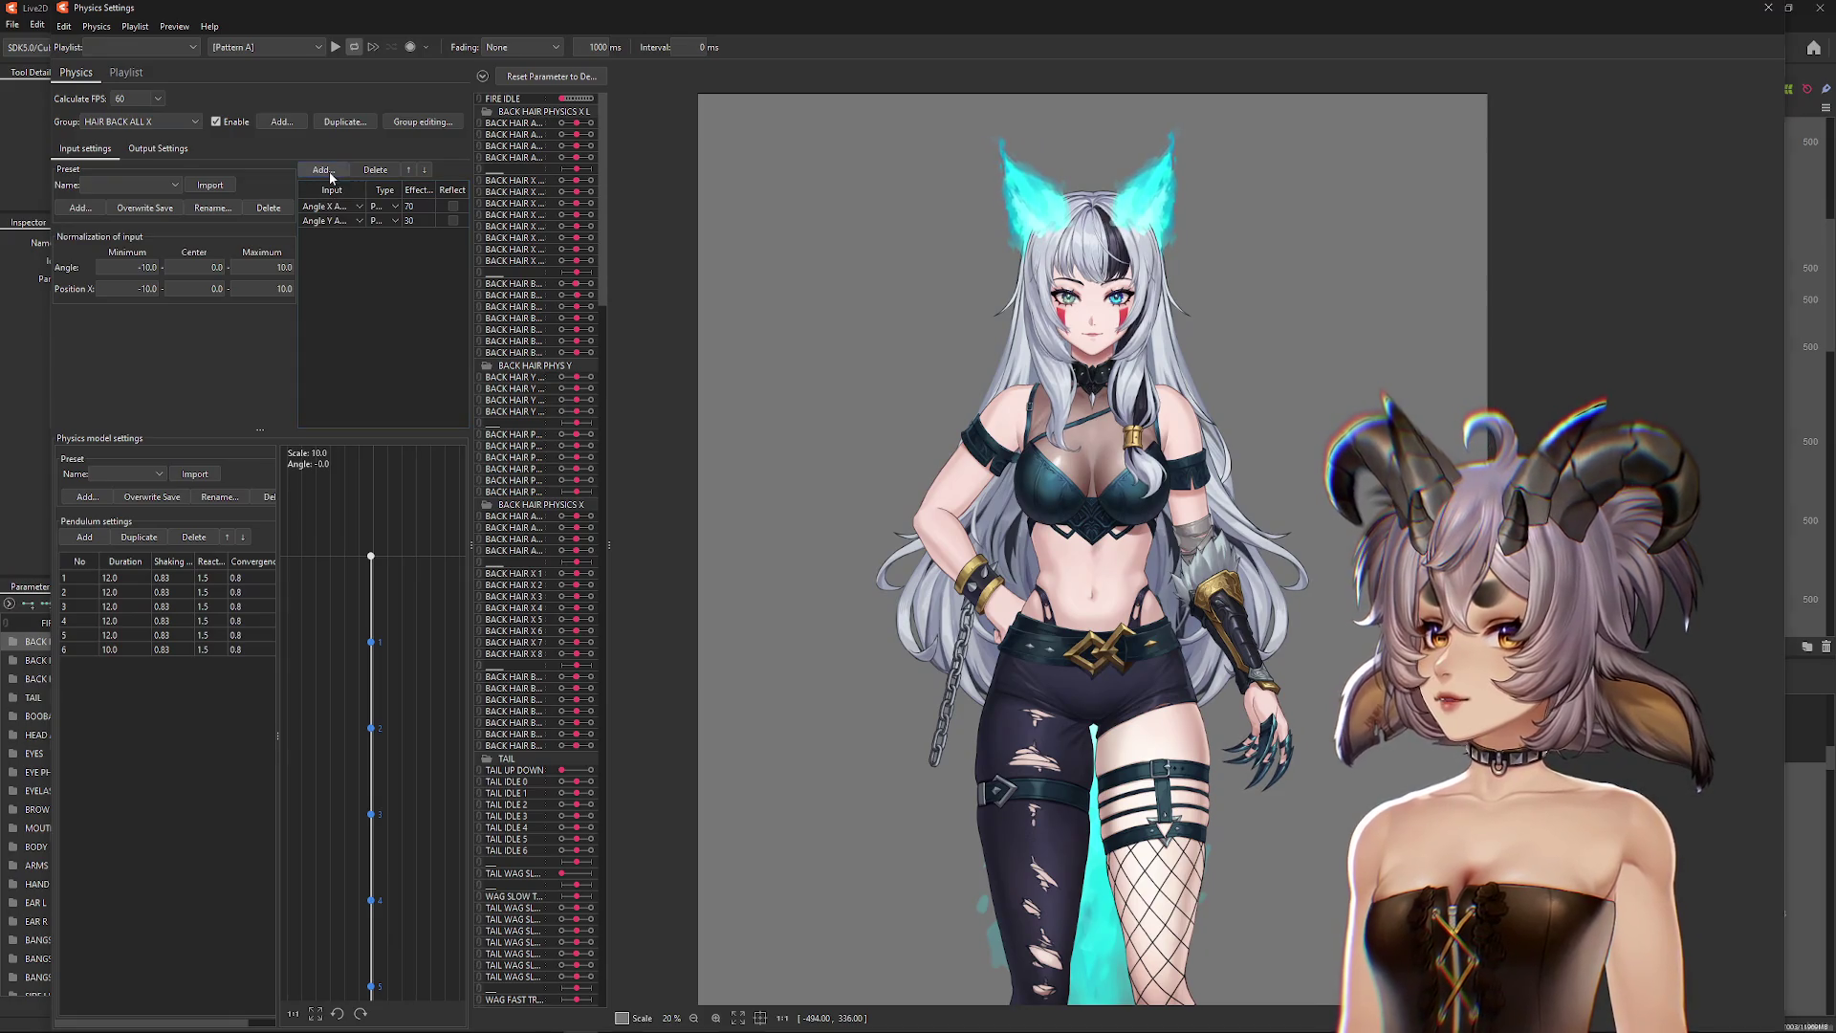
pyautogui.click(330, 173)
pyautogui.click(781, 355)
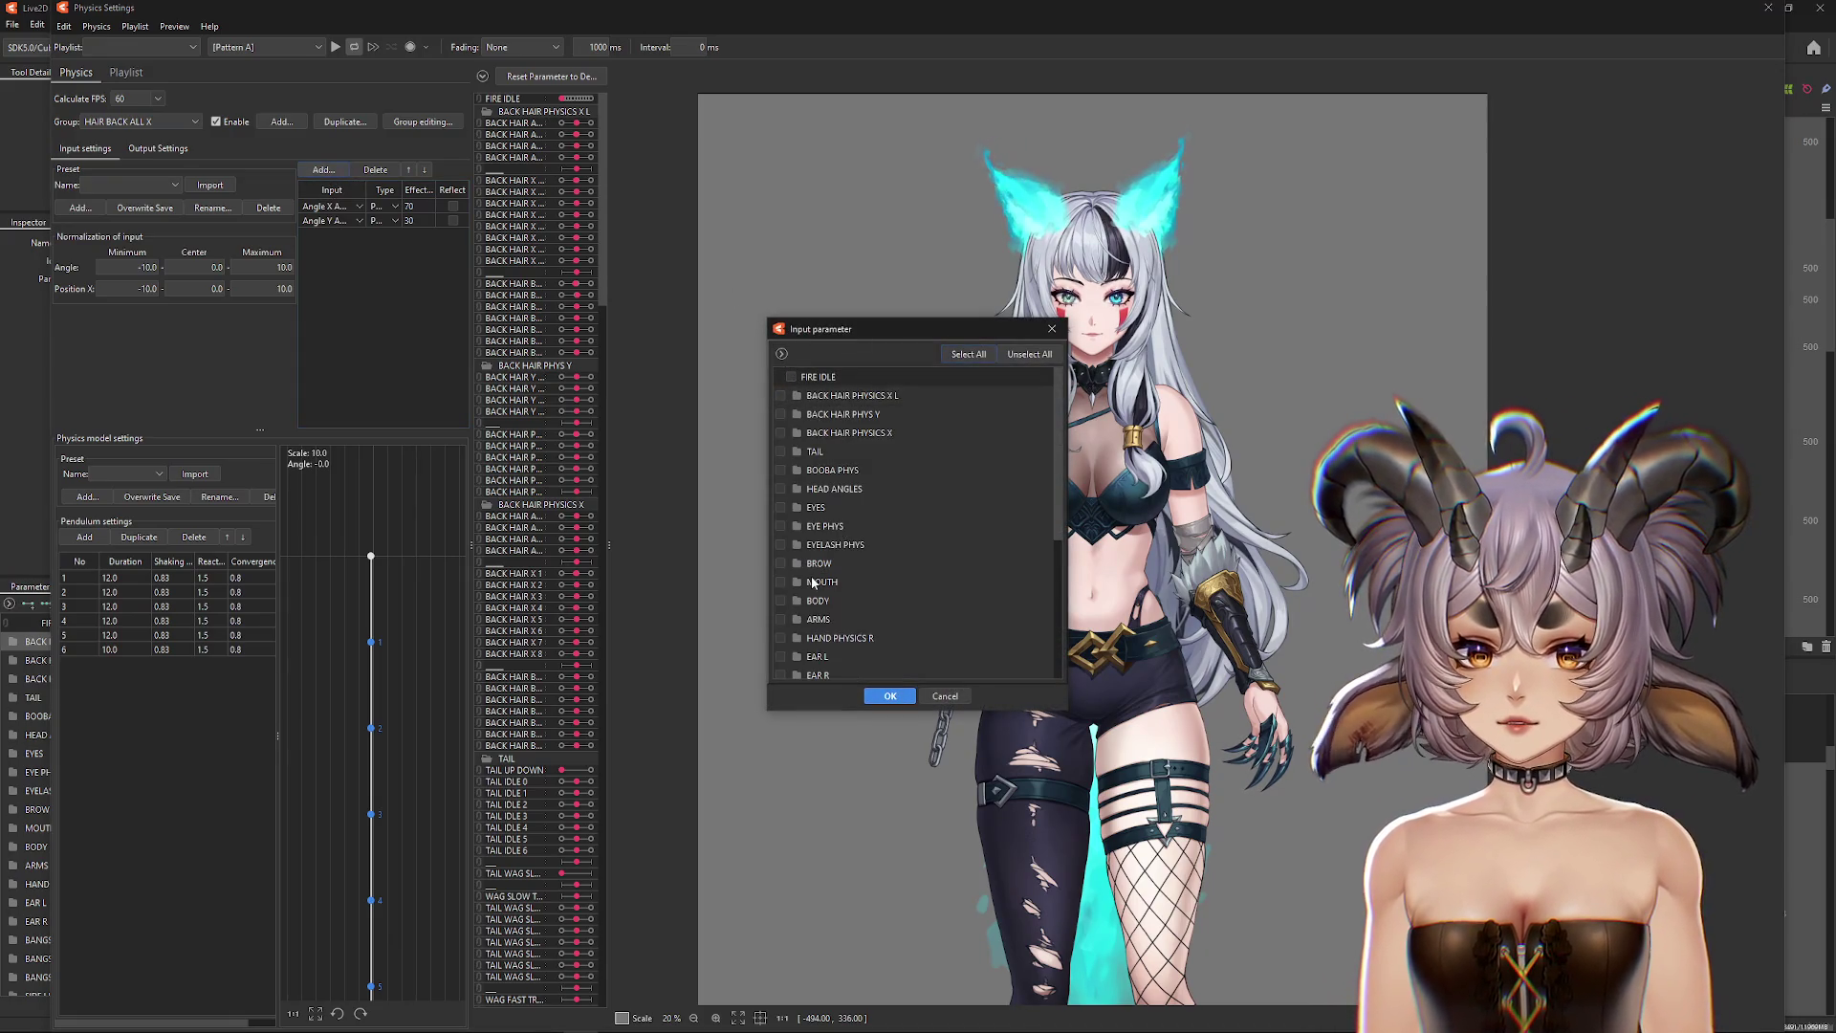
pyautogui.click(798, 488)
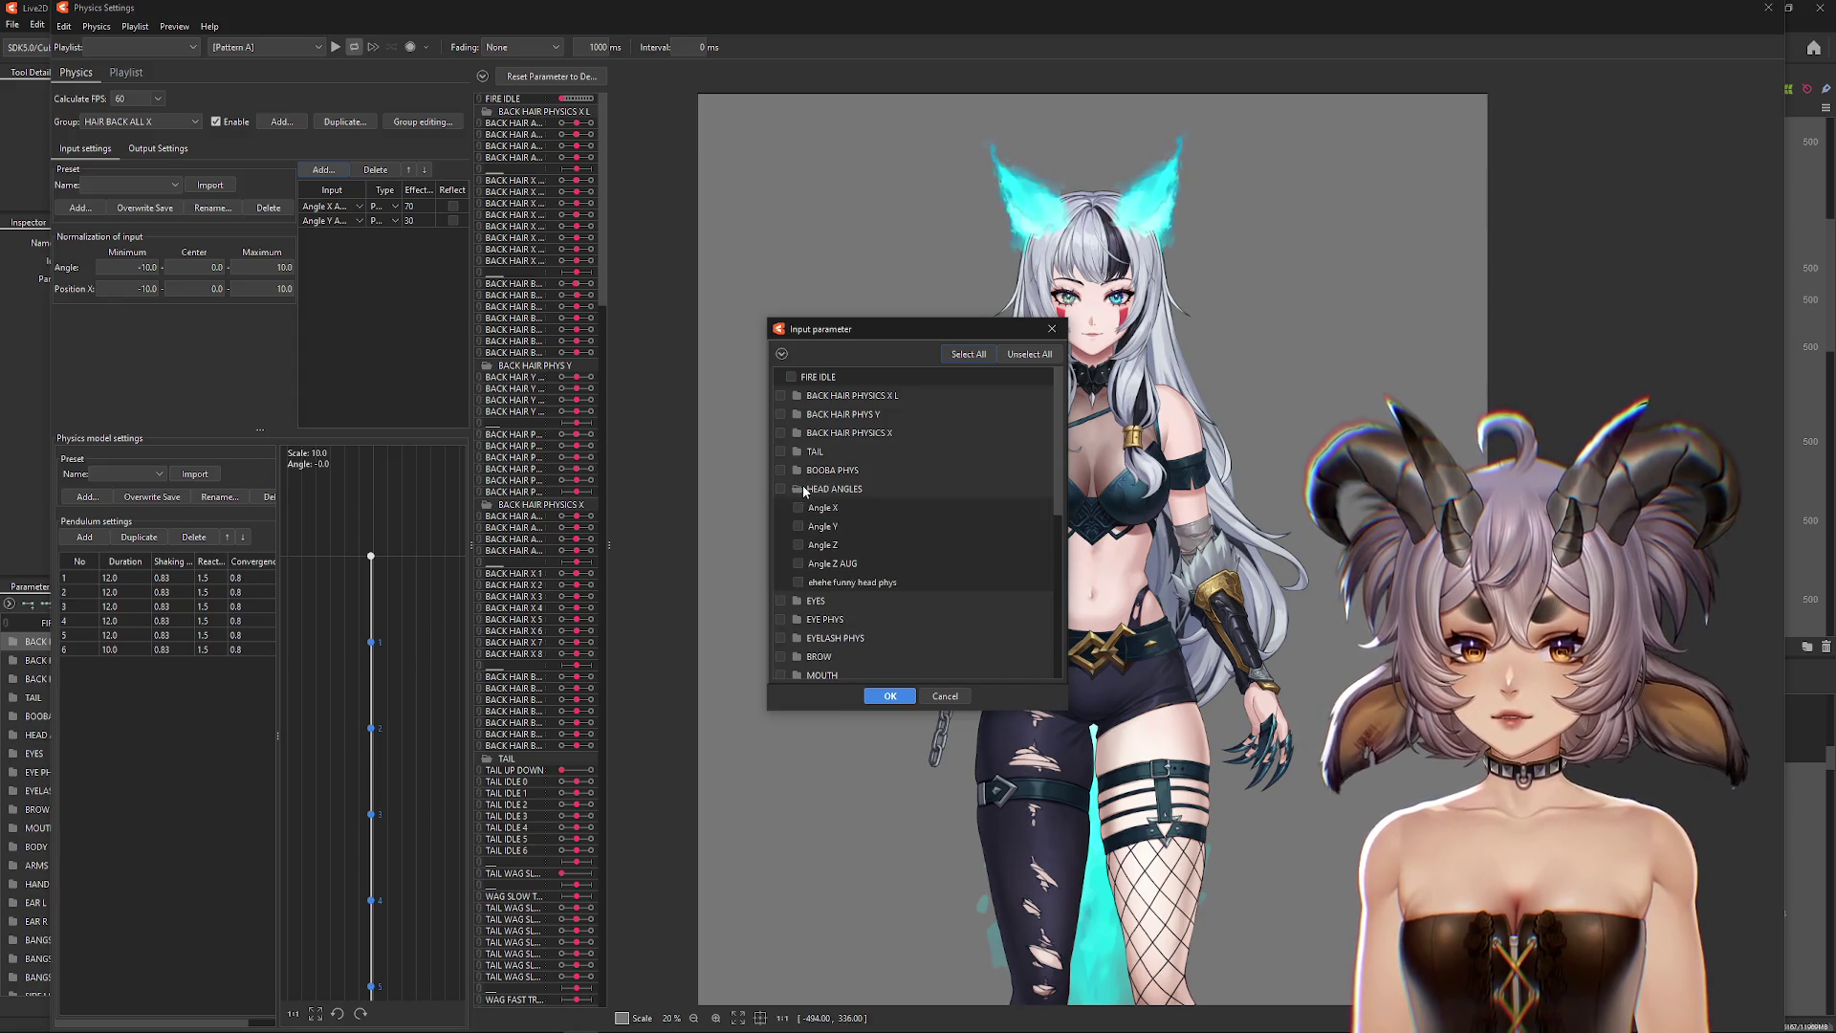
pyautogui.click(887, 697)
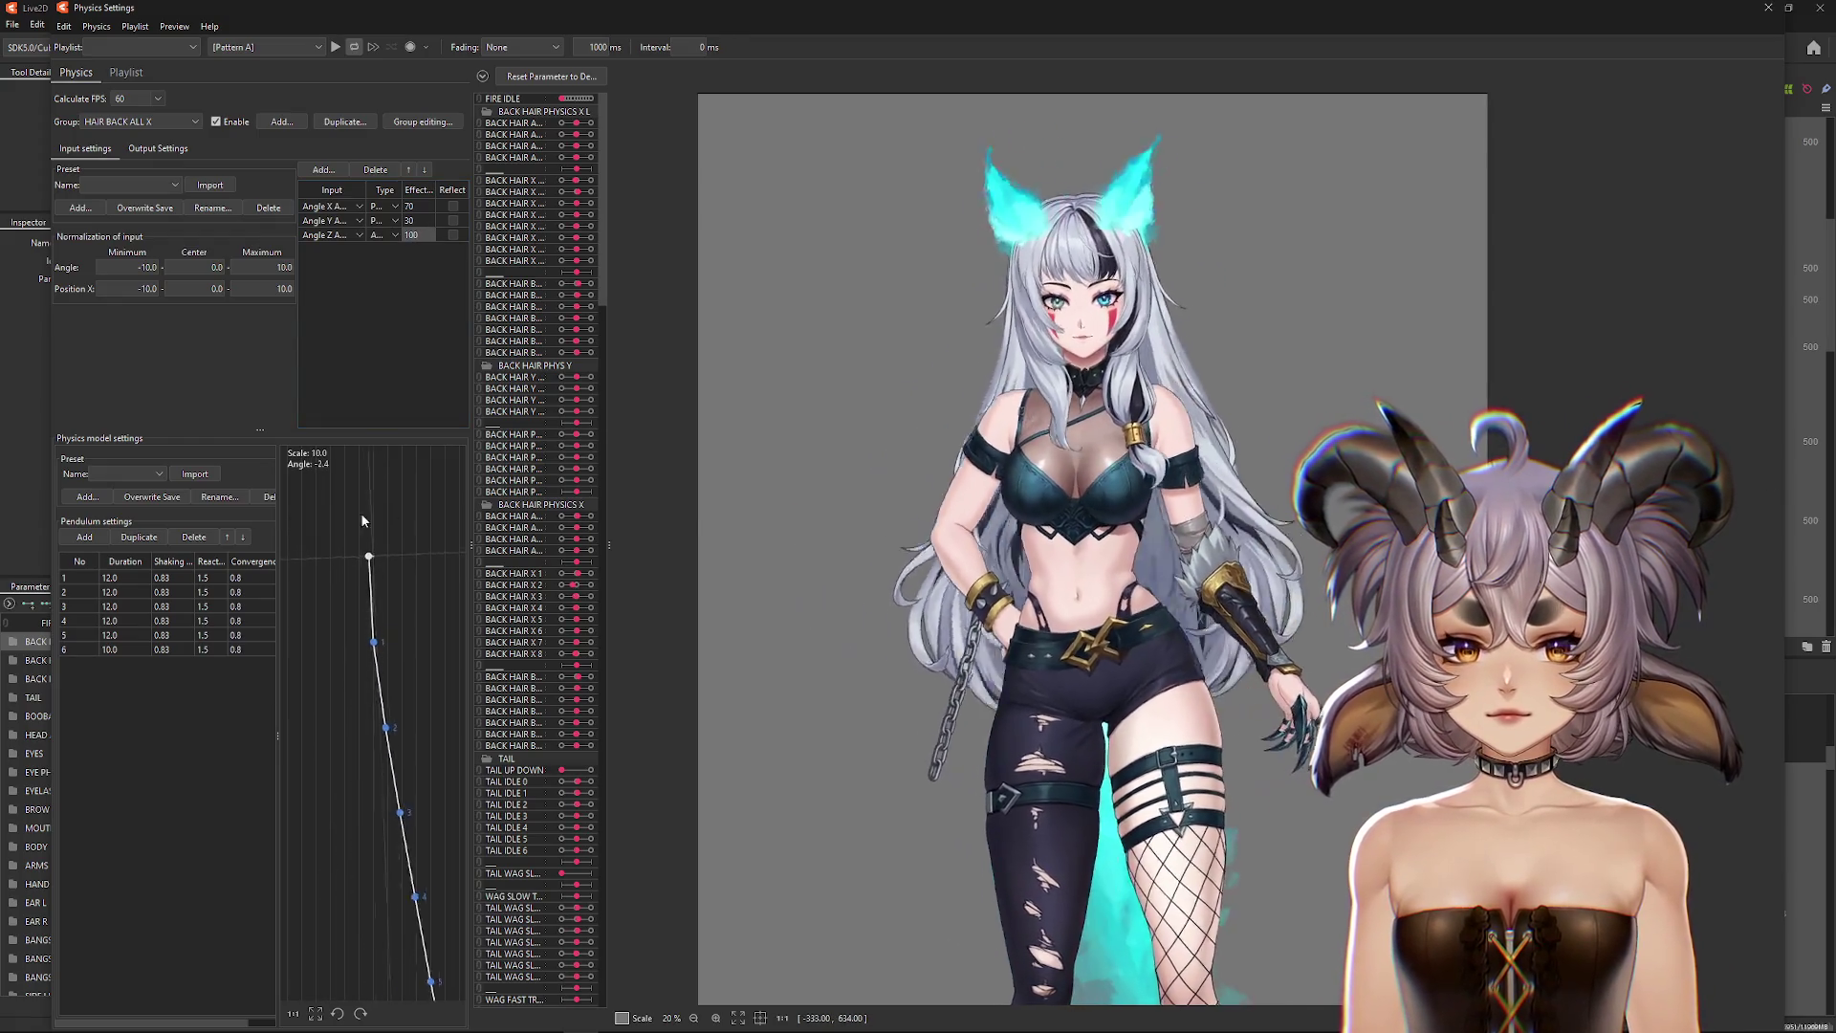
# Step: Widen the Angle normalization range to minimum -25 and maximum 25
pyautogui.click(134, 267)
pyautogui.write('-25')
pyautogui.press('Return')
pyautogui.click(271, 267)
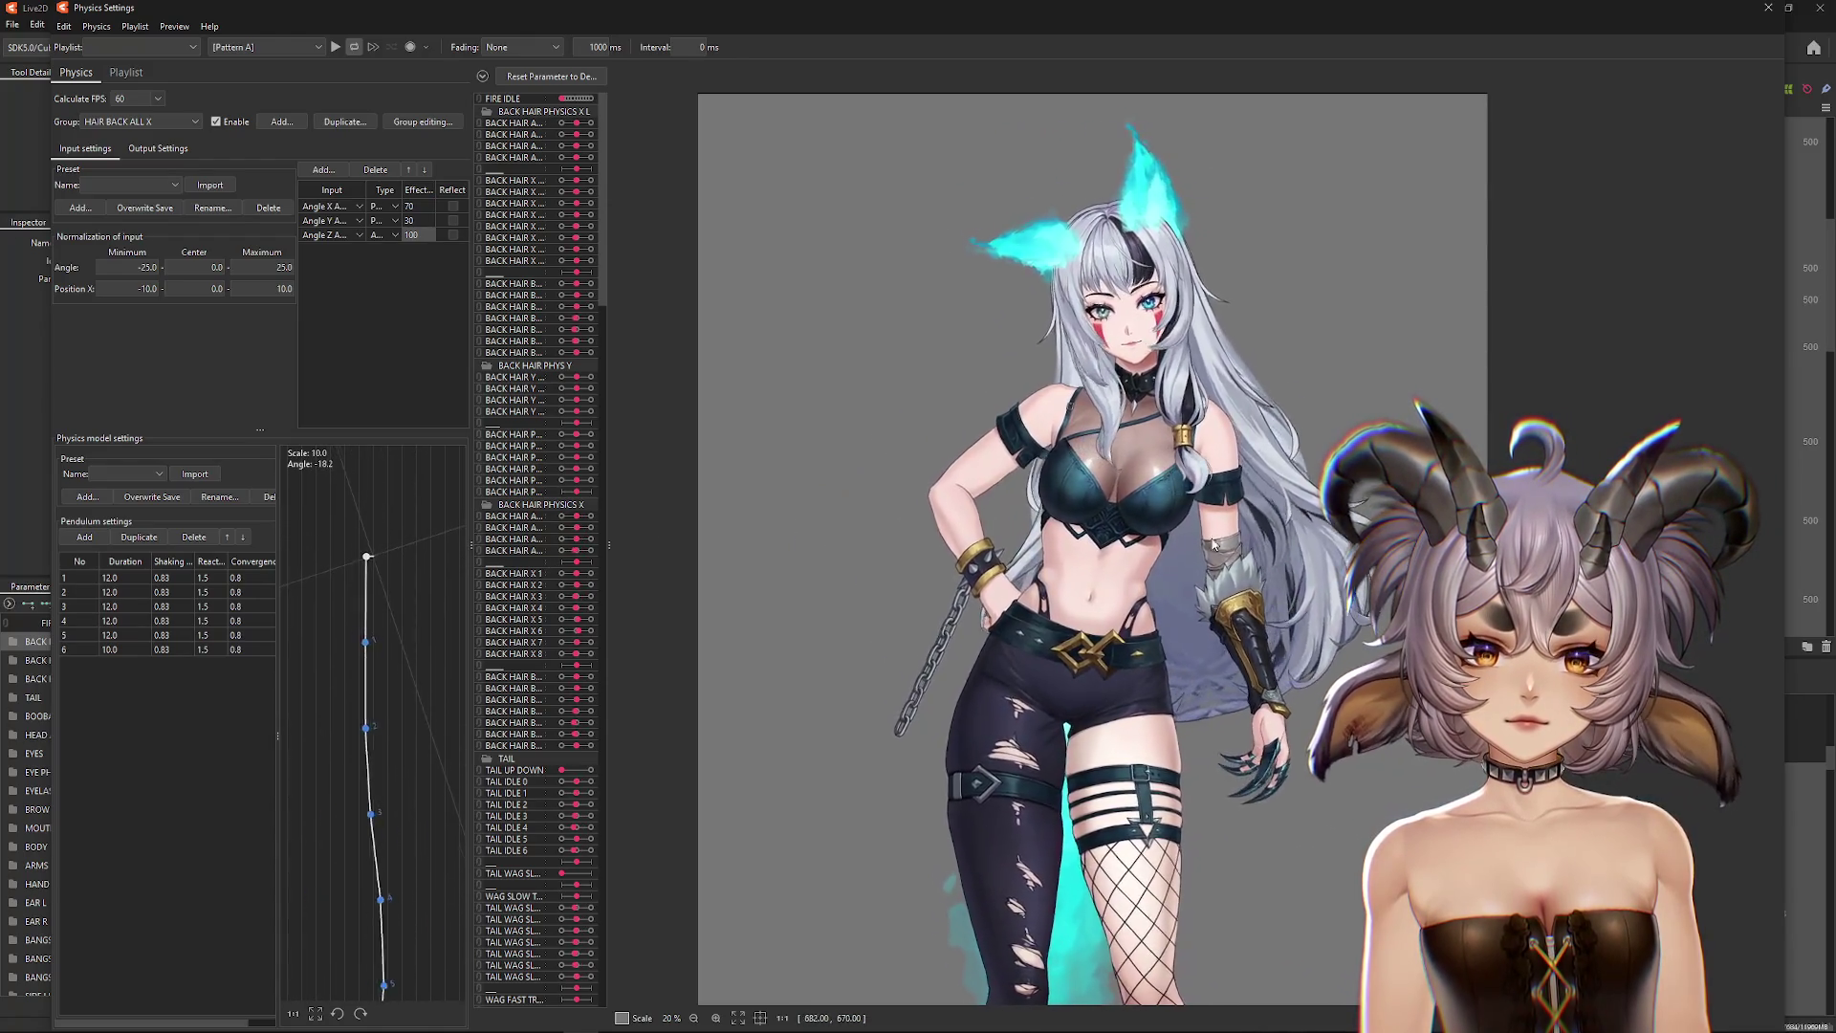
pyautogui.click(158, 148)
pyautogui.click(85, 148)
pyautogui.click(128, 122)
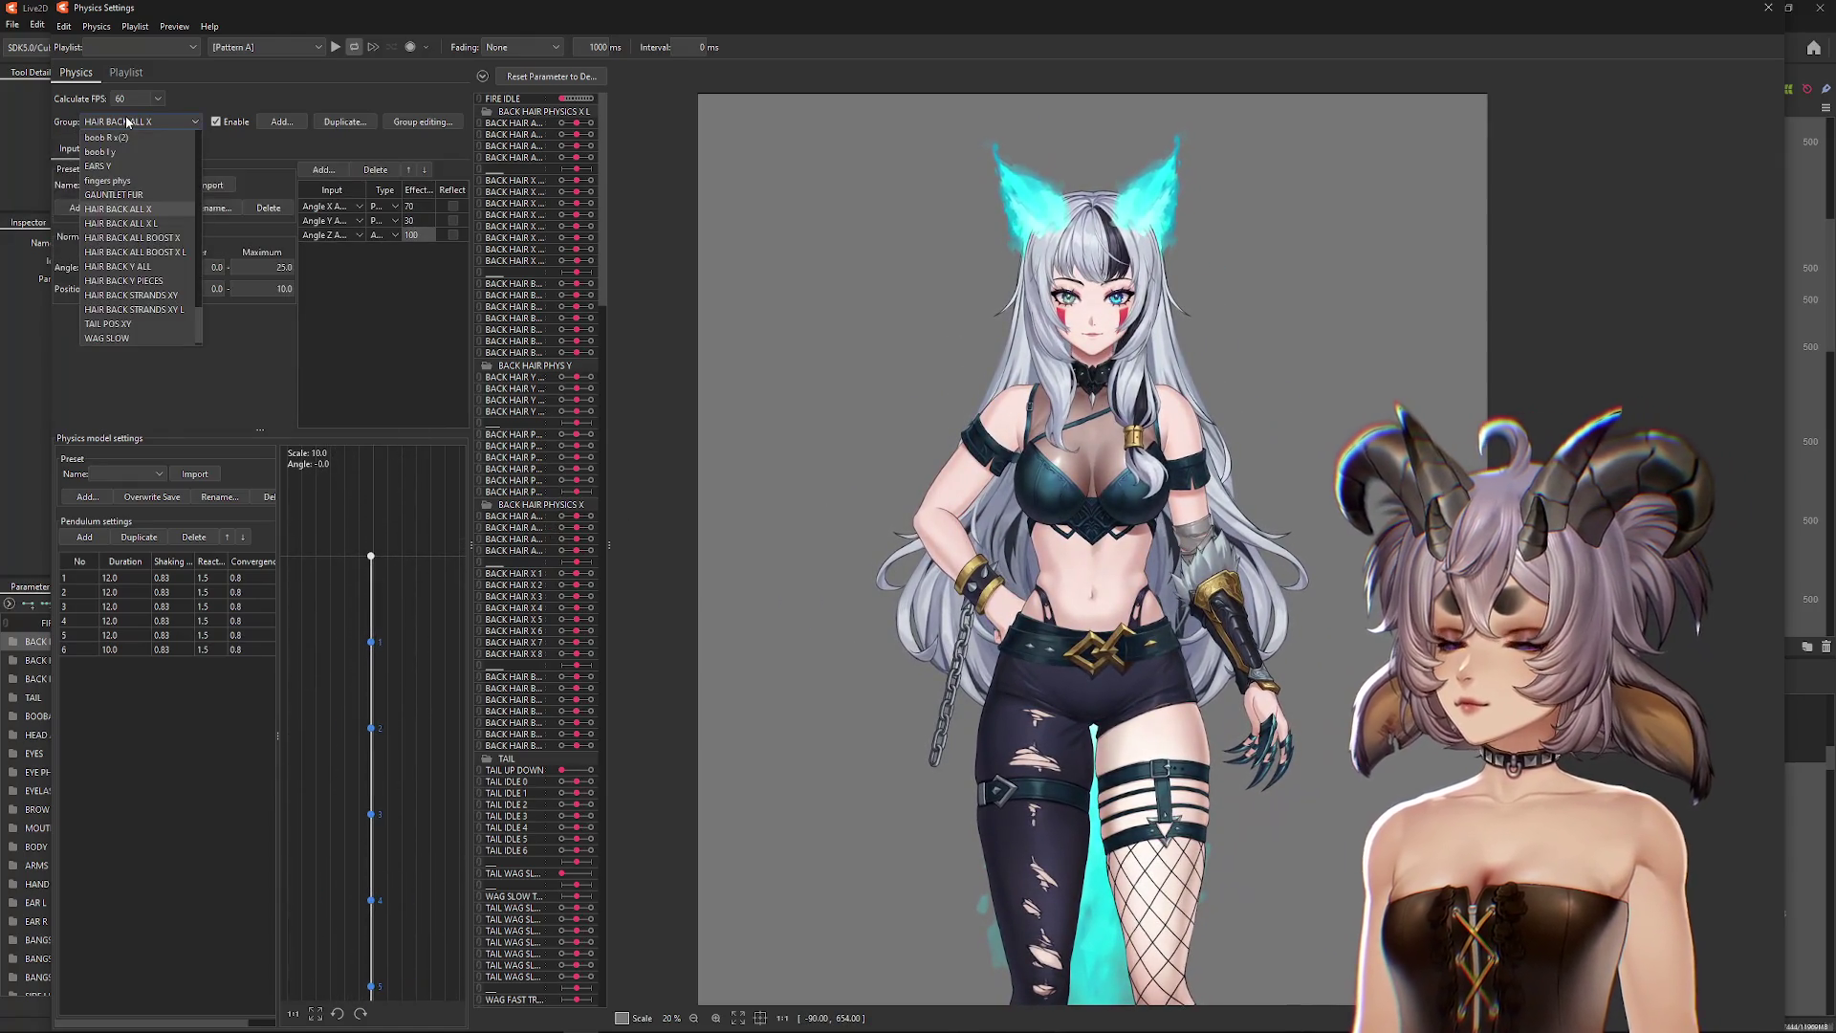
# Step: Add an Angle Z input of type Angle to the HAIR BACK ALL X L group
pyautogui.click(154, 223)
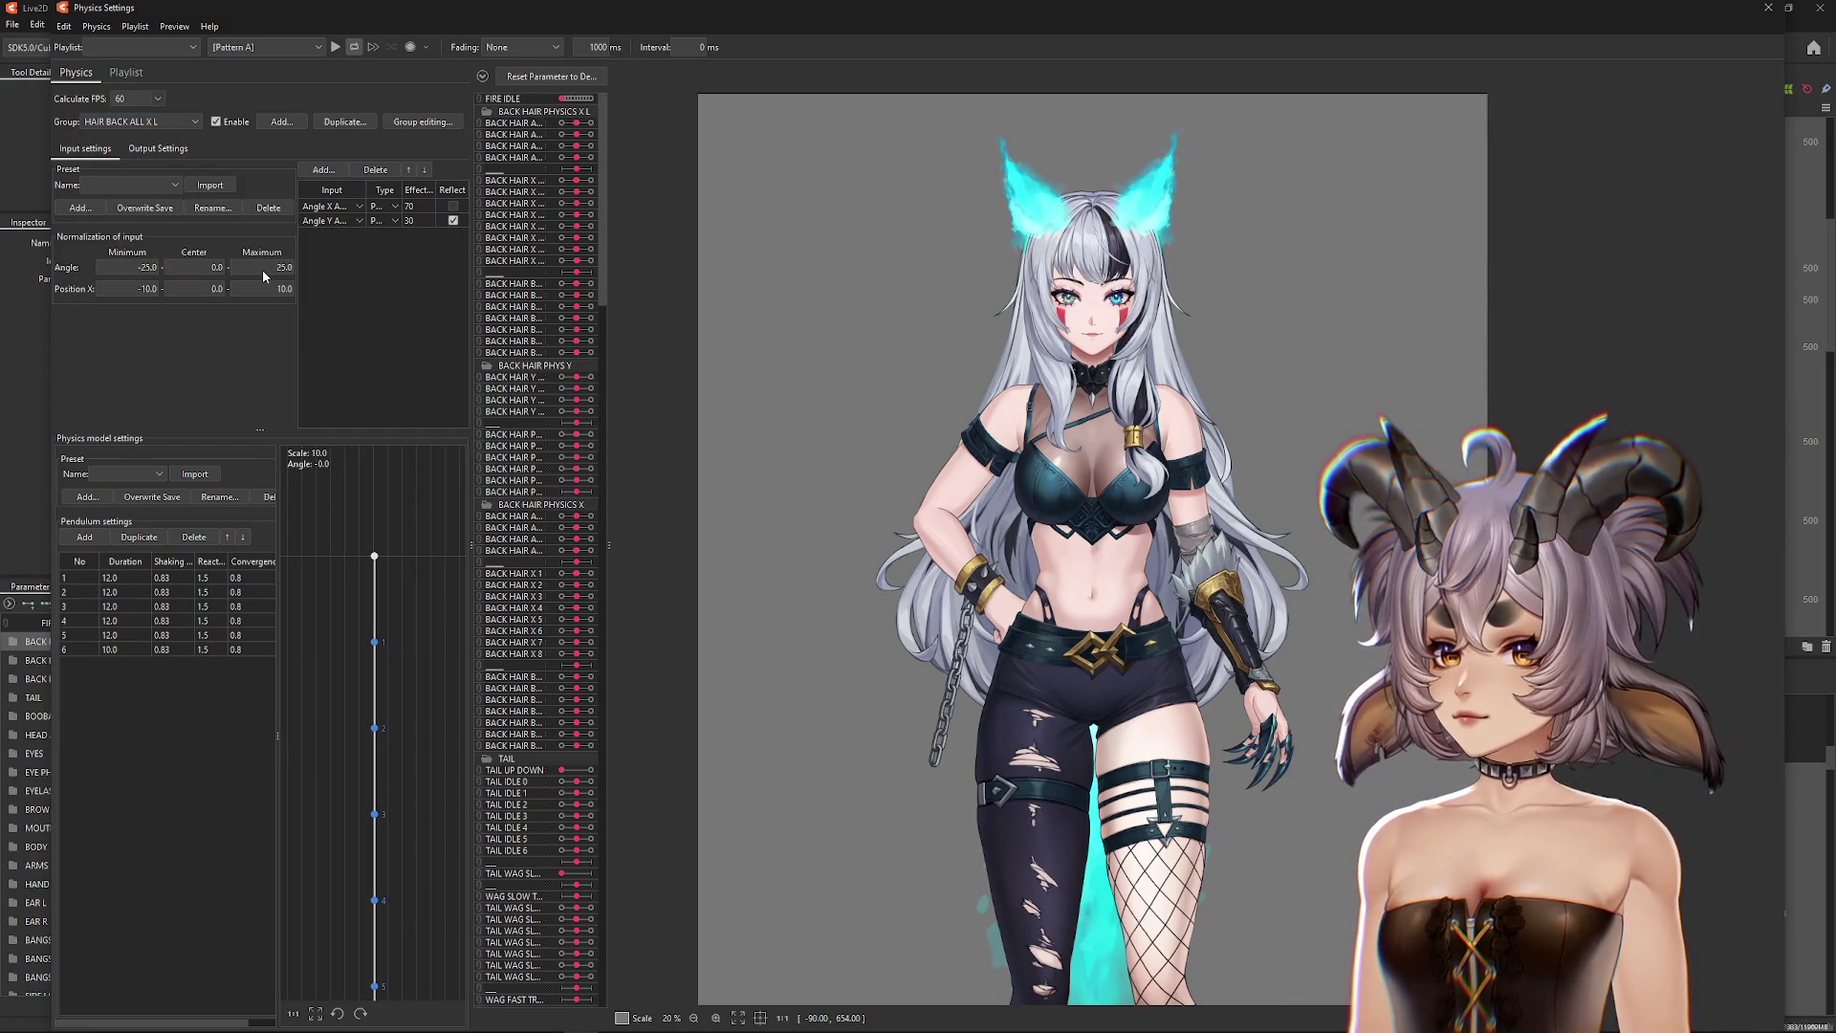
pyautogui.click(319, 173)
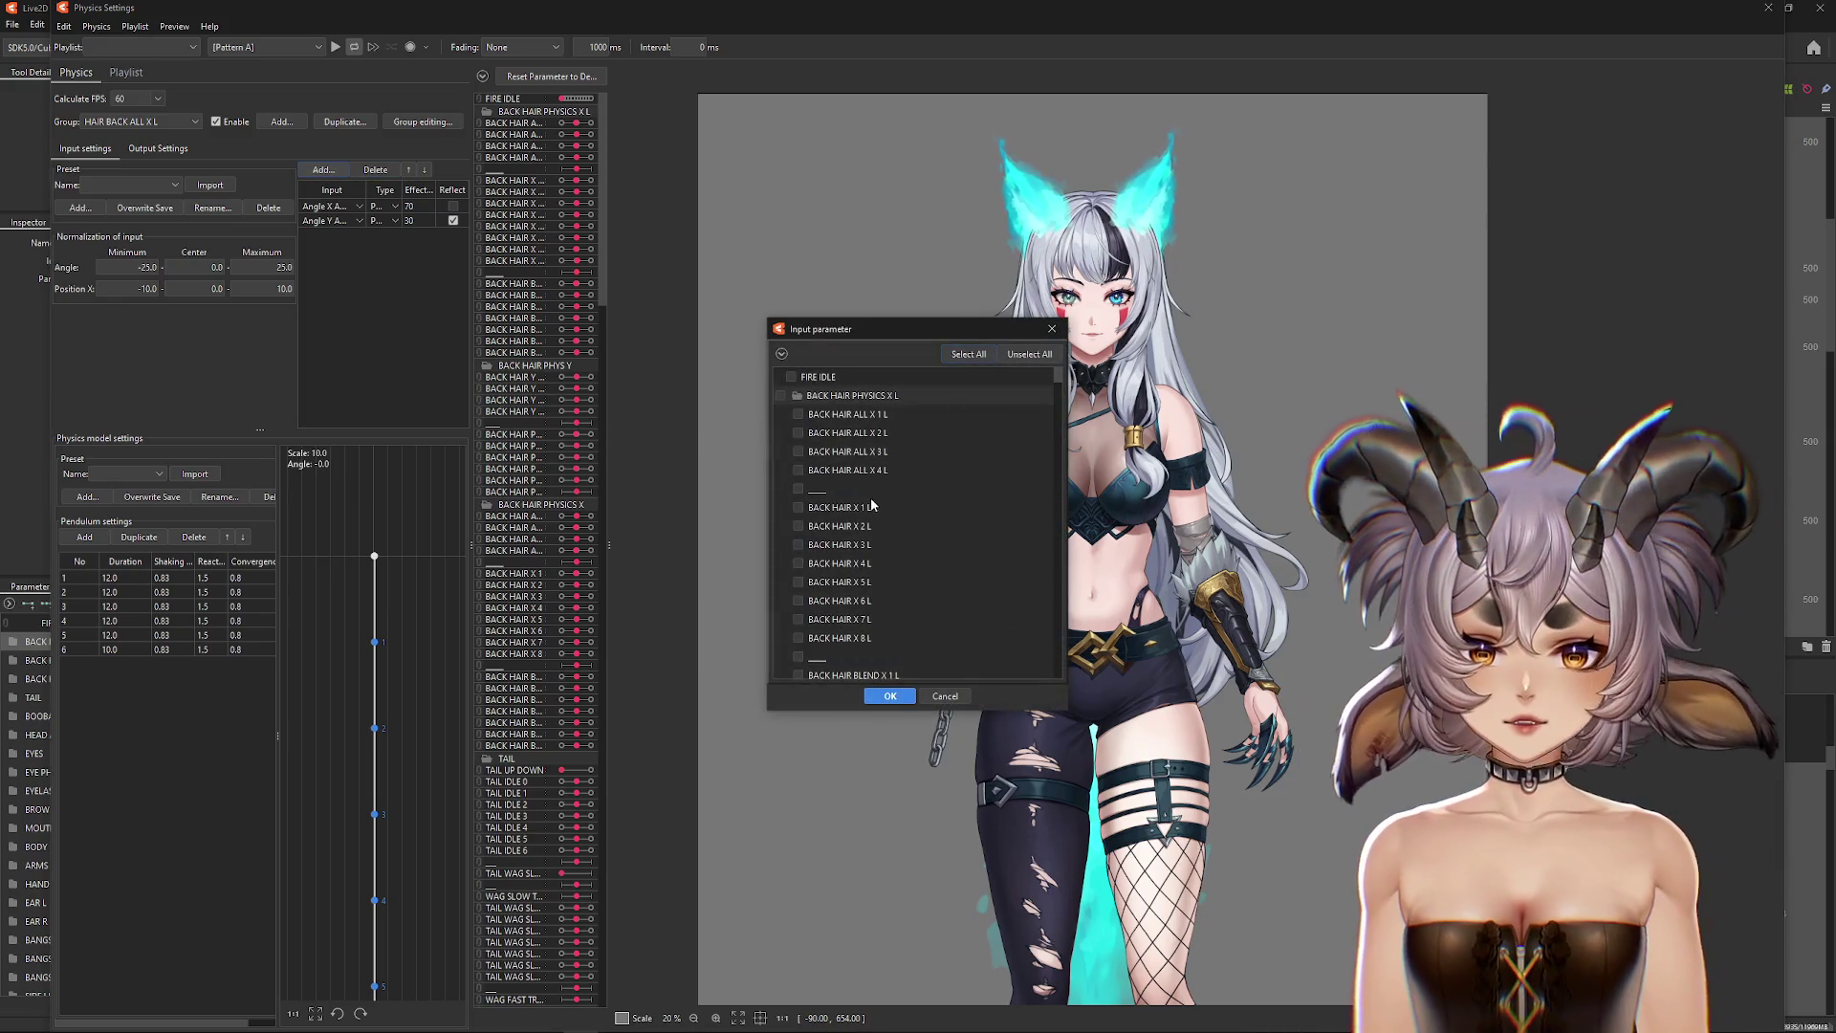
pyautogui.click(782, 354)
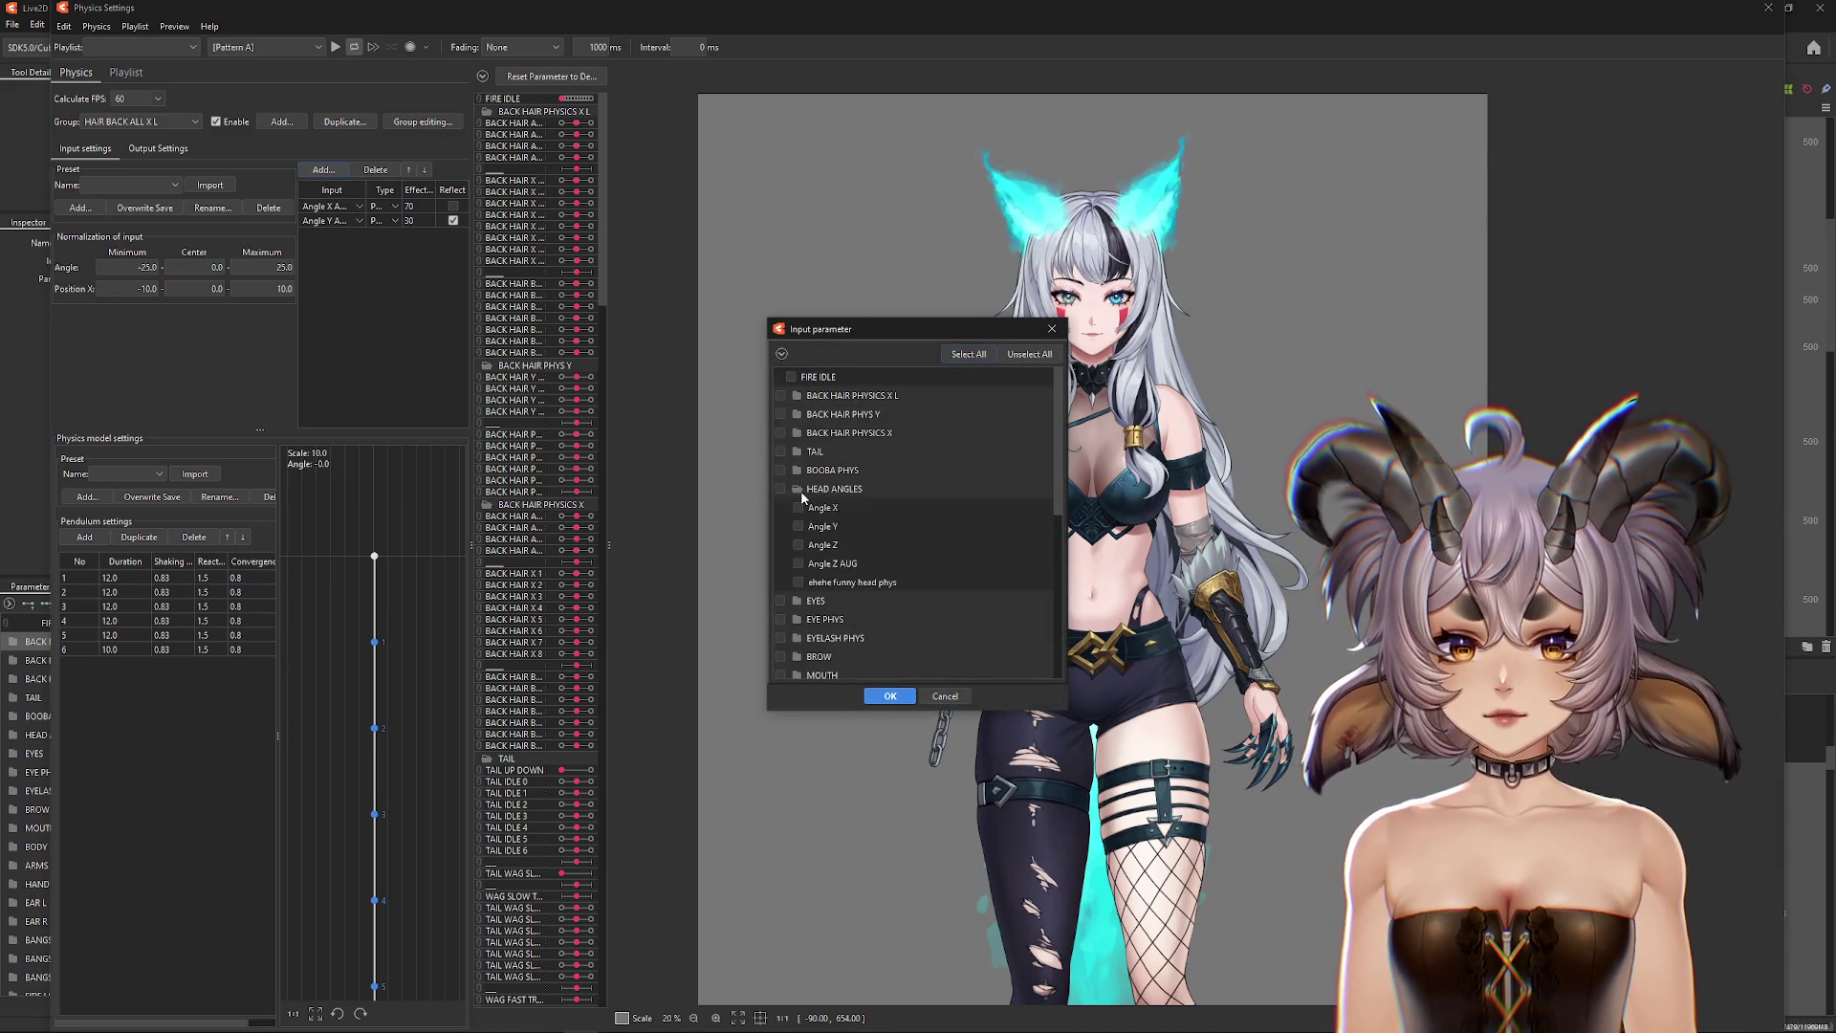
pyautogui.click(889, 695)
pyautogui.click(384, 235)
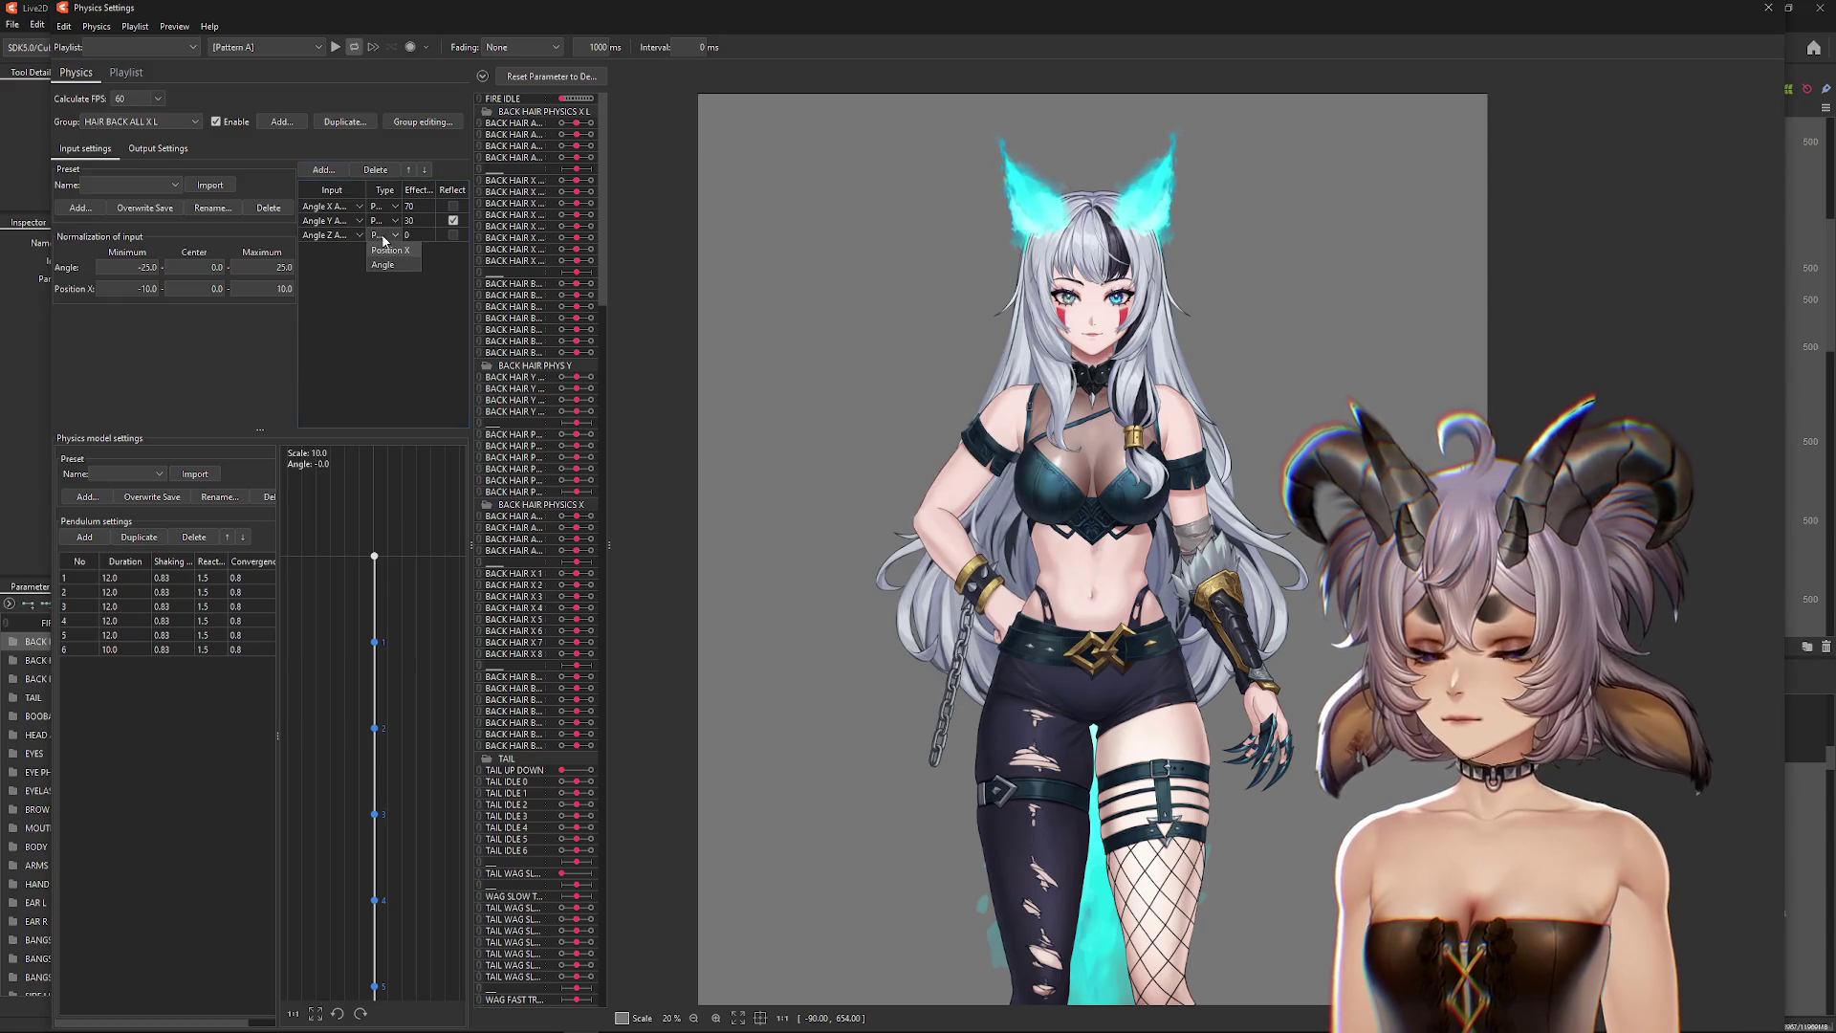
pyautogui.write('100')
# Step: Drag the model back and forth on the canvas to test the back-hair swing
pyautogui.moveTo(1093, 227)
pyautogui.mouseDown()
pyautogui.moveTo(1222, 500)
pyautogui.moveTo(710, 480)
pyautogui.moveTo(954, 482)
pyautogui.mouseUp()
pyautogui.moveTo(1150, 361)
pyautogui.mouseDown()
pyautogui.moveTo(995, 318)
pyautogui.moveTo(1163, 399)
pyautogui.moveTo(1227, 560)
pyautogui.mouseUp()
pyautogui.moveTo(965, 526); pyautogui.dragTo(764, 528)
pyautogui.moveTo(1717, 523)
pyautogui.mouseDown()
pyautogui.moveTo(1758, 514)
pyautogui.moveTo(656, 536)
pyautogui.moveTo(676, 536)
pyautogui.mouseUp()
pyautogui.moveTo(1160, 522)
pyautogui.mouseDown()
pyautogui.moveTo(646, 541)
pyautogui.moveTo(3, 159)
pyautogui.mouseUp()
pyautogui.click(153, 121)
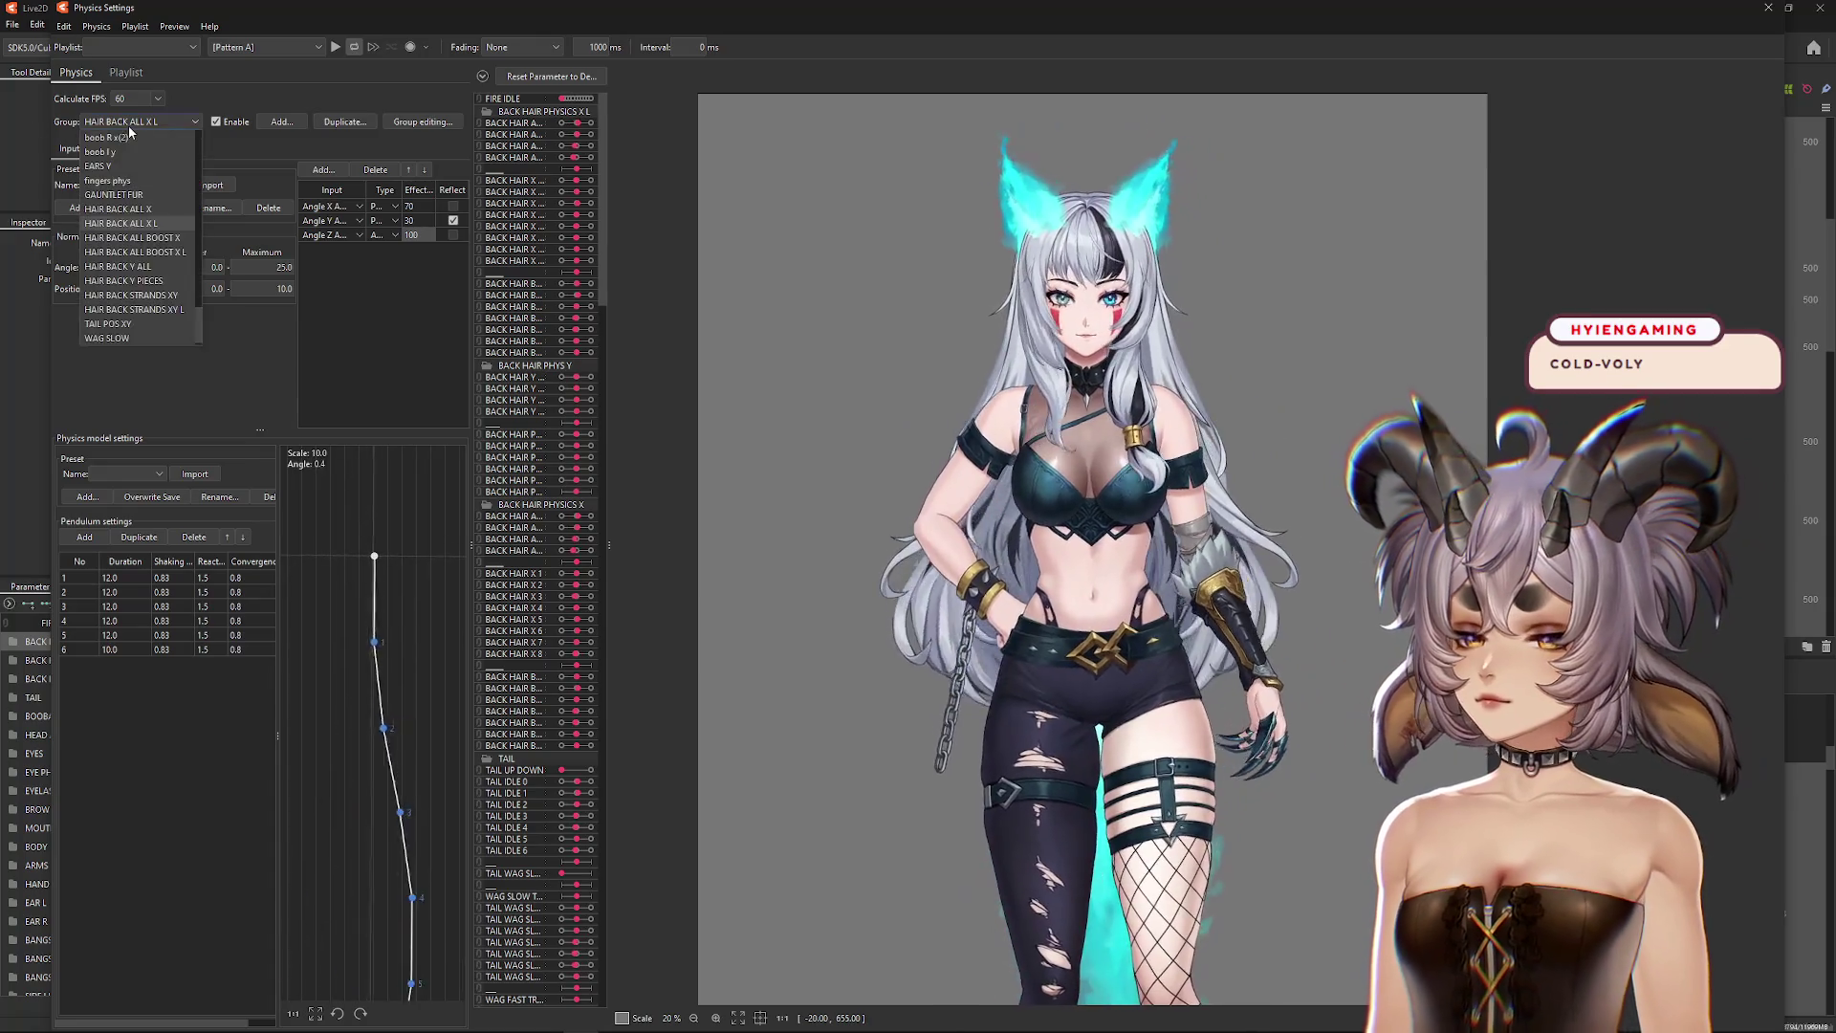
# Step: Add Angle Z as an input to the HAIR BACK ALL BOOST X group with effect 100
pyautogui.click(181, 238)
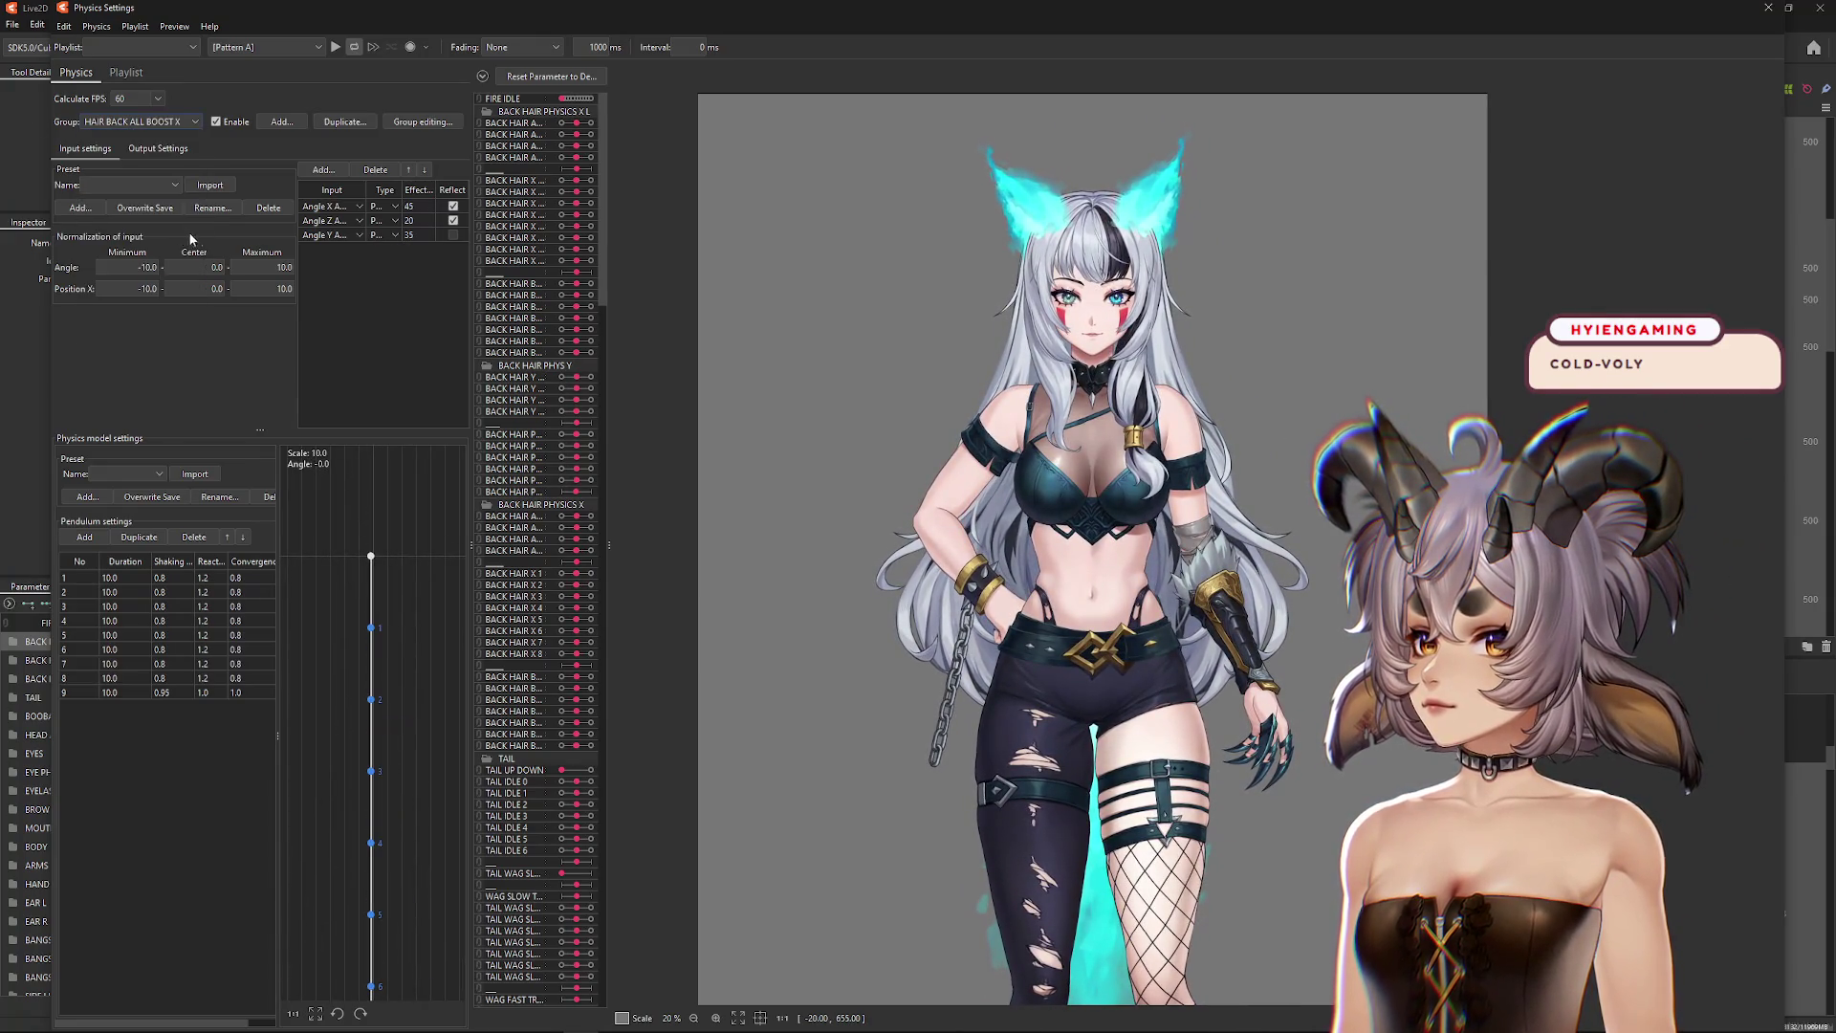
pyautogui.click(323, 169)
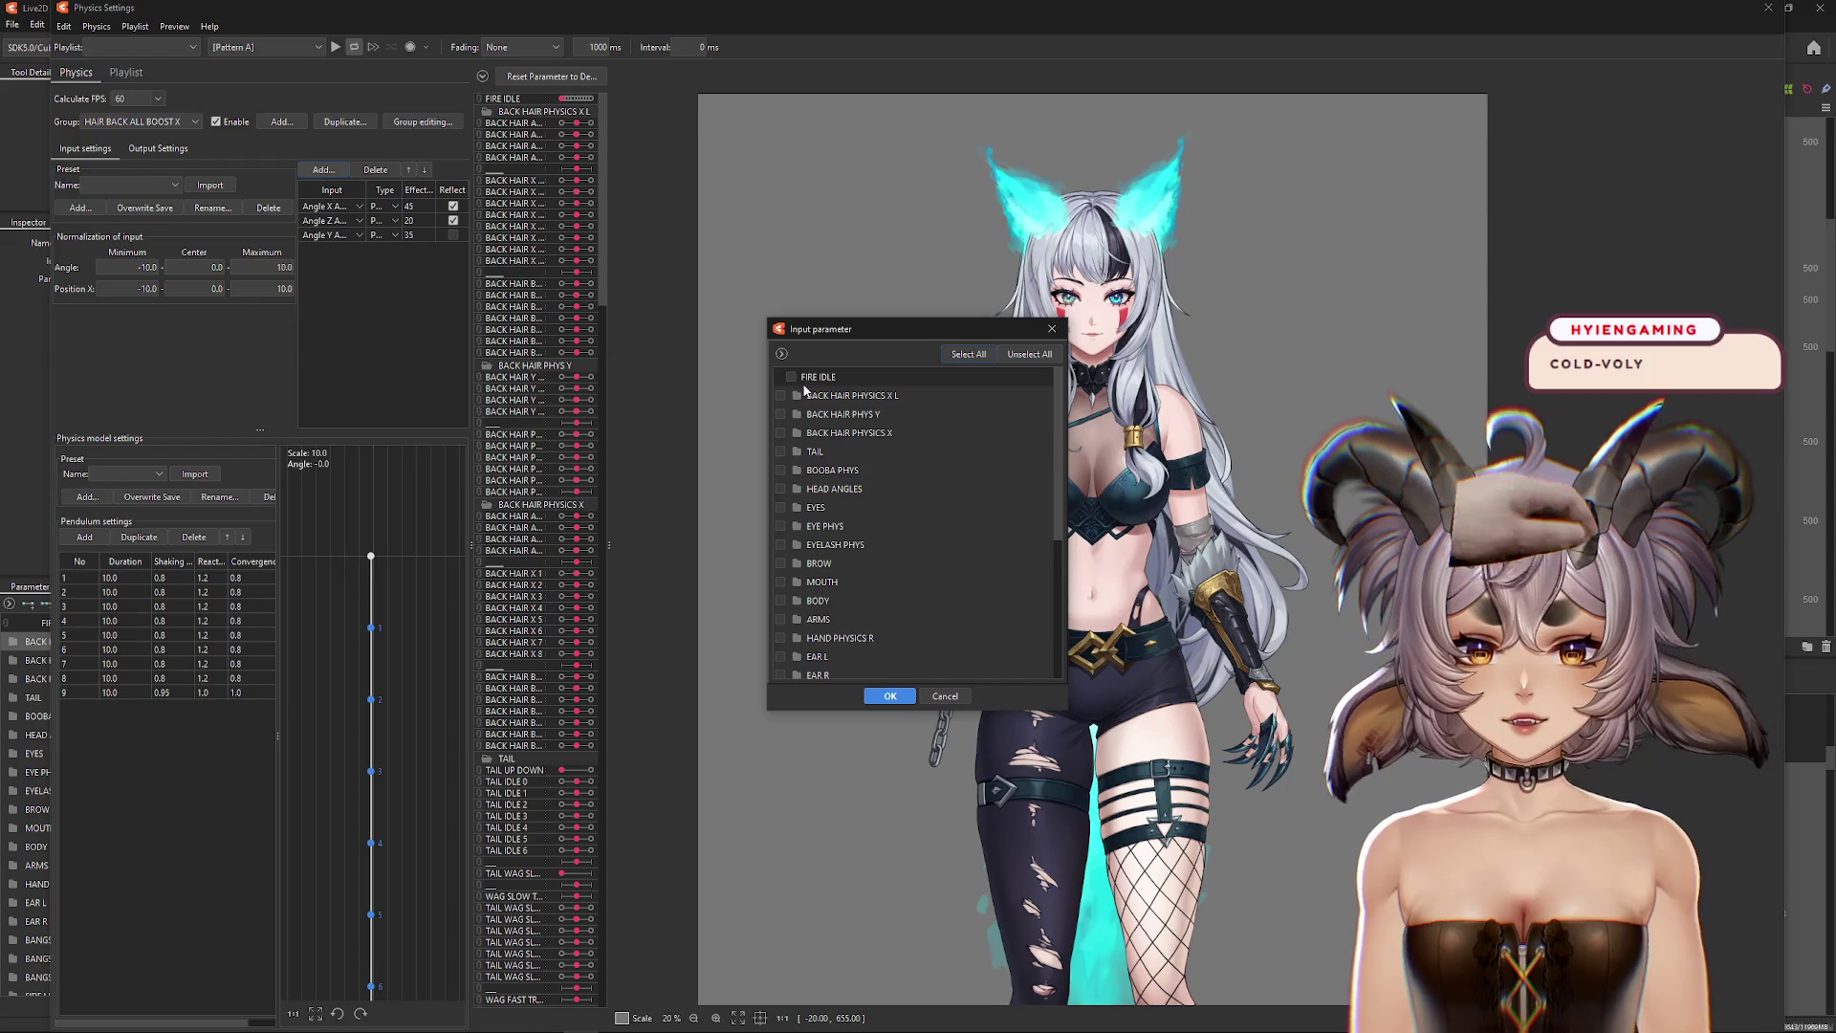
pyautogui.click(797, 490)
pyautogui.click(798, 545)
pyautogui.click(889, 696)
pyautogui.doubleClick(411, 248)
pyautogui.write('100')
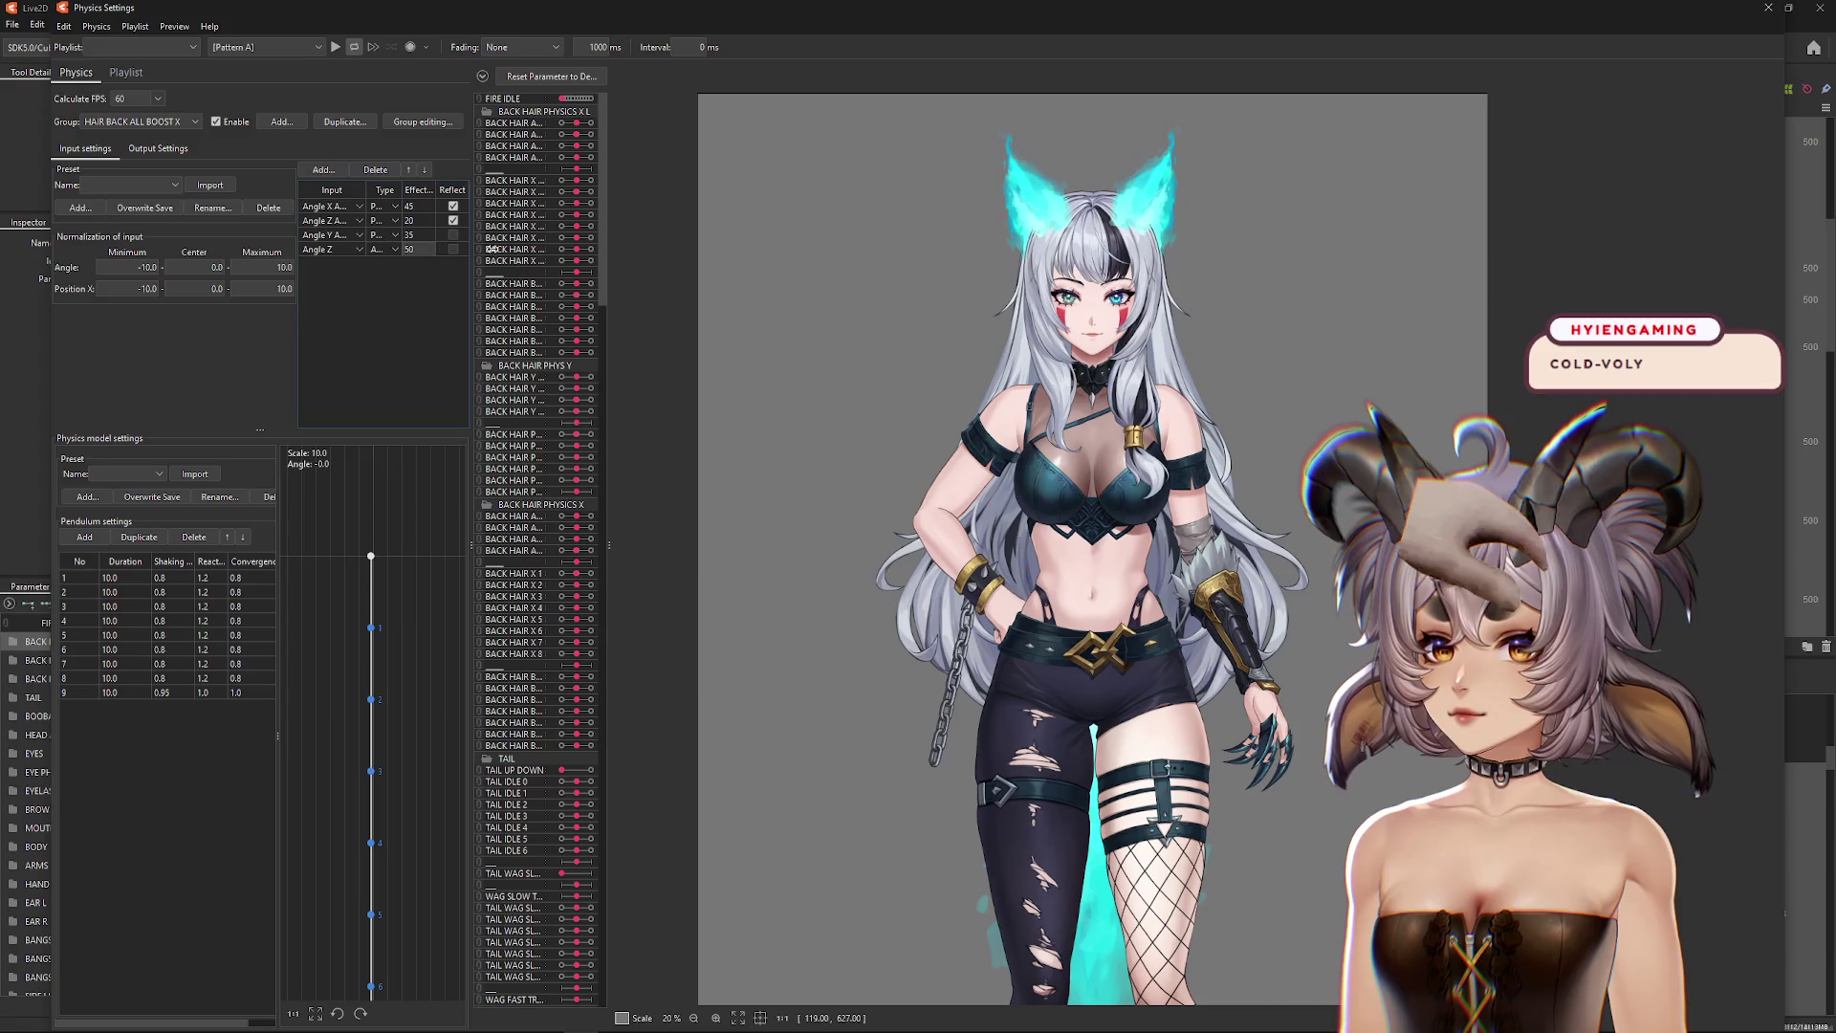
pyautogui.moveTo(962, 328); pyautogui.dragTo(1724, 436)
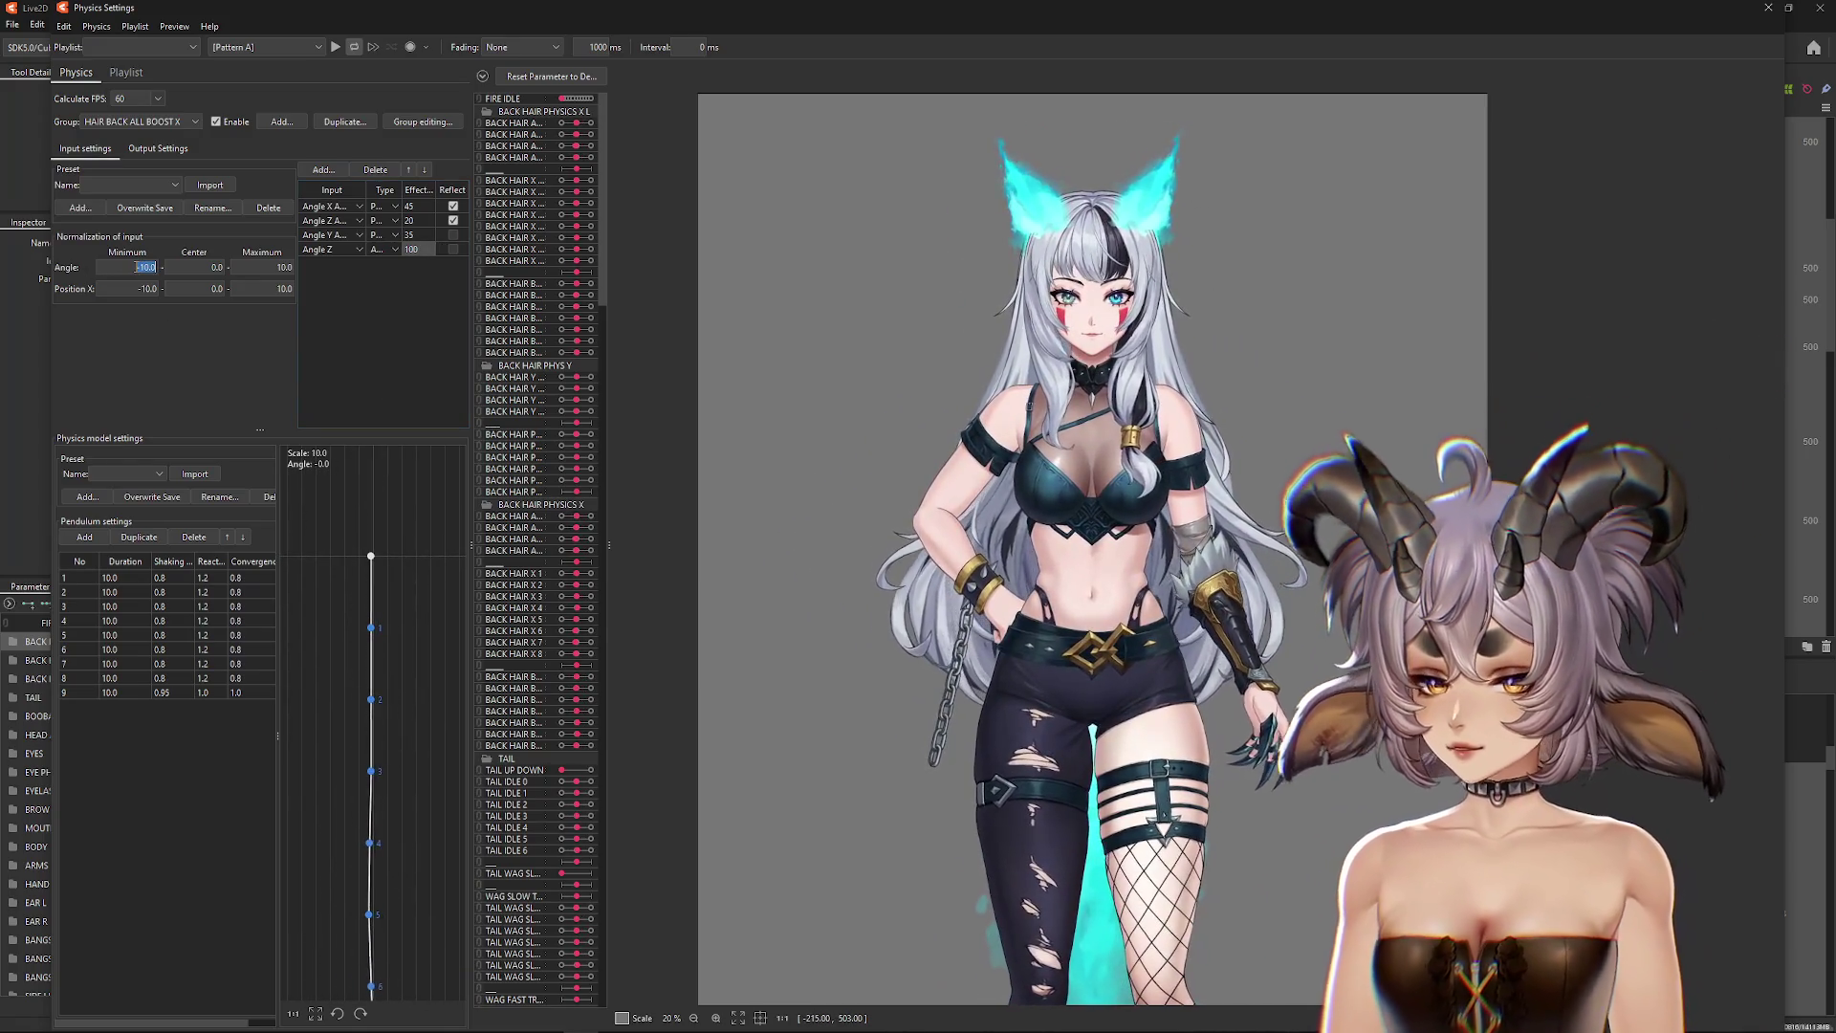
# Step: Set the group's angle range to -25 to 25 and tilt the model to test it
pyautogui.moveTo(132, 273); pyautogui.dragTo(137, 271)
pyautogui.moveTo(272, 268); pyautogui.dragTo(279, 267)
pyautogui.write('25')
pyautogui.moveTo(887, 429)
pyautogui.mouseDown()
pyautogui.moveTo(673, 555)
pyautogui.moveTo(612, 469)
pyautogui.mouseUp()
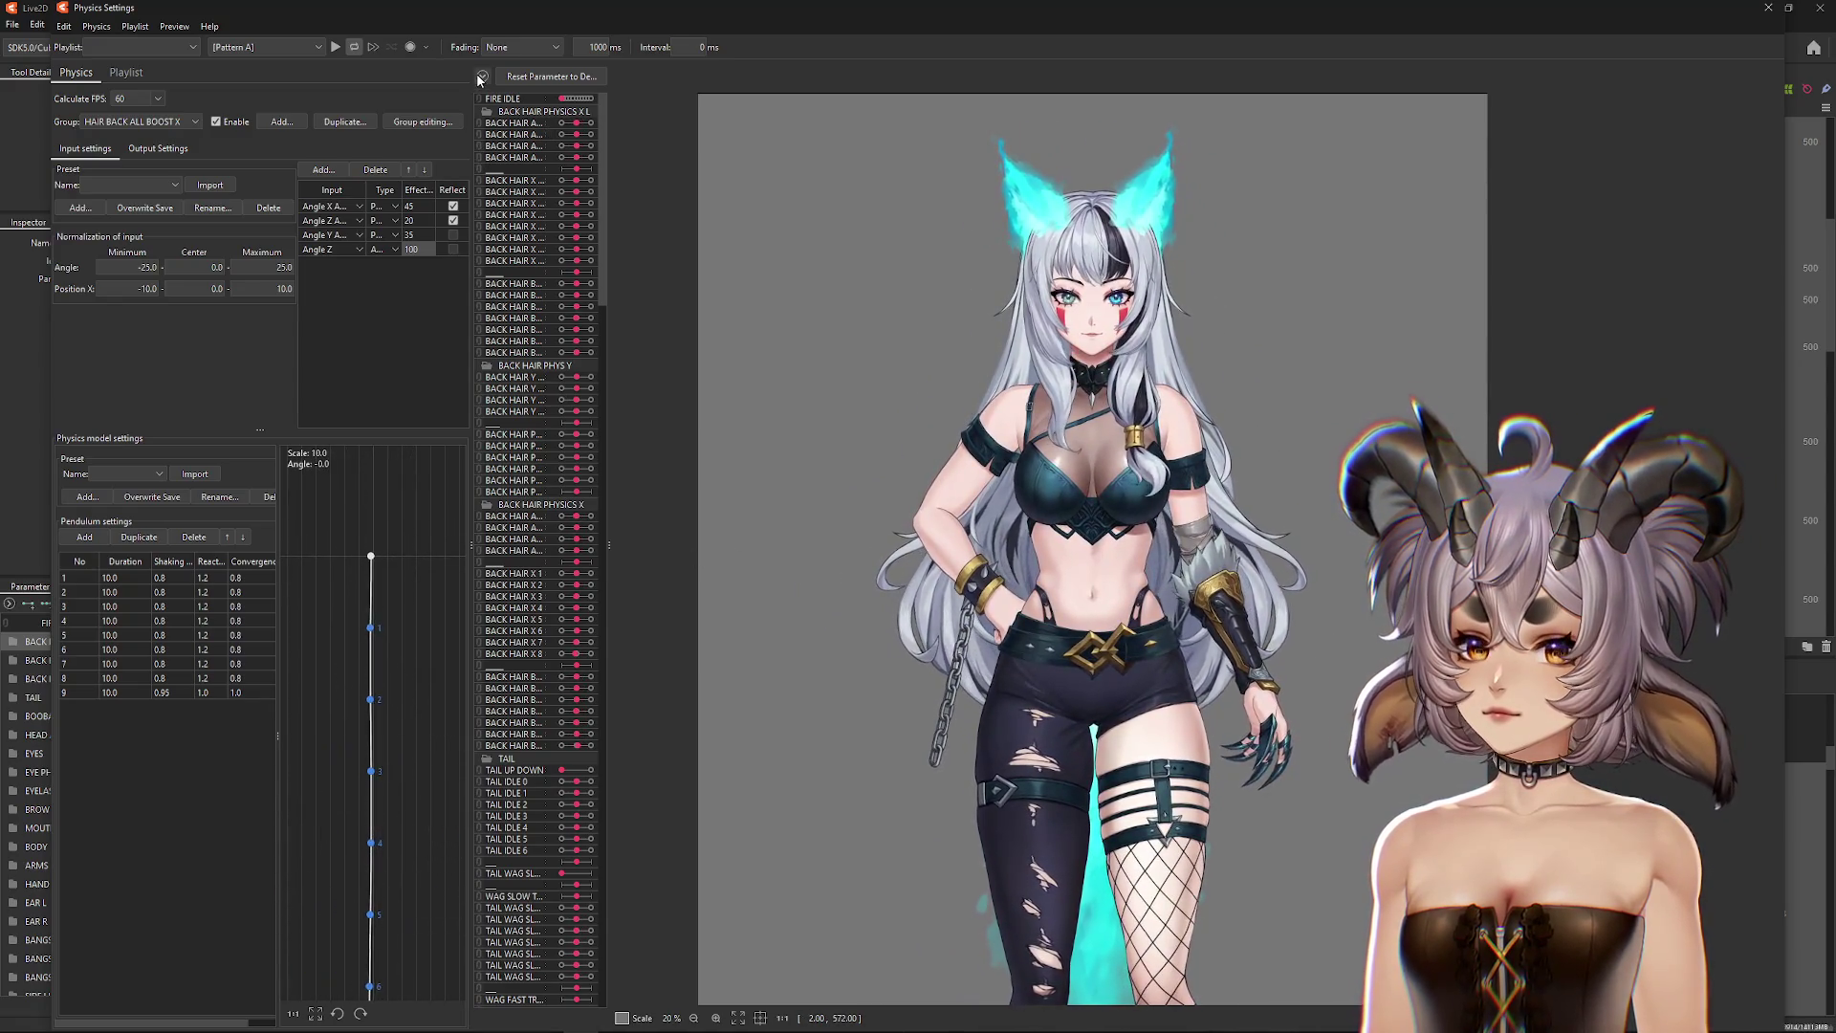
# Step: Swing the Angle Z parameter to both extremes to test the BOOST X hair
pyautogui.keyDown('alt'); pyautogui.click(486, 112); pyautogui.keyUp('alt')
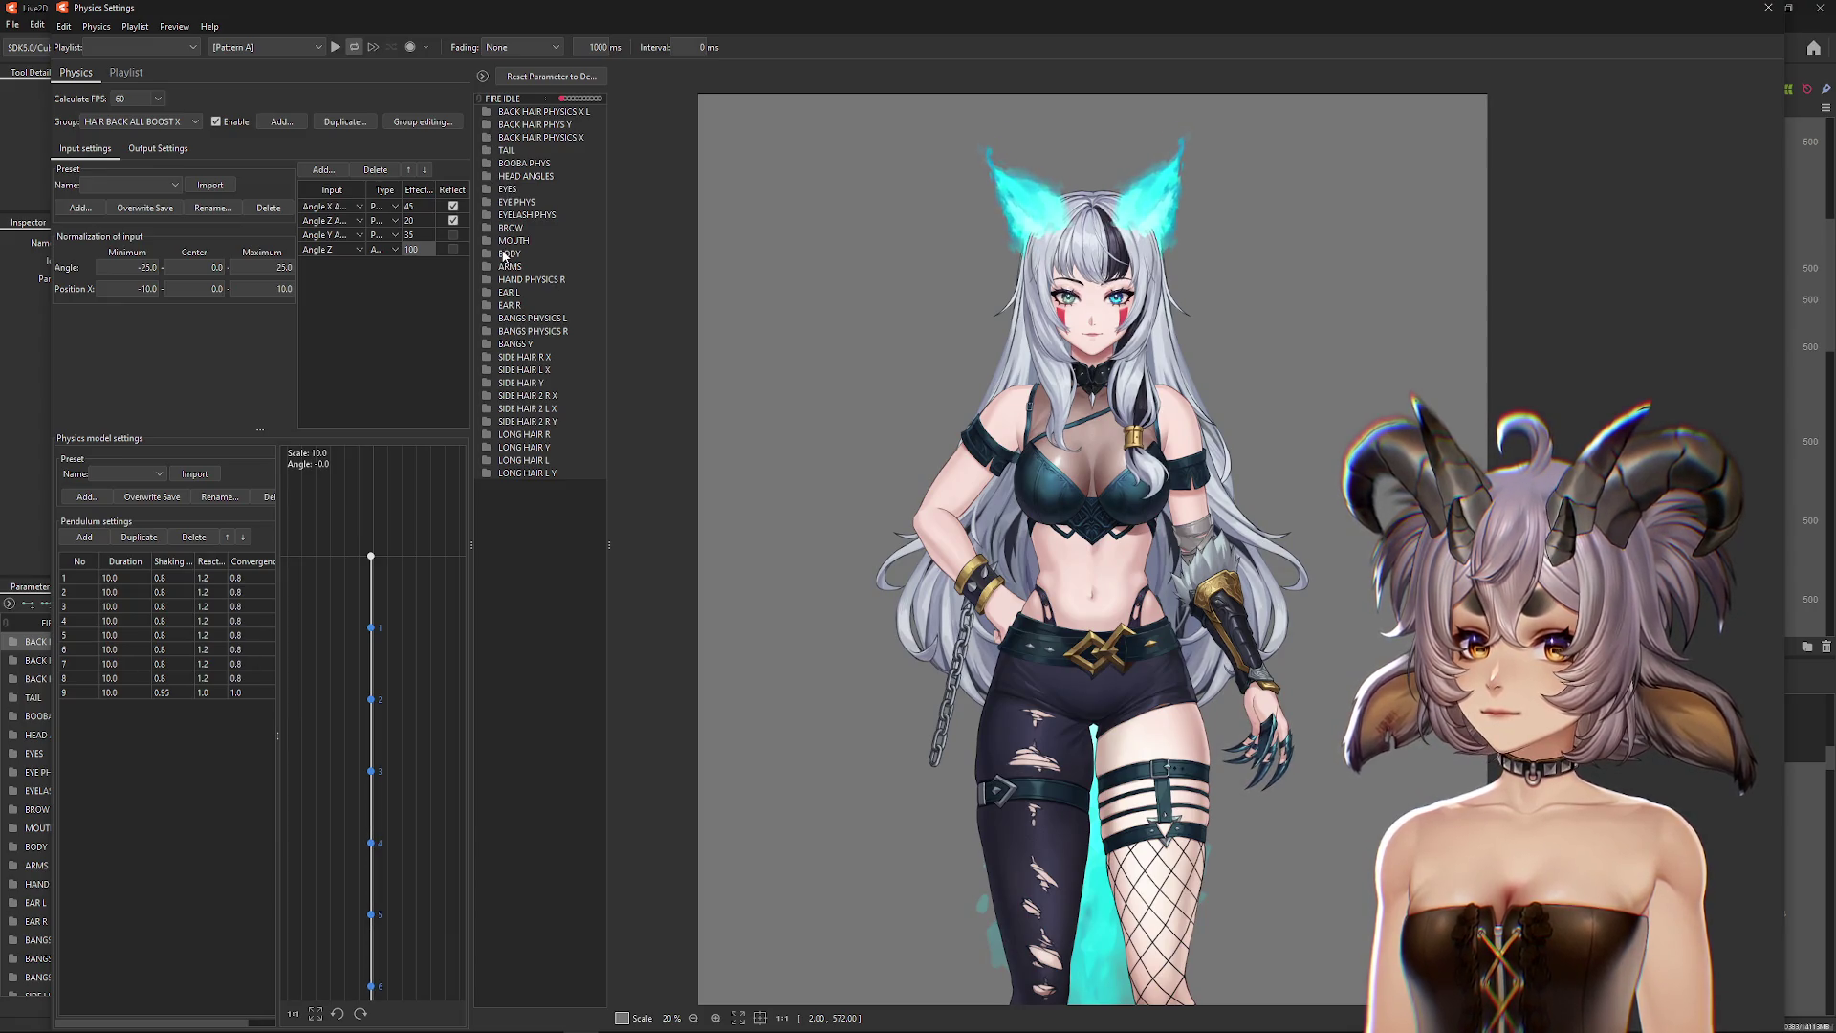
pyautogui.click(488, 177)
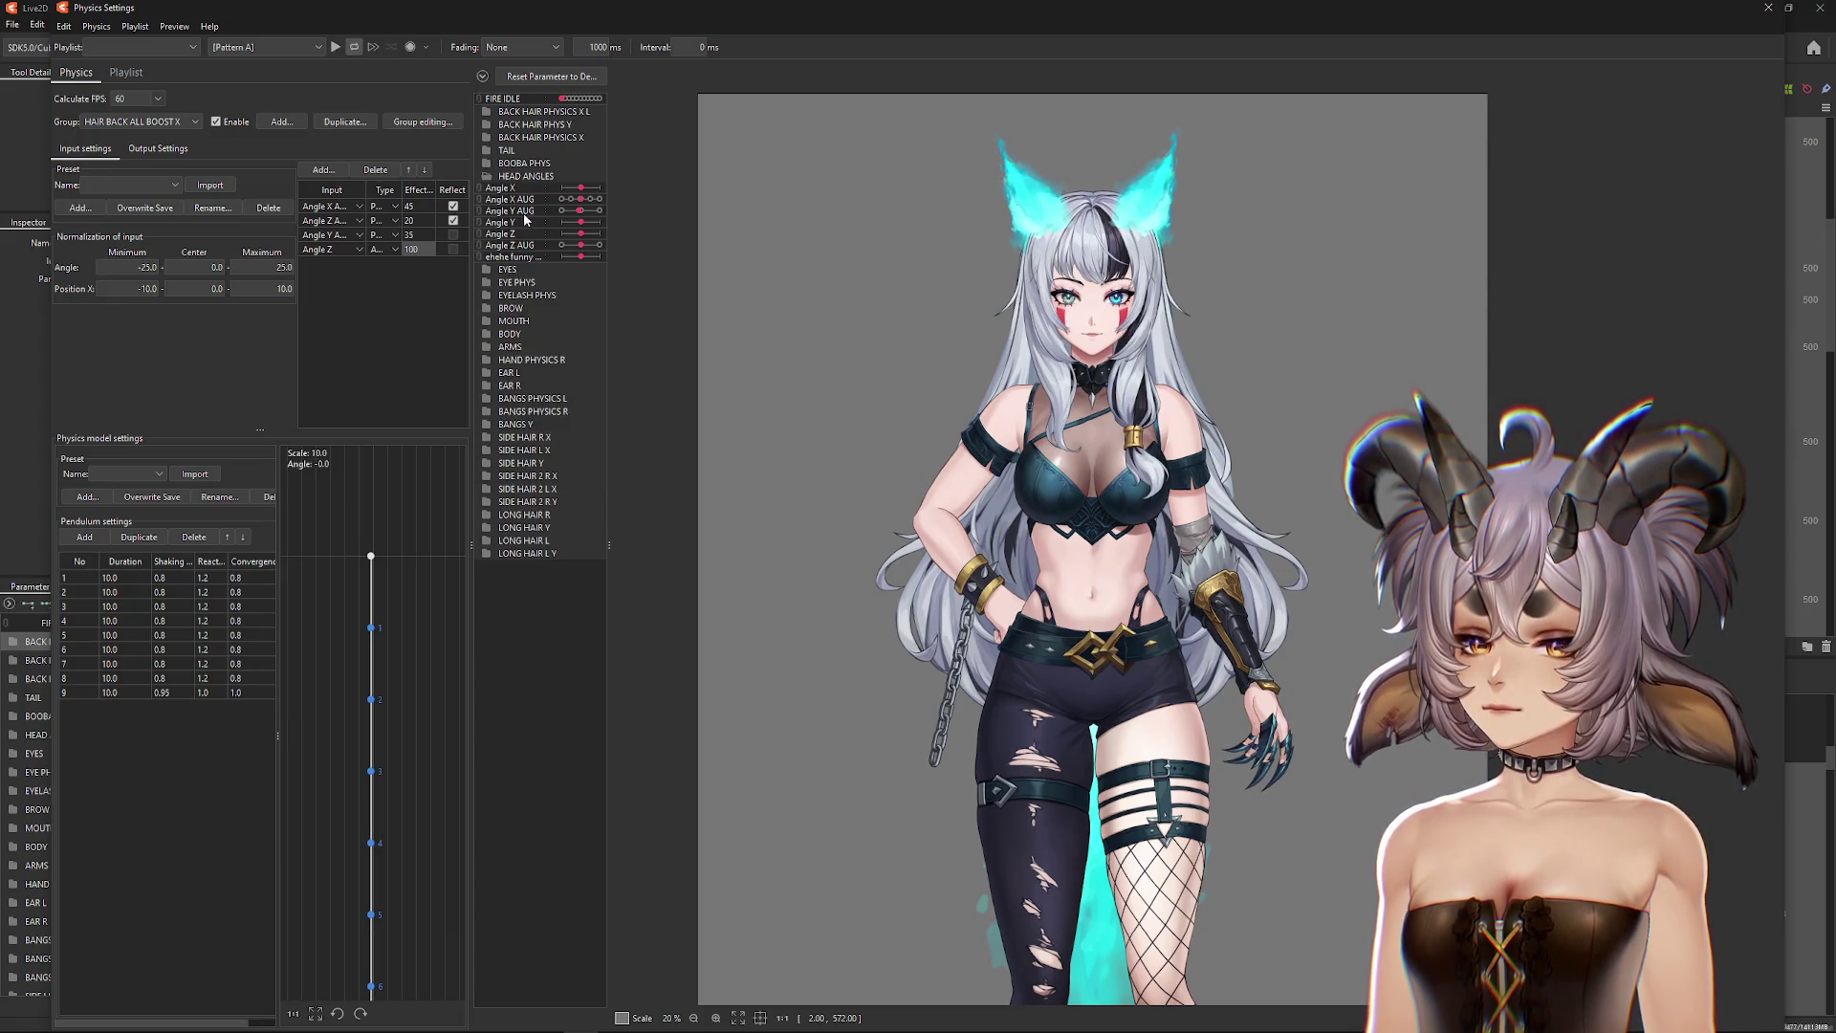
pyautogui.moveTo(583, 233); pyautogui.dragTo(600, 233)
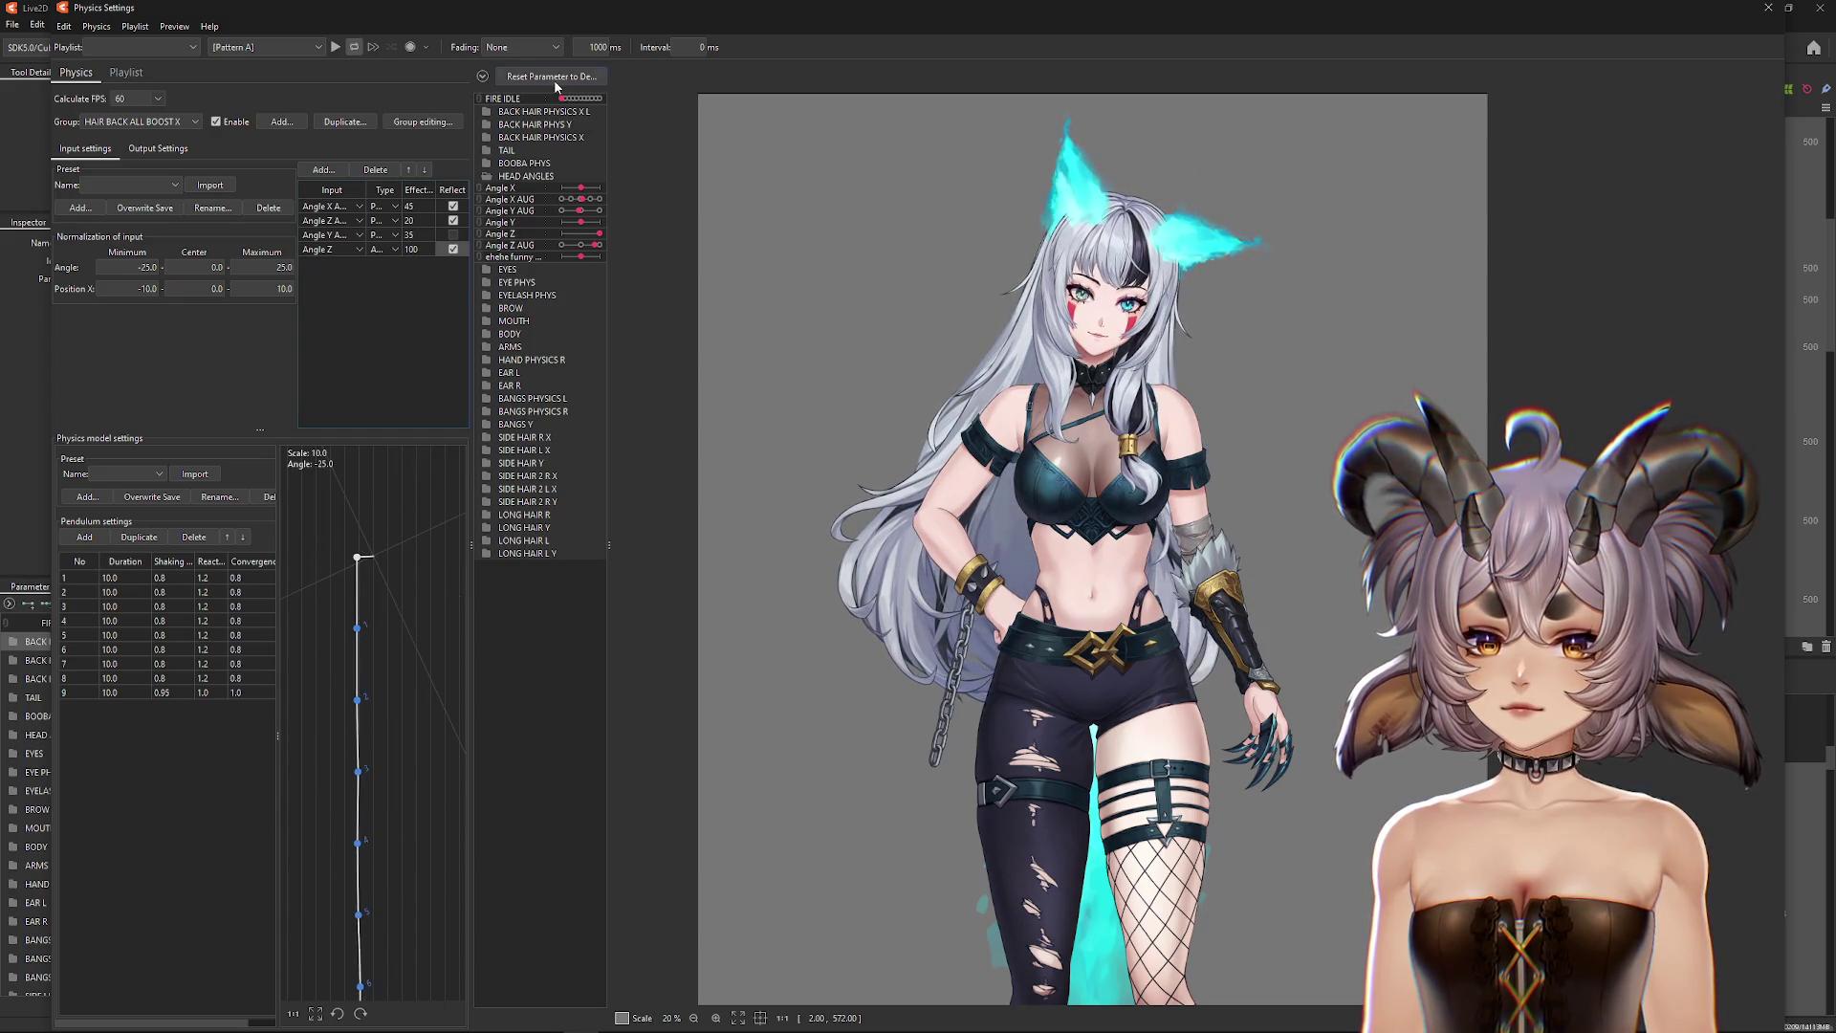
pyautogui.moveTo(600, 233); pyautogui.dragTo(560, 233)
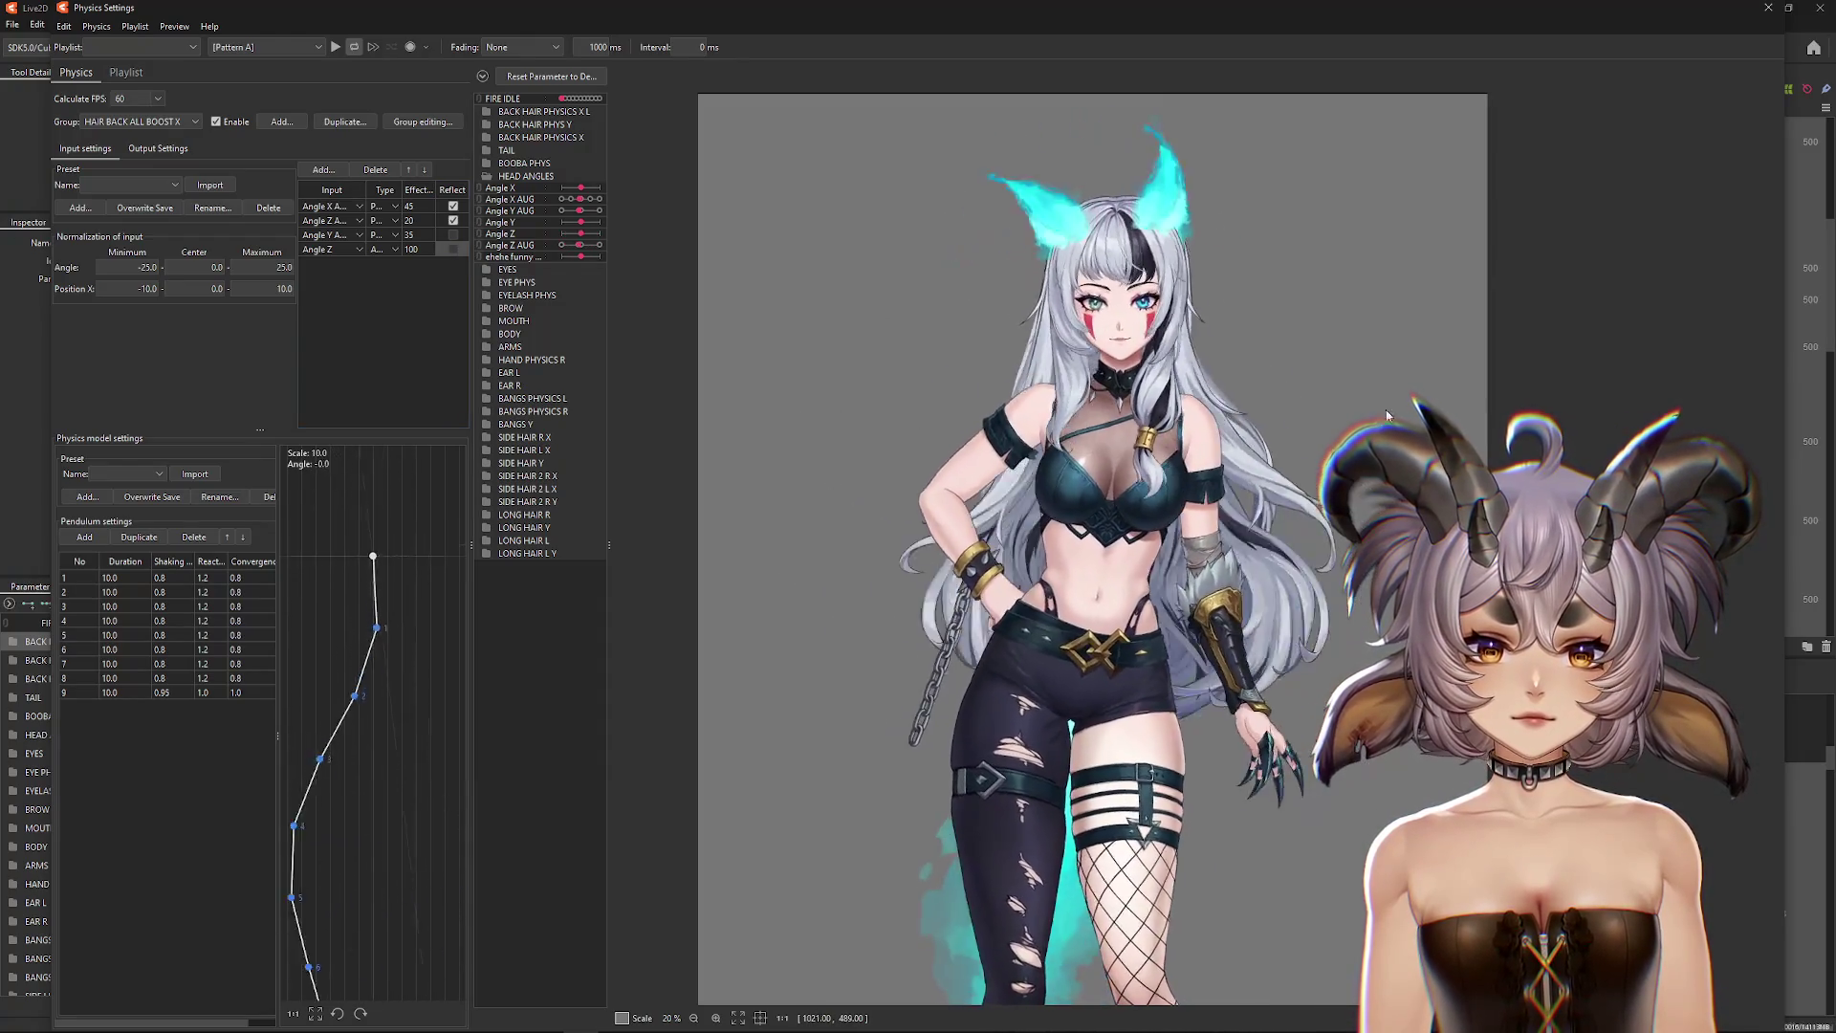
# Step: Reflect the Angle Z input, then switch to the HAIR BACK ALL BOOST X L group
pyautogui.click(453, 249)
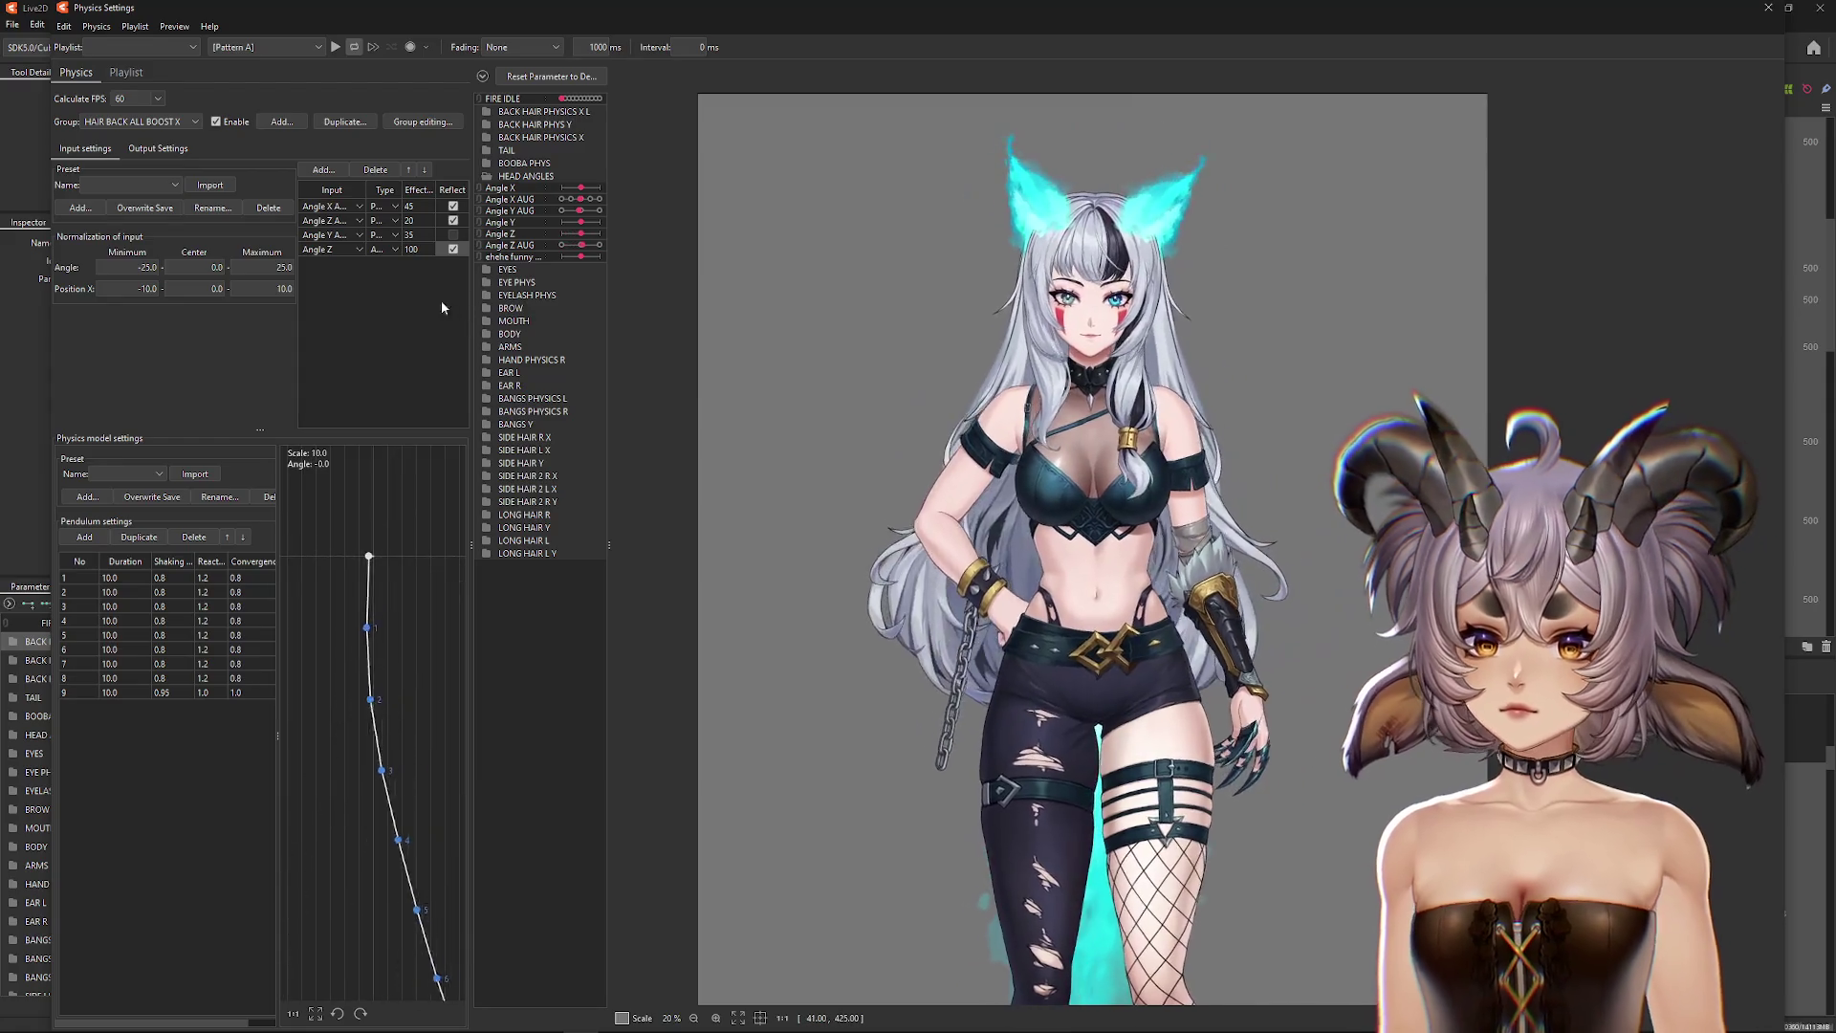
pyautogui.click(153, 122)
pyautogui.click(165, 308)
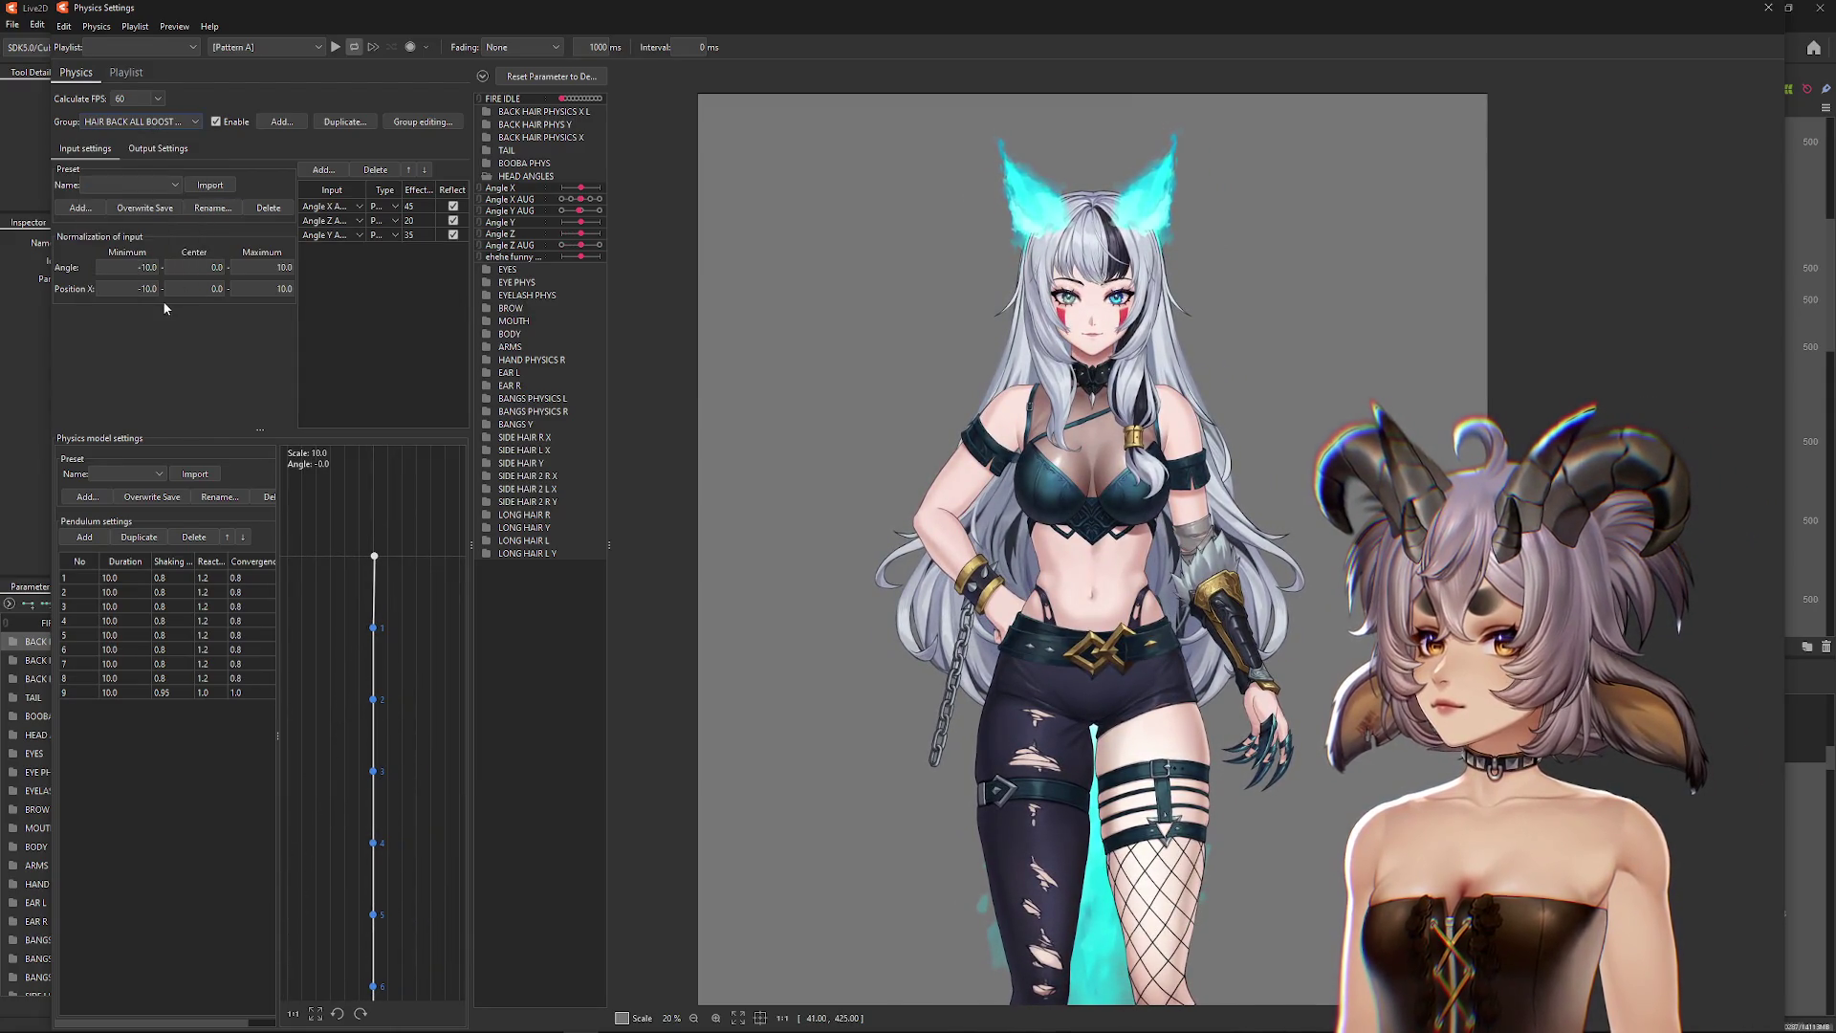
# Step: Set the angle range to -25 to 25 and add Angle Z at effect 100
pyautogui.doubleClick(130, 266)
pyautogui.write('-25')
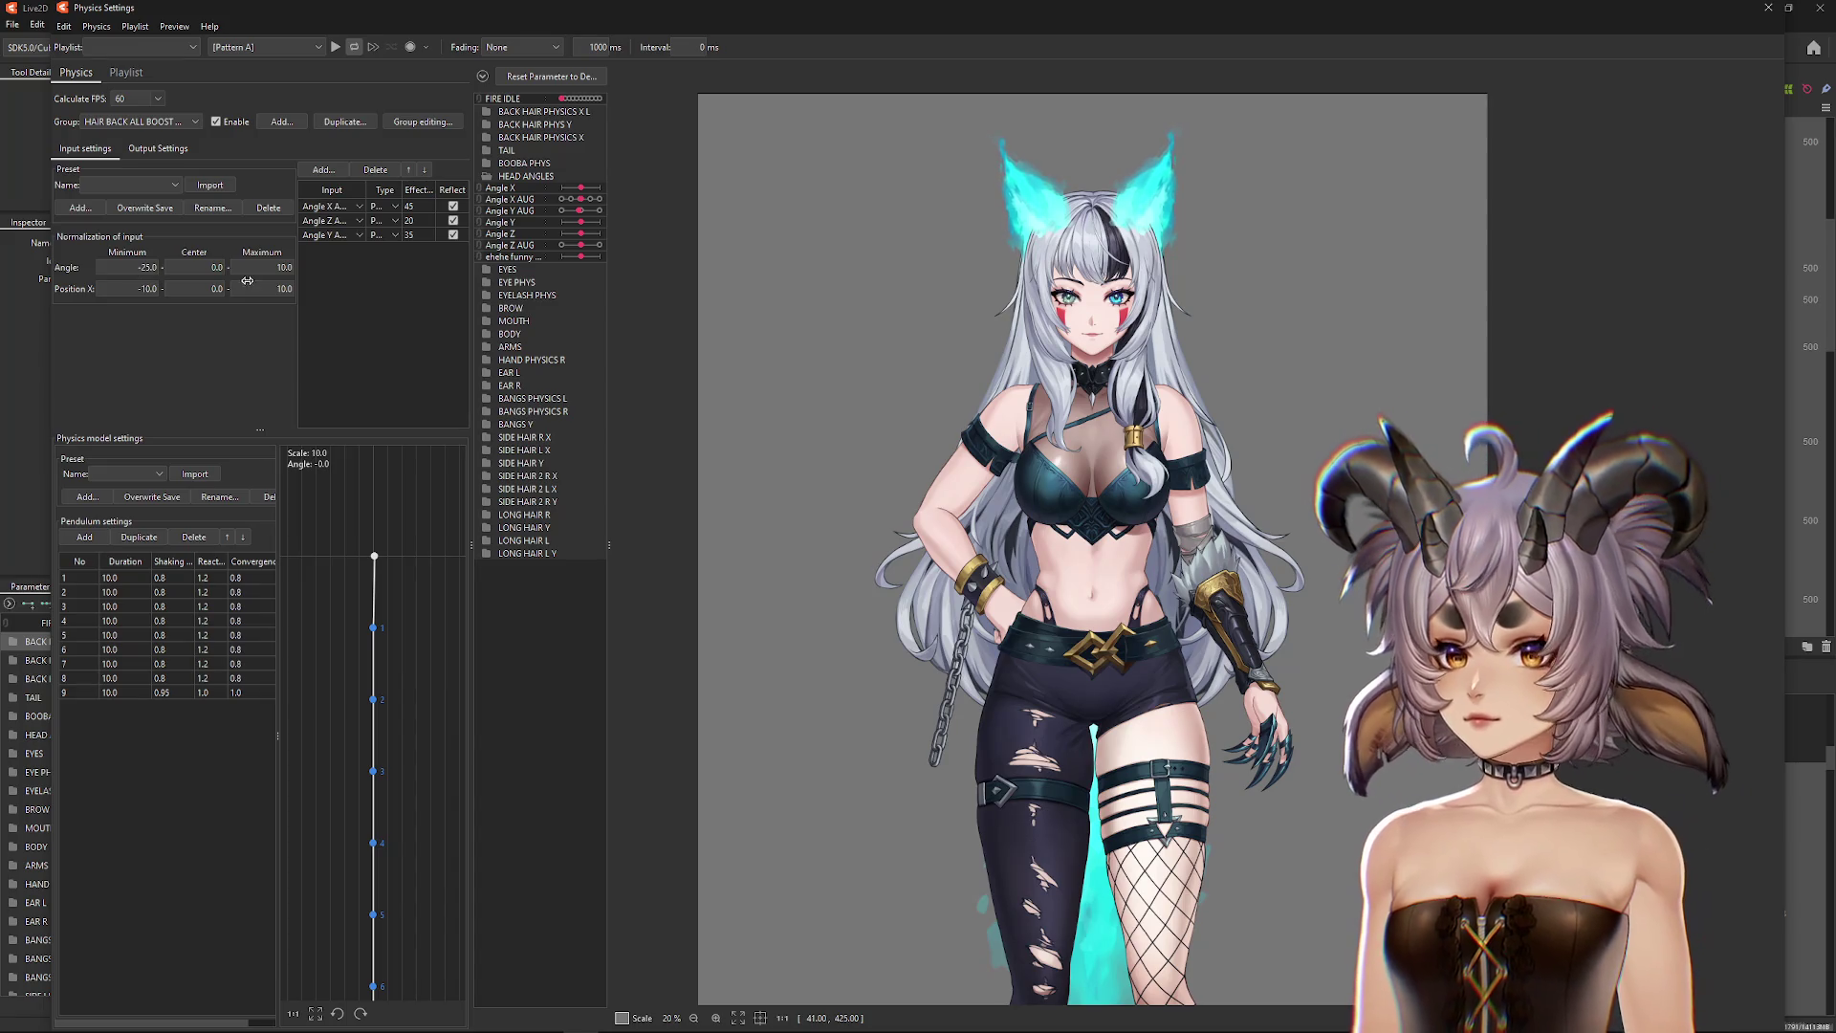
pyautogui.click(328, 172)
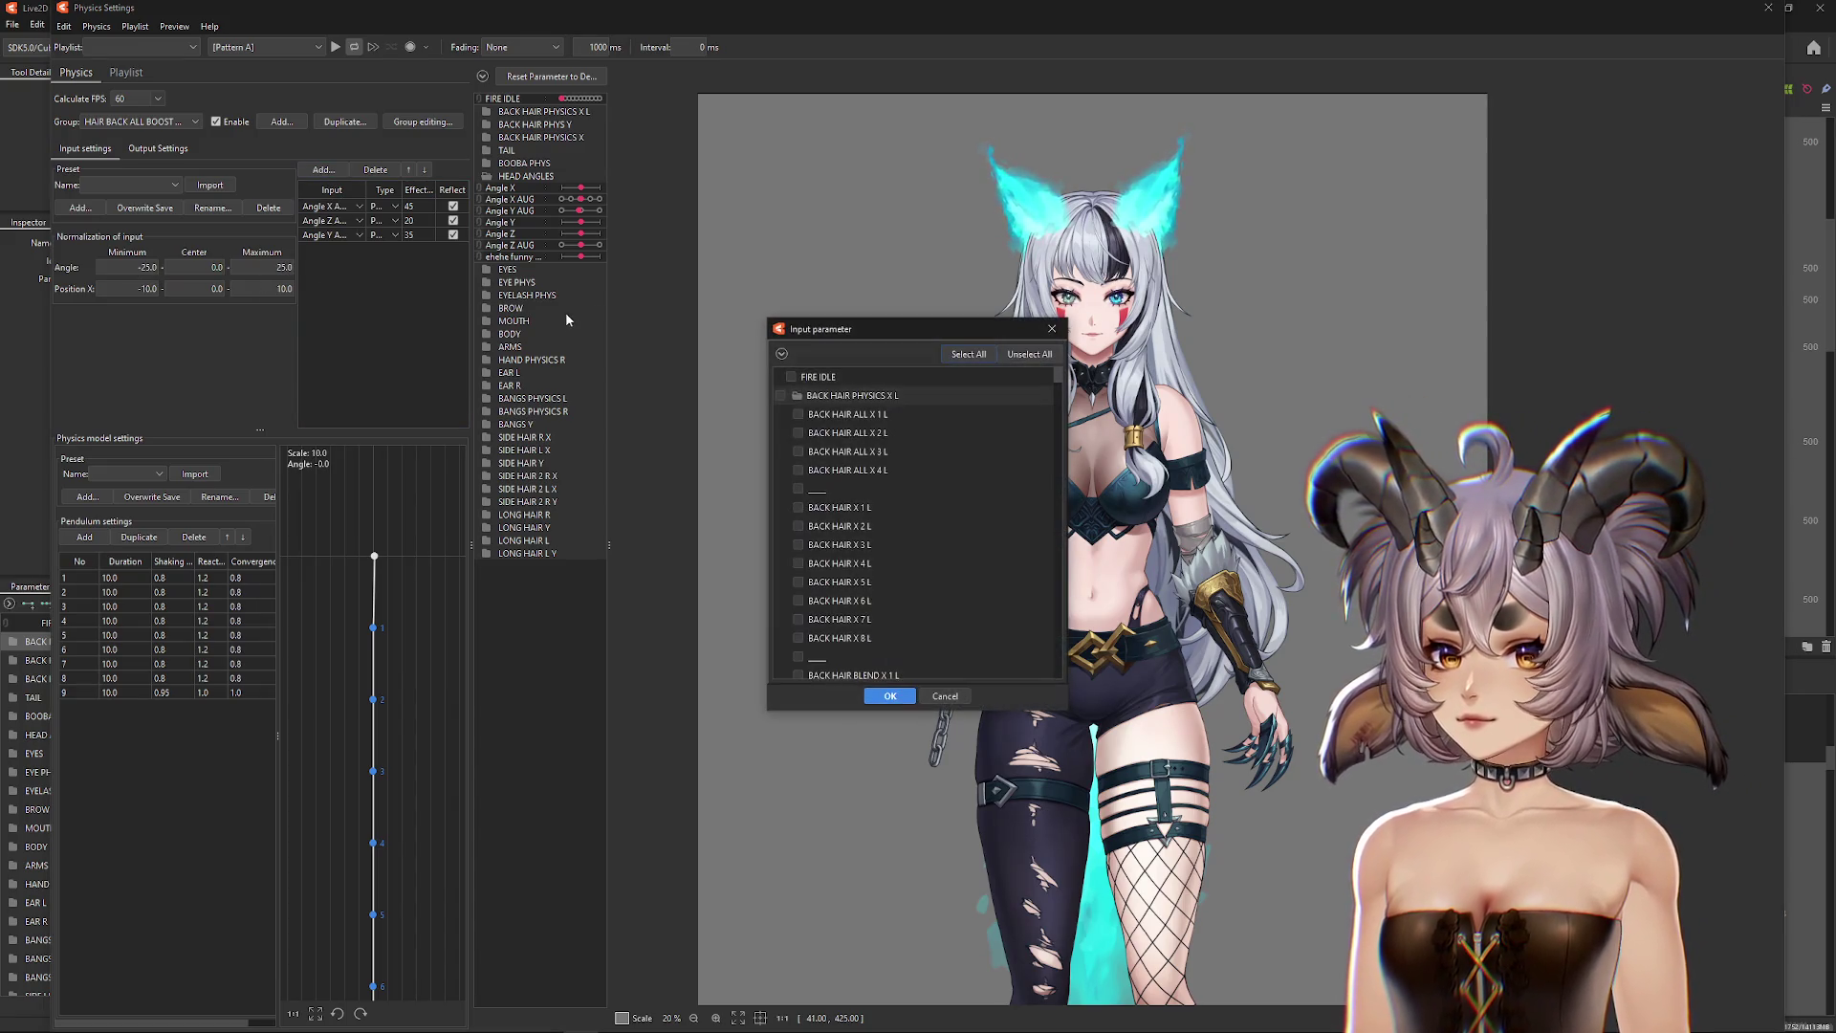
pyautogui.click(781, 353)
pyautogui.click(798, 488)
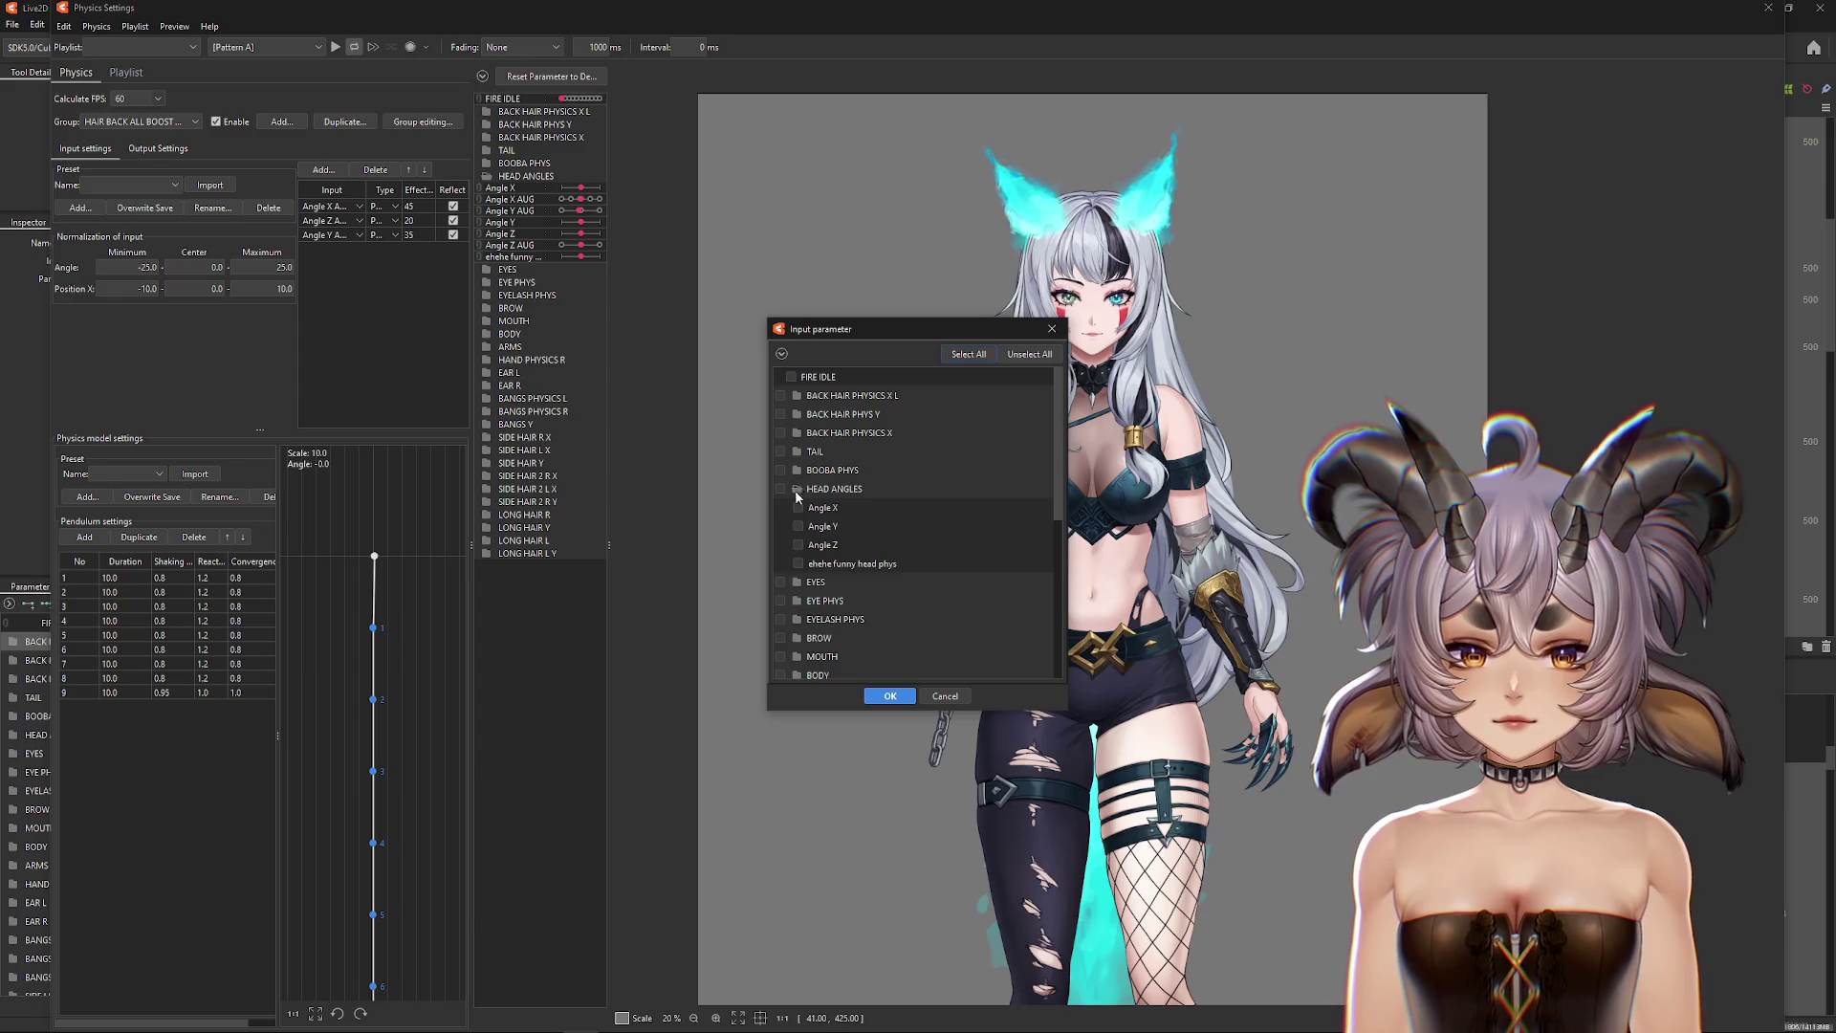
pyautogui.click(889, 696)
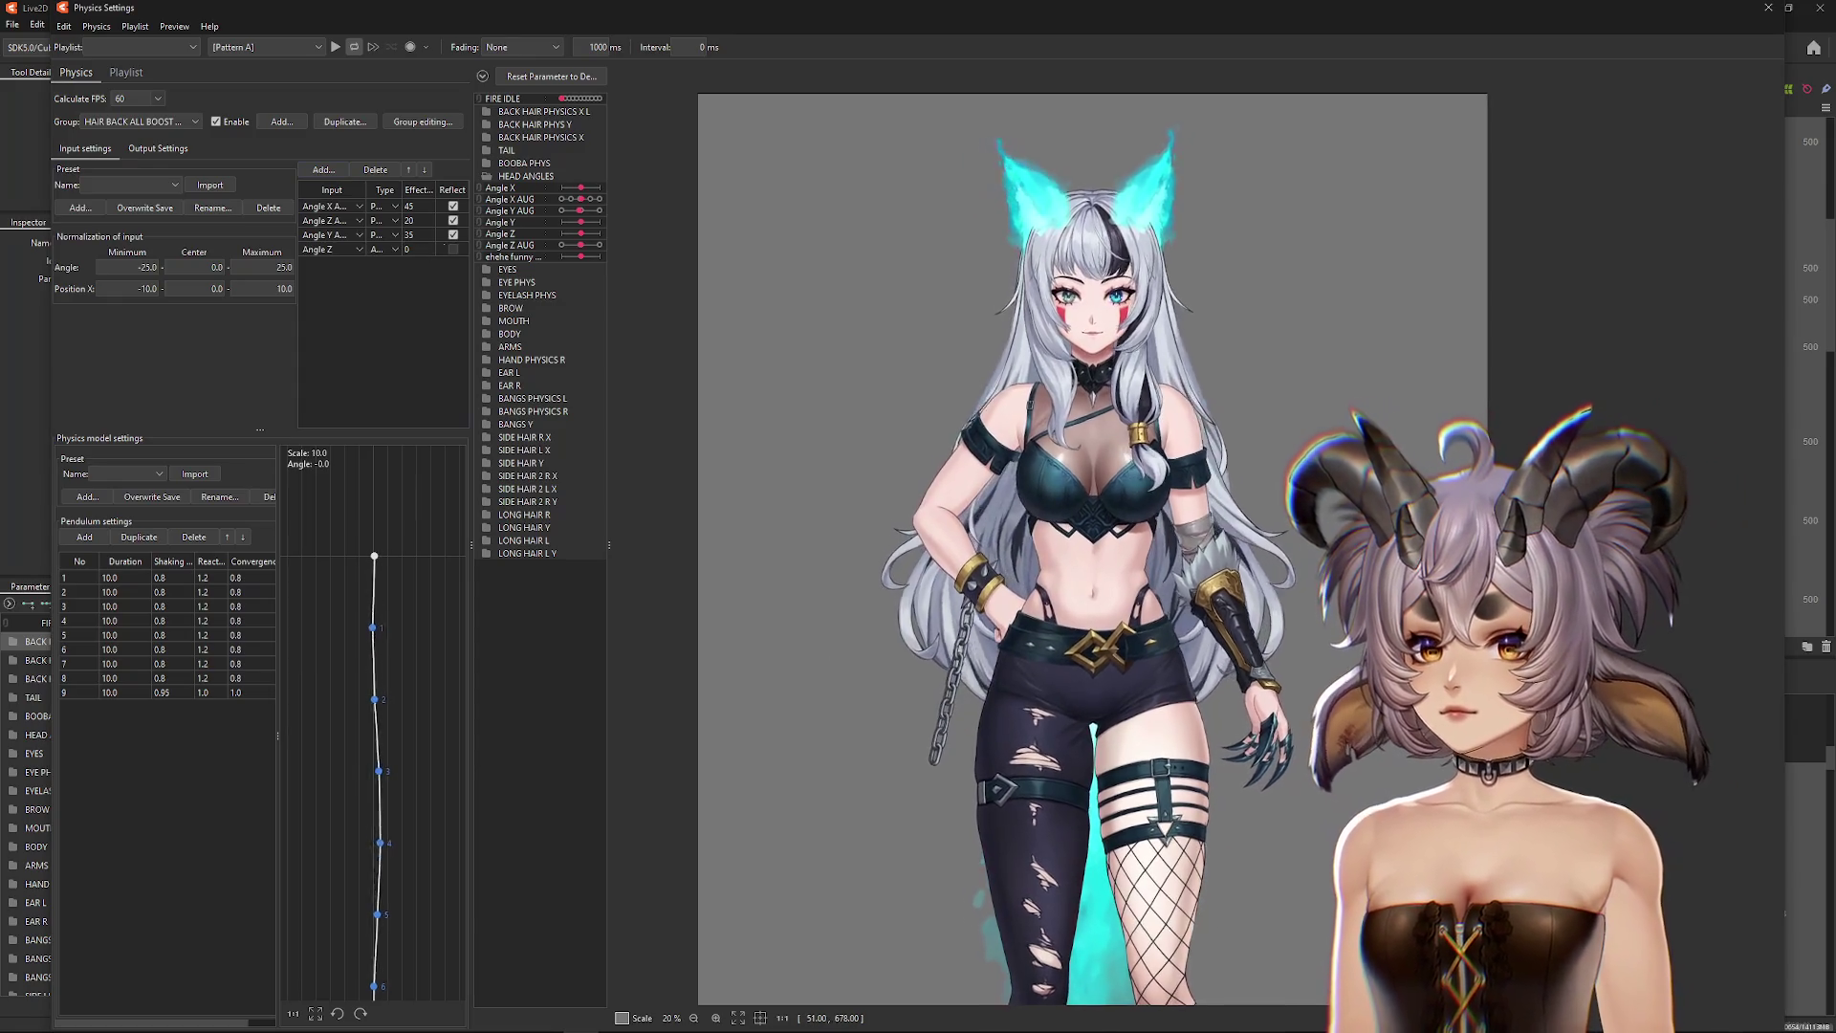
pyautogui.write('50100')
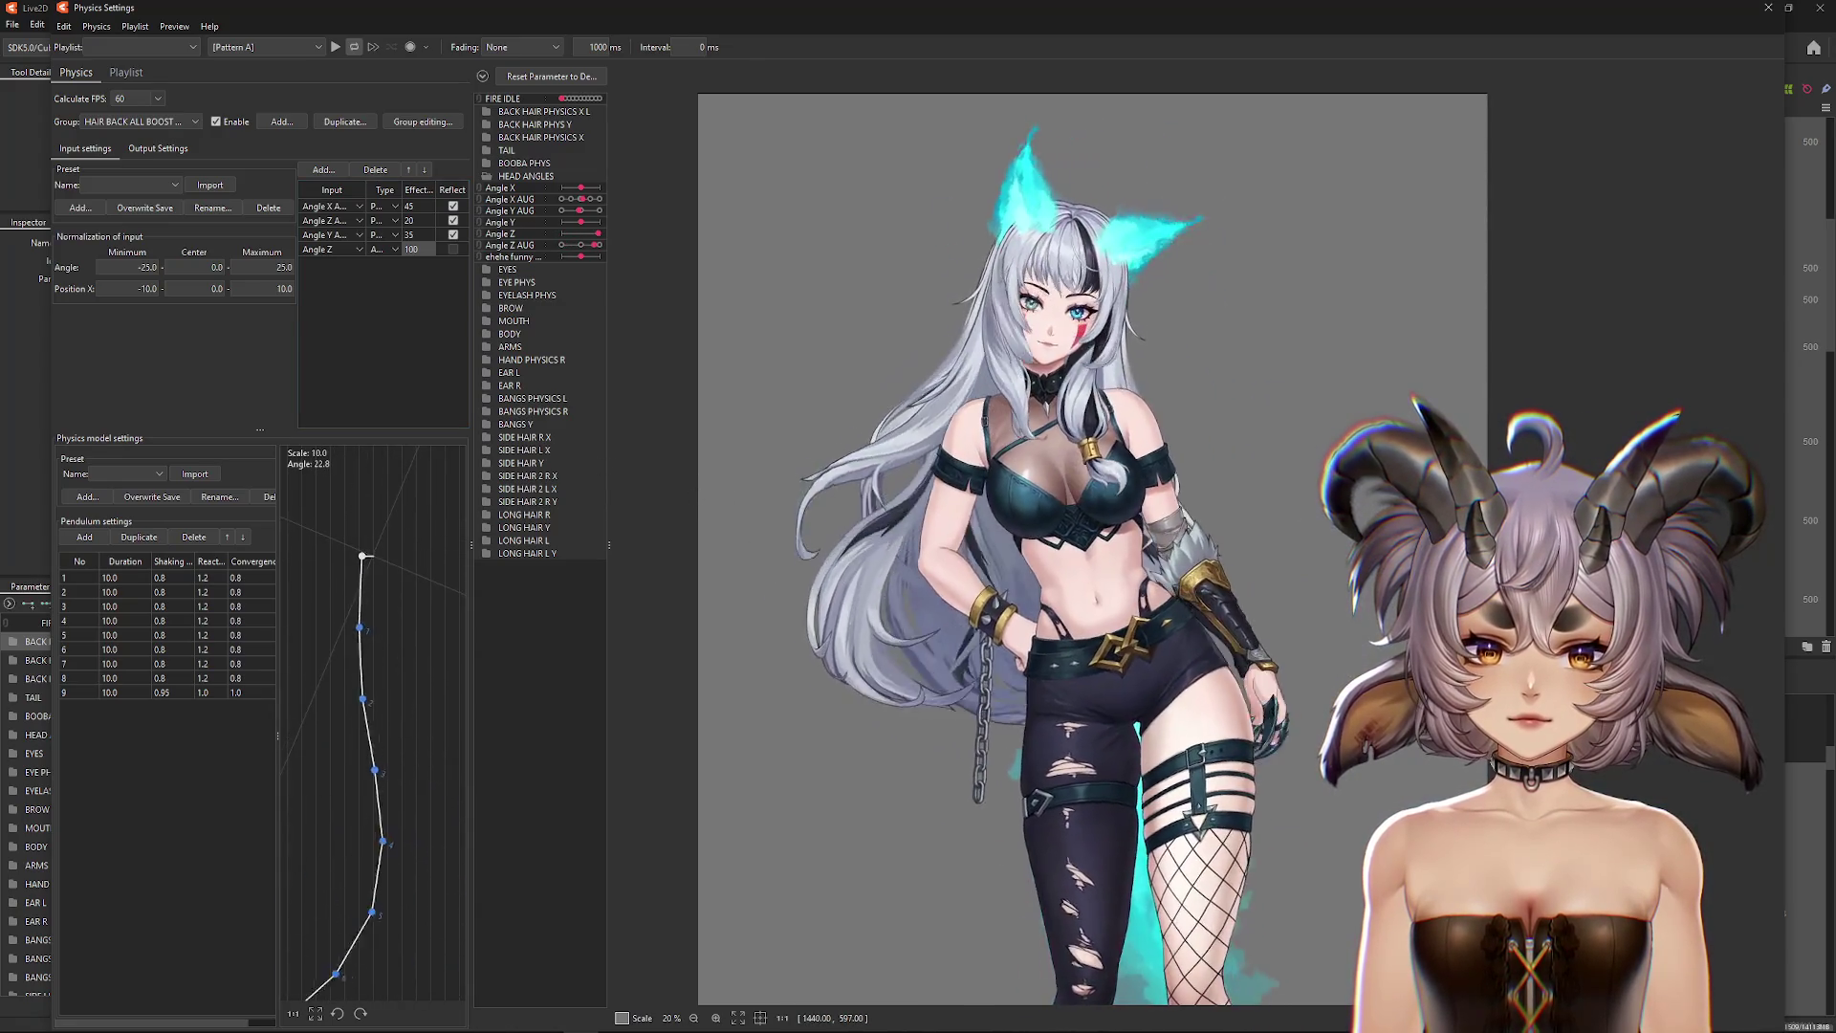
# Step: Reflect Angle Z instead of Angle Y, then switch to the HAIR BACK STRANDS XY group
pyautogui.click(454, 234)
pyautogui.click(454, 250)
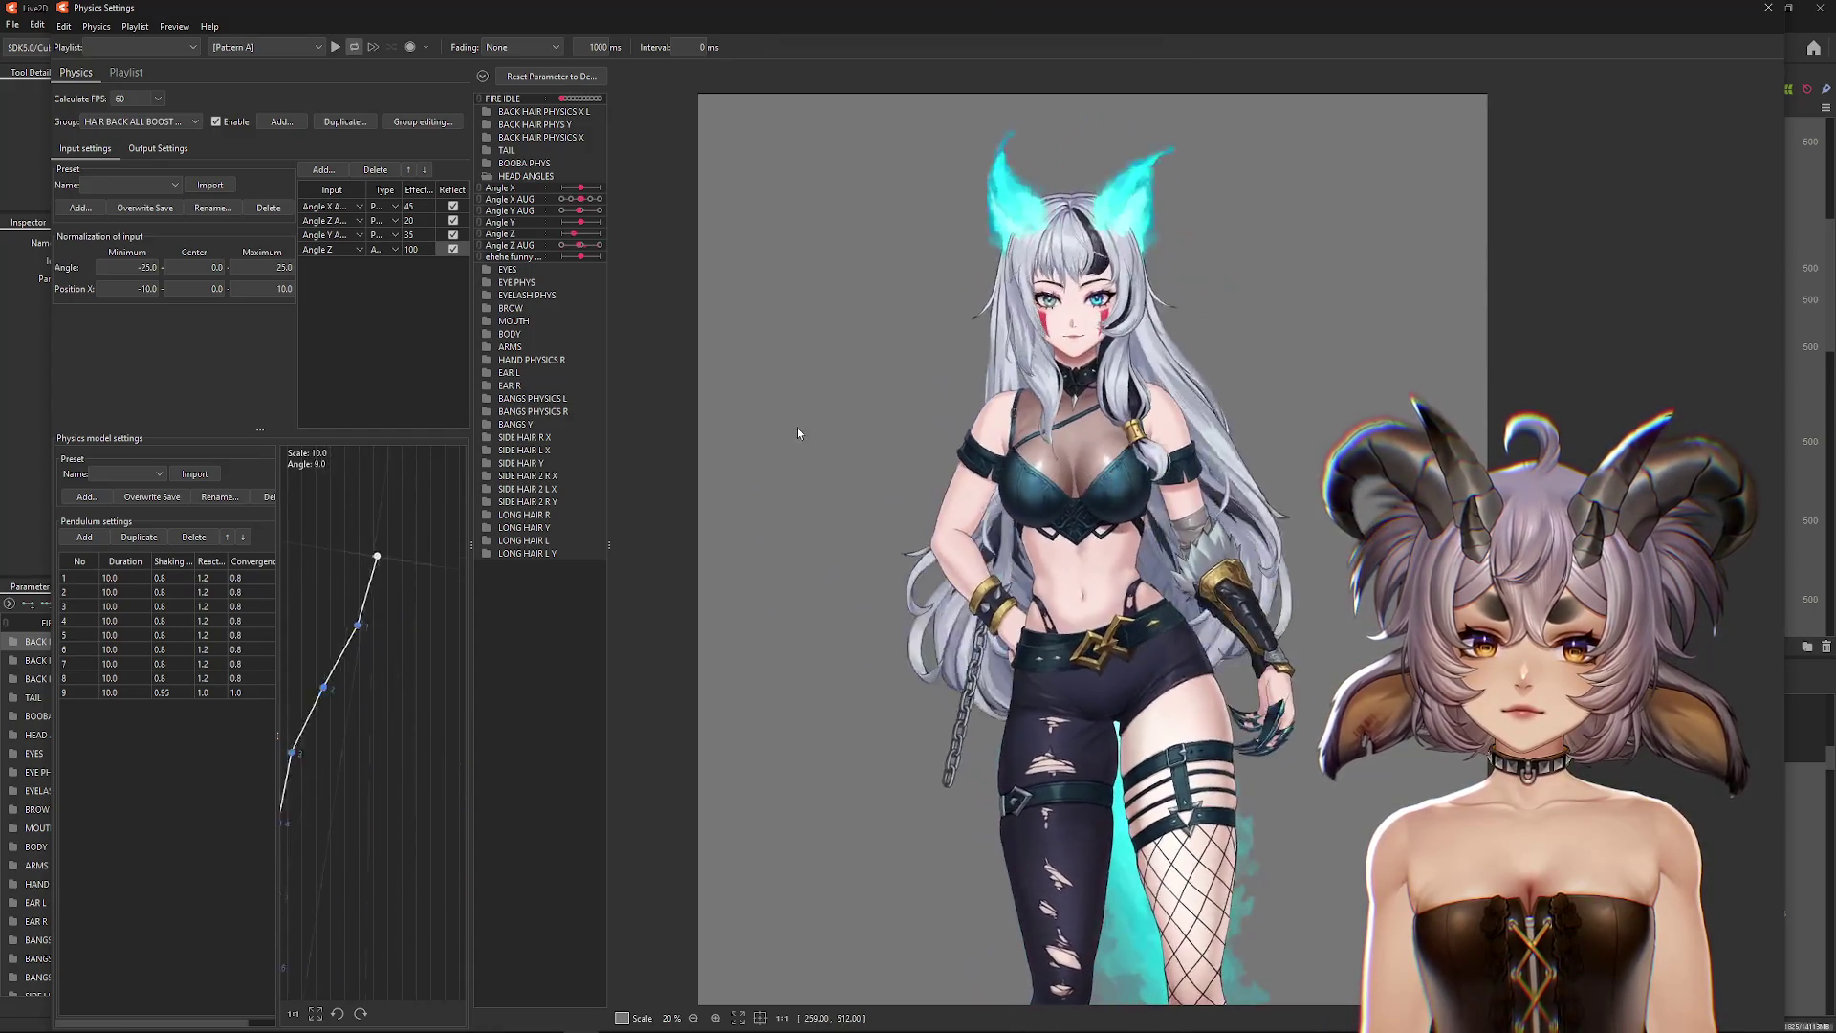
pyautogui.click(144, 121)
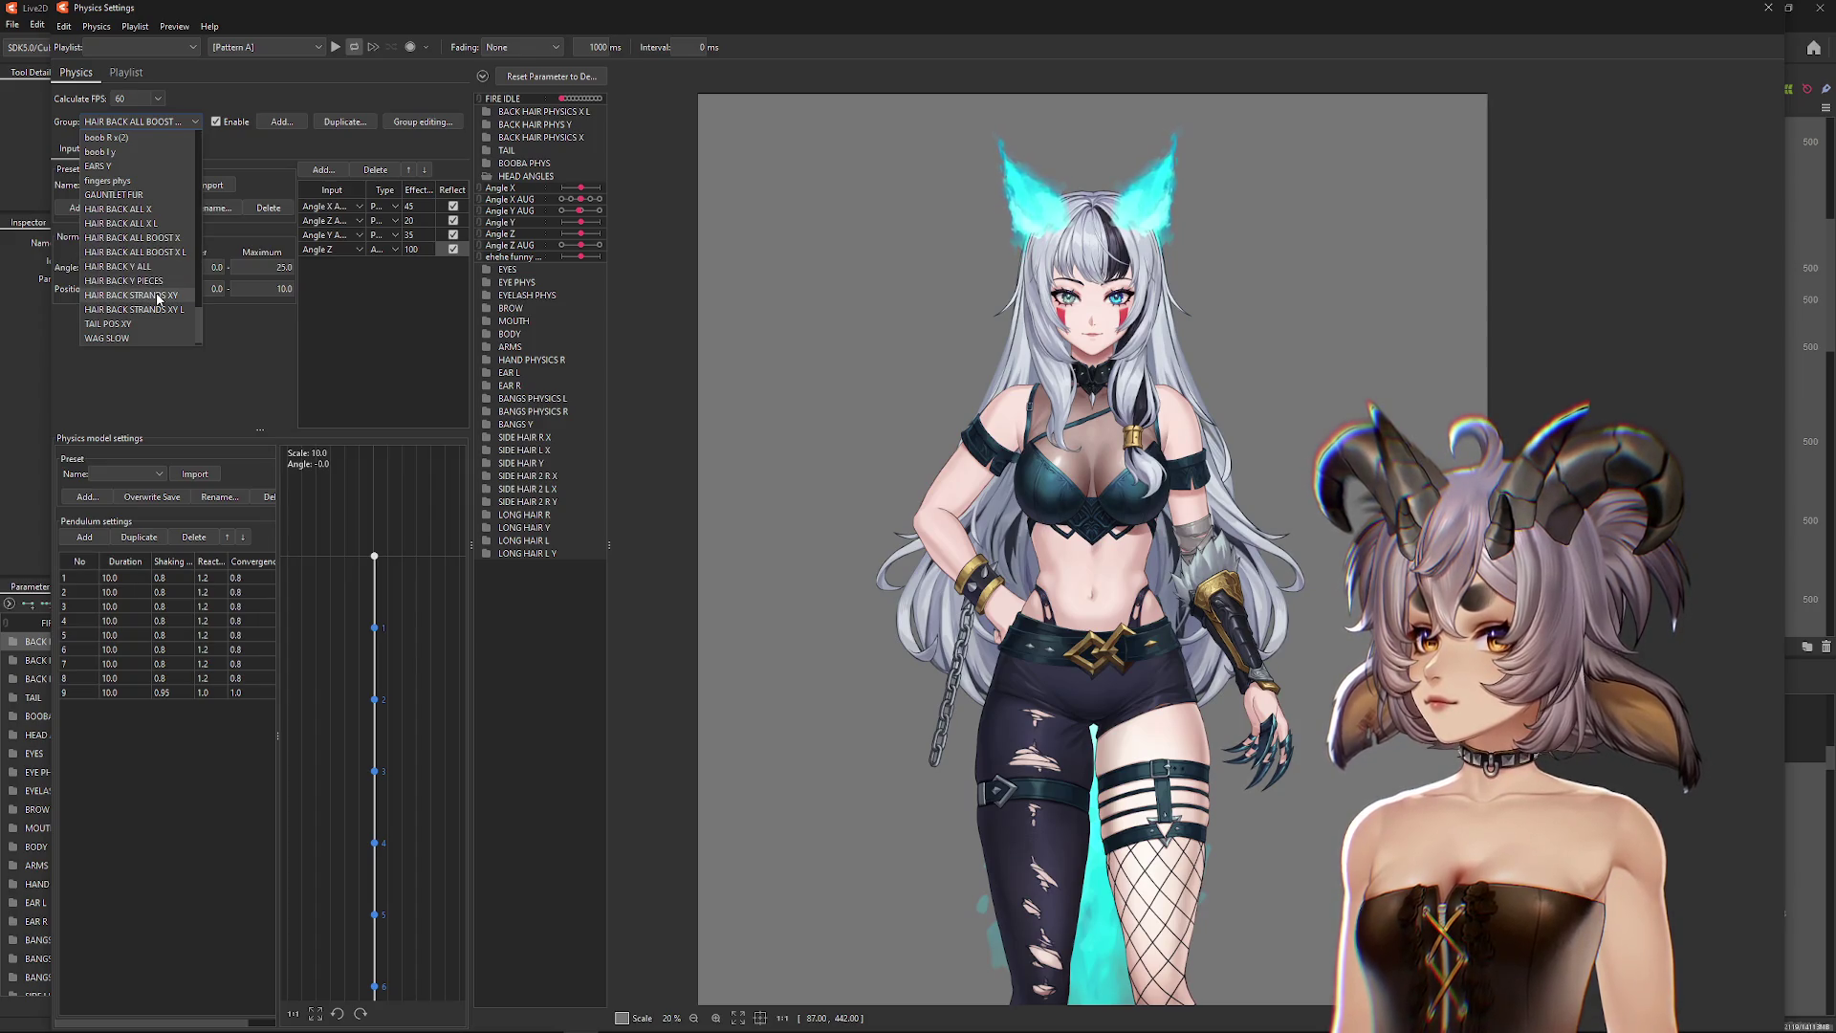
pyautogui.click(159, 296)
# Step: Add Angle Z as an input and tilt the head both ways to preview the hair
pyautogui.click(321, 172)
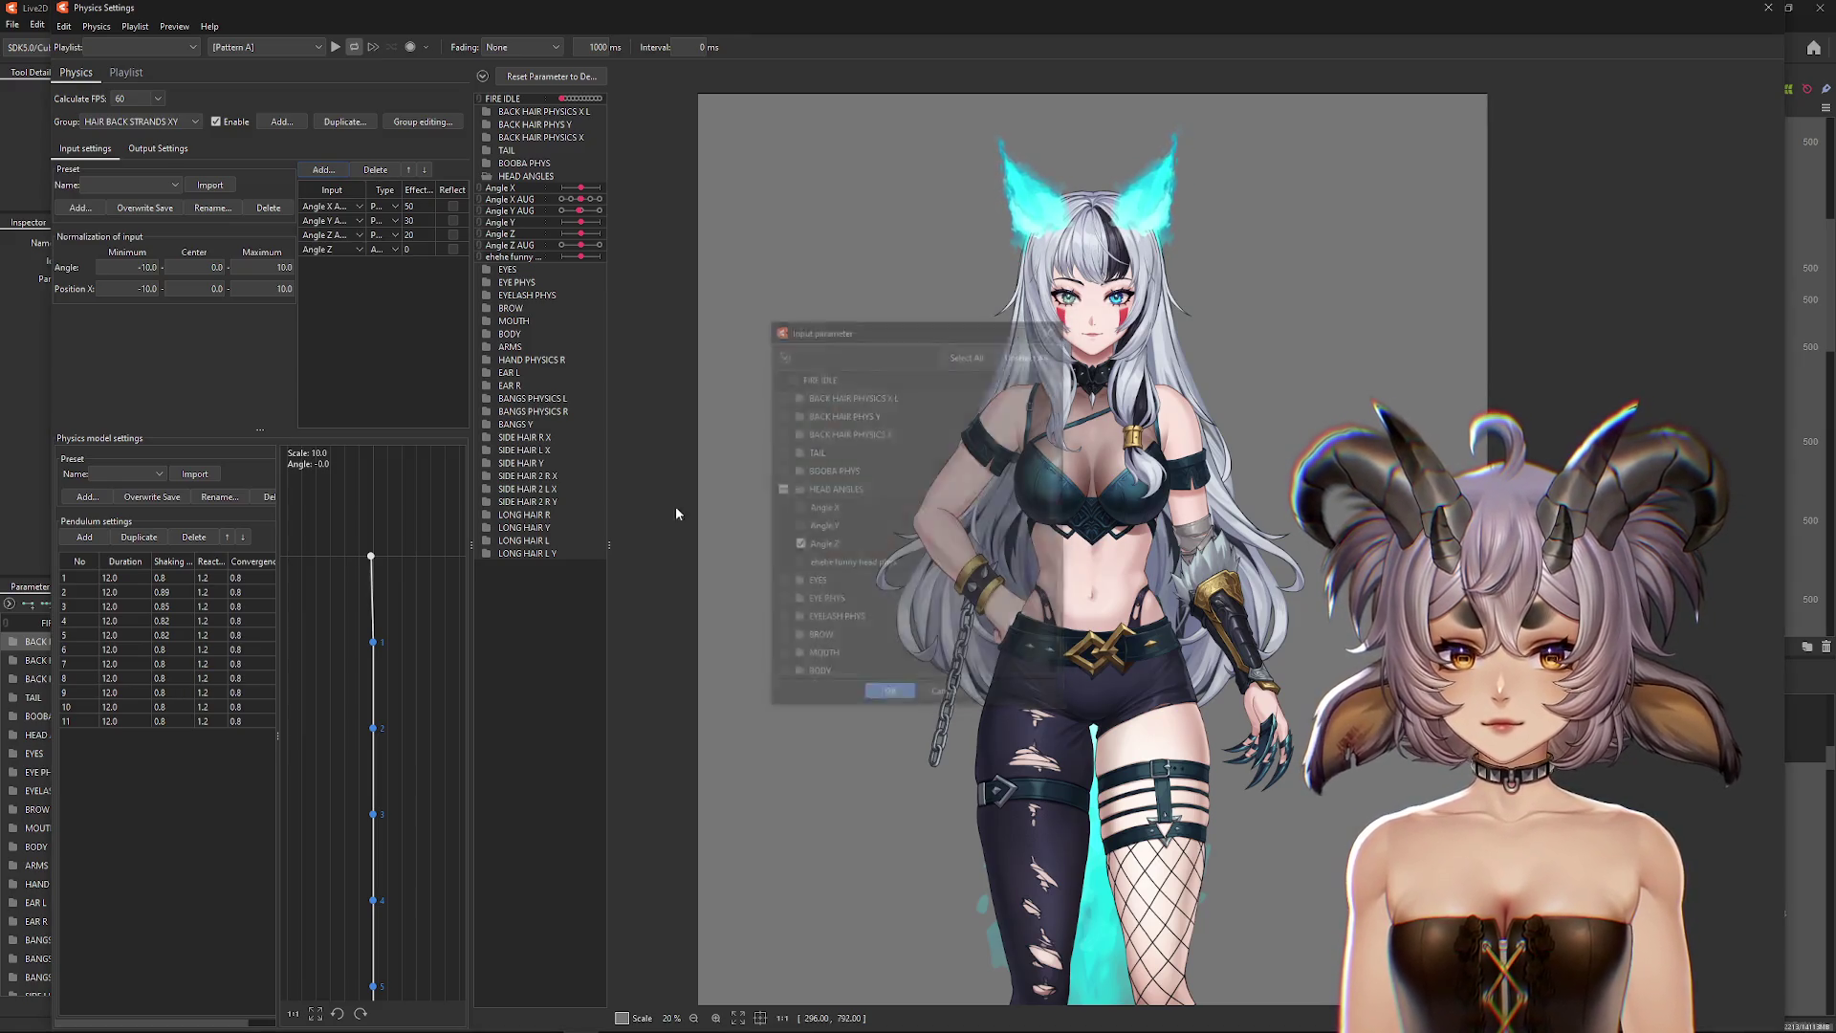
pyautogui.click(889, 695)
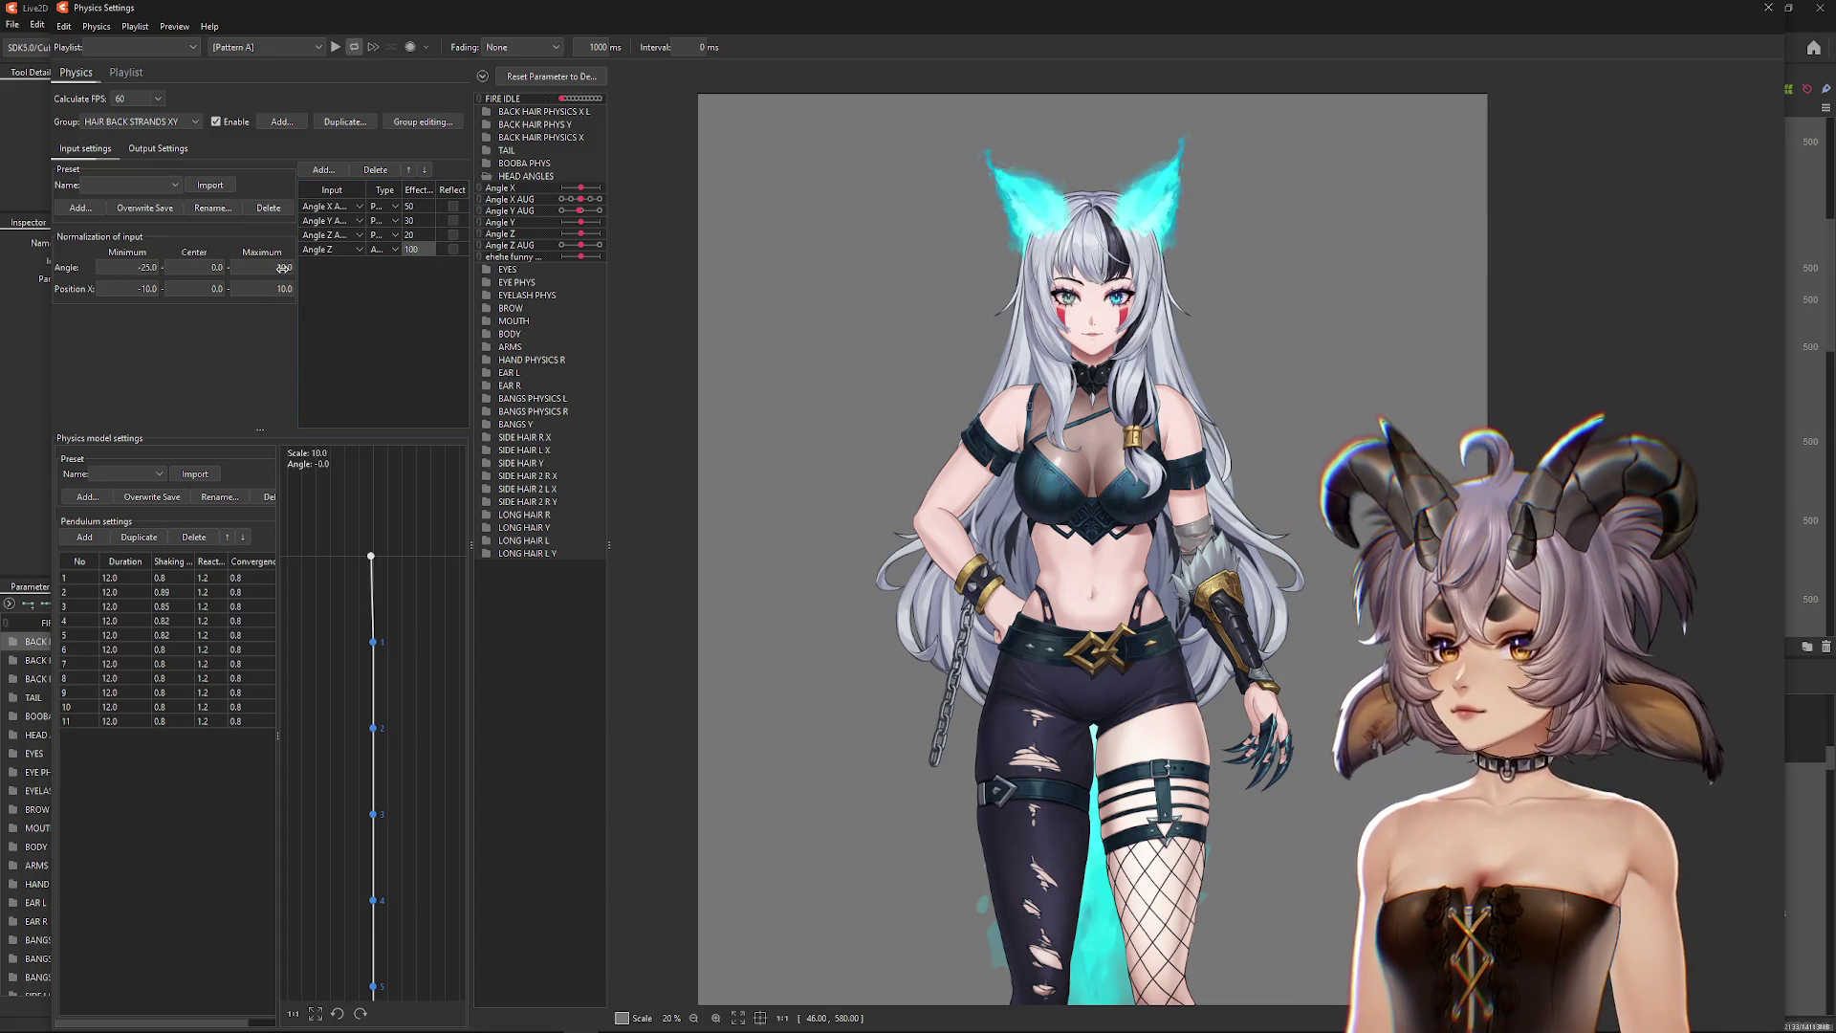
pyautogui.moveTo(981, 407)
pyautogui.mouseDown()
pyautogui.moveTo(696, 569)
pyautogui.moveTo(956, 559)
pyautogui.mouseUp()
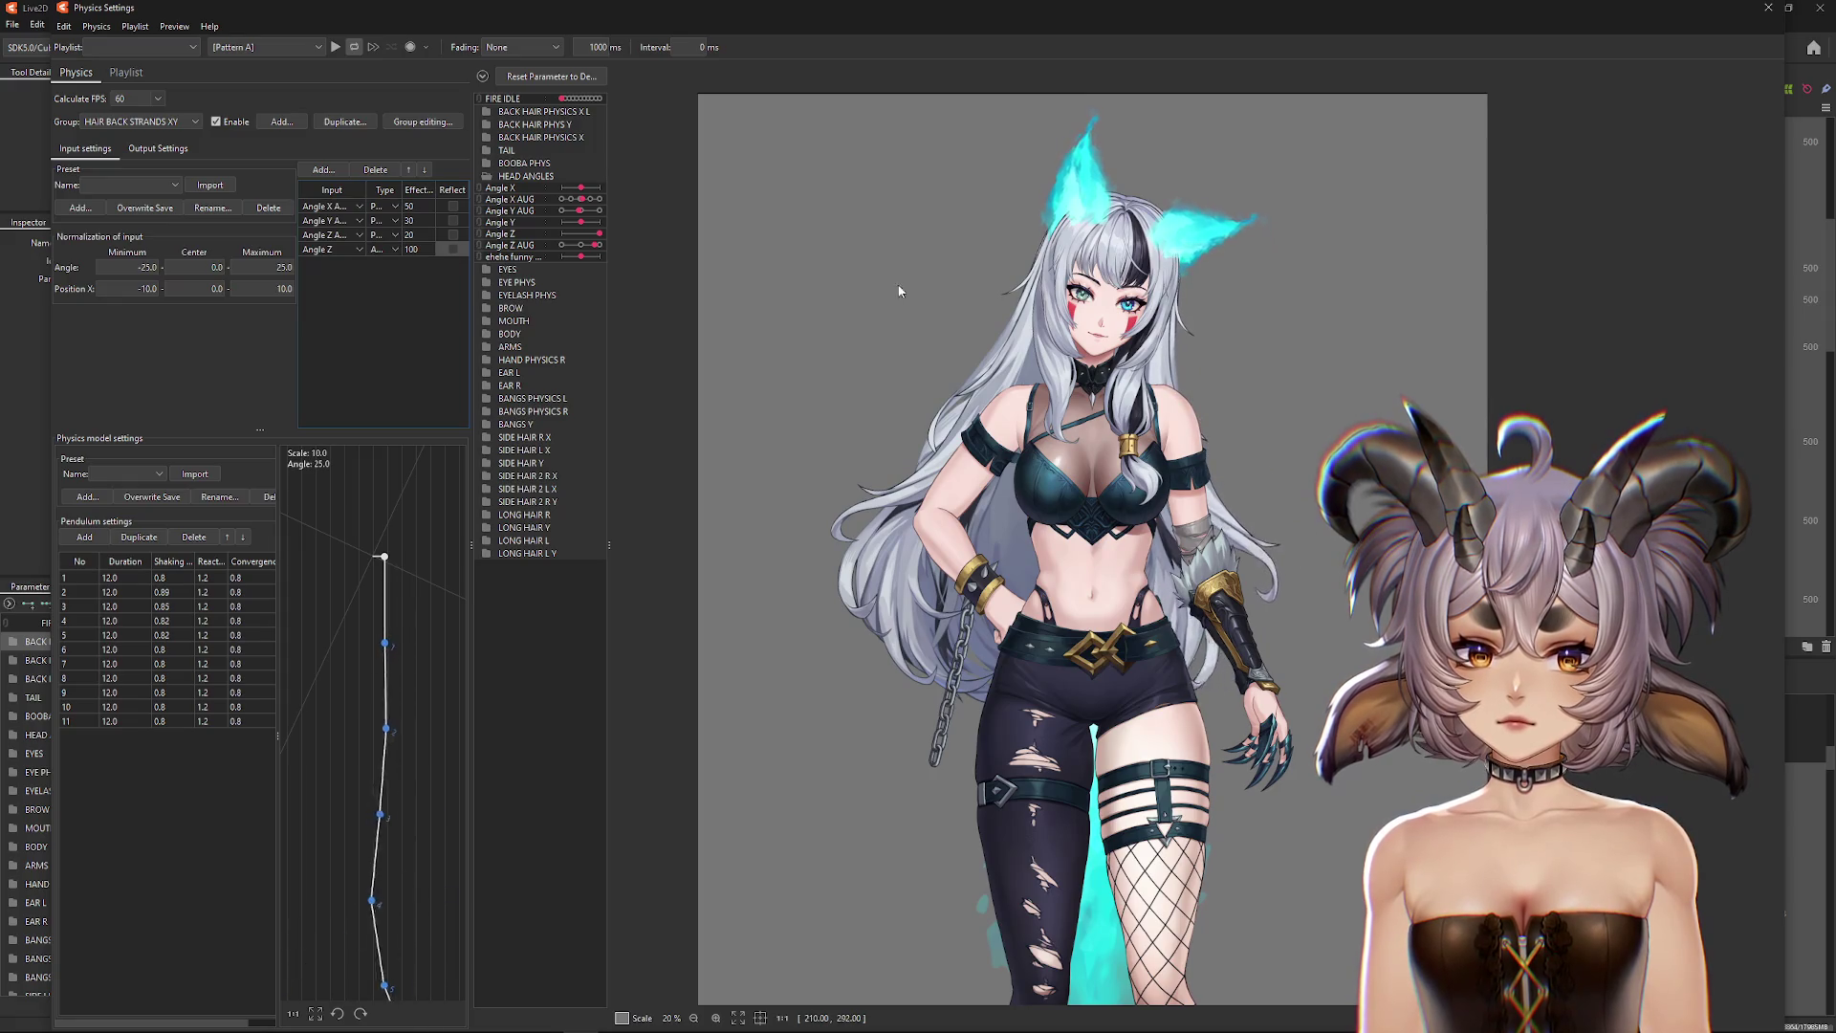
pyautogui.moveTo(622, 172)
pyautogui.mouseDown()
pyautogui.moveTo(736, 532)
pyautogui.moveTo(861, 522)
pyautogui.mouseUp()
# Step: Reflect the Angle Z input and recheck the hair swing in both directions
pyautogui.click(454, 248)
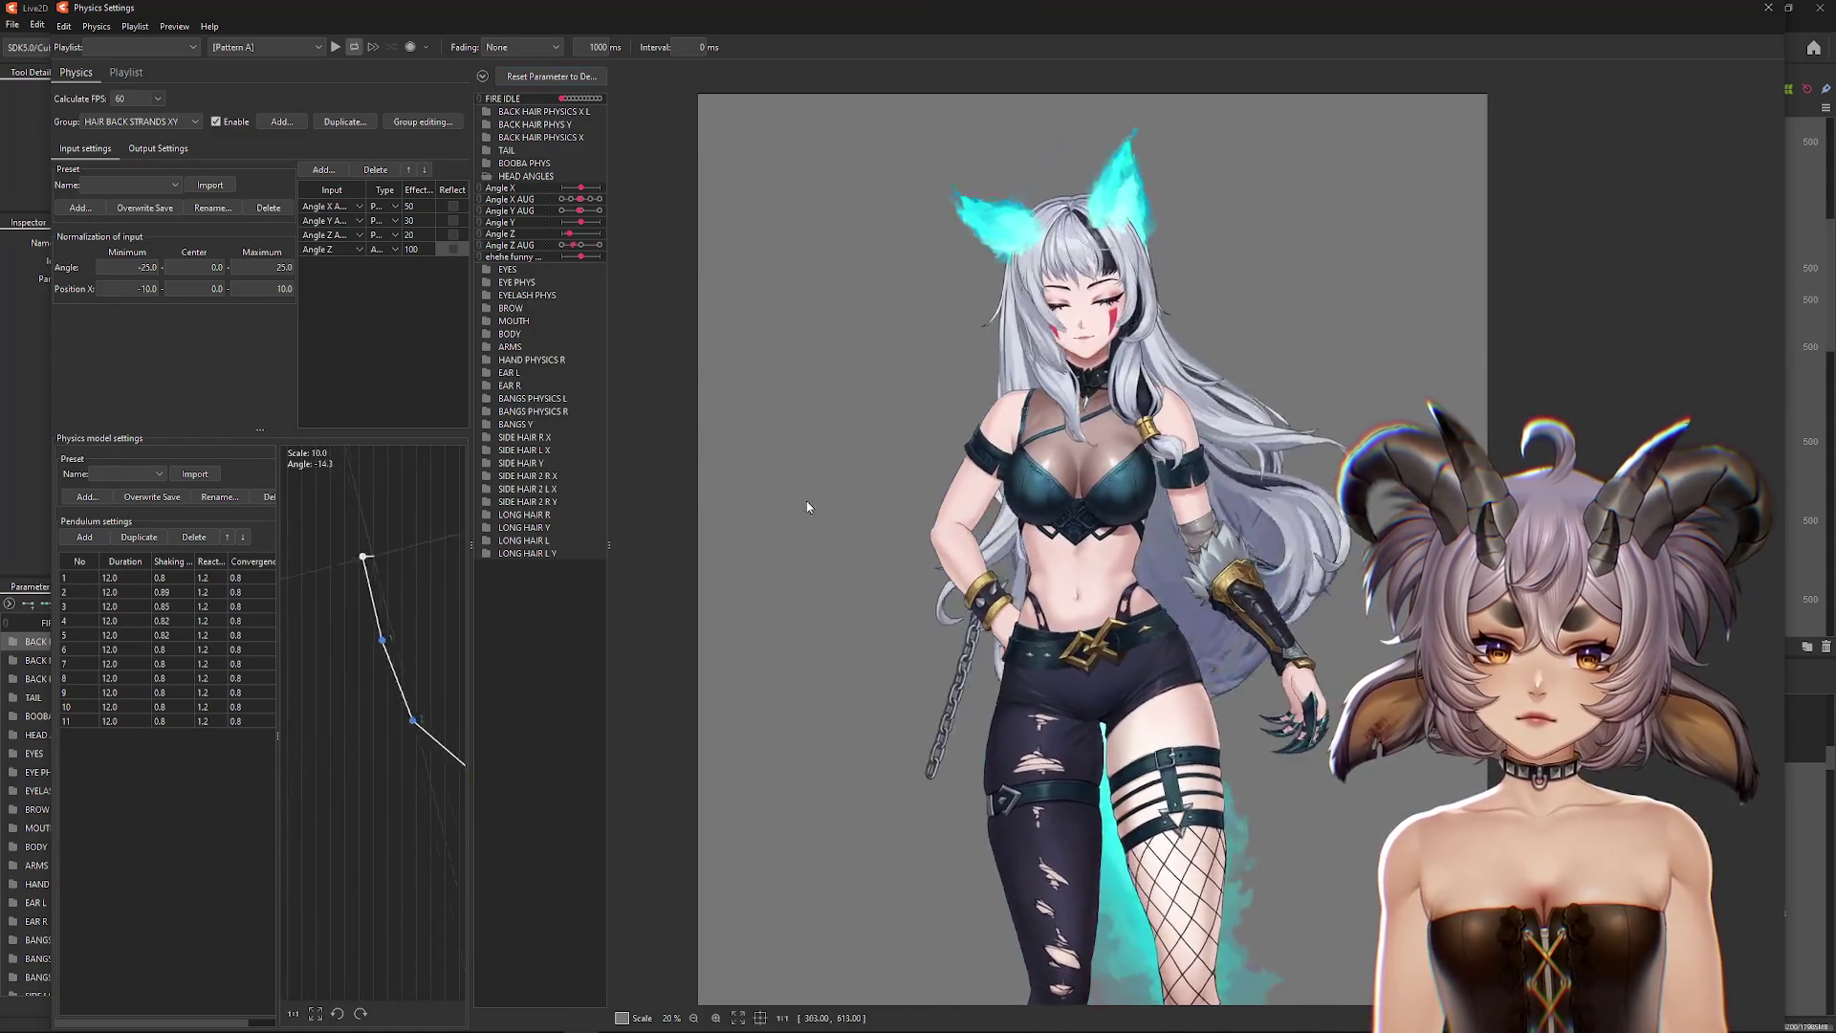
pyautogui.moveTo(988, 444); pyautogui.dragTo(719, 445)
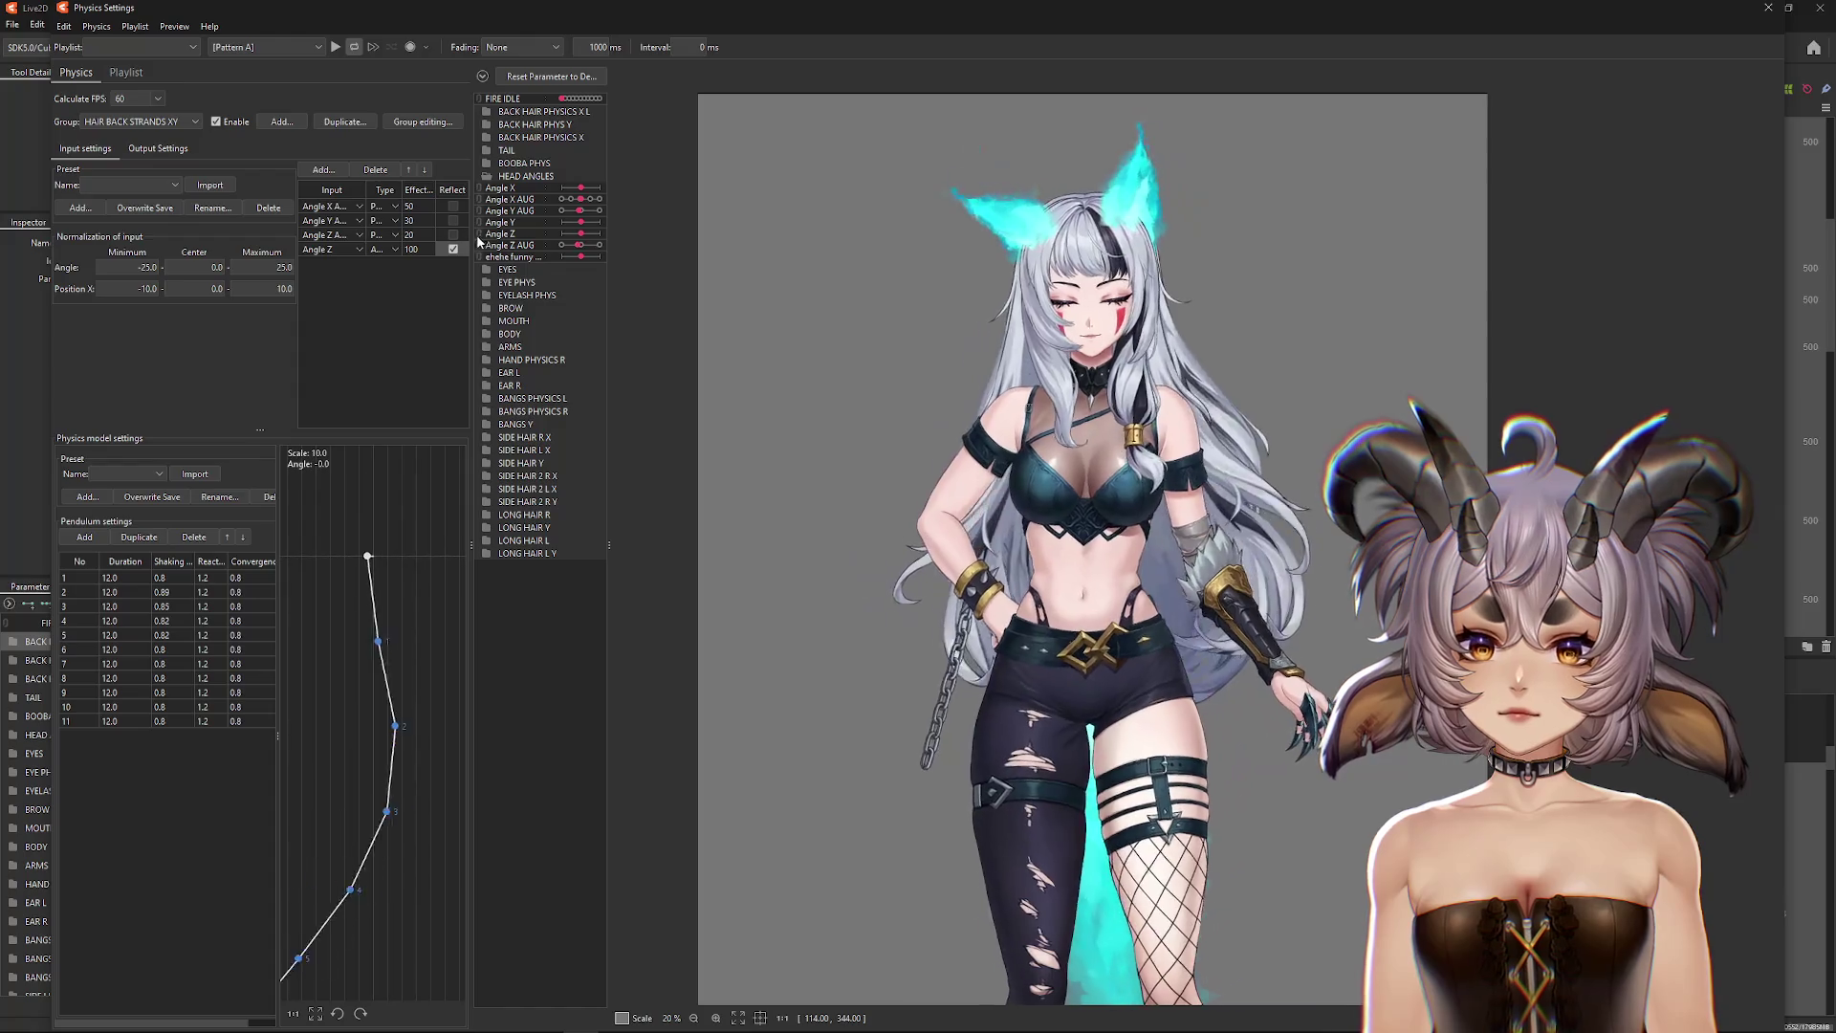
pyautogui.moveTo(631, 479)
pyautogui.mouseDown()
pyautogui.moveTo(1769, 465)
pyautogui.moveTo(688, 564)
pyautogui.moveTo(989, 504)
pyautogui.moveTo(675, 520)
pyautogui.moveTo(1097, 461)
pyautogui.mouseUp()
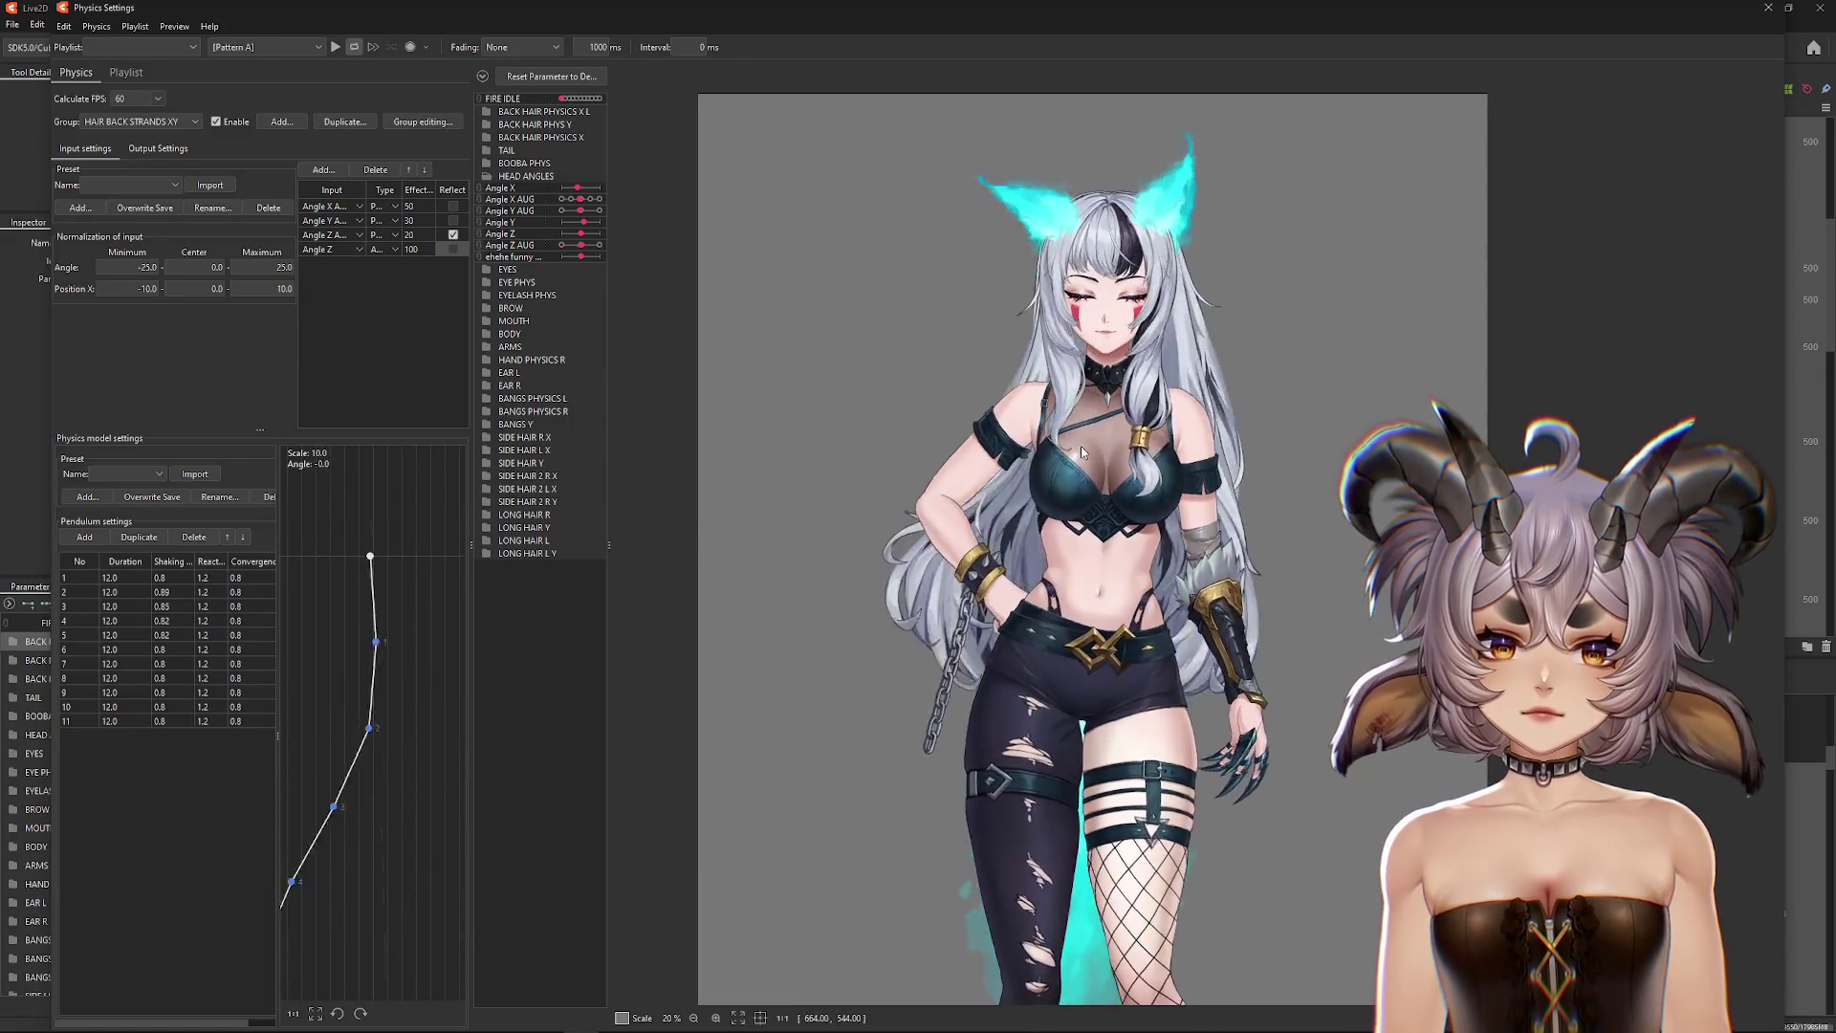
pyautogui.click(110, 124)
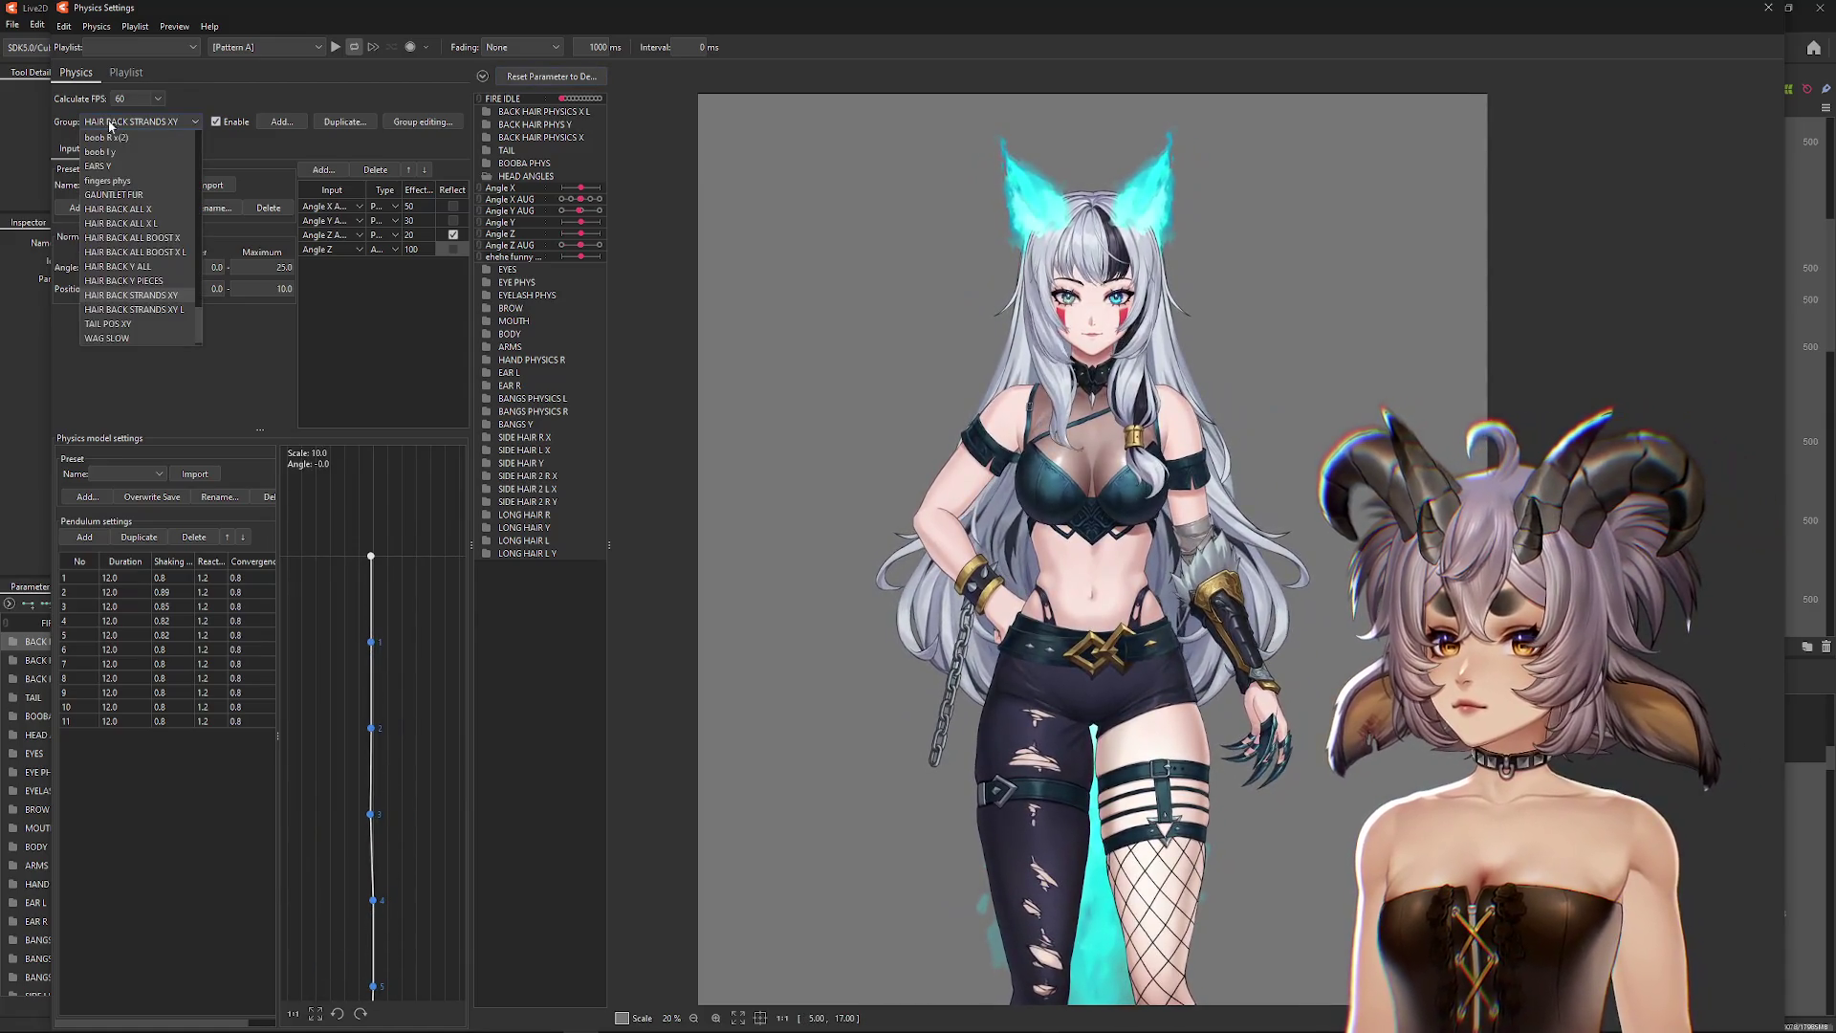
# Step: Add Angle Z to HAIR BACK STRANDS XY L and set the minimum angle to -25
pyautogui.click(176, 310)
pyautogui.click(323, 169)
pyautogui.click(782, 355)
pyautogui.click(889, 695)
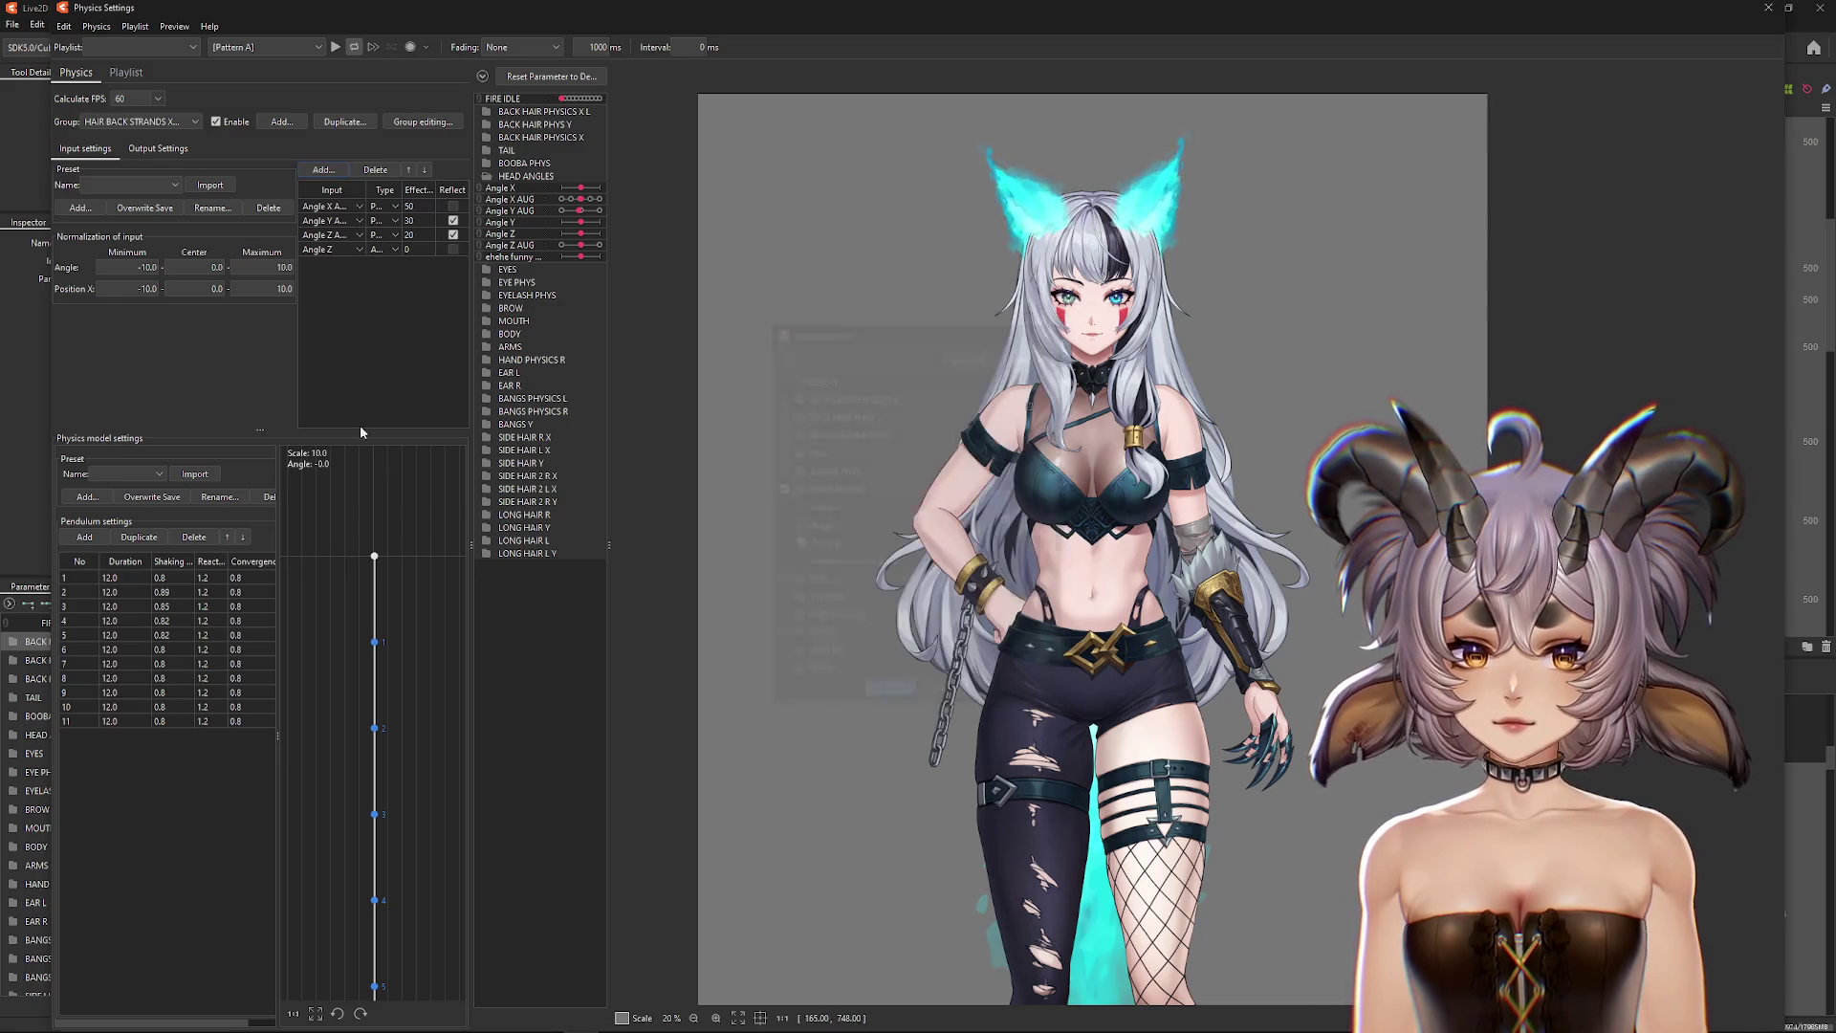
pyautogui.write('-25')
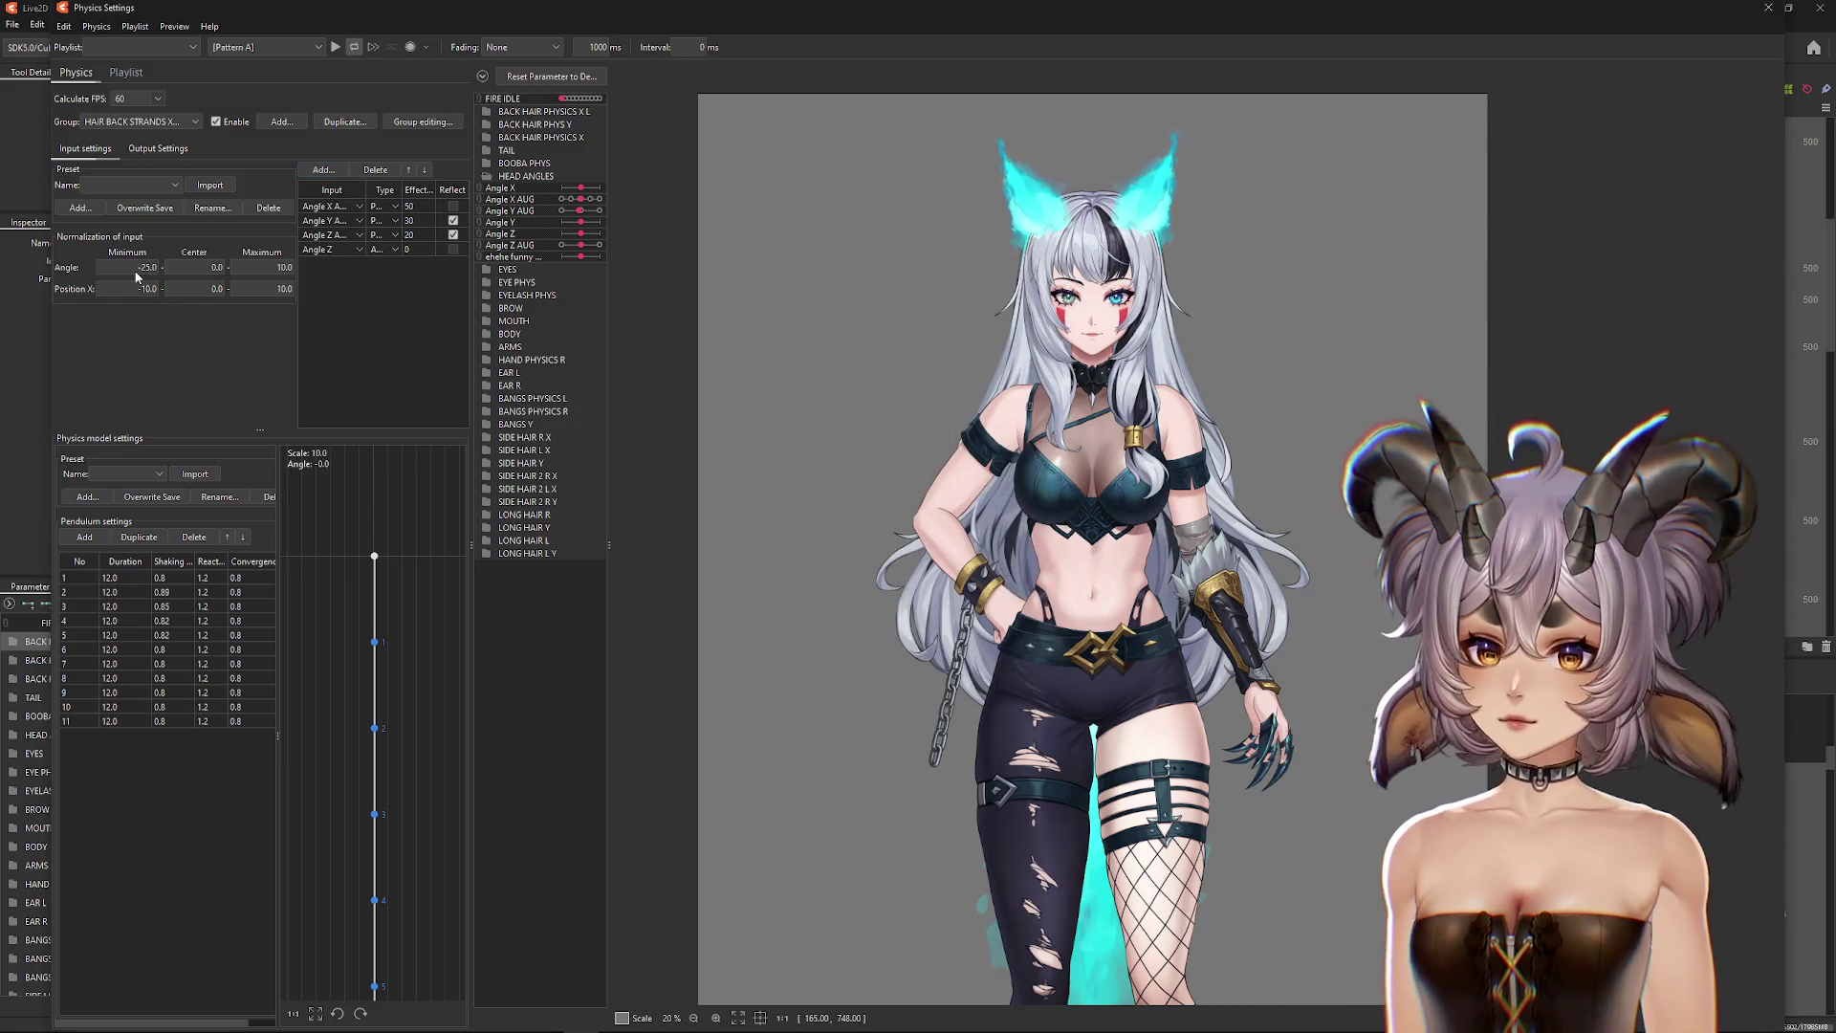
pyautogui.press('Return')
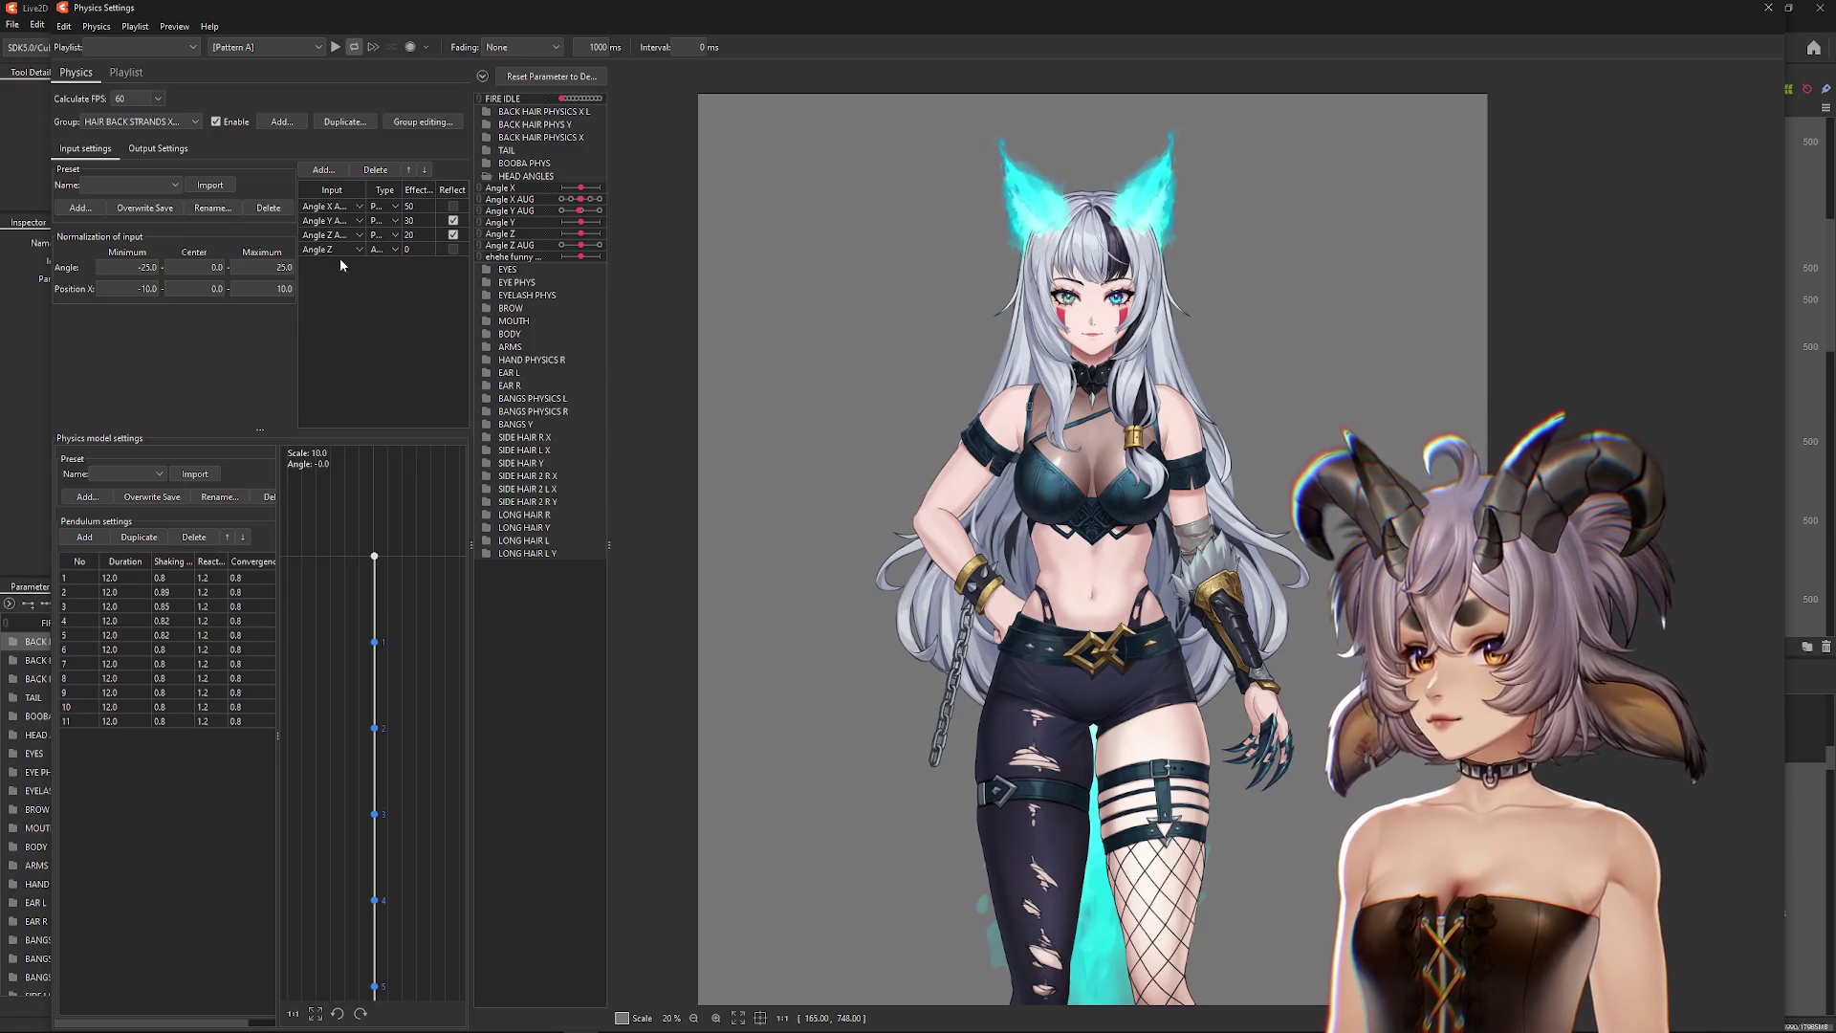
pyautogui.write('100')
# Step: Tilt the head left and right to test the strands' hair physics
pyautogui.moveTo(918, 516); pyautogui.dragTo(739, 517)
pyautogui.moveTo(930, 519)
pyautogui.mouseDown()
pyautogui.moveTo(784, 516)
pyautogui.moveTo(1301, 472)
pyautogui.mouseUp()
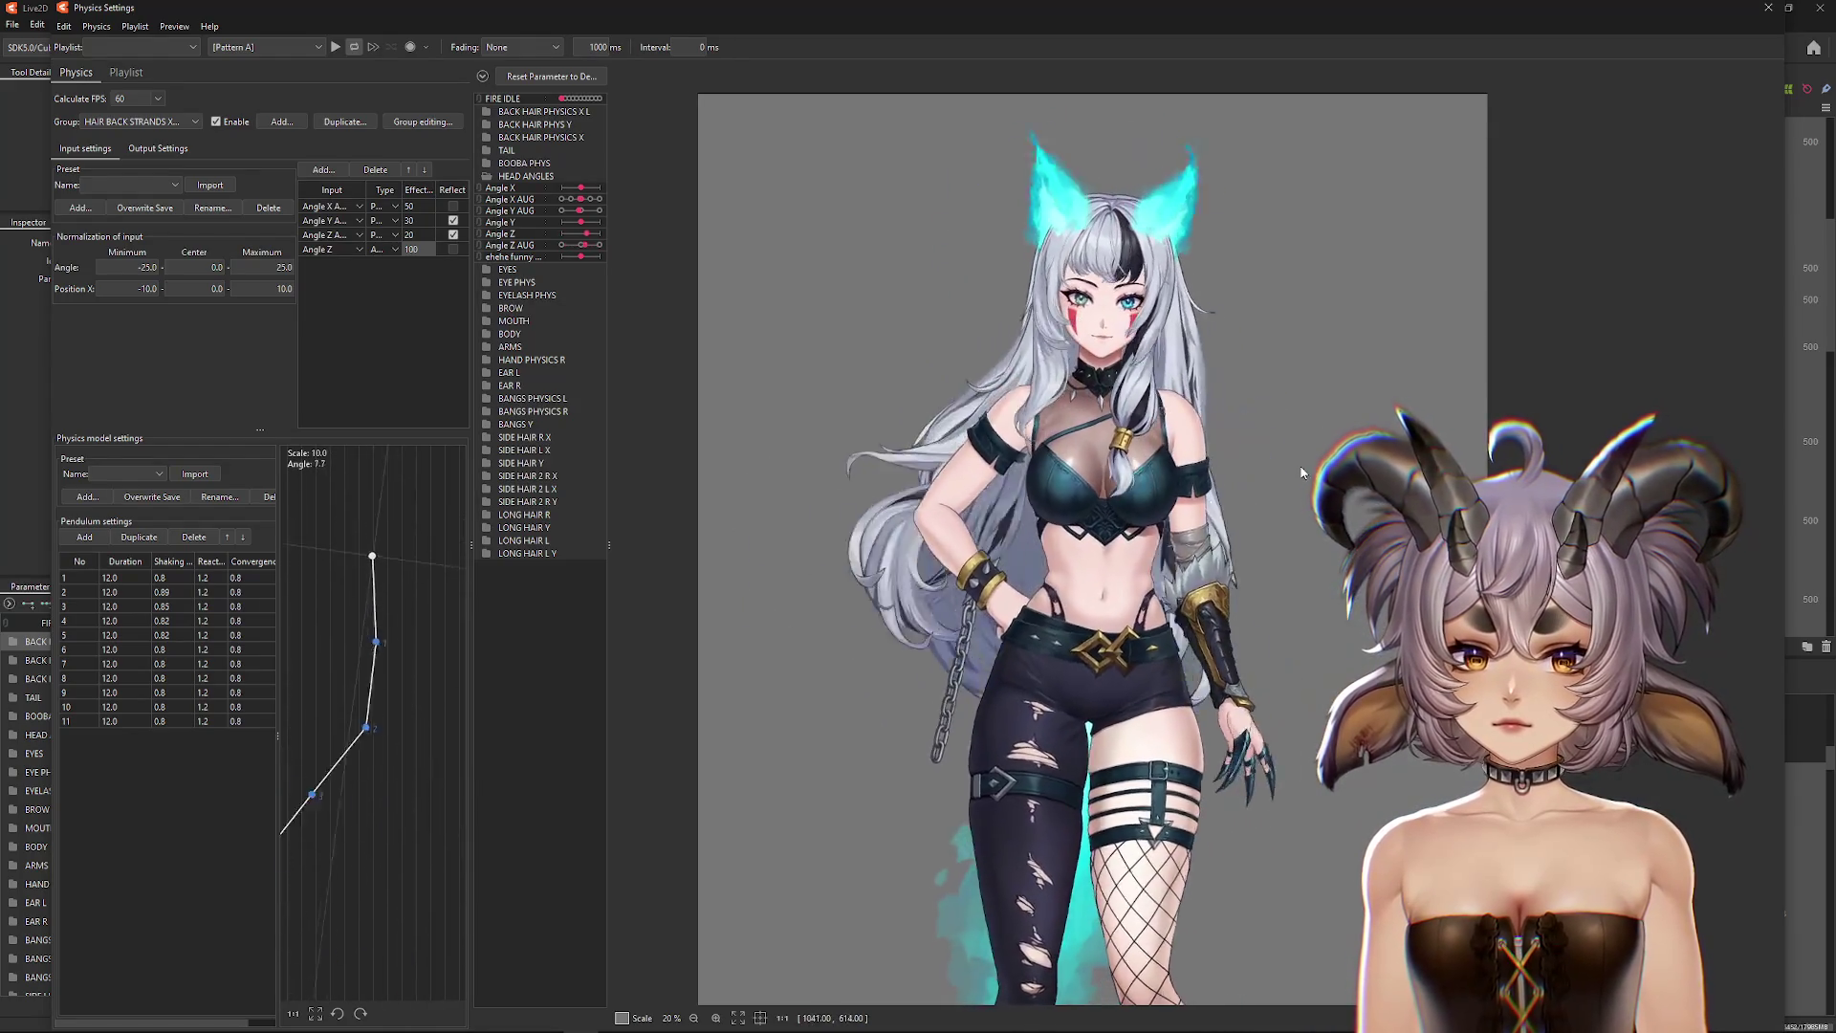
pyautogui.moveTo(822, 497)
pyautogui.mouseDown()
pyautogui.moveTo(588, 521)
pyautogui.moveTo(1625, 559)
pyautogui.mouseUp()
pyautogui.scroll(2, 1626, 559)
pyautogui.scroll(-2, 1286, 488)
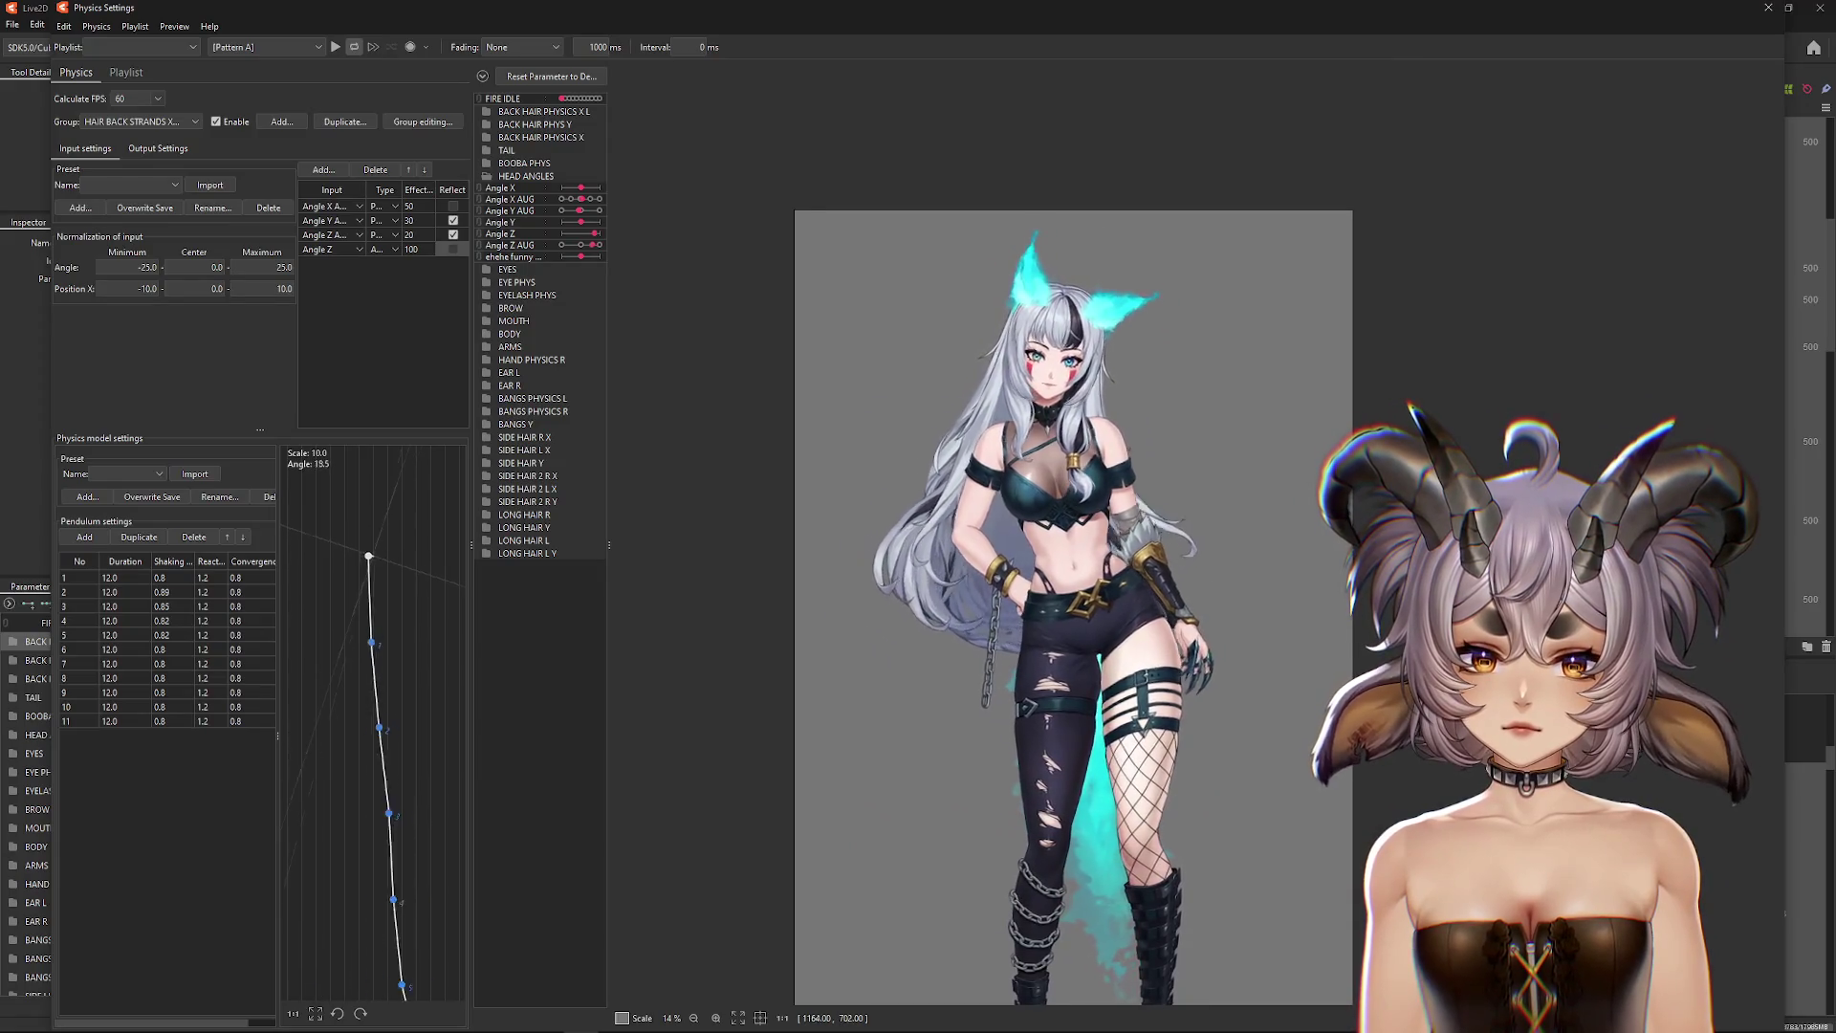
pyautogui.moveTo(748, 598); pyautogui.dragTo(906, 596)
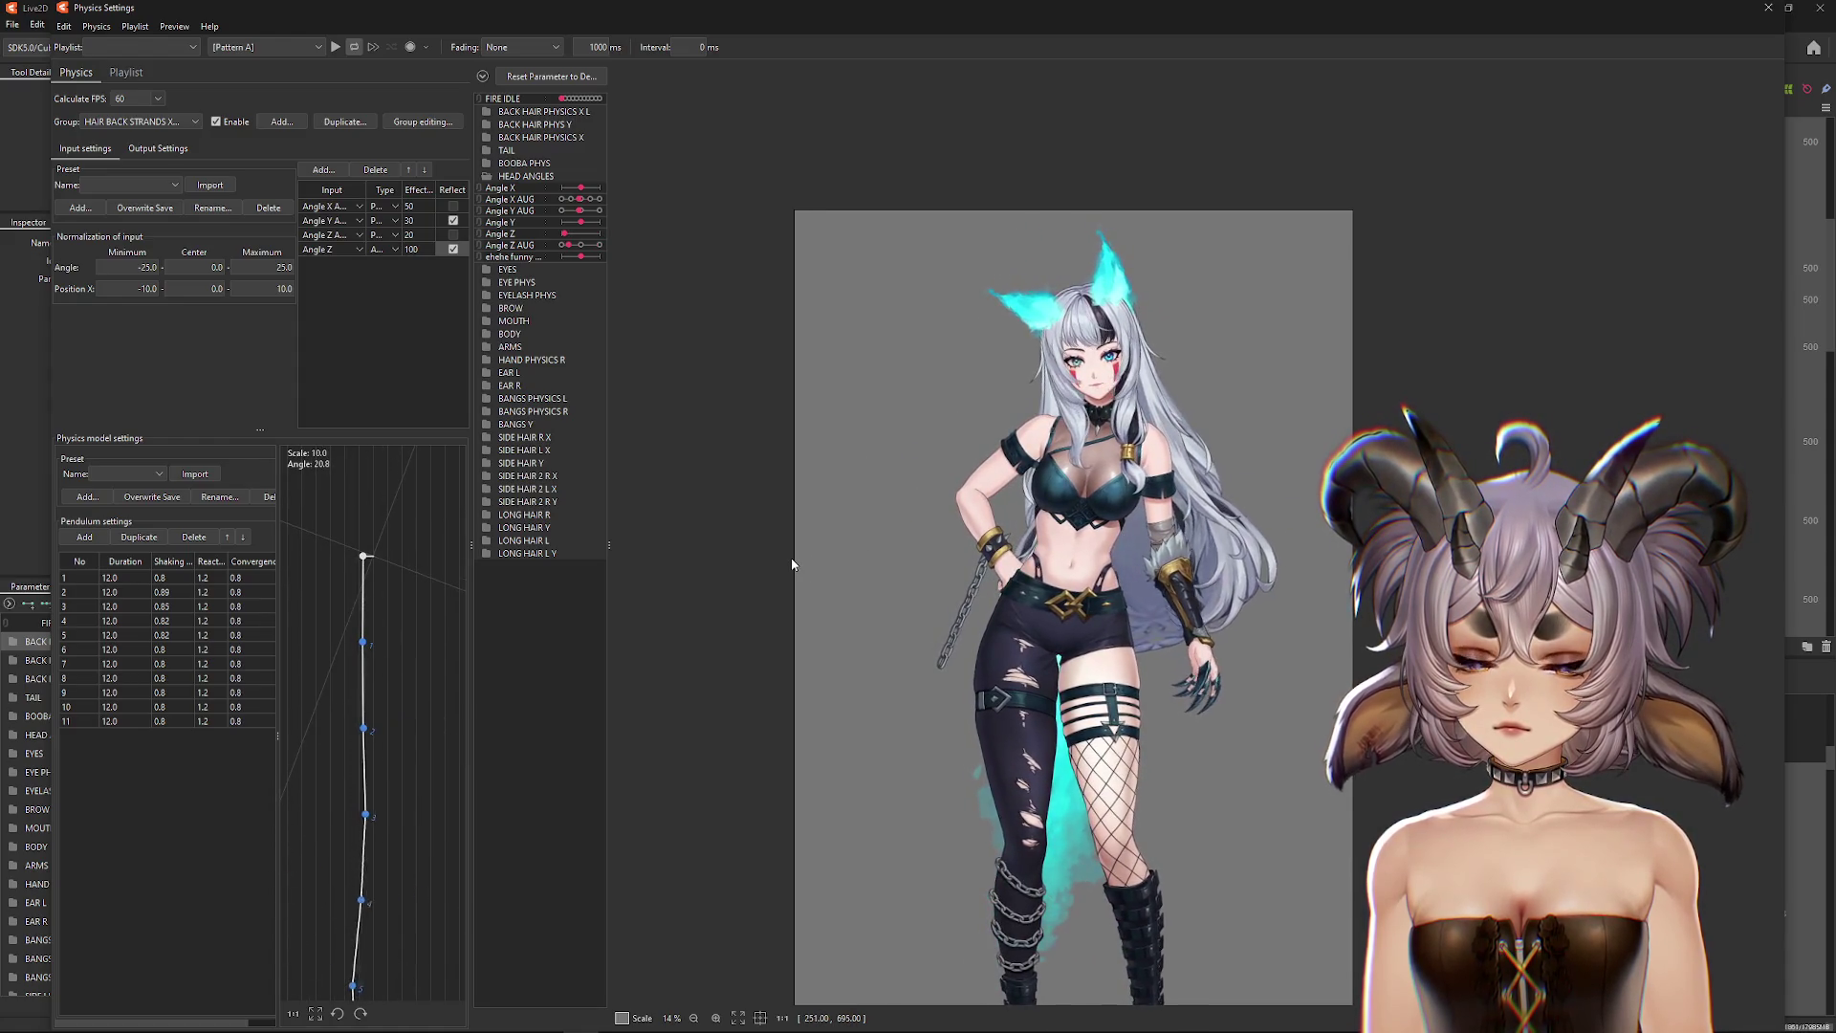
# Step: Turn off Reflect on the Angle Z input and preview the swing again
pyautogui.click(454, 250)
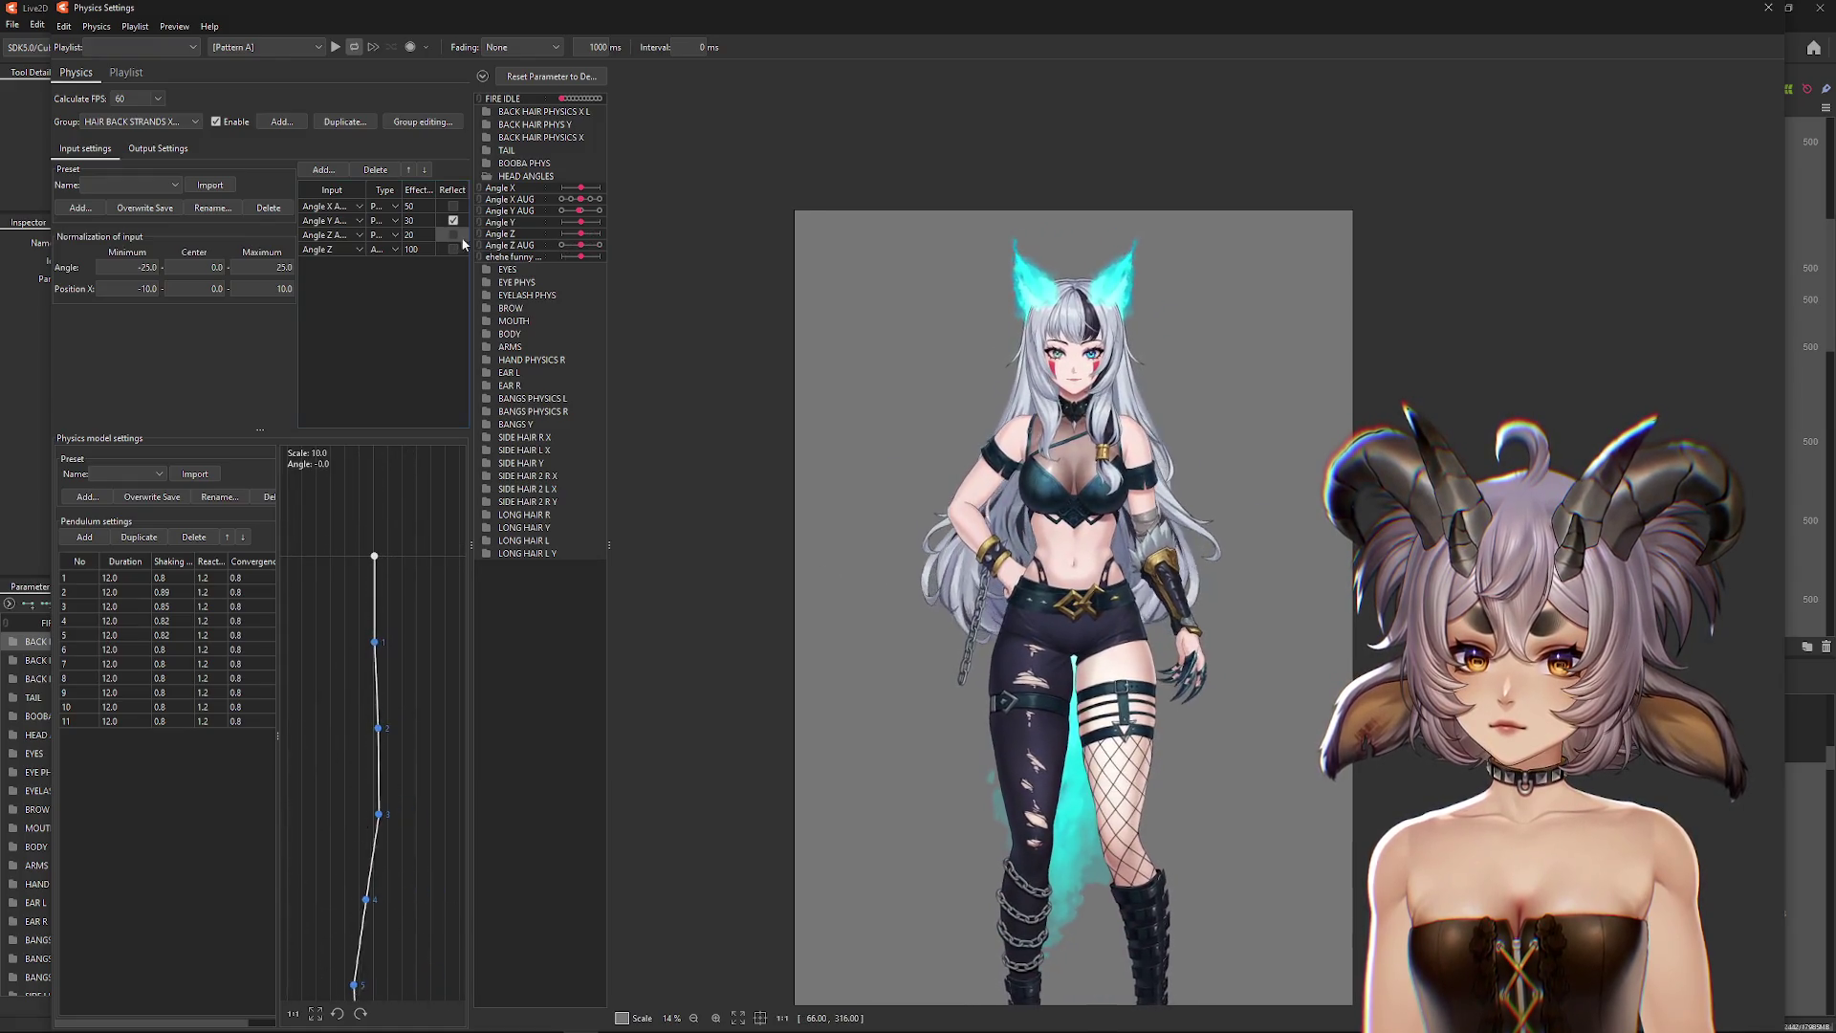
pyautogui.moveTo(956, 535)
pyautogui.mouseDown()
pyautogui.moveTo(861, 573)
pyautogui.moveTo(976, 535)
pyautogui.moveTo(994, 473)
pyautogui.moveTo(841, 480)
pyautogui.mouseUp()
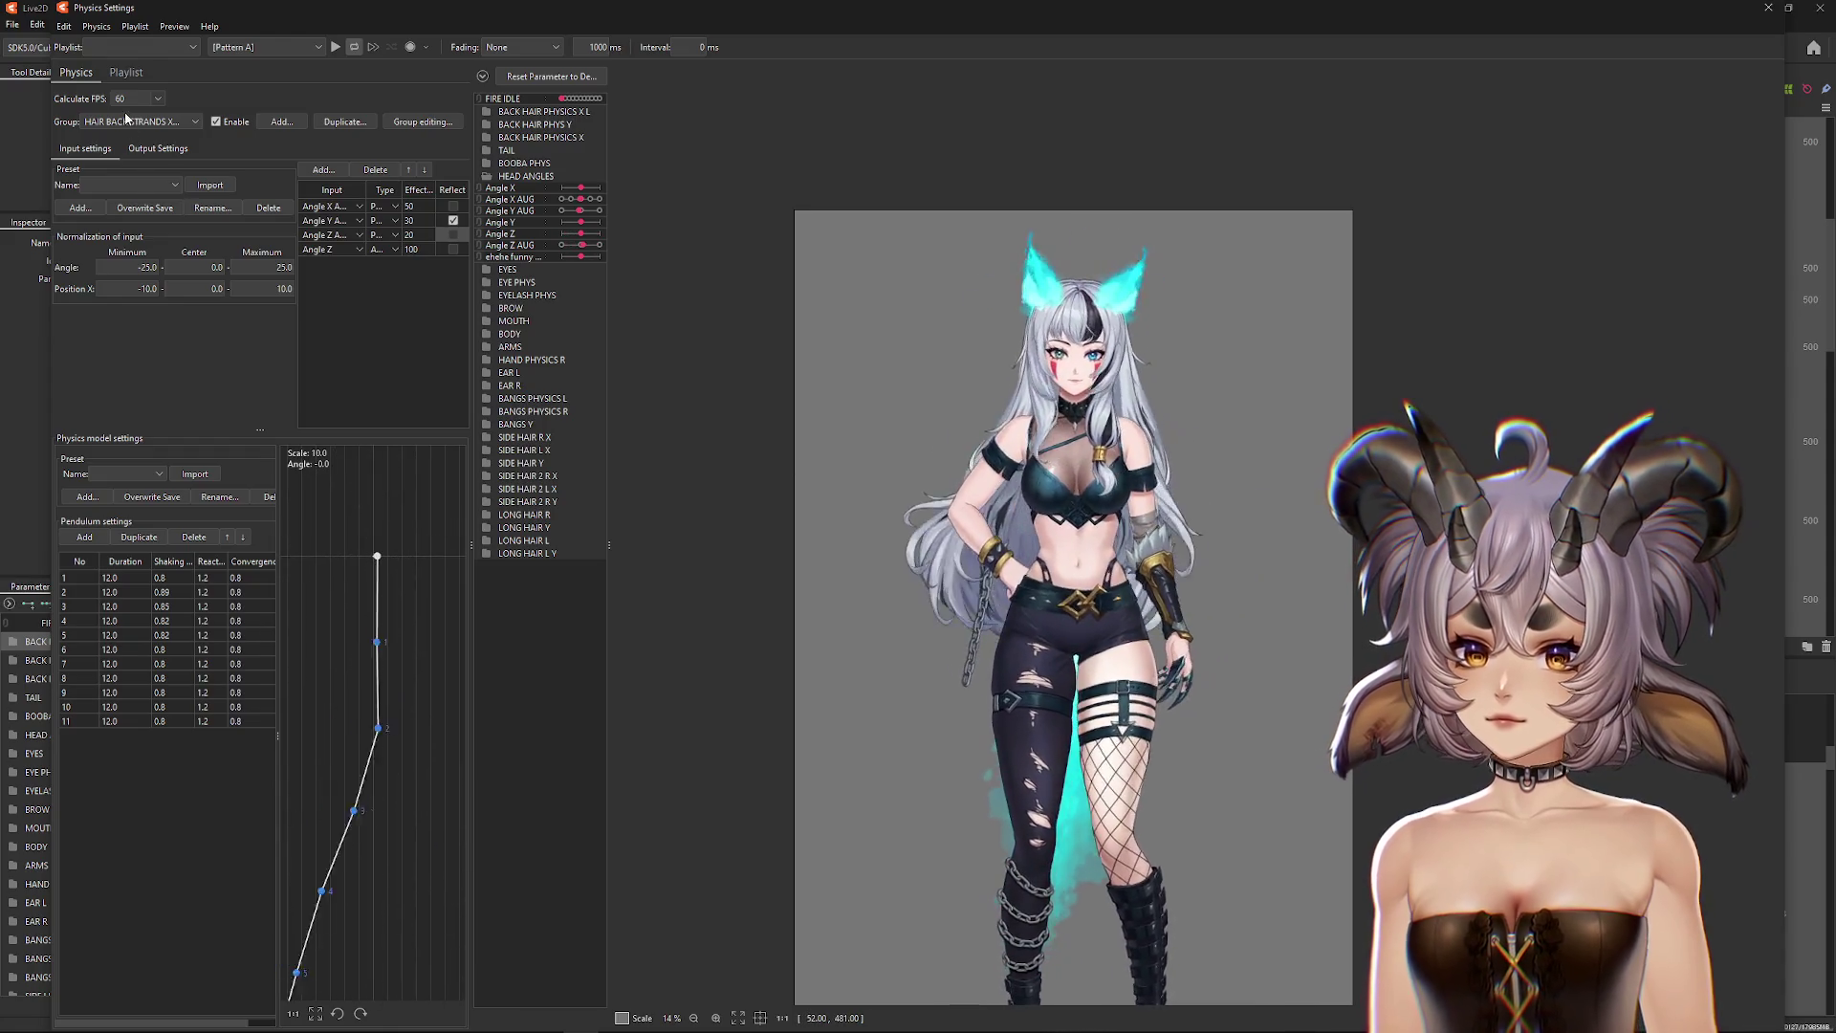
pyautogui.click(143, 121)
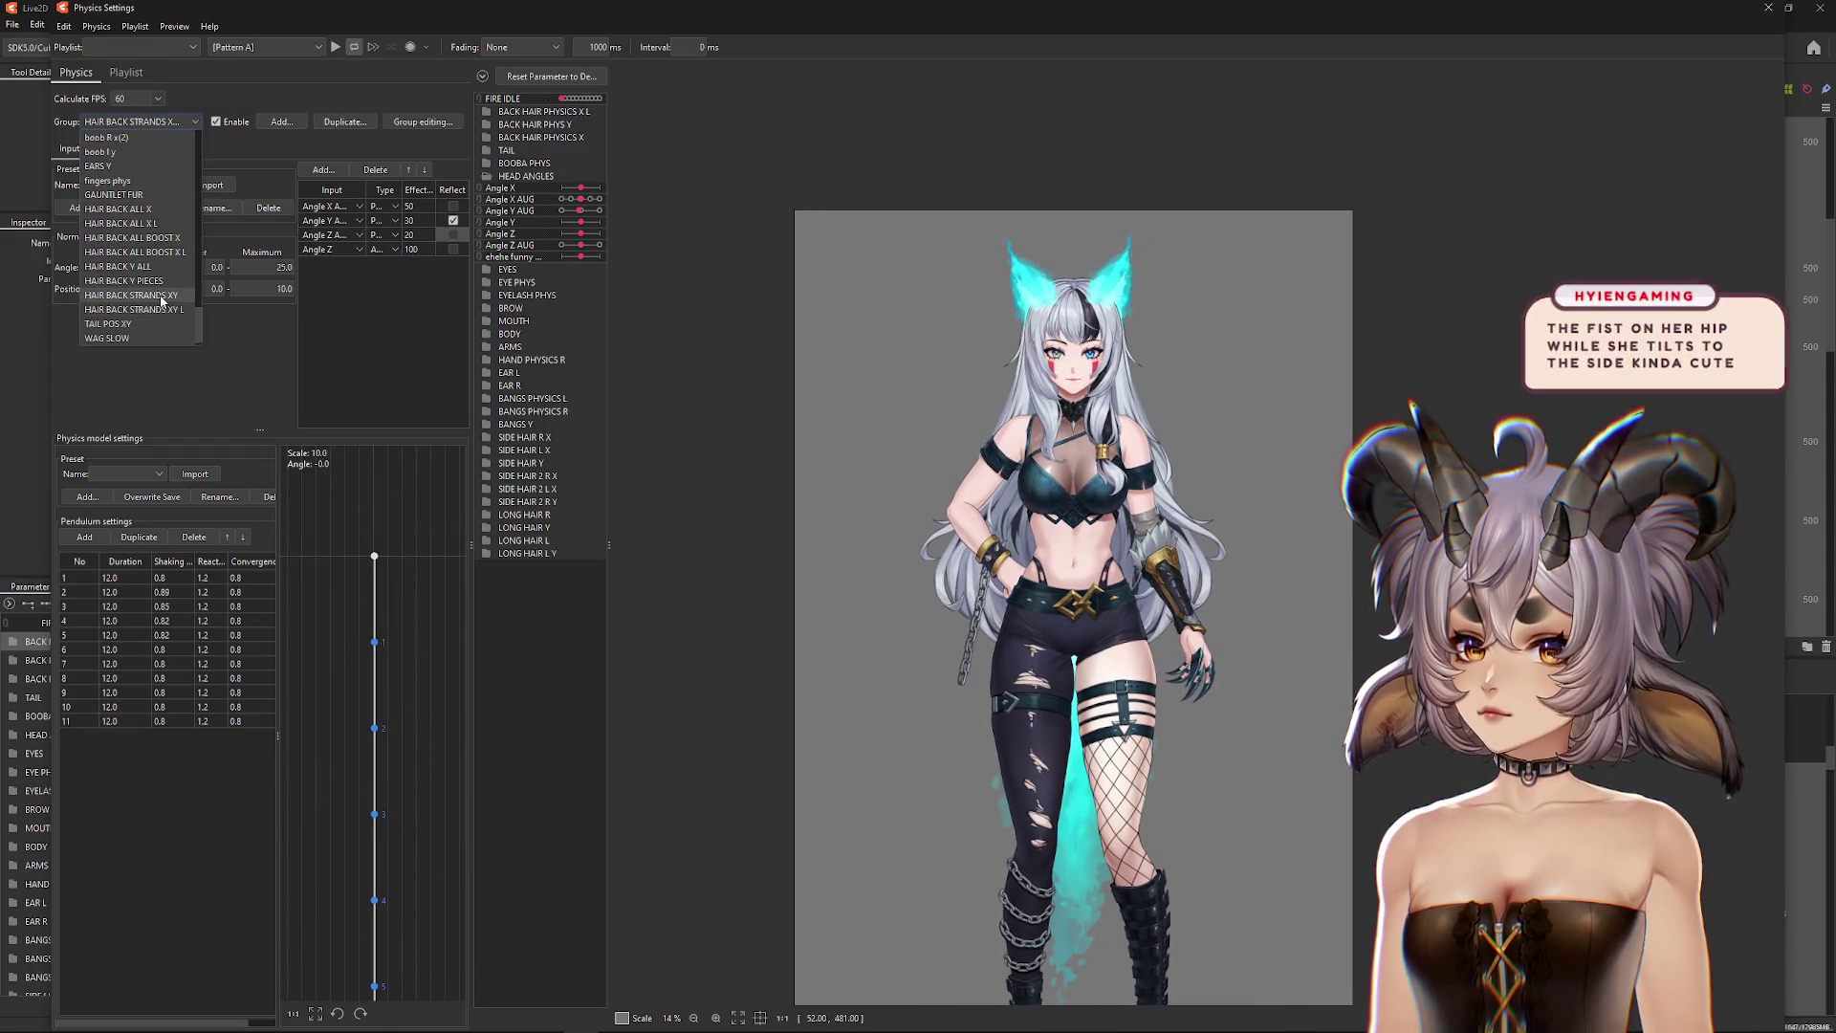
# Step: In HAIR BACK STRANDS XY, compare Angle Z with and without Reflect, leaving it unreflected
pyautogui.click(158, 295)
pyautogui.moveTo(1394, 419)
pyautogui.mouseDown()
pyautogui.moveTo(1052, 449)
pyautogui.moveTo(865, 500)
pyautogui.mouseUp()
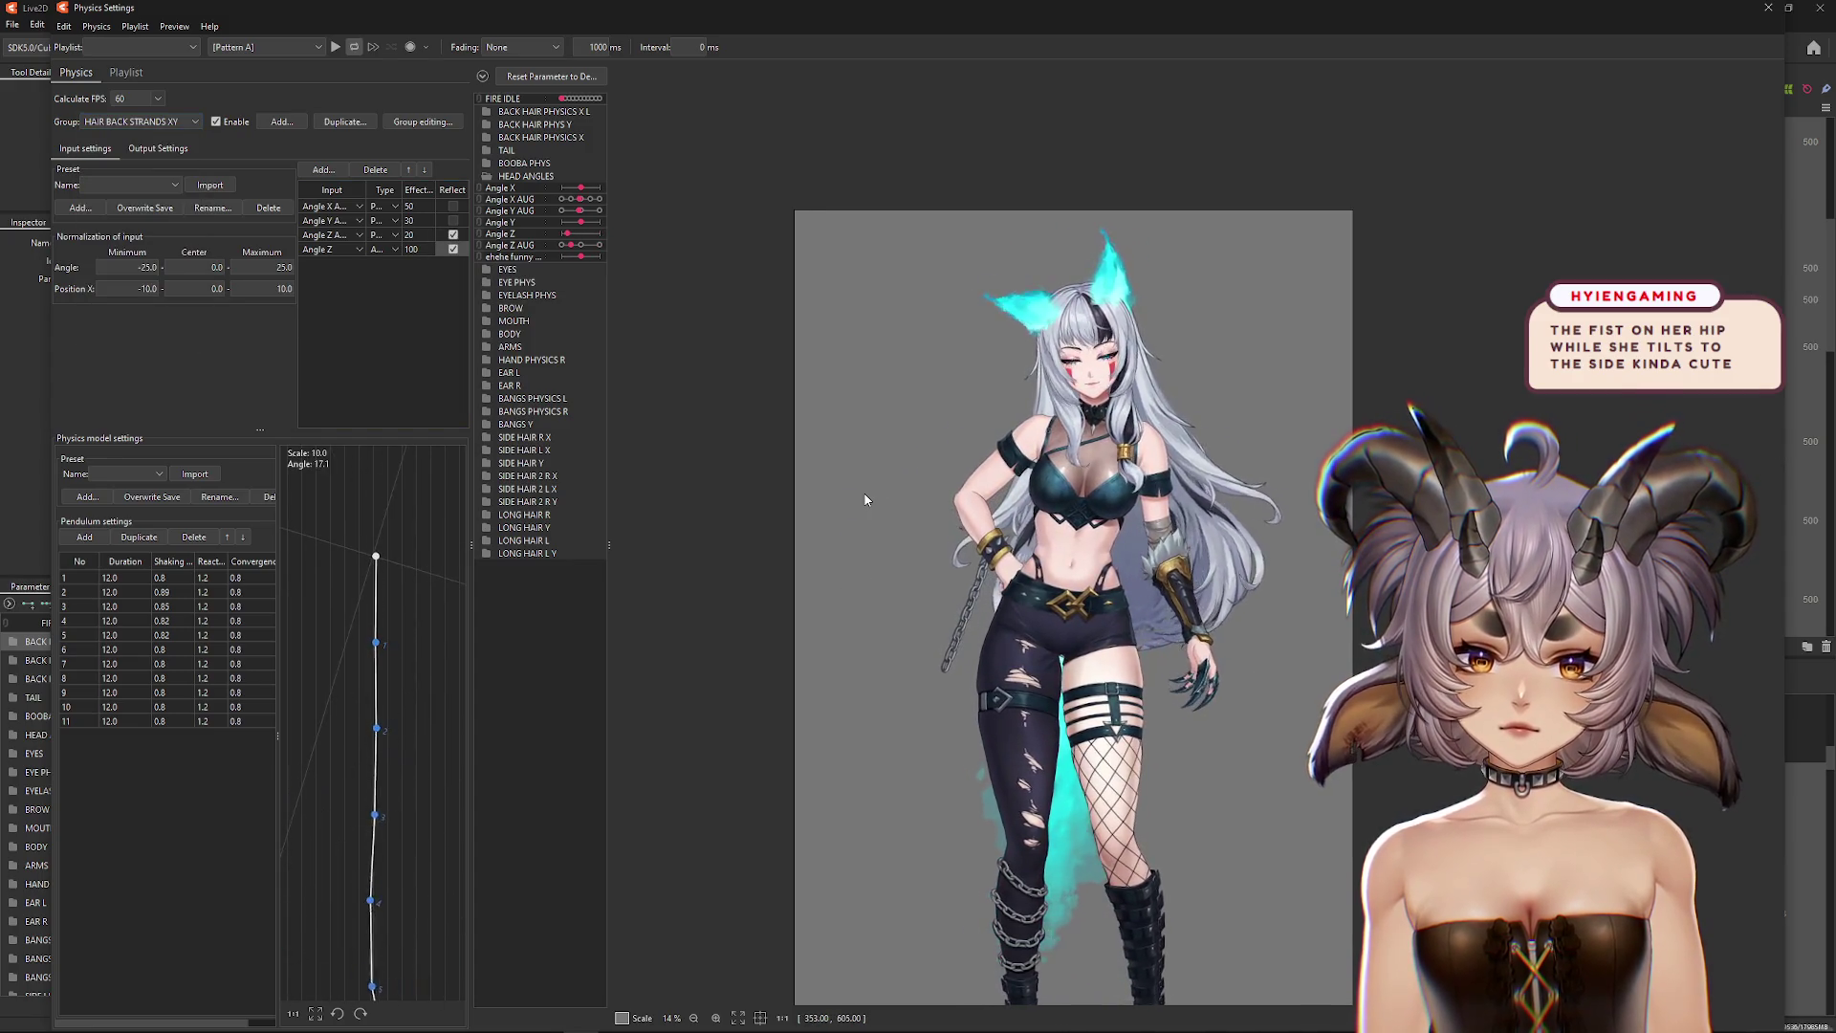
pyautogui.moveTo(580, 244); pyautogui.dragTo(592, 248)
pyautogui.click(454, 248)
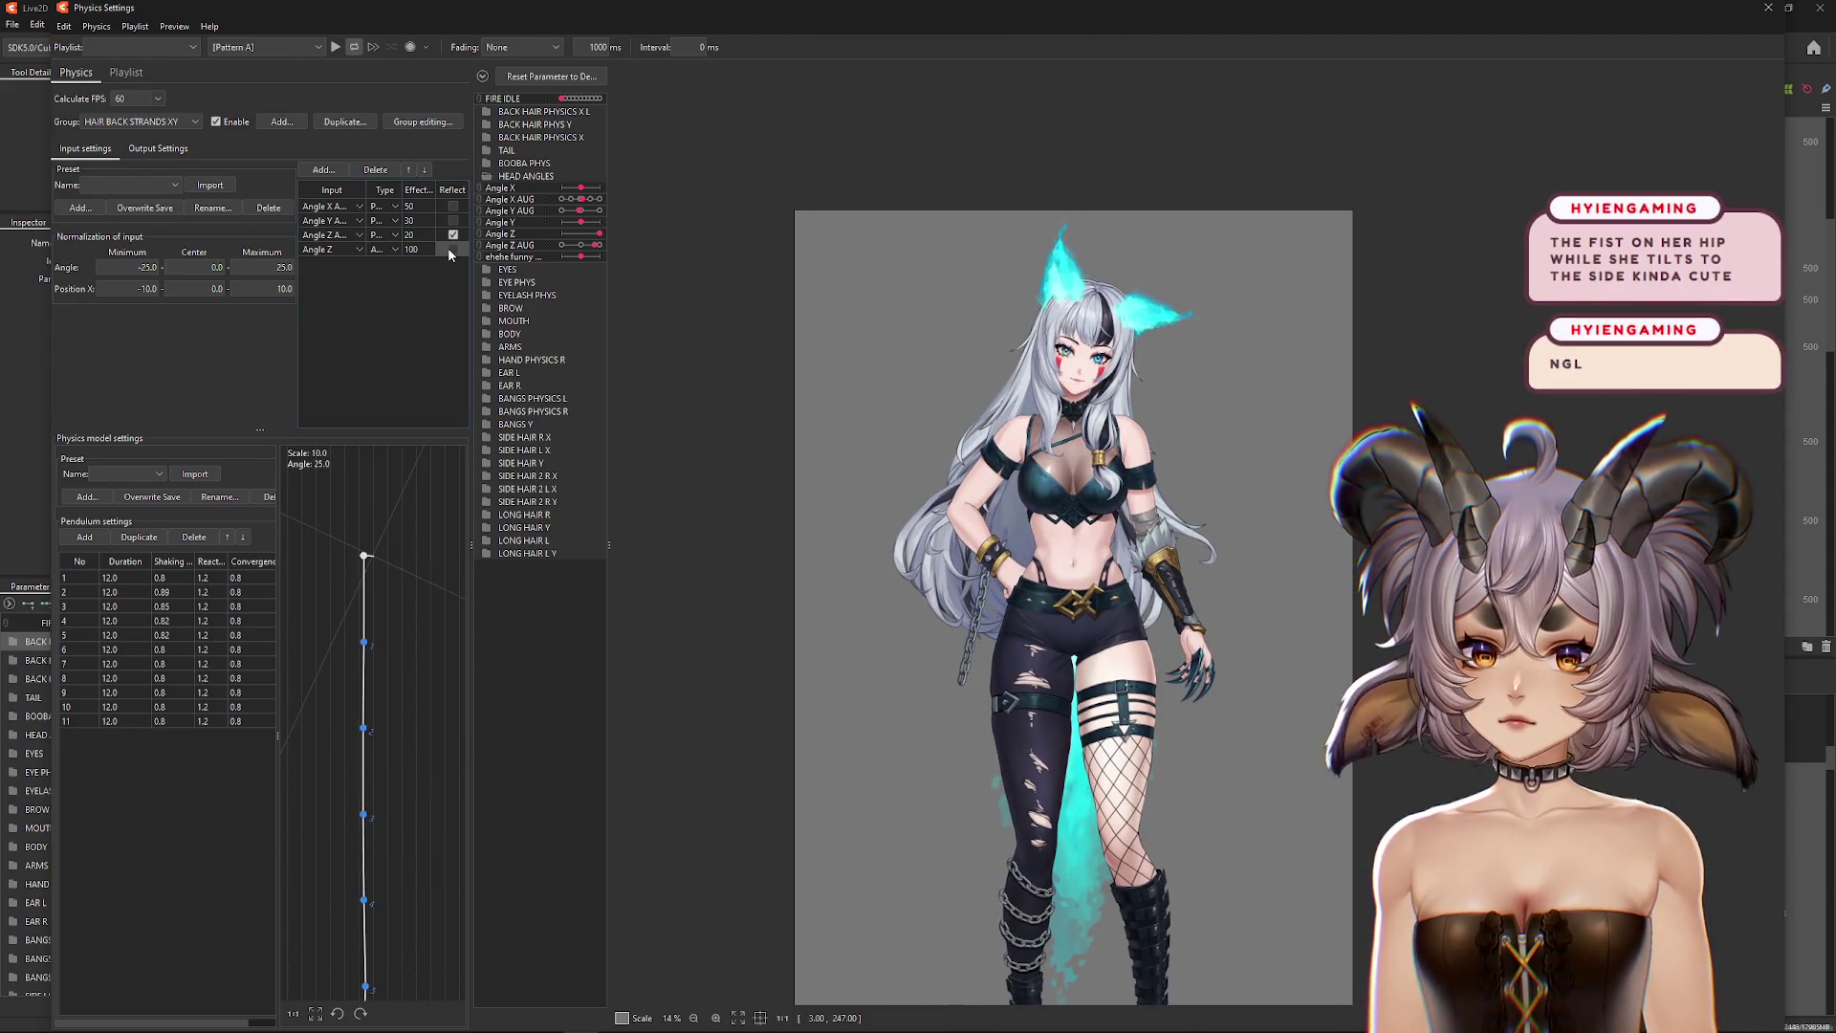
pyautogui.click(450, 251)
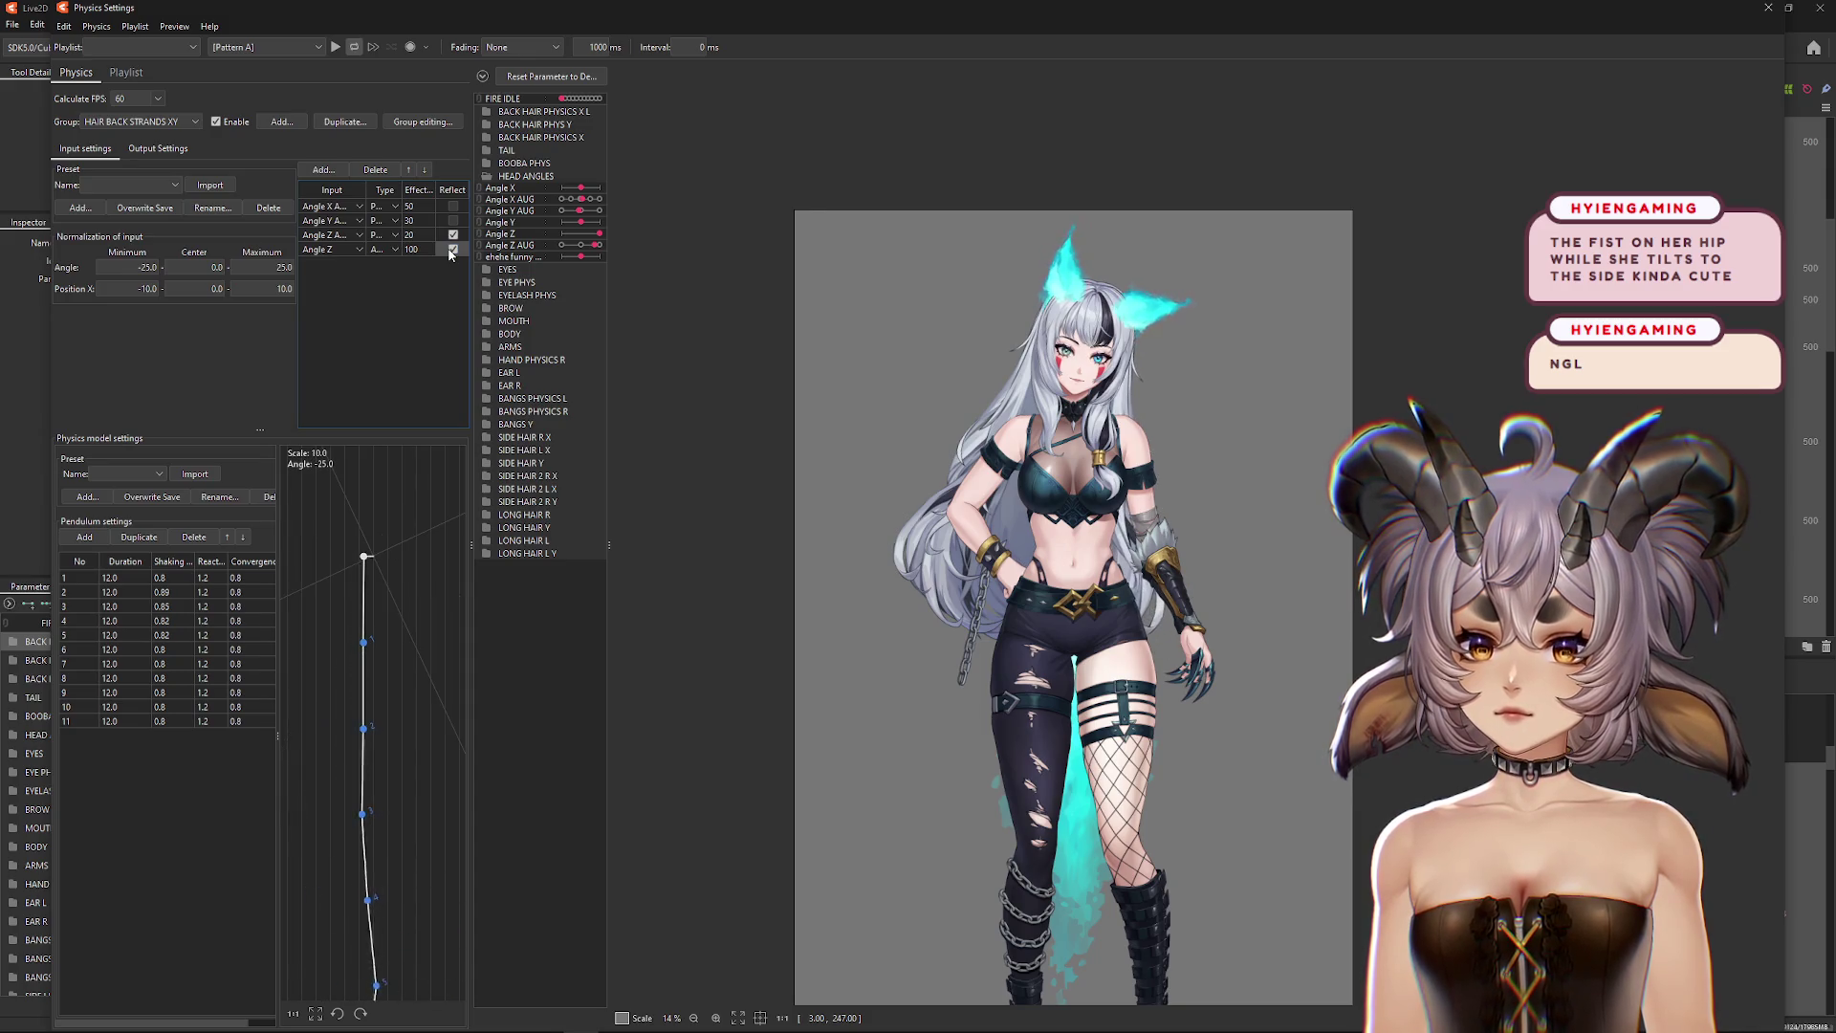
pyautogui.click(453, 249)
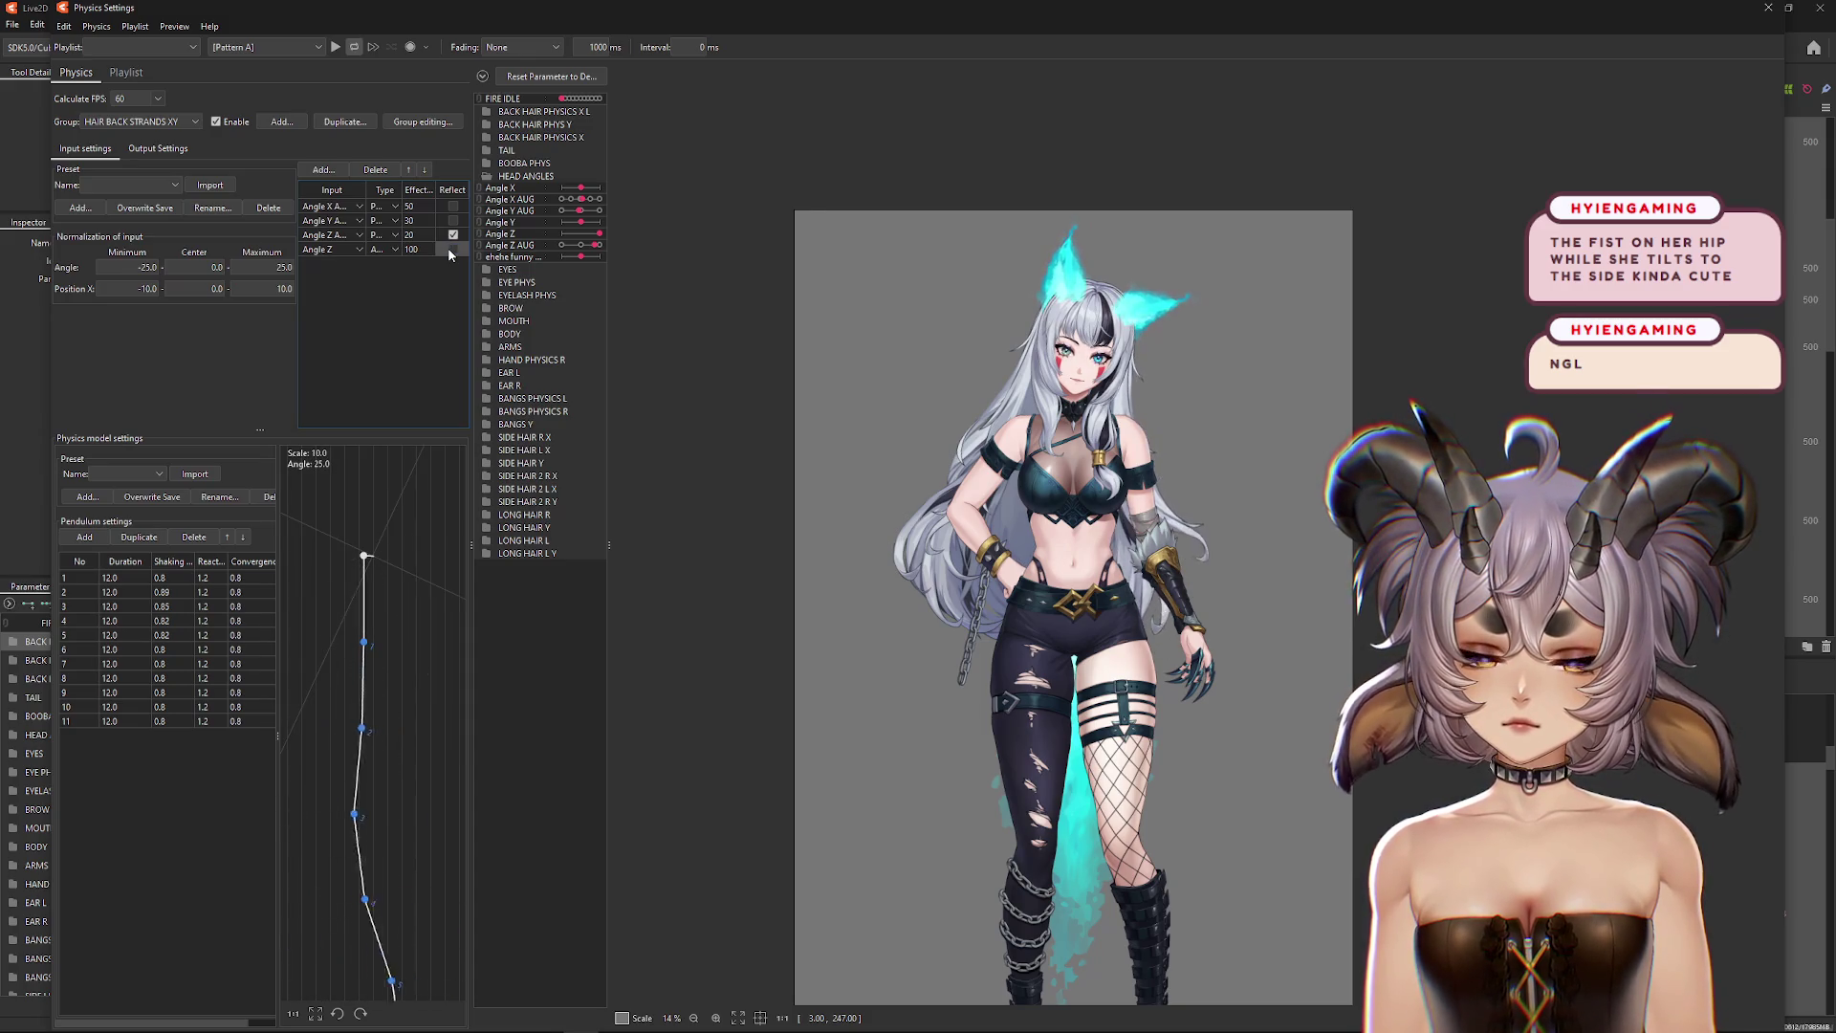
pyautogui.click(452, 249)
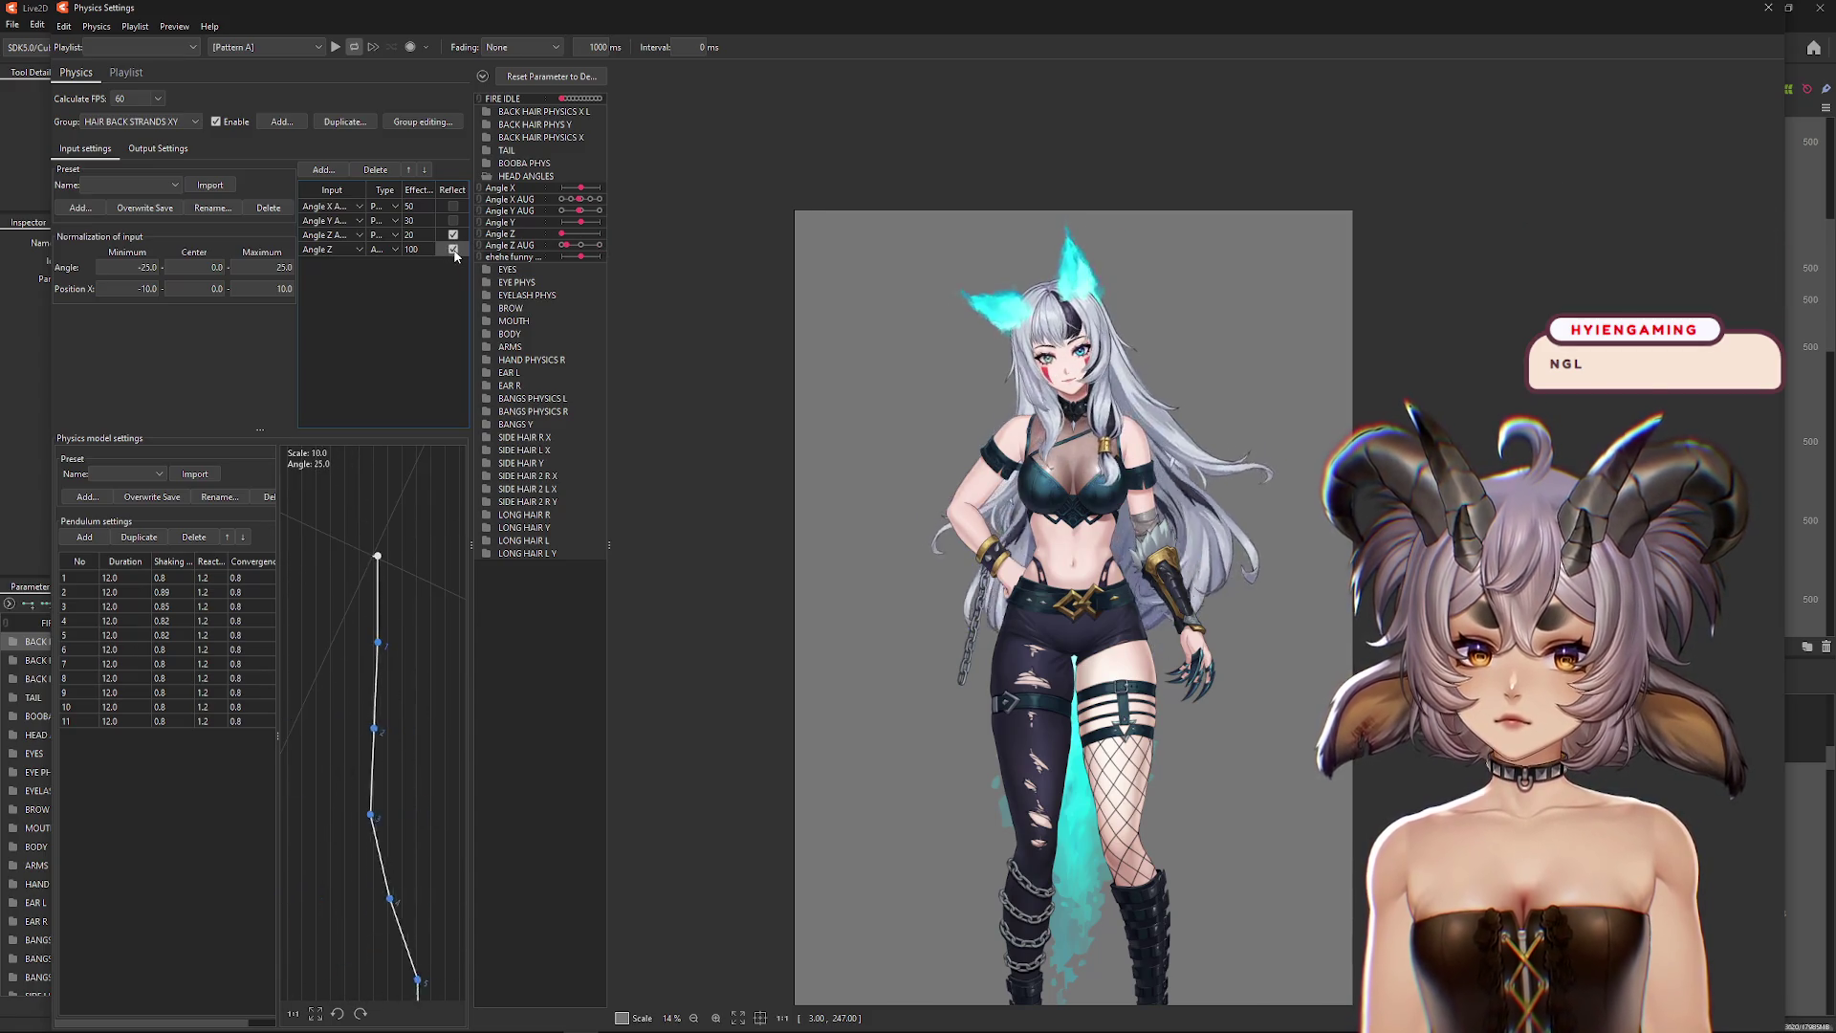
pyautogui.click(453, 249)
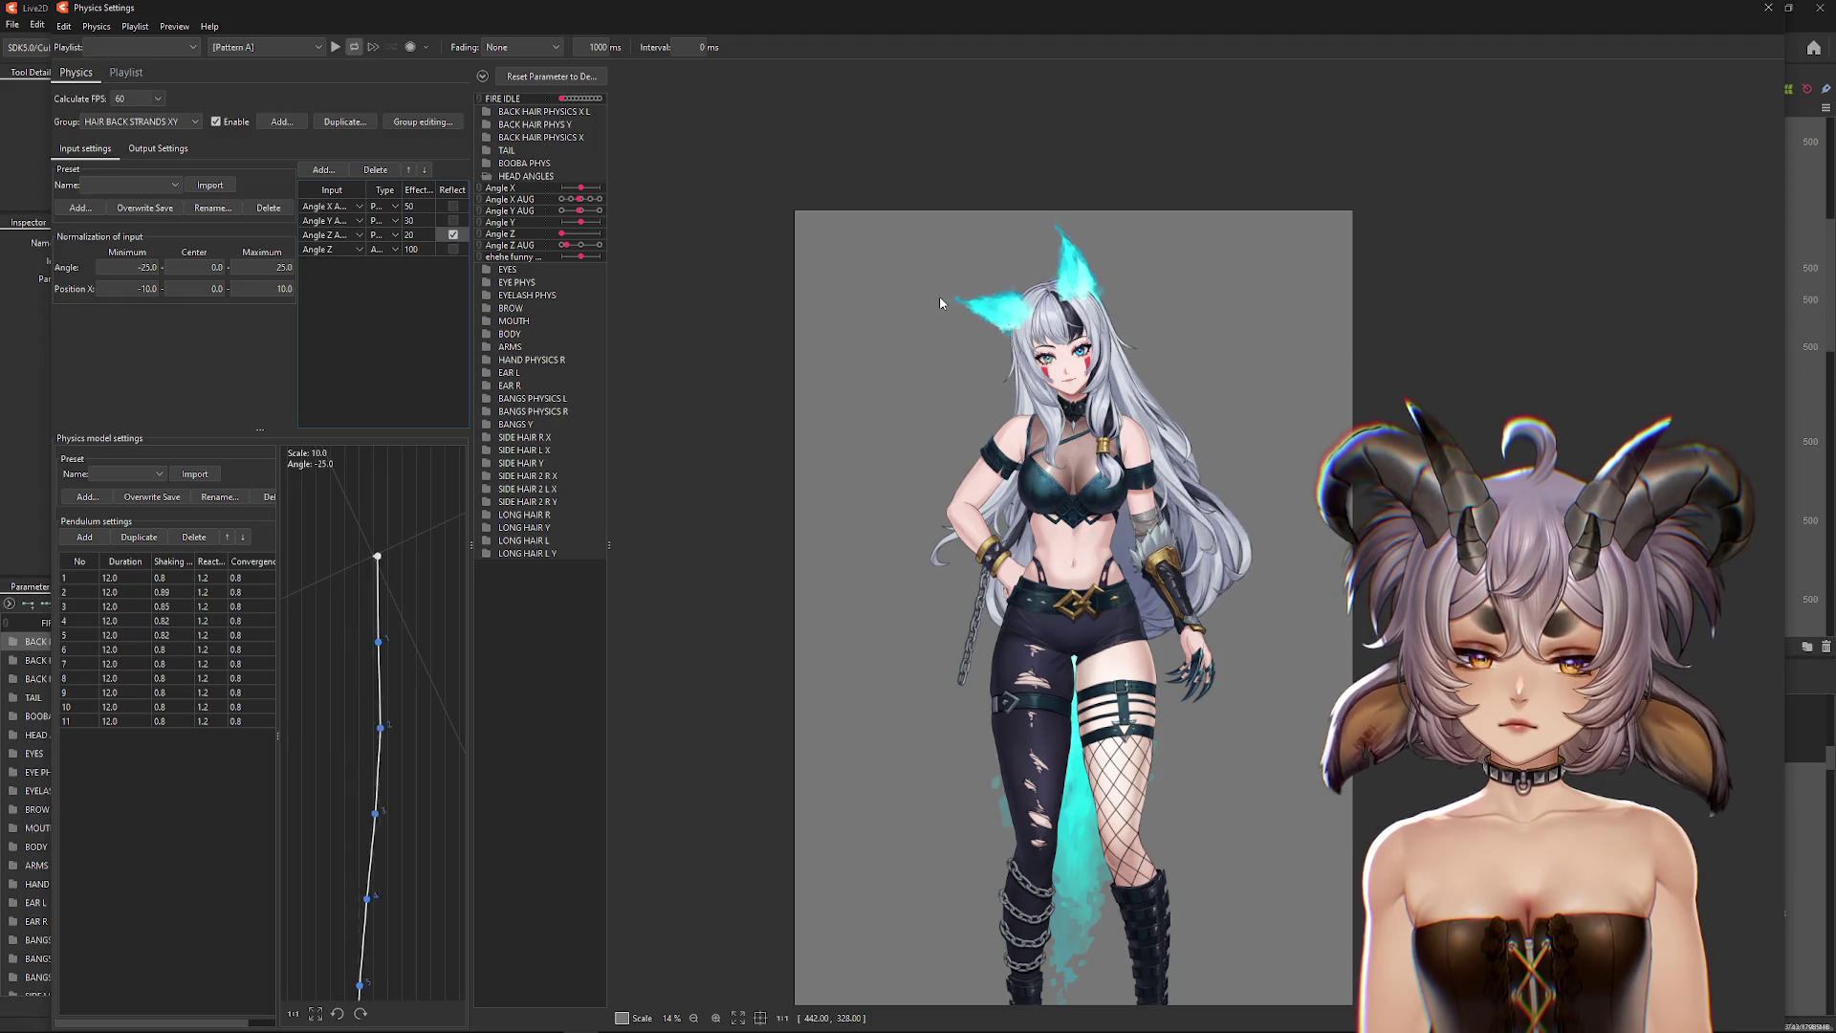
# Step: In HAIR BACK STRANDS XY L, compare Reflect on and off, keeping Angle Z unreflected
pyautogui.click(124, 121)
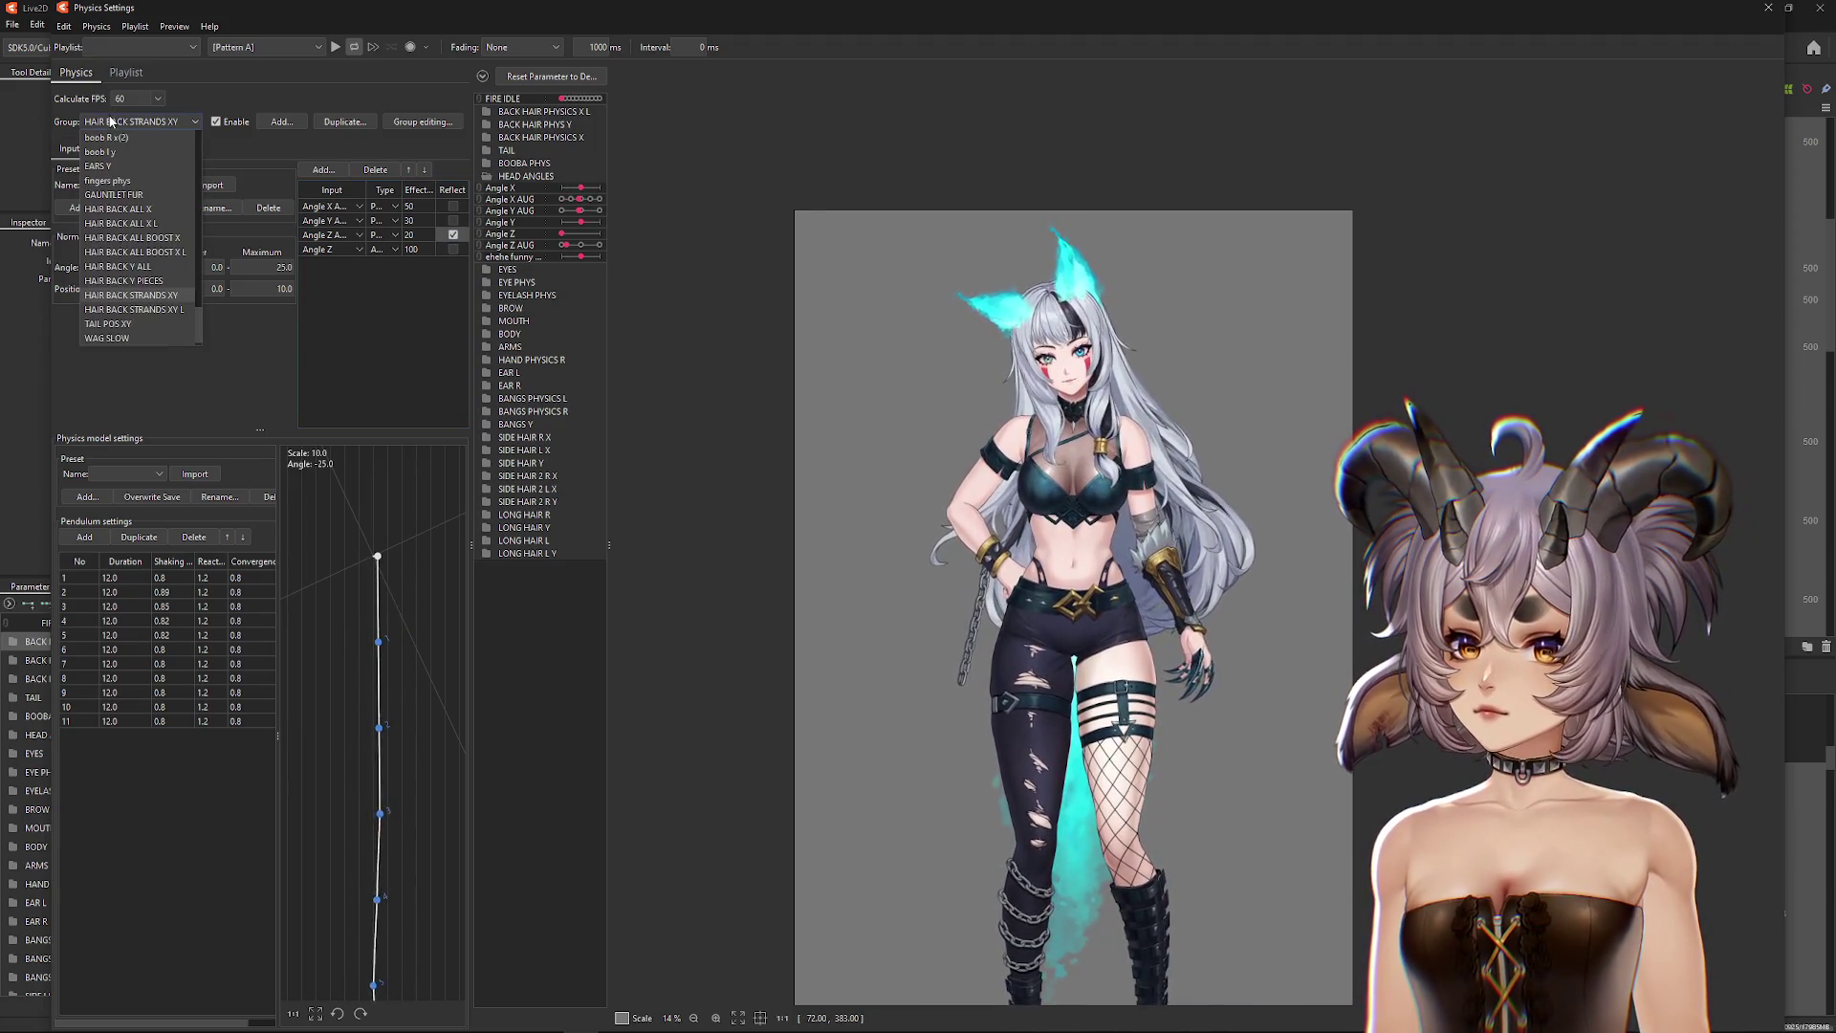
pyautogui.click(166, 310)
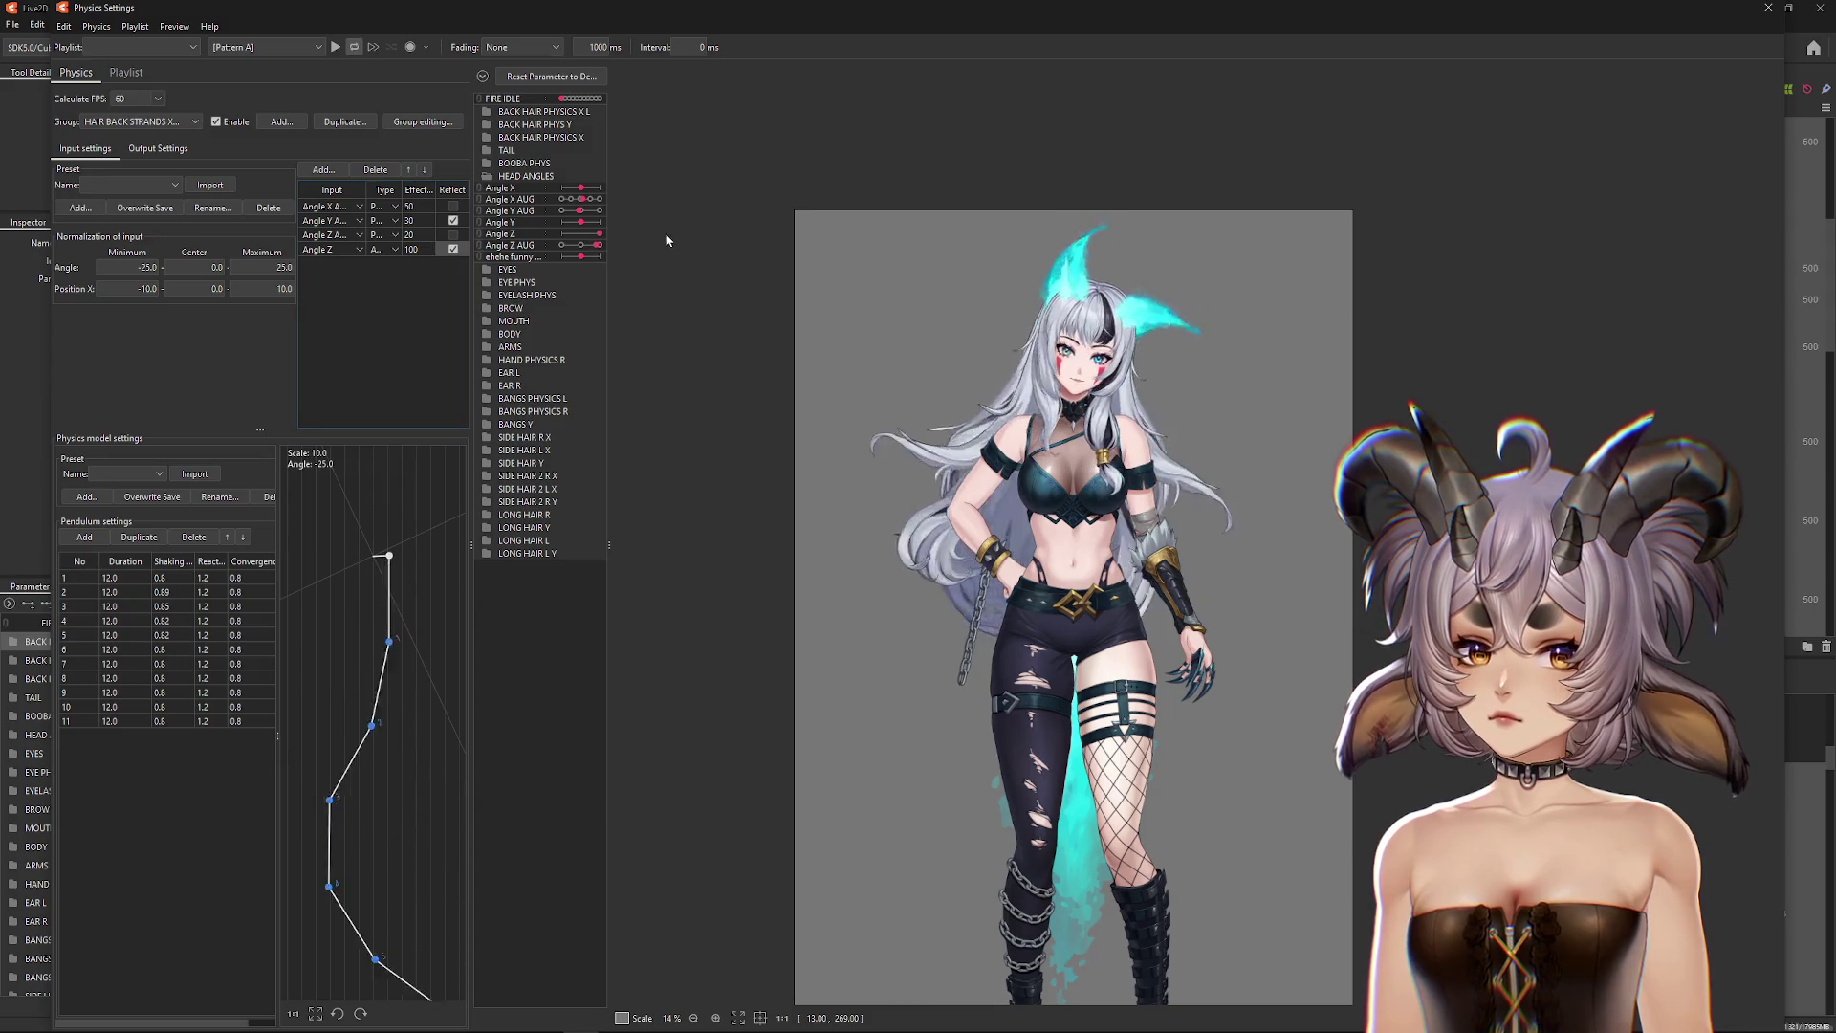
pyautogui.click(453, 249)
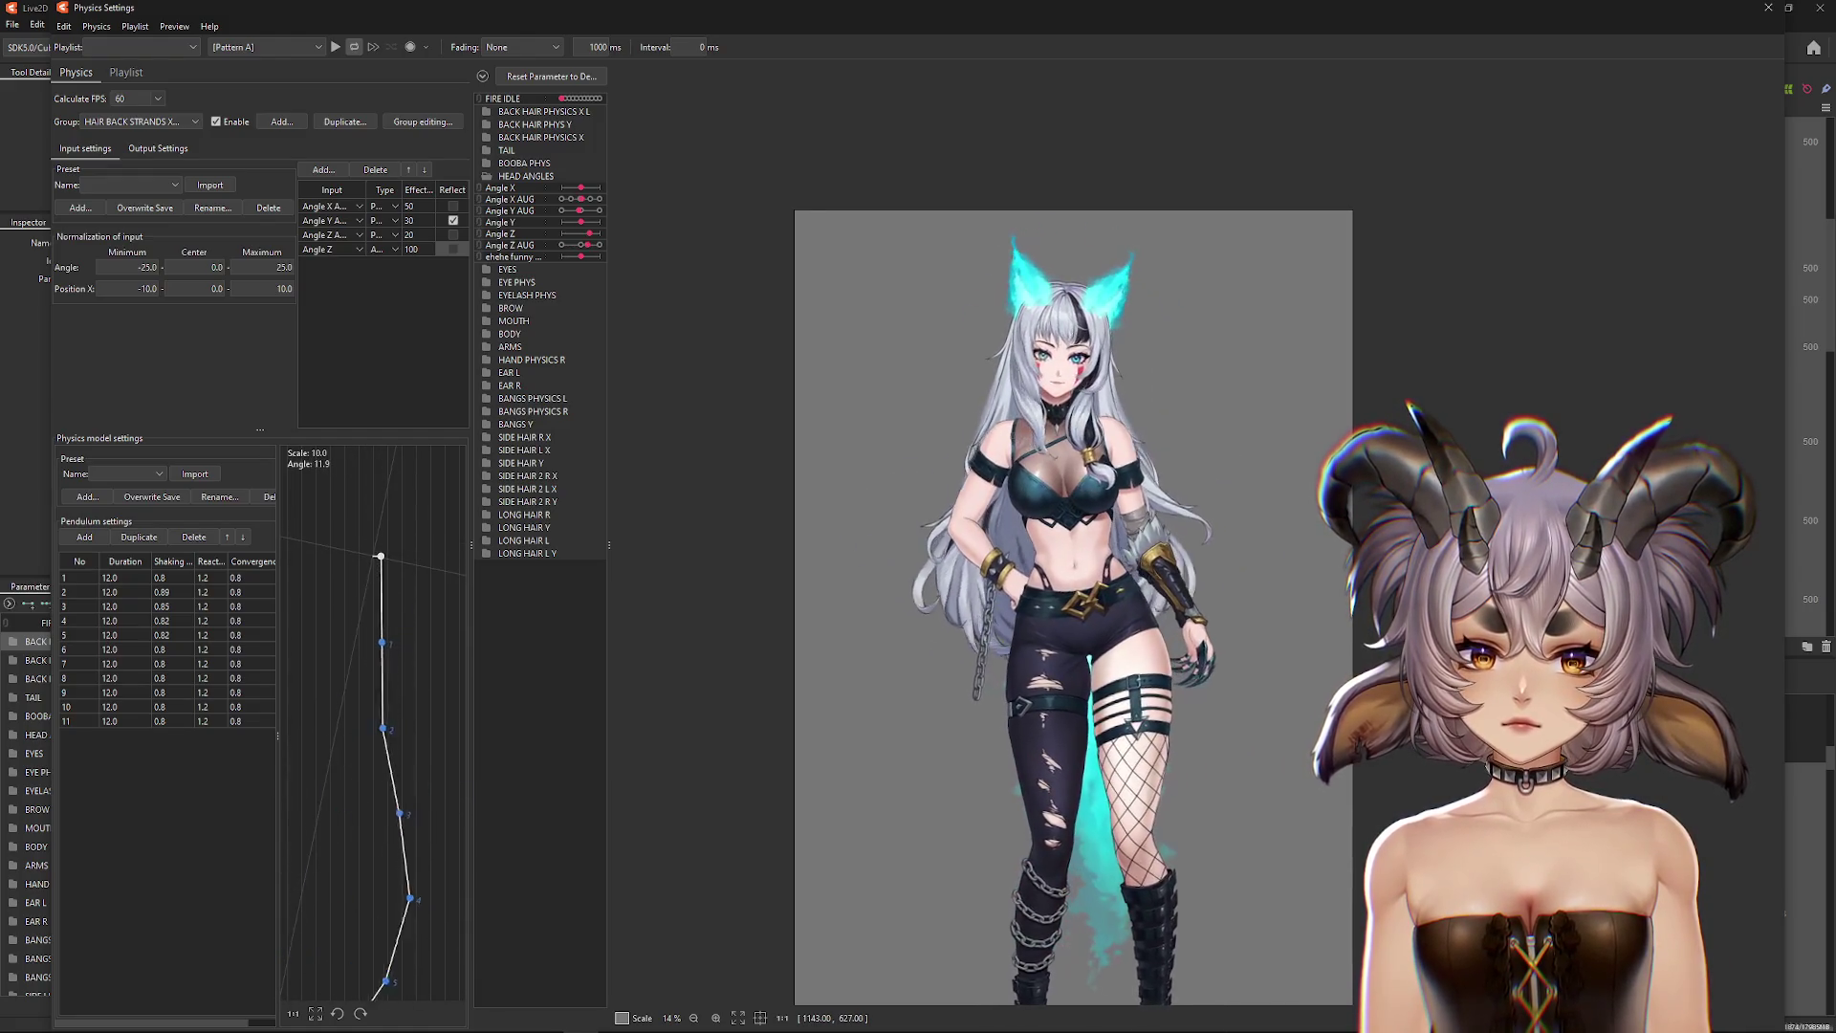
pyautogui.click(453, 234)
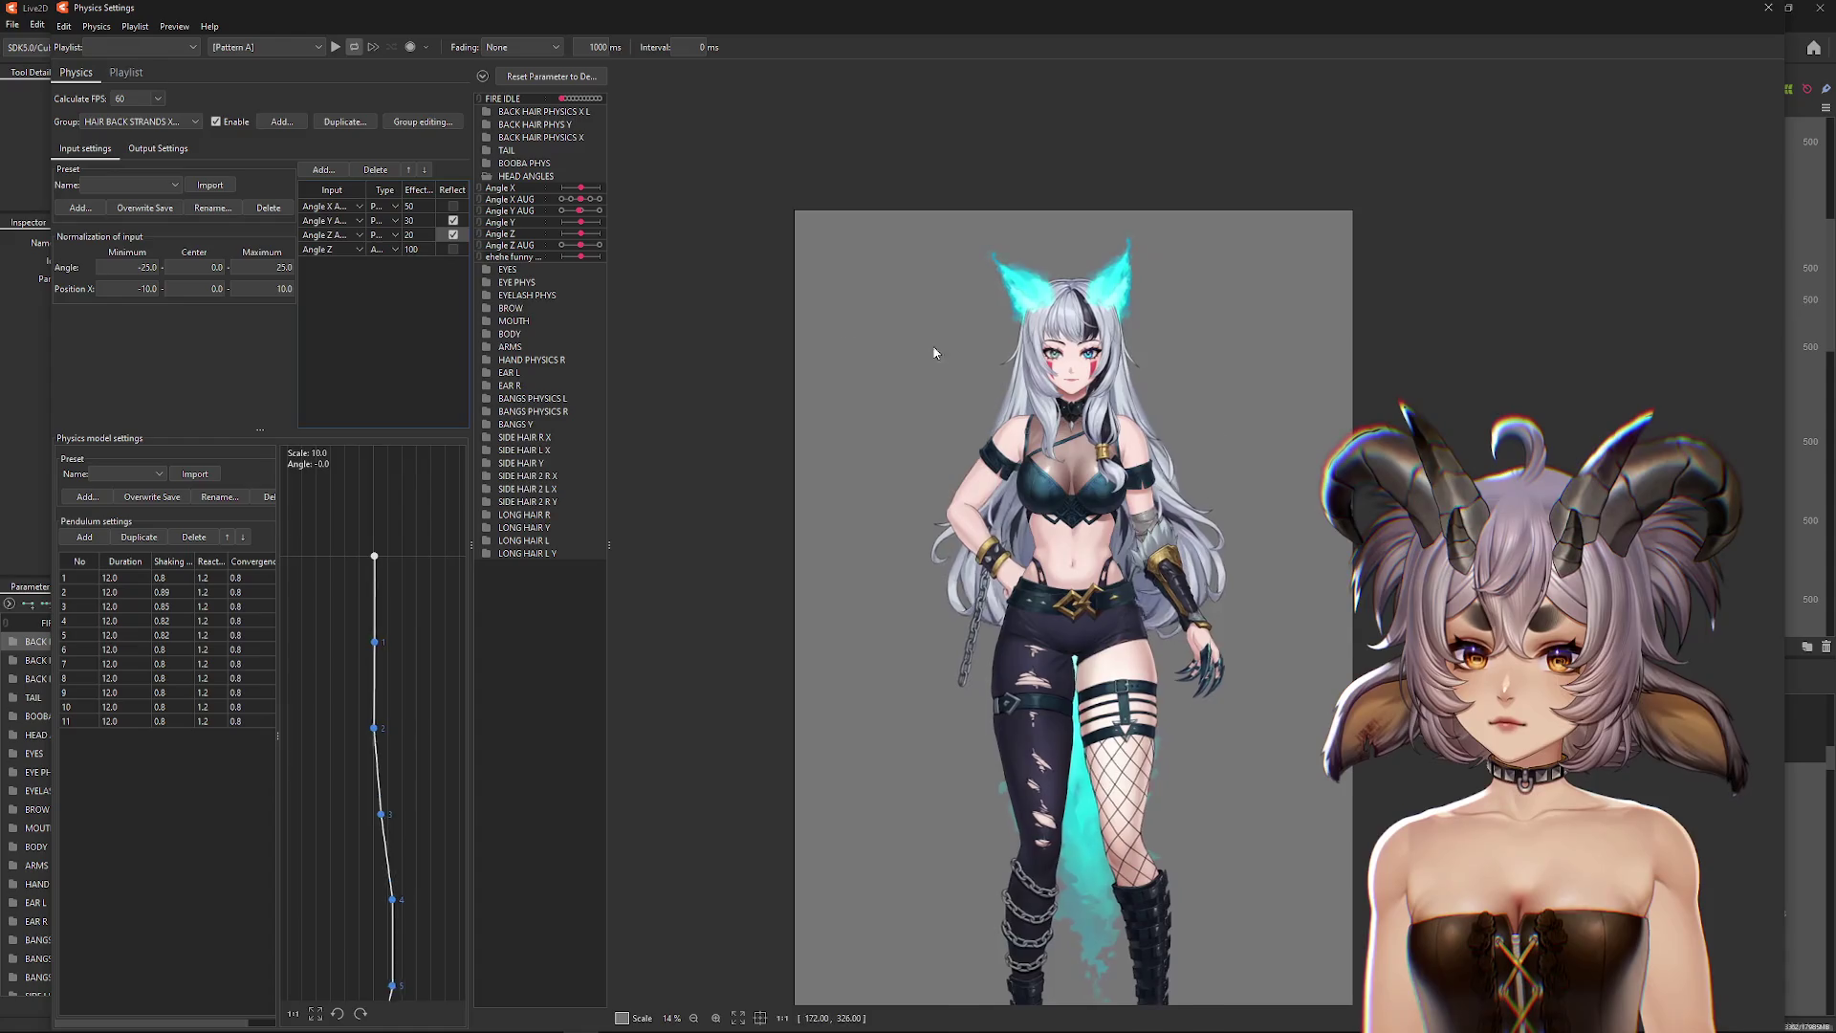
pyautogui.click(453, 234)
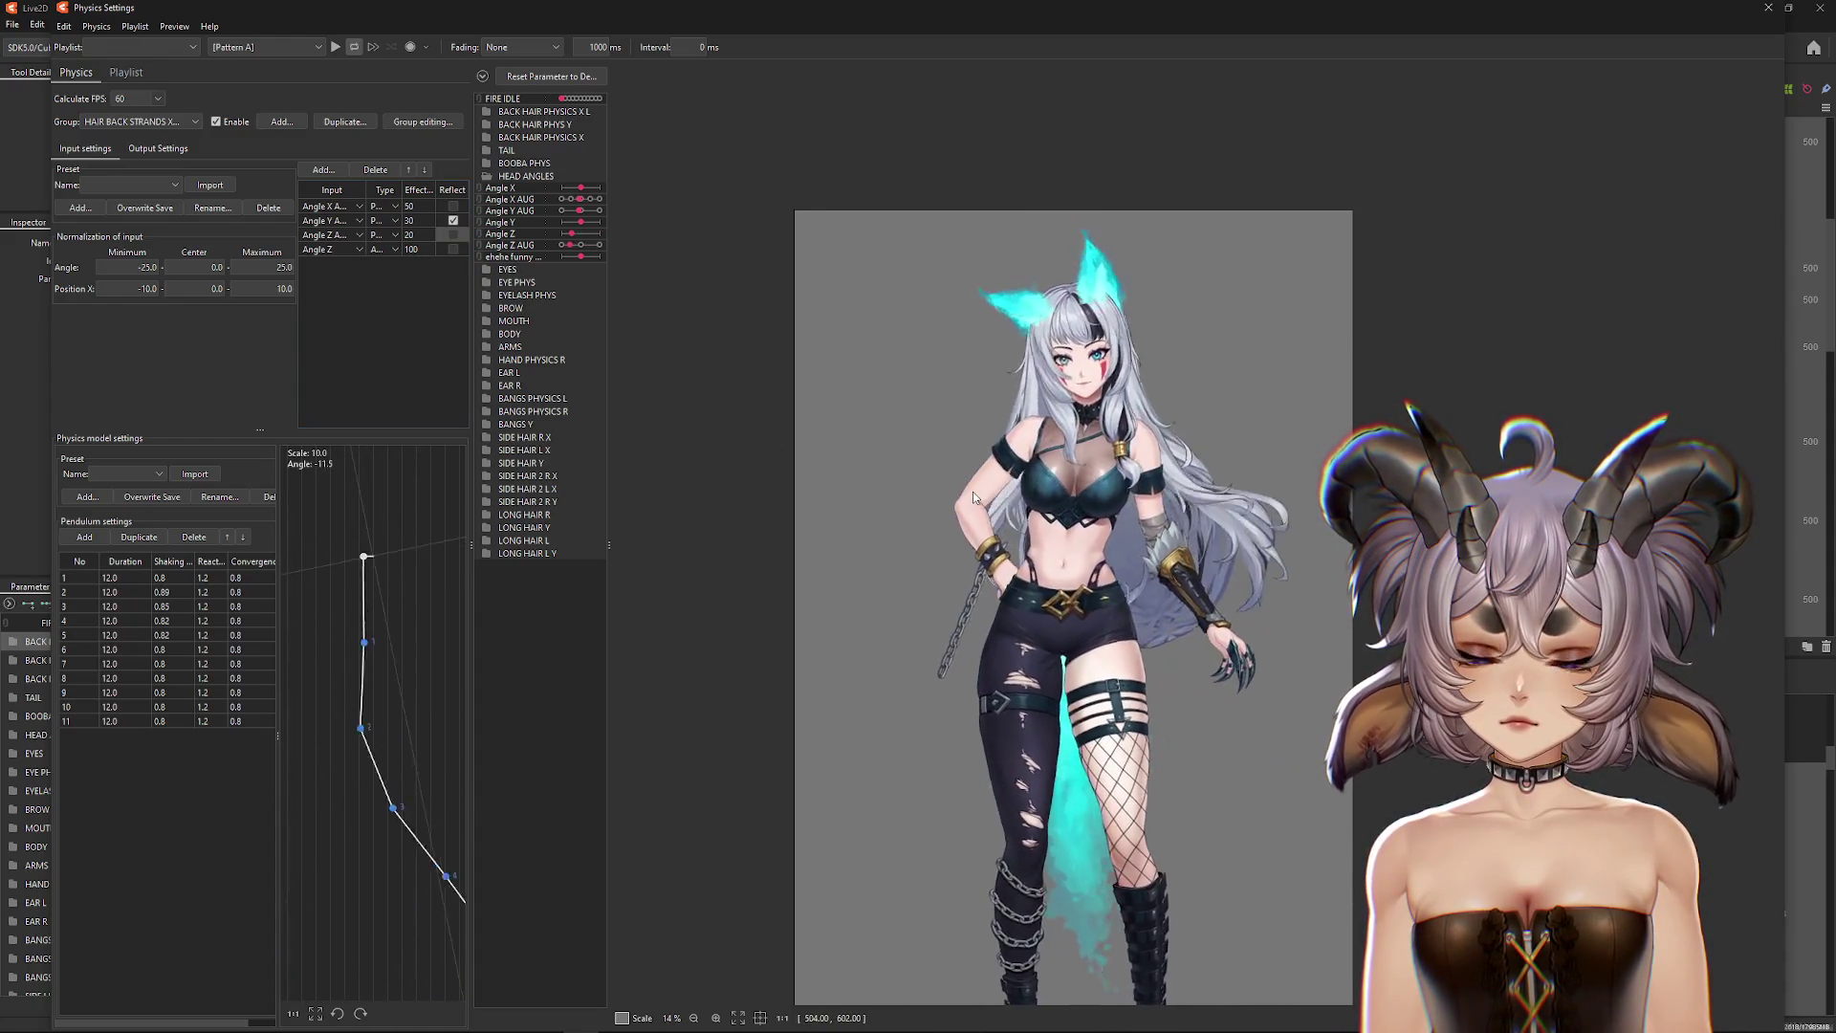
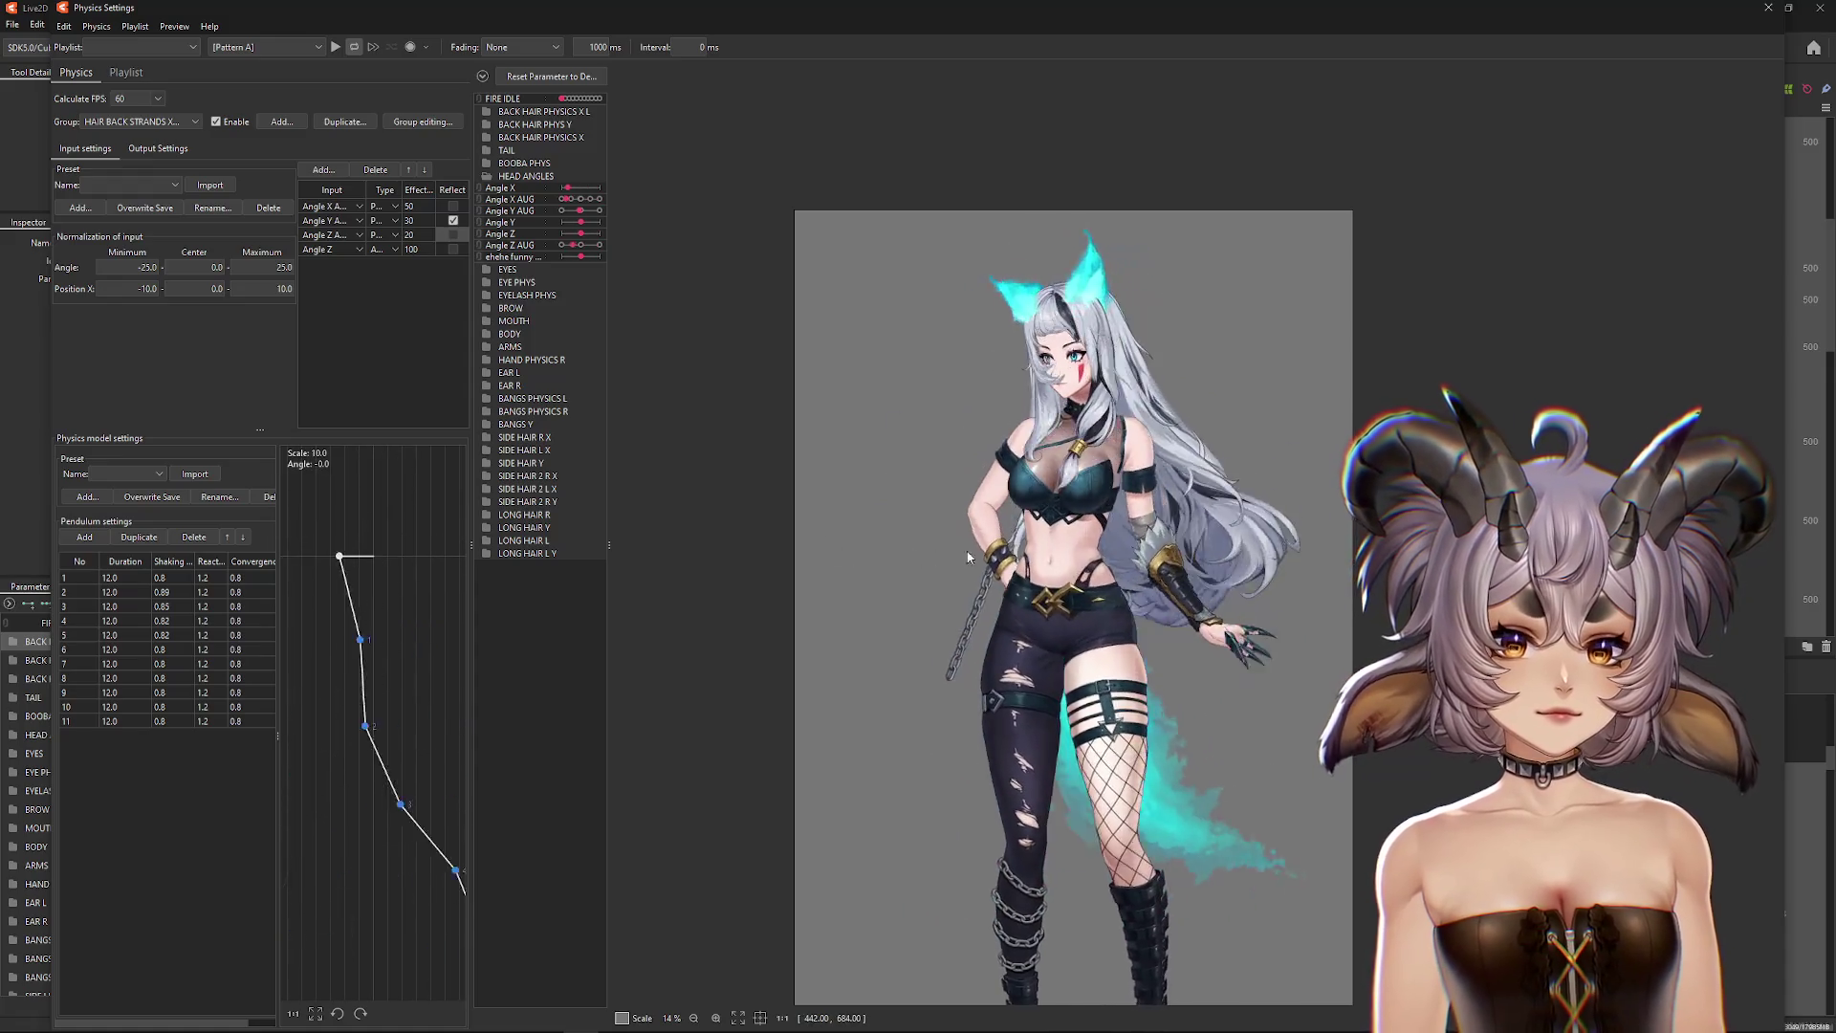
# Step: Turn the head left in the Physics Settings preview to test the hair strands on Angle X
pyautogui.scroll(2, 1019, 502)
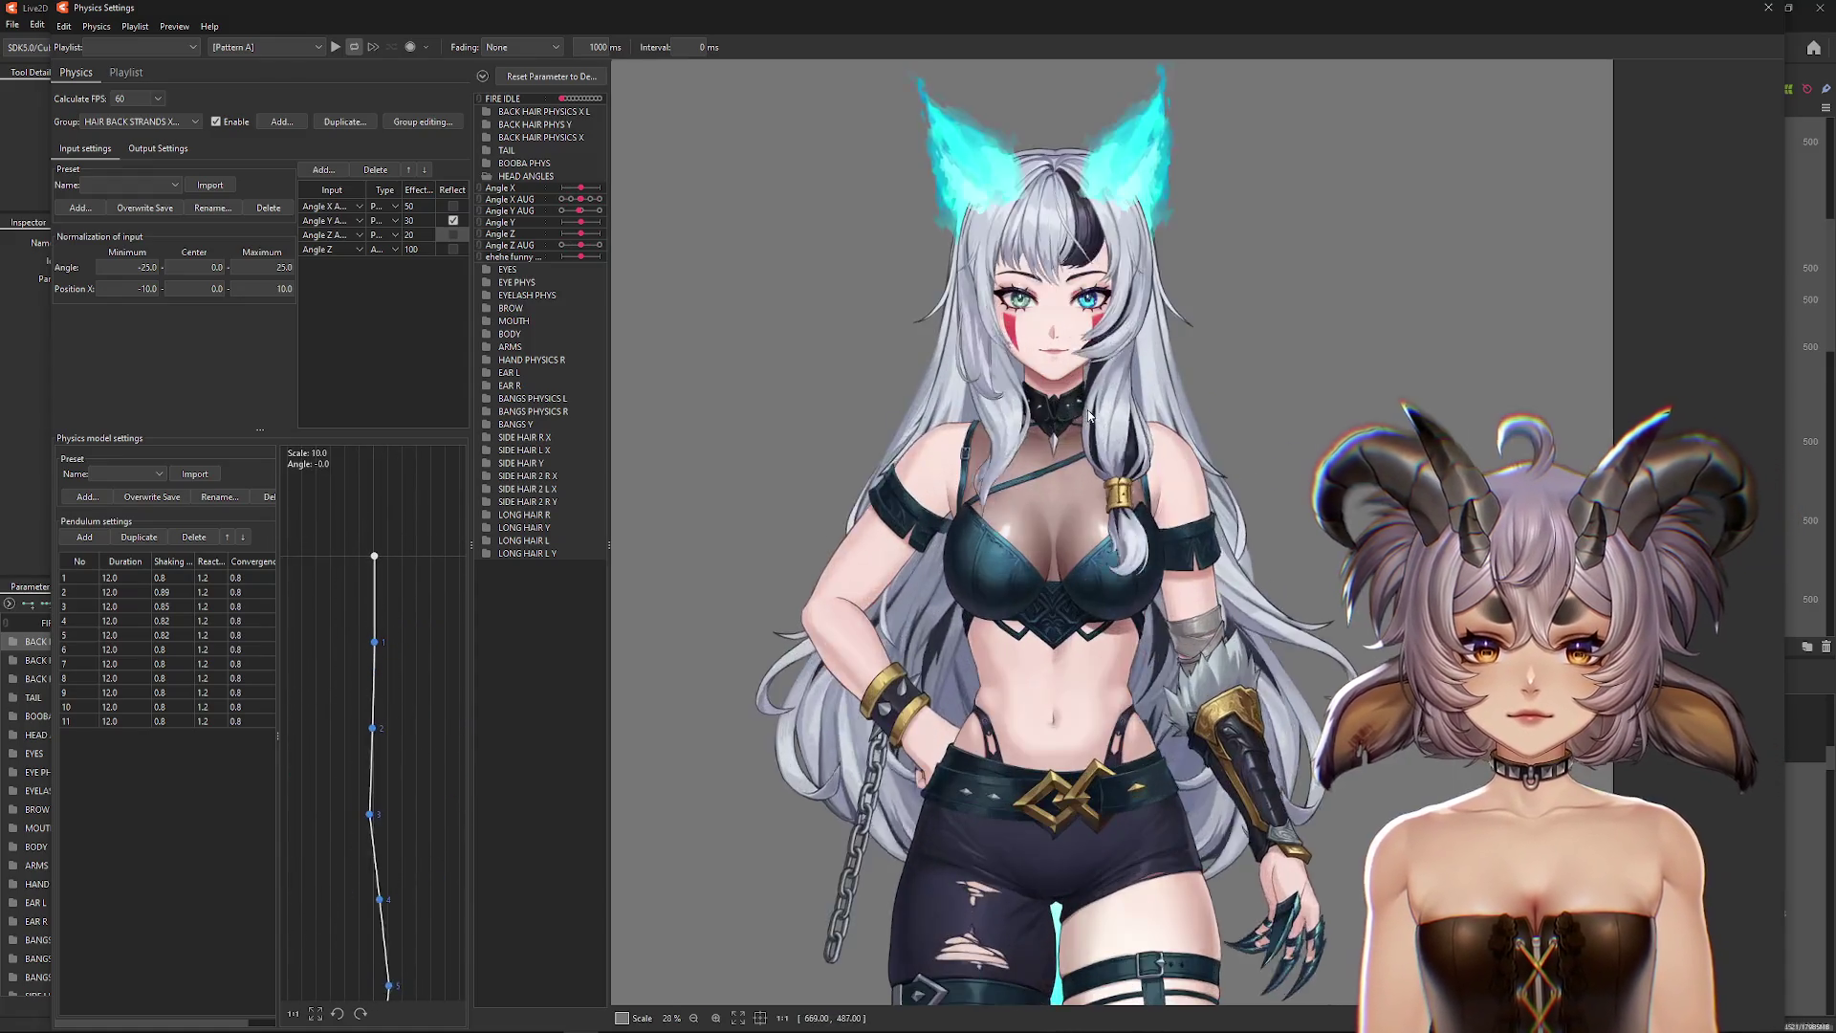
pyautogui.moveTo(1019, 502)
pyautogui.mouseDown()
pyautogui.moveTo(576, 547)
pyautogui.moveTo(1322, 579)
pyautogui.mouseUp()
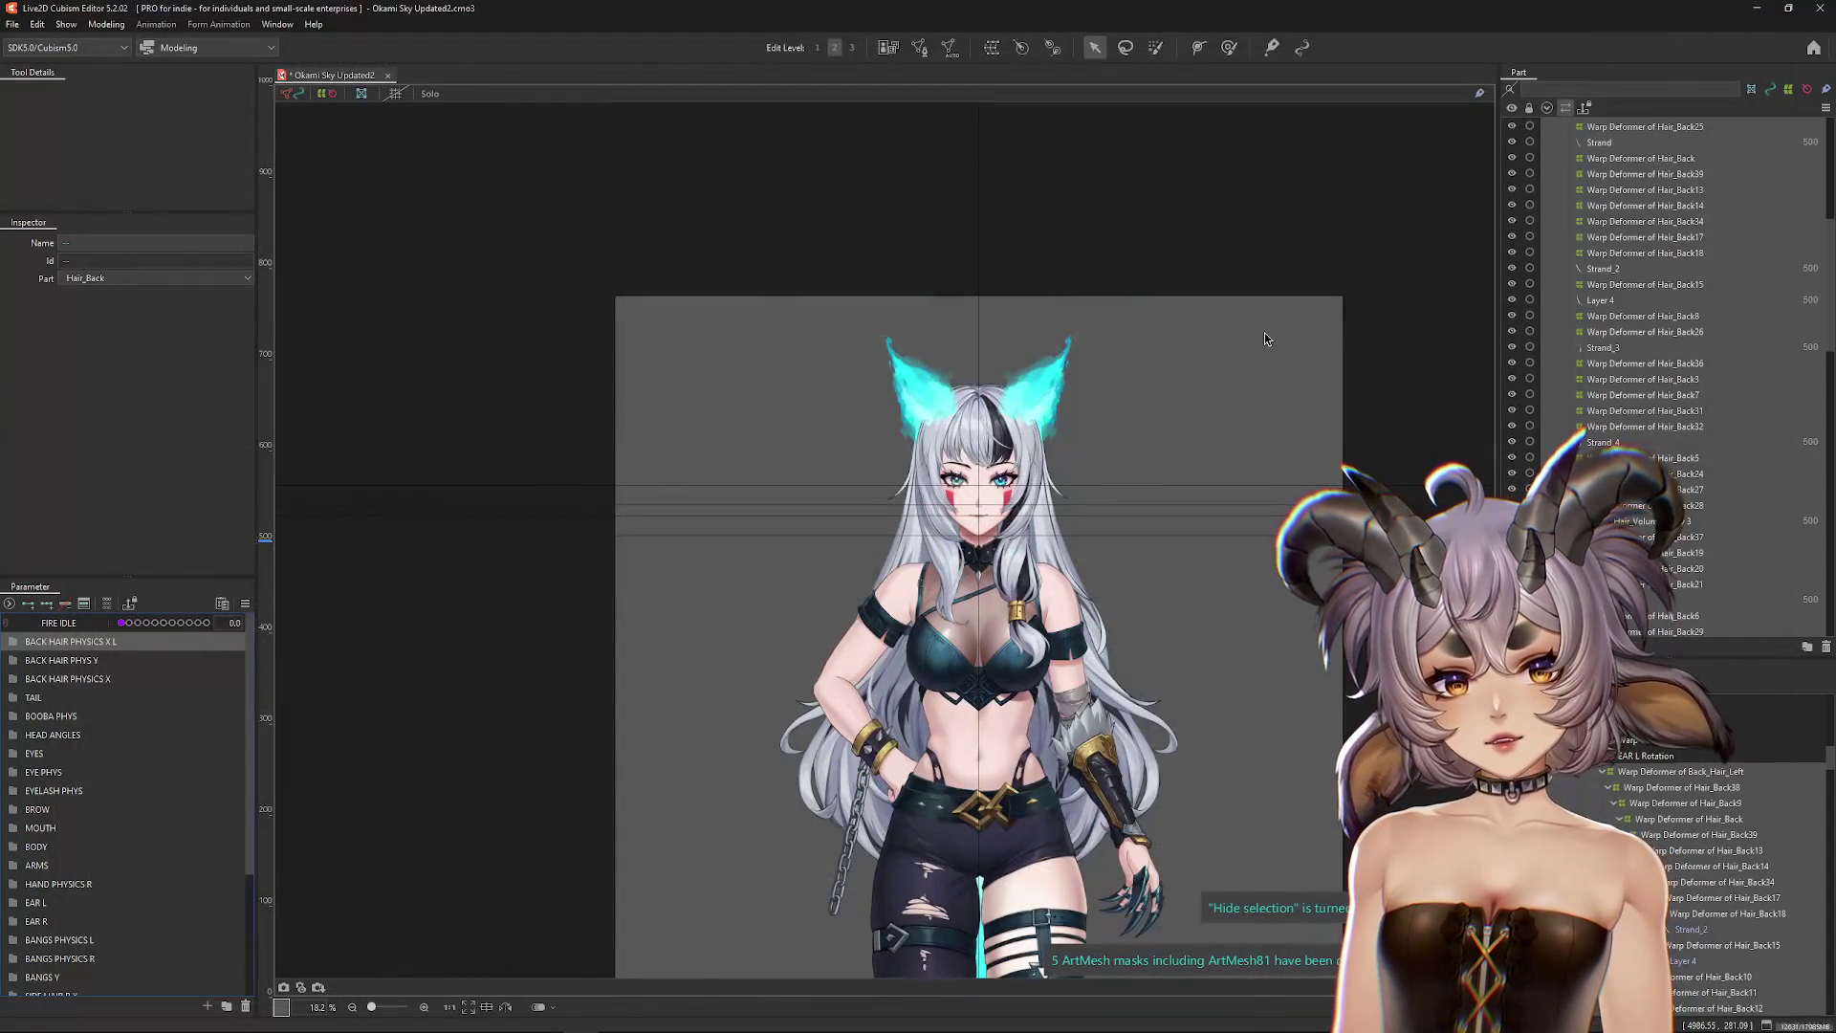
# Step: Save the model, pick a chest mesh, and show the hidden hair strand and shoulder strap again
pyautogui.hotkey('ctrl', 's')
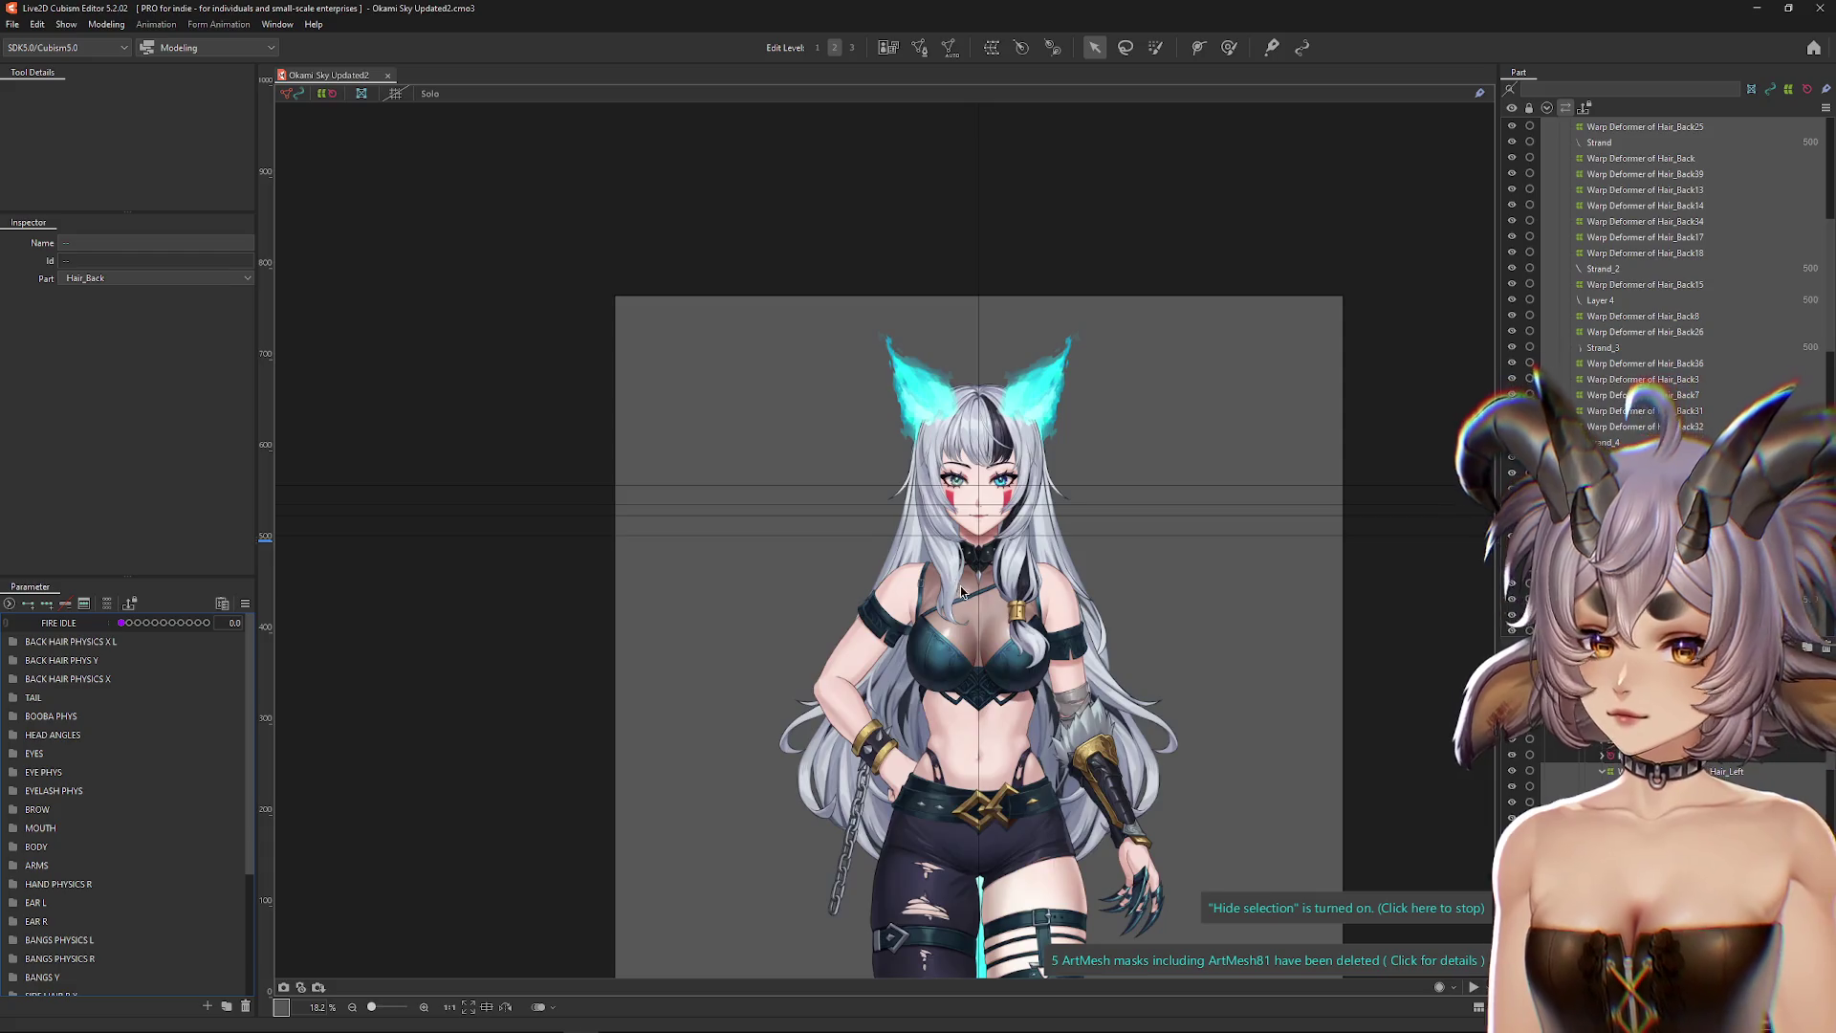
pyautogui.scroll(6, 977, 578)
pyautogui.rightClick(1001, 492)
pyautogui.click(1062, 664)
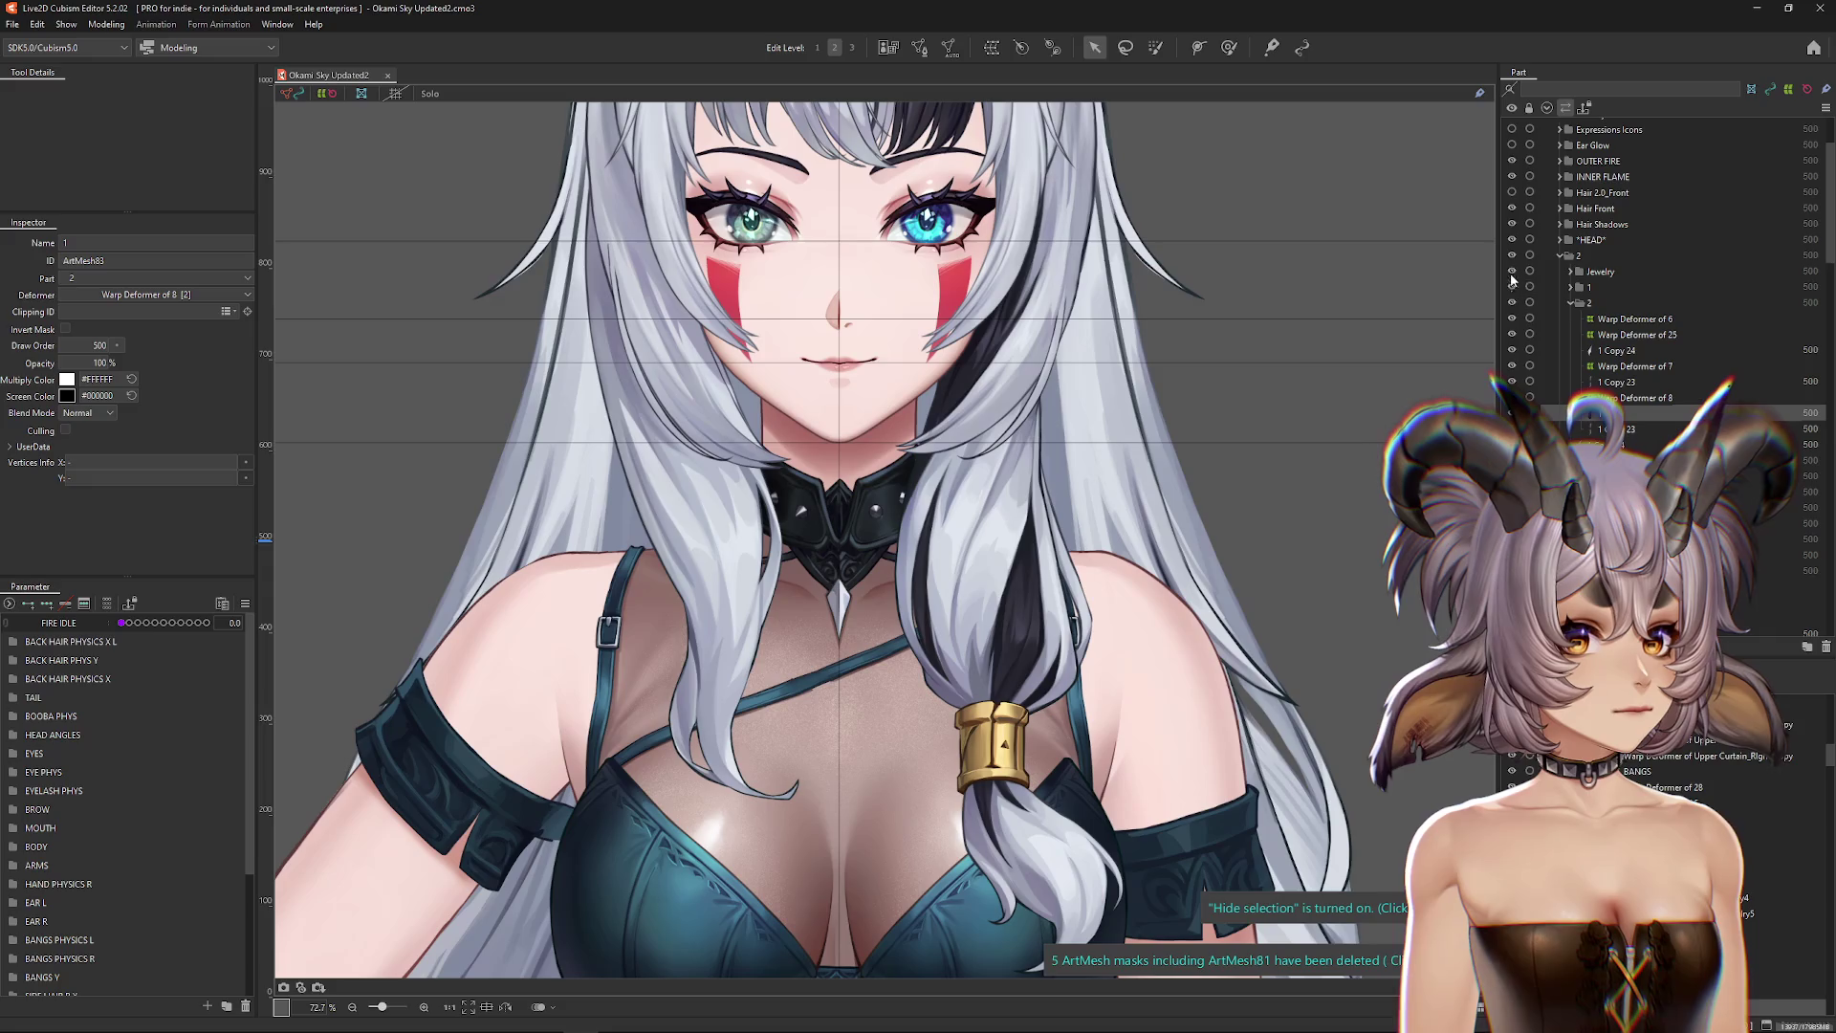
pyautogui.click(1510, 257)
# Step: Select the head-part mesh under the choker and set Body X AUG to -10 in the BODY group
pyautogui.rightClick(707, 532)
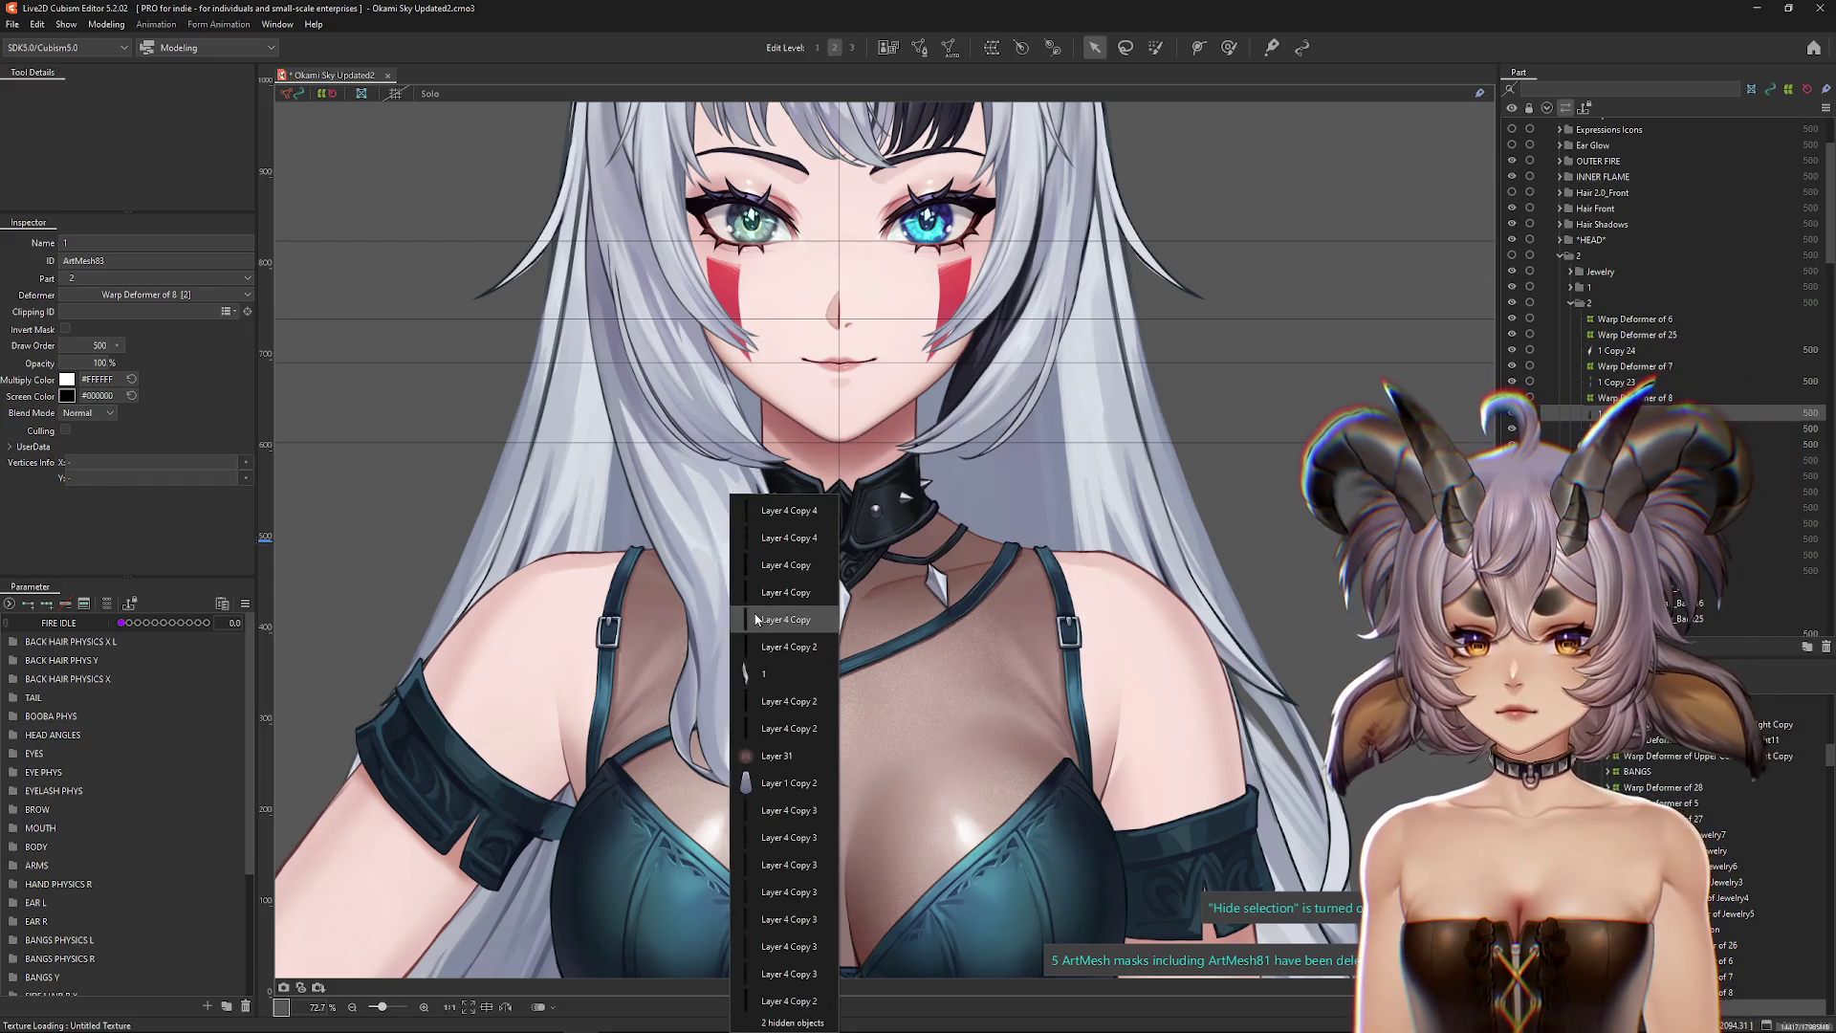
pyautogui.click(784, 674)
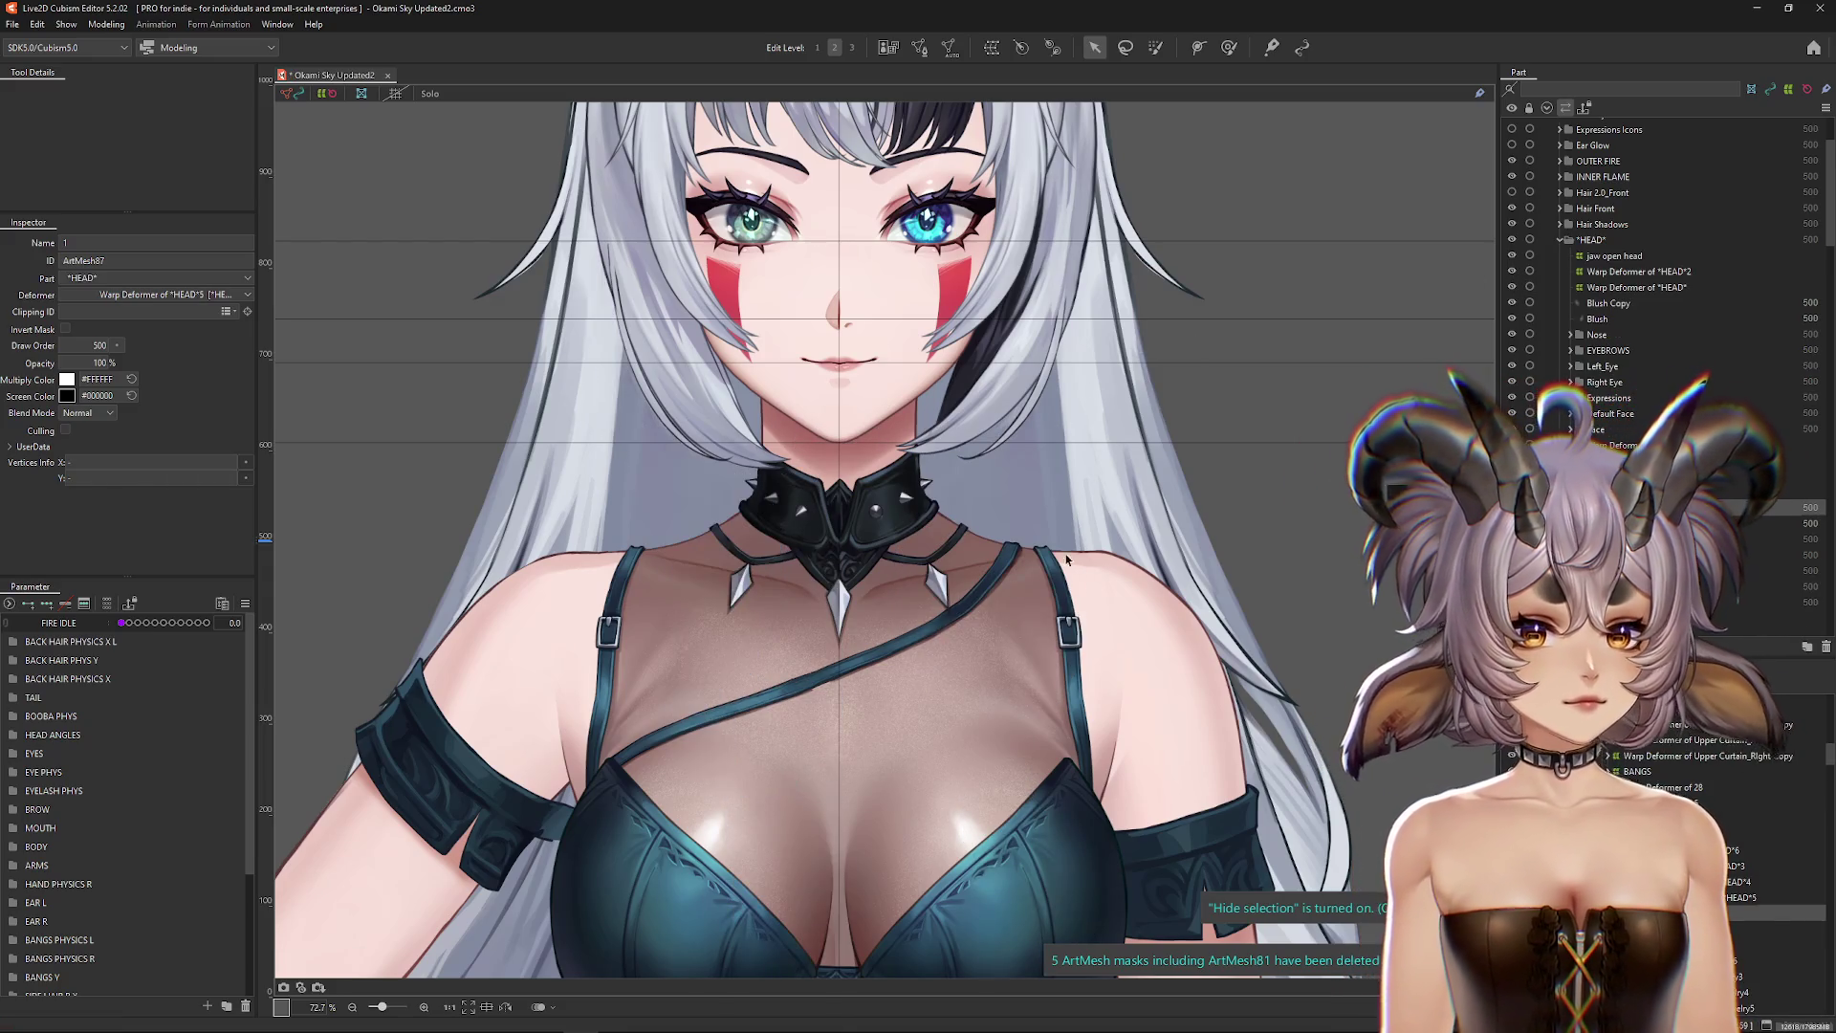
pyautogui.scroll(-3, 688, 459)
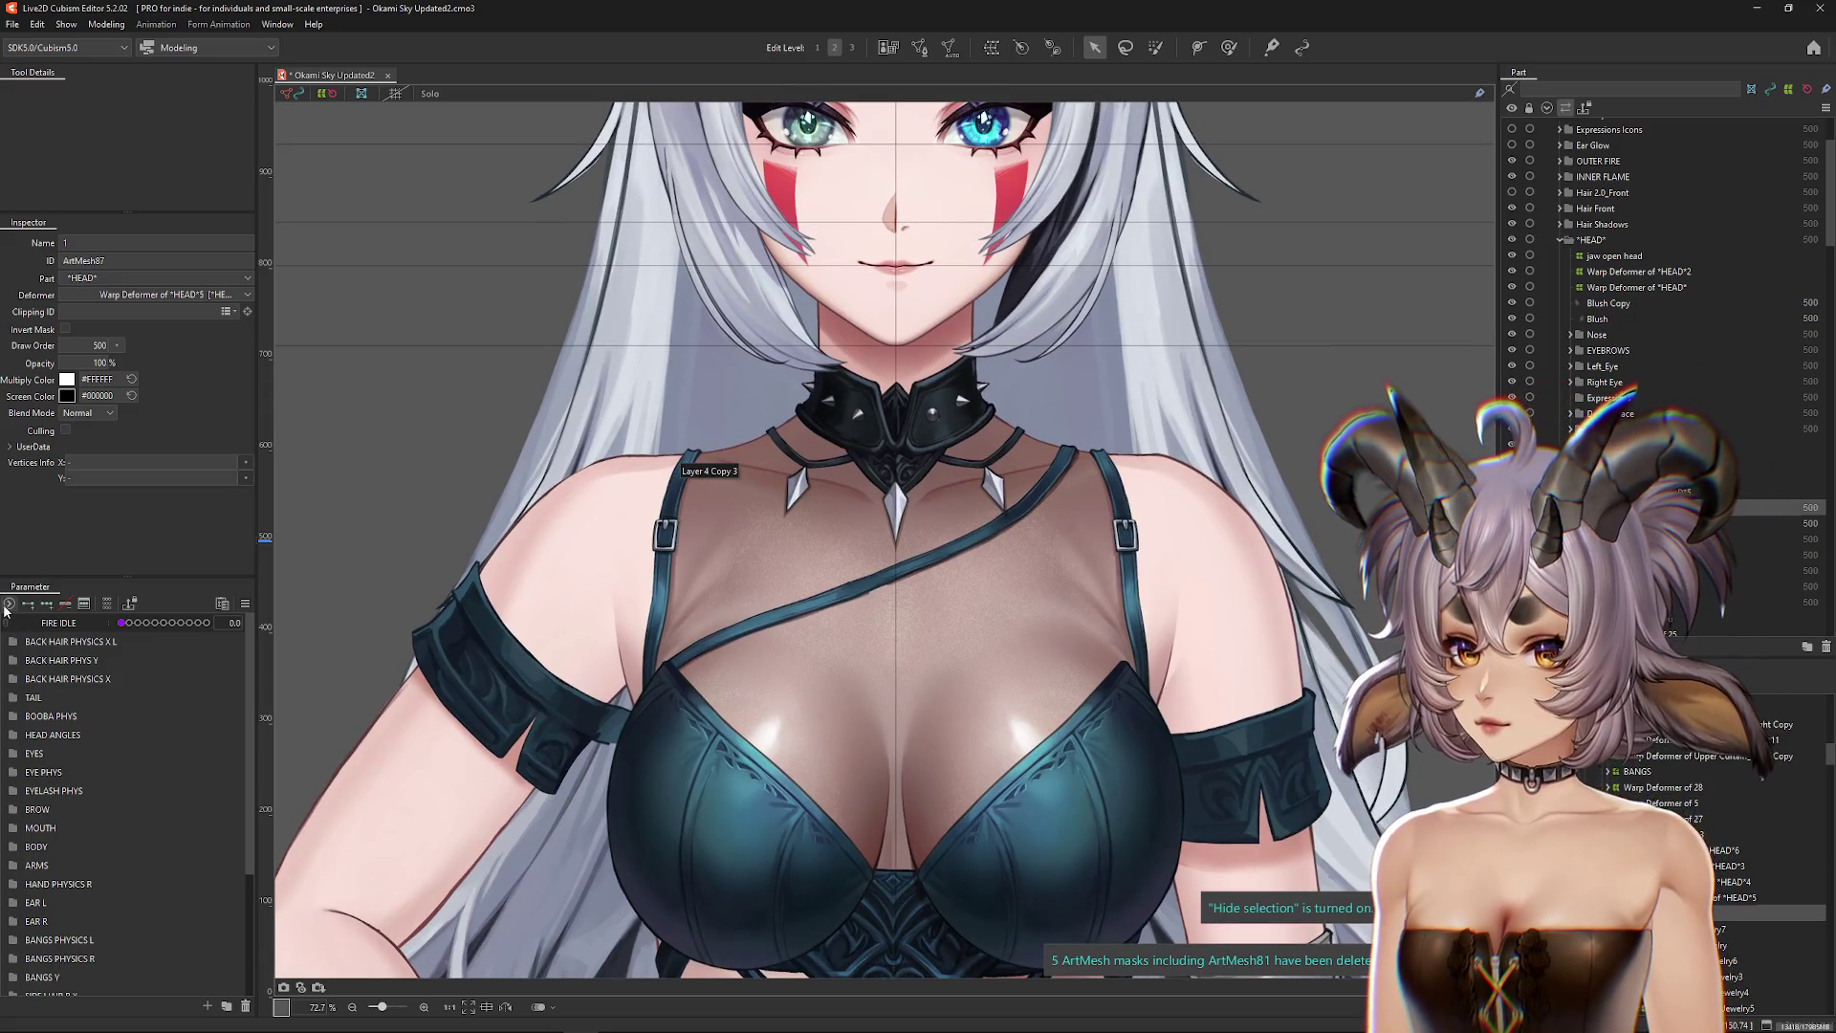
pyautogui.click(8, 605)
pyautogui.click(7, 608)
pyautogui.click(14, 734)
pyautogui.click(14, 734)
pyautogui.click(19, 850)
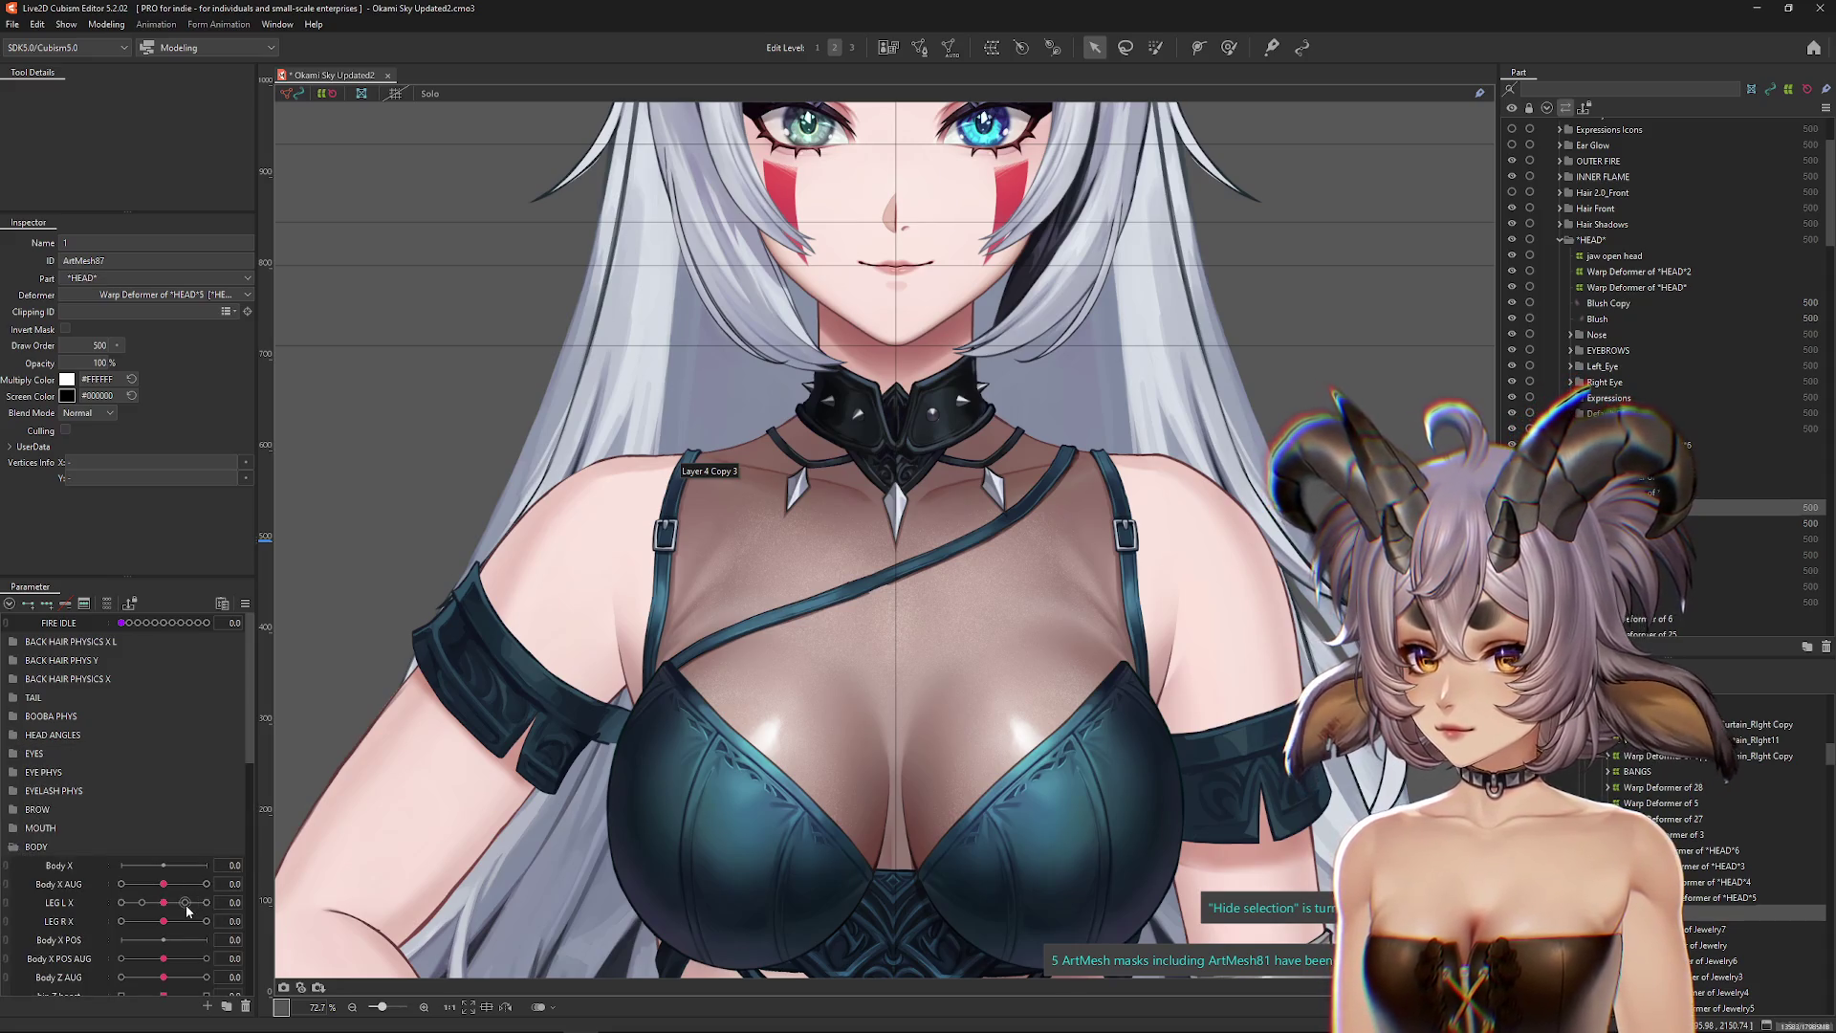
pyautogui.moveTo(163, 886); pyautogui.dragTo(88, 883)
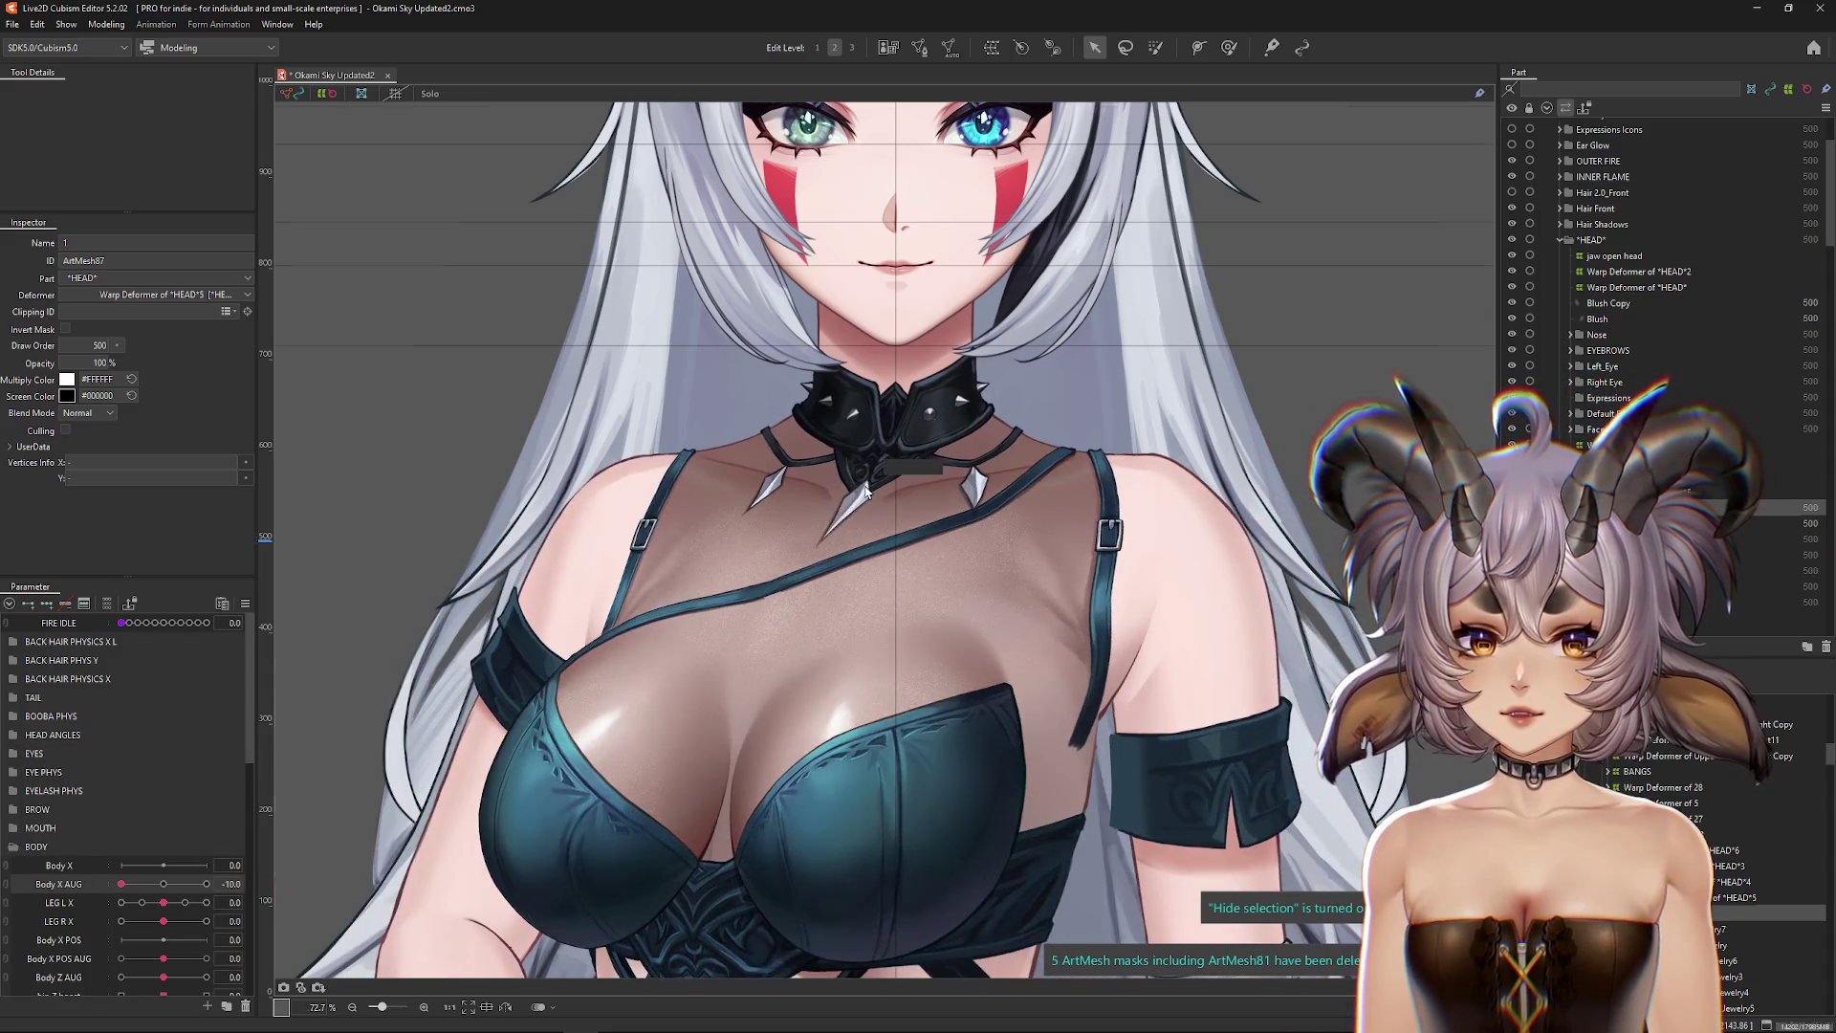
# Step: Select the Metal_Center spike mesh from the centre pendant's overlap list
pyautogui.scroll(5, 865, 491)
pyautogui.rightClick(862, 494)
pyautogui.click(957, 723)
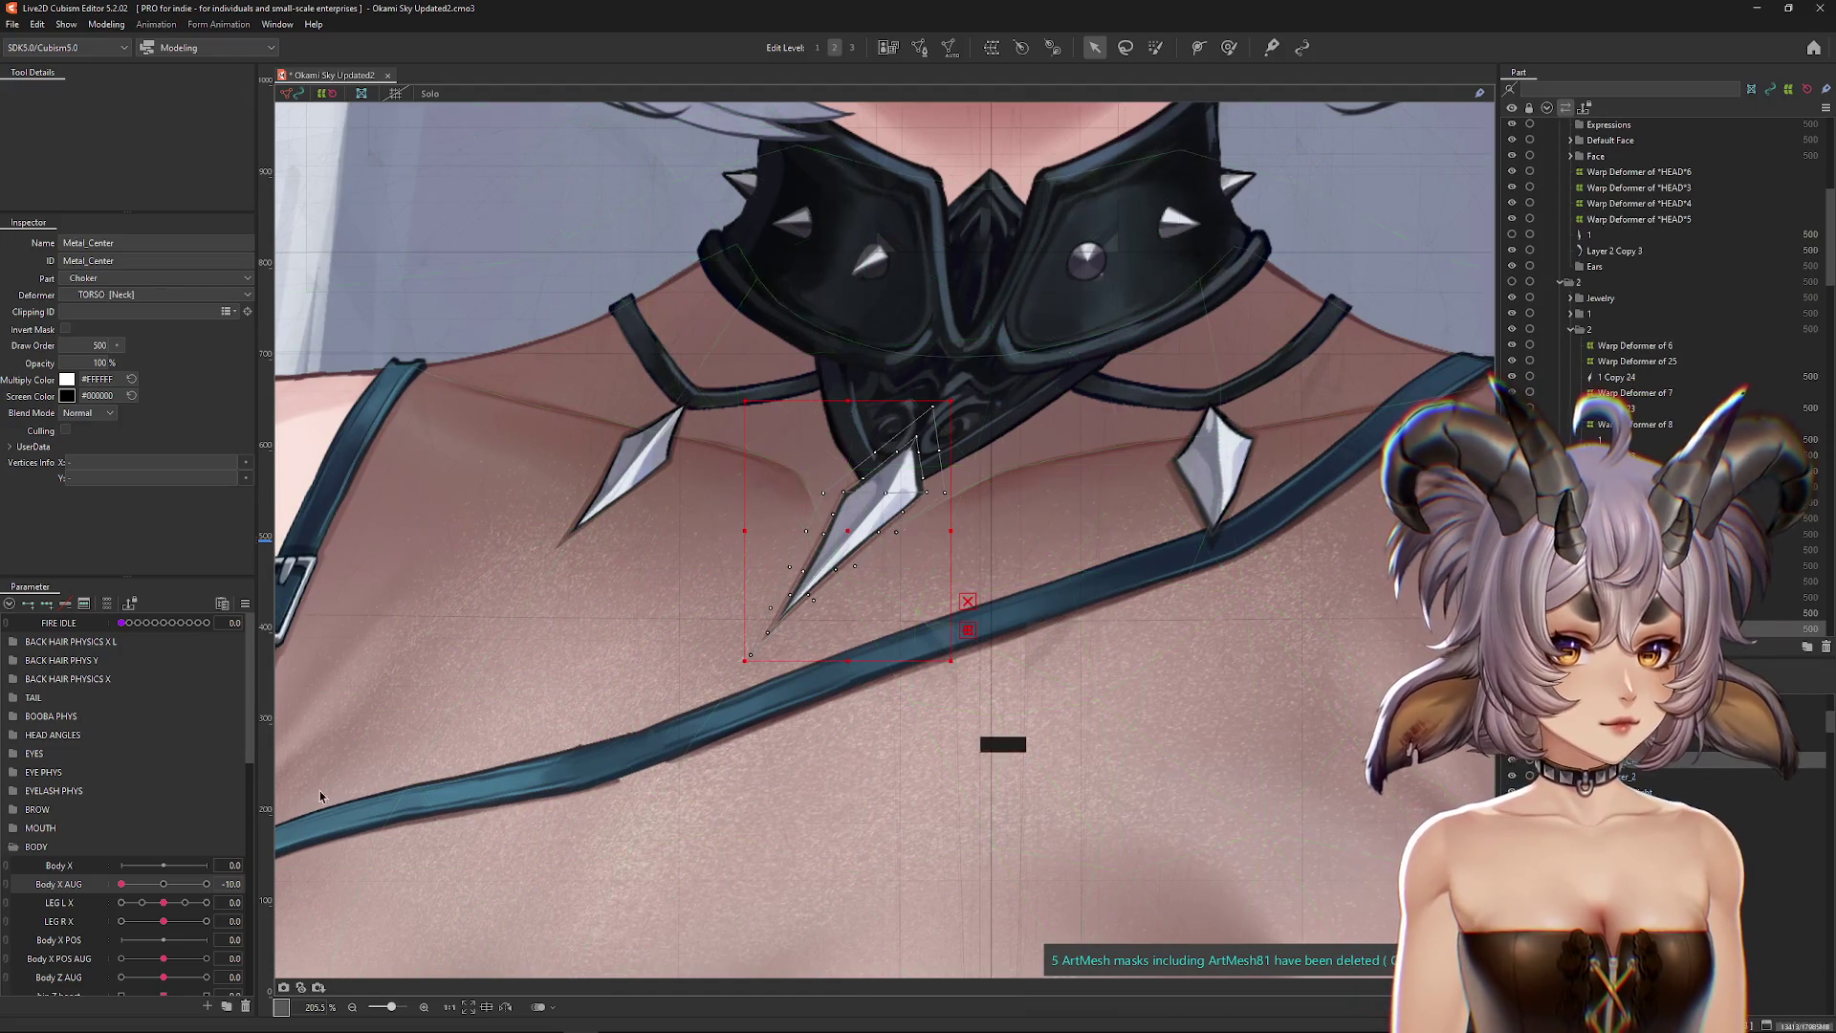
# Step: Paint weight onto the top of the Metal_Center spike with the Weight brush
pyautogui.click(63, 886)
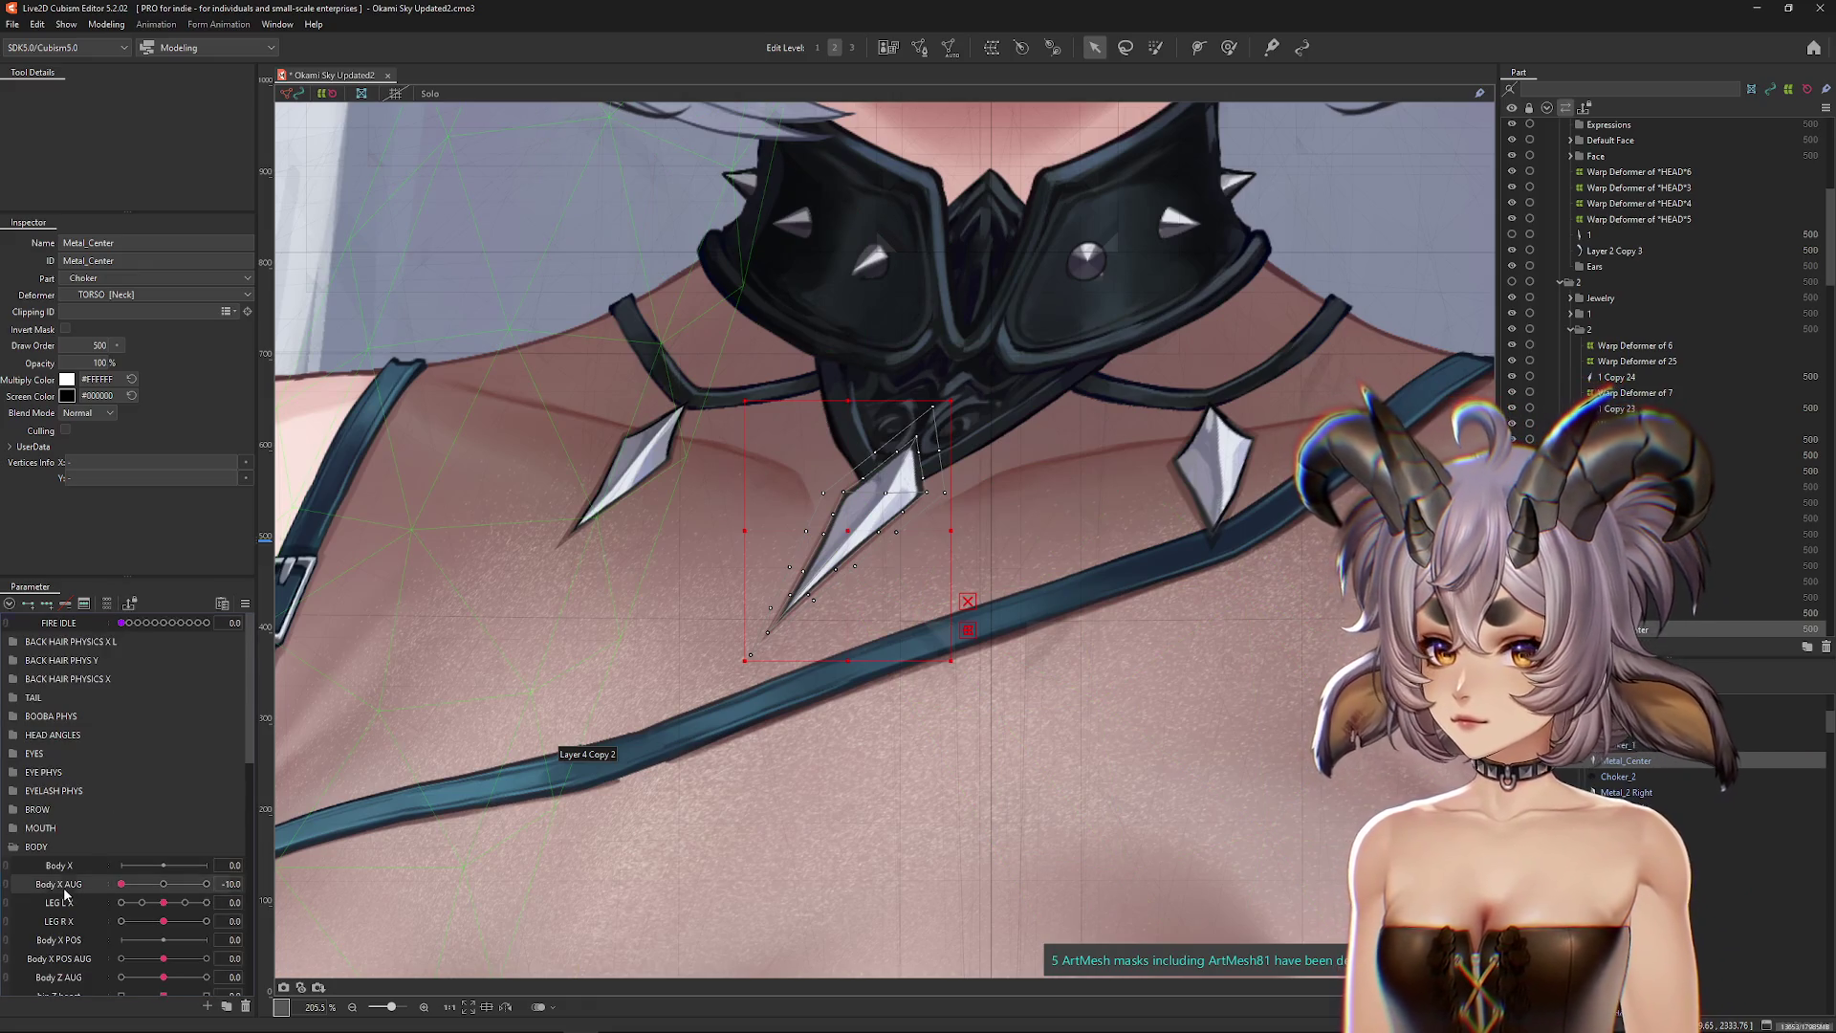
pyautogui.click(1228, 46)
pyautogui.scroll(2, 838, 552)
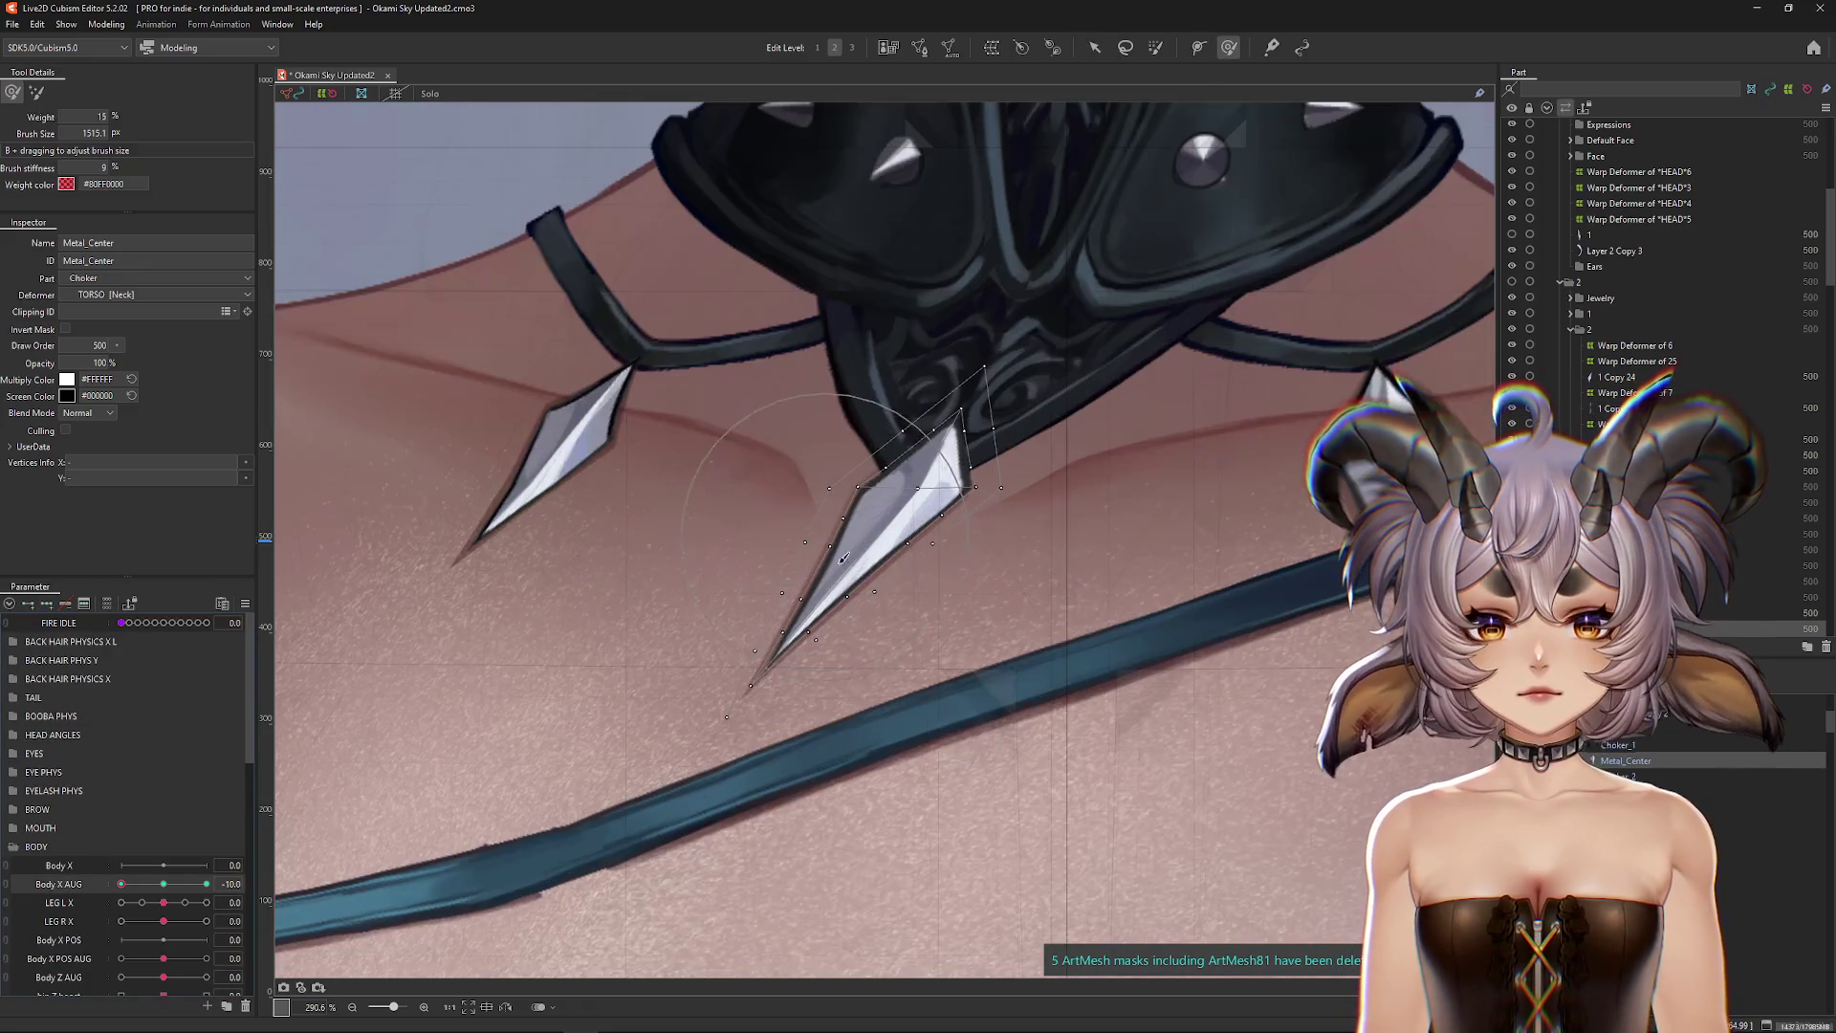
pyautogui.scroll(-2, 832, 416)
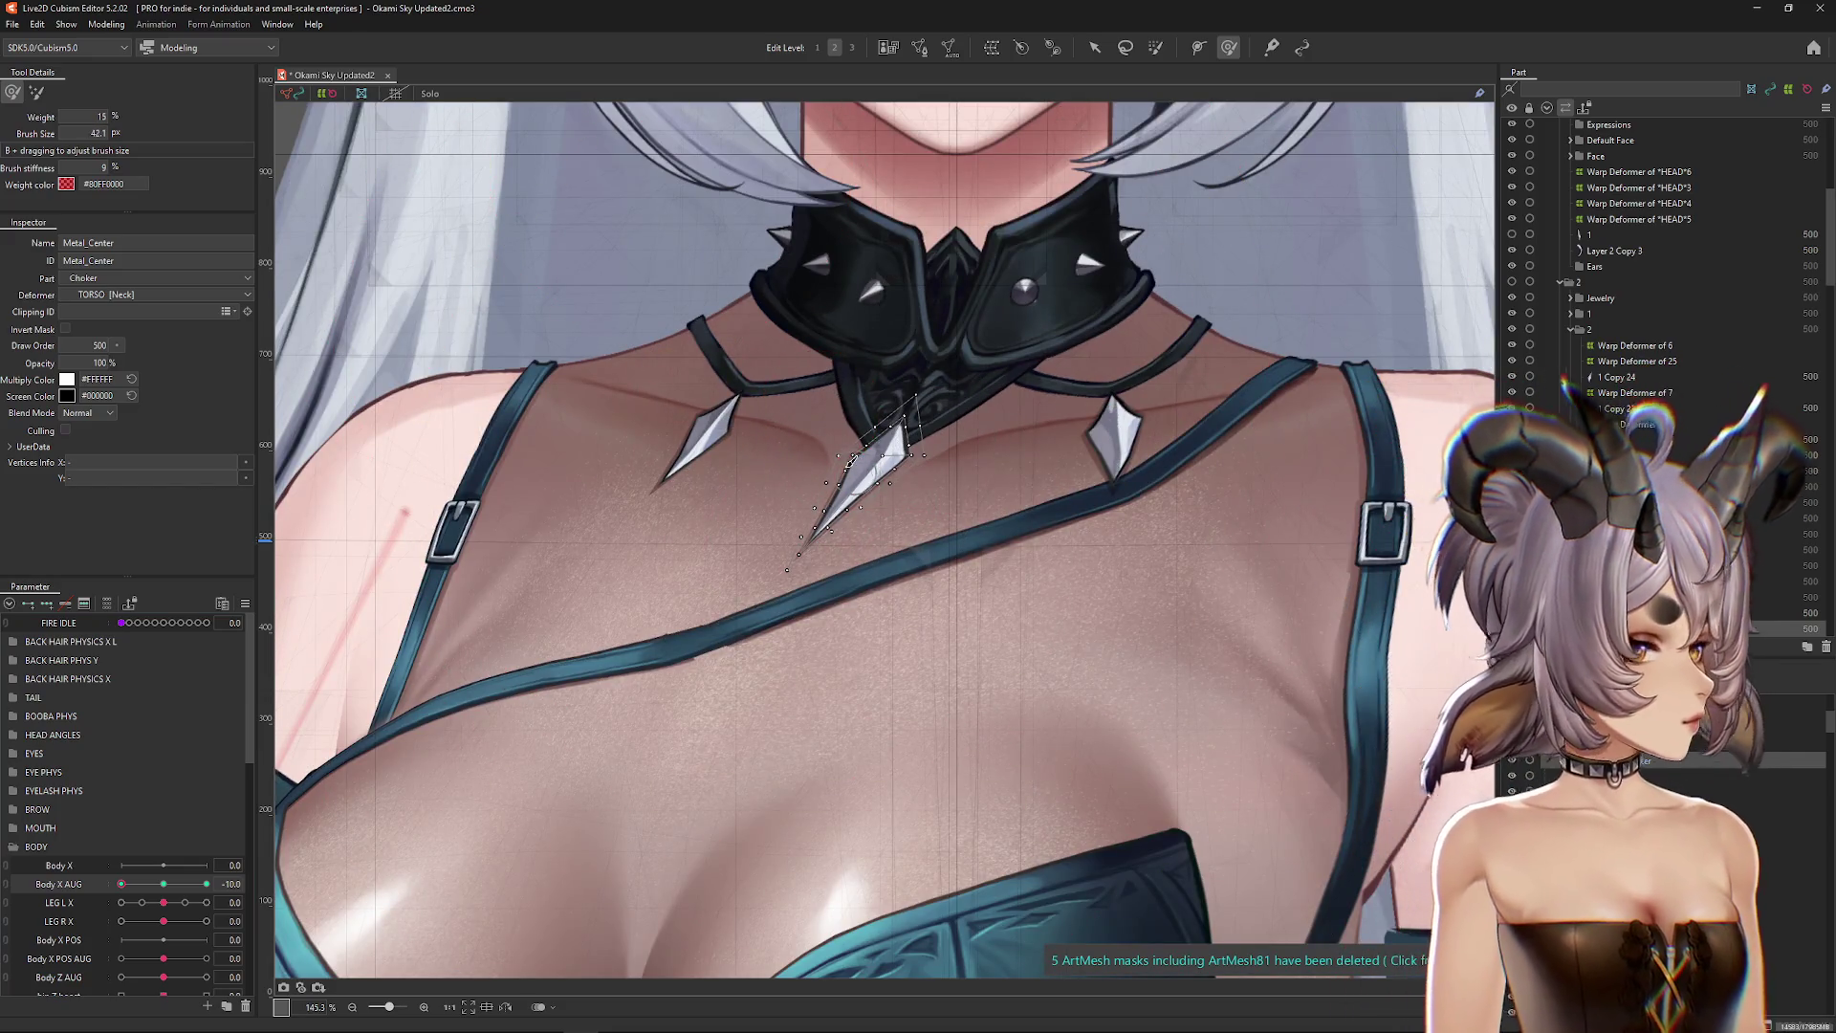
pyautogui.scroll(2, 847, 463)
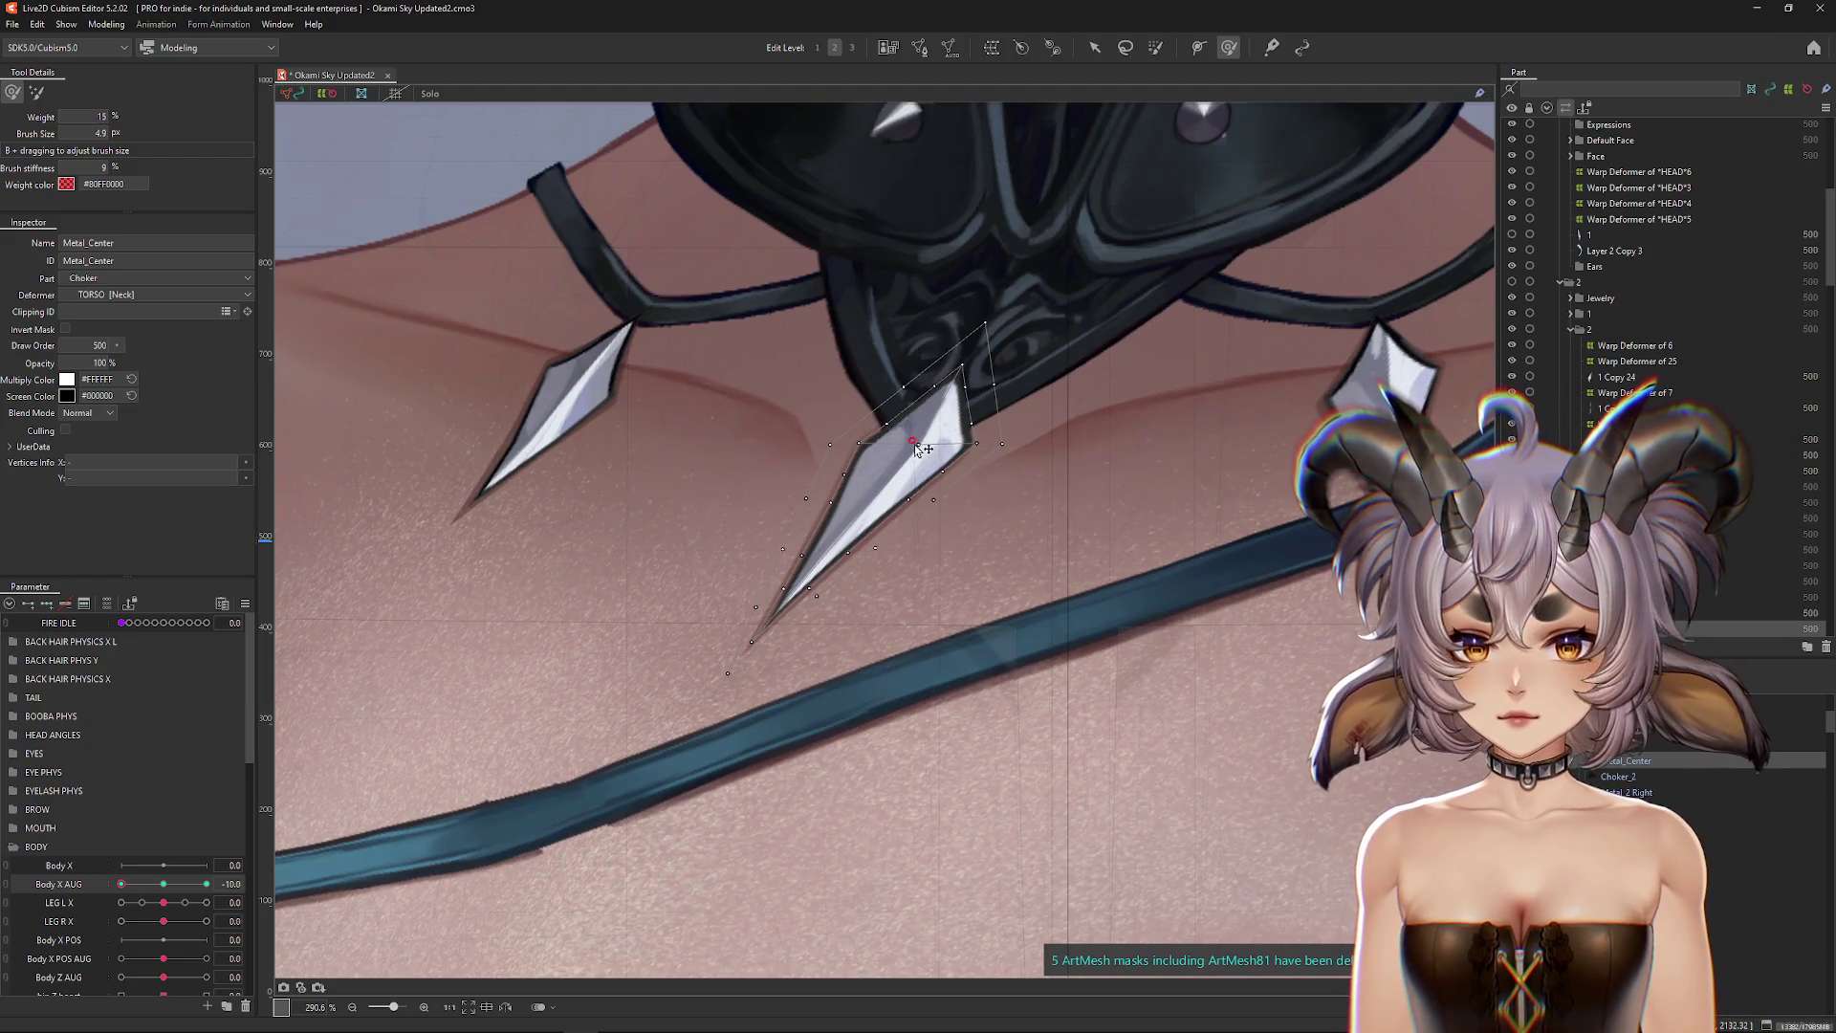
pyautogui.click(924, 449)
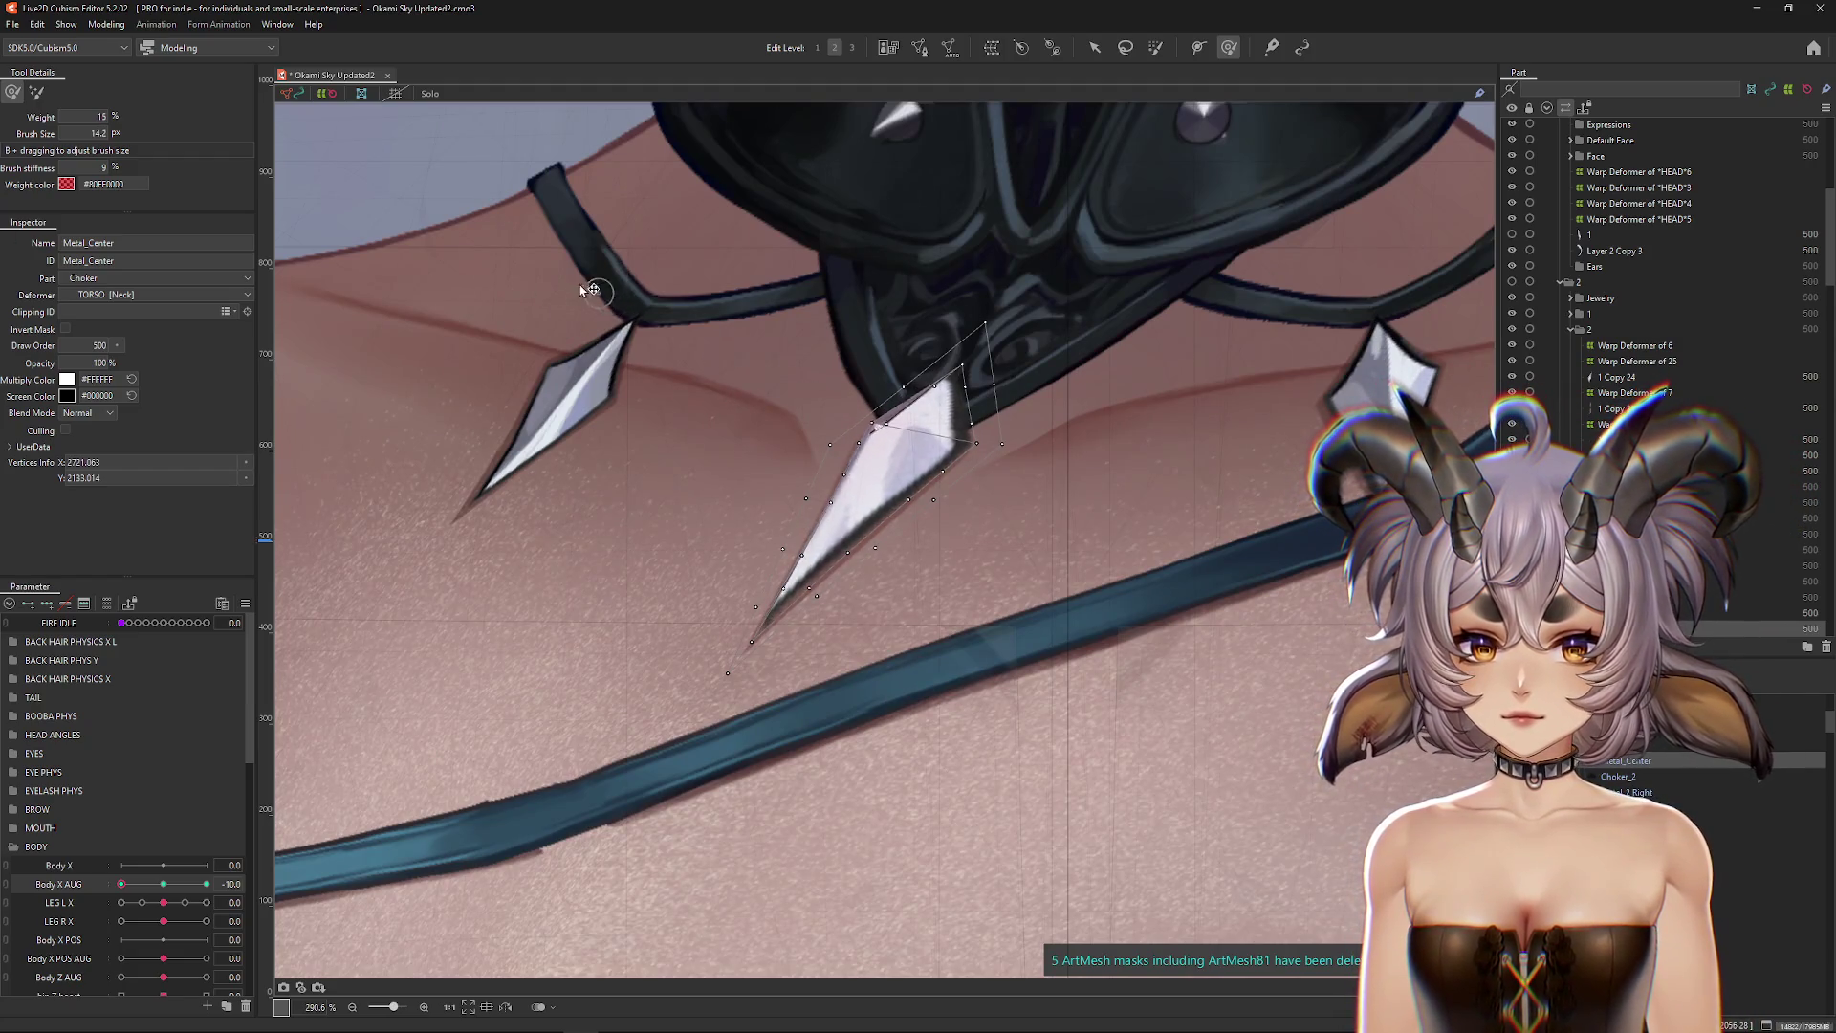
# Step: Hide selection and swing Body X AUG between 10 and -10 to test the spike, then target the left pendant
pyautogui.hotkey('ctrl', 'h')
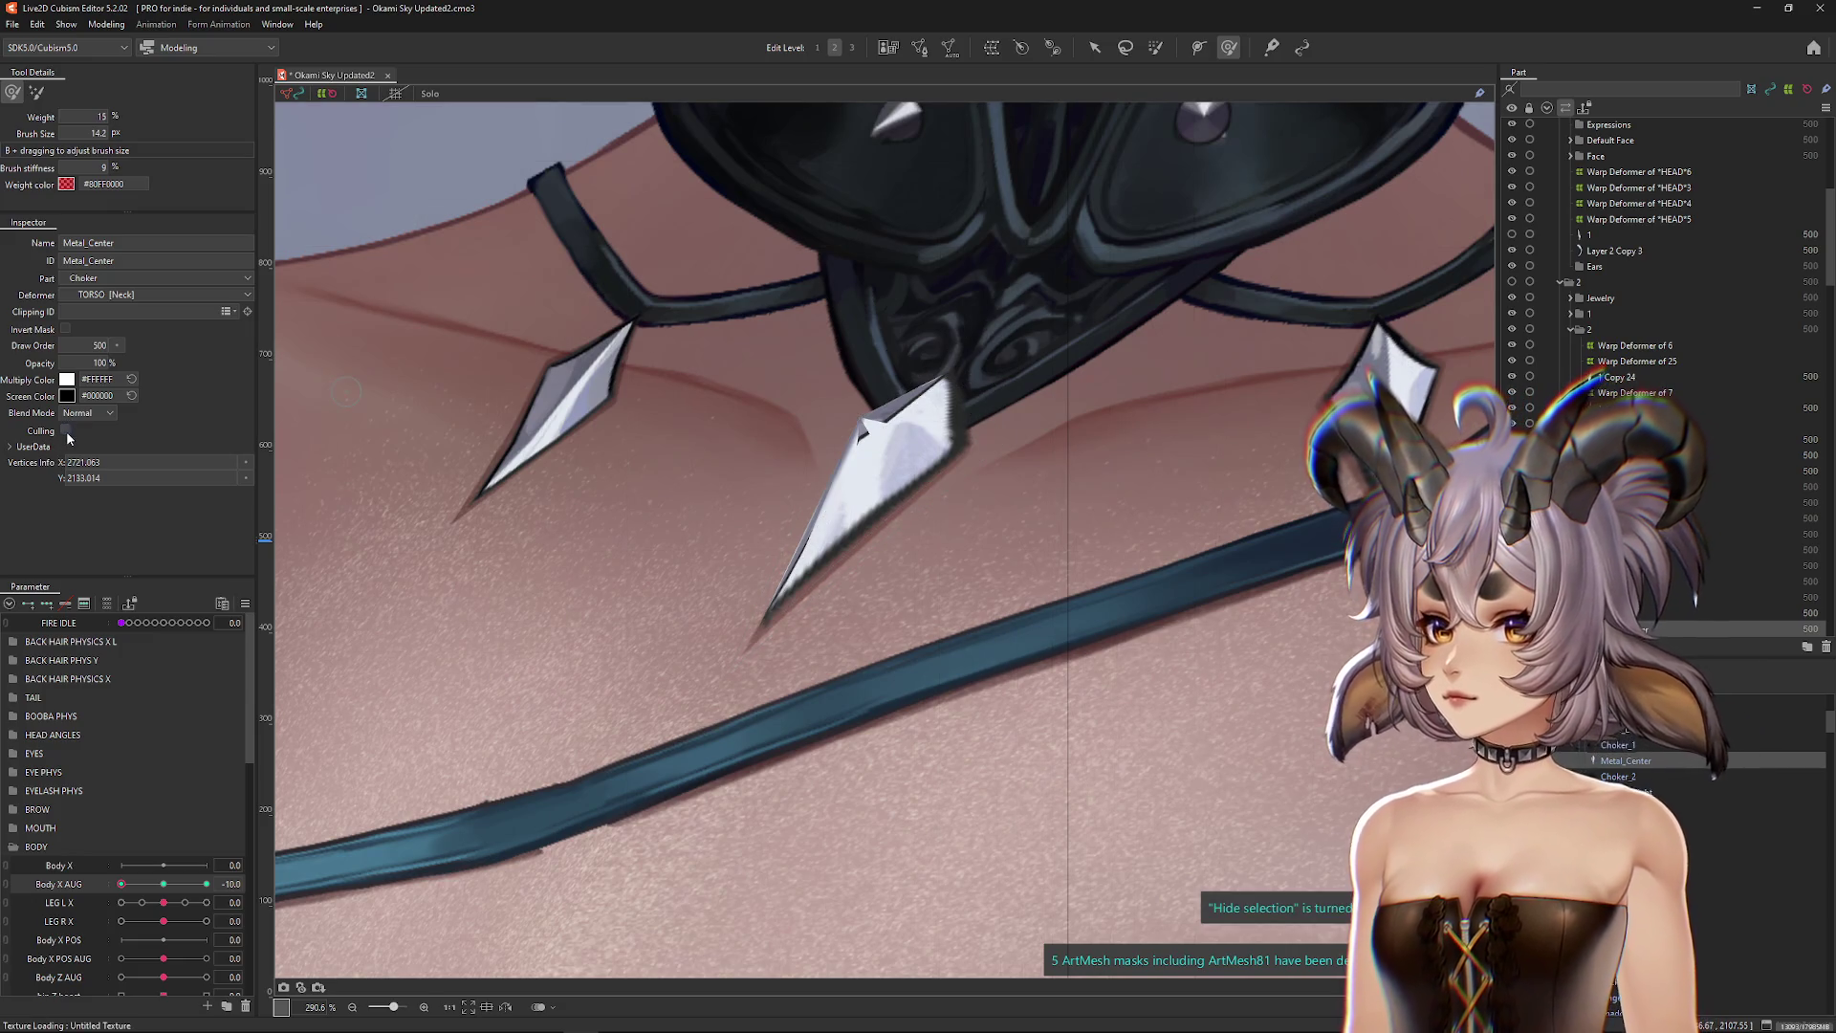
pyautogui.scroll(-3, 654, 413)
pyautogui.moveTo(122, 883); pyautogui.dragTo(205, 883)
pyautogui.scroll(2, 953, 464)
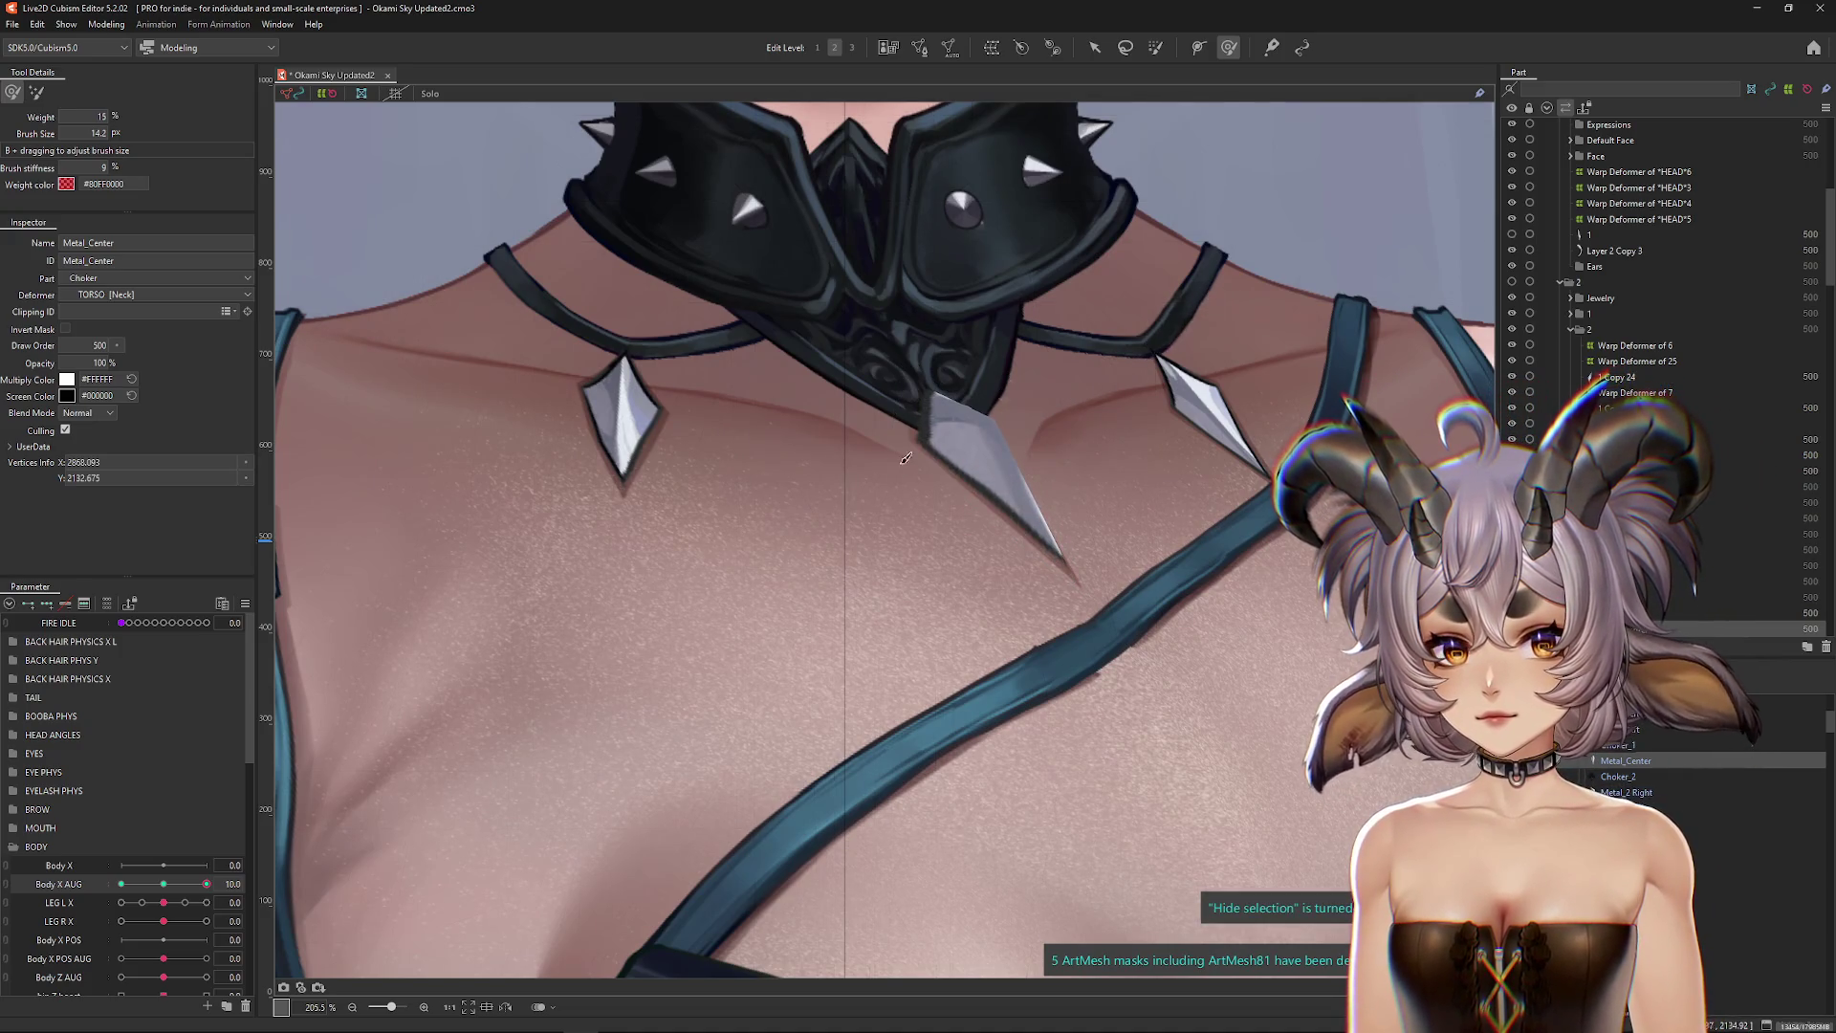
pyautogui.scroll(-3, 925, 442)
pyautogui.moveTo(205, 884)
pyautogui.mouseDown()
pyautogui.moveTo(128, 884)
pyautogui.moveTo(383, 822)
pyautogui.mouseUp()
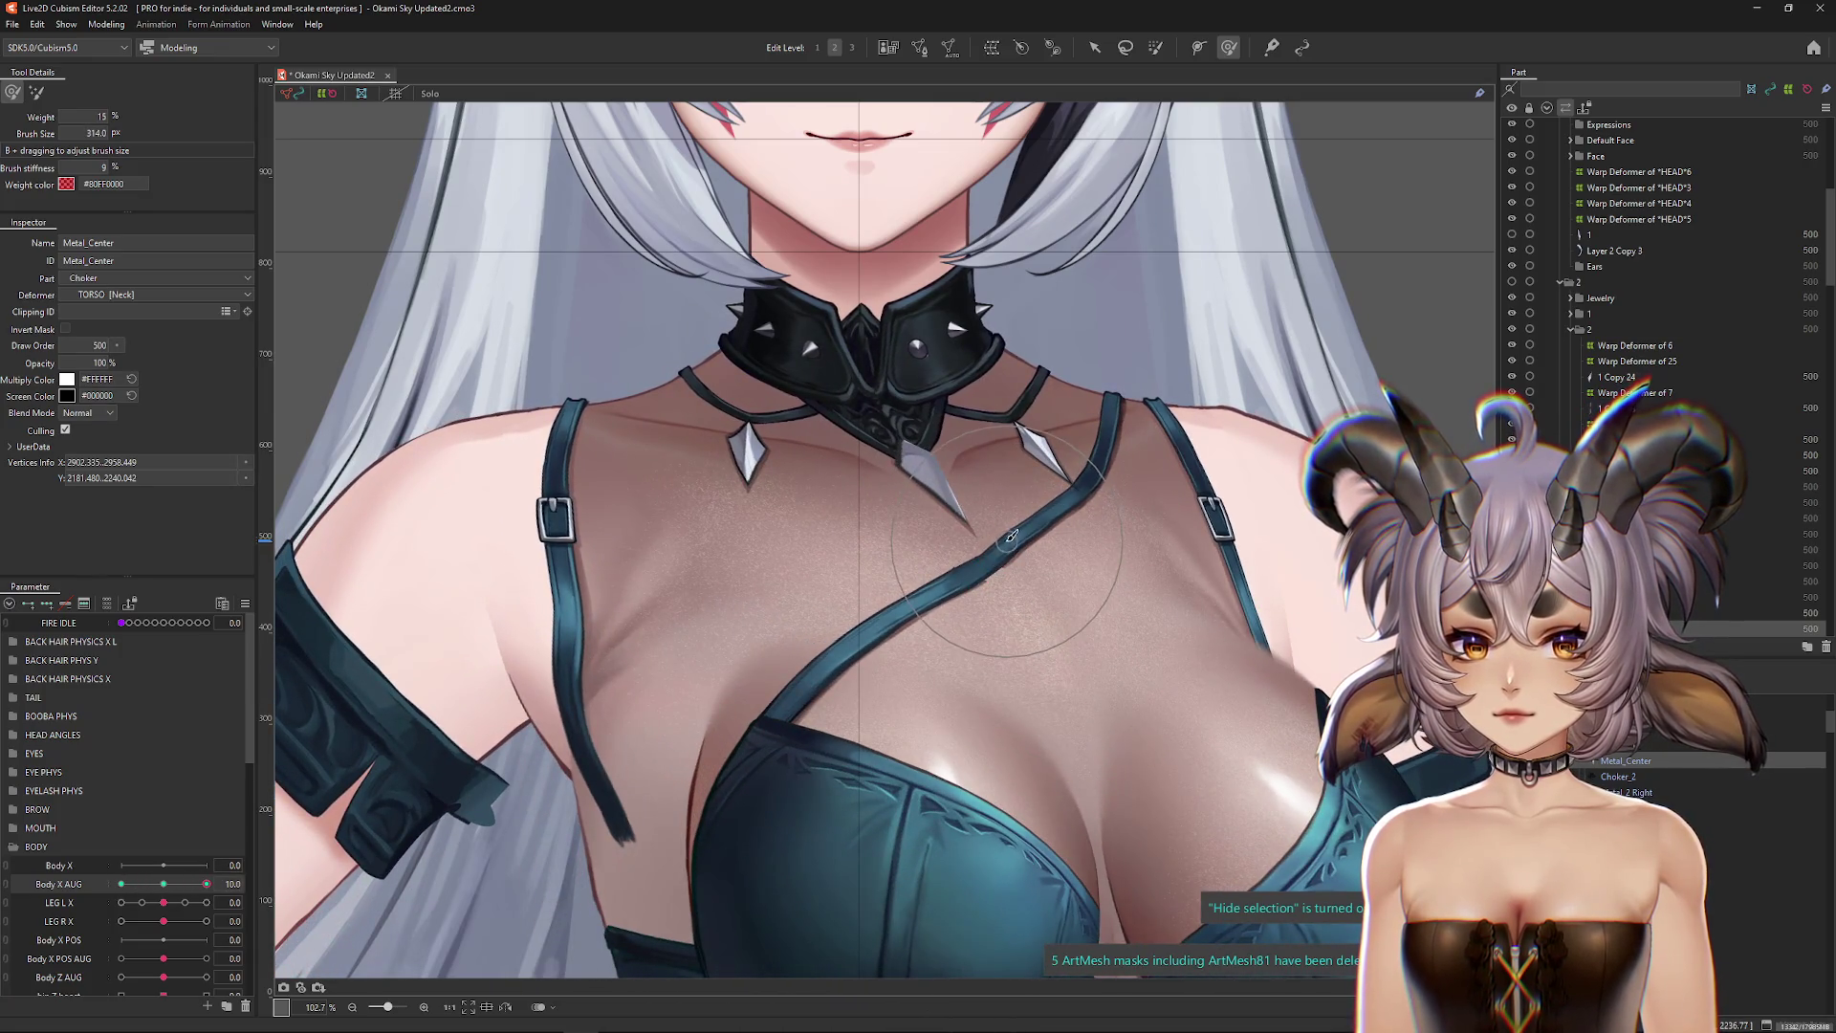
pyautogui.moveTo(206, 884); pyautogui.dragTo(122, 883)
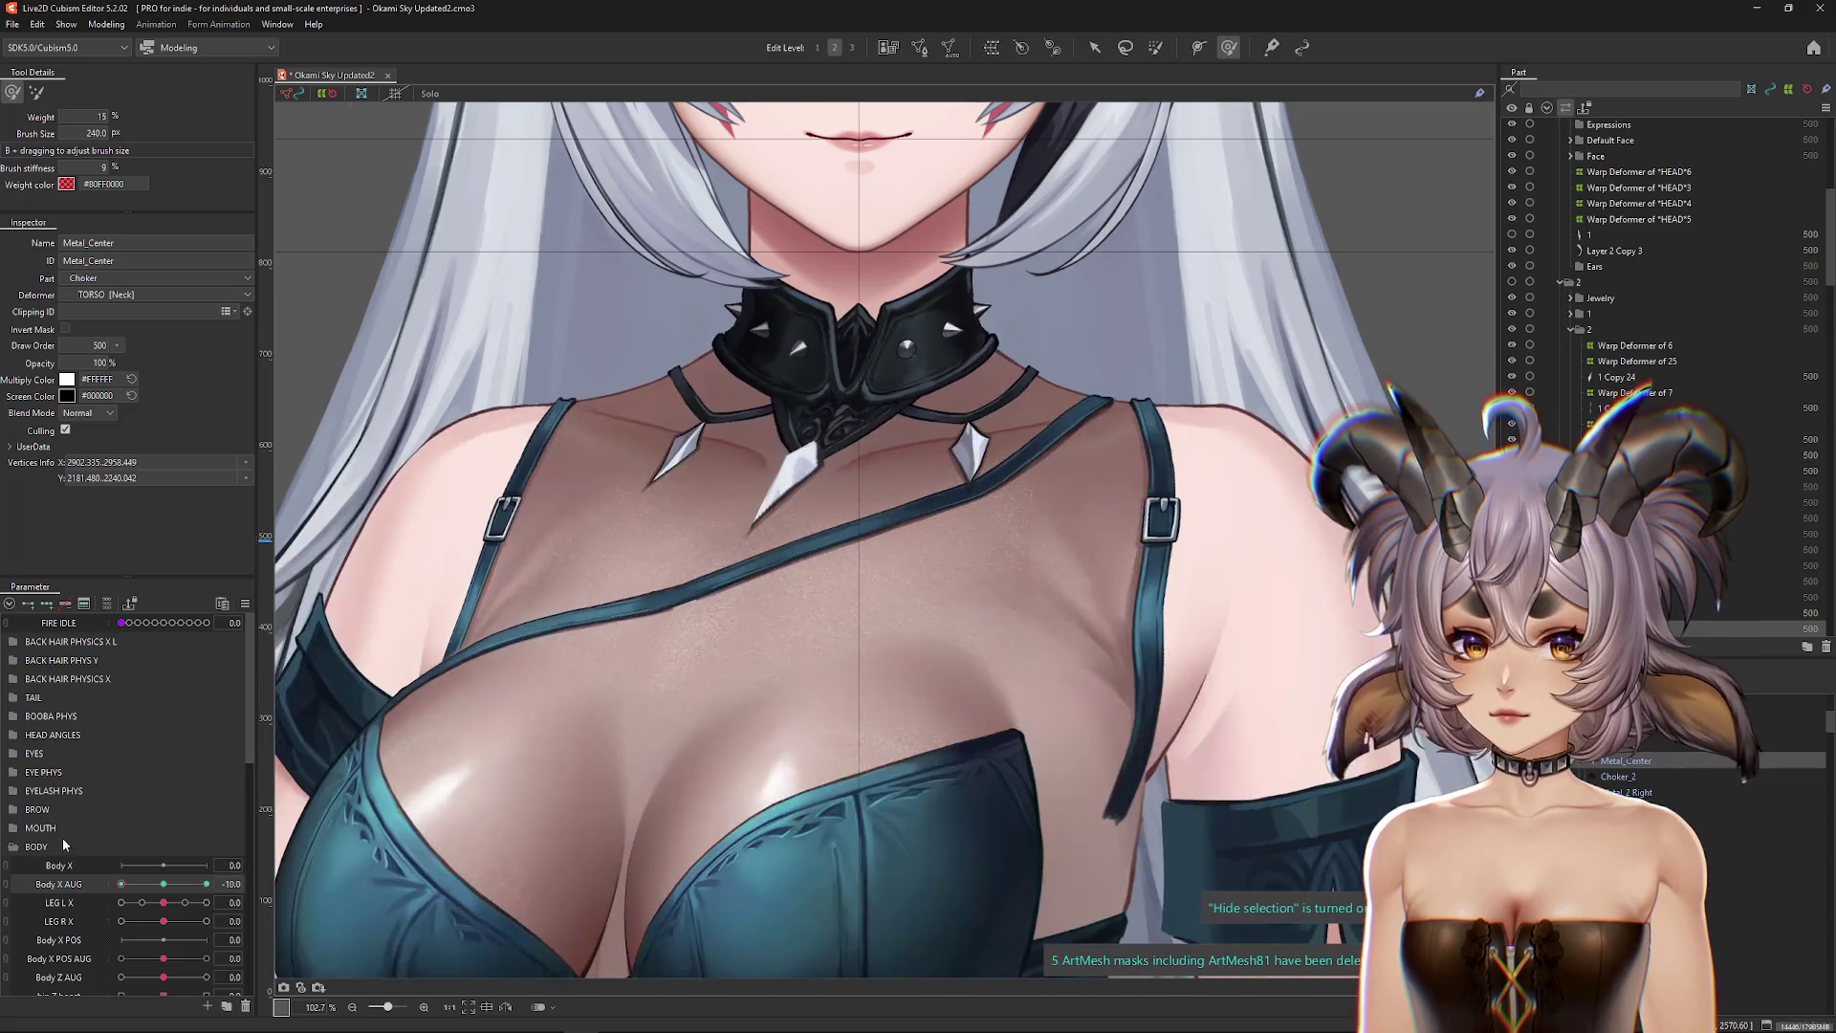
pyautogui.scroll(3, 669, 450)
pyautogui.click(624, 470)
pyautogui.rightClick(880, 516)
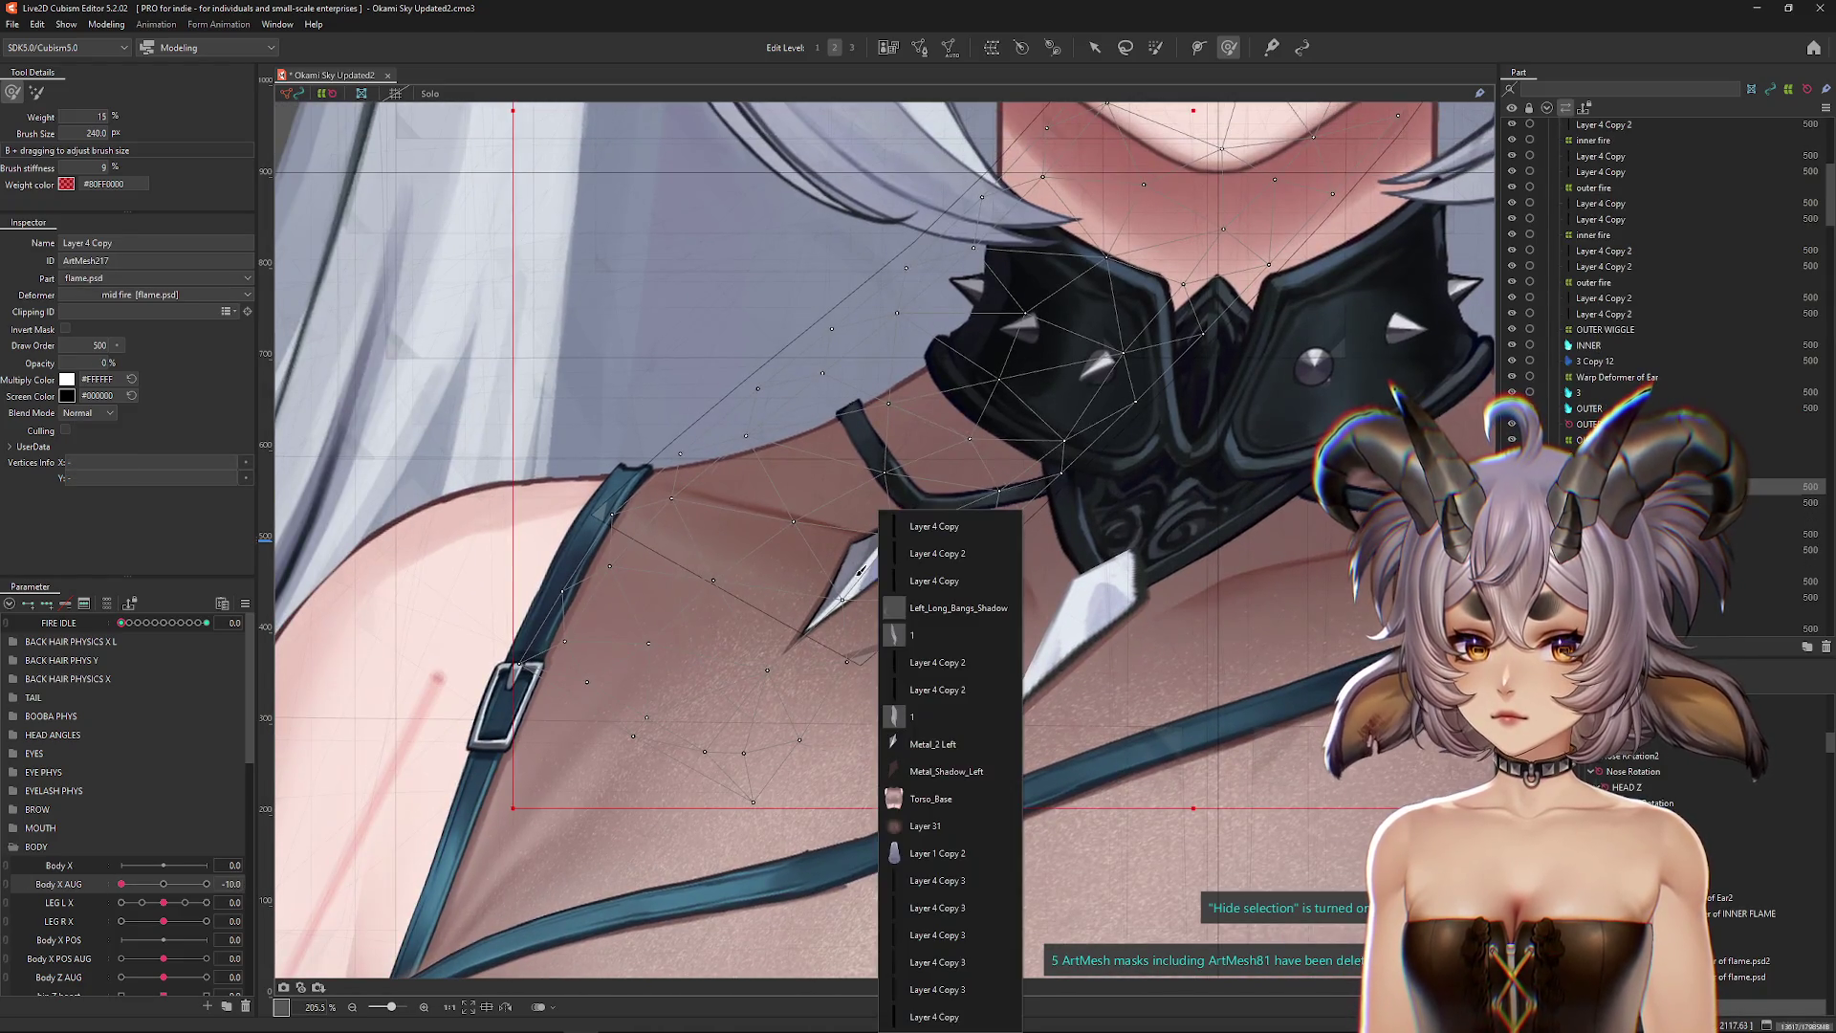
# Step: Select Metal_2 Left, ease Body X AUG to about -2.4, and hide the mesh overlay
pyautogui.click(932, 744)
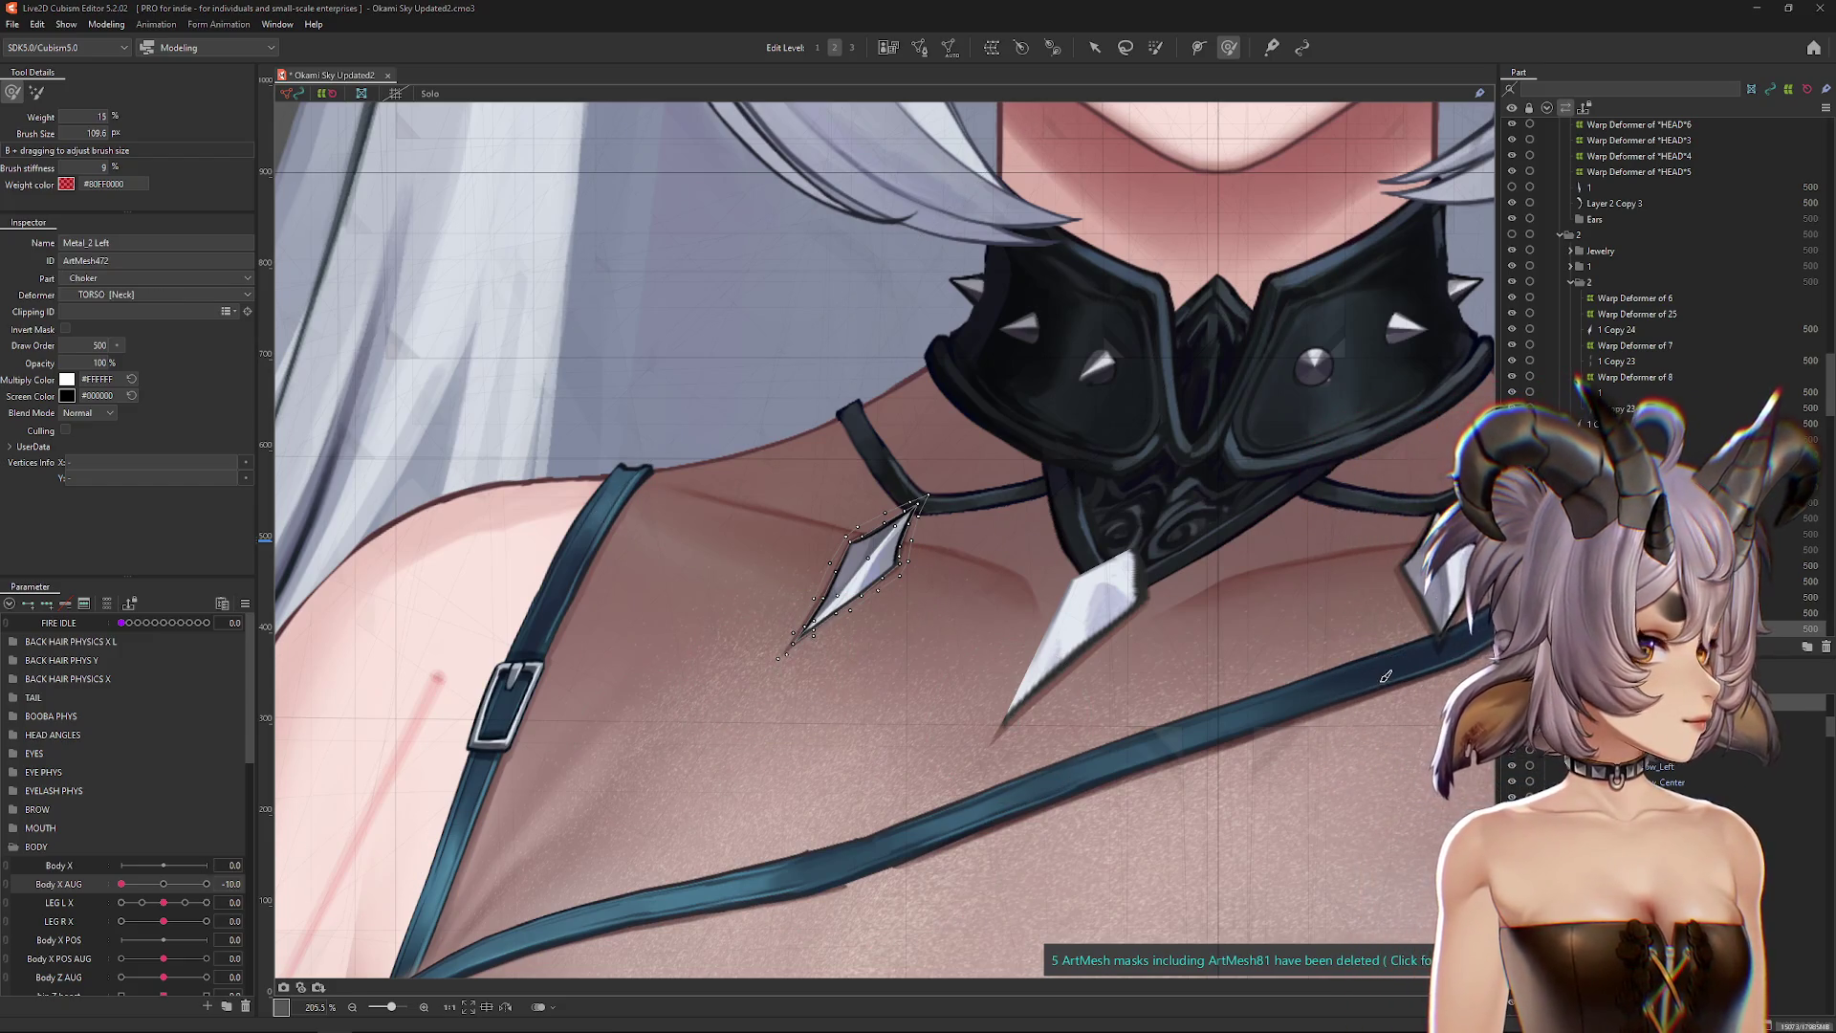
pyautogui.scroll(1, 430, 670)
pyautogui.scroll(1, 402, 745)
pyautogui.moveTo(121, 884)
pyautogui.mouseDown()
pyautogui.moveTo(153, 884)
pyautogui.moveTo(81, 891)
pyautogui.mouseUp()
pyautogui.click(1093, 48)
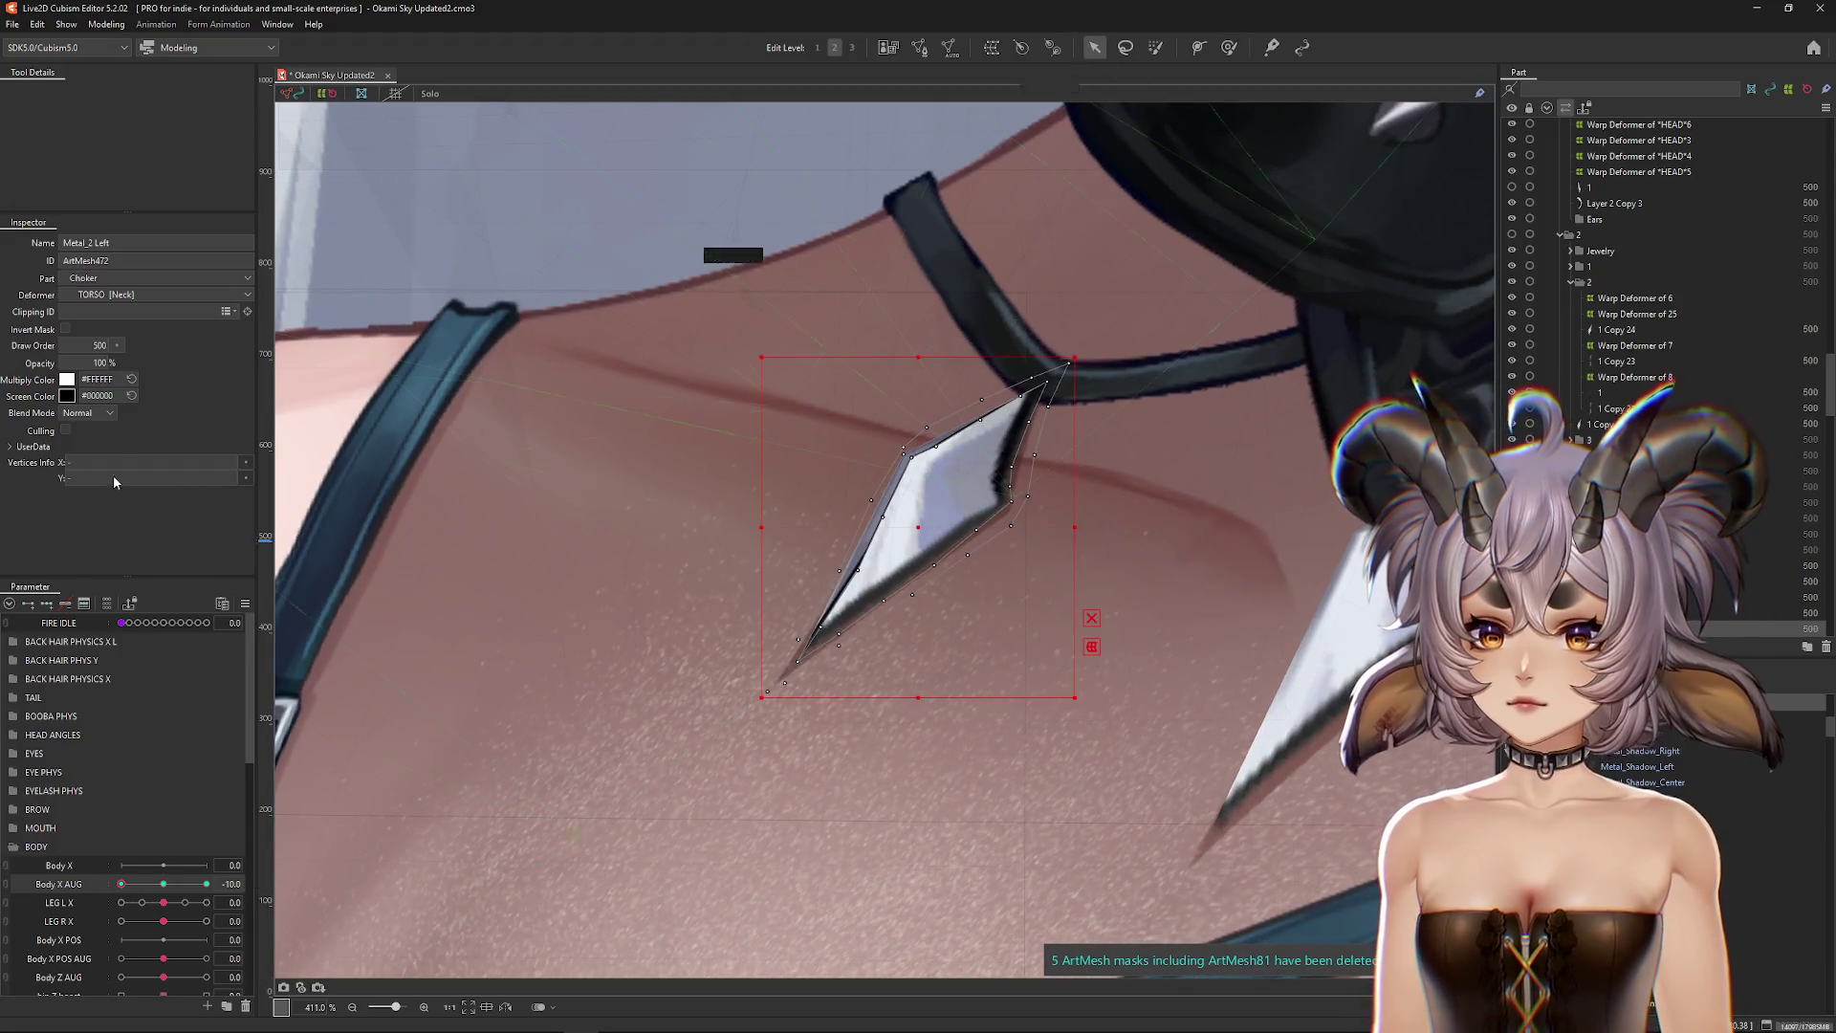
pyautogui.hotkey('ctrl', 'h')
pyautogui.scroll(-1, 650, 579)
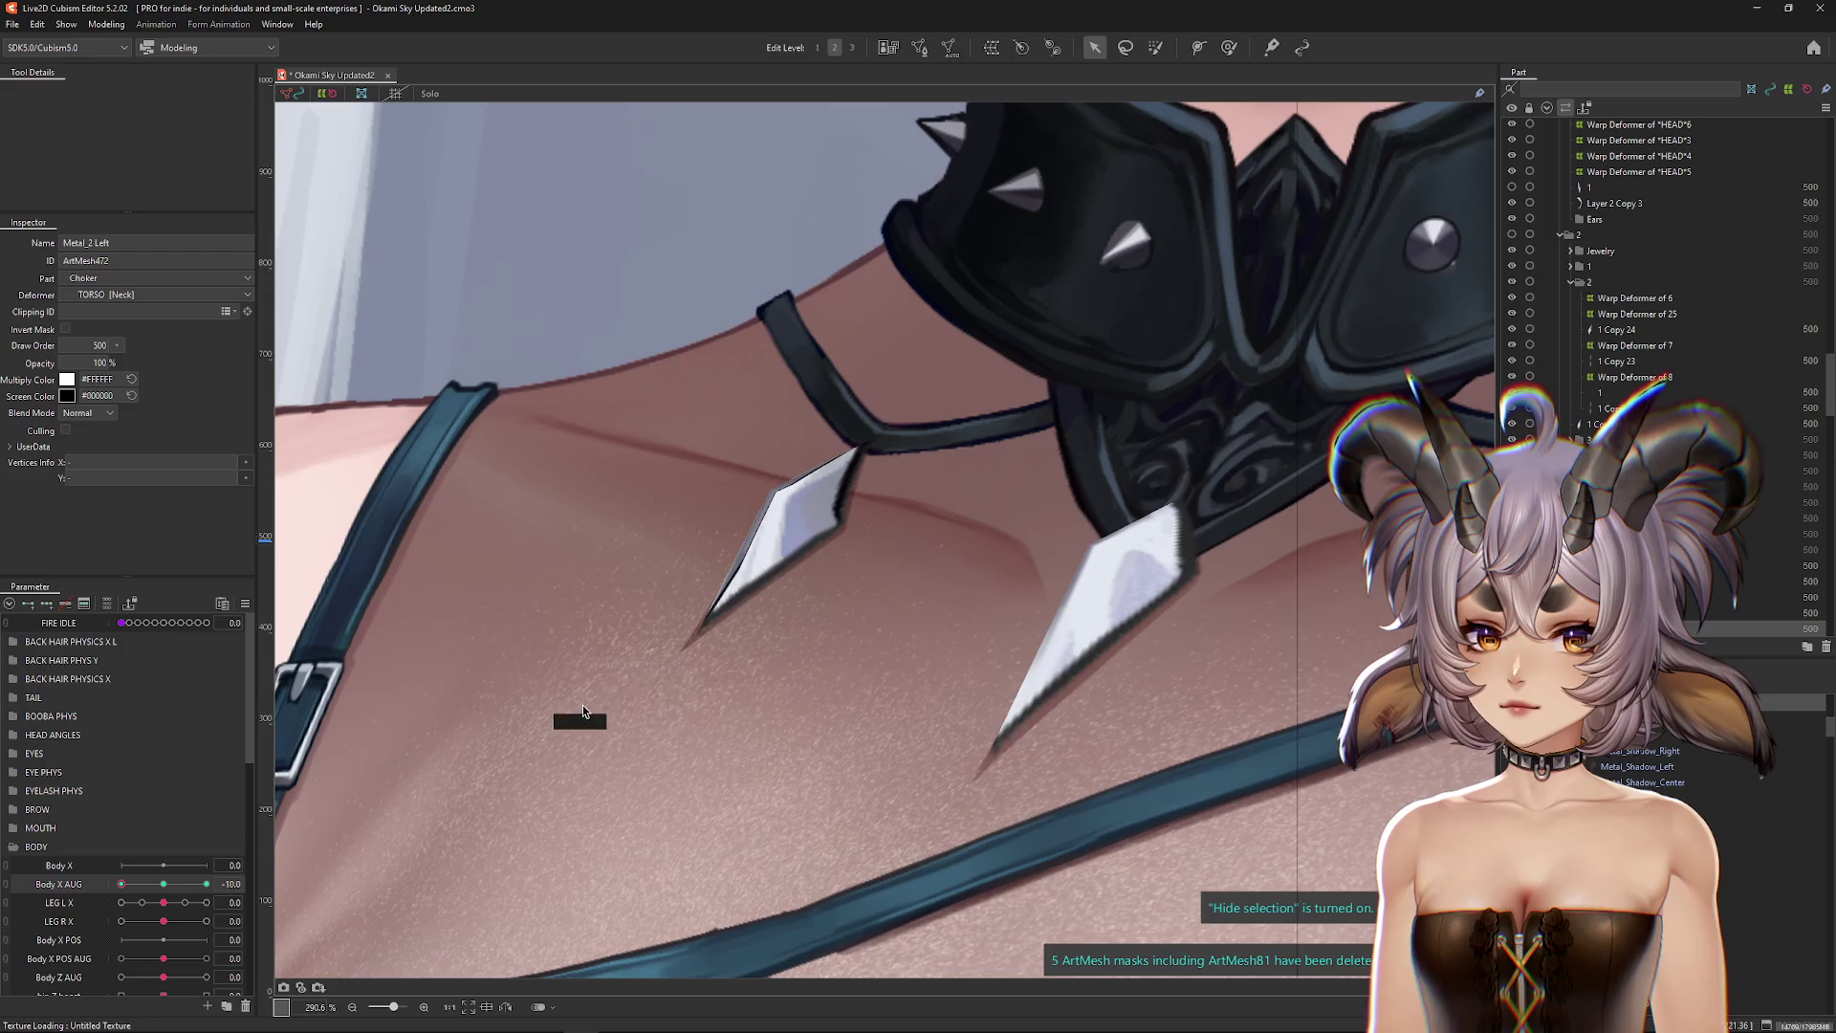
# Step: Reselect the left pendant and test it with Body X AUG at 10
pyautogui.click(725, 539)
pyautogui.scroll(2, 766, 496)
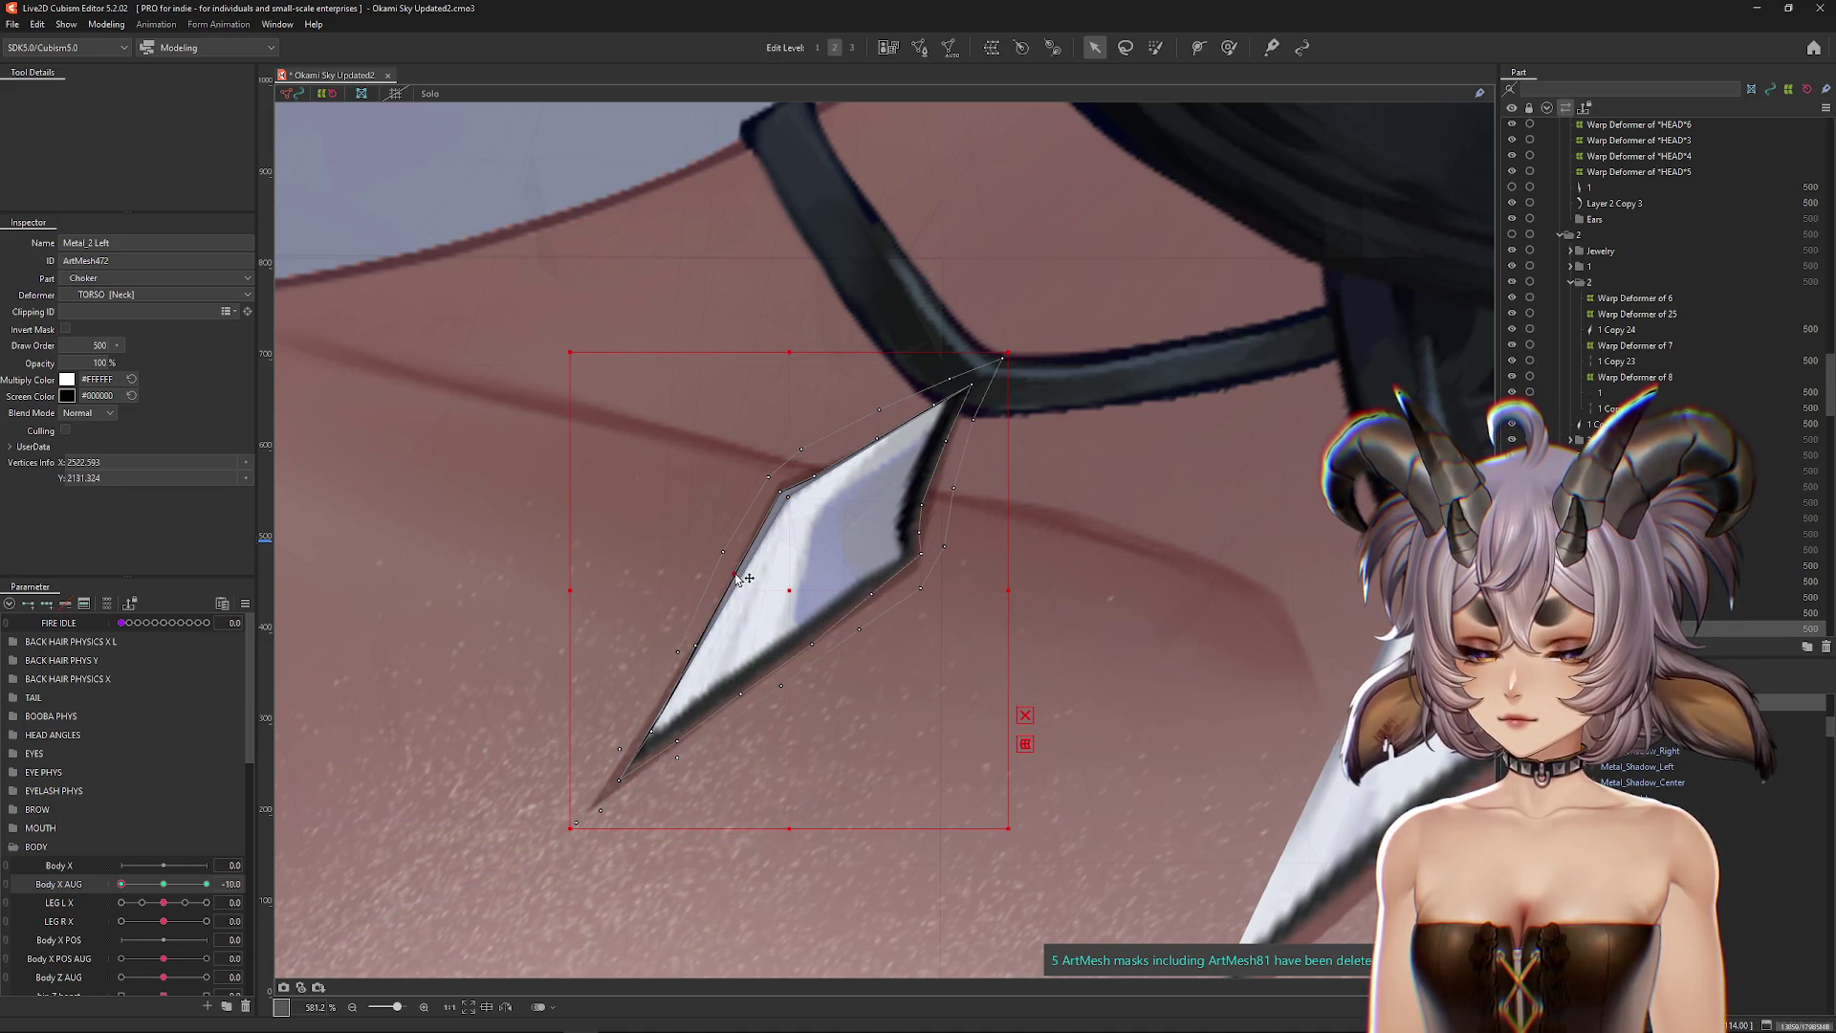
pyautogui.hotkey('ctrl', 'h')
pyautogui.scroll(-3, 1124, 580)
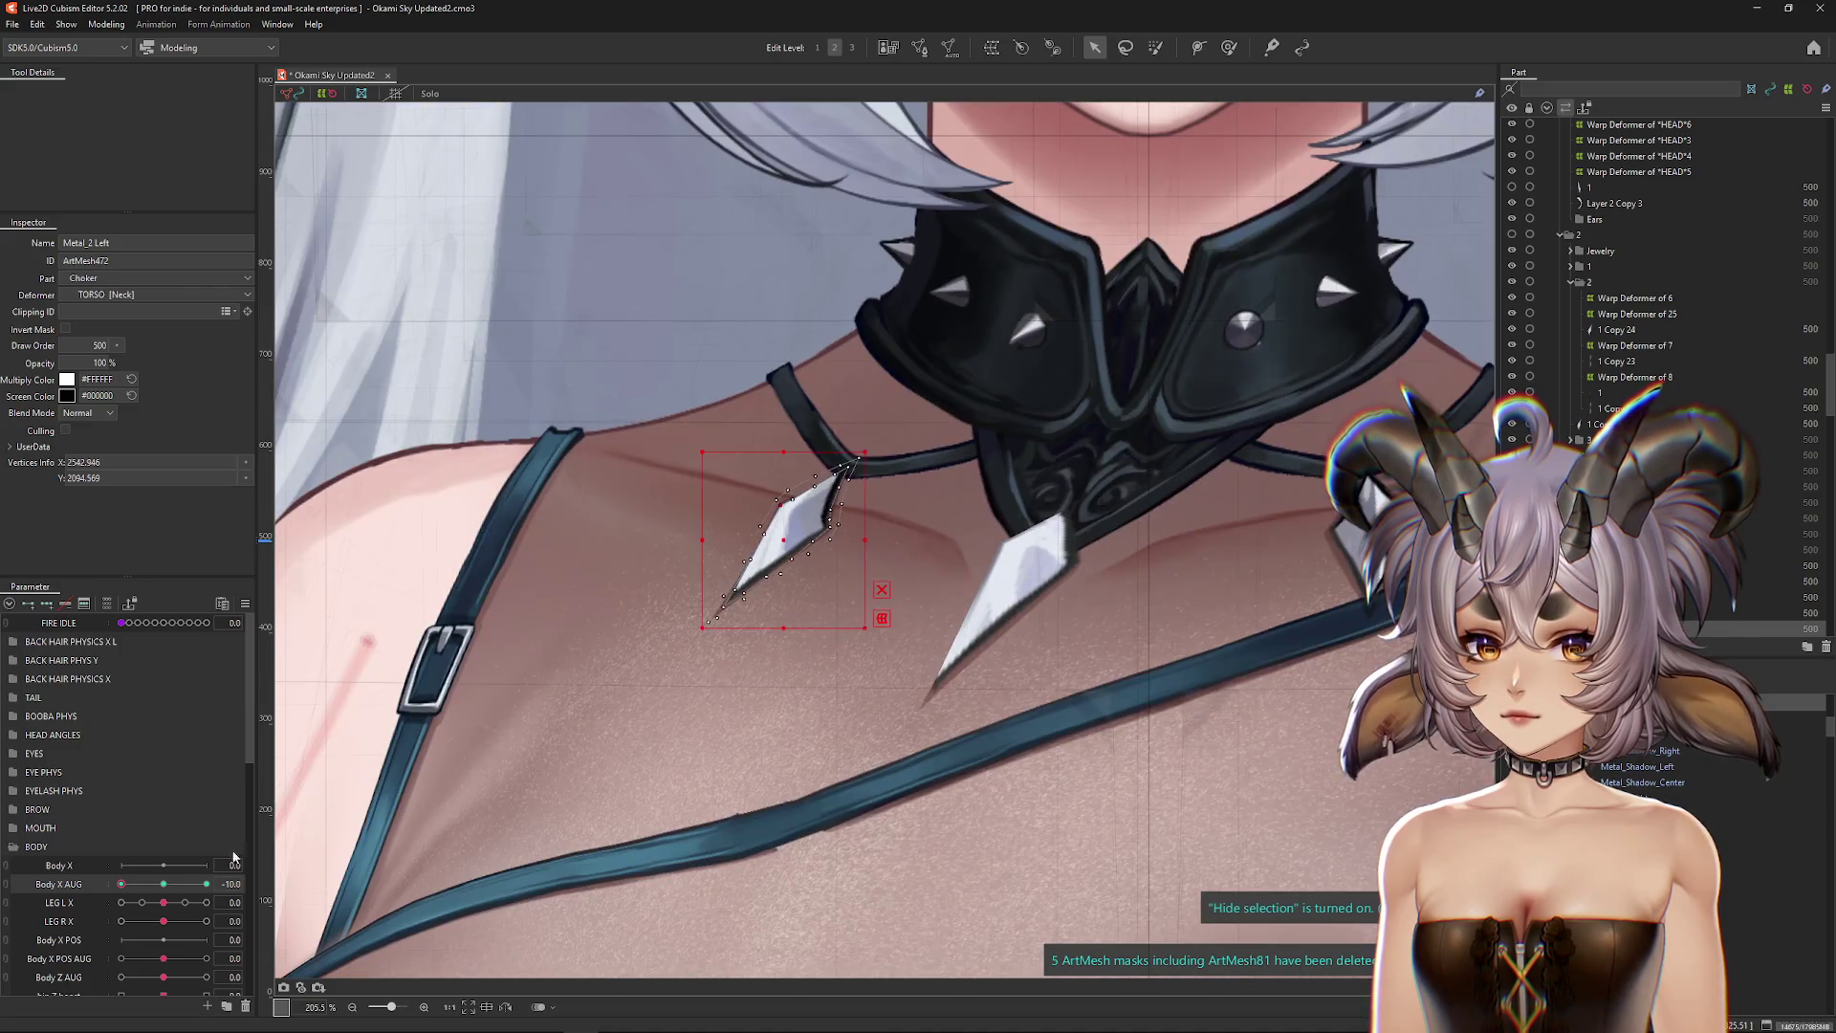
pyautogui.moveTo(171, 892); pyautogui.dragTo(207, 883)
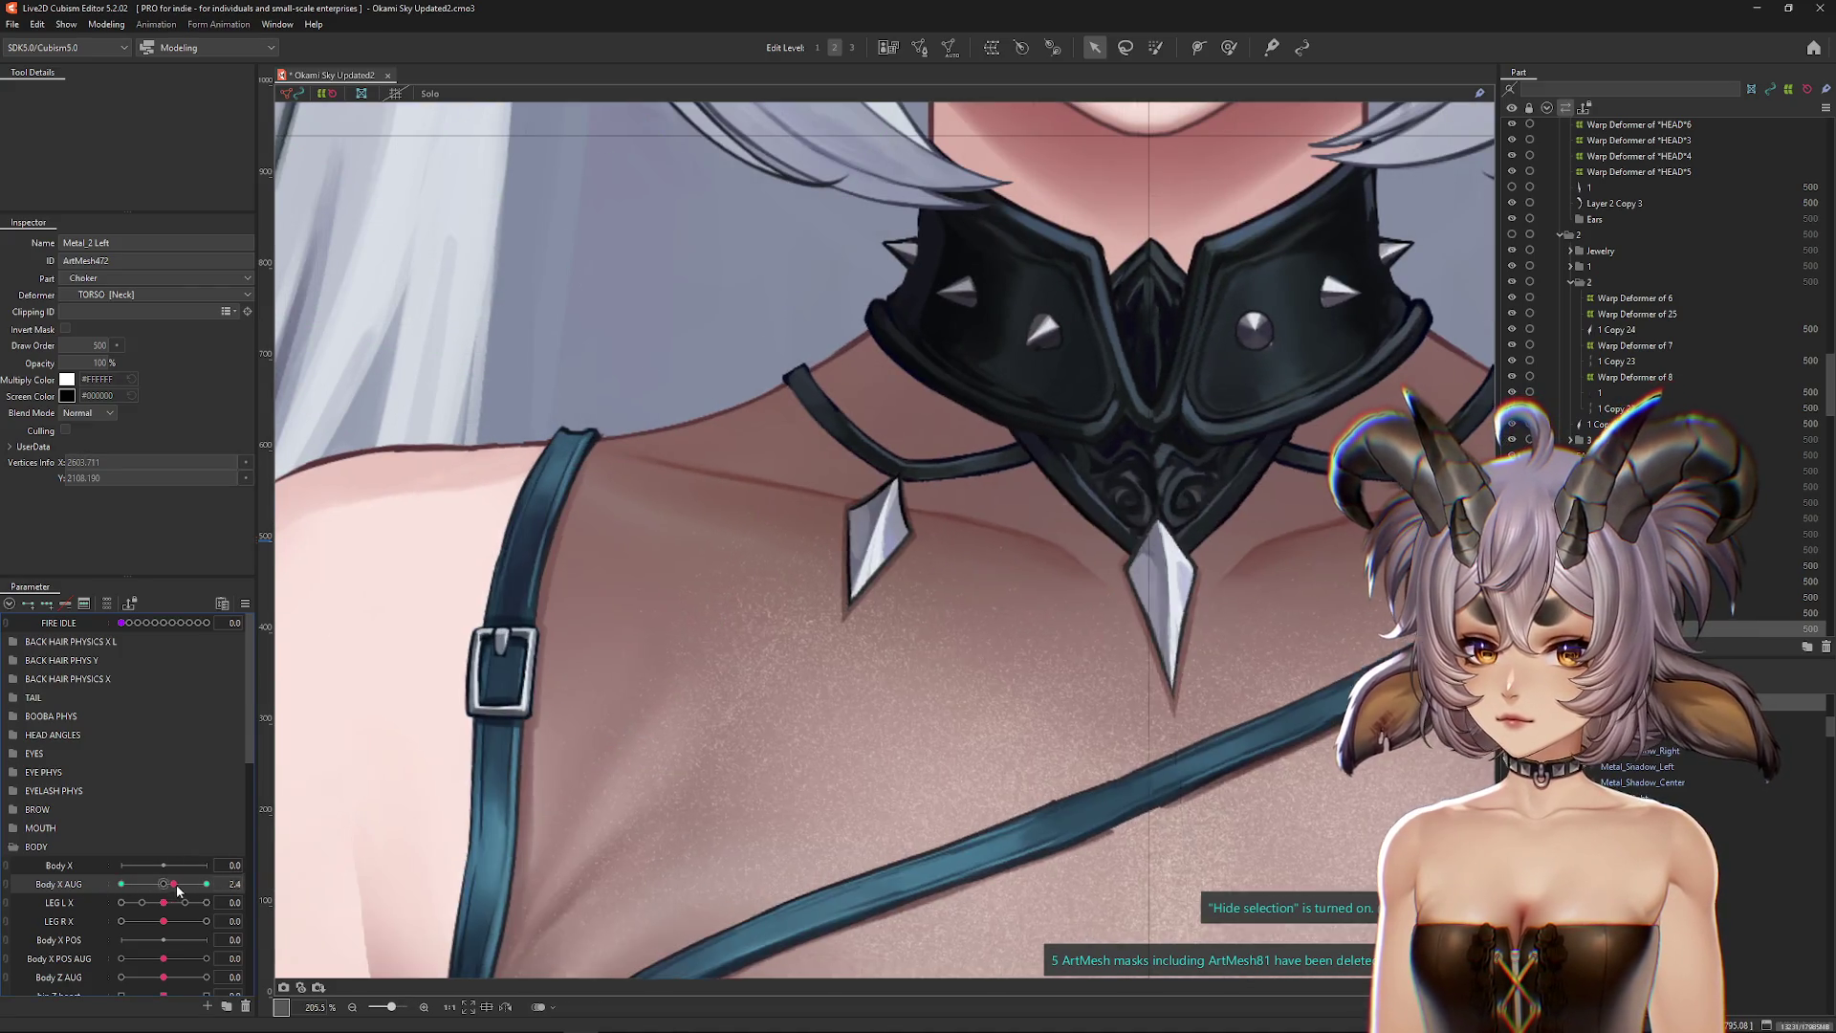
pyautogui.scroll(2, 918, 533)
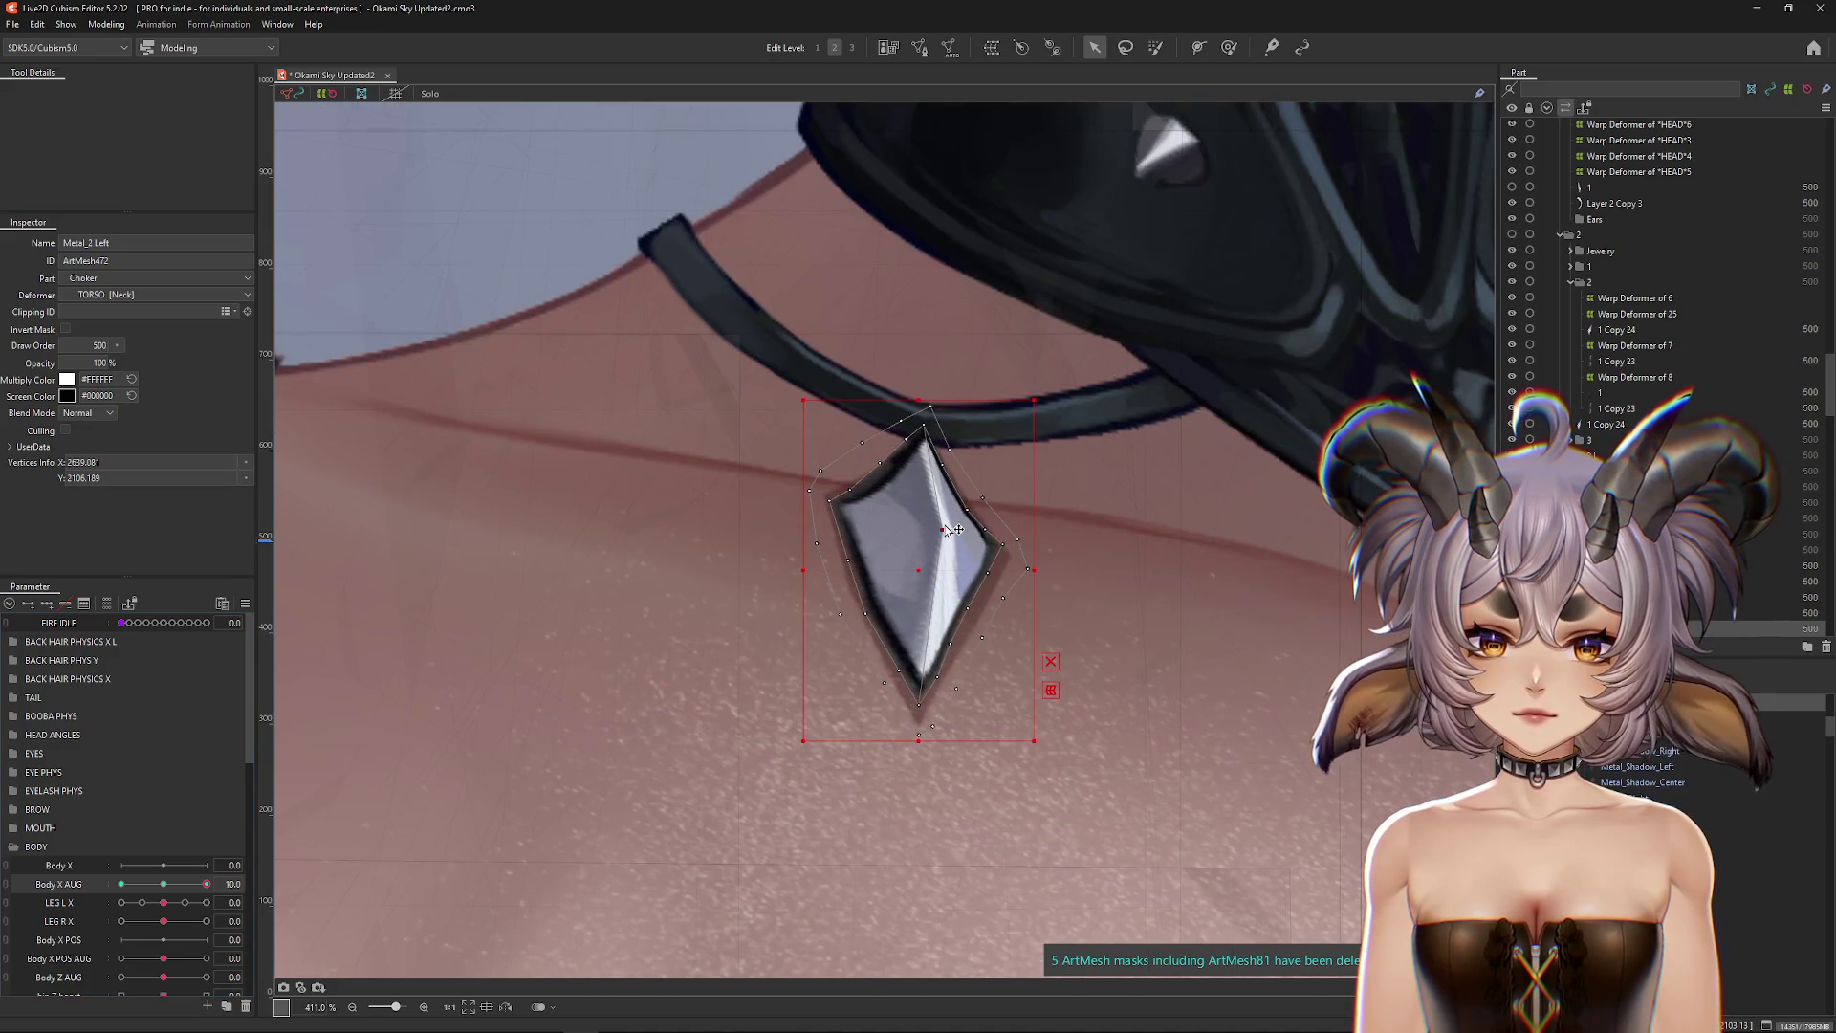
pyautogui.scroll(-4, 937, 521)
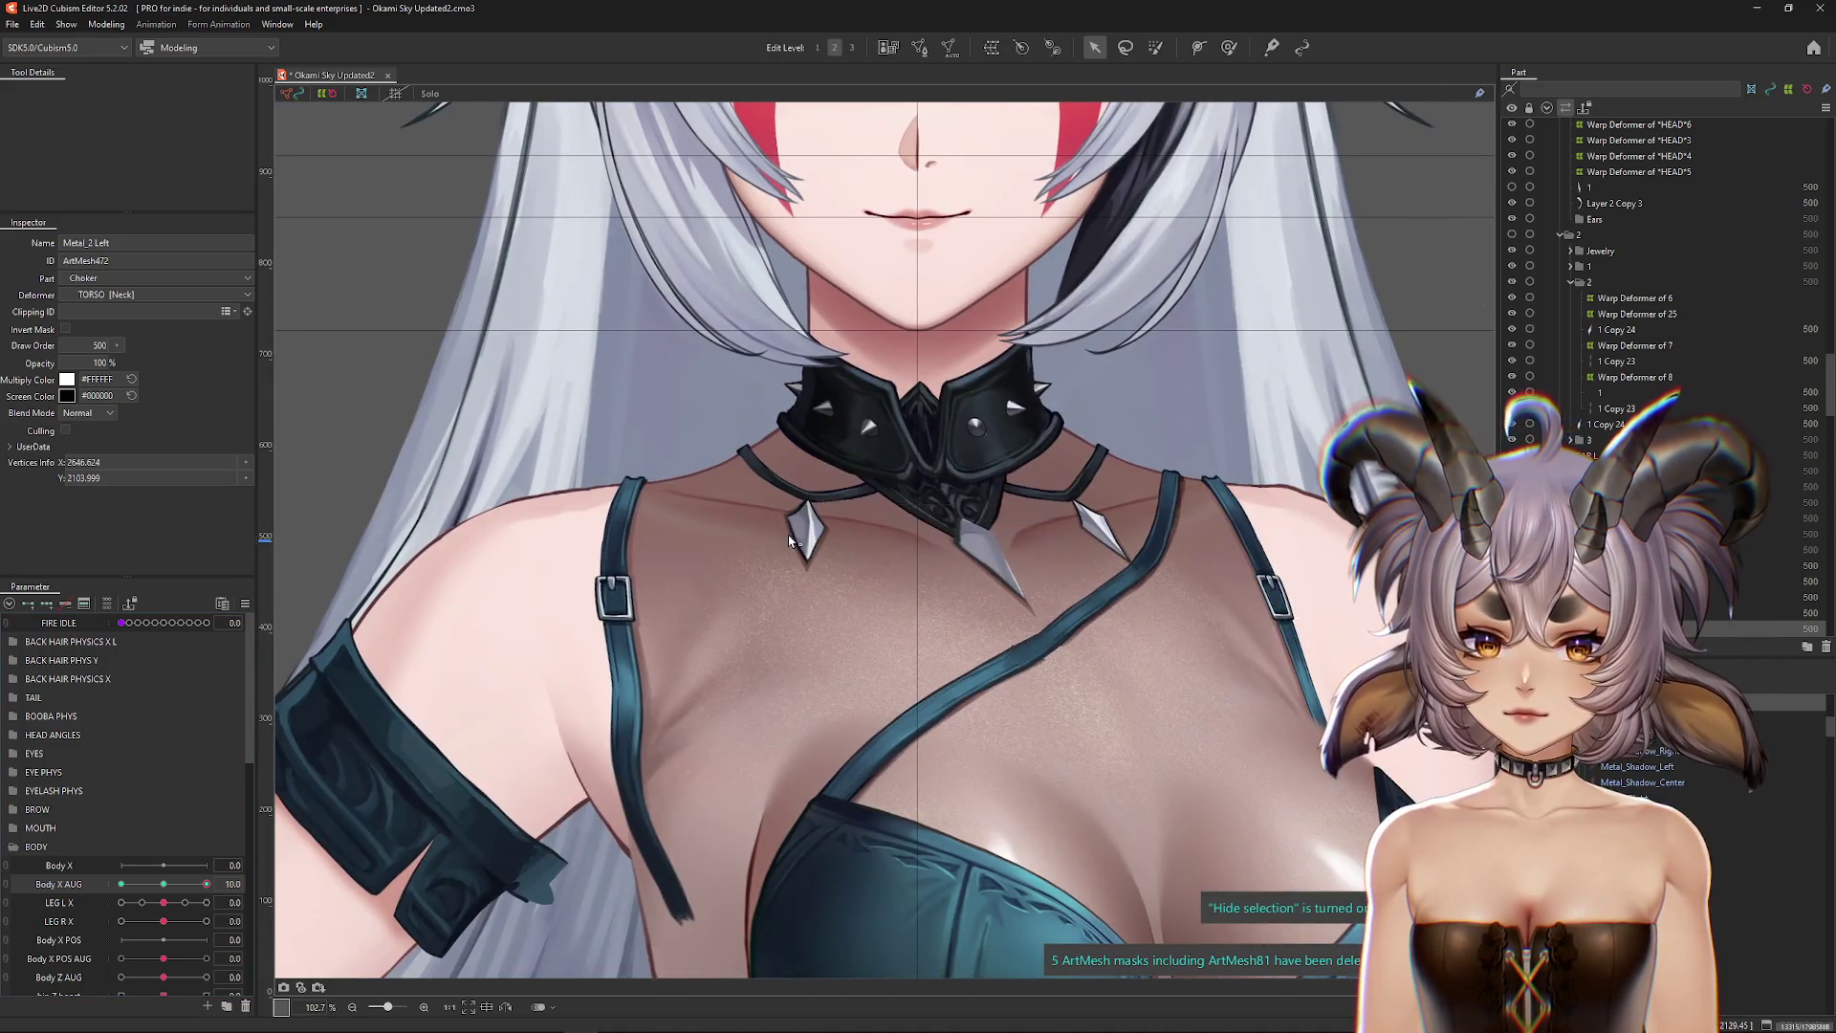
pyautogui.scroll(3, 627, 656)
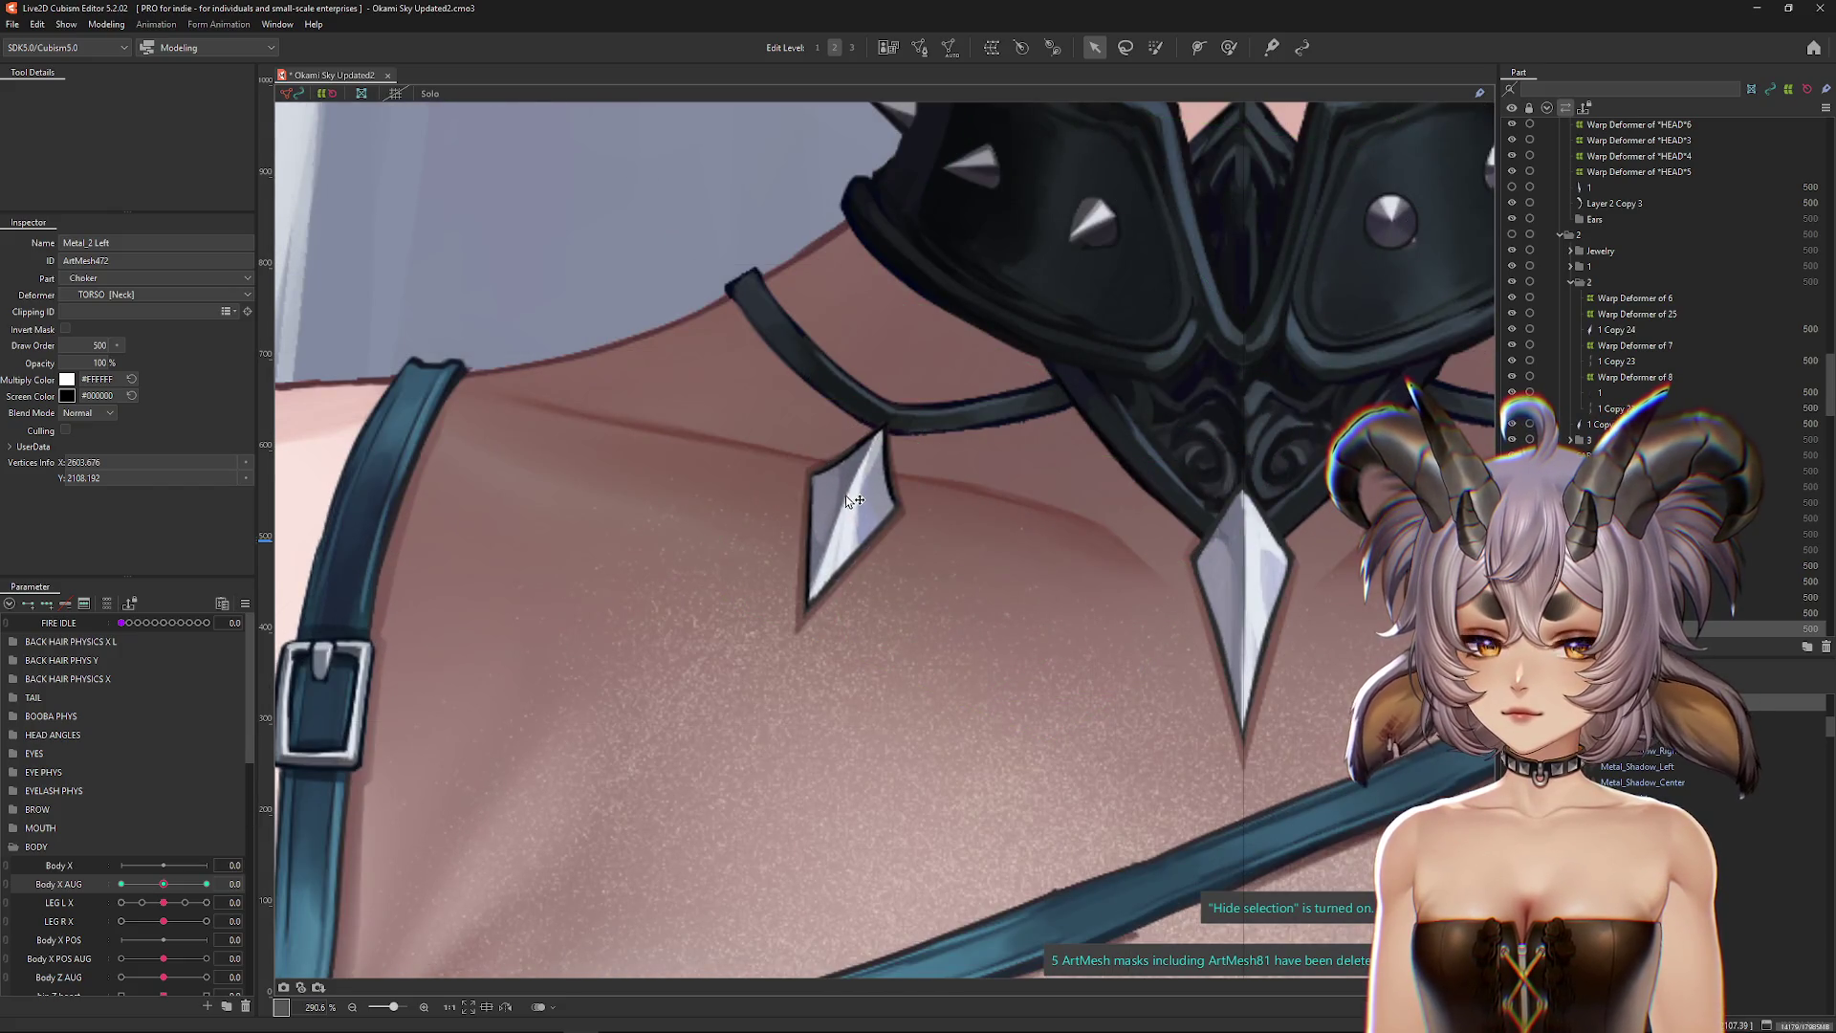
pyautogui.click(847, 497)
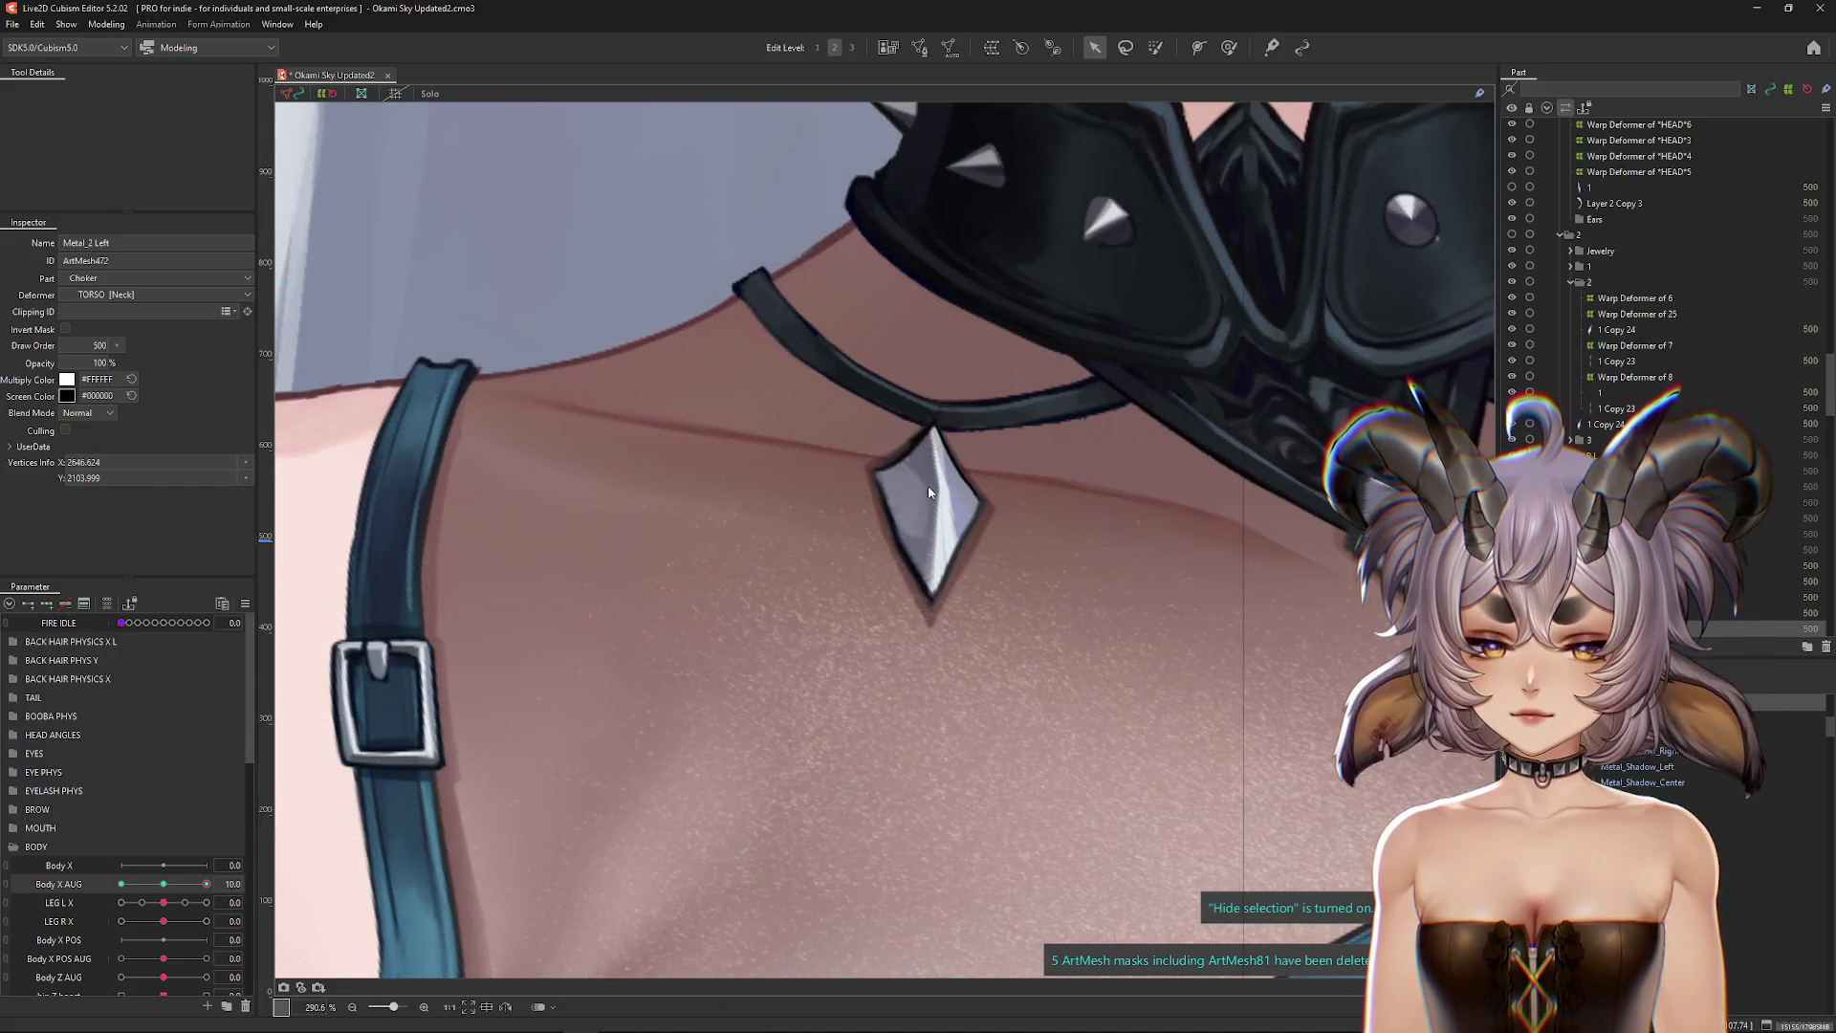
# Step: Switch to the brush-selection and deform brushes to reshape Metal_2 Left
pyautogui.click(1229, 48)
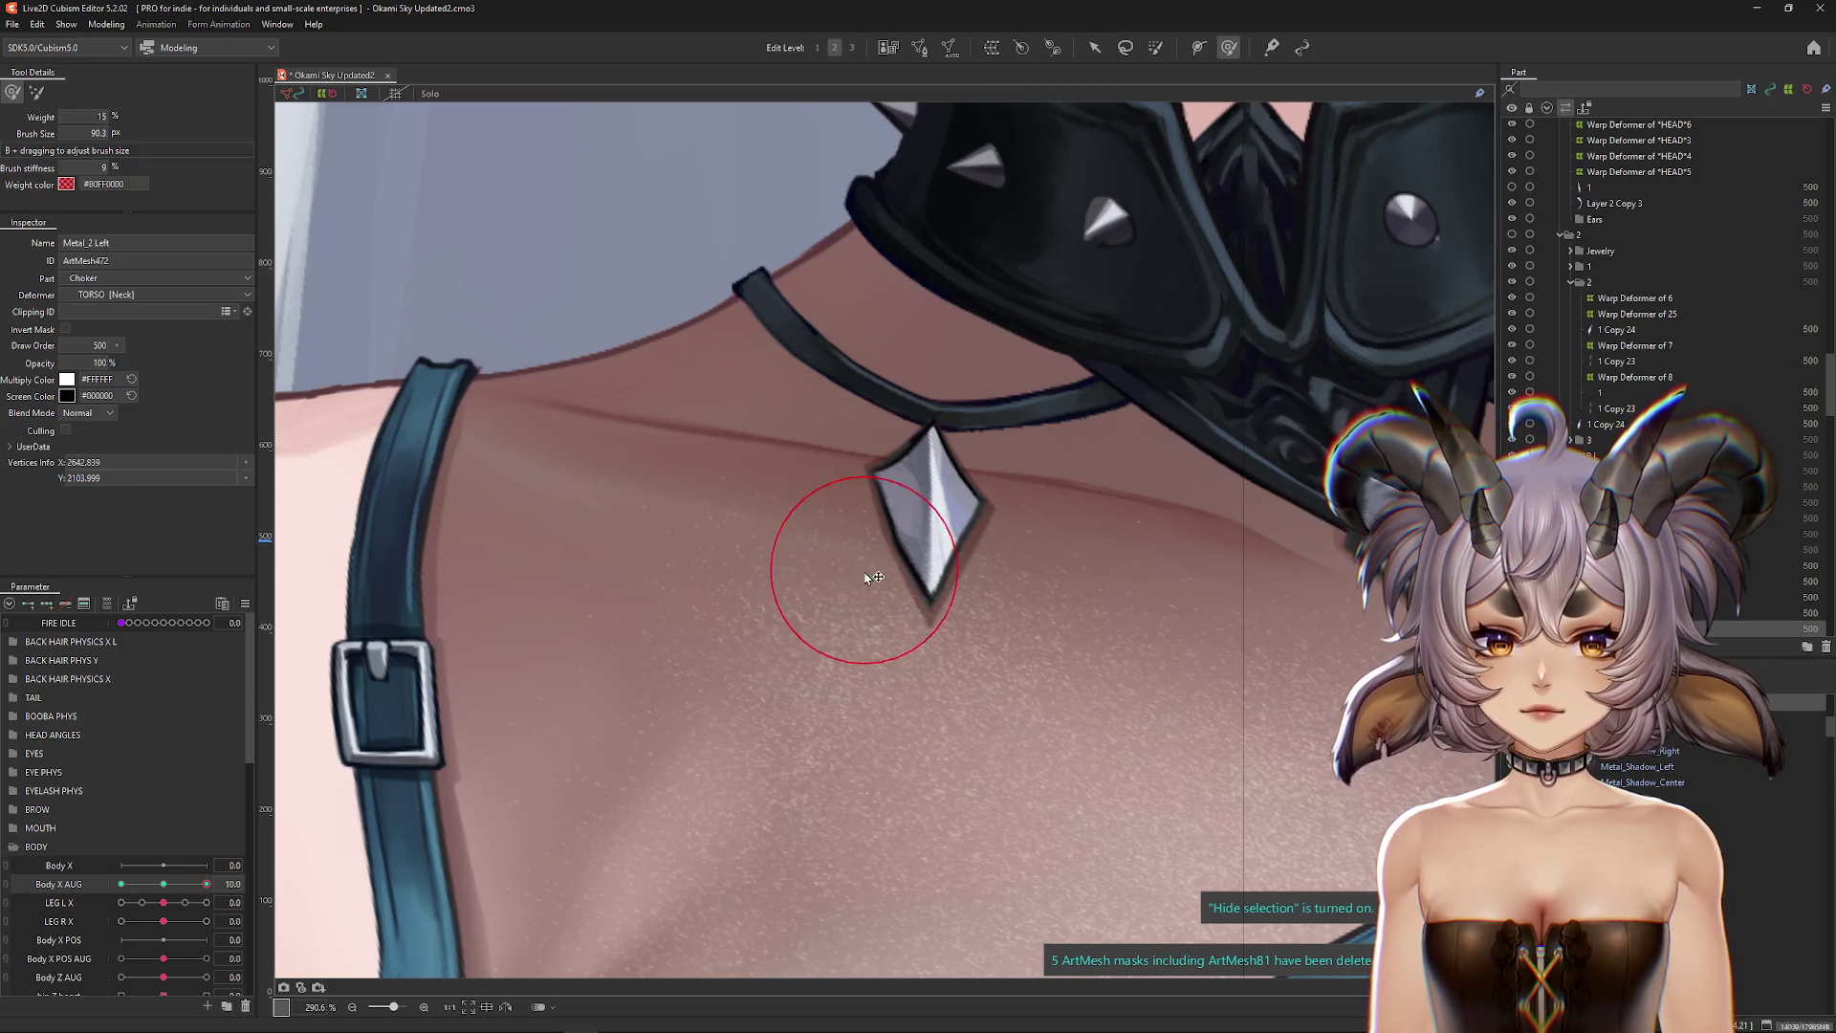
pyautogui.press('b')
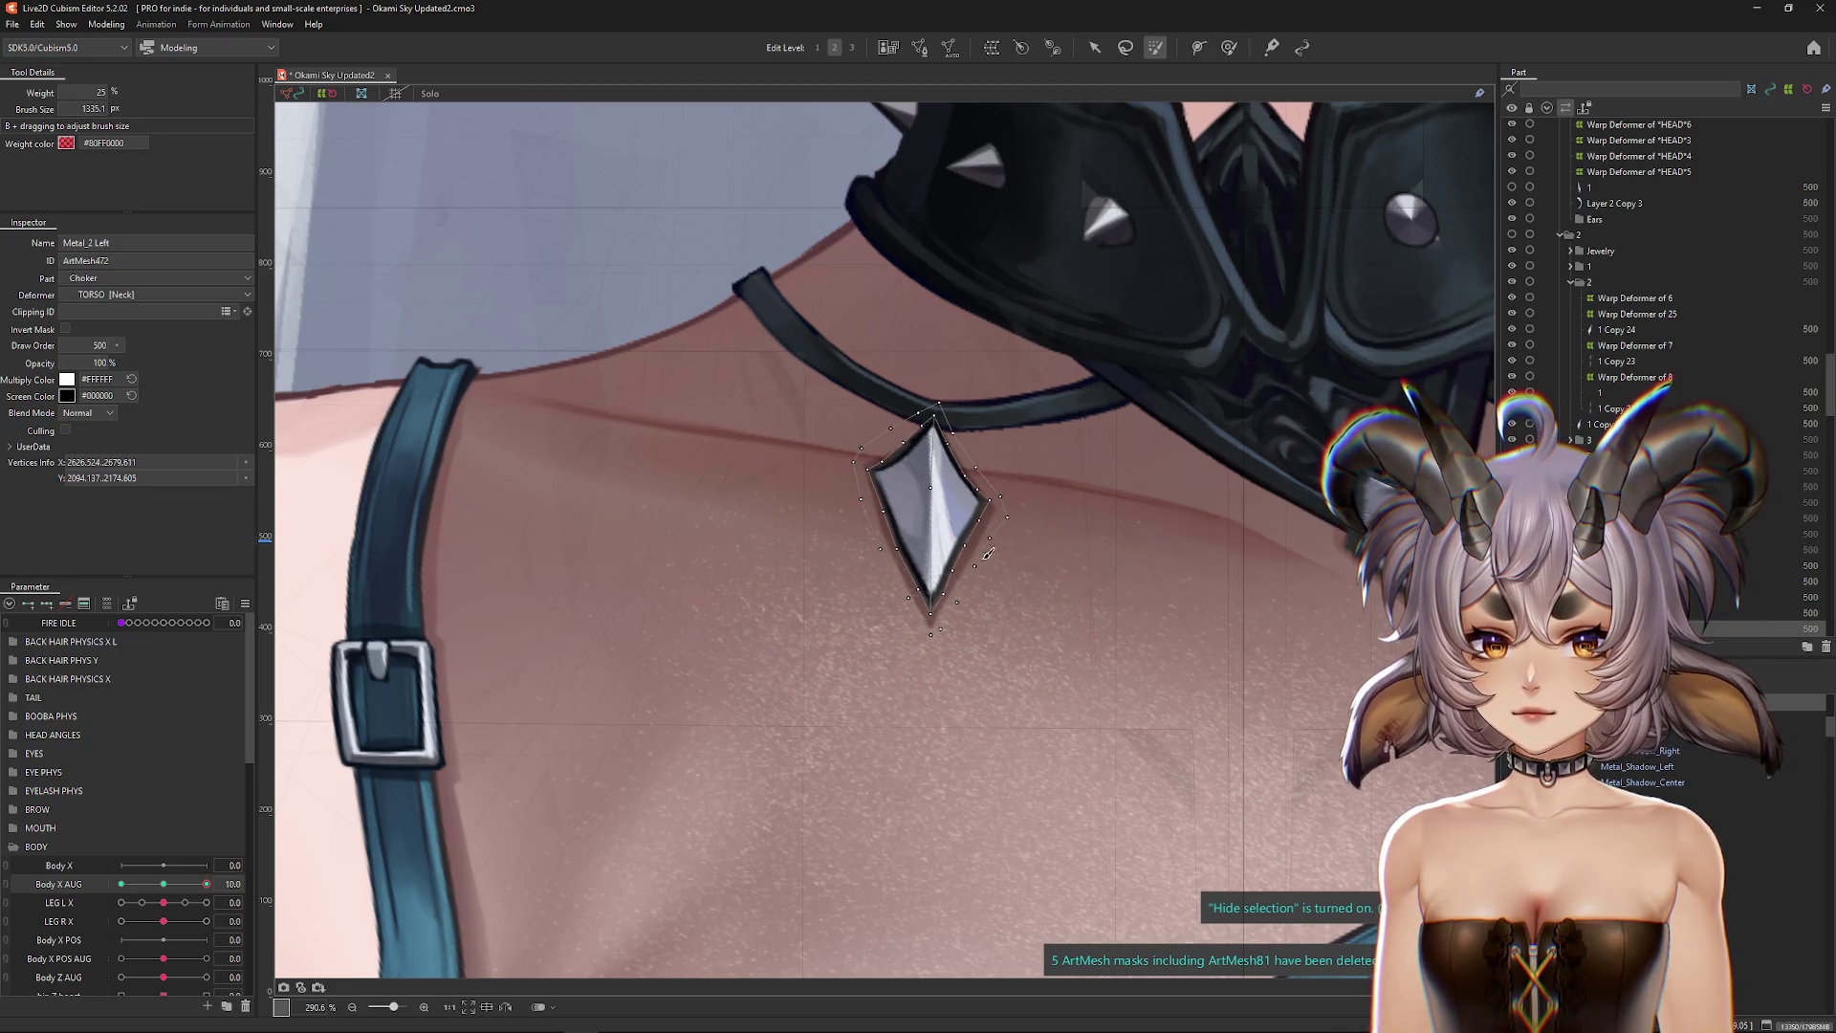
pyautogui.click(1229, 47)
# Step: Select Metal_2 Right from the canvas overlap list
pyautogui.scroll(-5, 933, 483)
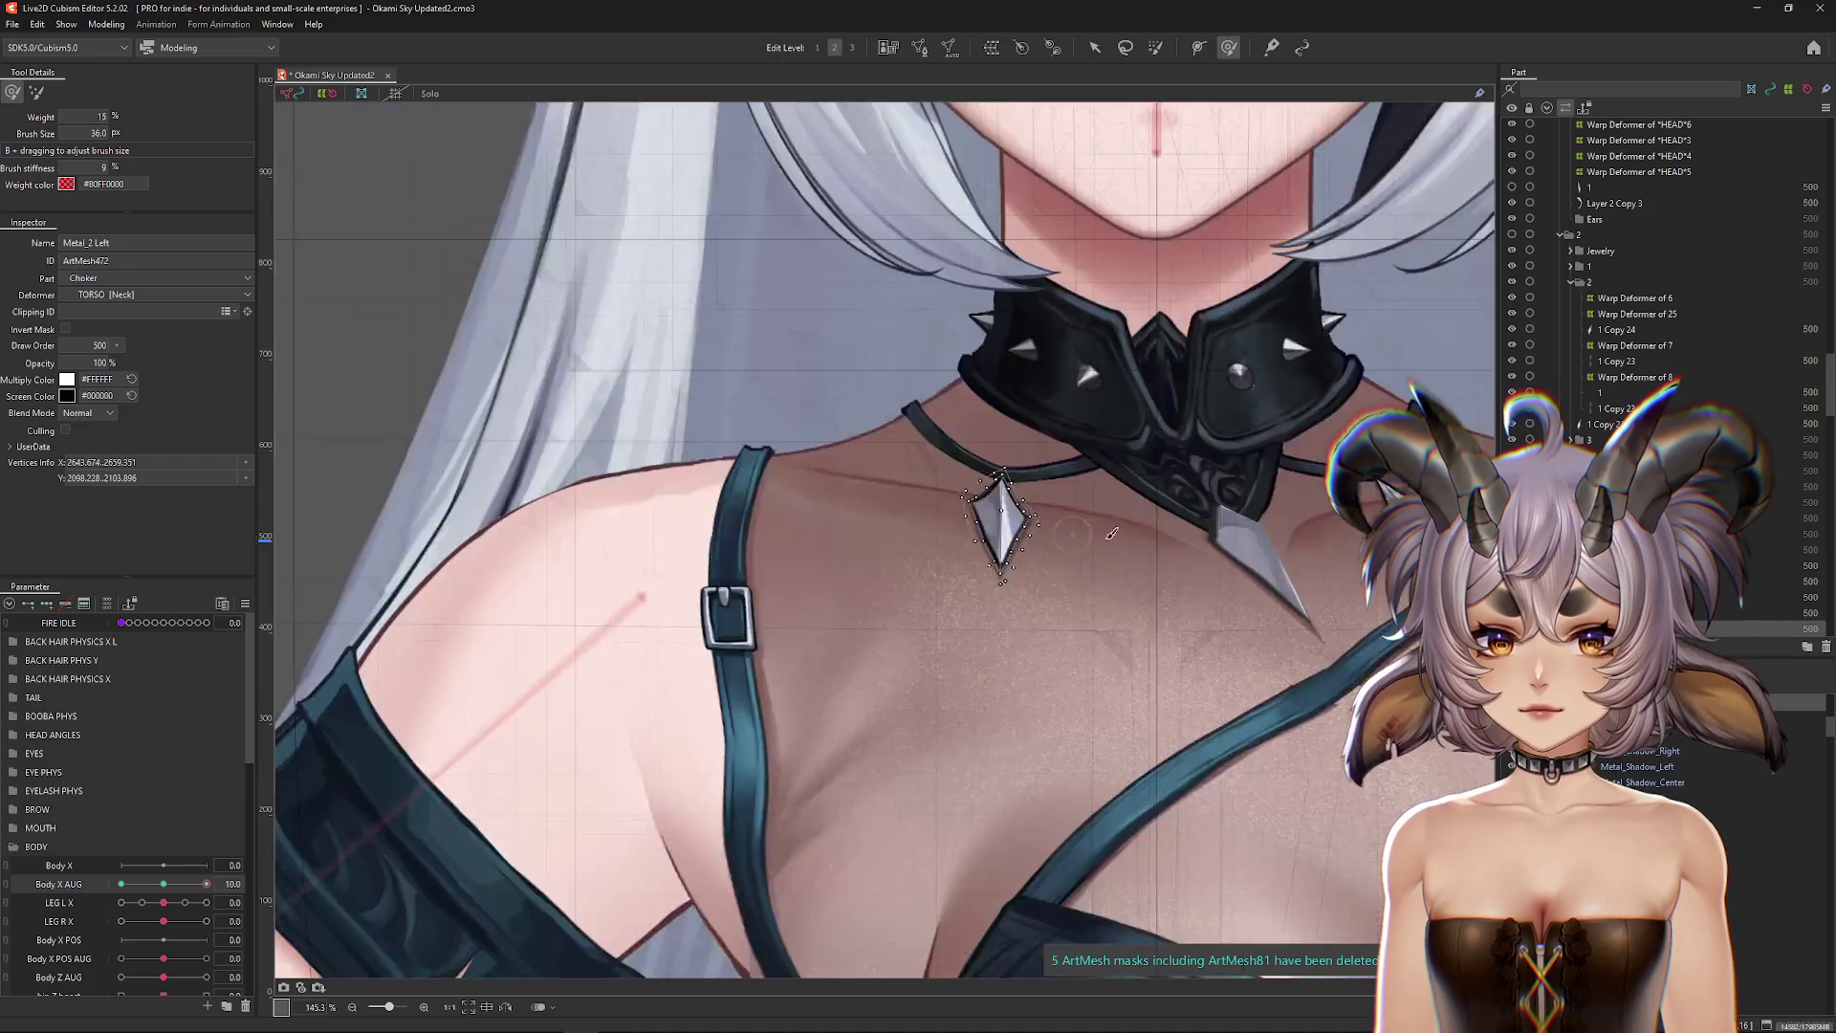
pyautogui.scroll(3, 1038, 593)
pyautogui.rightClick(1039, 593)
pyautogui.click(1072, 669)
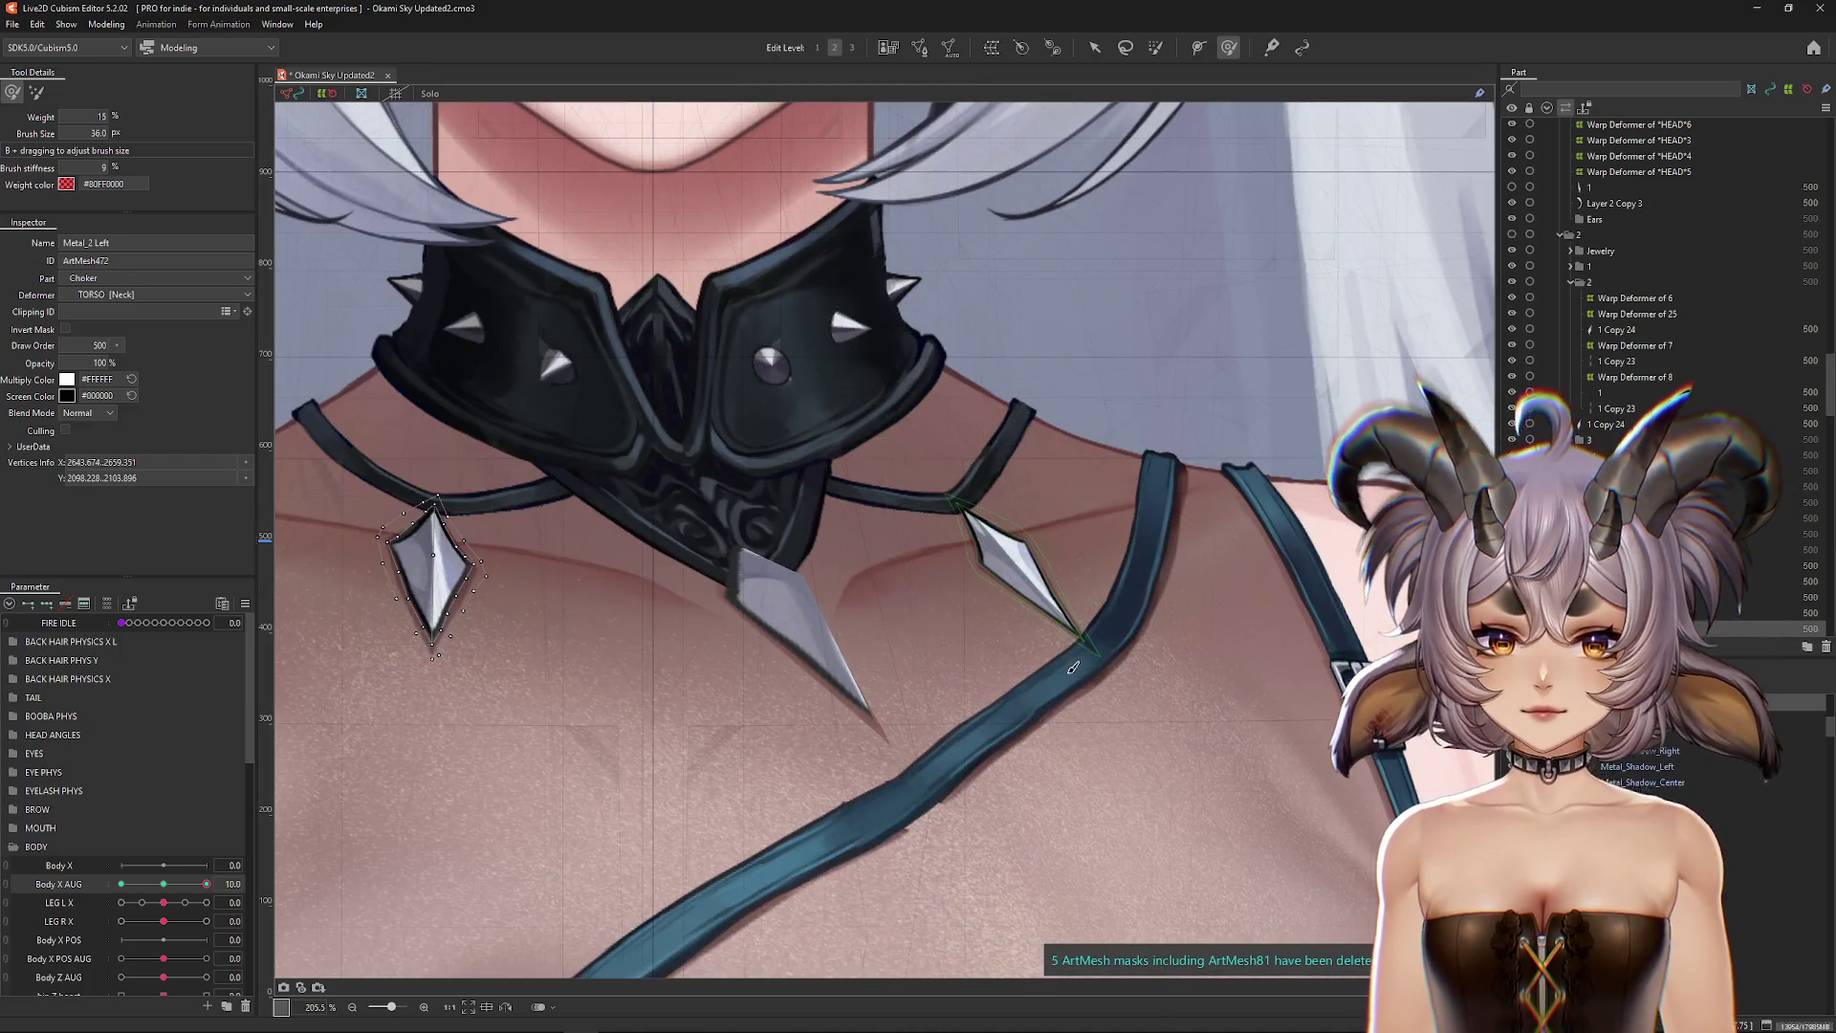
# Step: Reset Body X AUG to neutral and re-mesh Metal_2 Right in Mesh Edit
pyautogui.click(130, 883)
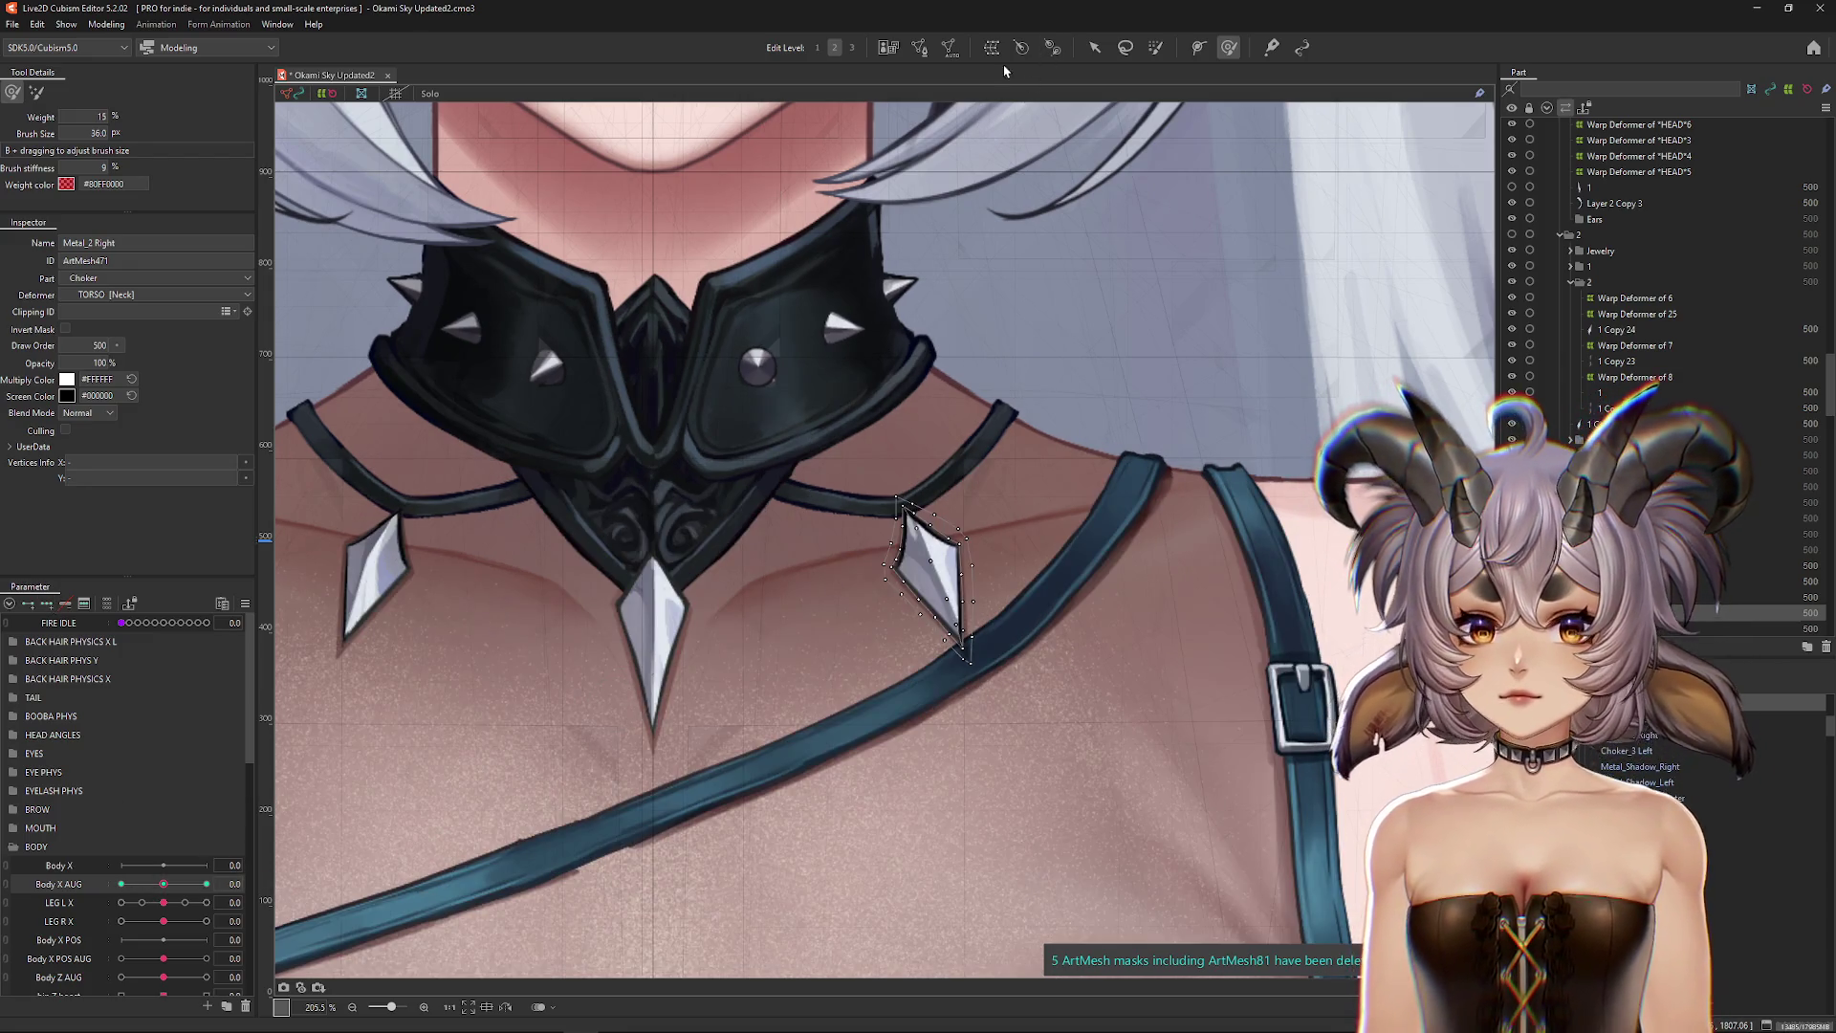
pyautogui.click(916, 50)
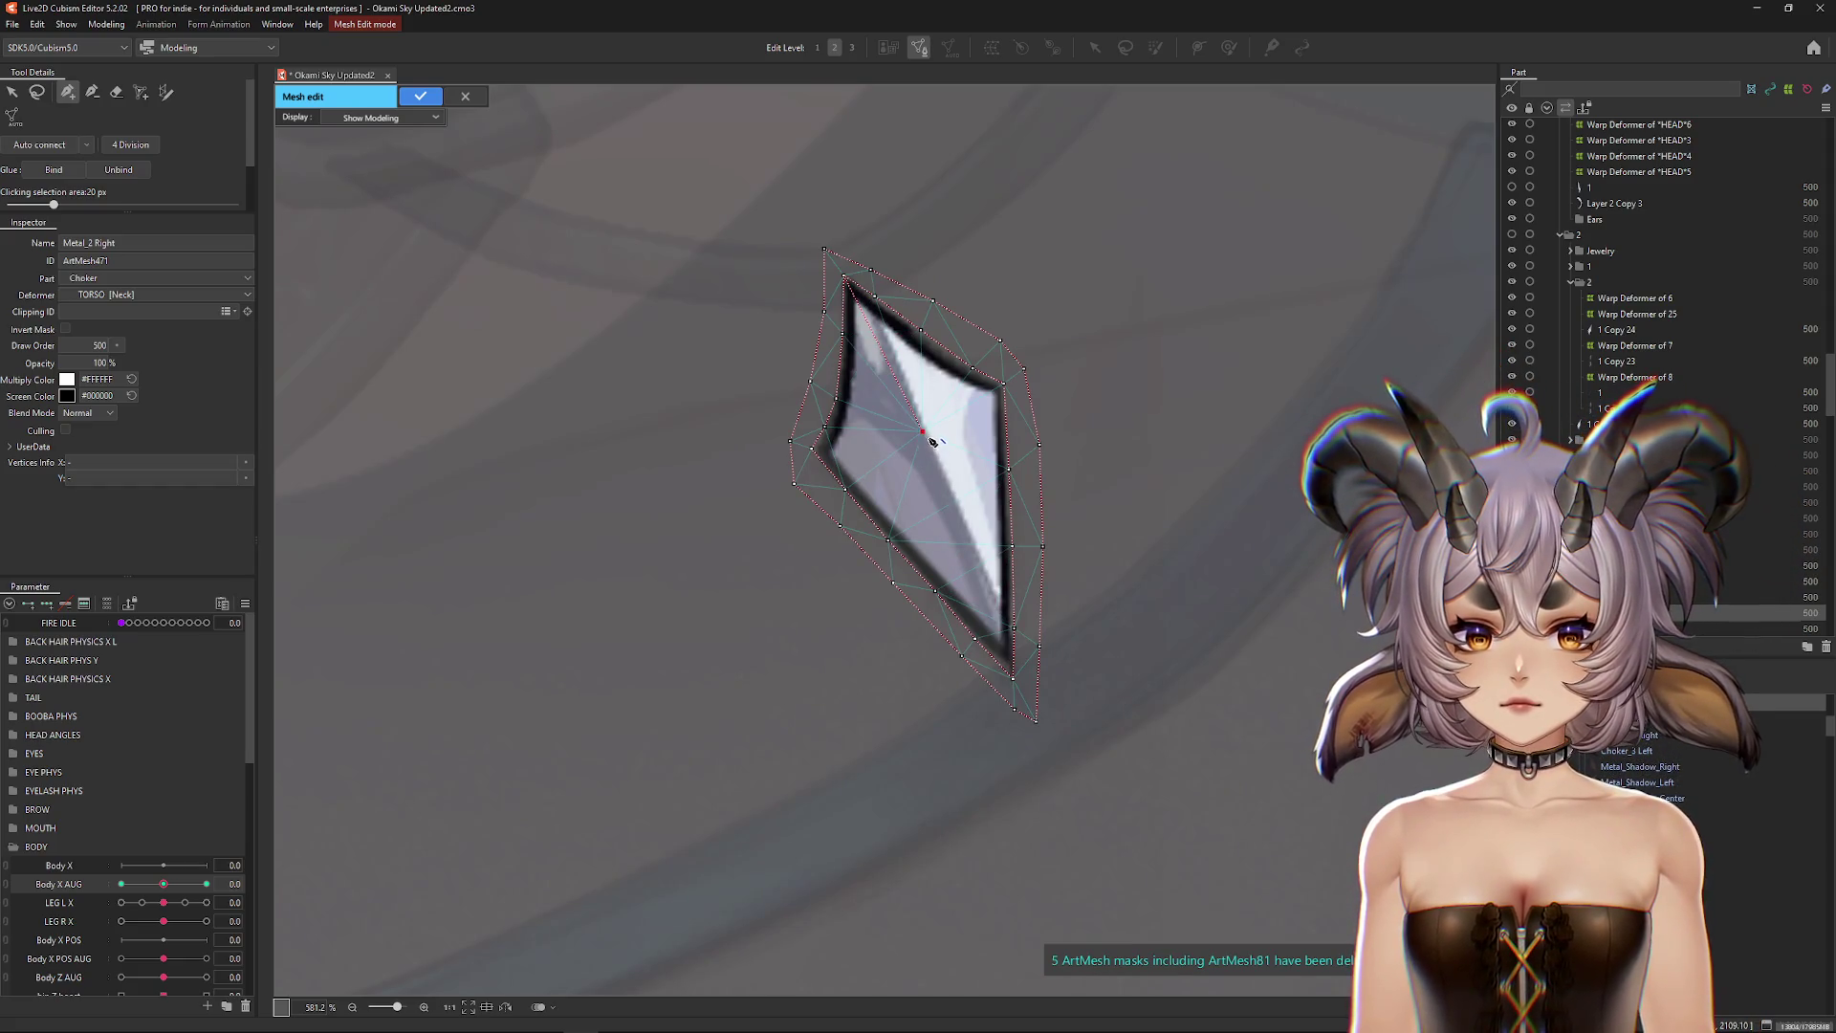
pyautogui.click(419, 97)
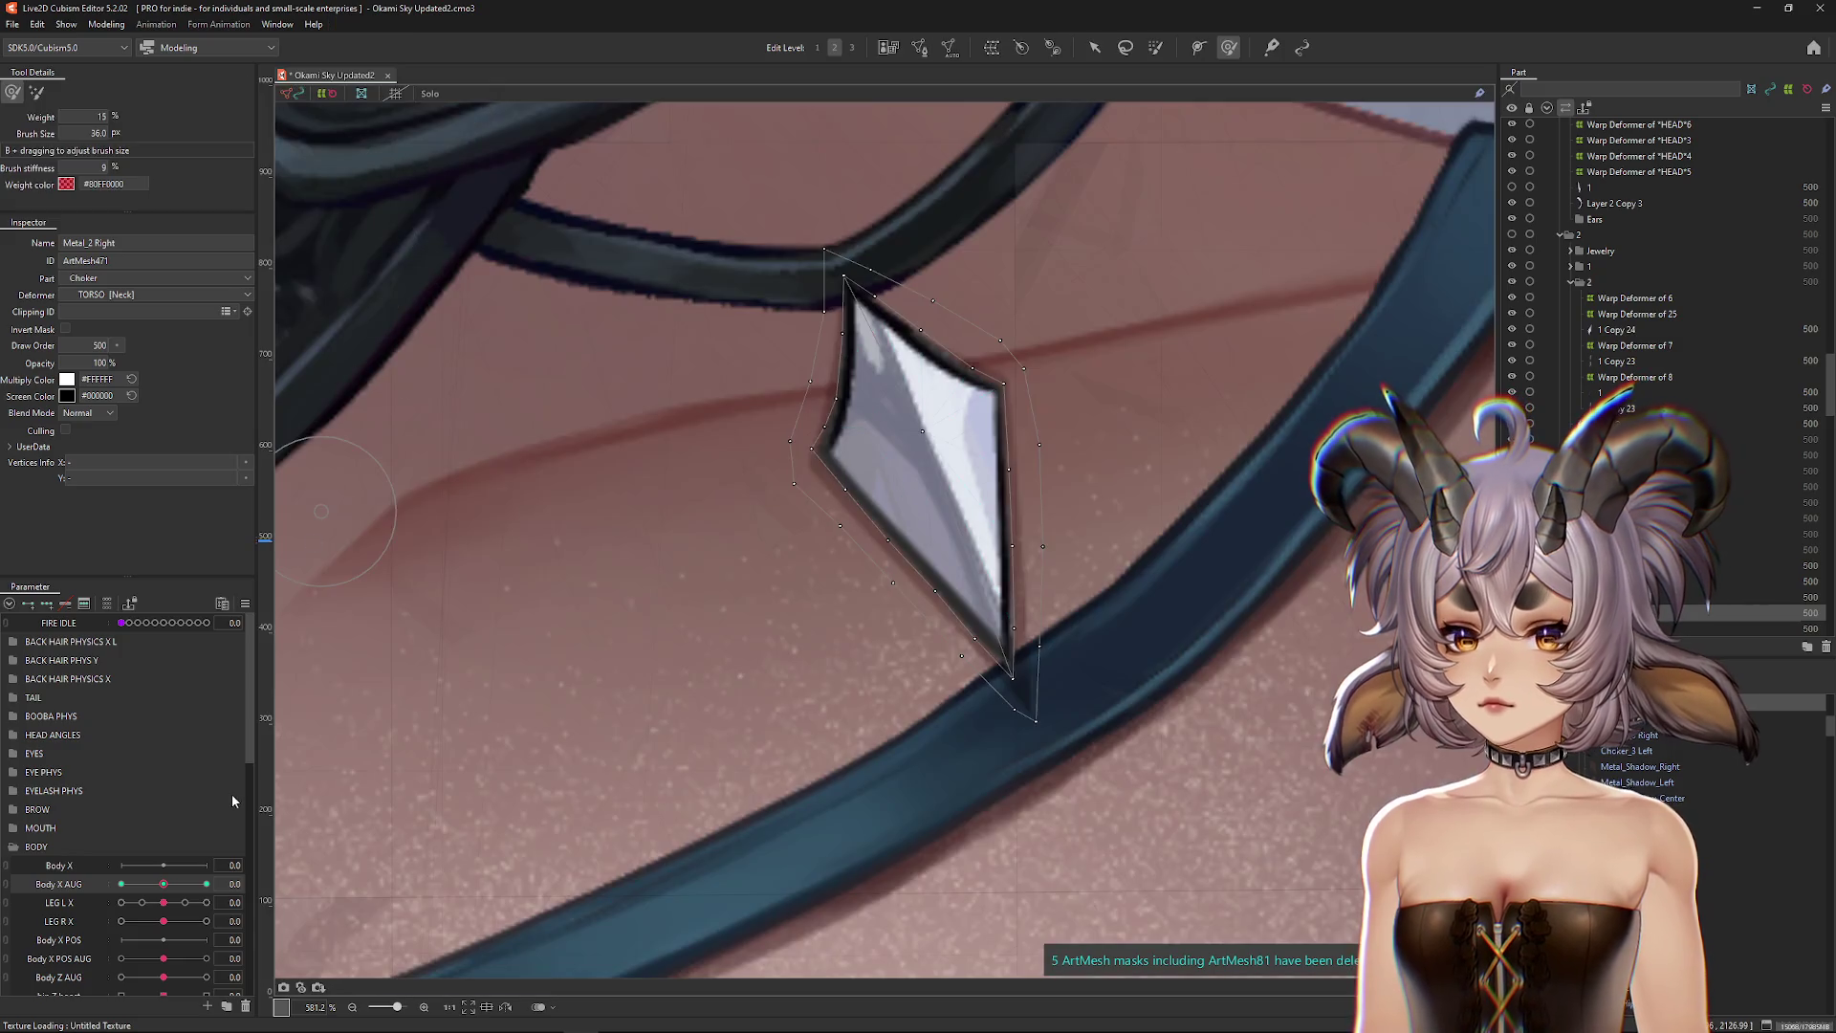
# Step: Turn the body fully and push the pendant's vertices up and right with a ~98 px deform brush
pyautogui.moveTo(167, 889); pyautogui.dragTo(286, 865)
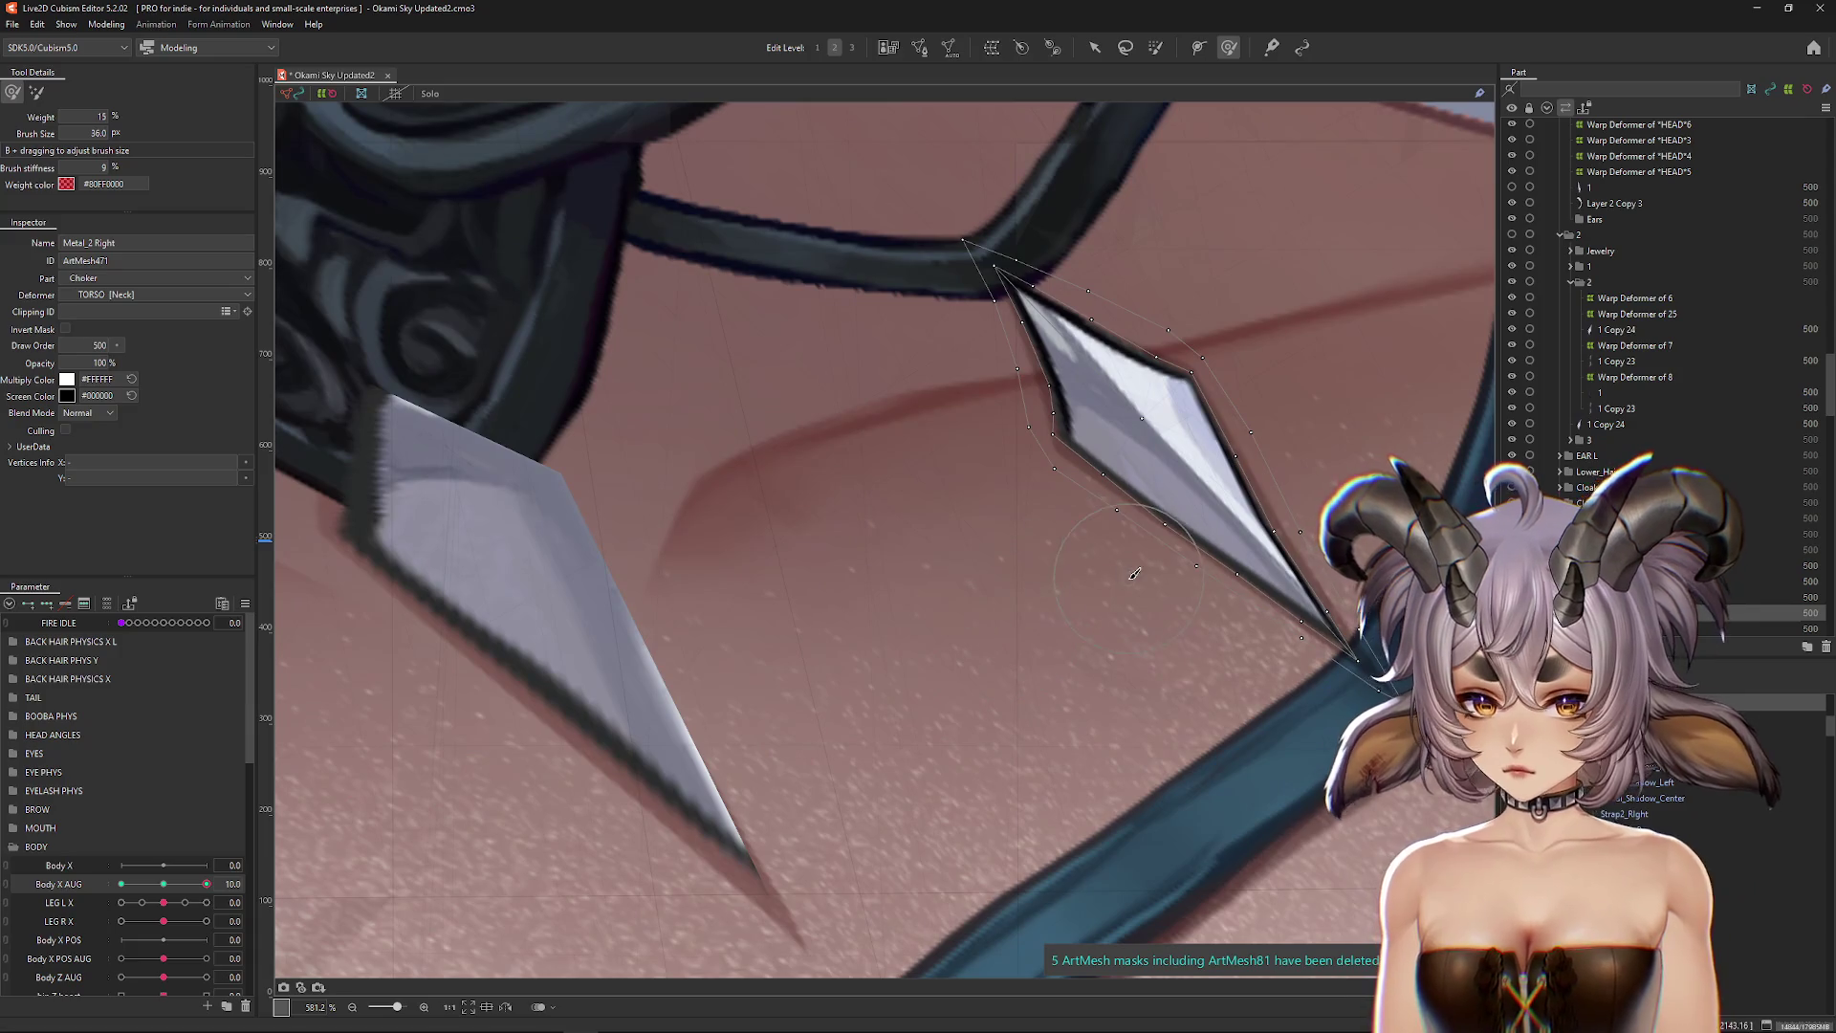
pyautogui.moveTo(1146, 483); pyautogui.dragTo(1099, 532)
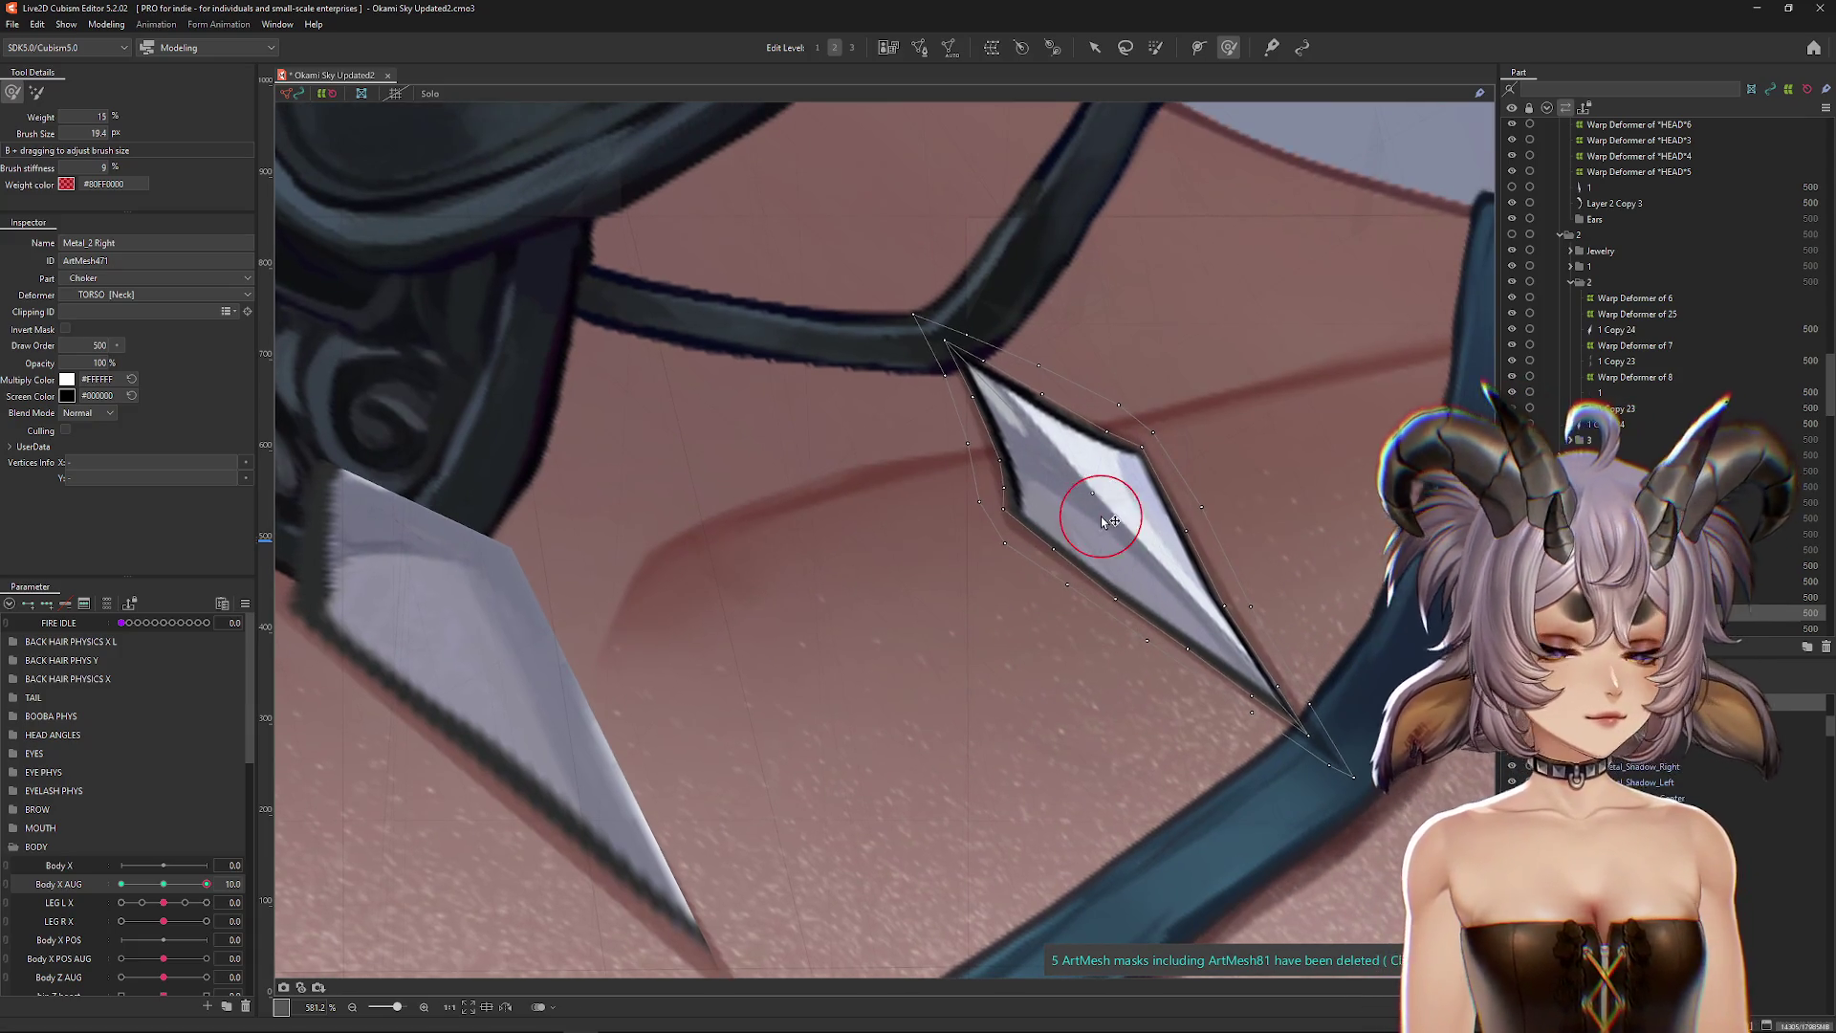
pyautogui.scroll(-5, 1052, 535)
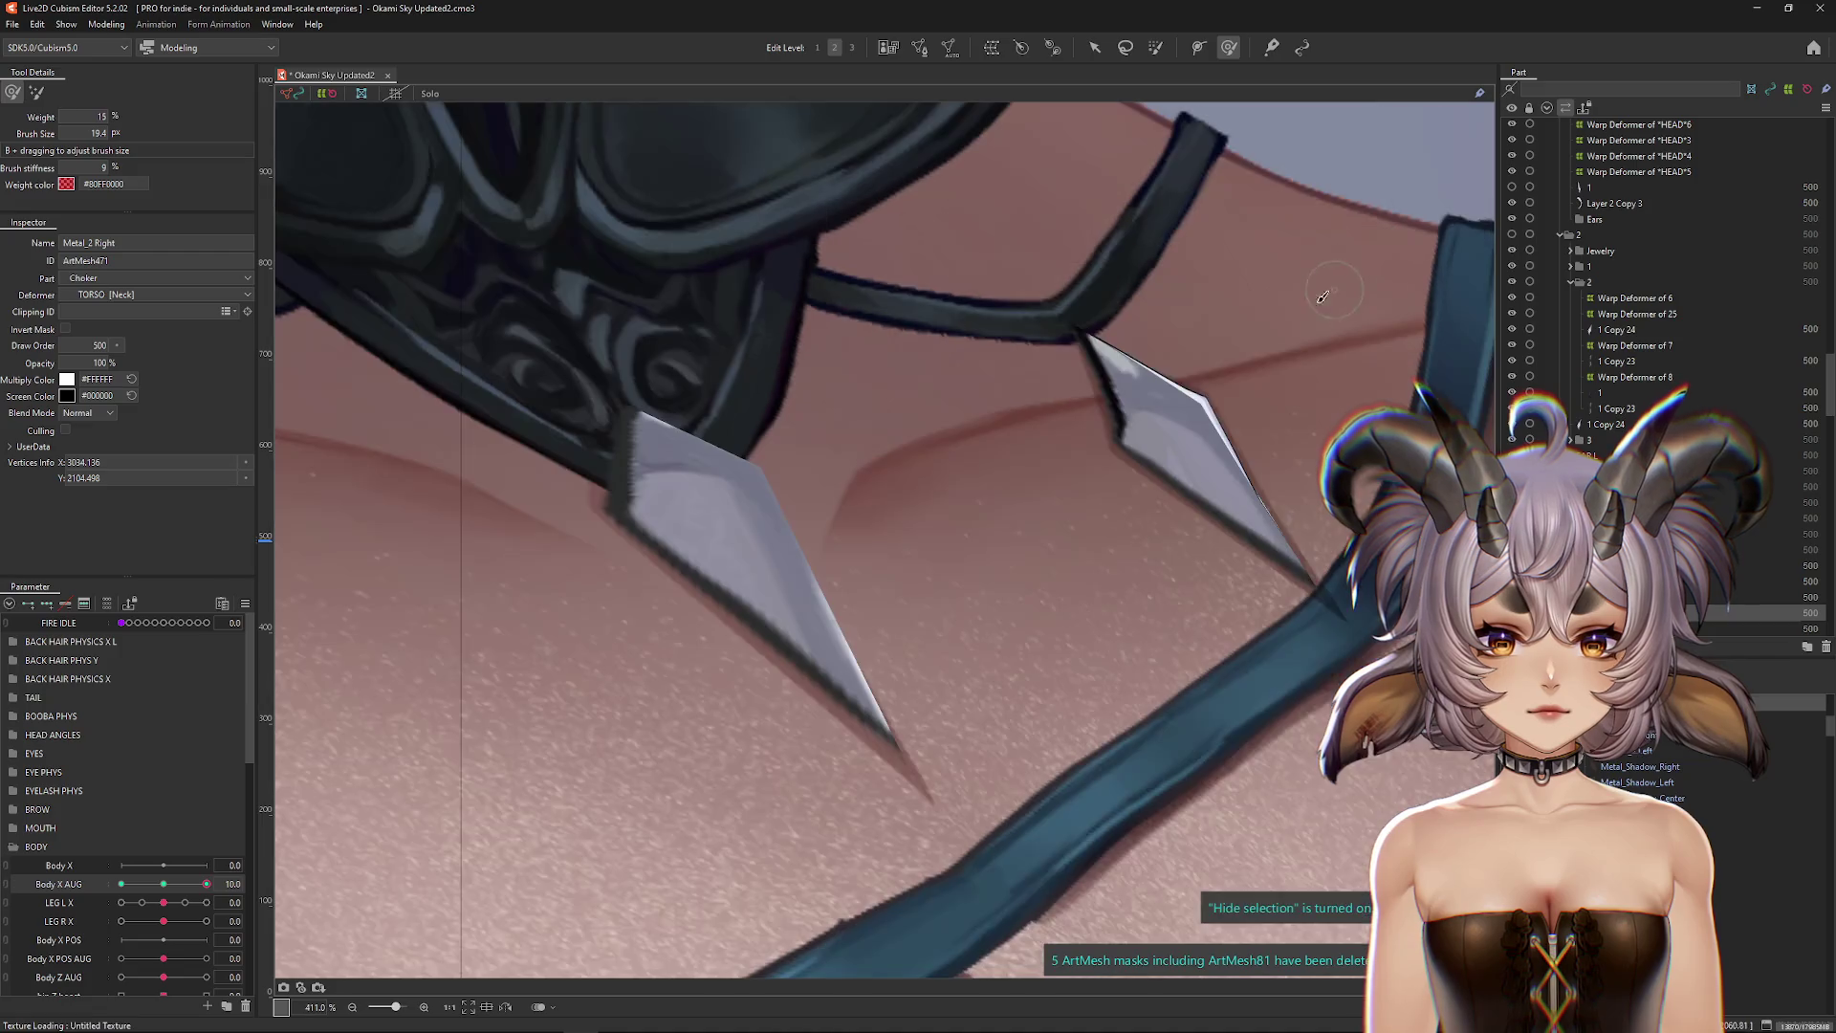
pyautogui.moveTo(214, 878); pyautogui.dragTo(837, 524)
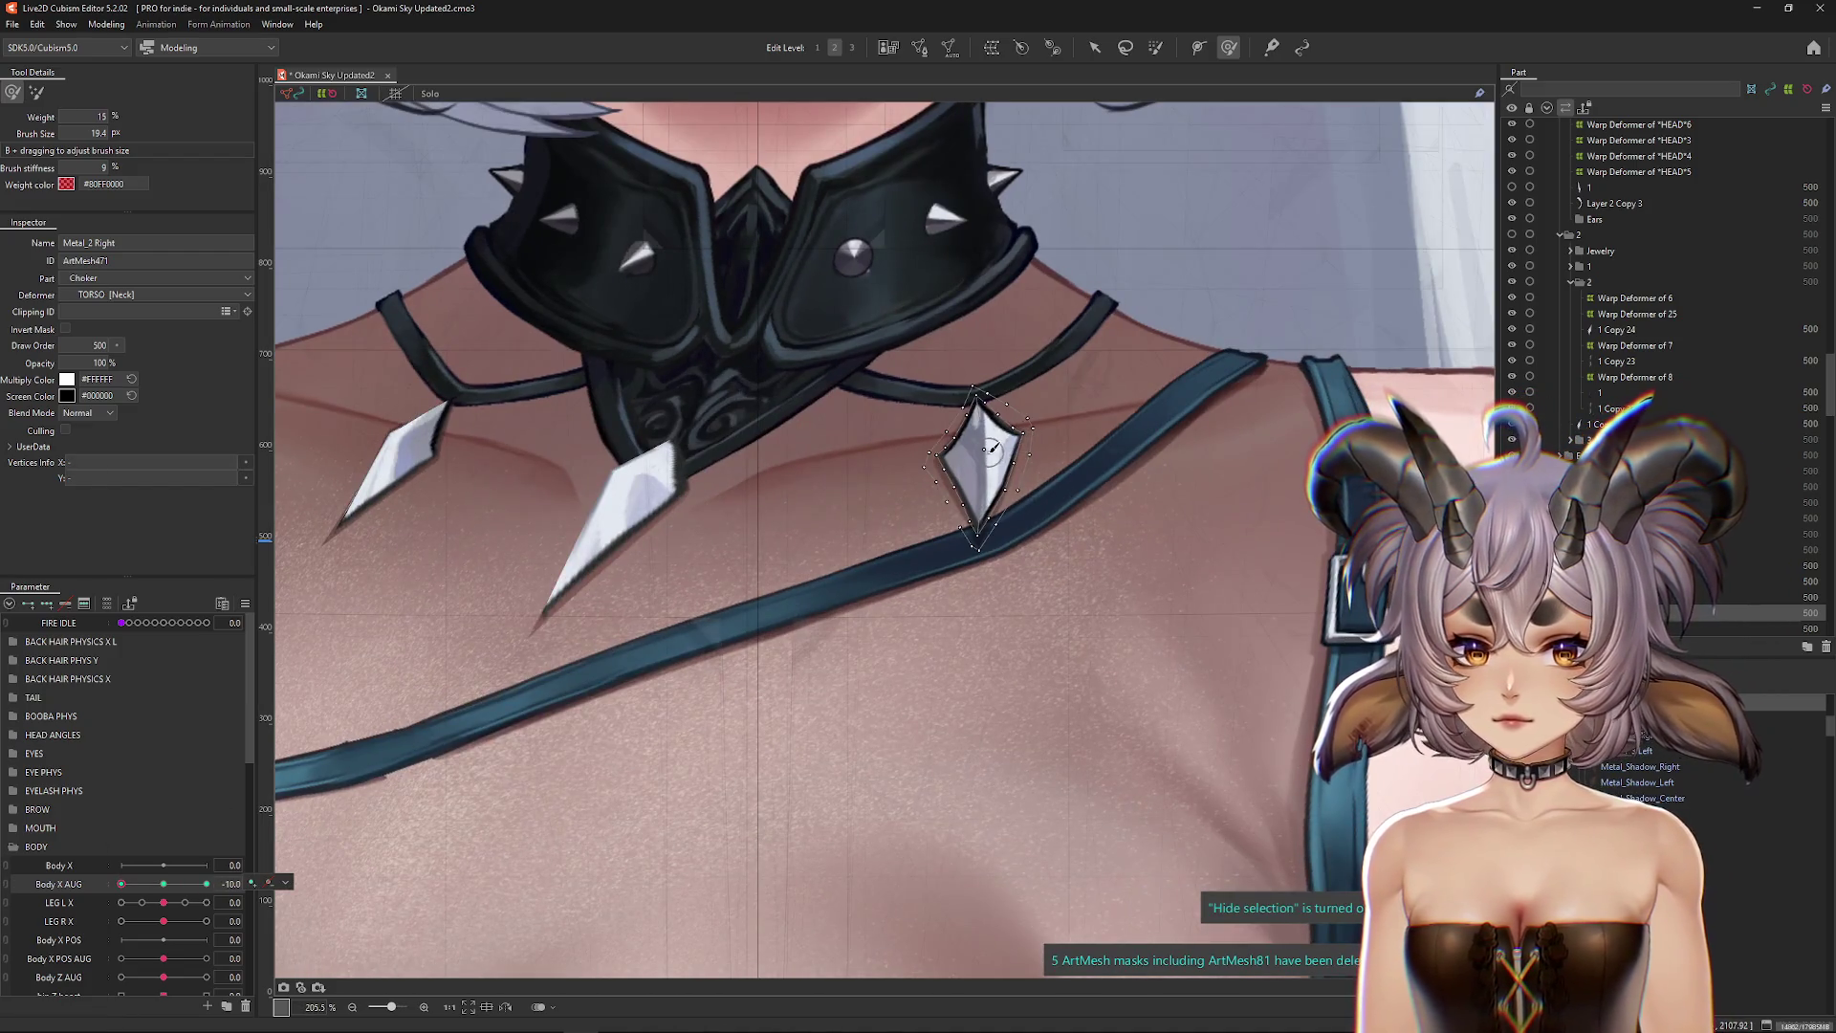
pyautogui.moveTo(953, 462); pyautogui.dragTo(1042, 496)
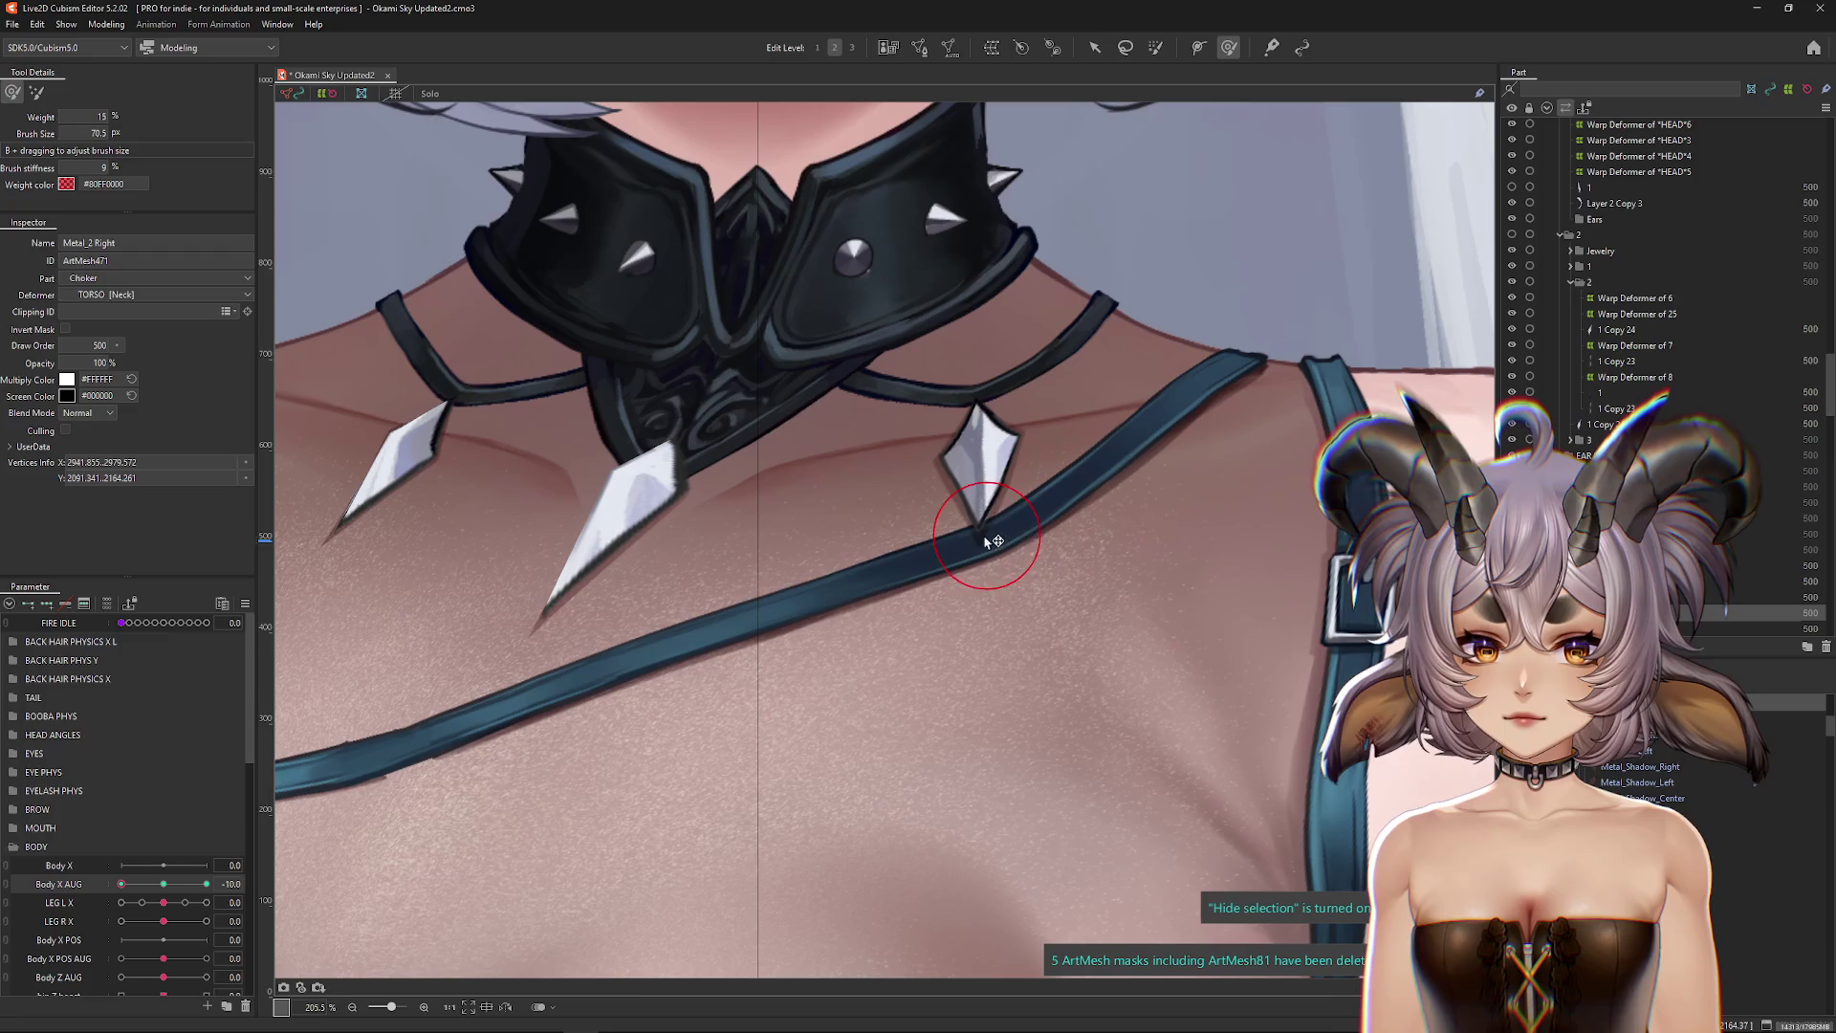
pyautogui.moveTo(1024, 471); pyautogui.dragTo(1042, 447)
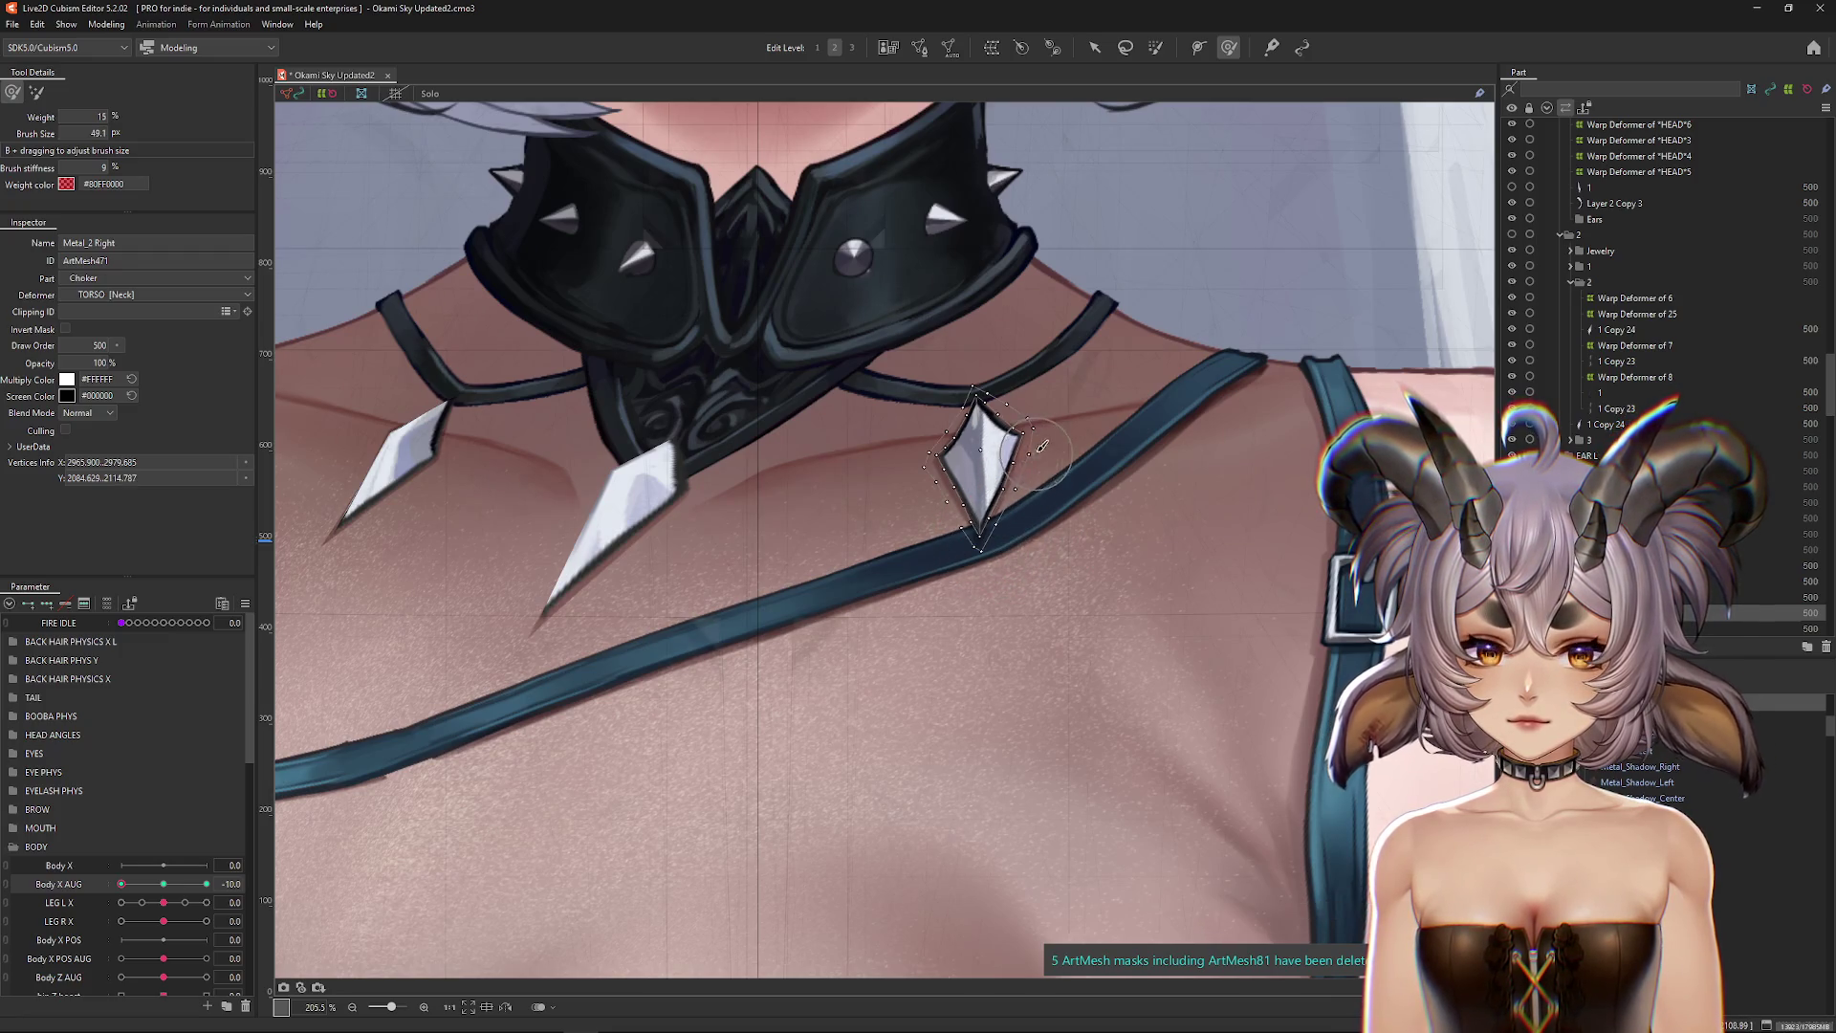
# Step: Reset and re-test the body turn on Metal_2 Right, then list the layers under the collar
pyautogui.click(163, 883)
pyautogui.scroll(-6, 774, 544)
pyautogui.moveTo(226, 879); pyautogui.dragTo(89, 878)
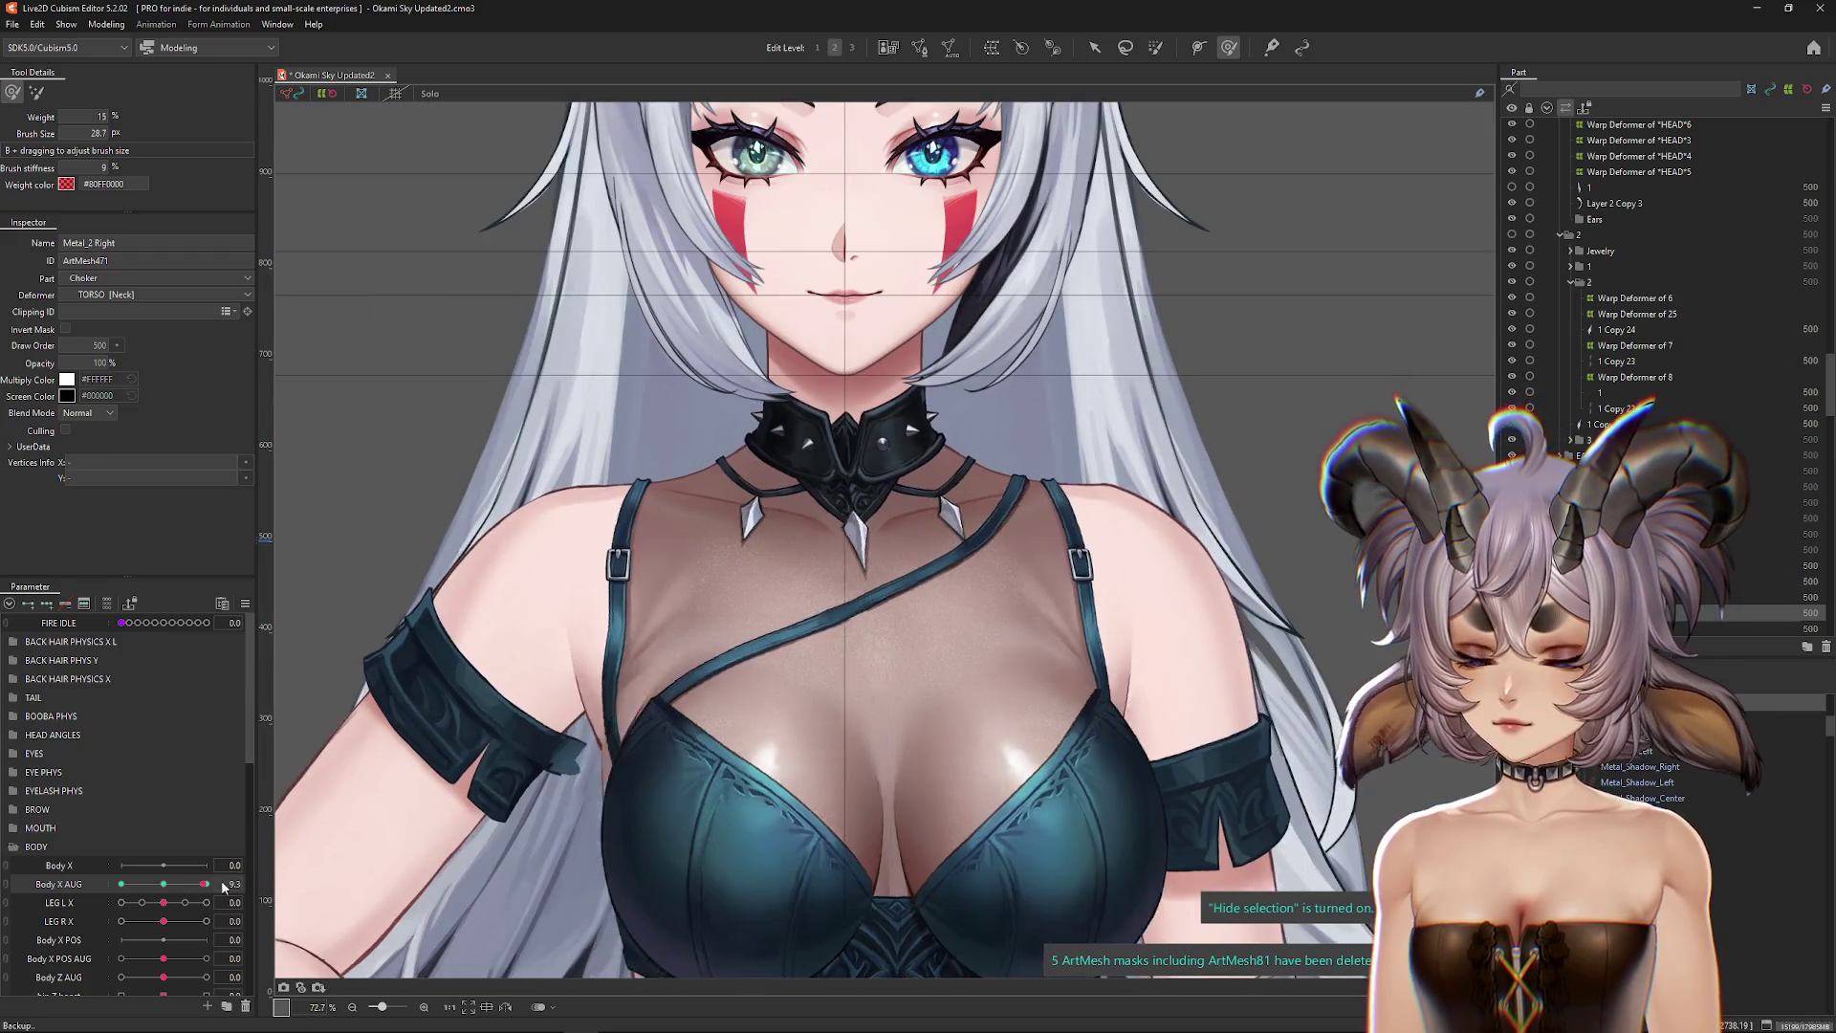
pyautogui.click(163, 884)
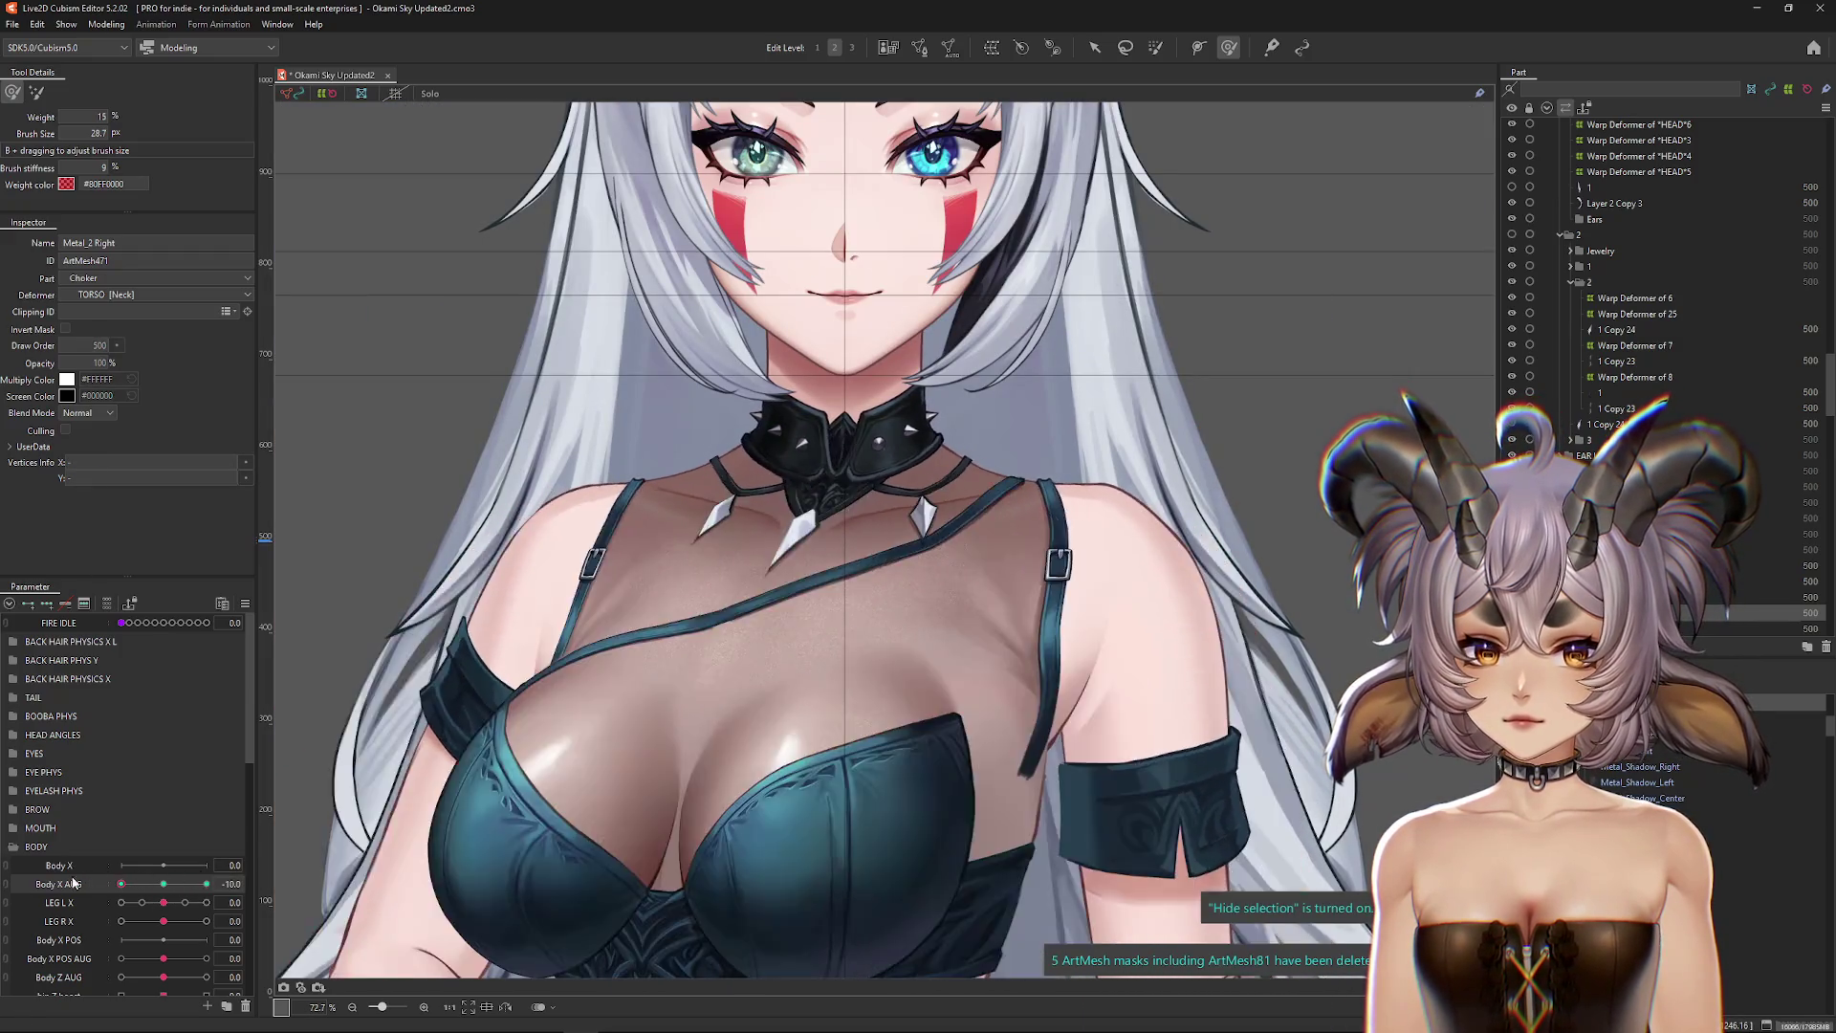
pyautogui.scroll(3, 769, 543)
pyautogui.rightClick(769, 542)
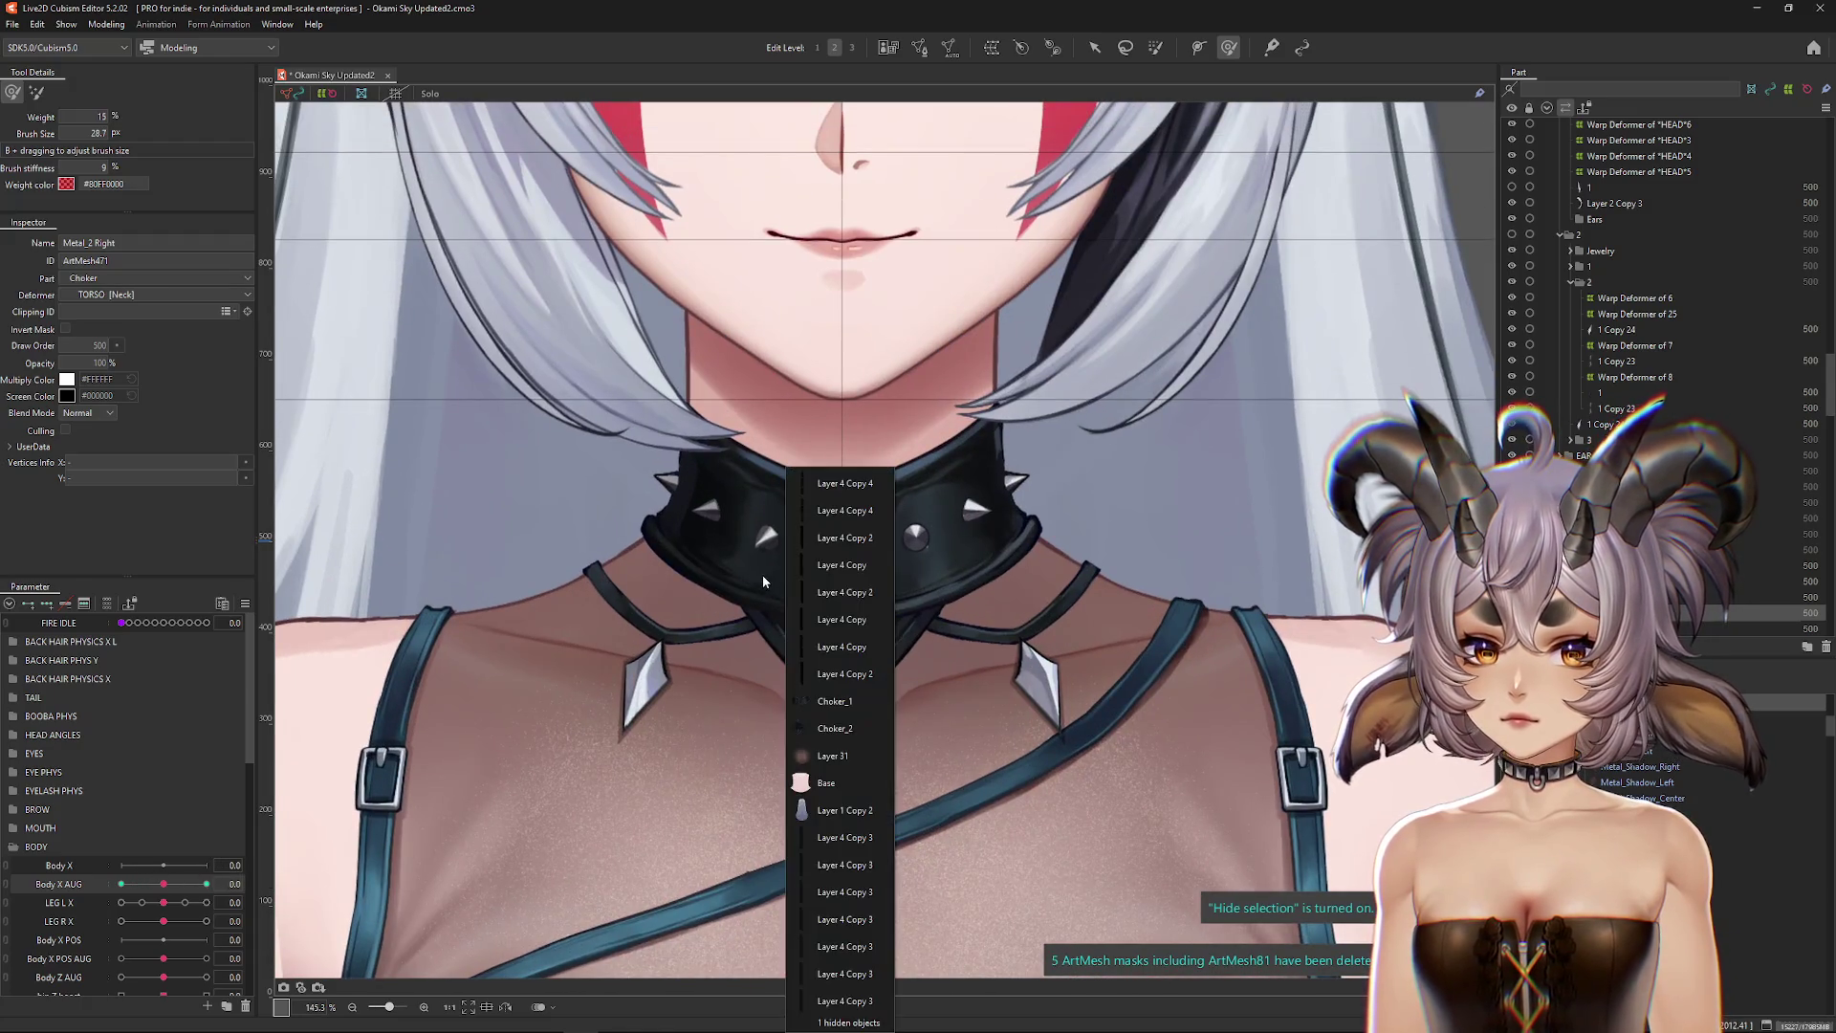
# Step: Select Choker_1 and turn Angle X AUG to check how the choker follows the head
pyautogui.click(814, 727)
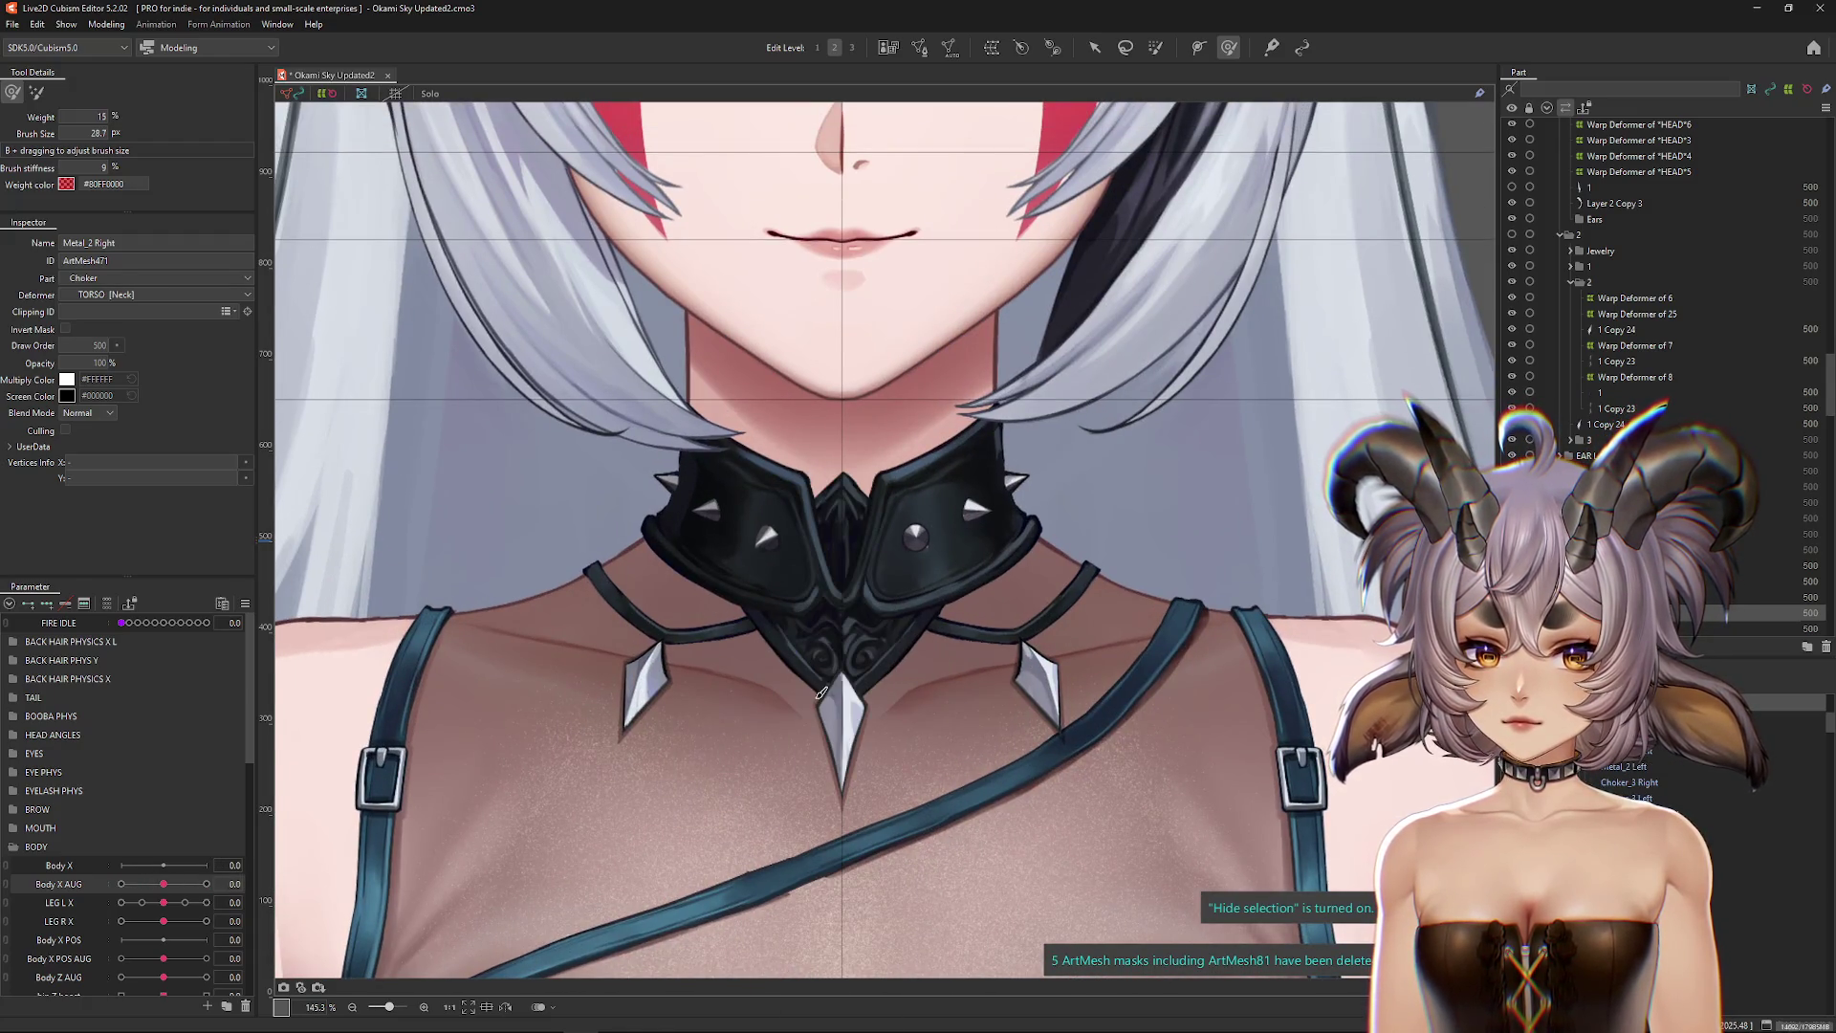
pyautogui.click(815, 704)
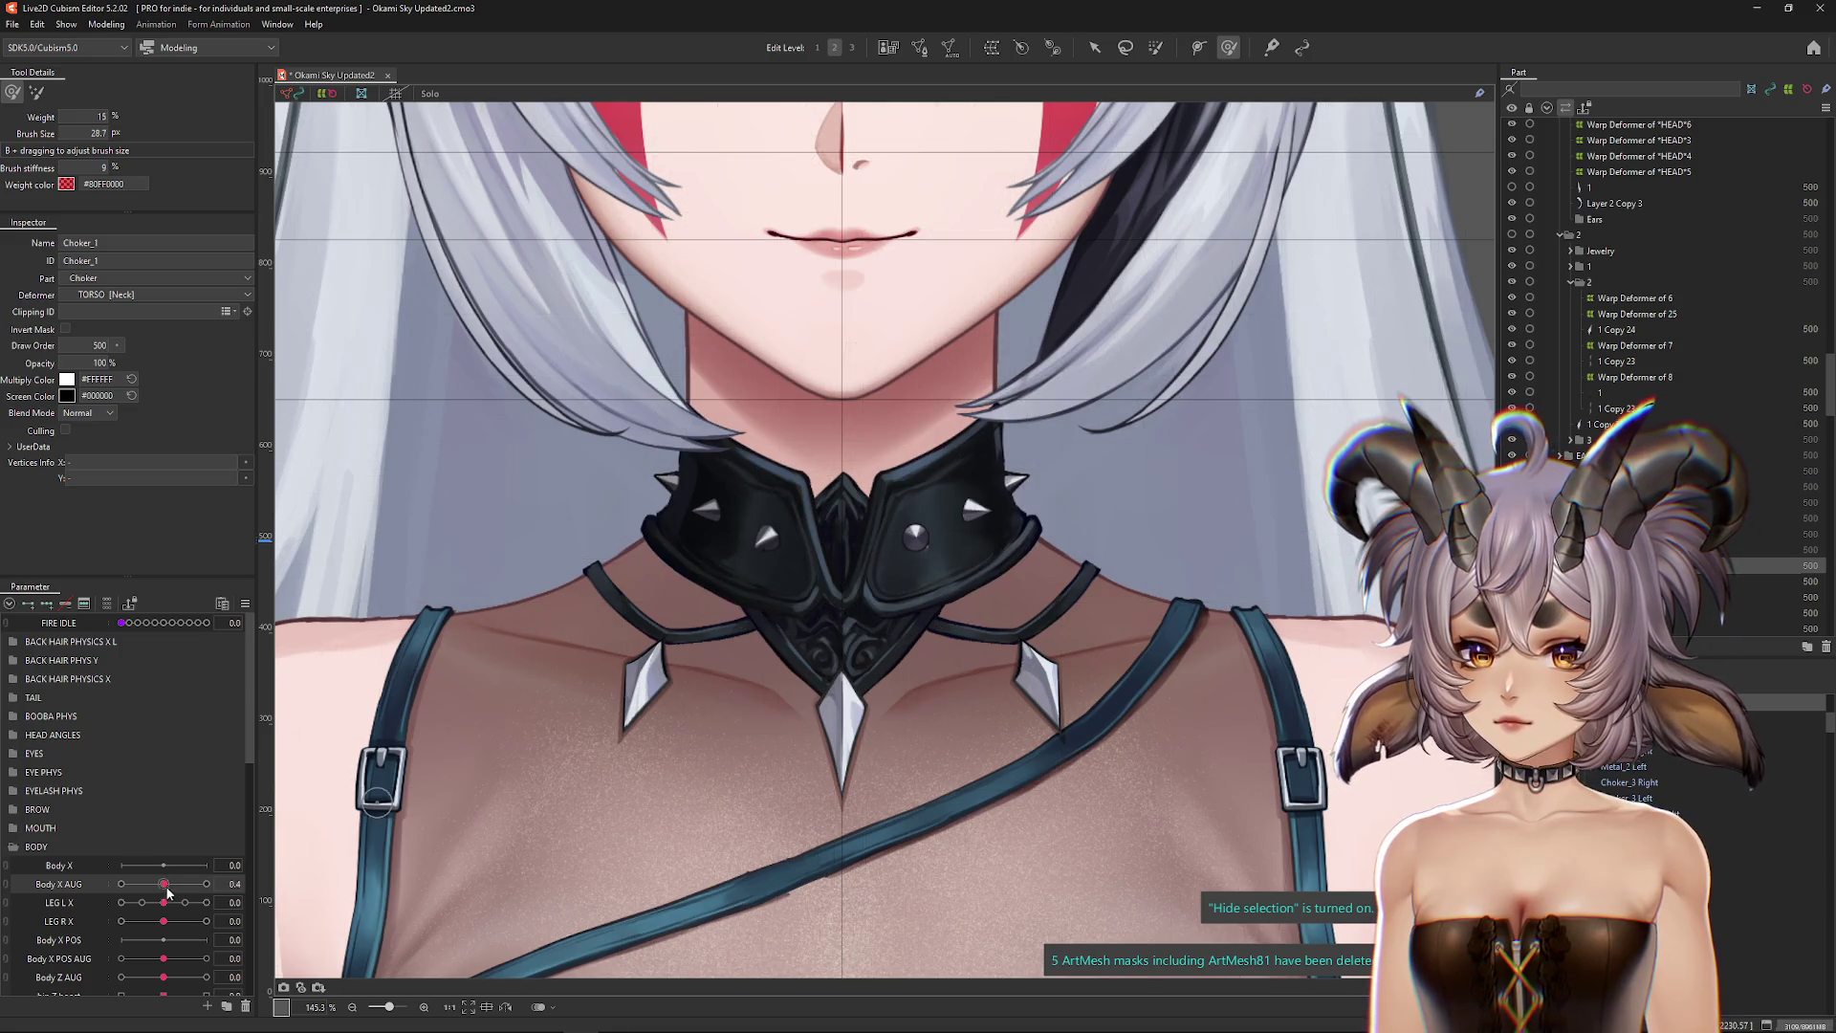
pyautogui.click(15, 847)
pyautogui.click(13, 734)
pyautogui.moveTo(163, 772)
pyautogui.mouseDown()
pyautogui.moveTo(204, 774)
pyautogui.moveTo(163, 772)
pyautogui.mouseUp()
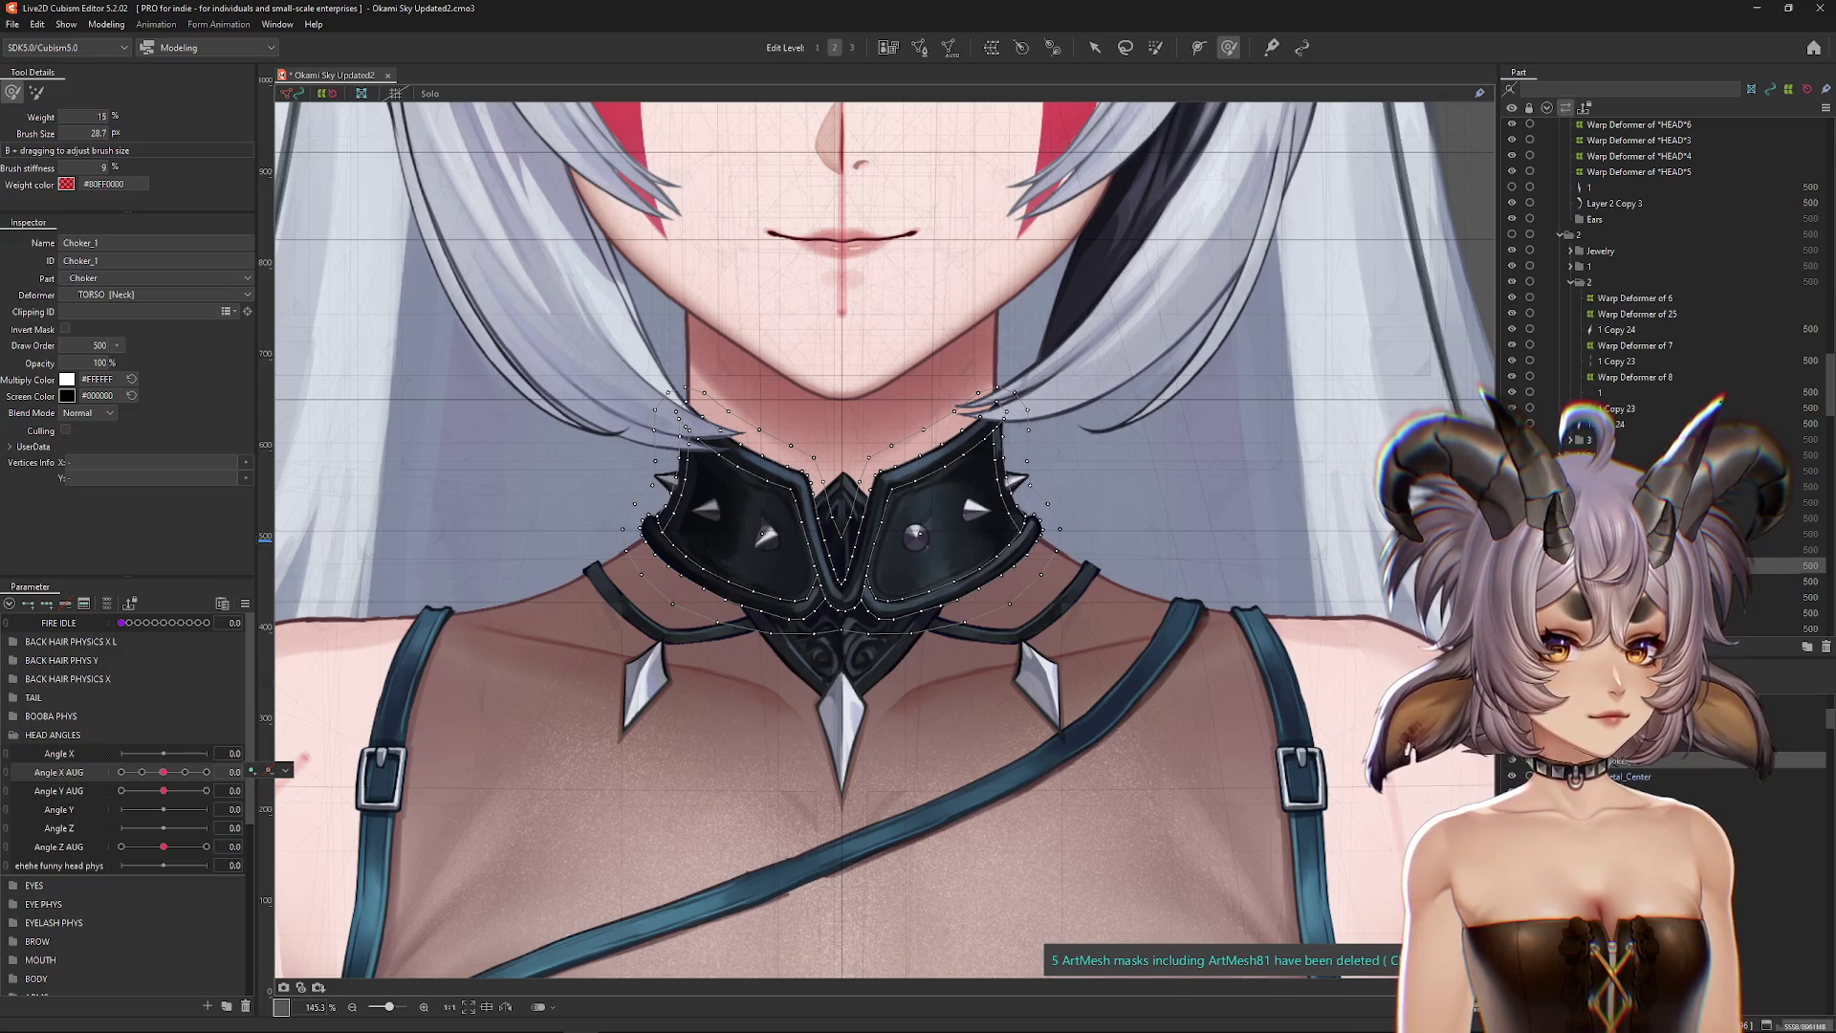
# Step: Select the choker stud meshes and undo an accidental move of Choker_1
pyautogui.keyDown('ctrl'); pyautogui.click(1625, 597); pyautogui.keyUp('ctrl')
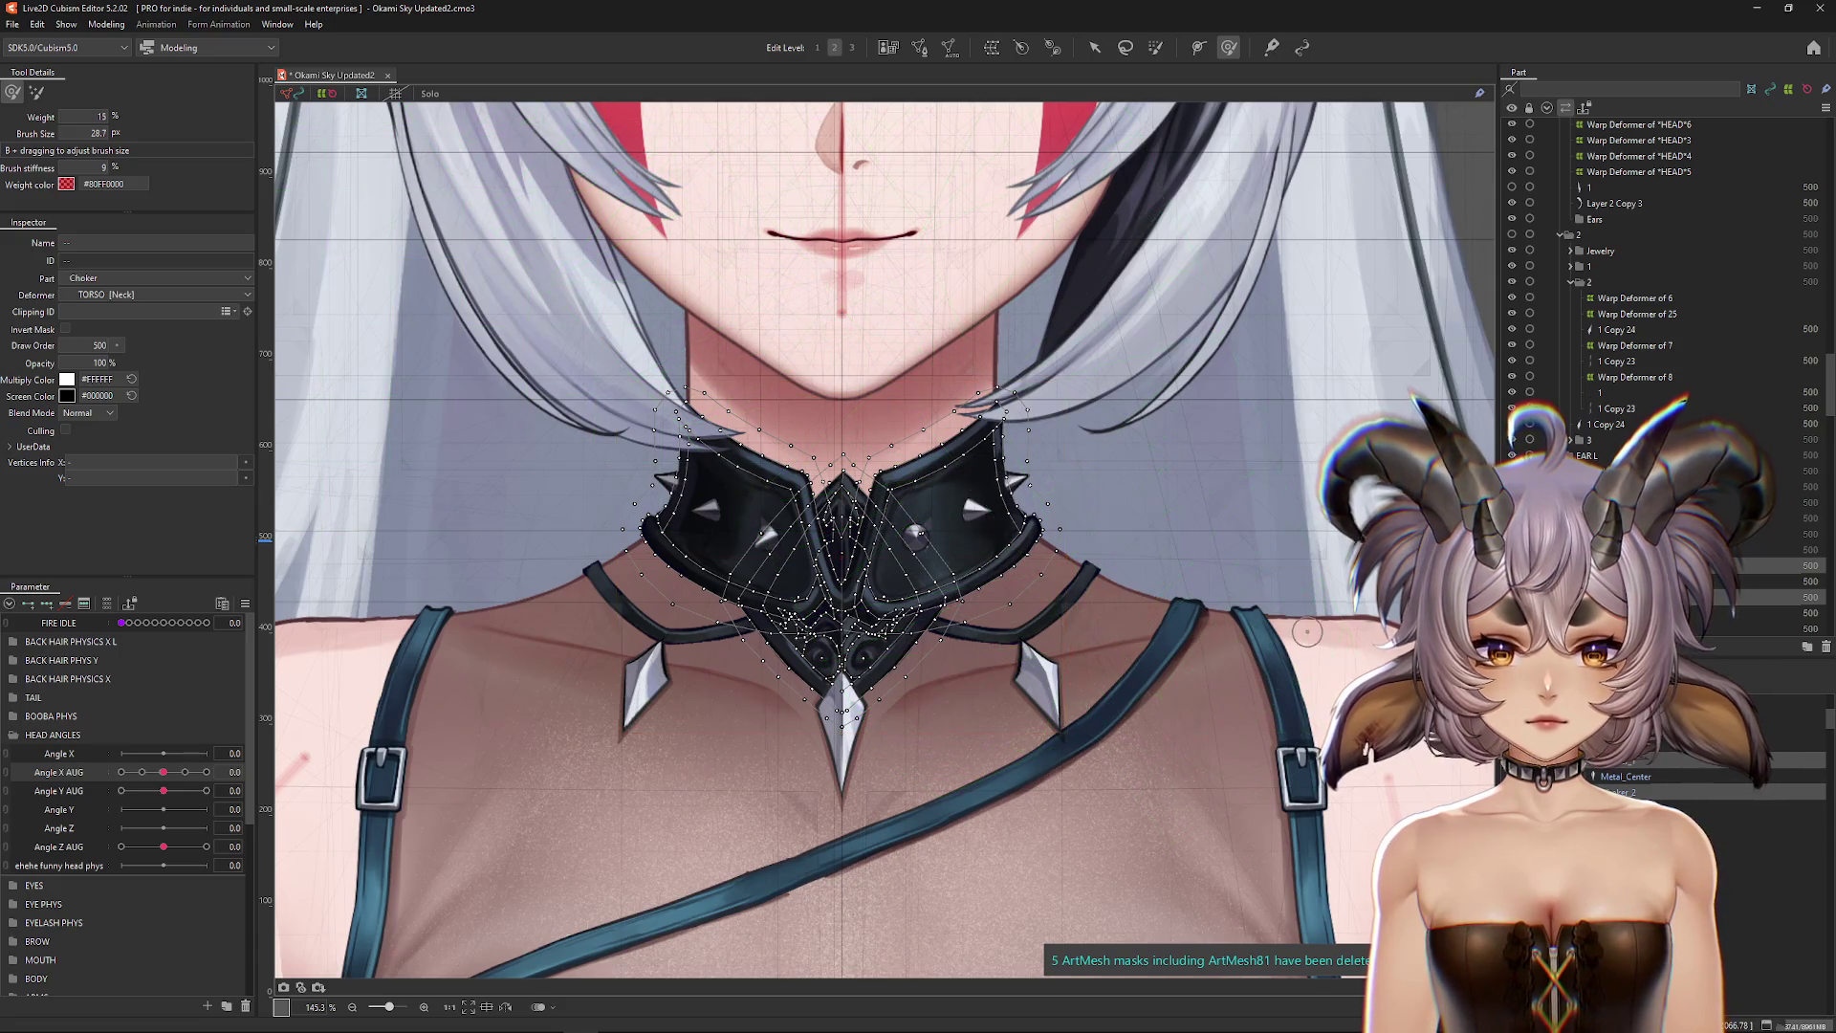
pyautogui.scroll(-2, 1664, 383)
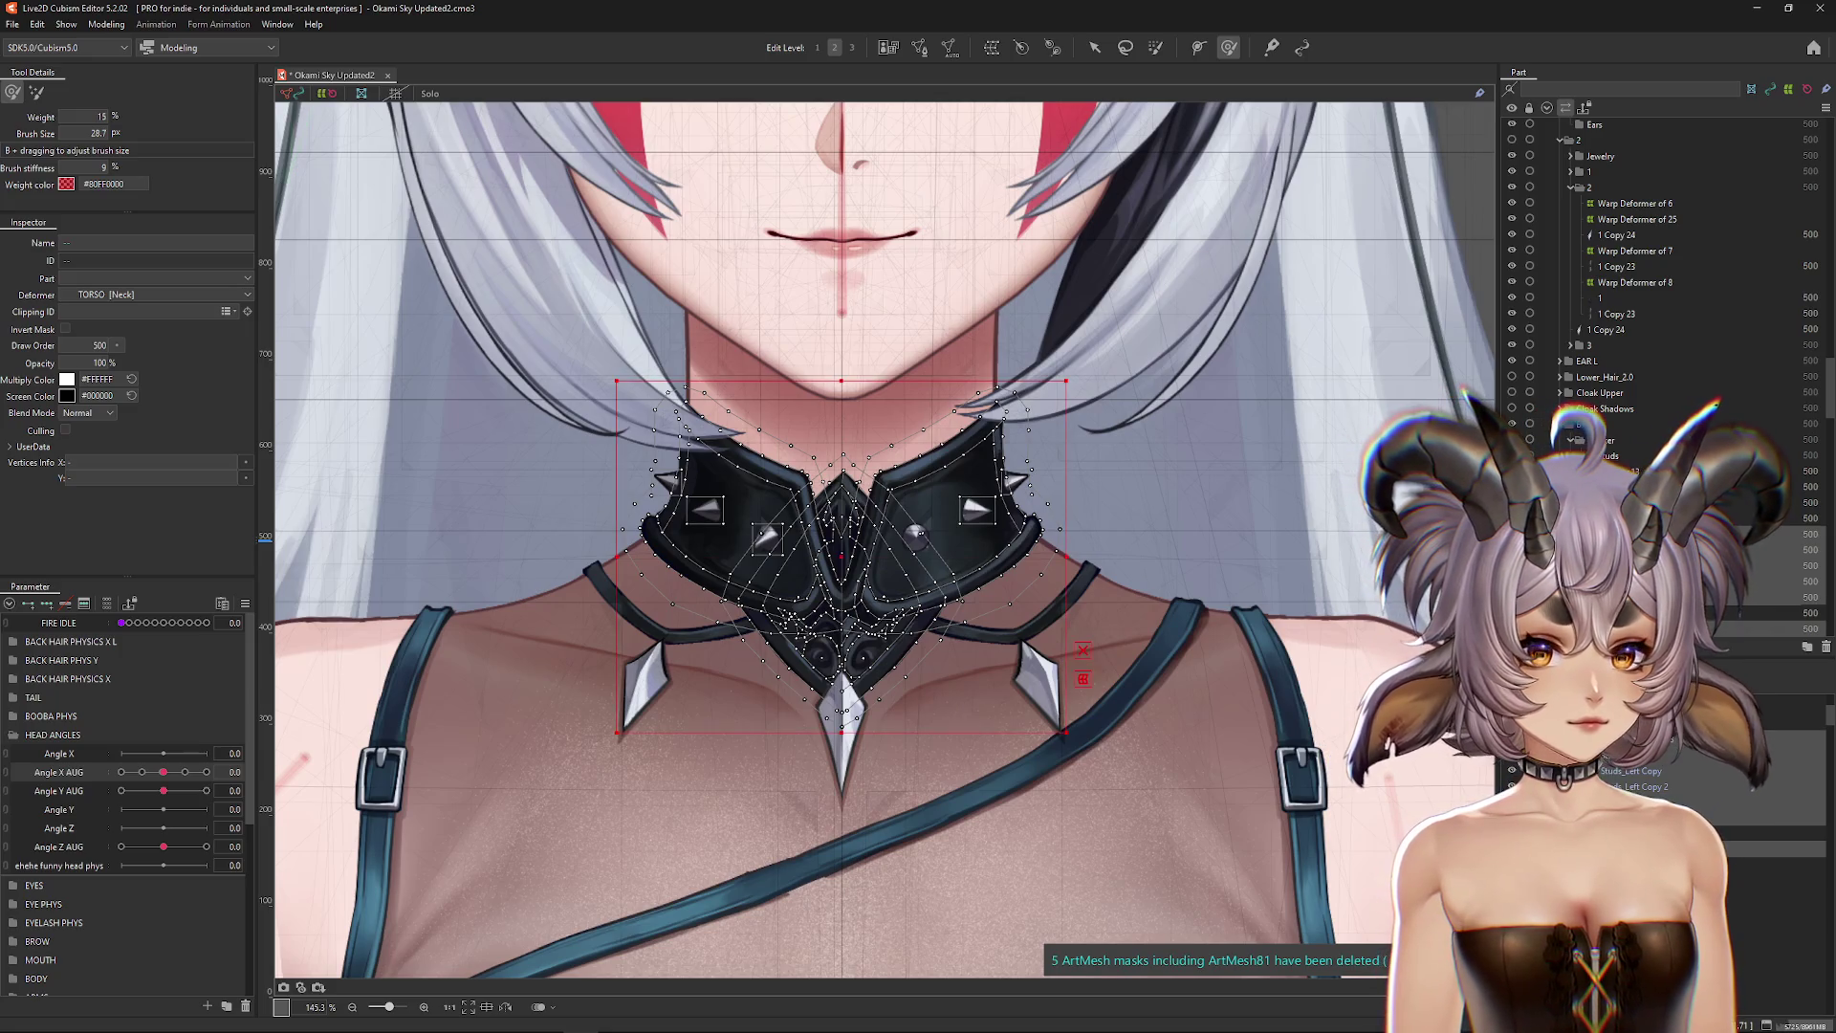
pyautogui.click(1335, 739)
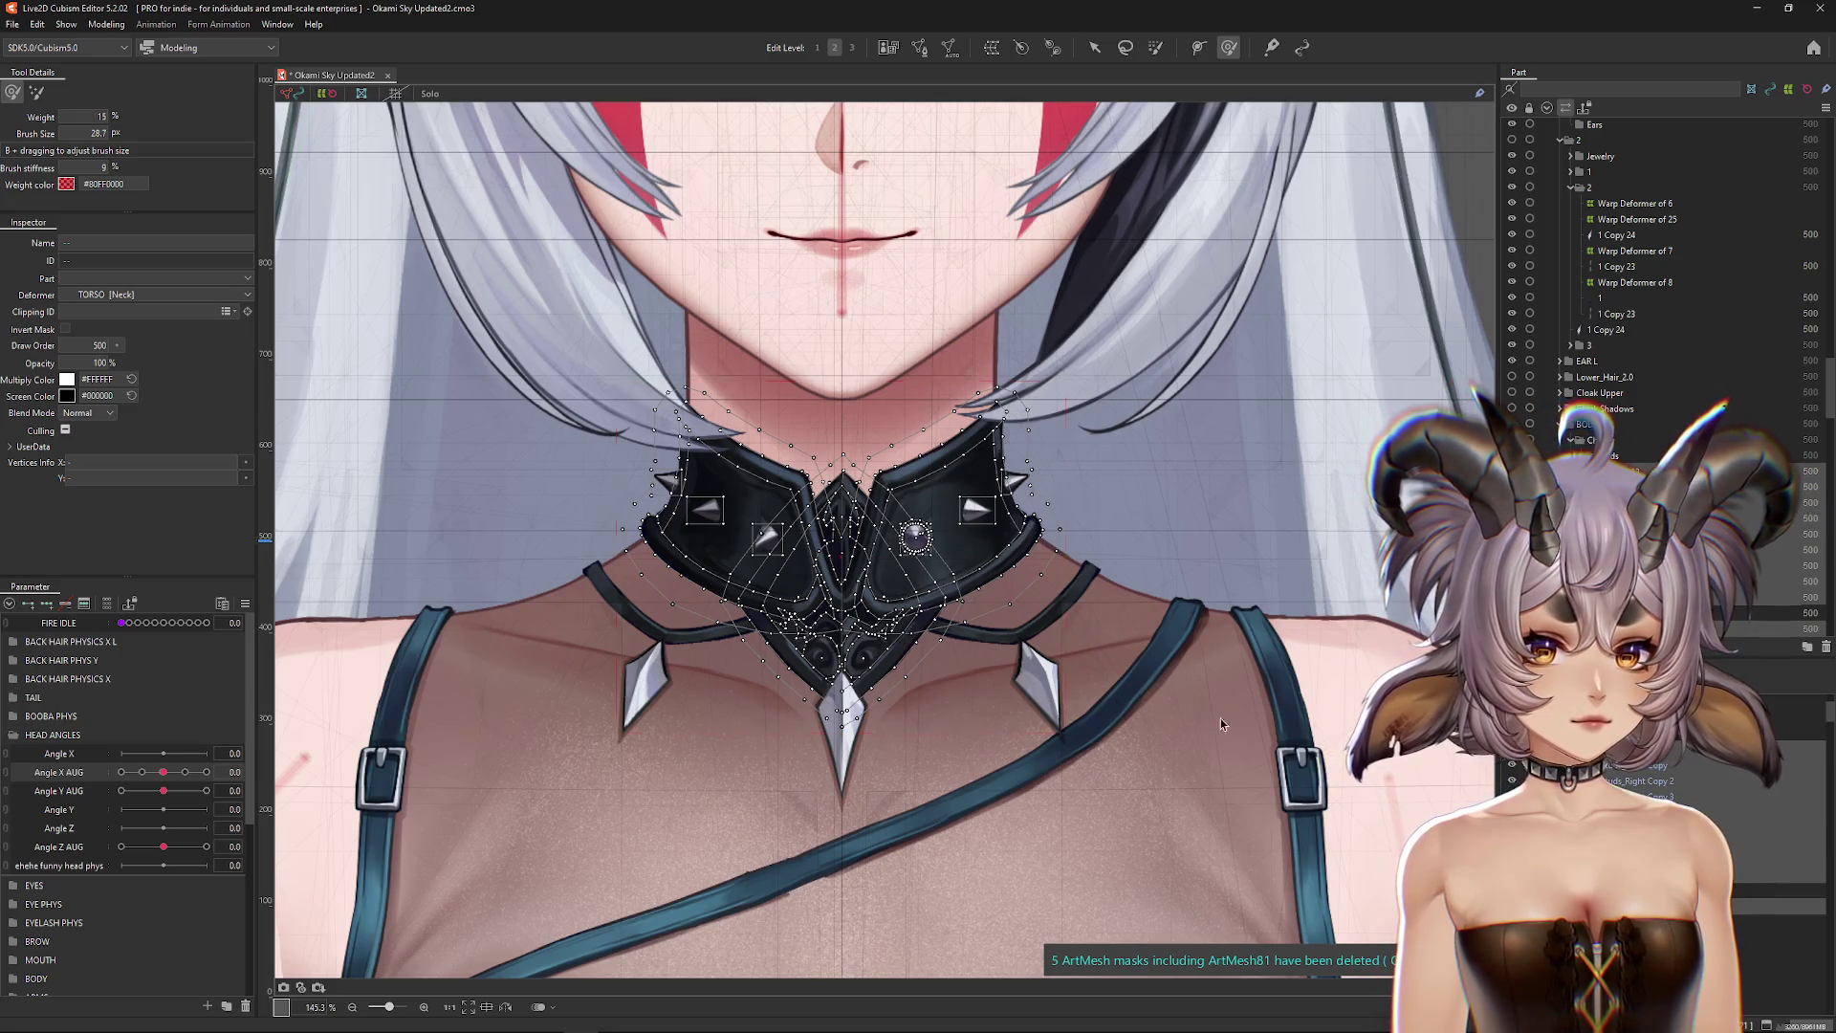
pyautogui.click(836, 557)
pyautogui.moveTo(836, 557); pyautogui.dragTo(1155, 568)
pyautogui.hotkey('ctrl', 'z')
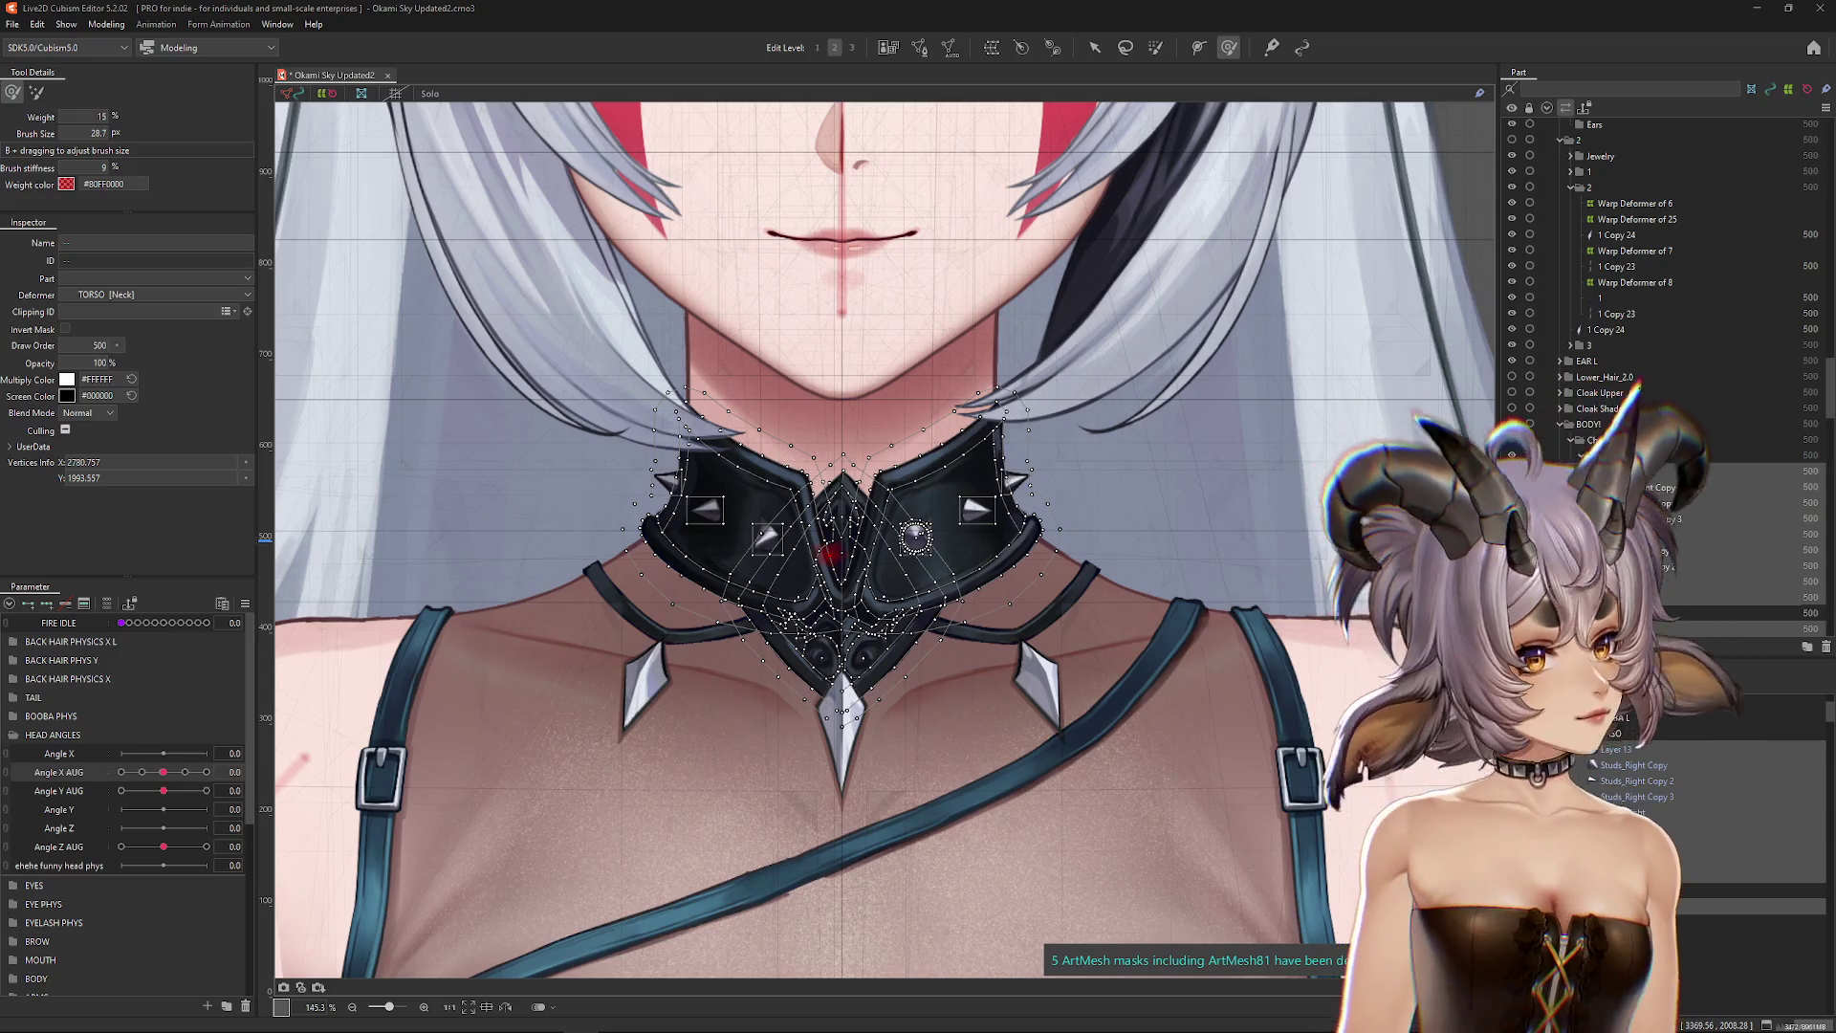
# Step: Create a 15 × 15 Warp Deformer of Studs in part Studs
pyautogui.press('w')
pyautogui.doubleClick(1083, 495)
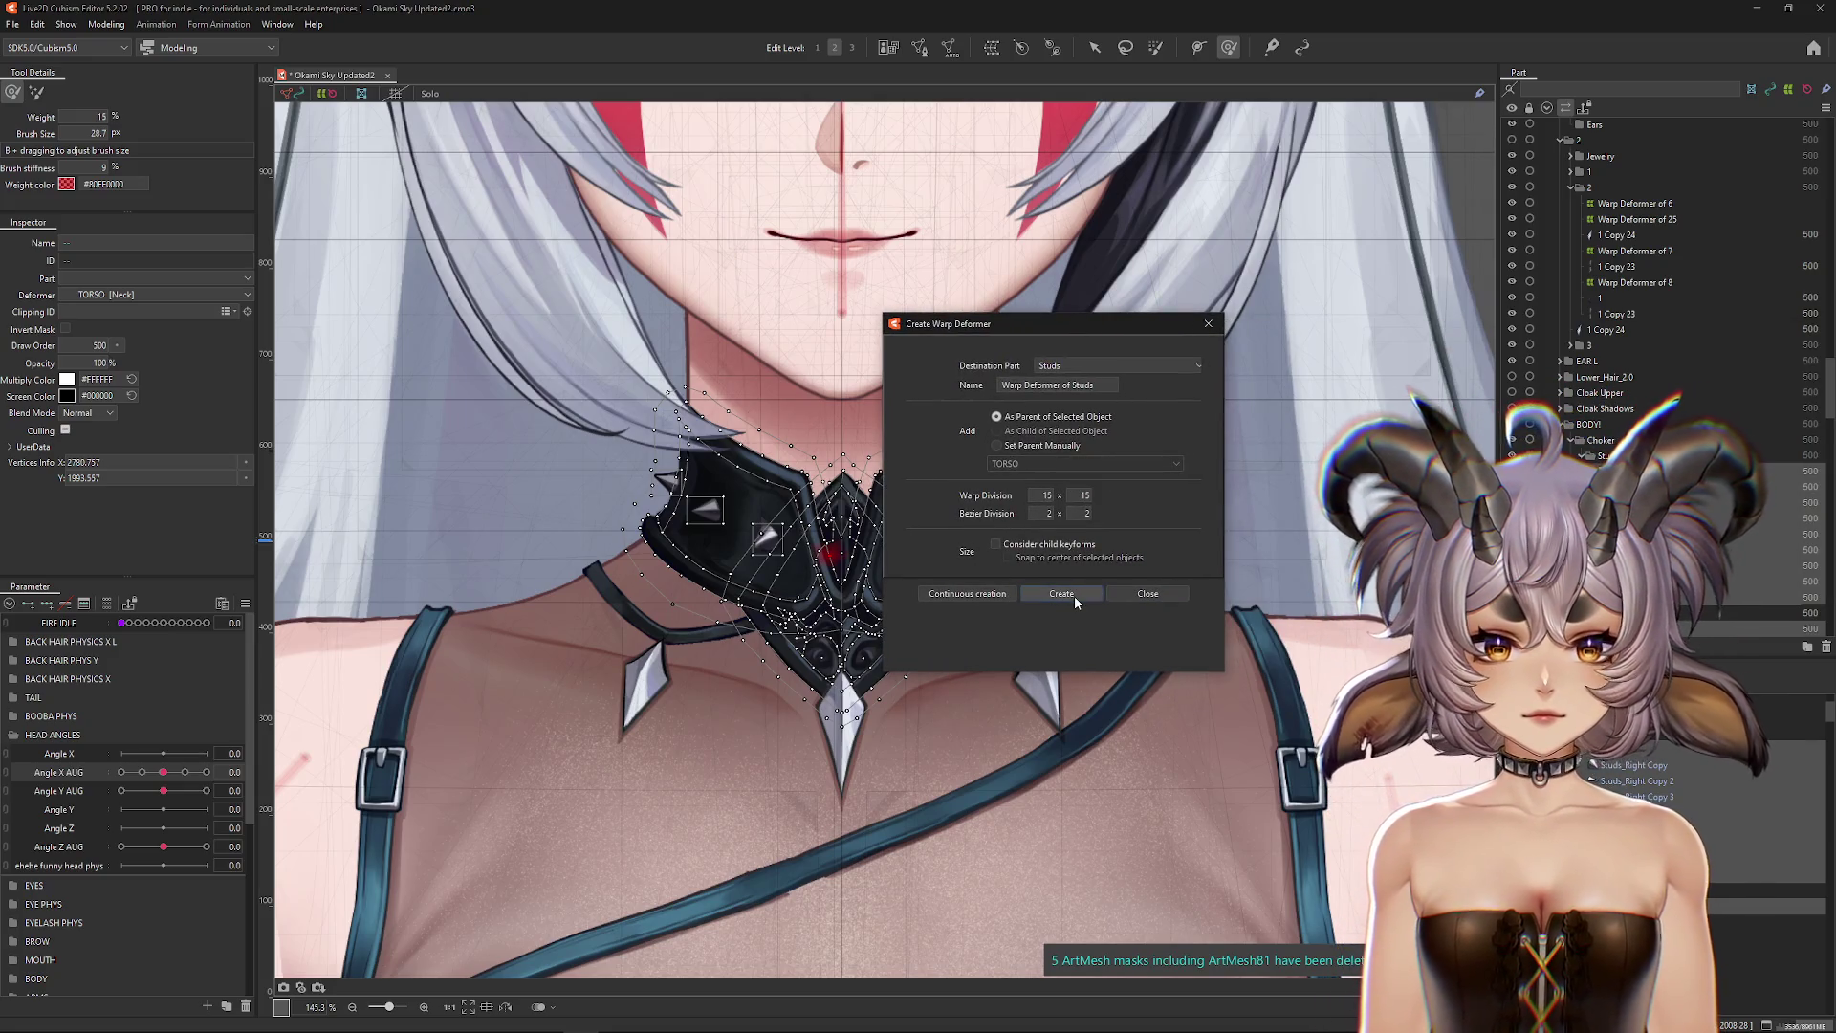
pyautogui.click(1062, 594)
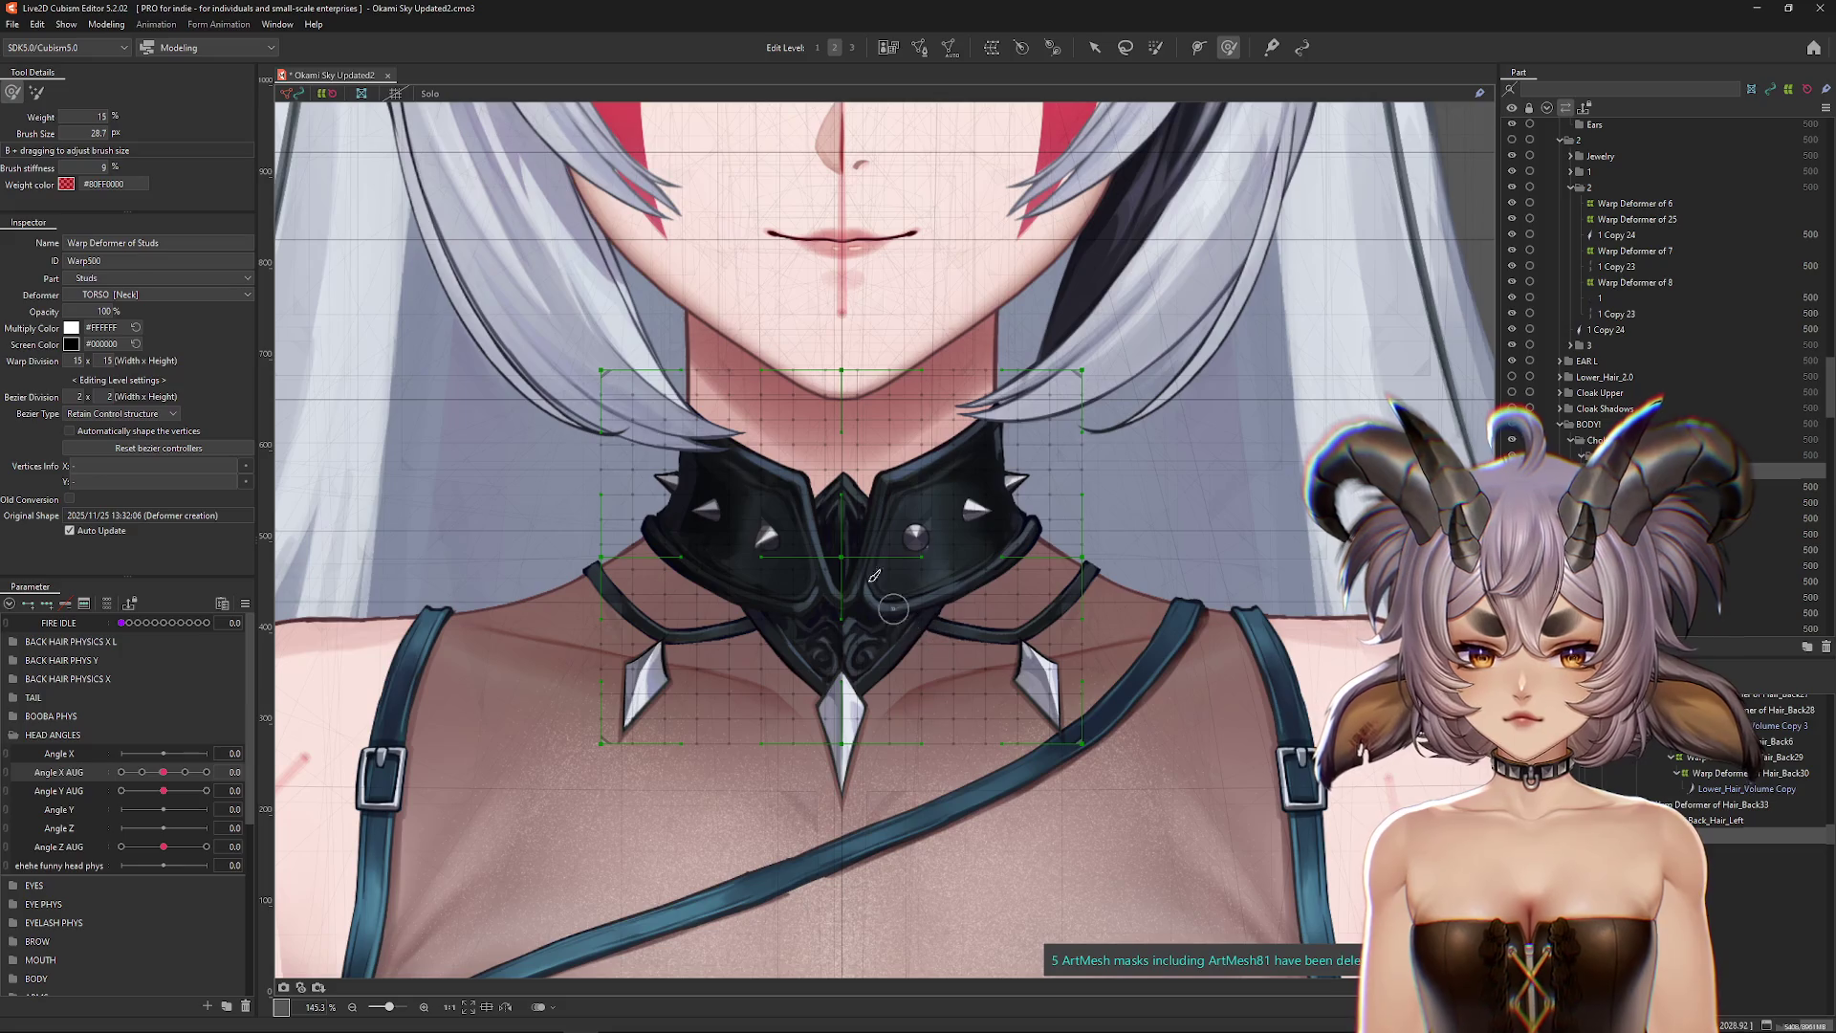
# Step: Select all the stud meshes, then select Warp Deformer of Studs and nudge Angle X AUG to check it
pyautogui.click(915, 538)
pyautogui.click(915, 539)
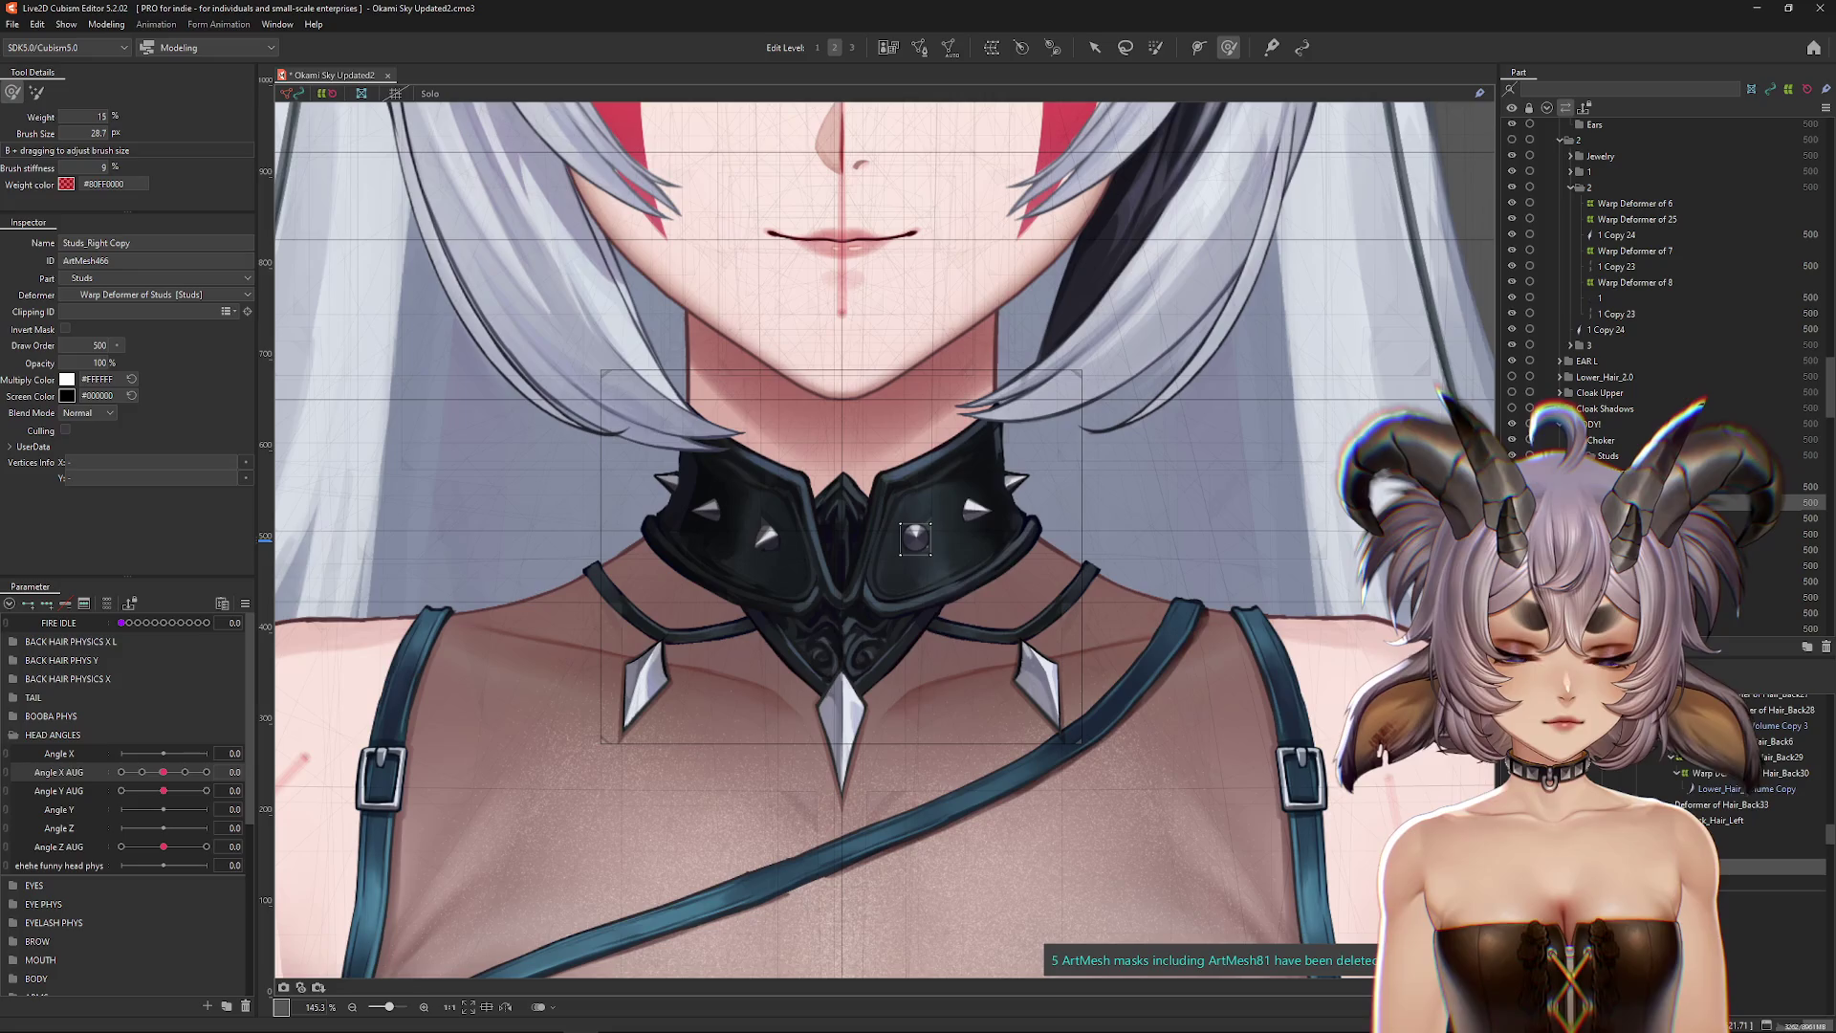
pyautogui.keyDown('shift'); pyautogui.click(1626, 534); pyautogui.keyUp('shift')
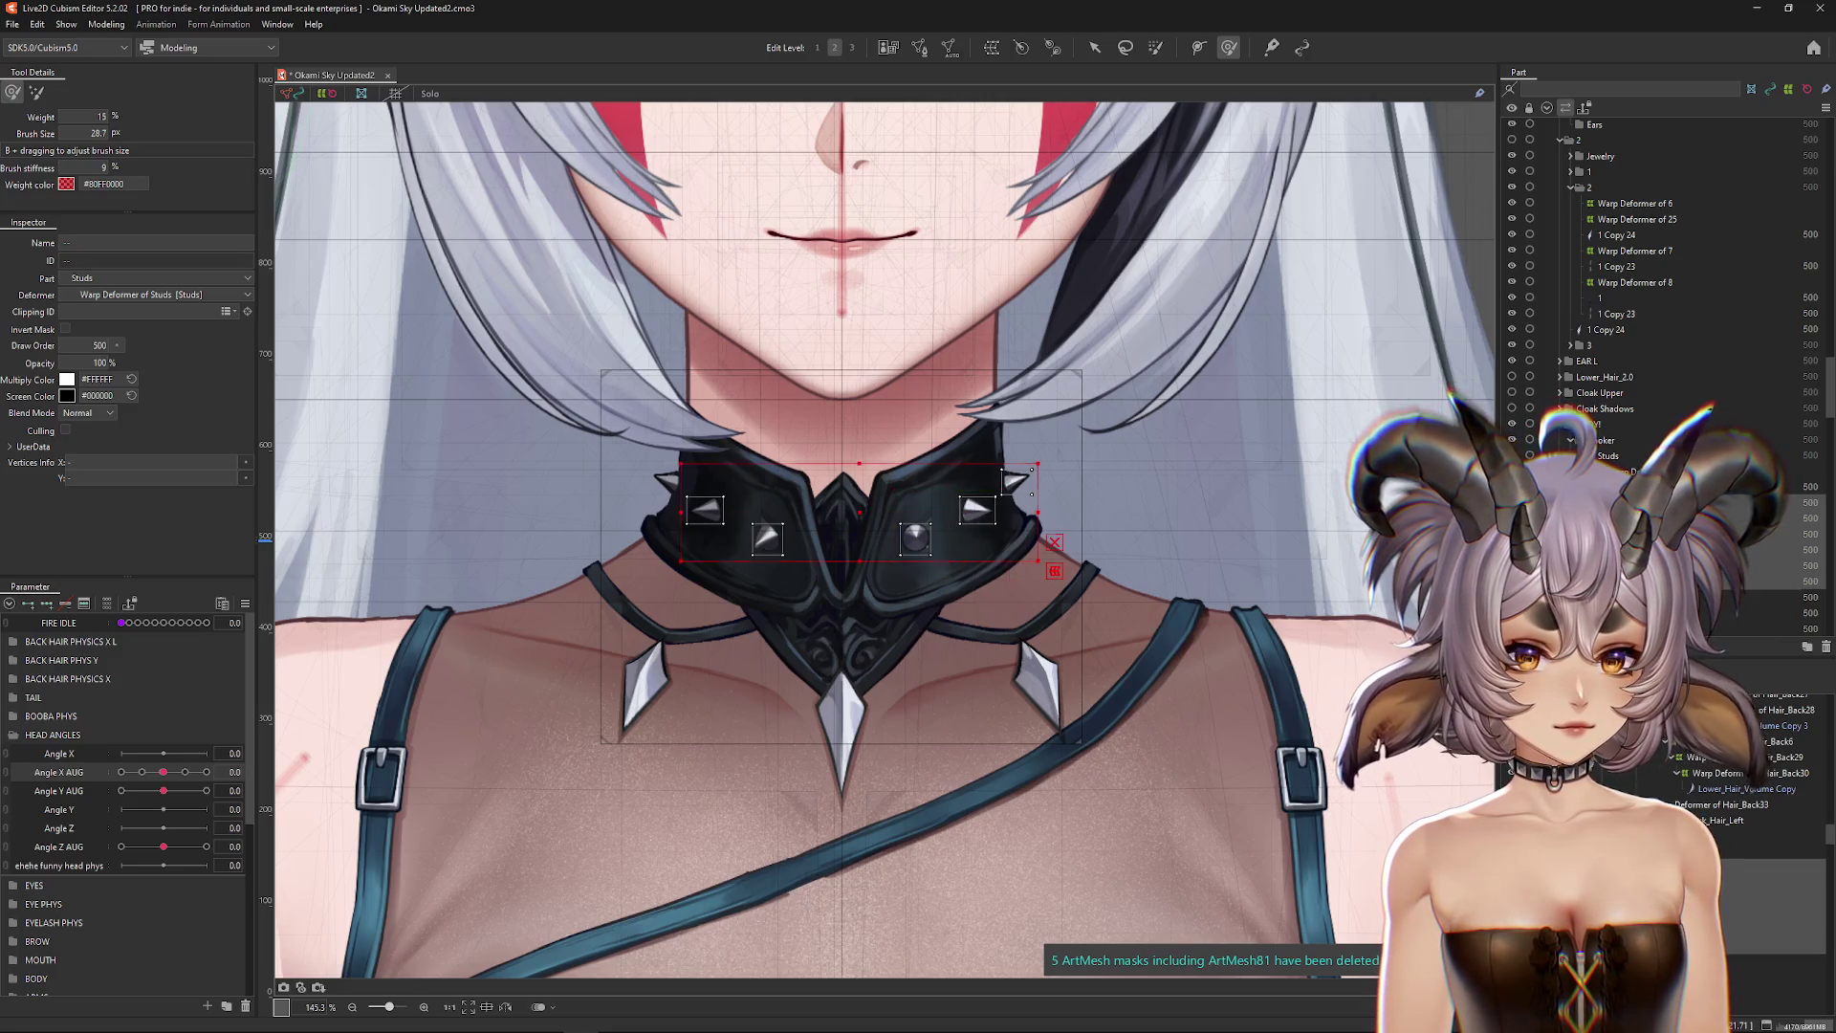
pyautogui.hotkey('ctrl', 'h')
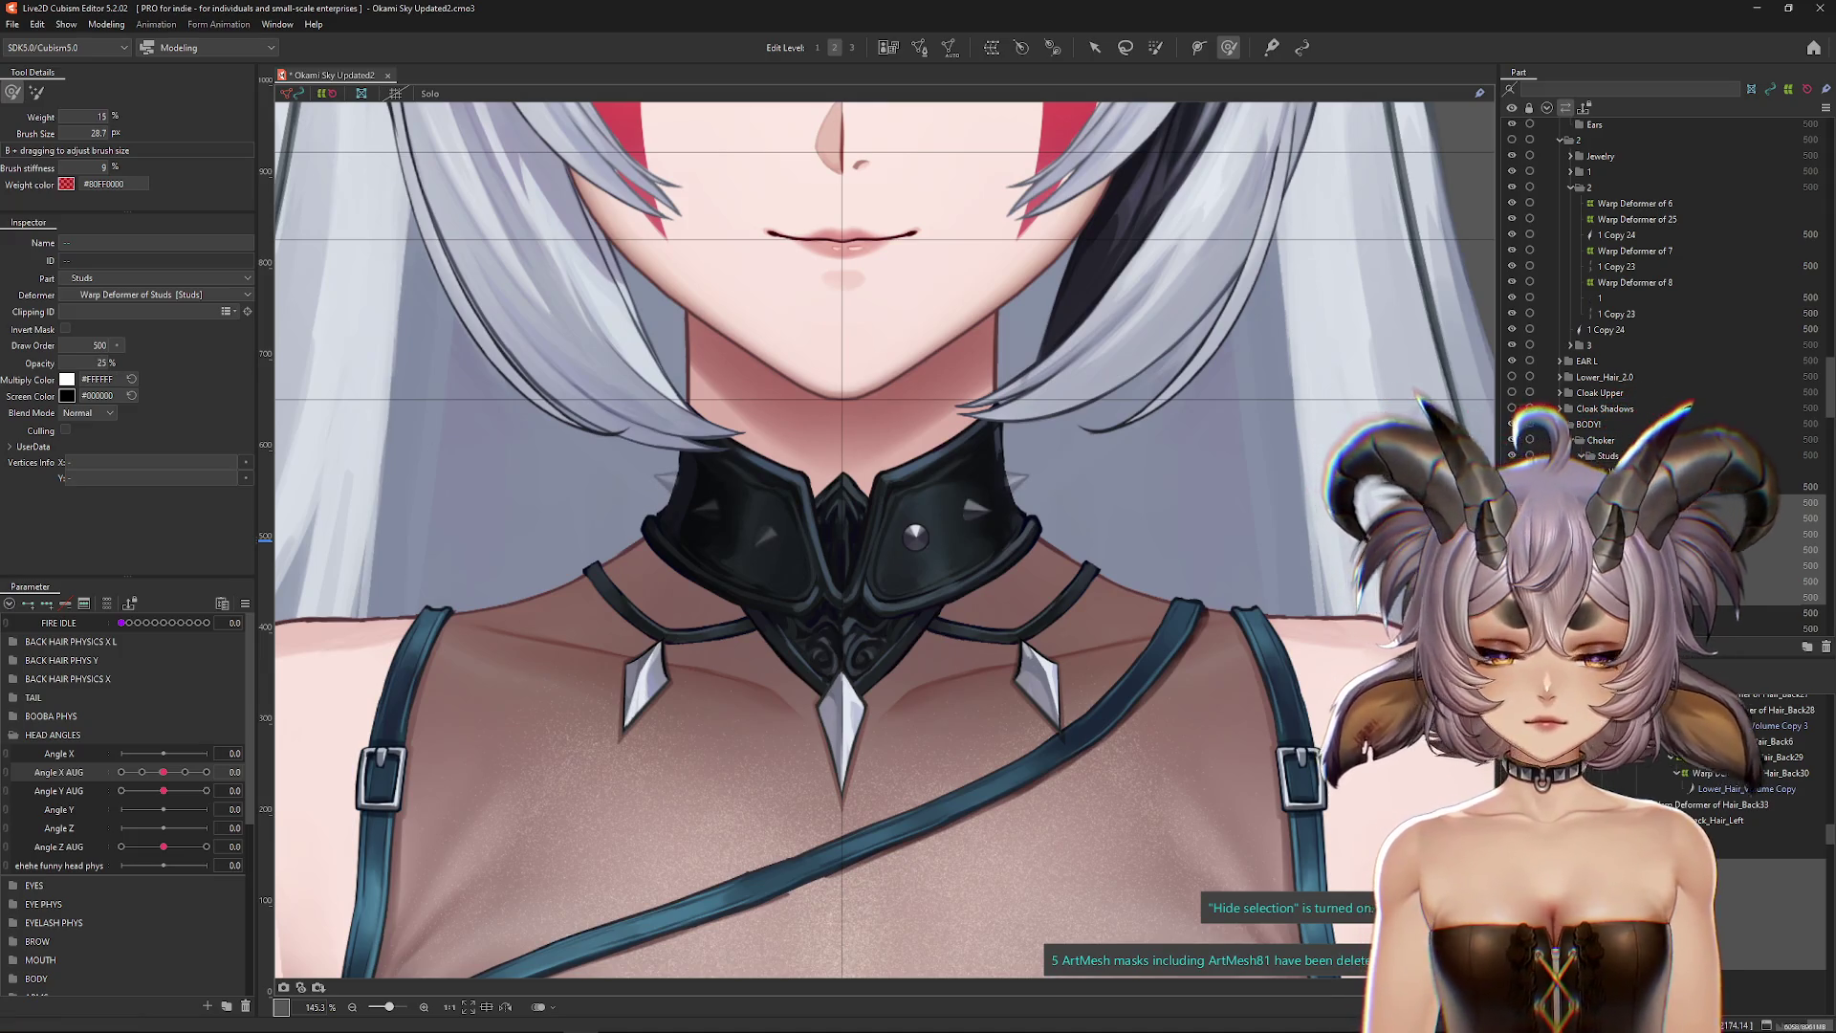
pyautogui.click(1711, 836)
pyautogui.moveTo(163, 771)
pyautogui.mouseDown()
pyautogui.moveTo(196, 773)
pyautogui.moveTo(158, 782)
pyautogui.mouseUp()
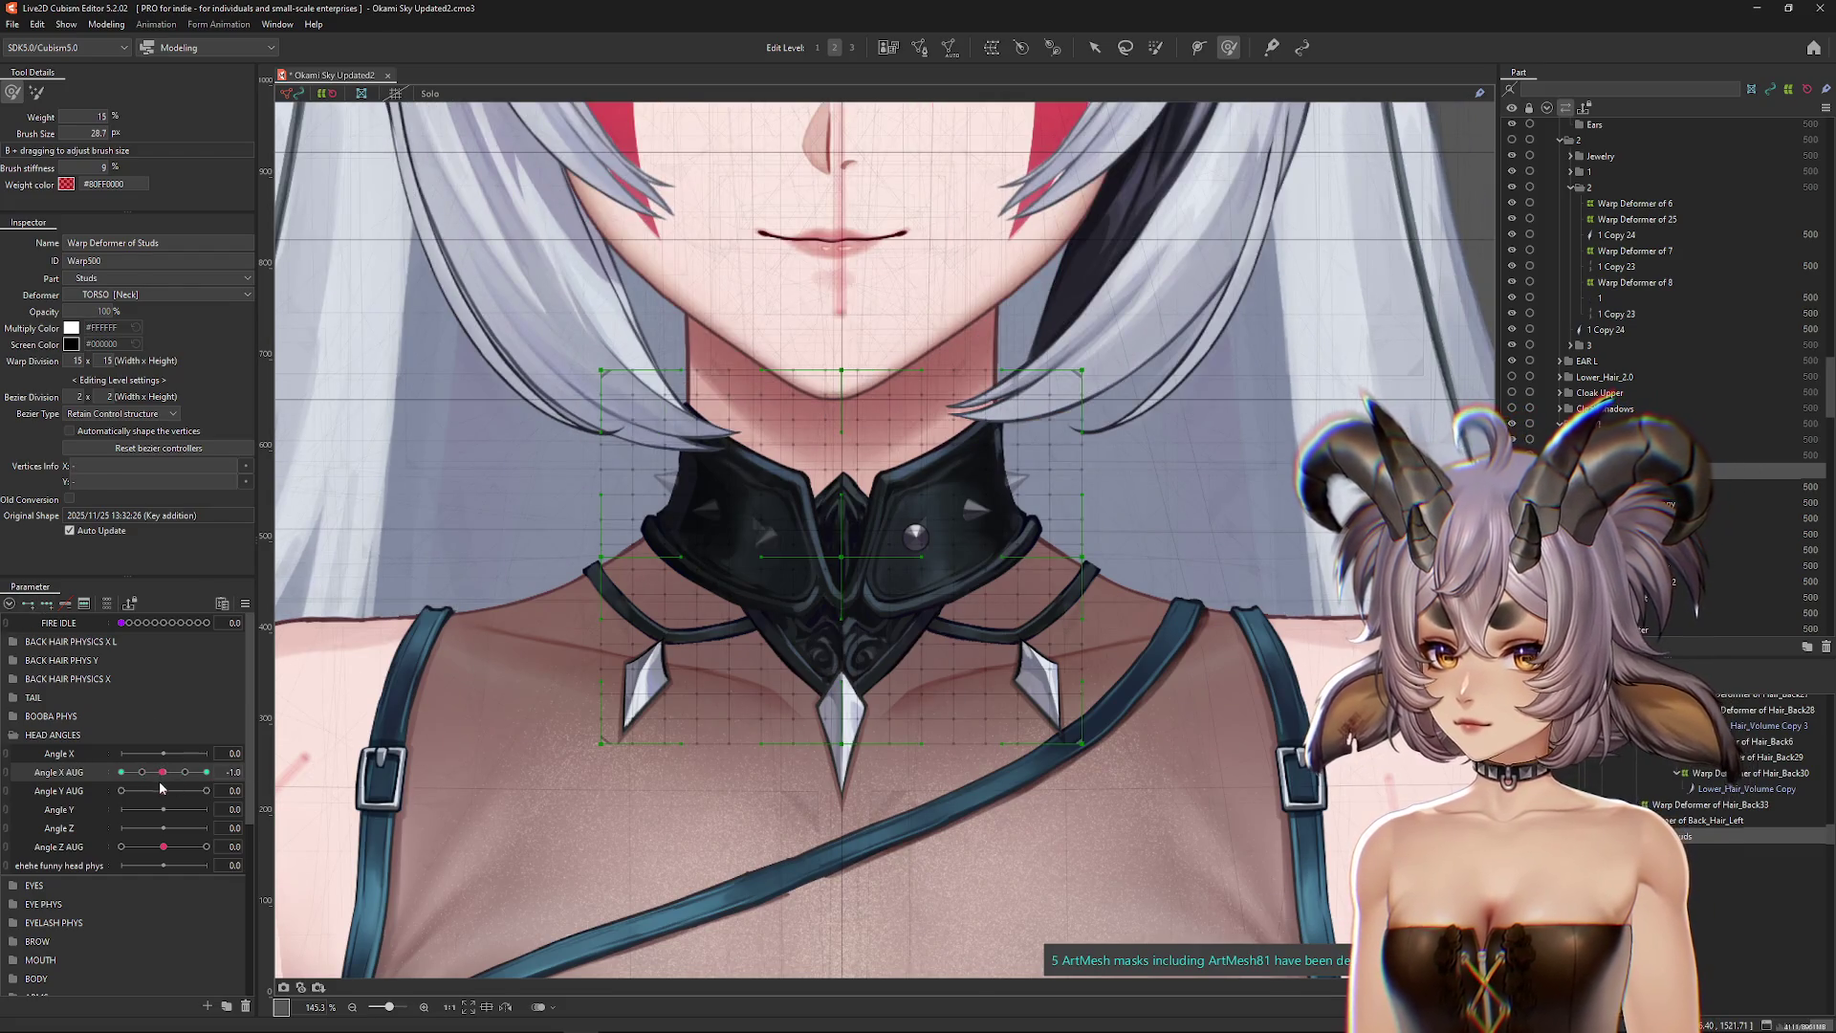
# Step: Add an Angle X AUG key at 30 and shift the studs warp grid to follow the turn
pyautogui.click(206, 771)
pyautogui.moveTo(867, 587)
pyautogui.mouseDown()
pyautogui.moveTo(890, 676)
pyautogui.moveTo(860, 617)
pyautogui.moveTo(892, 520)
pyautogui.moveTo(875, 660)
pyautogui.moveTo(861, 545)
pyautogui.moveTo(894, 608)
pyautogui.moveTo(892, 705)
pyautogui.mouseUp()
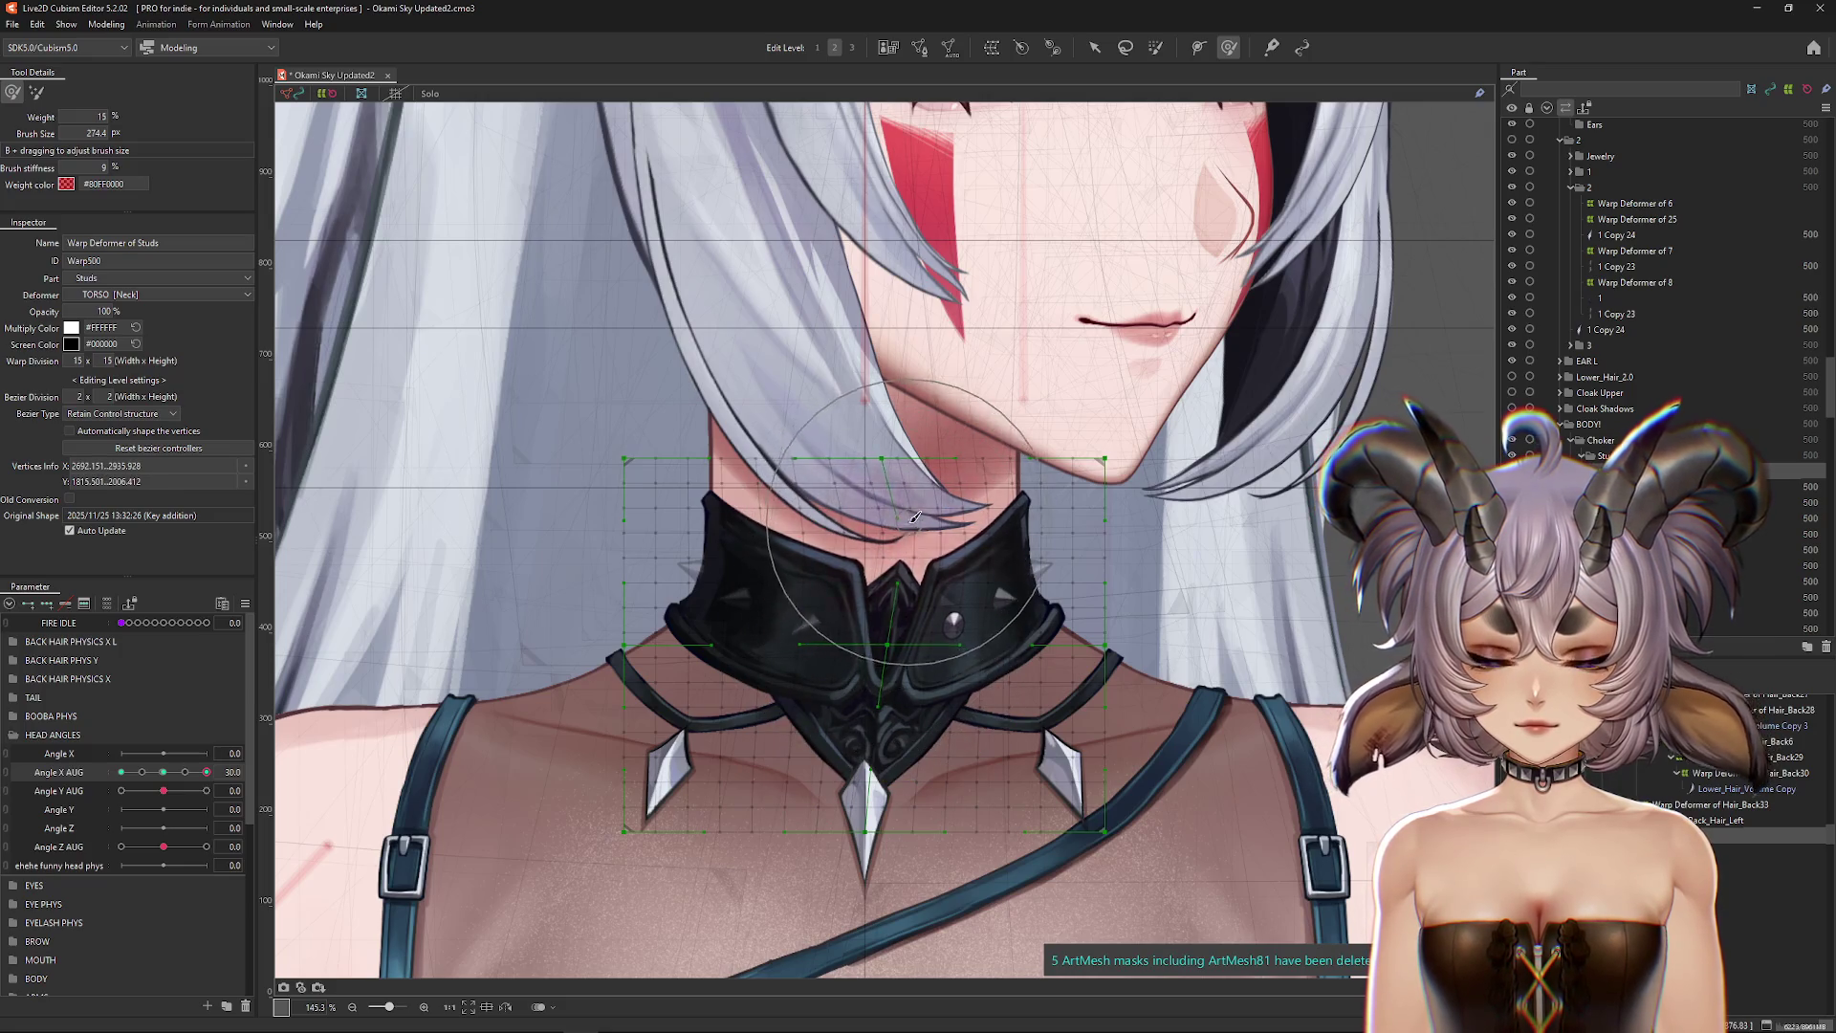
pyautogui.press('Escape')
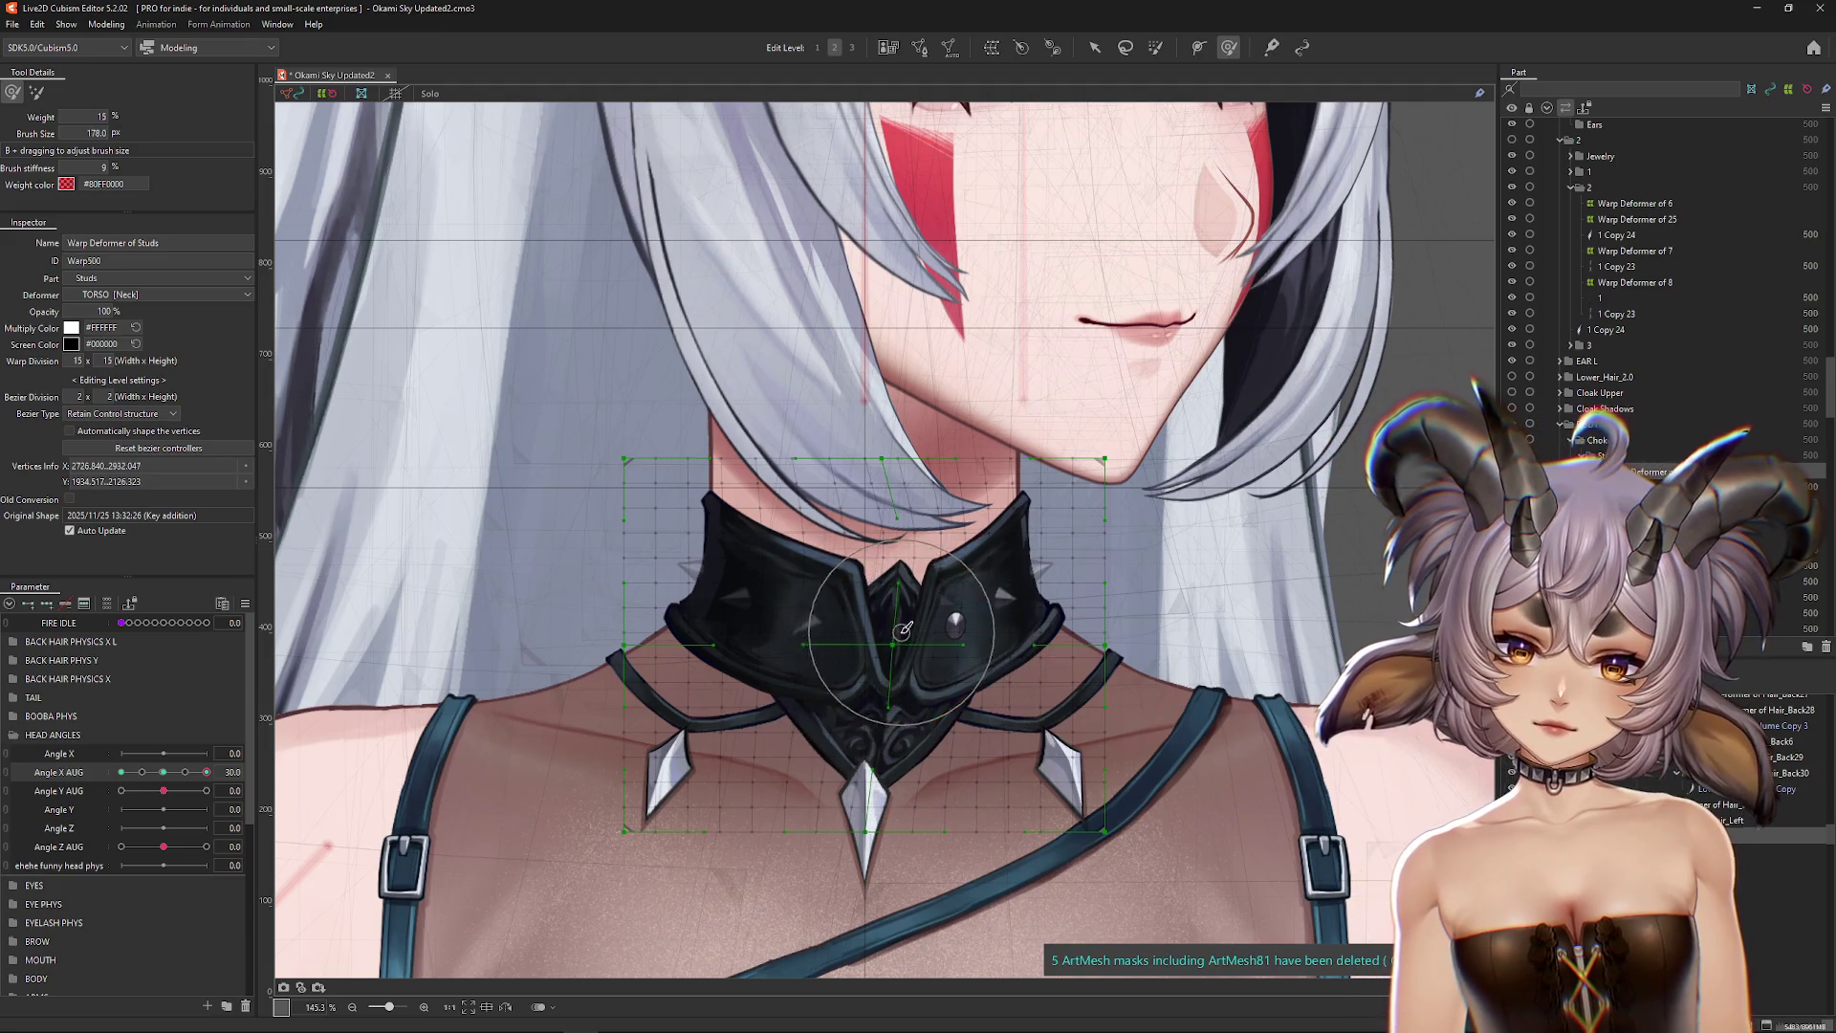
pyautogui.moveTo(860, 349)
pyautogui.mouseDown()
pyautogui.moveTo(932, 419)
pyautogui.moveTo(862, 641)
pyautogui.mouseUp()
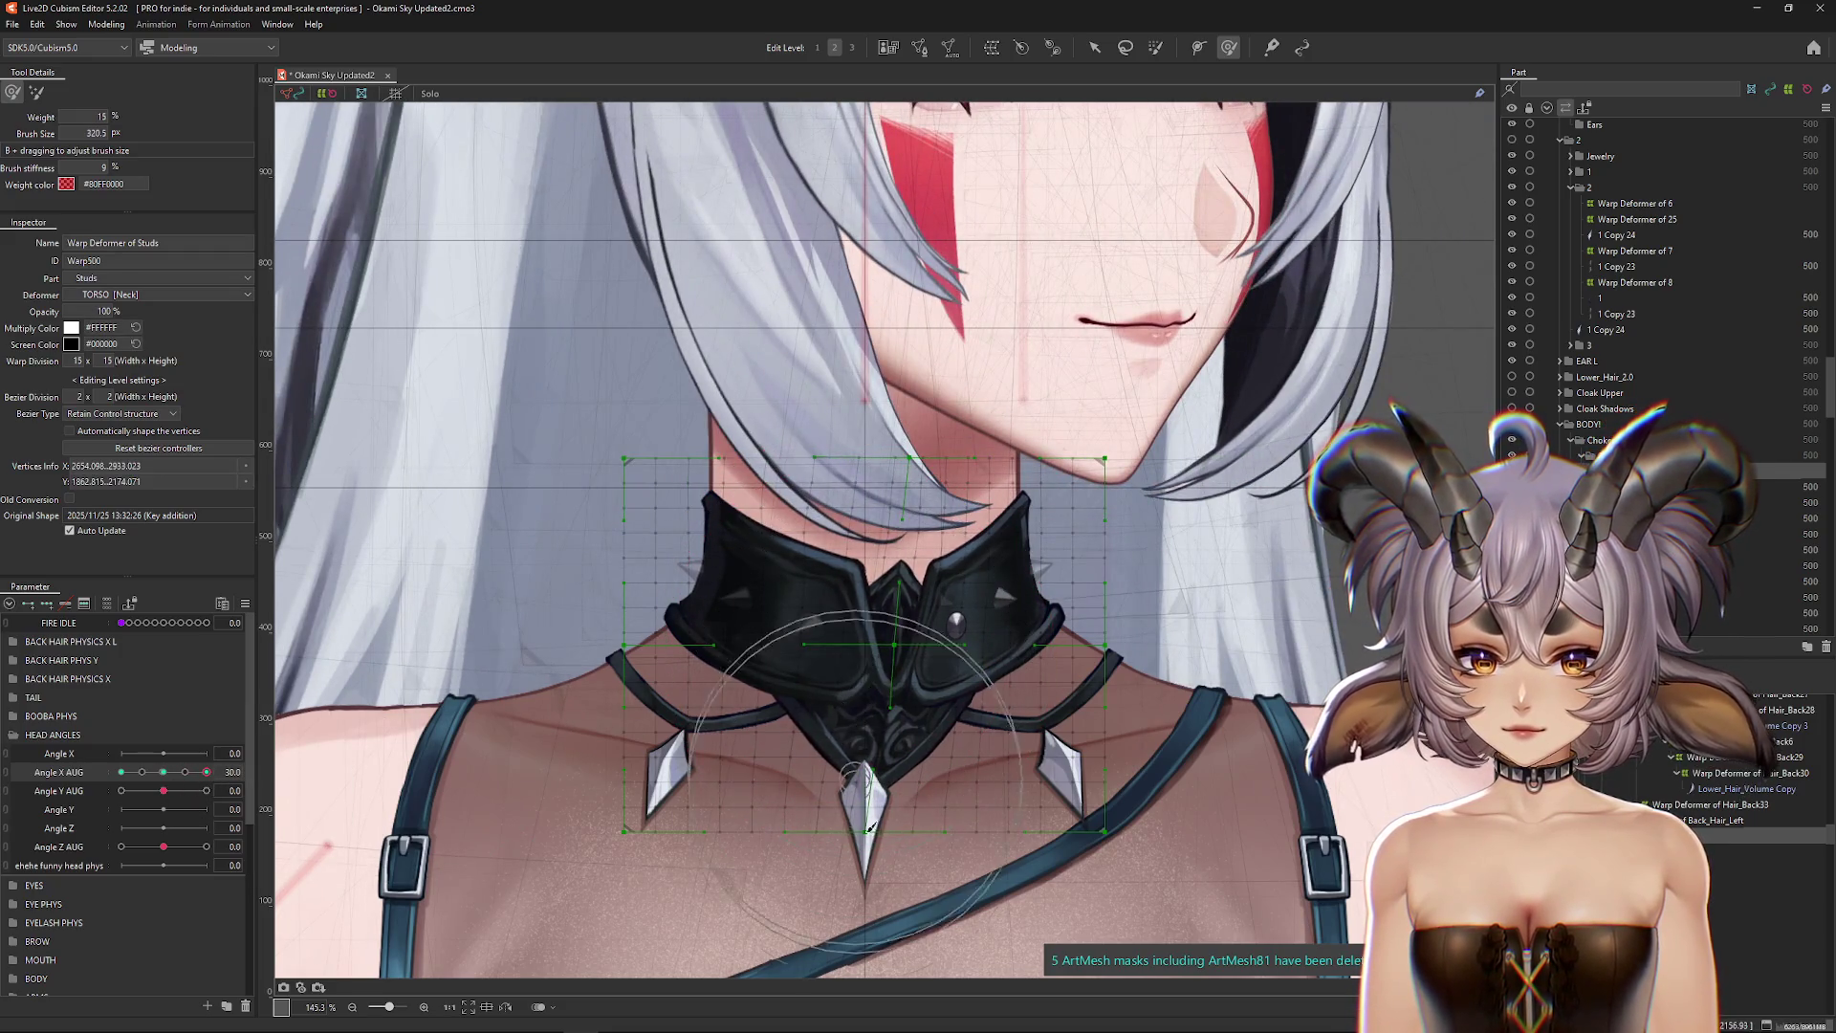
pyautogui.moveTo(865, 814); pyautogui.dragTo(870, 849)
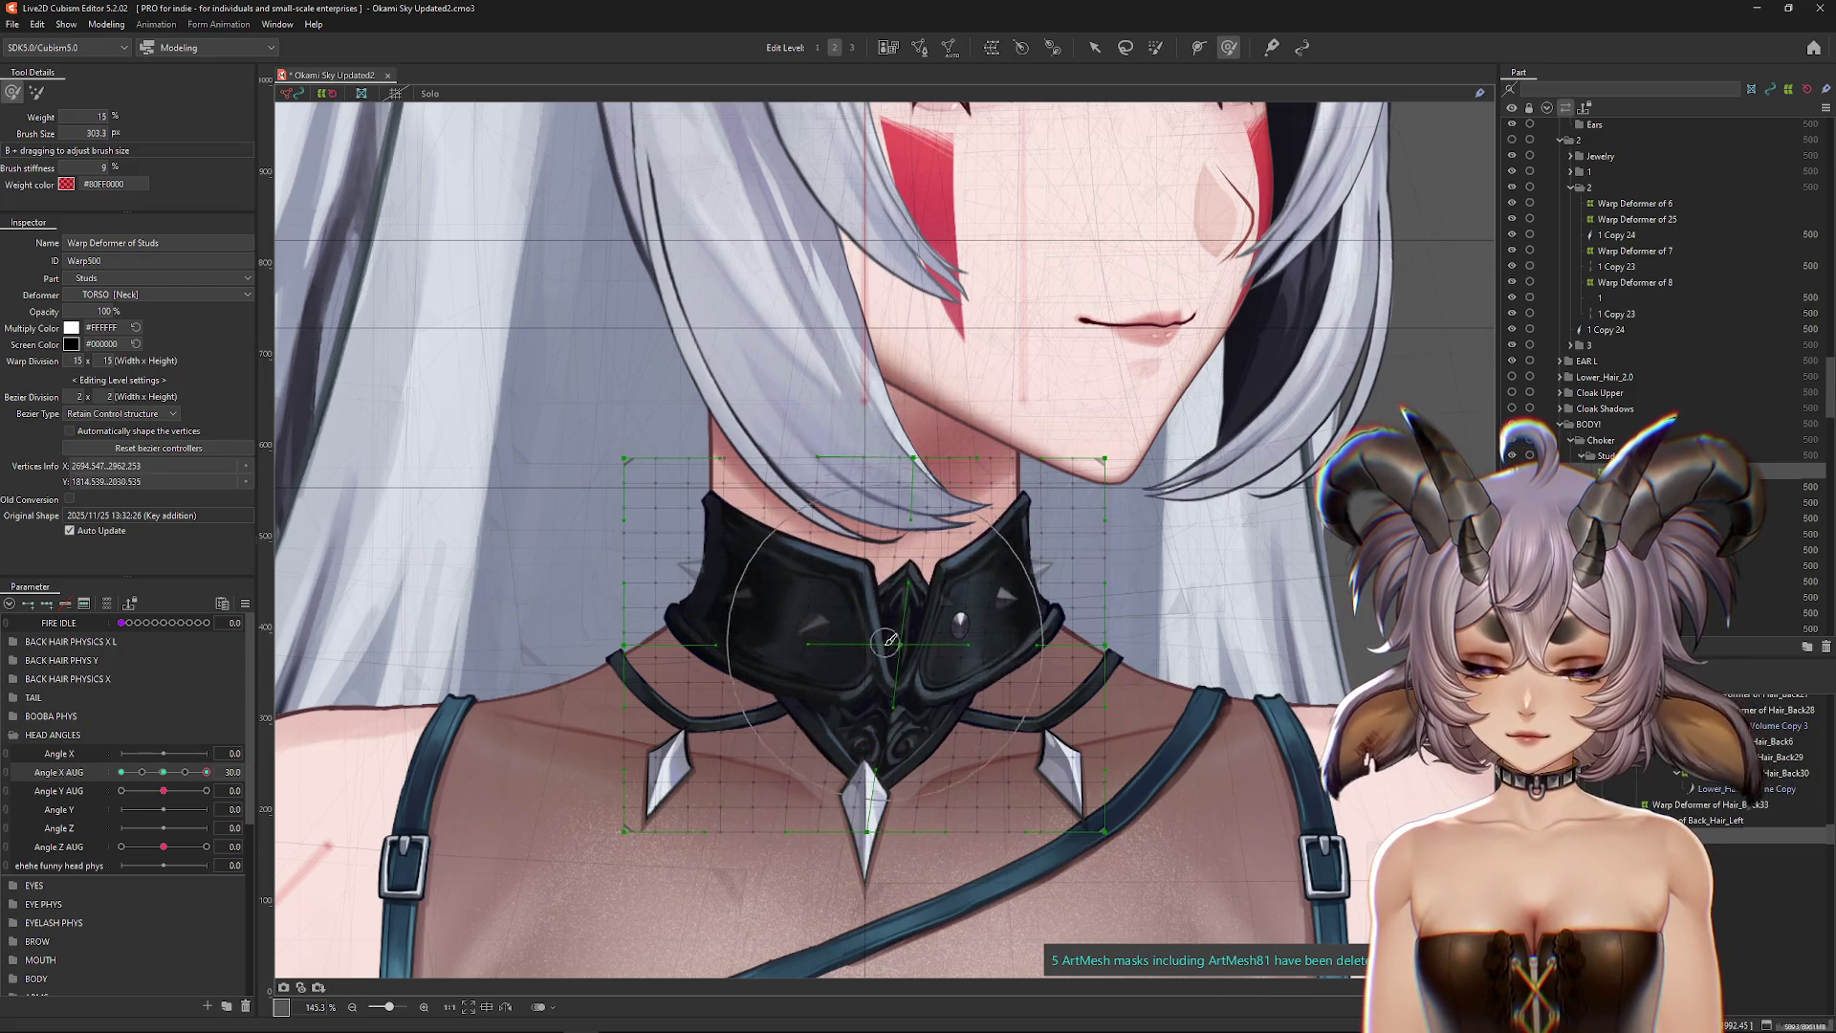
# Step: Refine the warp grid along the collar with a resized deform brush, hiding selection to check
pyautogui.moveTo(881, 532)
pyautogui.mouseDown()
pyautogui.moveTo(927, 645)
pyautogui.moveTo(1045, 476)
pyautogui.mouseUp()
pyautogui.hotkey('ctrl', 'h')
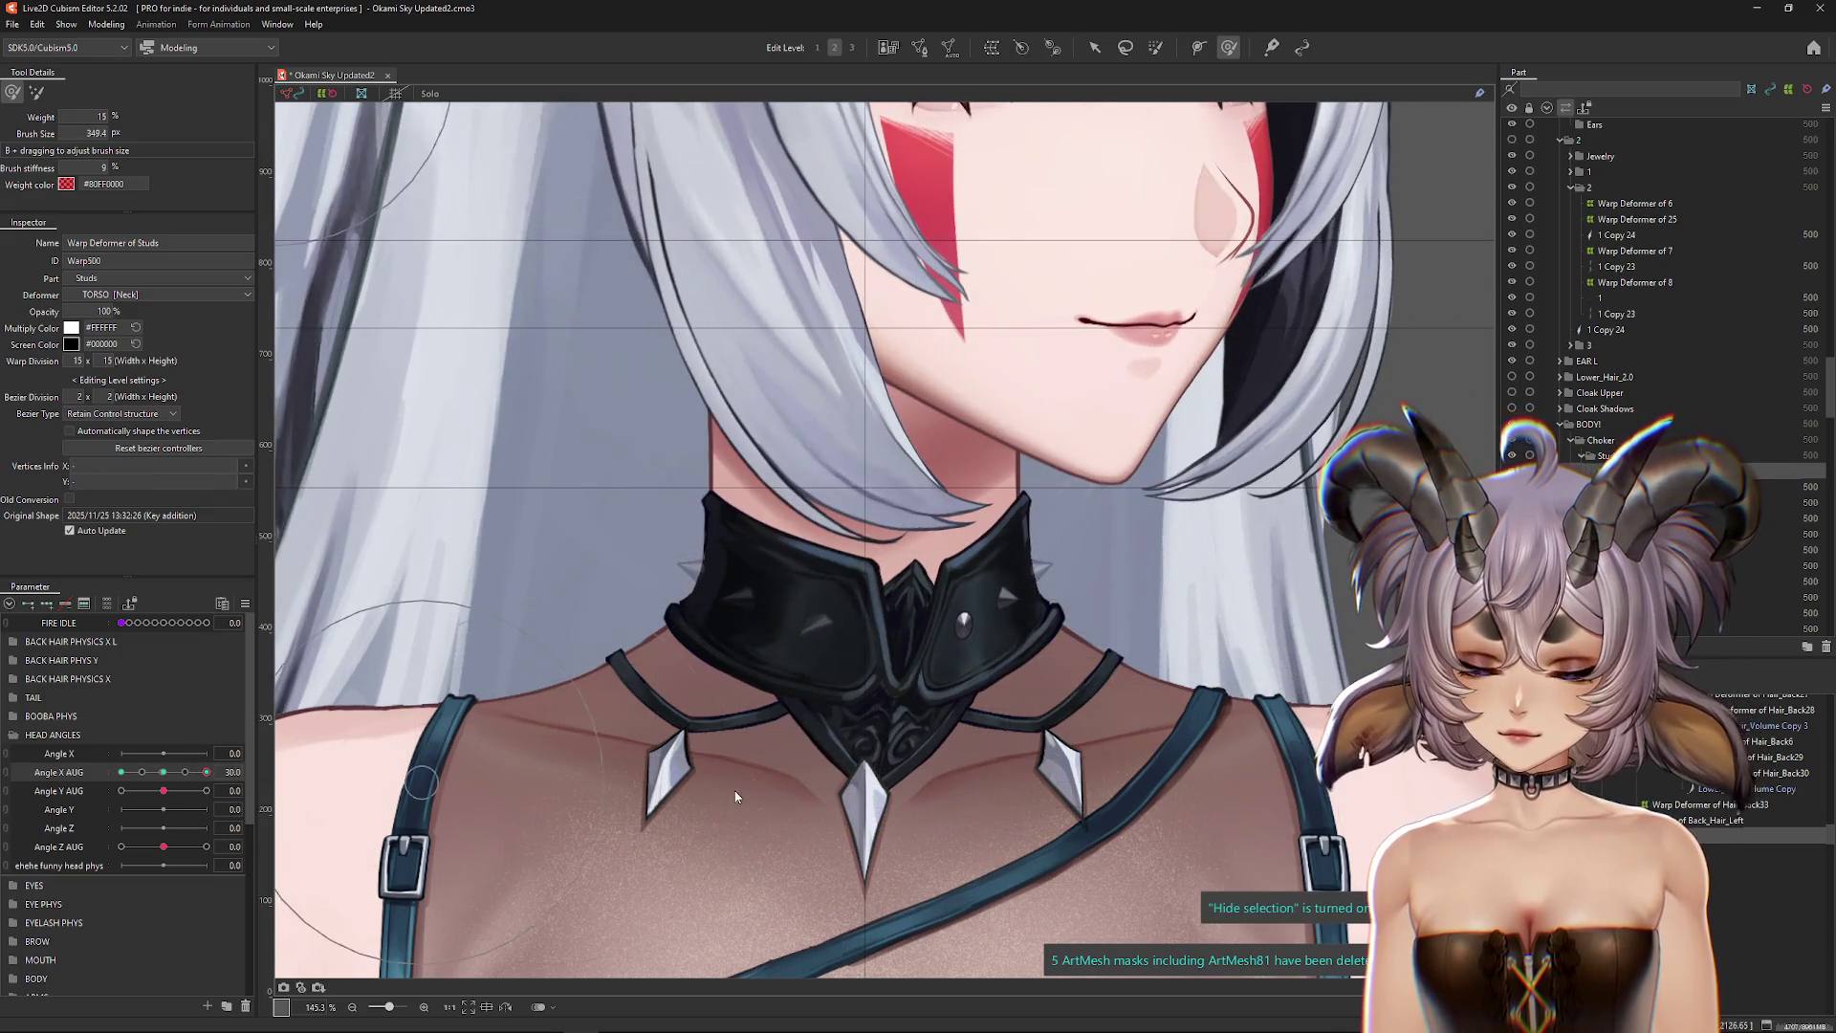
pyautogui.hotkey('ctrl', 'h')
pyautogui.moveTo(730, 792)
pyautogui.mouseDown()
pyautogui.moveTo(870, 818)
pyautogui.moveTo(902, 606)
pyautogui.mouseUp()
pyautogui.moveTo(885, 505); pyautogui.dragTo(885, 498)
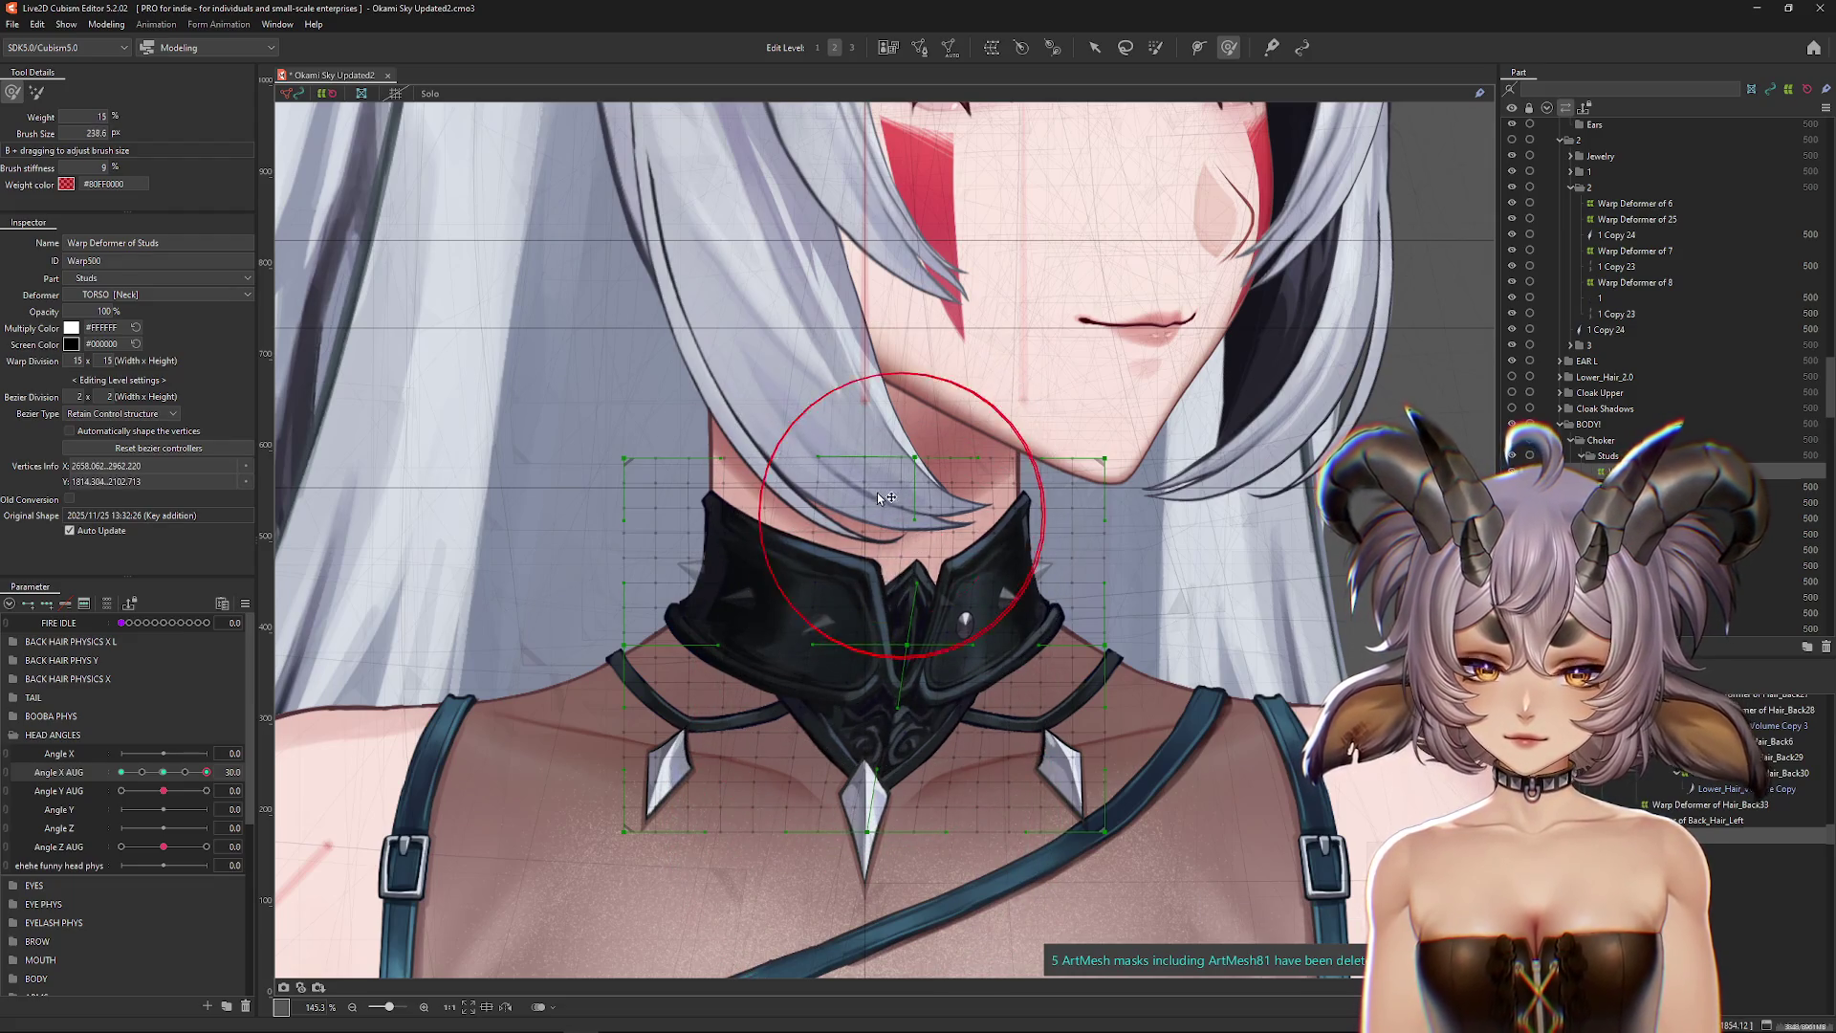
pyautogui.hotkey('ctrl', 'h')
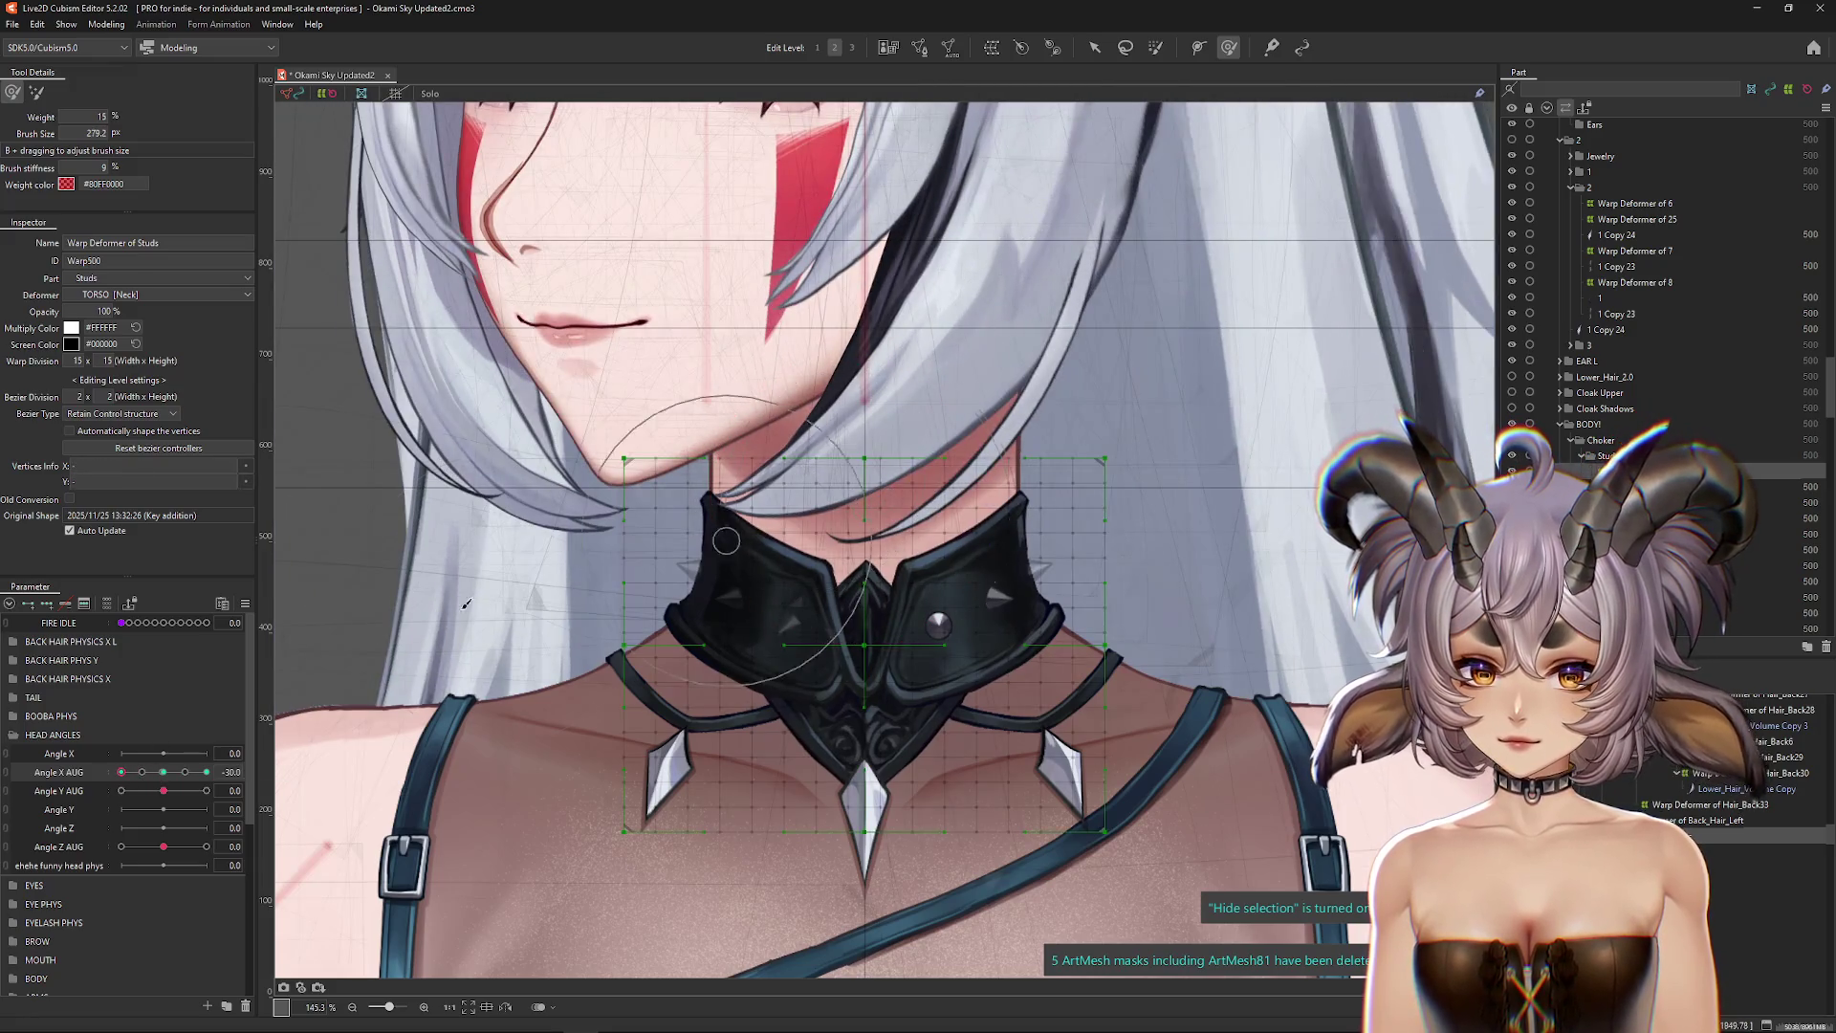
# Step: Reflect Motion on Angle X AUG to mirror the studs warp to the opposite side
pyautogui.click(206, 771)
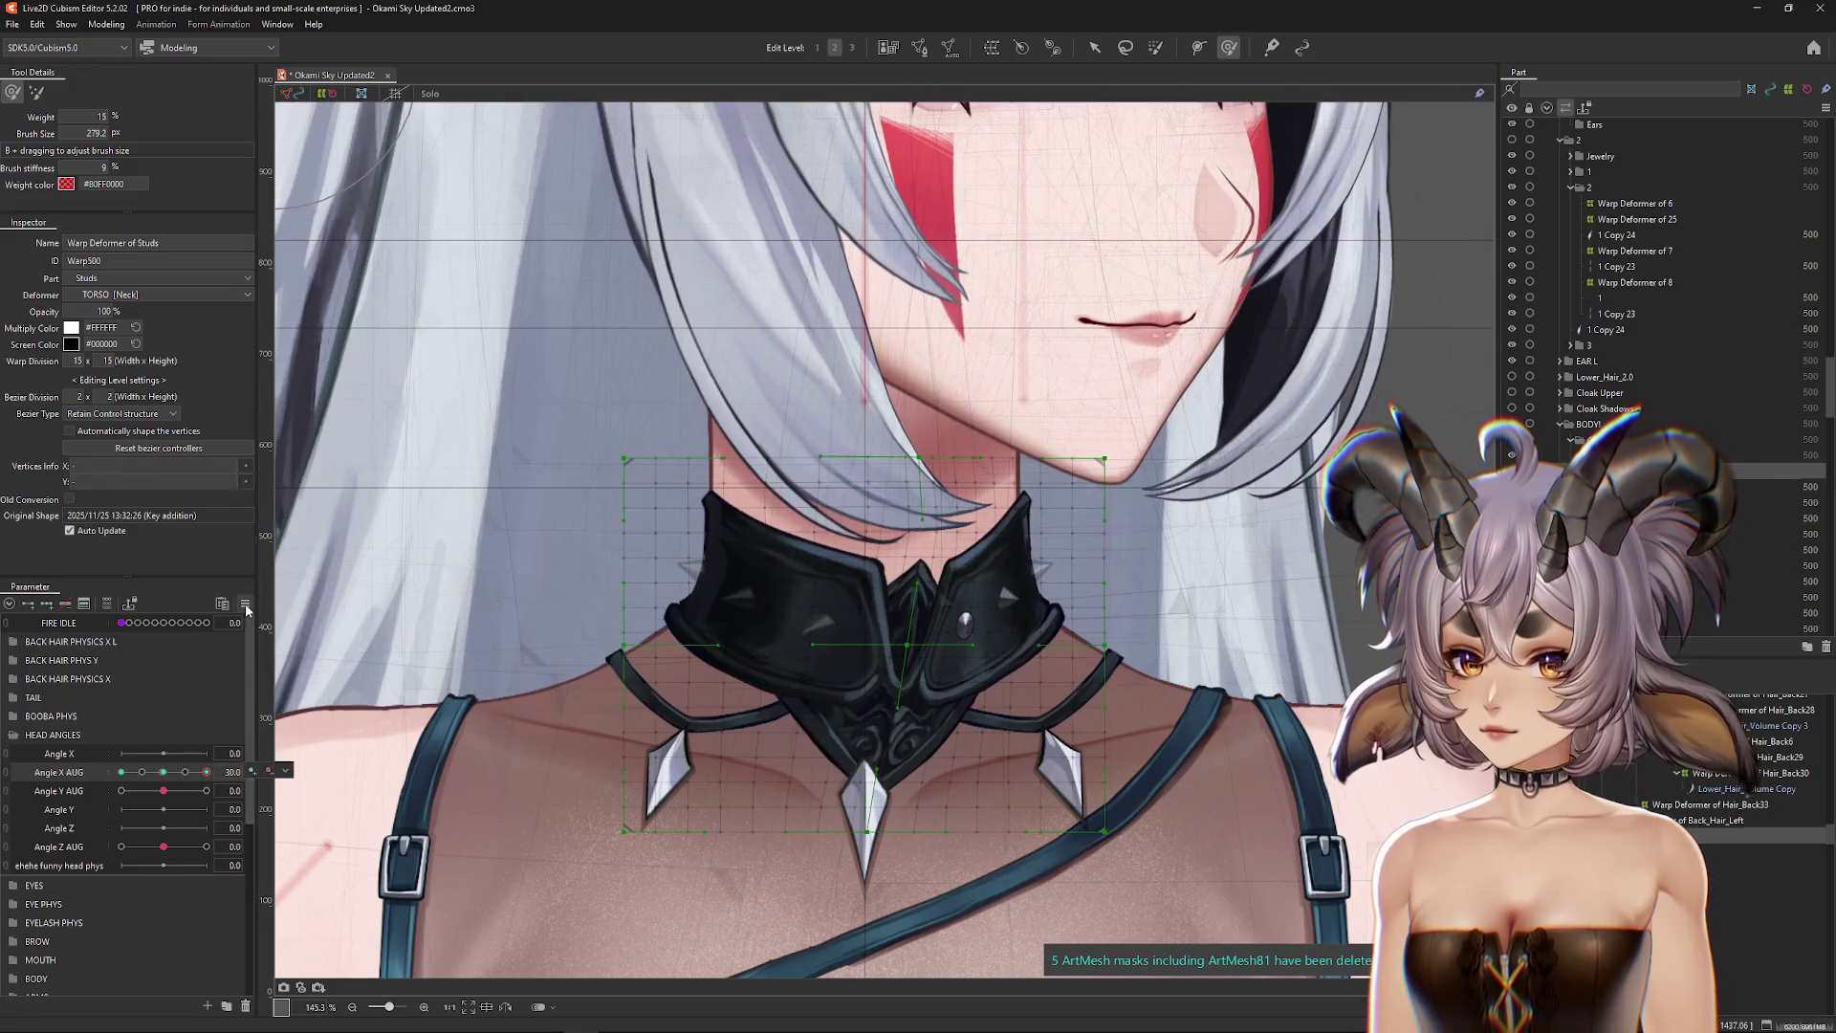
pyautogui.click(245, 603)
pyautogui.click(309, 719)
pyautogui.click(885, 643)
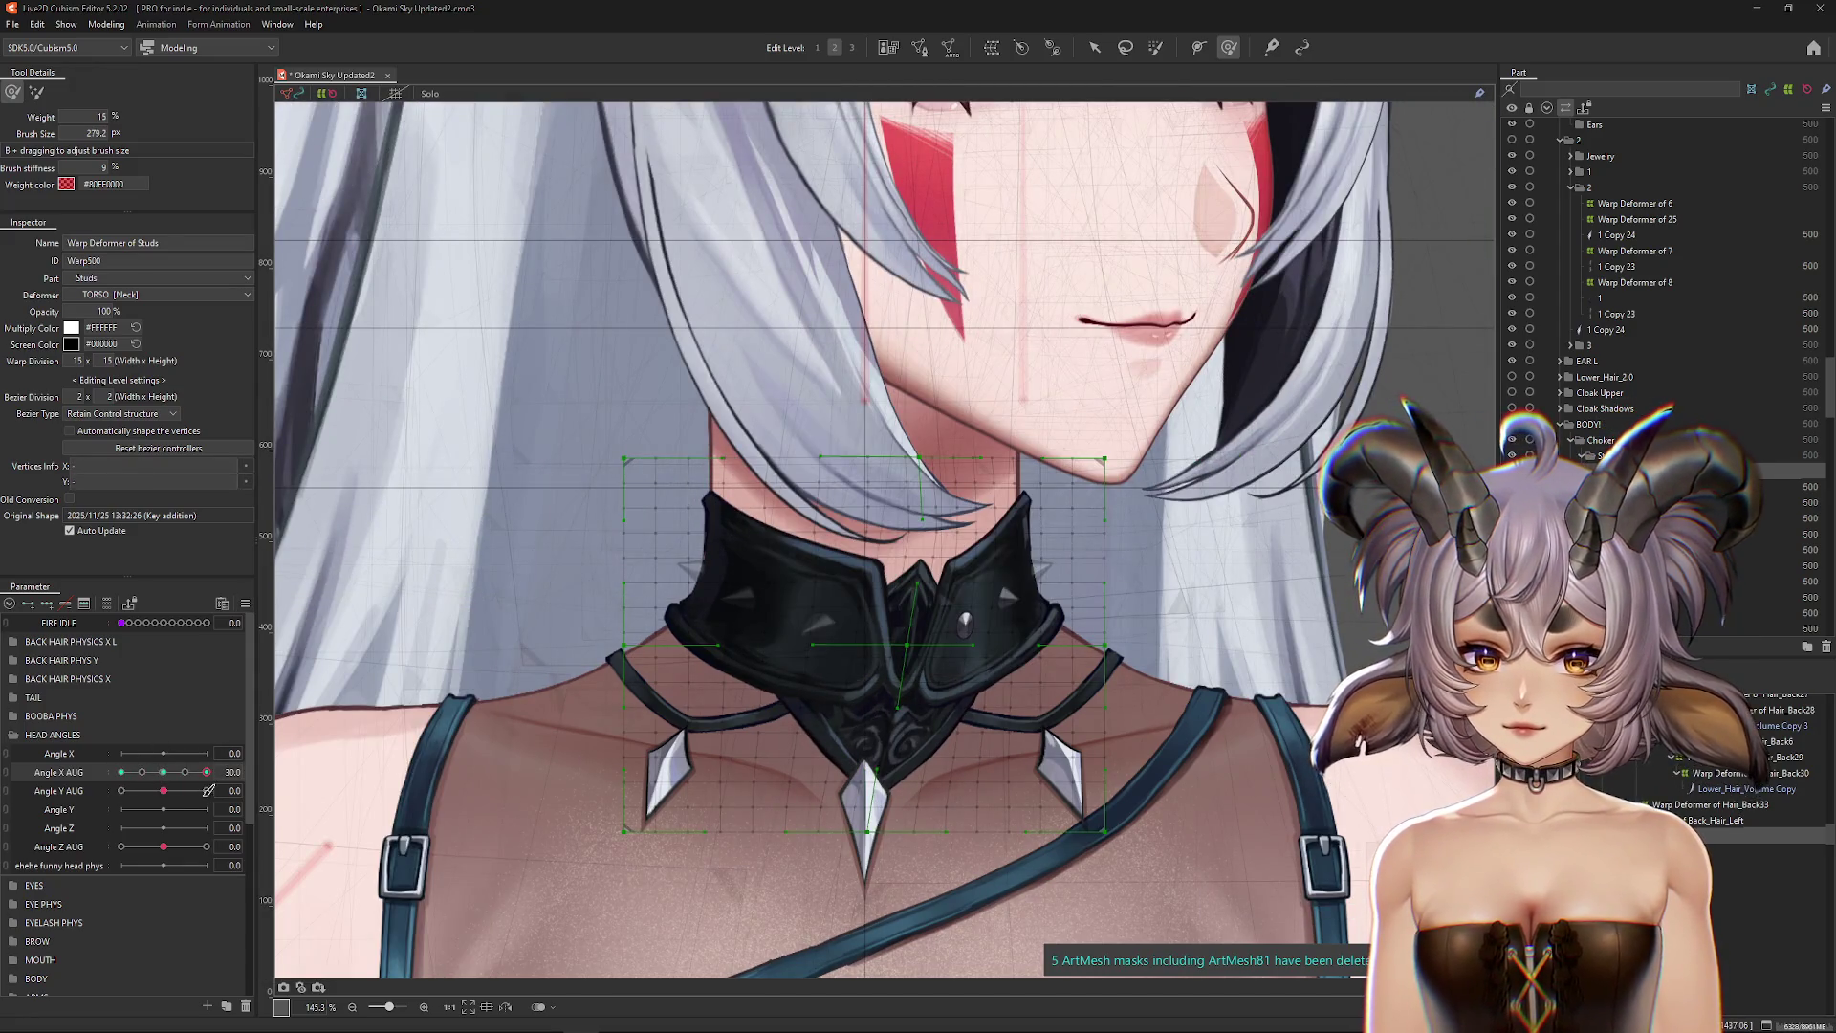
pyautogui.click(120, 772)
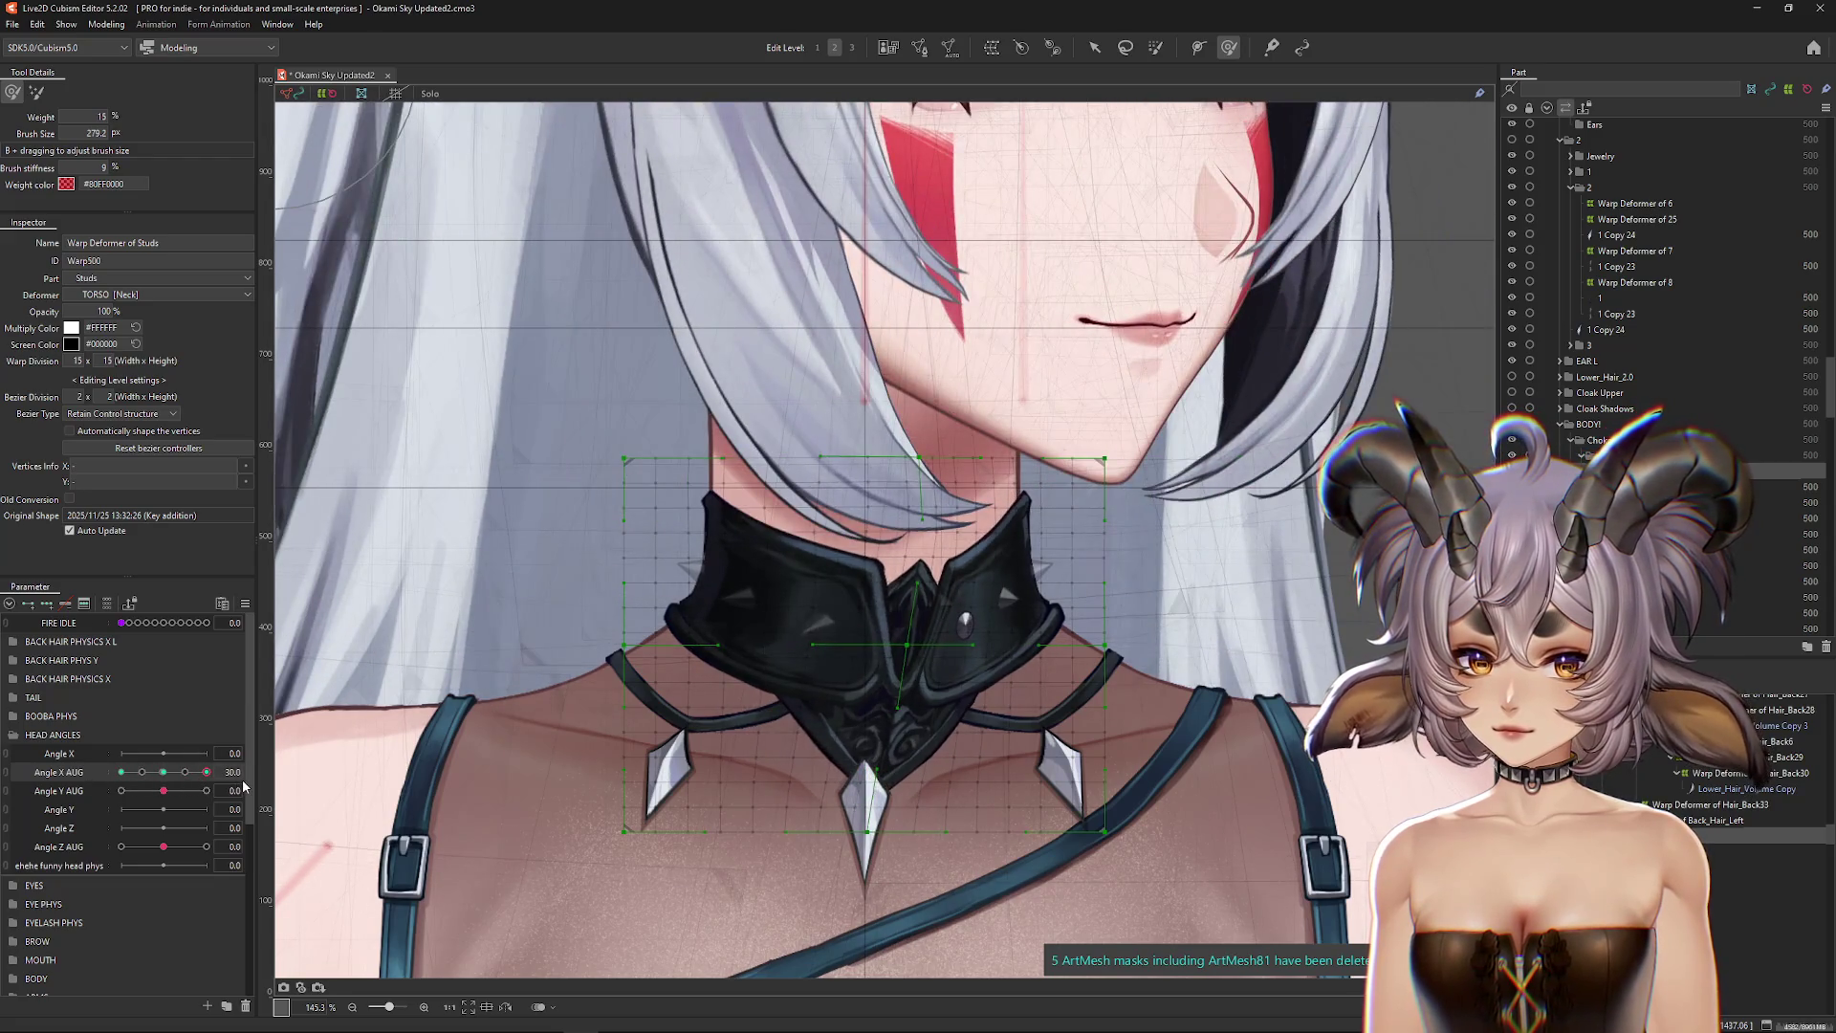
# Step: Hide the warp grid, switch deform brush, and scrub Angle X AUG partway before returning to front
pyautogui.scroll(-4, 462, 723)
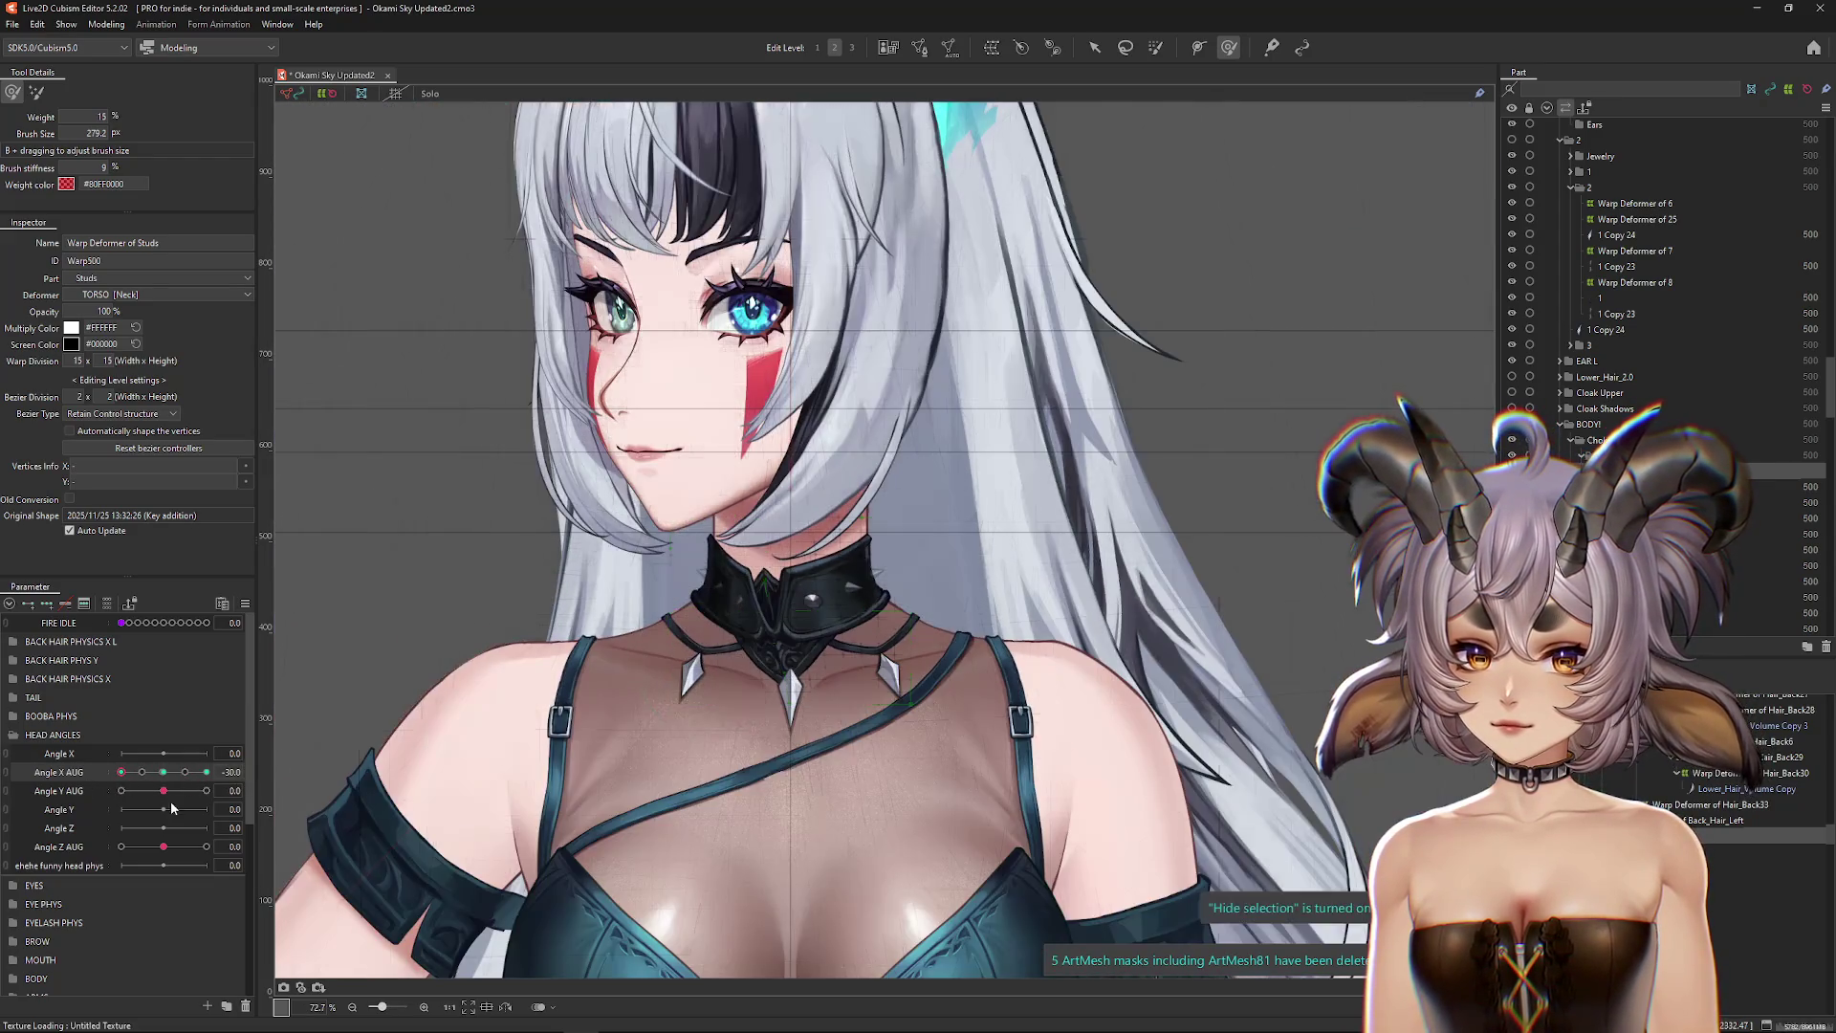
pyautogui.press('h')
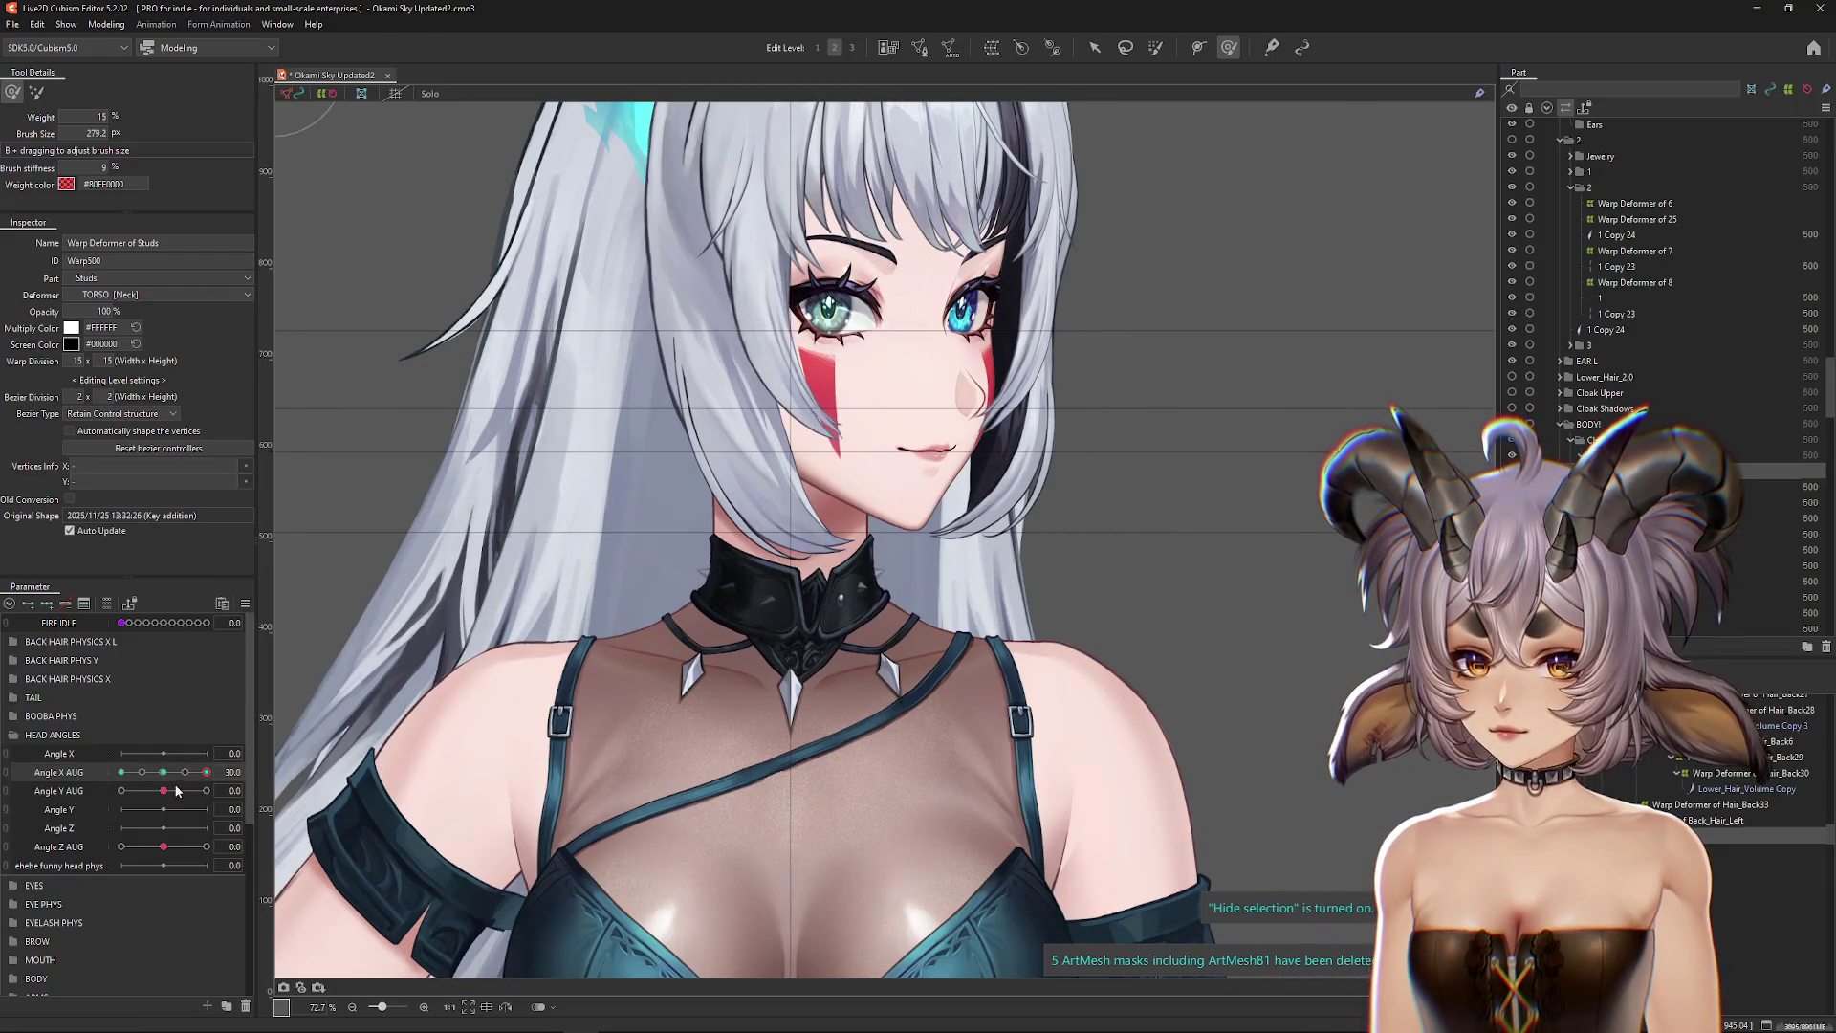
pyautogui.click(37, 91)
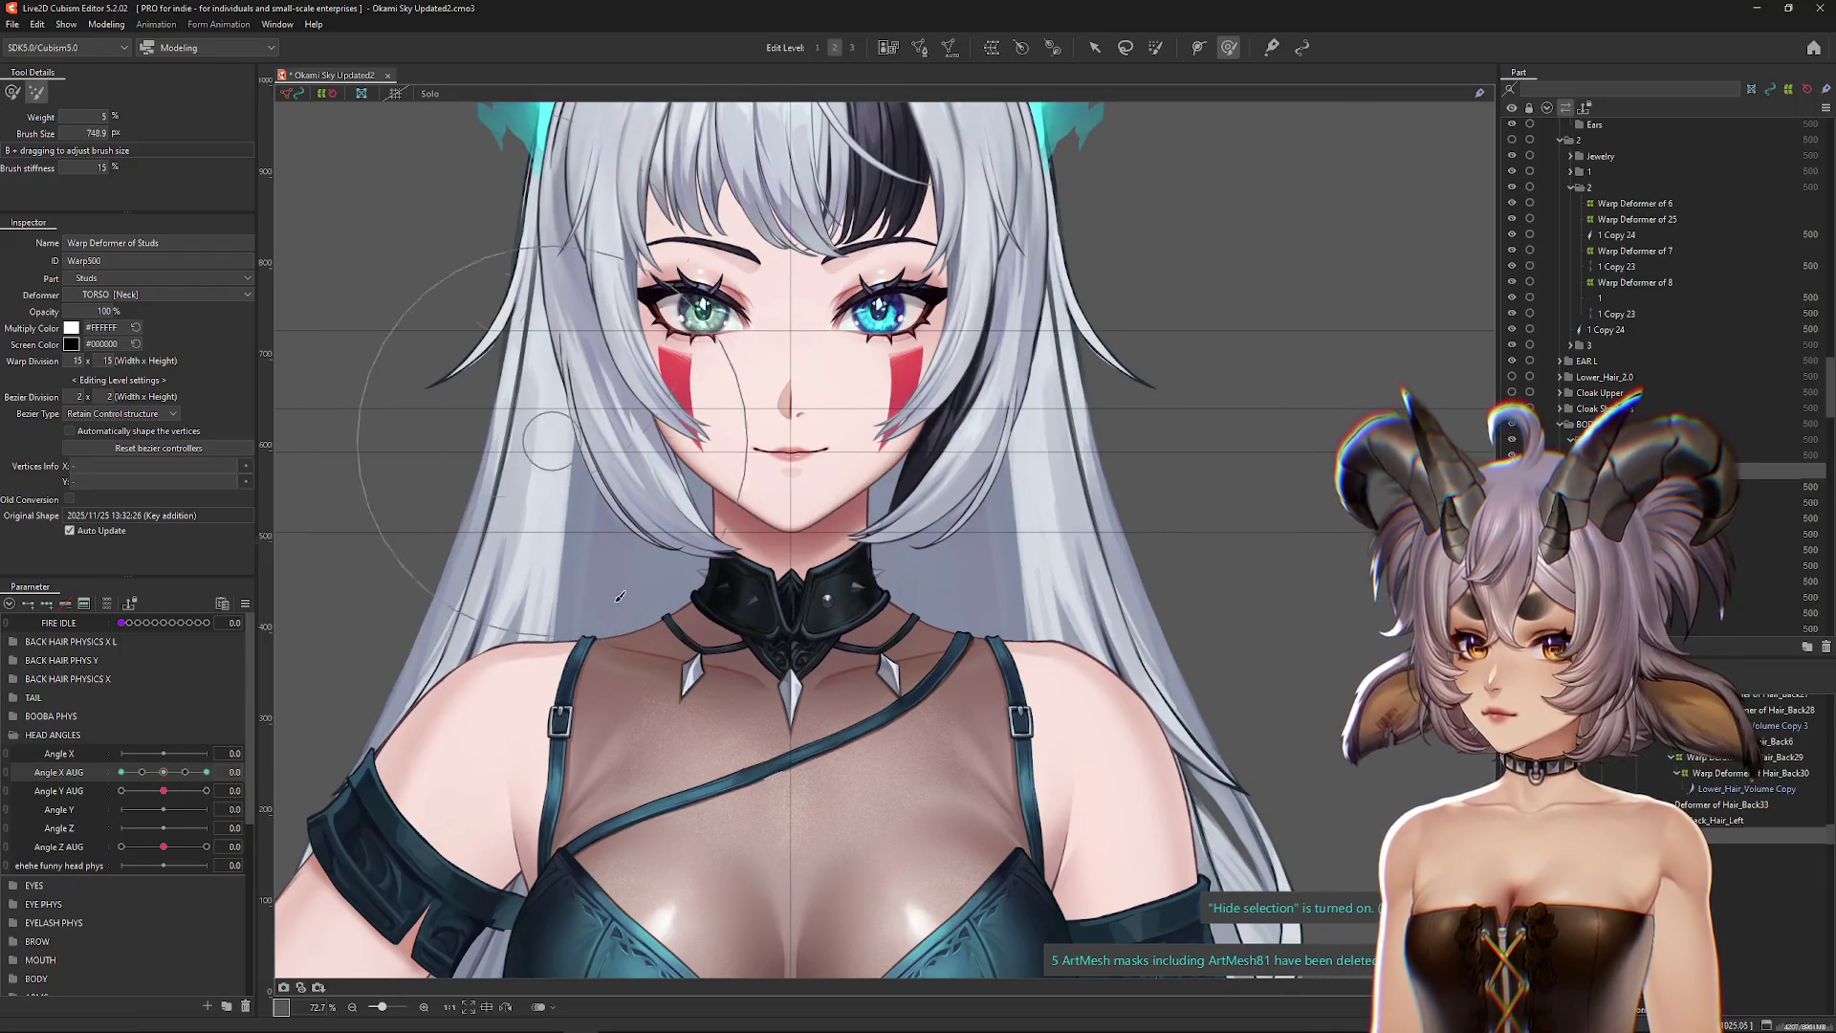
pyautogui.moveTo(164, 771)
pyautogui.mouseDown()
pyautogui.moveTo(206, 771)
pyautogui.moveTo(164, 771)
pyautogui.mouseUp()
pyautogui.scroll(3, 768, 718)
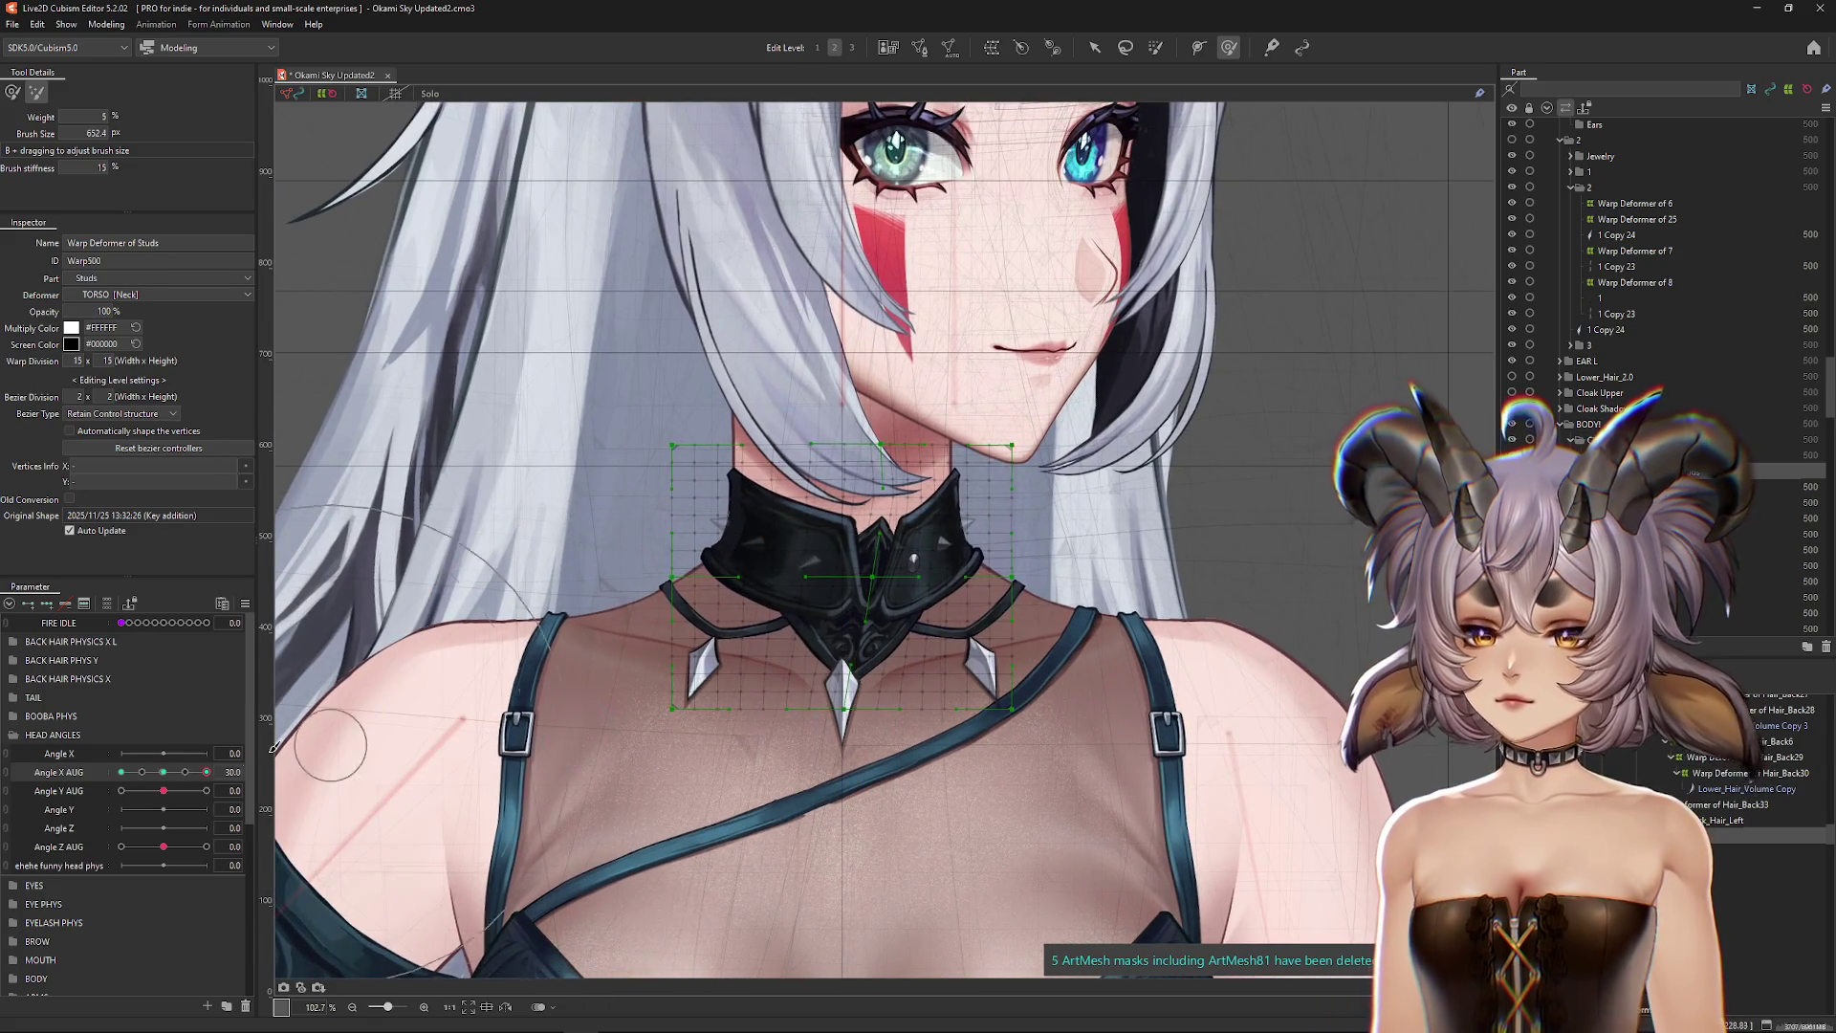
pyautogui.click(167, 777)
# Step: Swing the head fully between both sides of Angle X AUG to verify the studs follow the neck
pyautogui.hotkey('ctrl', 'h')
pyautogui.click(206, 772)
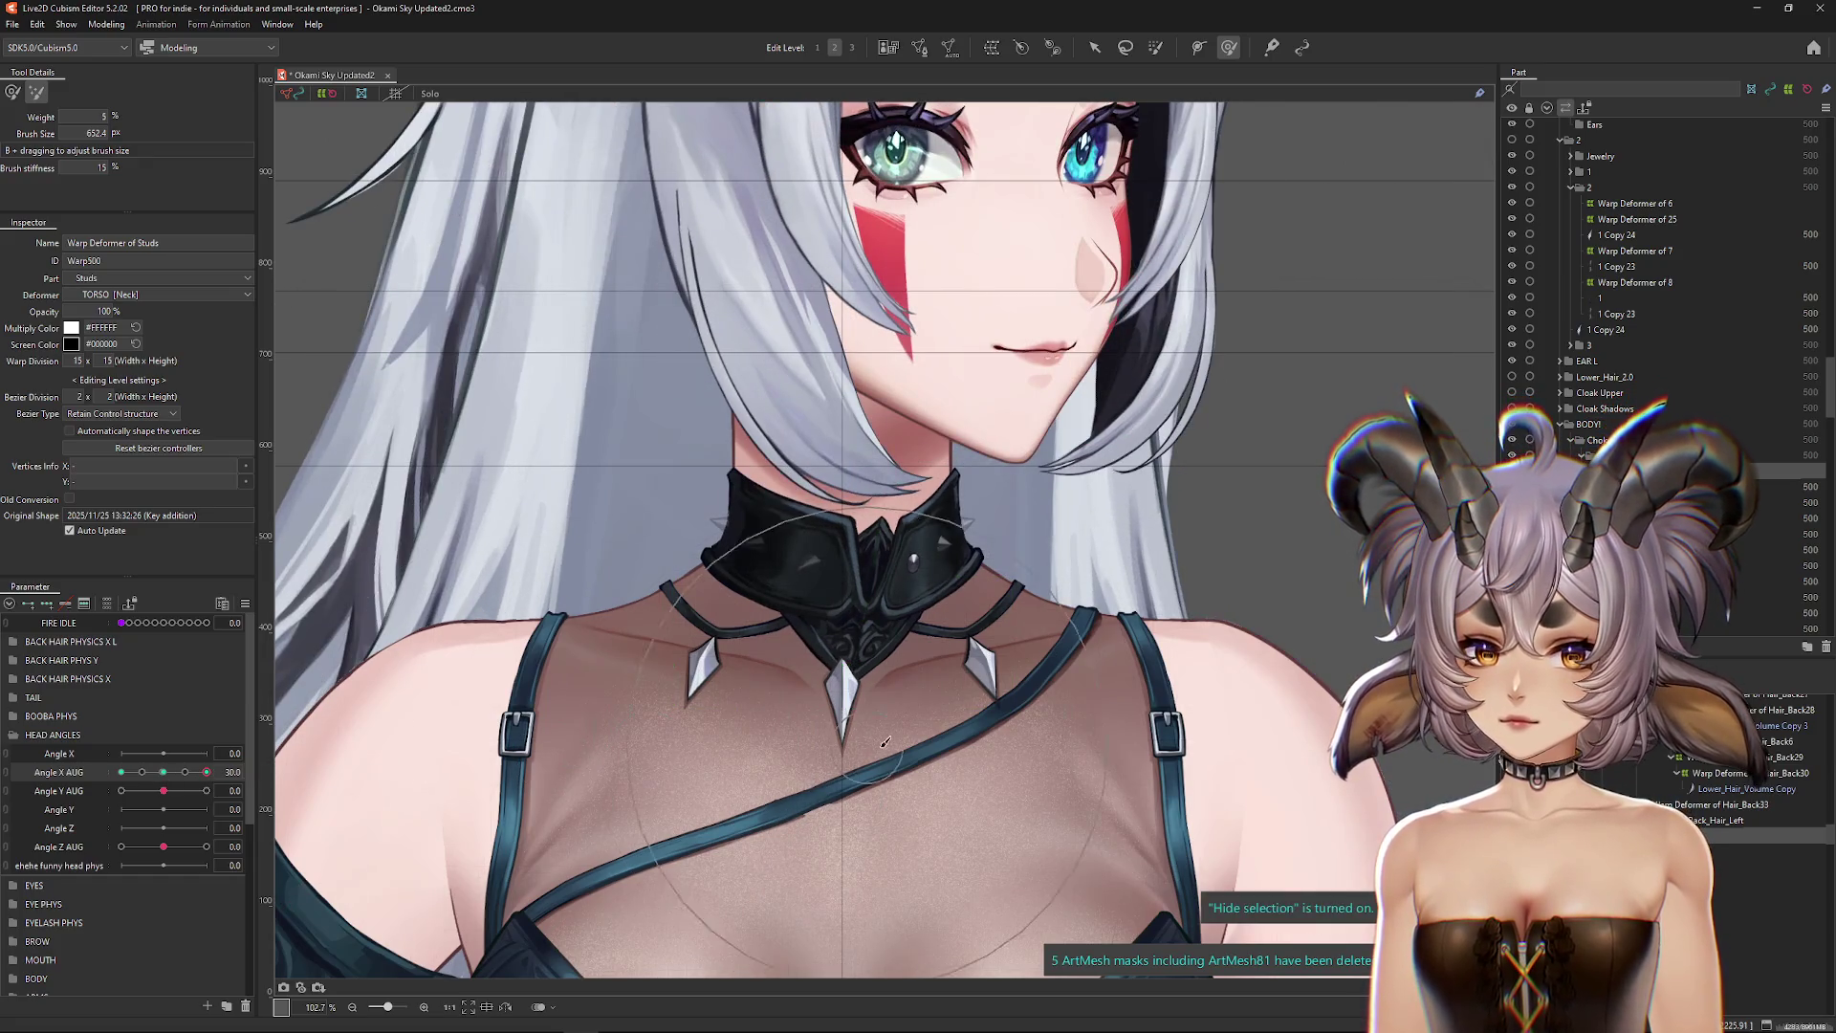
pyautogui.moveTo(824, 584); pyautogui.dragTo(738, 670)
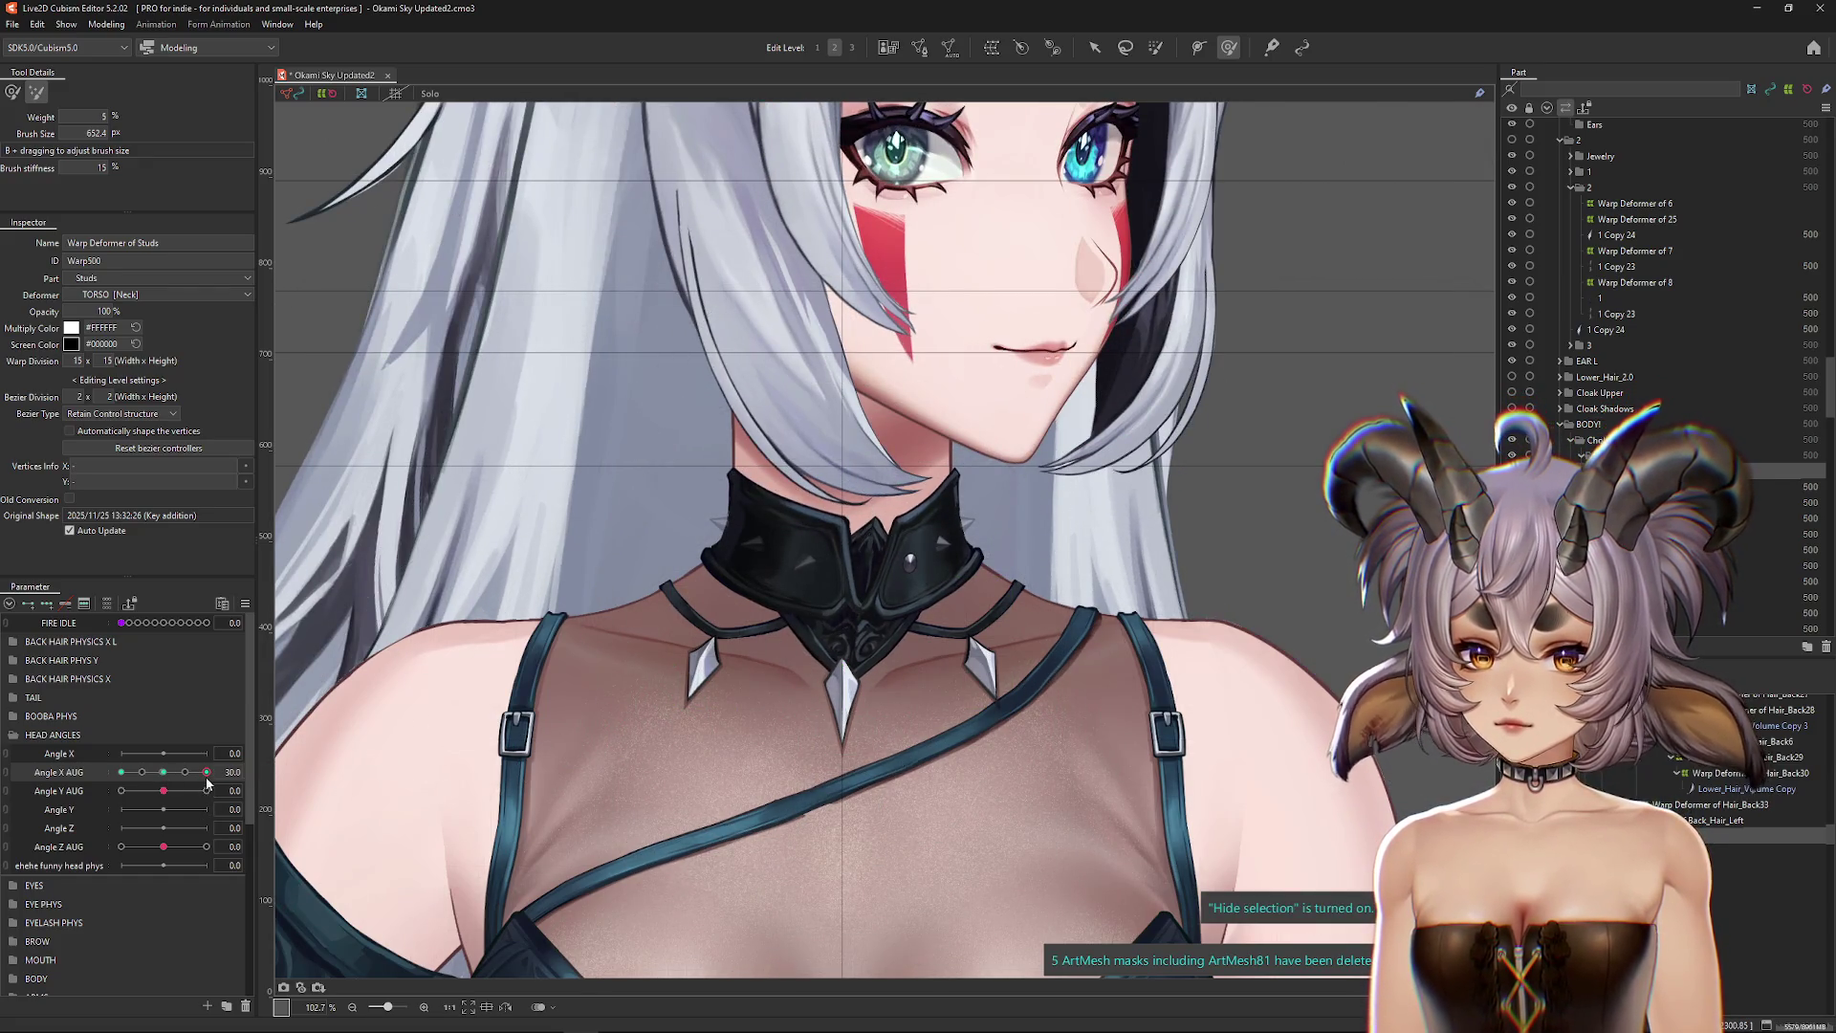
pyautogui.click(121, 772)
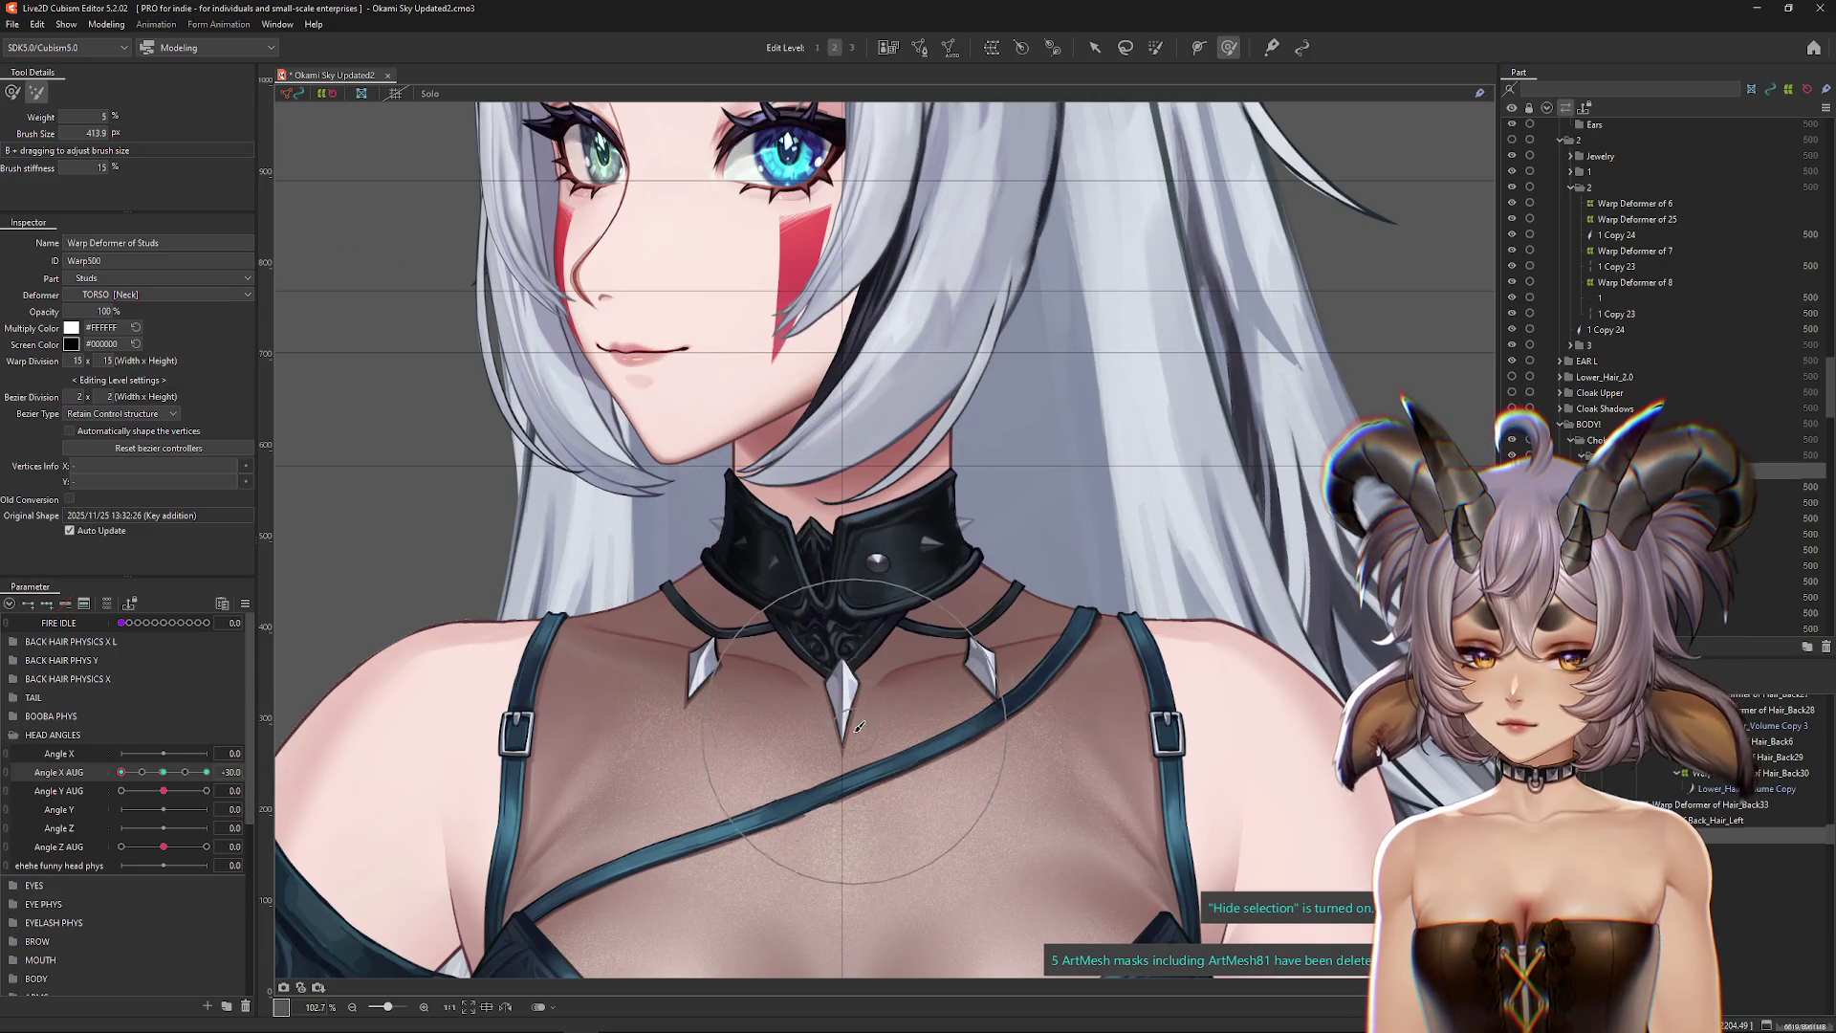
pyautogui.click(206, 771)
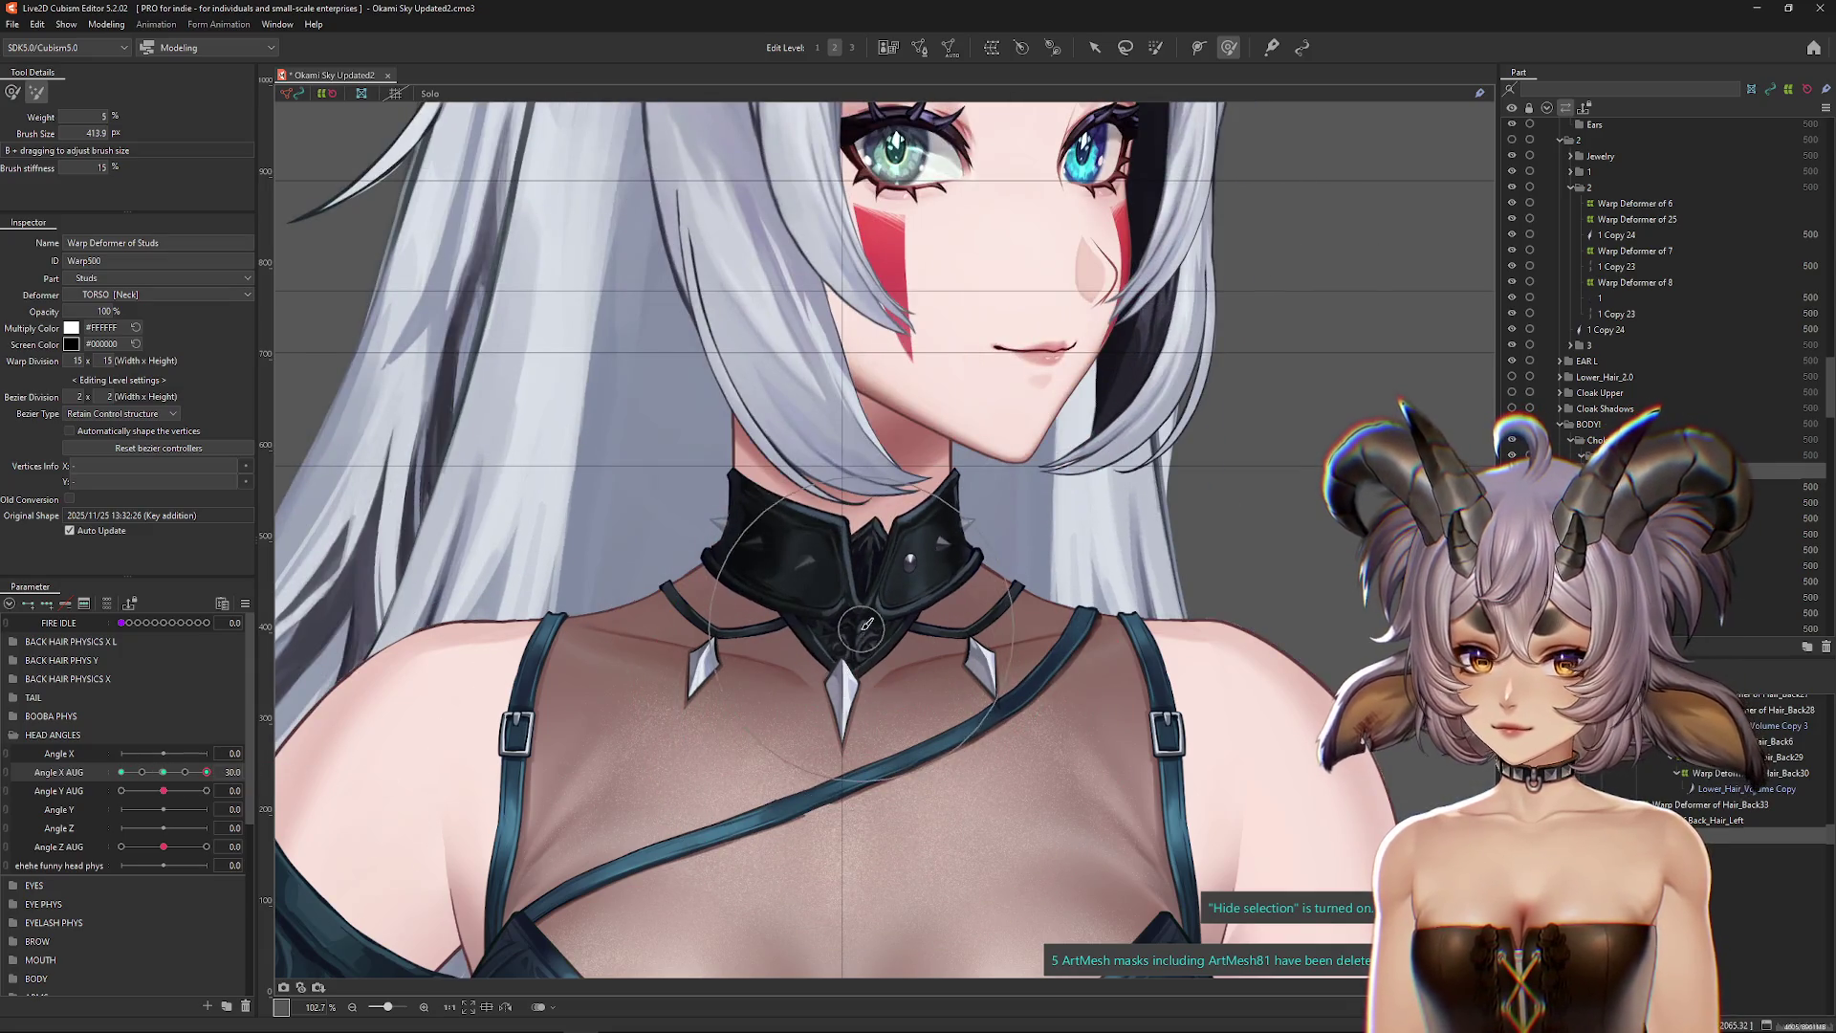
pyautogui.click(121, 772)
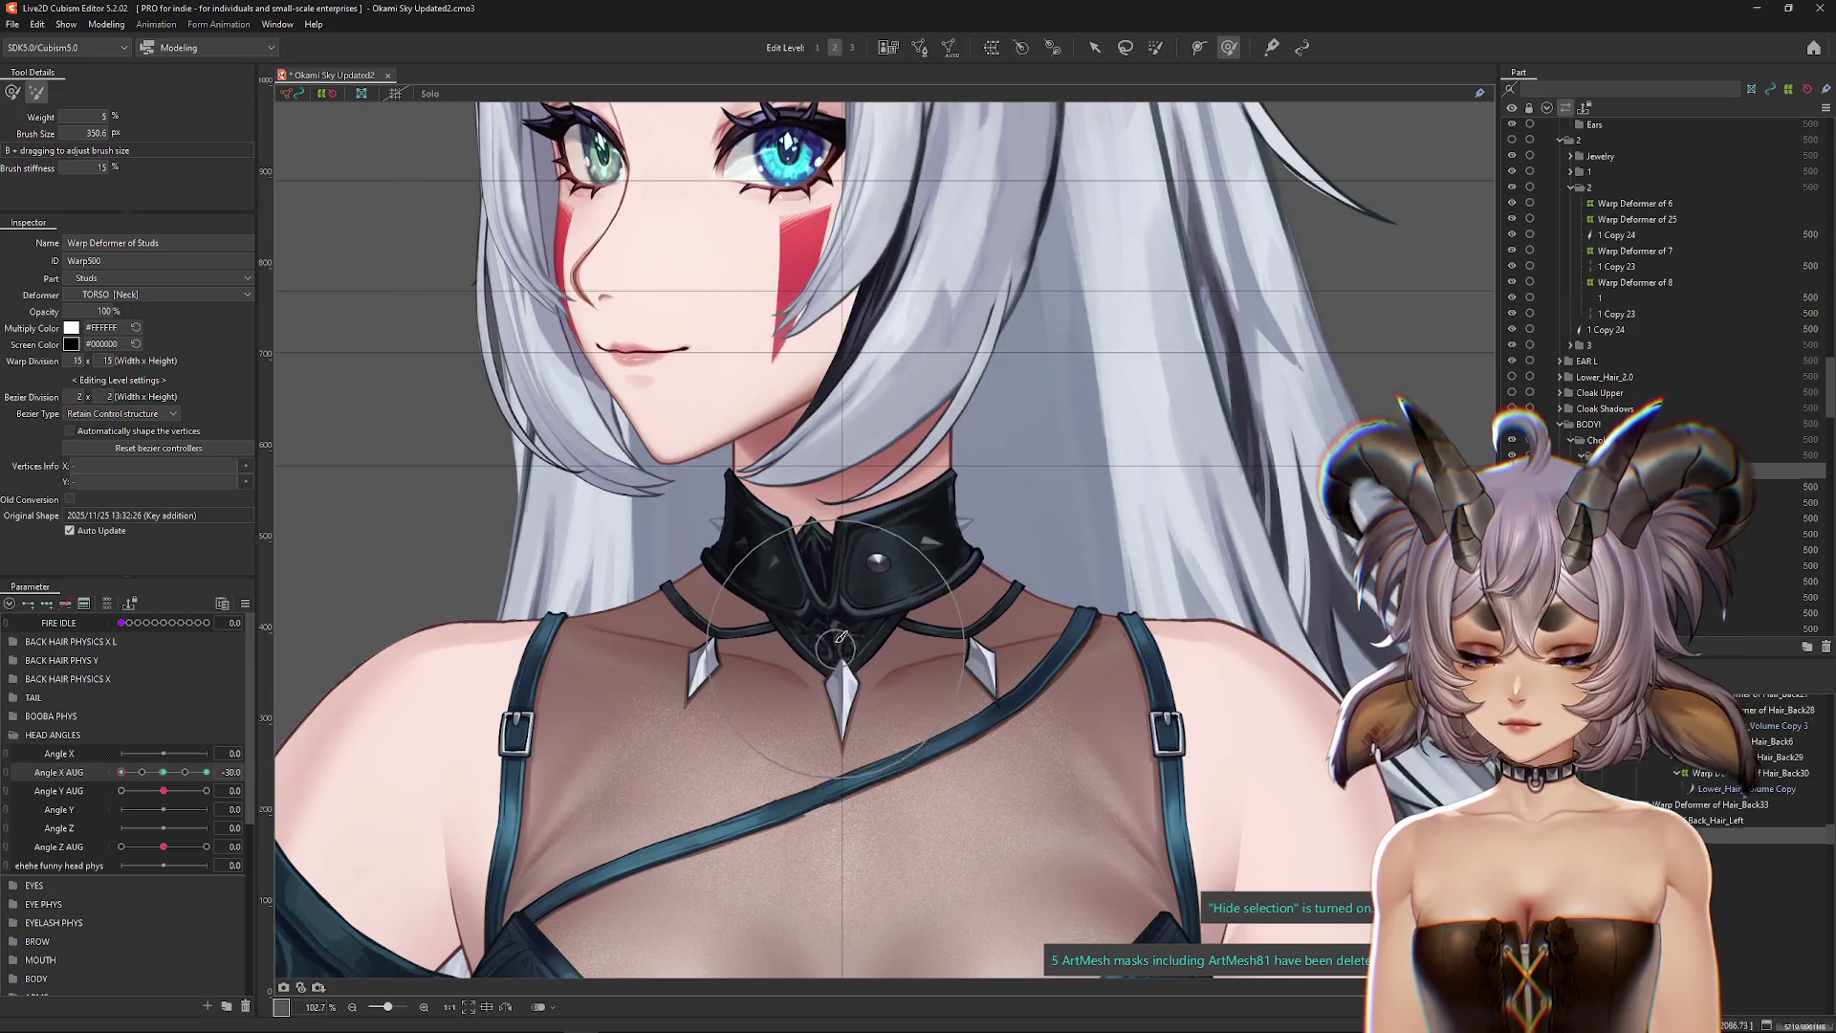
pyautogui.moveTo(880, 704); pyautogui.dragTo(896, 725)
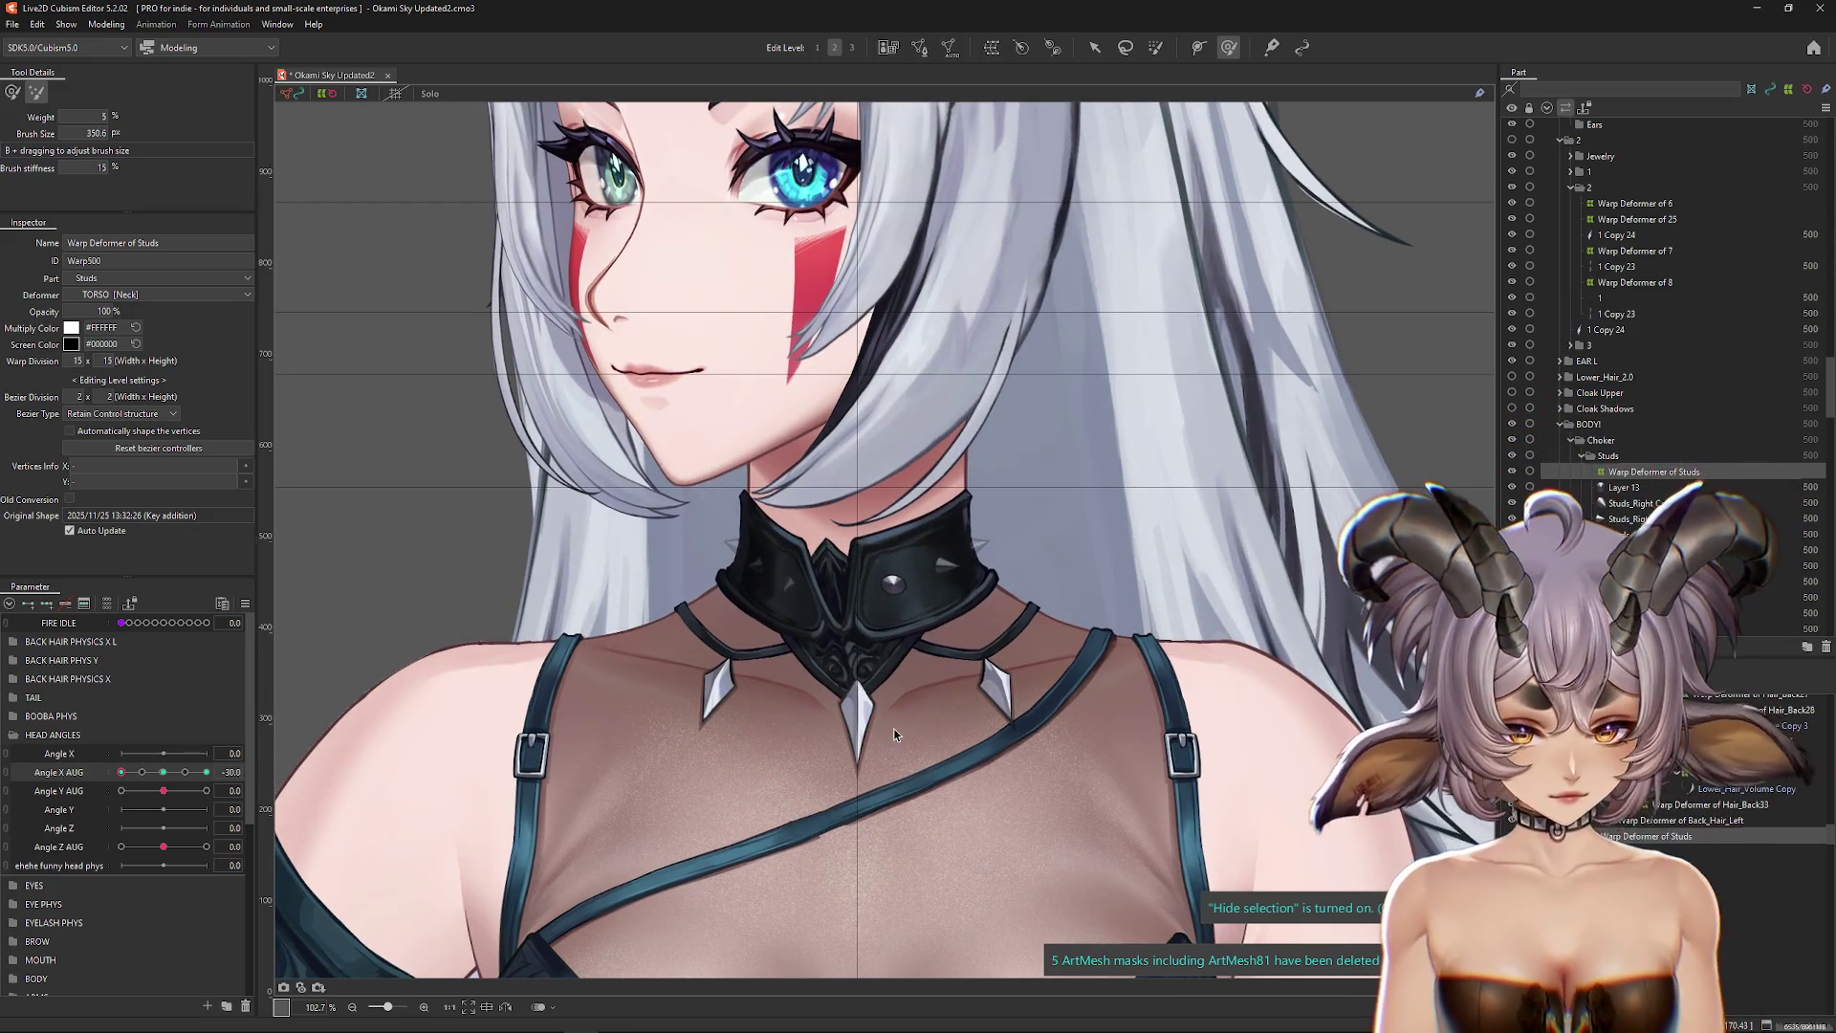
pyautogui.moveTo(149, 771)
pyautogui.mouseDown()
pyautogui.moveTo(164, 772)
pyautogui.moveTo(103, 781)
pyautogui.mouseUp()
pyautogui.click(207, 771)
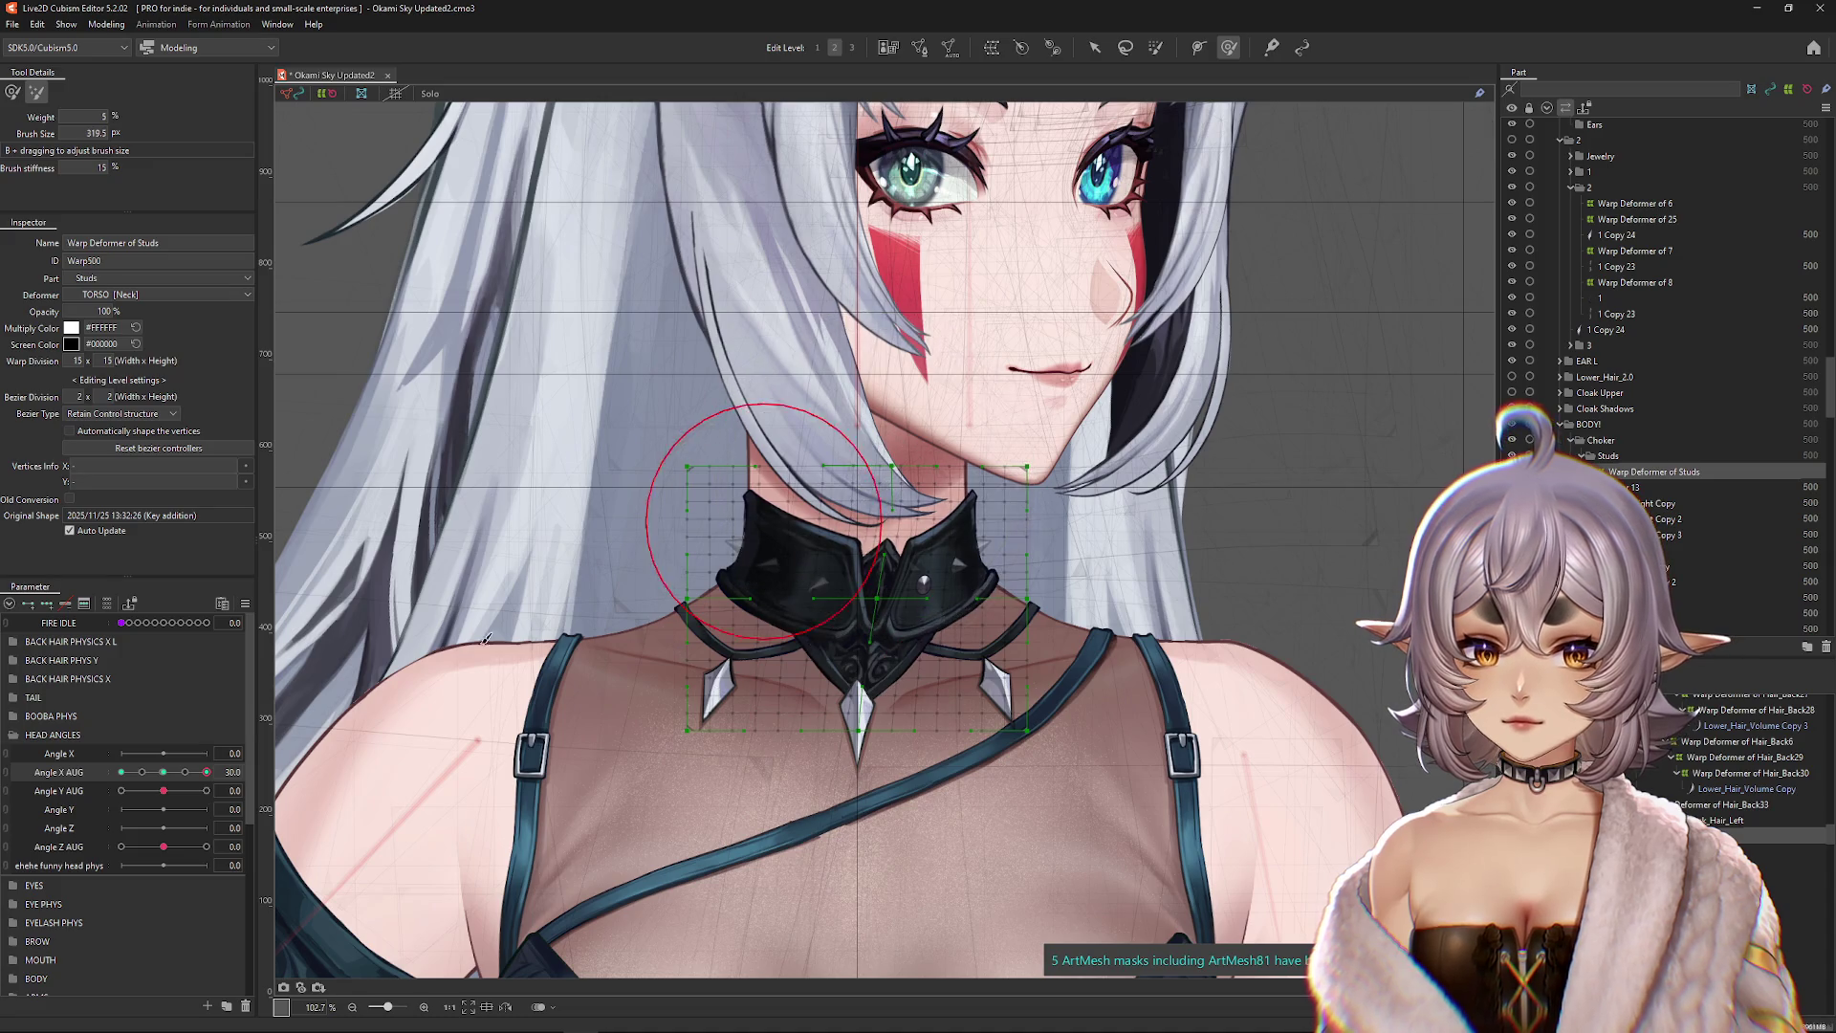
pyautogui.click(121, 772)
pyautogui.hotkey('ctrl', 'h')
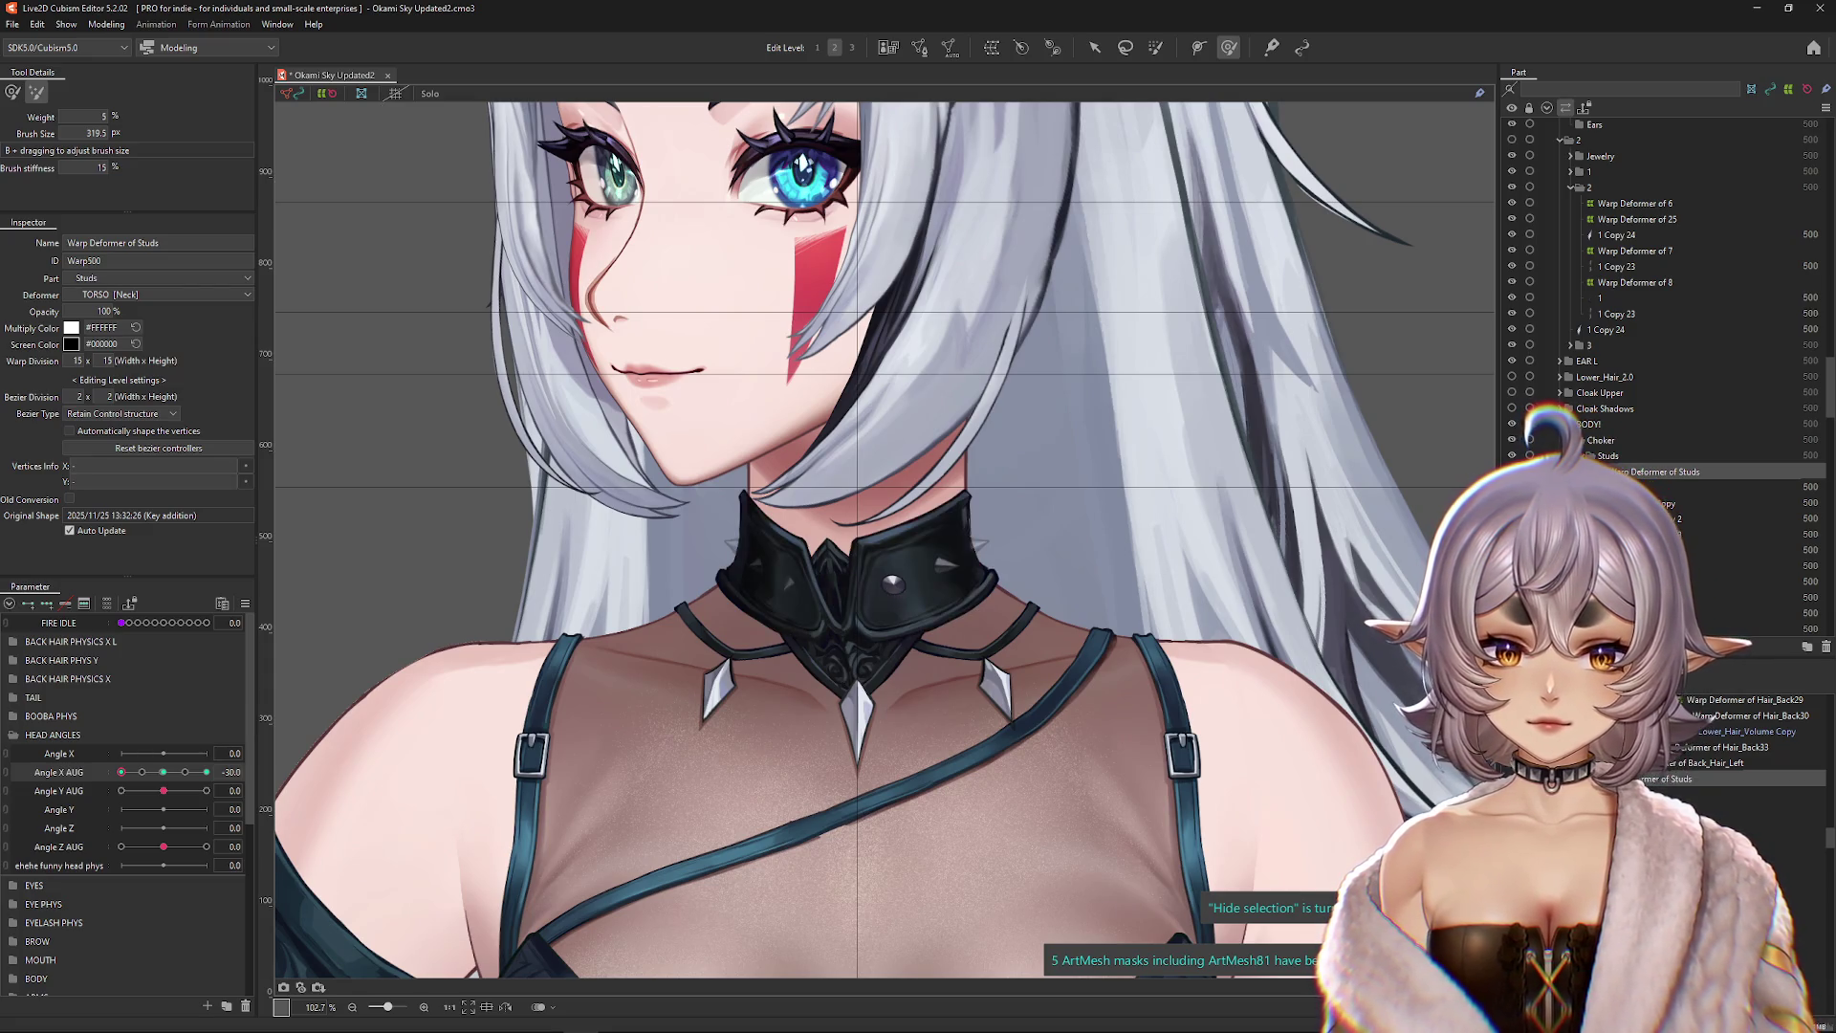
# Step: Select Choker_2 and create a Warp Deformer of Choker under the studs deformer
pyautogui.click(266, 930)
pyautogui.moveTo(133, 777)
pyautogui.mouseDown()
pyautogui.moveTo(183, 779)
pyautogui.moveTo(165, 780)
pyautogui.mouseUp()
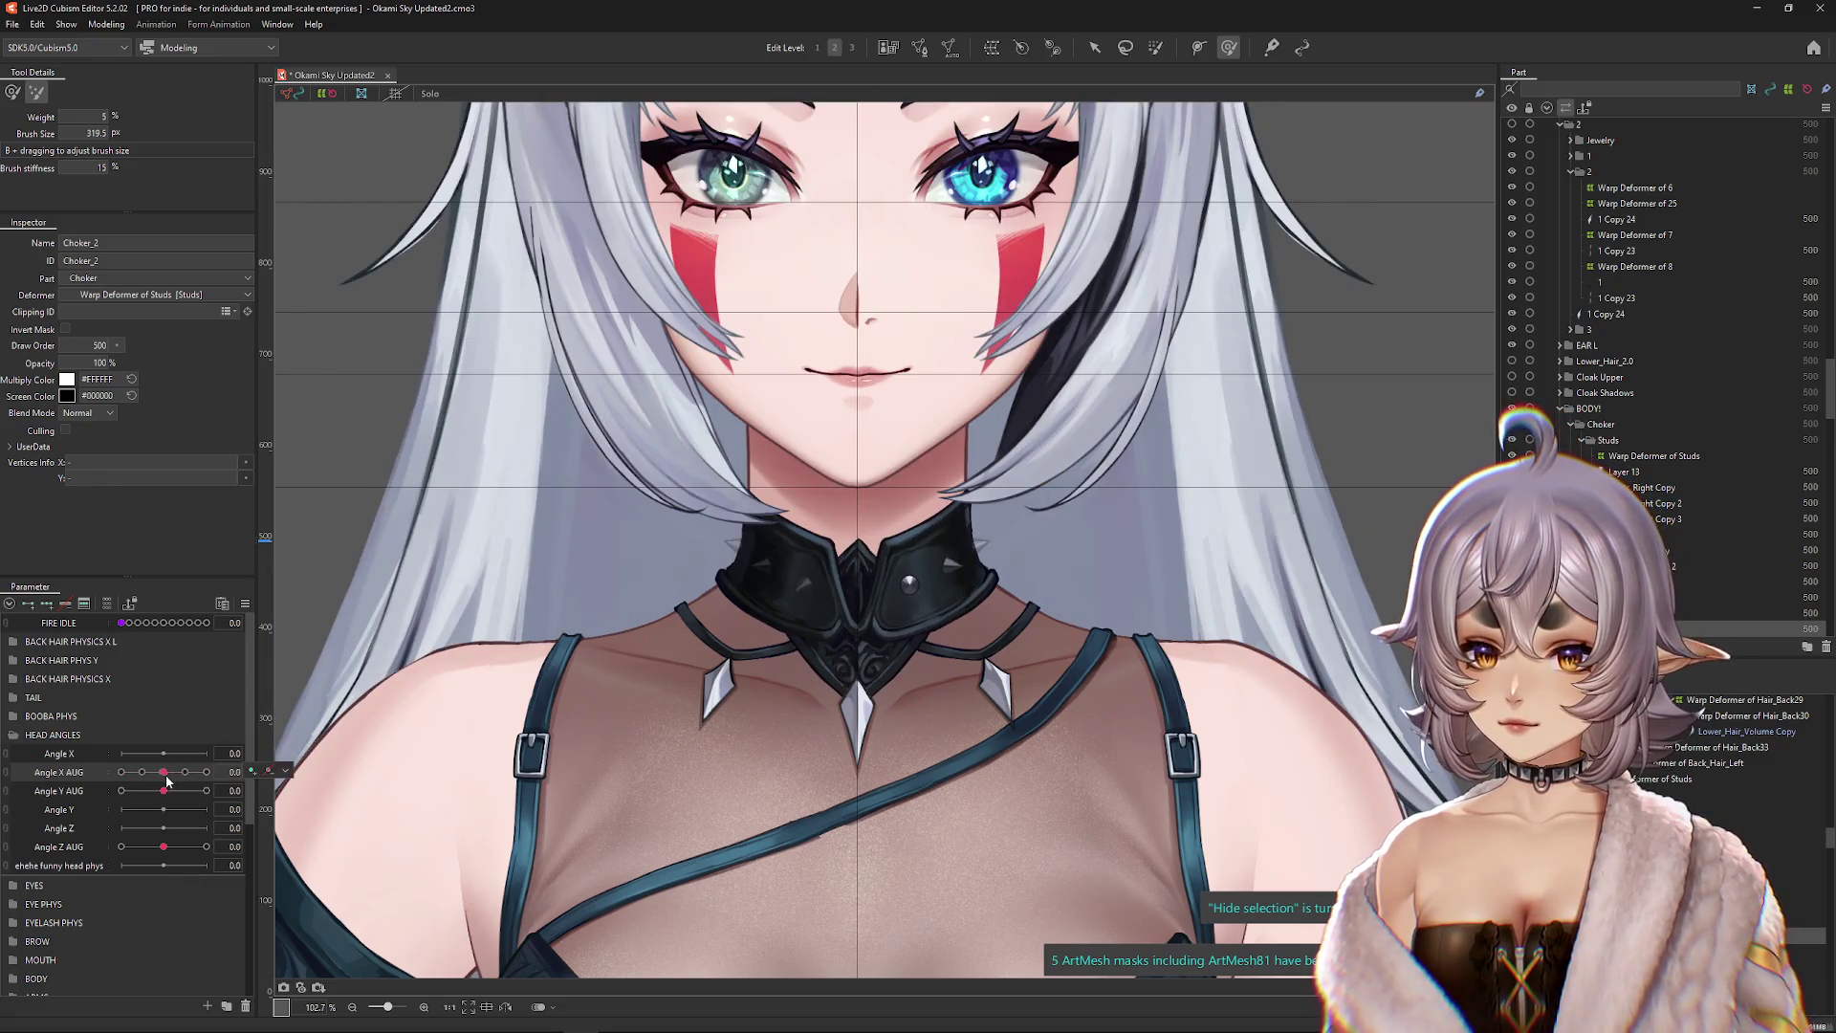
pyautogui.click(992, 47)
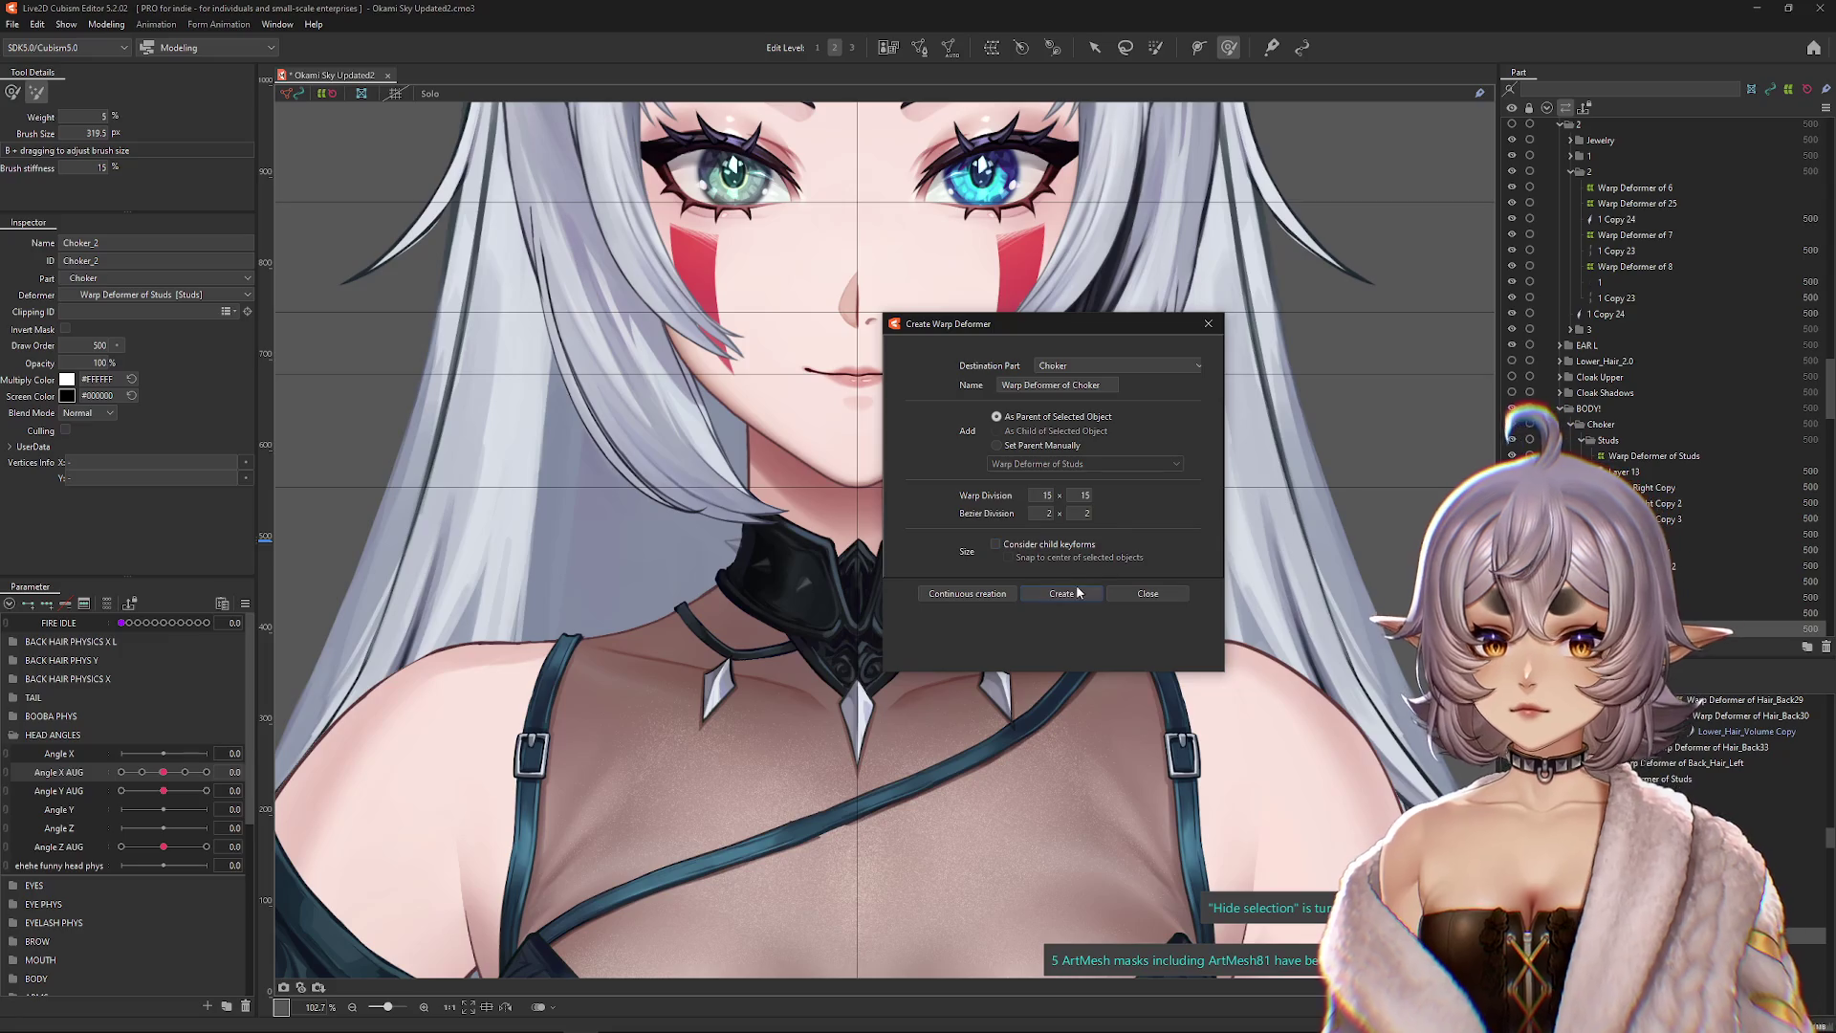
pyautogui.press('Return')
pyautogui.scroll(3, 918, 650)
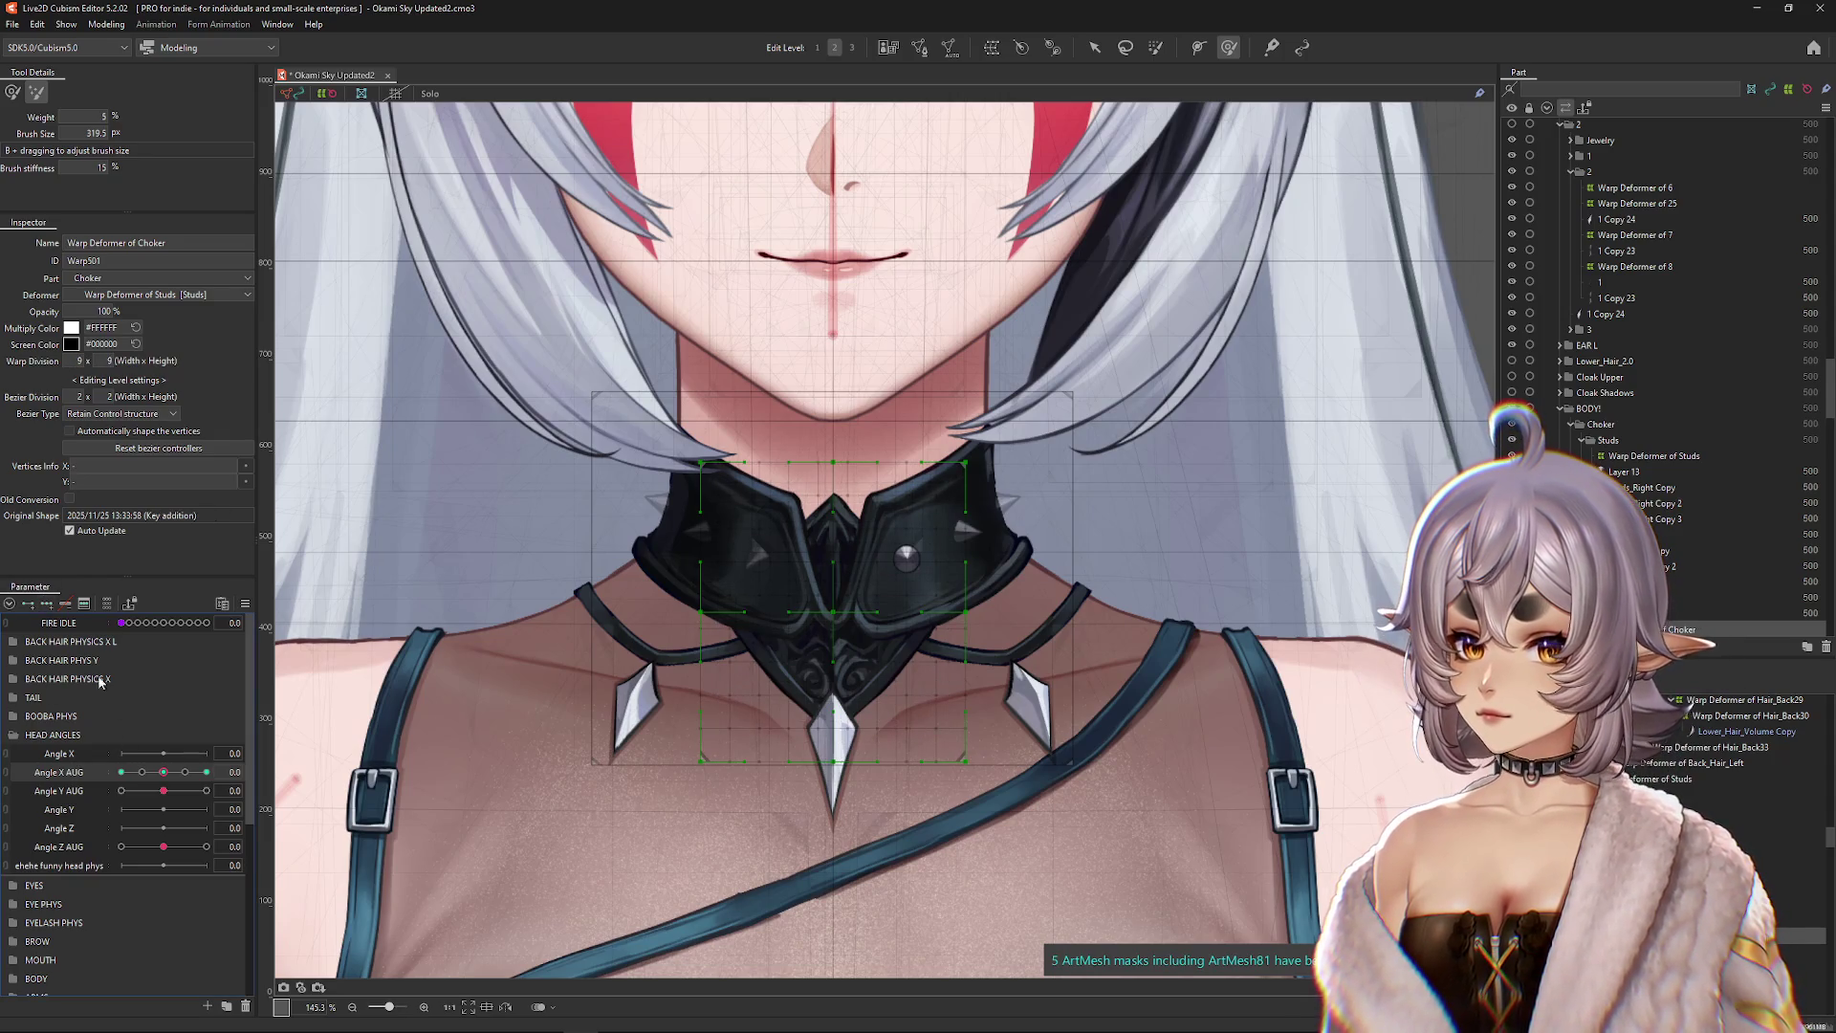
# Step: Add Angle X AUG keyforms to the Warp Deformer of Choker at both full turns
pyautogui.click(207, 772)
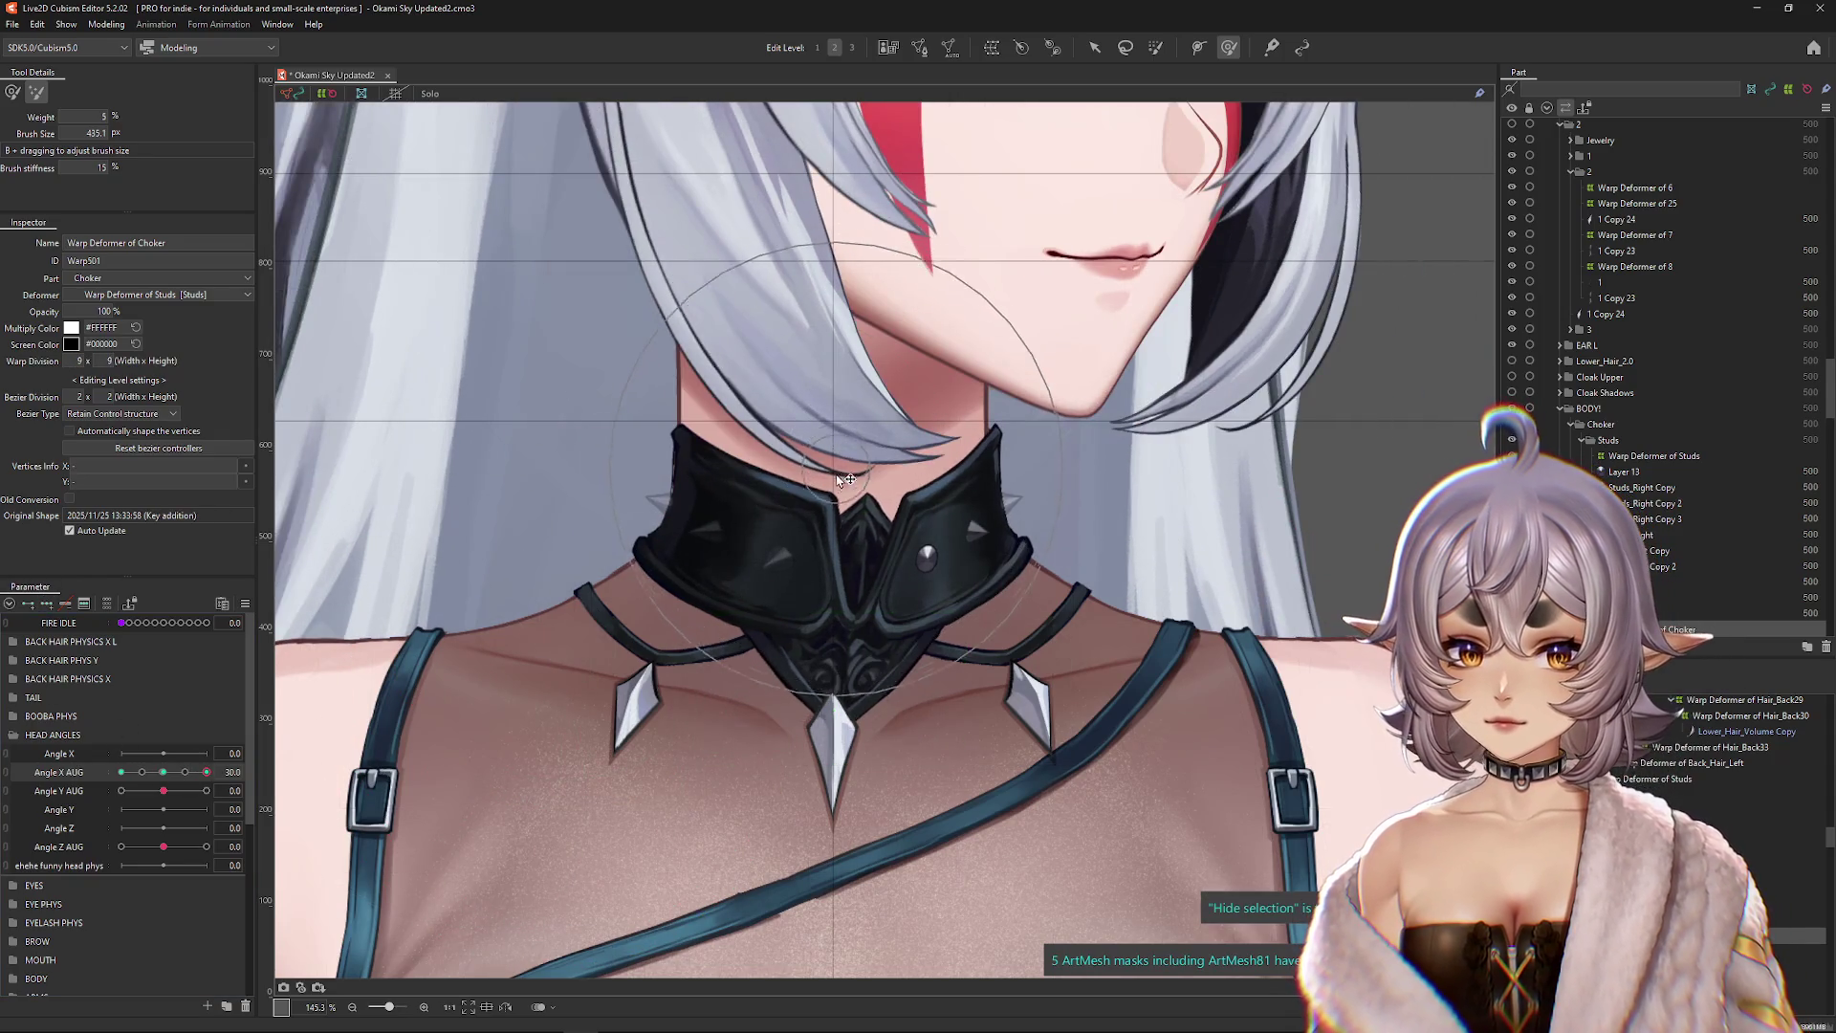
pyautogui.click(120, 771)
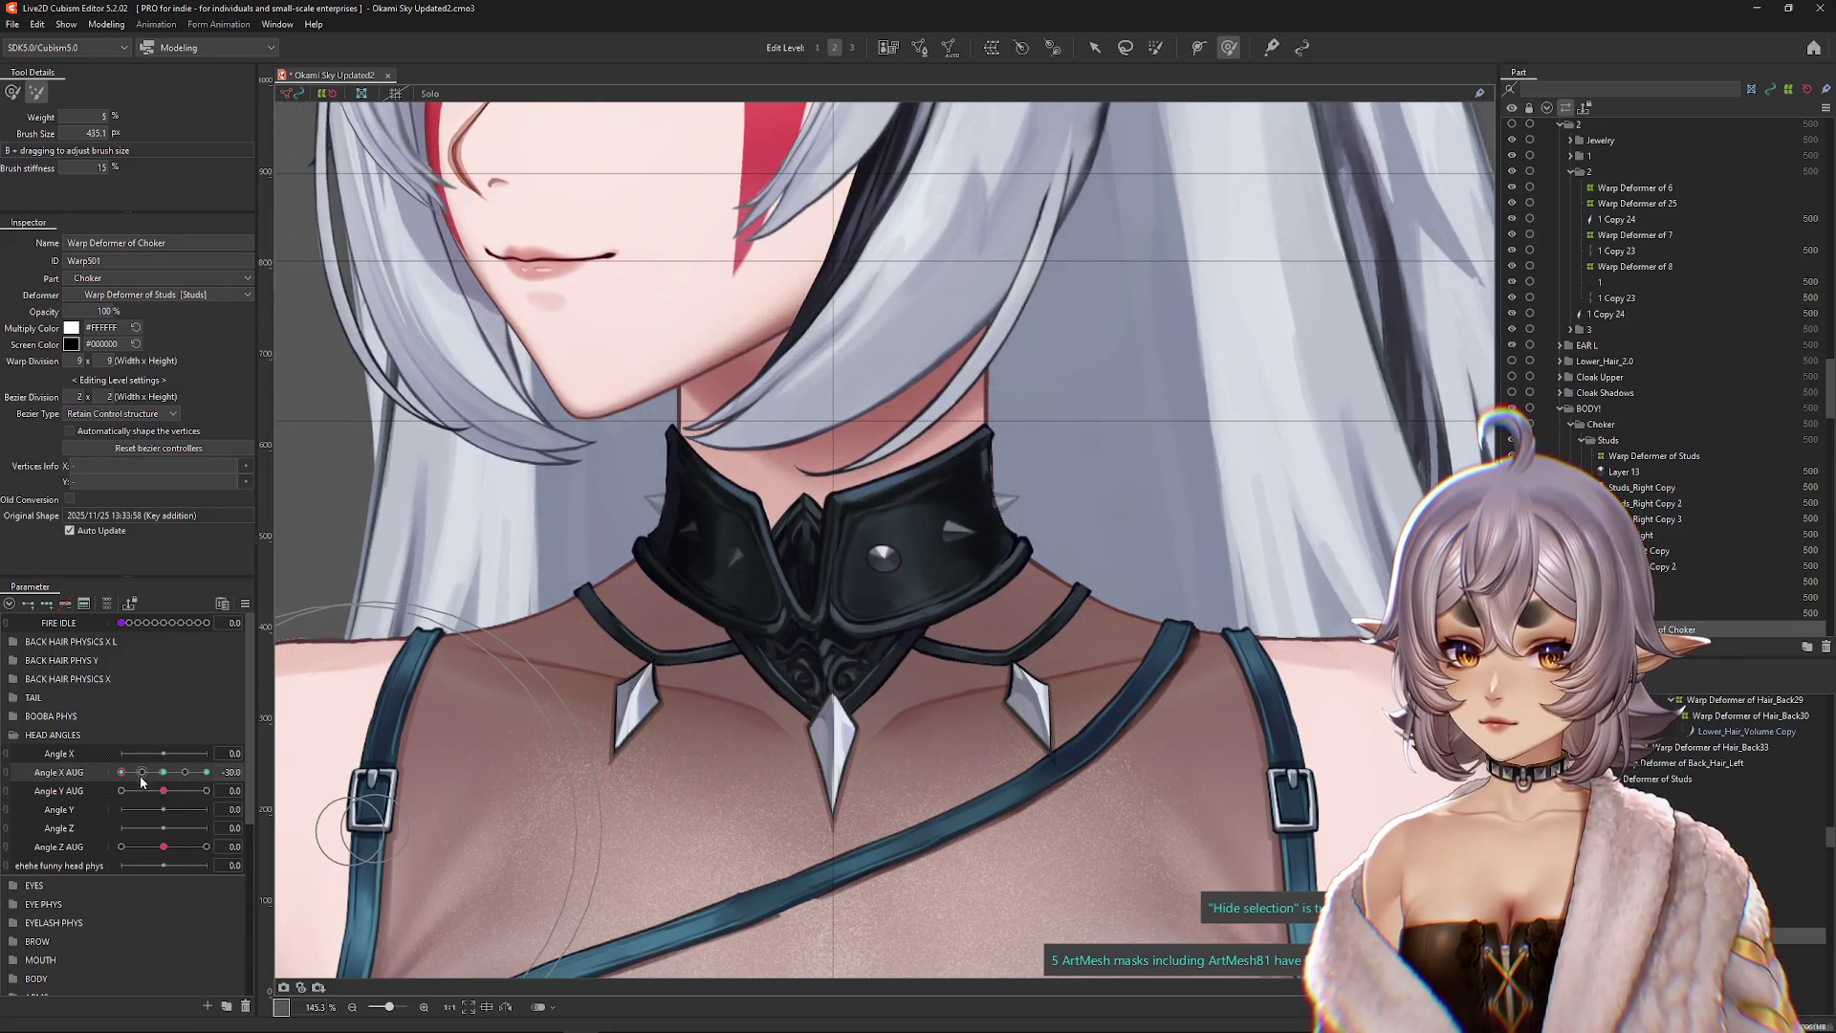
pyautogui.moveTo(120, 772); pyautogui.dragTo(261, 768)
# Step: Hide the grid, test Angle X AUG at 30 and -30, then reselect Warp Deformer of Studs
pyautogui.scroll(-4, 522, 673)
pyautogui.hotkey('ctrl', 'h')
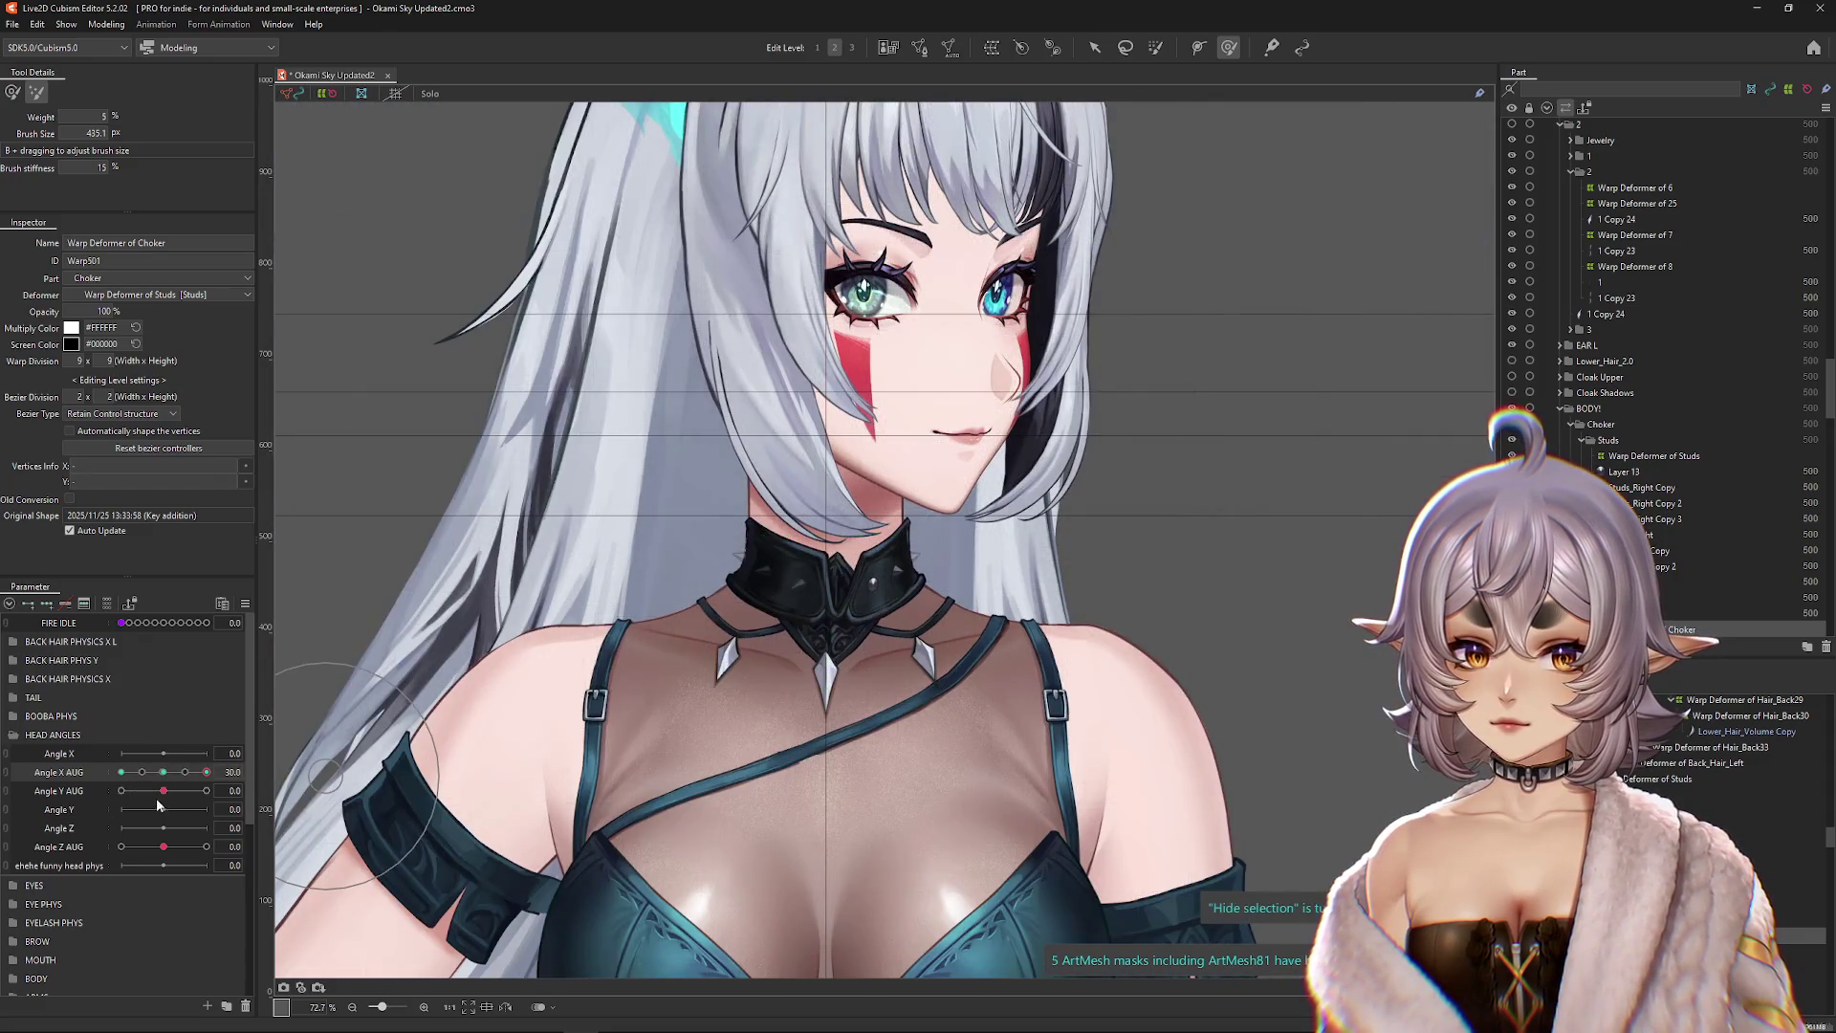
pyautogui.click(205, 777)
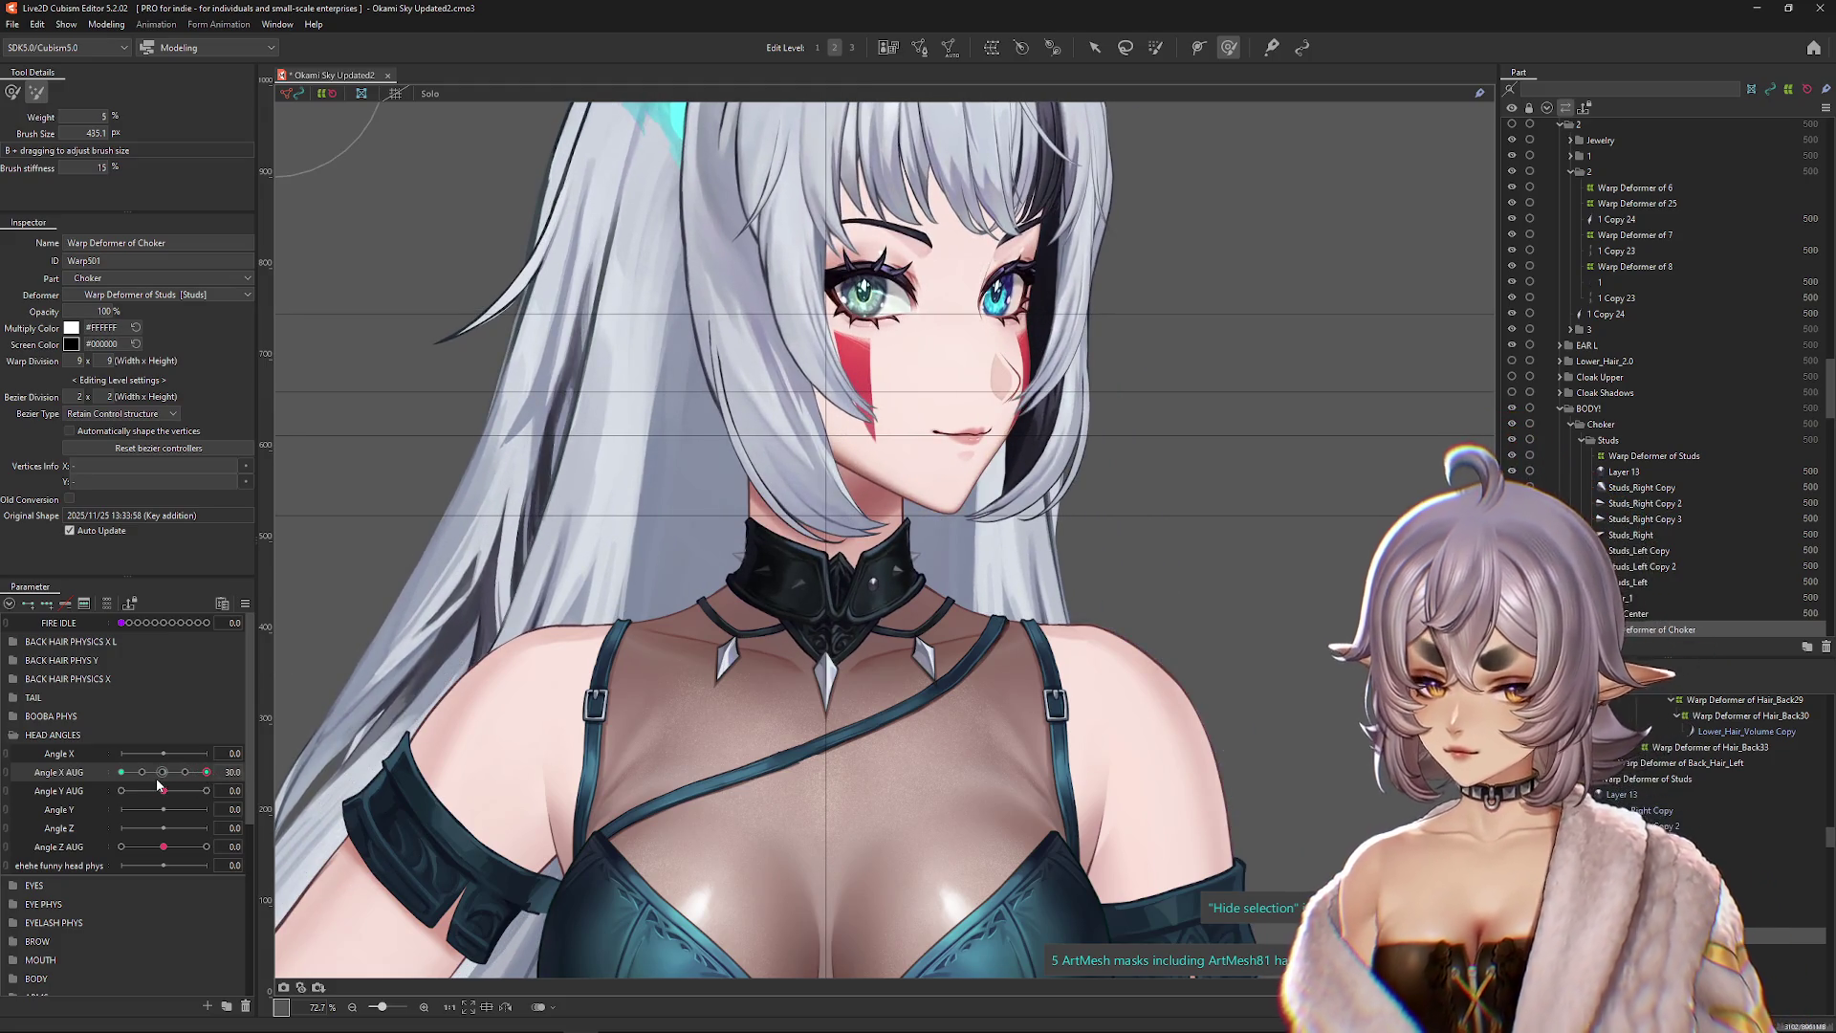
pyautogui.click(123, 772)
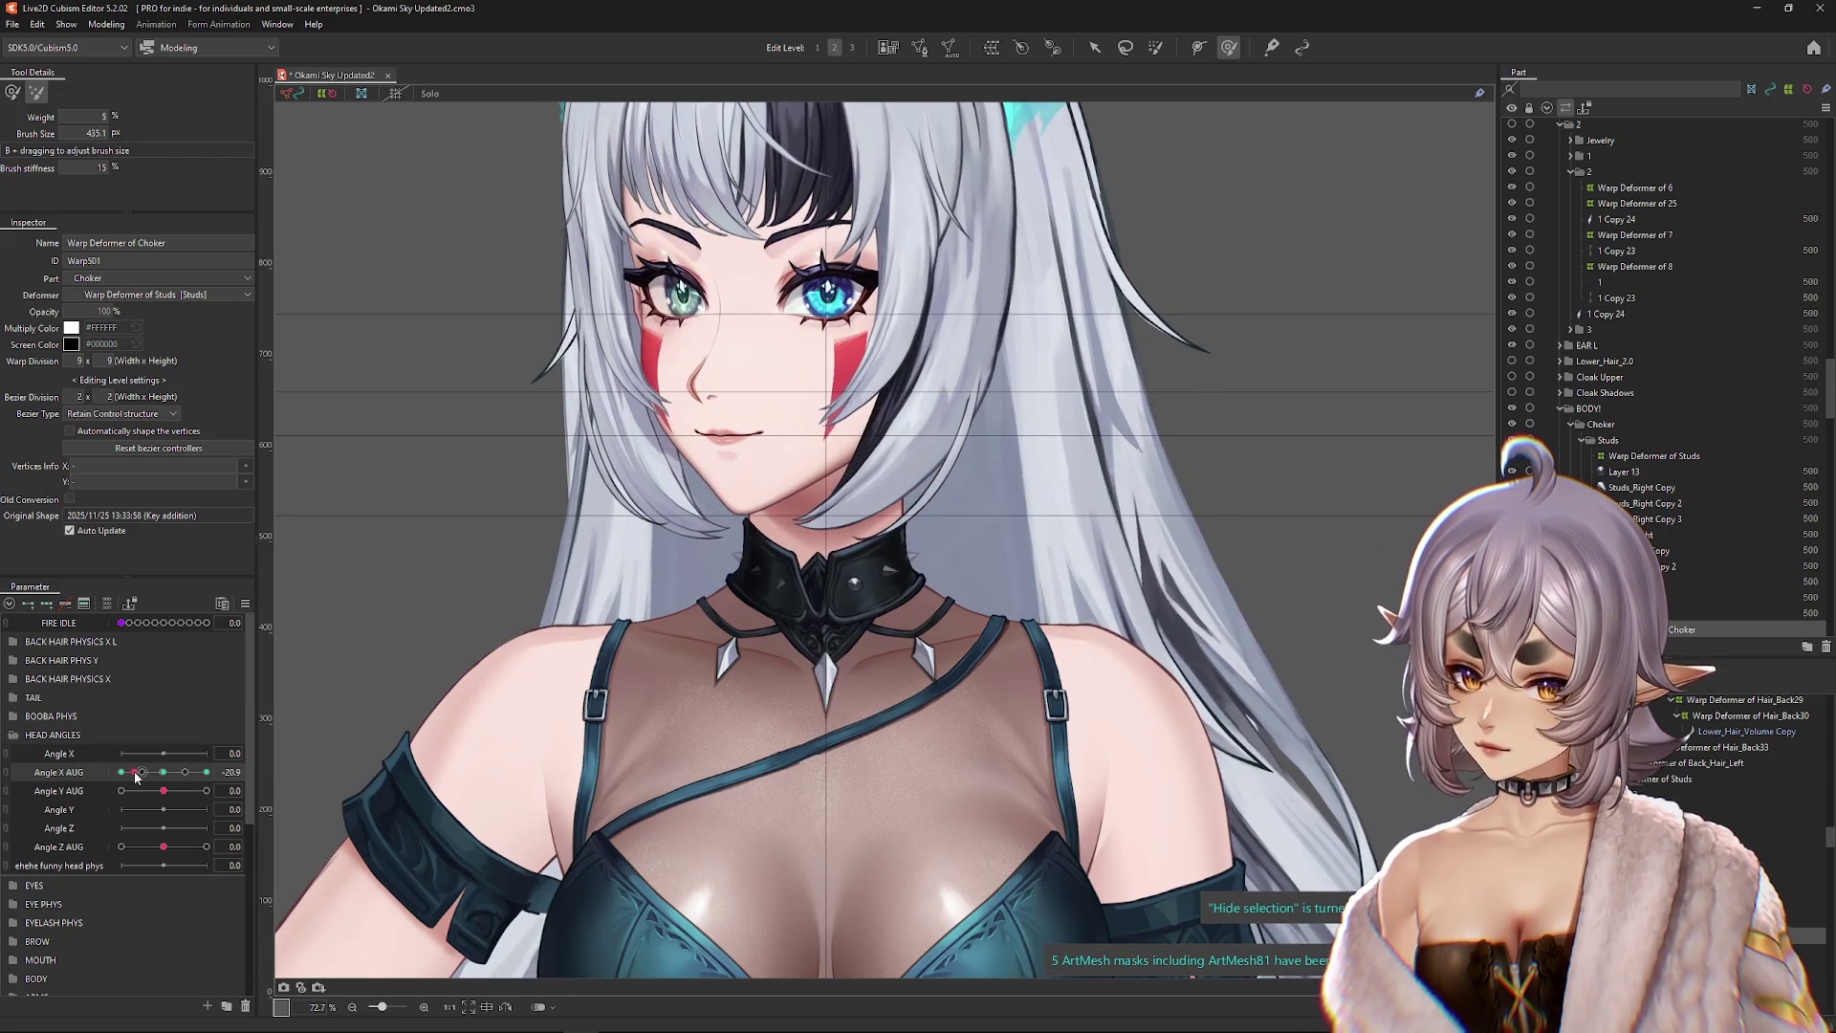
pyautogui.scroll(3, 638, 558)
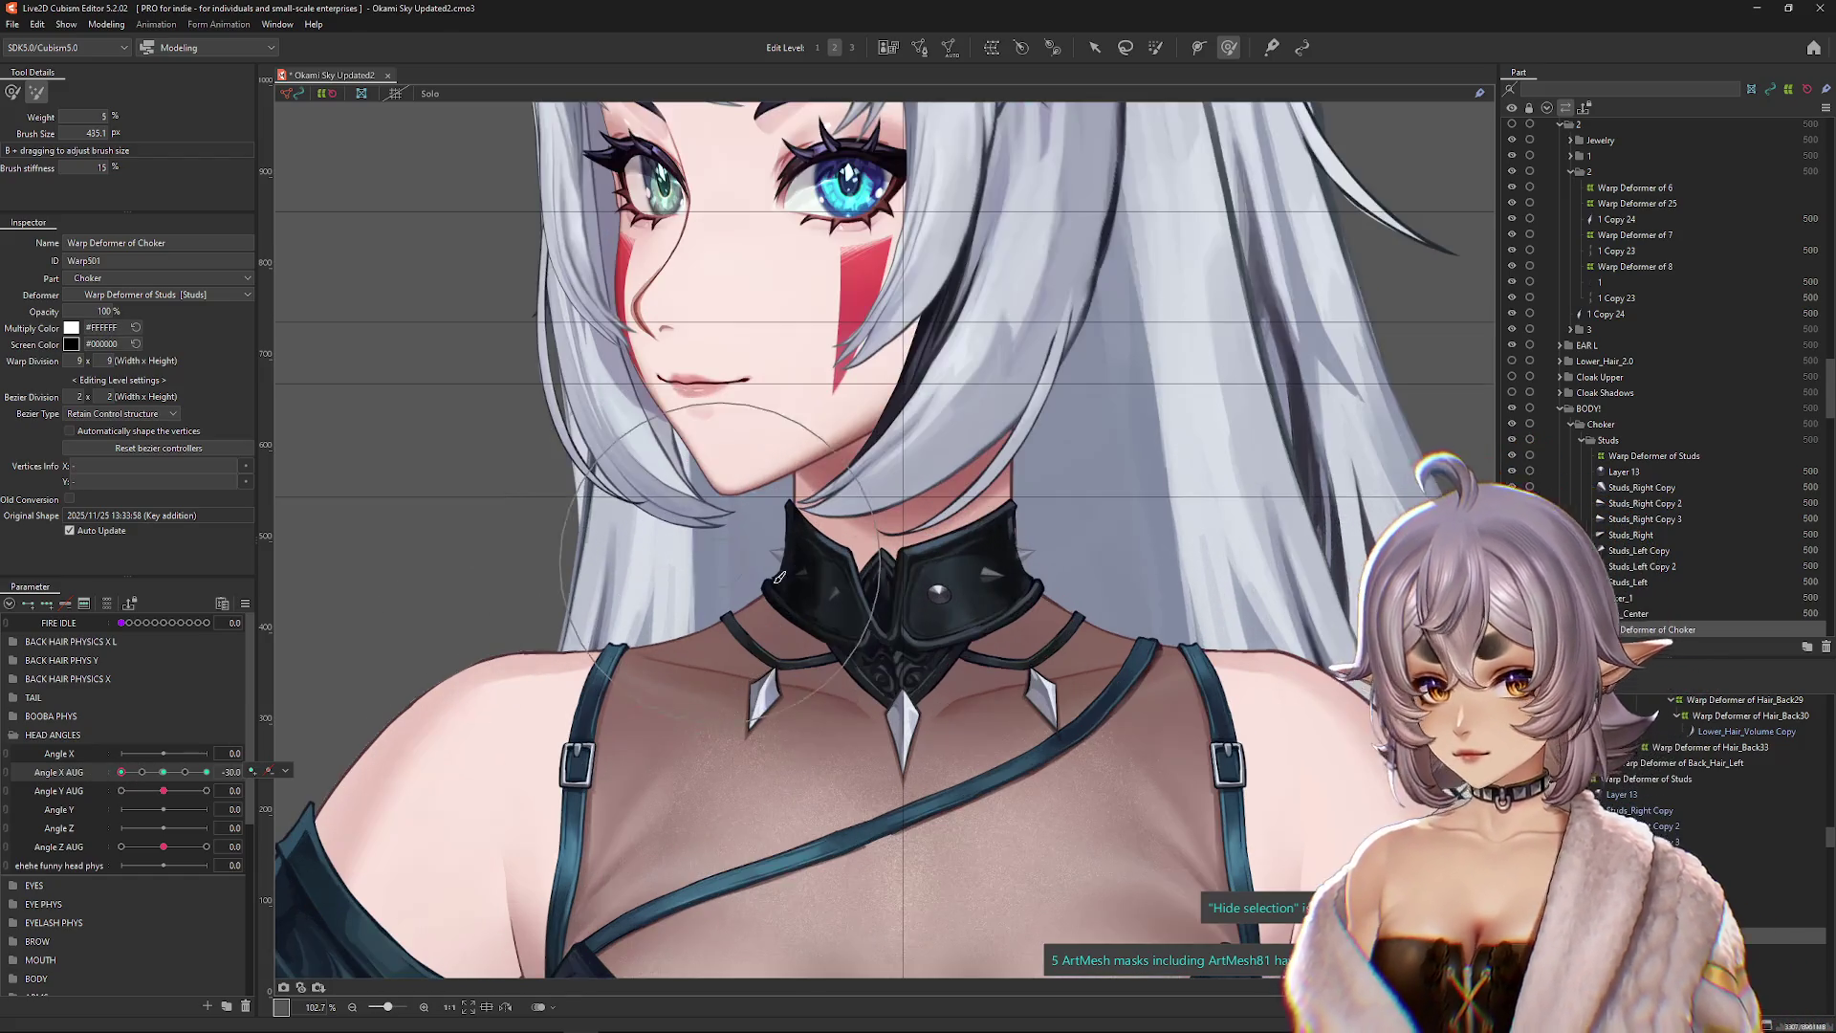
pyautogui.click(1655, 455)
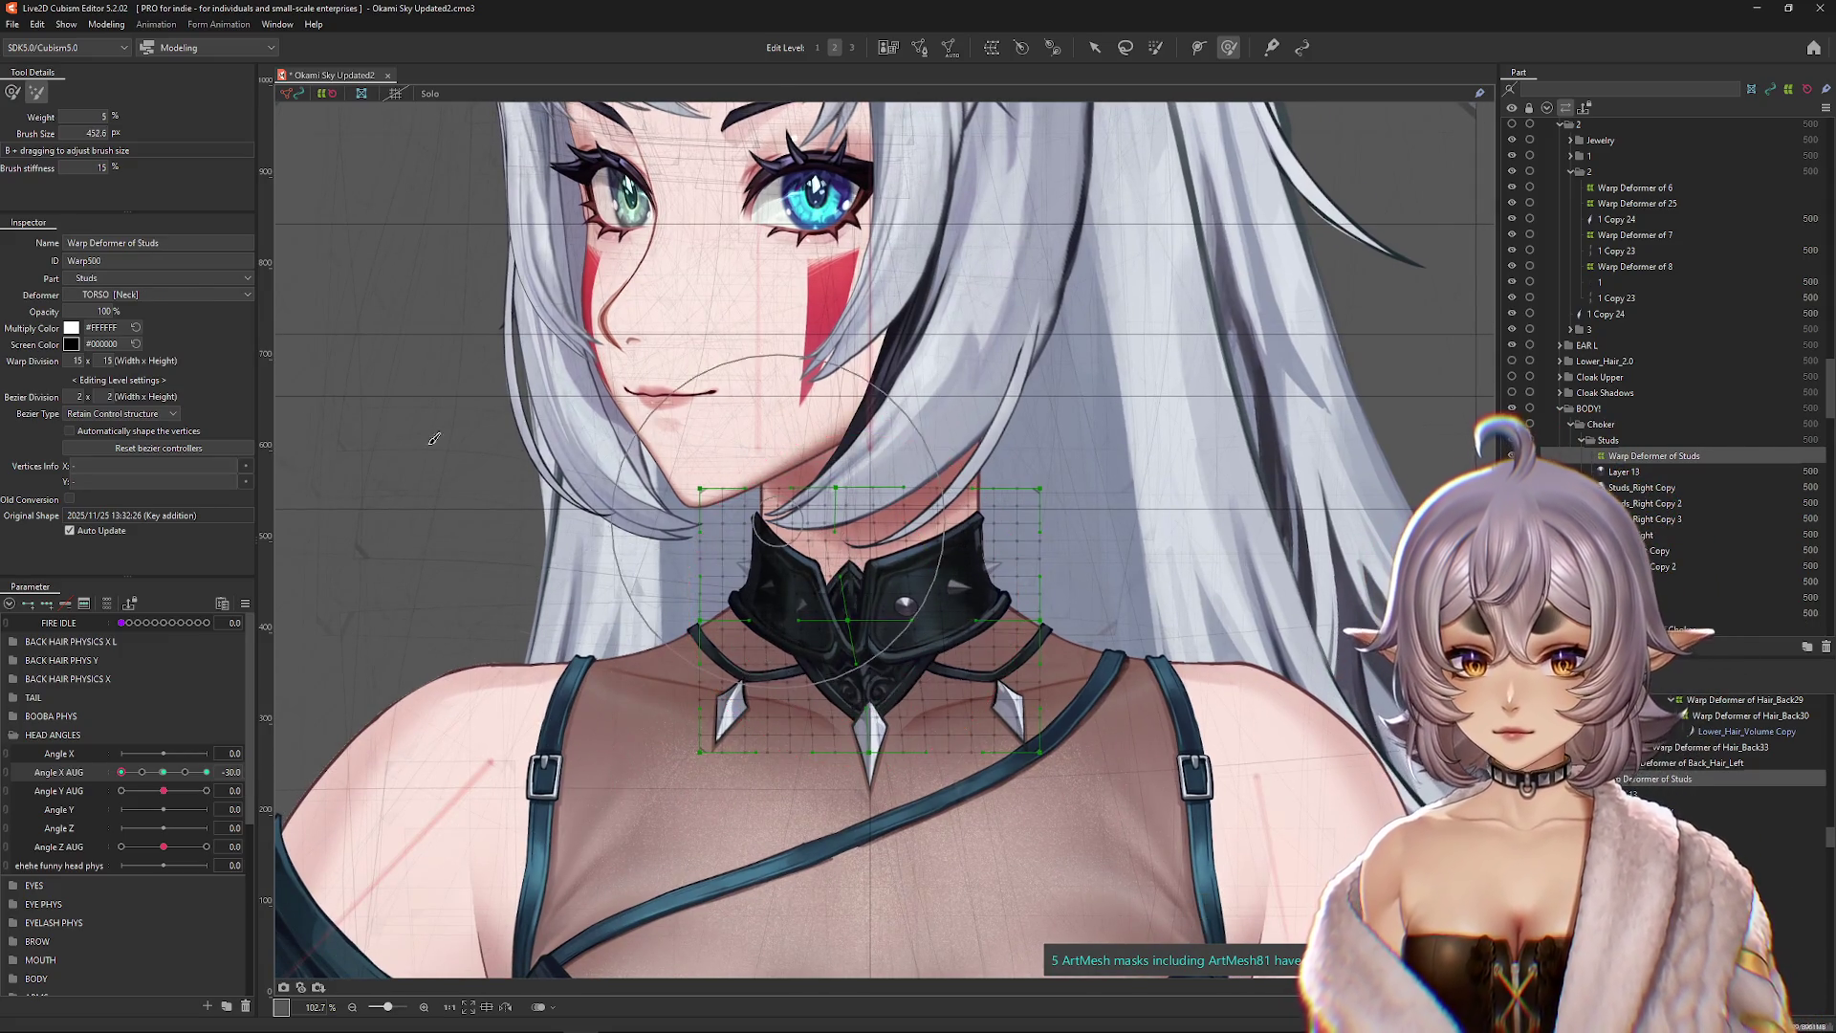
# Step: Reshape the studs warp grid around the collar with the weighted deform brush at one head-turn extreme
pyautogui.moveTo(819, 652); pyautogui.dragTo(359, 402)
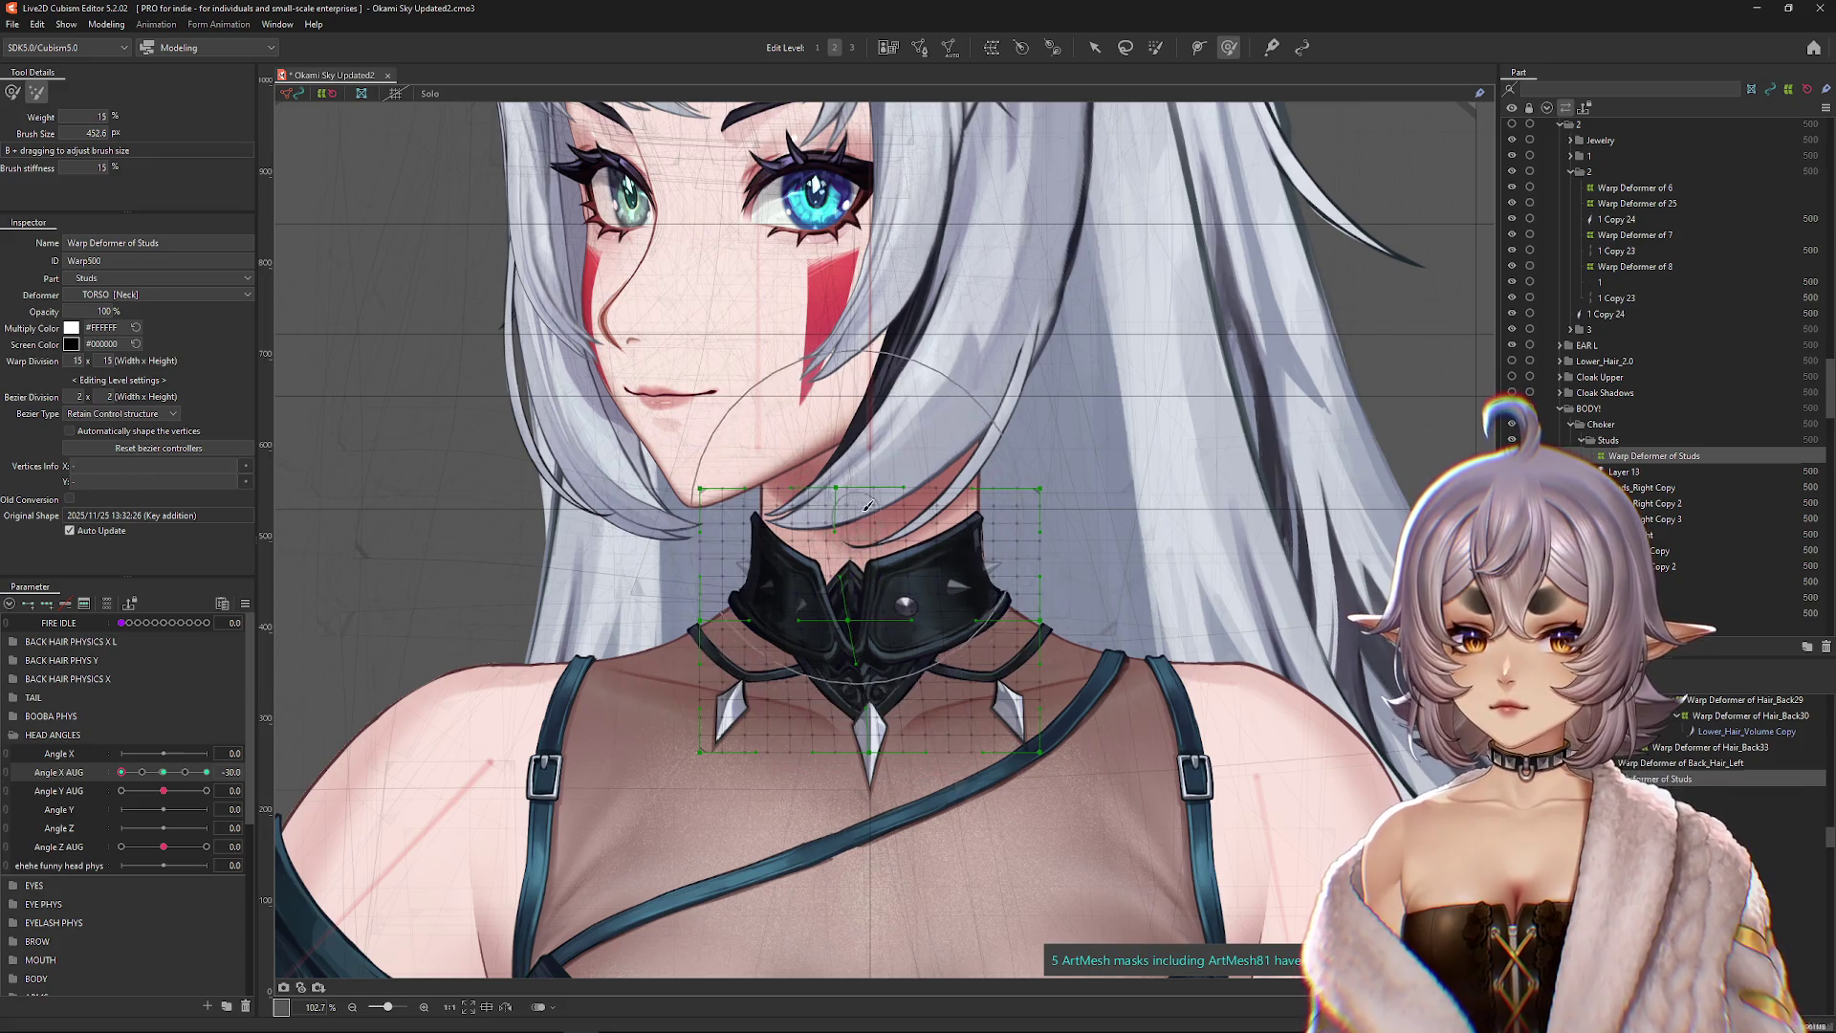
pyautogui.click(206, 771)
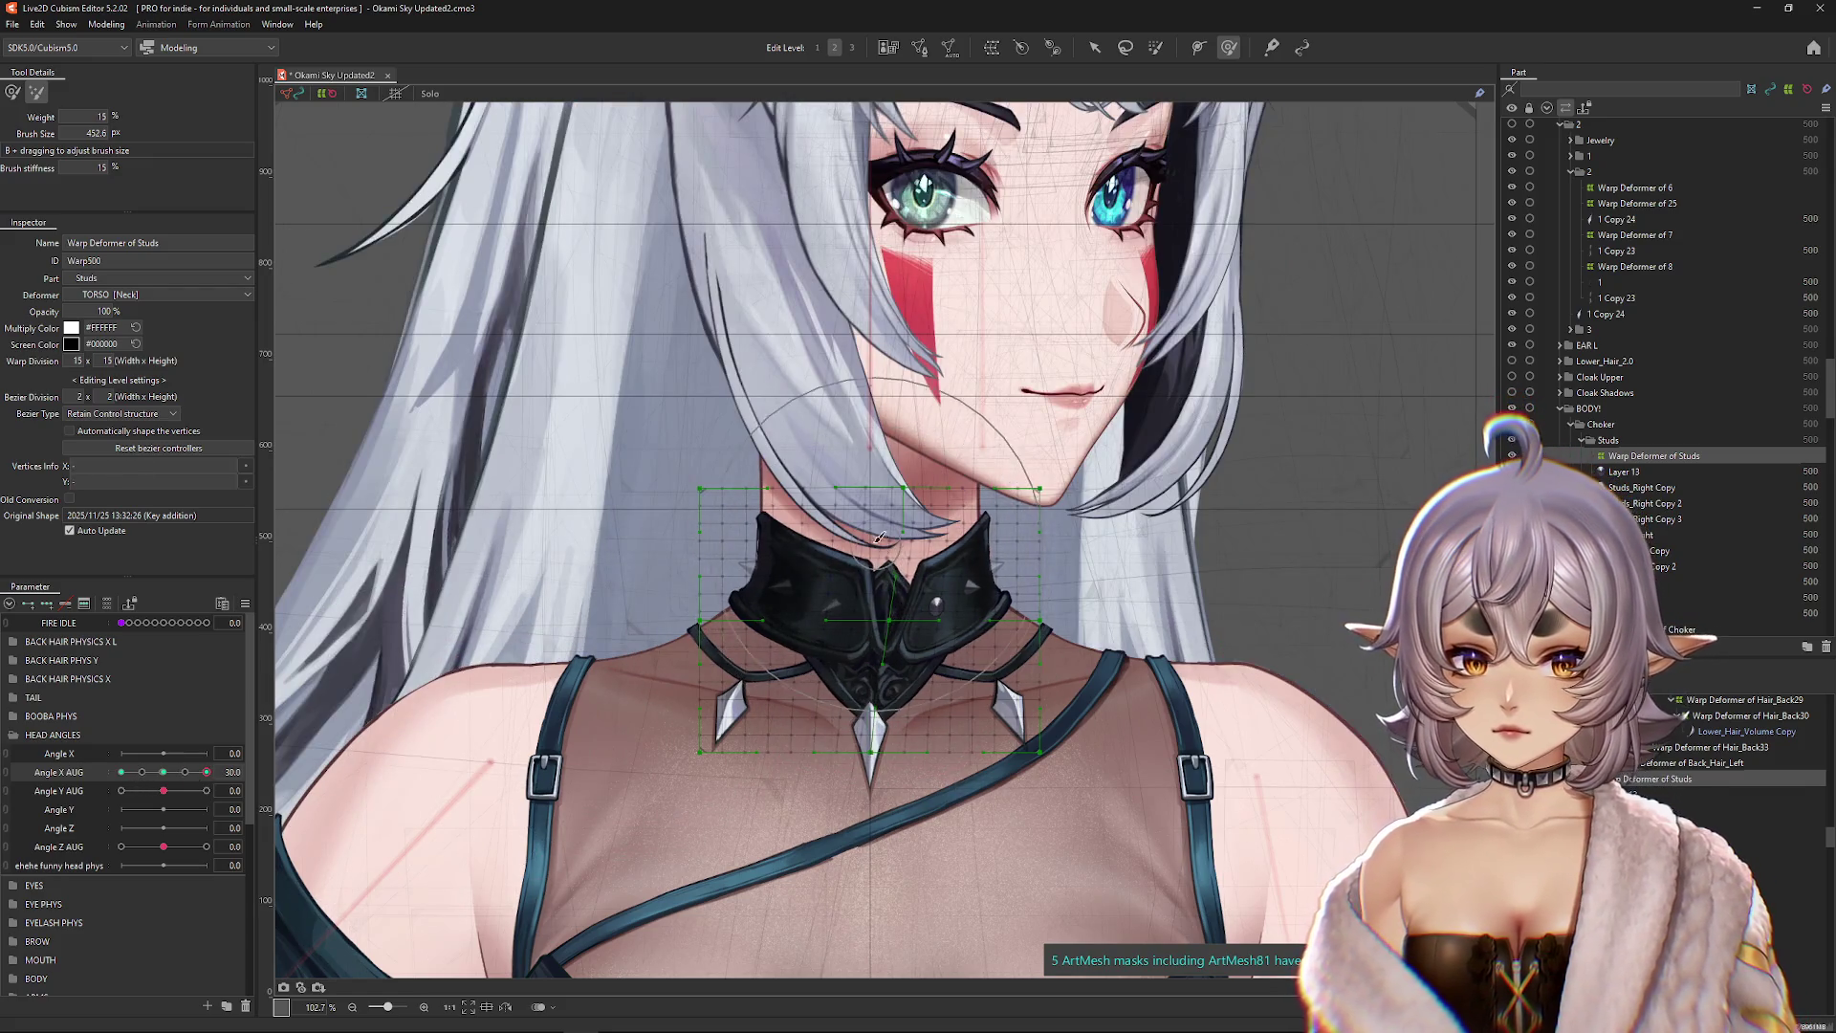
pyautogui.click(13, 92)
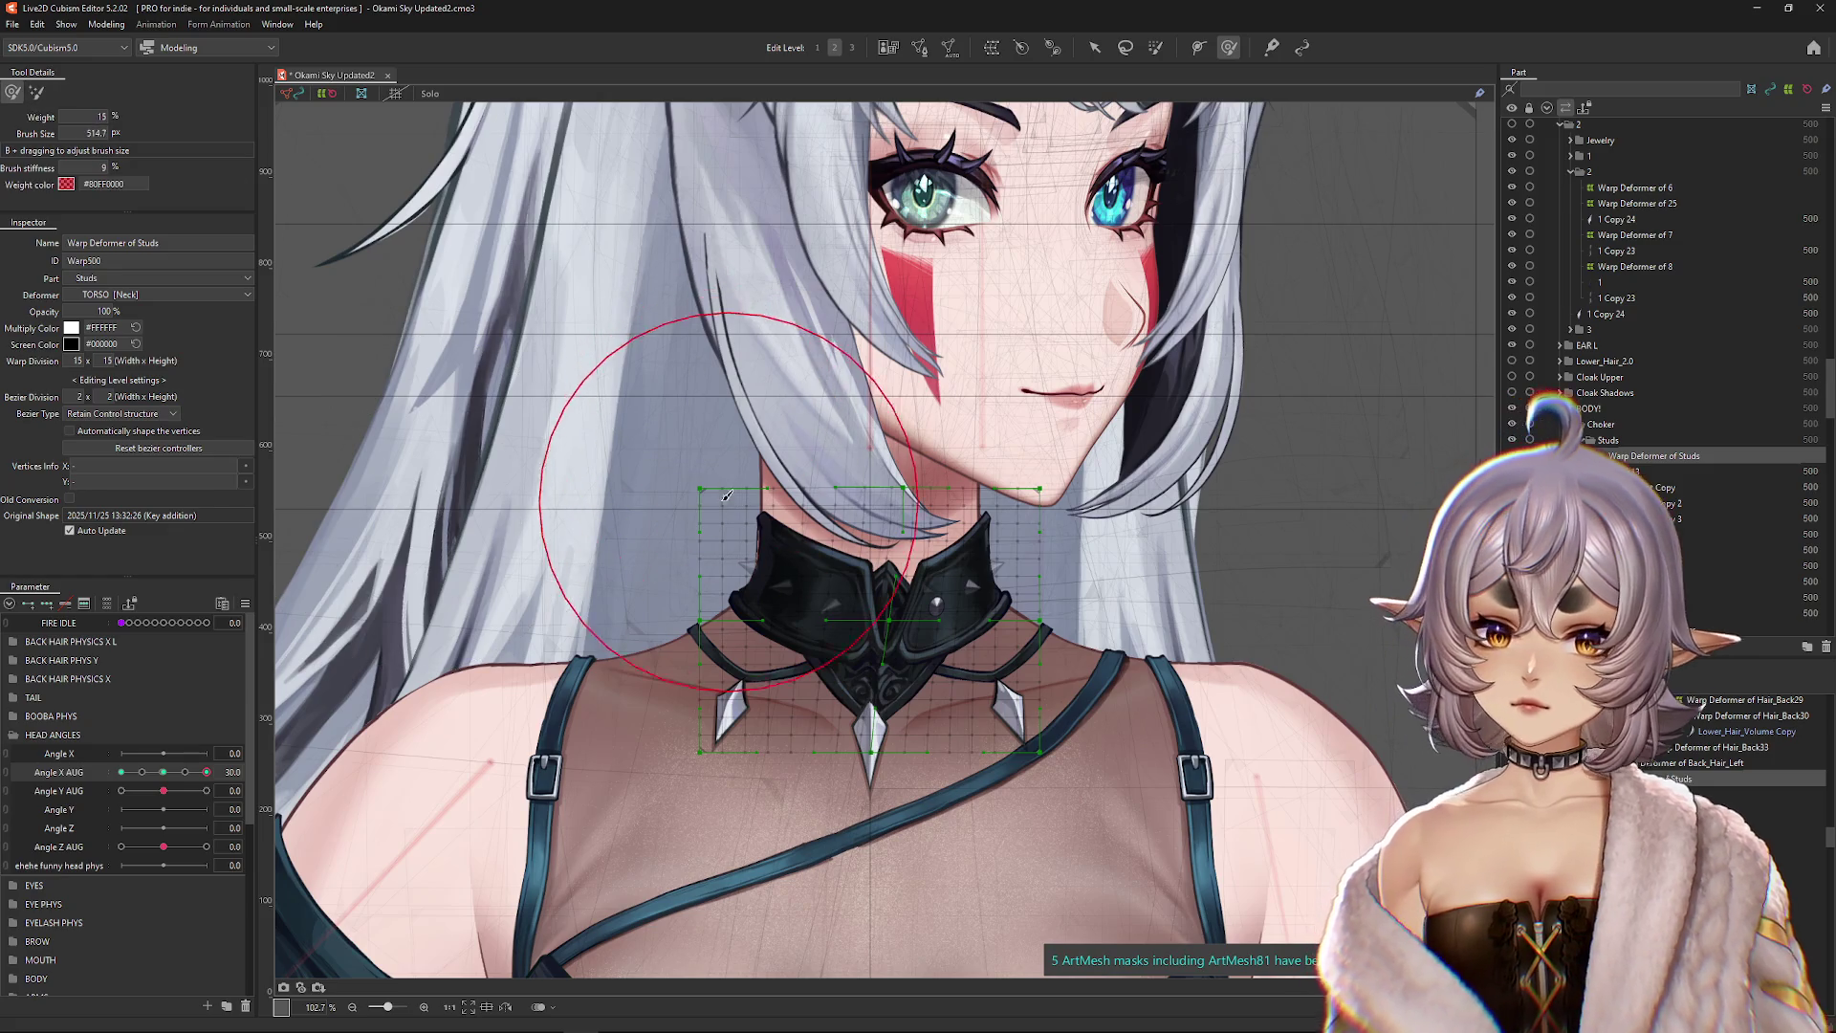
pyautogui.click(692, 504)
pyautogui.moveTo(692, 504); pyautogui.dragTo(961, 553)
pyautogui.moveTo(207, 772)
pyautogui.mouseDown()
pyautogui.moveTo(167, 772)
pyautogui.moveTo(242, 772)
pyautogui.mouseUp()
pyautogui.moveTo(879, 574); pyautogui.dragTo(858, 541)
# Step: Scrub Angle X AUG between the opposite side and front, then switch to the other brush deformation mode
pyautogui.moveTo(207, 771); pyautogui.dragTo(121, 772)
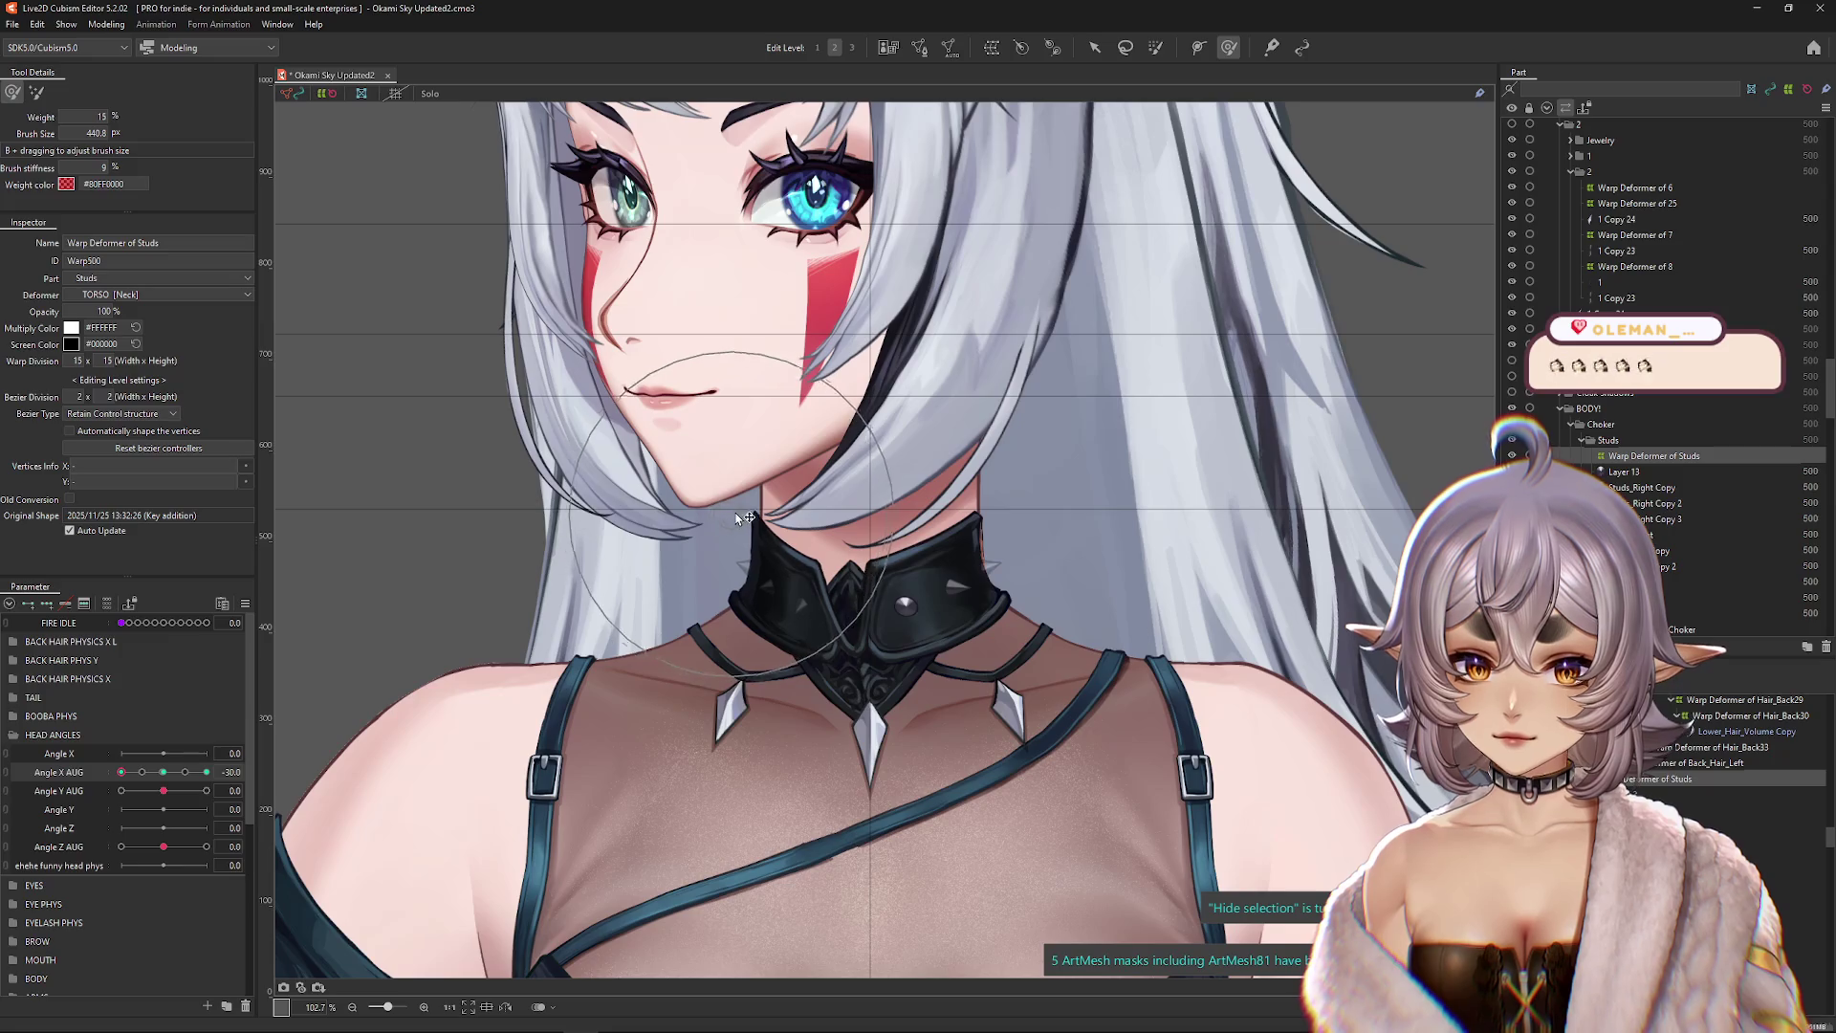
pyautogui.click(754, 487)
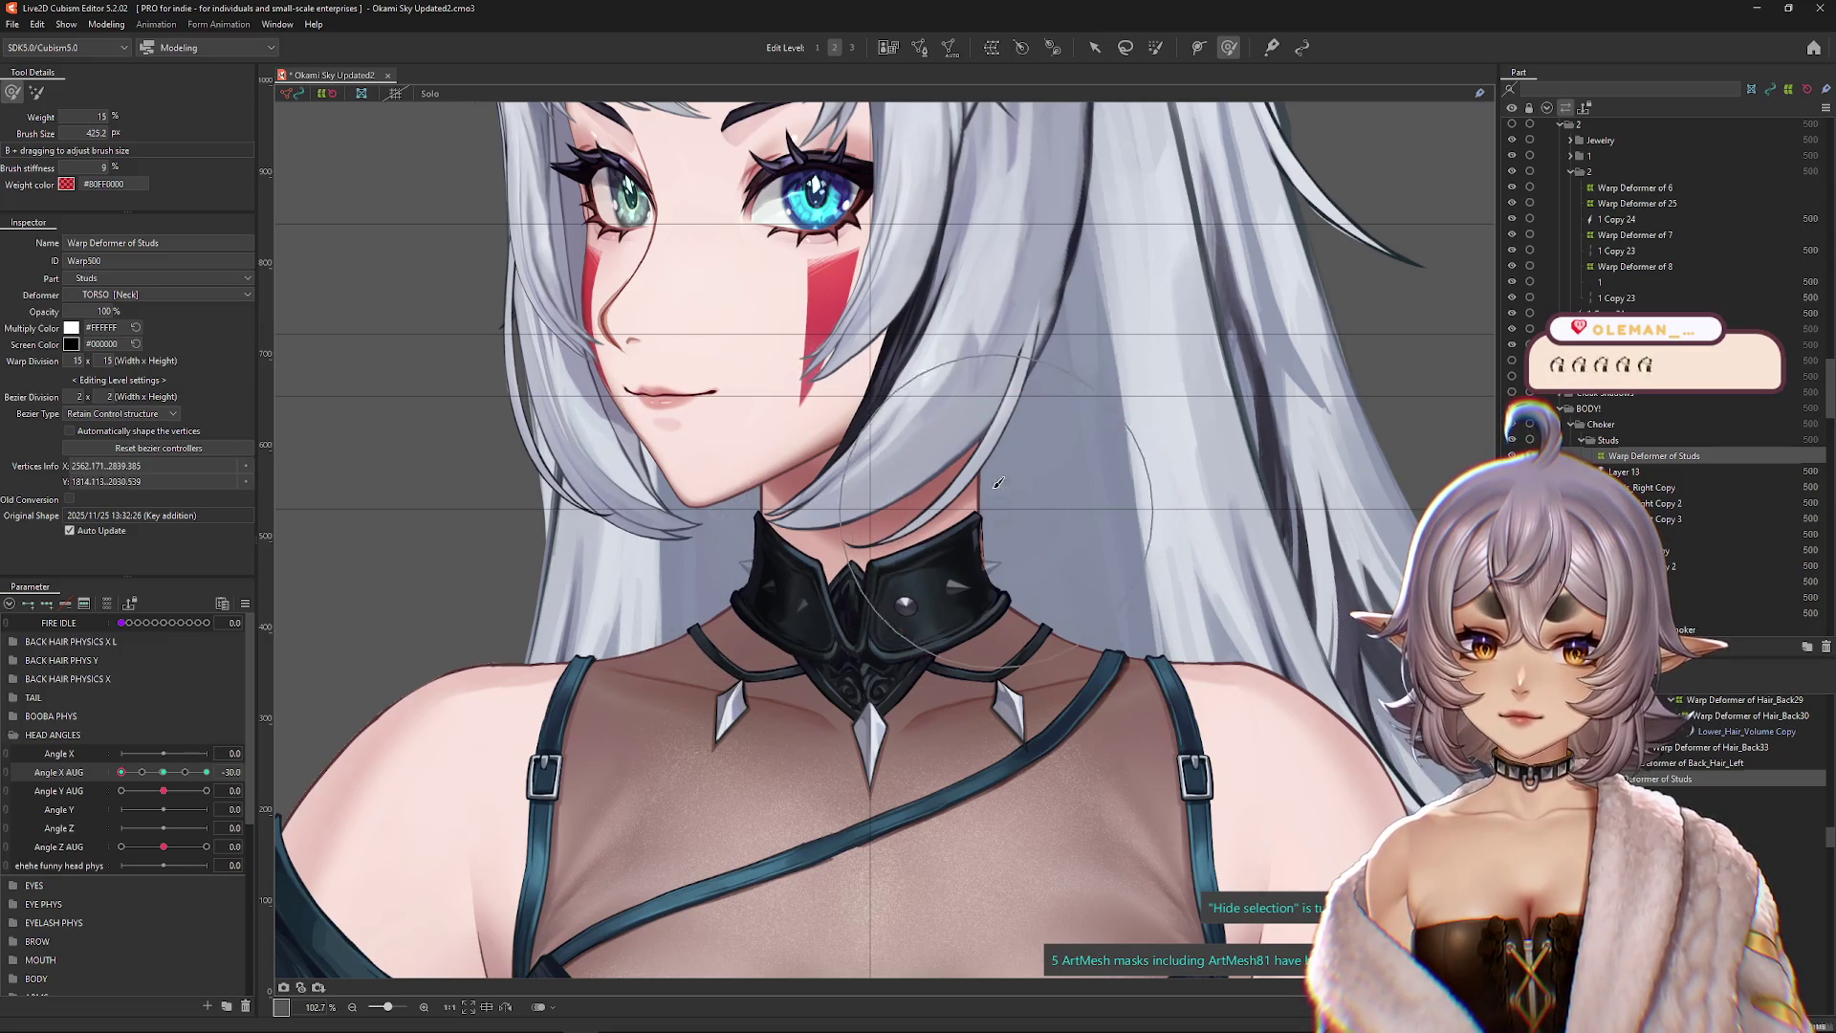
pyautogui.click(688, 634)
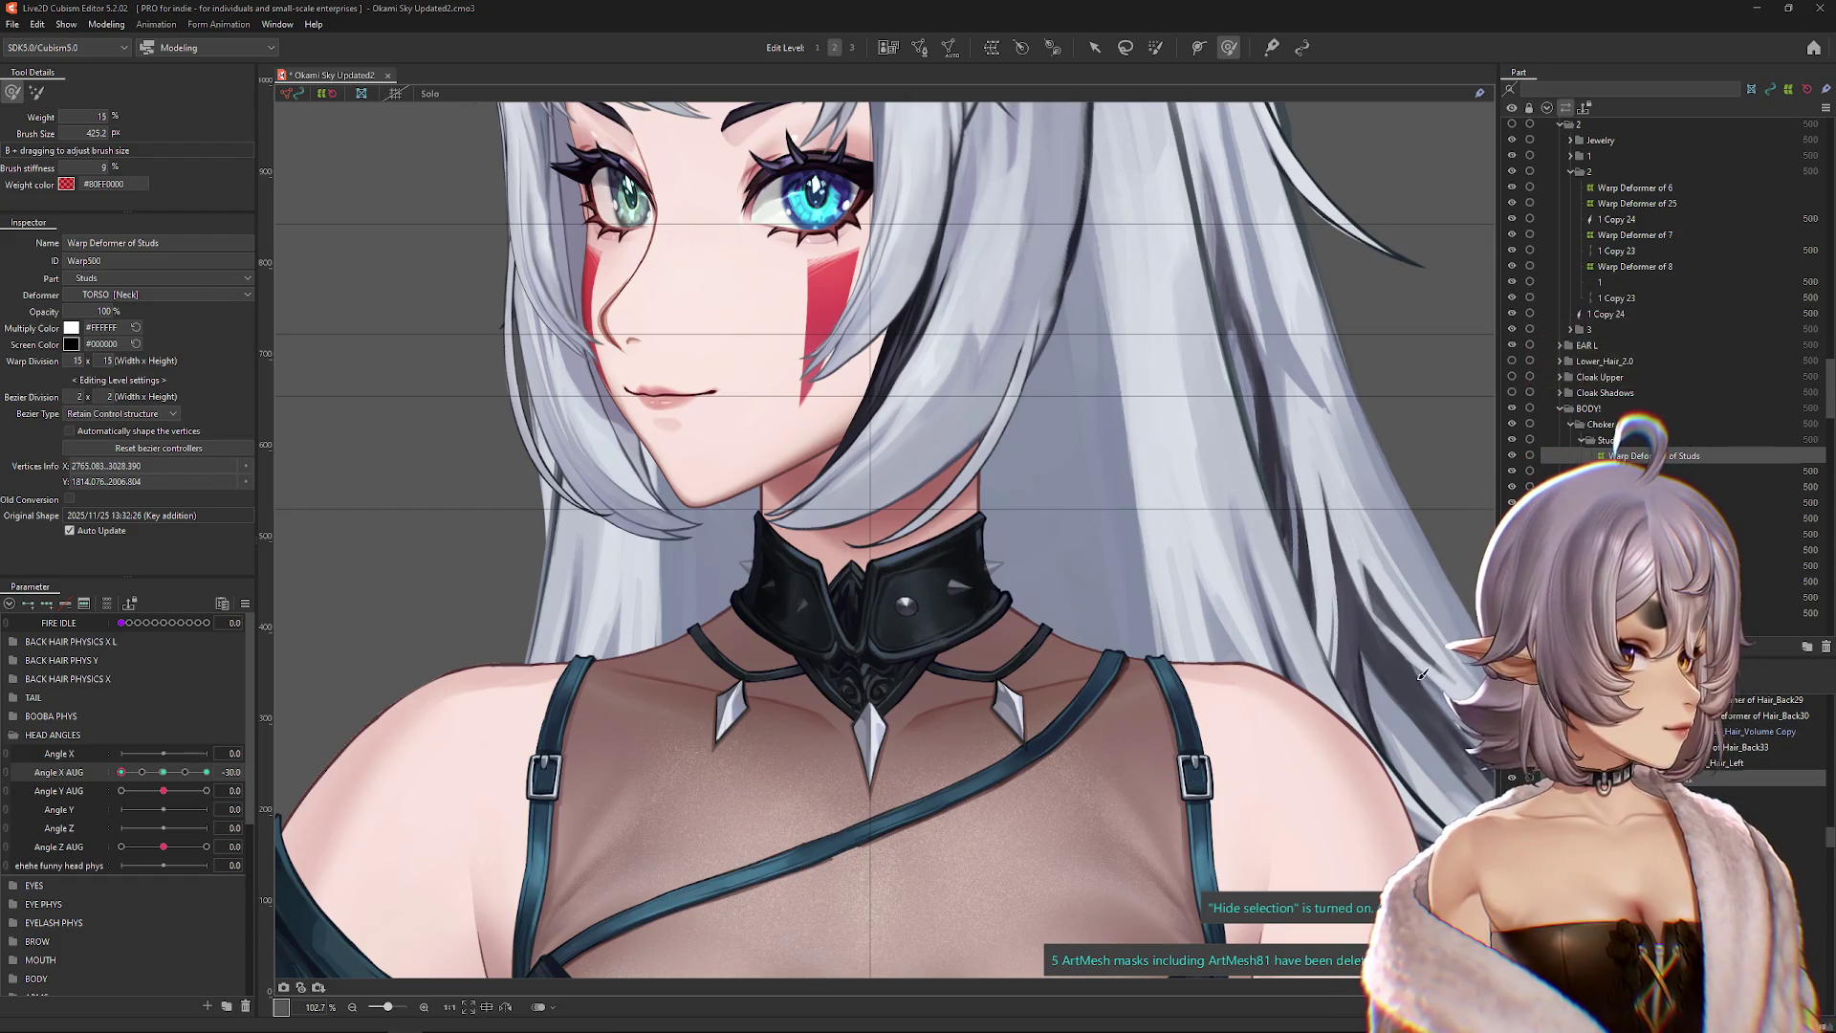
pyautogui.click(164, 775)
pyautogui.click(120, 779)
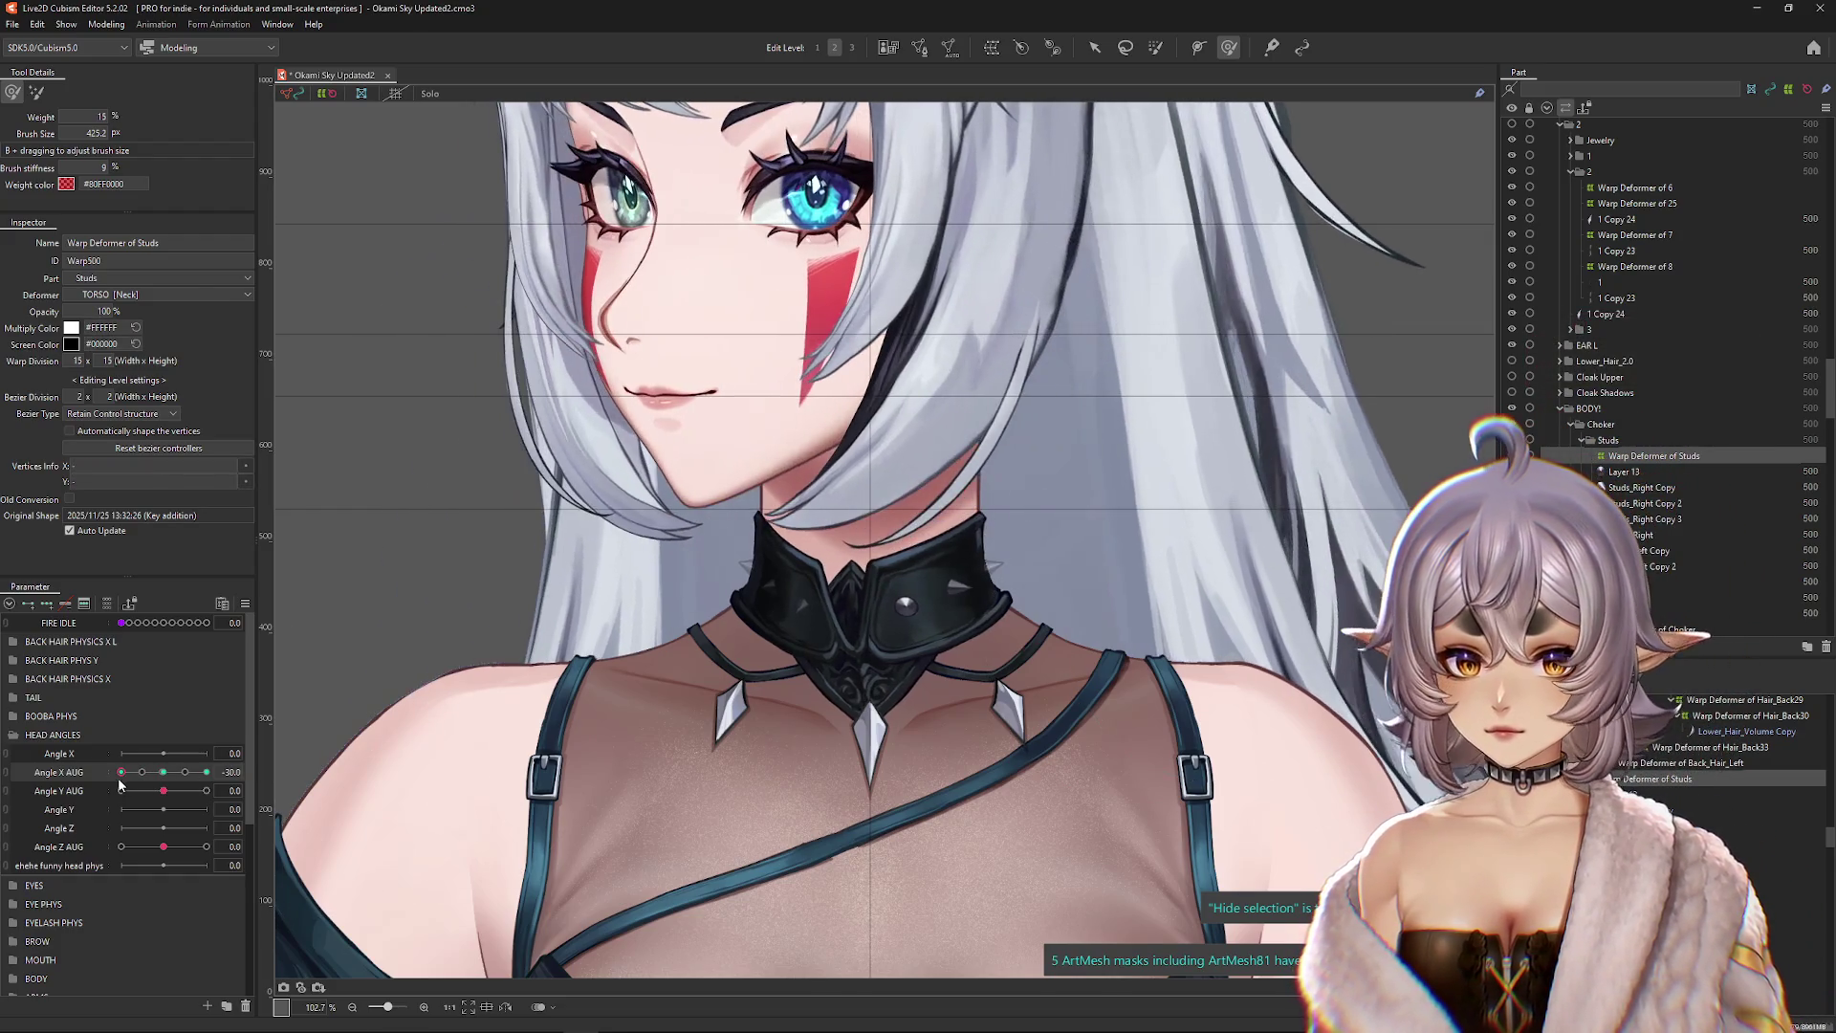
pyautogui.scroll(3, 847, 622)
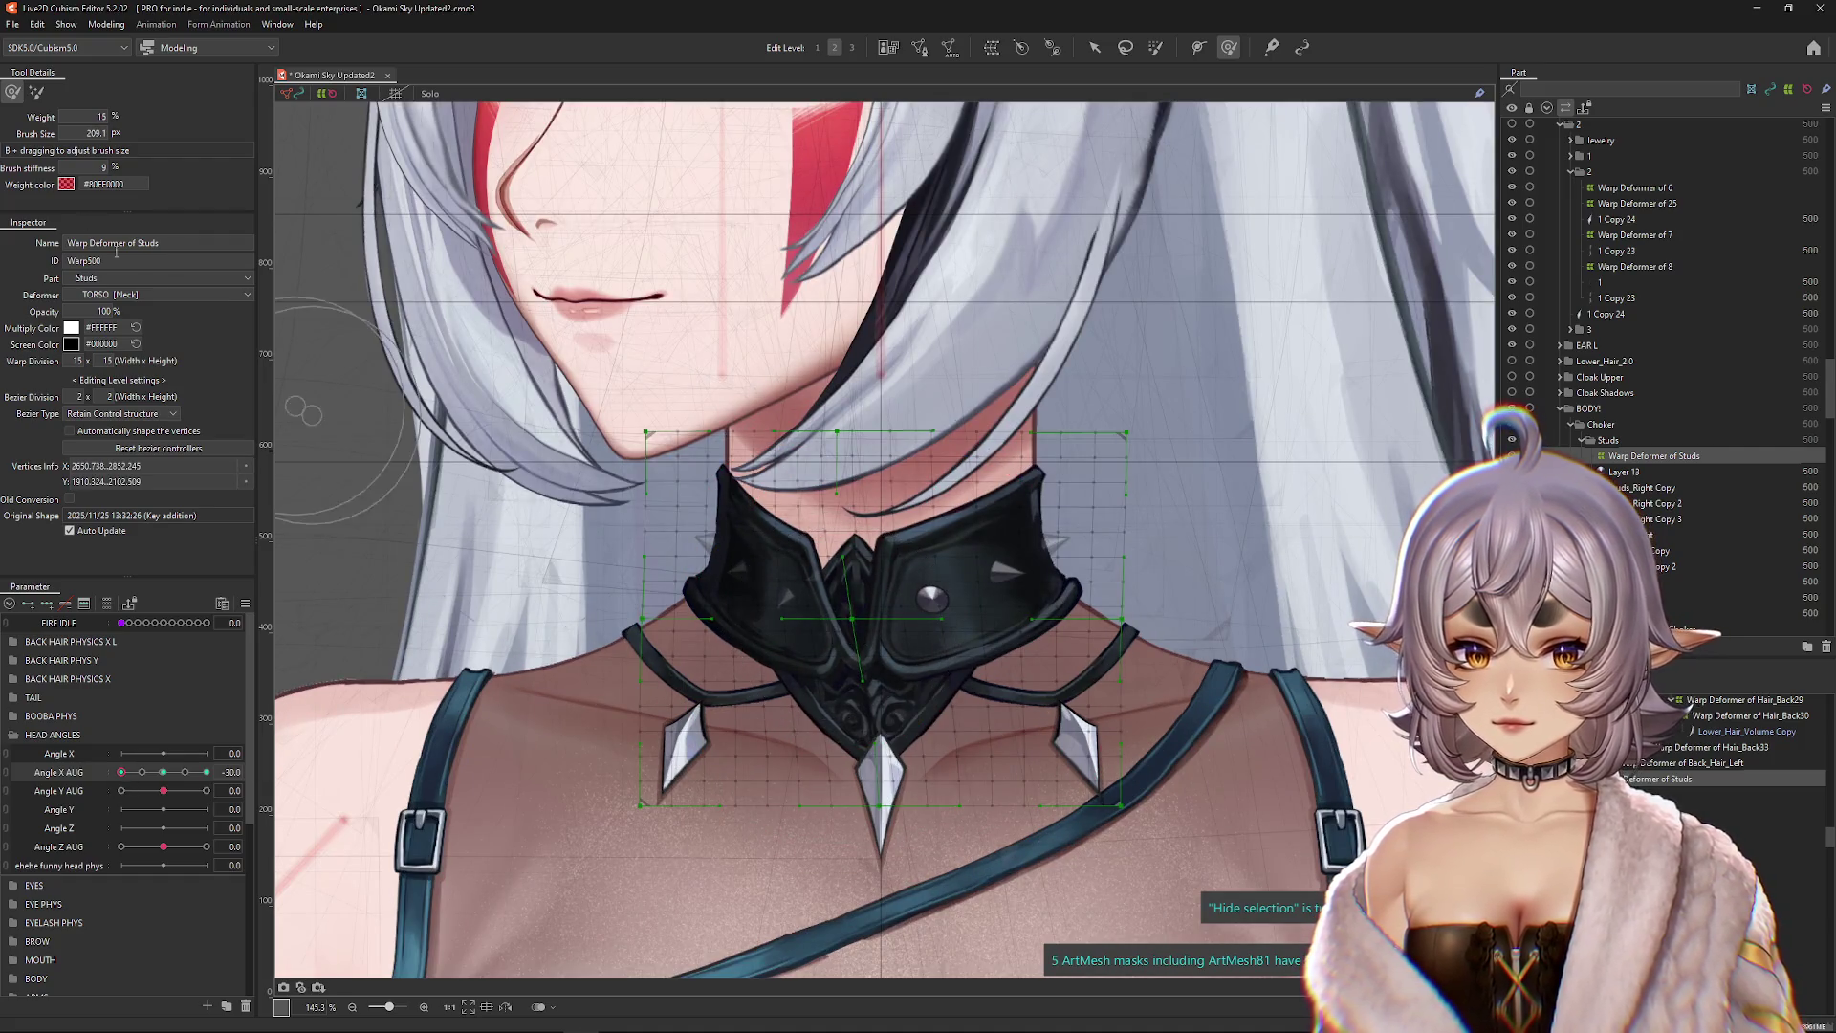
pyautogui.click(36, 93)
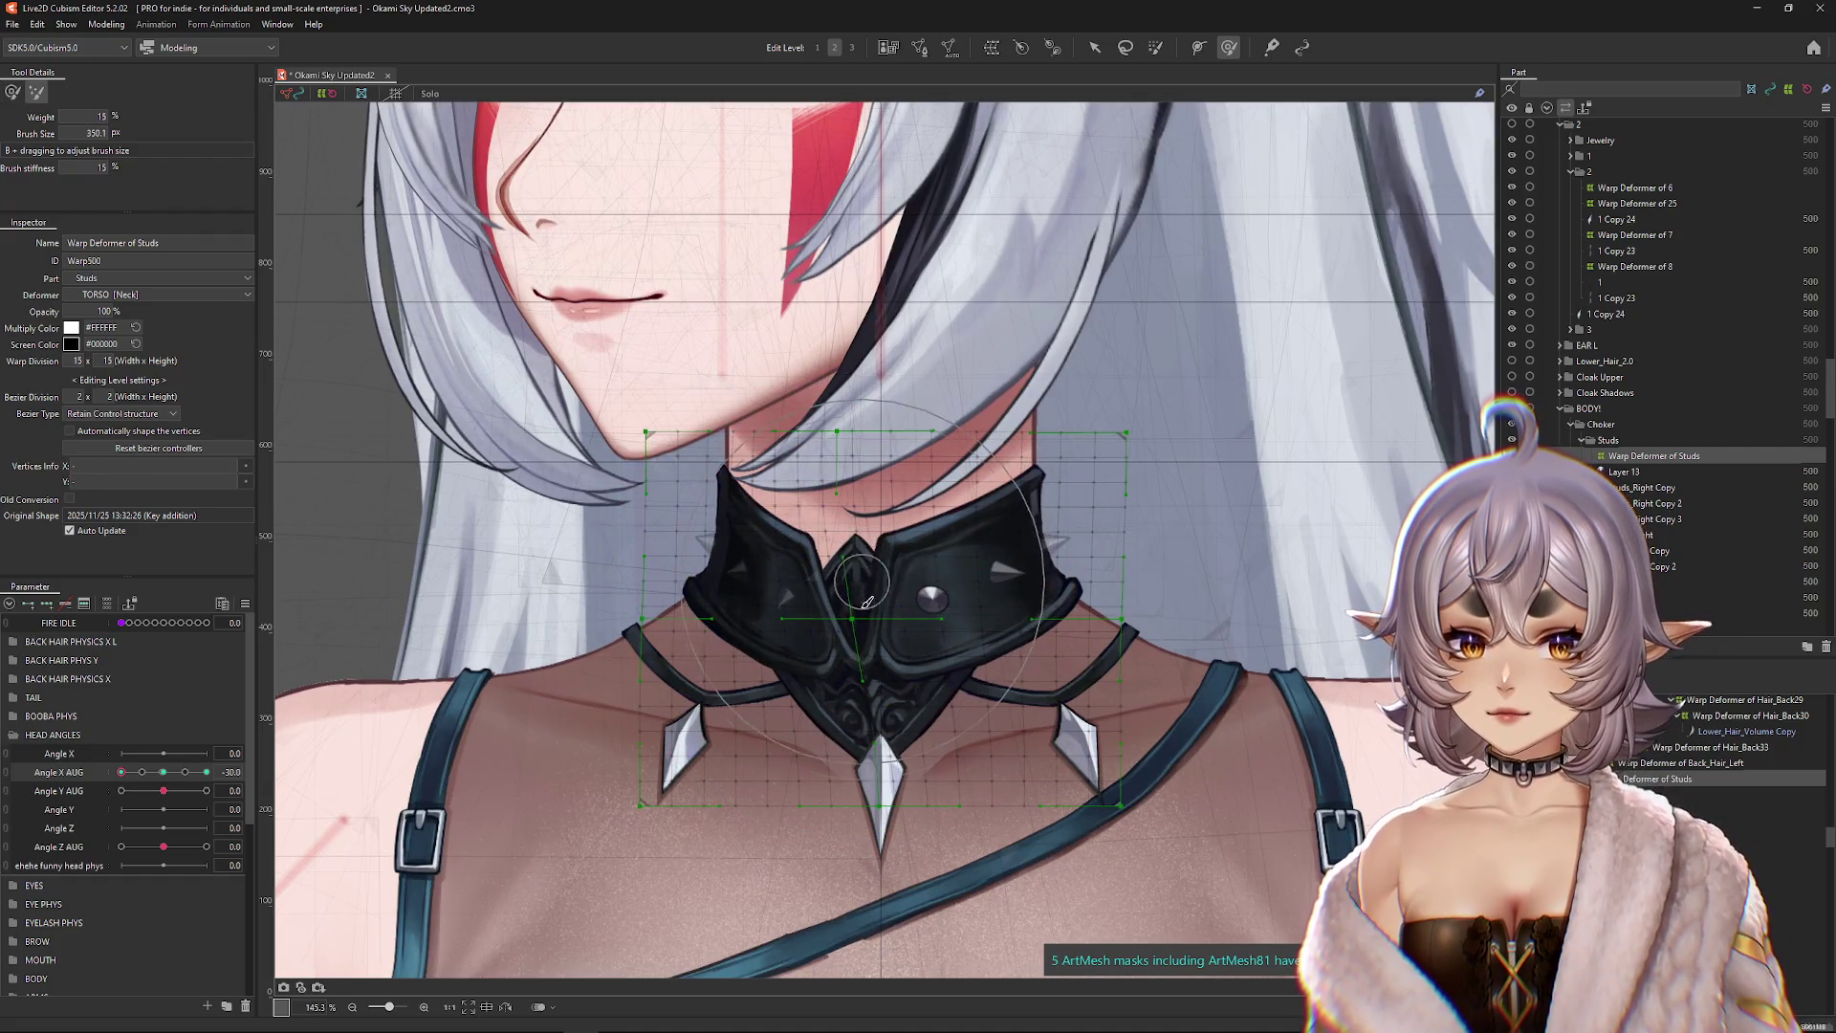
# Step: Refine the studs grid at Angle X AUG 30 in the first brush mode, then sweep the full head-turn range
pyautogui.moveTo(149, 780)
pyautogui.mouseDown()
pyautogui.moveTo(280, 786)
pyautogui.moveTo(212, 776)
pyautogui.mouseUp()
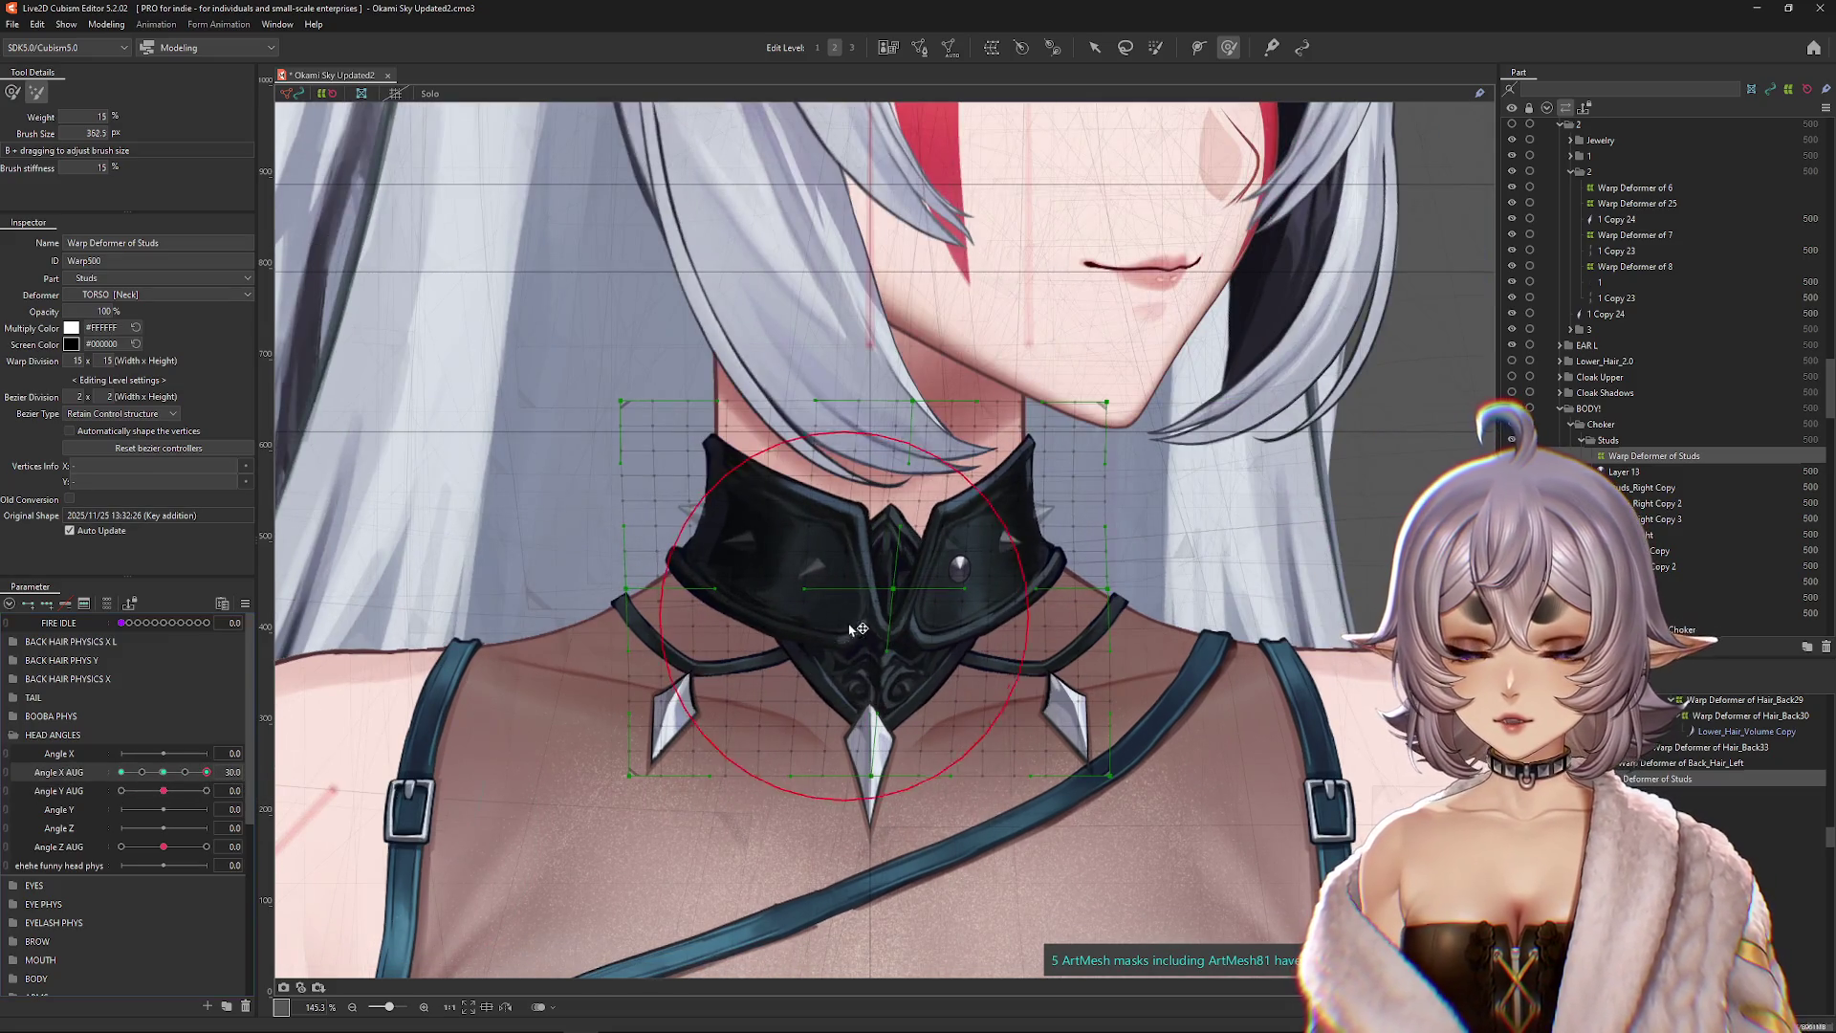
pyautogui.moveTo(881, 628); pyautogui.dragTo(956, 628)
pyautogui.moveTo(798, 636); pyautogui.dragTo(799, 699)
pyautogui.click(12, 91)
pyautogui.moveTo(165, 780); pyautogui.dragTo(121, 780)
pyautogui.scroll(-3, 874, 618)
pyautogui.hotkey('ctrl', 'a')
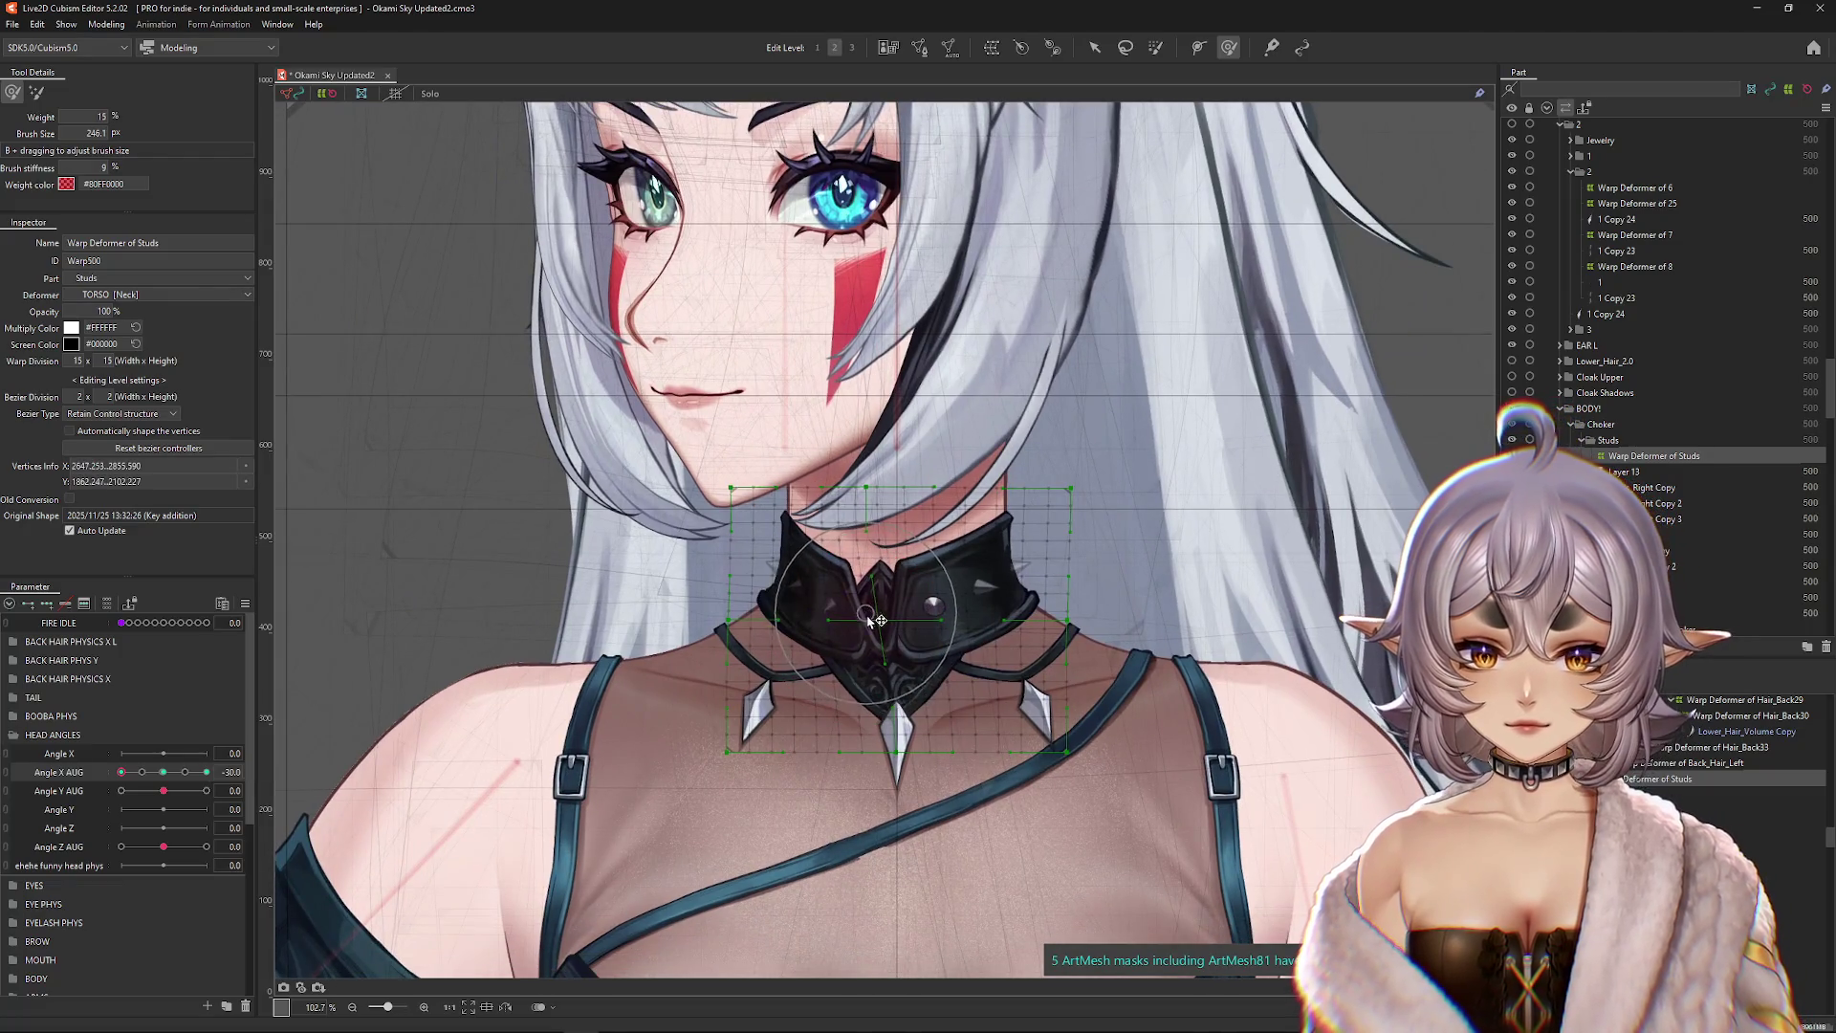
pyautogui.moveTo(162, 772); pyautogui.dragTo(207, 772)
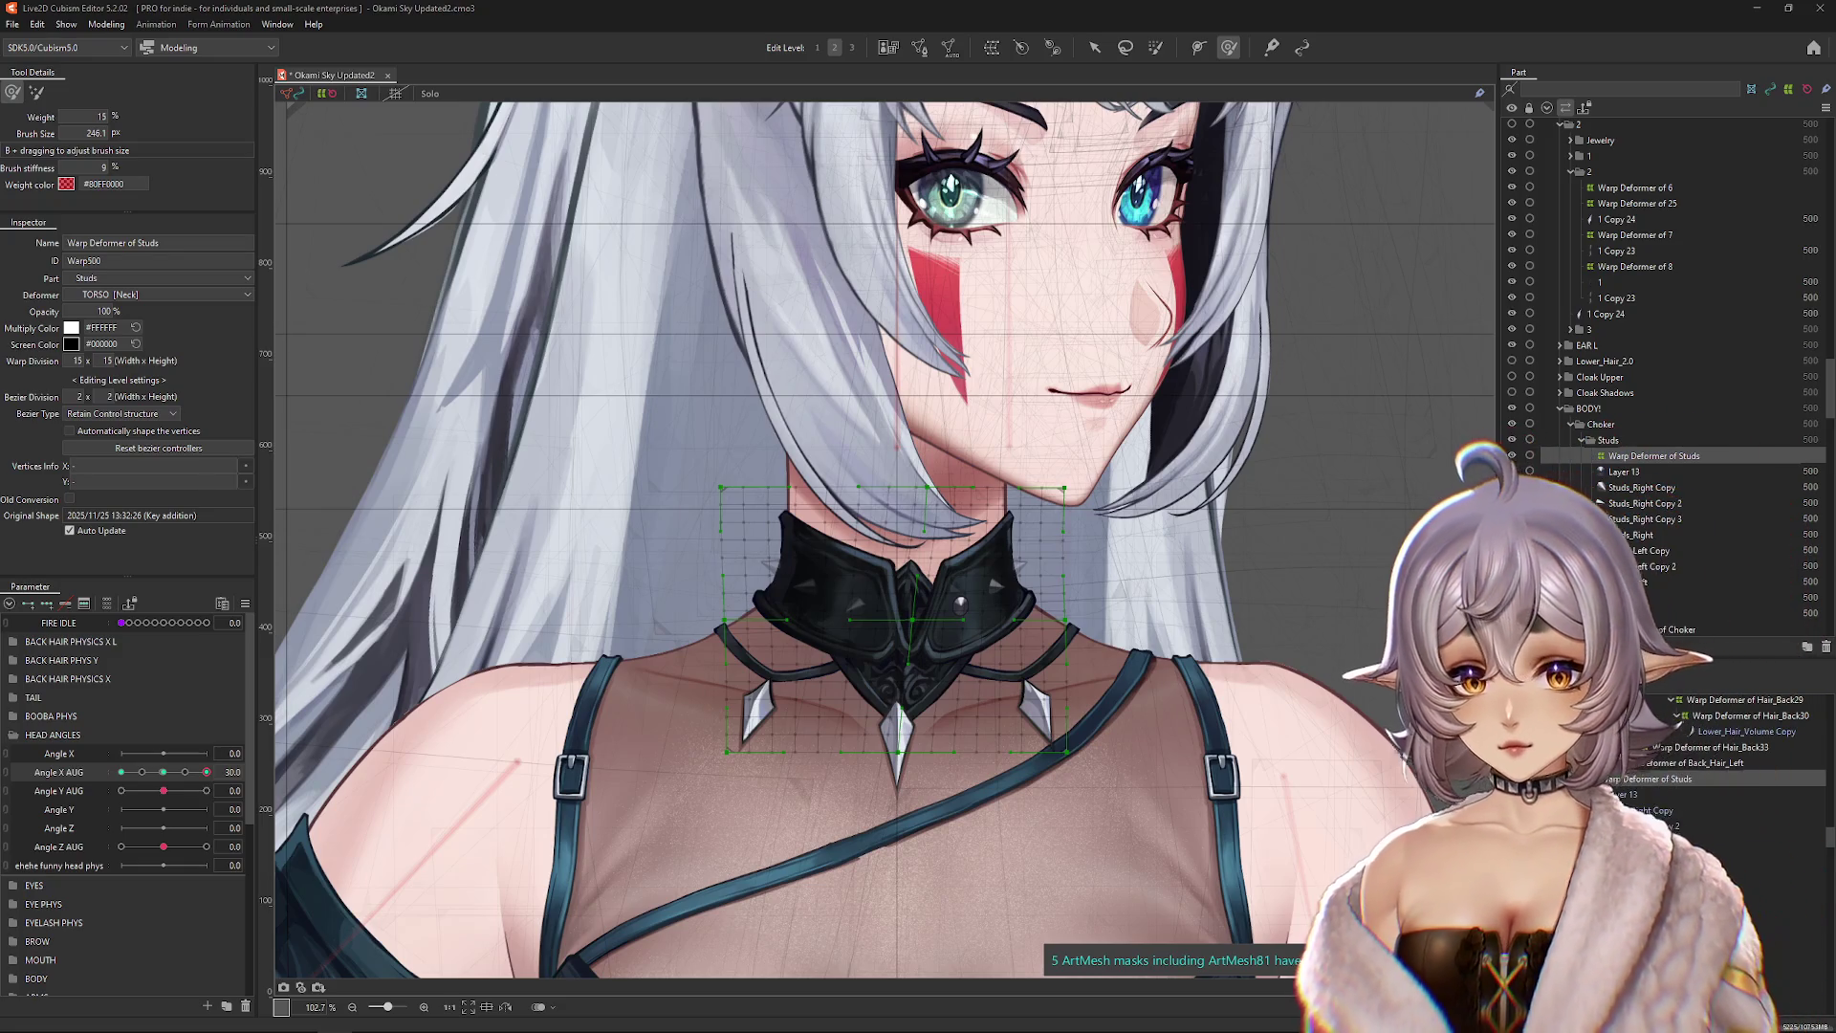
# Step: Return Angle X AUG to the middle so the head faces front again
pyautogui.click(165, 772)
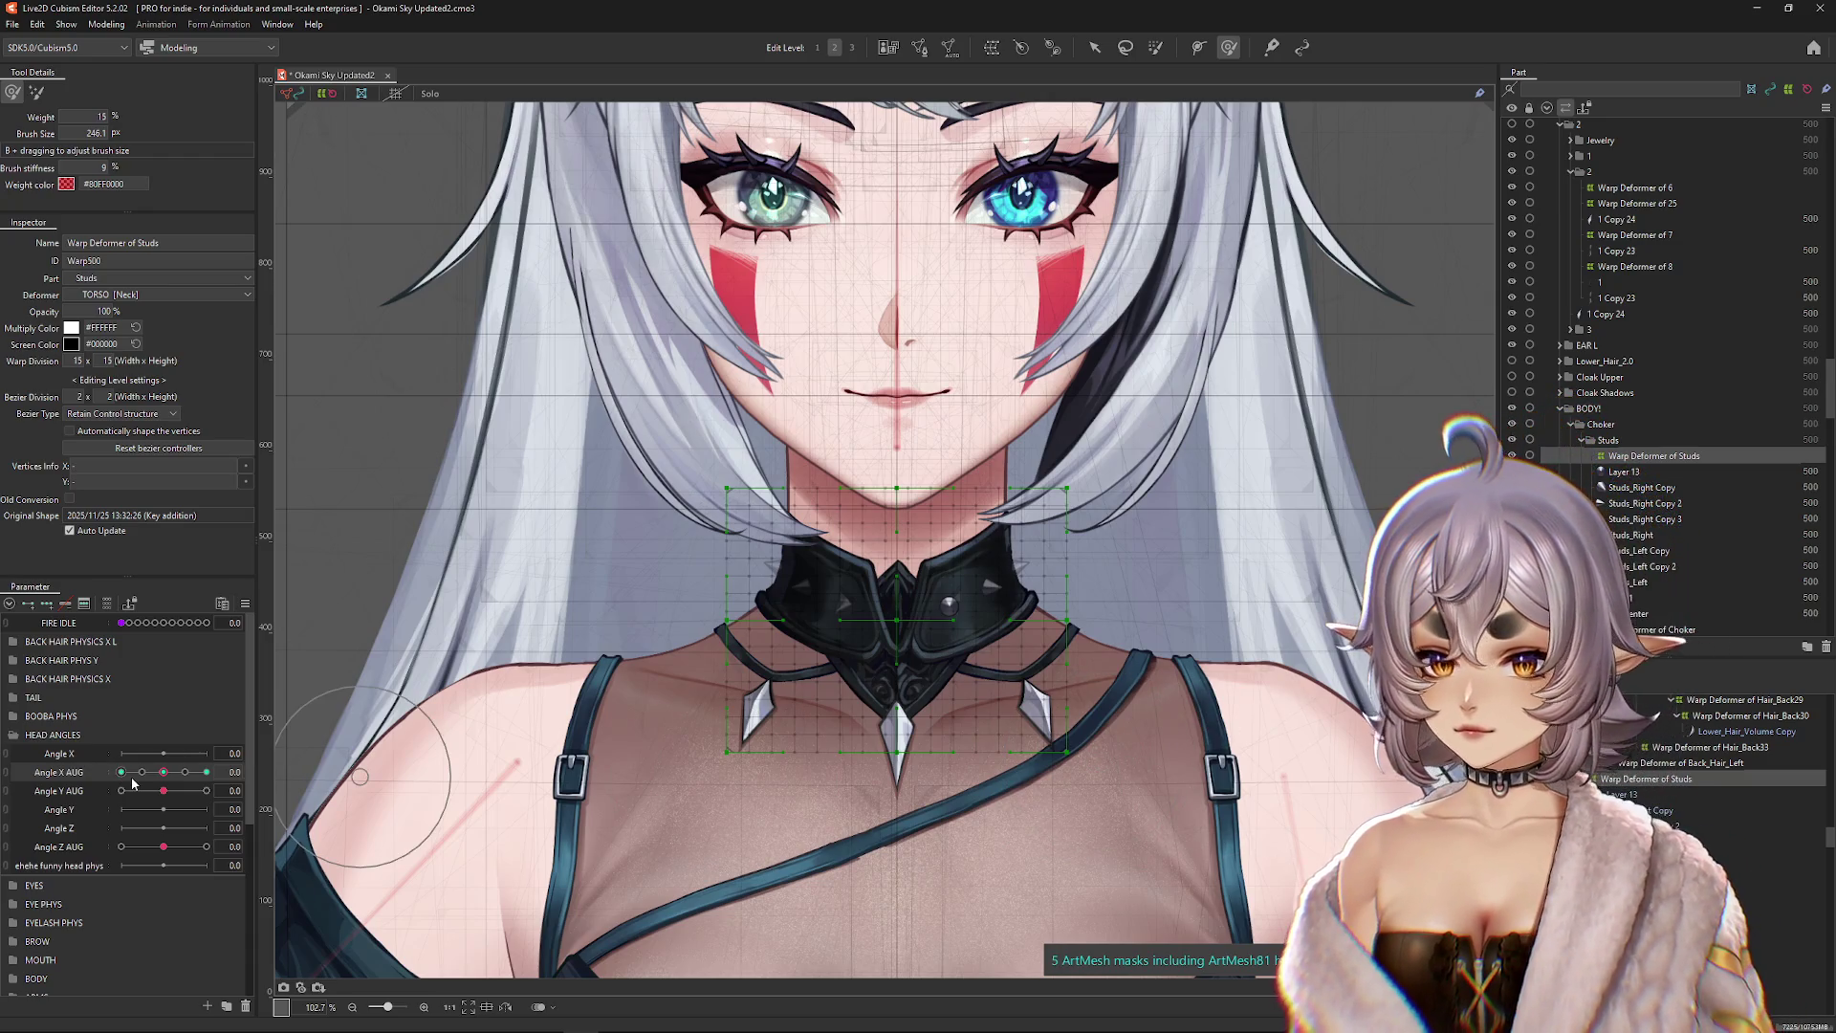
# Step: With the head fully turned, touch up the studs warp over the collar, hiding the grid to judge
pyautogui.moveTo(163, 772)
pyautogui.mouseDown()
pyautogui.moveTo(206, 772)
pyautogui.moveTo(120, 772)
pyautogui.mouseUp()
pyautogui.scroll(-5, 483, 665)
pyautogui.scroll(5, 760, 657)
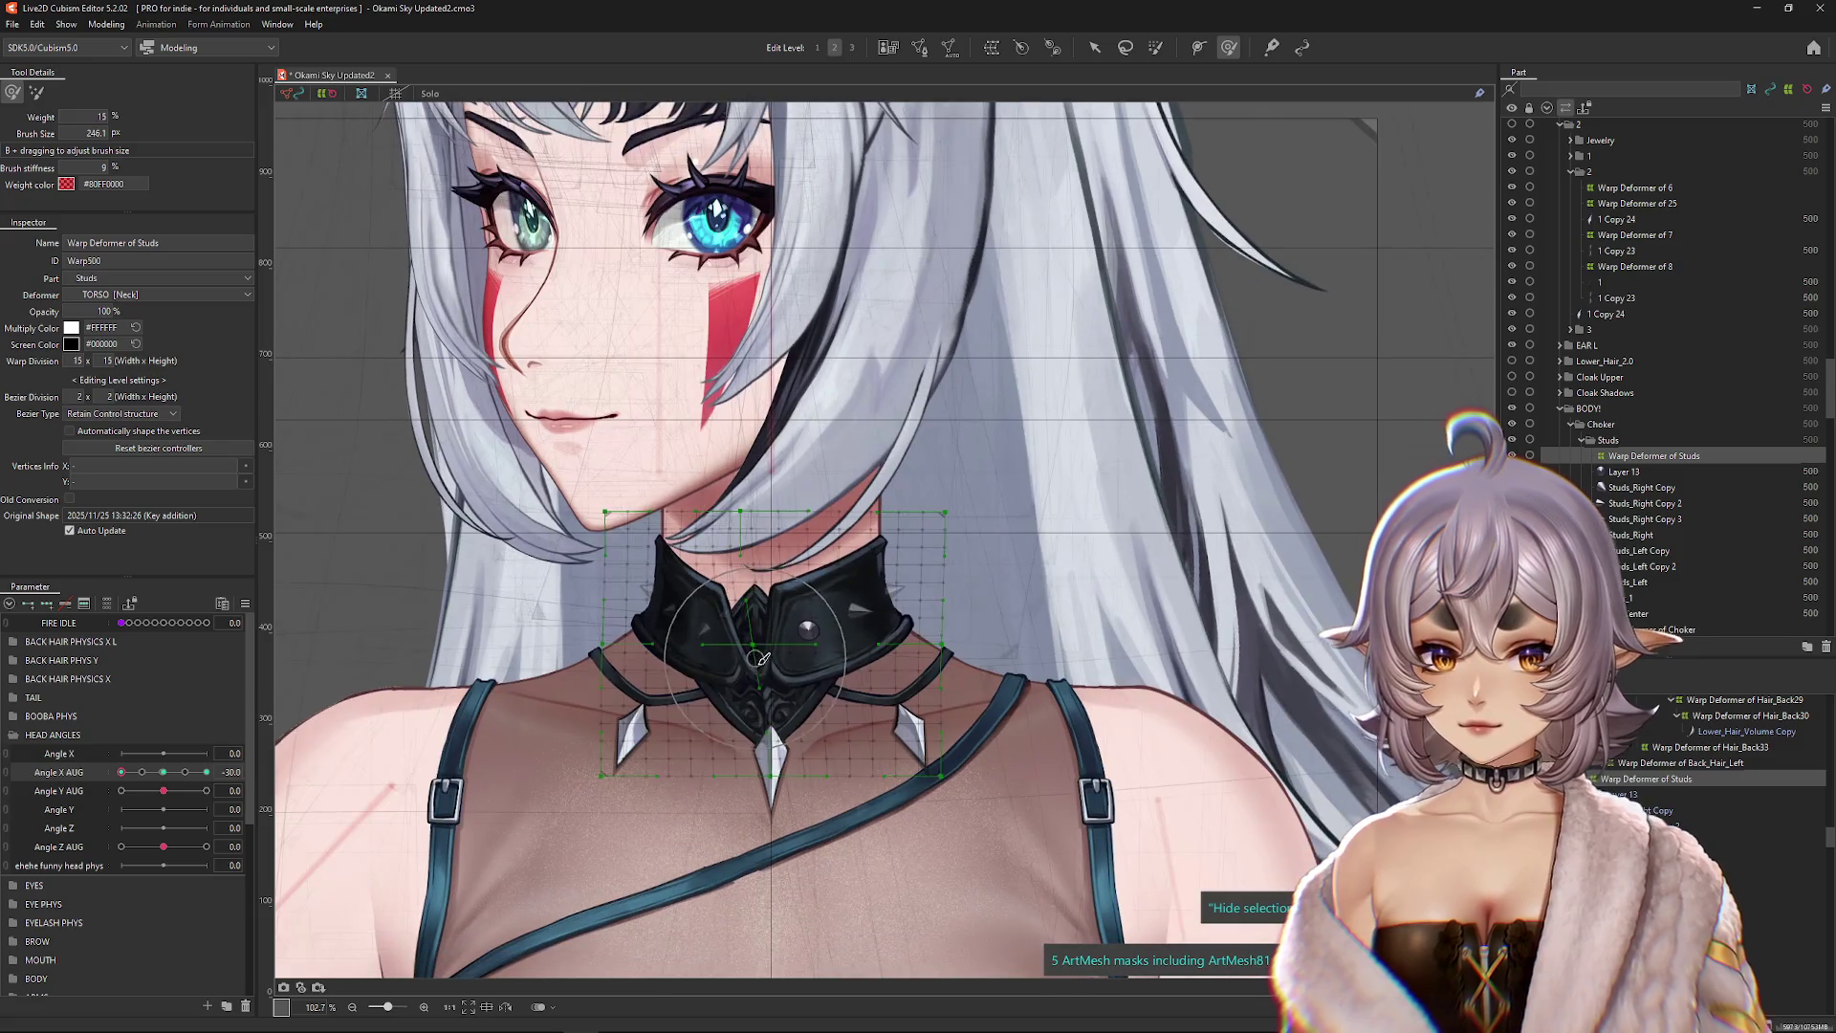
pyautogui.moveTo(719, 585); pyautogui.dragTo(746, 584)
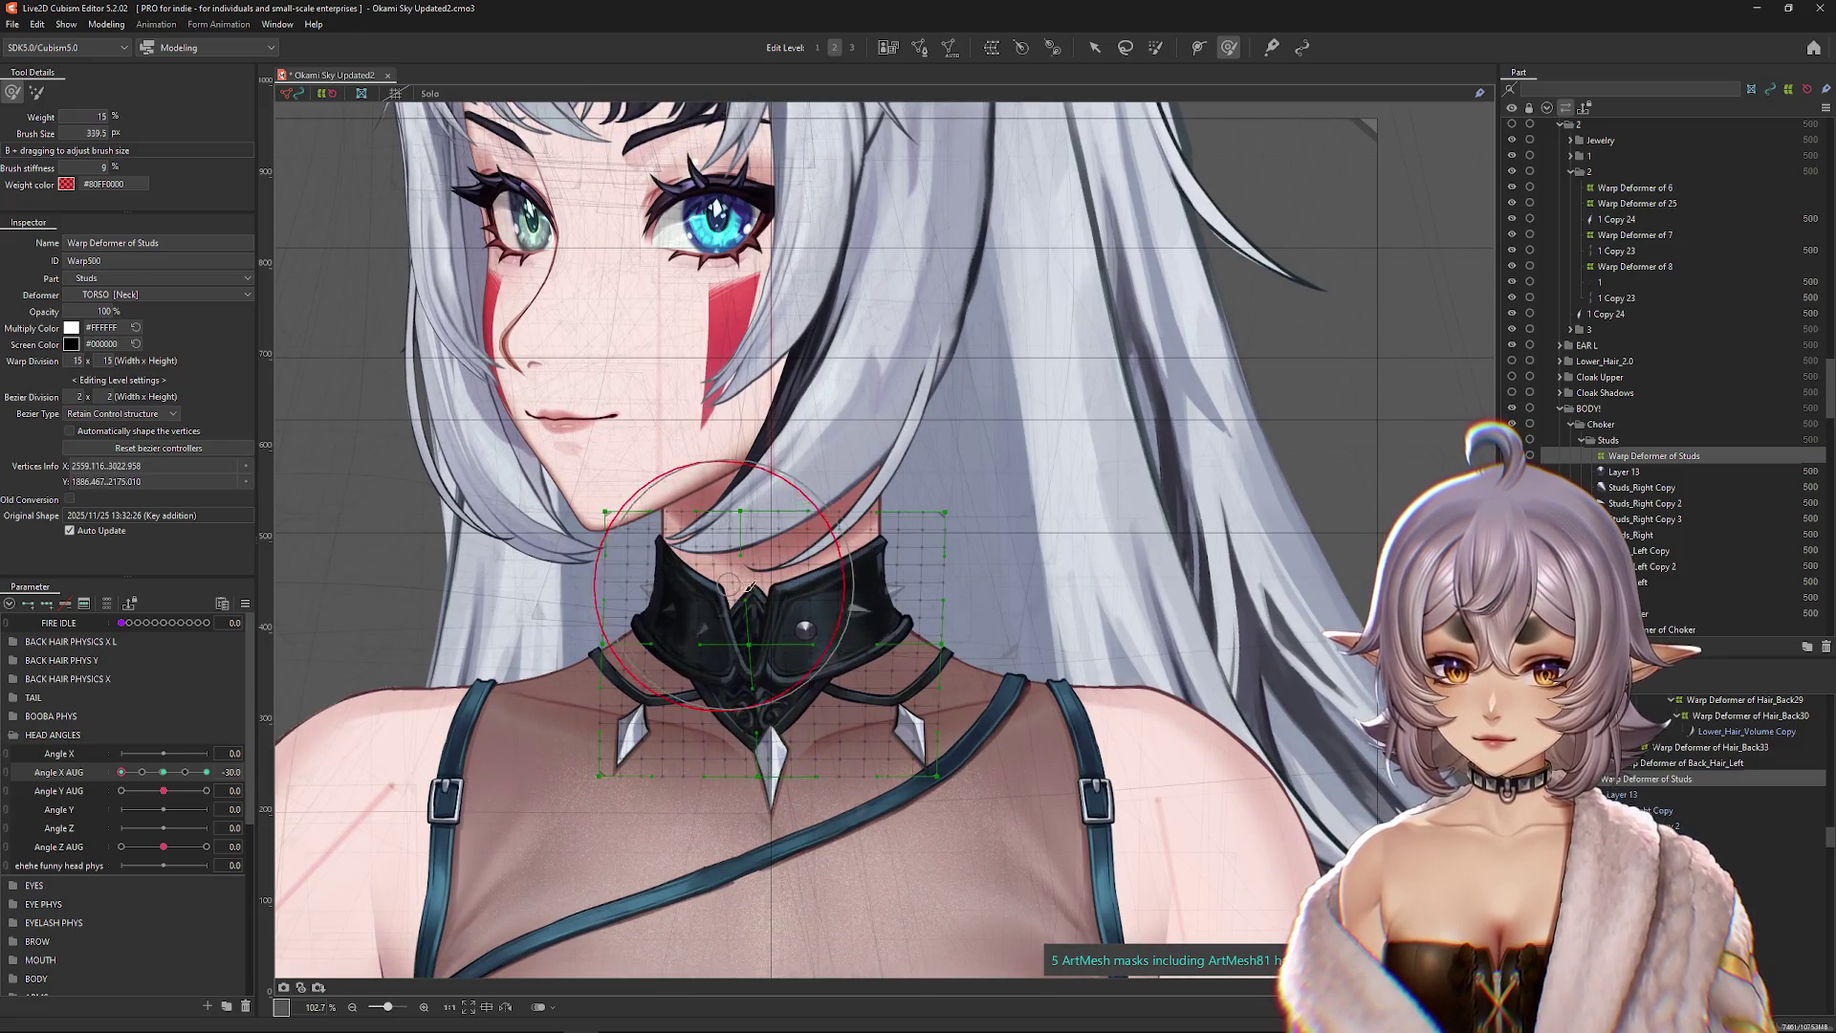
pyautogui.hotkey('ctrl', 'h')
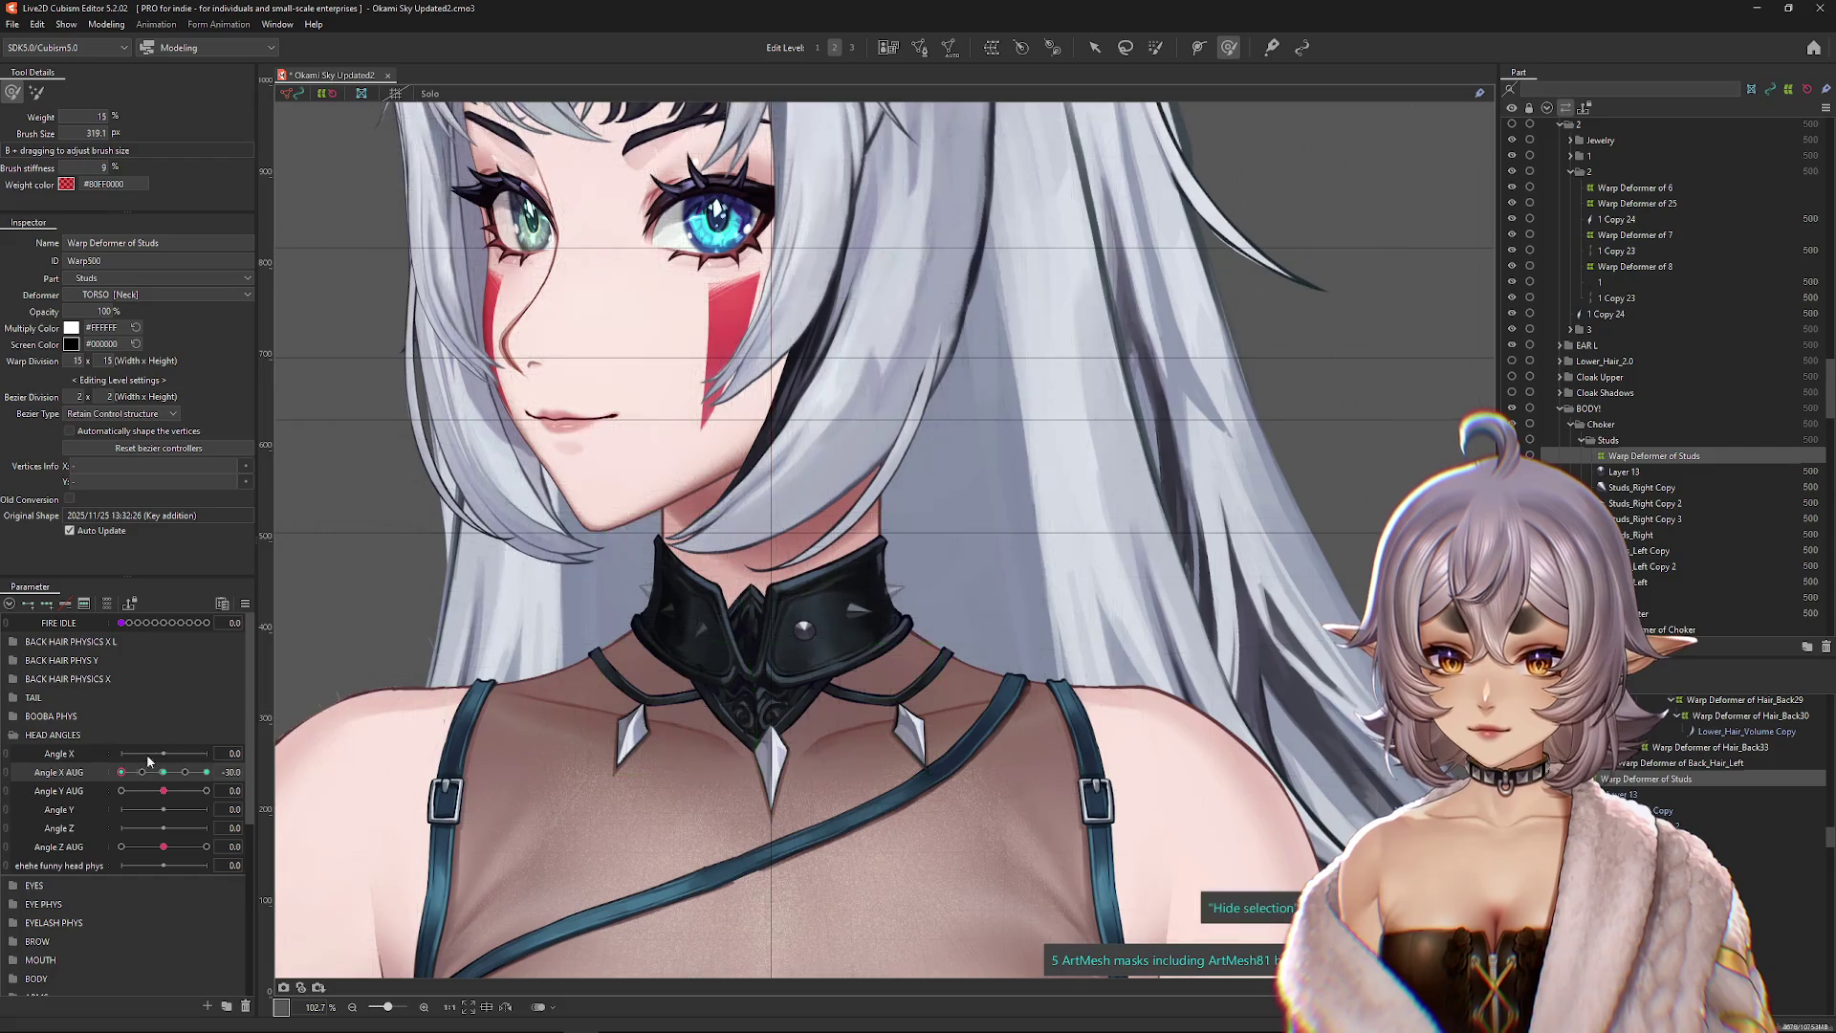
pyautogui.moveTo(751, 585); pyautogui.dragTo(742, 583)
# Step: Scrub Angle X AUG between front and both sides, warping the studs so they stay on the collar
pyautogui.moveTo(121, 771); pyautogui.dragTo(207, 772)
pyautogui.moveTo(768, 631); pyautogui.dragTo(860, 559)
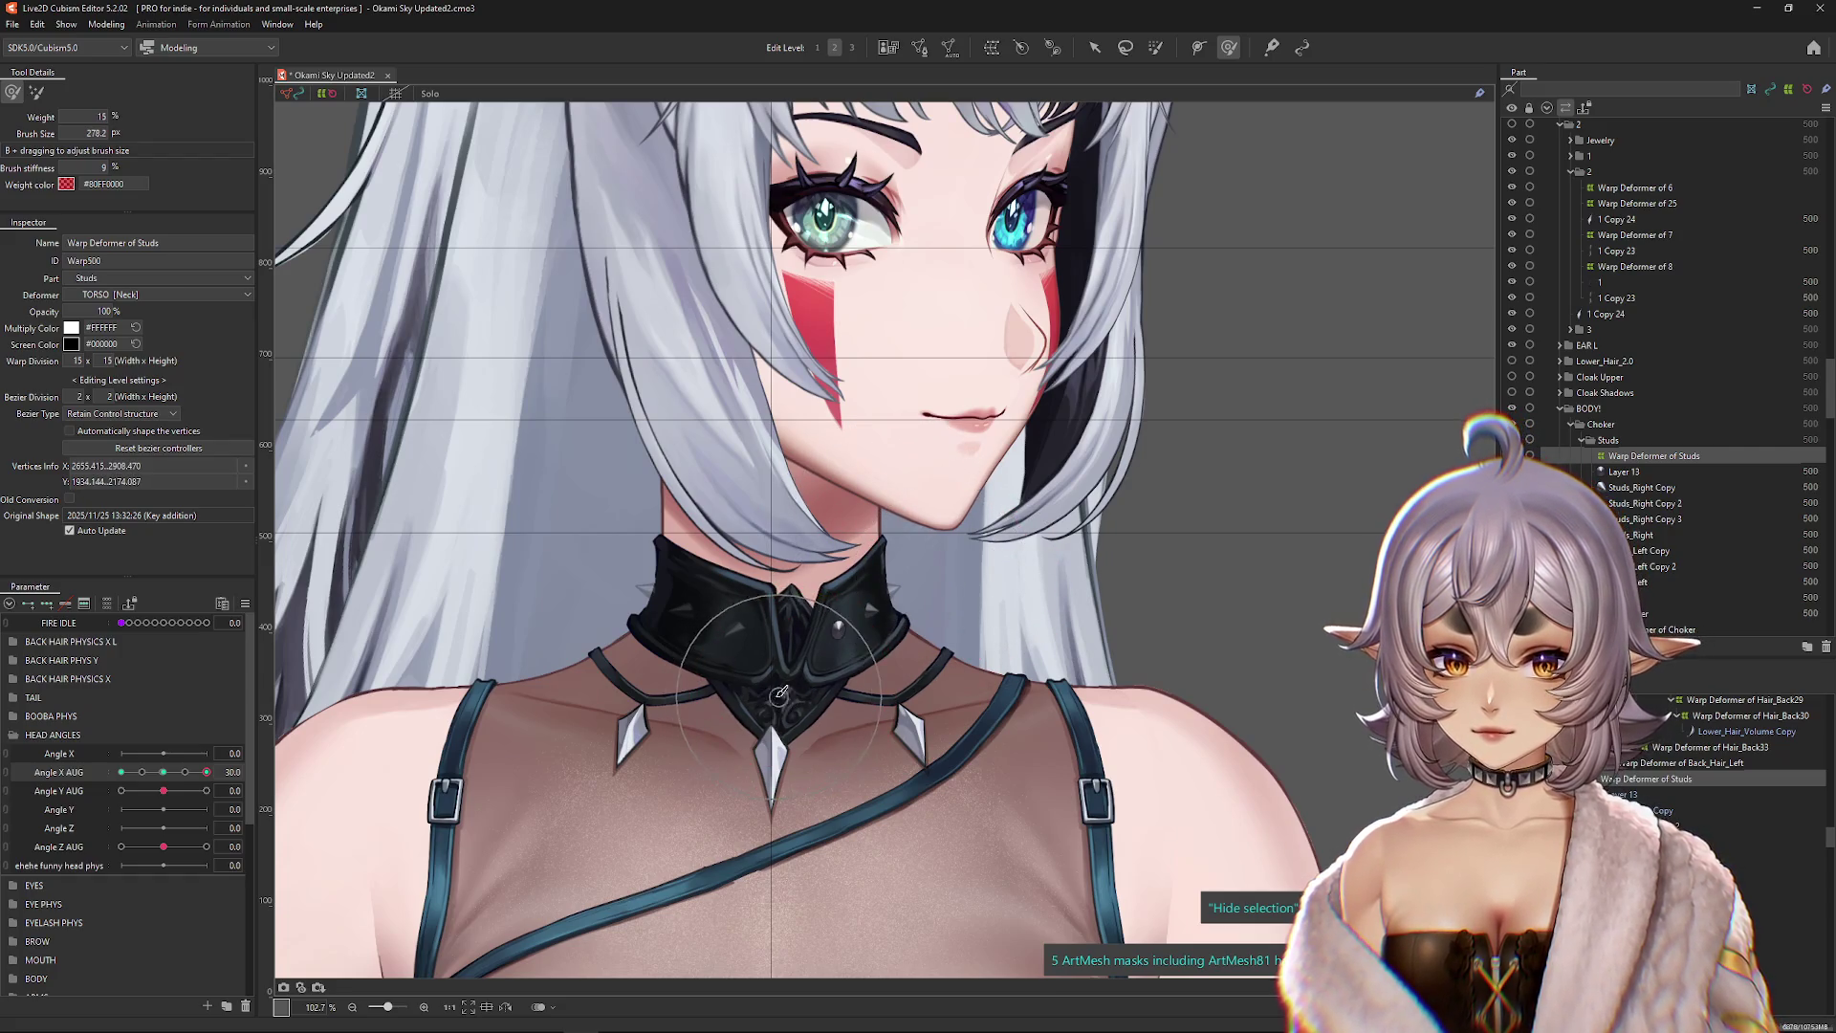
pyautogui.moveTo(207, 771)
pyautogui.mouseDown()
pyautogui.moveTo(176, 773)
pyautogui.moveTo(206, 772)
pyautogui.mouseUp()
pyautogui.moveTo(765, 793); pyautogui.dragTo(799, 808)
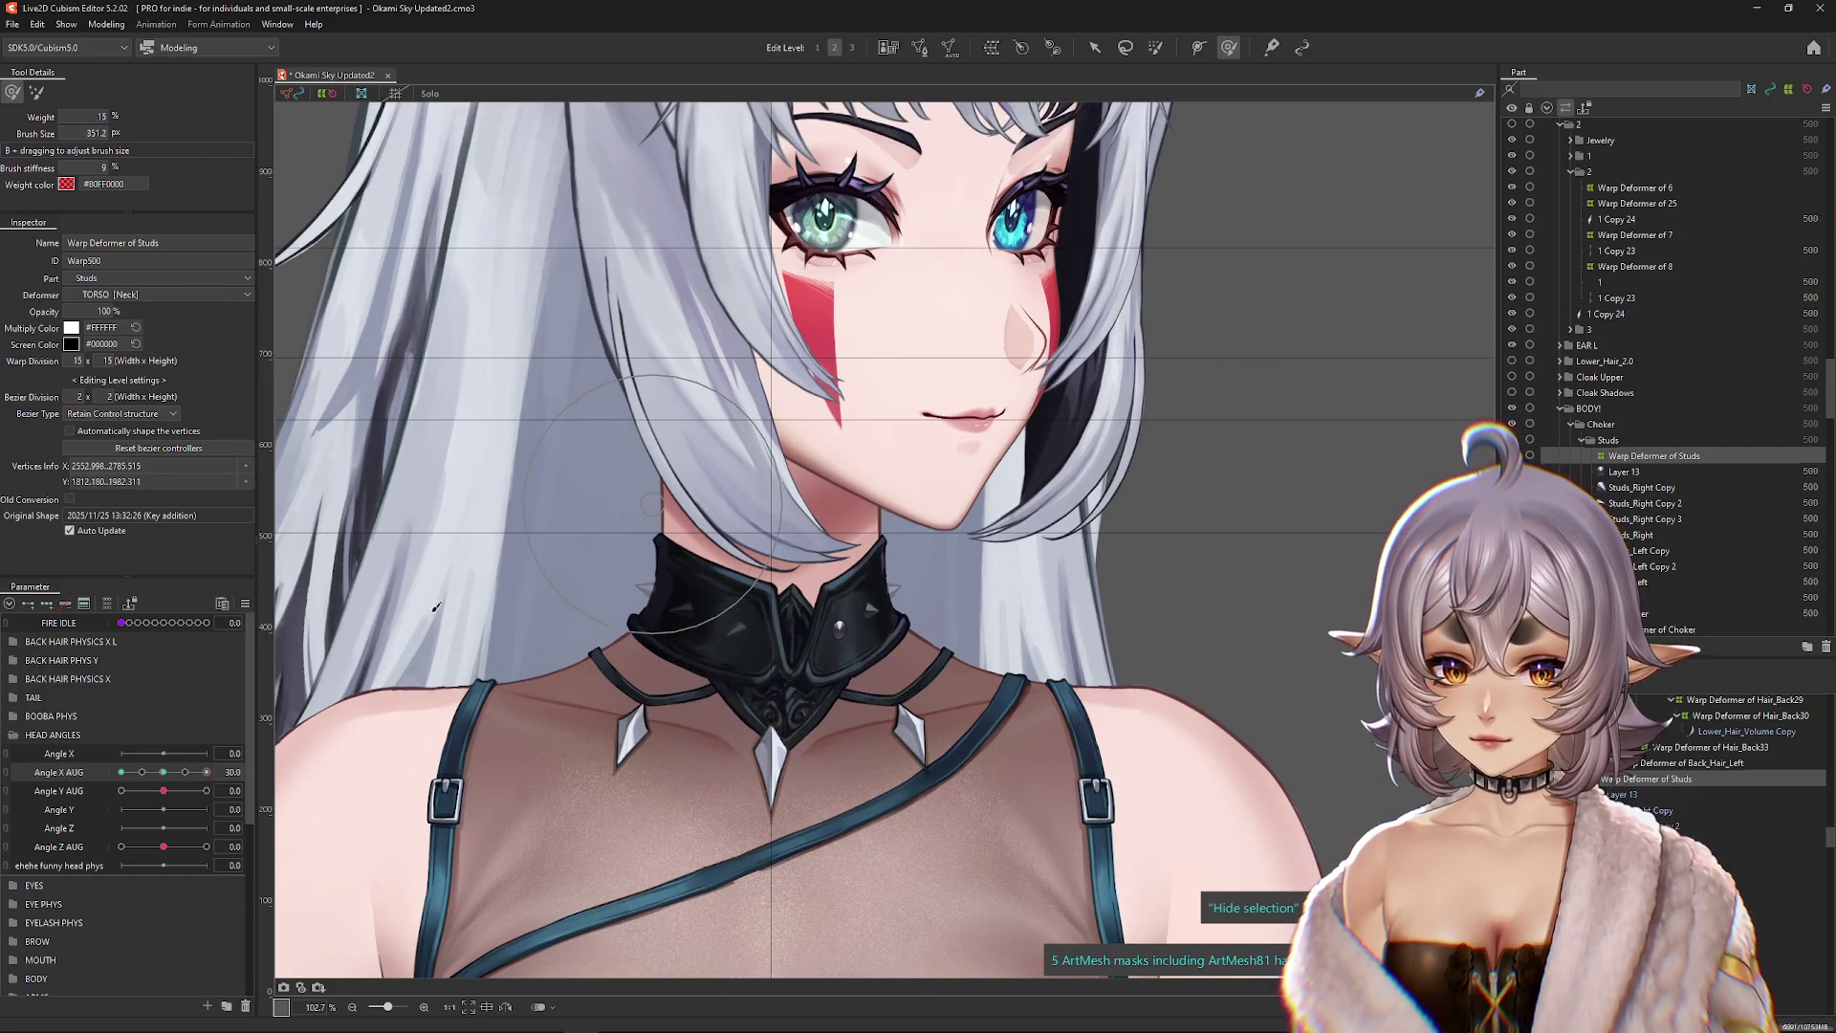
pyautogui.moveTo(196, 783); pyautogui.dragTo(120, 772)
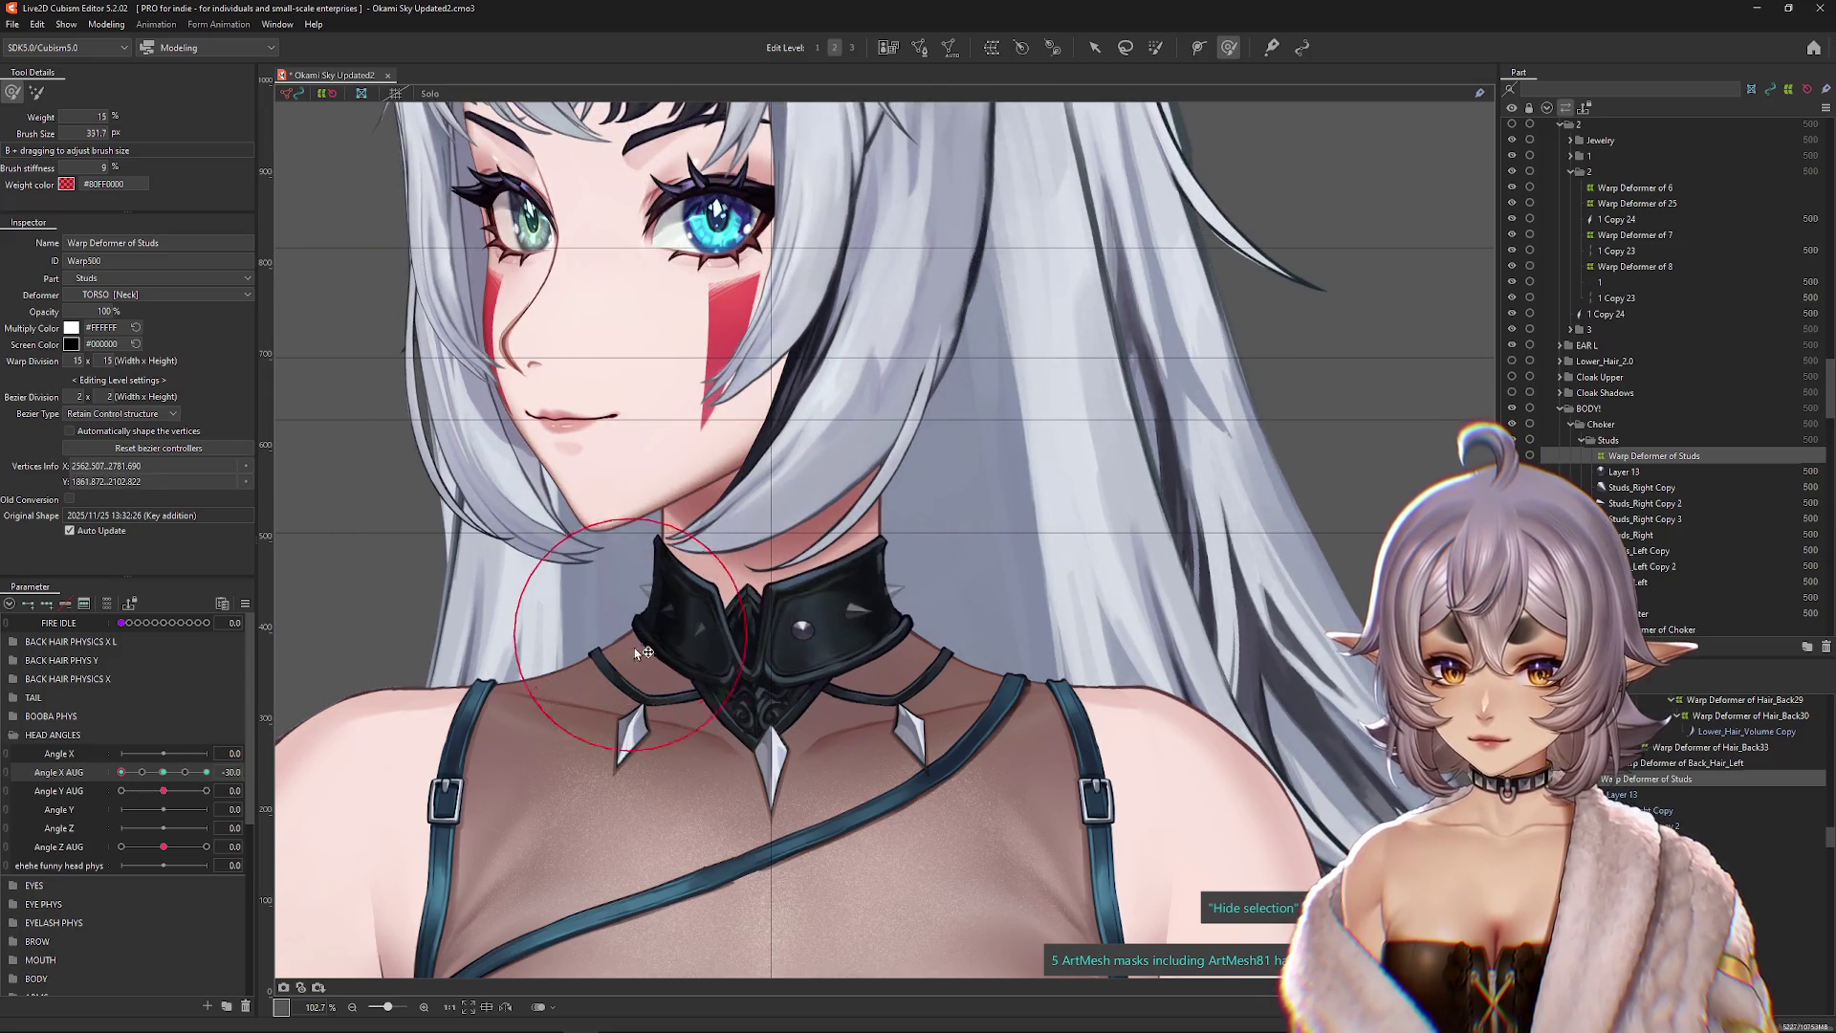
pyautogui.scroll(5, 650, 604)
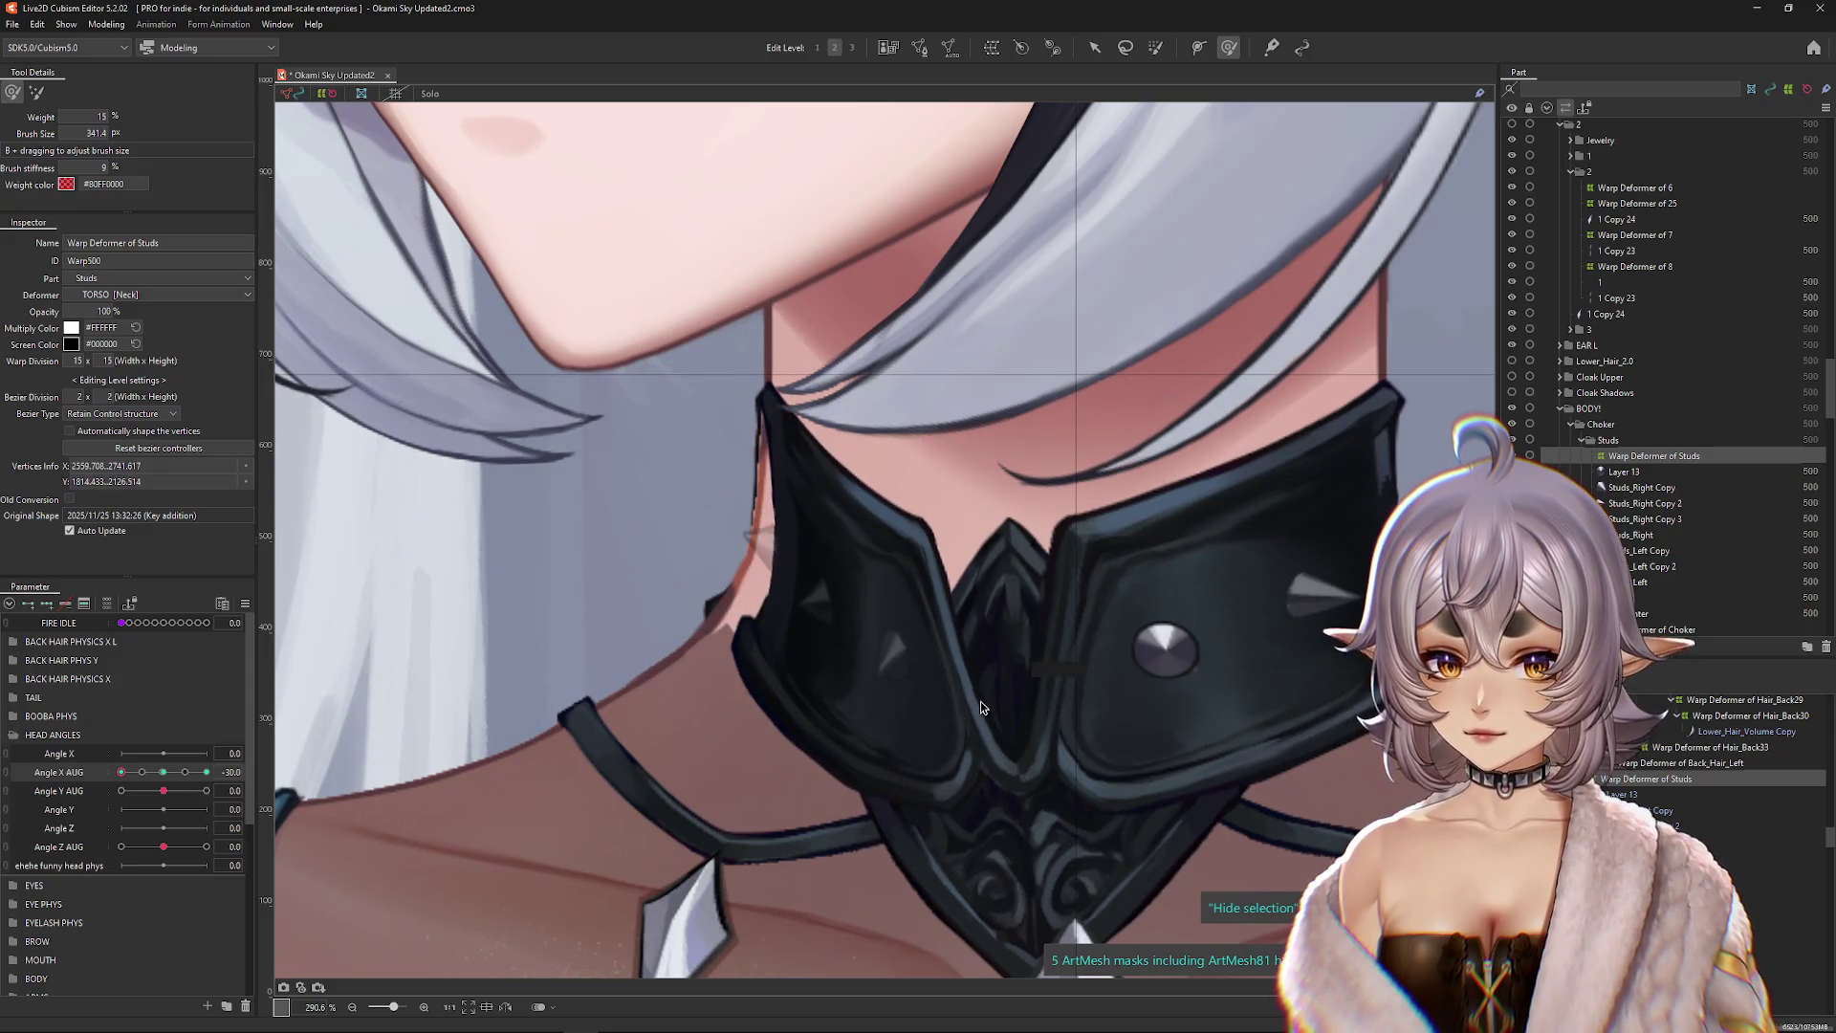
pyautogui.scroll(-3, 772, 571)
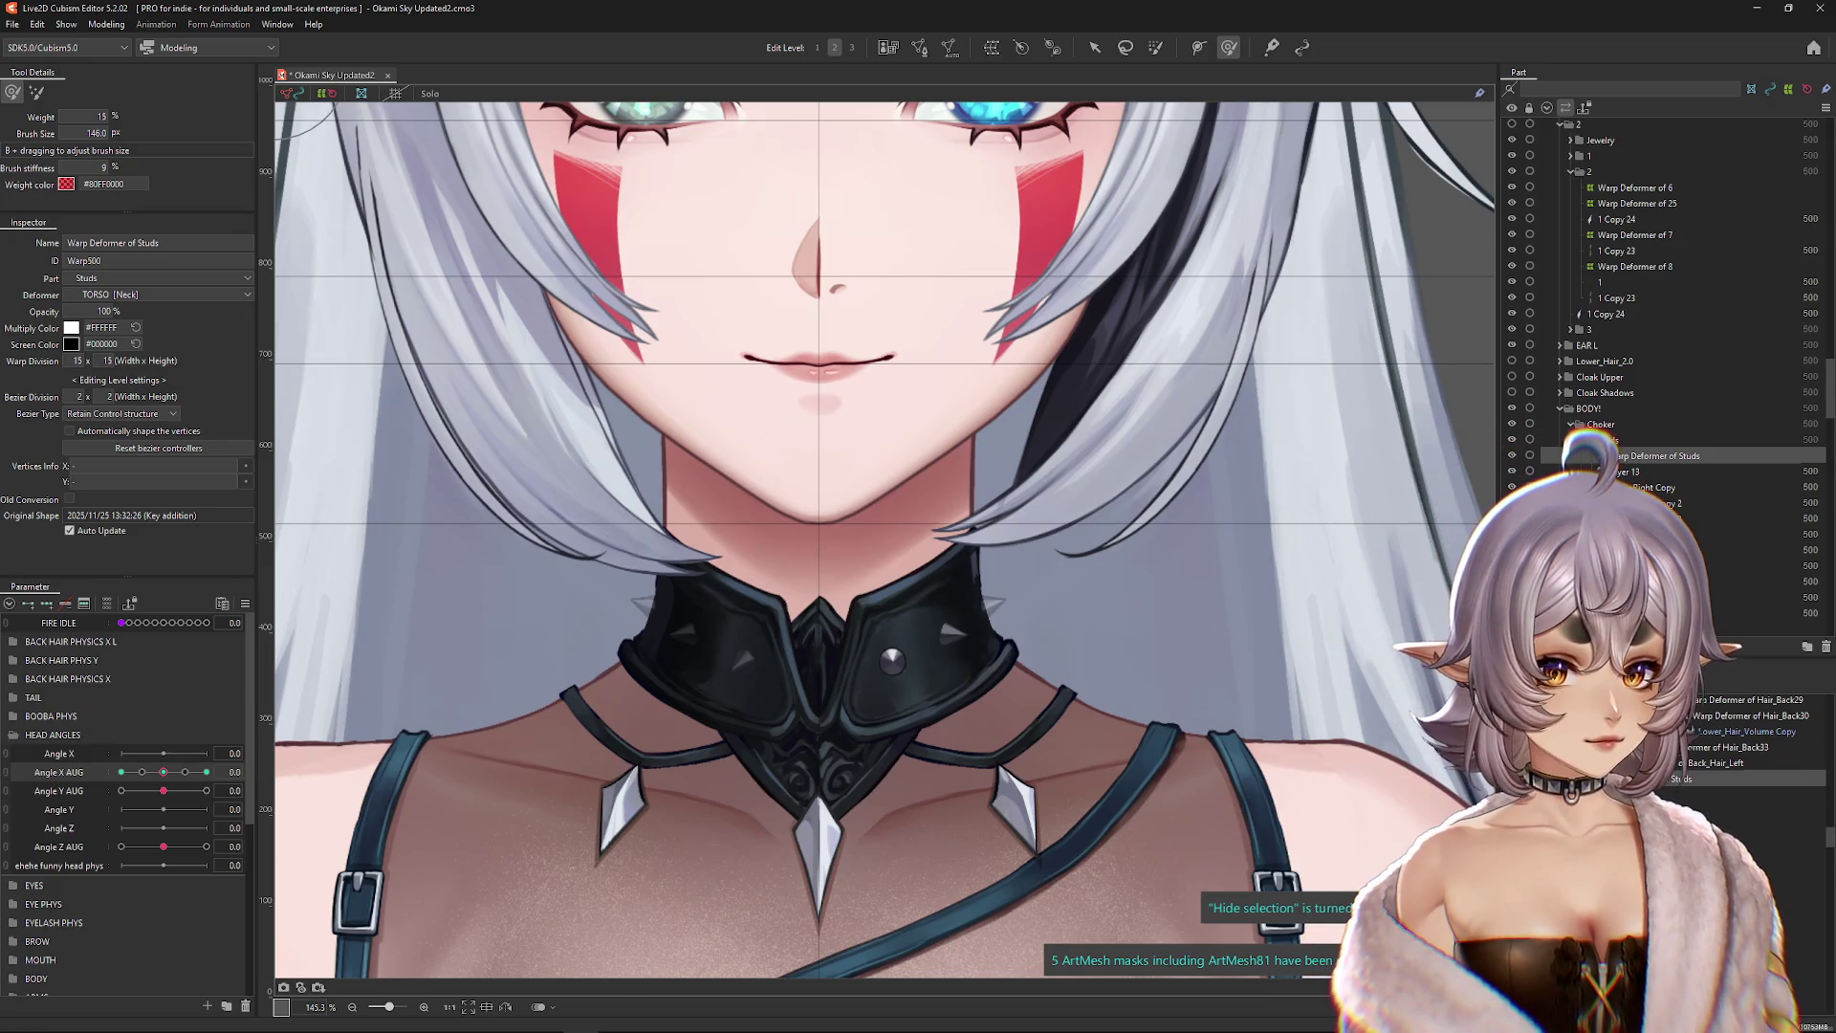
# Step: Undo the last edit and select the Choker_1 mesh from the overlapping-layers list
pyautogui.hotkey('ctrl', 'z')
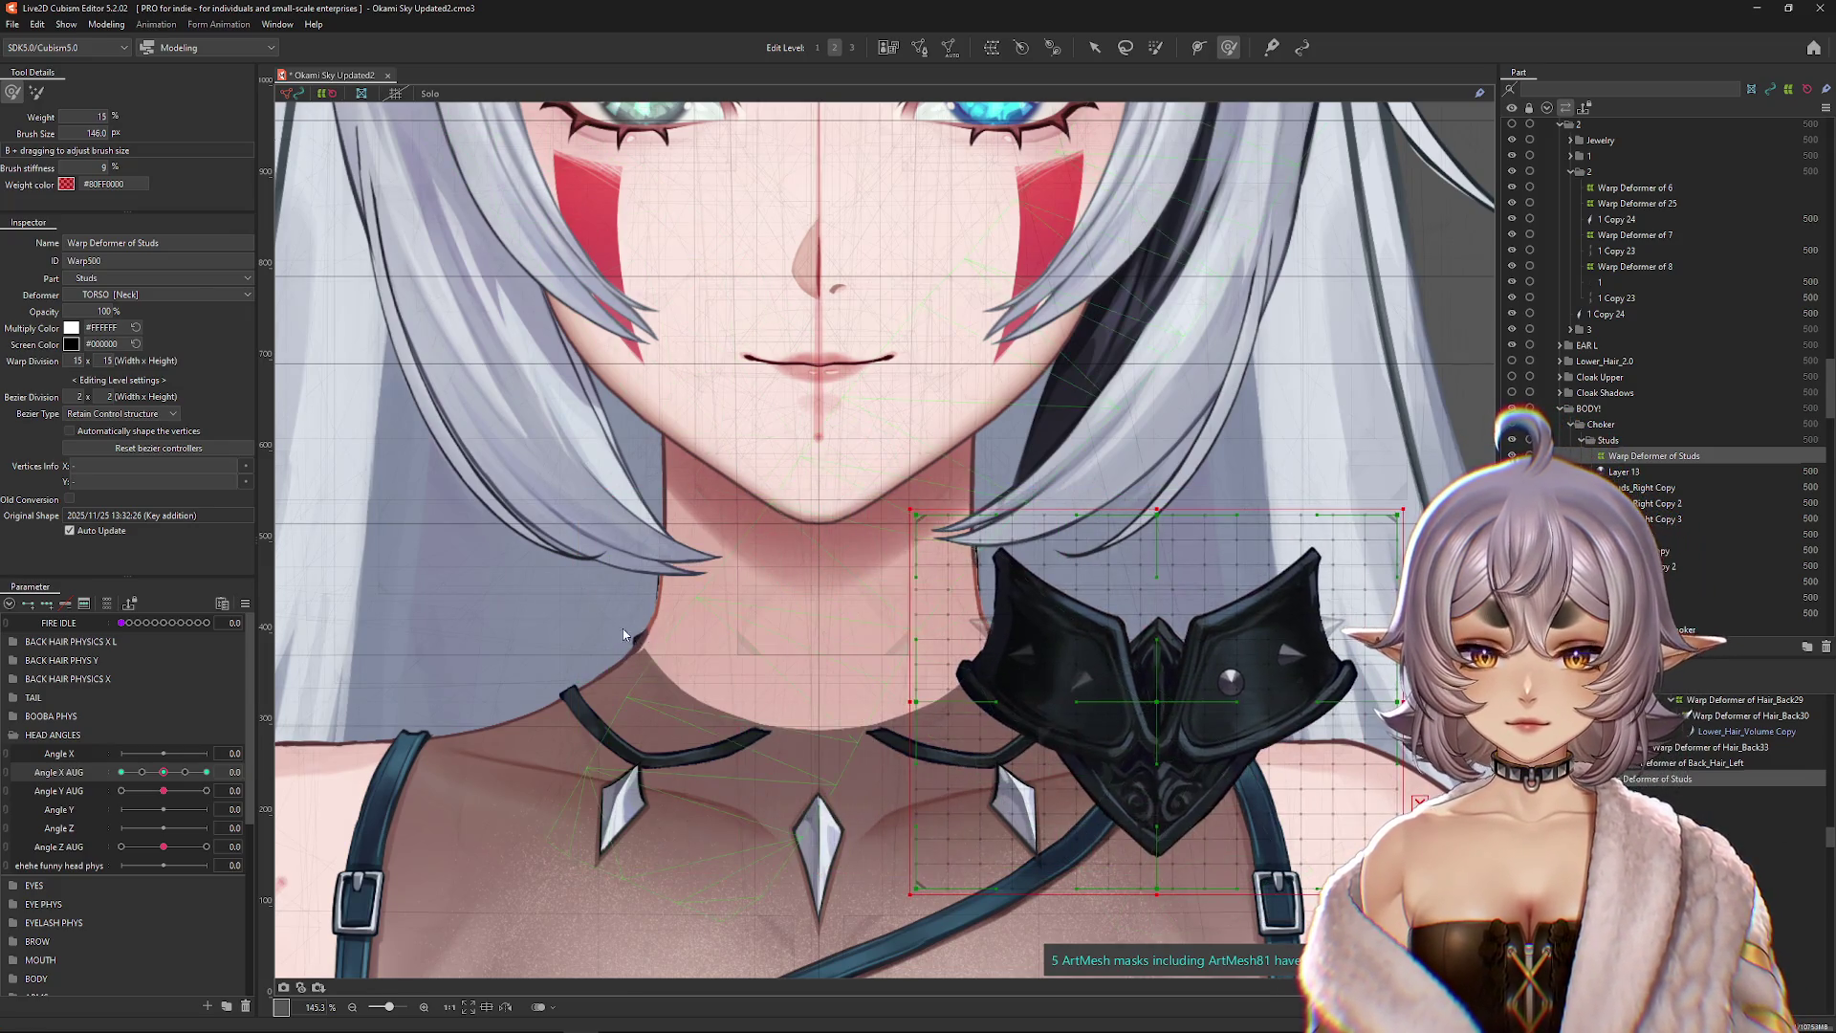
pyautogui.scroll(6, 628, 638)
pyautogui.rightClick(633, 617)
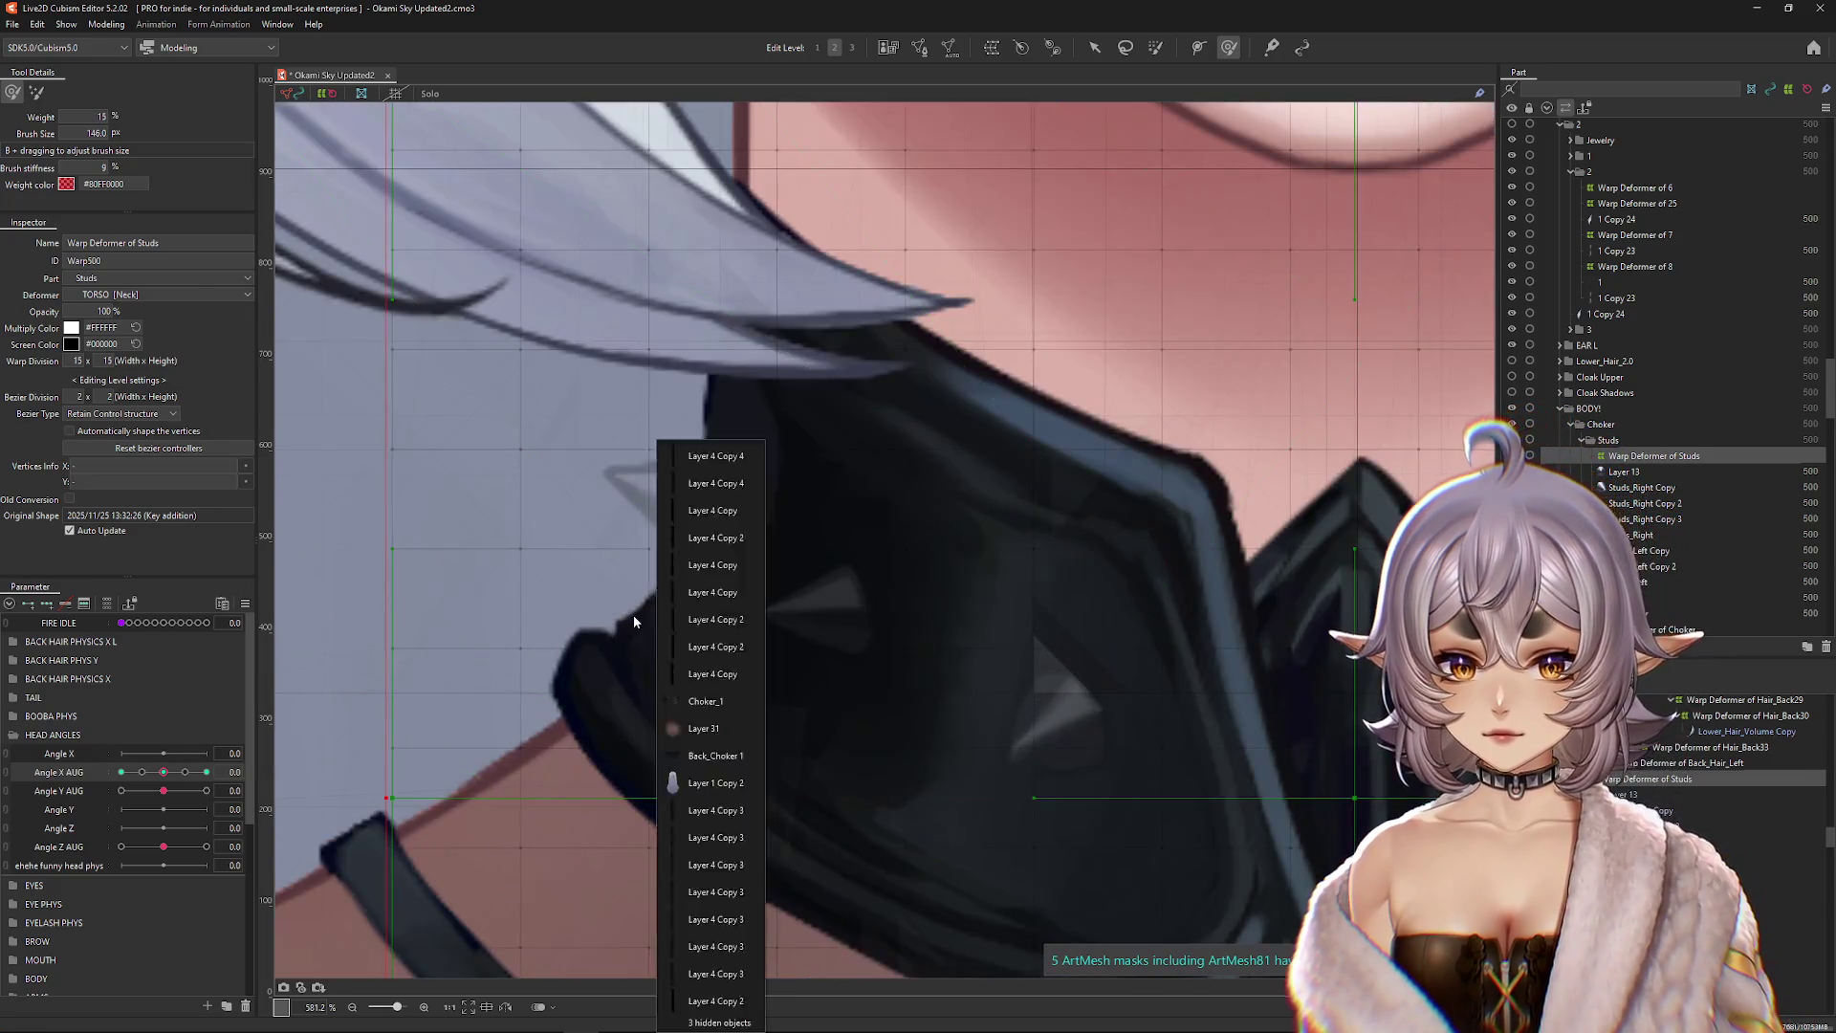
pyautogui.click(698, 704)
pyautogui.scroll(-4, 797, 636)
pyautogui.rightClick(797, 636)
pyautogui.click(870, 703)
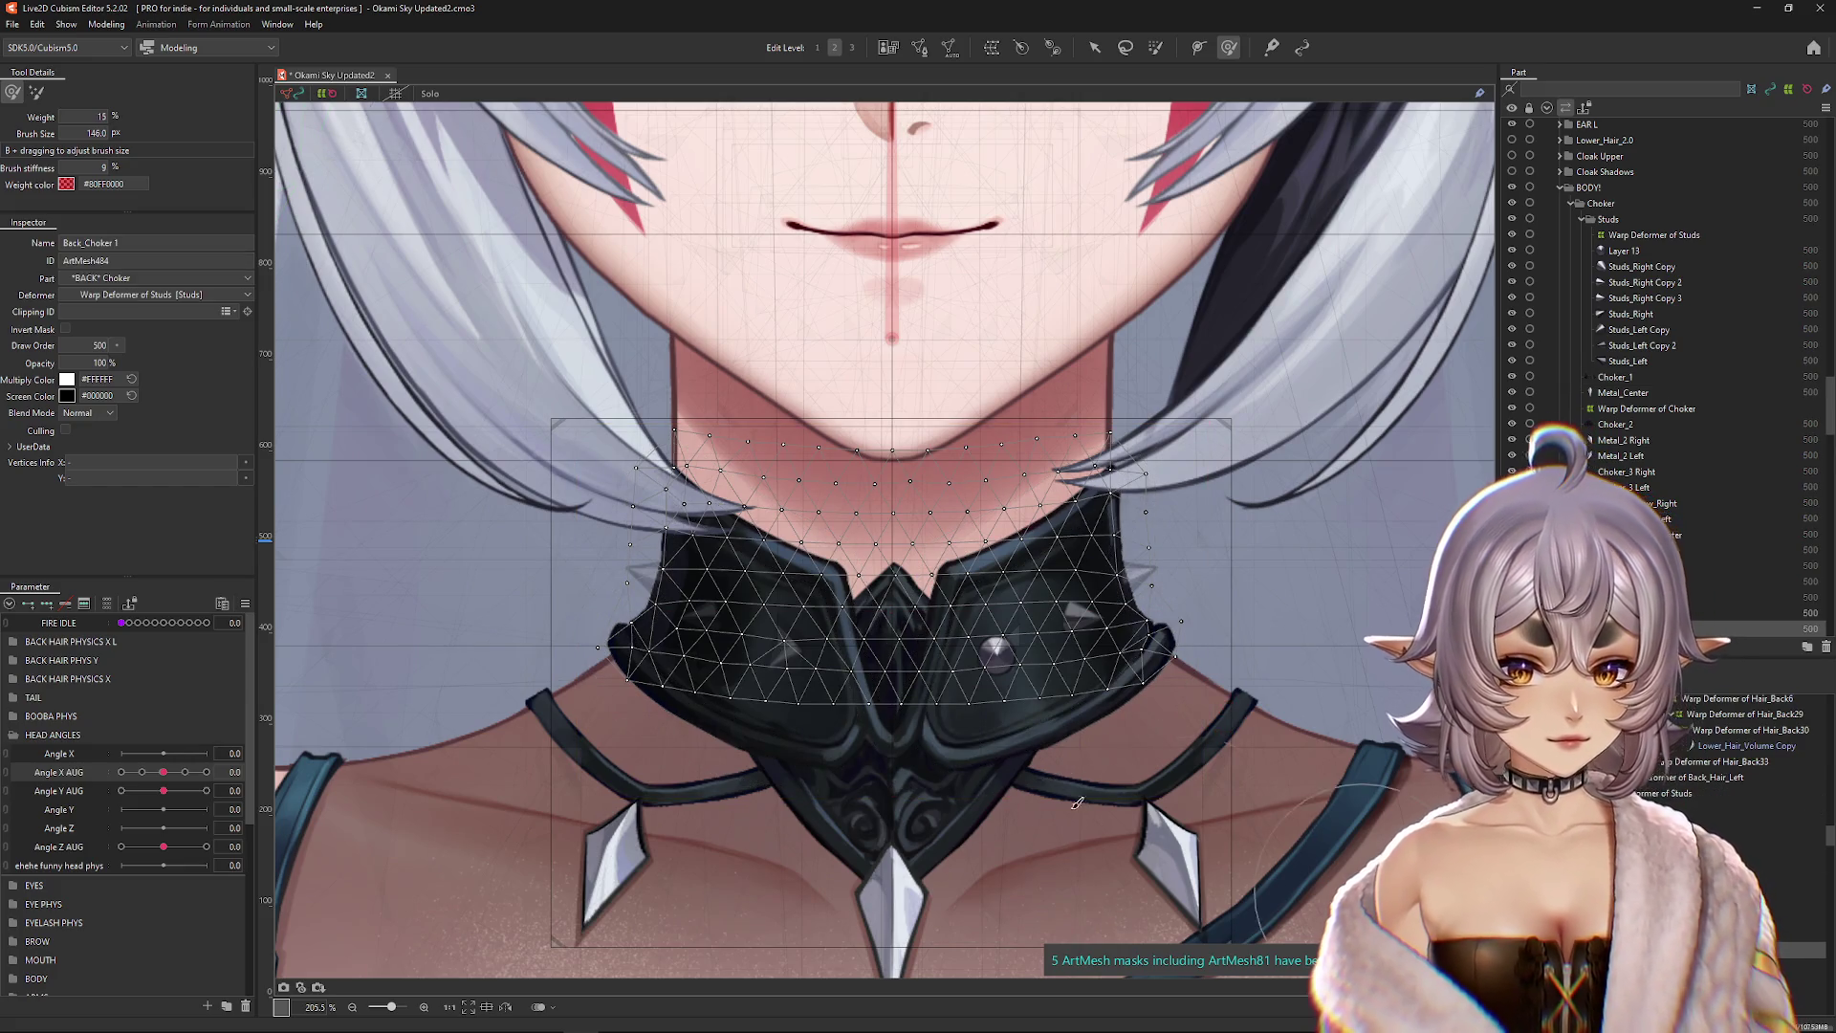
# Step: Isolate the choker and select the Back_Choker 1 mesh with its wireframe shown
pyautogui.click(421, 93)
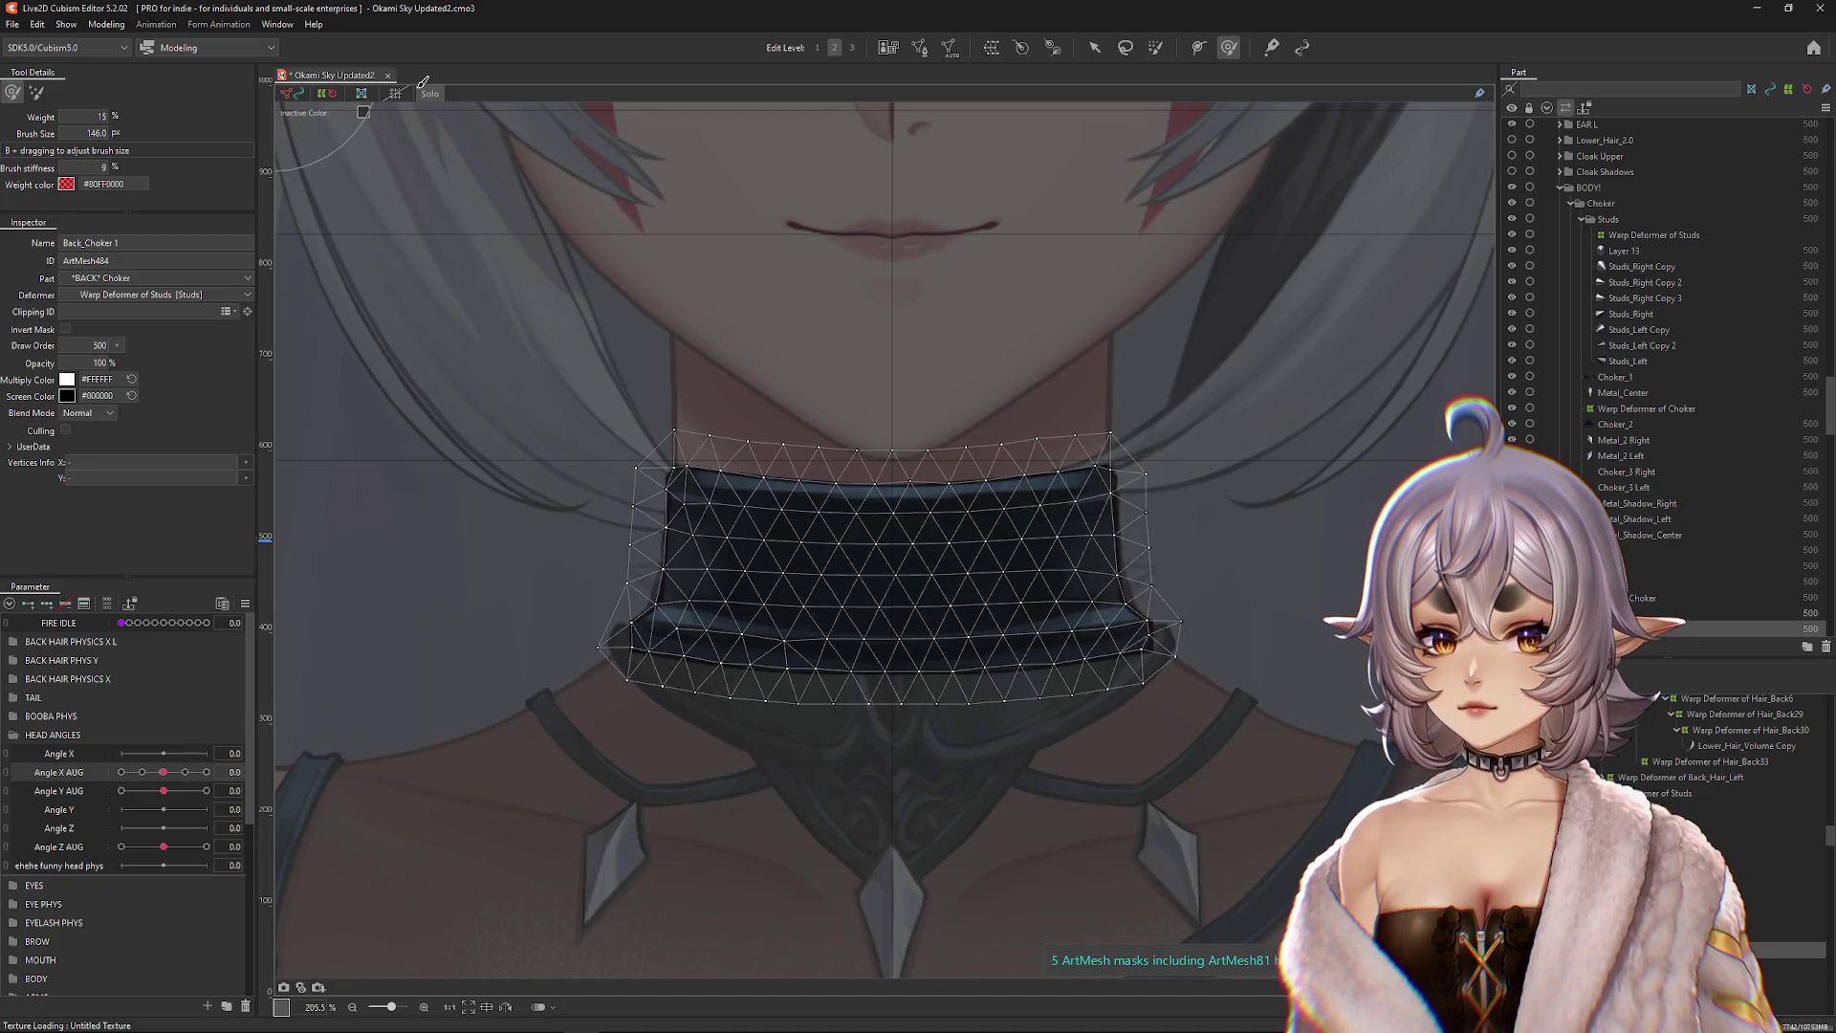
pyautogui.press('h')
pyautogui.moveTo(587, 652); pyautogui.dragTo(545, 652)
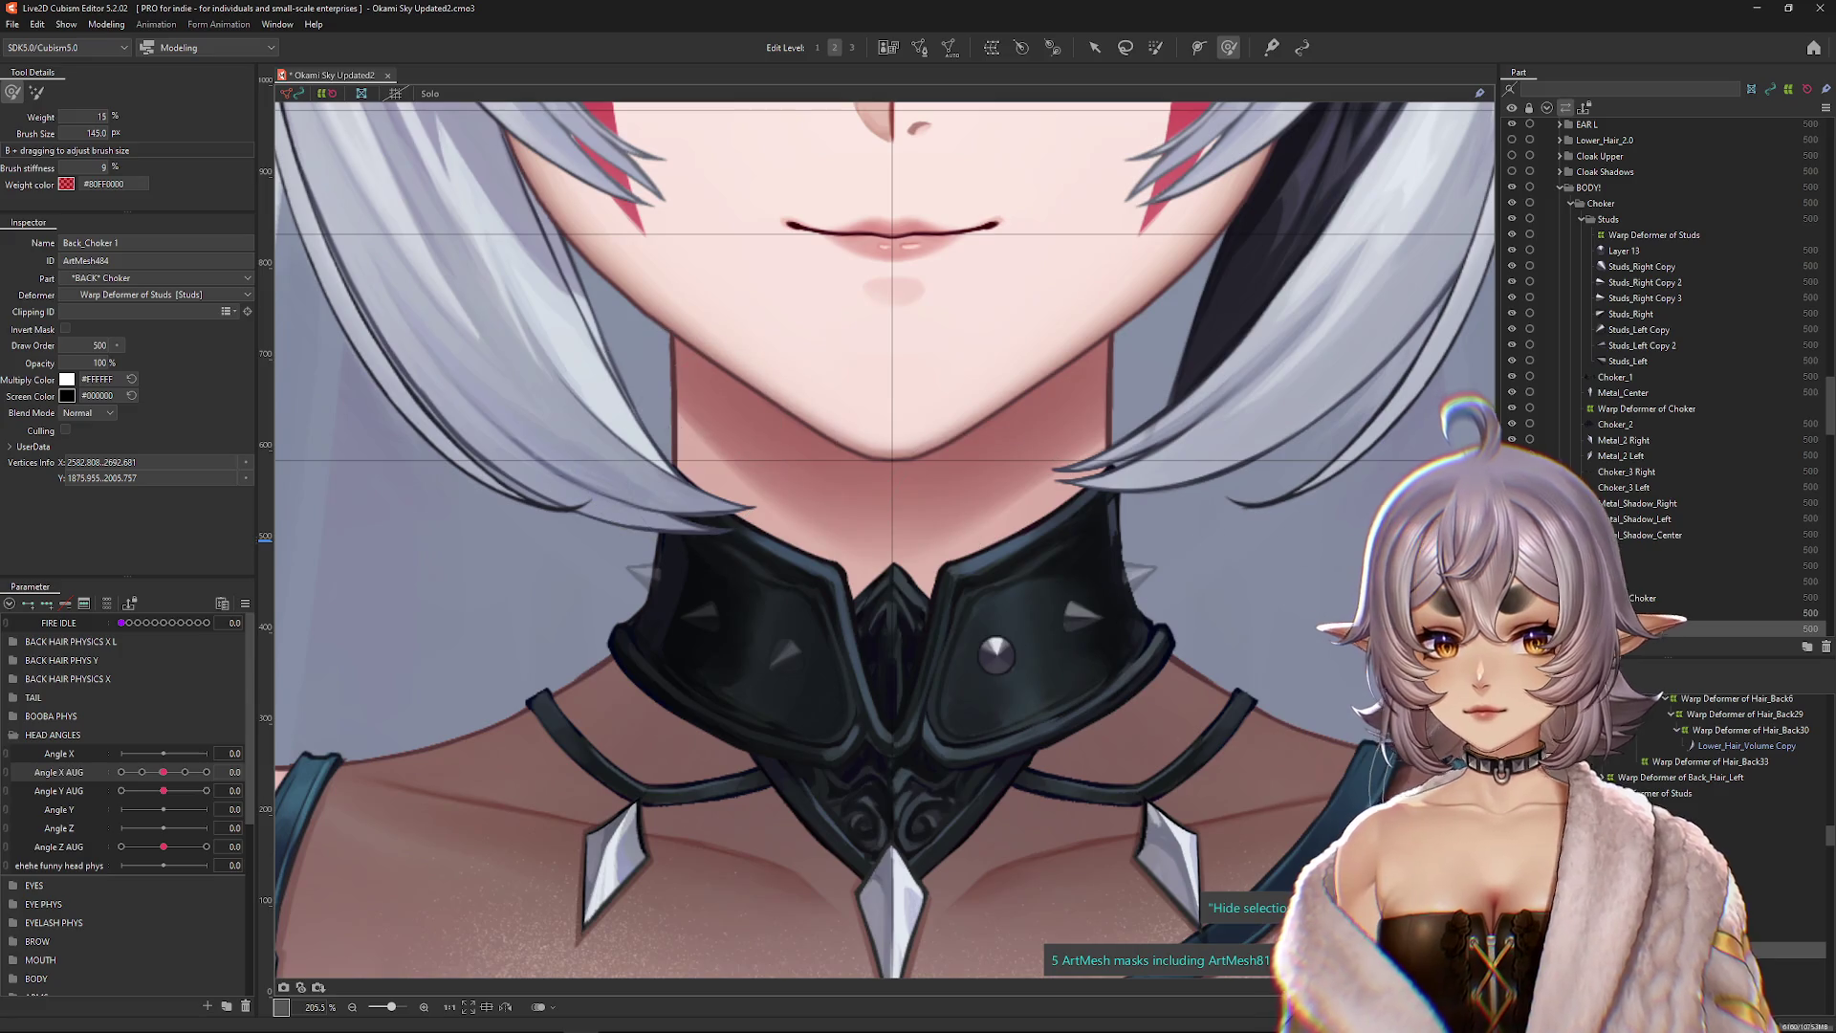
pyautogui.click(1614, 377)
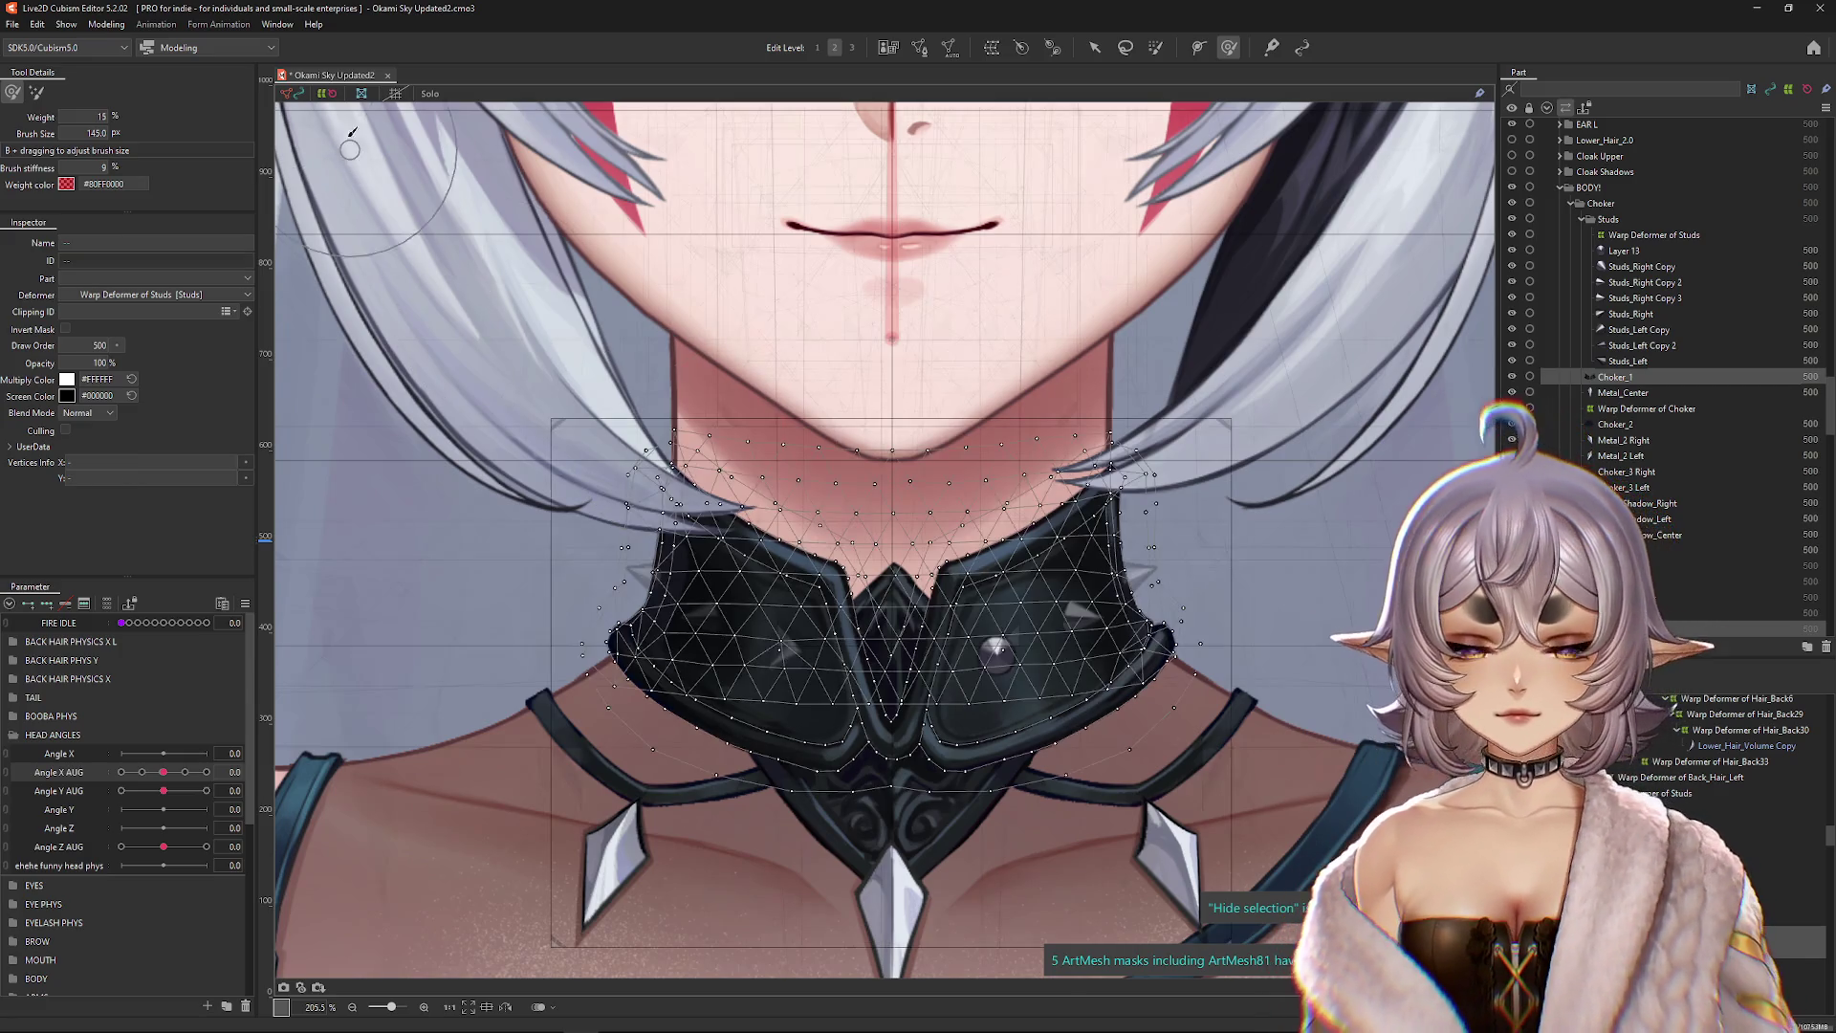
pyautogui.click(430, 92)
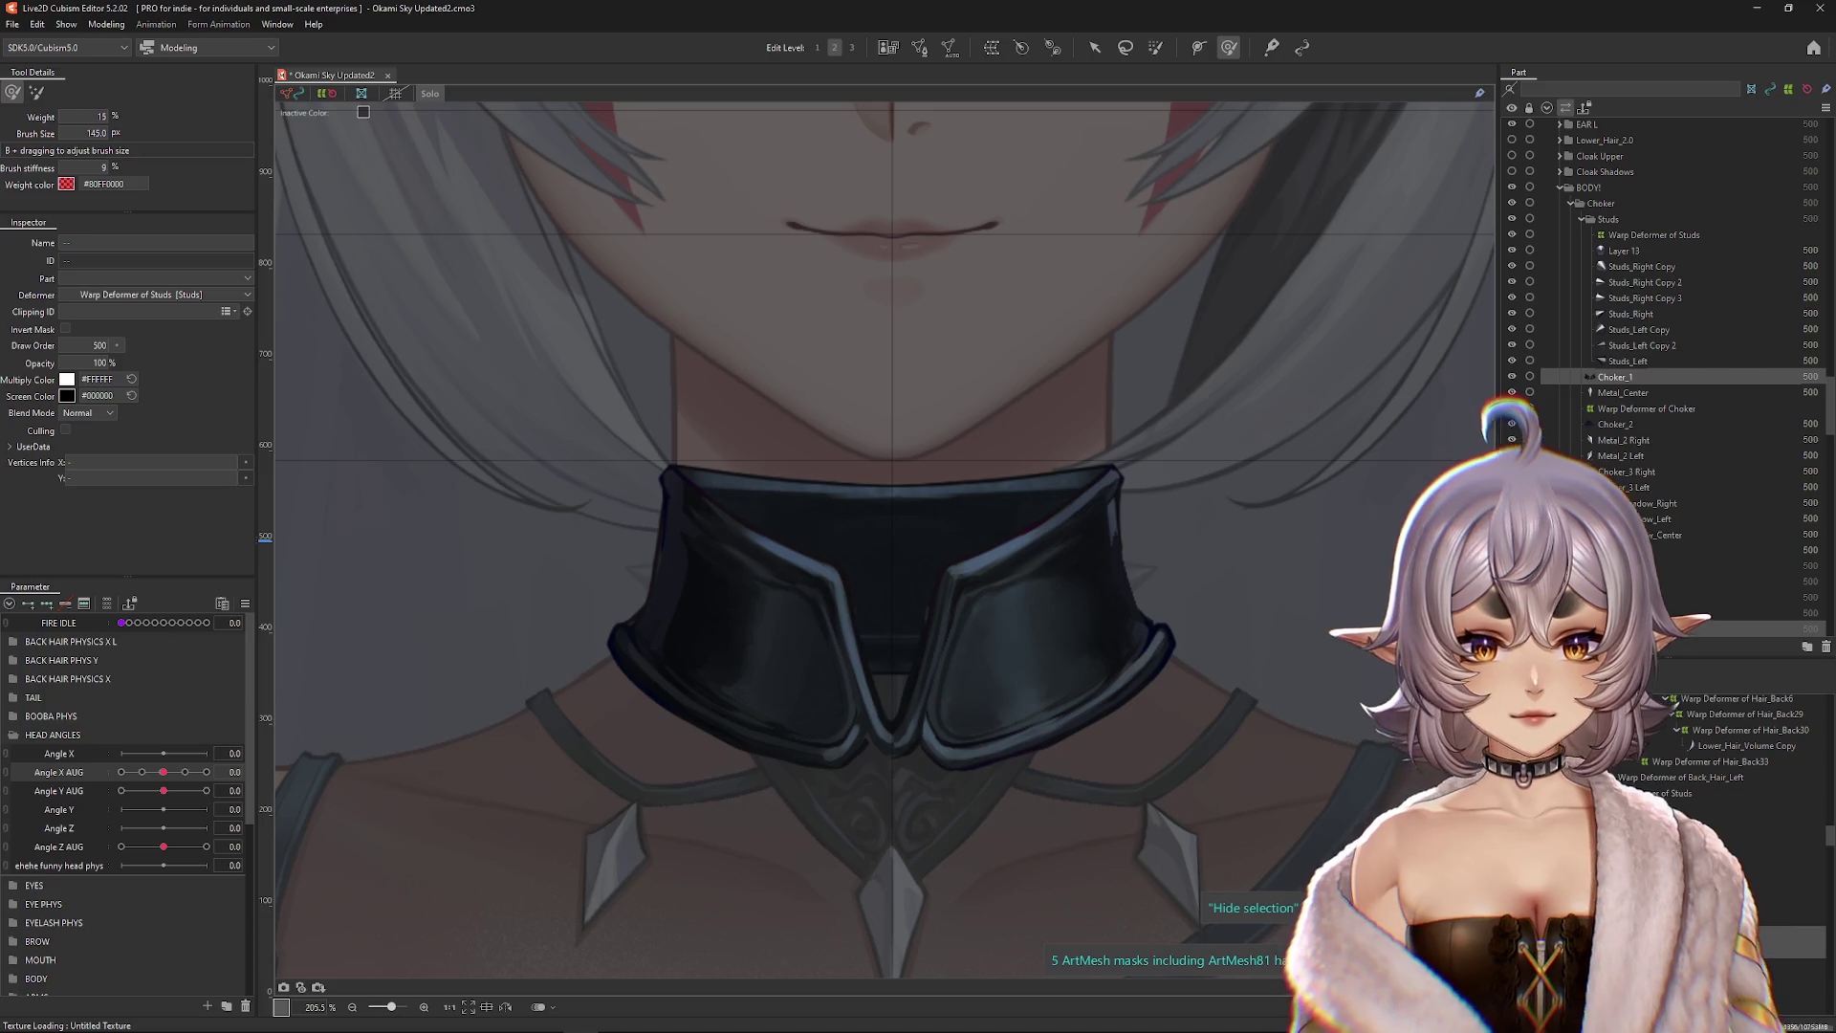
pyautogui.click(1644, 597)
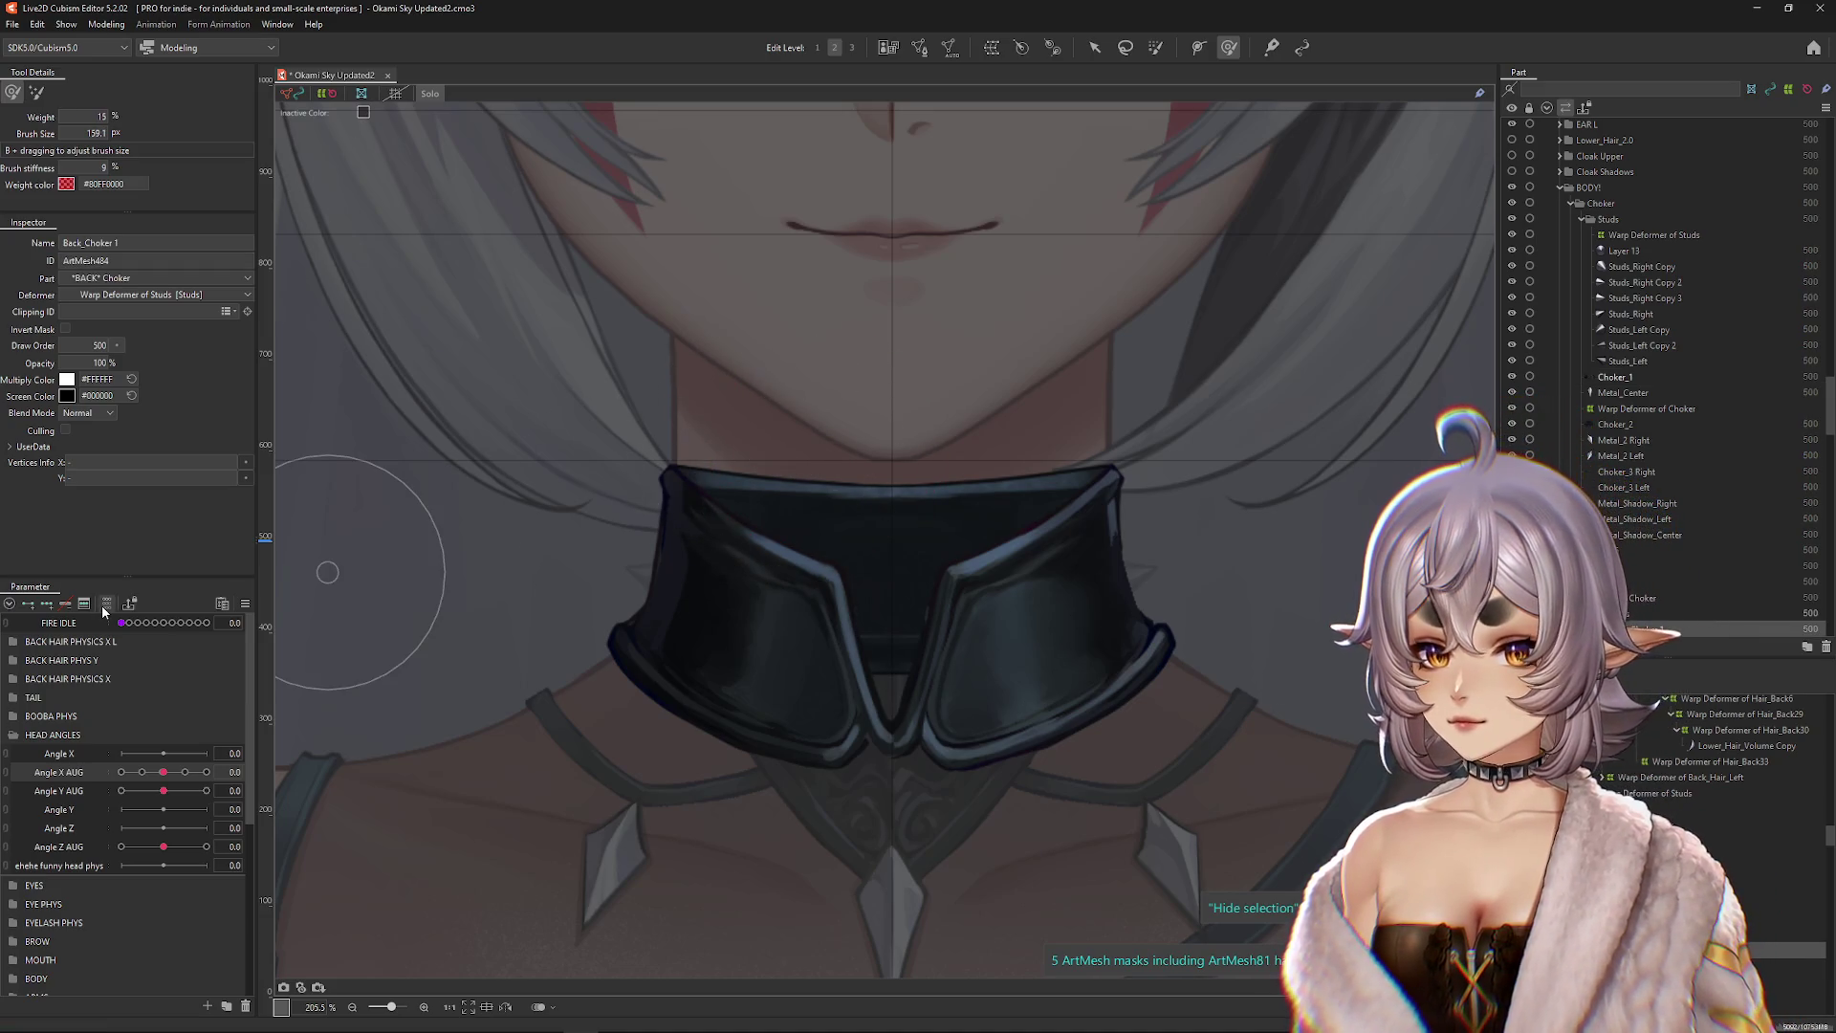
pyautogui.hotkey('ctrl', 'a')
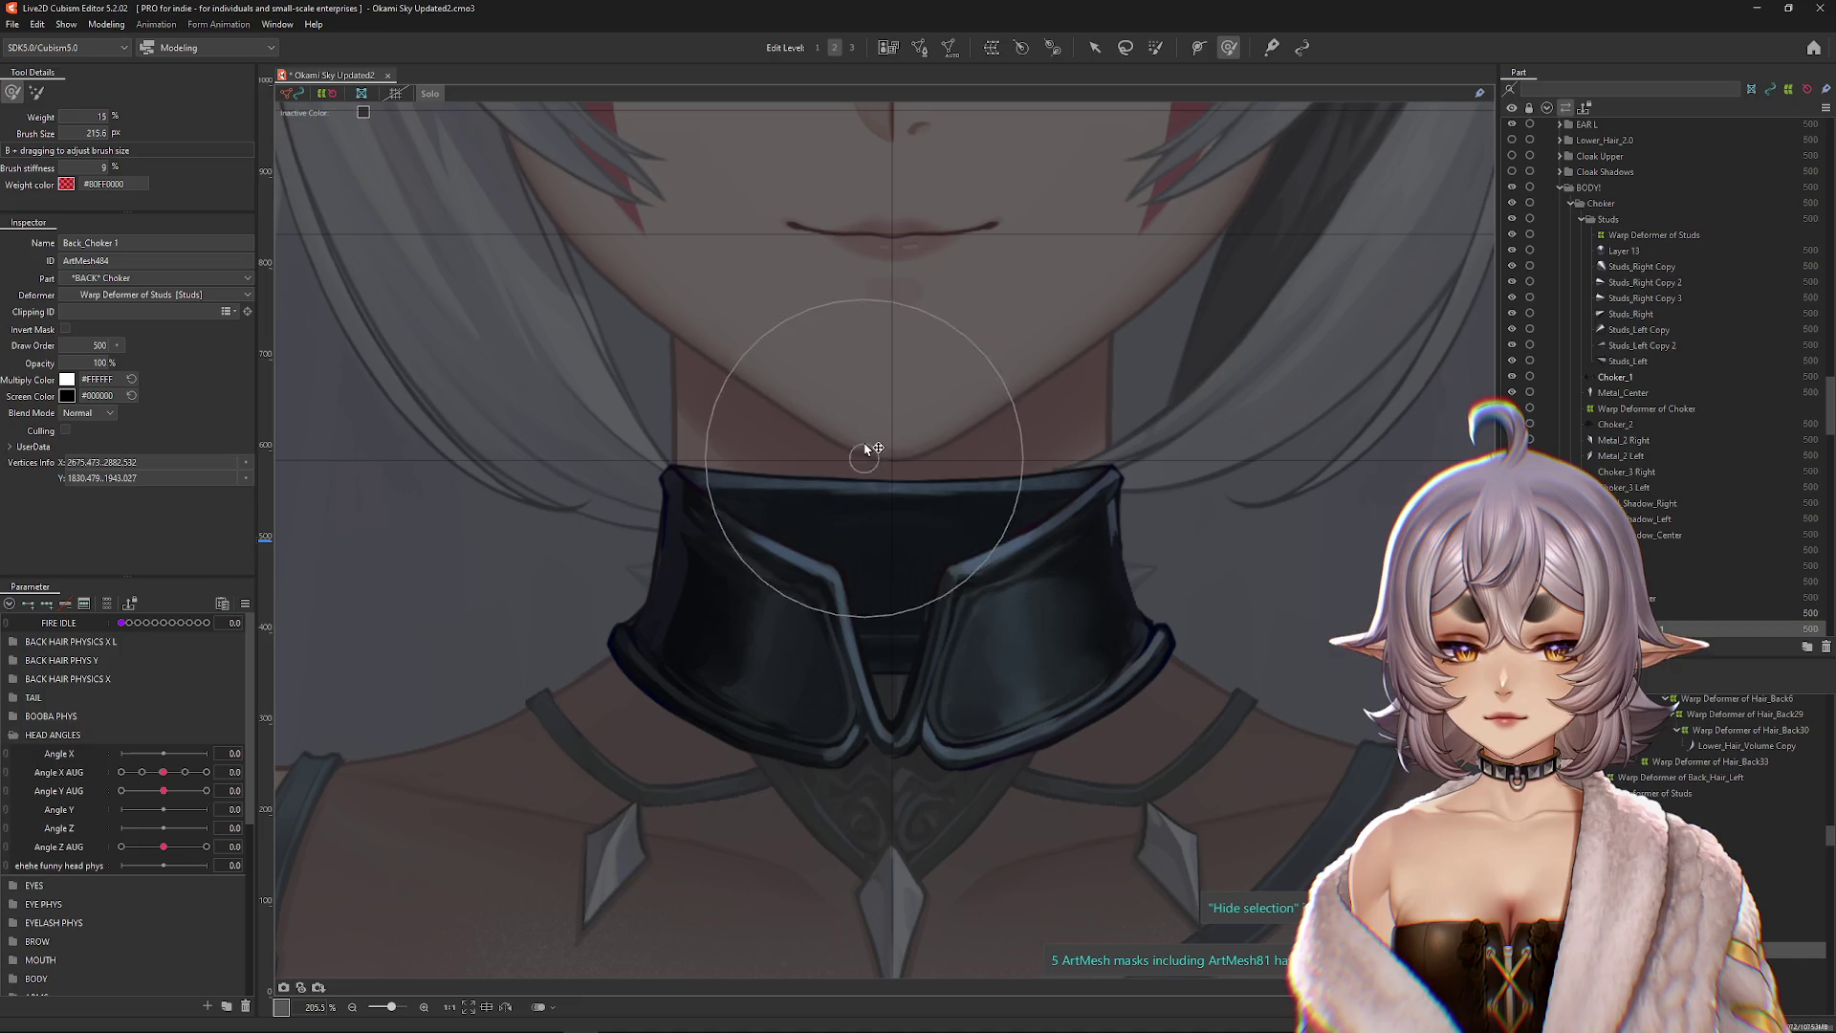
# Step: Reshape Back_Choker 1's sides and upper left area, toggling the wireframe to check the shape
pyautogui.click(1095, 519)
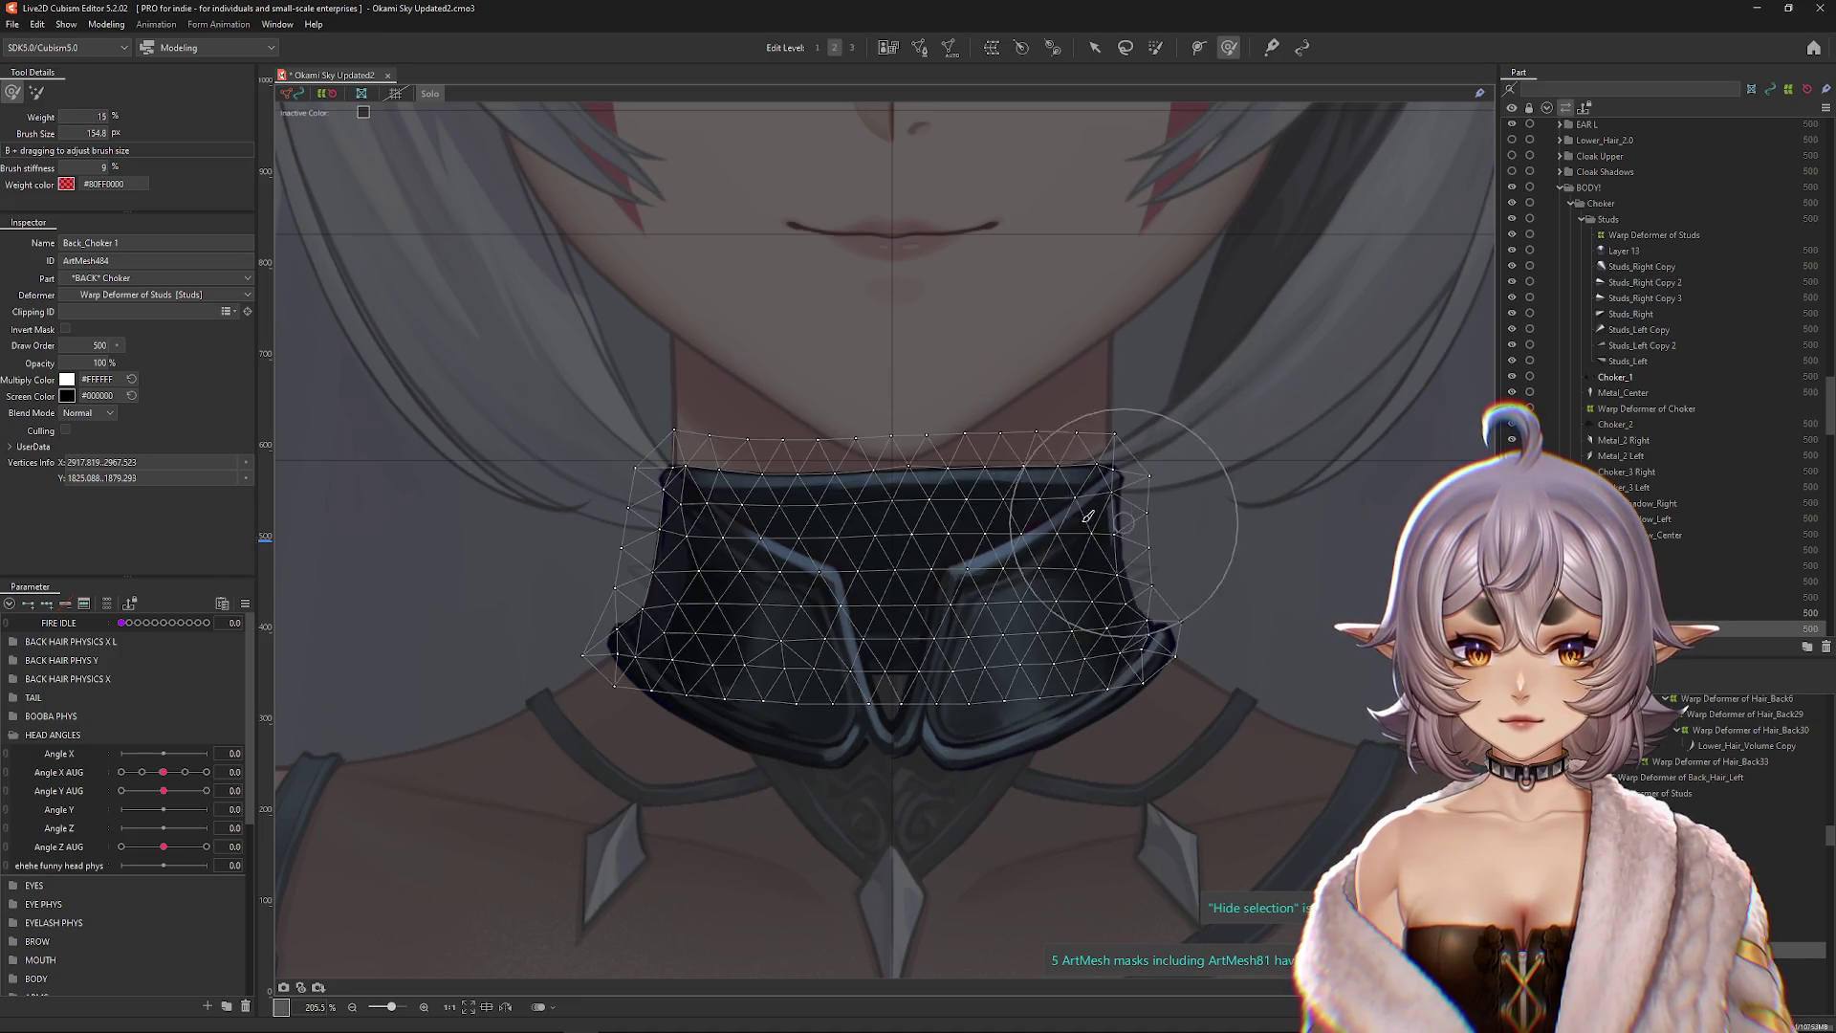
pyautogui.press('Escape')
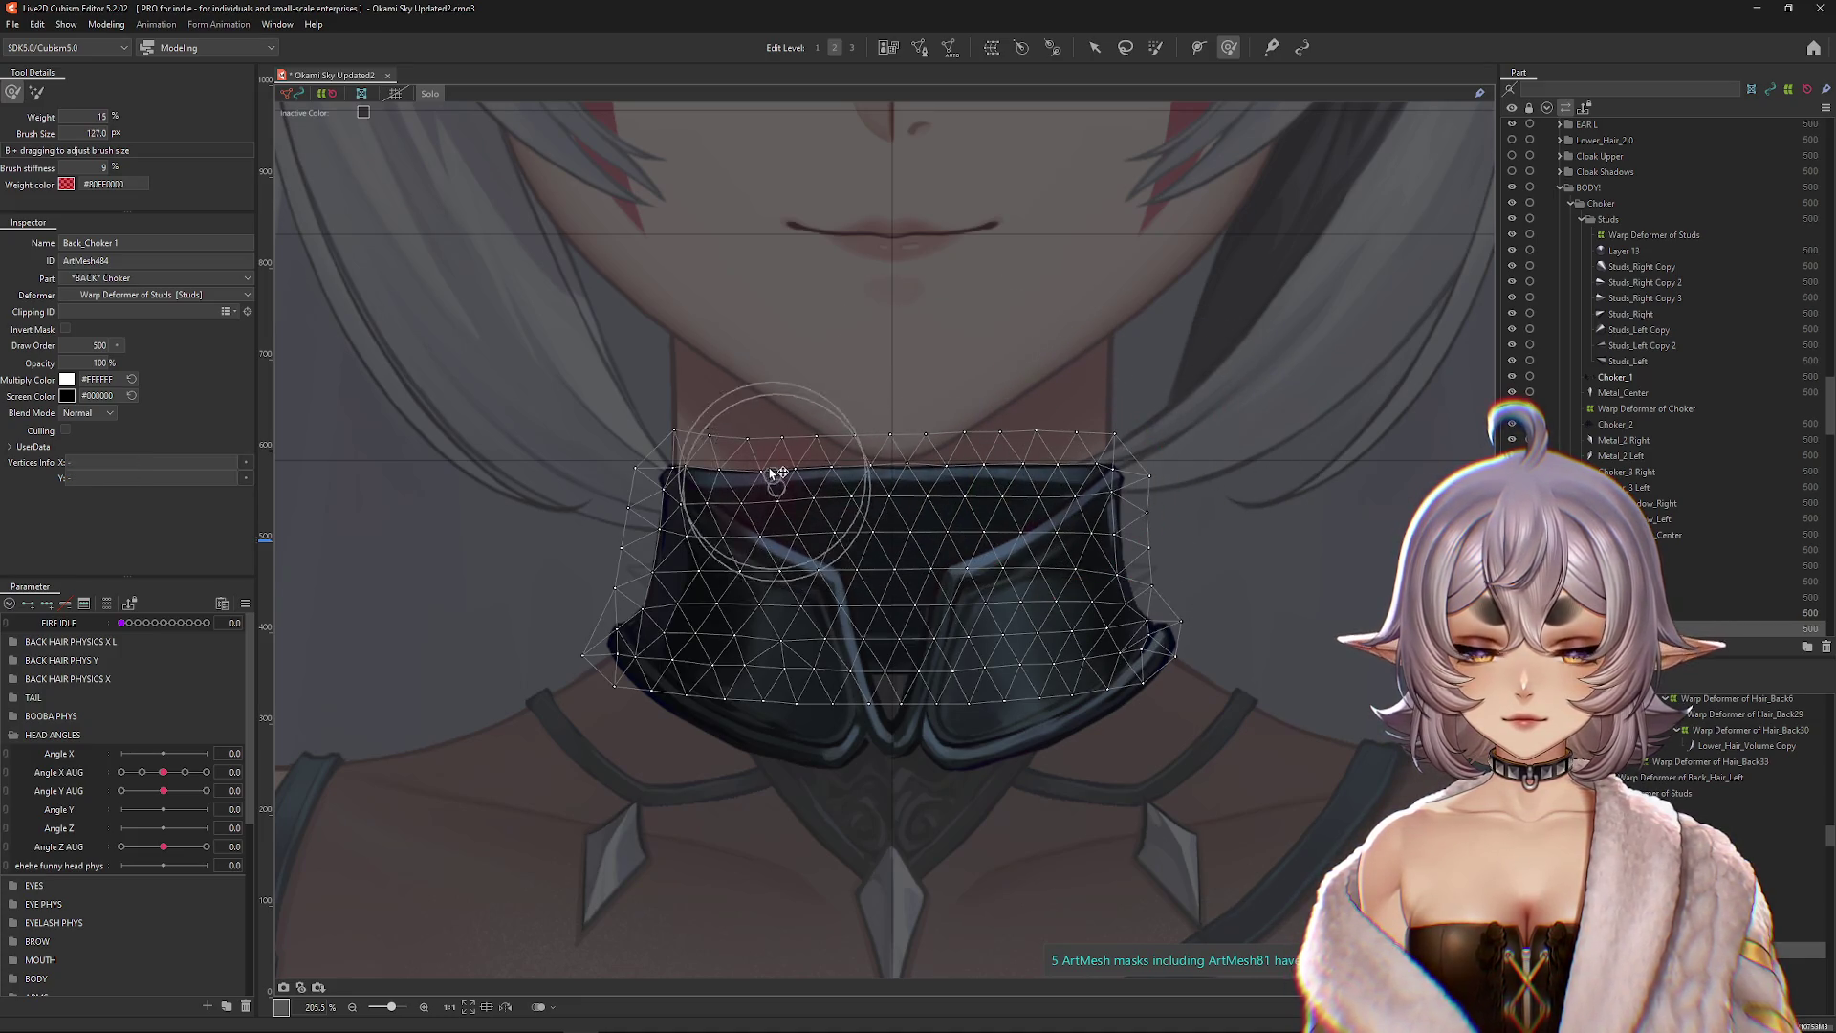
pyautogui.hotkey('ctrl', 'h')
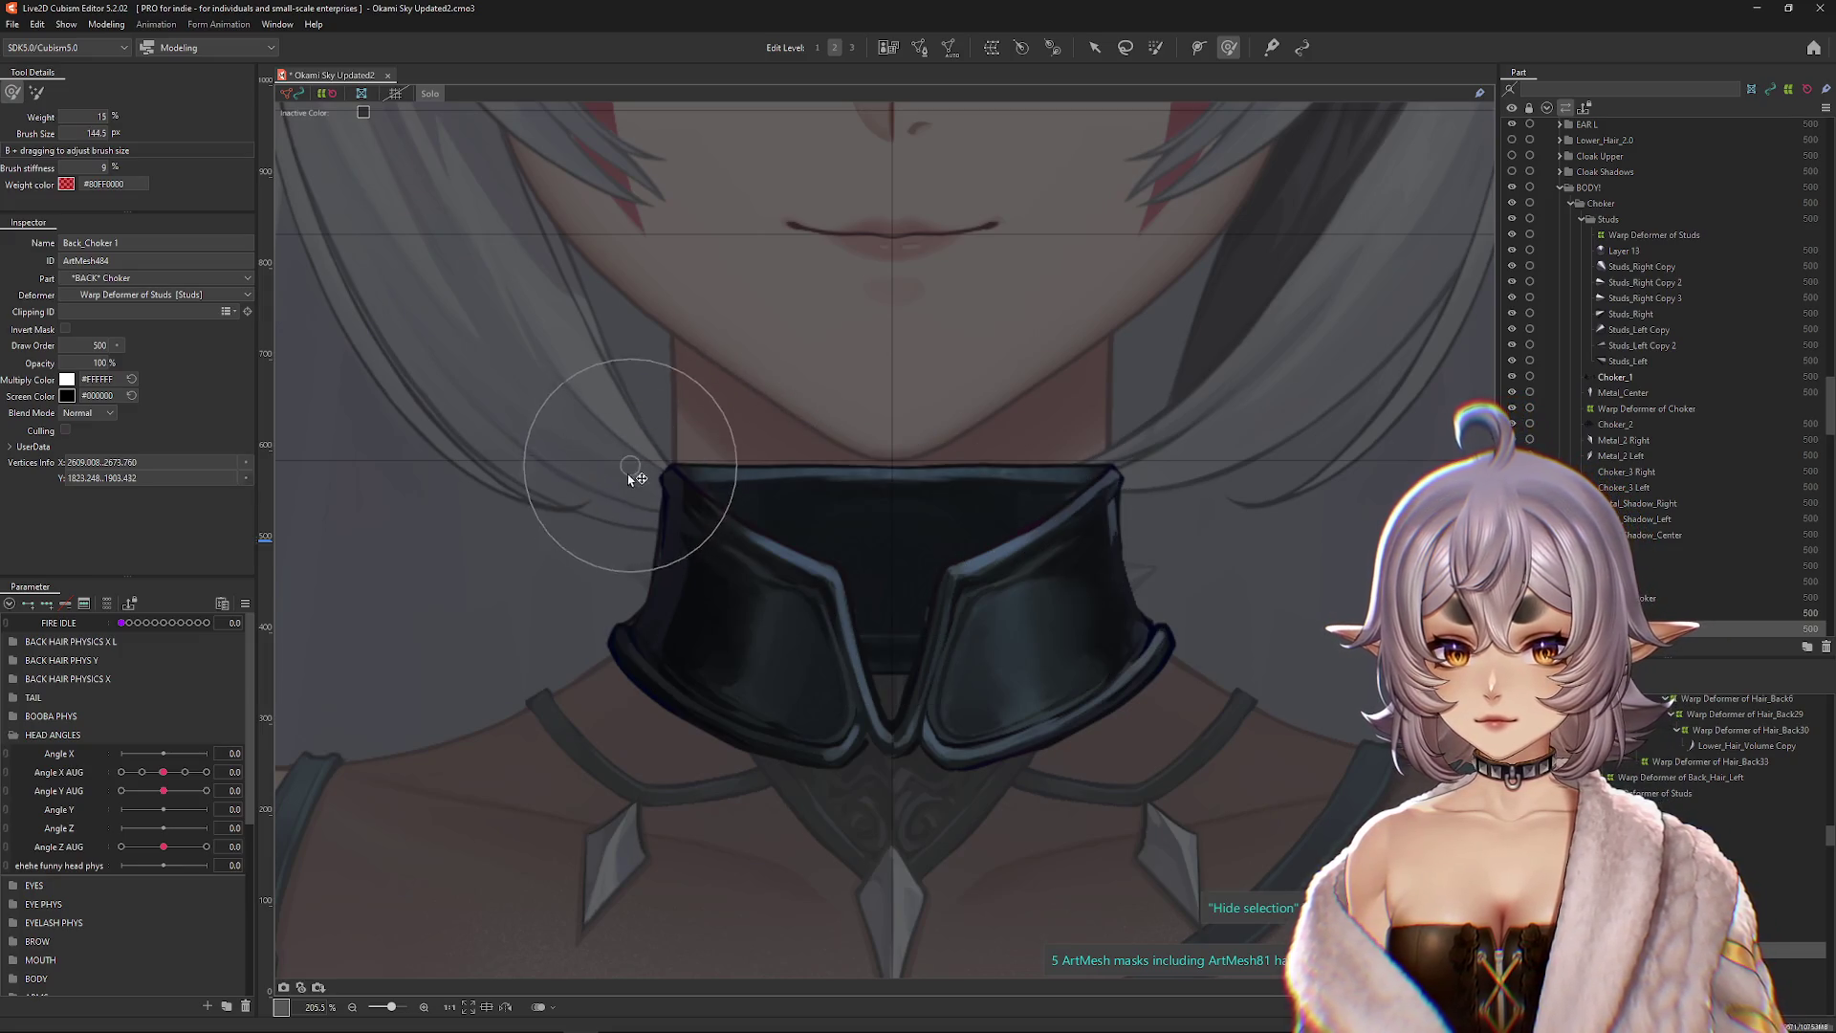
pyautogui.click(717, 488)
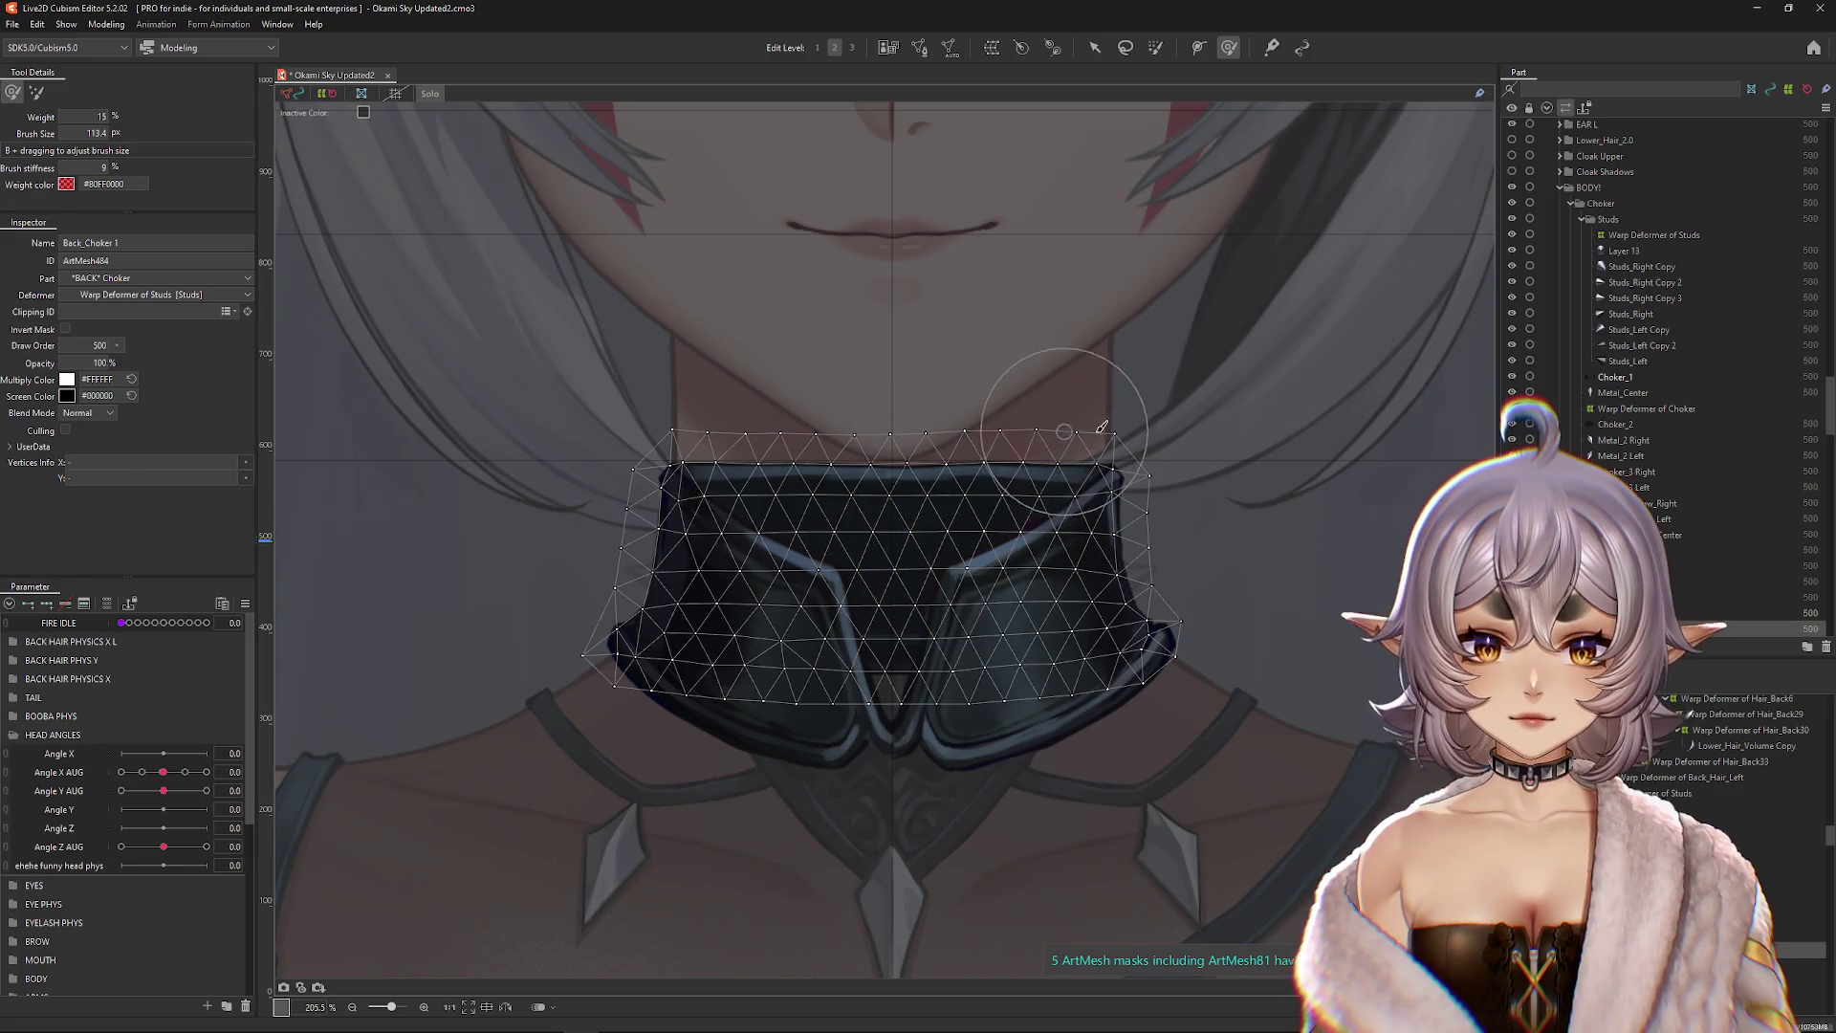
pyautogui.hotkey('ctrl', 'h')
pyautogui.click(1137, 445)
pyautogui.moveTo(875, 468)
pyautogui.mouseDown()
pyautogui.moveTo(789, 463)
pyautogui.moveTo(726, 493)
pyautogui.moveTo(747, 575)
pyautogui.moveTo(893, 524)
pyautogui.moveTo(966, 533)
pyautogui.moveTo(840, 669)
pyautogui.moveTo(1214, 664)
pyautogui.mouseUp()
pyautogui.hotkey('ctrl', 'h')
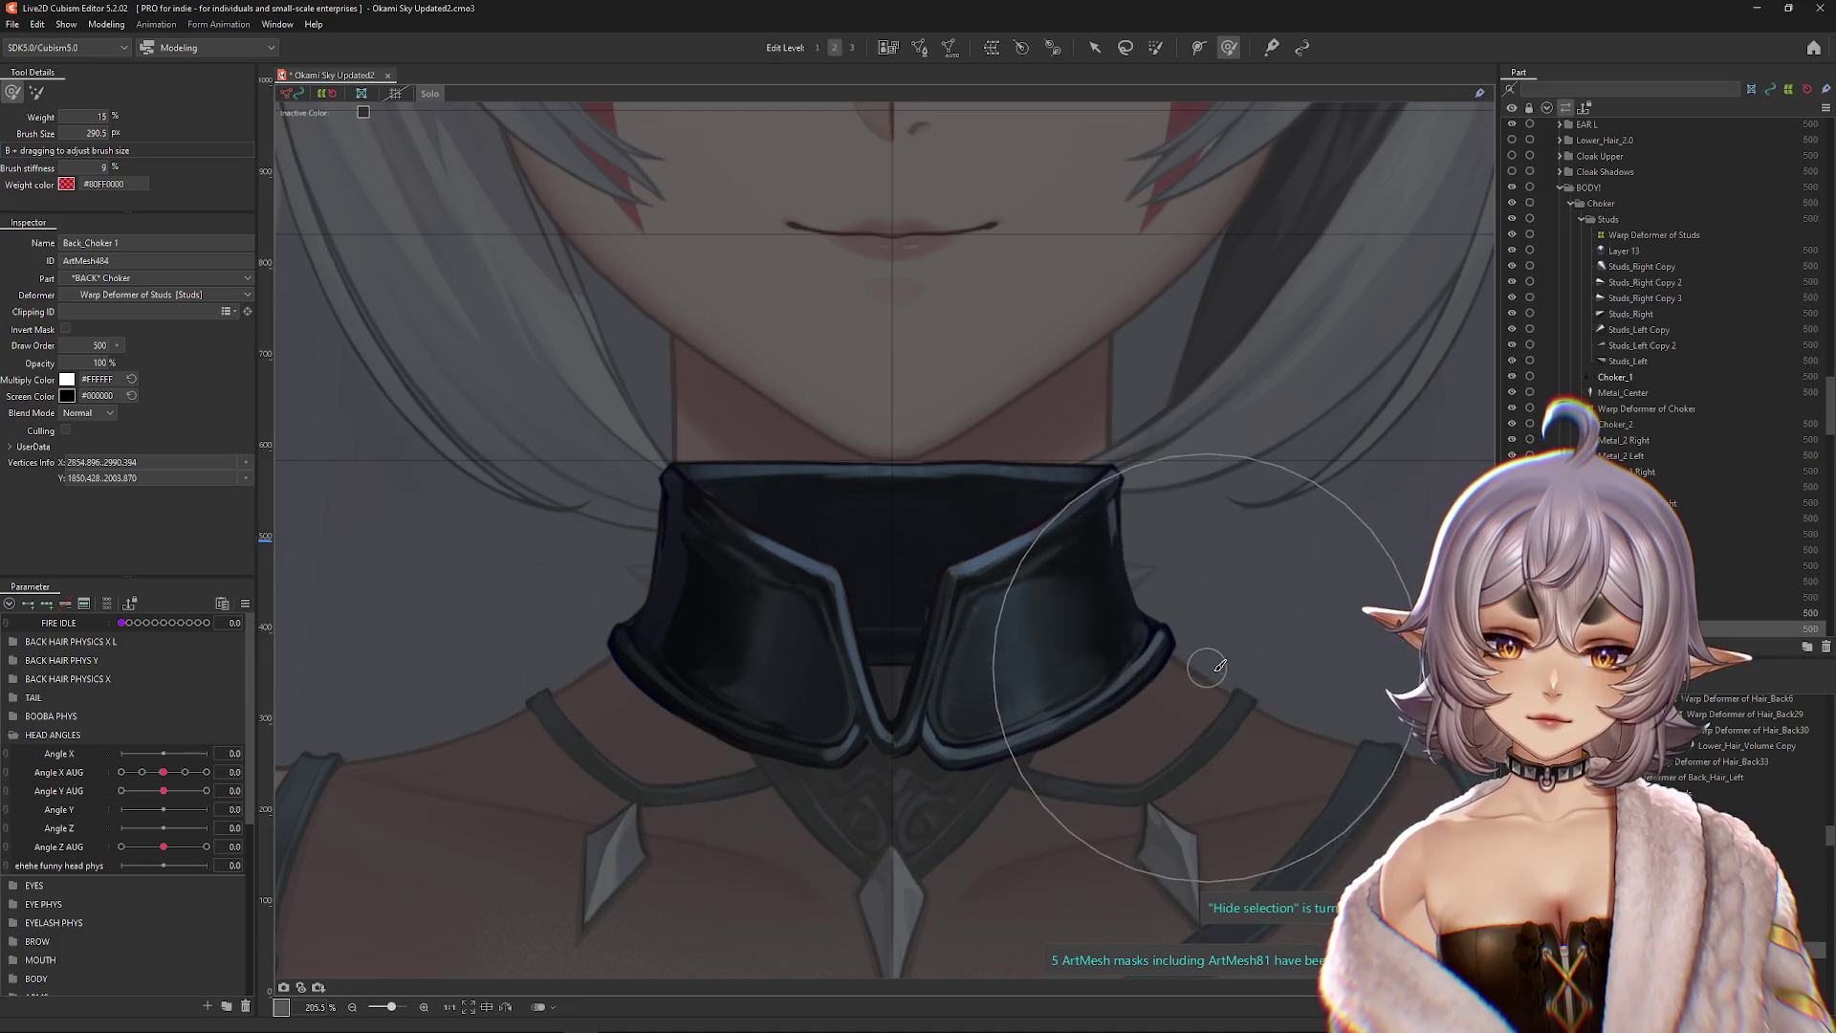
pyautogui.hotkey('ctrl', 'h')
pyautogui.moveTo(1119, 439)
pyautogui.mouseDown()
pyautogui.moveTo(1069, 524)
pyautogui.moveTo(1016, 401)
pyautogui.moveTo(873, 422)
pyautogui.moveTo(853, 488)
pyautogui.moveTo(595, 443)
pyautogui.moveTo(627, 570)
pyautogui.moveTo(638, 500)
pyautogui.moveTo(607, 541)
pyautogui.moveTo(615, 706)
pyautogui.moveTo(602, 680)
pyautogui.mouseUp()
pyautogui.hotkey('ctrl', 'h')
# Step: Smooth Back_Choker 1 into a flat straight strip, end isolation, and select Warp Deformer of Studs
pyautogui.moveTo(767, 705); pyautogui.dragTo(656, 635)
pyautogui.hotkey('ctrl', 'h')
pyautogui.click(429, 93)
pyautogui.click(429, 93)
pyautogui.hotkey('ctrl', 'h')
pyautogui.moveTo(729, 705); pyautogui.dragTo(680, 628)
pyautogui.hotkey('ctrl', 'h')
pyautogui.moveTo(635, 697)
pyautogui.mouseDown()
pyautogui.moveTo(737, 615)
pyautogui.moveTo(964, 623)
pyautogui.mouseUp()
pyautogui.hotkey('ctrl', 'h')
pyautogui.hotkey('ctrl', 'h')
pyautogui.moveTo(754, 440); pyautogui.dragTo(901, 471)
pyautogui.hotkey('ctrl', 'h')
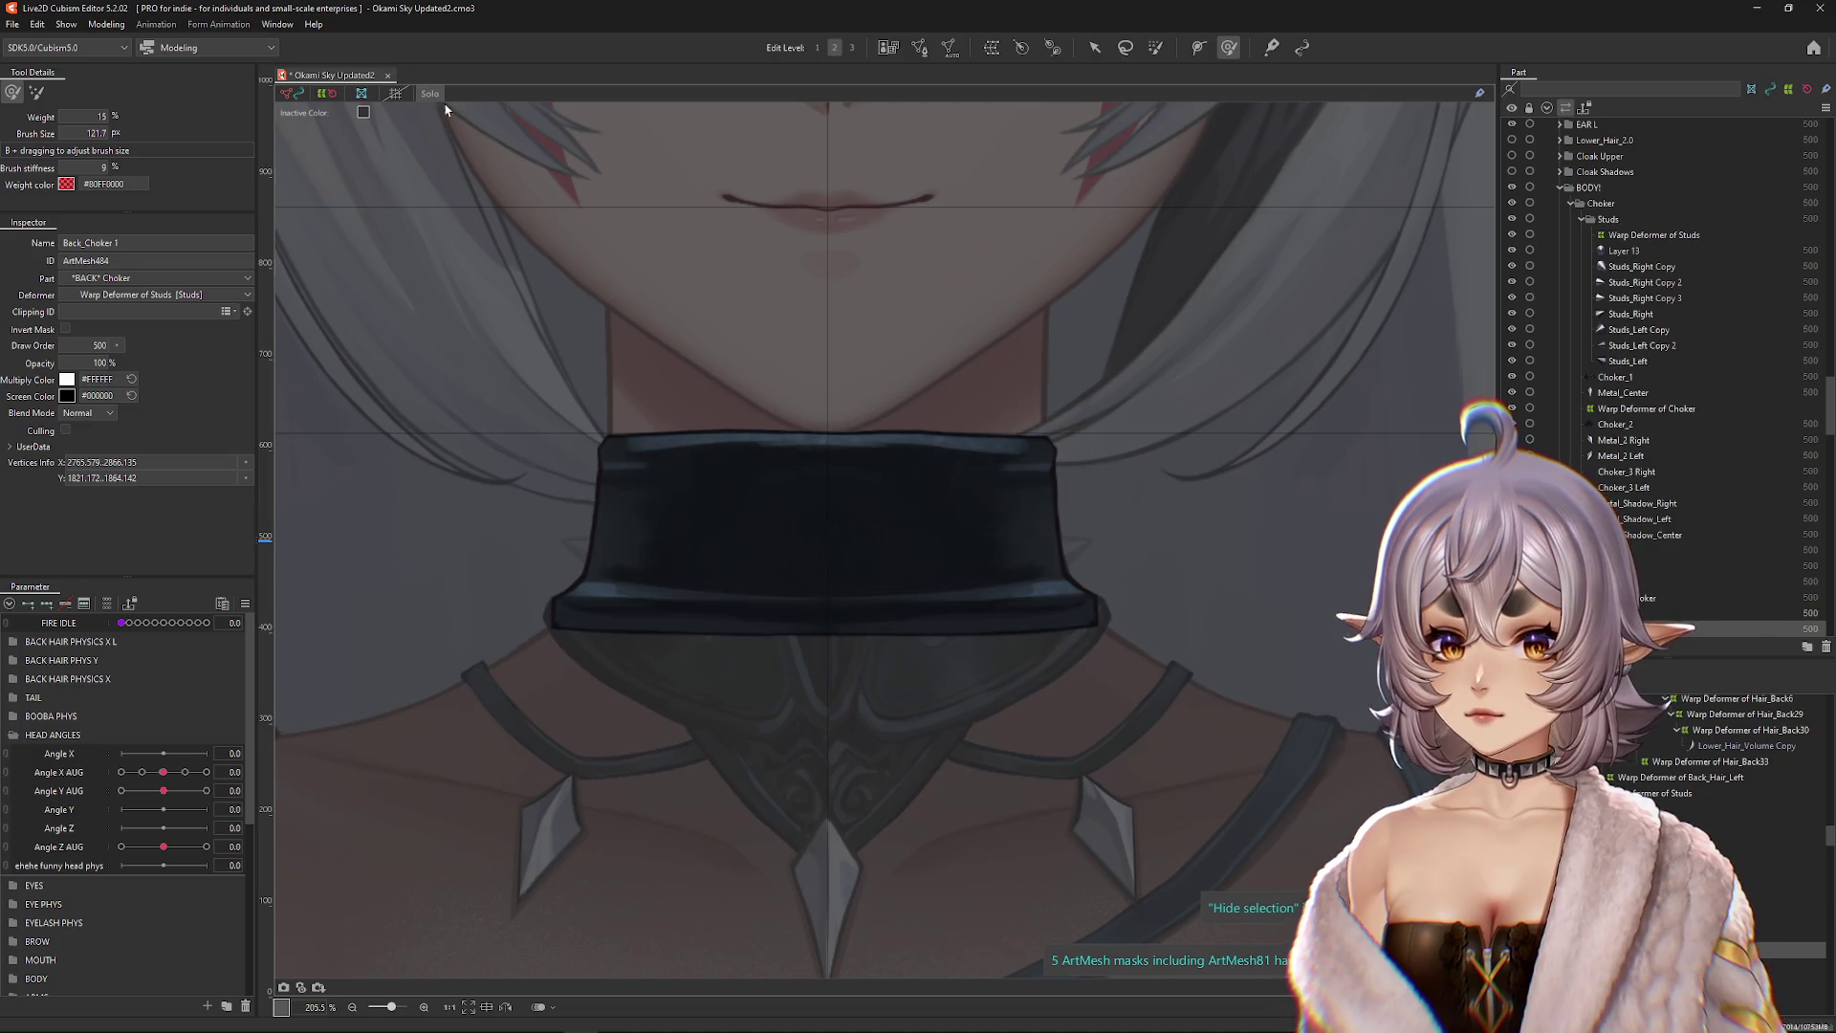
pyautogui.click(431, 94)
pyautogui.hotkey('ctrl', 'h')
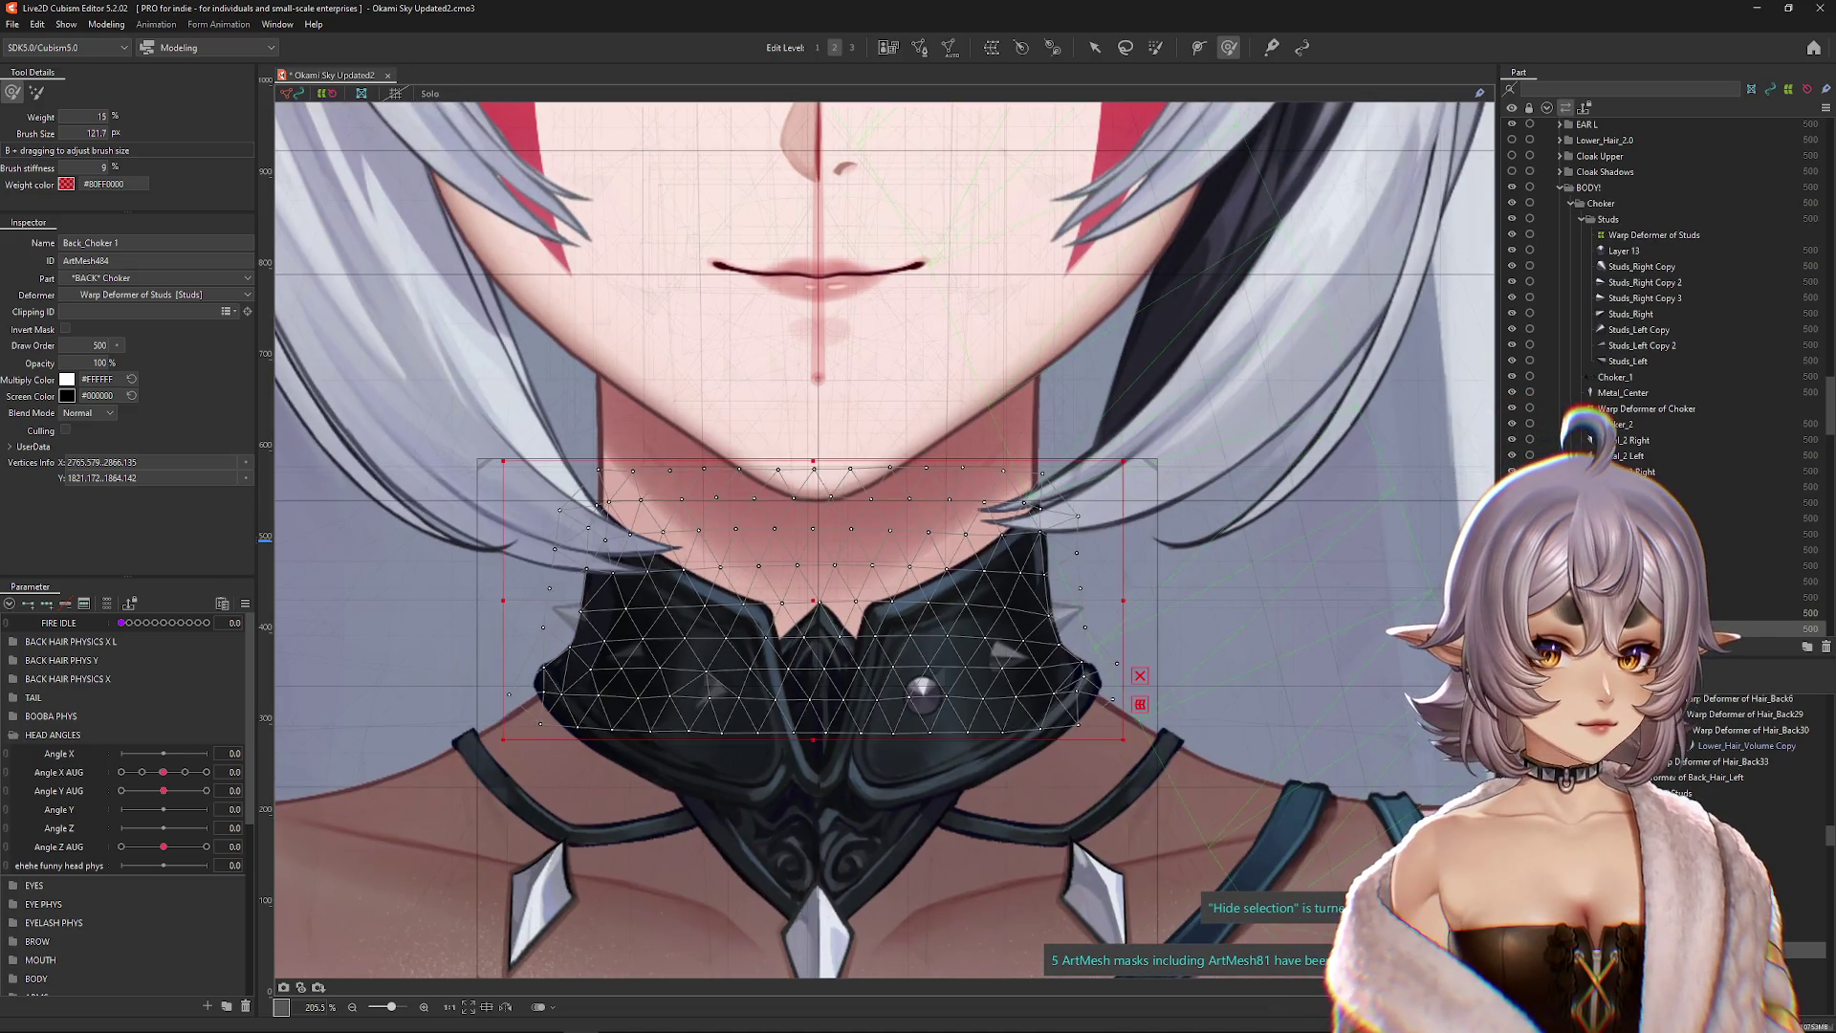
pyautogui.click(1654, 235)
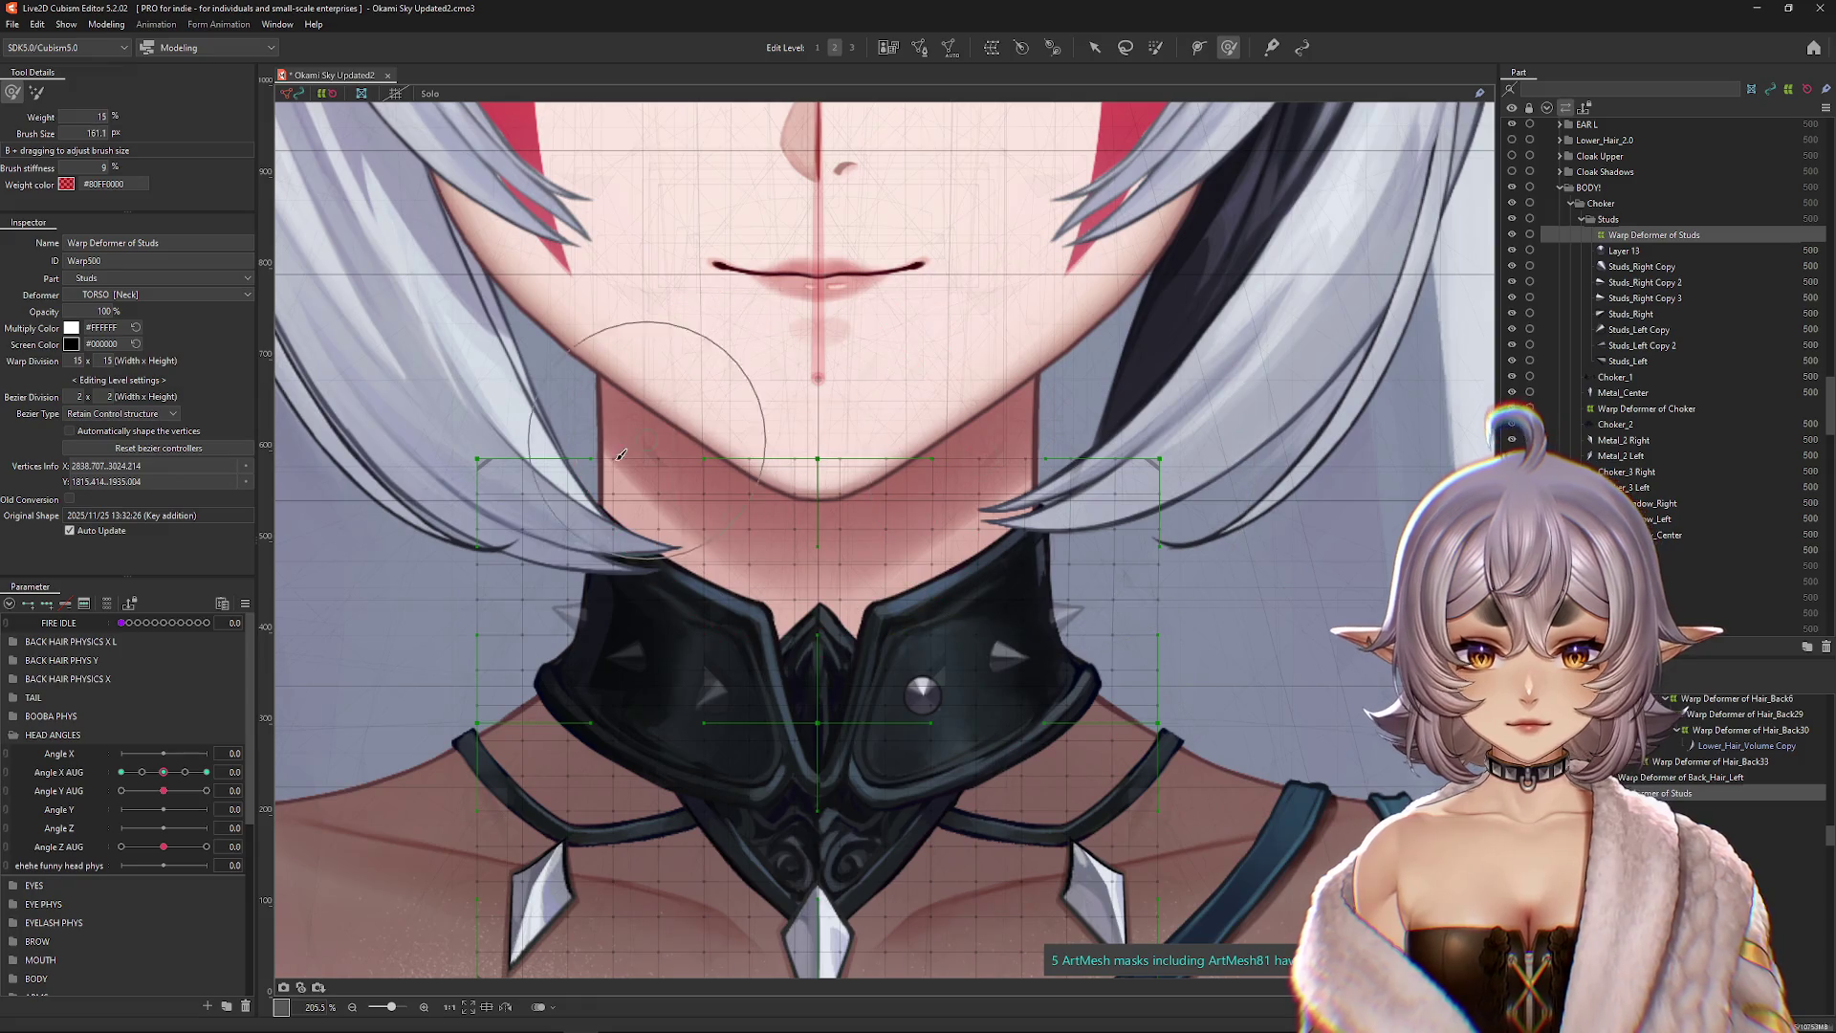
# Step: At Angle X AUG 30, push the studs warp's top centre down into a dip, then bring up the mirror options
pyautogui.hotkey('ctrl', 'h')
pyautogui.moveTo(163, 771); pyautogui.dragTo(206, 772)
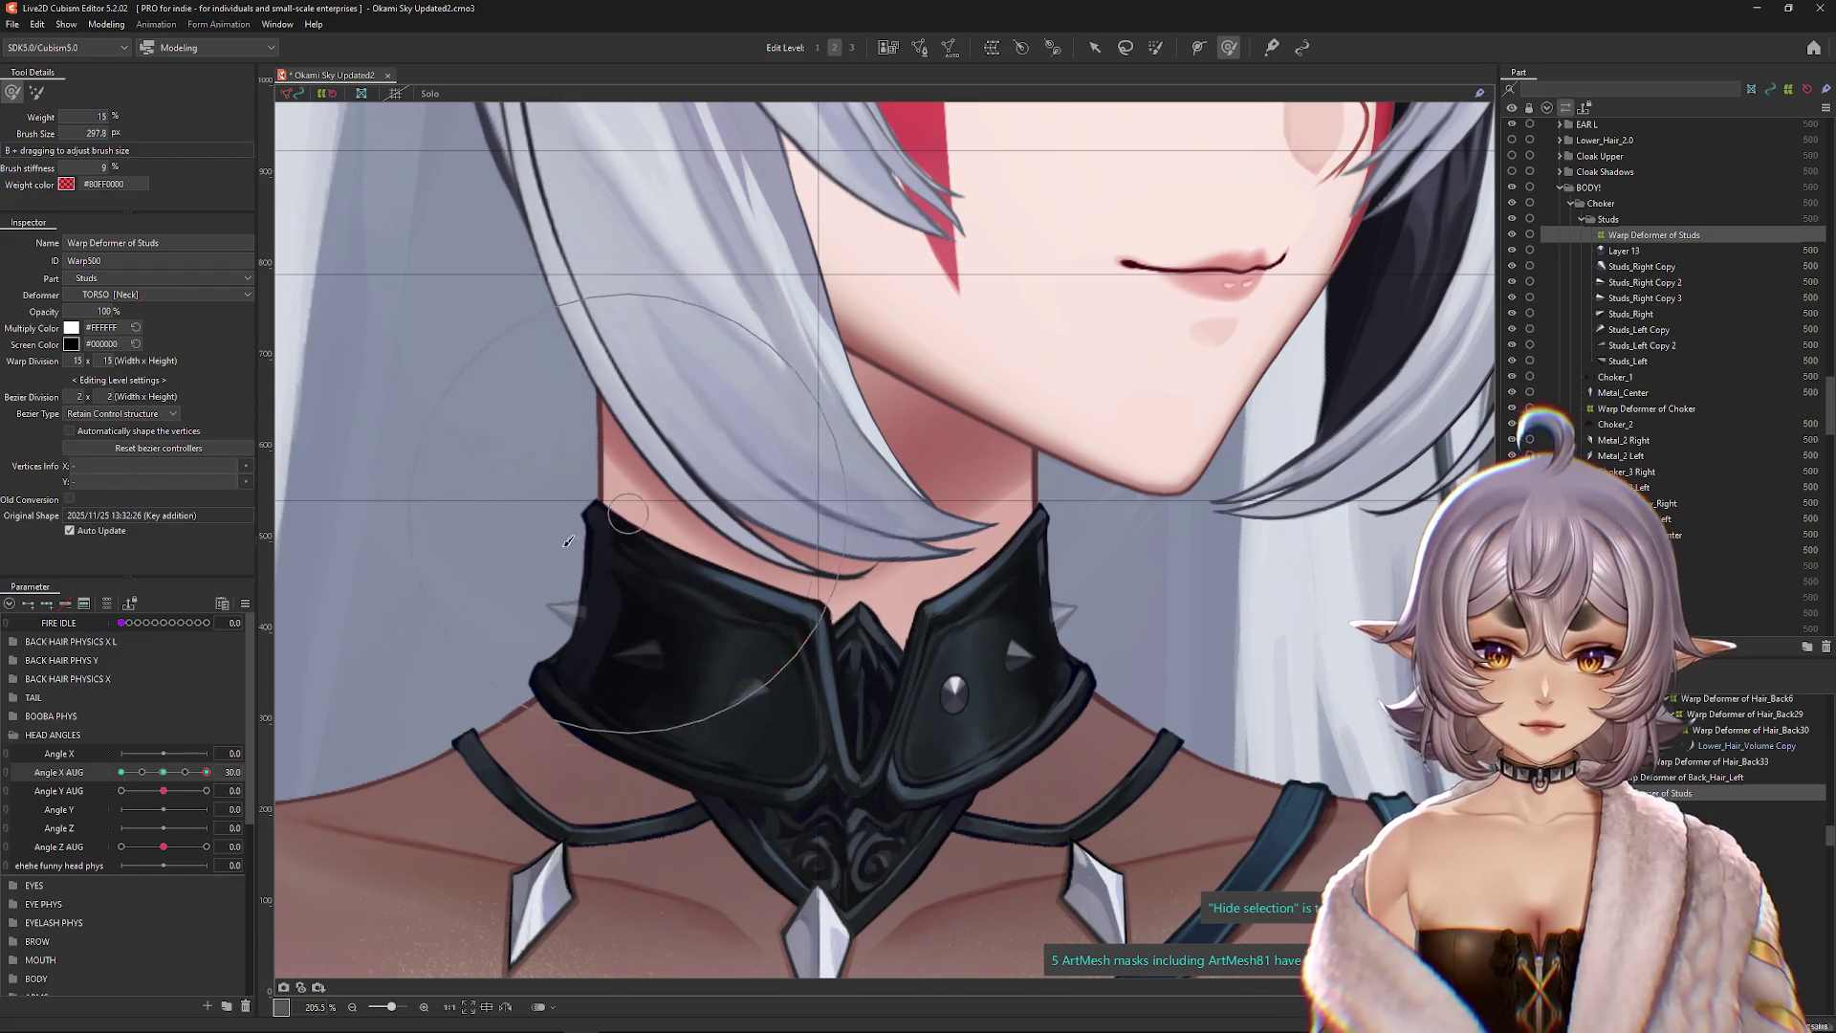
pyautogui.moveTo(206, 771); pyautogui.dragTo(206, 772)
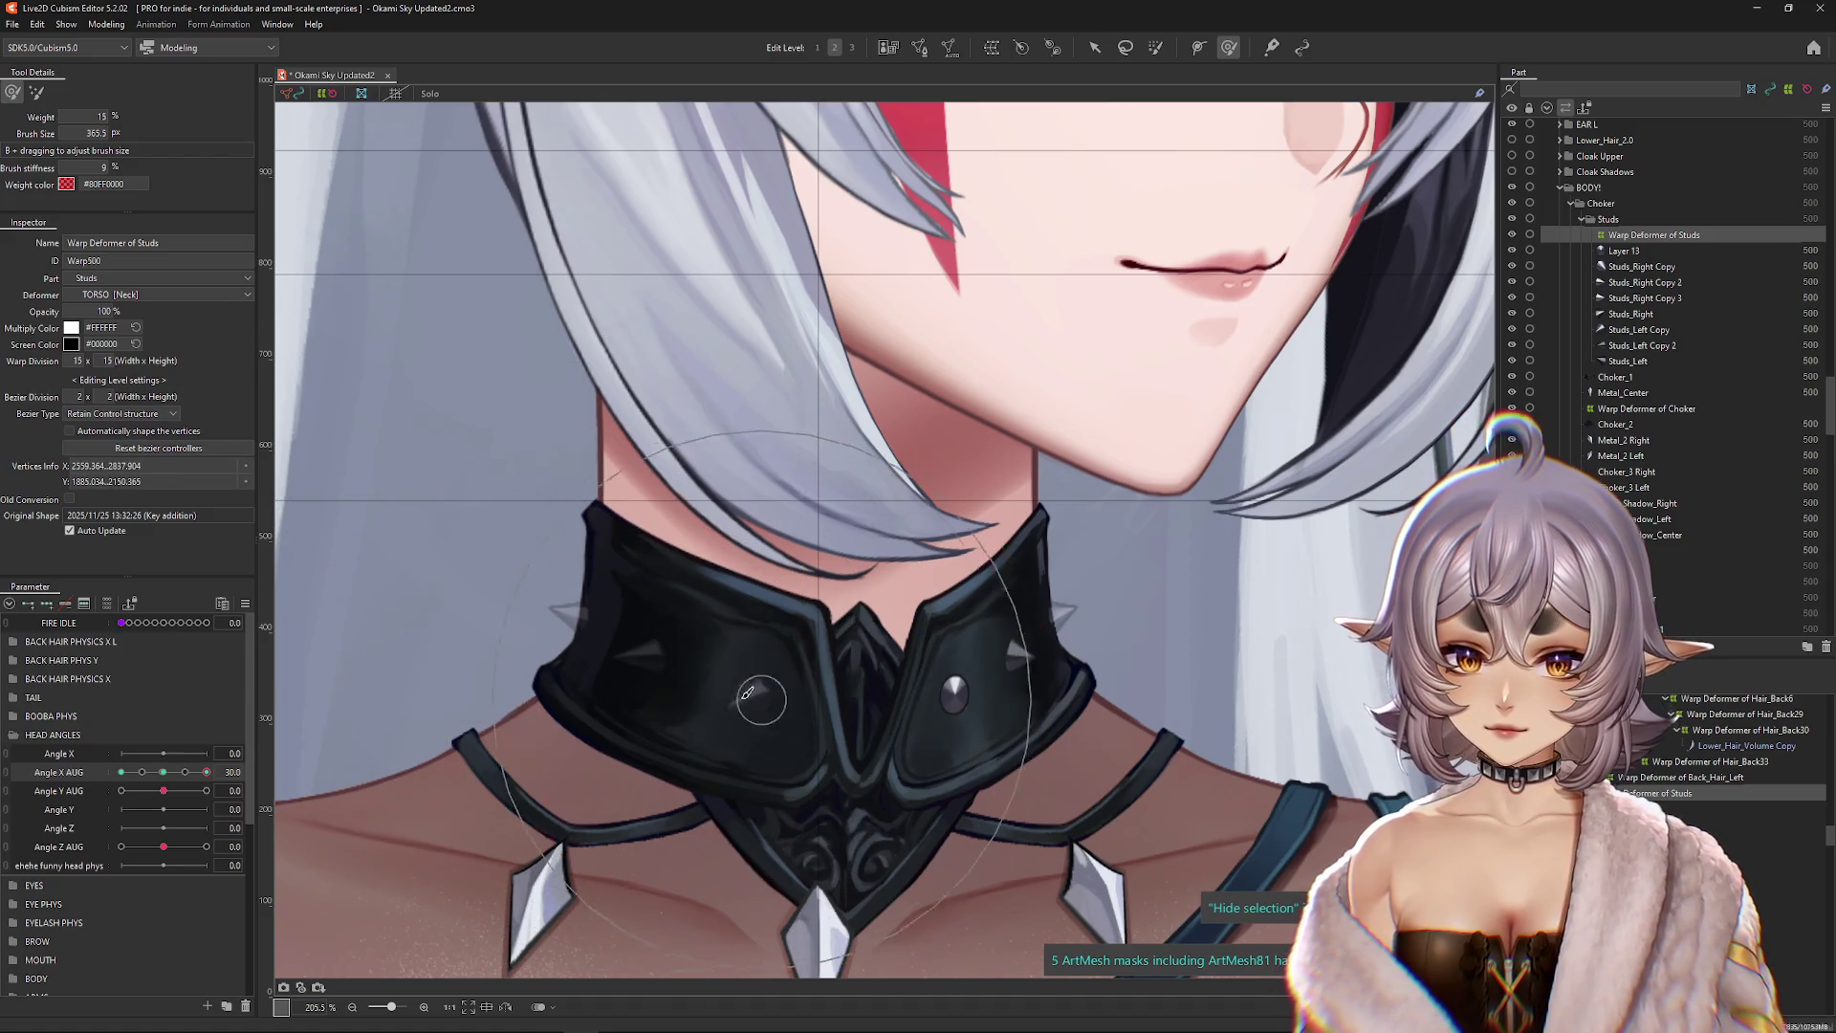
pyautogui.moveTo(832, 641); pyautogui.dragTo(867, 599)
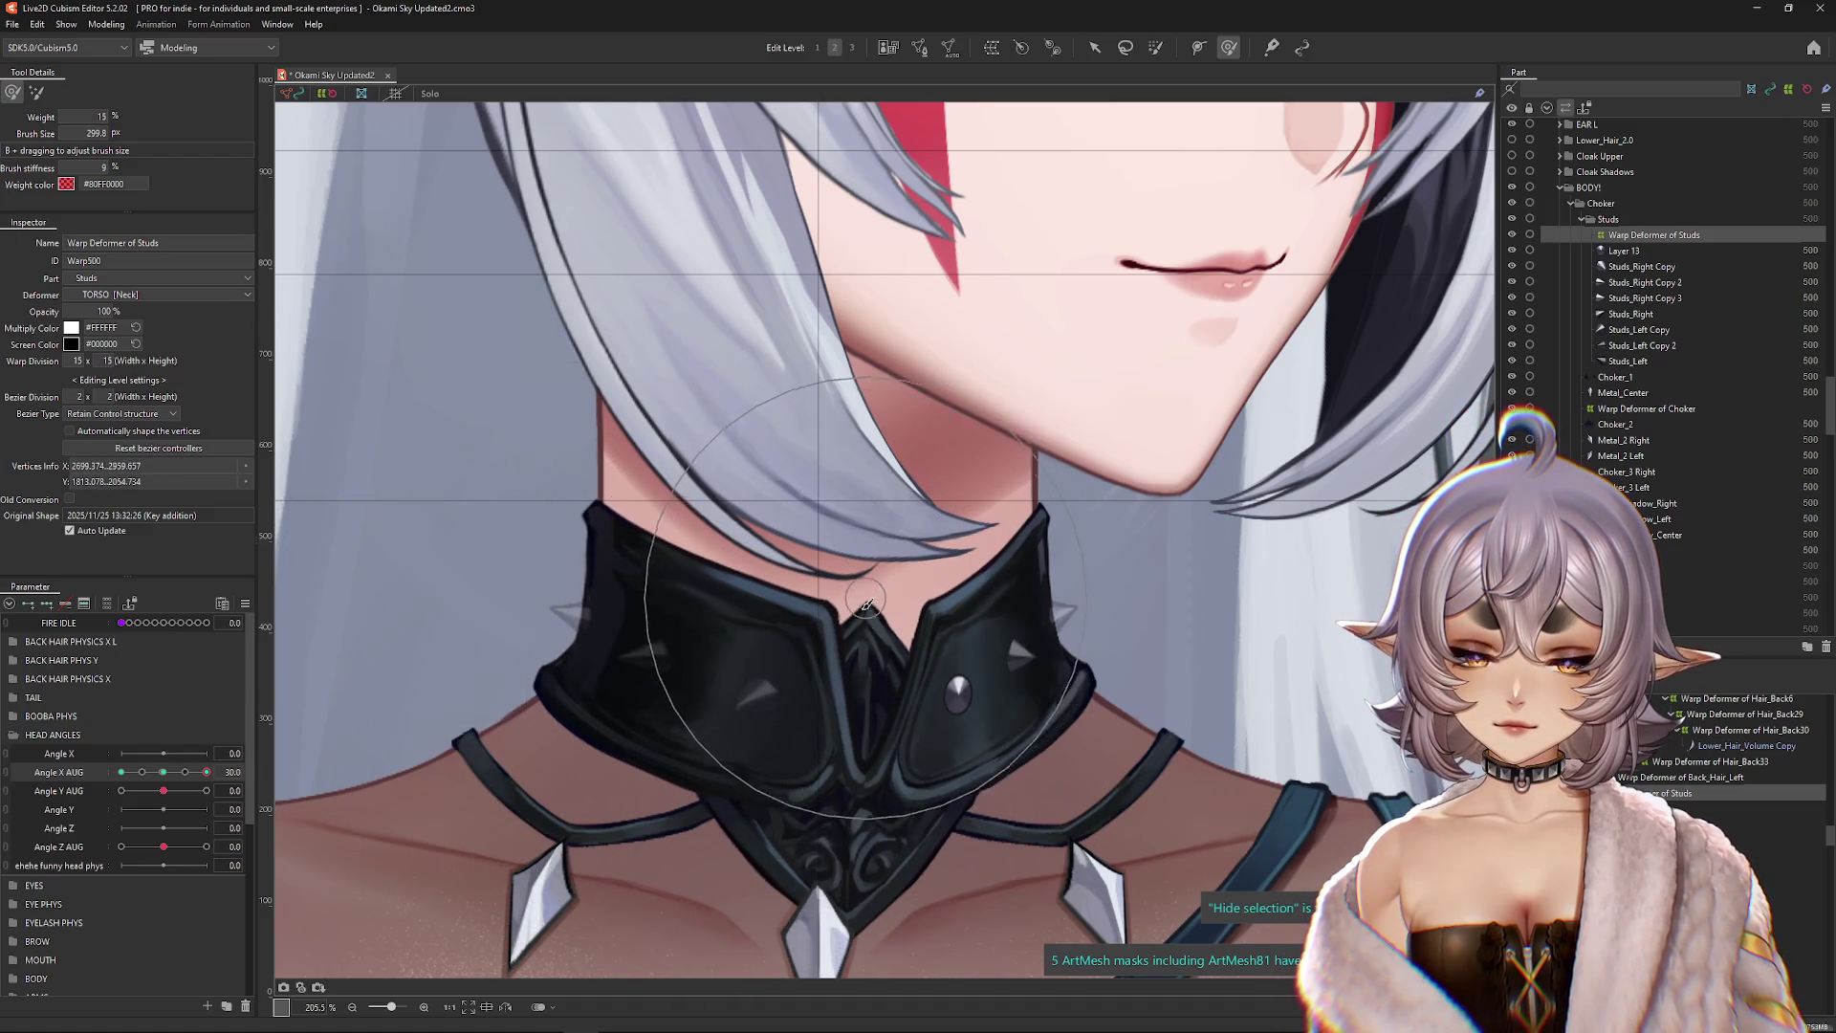
pyautogui.scroll(-3, 880, 746)
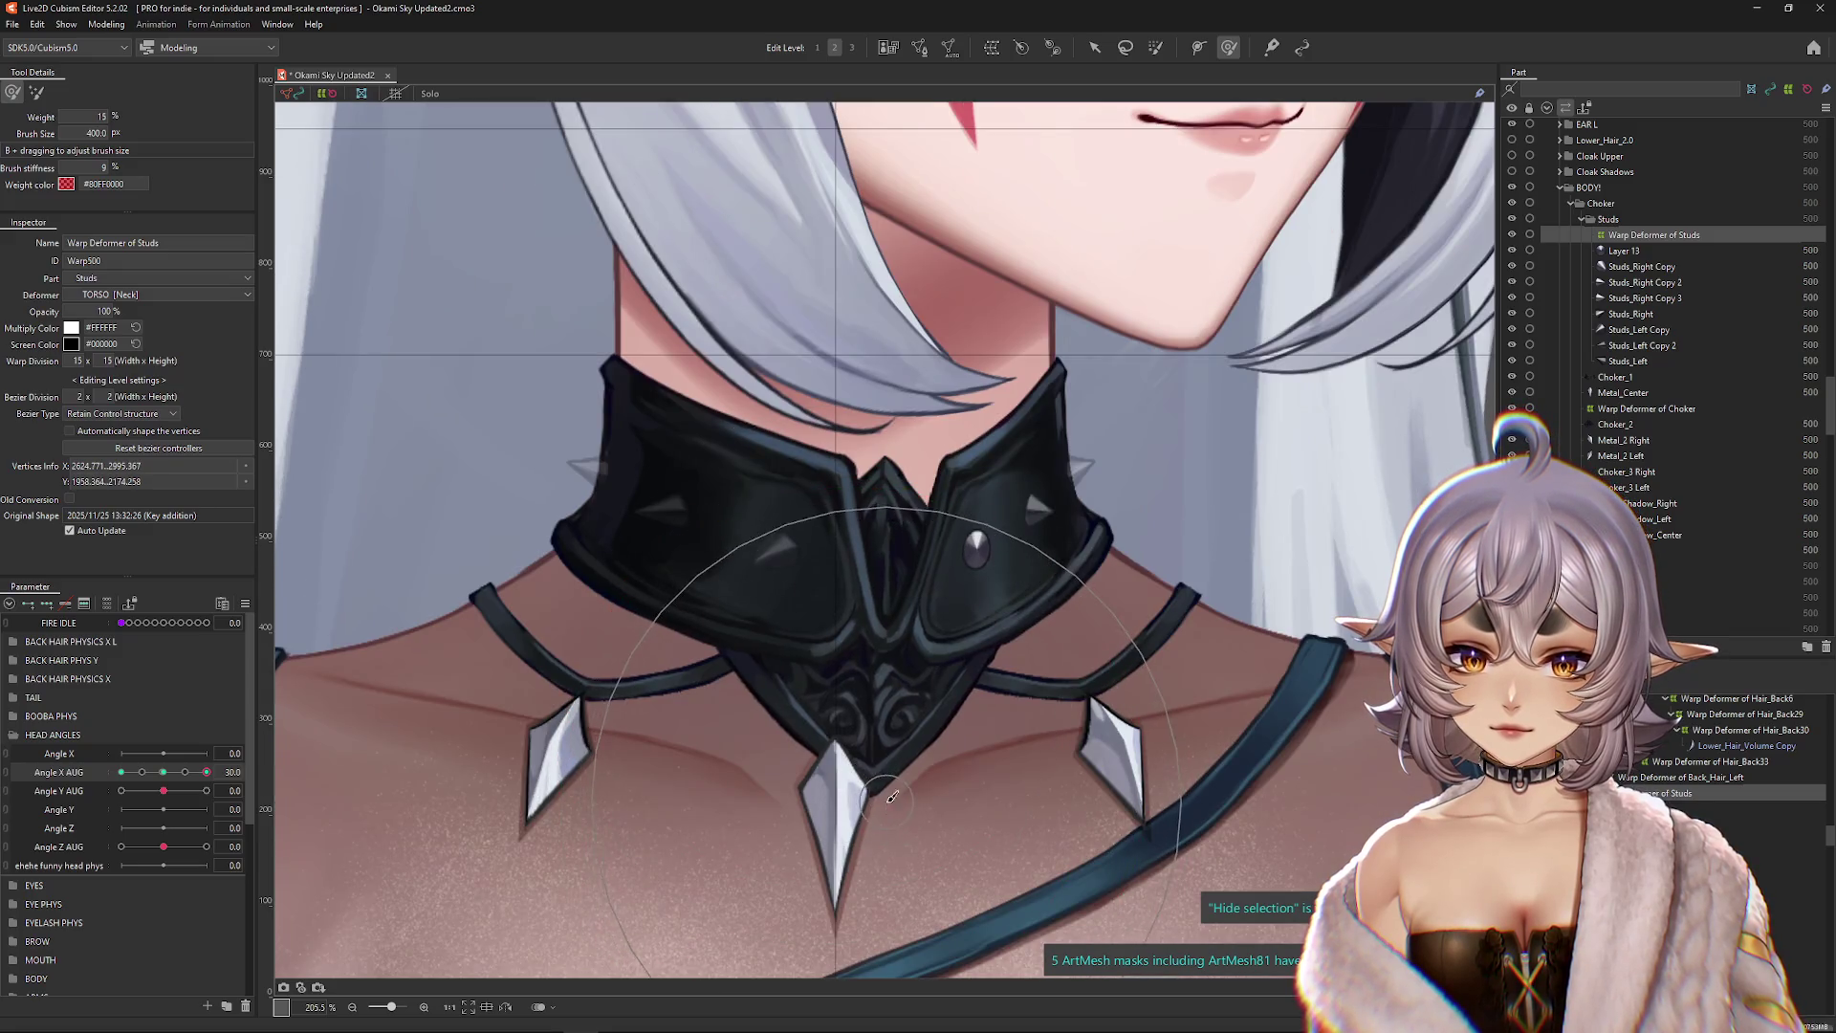
pyautogui.scroll(-2, 891, 795)
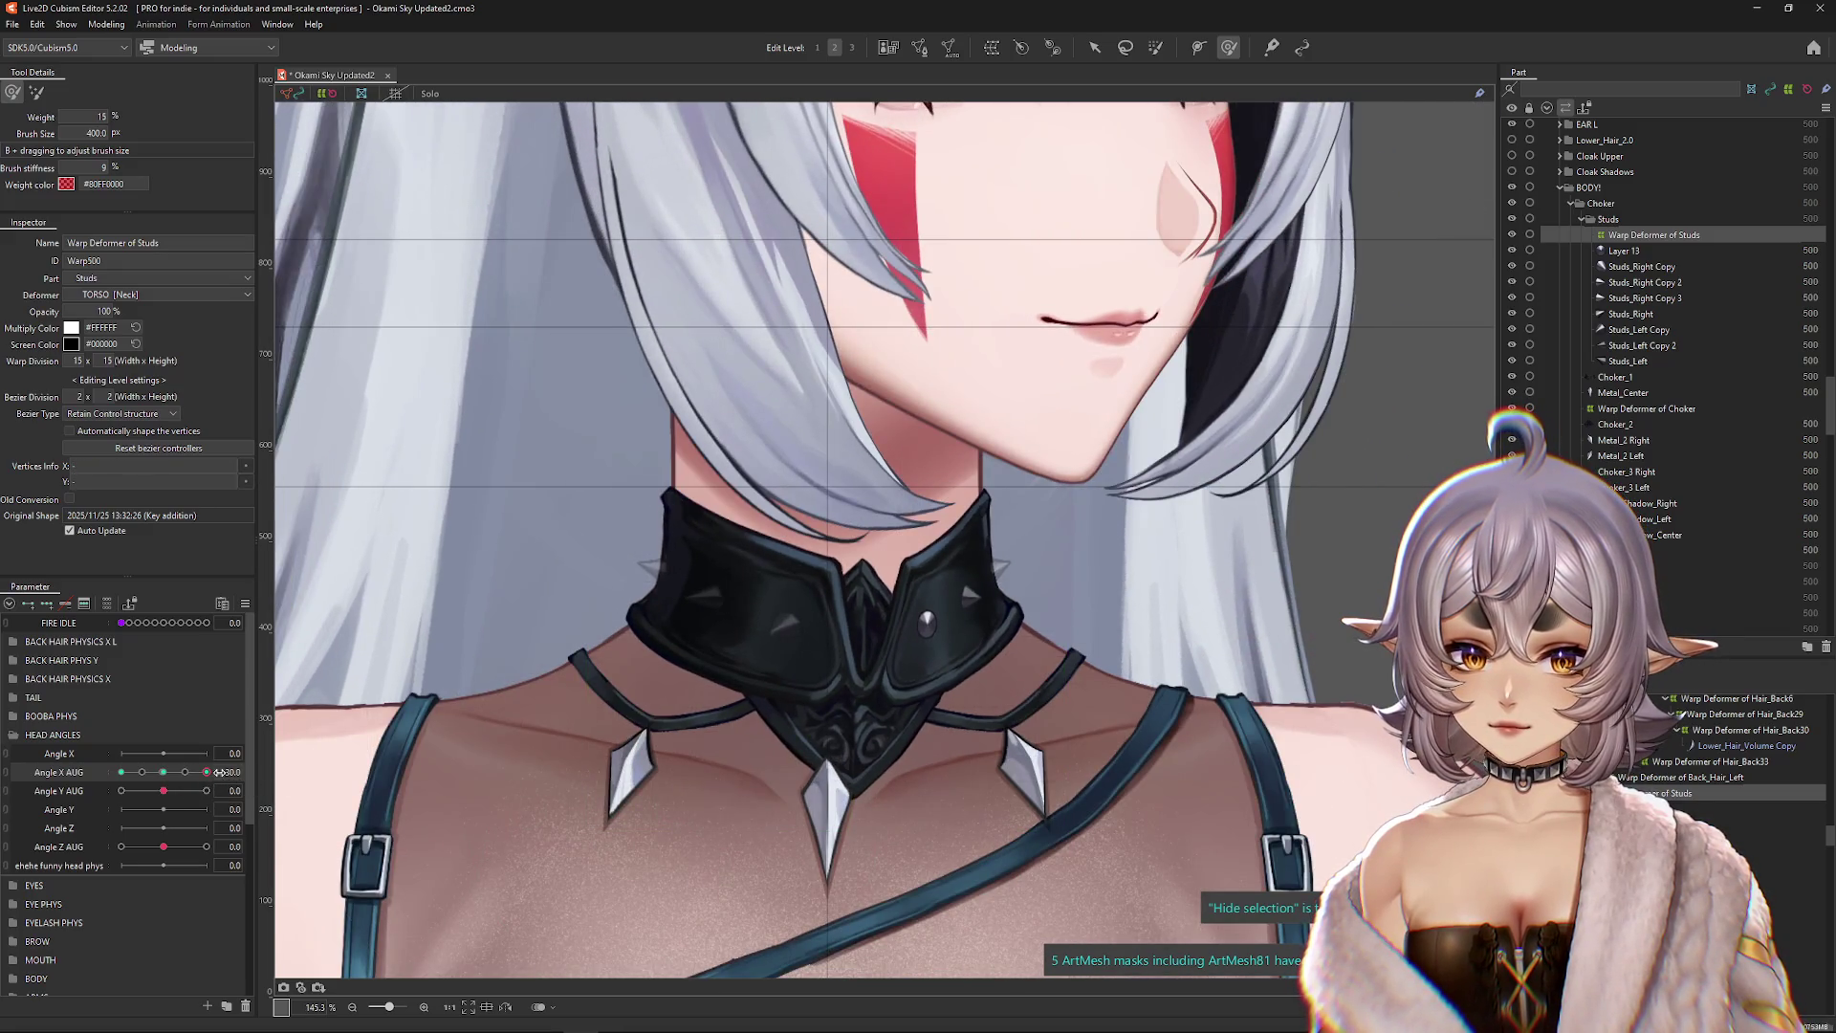
pyautogui.moveTo(189, 775)
pyautogui.mouseDown()
pyautogui.moveTo(122, 771)
pyautogui.moveTo(206, 772)
pyautogui.mouseUp()
pyautogui.rightClick(264, 736)
# Step: Reflect the studs warp's Angle X AUG 30 shape horizontally to the opposite angle and preview it
pyautogui.click(298, 719)
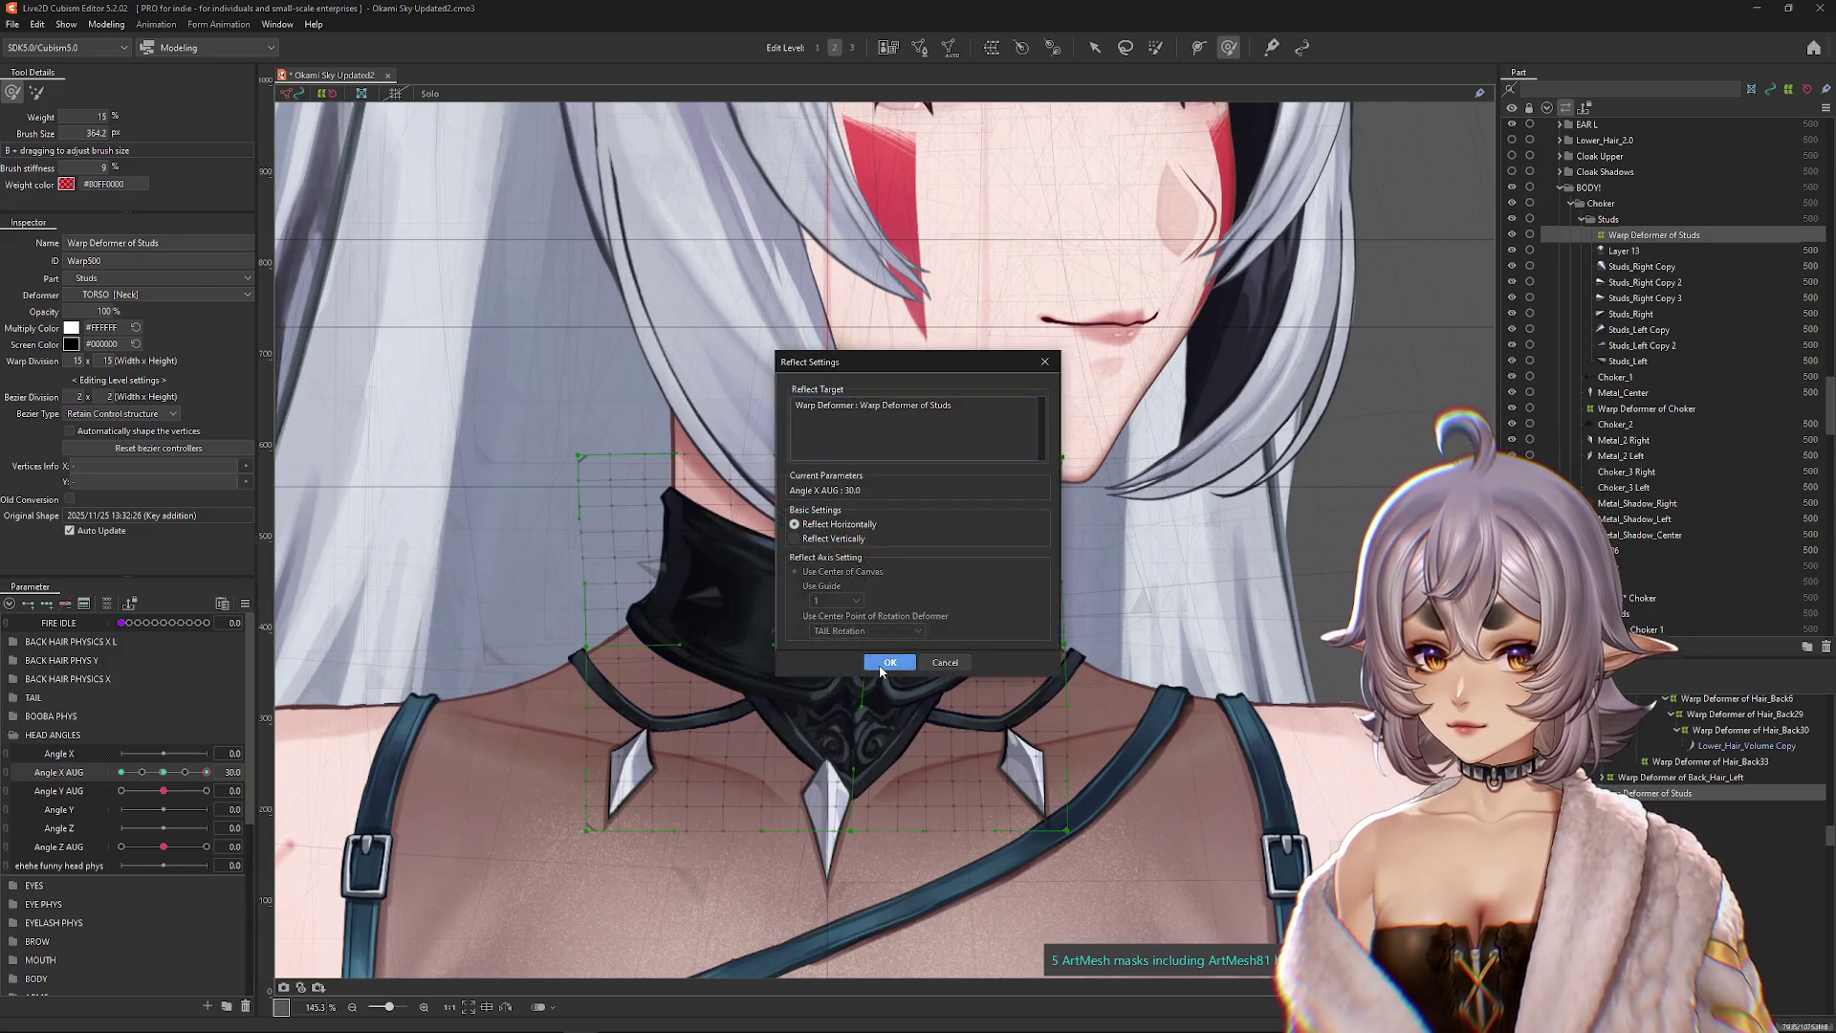
pyautogui.click(884, 656)
pyautogui.click(117, 771)
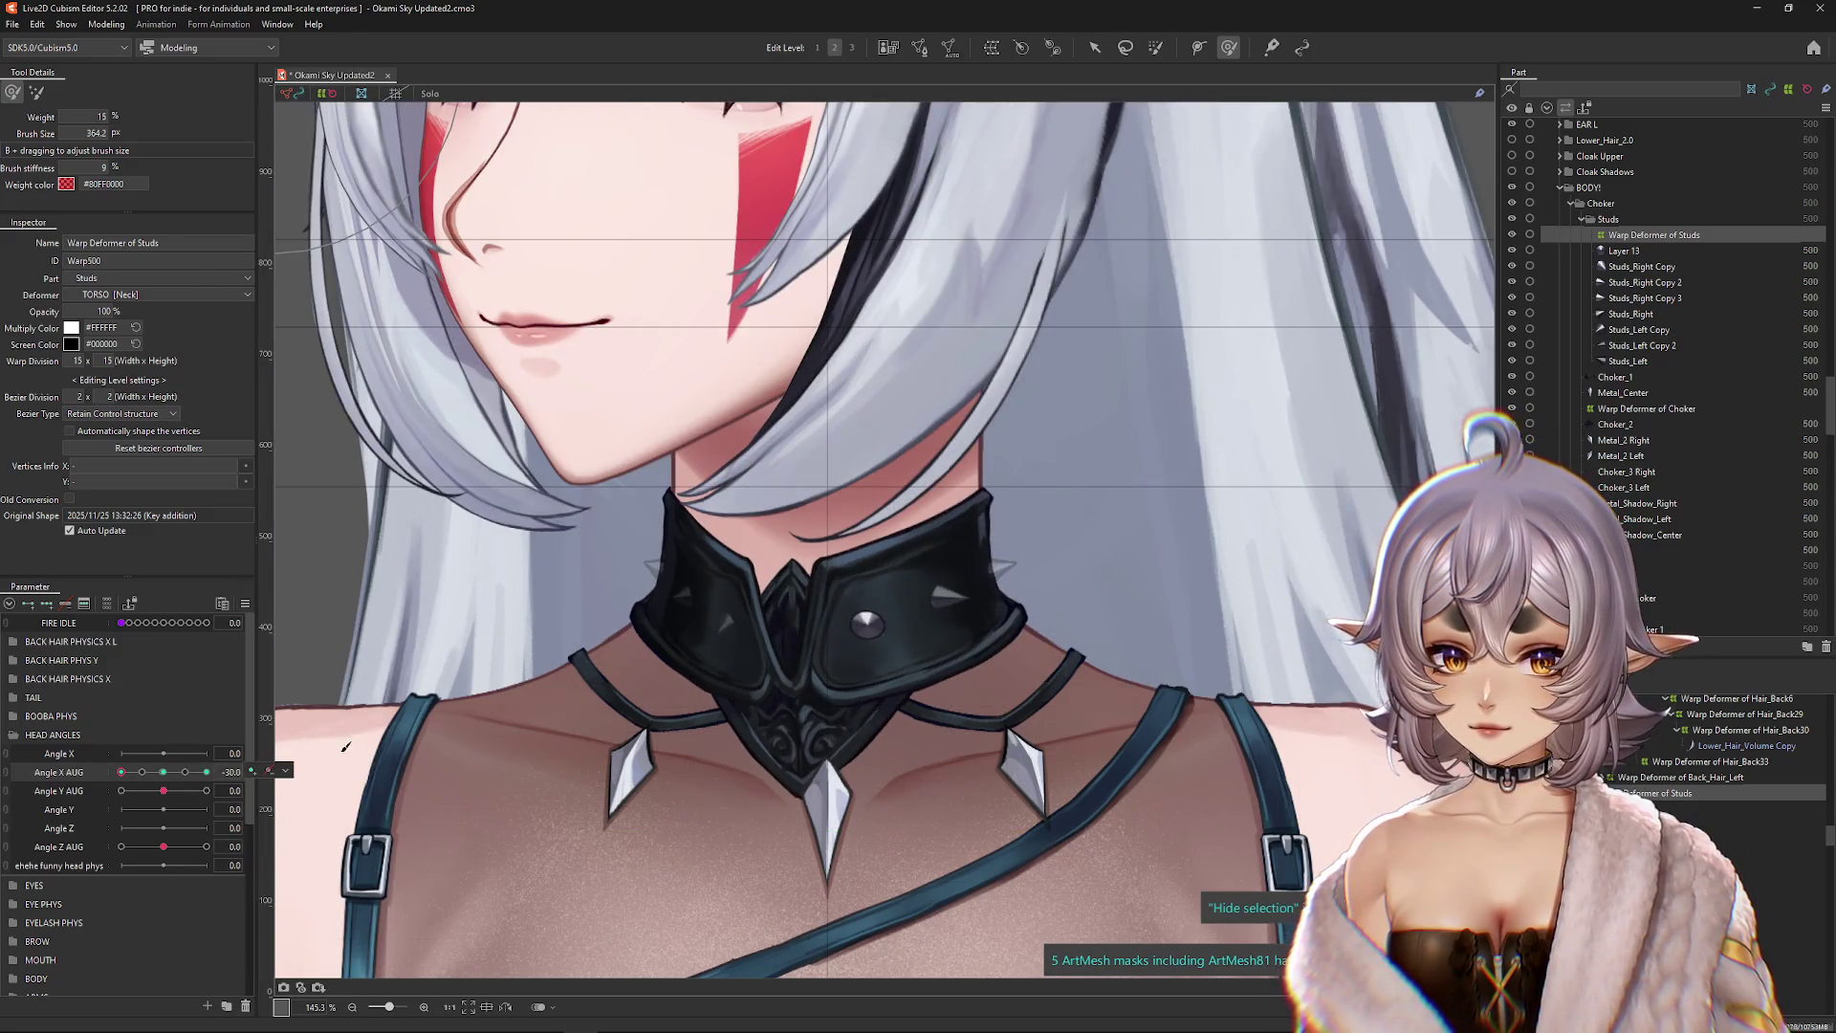
# Step: Reshape Warp Deformer of Choker at Angle X AUG 30 to follow the neck, then reselect the studs warp
pyautogui.click(1577, 411)
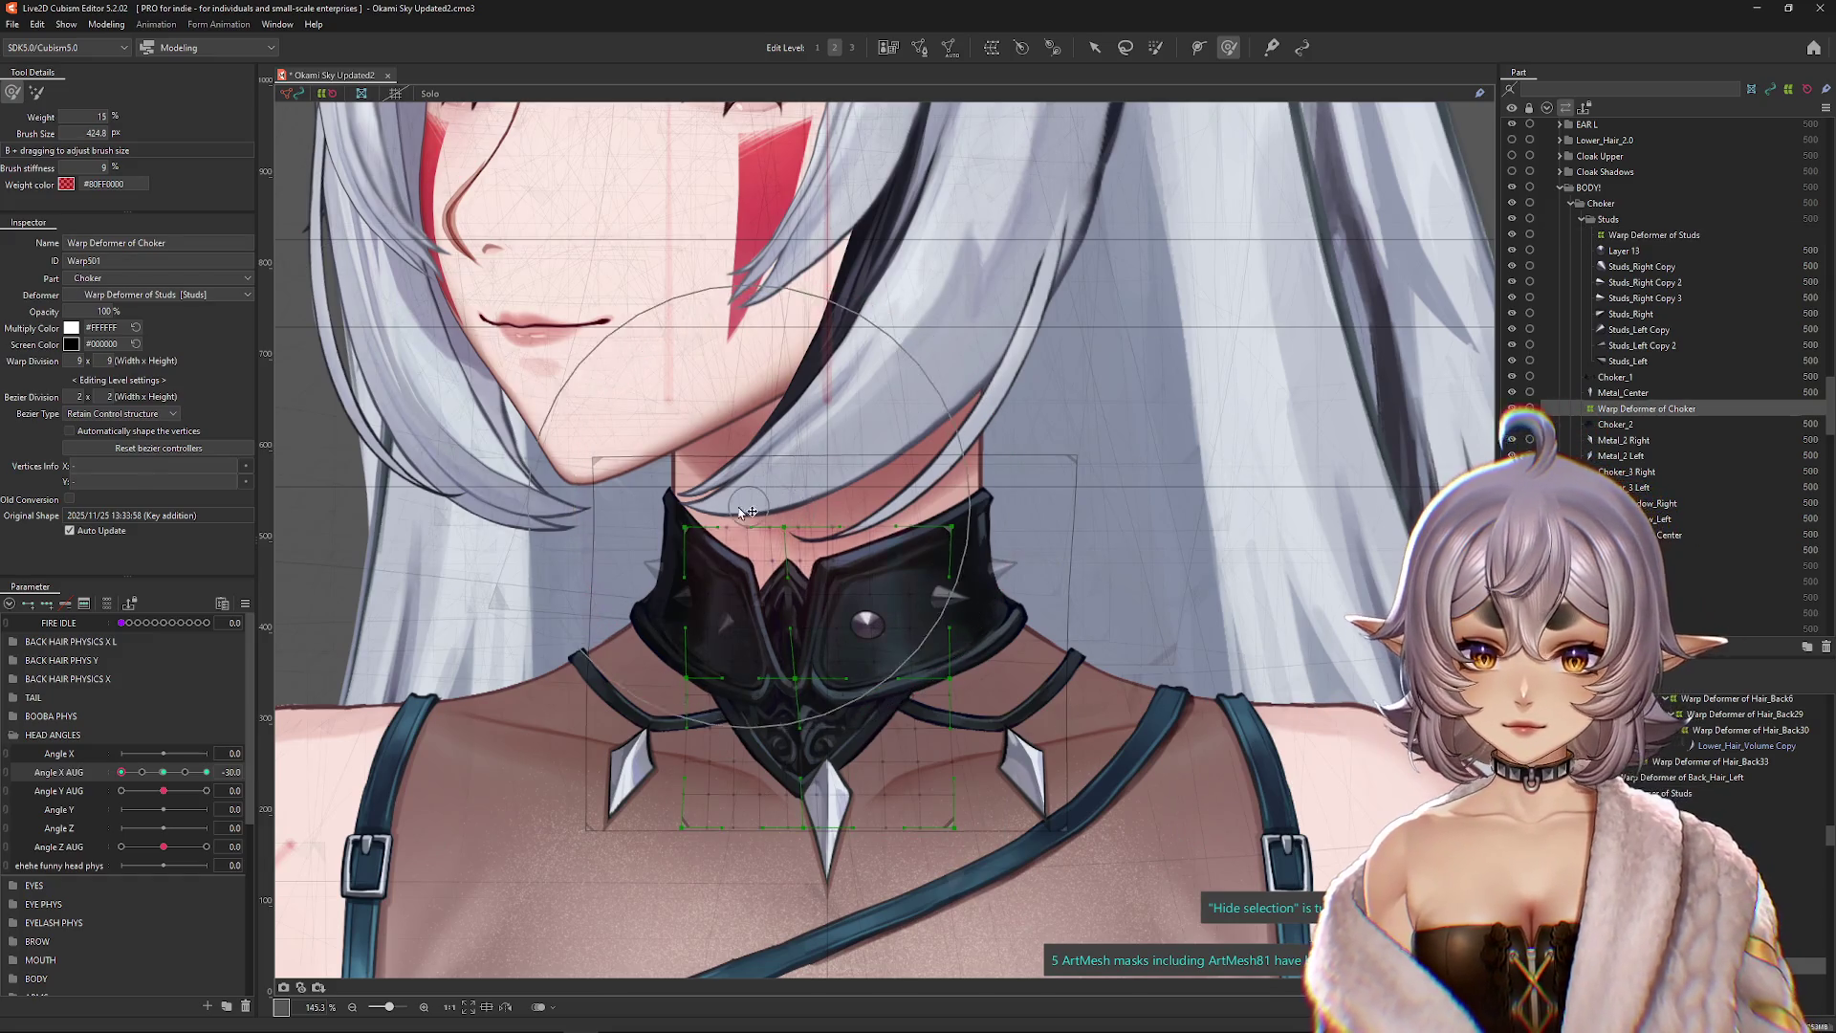
pyautogui.click(206, 772)
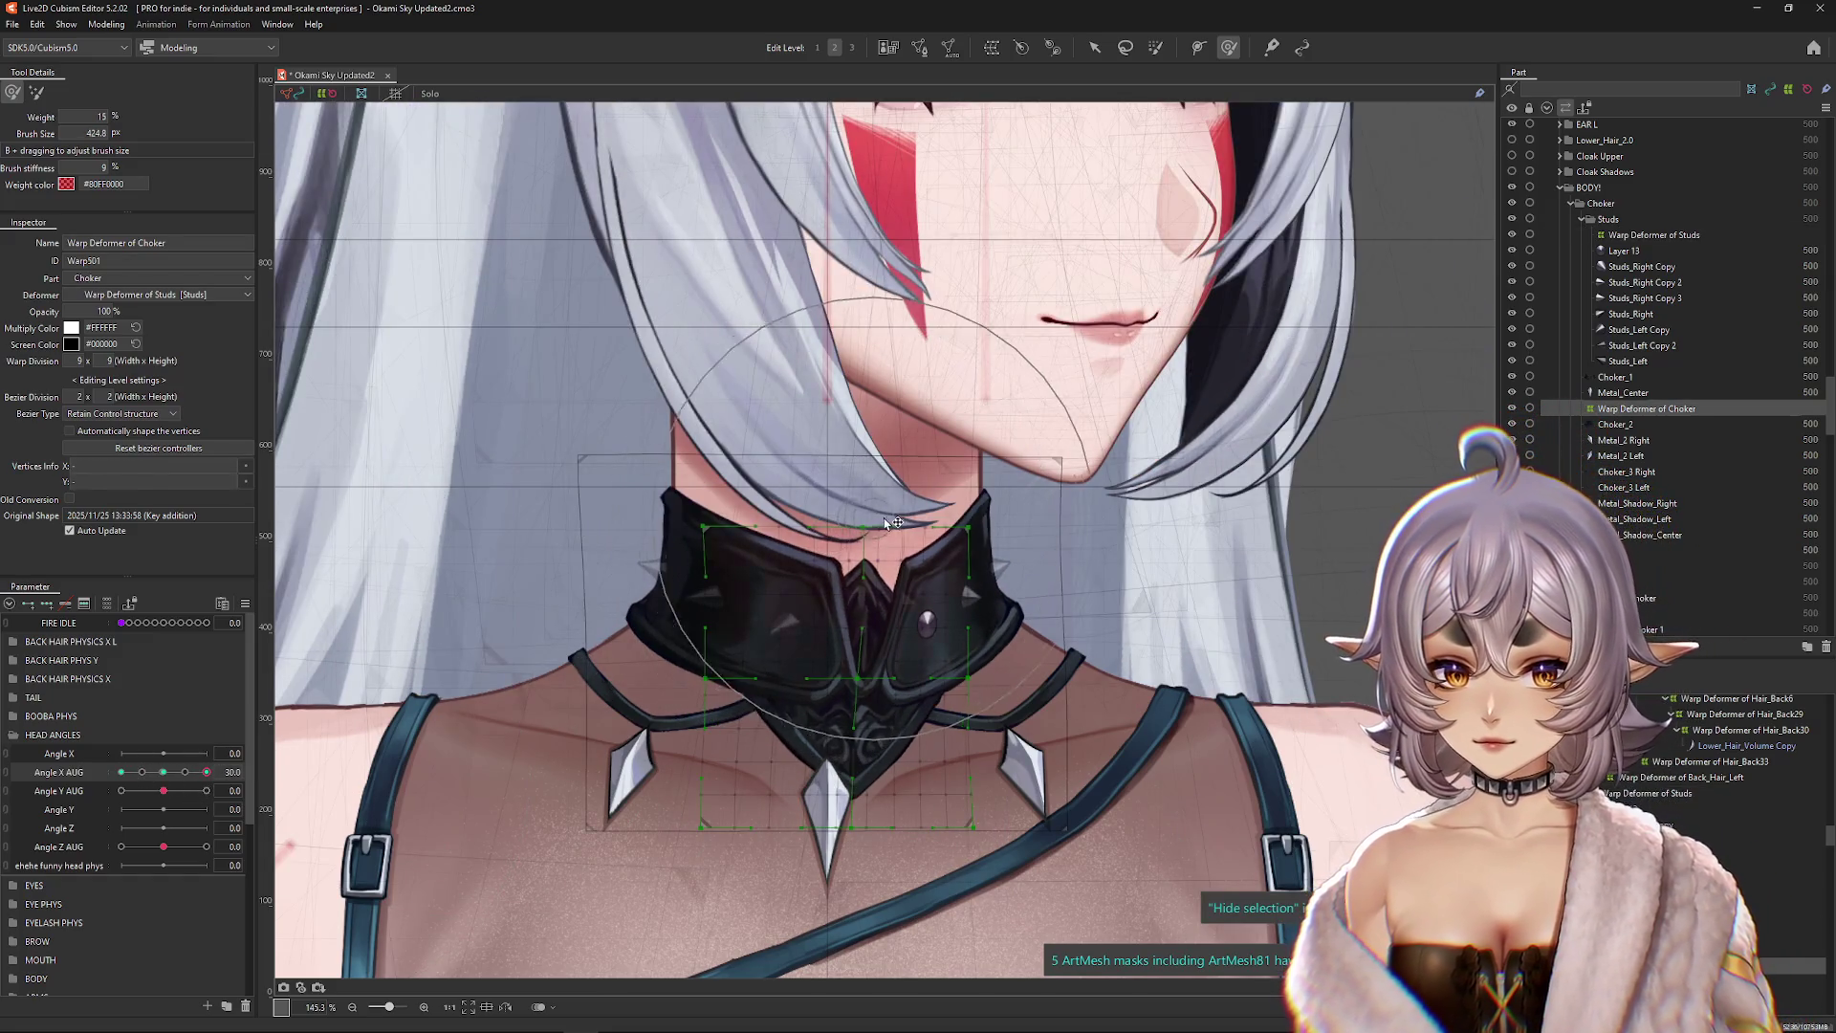
pyautogui.moveTo(853, 660); pyautogui.dragTo(1011, 716)
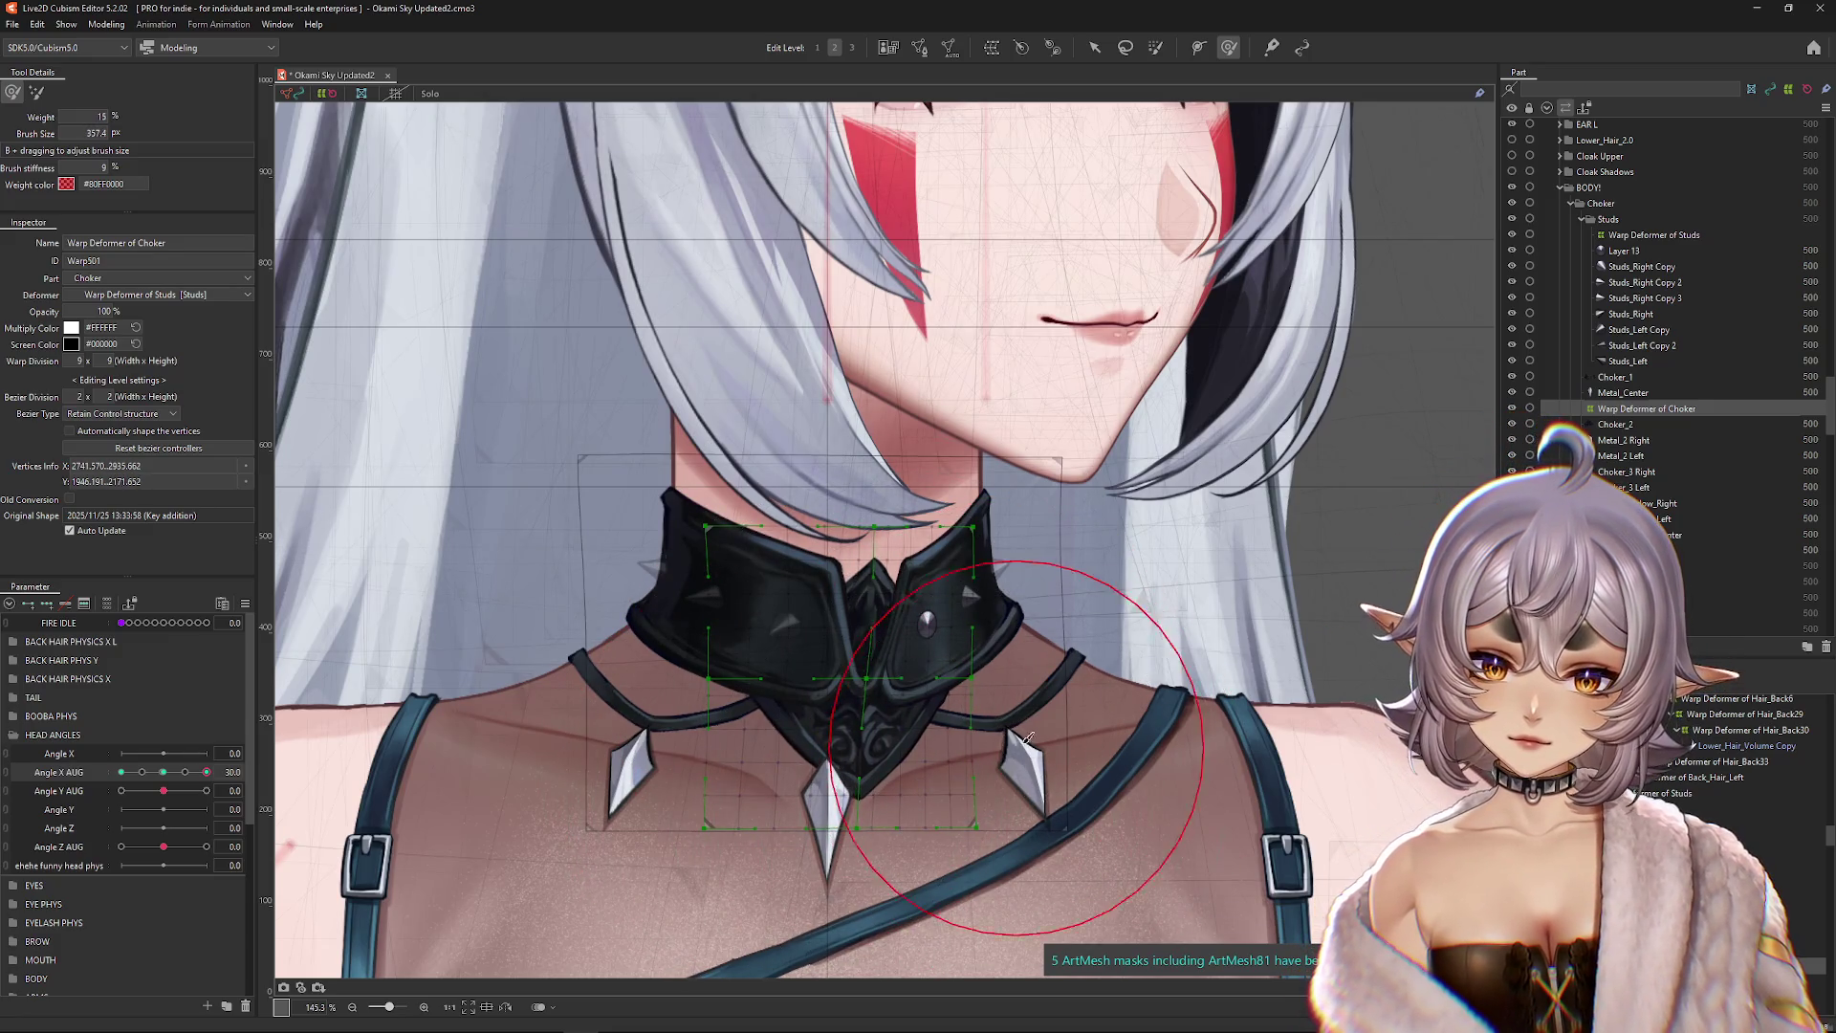
pyautogui.moveTo(207, 772)
pyautogui.mouseDown()
pyautogui.moveTo(120, 774)
pyautogui.moveTo(428, 739)
pyautogui.mouseUp()
pyautogui.click(1668, 793)
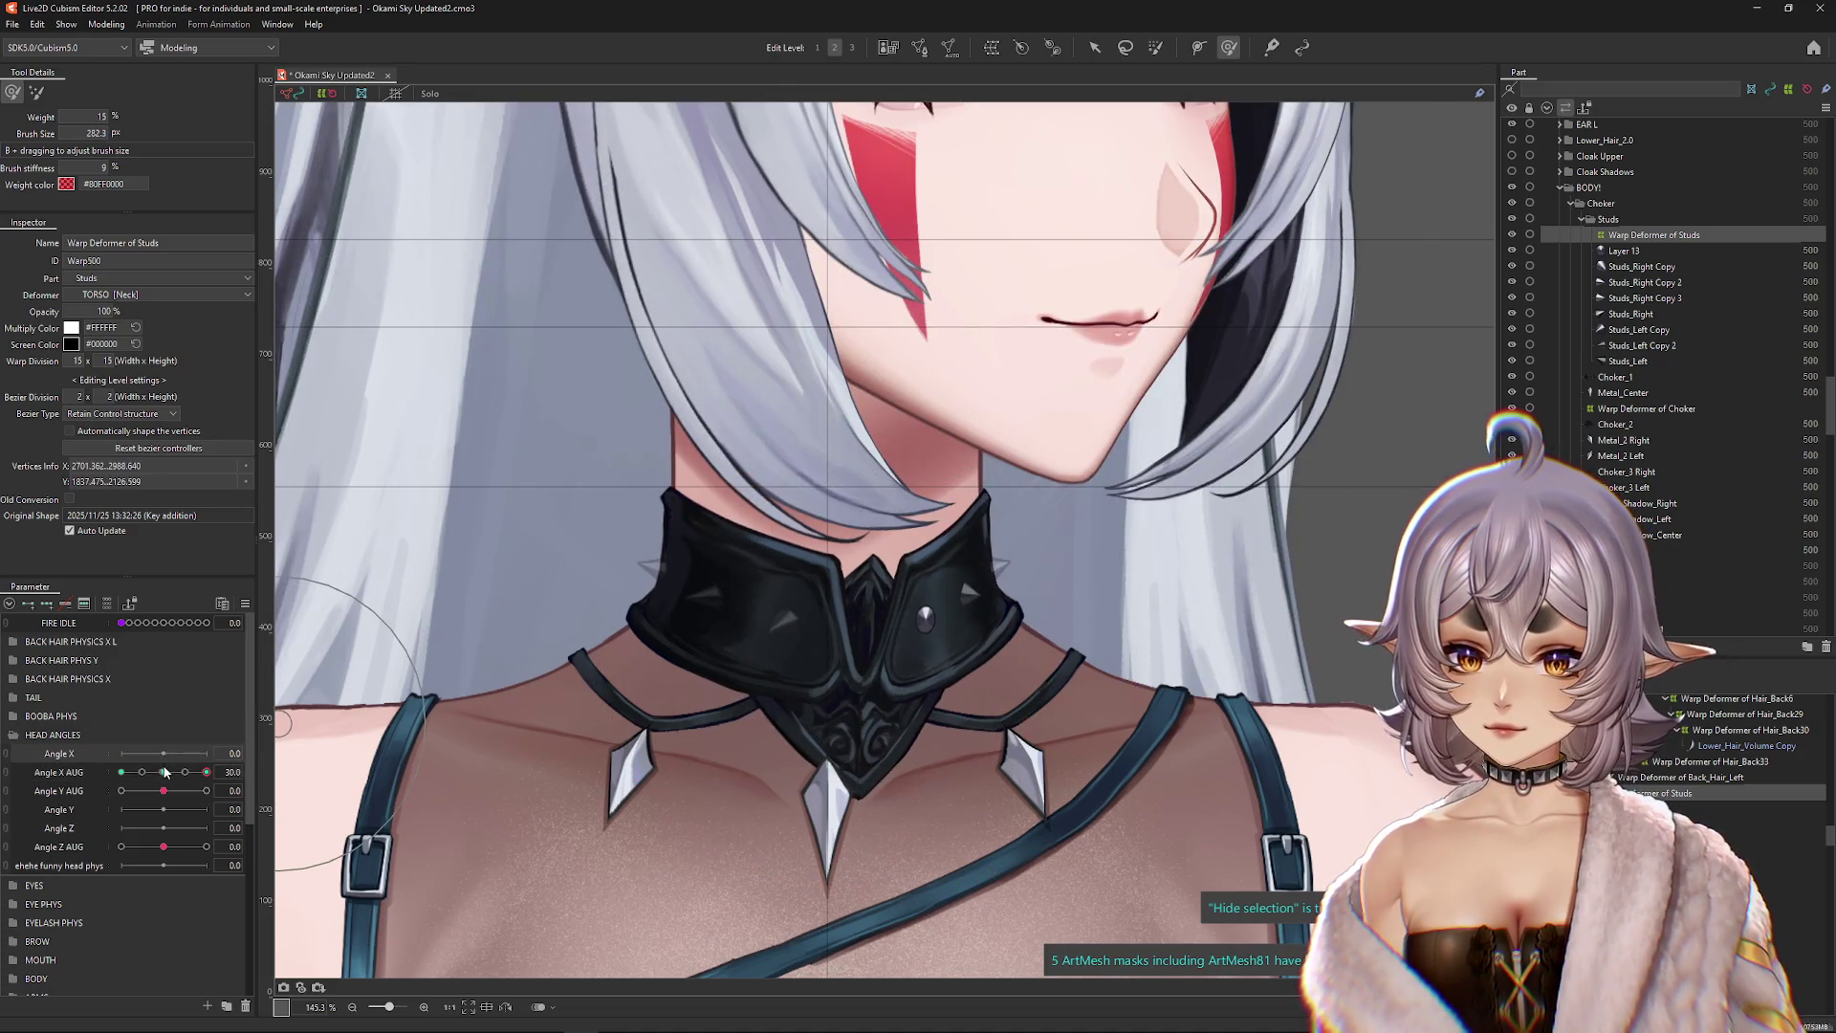
pyautogui.click(784, 604)
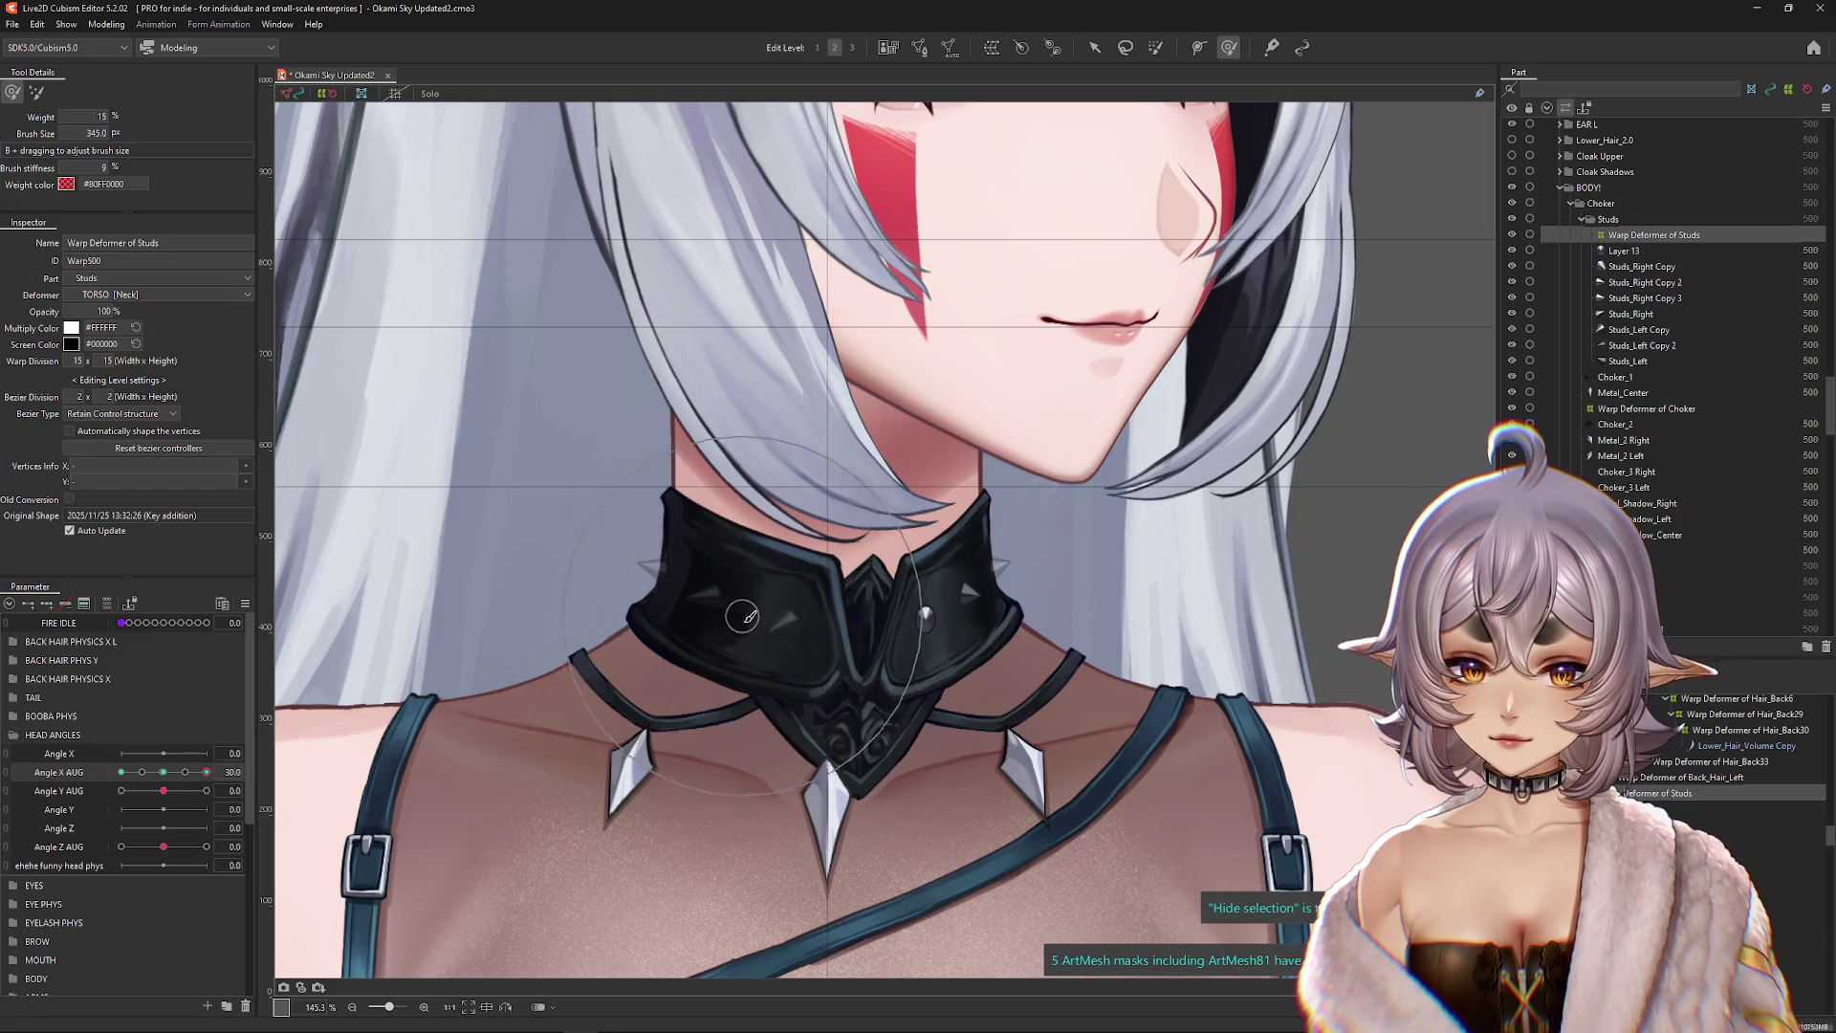
# Step: Refine the studs warp around the right stud at both Angle X AUG extremes with a smaller brush
pyautogui.moveTo(933, 605); pyautogui.dragTo(811, 612)
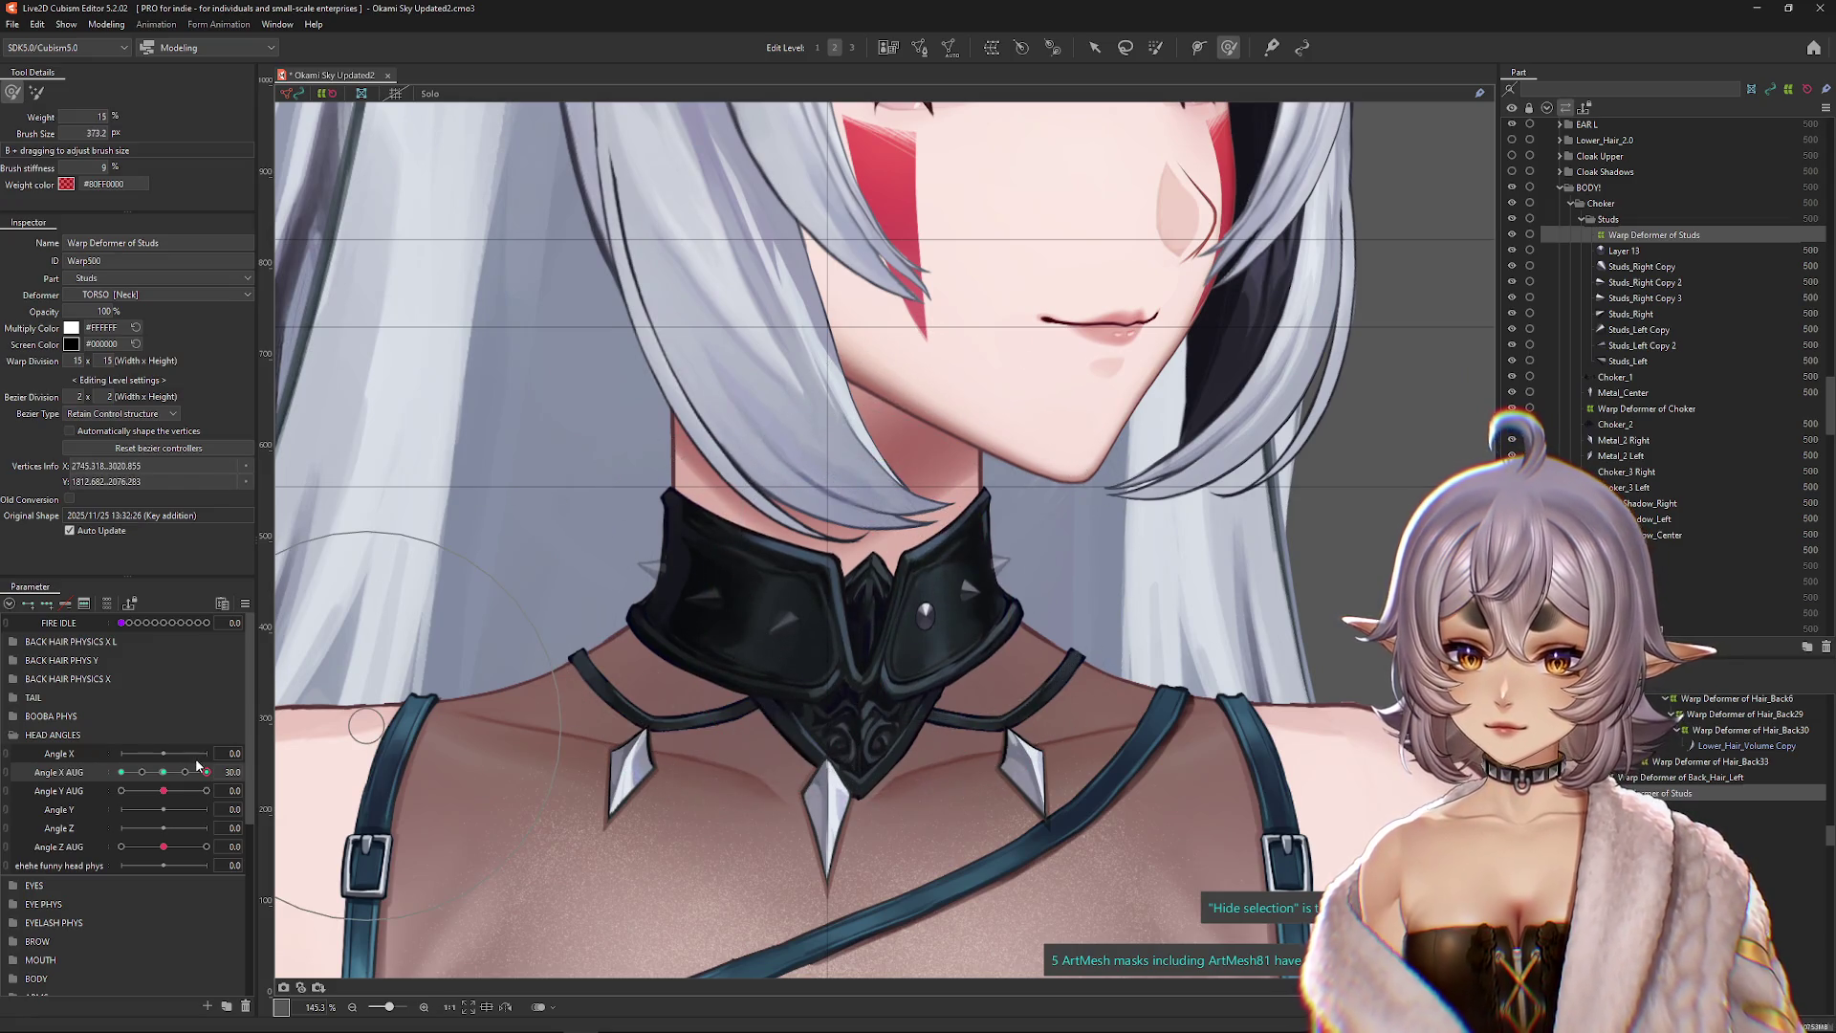
pyautogui.moveTo(198, 766); pyautogui.dragTo(72, 770)
pyautogui.moveTo(730, 632); pyautogui.dragTo(713, 634)
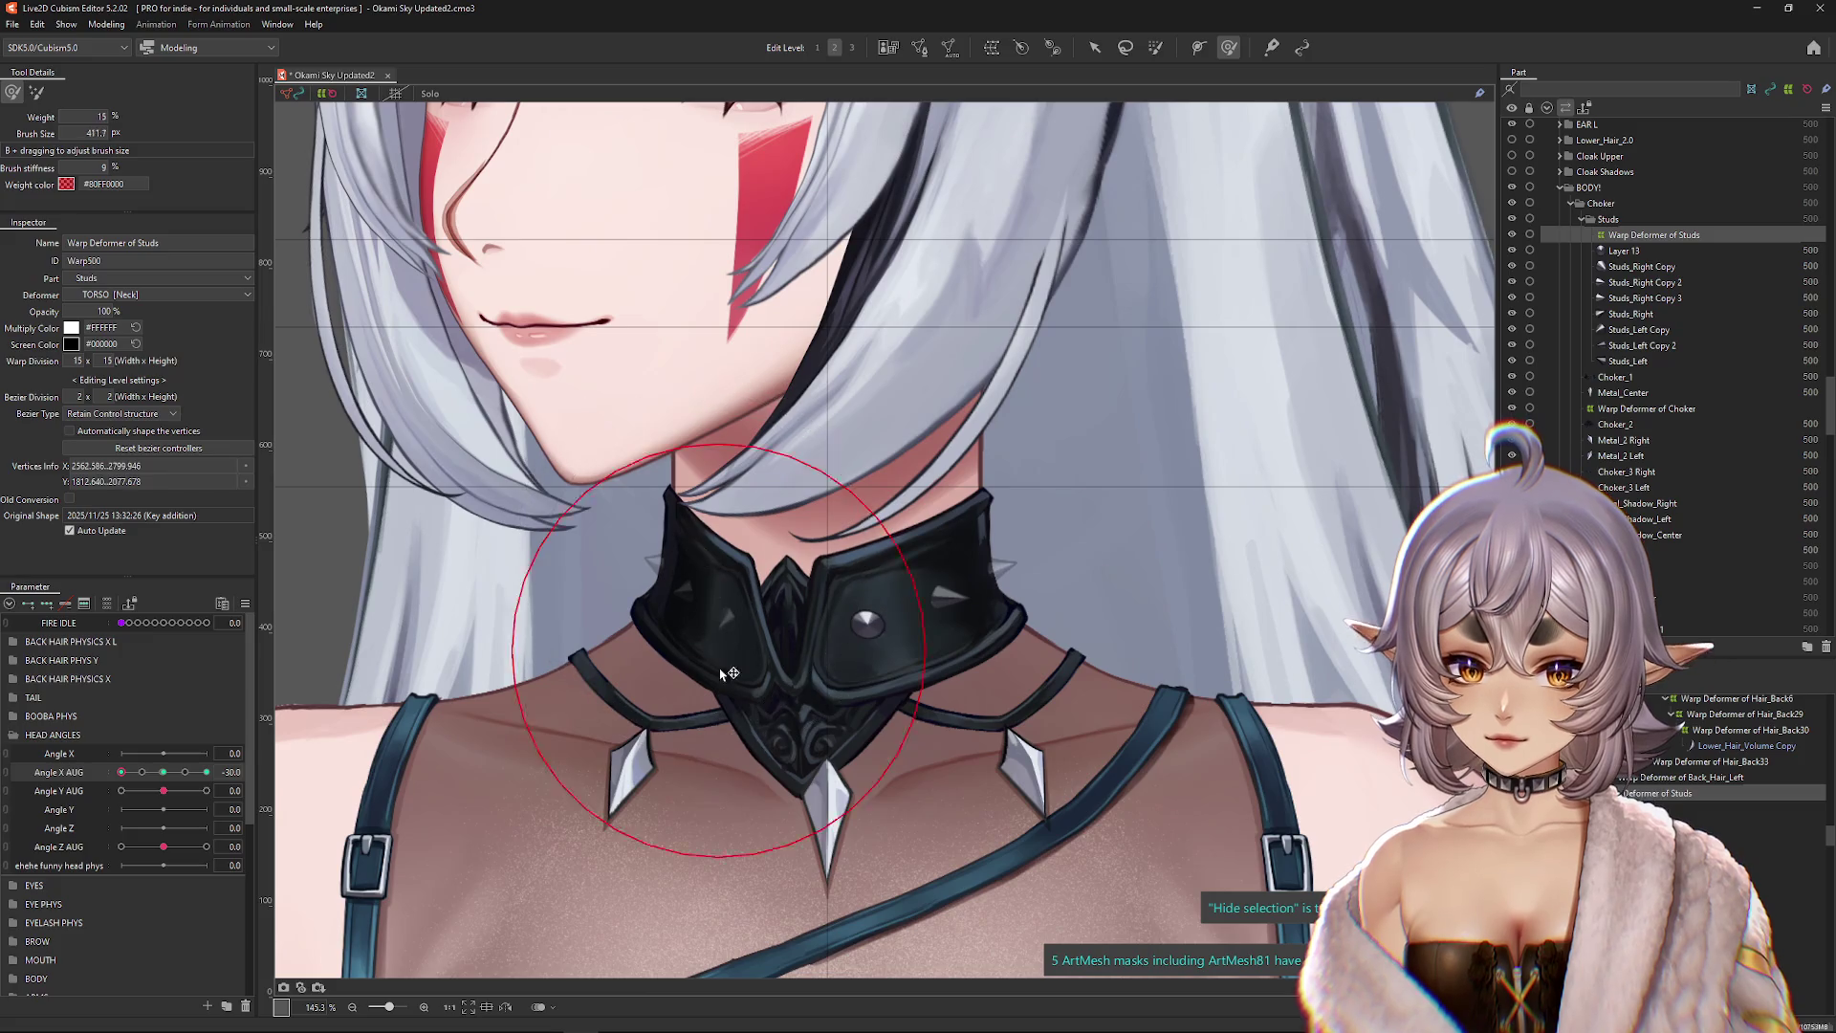
pyautogui.moveTo(915, 588); pyautogui.dragTo(844, 641)
pyautogui.moveTo(165, 772); pyautogui.dragTo(206, 771)
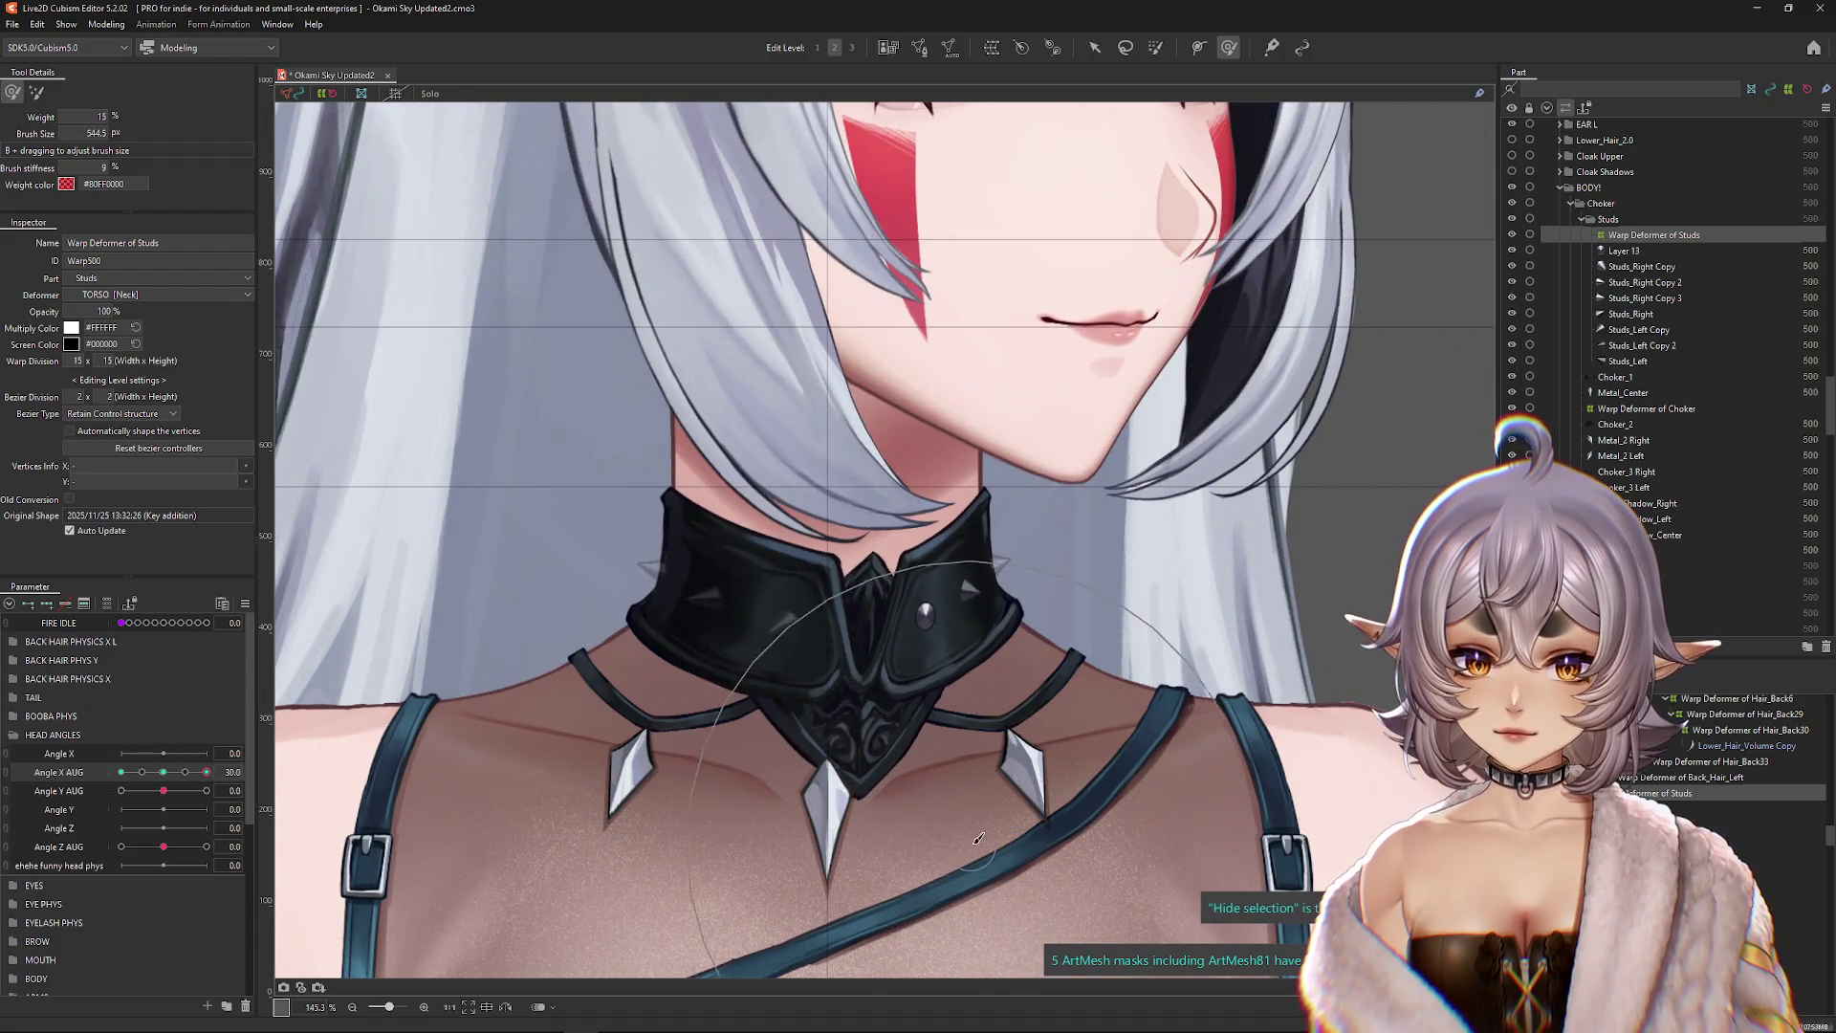
pyautogui.moveTo(977, 839); pyautogui.dragTo(768, 751)
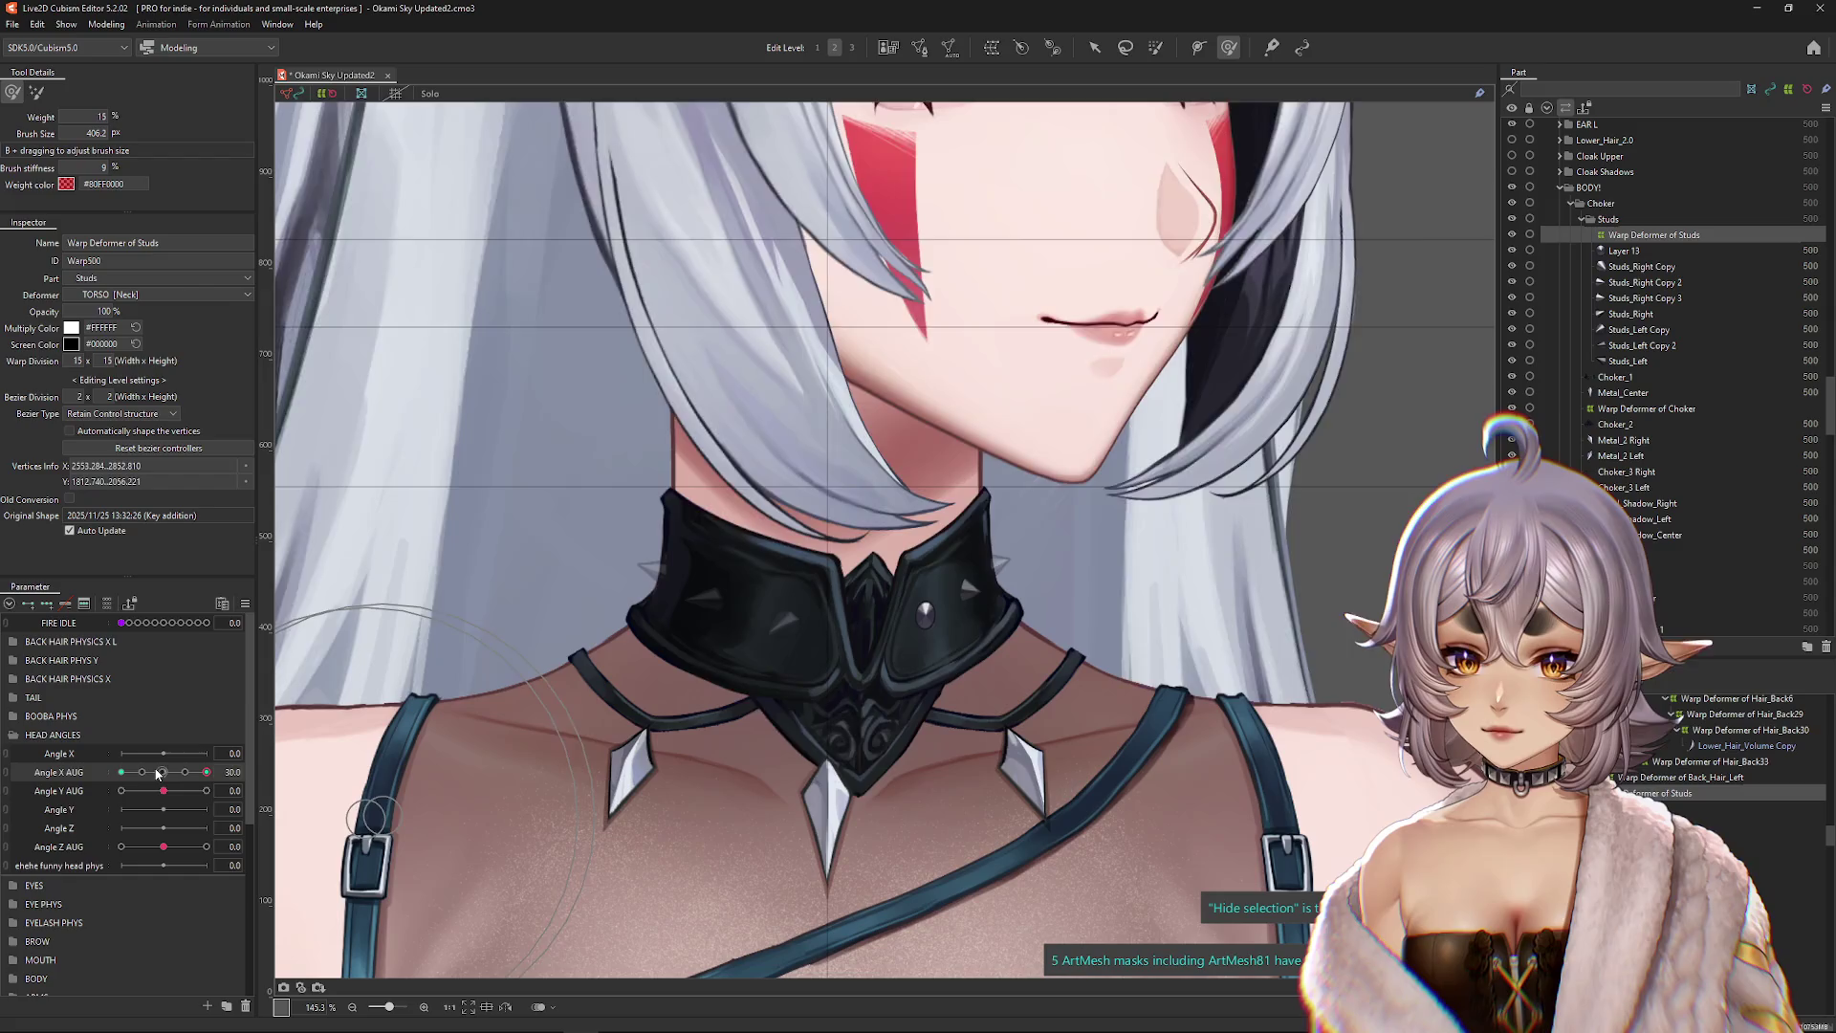
# Step: Reflect the refined studs shape to the opposite angle and sweep the head turn to test it
pyautogui.click(292, 769)
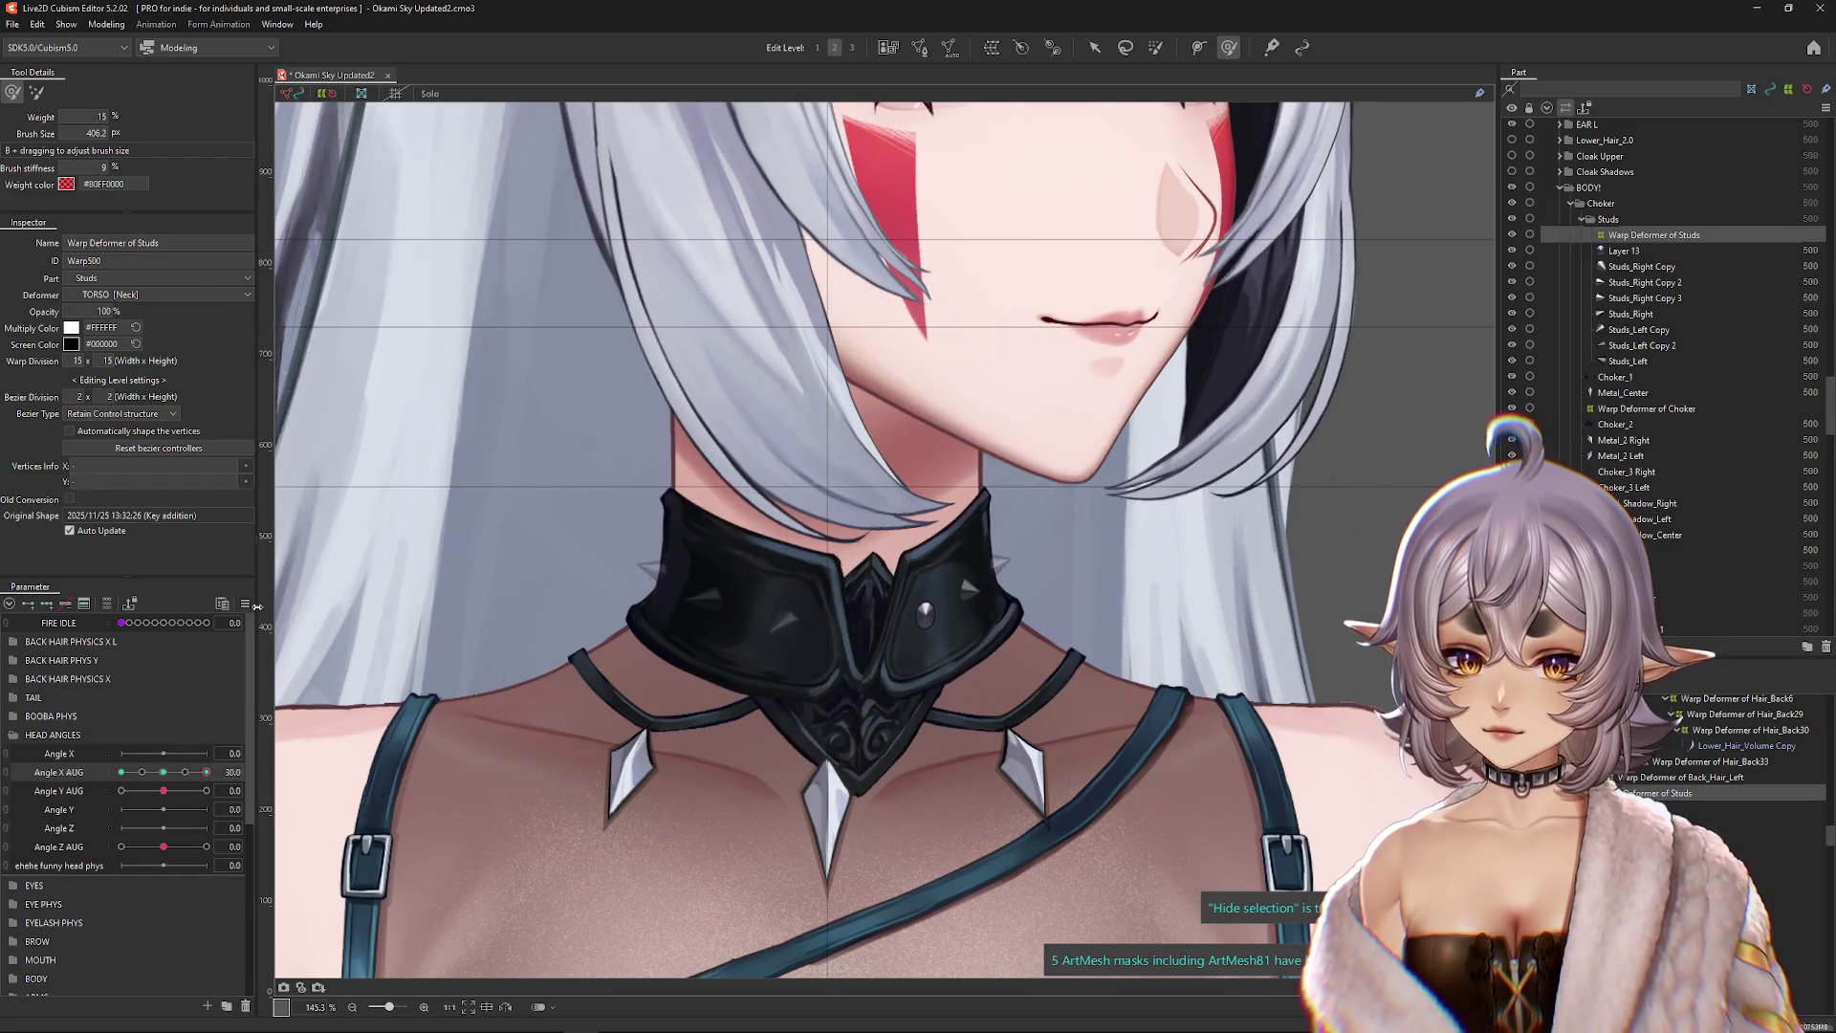
pyautogui.rightClick(292, 769)
pyautogui.click(306, 719)
pyautogui.click(935, 664)
pyautogui.moveTo(206, 771); pyautogui.dragTo(62, 772)
# Step: Zoom out and open the Physics Settings preview from the Modeling menu
pyautogui.scroll(-3, 824, 522)
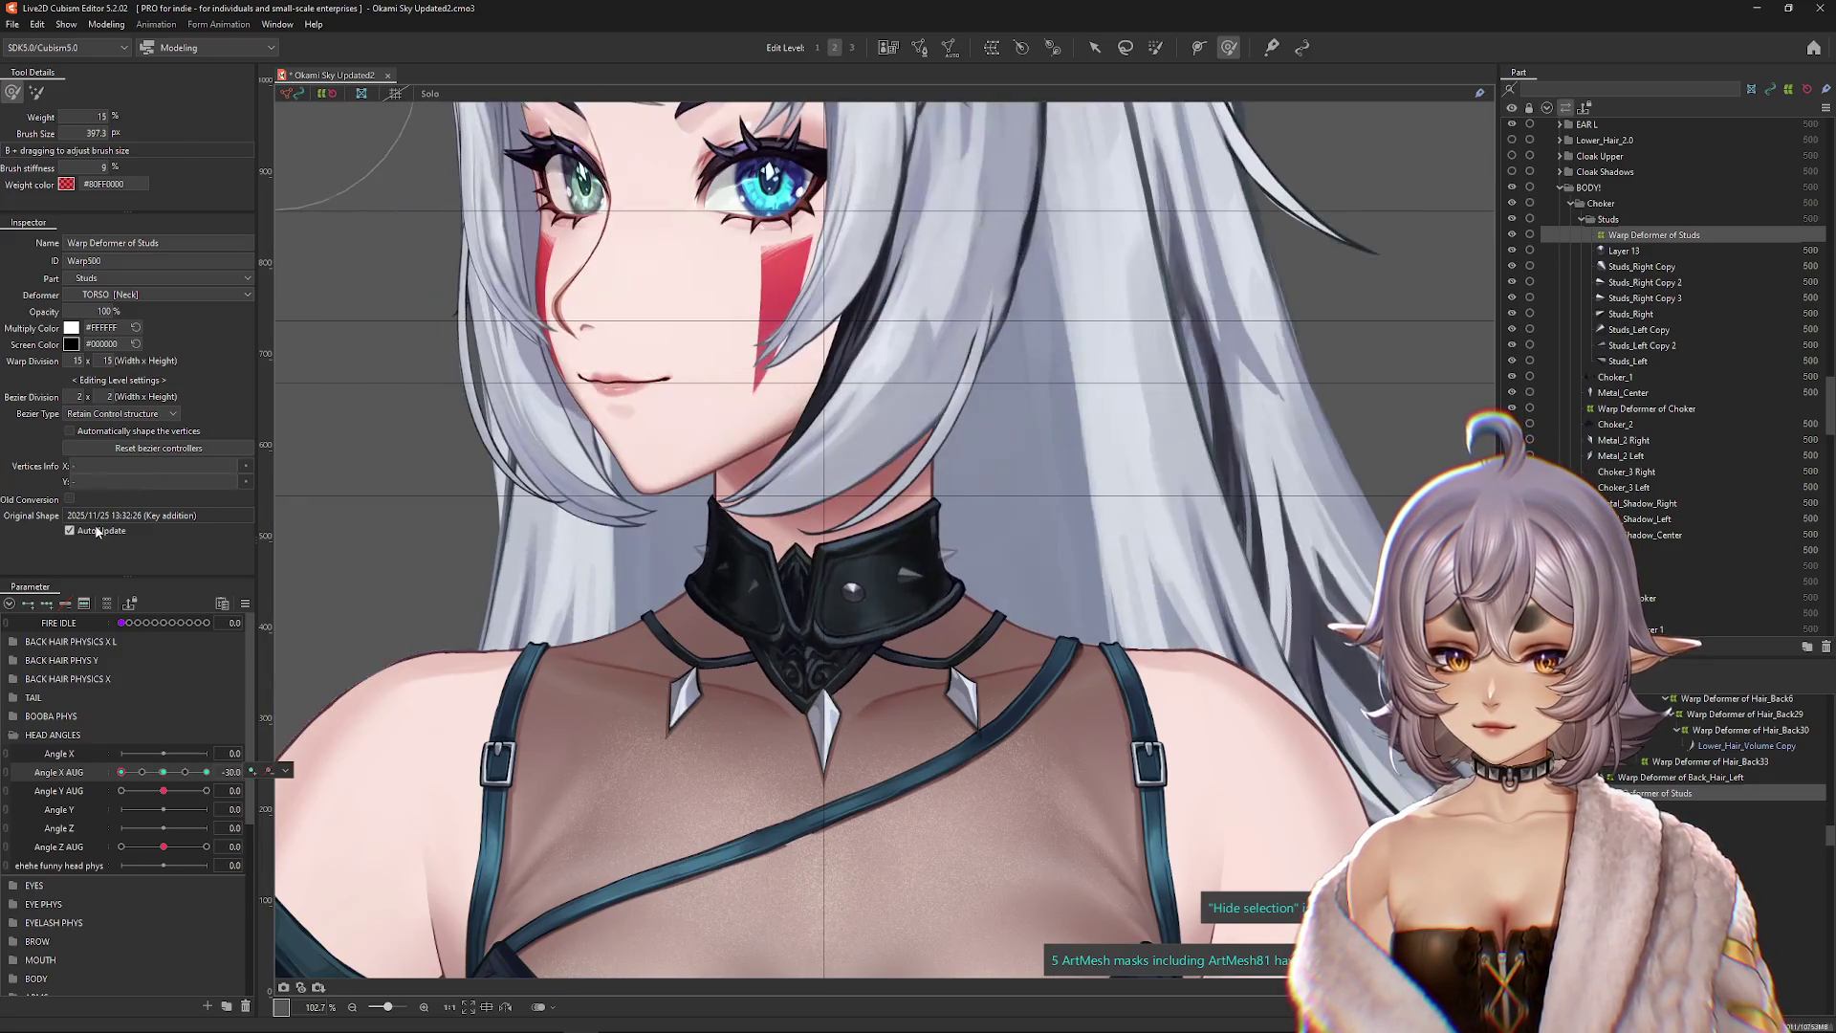
pyautogui.click(106, 24)
pyautogui.click(144, 345)
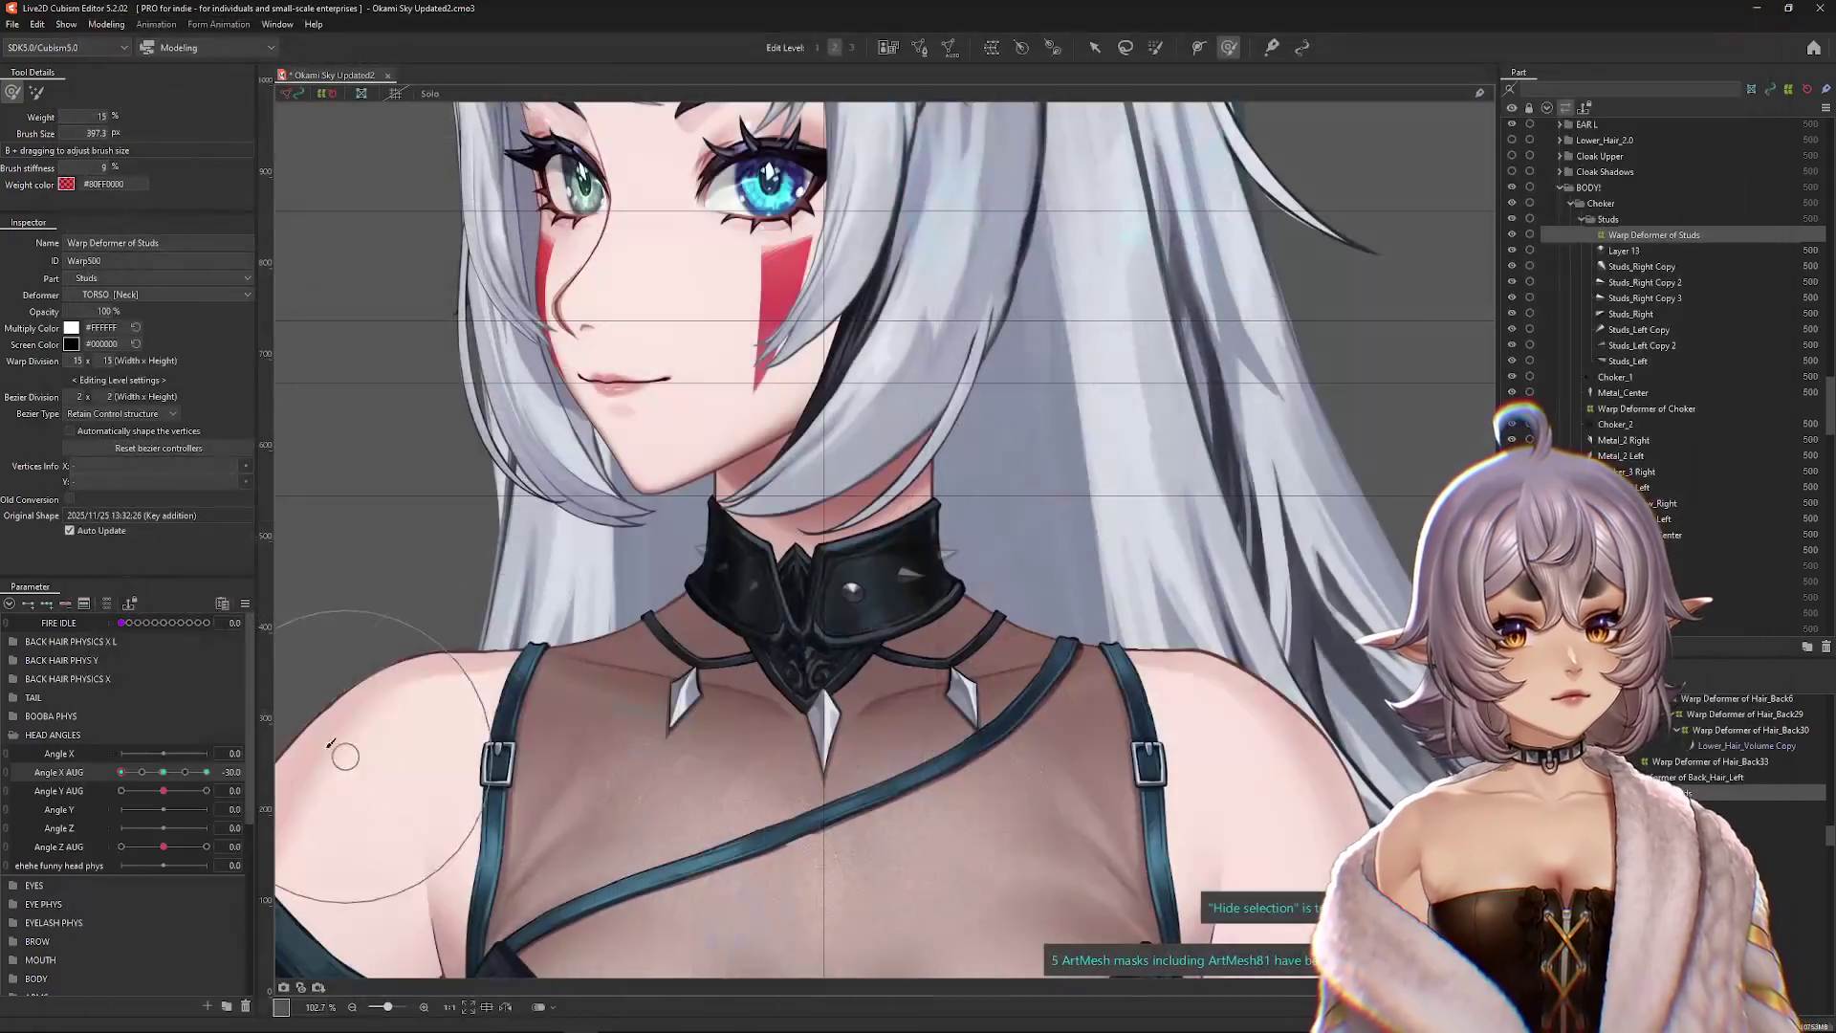
# Step: Reset all parameters to their default values from the Parameter panel menu
pyautogui.moveTo(122, 772); pyautogui.dragTo(162, 771)
pyautogui.click(245, 603)
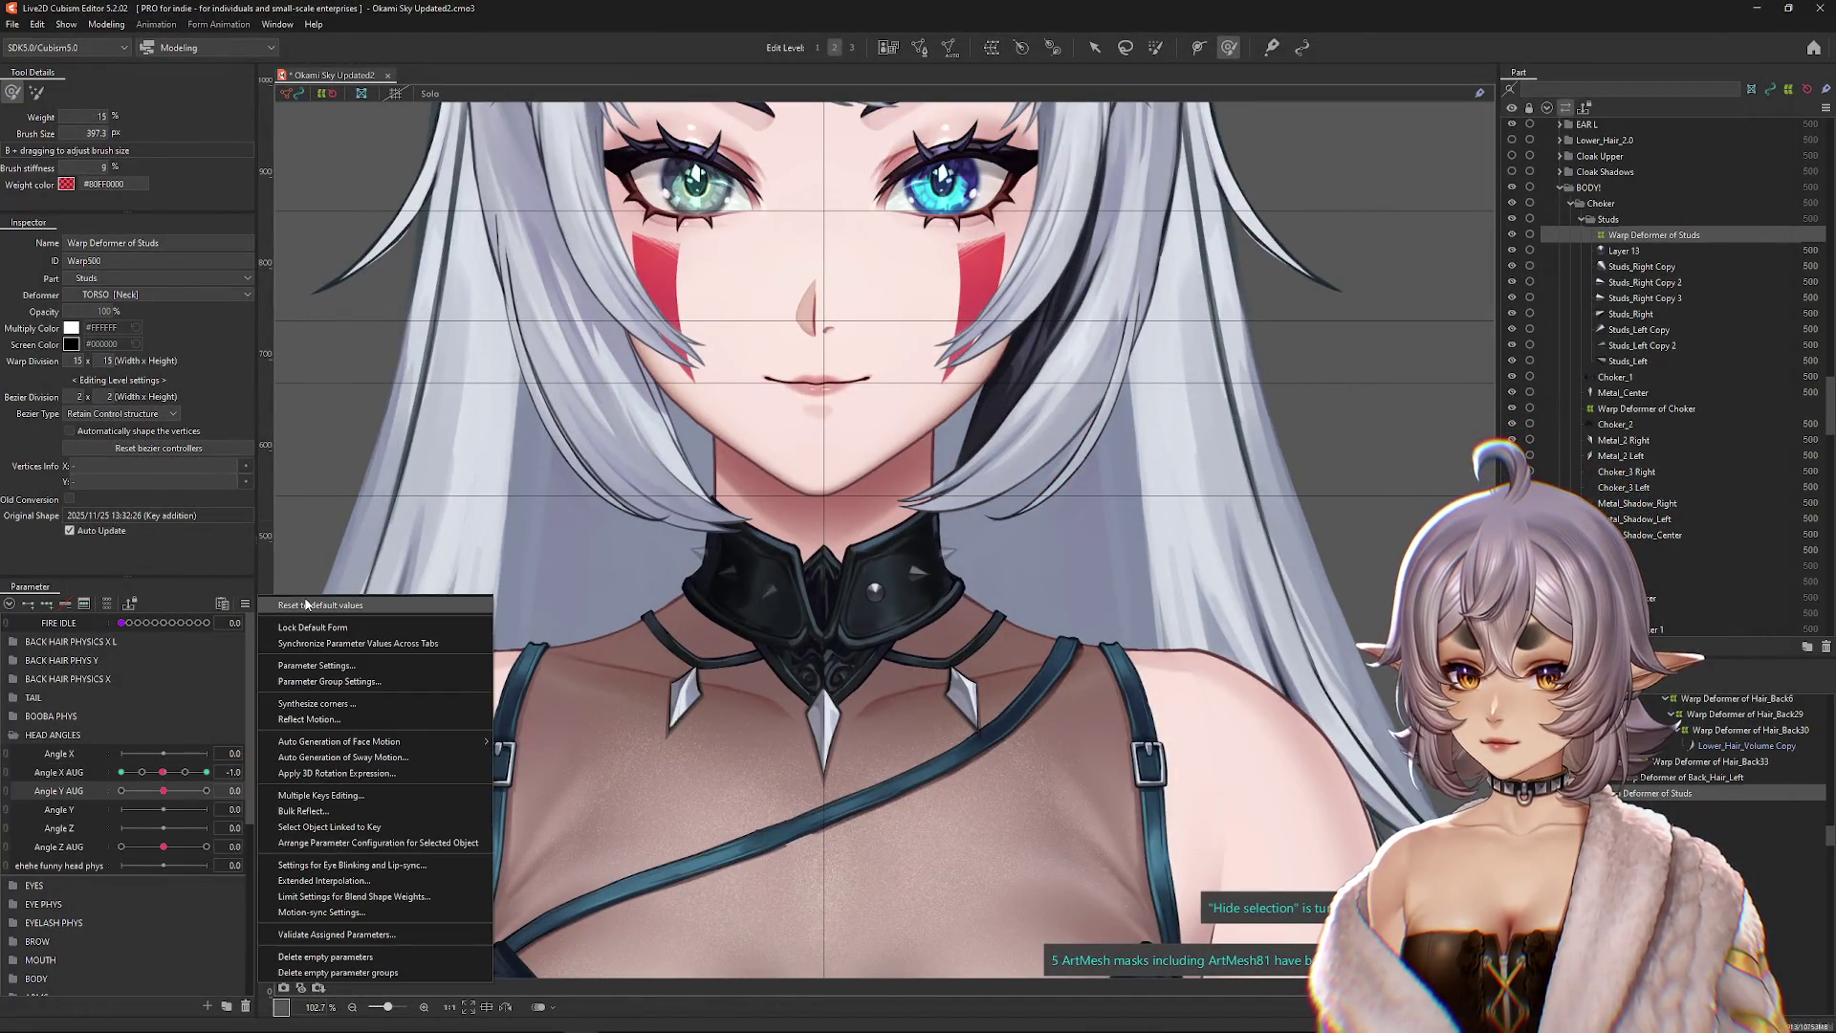
pyautogui.click(320, 604)
# Step: Zoom into the choker and pick the round stud mesh Layer 13 from the overlap list
pyautogui.scroll(5, 849, 598)
pyautogui.rightClick(961, 526)
pyautogui.click(1004, 646)
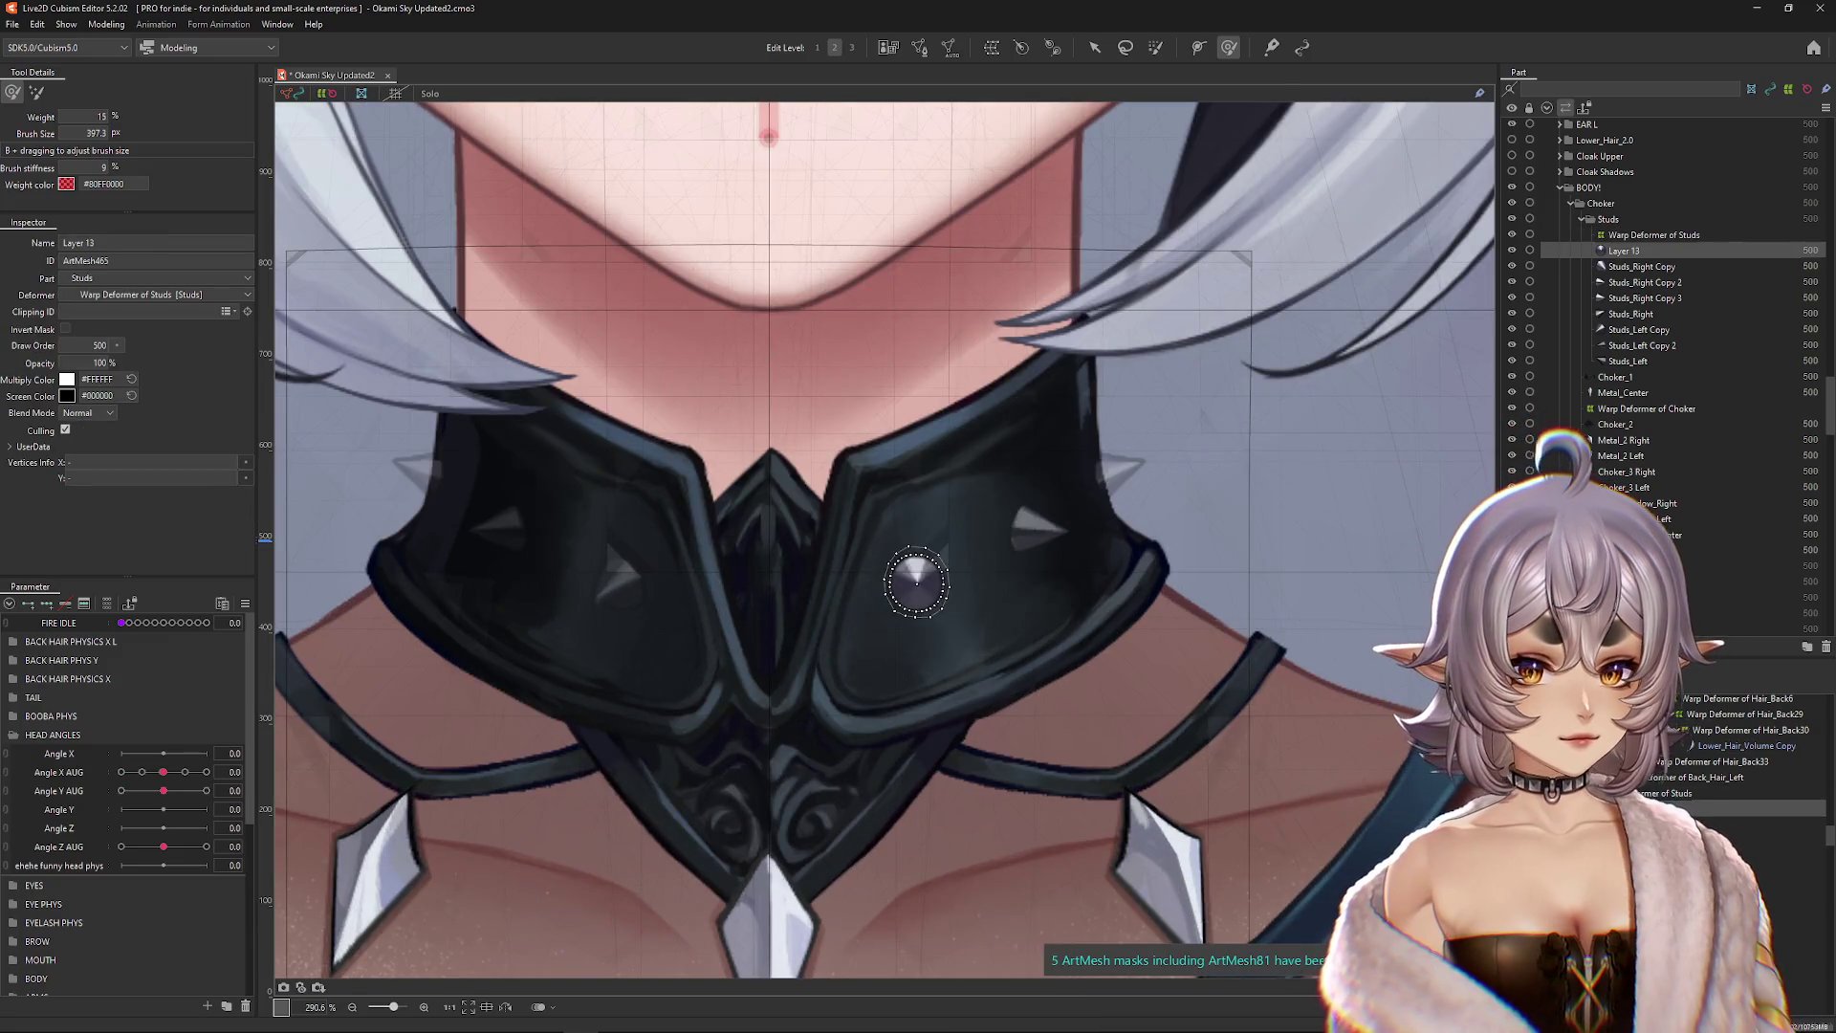
# Step: Paste a copy of the Layer 13 stud and position it above and right of the original
pyautogui.hotkey('ctrl', 'v')
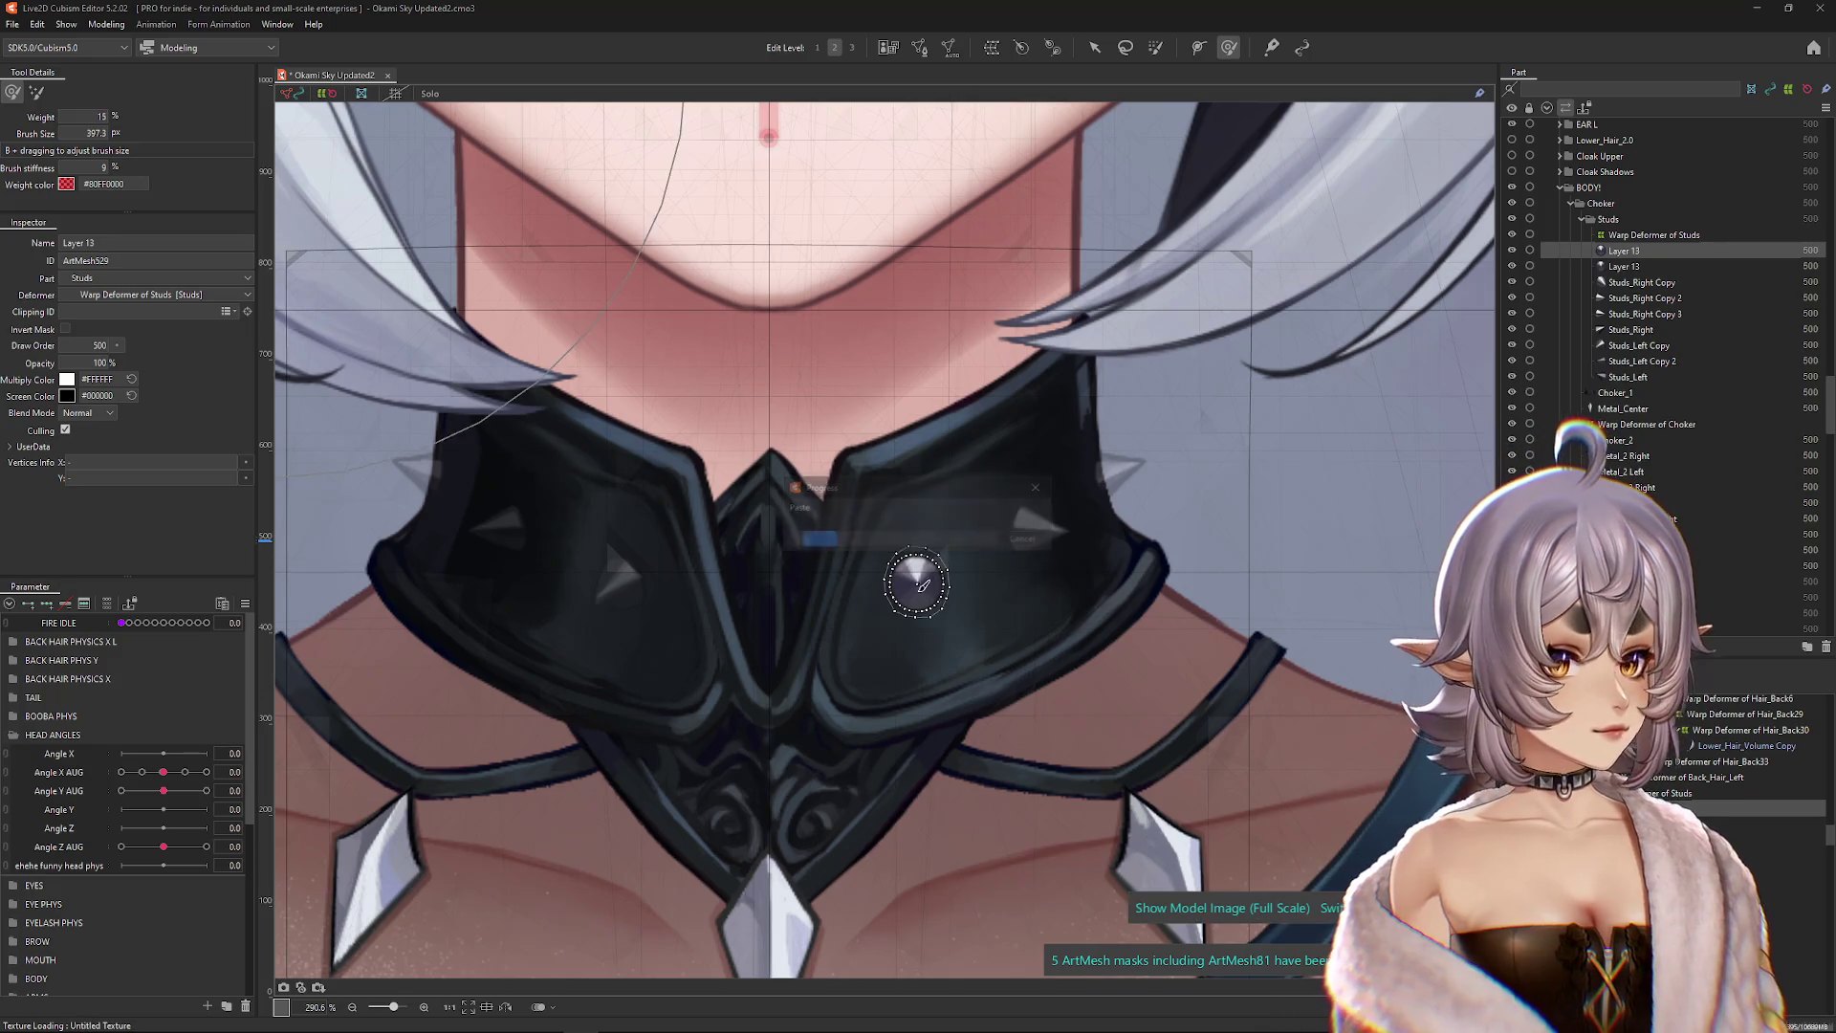
pyautogui.moveTo(933, 574); pyautogui.dragTo(1053, 526)
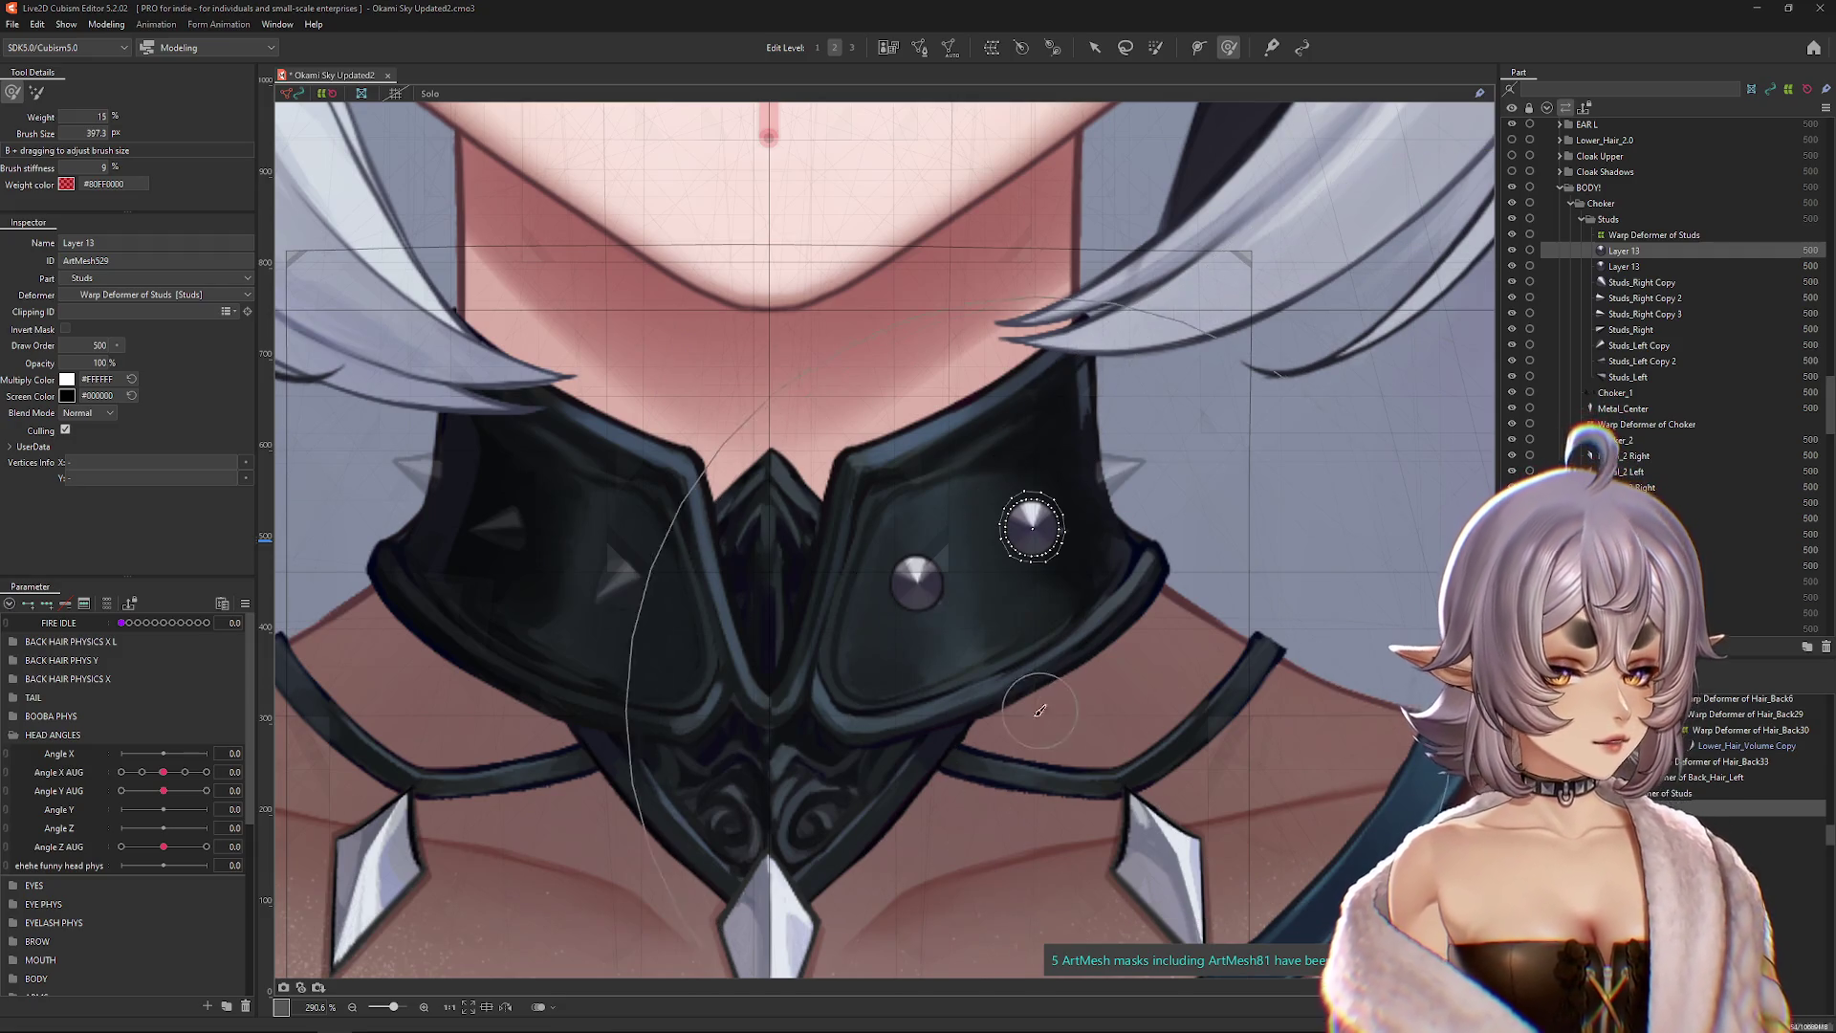
pyautogui.press('b')
pyautogui.click(1071, 697)
pyautogui.moveTo(1071, 697); pyautogui.dragTo(1080, 721)
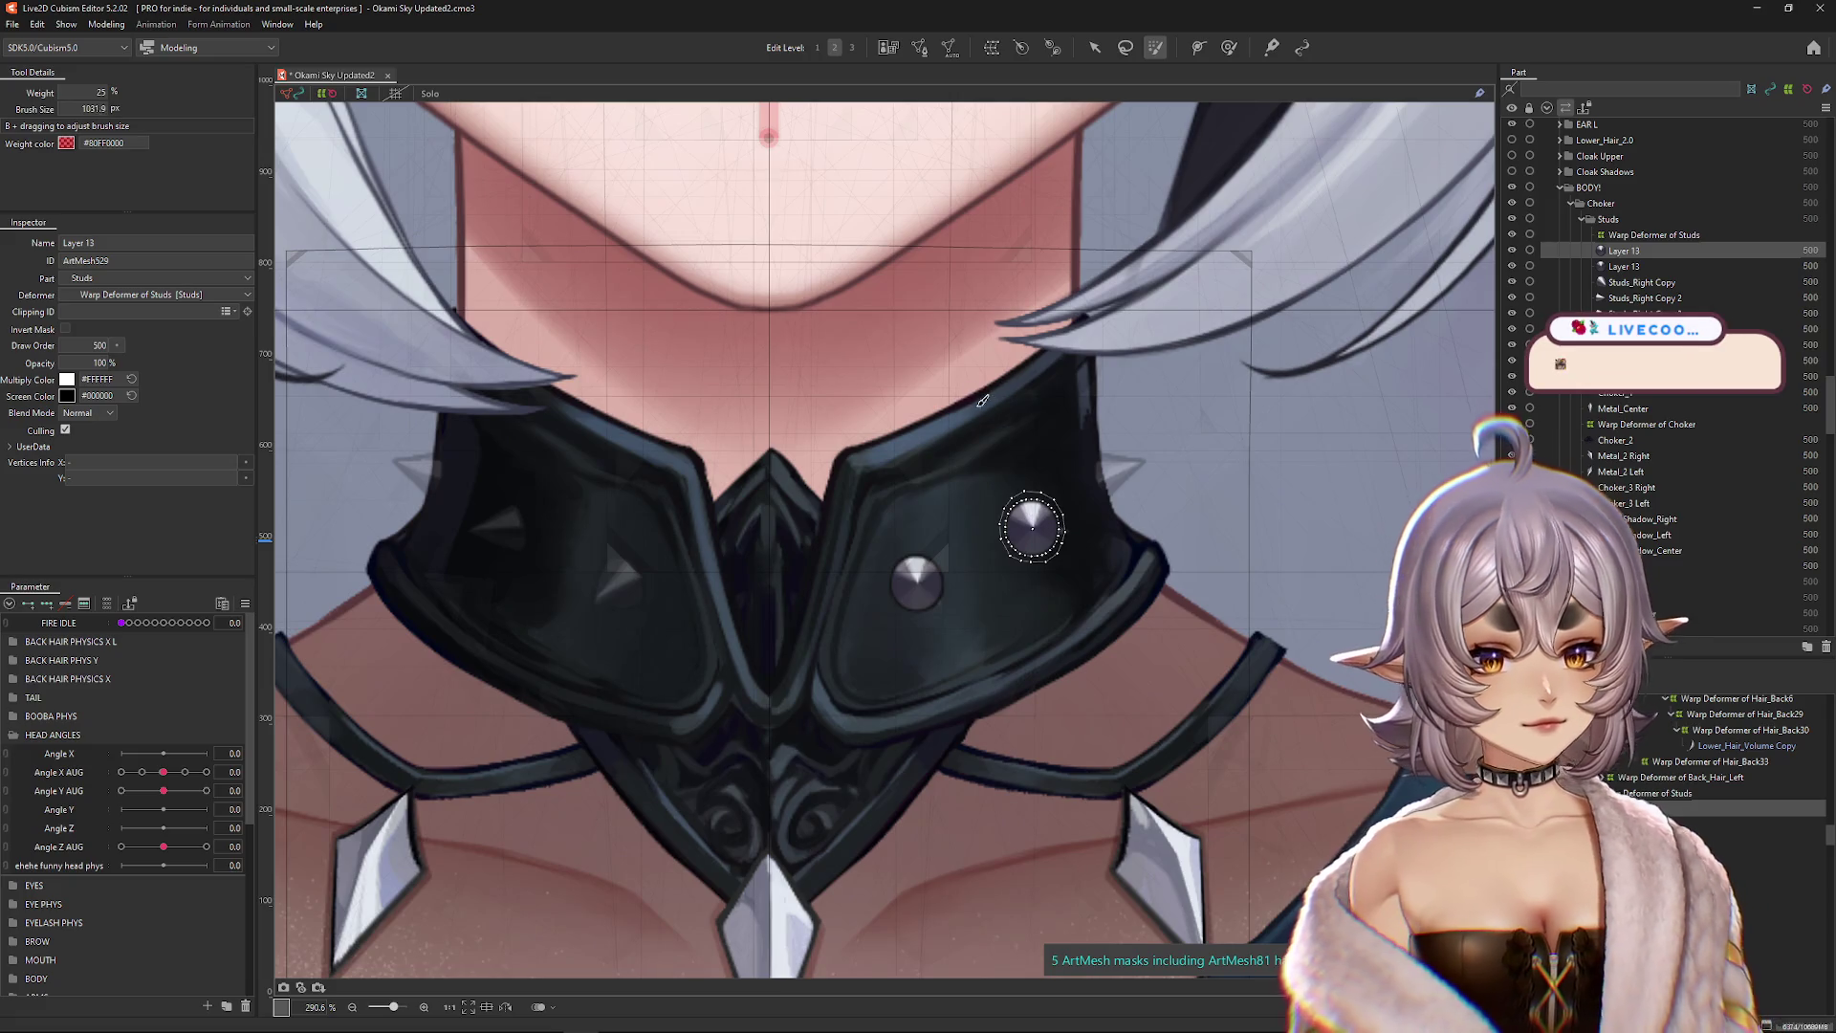
# Step: Pull one edge of the copied stud into a sharp rightward spike with a small deform brush
pyautogui.click(1229, 46)
pyautogui.moveTo(776, 450); pyautogui.dragTo(996, 410)
pyautogui.scroll(3, 1024, 533)
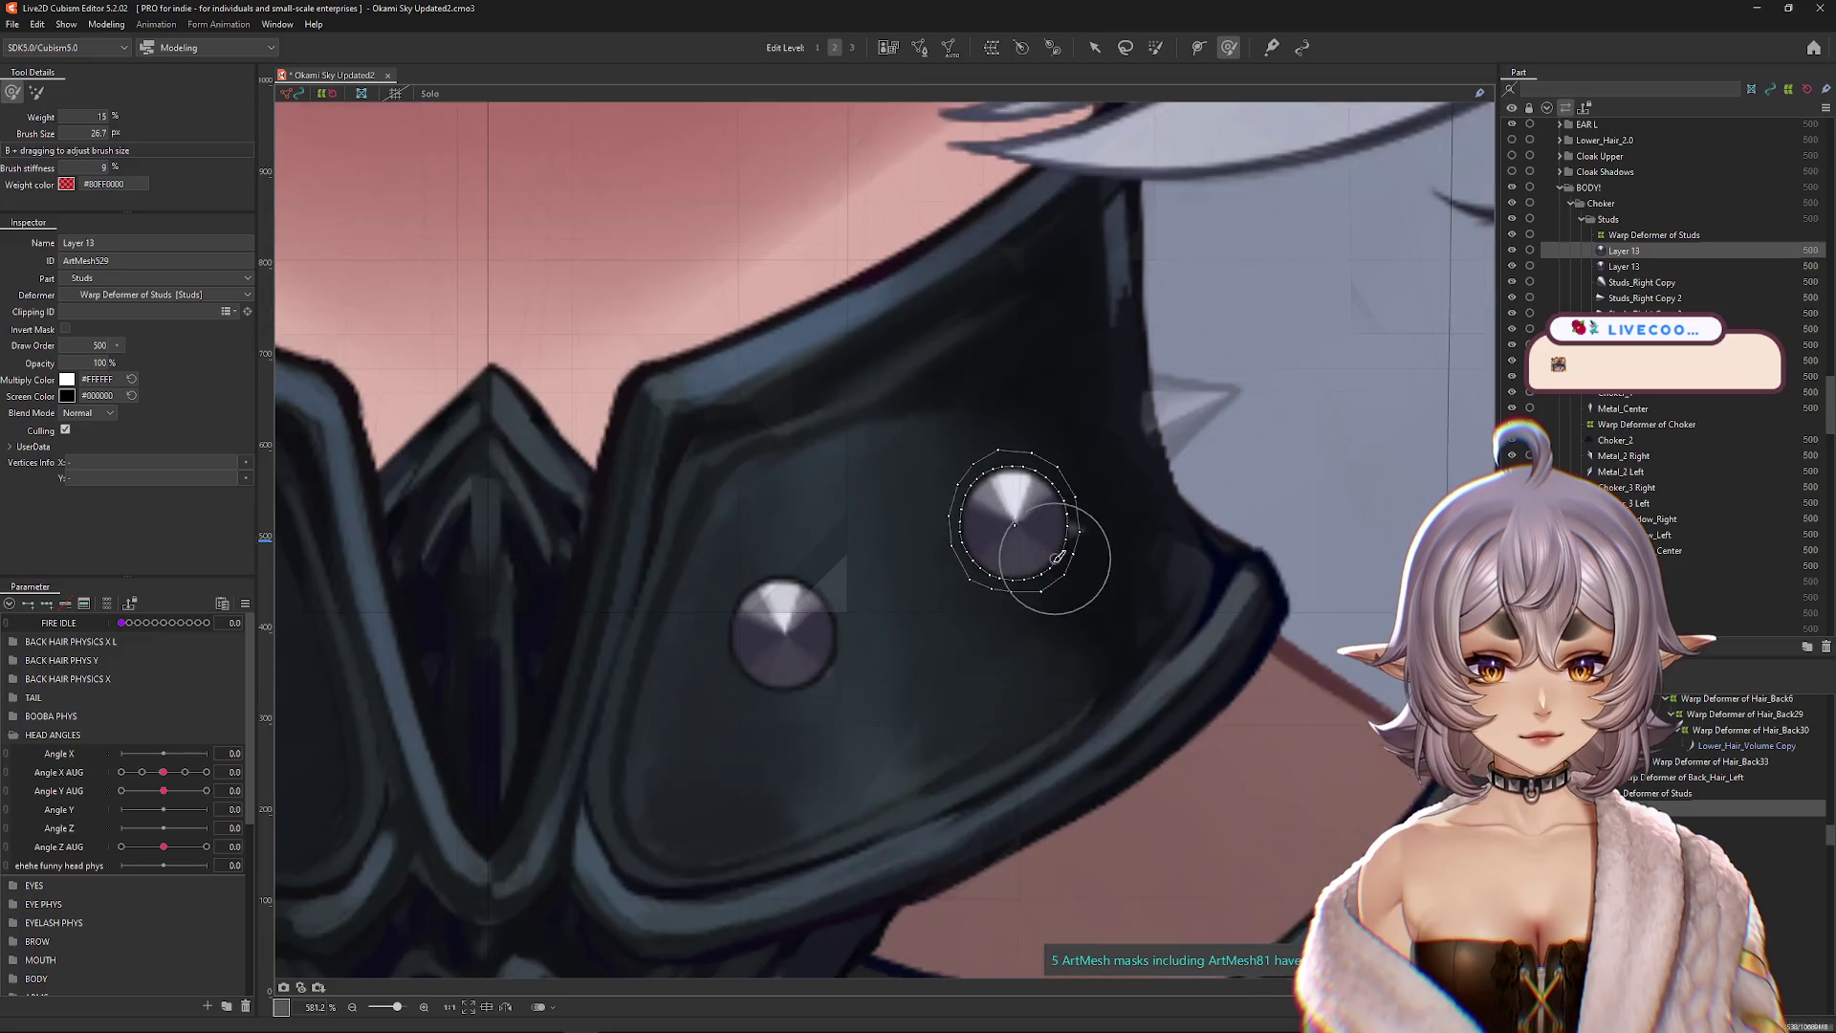
pyautogui.moveTo(1061, 497); pyautogui.dragTo(1099, 523)
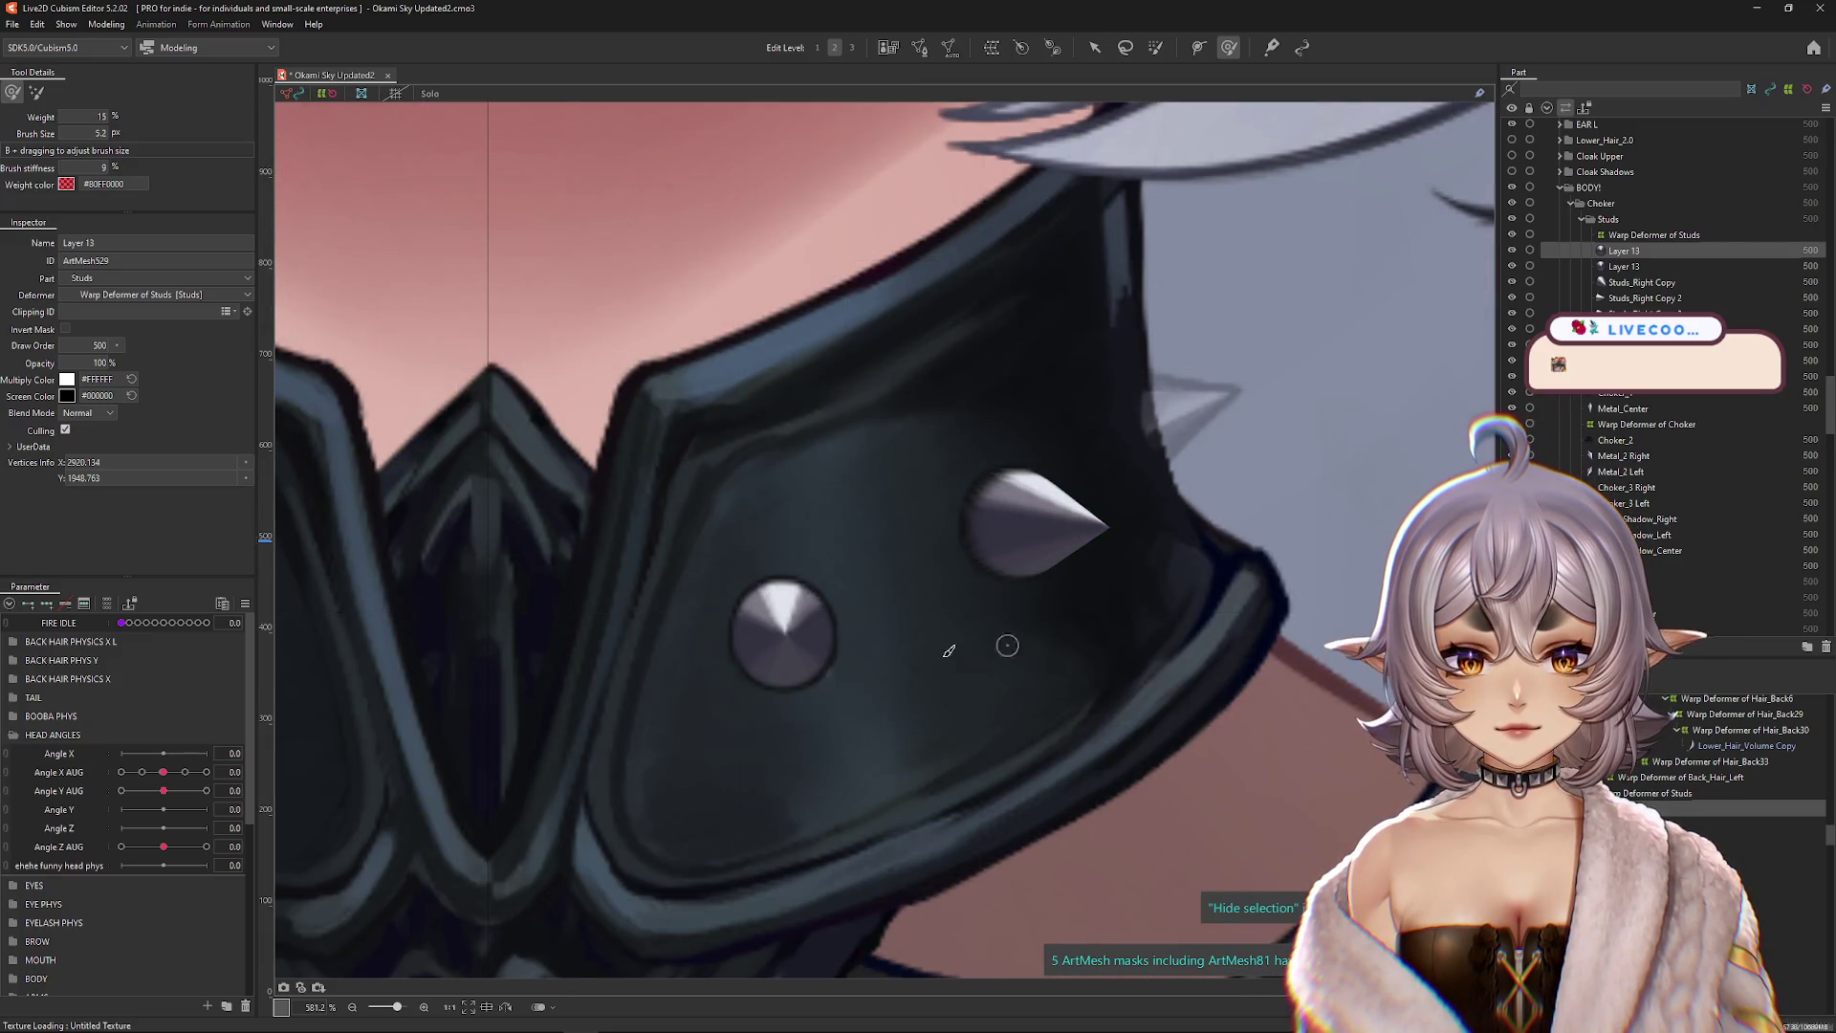
pyautogui.scroll(-1, 838, 642)
pyautogui.hotkey('ctrl', 'z')
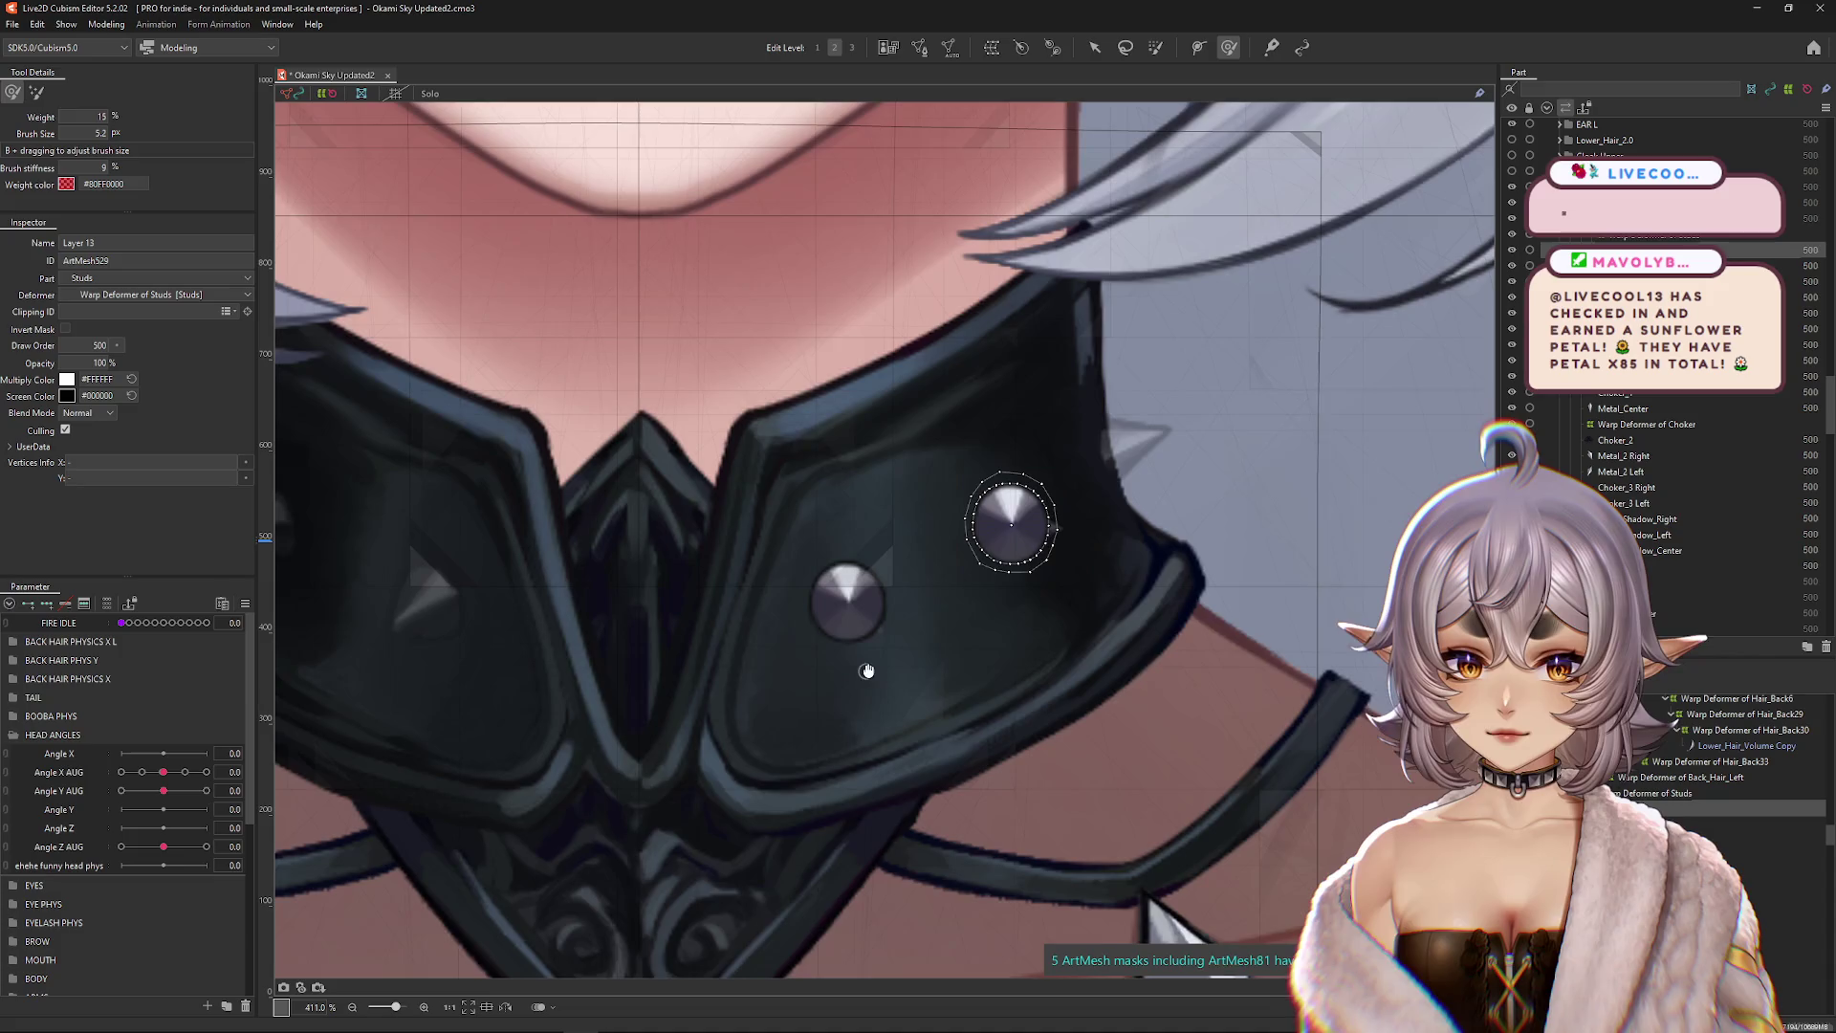
pyautogui.moveTo(984, 530); pyautogui.dragTo(1014, 521)
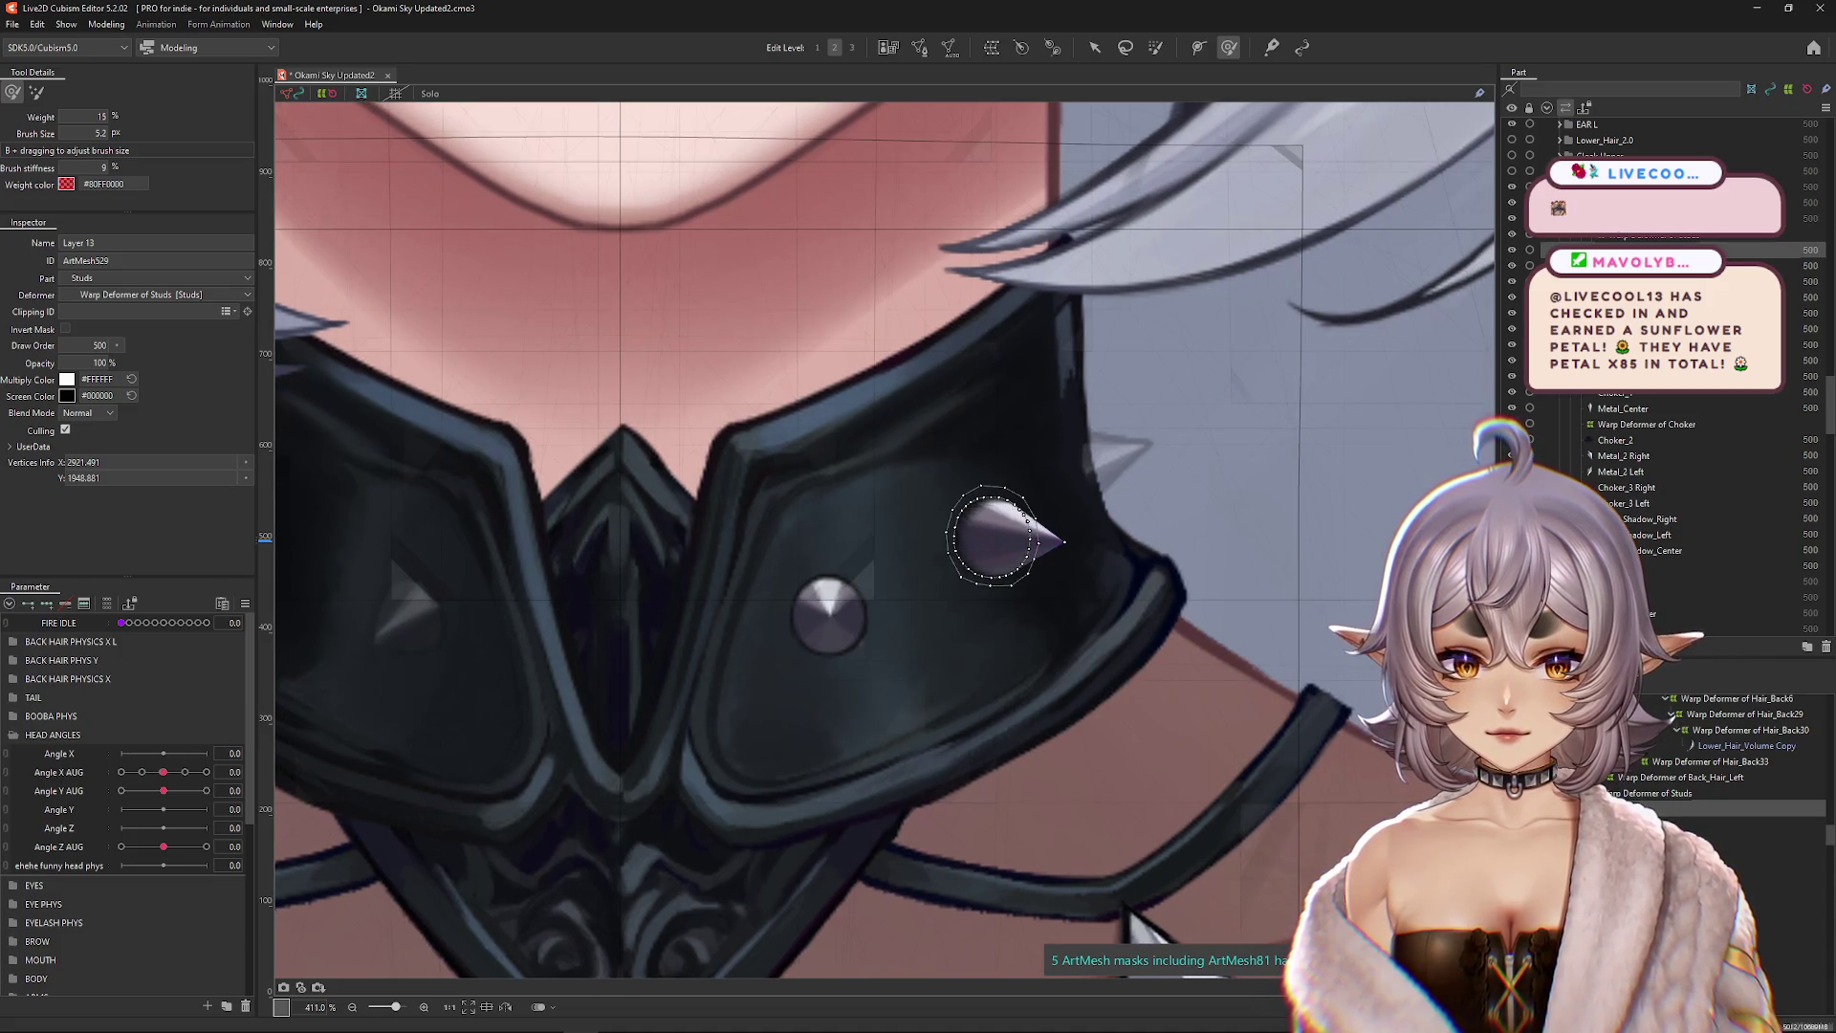
pyautogui.rightClick(856, 669)
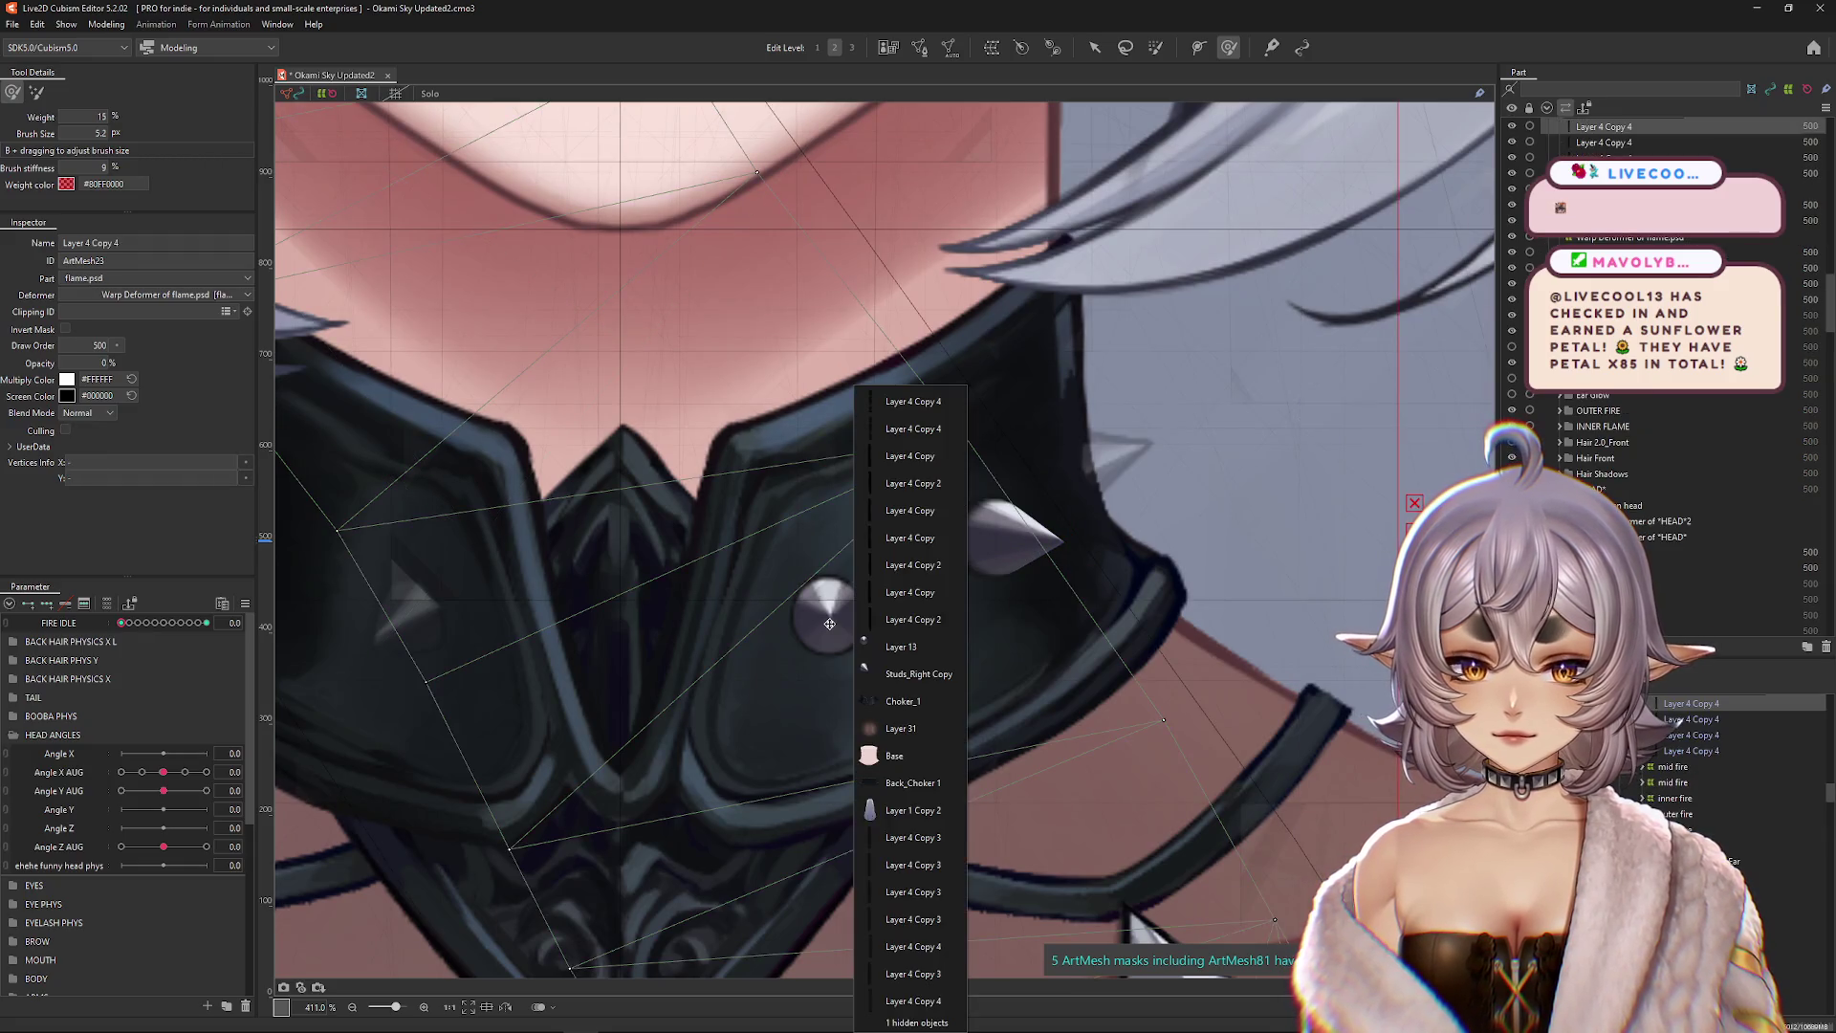
pyautogui.click(901, 650)
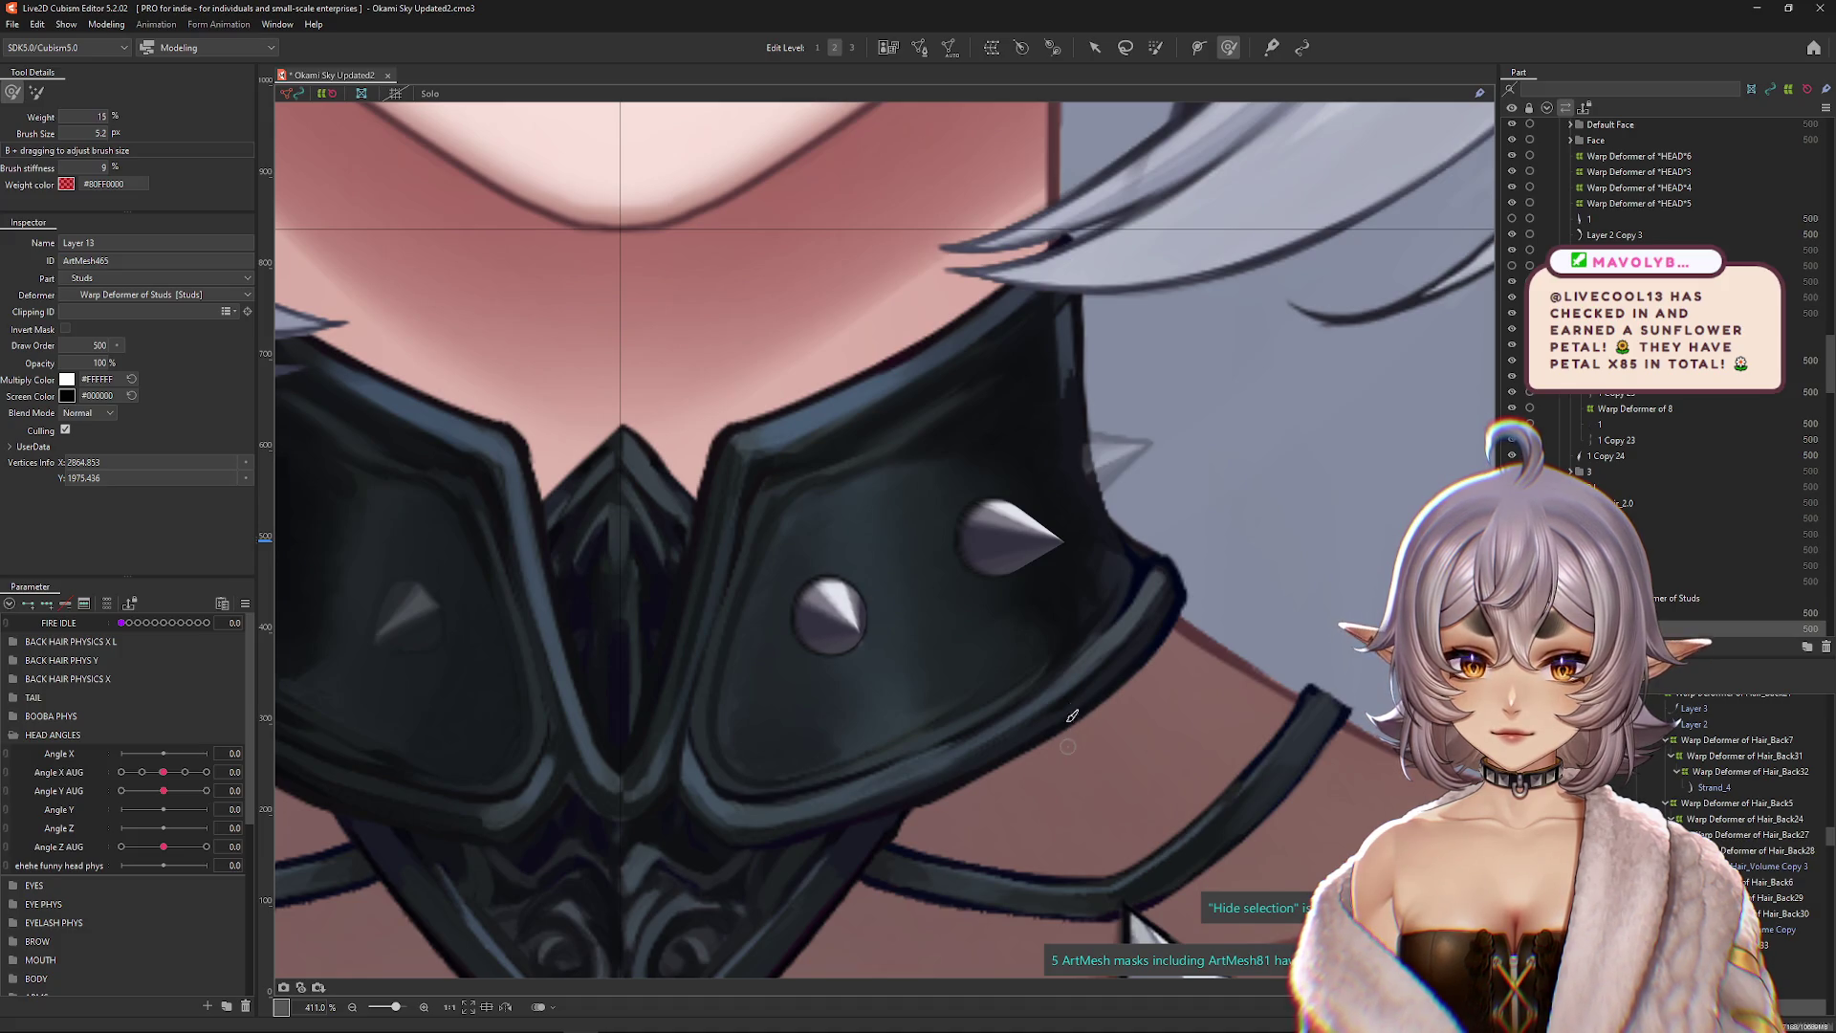
pyautogui.rightClick(1043, 544)
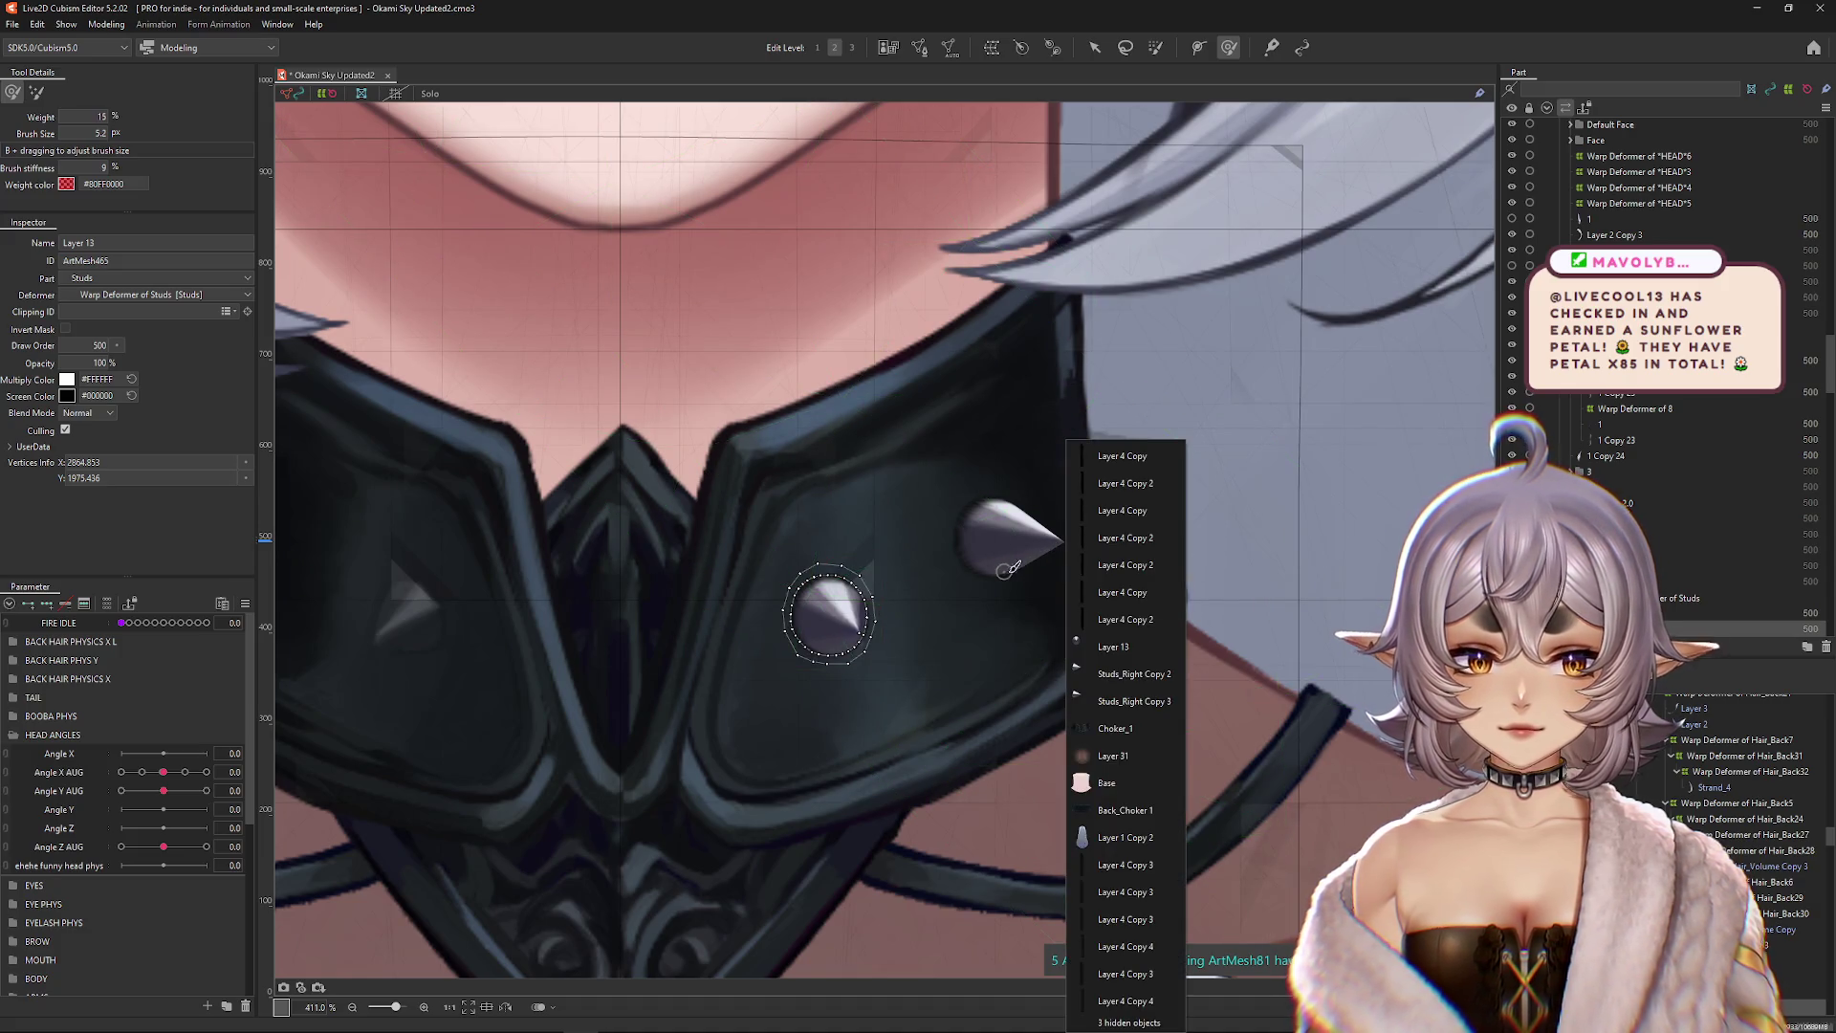
pyautogui.press('Escape')
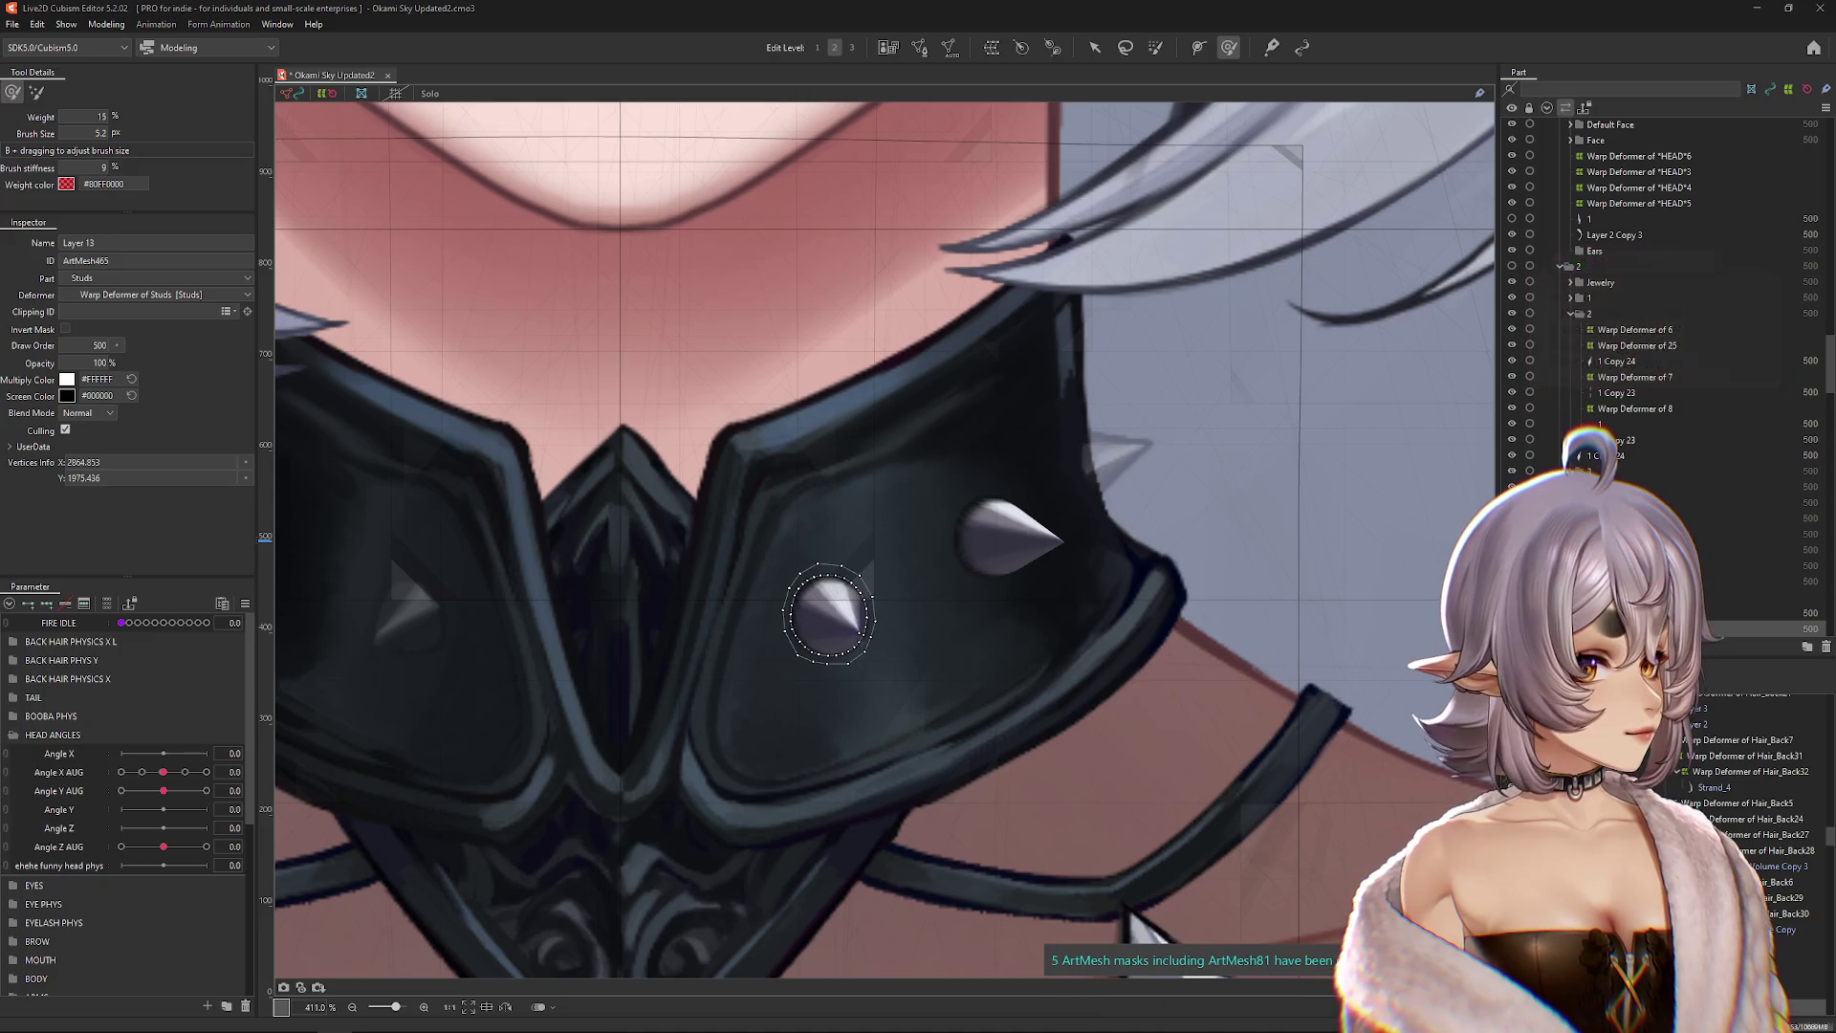
pyautogui.rightClick(1000, 545)
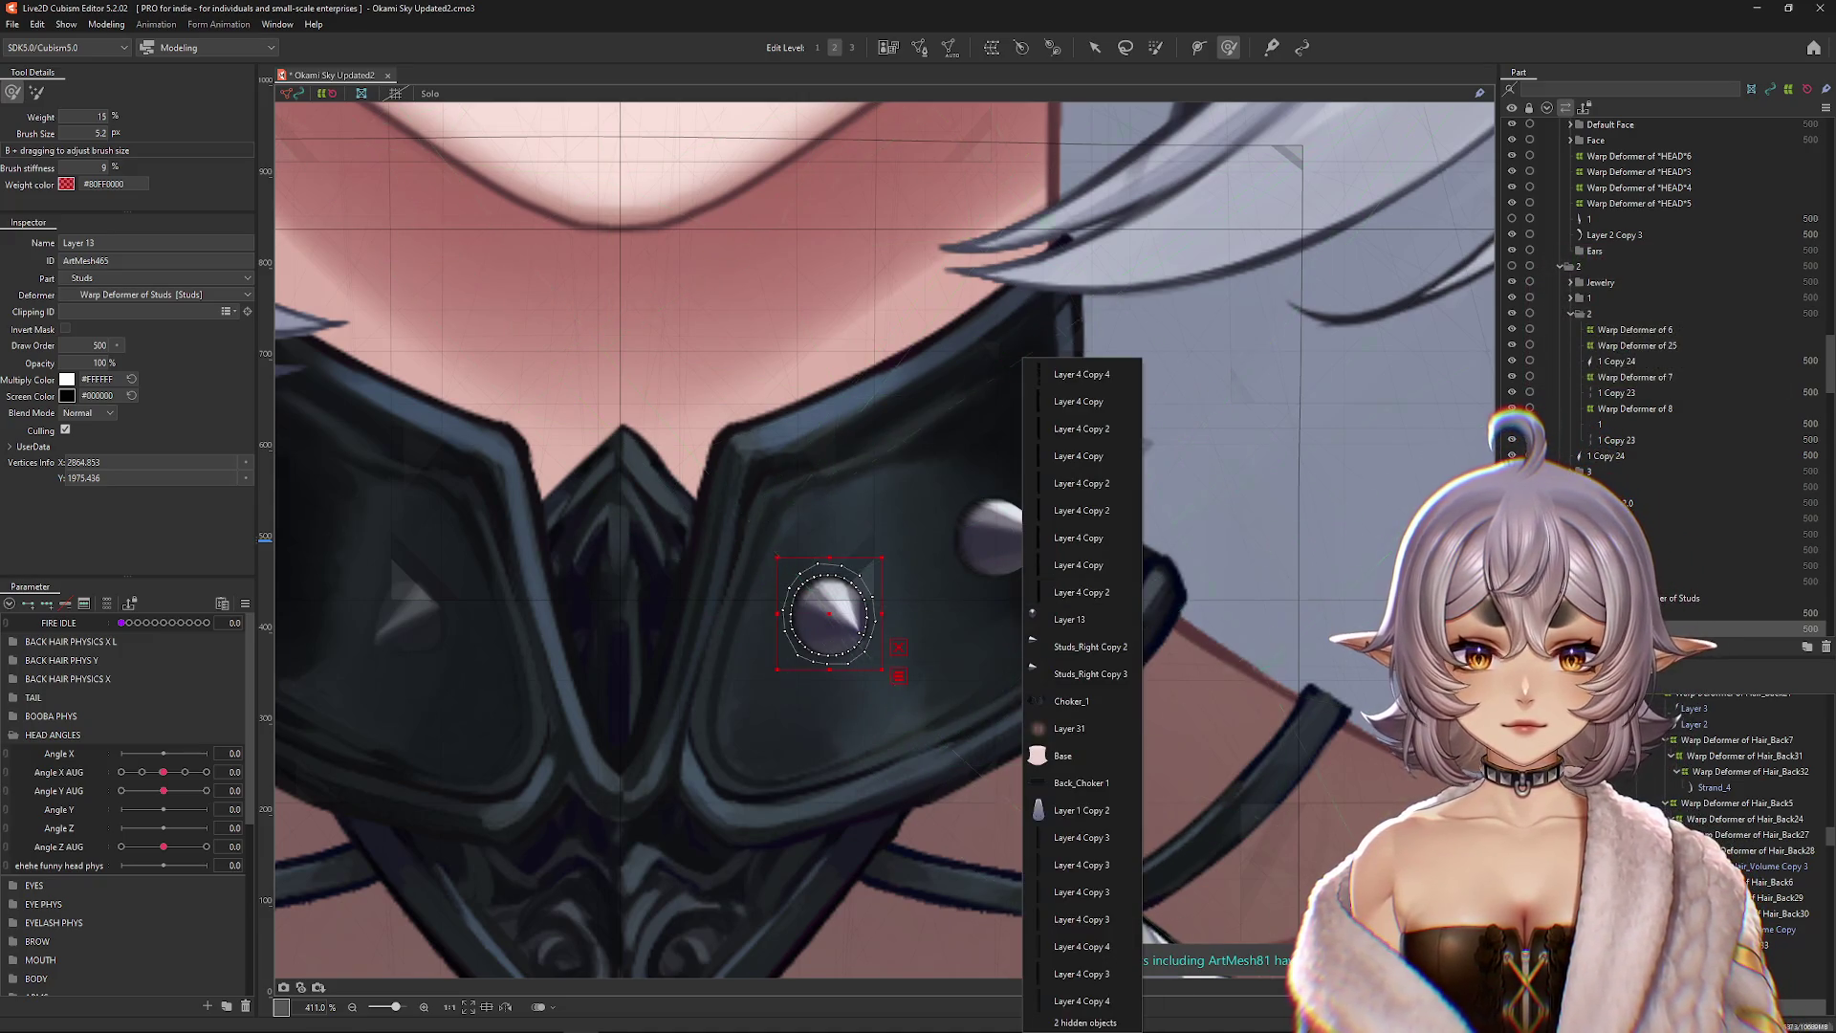
pyautogui.keyDown('ctrl'); pyautogui.click(1090, 646); pyautogui.keyUp('ctrl')
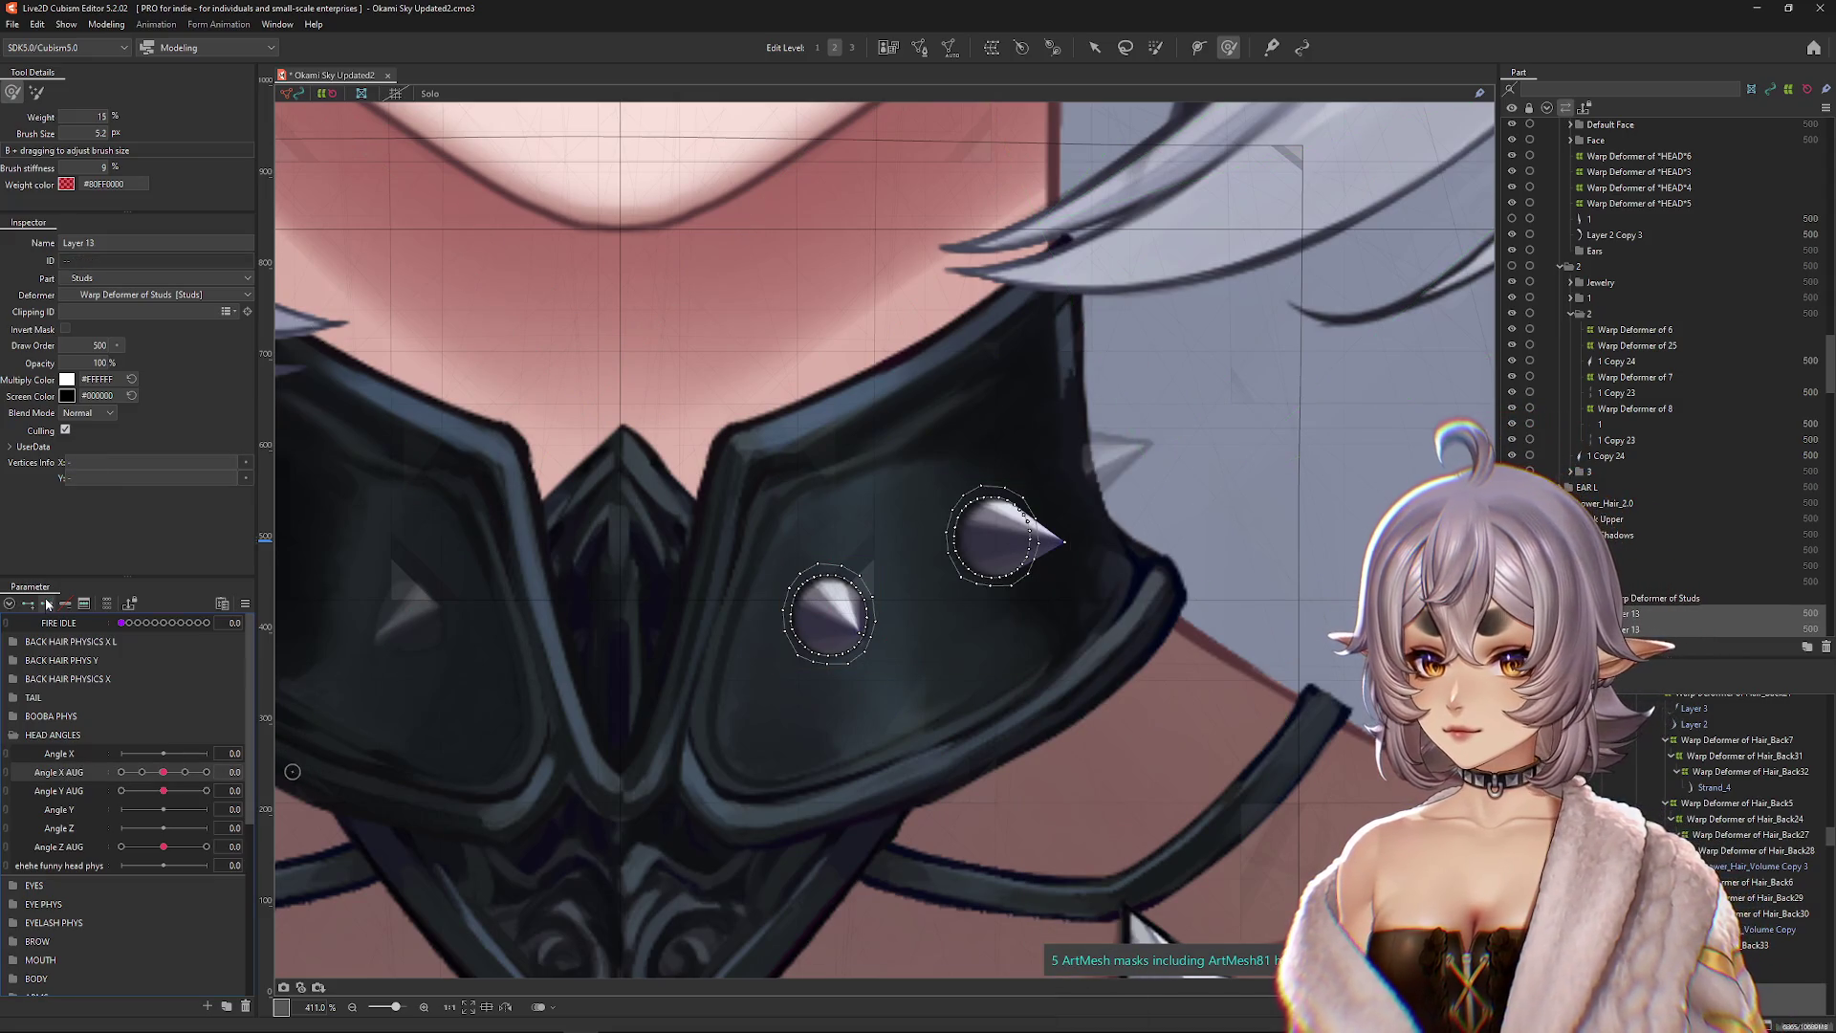
pyautogui.click(120, 772)
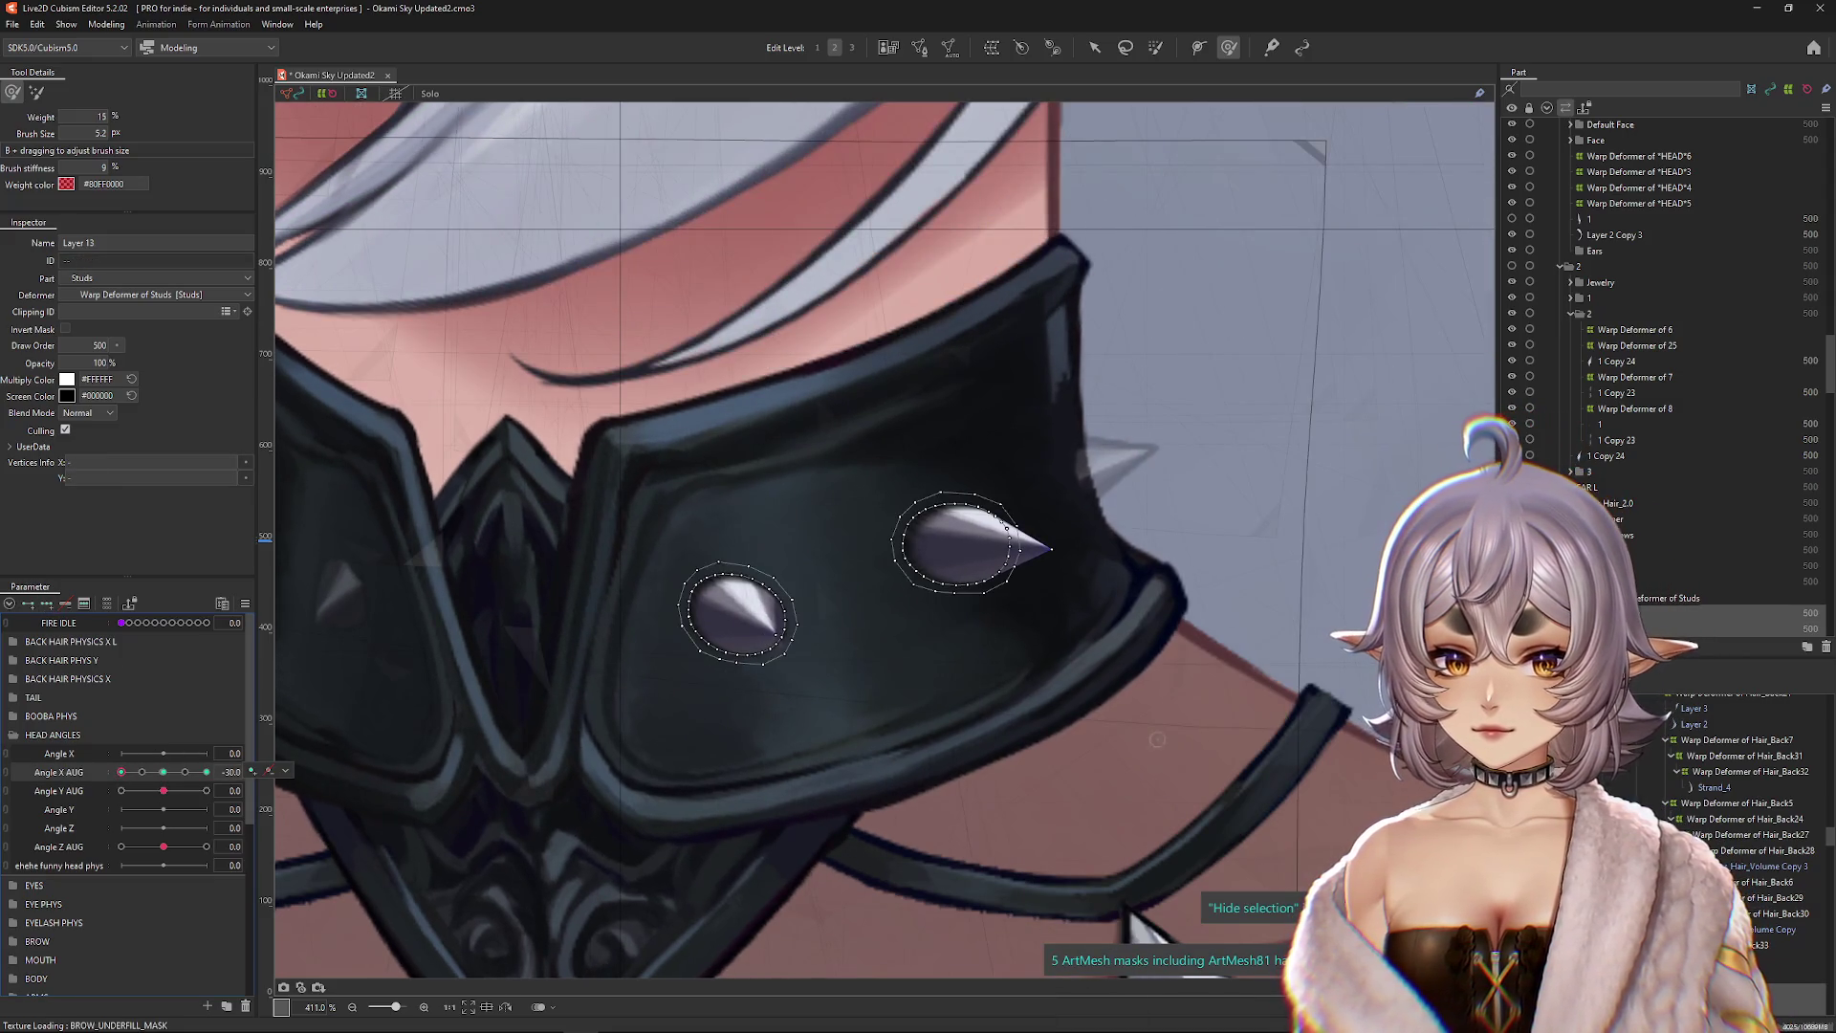
pyautogui.click(776, 627)
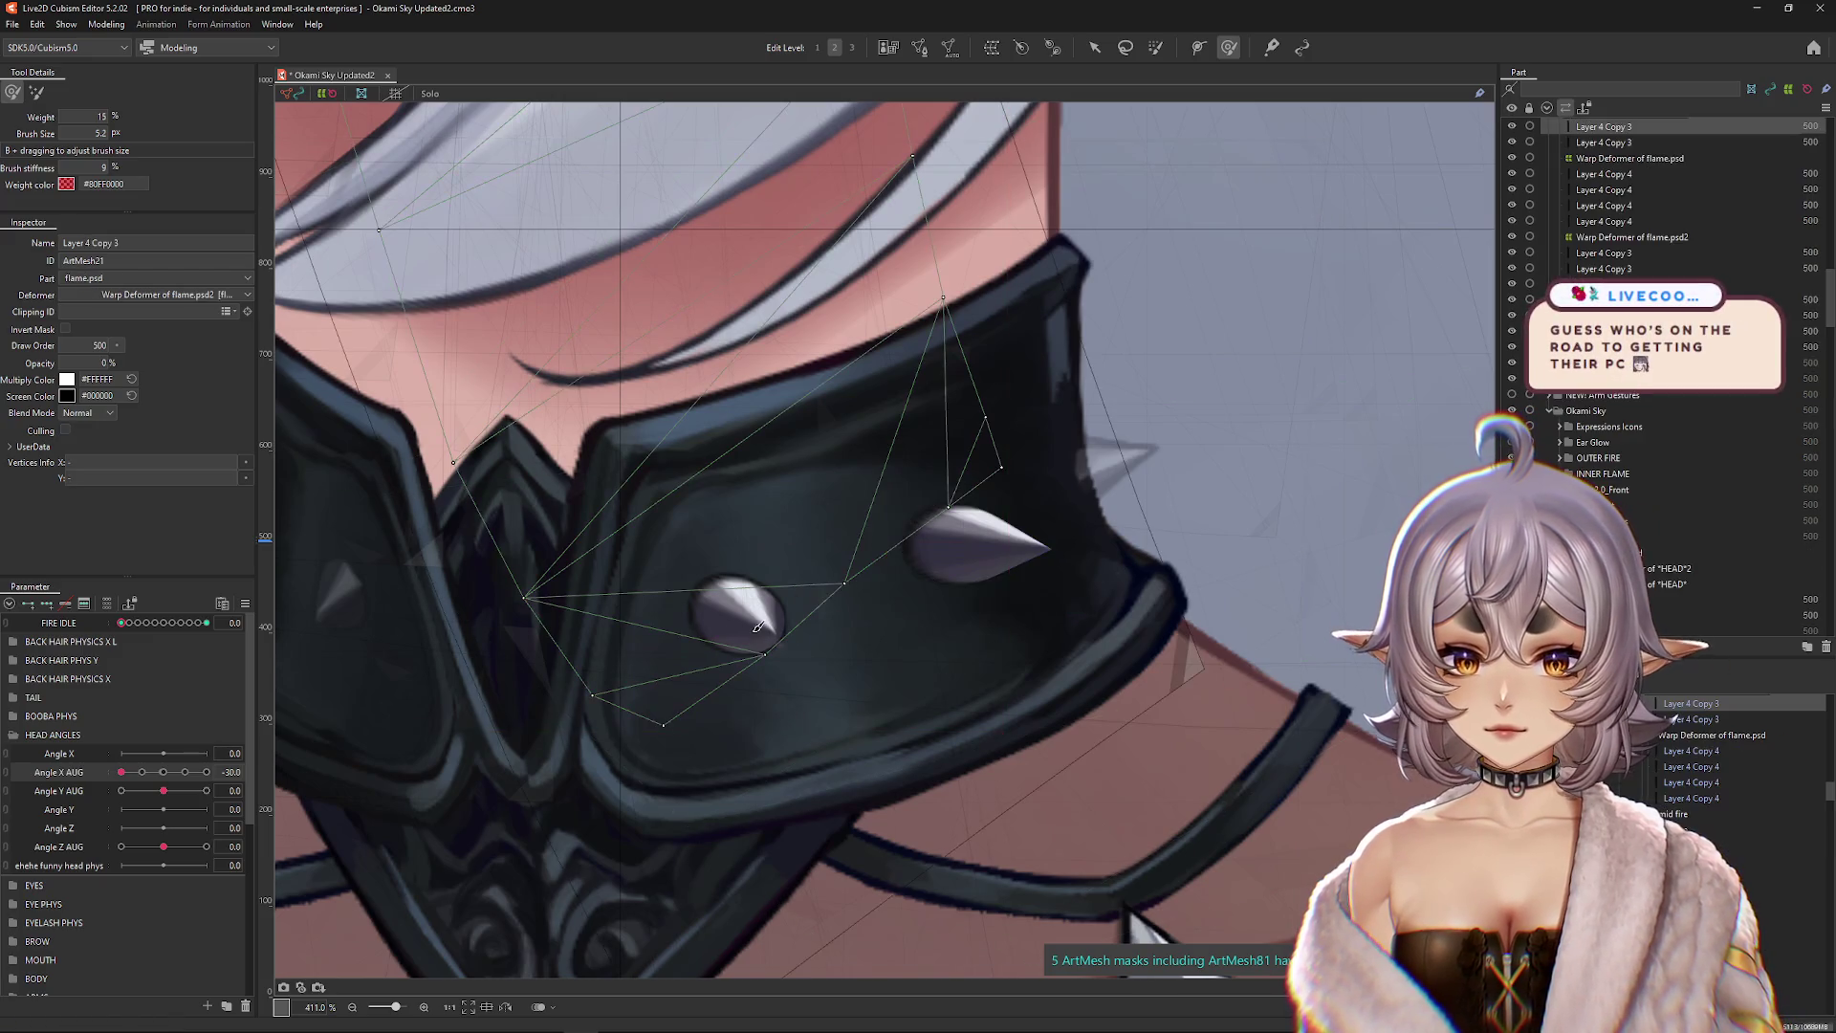
pyautogui.rightClick(776, 634)
pyautogui.click(840, 703)
pyautogui.scroll(2, 780, 642)
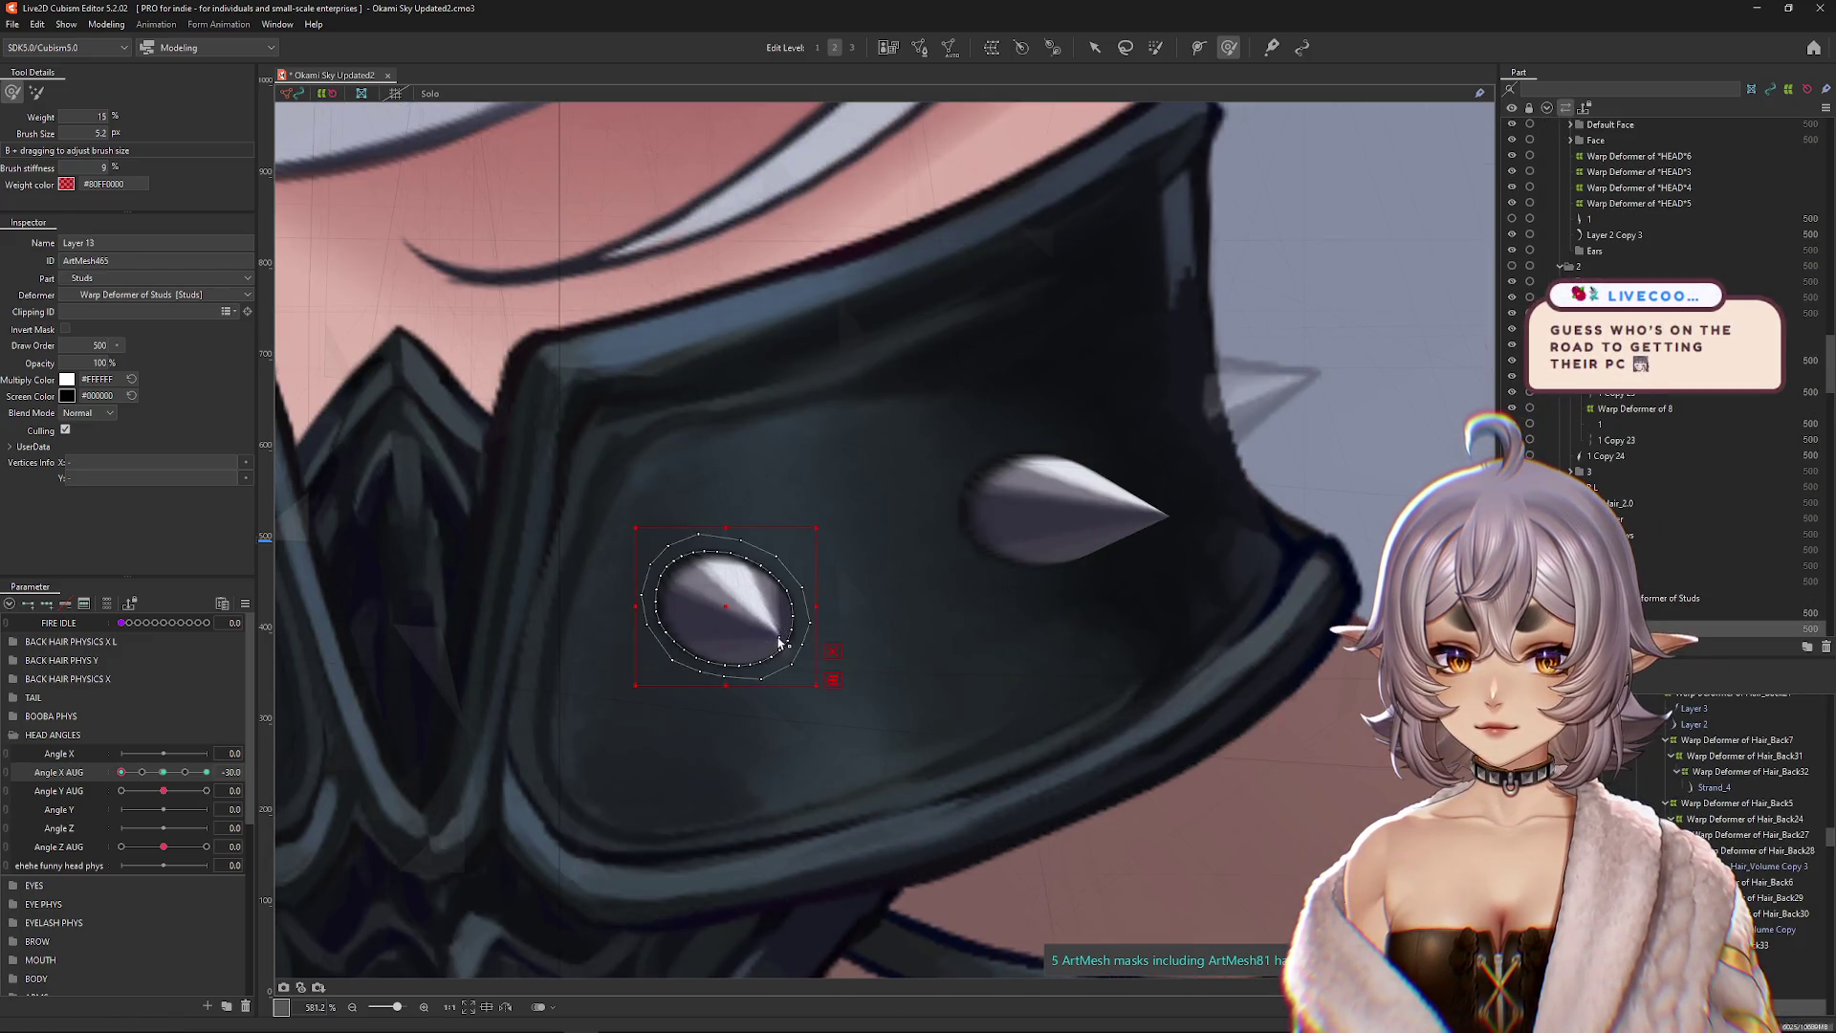
pyautogui.scroll(-4, 736, 628)
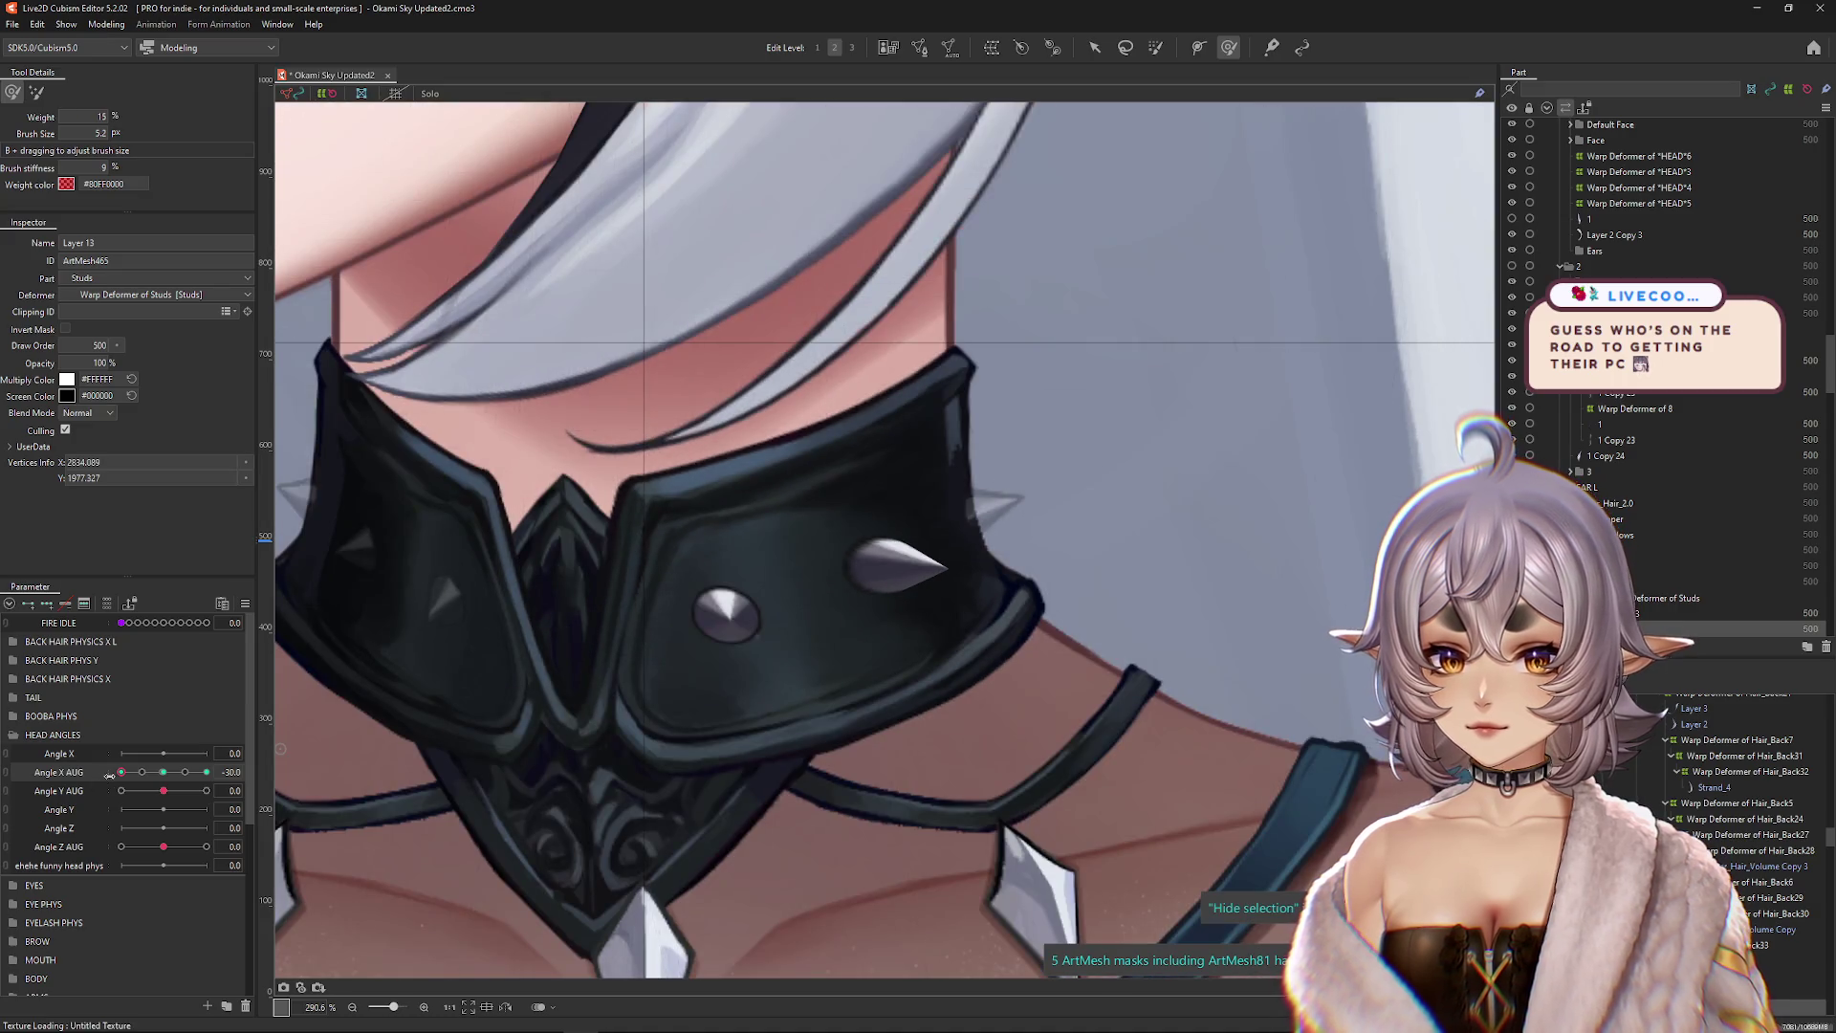
pyautogui.moveTo(127, 776); pyautogui.dragTo(219, 772)
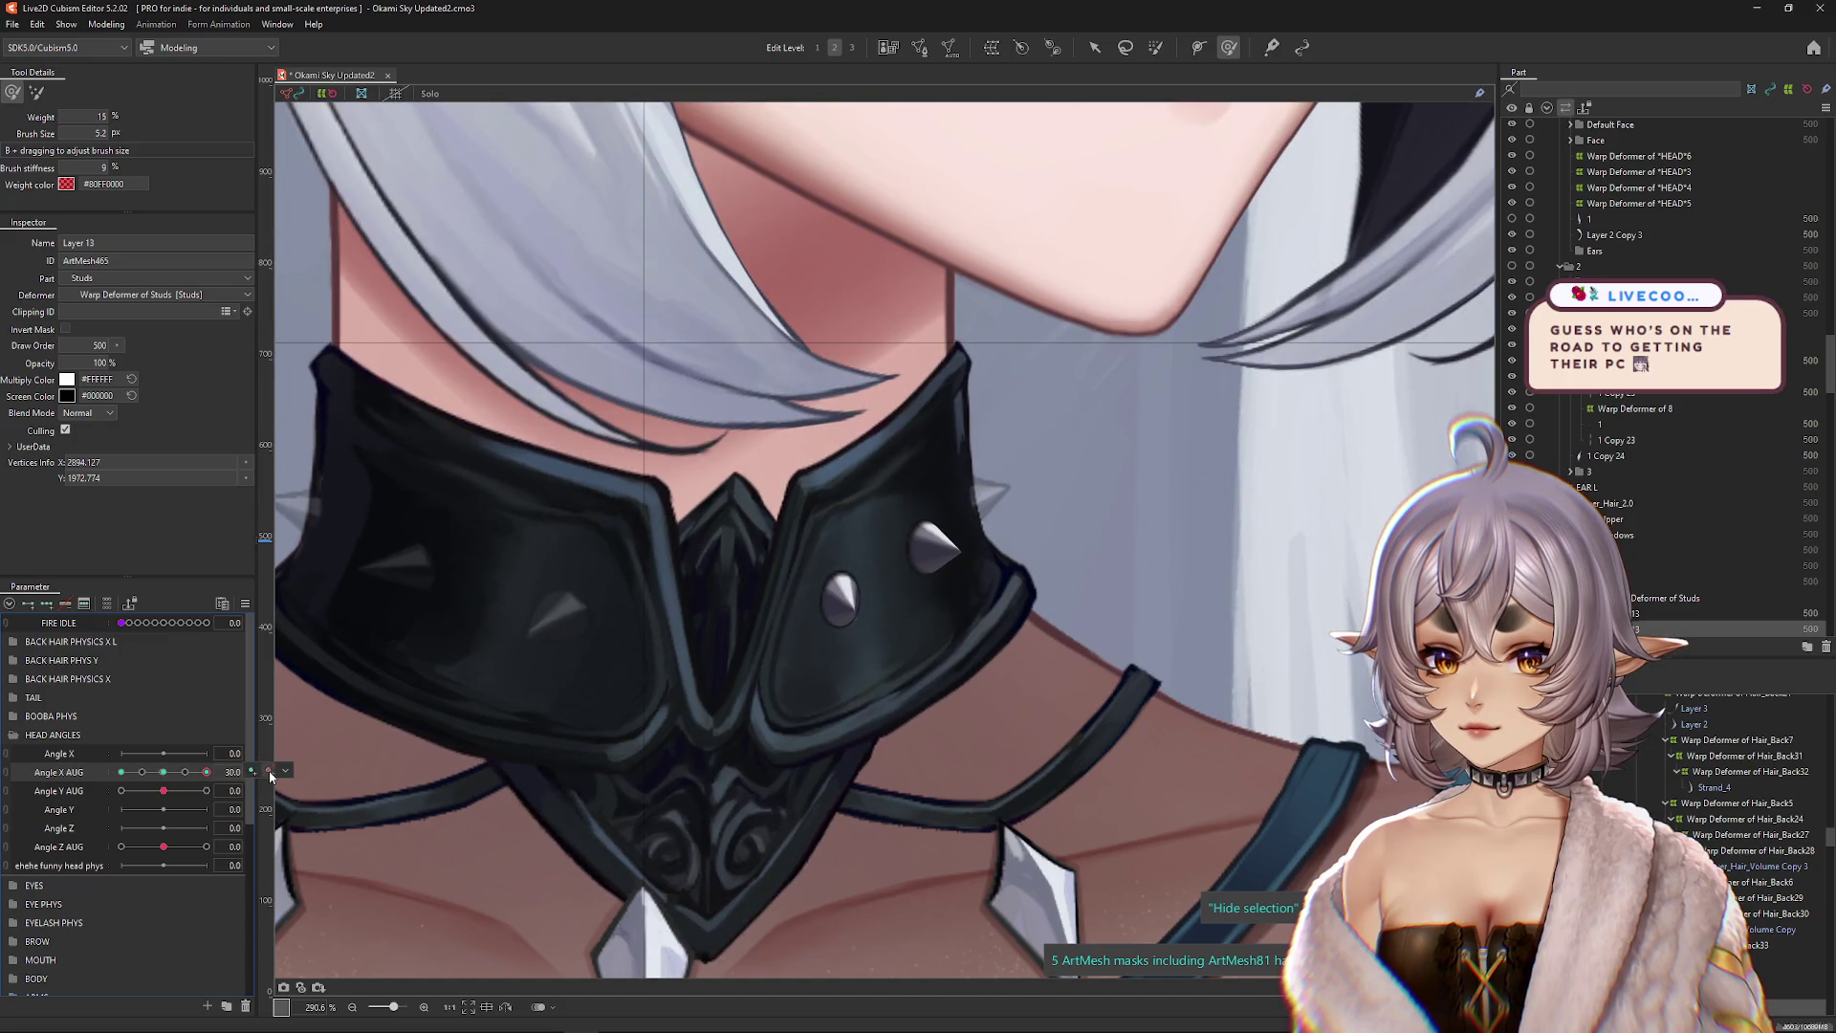
pyautogui.scroll(4, 859, 636)
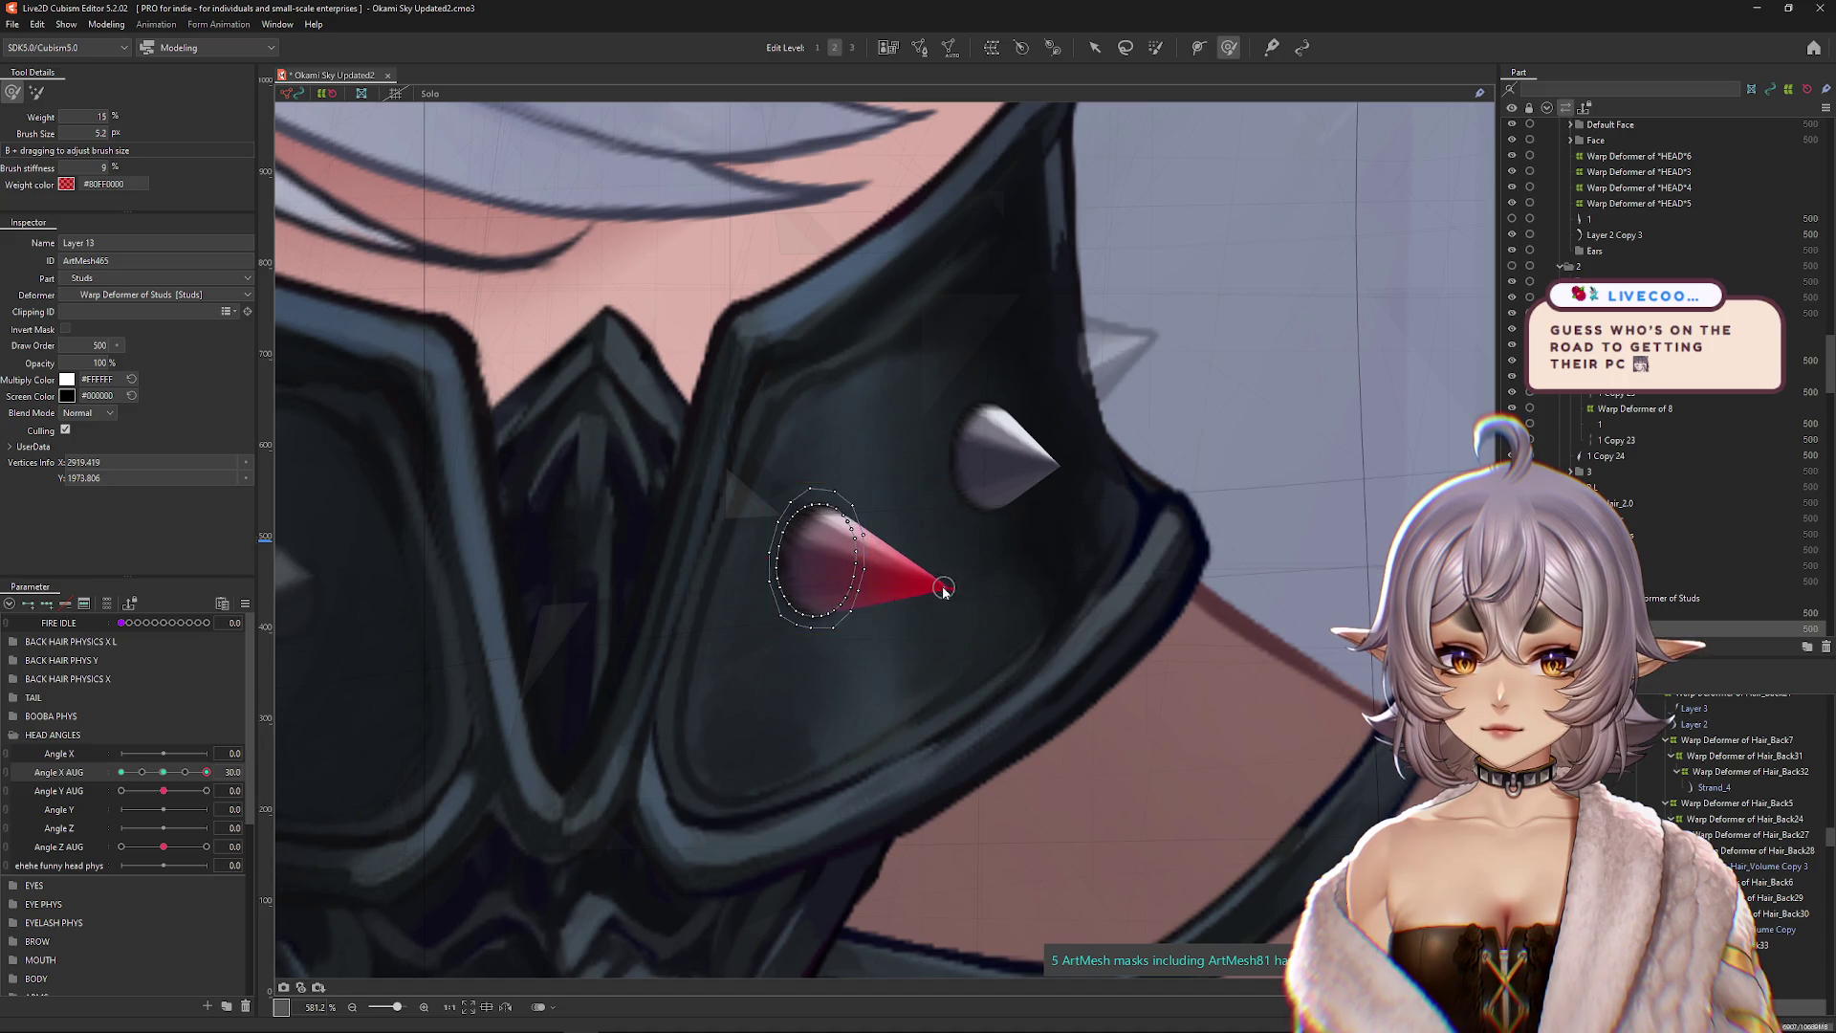
pyautogui.scroll(-4, 946, 585)
pyautogui.moveTo(163, 772); pyautogui.dragTo(124, 772)
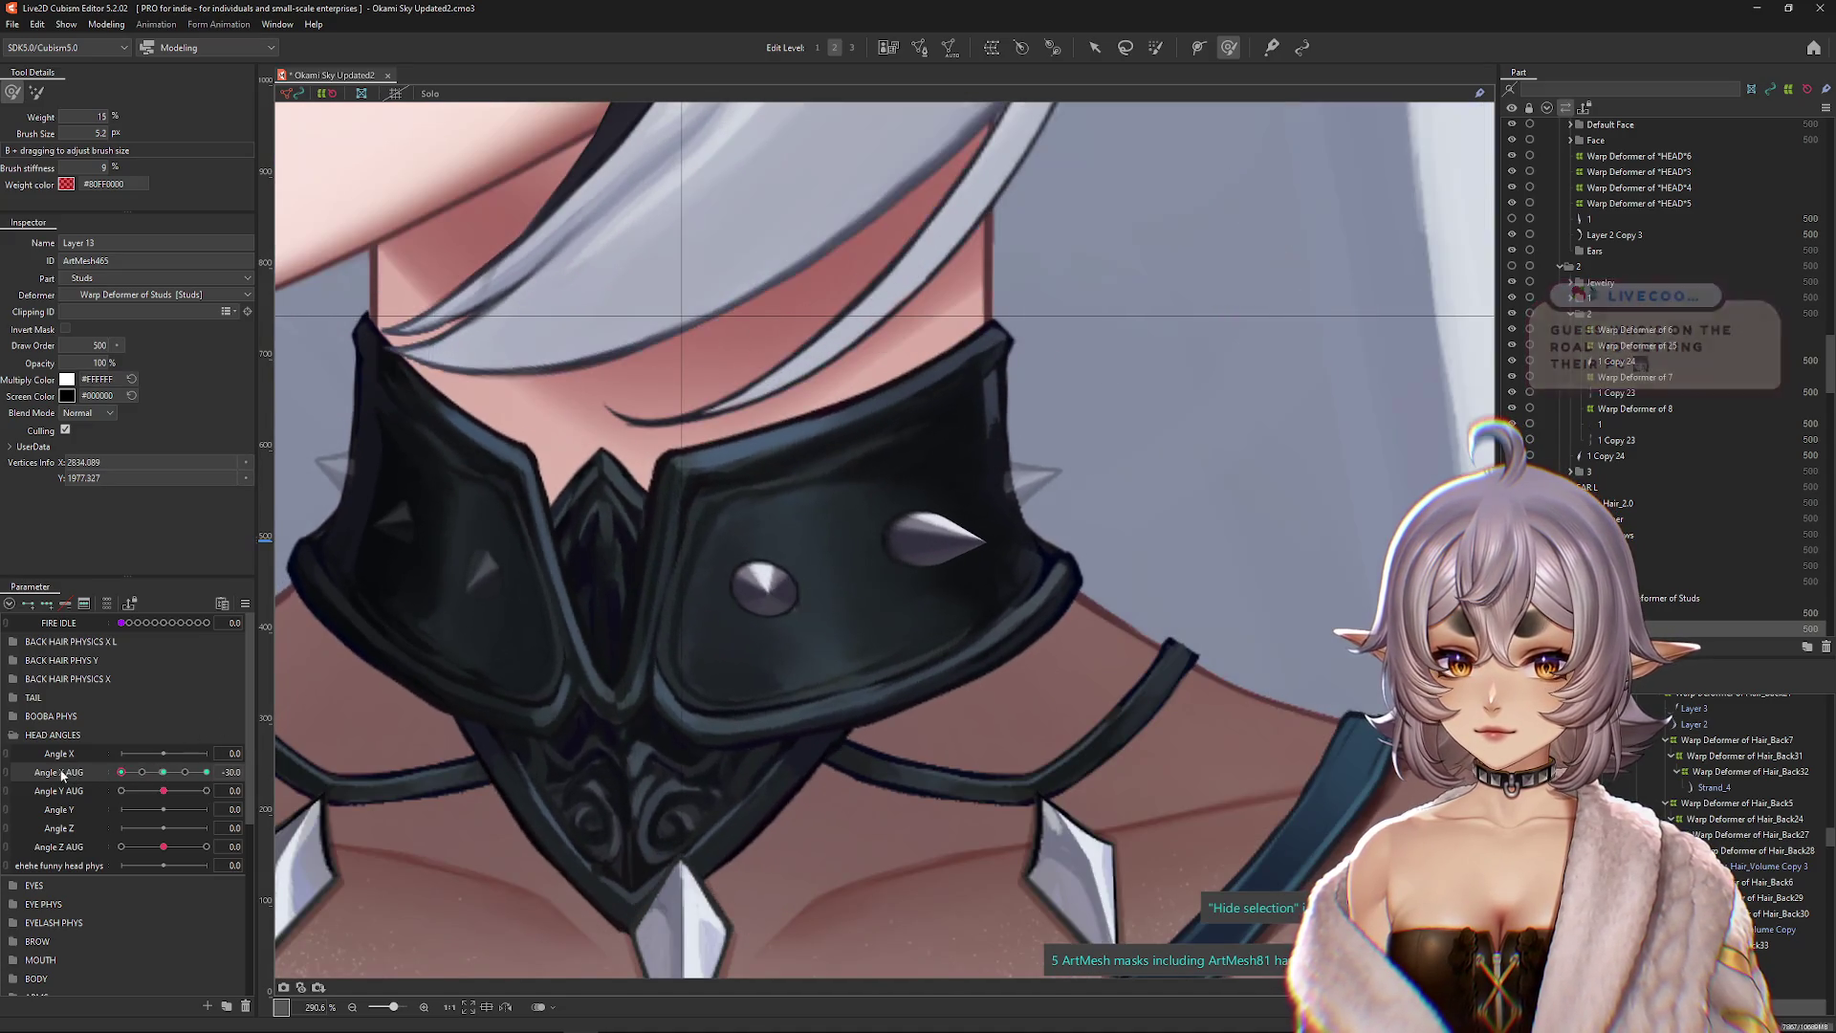
pyautogui.moveTo(758, 574); pyautogui.dragTo(658, 550)
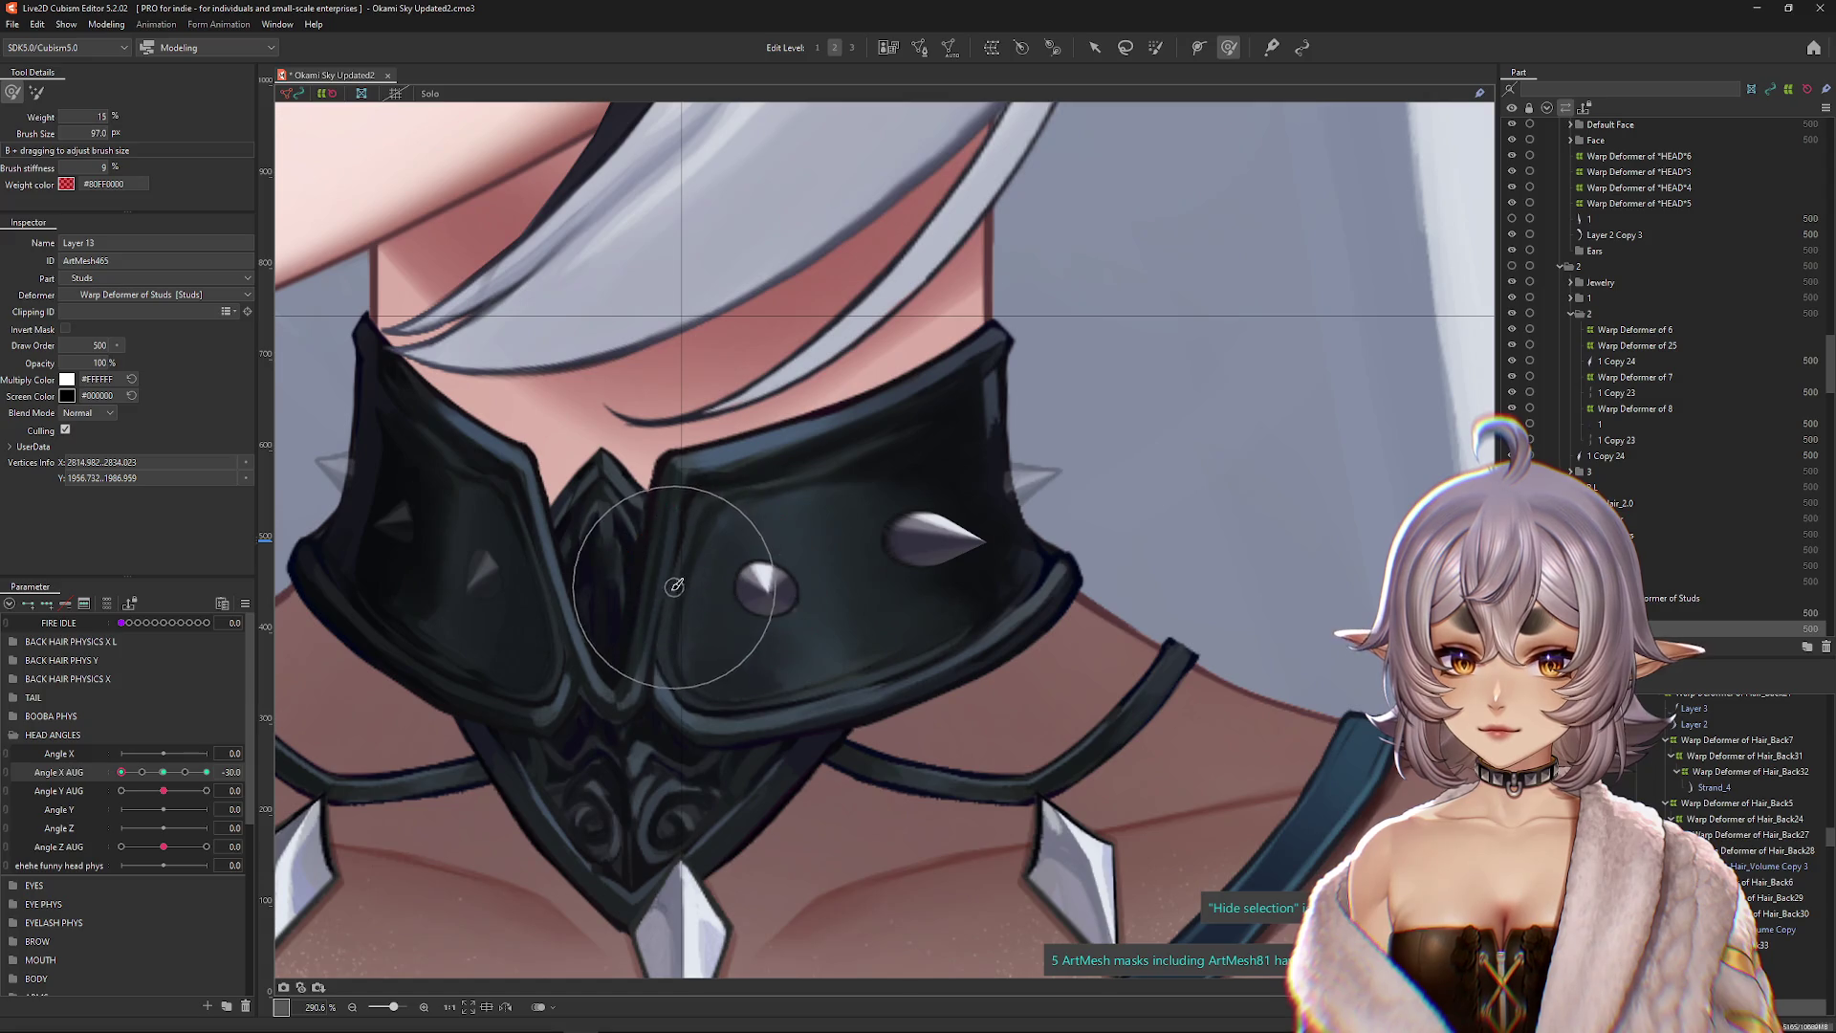
pyautogui.click(829, 588)
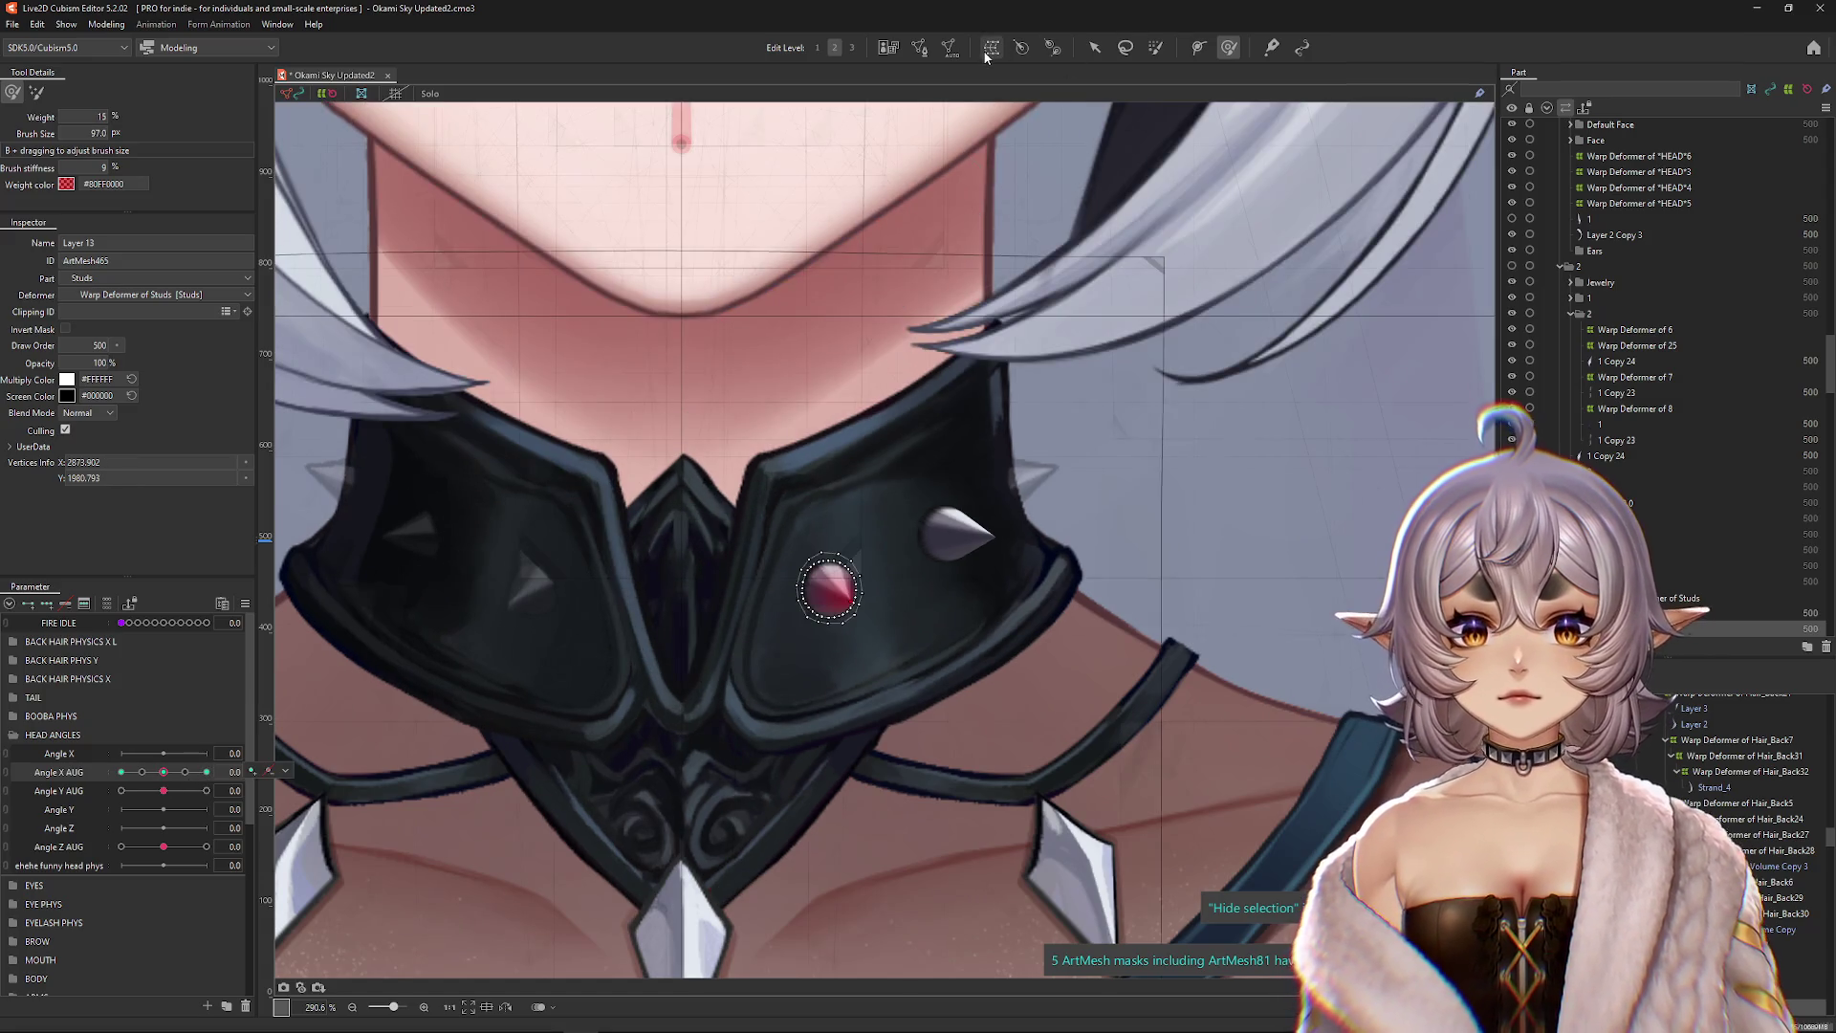
# Step: Create Warp Deformer of Studs2 around the centre stud and add Angle X AUG keys, starting at -30
pyautogui.click(991, 47)
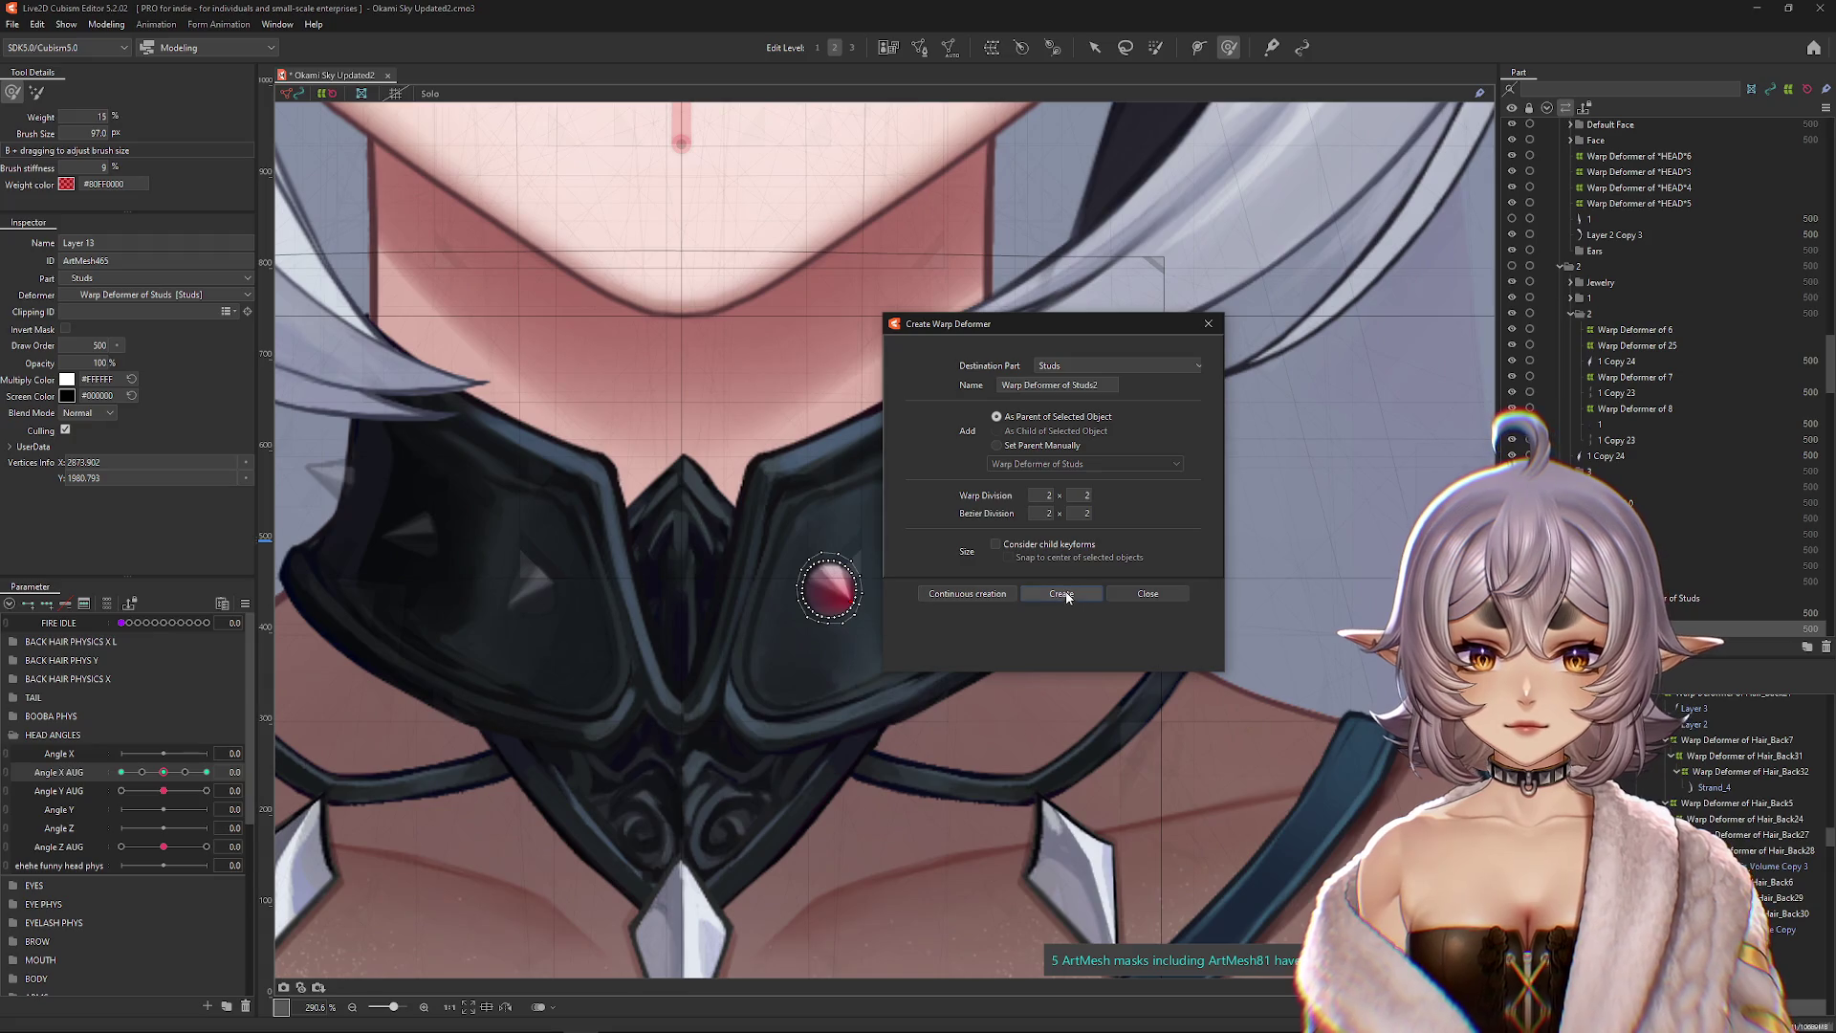
pyautogui.click(1062, 594)
pyautogui.moveTo(161, 776); pyautogui.dragTo(79, 782)
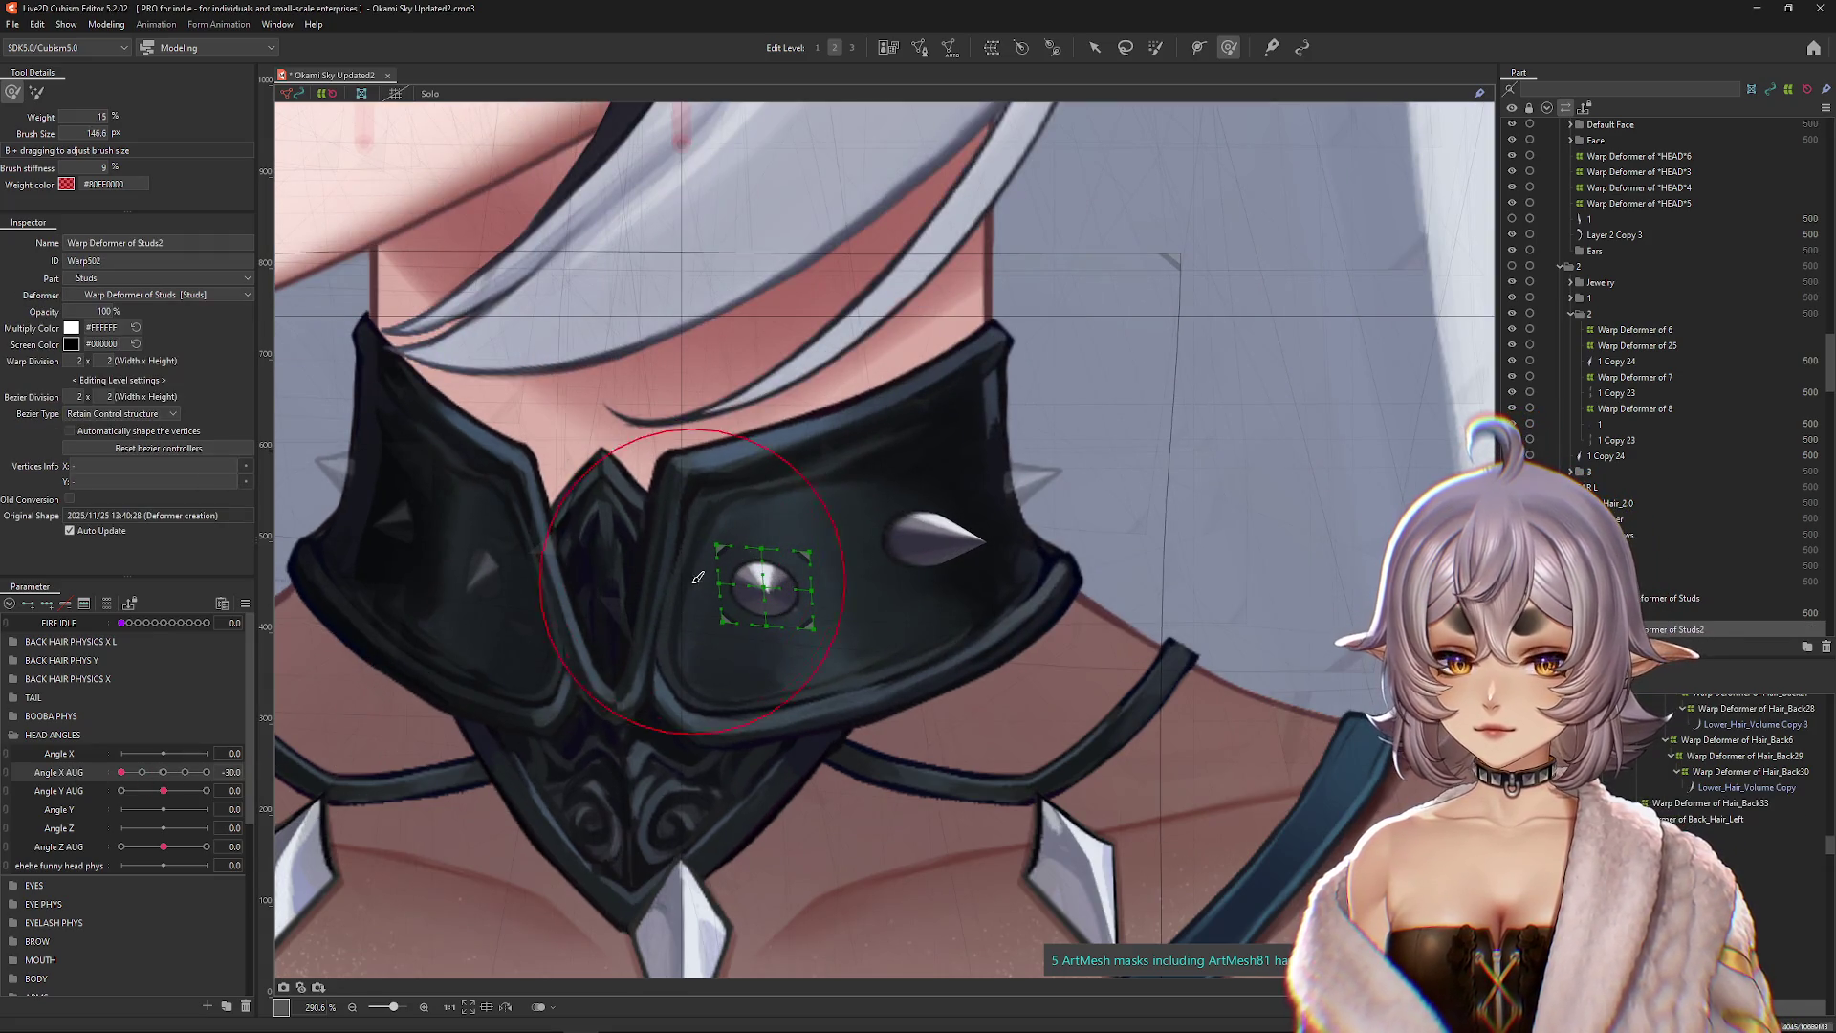
pyautogui.click(54, 606)
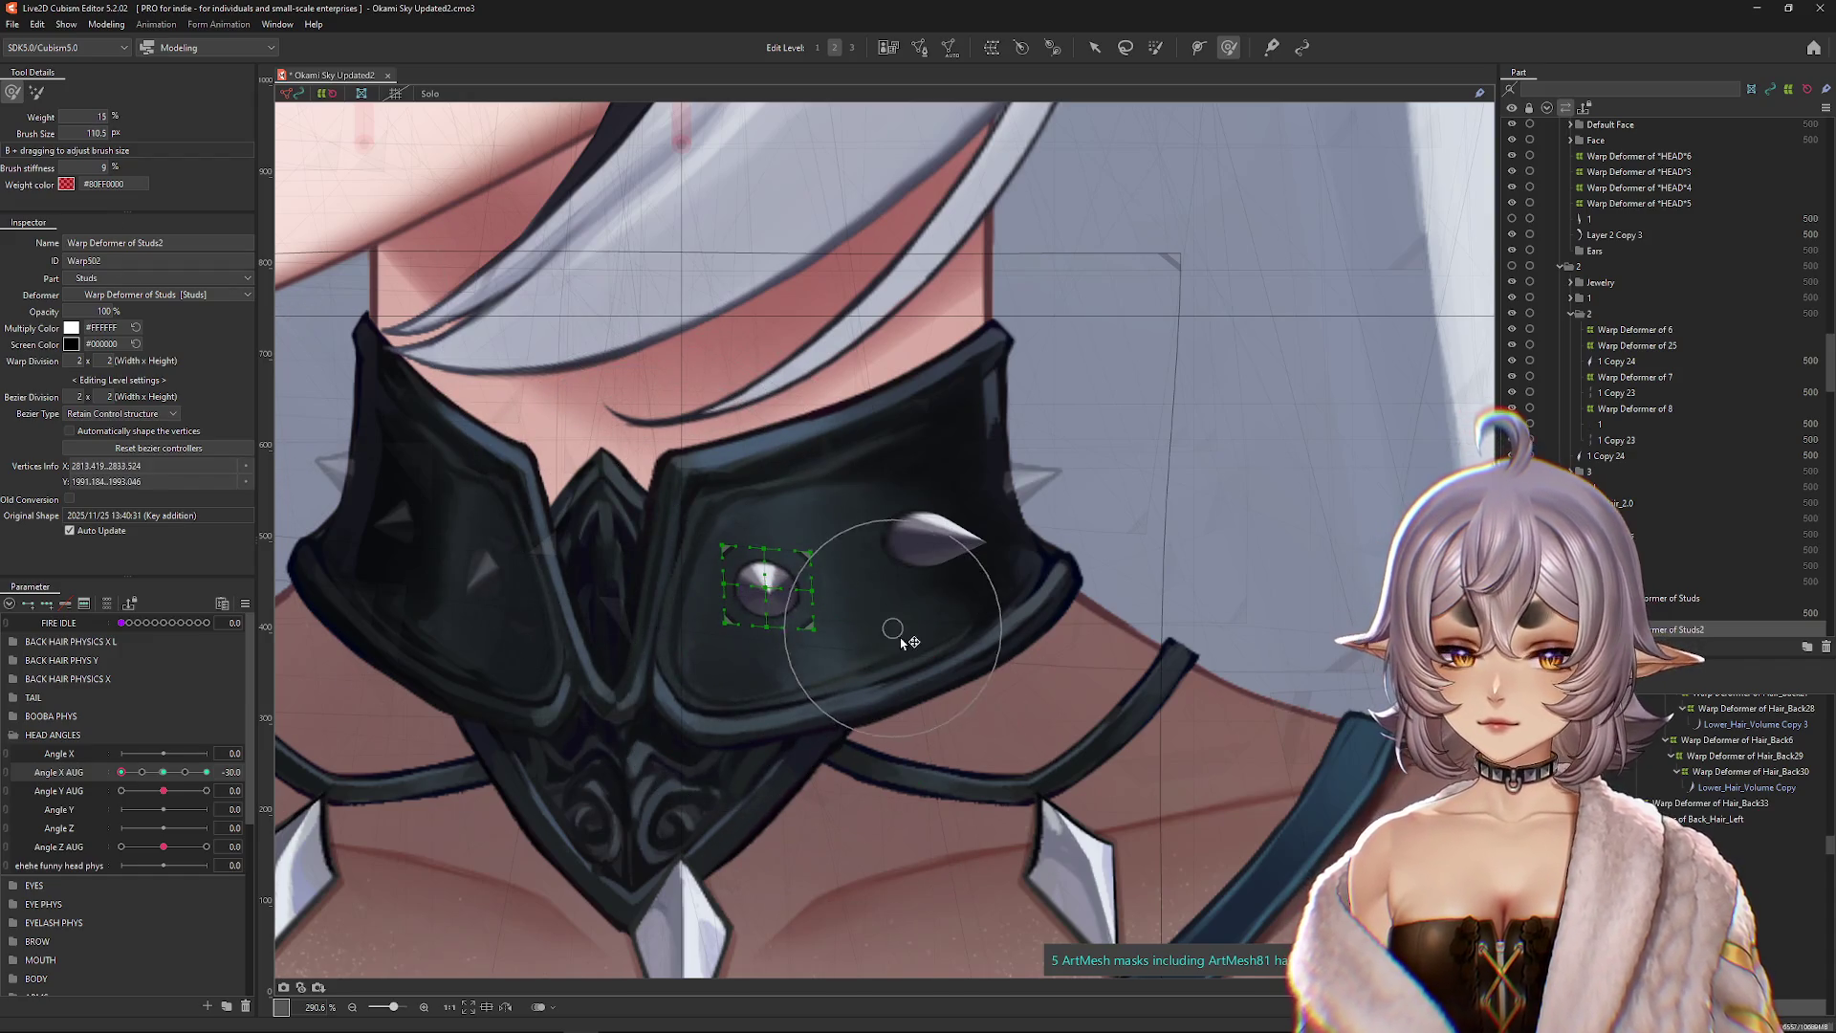
# Step: Position the stud deformer at Angle X AUG 30, check it at -30, then return the head to front
pyautogui.moveTo(122, 771); pyautogui.dragTo(245, 773)
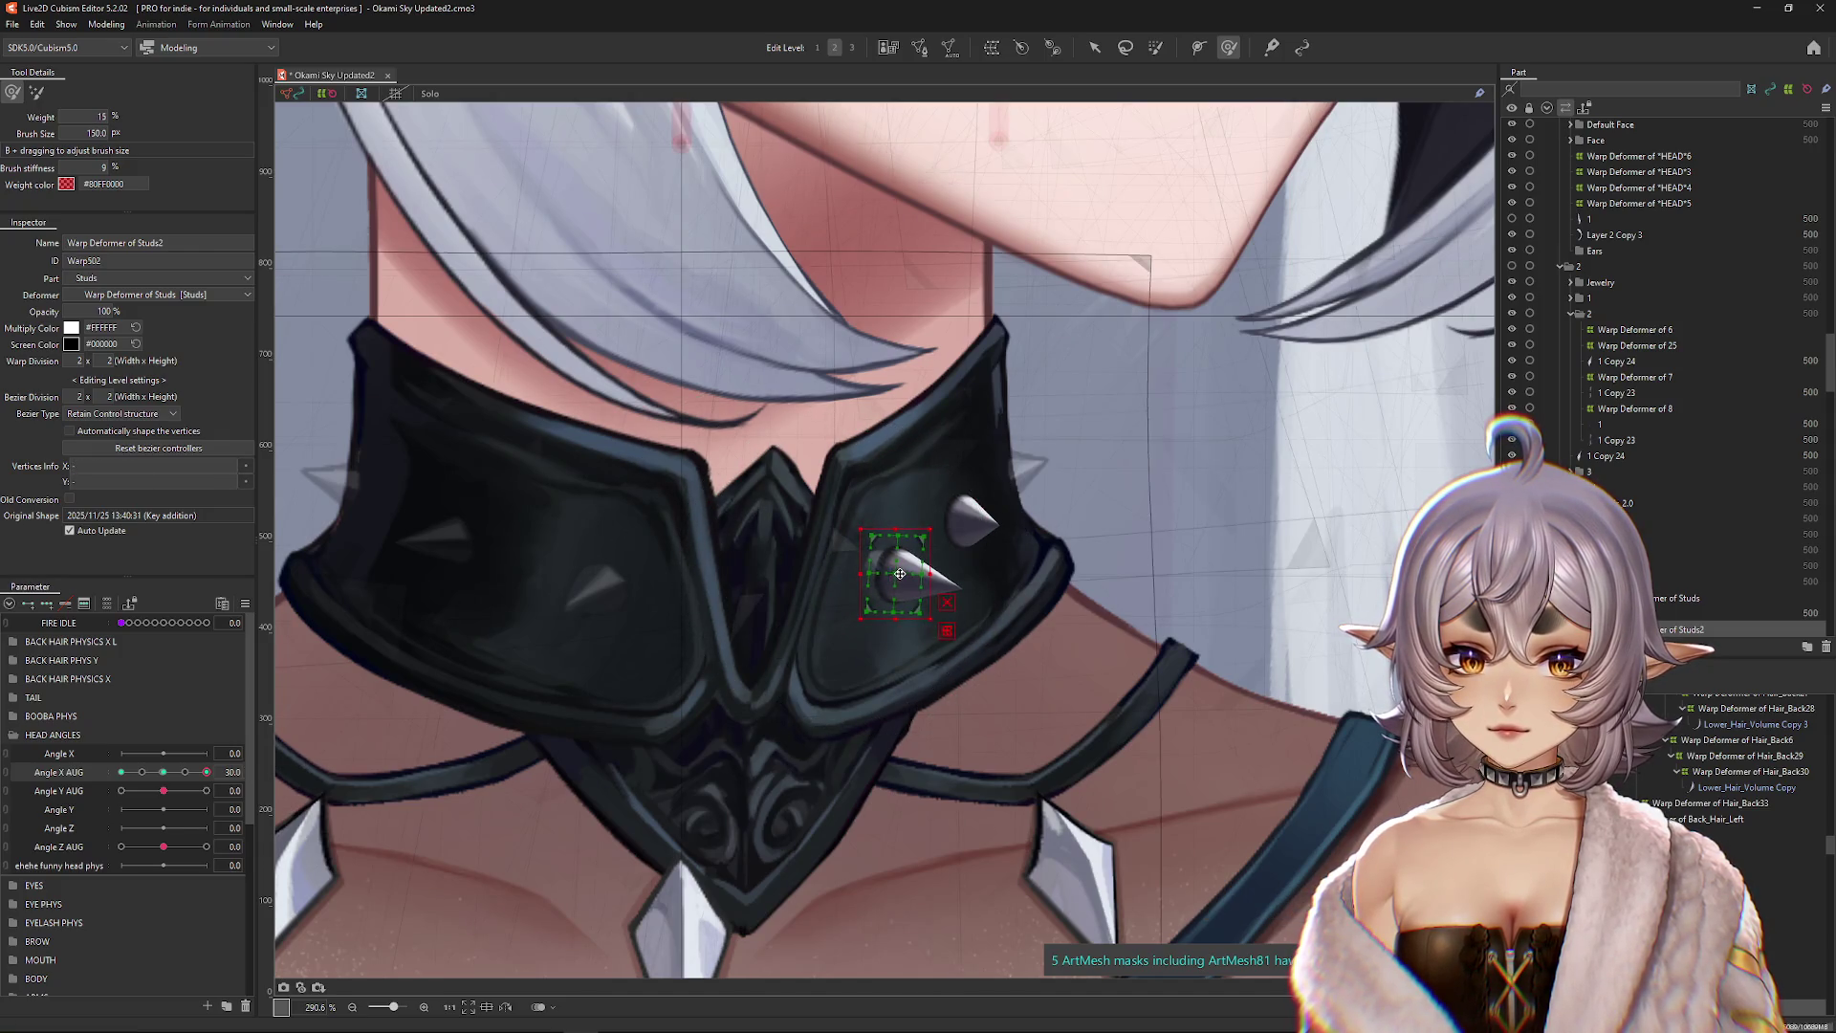
pyautogui.press('h')
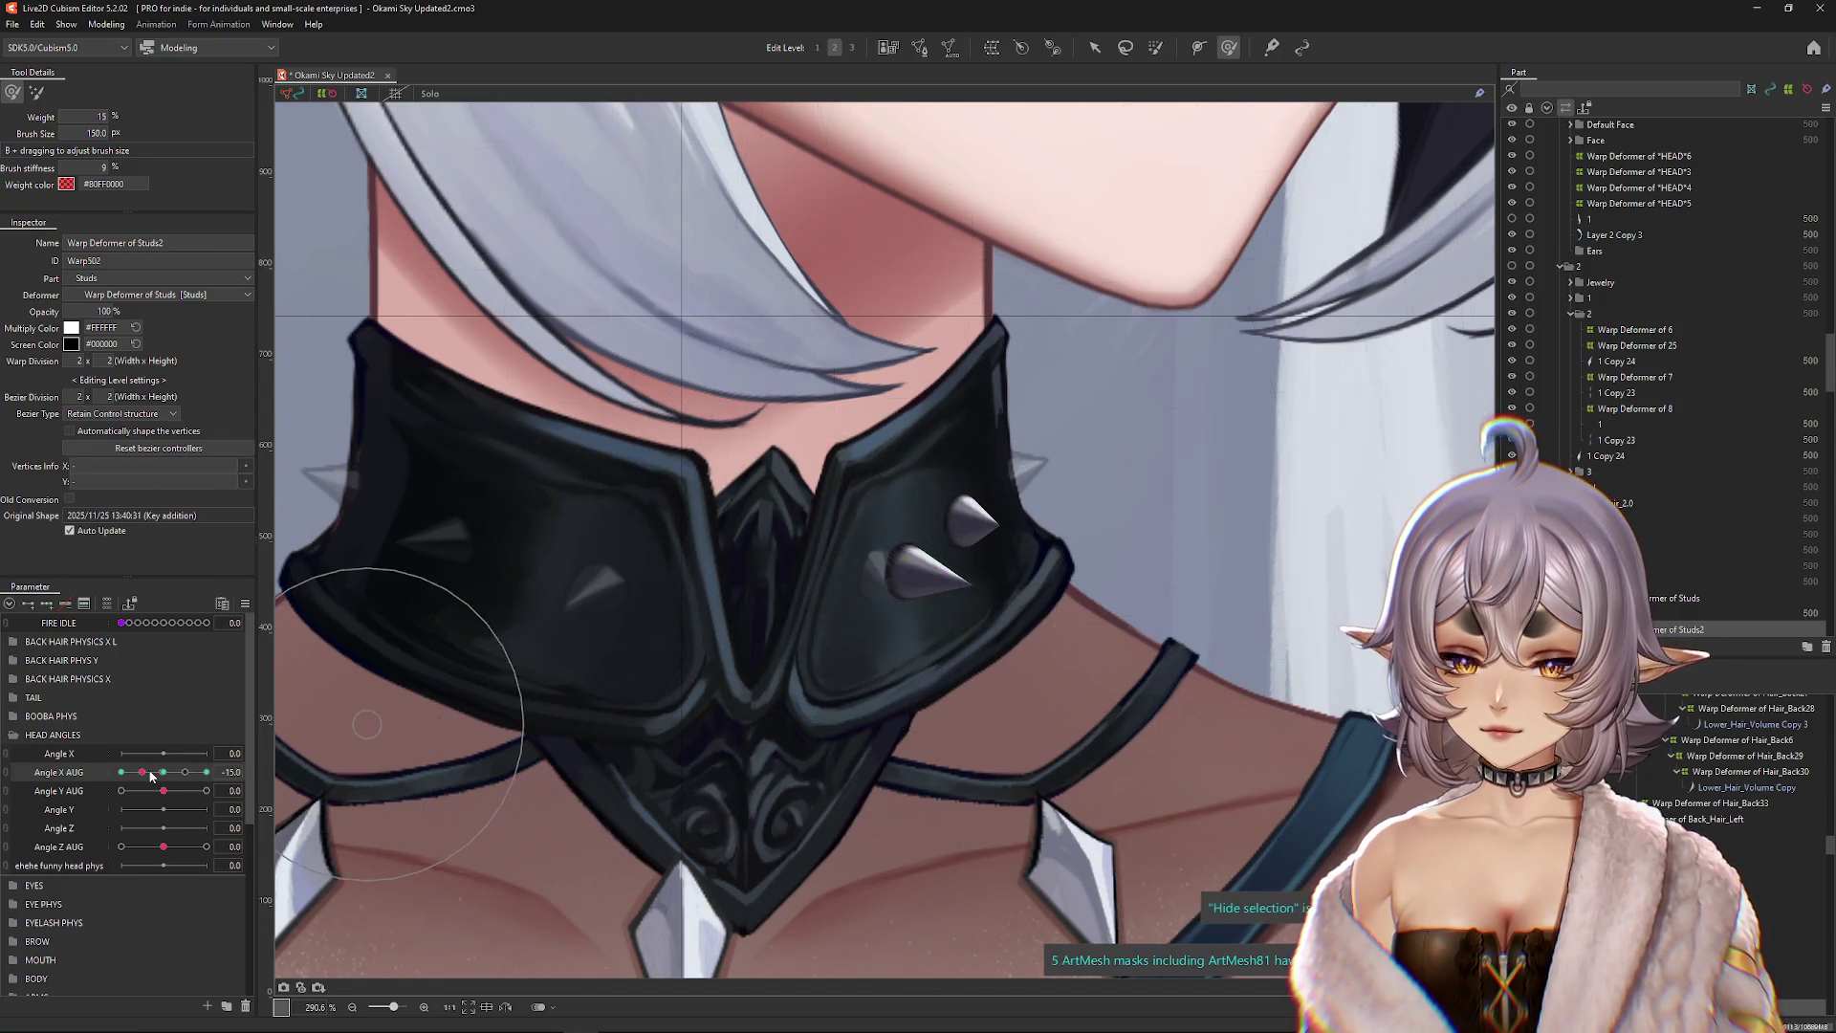
pyautogui.click(857, 621)
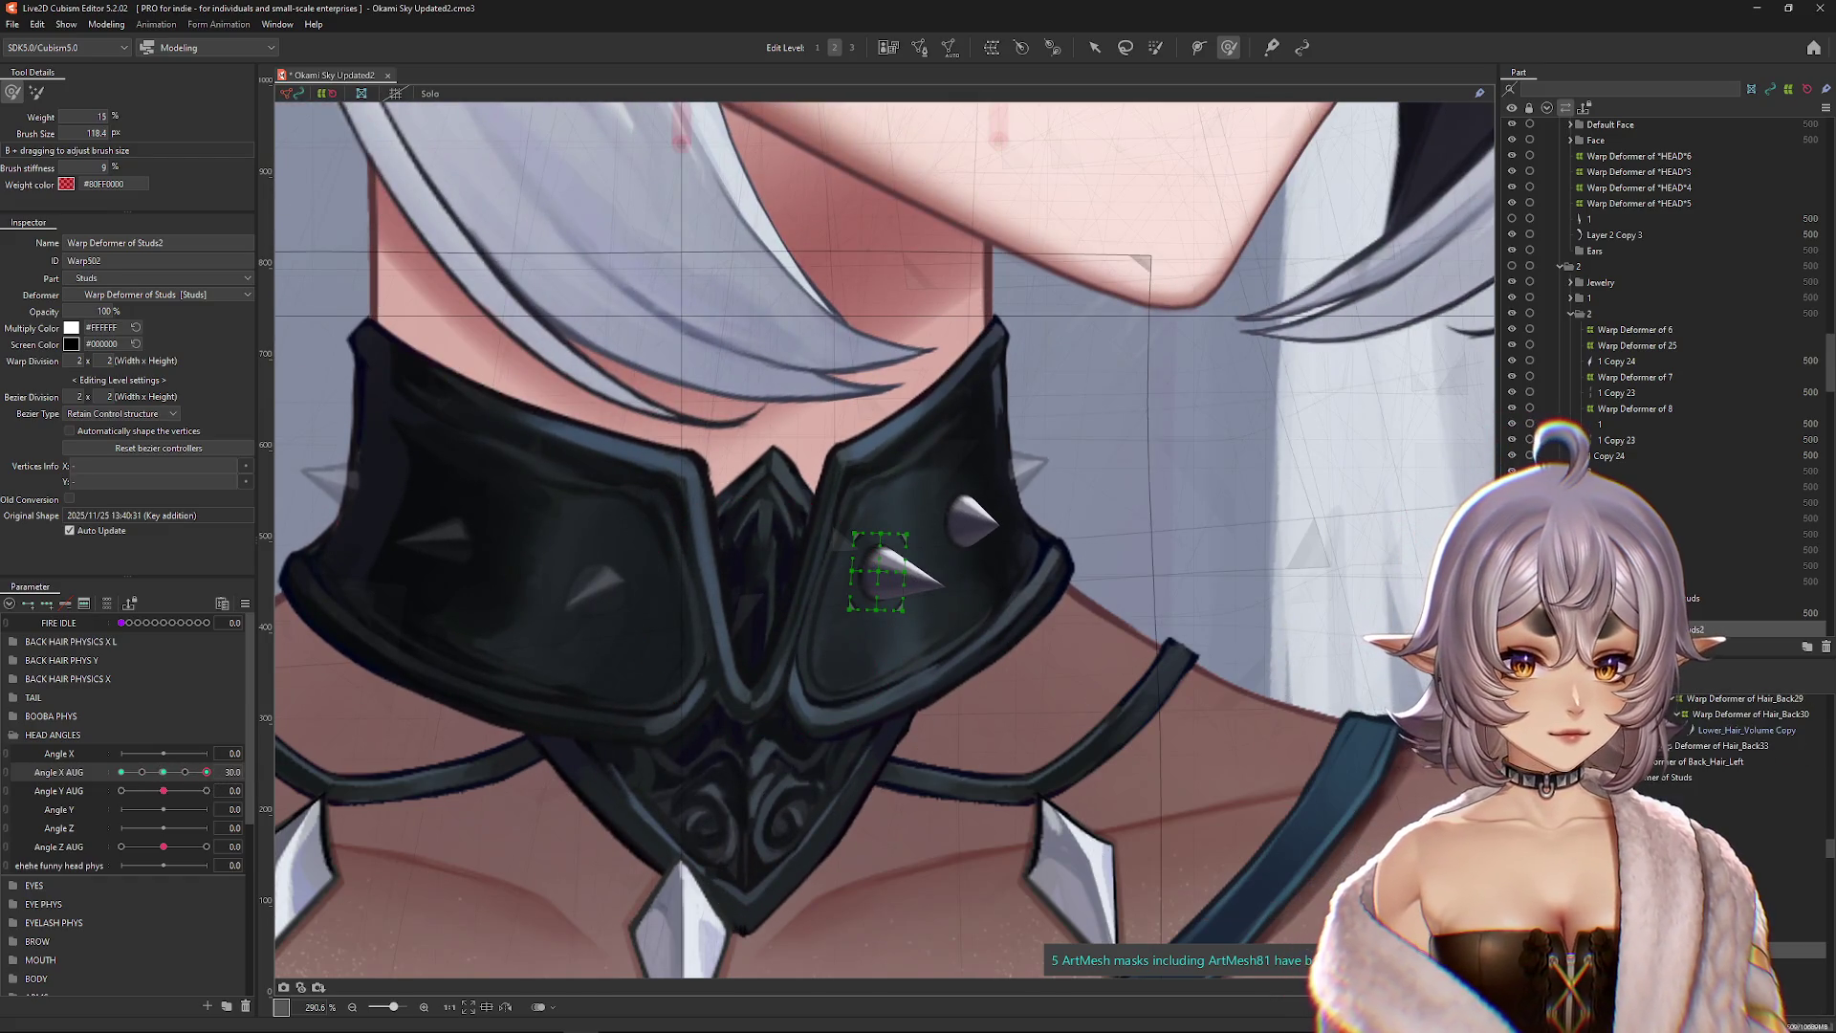
pyautogui.click(877, 572)
pyautogui.hotkey('ctrl', 'h')
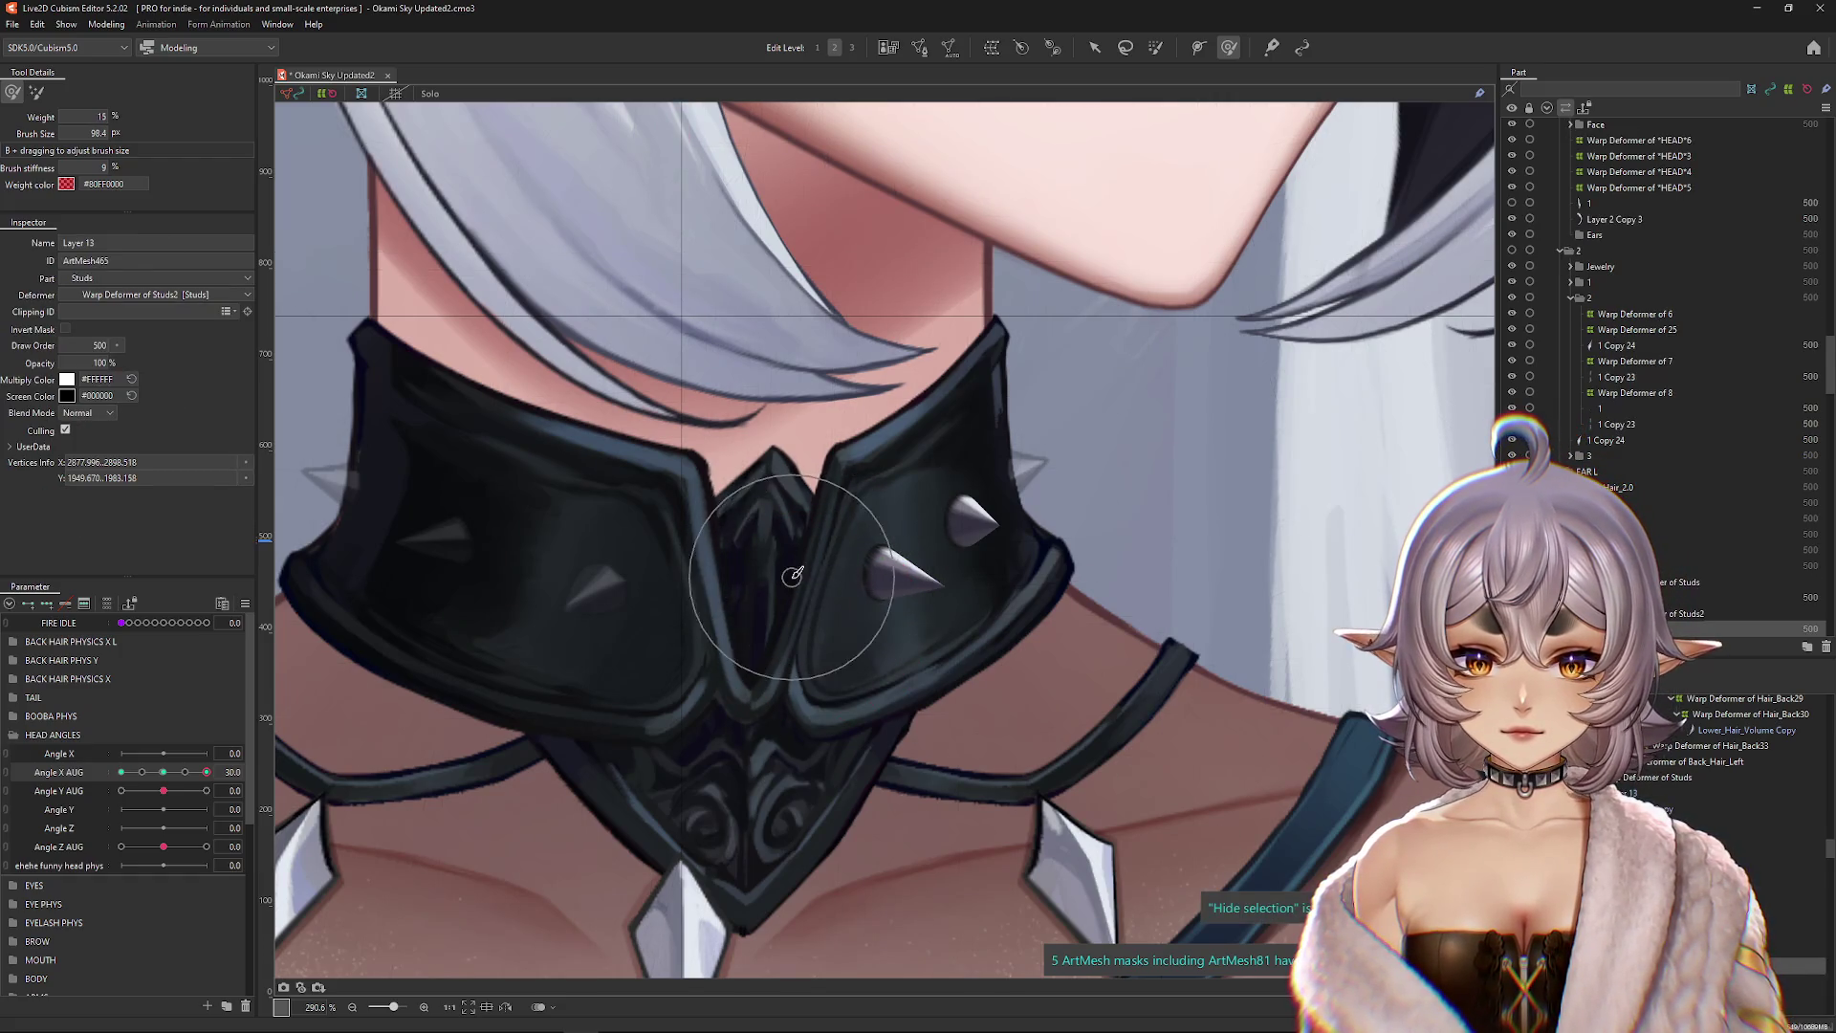
pyautogui.moveTo(201, 775); pyautogui.dragTo(122, 771)
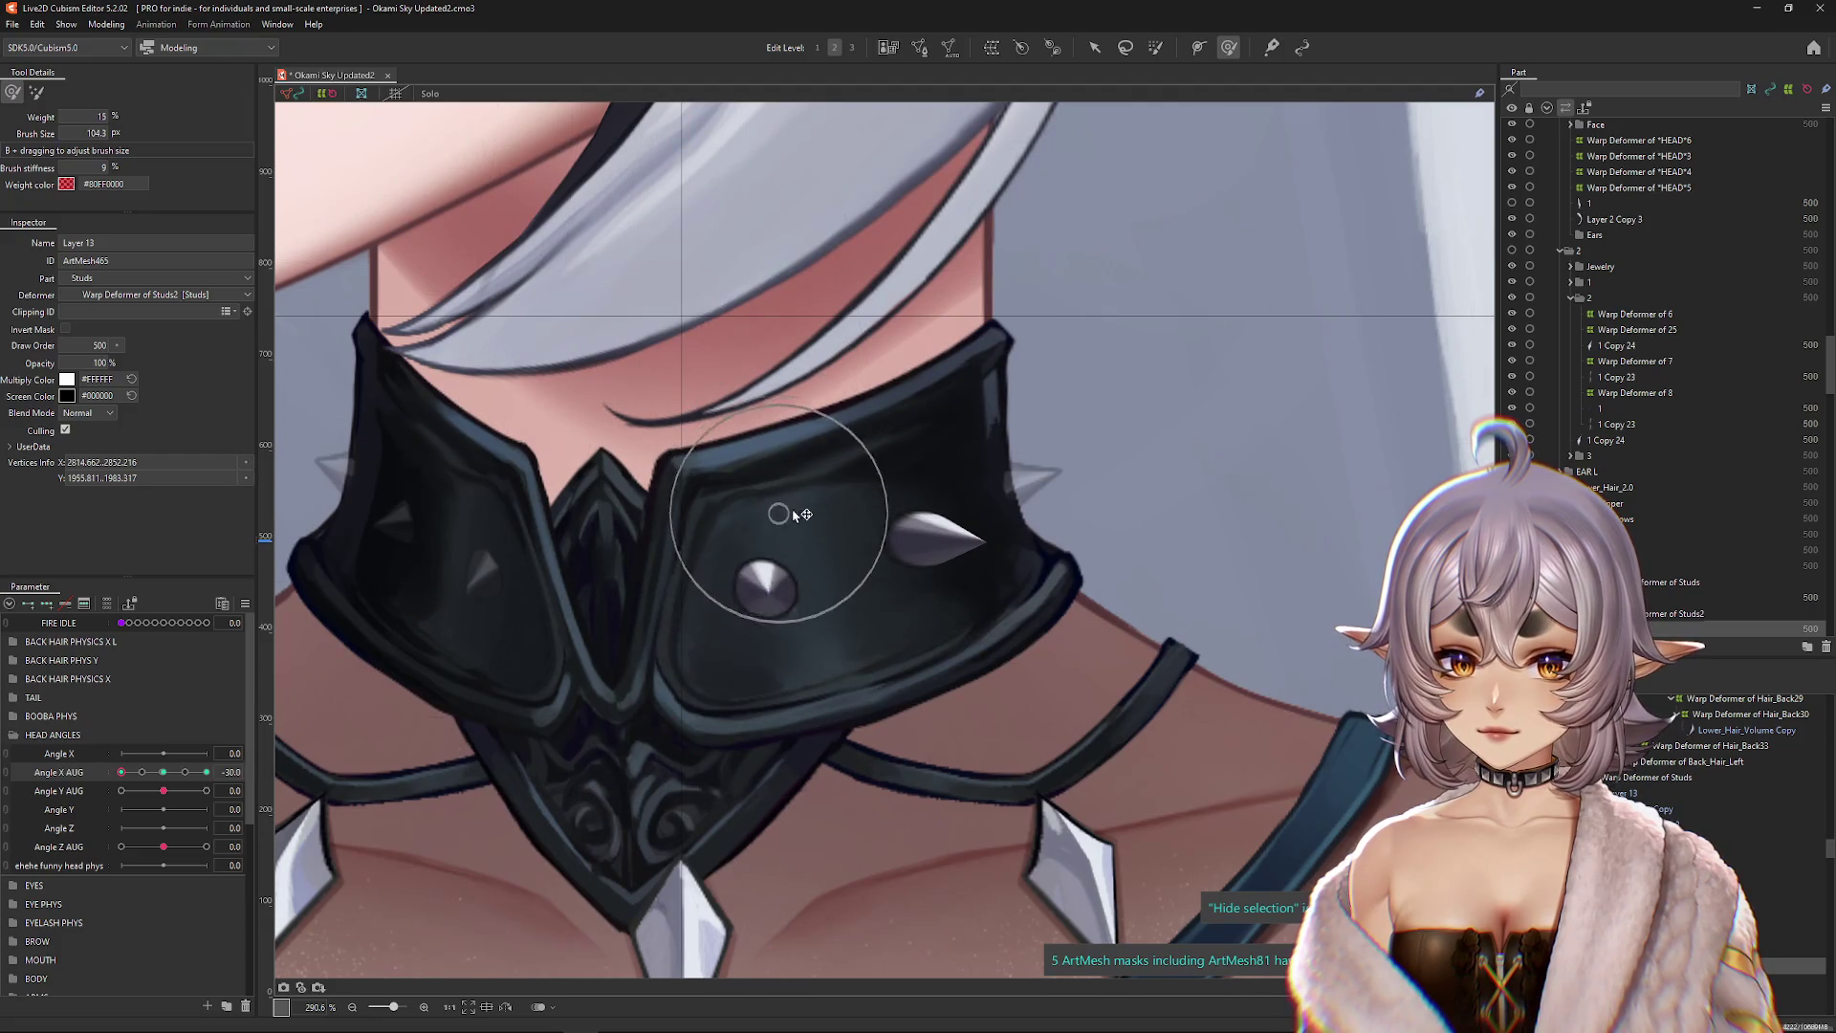
pyautogui.scroll(-4, 686, 545)
pyautogui.moveTo(121, 772); pyautogui.dragTo(162, 771)
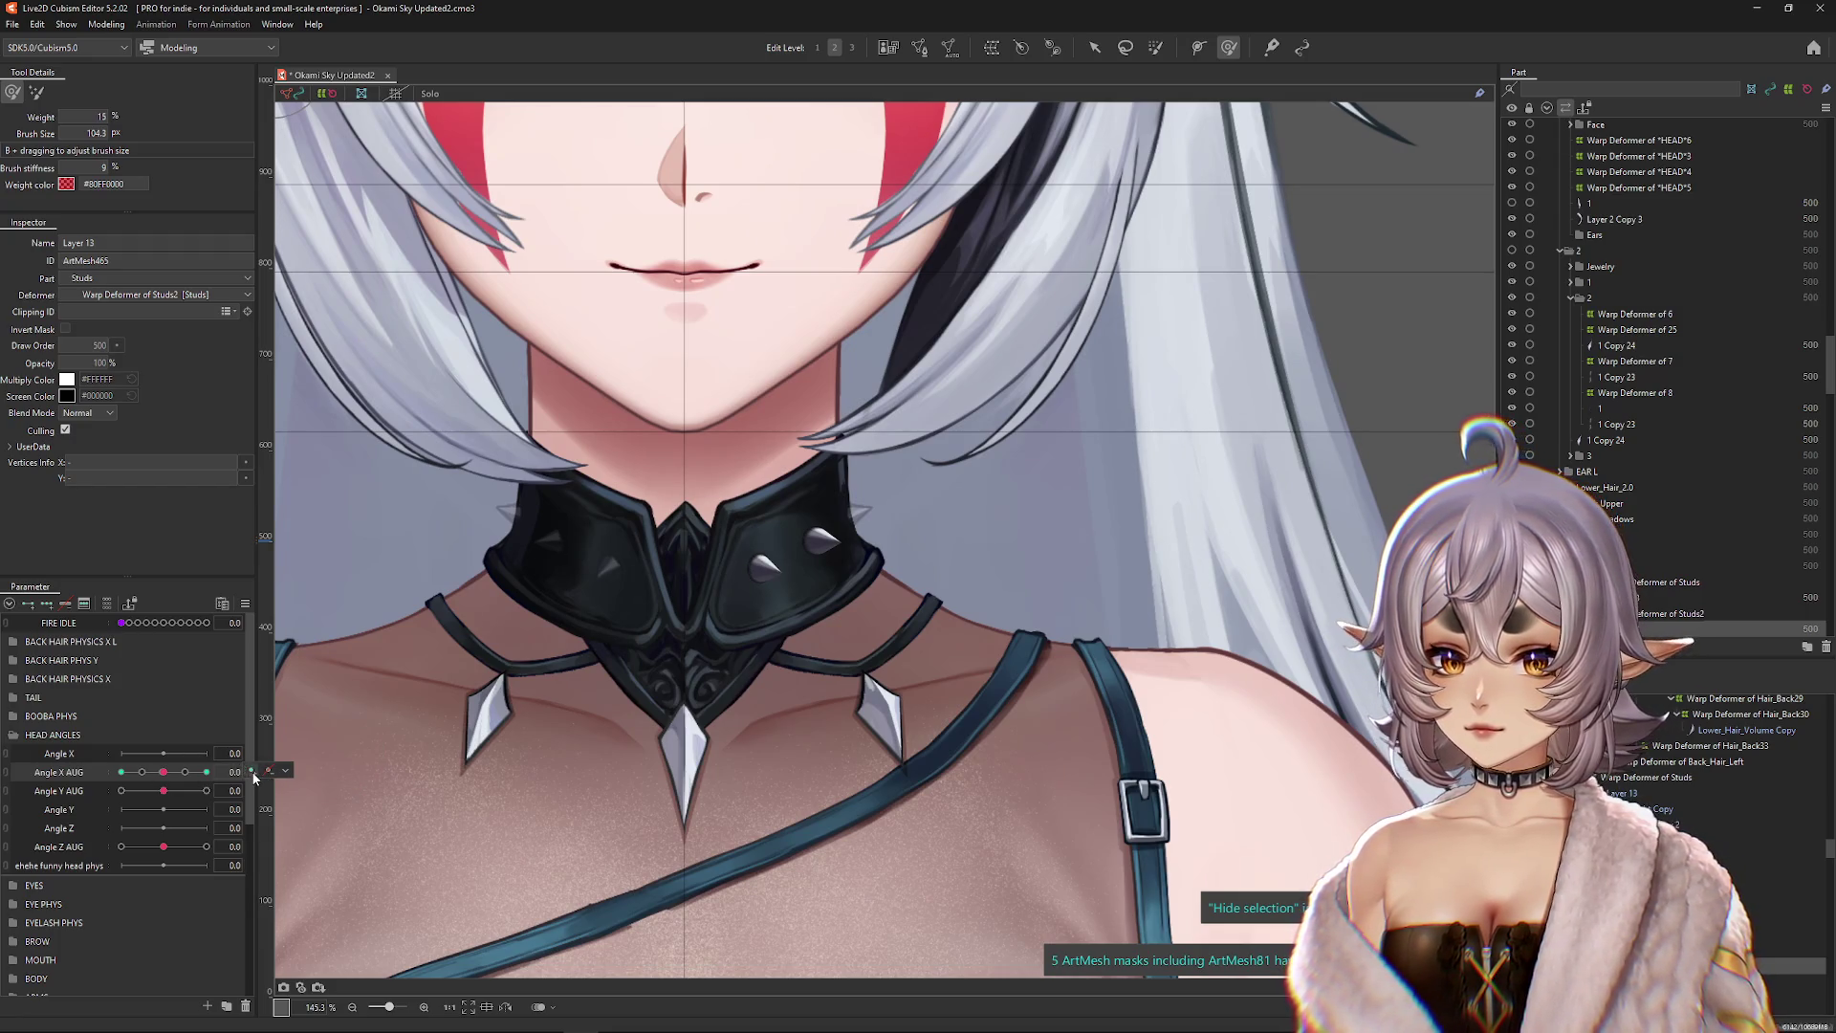
# Step: At Angle X AUG 30, brush the centre stud's vertices to reshape its spike
pyautogui.moveTo(172, 774); pyautogui.dragTo(205, 771)
pyautogui.scroll(2, 833, 565)
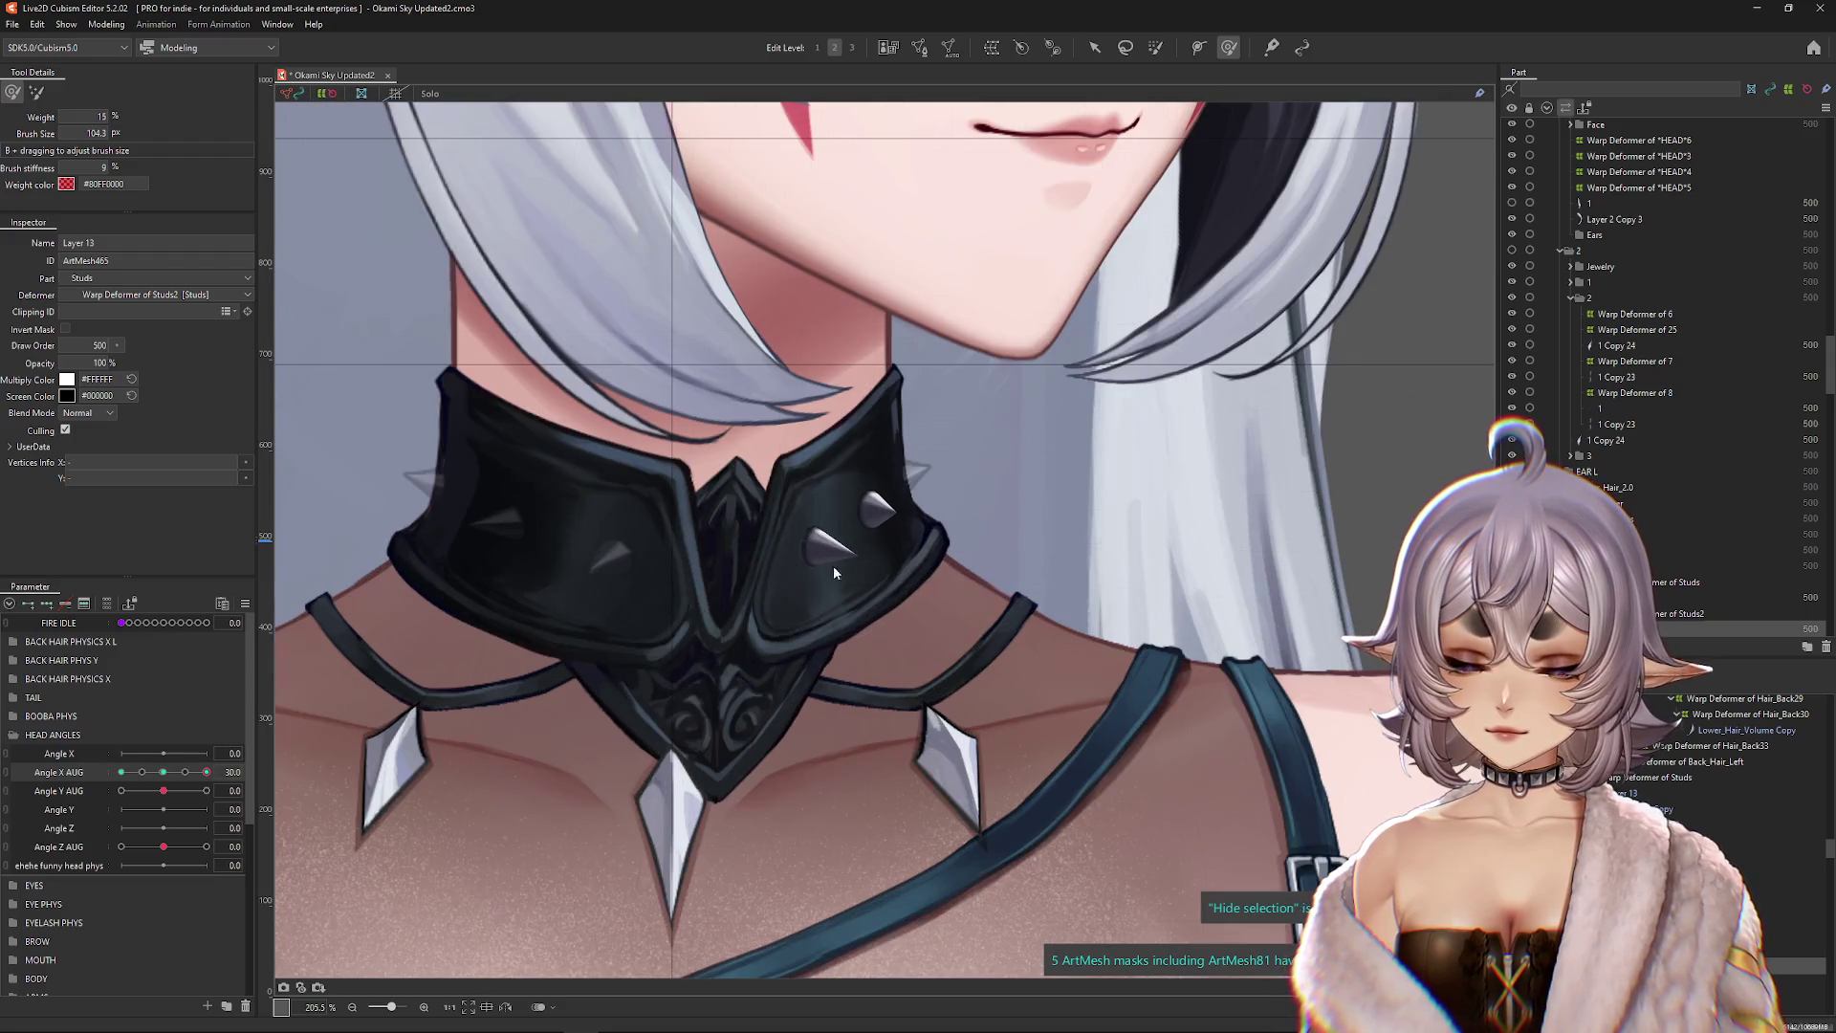
pyautogui.click(882, 569)
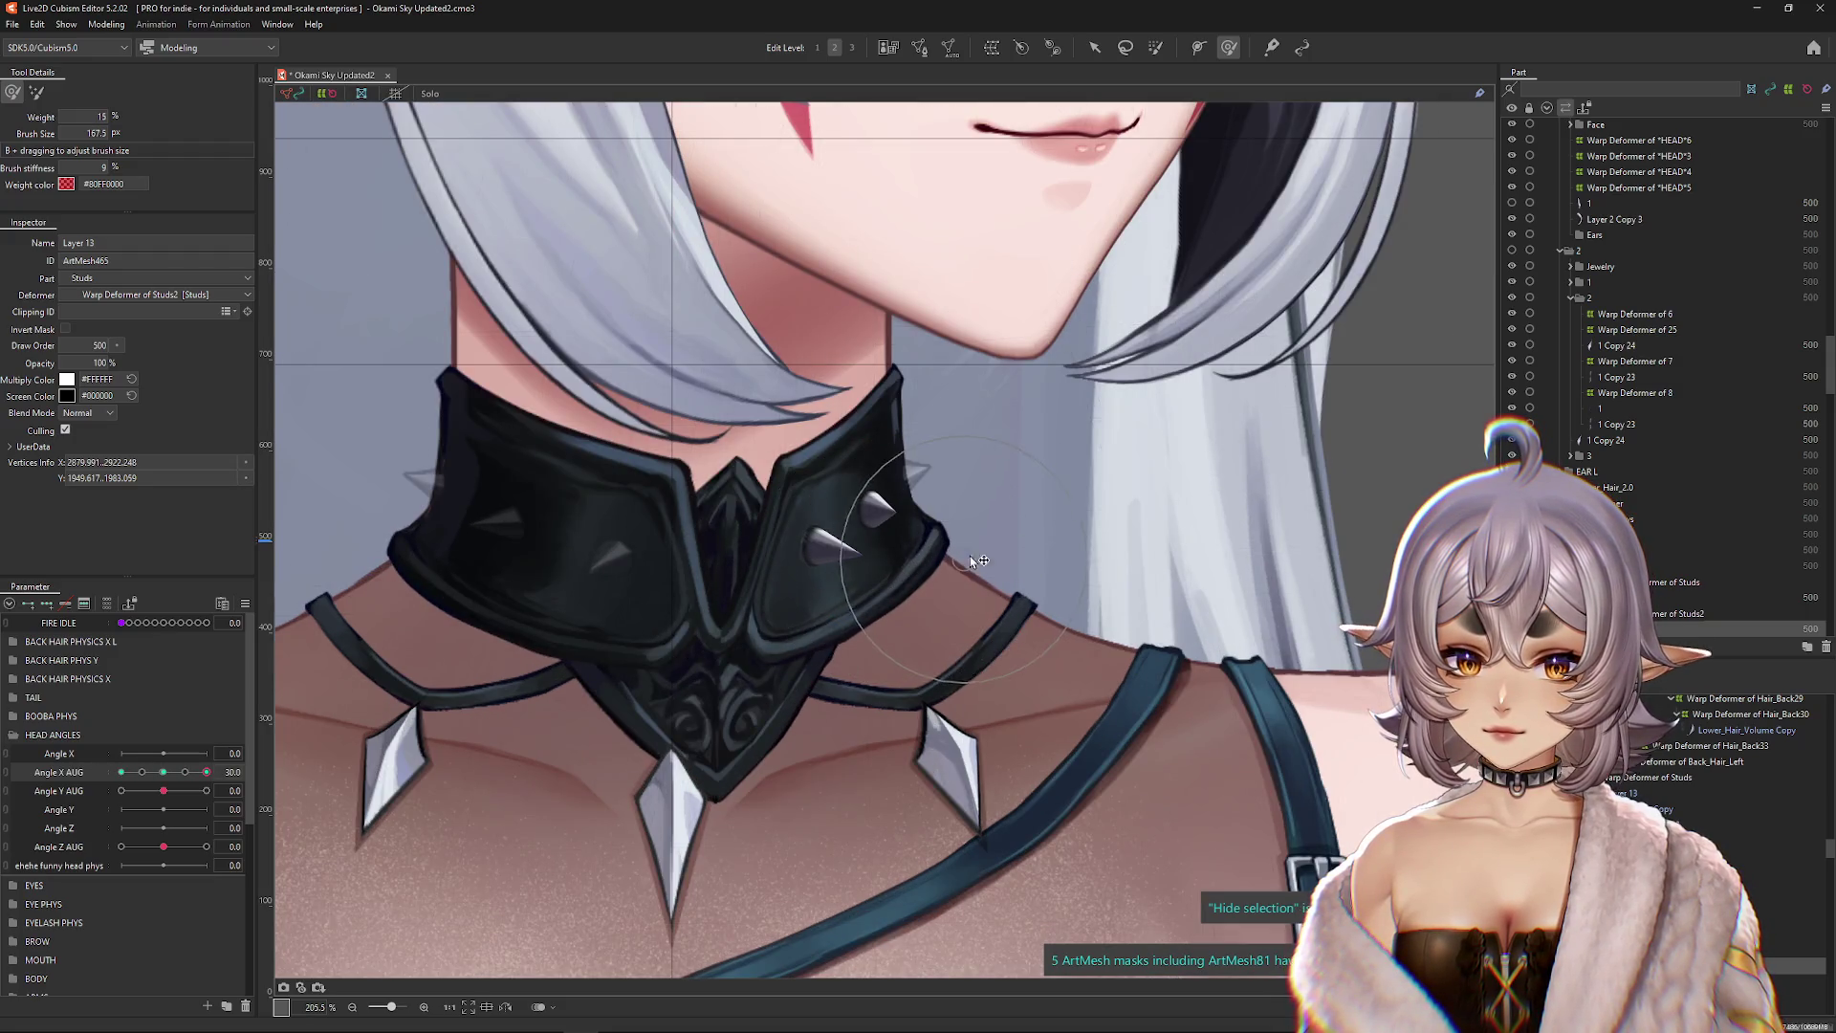
pyautogui.click(851, 541)
pyautogui.scroll(8, 856, 538)
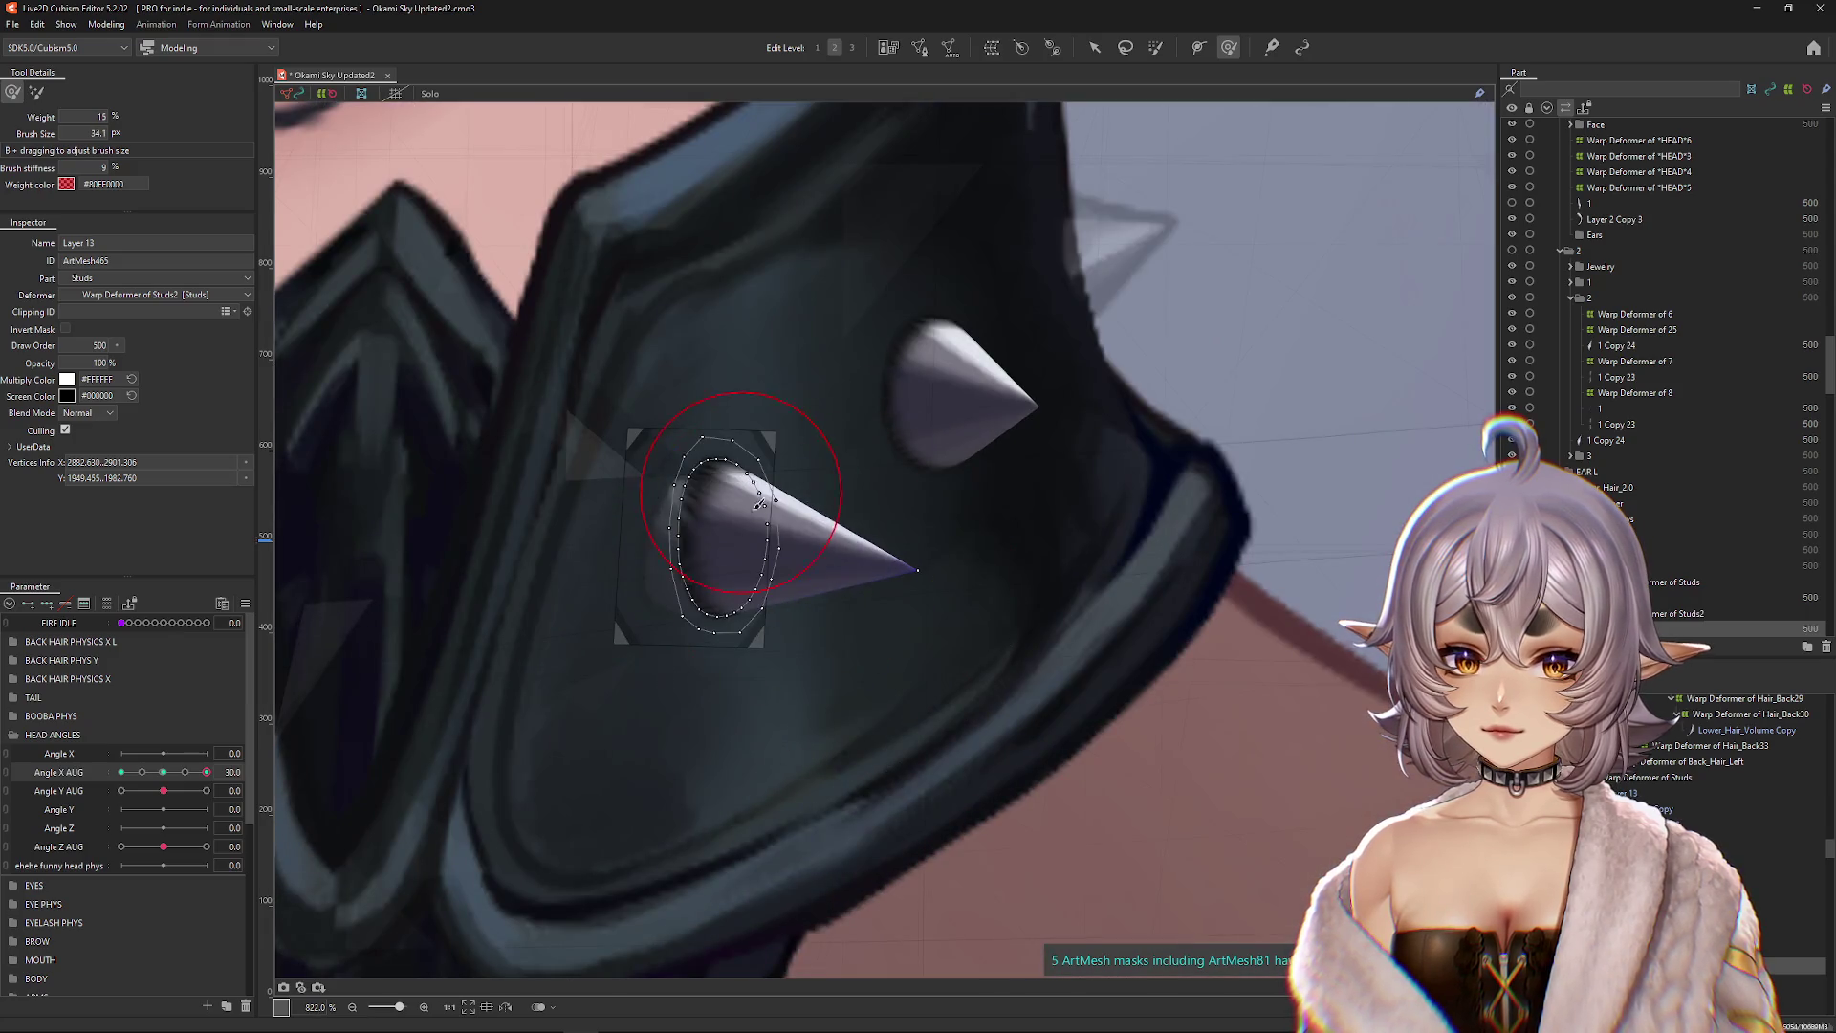
pyautogui.moveTo(762, 525); pyautogui.dragTo(766, 581)
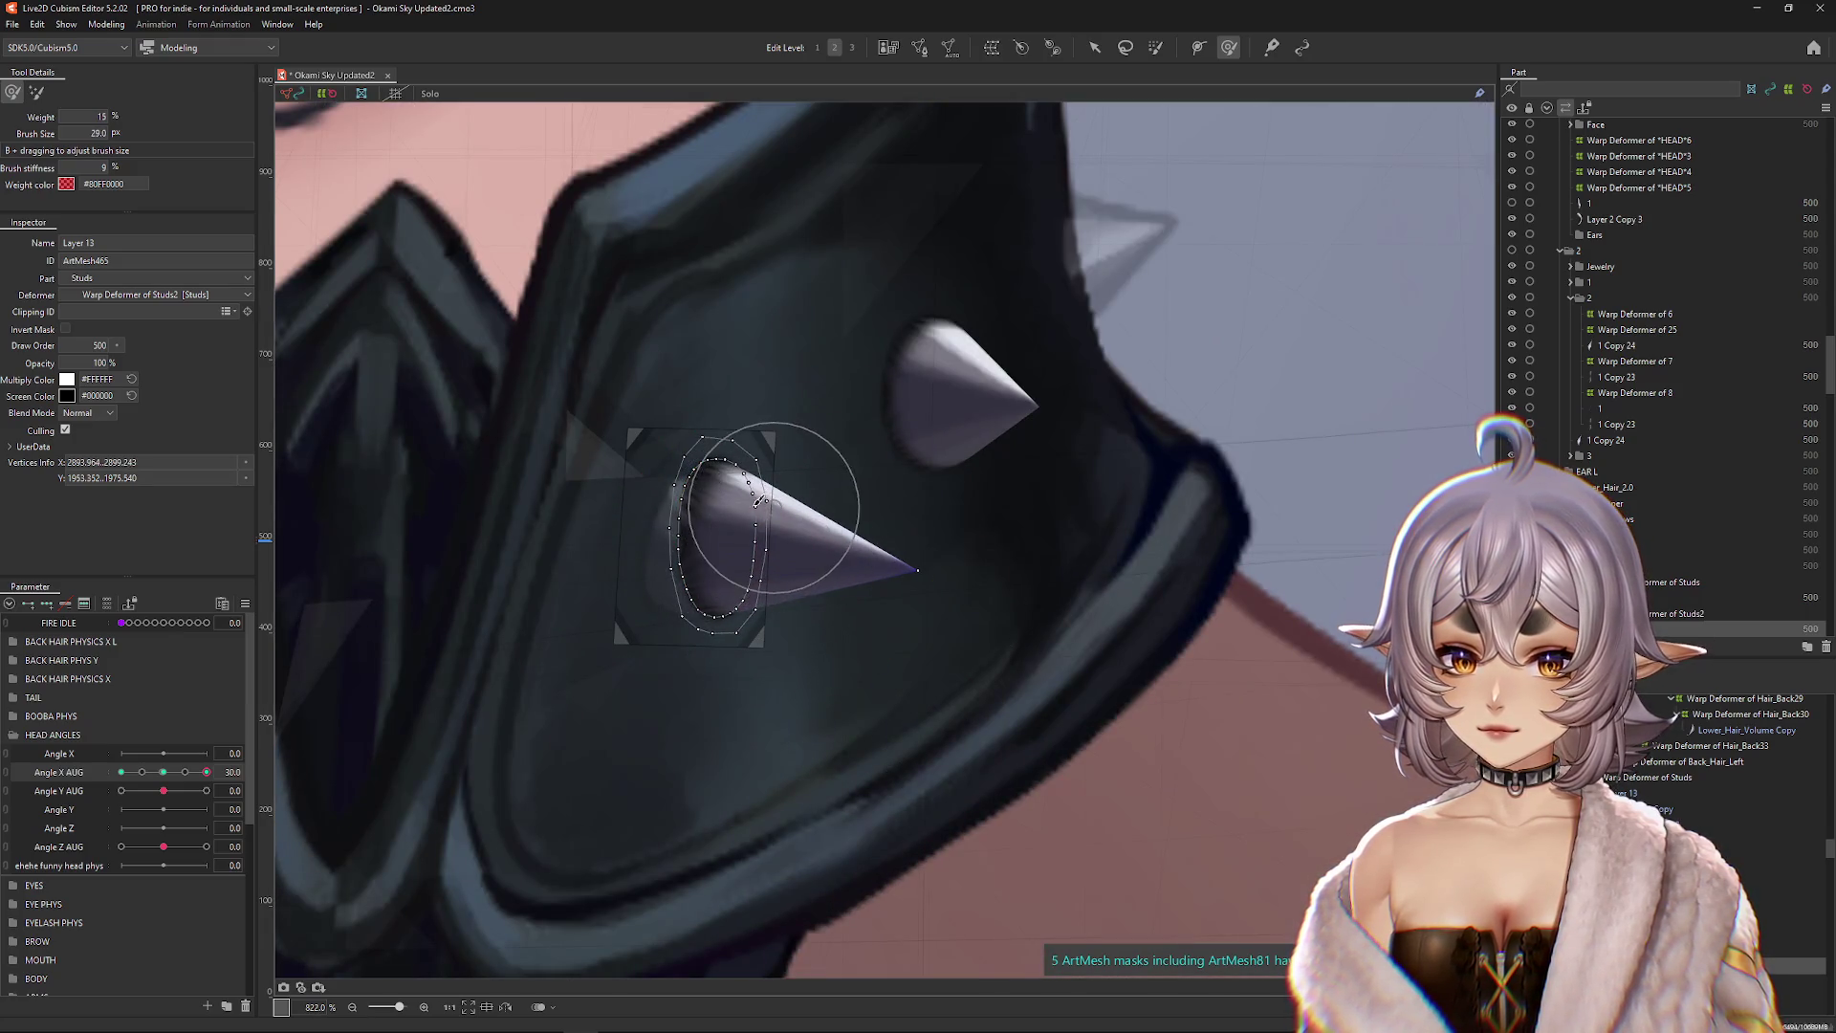
pyautogui.scroll(-8, 1066, 576)
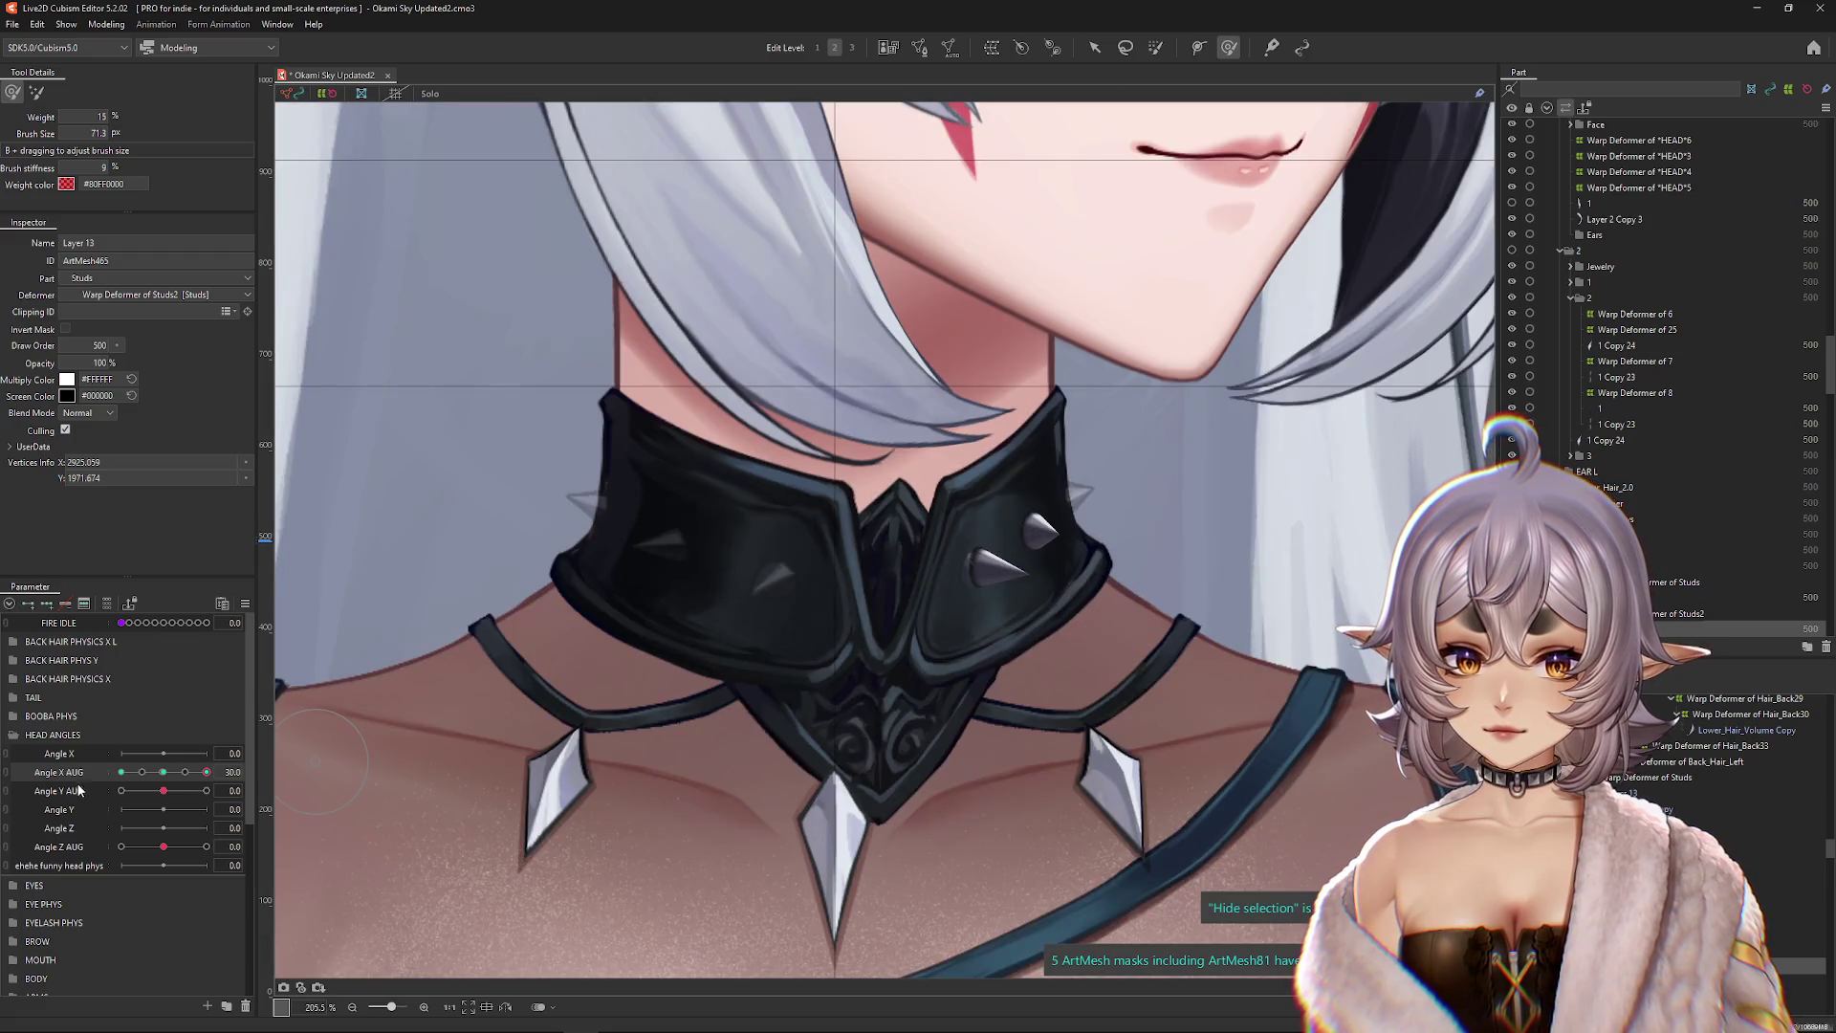
# Step: Return Angle X AUG to 0, check its keyforms, and select the right-hand collar spike mesh
pyautogui.moveTo(195, 772); pyautogui.dragTo(177, 774)
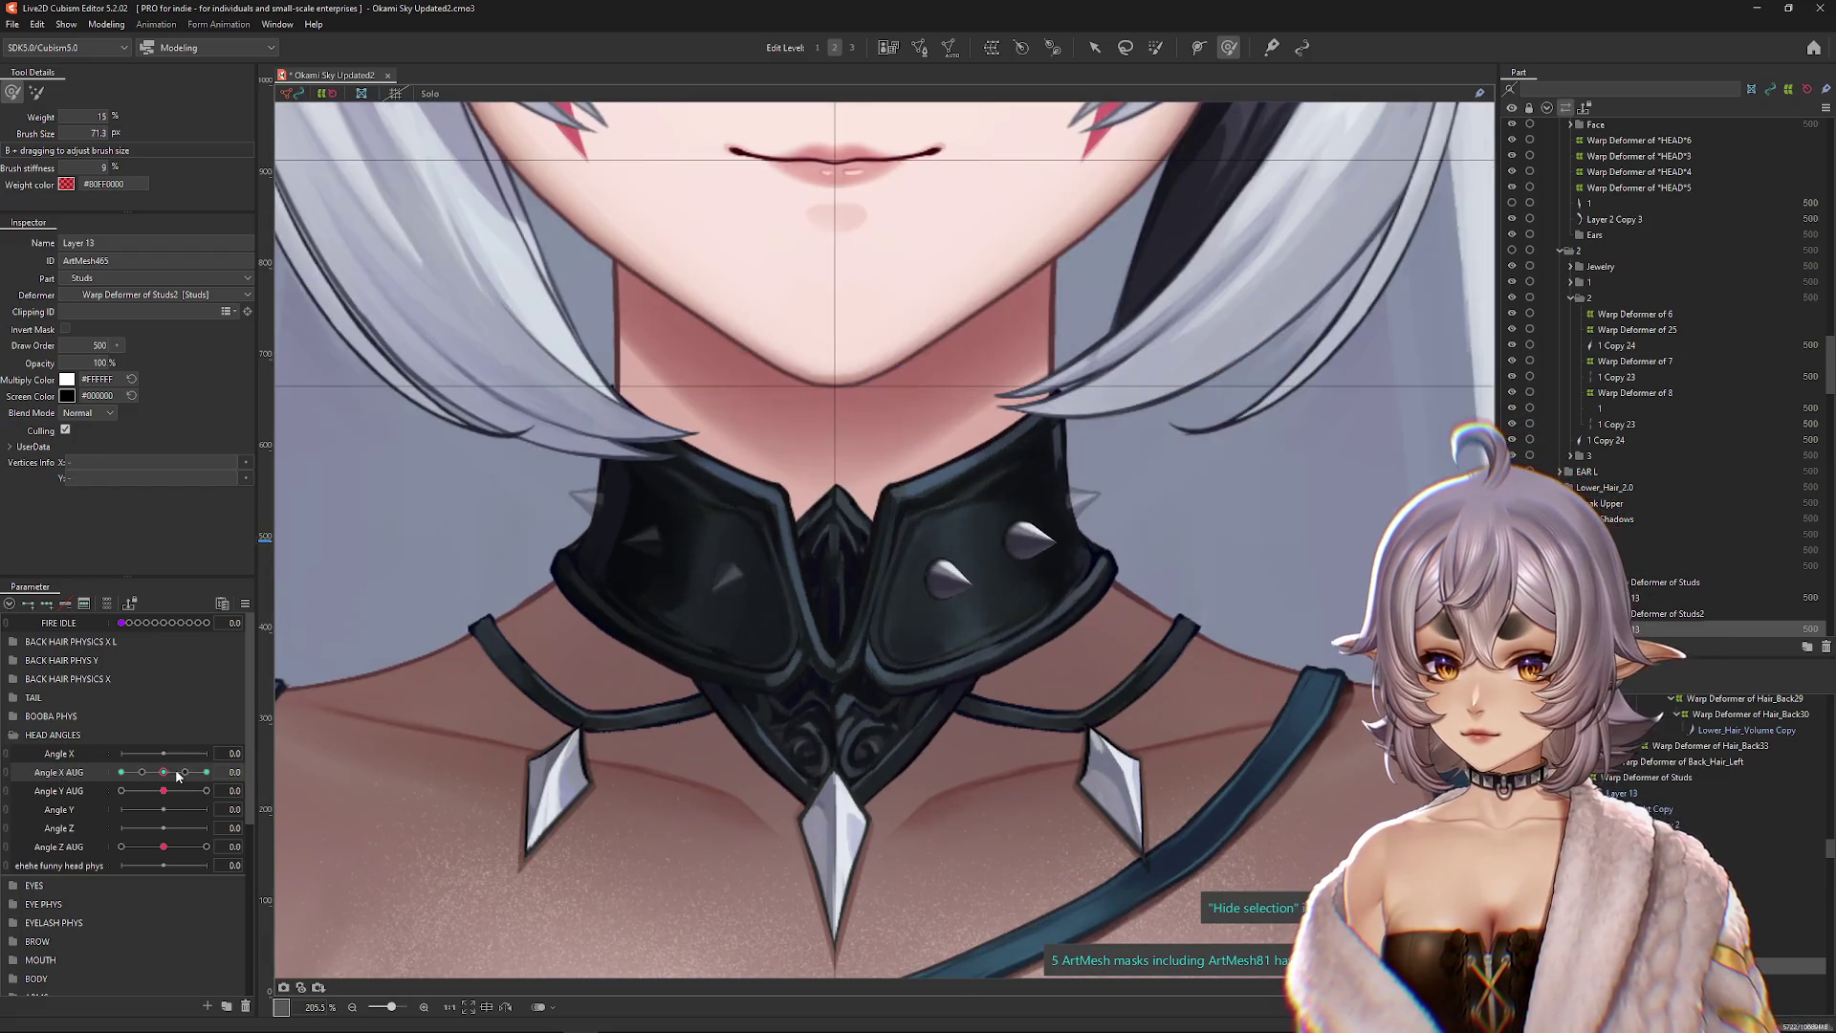
pyautogui.click(284, 771)
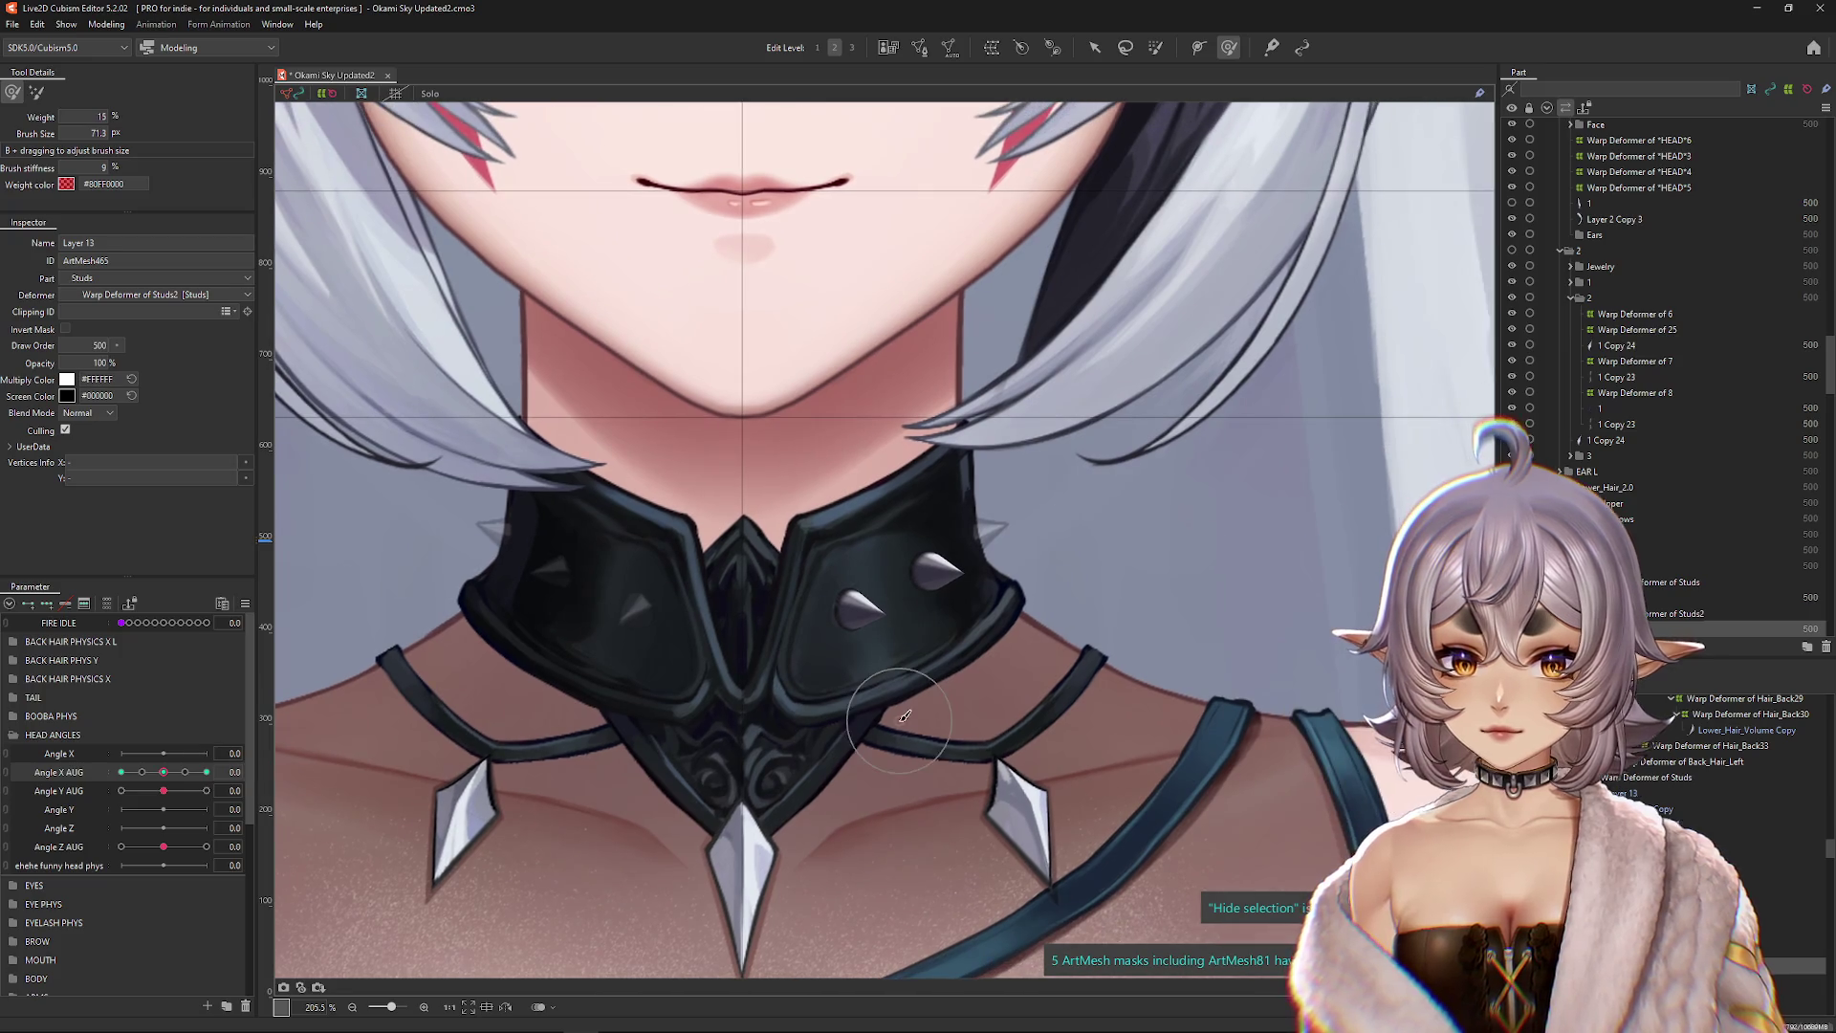
pyautogui.rightClick(935, 574)
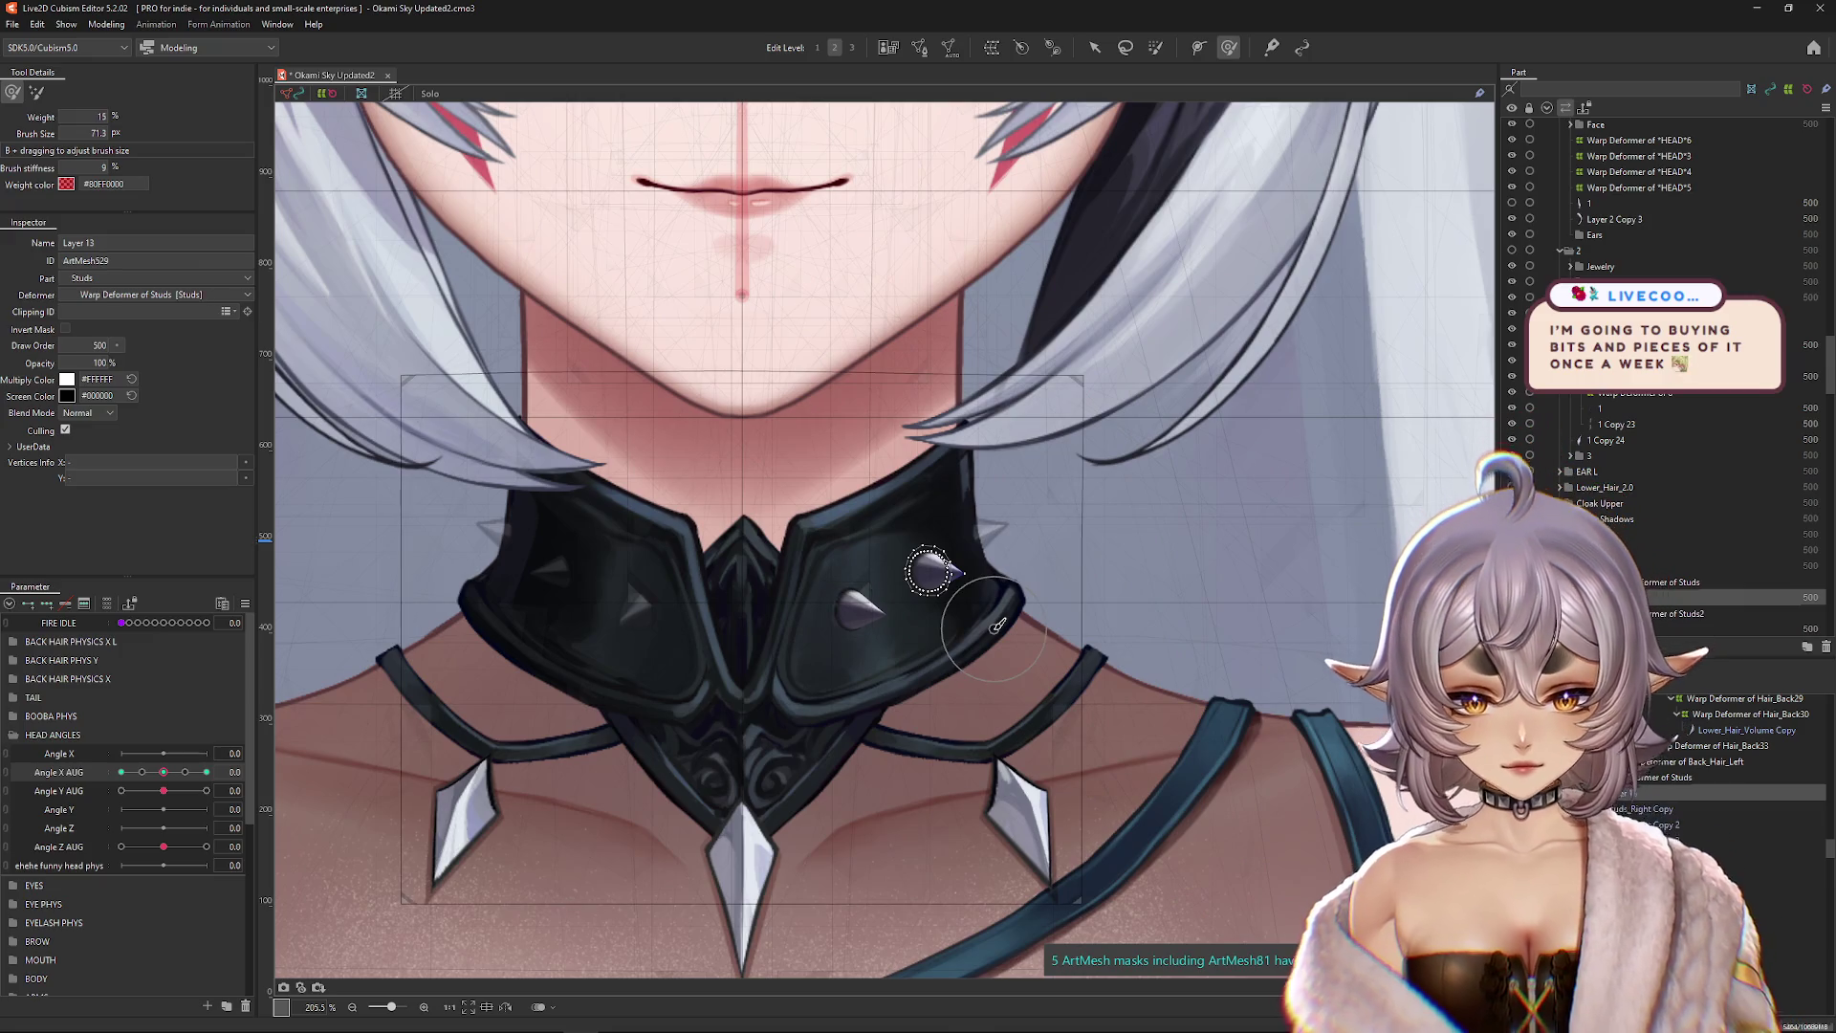
pyautogui.click(995, 636)
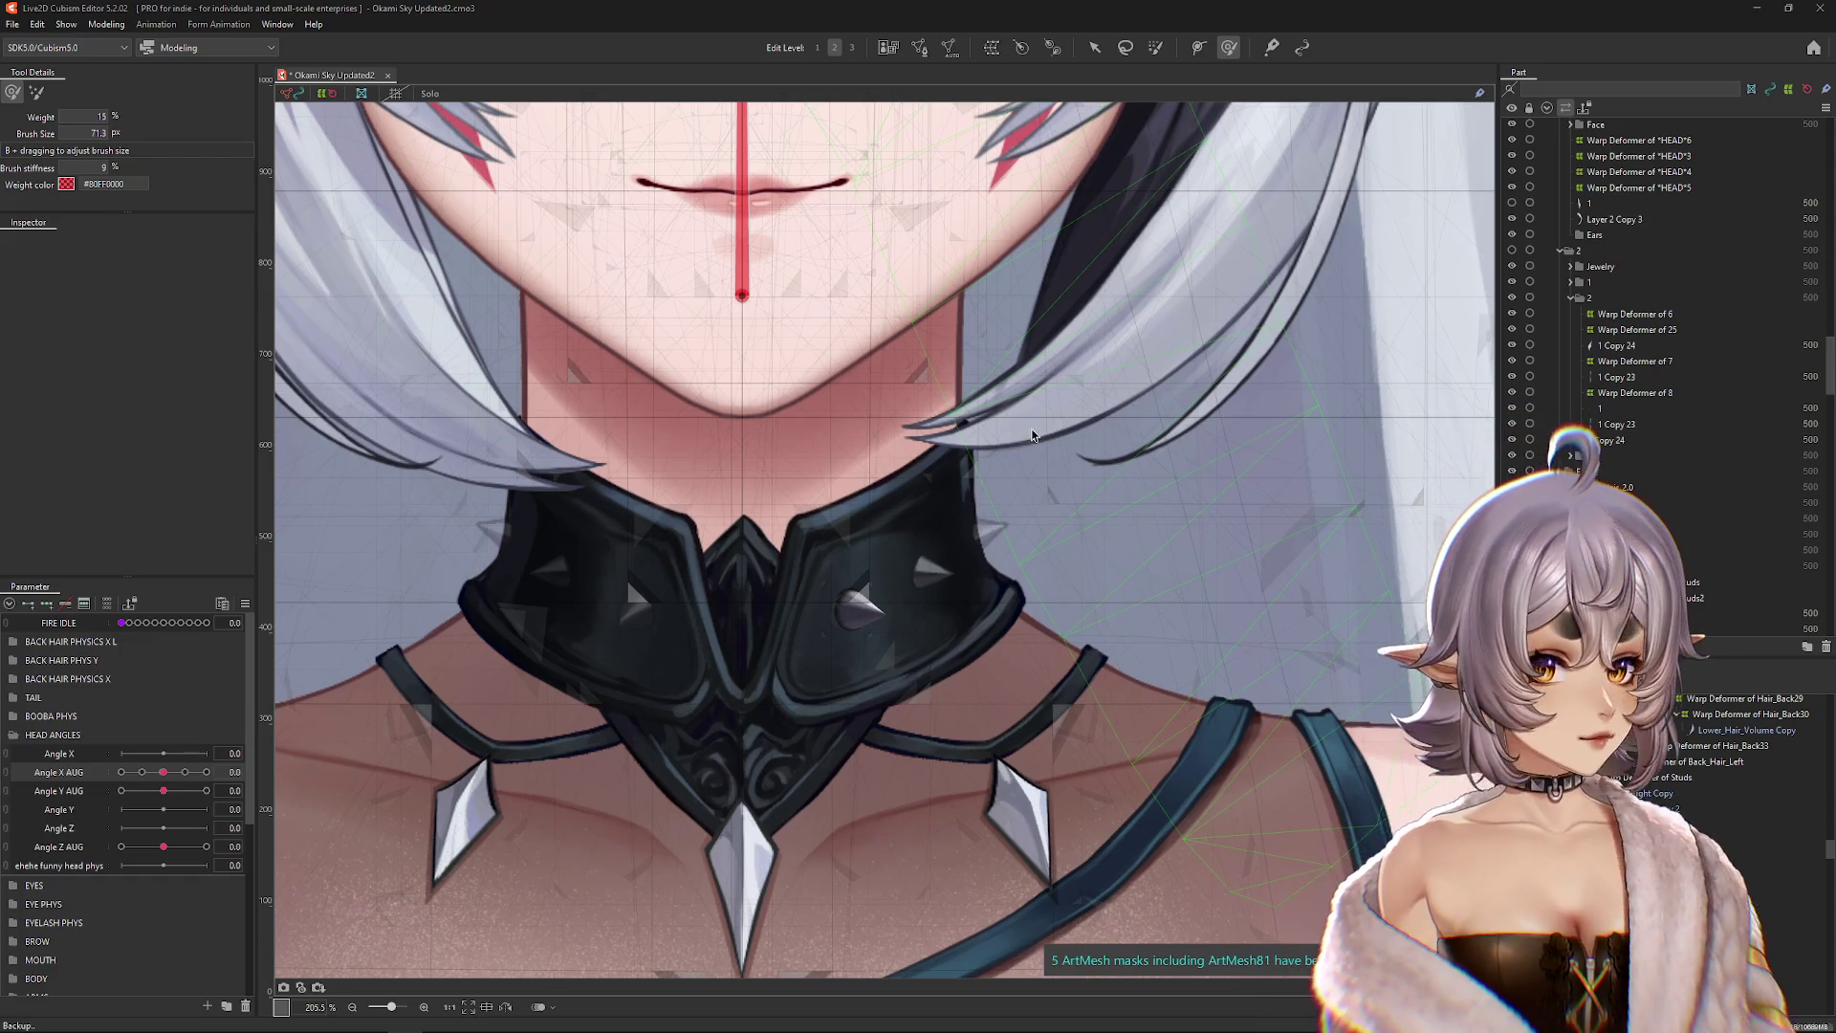
pyautogui.scroll(2, 878, 578)
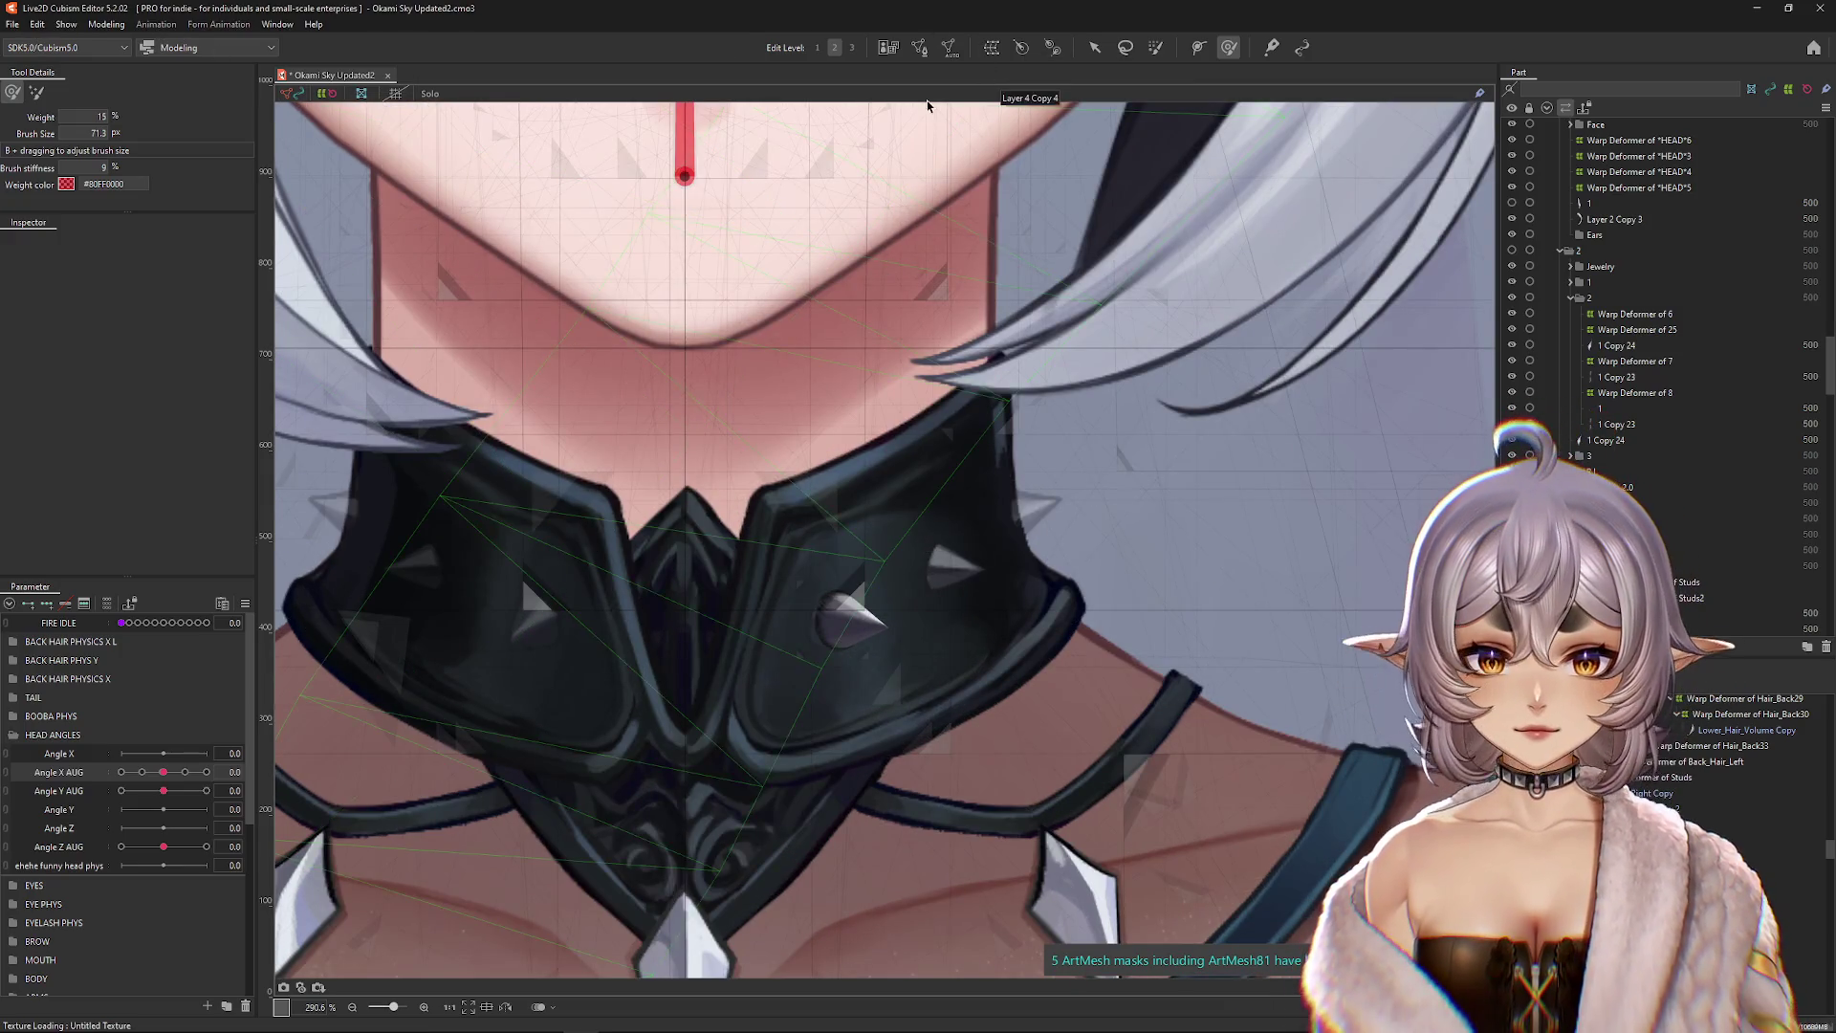
# Step: Pick the stud Layer 13 from the stacked objects and select its Warp Deformer of Studs2
pyautogui.scroll(-2, 698, 490)
pyautogui.scroll(2, 934, 531)
pyautogui.rightClick(934, 531)
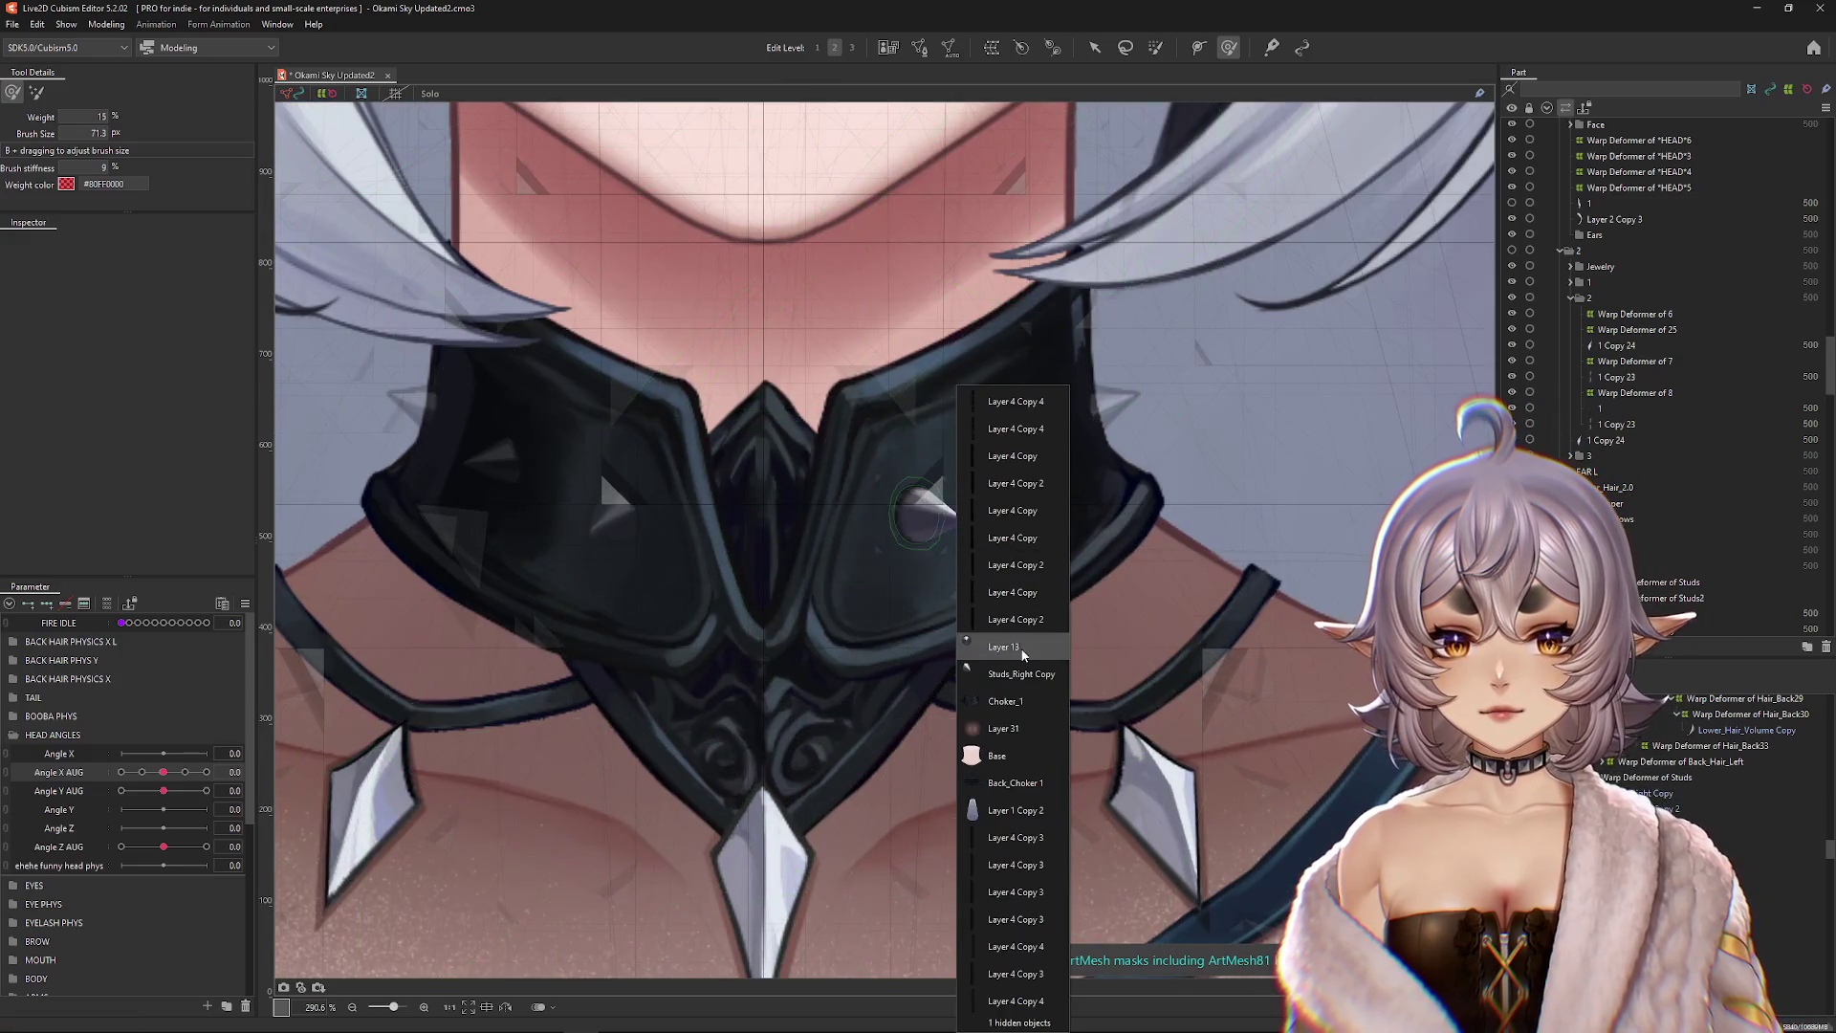
pyautogui.click(999, 674)
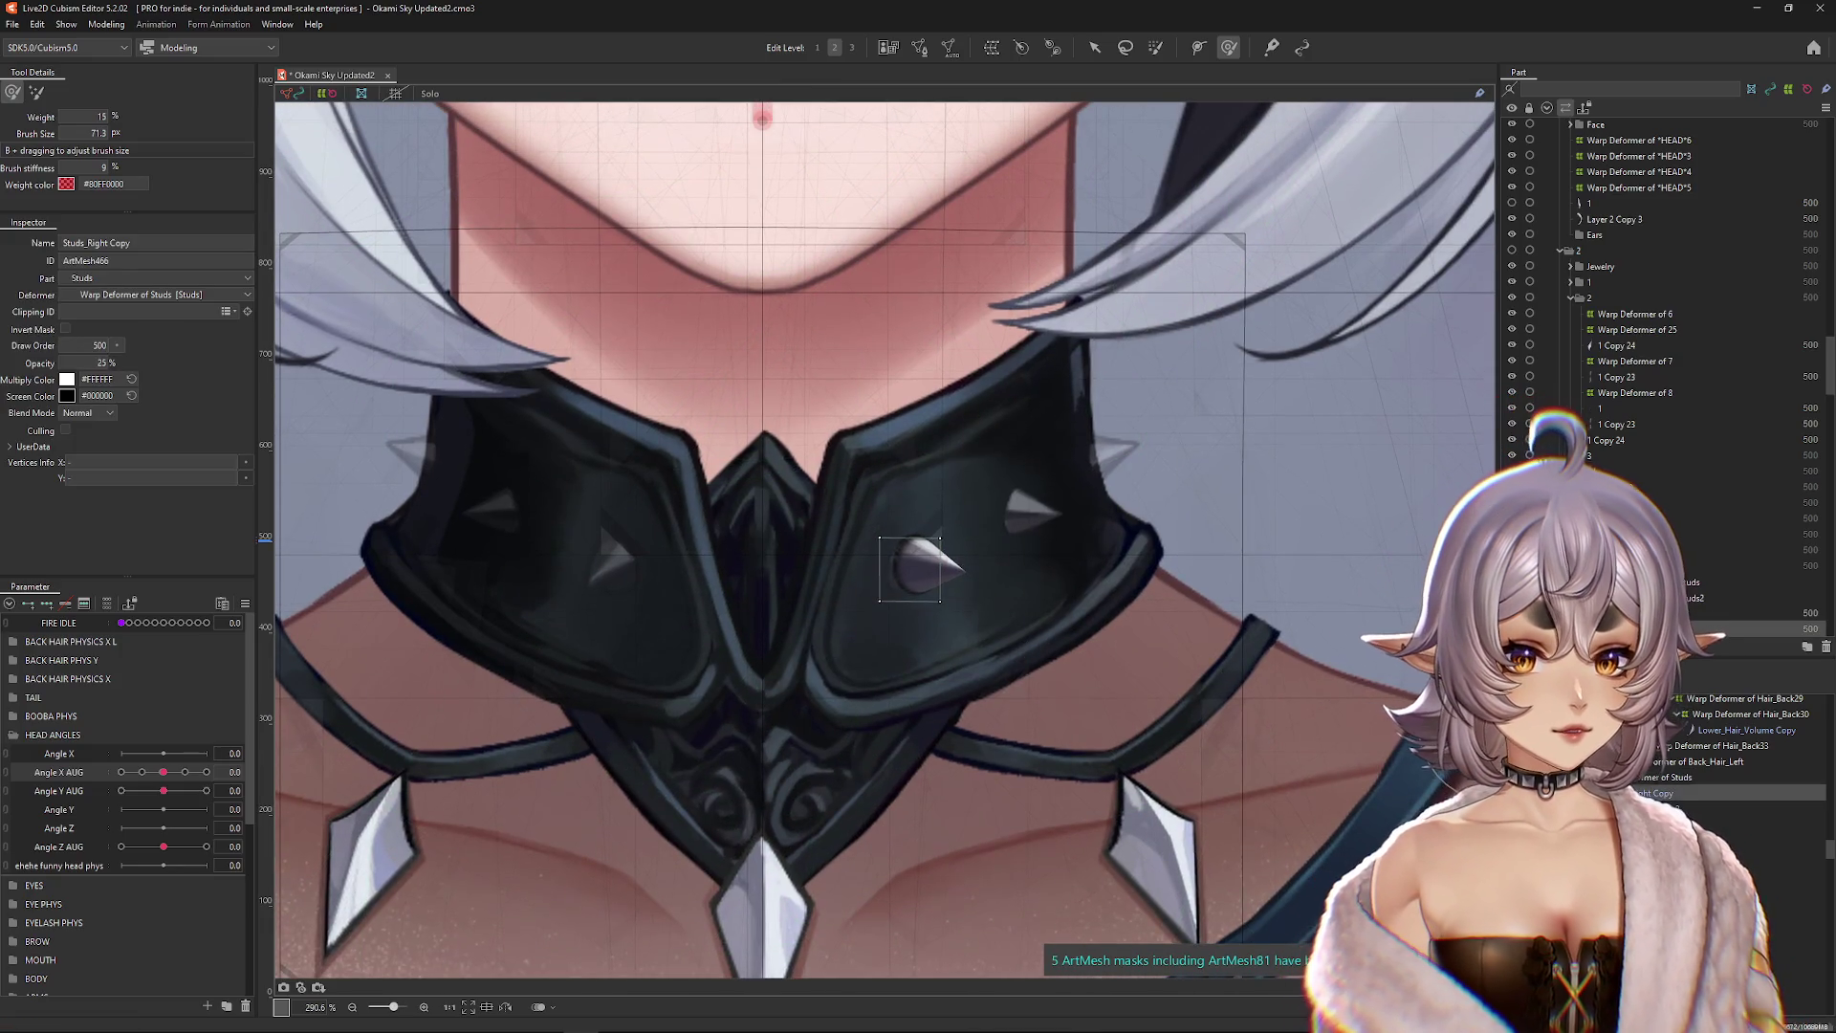
pyautogui.press('Escape')
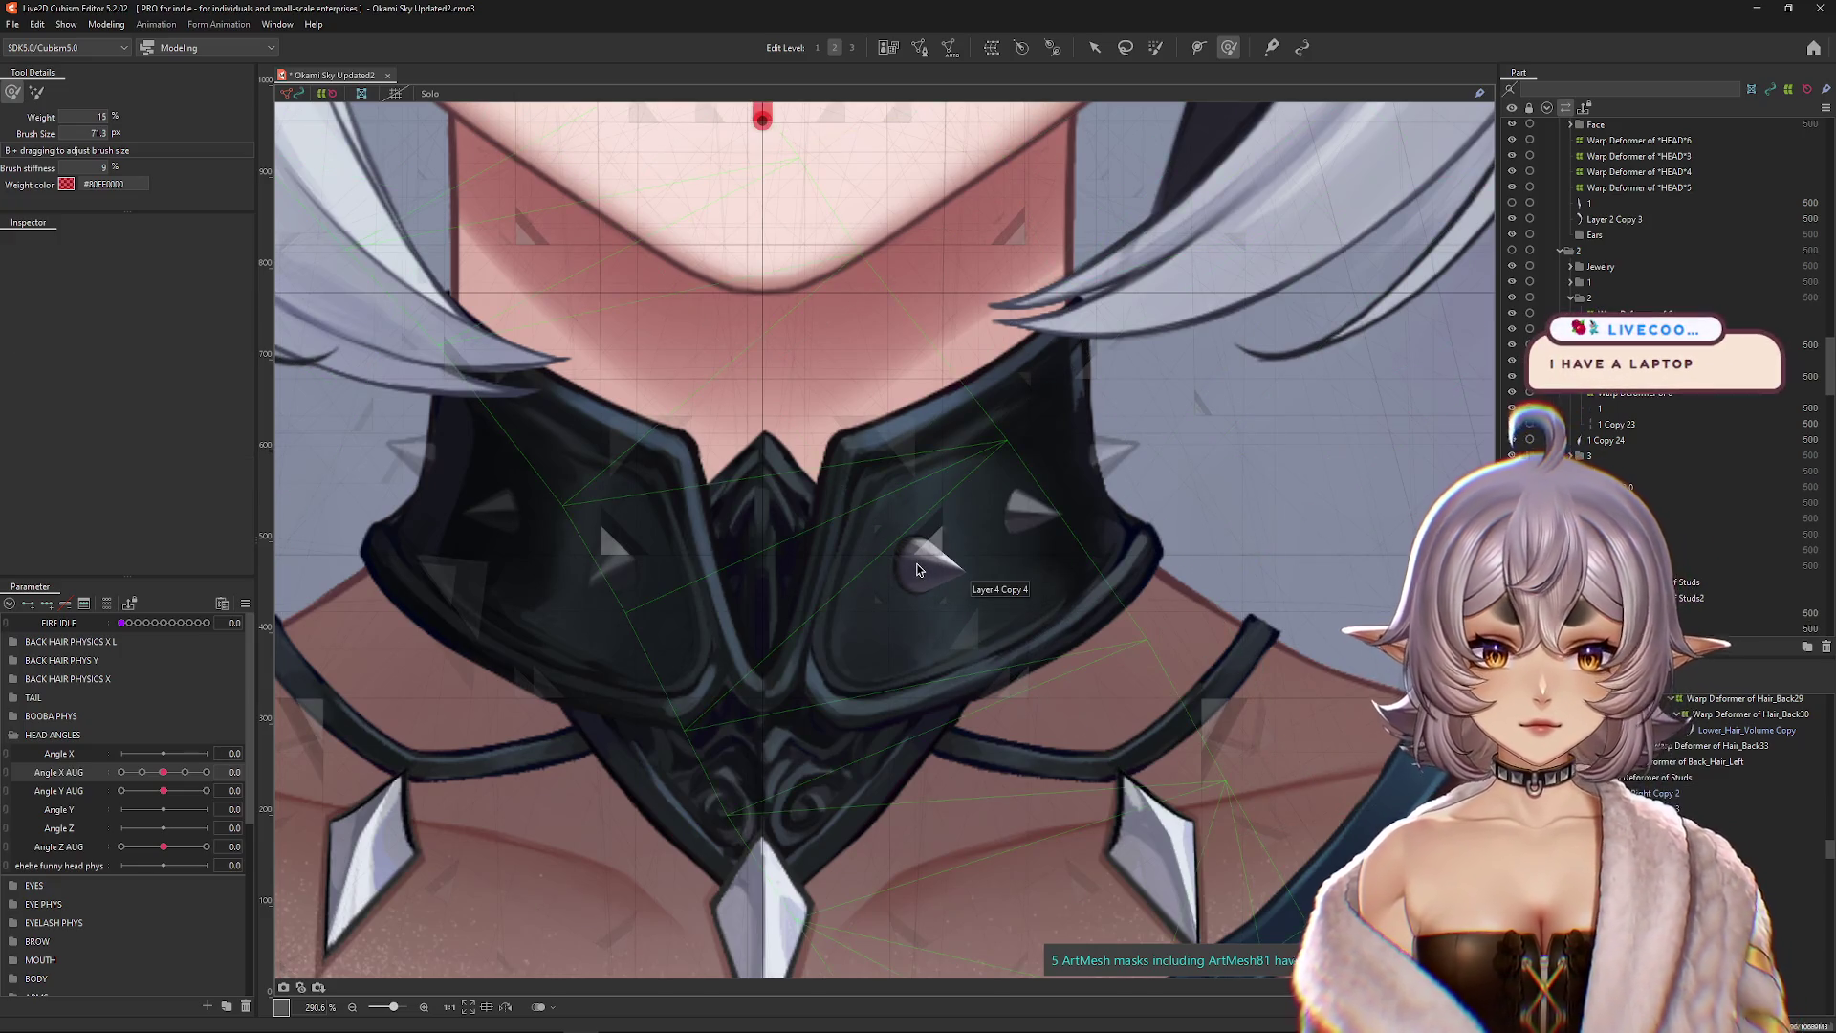
pyautogui.rightClick(921, 568)
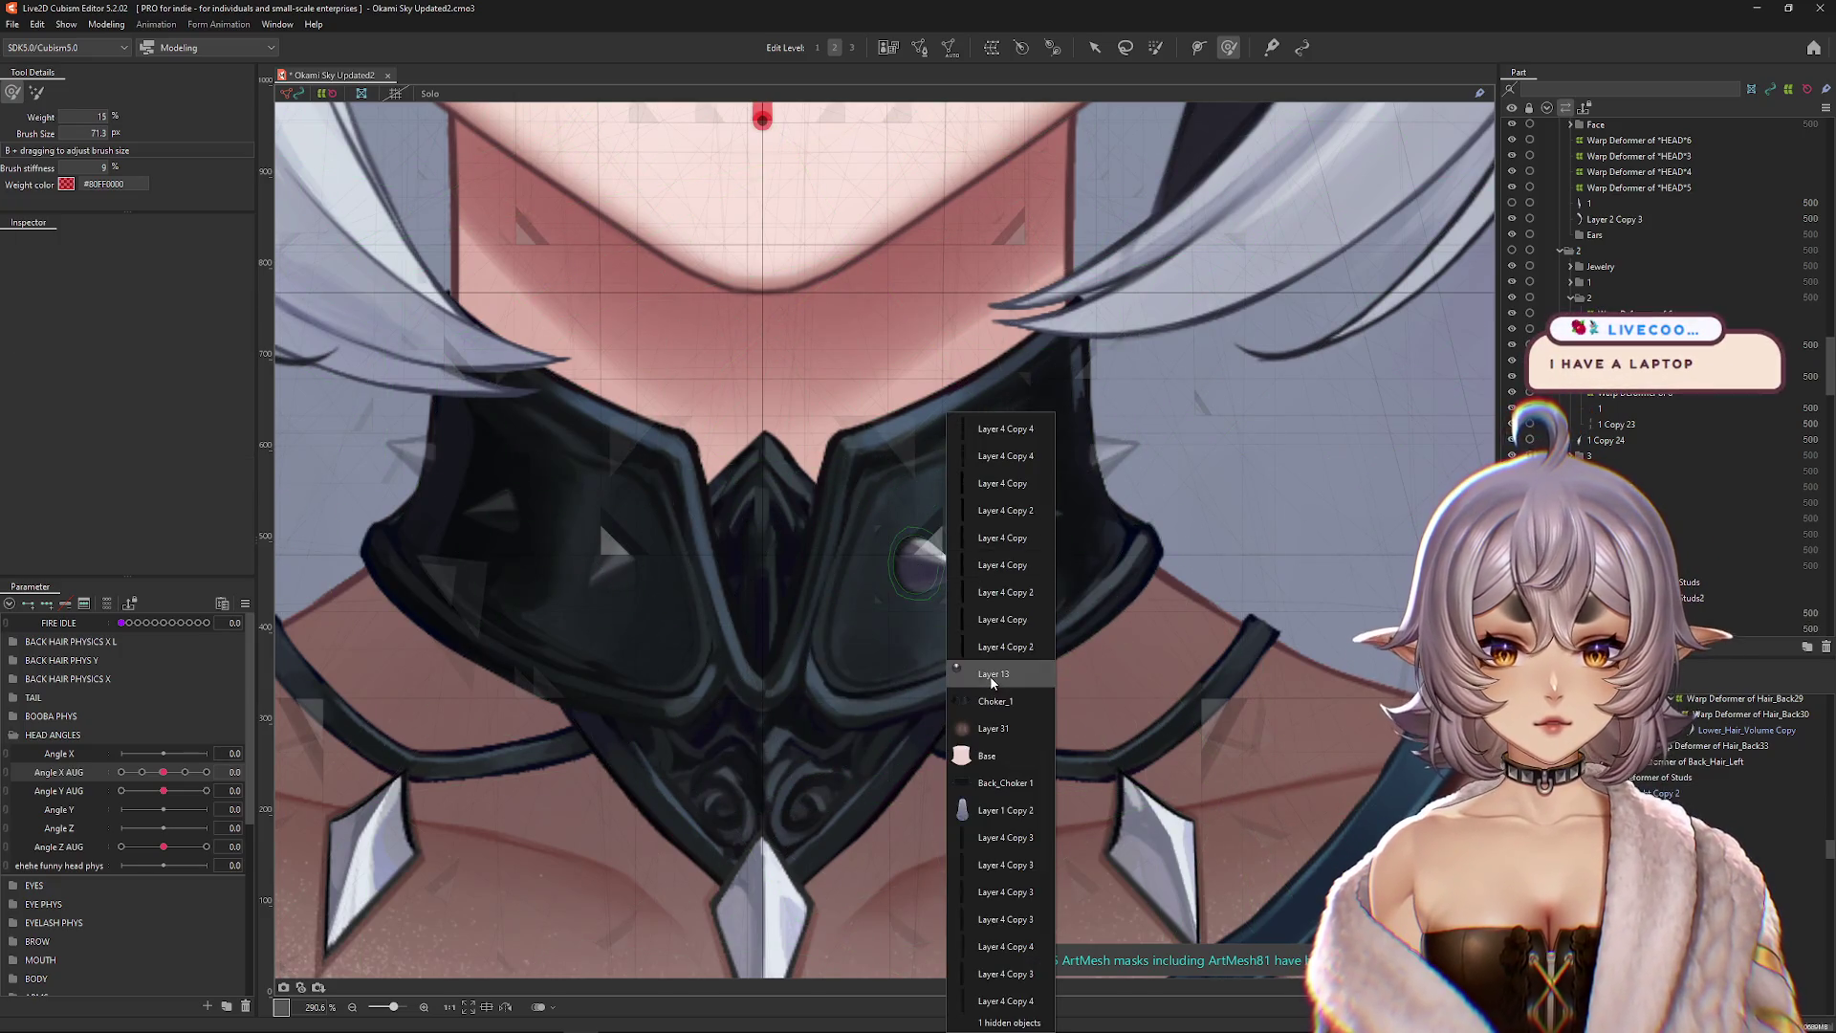
pyautogui.click(1032, 682)
pyautogui.click(1702, 598)
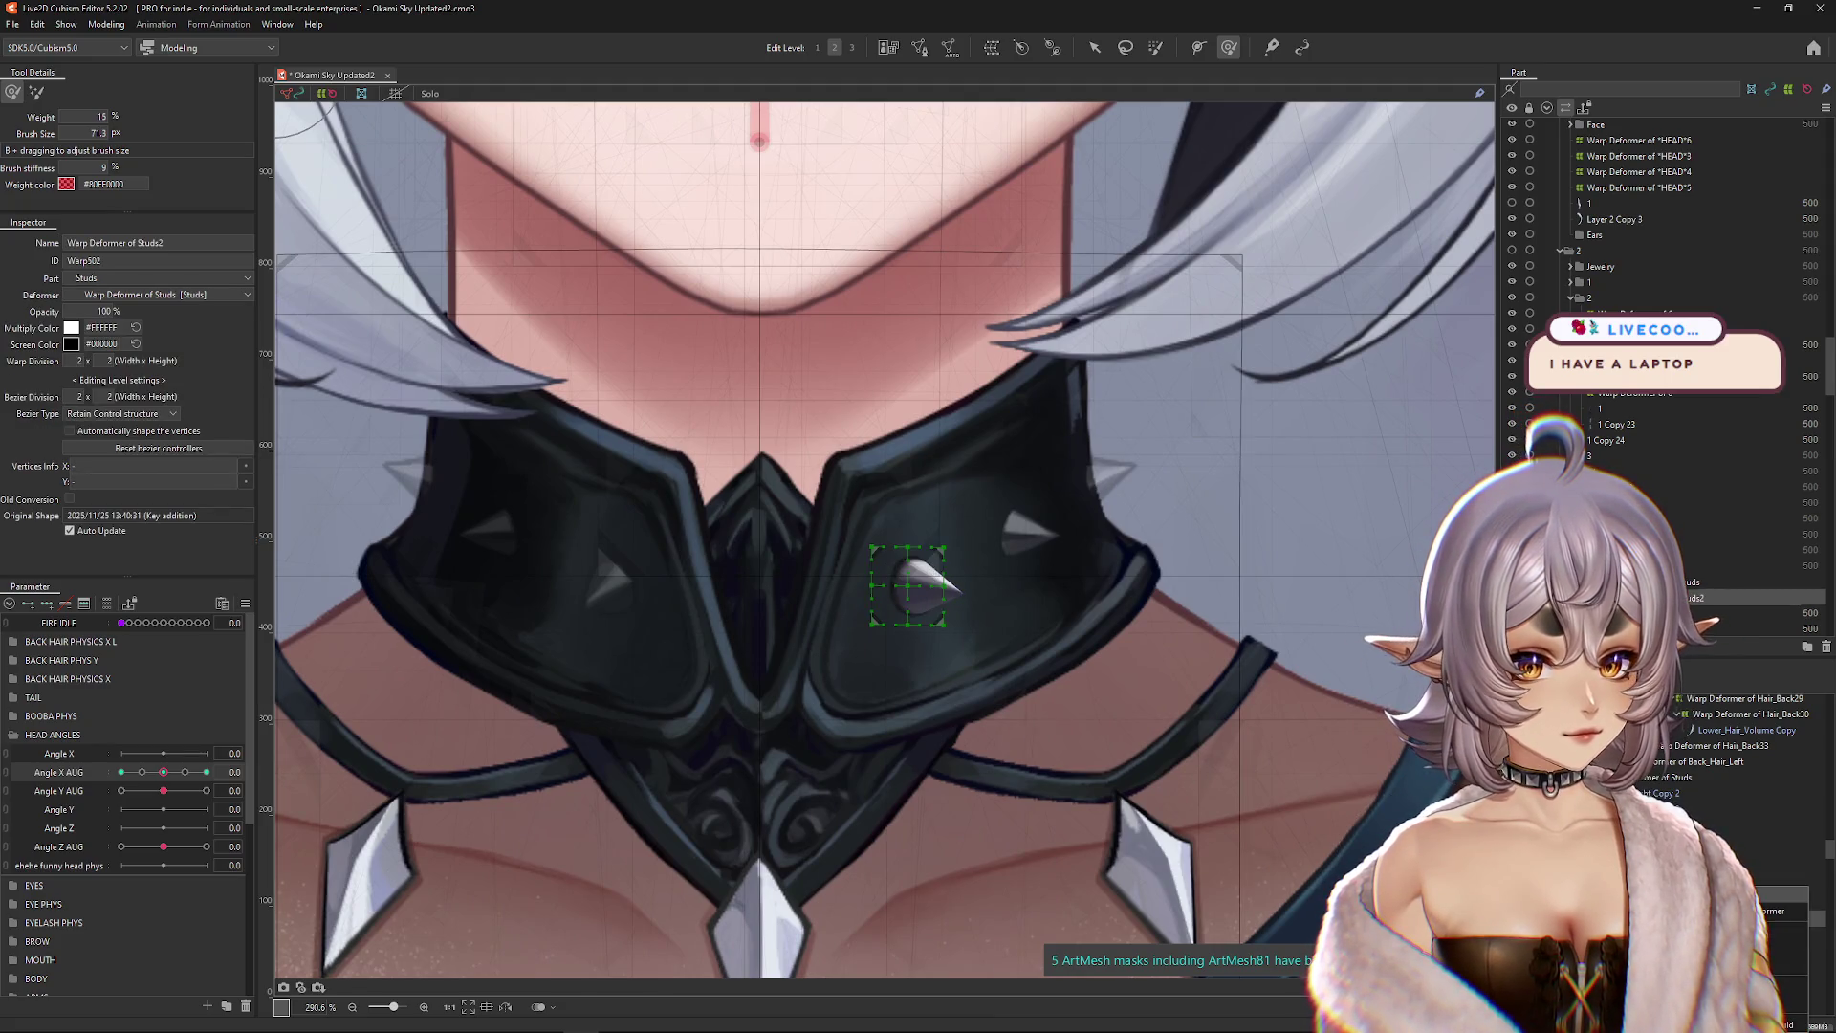
pyautogui.moveTo(1164, 705); pyautogui.dragTo(1133, 745)
# Step: Paste a copy of the stud deformer, add an Angle X AUG key, and move it up-right
pyautogui.hotkey('ctrl', 'v')
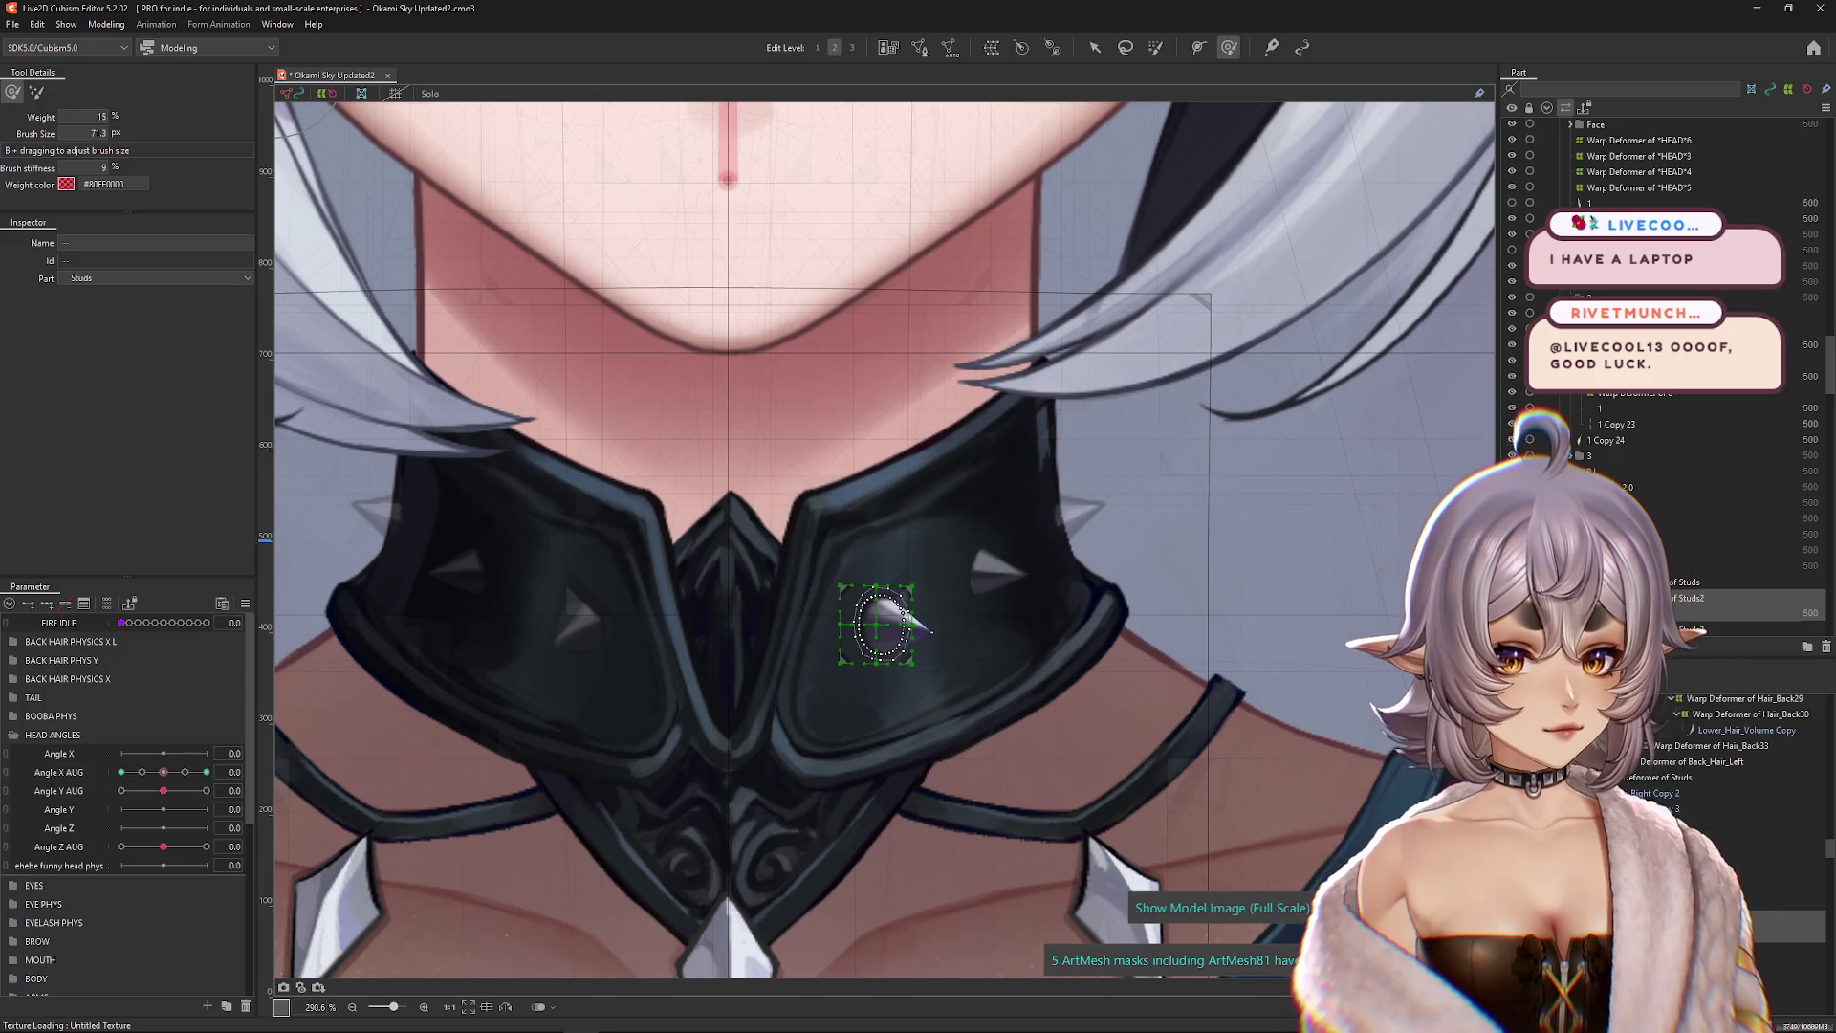
pyautogui.click(916, 623)
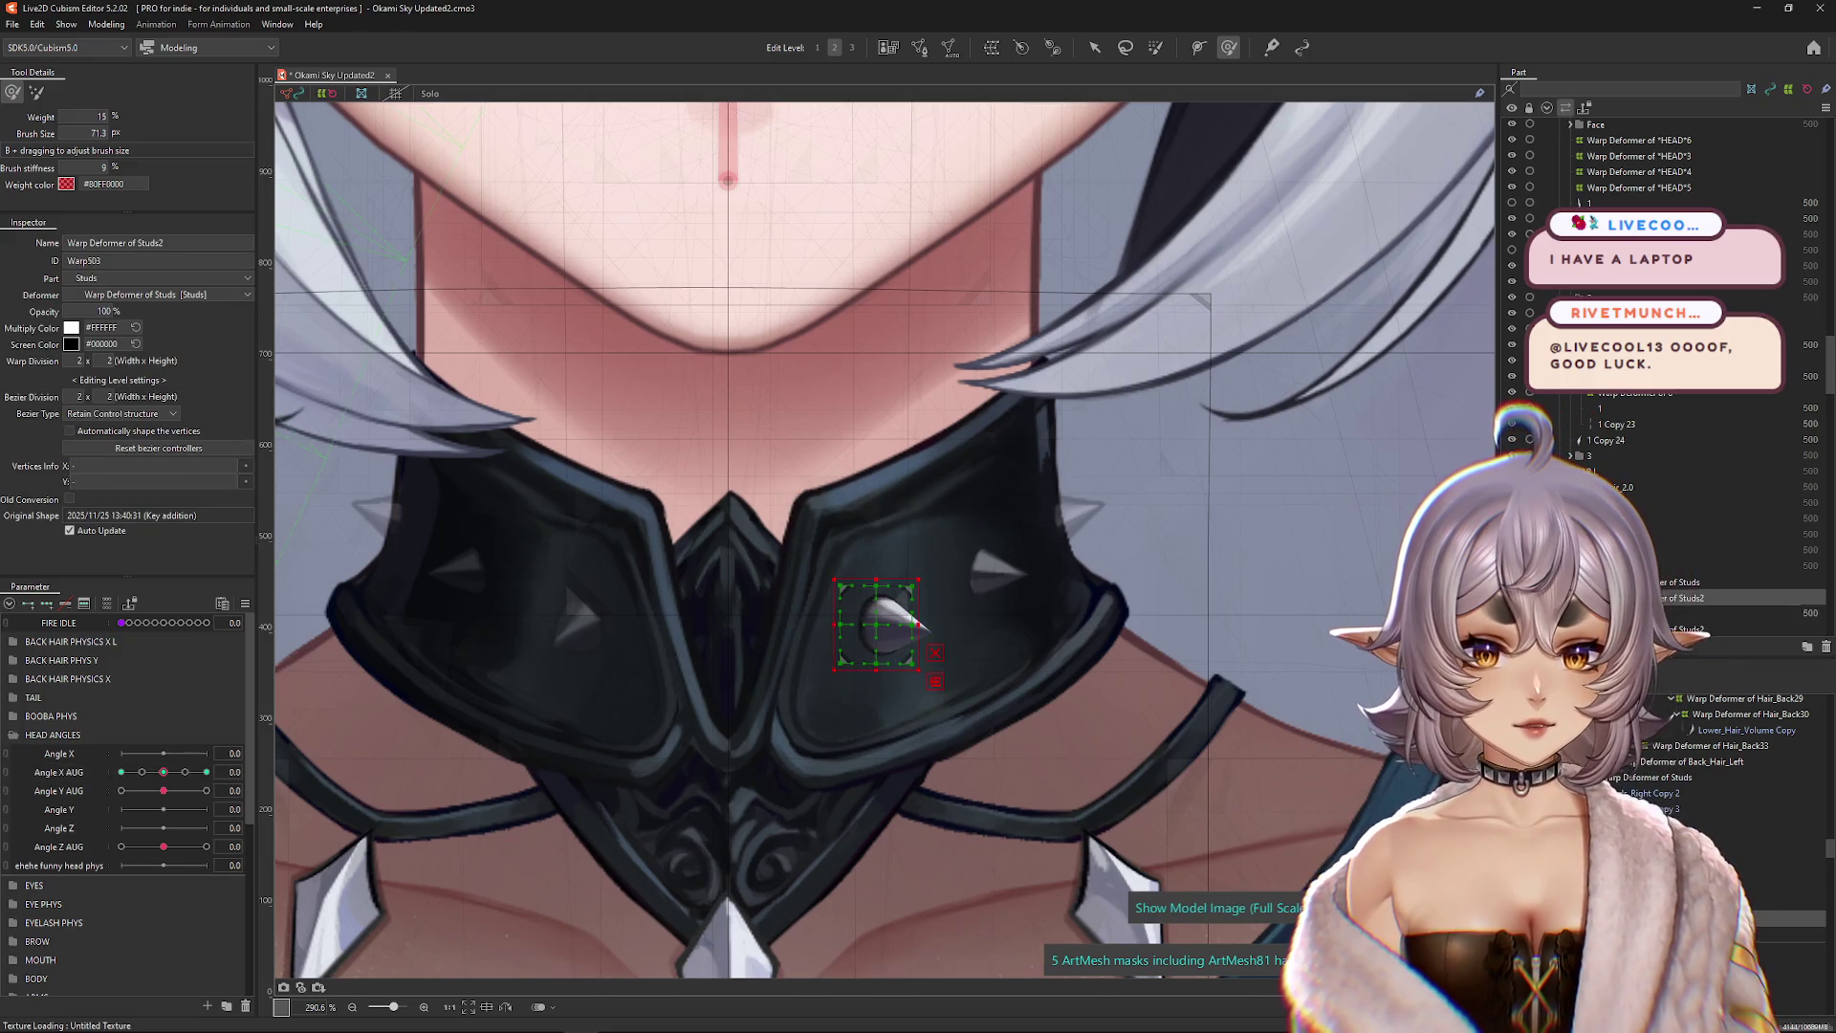
pyautogui.click(165, 769)
pyautogui.click(65, 606)
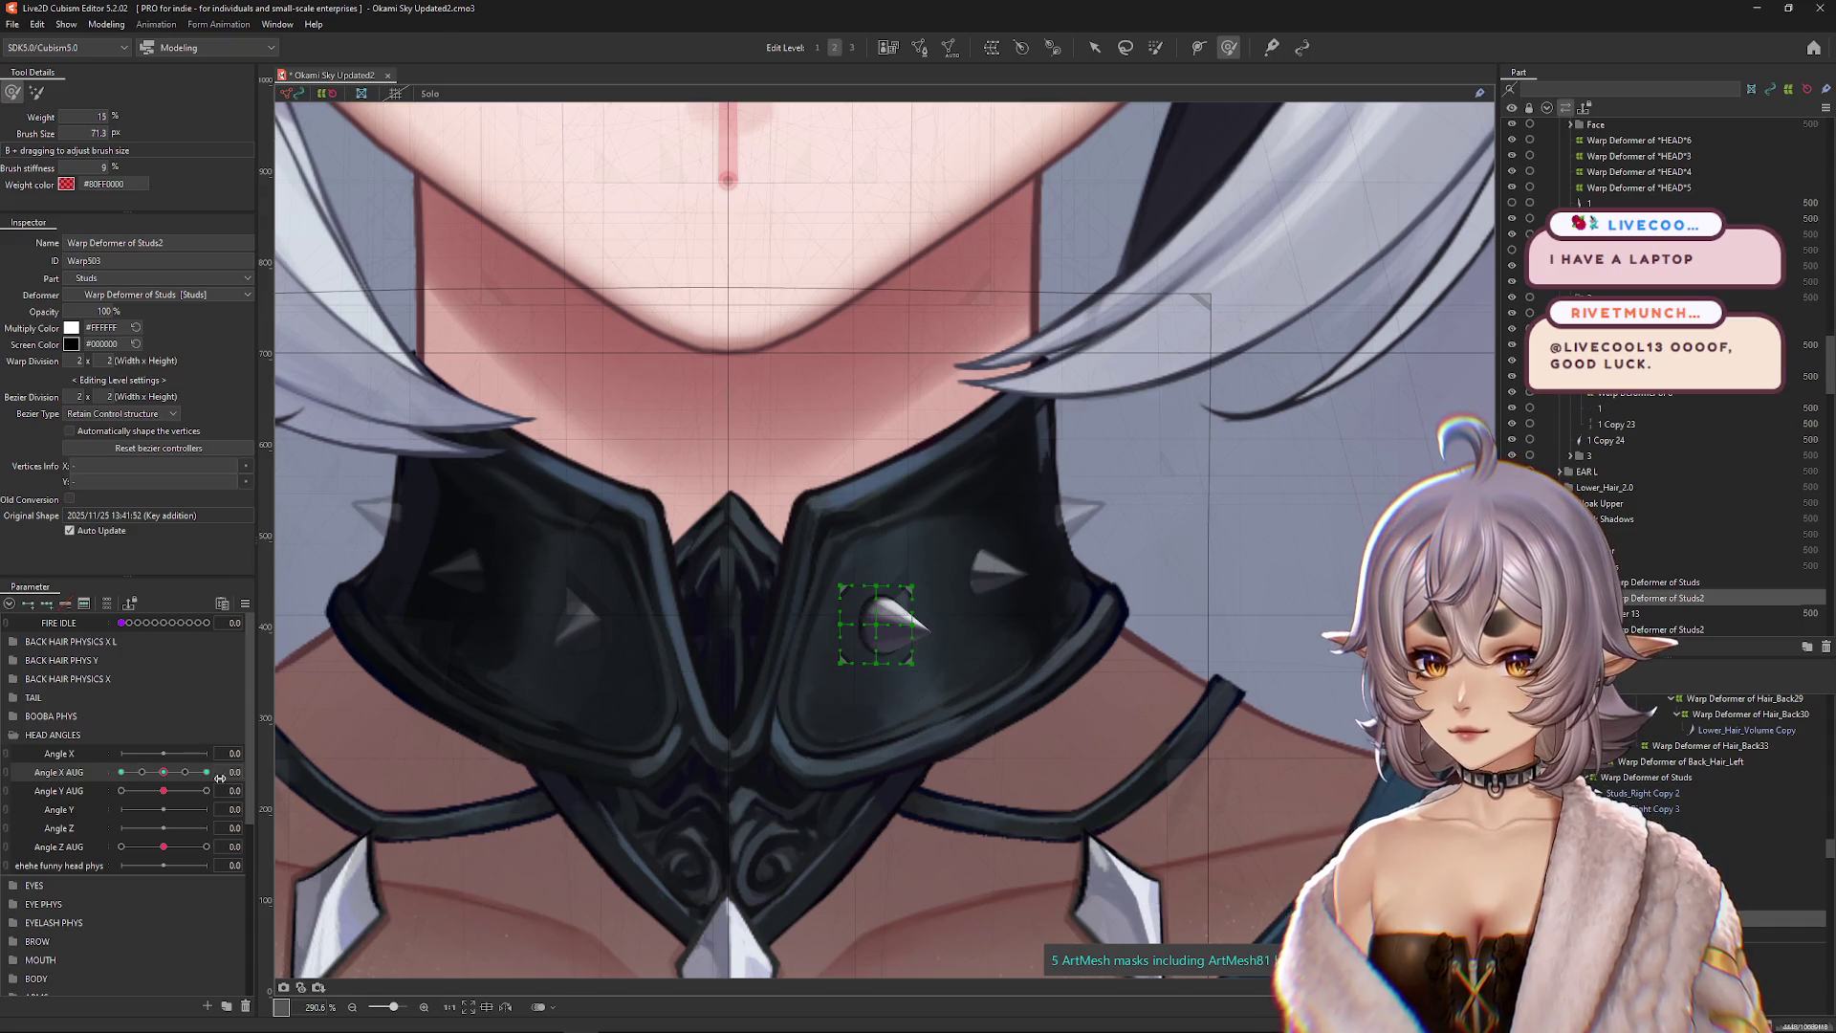
pyautogui.moveTo(876, 624); pyautogui.dragTo(986, 572)
pyautogui.scroll(3, 975, 574)
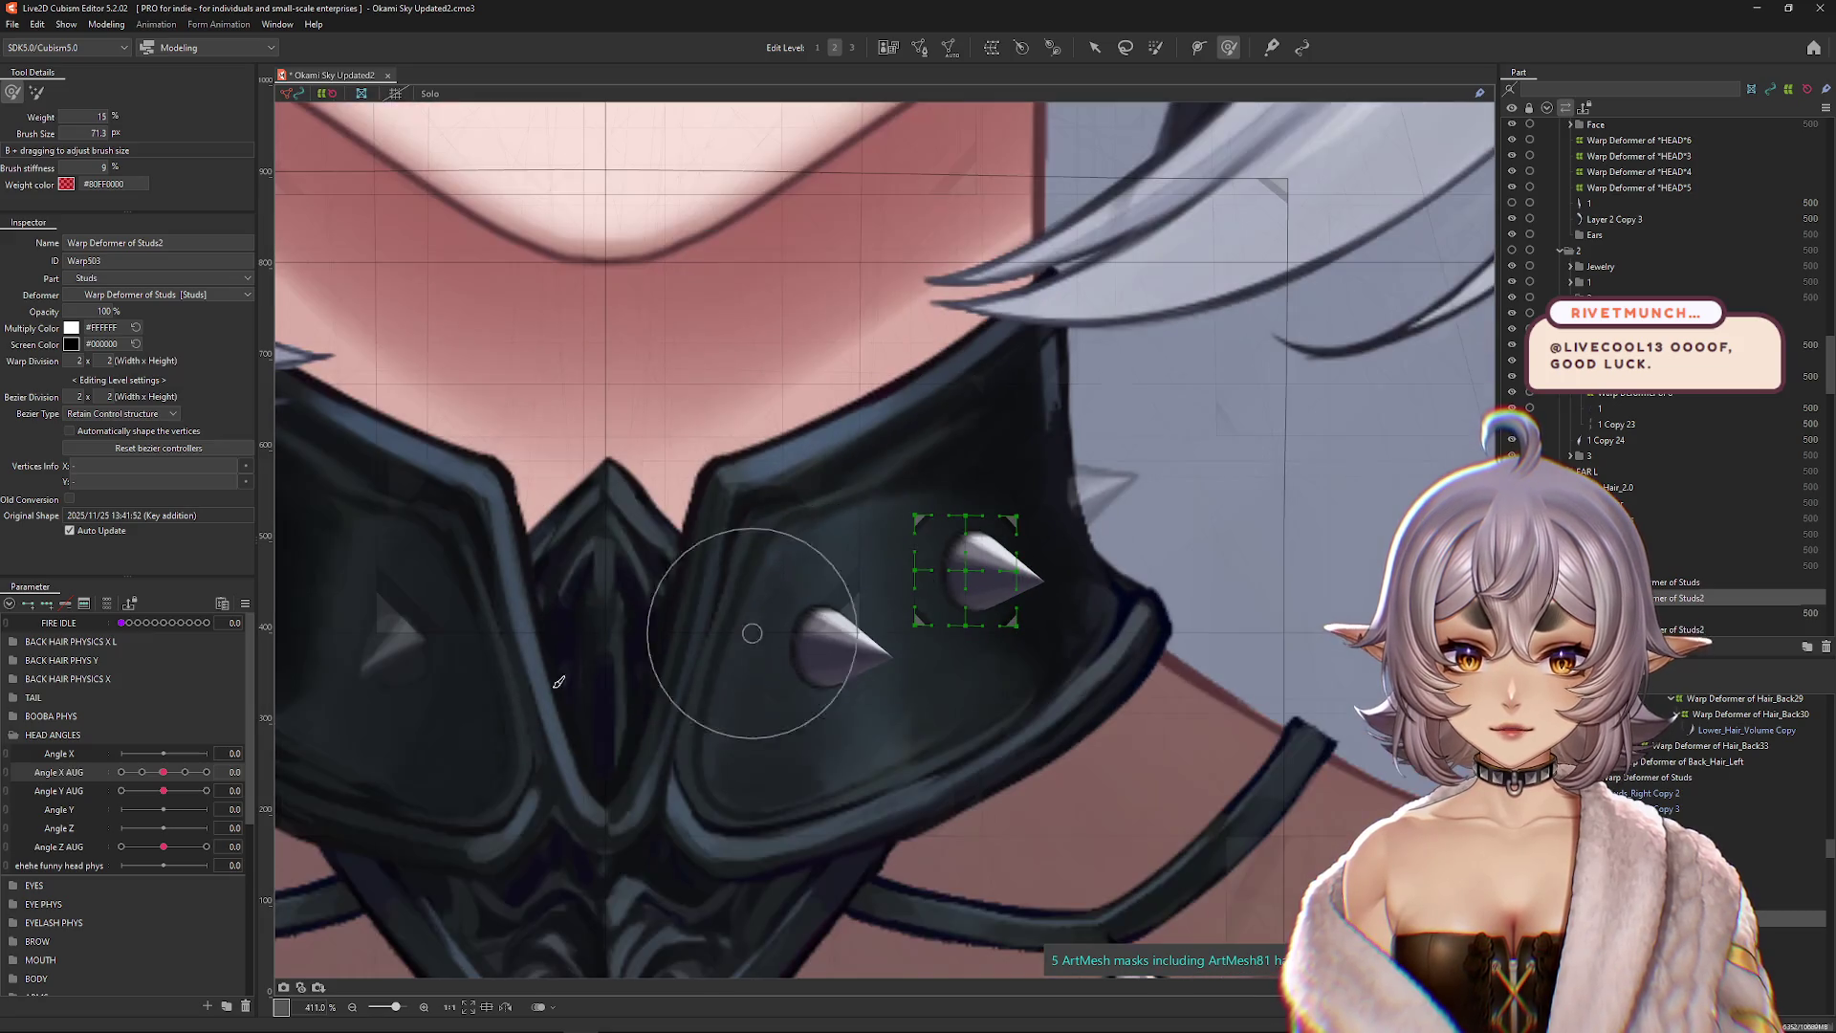
# Step: Narrow and nudge the copied stud deformer at Angle X AUG 30 and -30
pyautogui.click(1090, 45)
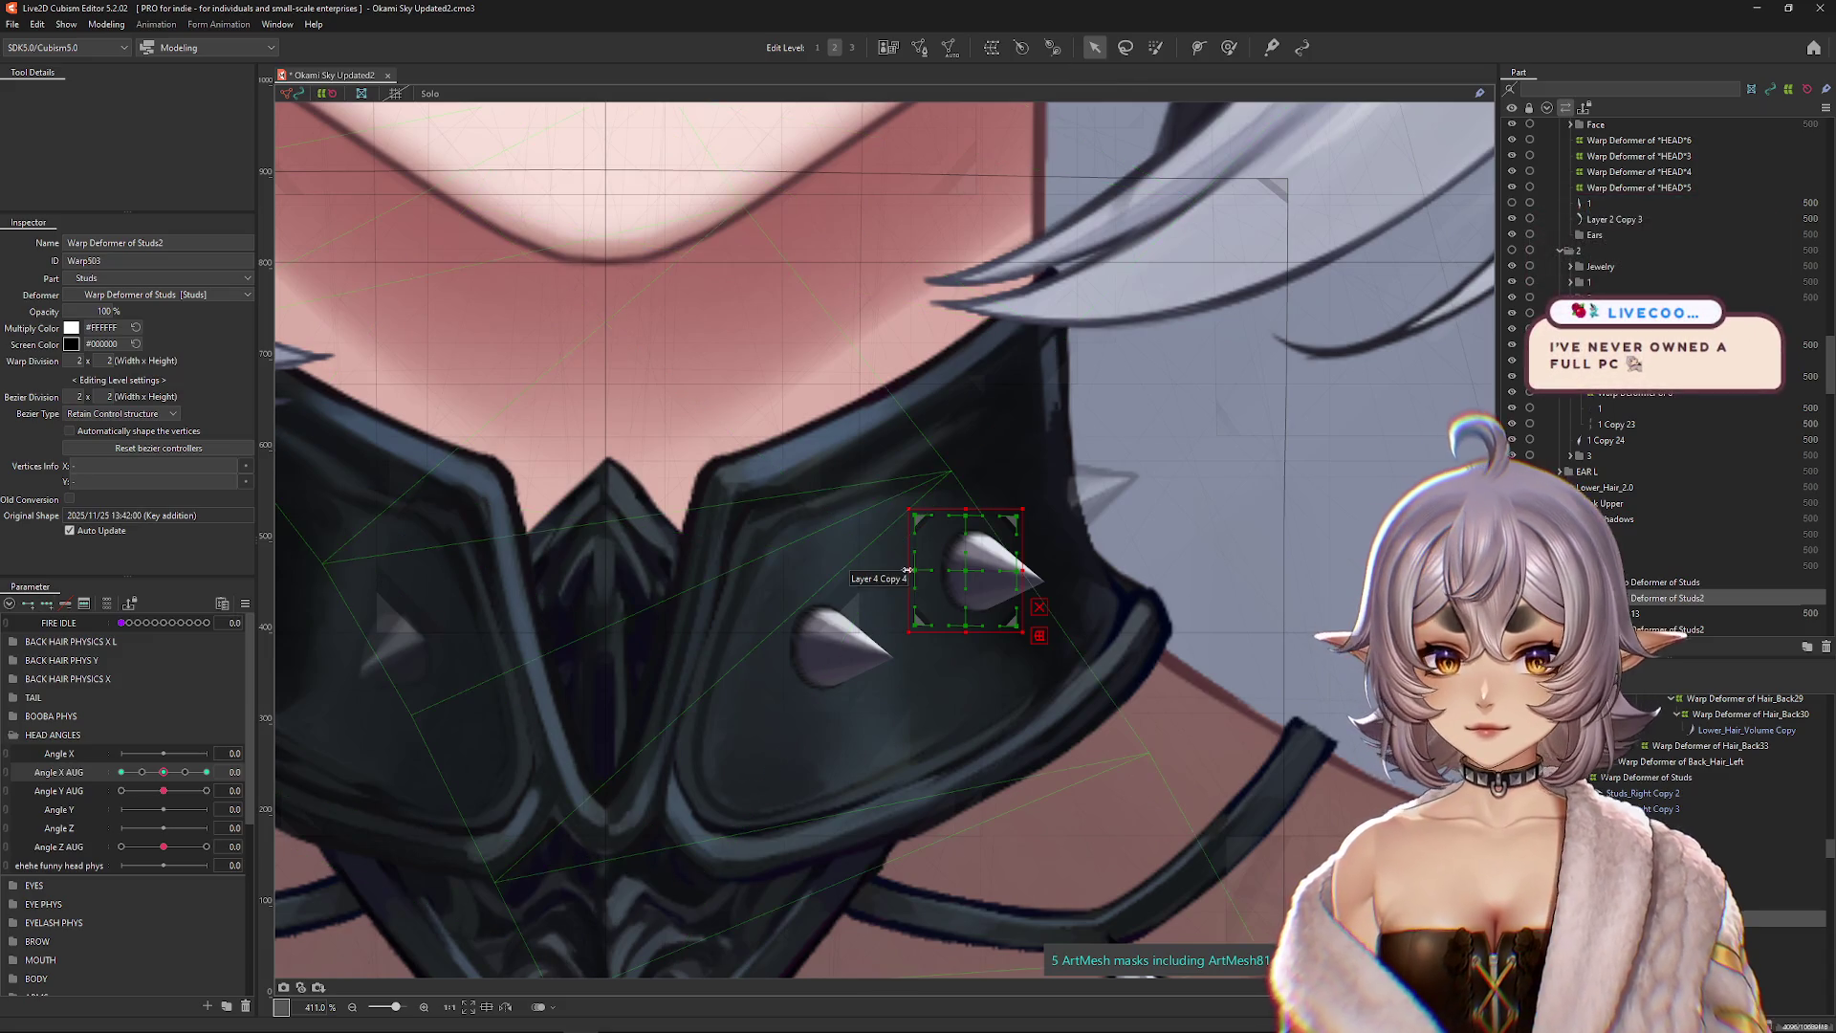
pyautogui.moveTo(909, 570); pyautogui.dragTo(926, 568)
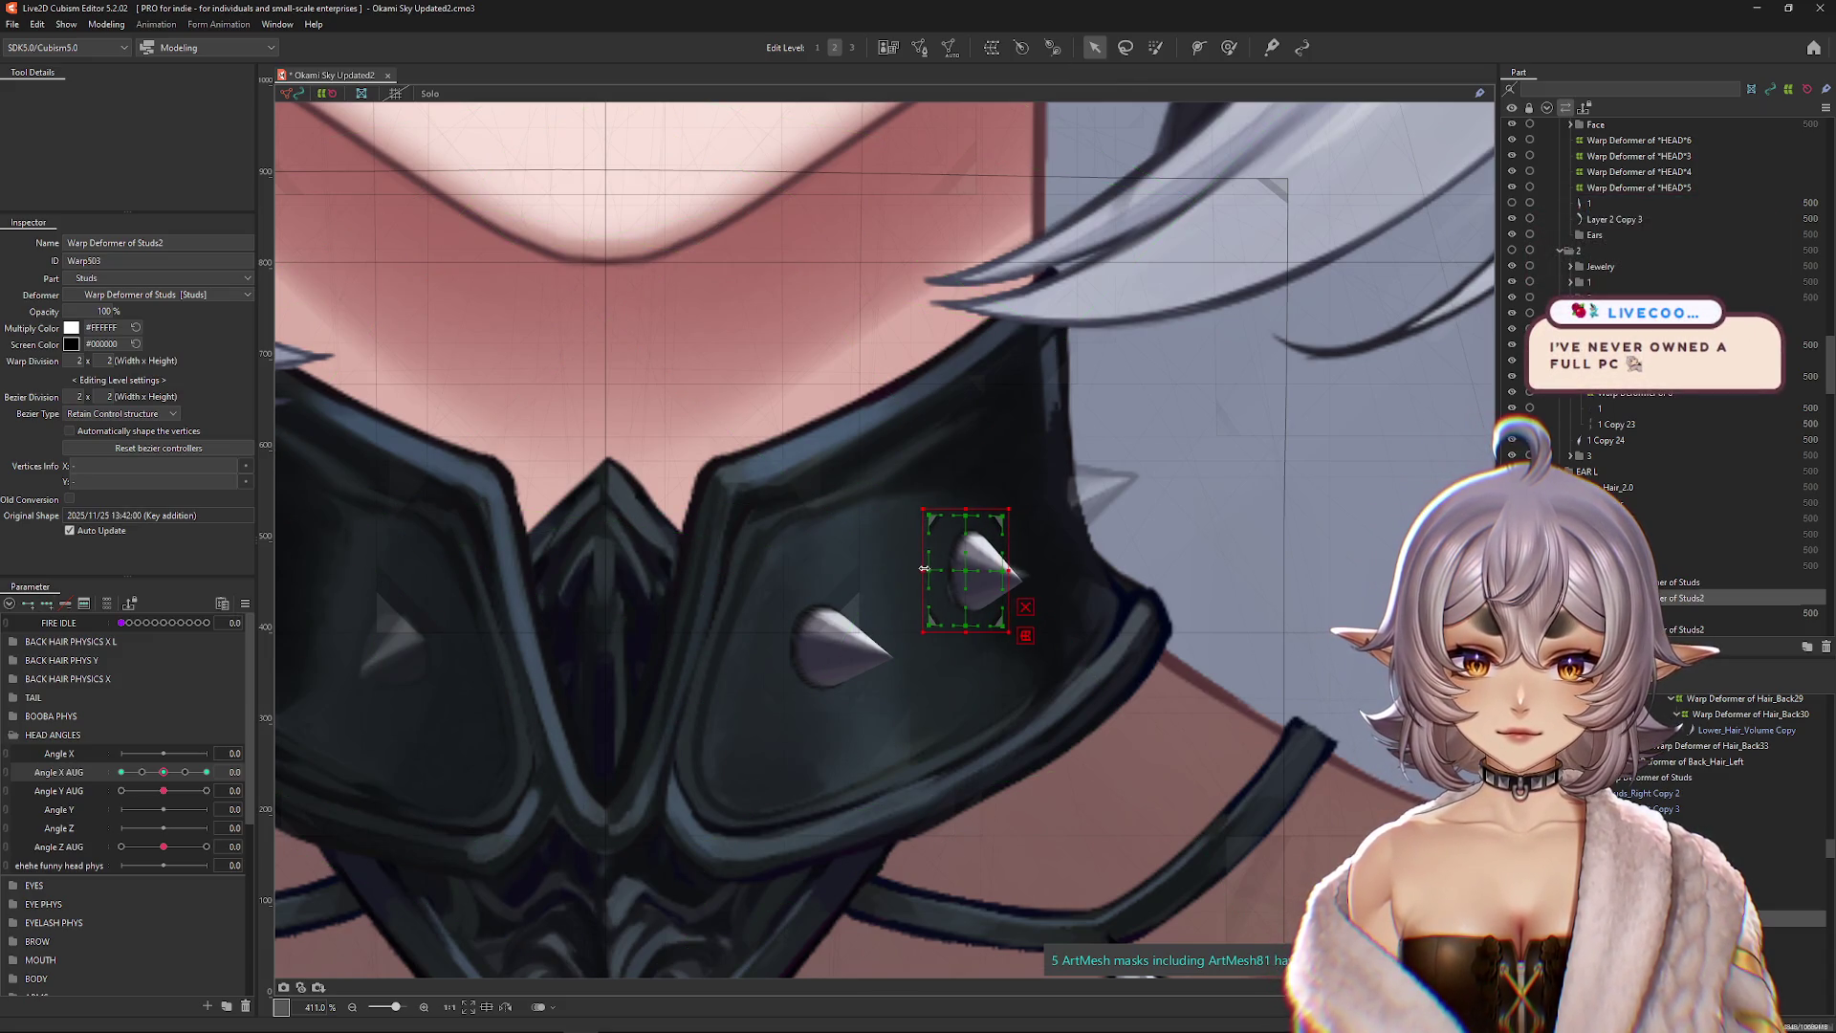
pyautogui.moveTo(164, 771); pyautogui.dragTo(225, 769)
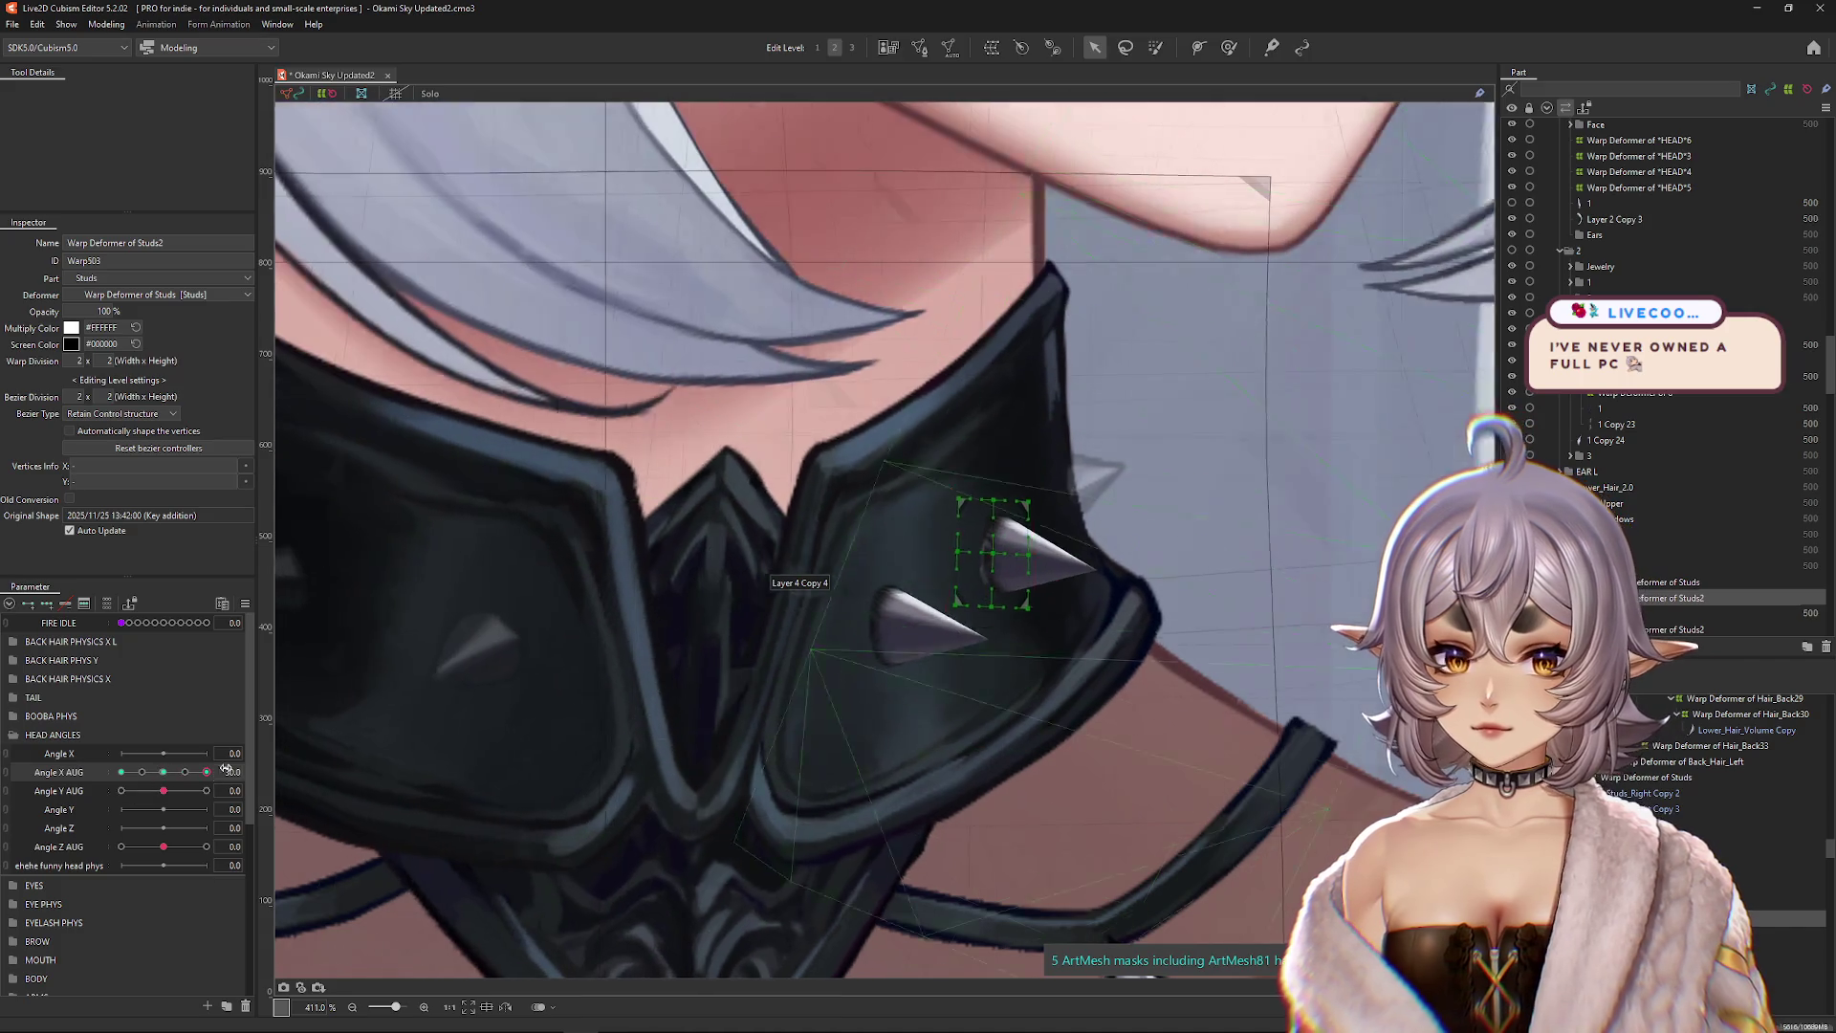
pyautogui.click(1030, 552)
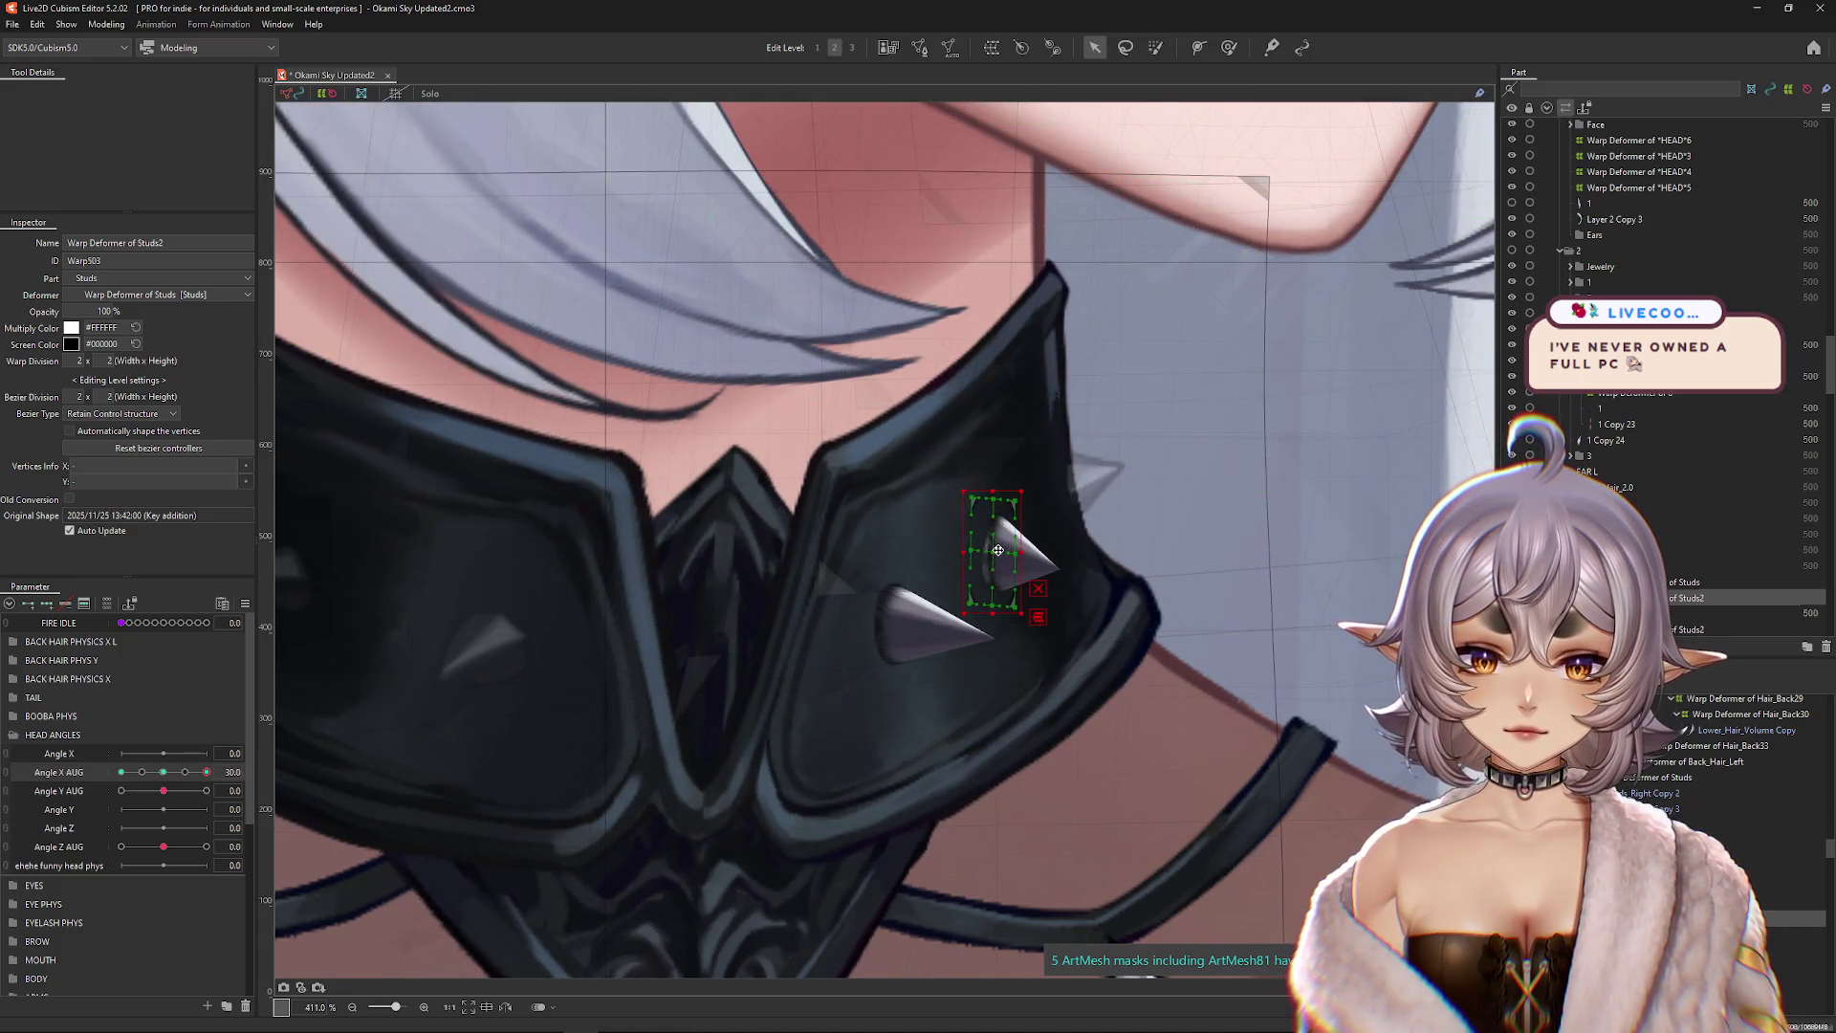
pyautogui.moveTo(997, 550); pyautogui.dragTo(992, 550)
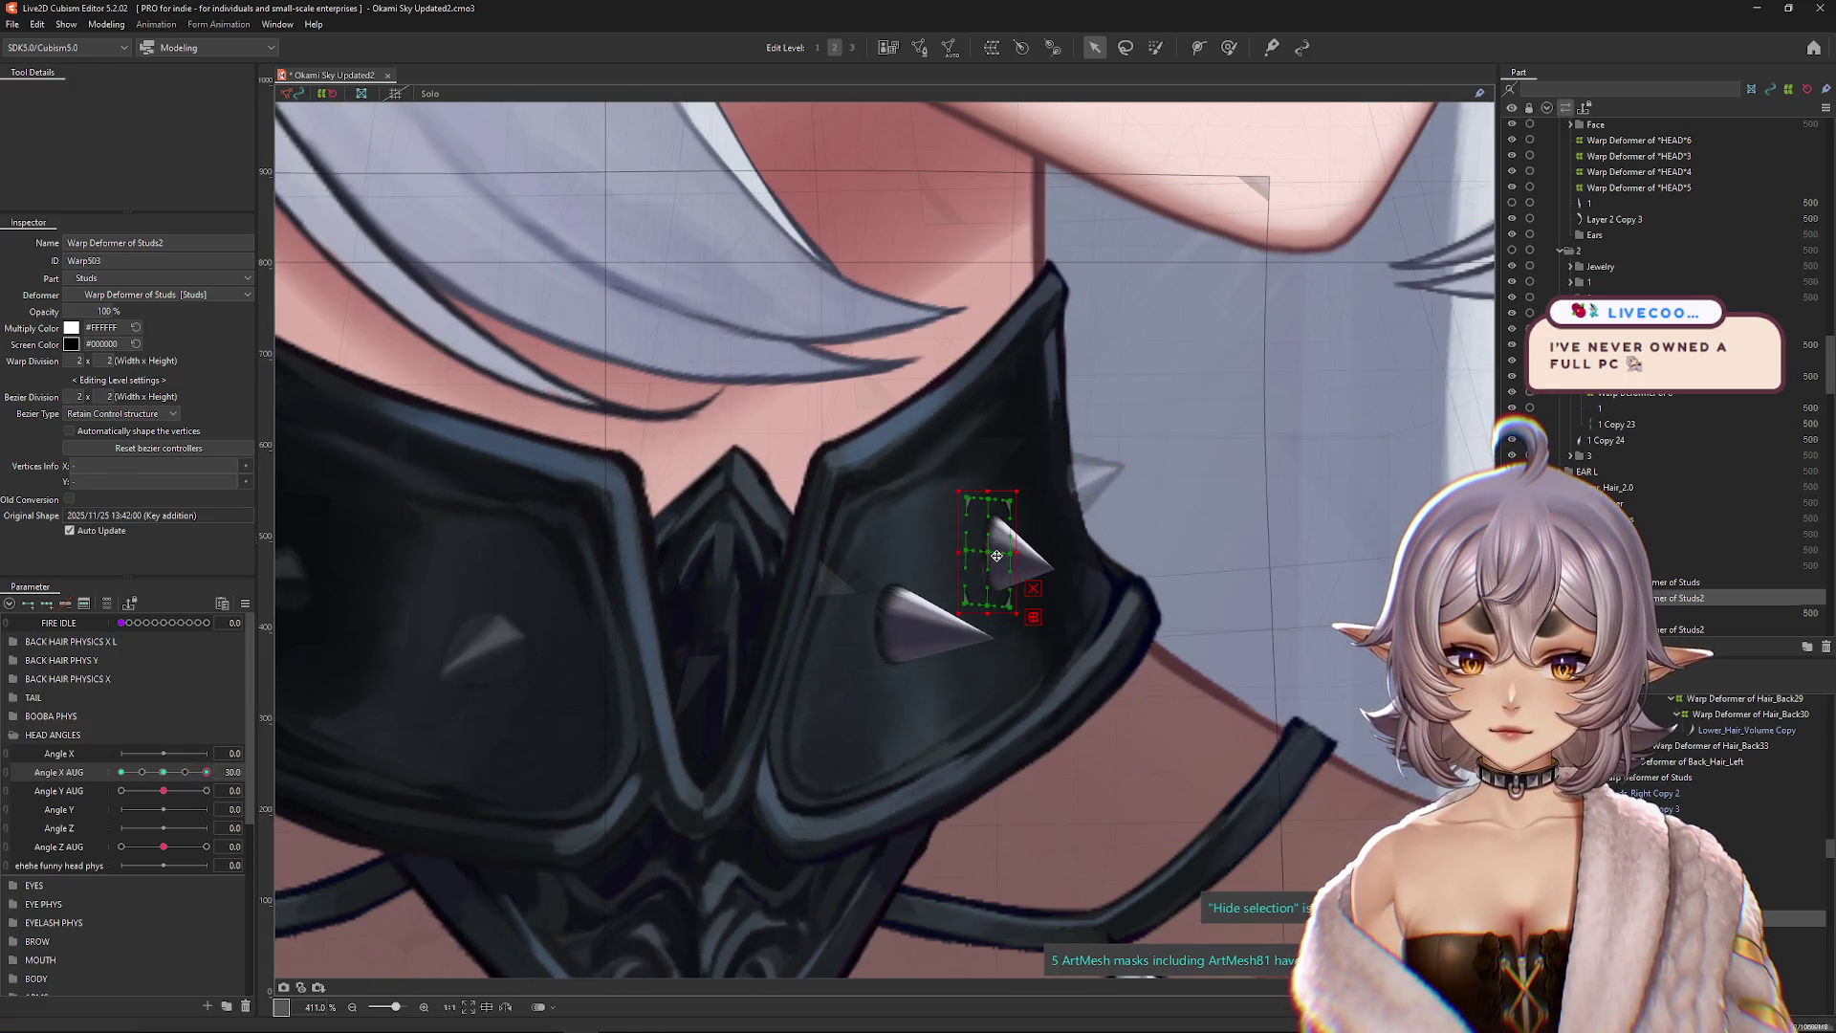
pyautogui.click(172, 772)
pyautogui.moveTo(173, 773); pyautogui.dragTo(121, 773)
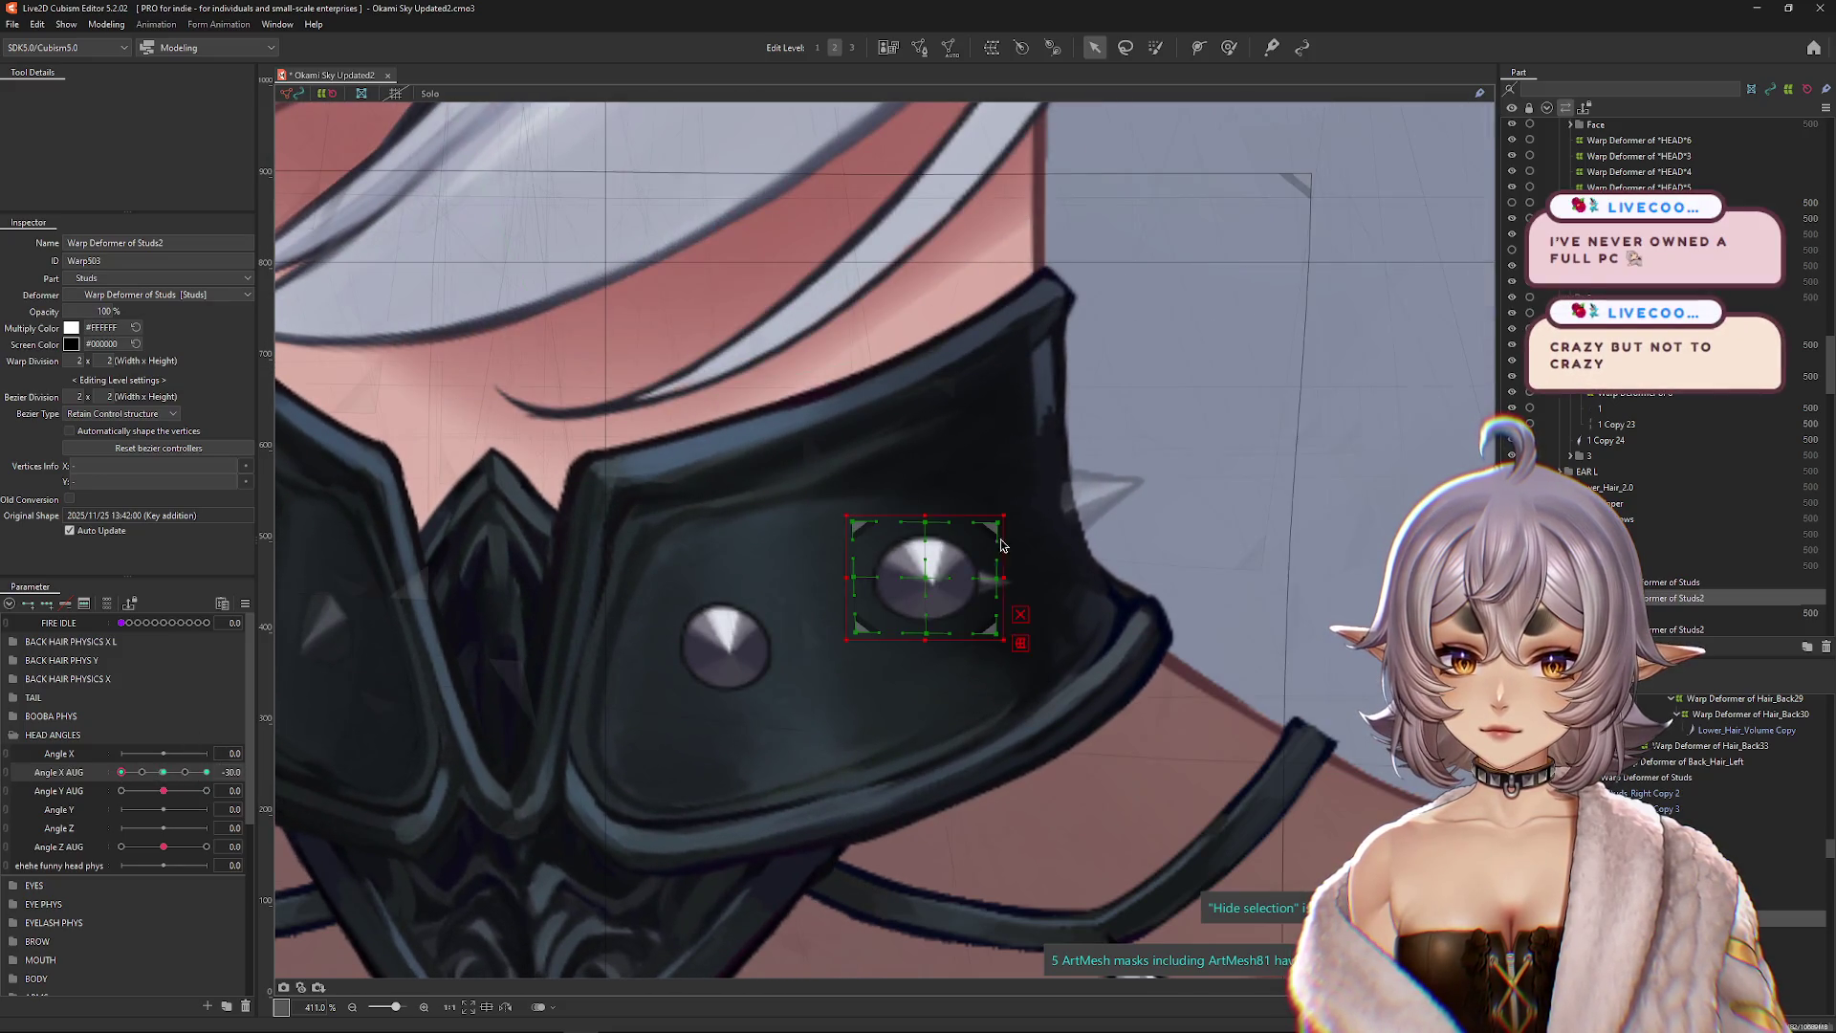
pyautogui.moveTo(1001, 545); pyautogui.dragTo(988, 545)
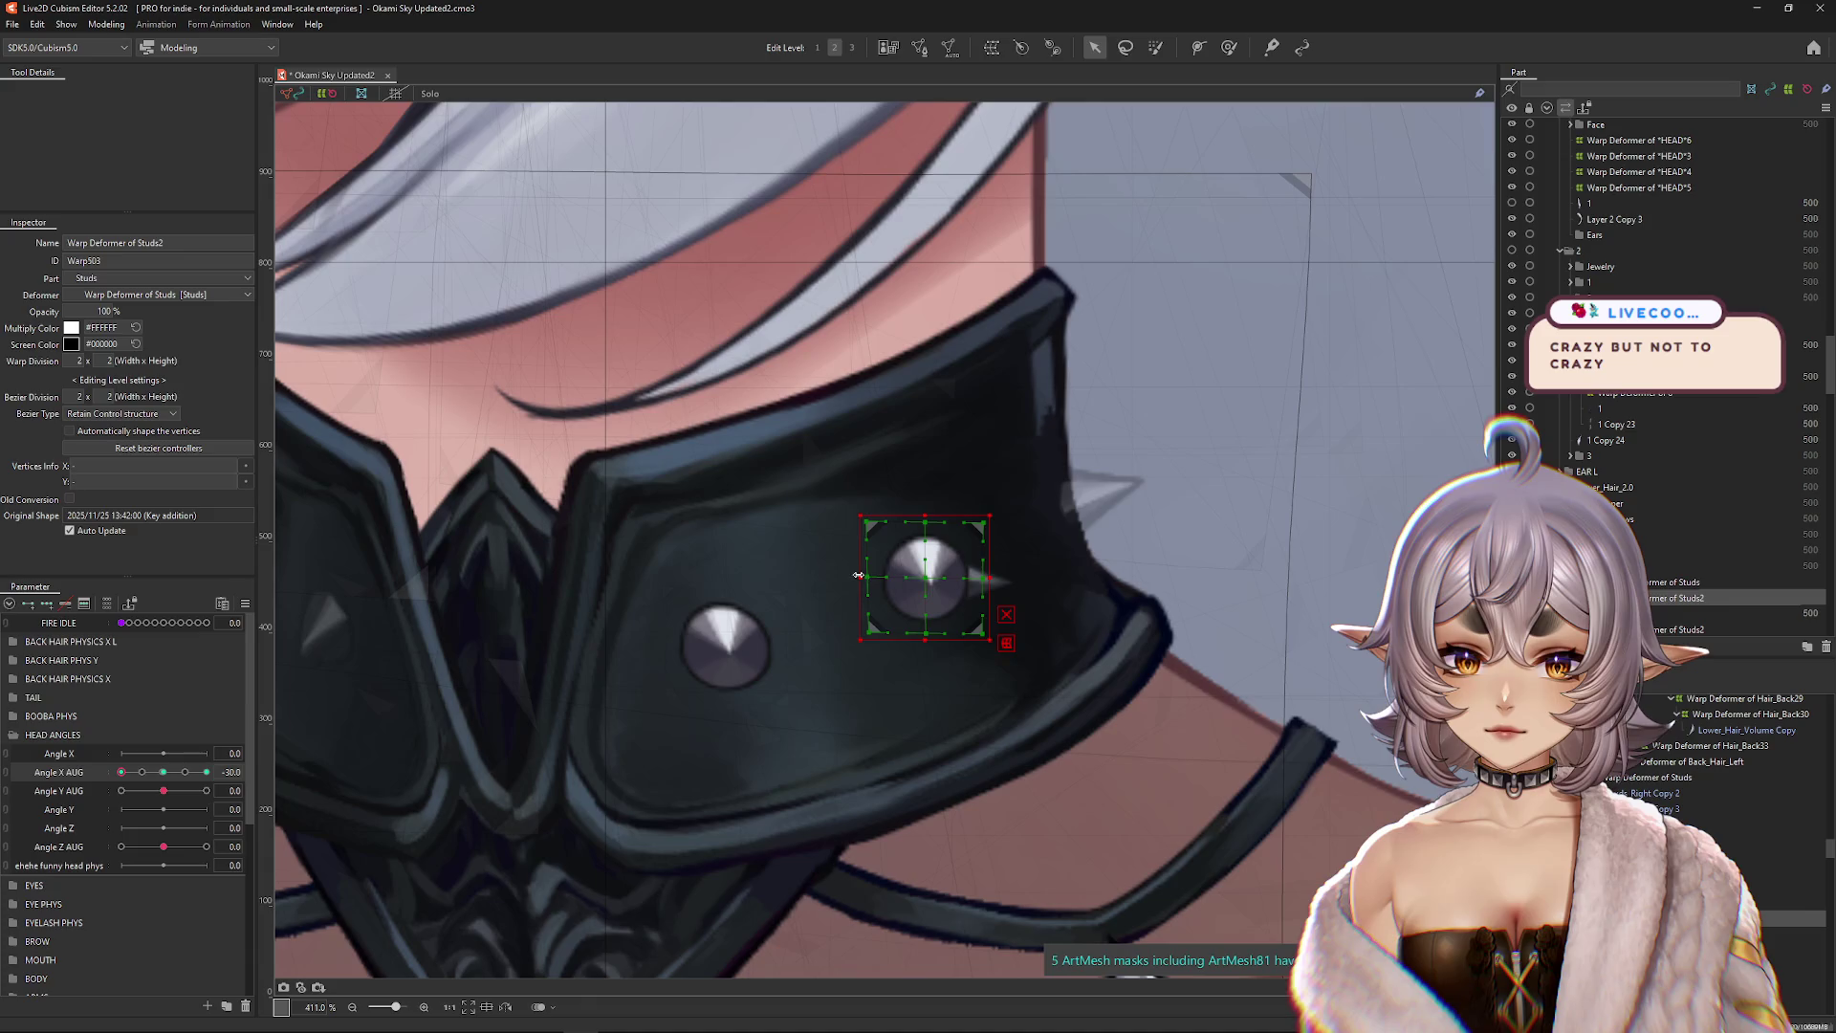
# Step: Brush-reshape stud mesh Layer 13 so its spike points right, pulling the tip further at Angle X AUG 30
pyautogui.click(966, 573)
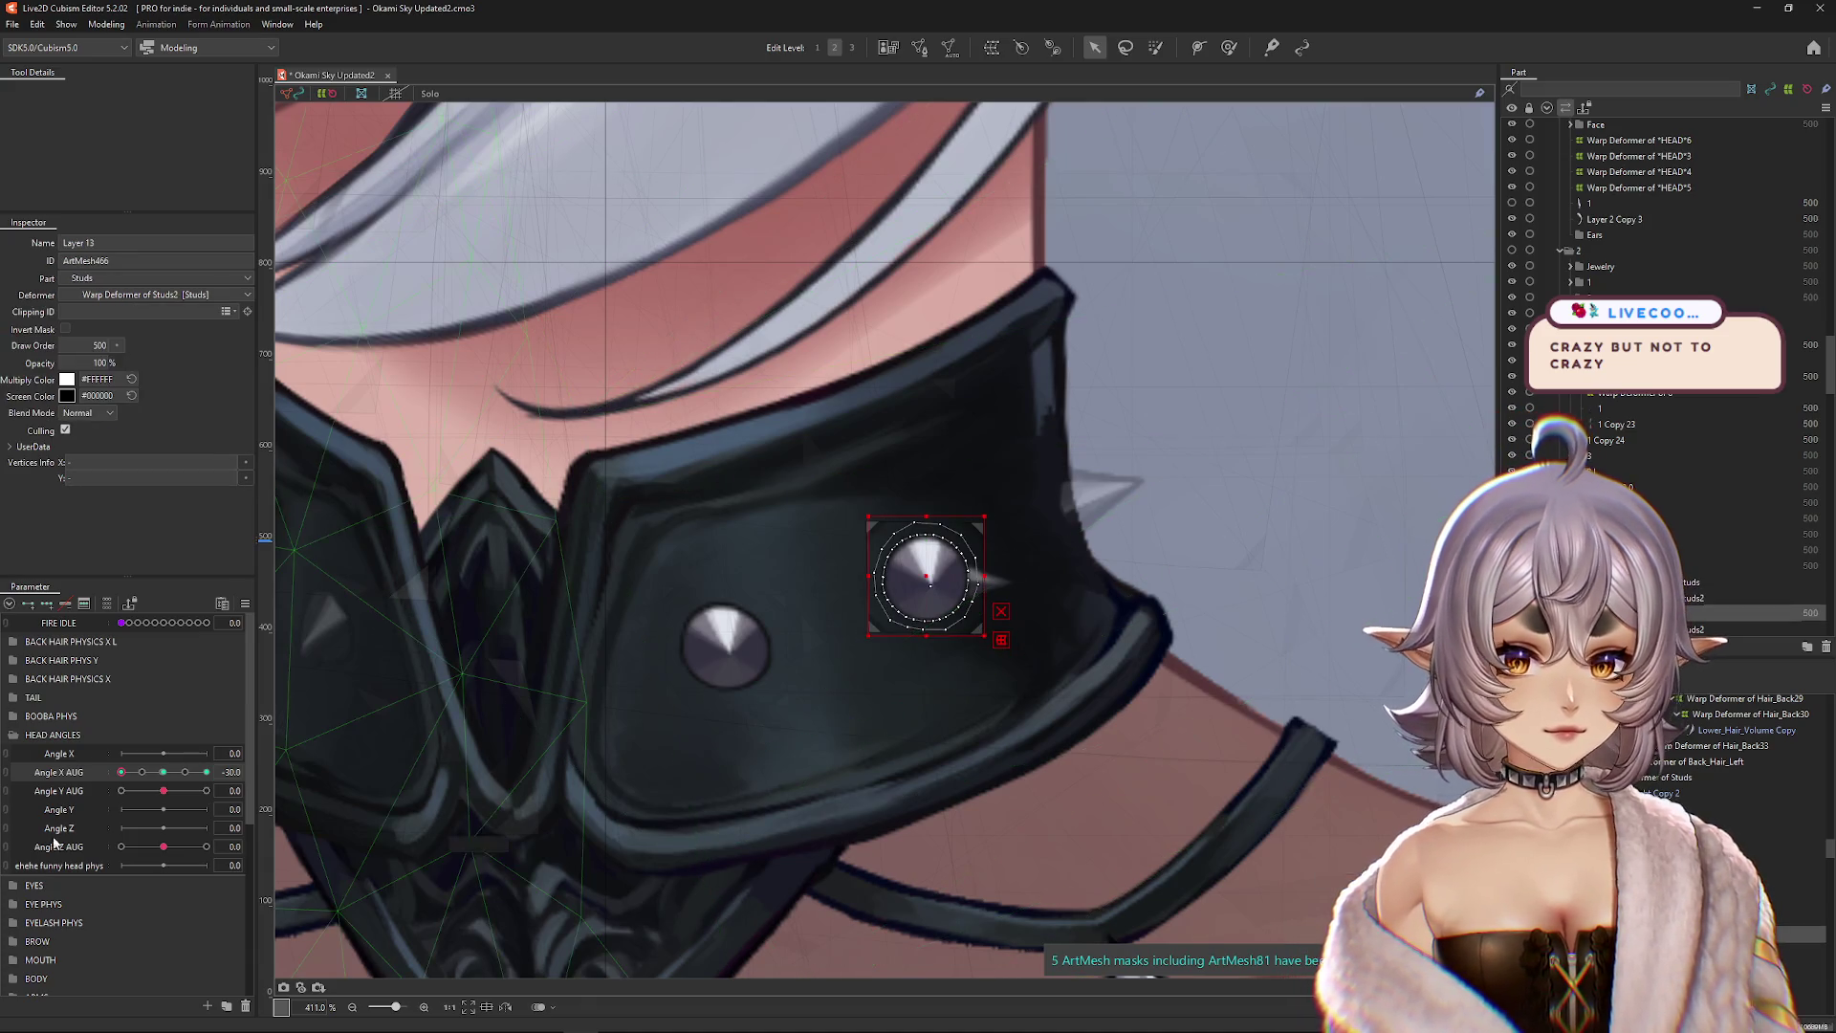
pyautogui.press('b')
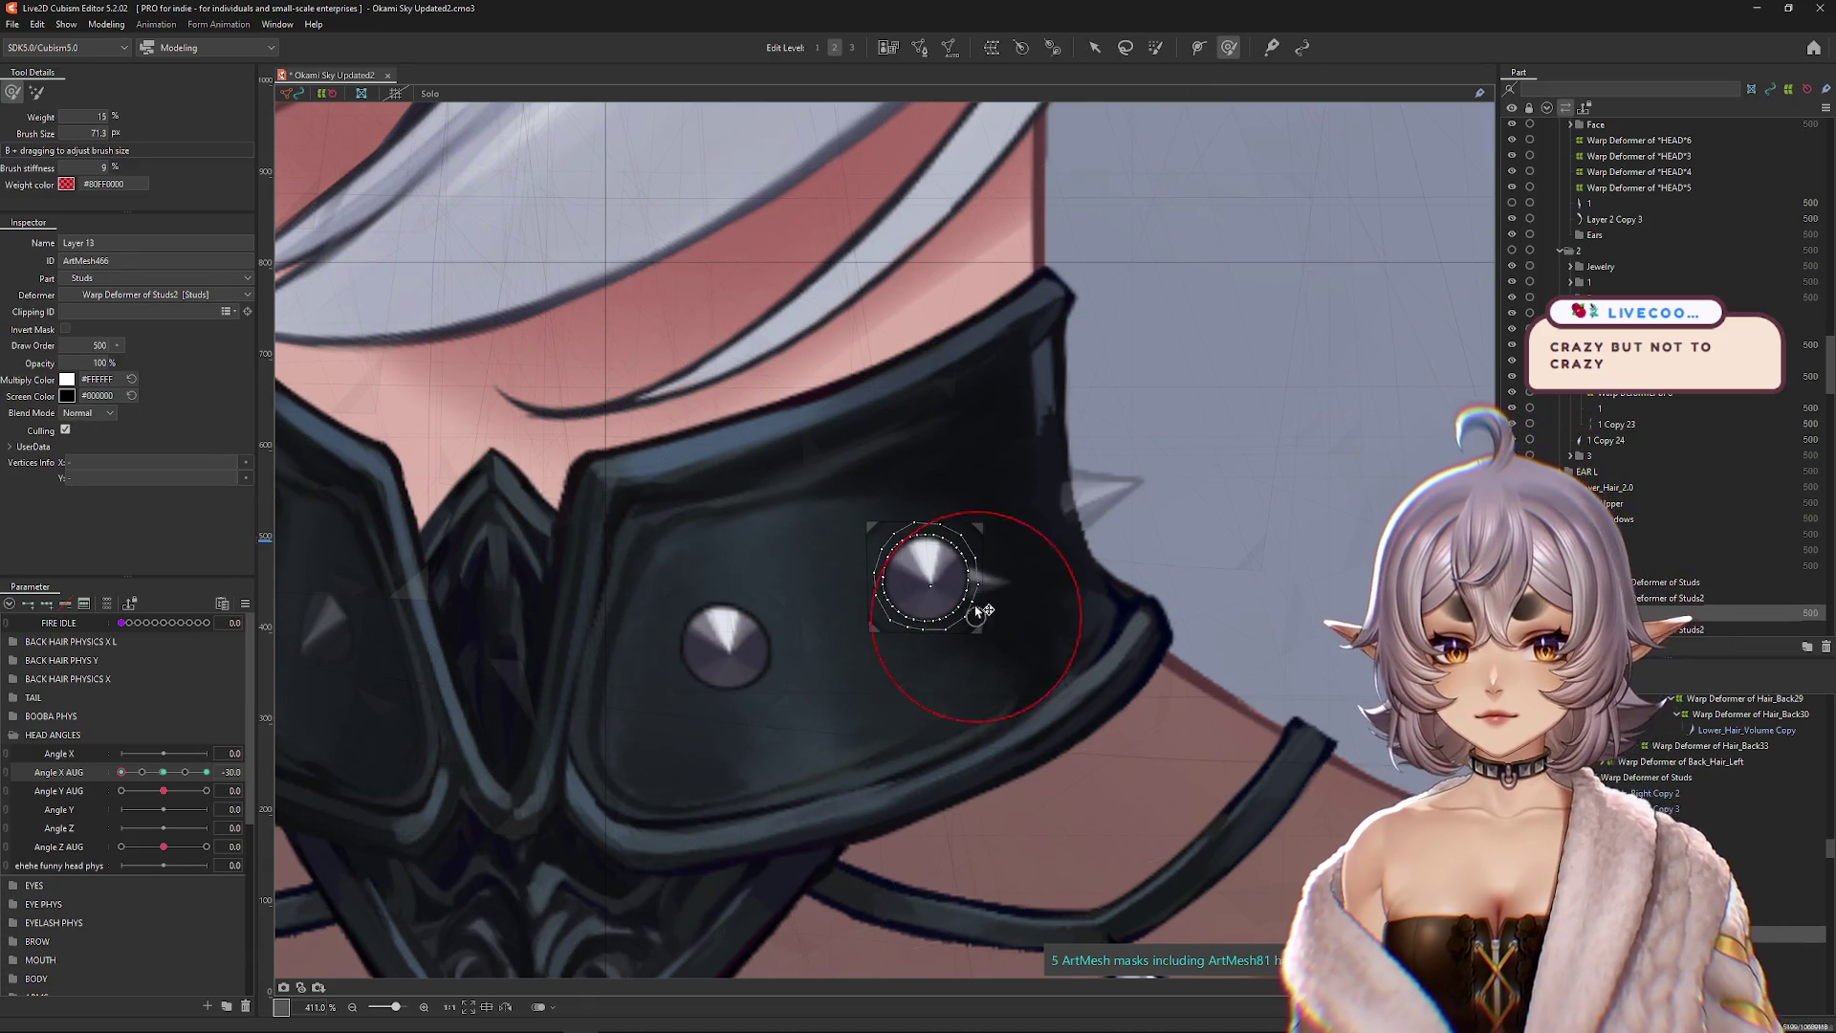
pyautogui.moveTo(974, 618); pyautogui.dragTo(994, 585)
pyautogui.press('h')
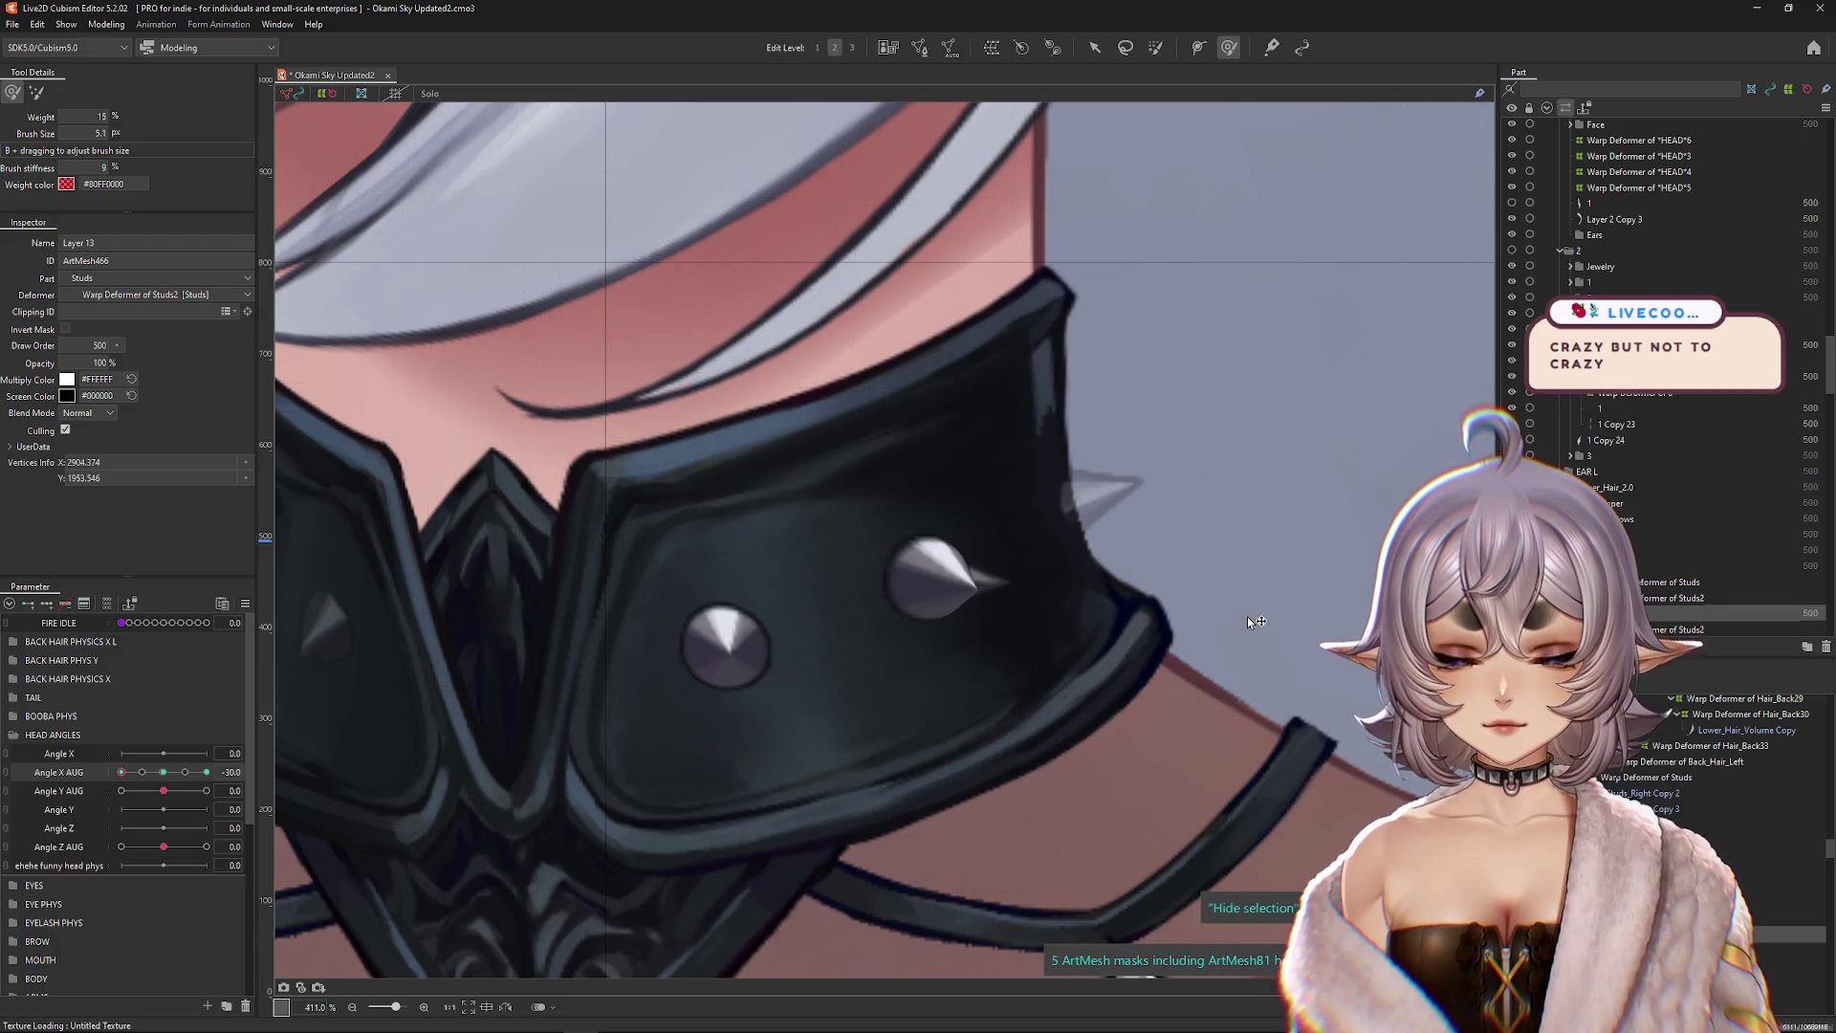
pyautogui.moveTo(120, 772)
pyautogui.mouseDown()
pyautogui.moveTo(163, 772)
pyautogui.moveTo(105, 782)
pyautogui.moveTo(206, 772)
pyautogui.mouseUp()
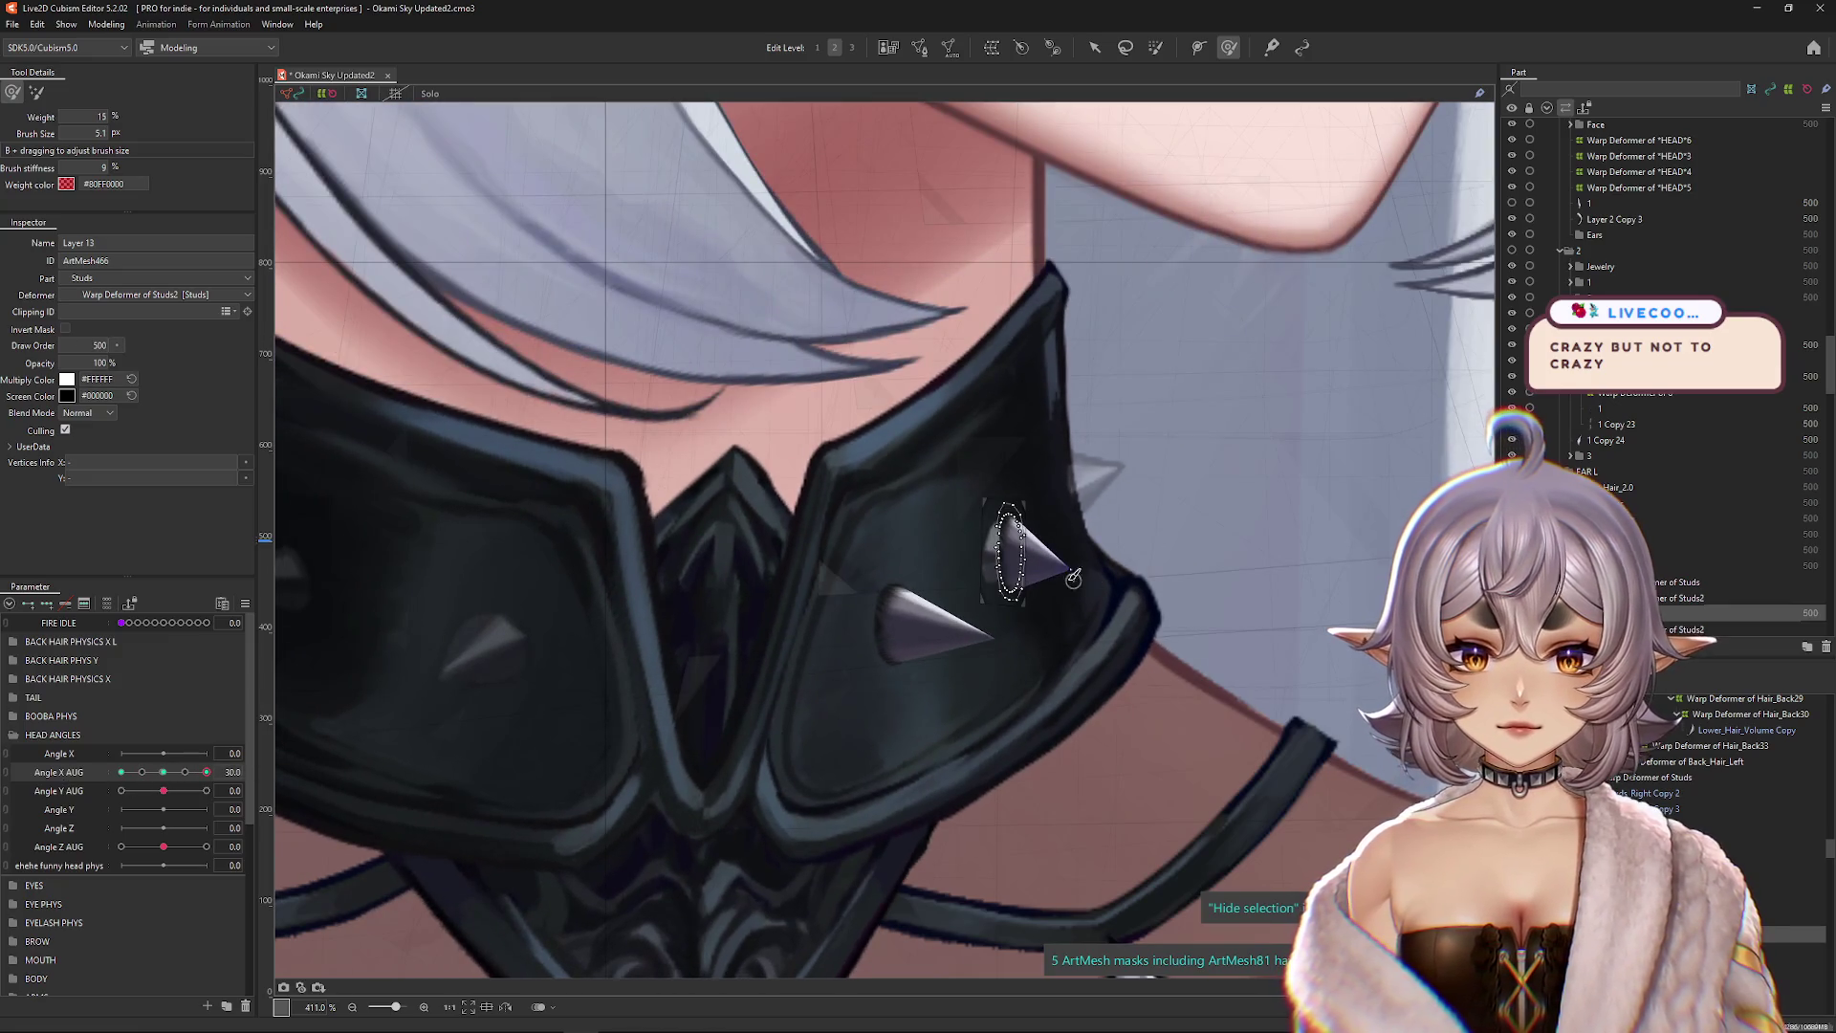
pyautogui.moveTo(1073, 576); pyautogui.dragTo(1114, 556)
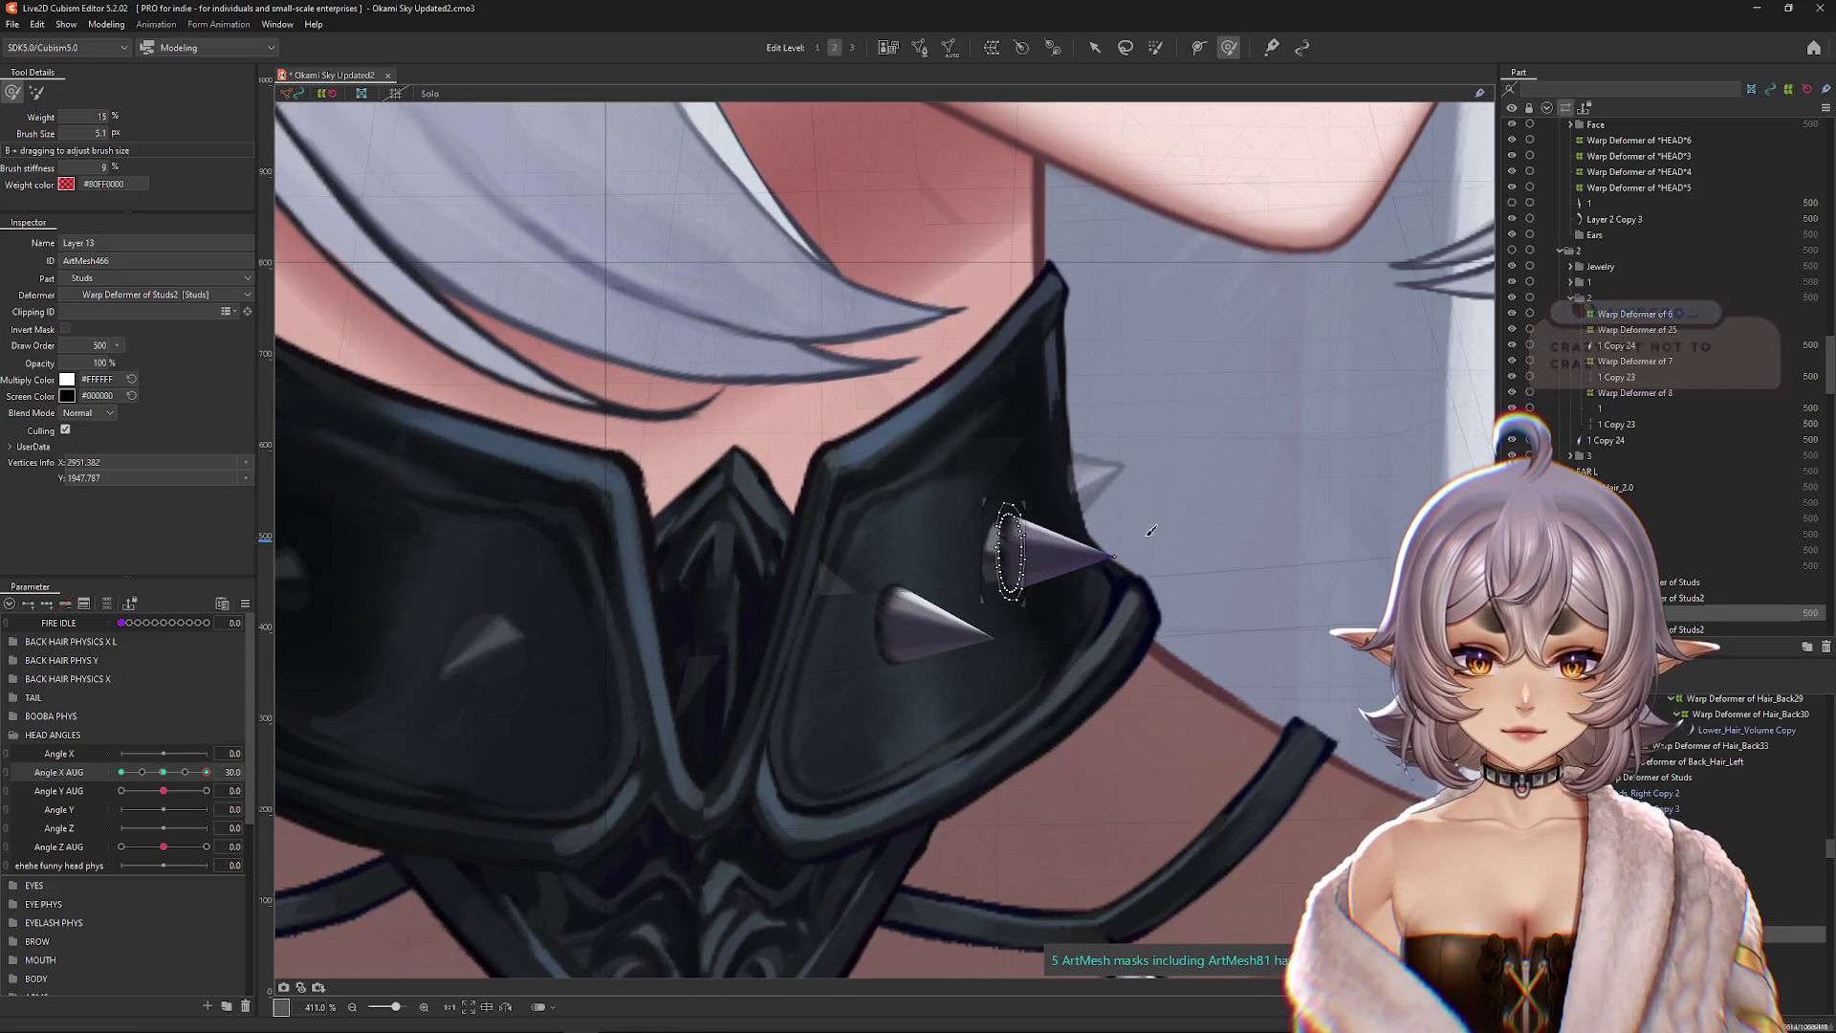
pyautogui.click(163, 772)
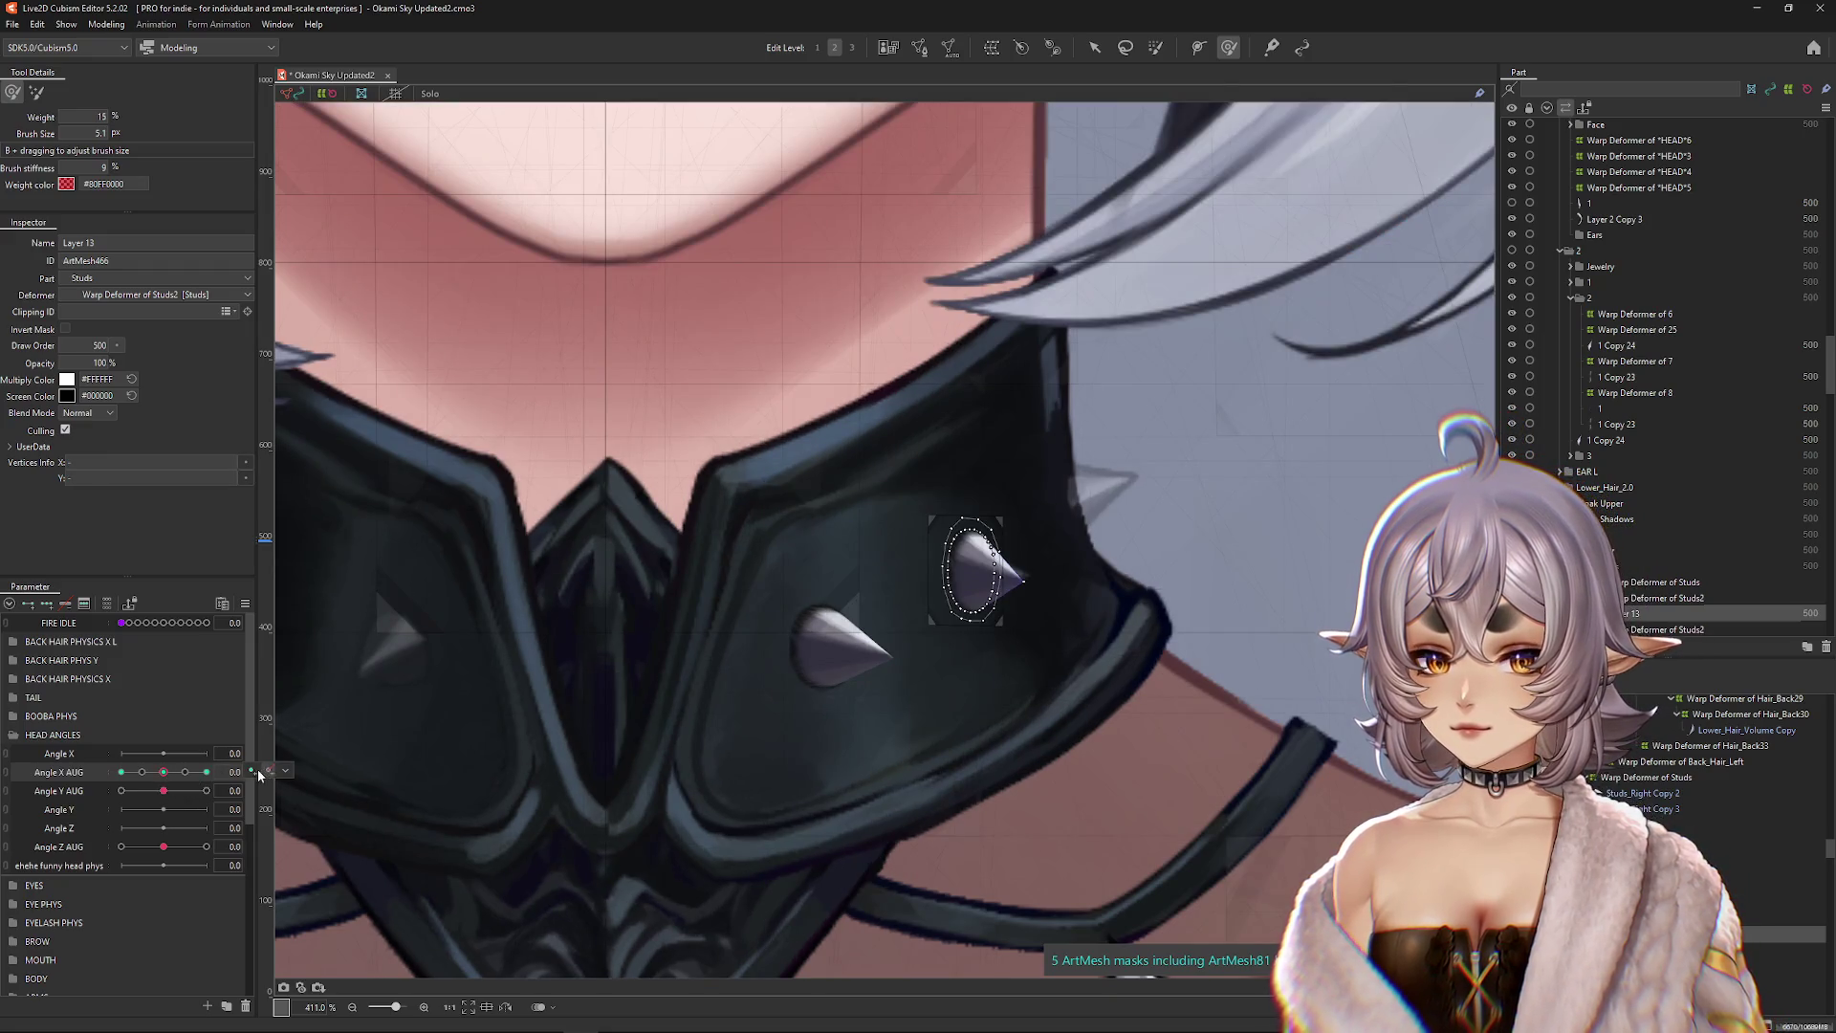
pyautogui.hotkey('ctrl', '0')
# Step: Enlarge the deform brush, recheck the studs from Angle X AUG -30 to 30, and select Studs_Right Copy 2
pyautogui.moveTo(164, 780)
pyautogui.mouseDown()
pyautogui.moveTo(143, 772)
pyautogui.moveTo(187, 771)
pyautogui.moveTo(120, 772)
pyautogui.mouseUp()
pyautogui.scroll(3, 859, 620)
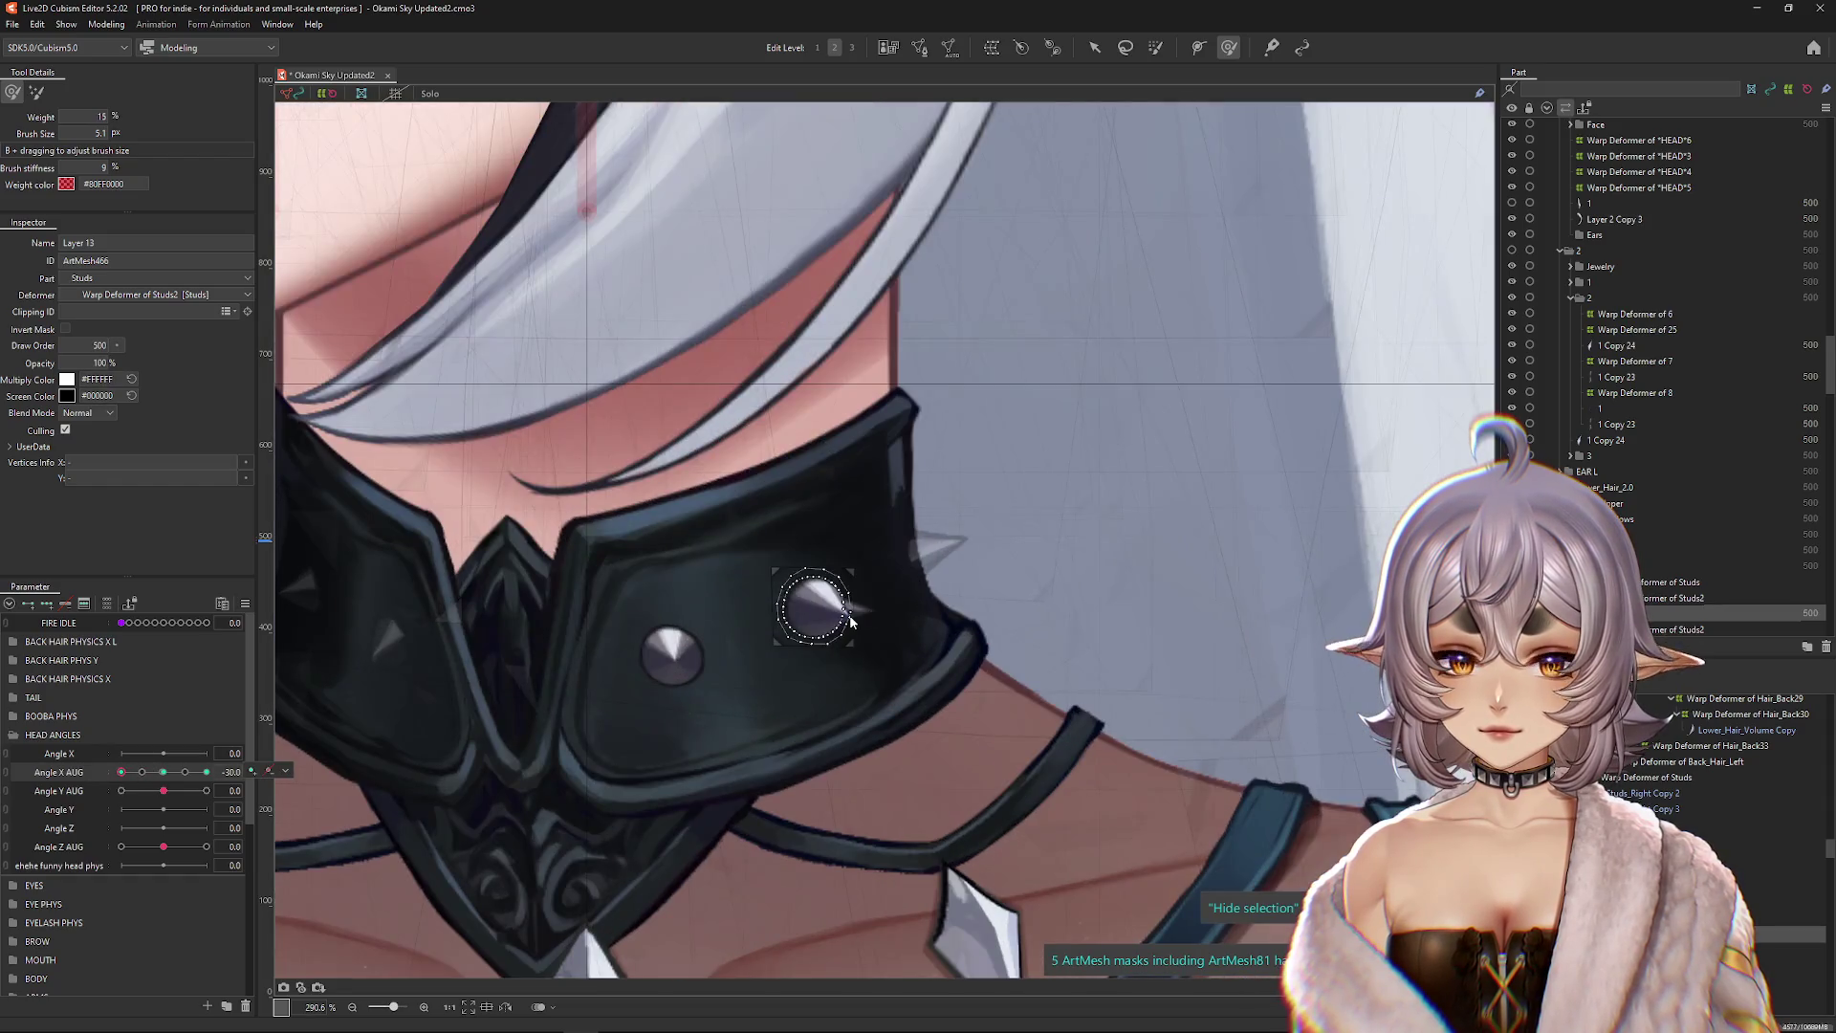
pyautogui.scroll(3, 854, 617)
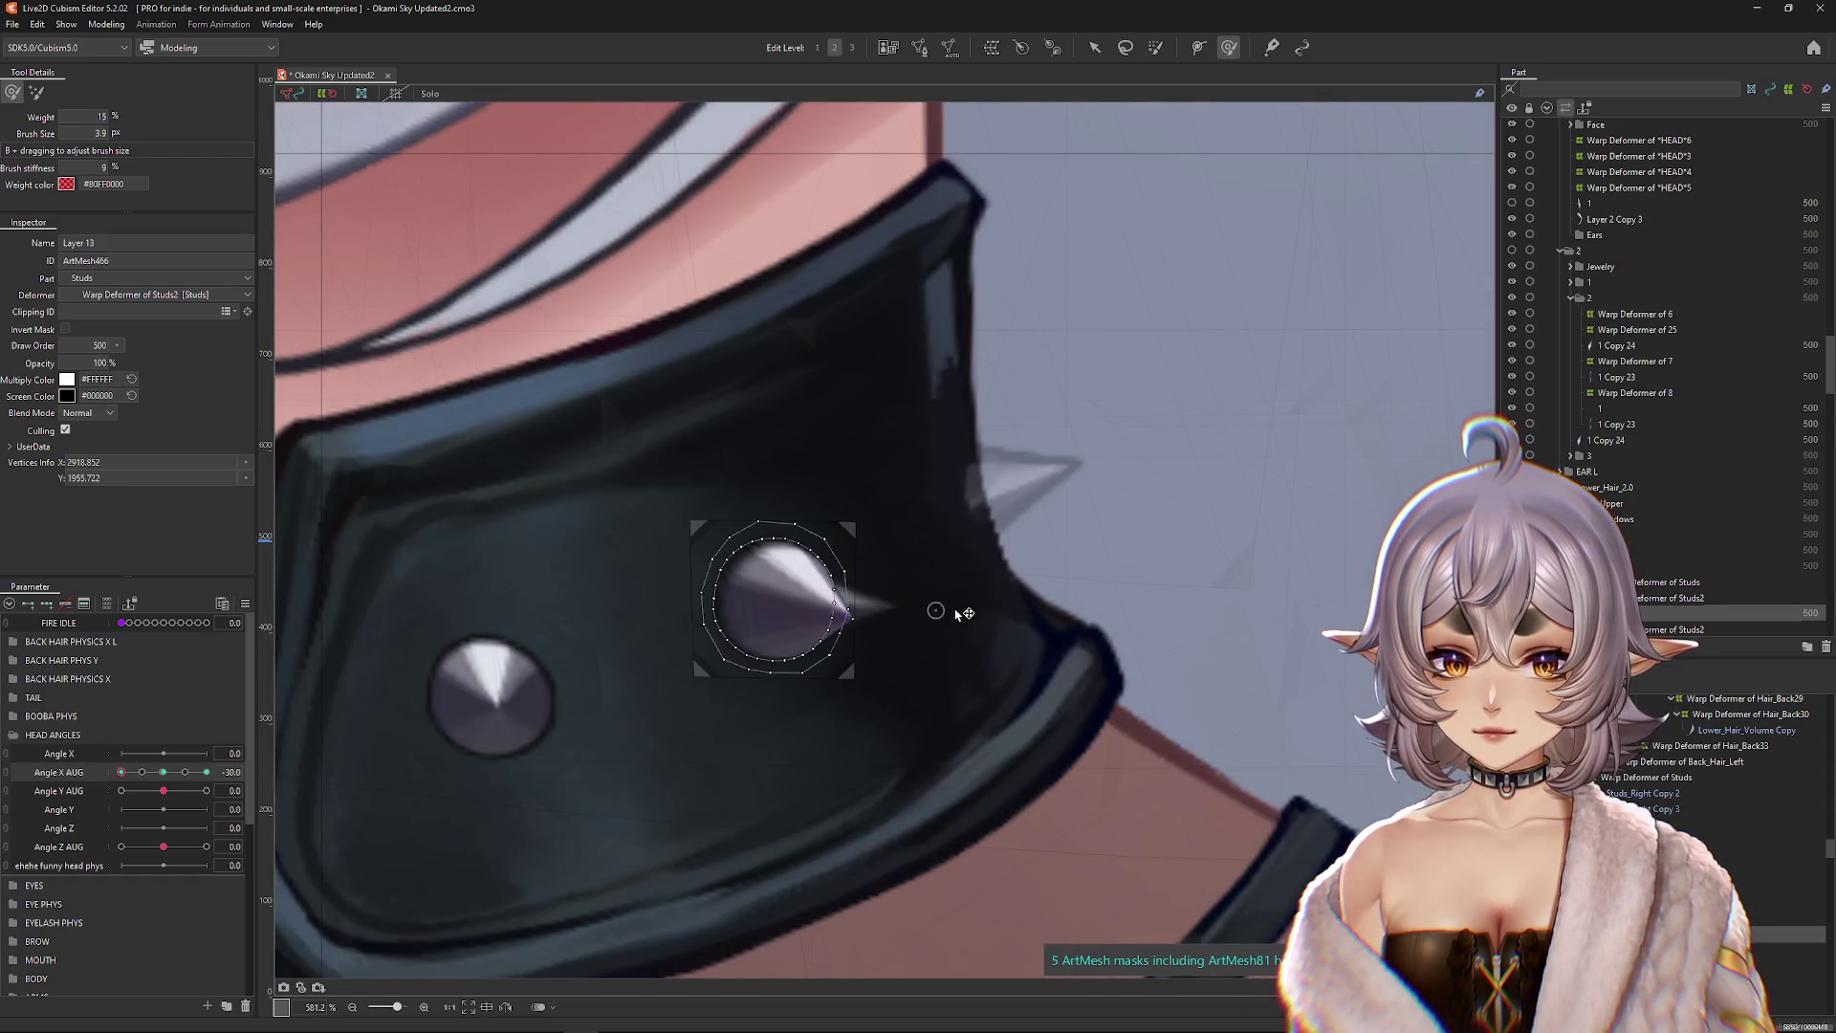
pyautogui.press('h')
pyautogui.moveTo(688, 635); pyautogui.dragTo(730, 635)
pyautogui.scroll(-2, 658, 638)
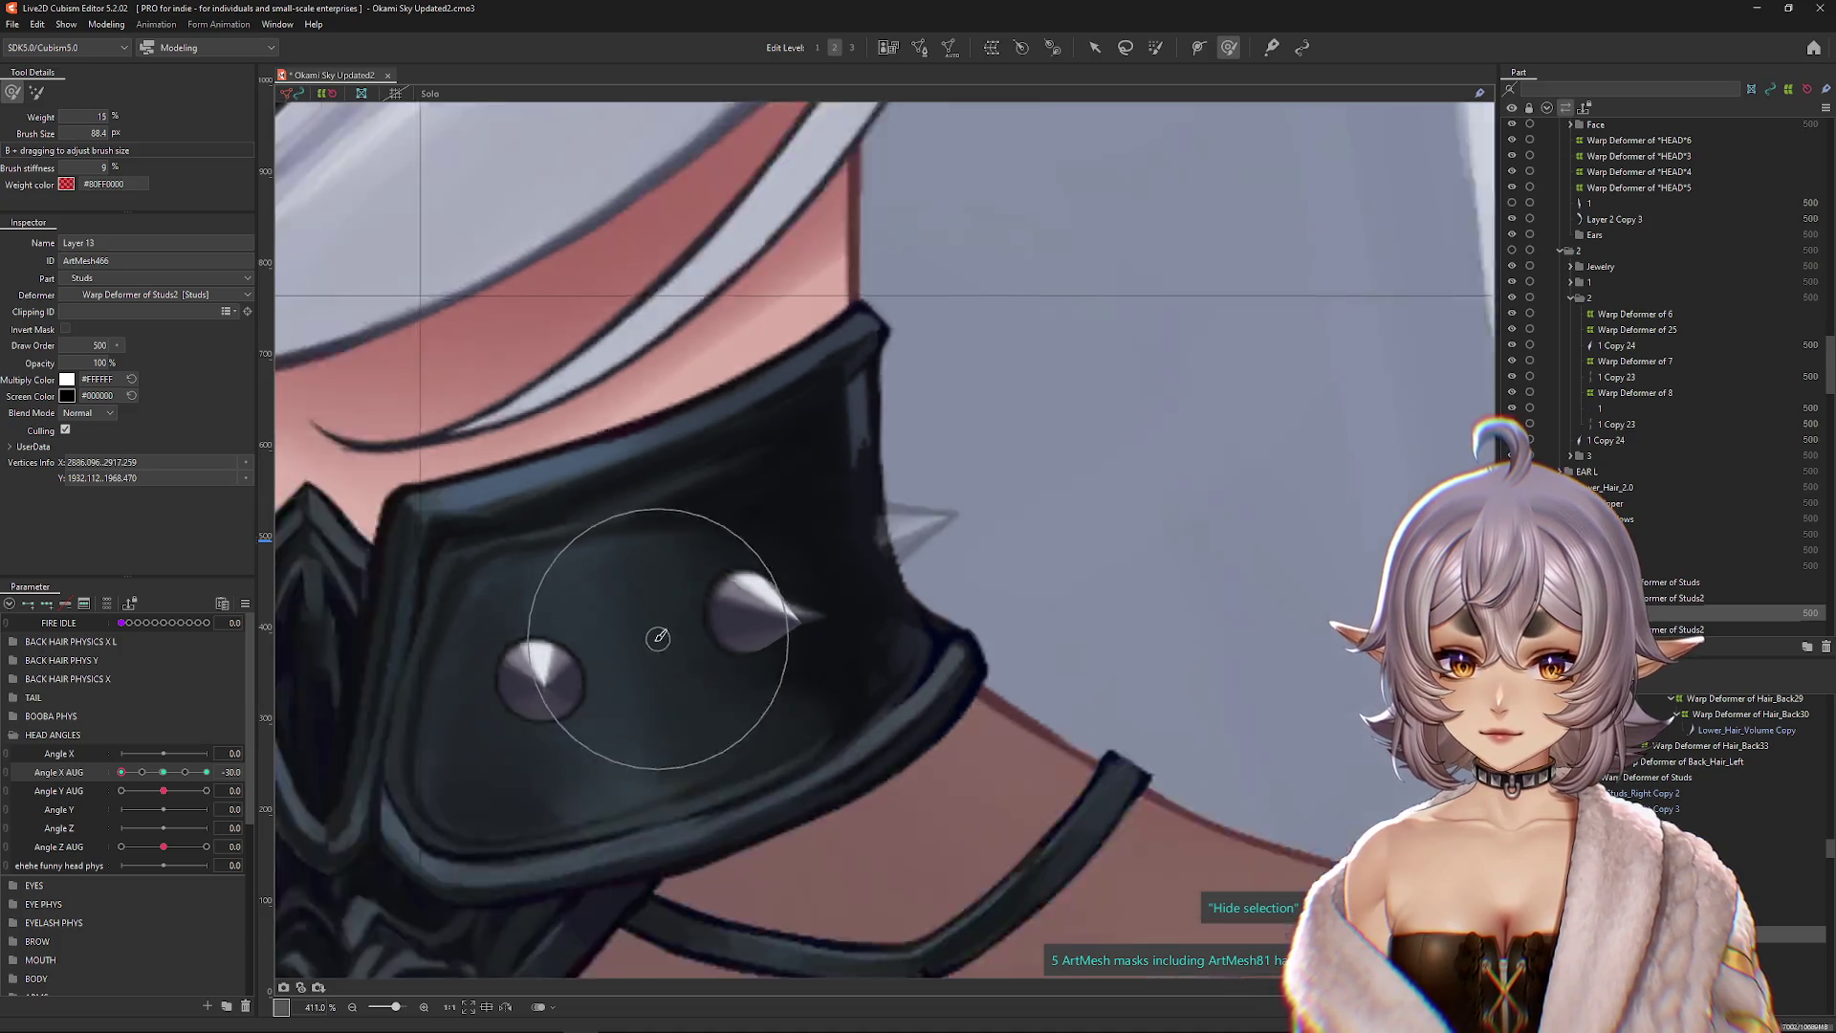
pyautogui.scroll(-4, 658, 638)
pyautogui.moveTo(122, 771); pyautogui.dragTo(205, 771)
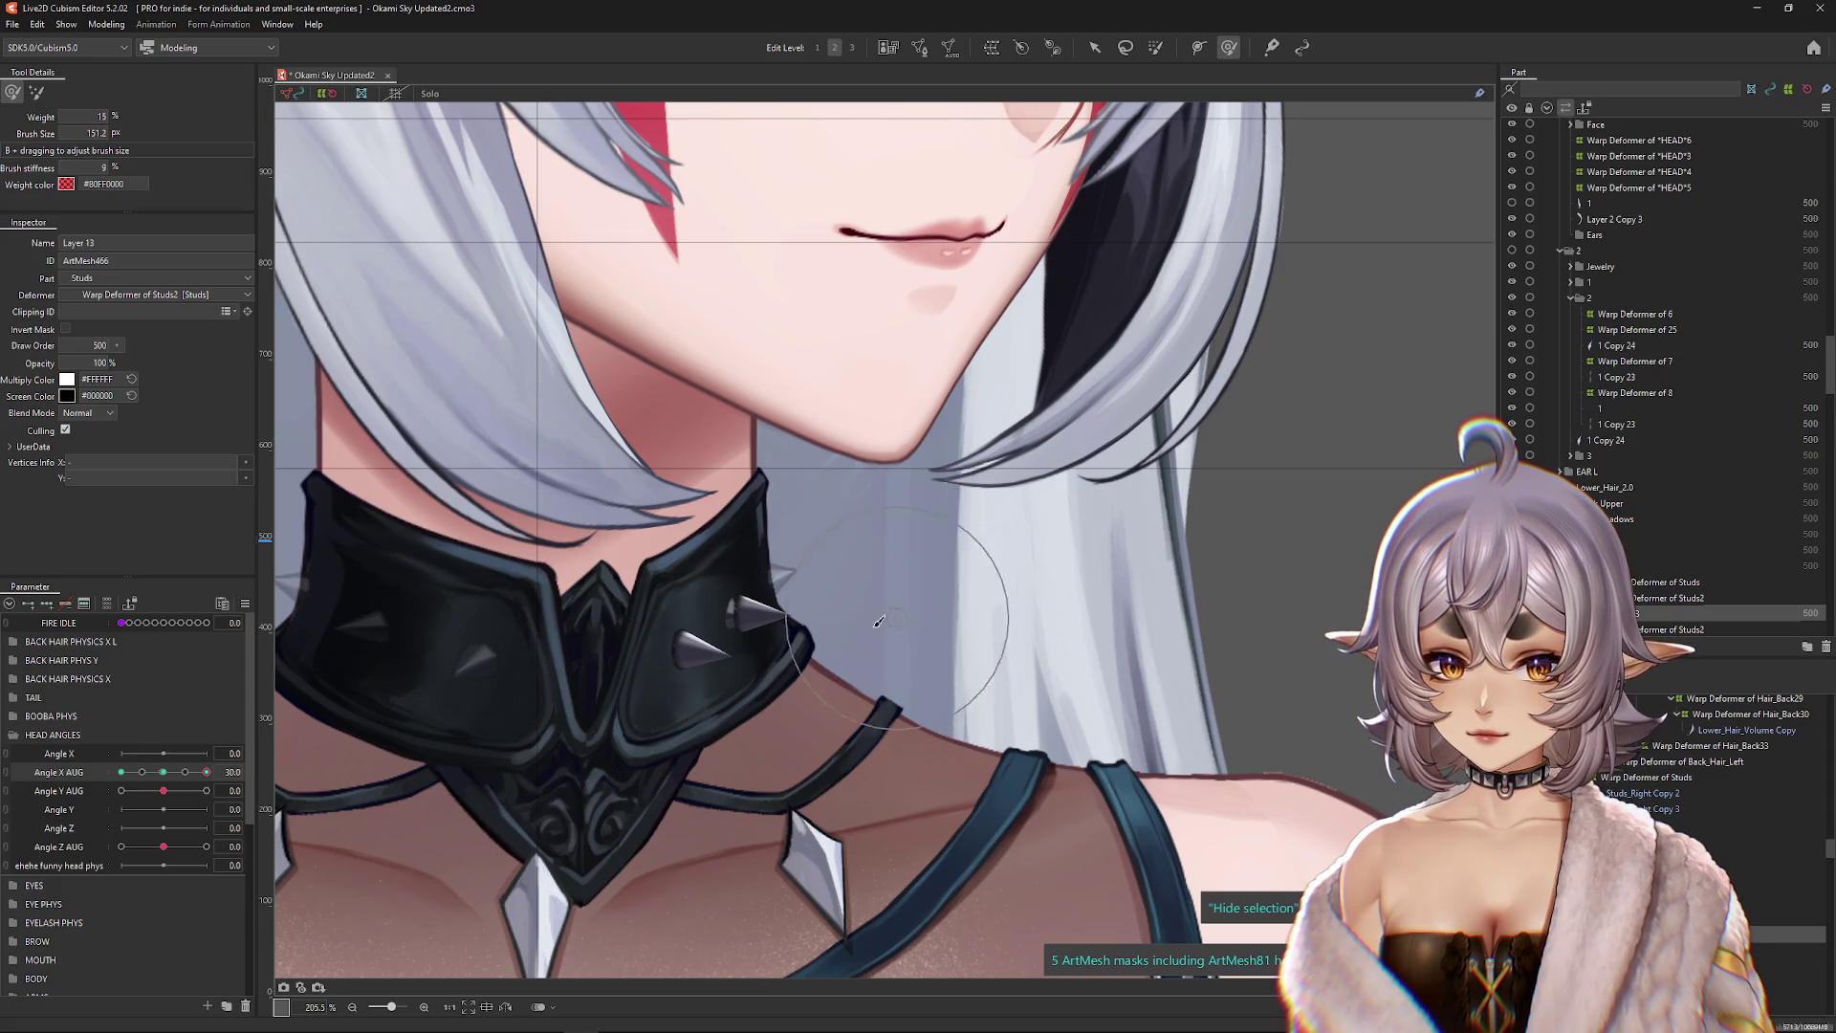
pyautogui.moveTo(1214, 727); pyautogui.dragTo(1382, 698)
pyautogui.click(908, 583)
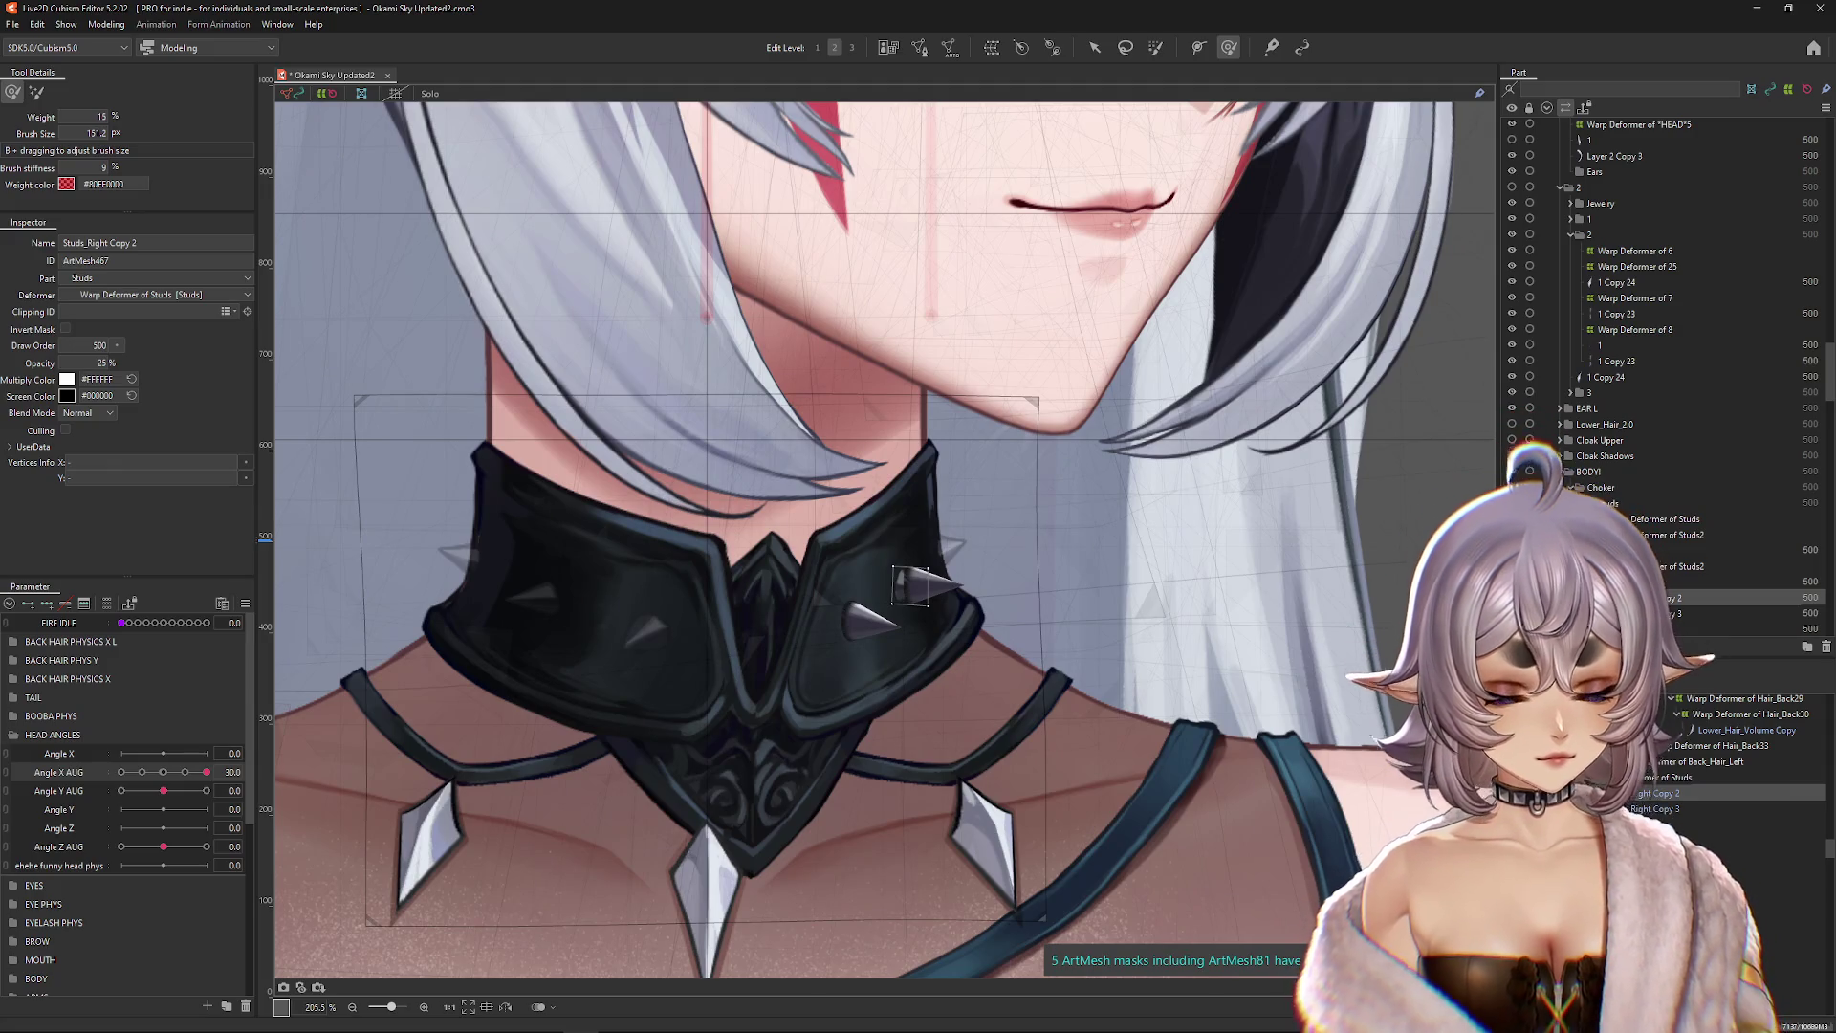
# Step: Sweep Angle X AUG between -30 and 30 to preview how the studs follow the head
pyautogui.scroll(-2, 765, 669)
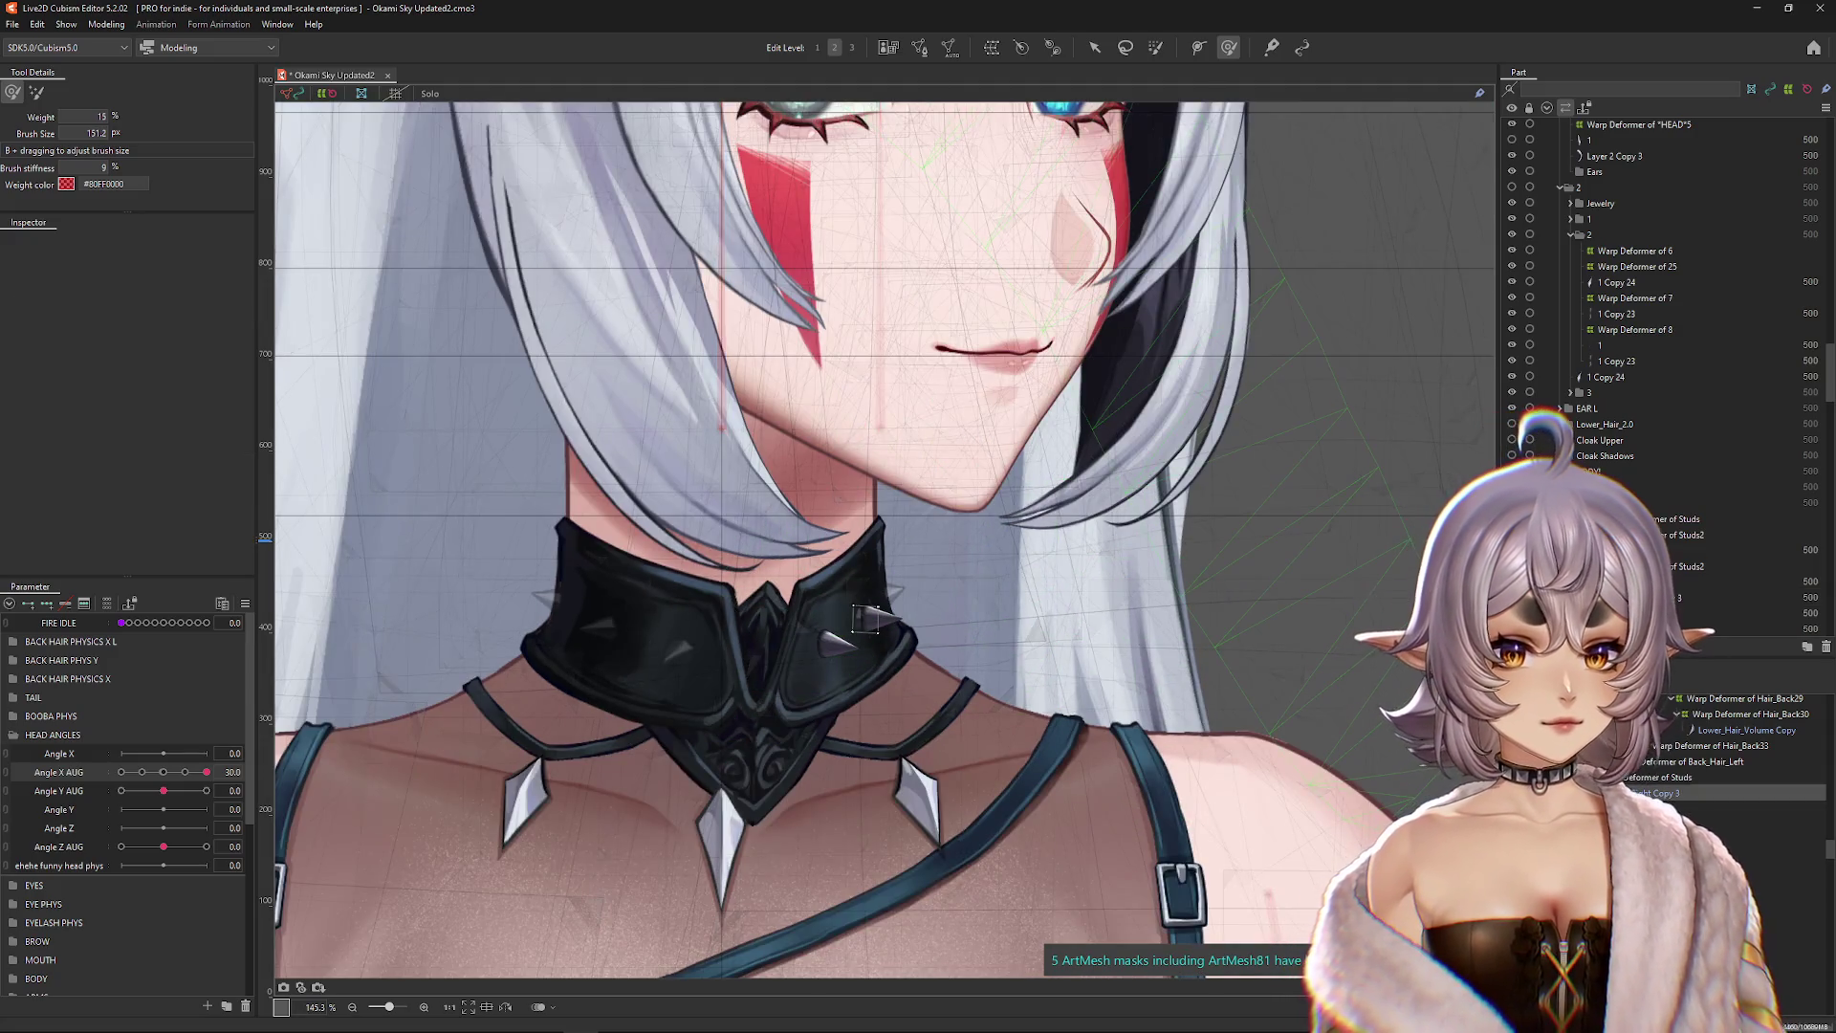
pyautogui.scroll(2, 787, 850)
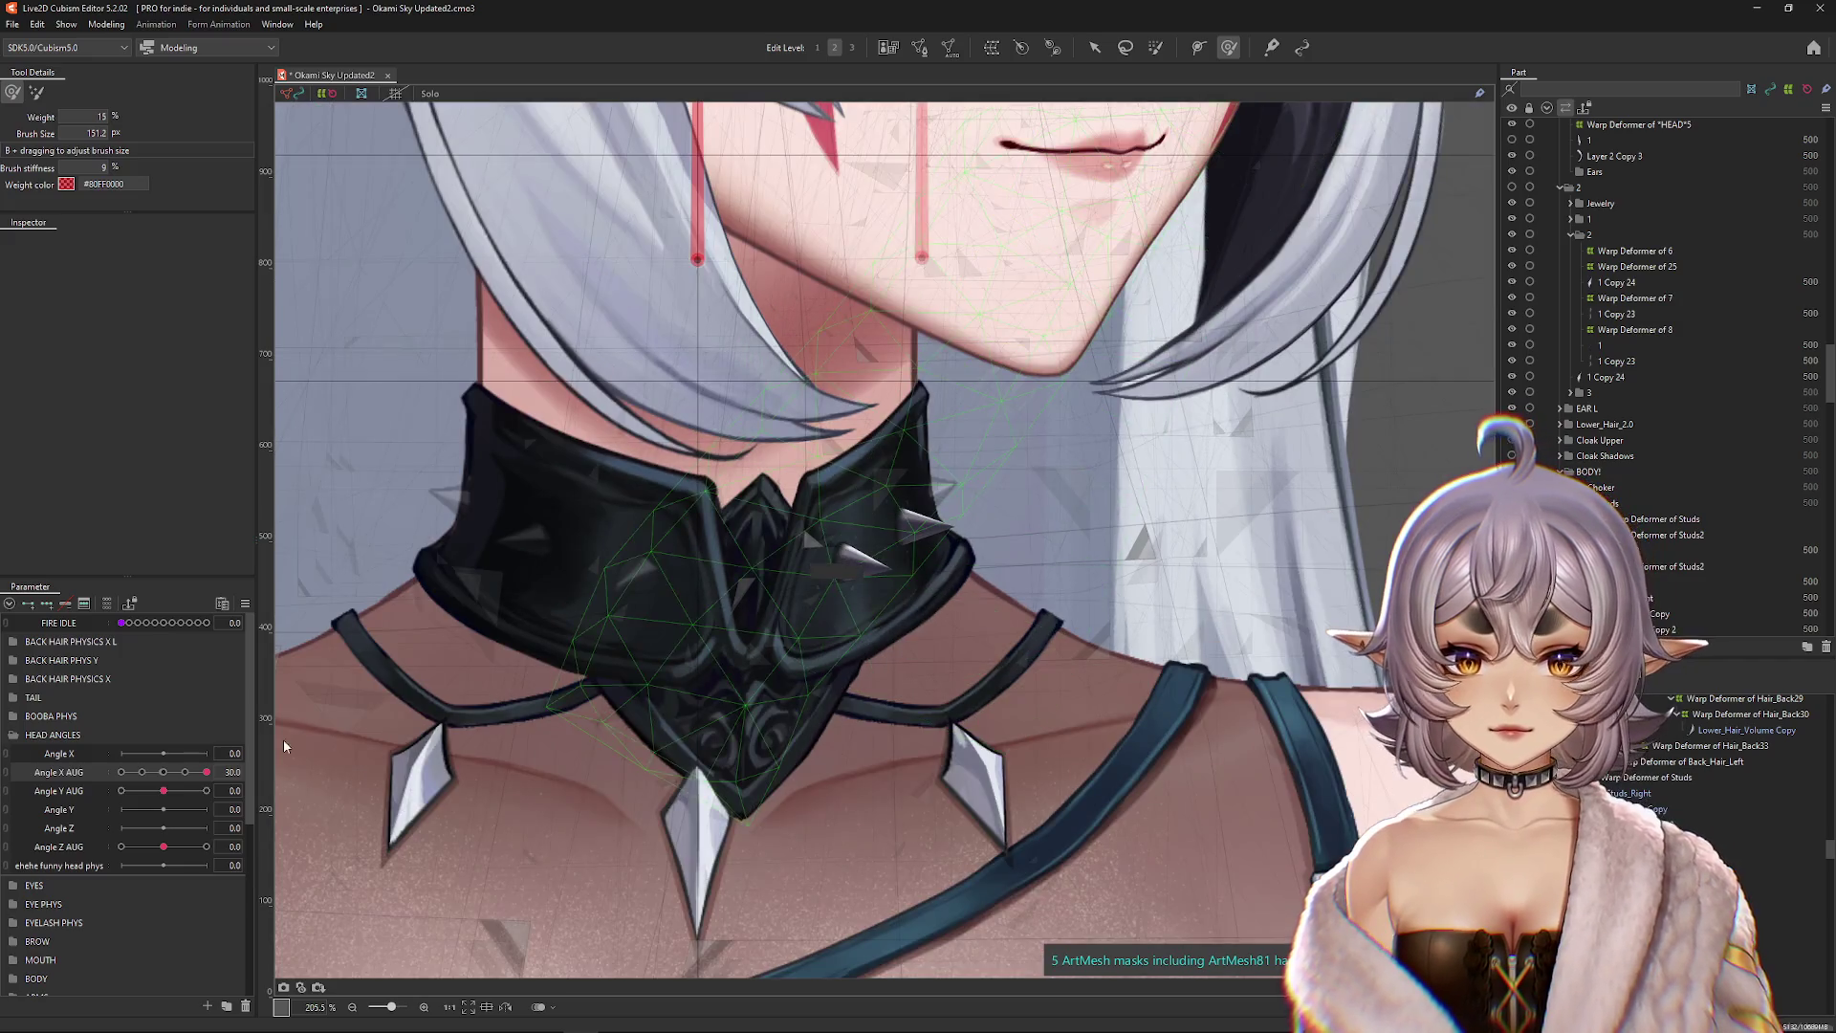
pyautogui.moveTo(206, 772)
pyautogui.mouseDown()
pyautogui.moveTo(73, 793)
pyautogui.moveTo(153, 793)
pyautogui.moveTo(29, 793)
pyautogui.mouseUp()
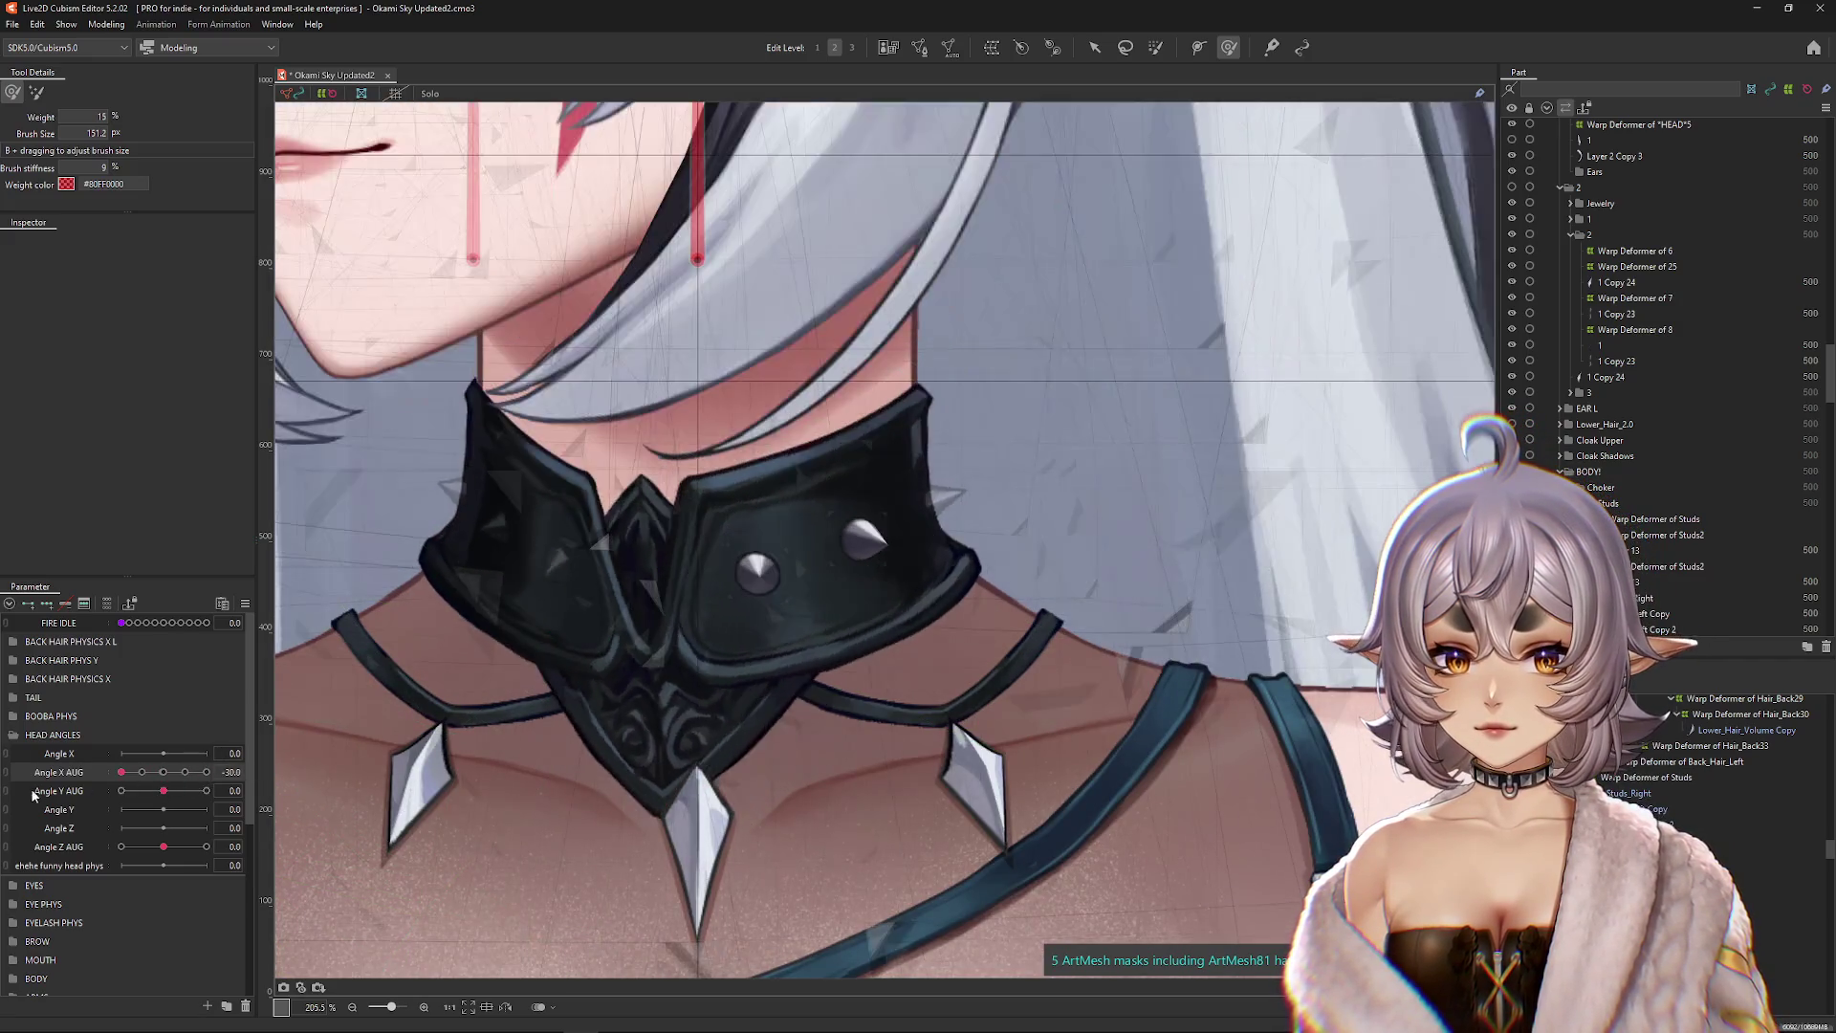
pyautogui.scroll(-4, 482, 754)
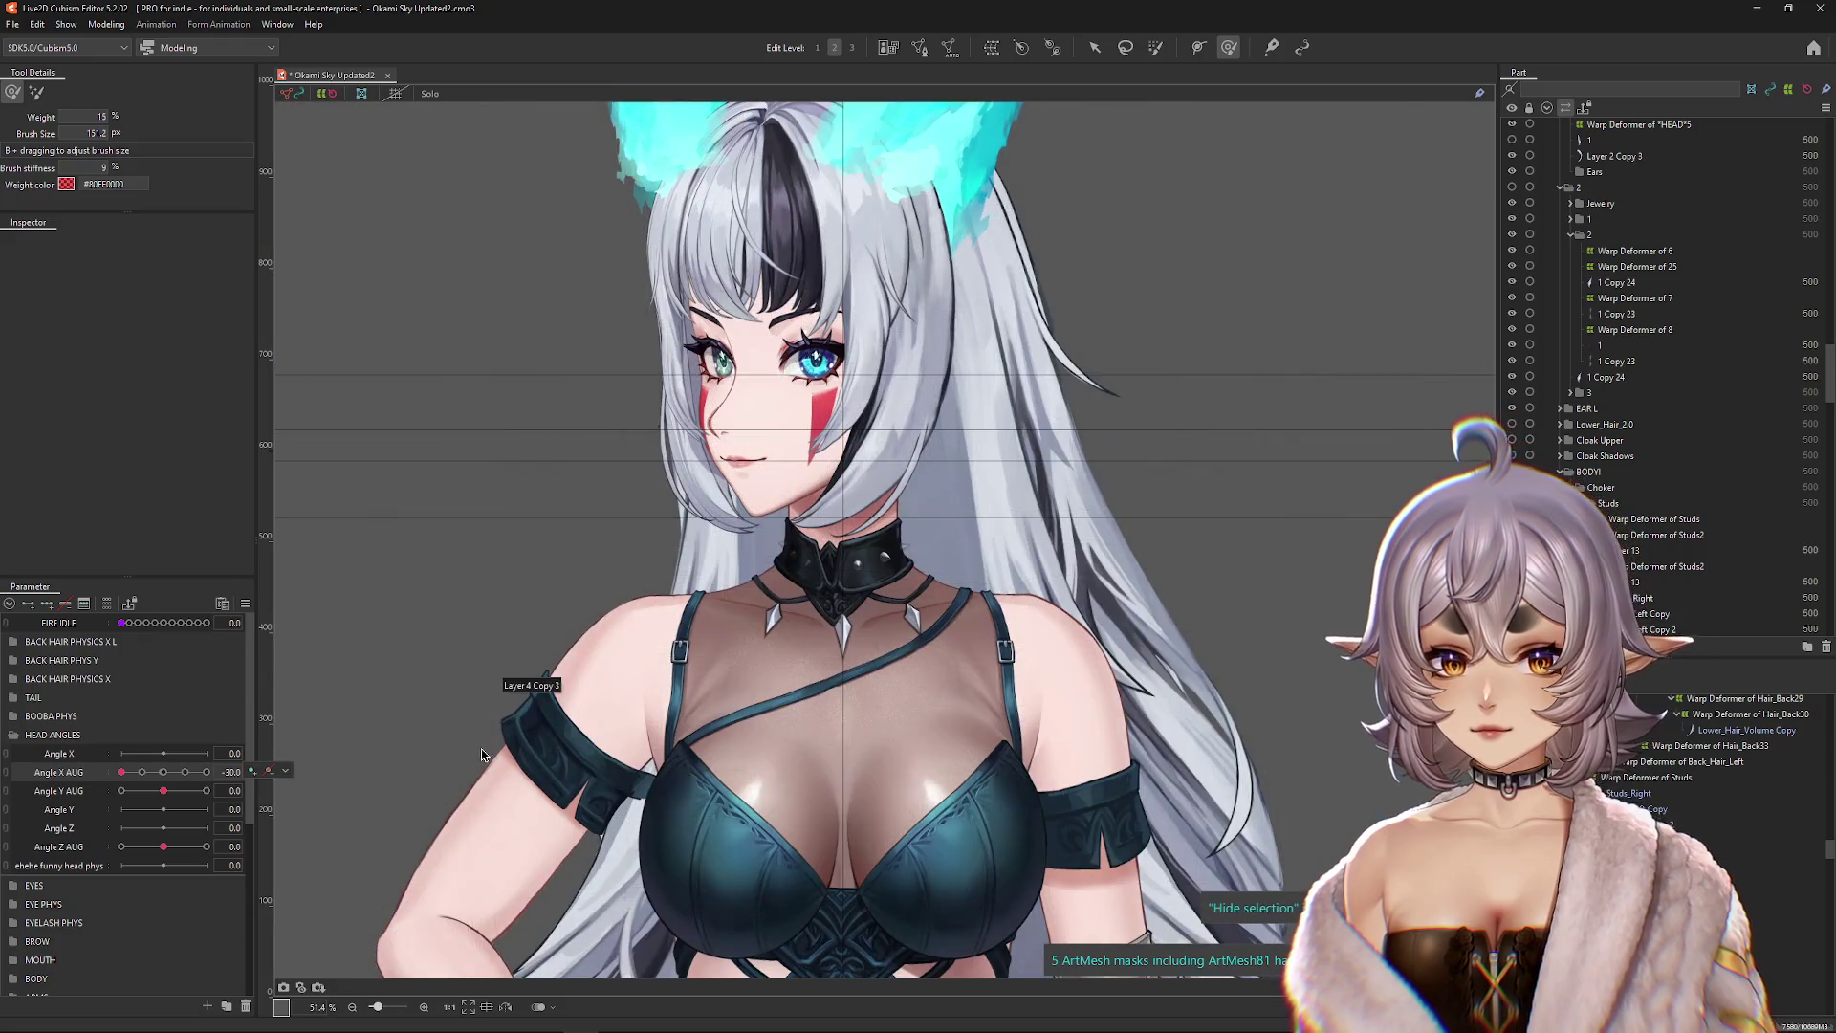
pyautogui.moveTo(124, 771)
pyautogui.mouseDown()
pyautogui.moveTo(282, 765)
pyautogui.moveTo(57, 773)
pyautogui.mouseUp()
pyautogui.scroll(1, 863, 576)
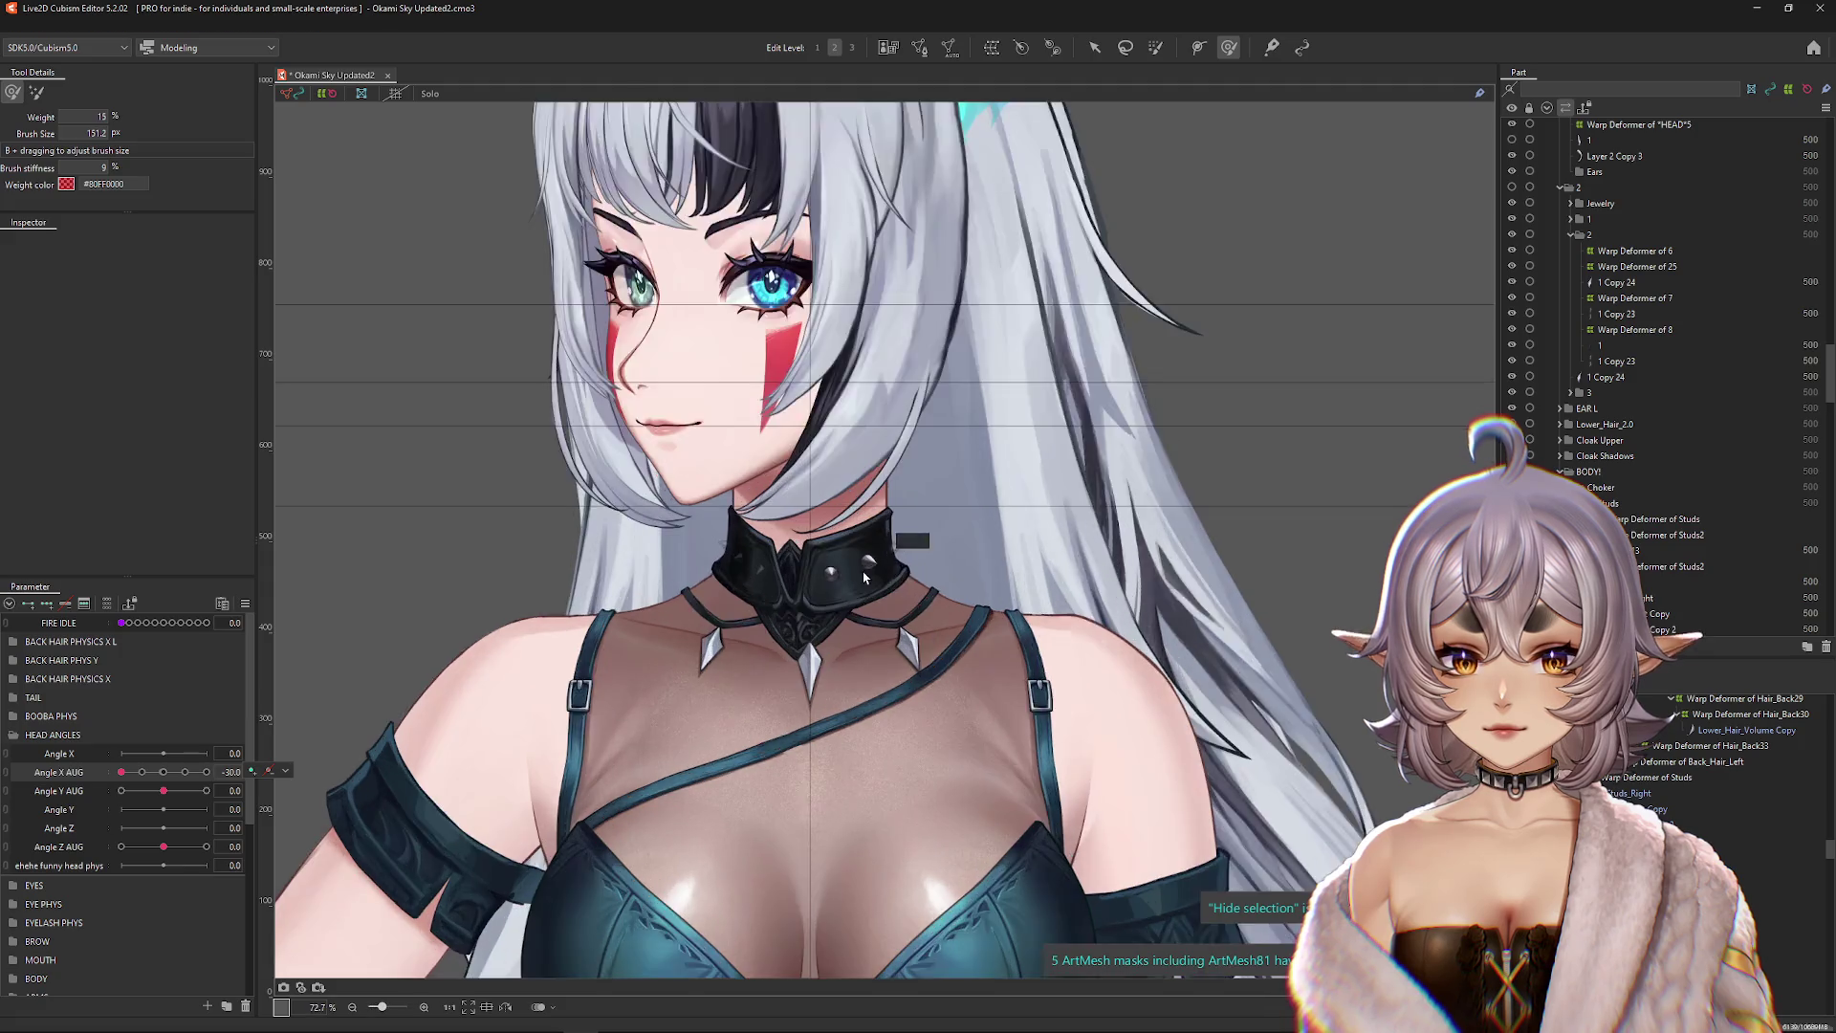
pyautogui.scroll(5, 864, 576)
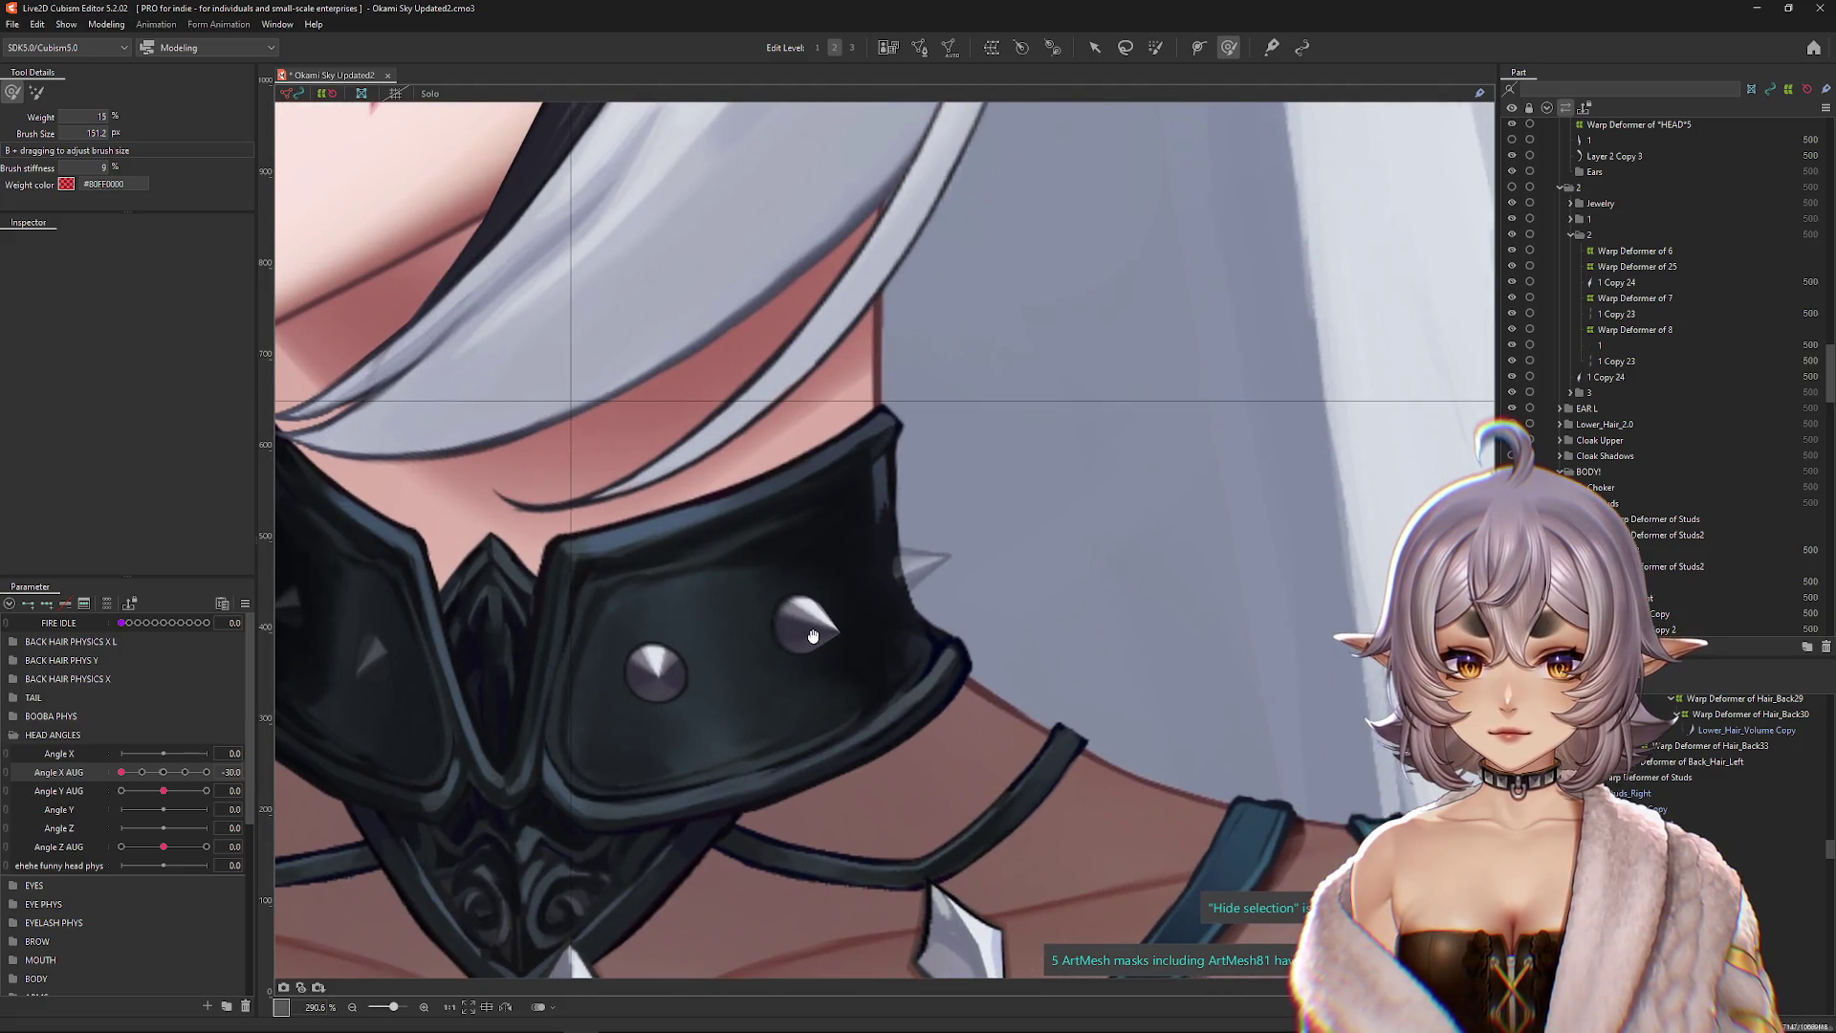
# Step: Set Angle X AUG to about -1, then select spike Layer 13's warp deformer
pyautogui.rightClick(828, 643)
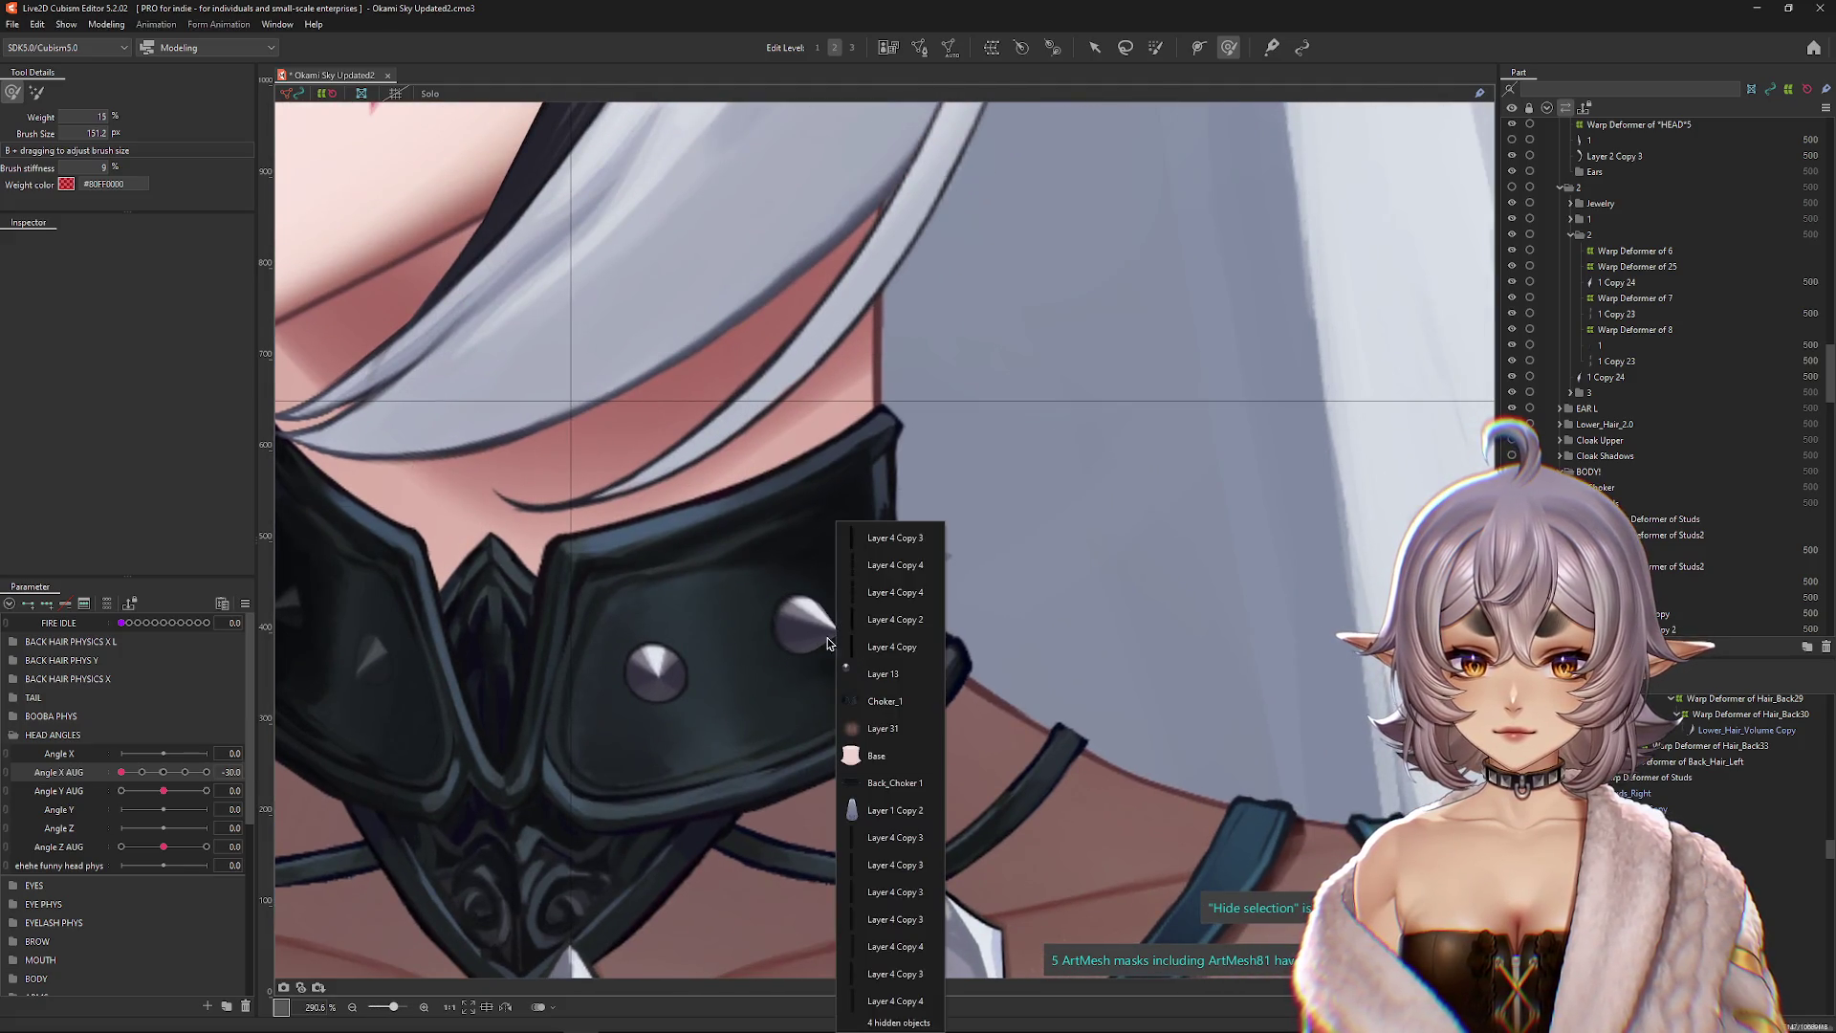
pyautogui.moveTo(218, 771); pyautogui.dragTo(163, 772)
pyautogui.rightClick(851, 621)
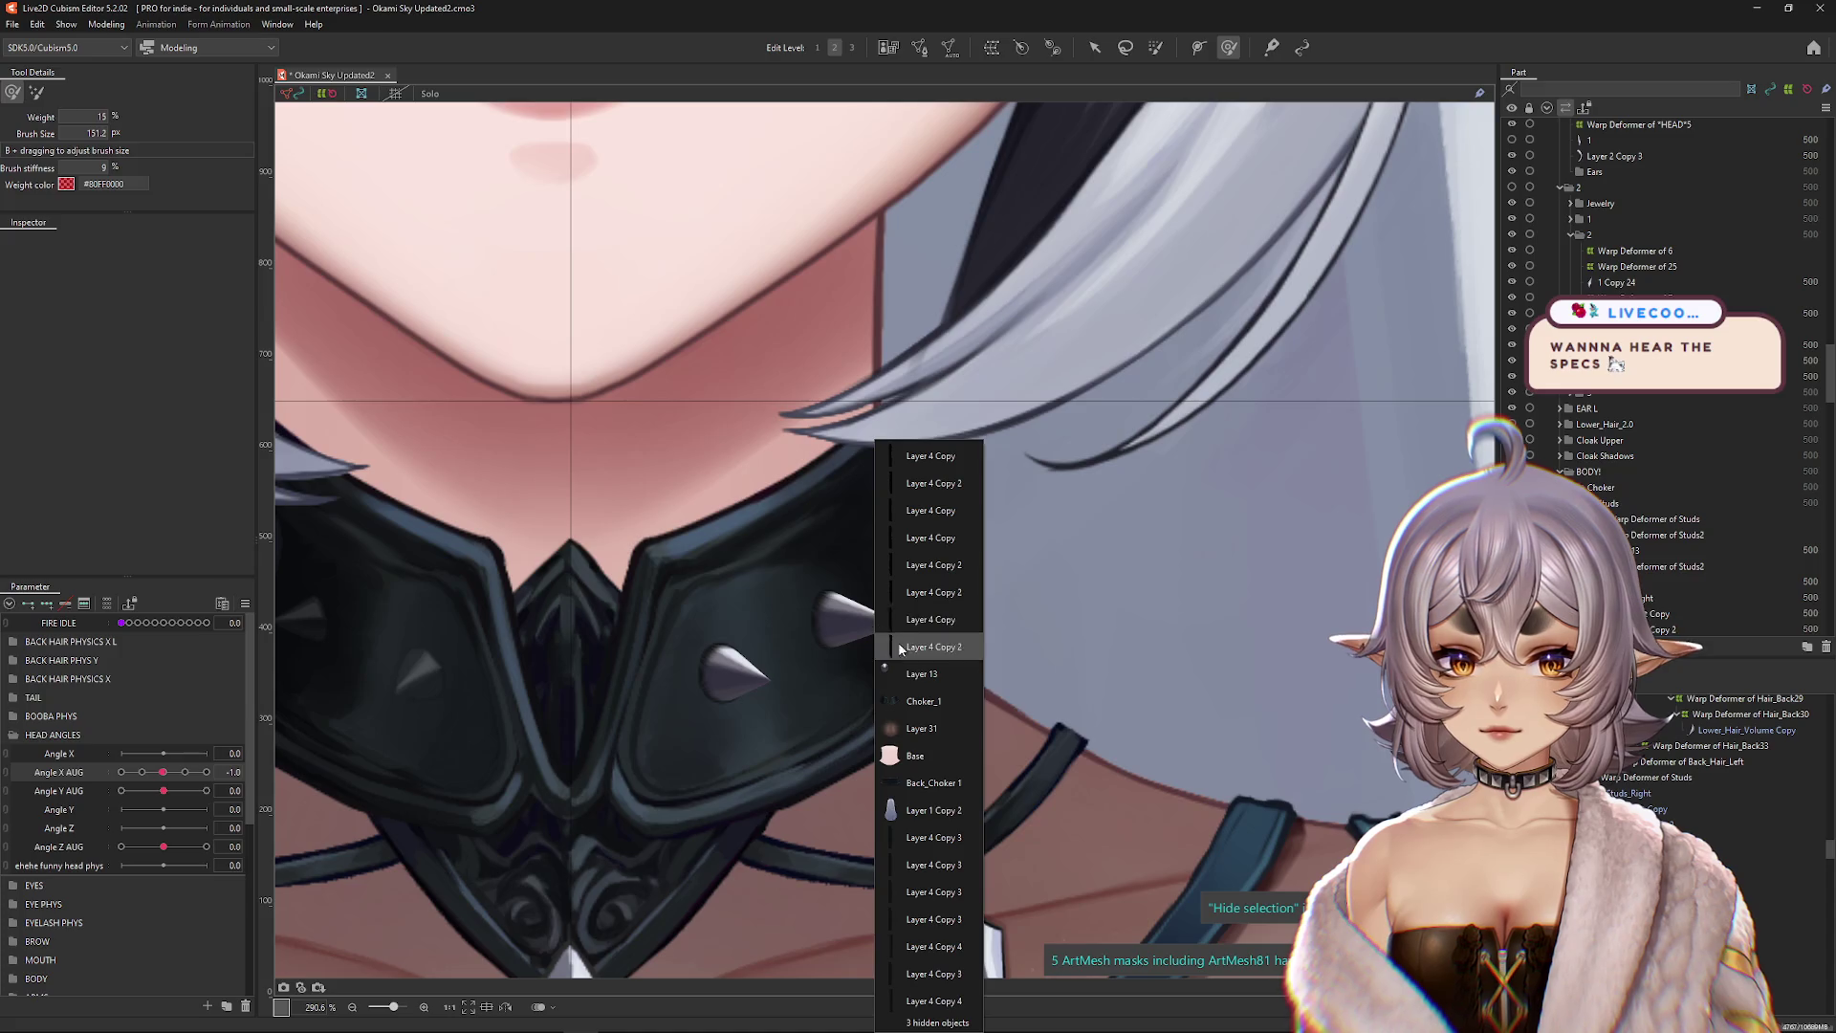
pyautogui.click(918, 646)
pyautogui.click(828, 619)
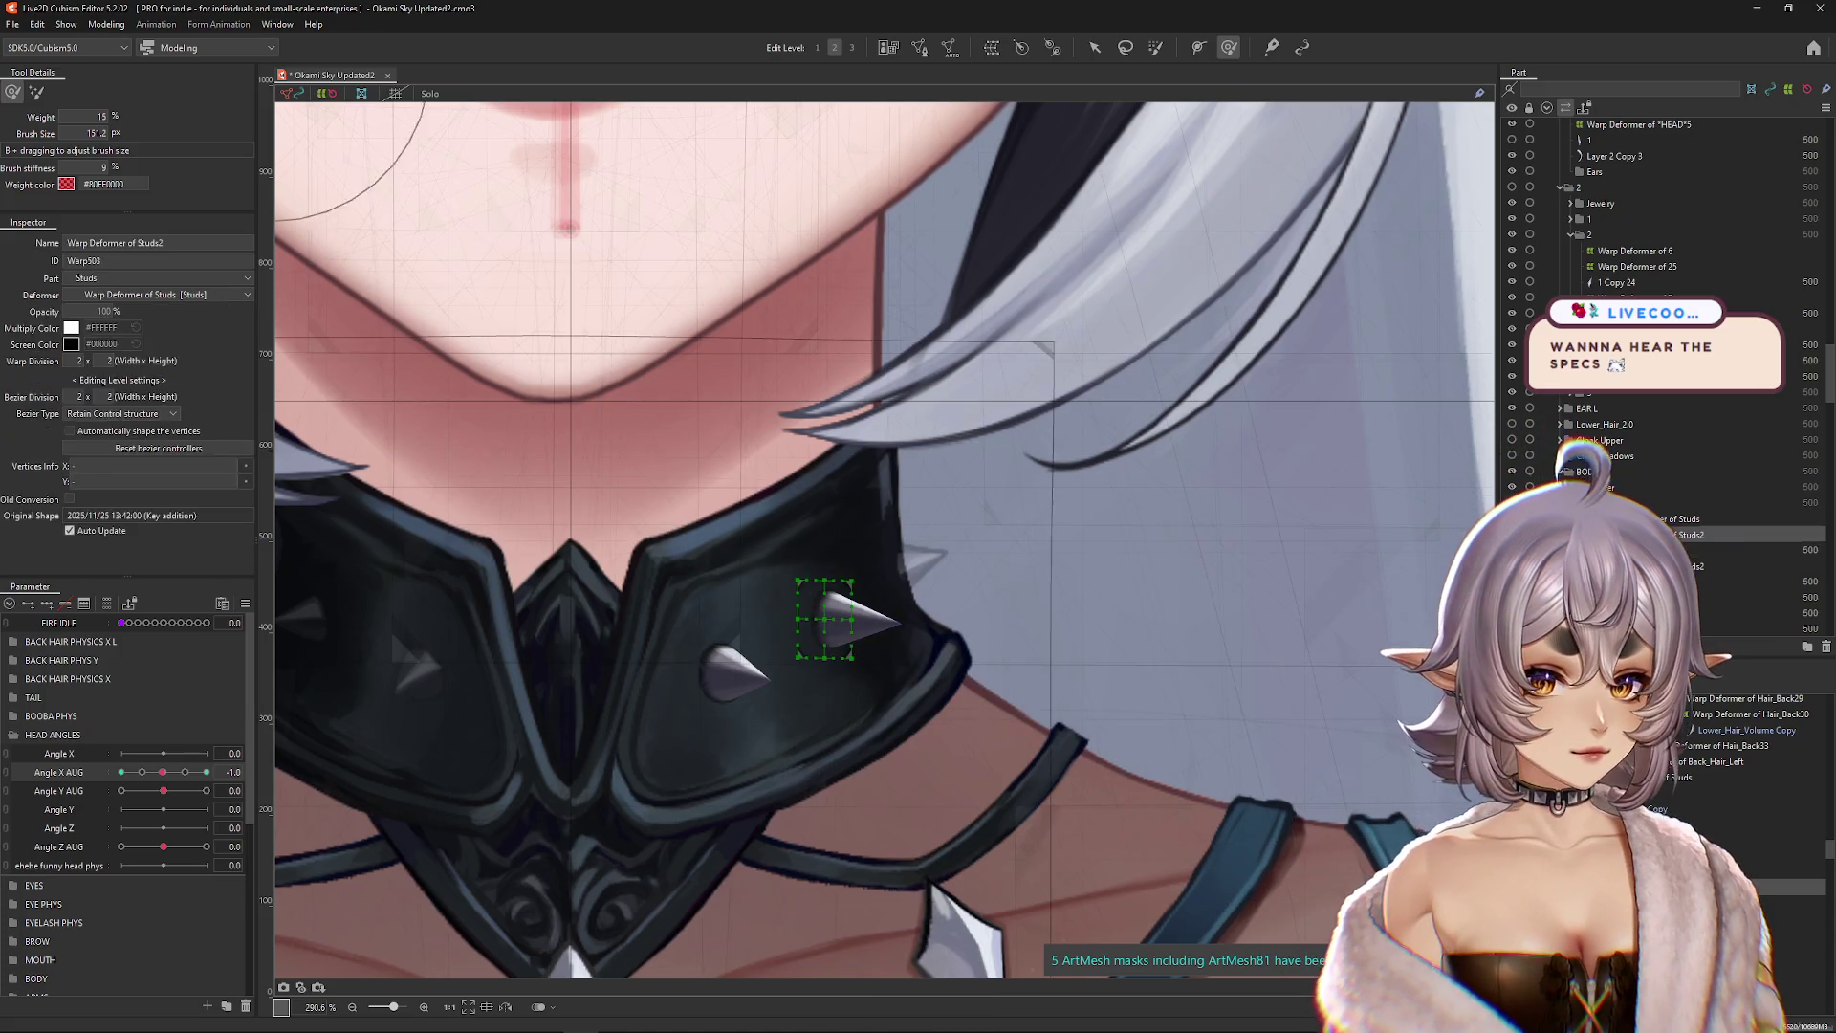
# Step: Select Layer 13 in the Part panel and delete the duplicate stud deformer and mesh pair
pyautogui.hotkey('ctrl', 'shift', 'm')
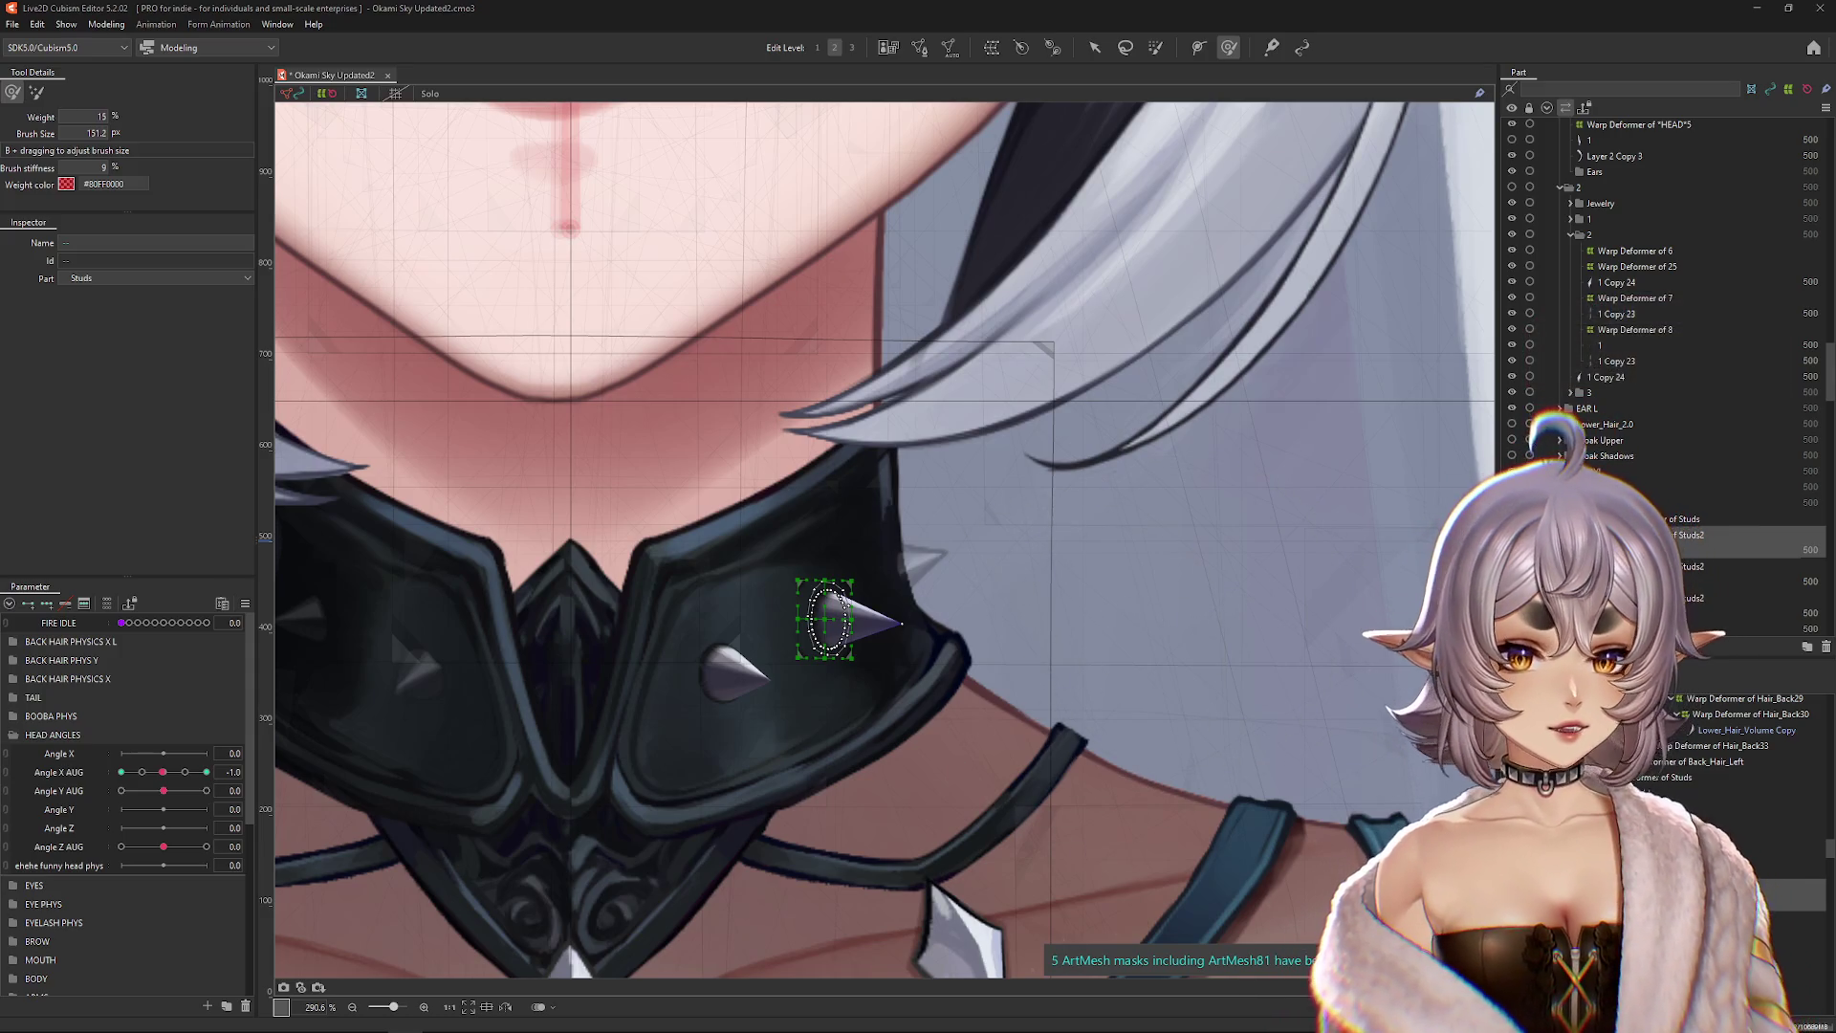
pyautogui.scroll(-3, 1629, 459)
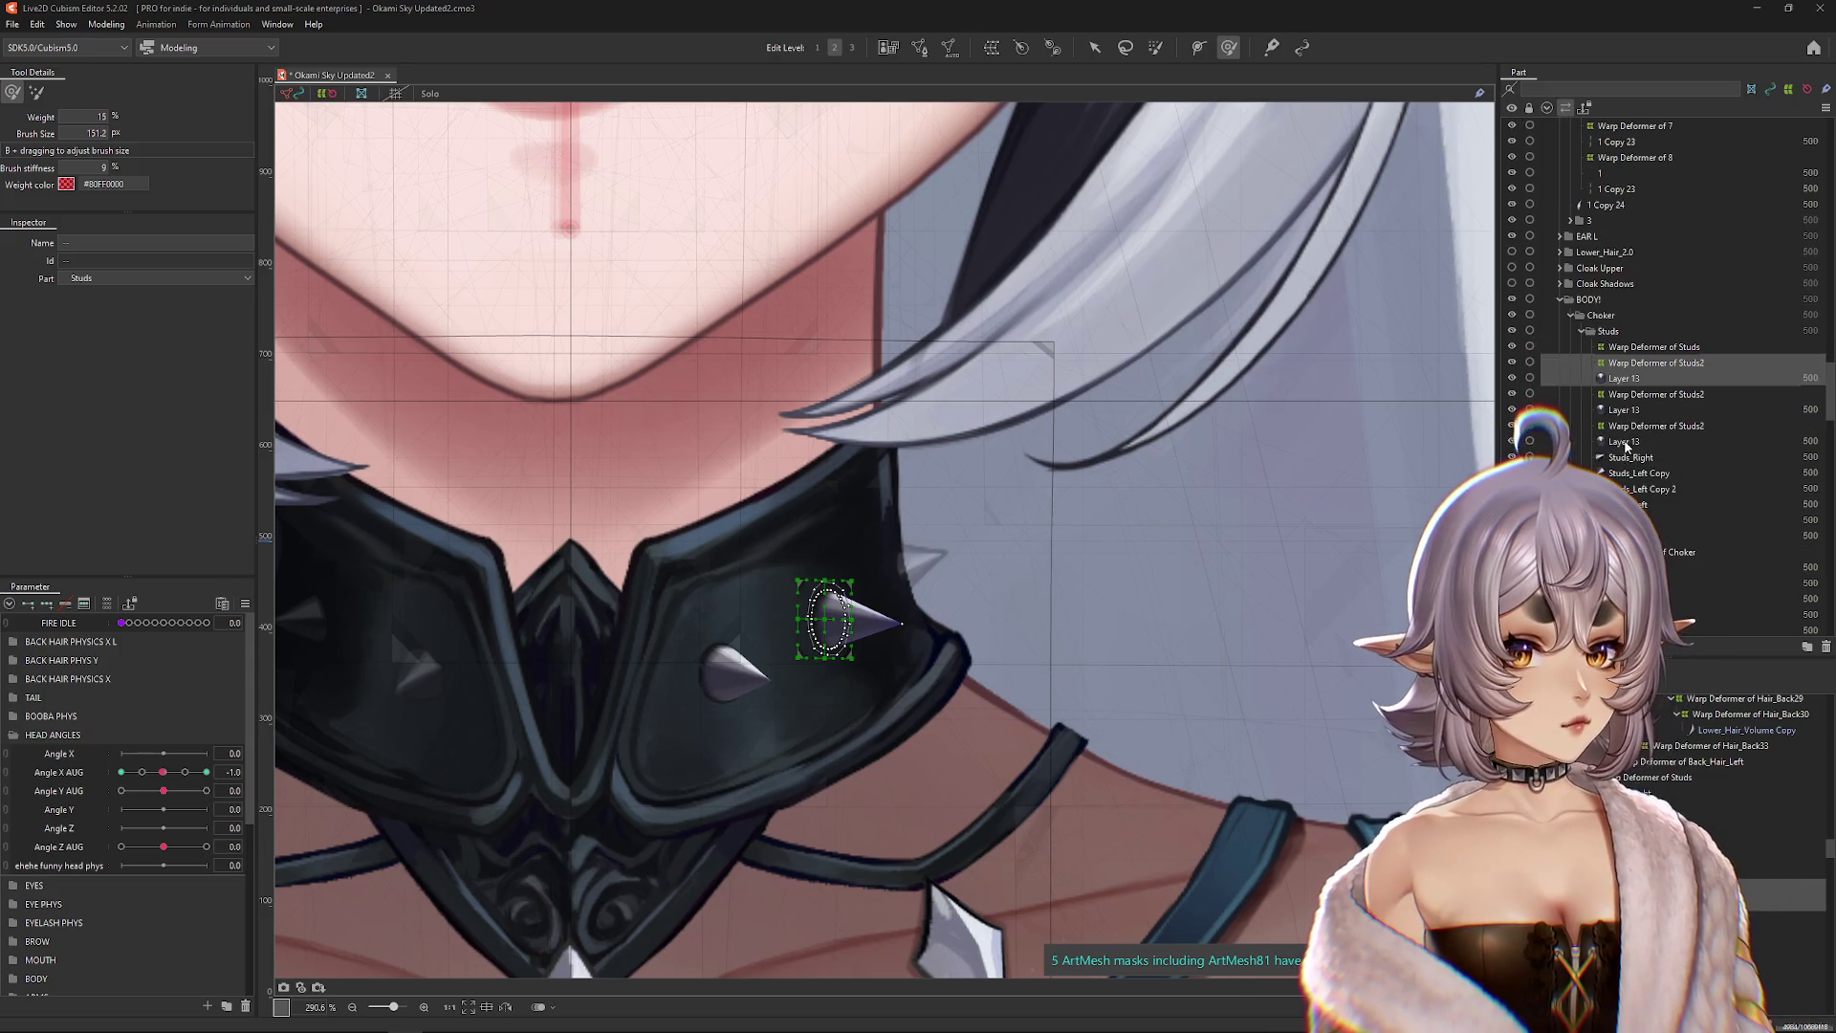
pyautogui.click(1622, 379)
pyautogui.scroll(-2, 1623, 382)
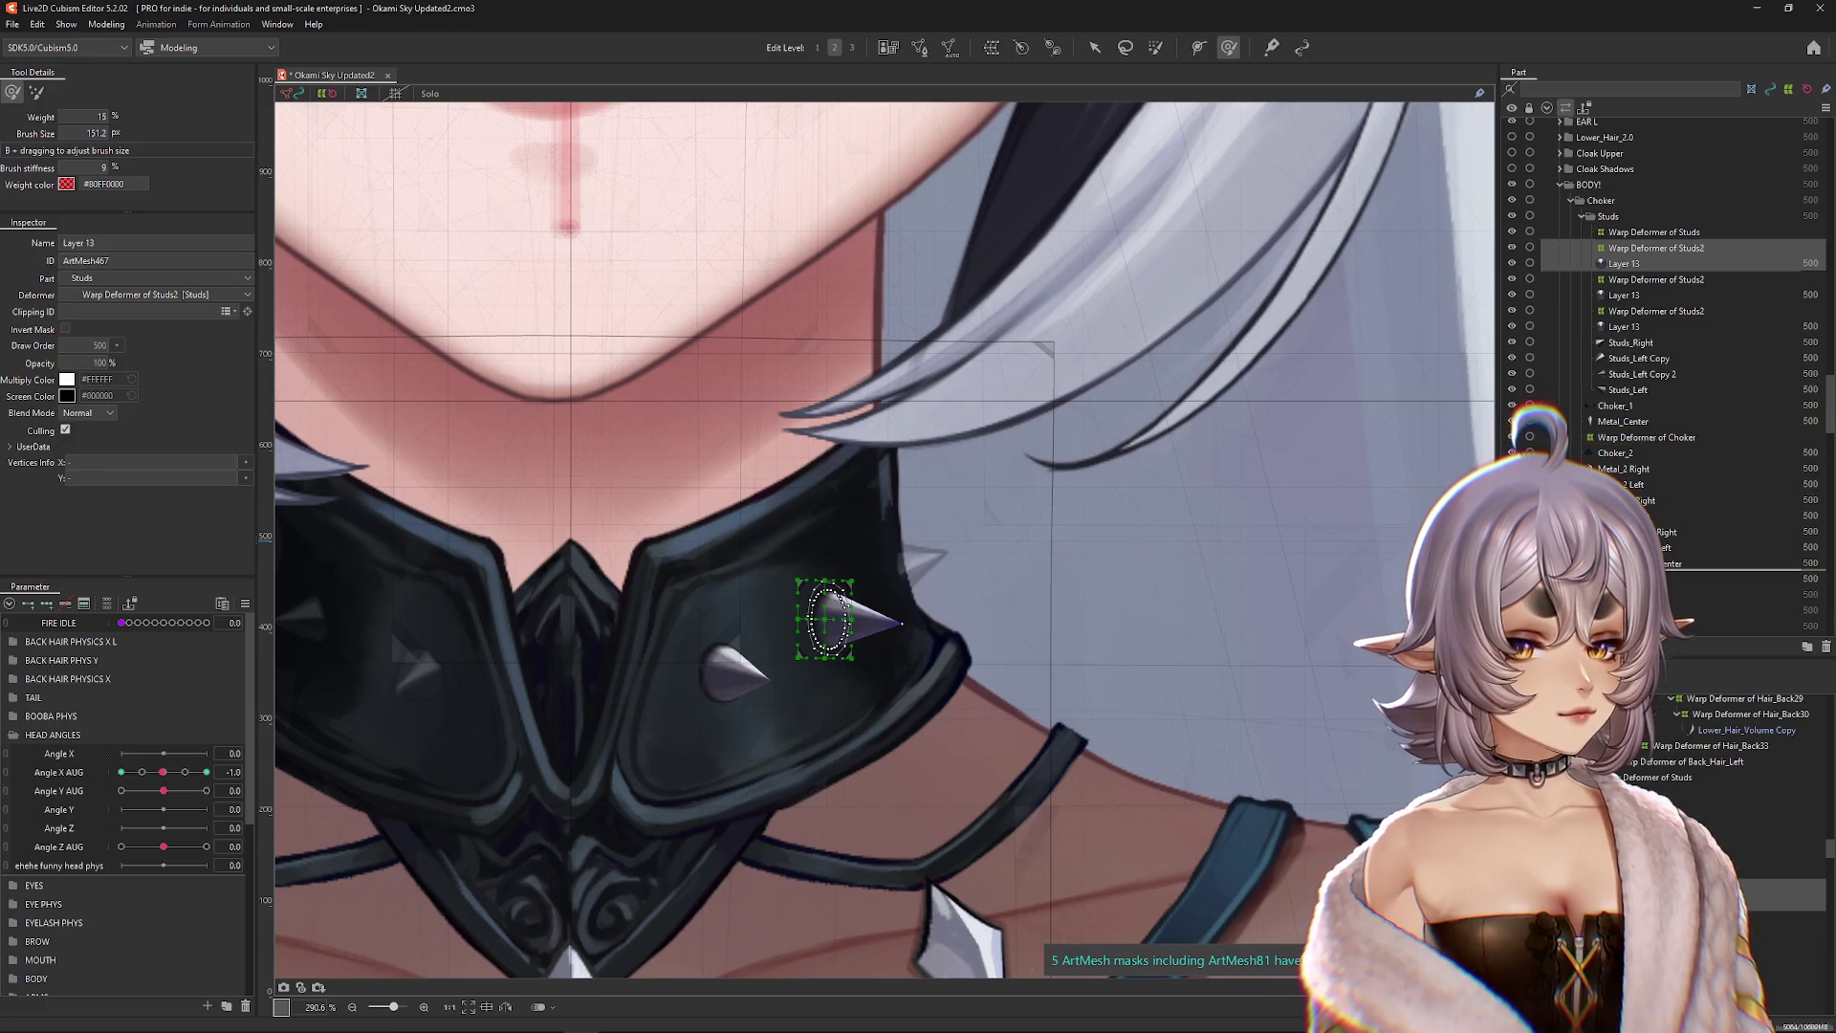
pyautogui.press('Delete')
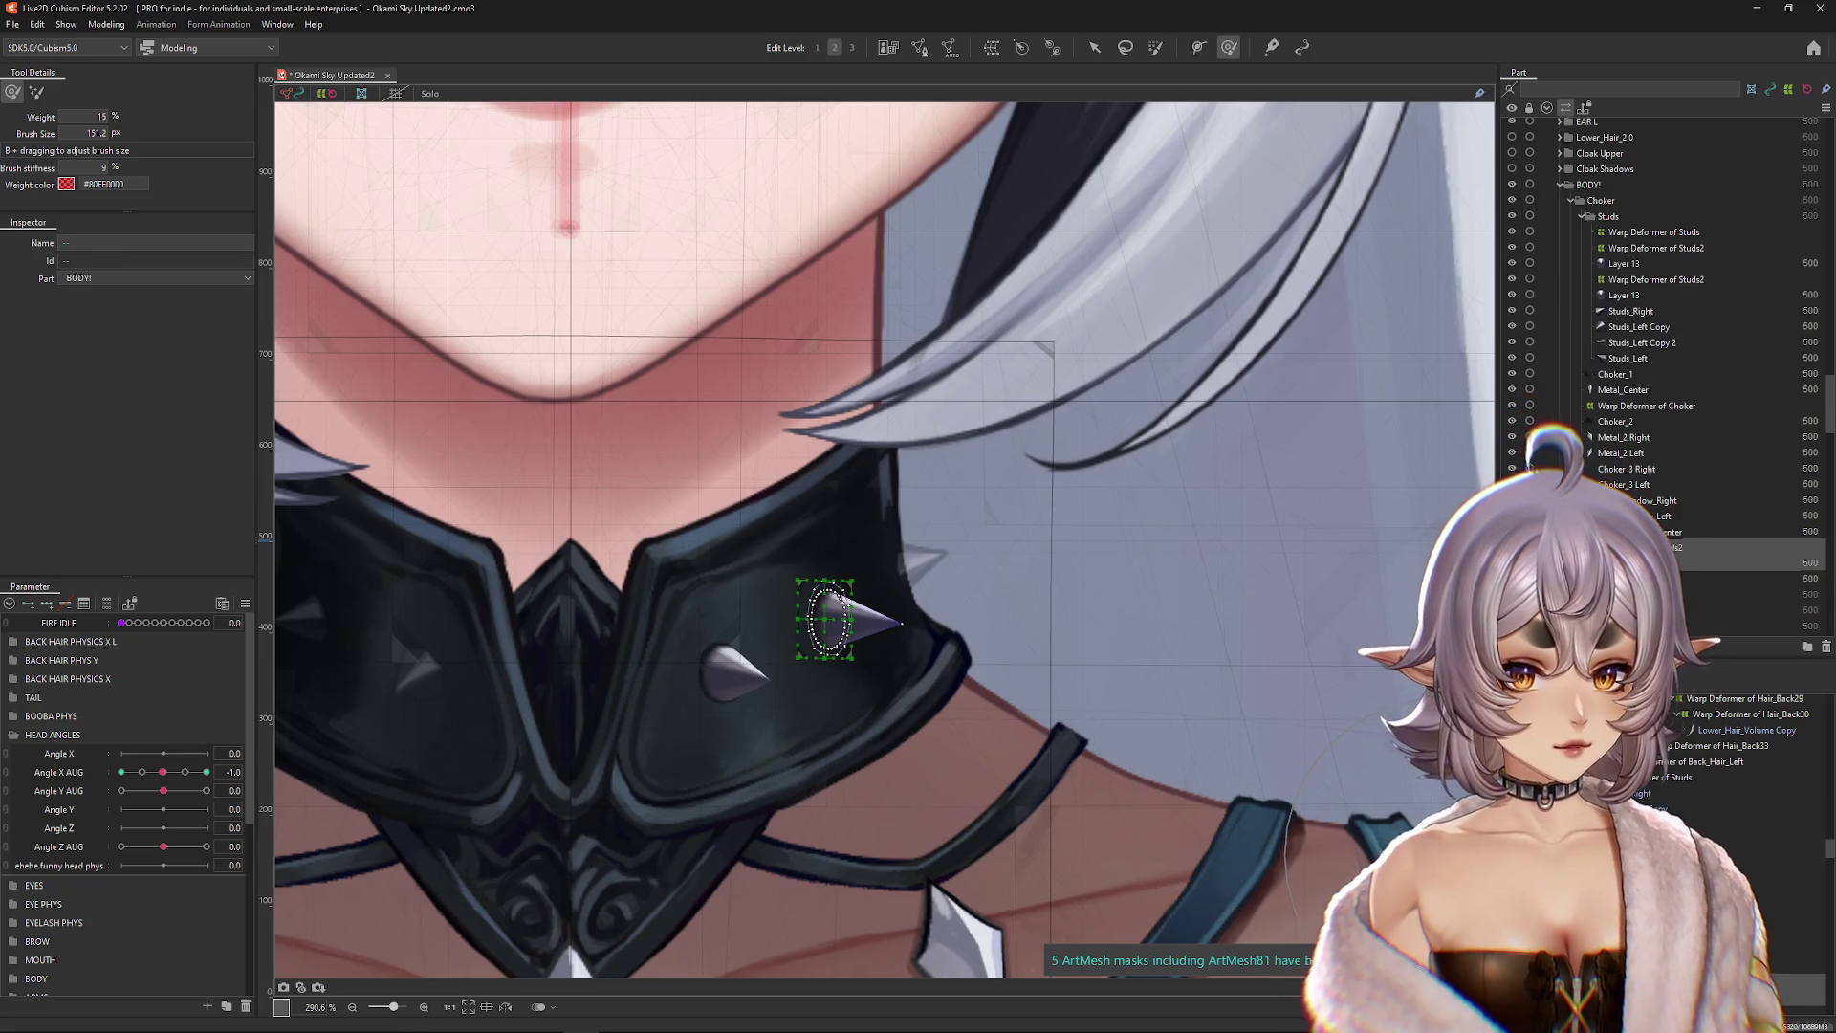
# Step: Move Warp Deformer of Studs2 up-right onto the choker edge and rotate it to tilt the spike
pyautogui.click(826, 619)
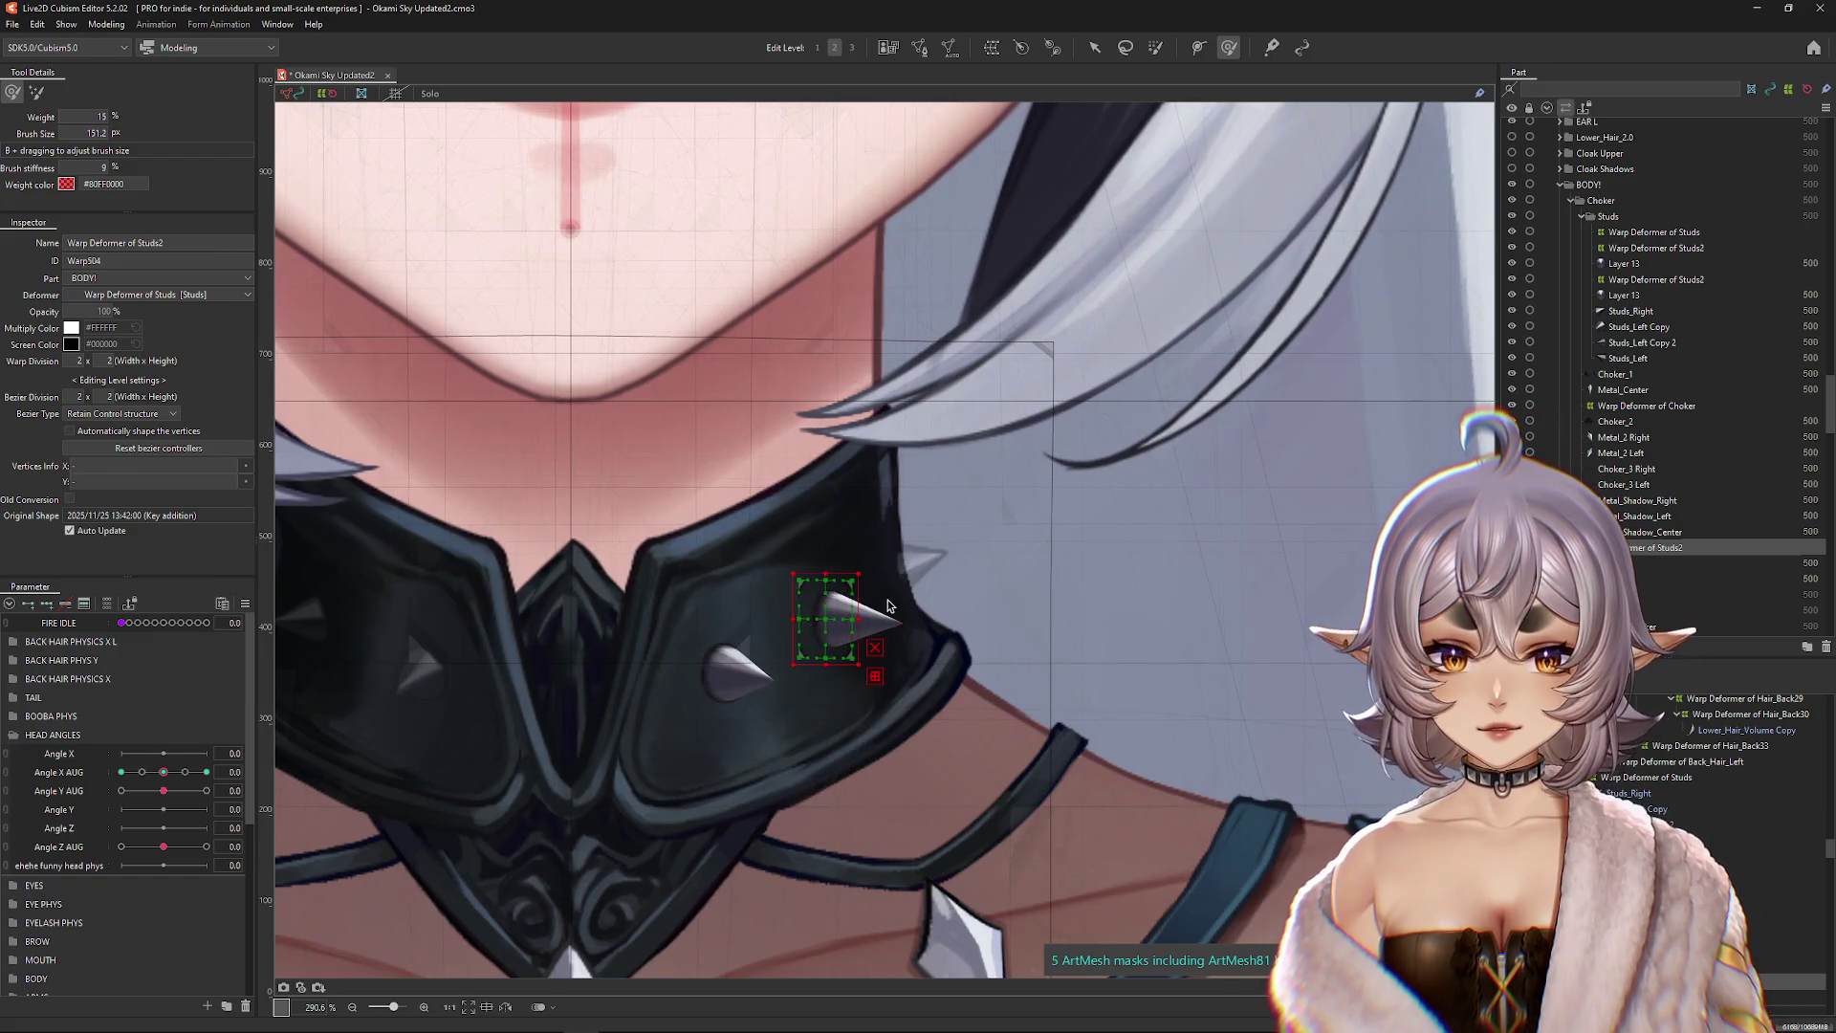
pyautogui.moveTo(826, 620)
pyautogui.mouseDown()
pyautogui.moveTo(935, 598)
pyautogui.moveTo(898, 577)
pyautogui.mouseUp()
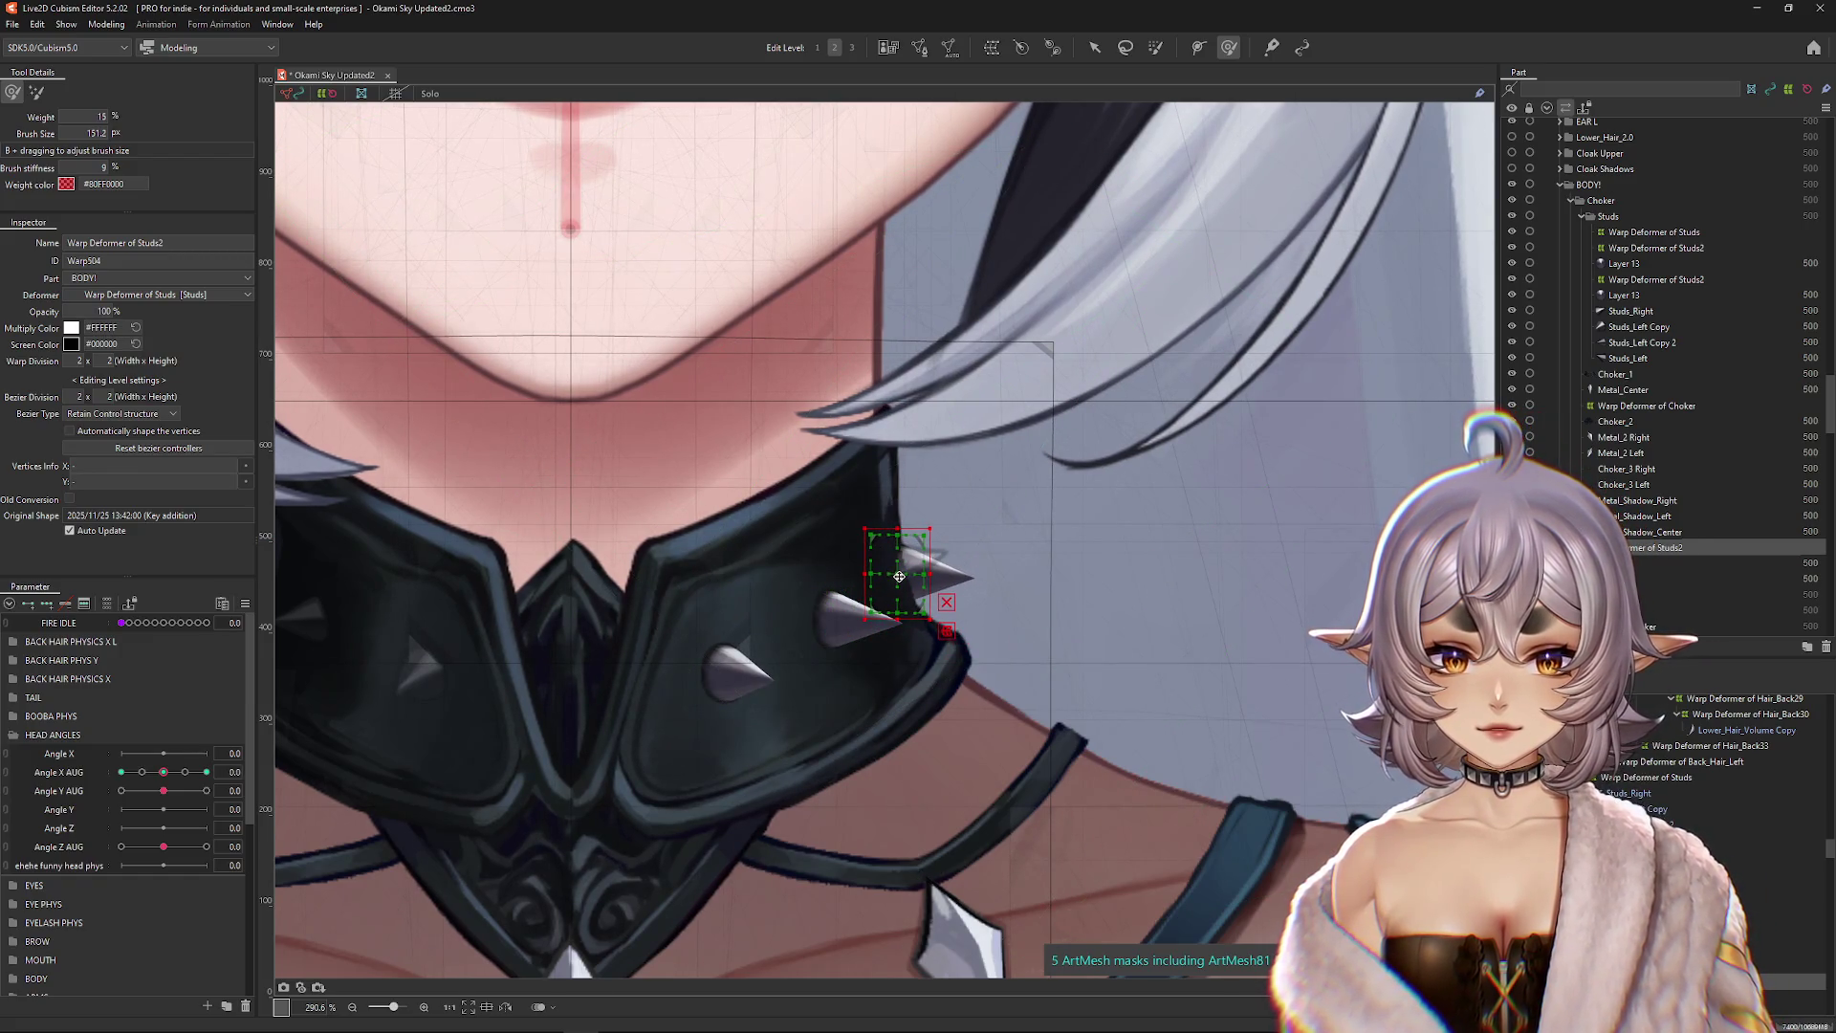
pyautogui.press('Escape')
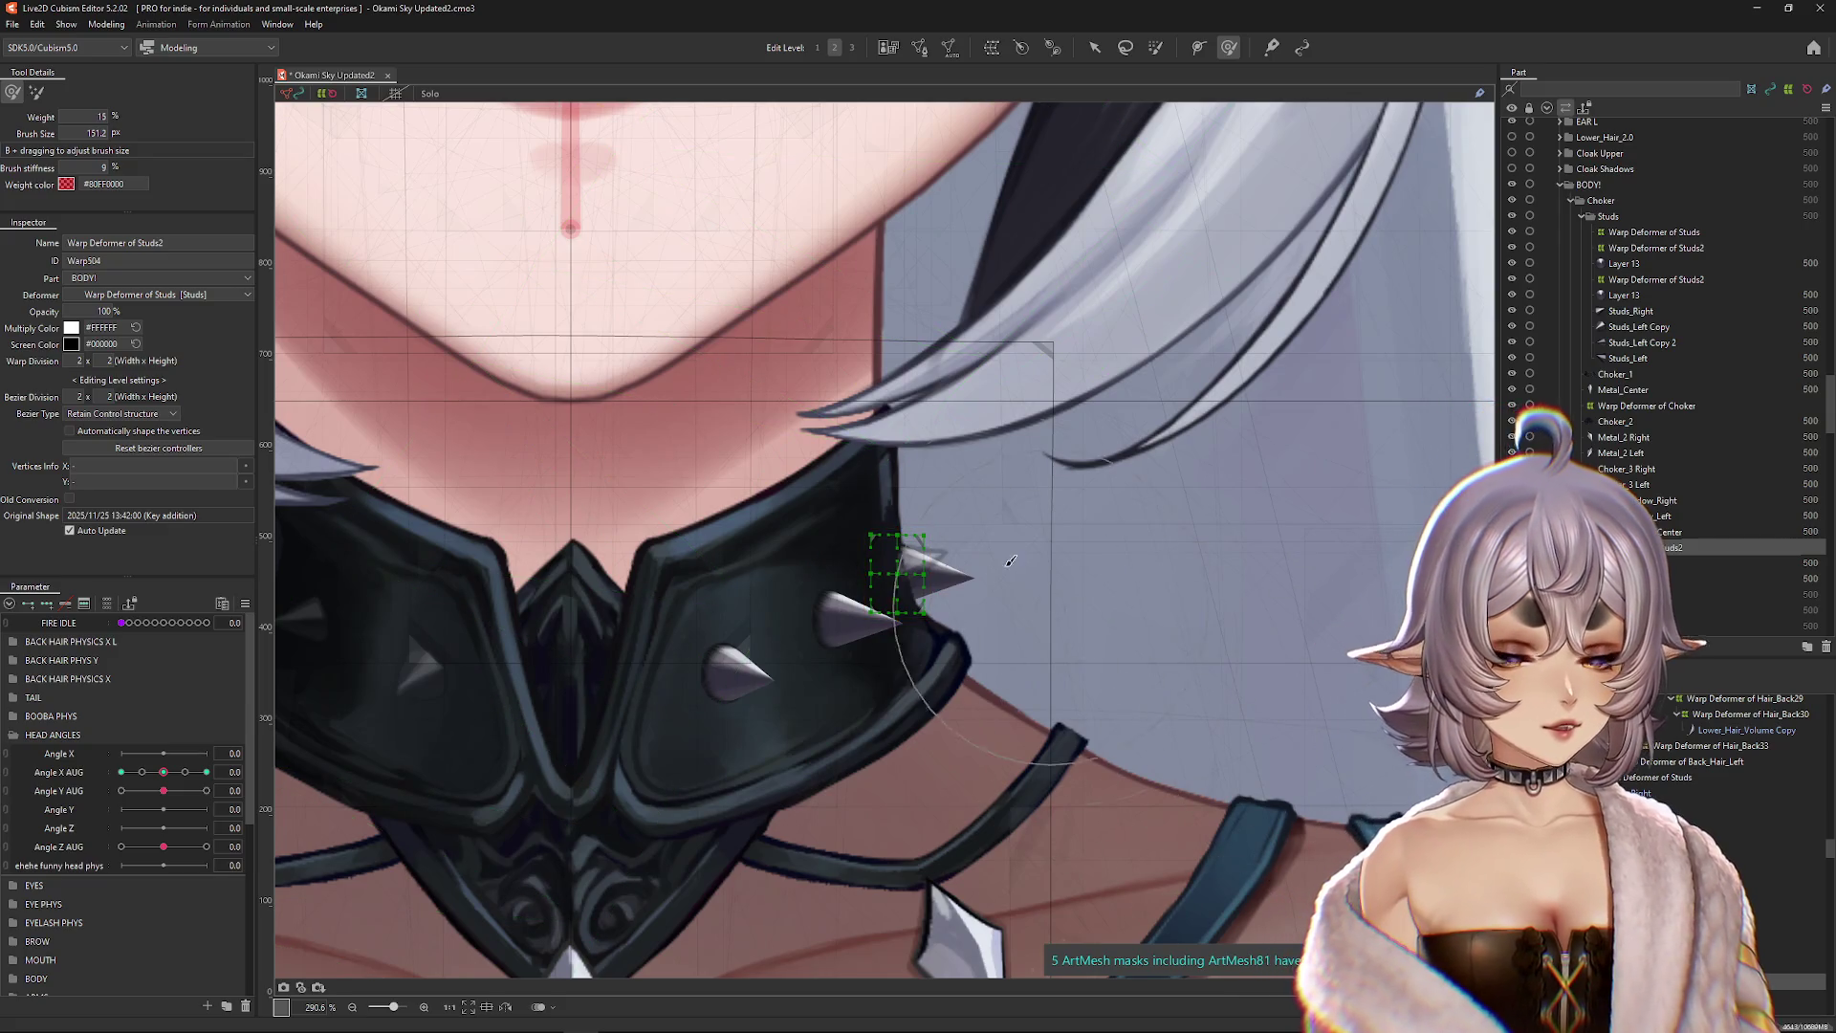
pyautogui.click(934, 567)
pyautogui.moveTo(934, 566); pyautogui.dragTo(936, 561)
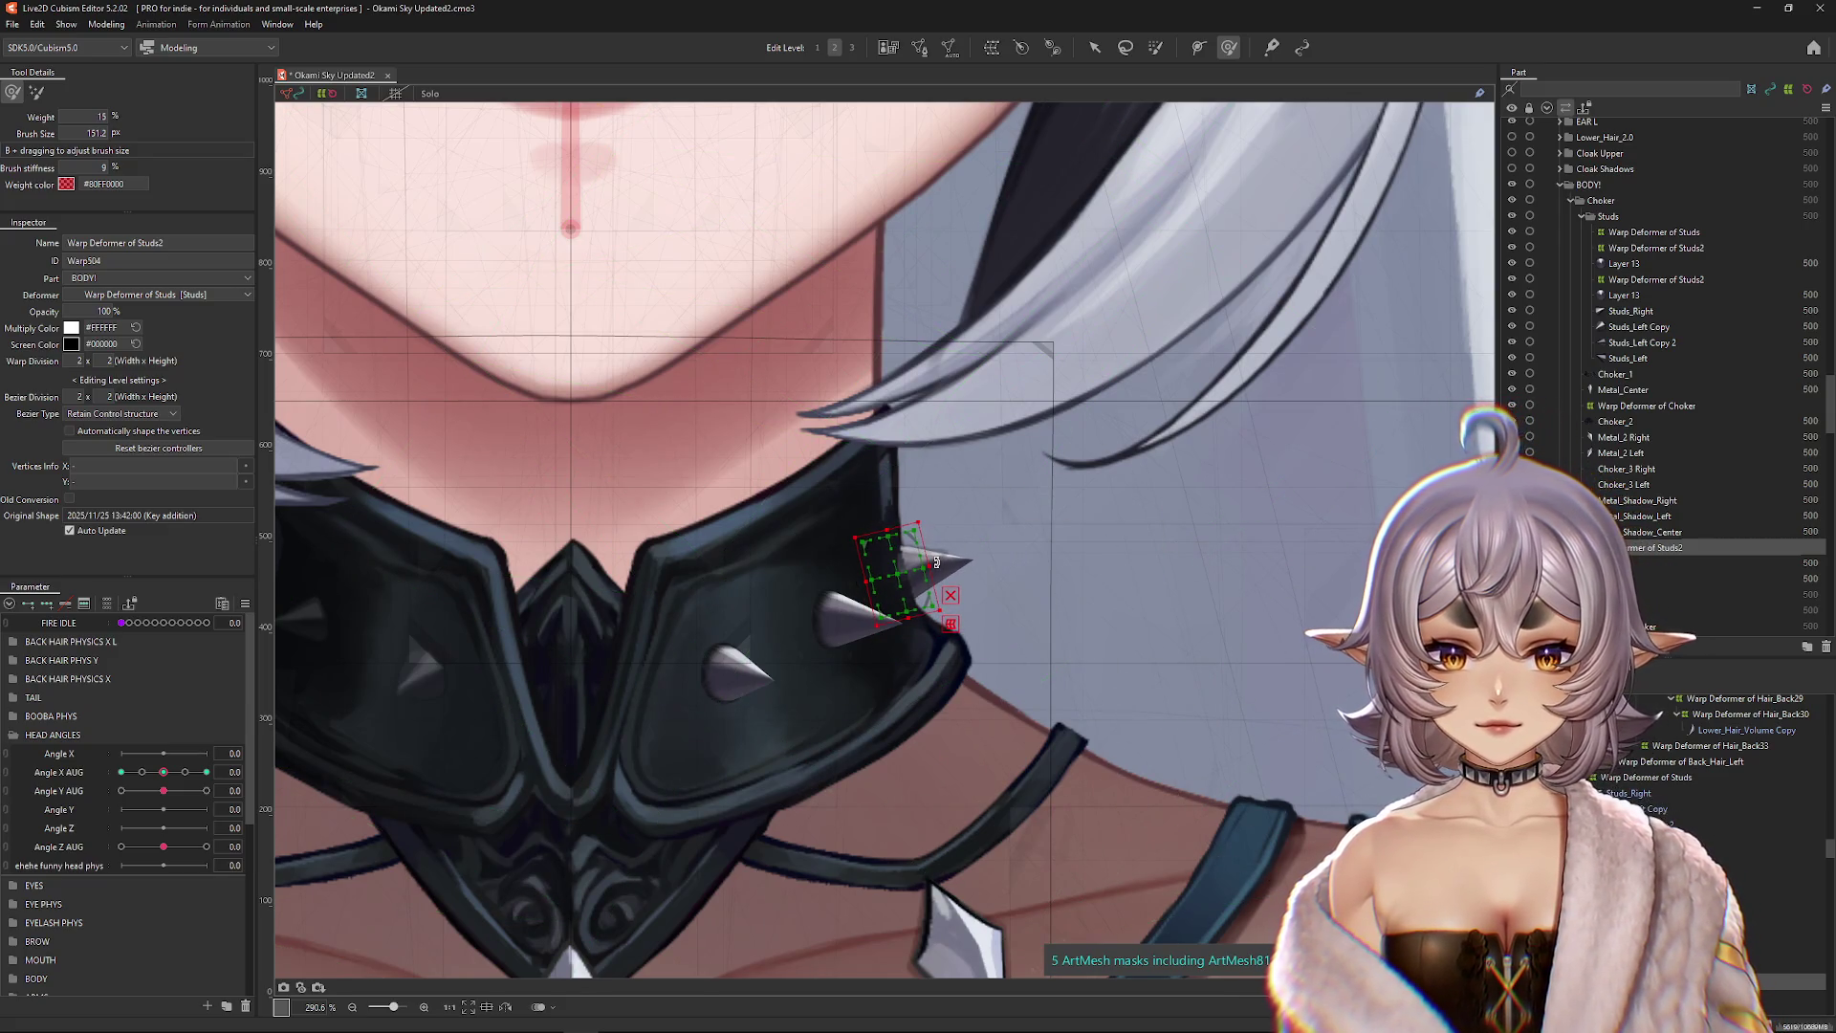
pyautogui.click(1625, 563)
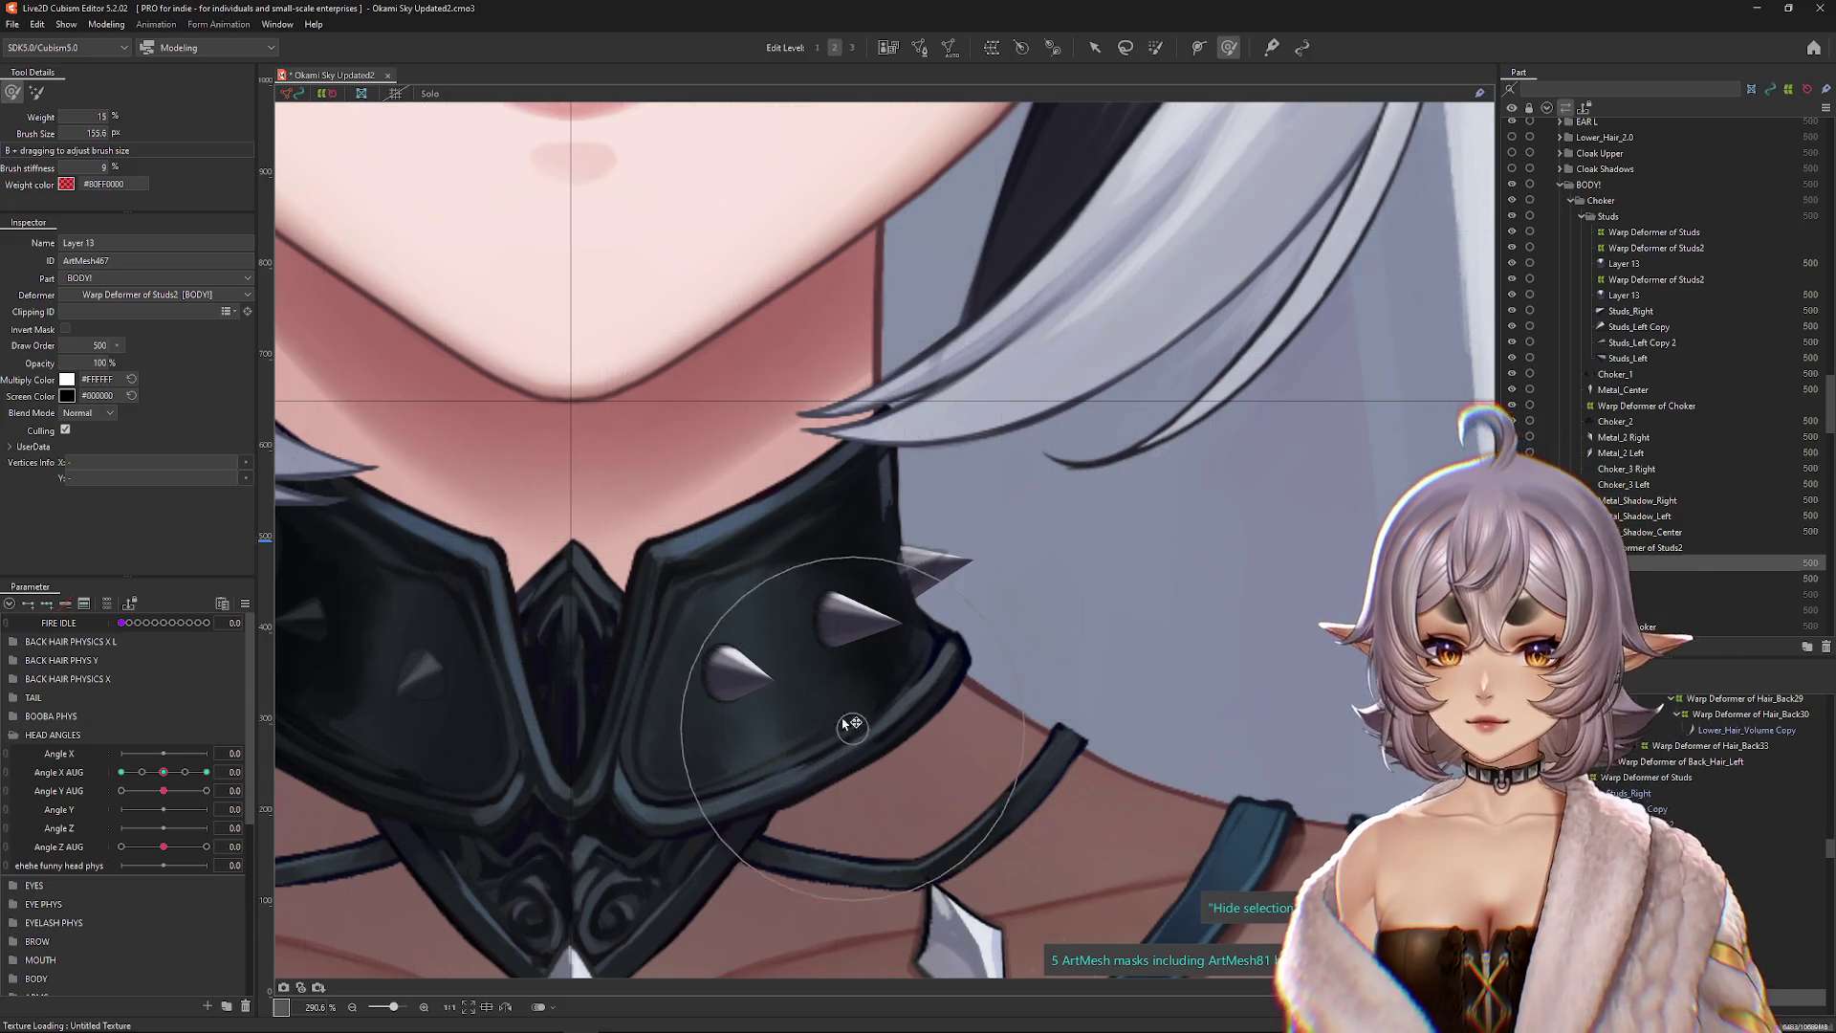
# Step: At Angle X AUG 30, move the spike's Warp Deformer of Studs2 up onto the choker edge
pyautogui.click(984, 498)
pyautogui.moveTo(985, 499); pyautogui.dragTo(991, 545)
pyautogui.moveTo(163, 772); pyautogui.dragTo(244, 768)
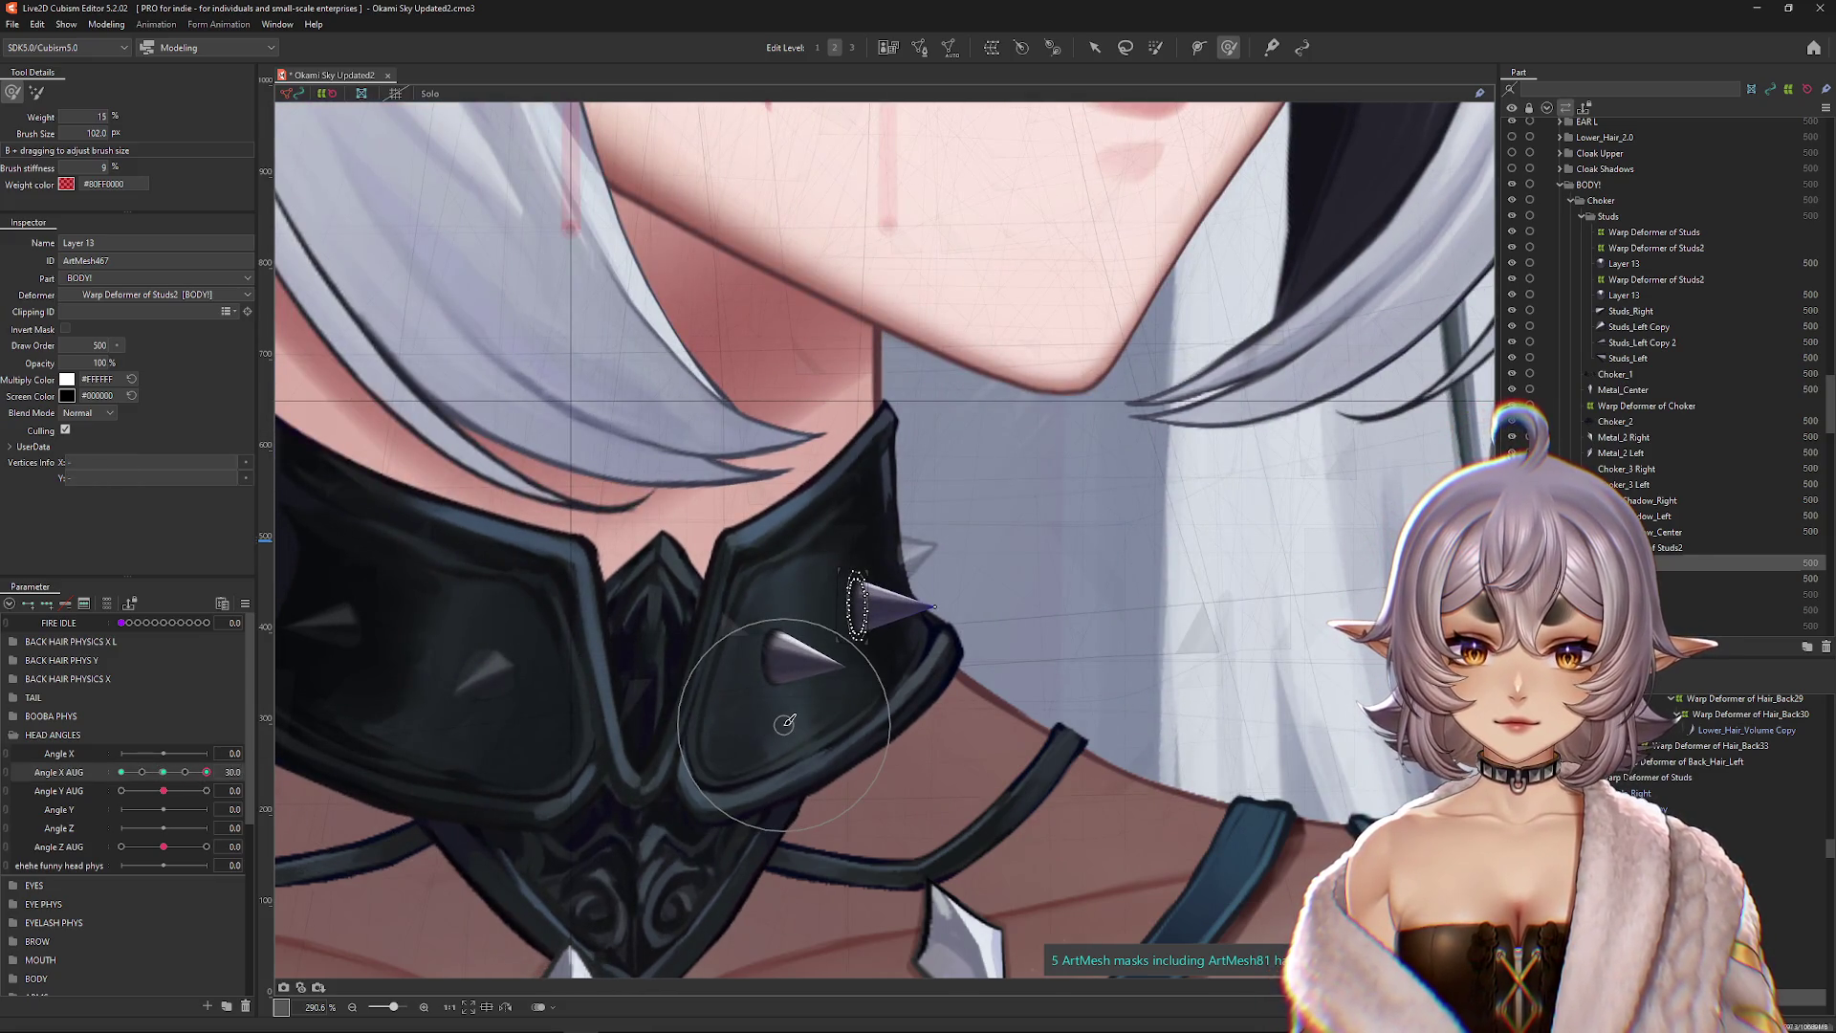
pyautogui.click(868, 672)
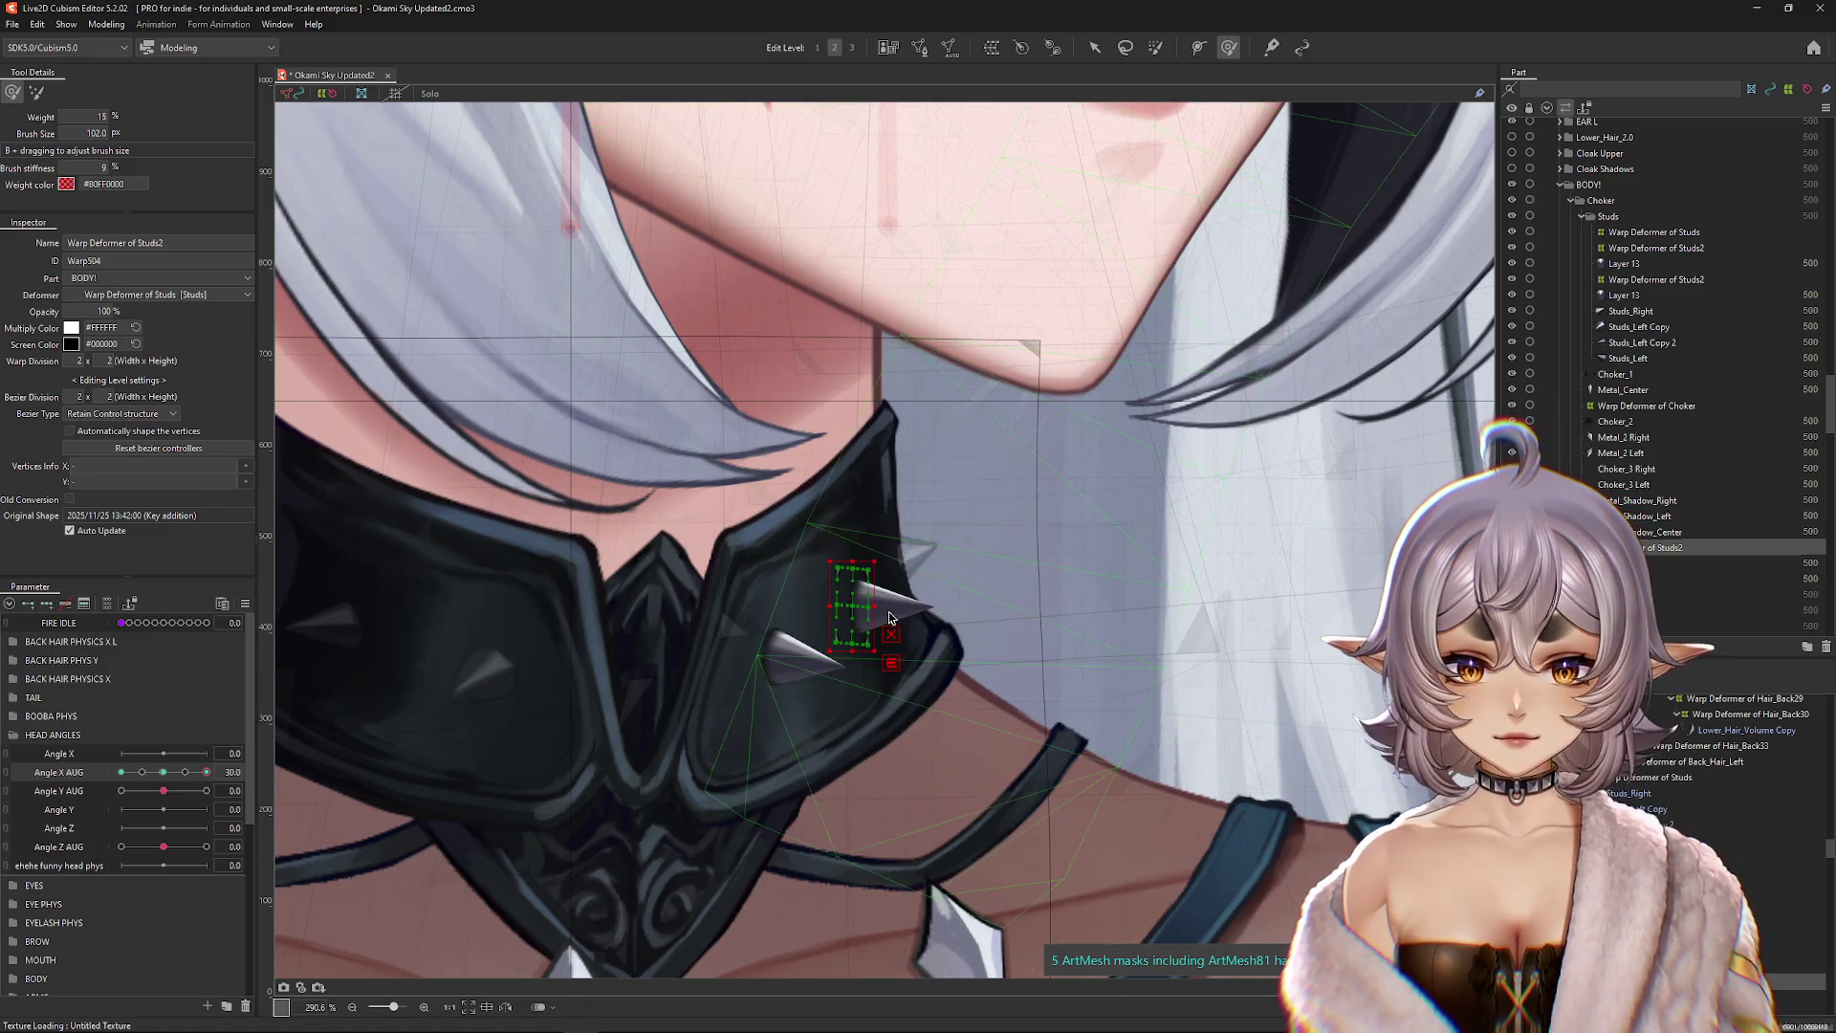
pyautogui.moveTo(863, 610); pyautogui.dragTo(855, 558)
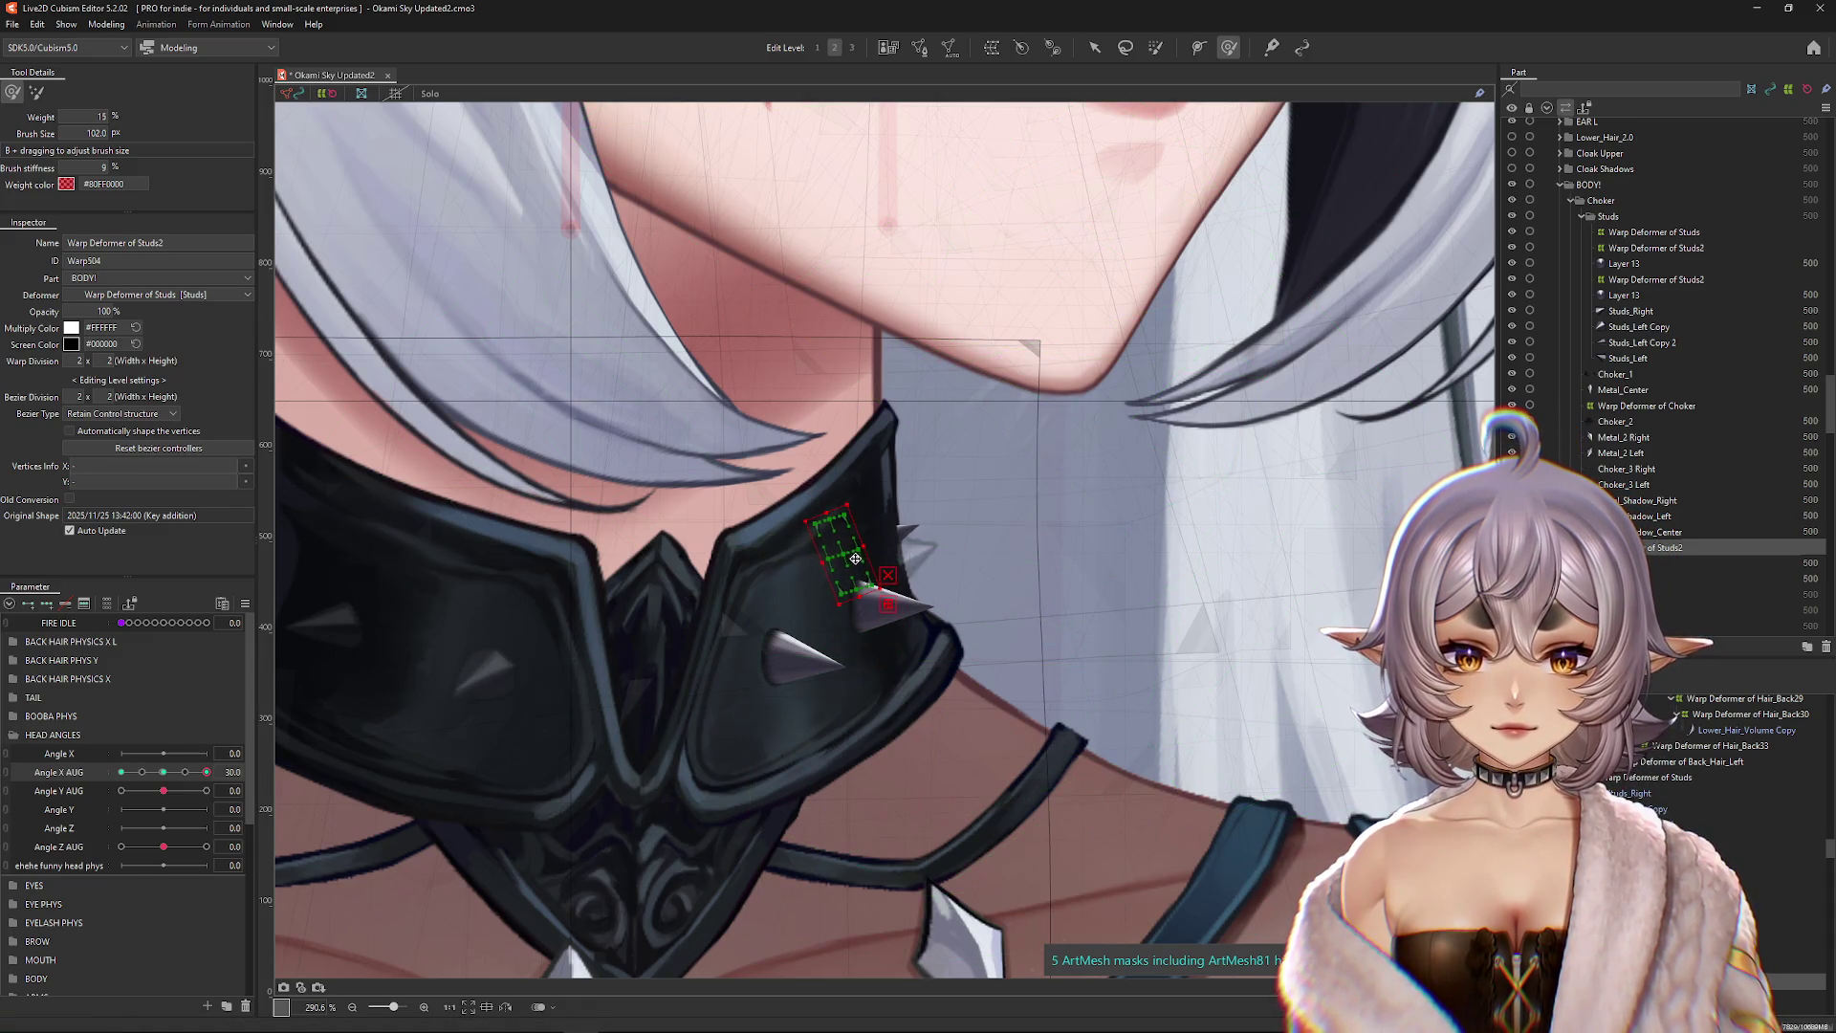
# Step: At Angle X AUG -30, move the stud deformer up-right onto the edge and rotate it counter-clockwise
pyautogui.moveTo(207, 771); pyautogui.dragTo(59, 779)
pyautogui.click(803, 631)
pyautogui.moveTo(803, 633)
pyautogui.mouseDown()
pyautogui.moveTo(922, 564)
pyautogui.moveTo(900, 581)
pyautogui.mouseUp()
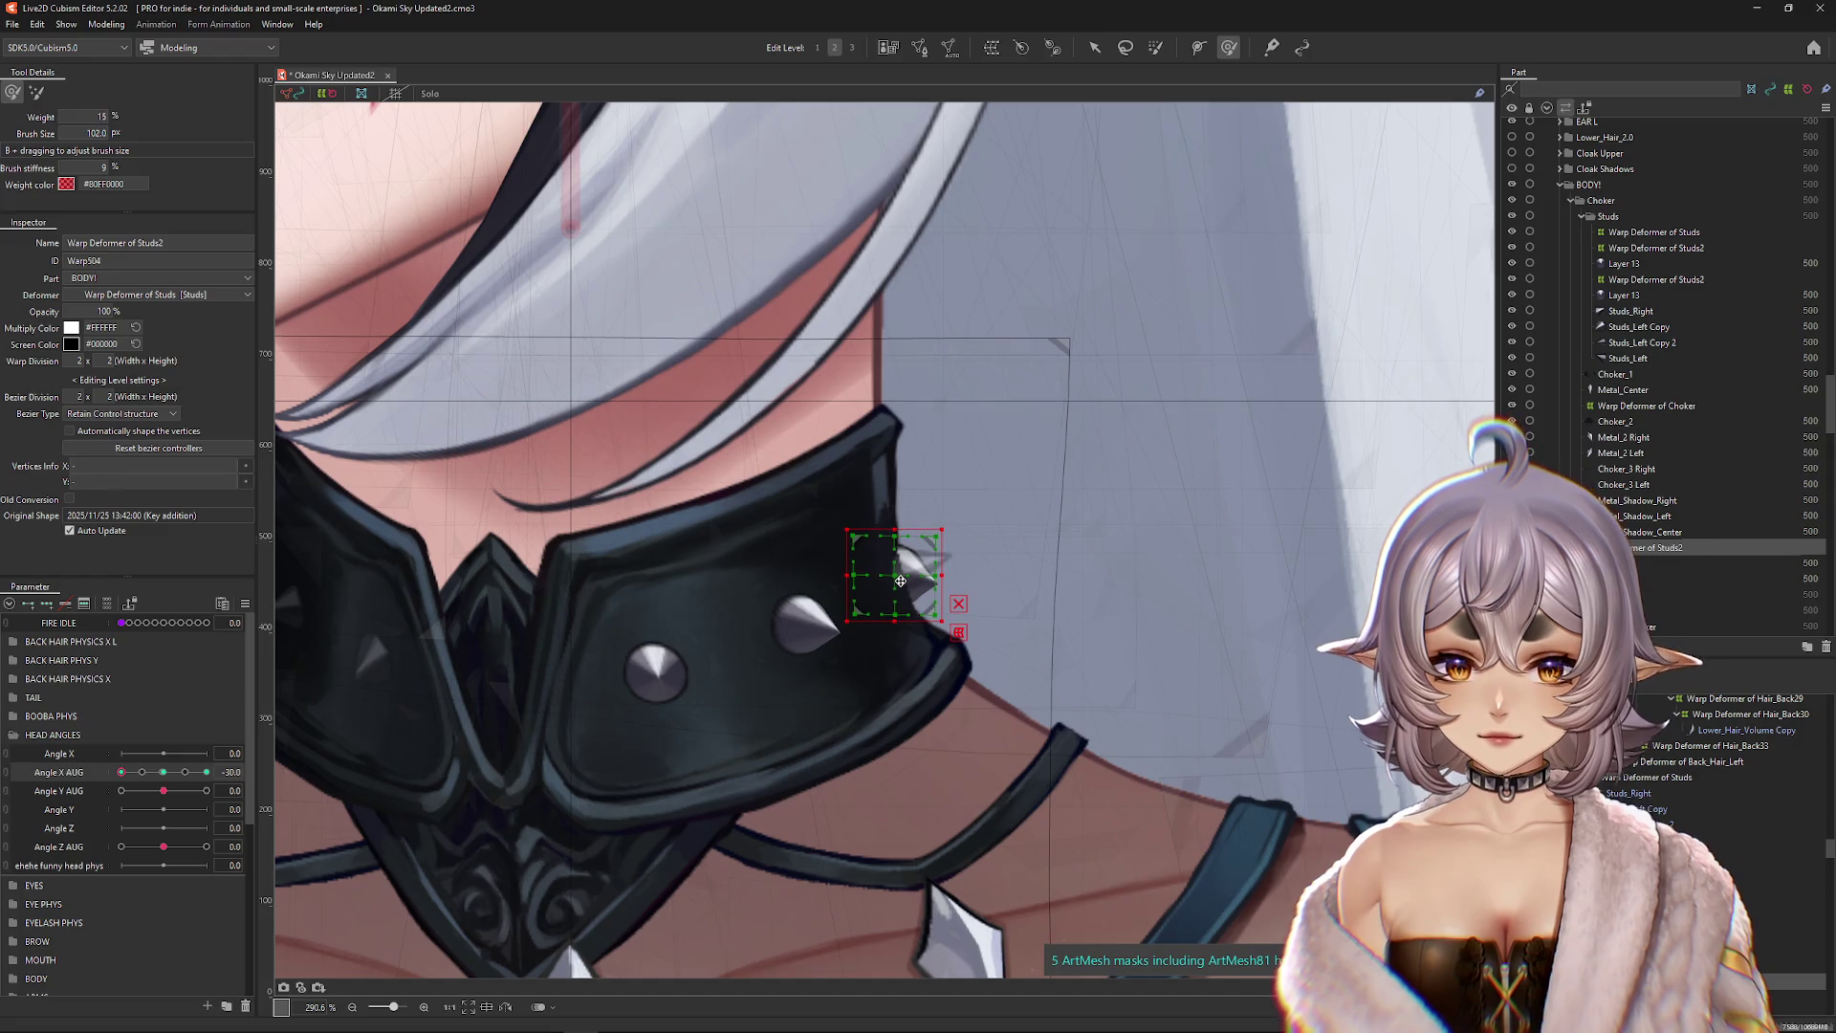
pyautogui.press('Escape')
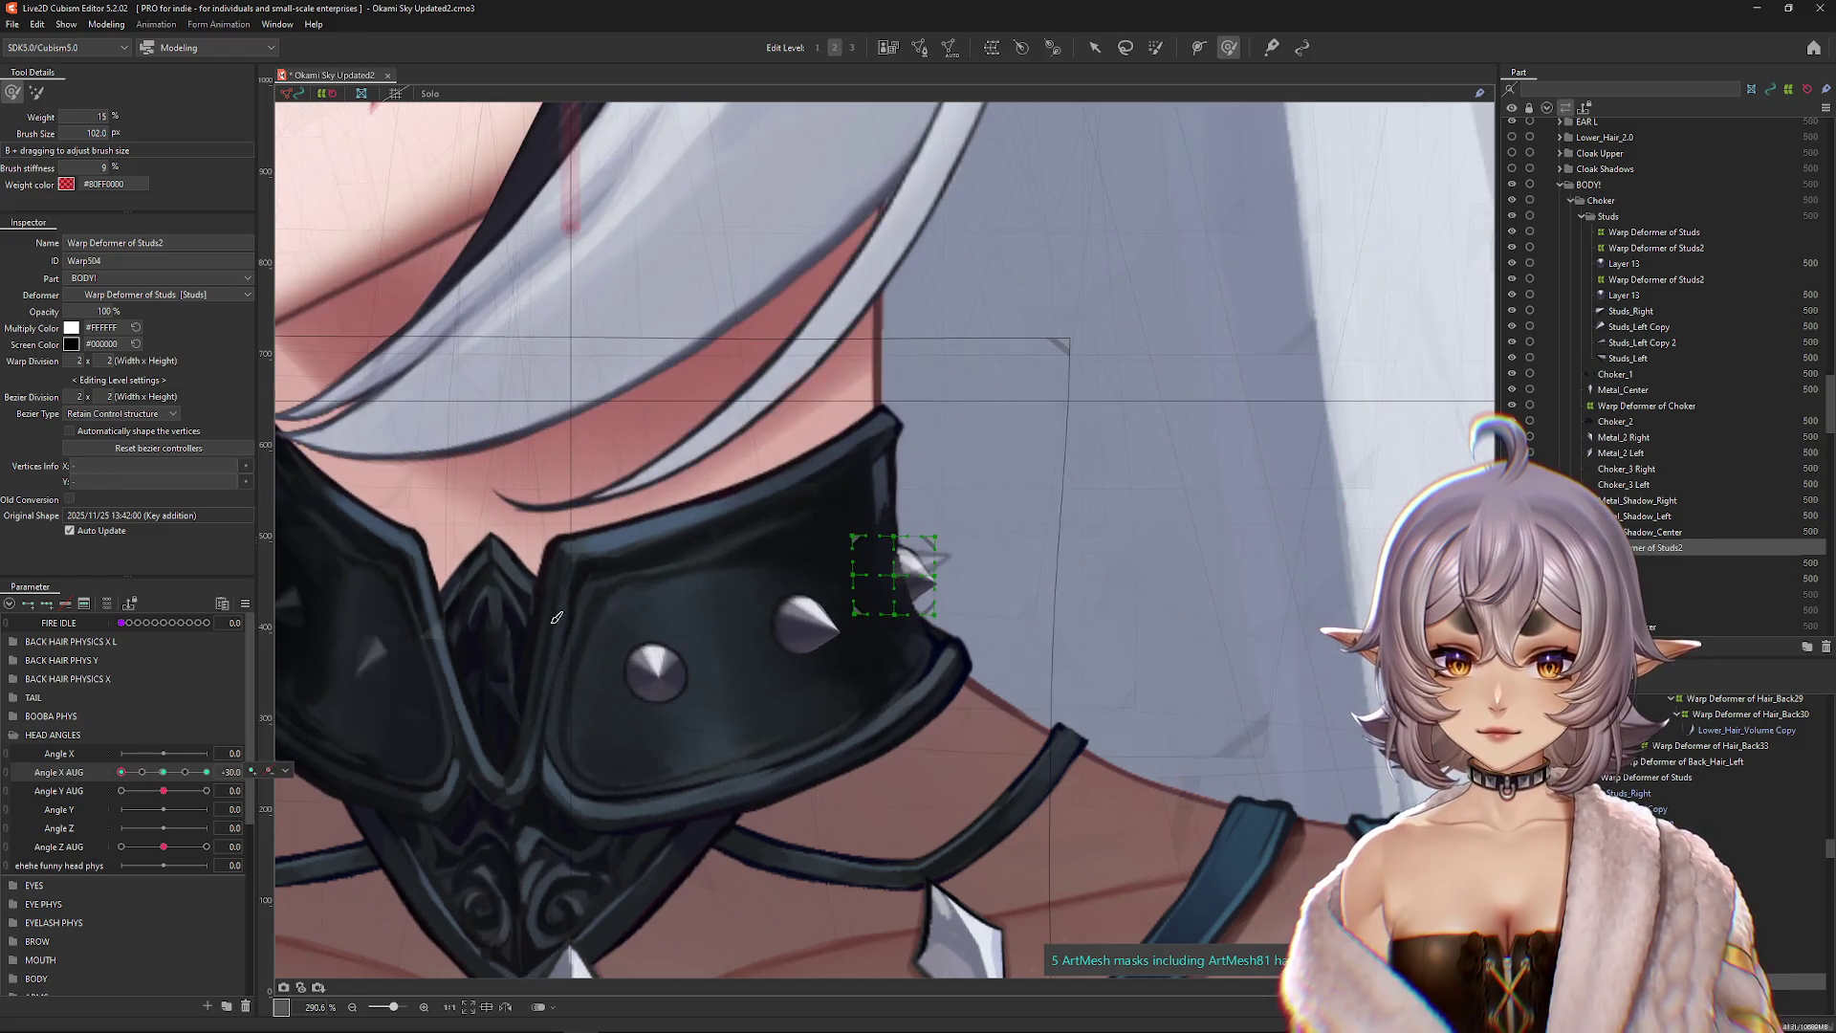
pyautogui.click(899, 573)
pyautogui.moveTo(949, 601); pyautogui.dragTo(948, 560)
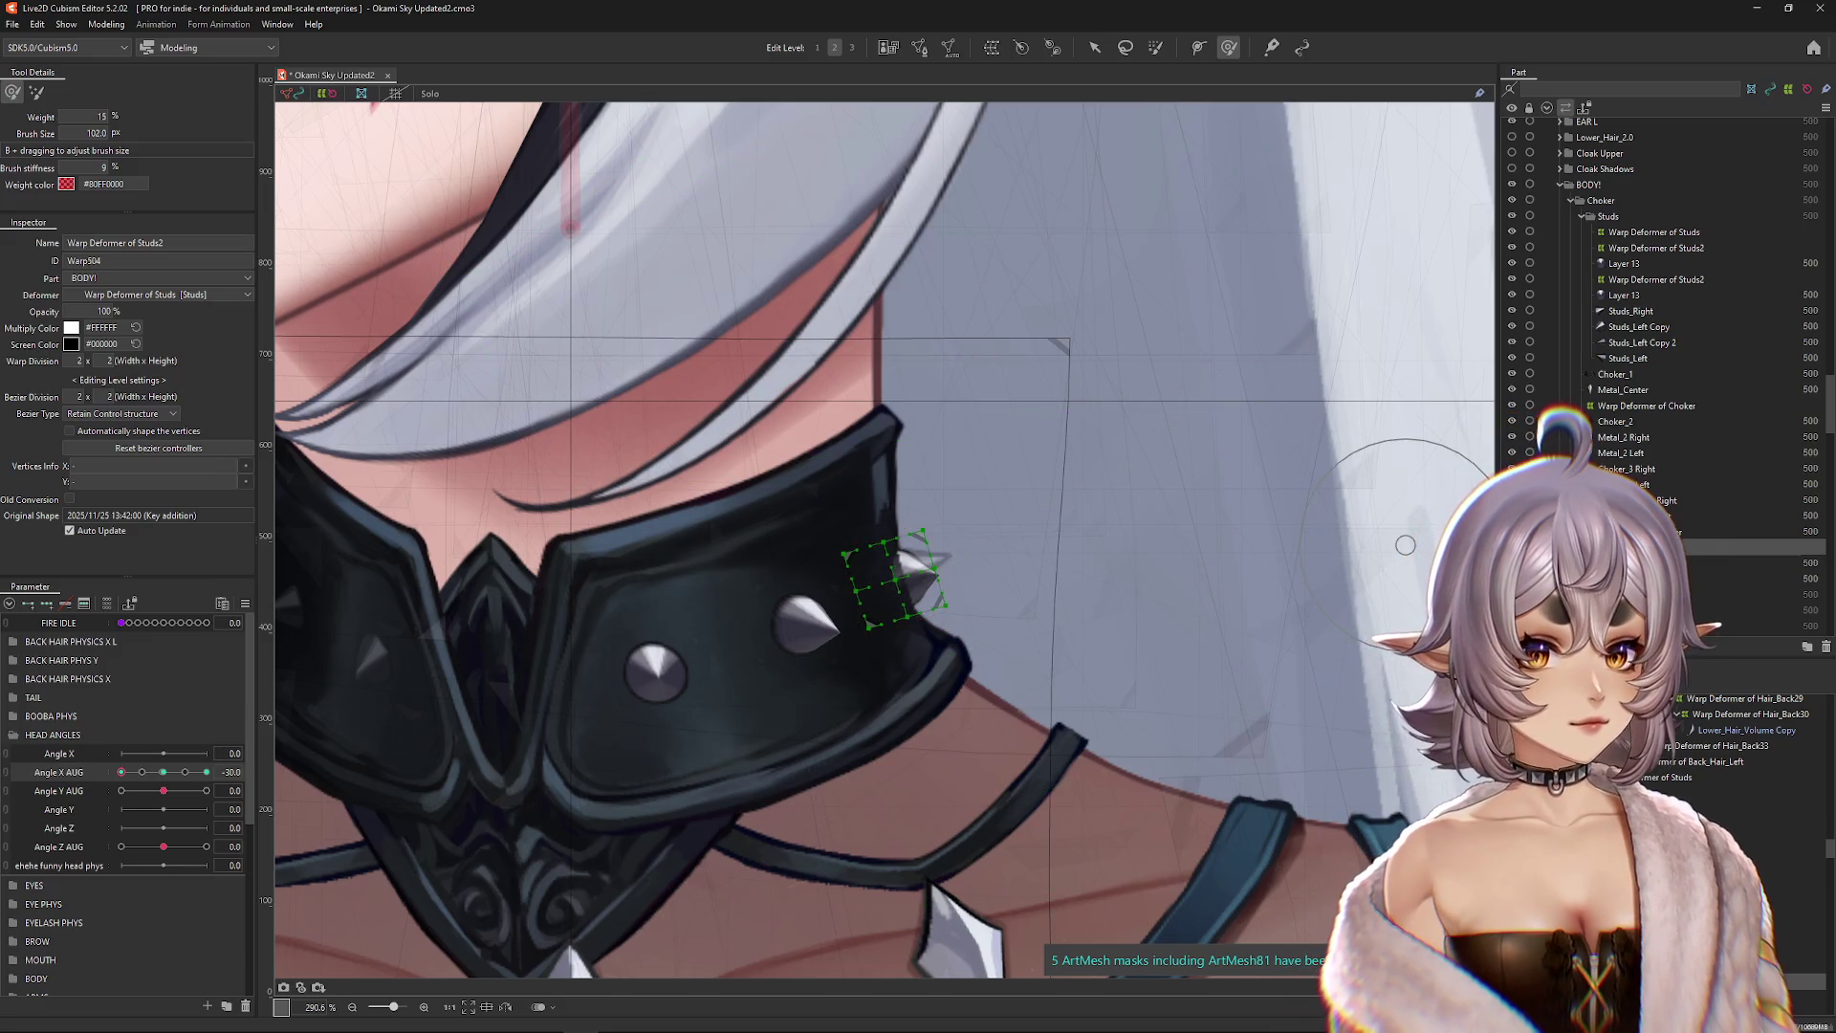
# Step: Enable Group by Draw Order on the Studs part and reselect spike Layer 13
pyautogui.click(1608, 216)
pyautogui.click(94, 295)
pyautogui.click(899, 573)
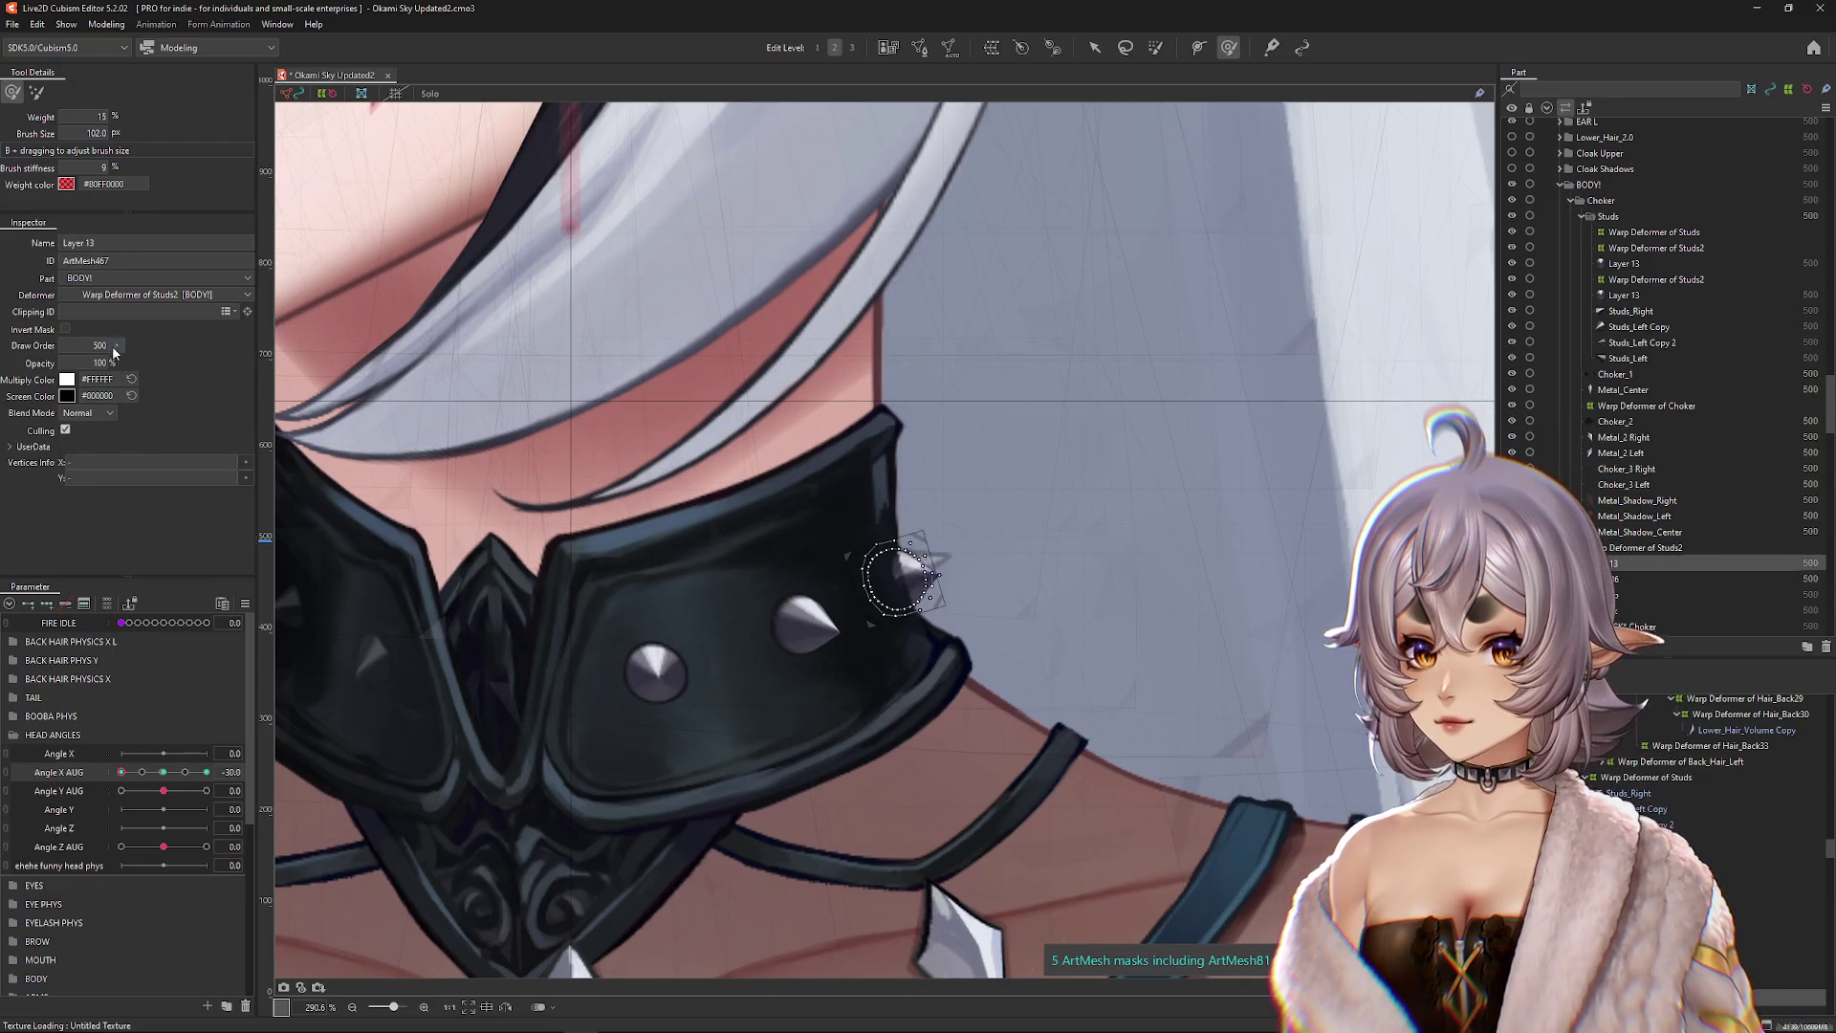
# Step: Set spike Layer 13's draw order to 501 at Angle X AUG keys, checking at -15 and -30
pyautogui.click(139, 373)
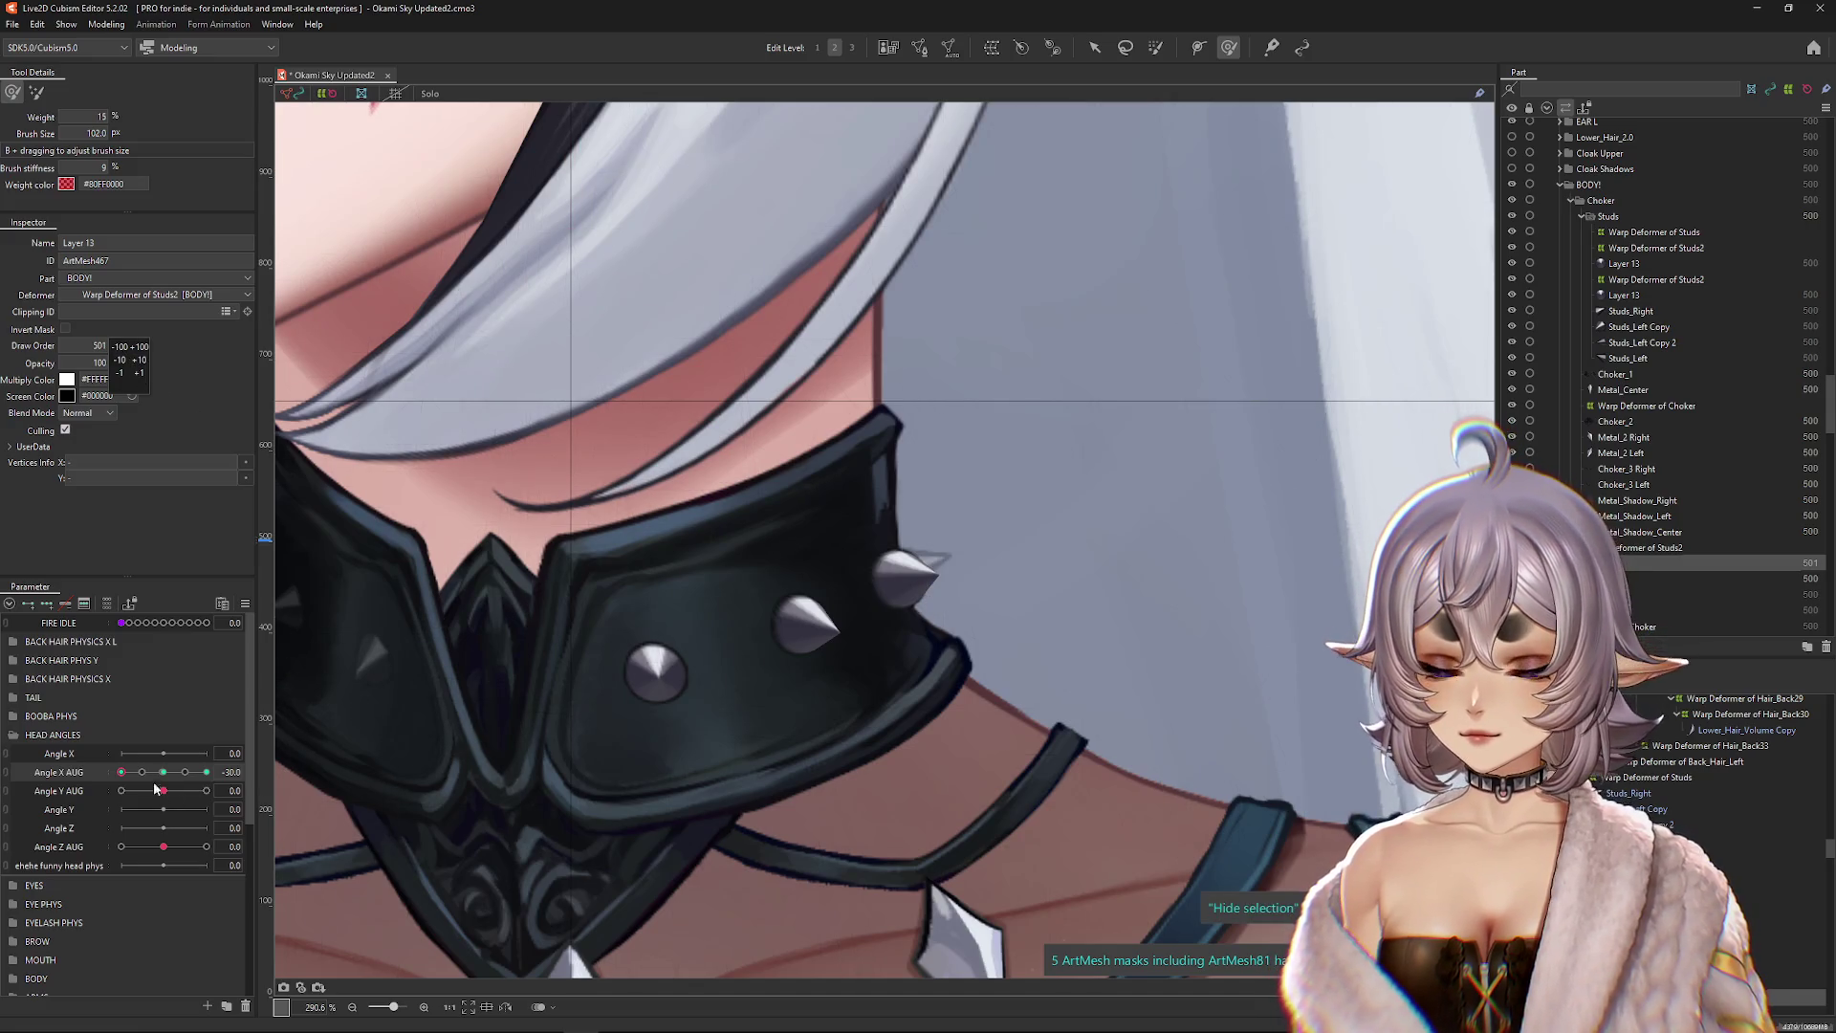
pyautogui.click(162, 773)
pyautogui.click(142, 773)
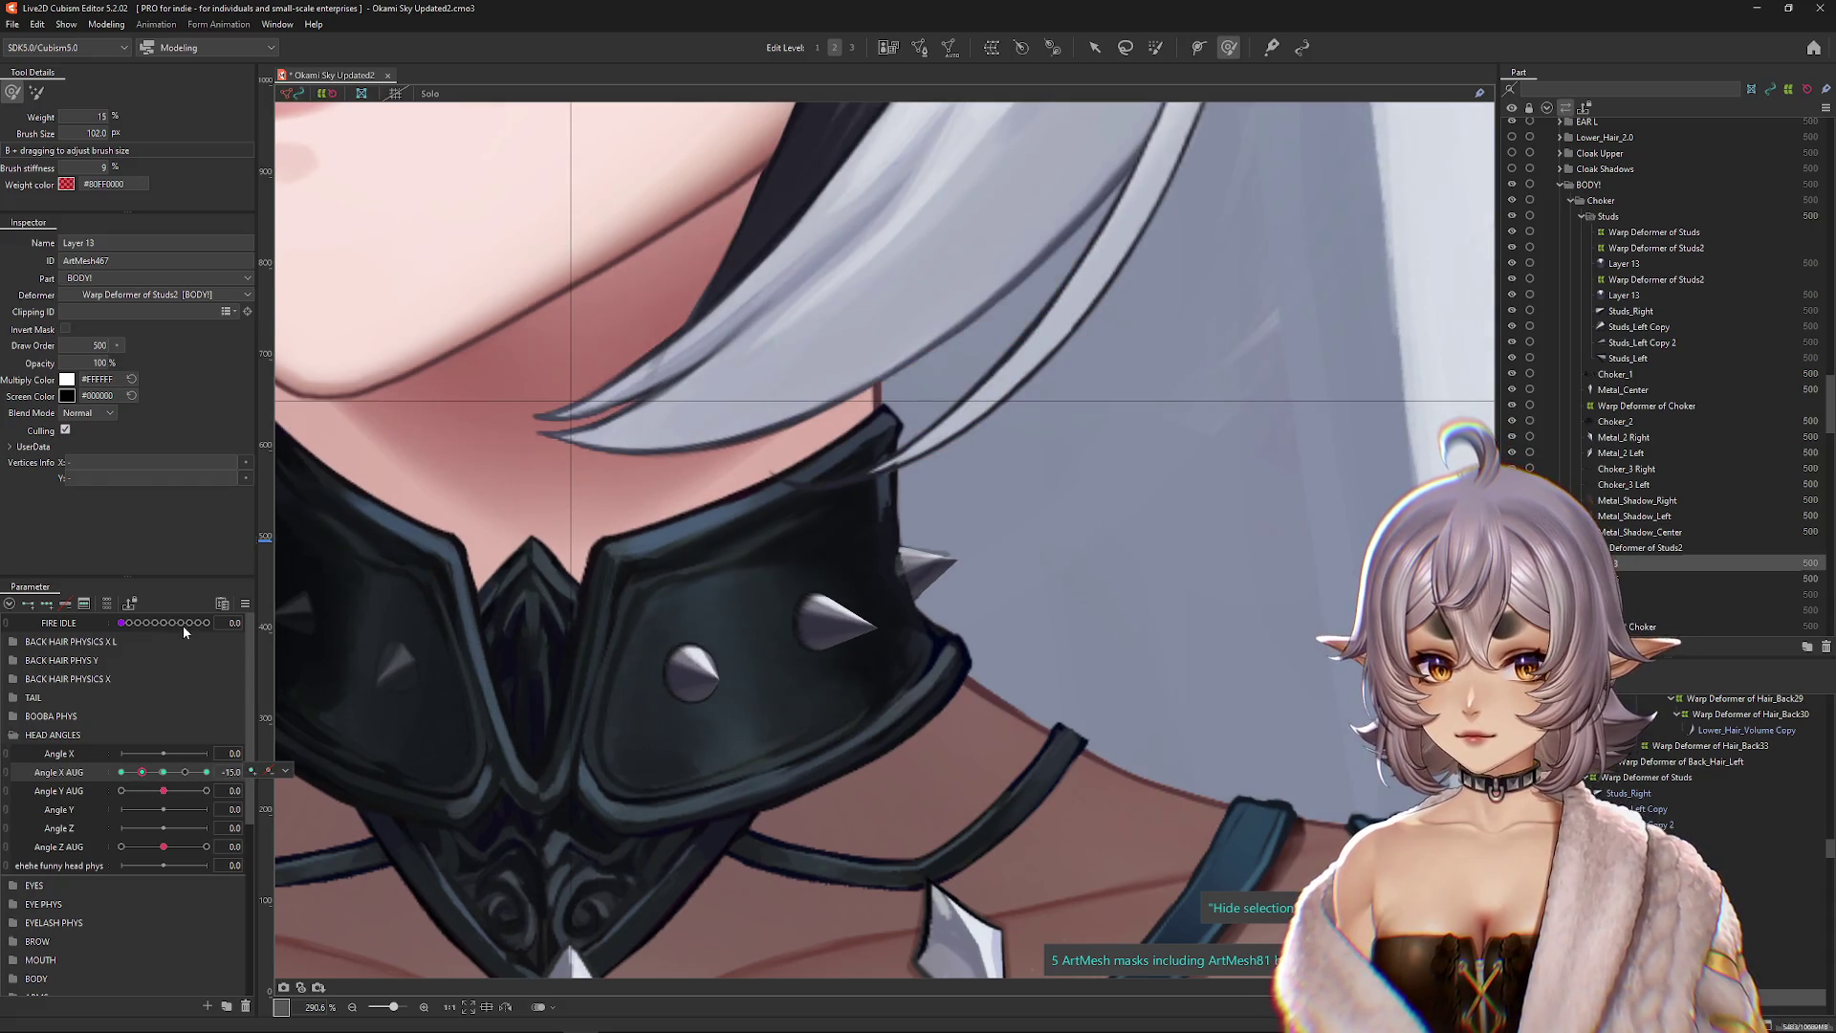
pyautogui.click(139, 373)
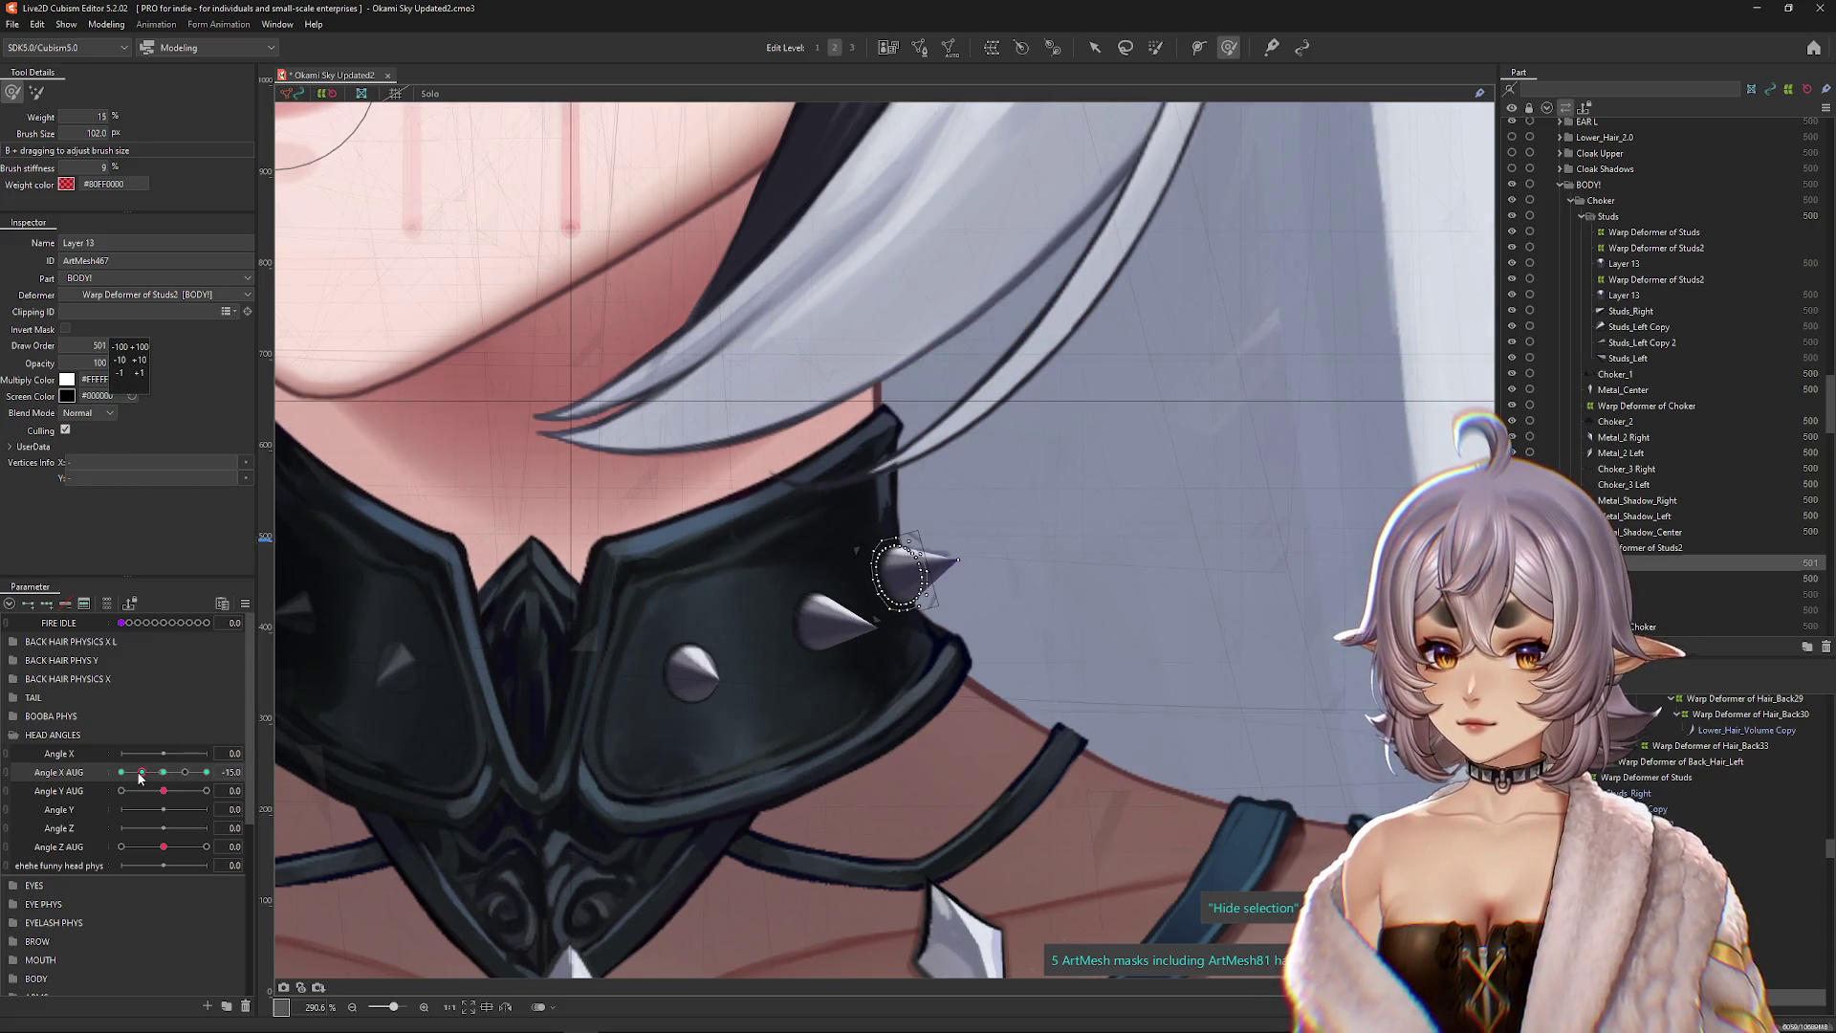
pyautogui.click(121, 772)
pyautogui.click(268, 771)
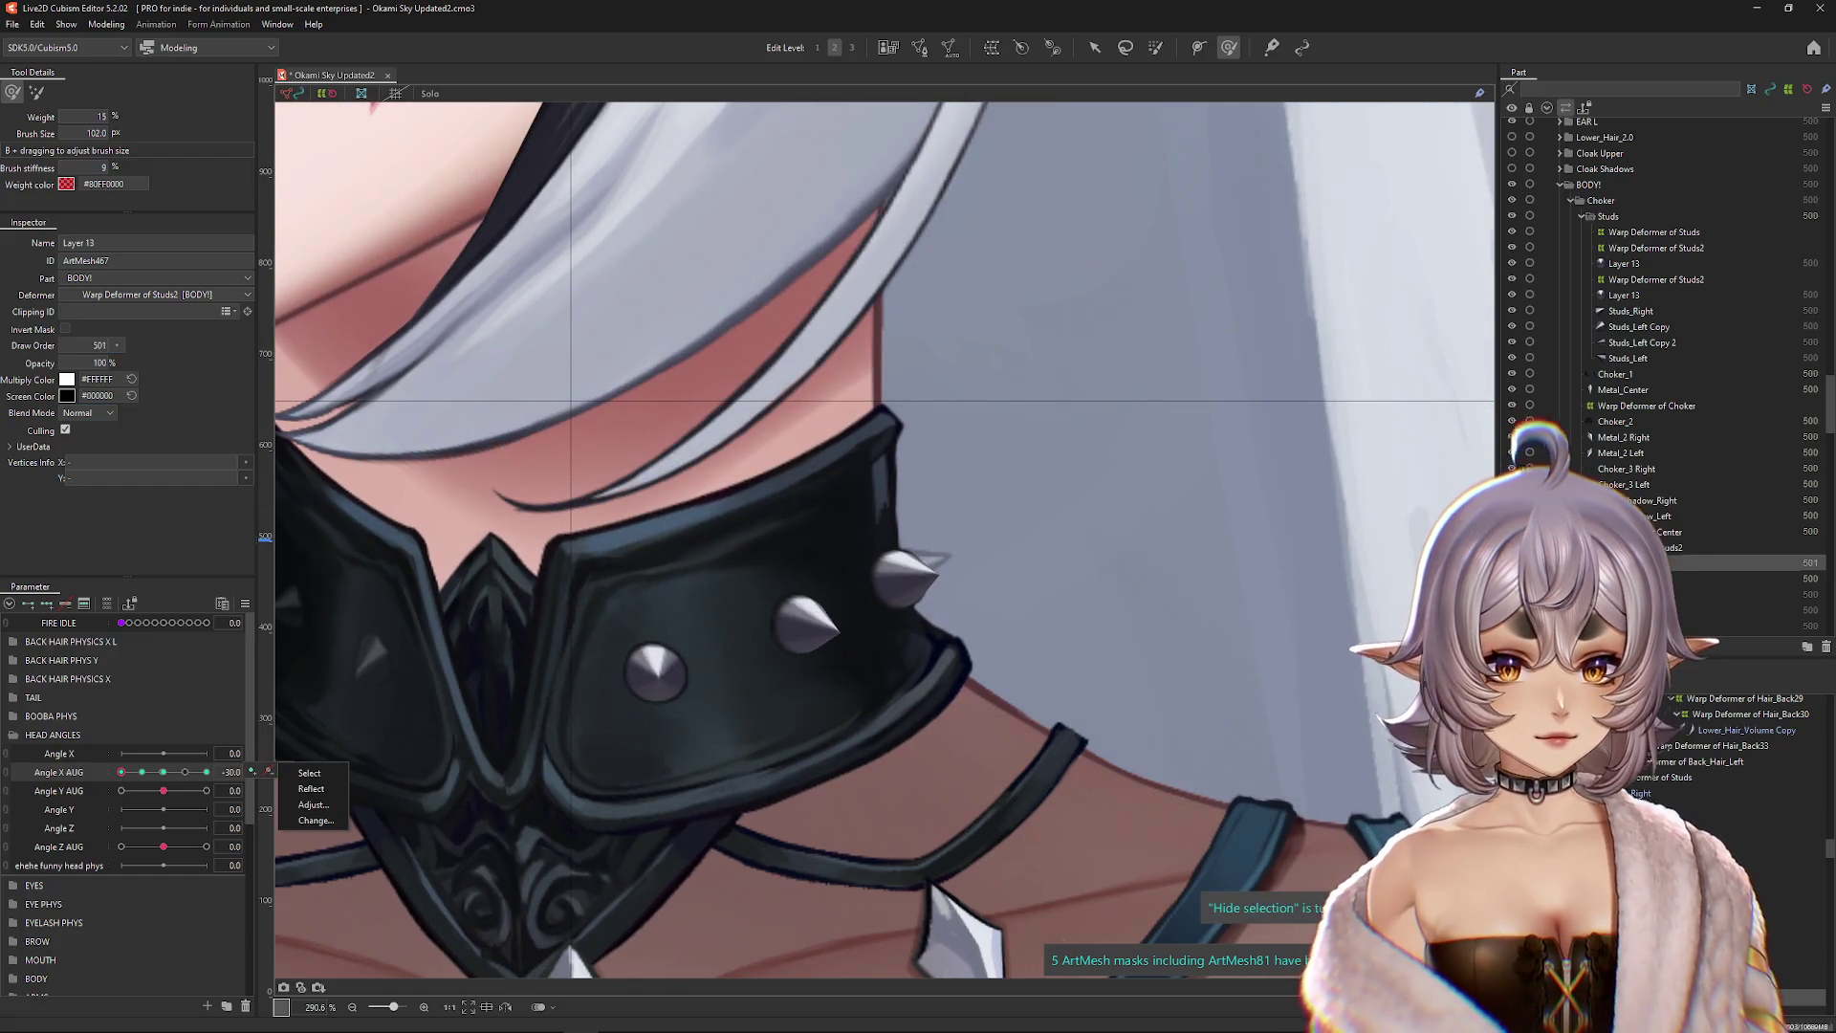
pyautogui.scroll(2, 919, 678)
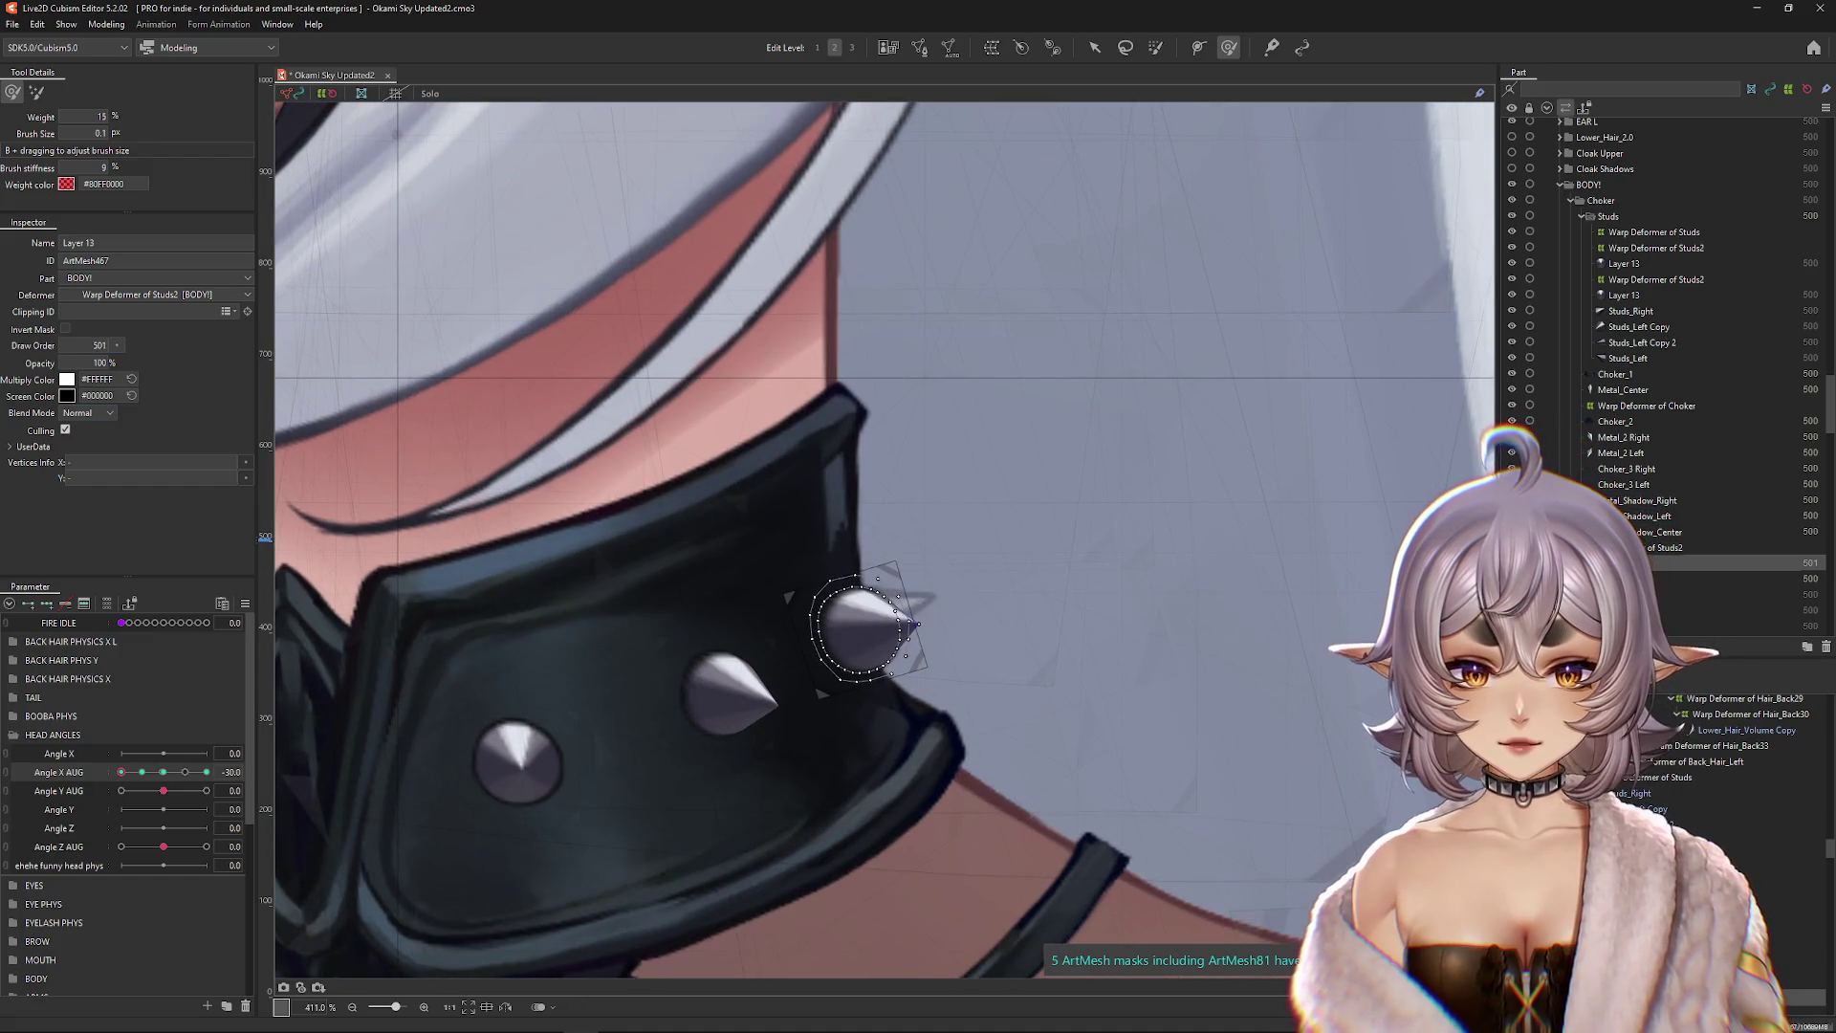
# Step: Apply a Modeling menu command so Layer 13 sits under Warp Deformer of Studs instead of Studs2
pyautogui.click(861, 627)
pyautogui.click(106, 24)
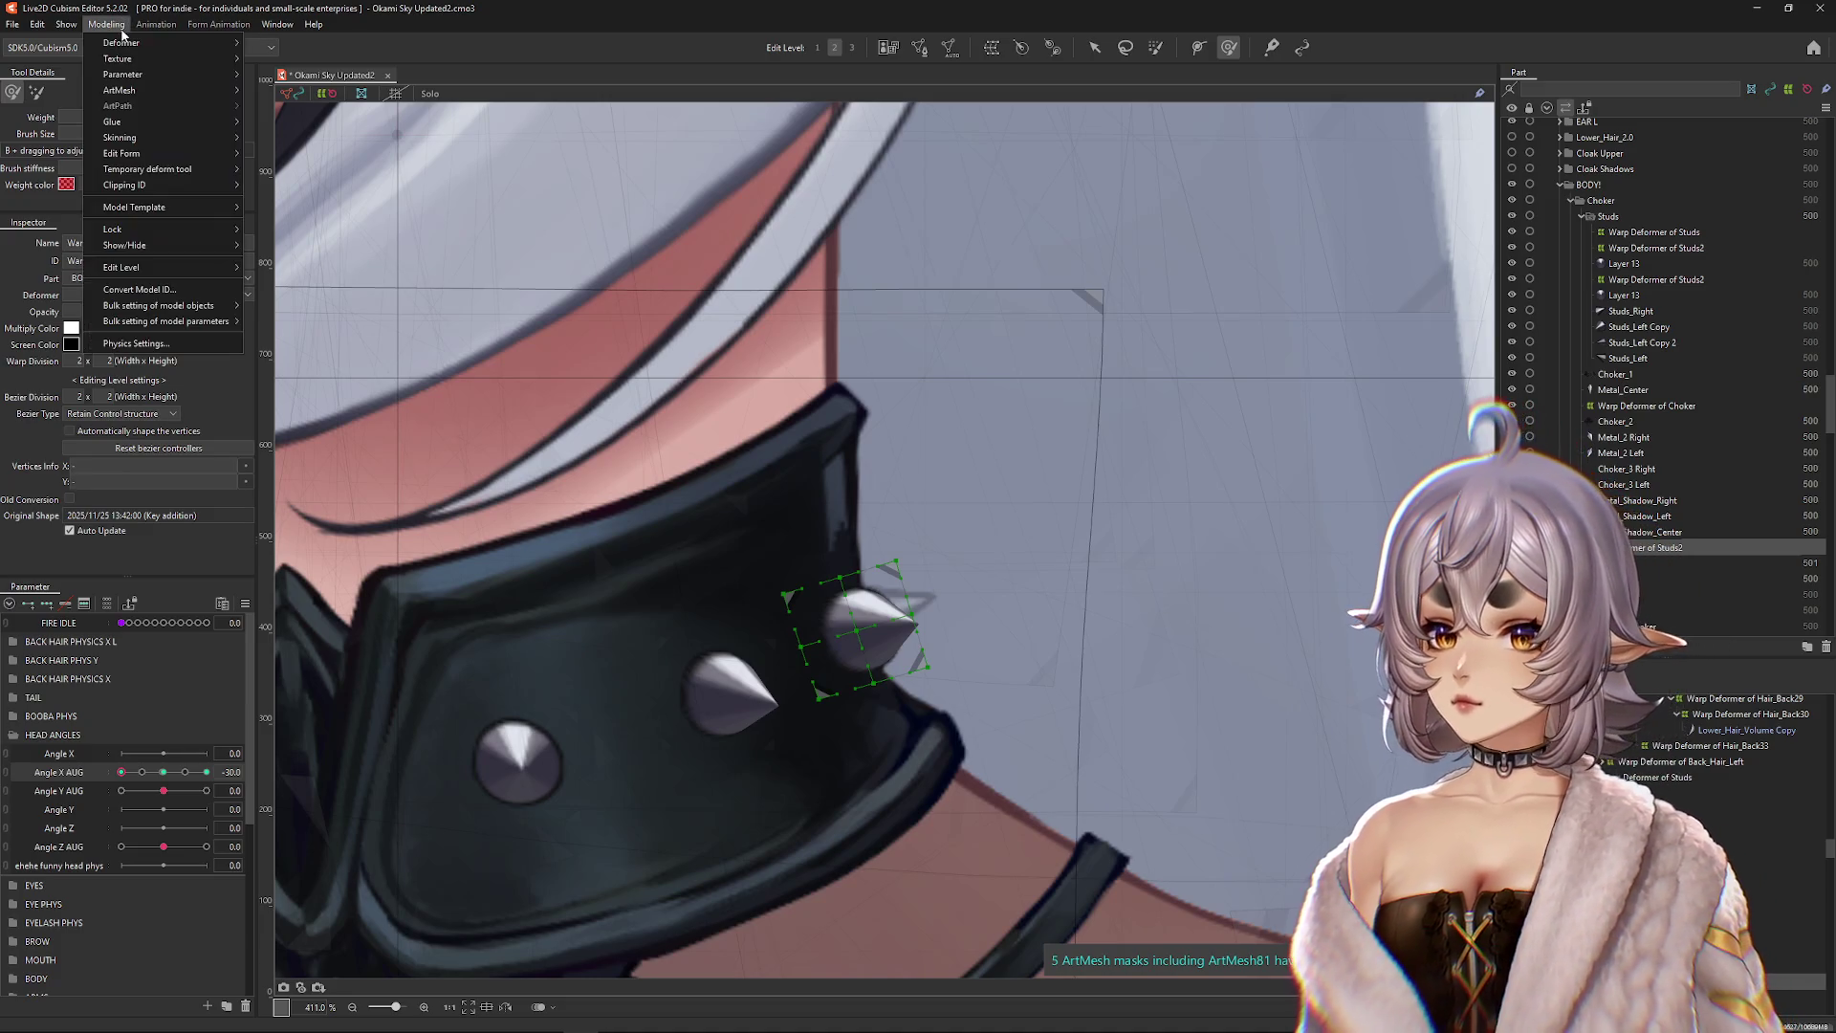
pyautogui.moveTo(231, 112)
pyautogui.click(325, 124)
pyautogui.click(861, 626)
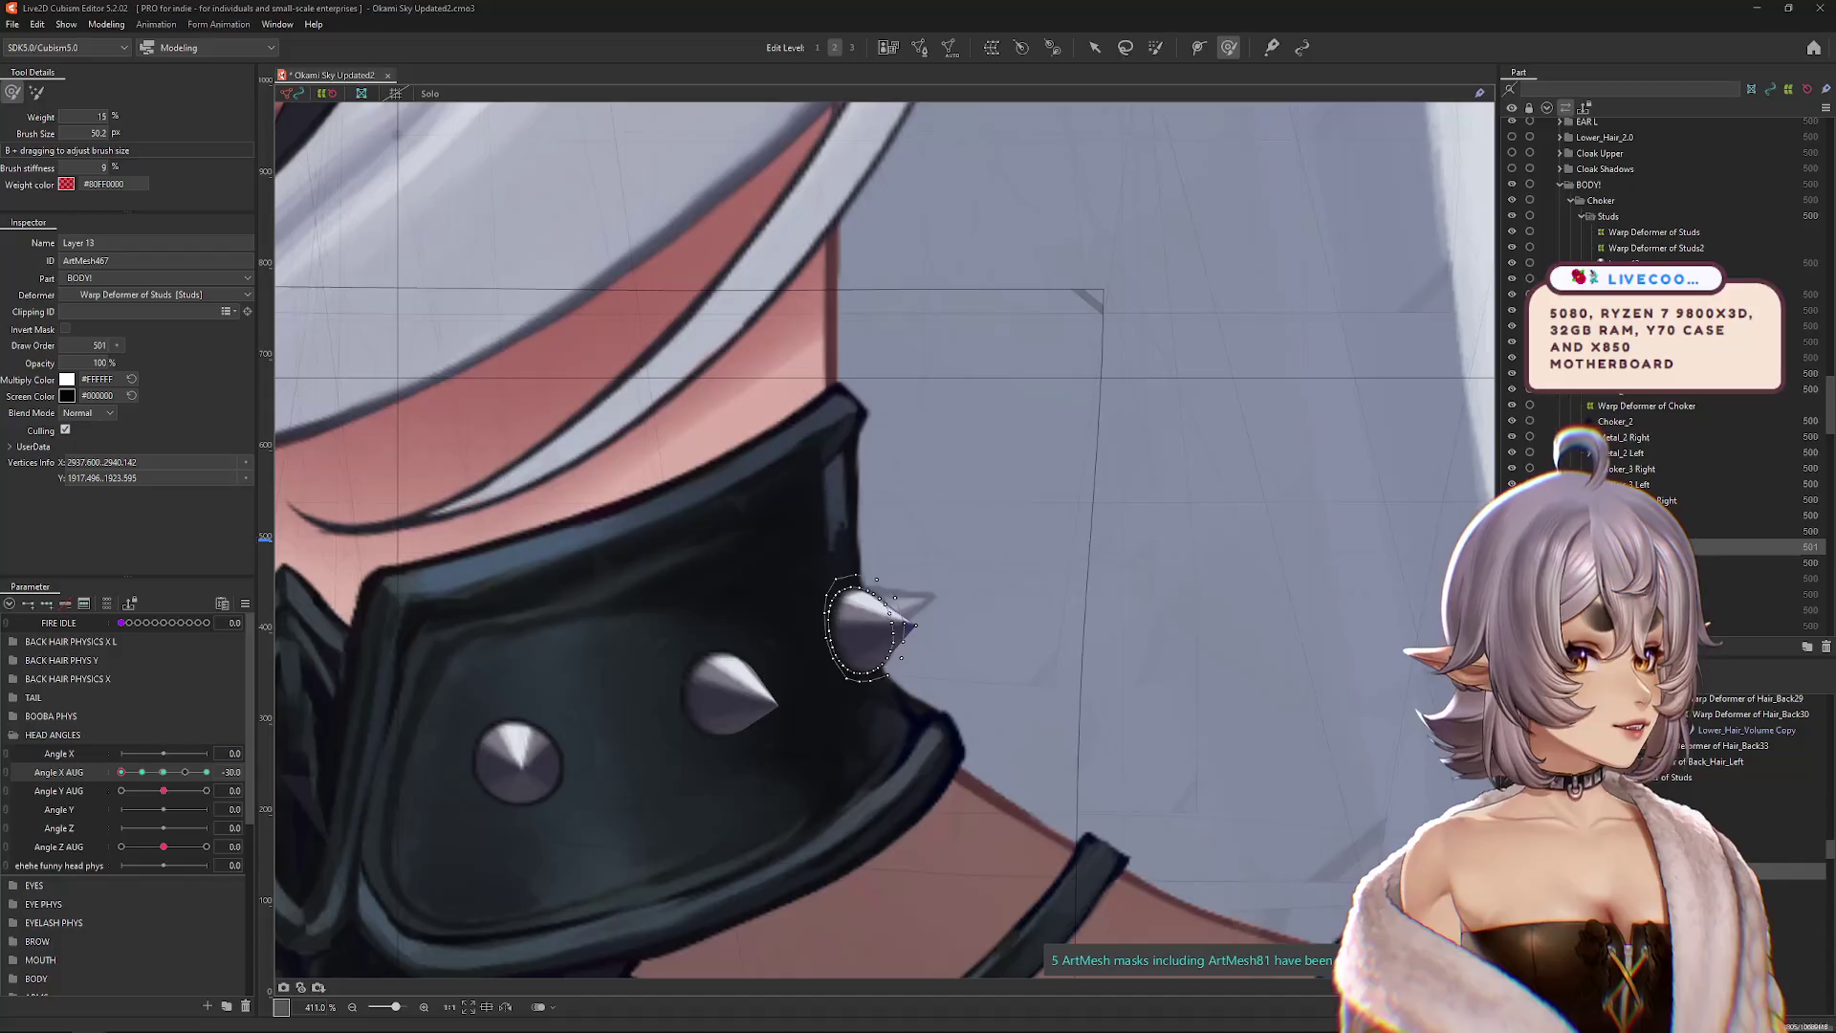
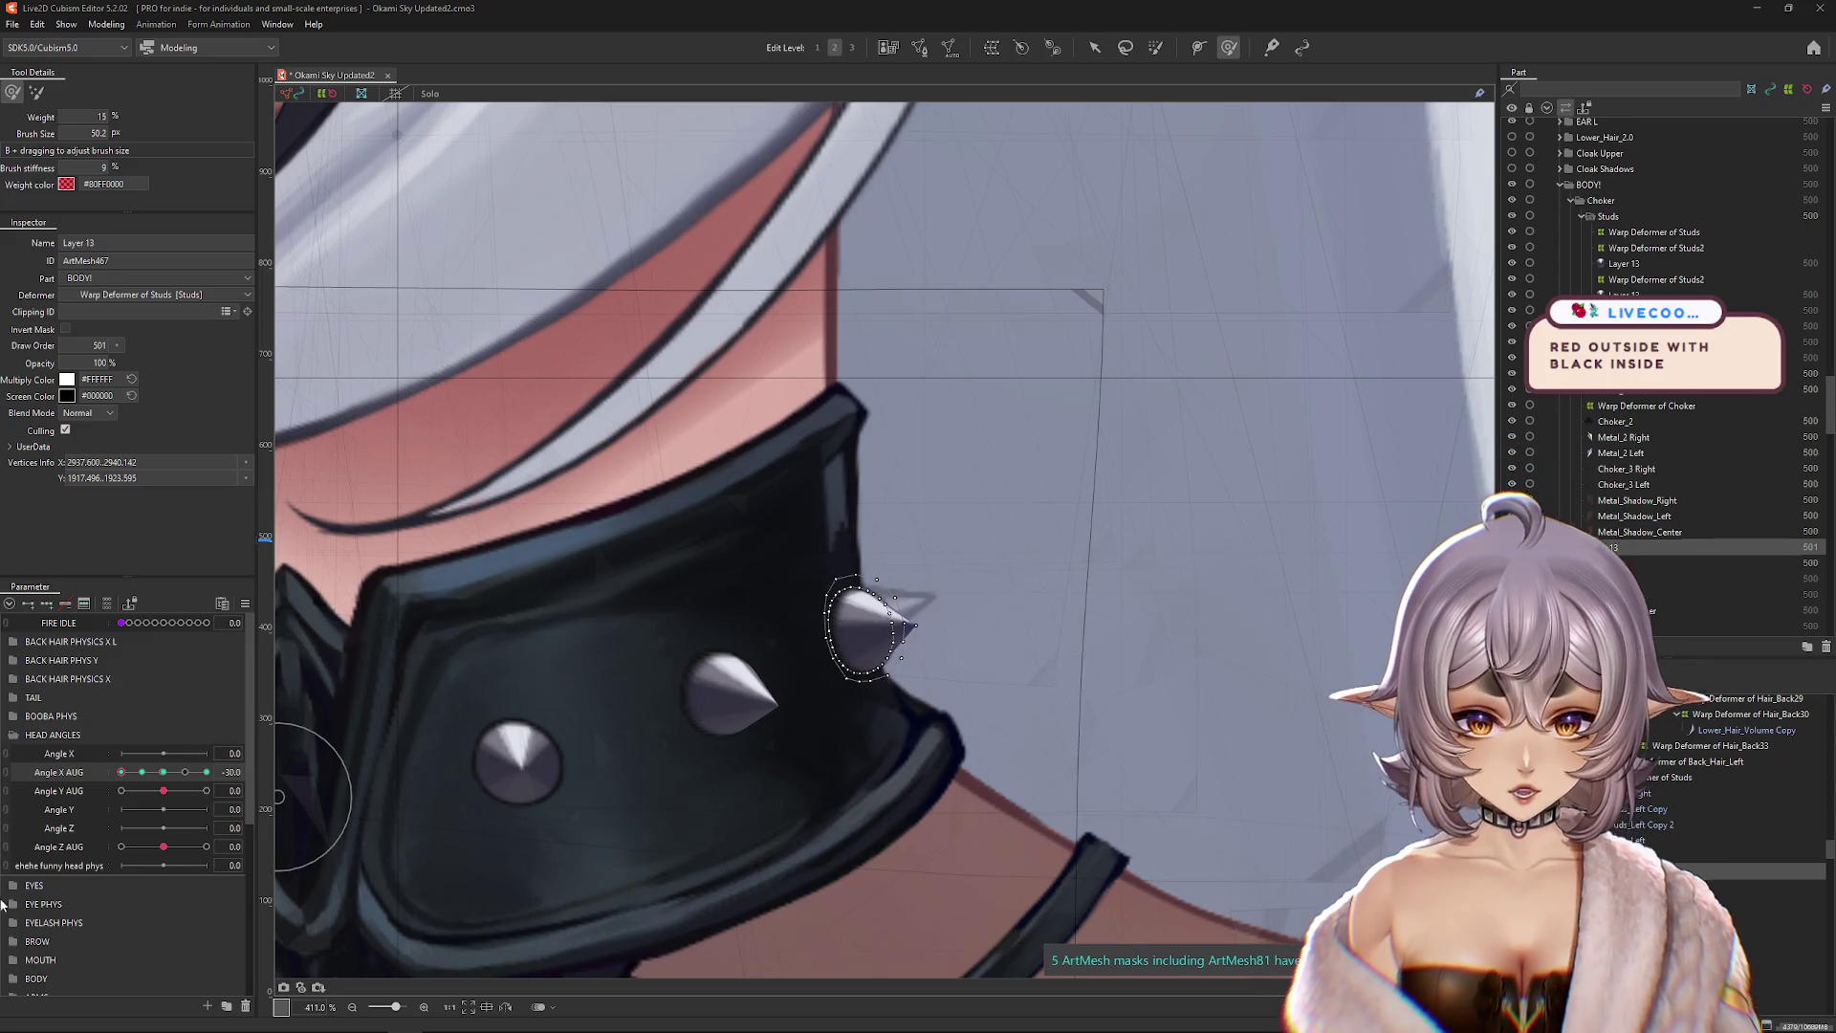
# Step: Select the rightmost stud's mesh and brush its vertices into place on the collar
pyautogui.click(84, 772)
pyautogui.scroll(-3, 873, 696)
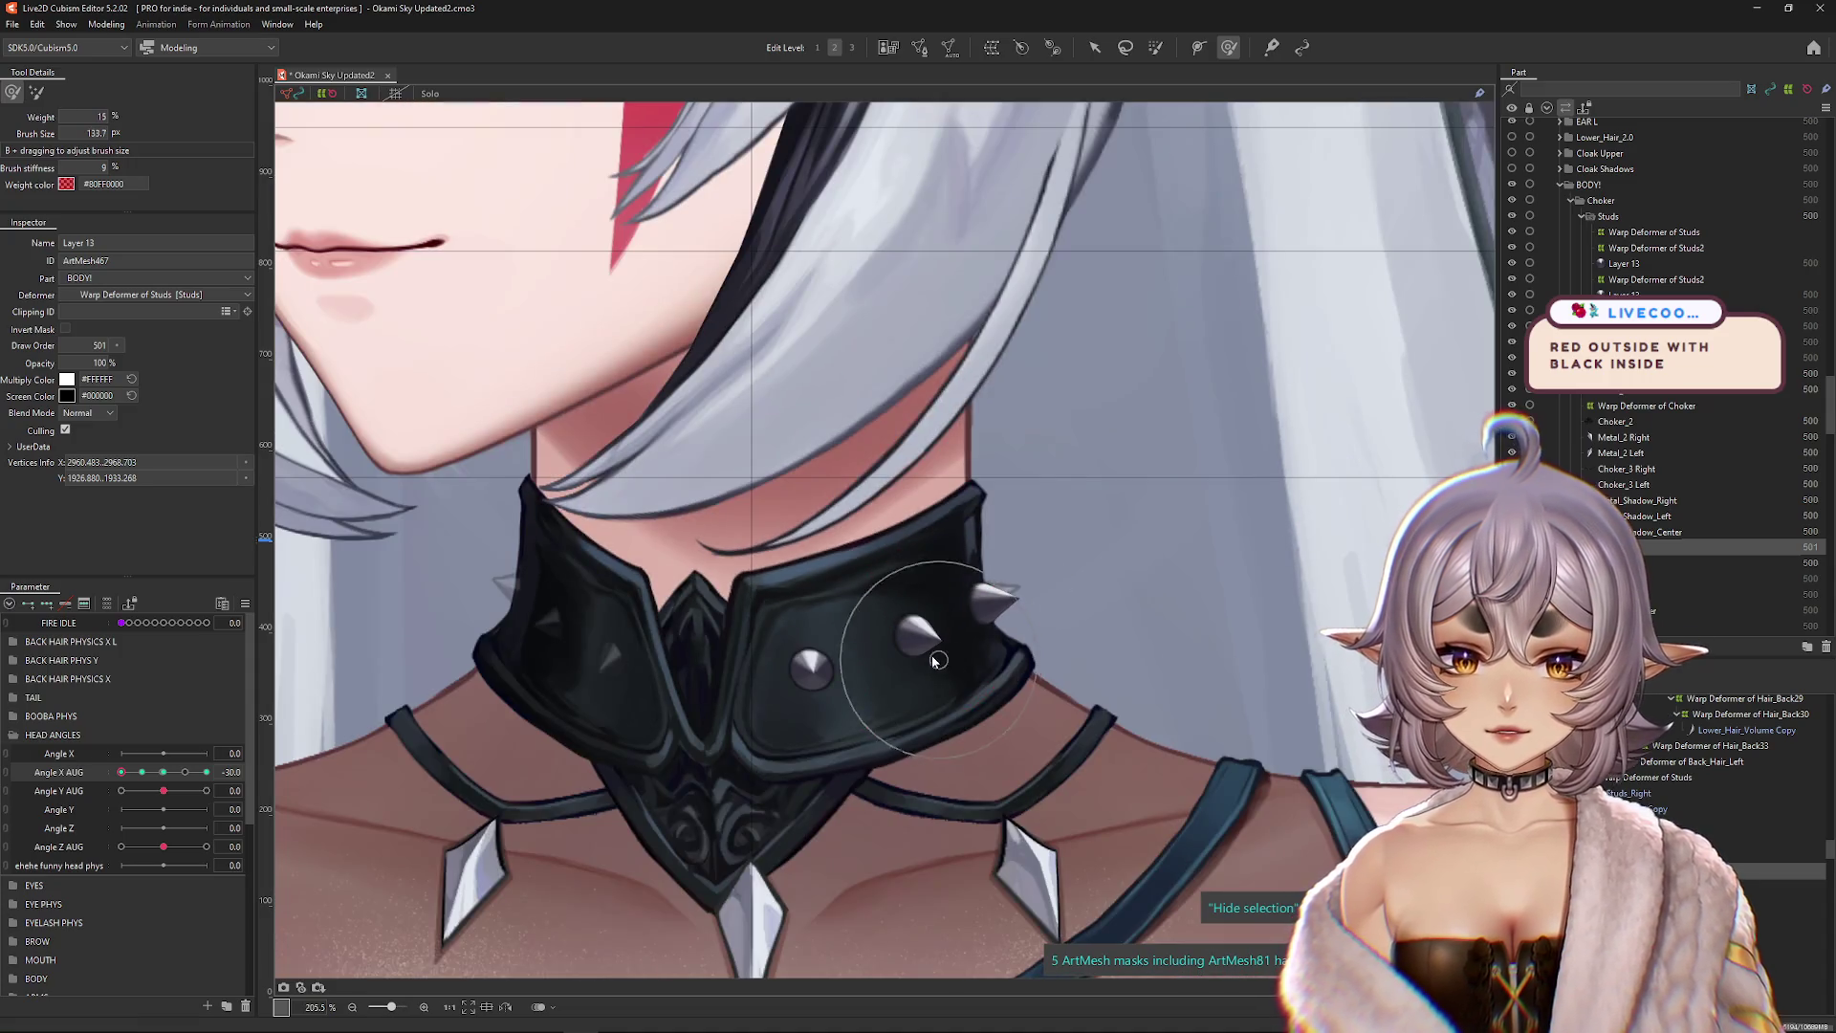
pyautogui.scroll(3, 927, 641)
pyautogui.click(961, 566)
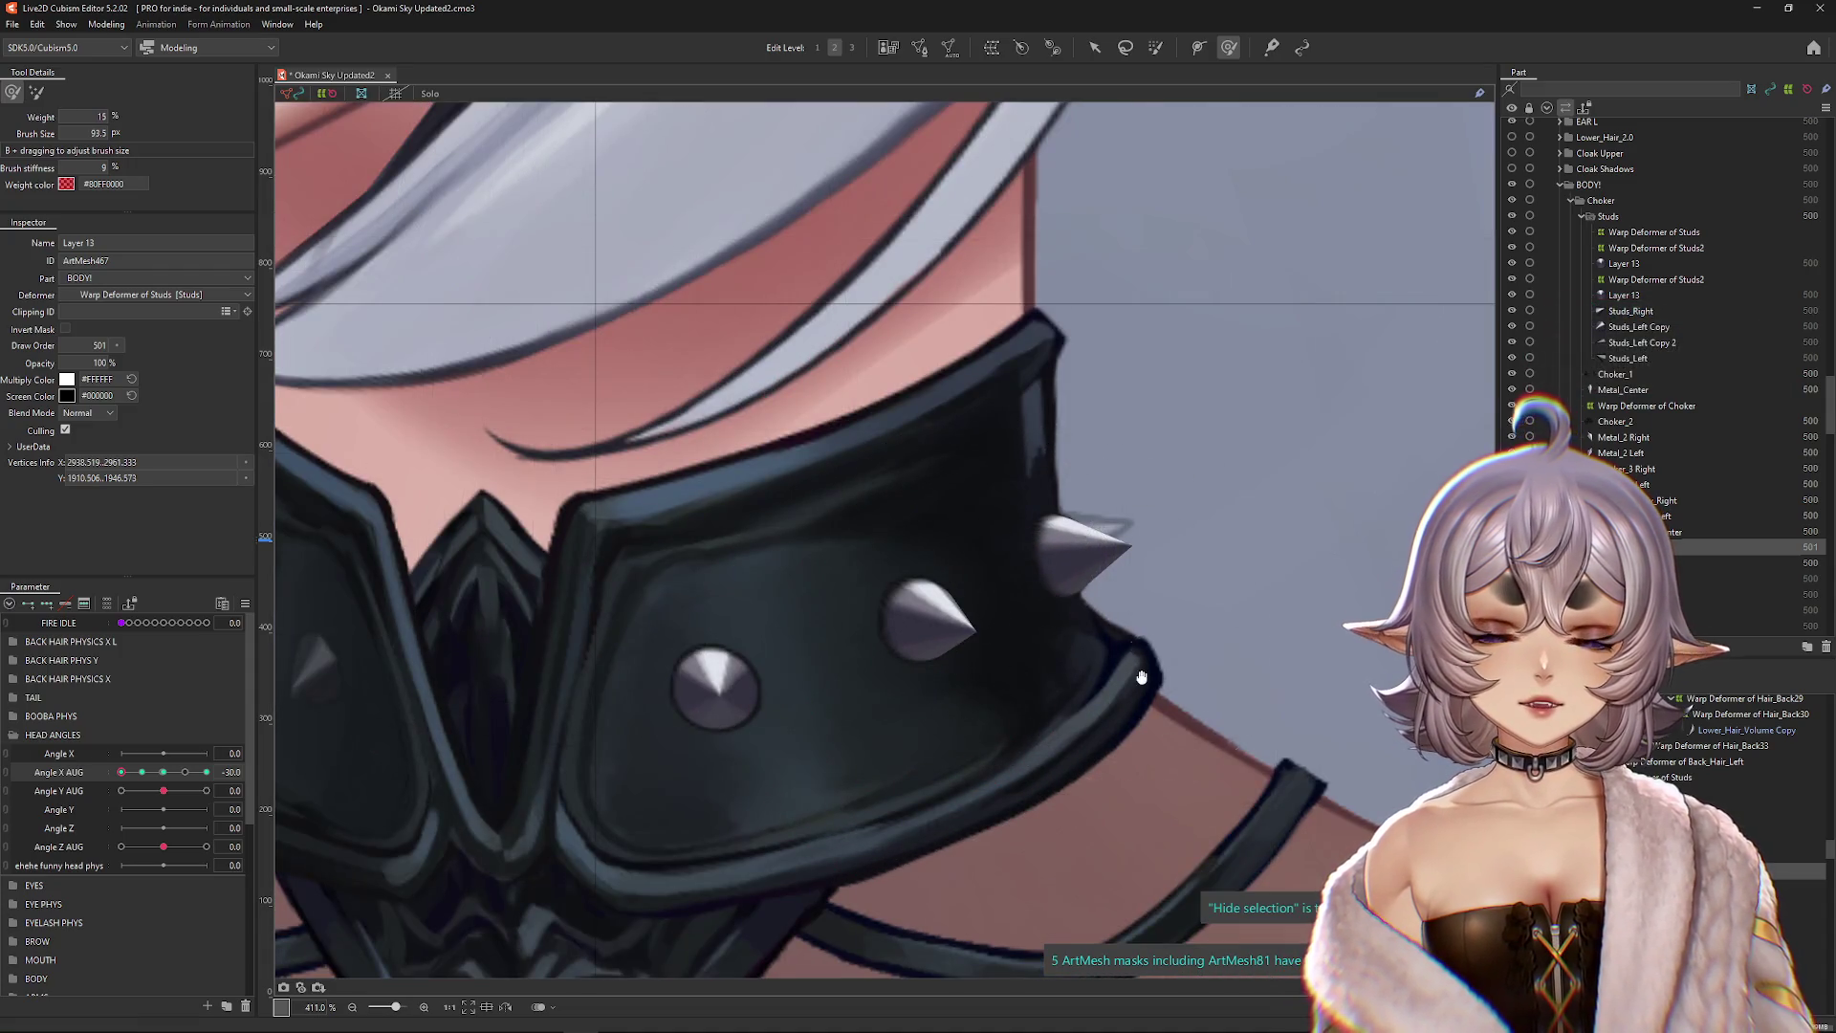
pyautogui.scroll(3, 961, 564)
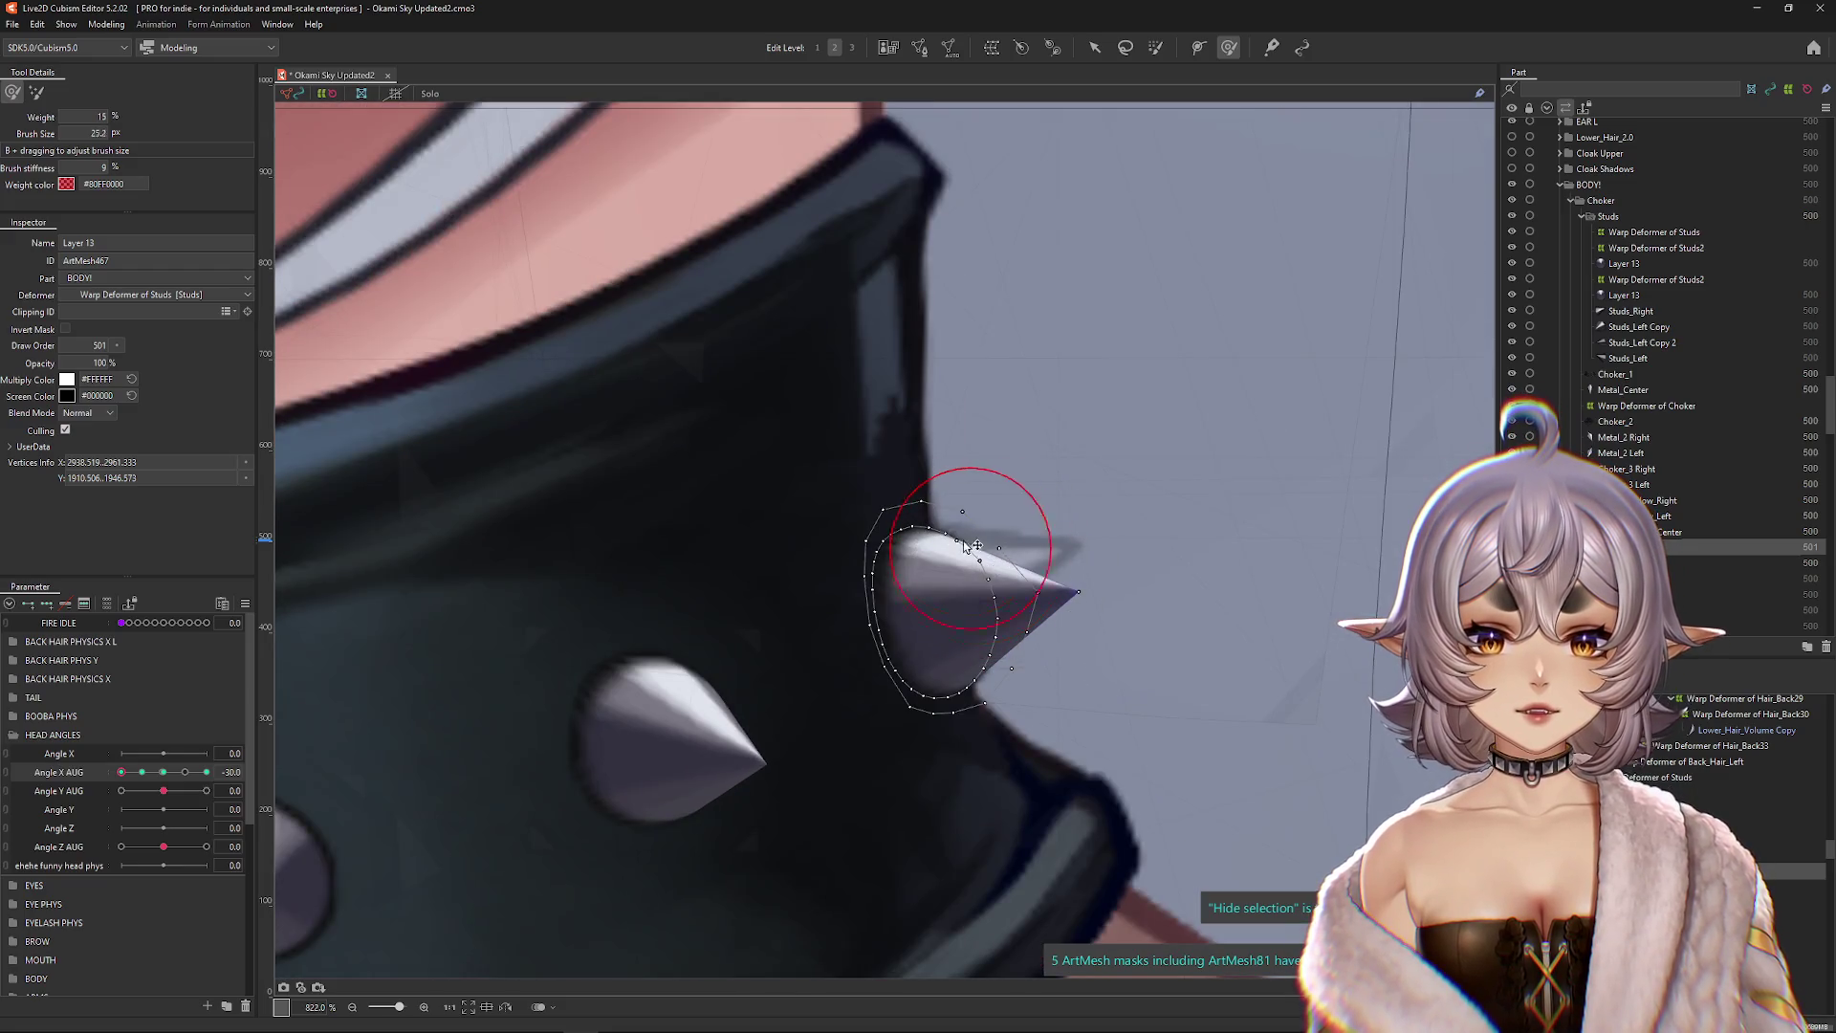
pyautogui.moveTo(968, 545)
pyautogui.mouseDown()
pyautogui.moveTo(946, 607)
pyautogui.moveTo(971, 631)
pyautogui.moveTo(977, 593)
pyautogui.moveTo(956, 578)
pyautogui.moveTo(935, 655)
pyautogui.moveTo(841, 615)
pyautogui.moveTo(913, 633)
pyautogui.moveTo(1105, 554)
pyautogui.mouseUp()
pyautogui.hotkey('ctrl', 'h')
# Step: Set Angle X AUG to its -15 keyform and preview the head turn around it
pyautogui.scroll(-3, 984, 622)
pyautogui.scroll(-3, 884, 619)
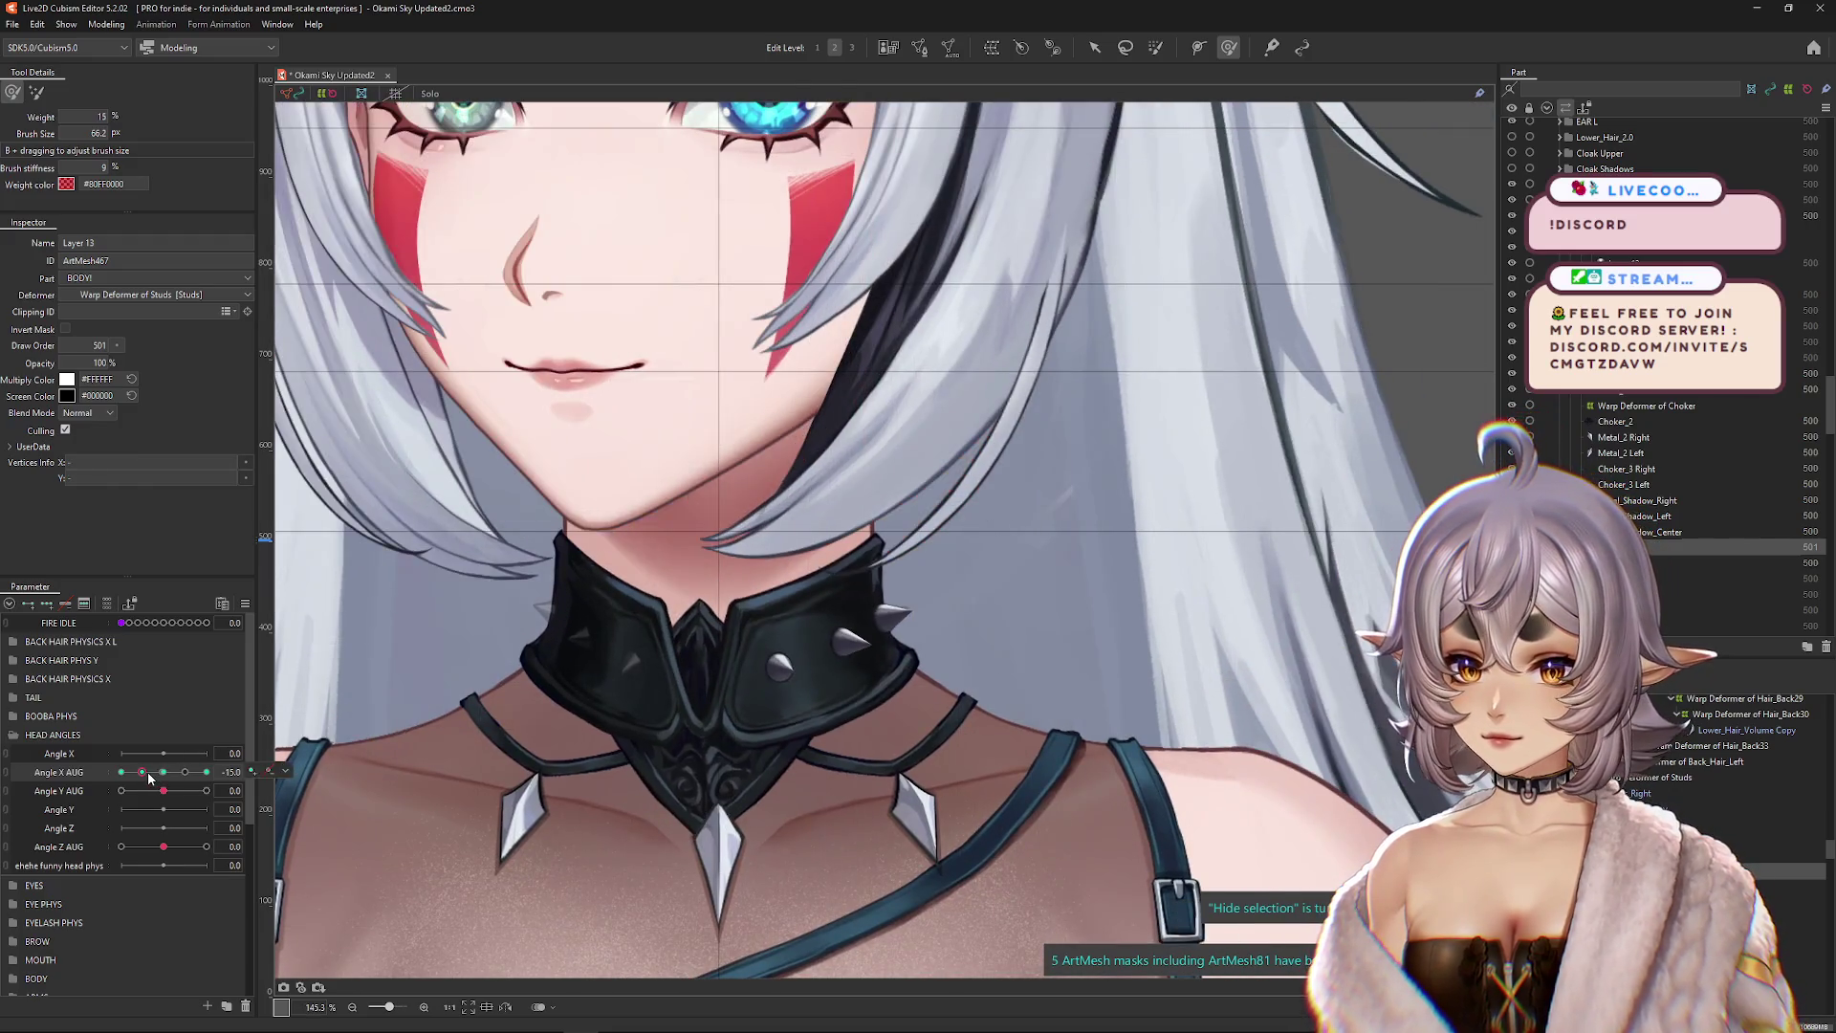
pyautogui.scroll(3, 989, 568)
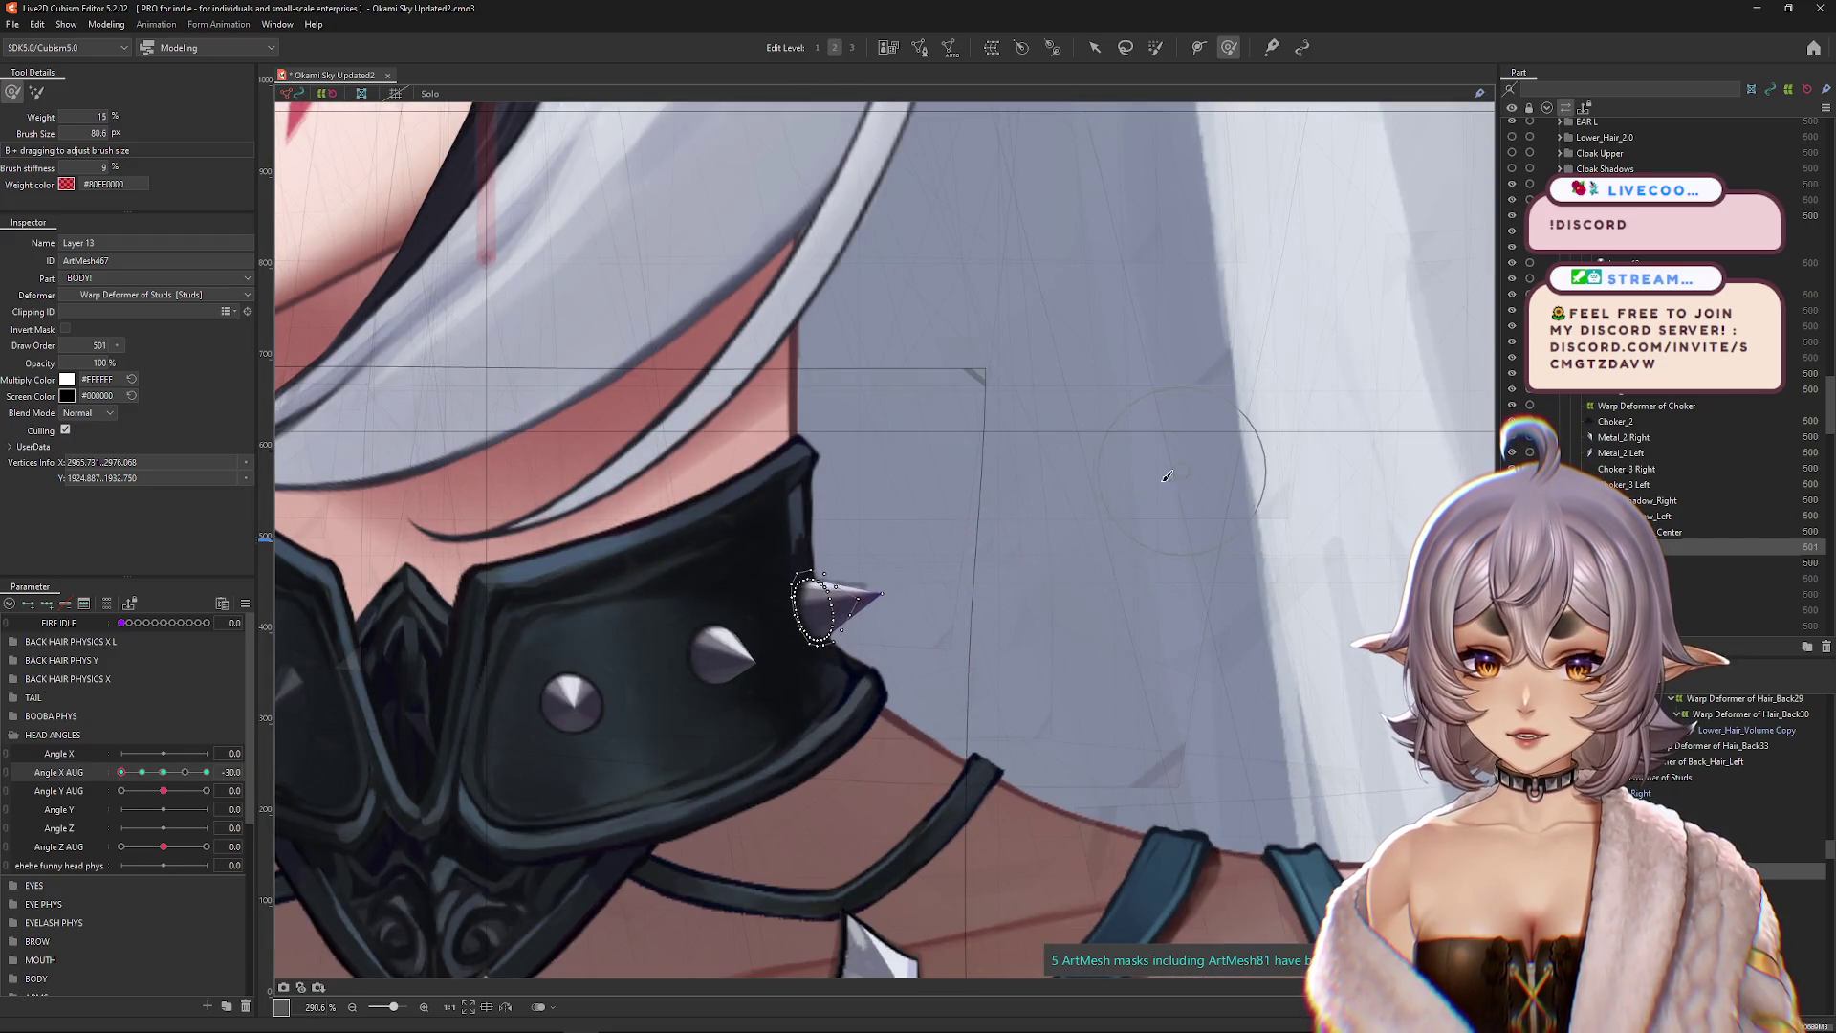
pyautogui.scroll(3, 884, 712)
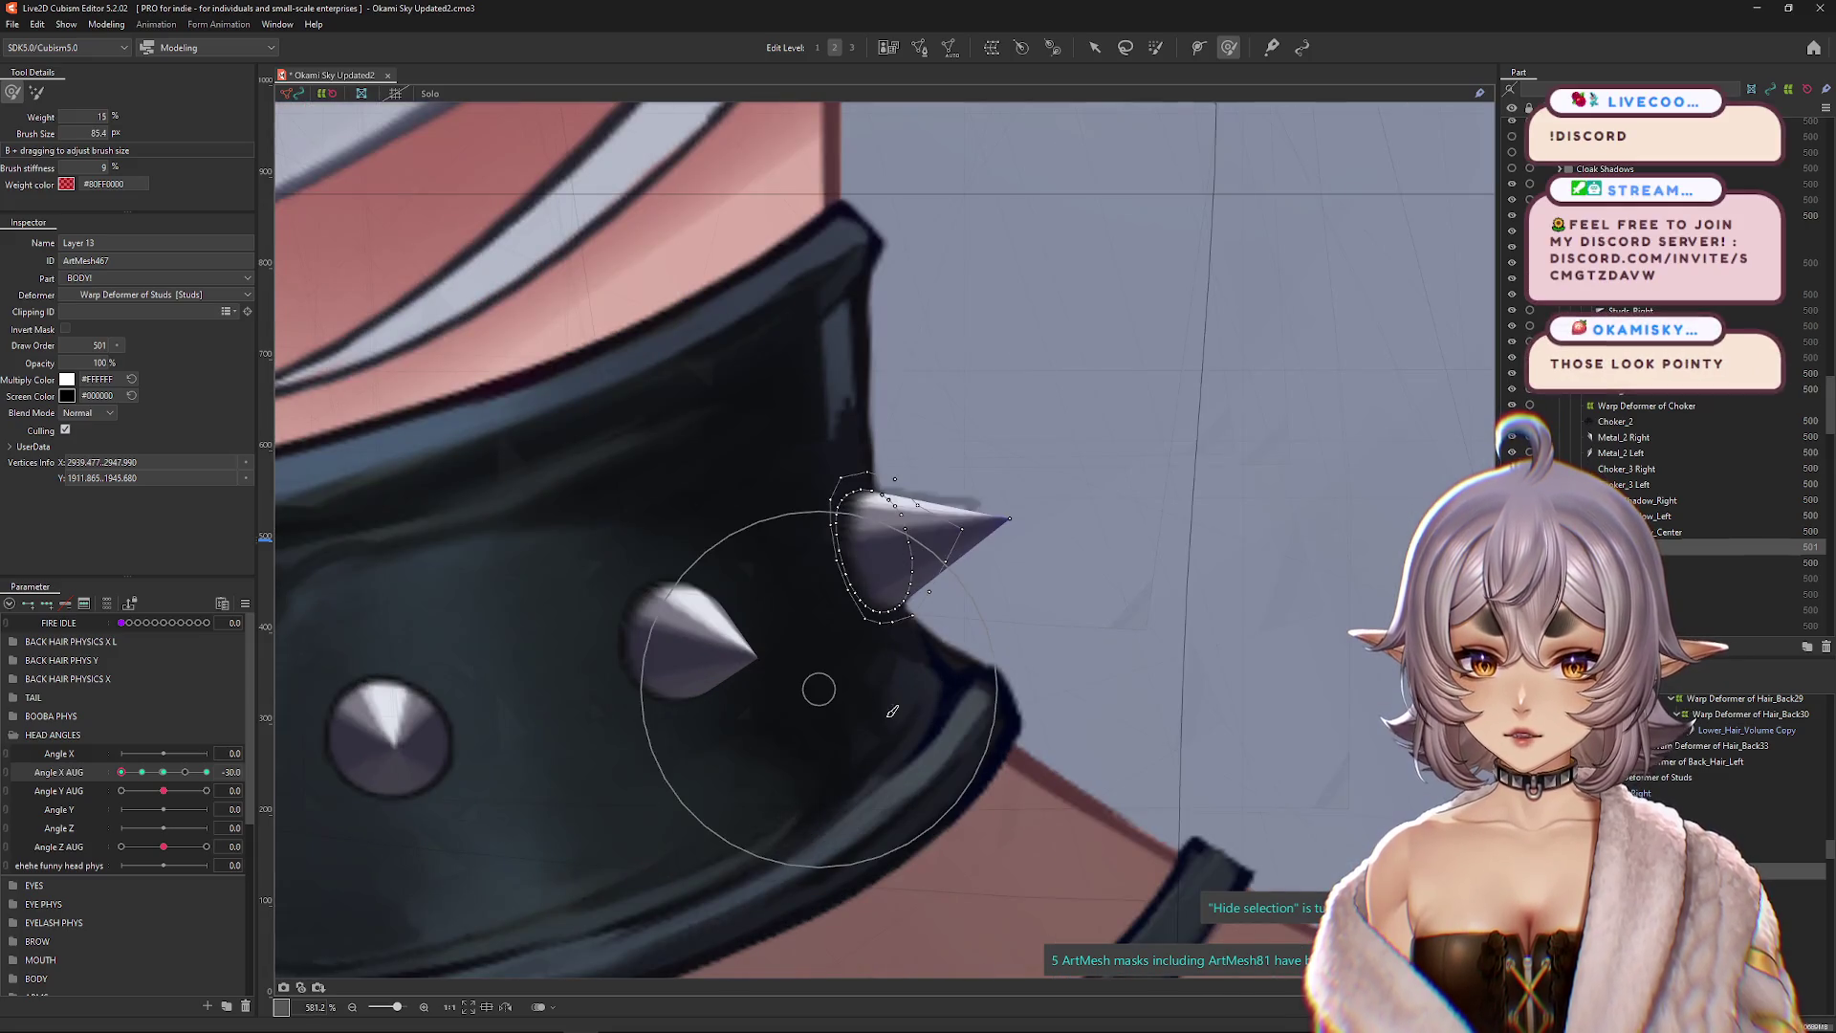
pyautogui.click(143, 773)
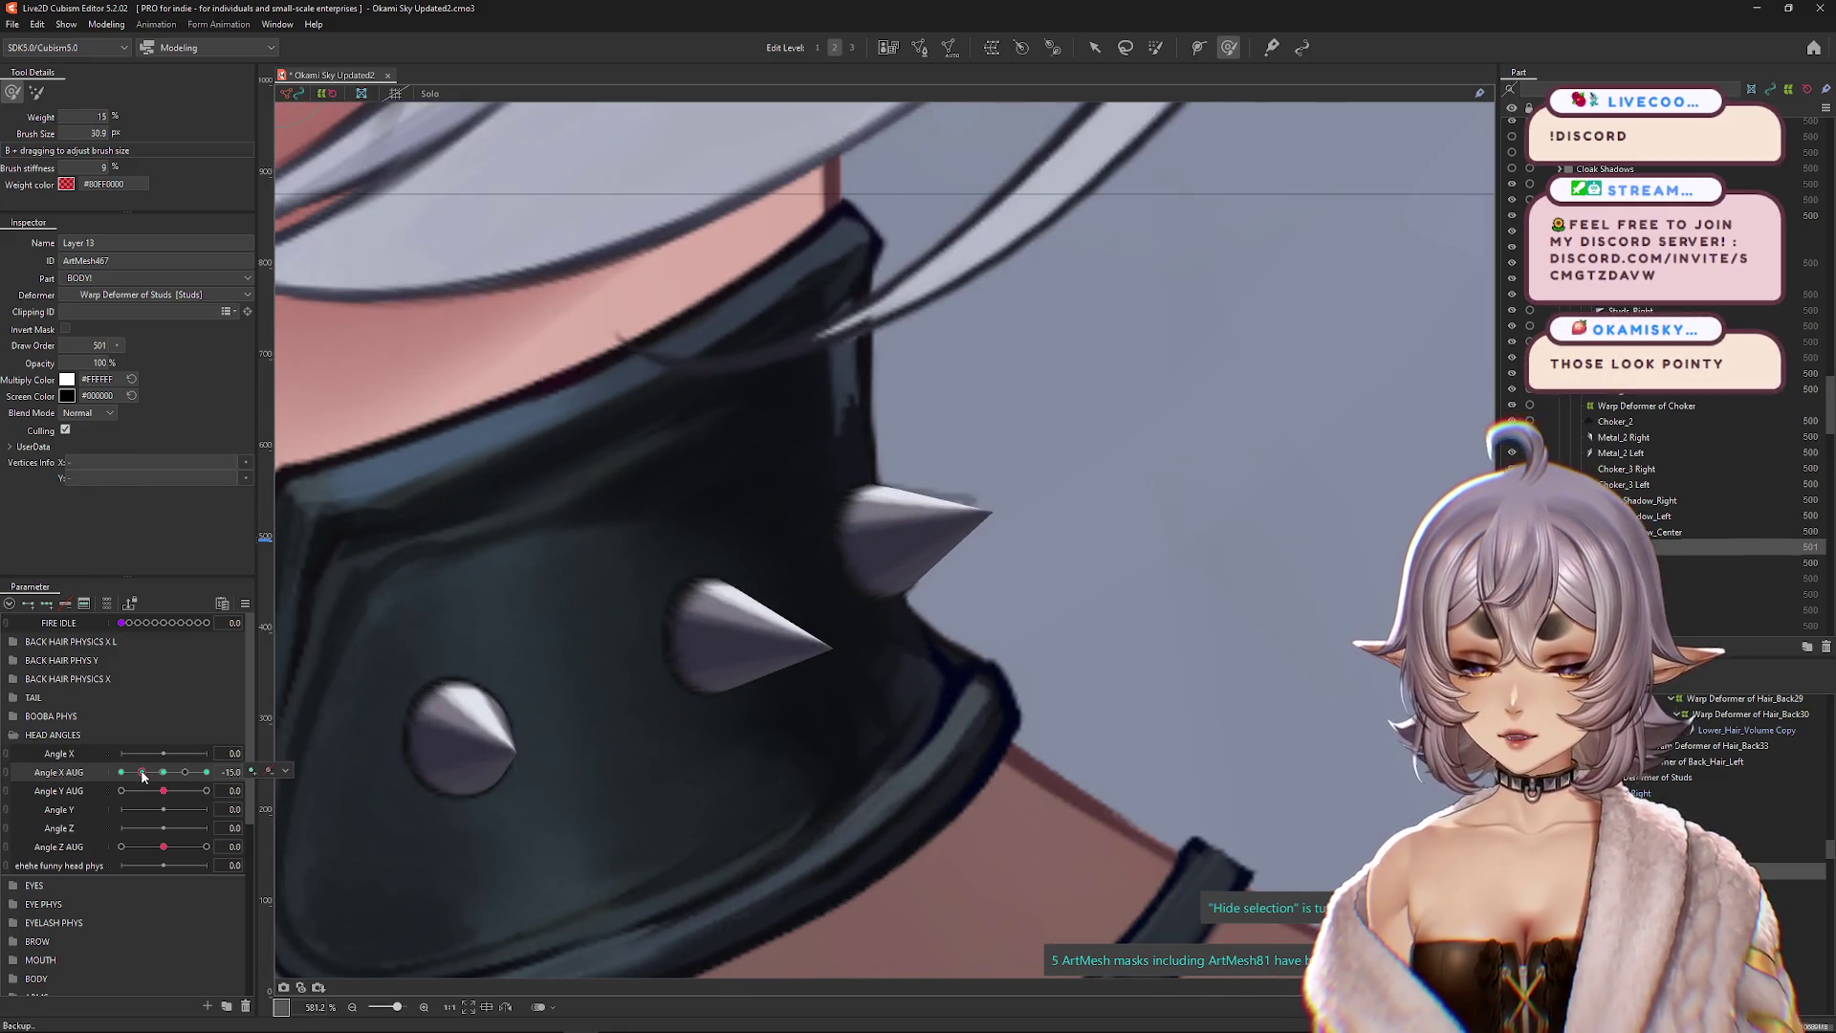
pyautogui.scroll(-2, 1012, 648)
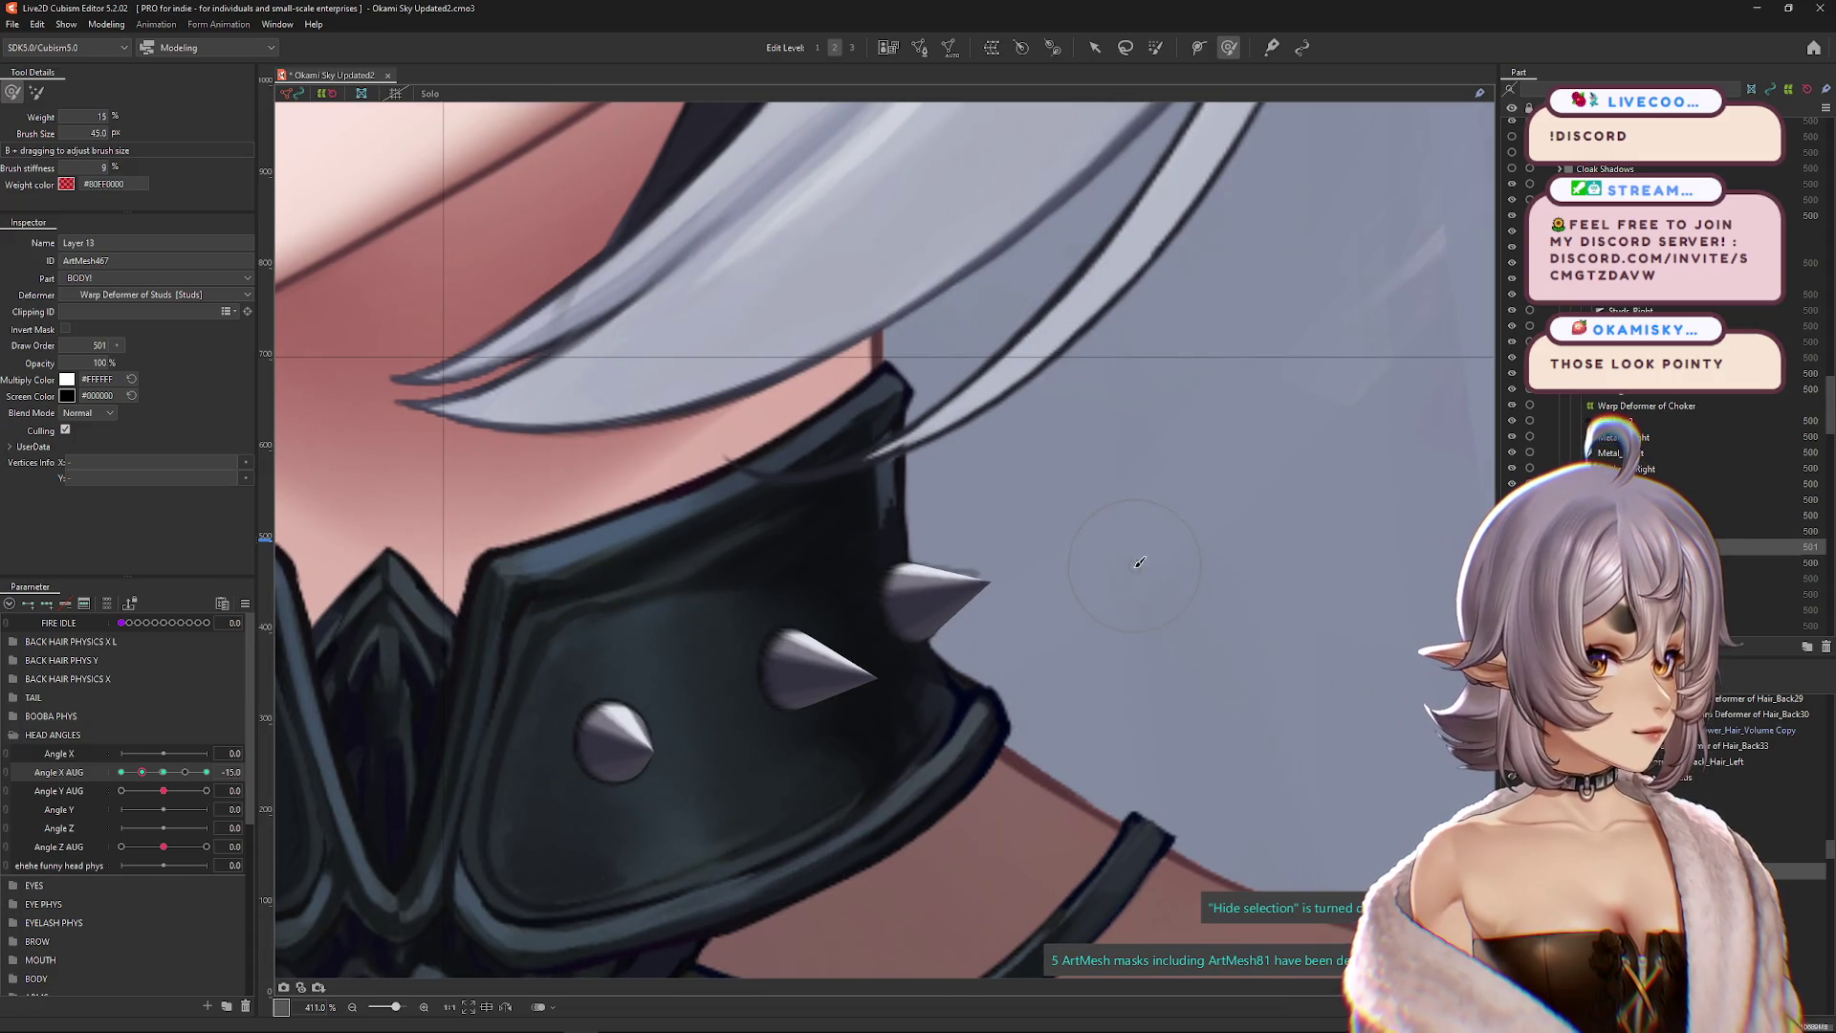
pyautogui.scroll(-3, 1098, 588)
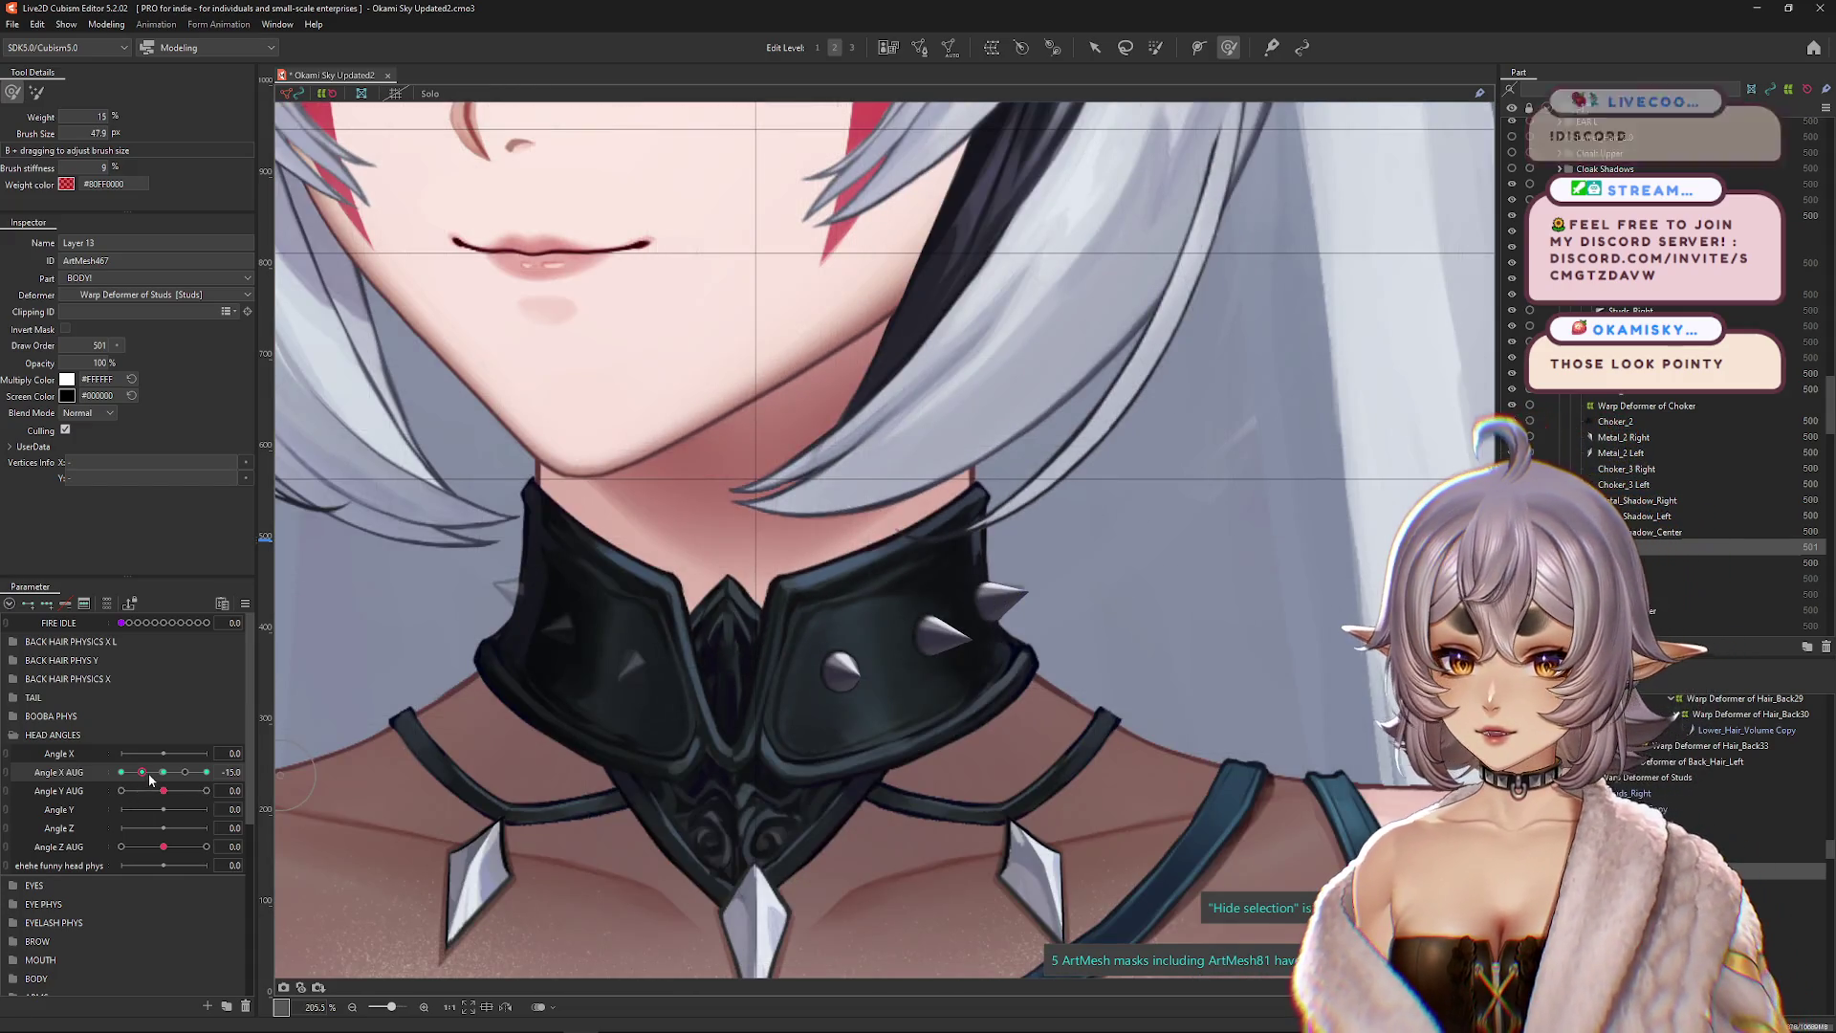
pyautogui.click(165, 772)
pyautogui.scroll(4, 932, 669)
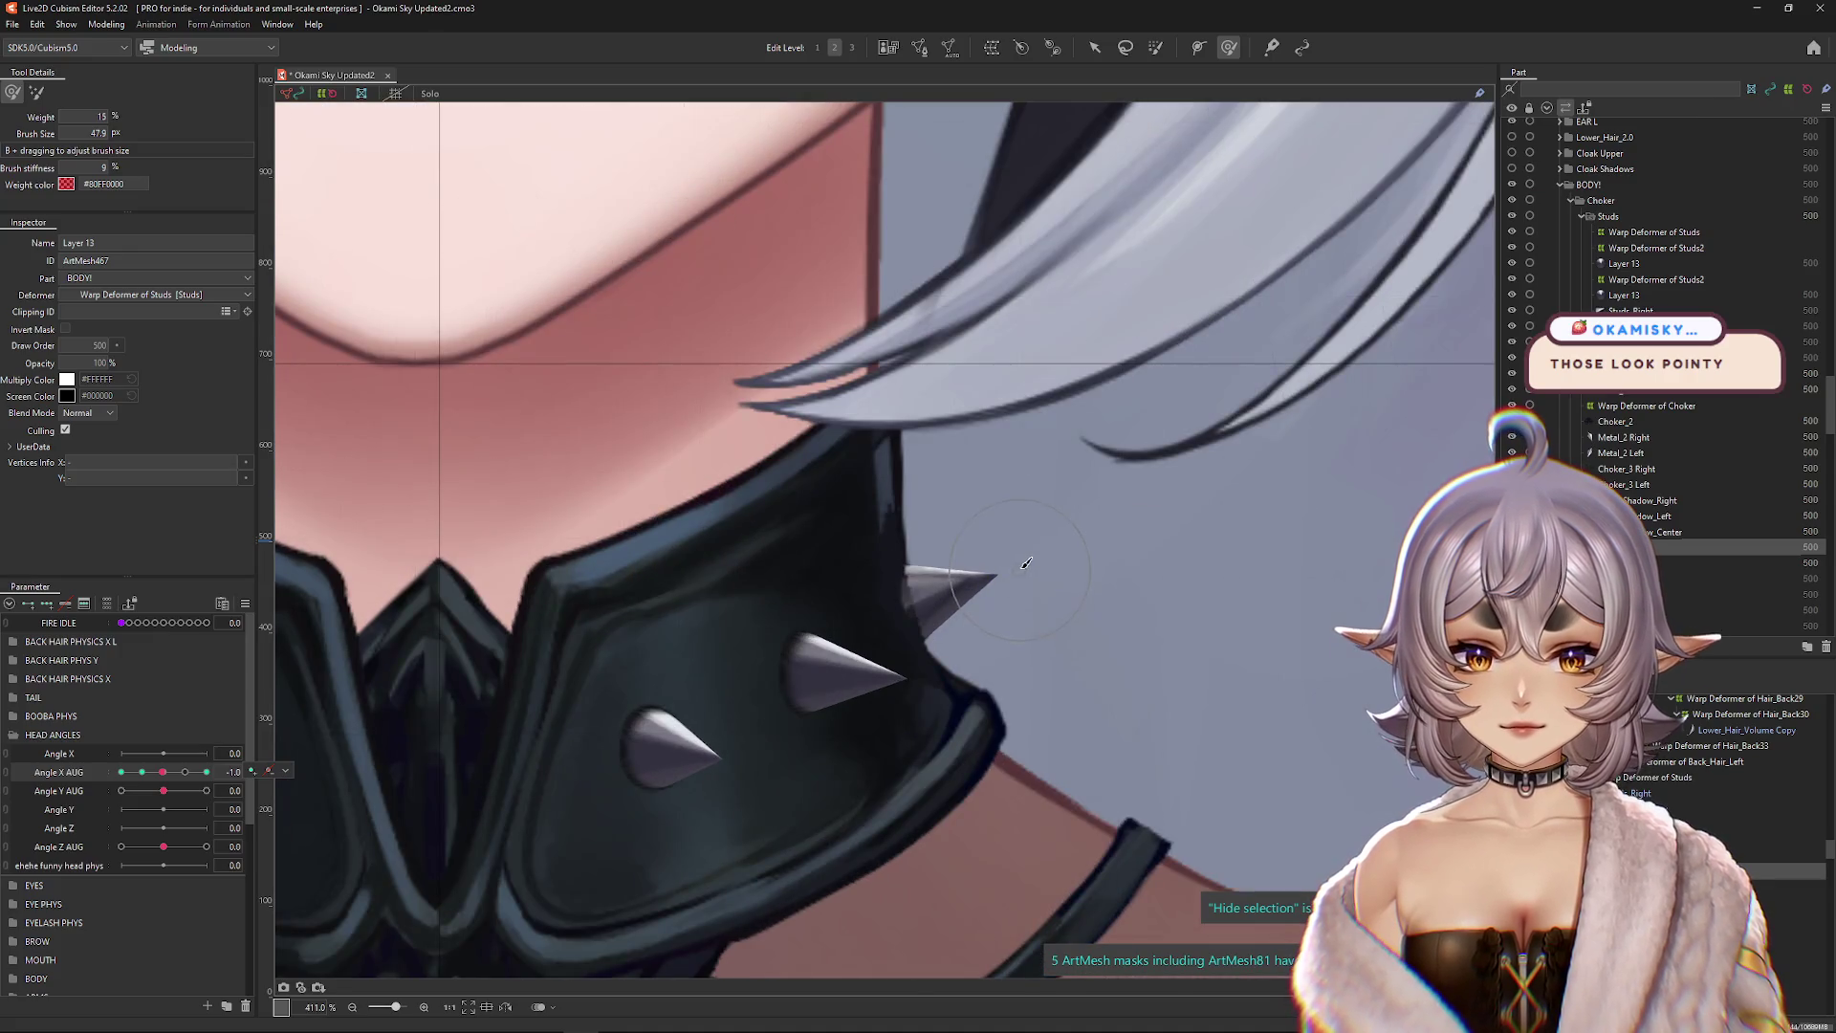
pyautogui.click(143, 772)
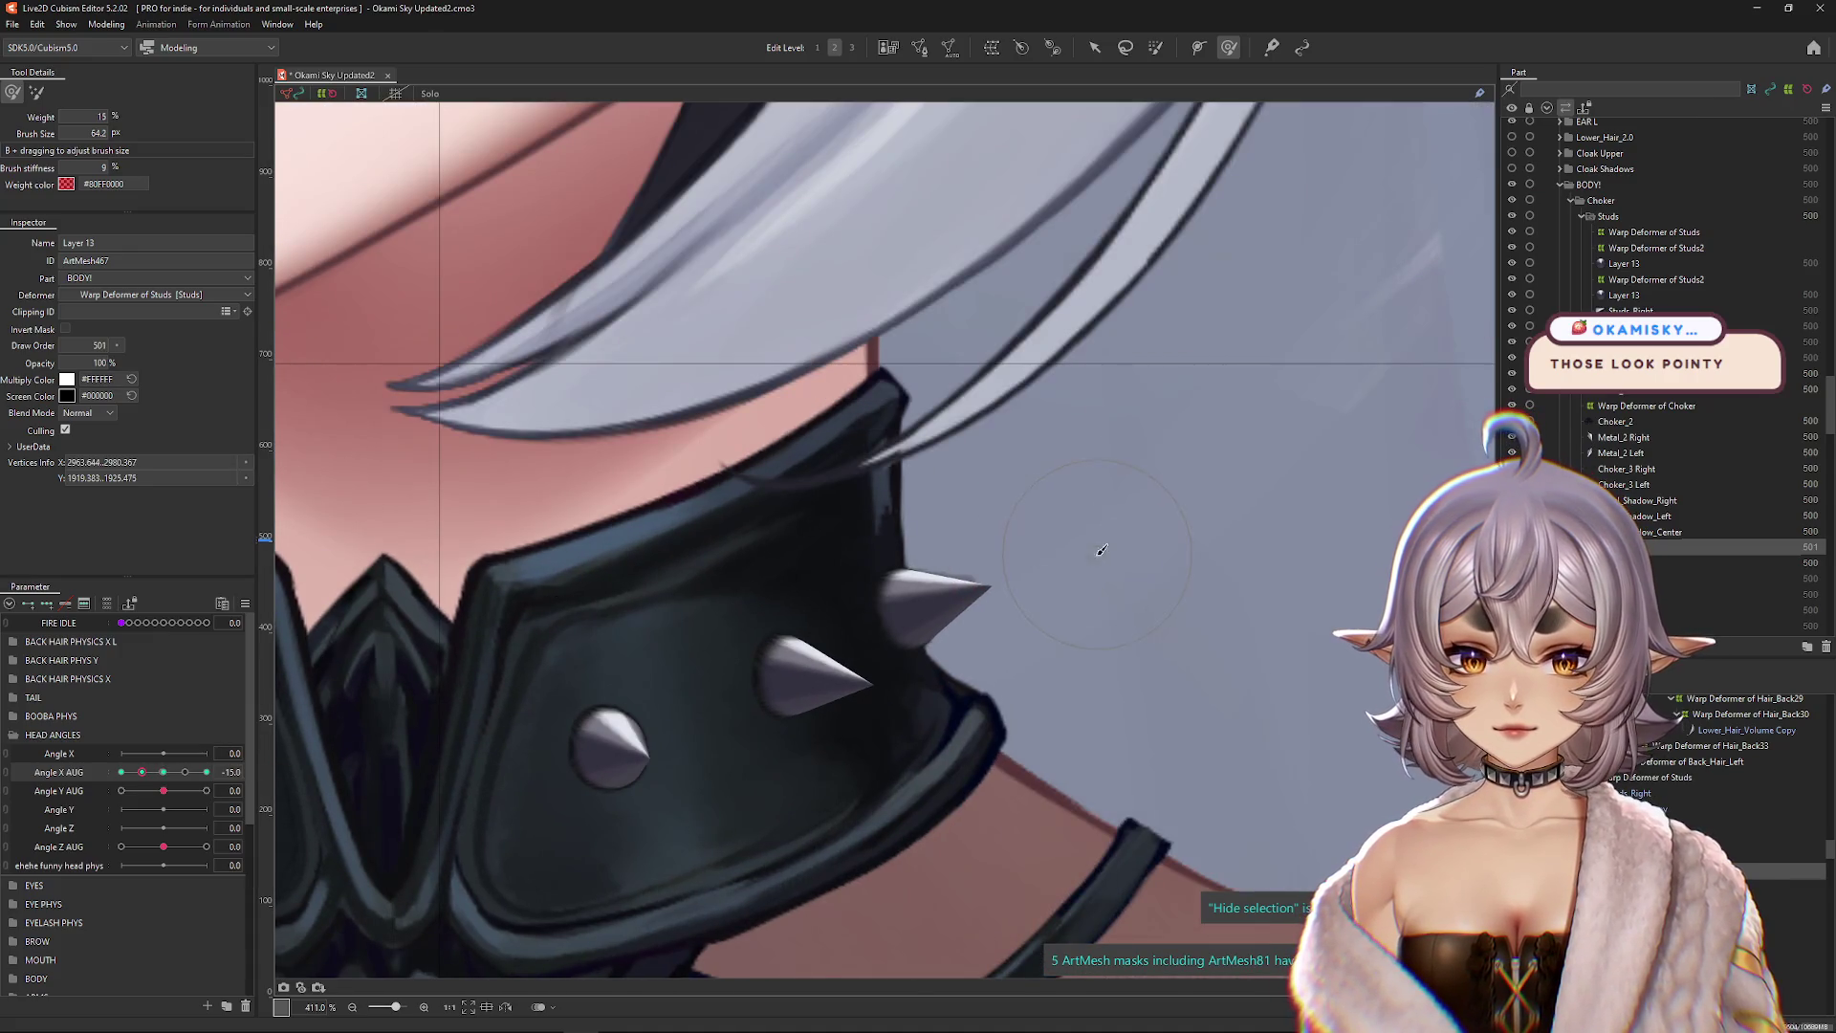
pyautogui.scroll(-4, 1052, 597)
pyautogui.moveTo(140, 773)
pyautogui.mouseDown()
pyautogui.moveTo(164, 773)
pyautogui.moveTo(142, 773)
pyautogui.mouseUp()
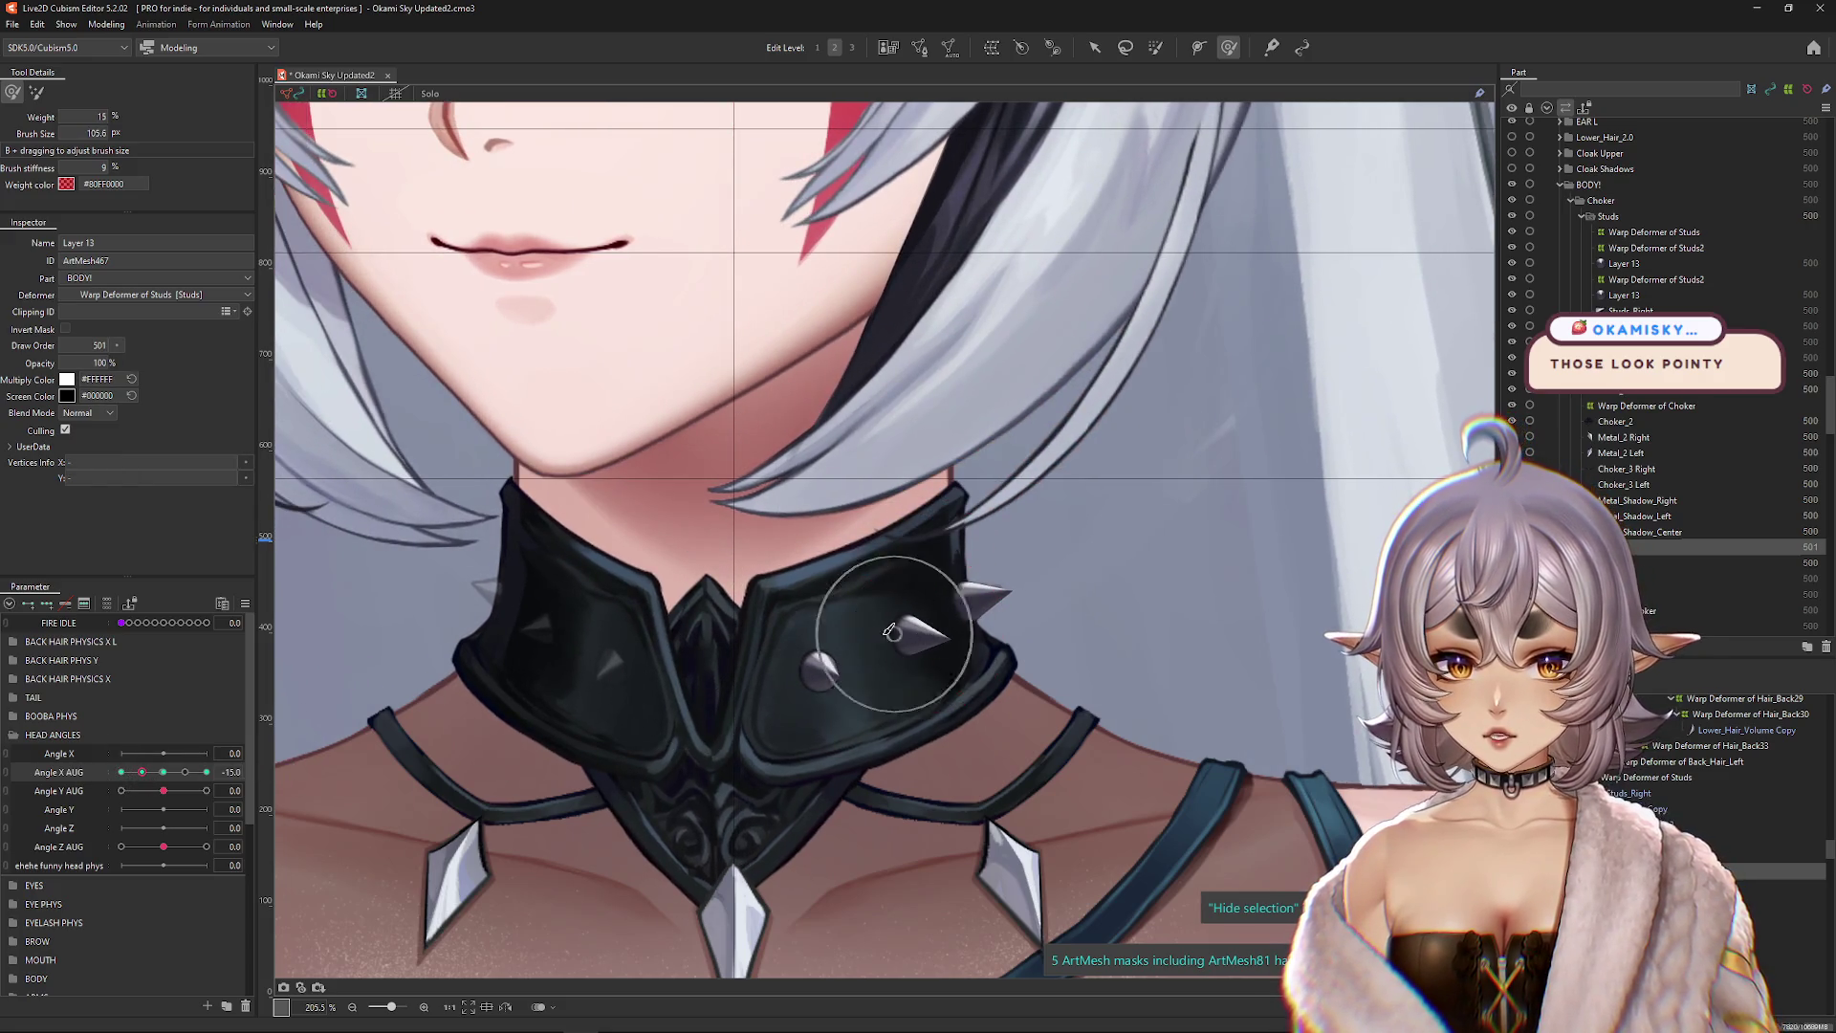
pyautogui.scroll(4, 894, 633)
# Step: Reselect the rightmost stud, resize the deform brush, and check it through the head turn
pyautogui.click(1052, 574)
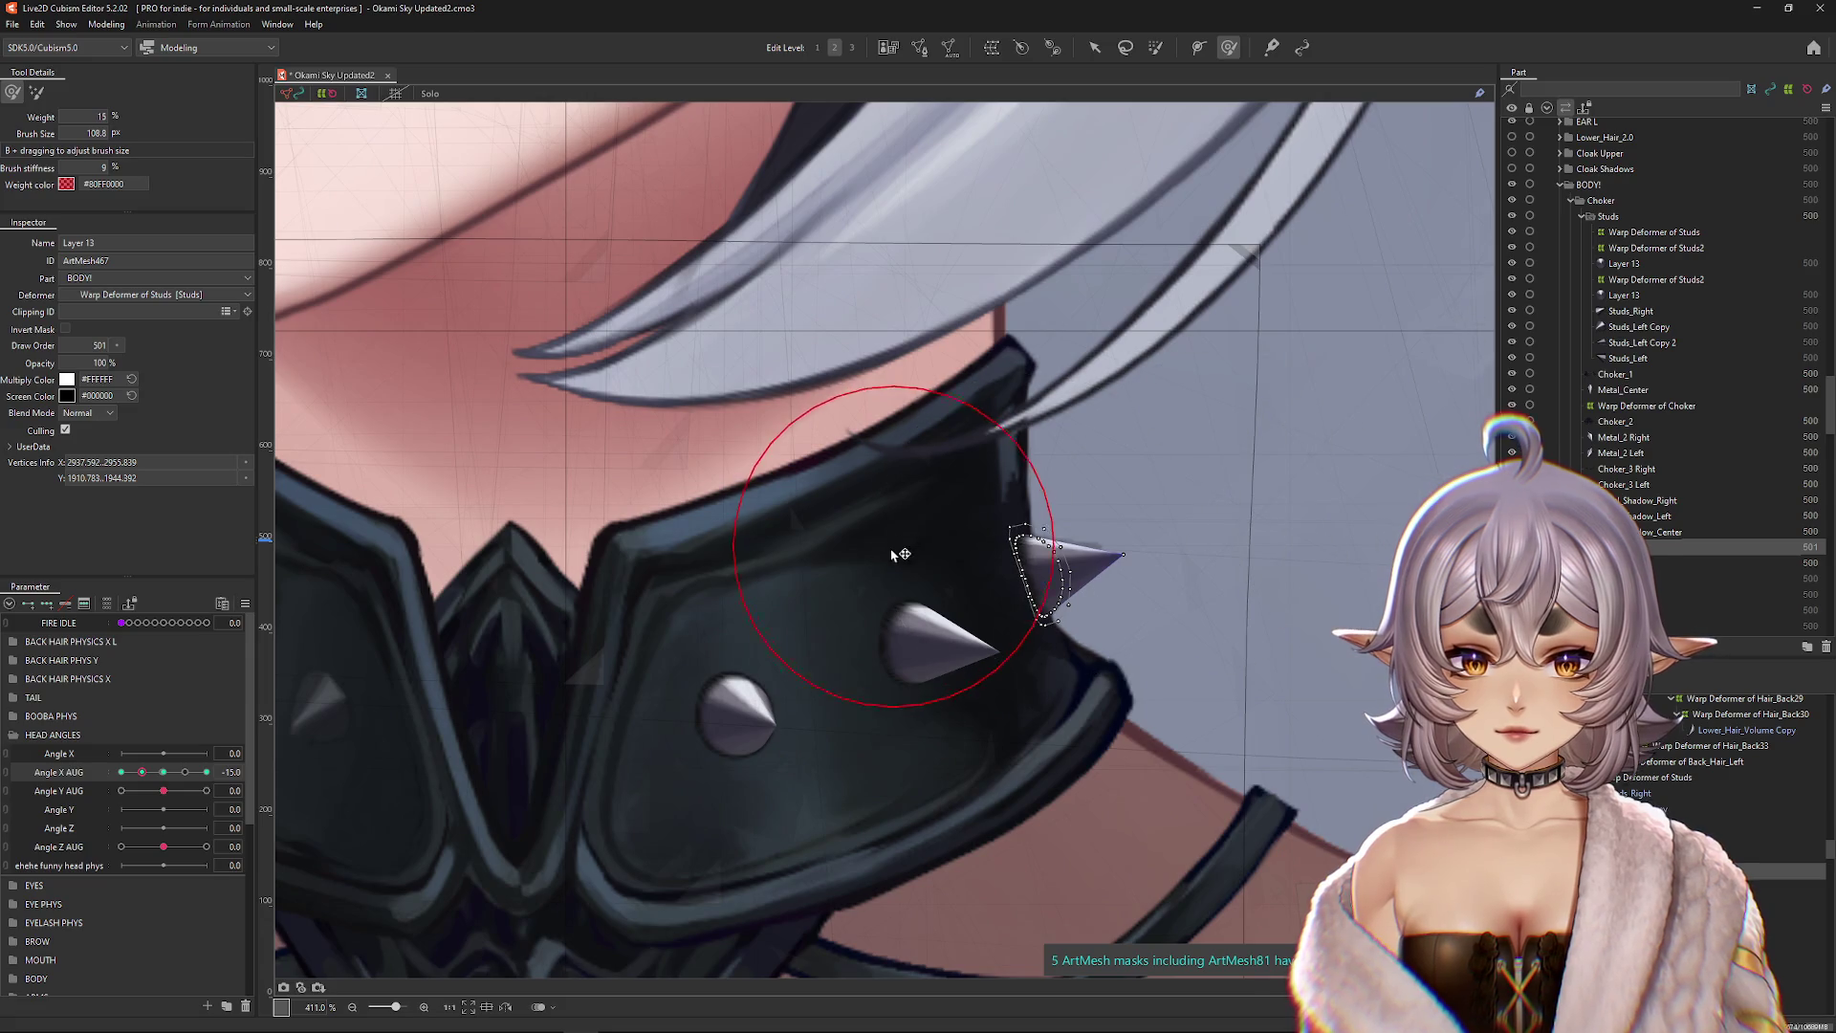
pyautogui.moveTo(918, 533); pyautogui.dragTo(873, 521)
pyautogui.hotkey('ctrl', 'h')
pyautogui.scroll(-4, 954, 669)
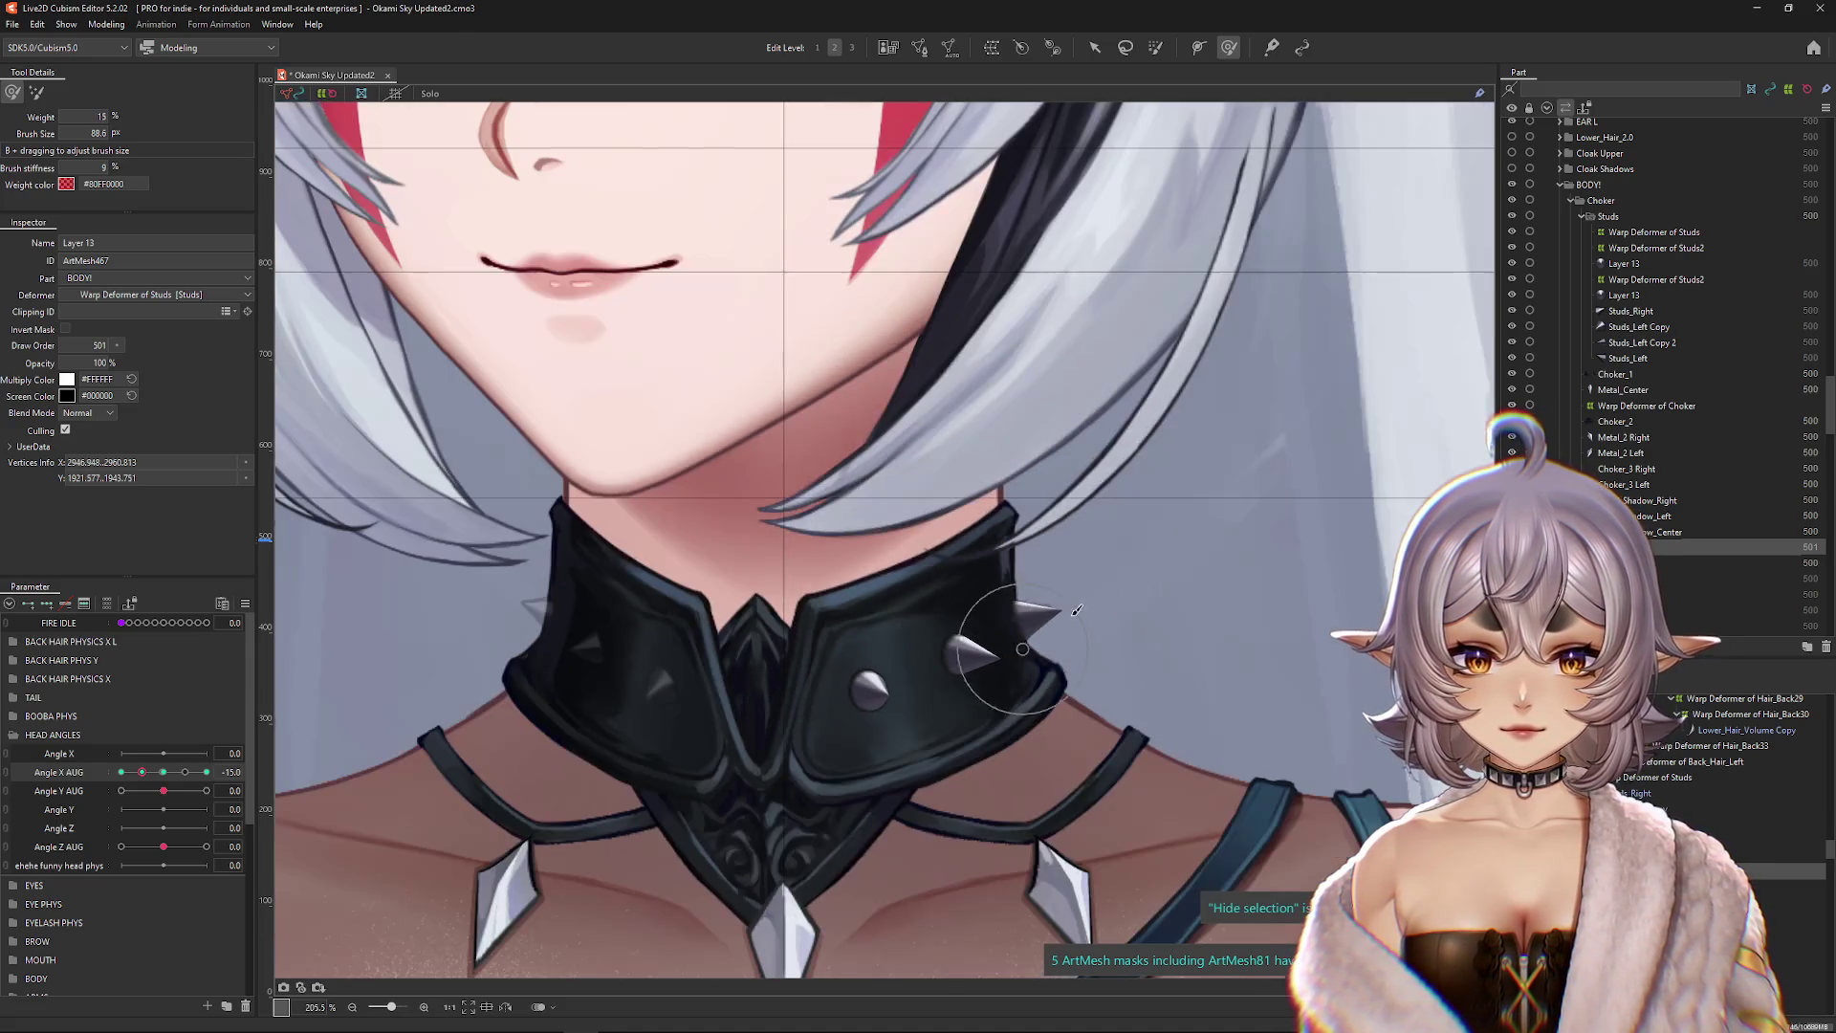
pyautogui.moveTo(126, 771); pyautogui.dragTo(205, 772)
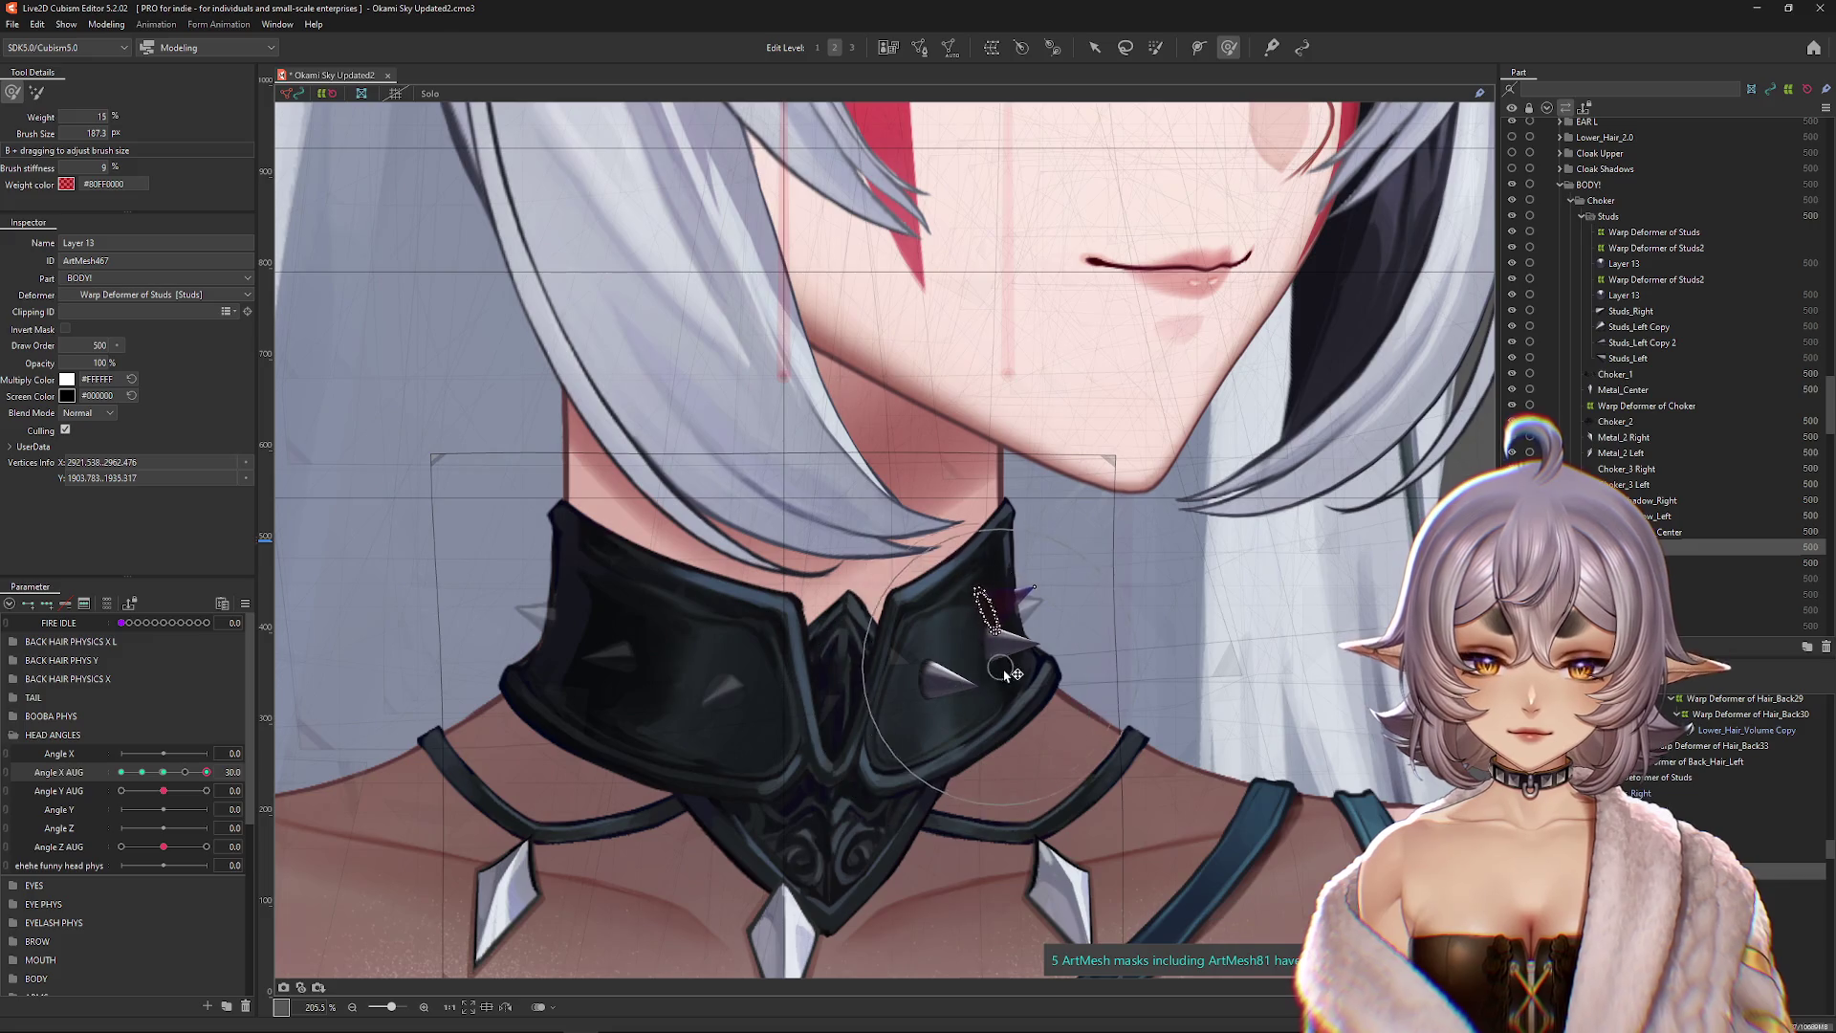
pyautogui.moveTo(956, 640)
pyautogui.mouseDown()
pyautogui.moveTo(1128, 607)
pyautogui.moveTo(961, 653)
pyautogui.moveTo(822, 641)
pyautogui.moveTo(960, 647)
pyautogui.mouseUp()
pyautogui.hotkey('ctrl', 'h')
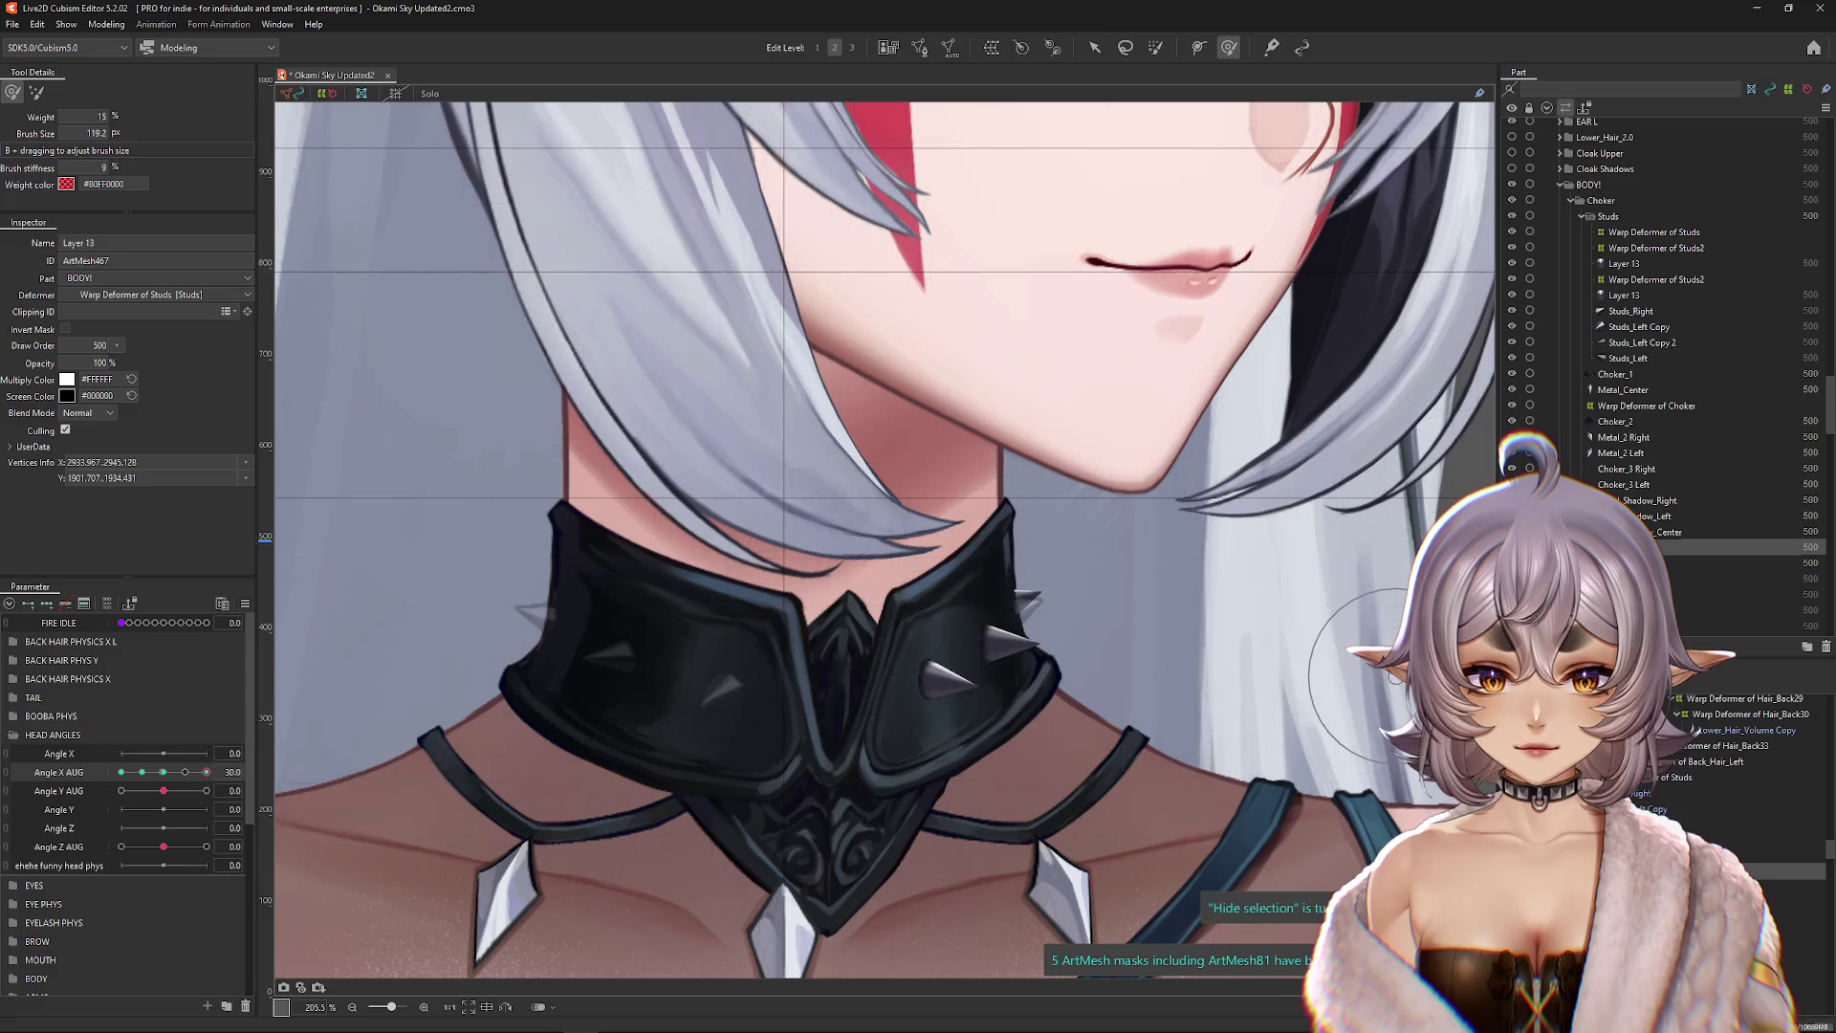
pyautogui.press('Escape')
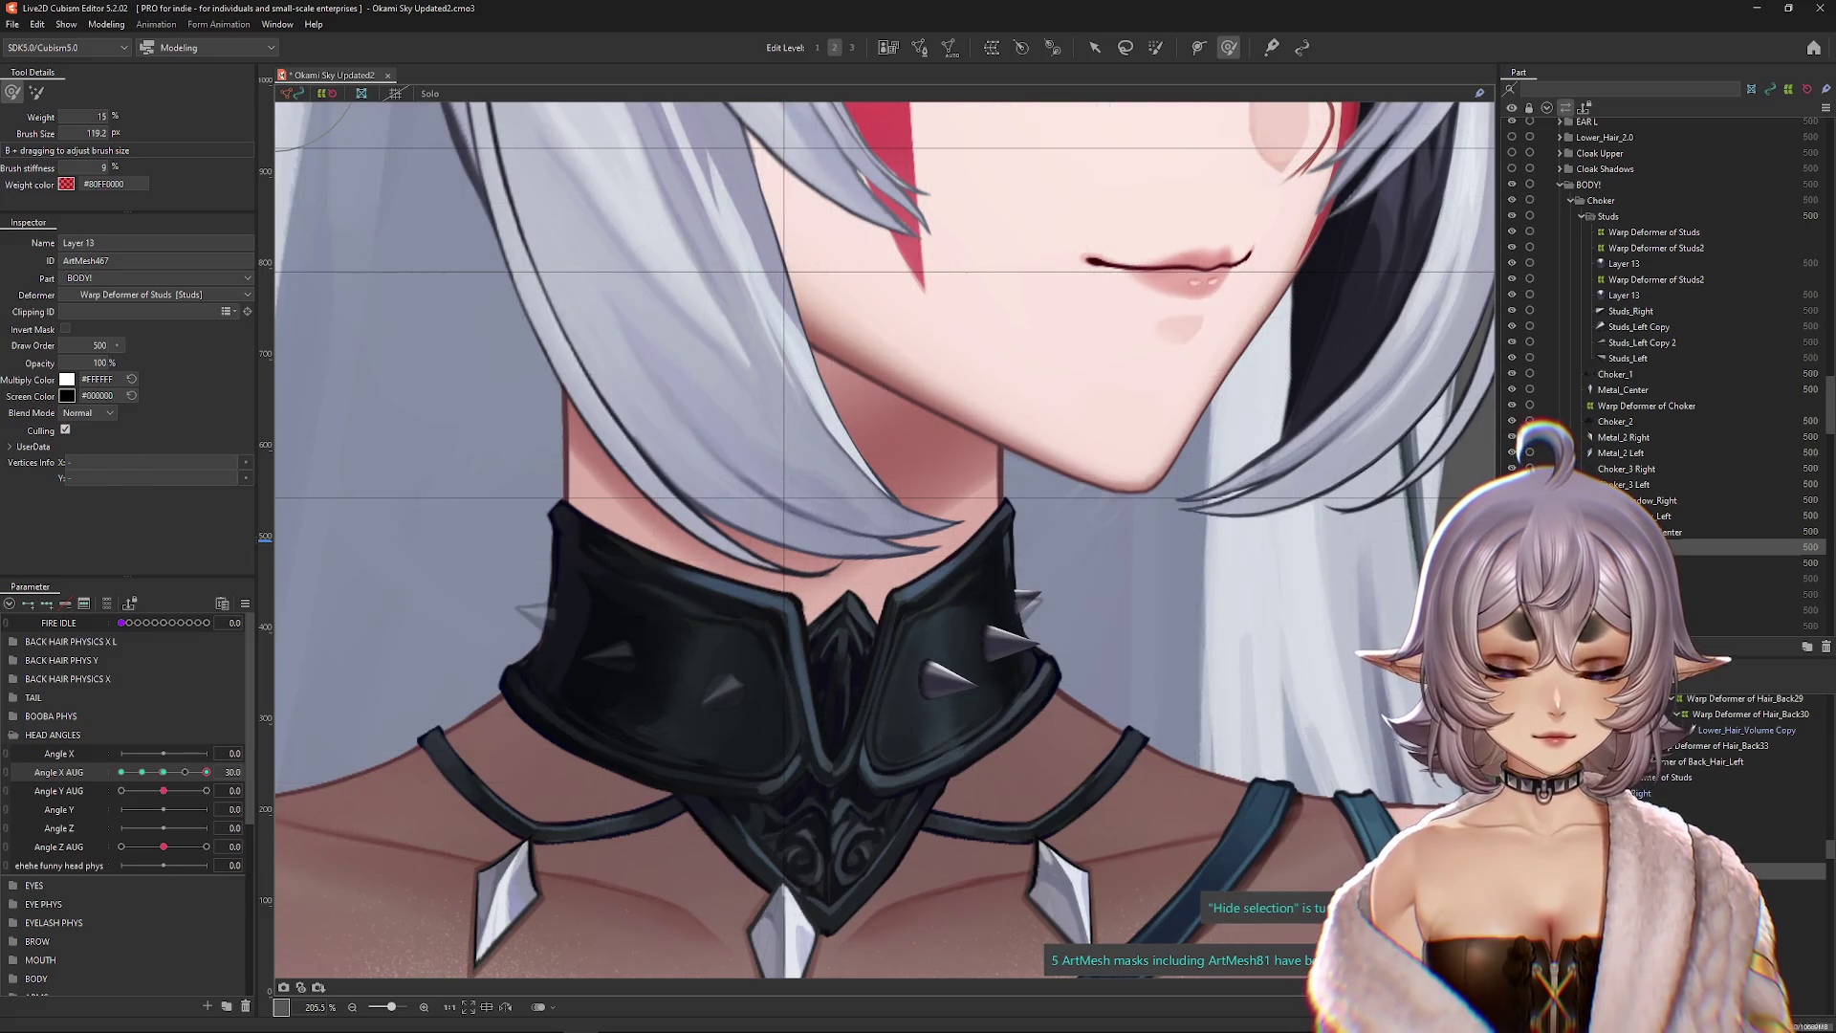
# Step: Delete the Studs_Right through Studs_Left stud copies and pick Layer 13 at the stud
pyautogui.moveTo(1630, 311); pyautogui.dragTo(1627, 357)
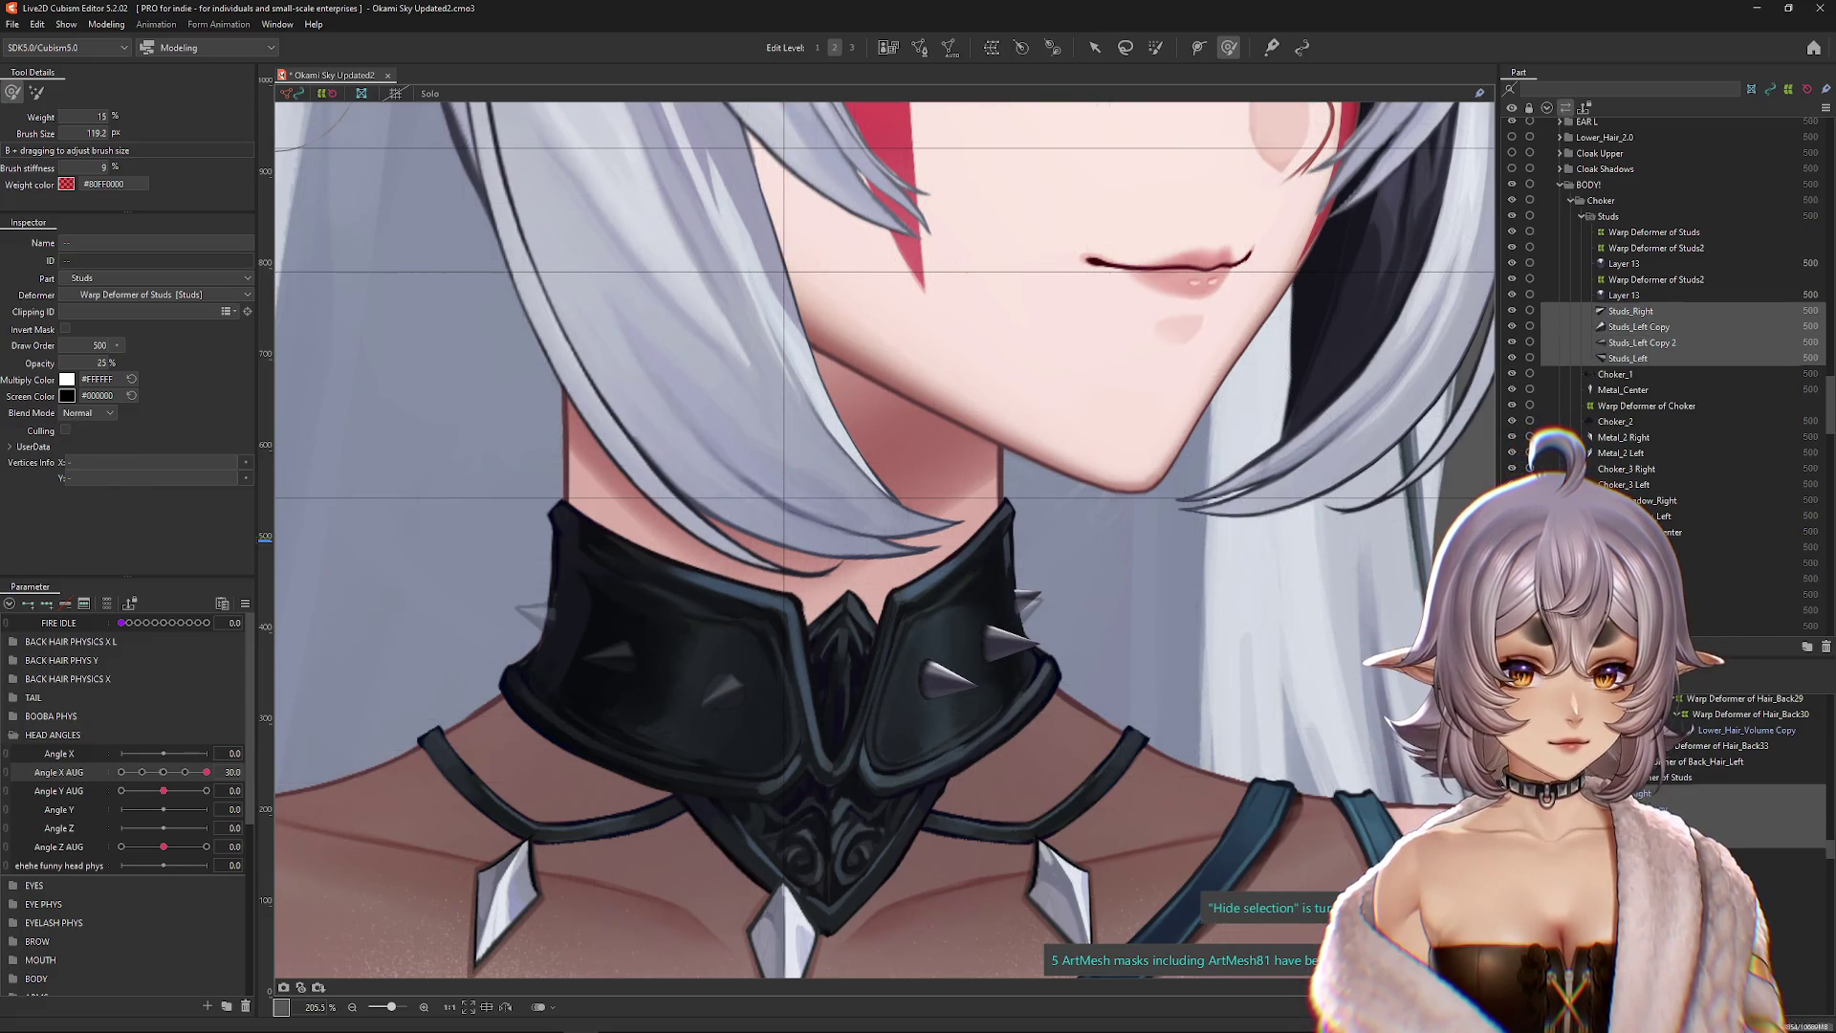
pyautogui.press('Delete')
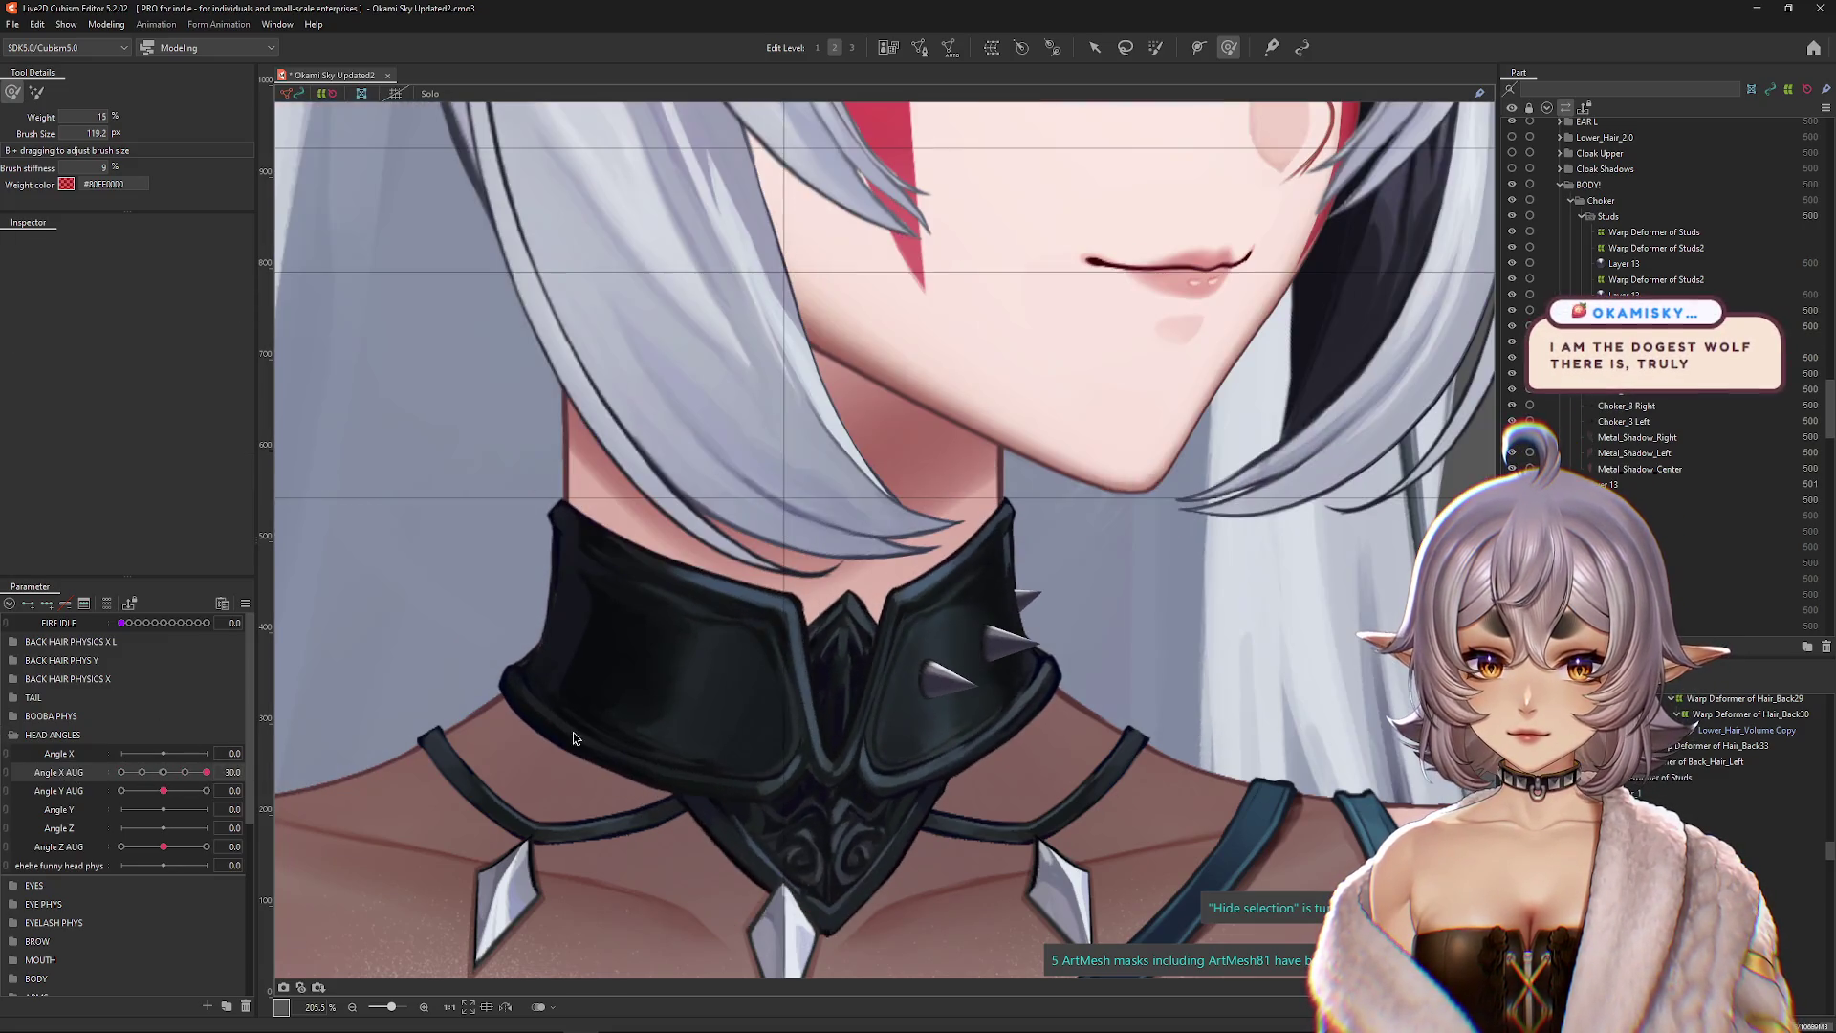
pyautogui.rightClick(930, 675)
pyautogui.click(1004, 742)
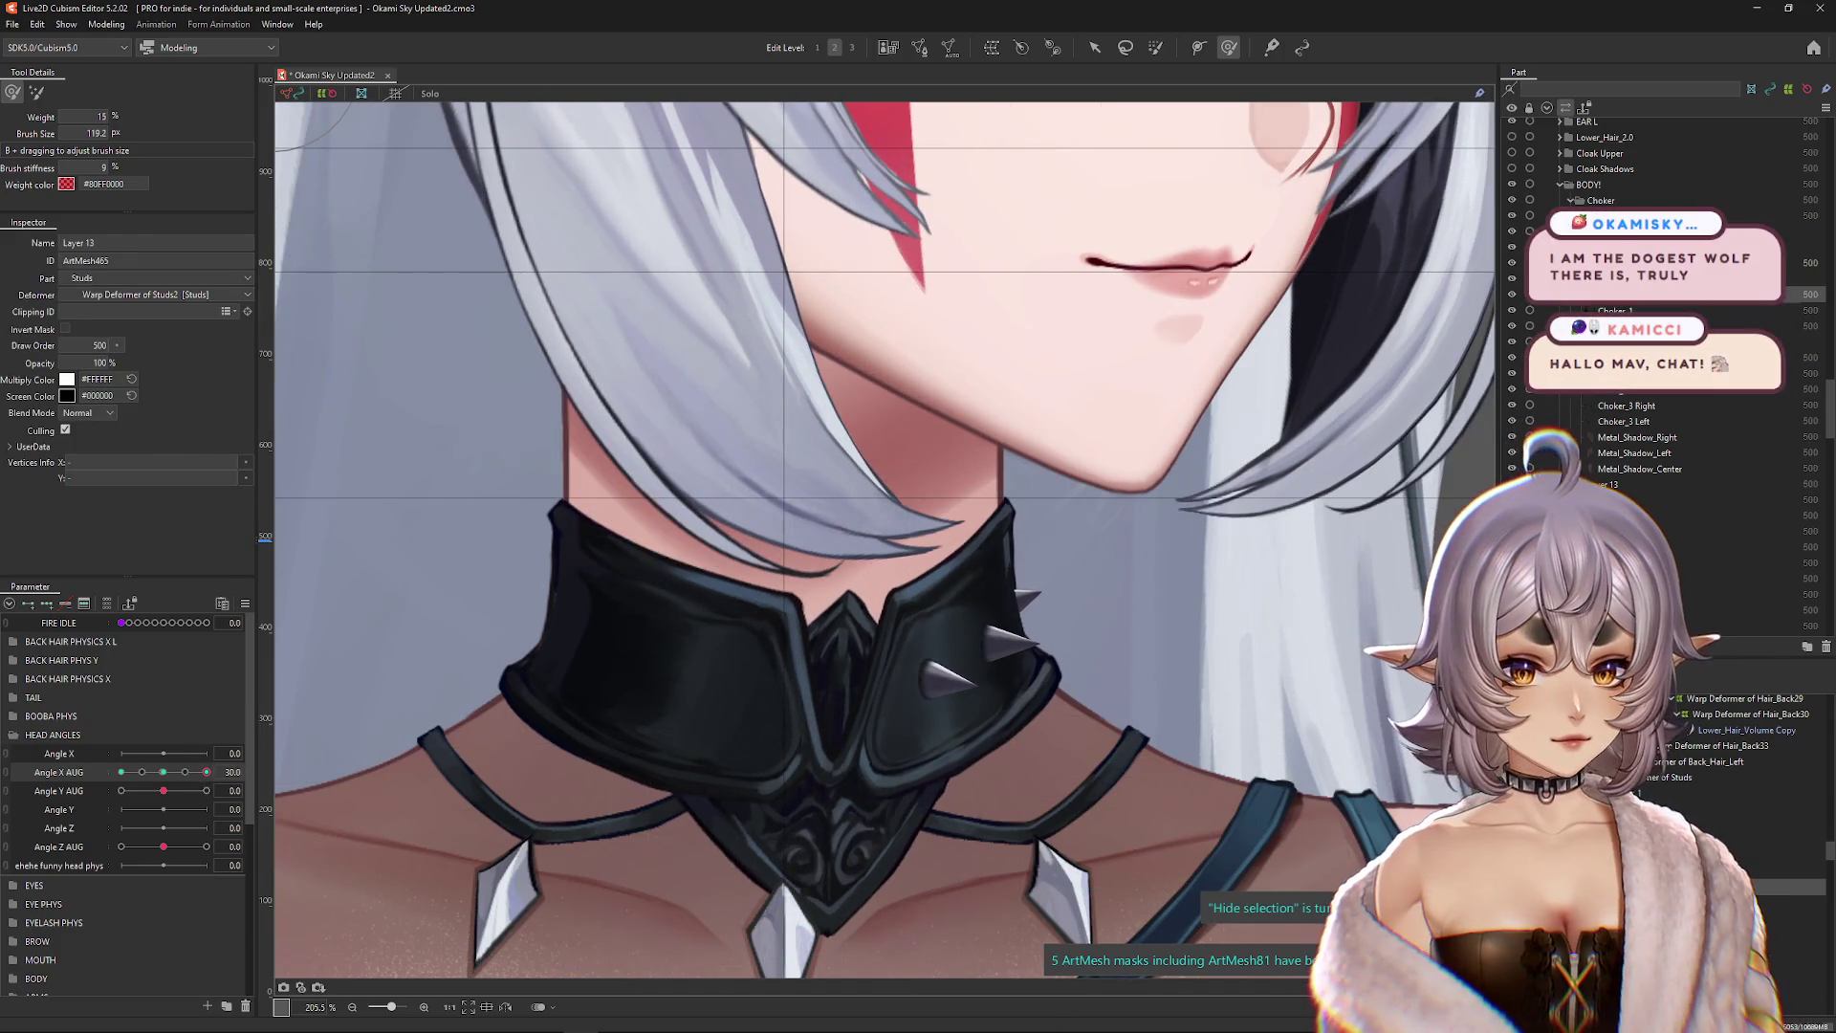
# Step: Turn the head back to front and pick Layer 13 at the center stud
pyautogui.moveTo(184, 772); pyautogui.dragTo(164, 776)
pyautogui.click(107, 24)
pyautogui.moveTo(122, 43)
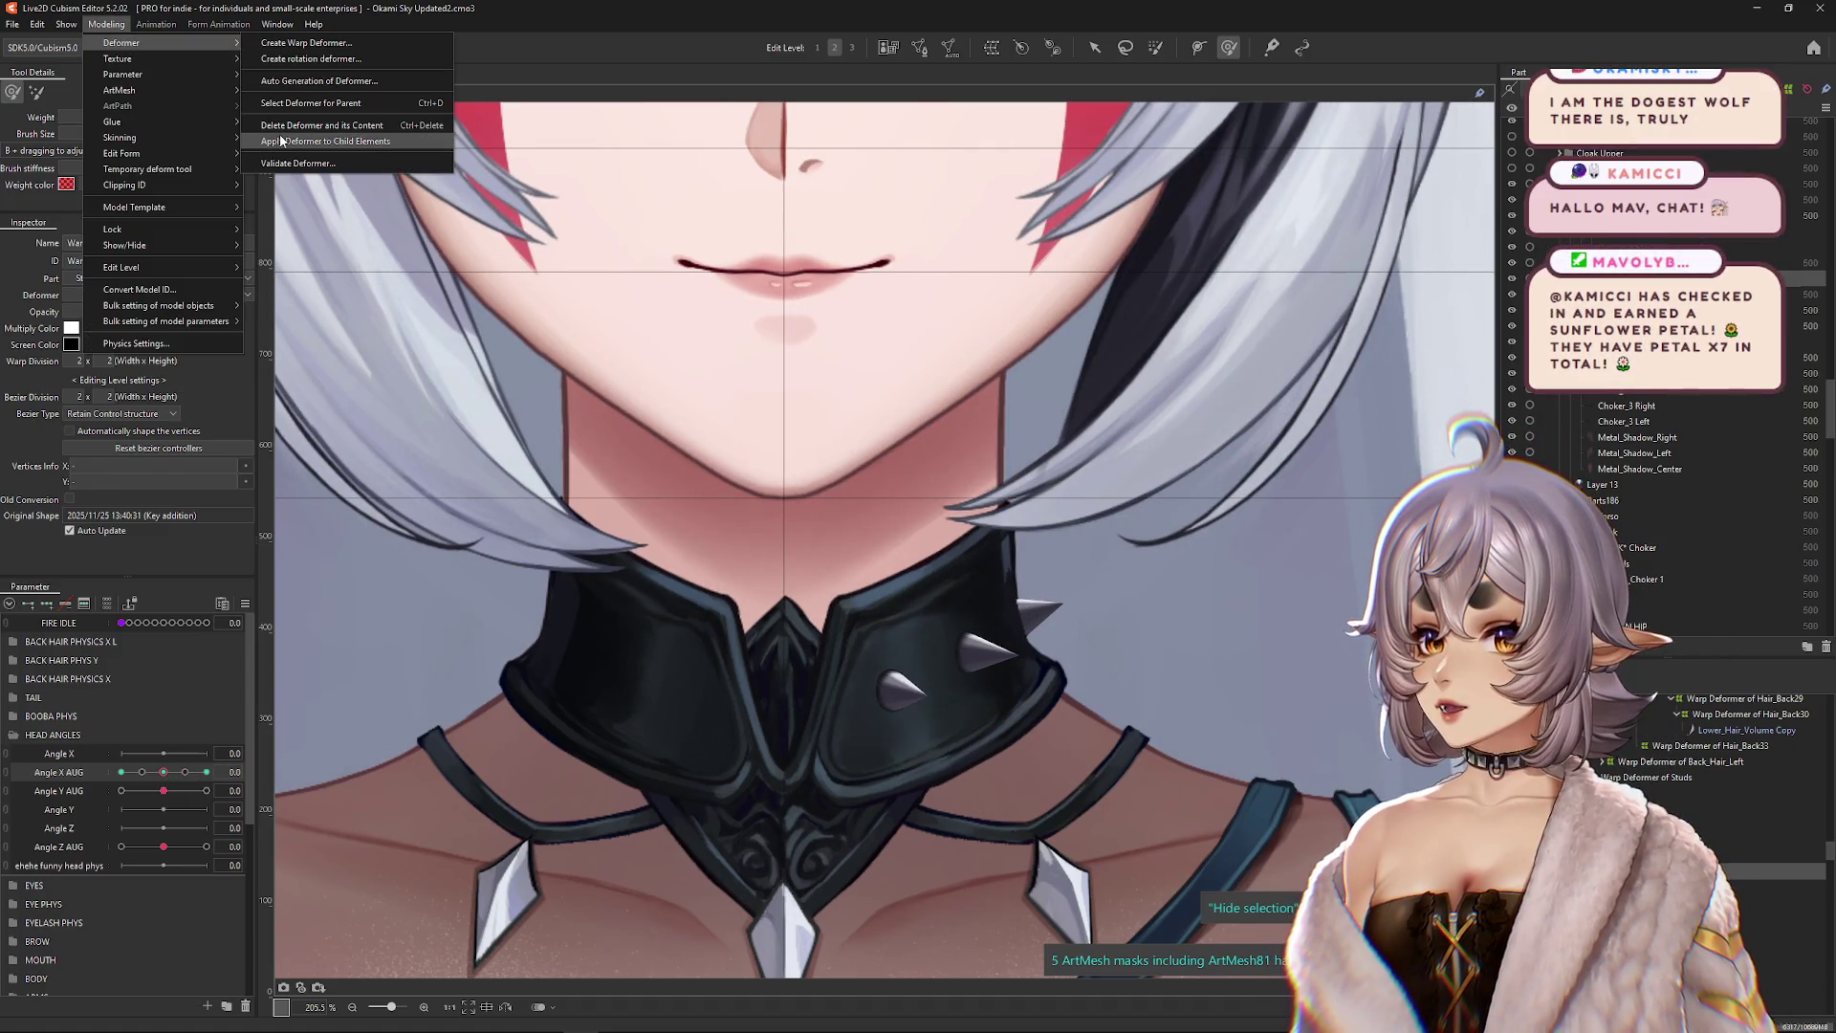
pyautogui.click(281, 141)
pyautogui.scroll(5, 881, 708)
pyautogui.rightClick(920, 647)
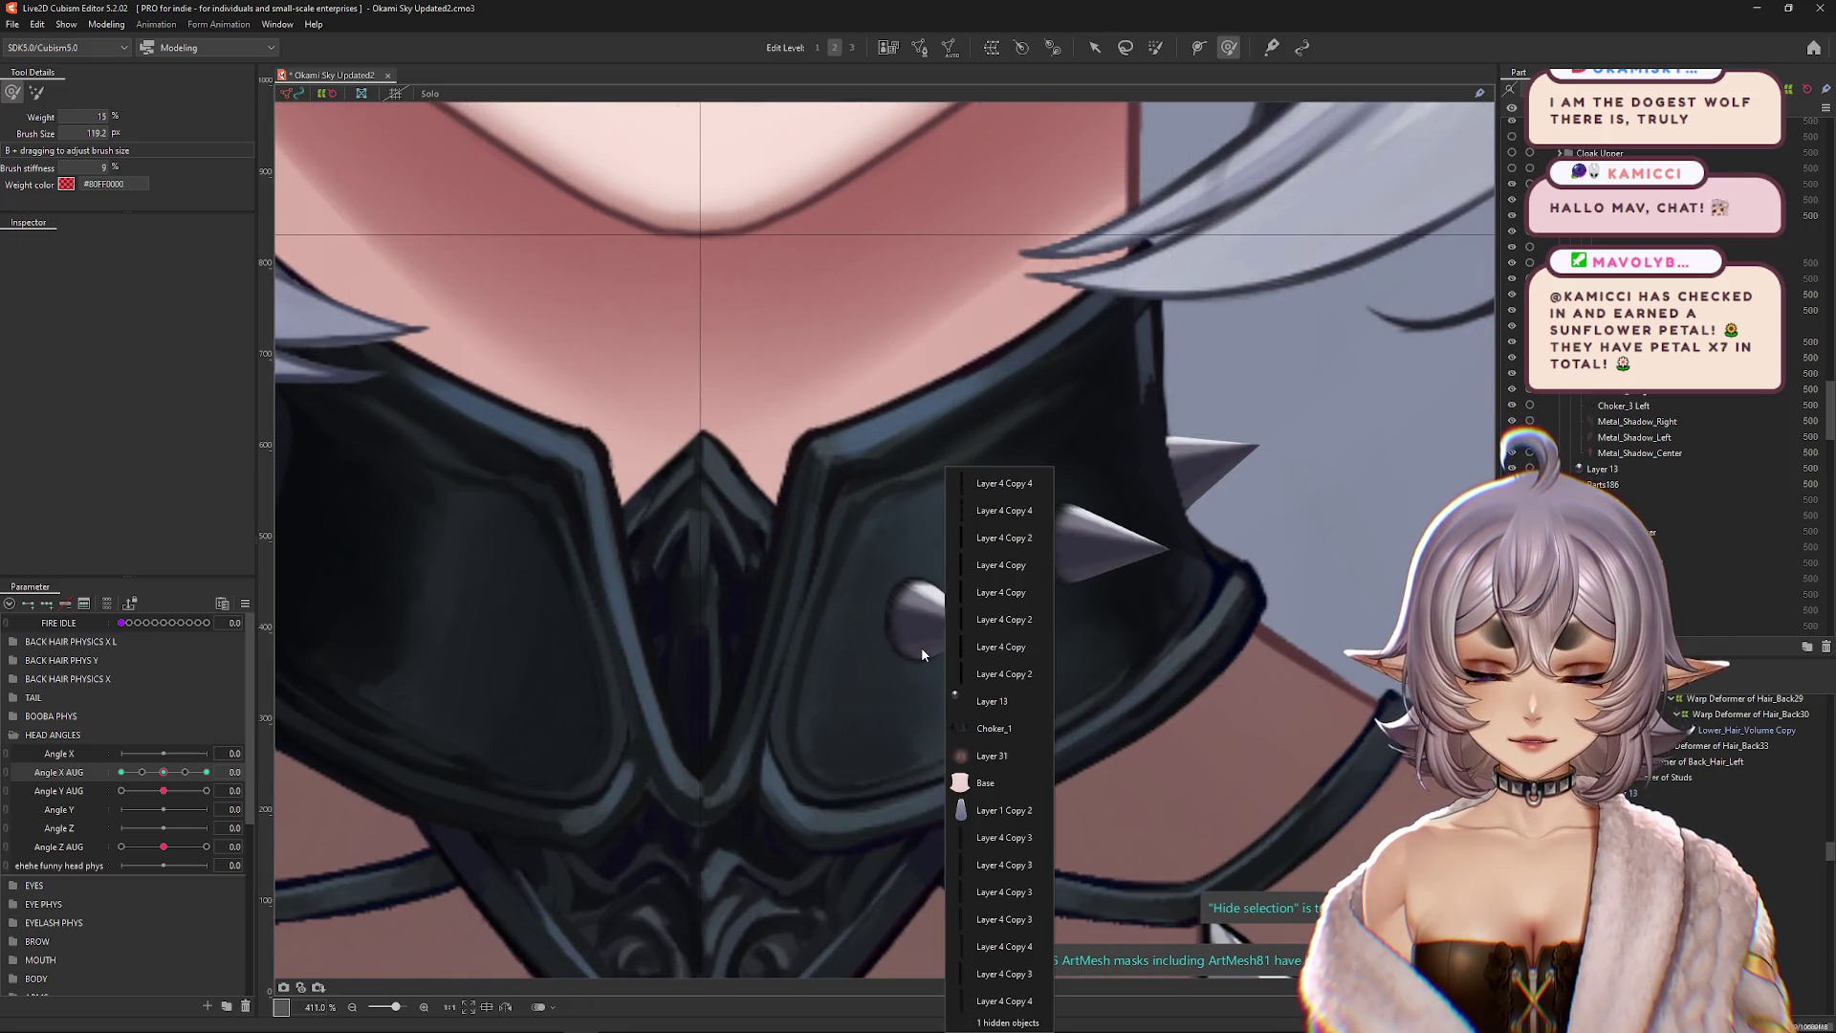
pyautogui.click(995, 700)
# Step: Select the center stud mesh at Angle X AUG -30, then enlarge the deform brush
pyautogui.scroll(-3, 941, 612)
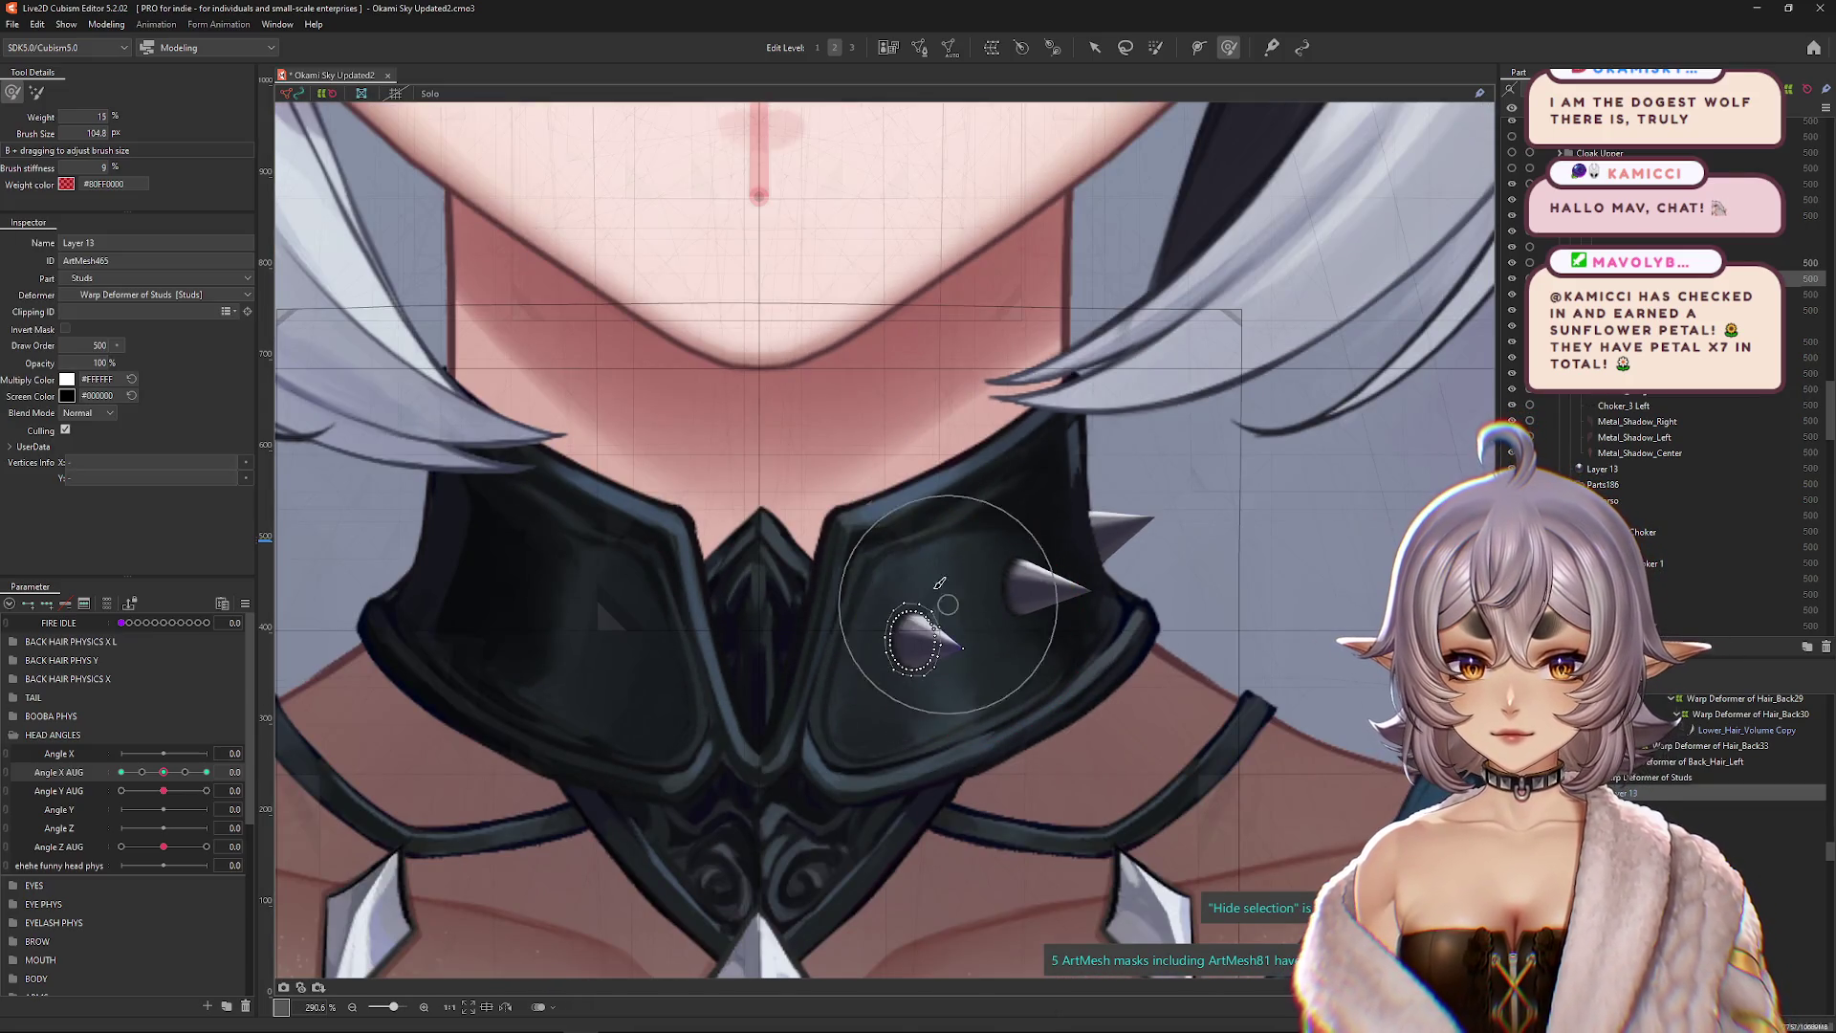
pyautogui.moveTo(164, 772); pyautogui.dragTo(95, 781)
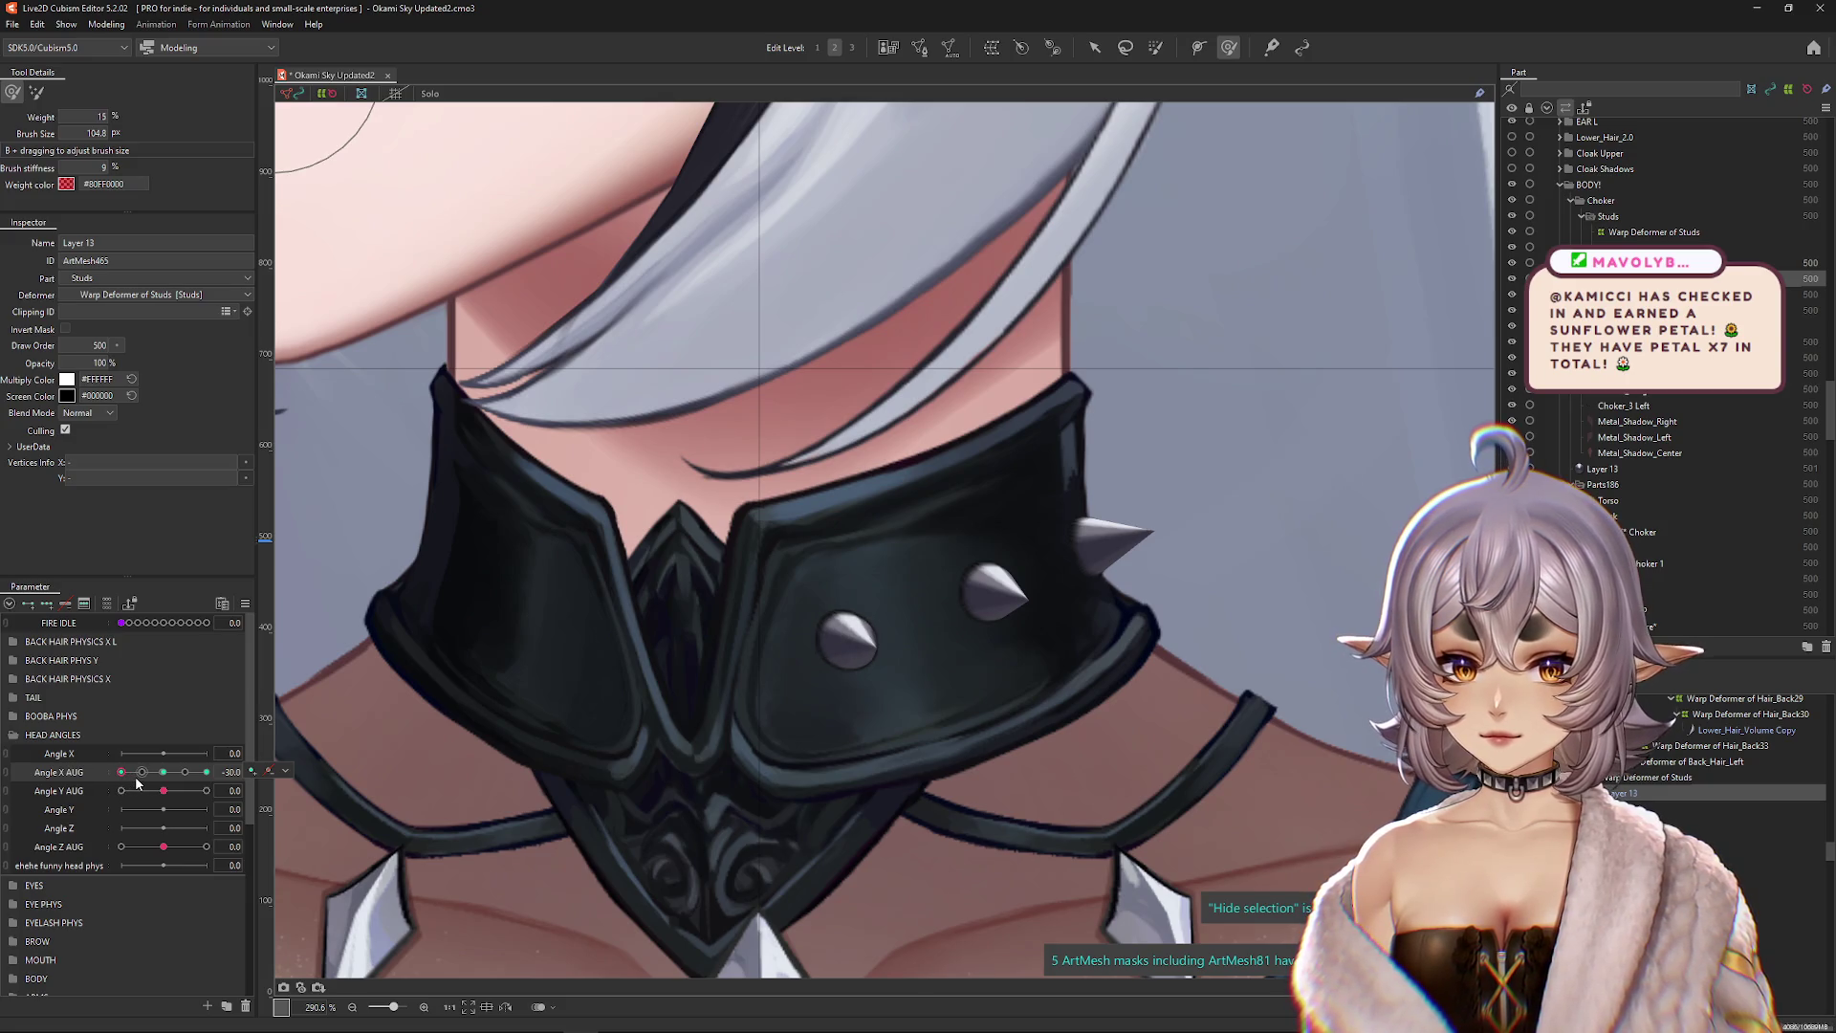
pyautogui.moveTo(123, 777)
pyautogui.mouseDown()
pyautogui.moveTo(144, 778)
pyautogui.moveTo(121, 778)
pyautogui.mouseUp()
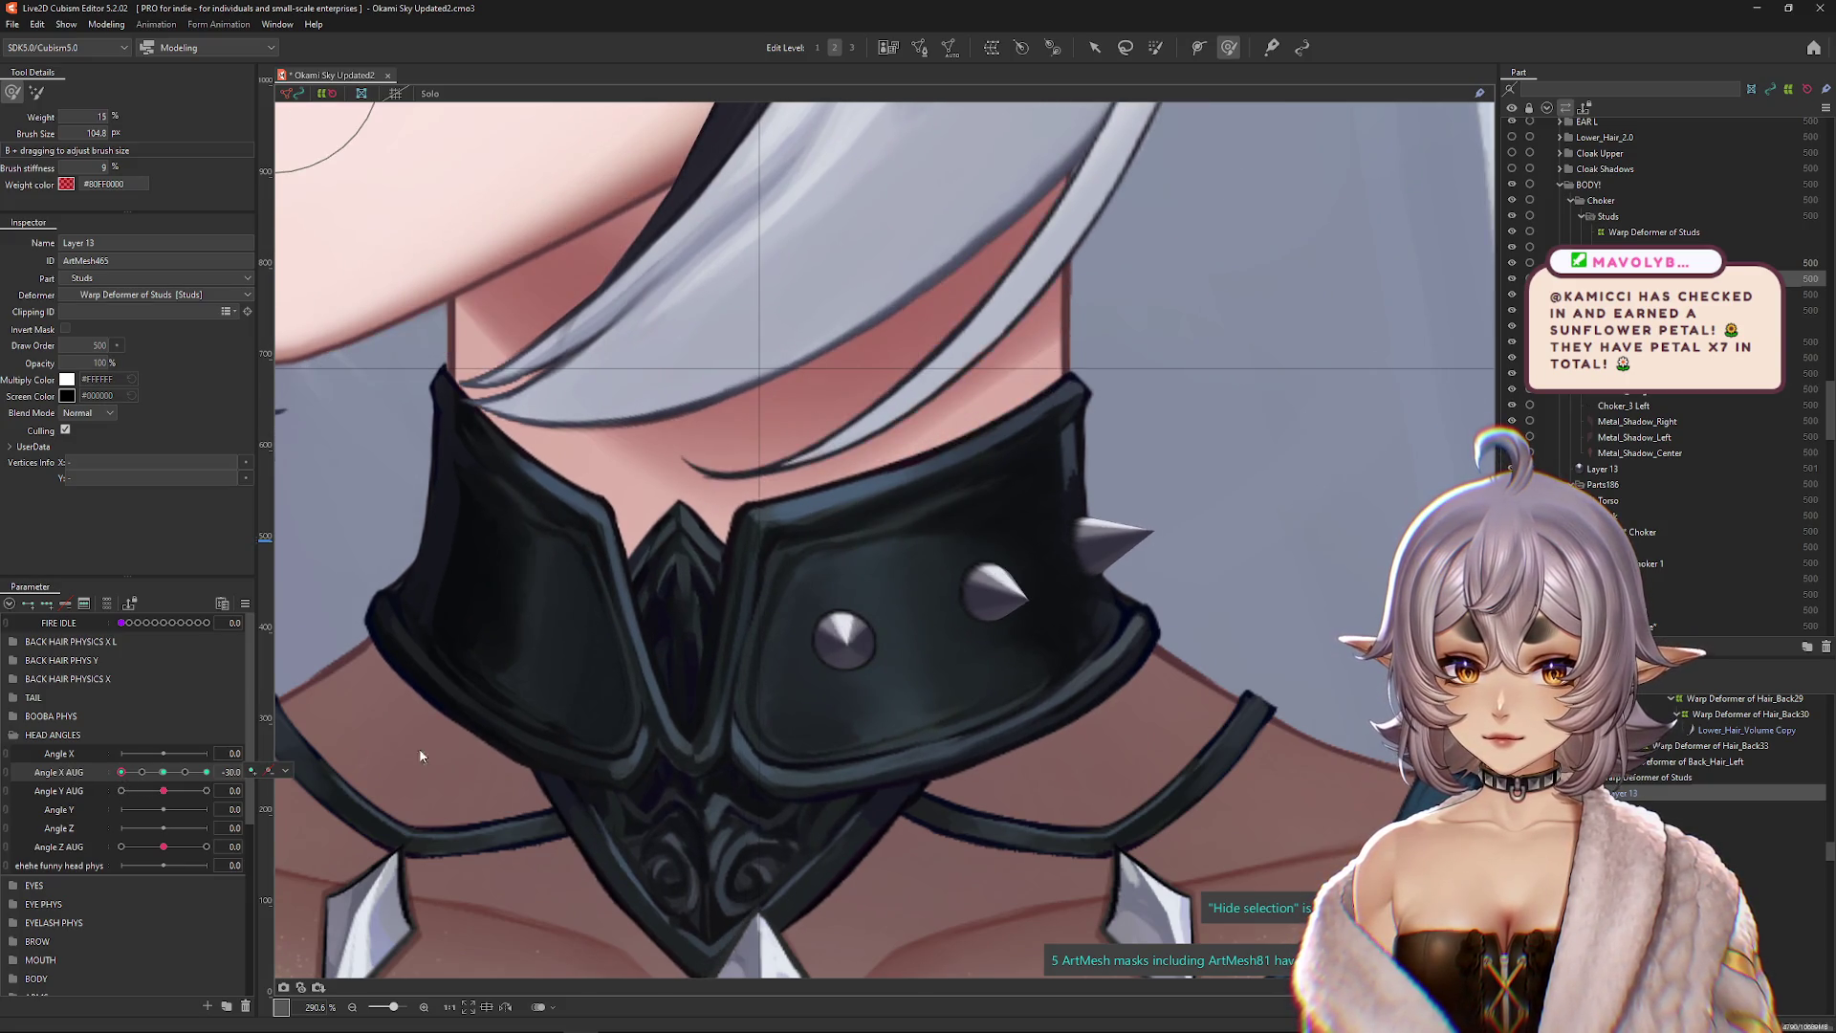
pyautogui.scroll(2, 894, 712)
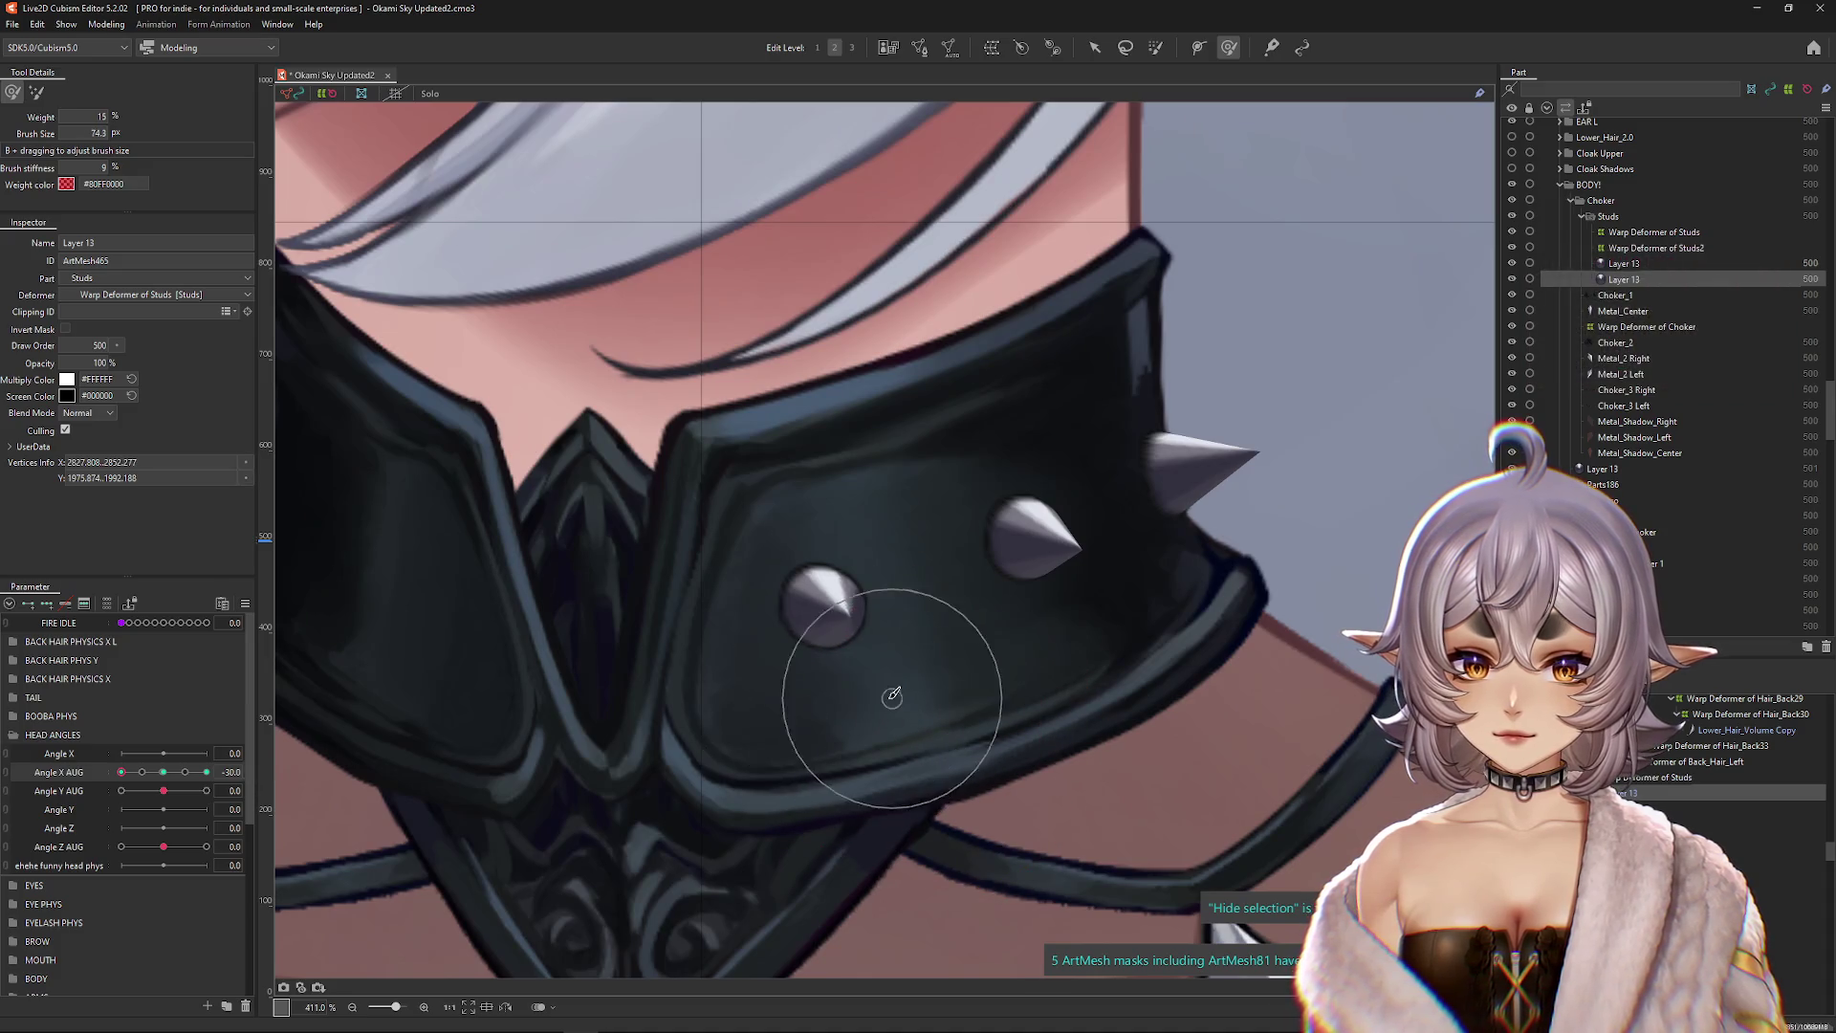
pyautogui.click(824, 608)
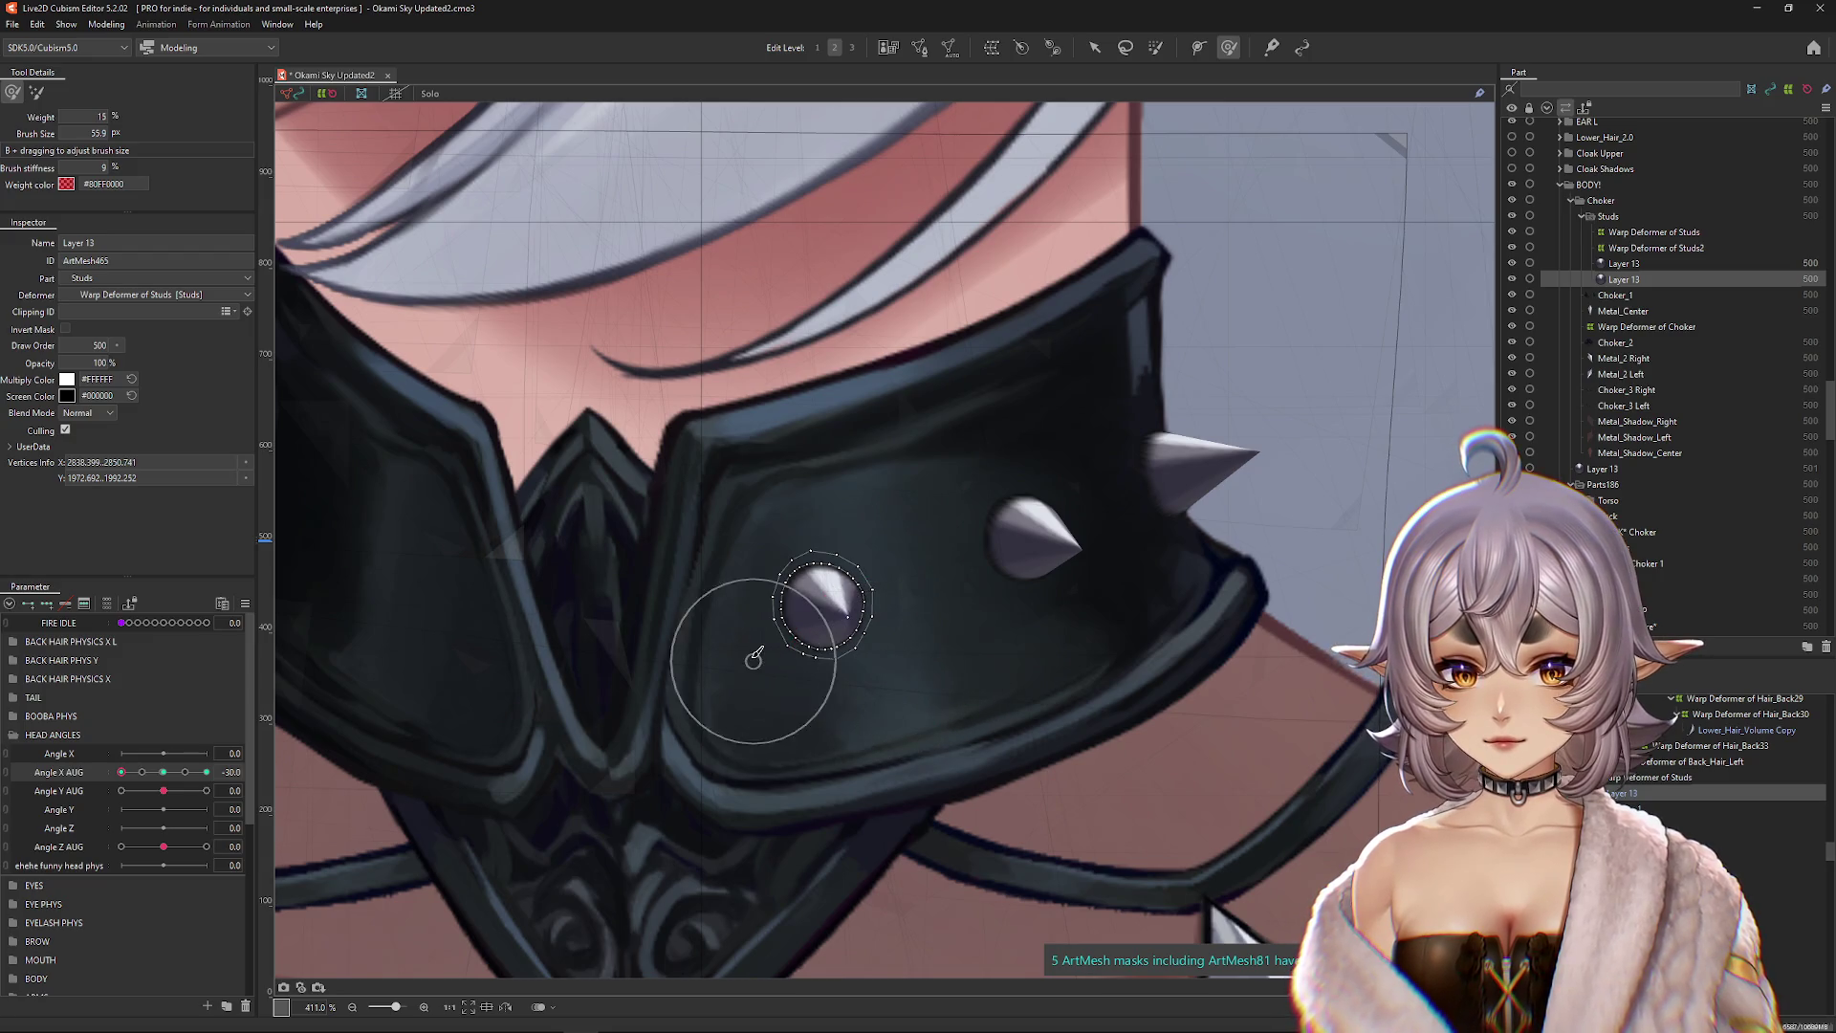
pyautogui.hotkey('ctrl', 'h')
pyautogui.scroll(-4, 667, 669)
pyautogui.moveTo(121, 771); pyautogui.dragTo(170, 780)
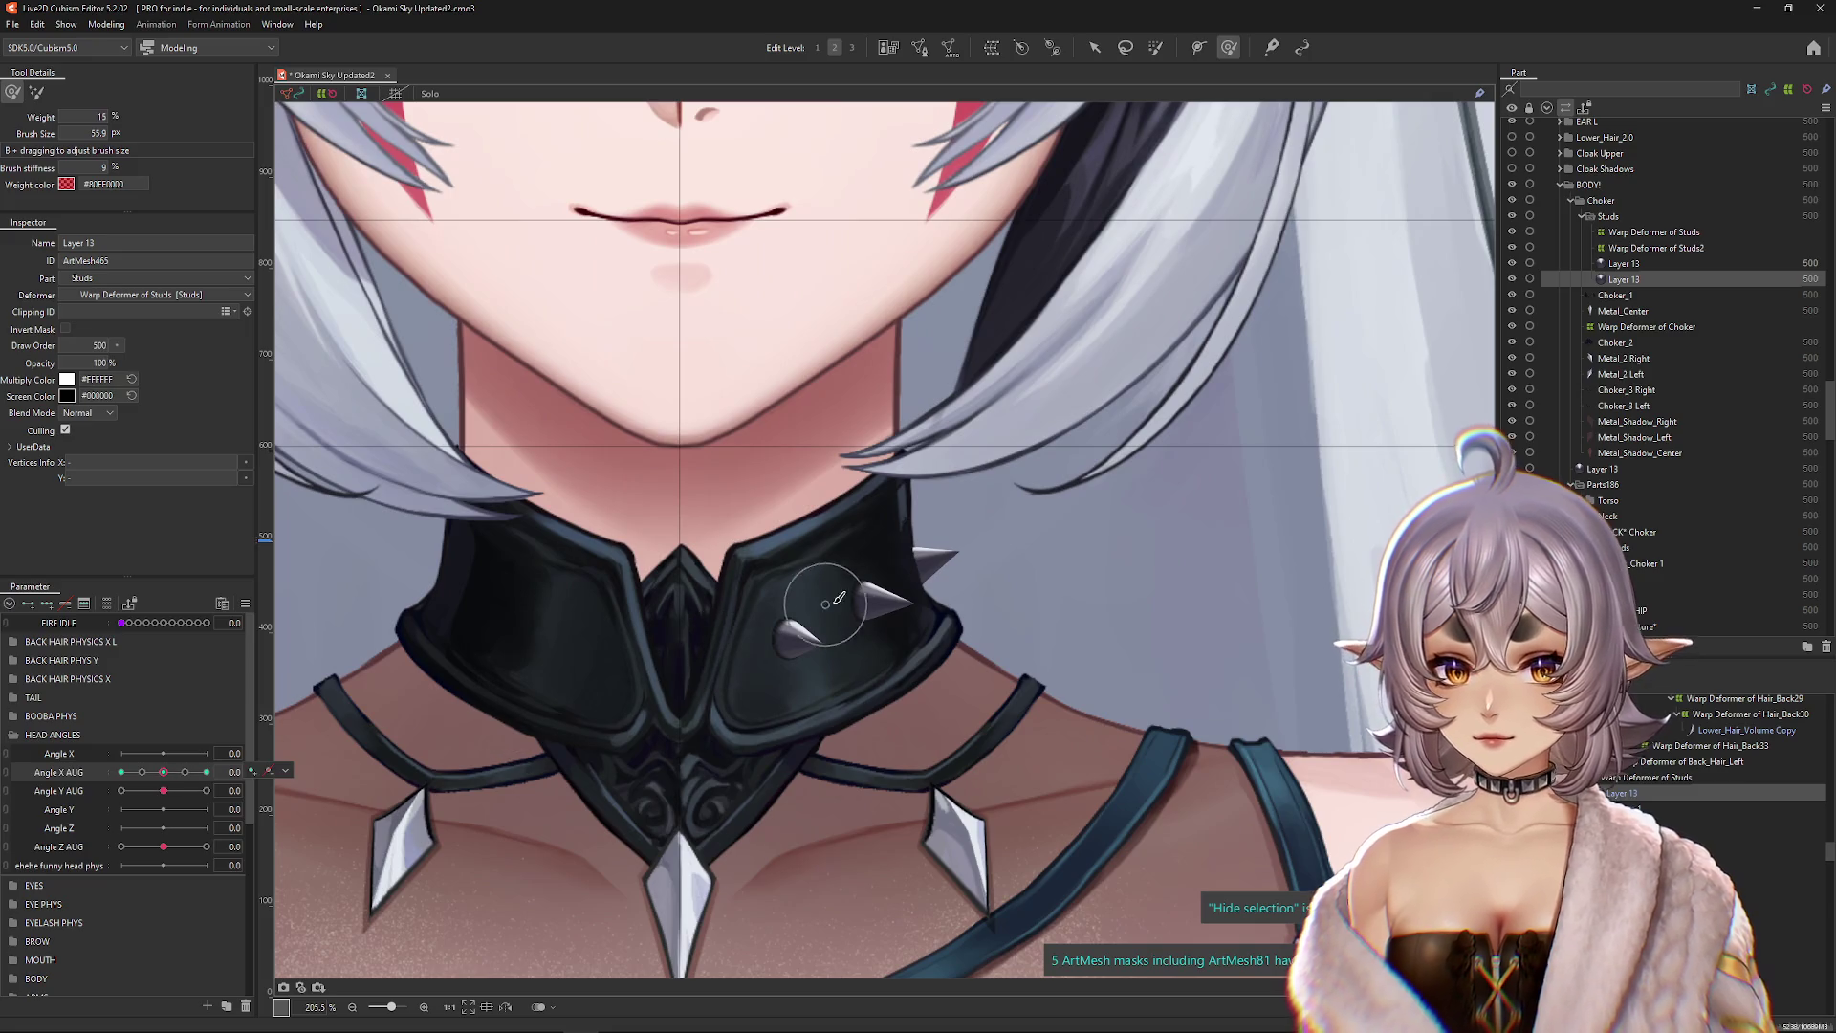
pyautogui.moveTo(840, 615); pyautogui.dragTo(799, 635)
# Step: Select the stud's vertices at the +30 pose, then pick the other stud's Layer 13 mesh
pyautogui.moveTo(164, 771); pyautogui.dragTo(206, 771)
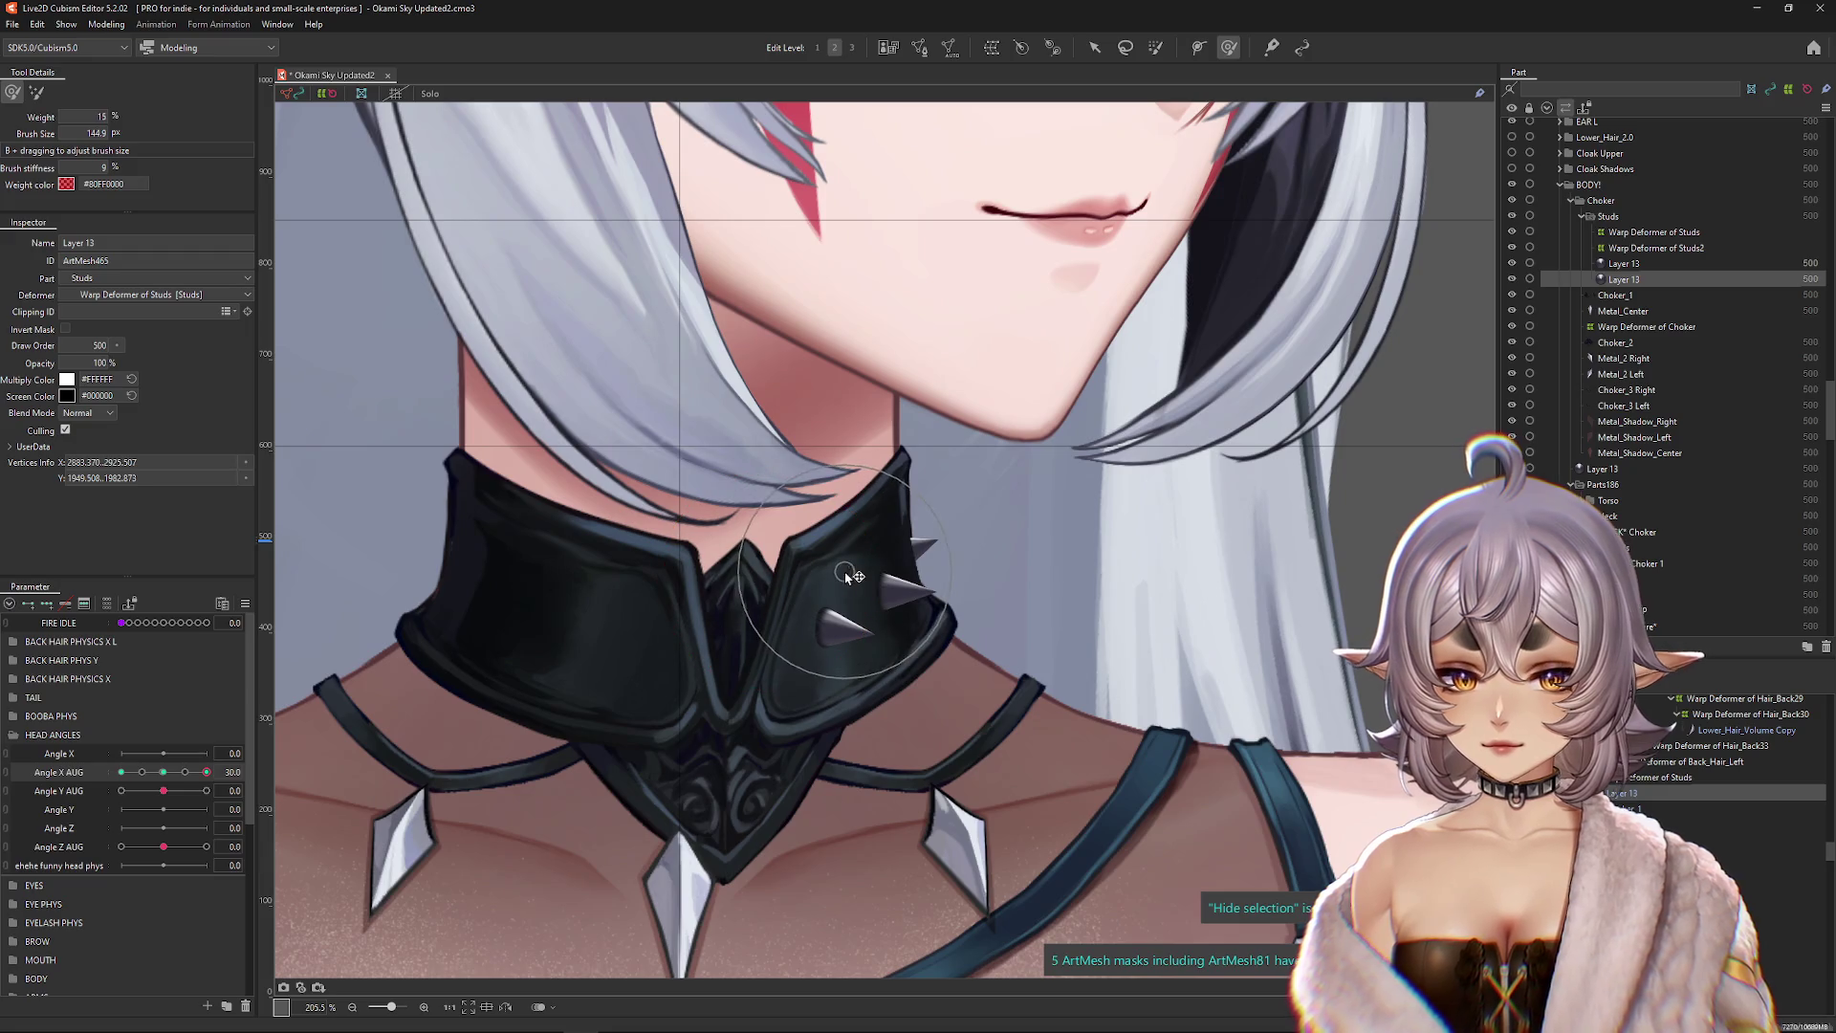
pyautogui.scroll(-2, 845, 576)
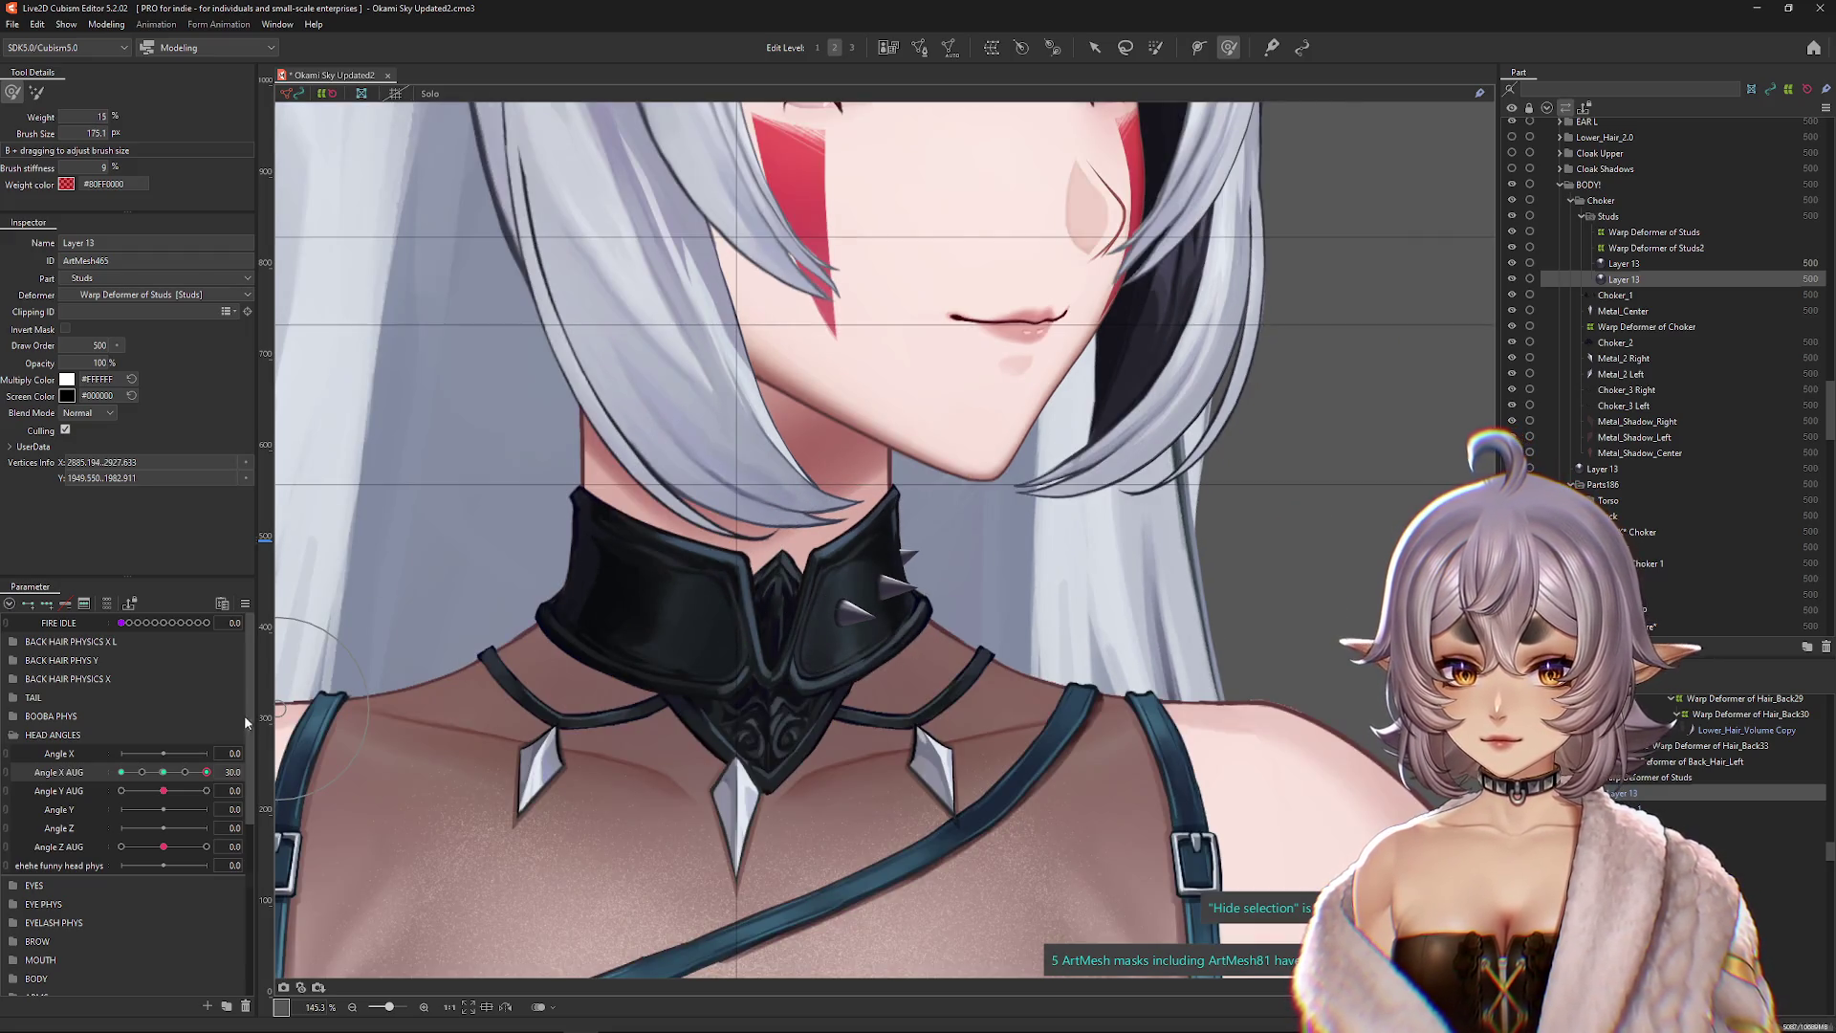
pyautogui.click(871, 625)
pyautogui.moveTo(875, 630); pyautogui.dragTo(932, 642)
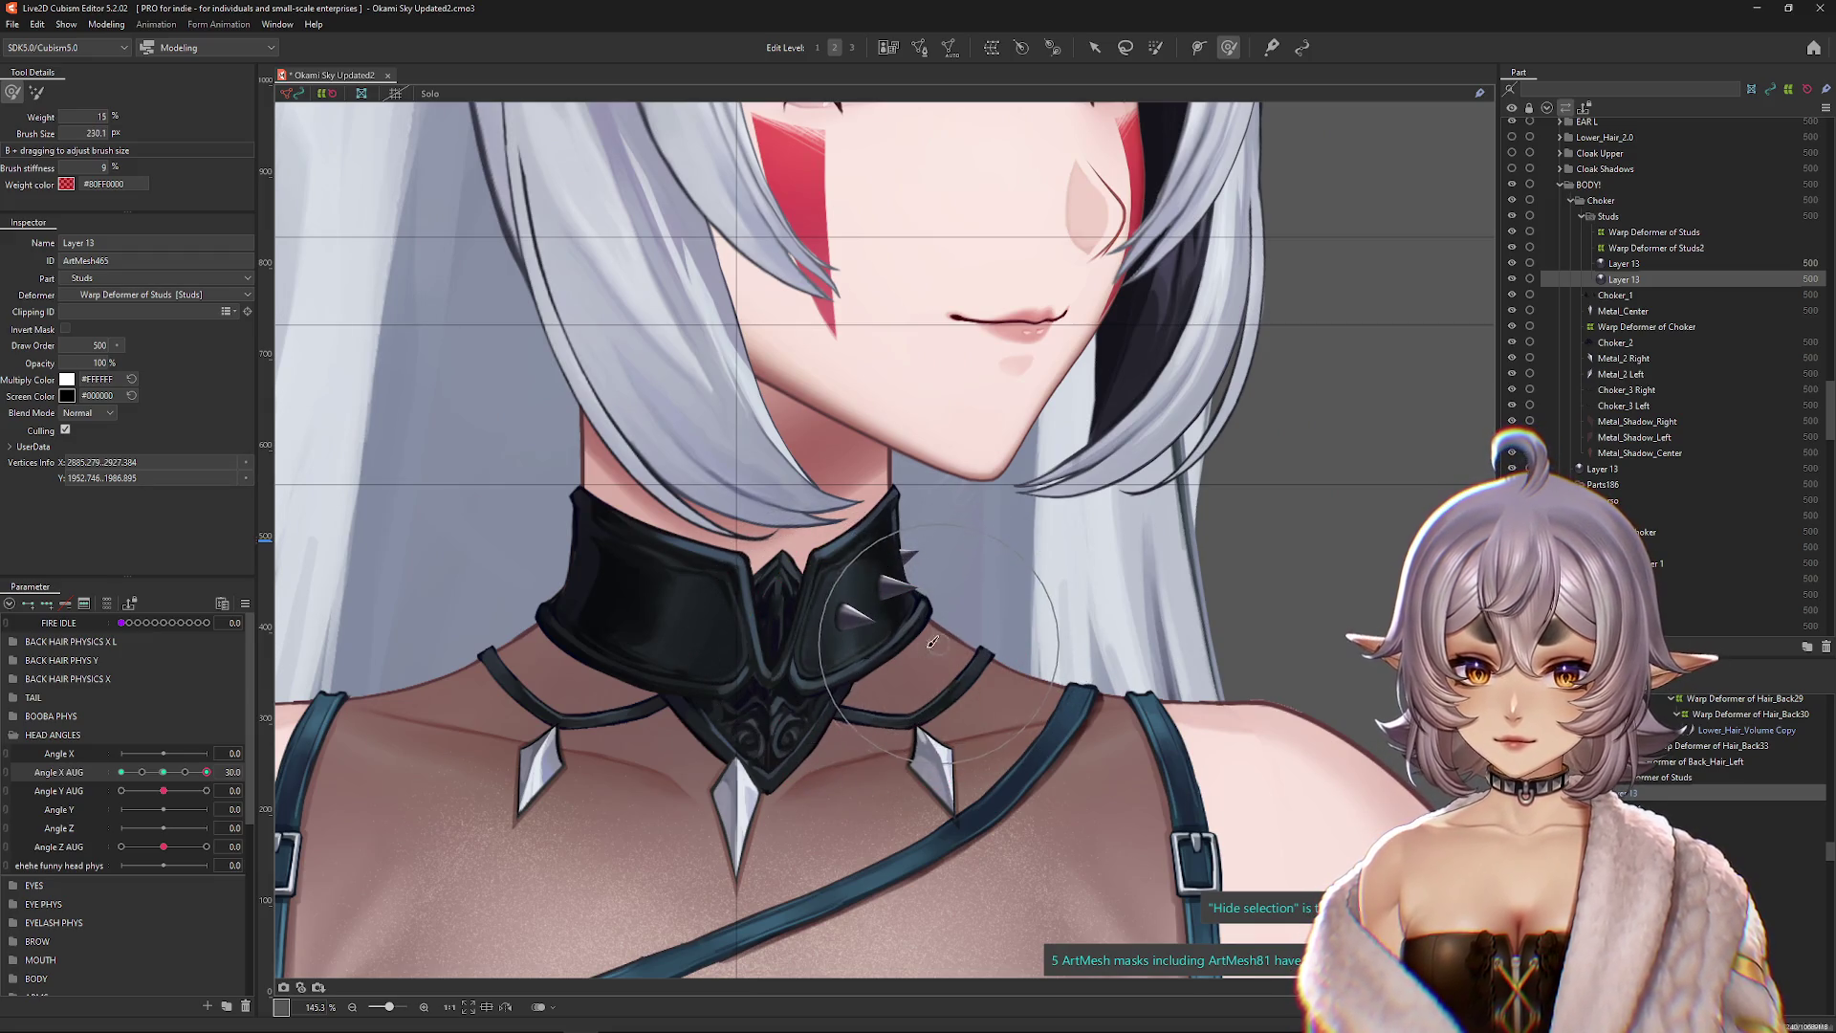
pyautogui.scroll(-2, 635, 587)
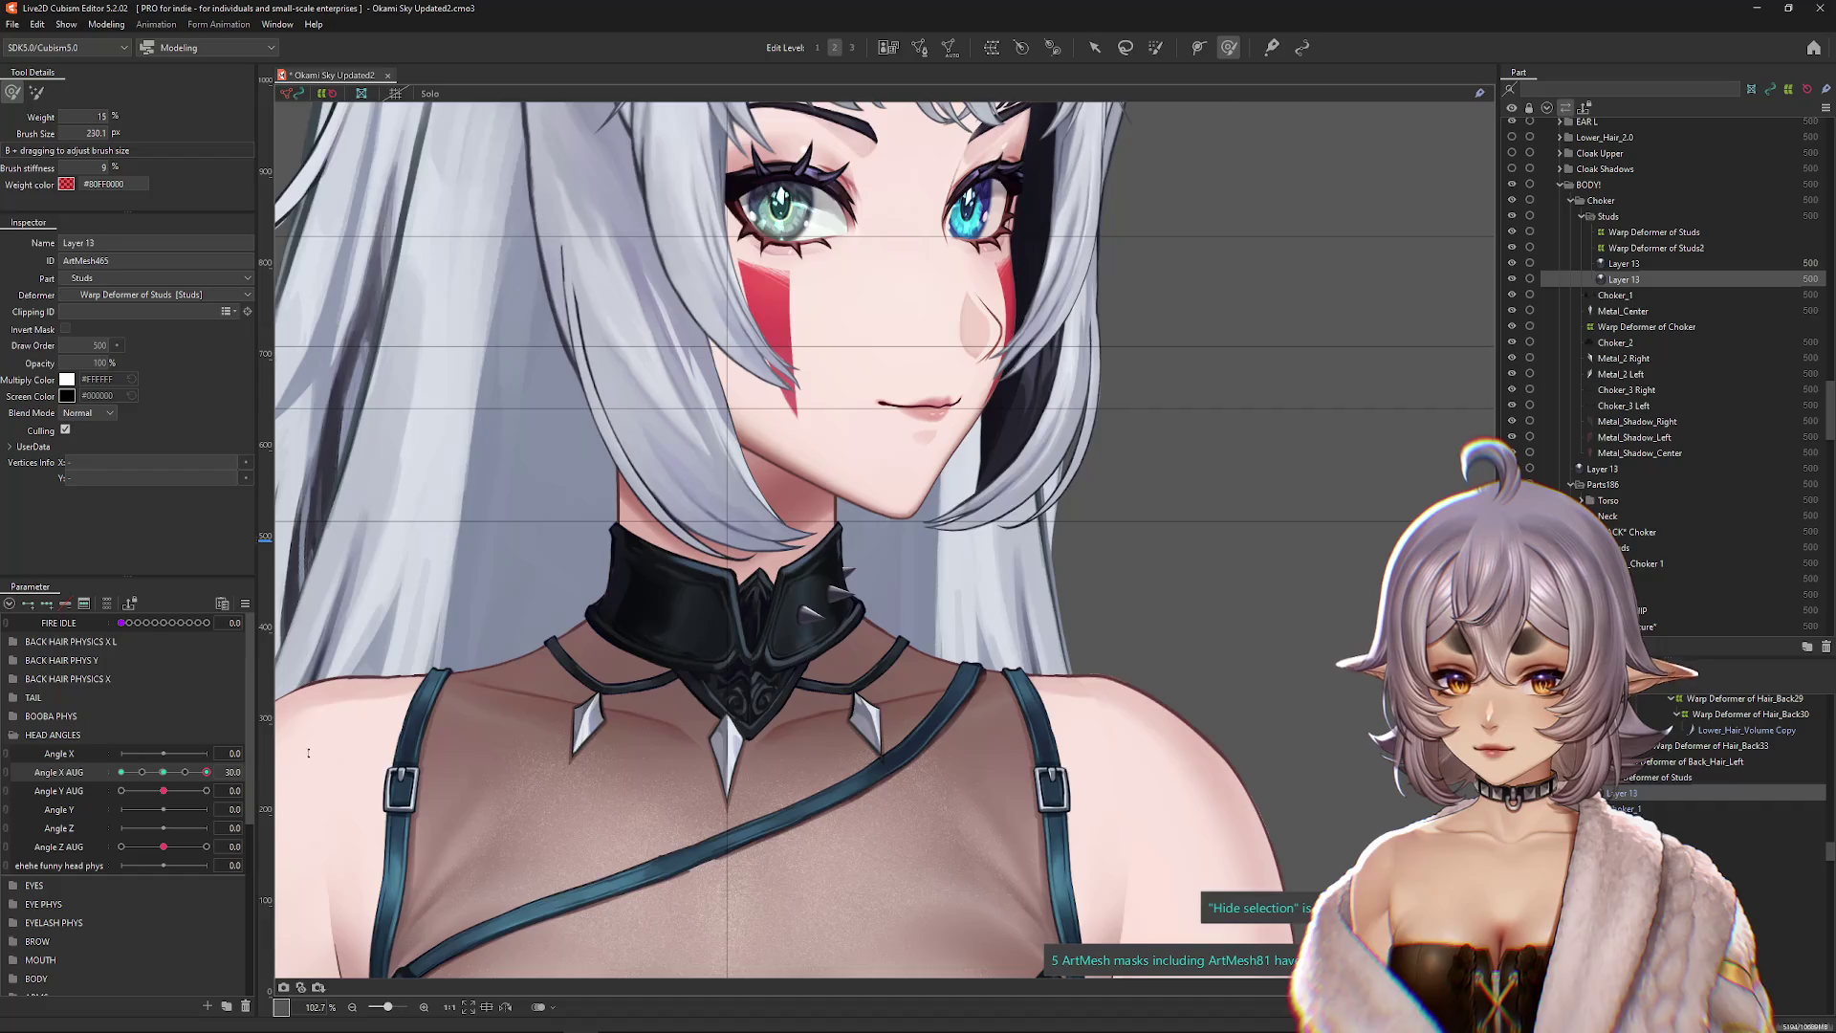
pyautogui.scroll(4, 892, 627)
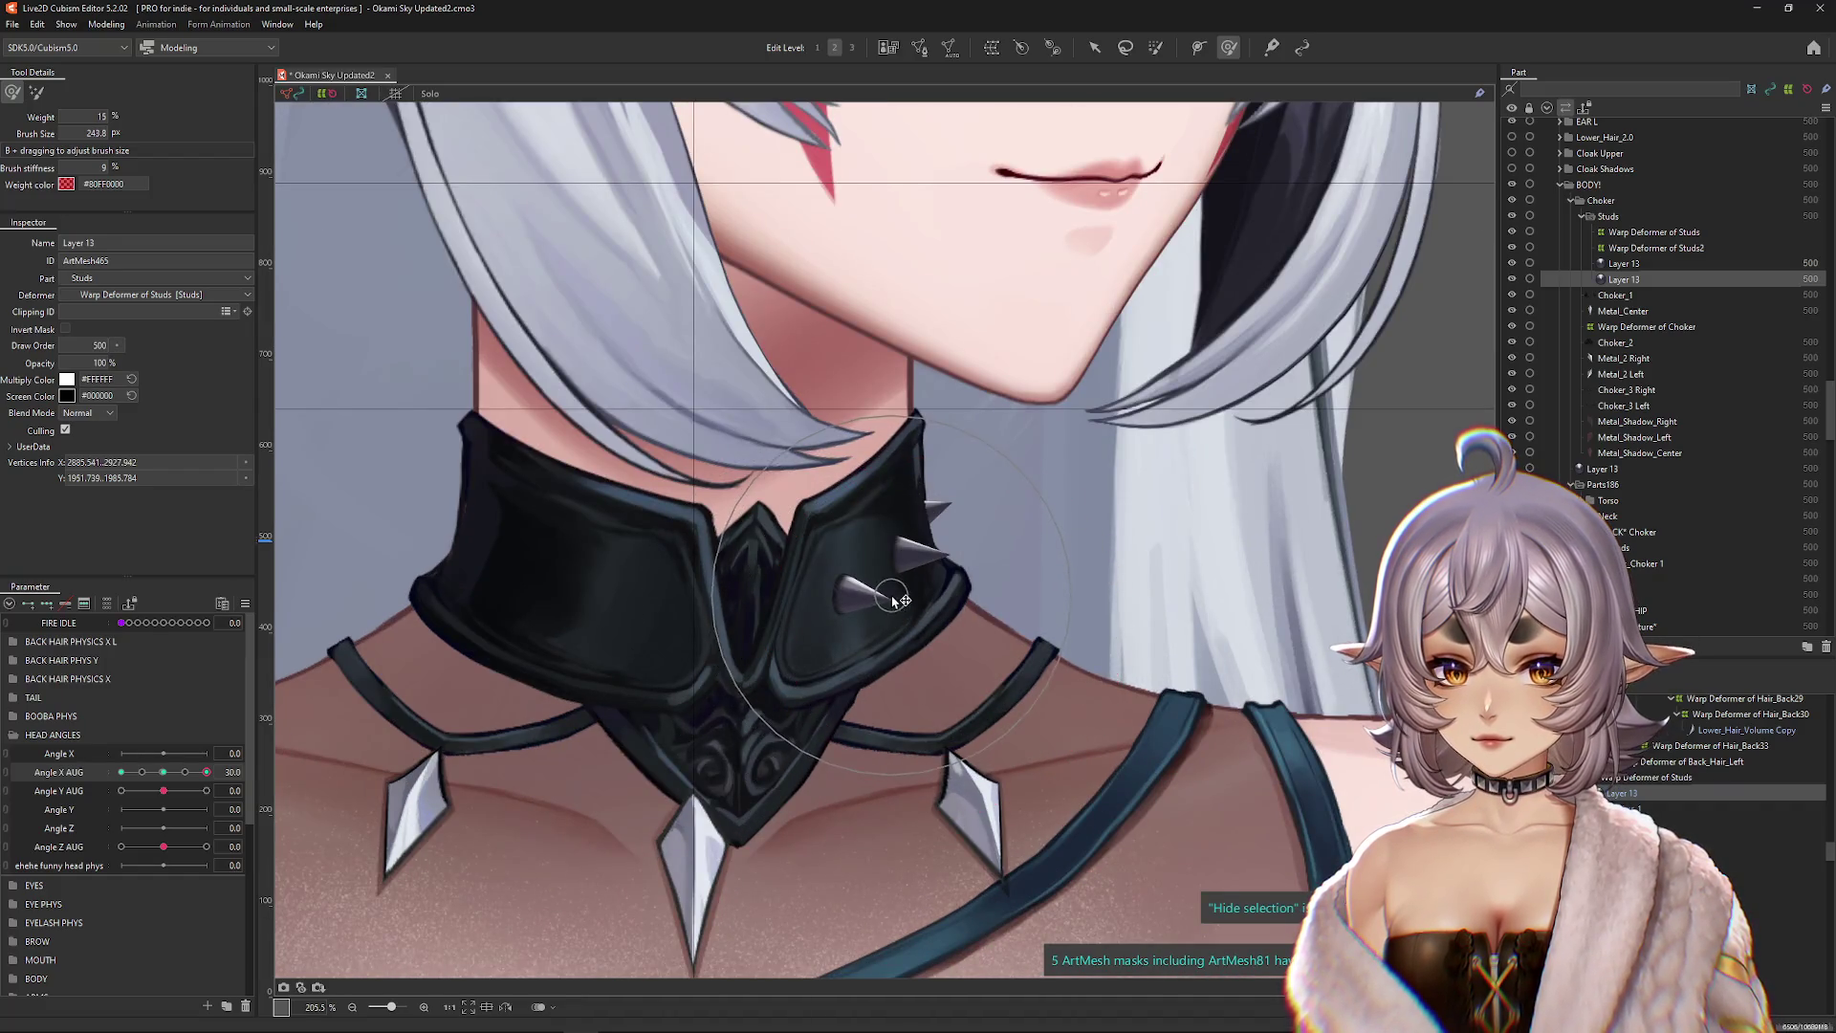
pyautogui.click(164, 772)
pyautogui.moveTo(164, 779)
pyautogui.mouseDown()
pyautogui.moveTo(122, 775)
pyautogui.moveTo(250, 775)
pyautogui.moveTo(122, 775)
pyautogui.mouseUp()
pyautogui.scroll(2, 840, 594)
pyautogui.scroll(-2, 840, 594)
pyautogui.rightClick(841, 594)
pyautogui.click(909, 643)
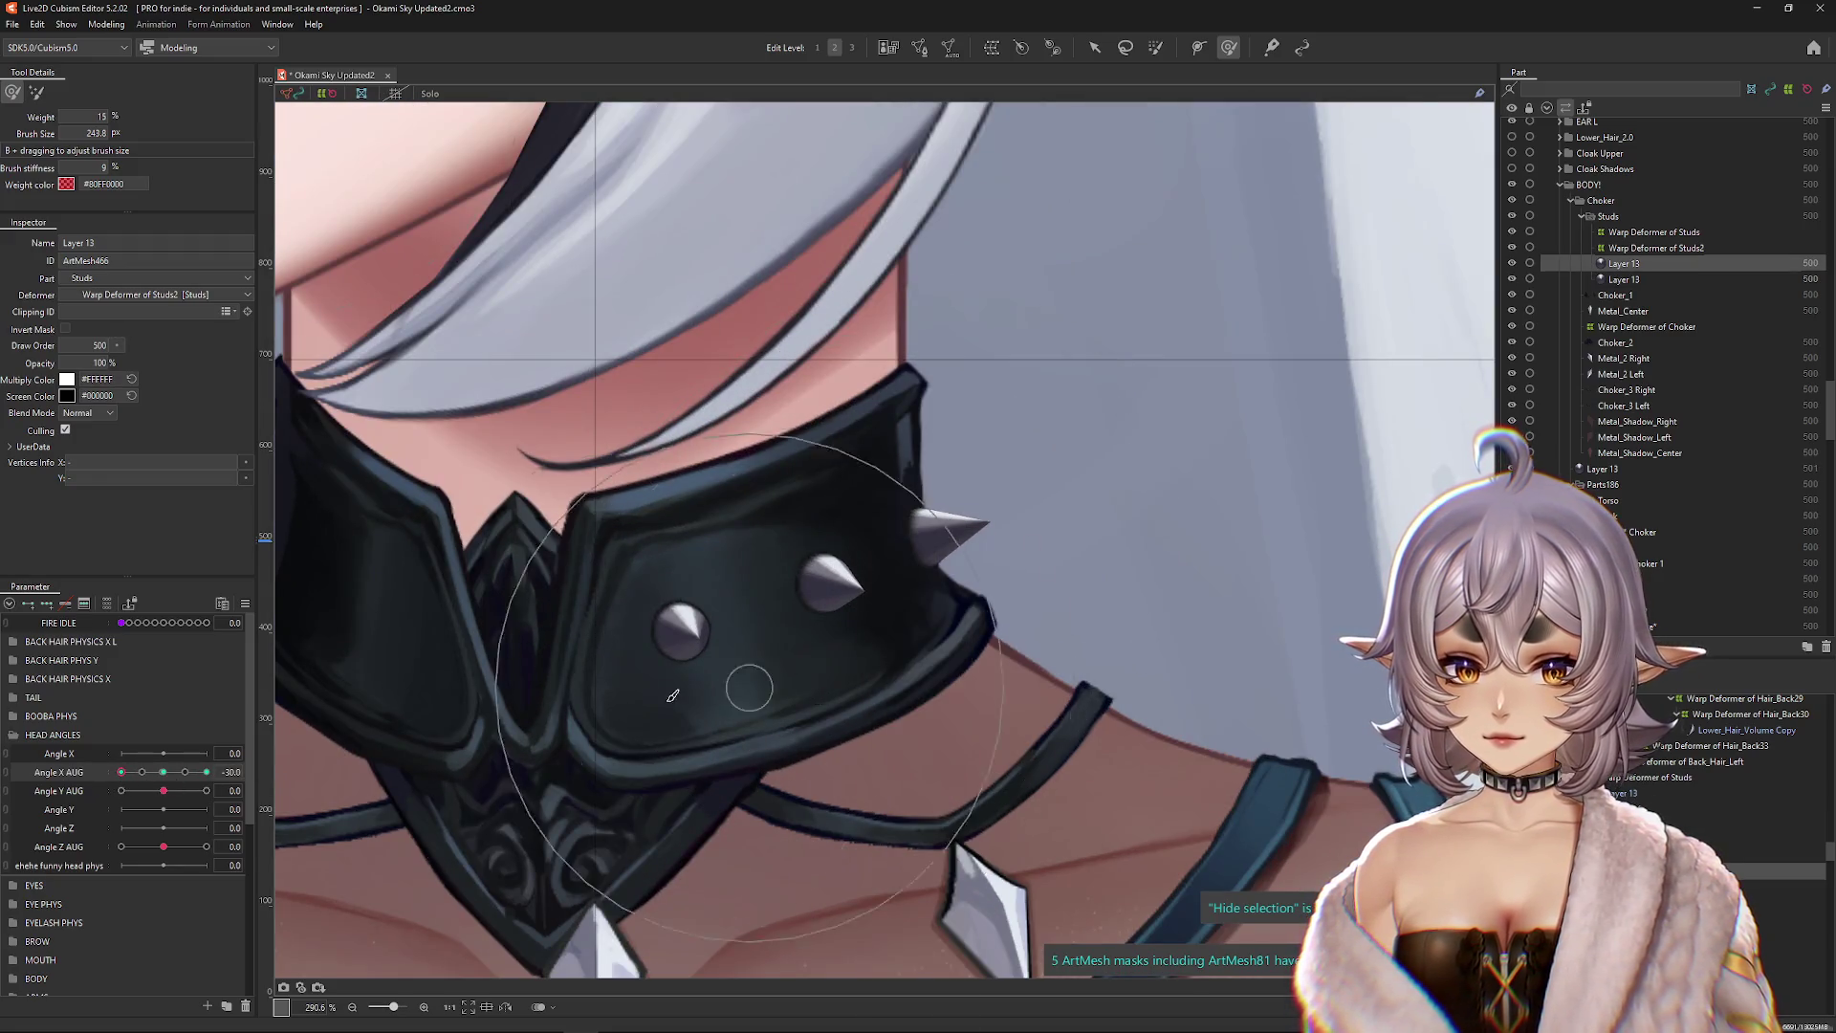
# Step: At Angle X AUG -30, parent the other stud's Layer 13 to the Warp Deformer of Studs
pyautogui.scroll(-1, 144, 765)
pyautogui.click(165, 715)
pyautogui.moveTo(165, 715); pyautogui.dragTo(121, 715)
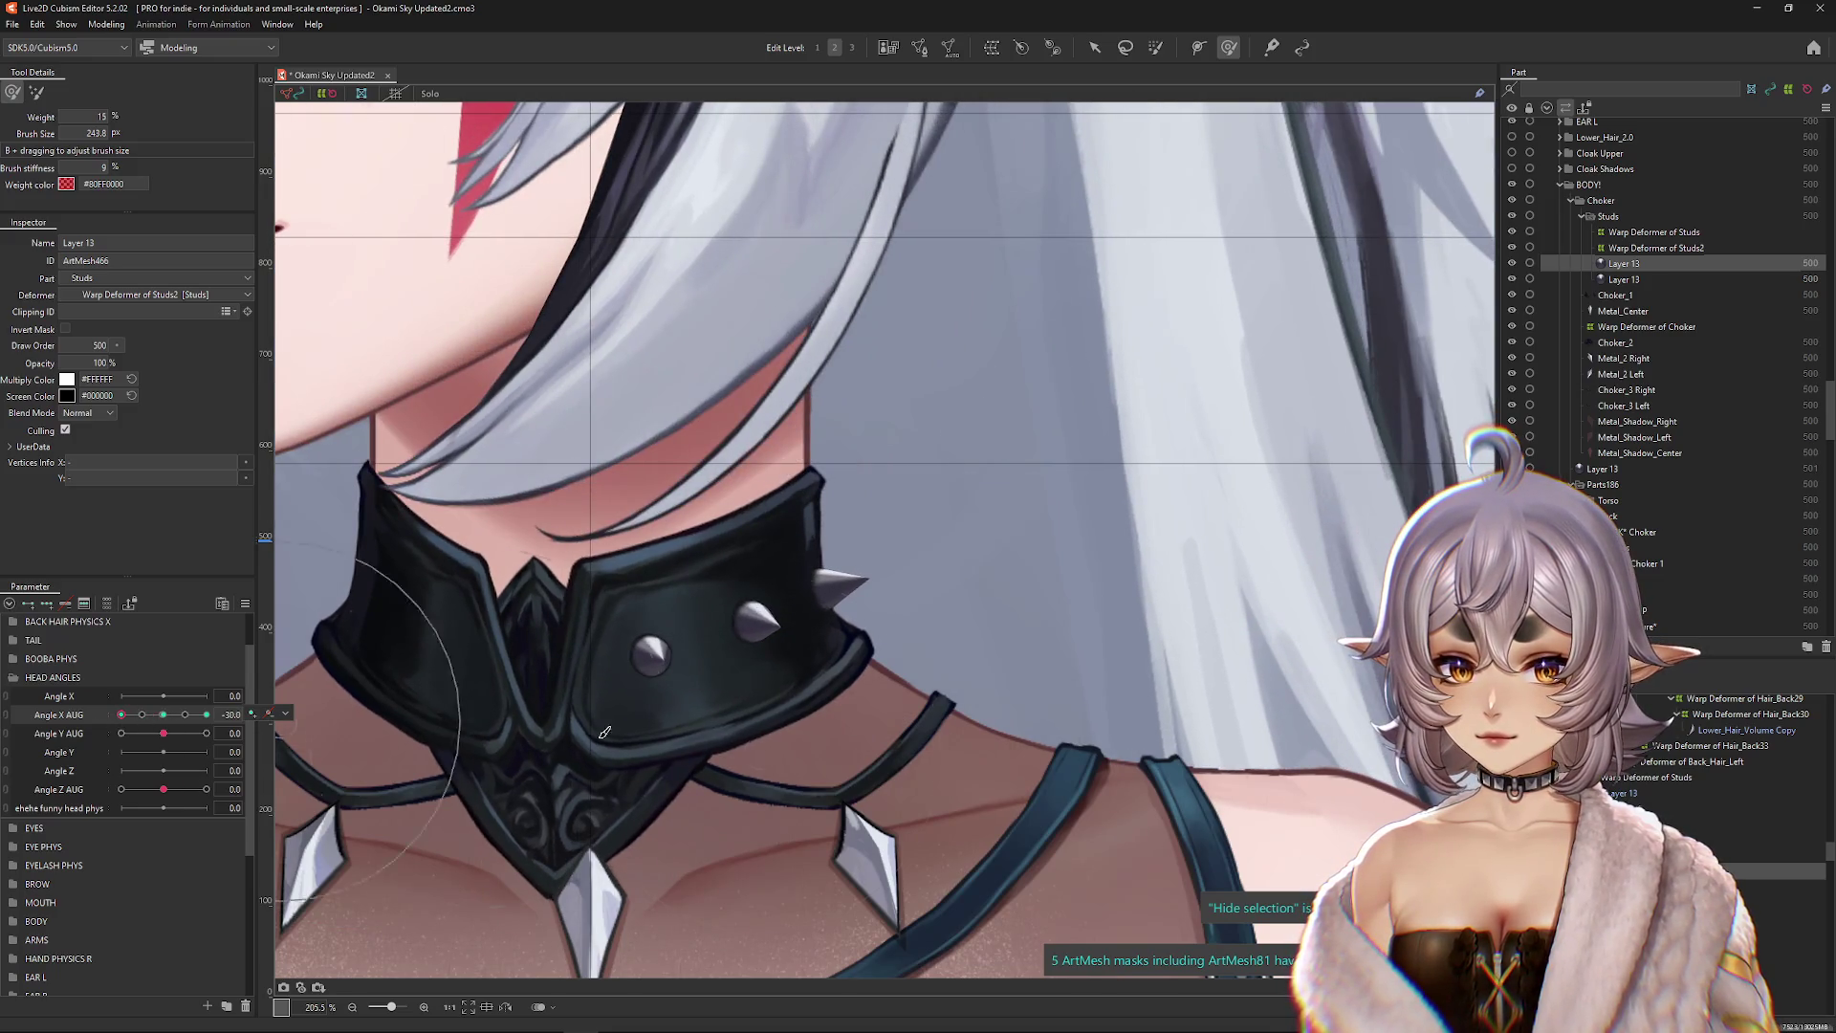
pyautogui.click(106, 23)
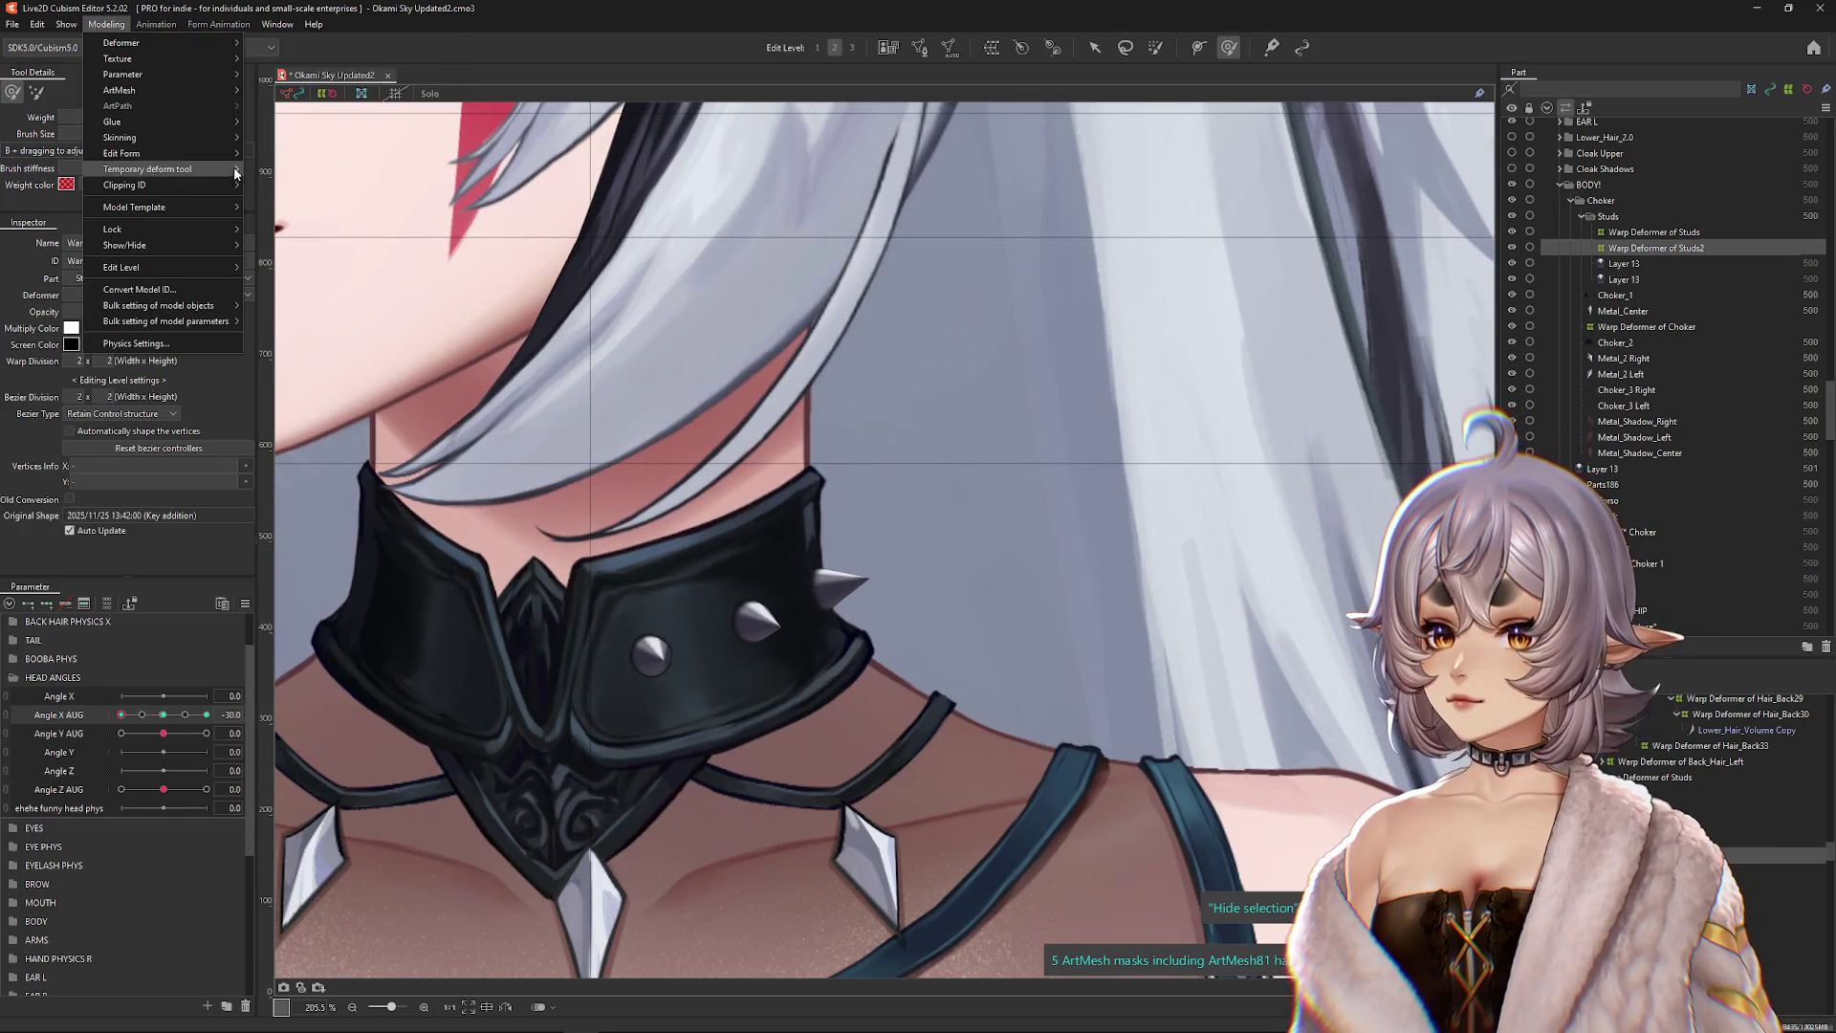
pyautogui.moveTo(132, 43)
pyautogui.click(325, 140)
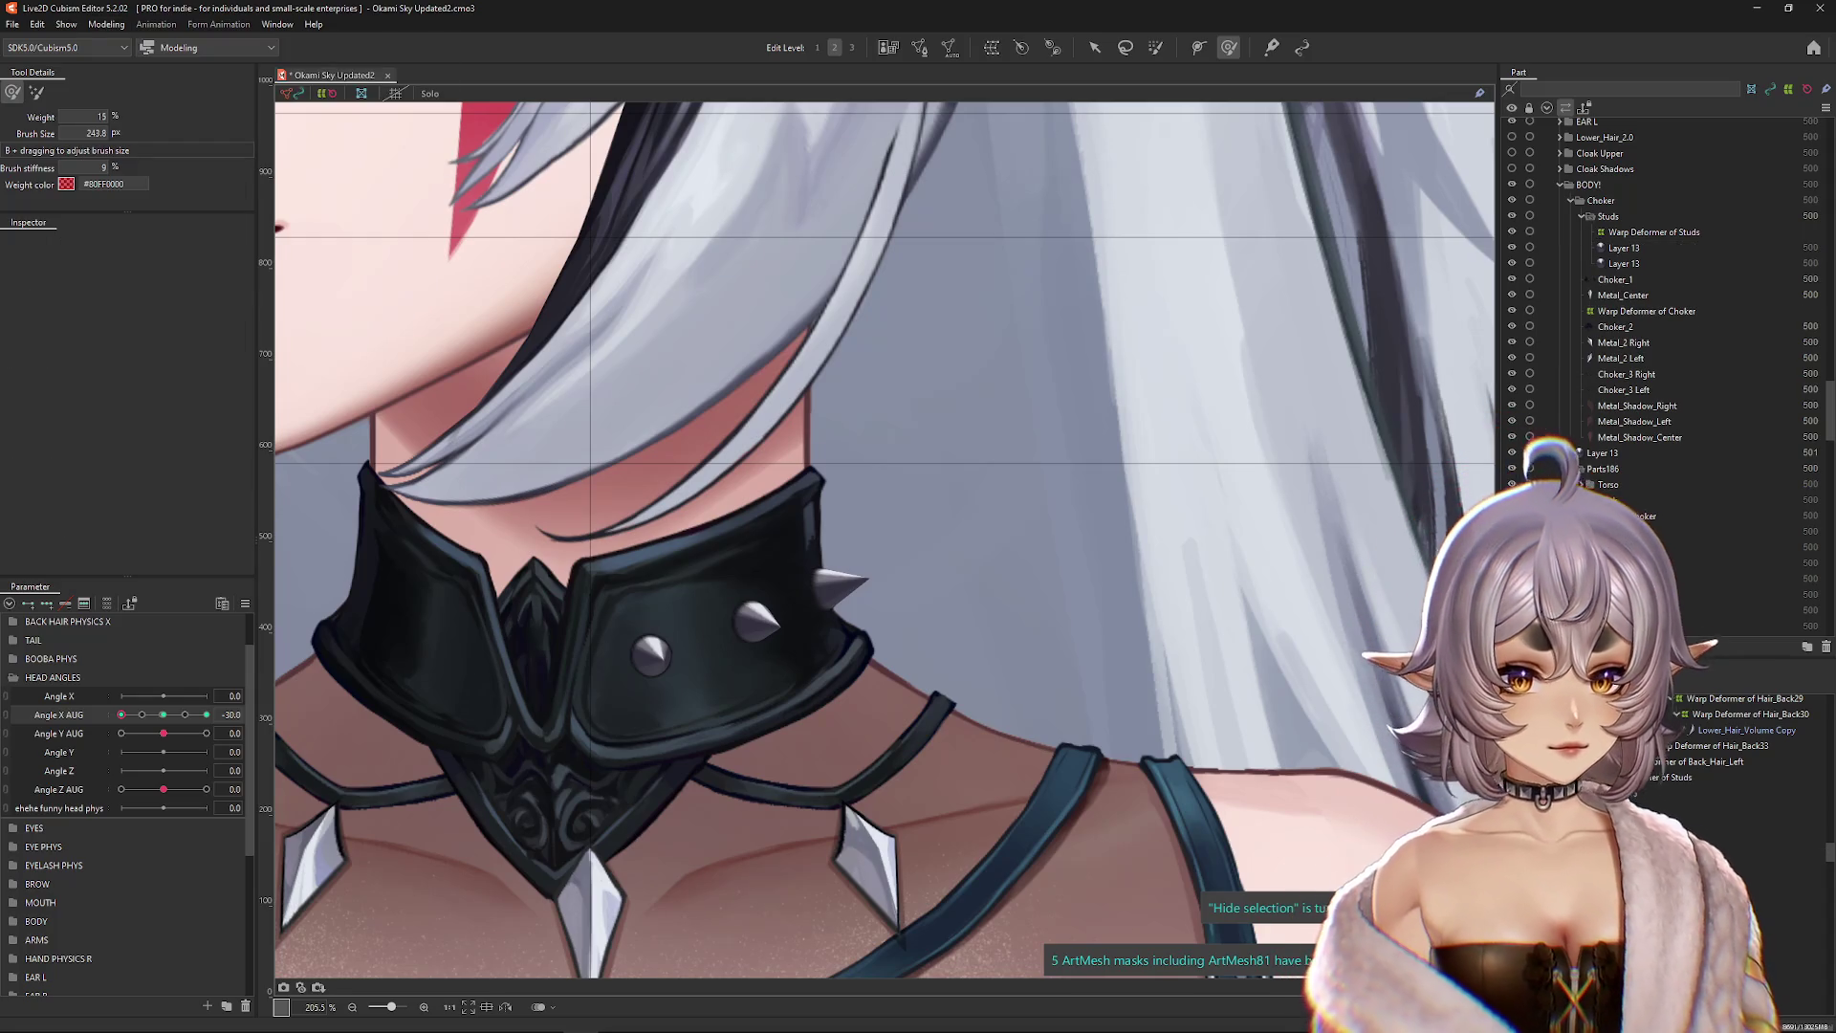
# Step: Select the stud's Layer 13 mesh, shrink the deform brush, and centre the collar studs in view
pyautogui.scroll(2, 782, 656)
pyautogui.click(841, 545)
pyautogui.click(794, 750)
pyautogui.moveTo(178, 731)
pyautogui.mouseDown()
pyautogui.moveTo(196, 732)
pyautogui.moveTo(164, 732)
pyautogui.mouseUp()
pyautogui.moveTo(755, 574); pyautogui.dragTo(742, 542)
pyautogui.scroll(2, 742, 541)
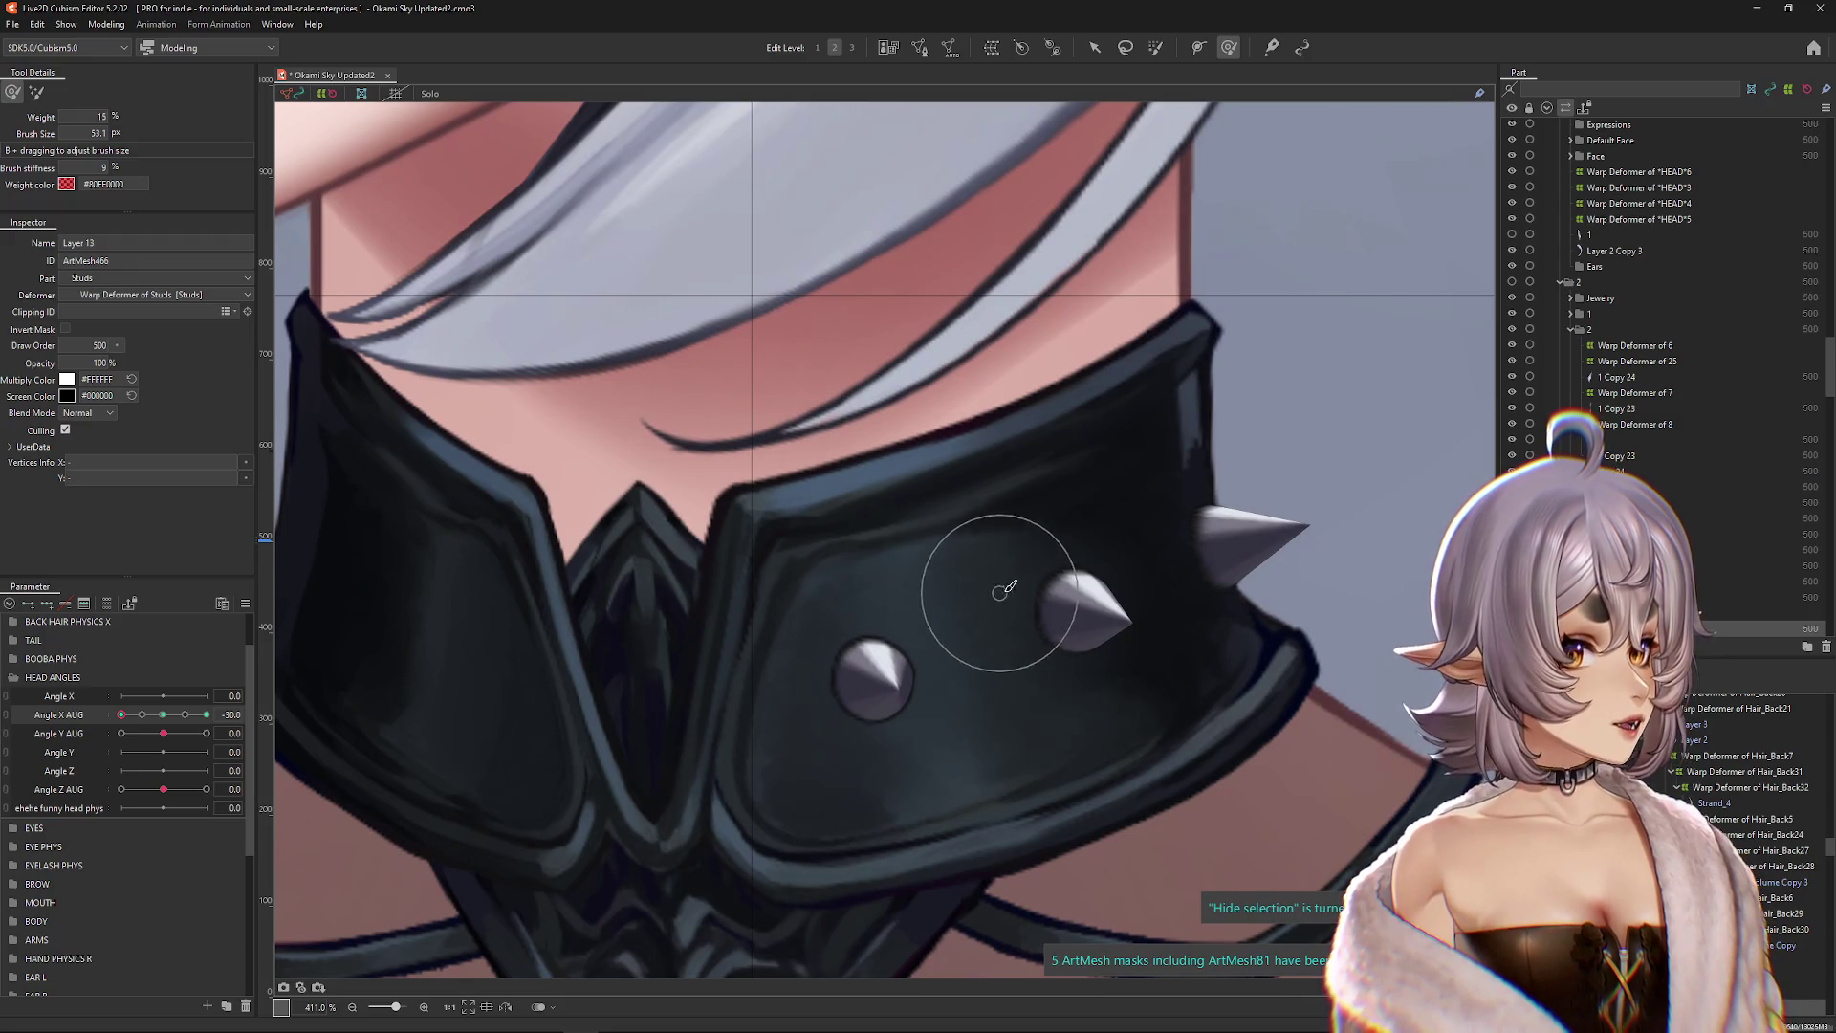
pyautogui.moveTo(984, 628)
pyautogui.mouseDown()
pyautogui.moveTo(969, 722)
pyautogui.moveTo(886, 691)
pyautogui.moveTo(873, 664)
pyautogui.mouseUp()
pyautogui.scroll(2, 1086, 675)
pyautogui.scroll(2, 893, 800)
pyautogui.scroll(-1, 886, 692)
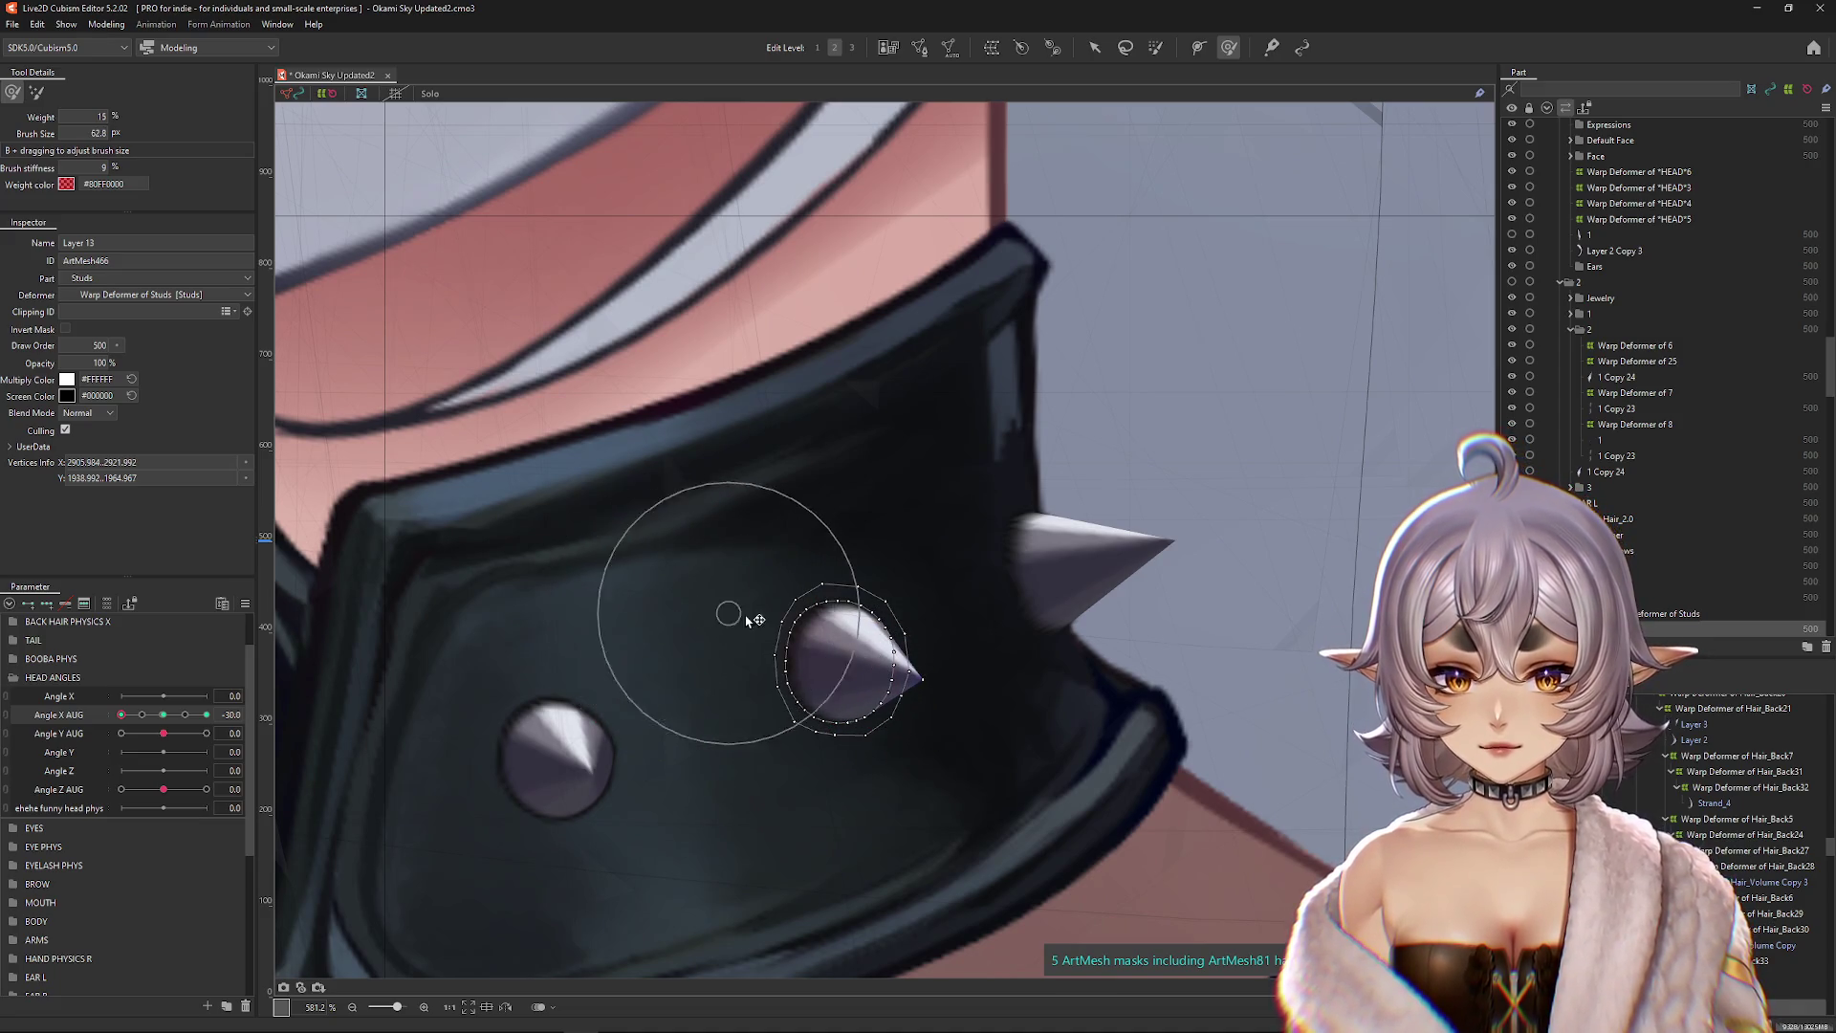
pyautogui.click(119, 727)
pyautogui.scroll(3, 984, 706)
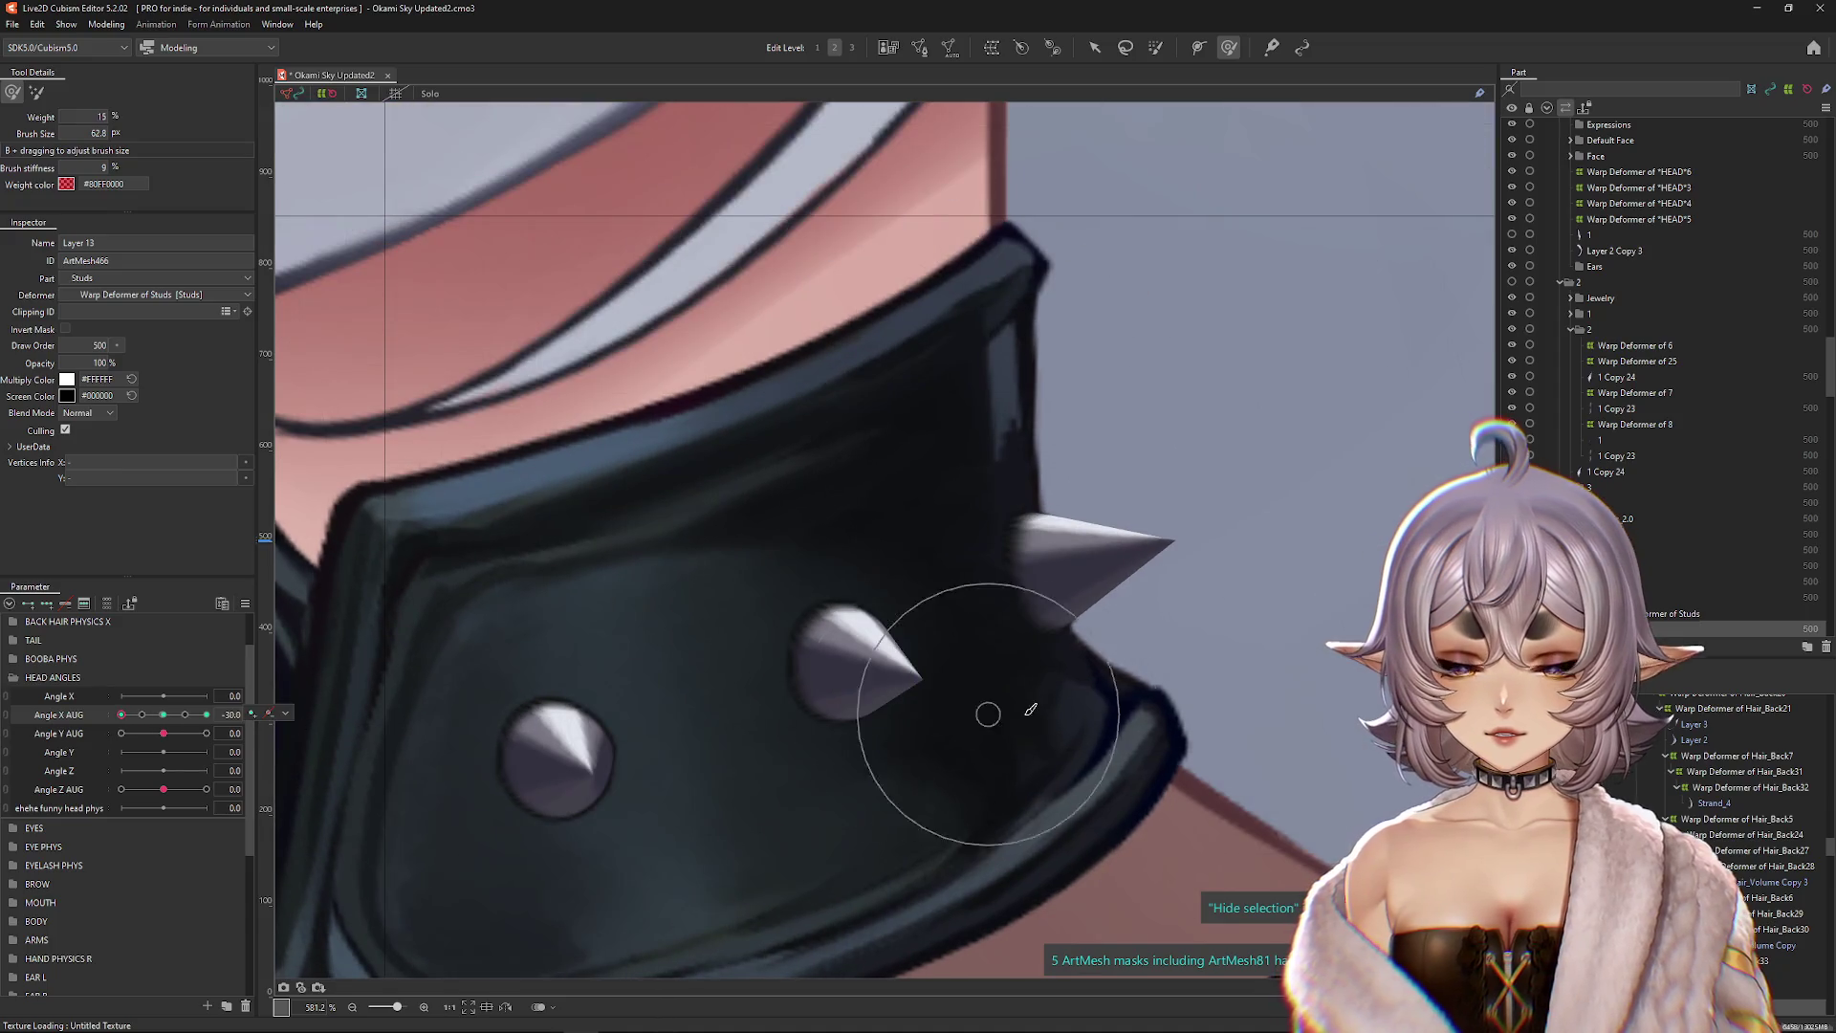
pyautogui.scroll(-3, 943, 715)
pyautogui.scroll(-3, 944, 715)
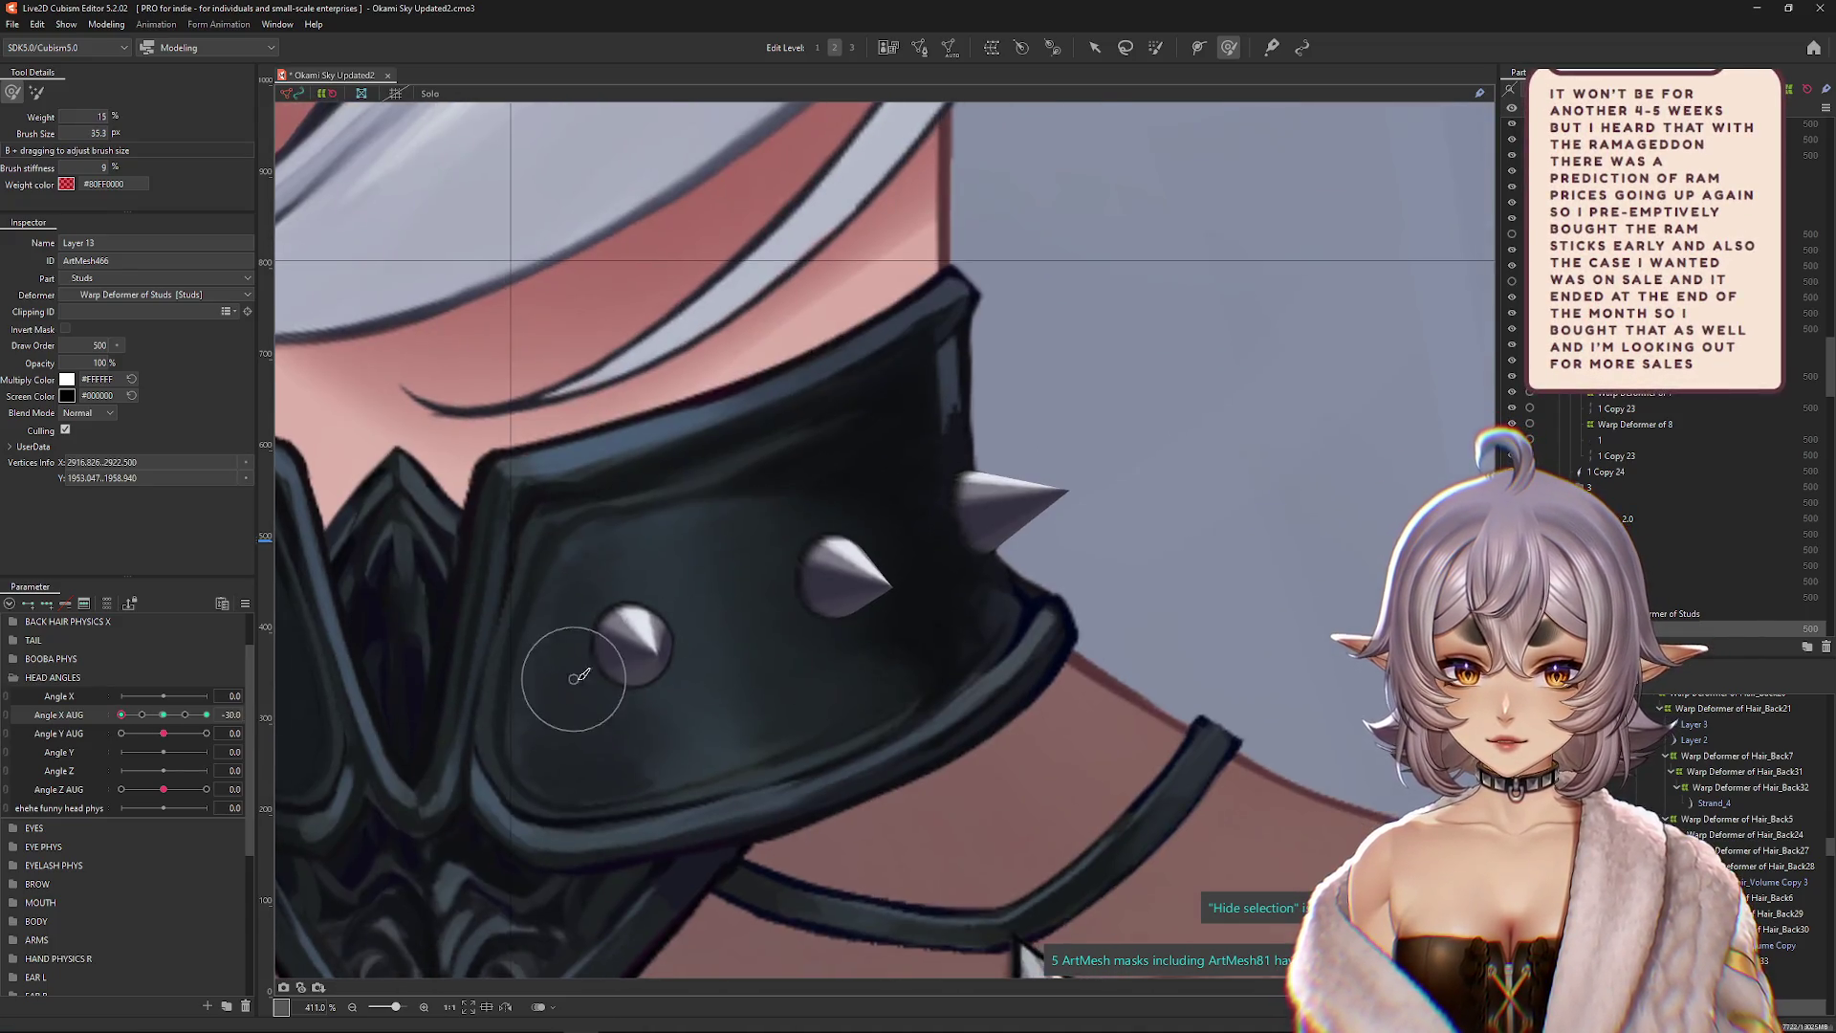
pyautogui.moveTo(702, 664); pyautogui.dragTo(828, 671)
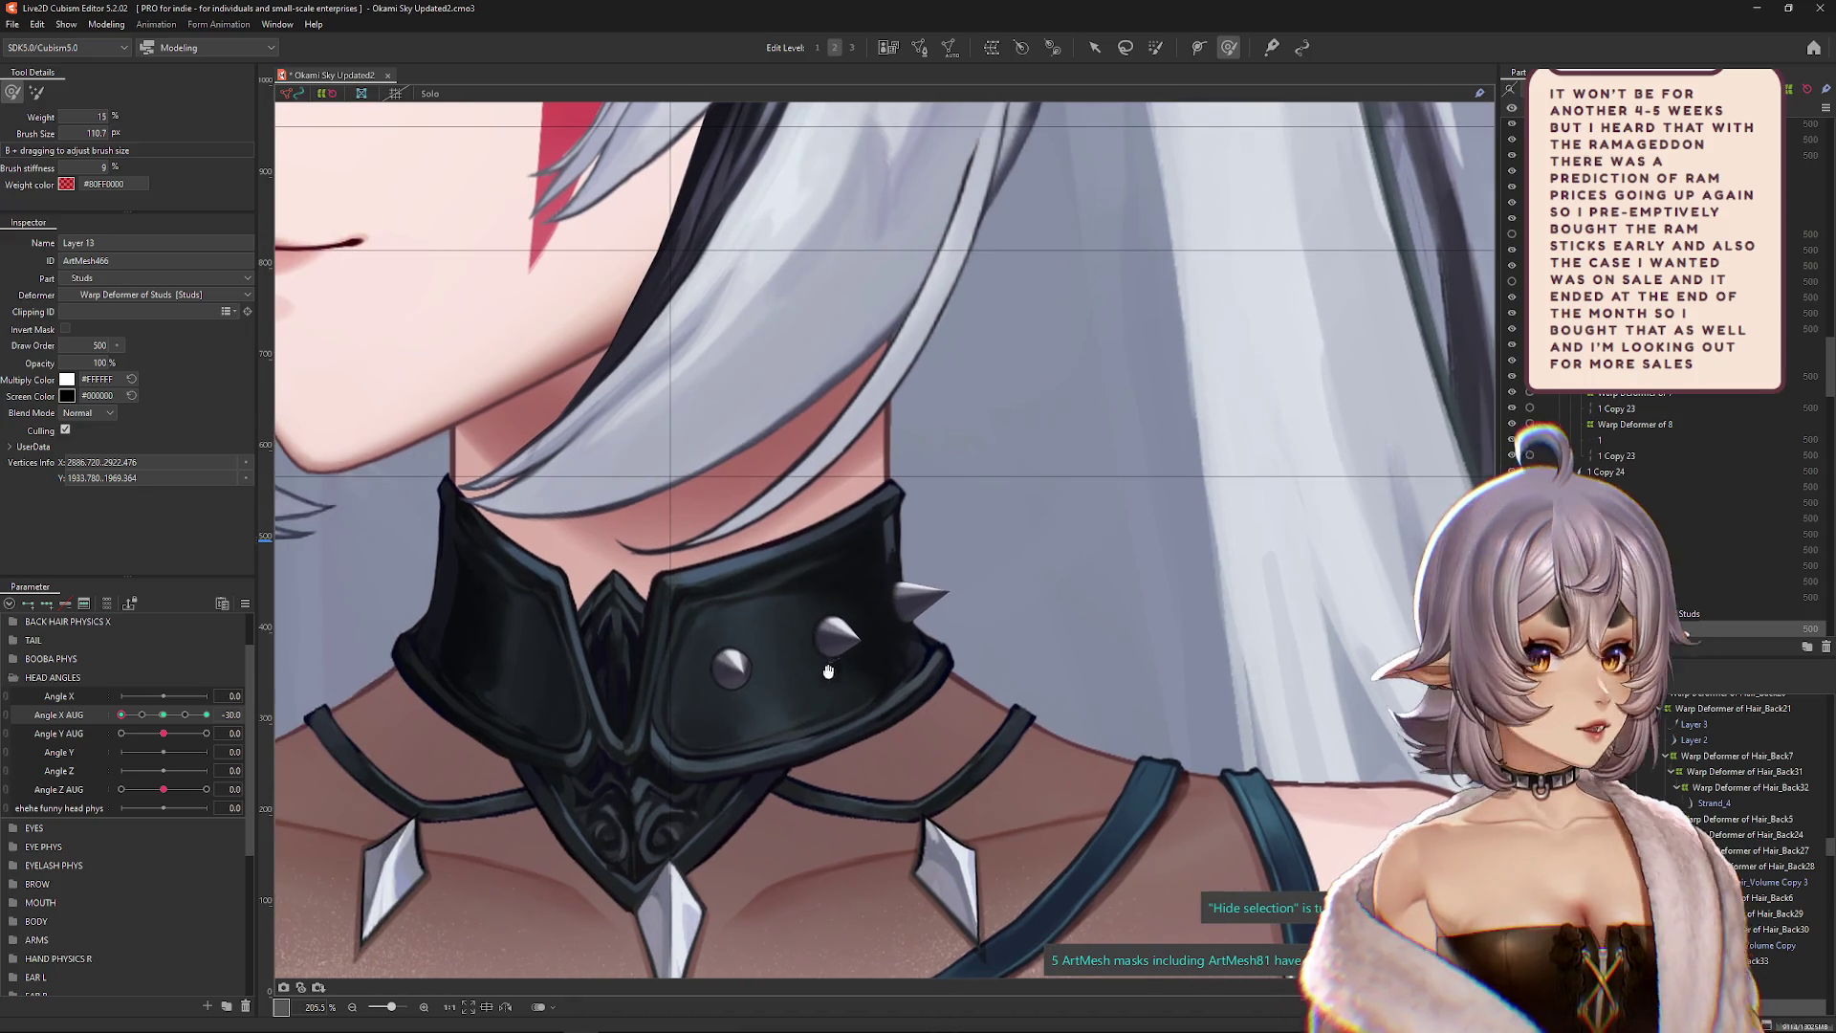
pyautogui.scroll(2, 773, 659)
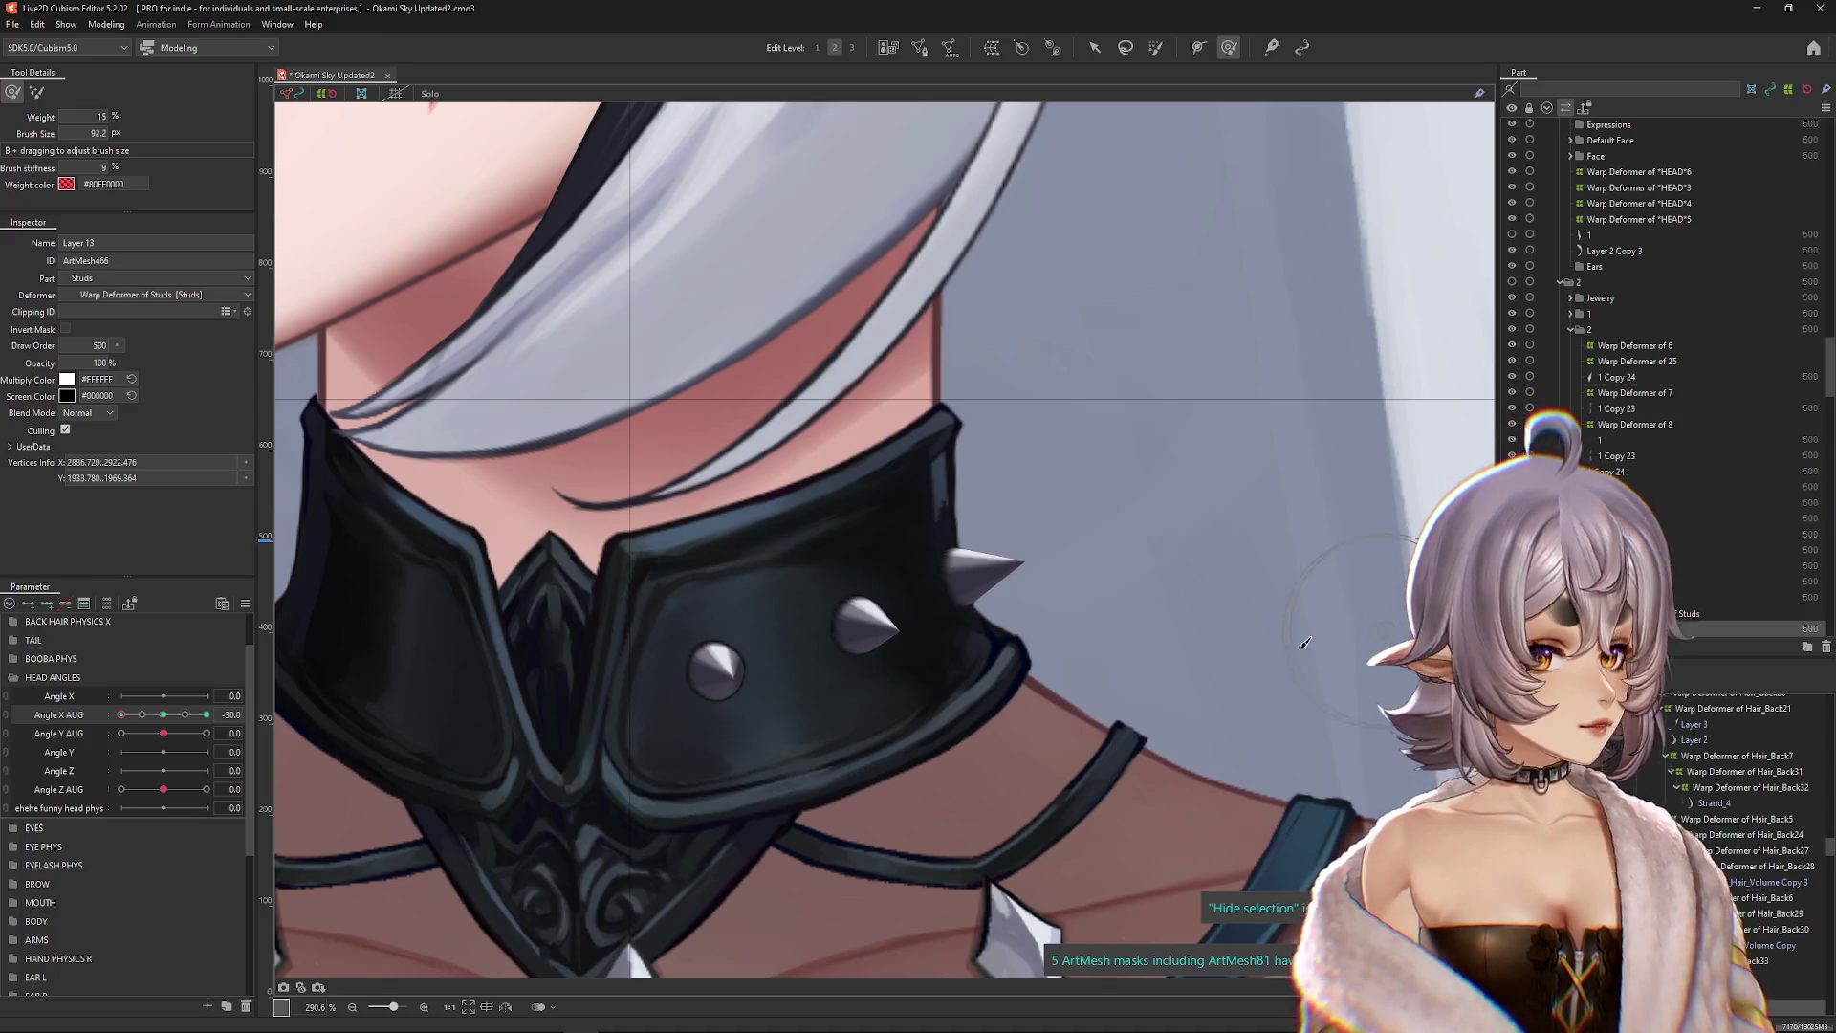
# Step: Swing the head through Angle X to check the studs and enlarge the deform brush
pyautogui.moveTo(185, 715)
pyautogui.mouseDown()
pyautogui.moveTo(166, 717)
pyautogui.moveTo(185, 714)
pyautogui.mouseUp()
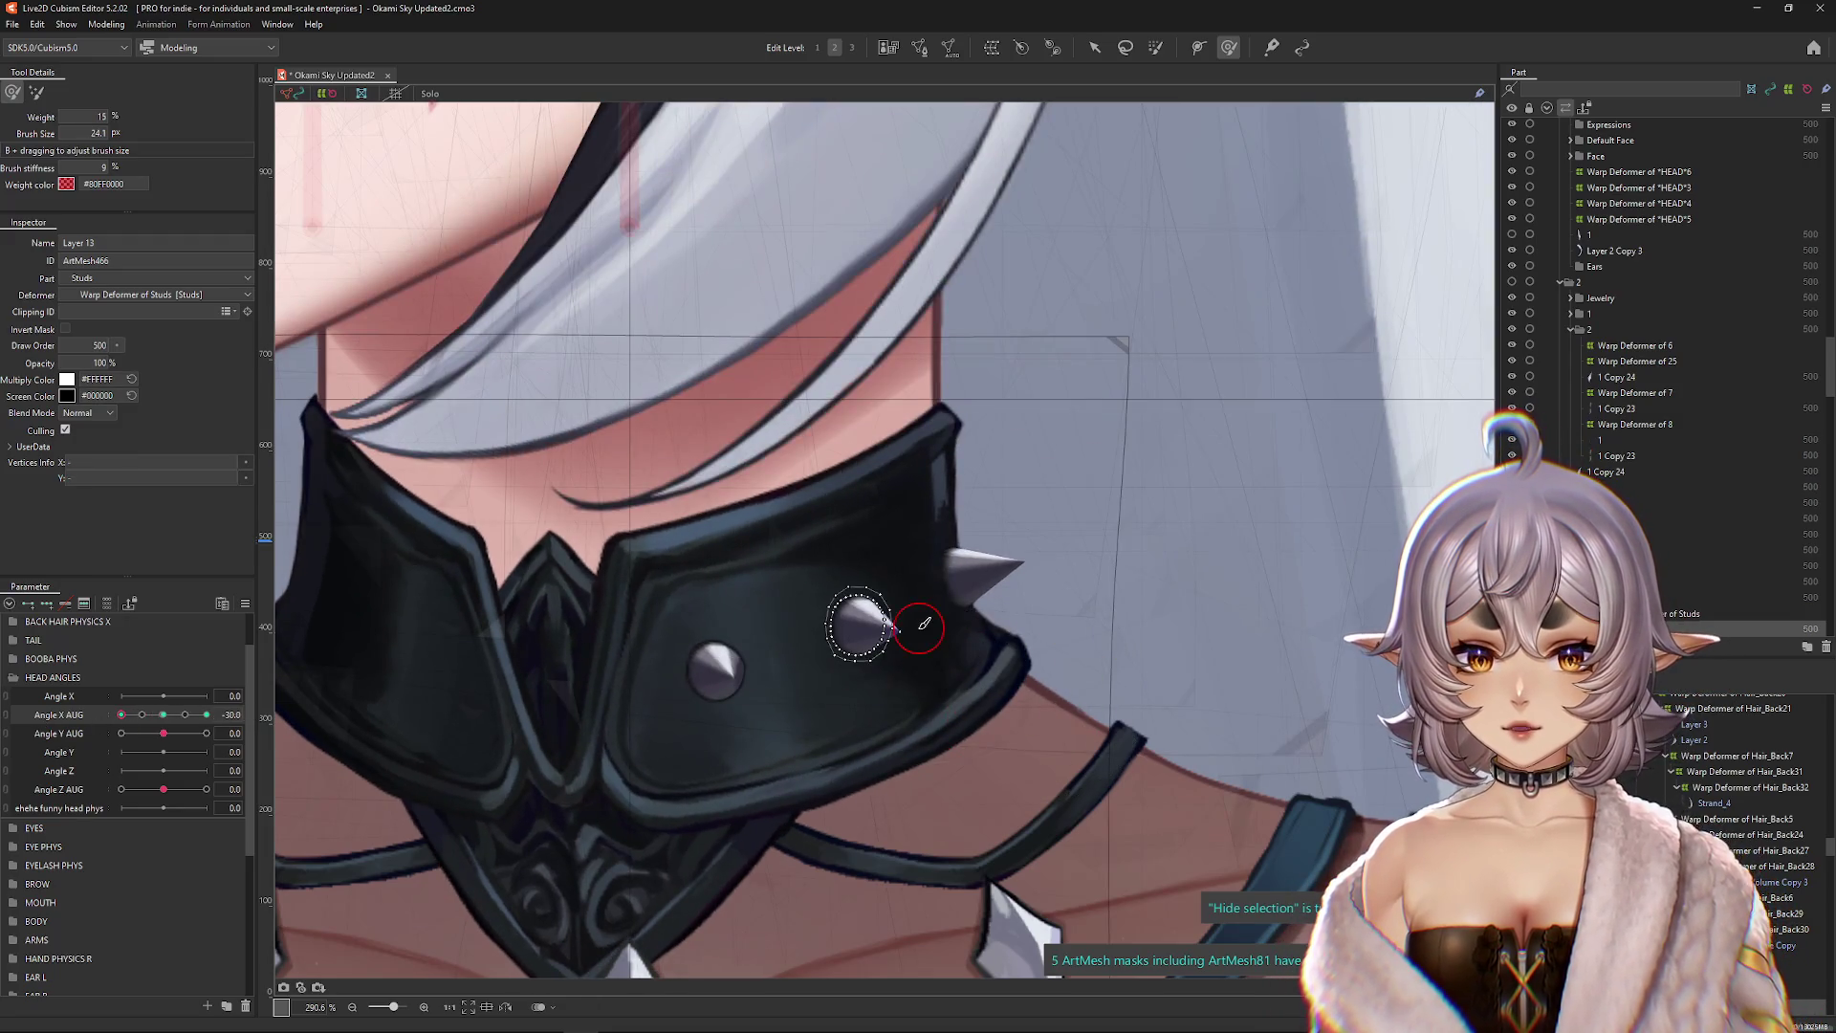
pyautogui.scroll(5, 924, 623)
pyautogui.moveTo(984, 643)
pyautogui.mouseDown()
pyautogui.moveTo(746, 641)
pyautogui.moveTo(838, 648)
pyautogui.moveTo(873, 525)
pyautogui.mouseUp()
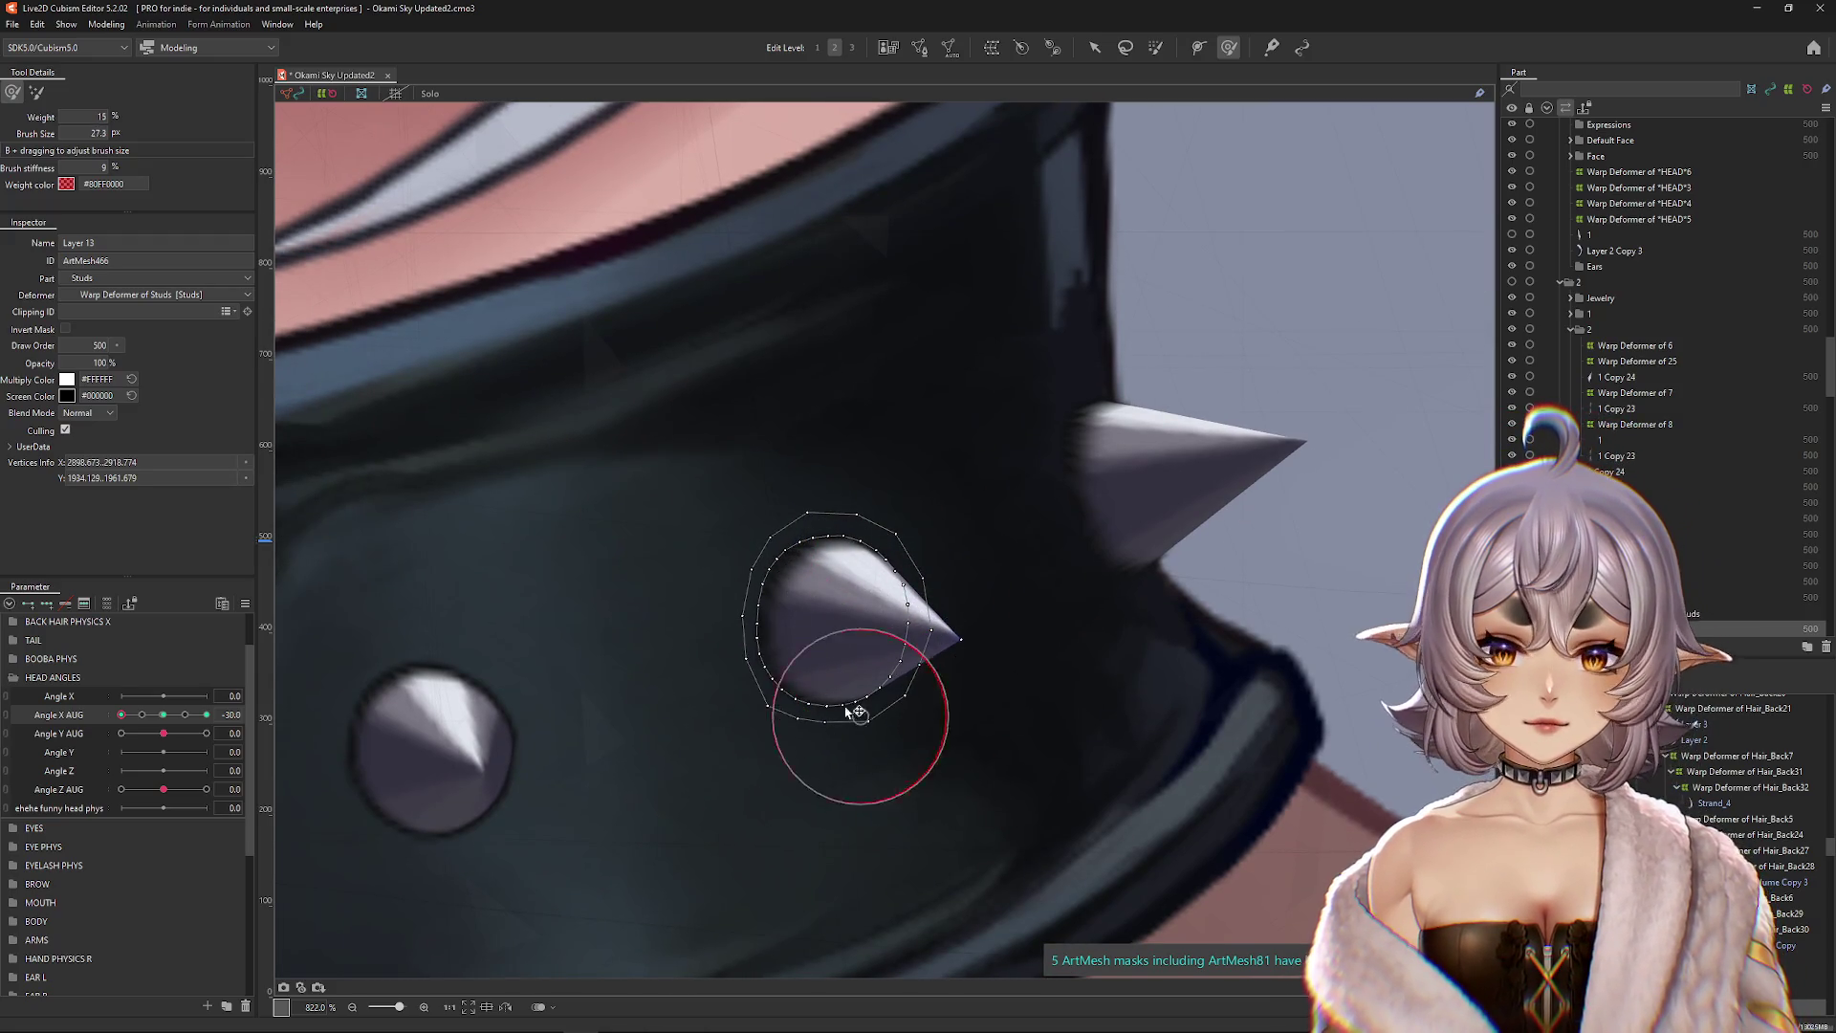
pyautogui.moveTo(479, 606)
pyautogui.mouseDown()
pyautogui.moveTo(688, 741)
pyautogui.moveTo(656, 724)
pyautogui.moveTo(697, 623)
pyautogui.moveTo(815, 454)
pyautogui.moveTo(704, 573)
pyautogui.moveTo(705, 668)
pyautogui.moveTo(790, 762)
pyautogui.moveTo(905, 705)
pyautogui.mouseUp()
pyautogui.scroll(-3, 904, 704)
pyautogui.press('Escape')
# Step: Select the centre spike's vertices and brush them into a new shape
pyautogui.click(865, 660)
pyautogui.scroll(4, 999, 641)
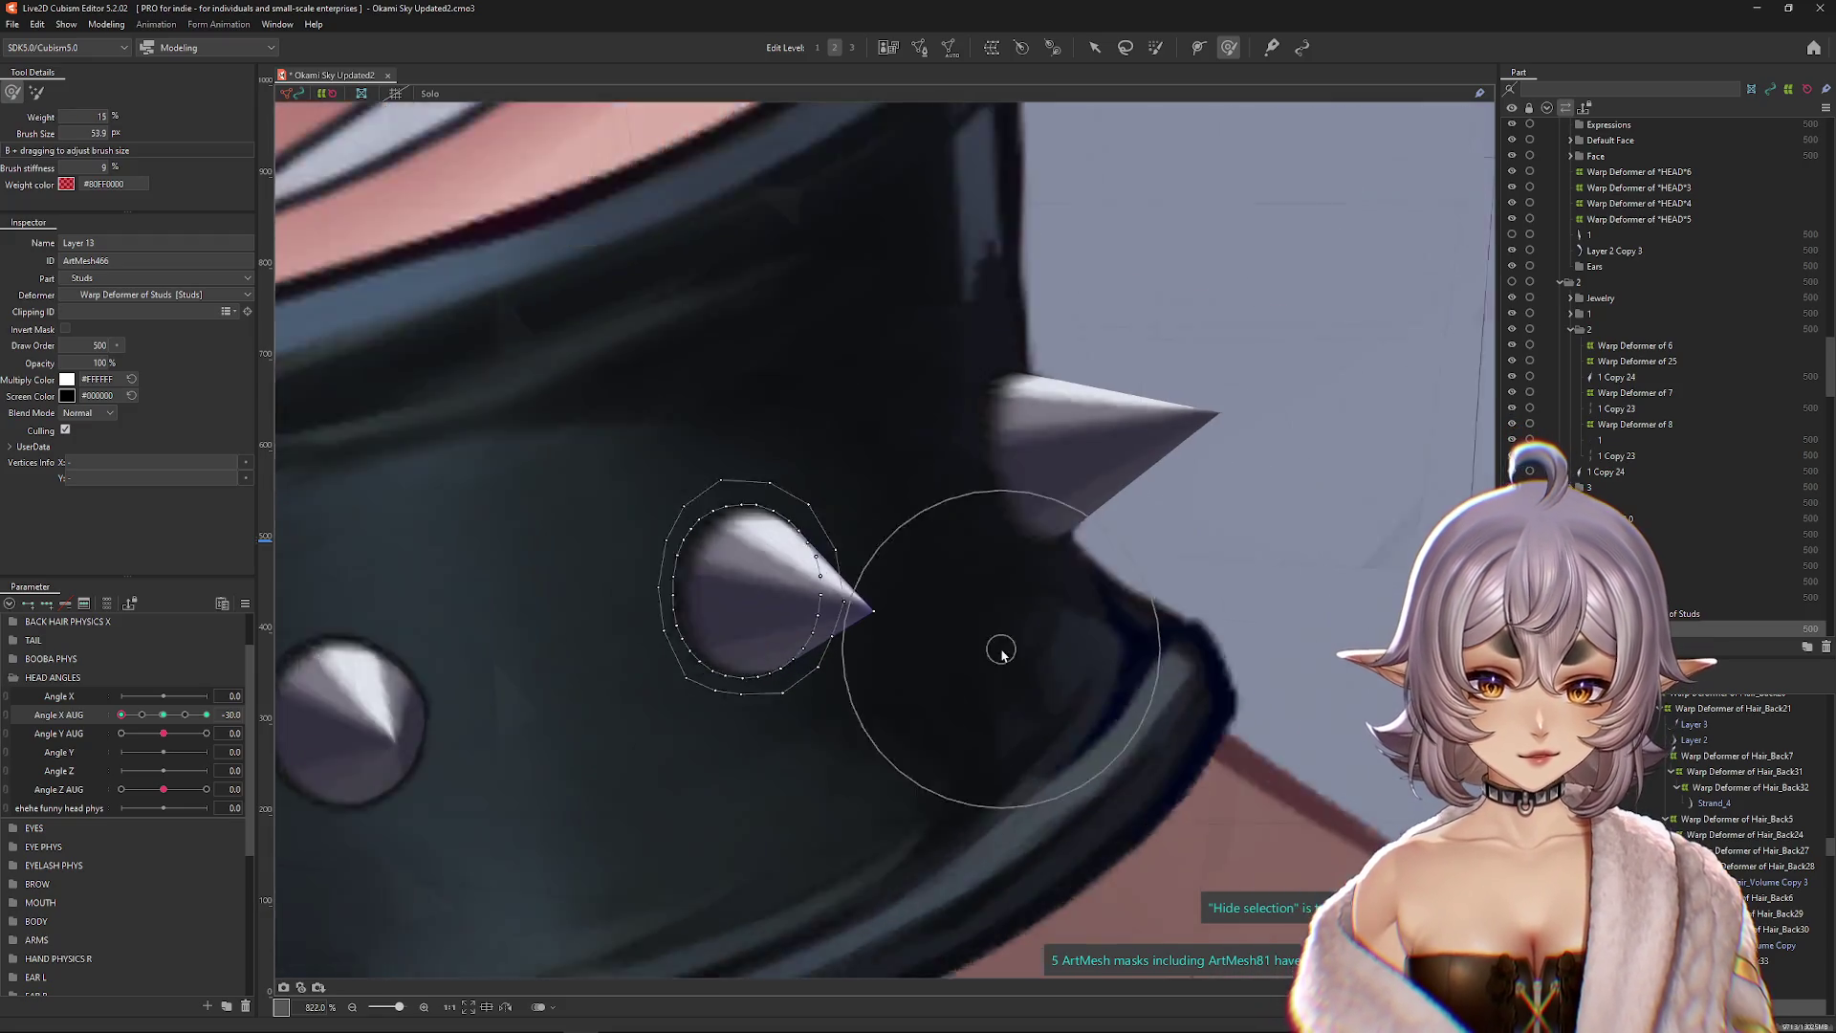
pyautogui.moveTo(705, 389); pyautogui.dragTo(724, 414)
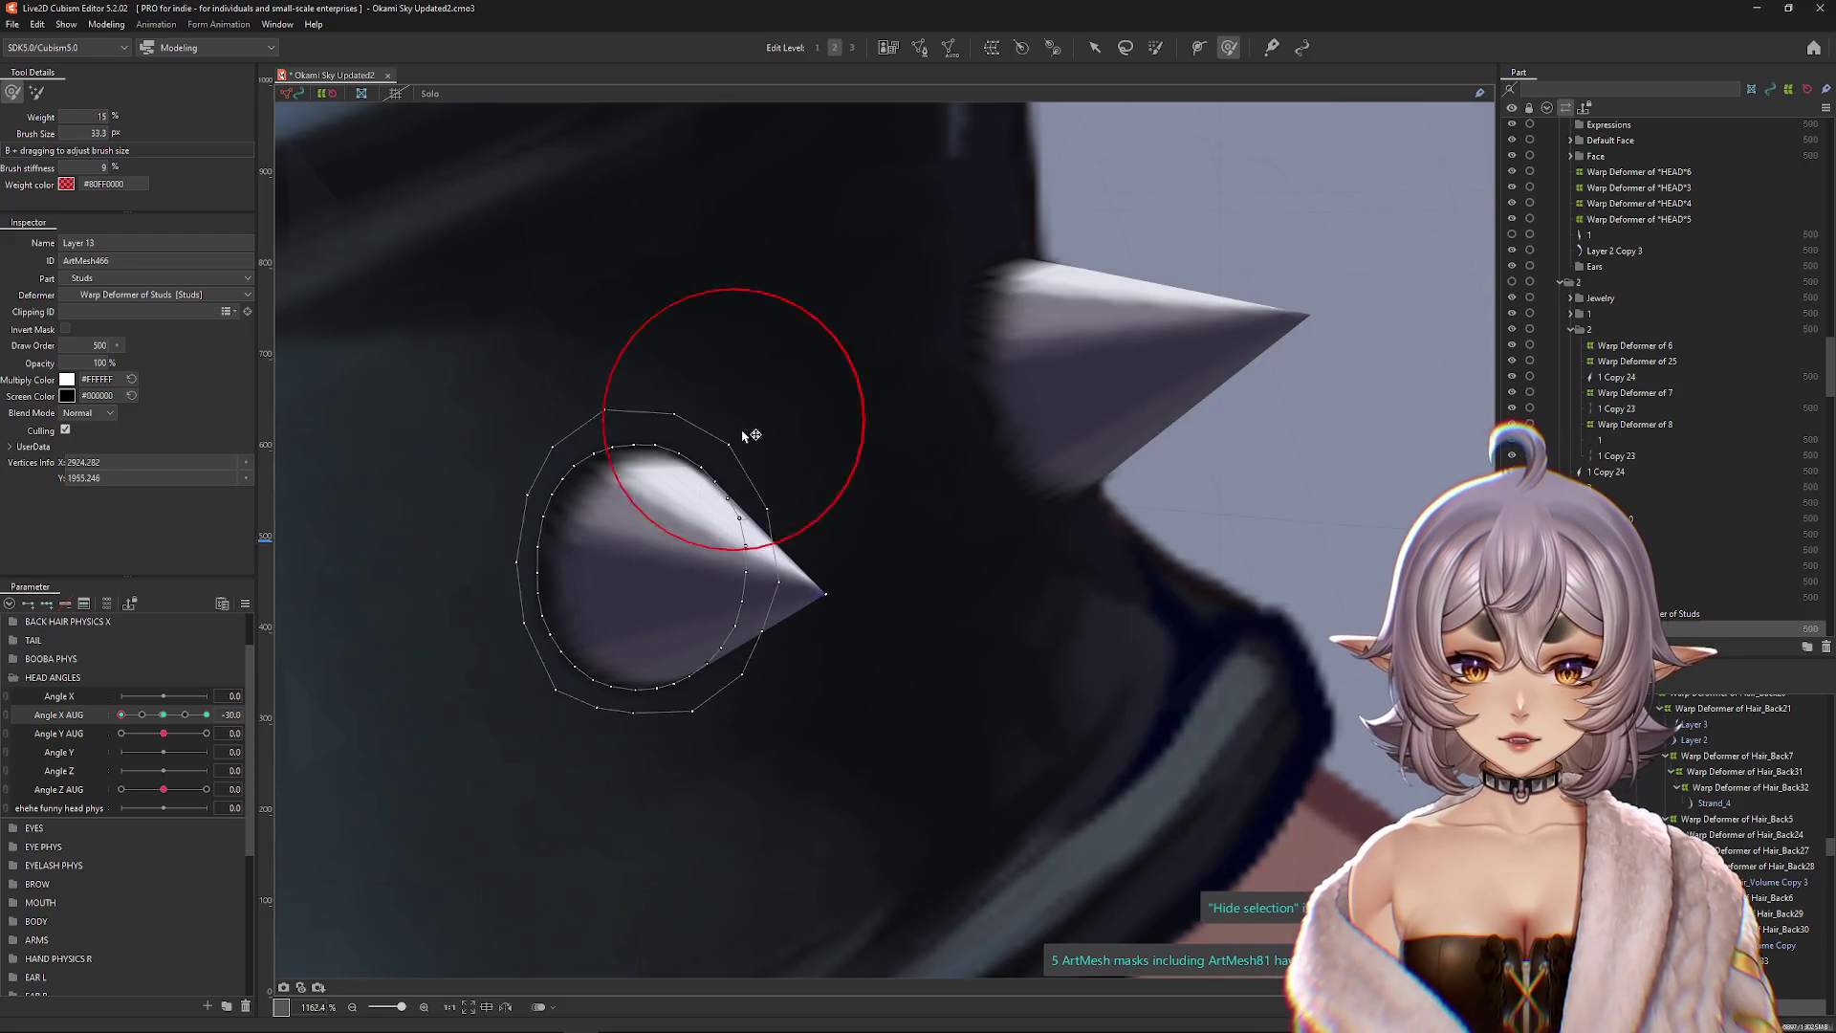
pyautogui.moveTo(765, 479)
pyautogui.mouseDown()
pyautogui.moveTo(697, 593)
pyautogui.moveTo(697, 644)
pyautogui.moveTo(737, 520)
pyautogui.moveTo(715, 629)
pyautogui.mouseUp()
pyautogui.moveTo(723, 535); pyautogui.dragTo(656, 421)
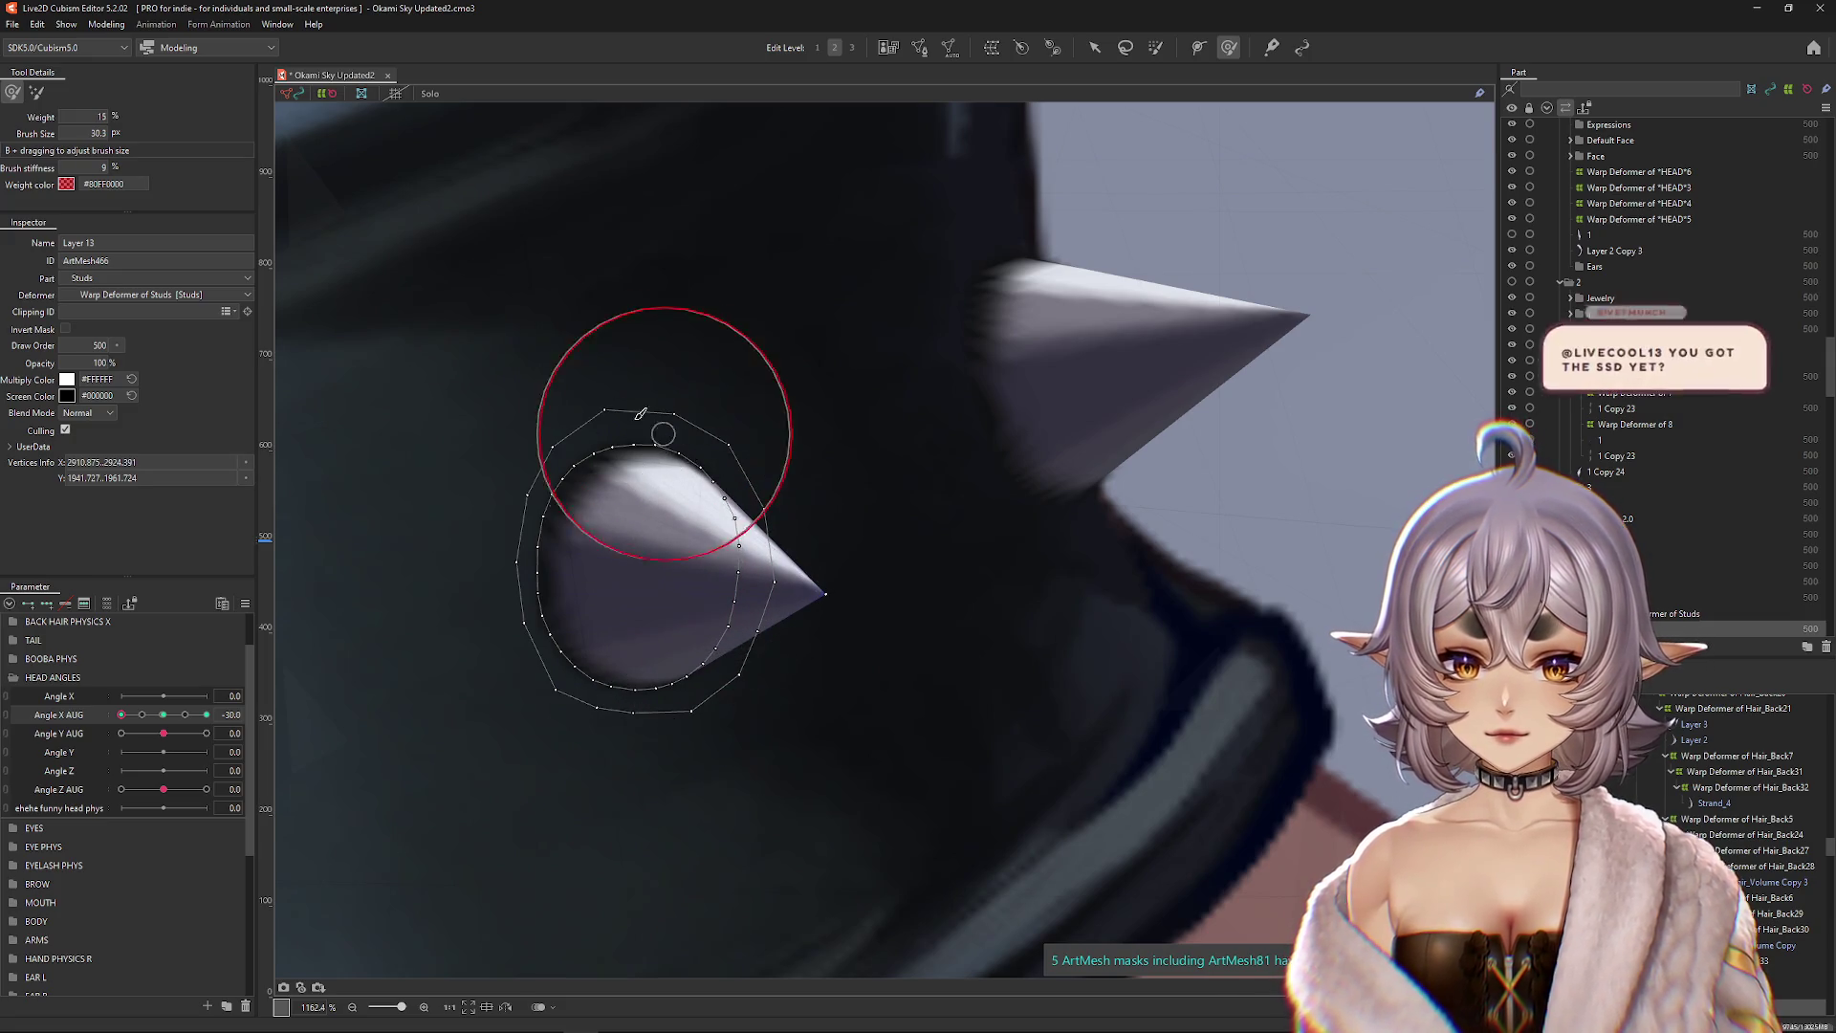
pyautogui.moveTo(521, 486)
pyautogui.mouseDown()
pyautogui.moveTo(673, 527)
pyautogui.moveTo(554, 663)
pyautogui.moveTo(607, 705)
pyautogui.mouseUp()
pyautogui.hotkey('ctrl', 'h')
pyautogui.moveTo(804, 702)
pyautogui.mouseDown()
pyautogui.moveTo(803, 660)
pyautogui.moveTo(839, 611)
pyautogui.mouseUp()
pyautogui.hotkey('ctrl', 'h')
pyautogui.scroll(-5, 869, 595)
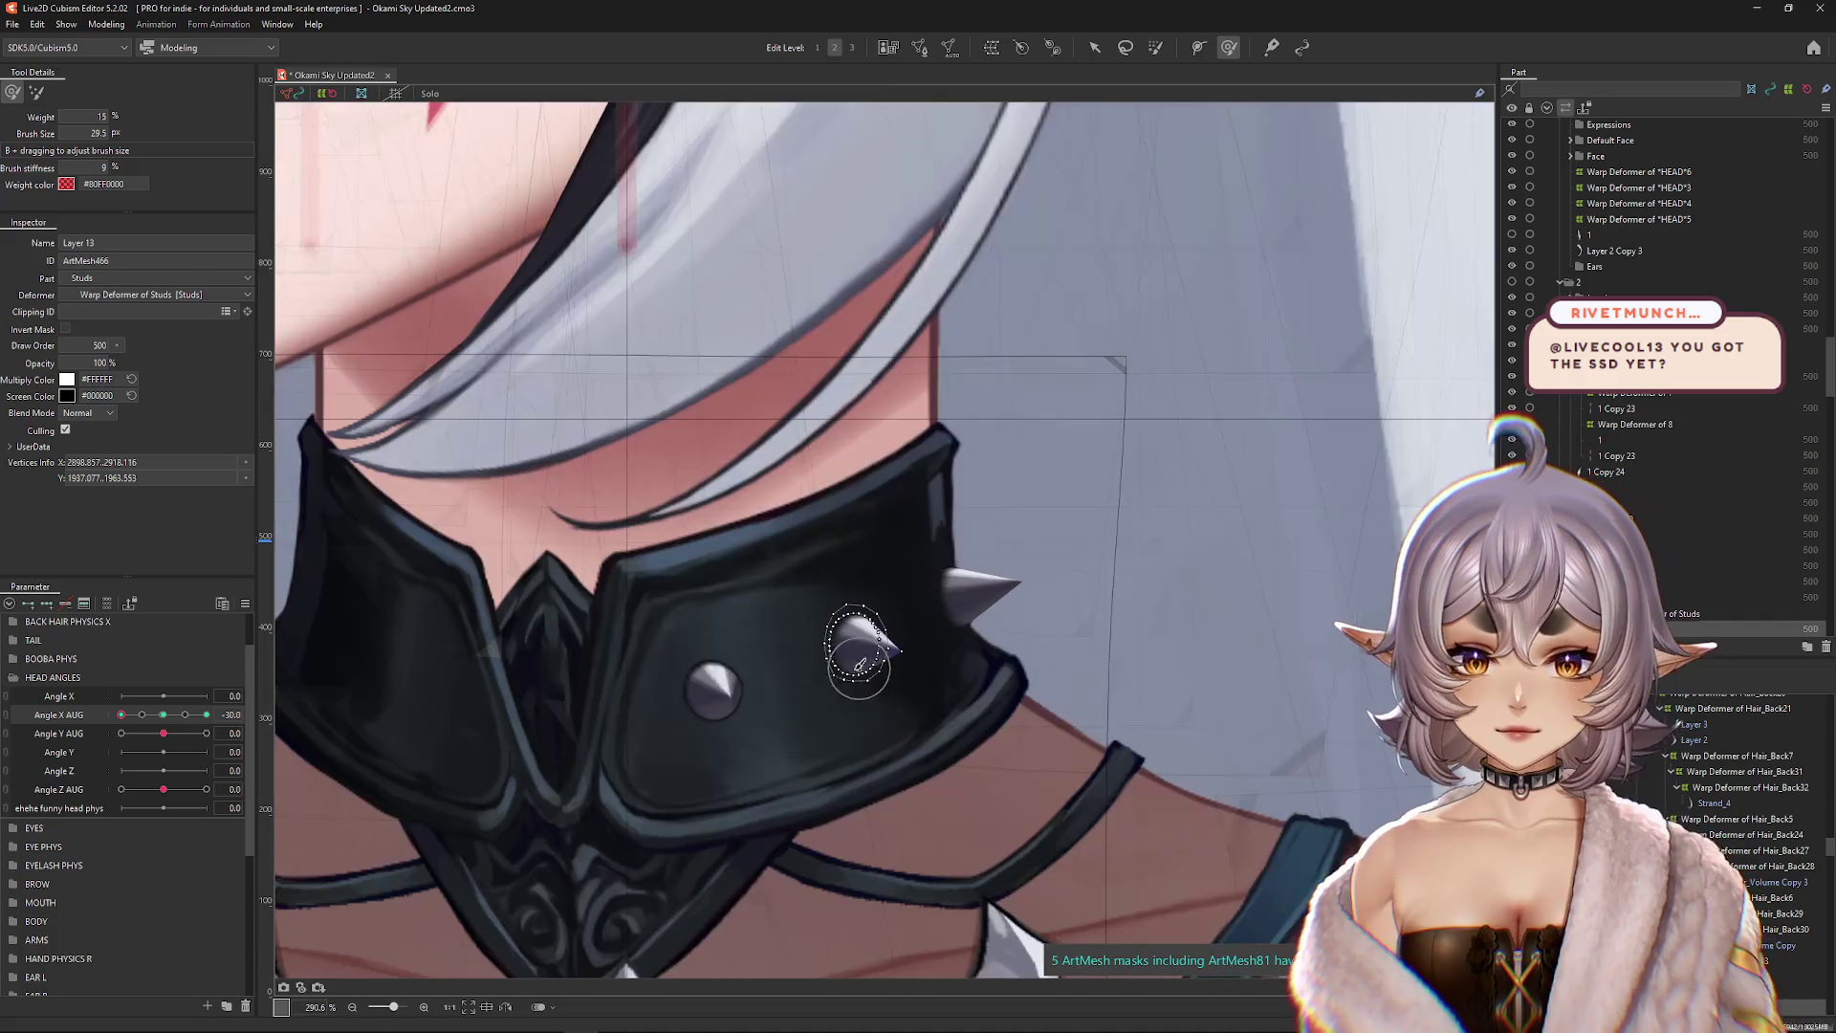
pyautogui.hotkey('ctrl', 'h')
# Step: With the head at Angle X AUG -30, select the spike's vertices and shrink the brush
pyautogui.click(164, 715)
pyautogui.moveTo(165, 719); pyautogui.dragTo(122, 715)
pyautogui.moveTo(697, 644); pyautogui.dragTo(878, 714)
pyautogui.click(961, 689)
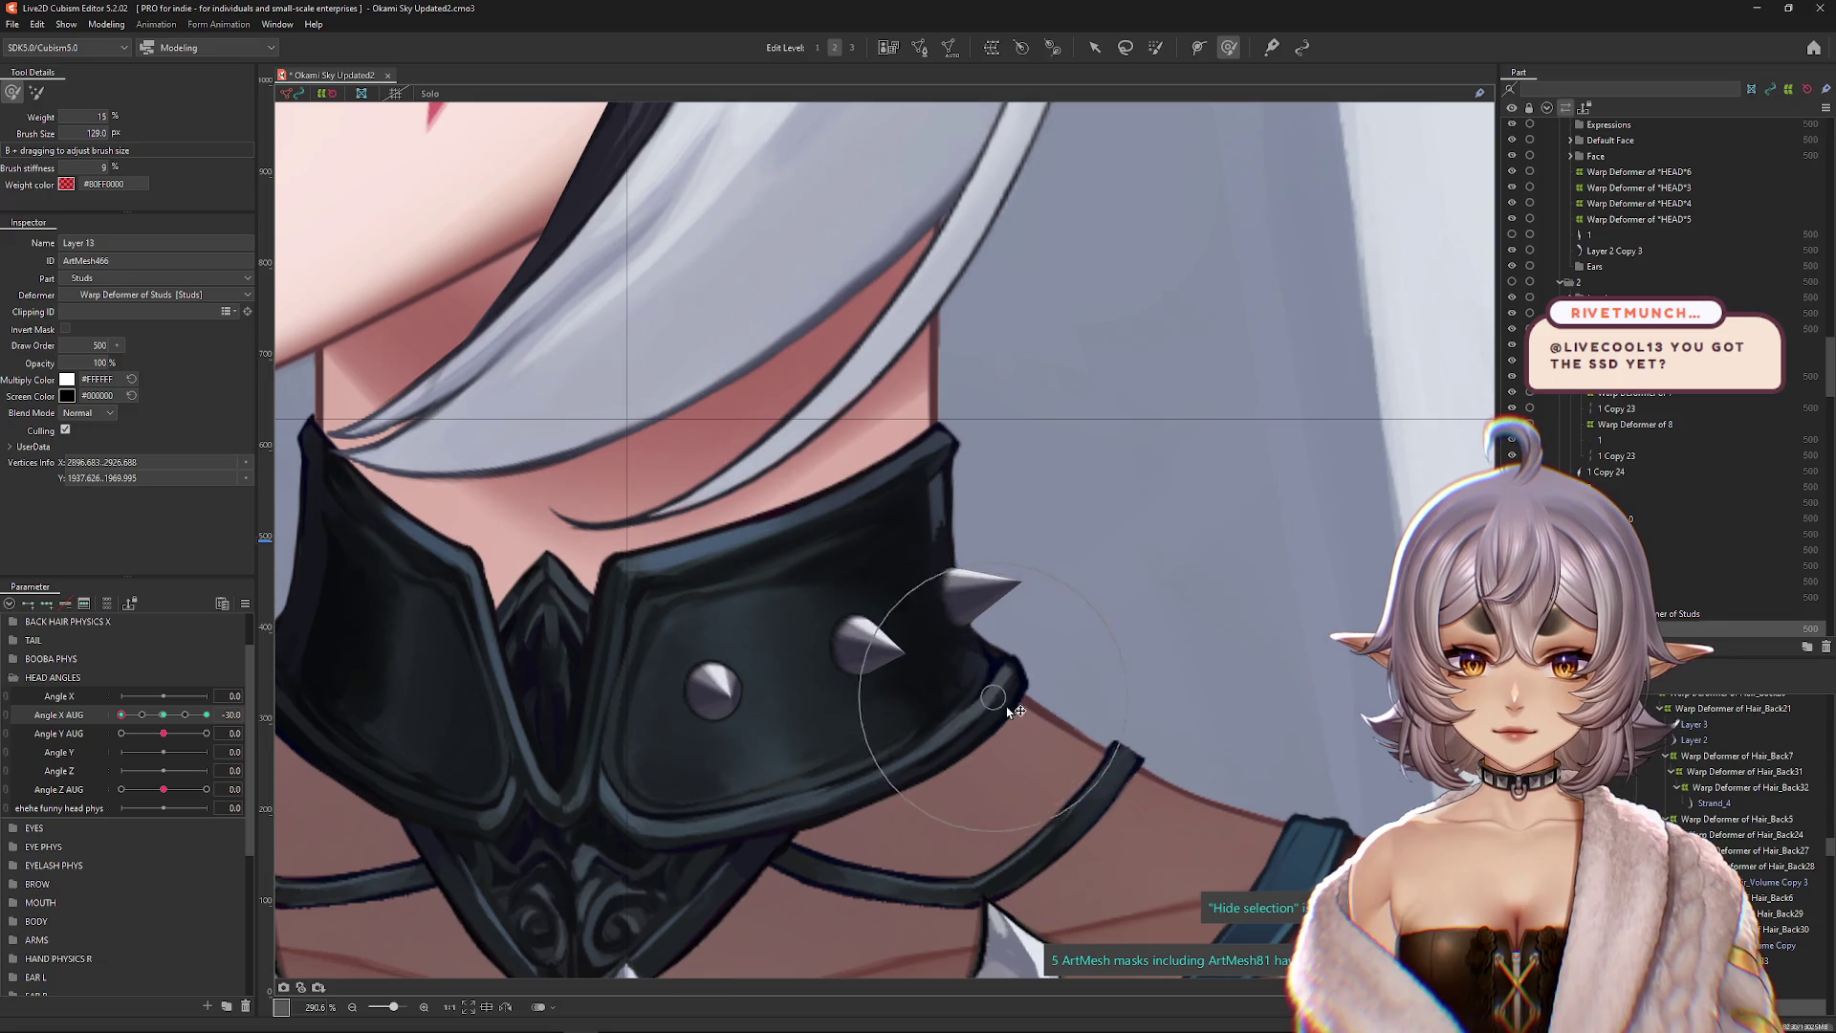
pyautogui.click(867, 549)
pyautogui.scroll(3, 861, 679)
pyautogui.moveTo(784, 574); pyautogui.dragTo(712, 561)
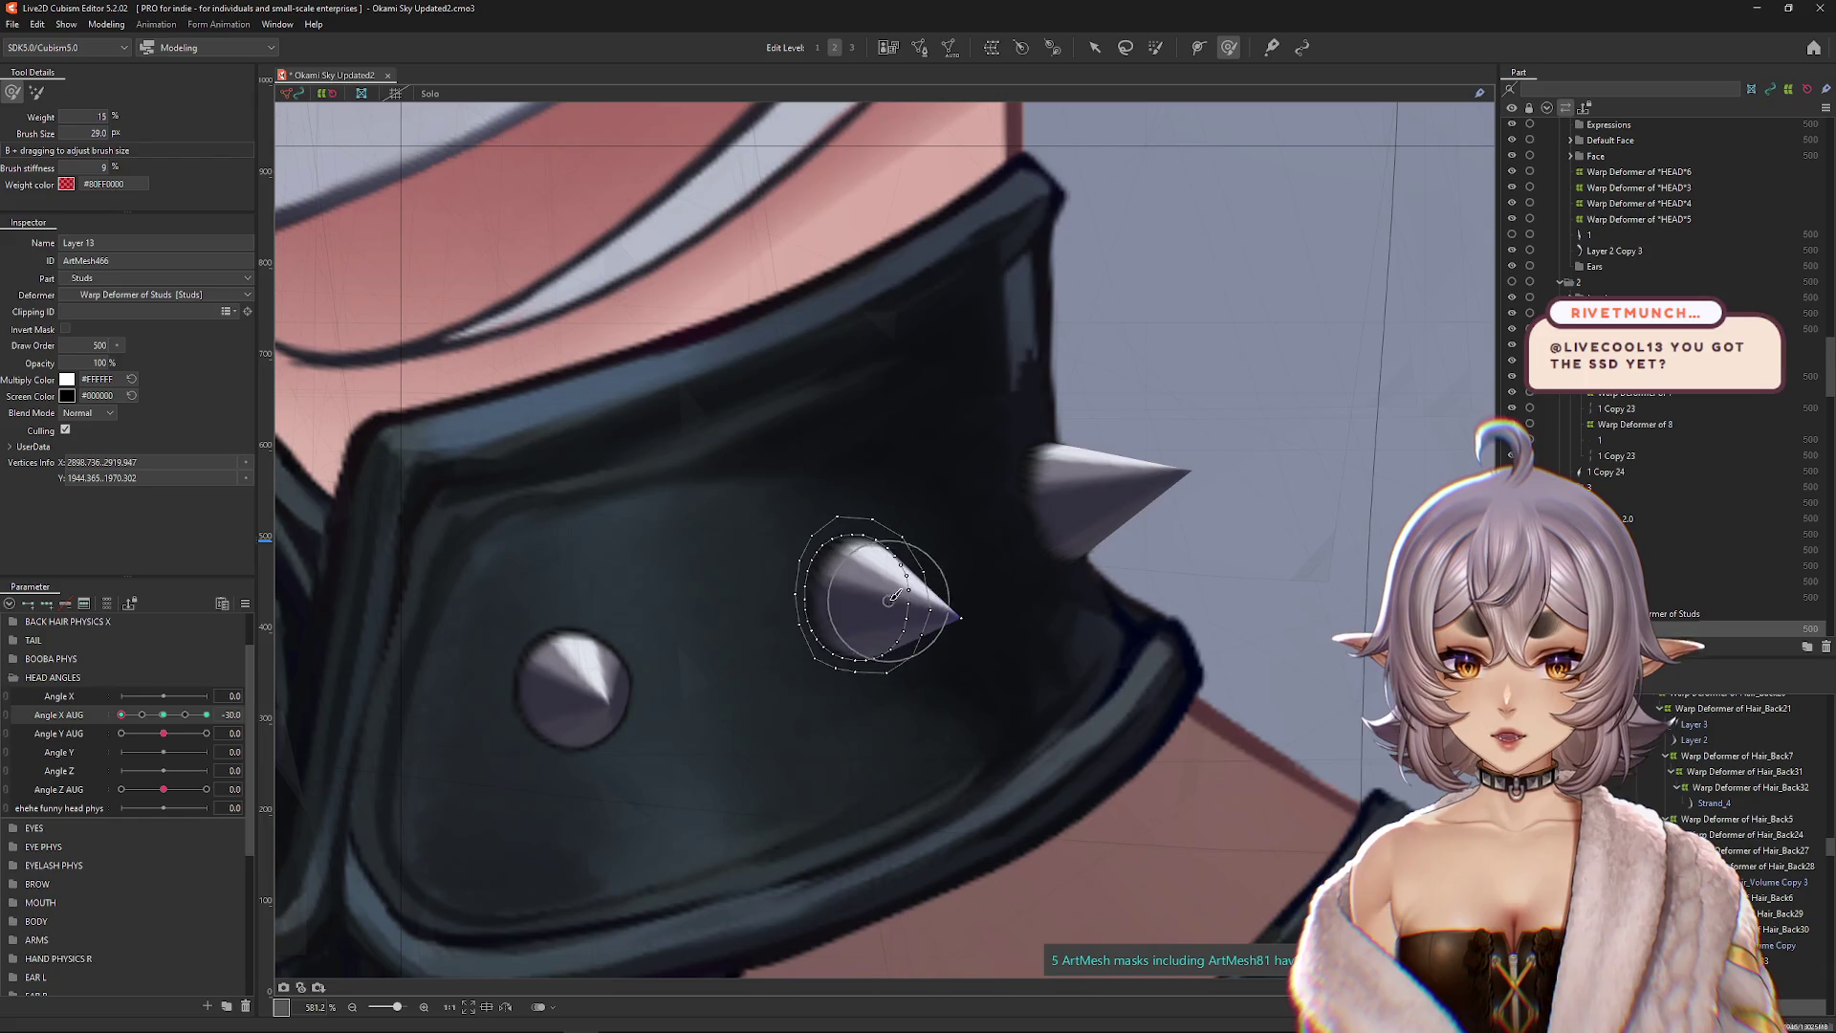
pyautogui.moveTo(888, 584); pyautogui.dragTo(870, 557)
pyautogui.click(868, 553)
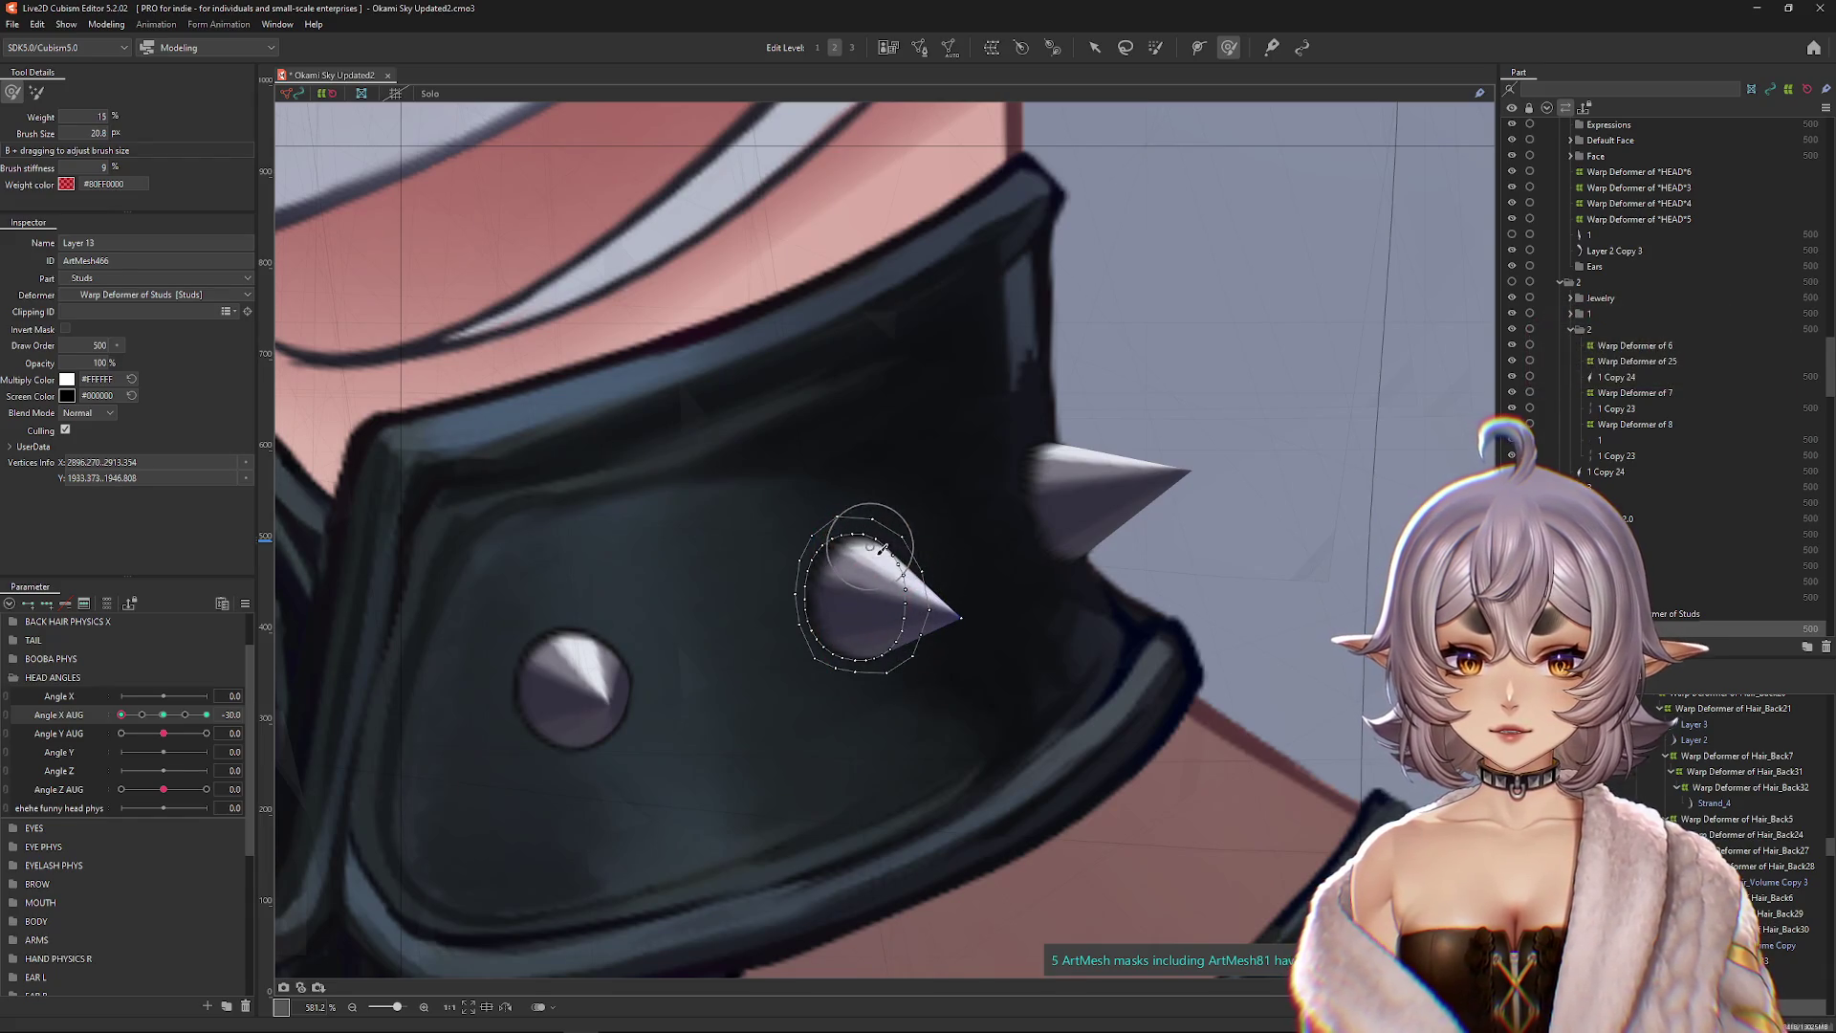
pyautogui.scroll(-4, 860, 631)
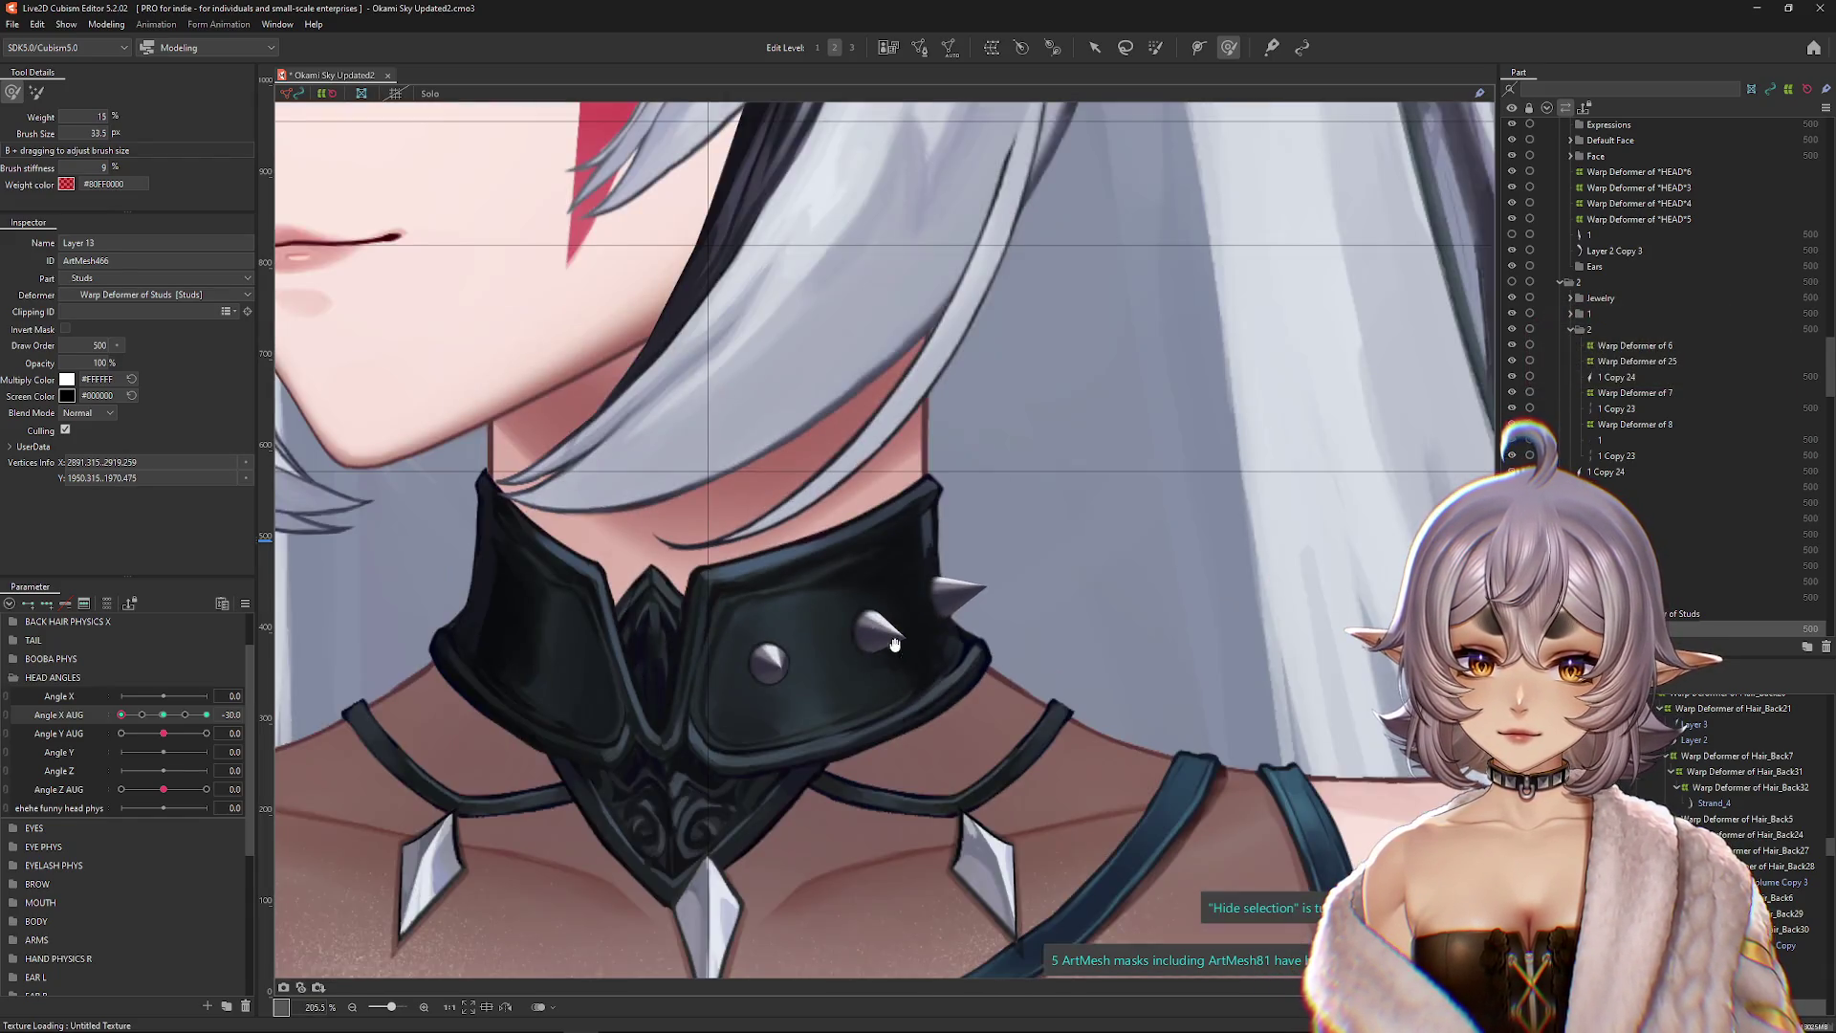
# Step: Swing the head to preview the stud's motion, ending at Angle X AUG 30
pyautogui.moveTo(153, 754)
pyautogui.mouseDown()
pyautogui.moveTo(191, 752)
pyautogui.moveTo(164, 751)
pyautogui.mouseUp()
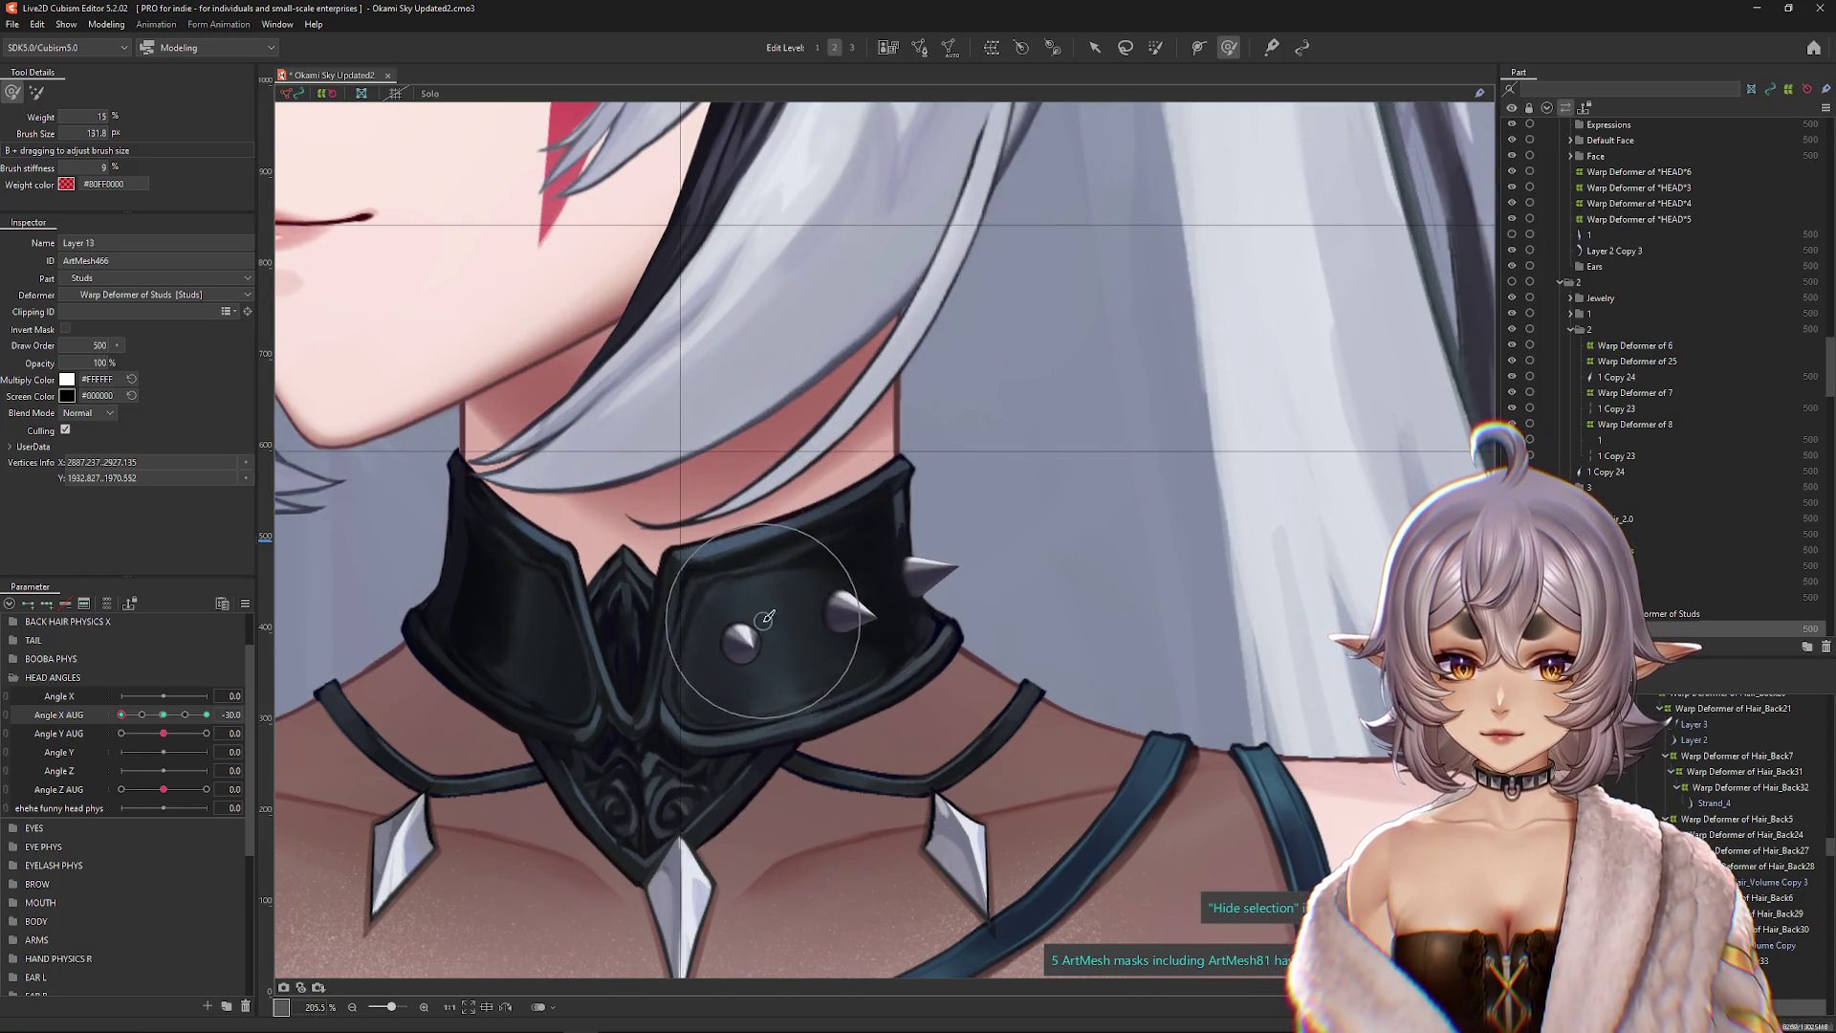
pyautogui.moveTo(121, 714); pyautogui.dragTo(247, 725)
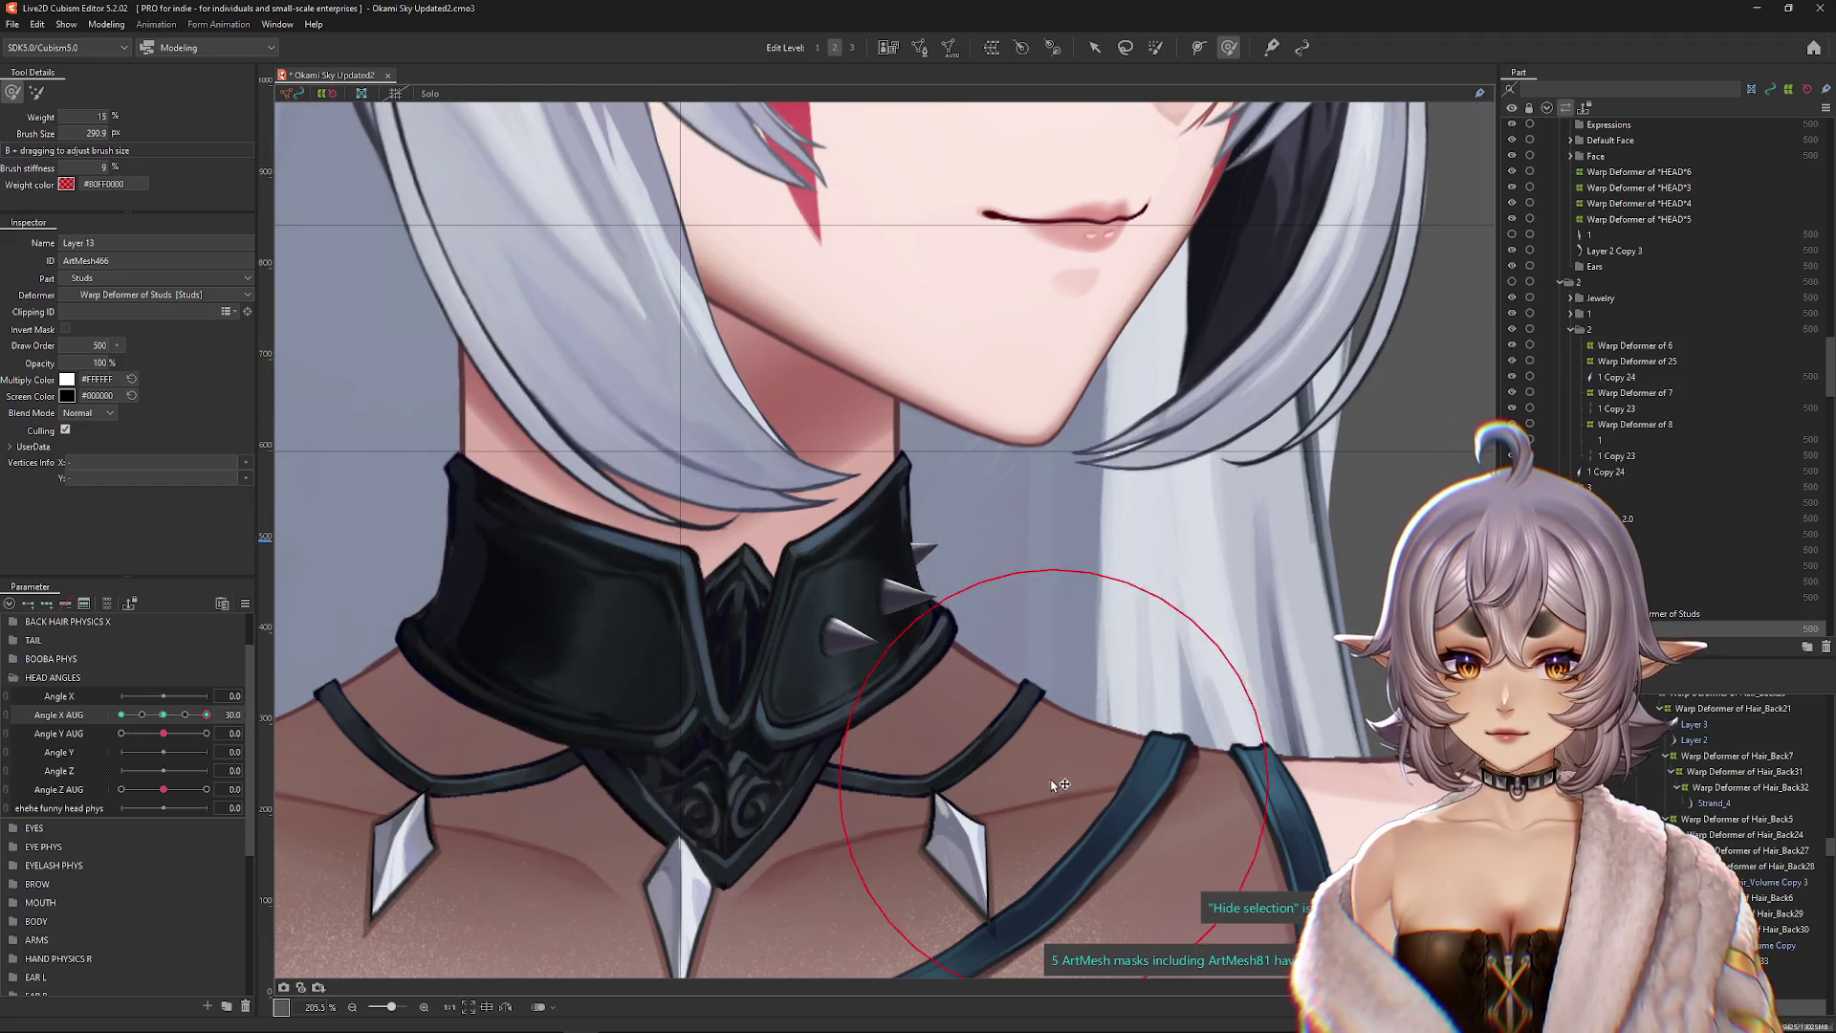
pyautogui.moveTo(571, 708); pyautogui.dragTo(463, 724)
pyautogui.moveTo(174, 717)
pyautogui.mouseDown()
pyautogui.moveTo(153, 717)
pyautogui.moveTo(205, 715)
pyautogui.moveTo(121, 714)
pyautogui.moveTo(230, 708)
pyautogui.mouseUp()
pyautogui.scroll(3, 995, 535)
pyautogui.rightClick(905, 552)
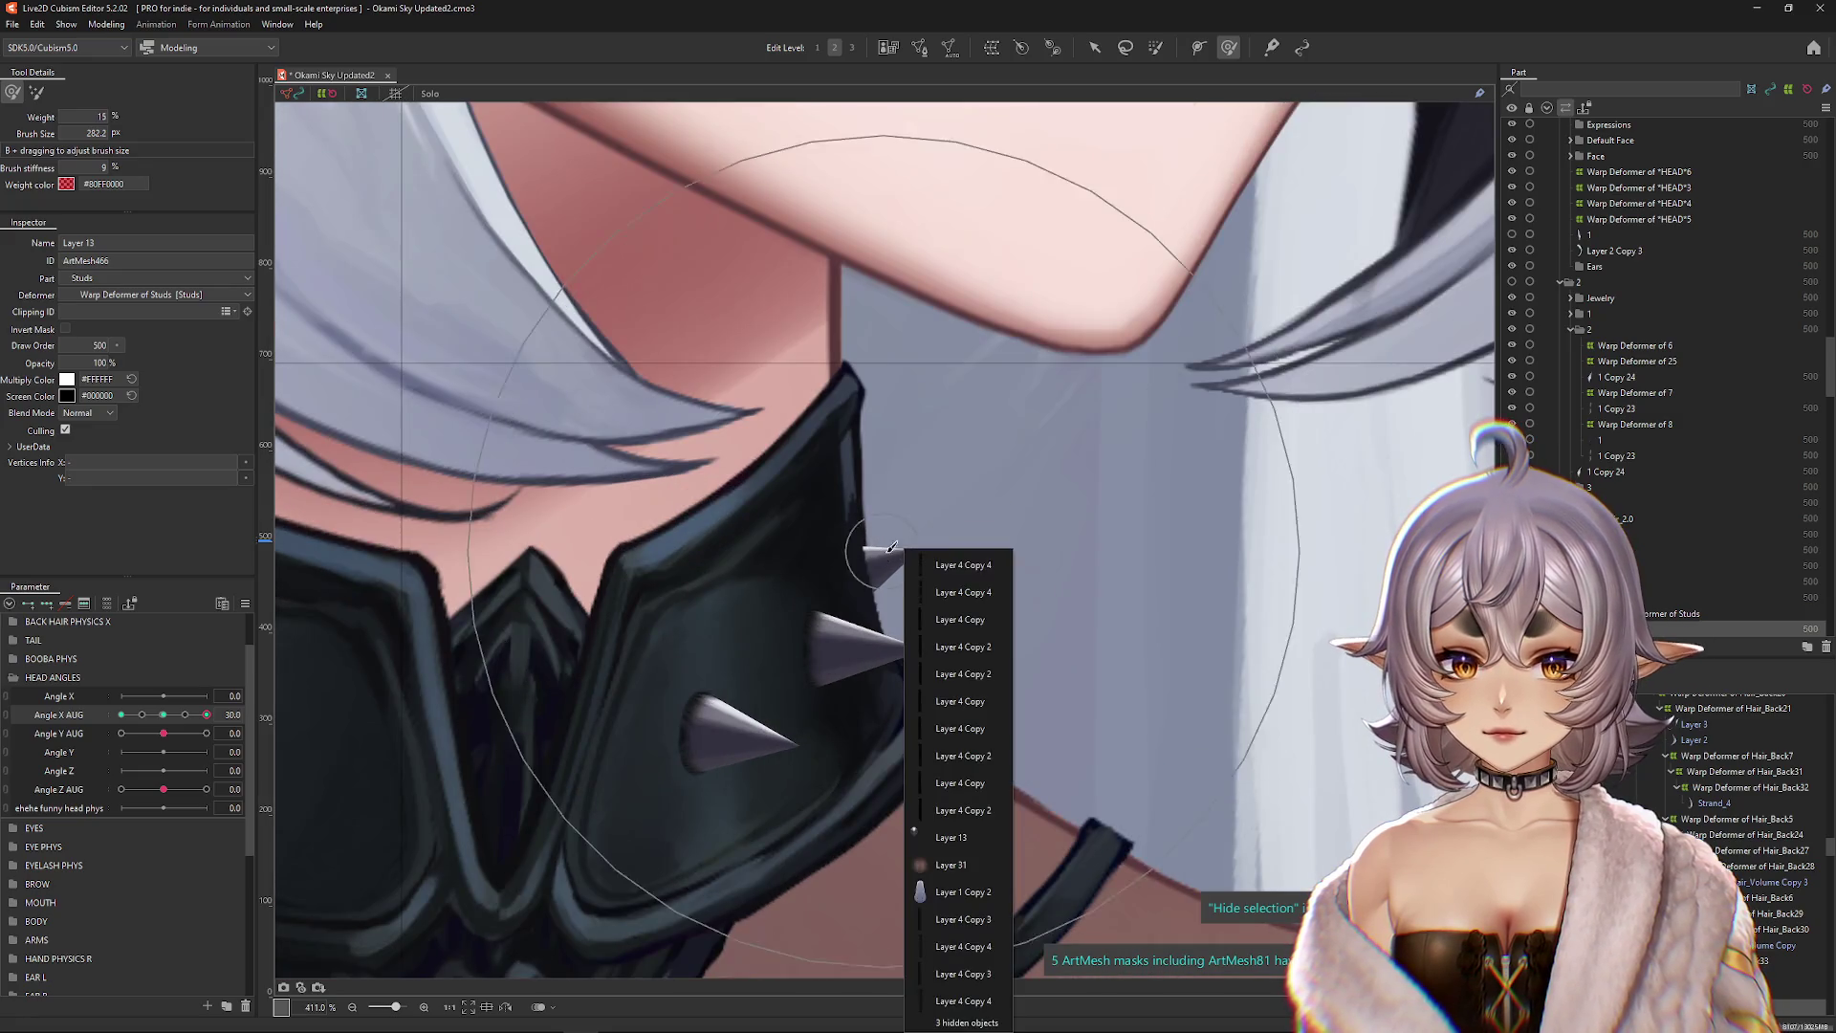
# Step: Select the other Layer 13 stud mesh and revert its draw order to 500
pyautogui.click(959, 837)
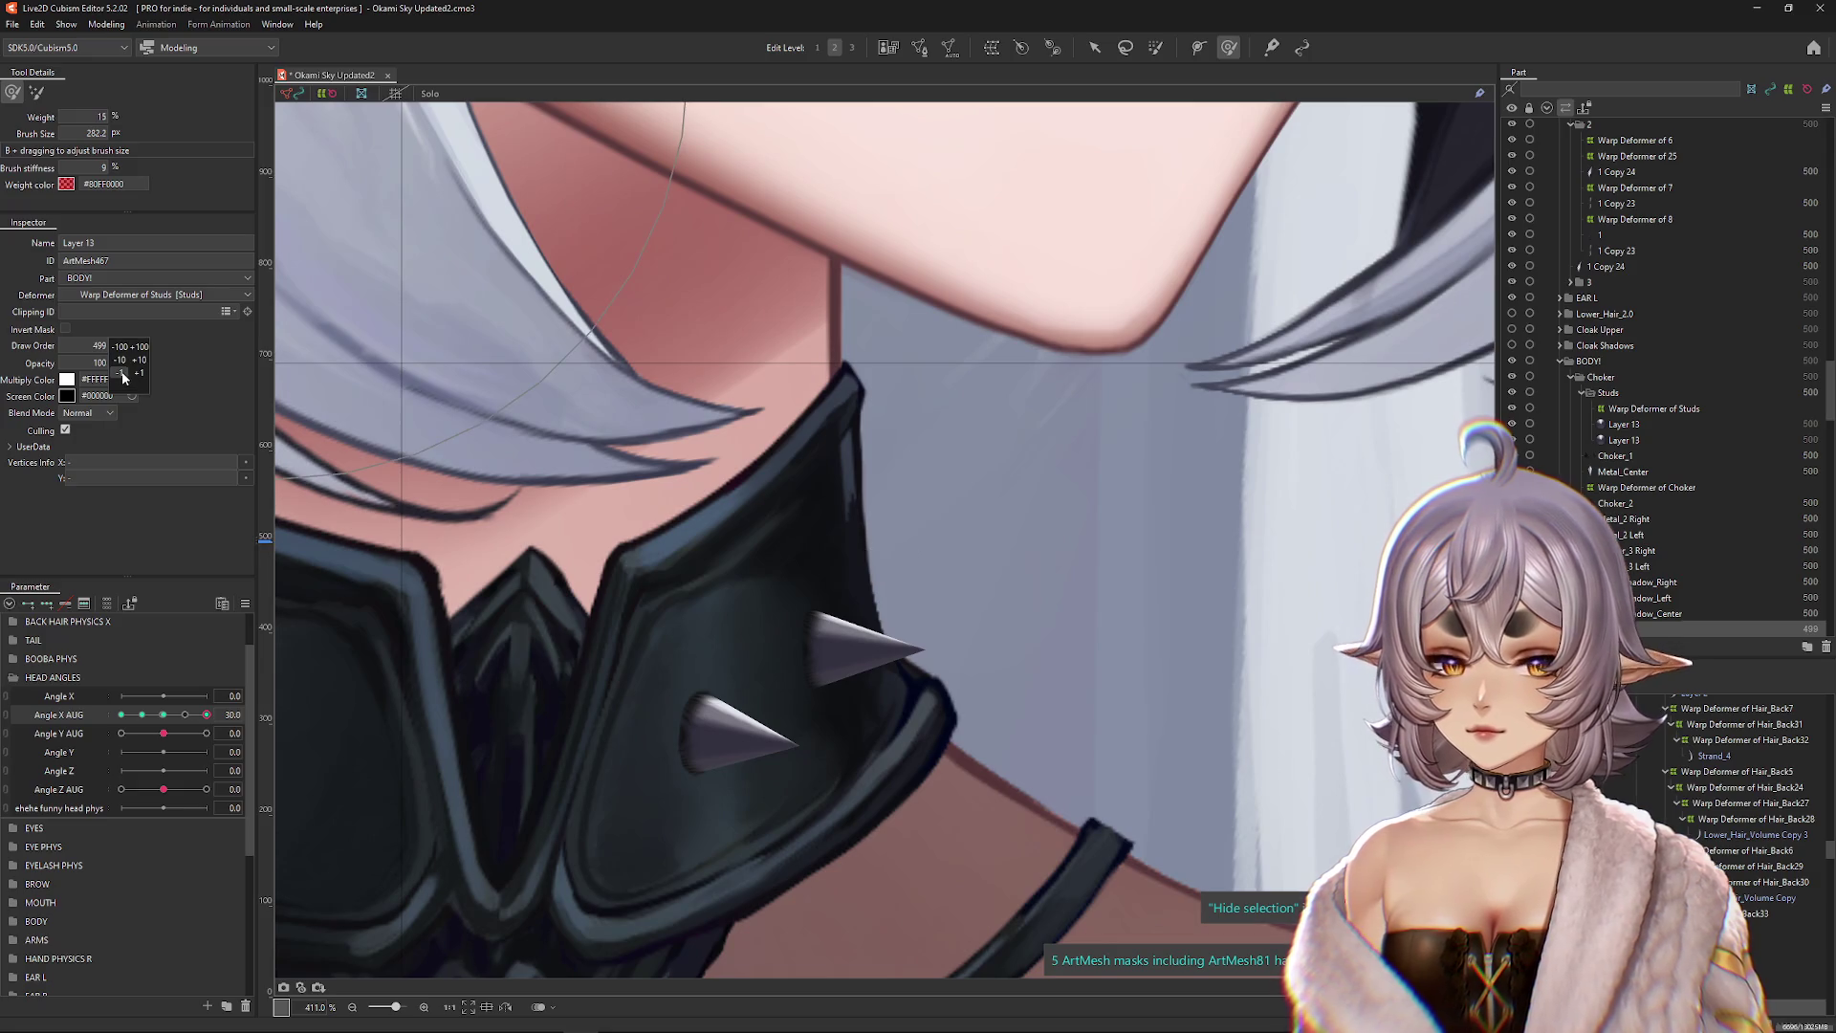
pyautogui.hotkey('ctrl', 'z')
pyautogui.scroll(-2, 1659, 511)
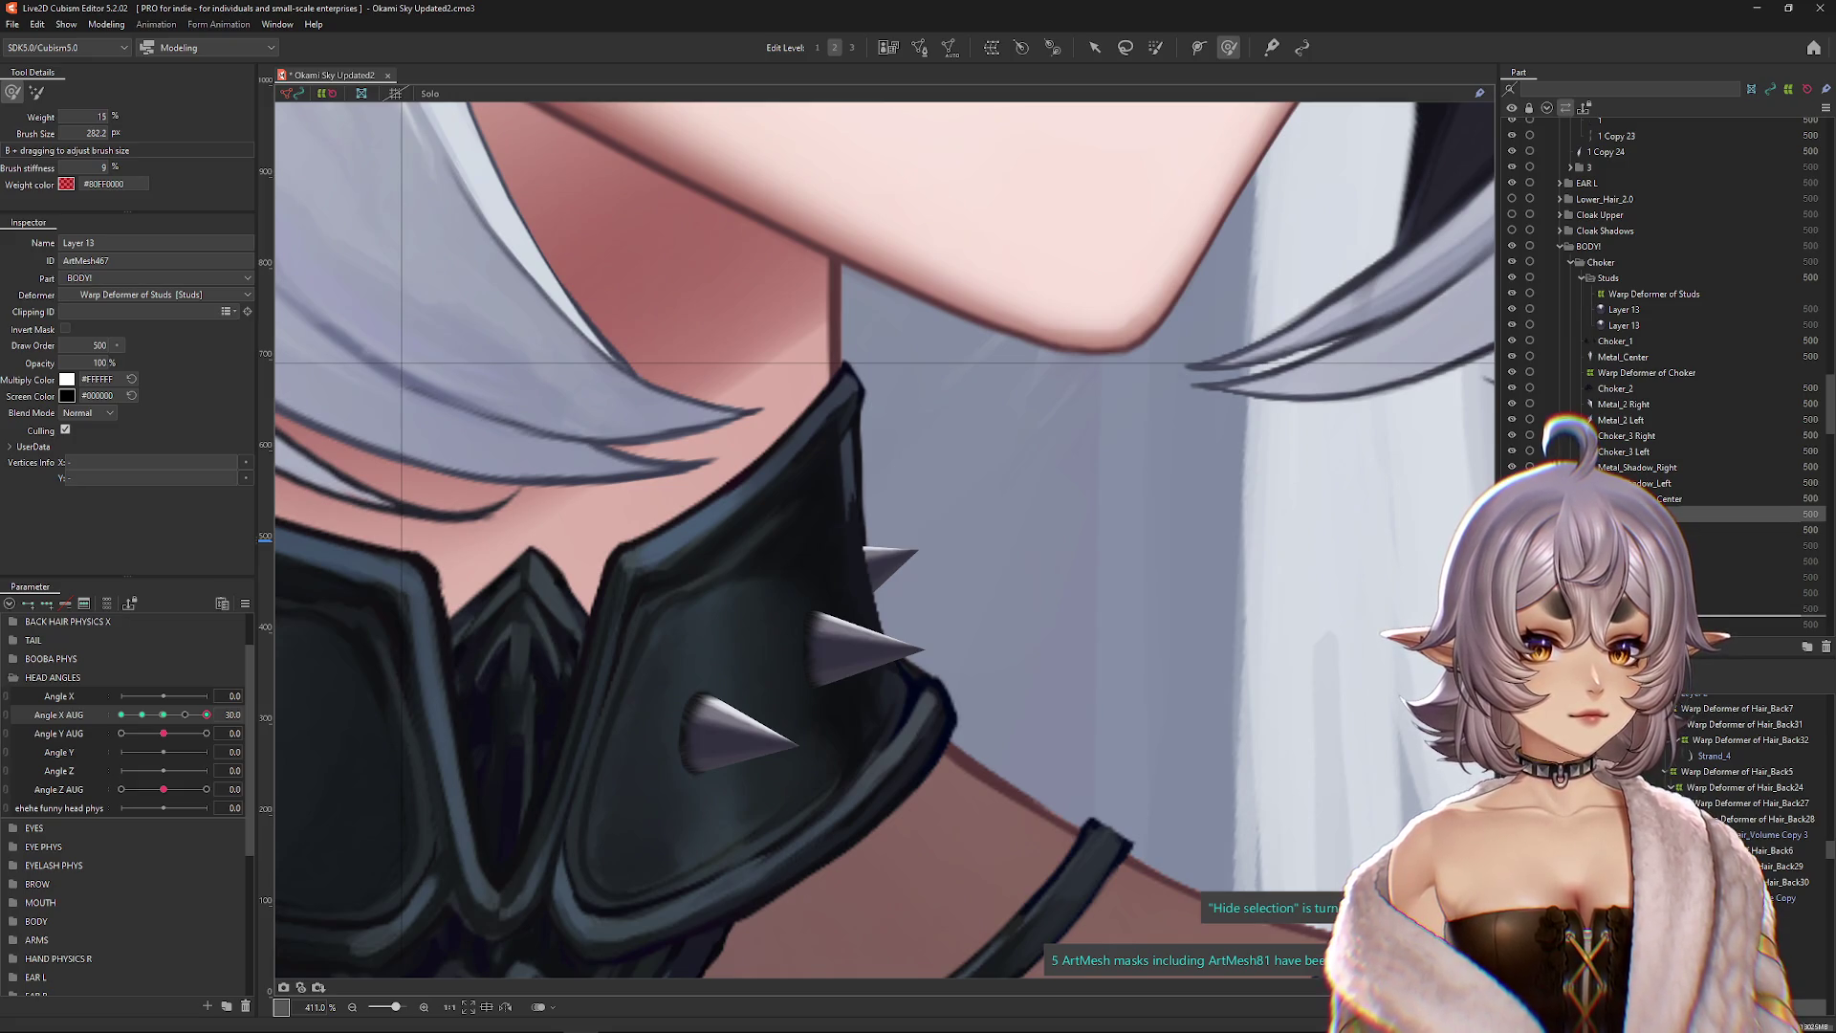
pyautogui.scroll(-5, 1303, 573)
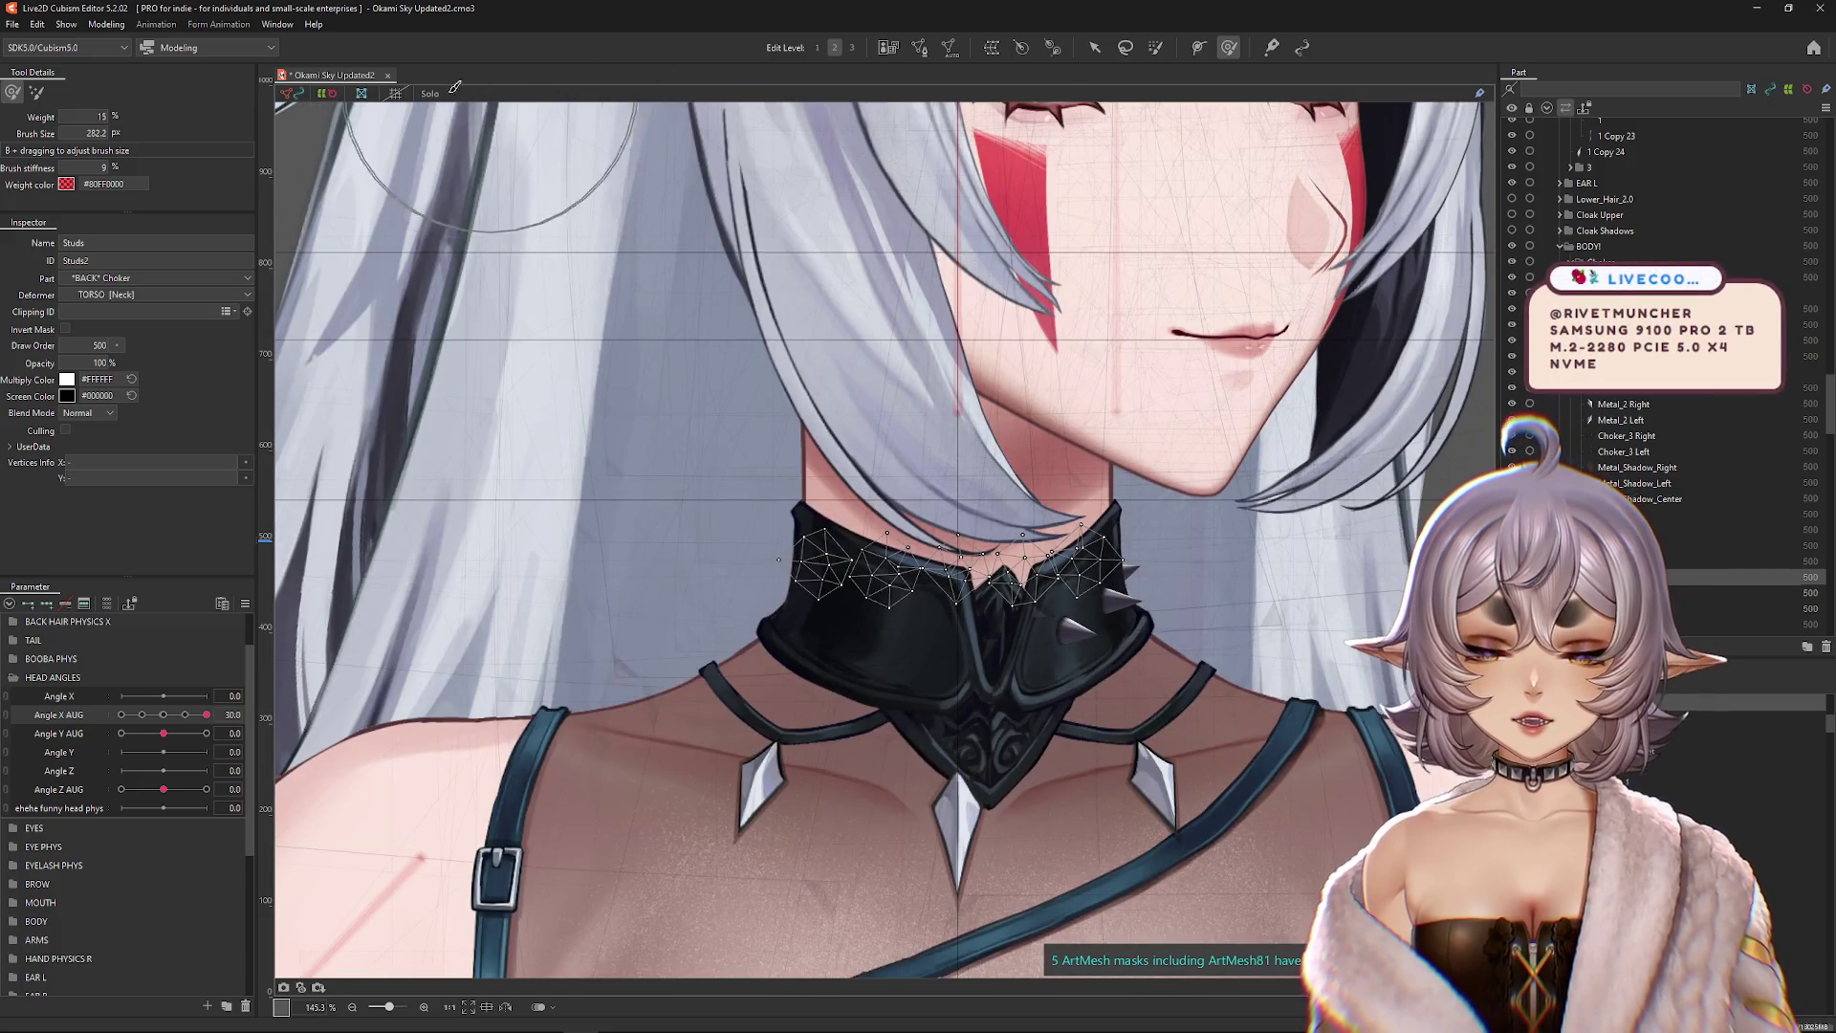
# Step: Shift all Studs mesh vertices right, exit mesh editing, and reset Angle X AUG to 0
pyautogui.doubleClick(937, 605)
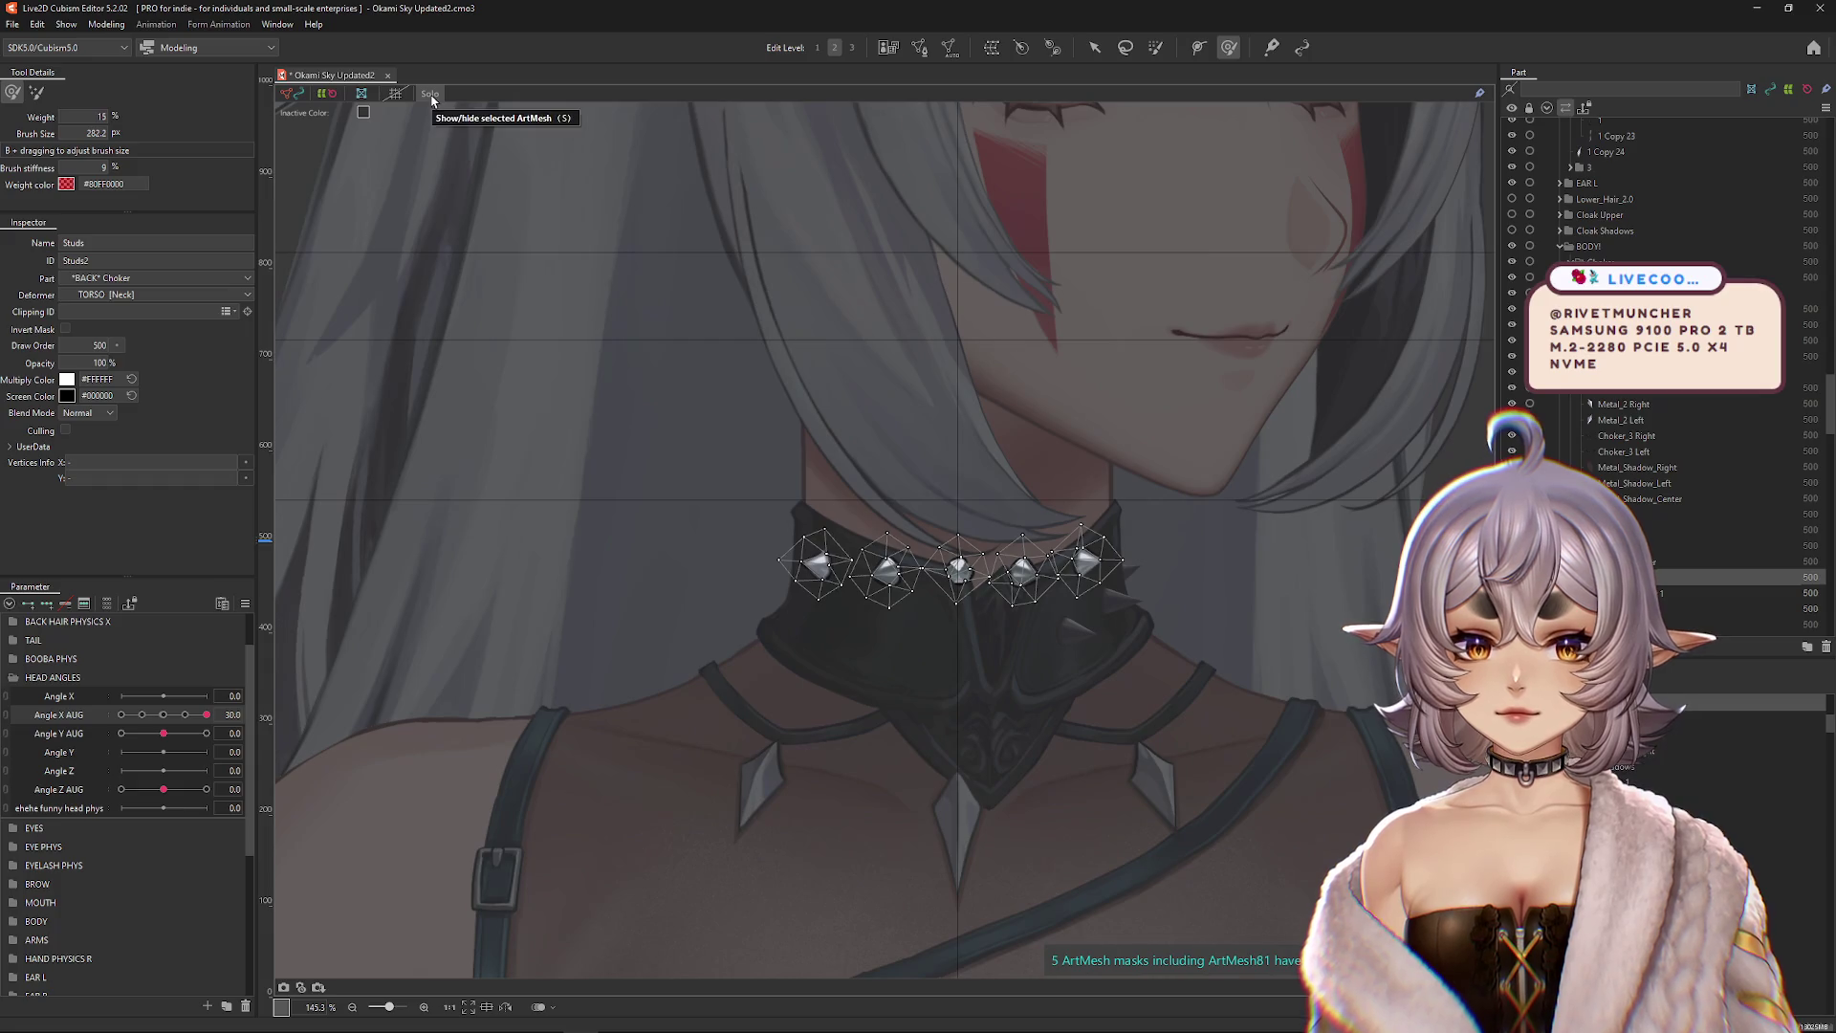
pyautogui.scroll(3, 1013, 516)
pyautogui.hotkey('ctrl', 'a')
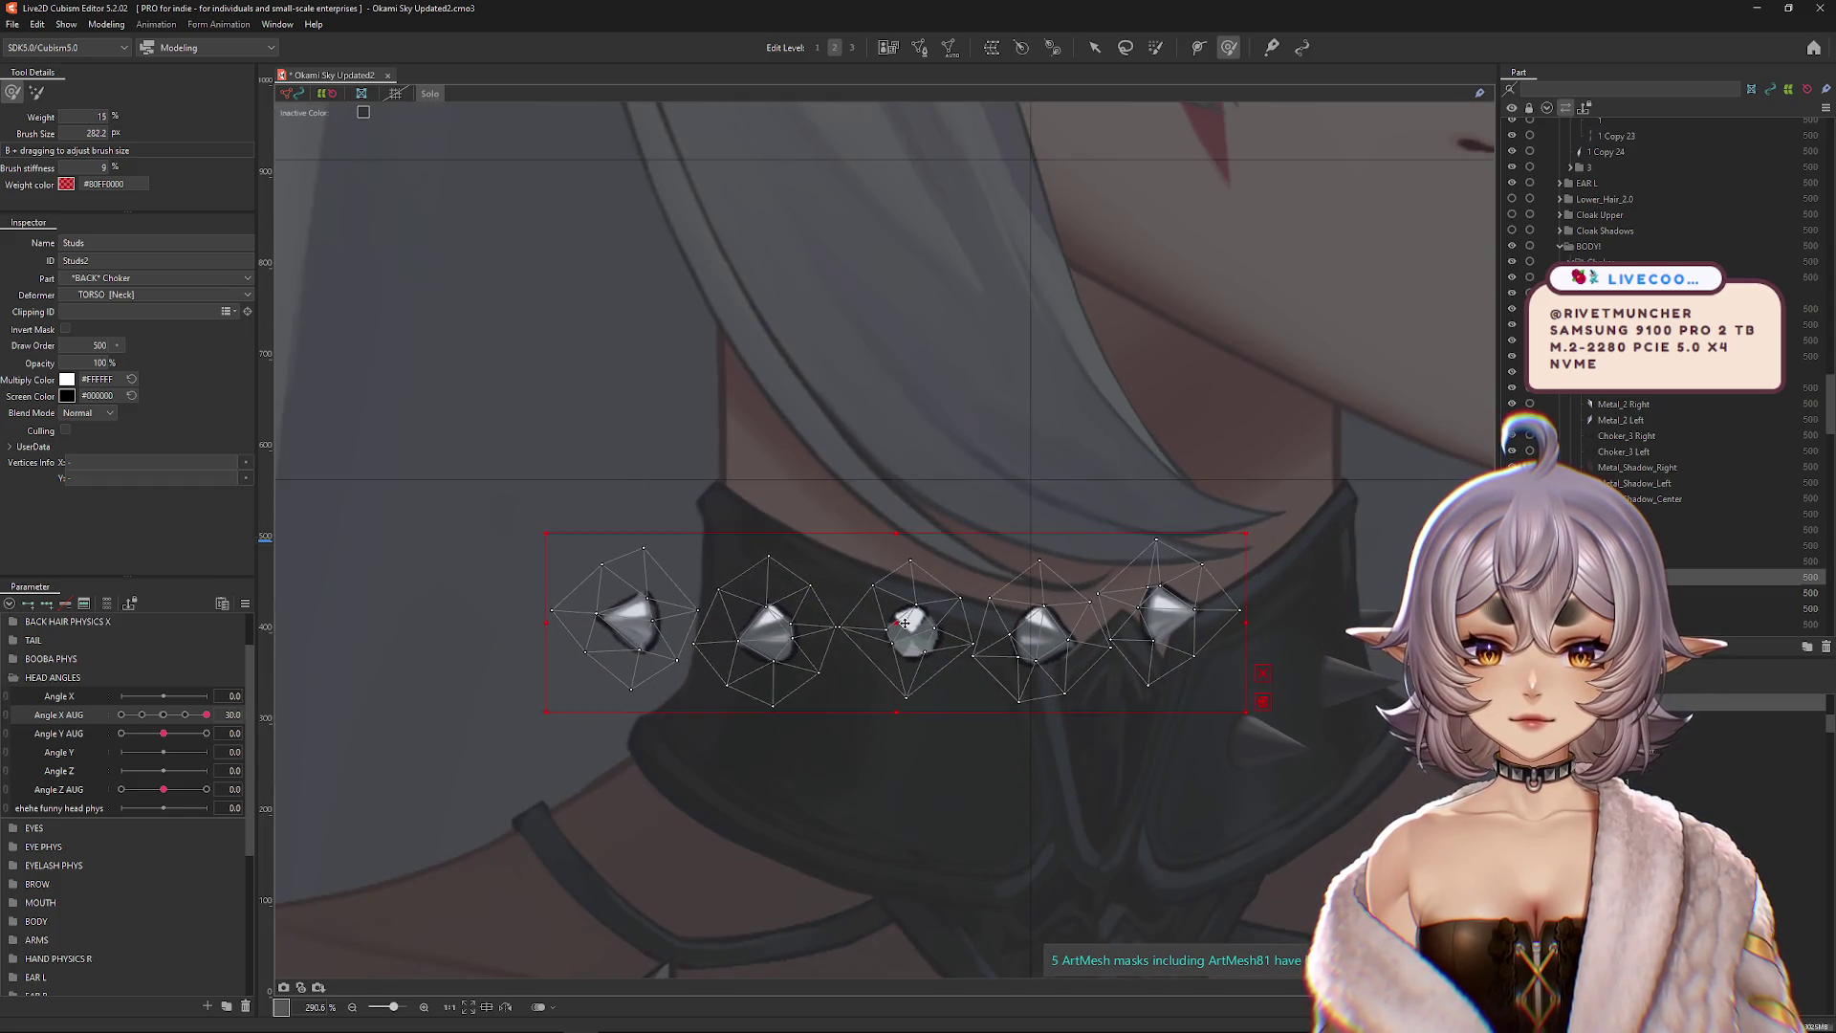
pyautogui.moveTo(906, 626); pyautogui.dragTo(1026, 619)
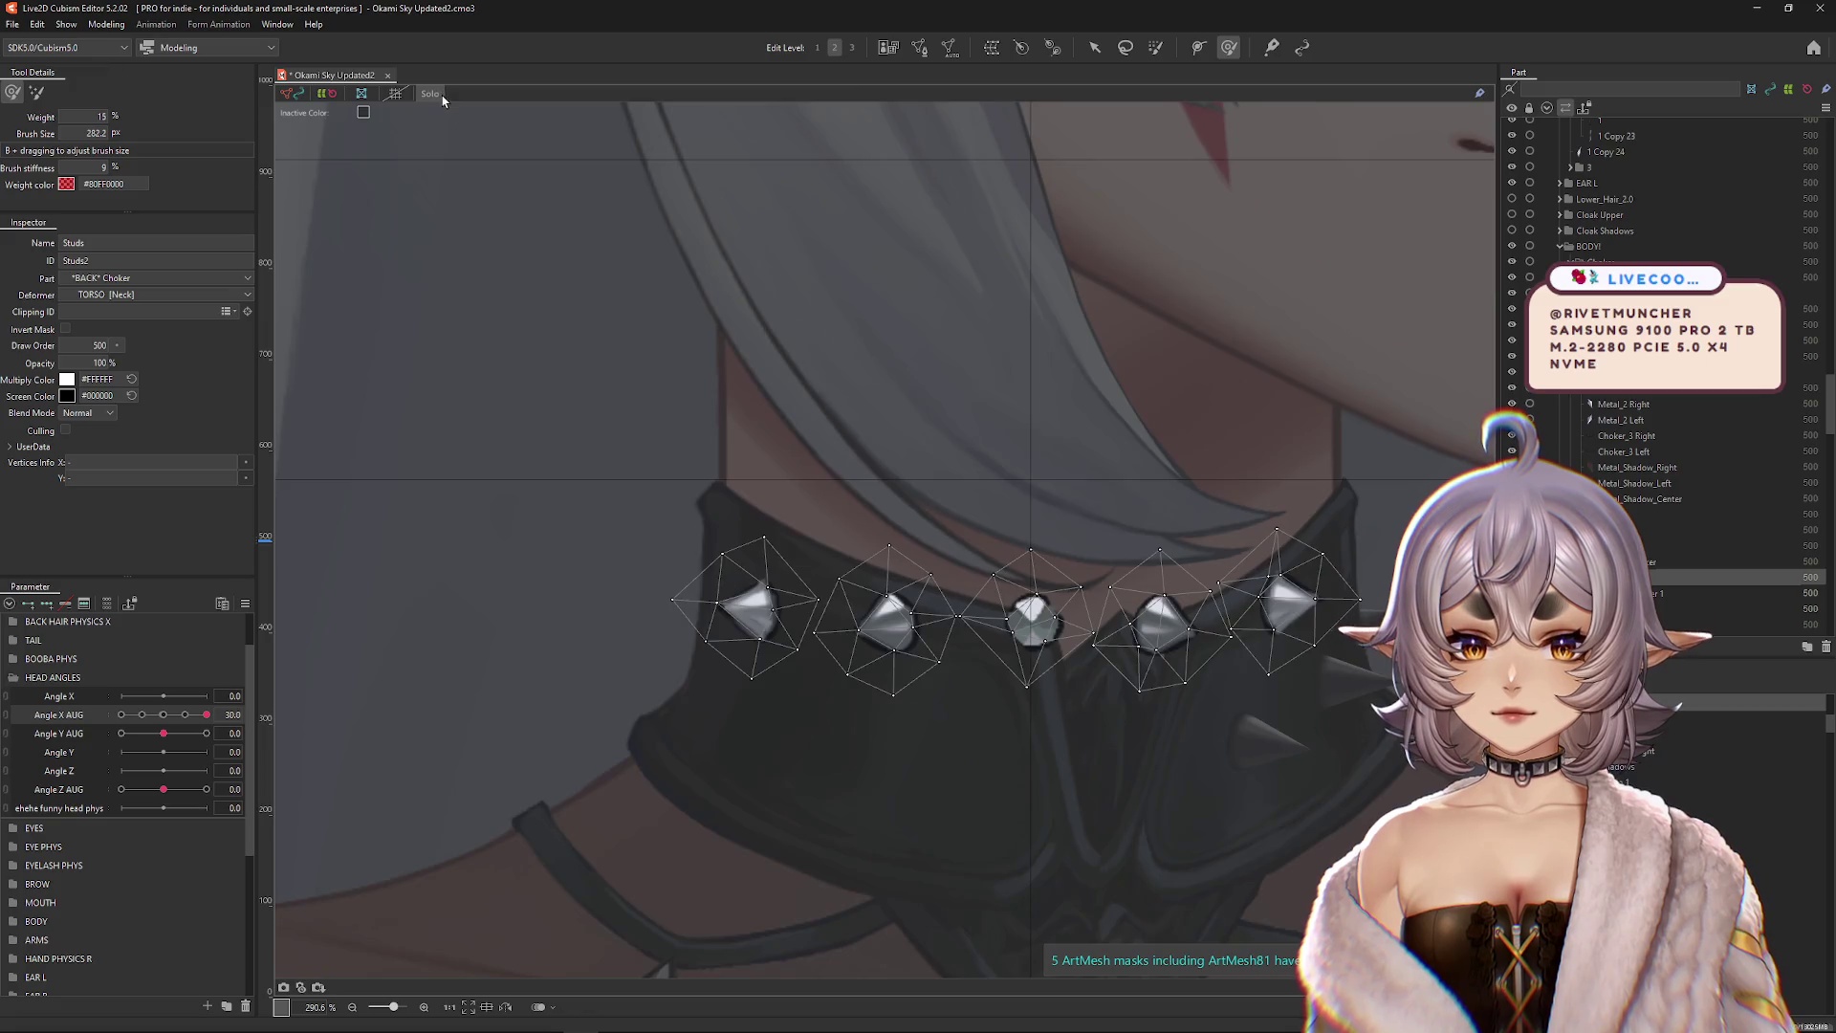
pyautogui.press('Escape')
pyautogui.click(164, 714)
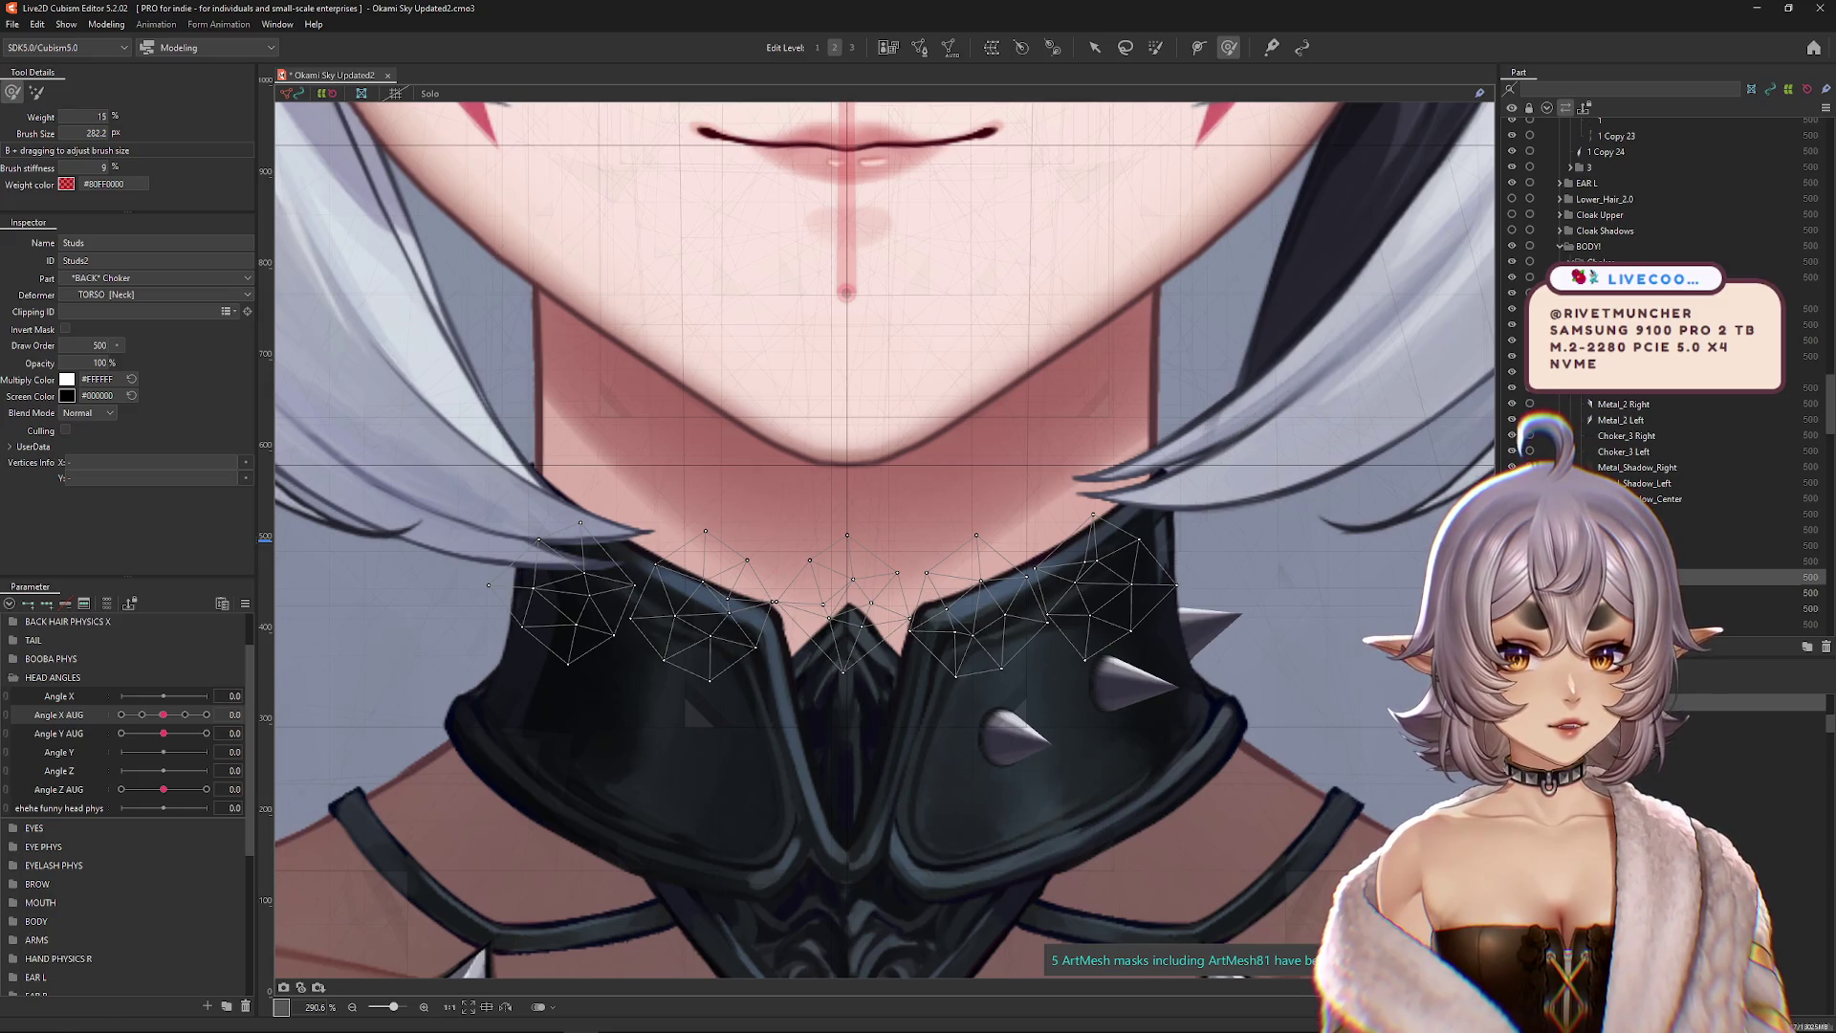
# Step: Hide and deselect the studs, then move both Layer 13 meshes into the Choker part
pyautogui.press('h')
pyautogui.press('h')
pyautogui.press('Escape')
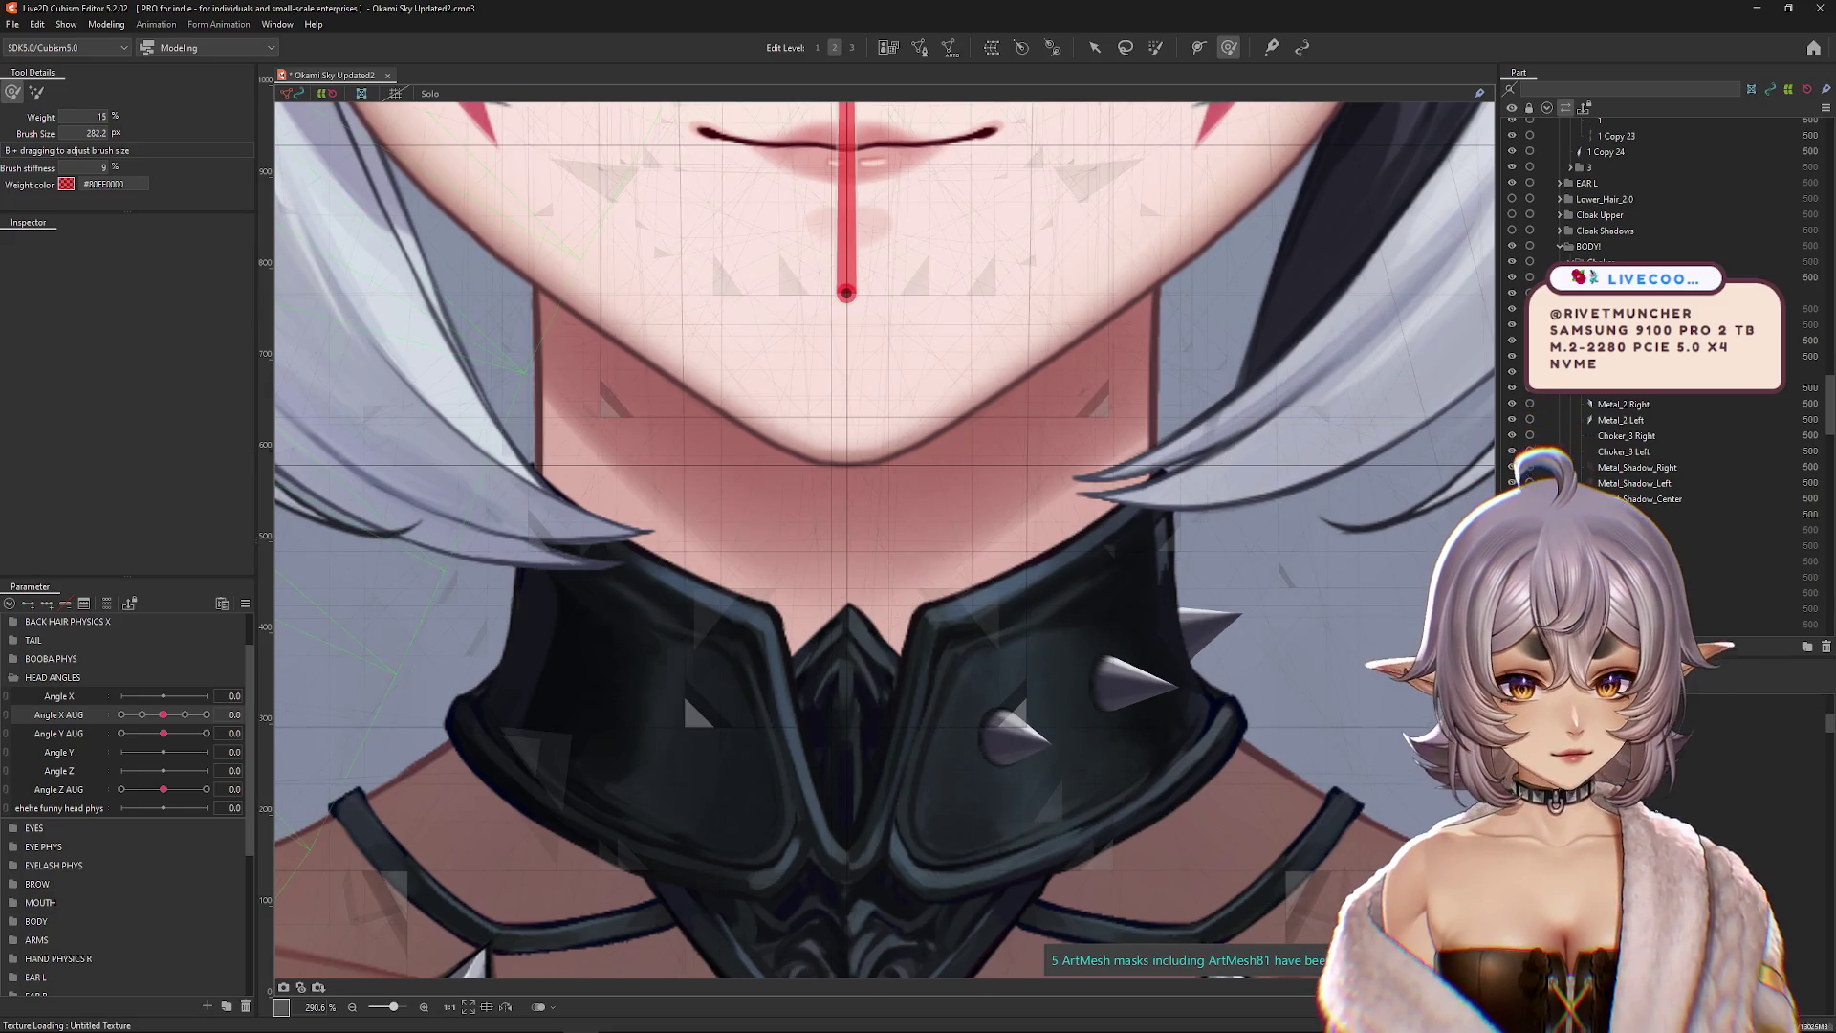
pyautogui.scroll(-3, 594, 586)
pyautogui.moveTo(163, 714)
pyautogui.mouseDown()
pyautogui.moveTo(188, 725)
pyautogui.moveTo(121, 715)
pyautogui.mouseUp()
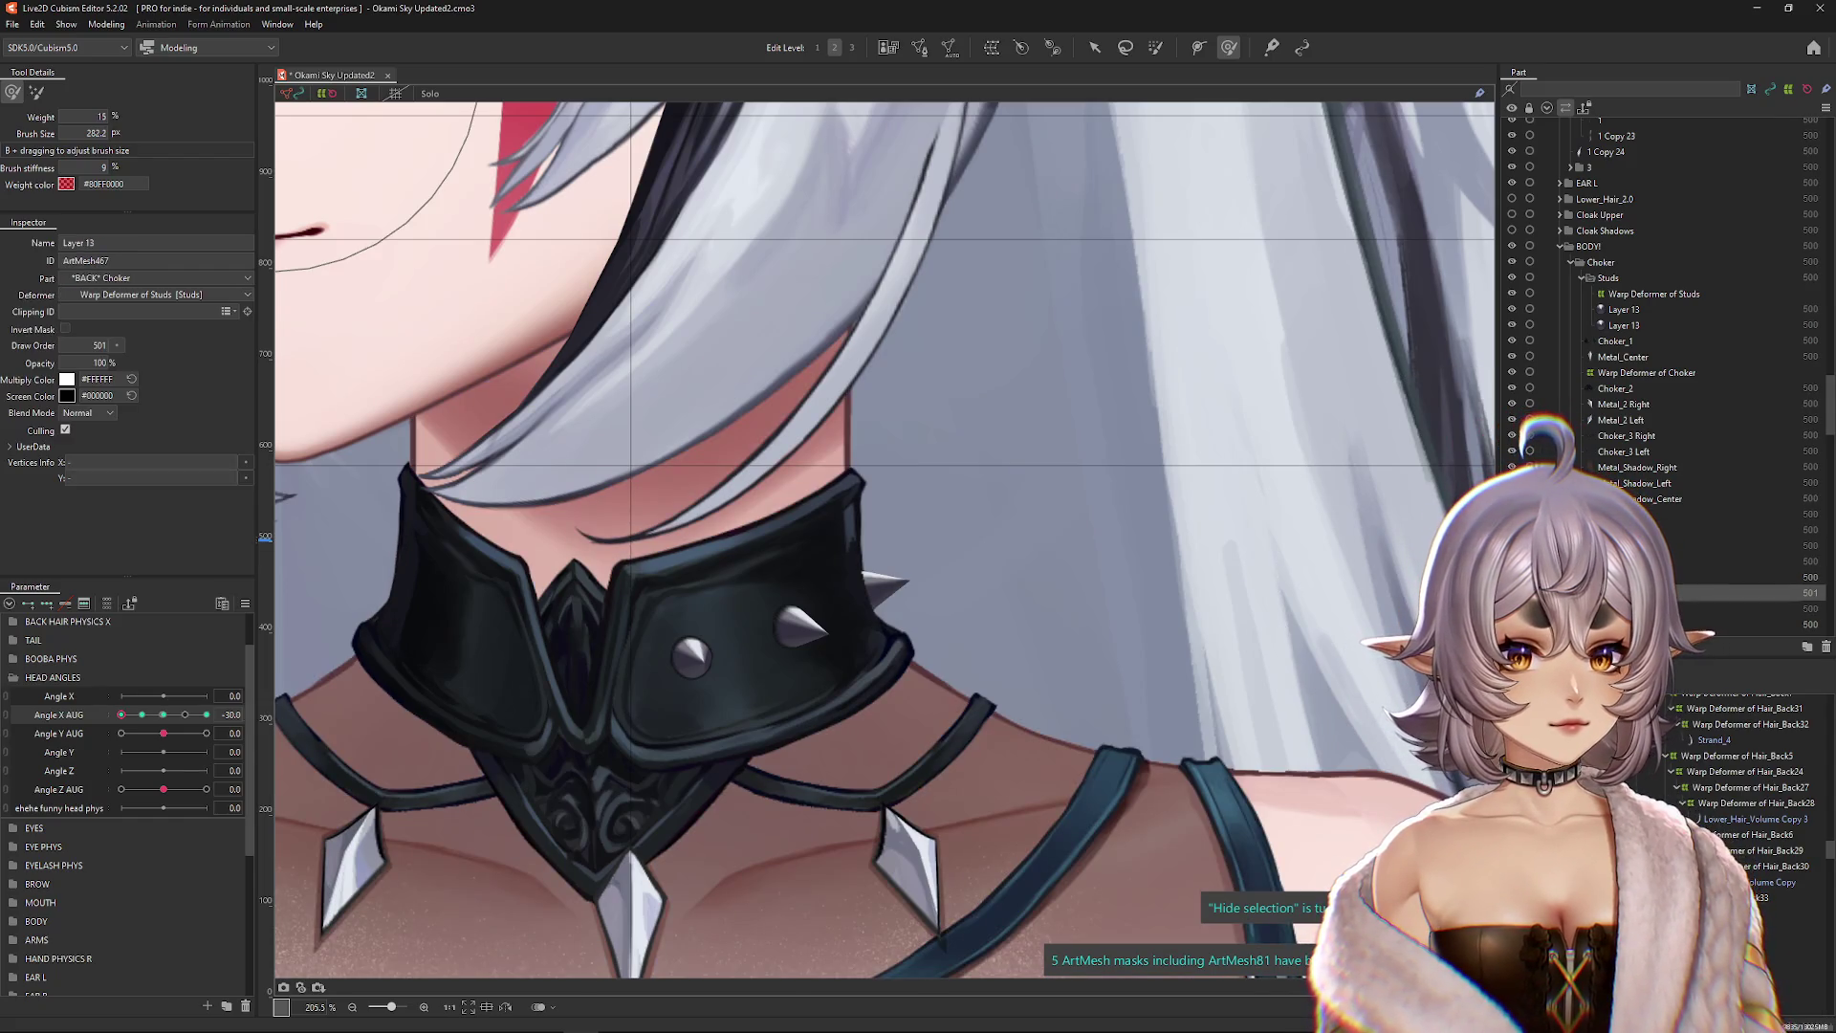
pyautogui.keyDown('ctrl'); pyautogui.click(1721, 576); pyautogui.keyUp('ctrl')
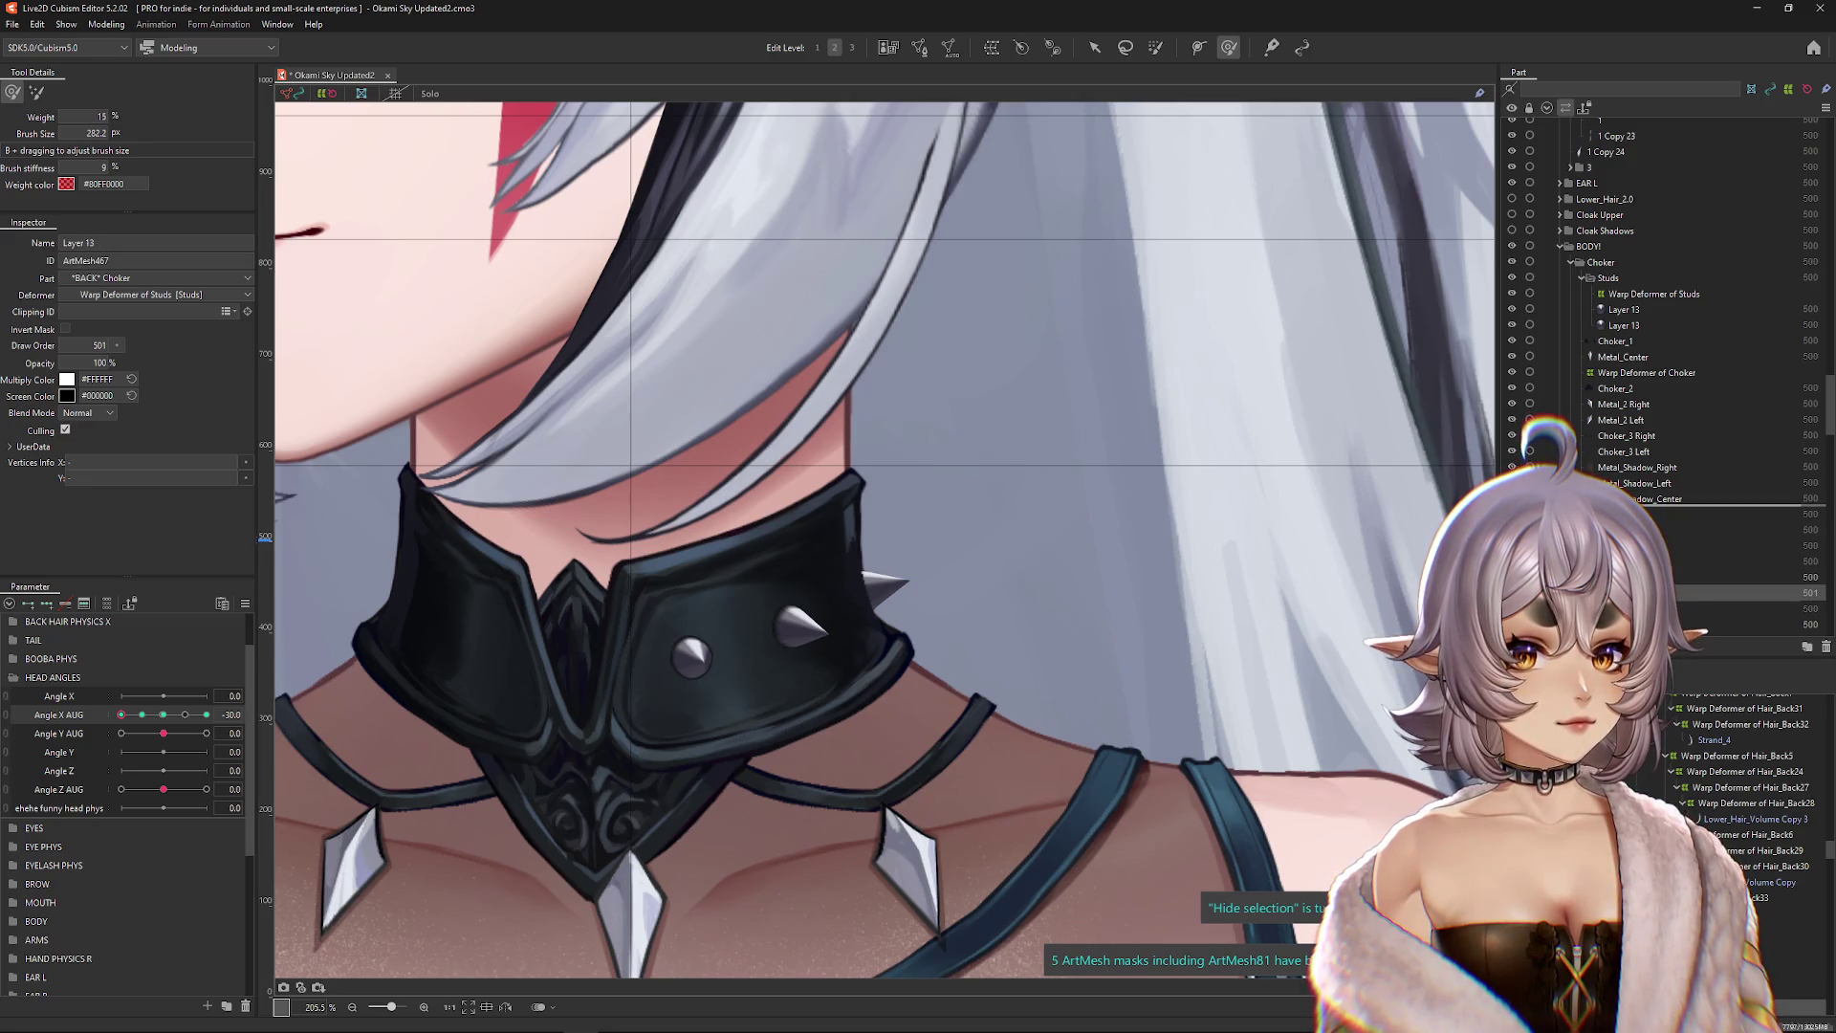
pyautogui.moveTo(1721, 593); pyautogui.dragTo(1721, 514)
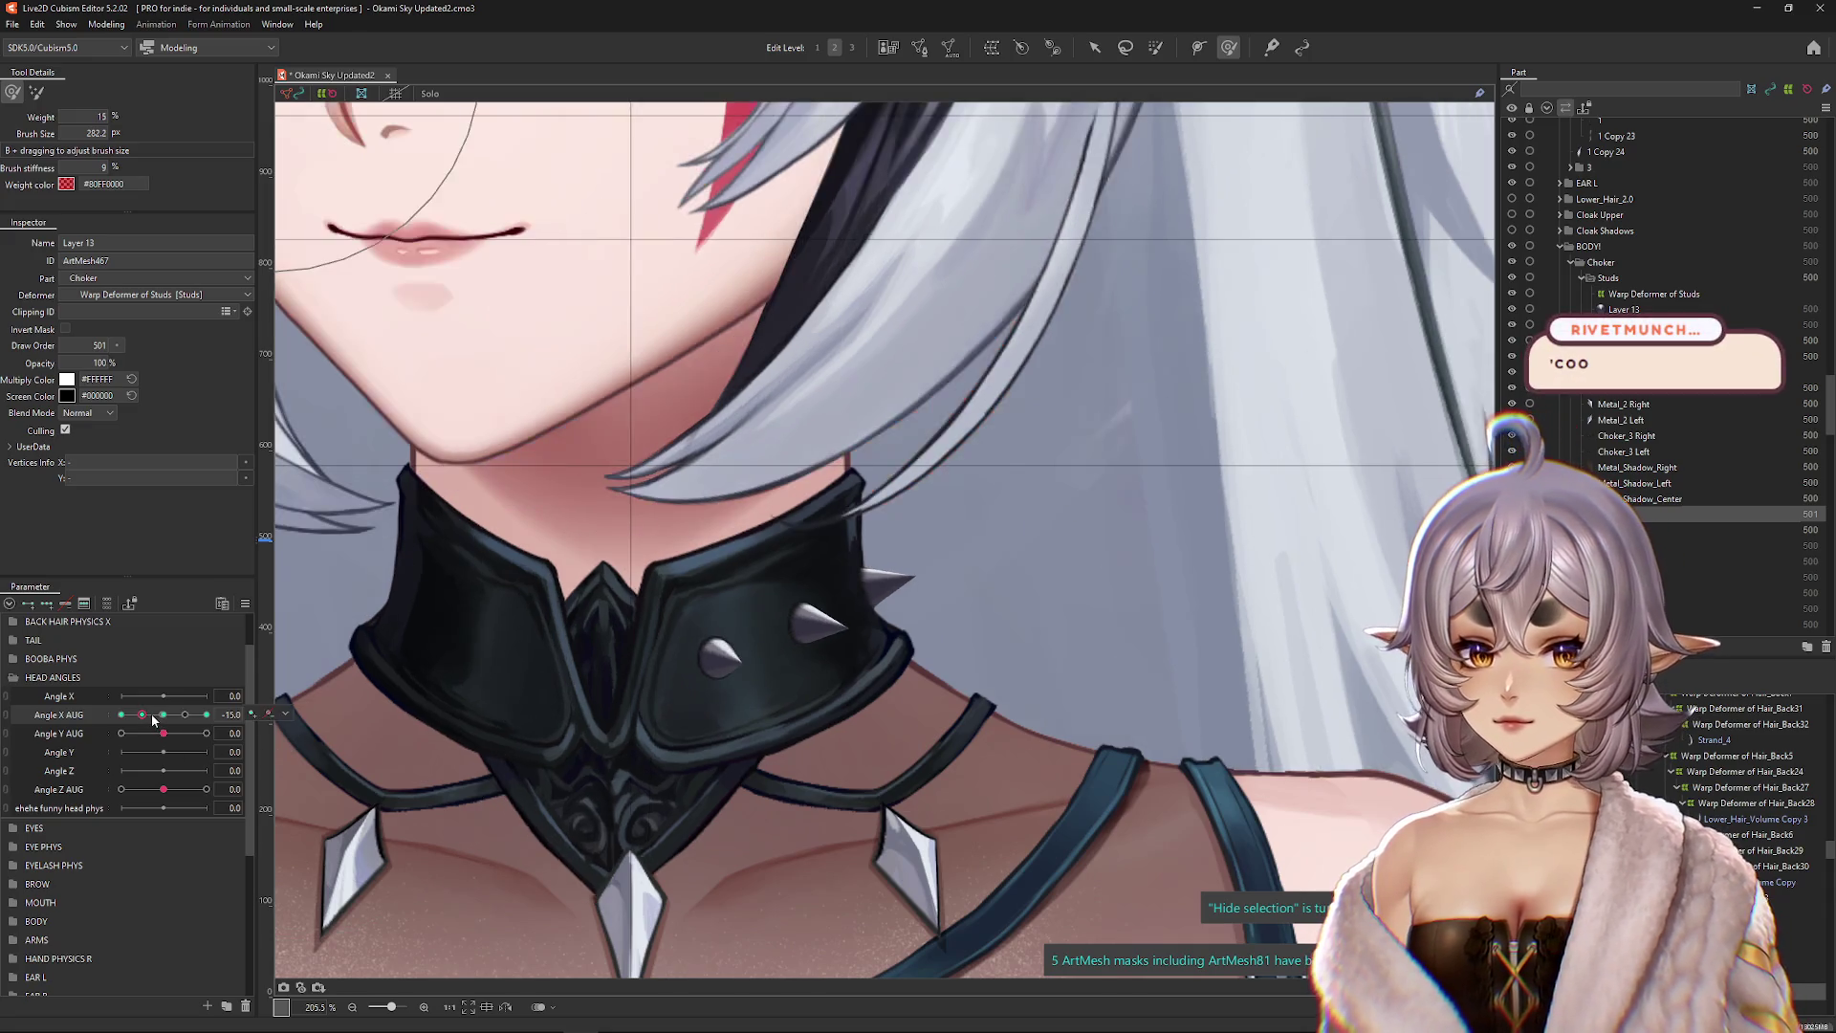
# Step: Turn the head to both sides to check the choker, then open Physics Settings
pyautogui.moveTo(659, 478); pyautogui.dragTo(780, 531)
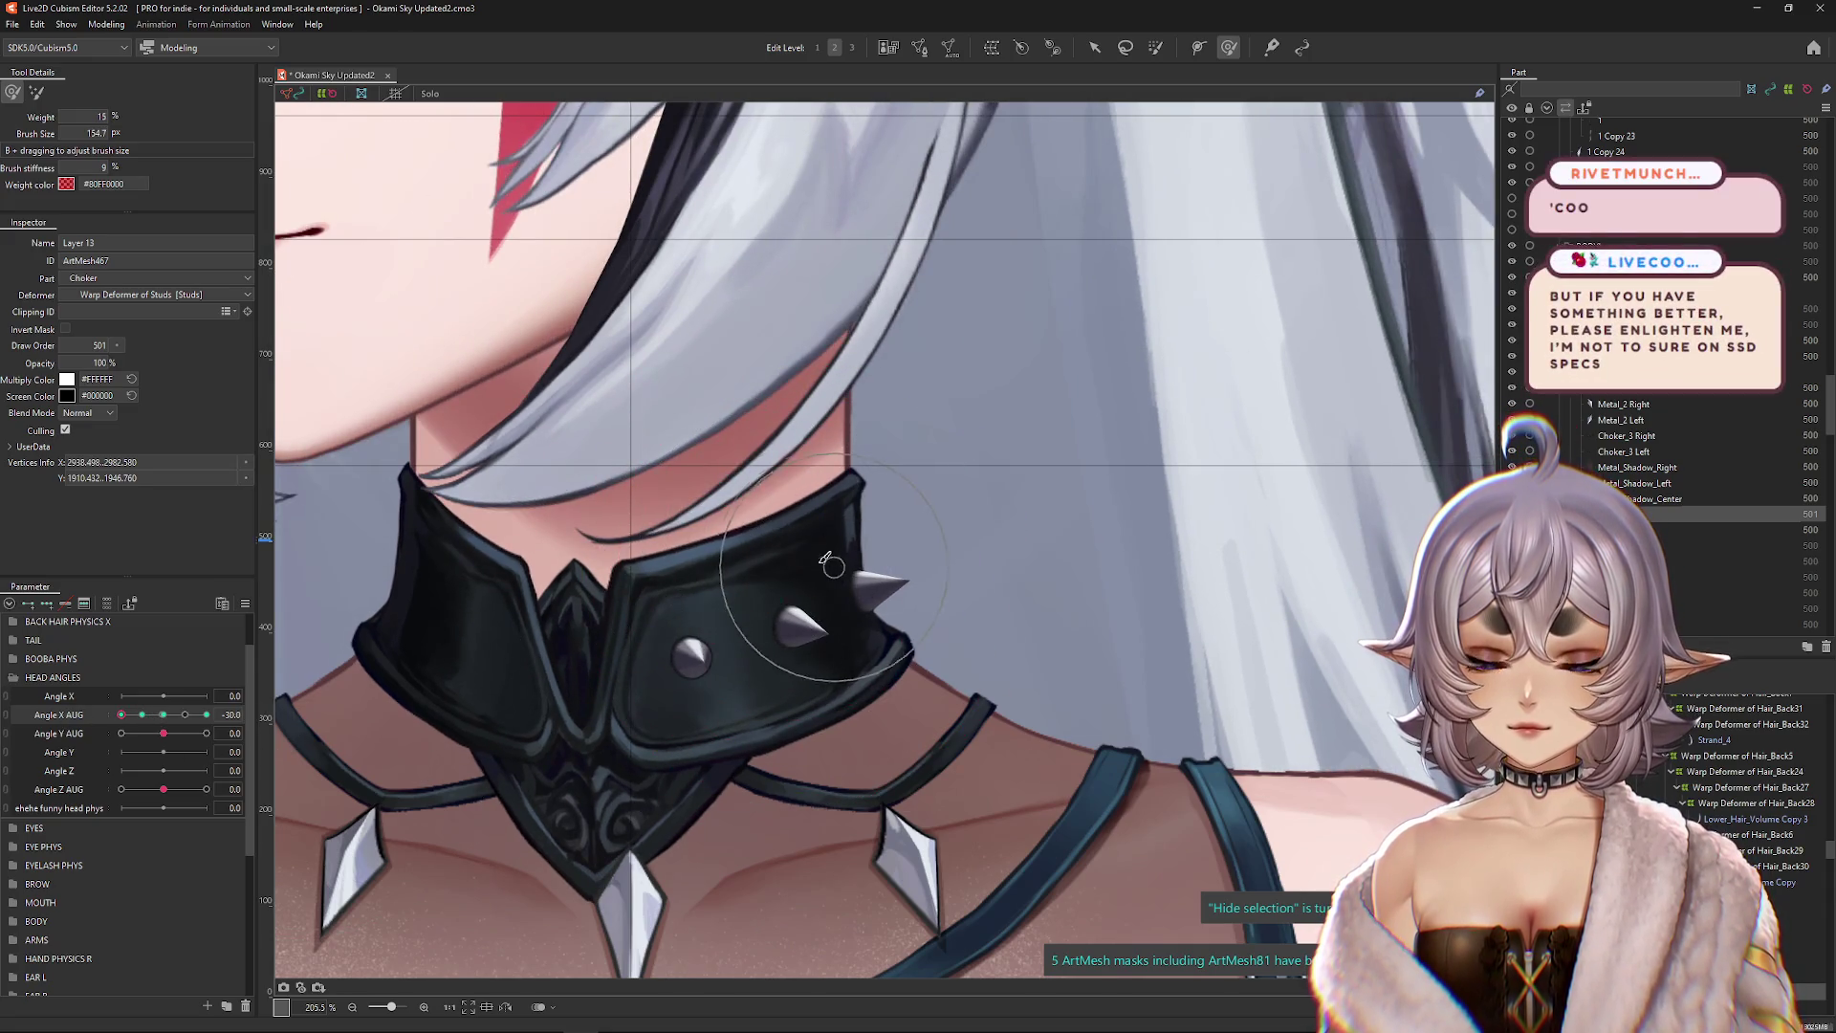
pyautogui.press('Right')
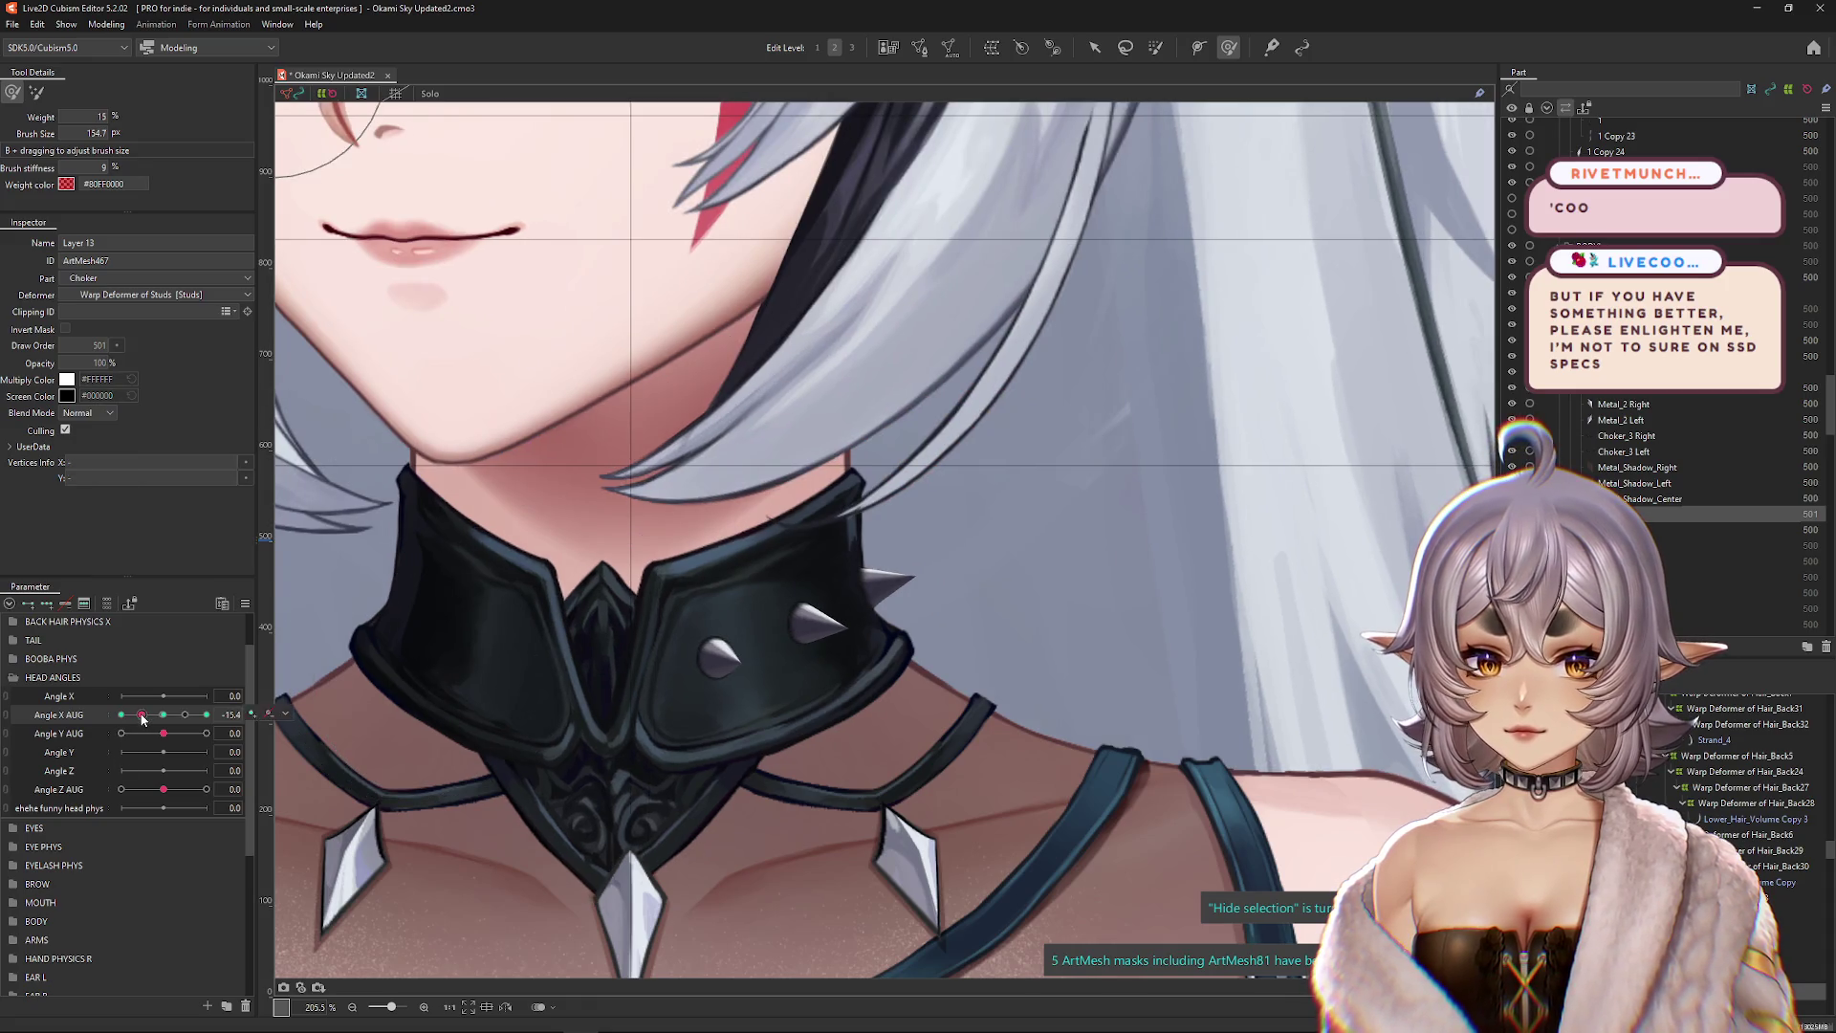
pyautogui.moveTo(143, 714); pyautogui.dragTo(207, 714)
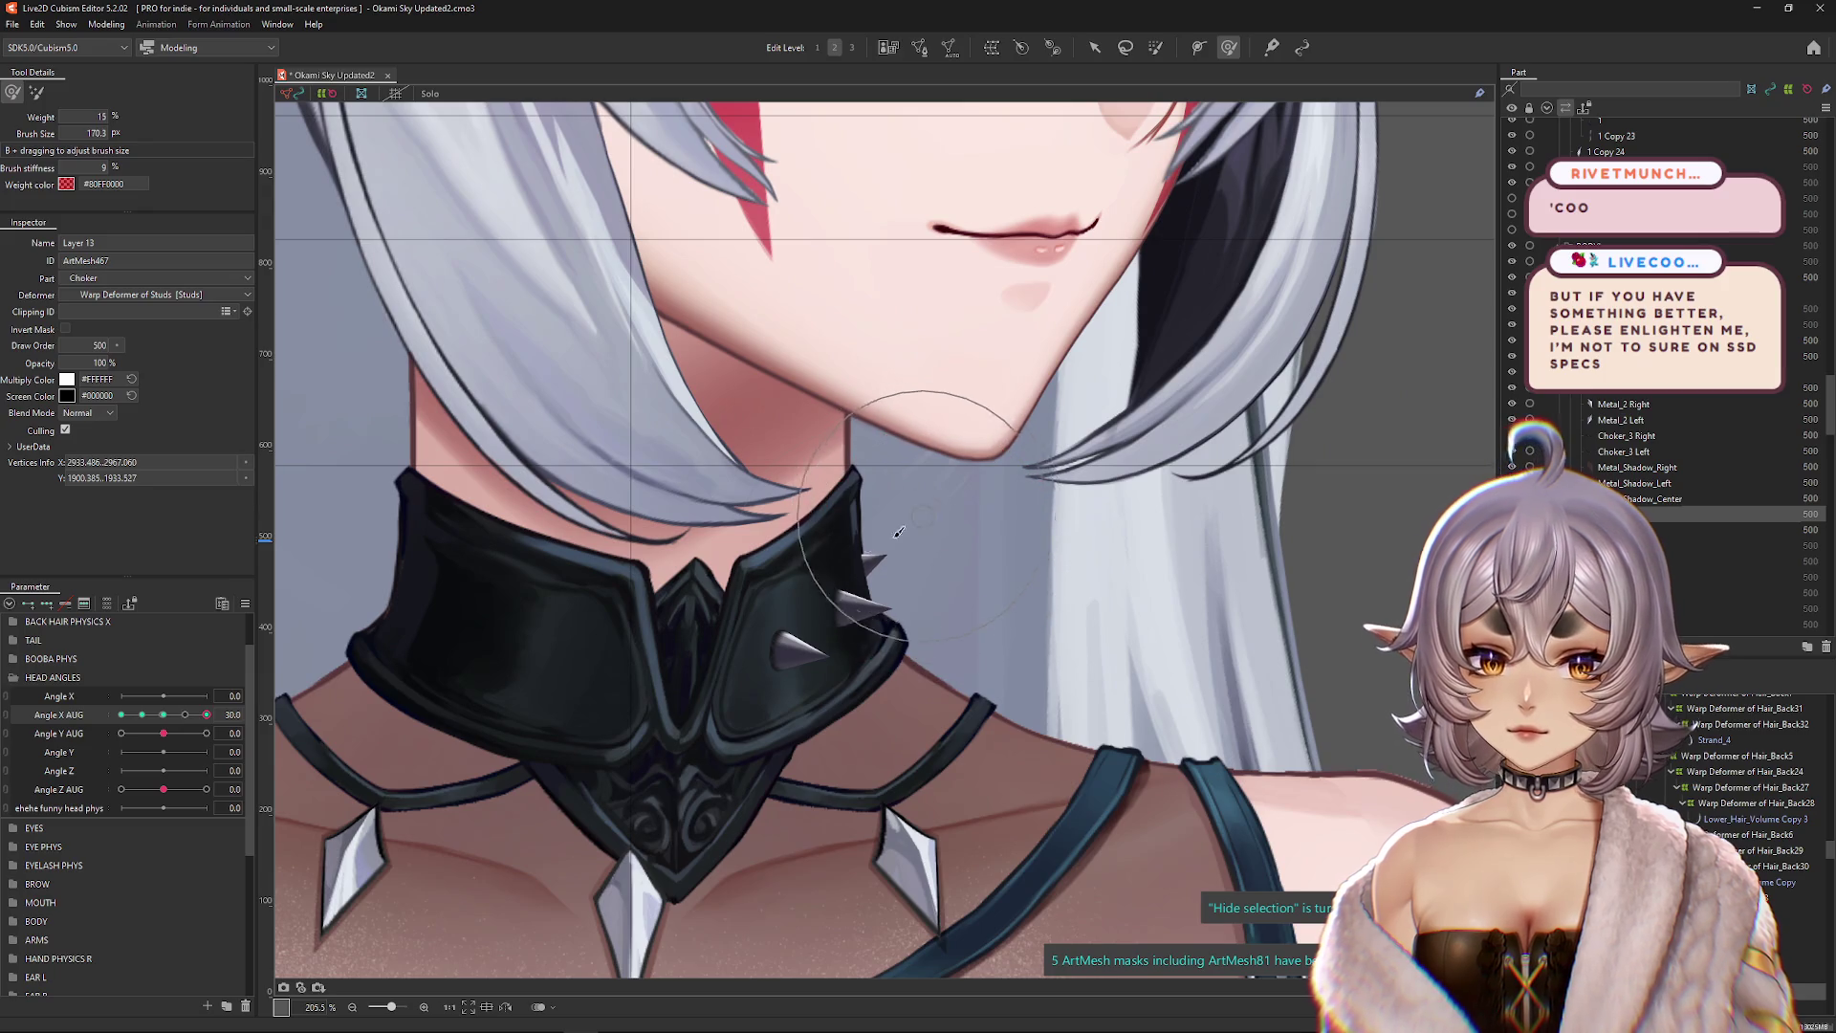
pyautogui.hotkey('ctrl', '-')
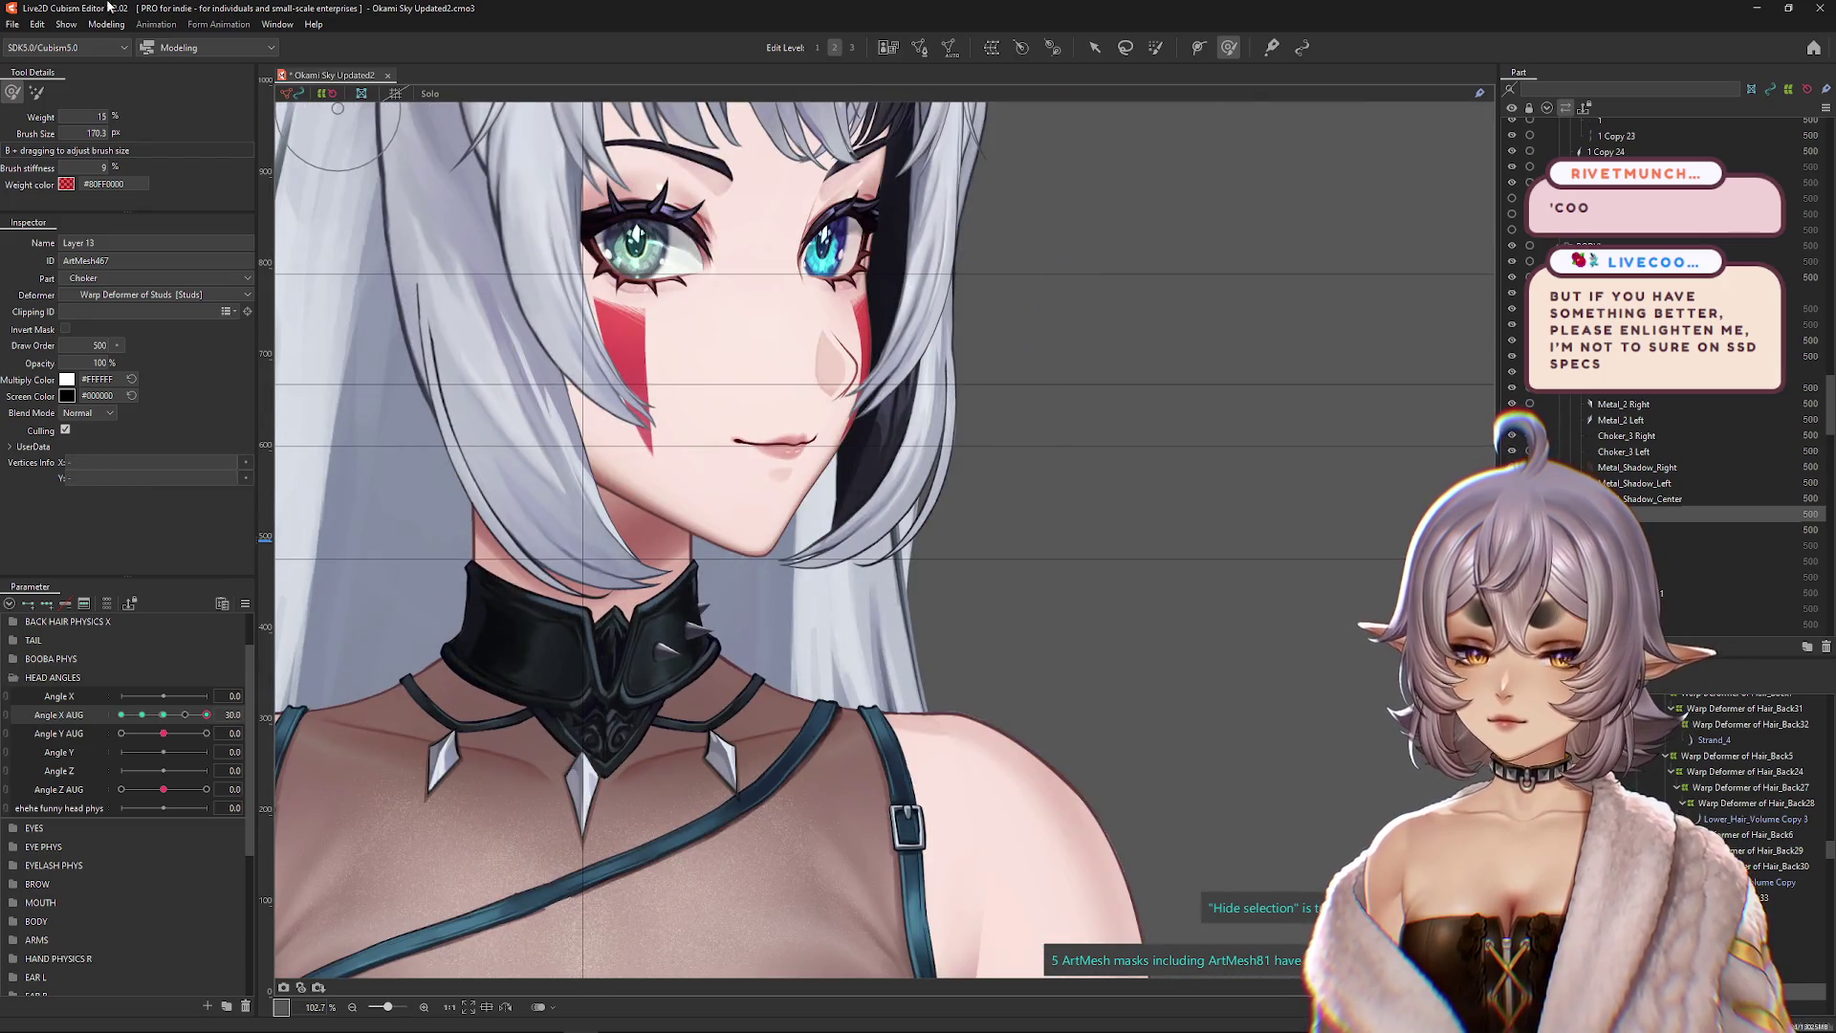
pyautogui.click(106, 24)
pyautogui.click(136, 343)
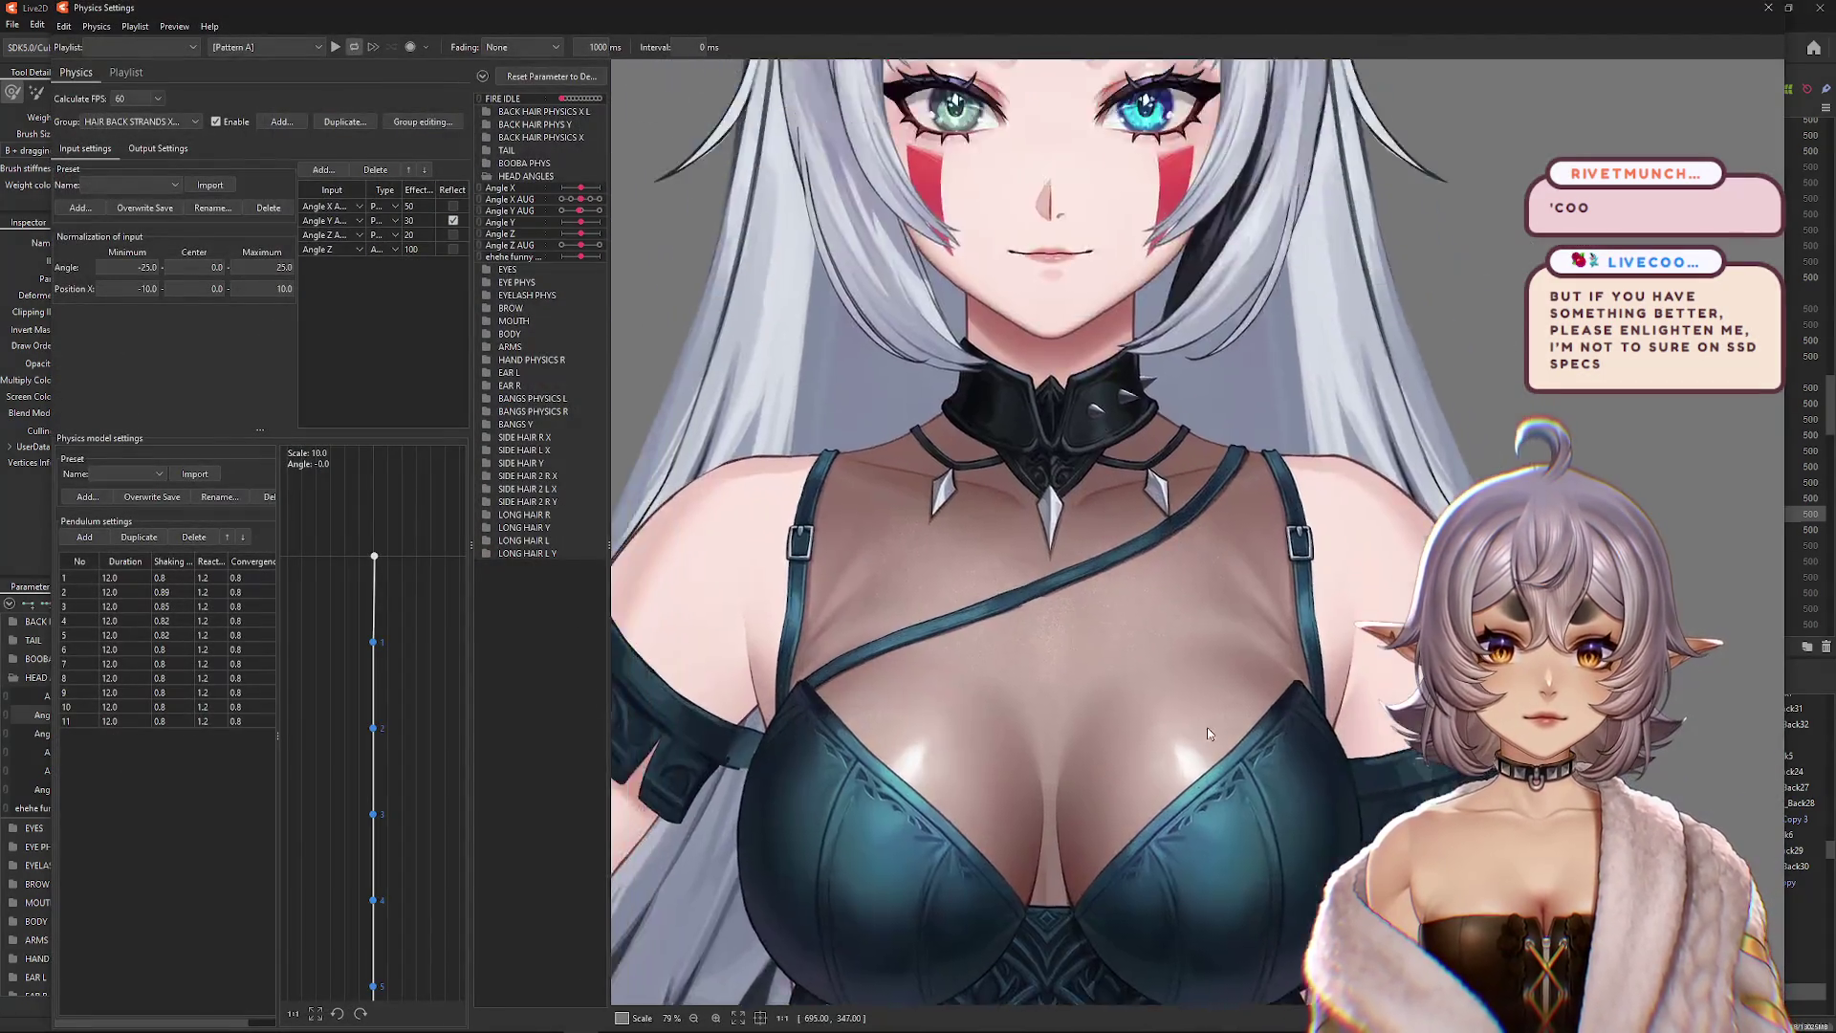
# Step: Swing the head in the Physics Settings preview, close it, set Angle X AUG to -30 and select all meshes
pyautogui.moveTo(1208, 733)
pyautogui.mouseDown()
pyautogui.moveTo(650, 623)
pyautogui.moveTo(623, 586)
pyautogui.moveTo(1769, 553)
pyautogui.moveTo(310, 635)
pyautogui.moveTo(1727, 523)
pyautogui.mouseUp()
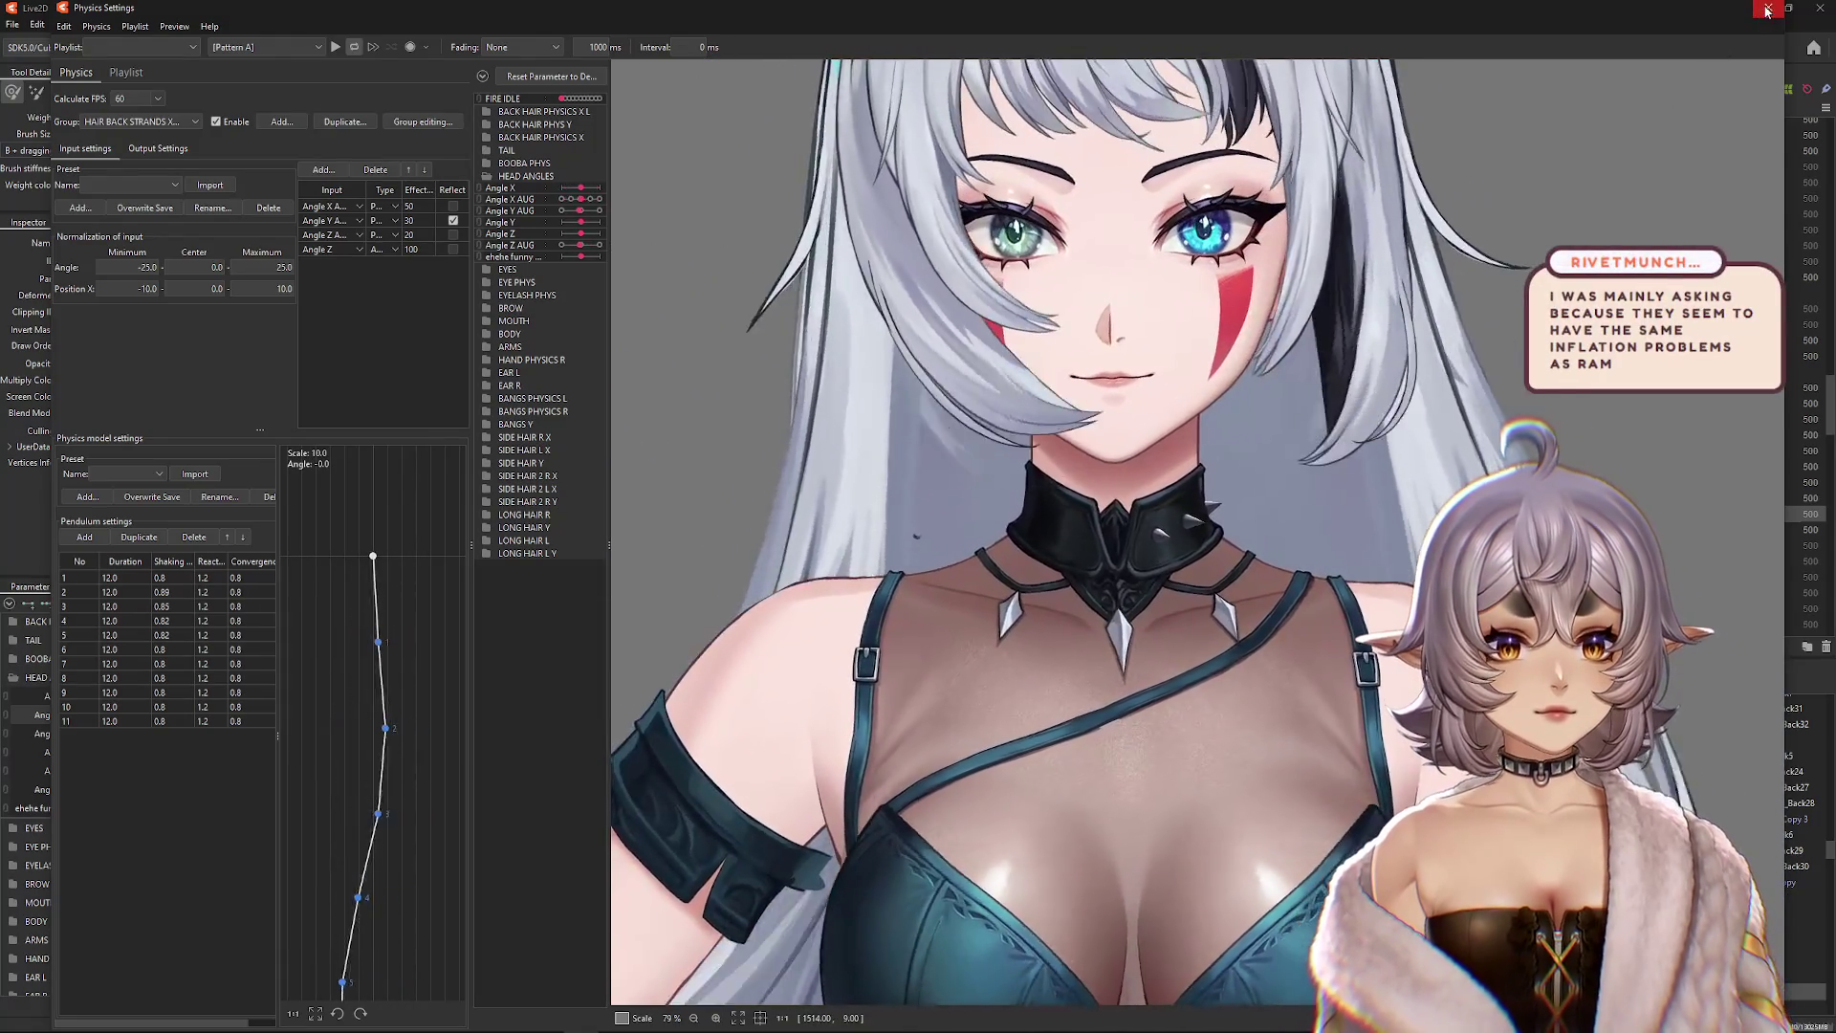
pyautogui.press('Escape')
pyautogui.moveTo(230, 710); pyautogui.dragTo(120, 715)
pyautogui.hotkey('ctrl', 'a')
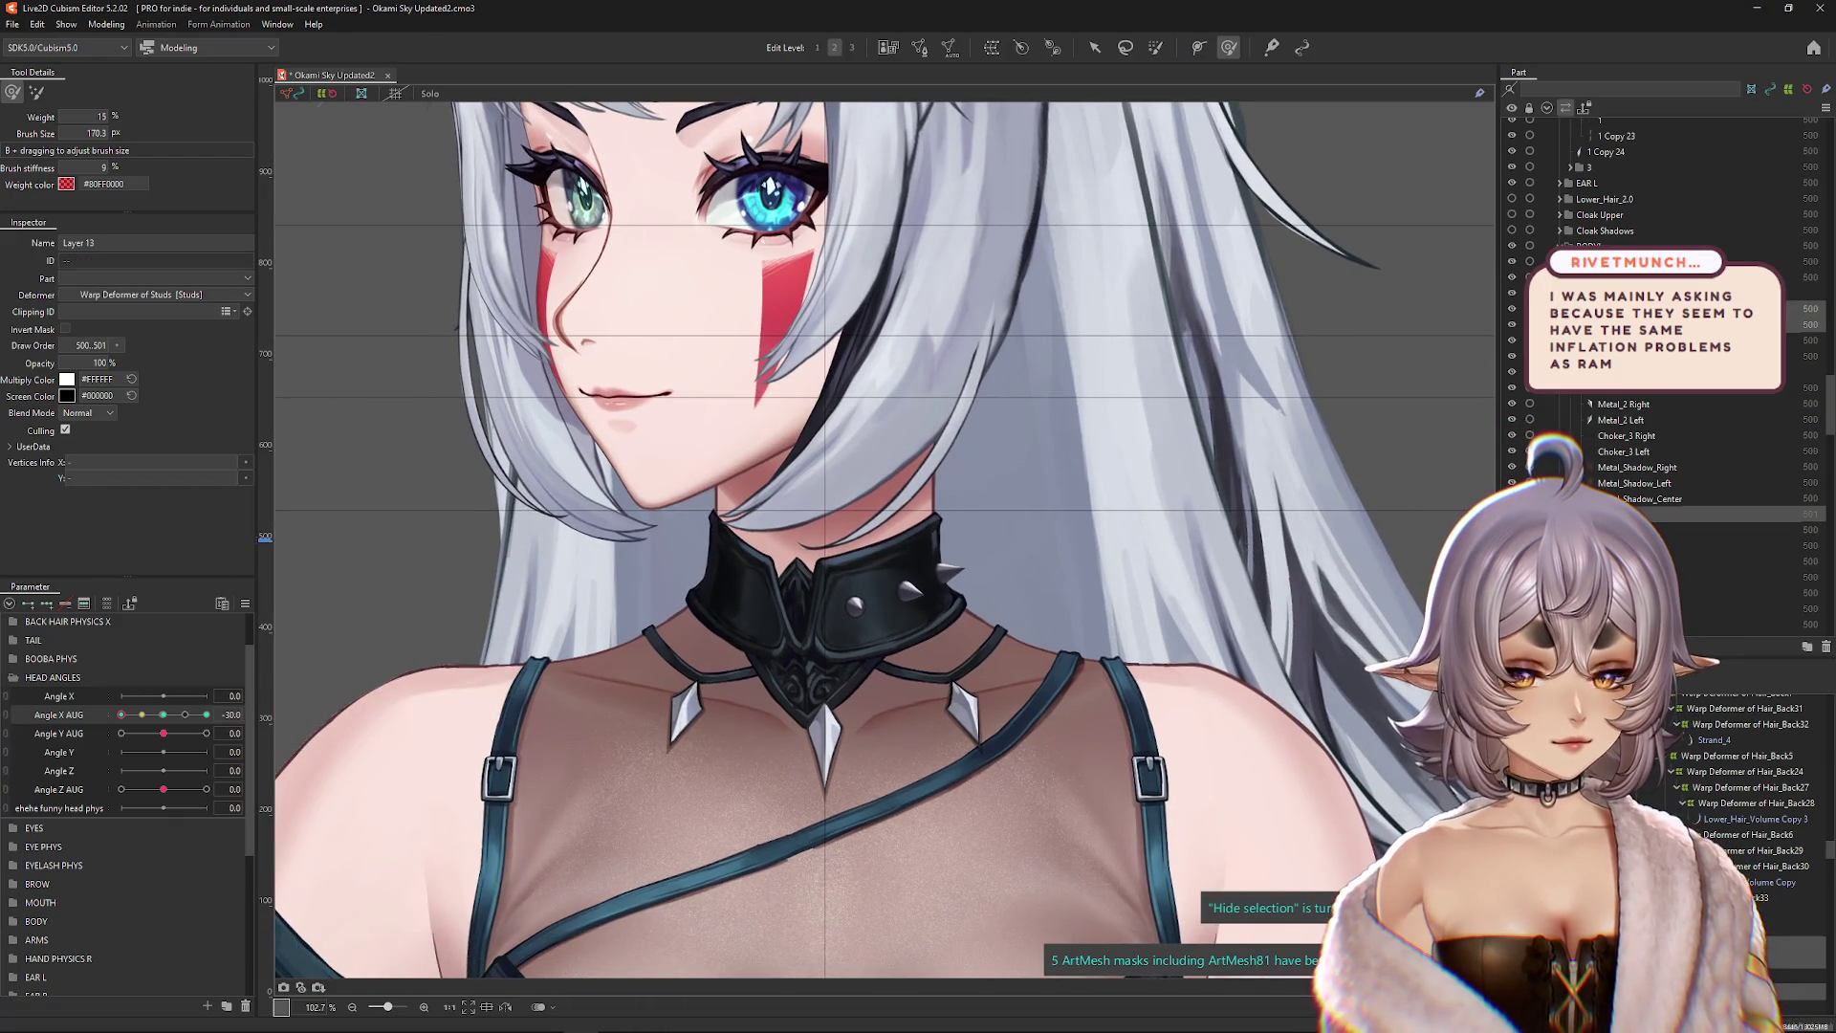
# Step: Pick the other Layer 13 spike mesh from the overlap list, select its vertices and hide the outline
pyautogui.scroll(2, 333, 728)
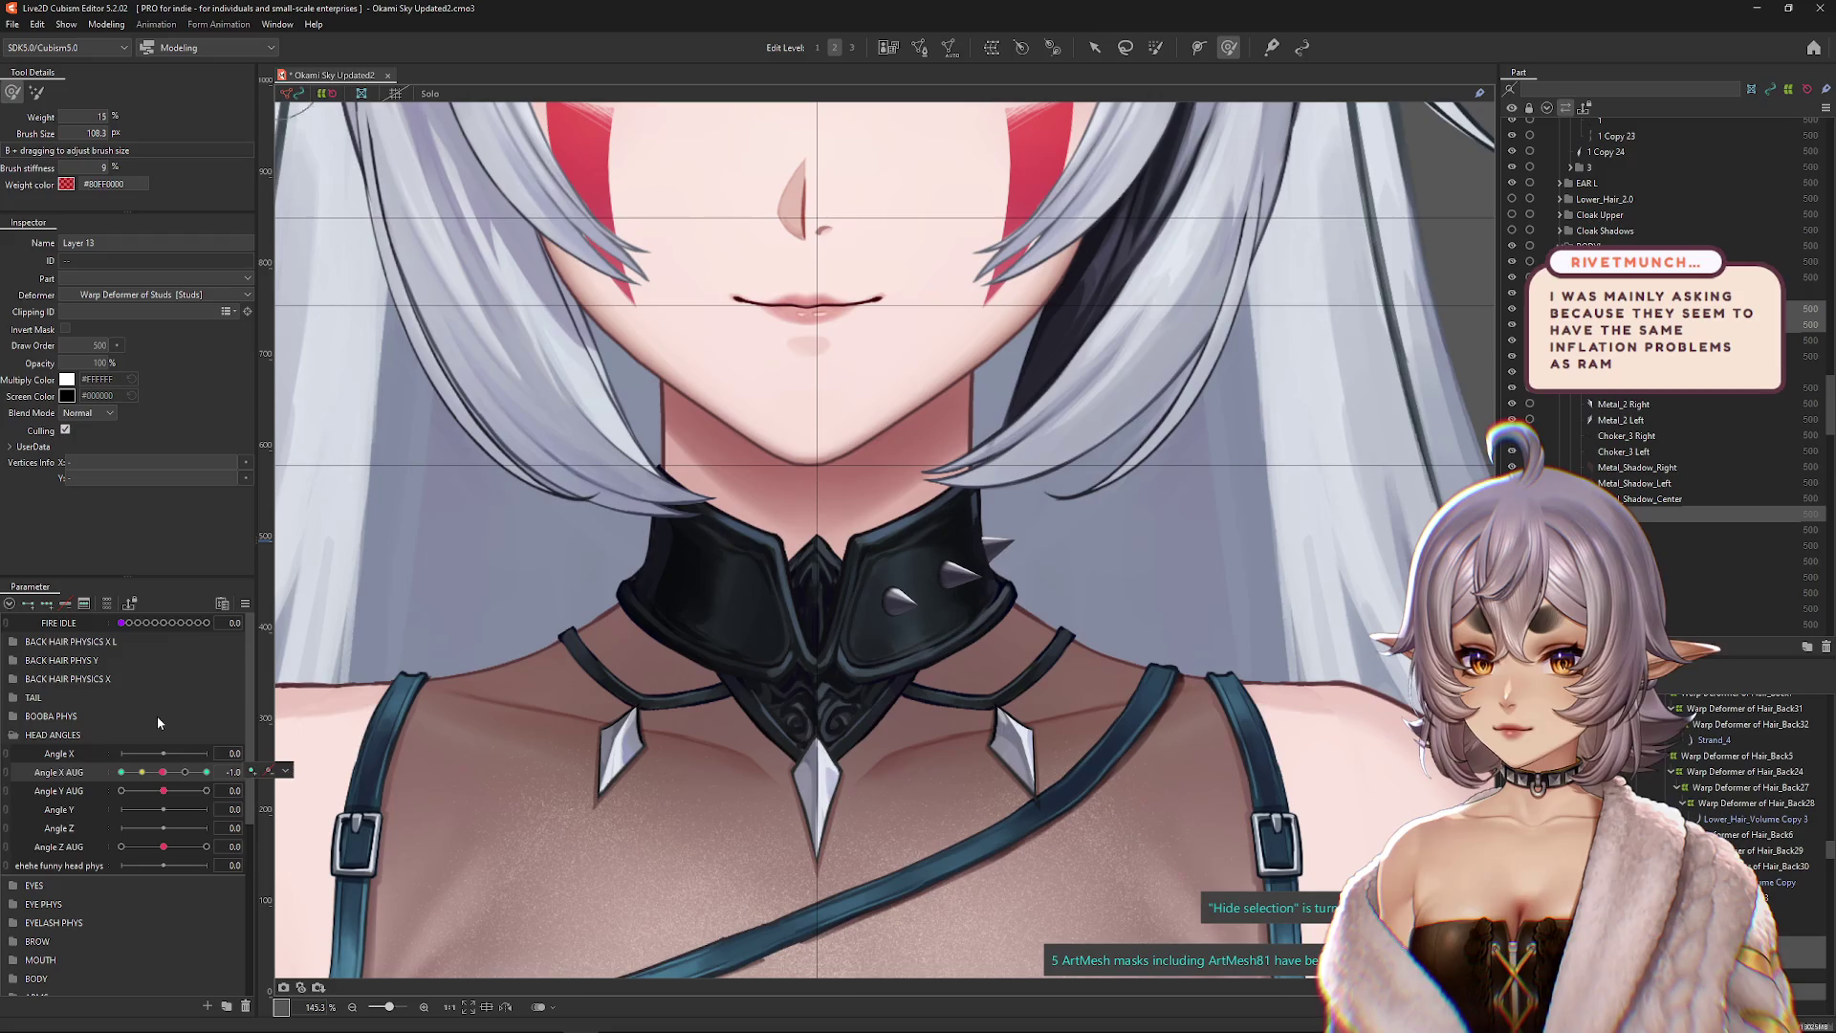
pyautogui.hscroll(2, 332, 728)
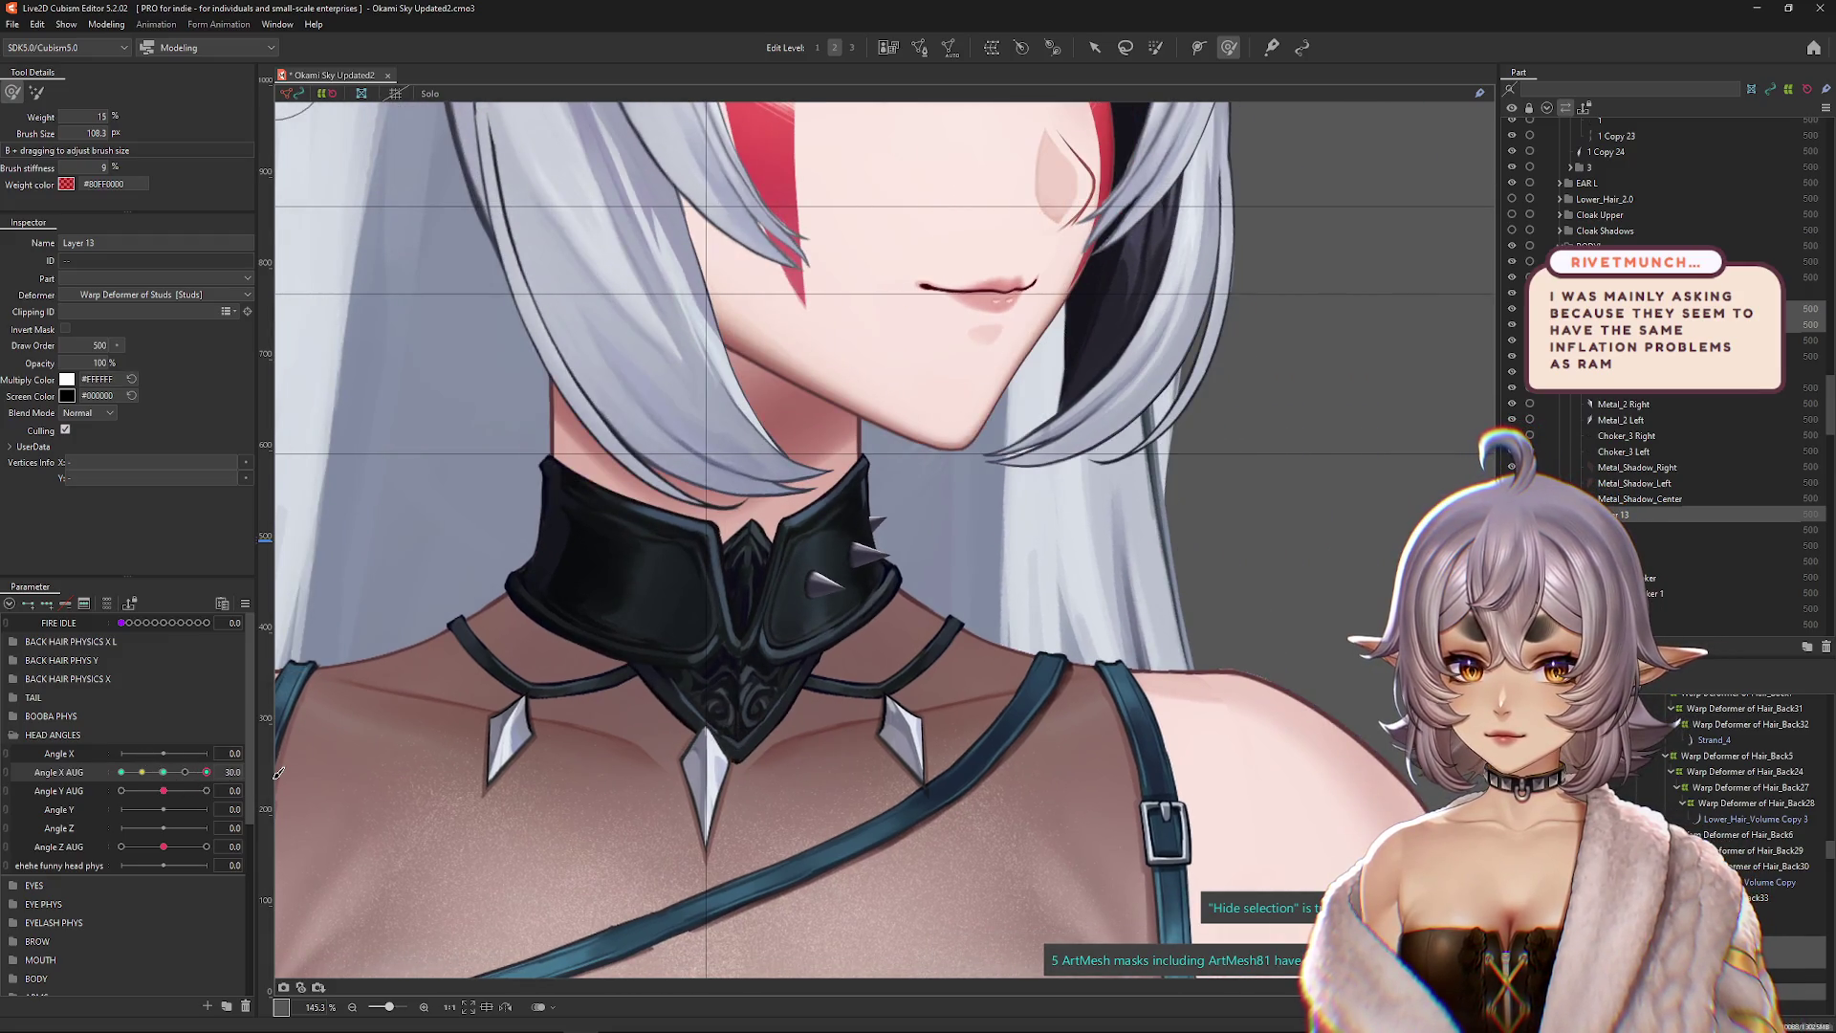
pyautogui.moveTo(746, 574); pyautogui.dragTo(833, 569)
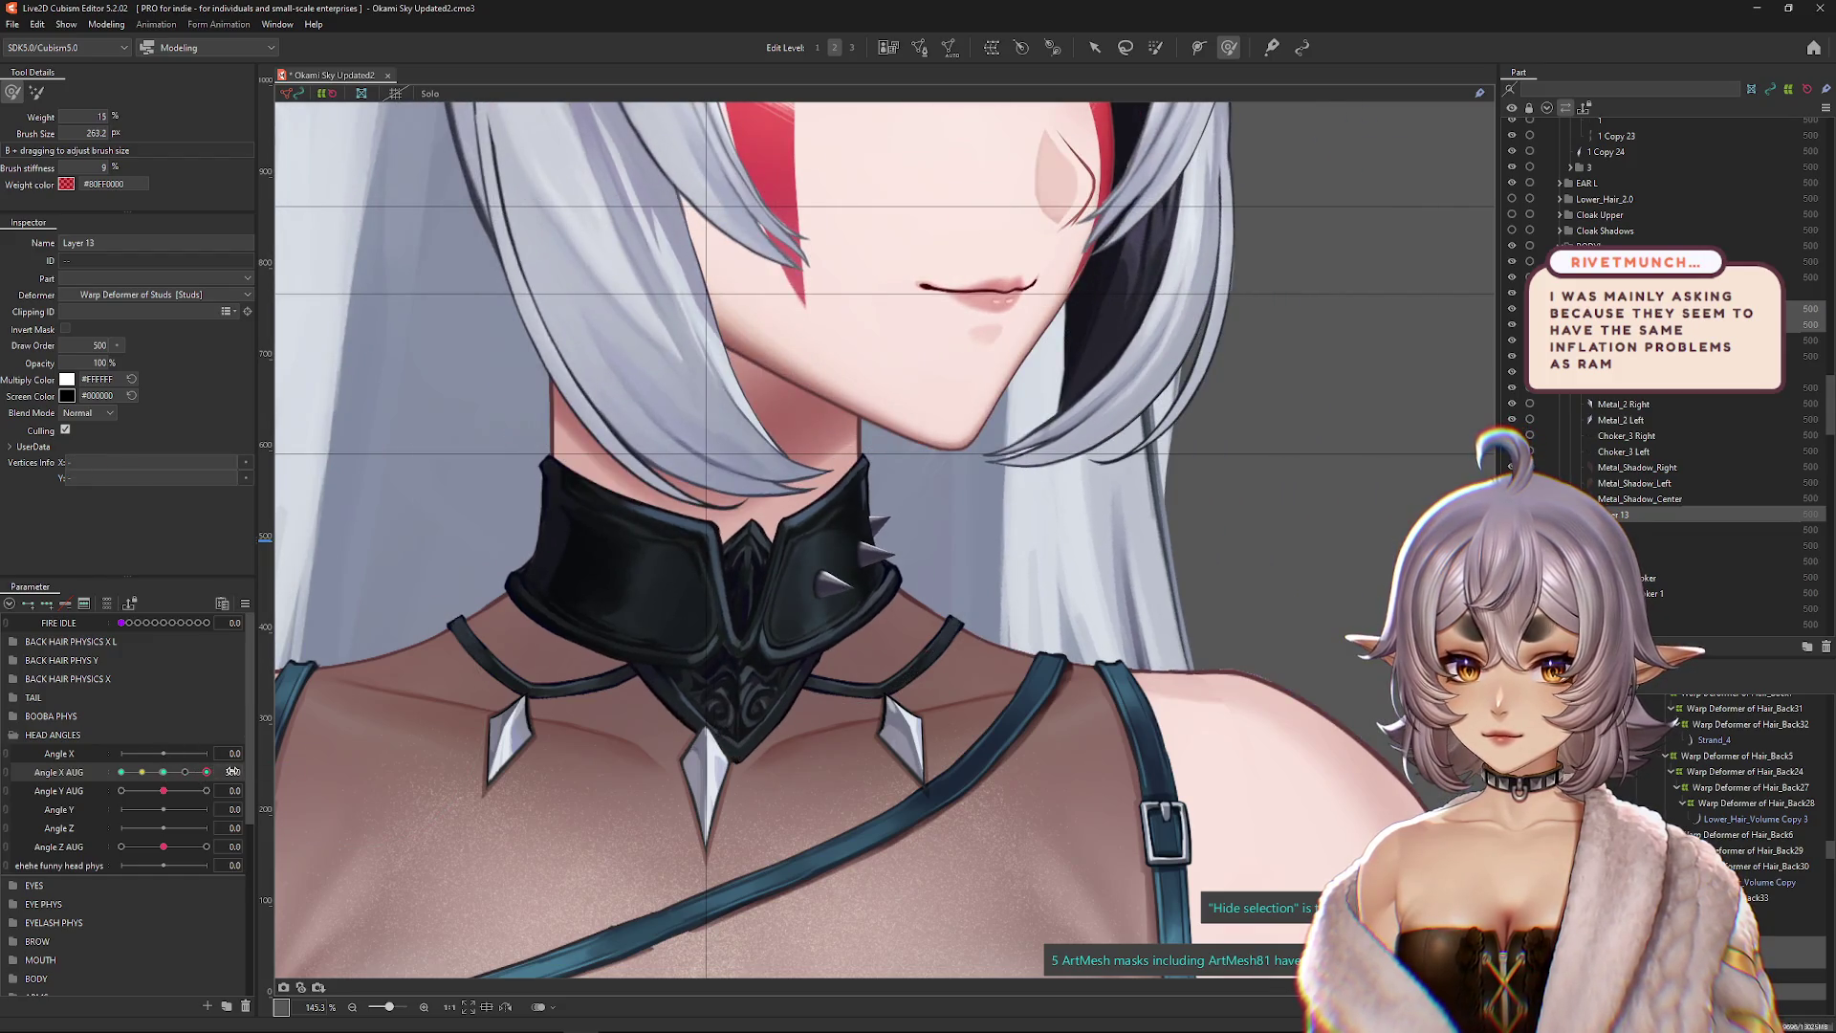
pyautogui.moveTo(789, 756); pyautogui.dragTo(818, 750)
pyautogui.click(866, 539)
pyautogui.scroll(3, 817, 571)
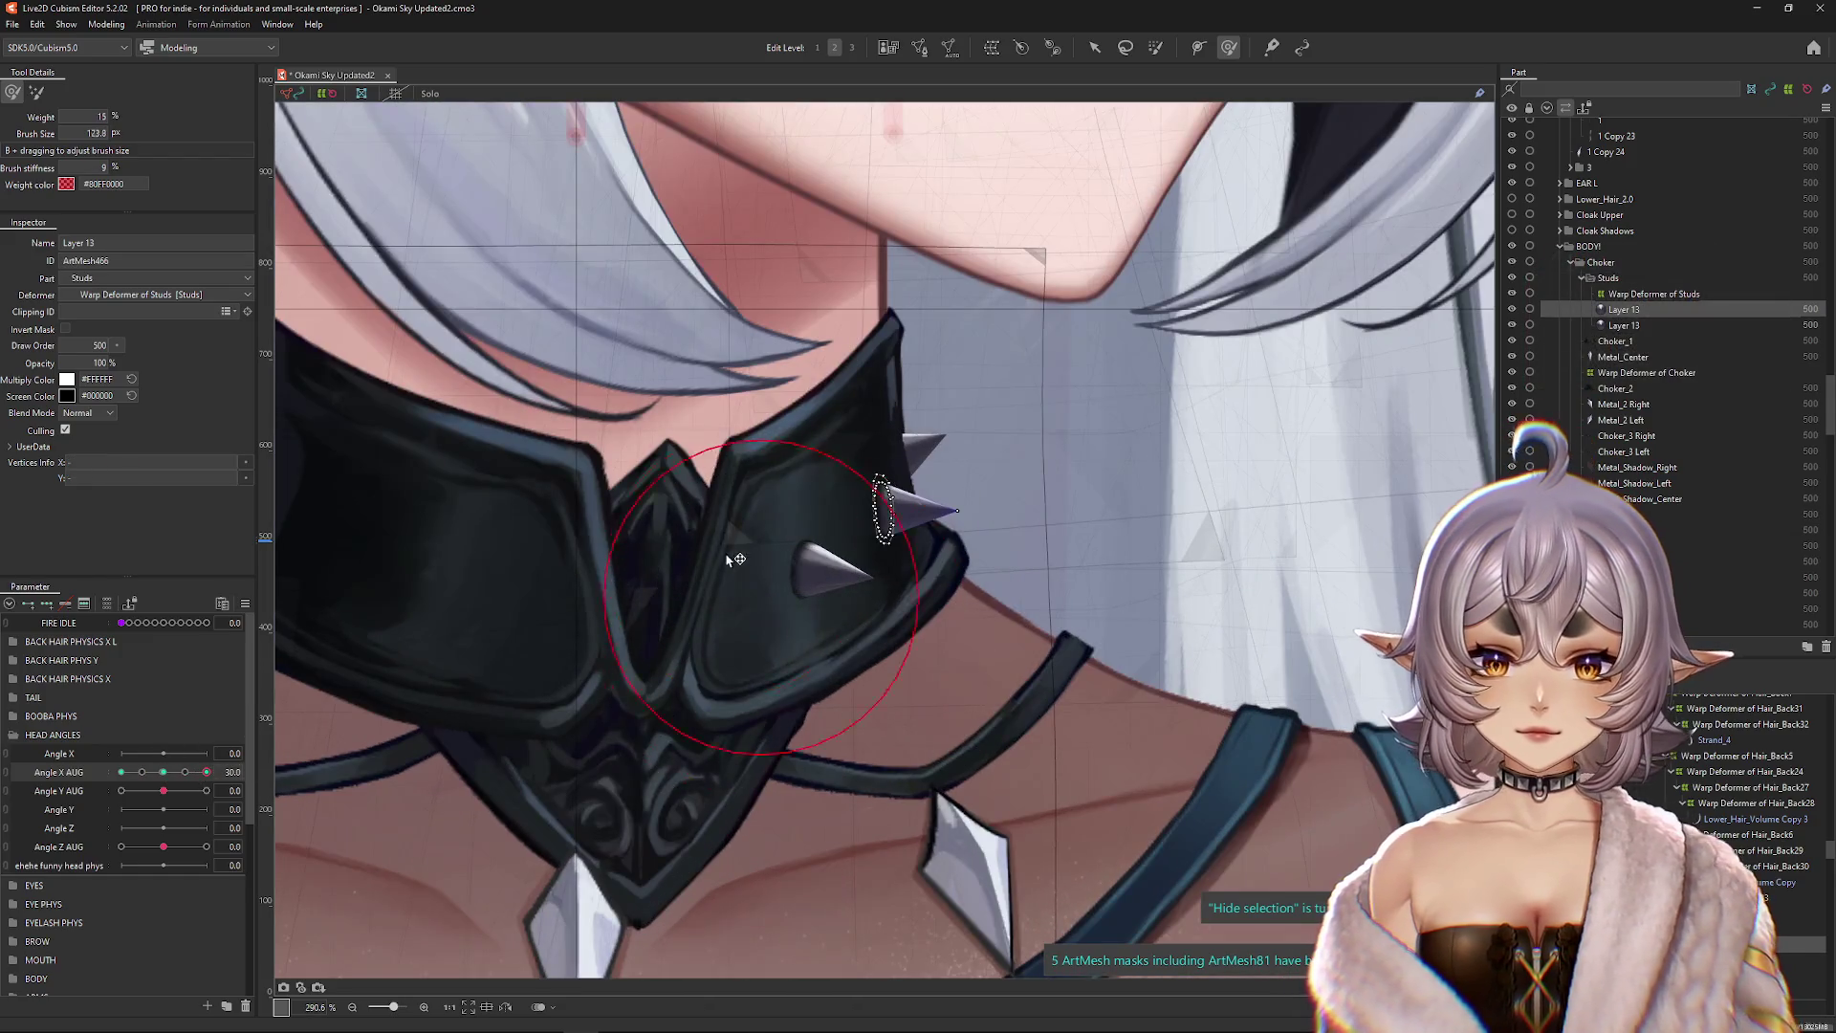
pyautogui.rightClick(817, 570)
pyautogui.click(904, 674)
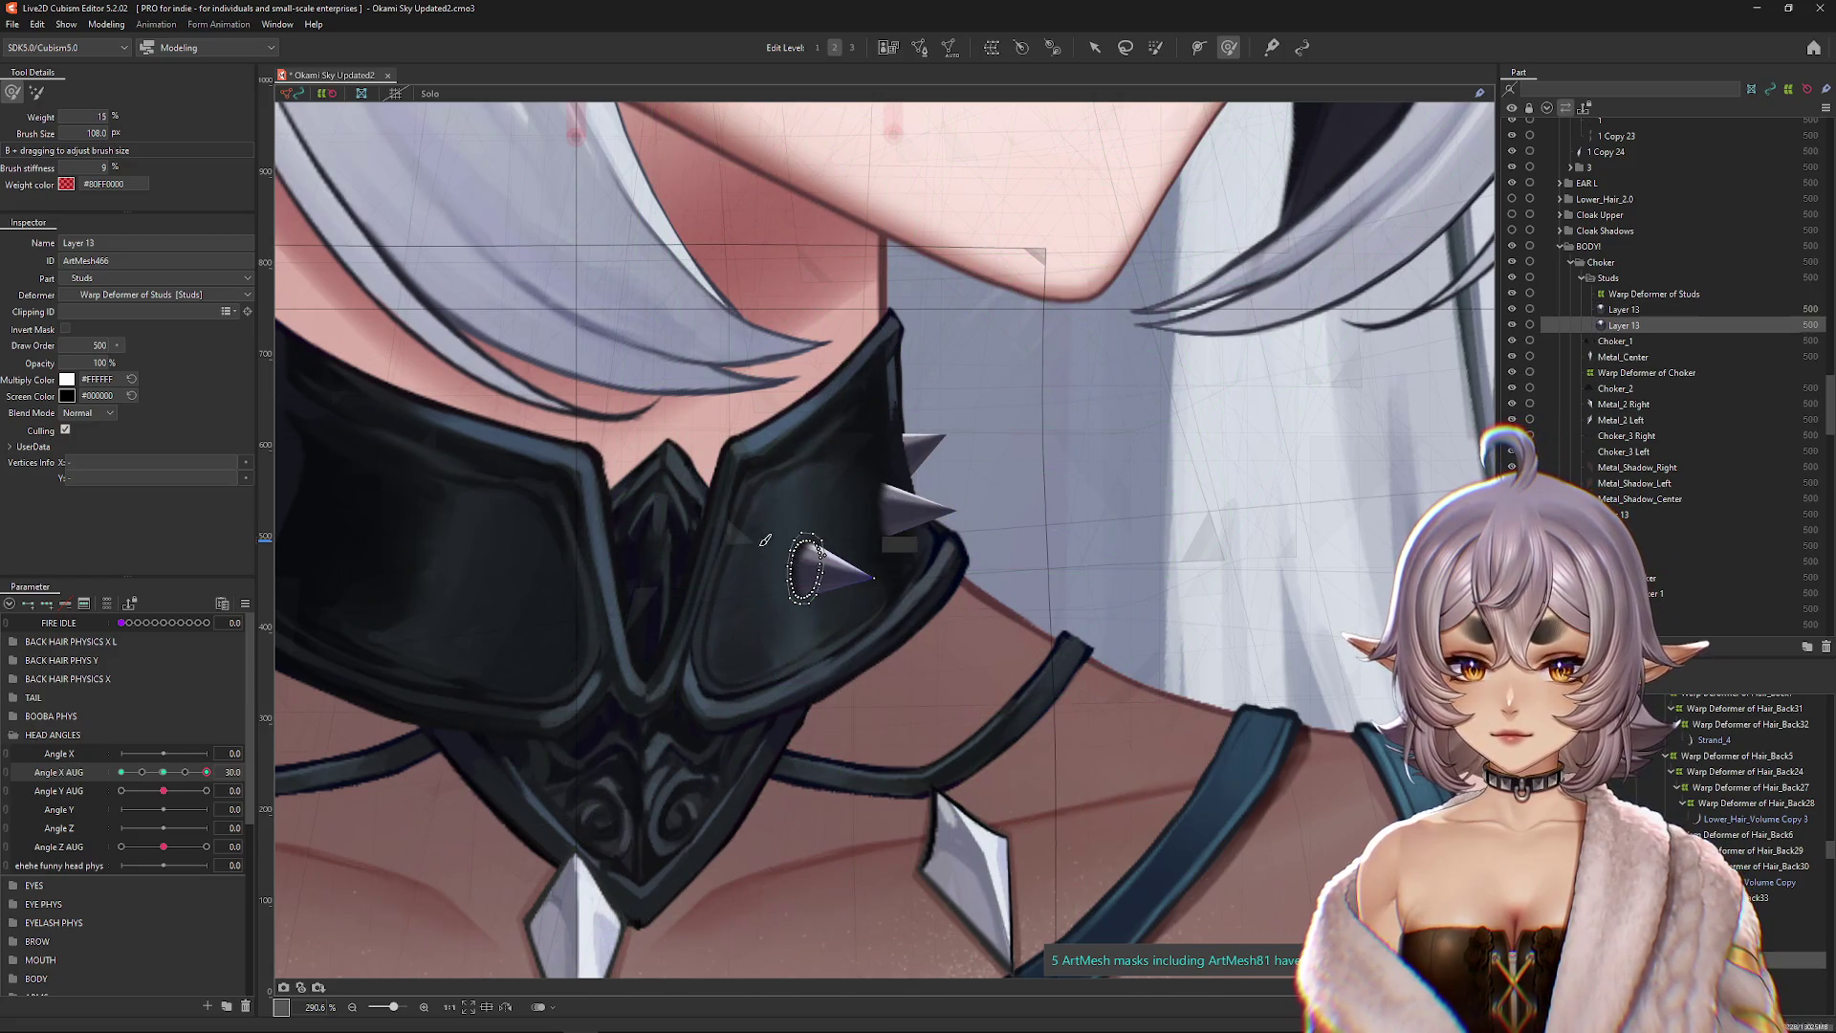
pyautogui.click(770, 567)
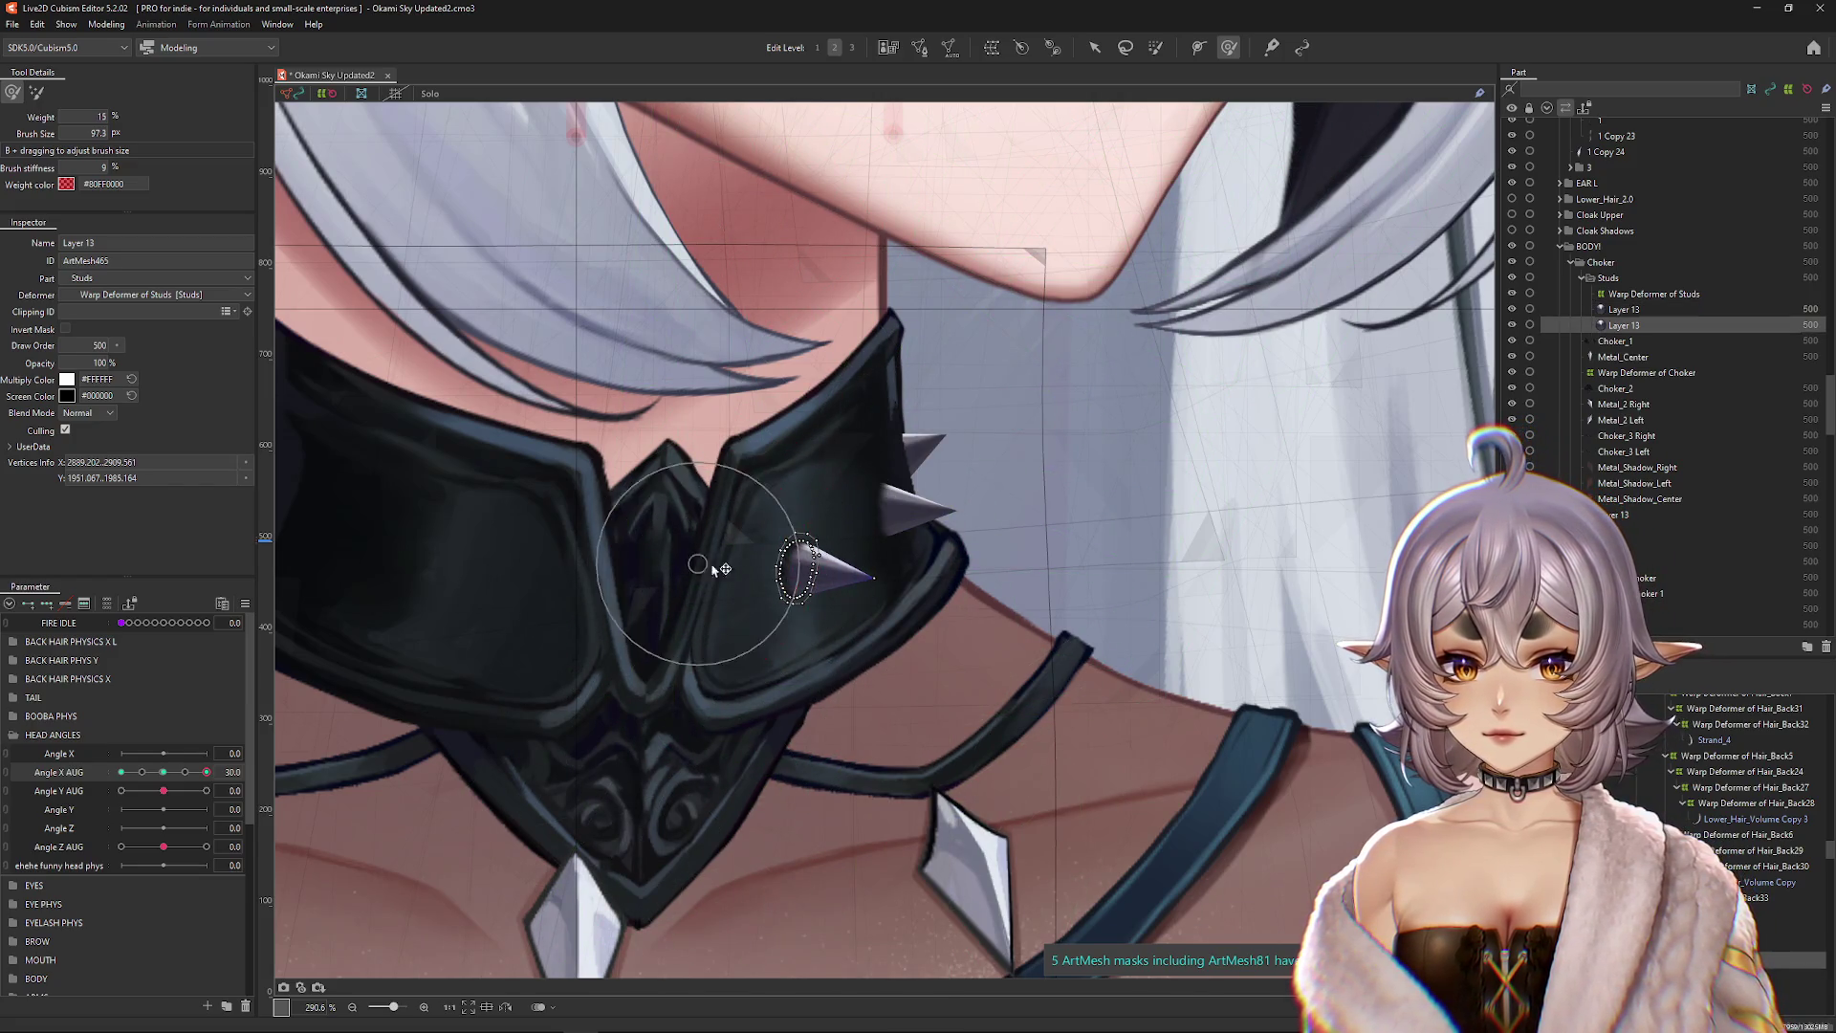
pyautogui.hotkey('ctrl', 'h')
# Step: Compare the spike's vertices between the front-facing and fully turned Angle X AUG poses
pyautogui.scroll(-3, 784, 602)
pyautogui.click(165, 773)
pyautogui.moveTo(167, 775)
pyautogui.mouseDown()
pyautogui.moveTo(252, 783)
pyautogui.moveTo(206, 772)
pyautogui.mouseUp()
pyautogui.click(821, 555)
pyautogui.click(164, 771)
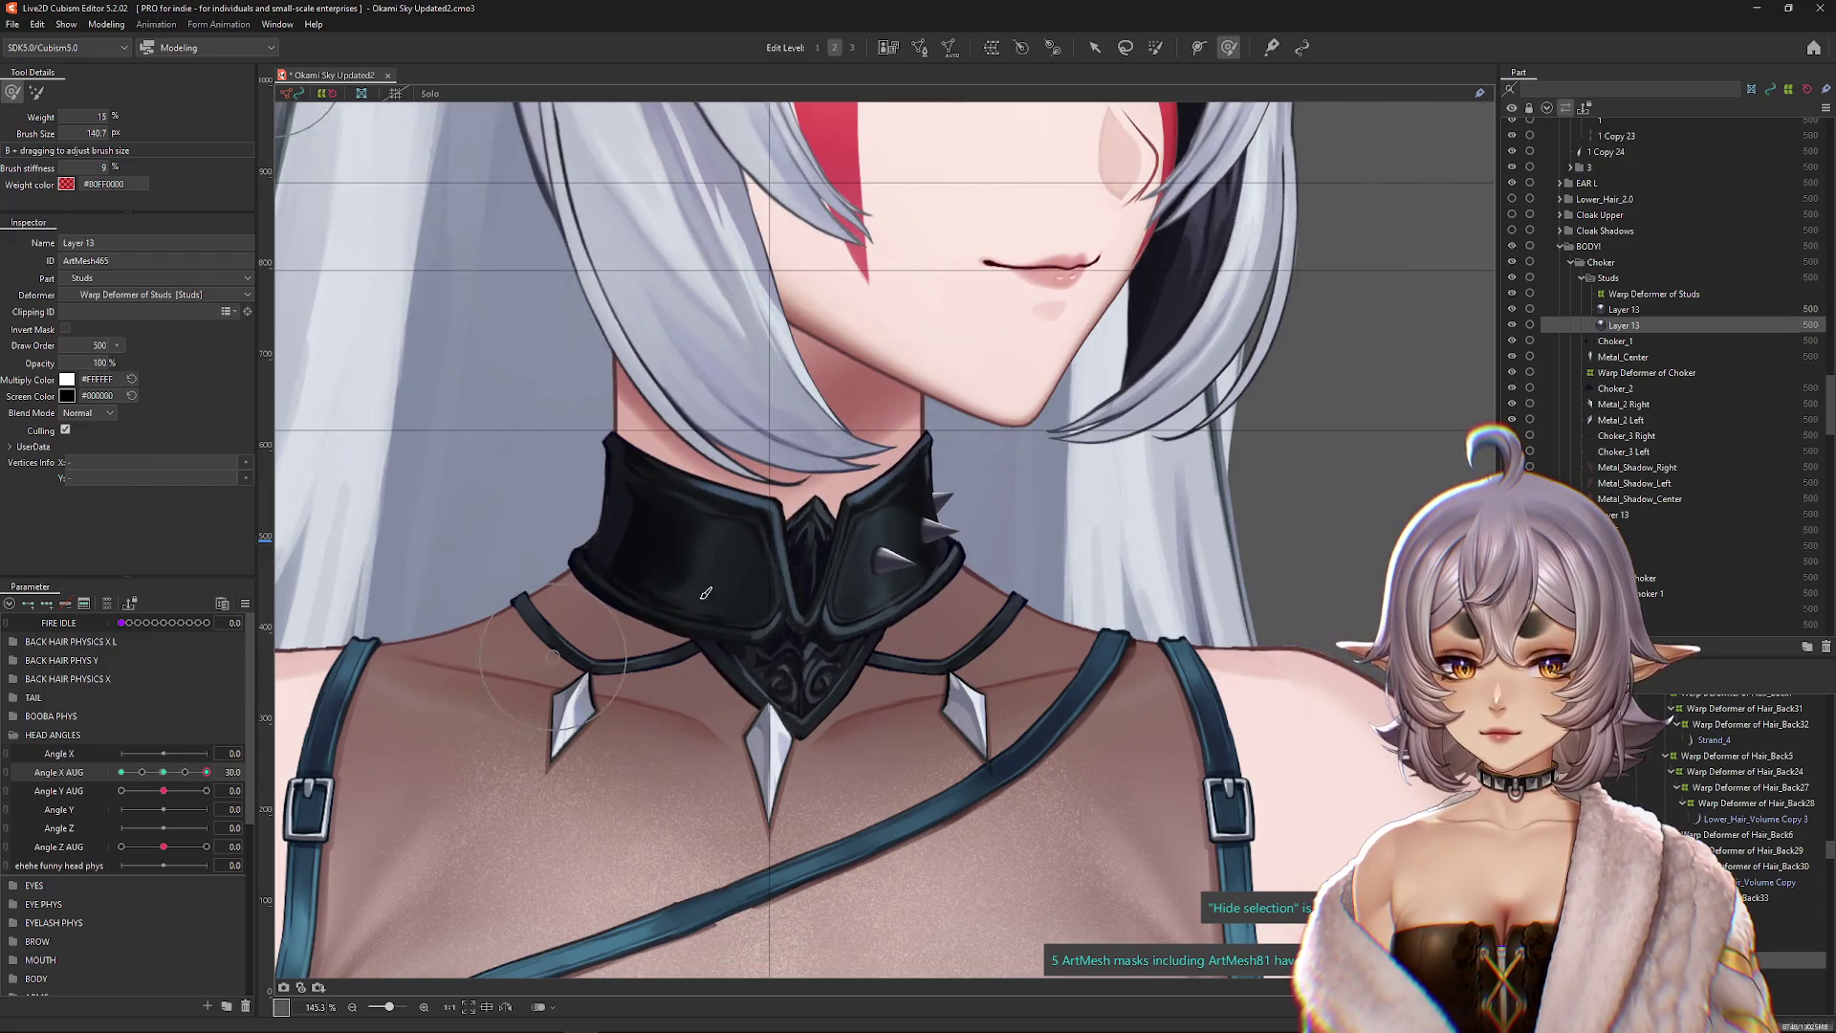
pyautogui.click(884, 574)
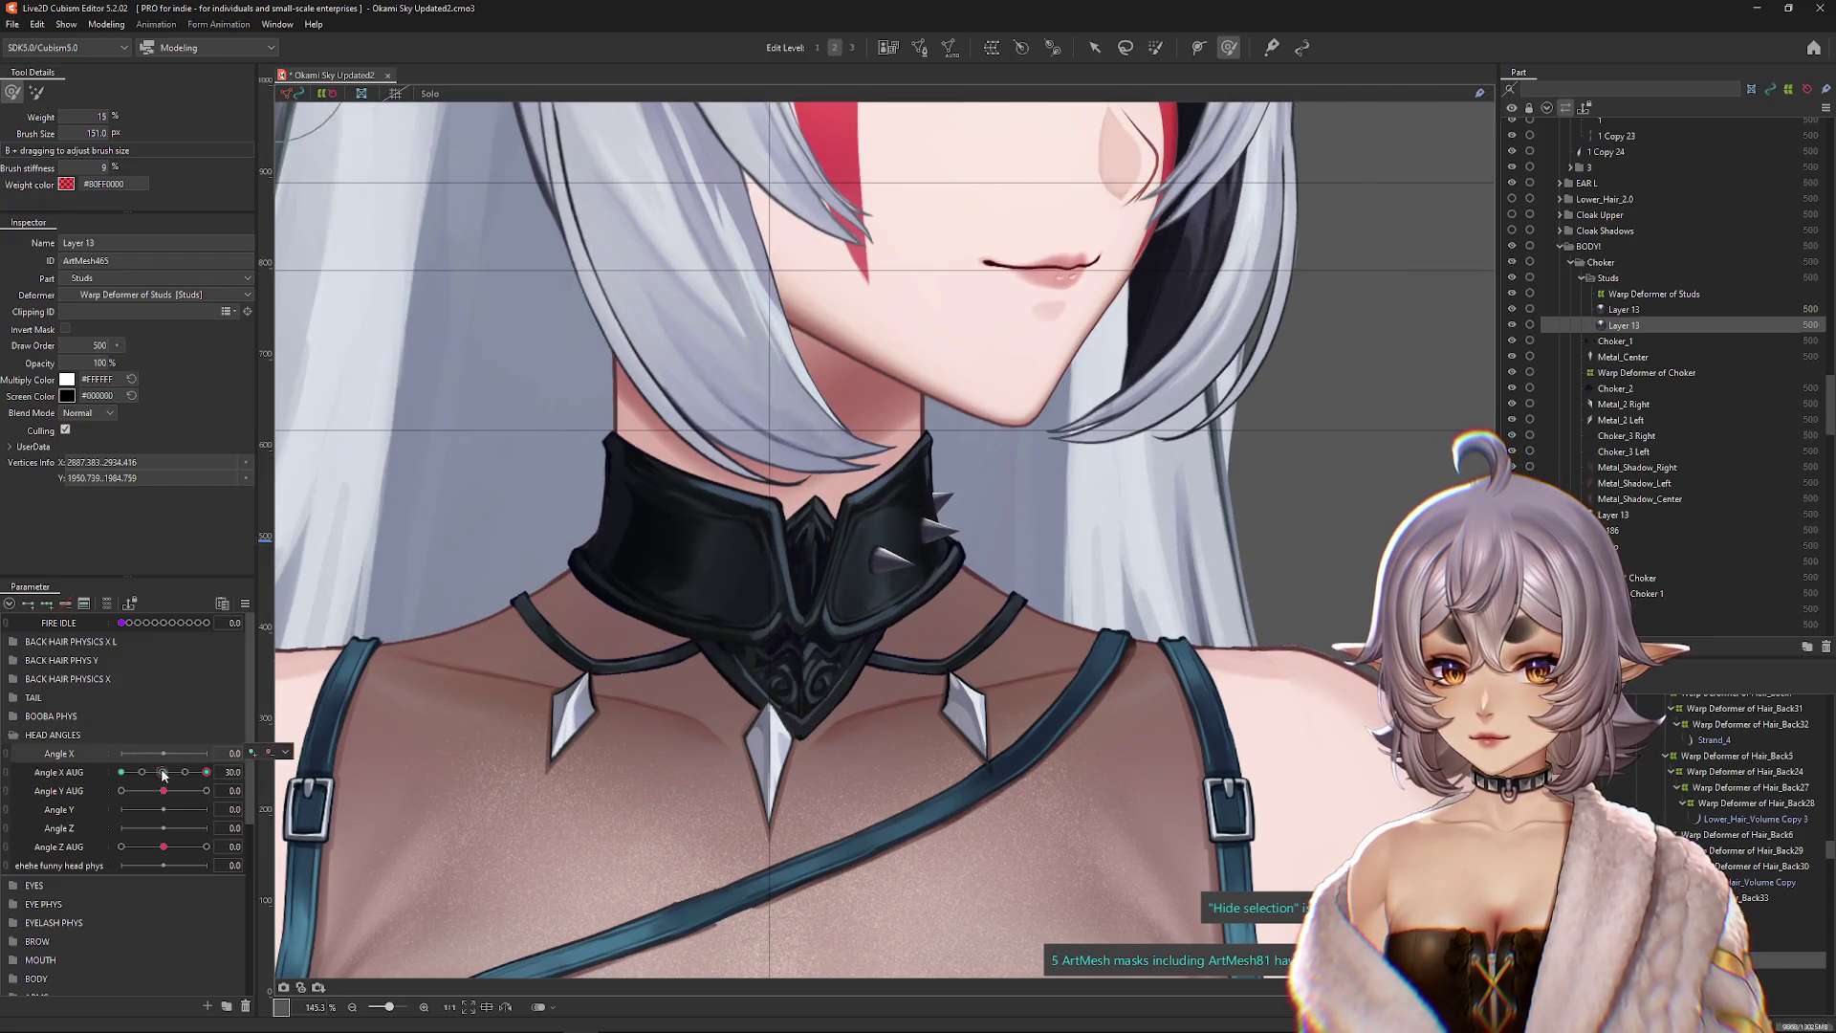
pyautogui.moveTo(206, 772); pyautogui.dragTo(112, 781)
pyautogui.click(168, 782)
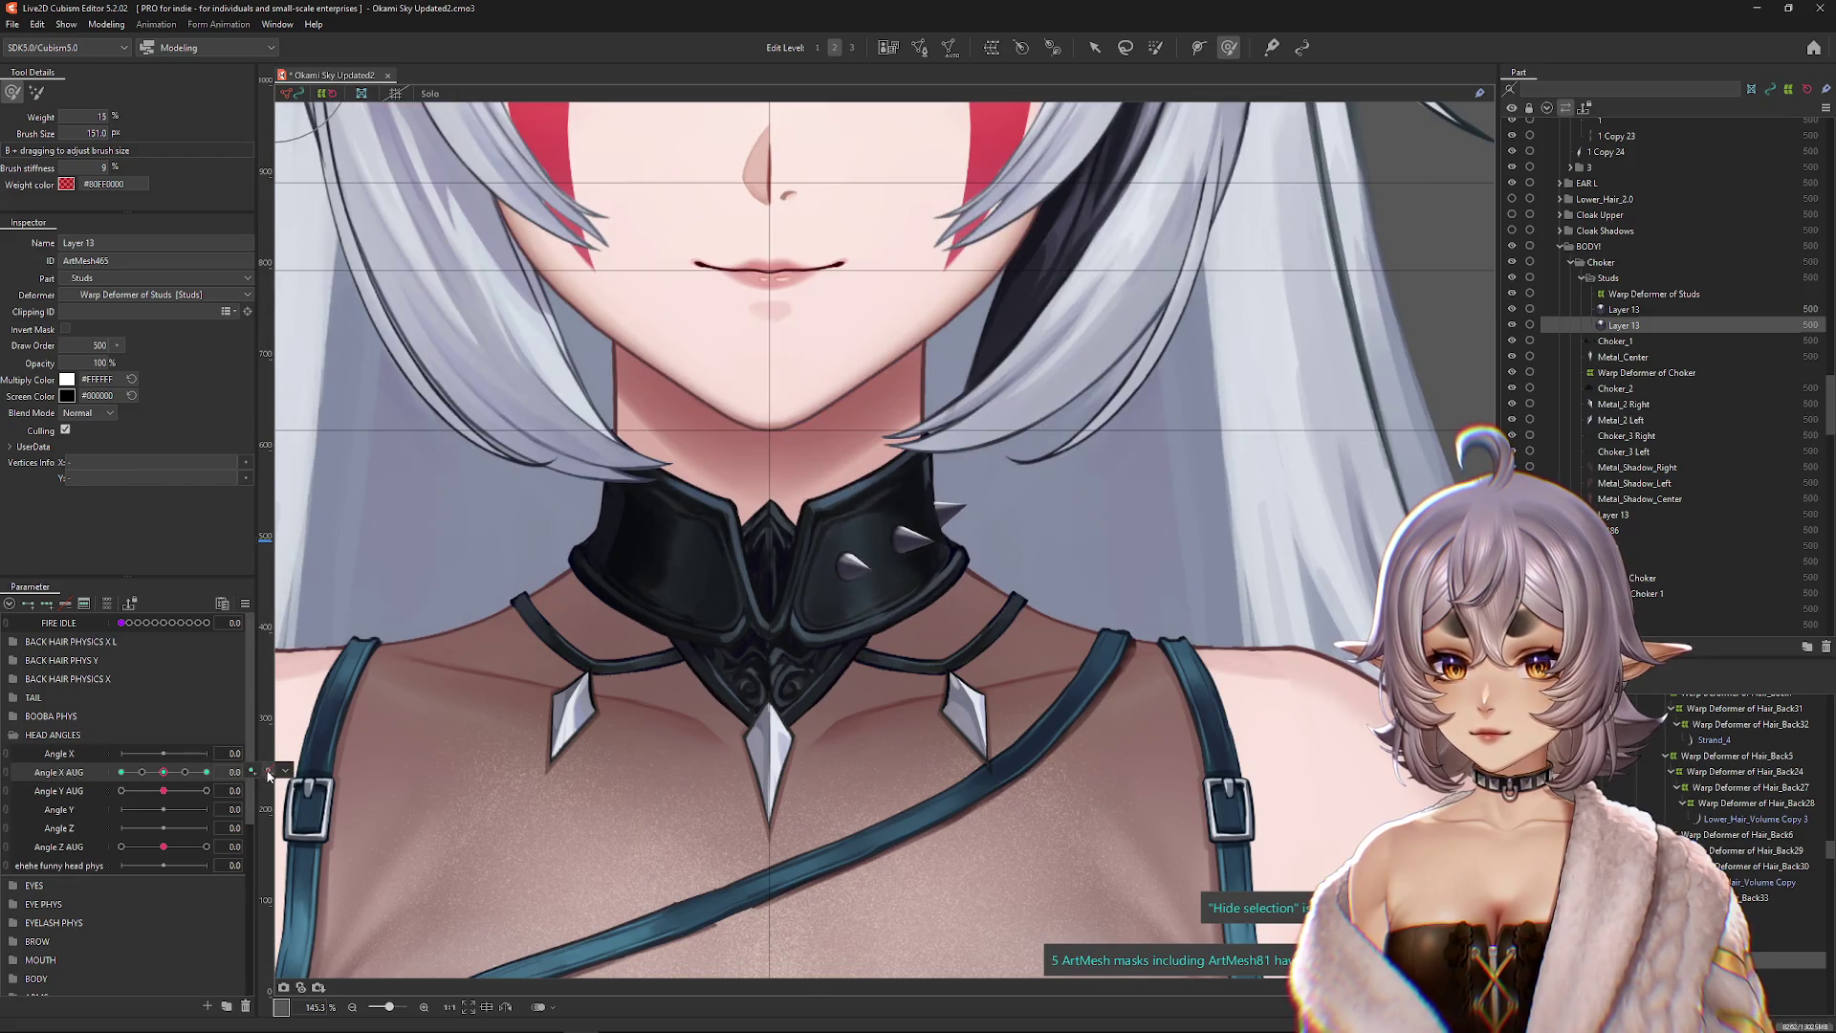
# Step: Nudge the spike at the Angle X AUG 30 key and reshape it onto the collar
pyautogui.click(284, 771)
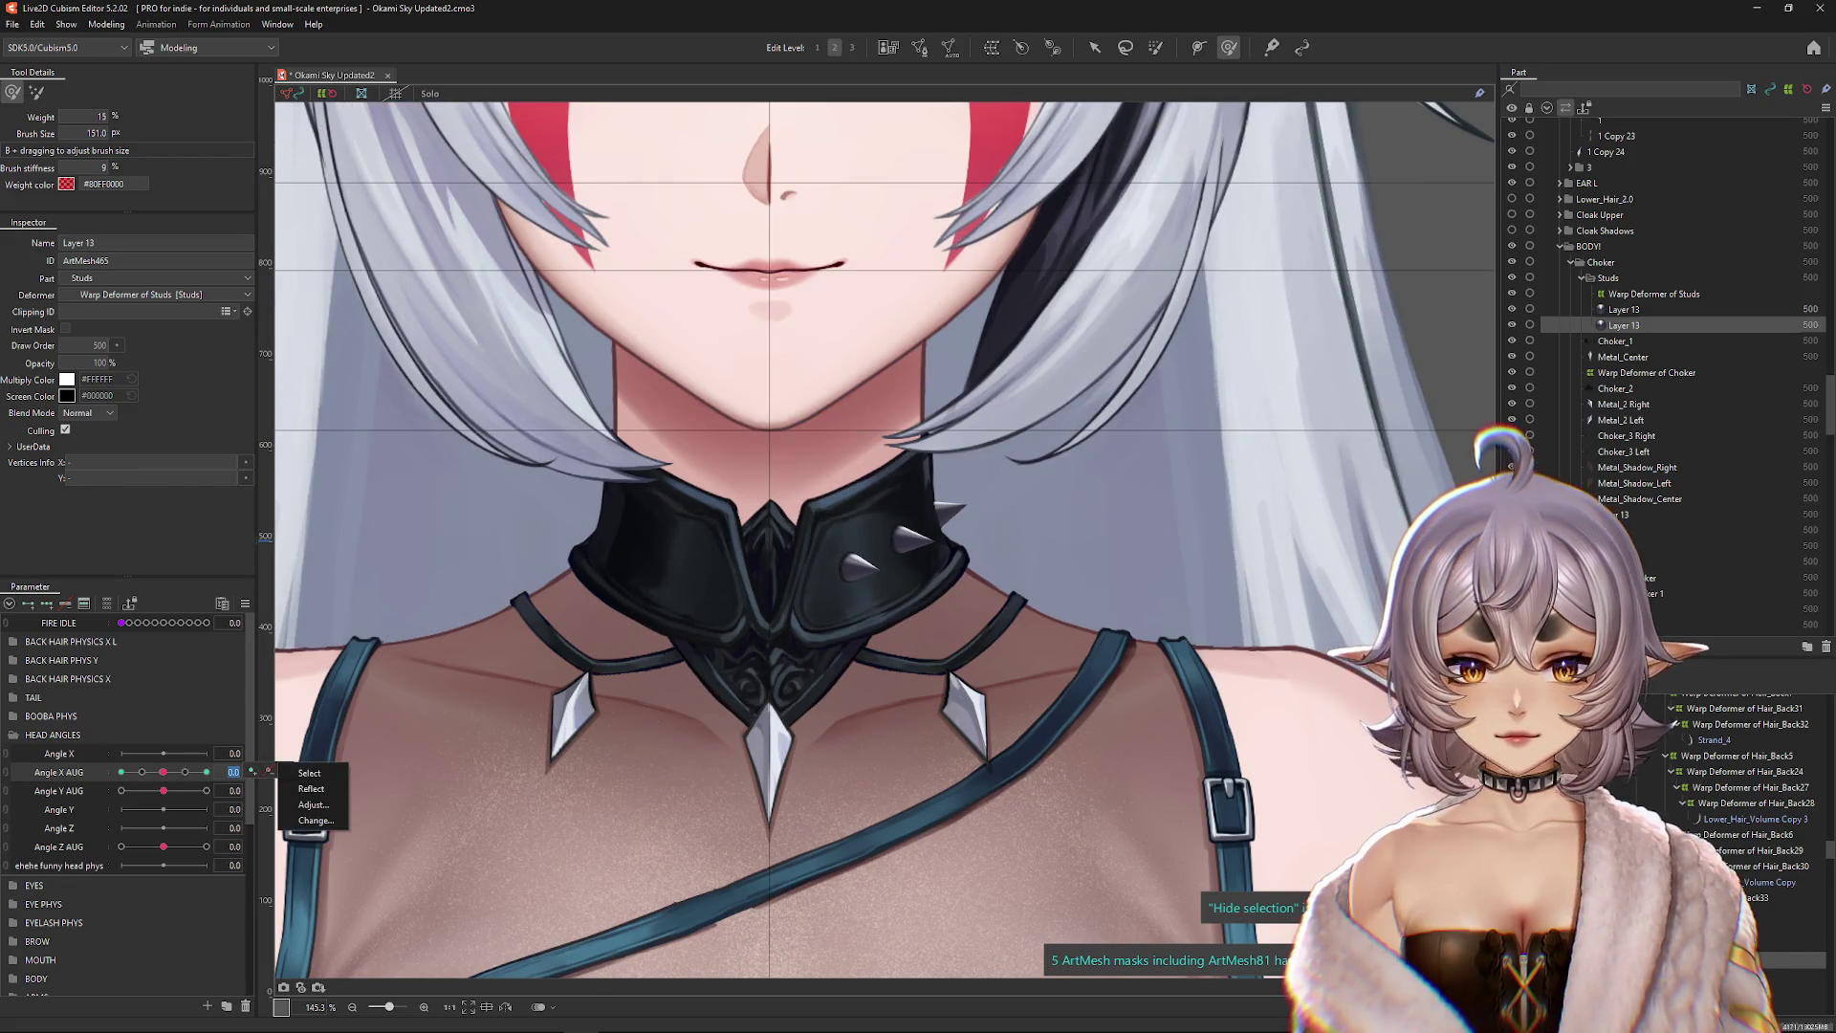
pyautogui.click(309, 773)
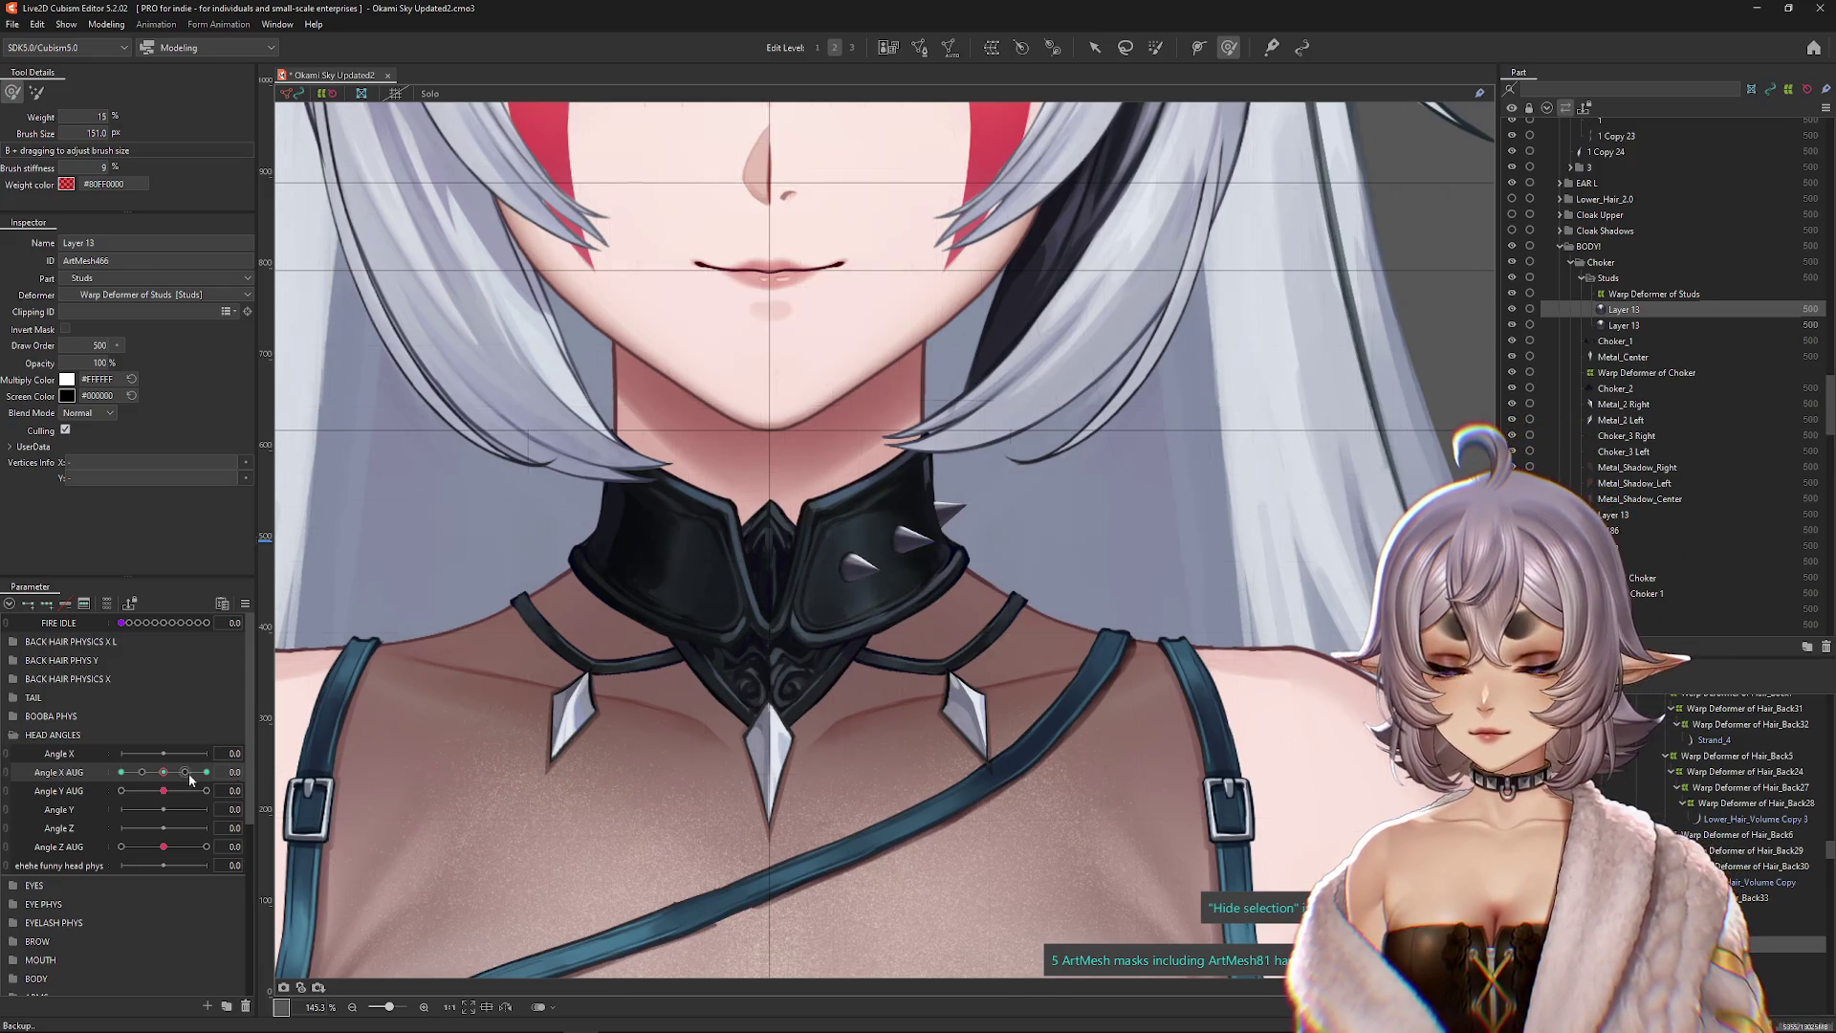
pyautogui.click(204, 773)
pyautogui.click(1021, 538)
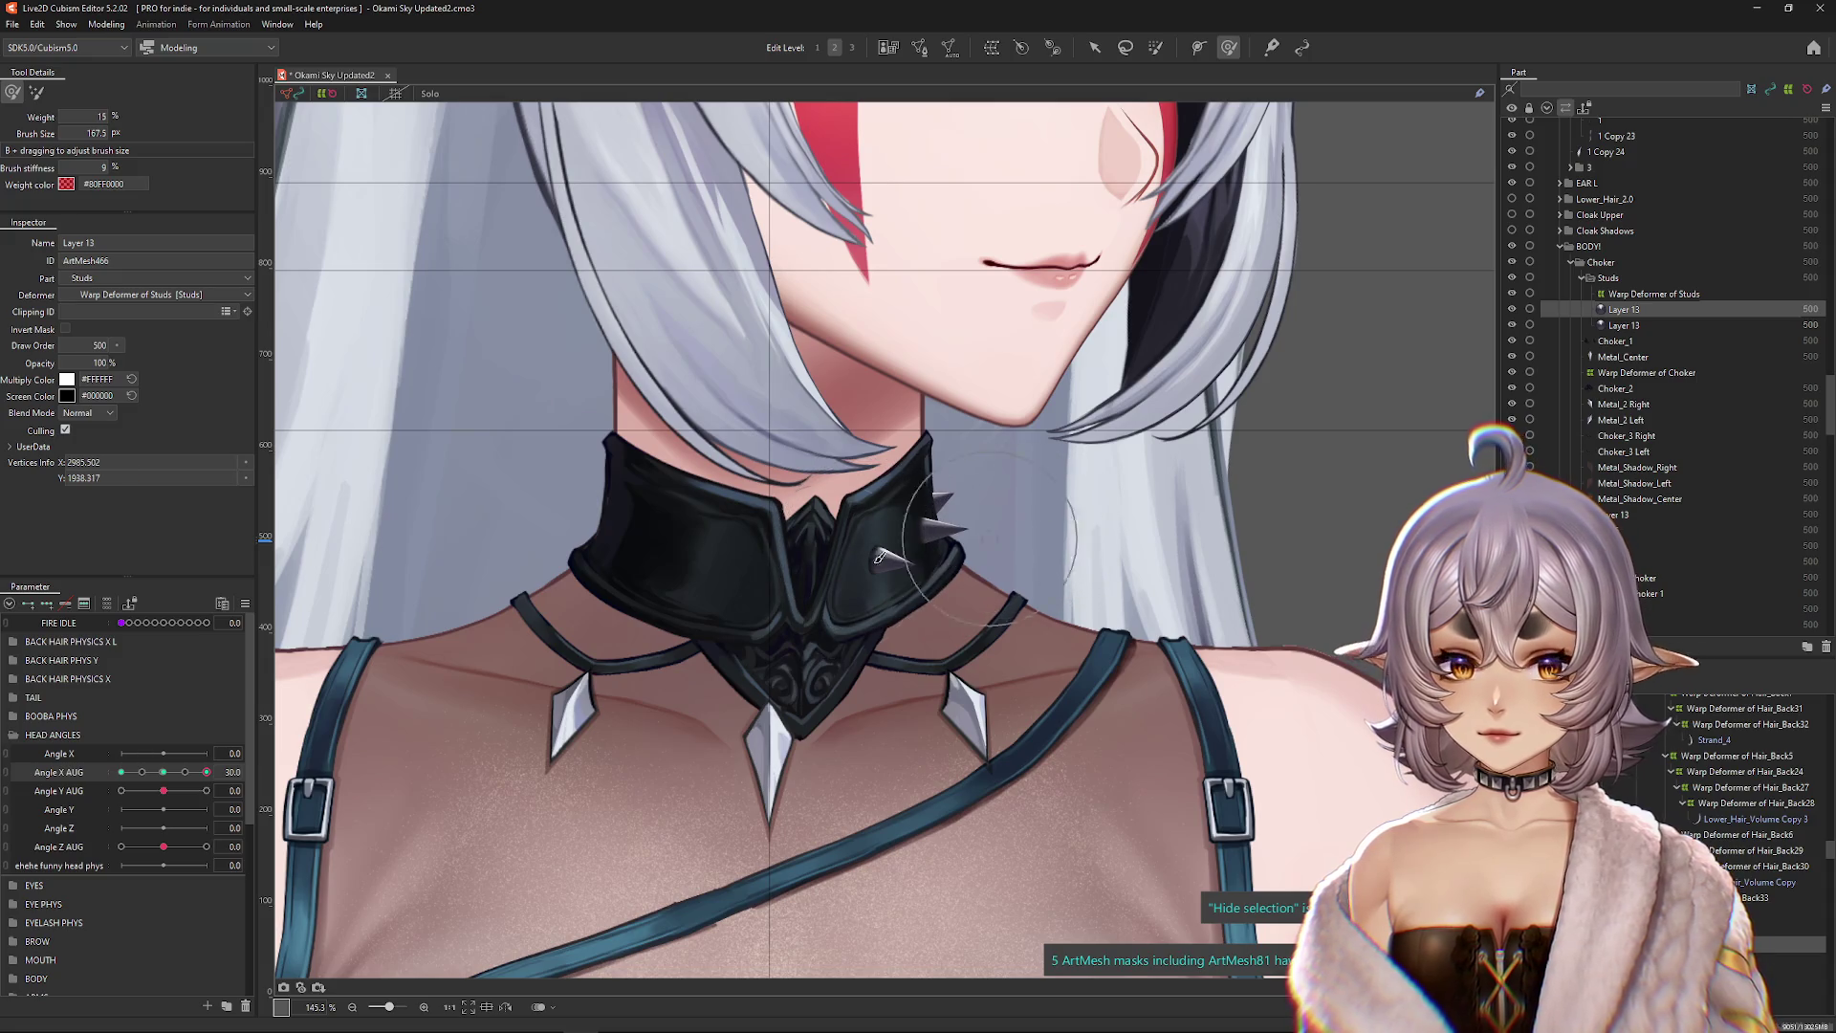
pyautogui.click(164, 773)
pyautogui.moveTo(856, 573)
pyautogui.mouseDown()
pyautogui.moveTo(831, 560)
pyautogui.moveTo(884, 525)
pyautogui.mouseUp()
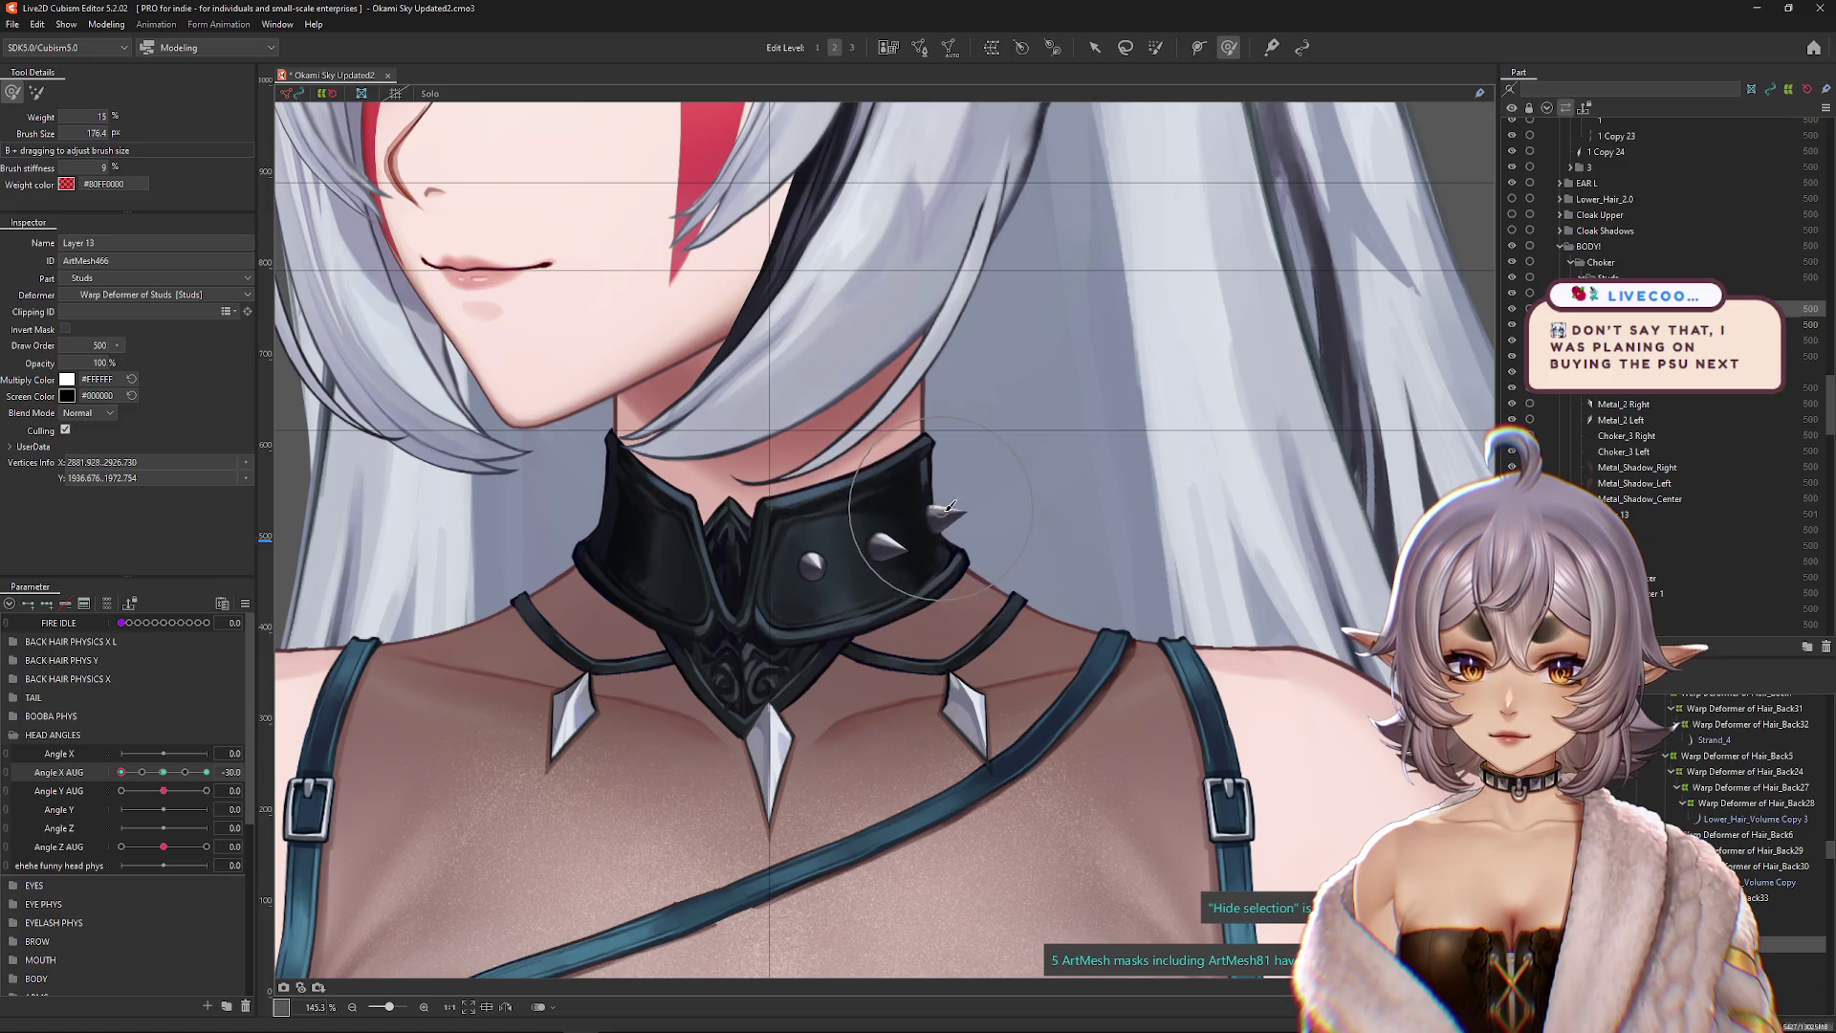
pyautogui.click(162, 771)
pyautogui.click(268, 771)
pyautogui.click(289, 772)
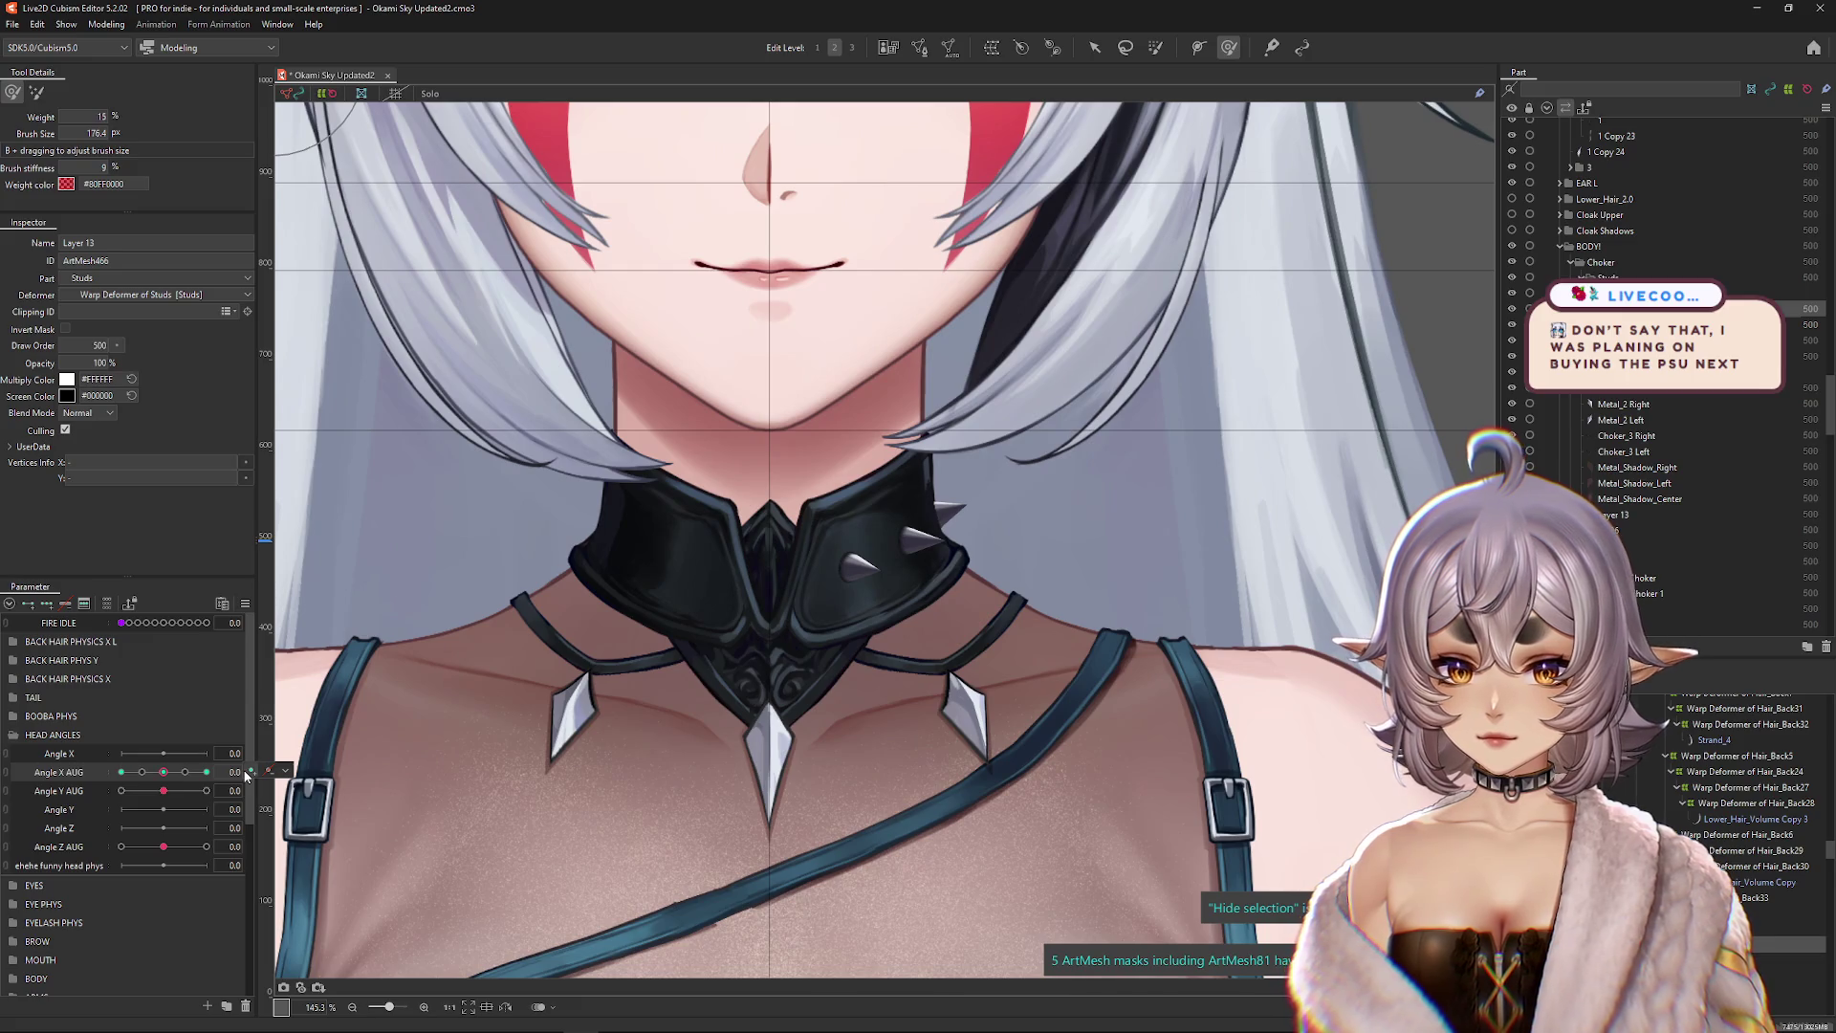
# Step: Turn the head to both extremes, then zoom in and select the right choker stud
pyautogui.moveTo(162, 772)
pyautogui.mouseDown()
pyautogui.moveTo(57, 779)
pyautogui.moveTo(207, 771)
pyautogui.mouseUp()
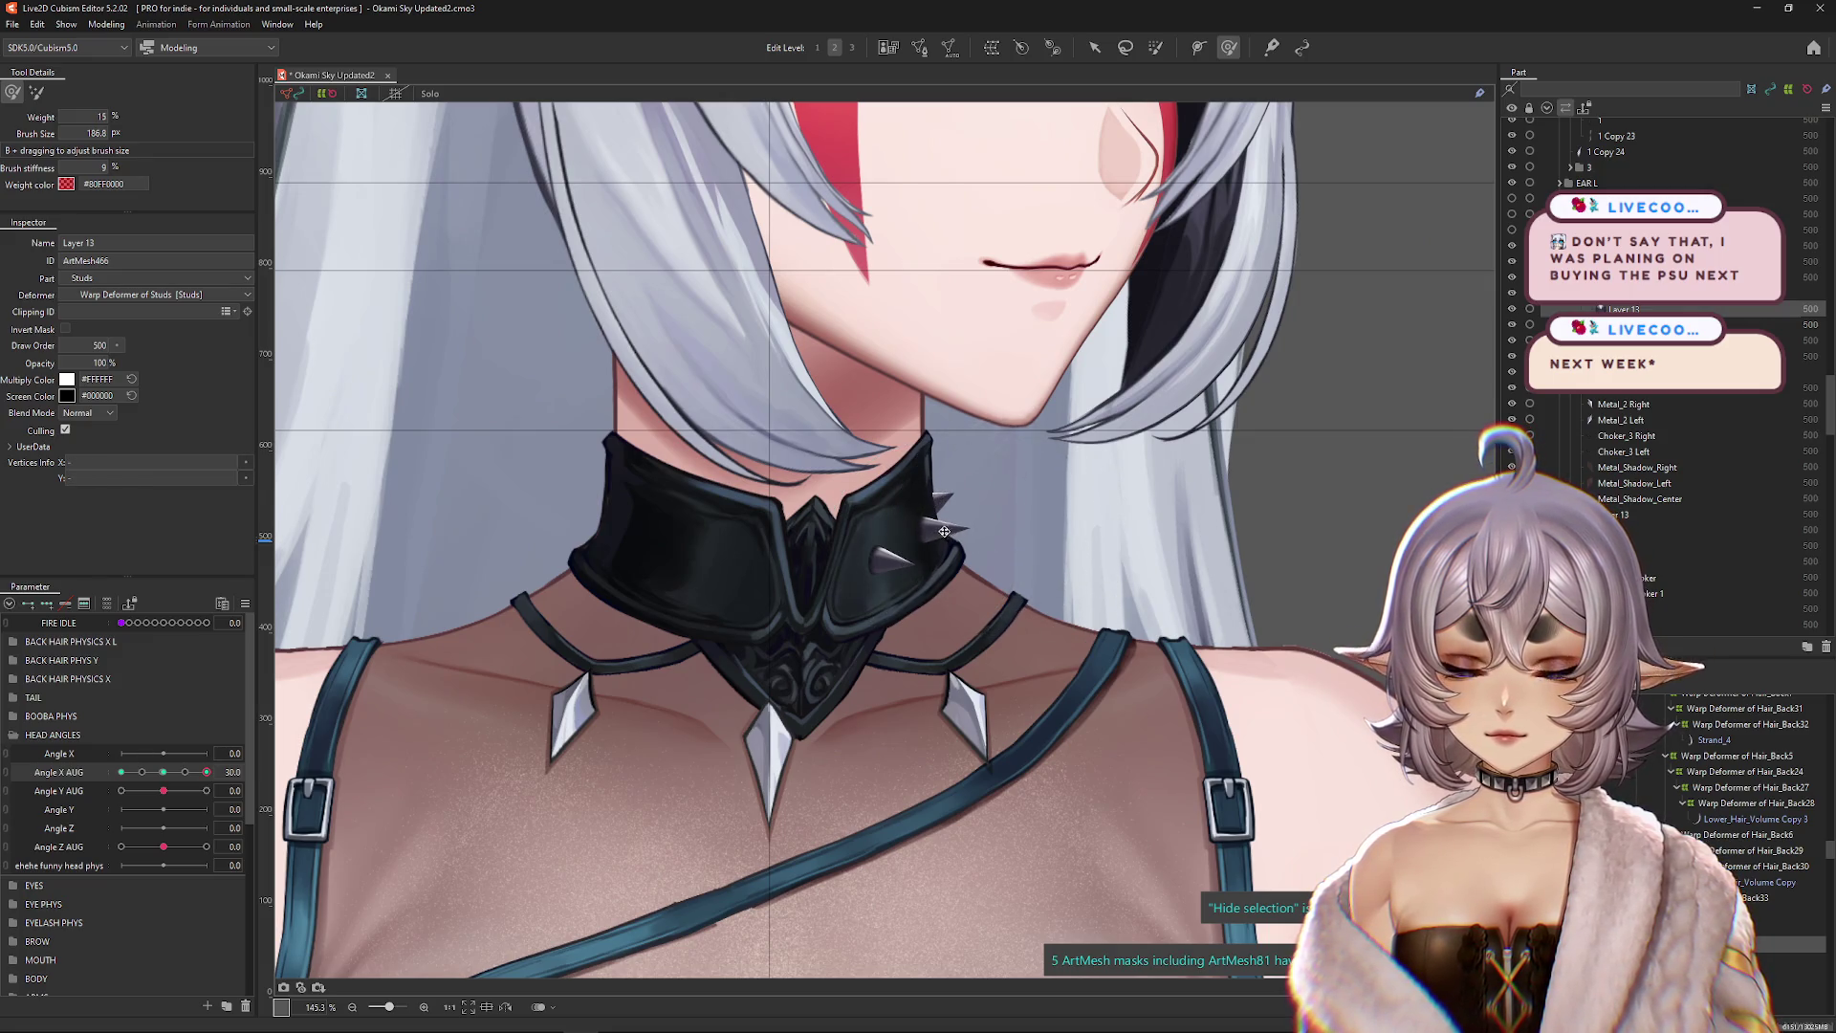
pyautogui.moveTo(161, 782)
pyautogui.mouseDown()
pyautogui.moveTo(207, 771)
pyautogui.moveTo(116, 786)
pyautogui.mouseUp()
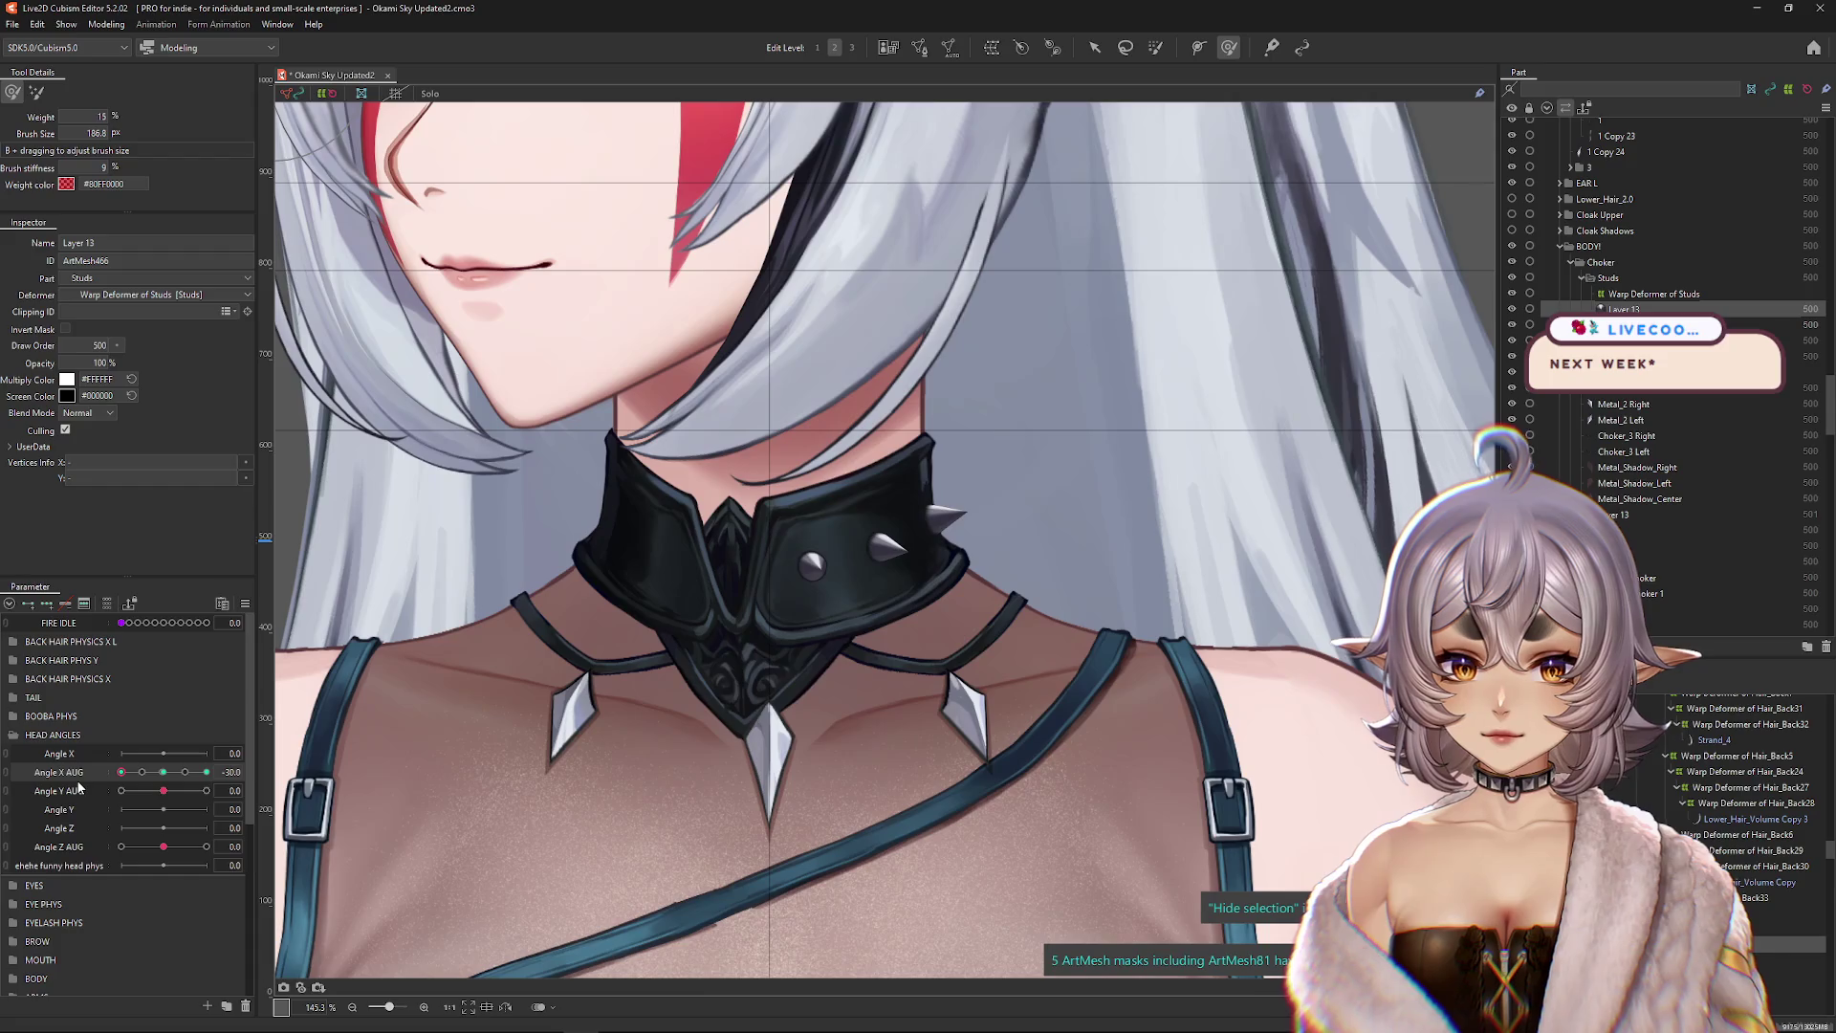
pyautogui.click(812, 564)
pyautogui.scroll(5, 808, 568)
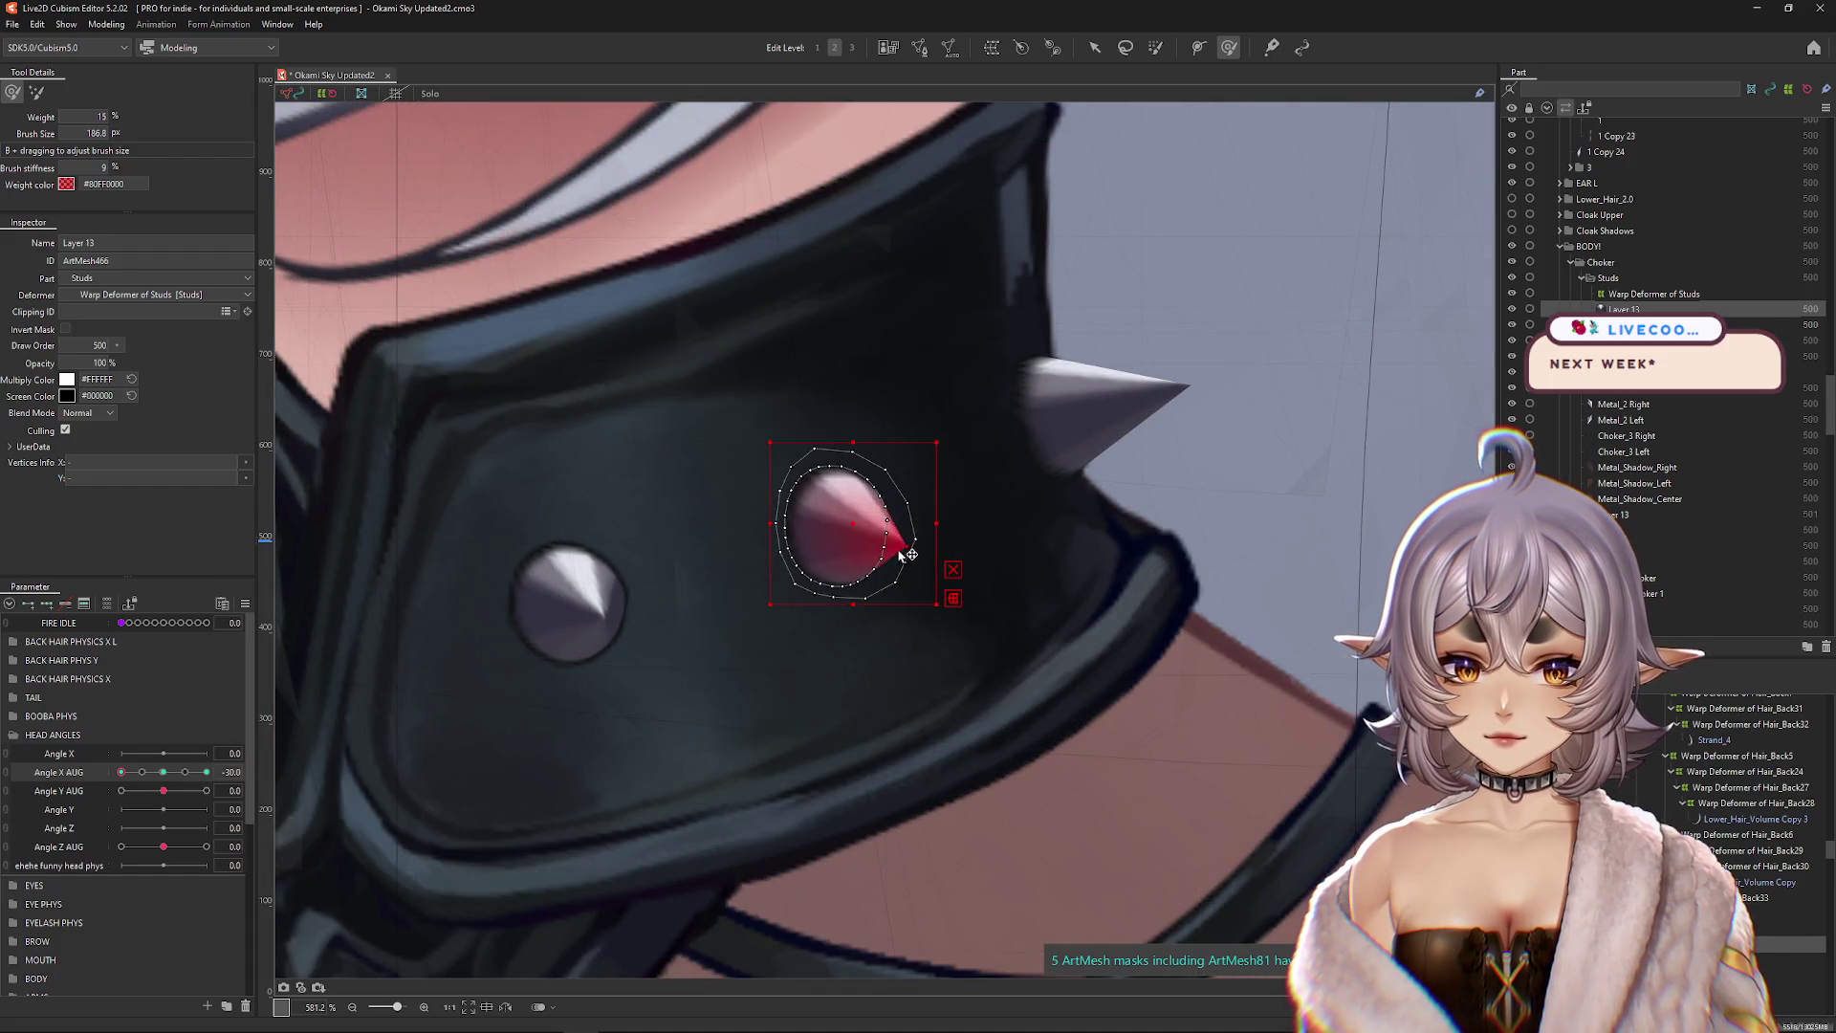
pyautogui.scroll(-5, 903, 538)
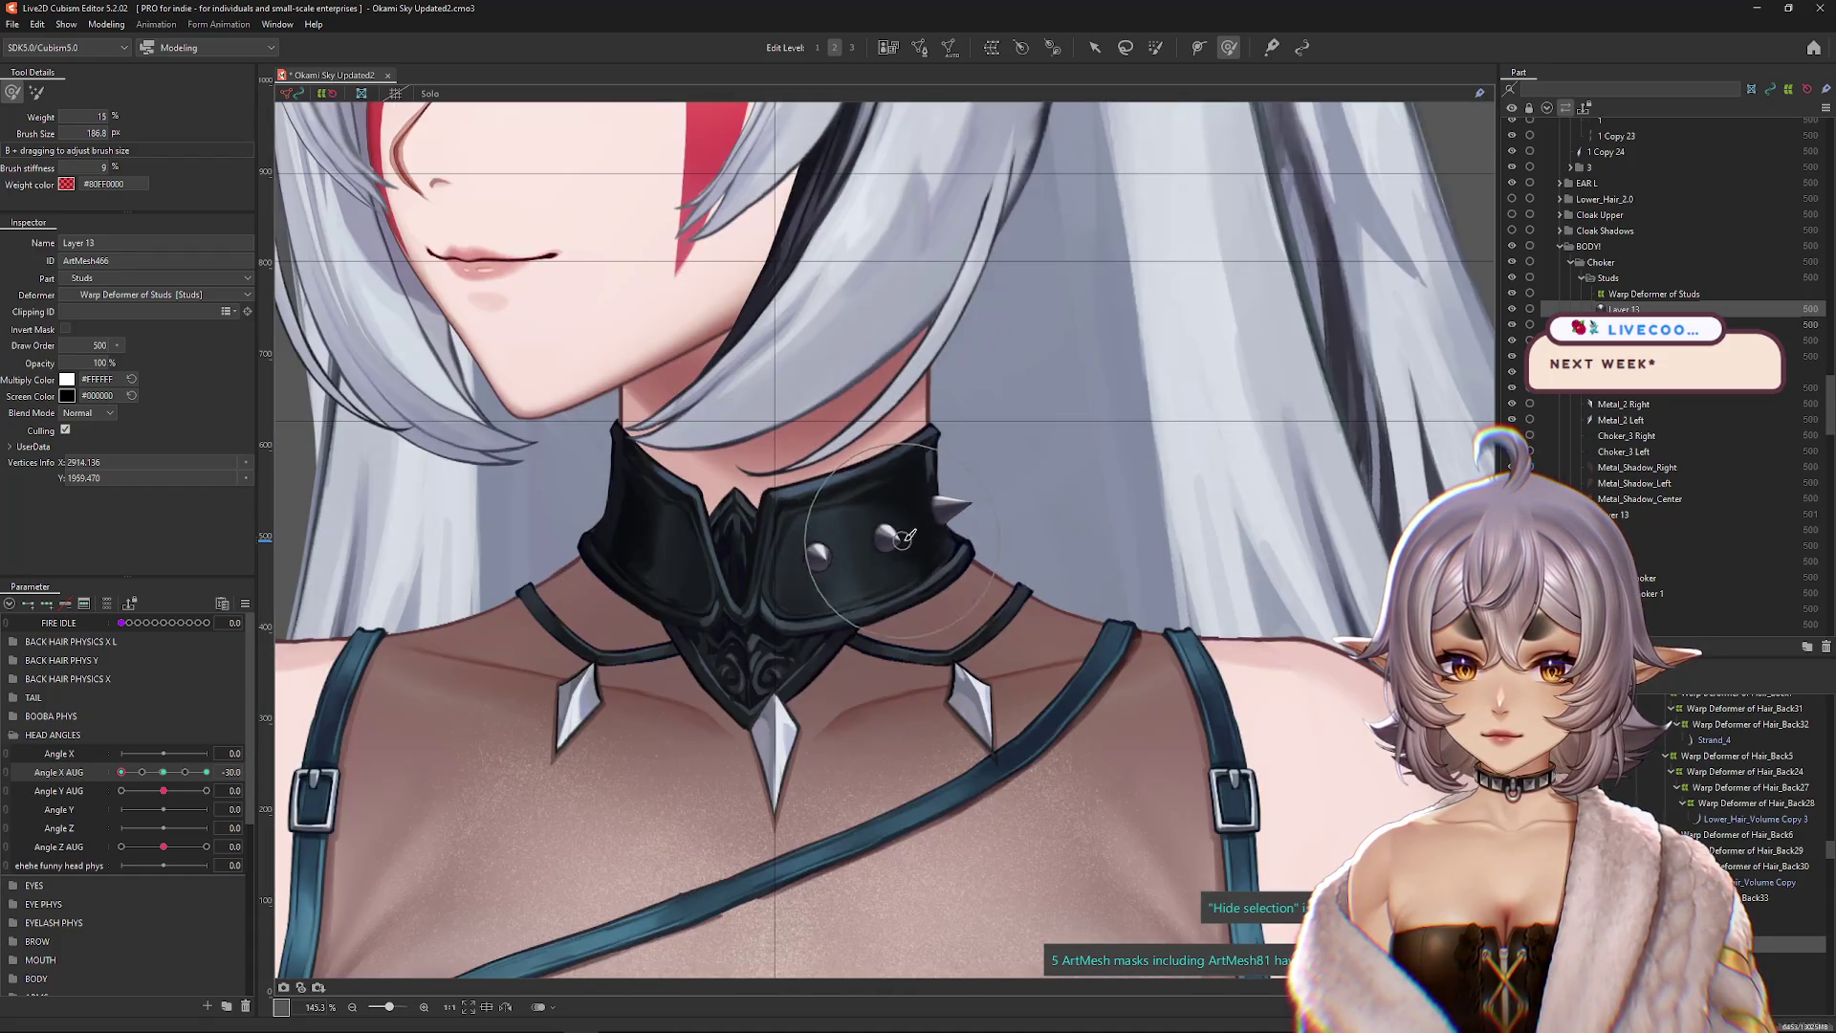
pyautogui.scroll(2, 869, 549)
pyautogui.click(922, 534)
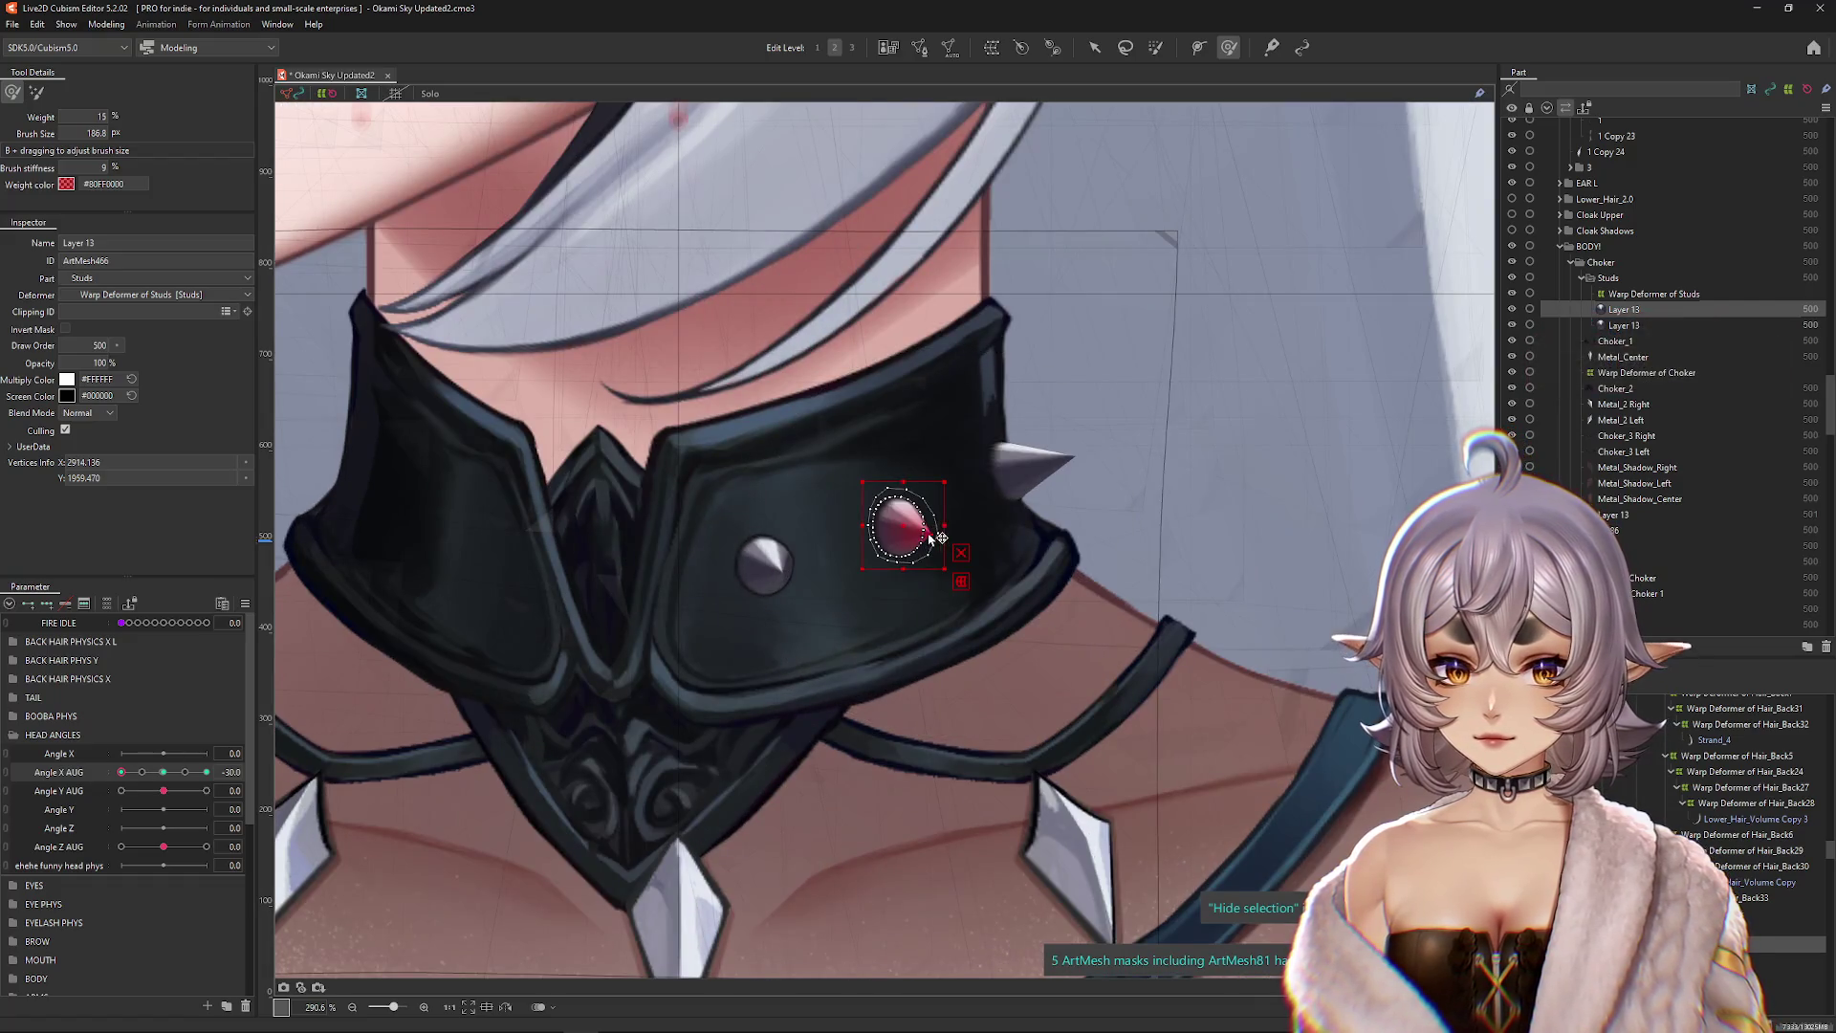
pyautogui.scroll(-3, 936, 541)
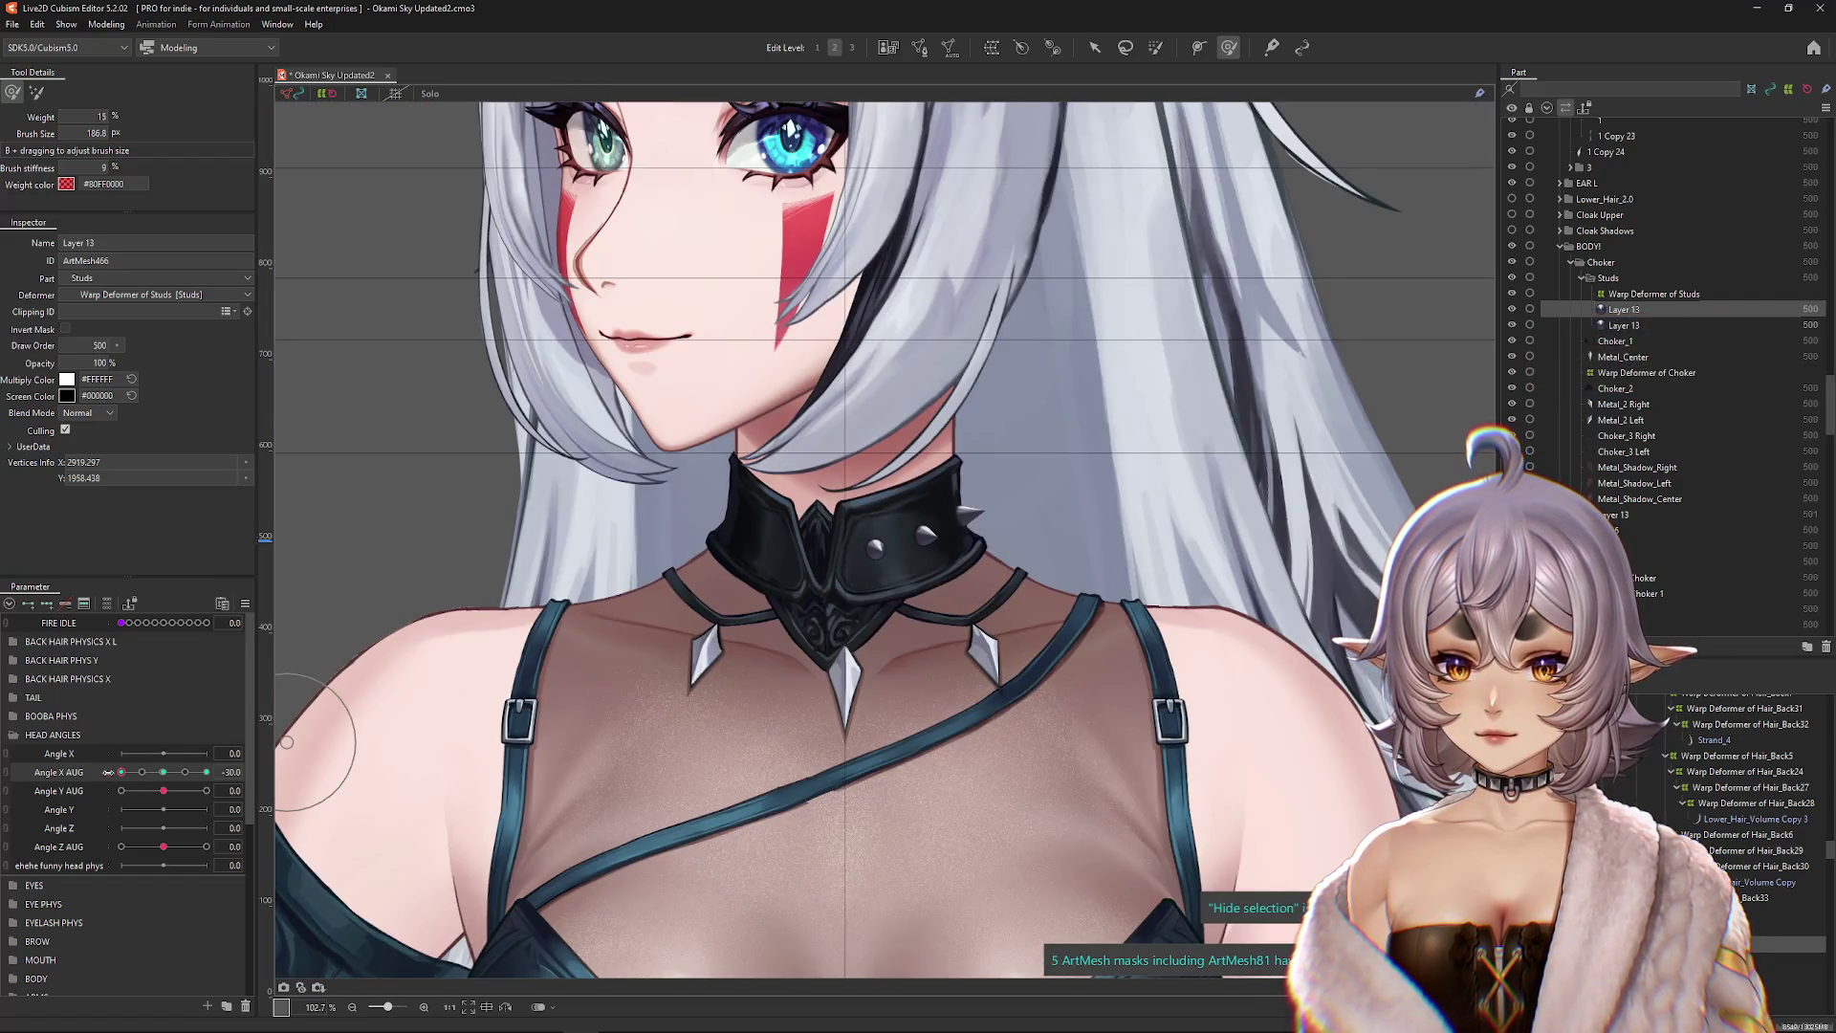
pyautogui.scroll(3, 871, 599)
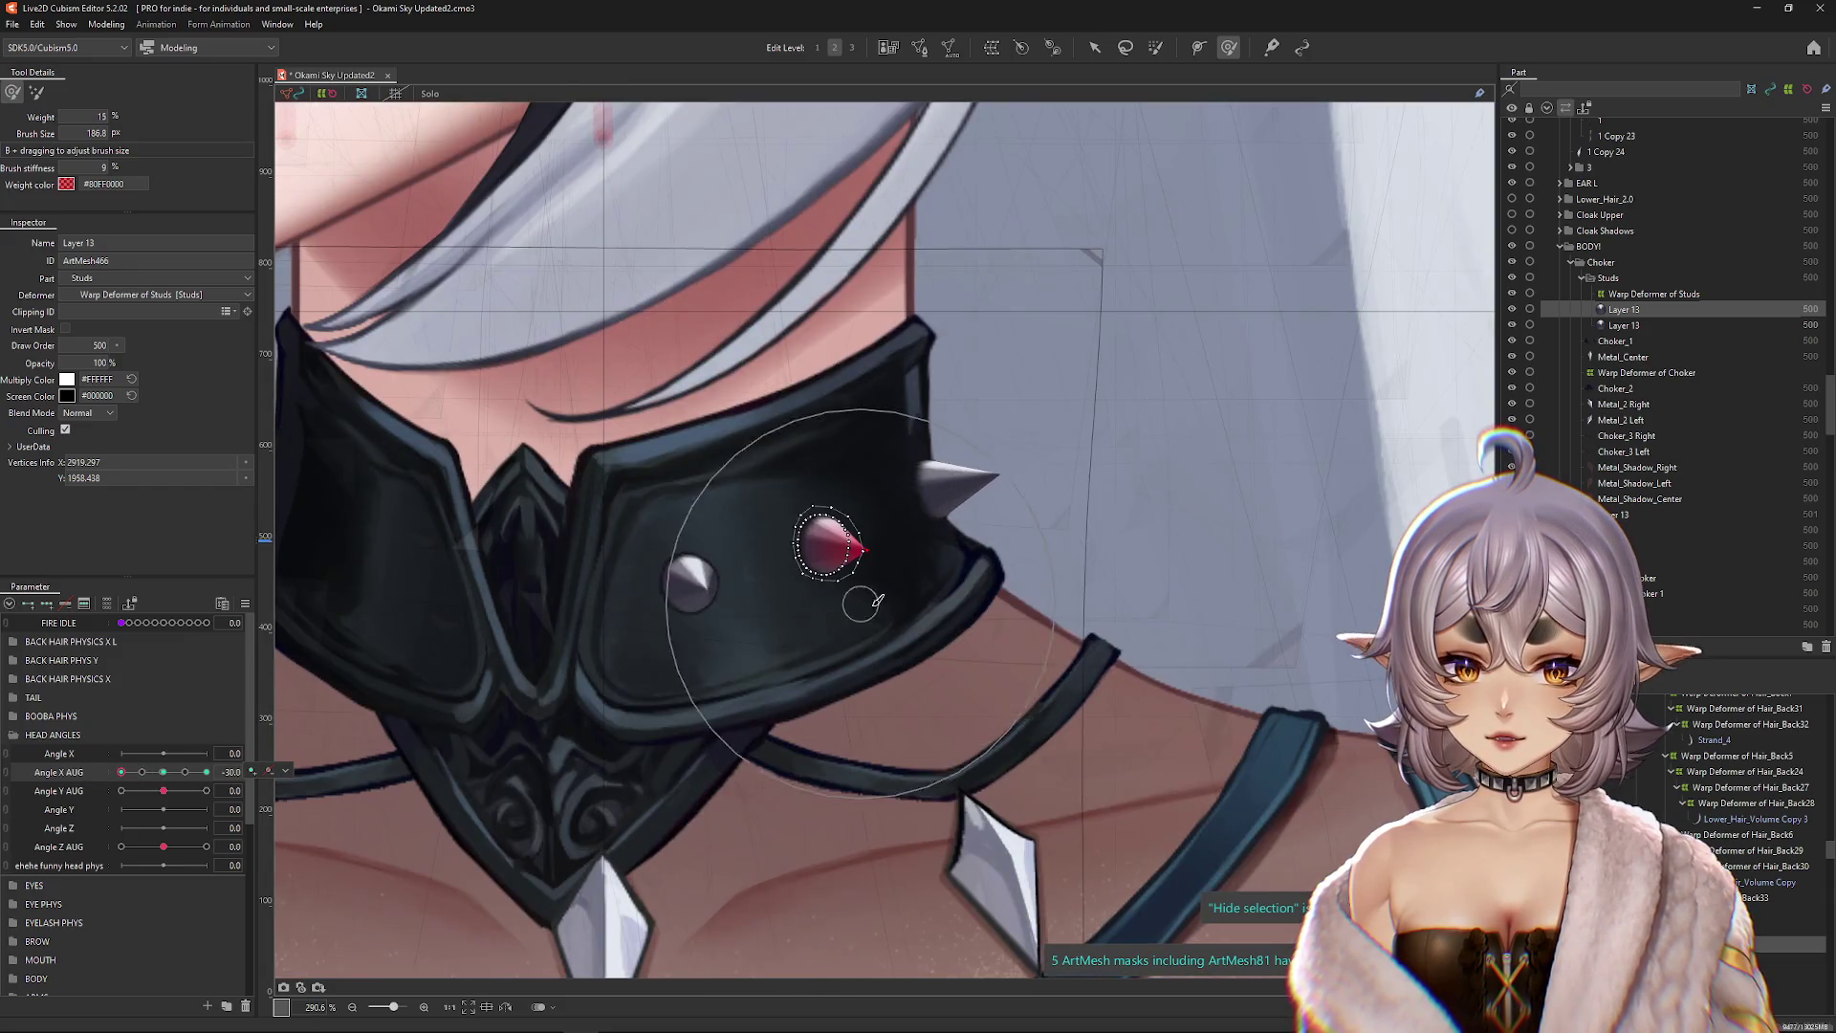
pyautogui.scroll(3, 871, 599)
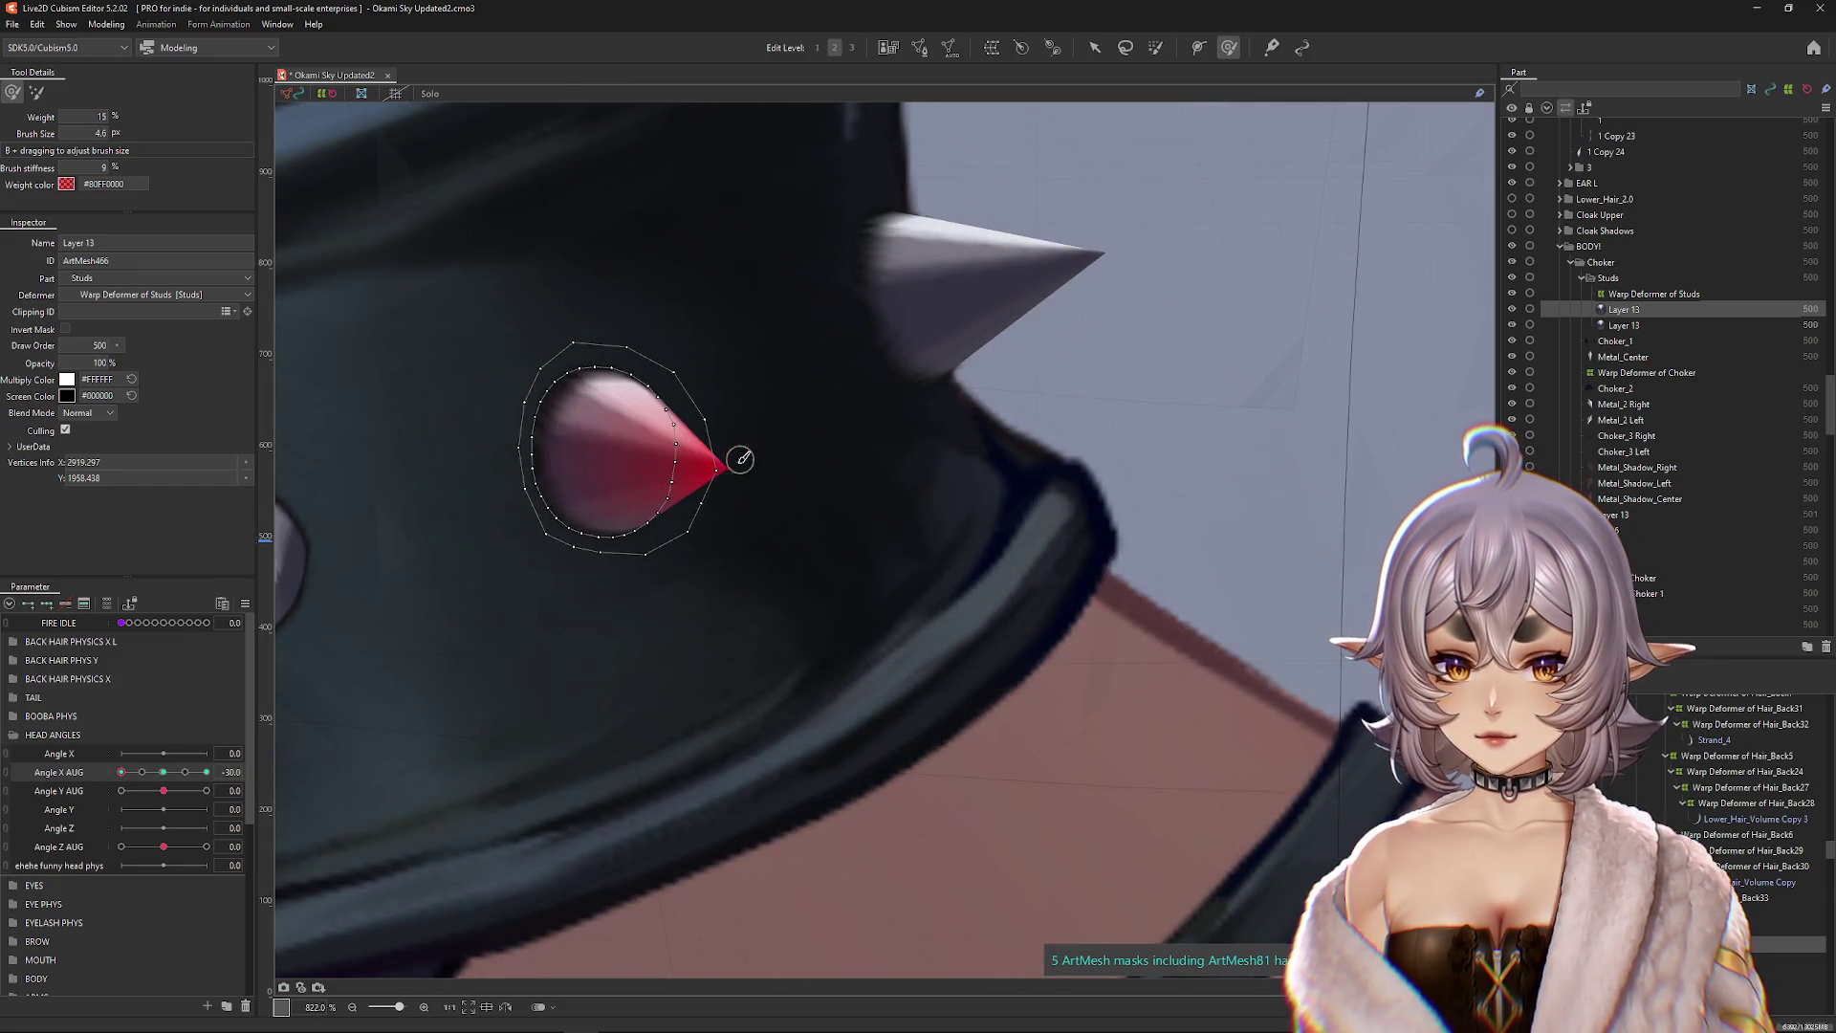
pyautogui.scroll(-3, 841, 434)
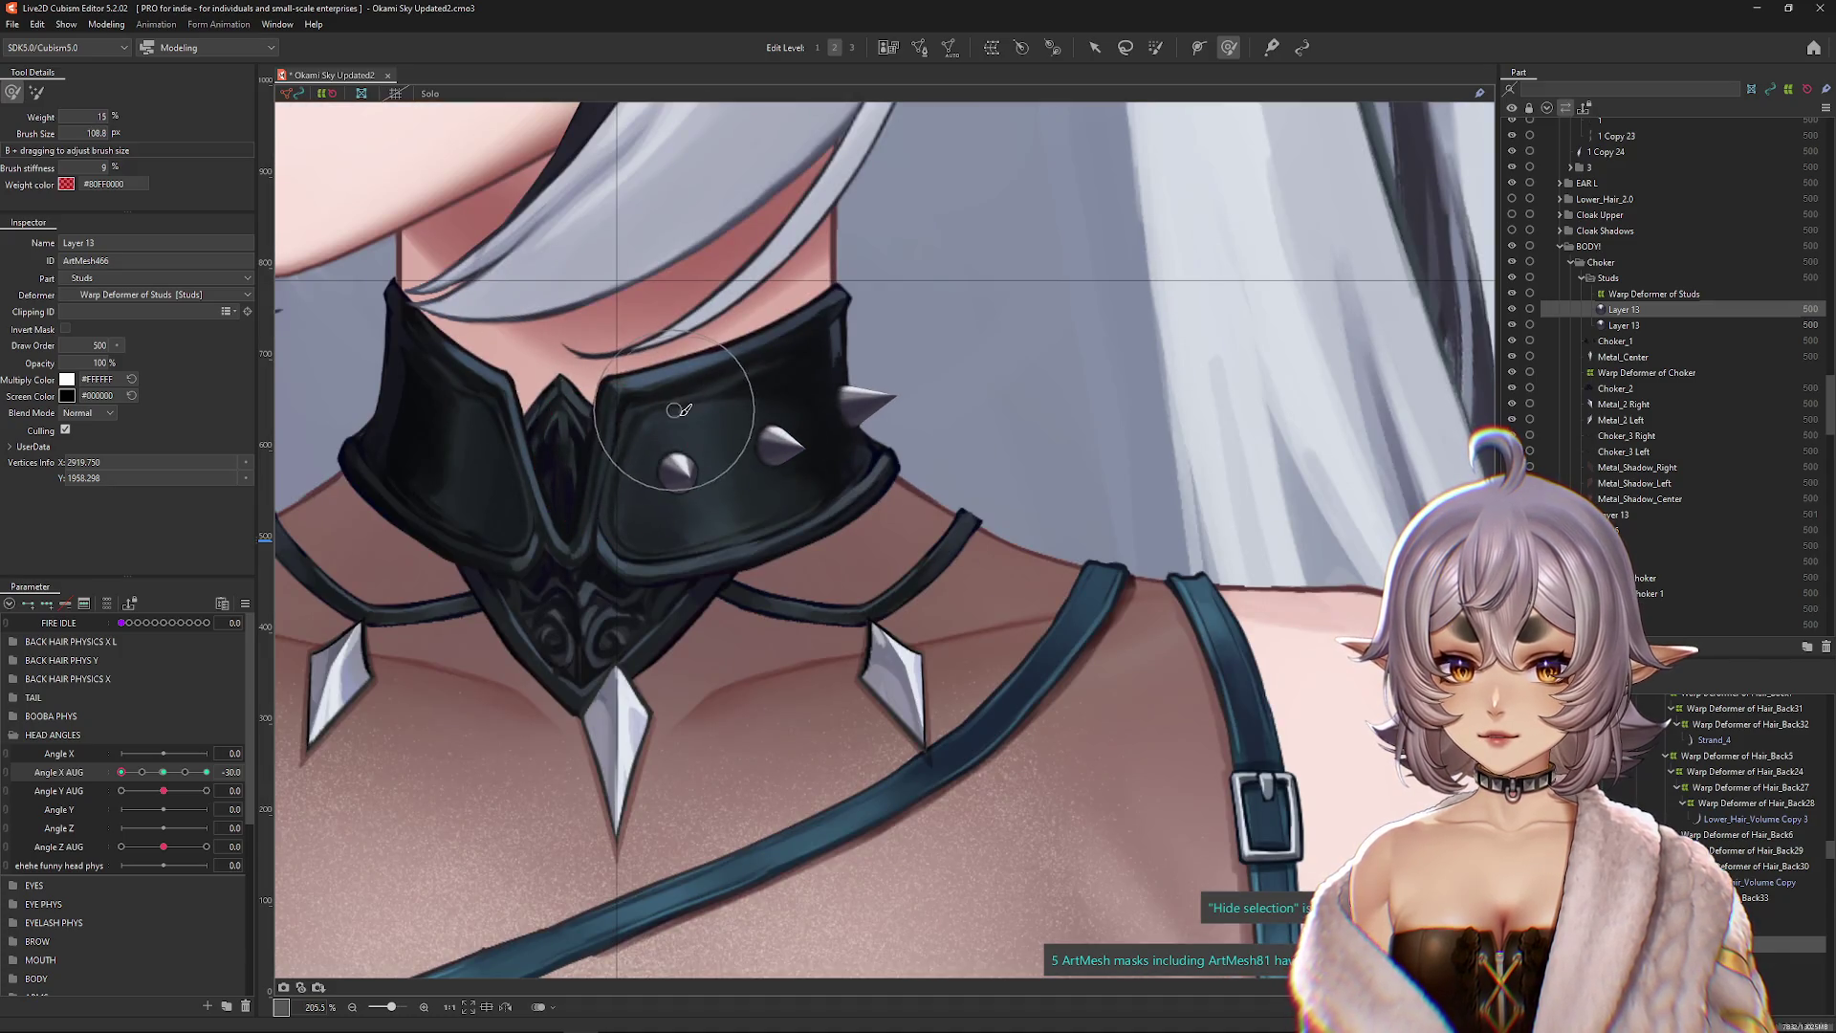
# Step: At Angle X AUG -30, select the Choker_1 mesh and list the overlapping layers there
pyautogui.click(163, 771)
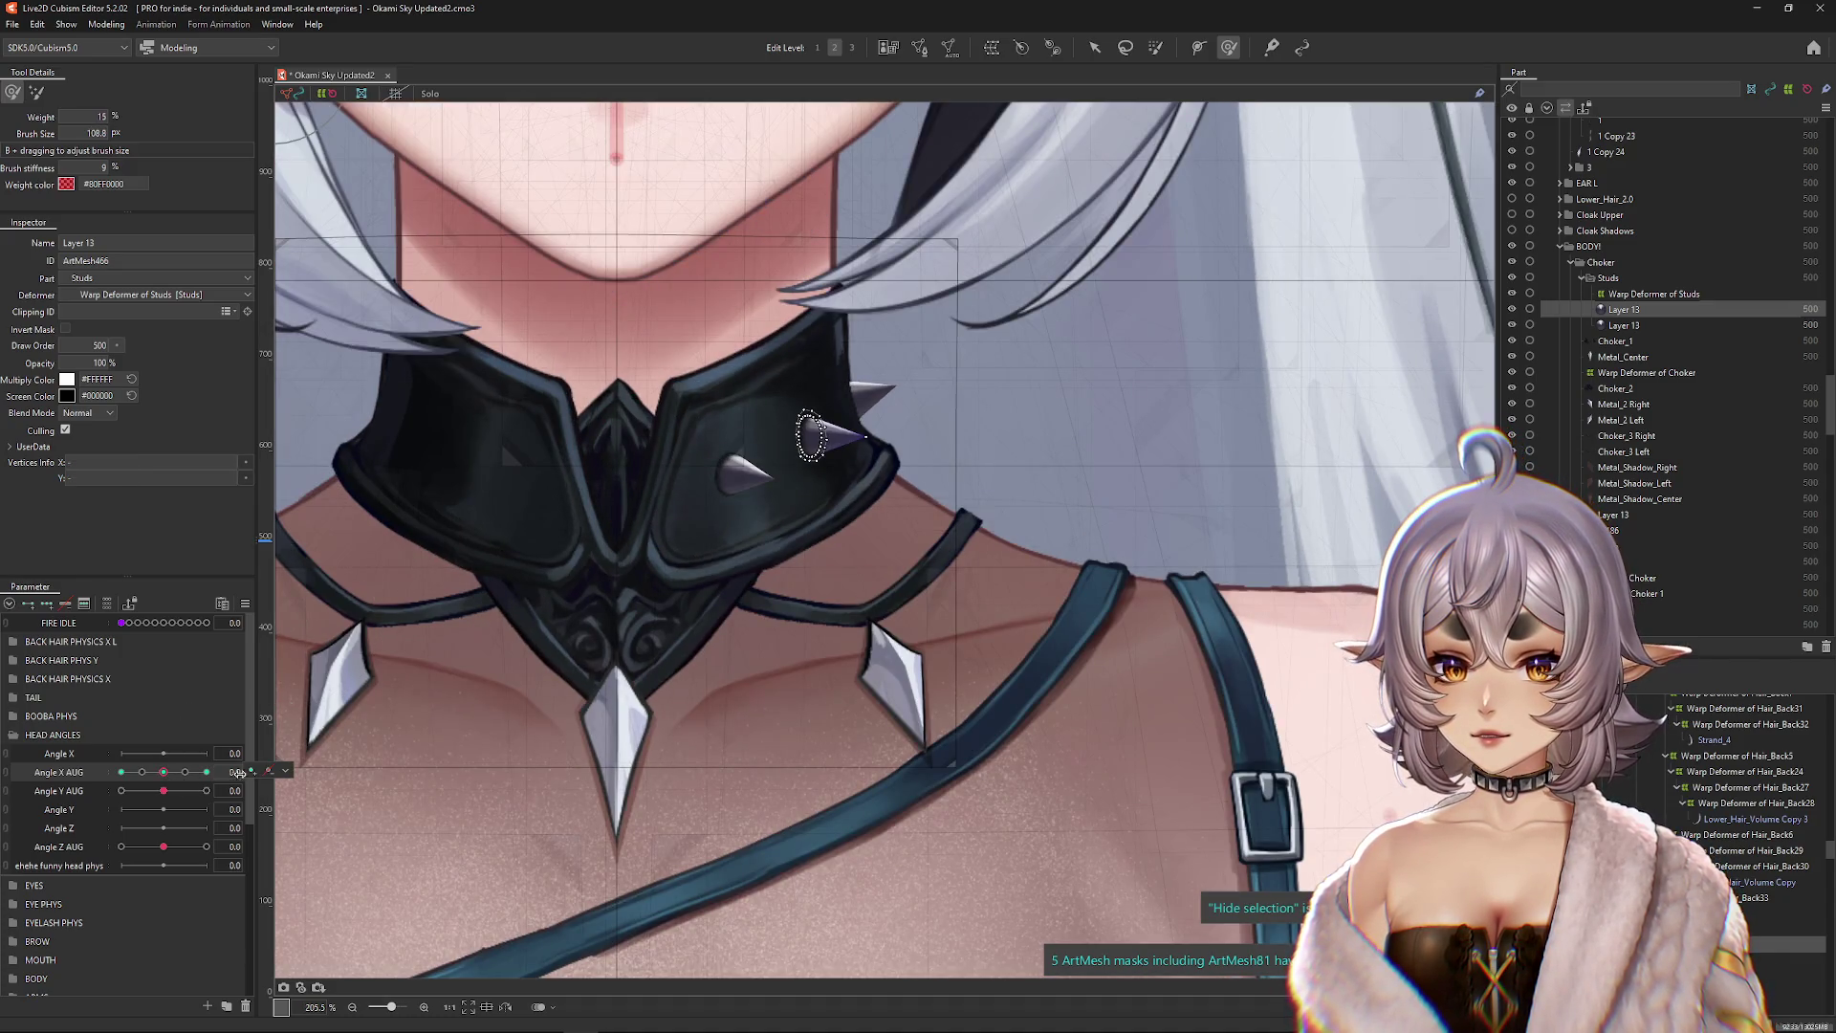
pyautogui.hotkey('ctrl', 'h')
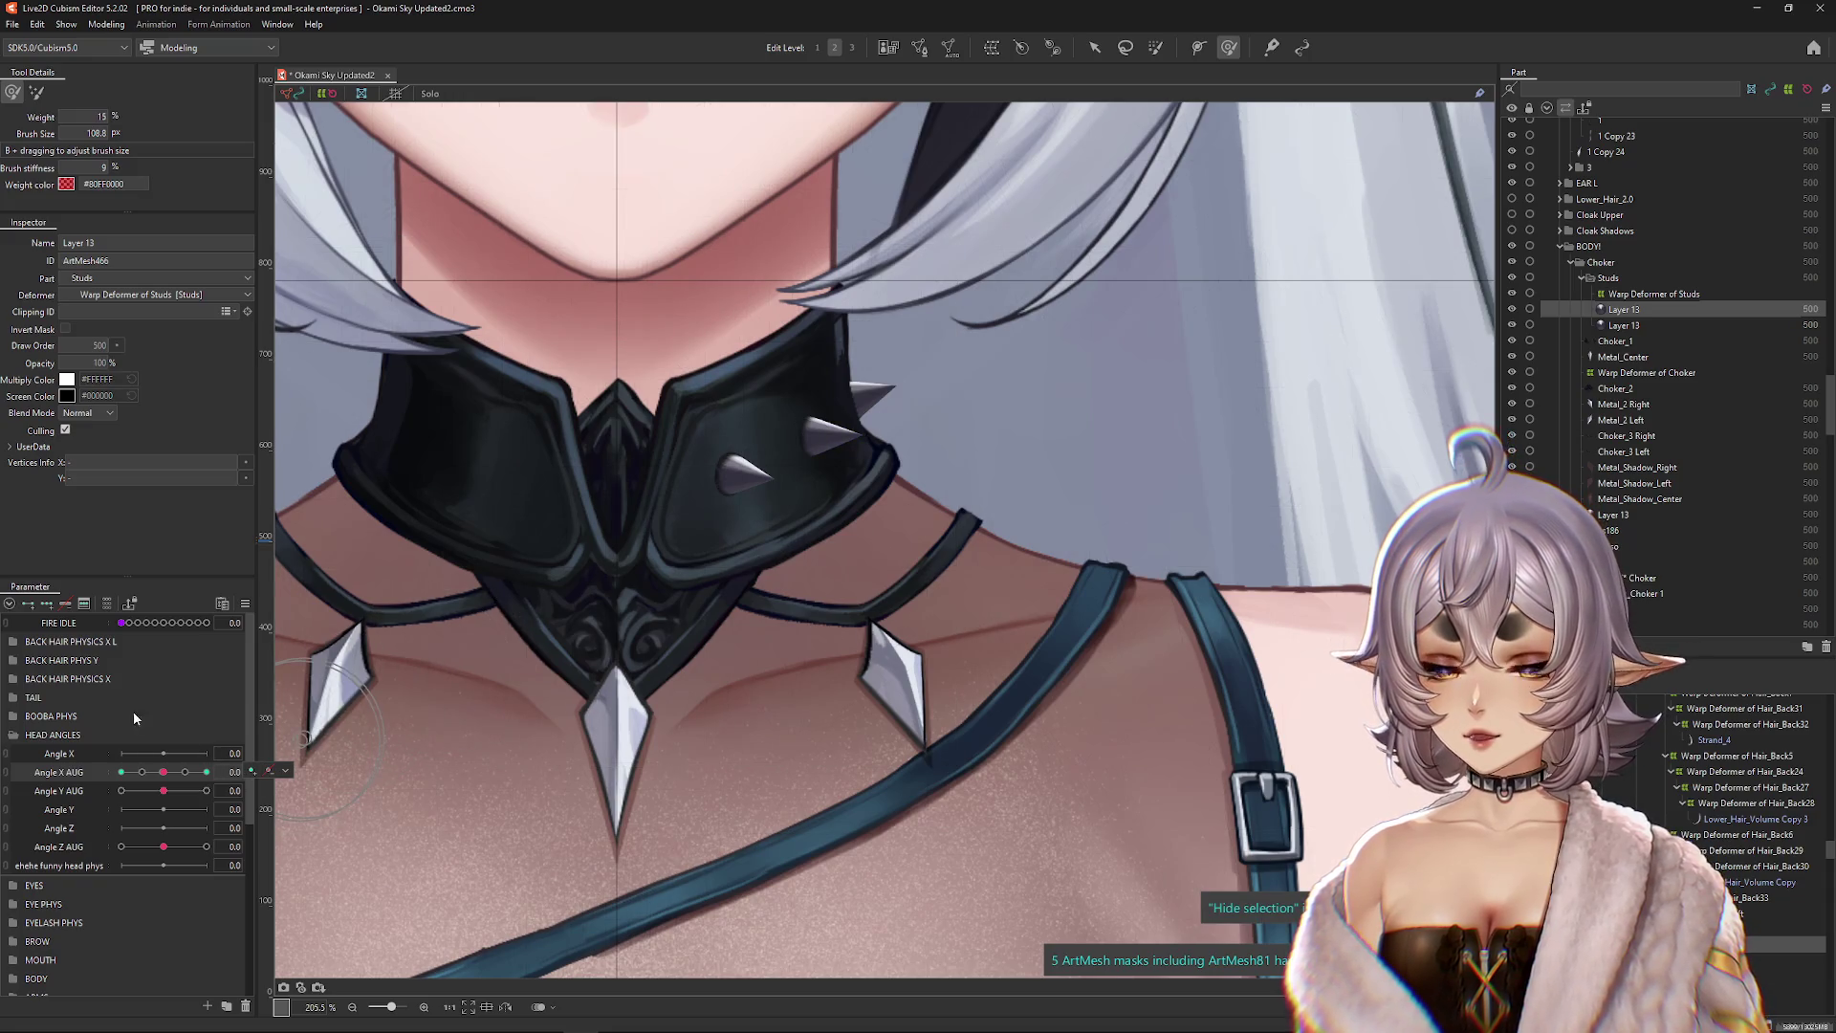
pyautogui.click(122, 771)
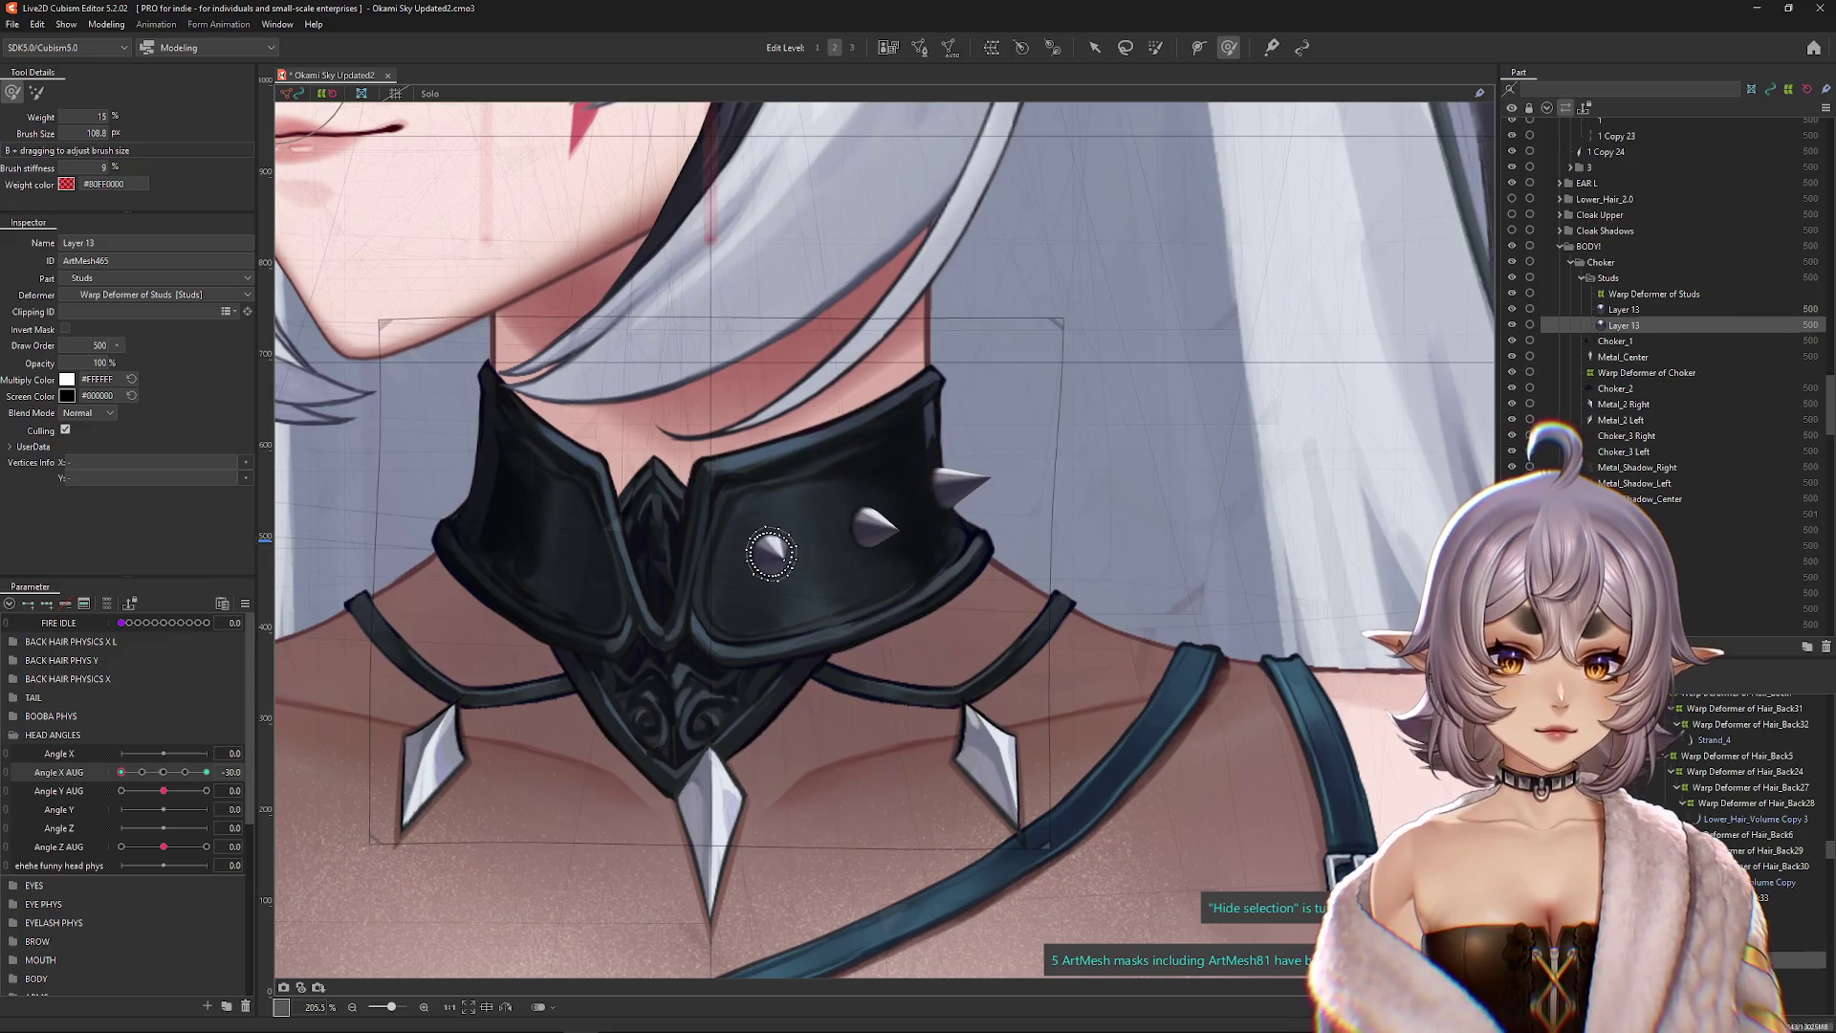
pyautogui.click(832, 574)
pyautogui.scroll(5, 956, 488)
pyautogui.rightClick(973, 511)
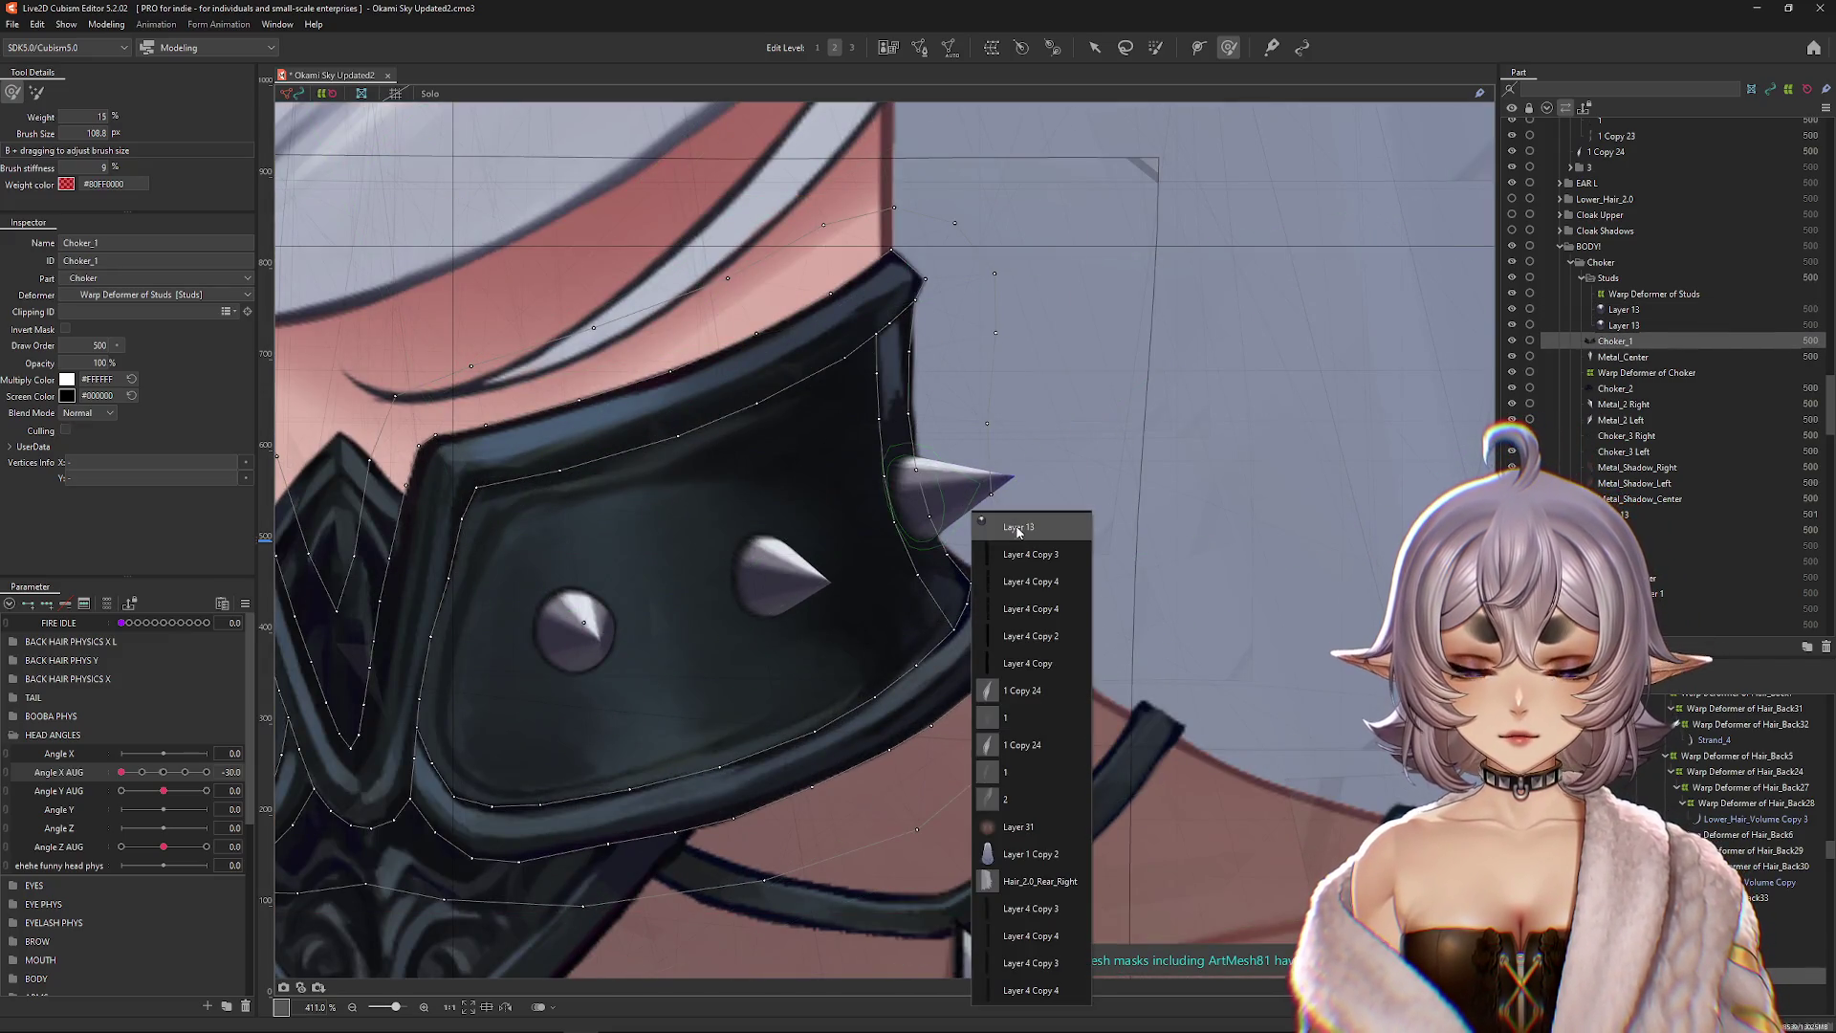
# Step: Select Layer 13 and drag the upper spike's vertices onto the collar edge at Angle X AUG -30
pyautogui.click(1036, 524)
pyautogui.click(162, 771)
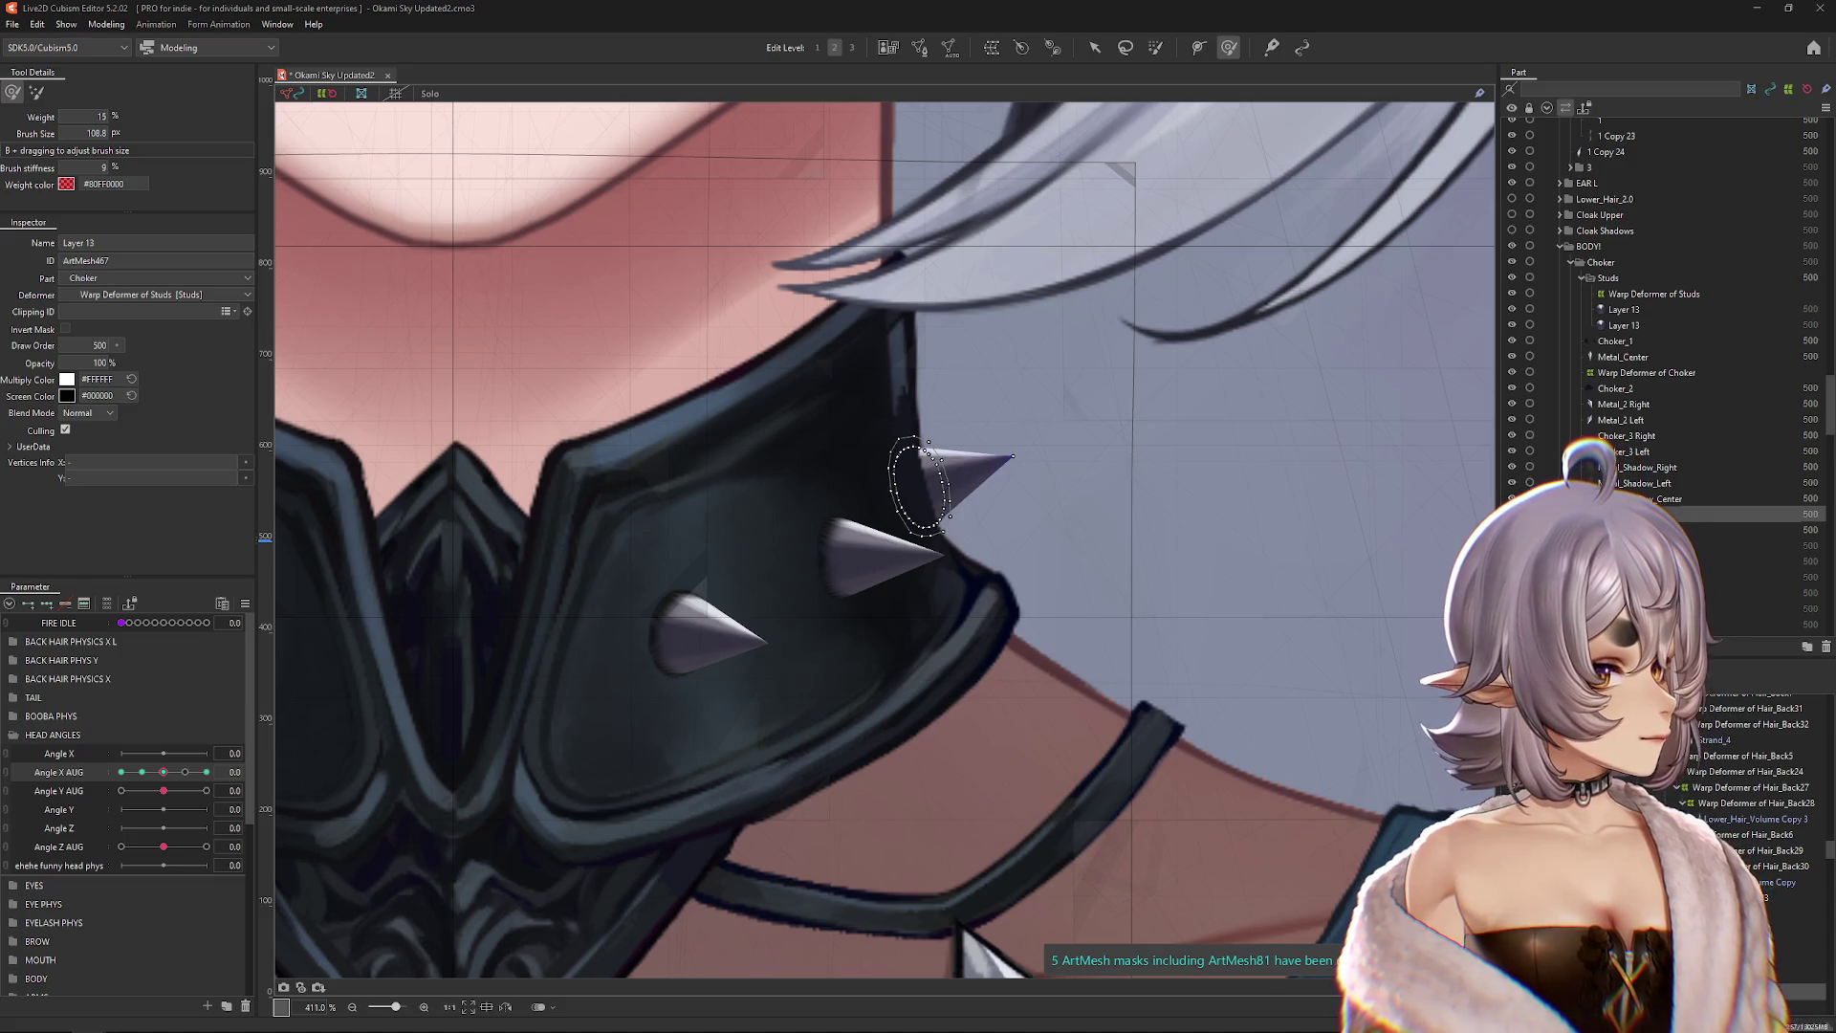
pyautogui.scroll(-3, 1085, 586)
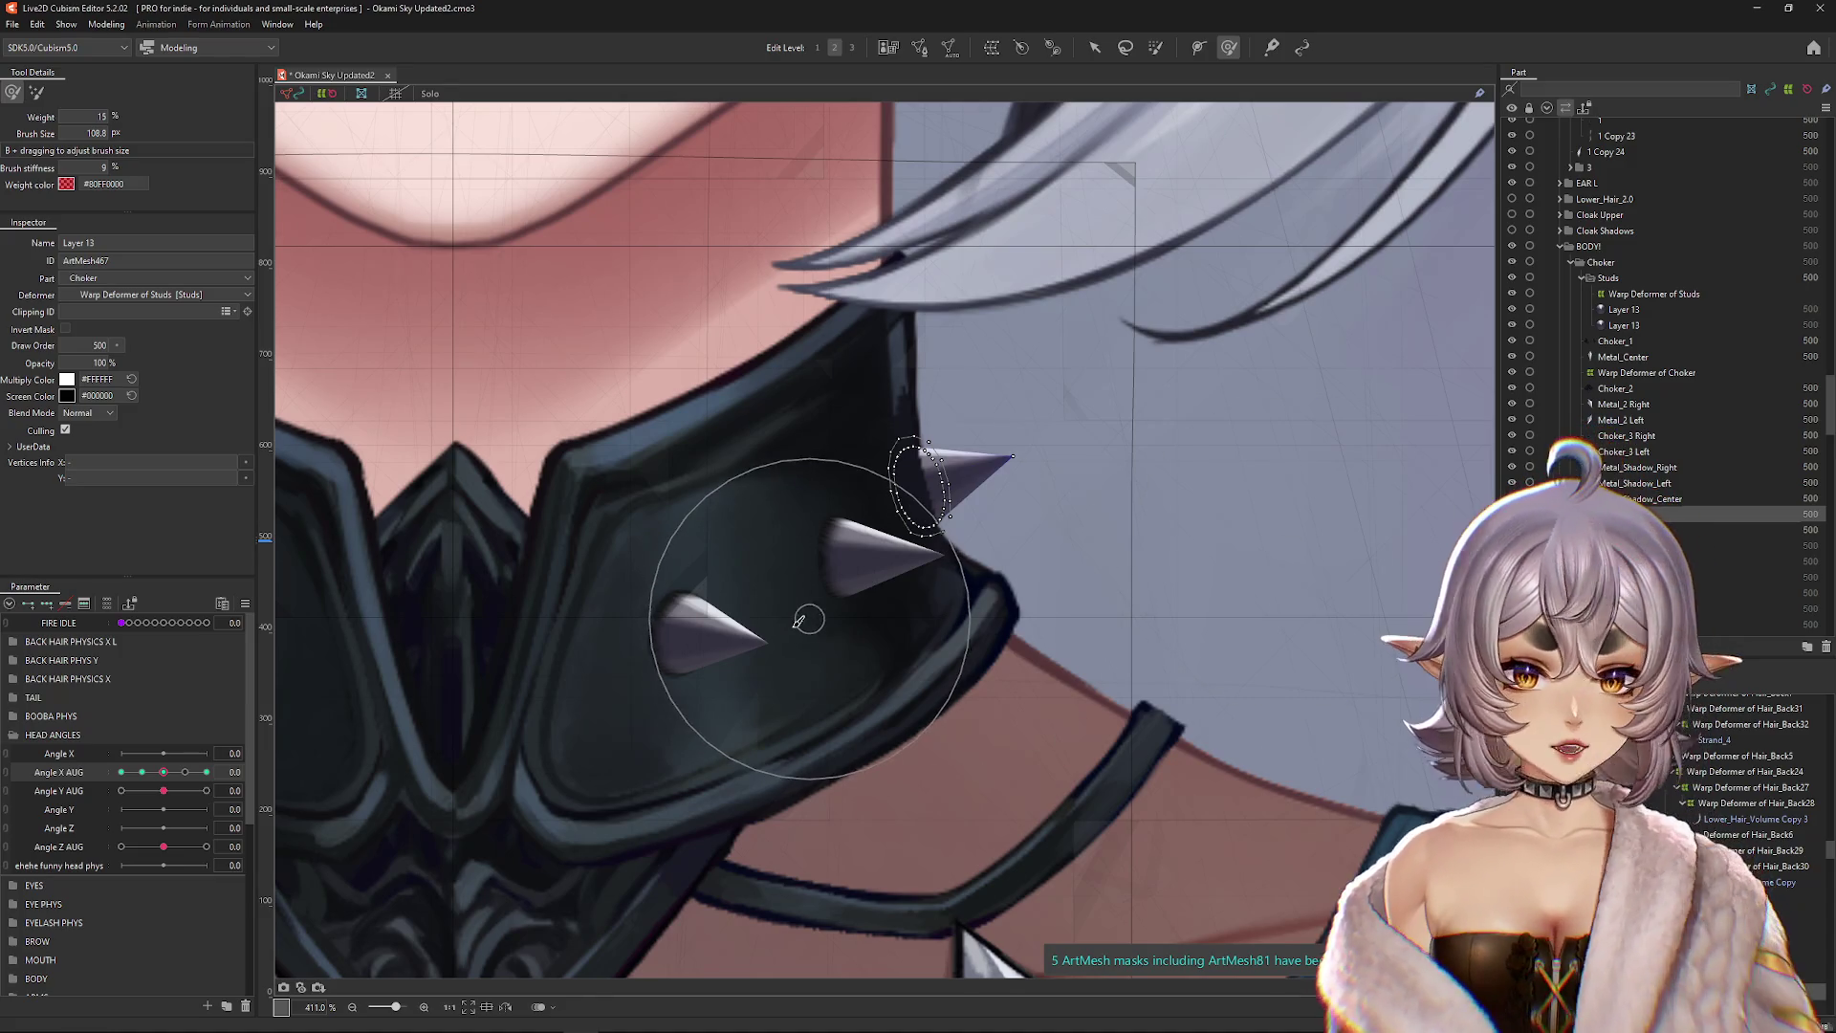
pyautogui.moveTo(163, 771); pyautogui.dragTo(120, 771)
pyautogui.scroll(3, 861, 574)
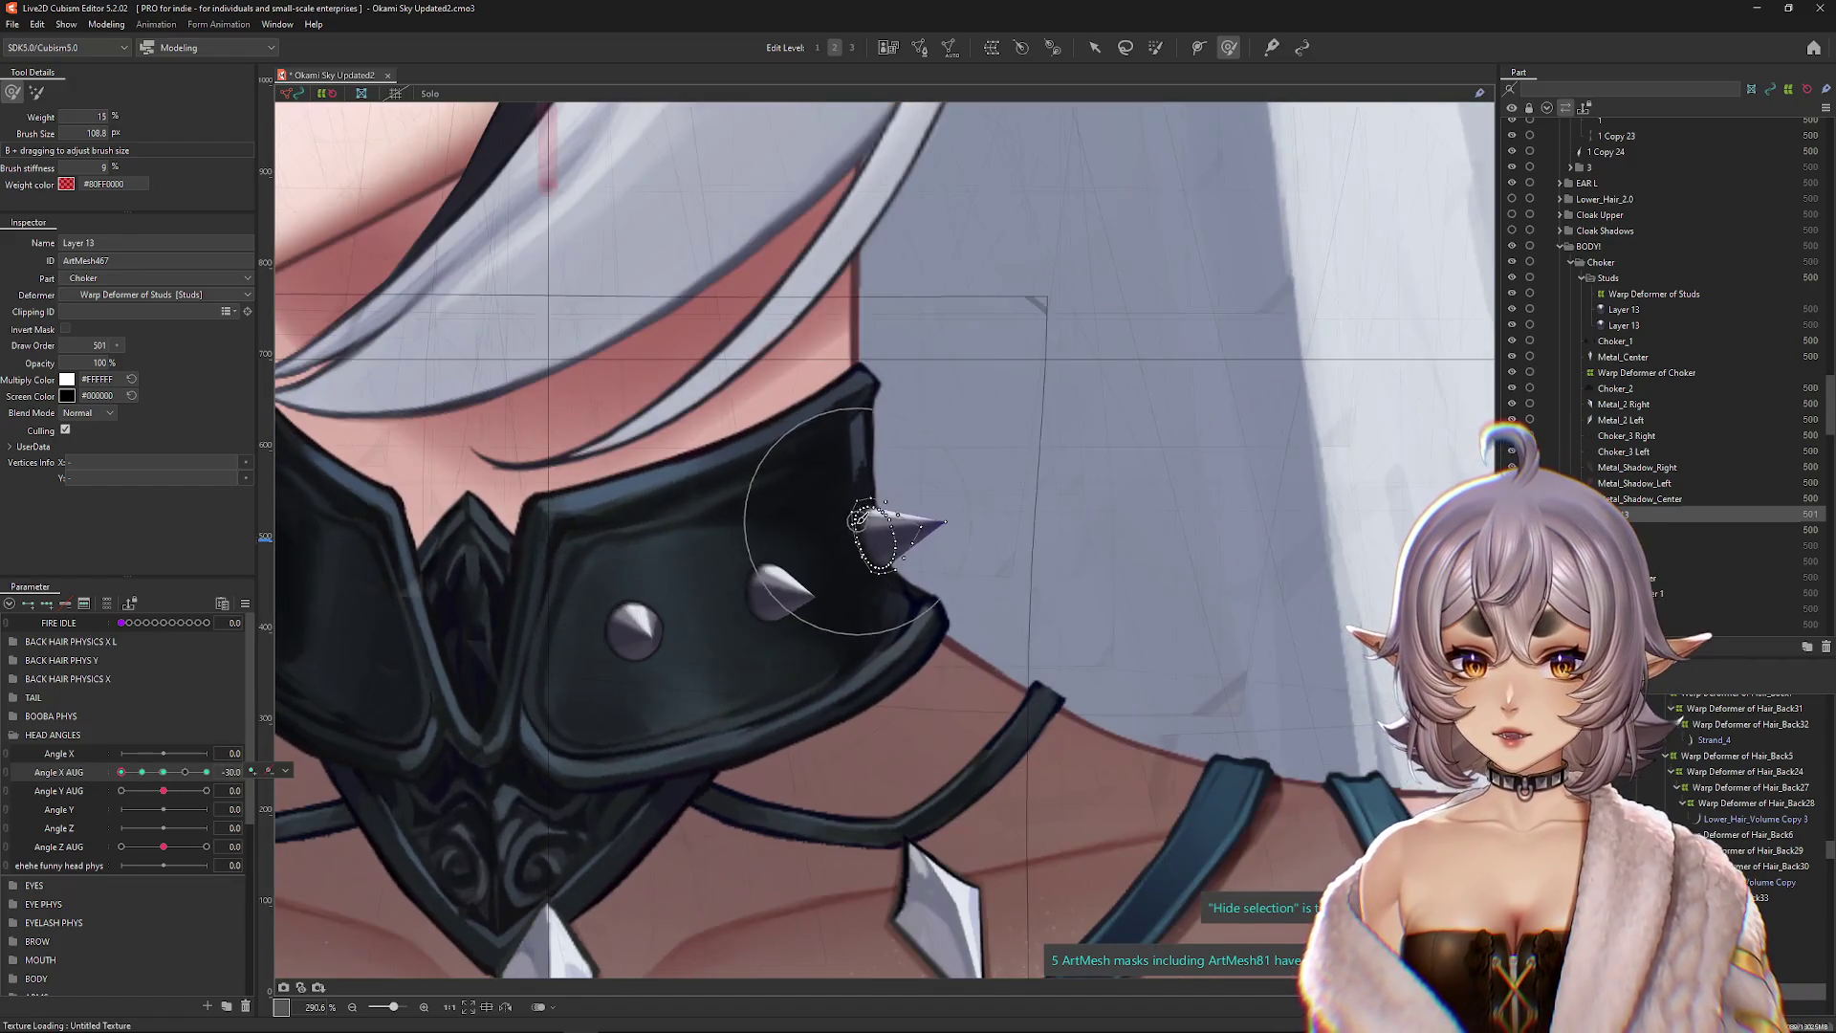
pyautogui.click(884, 532)
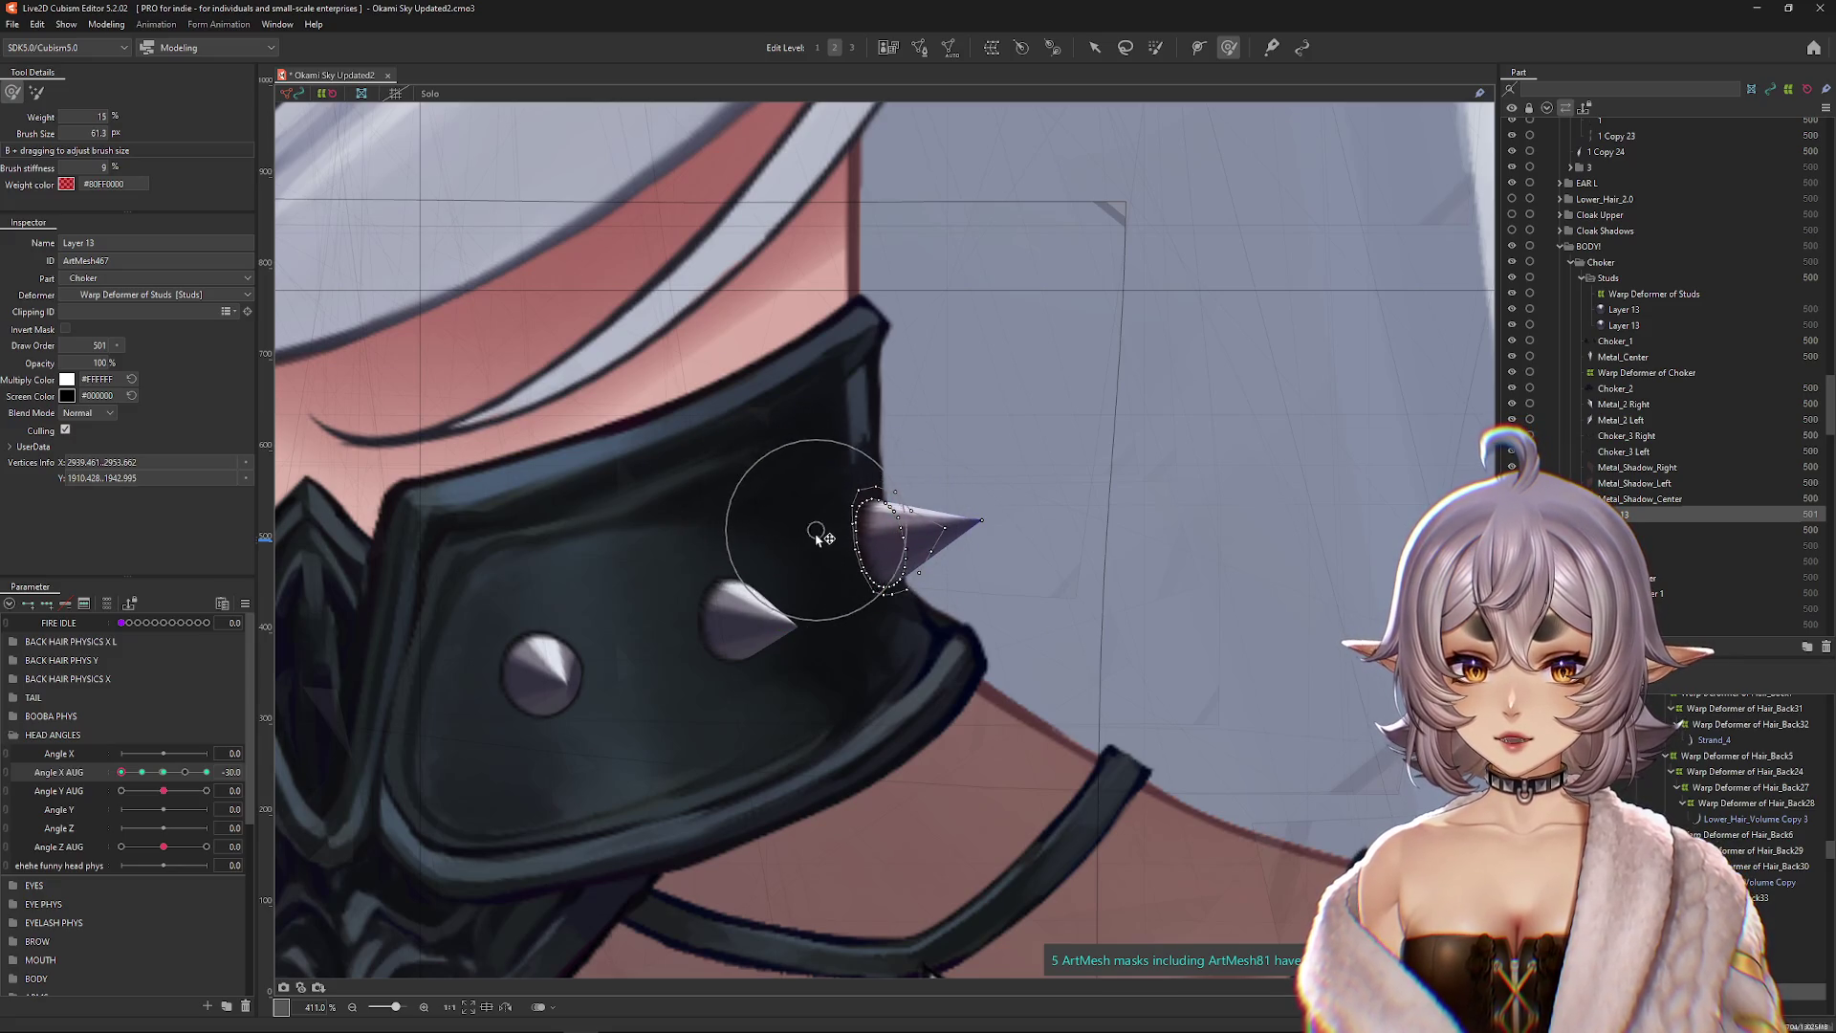
pyautogui.moveTo(803, 574)
pyautogui.mouseDown()
pyautogui.moveTo(926, 571)
pyautogui.moveTo(906, 564)
pyautogui.mouseUp()
pyautogui.scroll(-5, 906, 564)
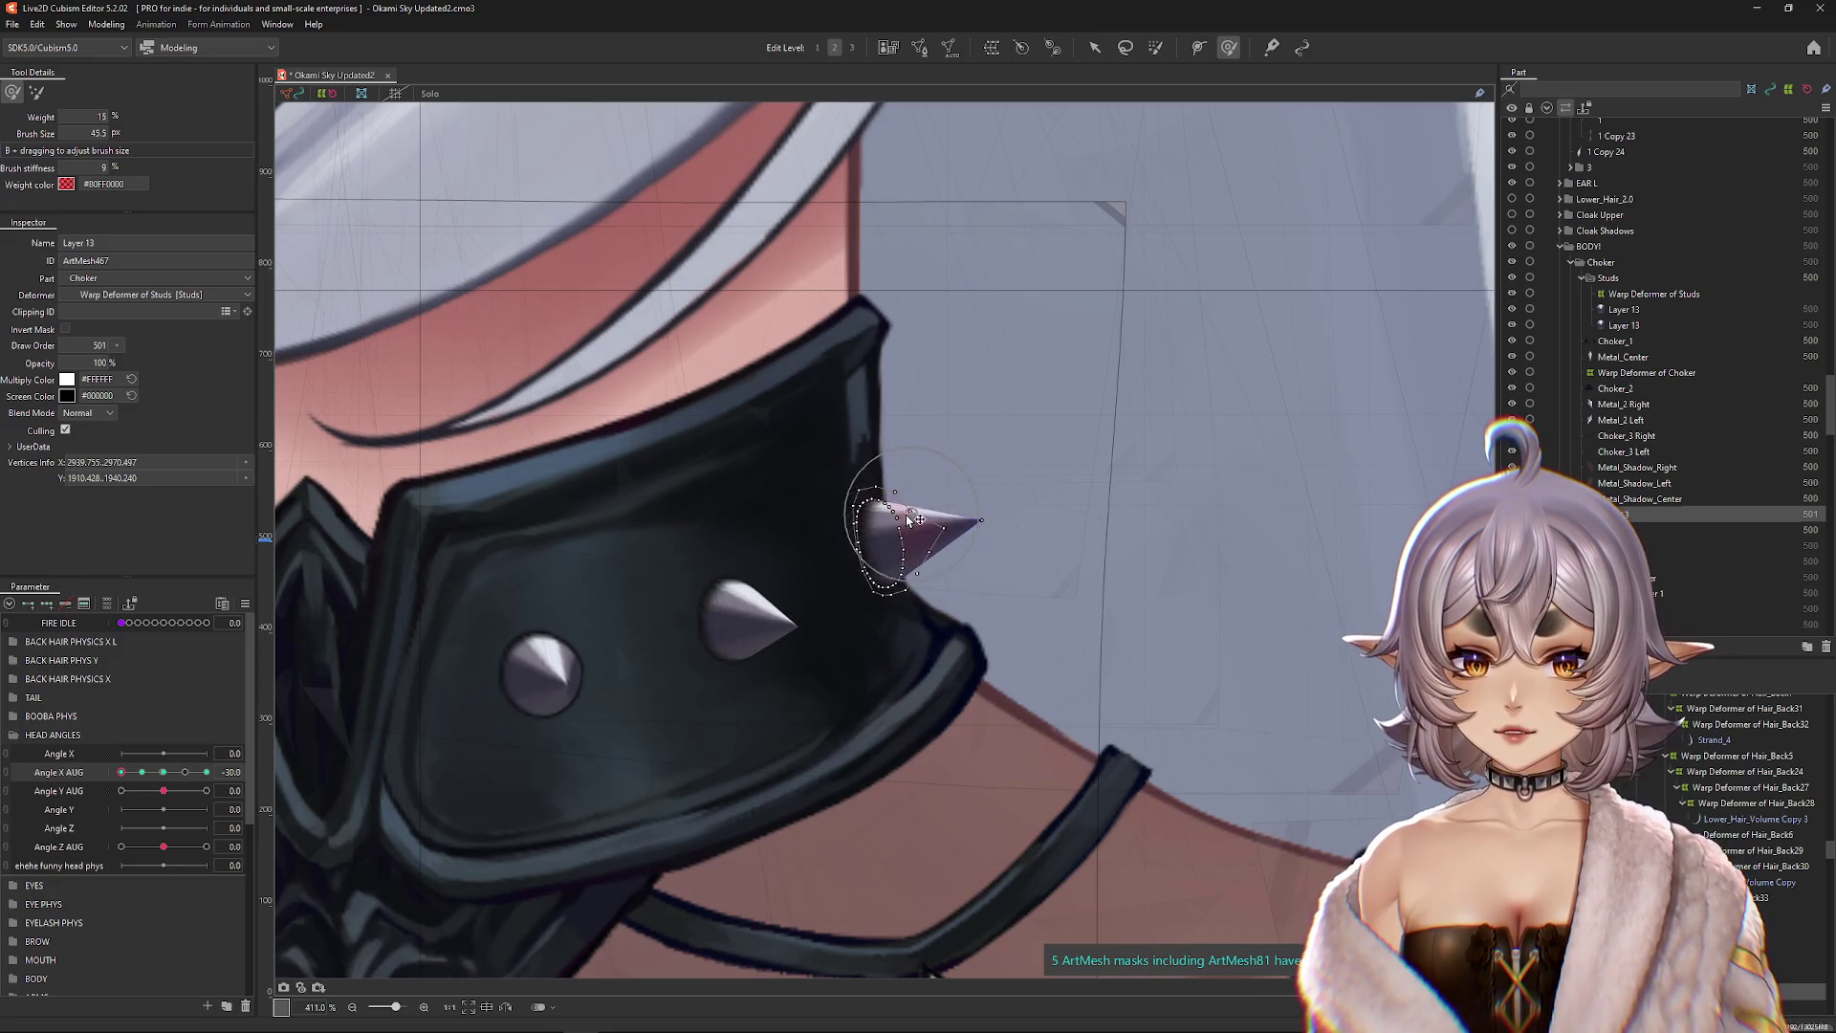
pyautogui.moveTo(138, 776)
pyautogui.mouseDown()
pyautogui.moveTo(164, 780)
pyautogui.moveTo(119, 780)
pyautogui.moveTo(164, 772)
pyautogui.mouseUp()
pyautogui.scroll(3, 994, 565)
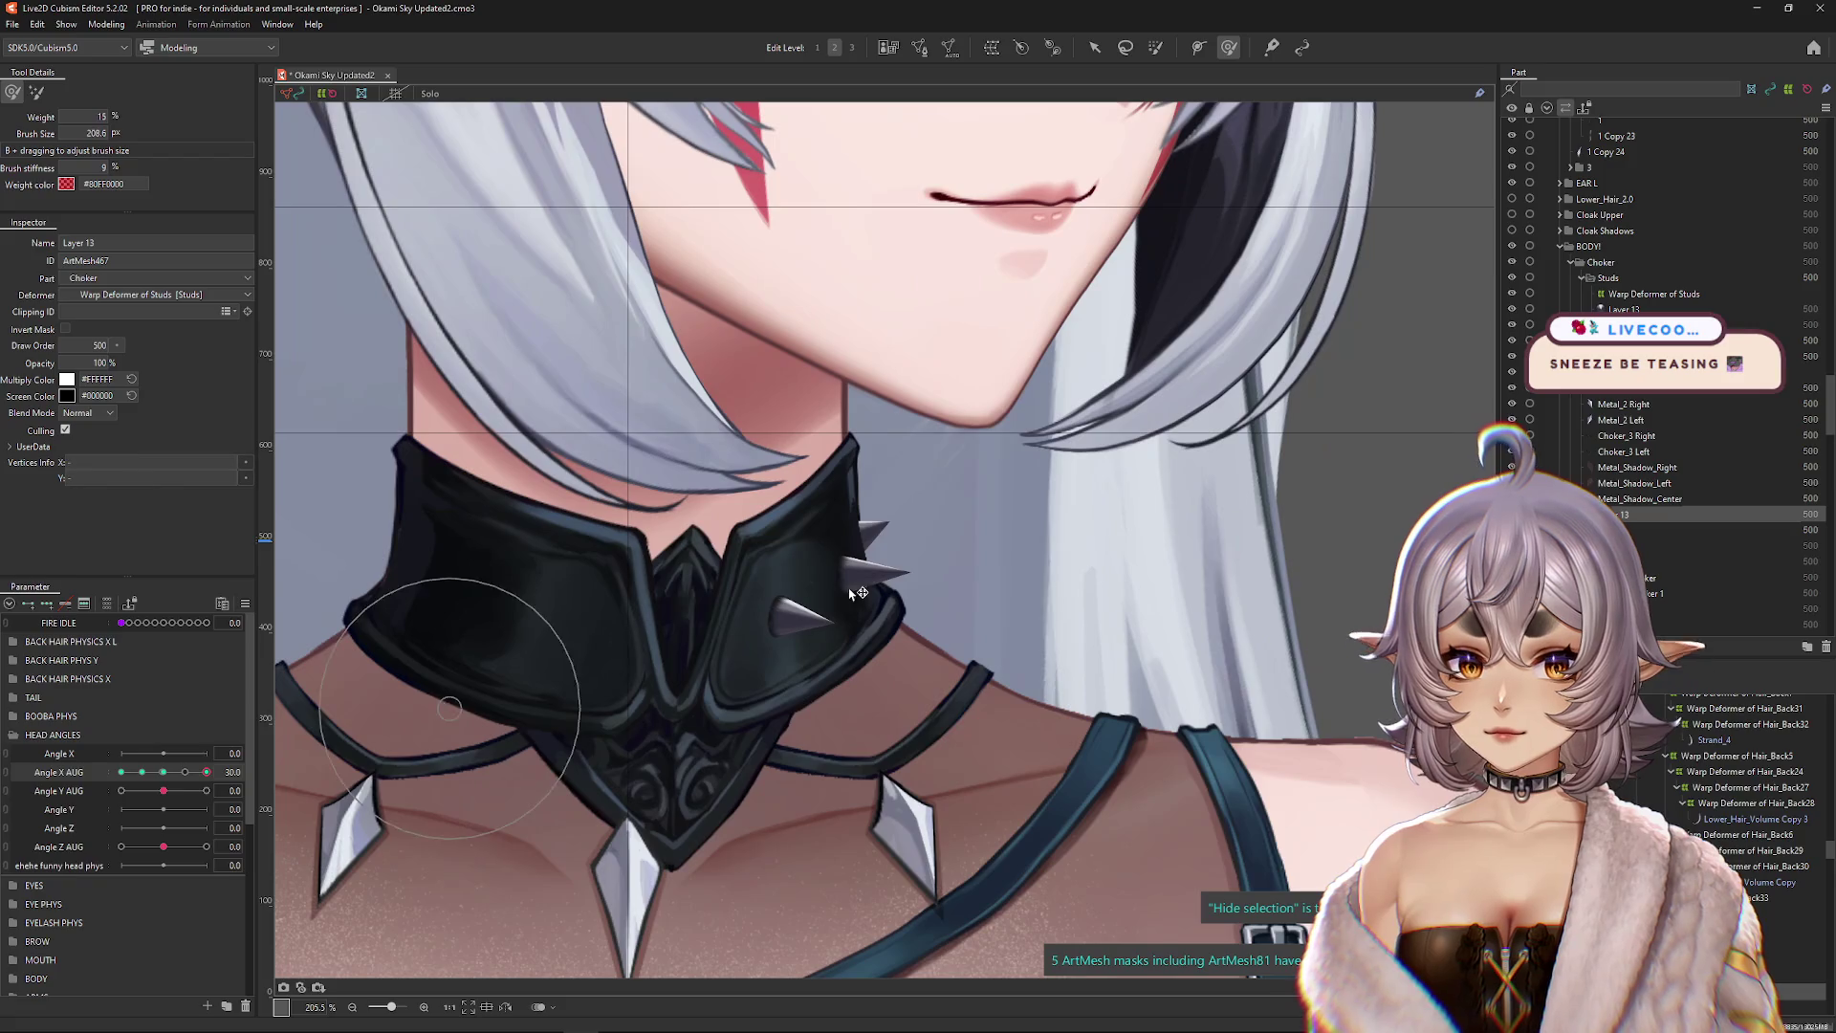
# Step: Sweep Angle X AUG from 30 to -30, normal and with Flip View, then reopen Physics Settings
pyautogui.moveTo(1000, 516); pyautogui.dragTo(868, 502)
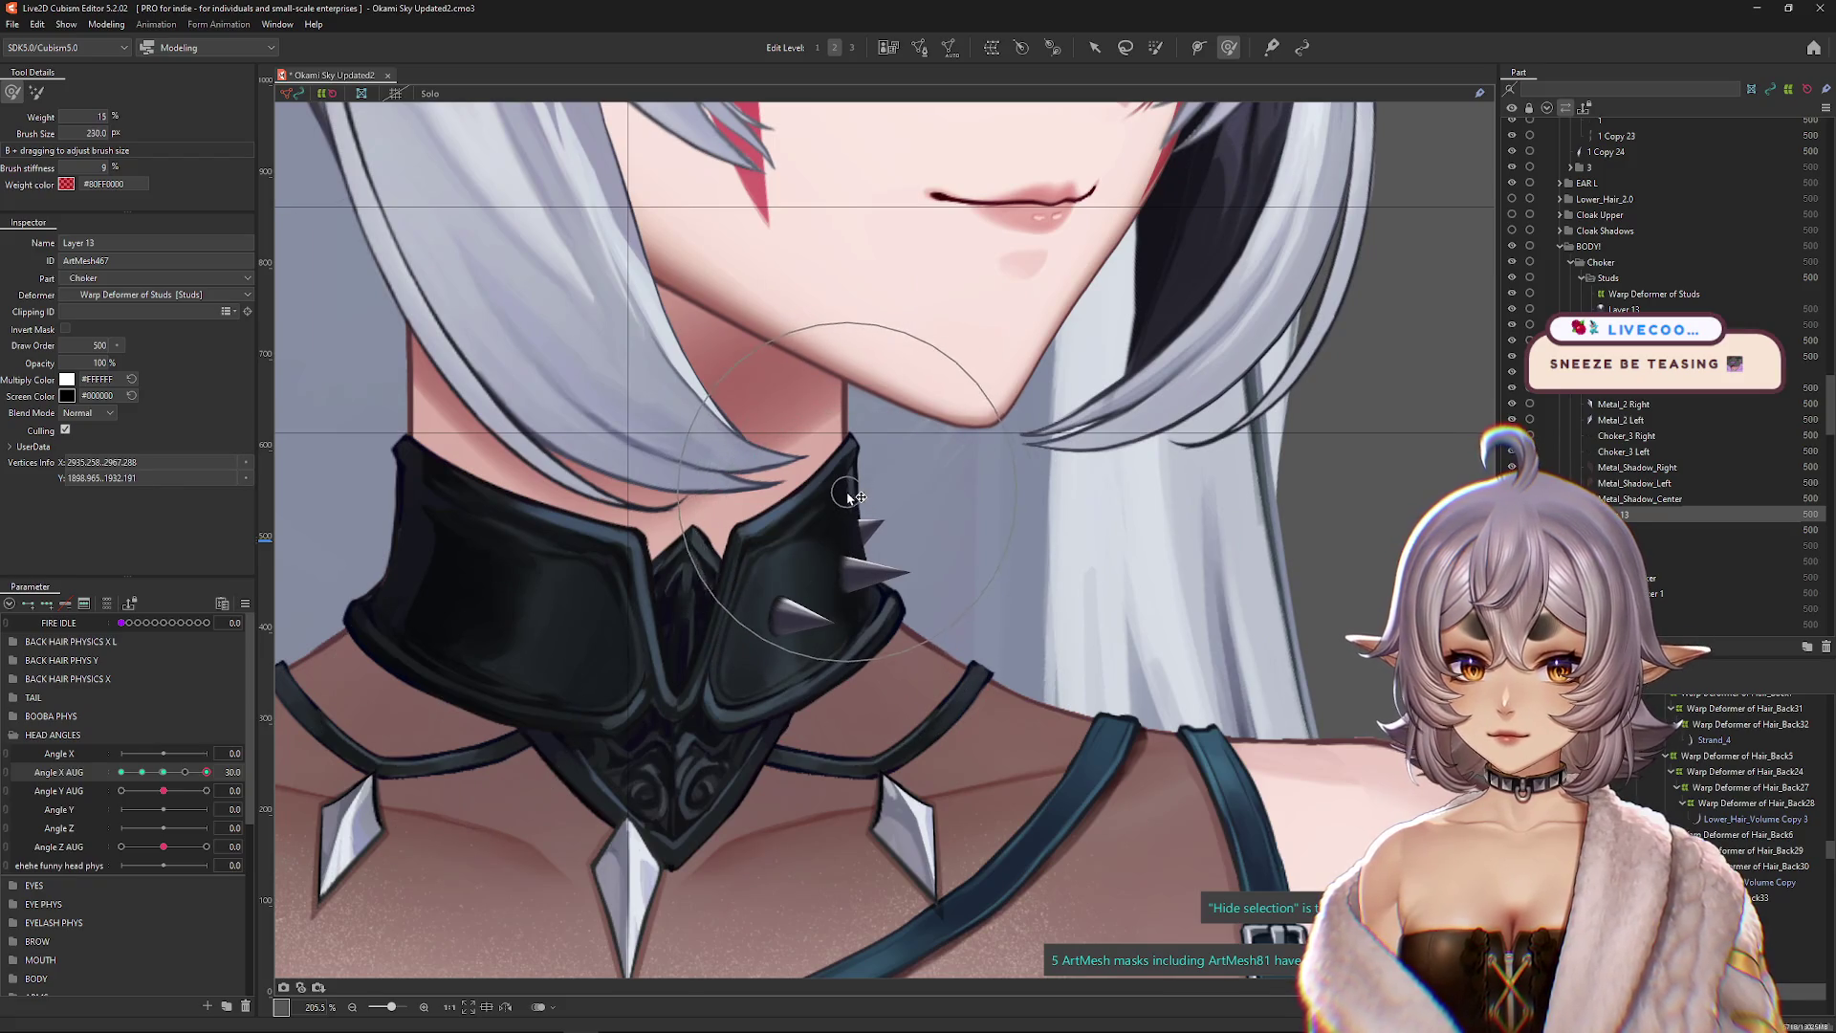
pyautogui.scroll(-5, 870, 505)
pyautogui.moveTo(206, 771); pyautogui.dragTo(121, 771)
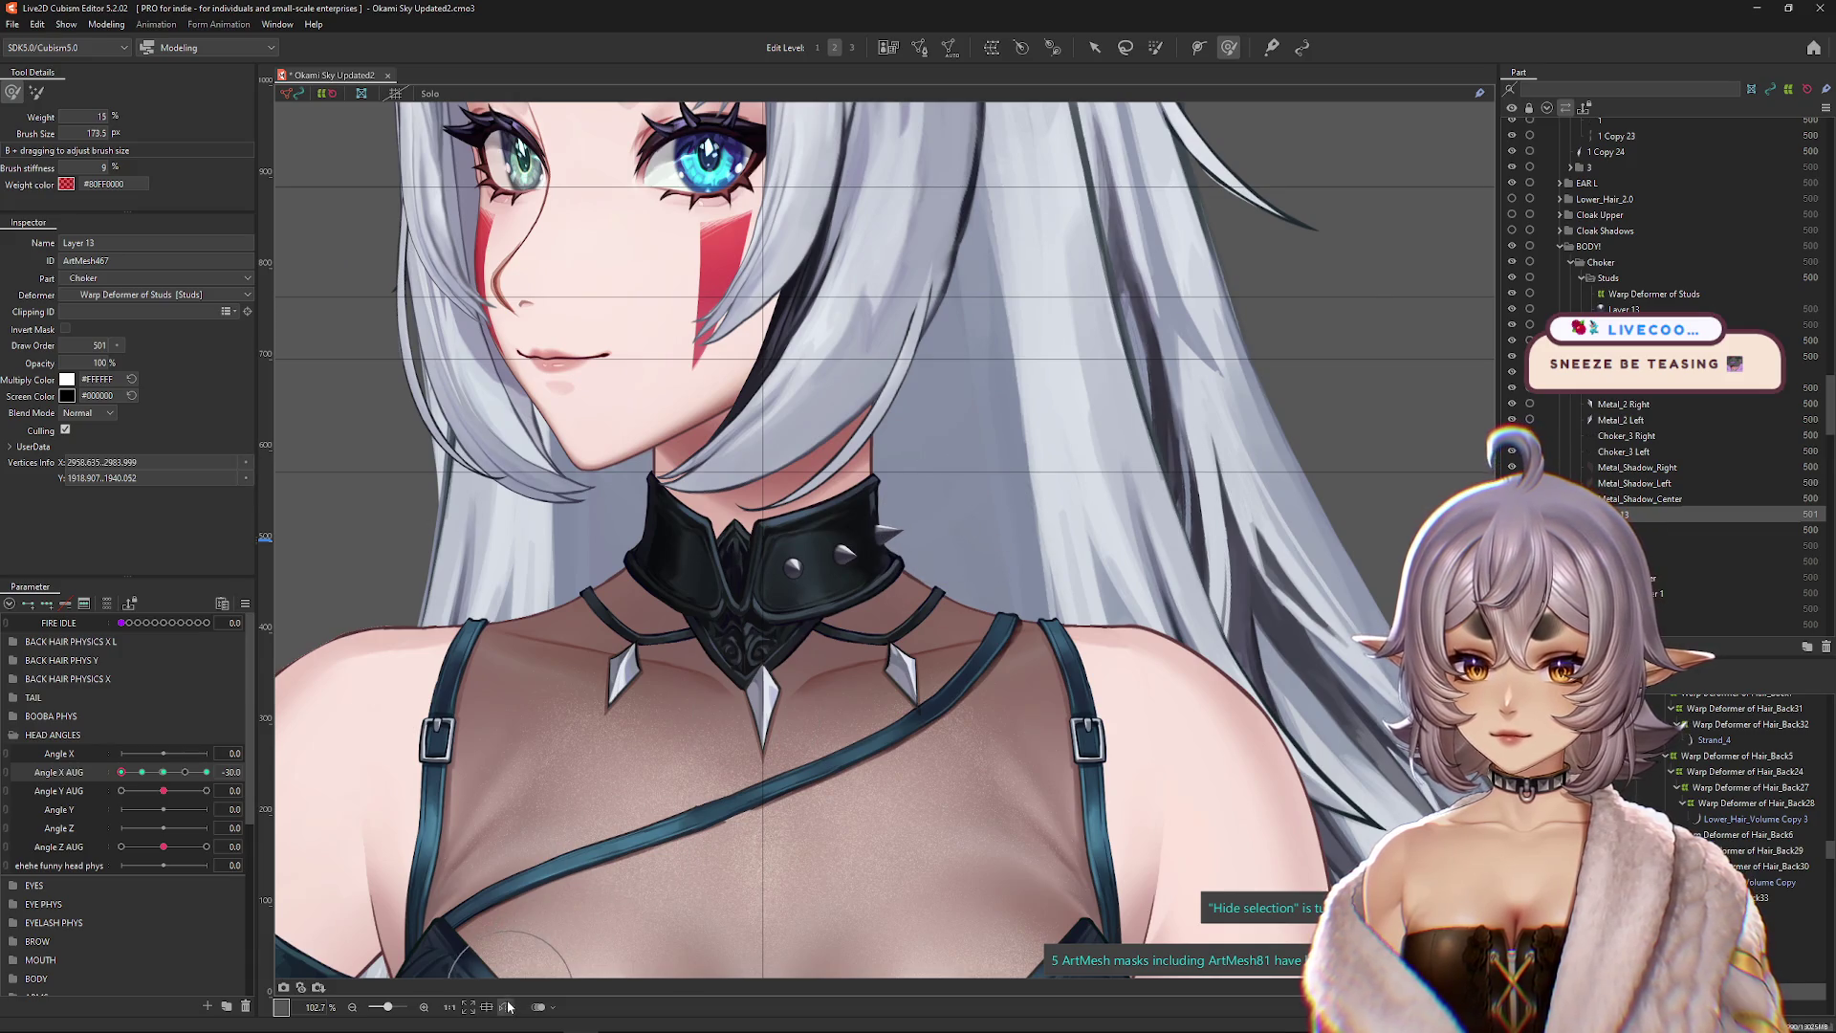
pyautogui.click(507, 1007)
pyautogui.moveTo(122, 772)
pyautogui.mouseDown()
pyautogui.moveTo(206, 772)
pyautogui.moveTo(107, 784)
pyautogui.moveTo(266, 777)
pyautogui.mouseUp()
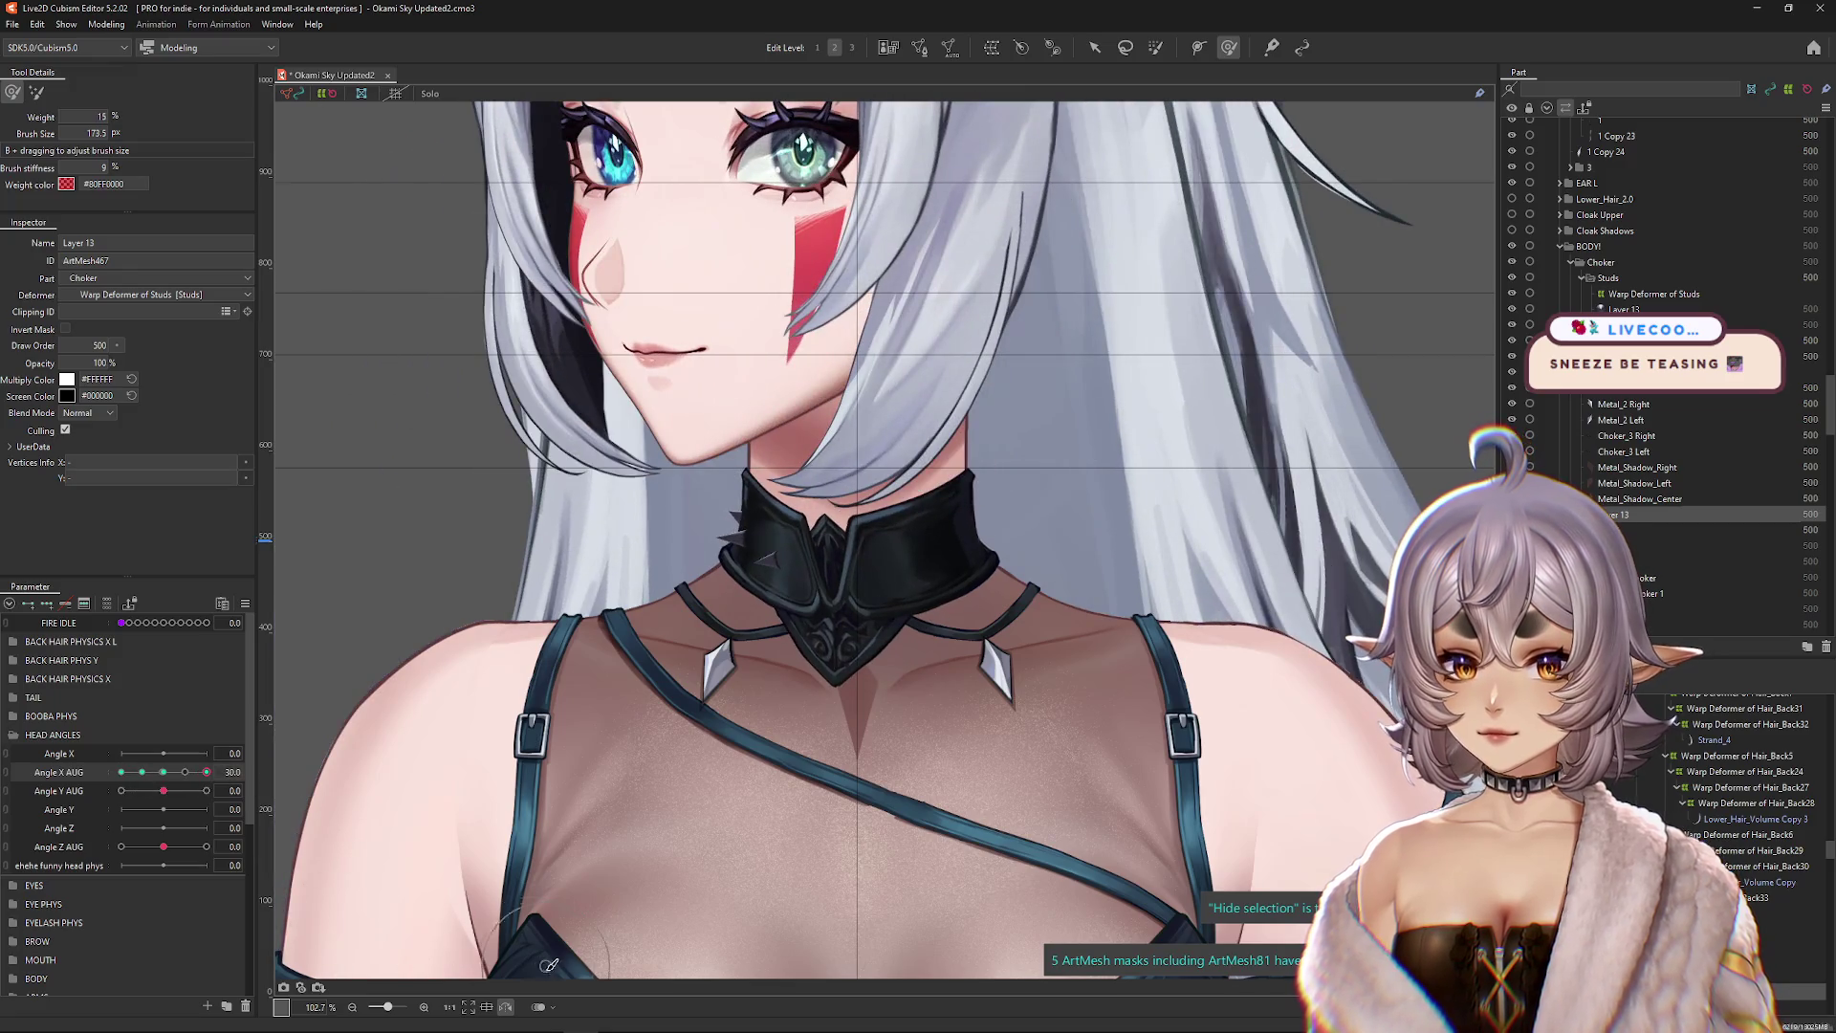
pyautogui.click(507, 1007)
pyautogui.click(106, 24)
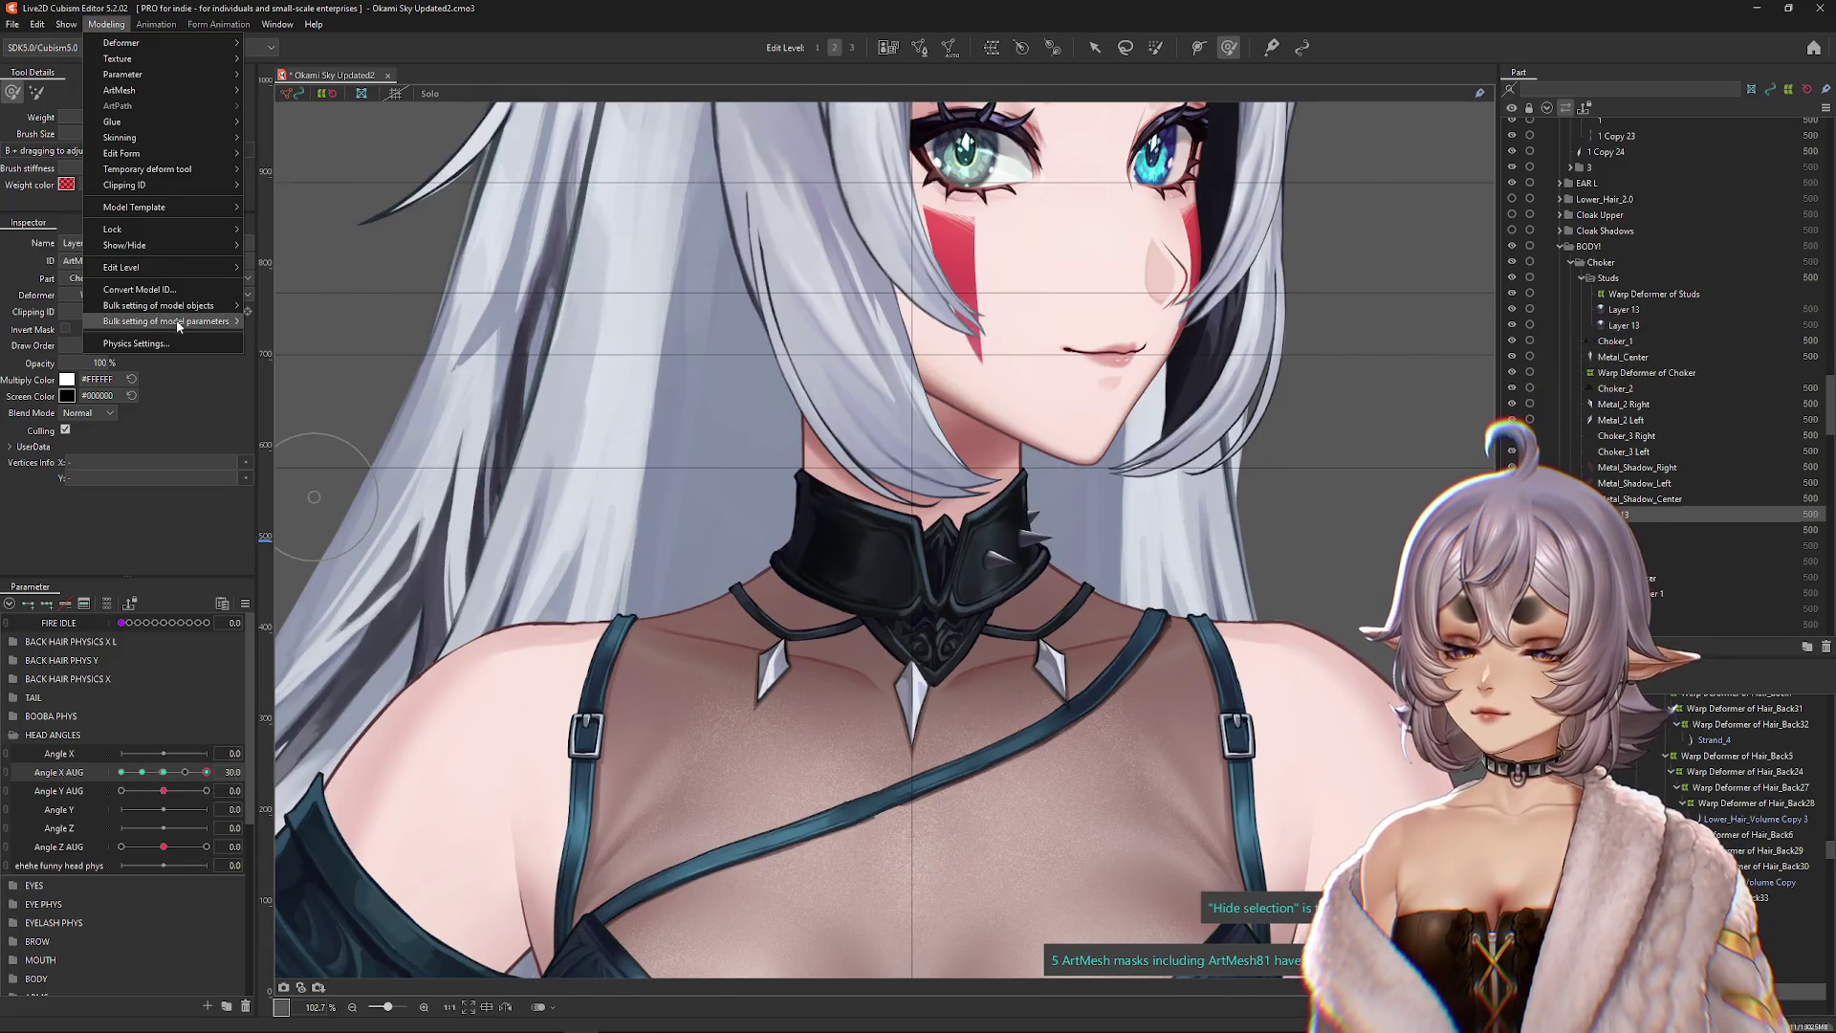
pyautogui.click(135, 344)
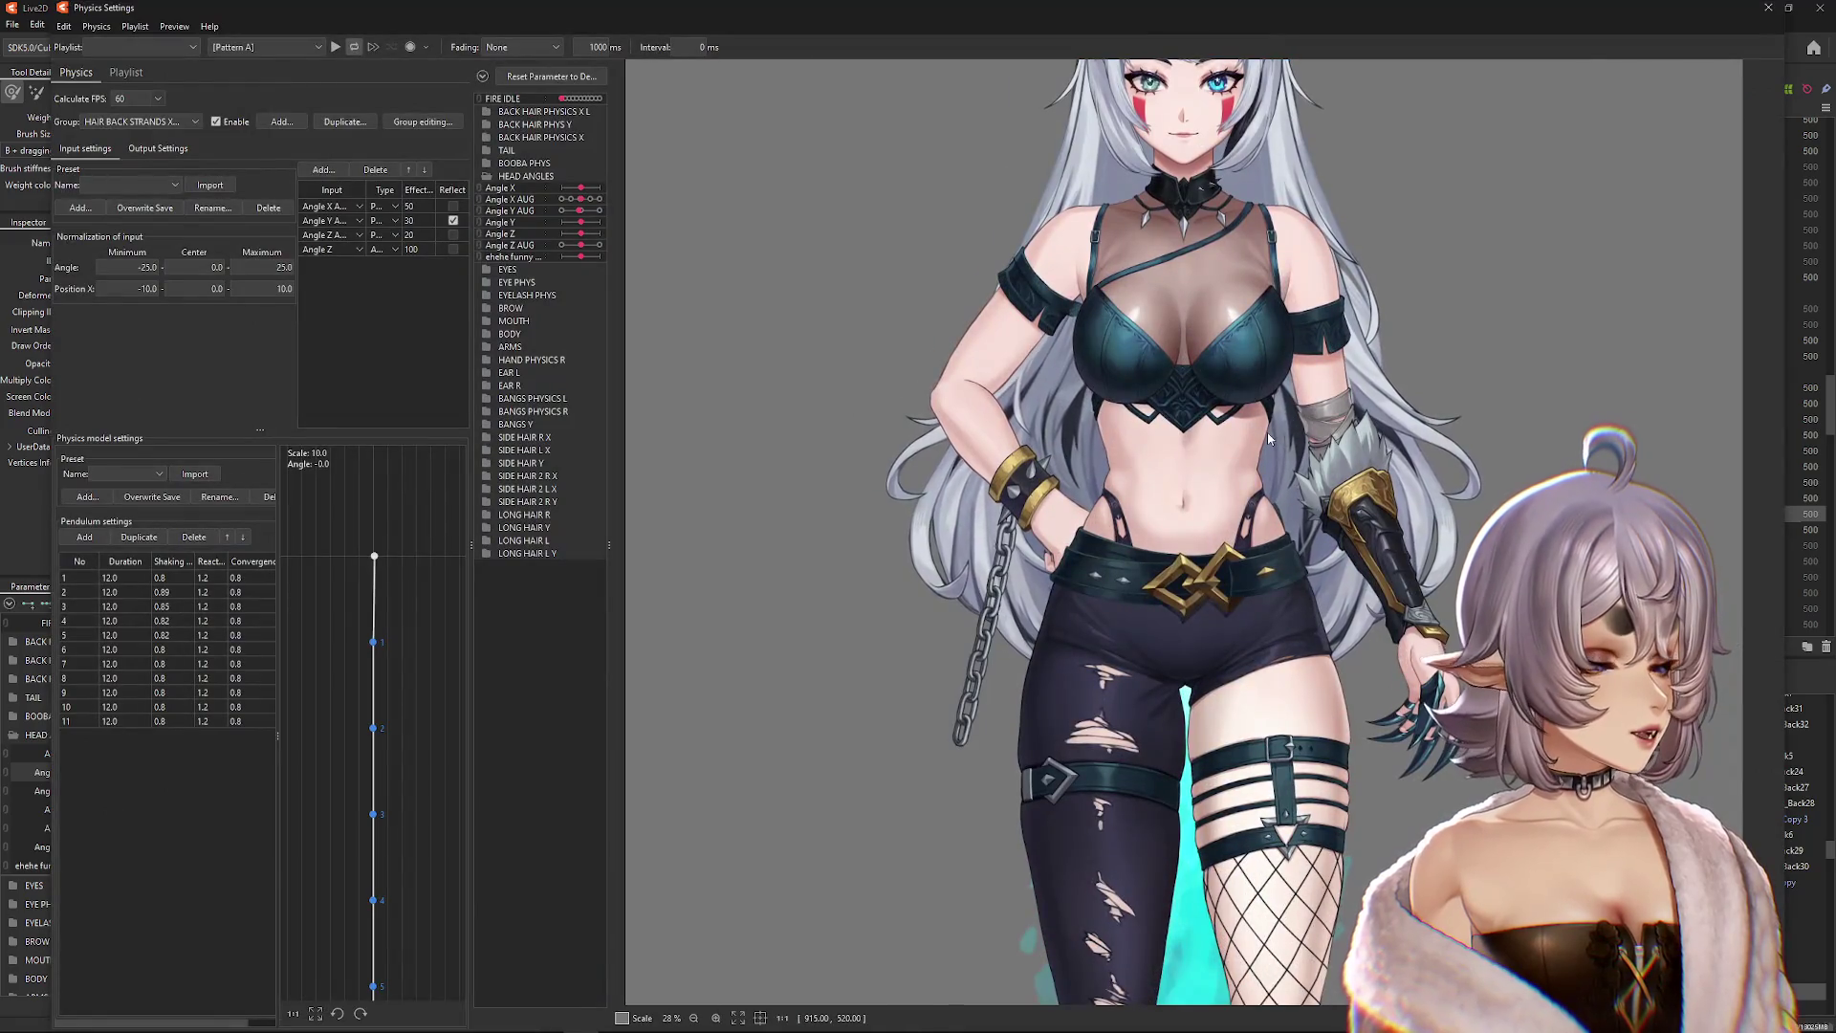
# Step: Sway the head in the Physics Settings preview, close it, and turn Angle X AUG to 30
pyautogui.scroll(8, 1086, 512)
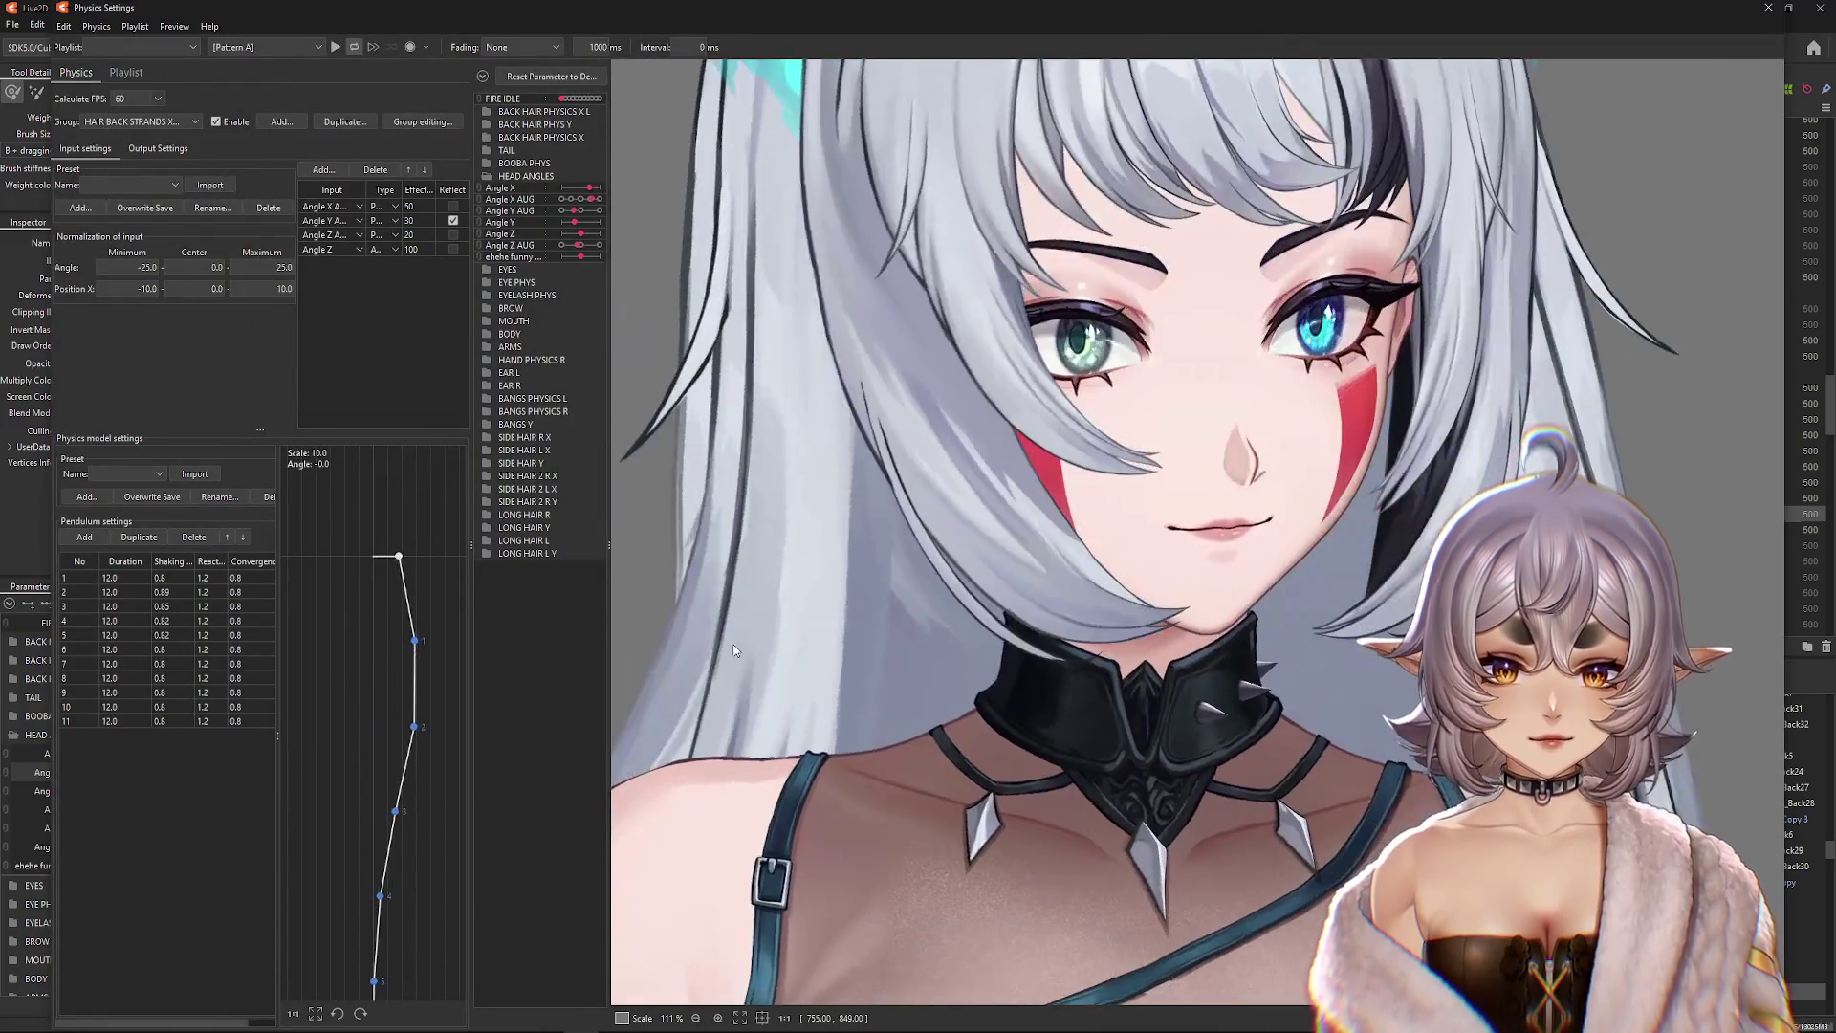
pyautogui.moveTo(734, 650)
pyautogui.mouseDown()
pyautogui.moveTo(1243, 459)
pyautogui.moveTo(813, 478)
pyautogui.moveTo(1147, 439)
pyautogui.mouseUp()
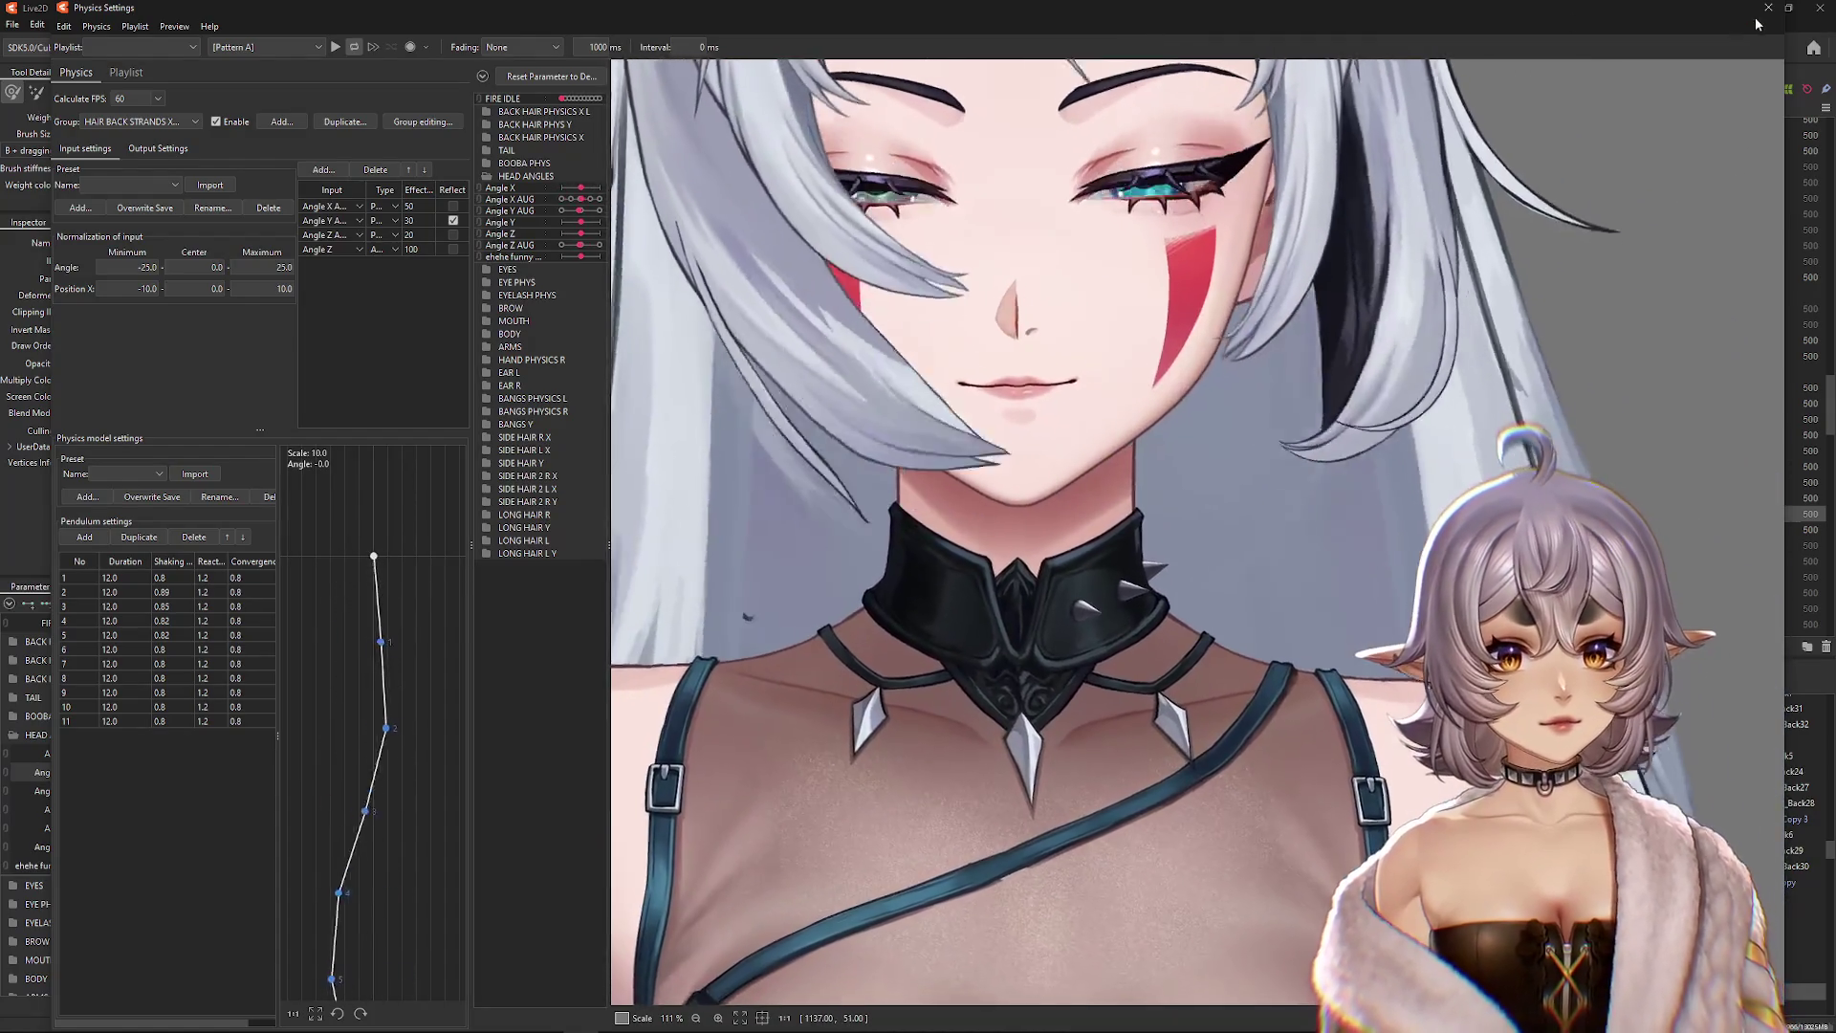
pyautogui.click(1766, 8)
pyautogui.scroll(-4, 1378, 224)
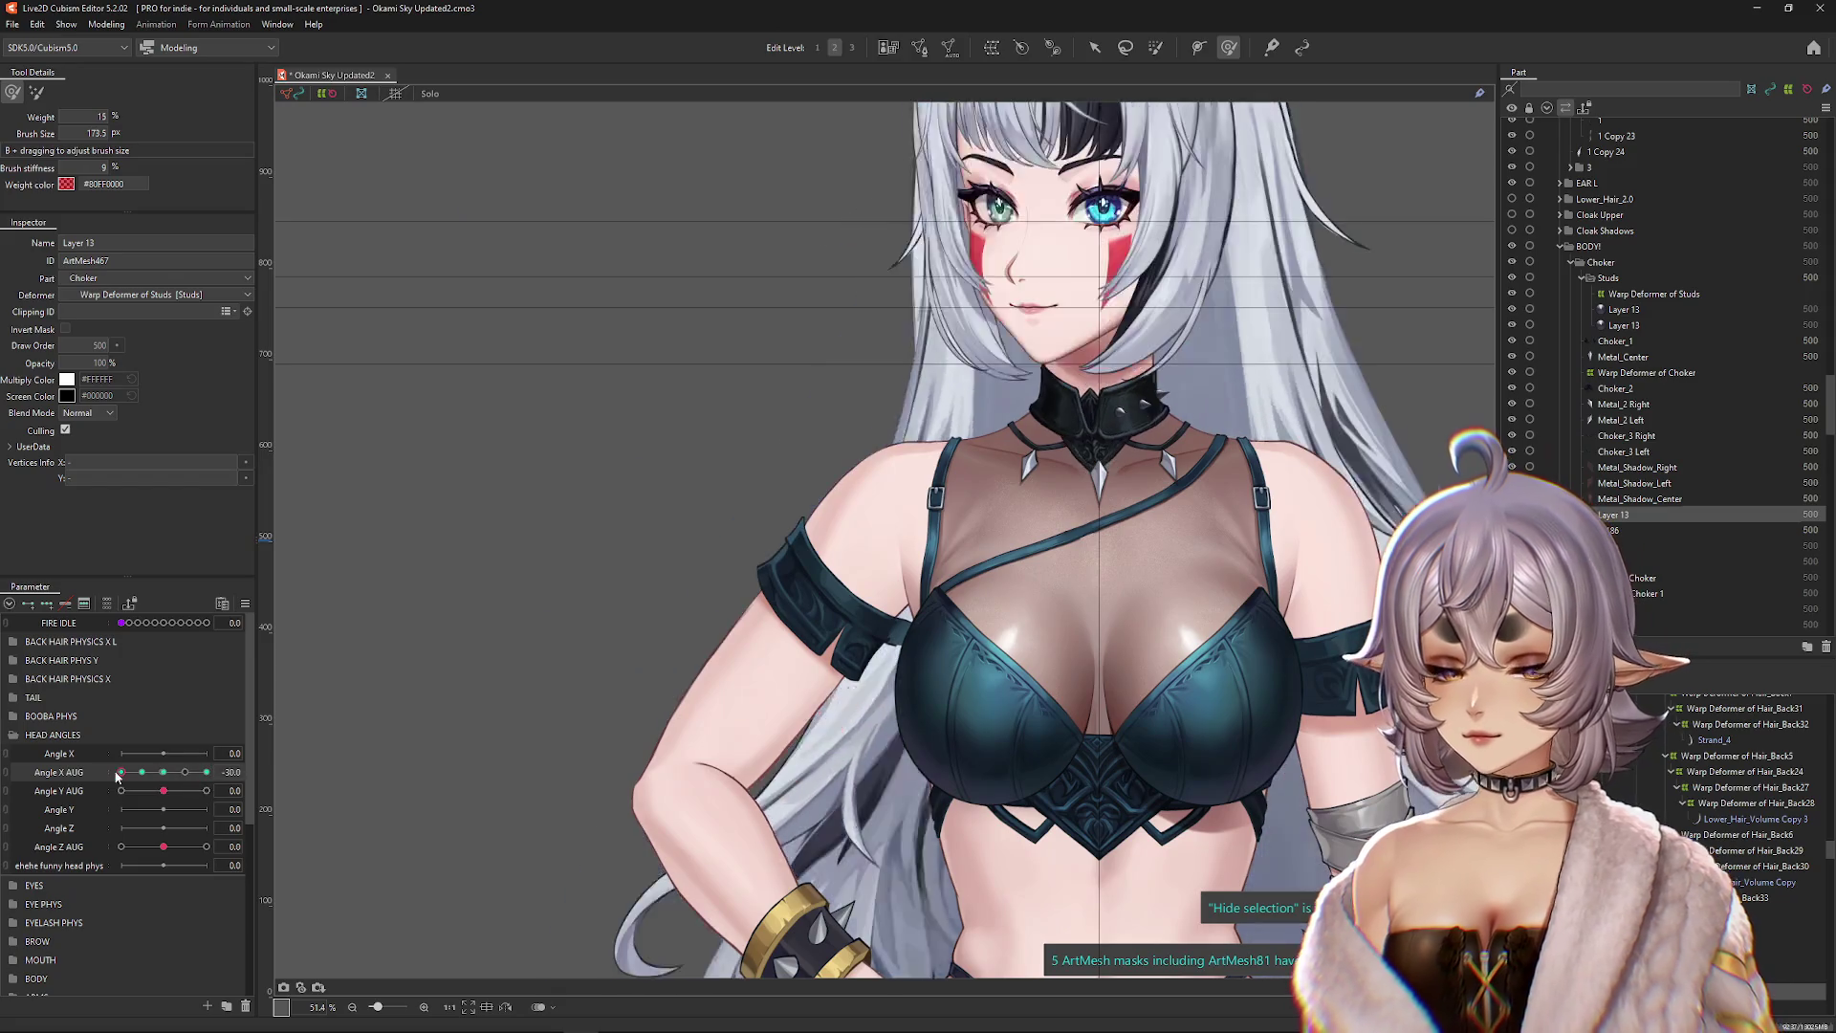
pyautogui.moveTo(177, 755)
pyautogui.mouseDown()
pyautogui.moveTo(246, 778)
pyautogui.moveTo(162, 782)
pyautogui.mouseUp()
# Step: Reset Angle X AUG, expand the BODY group, try Body X AUG at -10, then reset it to 0
pyautogui.click(245, 604)
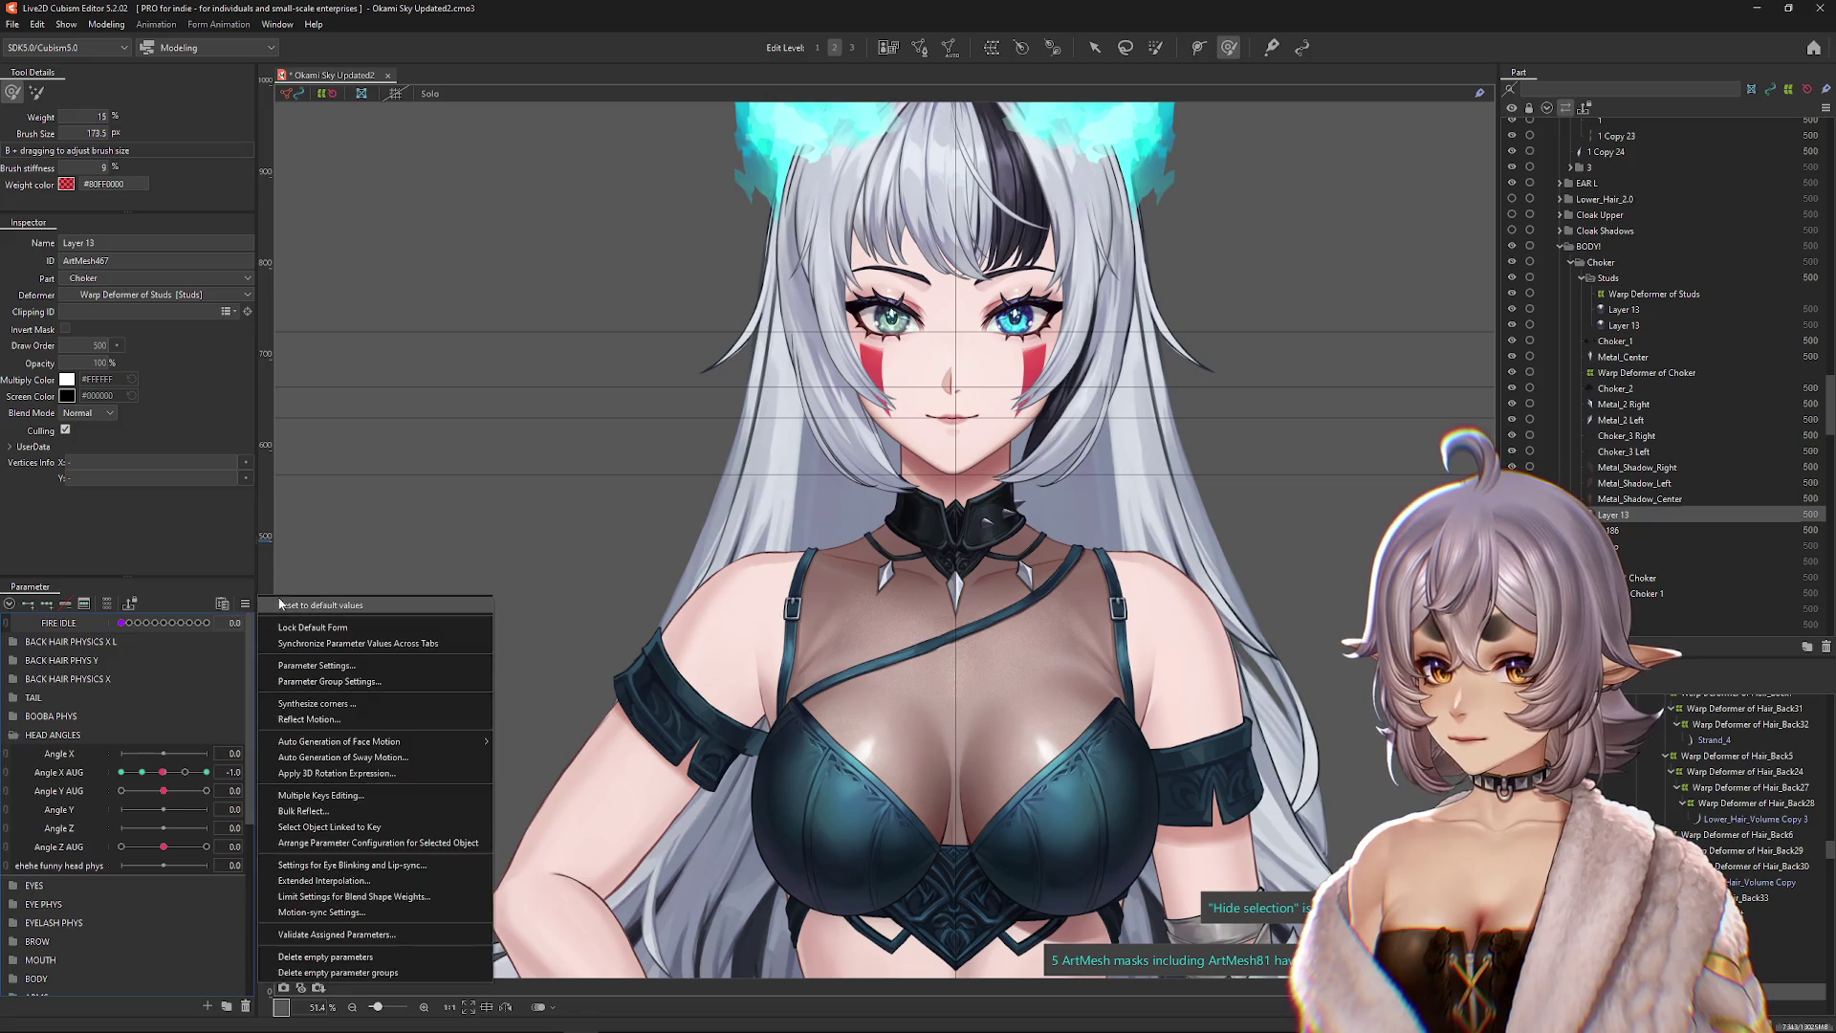
pyautogui.scroll(-2, 91, 837)
pyautogui.click(28, 863)
pyautogui.moveTo(163, 901)
pyautogui.mouseDown()
pyautogui.moveTo(87, 900)
pyautogui.moveTo(207, 900)
pyautogui.mouseUp()
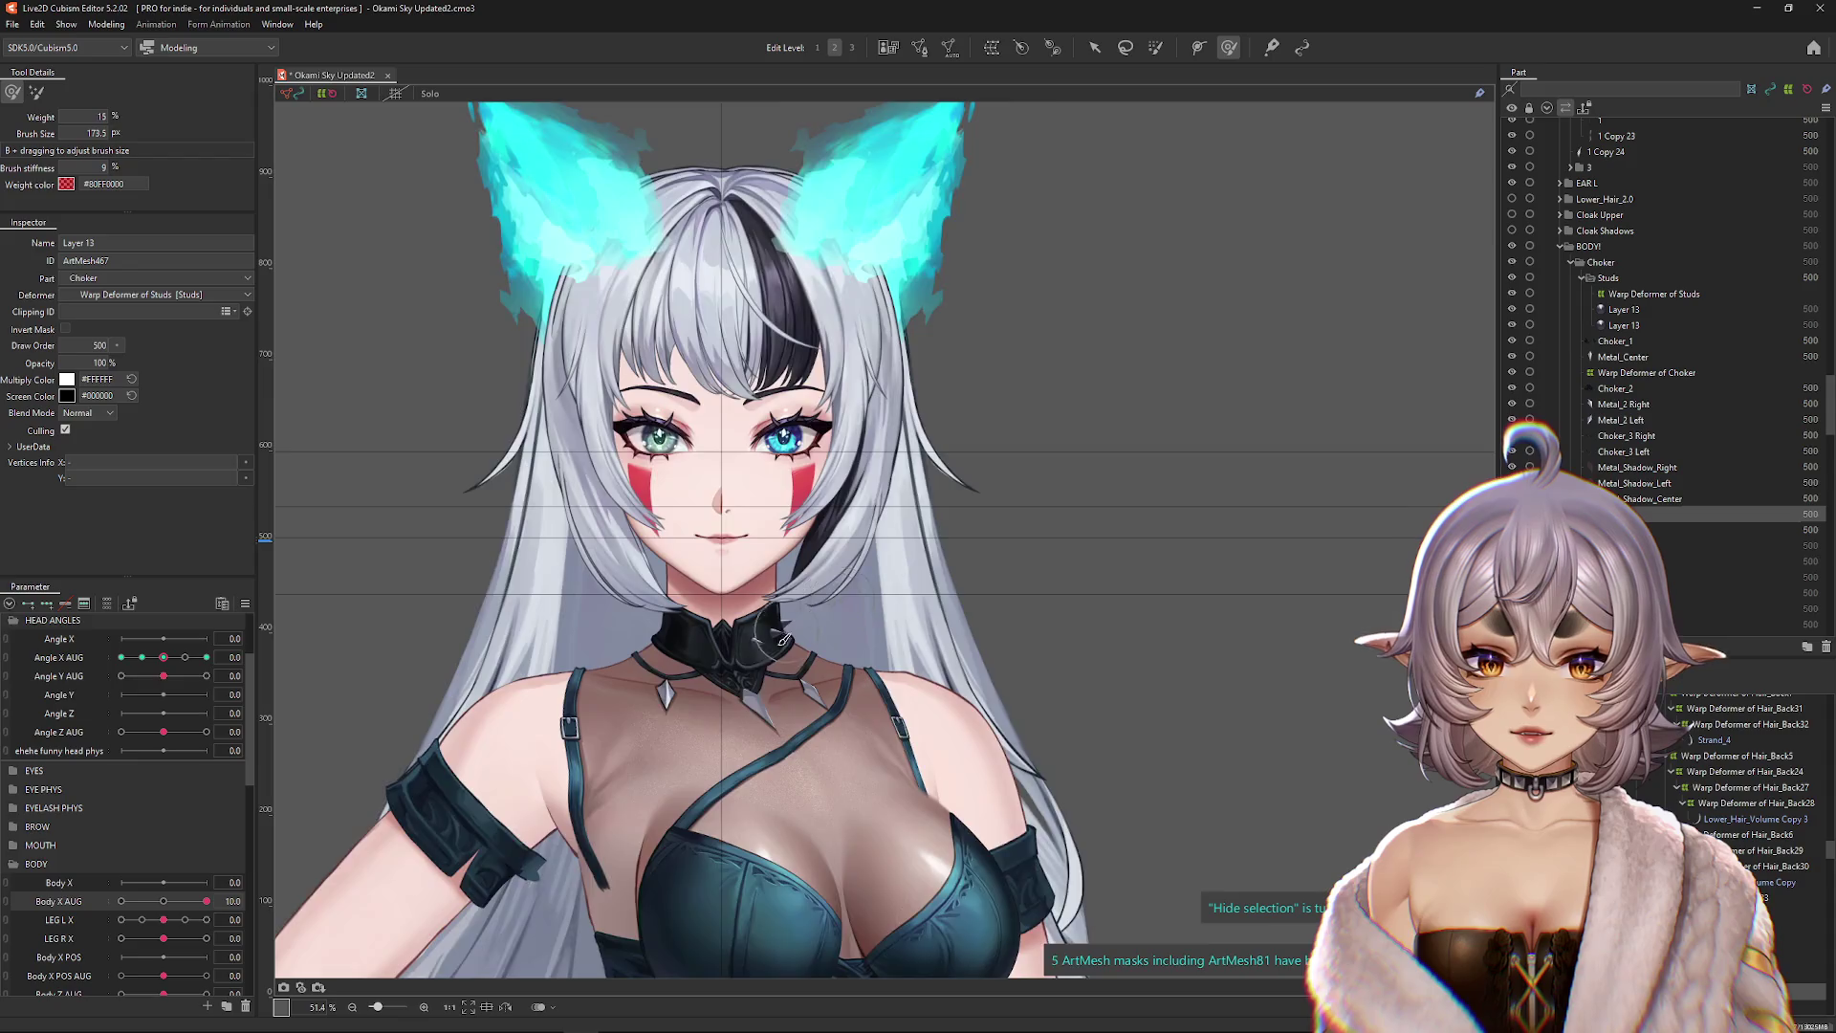
pyautogui.scroll(5, 687, 671)
pyautogui.click(245, 603)
pyautogui.click(315, 622)
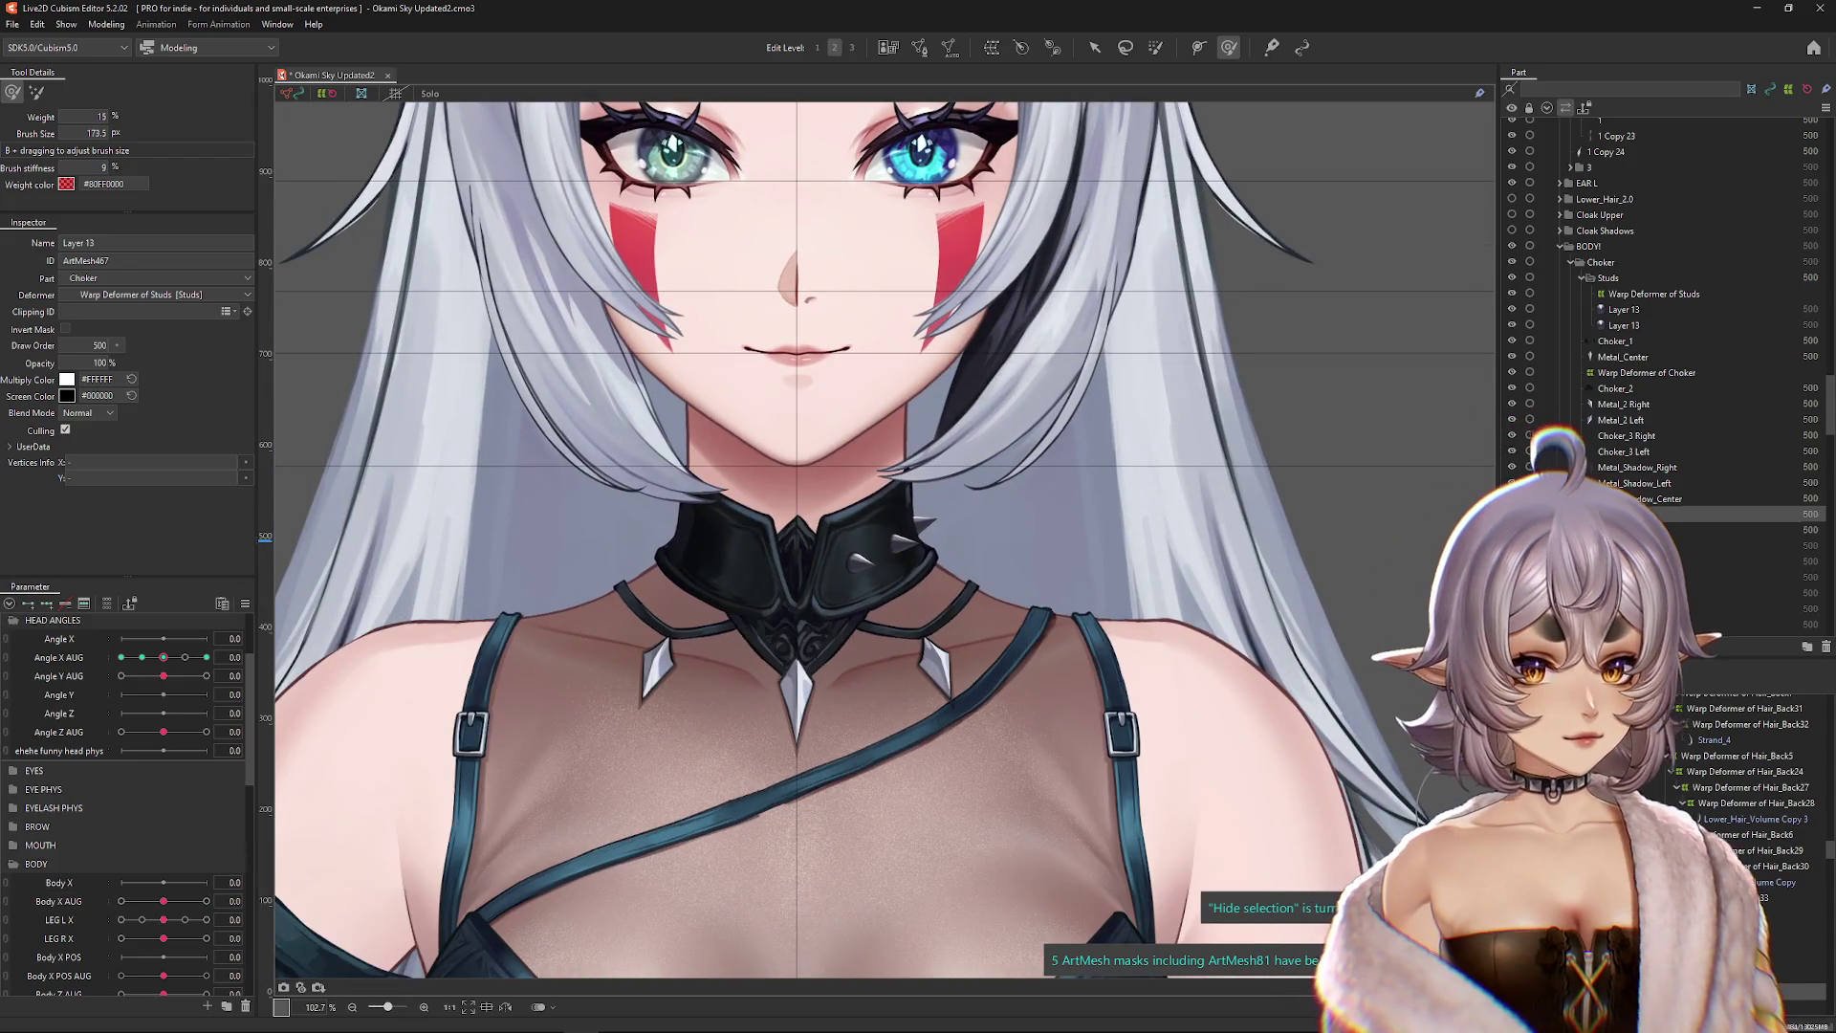
# Step: Select Warp Deformer of Studs and reshape it with the warp brush at the Body X AUG 10 key
pyautogui.click(1652, 293)
pyautogui.moveTo(742, 697); pyautogui.dragTo(828, 702)
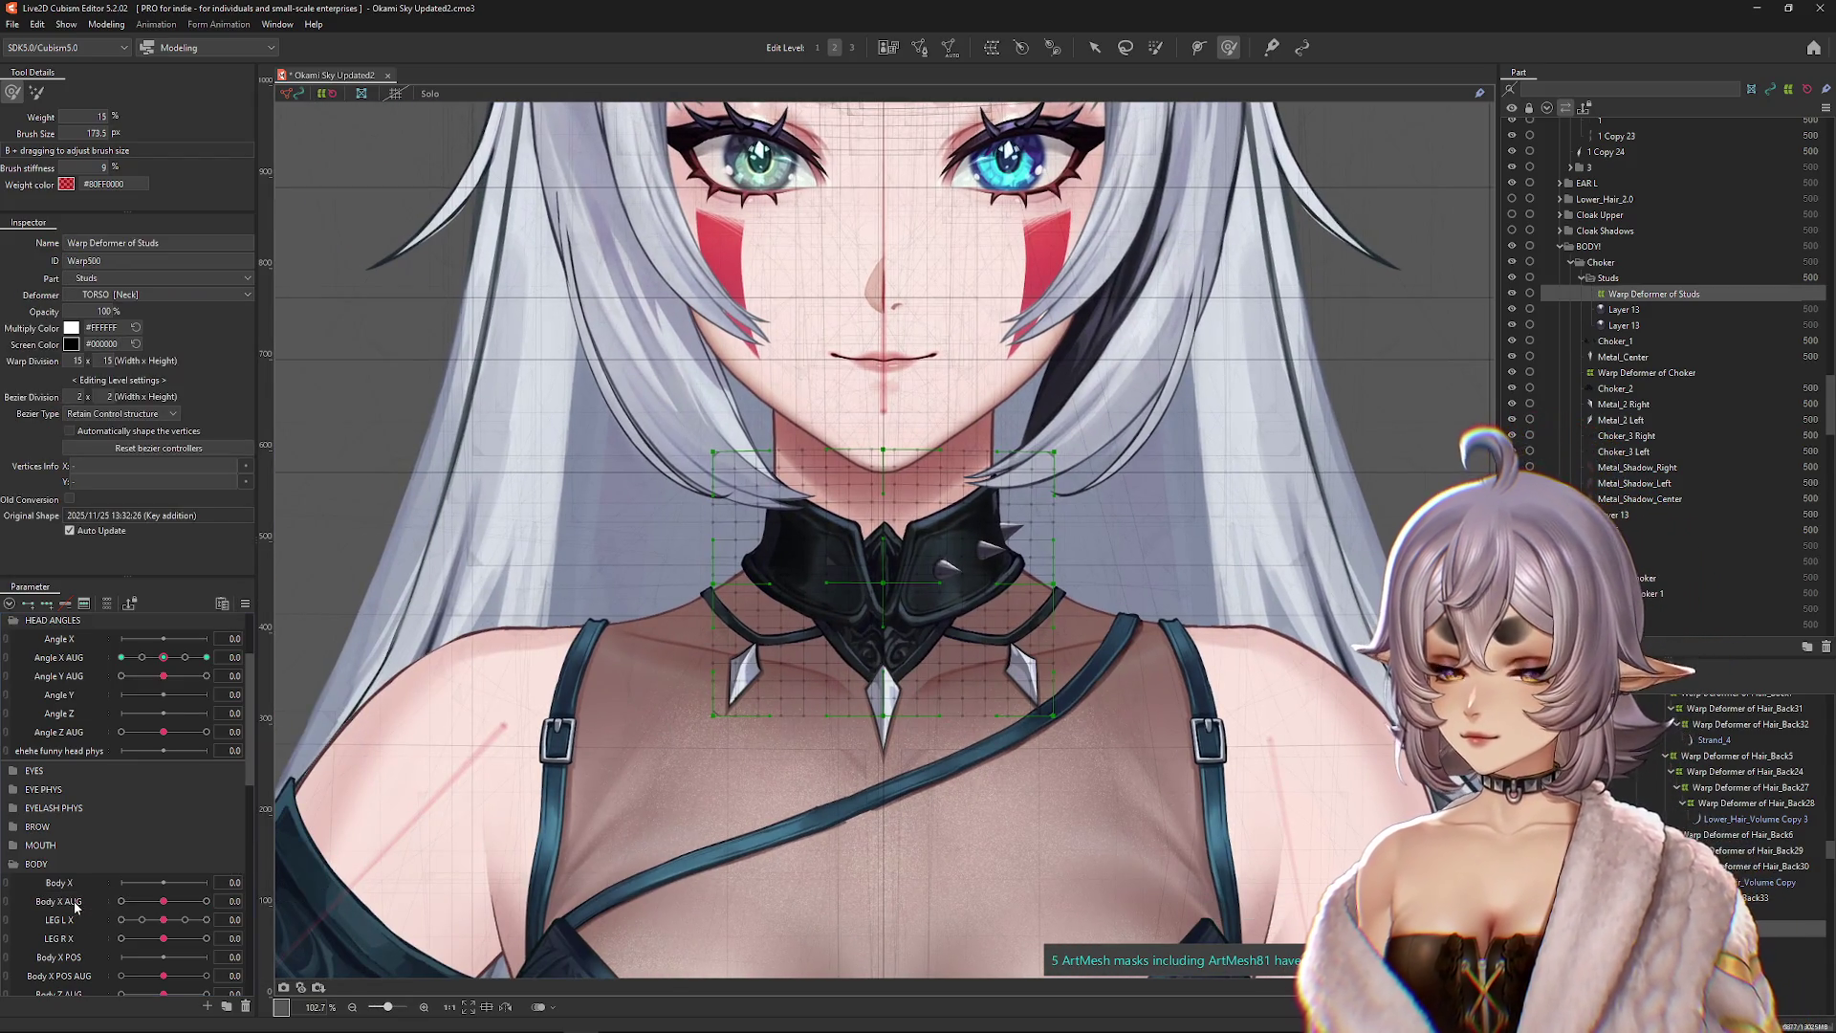
pyautogui.click(106, 603)
pyautogui.click(207, 641)
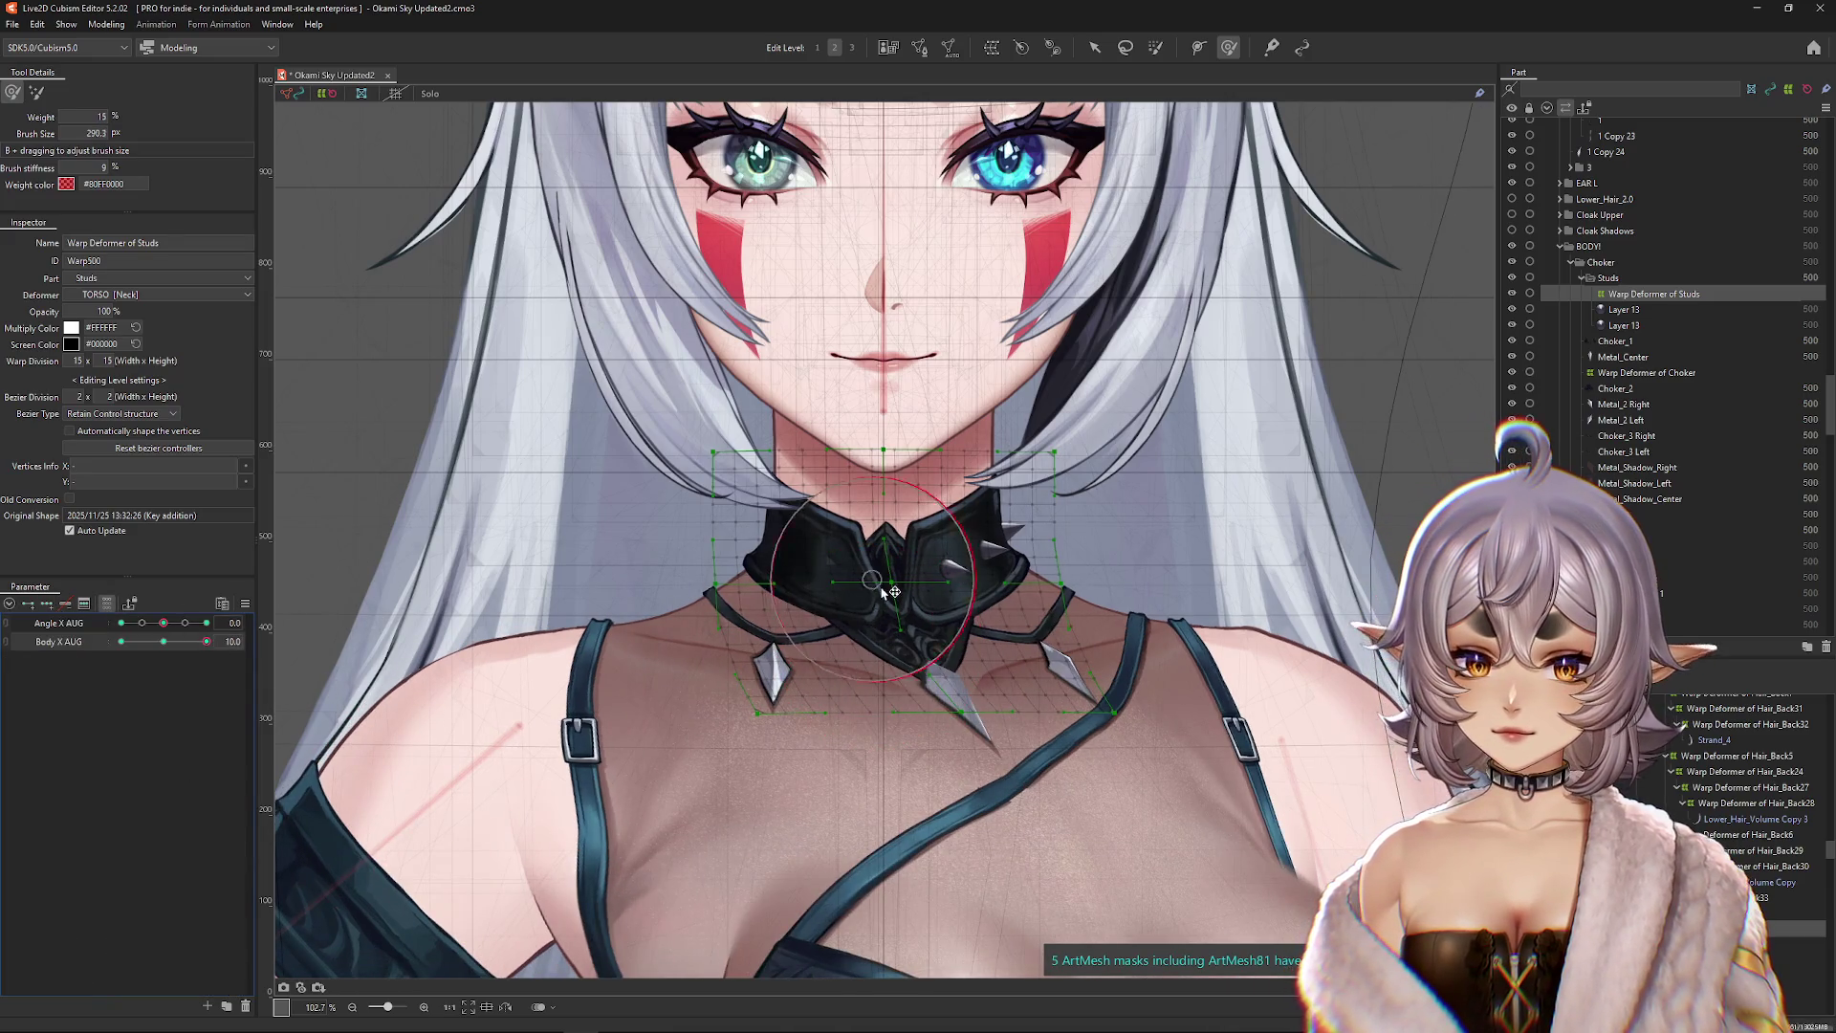
pyautogui.moveTo(910, 560)
pyautogui.mouseDown()
pyautogui.moveTo(903, 579)
pyautogui.moveTo(885, 540)
pyautogui.moveTo(947, 679)
pyautogui.moveTo(904, 592)
pyautogui.mouseUp()
pyautogui.hotkey('ctrl', 'h')
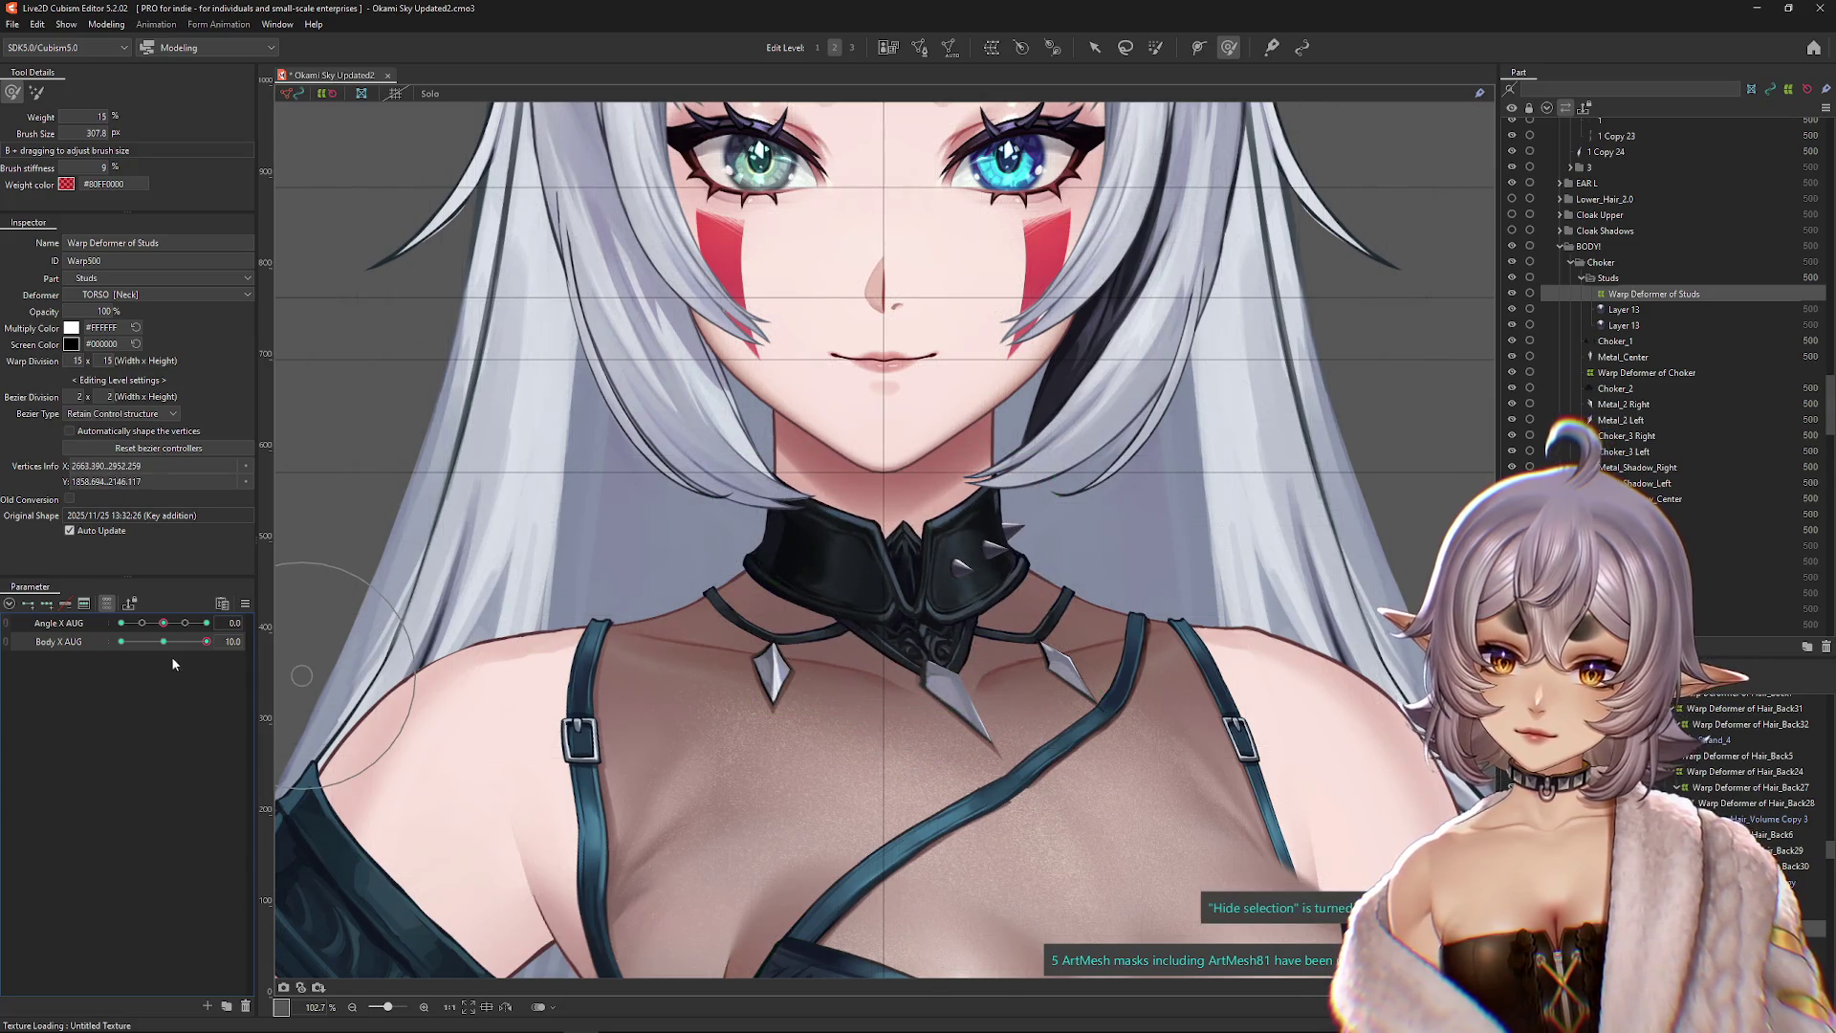
pyautogui.moveTo(402, 638); pyautogui.dragTo(369, 656)
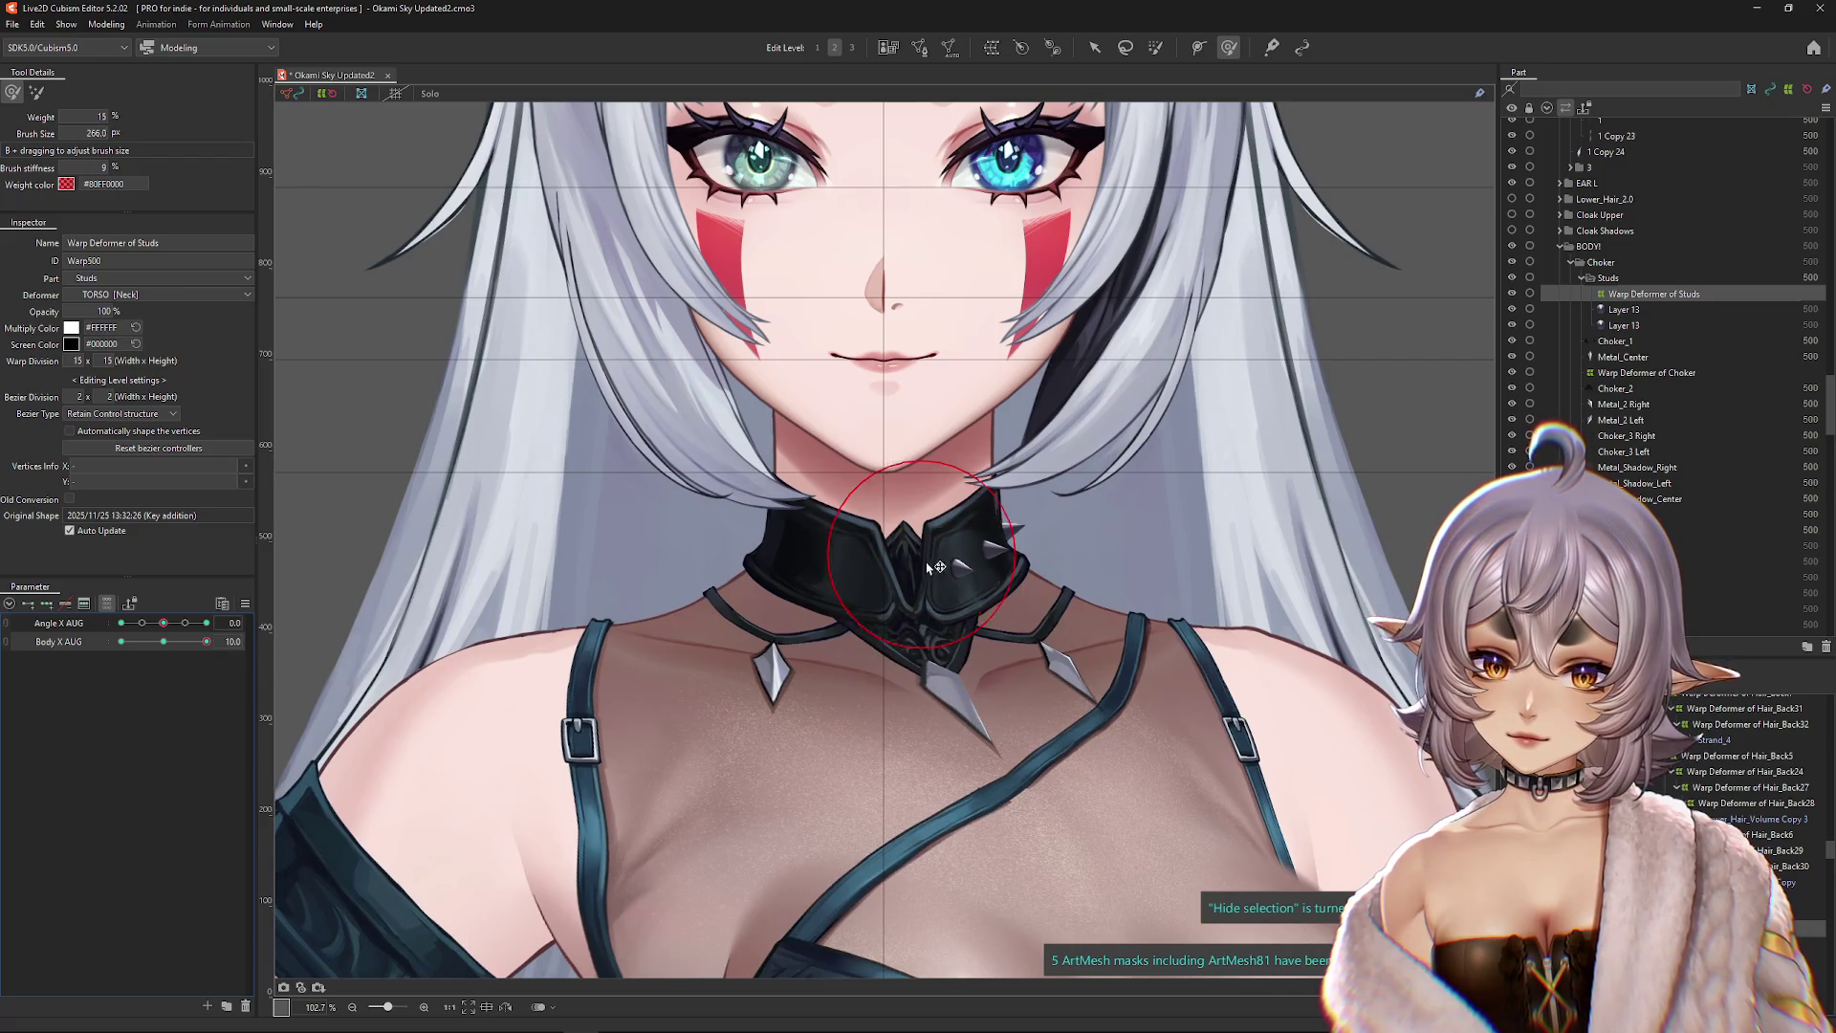
# Step: Check the studs by turning the body between centre and Body X AUG 10
pyautogui.moveTo(205, 642)
pyautogui.mouseDown()
pyautogui.moveTo(126, 649)
pyautogui.moveTo(207, 641)
pyautogui.mouseUp()
pyautogui.click(245, 603)
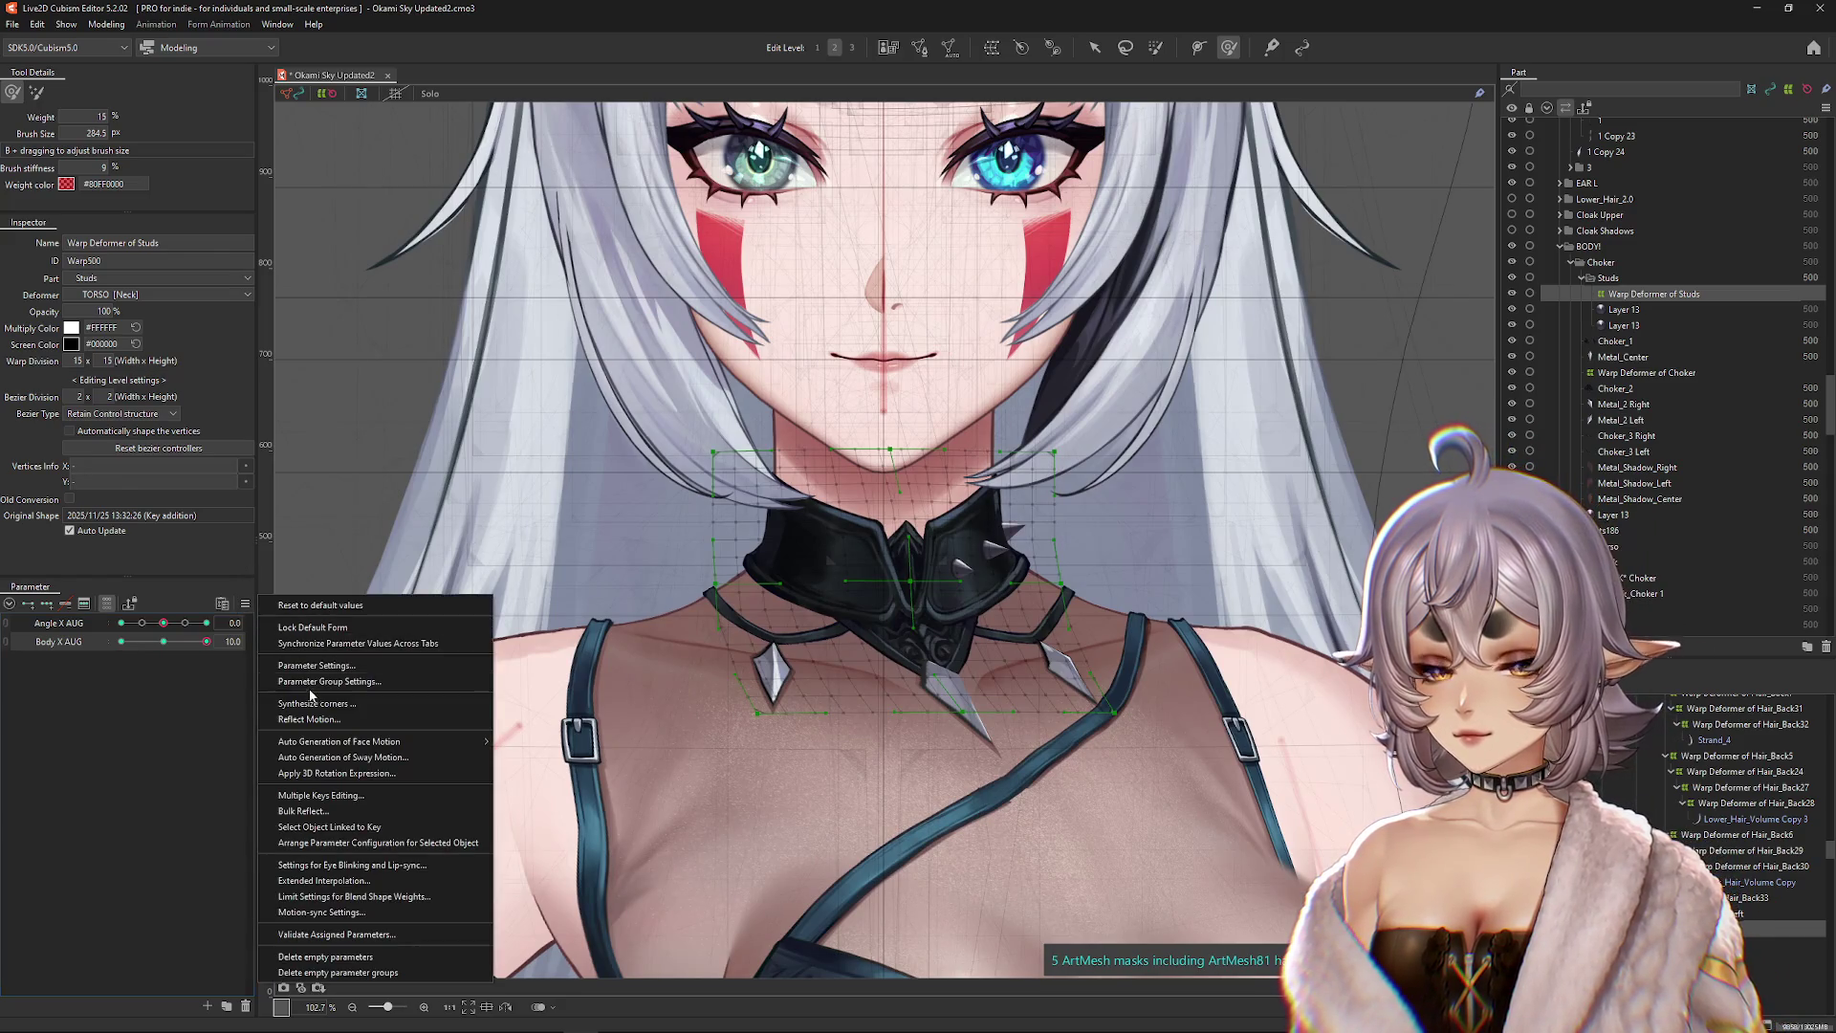
pyautogui.click(311, 719)
pyautogui.press('Return')
pyautogui.press('Return')
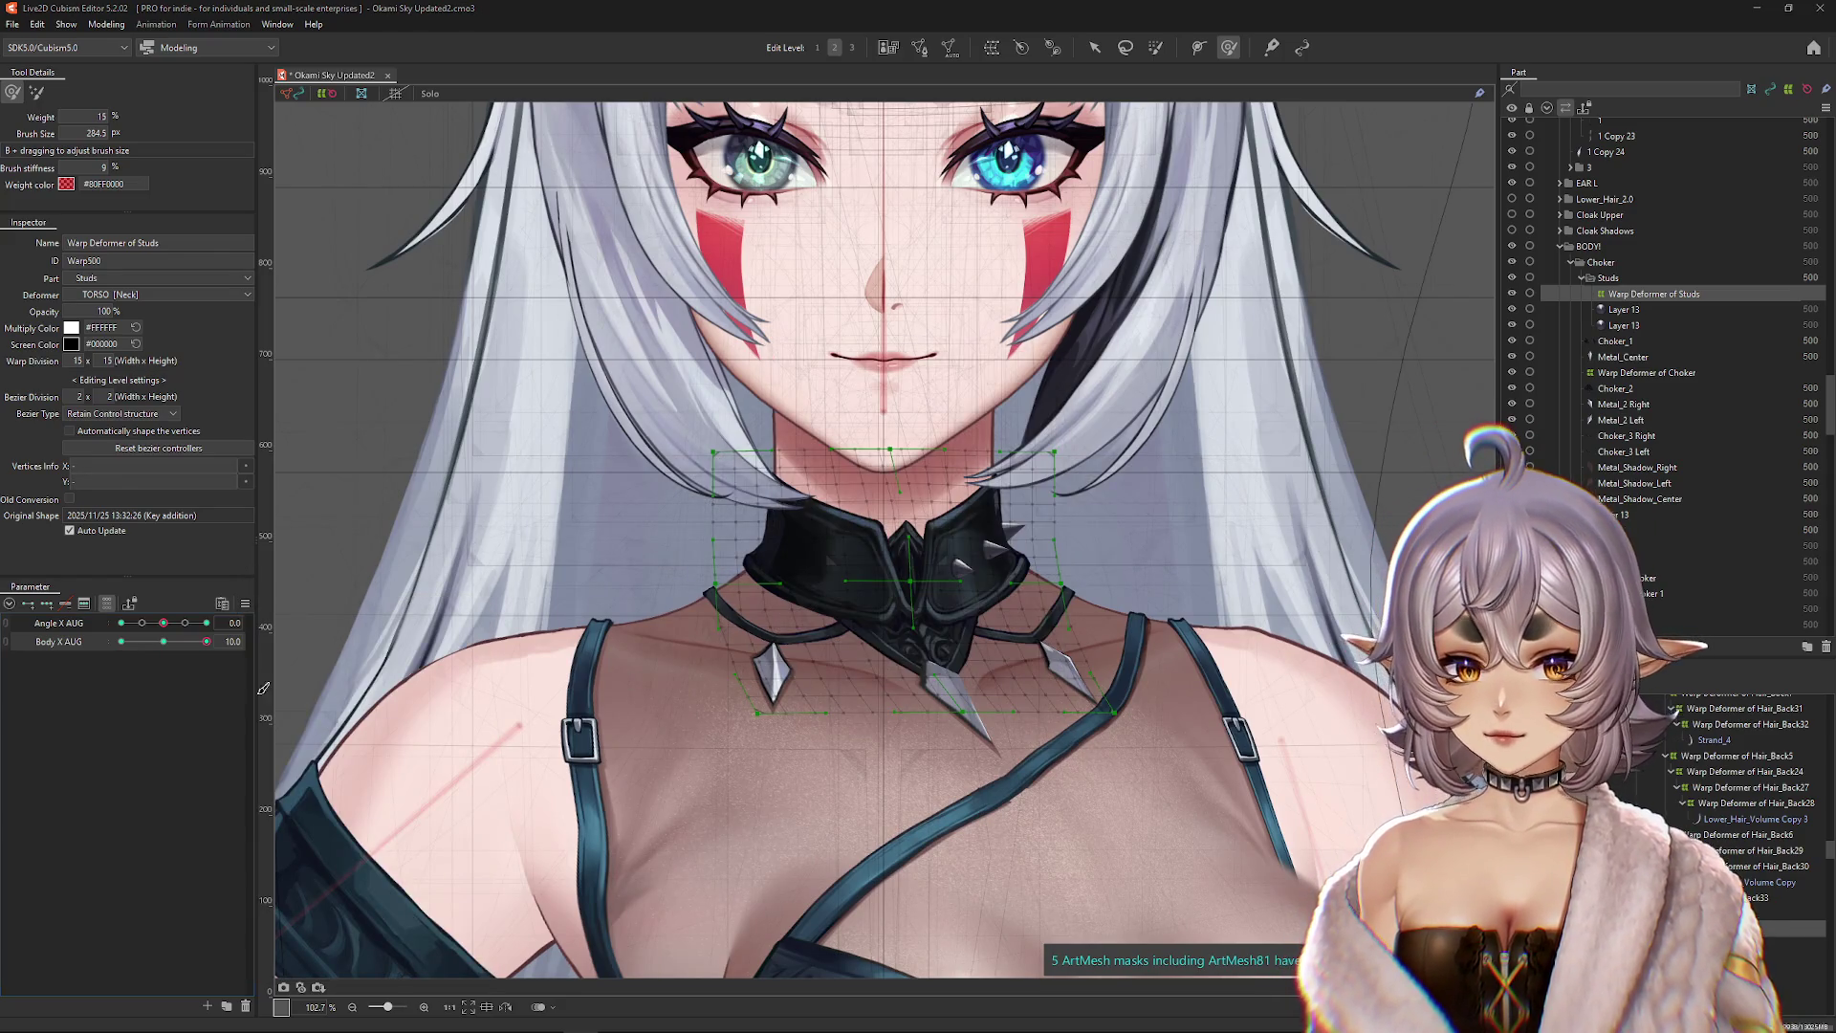
pyautogui.moveTo(201, 646)
pyautogui.mouseDown()
pyautogui.moveTo(61, 644)
pyautogui.moveTo(207, 641)
pyautogui.mouseUp()
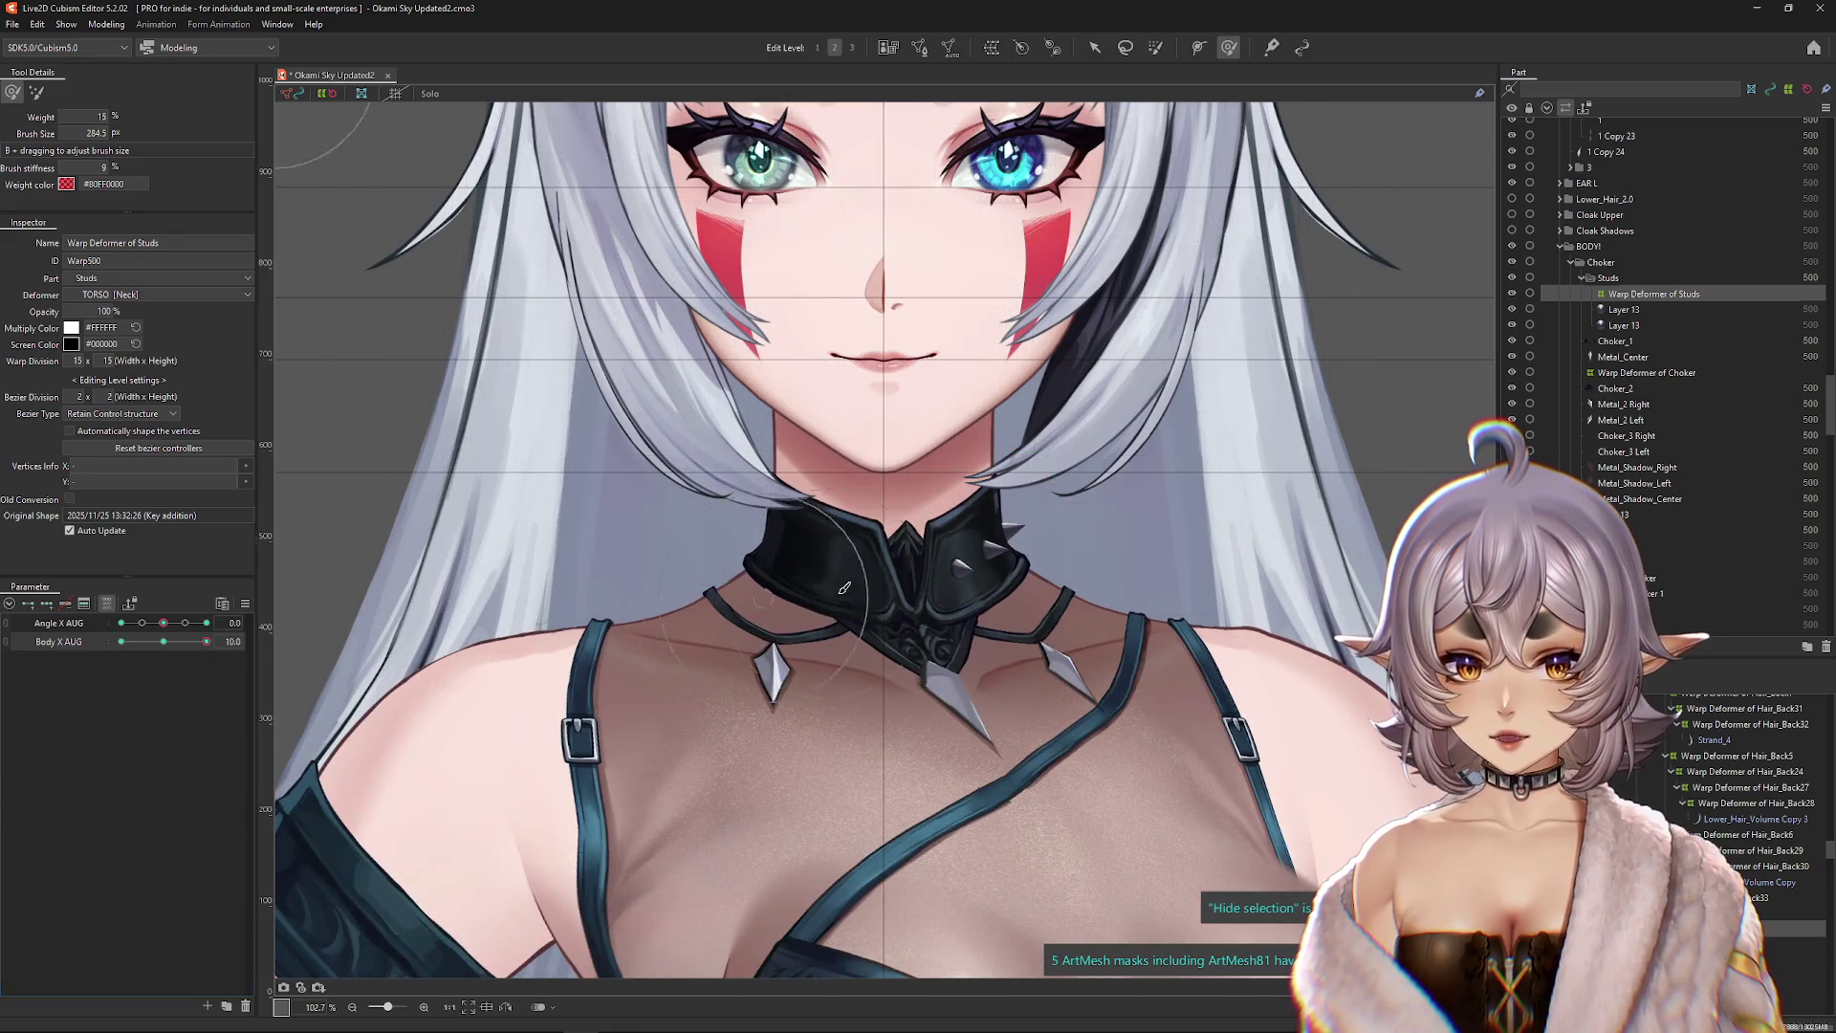
pyautogui.moveTo(934, 603); pyautogui.dragTo(934, 658)
pyautogui.scroll(1, 799, 421)
pyautogui.scroll(1, 784, 499)
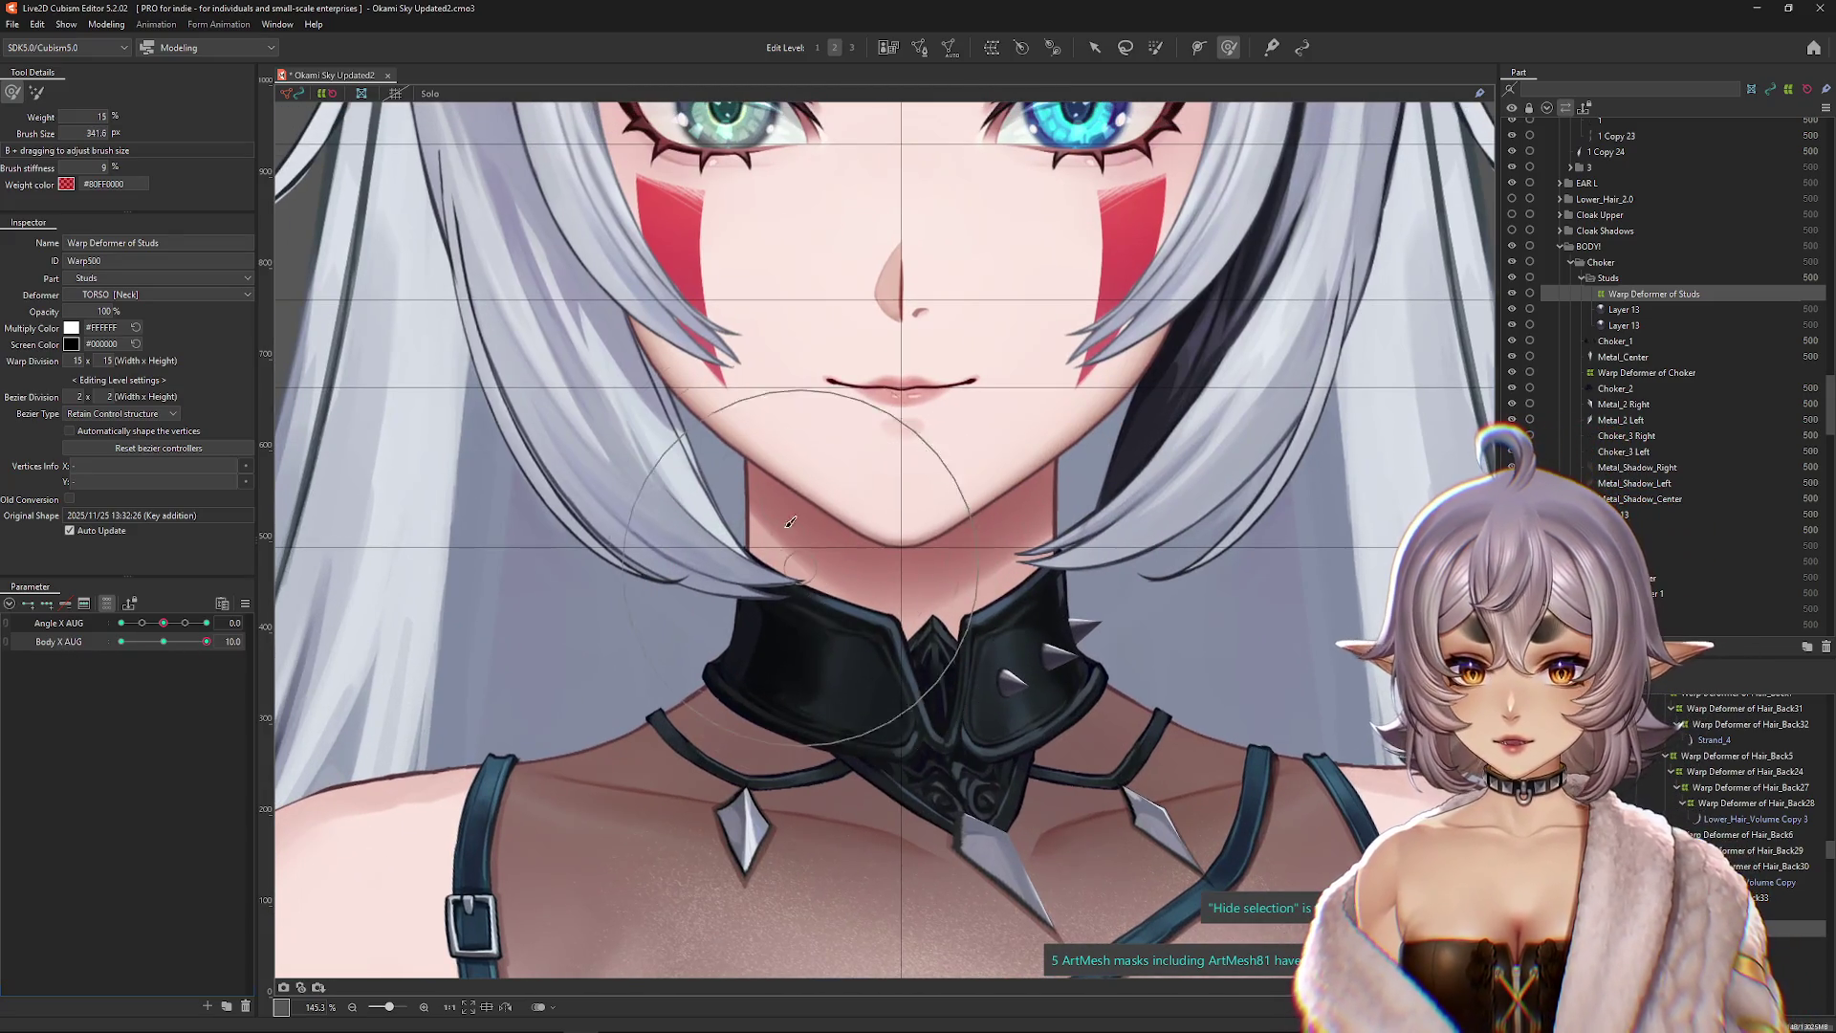
pyautogui.moveTo(207, 642); pyautogui.dragTo(65, 657)
# Step: Resize the warp brush and recheck the studs with the body turned to Body X AUG 10
pyautogui.moveTo(832, 699); pyautogui.dragTo(794, 612)
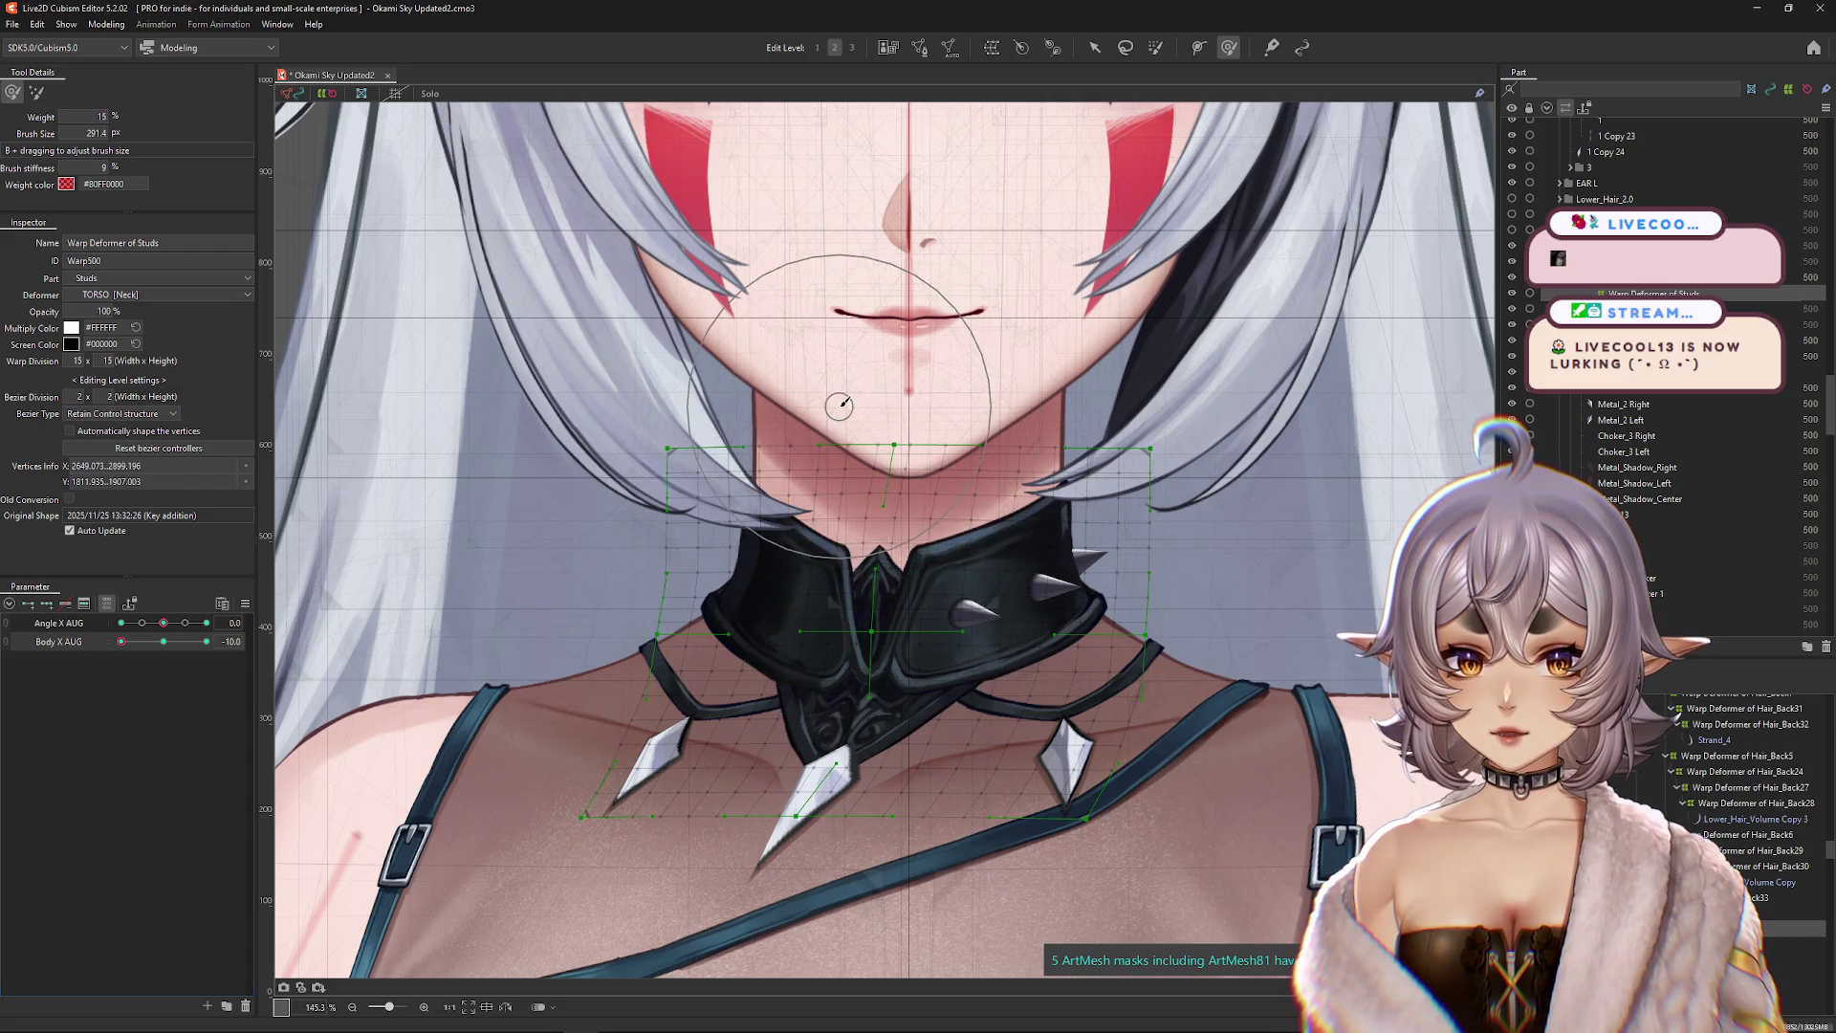
pyautogui.moveTo(868, 405)
pyautogui.mouseDown()
pyautogui.moveTo(910, 410)
pyautogui.moveTo(899, 426)
pyautogui.moveTo(975, 410)
pyautogui.moveTo(659, 402)
pyautogui.moveTo(650, 383)
pyautogui.moveTo(1100, 467)
pyautogui.mouseUp()
pyautogui.hotkey('ctrl', 'h')
pyautogui.moveTo(122, 641); pyautogui.dragTo(250, 667)
pyautogui.scroll(-1, 997, 675)
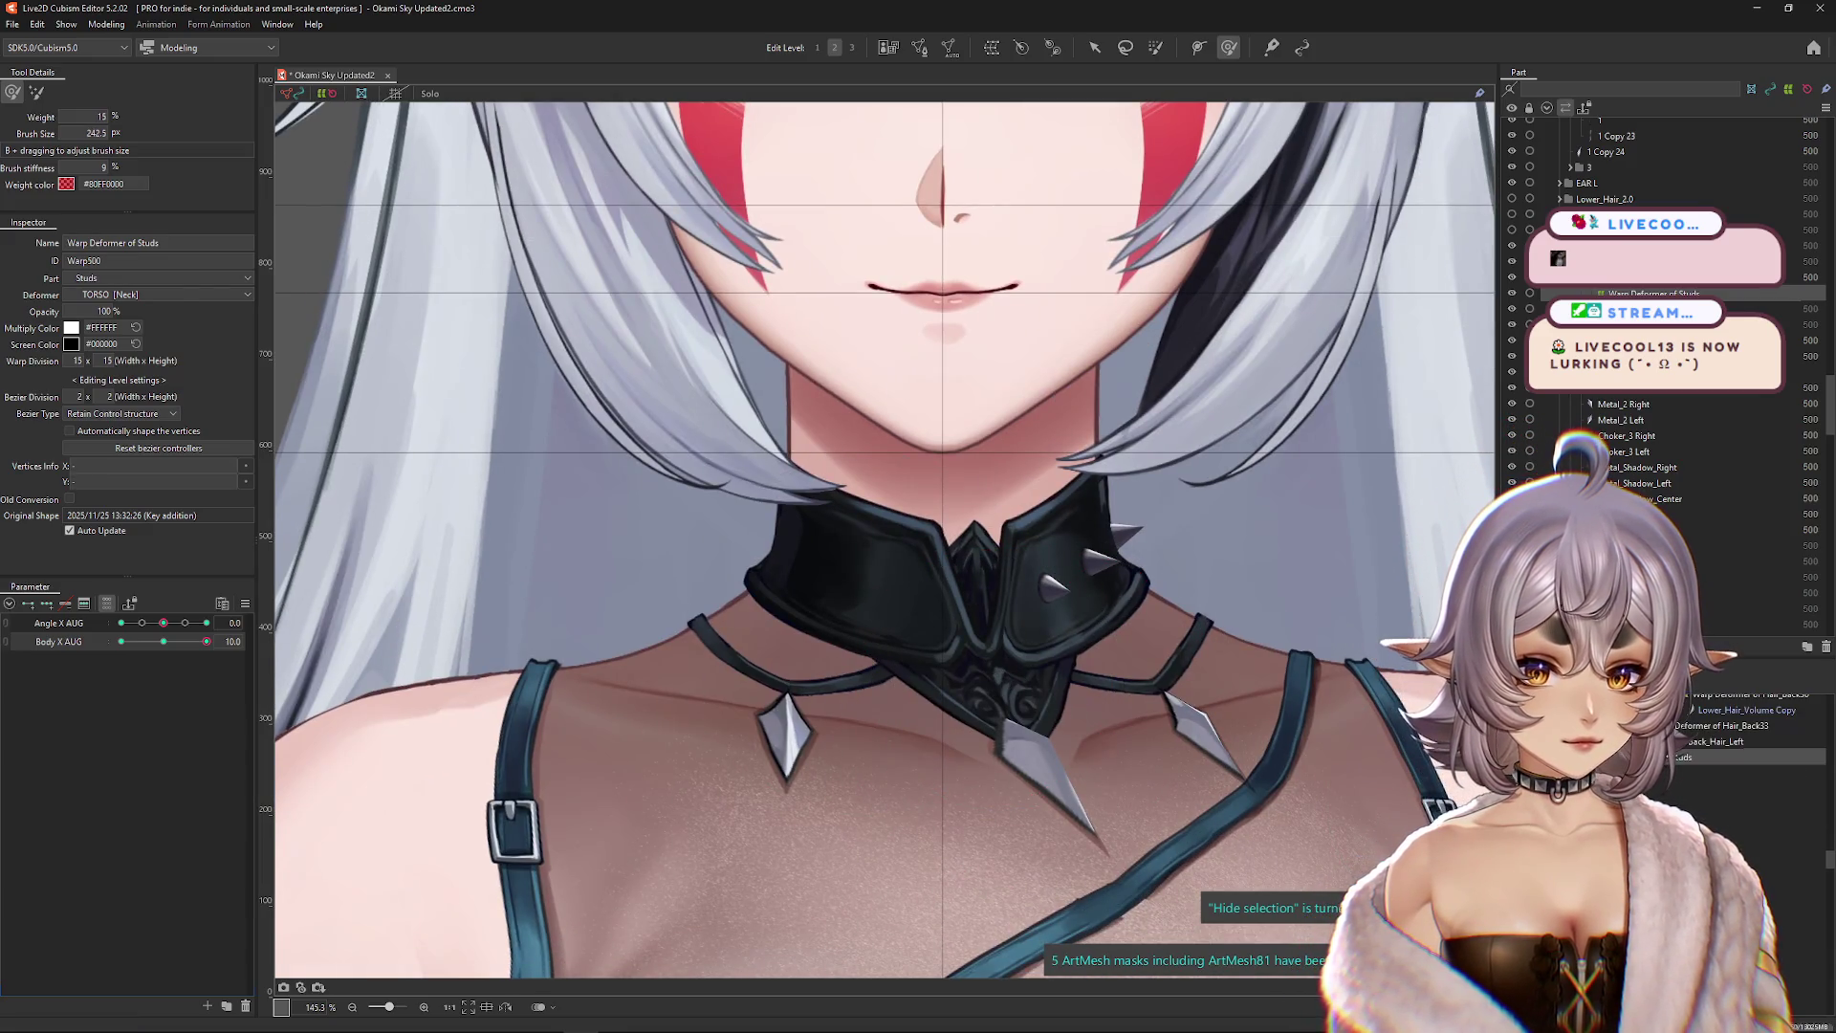
pyautogui.click(1646, 372)
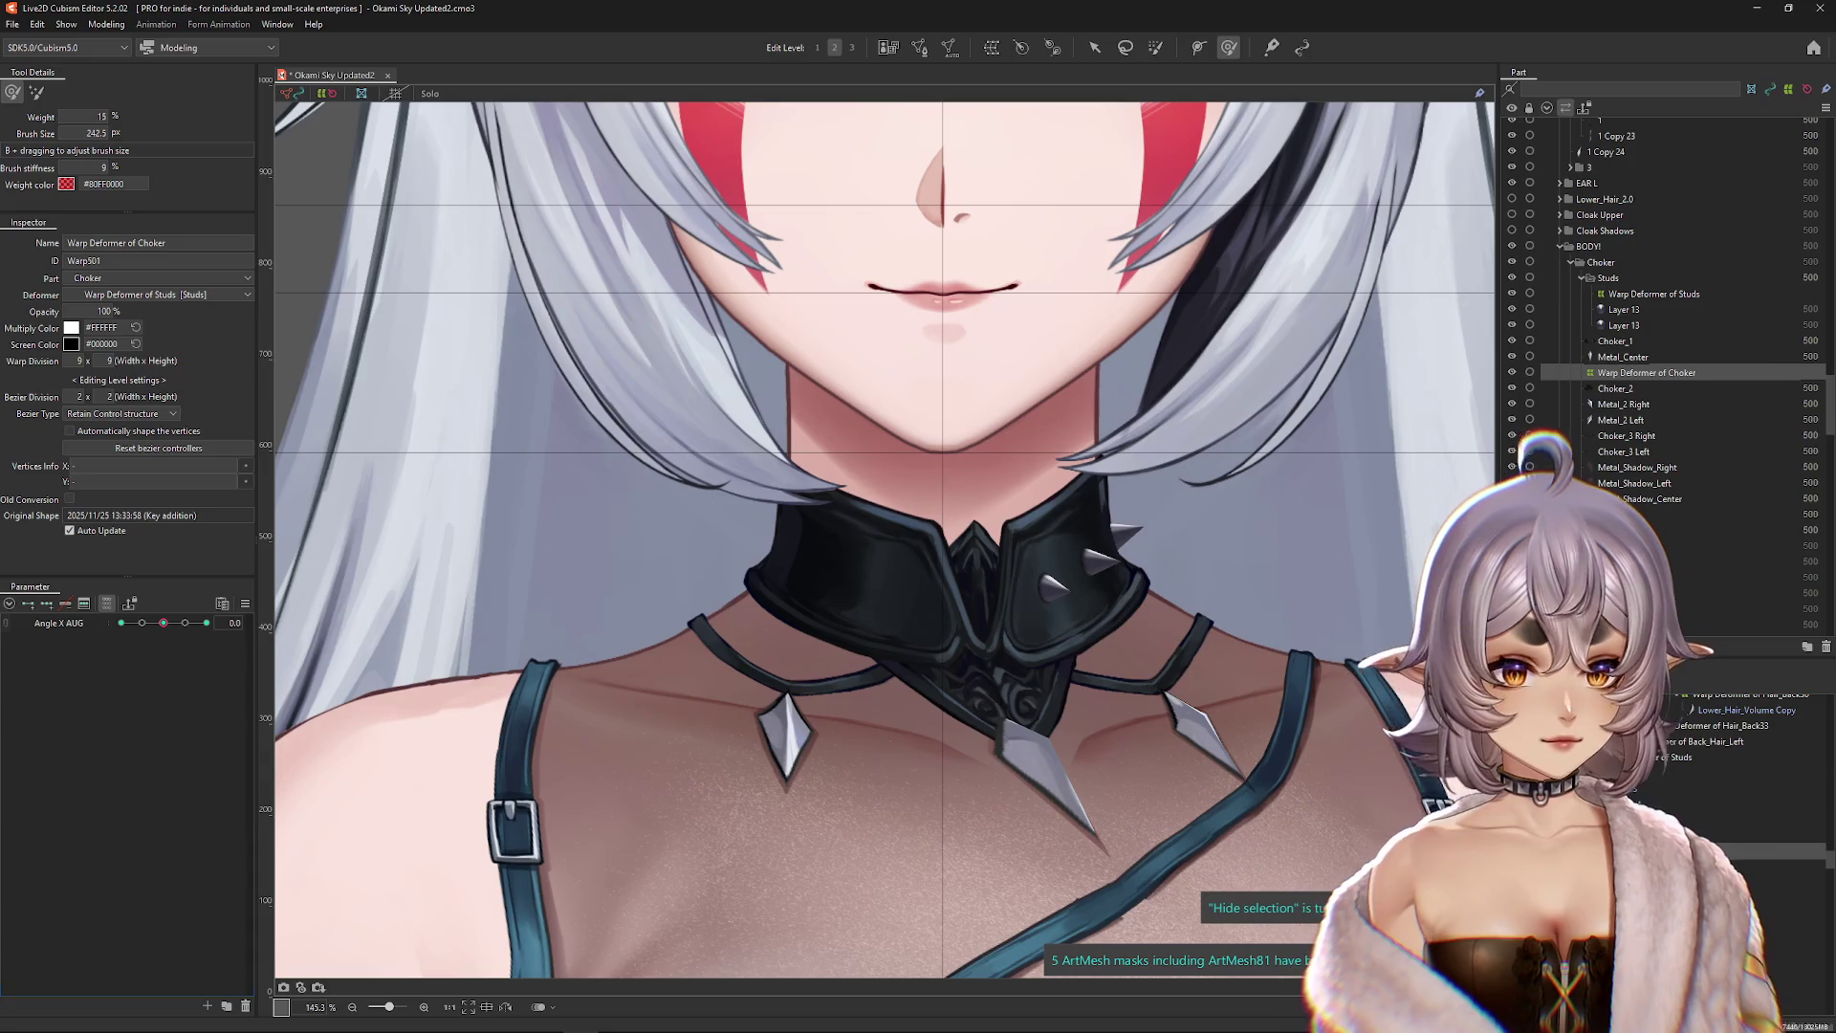
# Step: Select only the Warp Deformer of Choker and brush the collar into shape at Body X AUG 10
pyautogui.keyDown('ctrl'); pyautogui.click(1653, 294); pyautogui.keyUp('ctrl')
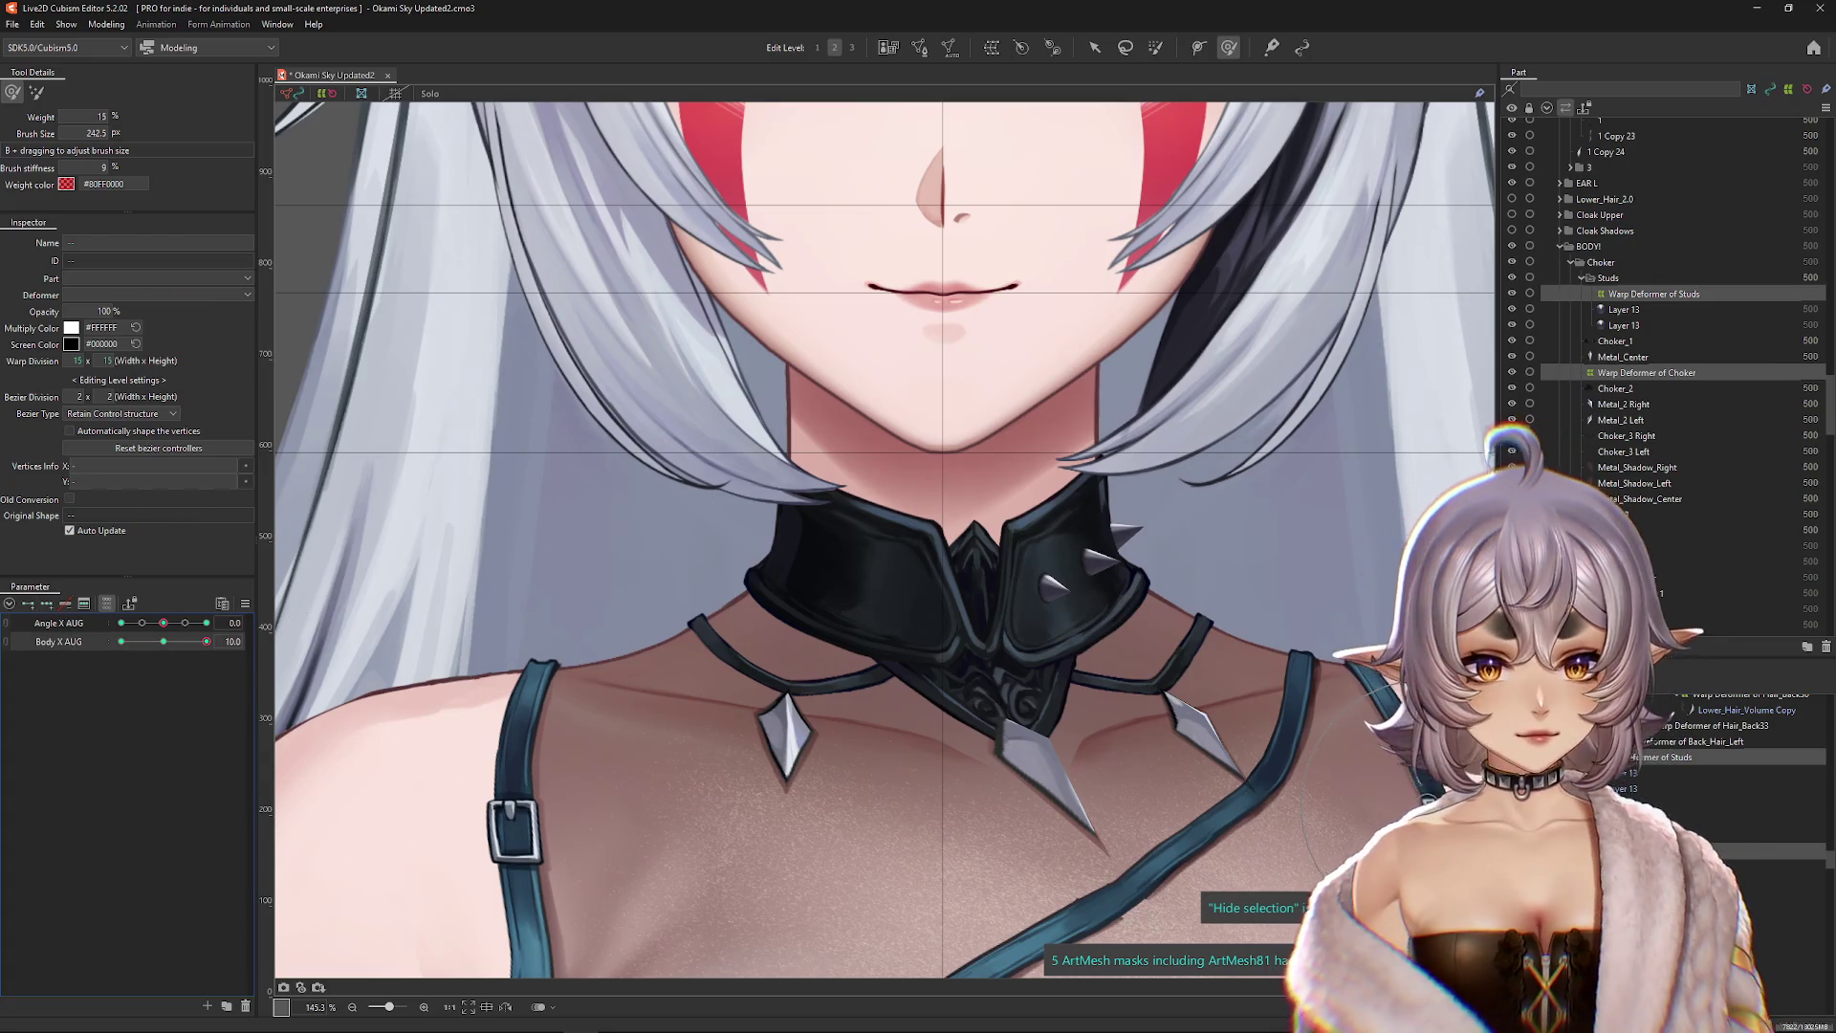
pyautogui.click(1258, 925)
pyautogui.moveTo(918, 707)
pyautogui.mouseDown()
pyautogui.moveTo(965, 634)
pyautogui.moveTo(917, 490)
pyautogui.moveTo(947, 688)
pyautogui.moveTo(1071, 684)
pyautogui.moveTo(1166, 732)
pyautogui.moveTo(1068, 670)
pyautogui.moveTo(1099, 730)
pyautogui.moveTo(963, 635)
pyautogui.moveTo(1099, 676)
pyautogui.moveTo(995, 612)
pyautogui.moveTo(894, 583)
pyautogui.moveTo(898, 535)
pyautogui.moveTo(887, 568)
pyautogui.mouseUp()
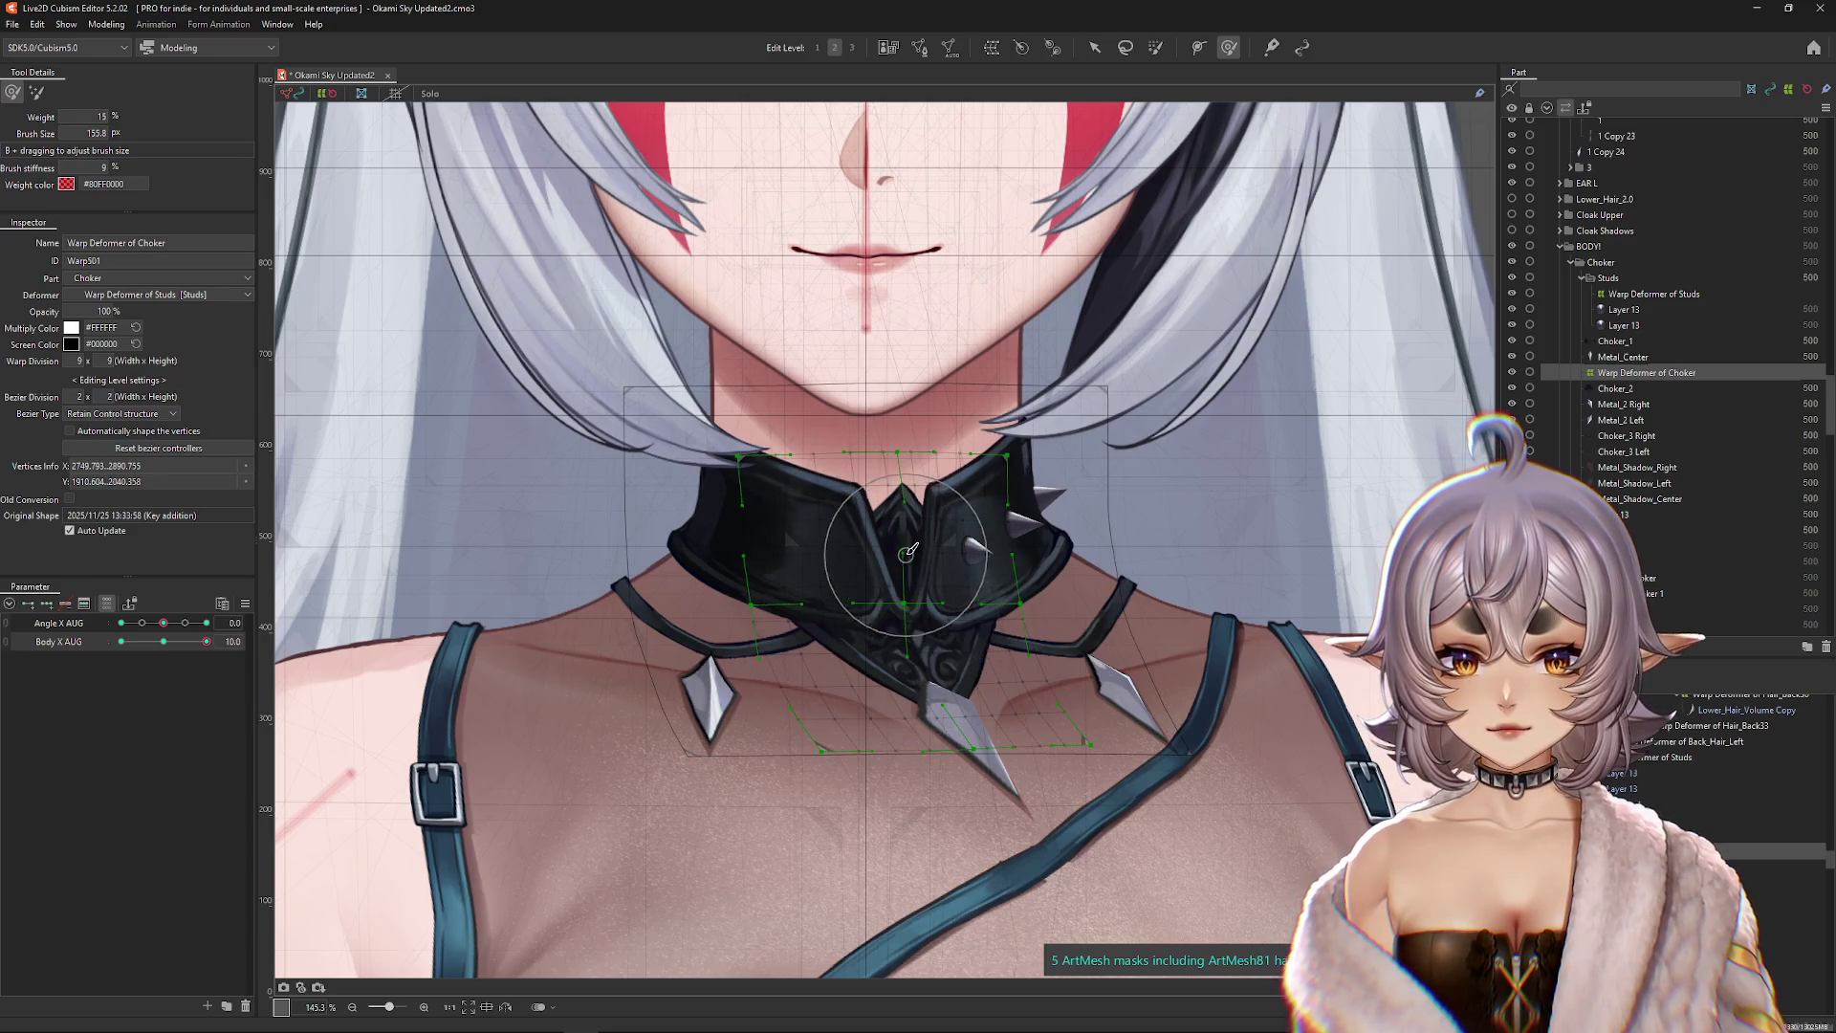
pyautogui.scroll(3, 908, 566)
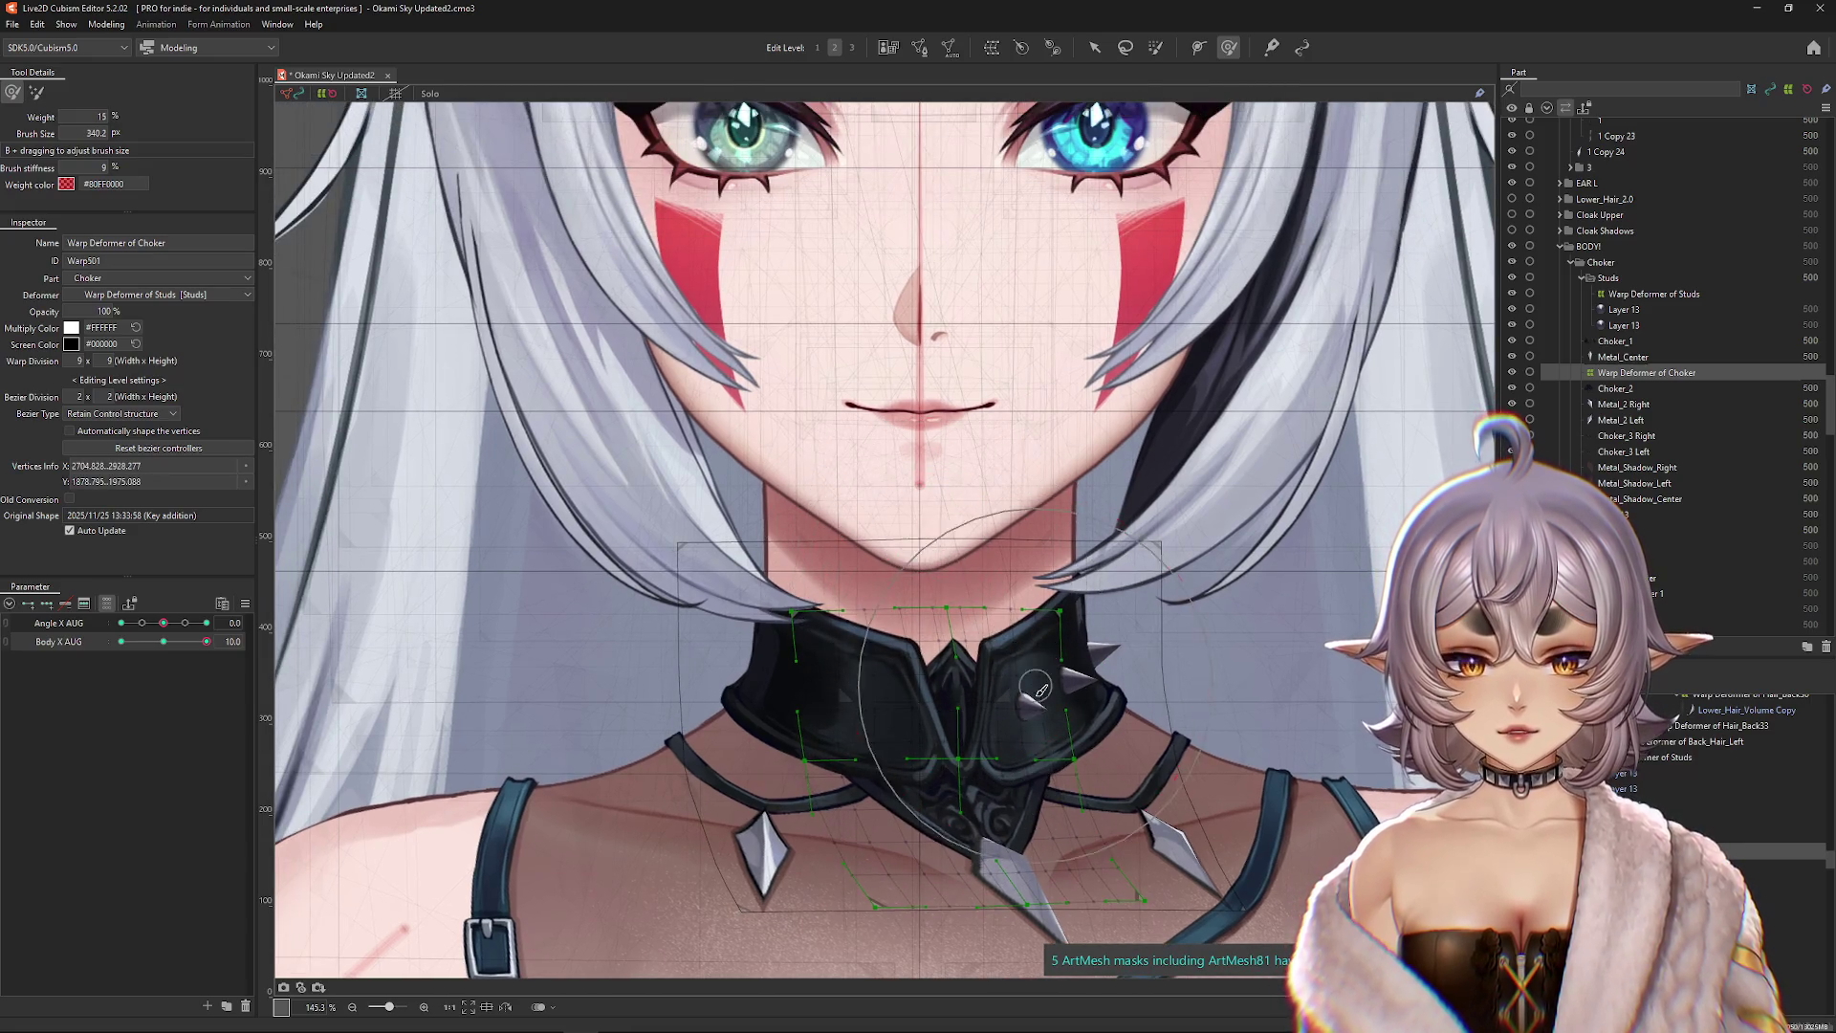
pyautogui.scroll(-3, 884, 540)
pyautogui.moveTo(204, 642)
pyautogui.mouseDown()
pyautogui.moveTo(171, 642)
pyautogui.moveTo(241, 650)
pyautogui.mouseUp()
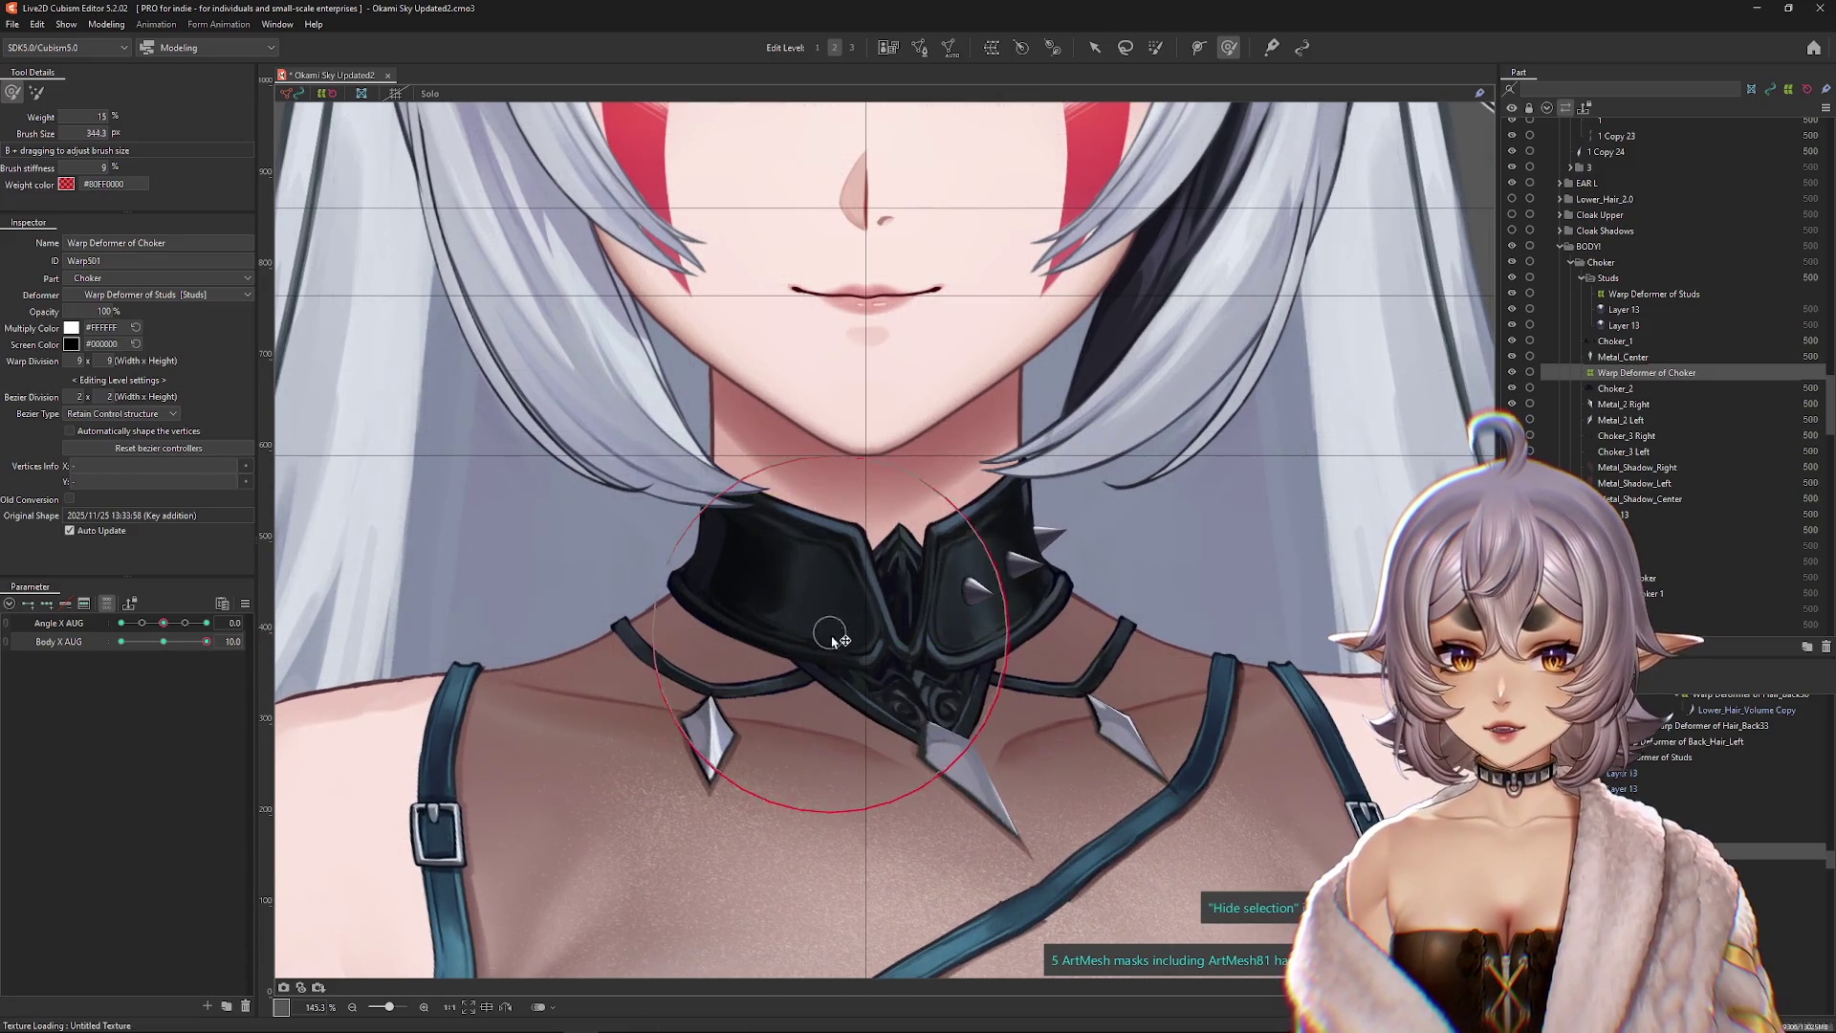
pyautogui.click(35, 94)
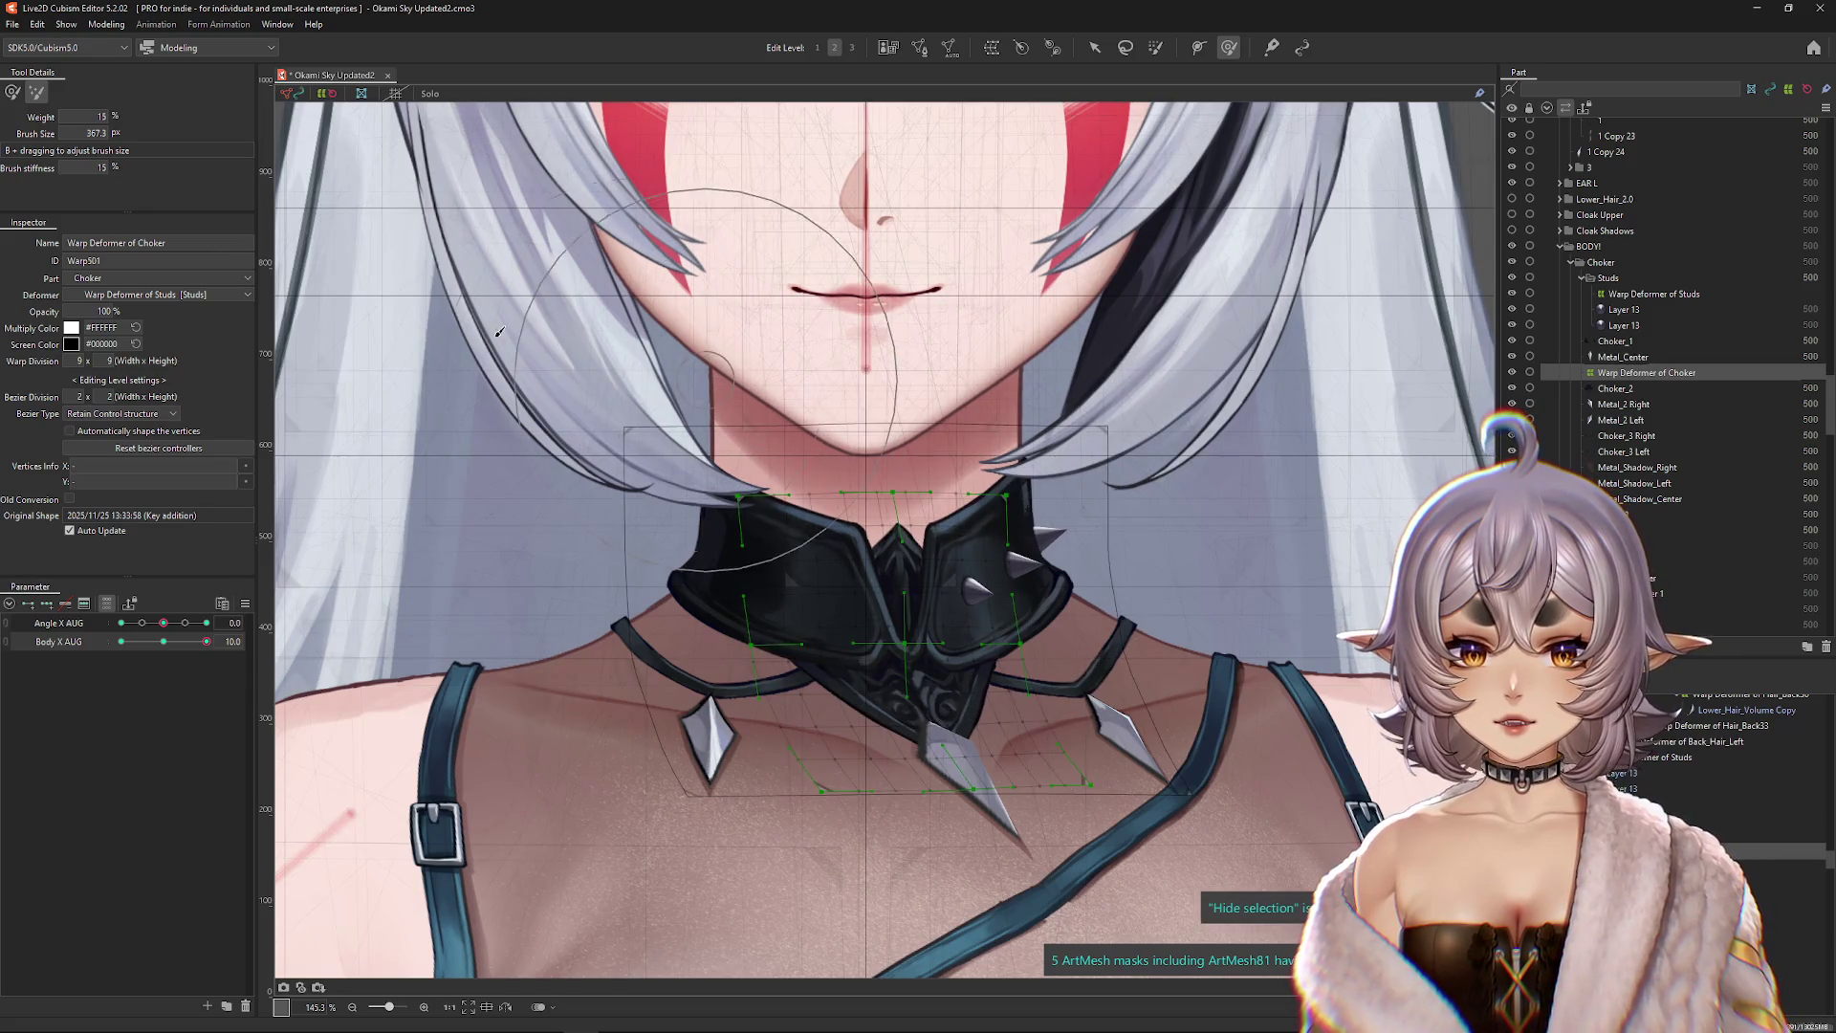
pyautogui.click(12, 92)
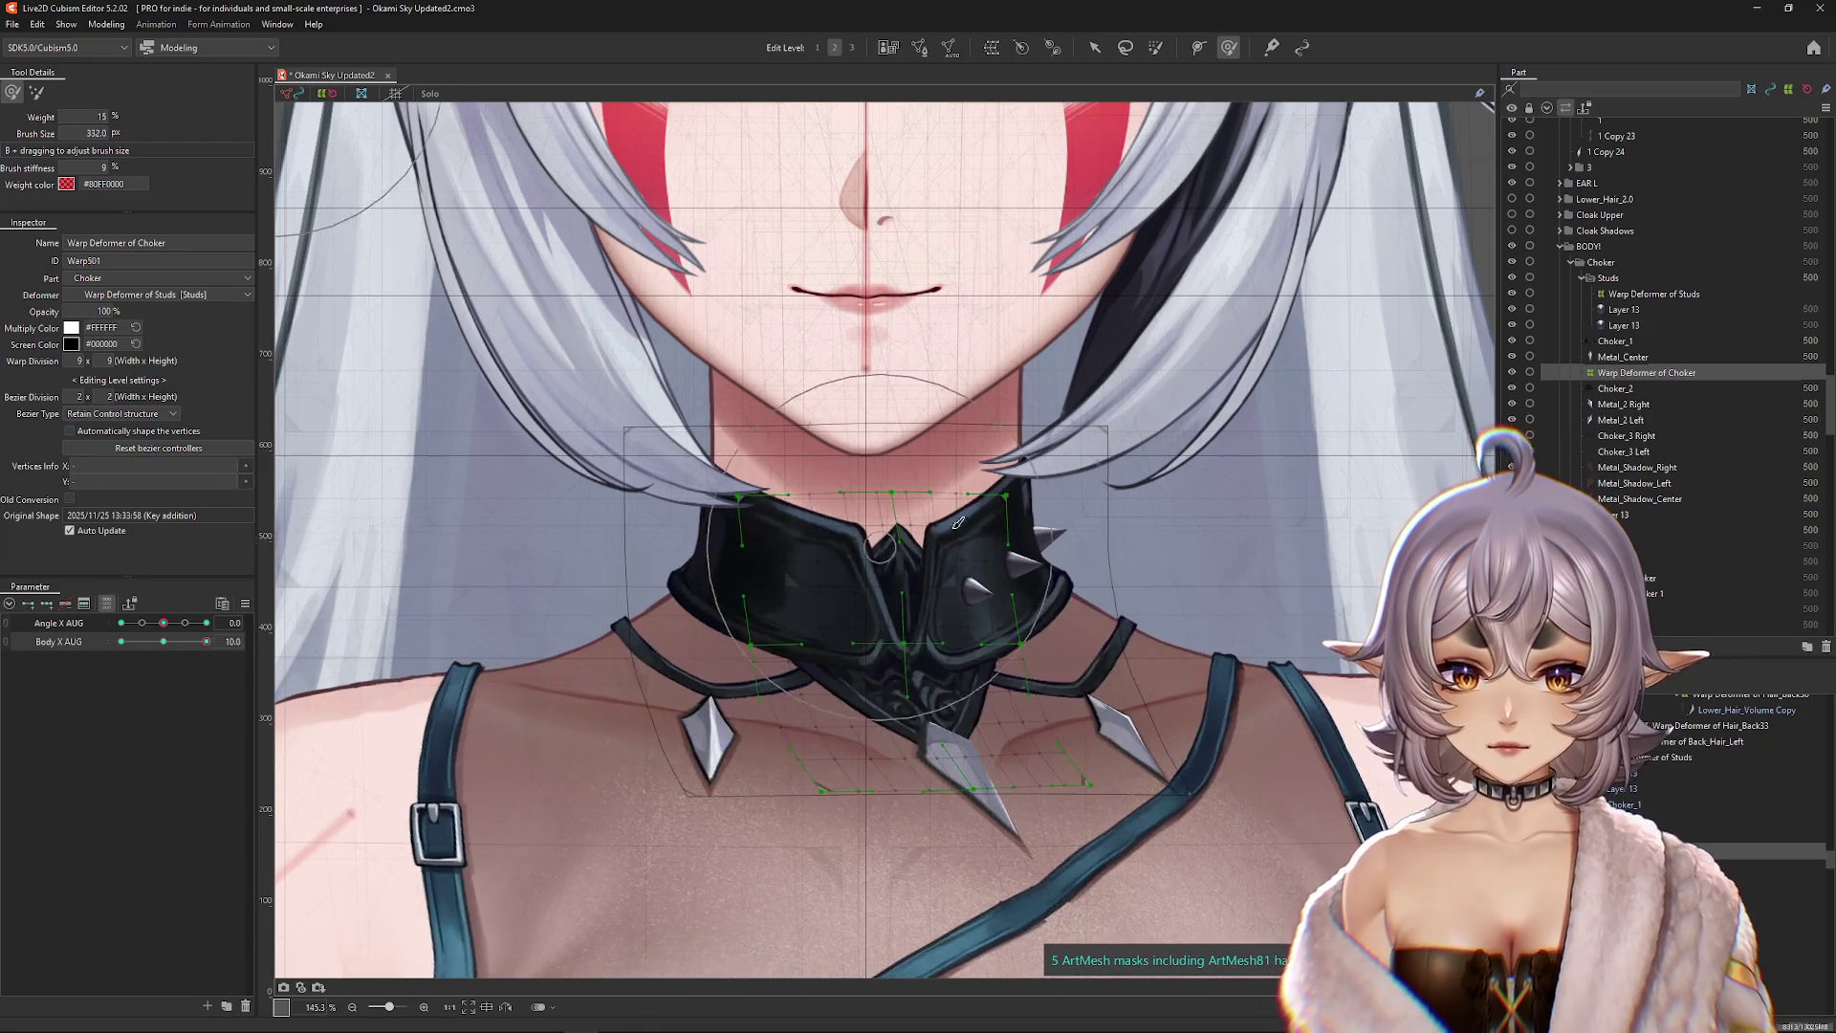
pyautogui.scroll(2, 897, 403)
# Step: Refine the collar's sides with resized warp brushes, then turn the body to Body X AUG -10
pyautogui.moveTo(897, 403)
pyautogui.mouseDown()
pyautogui.moveTo(880, 369)
pyautogui.moveTo(779, 512)
pyautogui.moveTo(819, 655)
pyautogui.moveTo(856, 656)
pyautogui.mouseUp()
pyautogui.moveTo(995, 875)
pyautogui.mouseDown()
pyautogui.moveTo(966, 746)
pyautogui.moveTo(899, 621)
pyautogui.moveTo(841, 635)
pyautogui.moveTo(891, 662)
pyautogui.moveTo(841, 614)
pyautogui.mouseUp()
pyautogui.moveTo(942, 778); pyautogui.dragTo(965, 793)
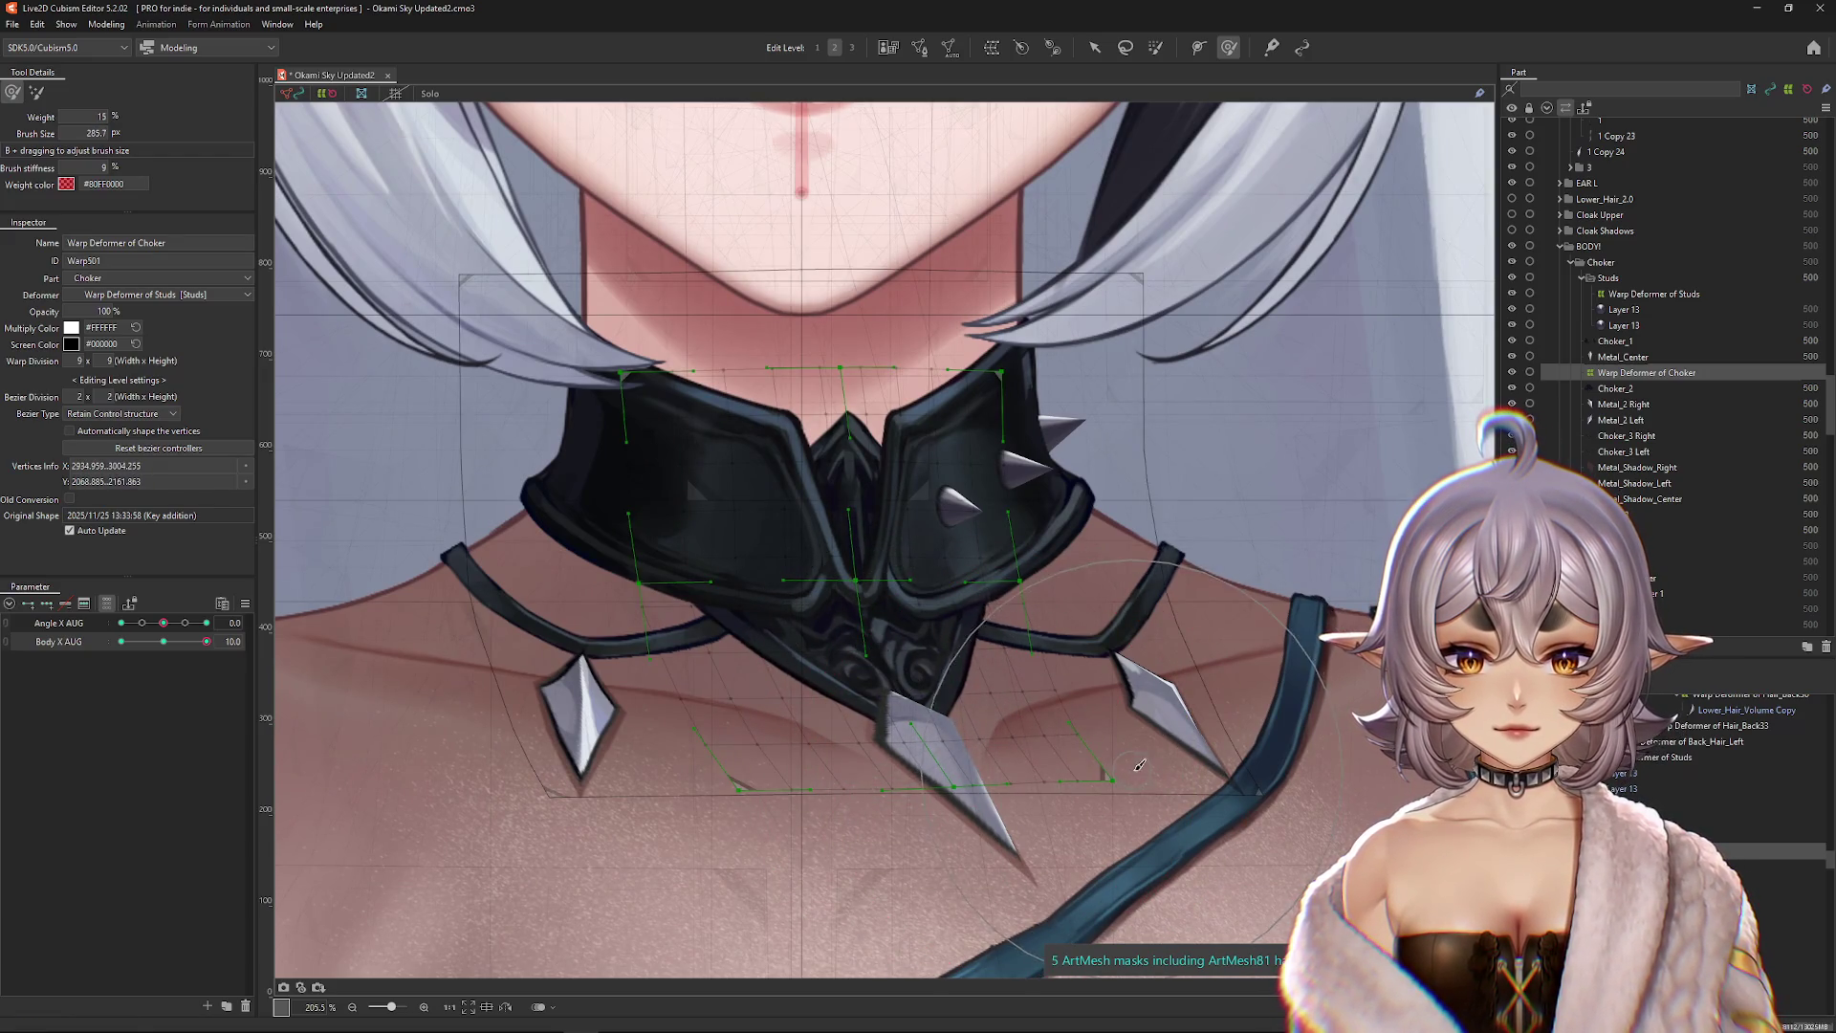
pyautogui.moveTo(889, 641)
pyautogui.mouseDown()
pyautogui.moveTo(901, 656)
pyautogui.moveTo(865, 602)
pyautogui.mouseUp()
pyautogui.moveTo(779, 307); pyautogui.dragTo(966, 308)
pyautogui.moveTo(937, 430)
pyautogui.mouseDown()
pyautogui.moveTo(1013, 535)
pyautogui.moveTo(794, 535)
pyautogui.mouseUp()
pyautogui.moveTo(956, 574); pyautogui.dragTo(1085, 766)
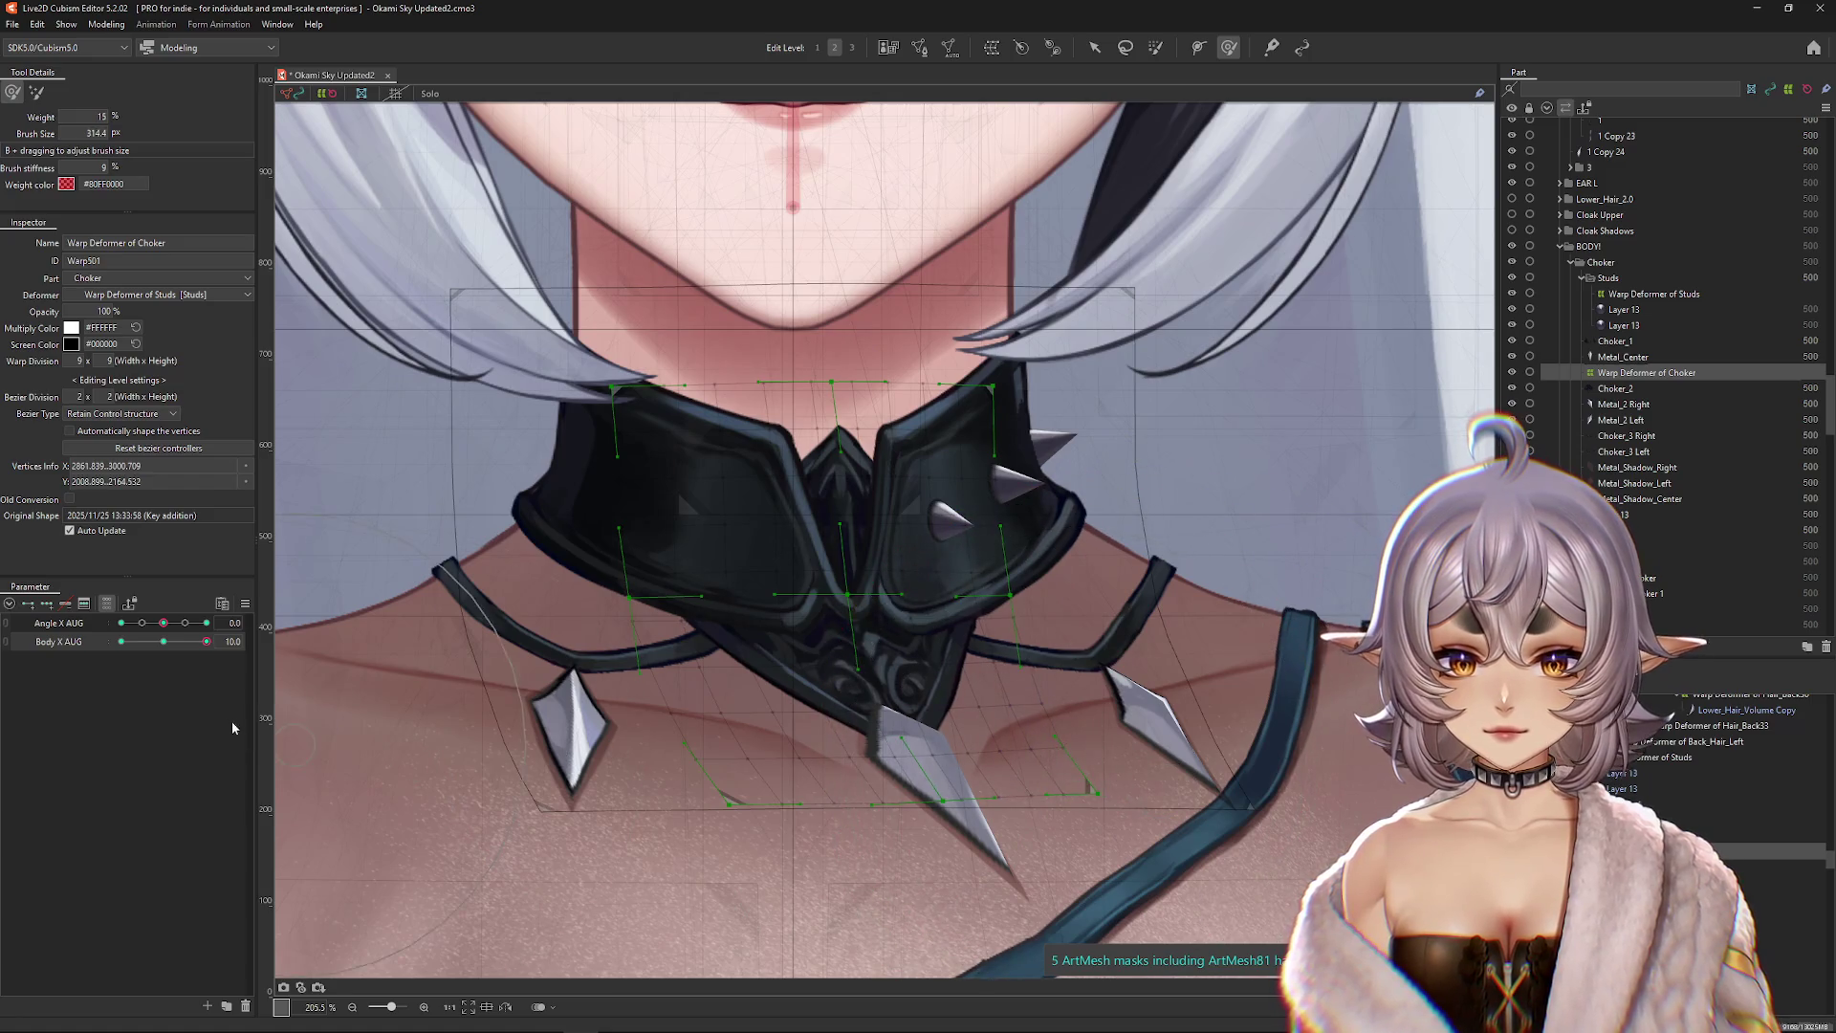
pyautogui.moveTo(842, 469); pyautogui.dragTo(865, 450)
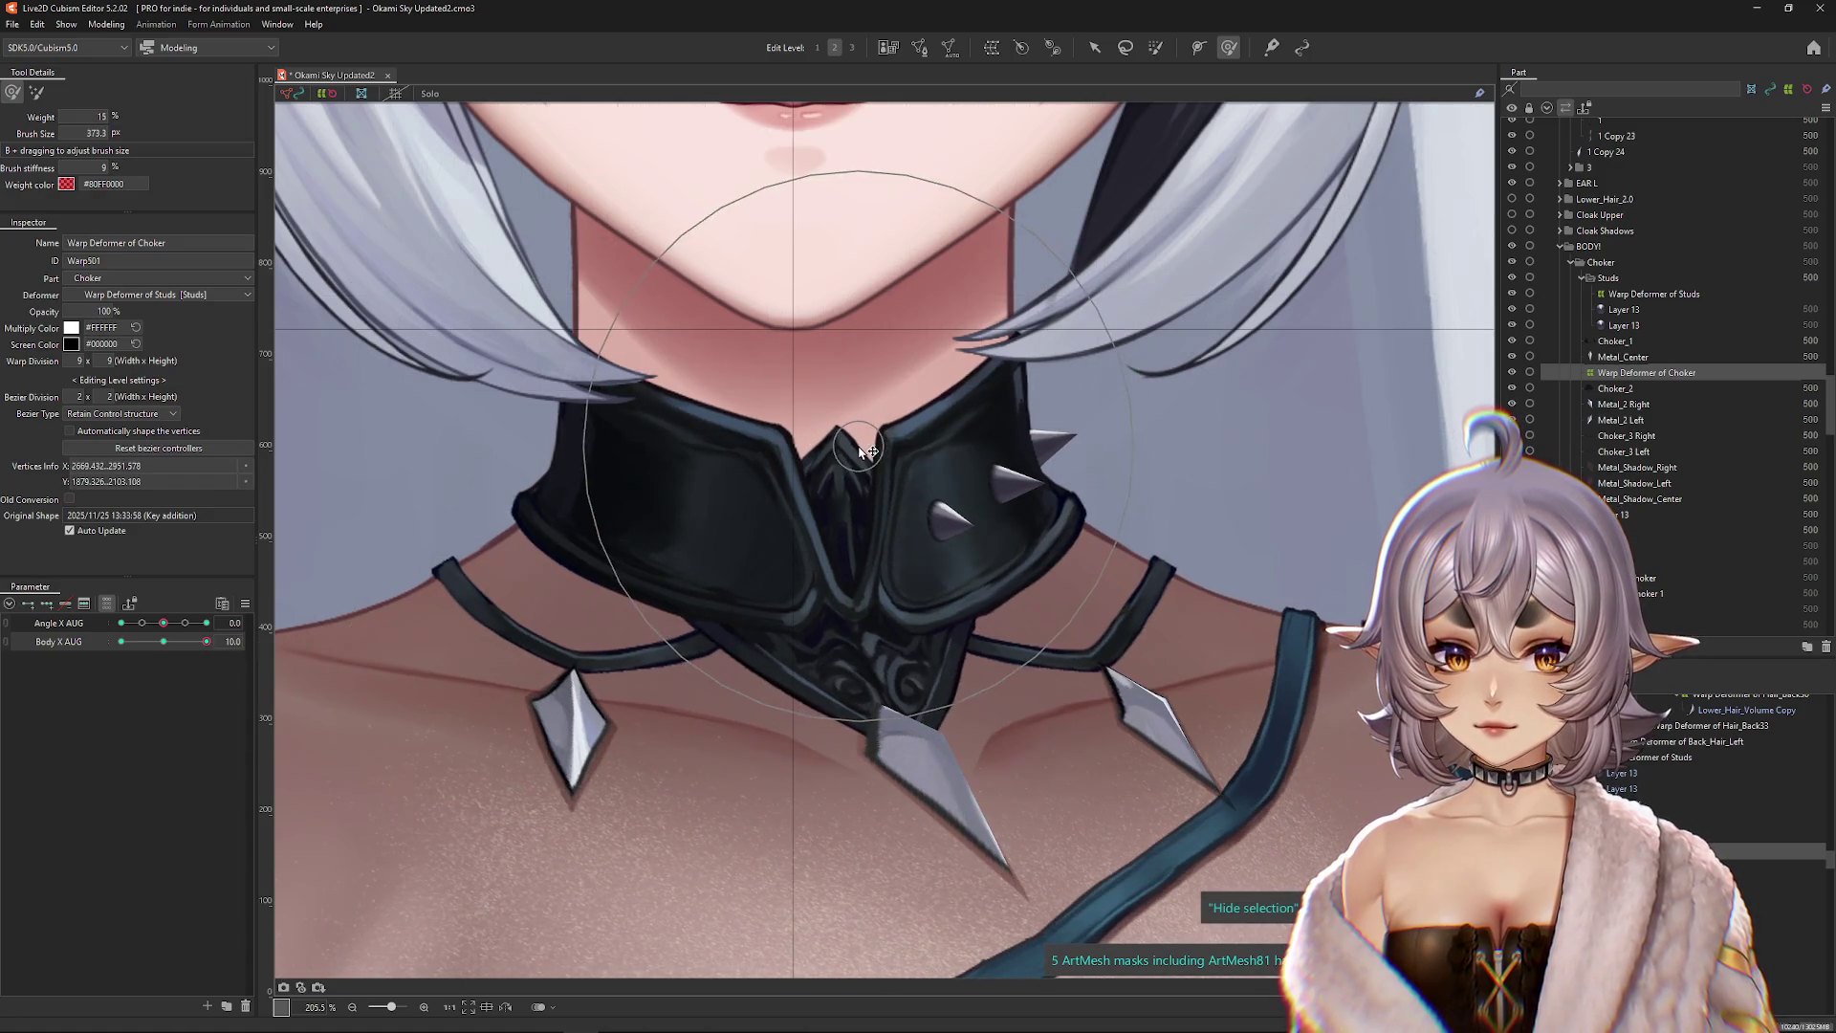
pyautogui.click(121, 642)
pyautogui.moveTo(517, 585)
pyautogui.mouseDown()
pyautogui.moveTo(579, 585)
pyautogui.moveTo(720, 657)
pyautogui.mouseUp()
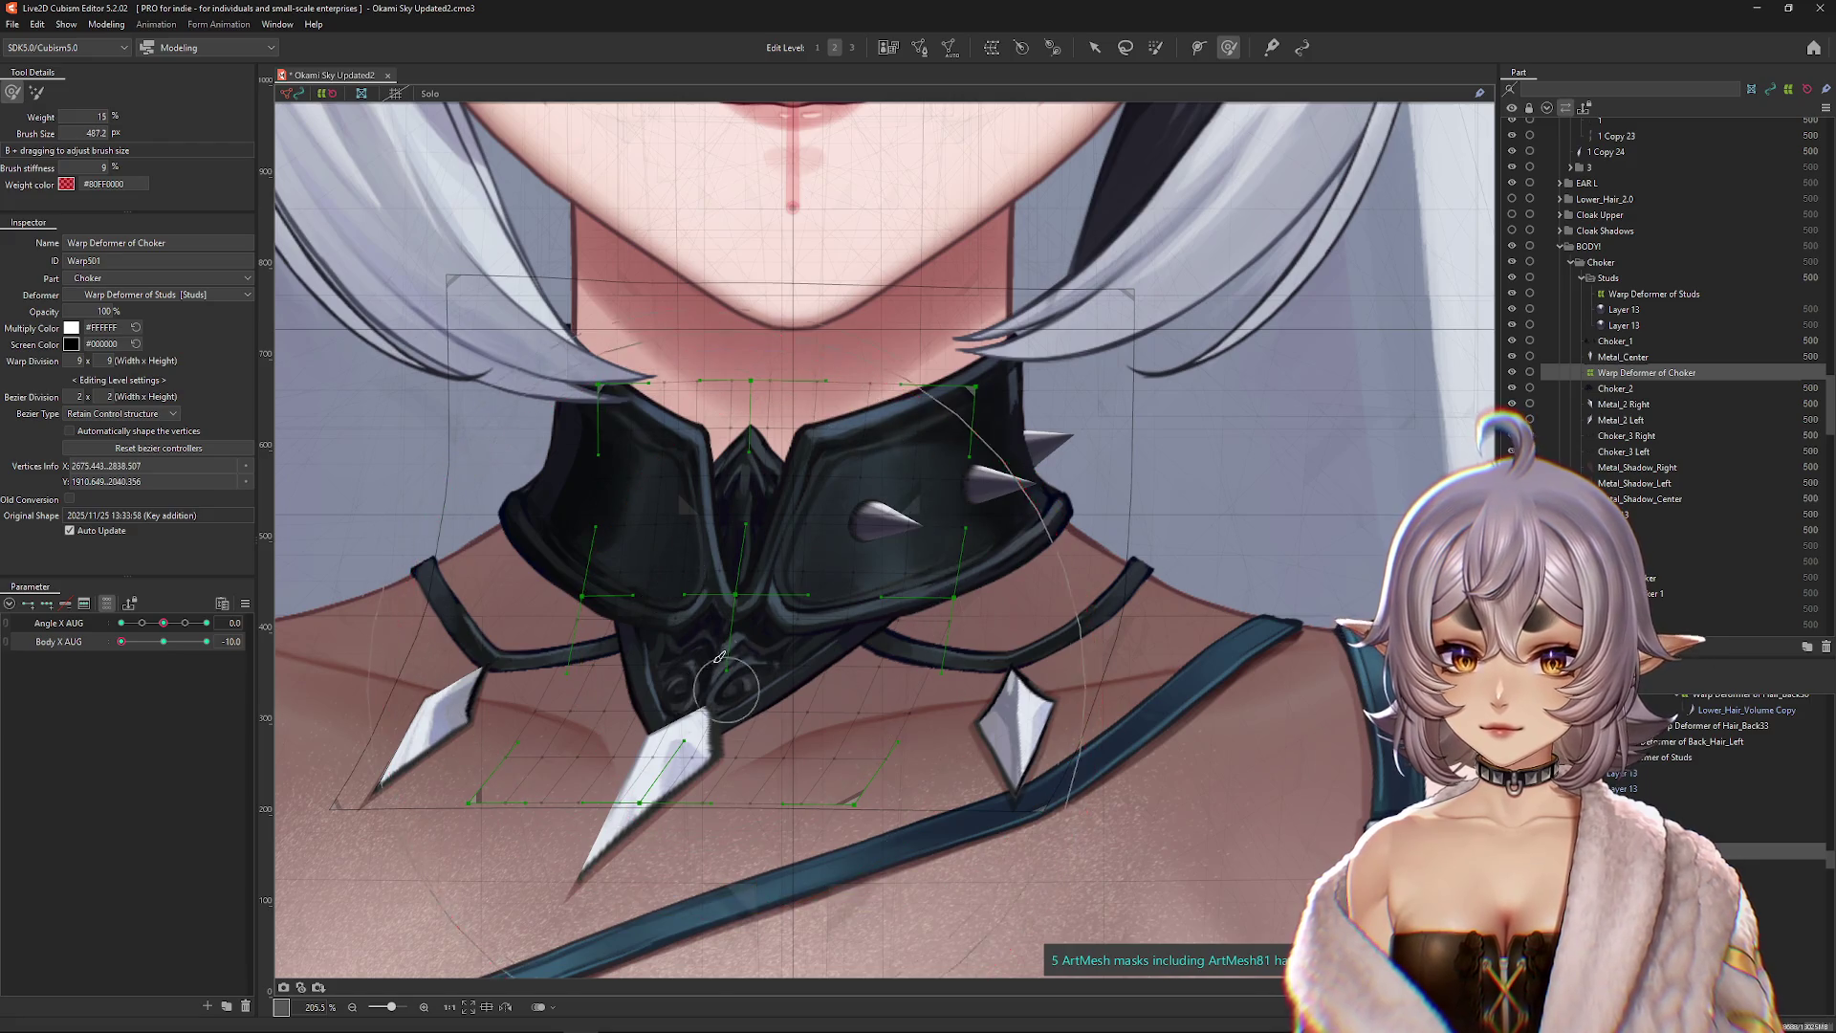
pyautogui.scroll(-5, 720, 658)
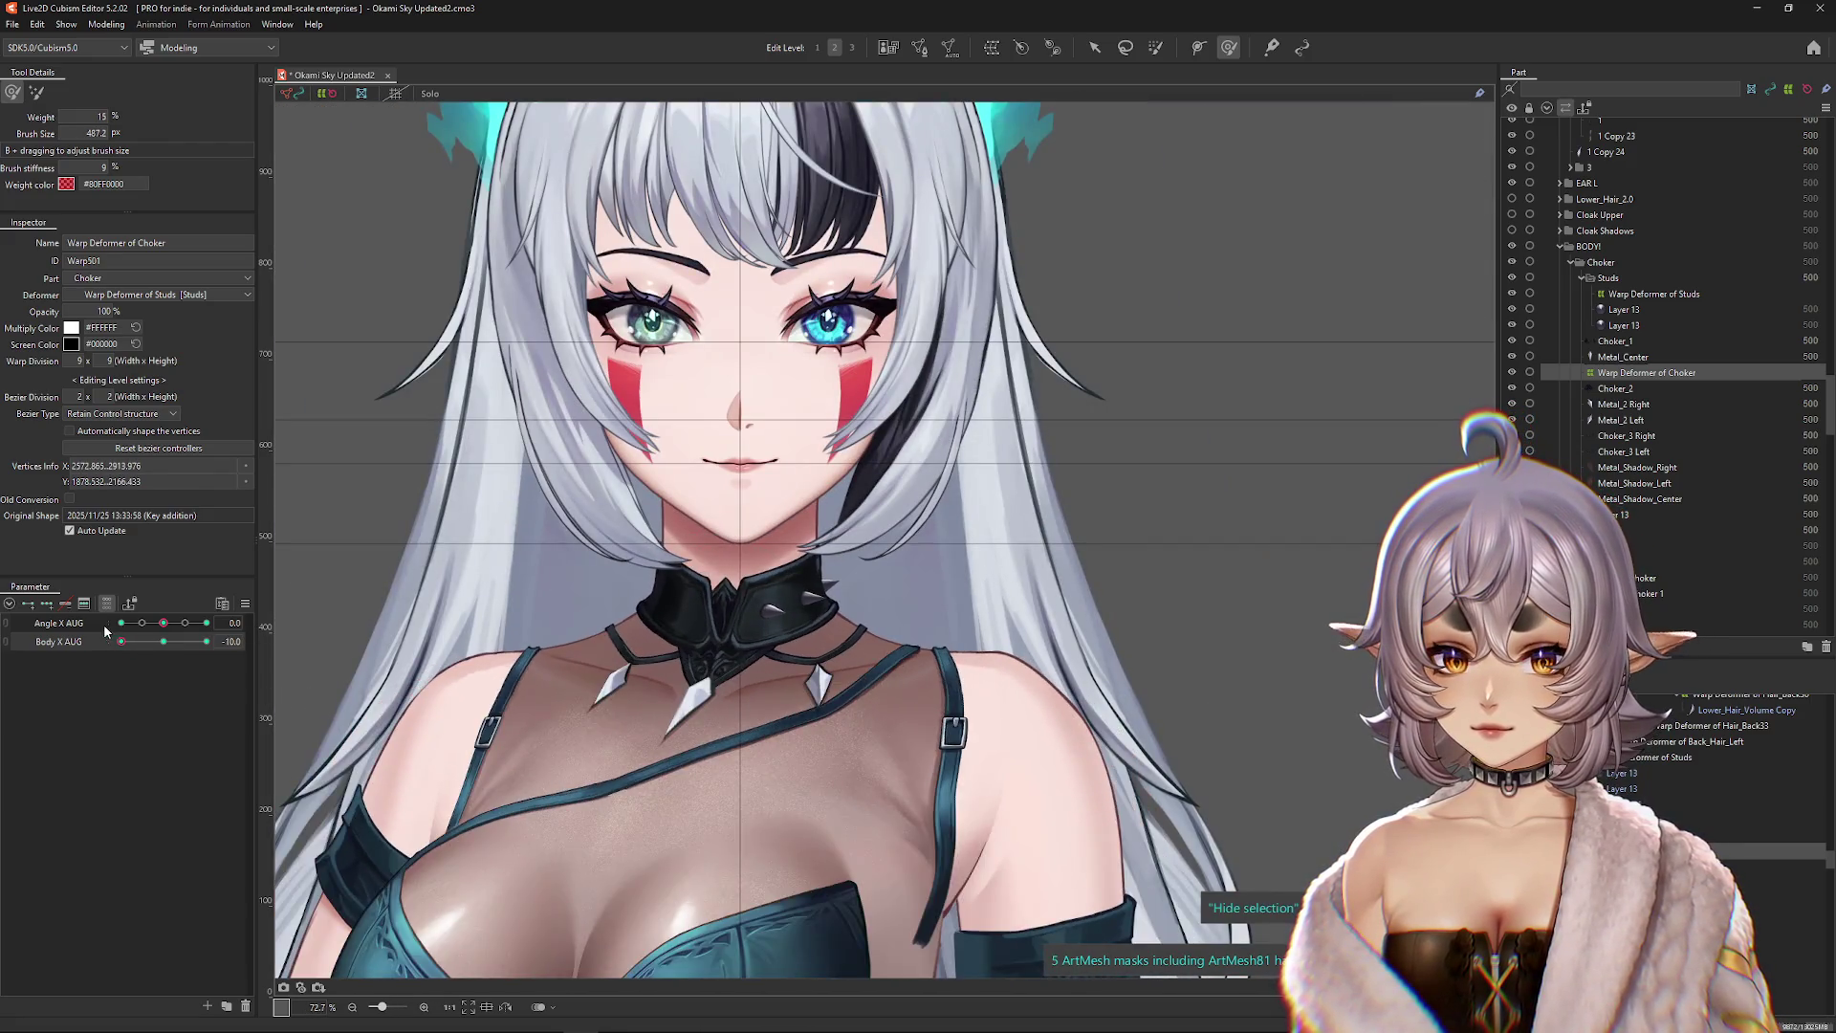
# Step: Preview the choker across Body X and Angle X AUG, recentre both, then open Synthesize Corners
pyautogui.click(190, 642)
pyautogui.click(121, 641)
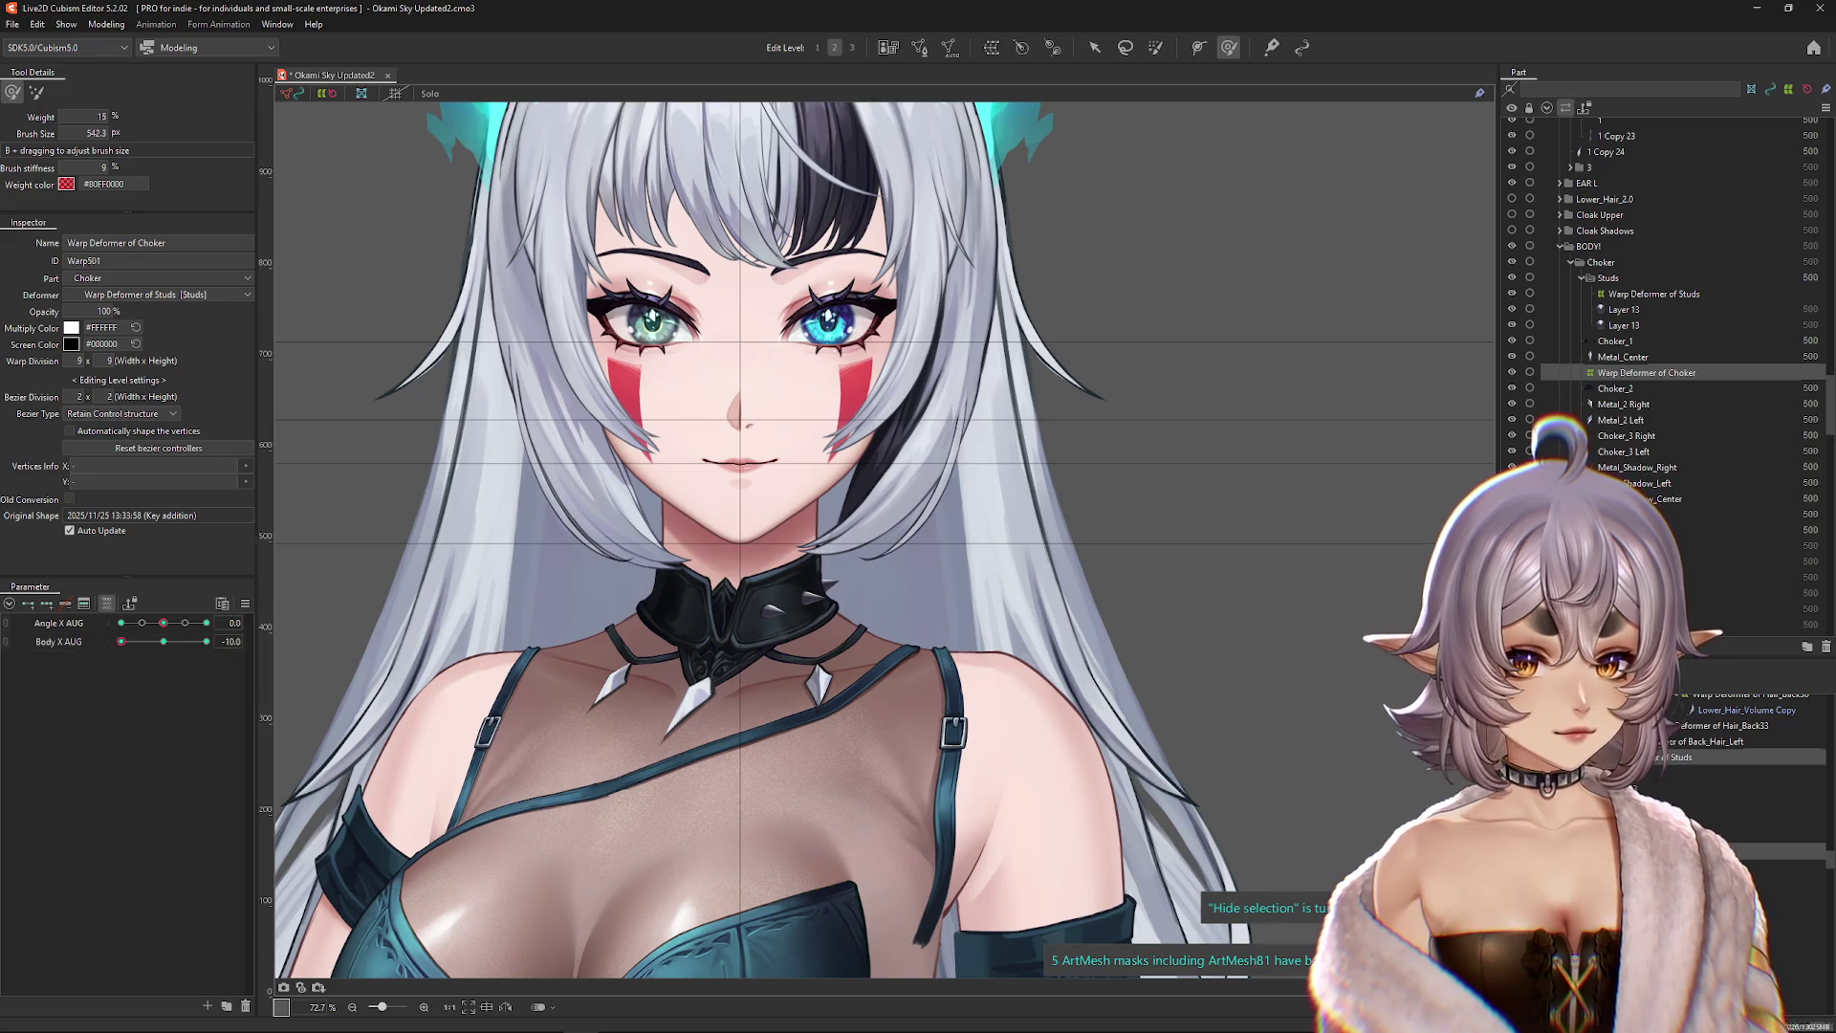
pyautogui.click(193, 642)
pyautogui.click(203, 650)
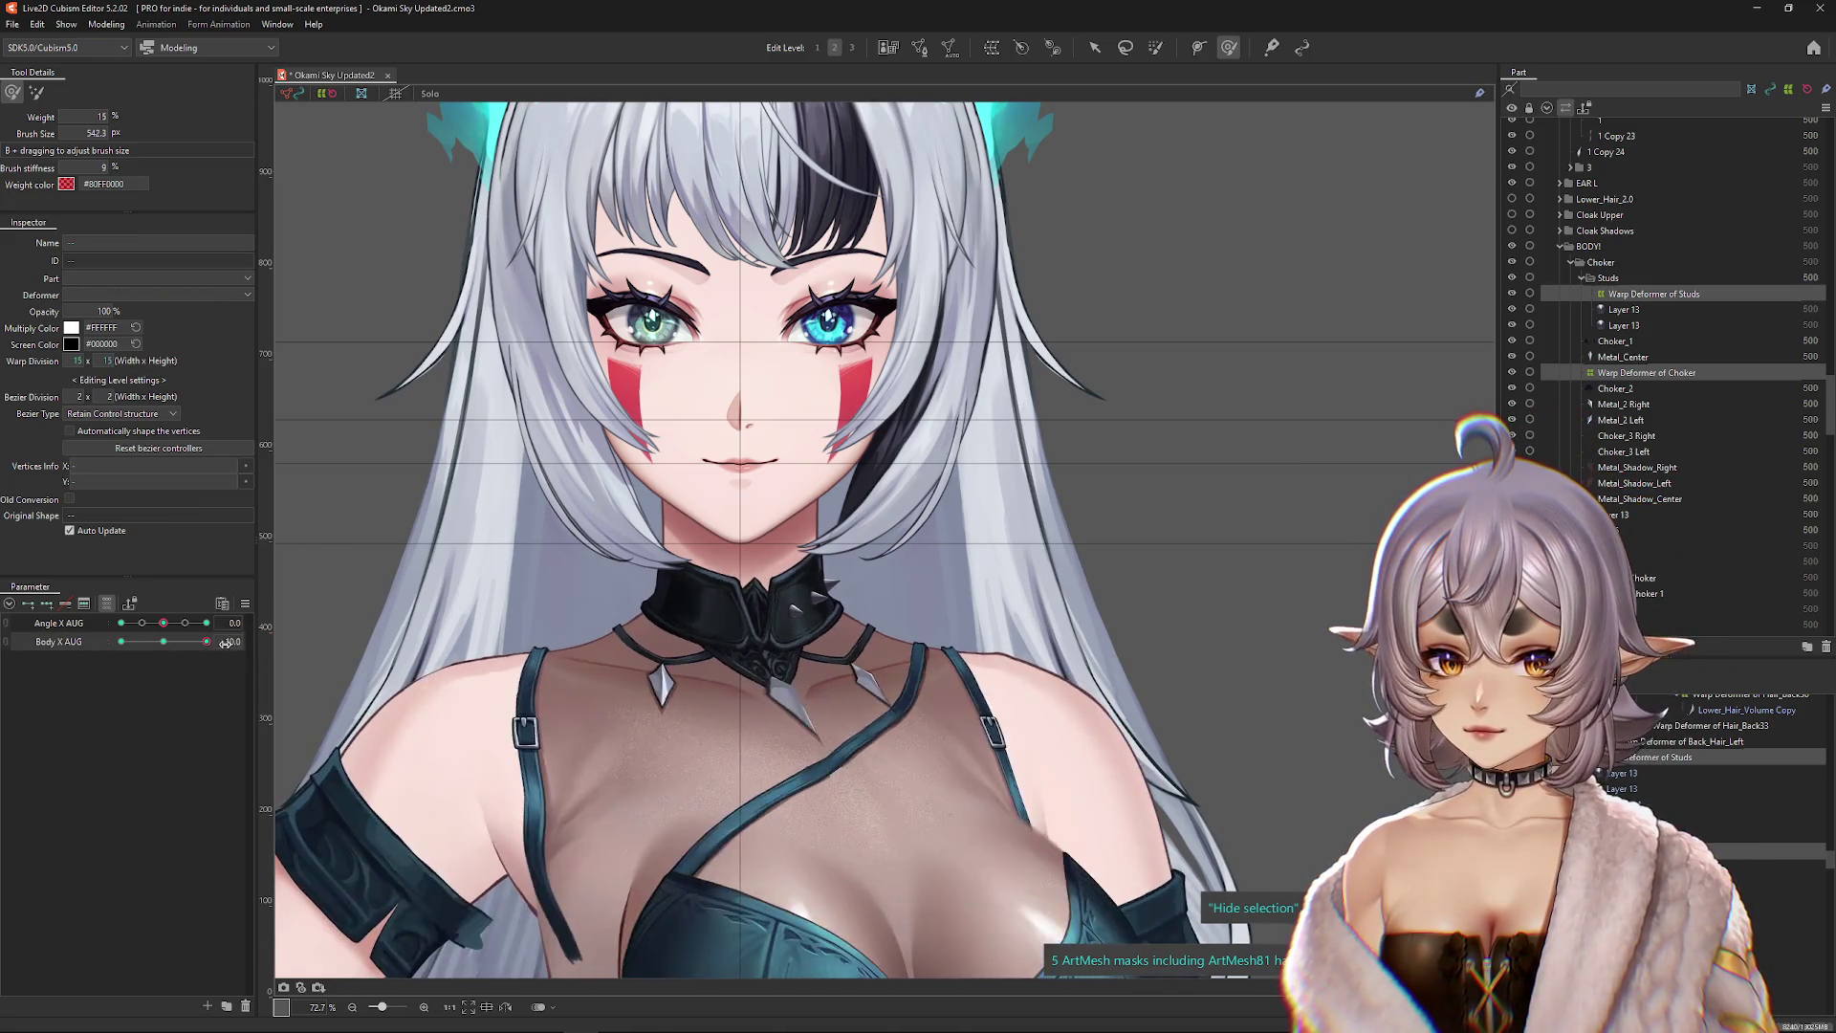
pyautogui.scroll(3, 590, 619)
pyautogui.click(207, 622)
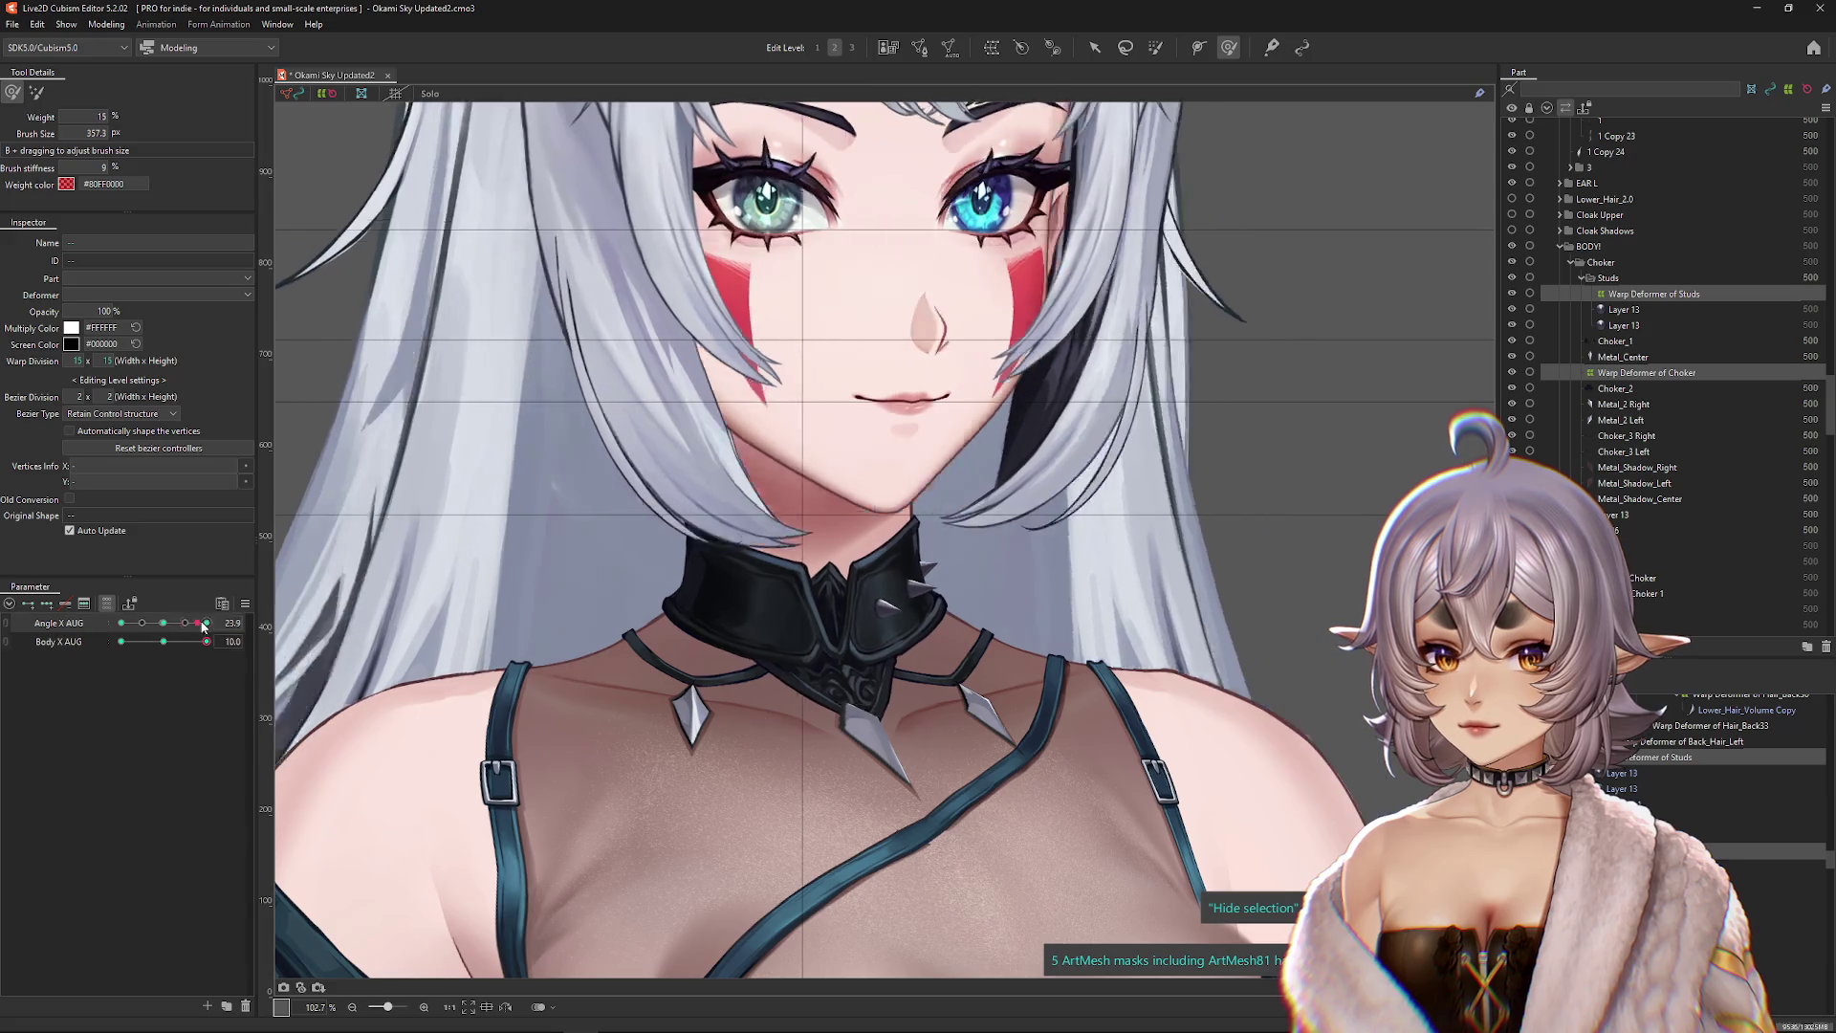
pyautogui.moveTo(178, 641)
pyautogui.mouseDown()
pyautogui.moveTo(193, 644)
pyautogui.moveTo(176, 642)
pyautogui.mouseUp()
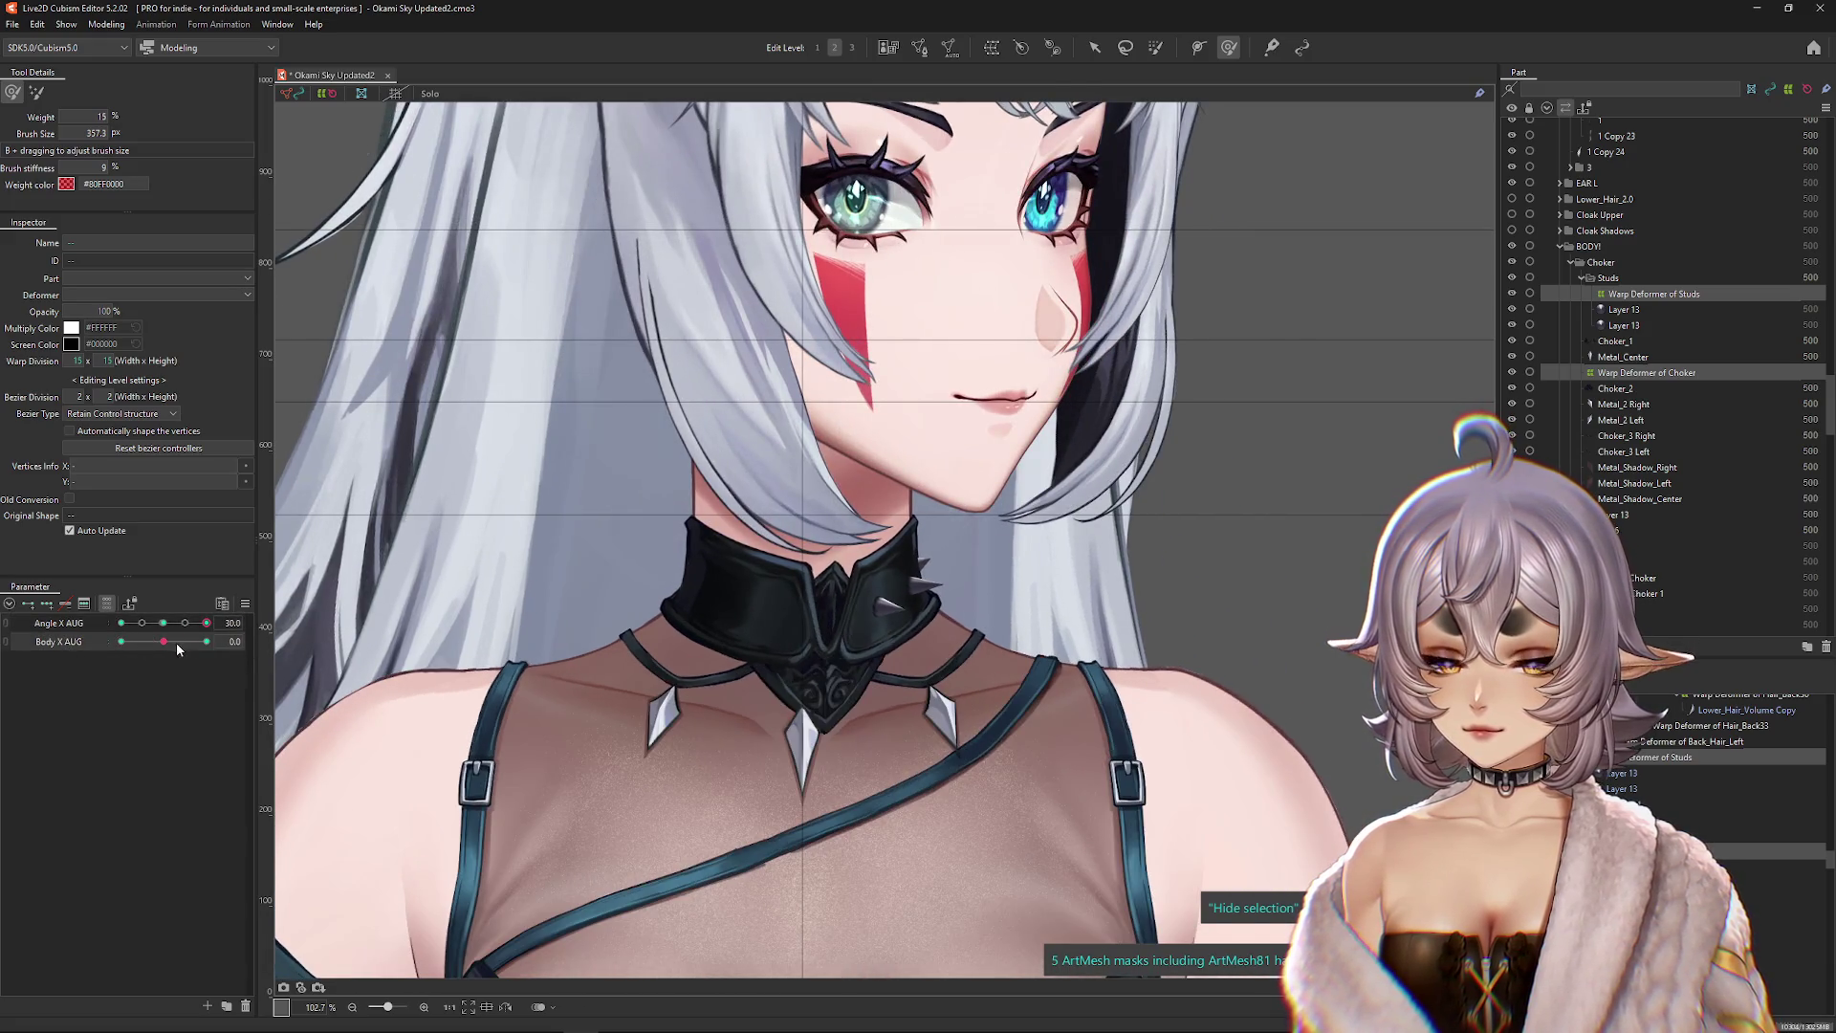
pyautogui.click(164, 622)
pyautogui.click(245, 603)
pyautogui.click(348, 665)
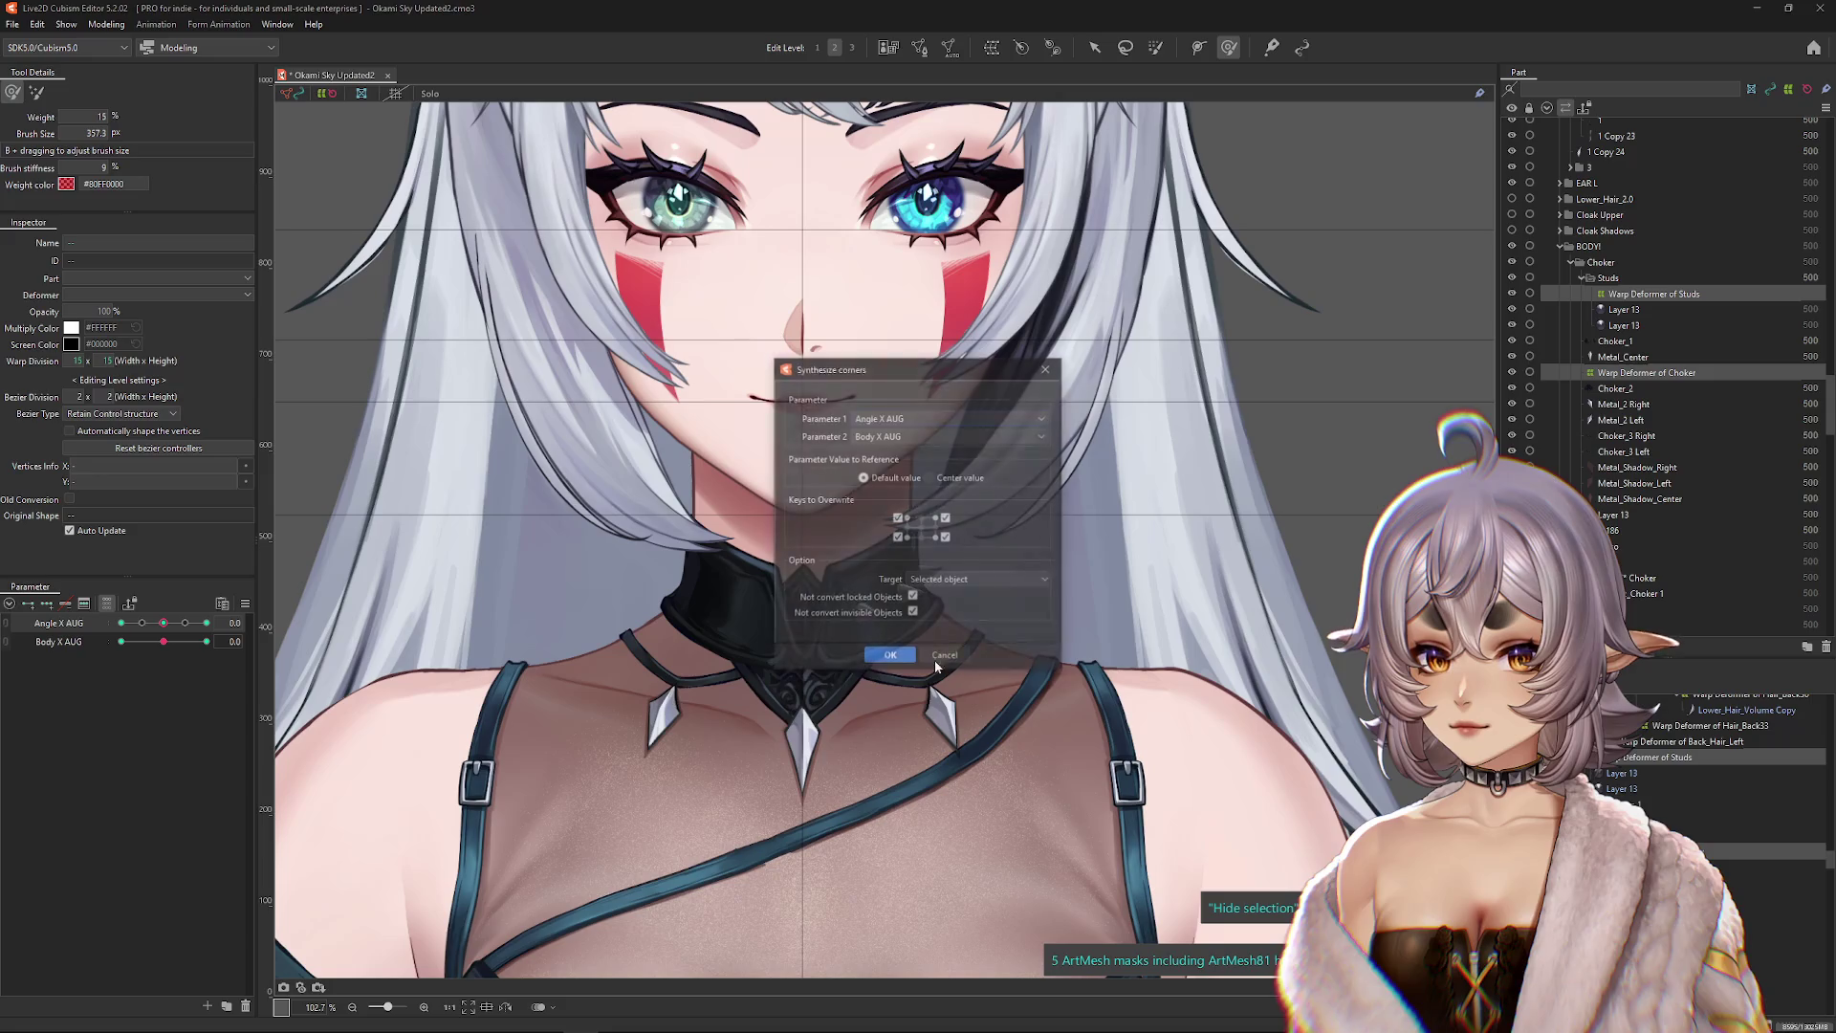
# Step: Close Synthesize Corners, preview the choker while turning head and body, then recentre both to 0
pyautogui.click(889, 658)
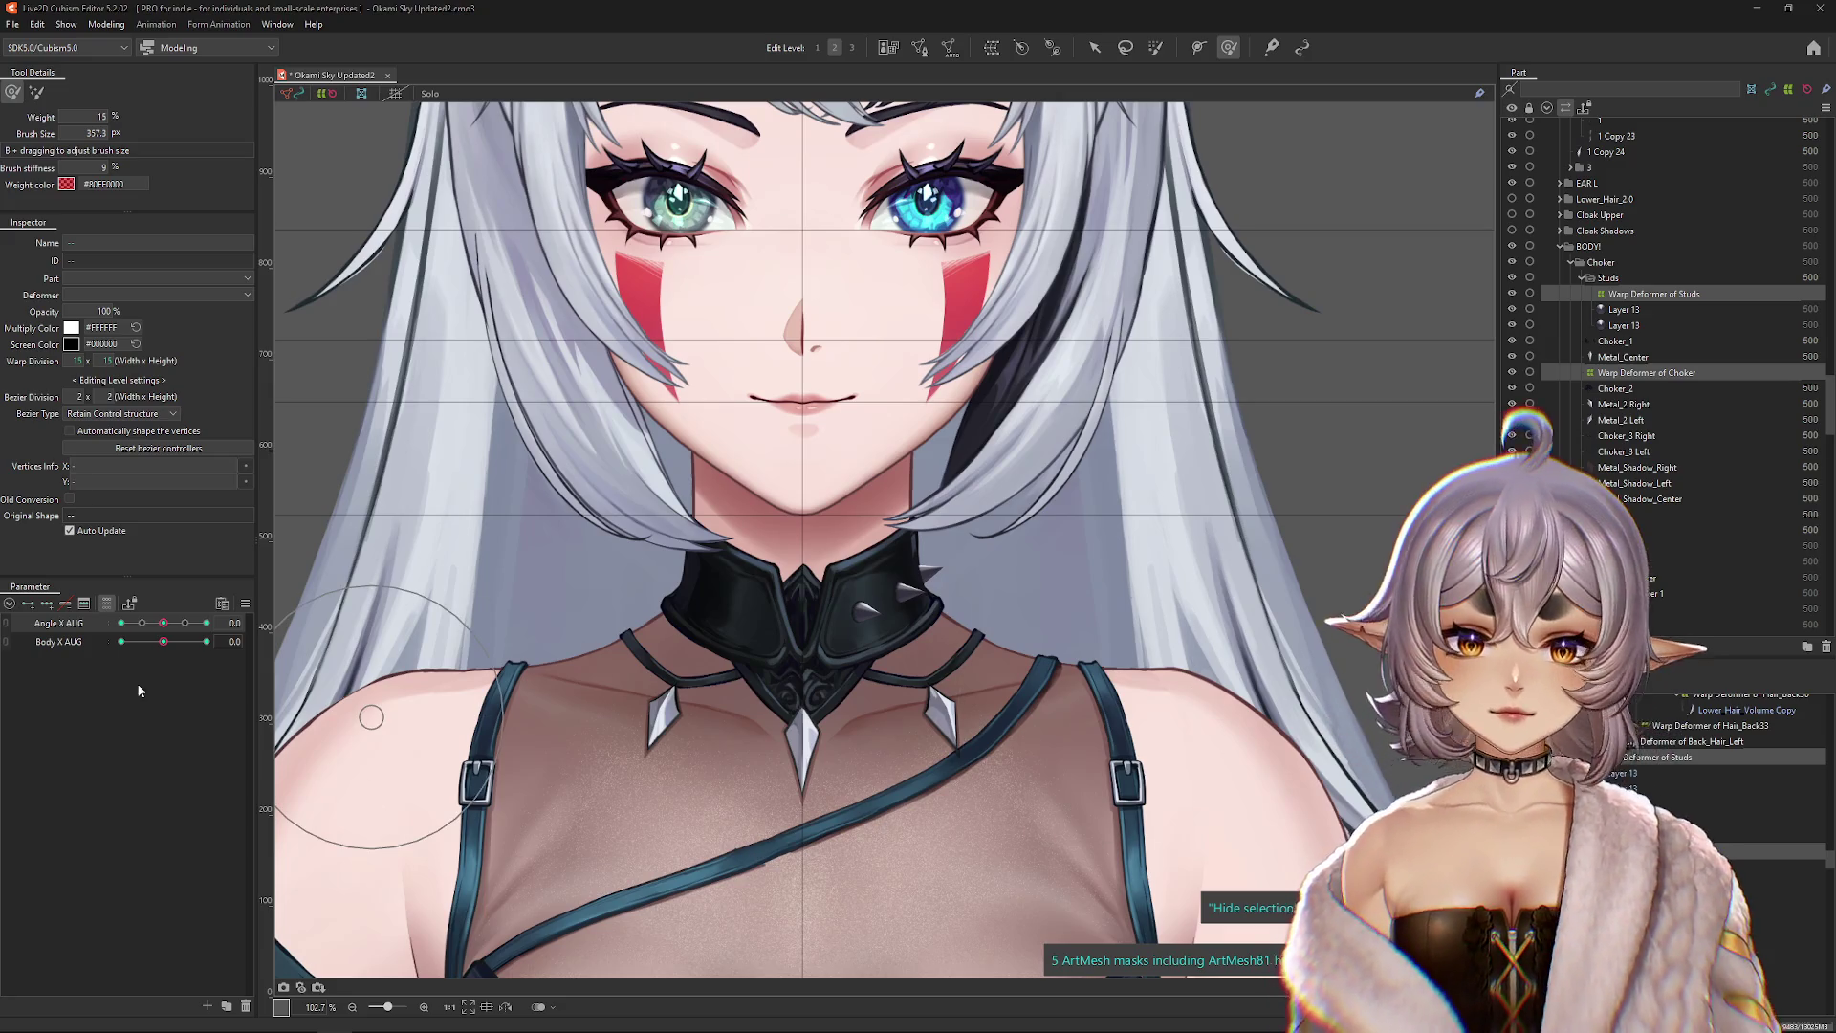
pyautogui.click(206, 622)
pyautogui.moveTo(153, 639); pyautogui.dragTo(166, 642)
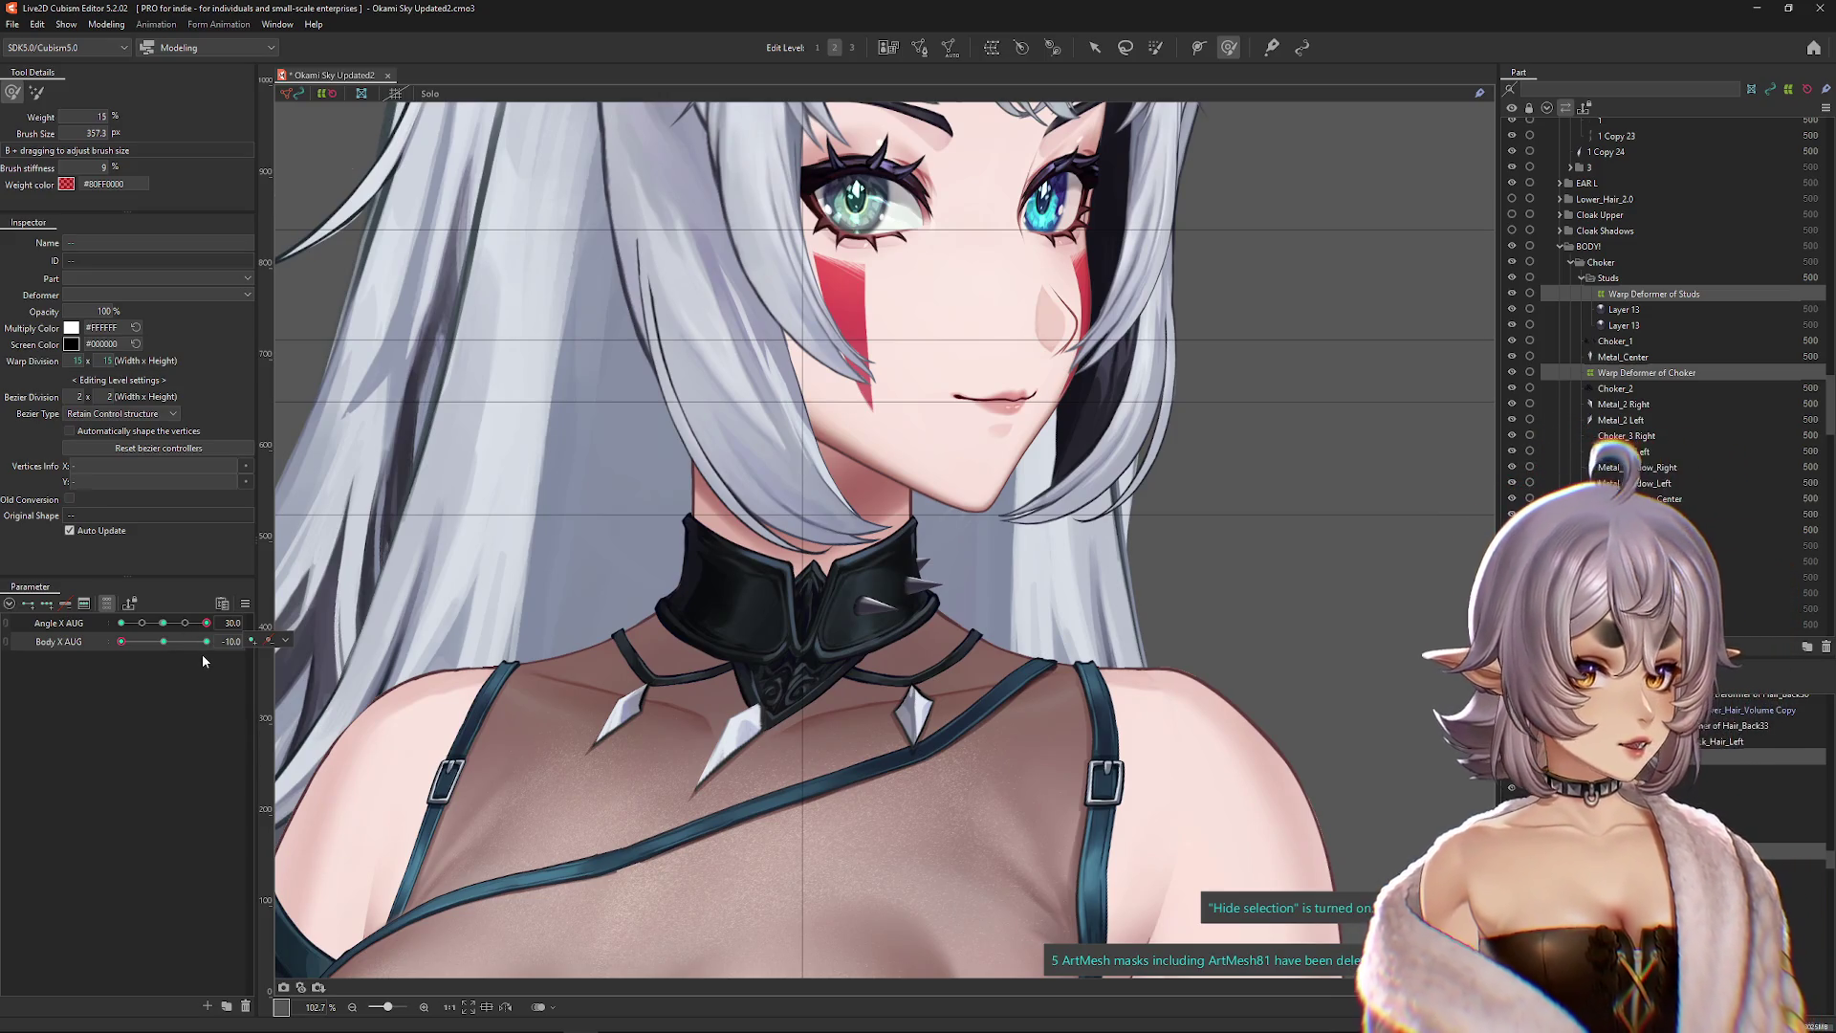
pyautogui.moveTo(185, 622)
pyautogui.mouseDown()
pyautogui.moveTo(83, 625)
pyautogui.moveTo(216, 641)
pyautogui.moveTo(62, 647)
pyautogui.mouseUp()
pyautogui.click(137, 642)
pyautogui.click(164, 622)
pyautogui.click(163, 641)
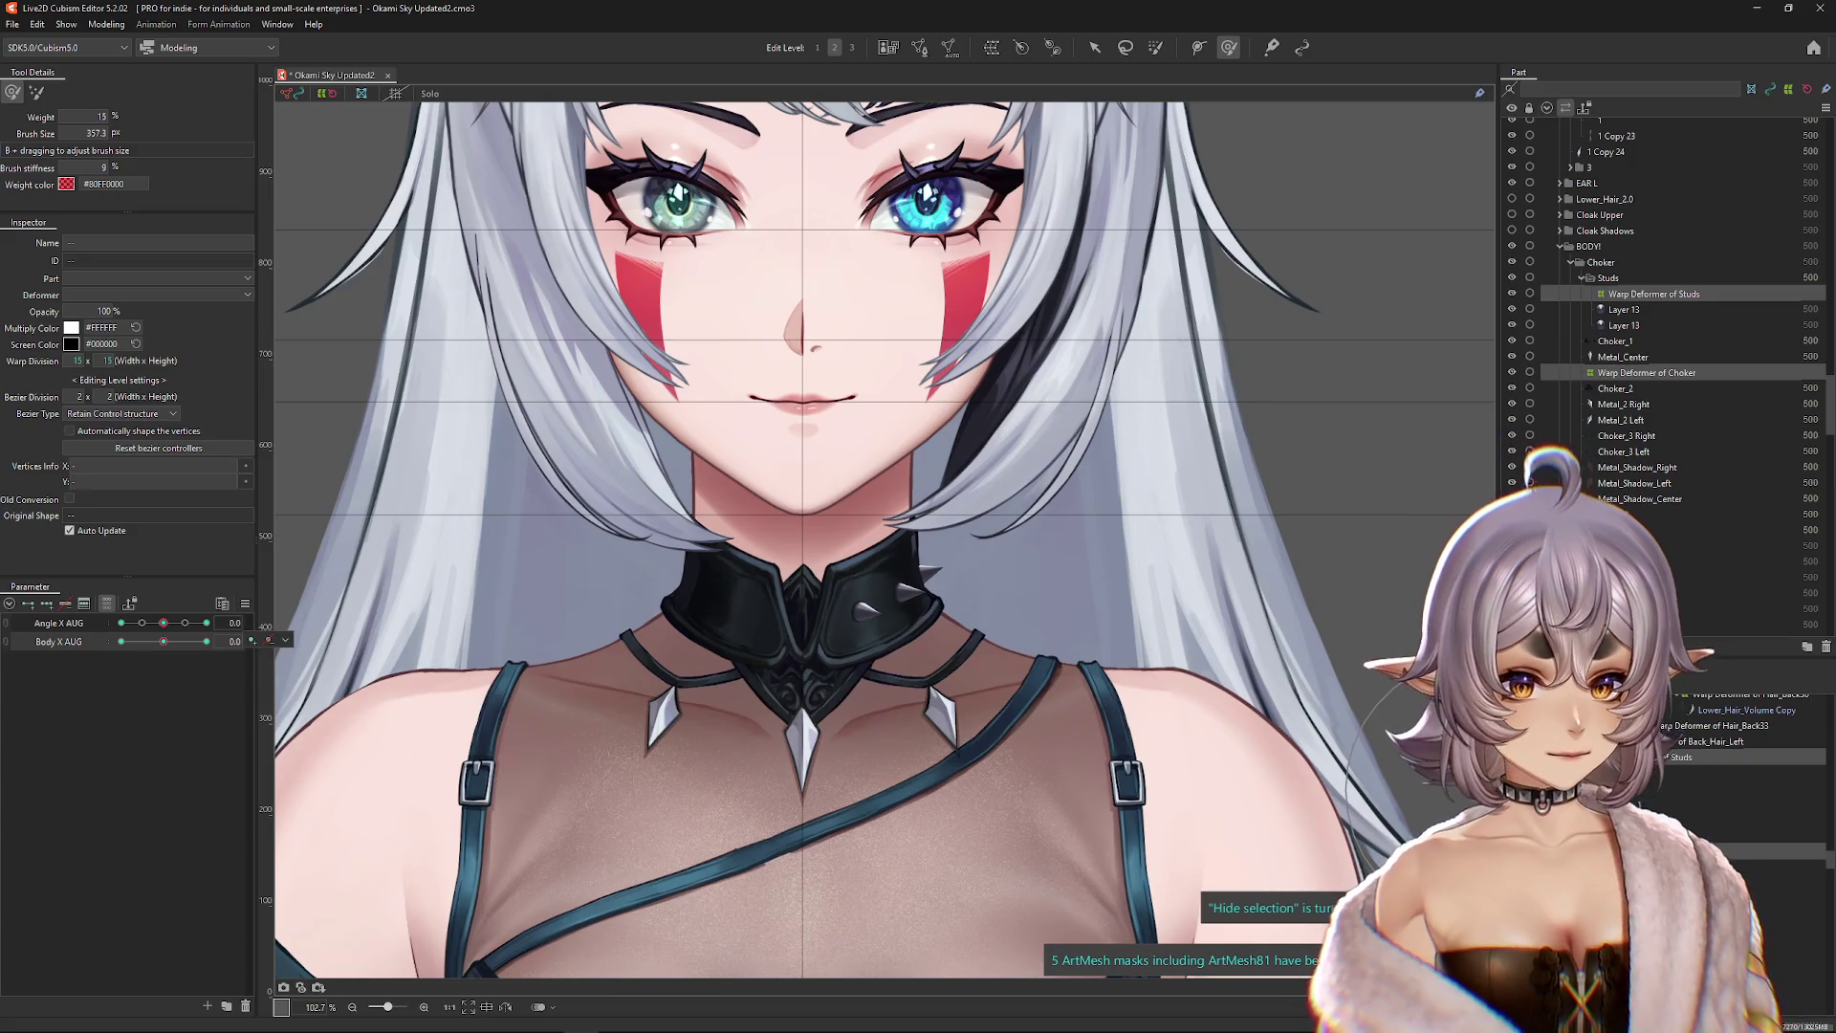
# Step: Select the Layer 13 stud ArtMesh under Choker > Studs
pyautogui.click(1623, 309)
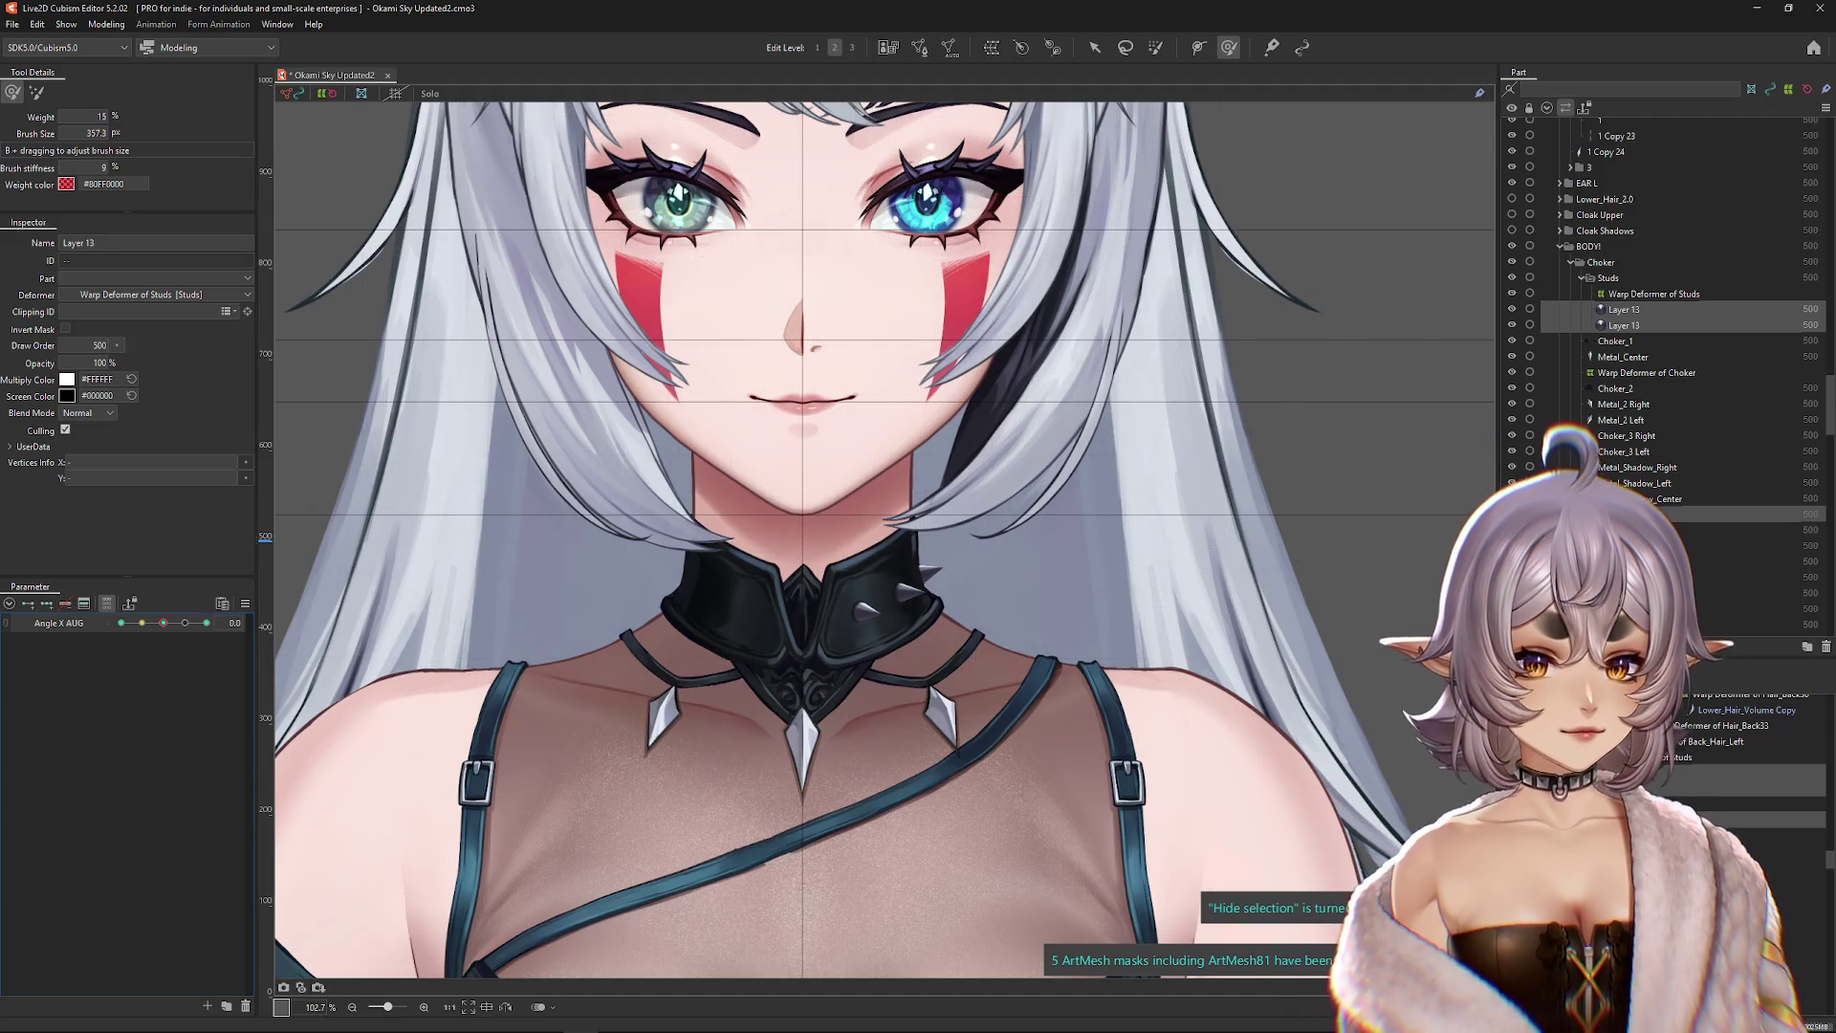
pyautogui.click(1644, 372)
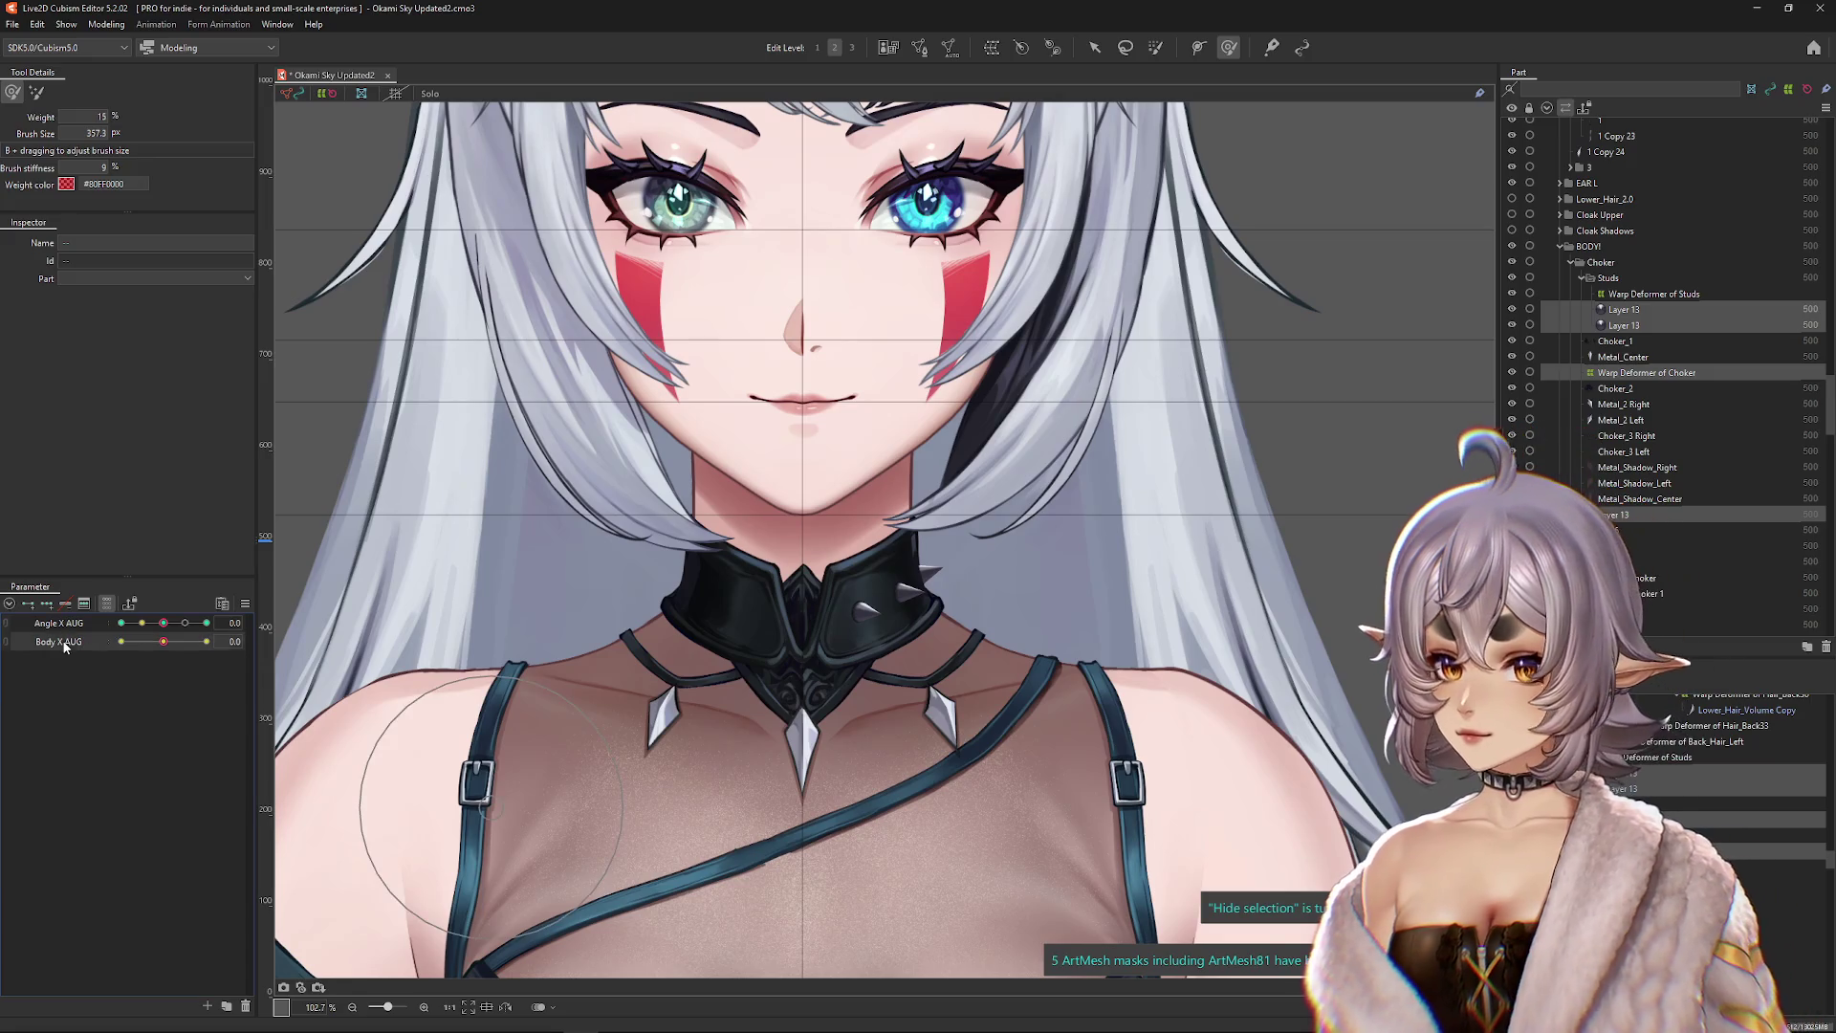
pyautogui.click(1622, 309)
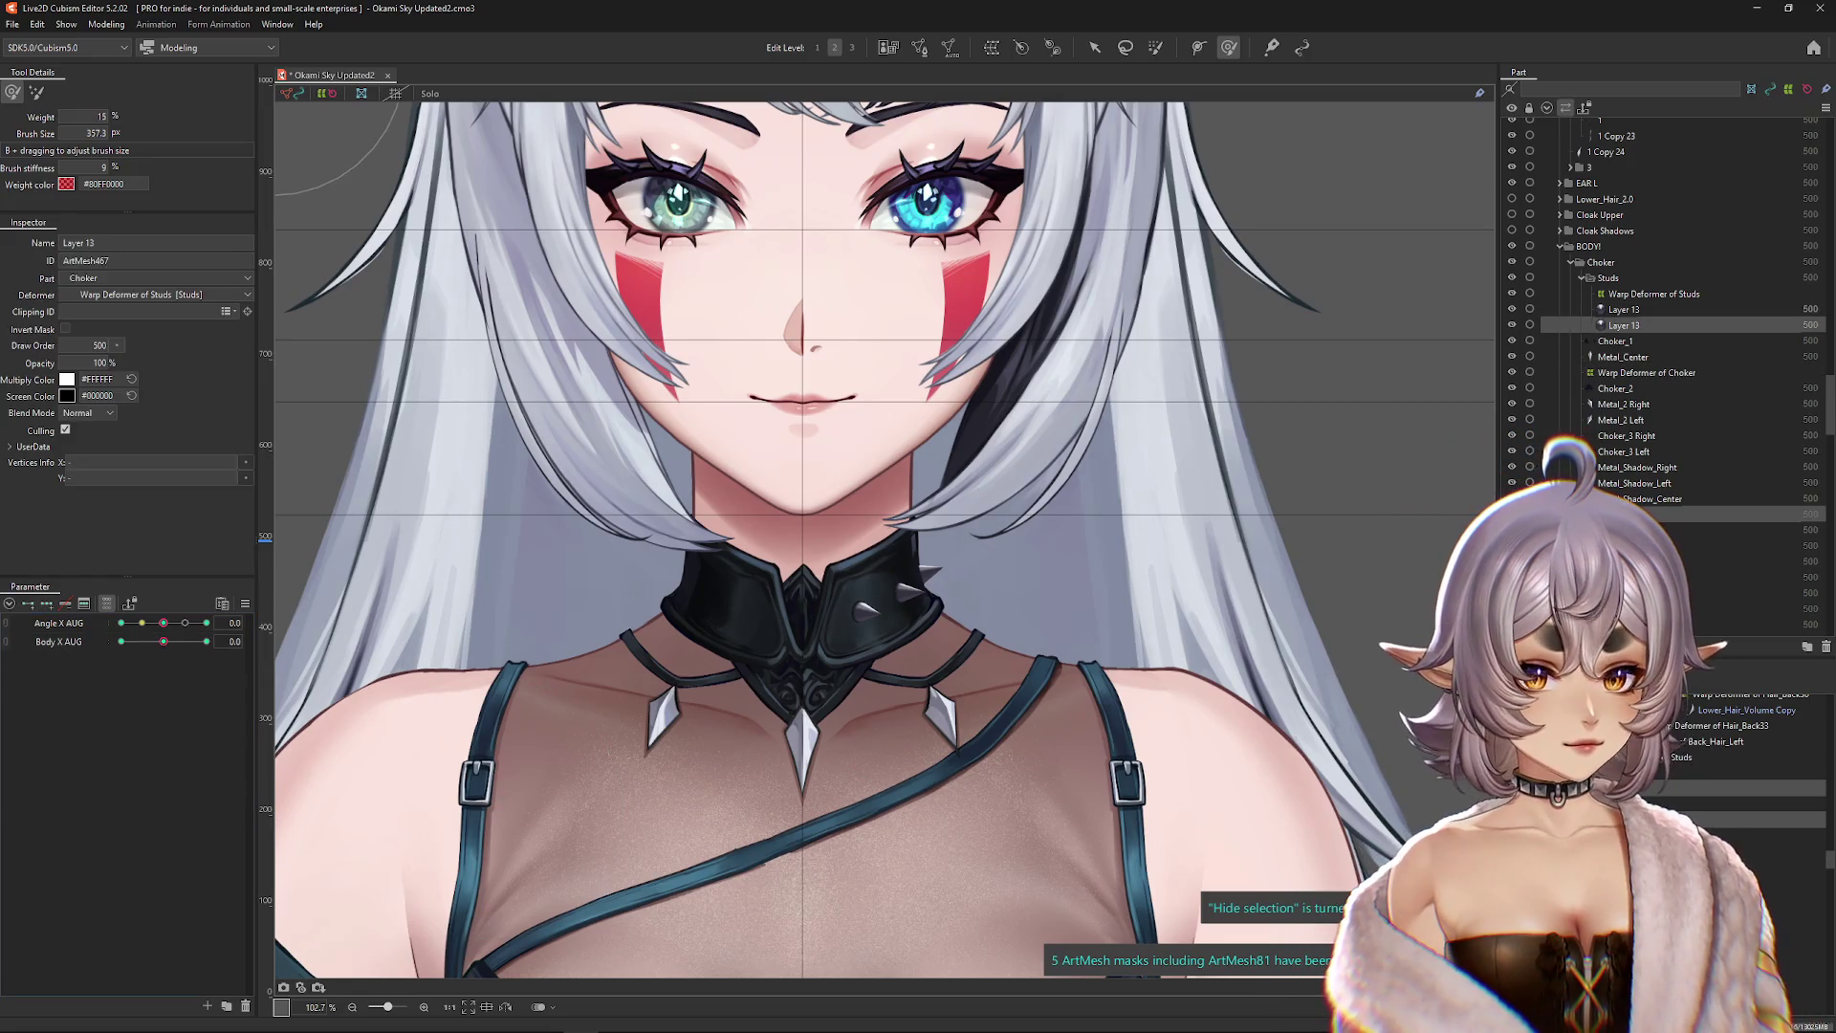
# Step: At Body X AUG 10, enlarge the deform brush and nudge the lower-left and middle studs
pyautogui.click(207, 641)
pyautogui.scroll(5, 877, 600)
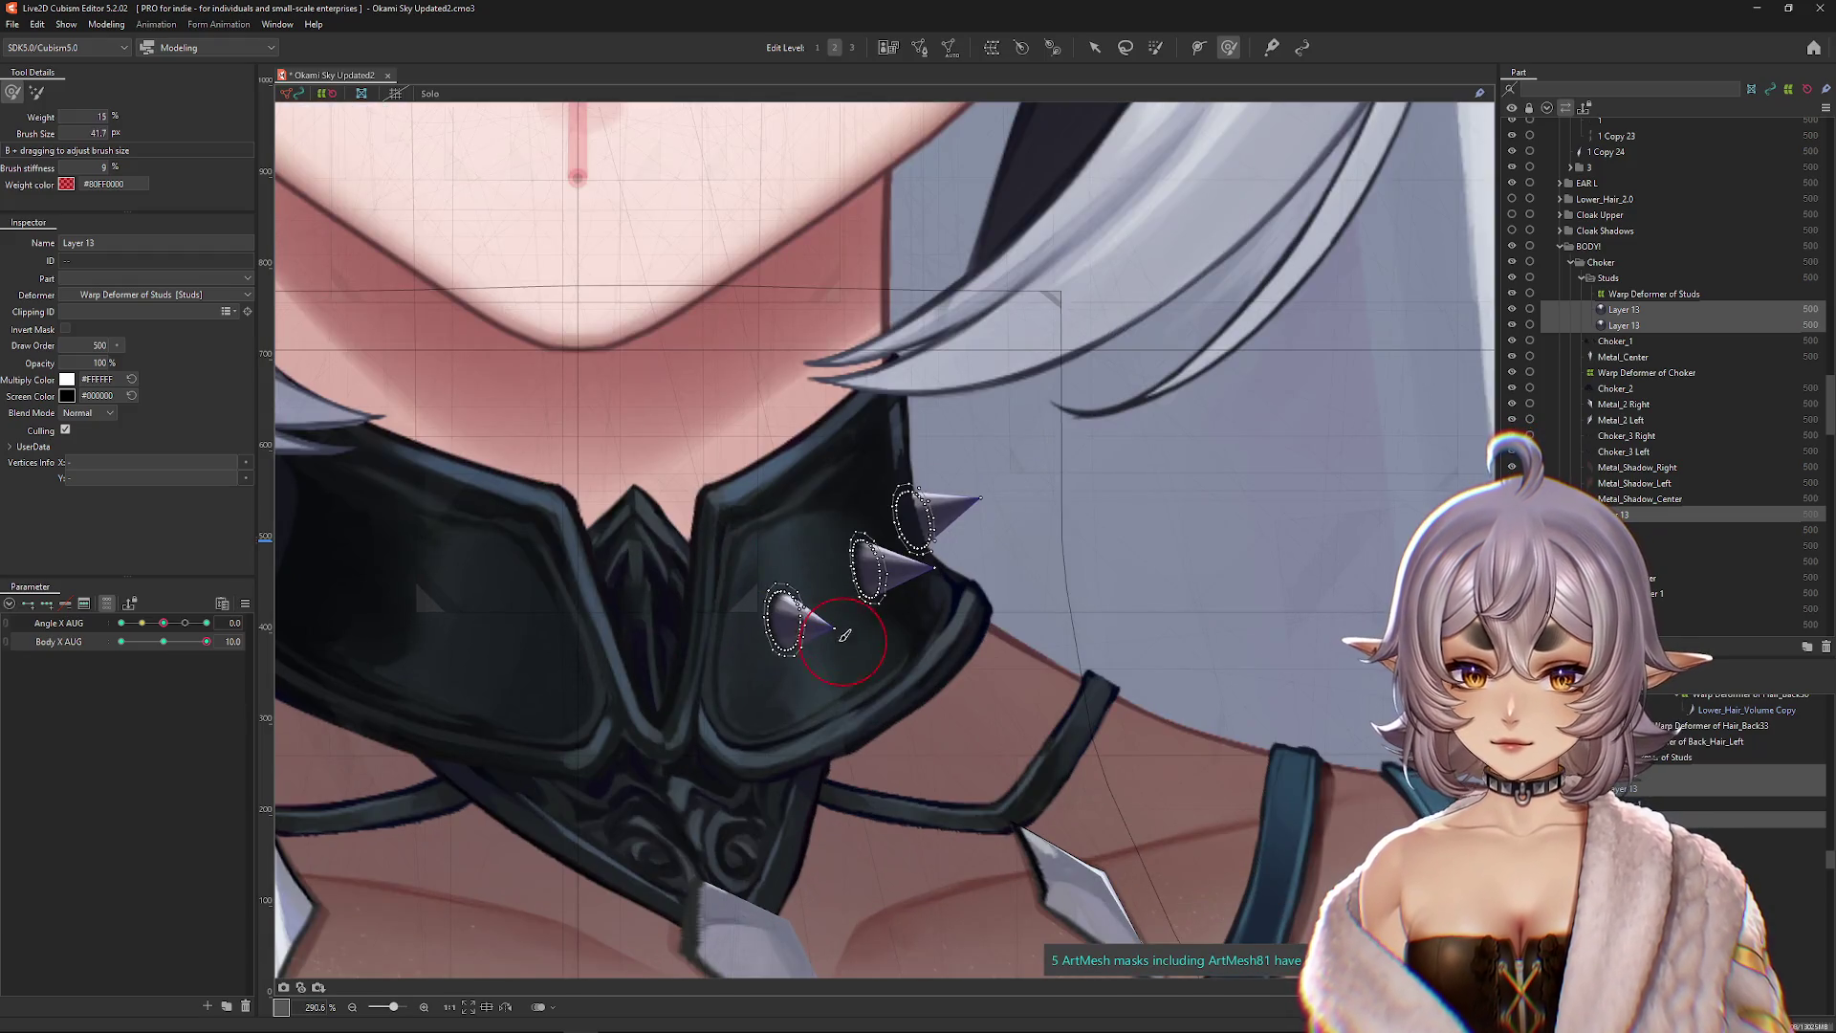
pyautogui.click(845, 634)
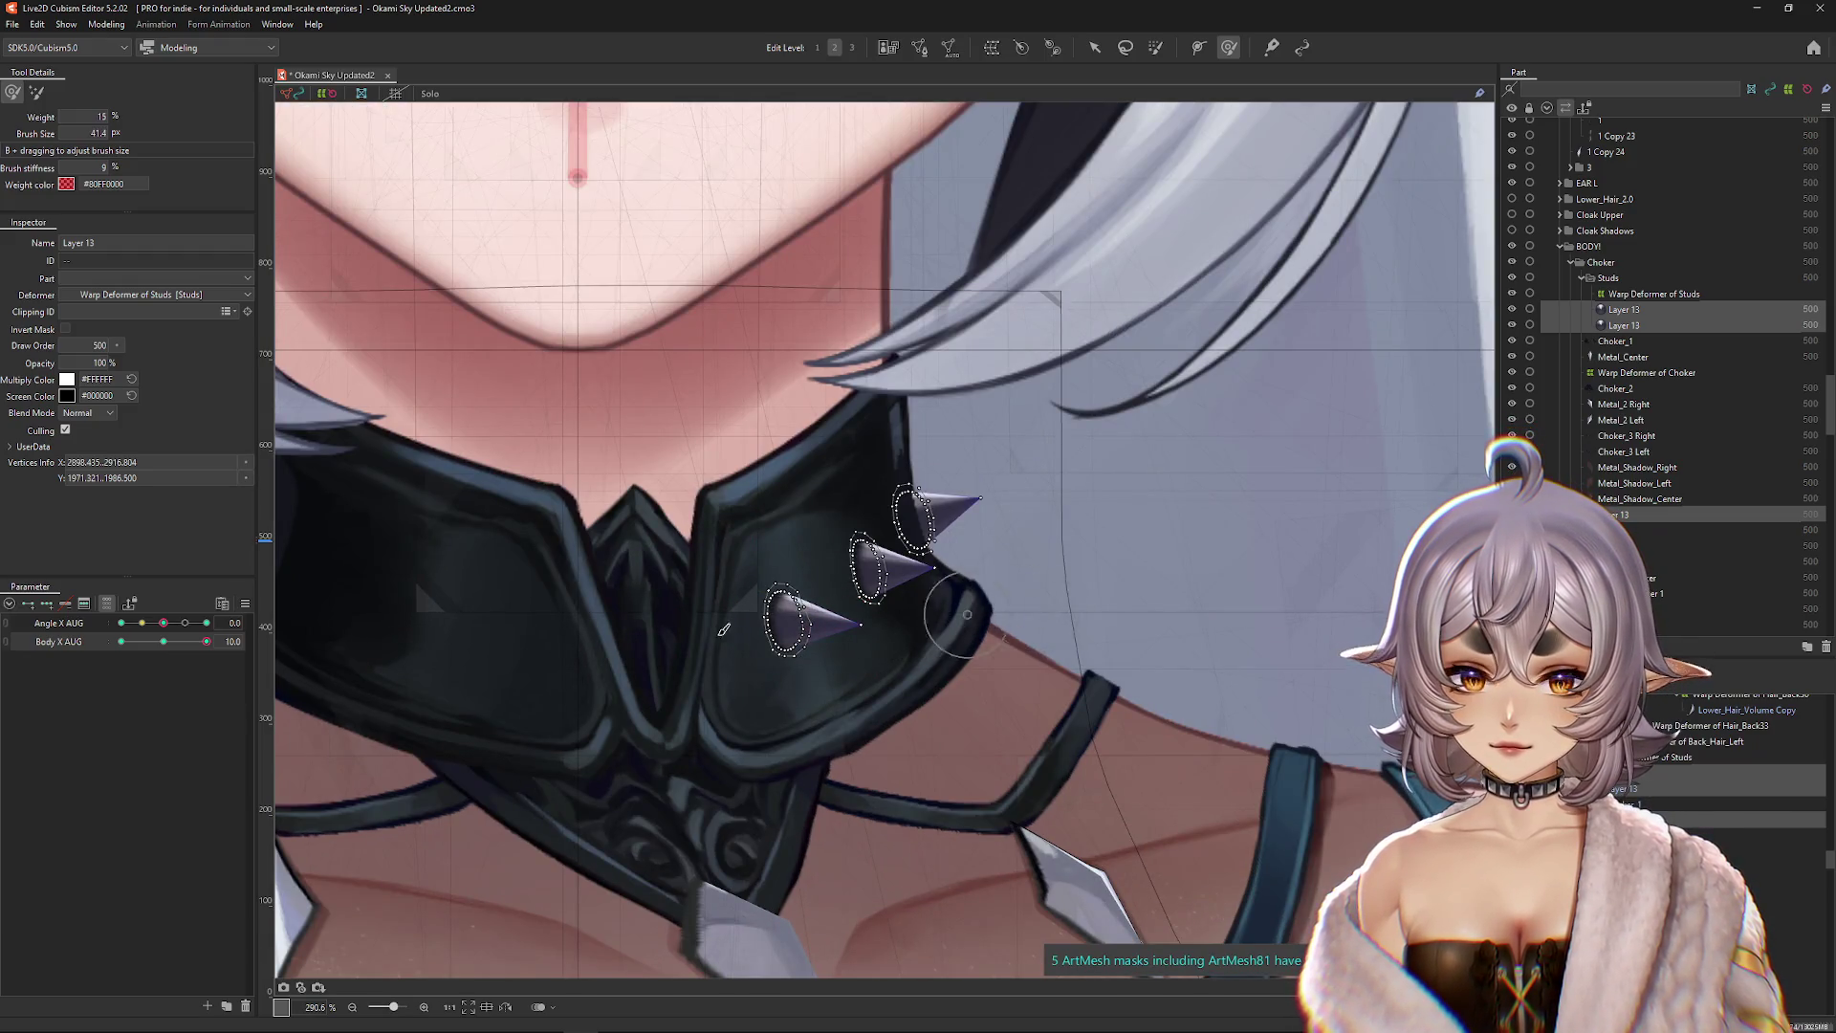
pyautogui.hotkey('ctrl', 'h')
pyautogui.moveTo(878, 572)
pyautogui.mouseDown()
pyautogui.moveTo(860, 521)
pyautogui.moveTo(981, 598)
pyautogui.moveTo(945, 571)
pyautogui.mouseUp()
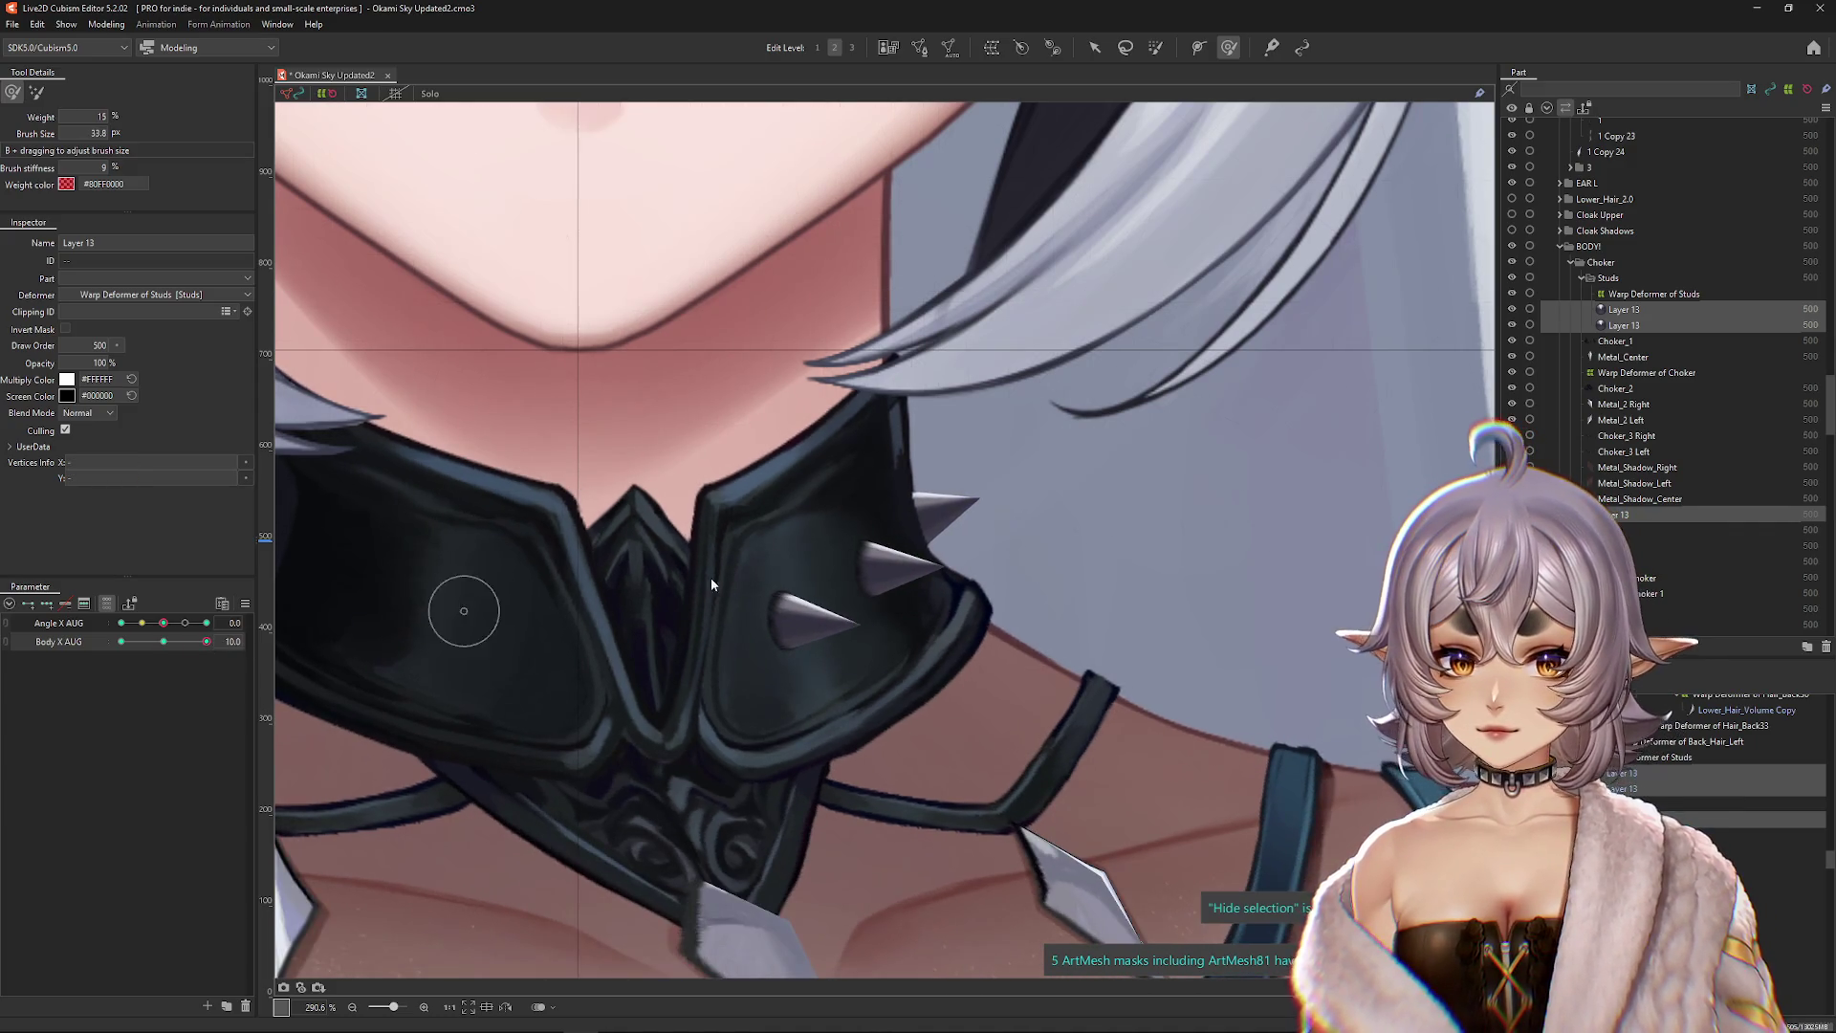
pyautogui.click(1025, 484)
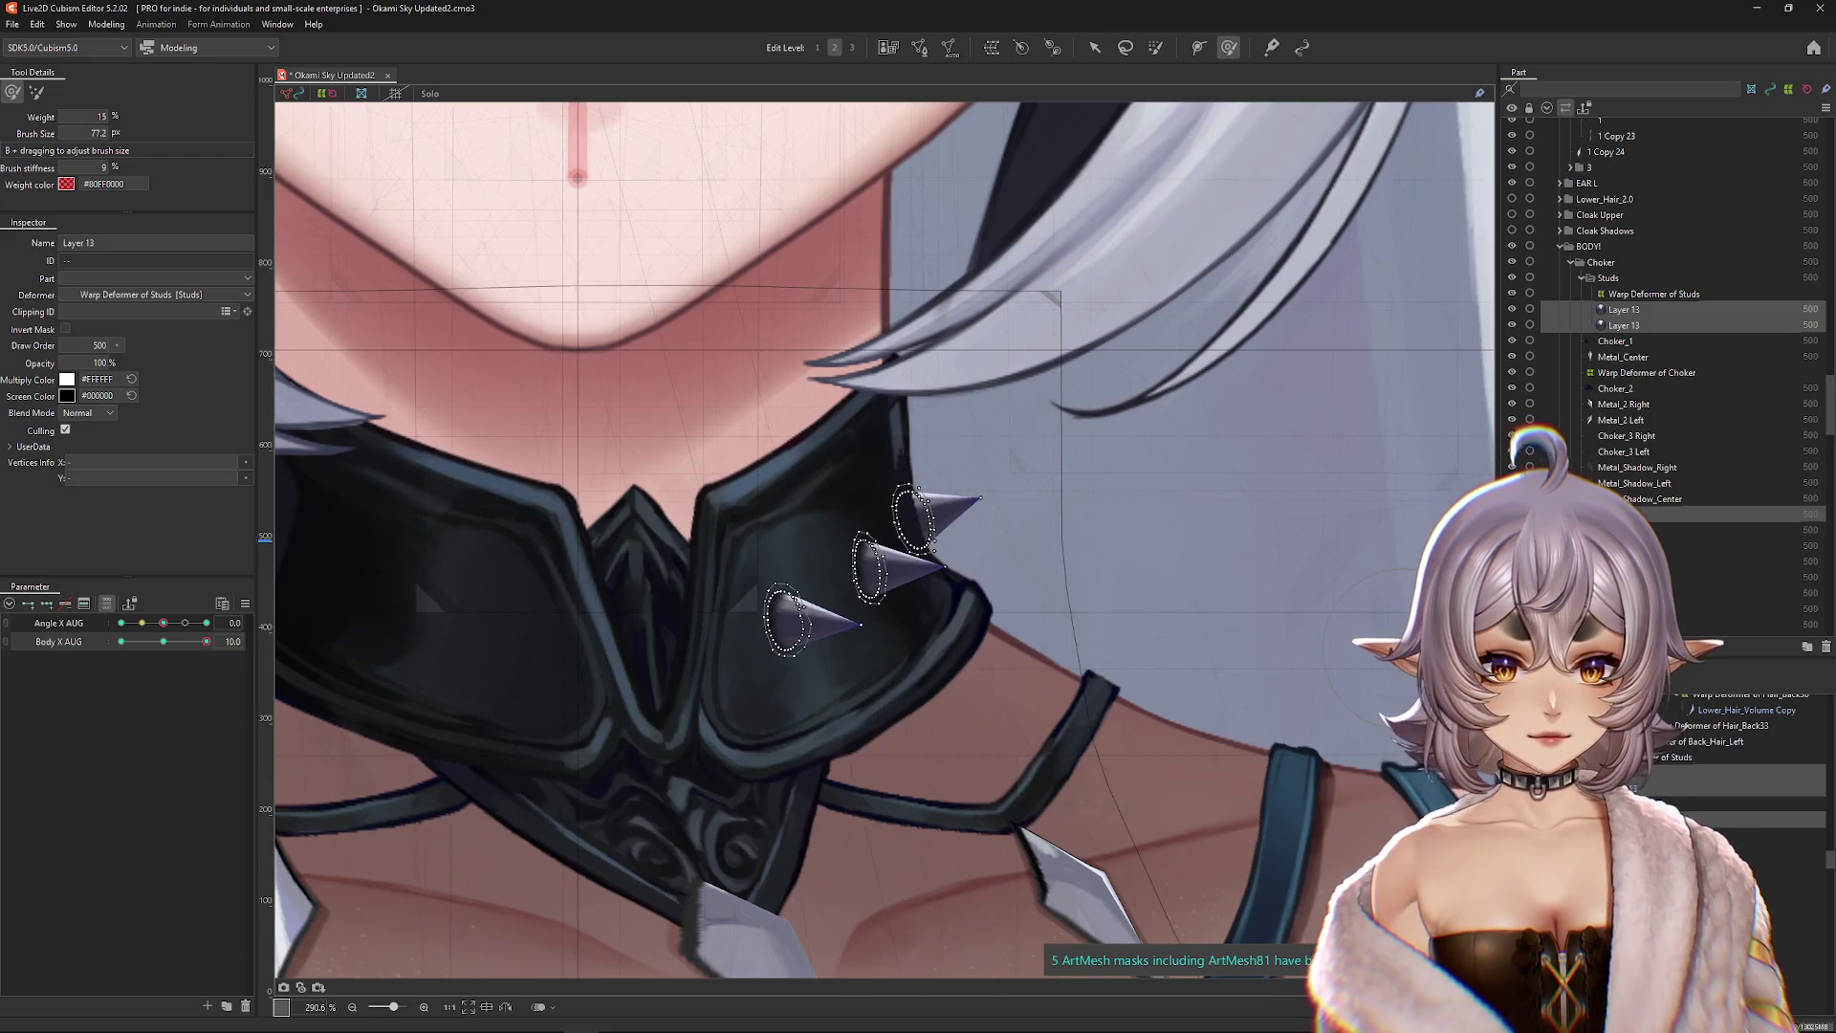
# Step: Select the outer stud's mesh and push it into place on the collar
pyautogui.click(956, 507)
pyautogui.moveTo(1016, 532); pyautogui.dragTo(1038, 535)
pyautogui.scroll(-2, 1037, 535)
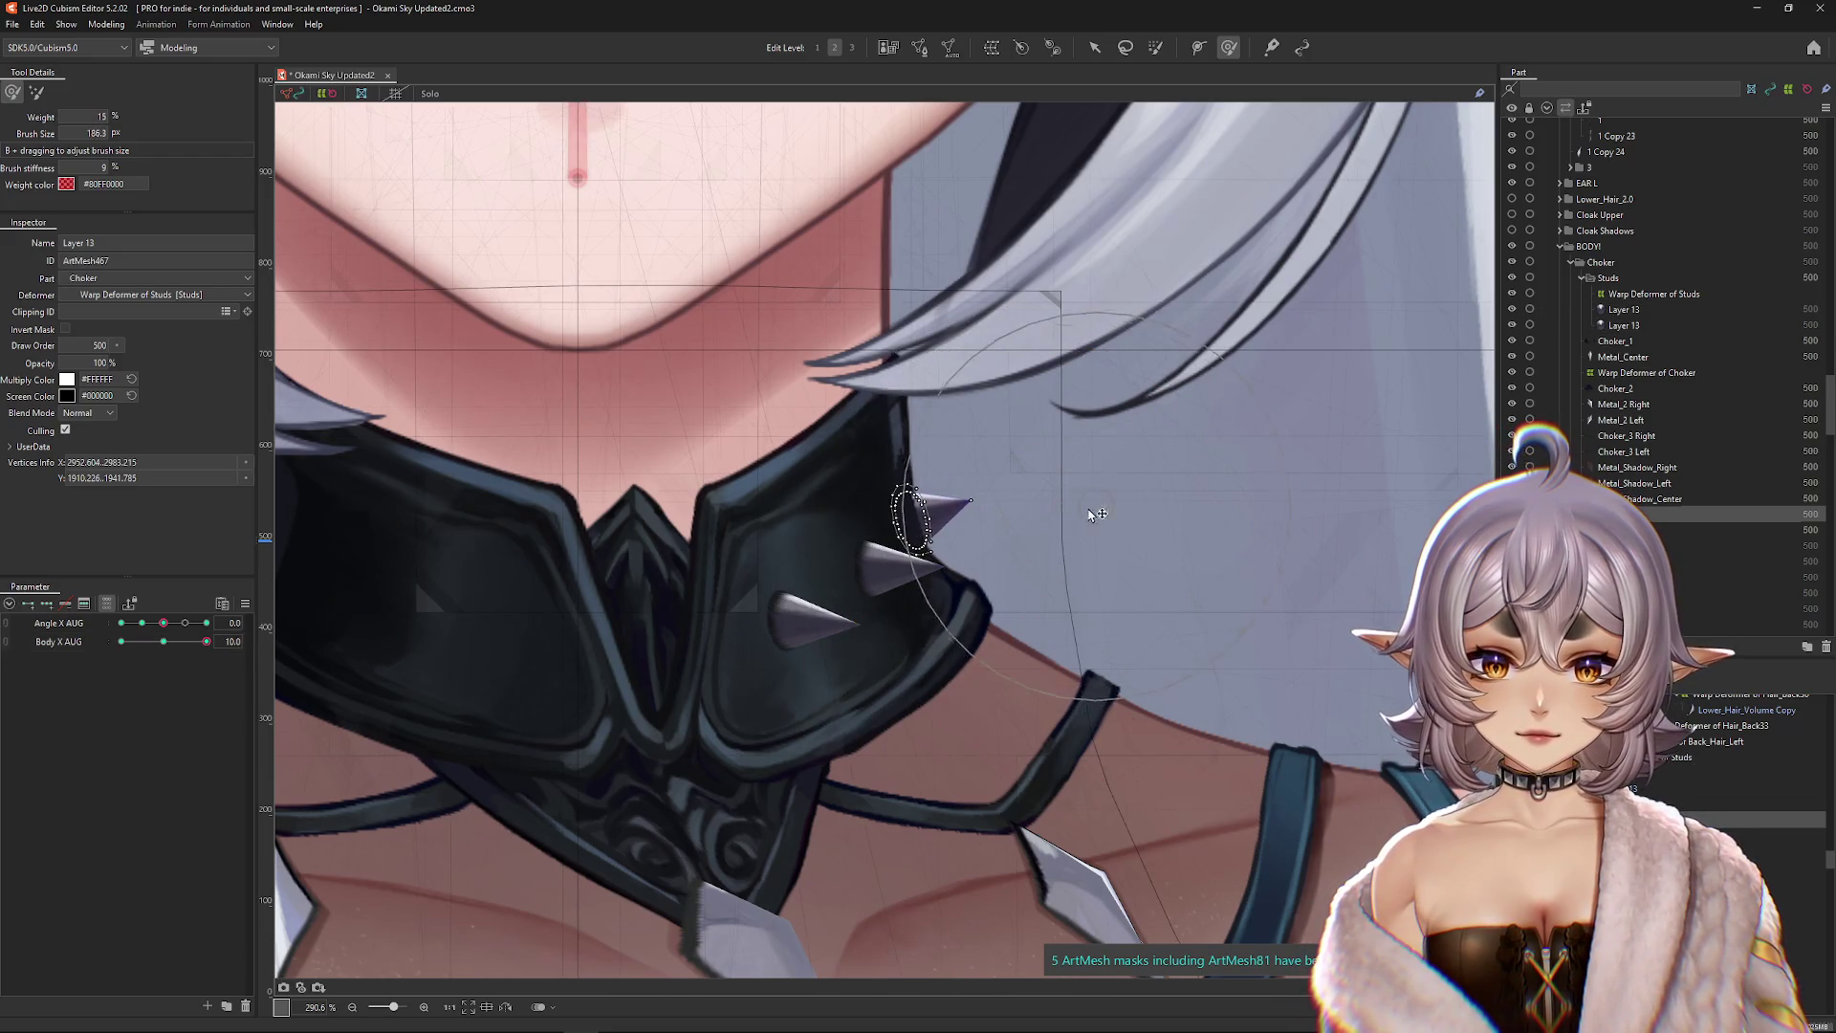
pyautogui.scroll(-2, 974, 553)
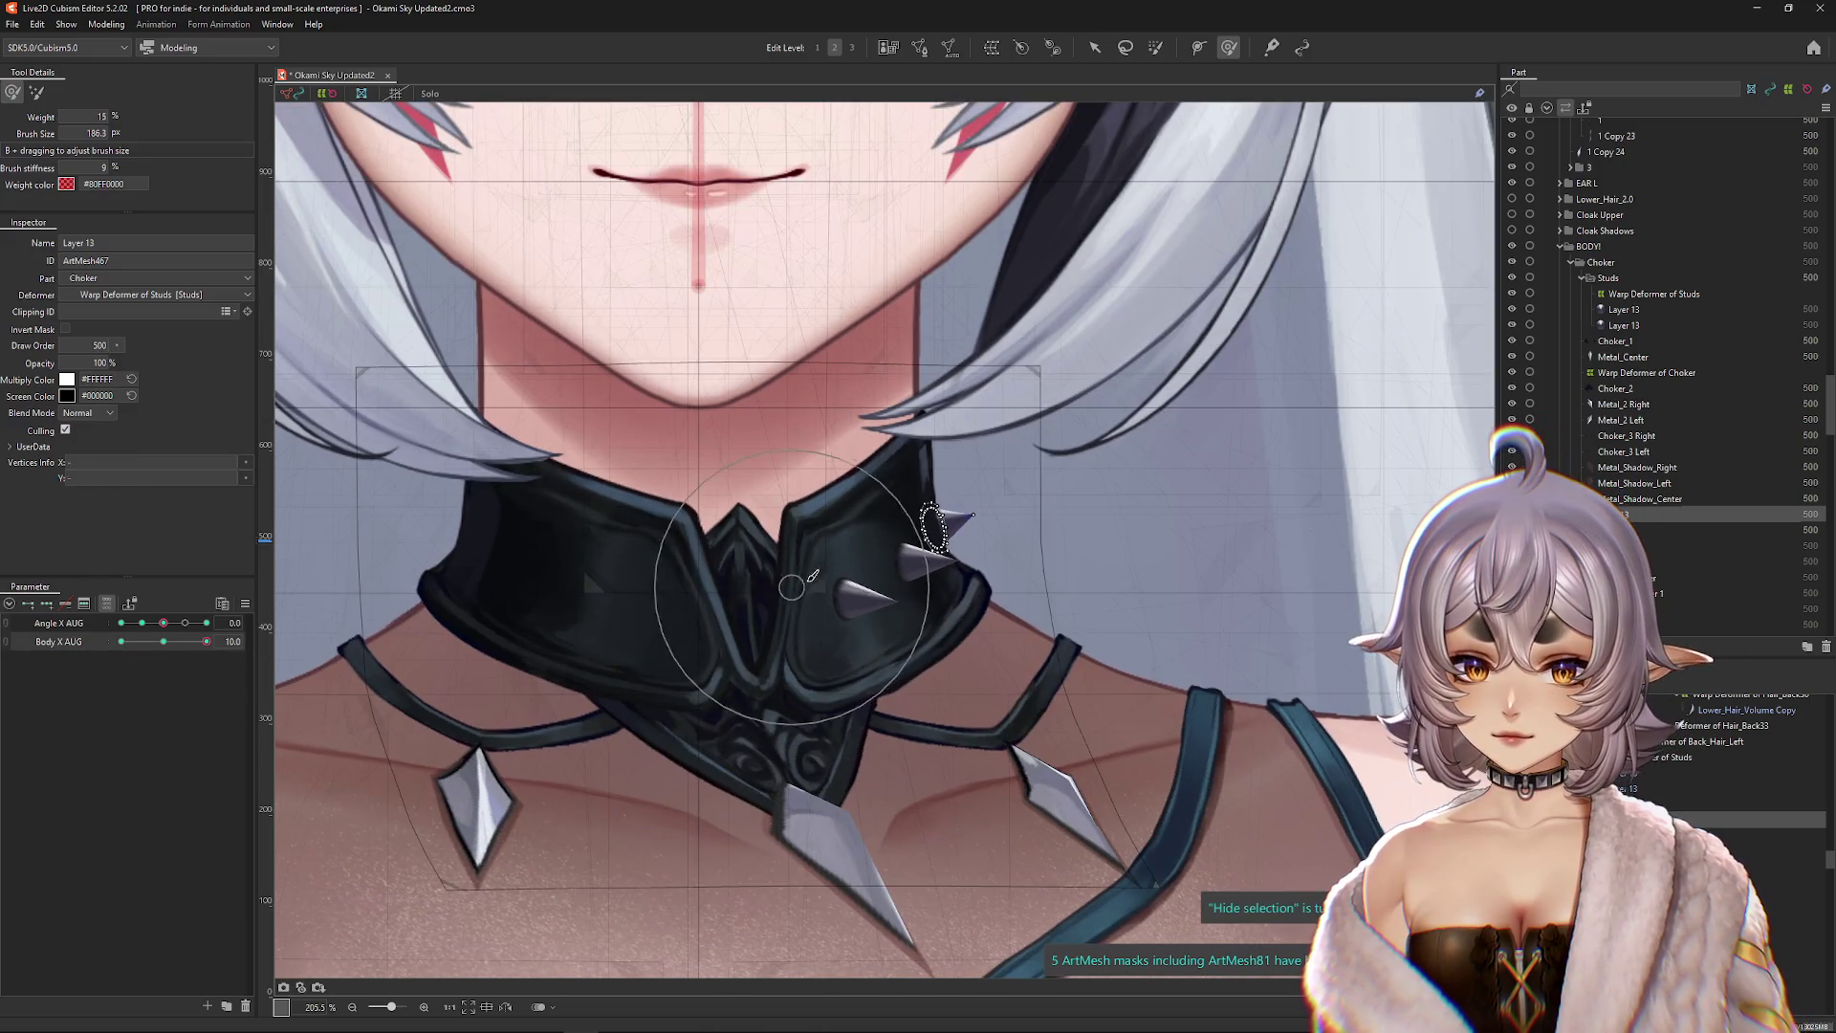
pyautogui.moveTo(832, 569); pyautogui.dragTo(704, 579)
pyautogui.hotkey('ctrl', 'h')
# Step: Preview Body X AUG -5, return to 10, and reshape the other stud mesh
pyautogui.moveTo(207, 641)
pyautogui.mouseDown()
pyautogui.moveTo(150, 644)
pyautogui.moveTo(207, 642)
pyautogui.mouseUp()
pyautogui.hotkey('ctrl', 'h')
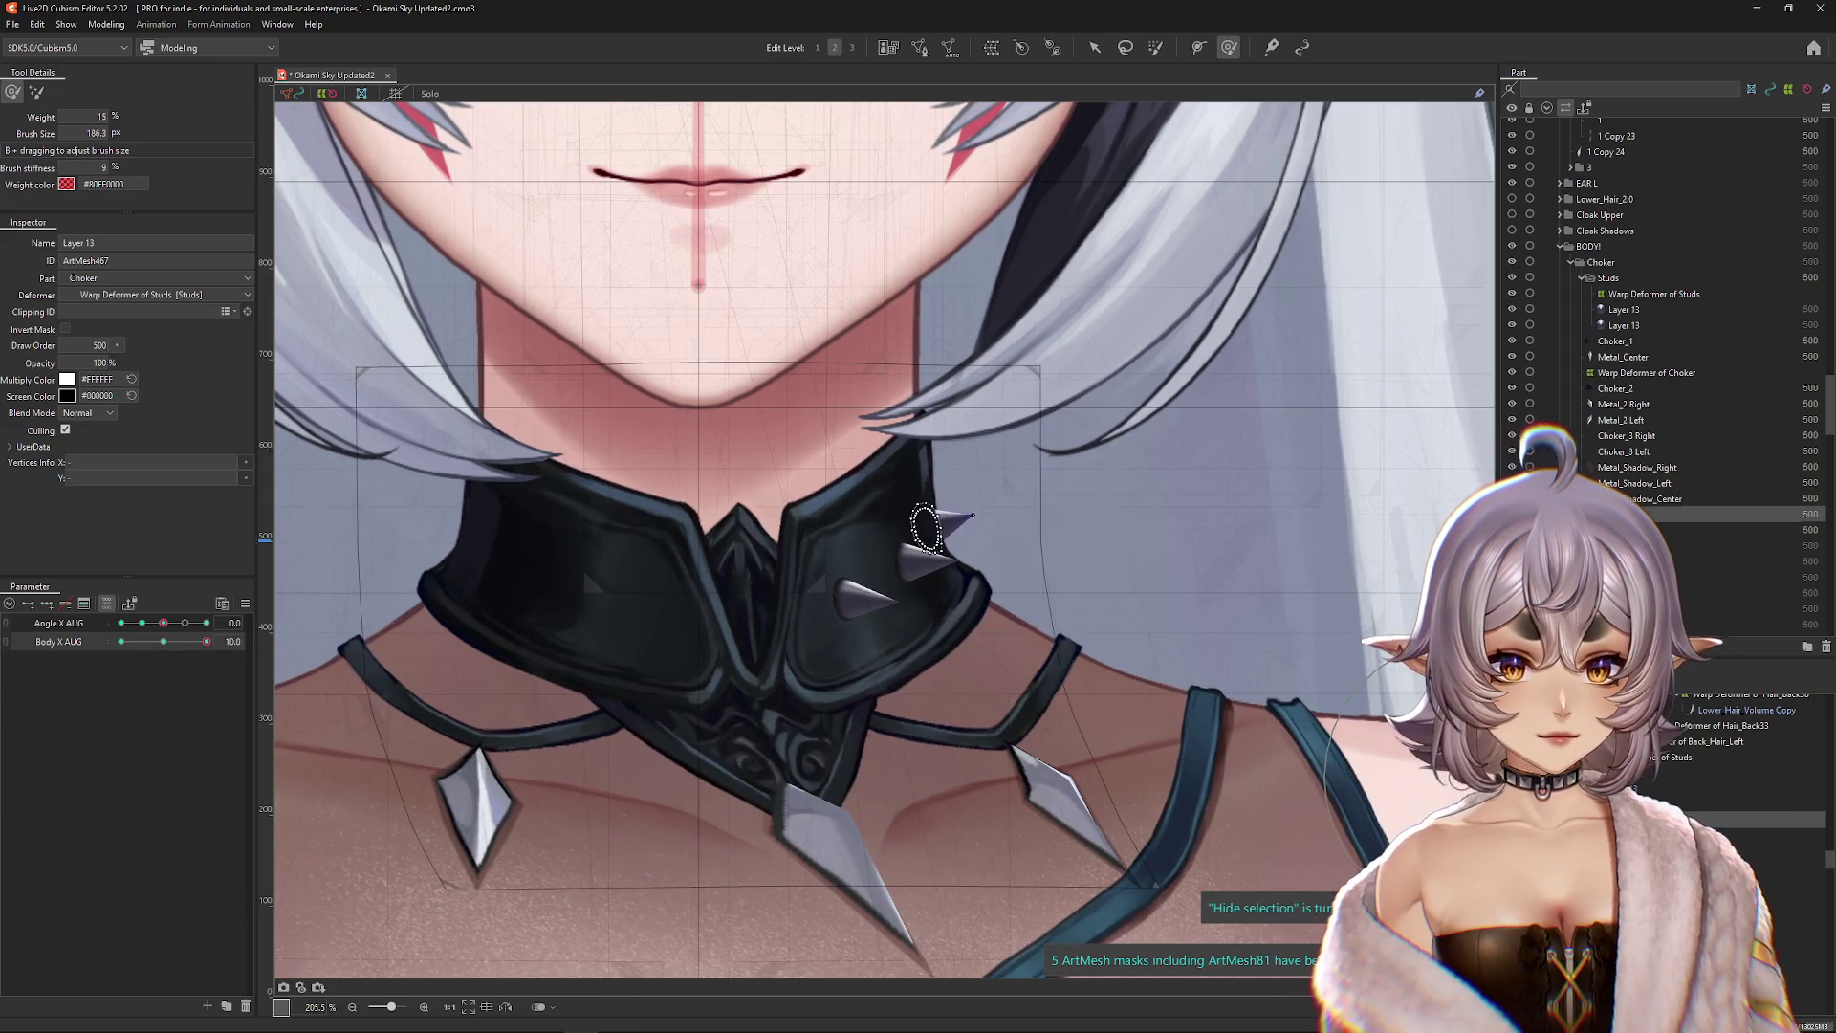
pyautogui.click(845, 597)
pyautogui.click(923, 557)
pyautogui.hotkey('ctrl', 'h')
pyautogui.moveTo(206, 642)
pyautogui.mouseDown()
pyautogui.moveTo(188, 648)
pyautogui.moveTo(207, 641)
pyautogui.mouseUp()
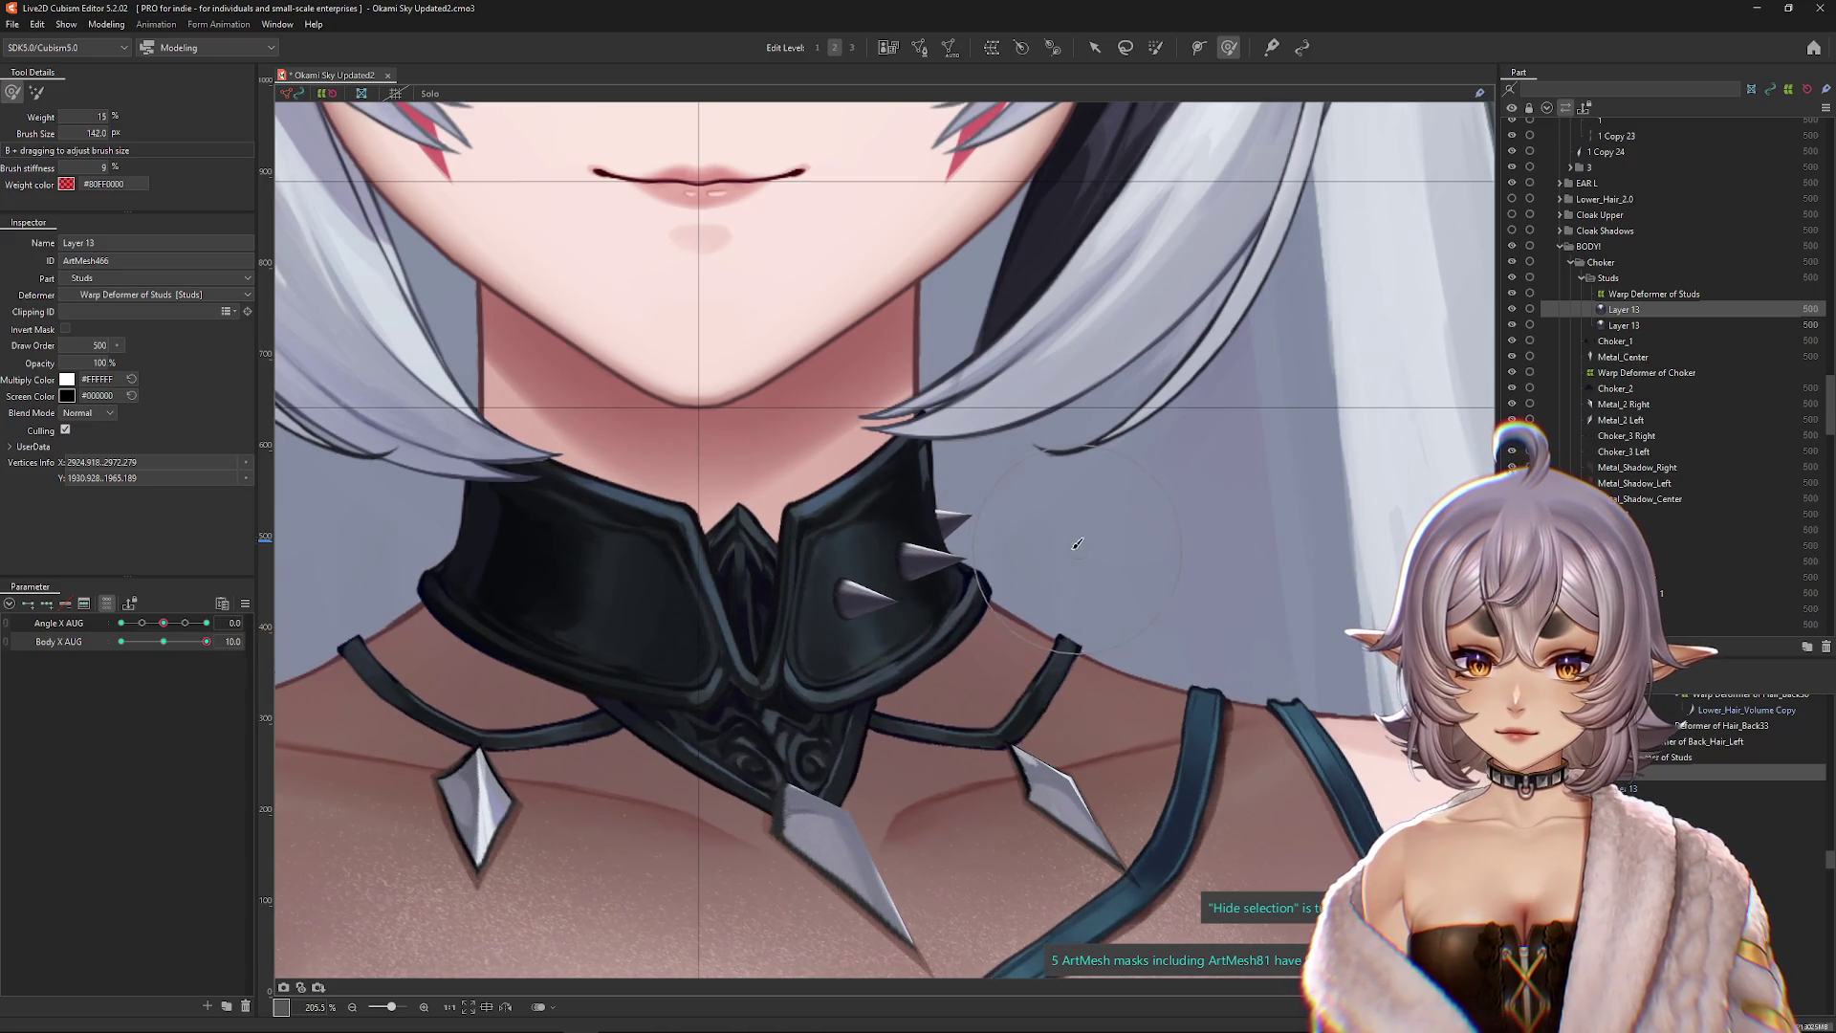
pyautogui.moveTo(894, 541)
pyautogui.mouseDown()
pyautogui.moveTo(878, 556)
pyautogui.moveTo(1112, 559)
pyautogui.mouseUp()
pyautogui.click(224, 646)
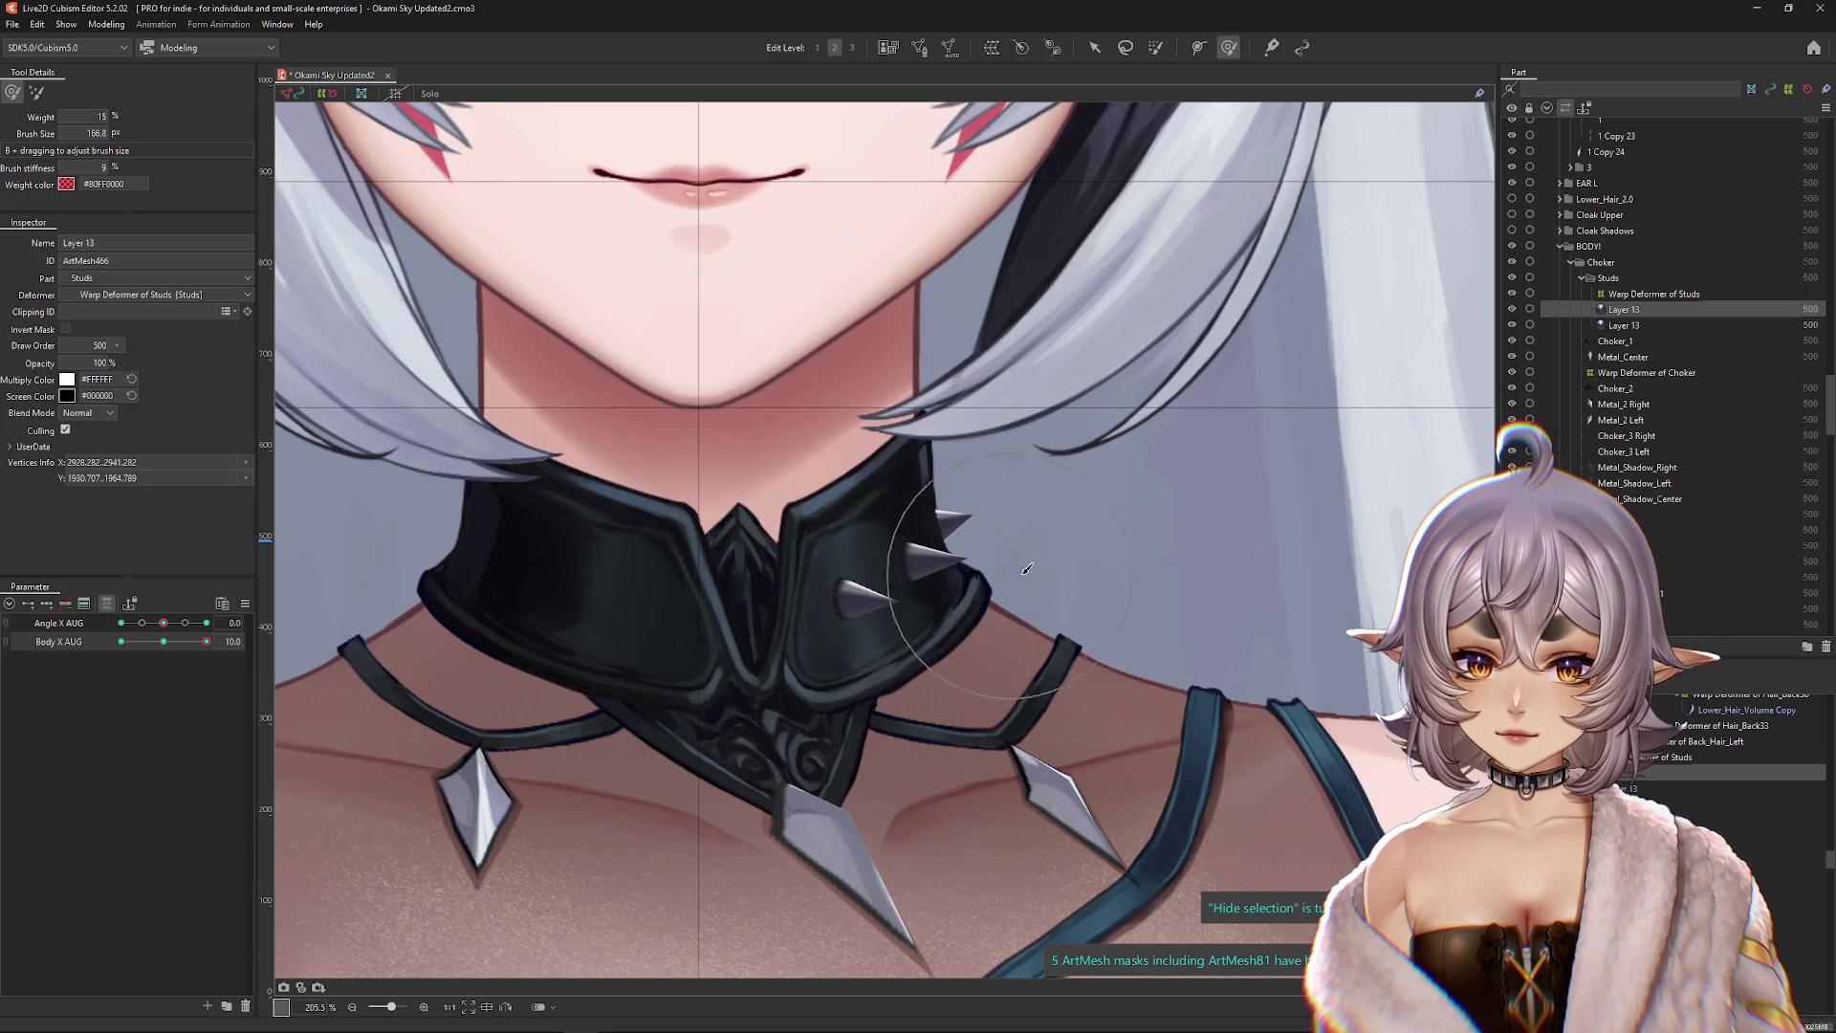
# Step: Push the second stud into place at Body X AUG 10, then move Body X AUG to -10
pyautogui.click(1674, 789)
pyautogui.moveTo(206, 642); pyautogui.dragTo(192, 655)
pyautogui.click(207, 641)
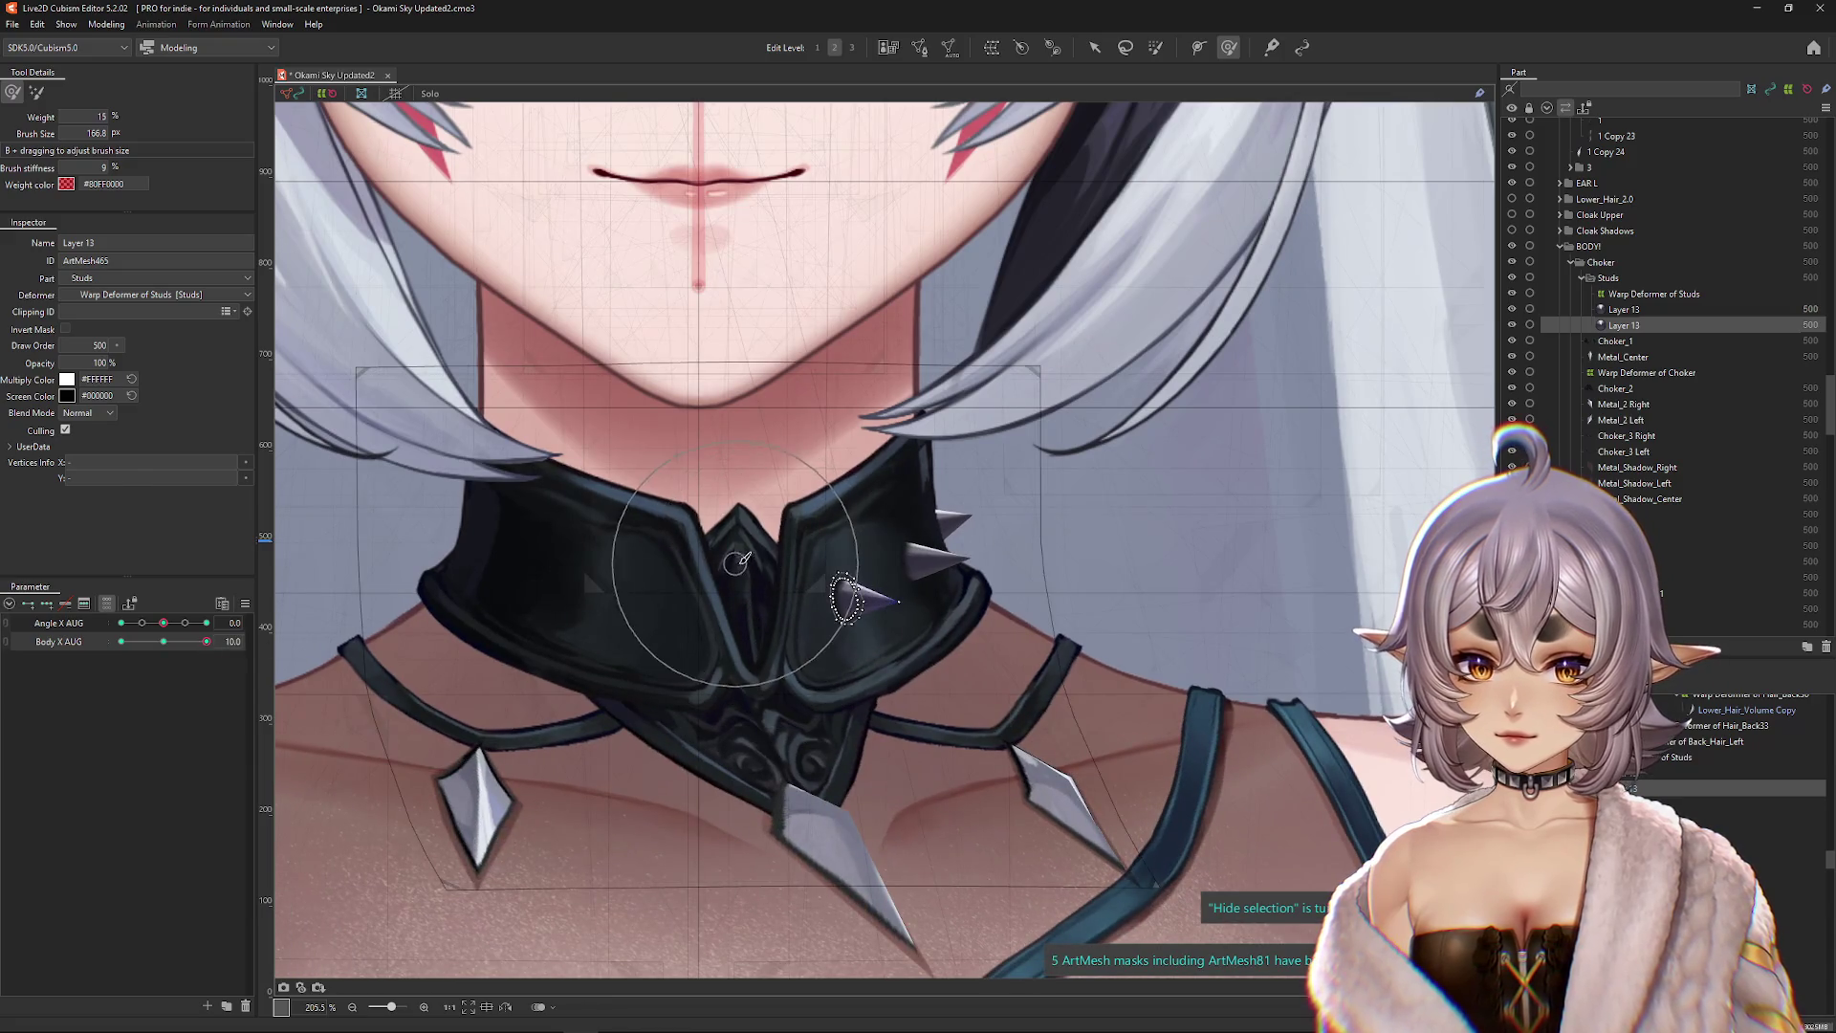
pyautogui.moveTo(820, 589); pyautogui.dragTo(860, 586)
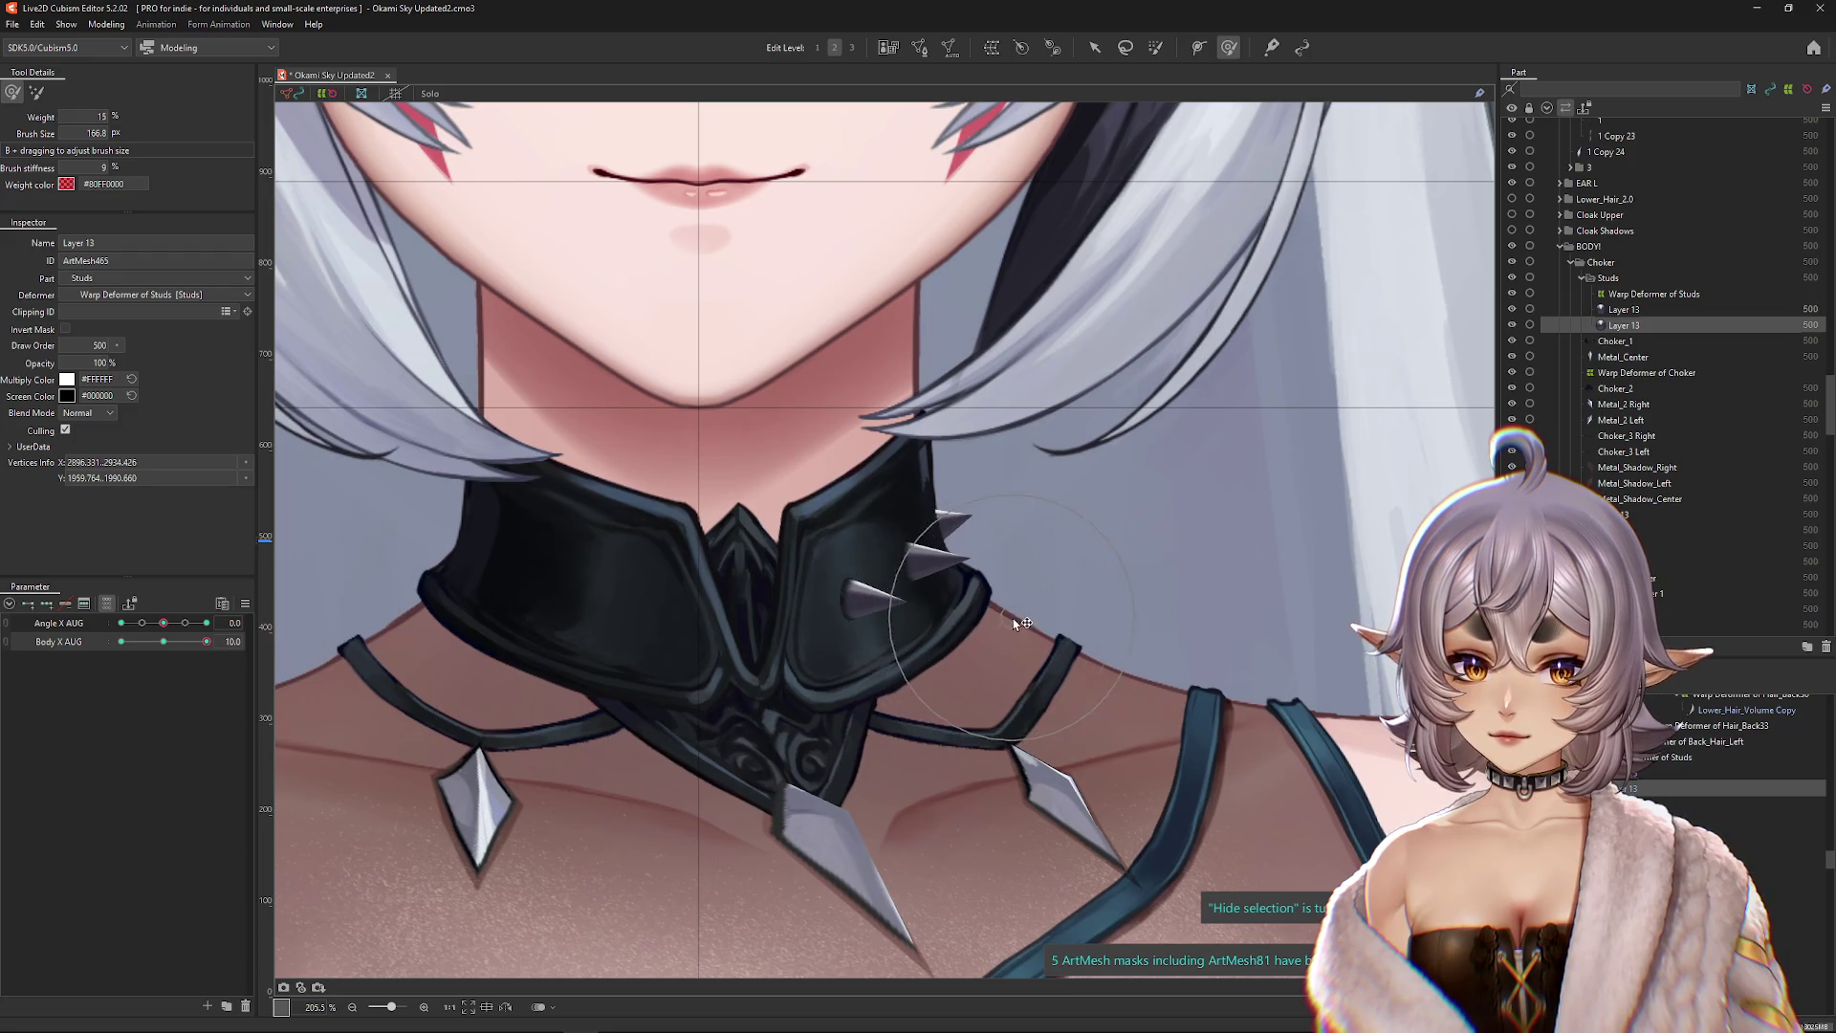
pyautogui.moveTo(619, 633); pyautogui.dragTo(716, 630)
pyautogui.moveTo(206, 641); pyautogui.dragTo(121, 642)
pyautogui.scroll(2, 860, 588)
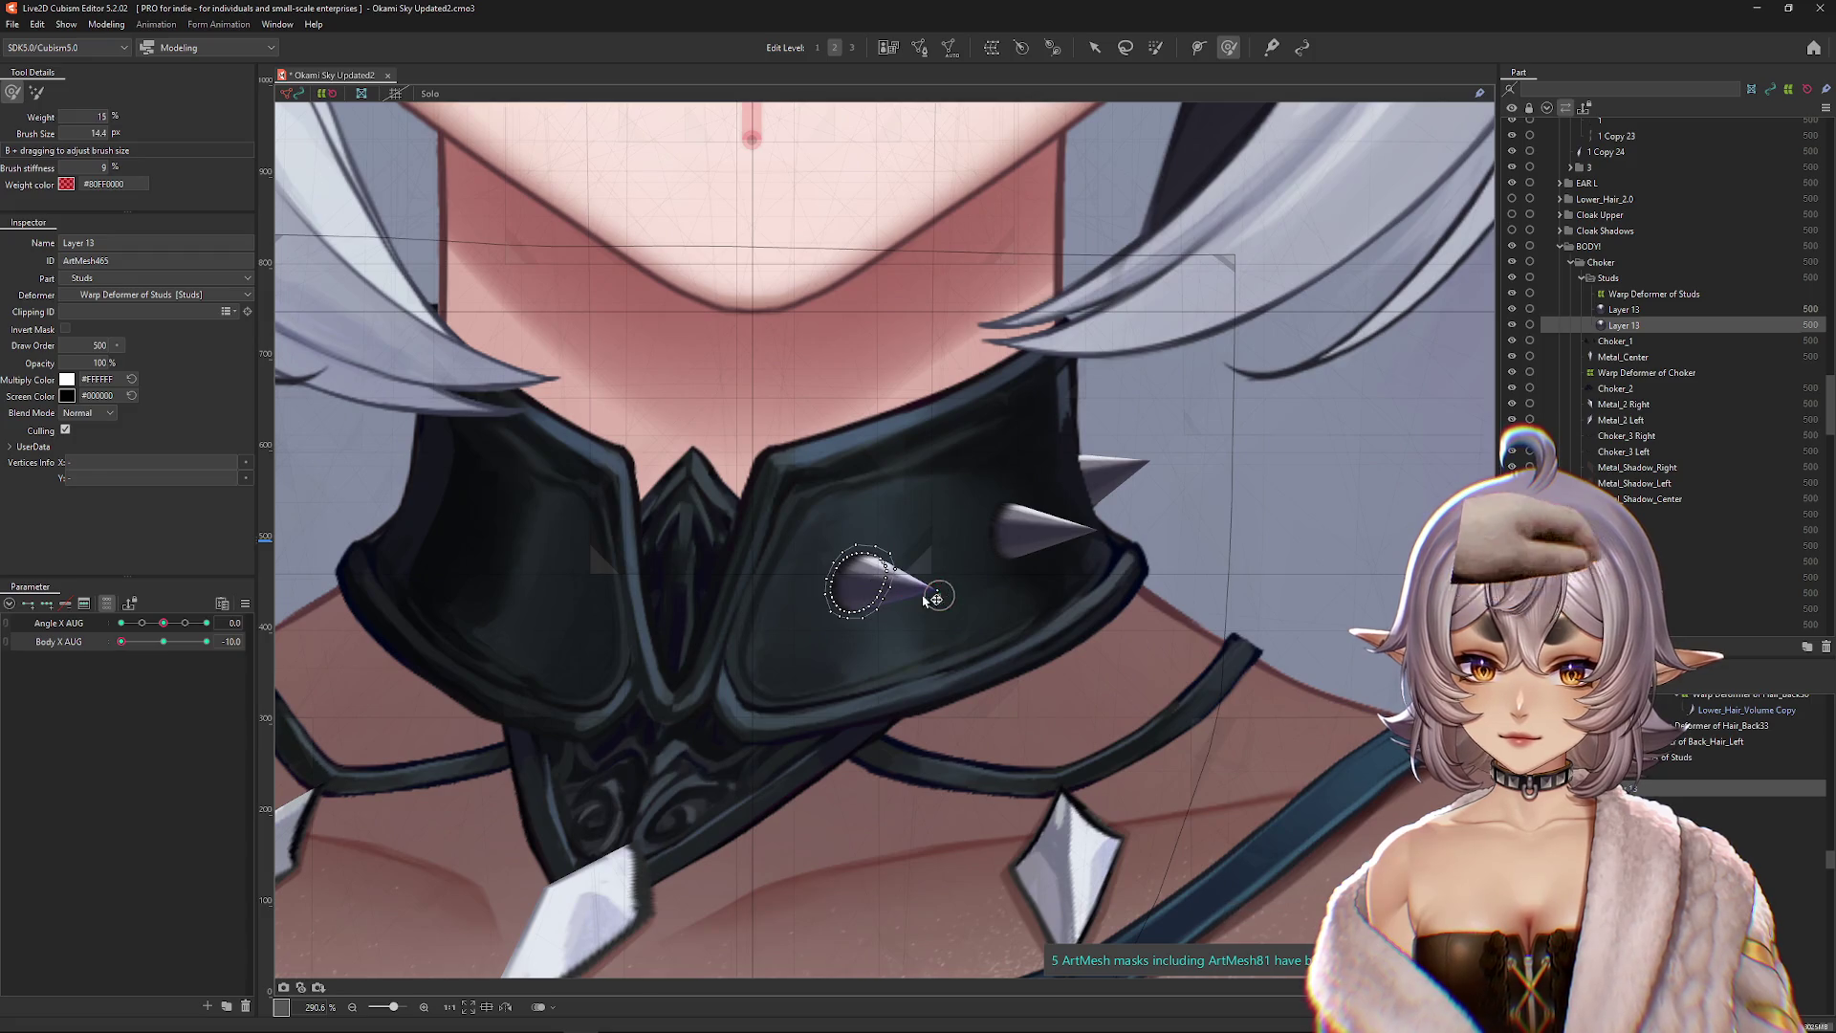
# Step: Reposition a stud on the collar and shorten its spike toward the base at Body X AUG -10
pyautogui.hotkey('ctrl', 'h')
pyautogui.moveTo(944, 549)
pyautogui.mouseDown()
pyautogui.moveTo(842, 517)
pyautogui.moveTo(778, 641)
pyautogui.moveTo(840, 635)
pyautogui.moveTo(751, 637)
pyautogui.mouseUp()
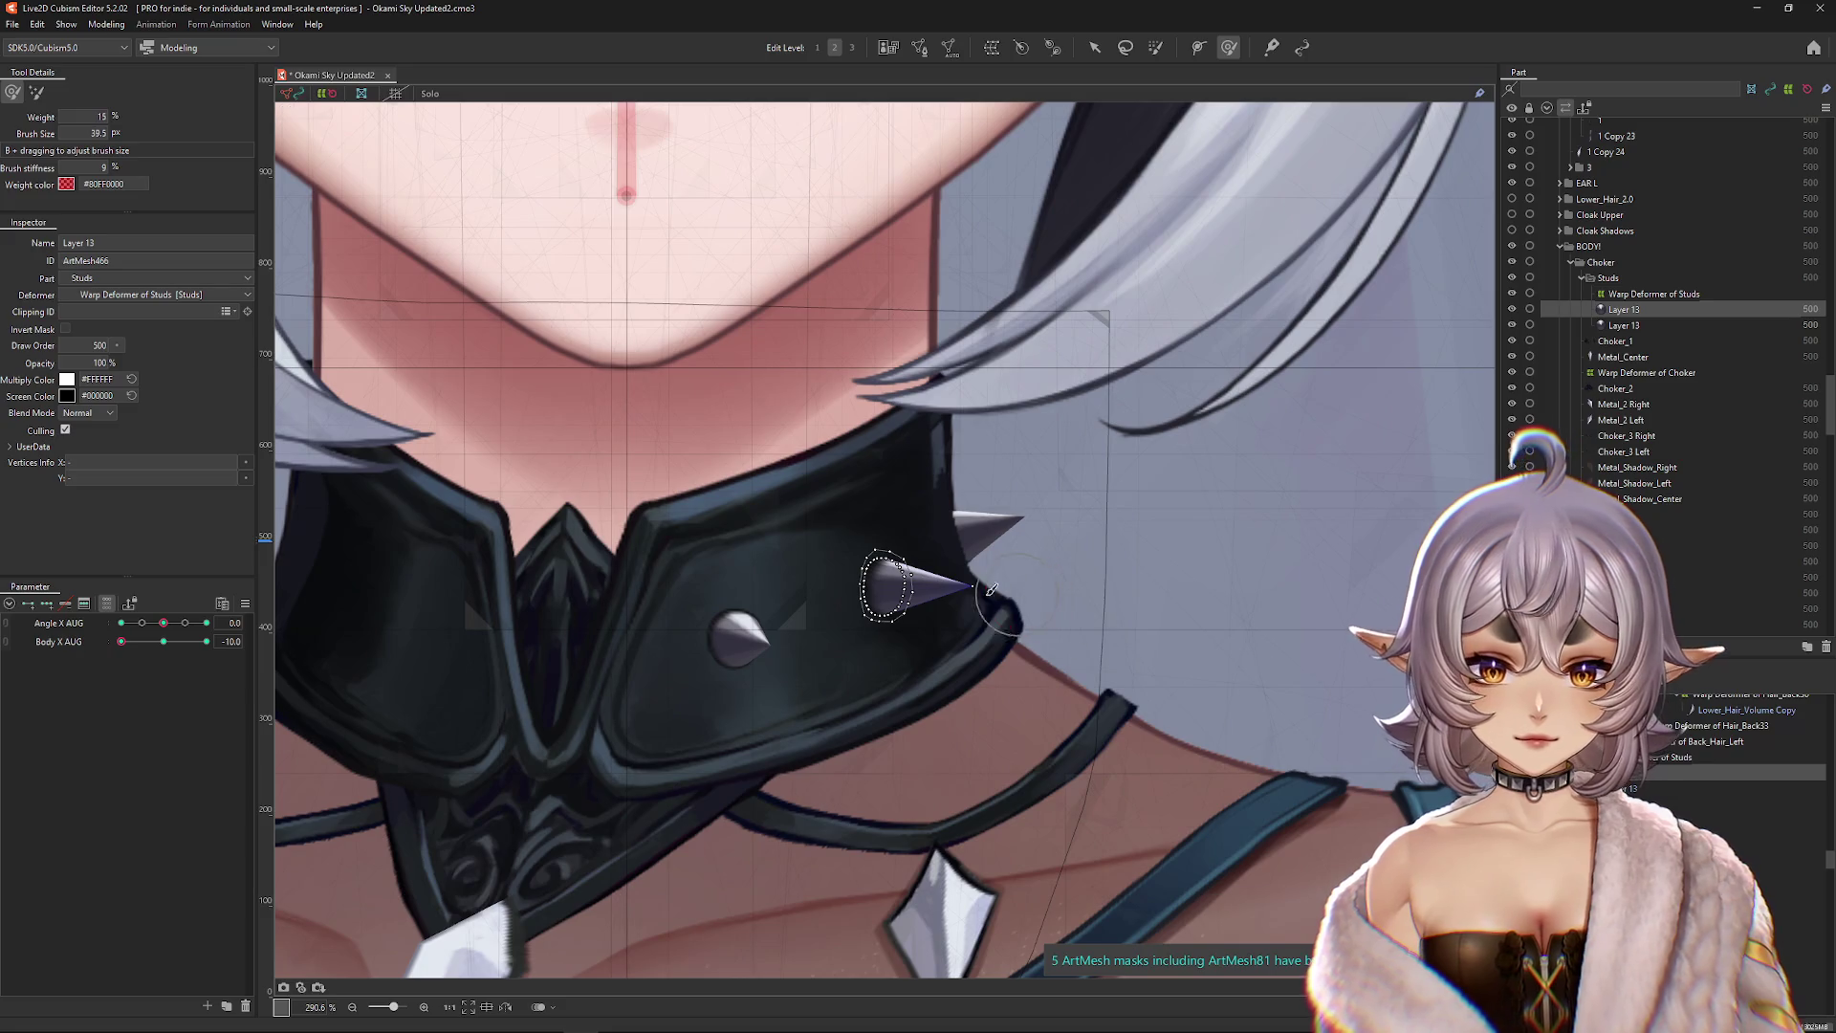
pyautogui.moveTo(1000, 589); pyautogui.dragTo(730, 606)
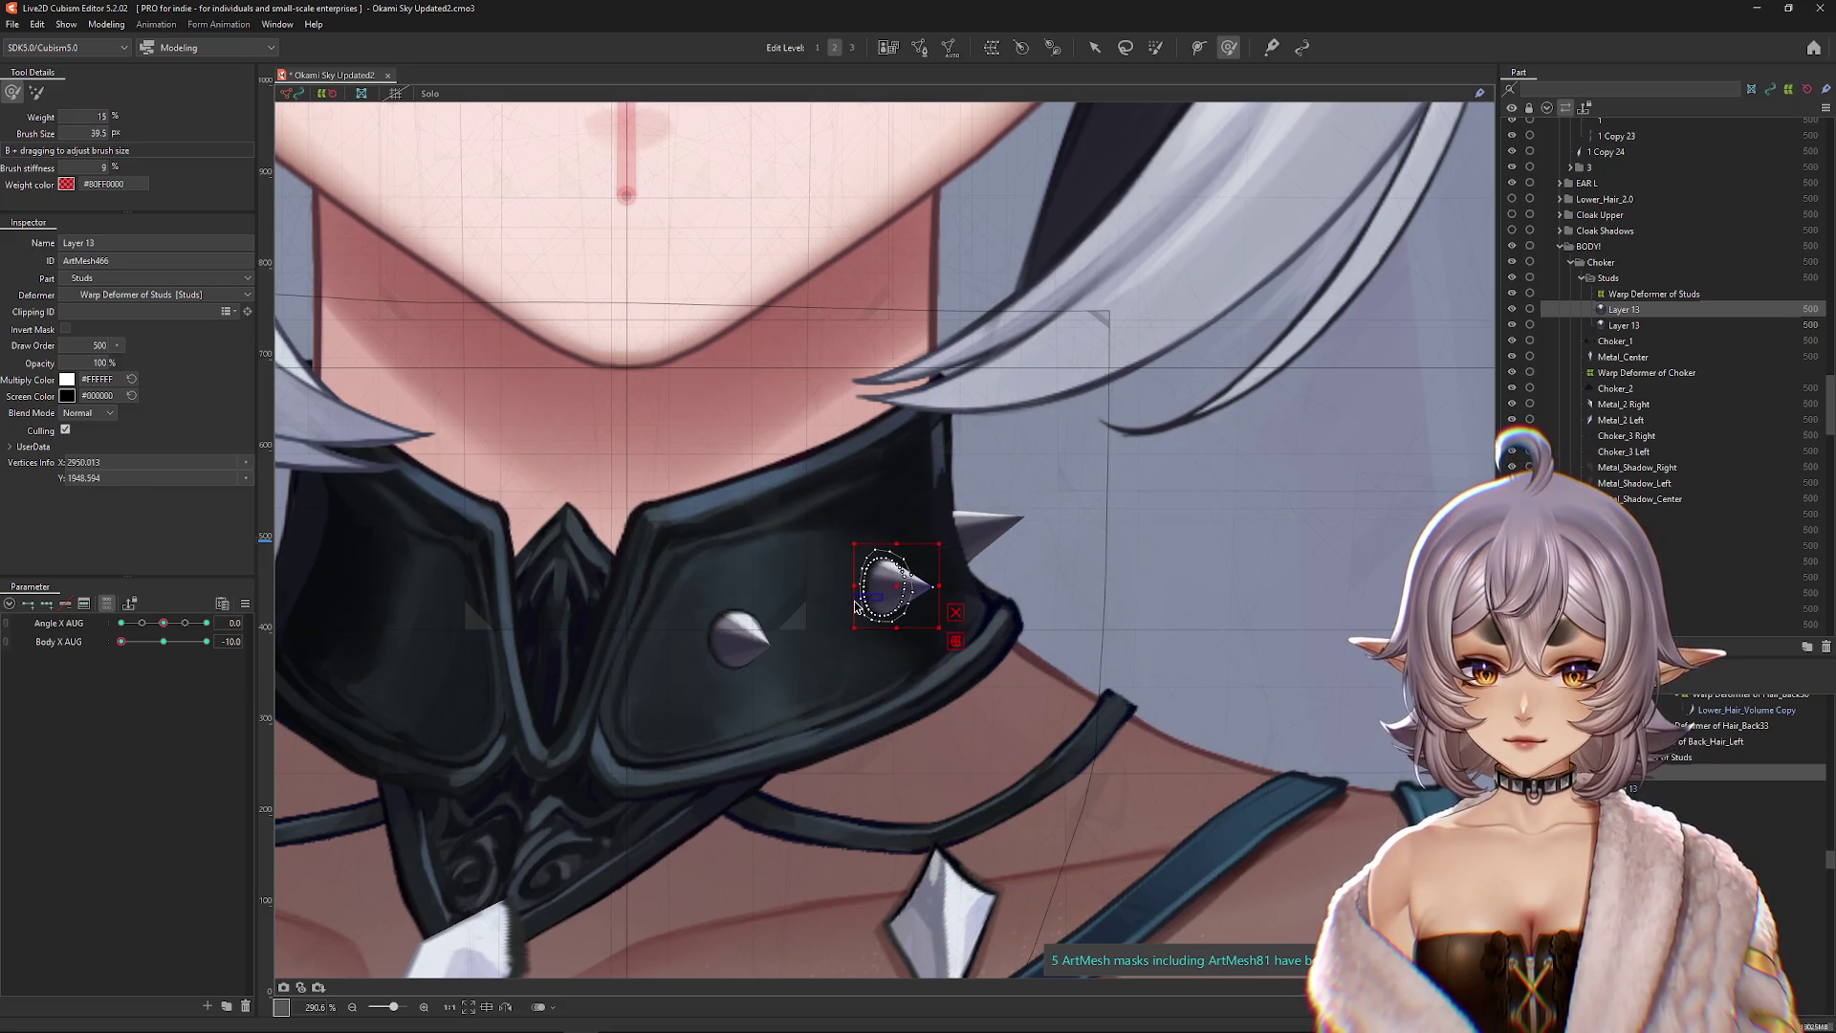
pyautogui.click(890, 588)
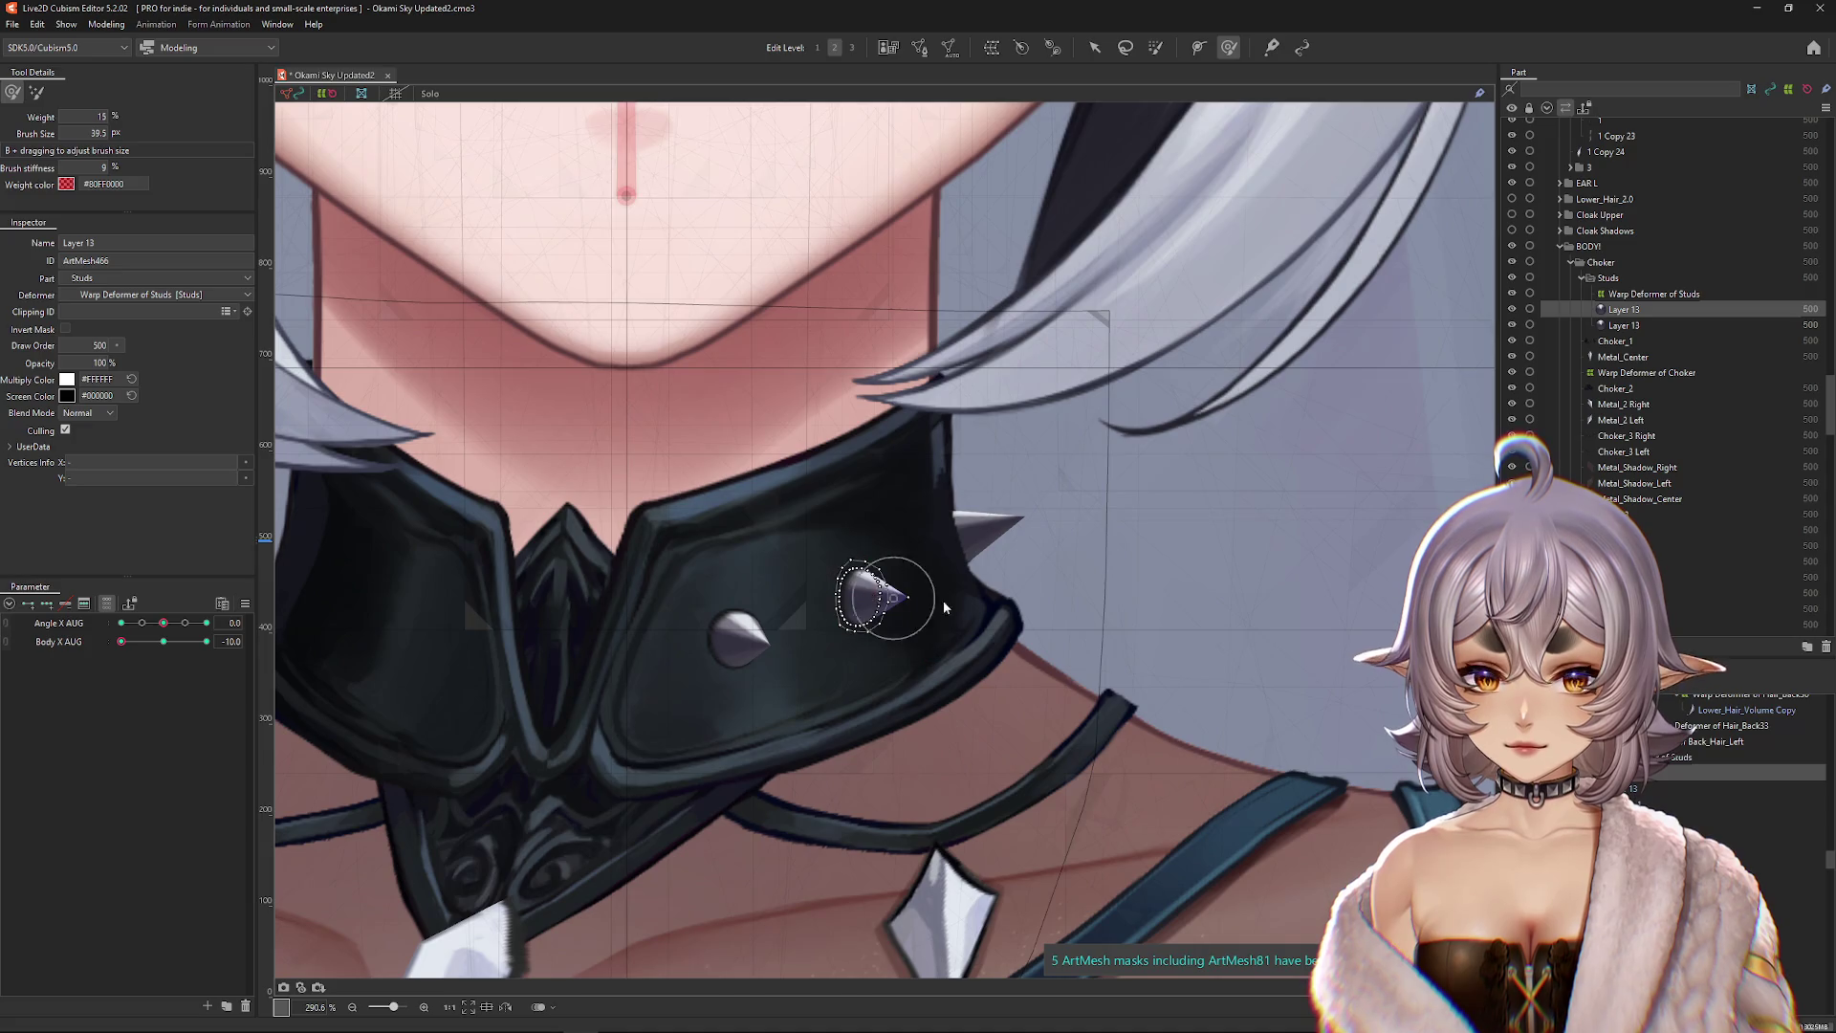
pyautogui.hotkey('ctrl', 'h')
# Step: Resize the deform brush and select all of the next stud's vertices
pyautogui.click(841, 679)
pyautogui.moveTo(844, 680); pyautogui.dragTo(914, 655)
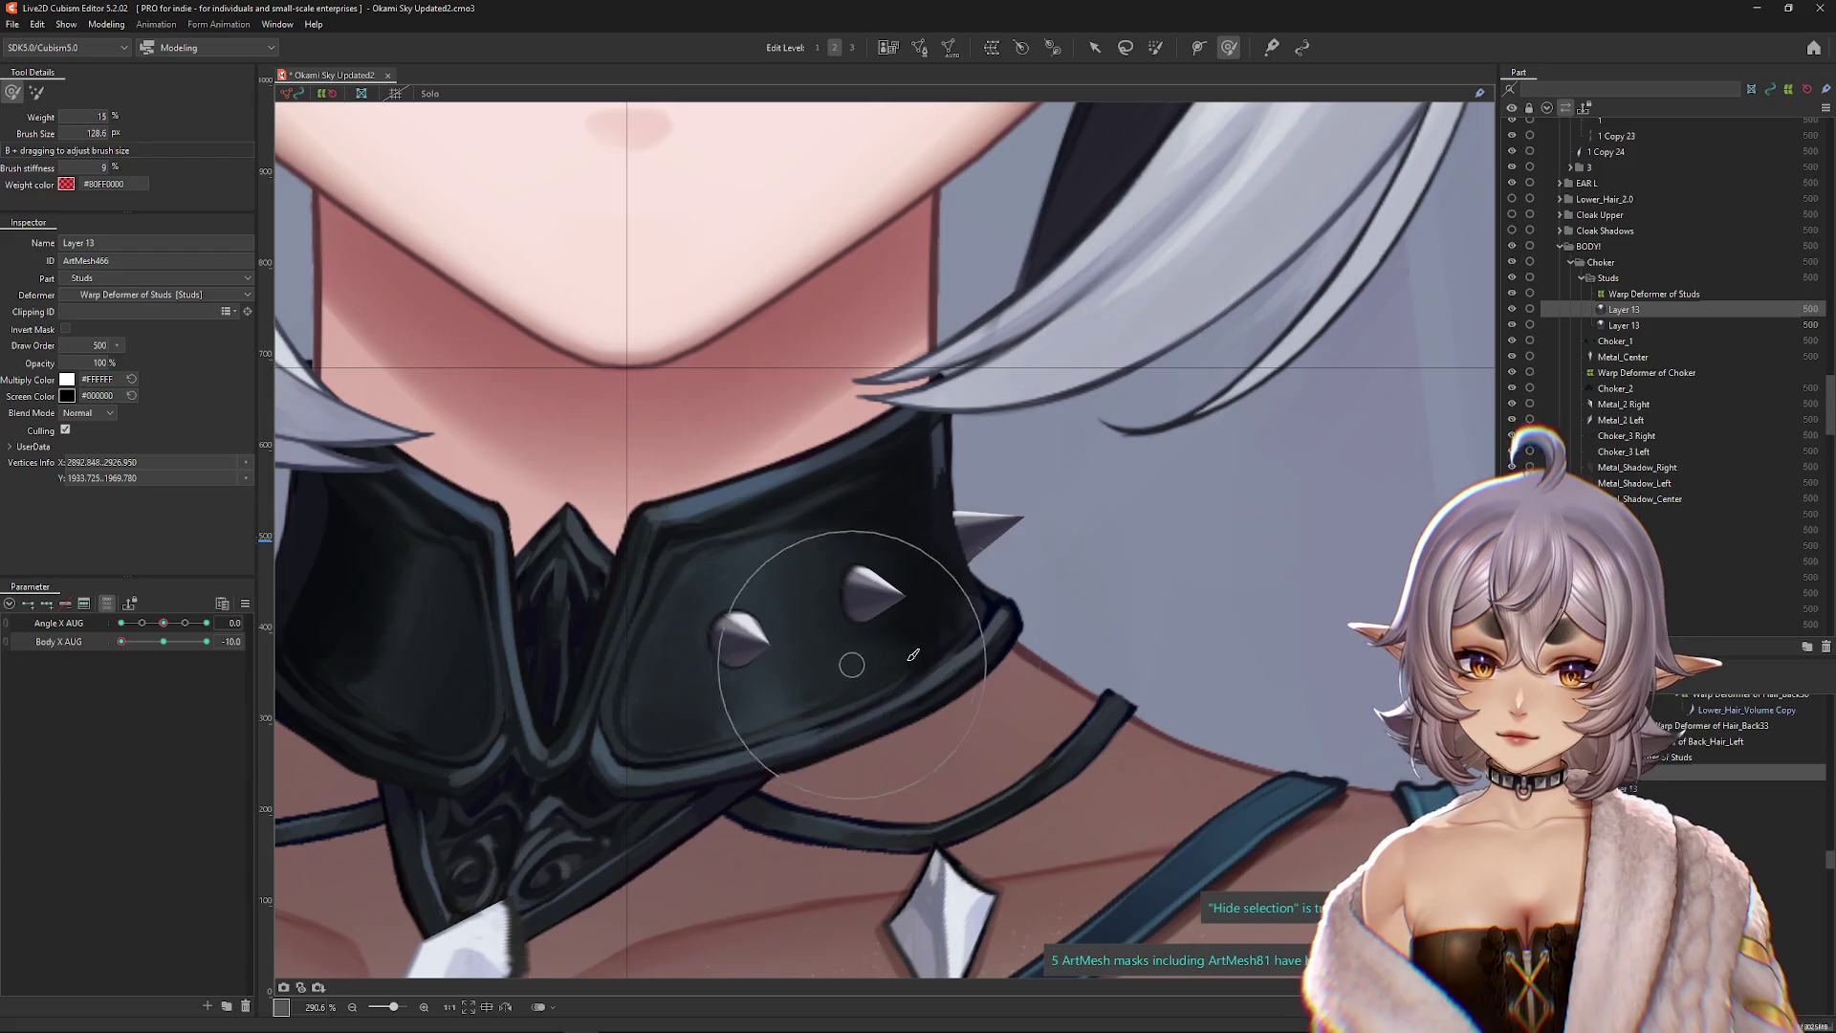
pyautogui.hotkey('ctrl', 'h')
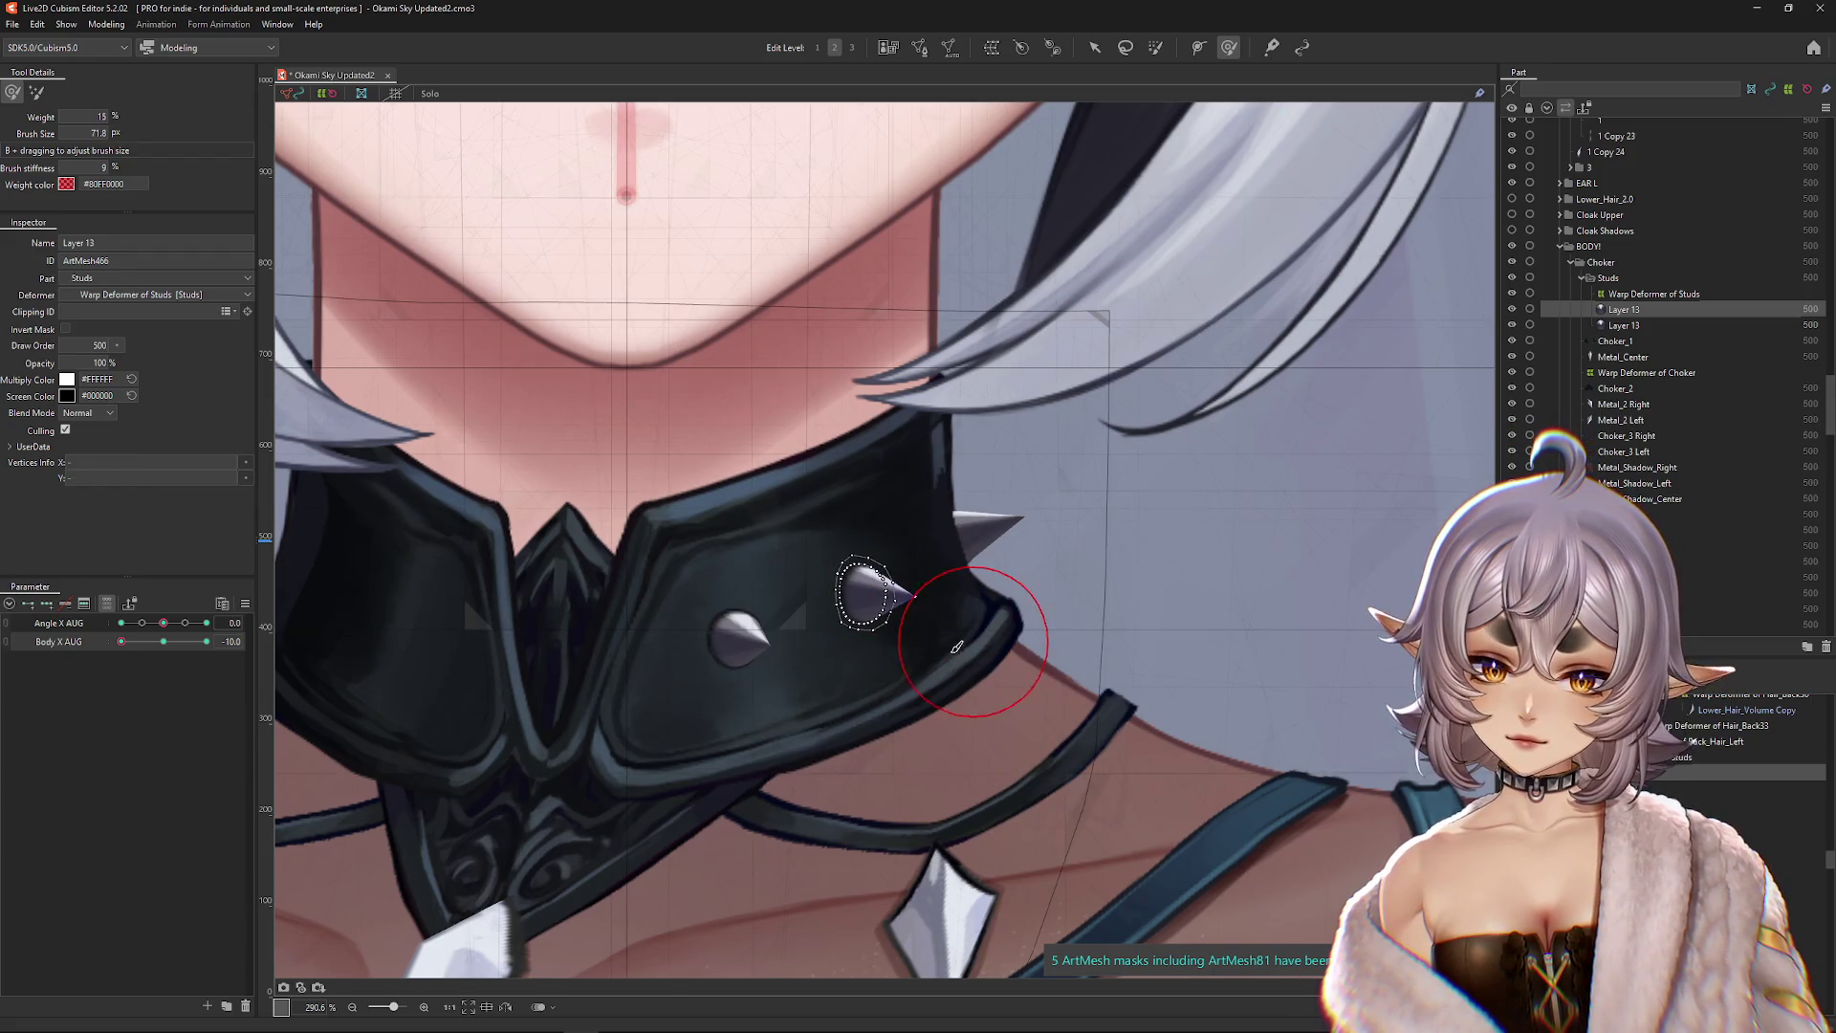
pyautogui.hotkey('ctrl', 'h')
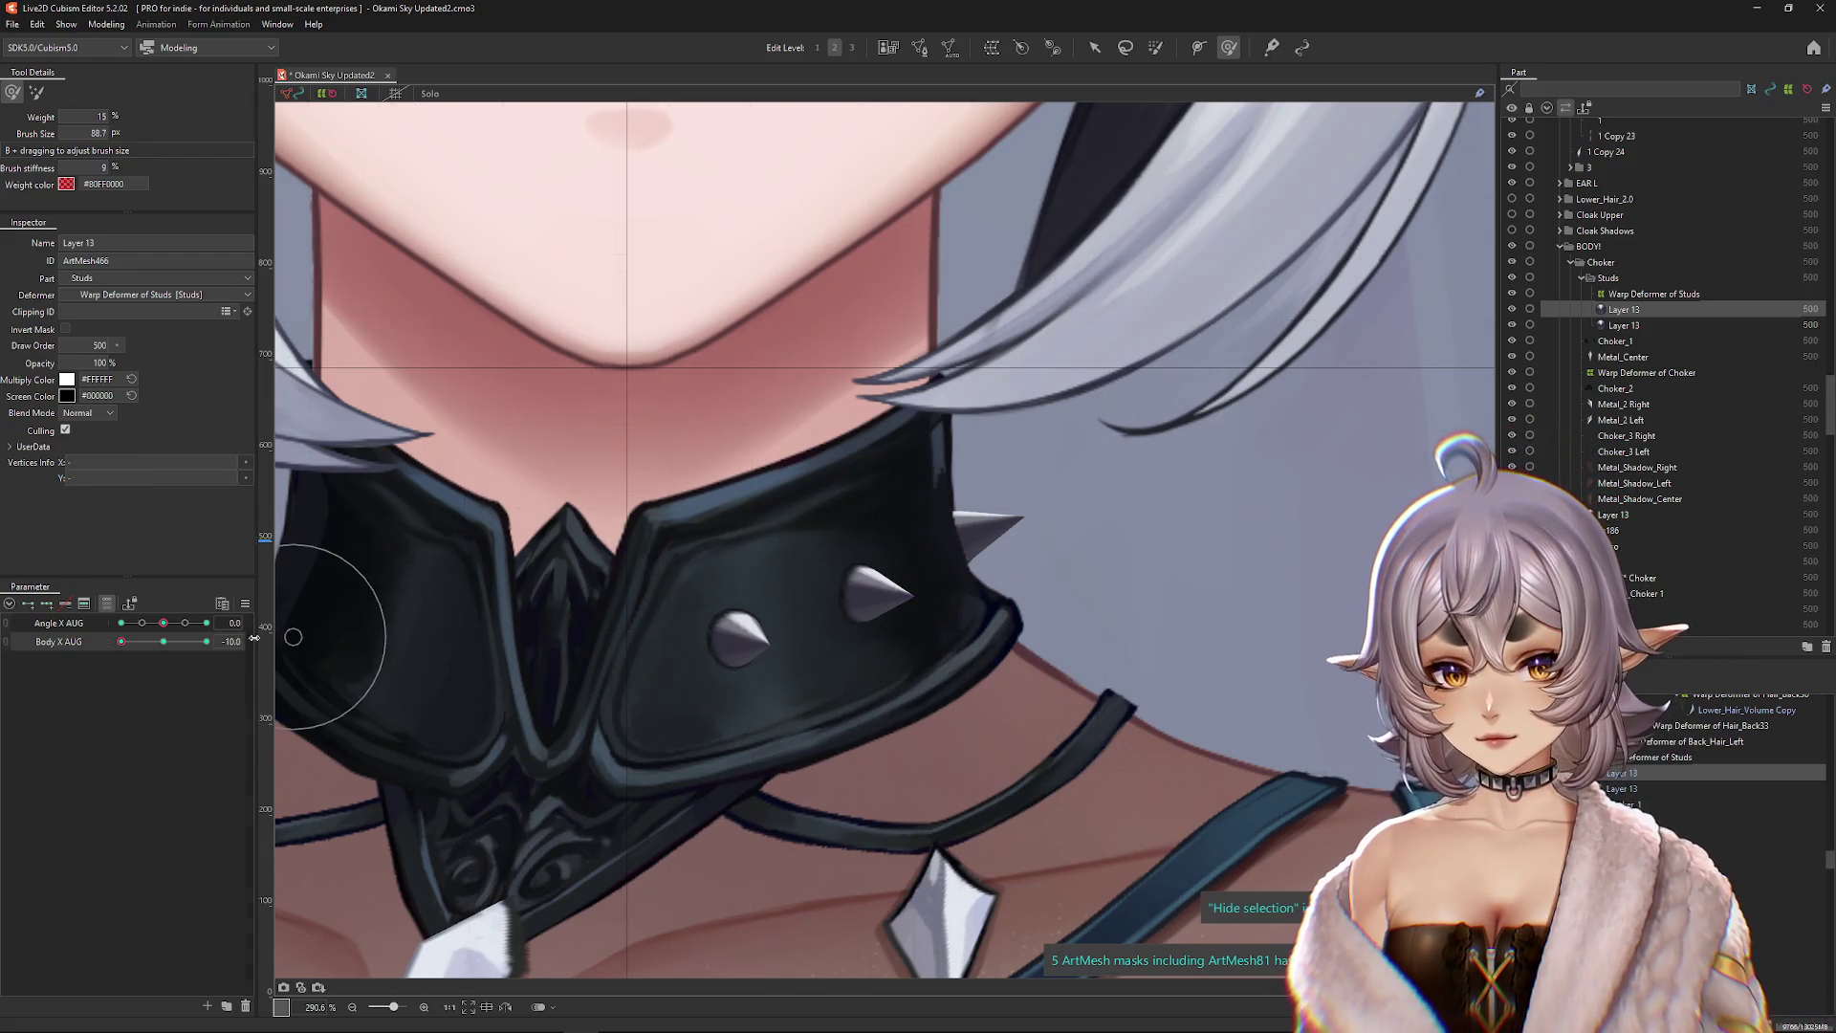
pyautogui.hotkey('ctrl', 'h')
pyautogui.moveTo(656, 621); pyautogui.dragTo(832, 682)
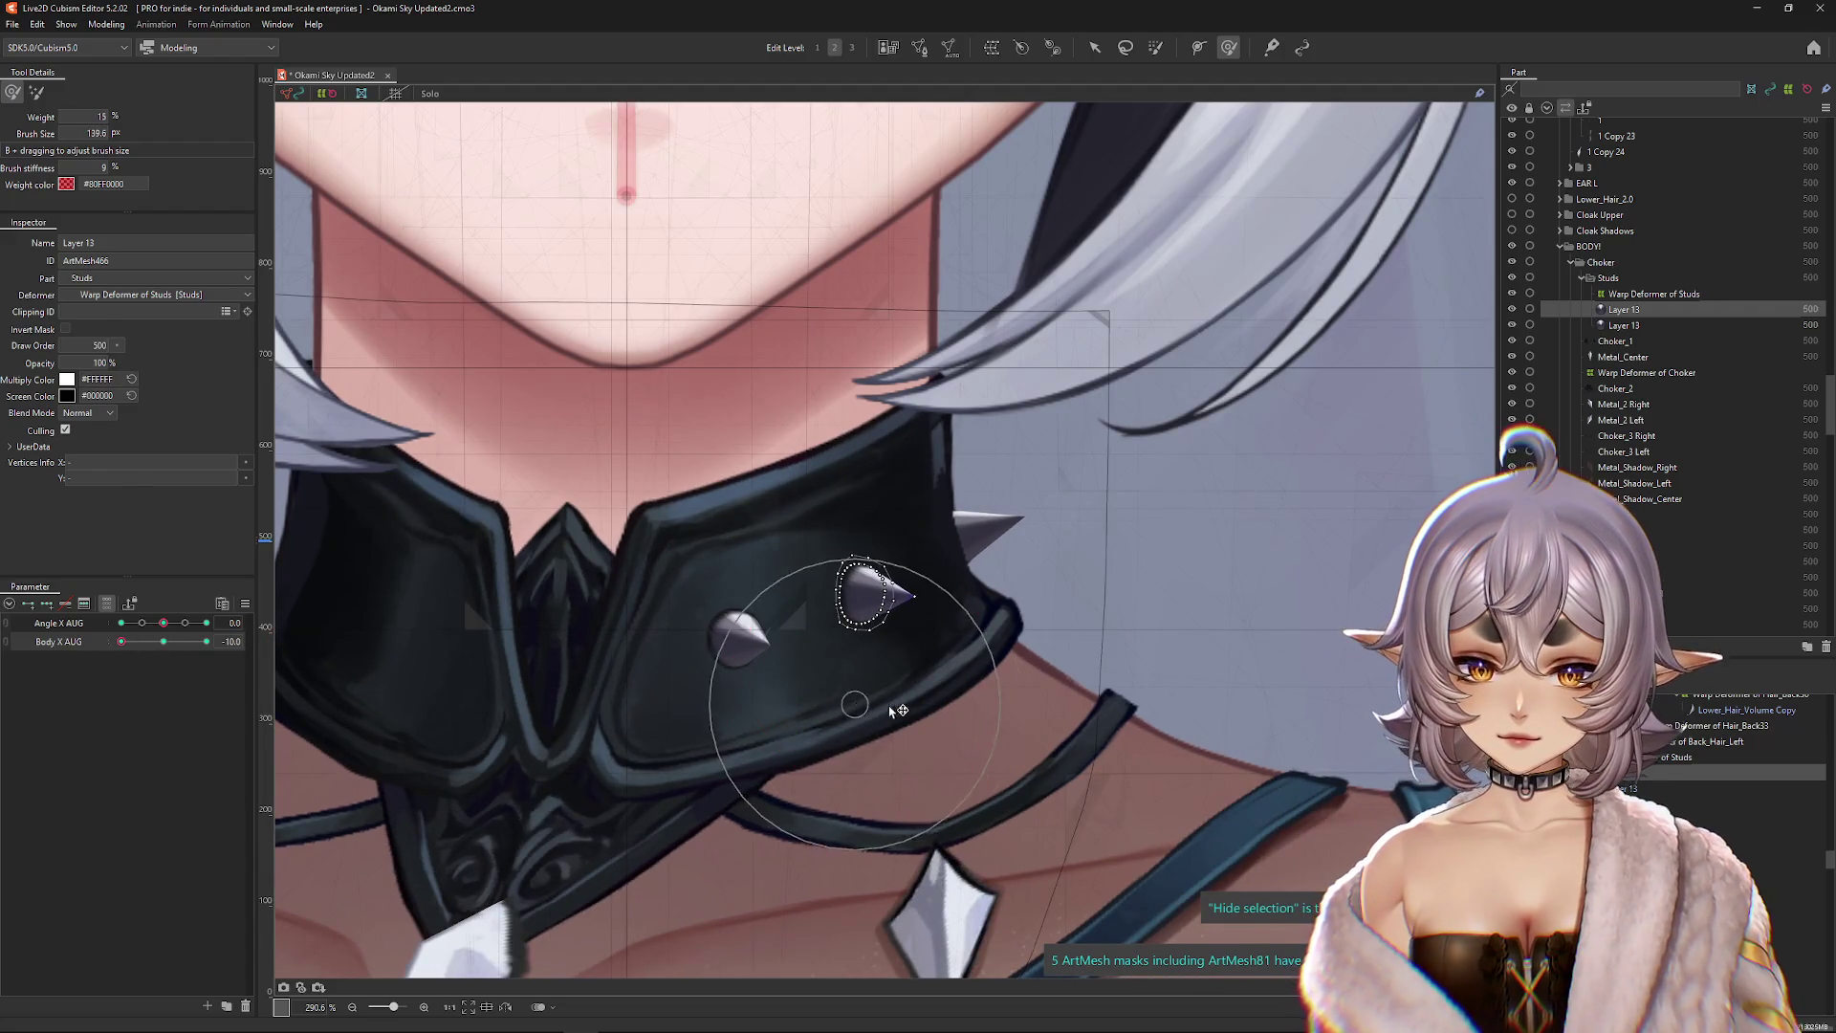
pyautogui.hotkey('ctrl', 'a')
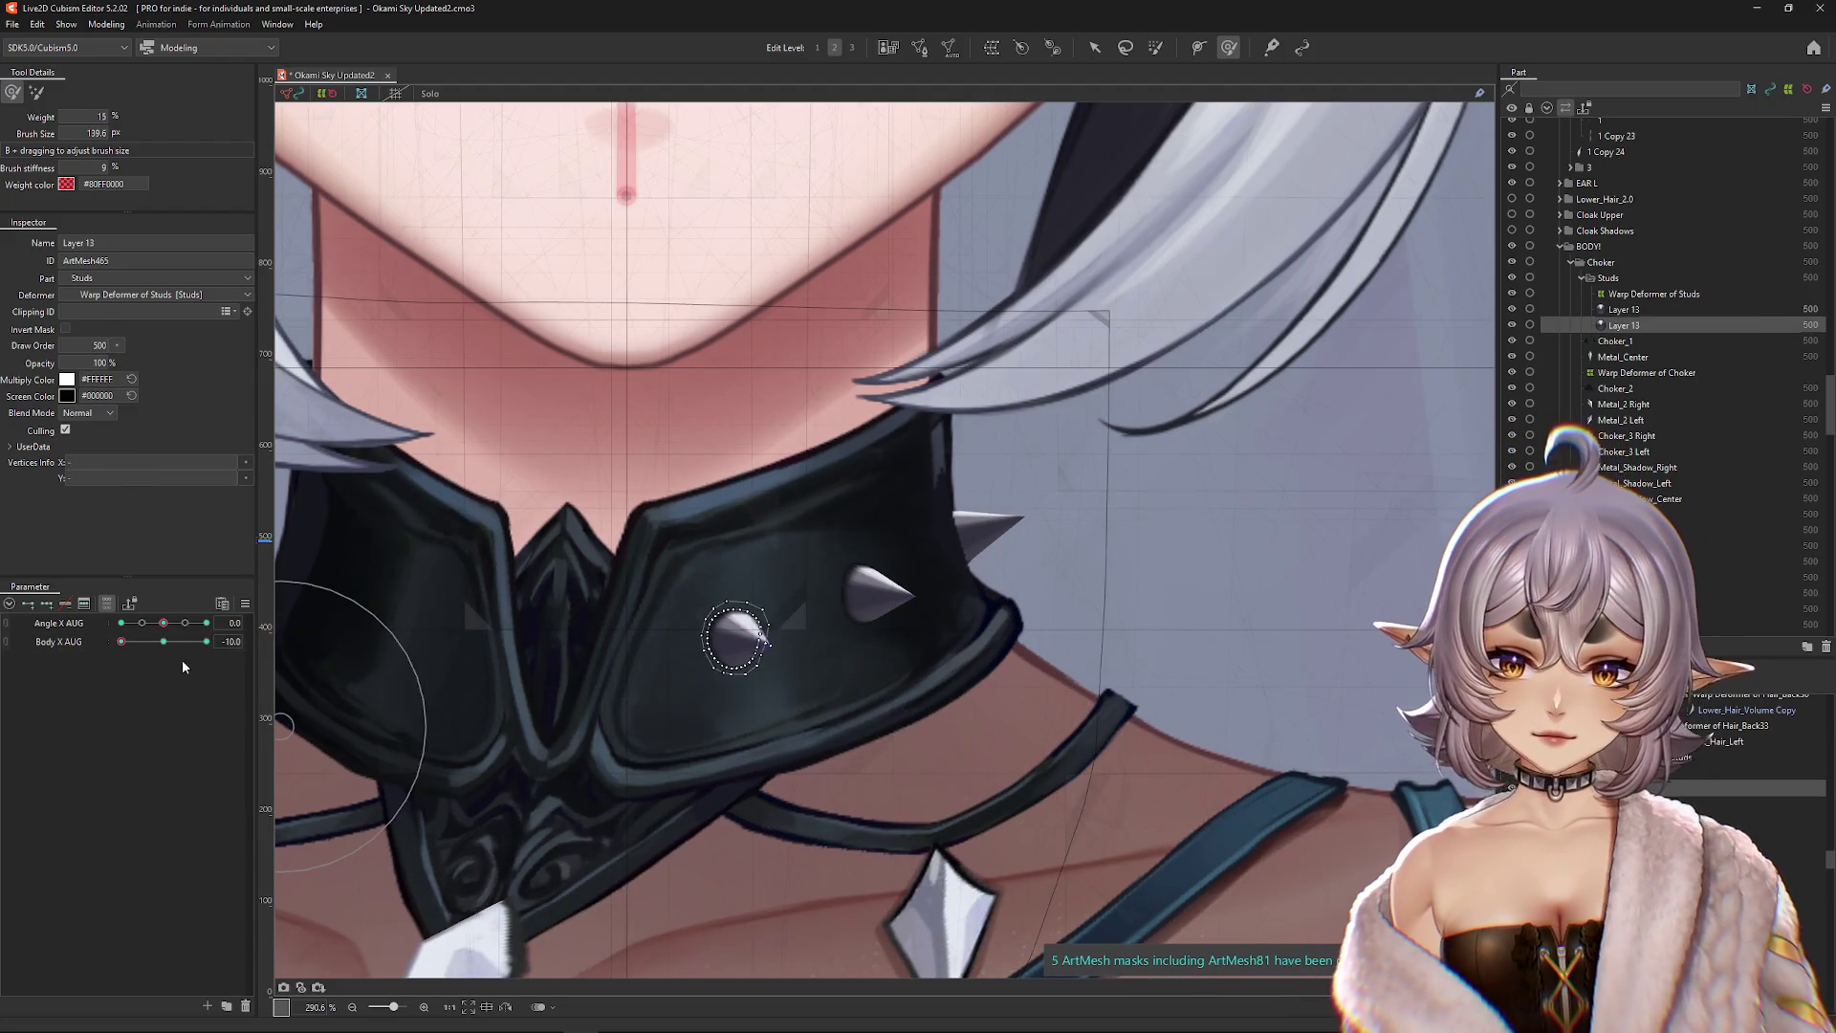
# Step: Select the outermost stud mesh at Body X AUG -10 and put a transform box around it
pyautogui.click(163, 641)
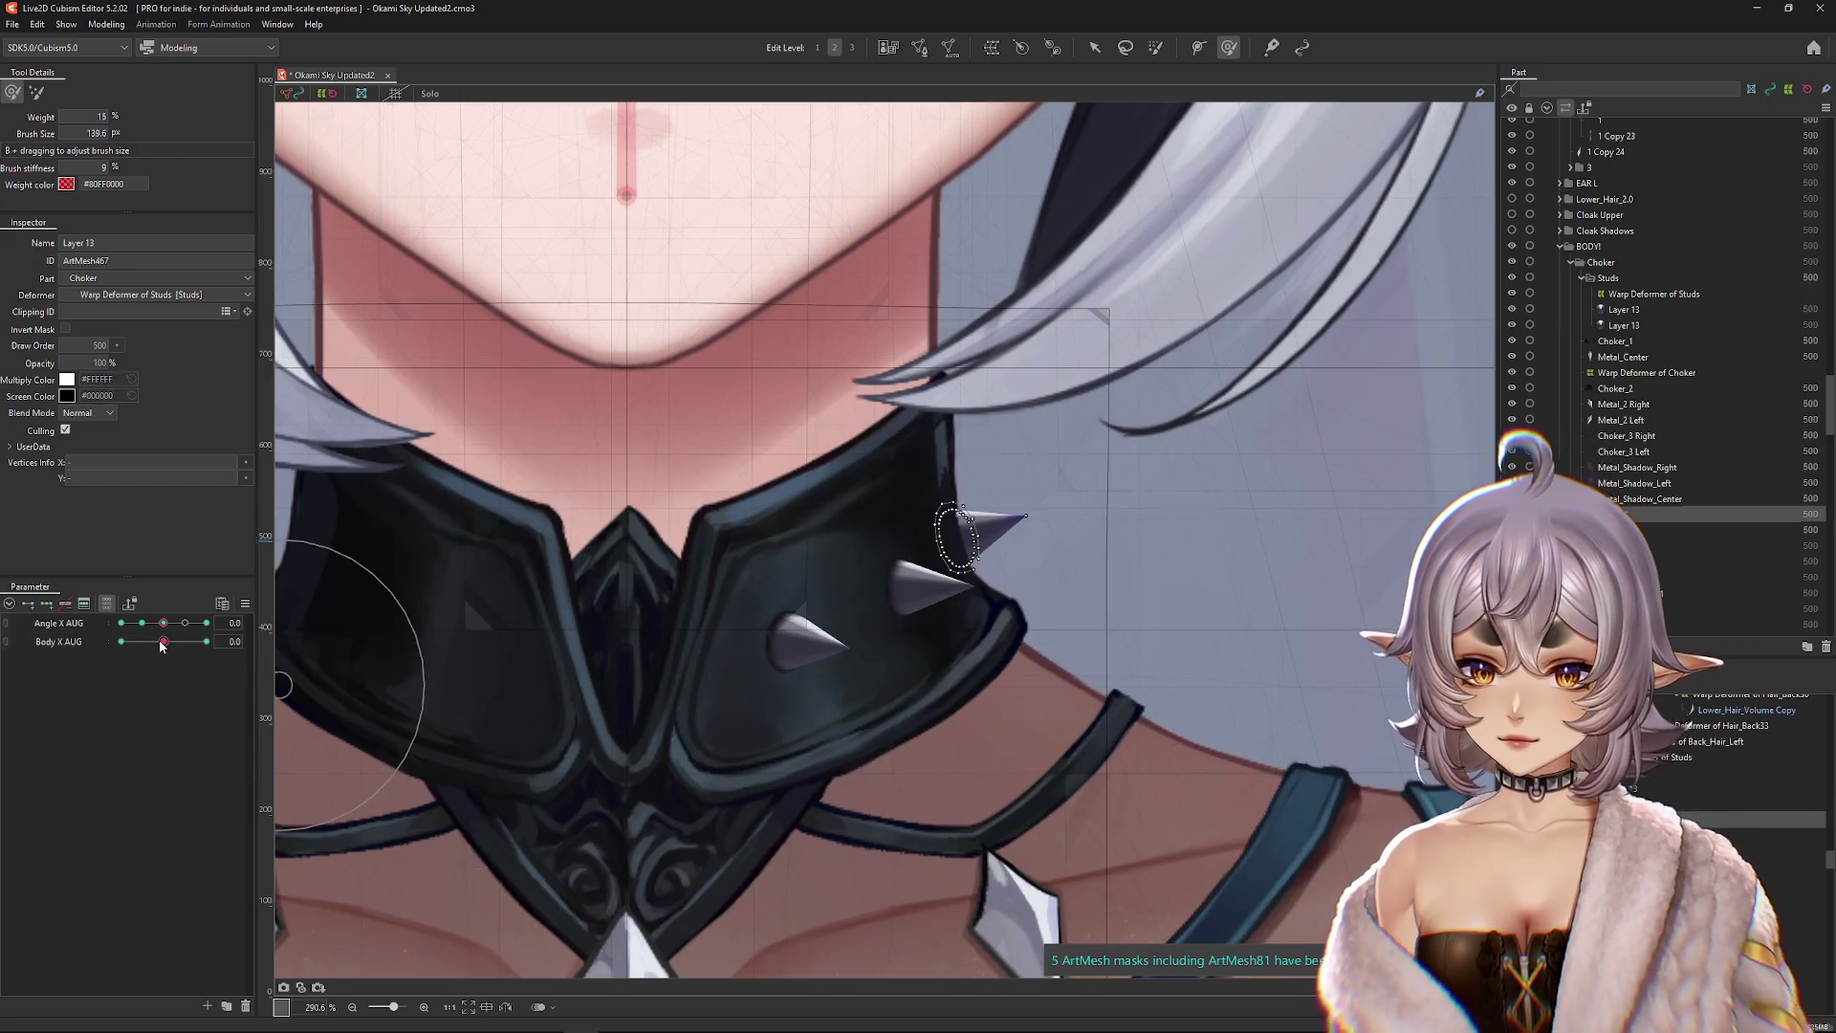
pyautogui.click(122, 641)
pyautogui.moveTo(1062, 530); pyautogui.dragTo(1126, 517)
pyautogui.press('v')
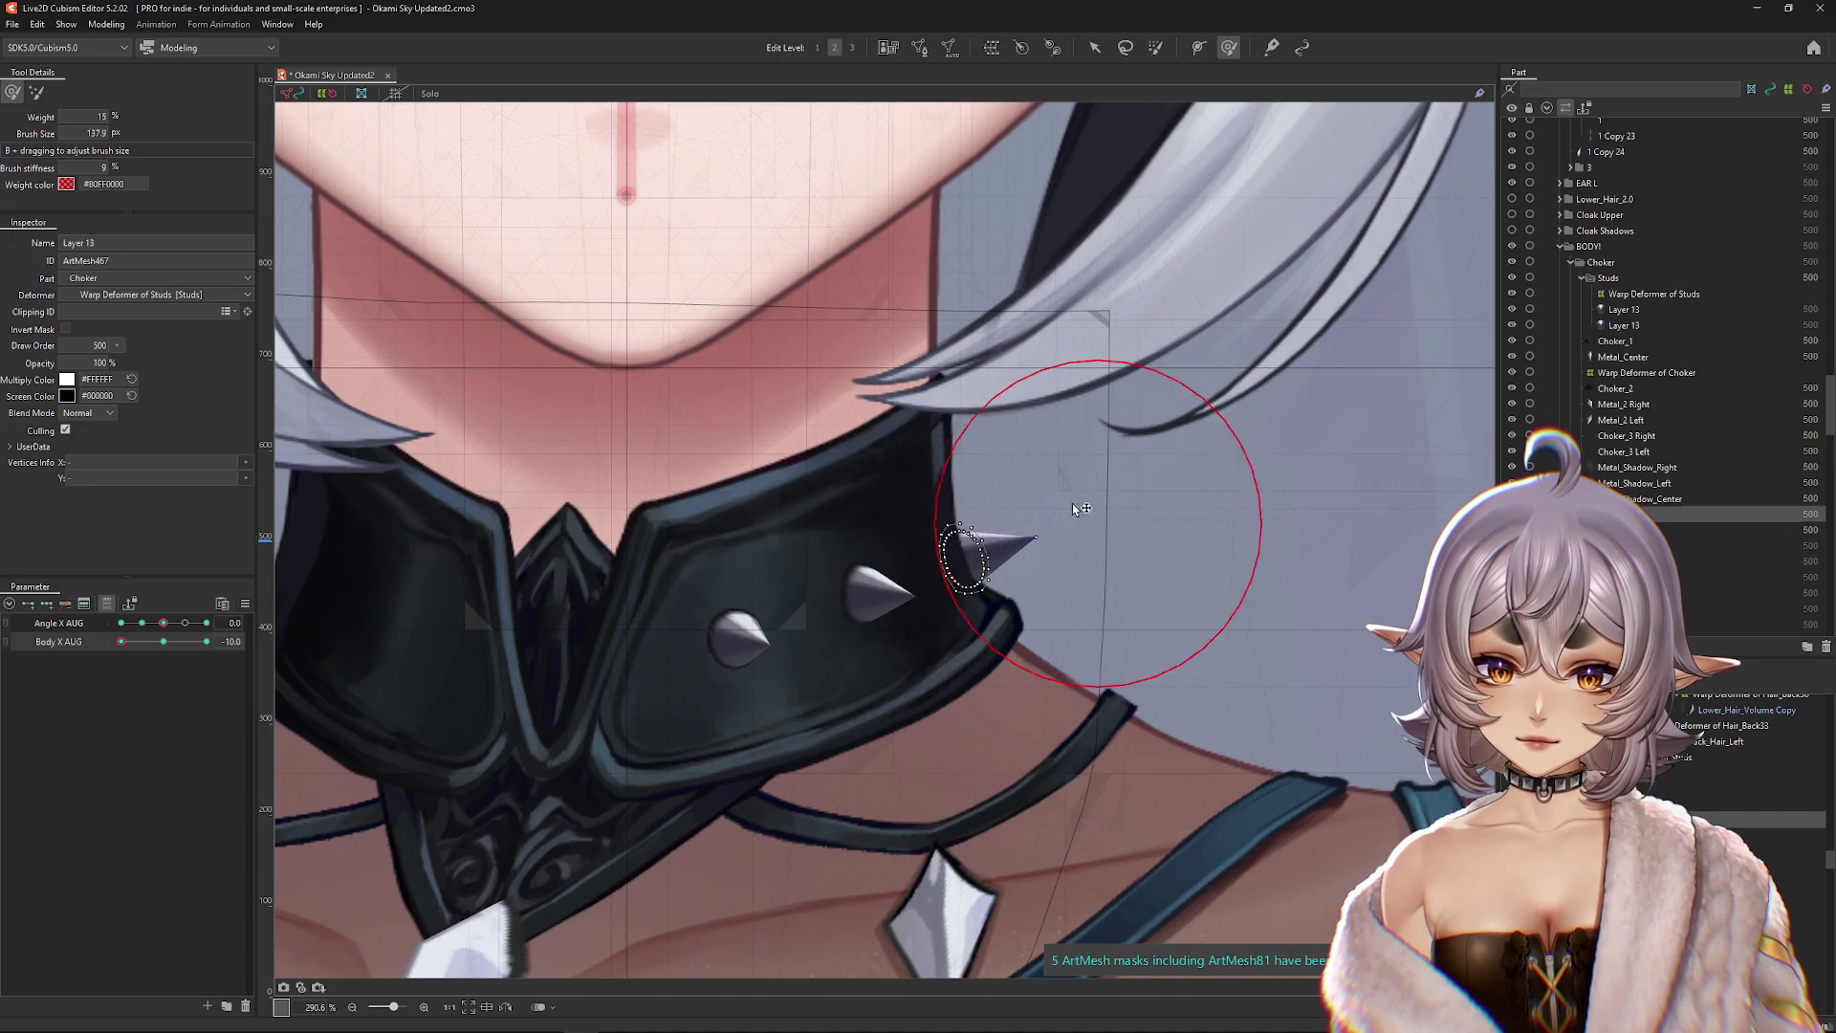
pyautogui.moveTo(1201, 536)
pyautogui.mouseDown()
pyautogui.moveTo(845, 564)
pyautogui.moveTo(944, 553)
pyautogui.moveTo(800, 615)
pyautogui.moveTo(950, 553)
pyautogui.moveTo(1027, 571)
pyautogui.mouseUp()
pyautogui.hotkey('ctrl', 'h')
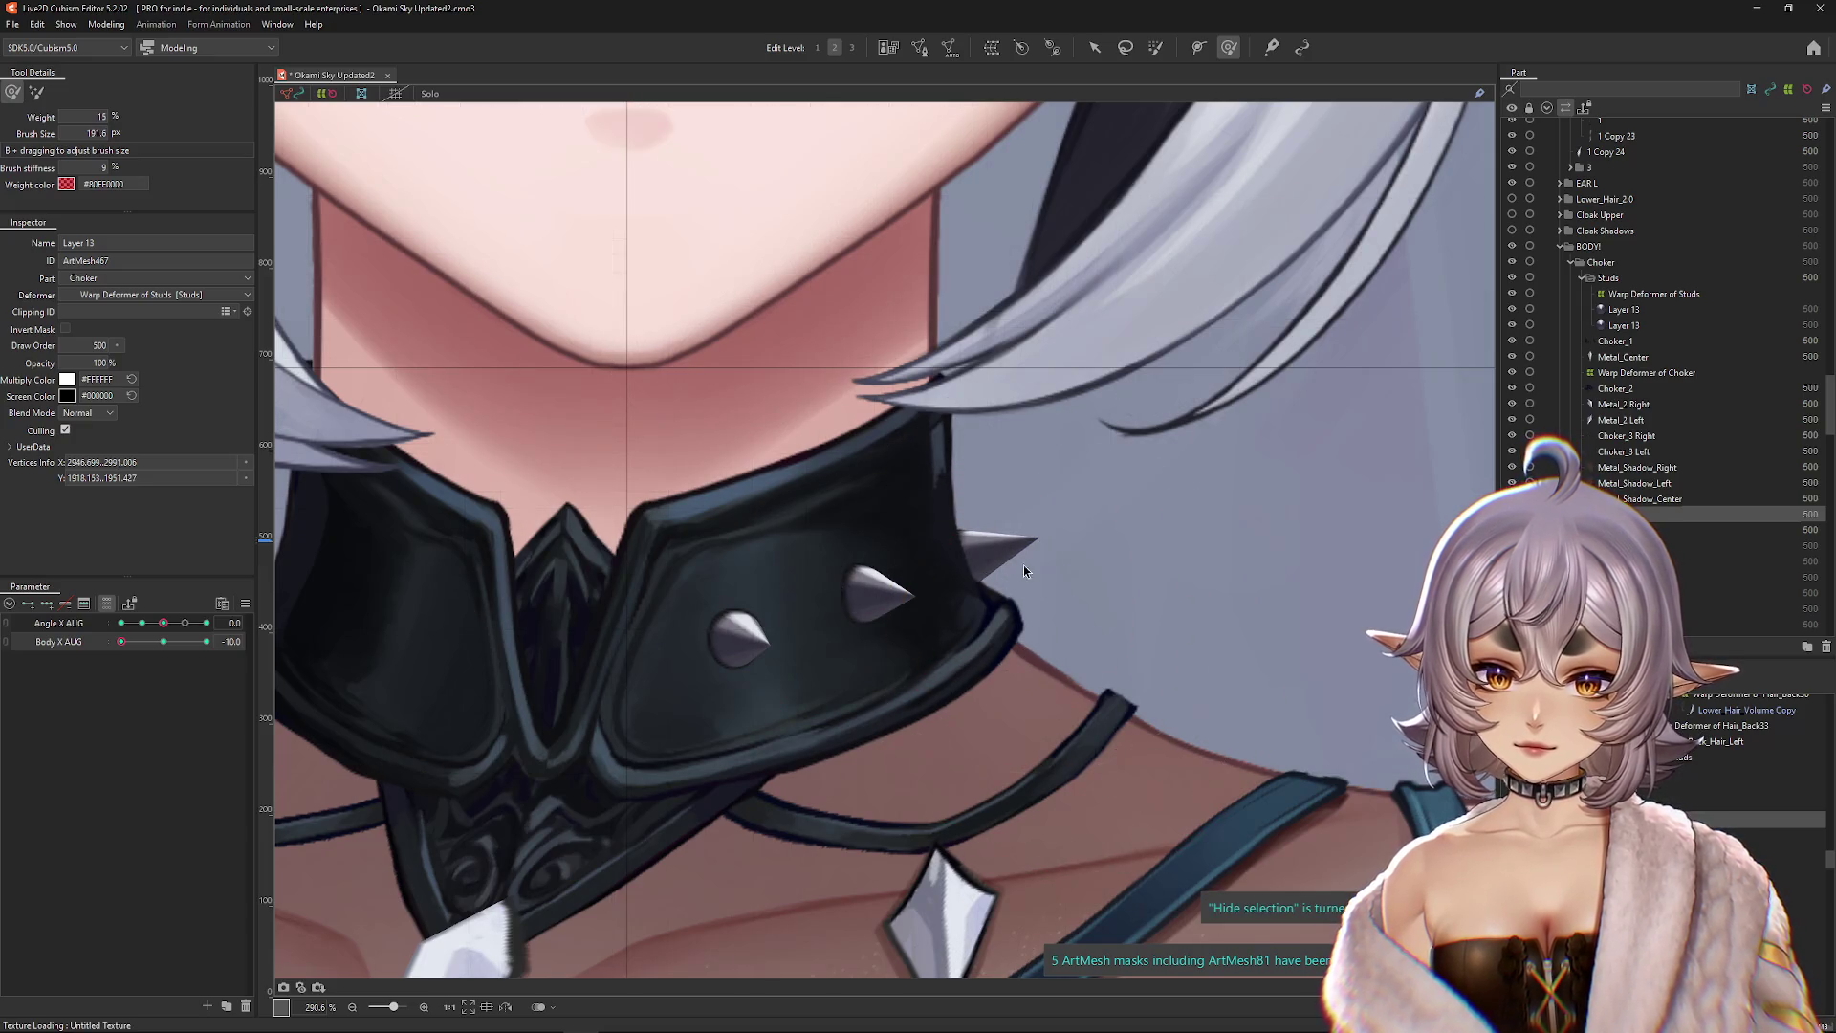
pyautogui.hotkey('ctrl', 'h')
# Step: Lasso the outer stud's base, then preview Body X AUG 10 and 0 and open its keyform options
pyautogui.moveTo(951, 516); pyautogui.dragTo(966, 574)
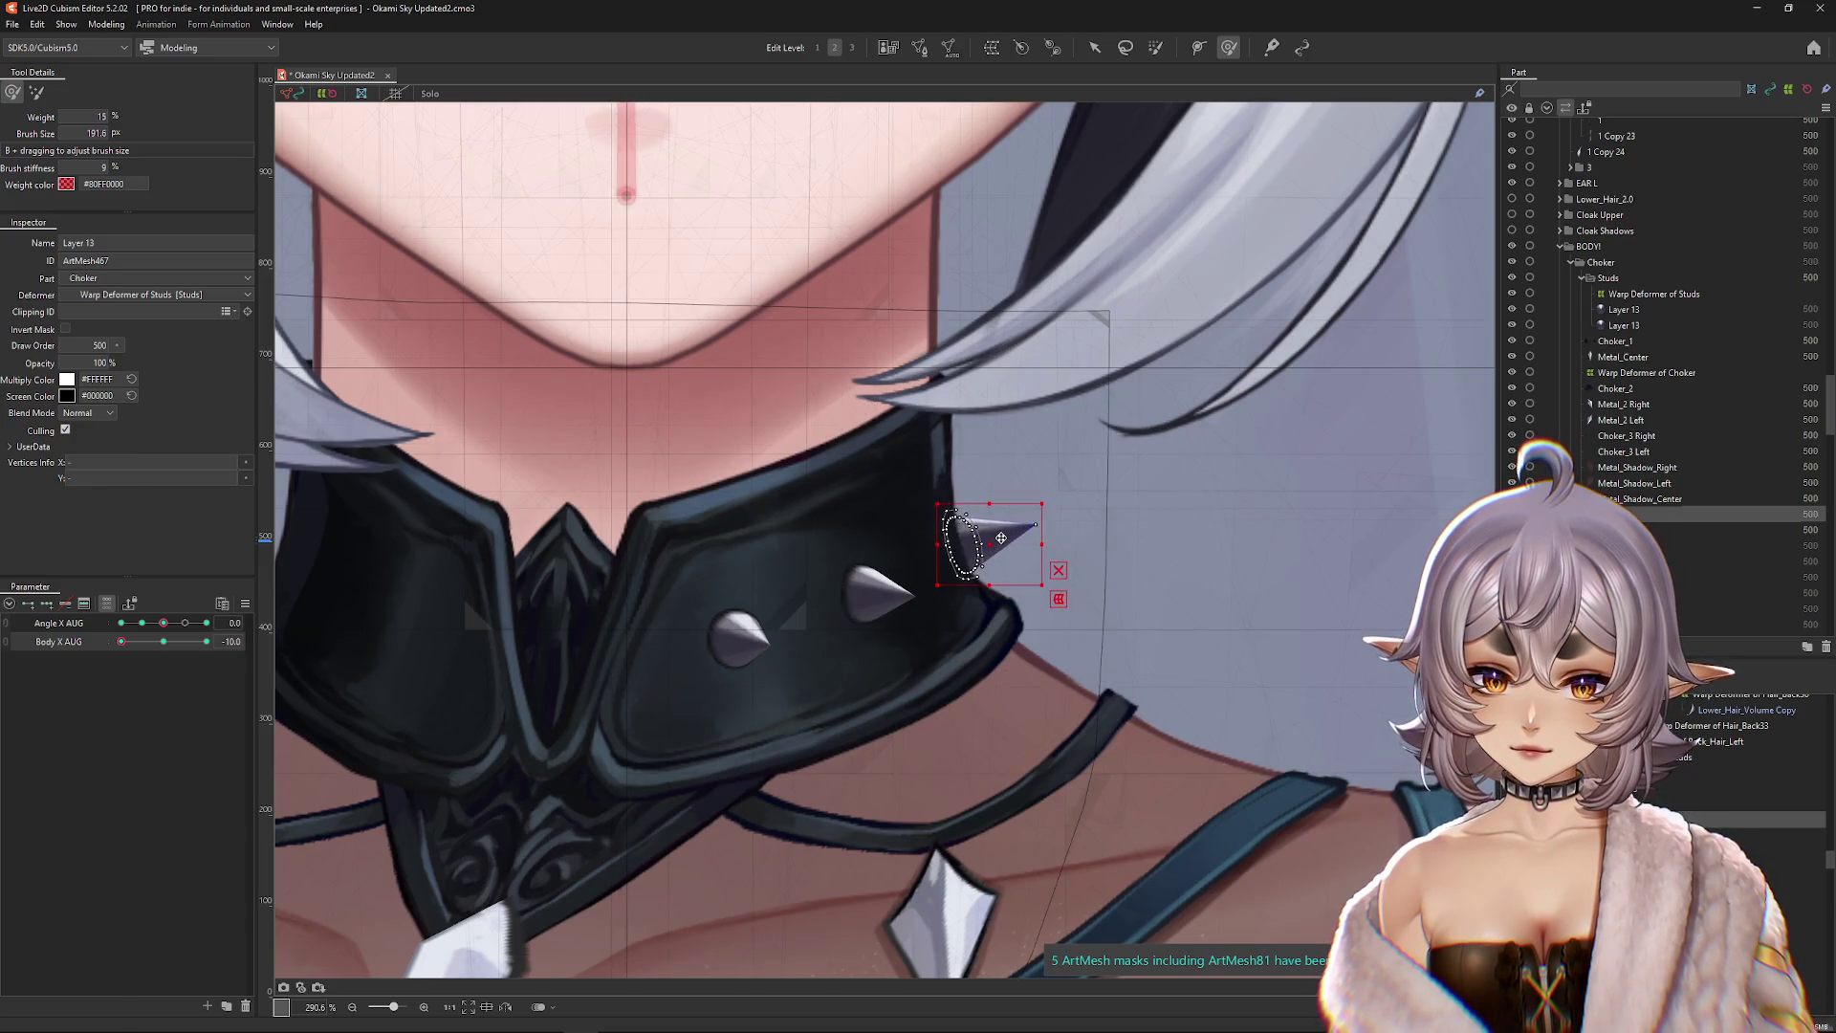
pyautogui.hotkey('ctrl', 'h')
pyautogui.moveTo(1176, 470); pyautogui.dragTo(1212, 470)
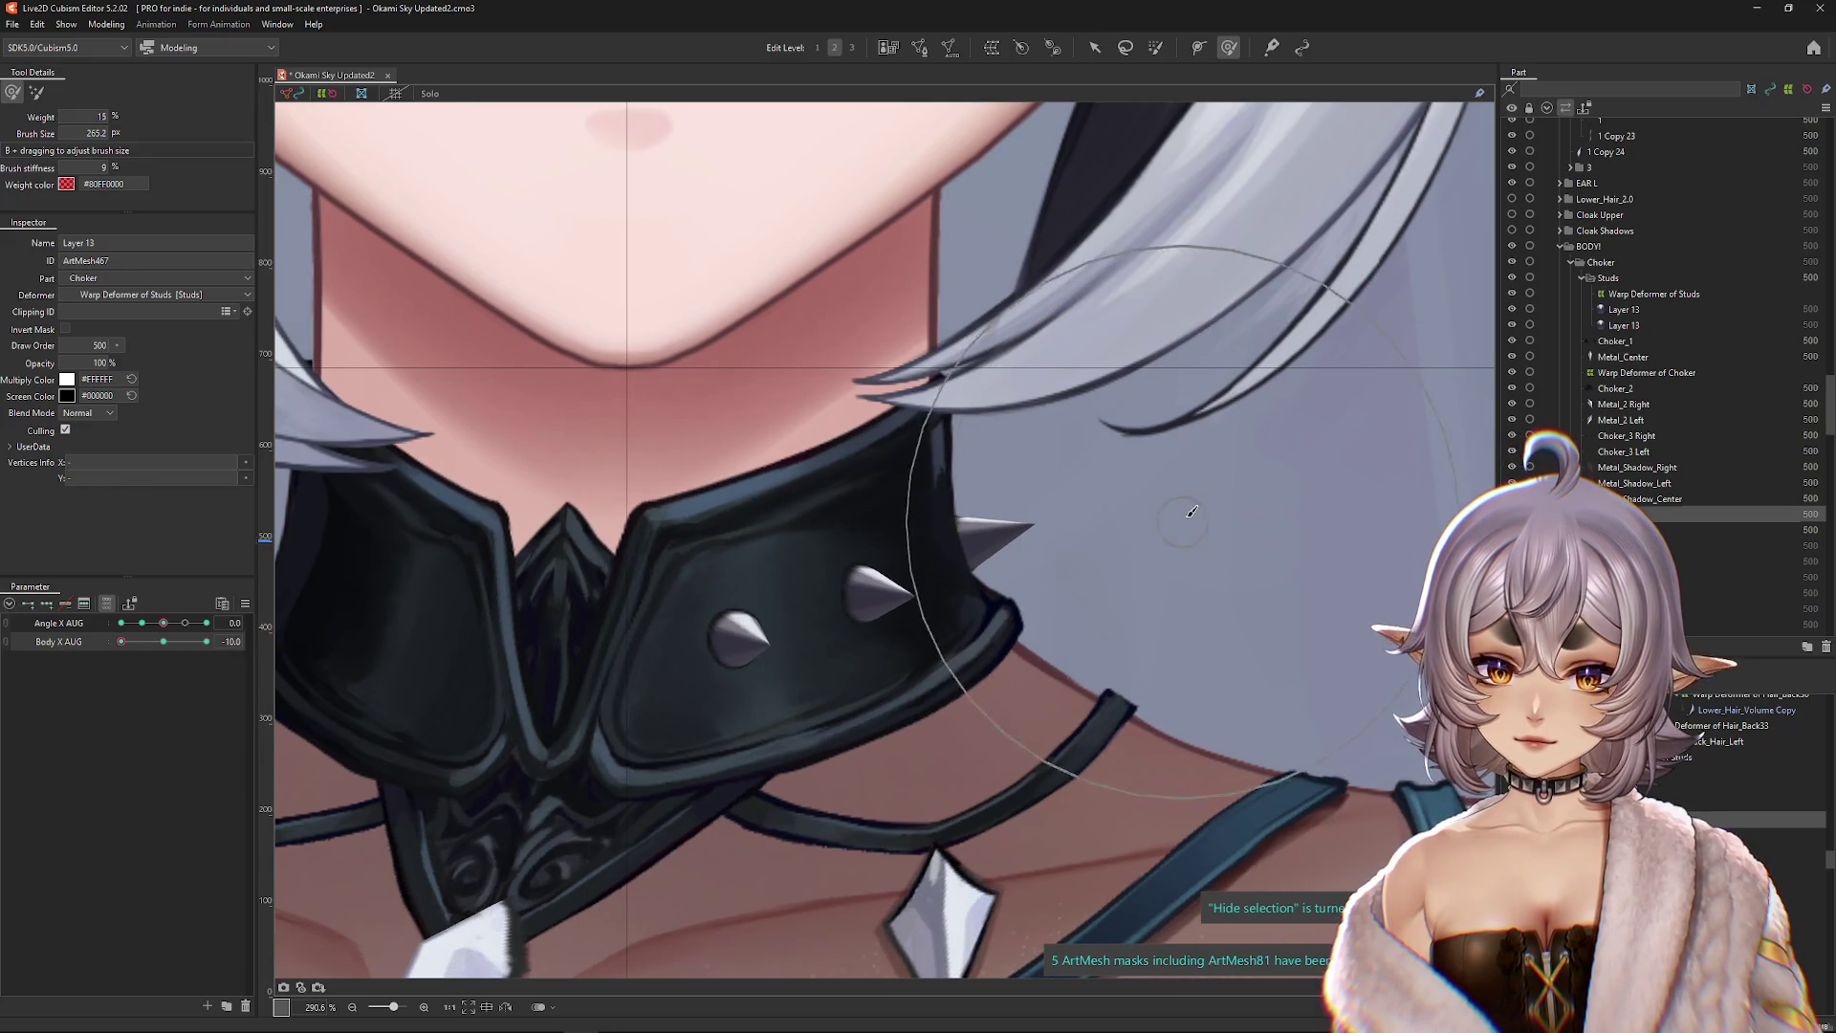
pyautogui.click(164, 641)
pyautogui.click(207, 642)
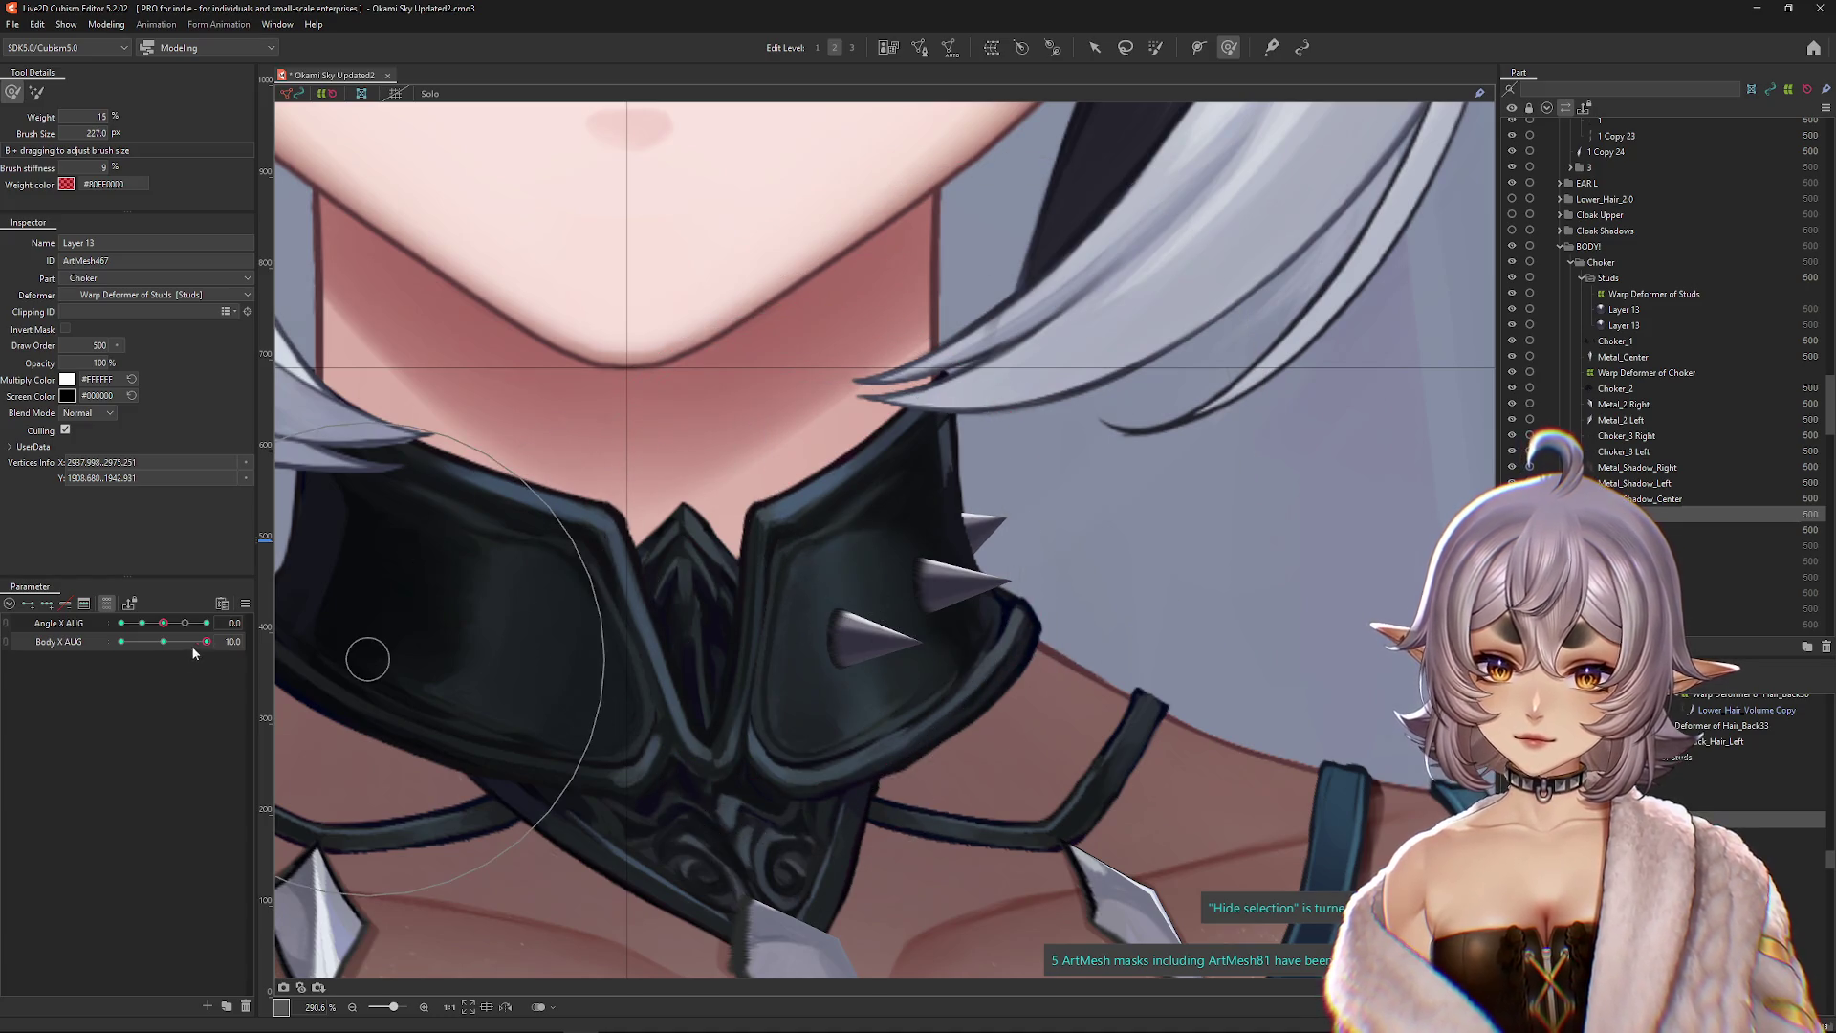
pyautogui.click(163, 641)
pyautogui.click(273, 644)
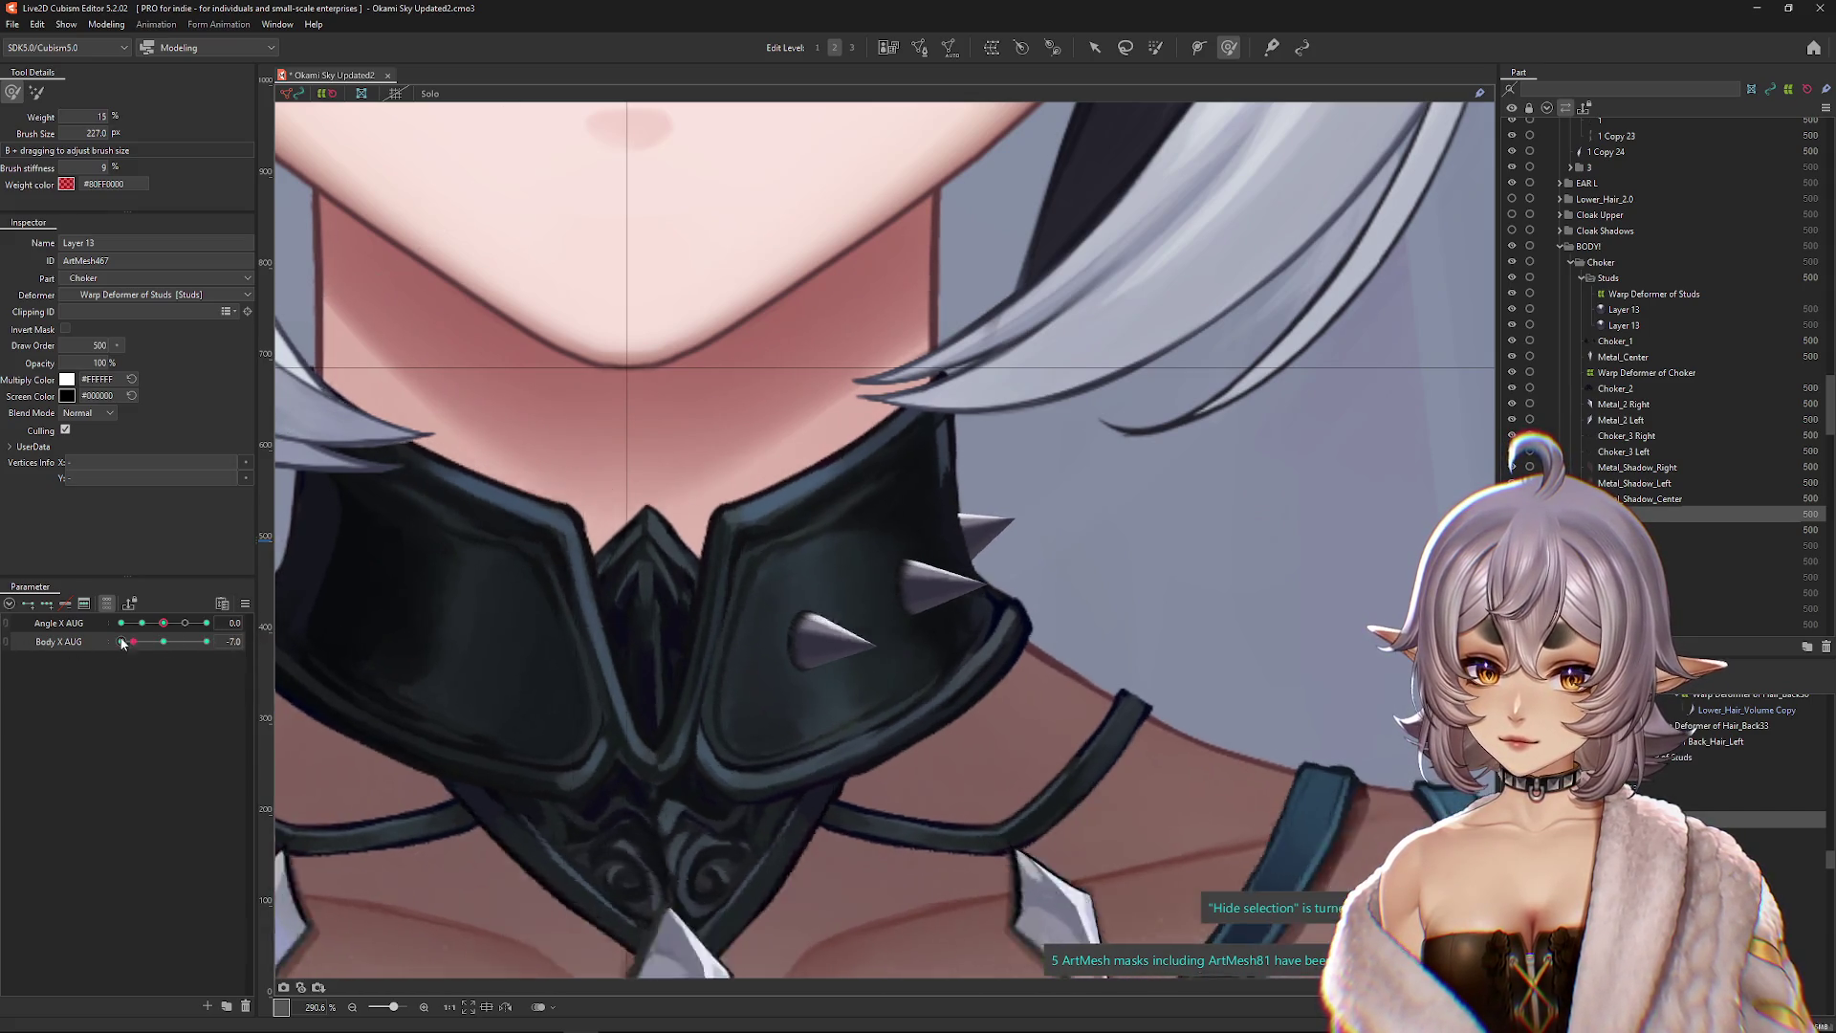
pyautogui.scroll(-3, 860, 604)
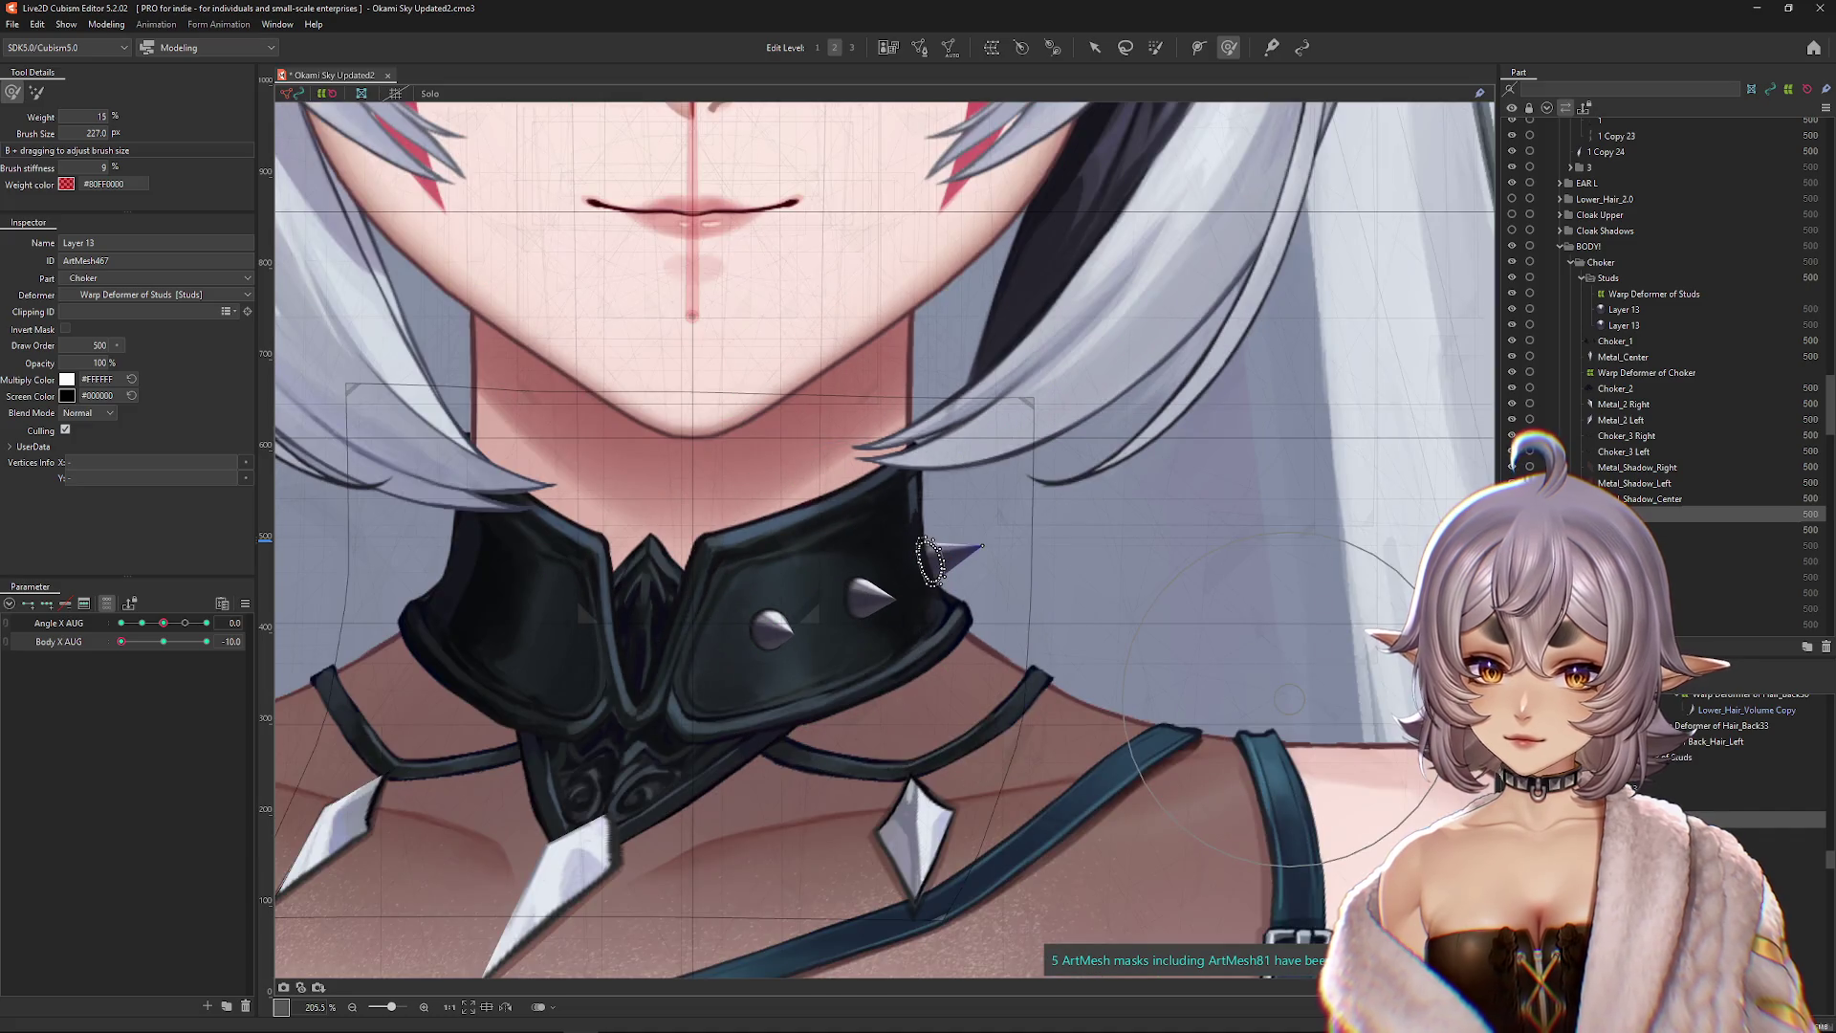
# Step: Select all three studs and synthesize the Angle X AUG × Body X AUG corner keyforms
pyautogui.keyDown('shift'); pyautogui.click(866, 597); pyautogui.keyUp('shift')
pyautogui.keyDown('shift'); pyautogui.click(770, 628); pyautogui.keyUp('shift')
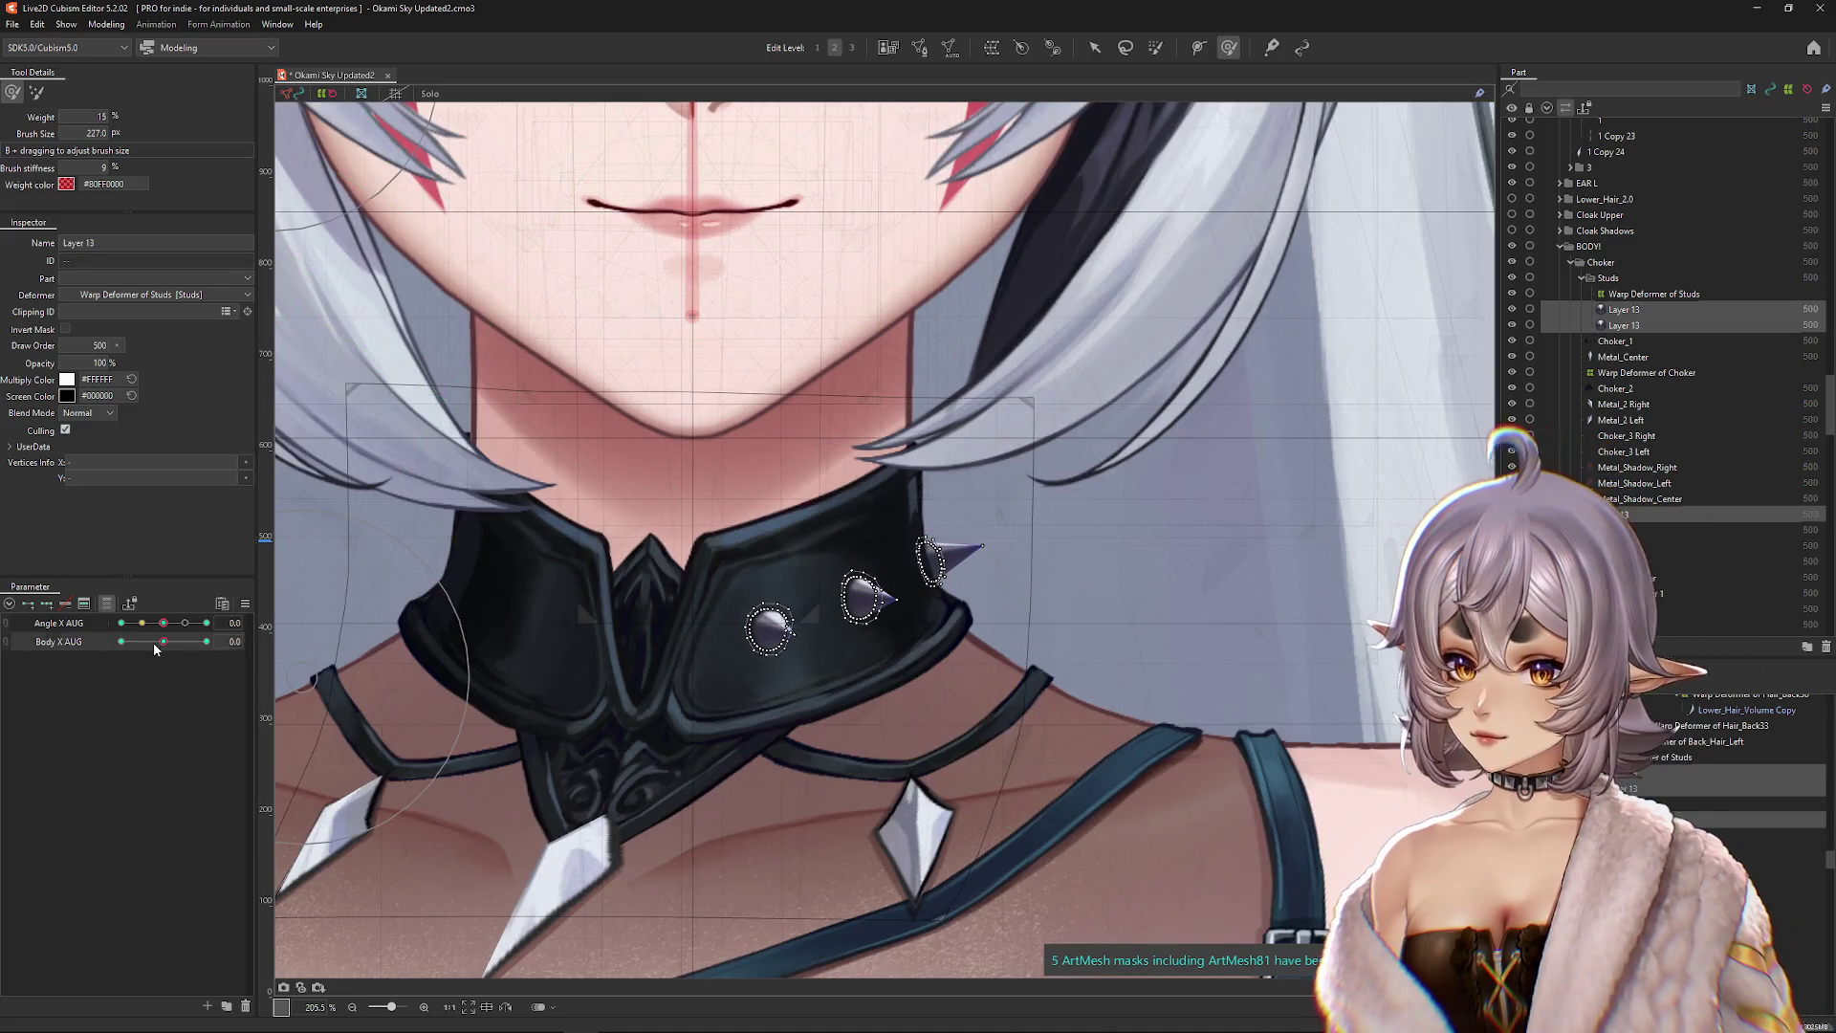
pyautogui.click(160, 643)
pyautogui.click(245, 604)
pyautogui.click(316, 686)
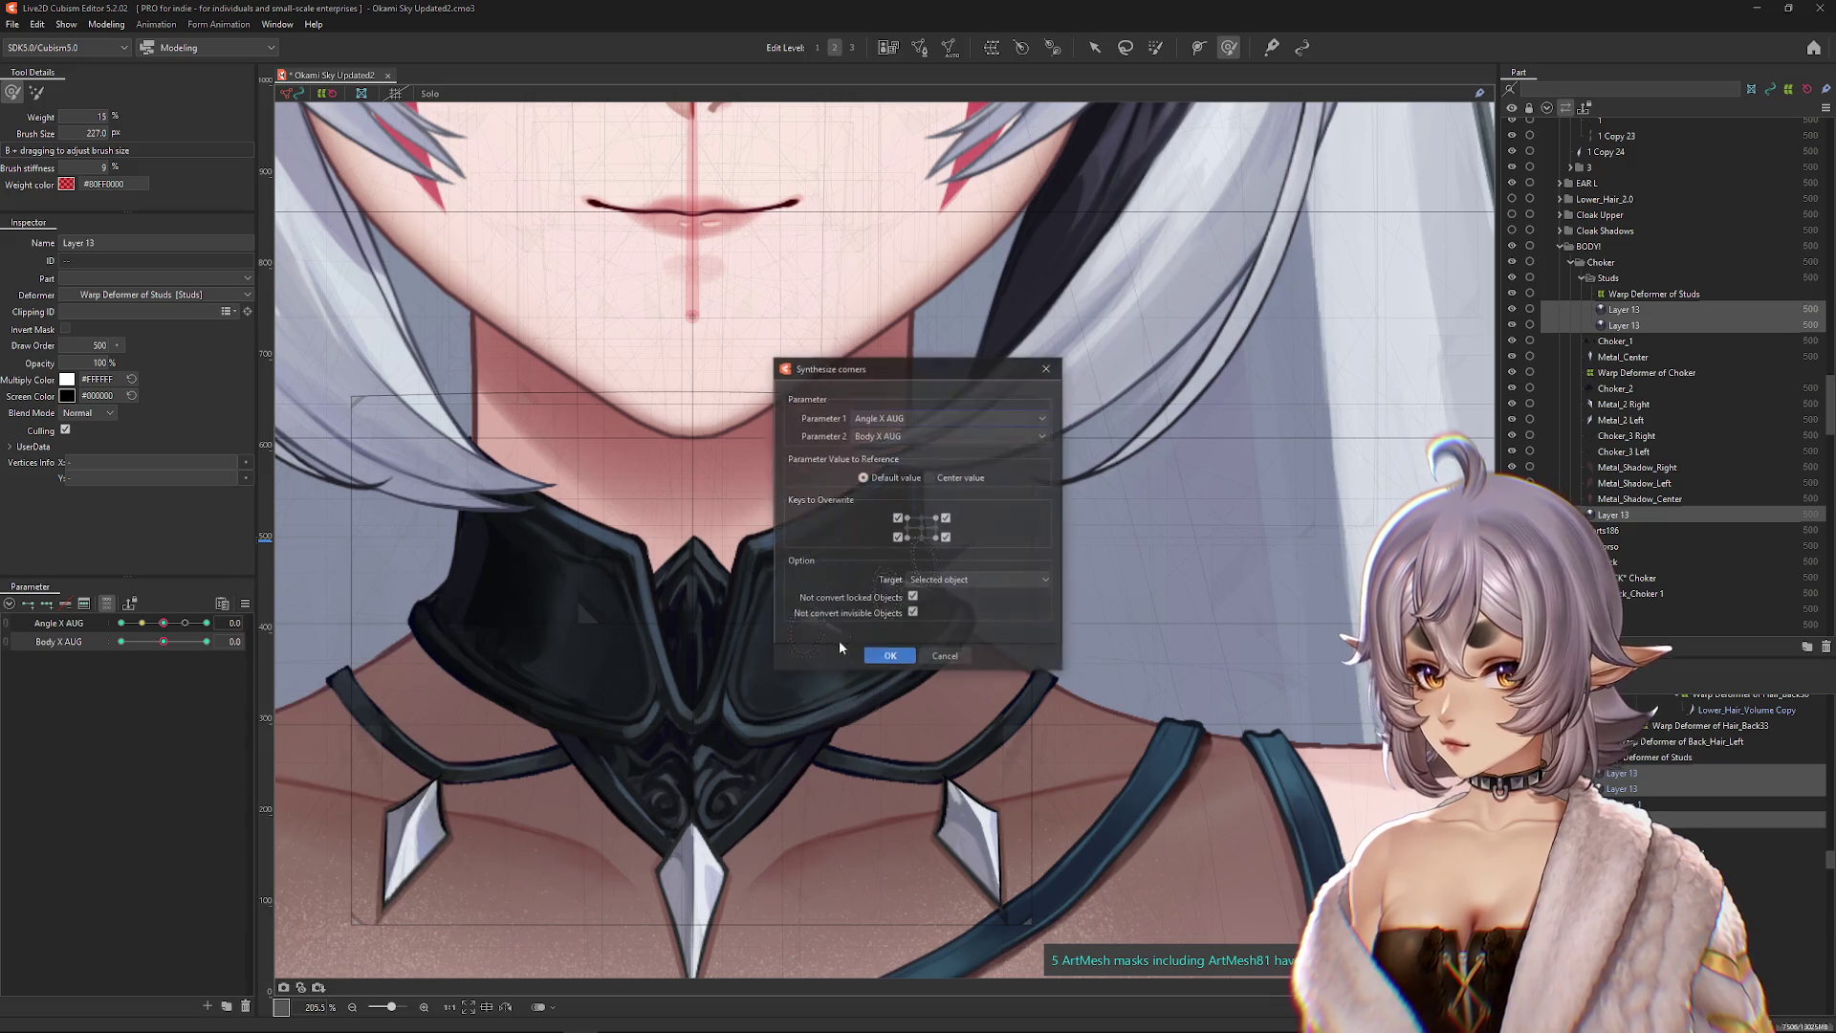
pyautogui.press('Escape')
pyautogui.click(122, 641)
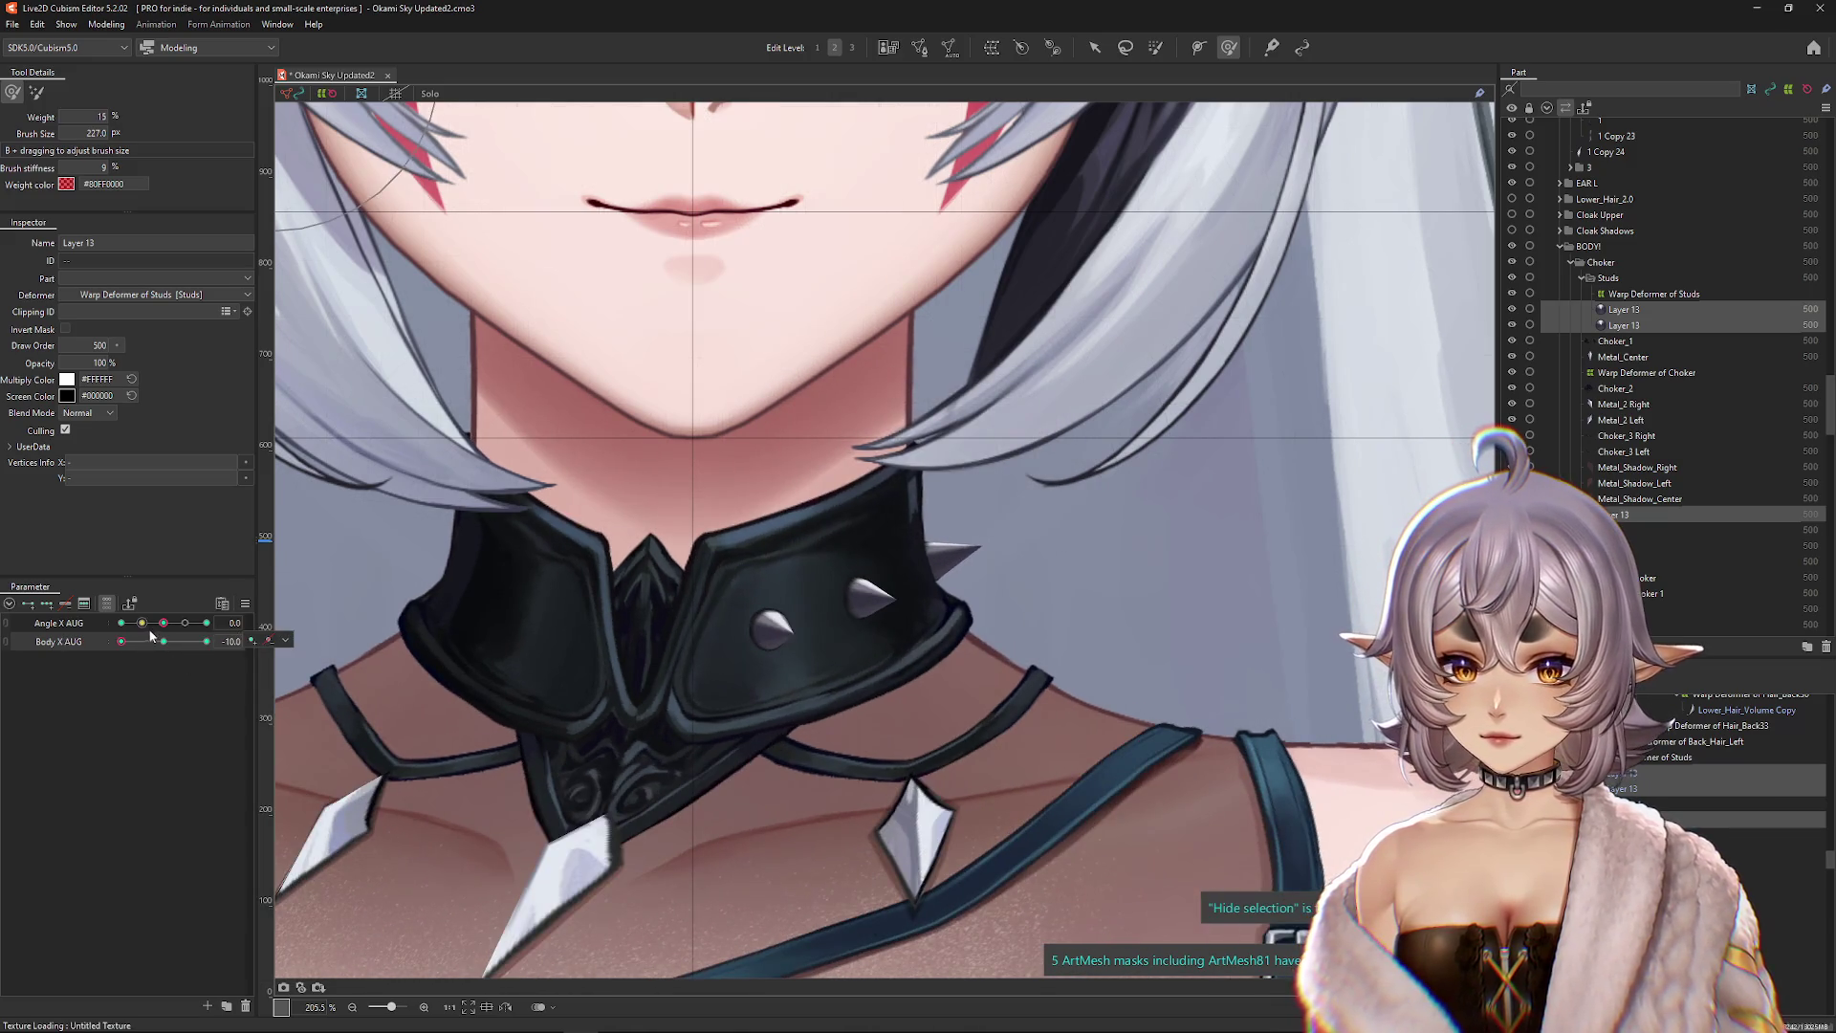
# Step: At Angle X 30 and Body X 10, reshape the upper stud's spike into place
pyautogui.click(205, 624)
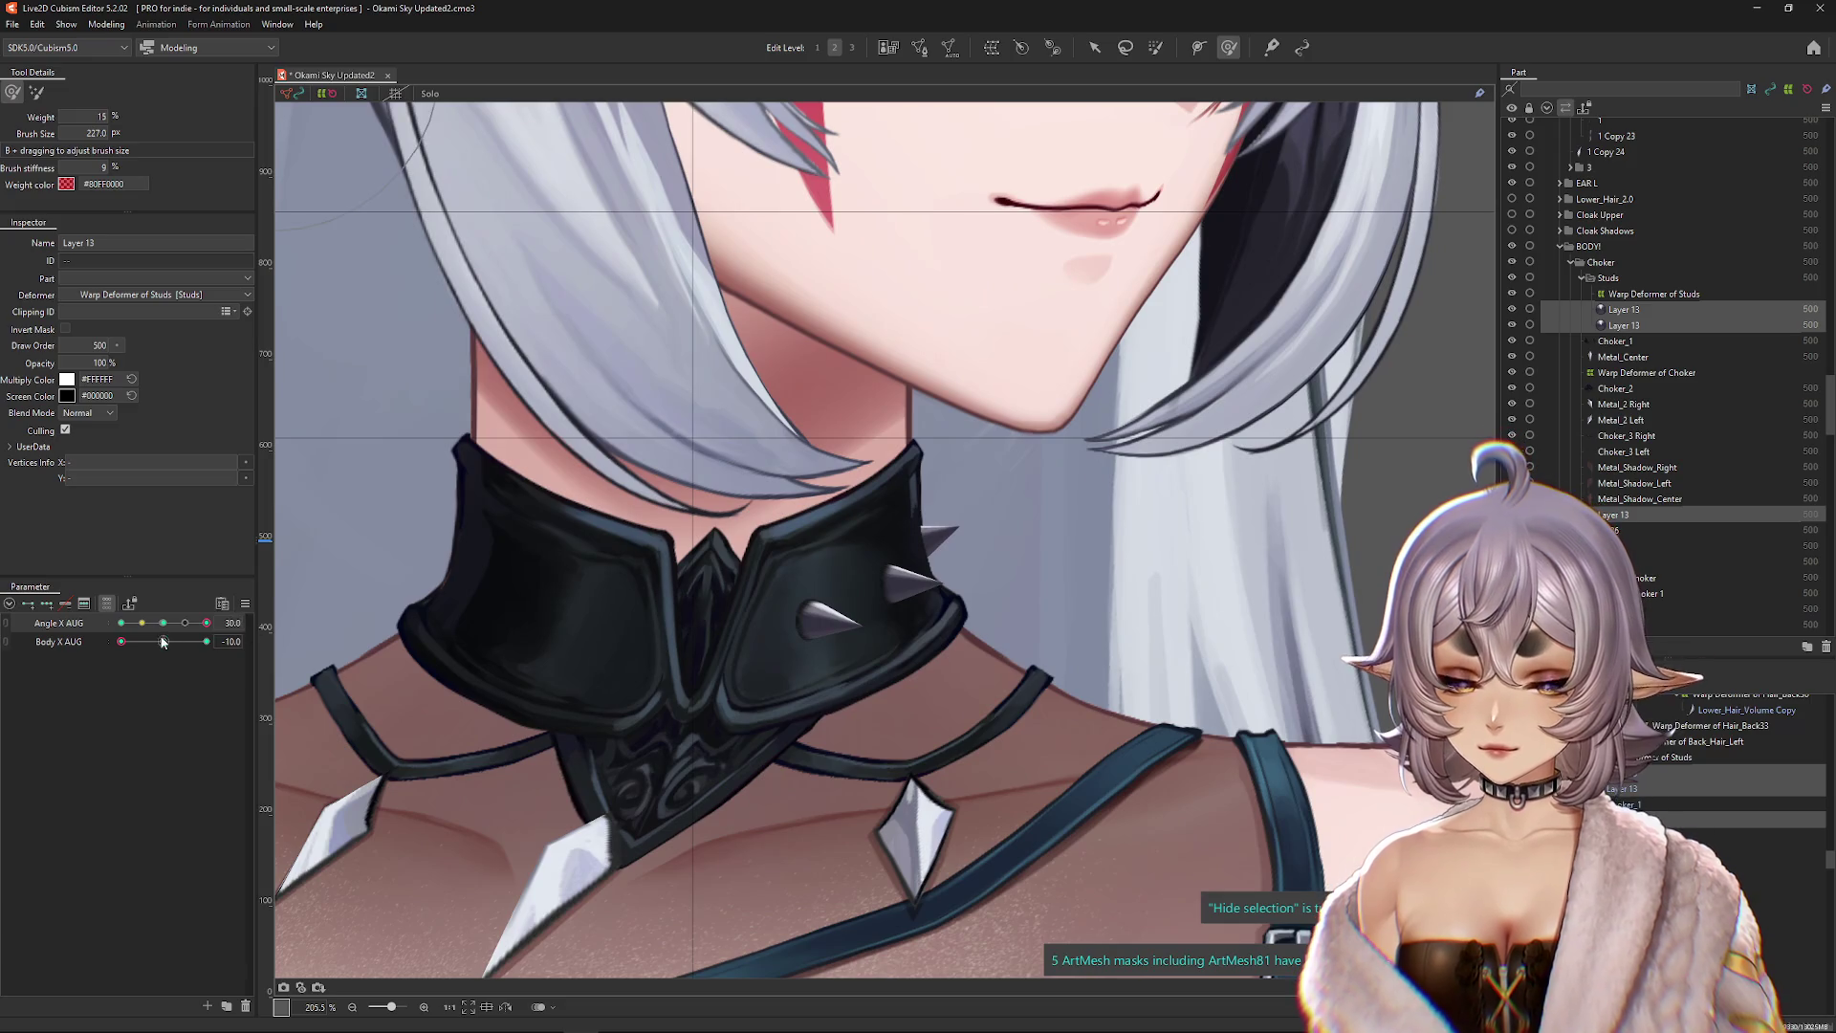
pyautogui.click(205, 641)
pyautogui.scroll(2, 1083, 570)
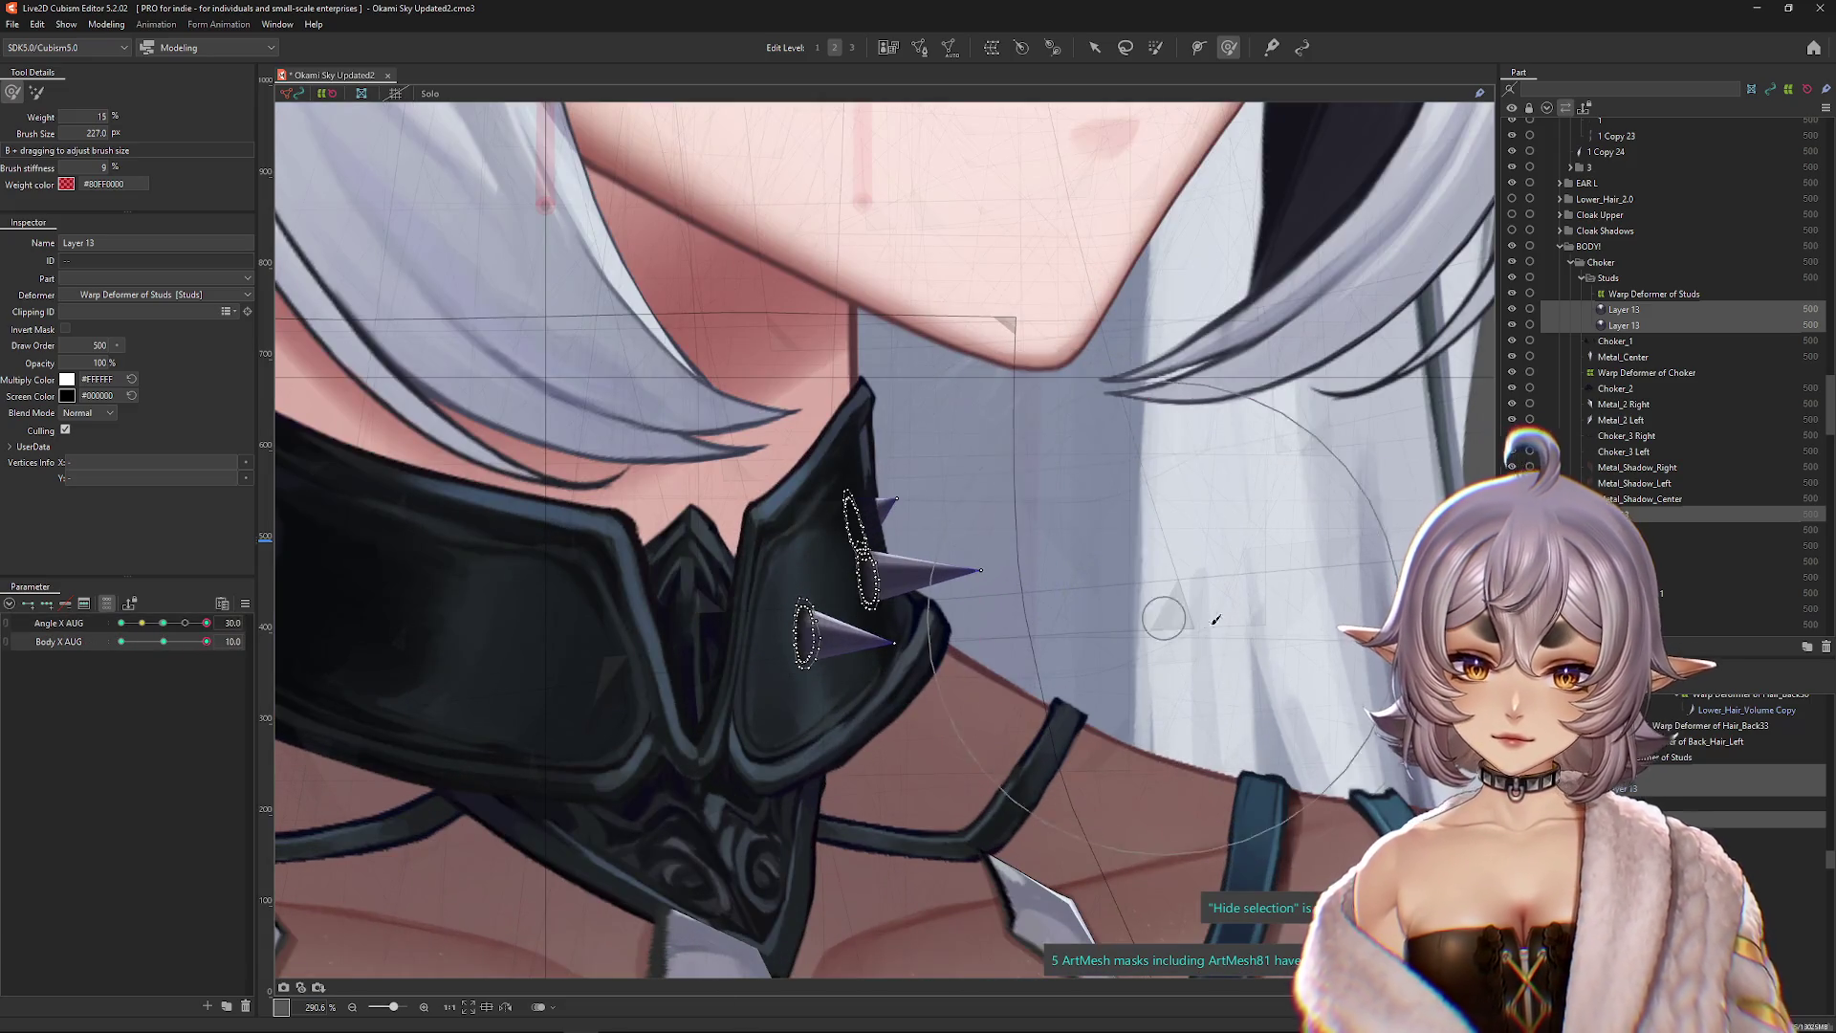
pyautogui.hotkey('ctrl', 'h')
pyautogui.moveTo(205, 642)
pyautogui.mouseDown()
pyautogui.moveTo(159, 644)
pyautogui.moveTo(254, 640)
pyautogui.mouseUp()
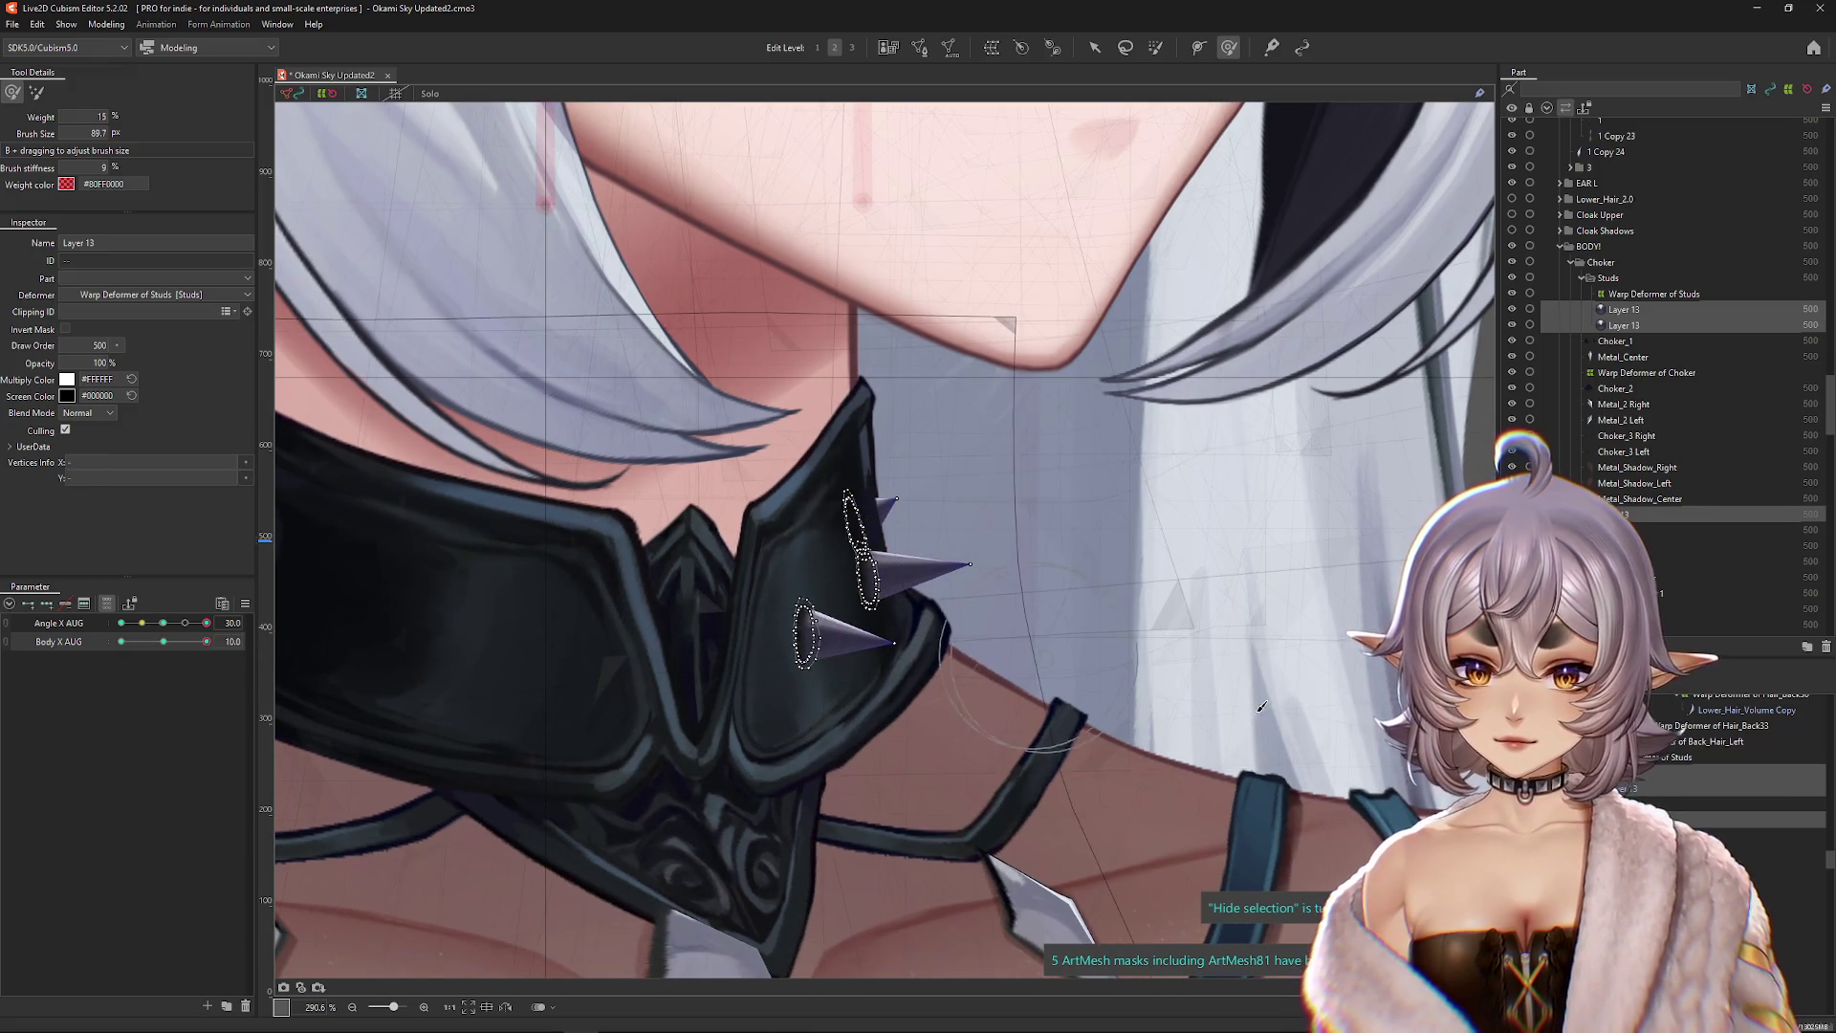
pyautogui.click(1623, 309)
pyautogui.moveTo(832, 646)
pyautogui.mouseDown()
pyautogui.moveTo(820, 572)
pyautogui.moveTo(866, 602)
pyautogui.mouseUp()
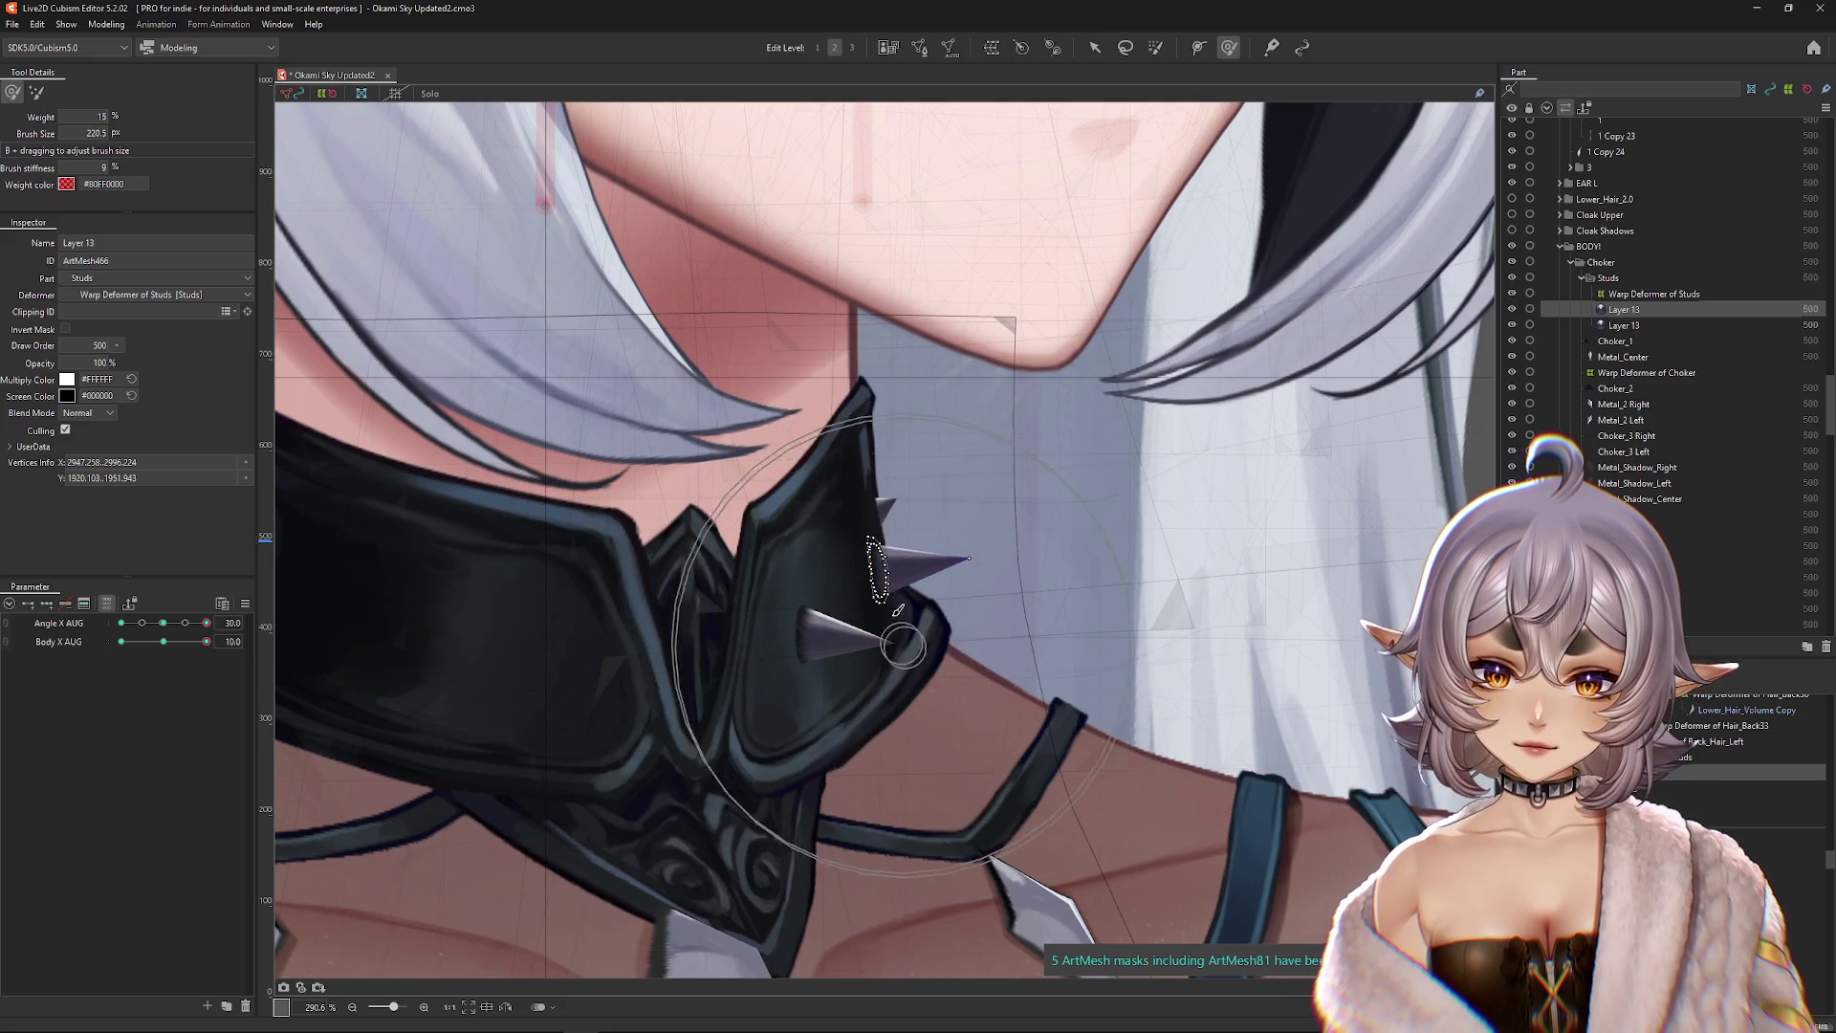
pyautogui.hotkey('ctrl', 'h')
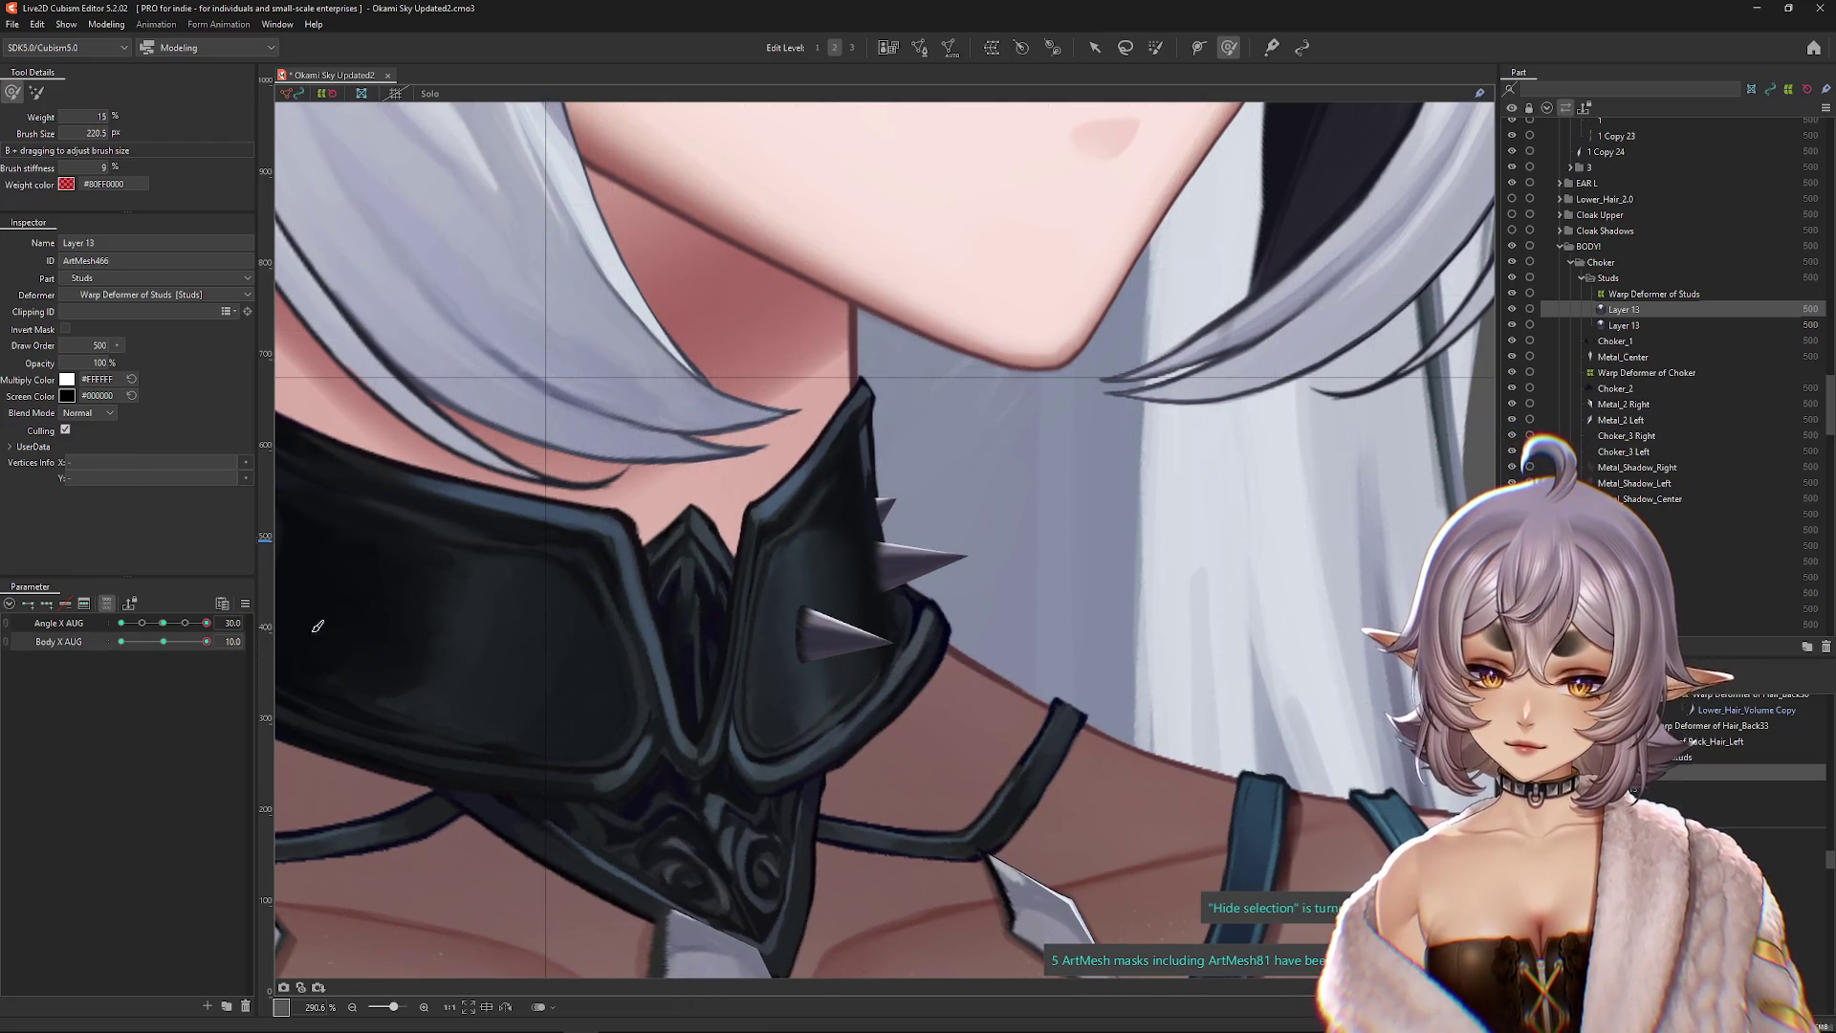
# Step: Shrink the brush at Body X -10, then pick the upper stud from the object list at Body X 10
pyautogui.moveTo(207, 641); pyautogui.dragTo(2, 660)
pyautogui.moveTo(738, 571); pyautogui.dragTo(877, 599)
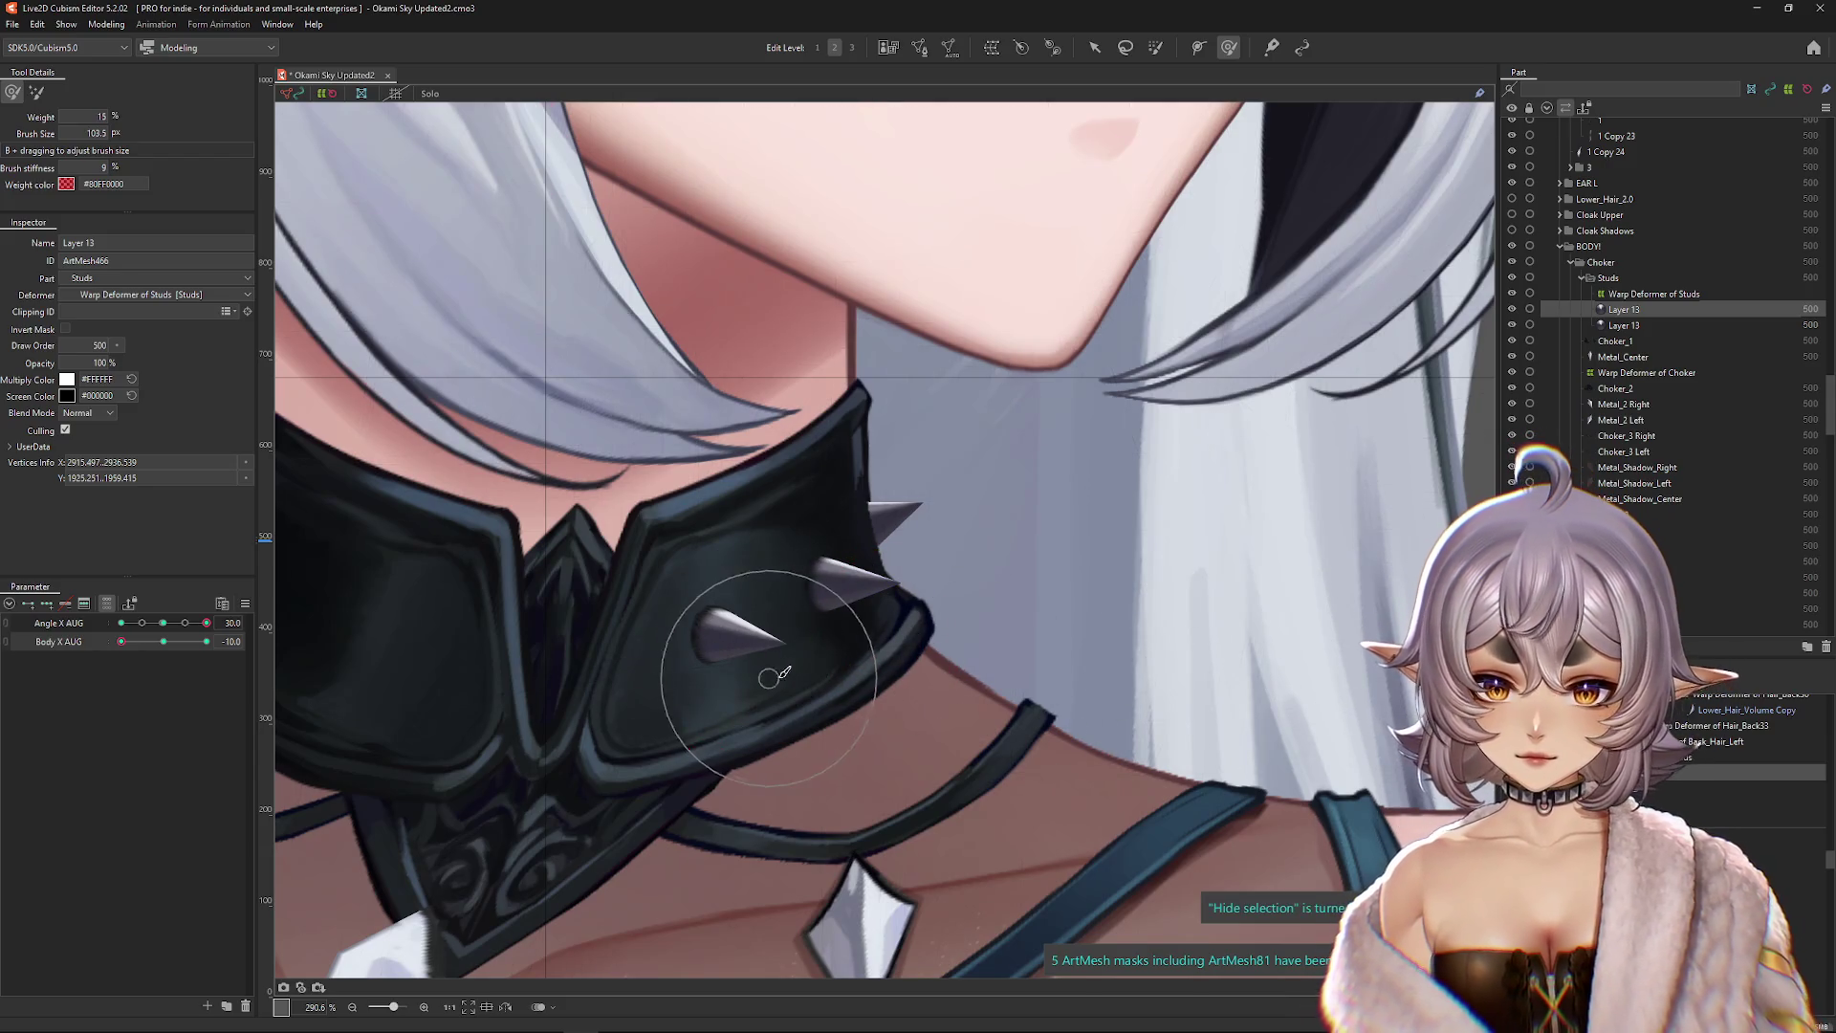
pyautogui.moveTo(122, 642); pyautogui.dragTo(206, 641)
pyautogui.click(817, 628)
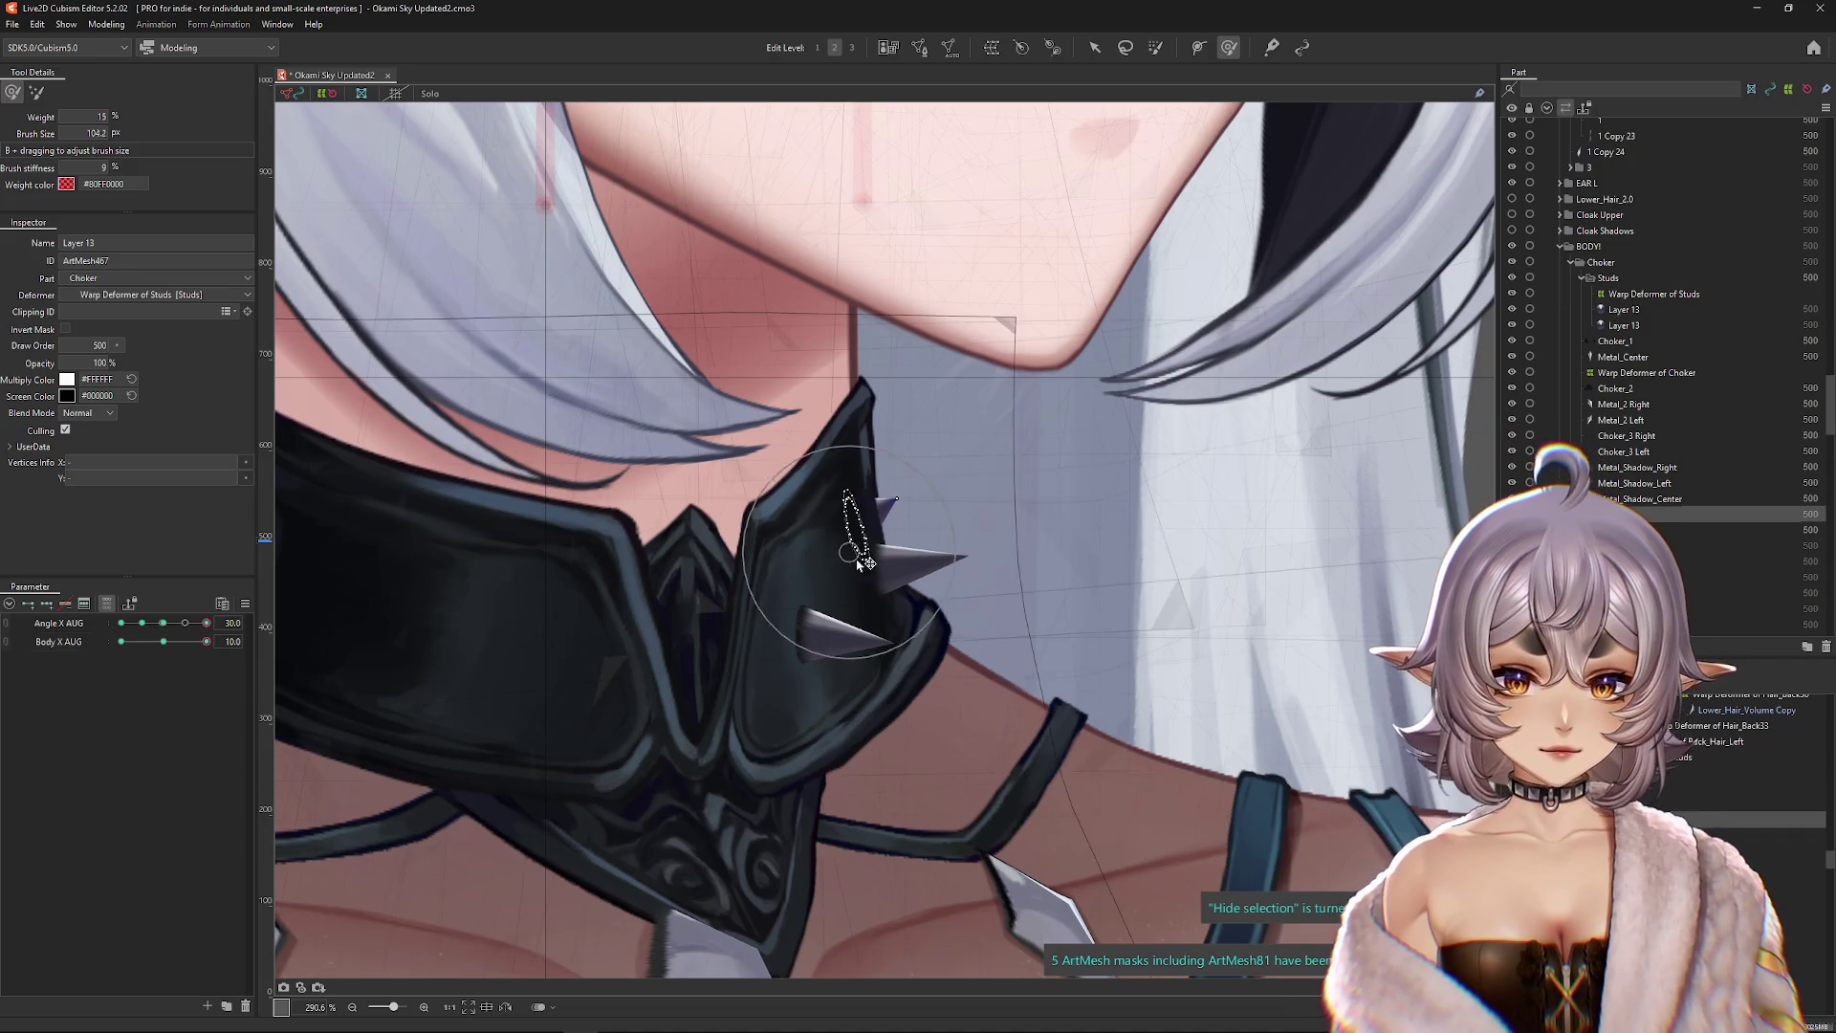
pyautogui.rightClick(818, 628)
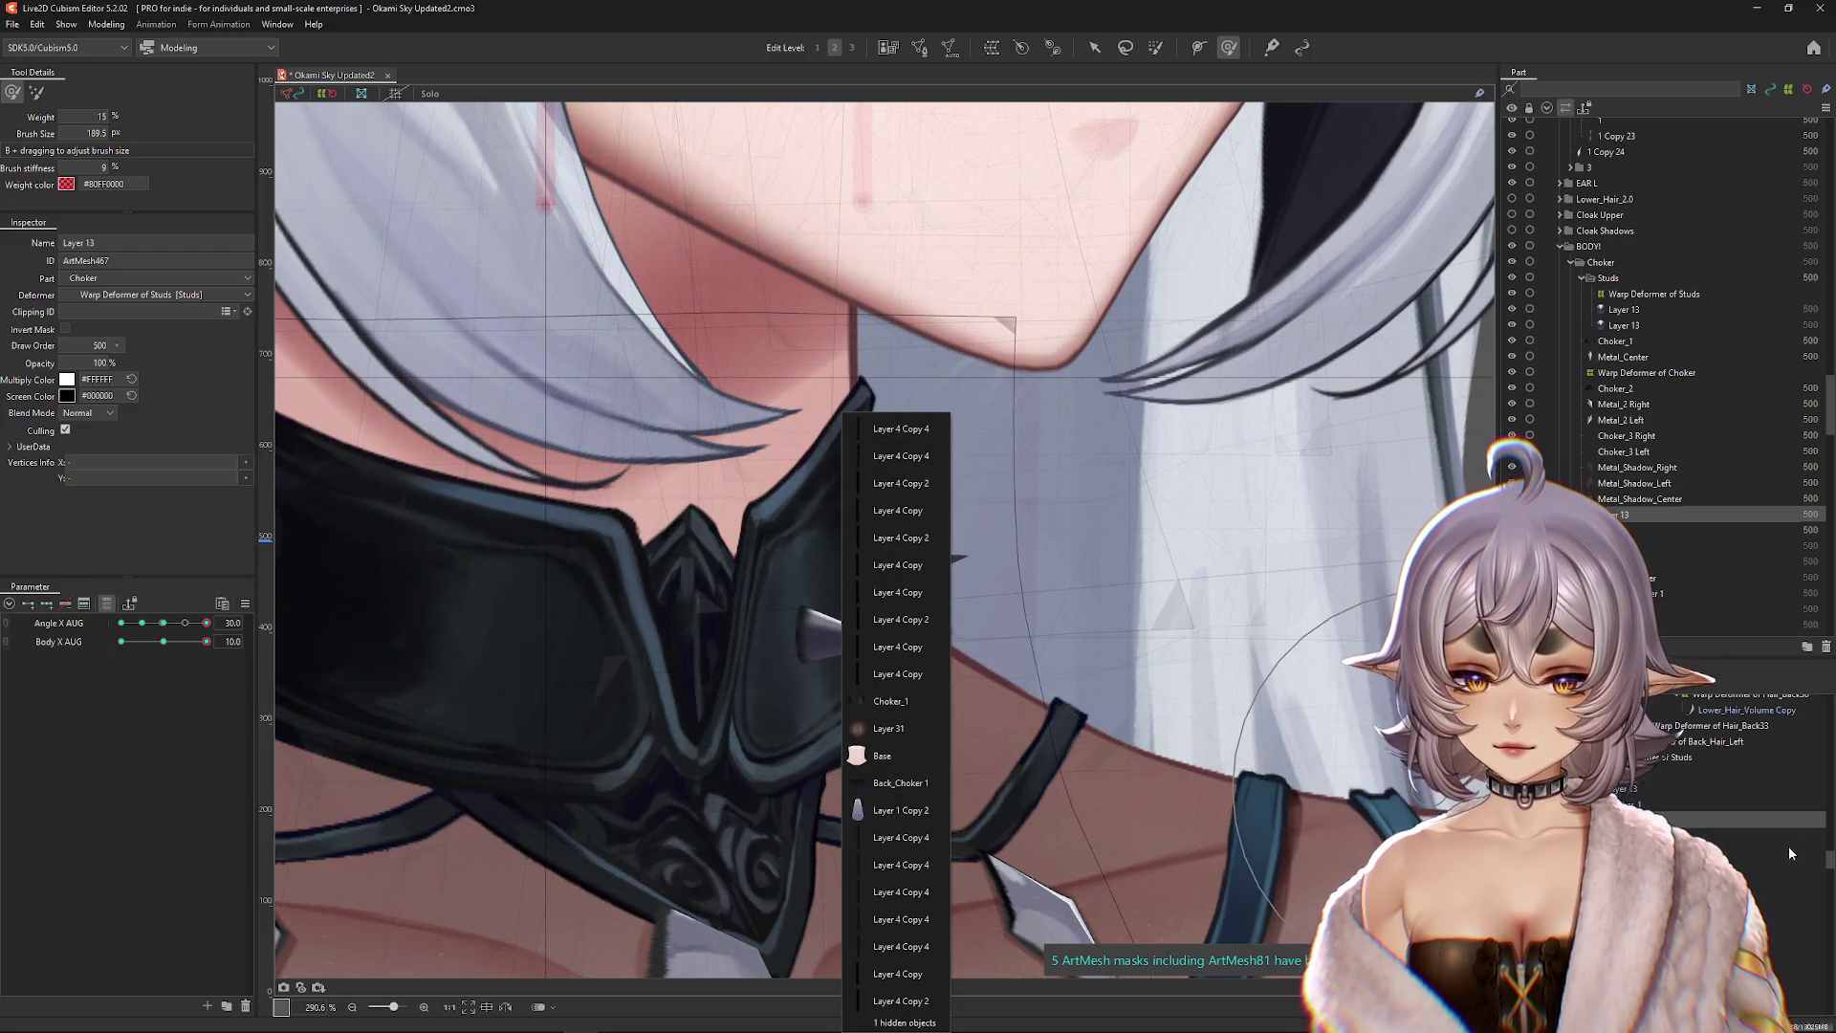
pyautogui.click(876, 568)
# Step: Reshape the lower stud into place at Body X 0, 10 and -10
pyautogui.click(1623, 325)
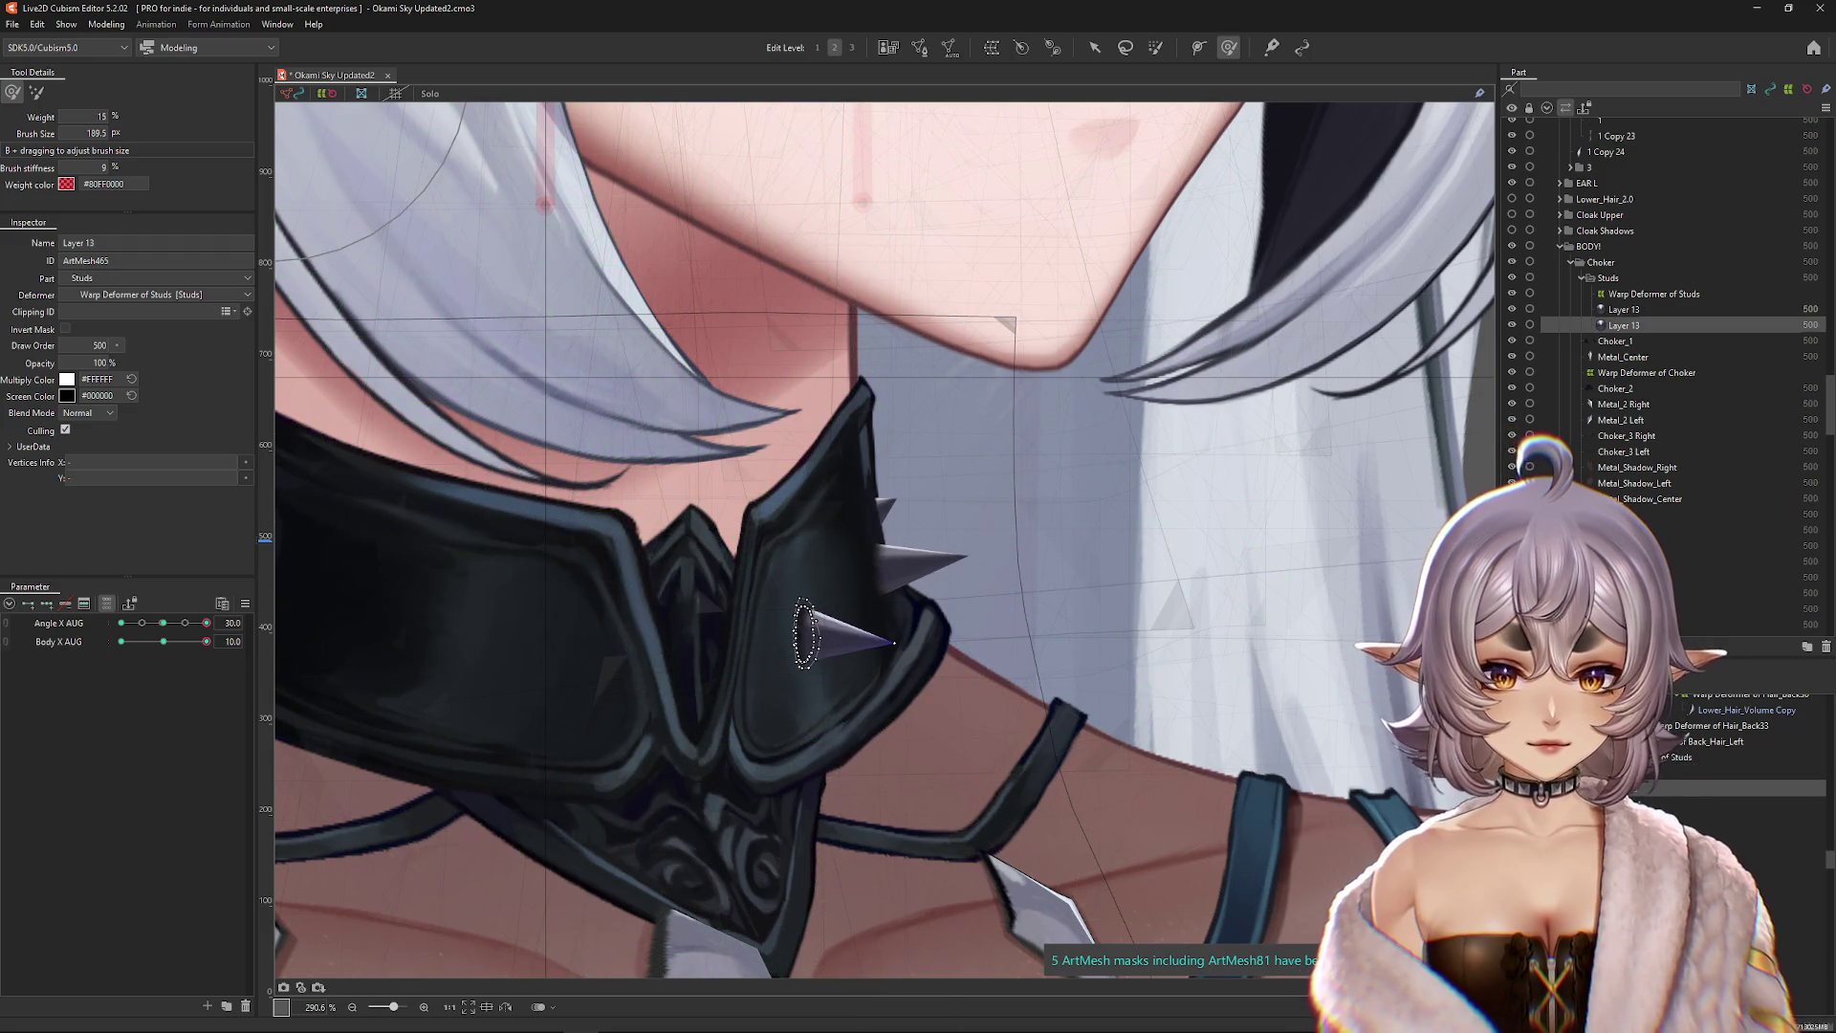
pyautogui.click(162, 642)
pyautogui.moveTo(650, 650); pyautogui.dragTo(778, 615)
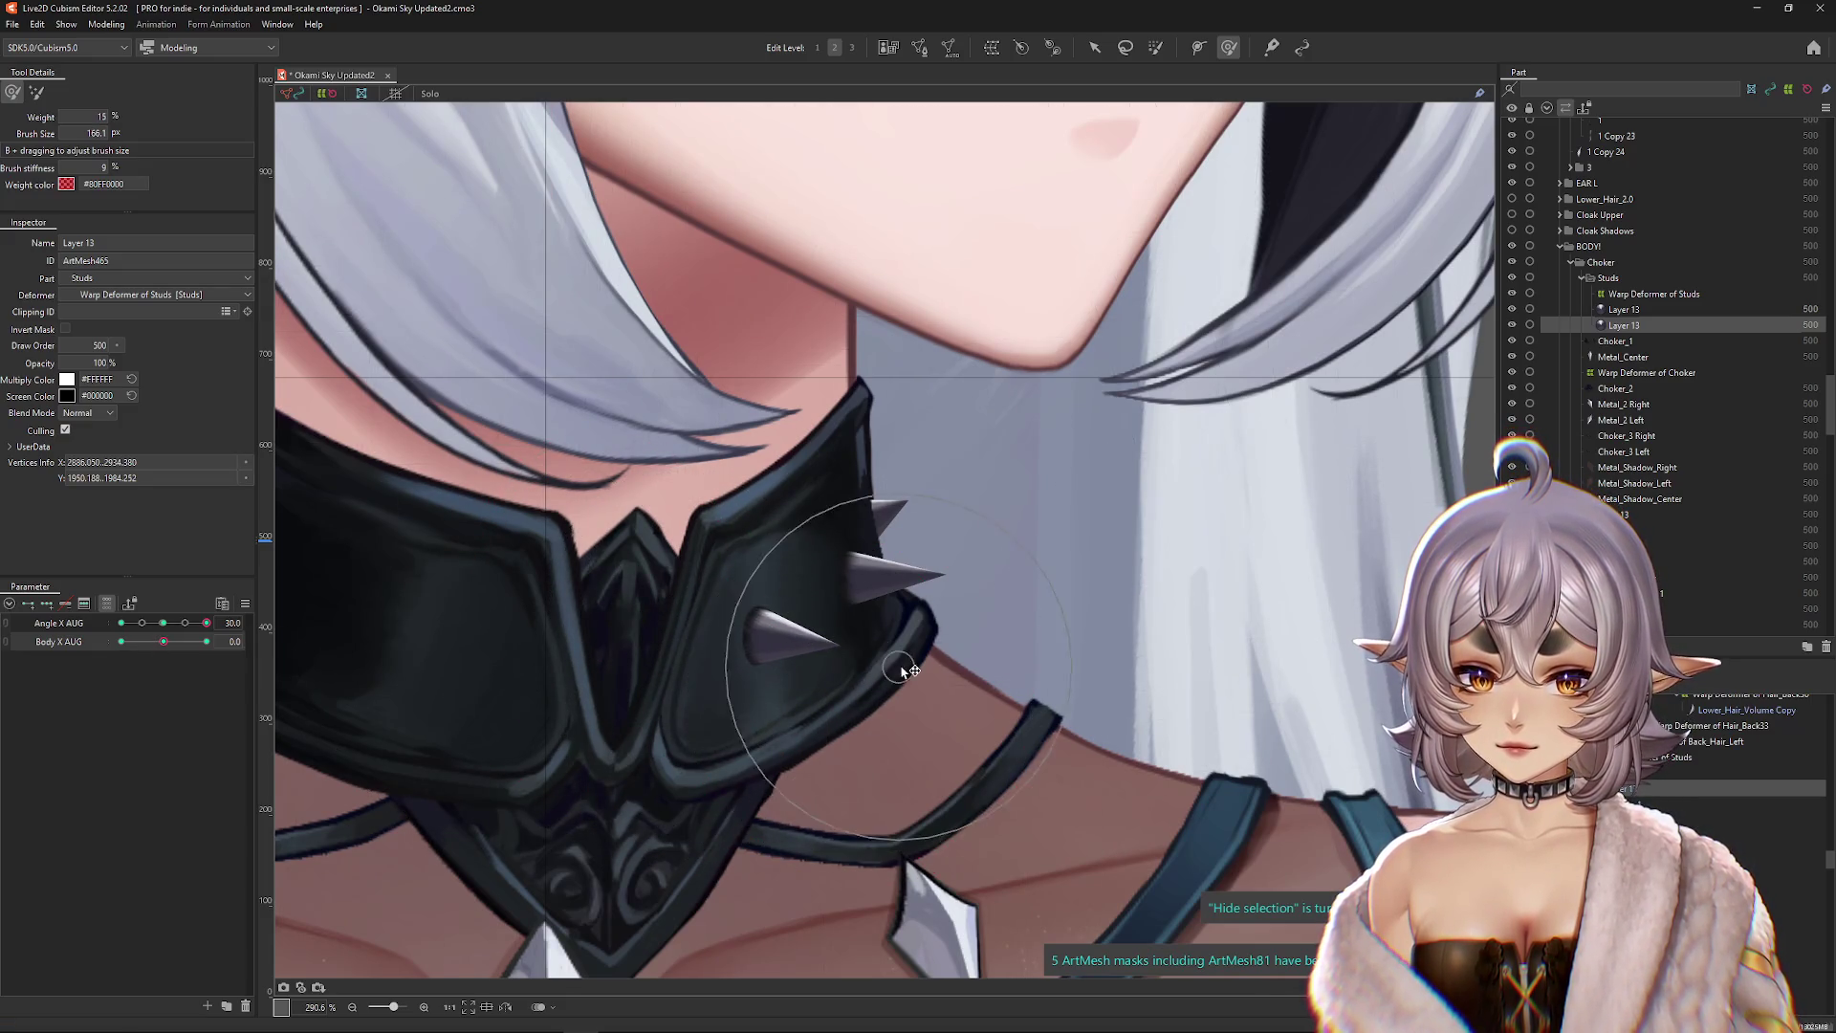
pyautogui.click(207, 642)
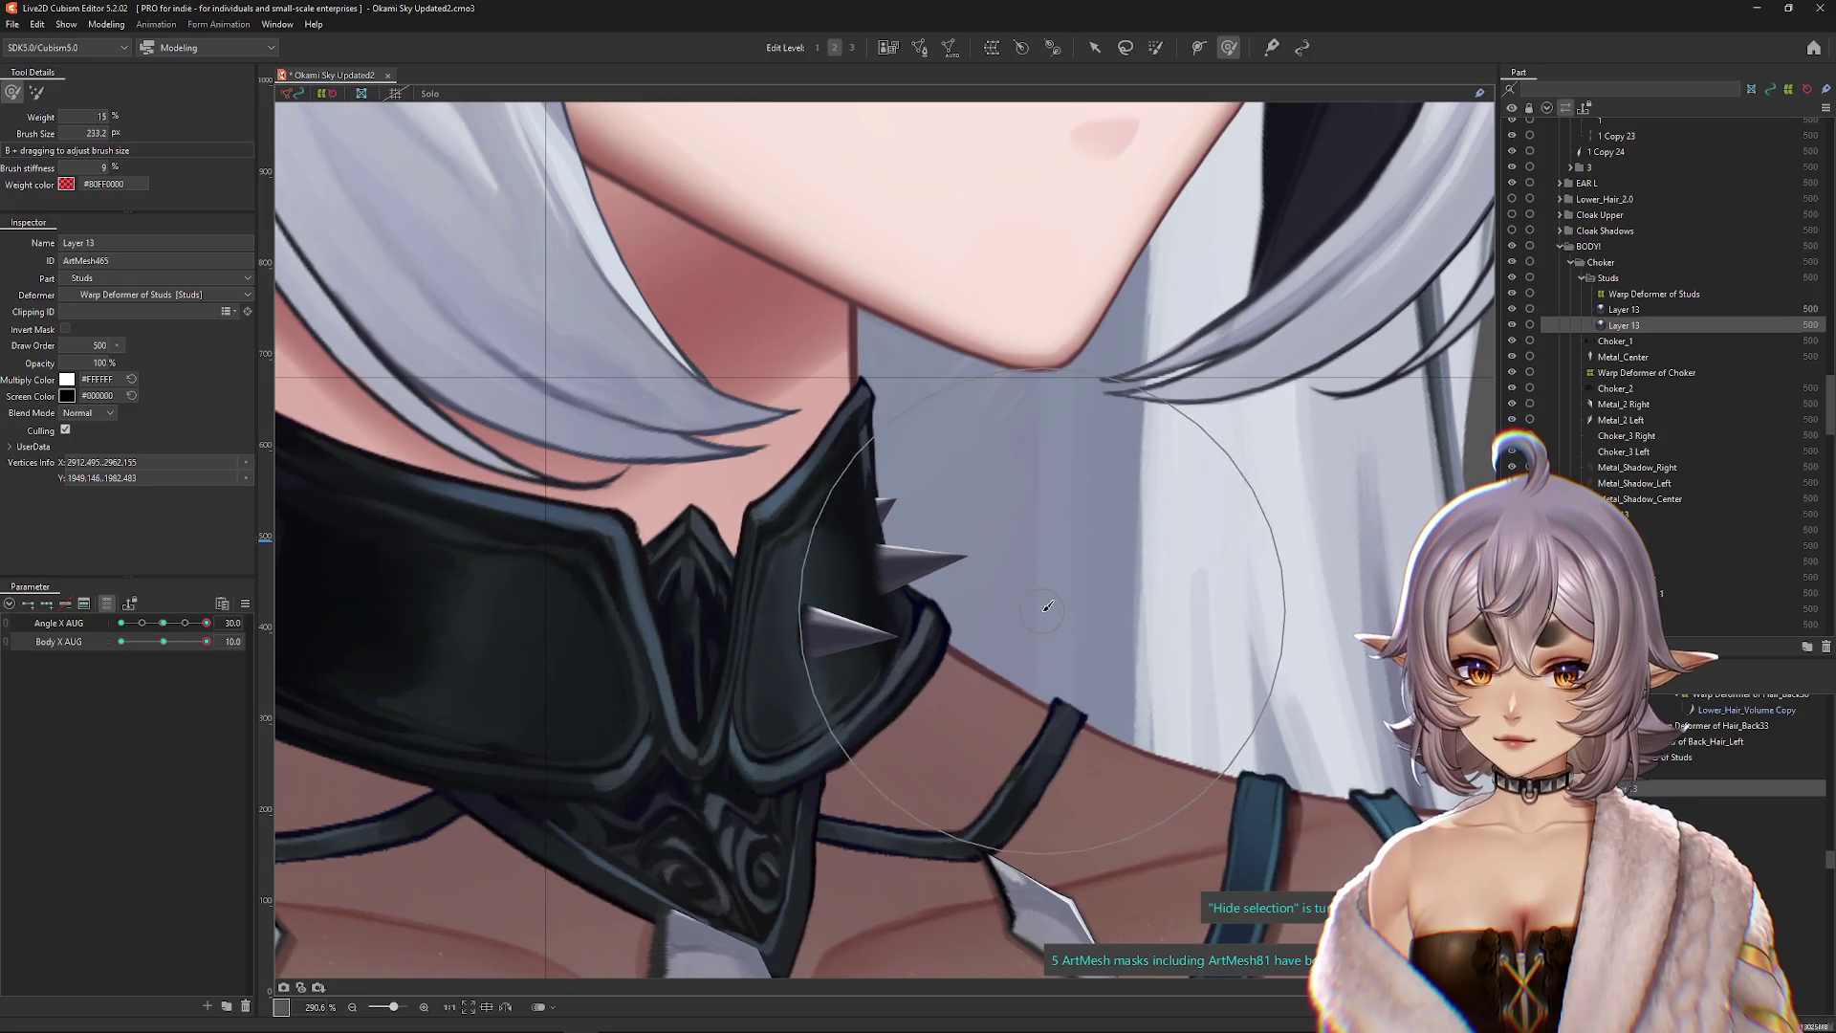
pyautogui.moveTo(1036, 623)
pyautogui.mouseDown()
pyautogui.moveTo(738, 635)
pyautogui.moveTo(754, 658)
pyautogui.moveTo(984, 594)
pyautogui.mouseUp()
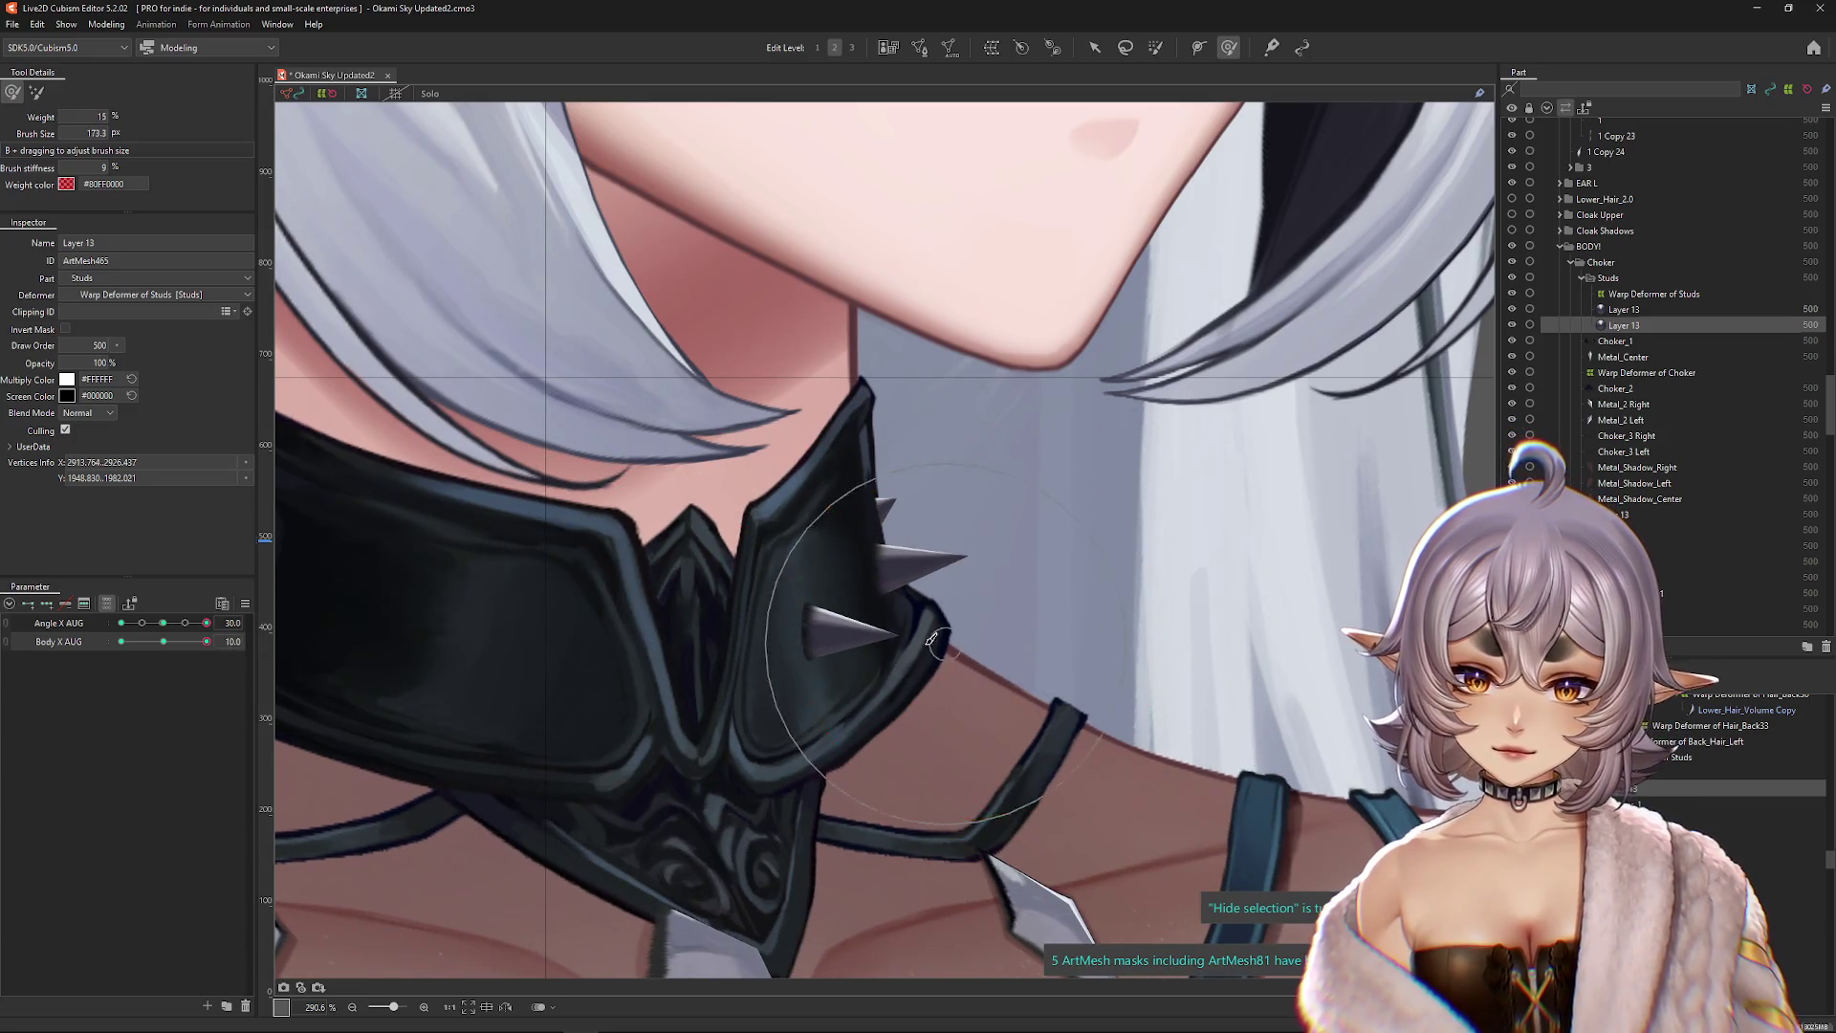
pyautogui.moveTo(165, 642); pyautogui.dragTo(227, 640)
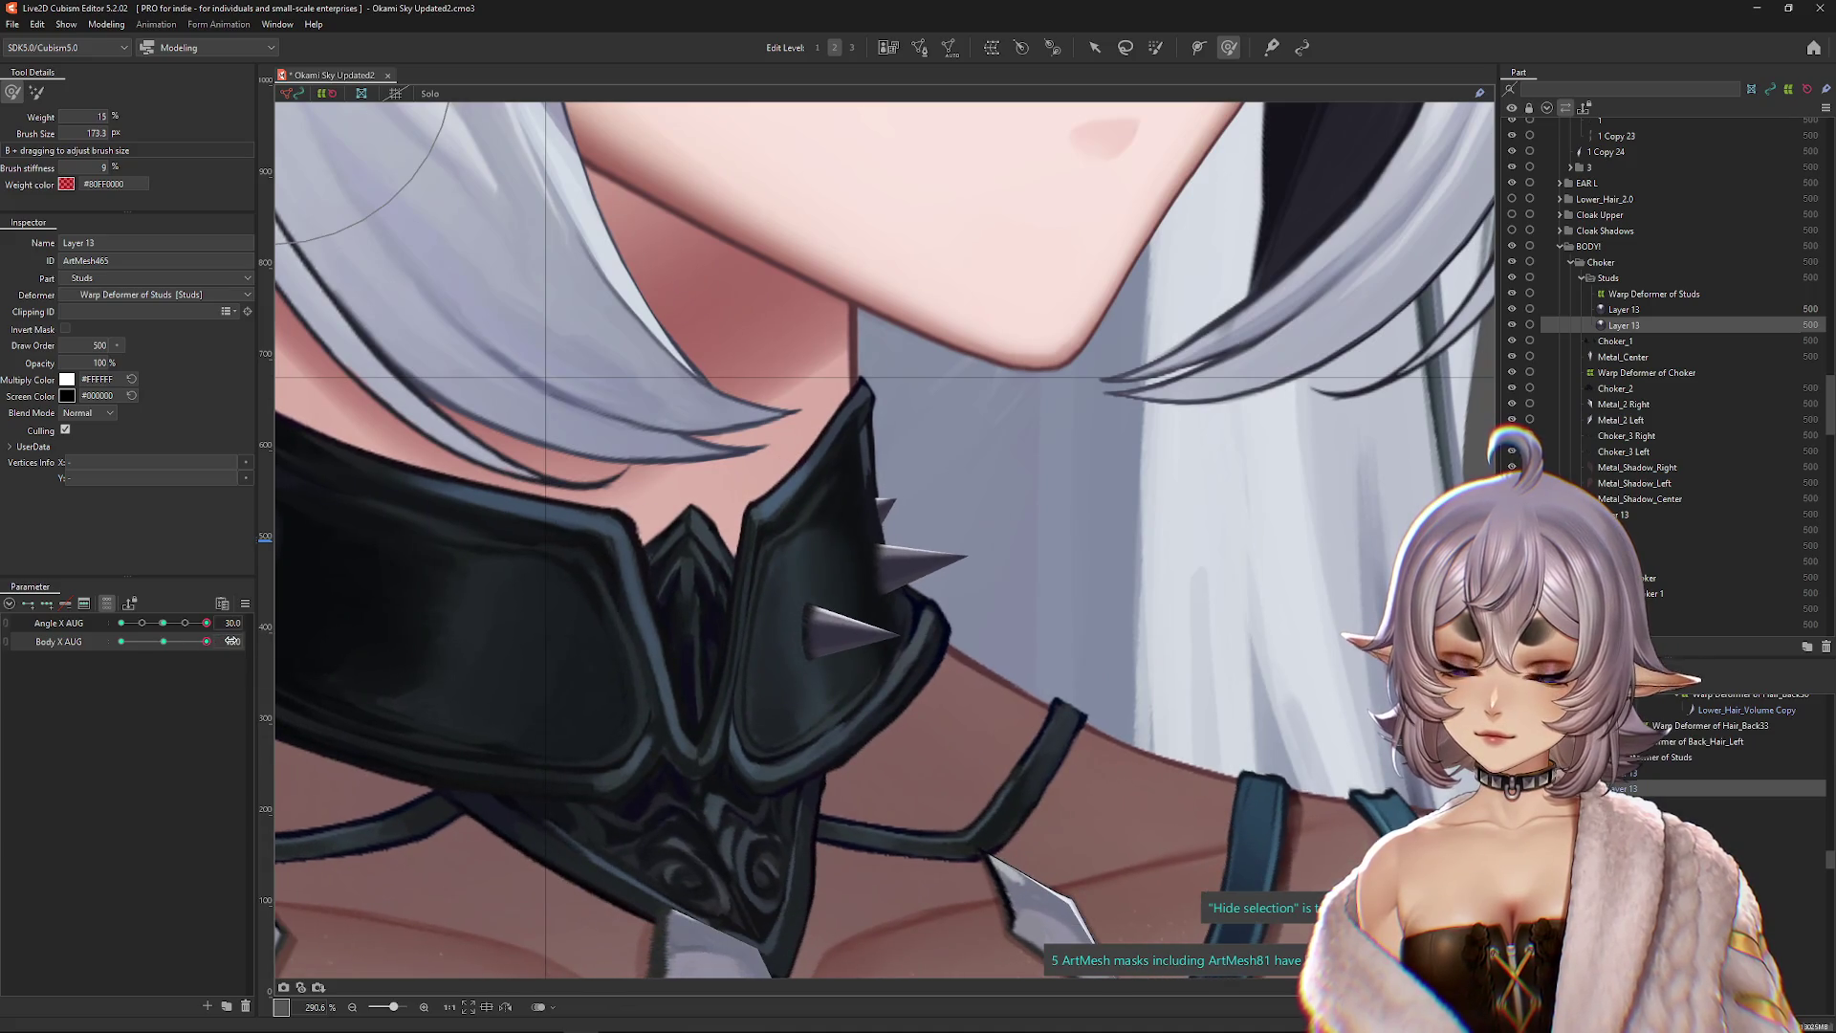
pyautogui.click(122, 642)
pyautogui.moveTo(684, 608); pyautogui.dragTo(675, 688)
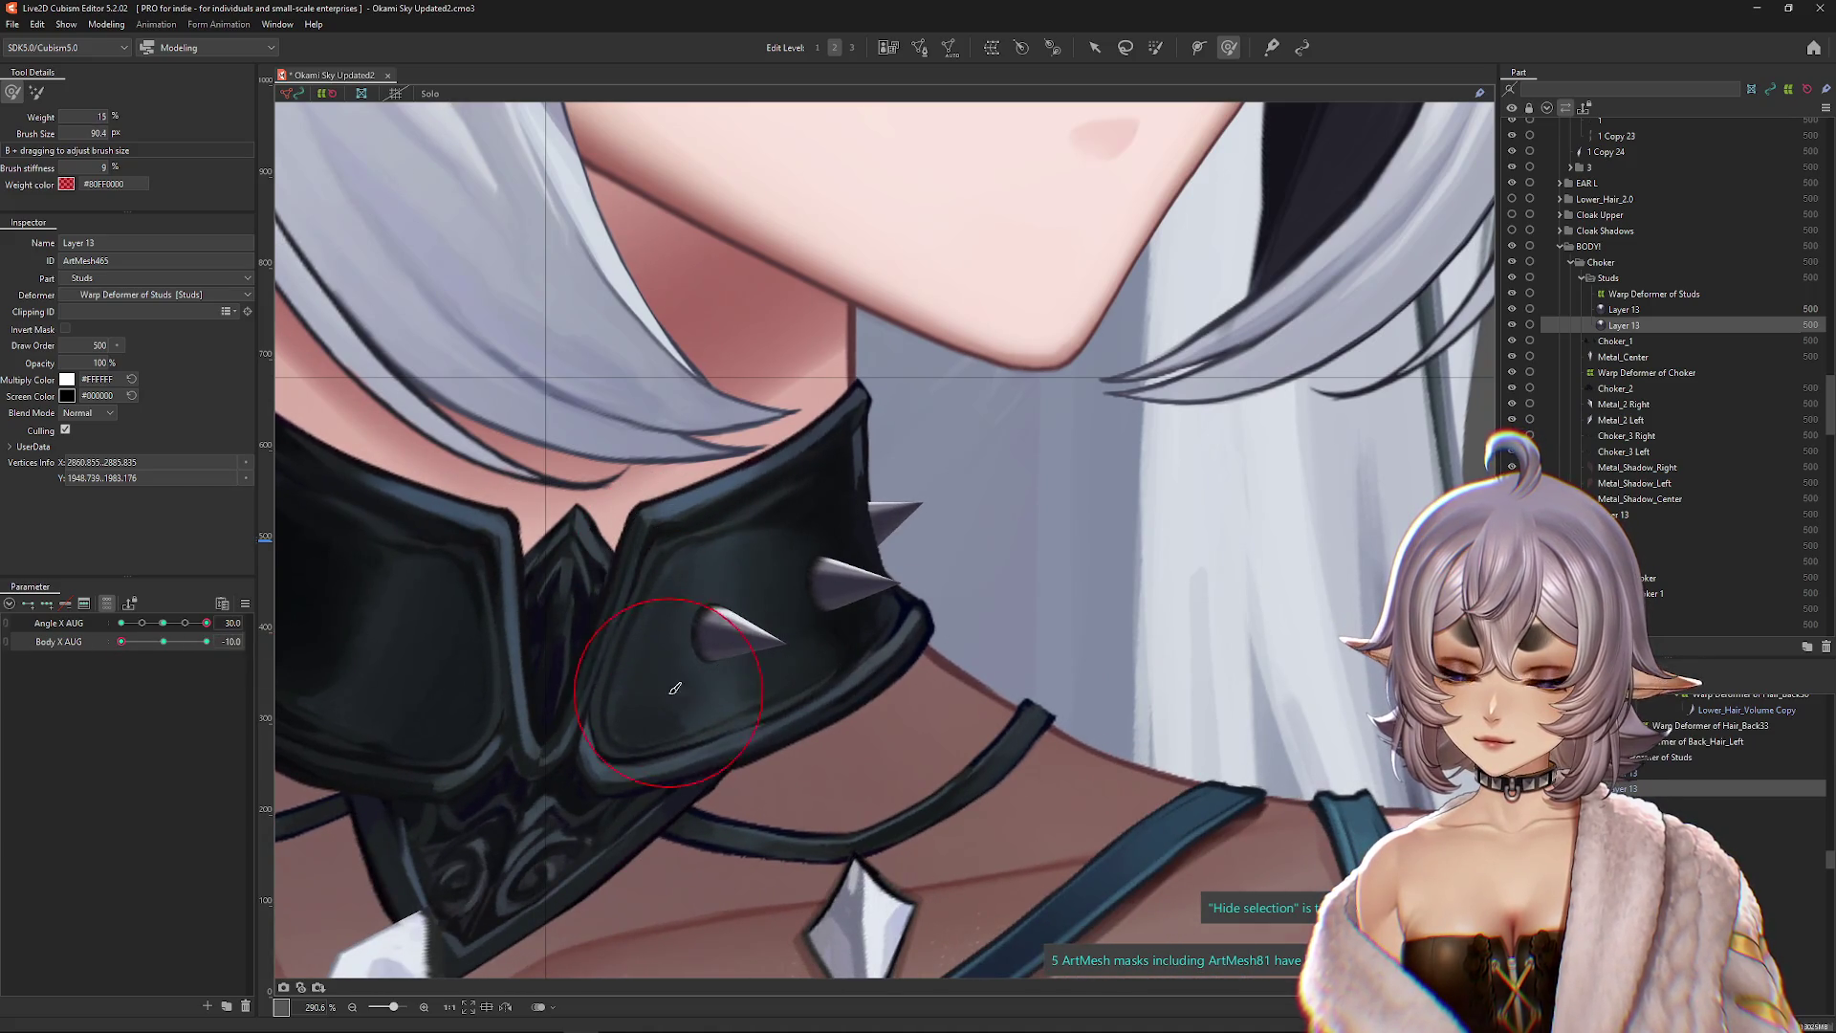
pyautogui.scroll(-3, 788, 643)
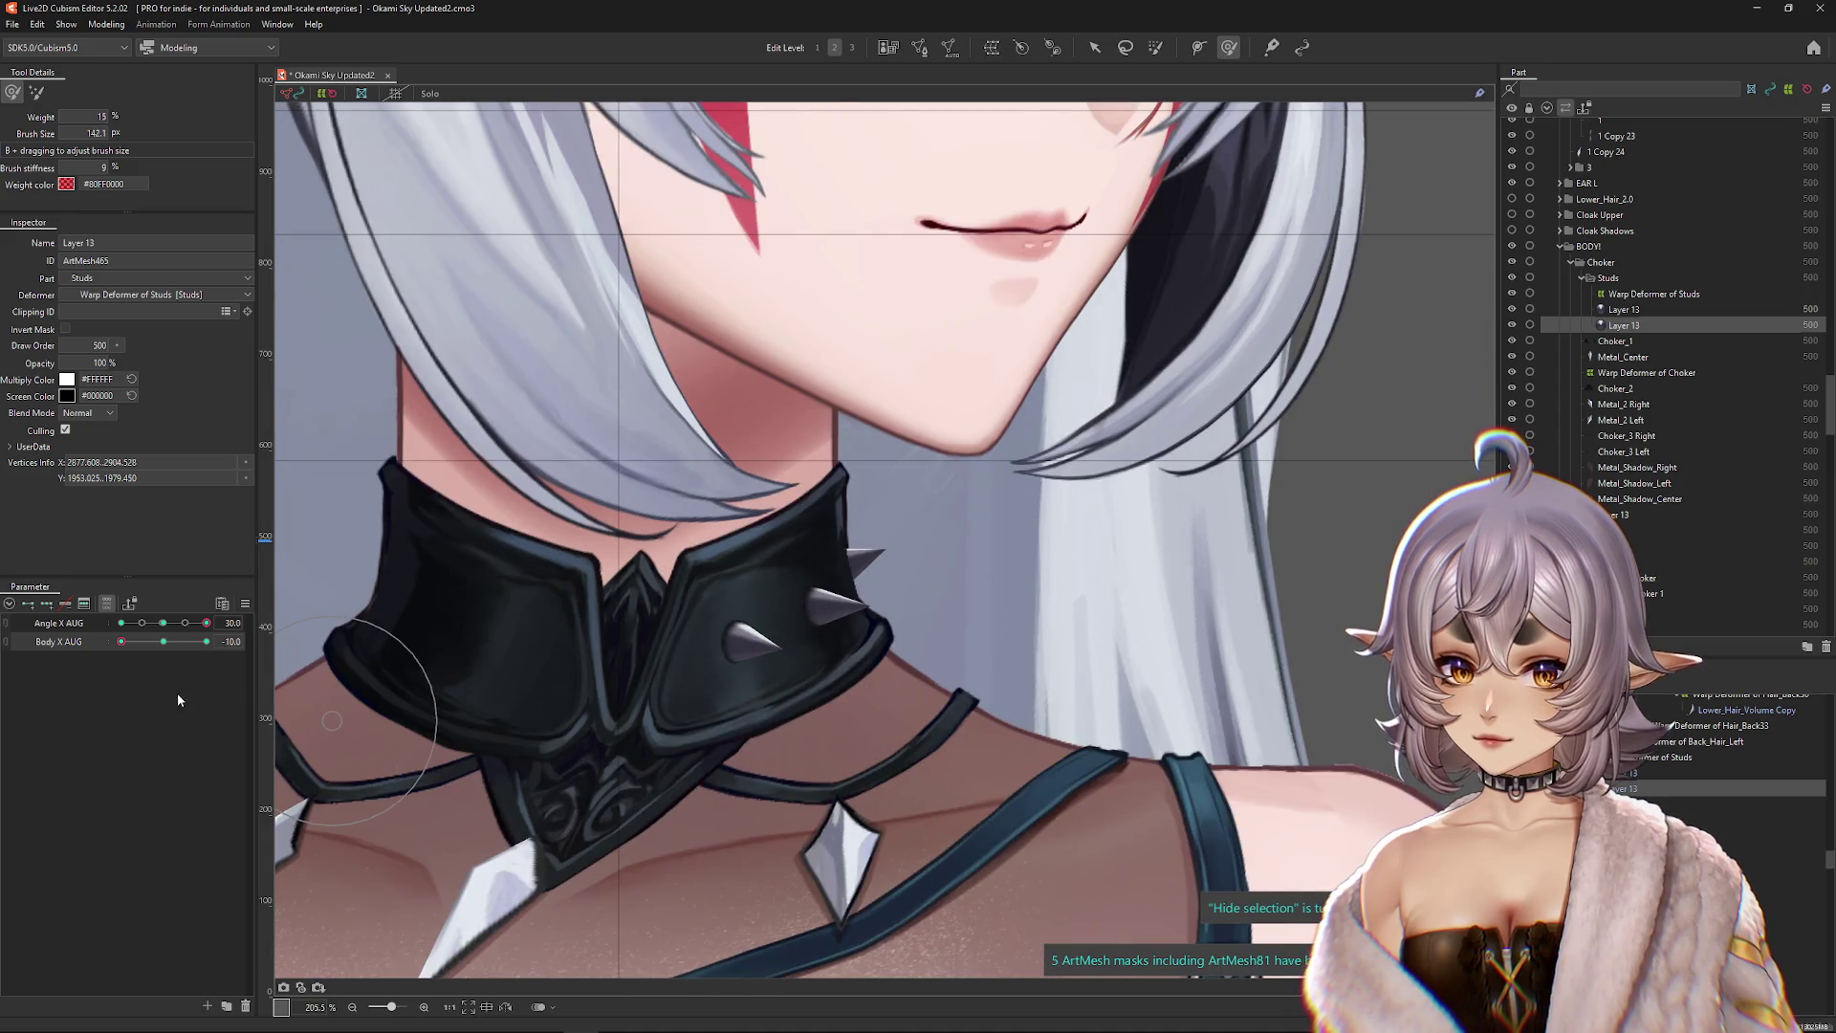
# Step: Preview the studs across the corner poses: Angle X ±30 combined with Body X ±10
pyautogui.click(171, 648)
pyautogui.click(1643, 793)
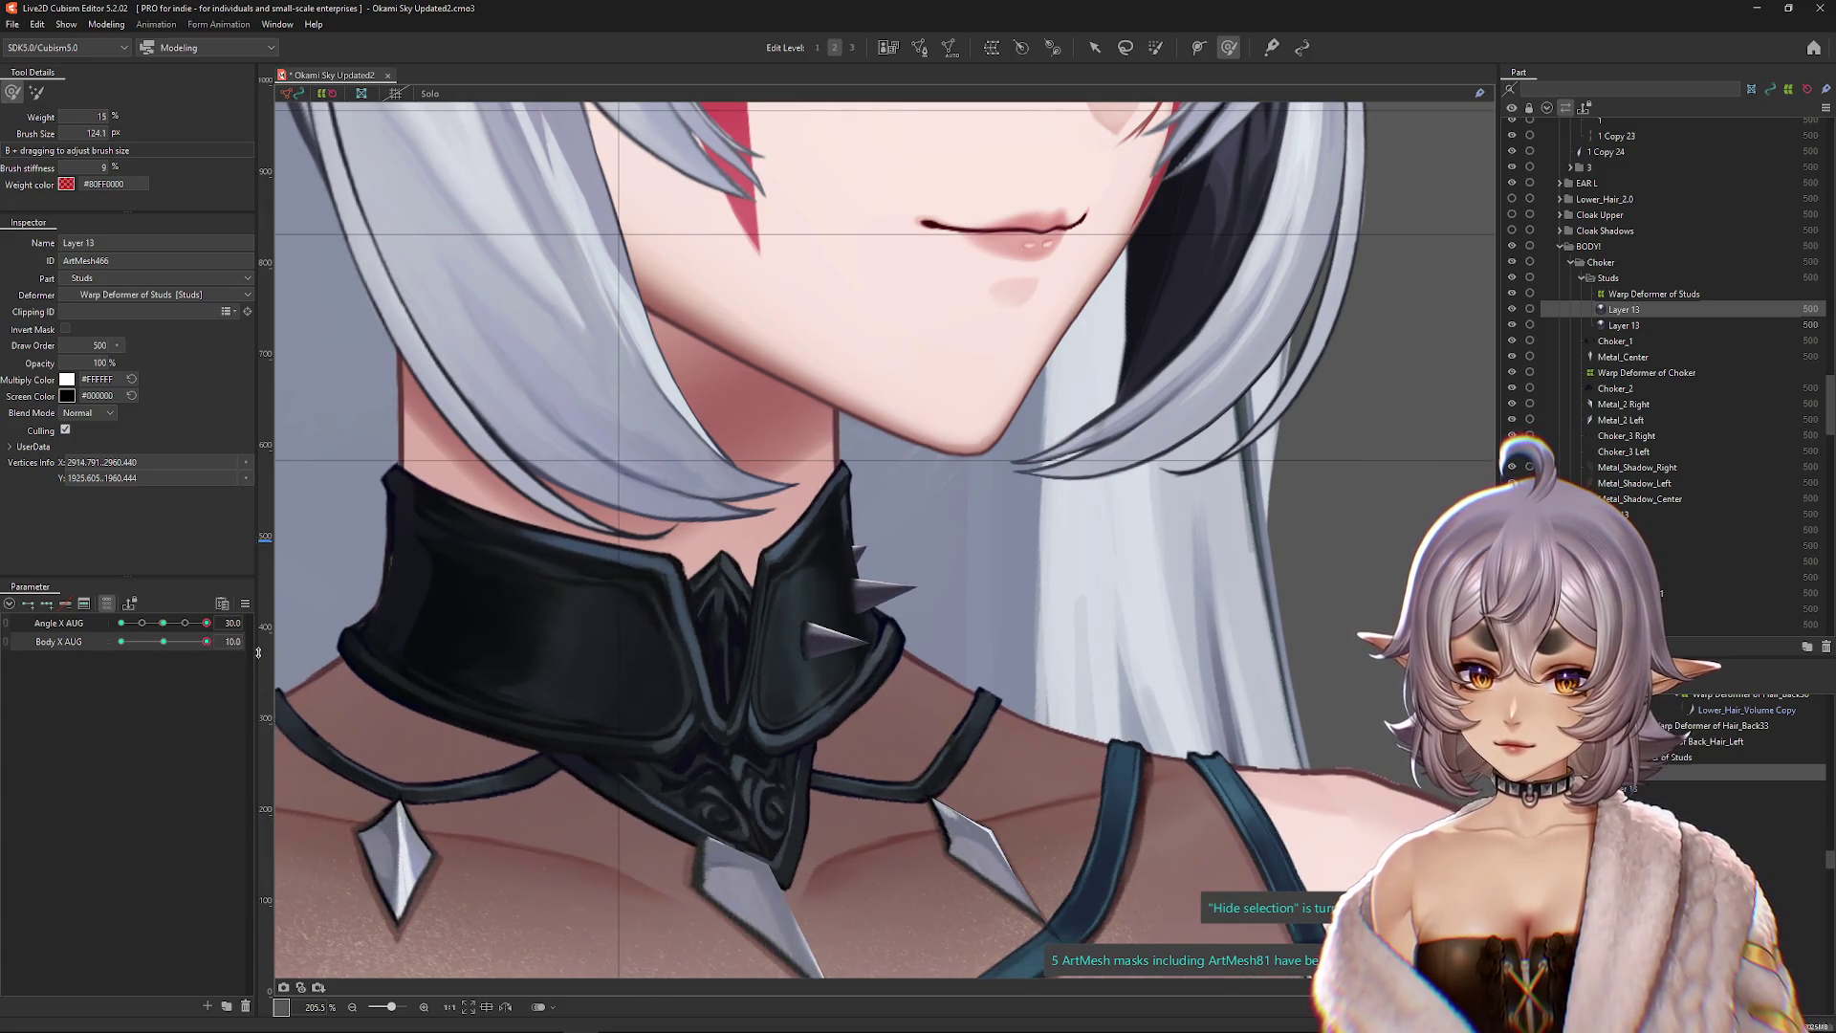
pyautogui.click(52, 655)
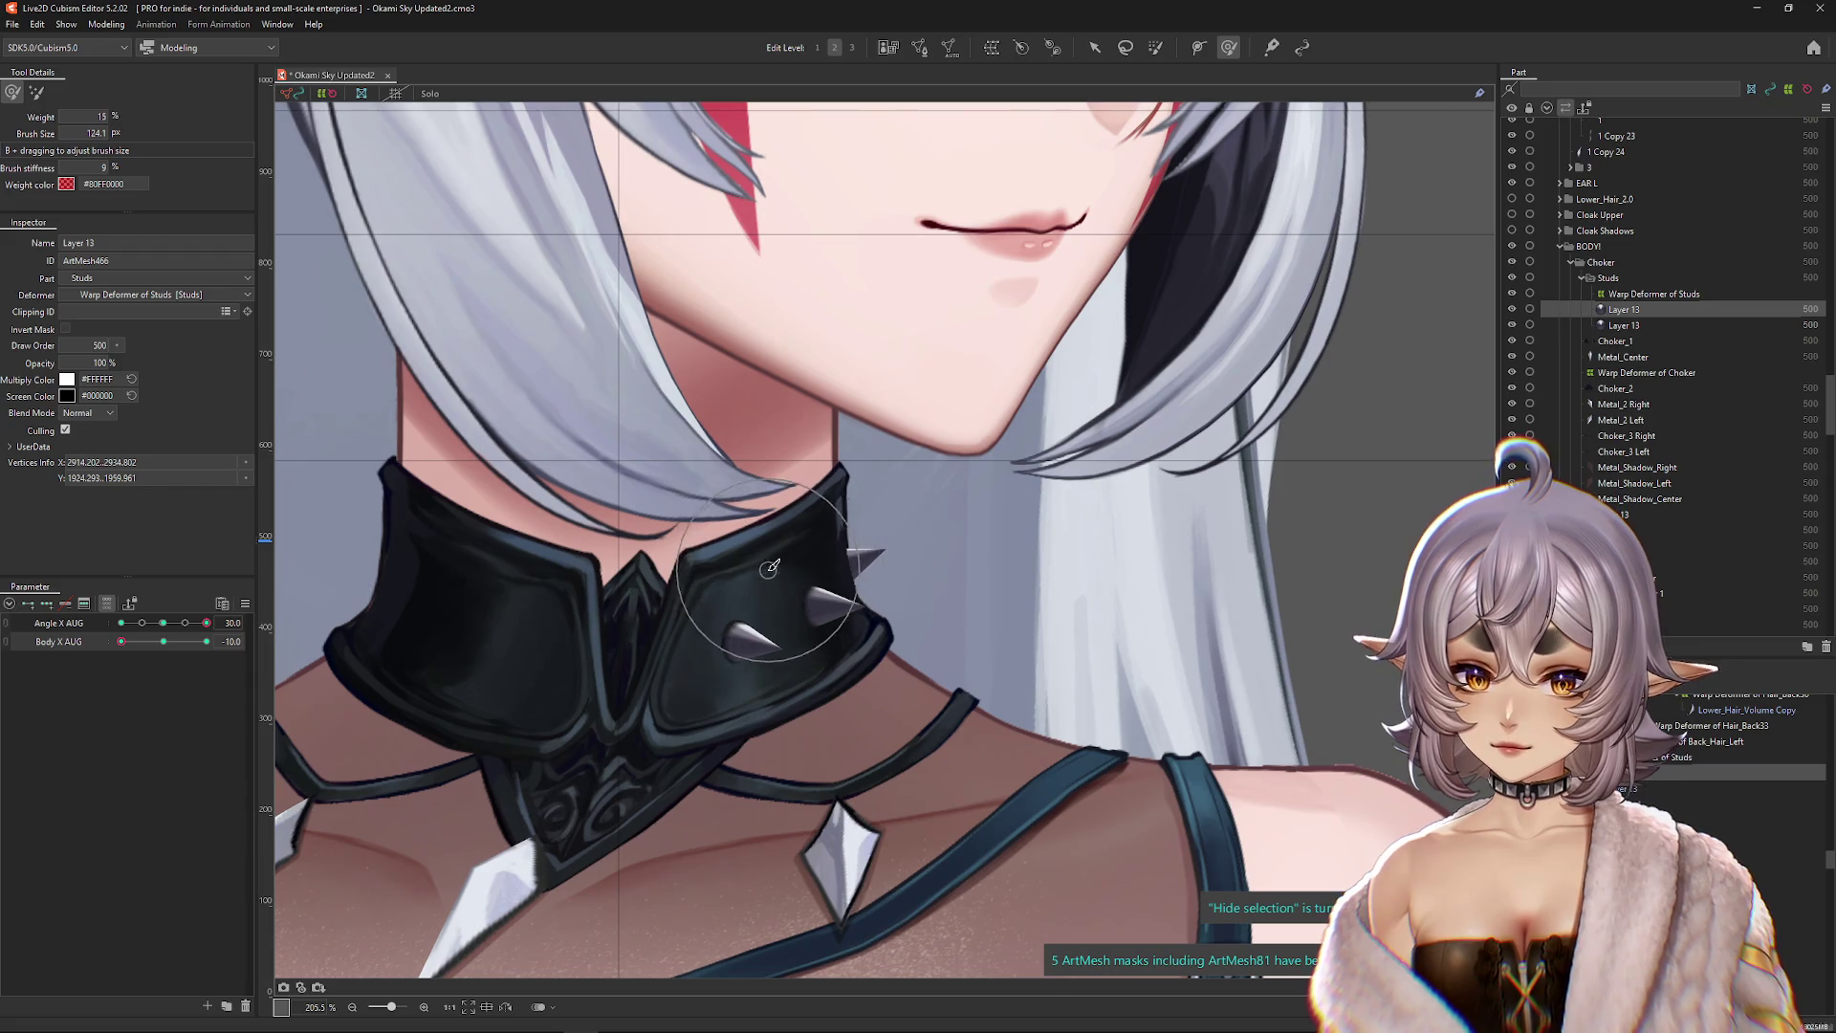
pyautogui.click(164, 642)
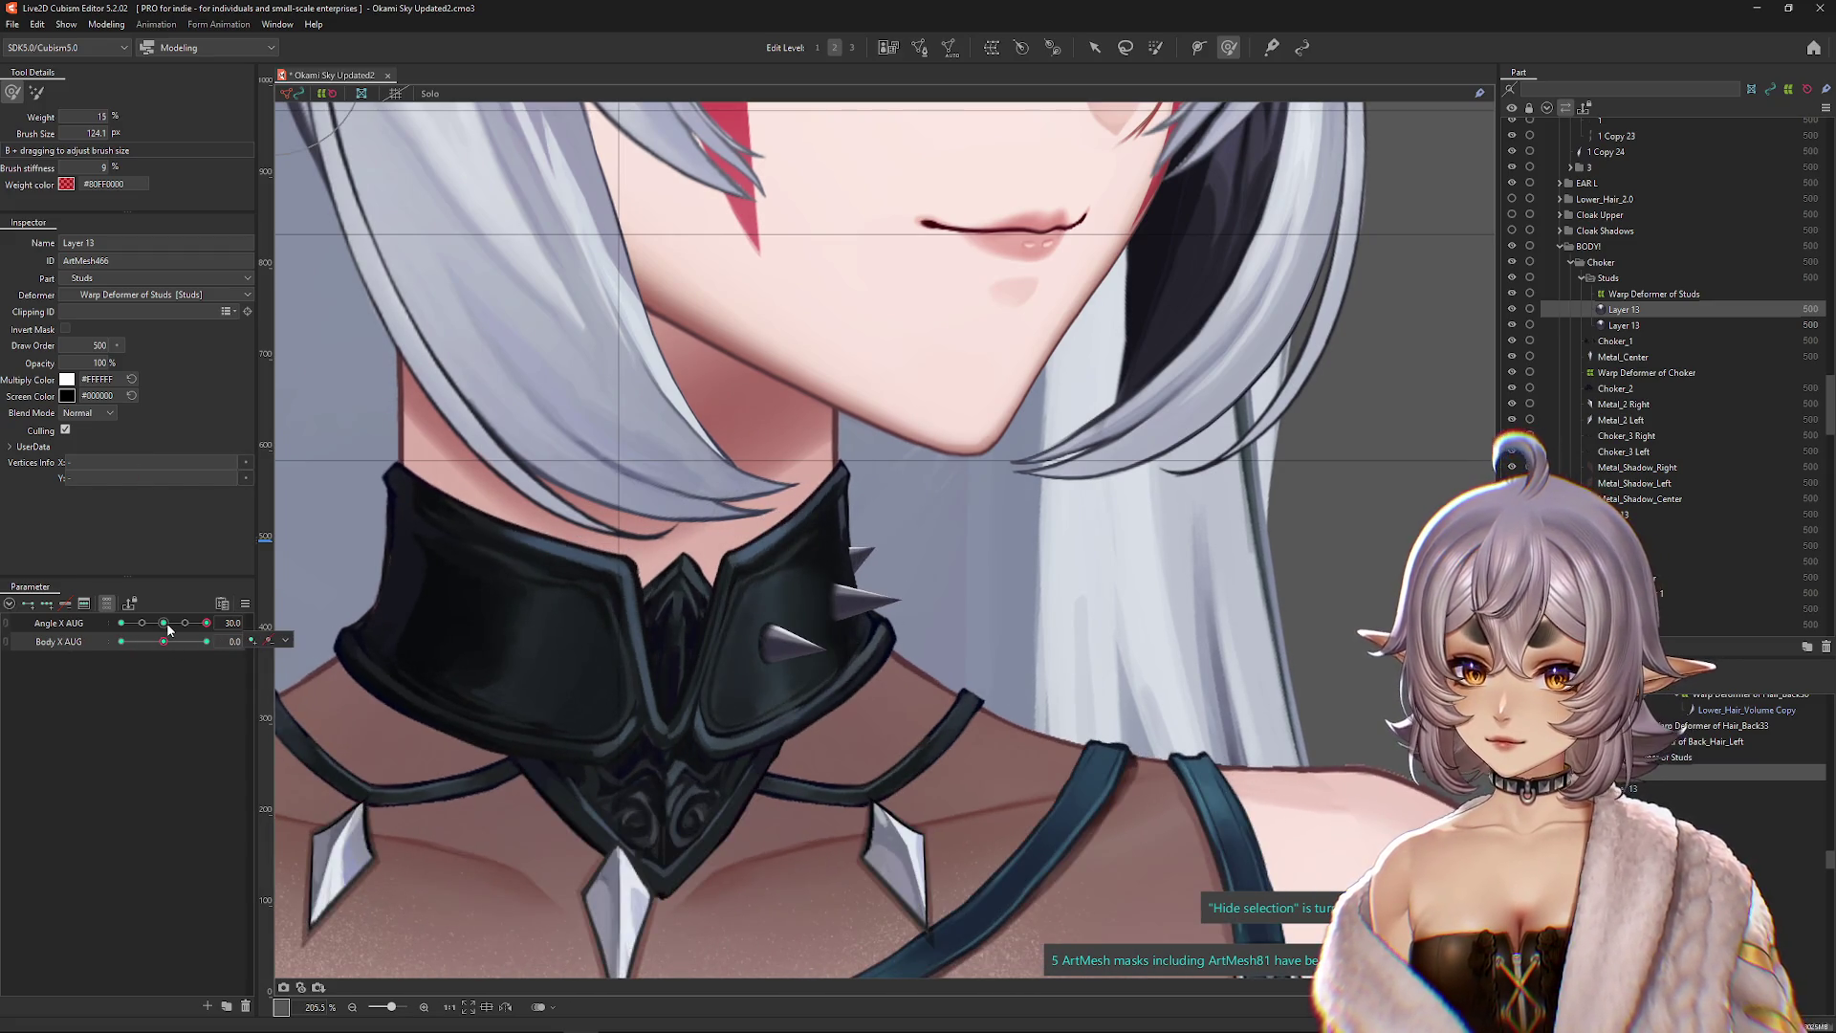
pyautogui.click(167, 624)
pyautogui.click(207, 641)
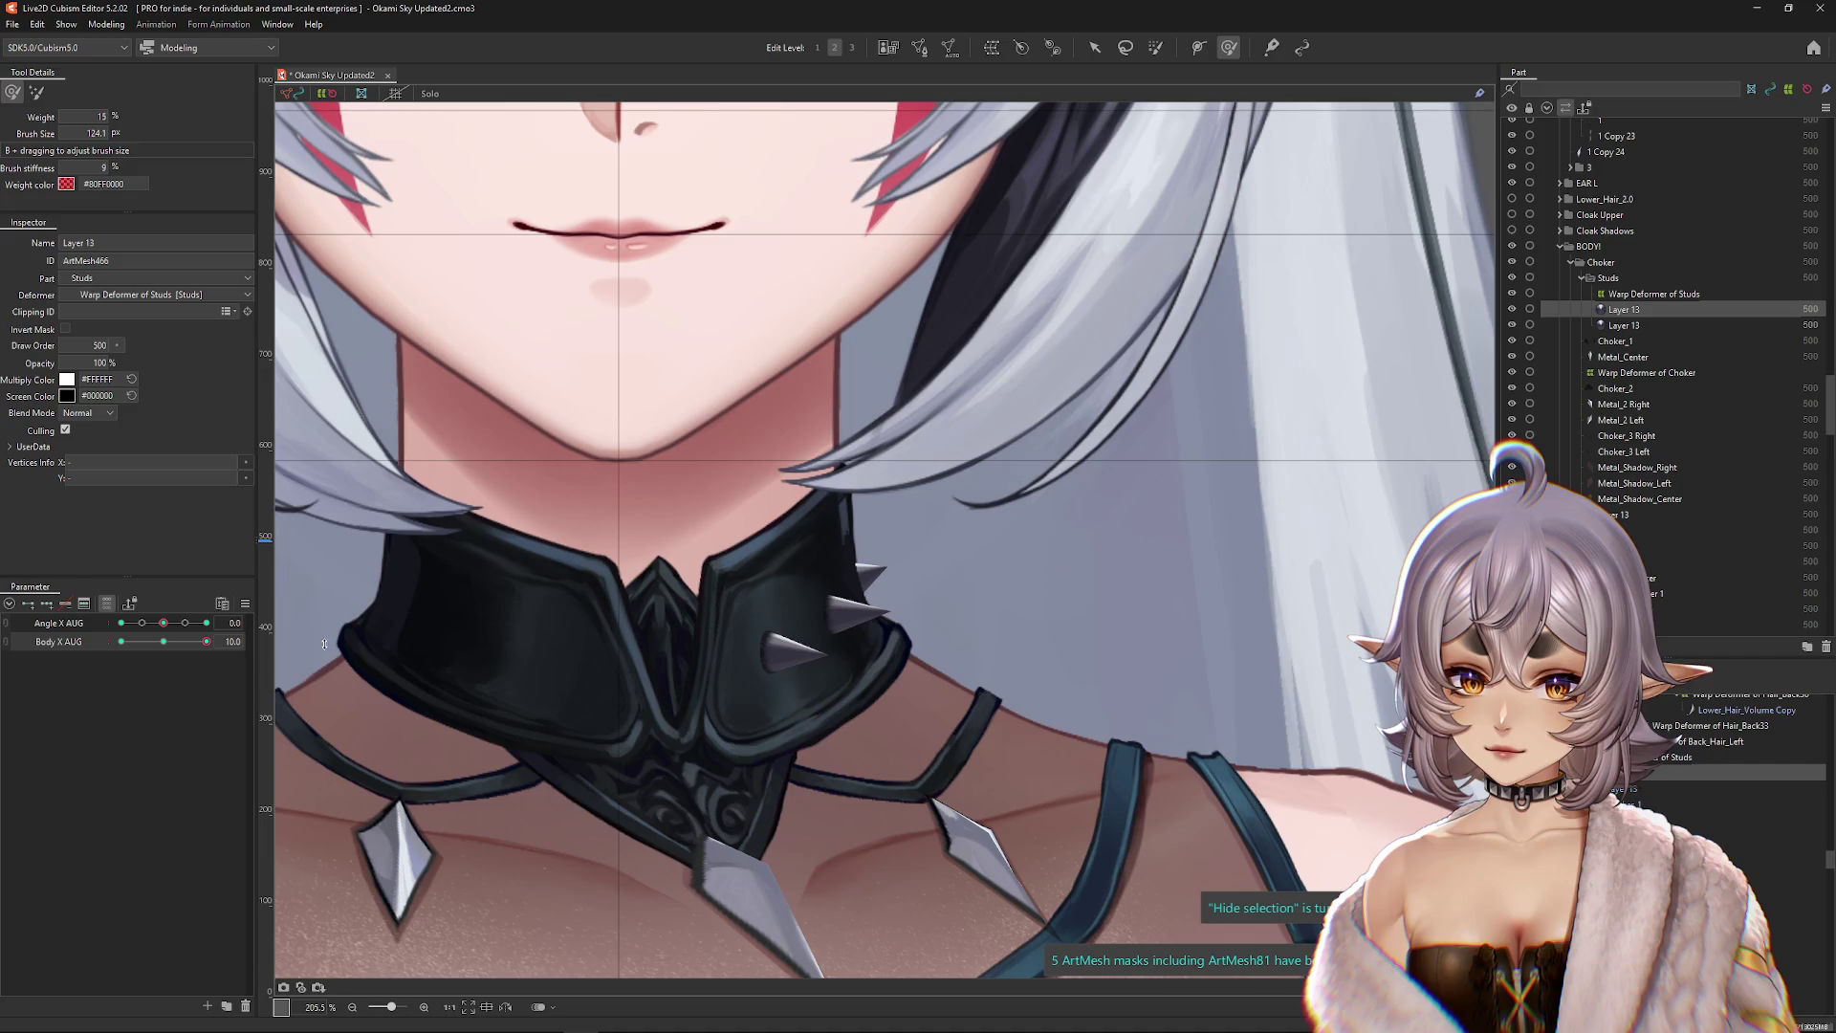
pyautogui.click(164, 641)
pyautogui.click(121, 622)
pyautogui.click(206, 622)
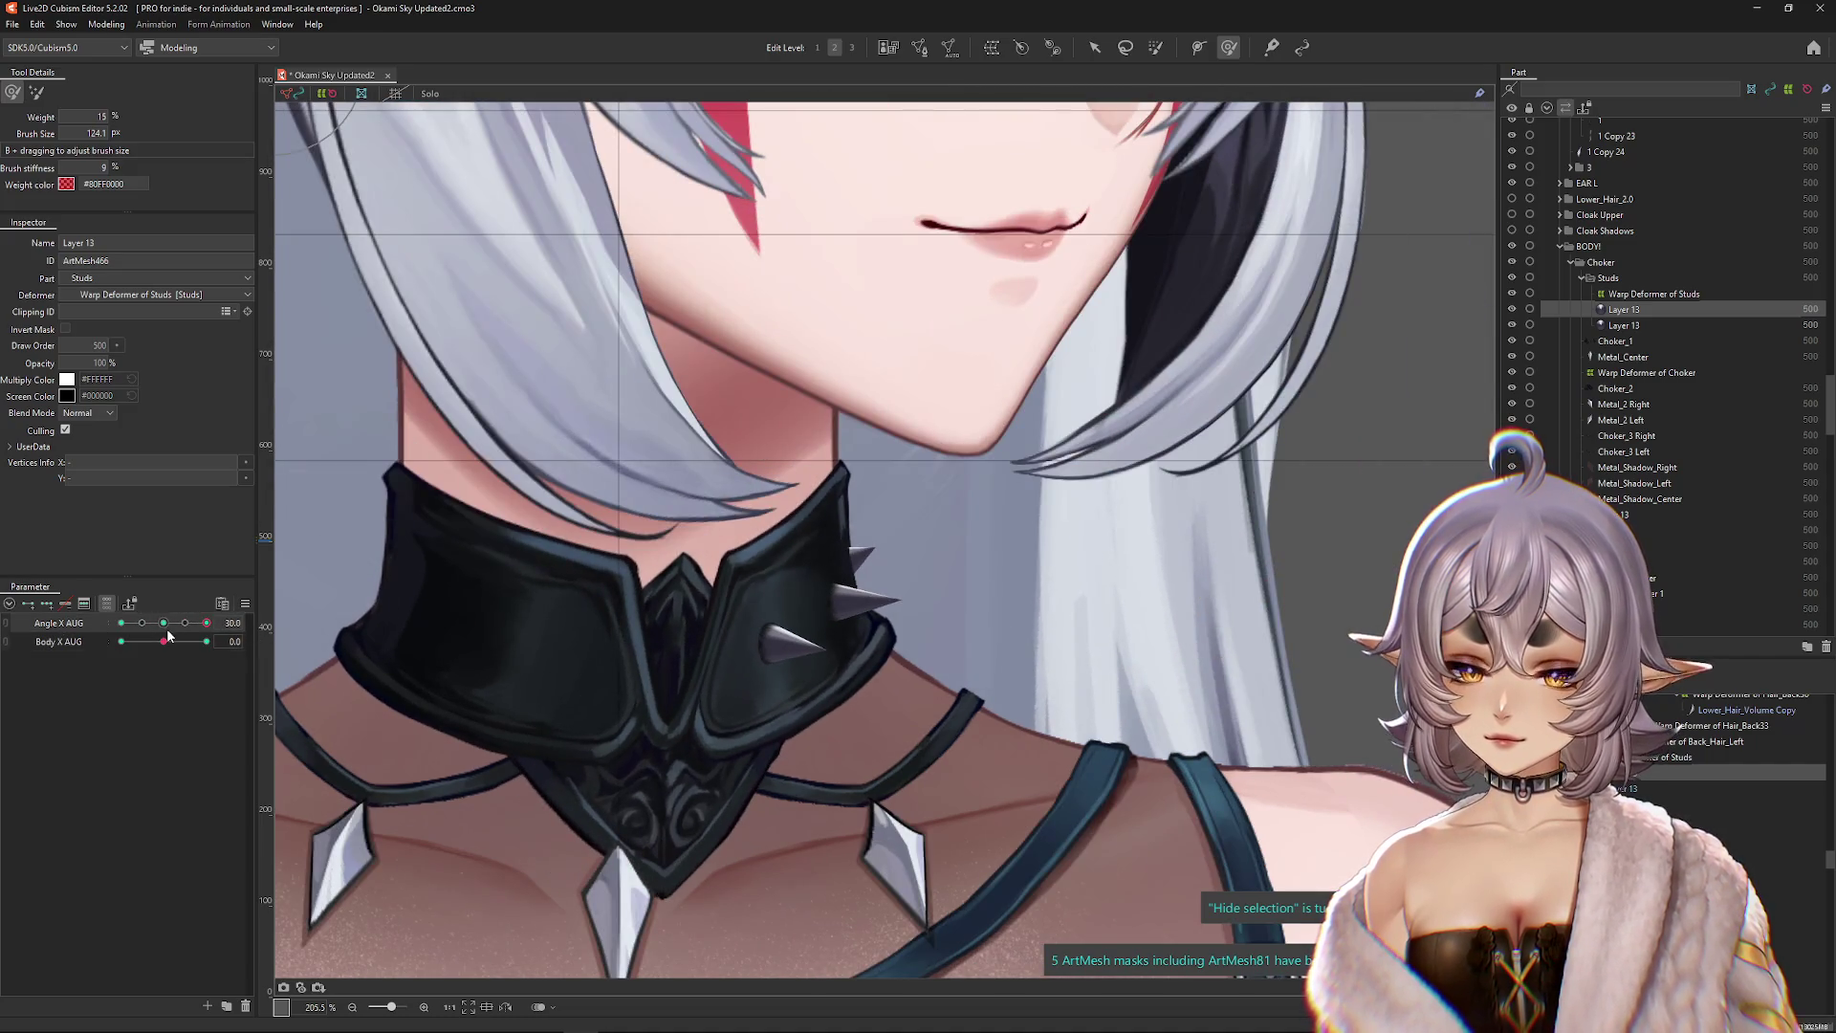
pyautogui.click(121, 641)
pyautogui.click(206, 642)
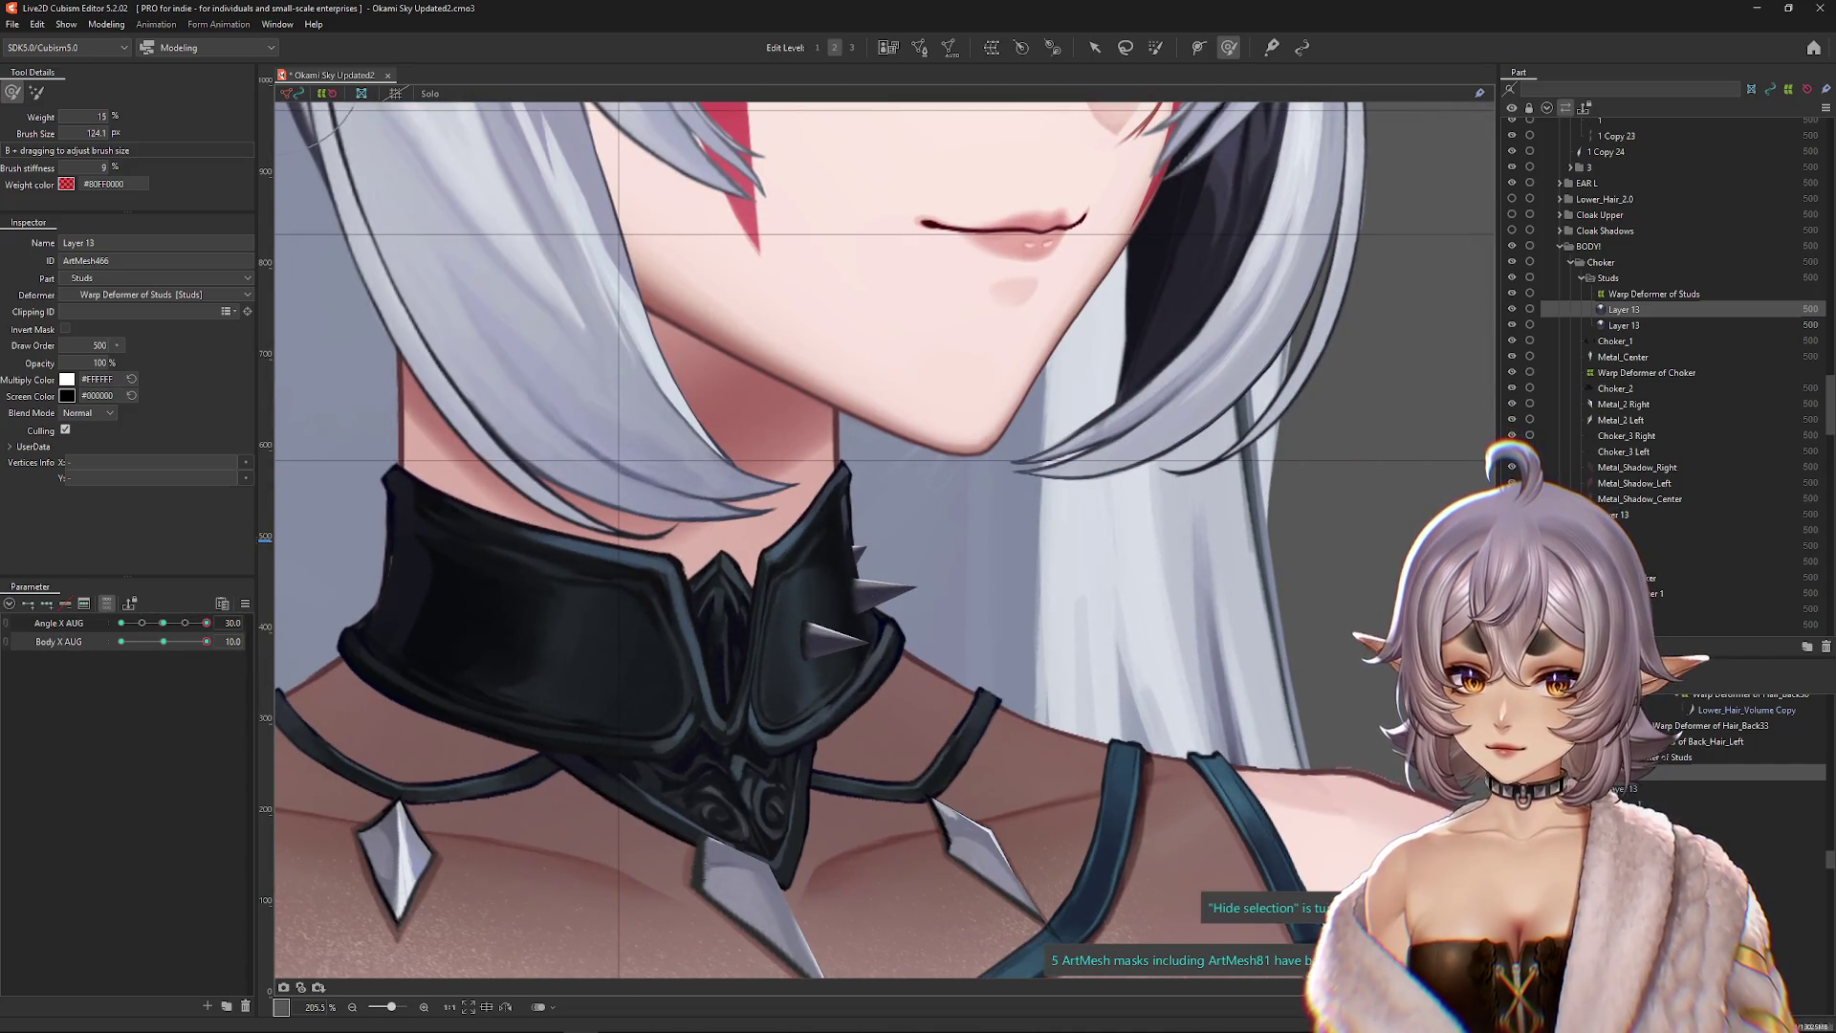
# Step: Check the choker across Body X and Angle X, then nudge the spike slightly left at neutral
pyautogui.moveTo(1168, 635); pyautogui.dragTo(828, 578)
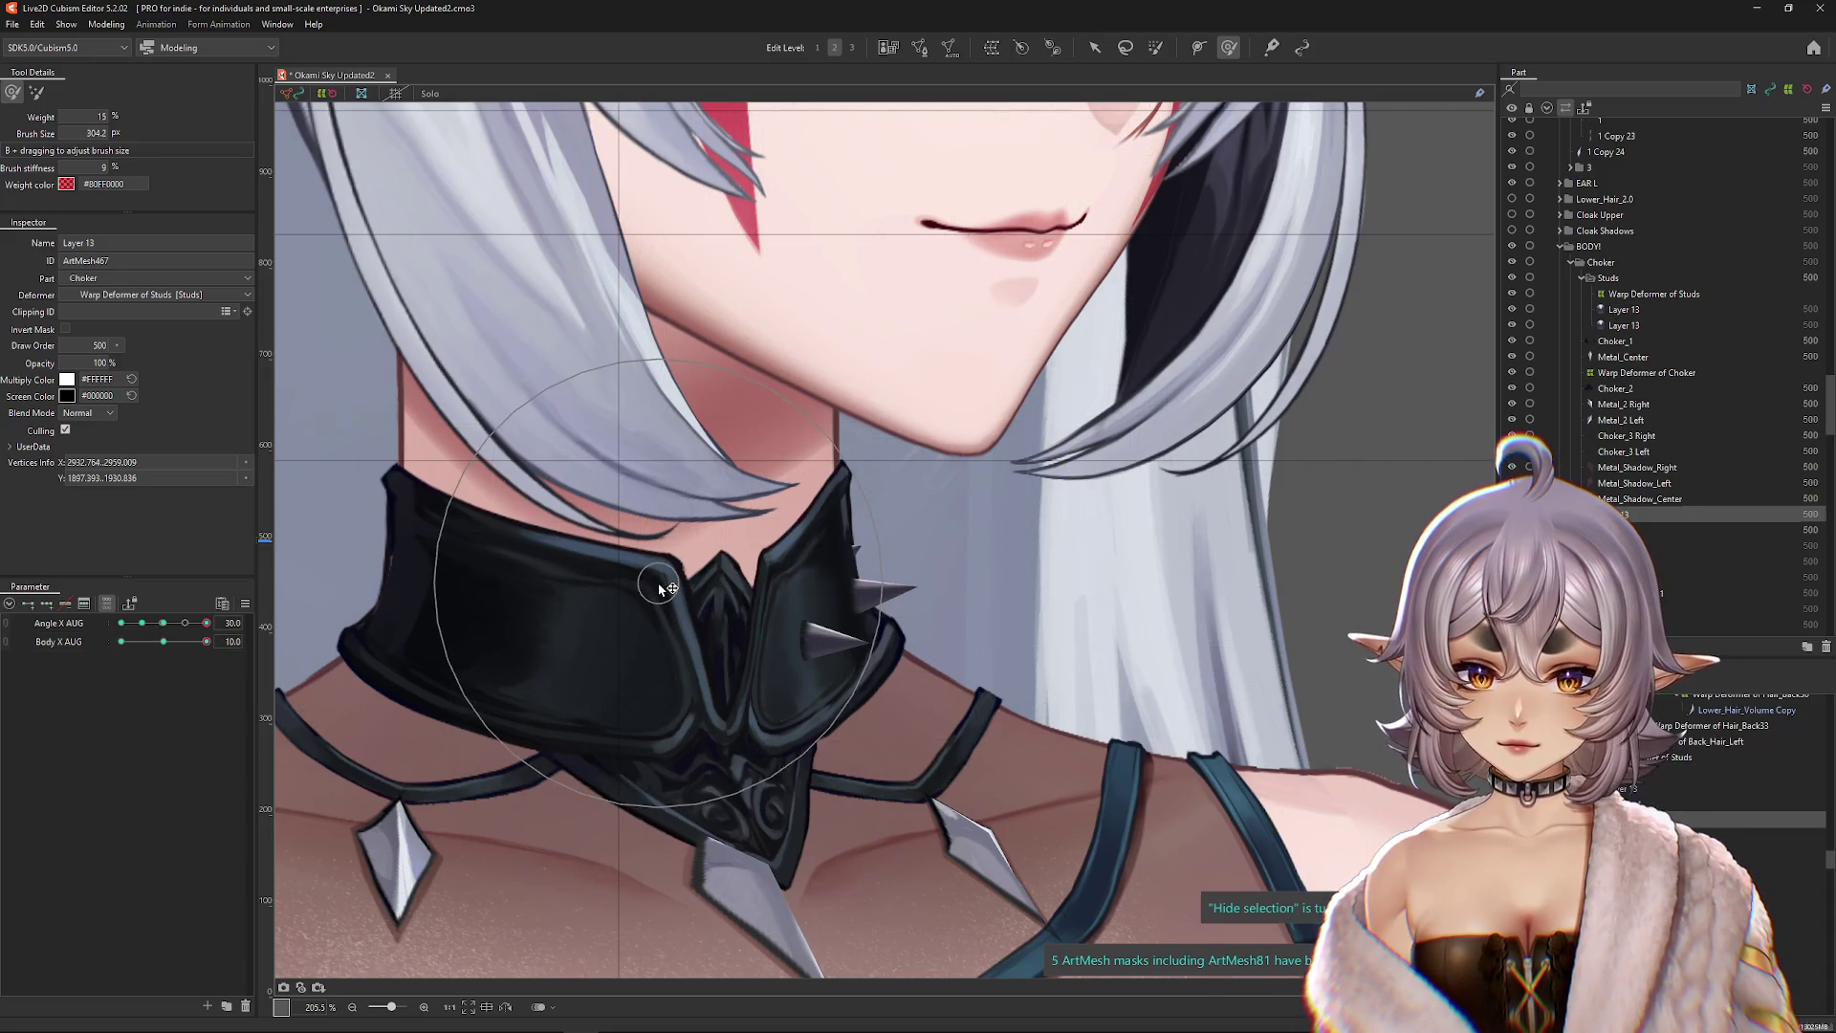
pyautogui.moveTo(179, 646)
pyautogui.mouseDown()
pyautogui.moveTo(151, 645)
pyautogui.moveTo(231, 646)
pyautogui.moveTo(56, 653)
pyautogui.mouseUp()
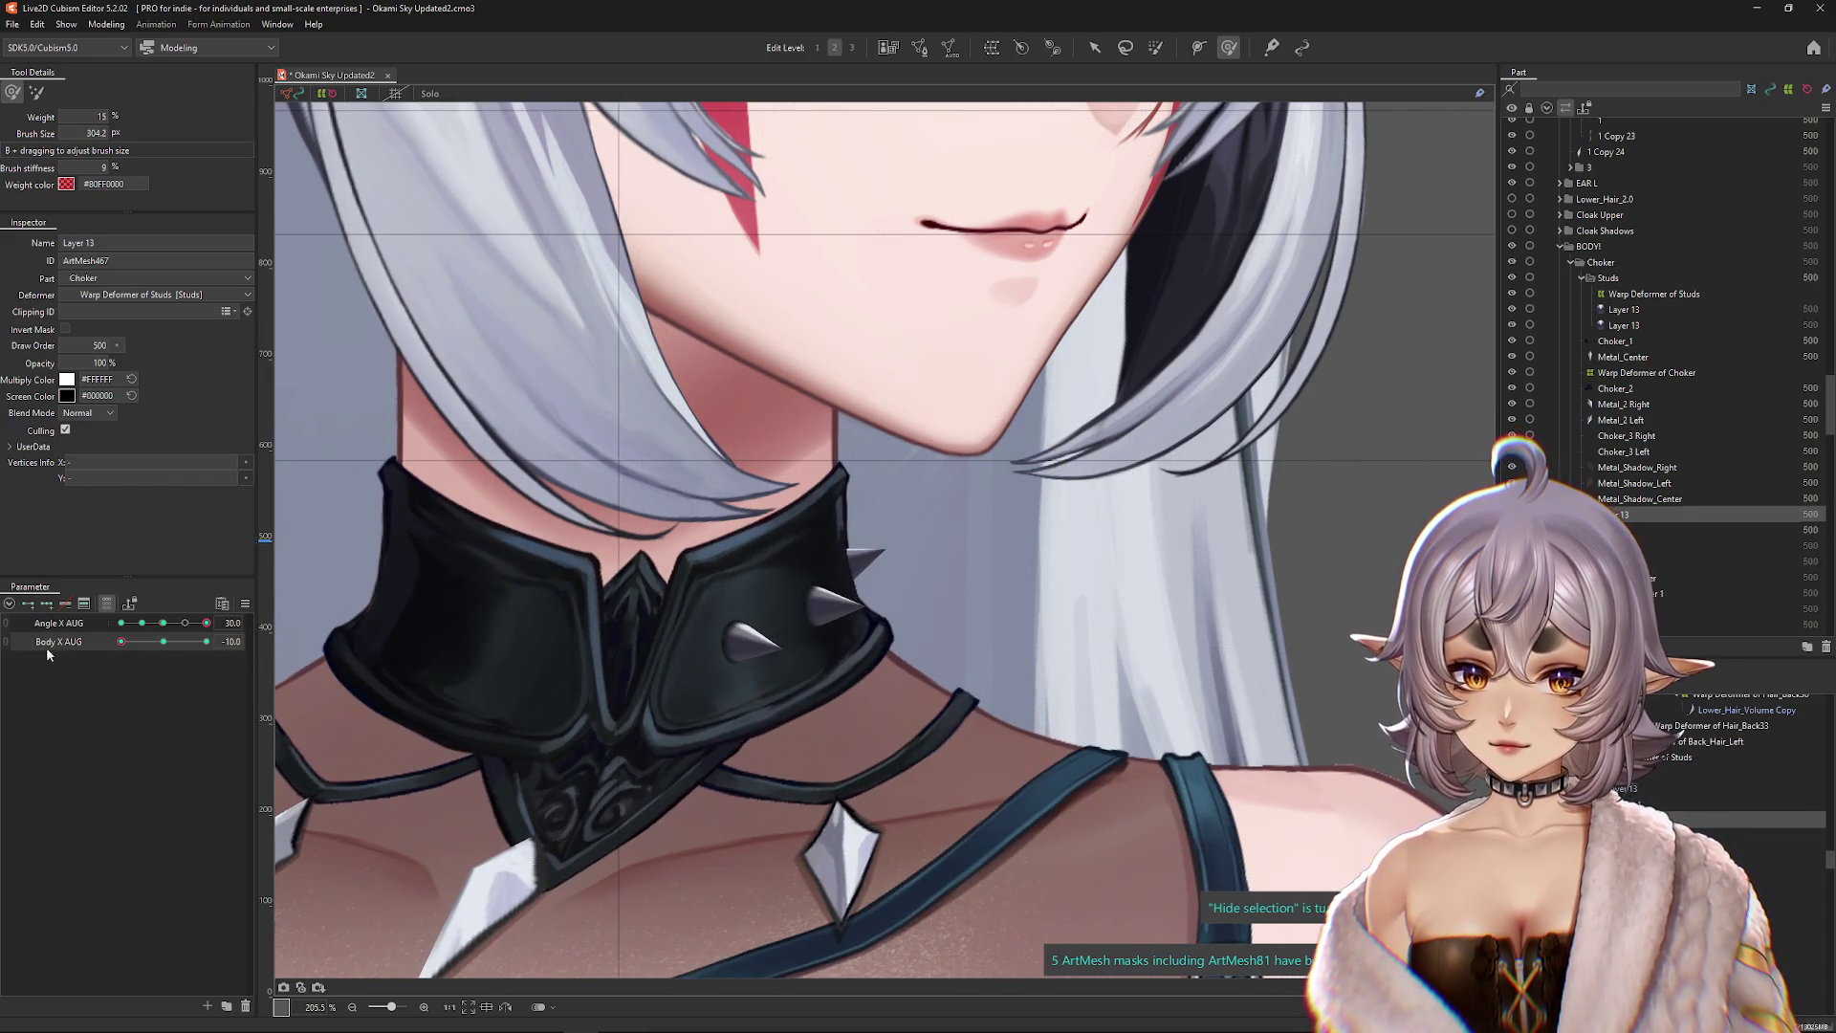
pyautogui.moveTo(207, 622); pyautogui.dragTo(148, 631)
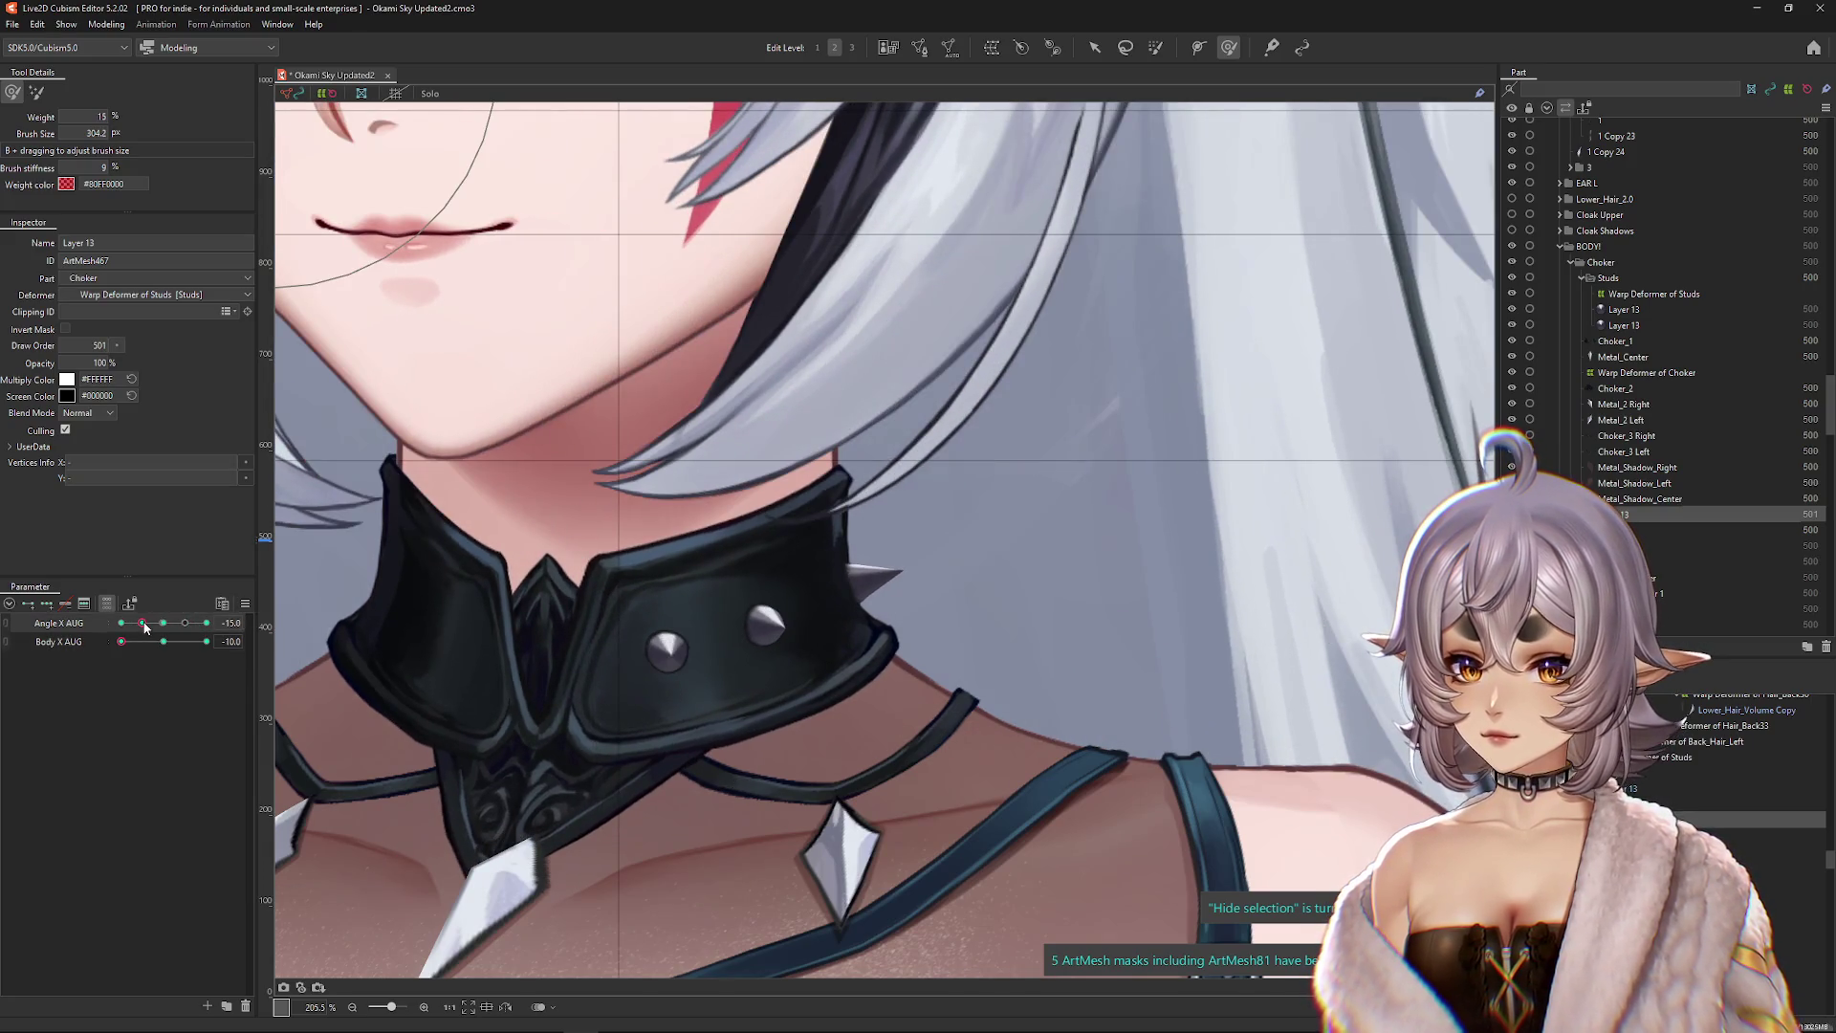
pyautogui.moveTo(142, 631)
pyautogui.mouseDown()
pyautogui.moveTo(164, 629)
pyautogui.moveTo(146, 629)
pyautogui.mouseUp()
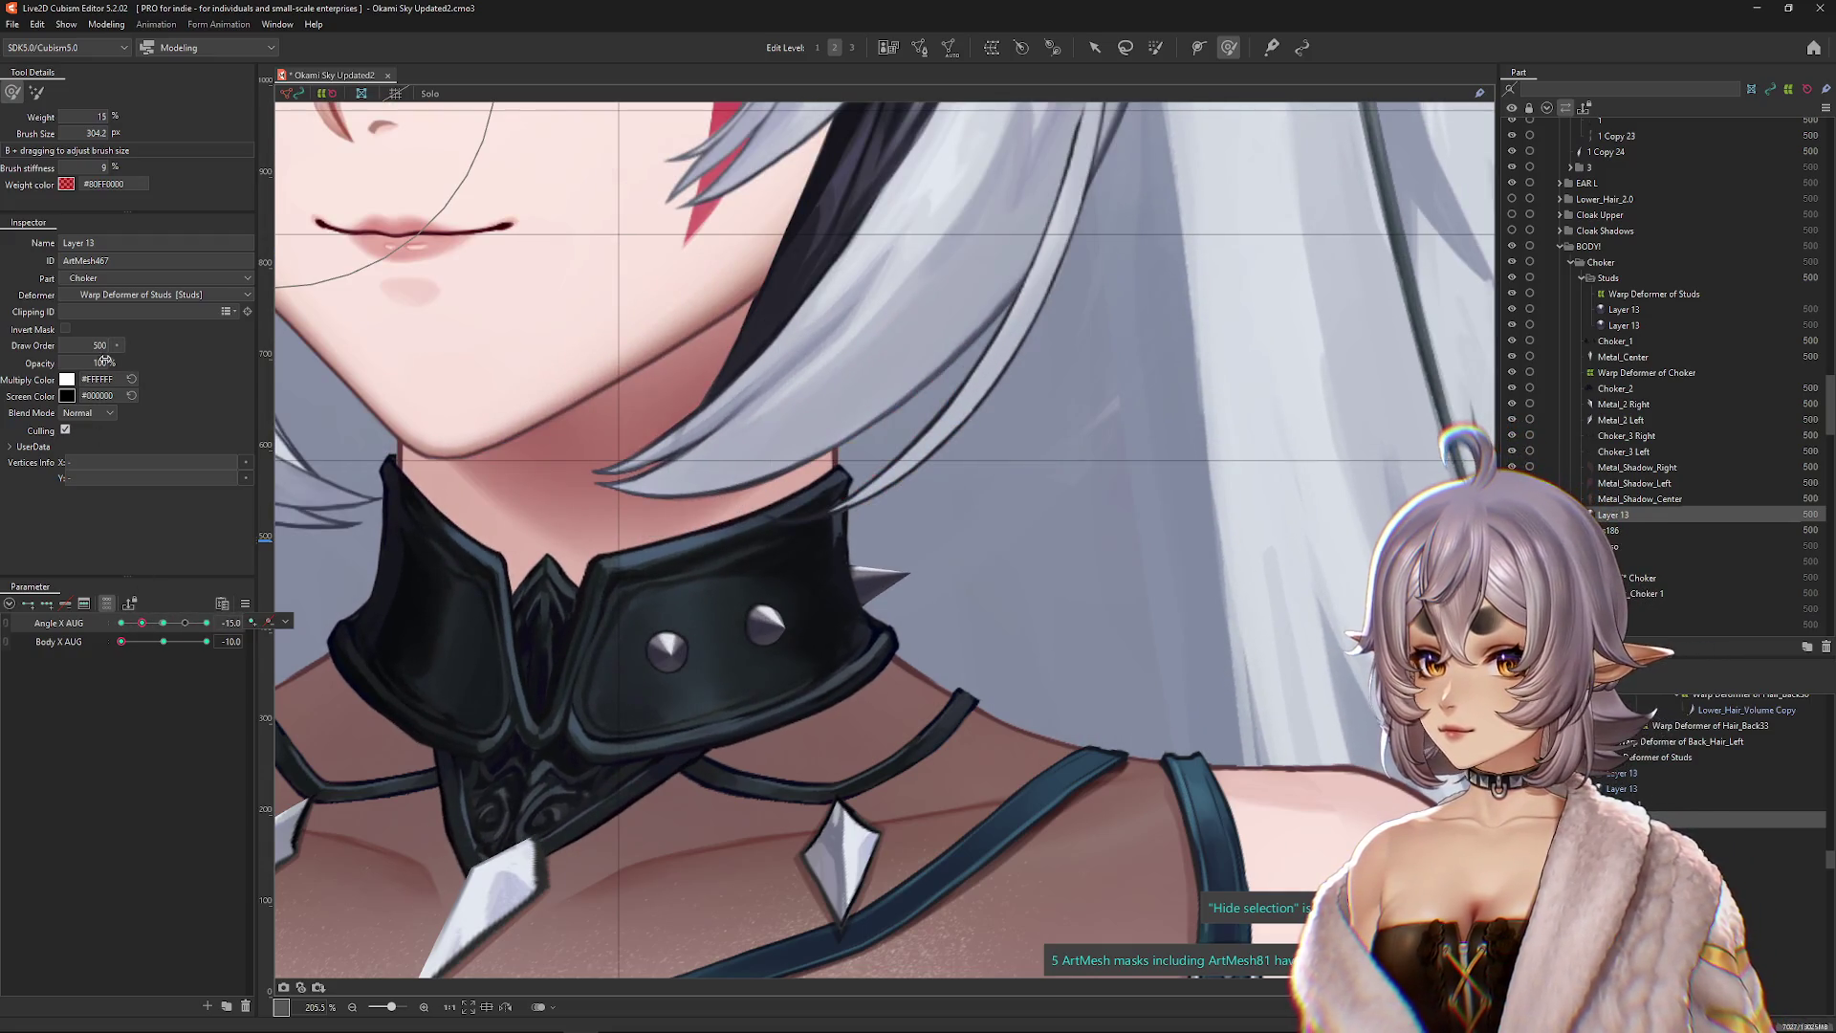
pyautogui.moveTo(166, 639)
pyautogui.mouseDown()
pyautogui.moveTo(207, 640)
pyautogui.moveTo(122, 641)
pyautogui.mouseUp()
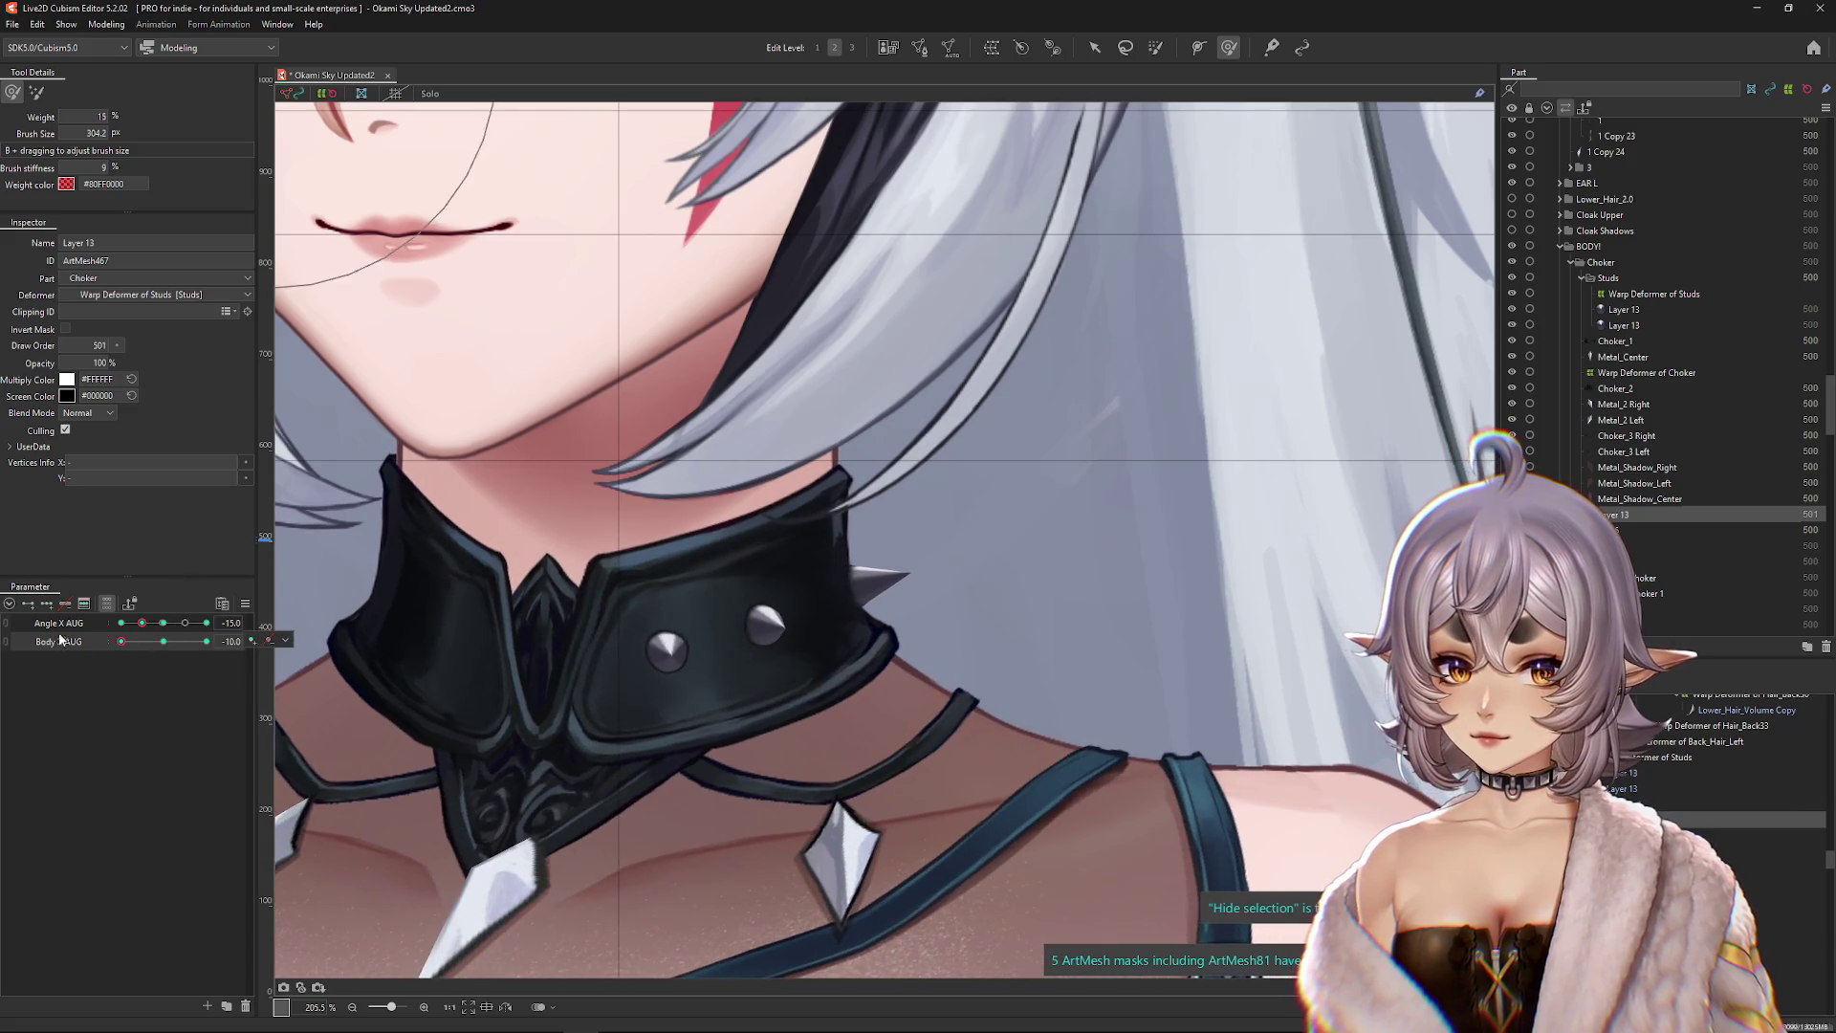
pyautogui.moveTo(847, 613)
pyautogui.mouseDown()
pyautogui.moveTo(784, 633)
pyautogui.moveTo(808, 631)
pyautogui.mouseUp()
# Step: Reshape the stud near the collar edge at Angle X 0 and preview the head turning toward -24
pyautogui.moveTo(142, 622)
pyautogui.mouseDown()
pyautogui.moveTo(122, 628)
pyautogui.moveTo(162, 624)
pyautogui.mouseUp()
pyautogui.click(162, 623)
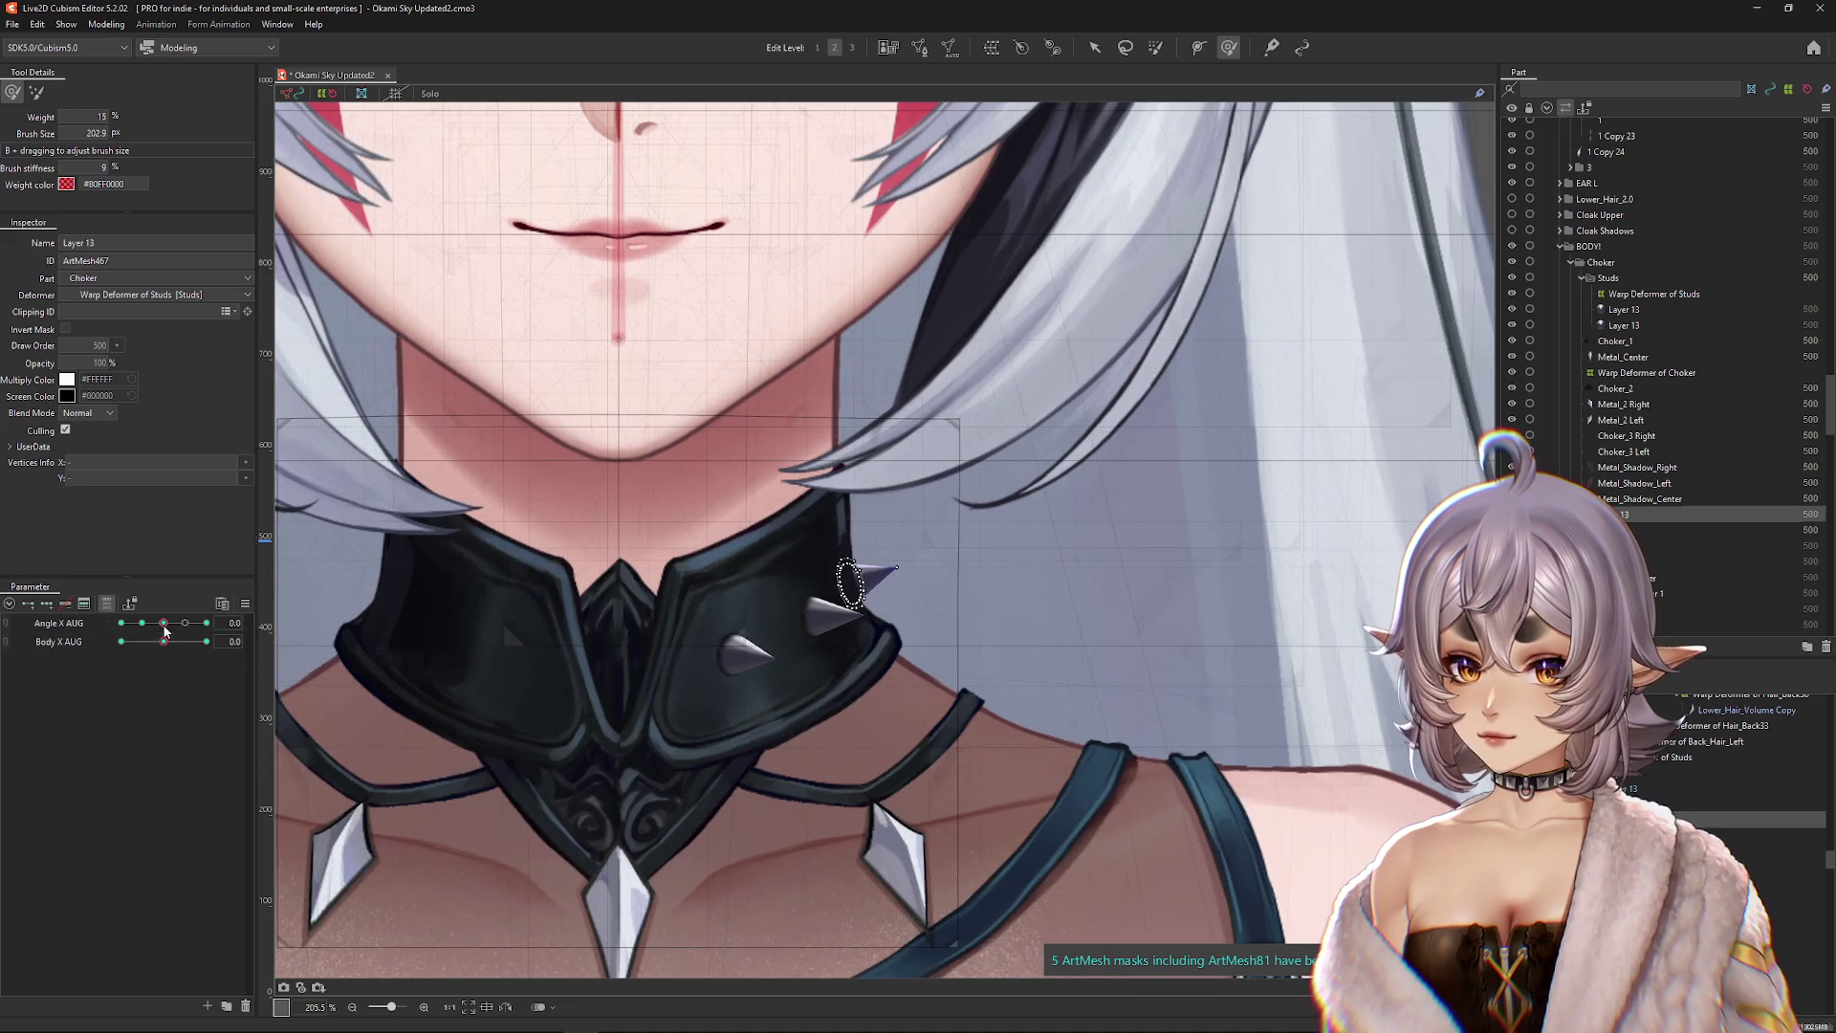
pyautogui.moveTo(819, 574); pyautogui.dragTo(820, 618)
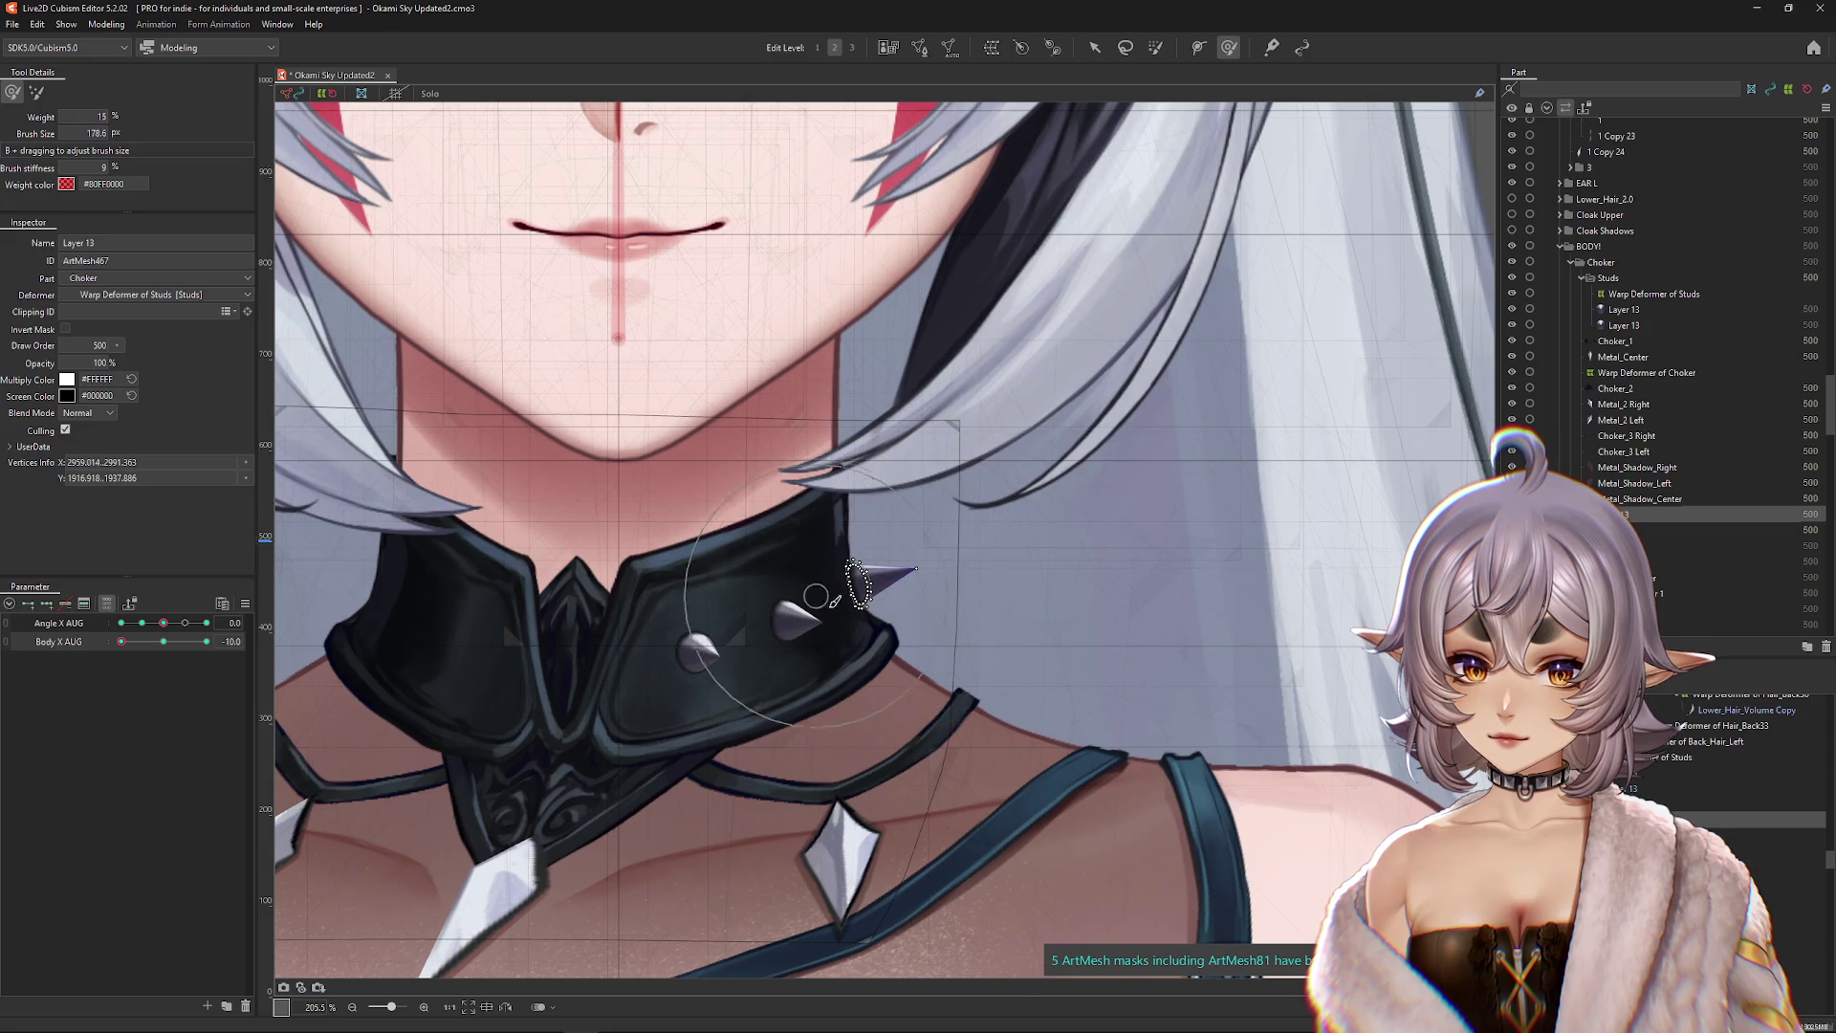
pyautogui.moveTo(163, 623); pyautogui.dragTo(142, 628)
# Step: Nudge the right spike slightly outward at the Angle X AUG keyform and check it as the head turns
pyautogui.click(285, 623)
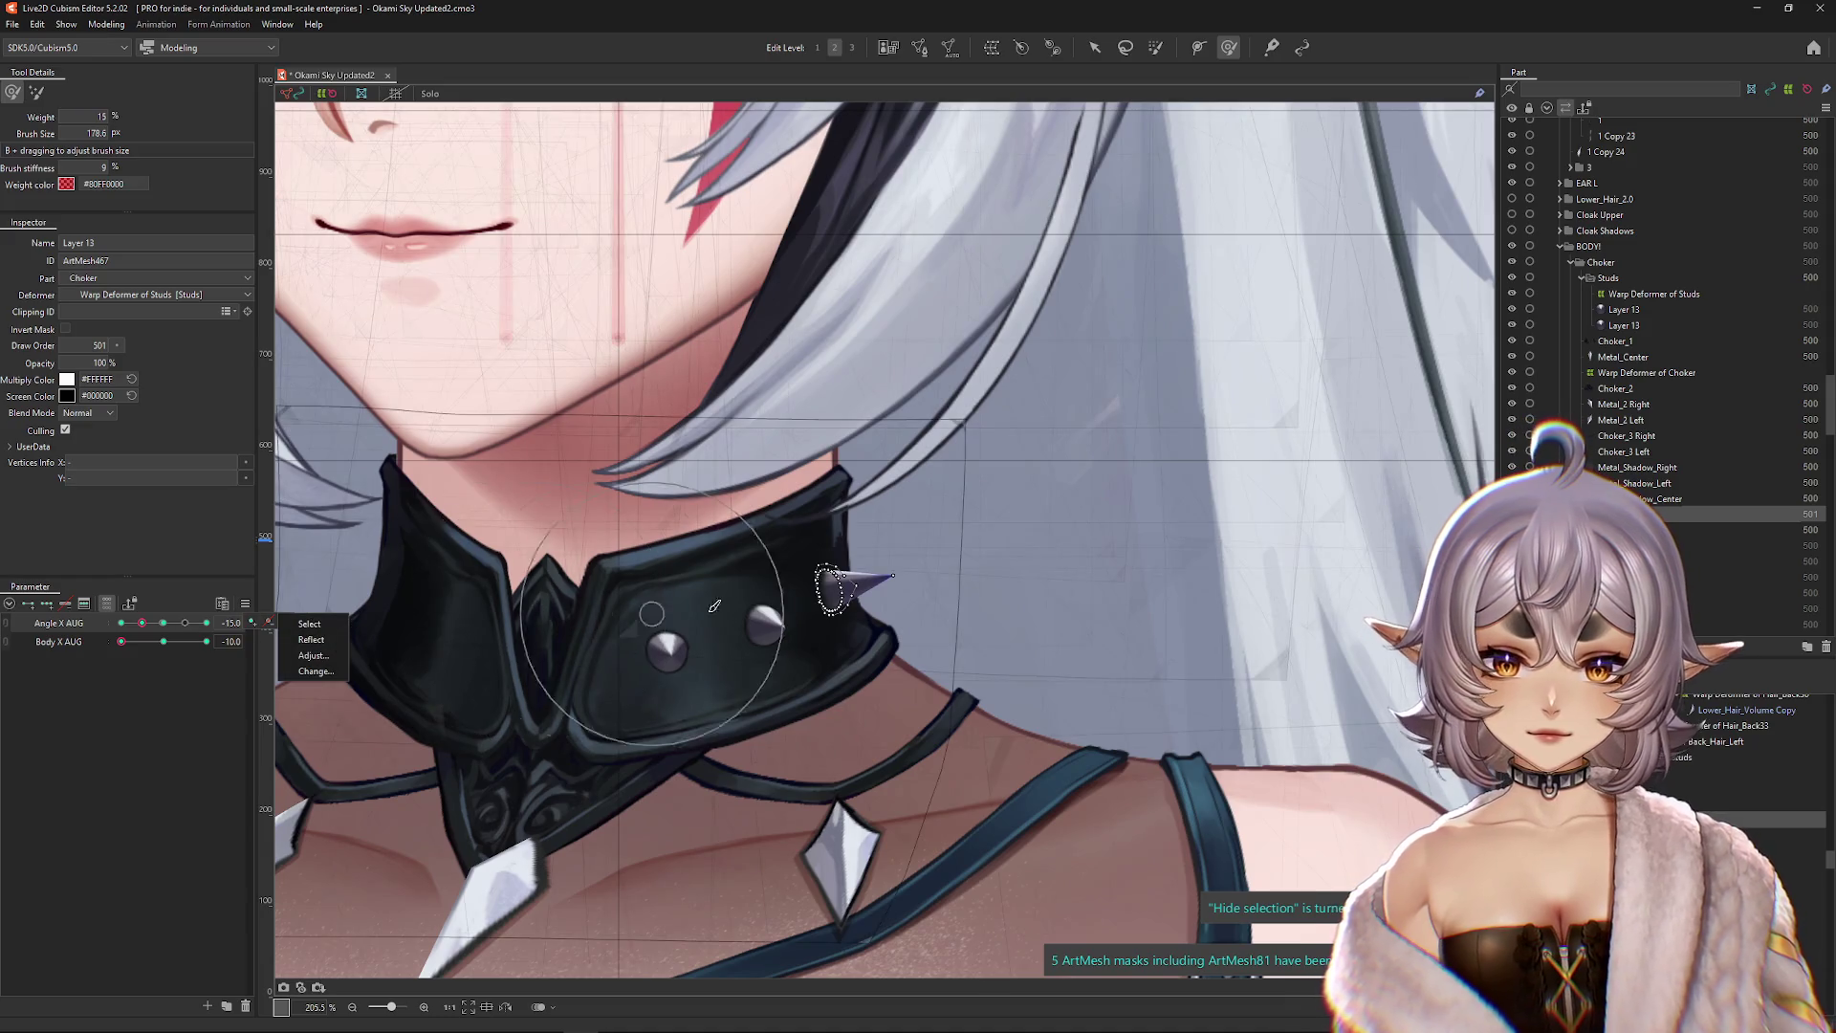
pyautogui.moveTo(845, 590); pyautogui.dragTo(863, 589)
pyautogui.moveTo(142, 623)
pyautogui.mouseDown()
pyautogui.moveTo(158, 624)
pyautogui.moveTo(125, 634)
pyautogui.moveTo(170, 630)
pyautogui.moveTo(146, 629)
pyautogui.mouseUp()
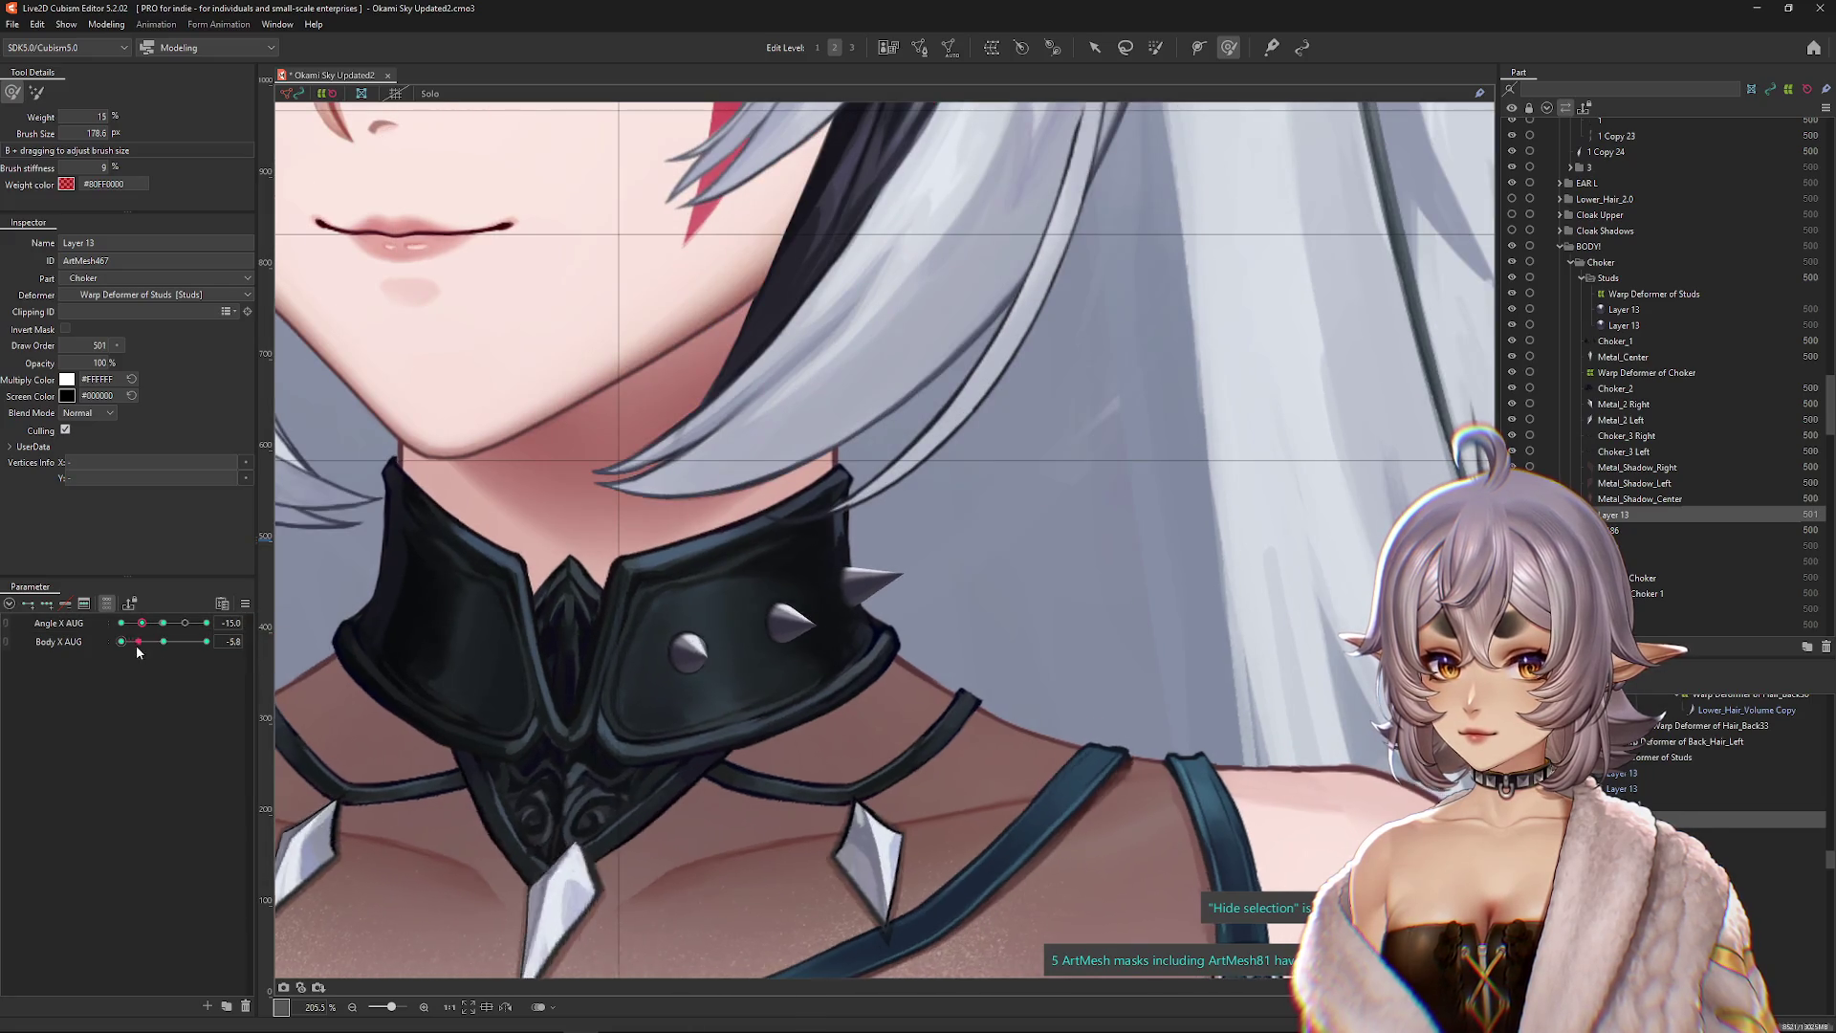
pyautogui.moveTo(141, 622); pyautogui.dragTo(165, 628)
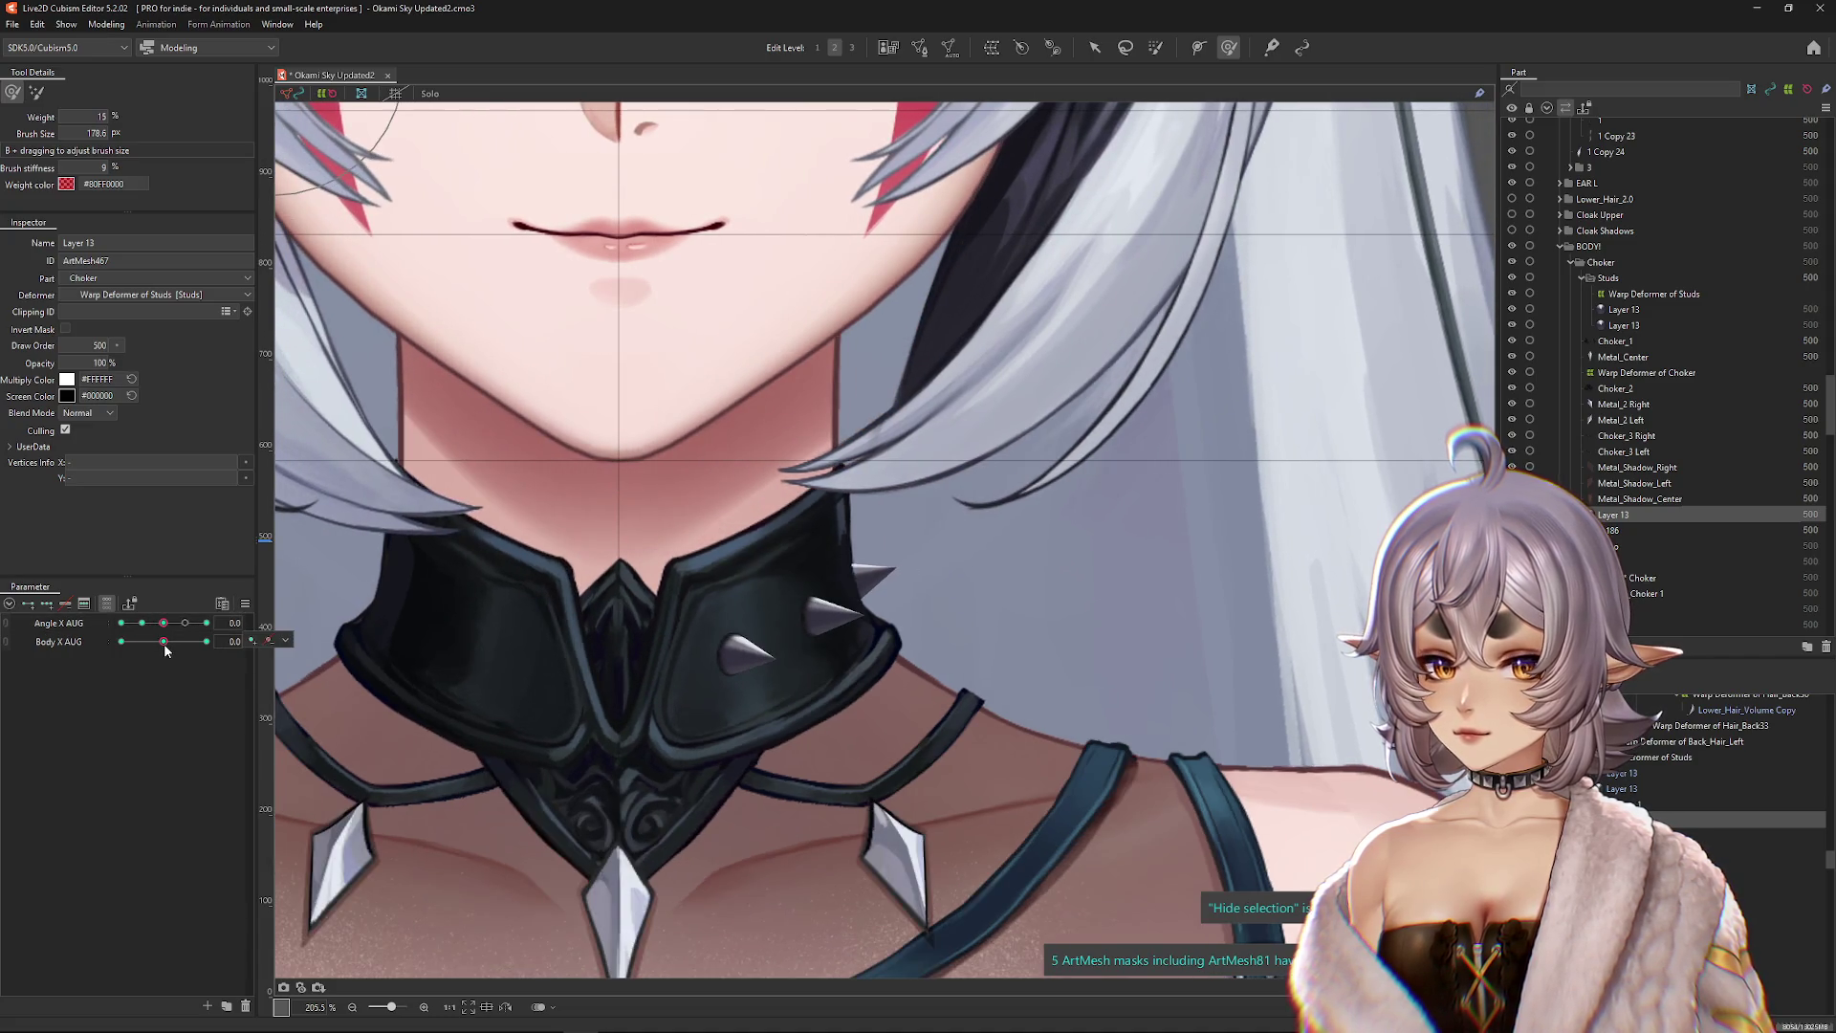
pyautogui.scroll(3, 860, 564)
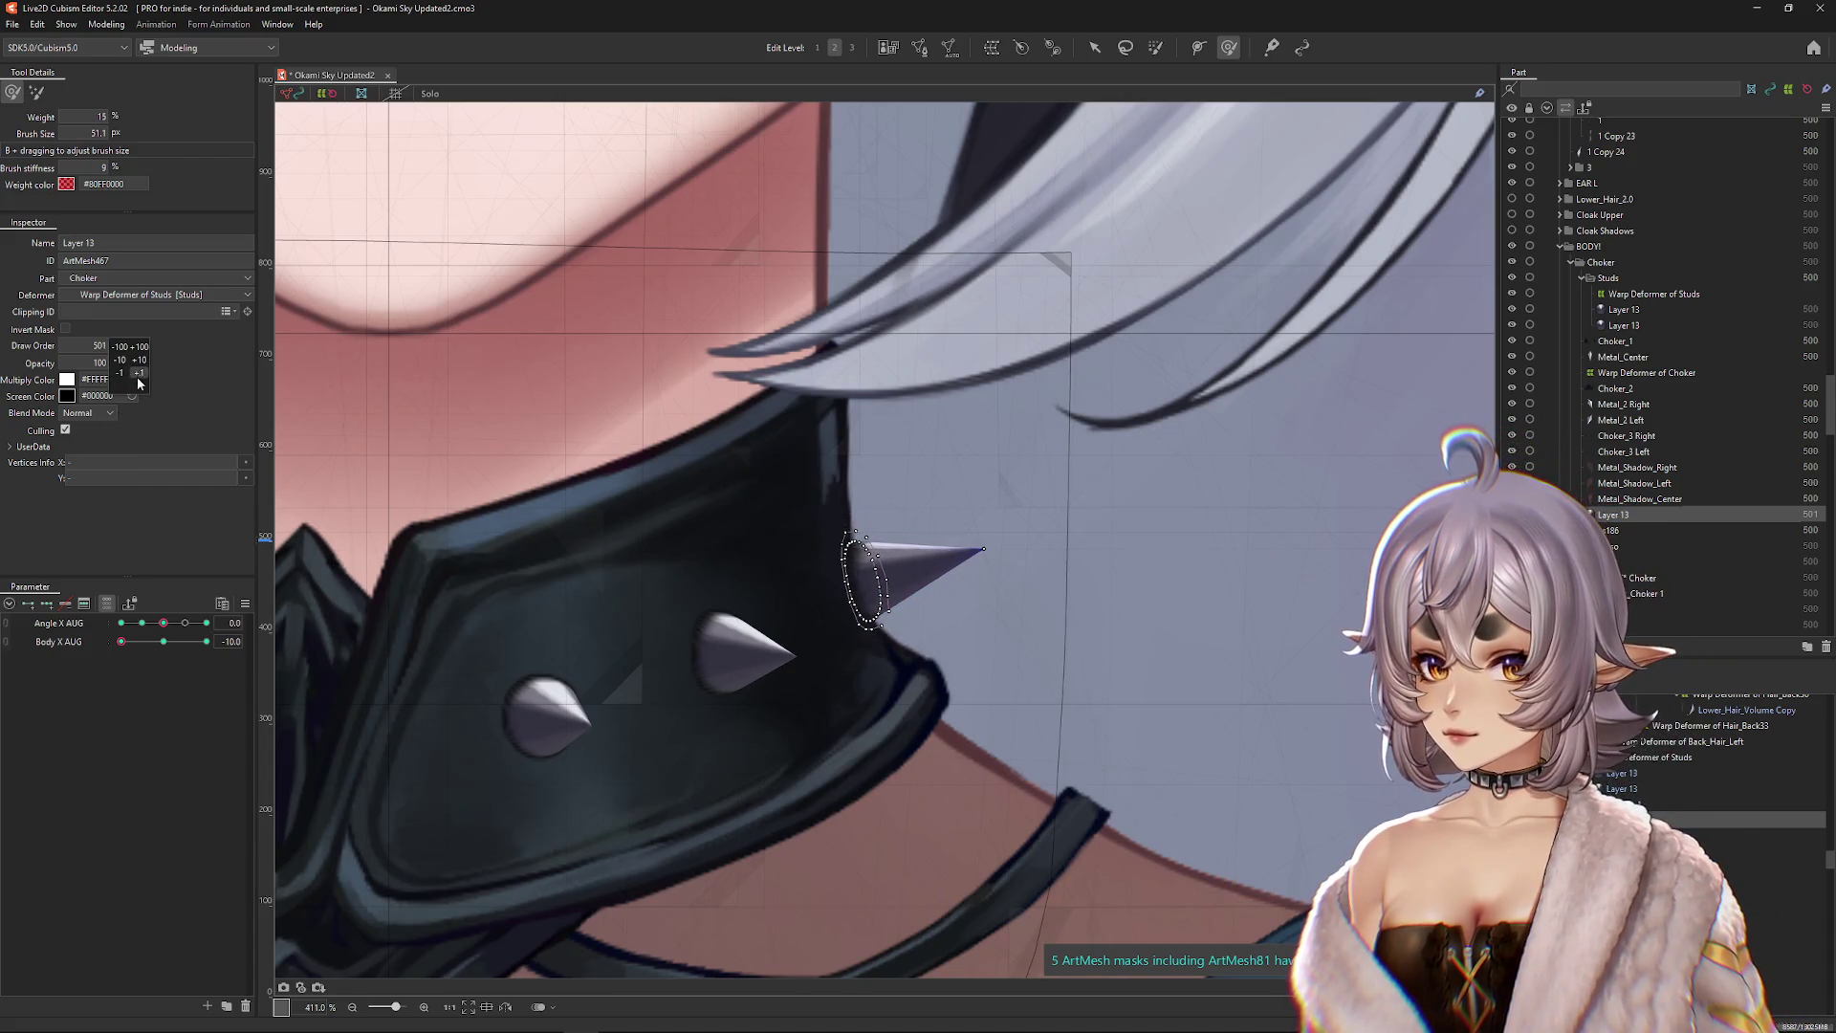
# Step: At Angle X AUG -30, brush-deform the right spike into place on the collar
pyautogui.hotkey('ctrl', 'h')
pyautogui.moveTo(138, 625); pyautogui.dragTo(122, 624)
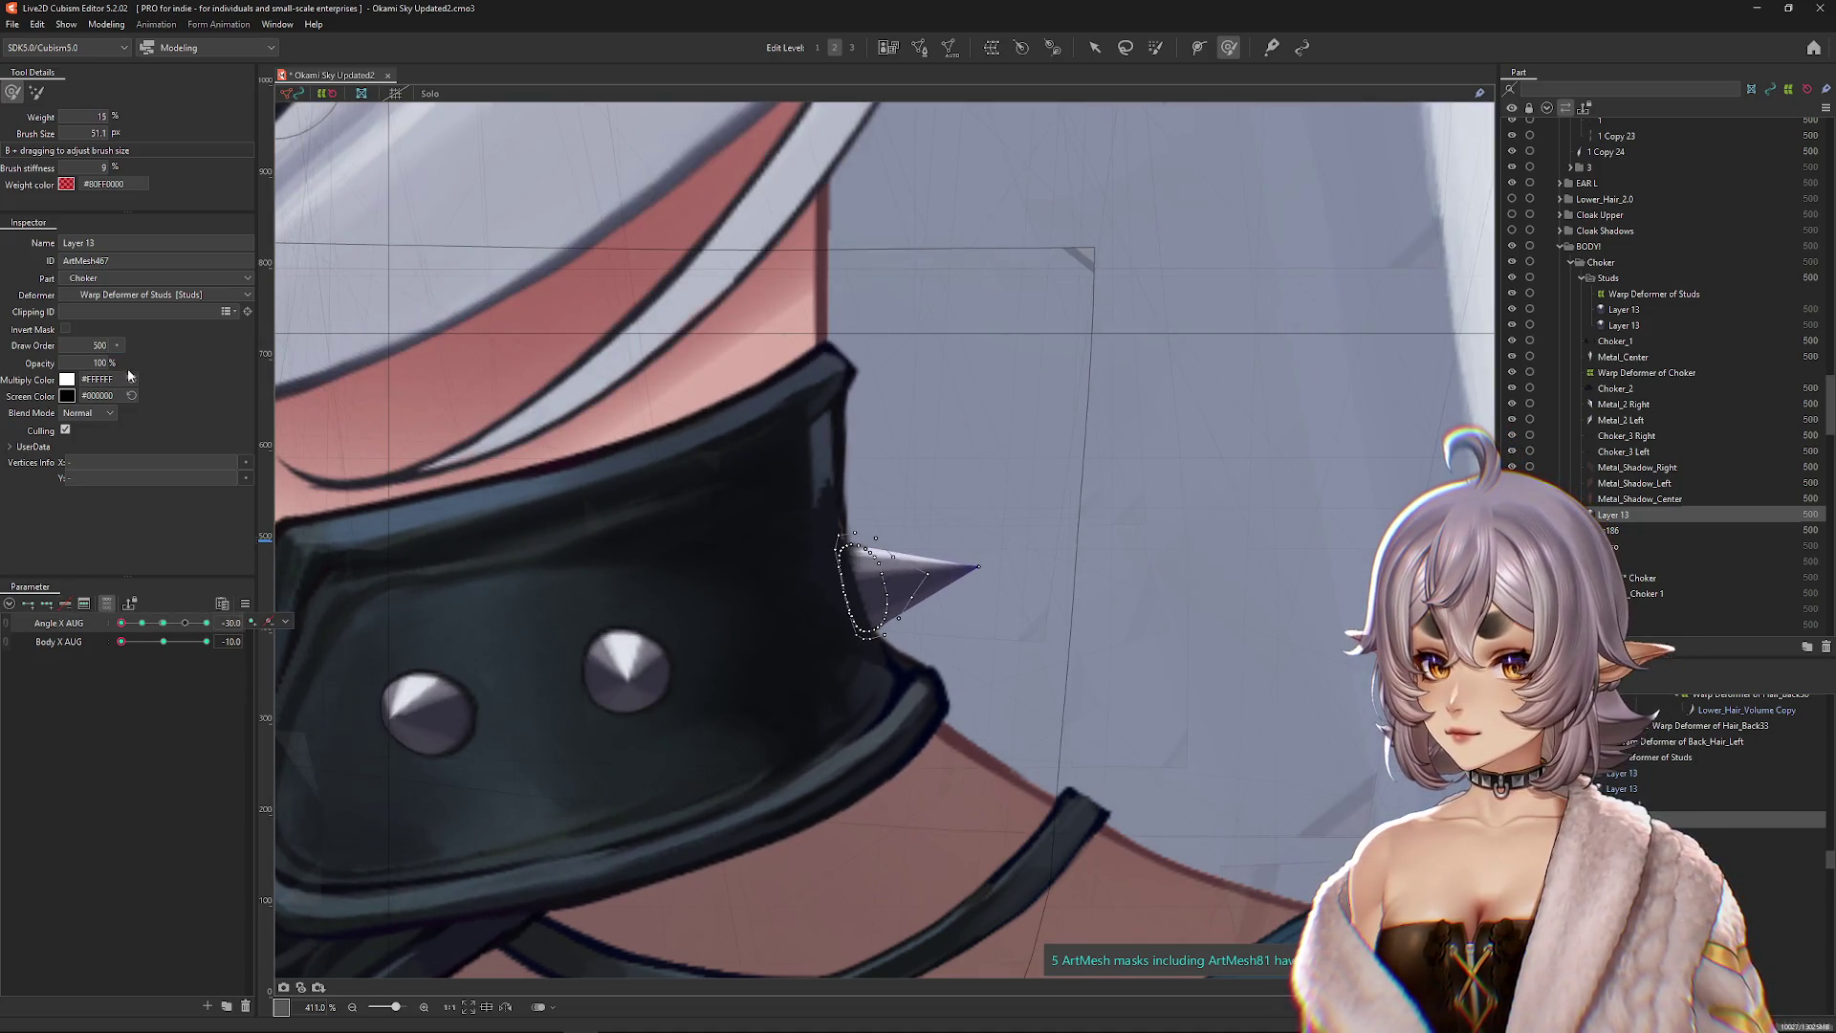
pyautogui.hotkey('ctrl', 'h')
pyautogui.moveTo(836, 571); pyautogui.dragTo(742, 615)
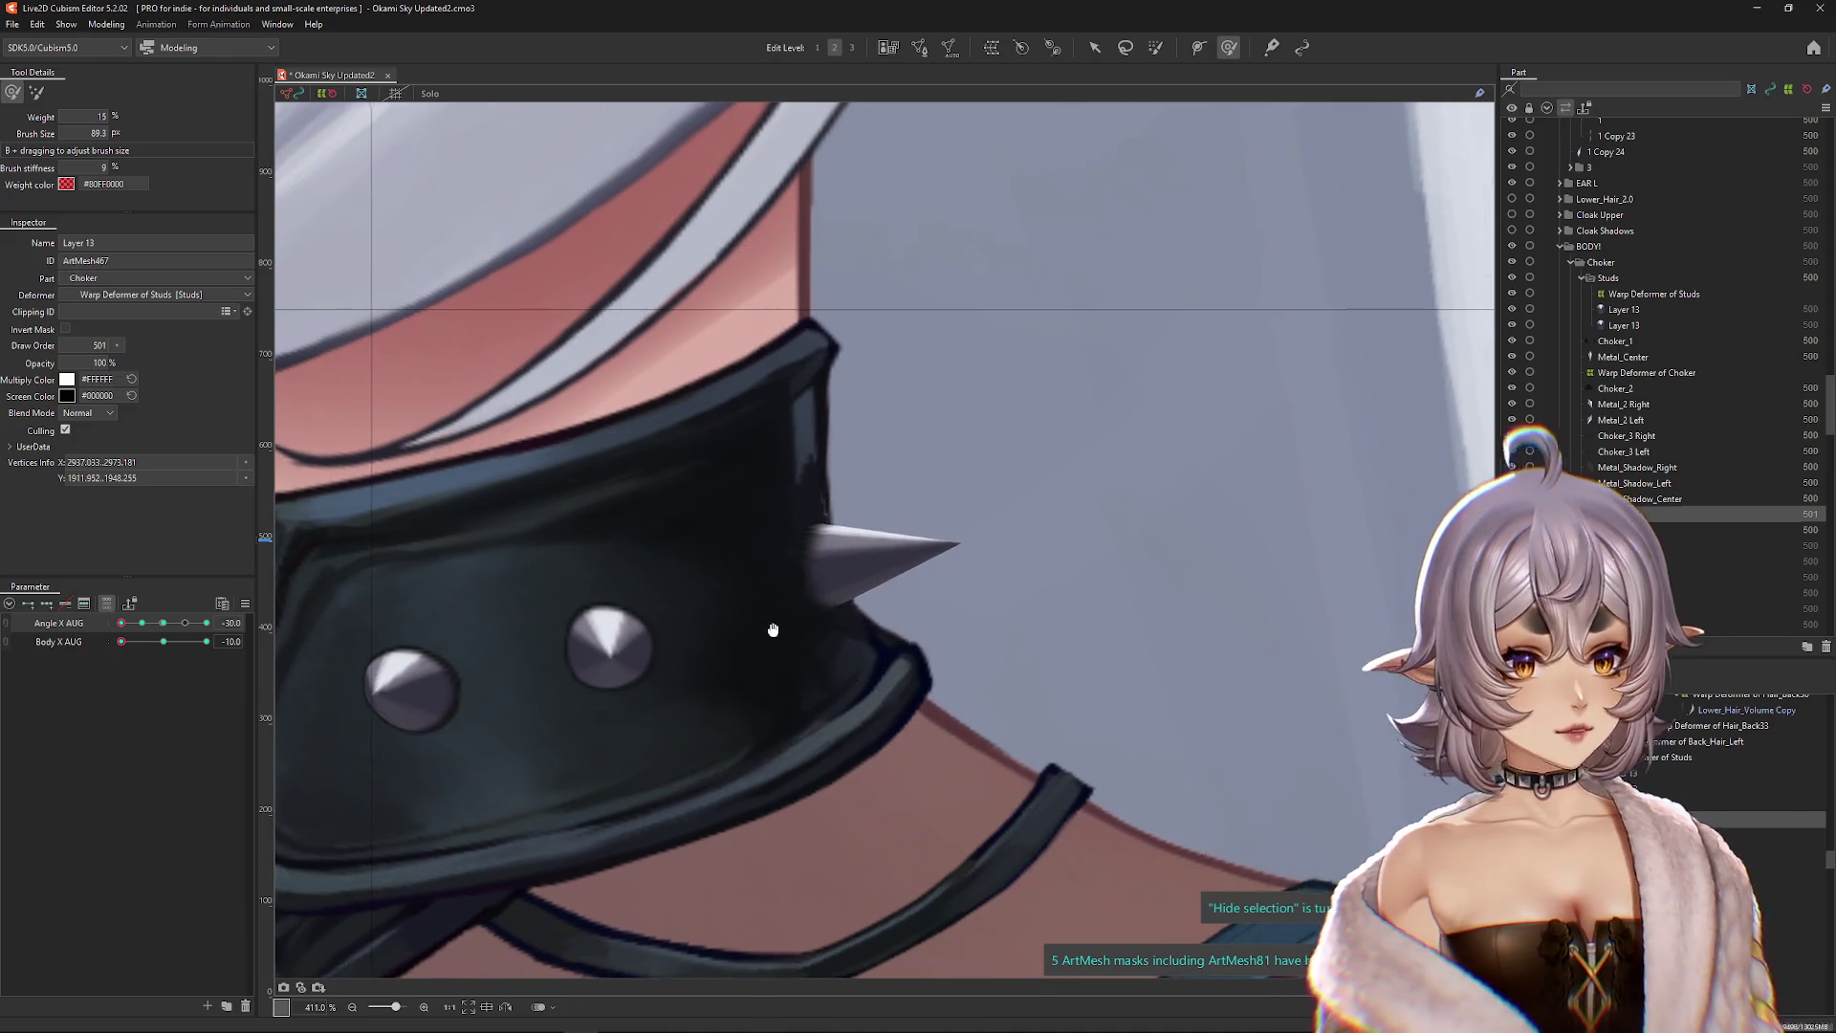
pyautogui.press('b')
pyautogui.scroll(-2, 797, 572)
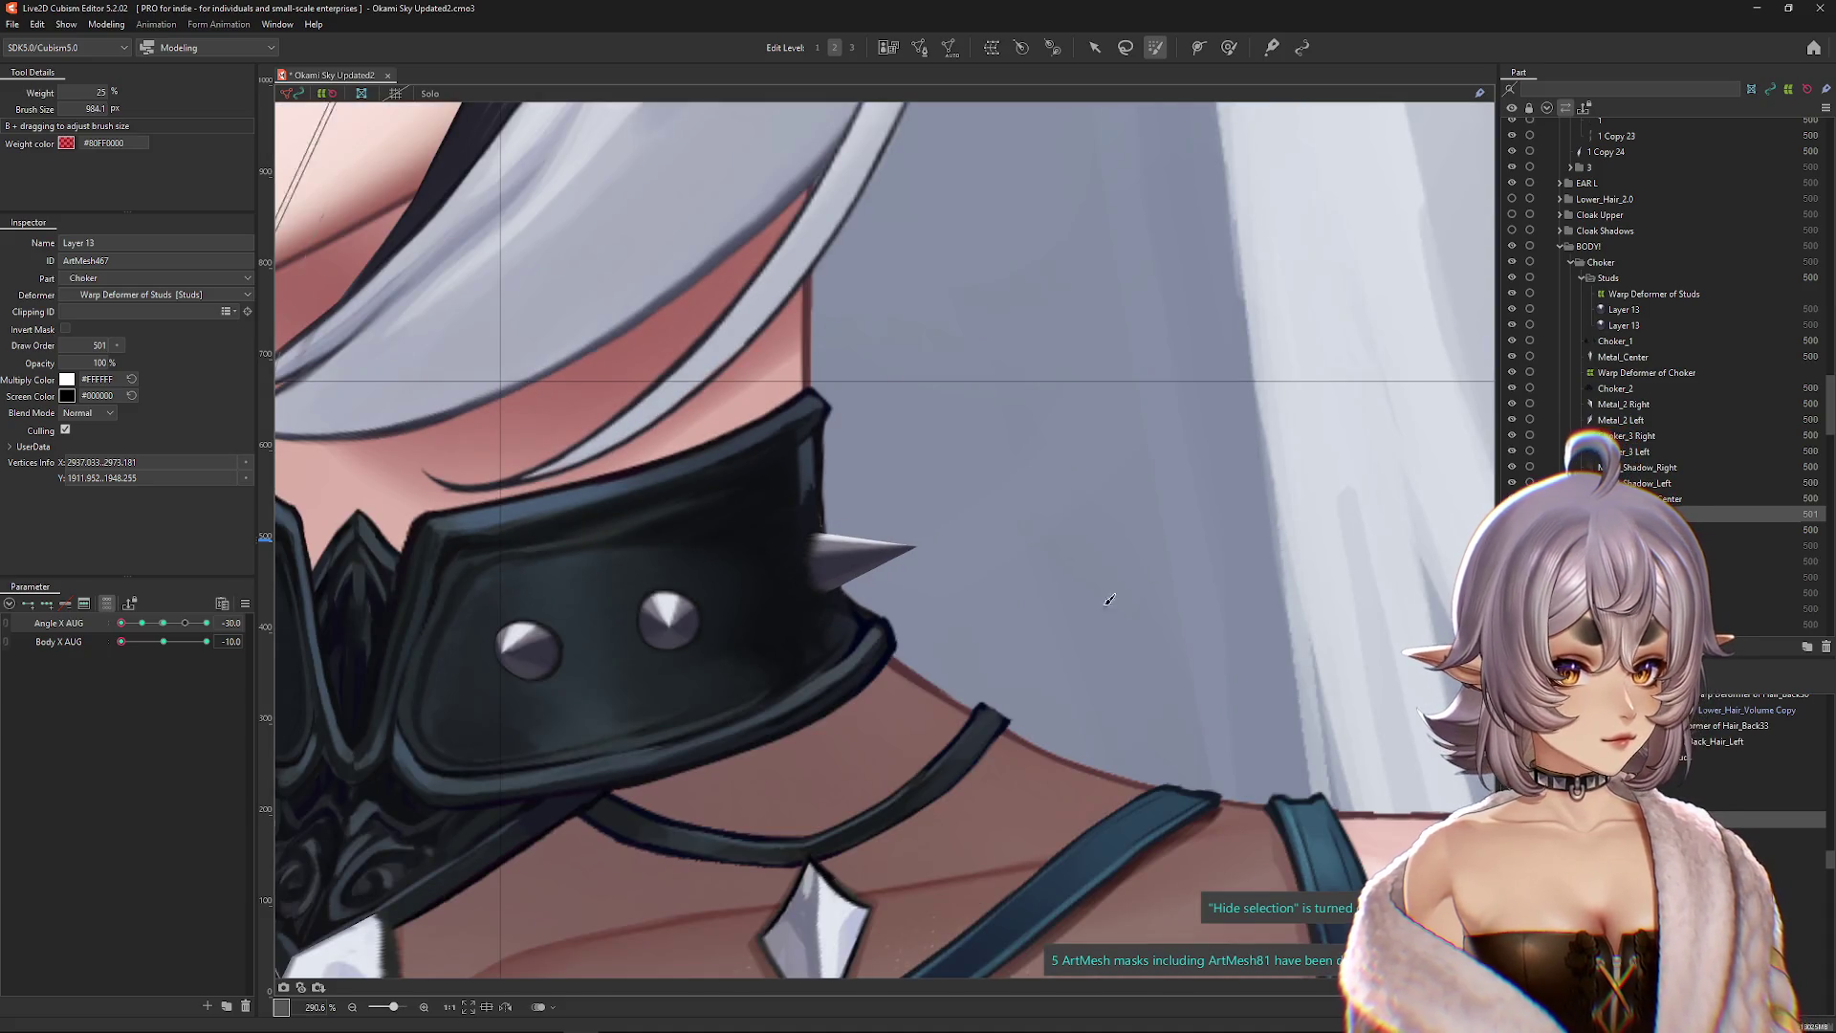
pyautogui.press('Escape')
pyautogui.click(786, 445)
pyautogui.hotkey('shift', 'b')
pyautogui.moveTo(744, 500); pyautogui.dragTo(766, 574)
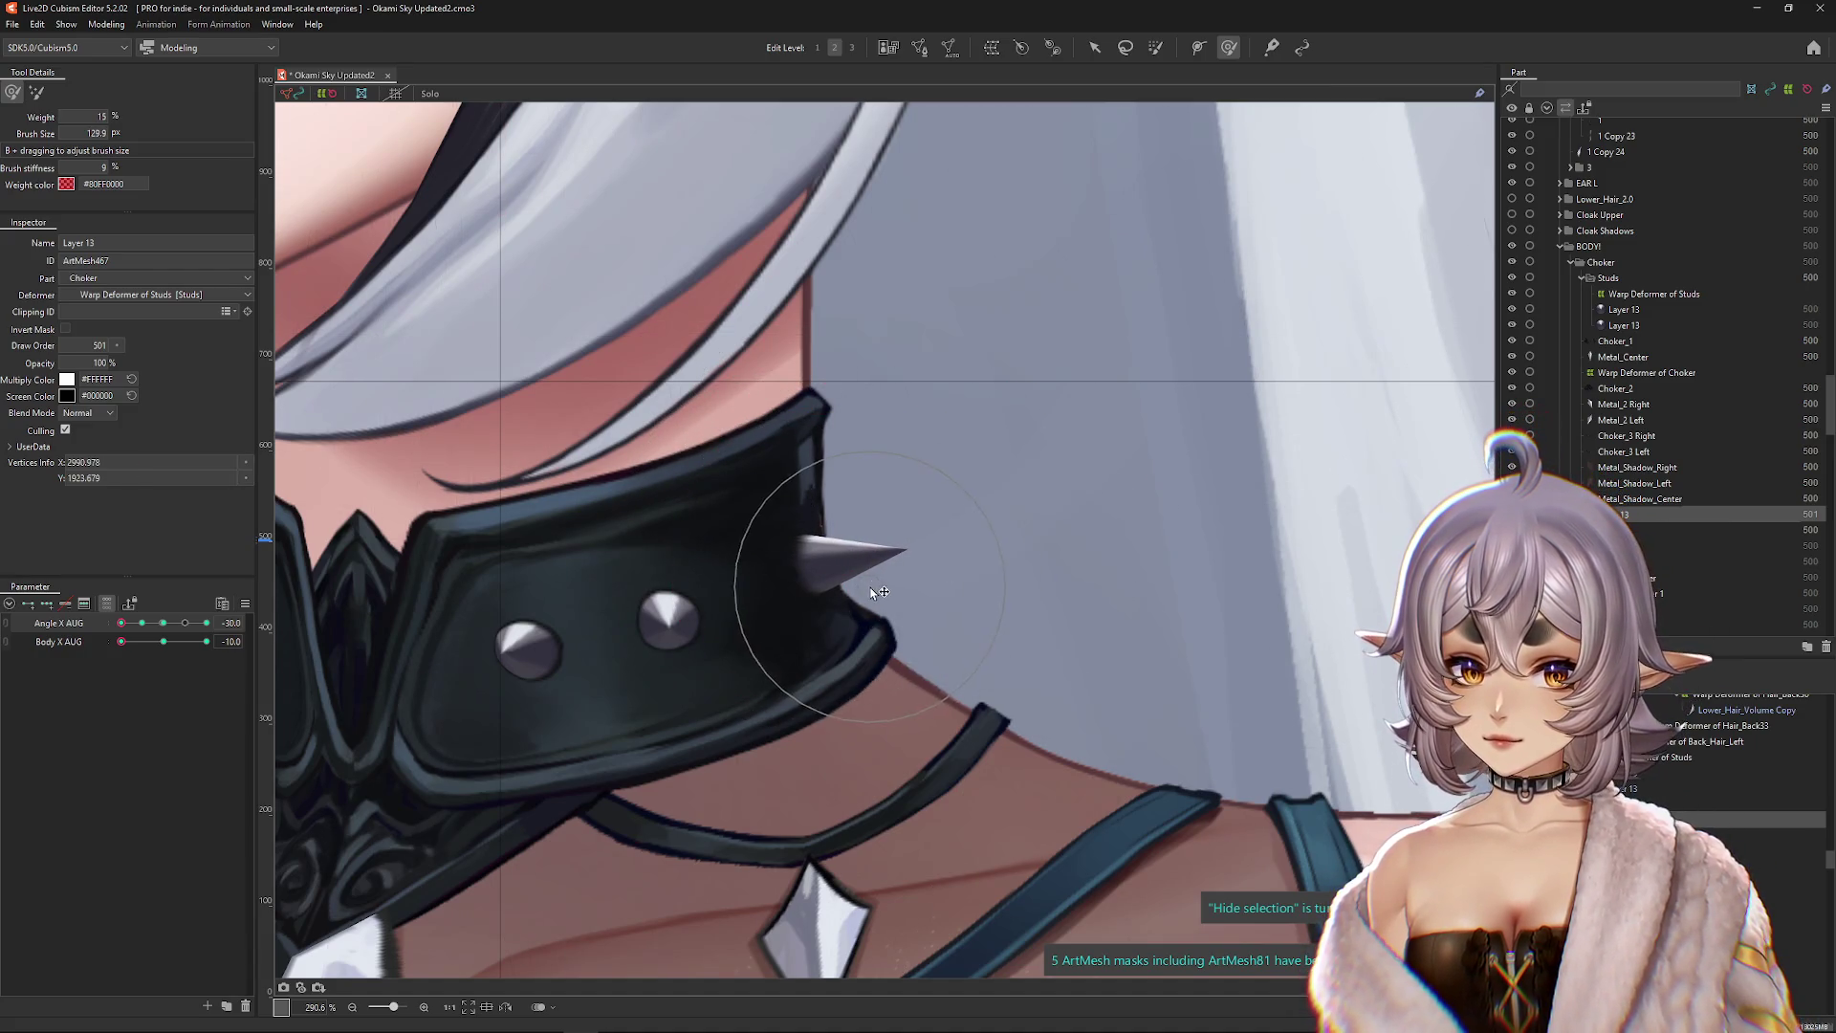
# Step: Set Body X AUG to -10, resize the brush and select the middle stud for reshaping
pyautogui.moveTo(164, 642)
pyautogui.mouseDown()
pyautogui.moveTo(191, 644)
pyautogui.moveTo(96, 647)
pyautogui.mouseUp()
pyautogui.click(163, 641)
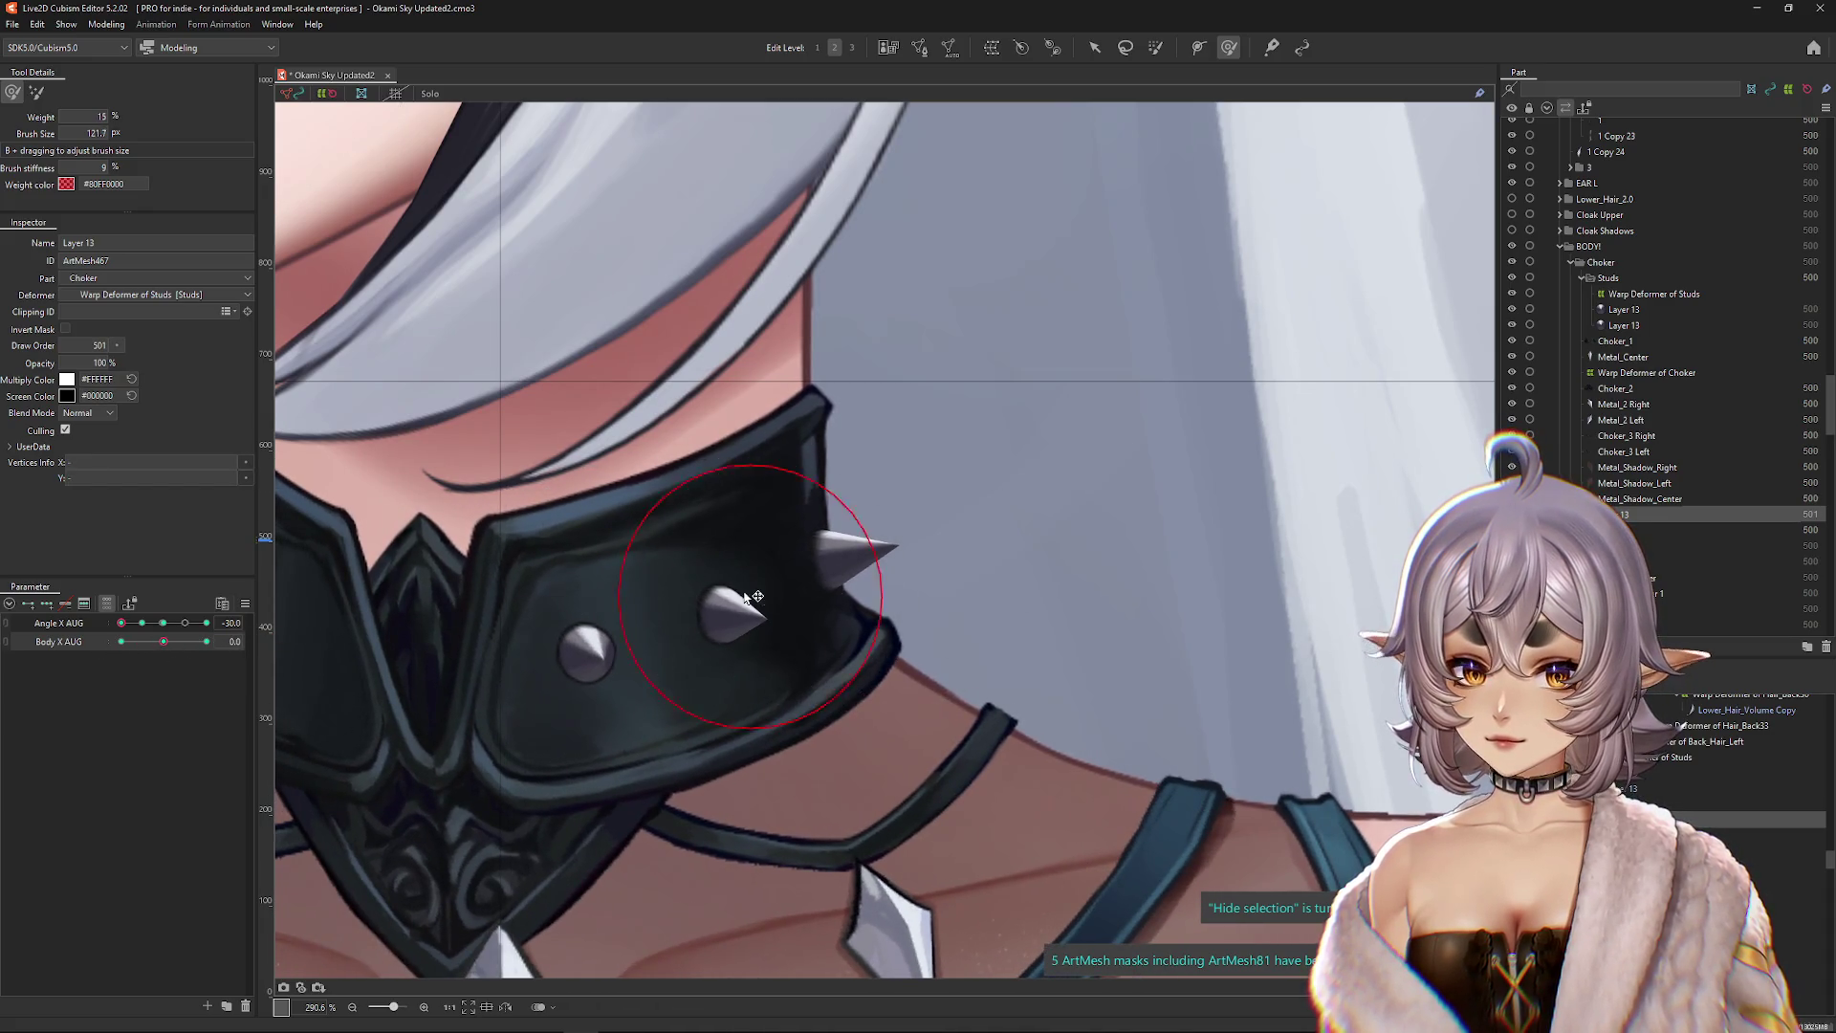
pyautogui.moveTo(163, 642); pyautogui.dragTo(114, 643)
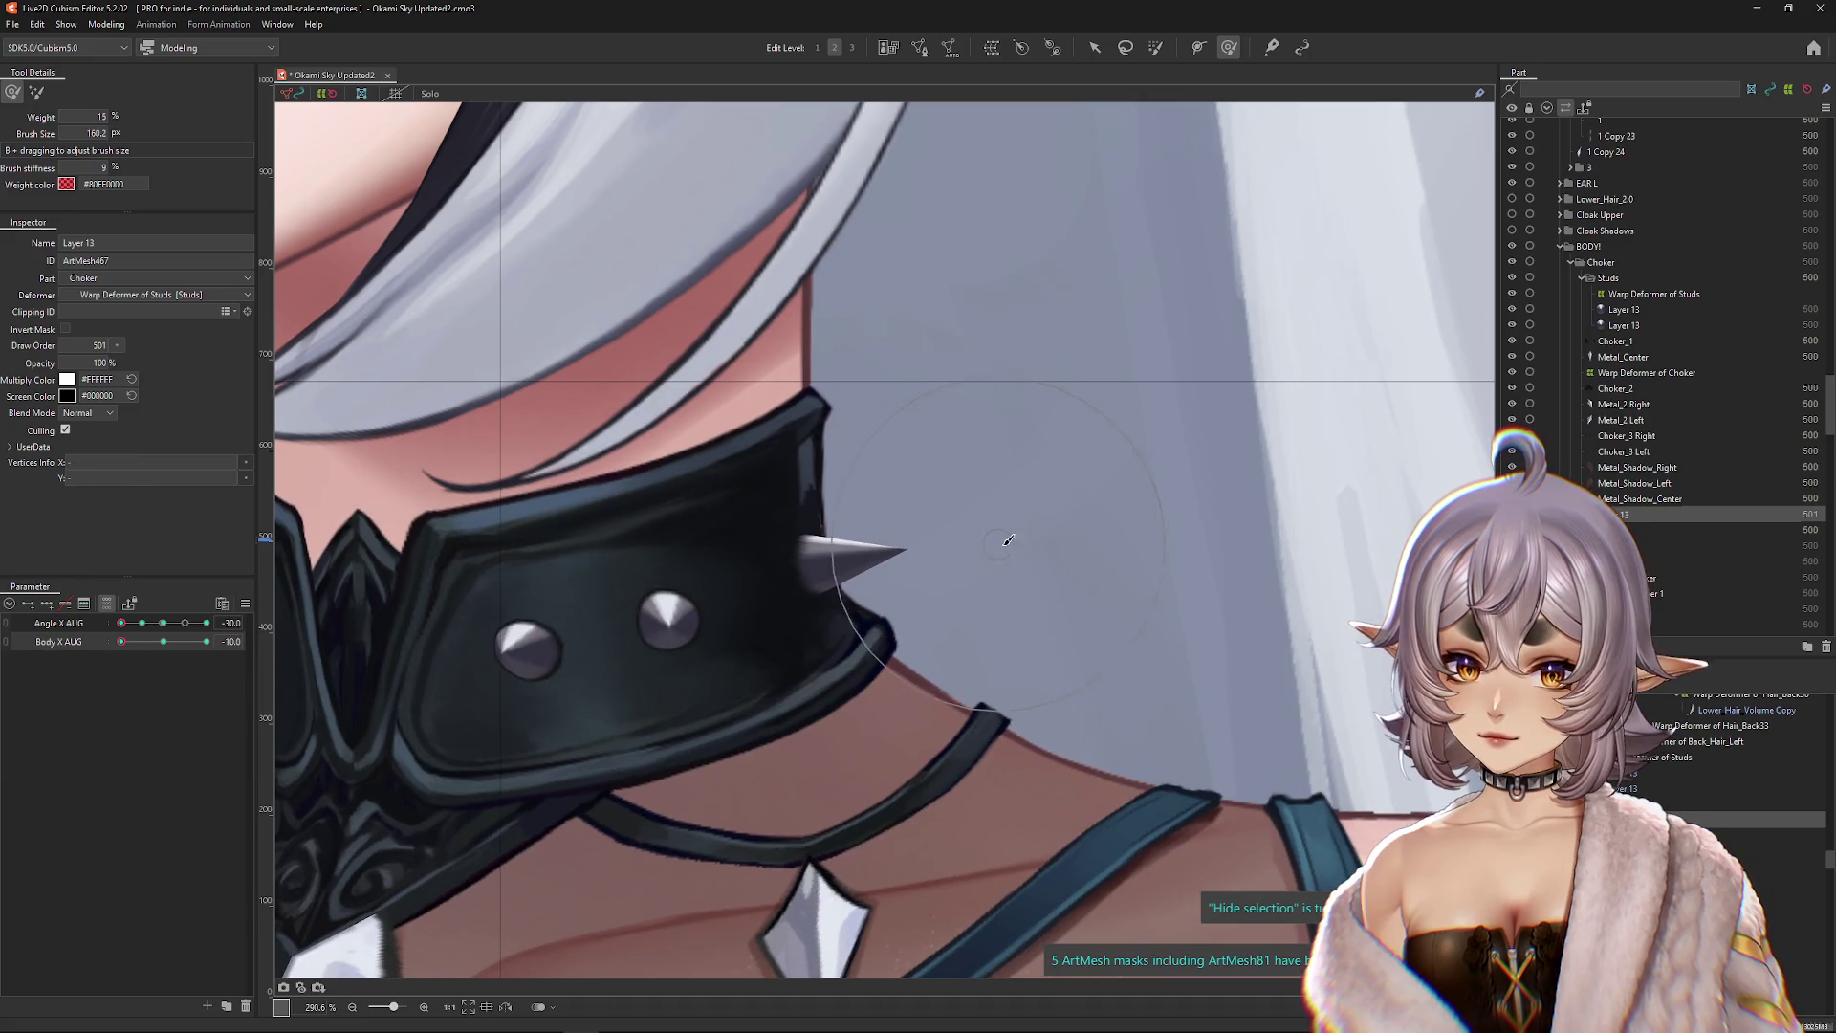
pyautogui.moveTo(1008, 541); pyautogui.dragTo(965, 540)
pyautogui.click(681, 586)
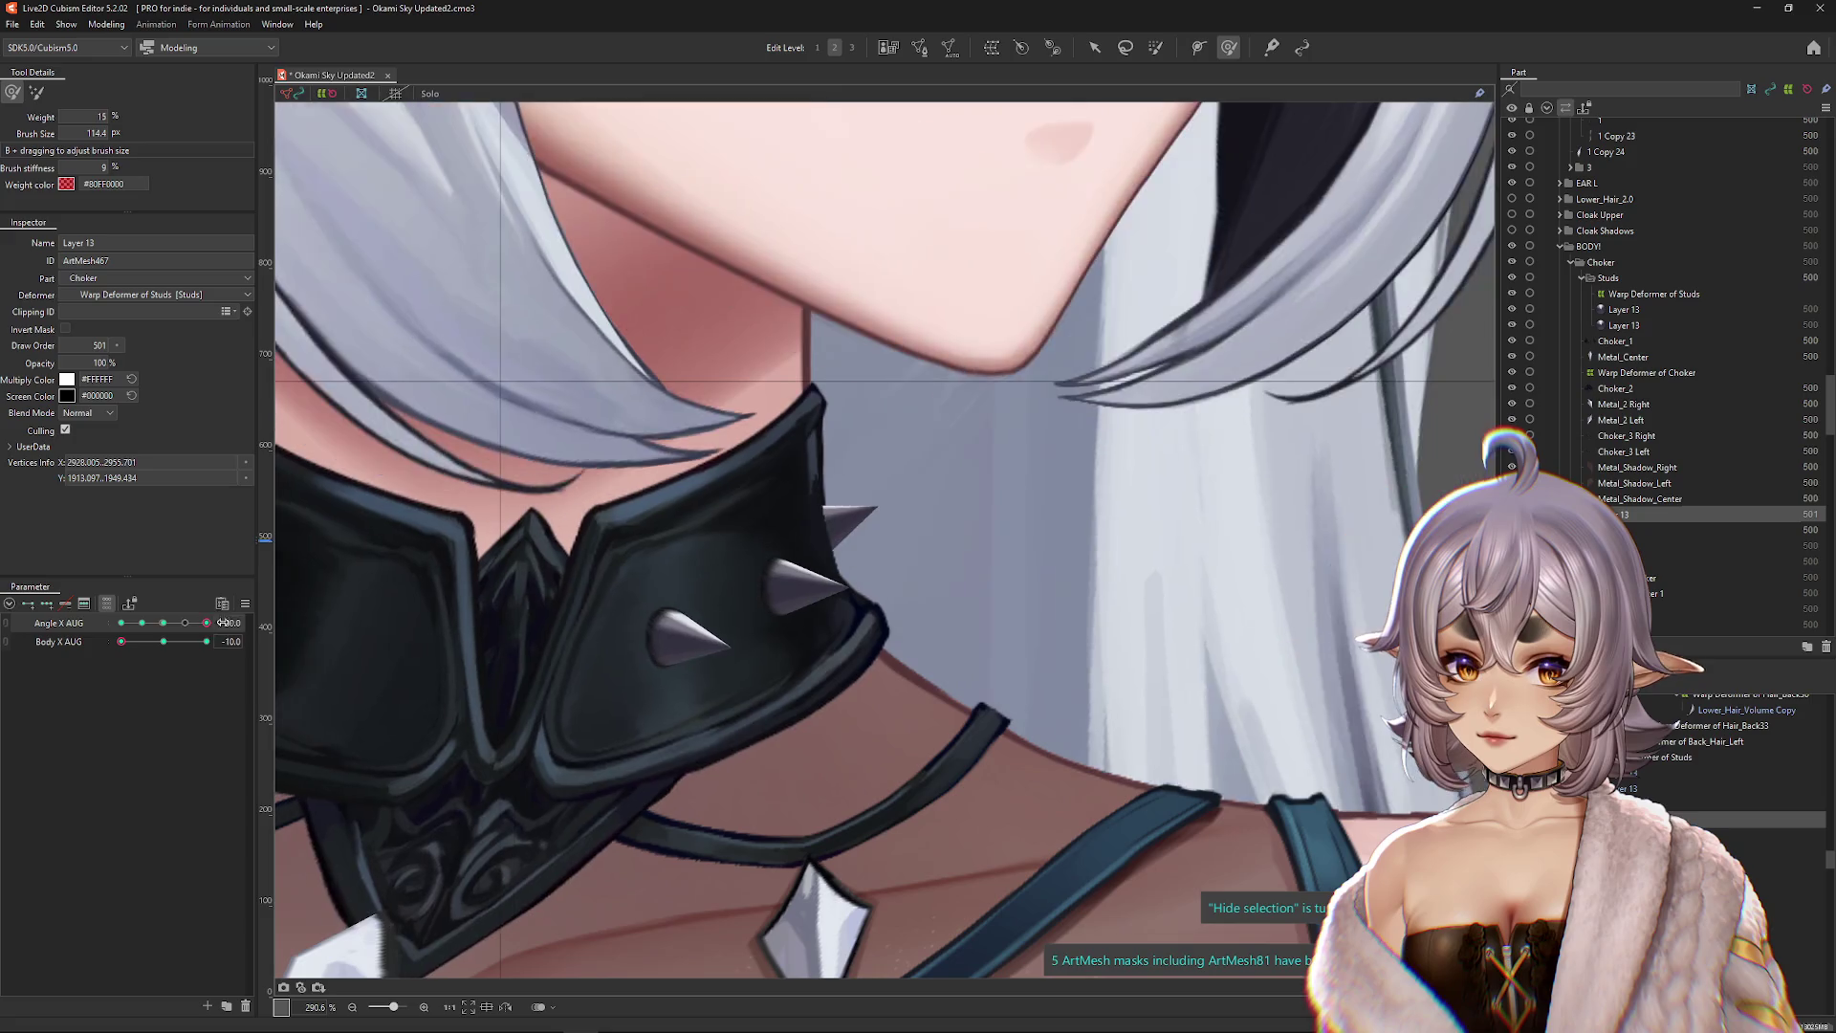
pyautogui.click(32, 631)
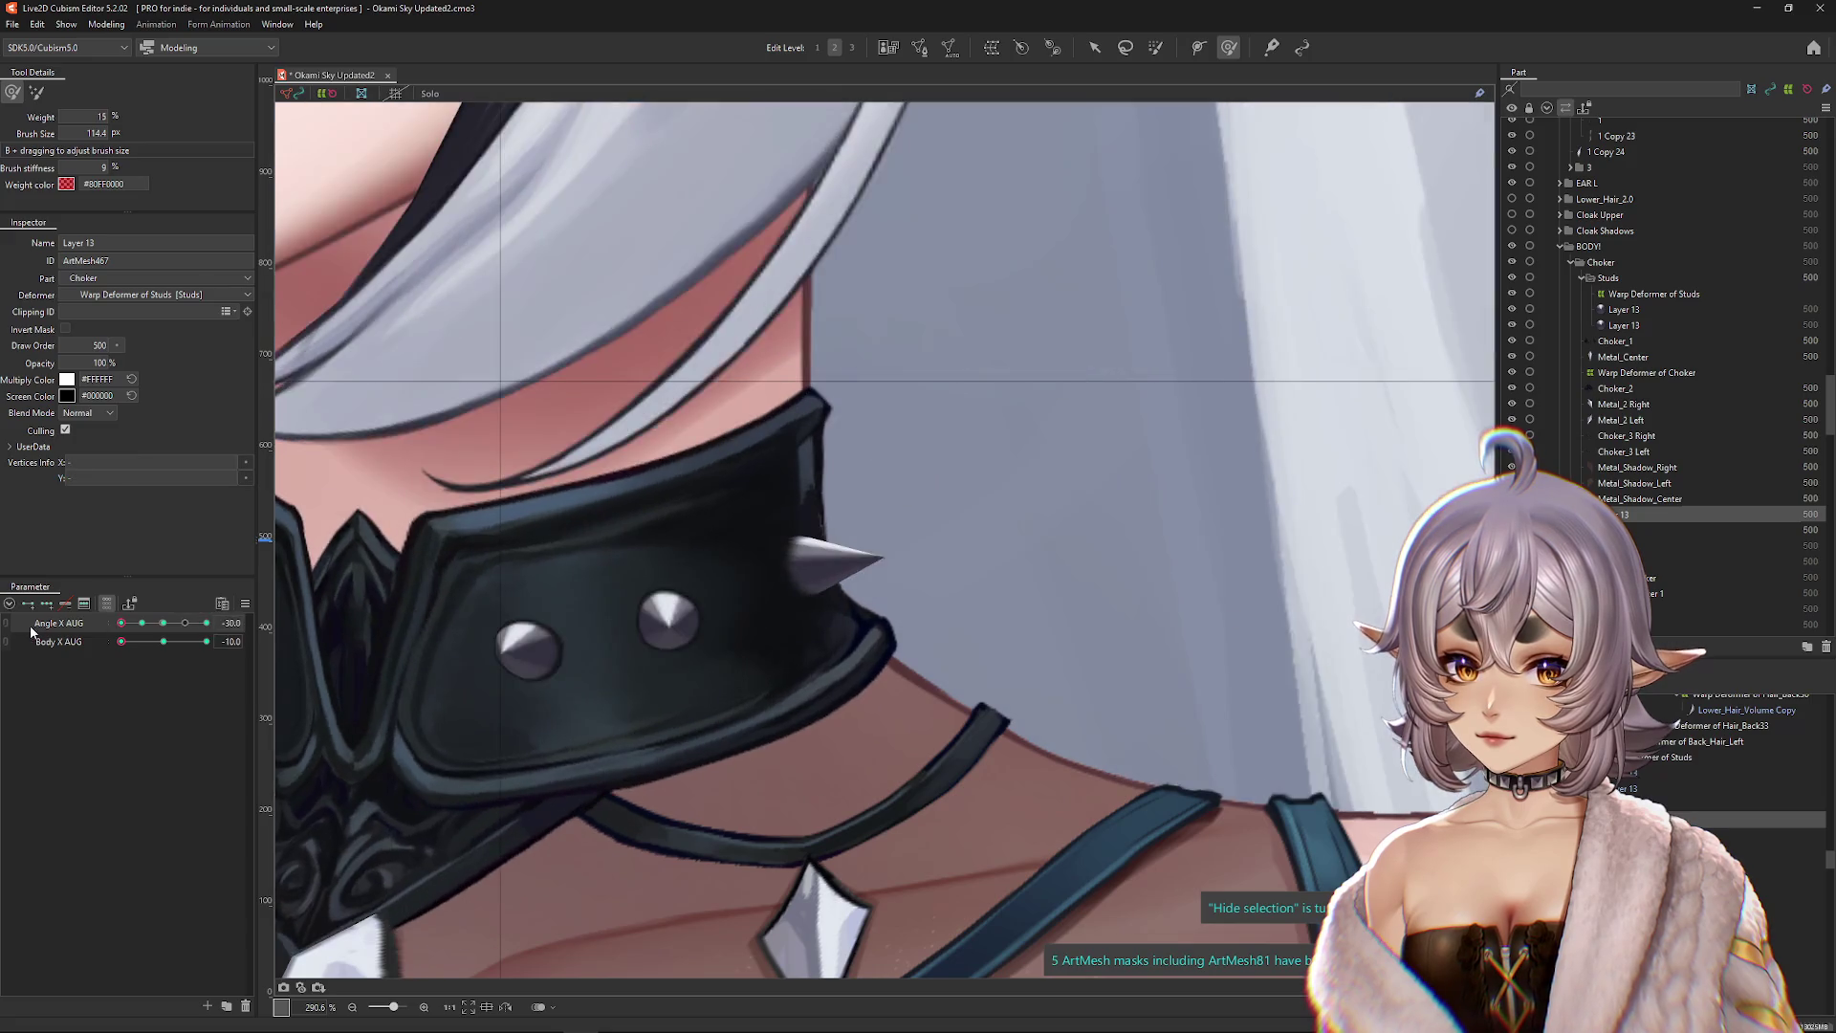
pyautogui.click(170, 641)
pyautogui.click(120, 643)
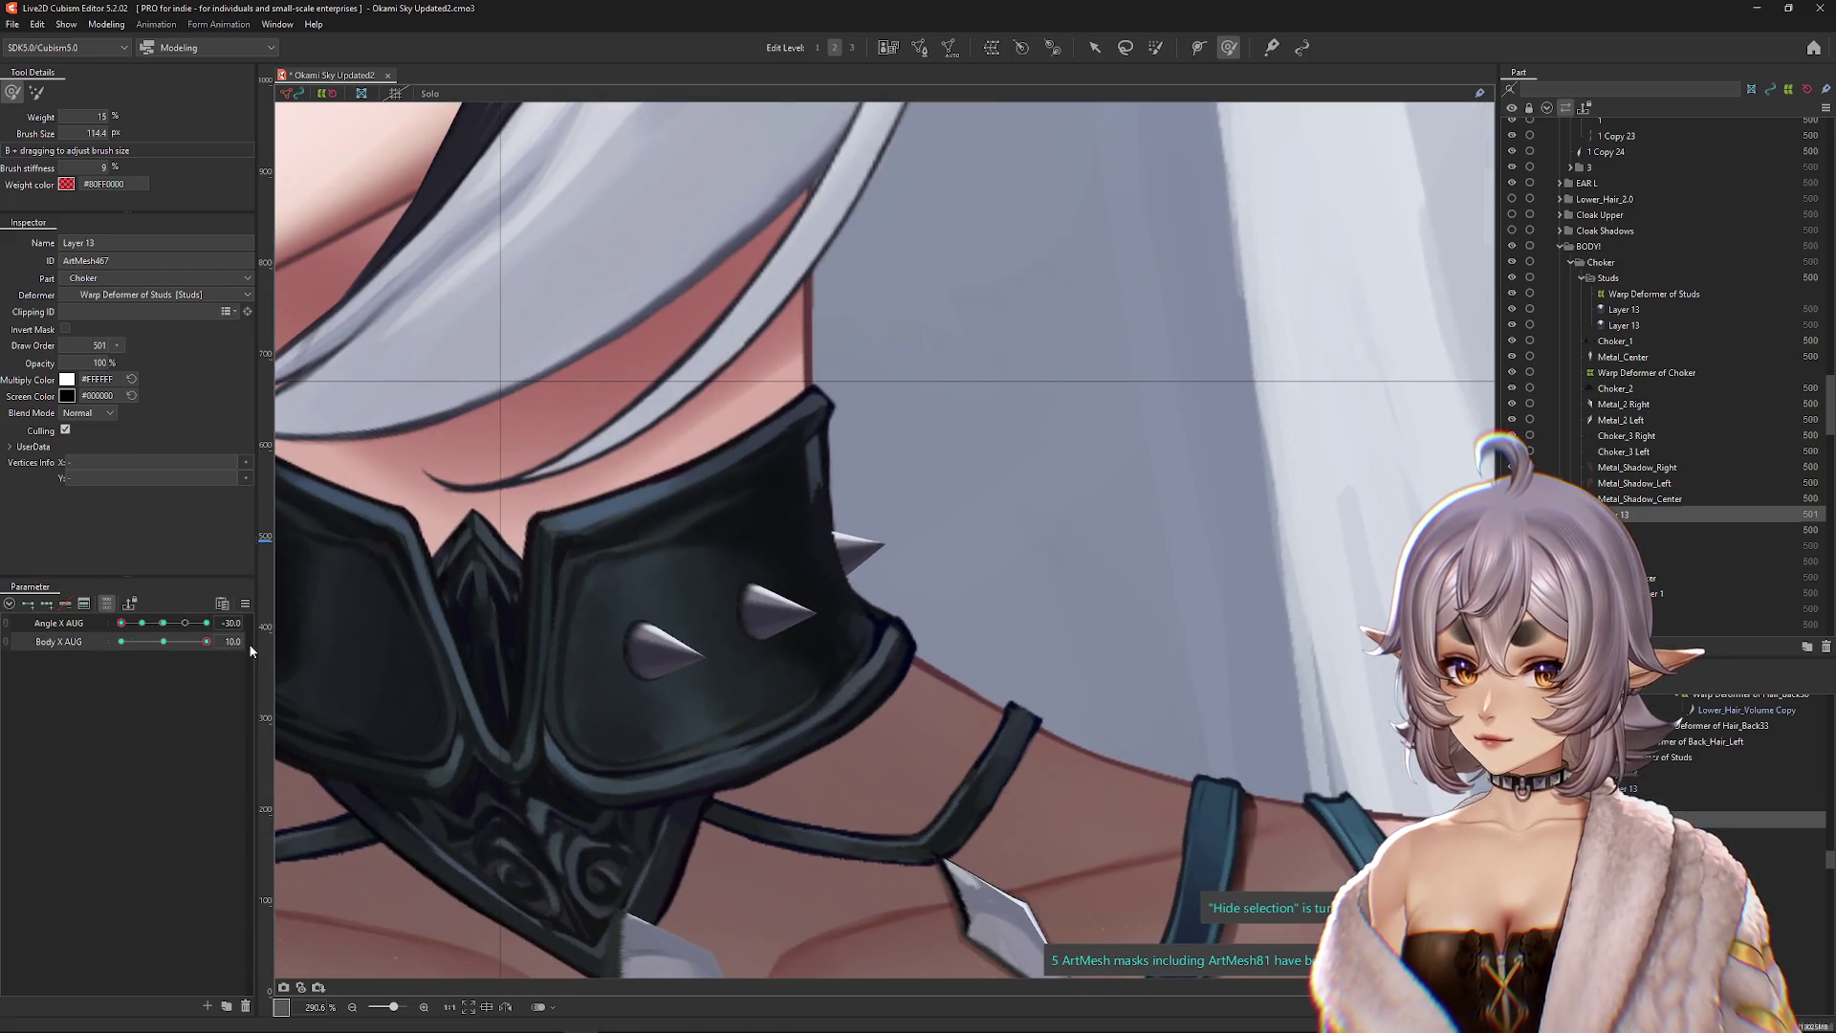
# Step: Preview the choker at Body X AUG 10 with the head at Angle X AUG 30
pyautogui.click(140, 625)
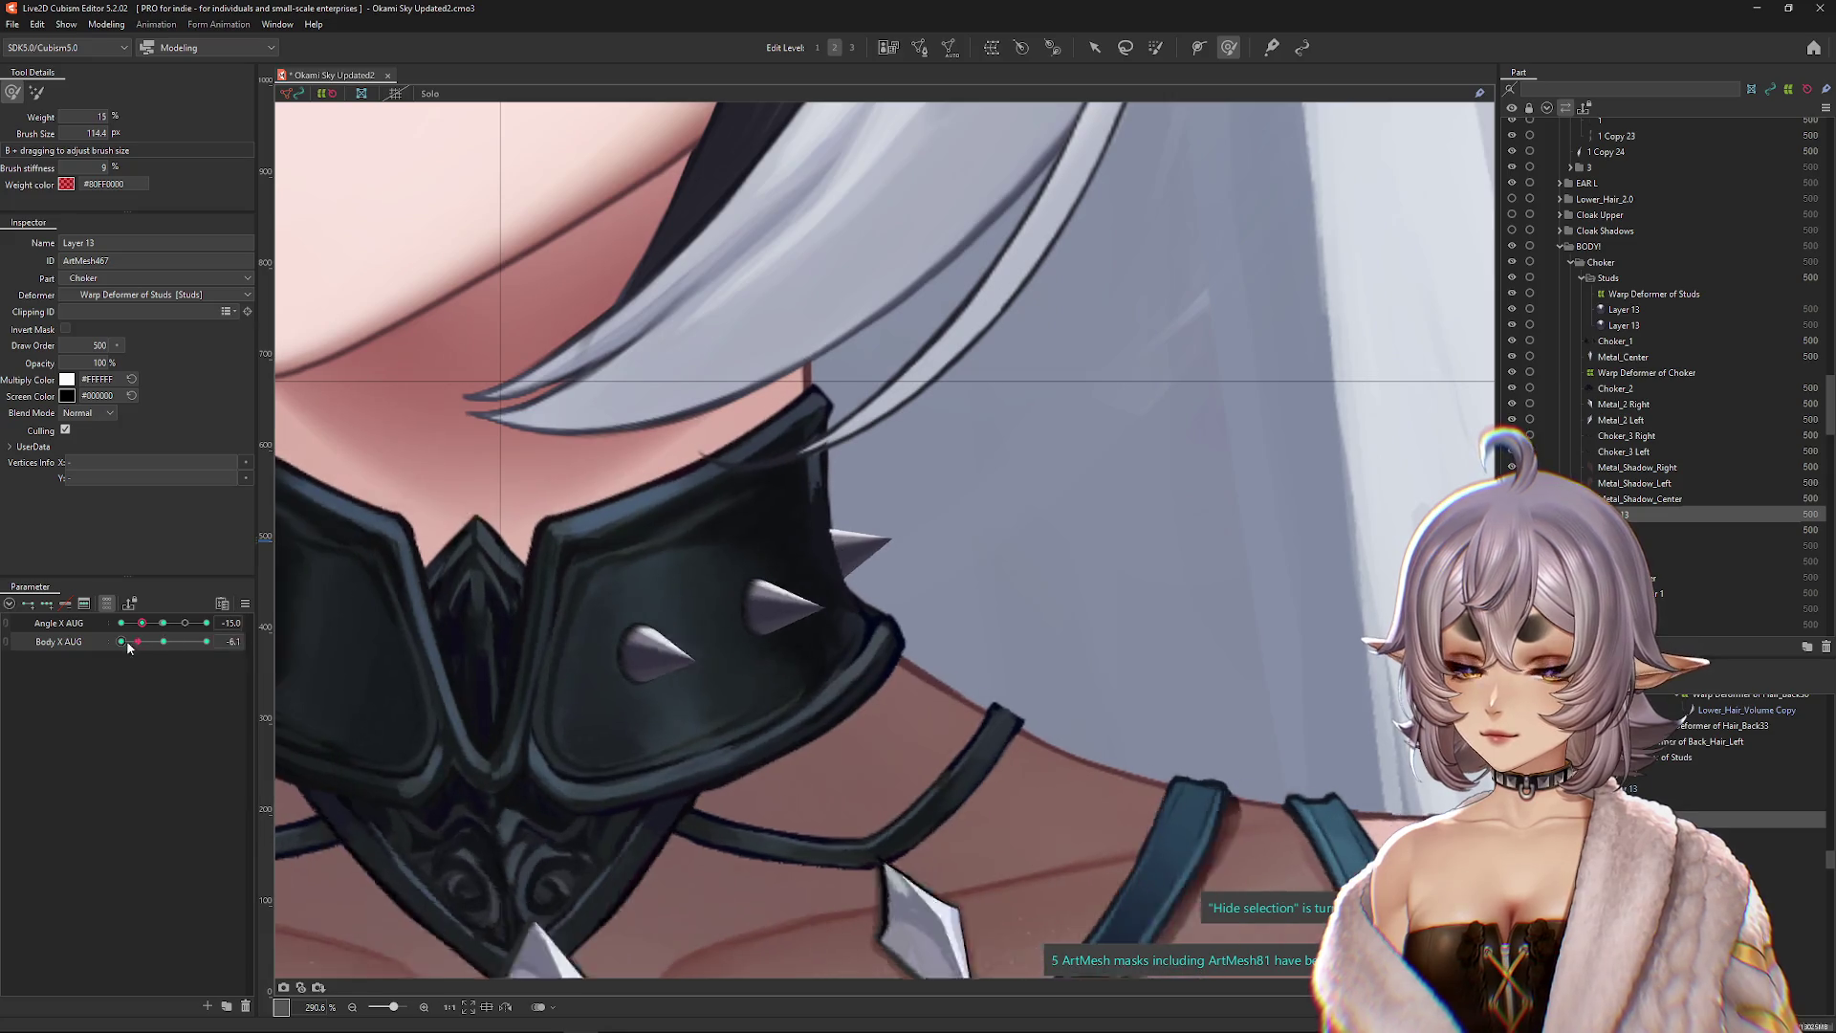
pyautogui.click(207, 642)
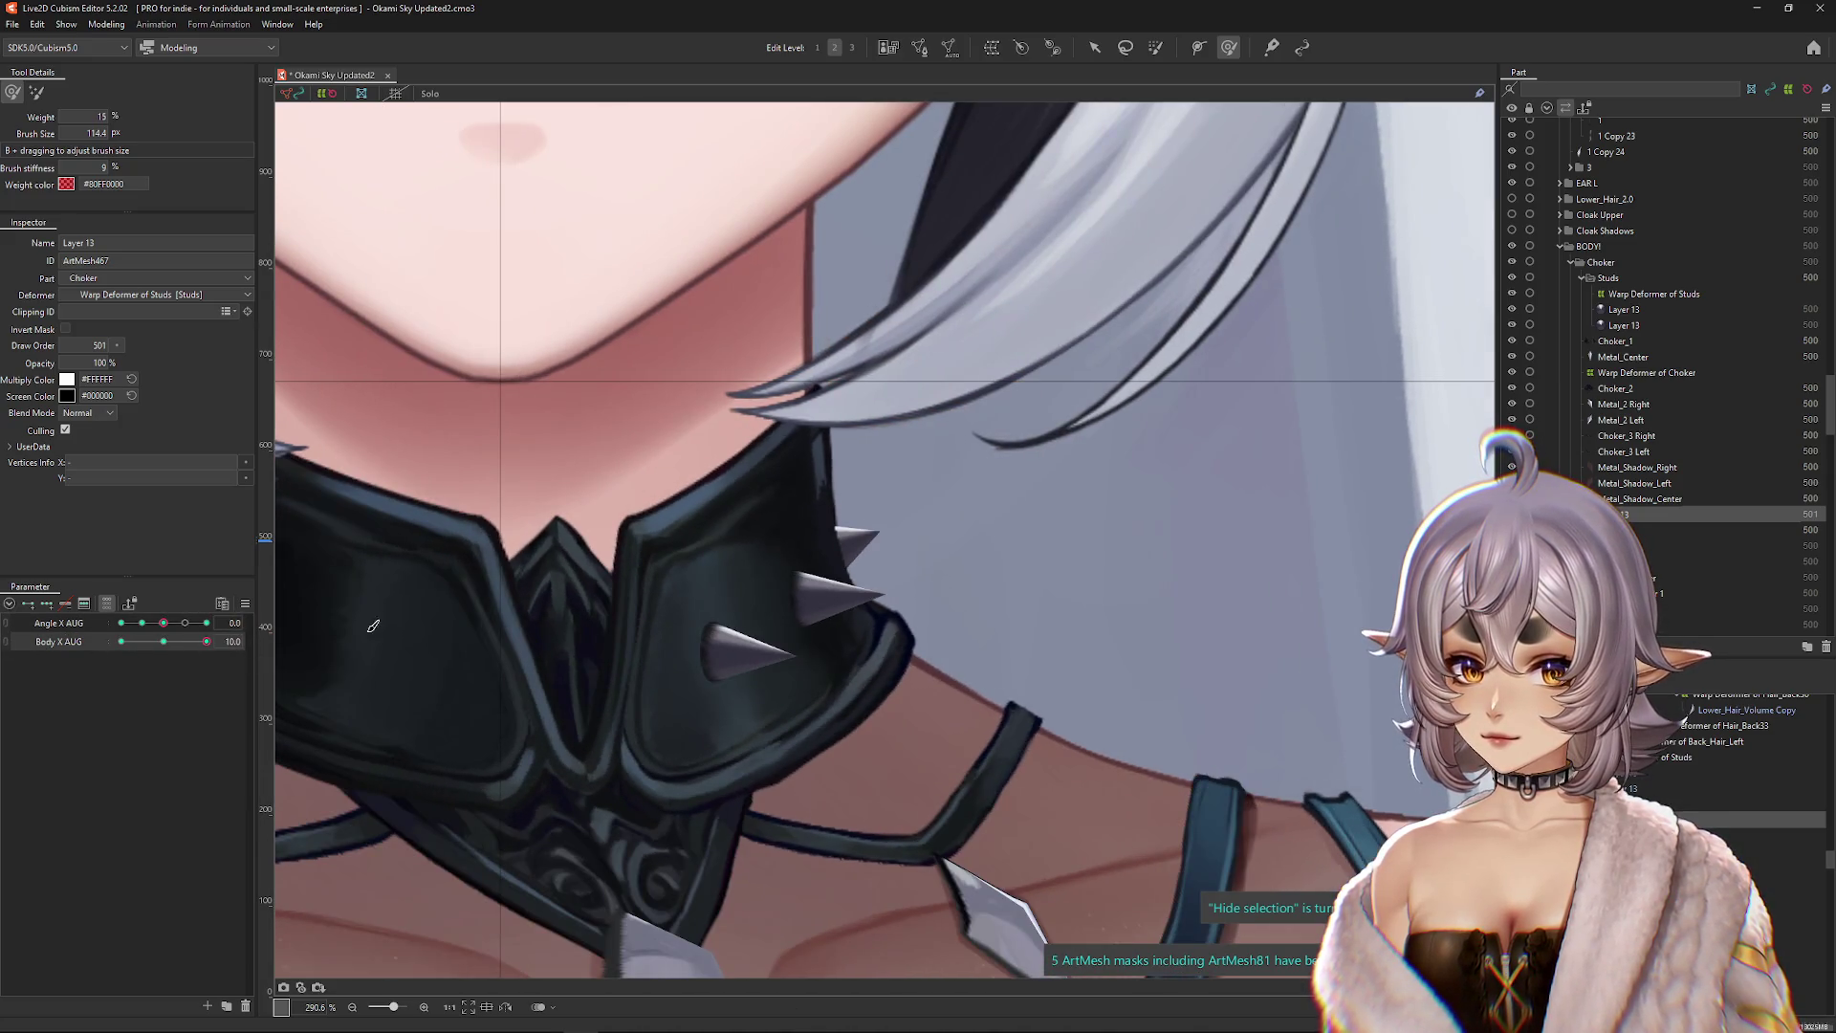
pyautogui.click(206, 623)
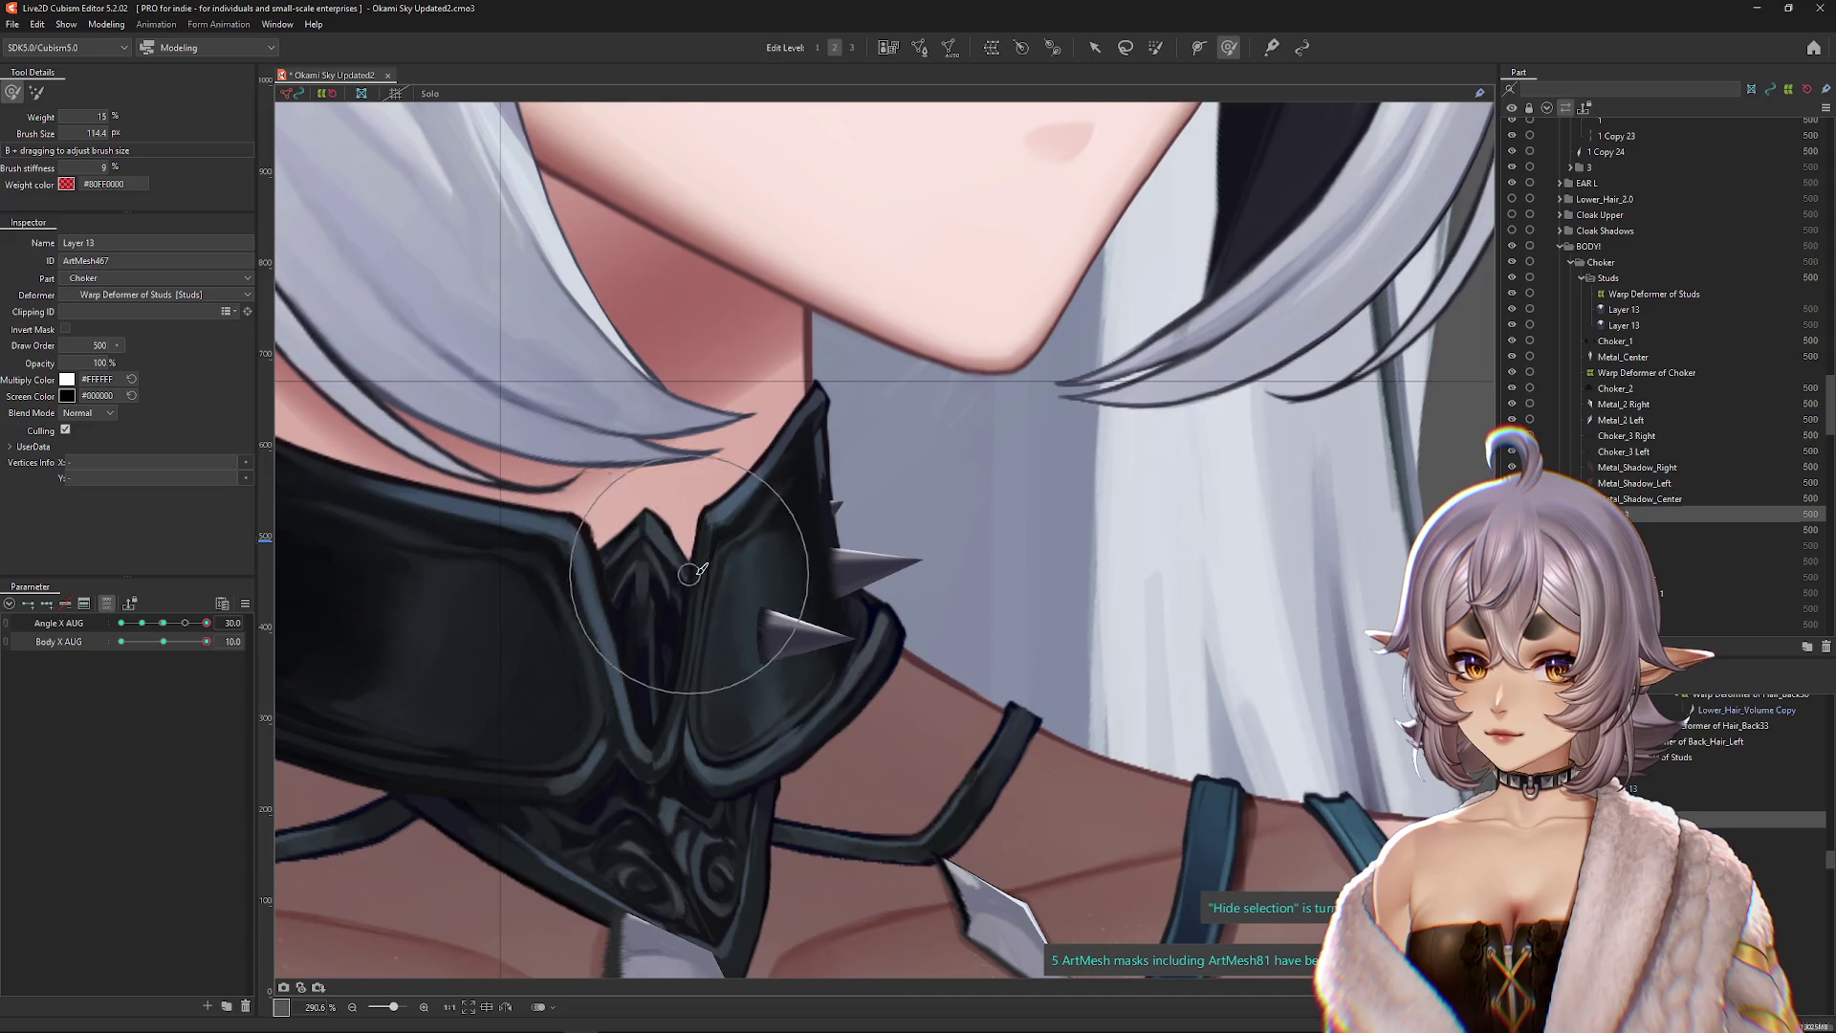
pyautogui.moveTo(392, 488); pyautogui.dragTo(431, 622)
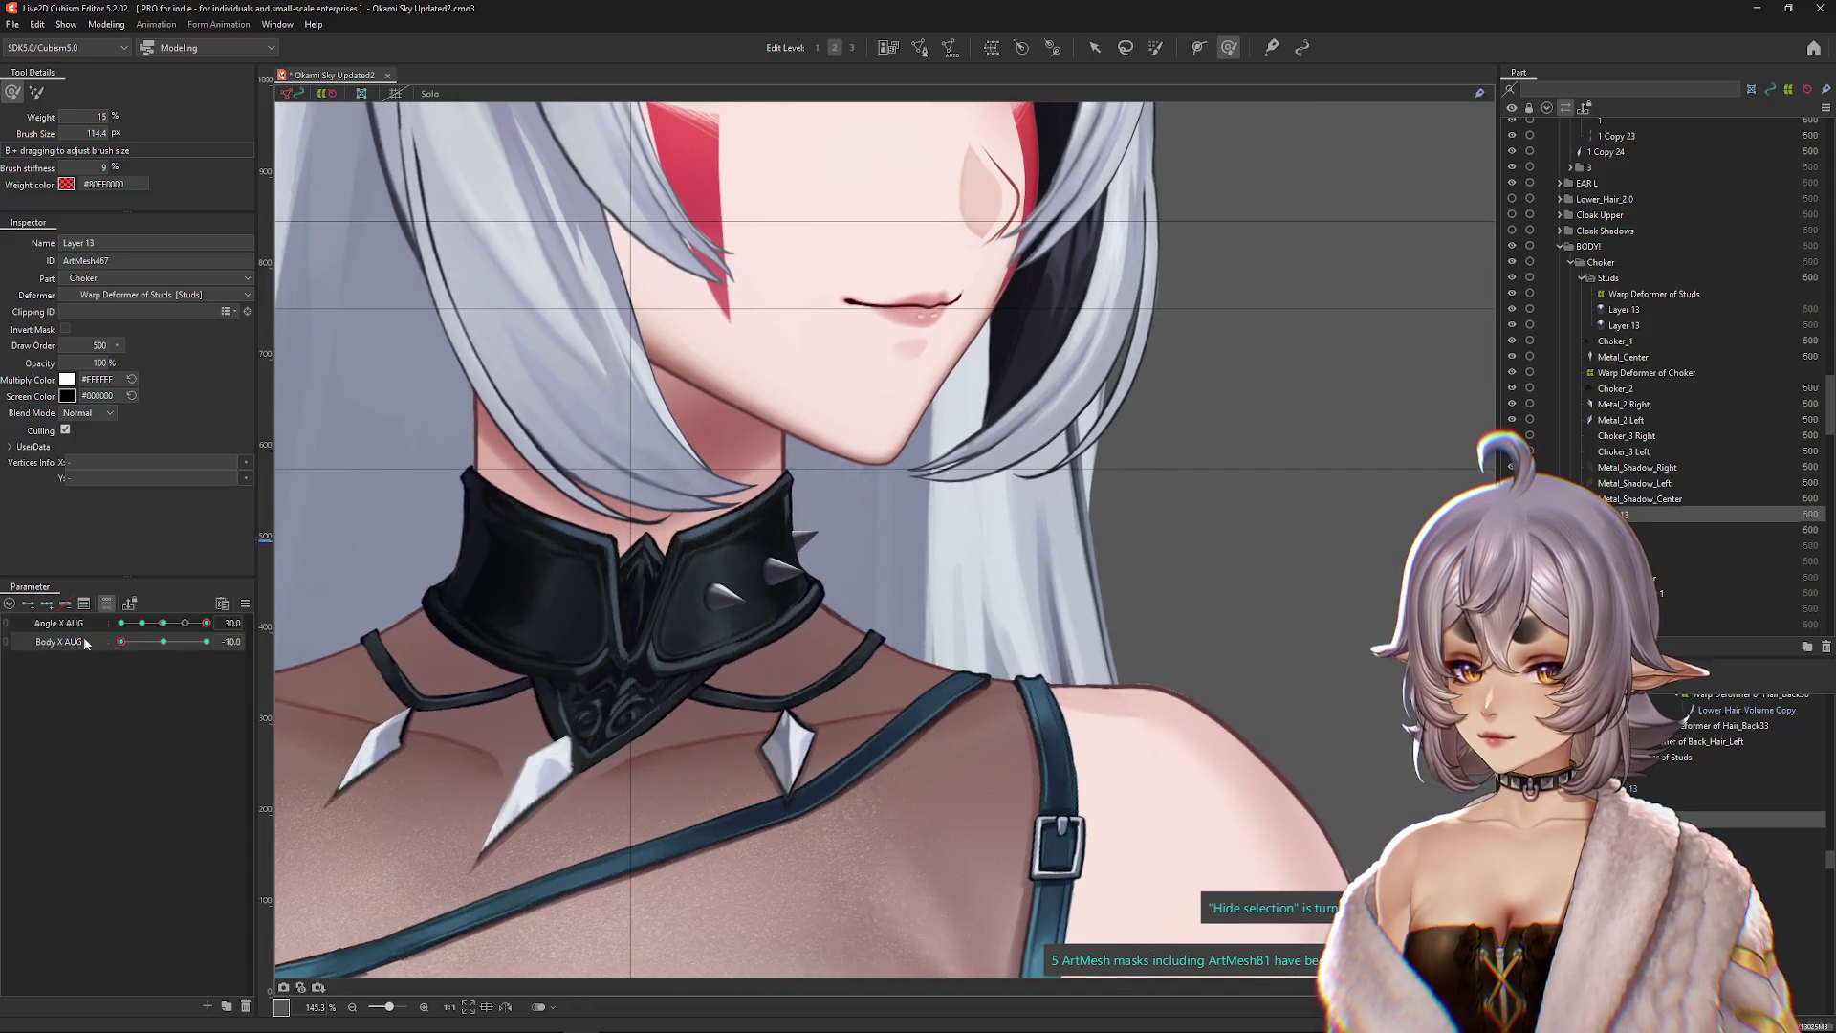
# Step: Pose Body X AUG at -10 with Angle X at -15, shrinking the brush to stud size
pyautogui.click(163, 623)
pyautogui.moveTo(160, 646); pyautogui.dragTo(122, 642)
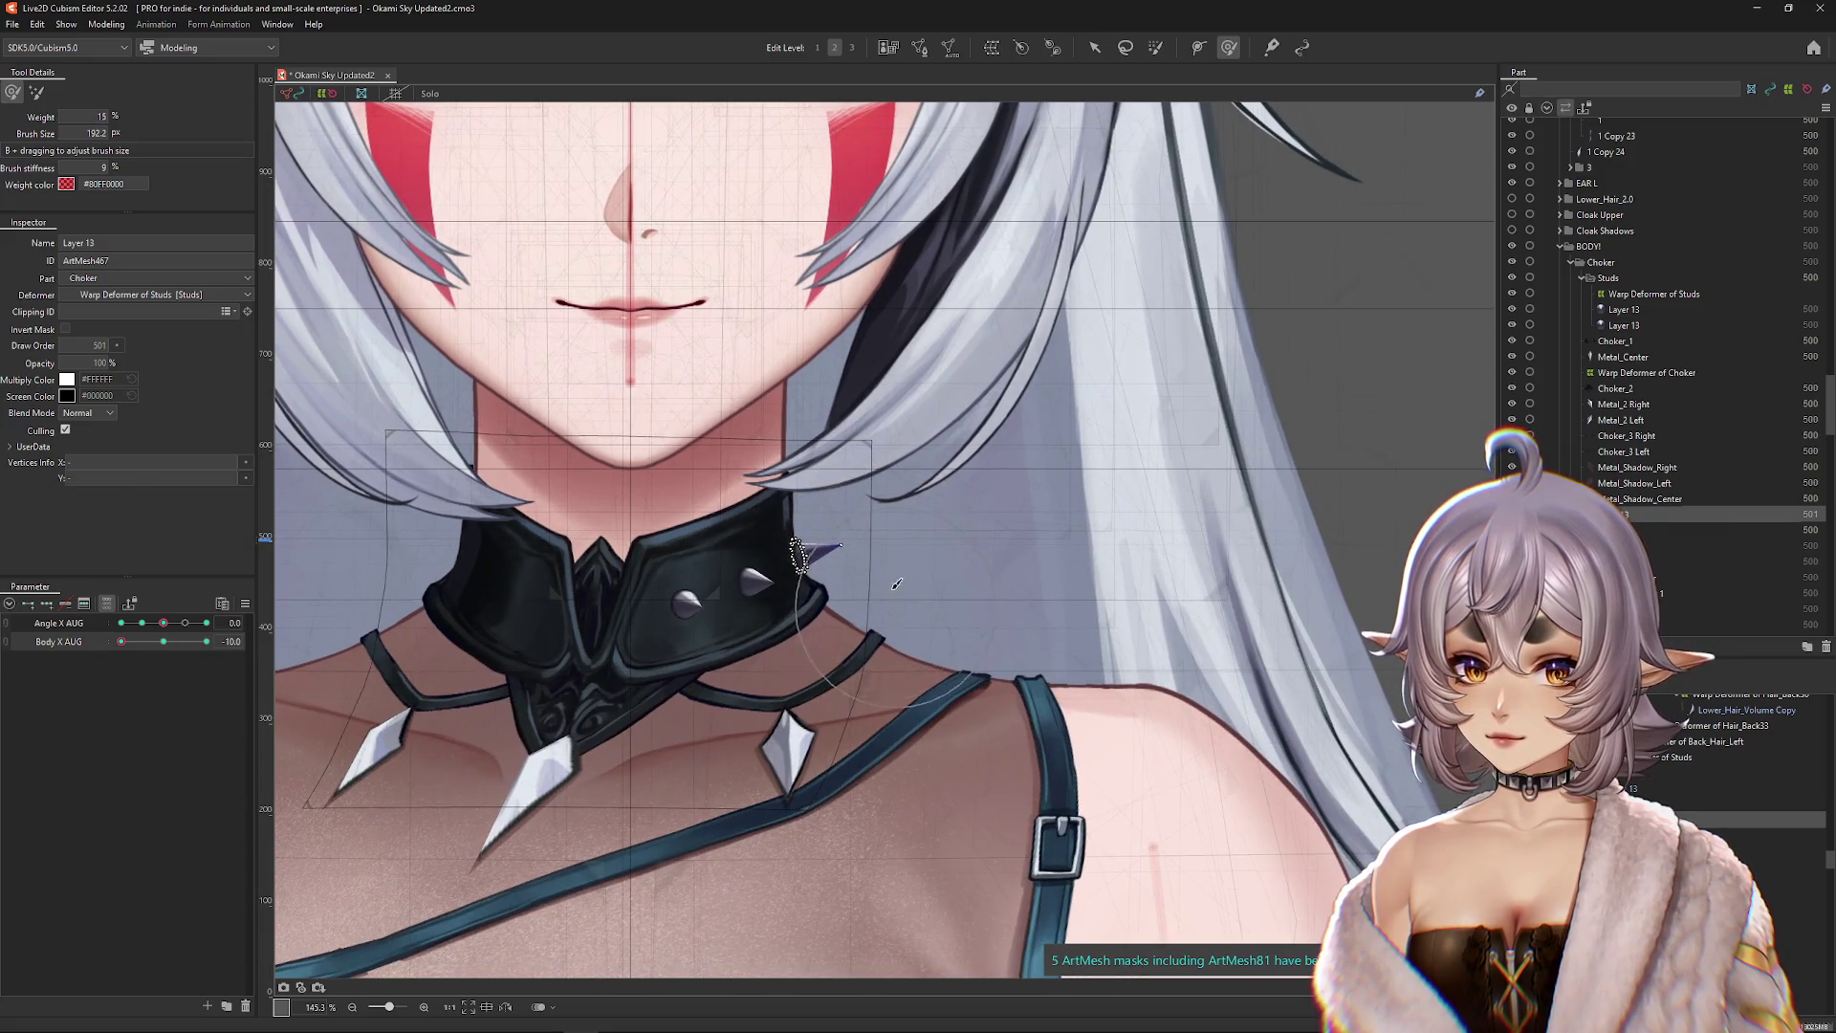
pyautogui.moveTo(163, 622); pyautogui.dragTo(81, 628)
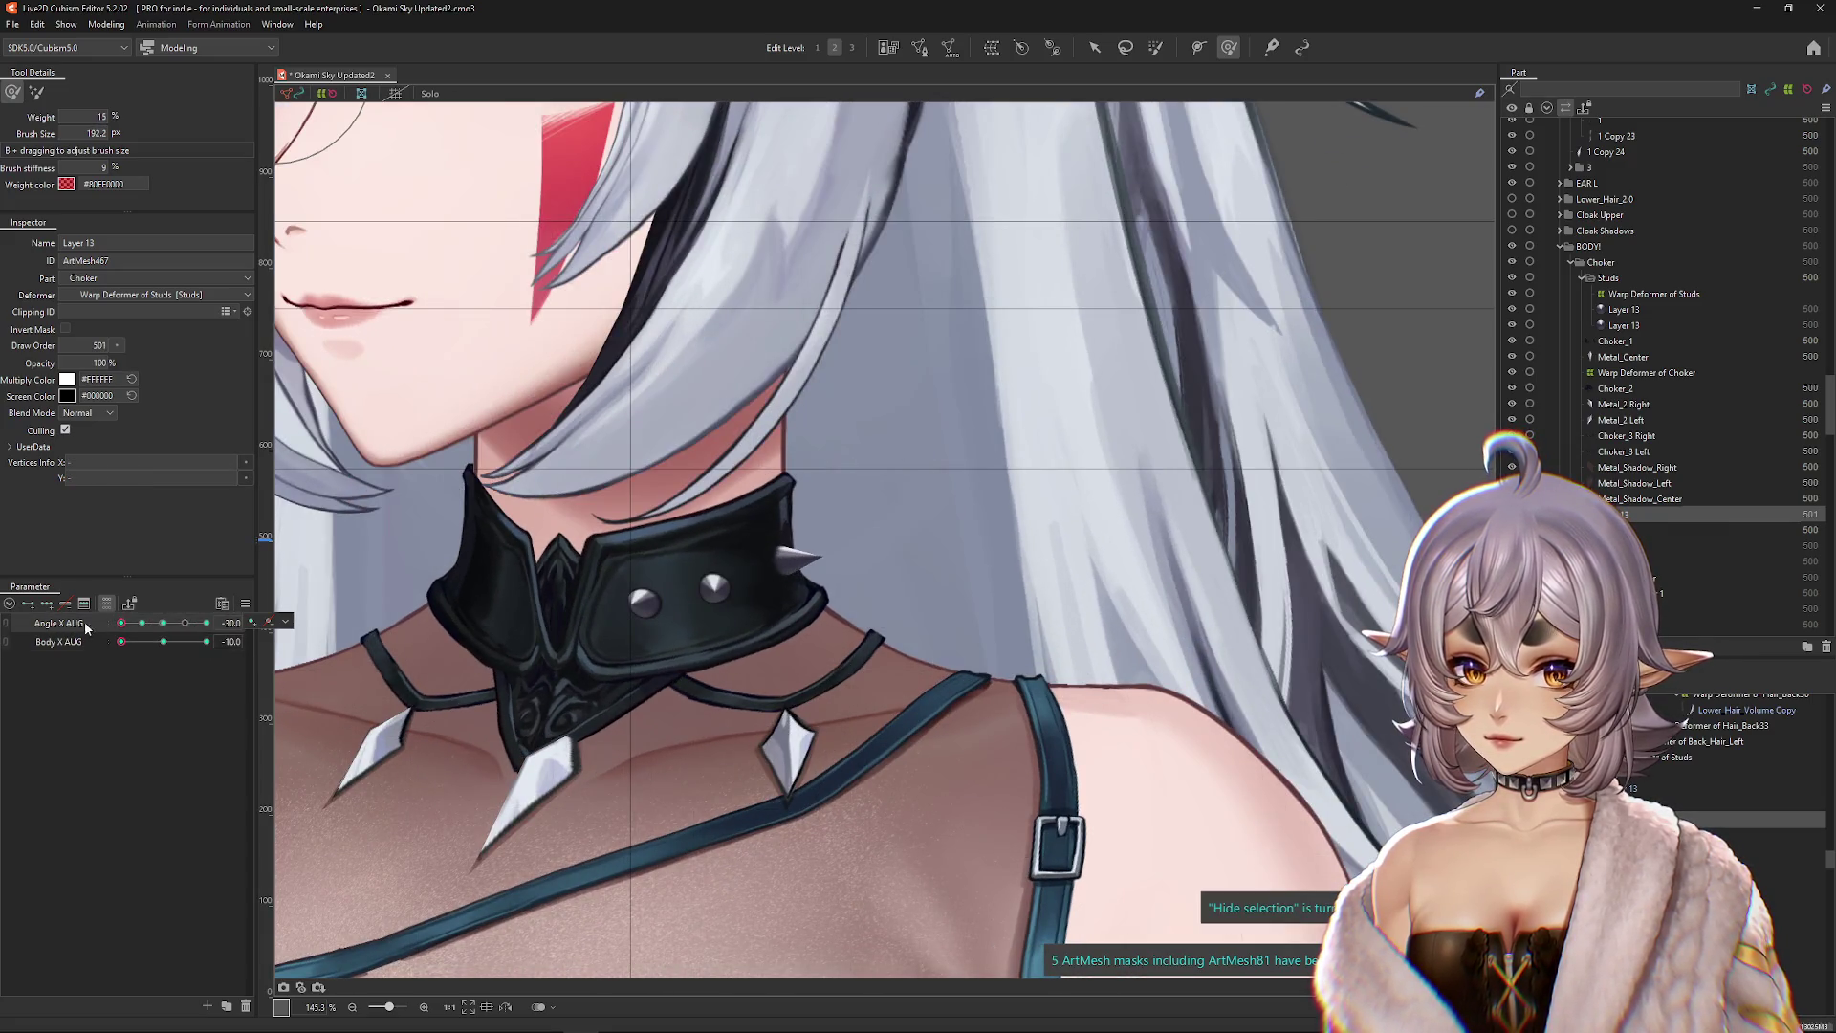
pyautogui.moveTo(823, 574); pyautogui.dragTo(797, 559)
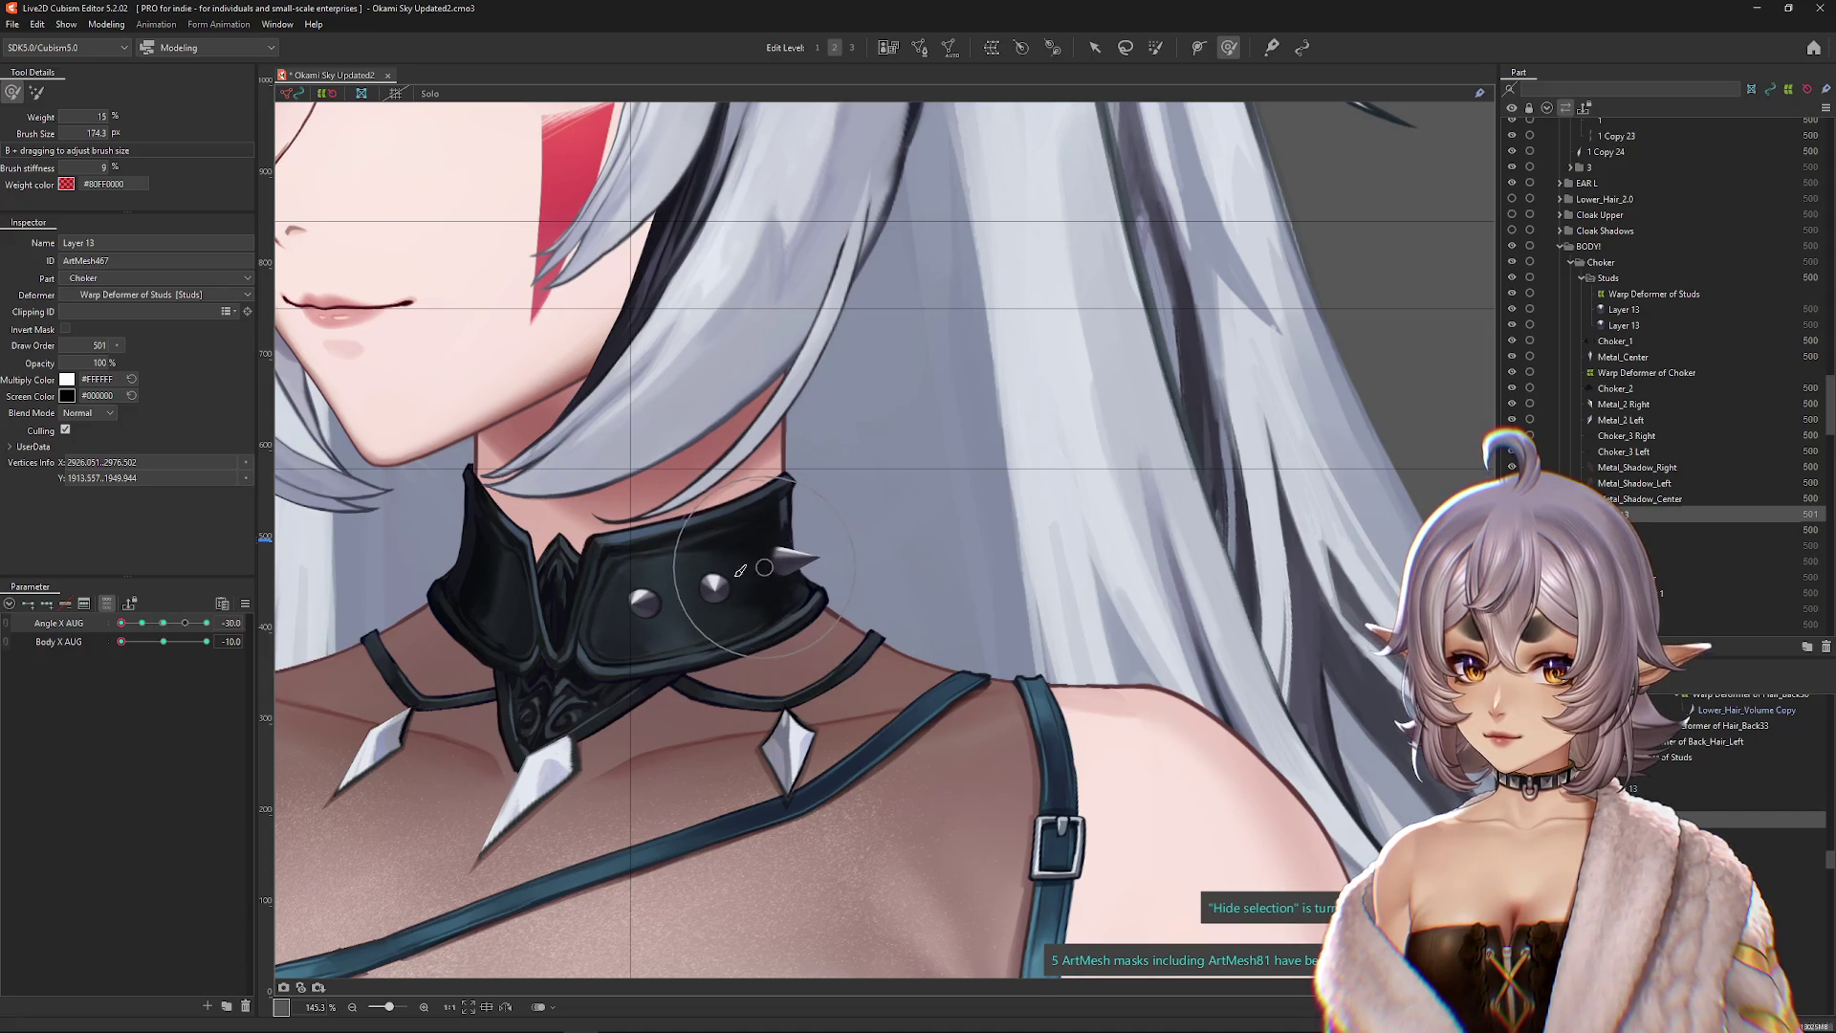
pyautogui.click(142, 622)
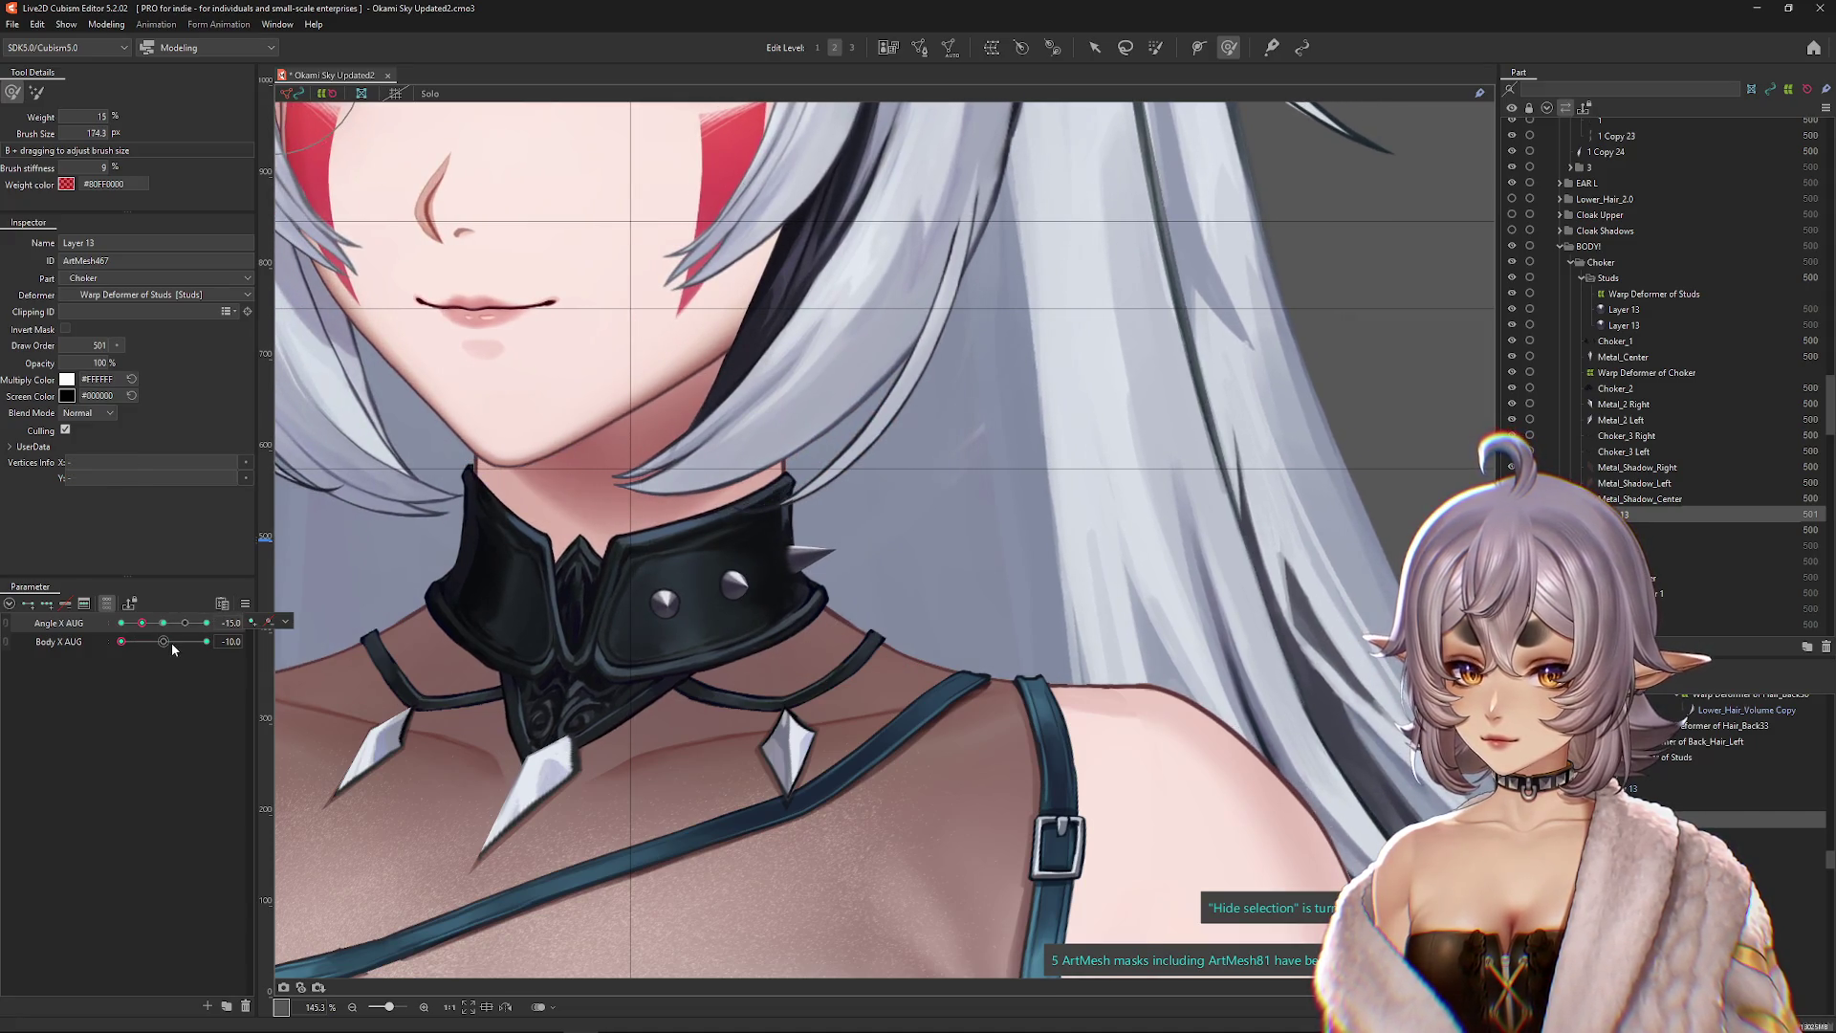
pyautogui.click(170, 642)
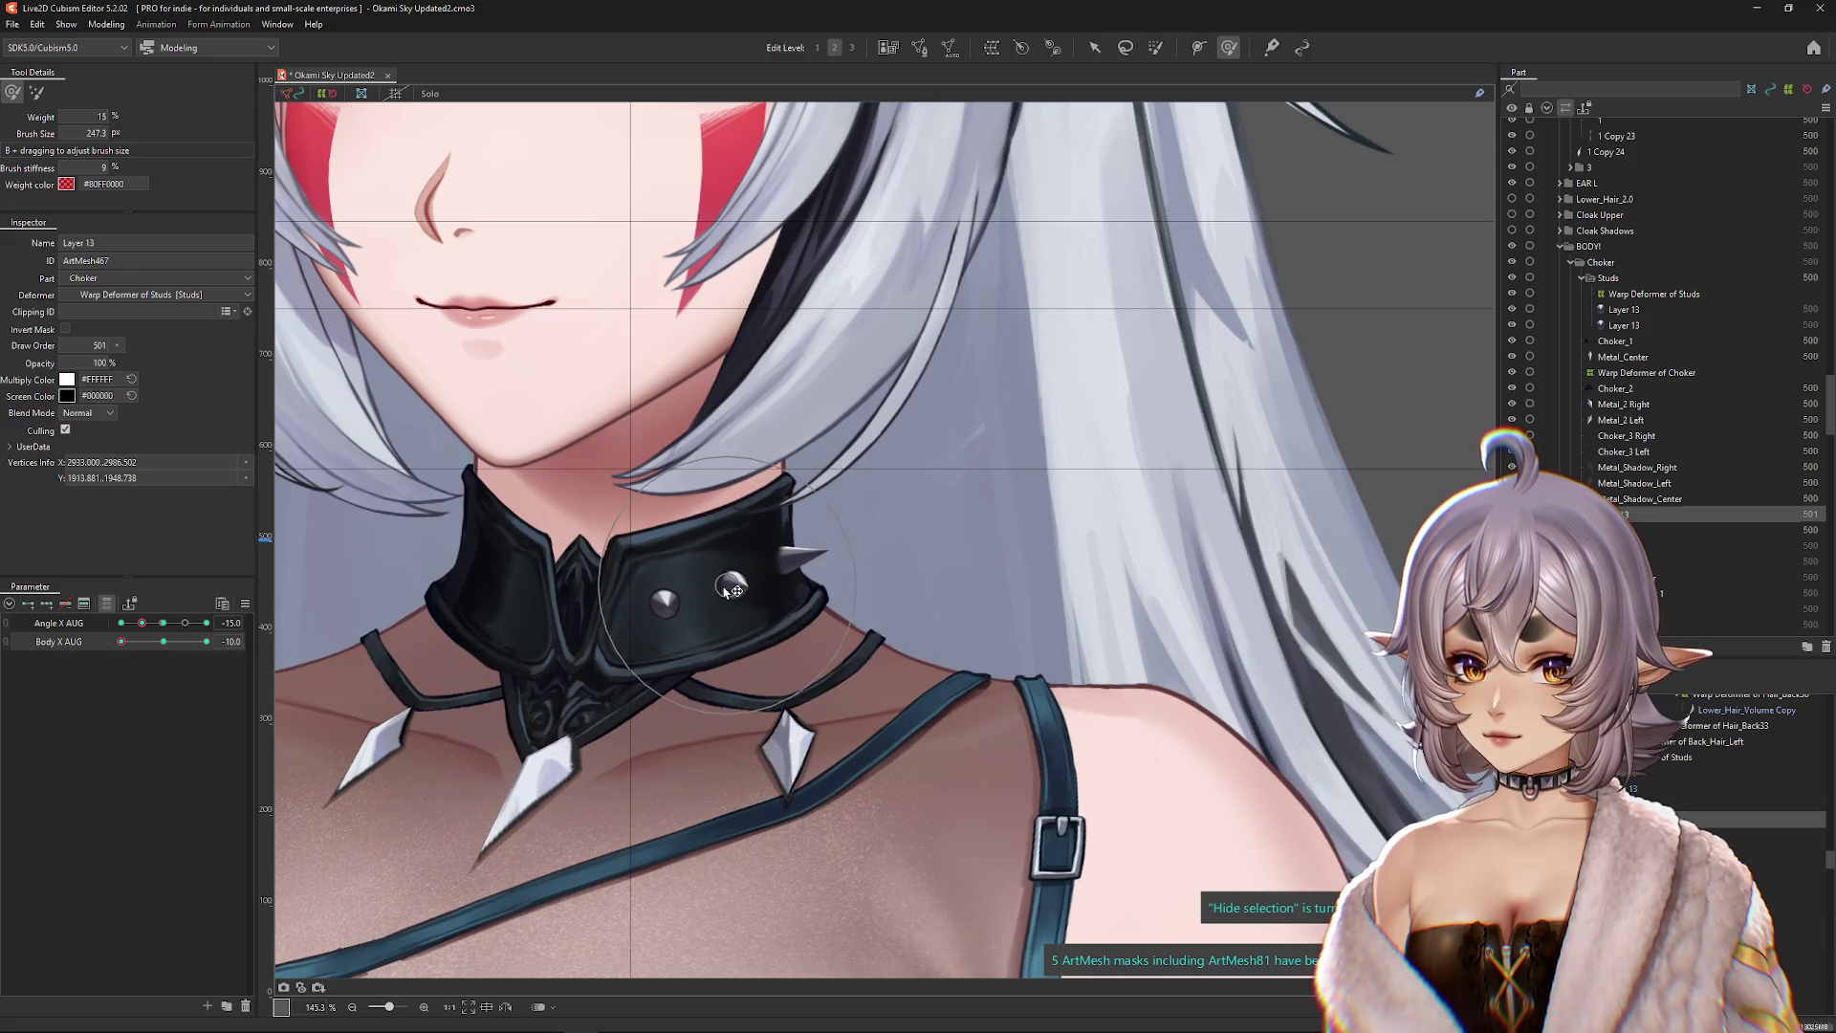
# Step: Hide the mesh overlay and sweep the Angle X slider to check the choker studs
pyautogui.scroll(2, 755, 623)
pyautogui.hotkey('ctrl', 'h')
pyautogui.moveTo(141, 623)
pyautogui.mouseDown()
pyautogui.moveTo(221, 638)
pyautogui.moveTo(120, 623)
pyautogui.moveTo(170, 627)
pyautogui.moveTo(106, 644)
pyautogui.mouseUp()
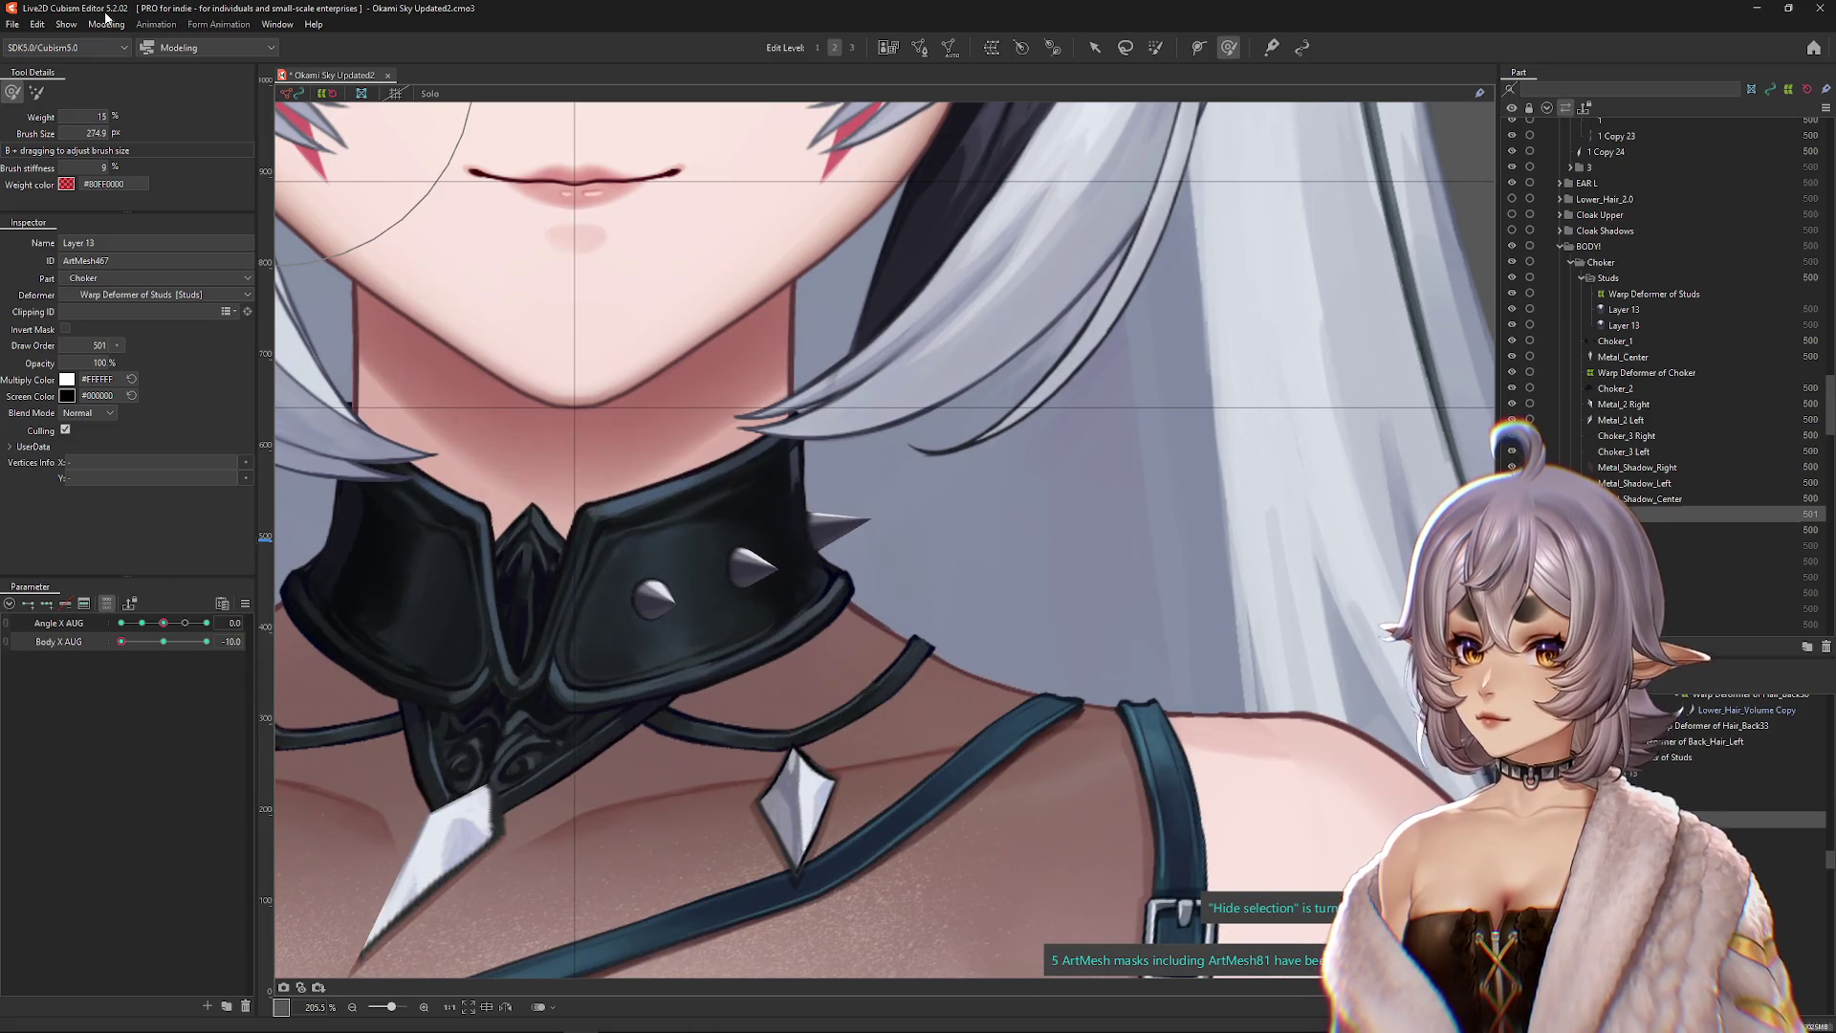
pyautogui.click(106, 24)
# Step: Swing the head right and left in the Physics Settings preview to check the studs, then close it
pyautogui.click(151, 347)
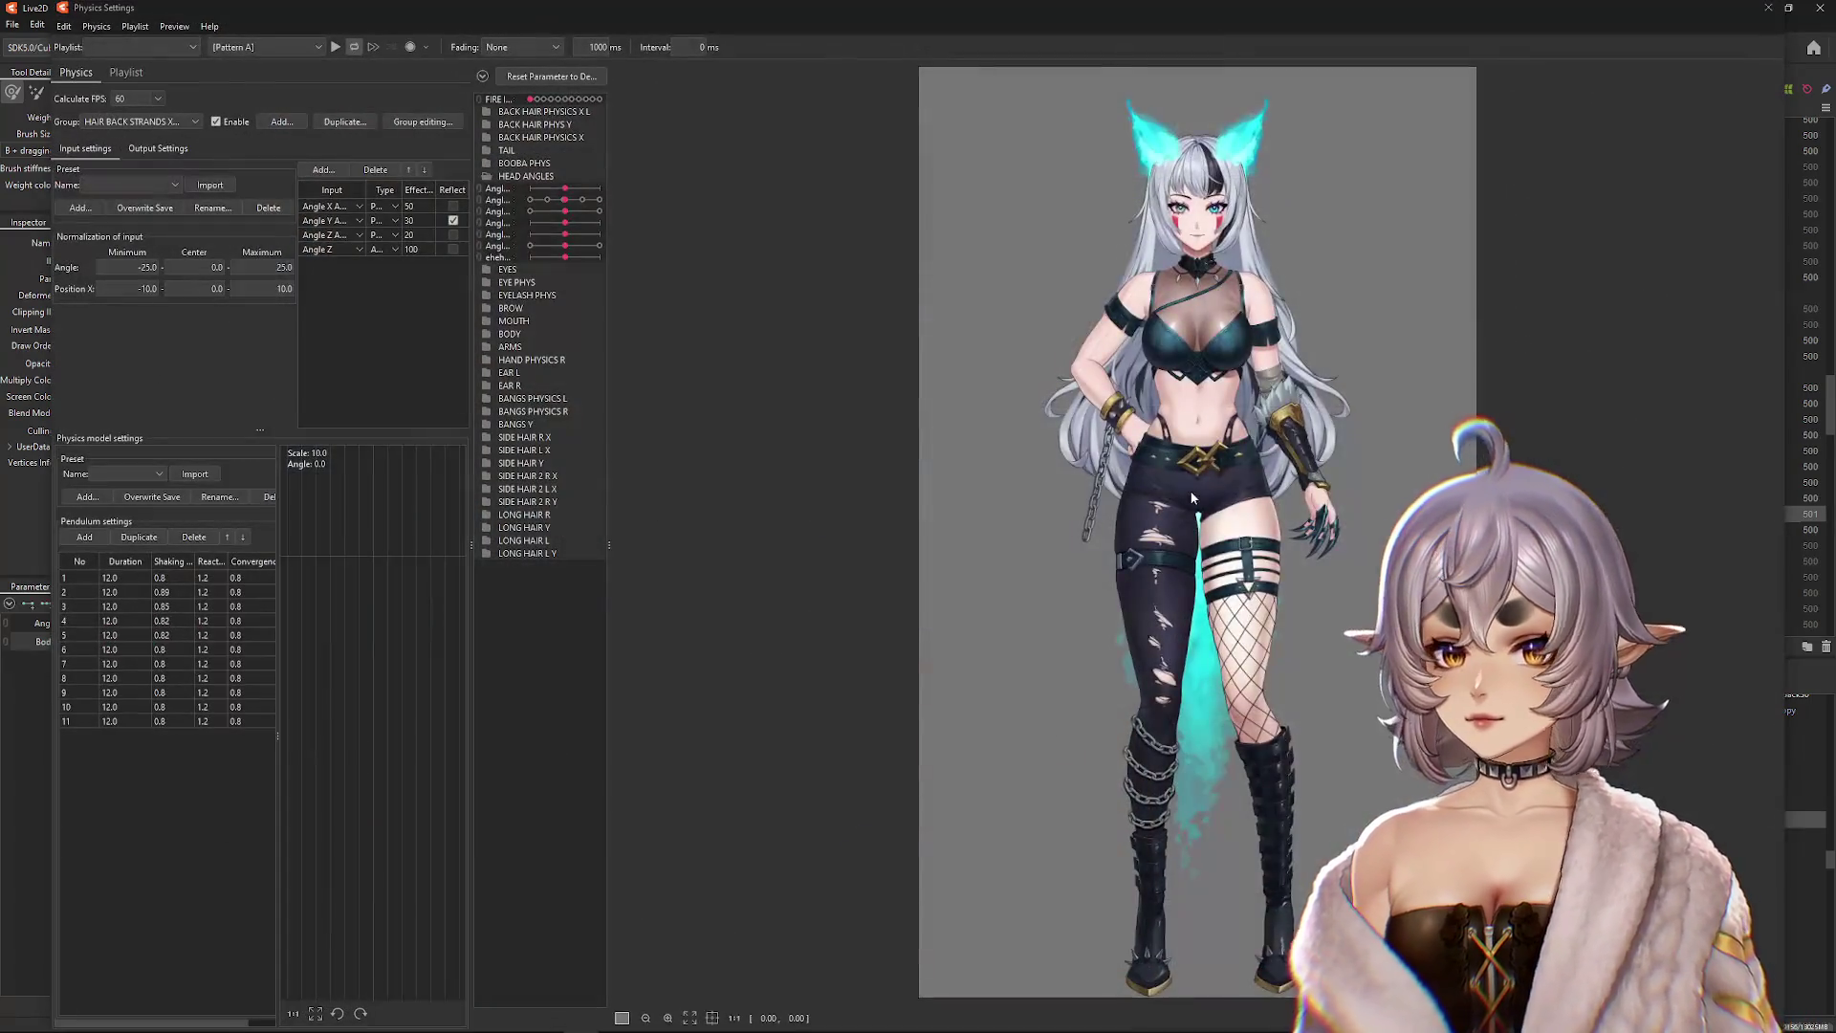
pyautogui.scroll(5, 1208, 608)
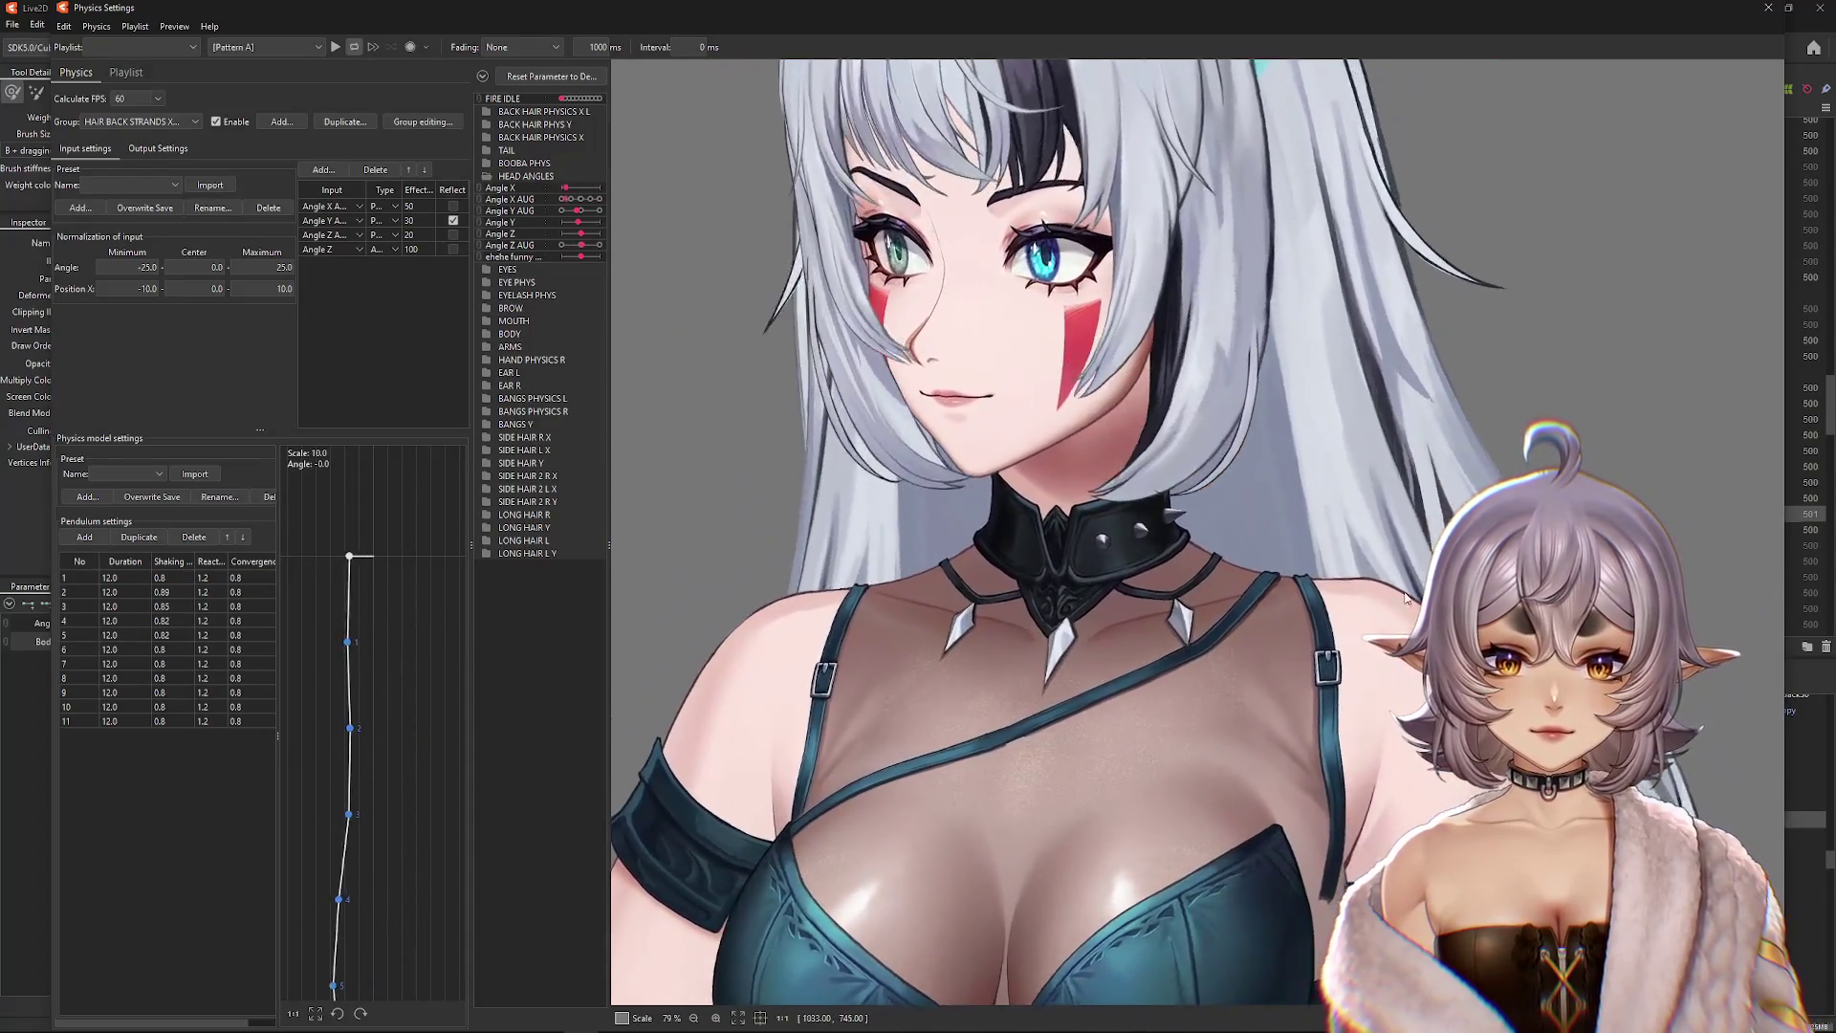
pyautogui.moveTo(1406, 597)
pyautogui.mouseDown()
pyautogui.moveTo(1529, 535)
pyautogui.moveTo(1721, 516)
pyautogui.moveTo(1750, 563)
pyautogui.mouseUp()
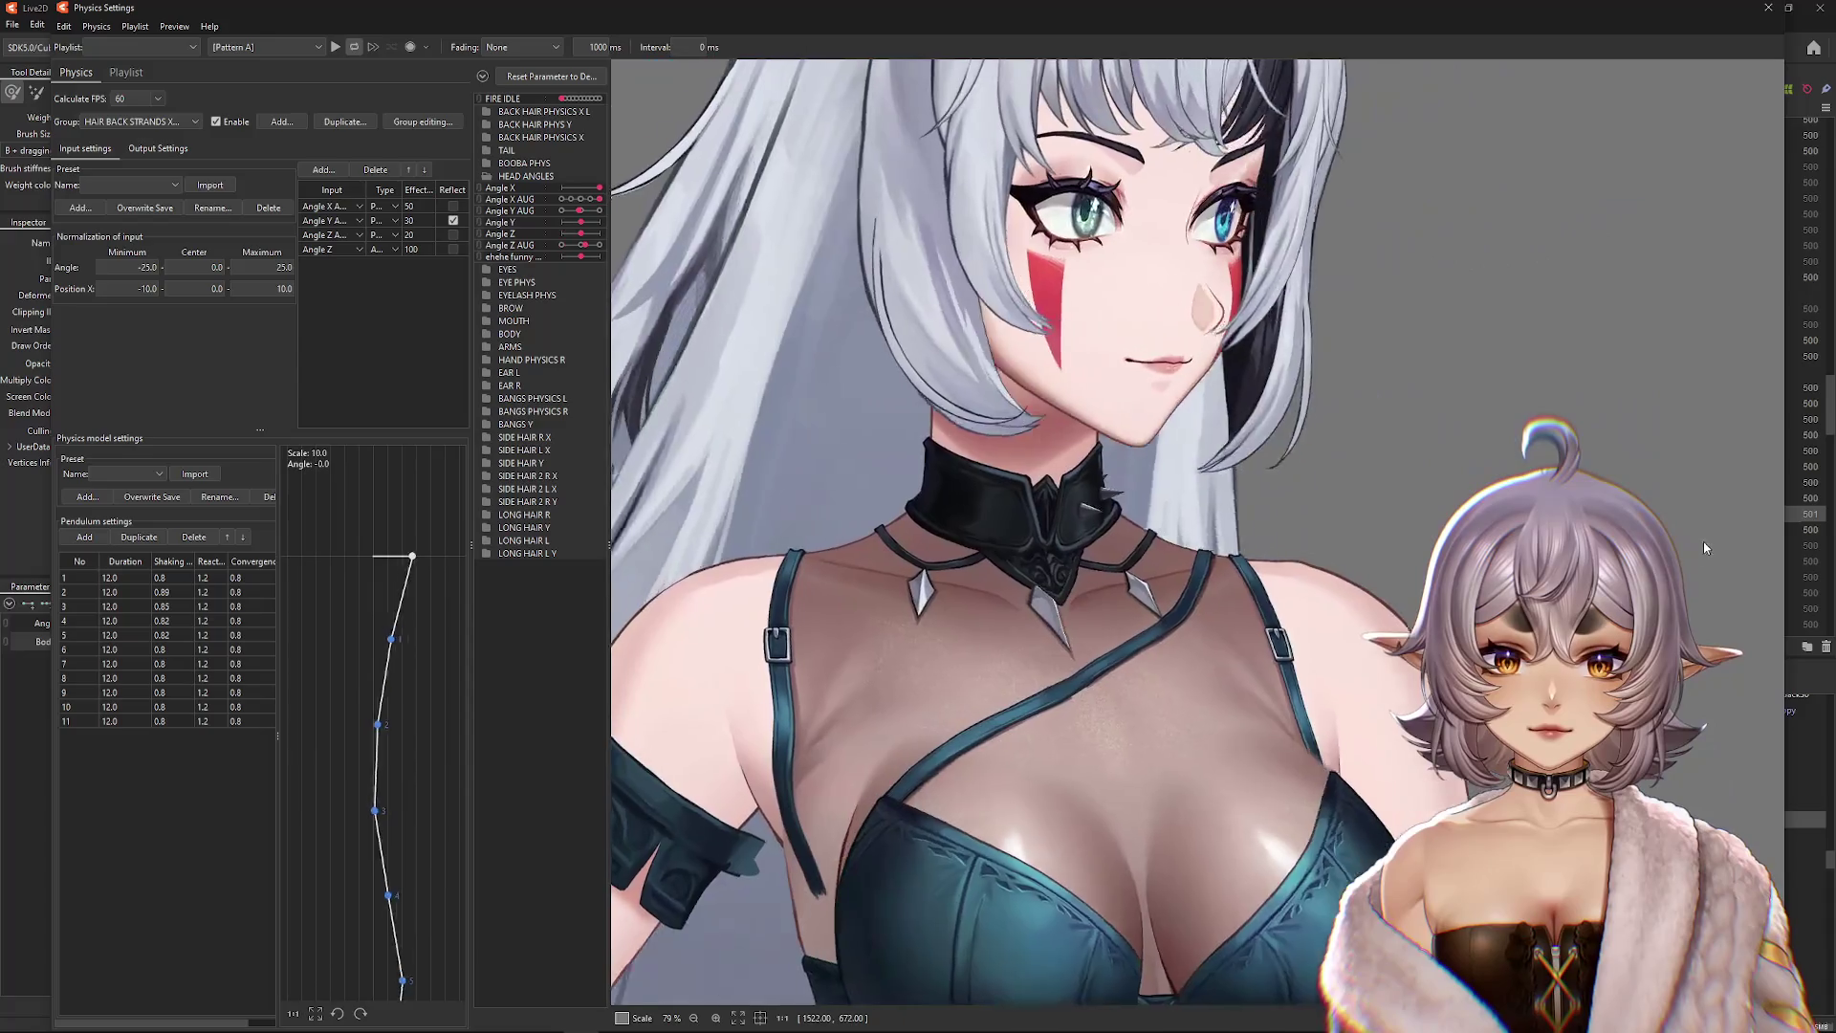
pyautogui.moveTo(1705, 547)
pyautogui.mouseDown()
pyautogui.moveTo(594, 562)
pyautogui.moveTo(870, 516)
pyautogui.moveTo(1520, 513)
pyautogui.moveTo(731, 519)
pyautogui.moveTo(1435, 517)
pyautogui.mouseUp()
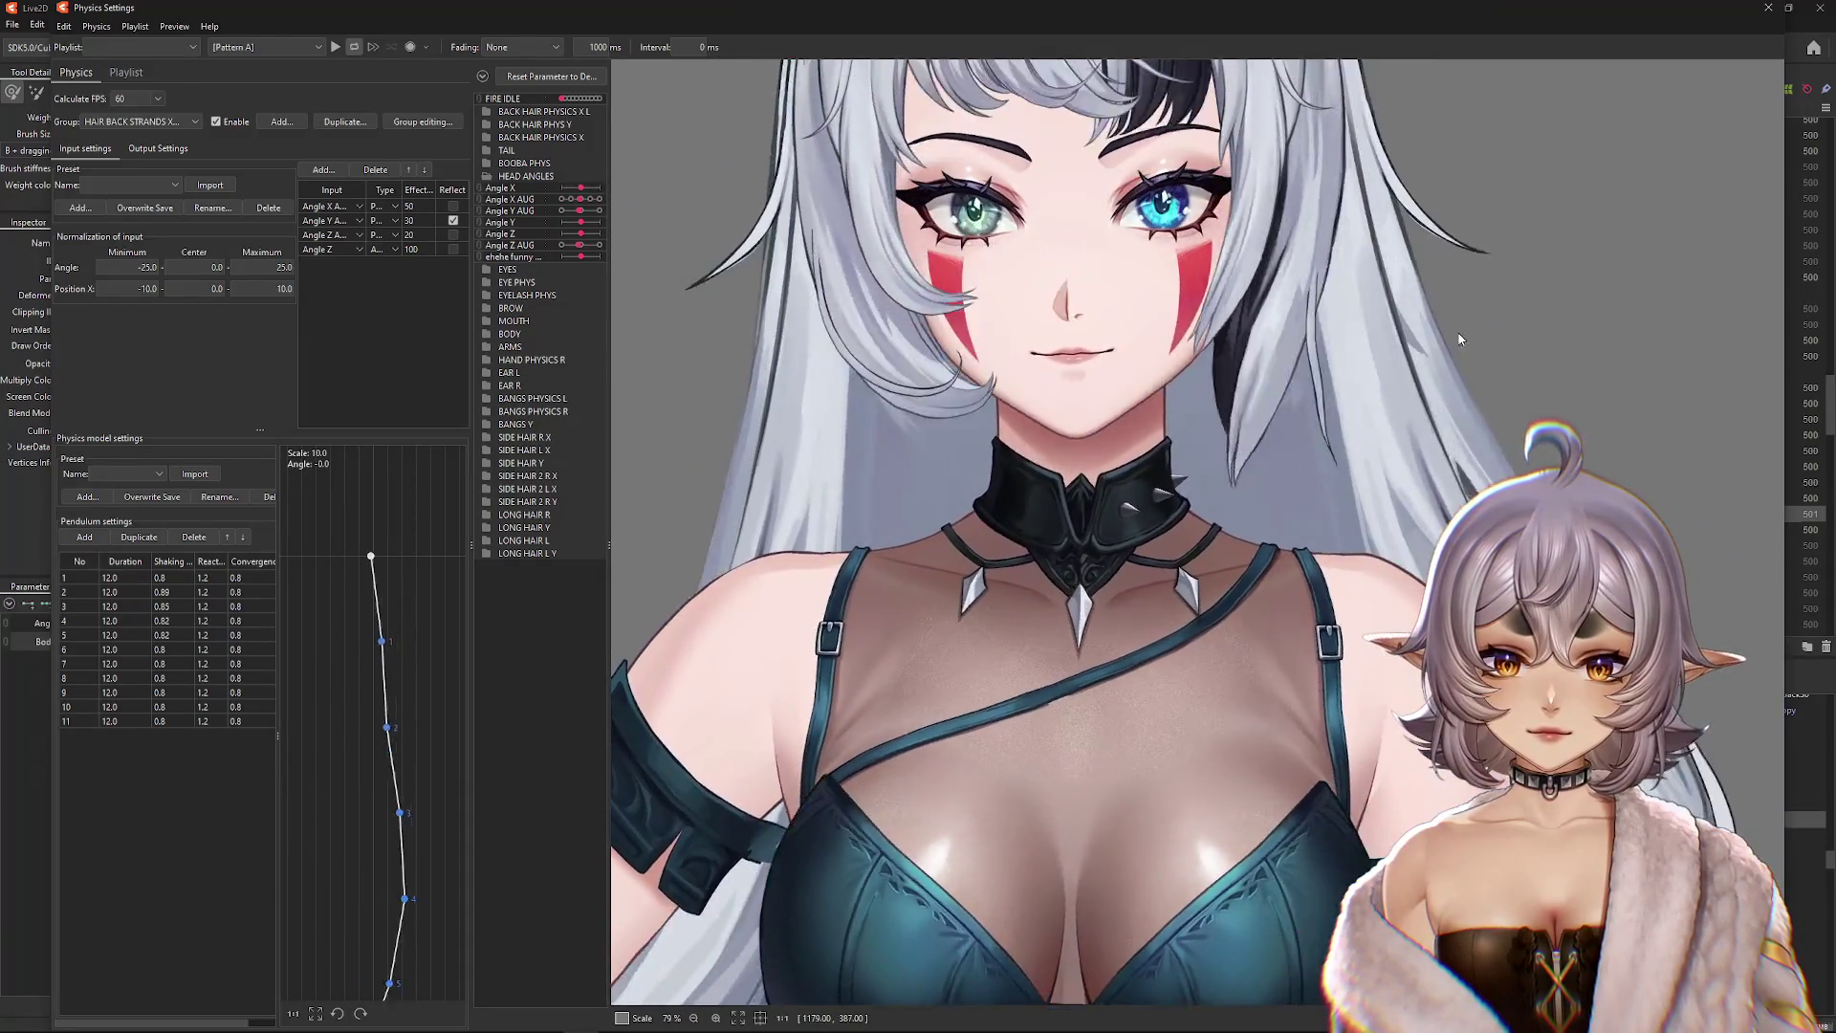
pyautogui.click(1767, 14)
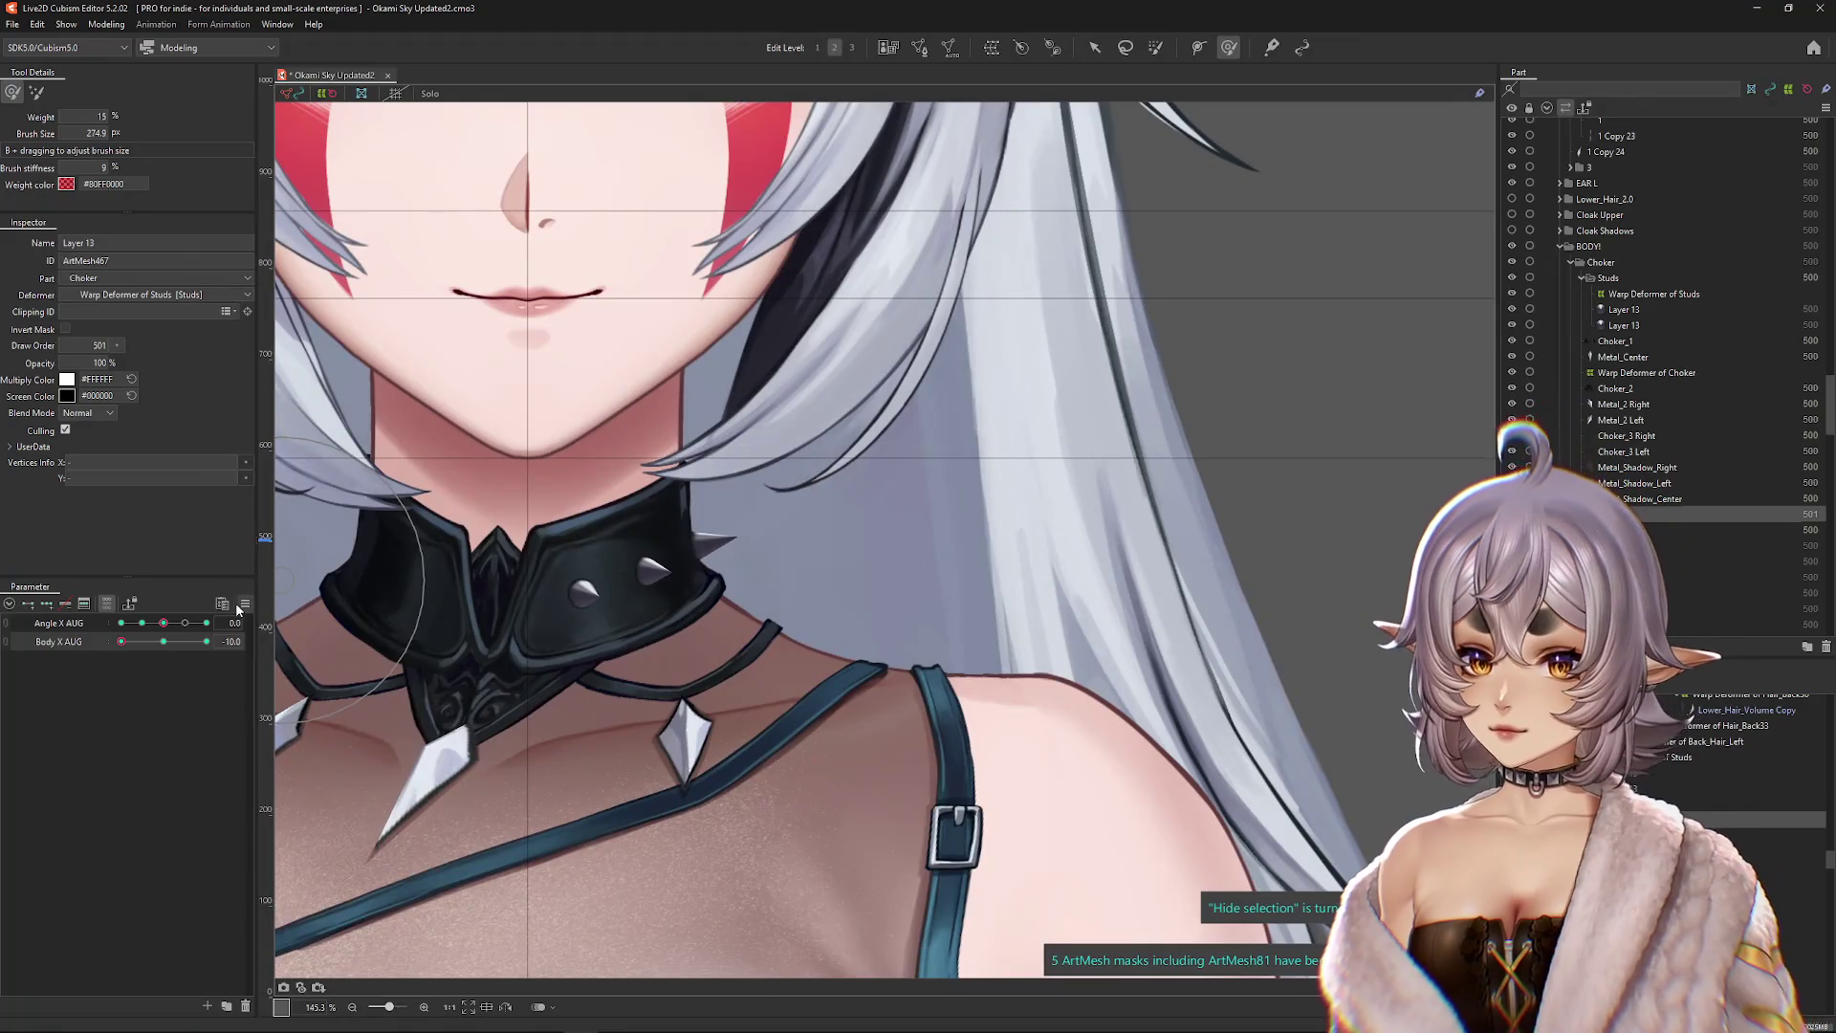